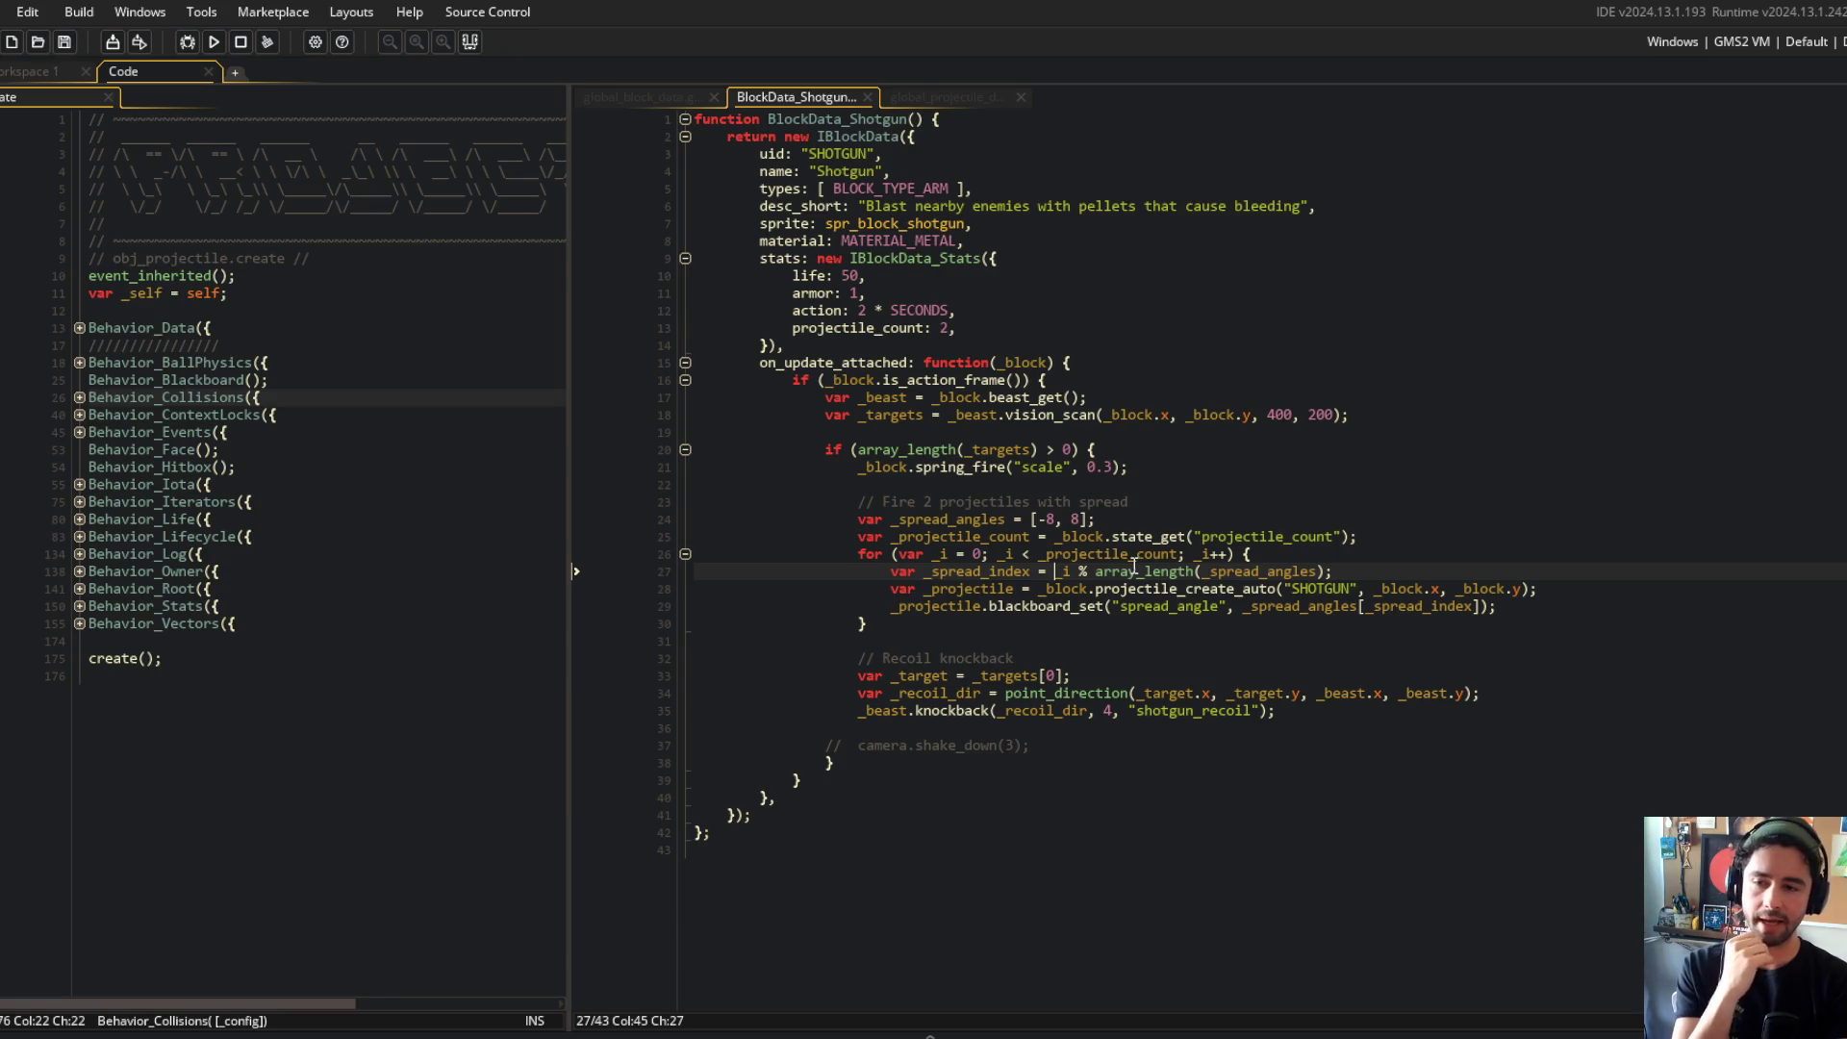
Step: Add _bullet_x = _block.x and a matching _bullet_y line below the spread index
key("End")
key("Return")
type("var _pro")
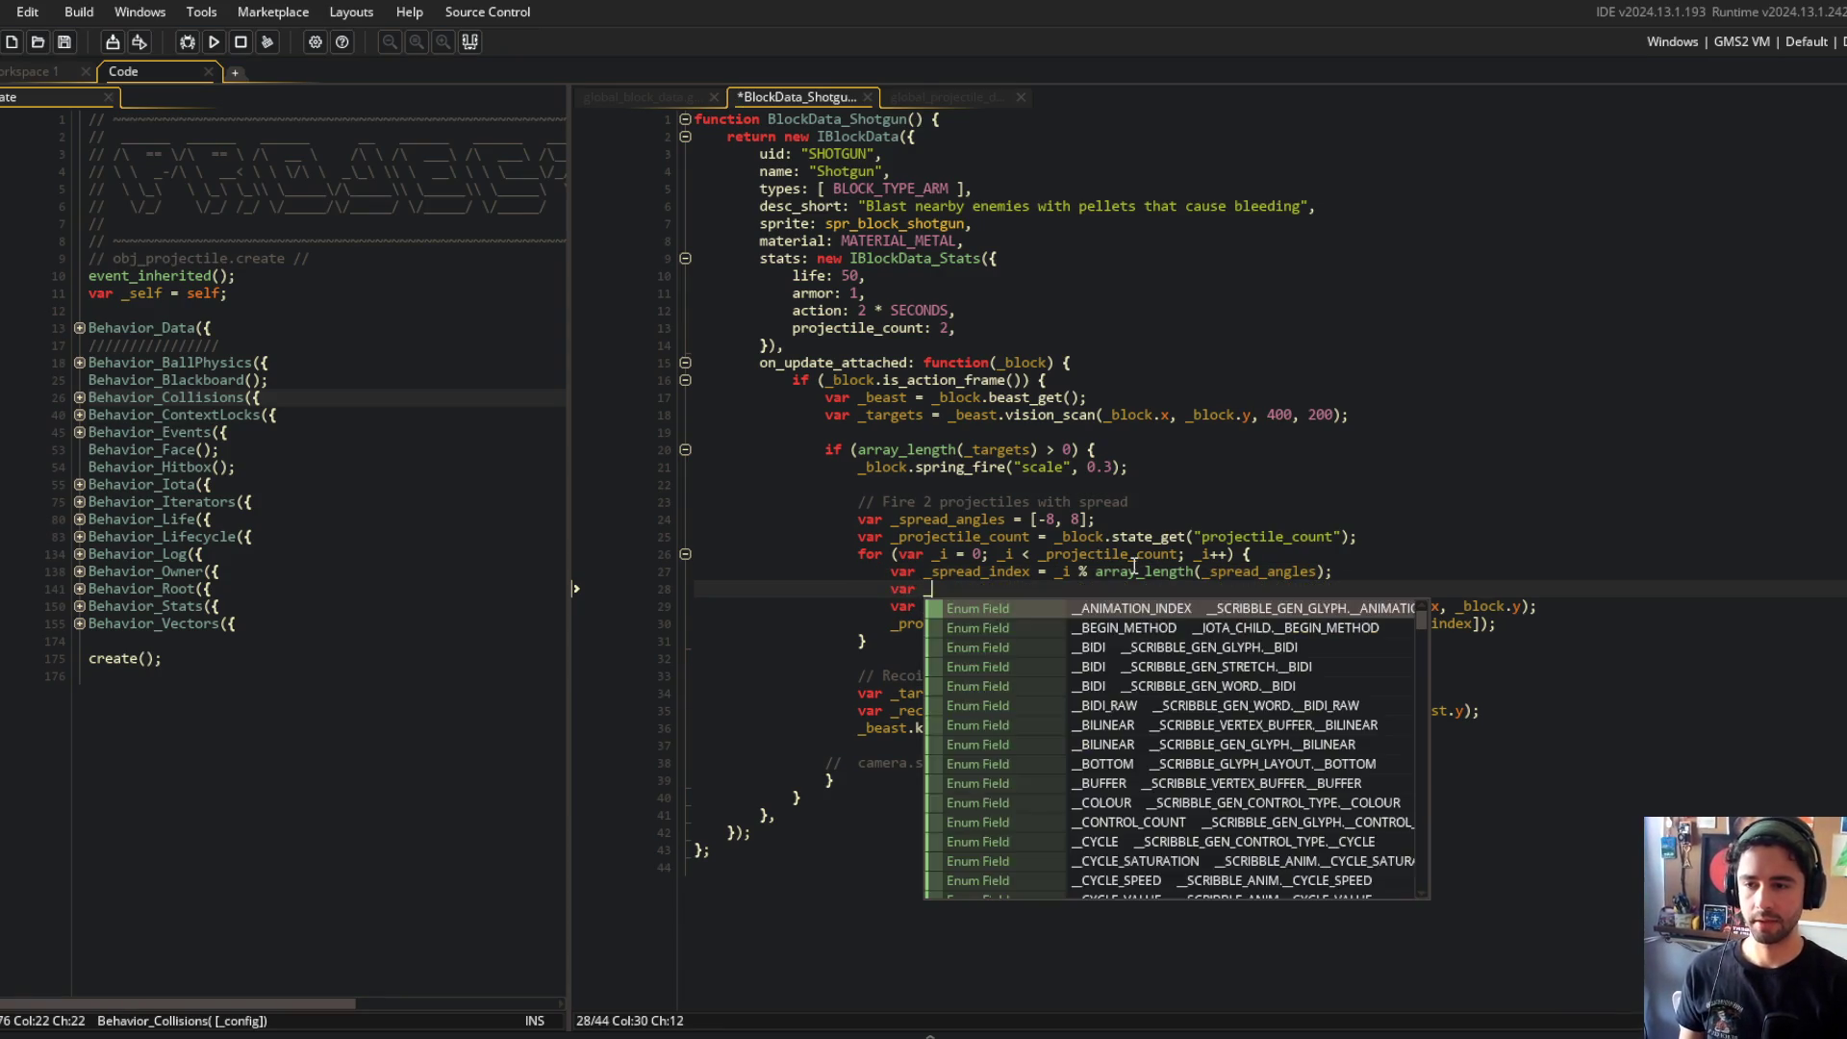
key("BackSpace")
key("BackSpace")
key("BackSpace")
type("x")
key("BackSpace")
type("_bu")
type("bulle")
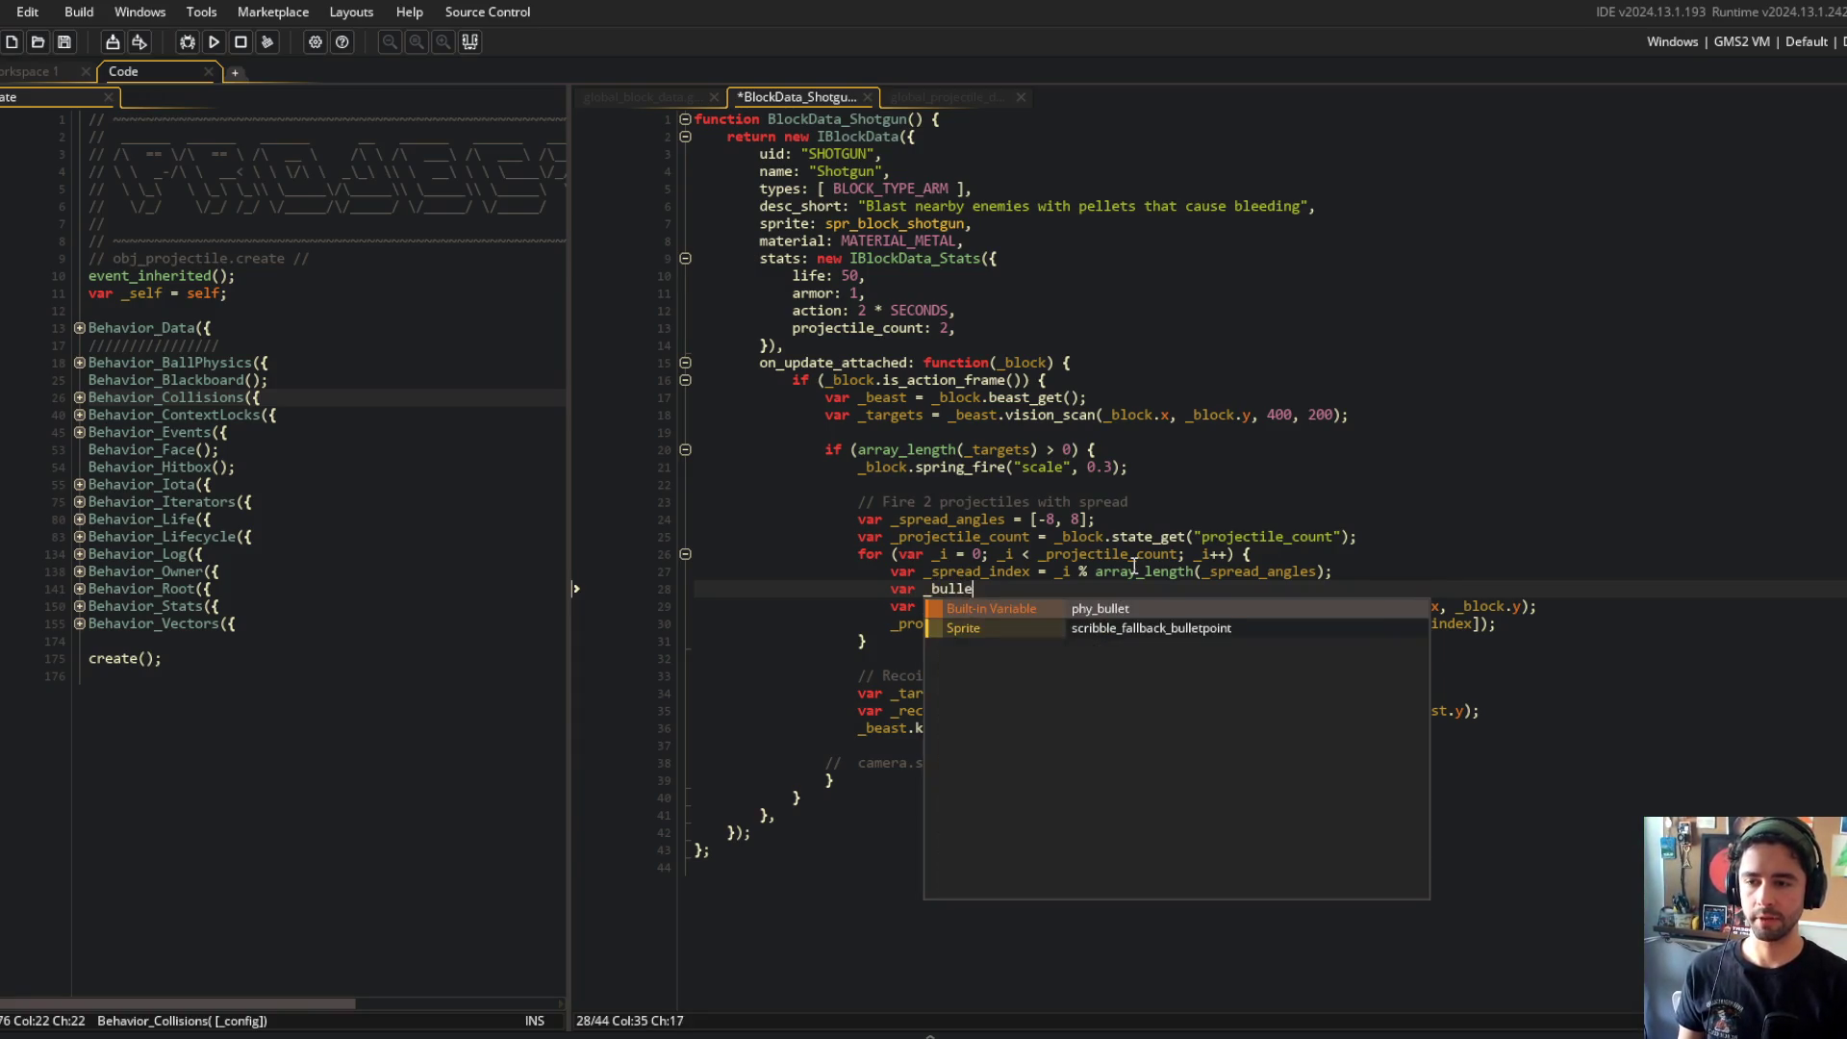
type("t_x =block.x;")
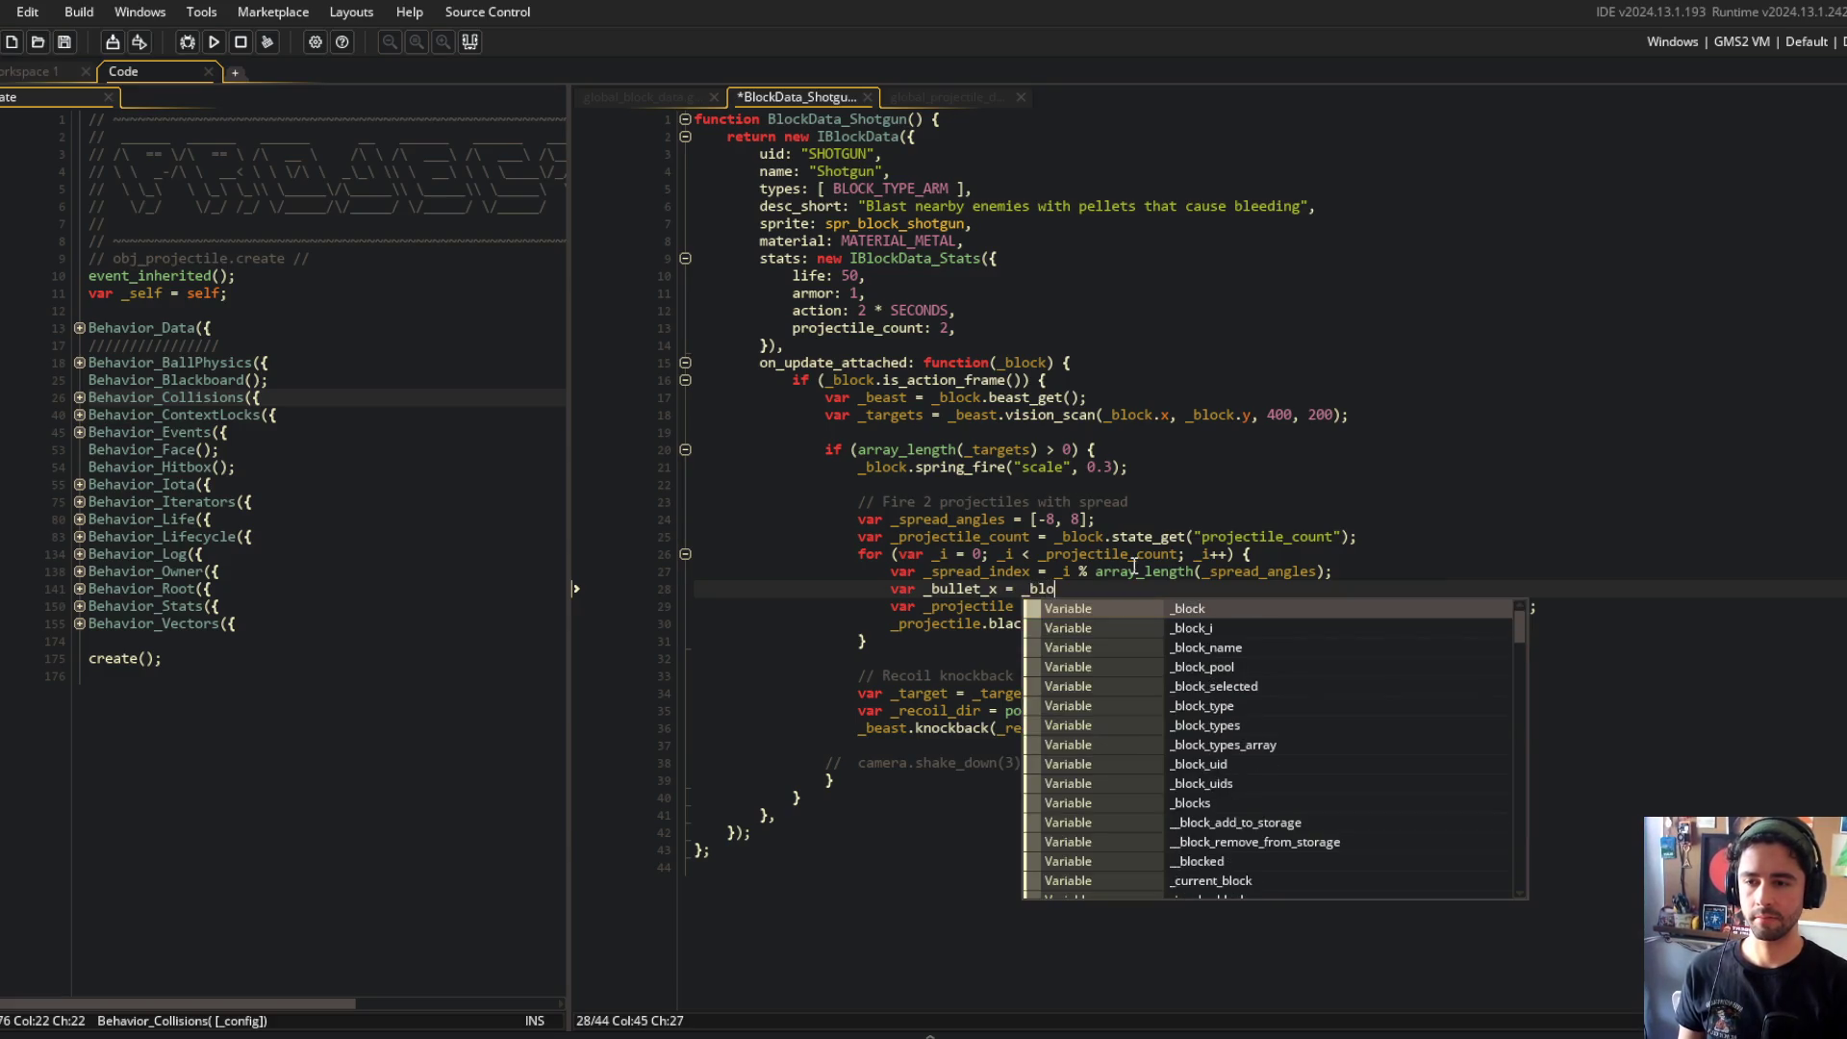
key("ctrl+d")
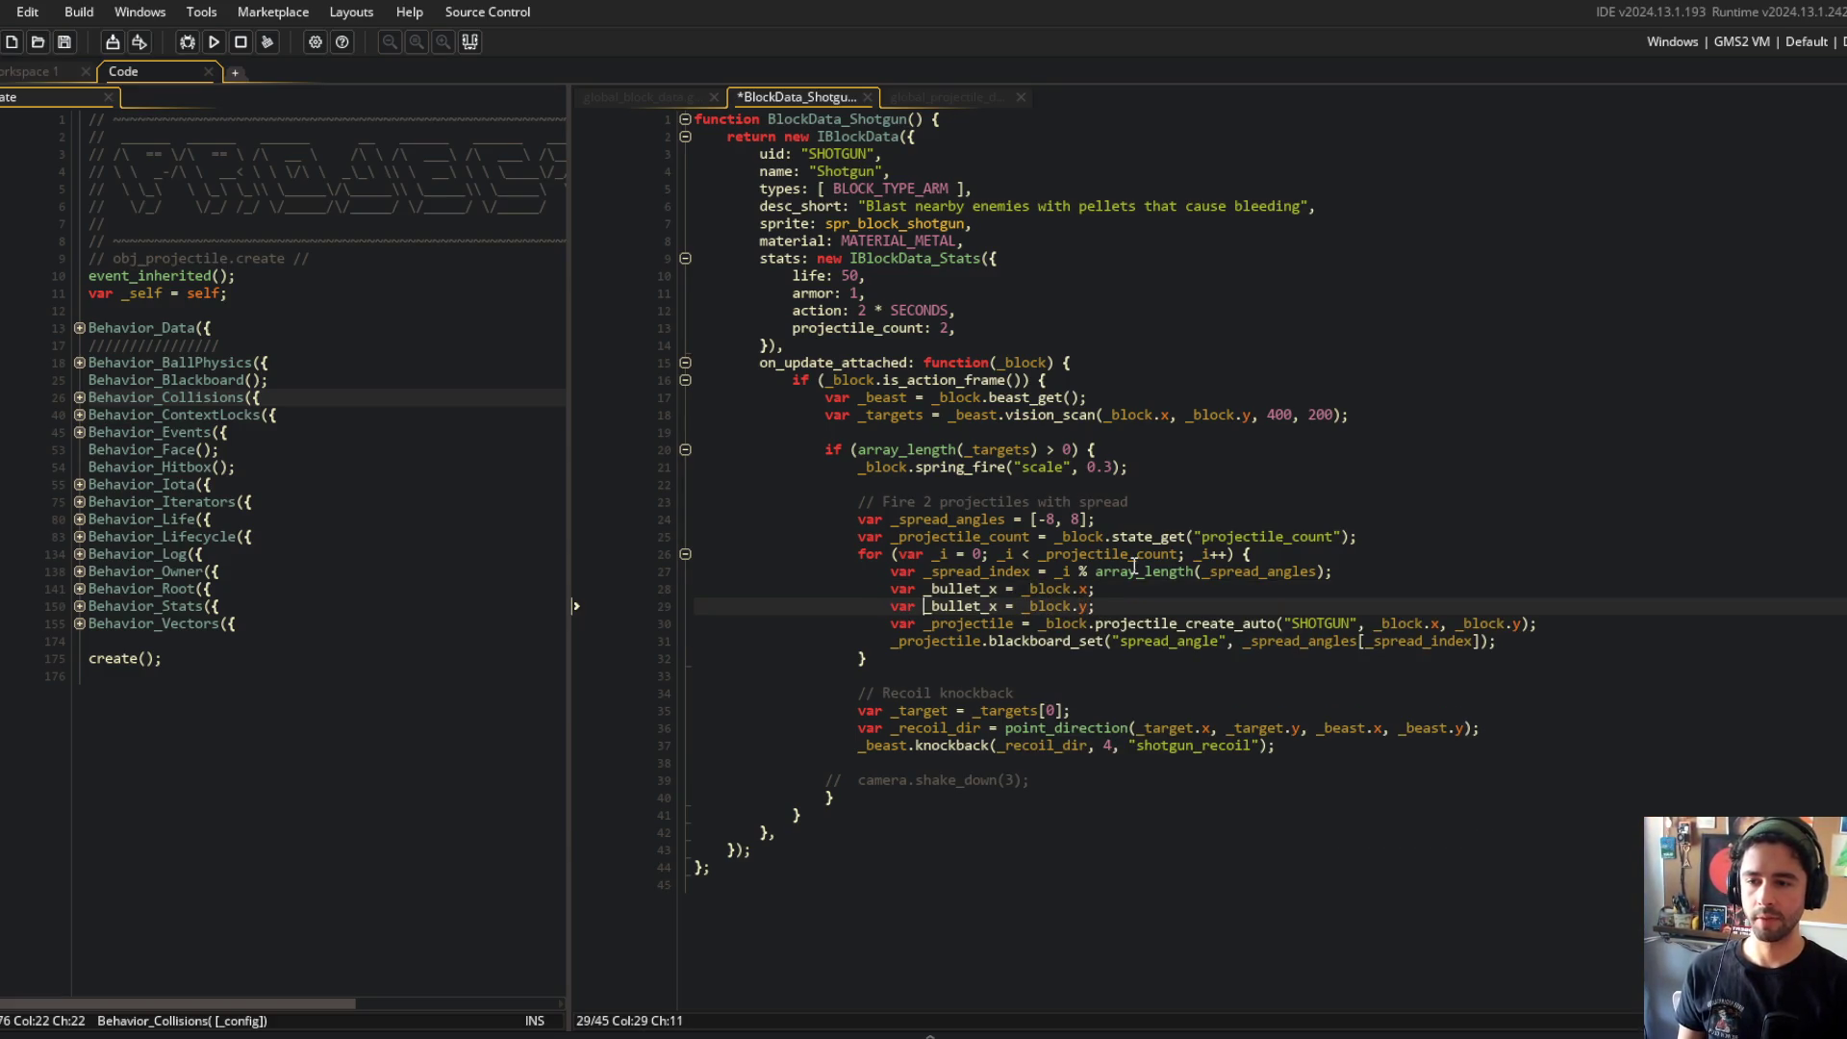
key("BackSpace")
type("y")
Step: Pass _bullet_x, _bullet_y to projectile_create_auto instead of the block position and save
key("Down")
key("End")
key("Left")
key("Left")
key("BackSpace")
key("BackSpace")
key("BackSpace")
key("BackSpace")
key("BackSpace")
key("BackSpace")
type("_bul")
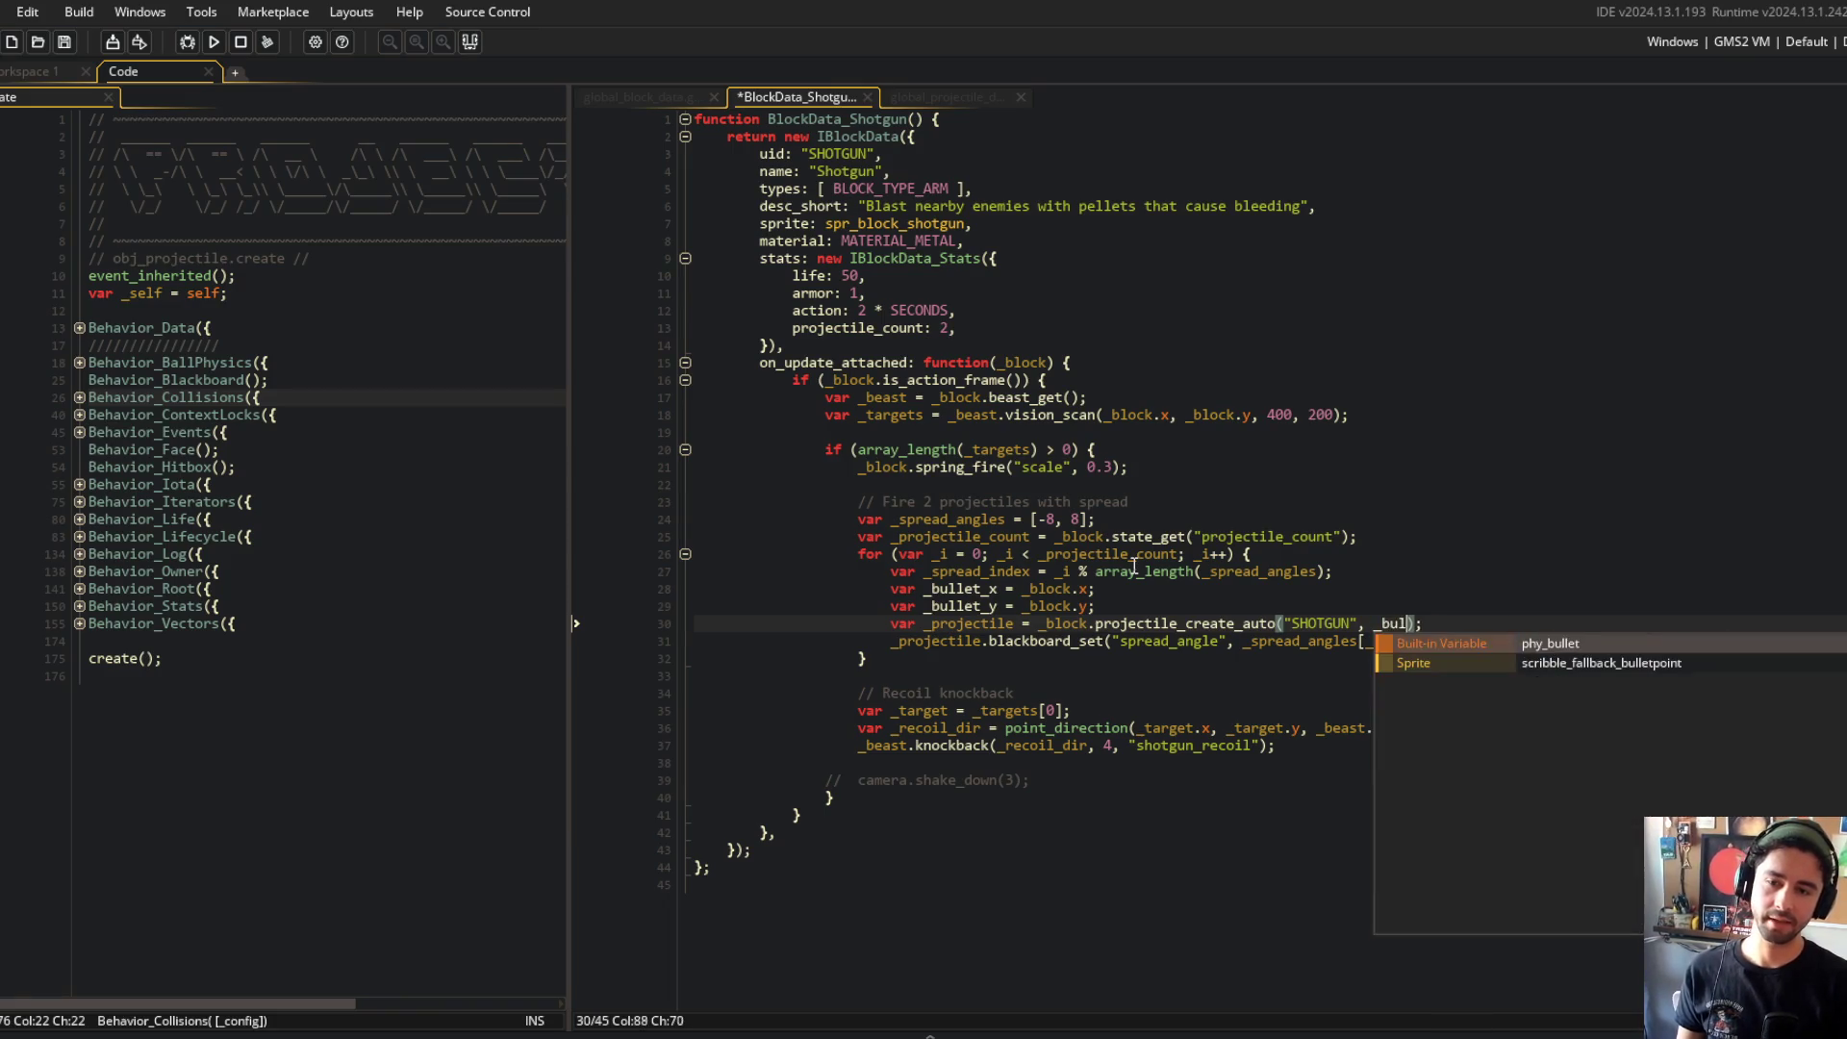
type("let_x, _bullet_y")
key("ctrl+s")
Step: Add random_range(-BLOCK_SIZE, BLOCK_SIZE) * 0.5 offsets to both positions, save, and run with F5
key("Up")
key("alt+shift+Up")
type("+ ")
type("random_range(")
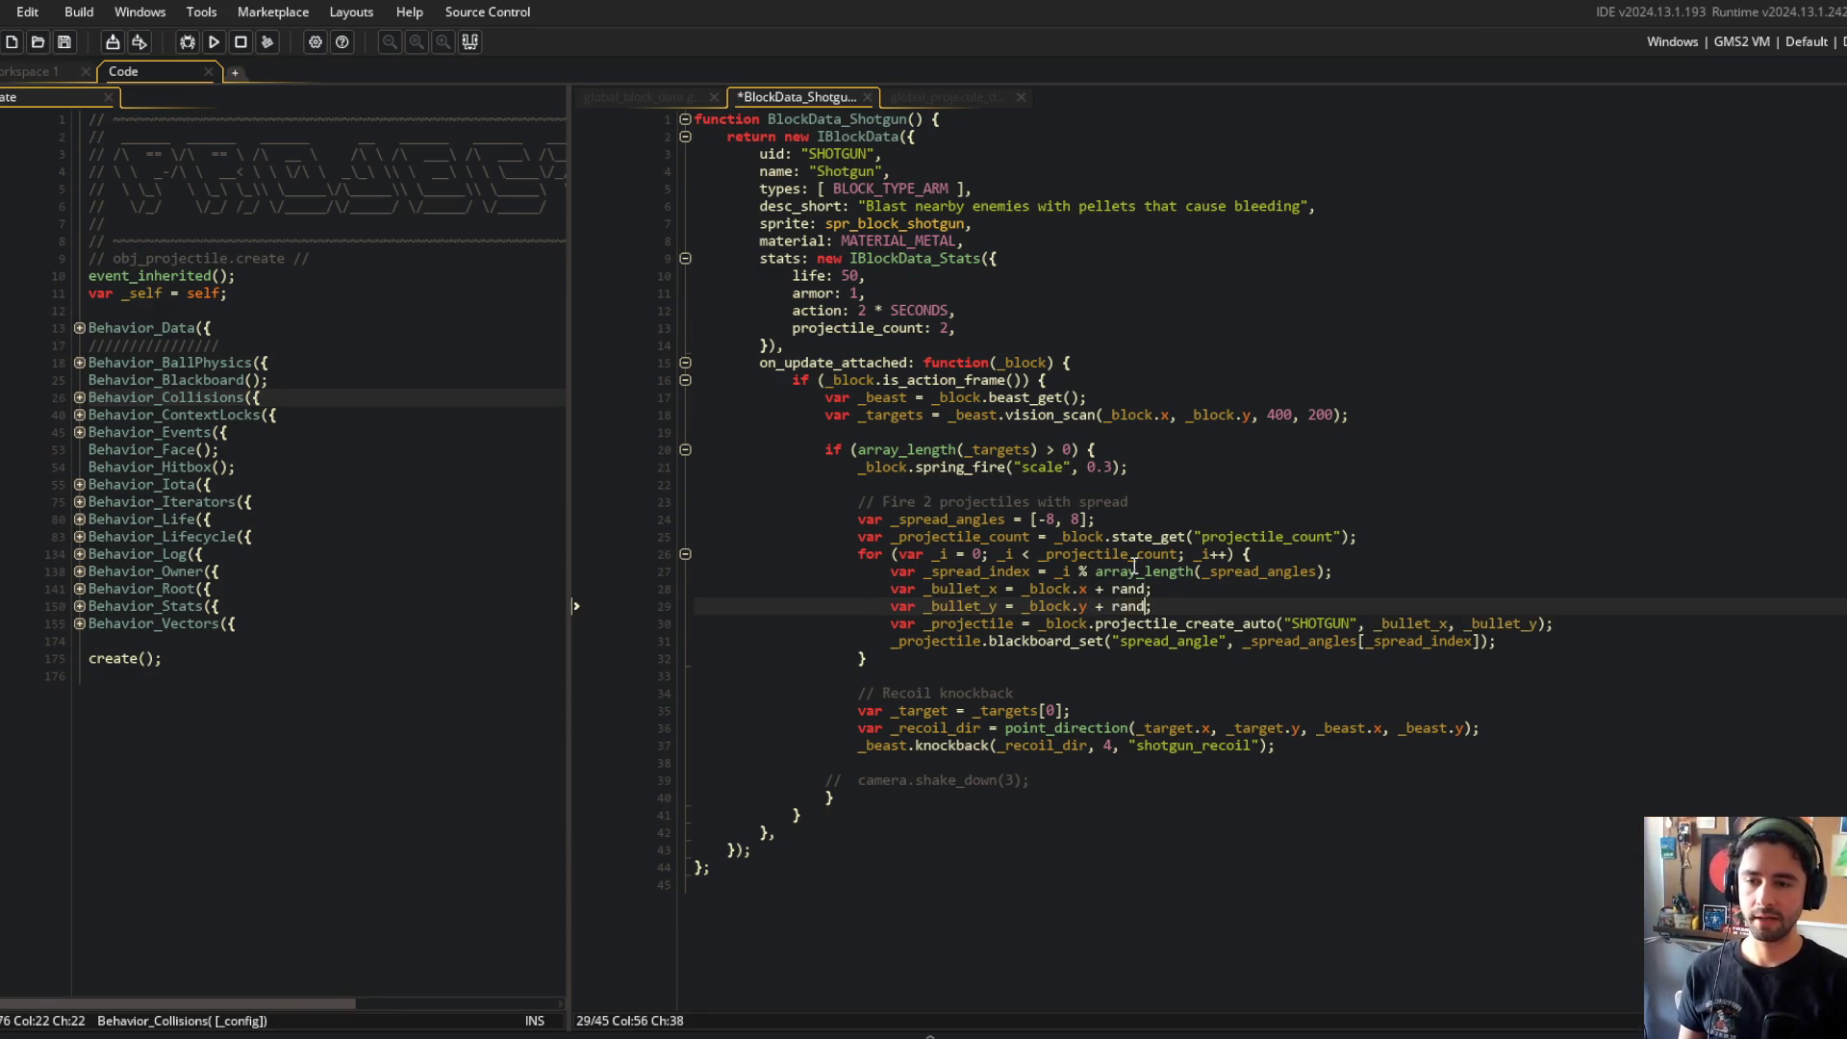
type("-")
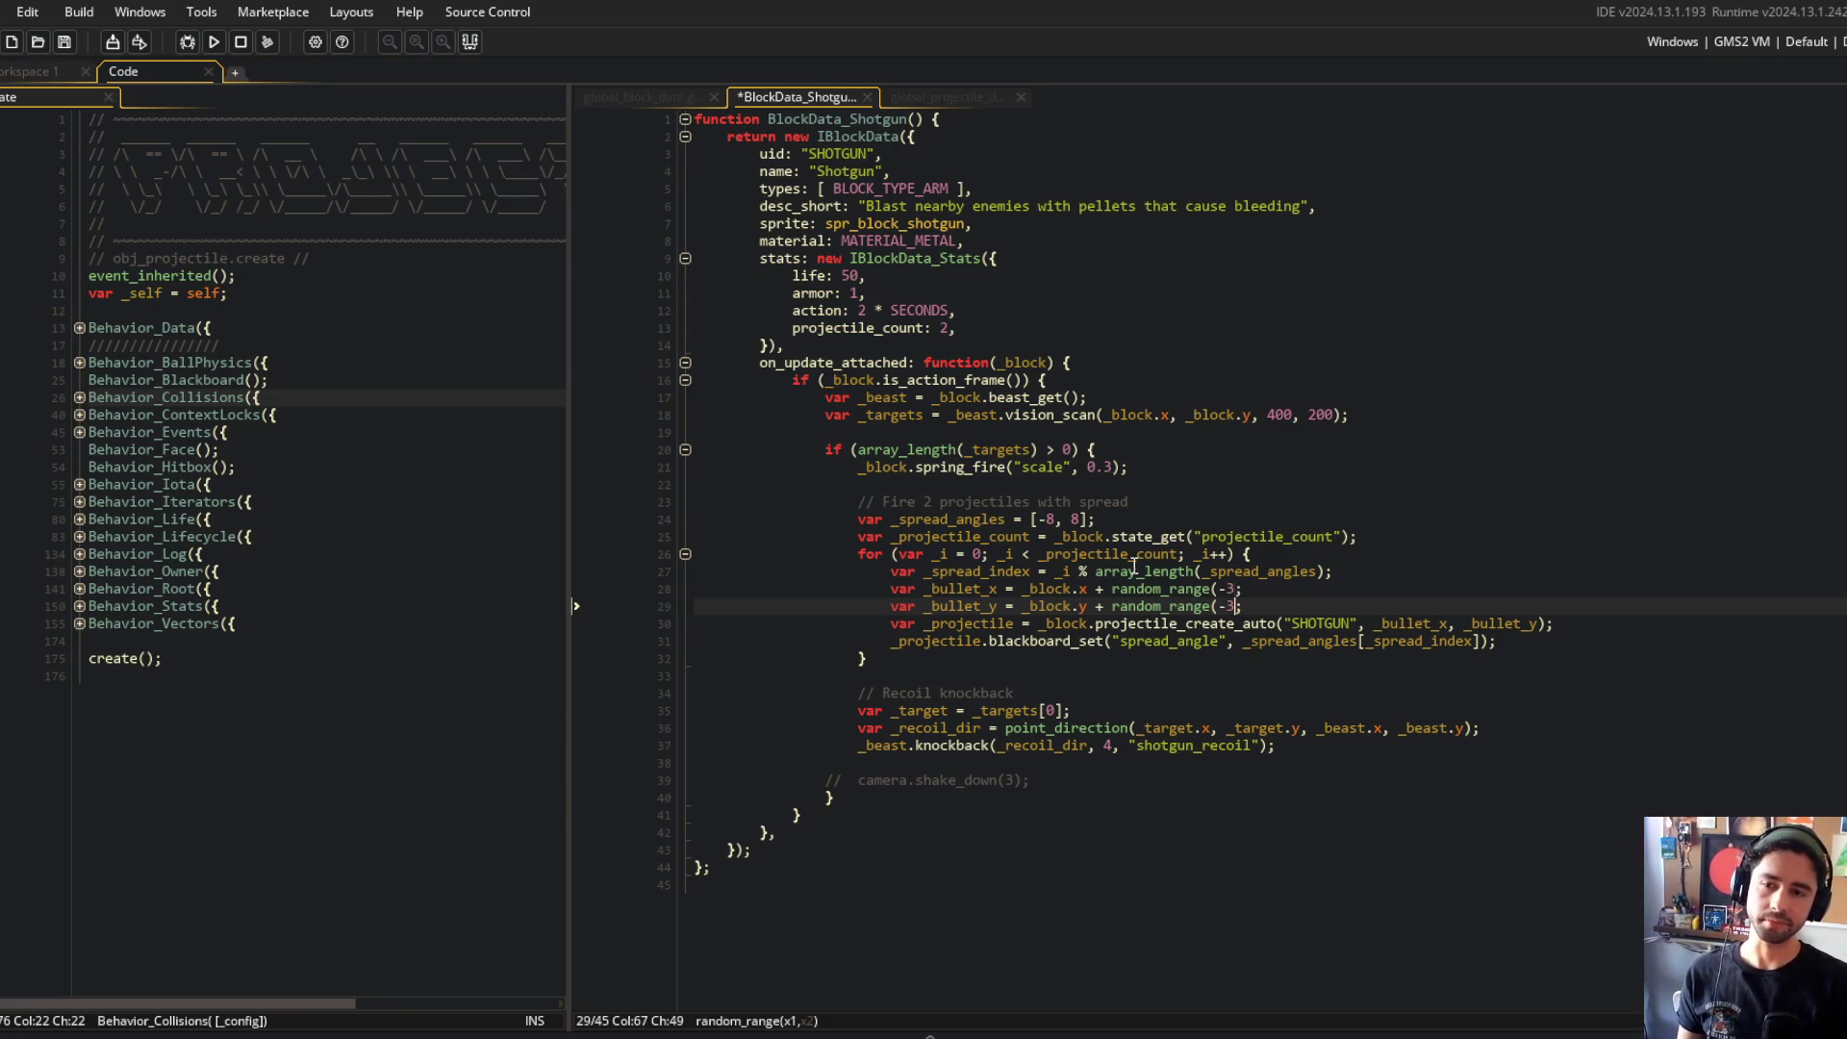
type("BLOCK_SIZE")
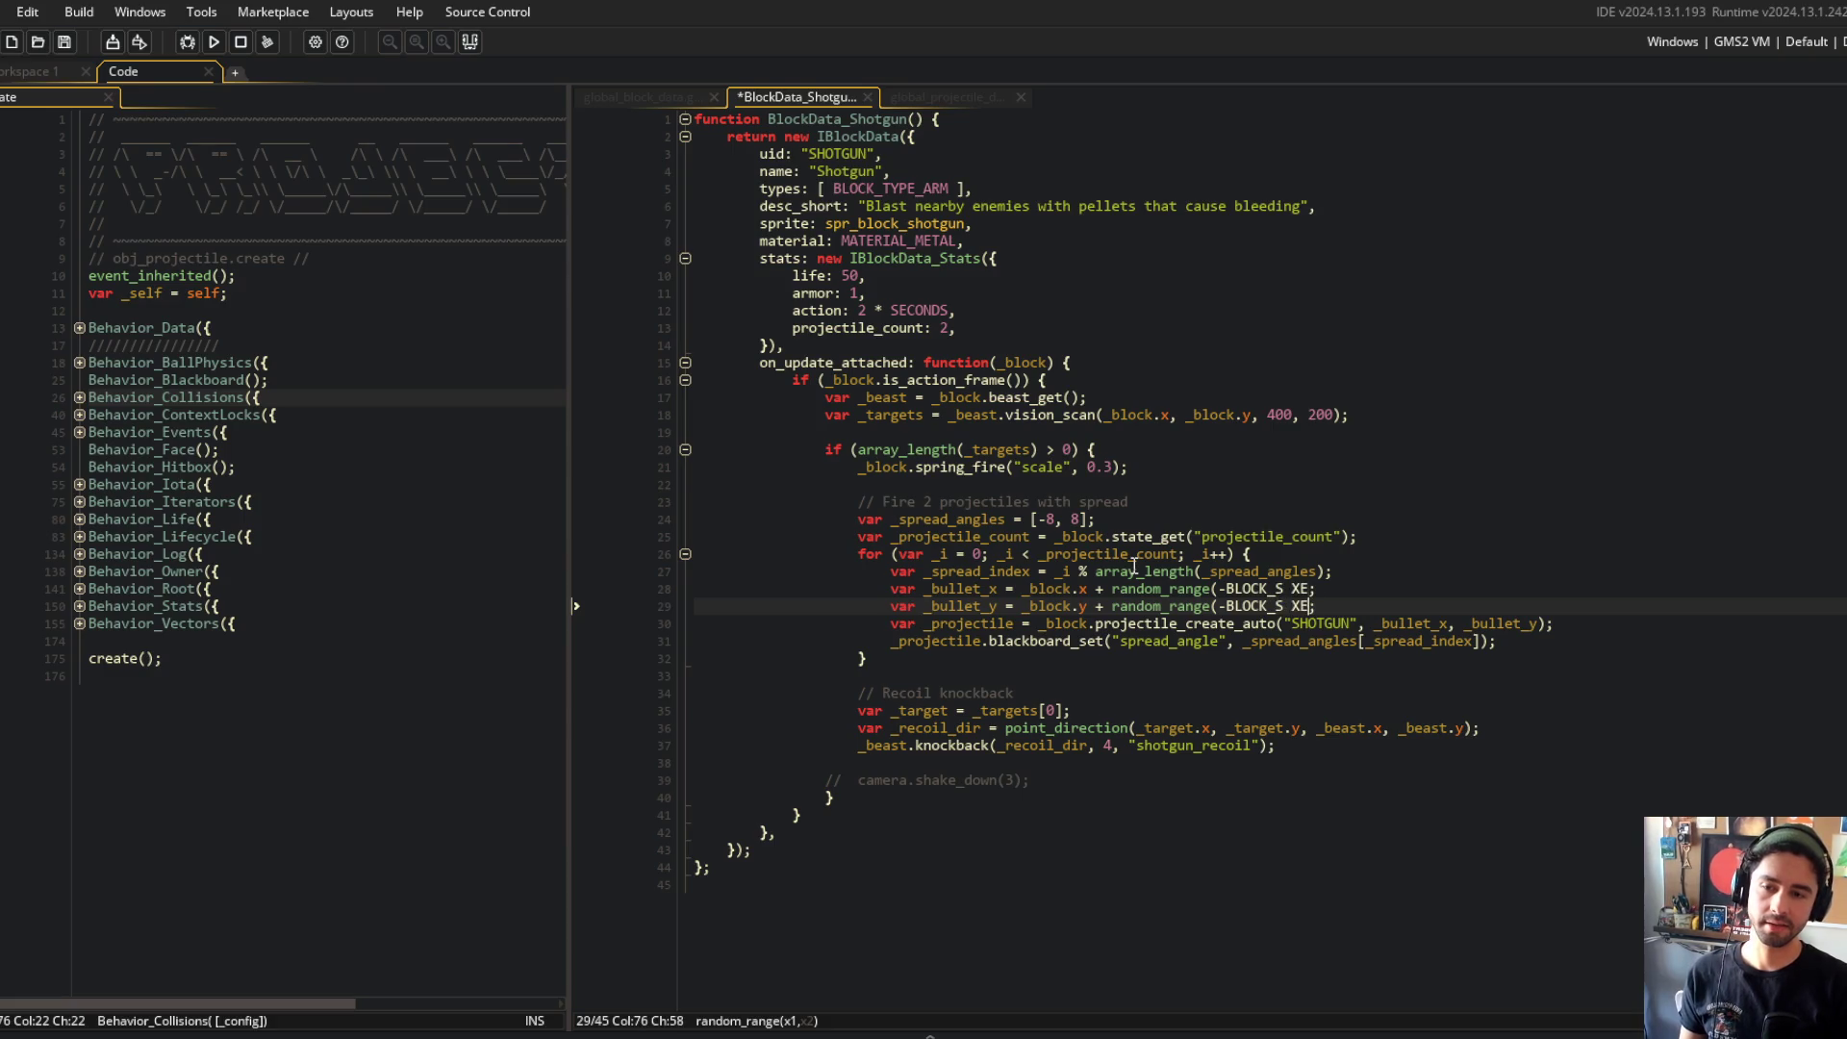
key("BackSpace")
type(", BLOCK_SIZE")
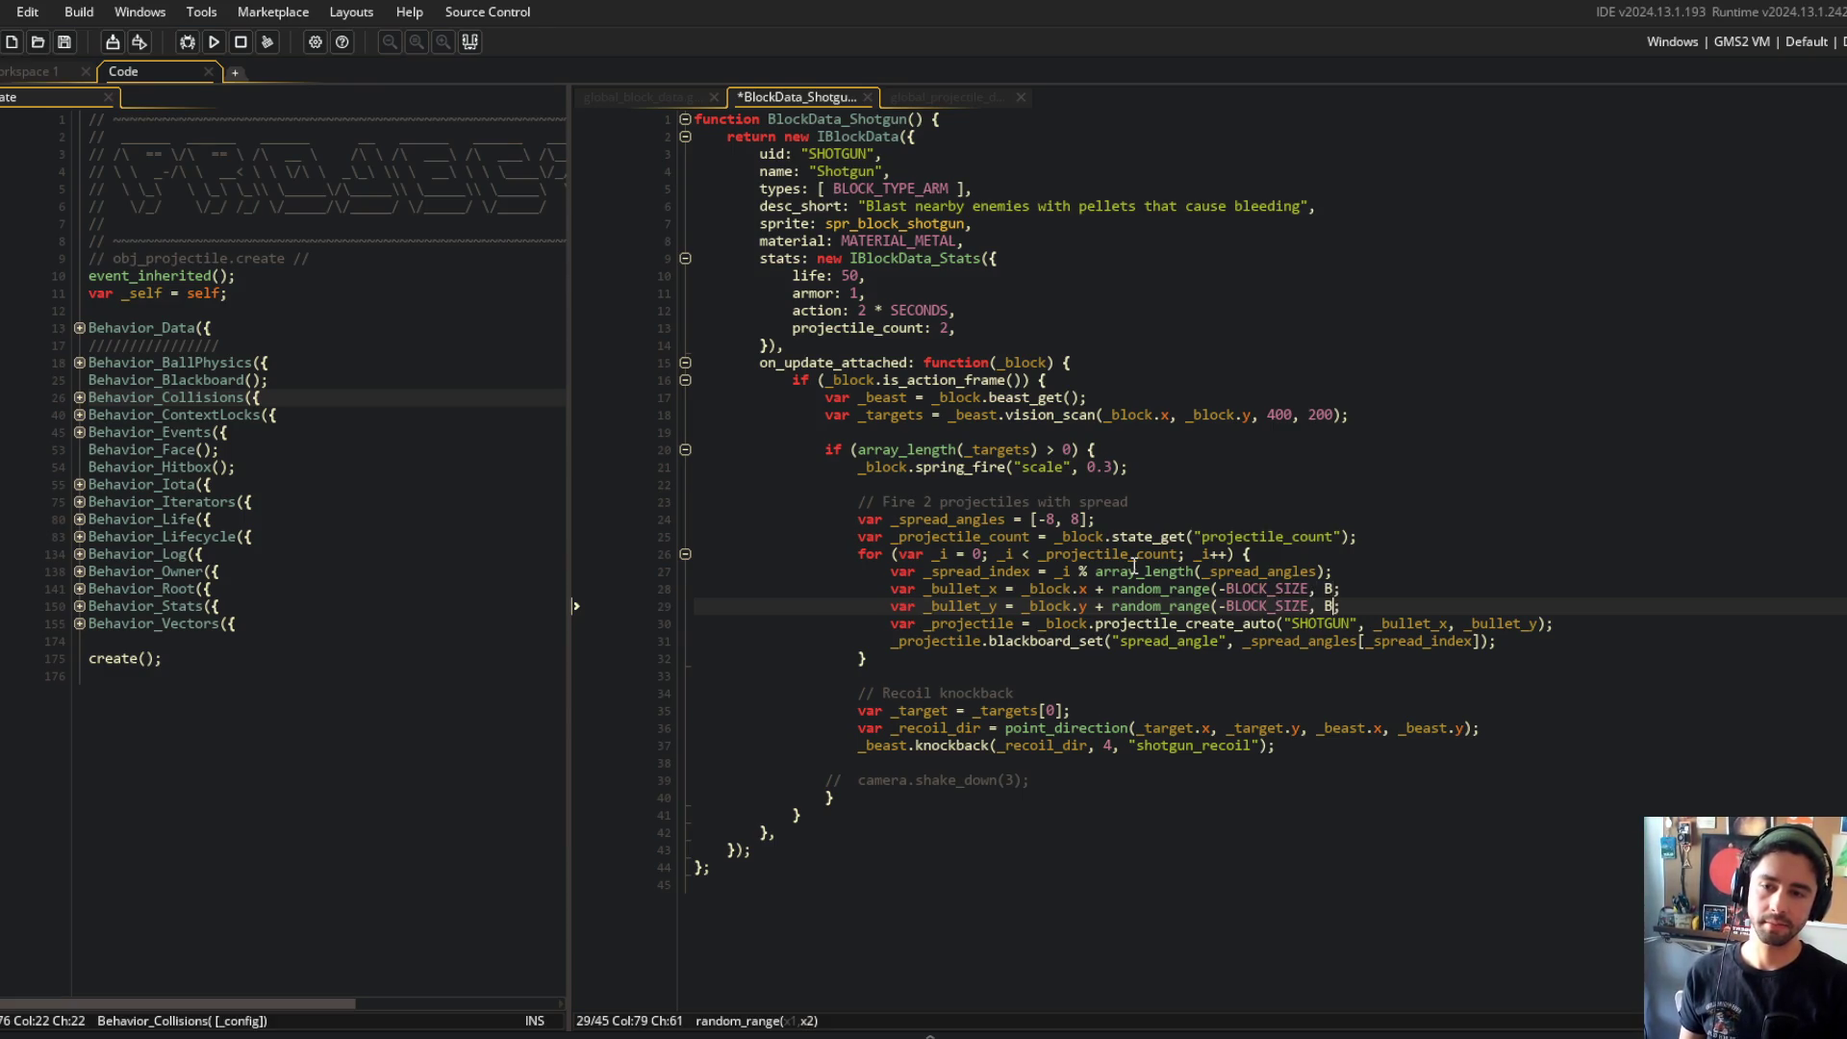
type(") * 0.5")
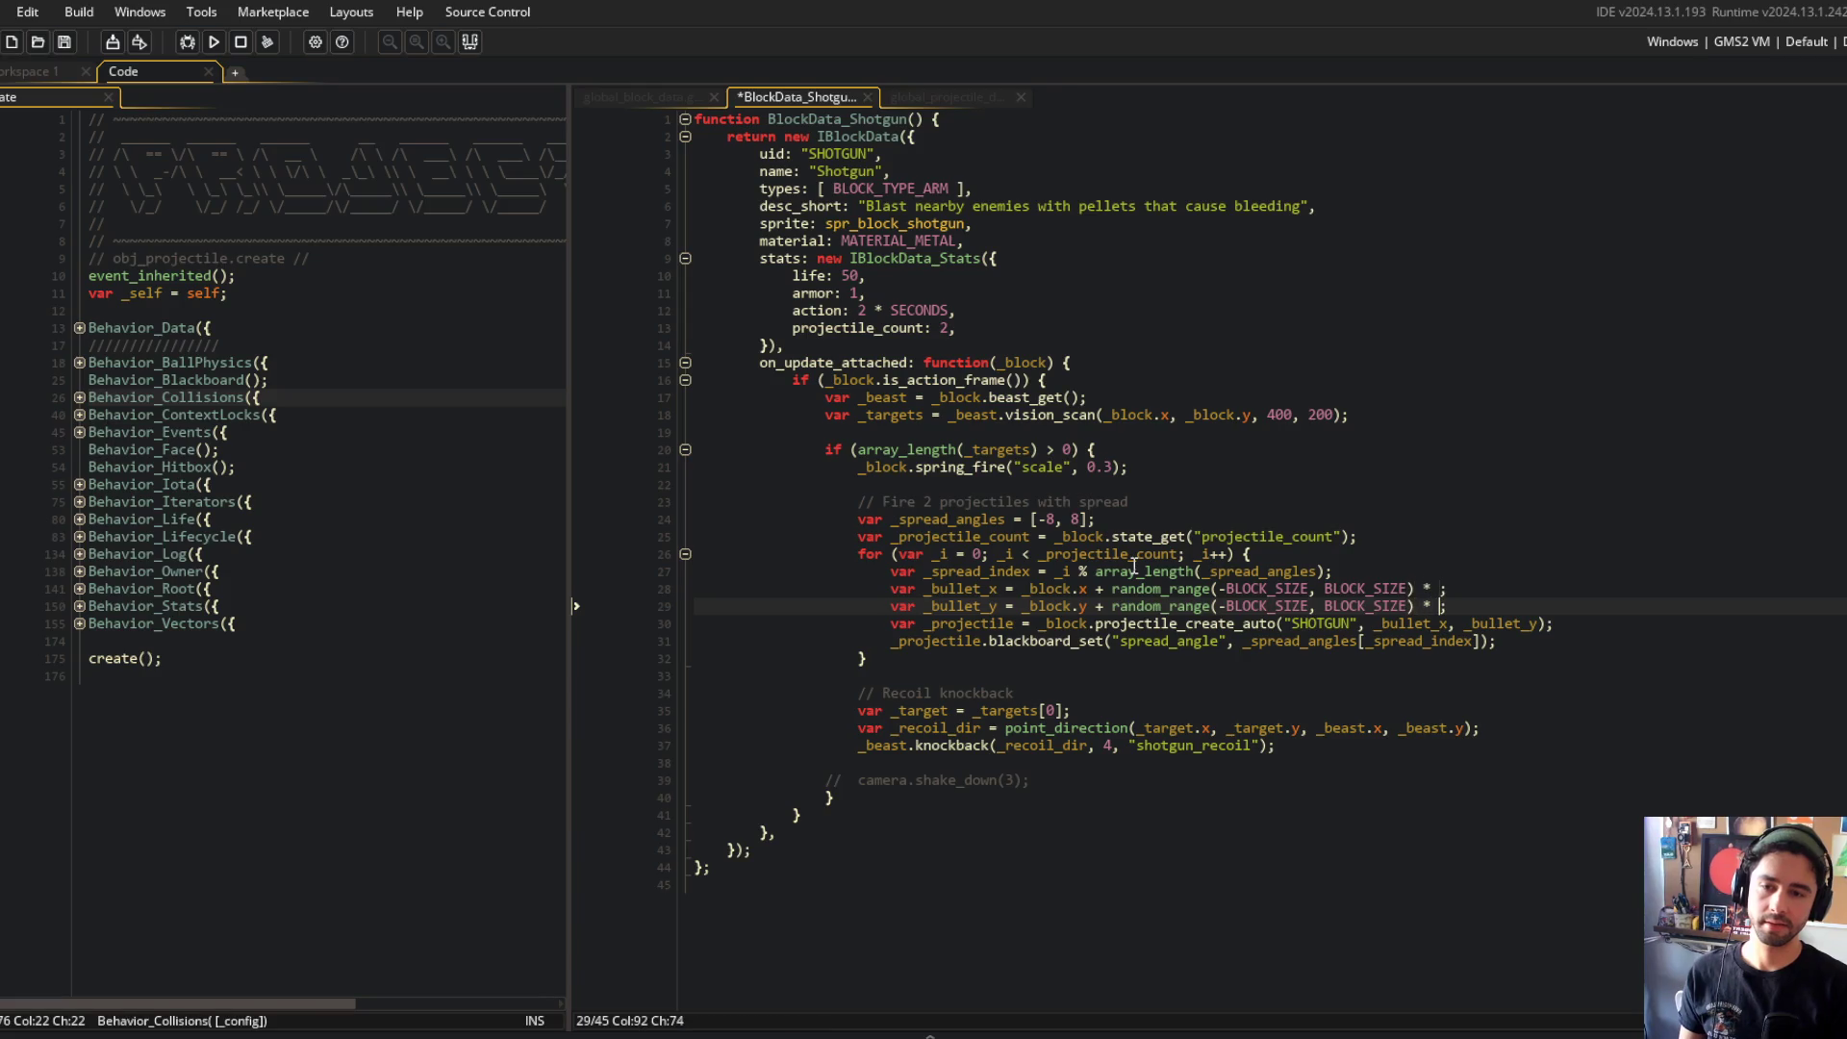
key("ctrl+s")
left_click(1280, 400)
left_click(1300, 484)
key("F5")
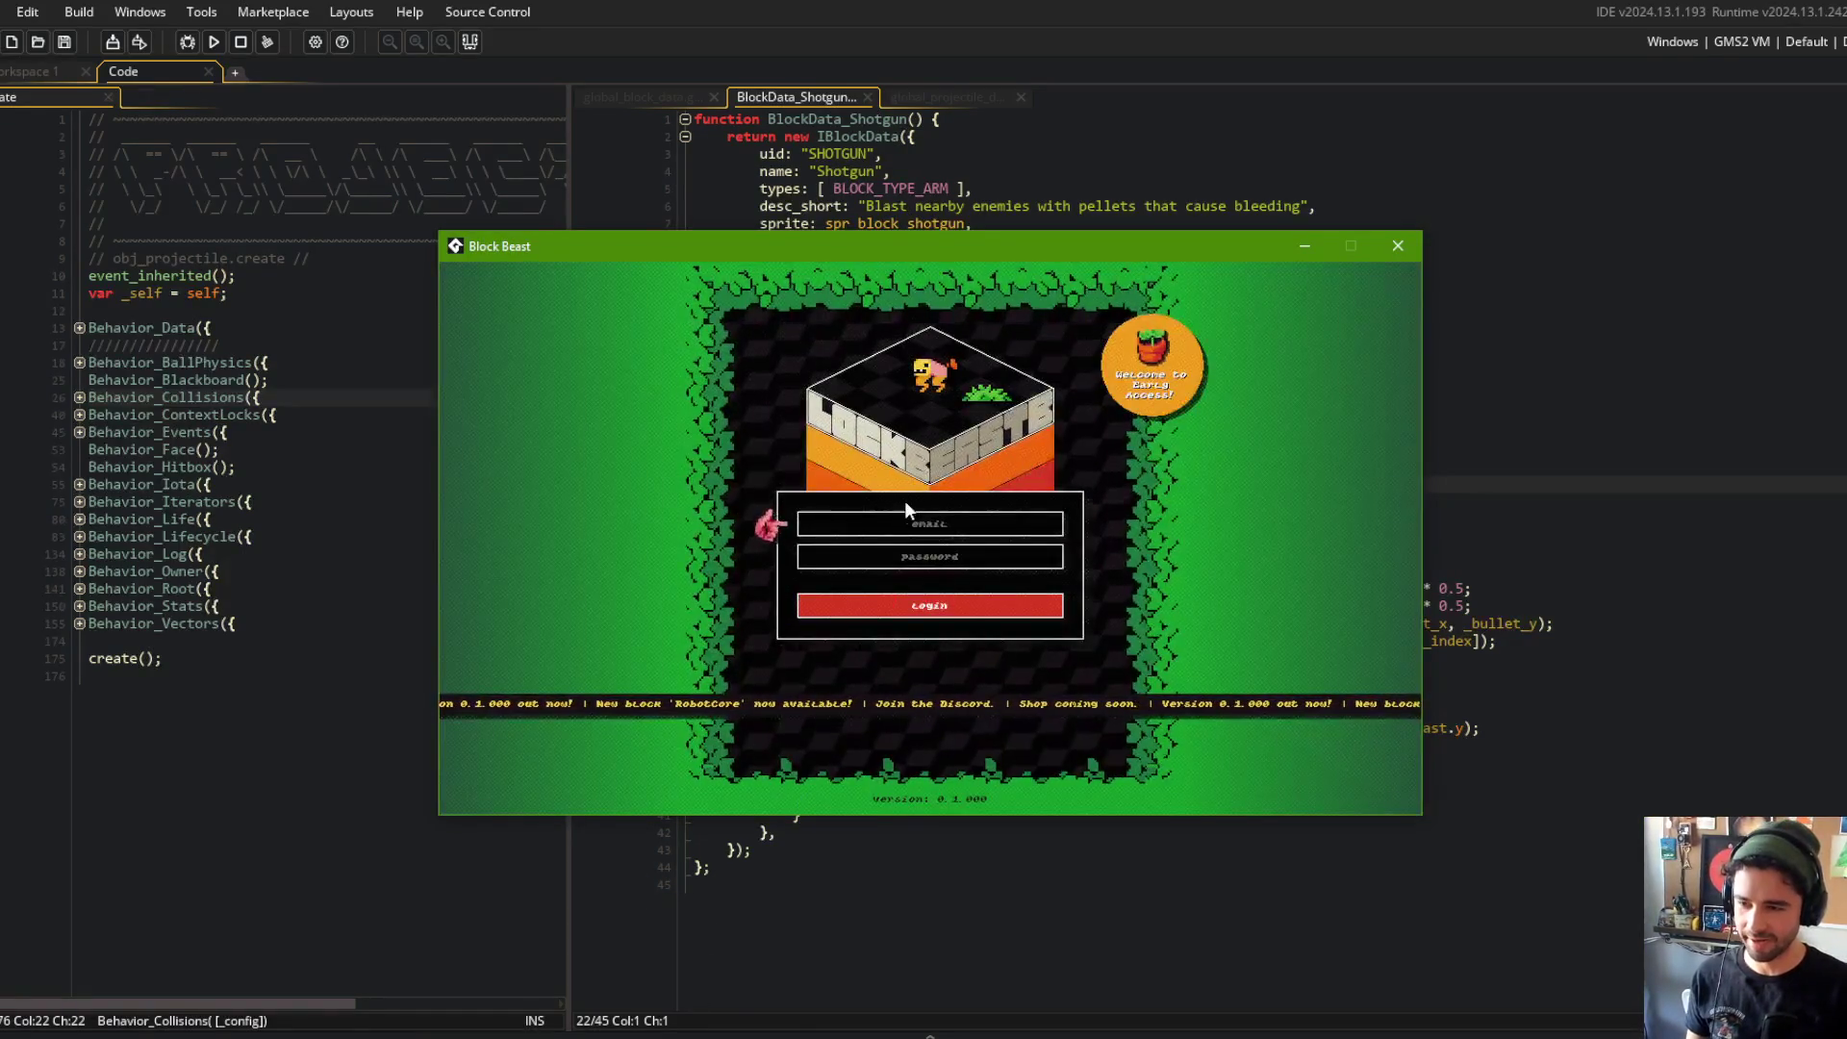
Step: Start a training battle with My Beast 1, read the line-26 'attached' conversion error, and abort
left_click(887, 609)
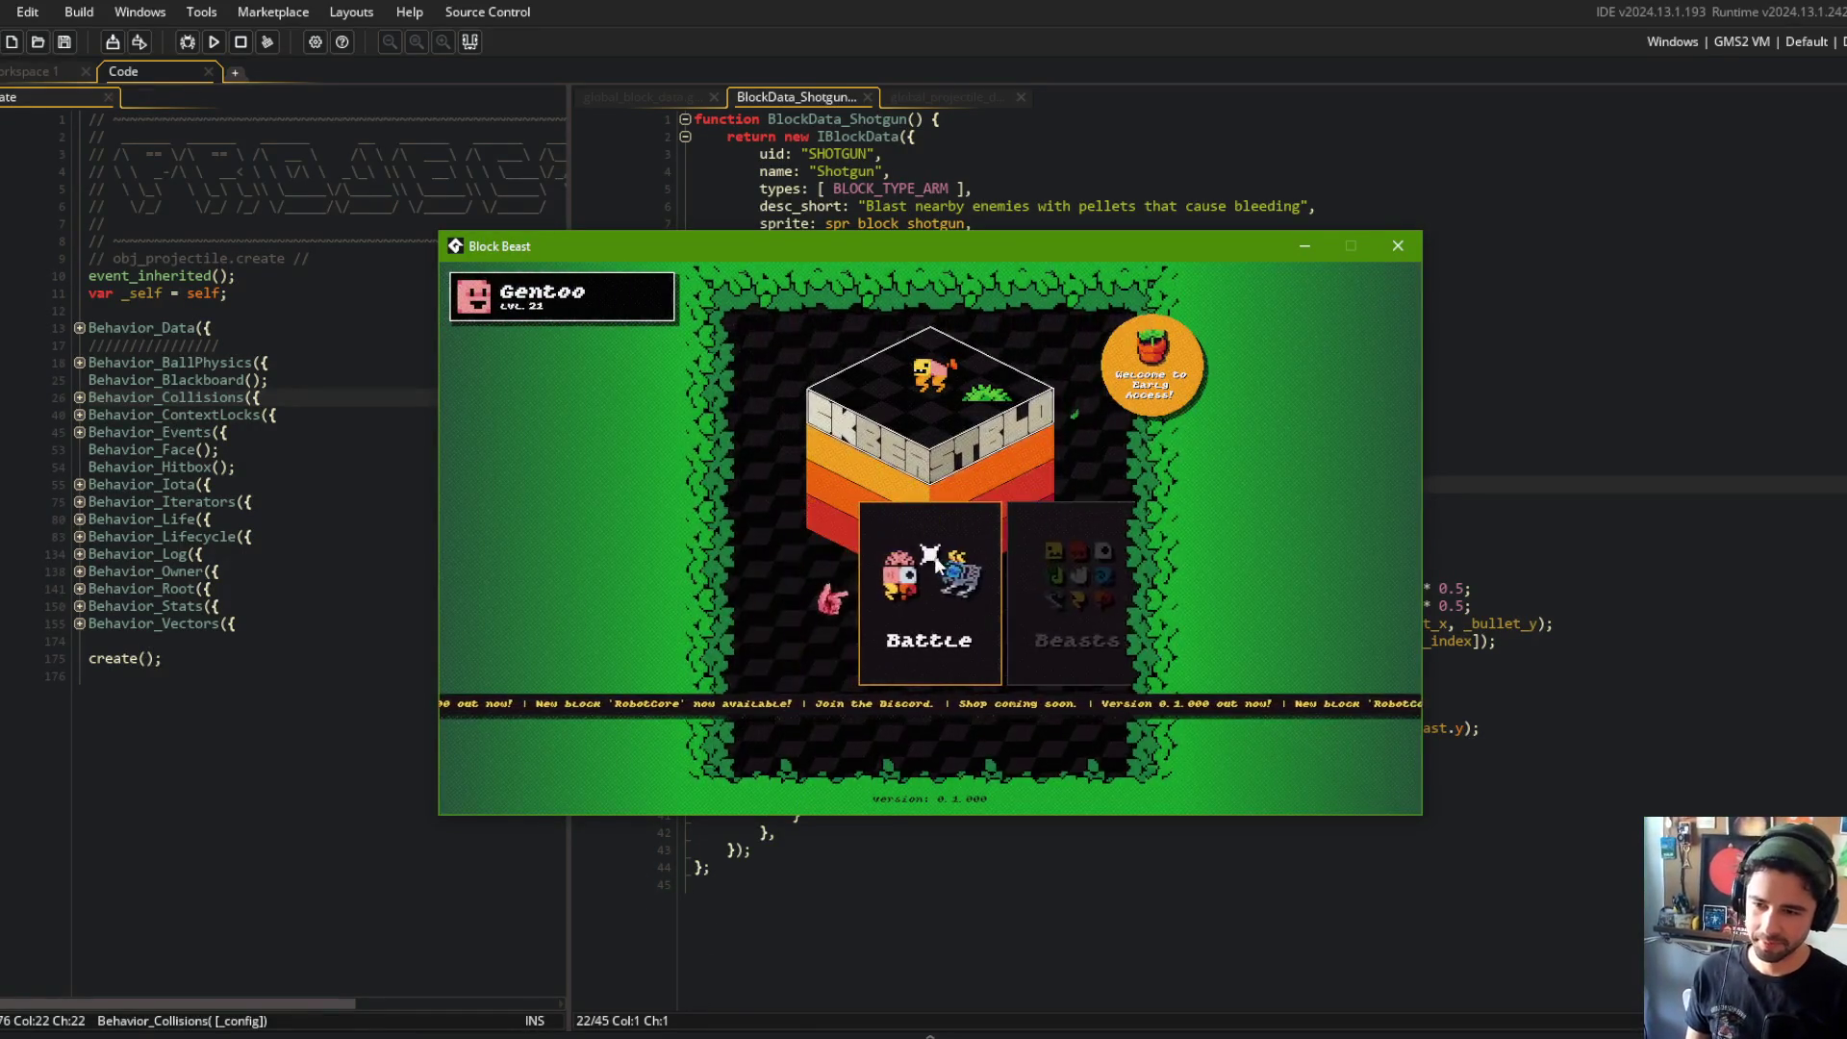
left_click(933, 561)
left_click(934, 563)
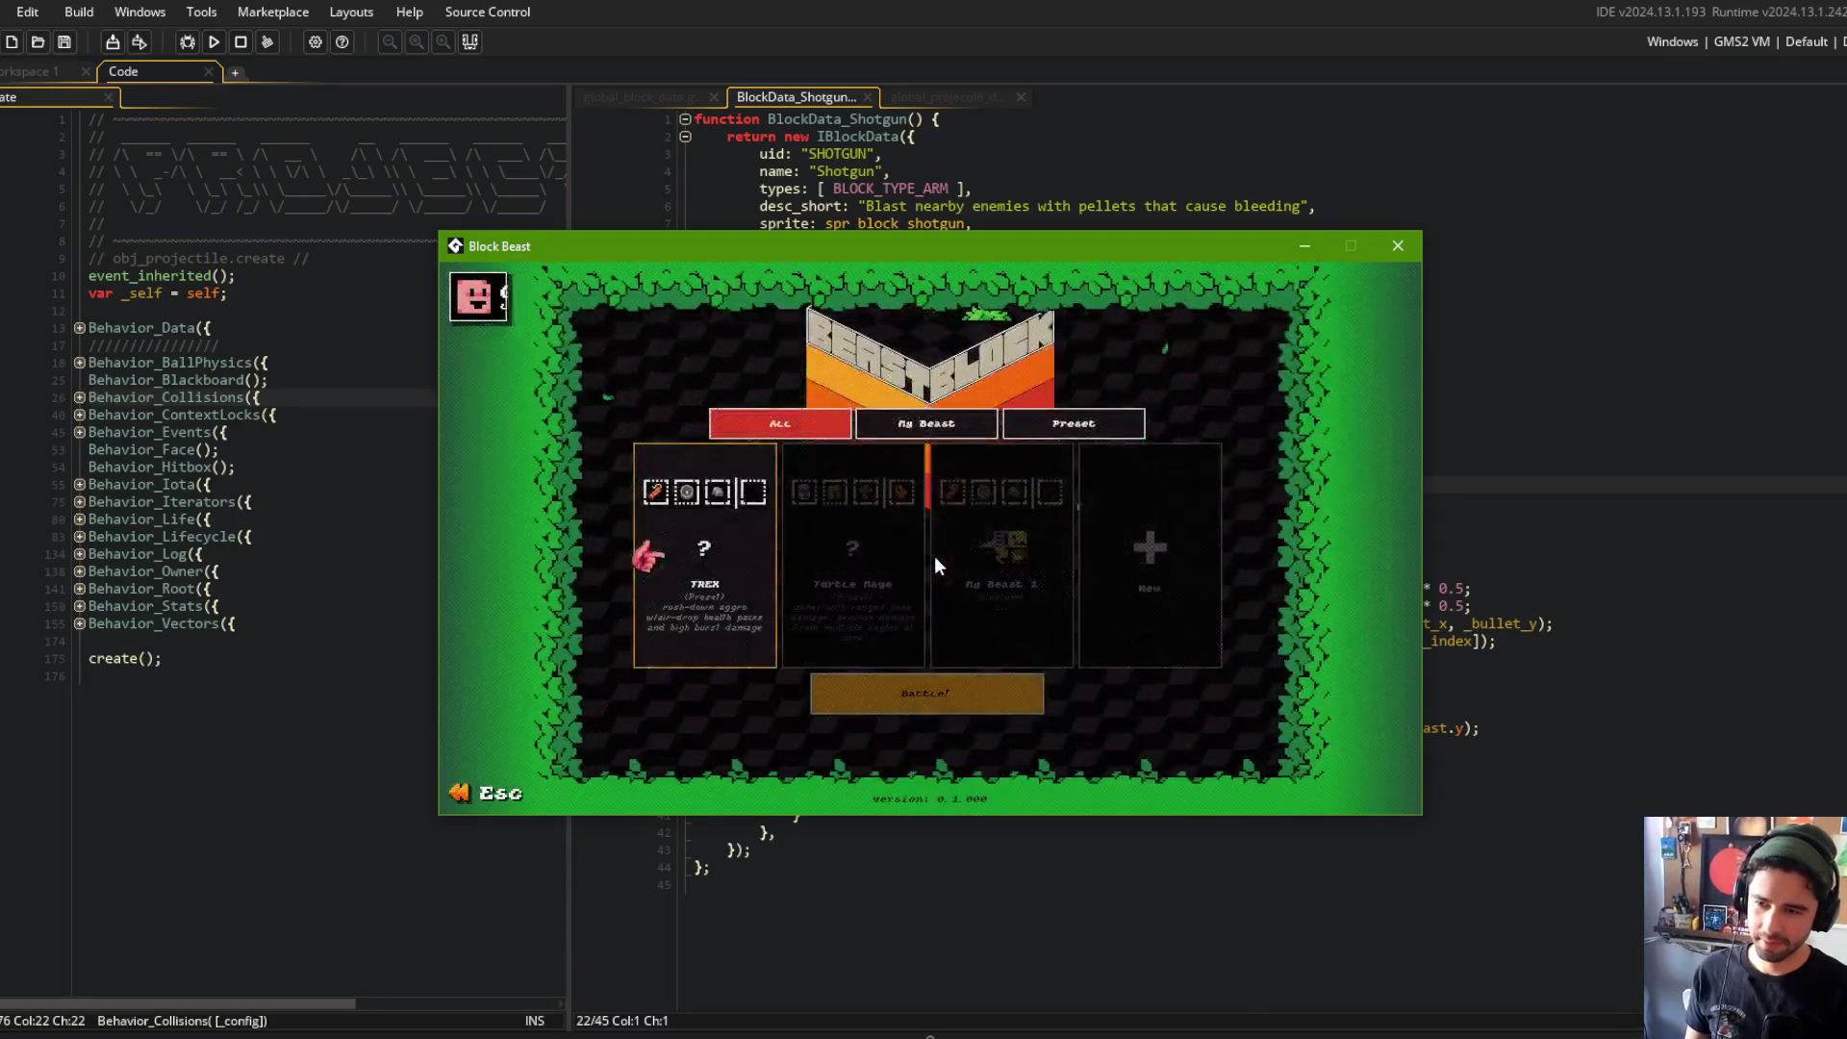
key("Right")
key("Right")
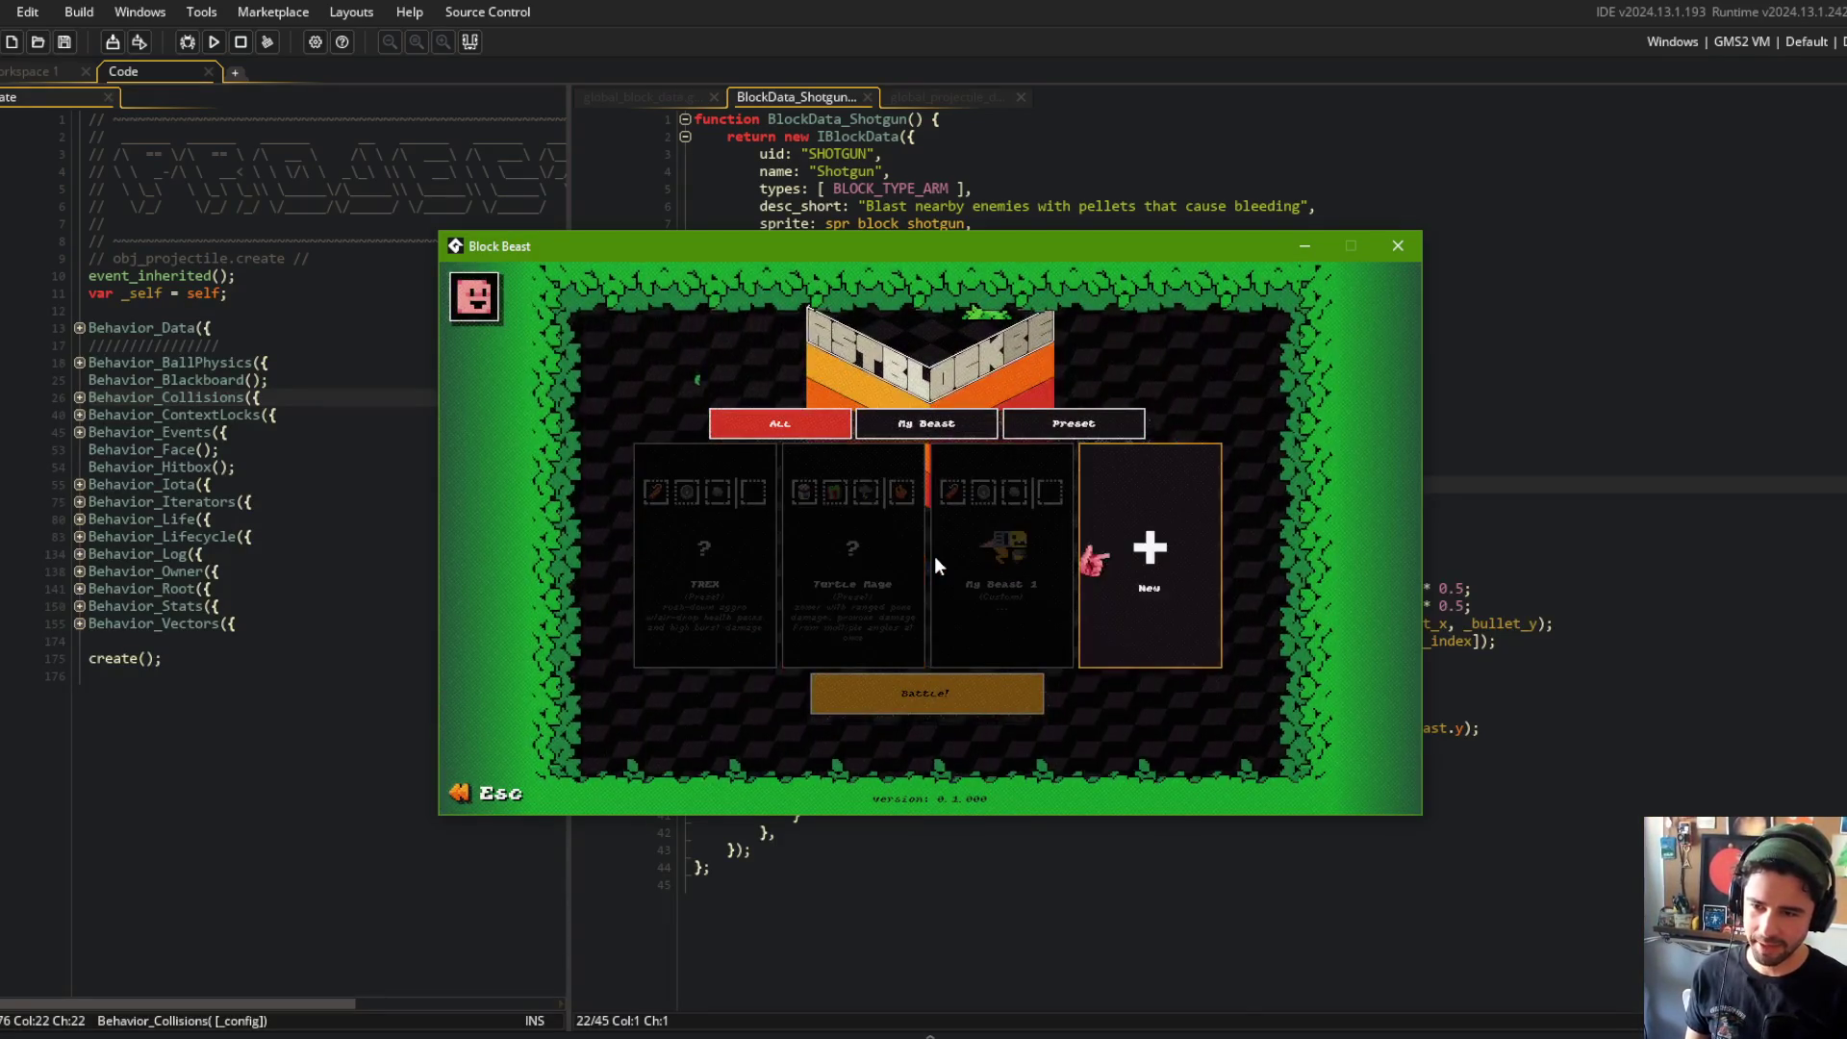
key("Left")
key("Return")
key("Down")
key("Down")
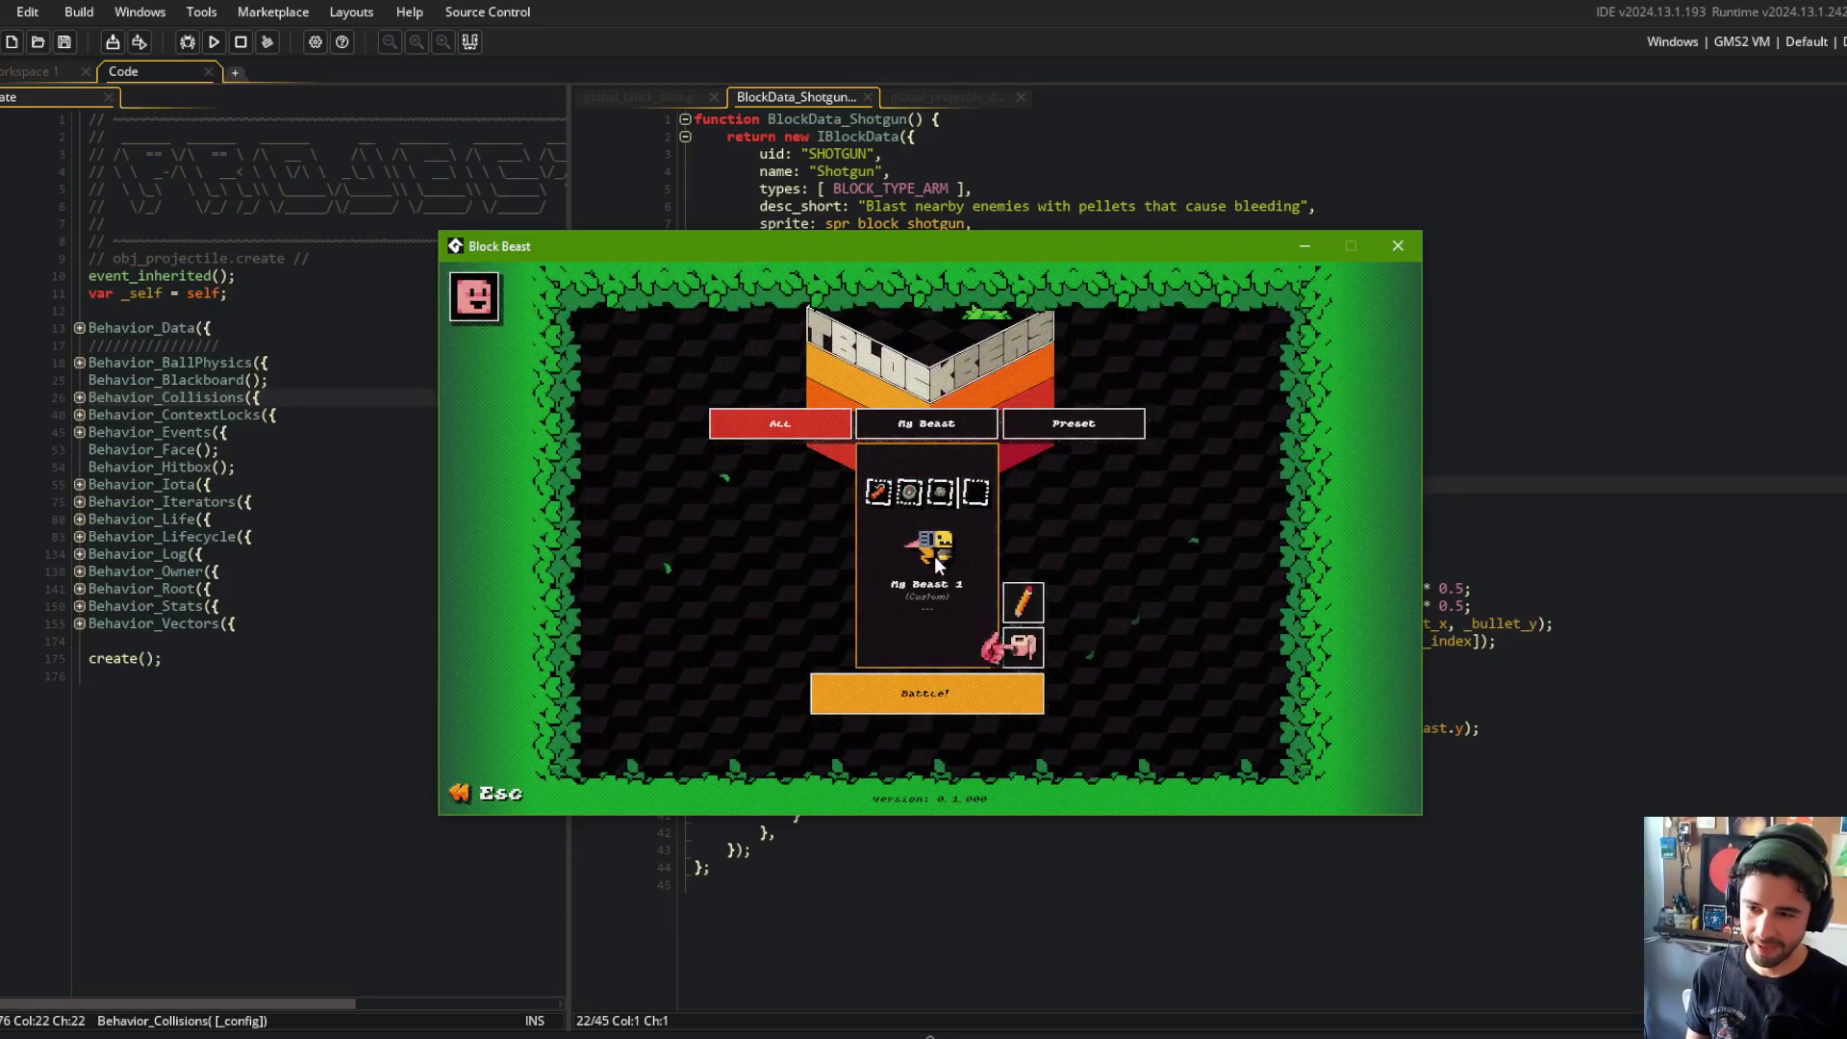
key("Return")
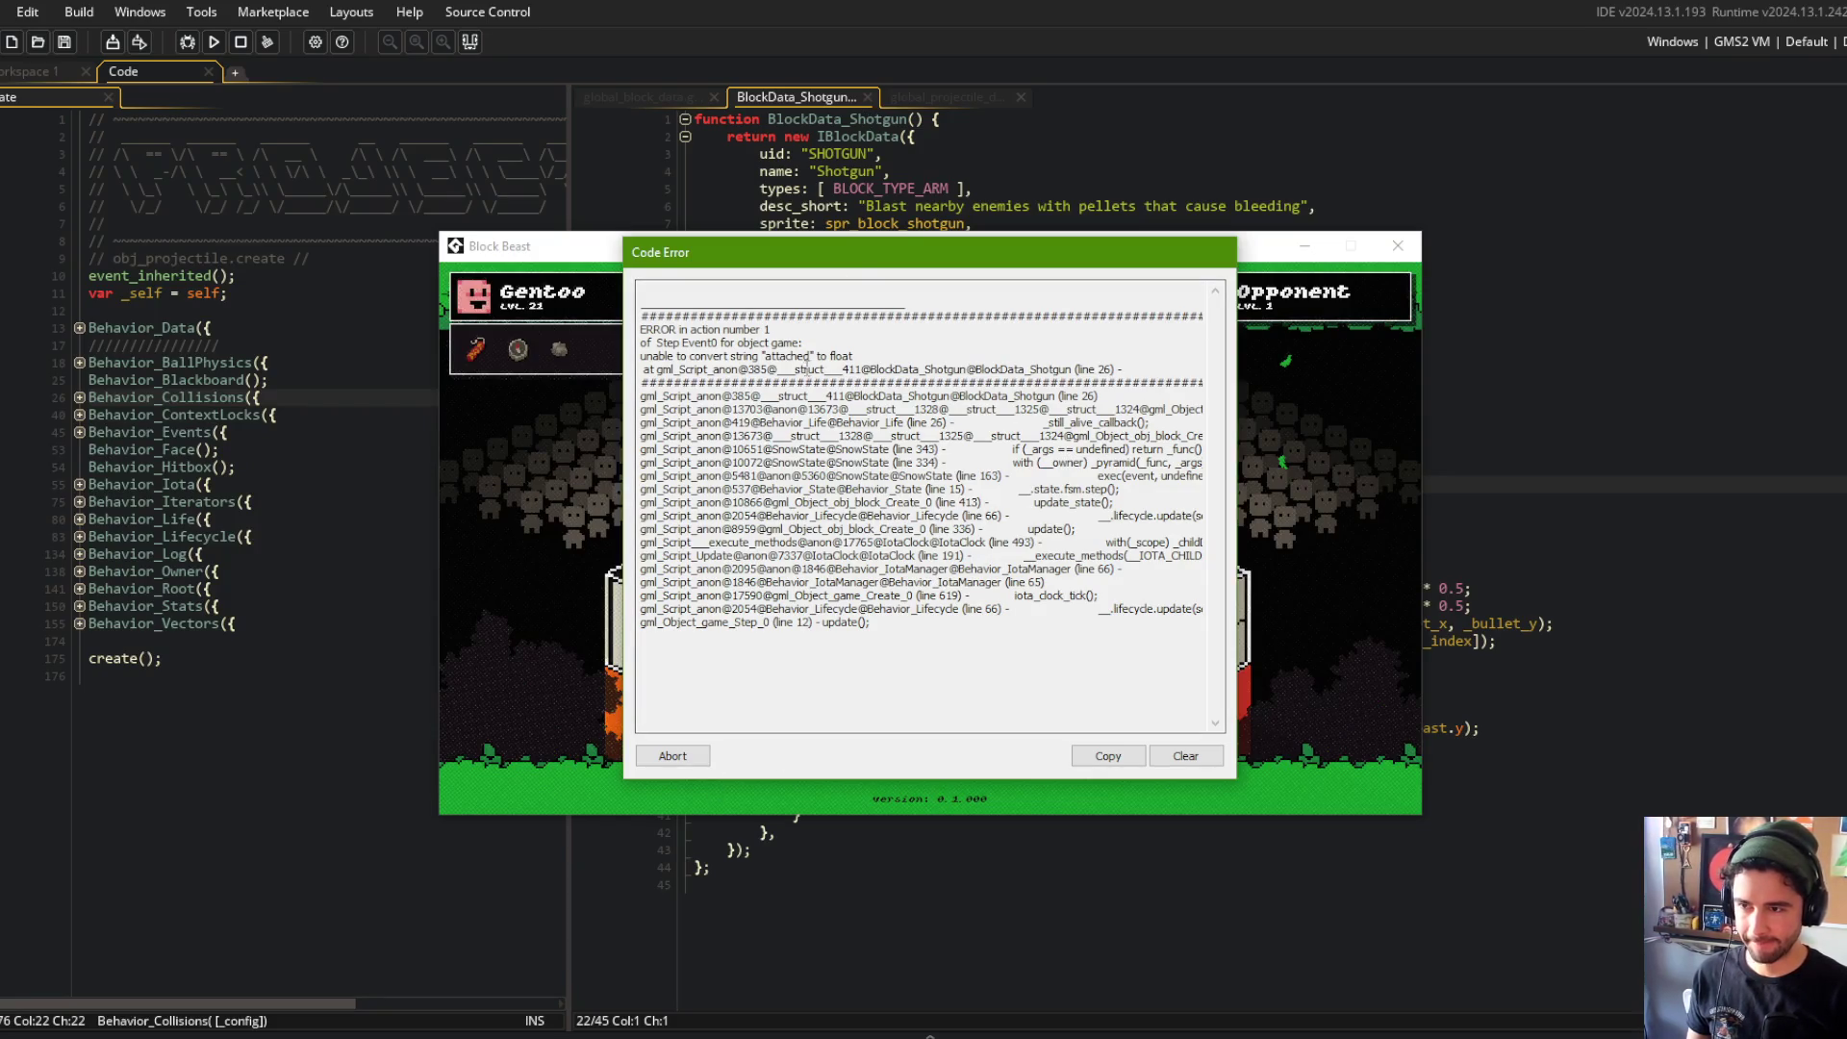
left_click_drag(1040, 369, 1227, 371)
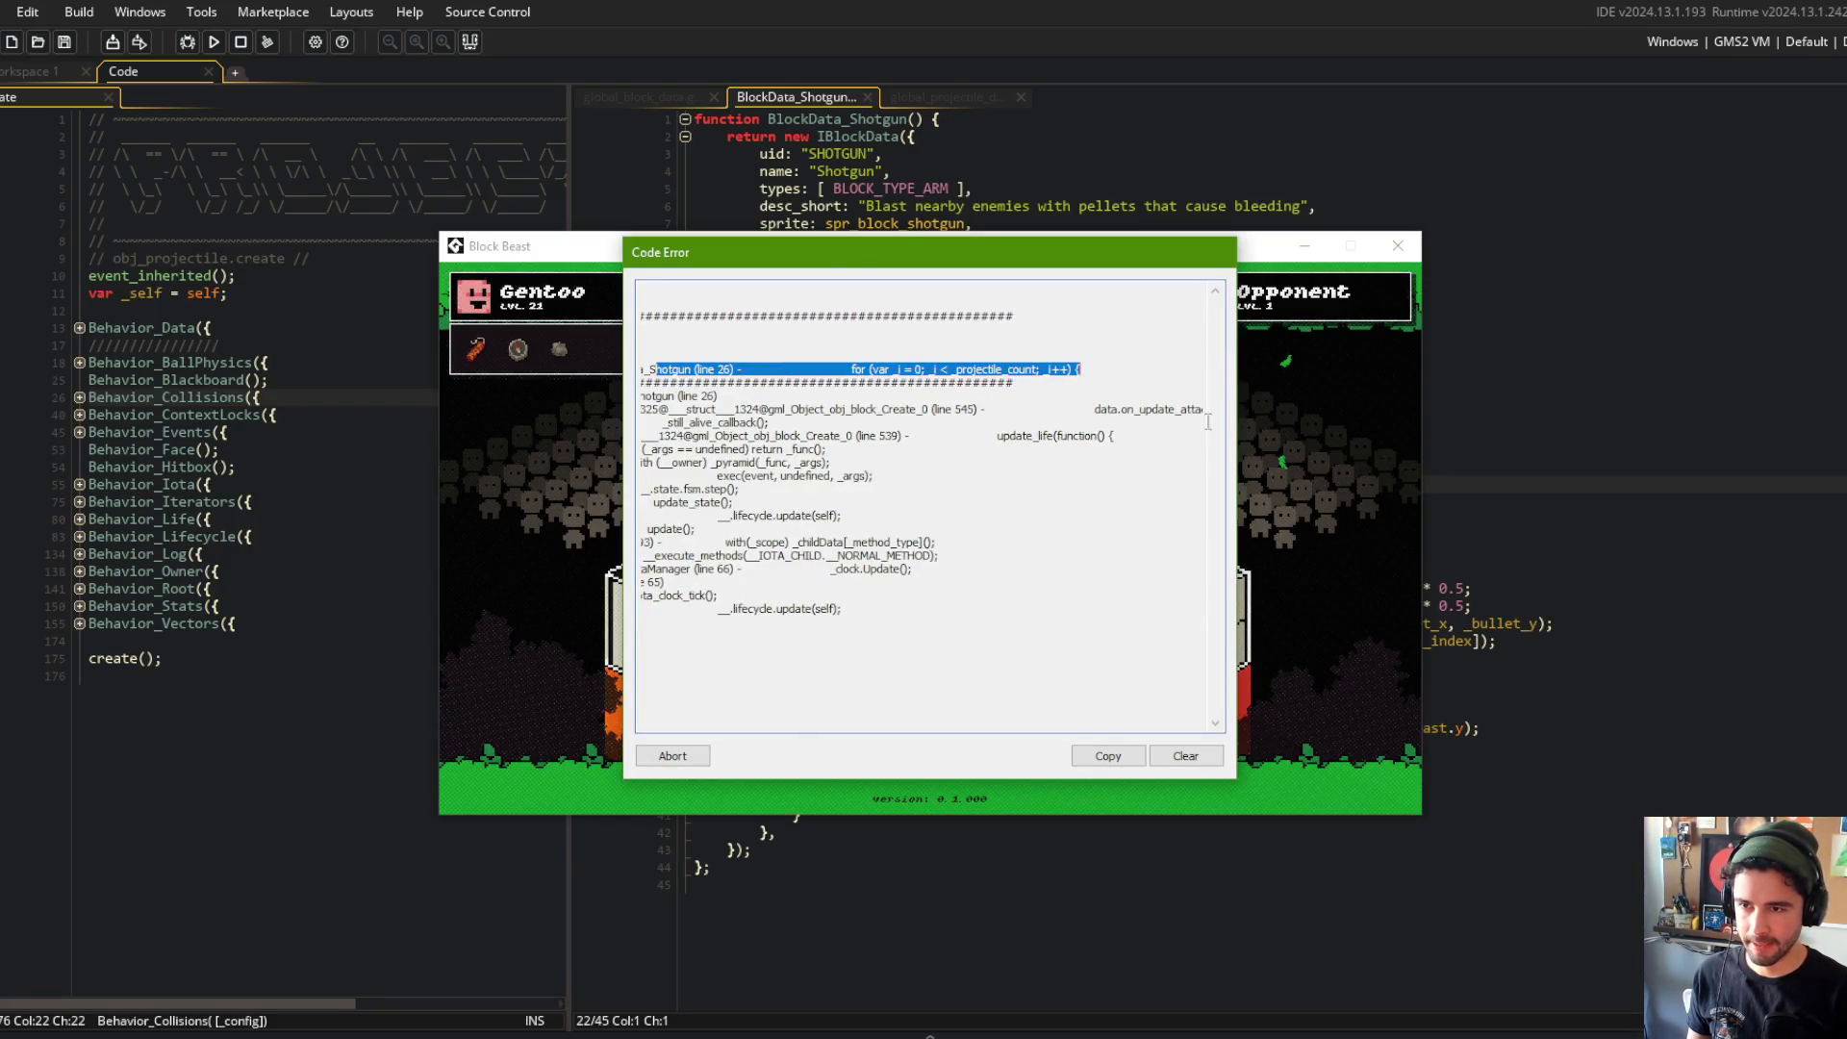
left_click(672, 755)
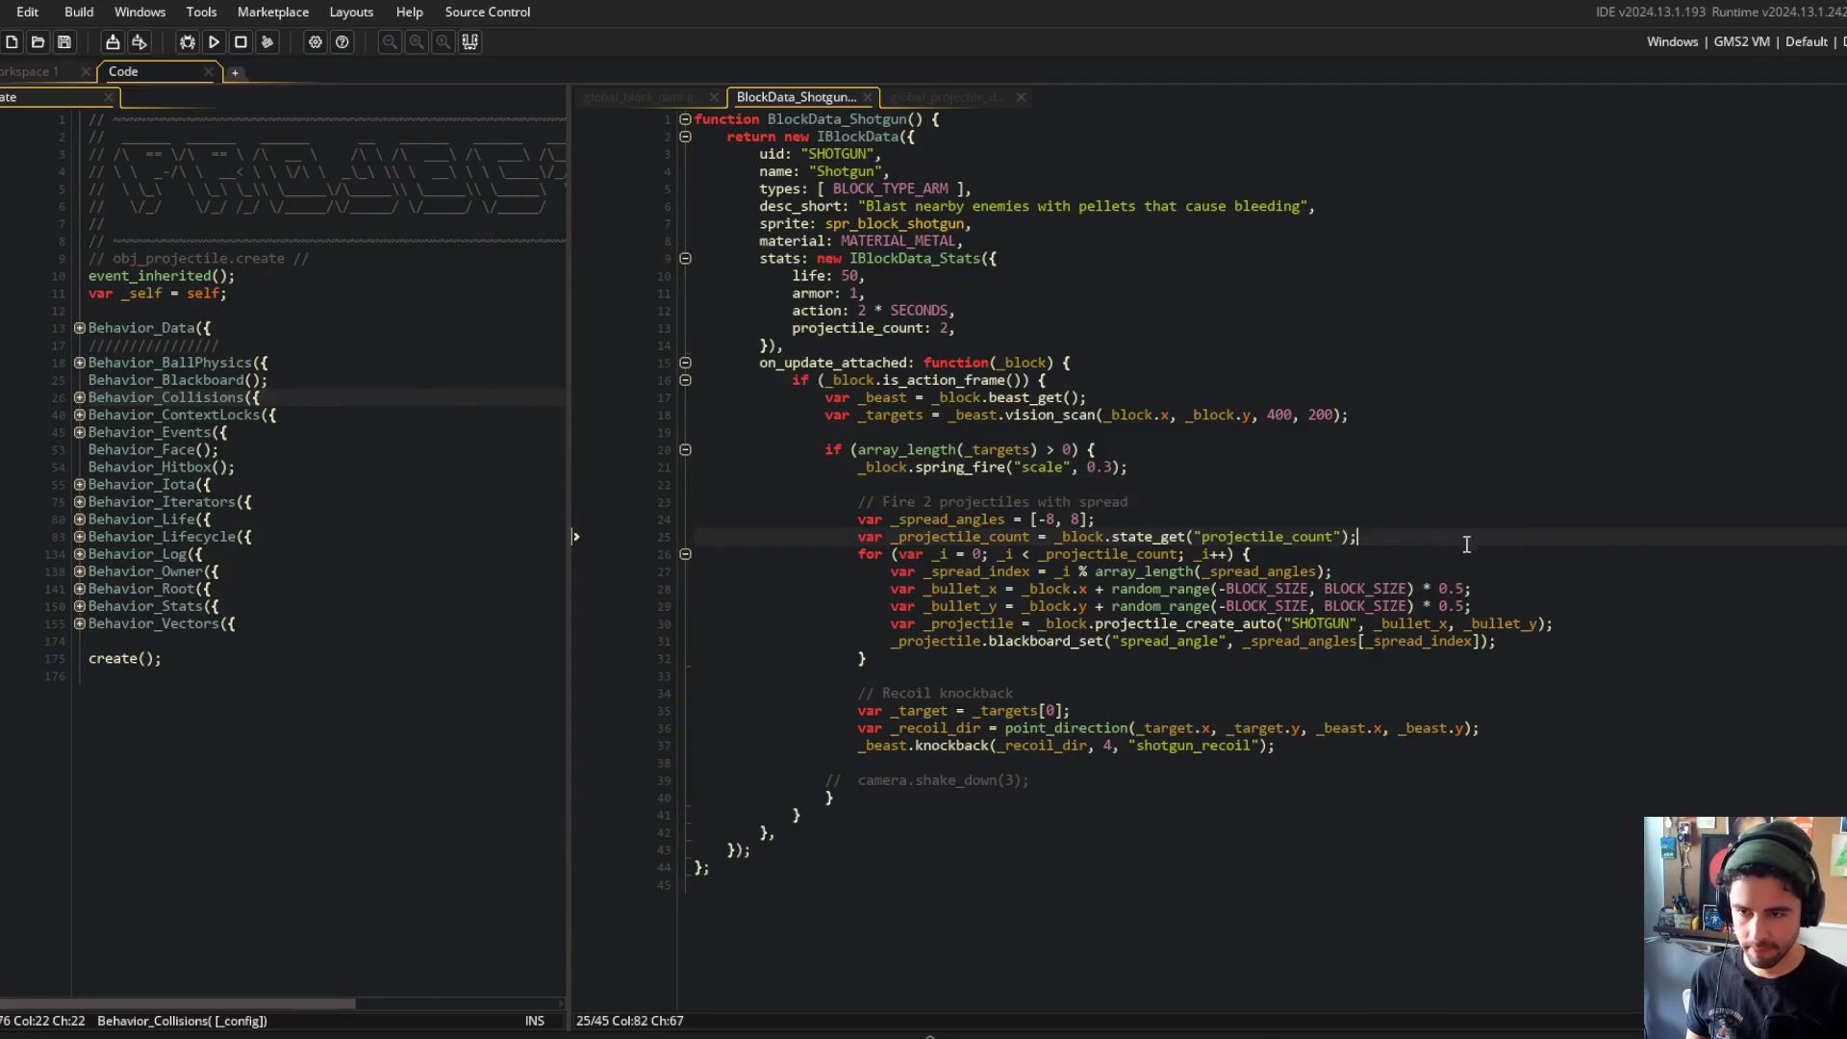
Step: Correct state_get to stat_get on line 25, rebuild with F5, and briefly check Behavior_Stats
left_click(1160, 537)
key("BackSpace")
key("F5")
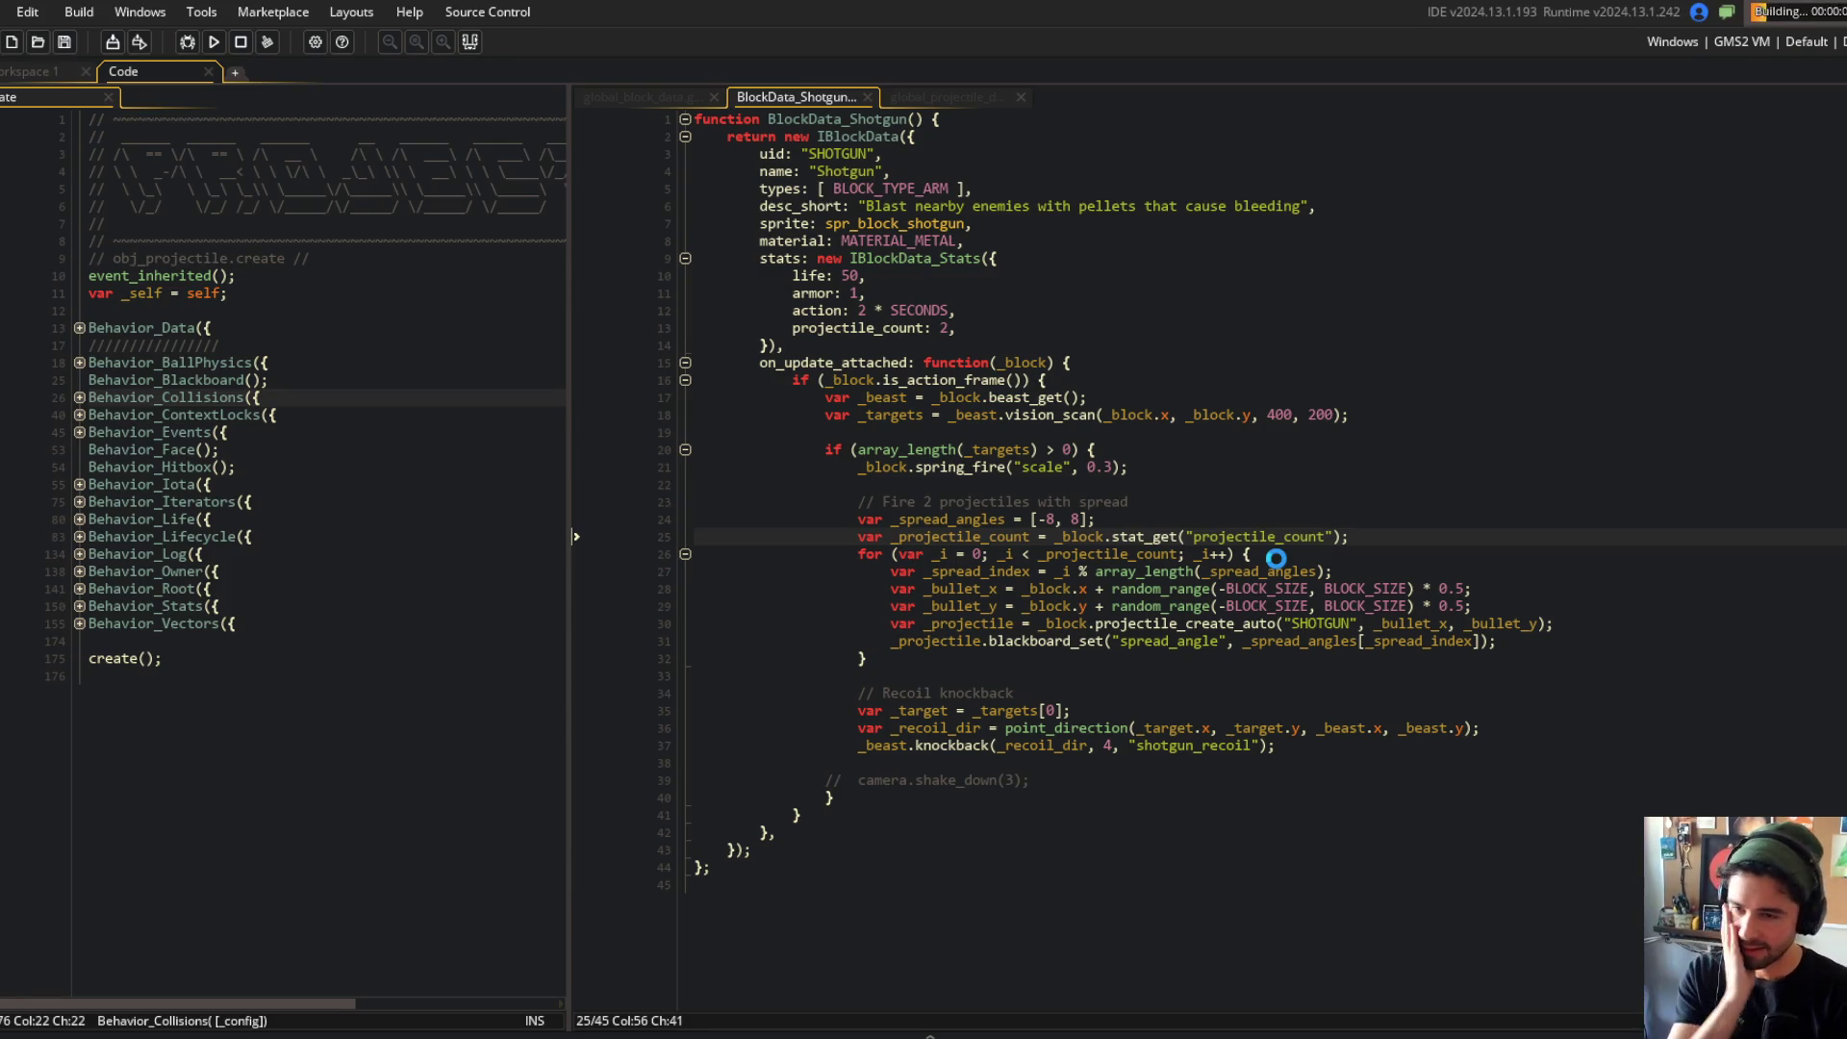
middle_click(171, 606)
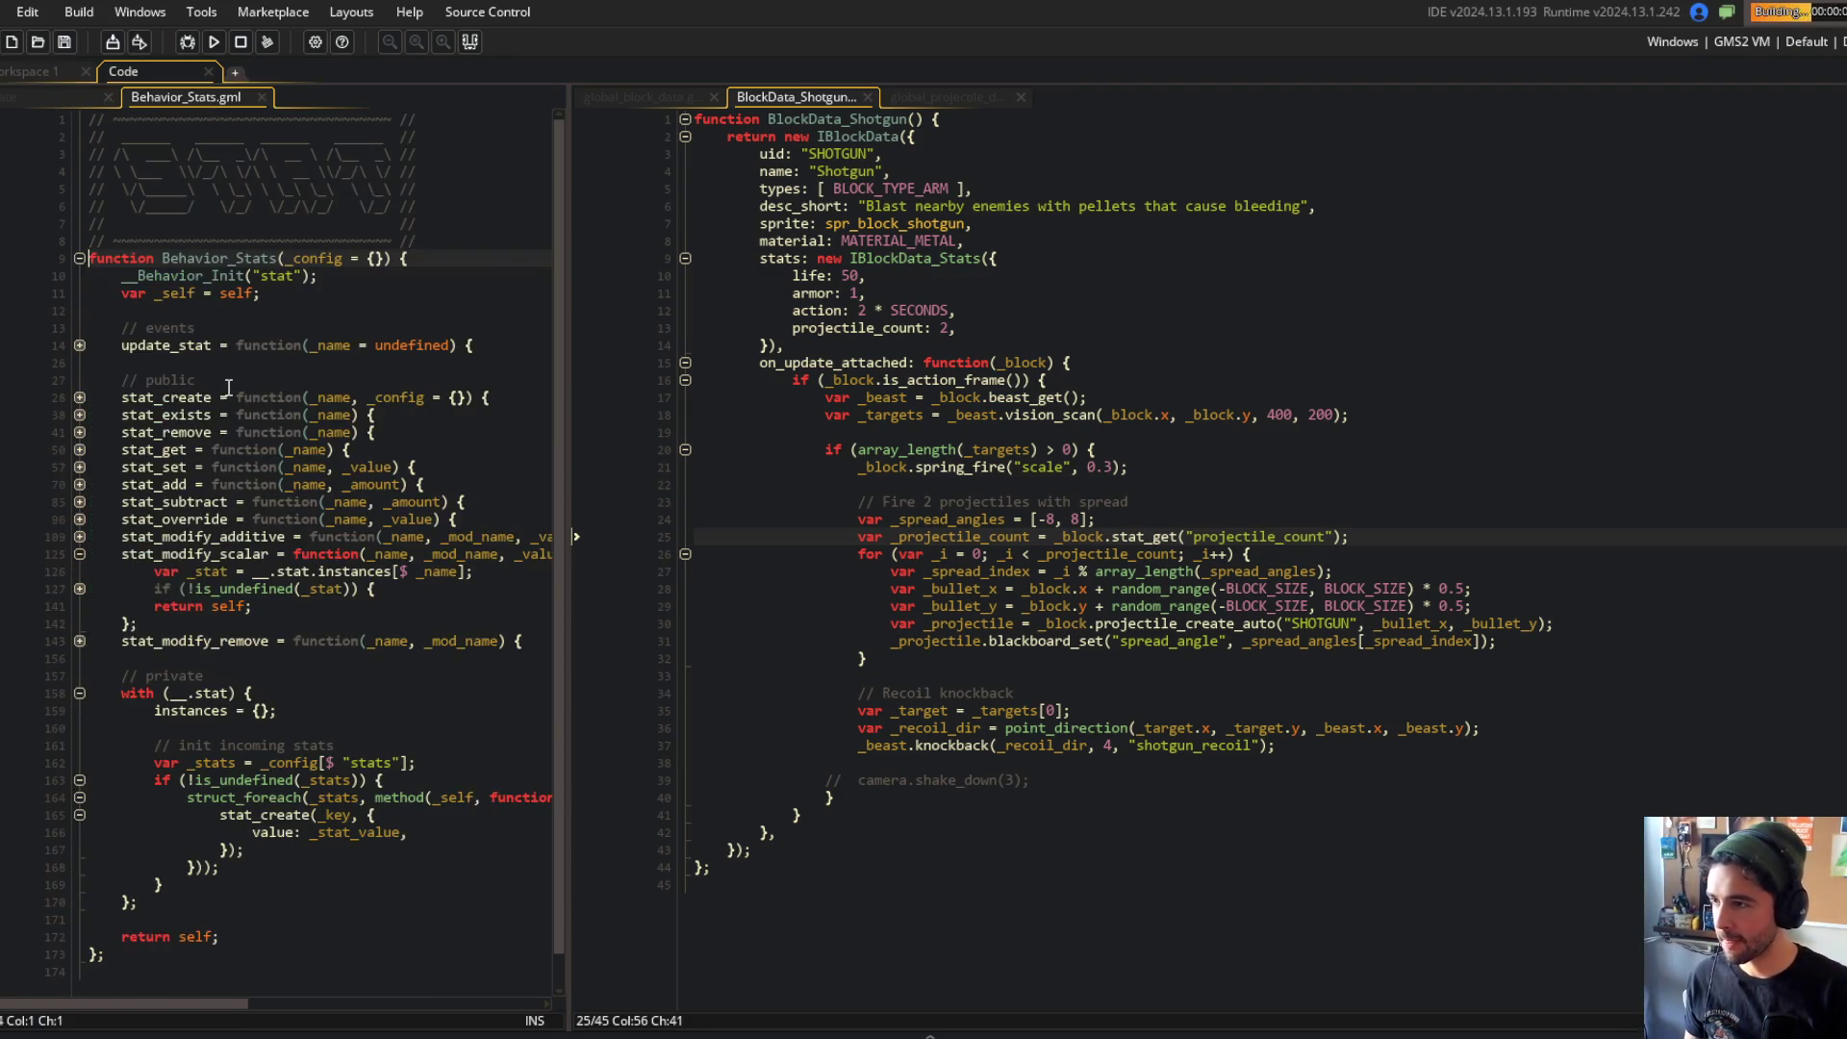
middle_click(191, 100)
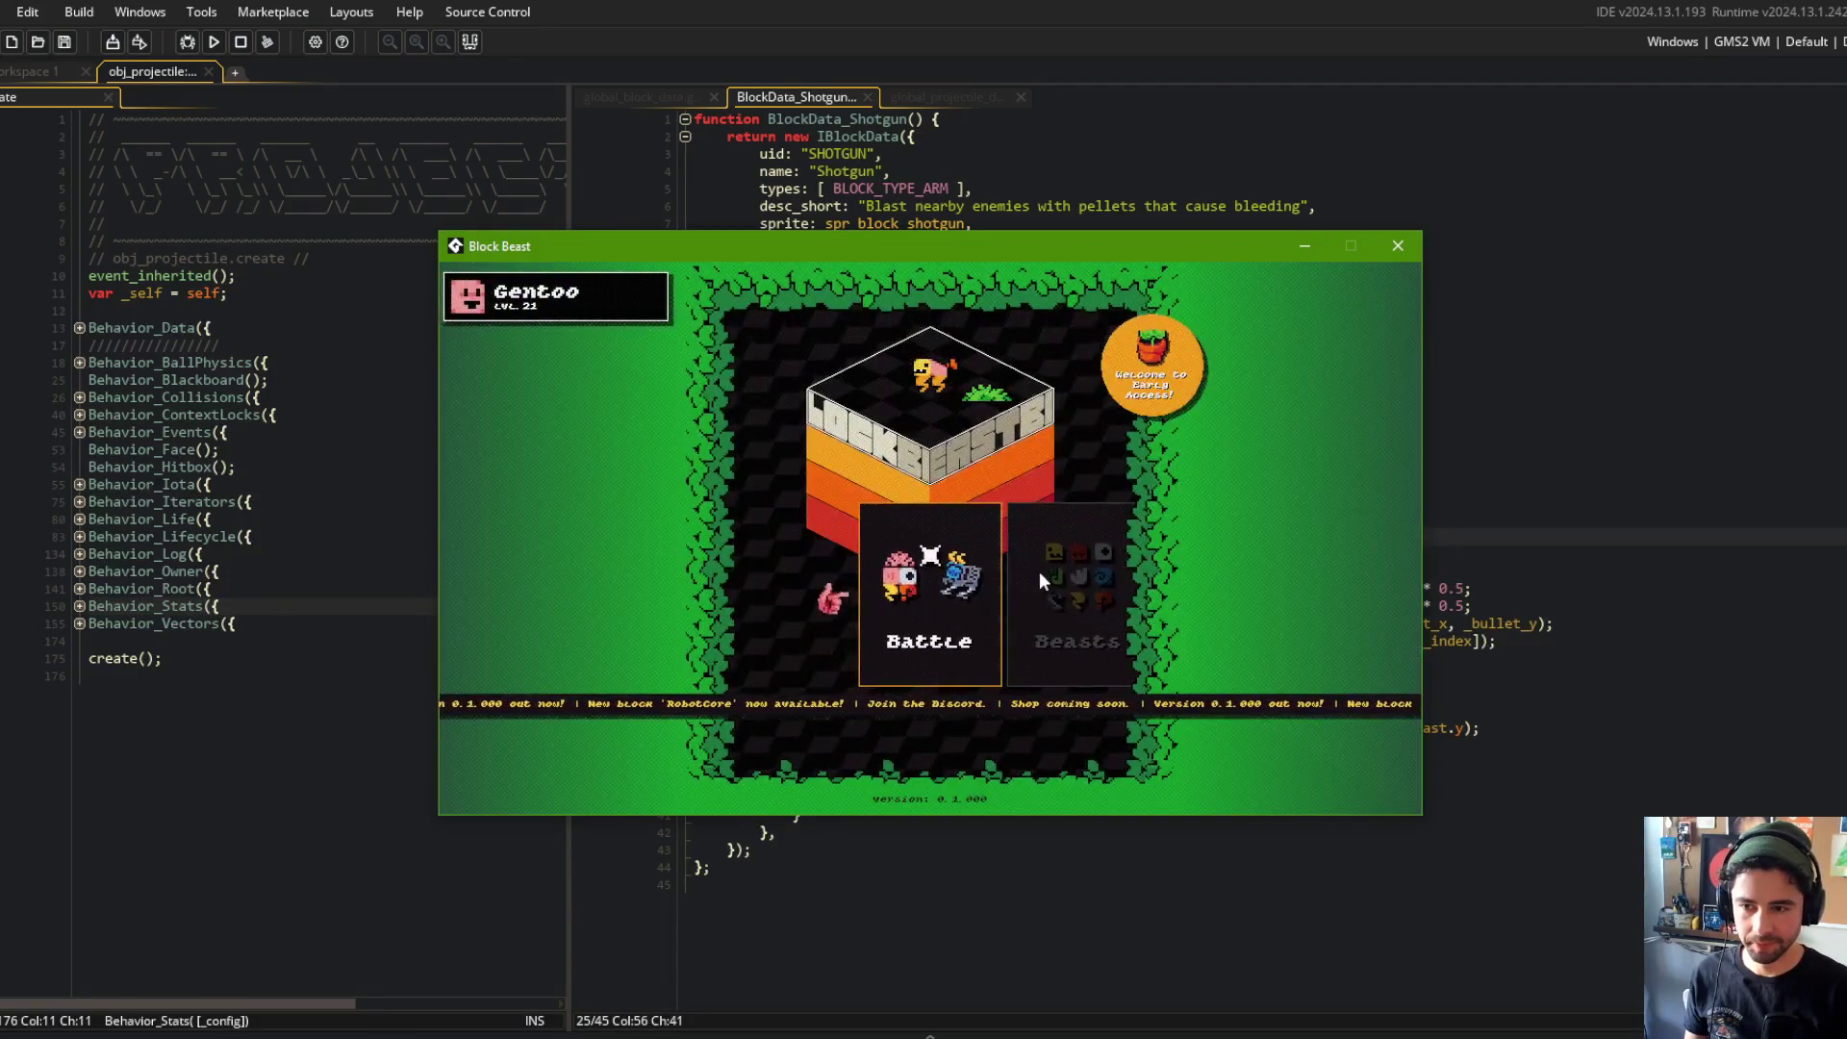
Step: Start a training match to watch the shotgun fire its pellets
left_click(943, 575)
left_click(977, 581)
key("Escape")
left_click(990, 628)
left_click(973, 608)
left_click(985, 627)
left_click(964, 687)
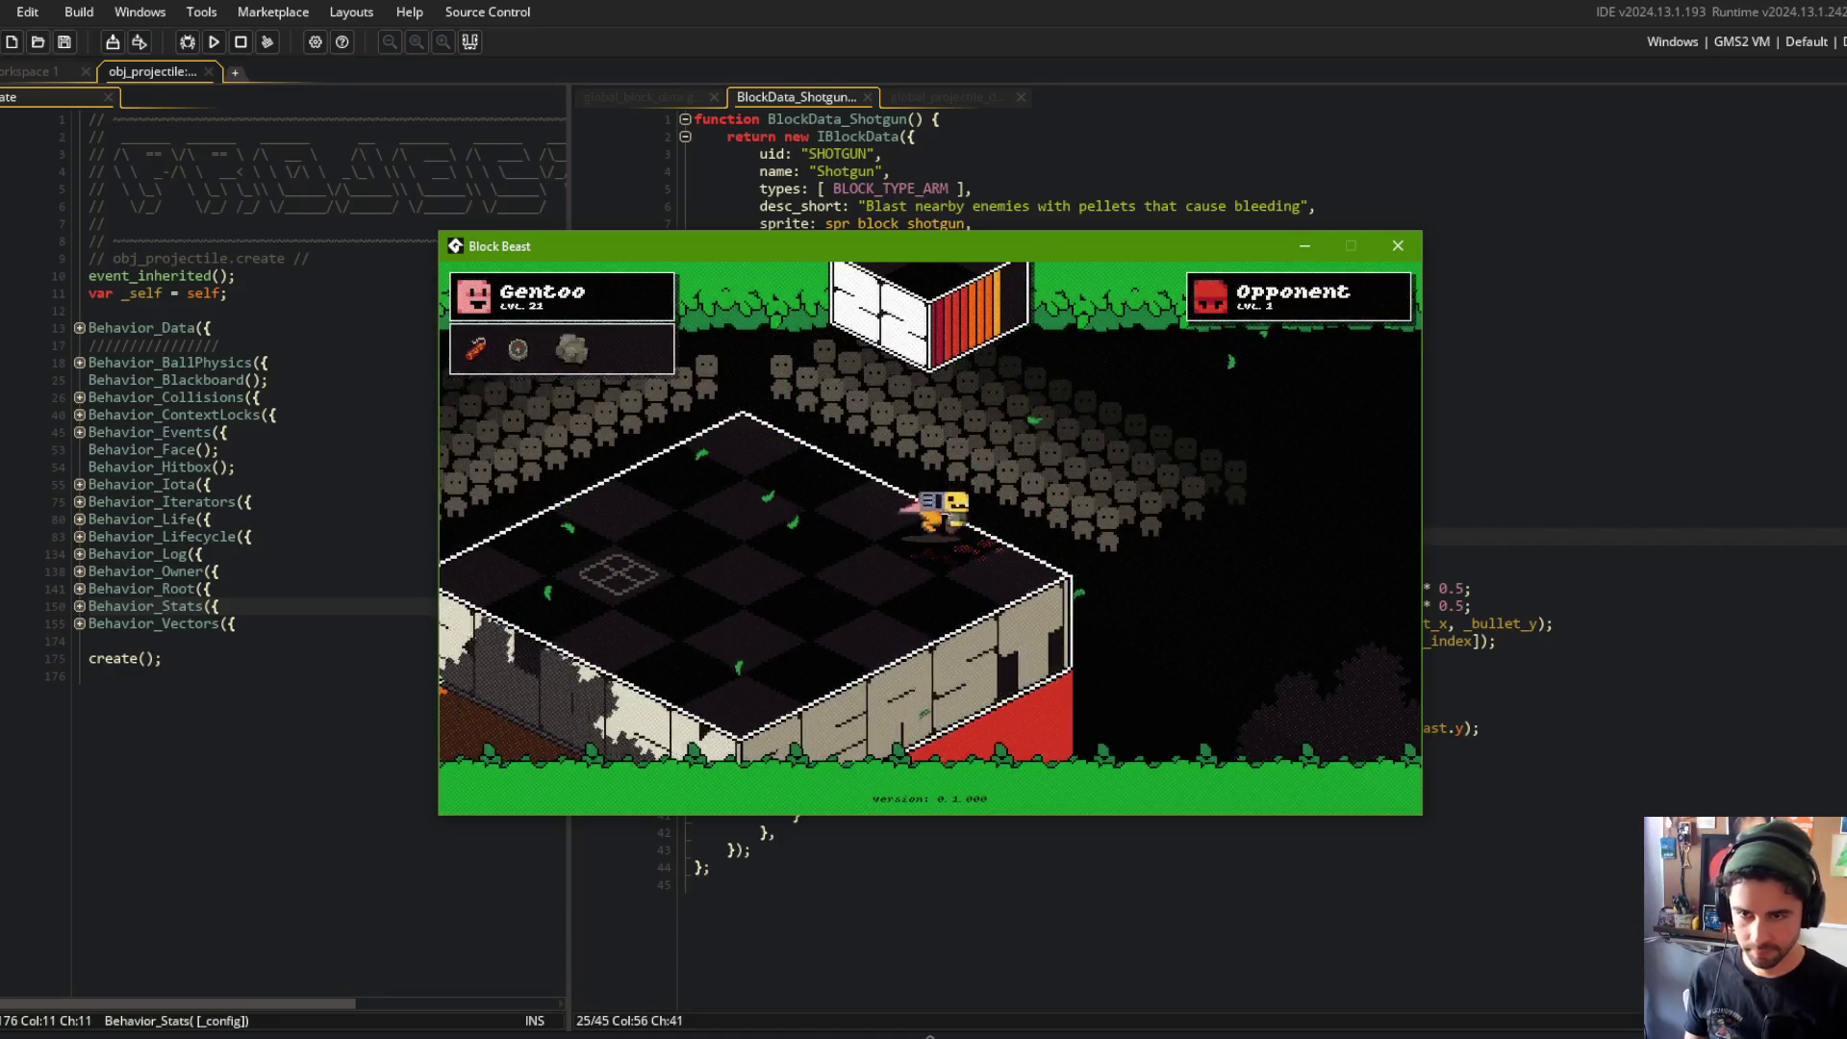
Step: Close the game and return to the shotgun's projectile spawn line
left_click(1526, 366)
left_click(1141, 469)
left_click(952, 520)
left_click(1185, 623)
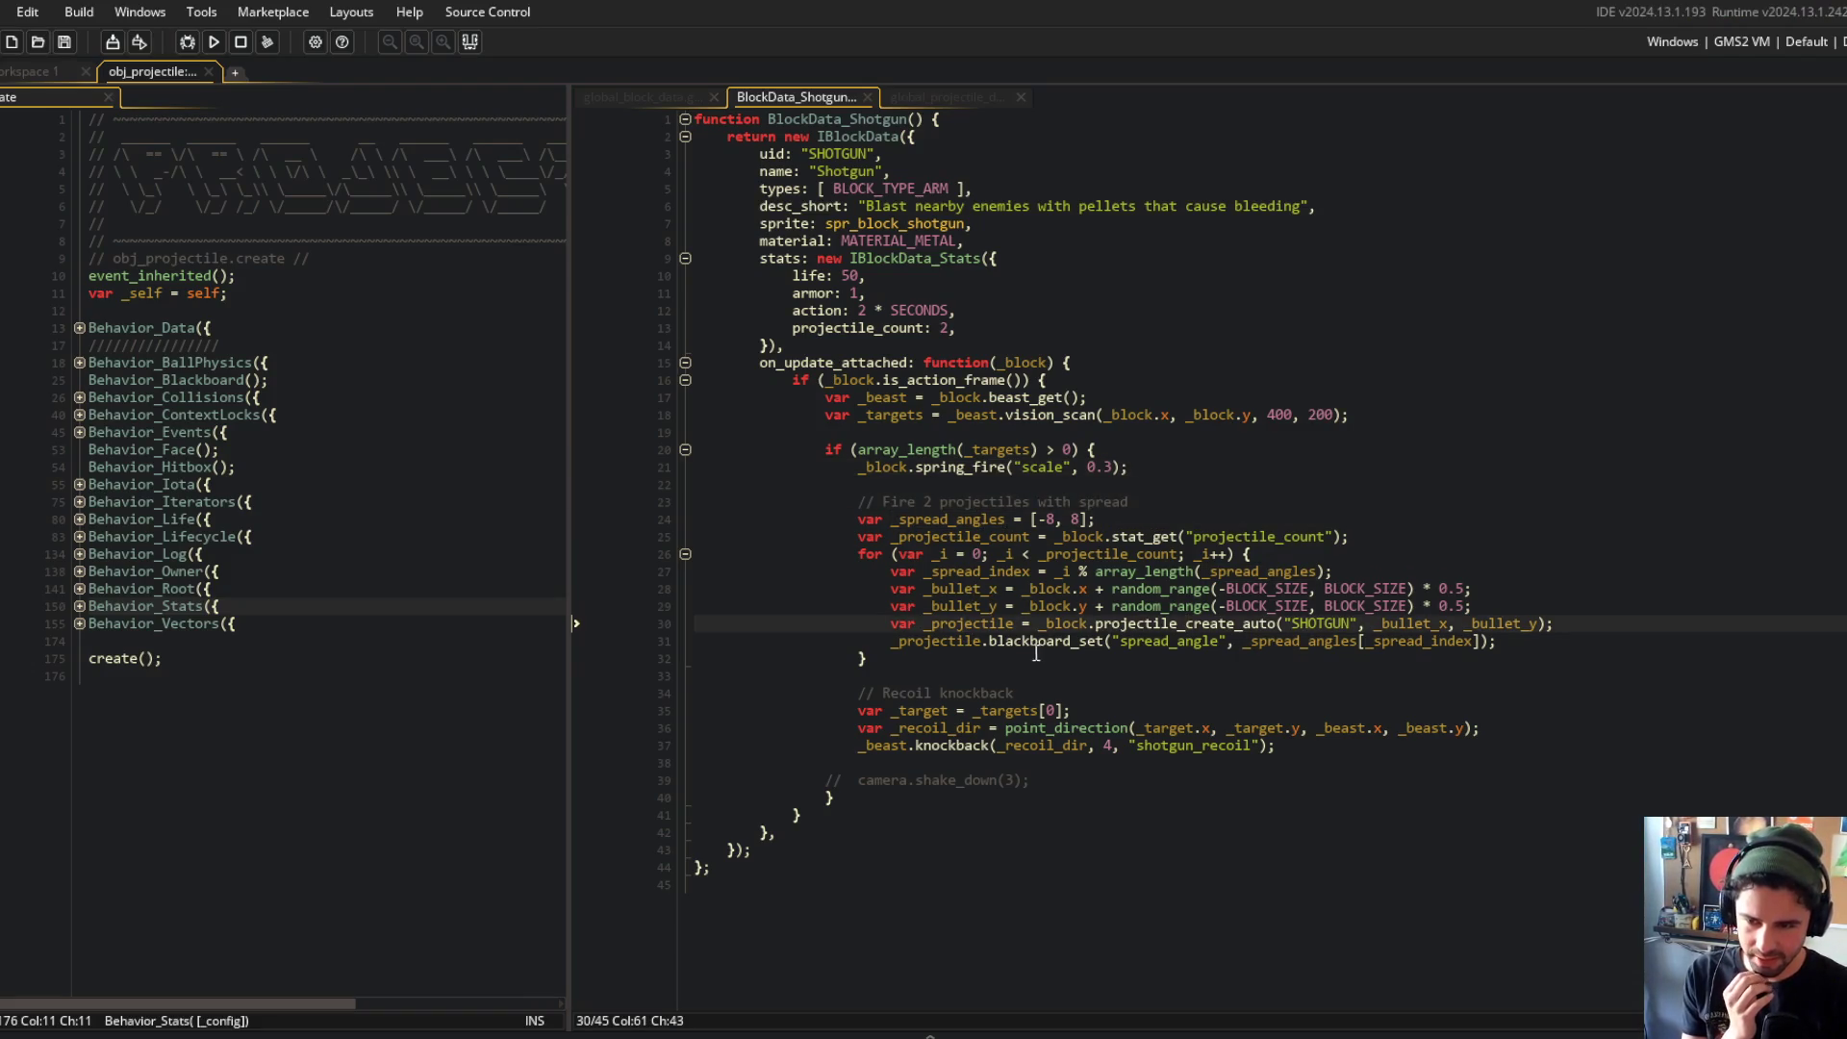
Step: Select the spread angle assignment line in the shotgun's spawn code
left_click(1180, 624)
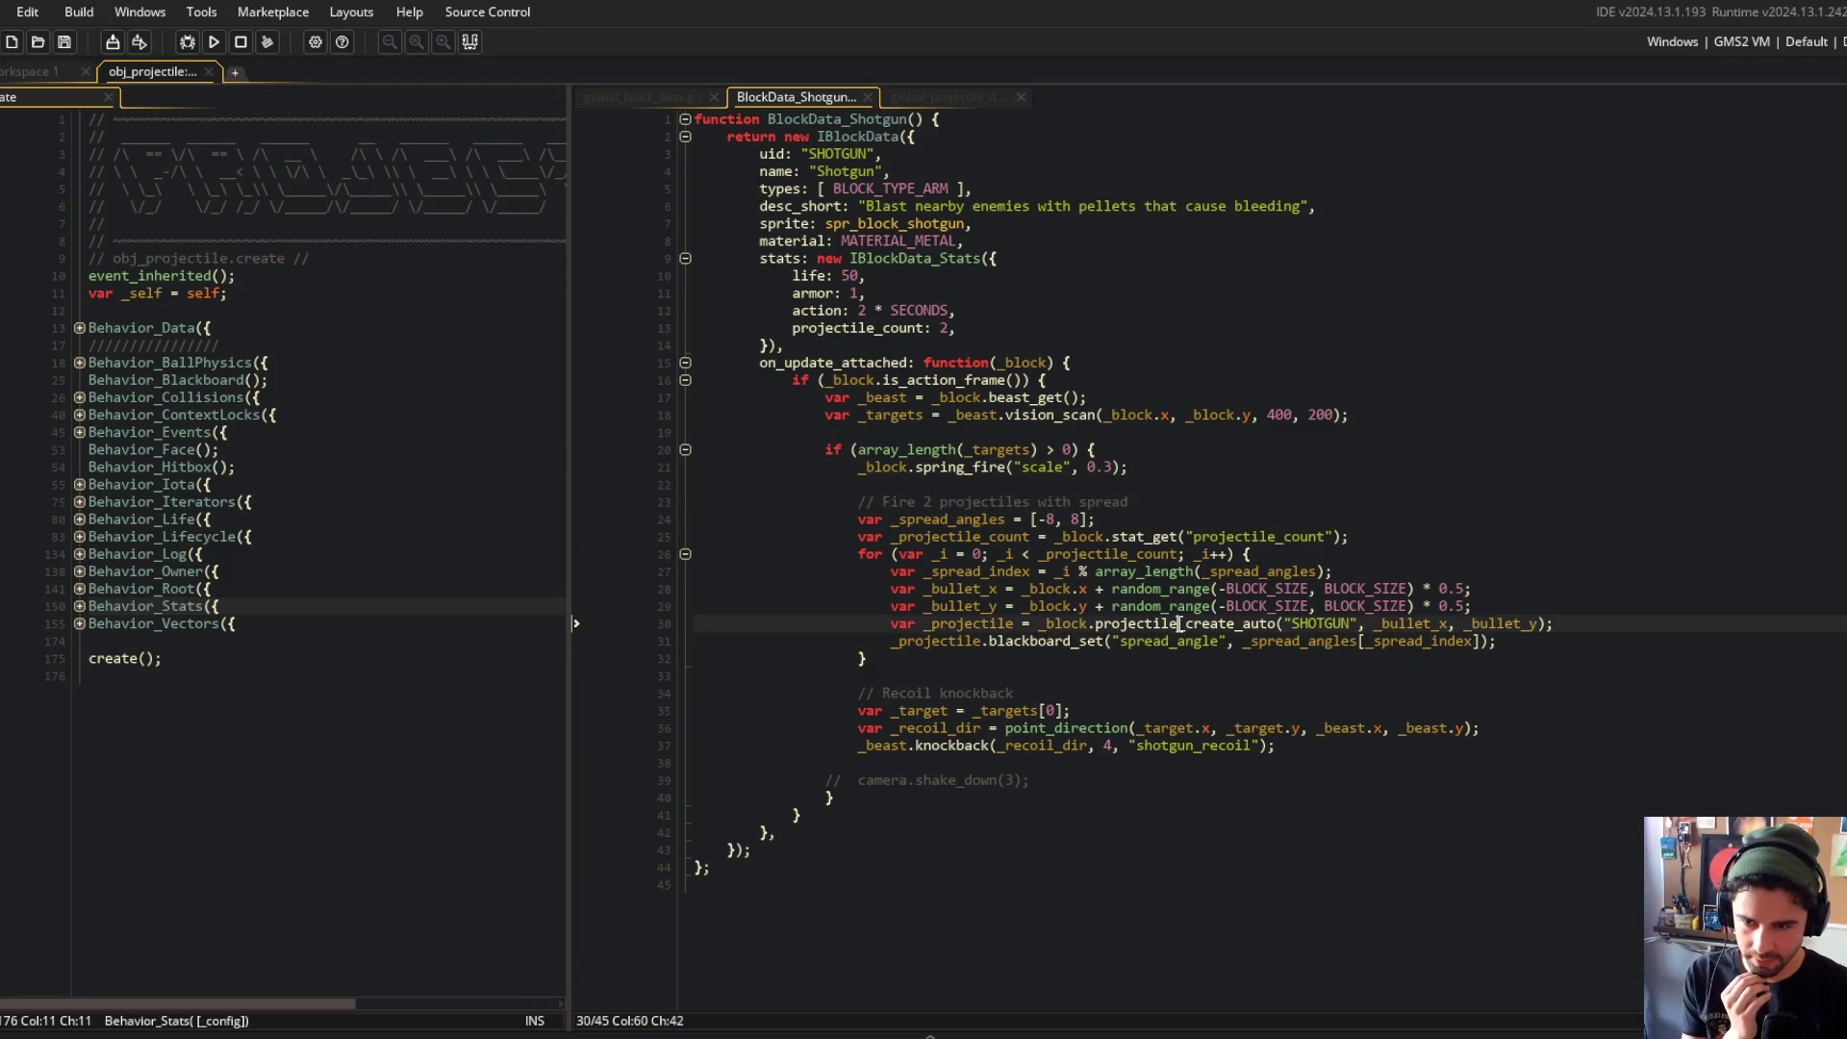
left_click(1169, 641)
left_click_drag(859, 642, 1523, 630)
left_click(1507, 635)
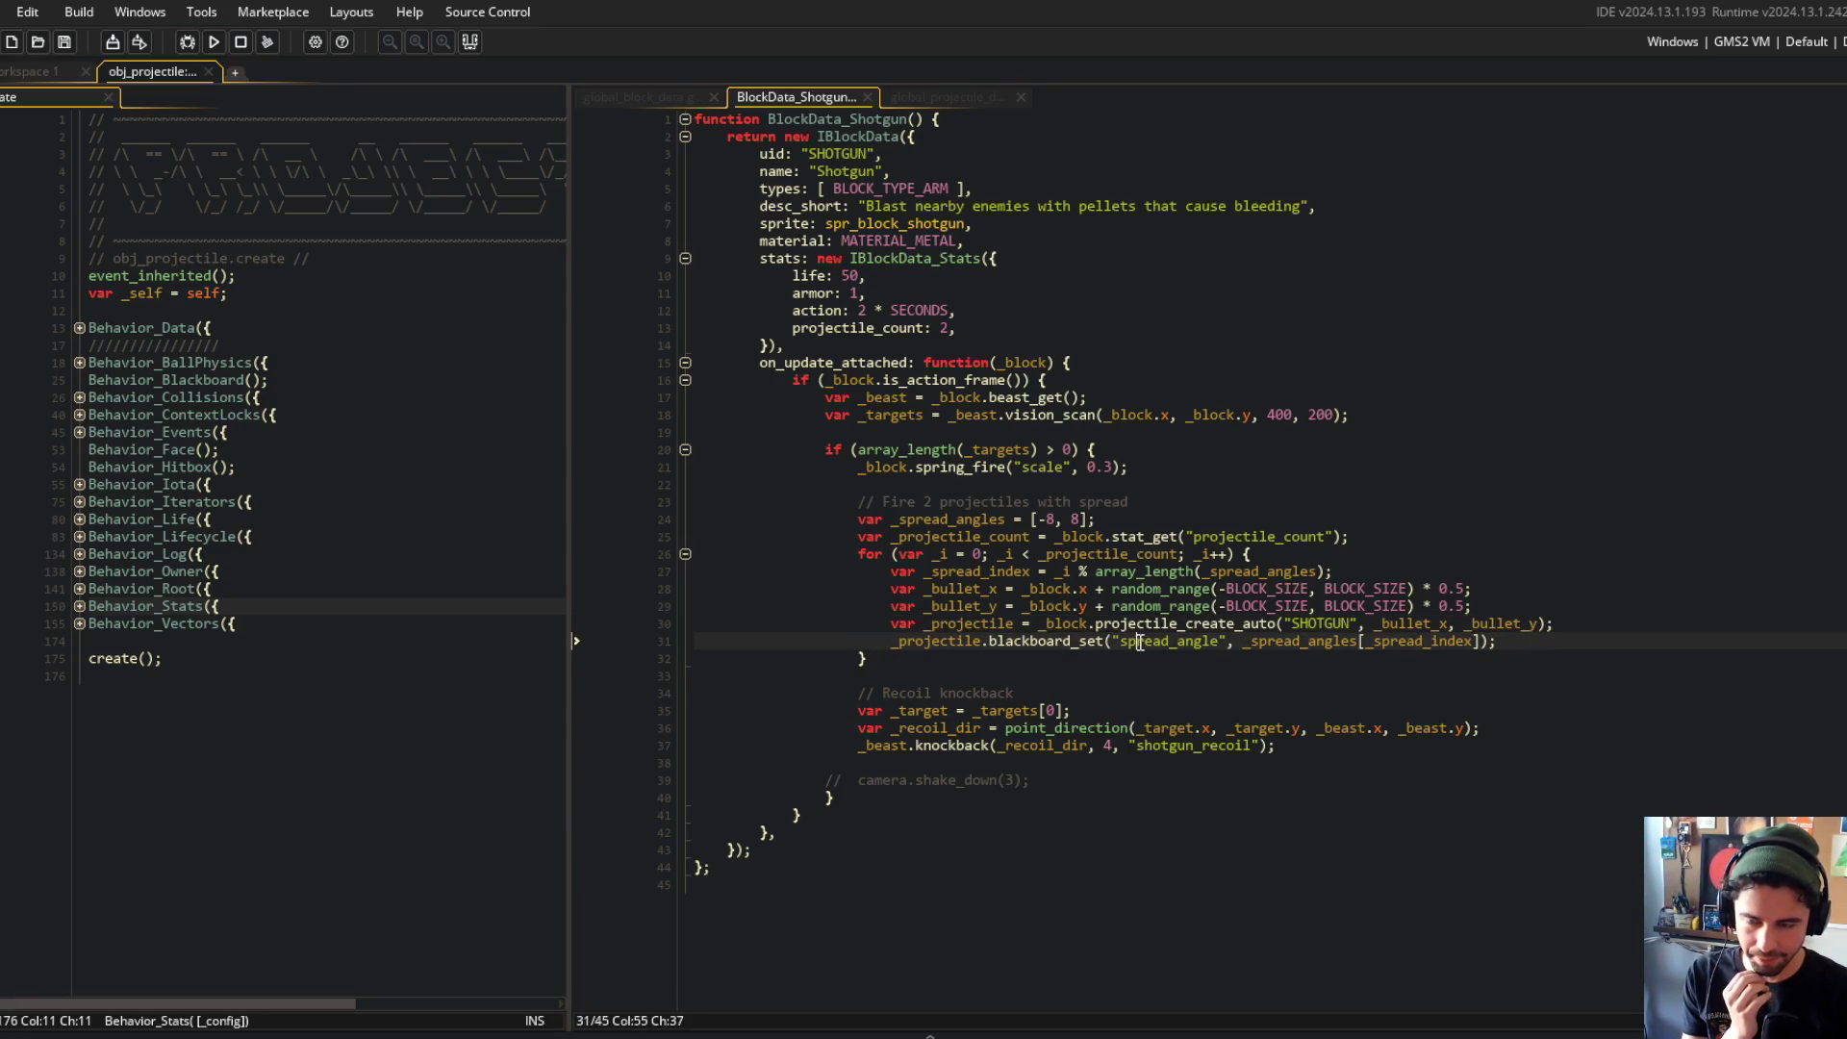
mouse_move(905, 641)
left_mouse_down()
mouse_move(1508, 649)
mouse_move(1553, 634)
left_mouse_up()
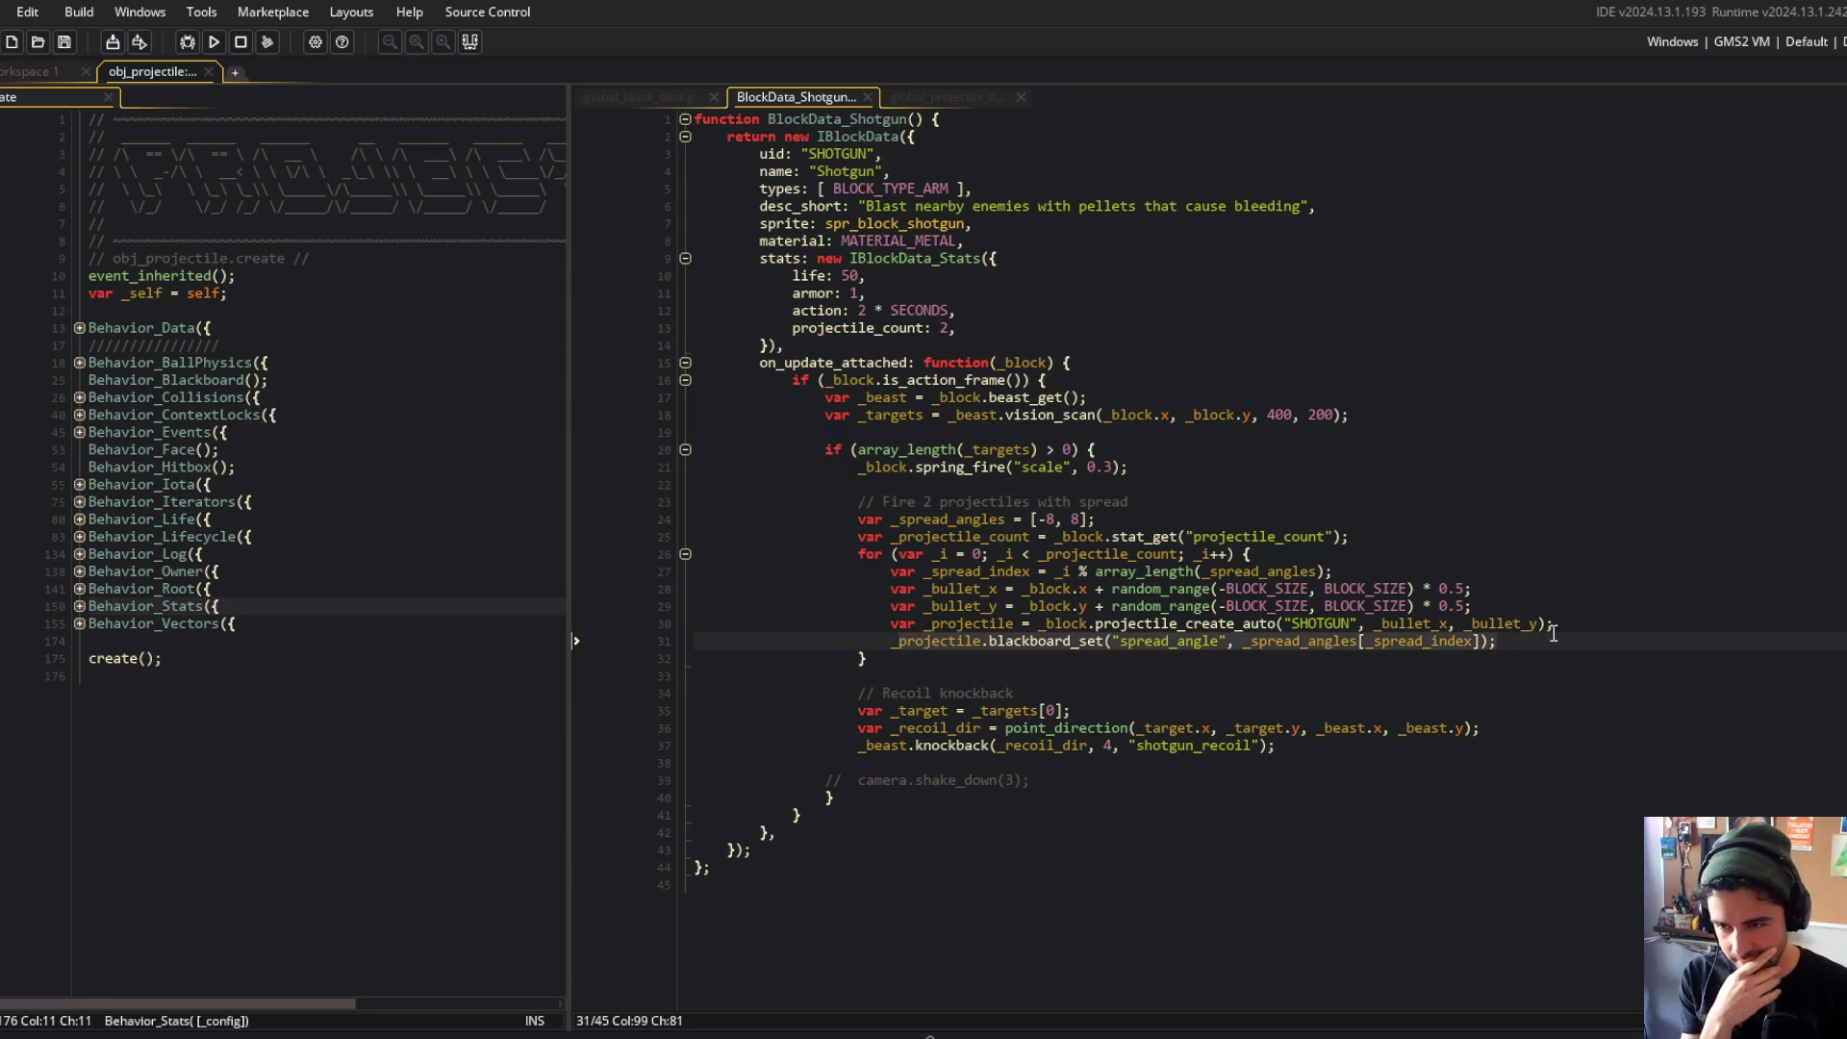
left_click(1553, 630)
left_click(1211, 433)
Step: Open the Behavior_Projectiles script through the asset search
left_click(289, 358)
left_click(258, 346)
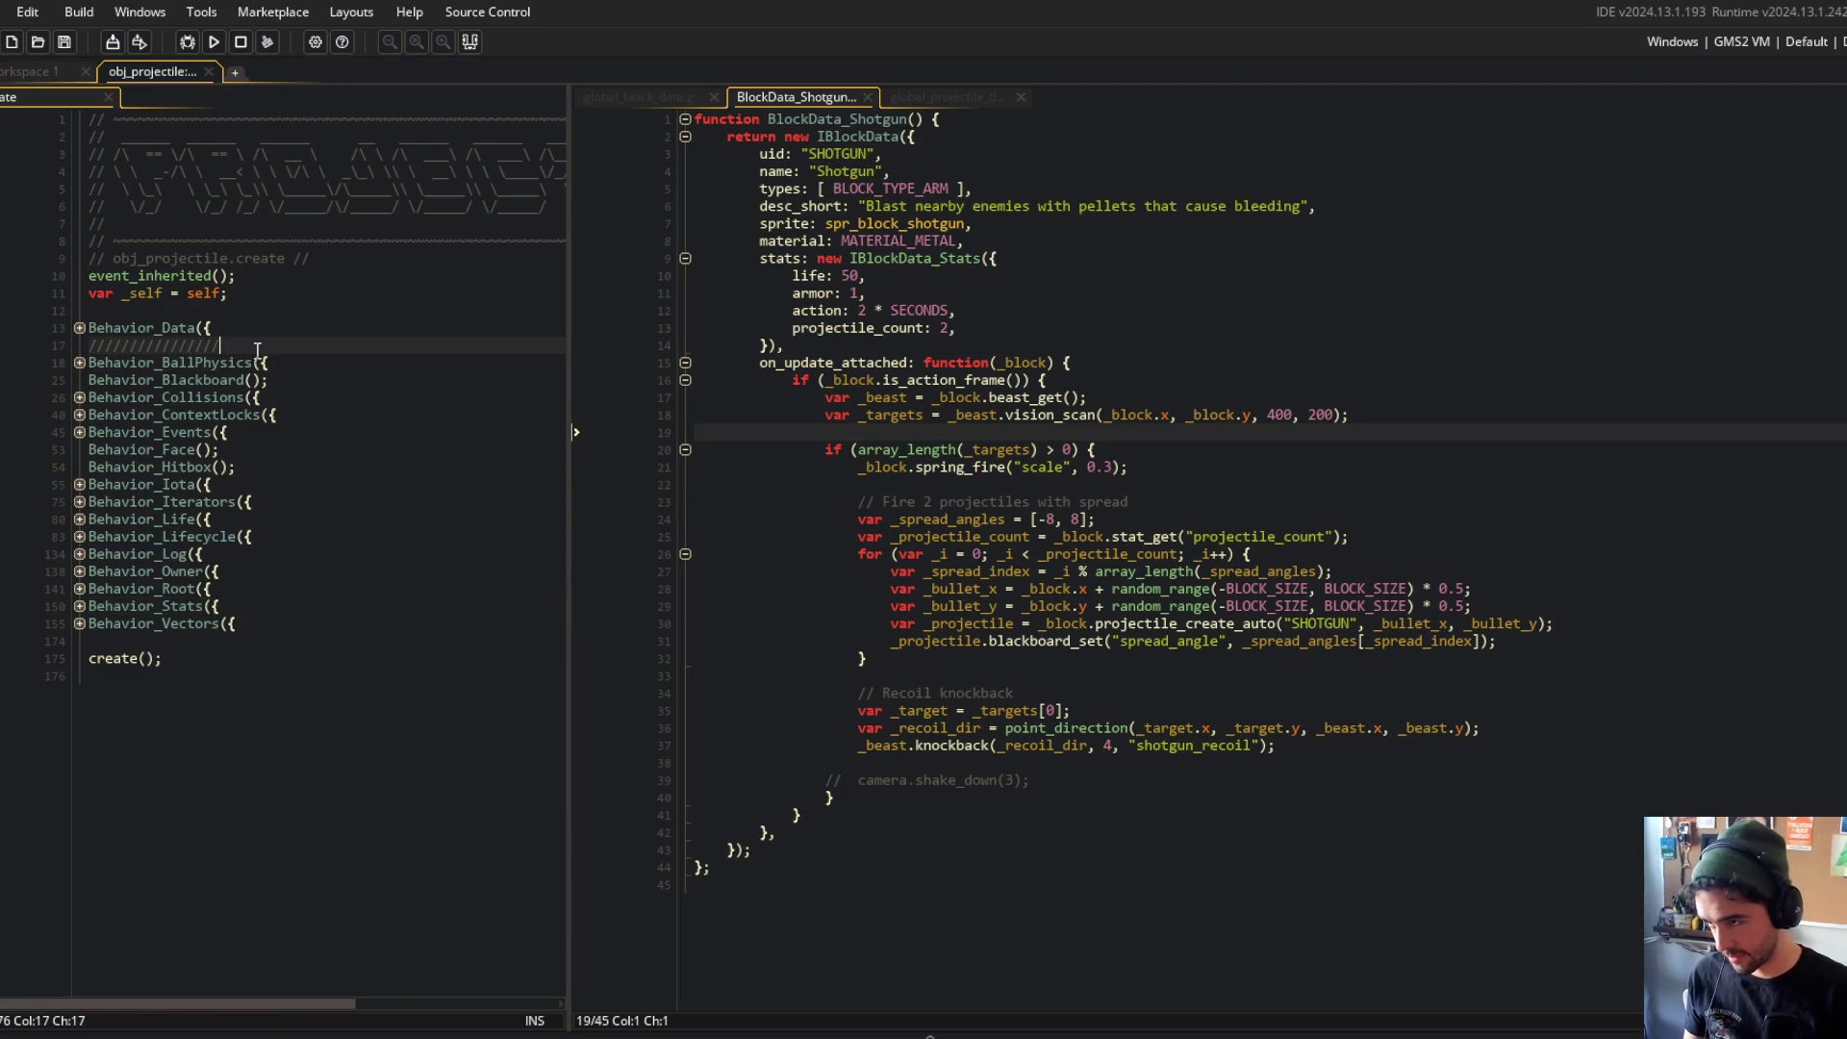
key("ctrl+t")
type("behavior_proj")
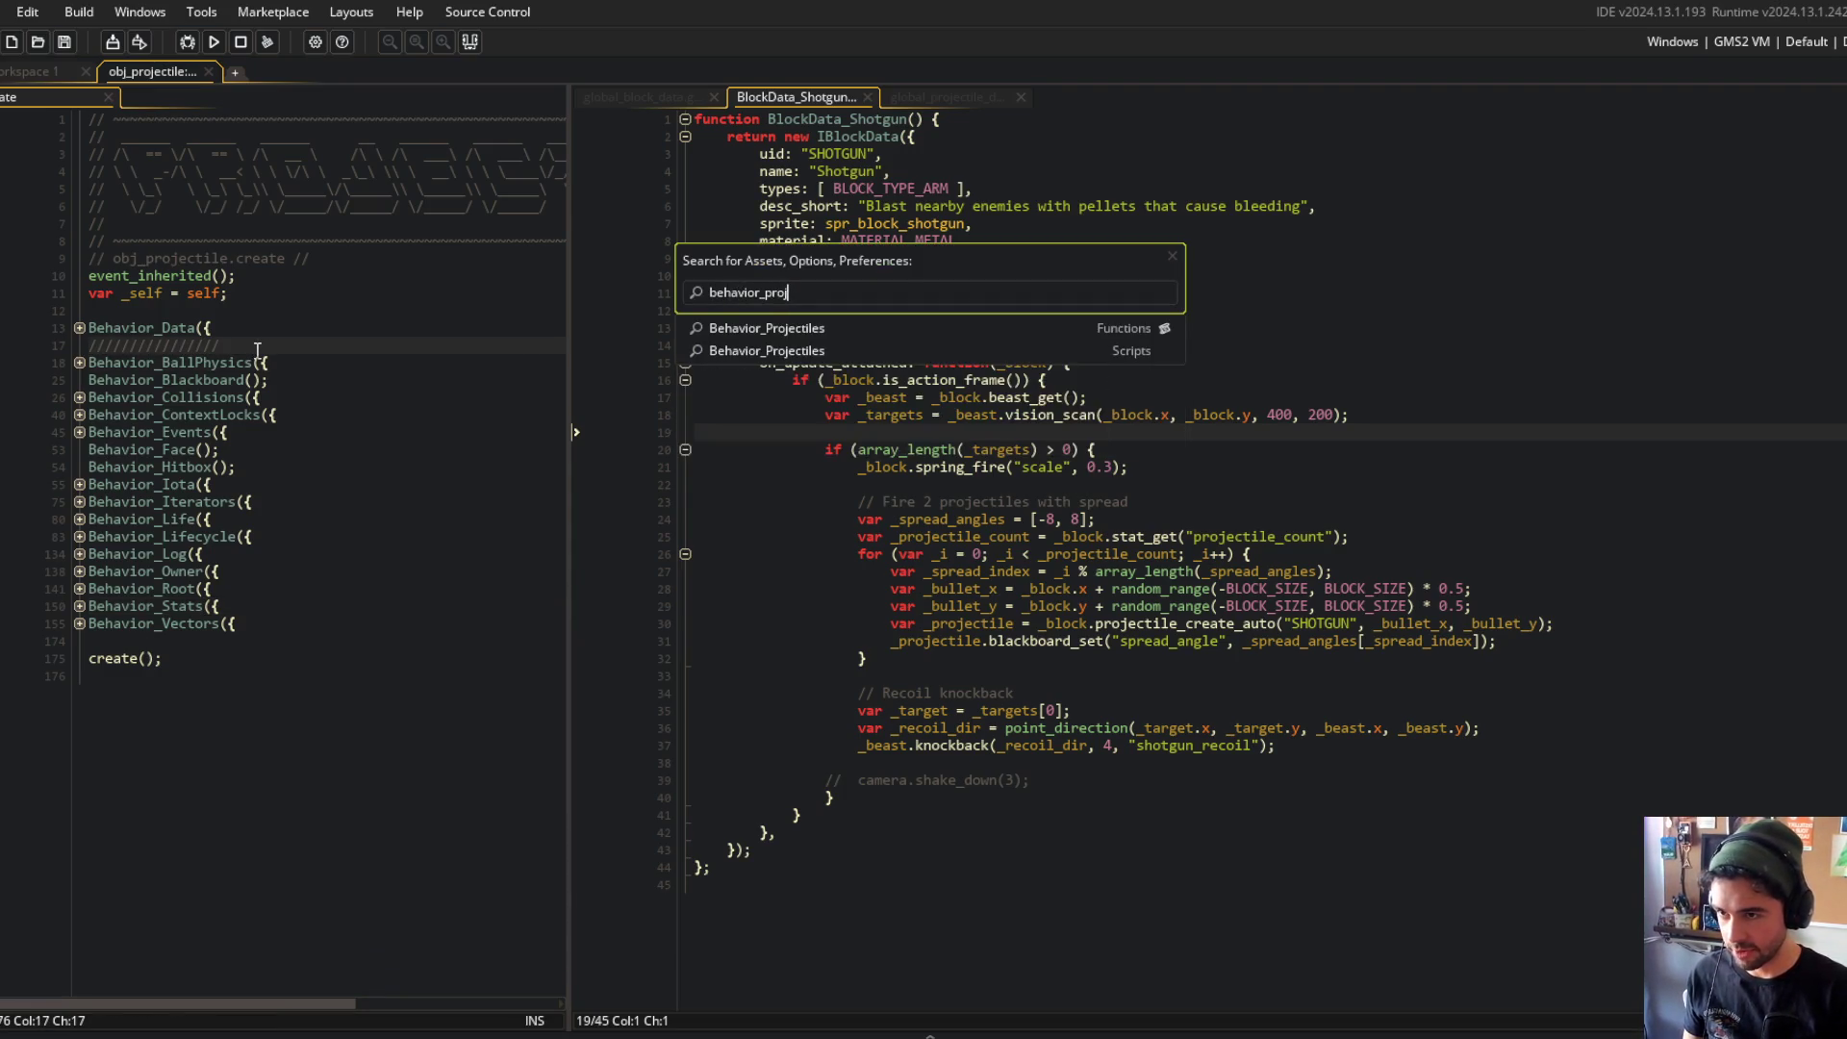
key("Return")
Step: Fold Behavior_Projectiles, then unfold projectile_create_auto and projectile_create down to the instance-creation line
key("ctrl+m")
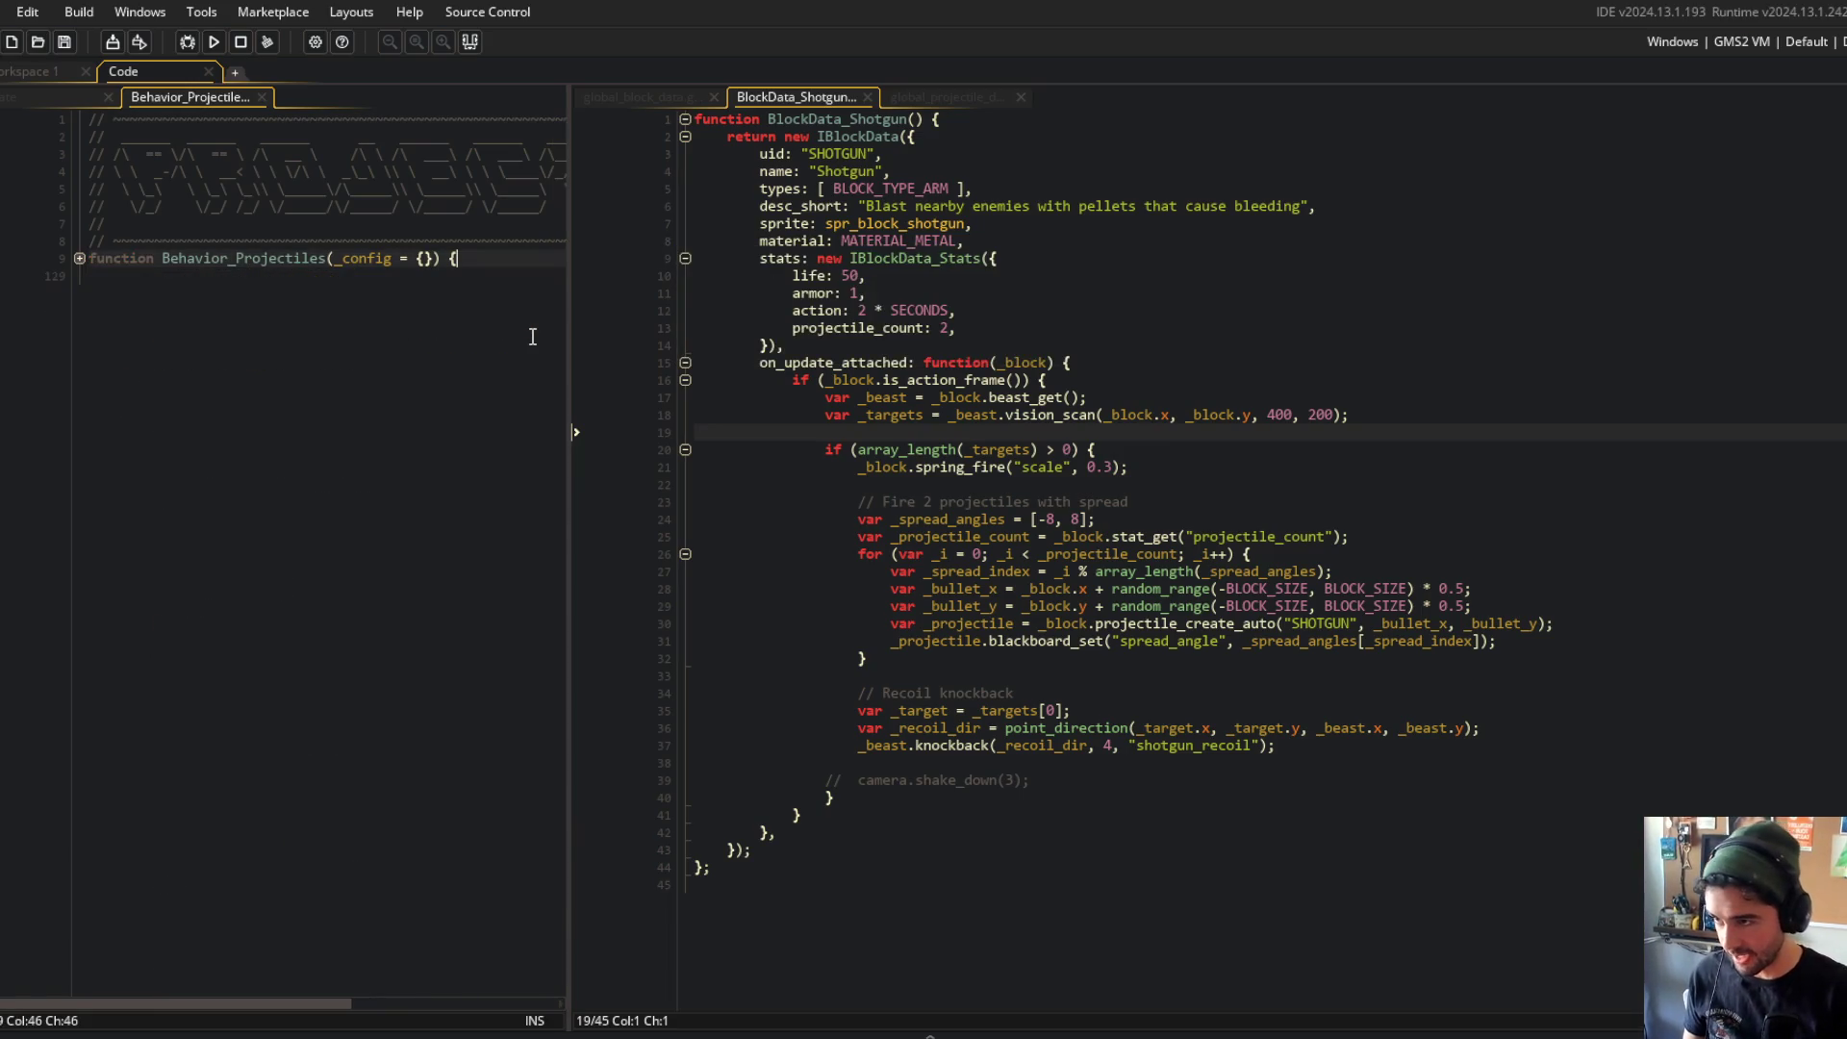
key("End")
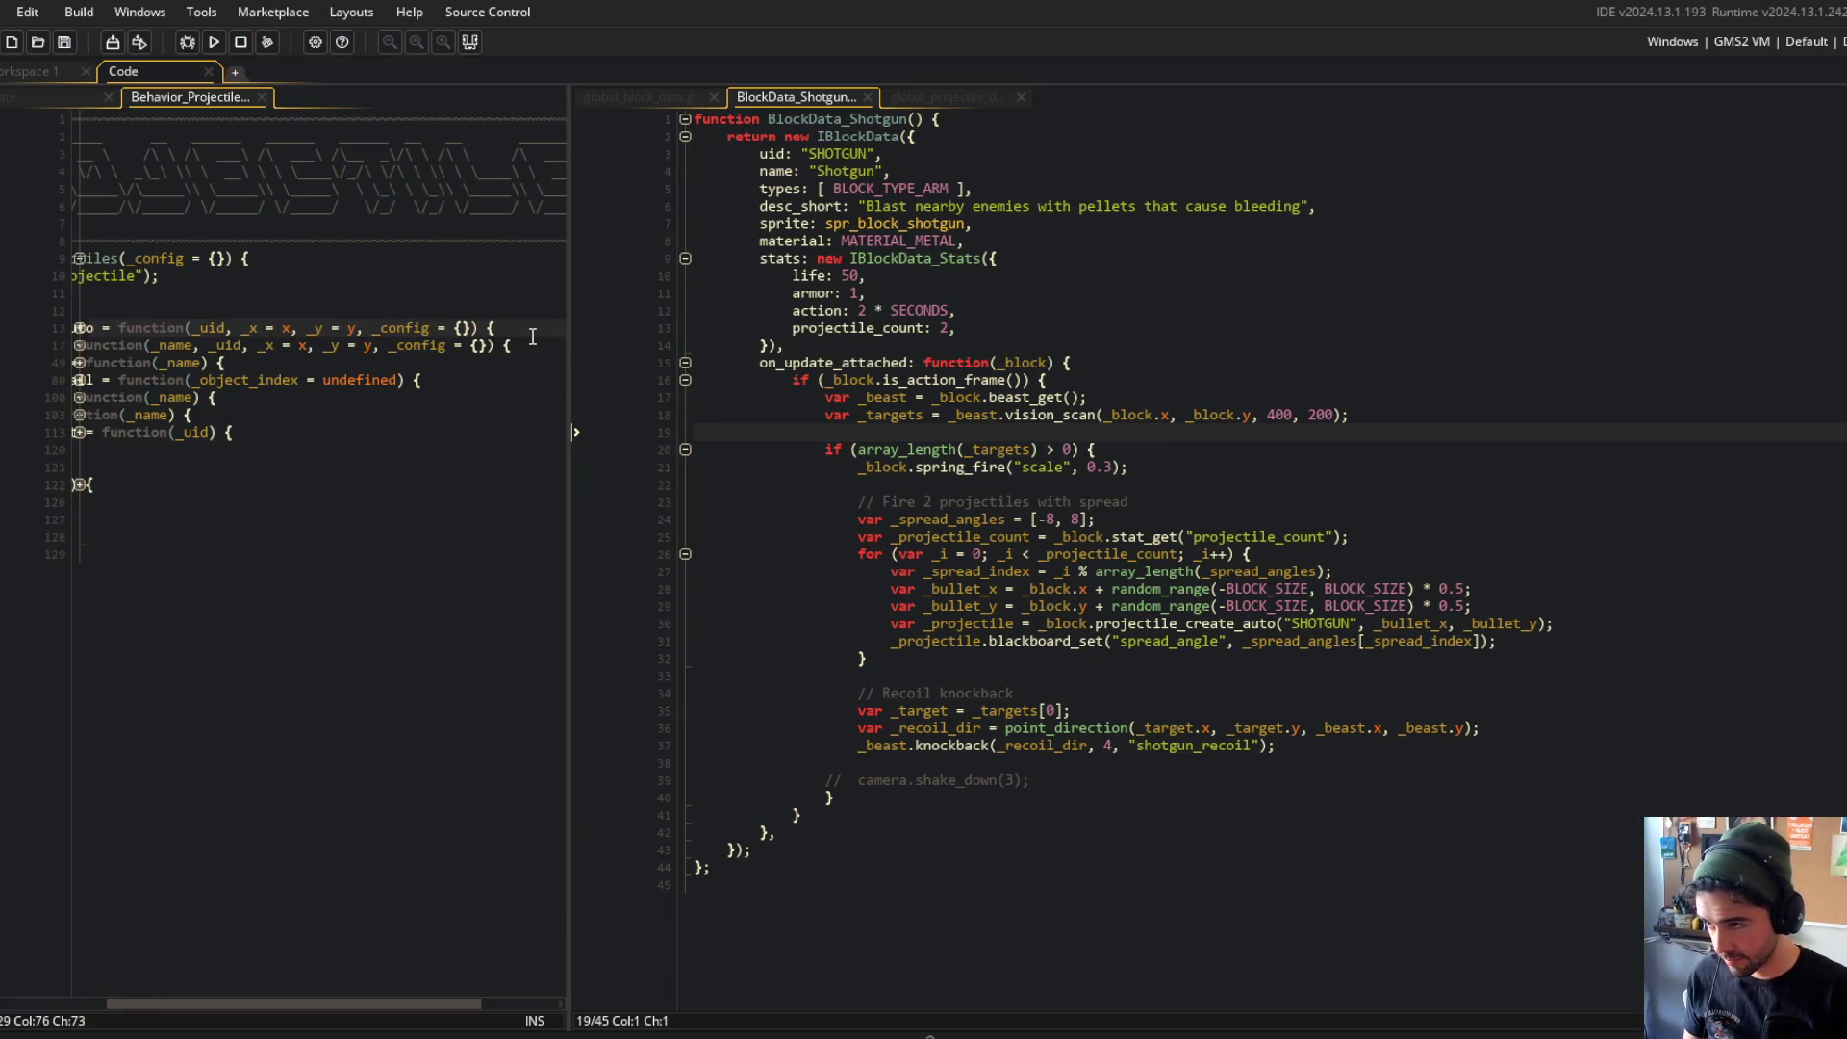
key("Right")
key("Right")
key("Down")
key("Down")
key("Down")
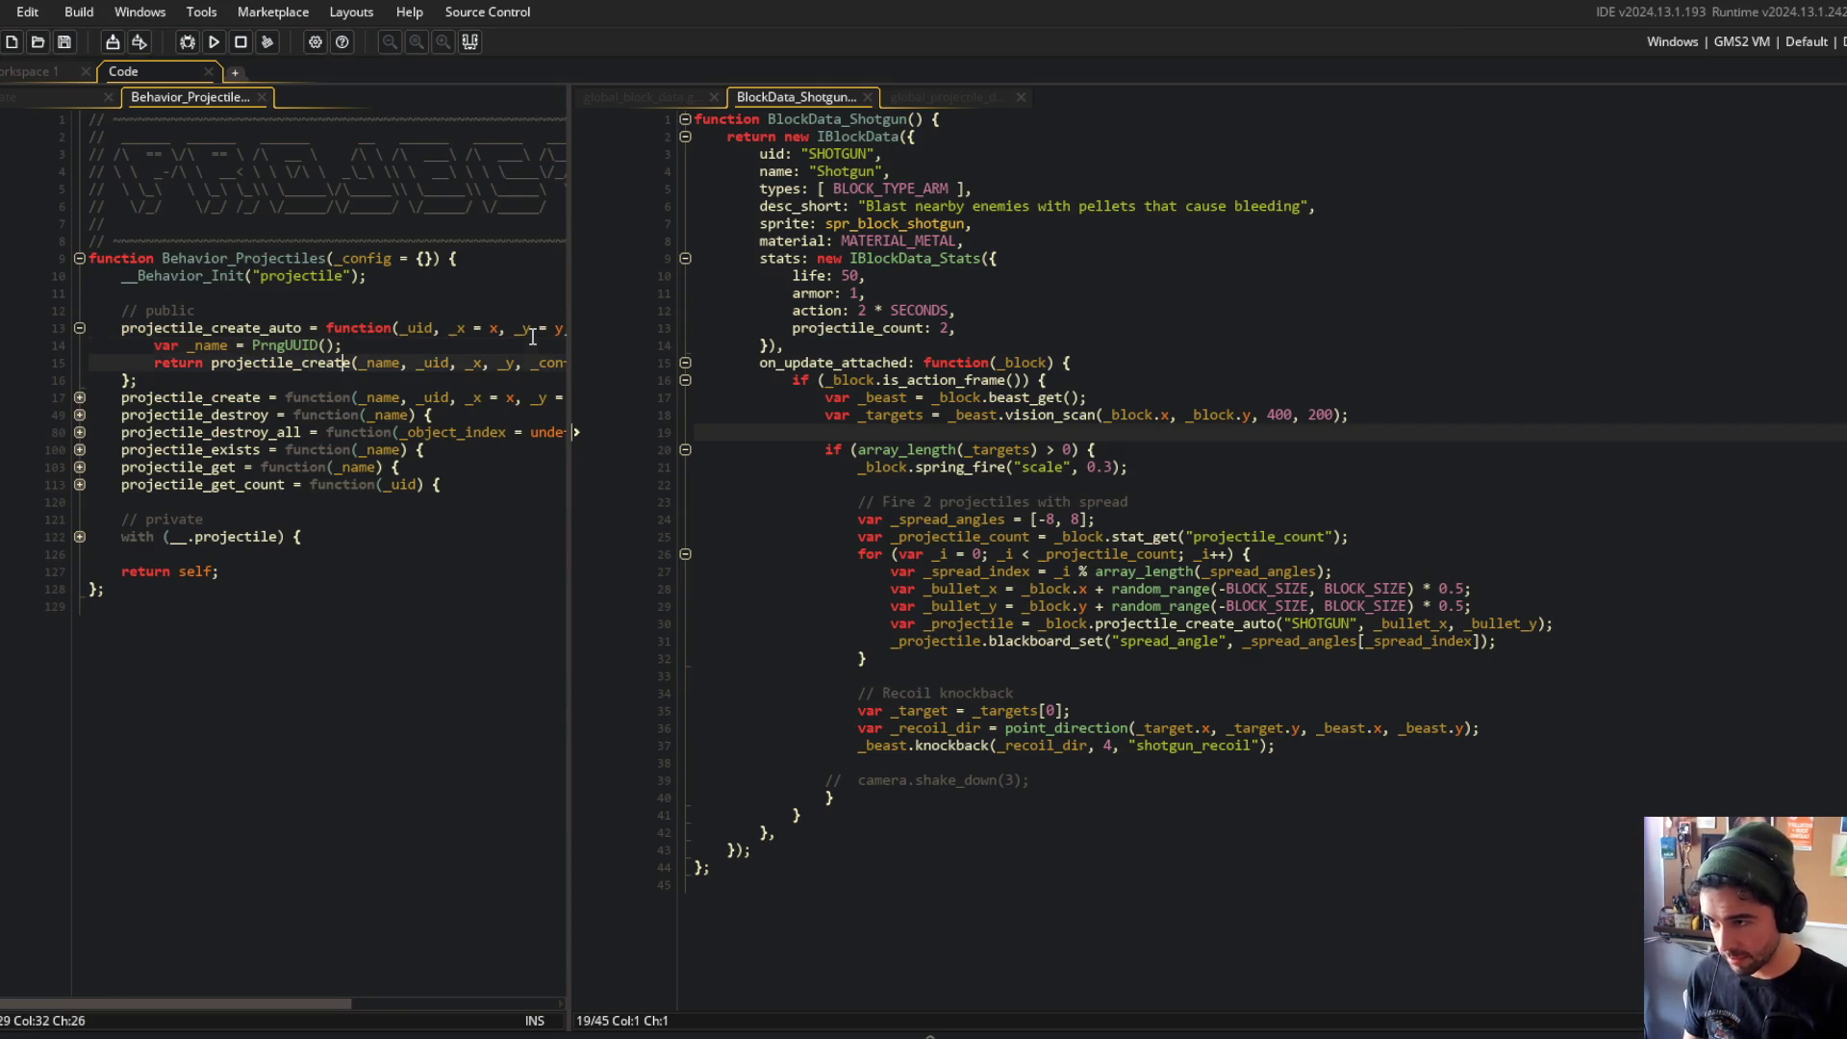
key("End")
key("Right")
key("Down")
key("Down")
key("Down")
key("End")
key("Down")
key("Down")
key("Down")
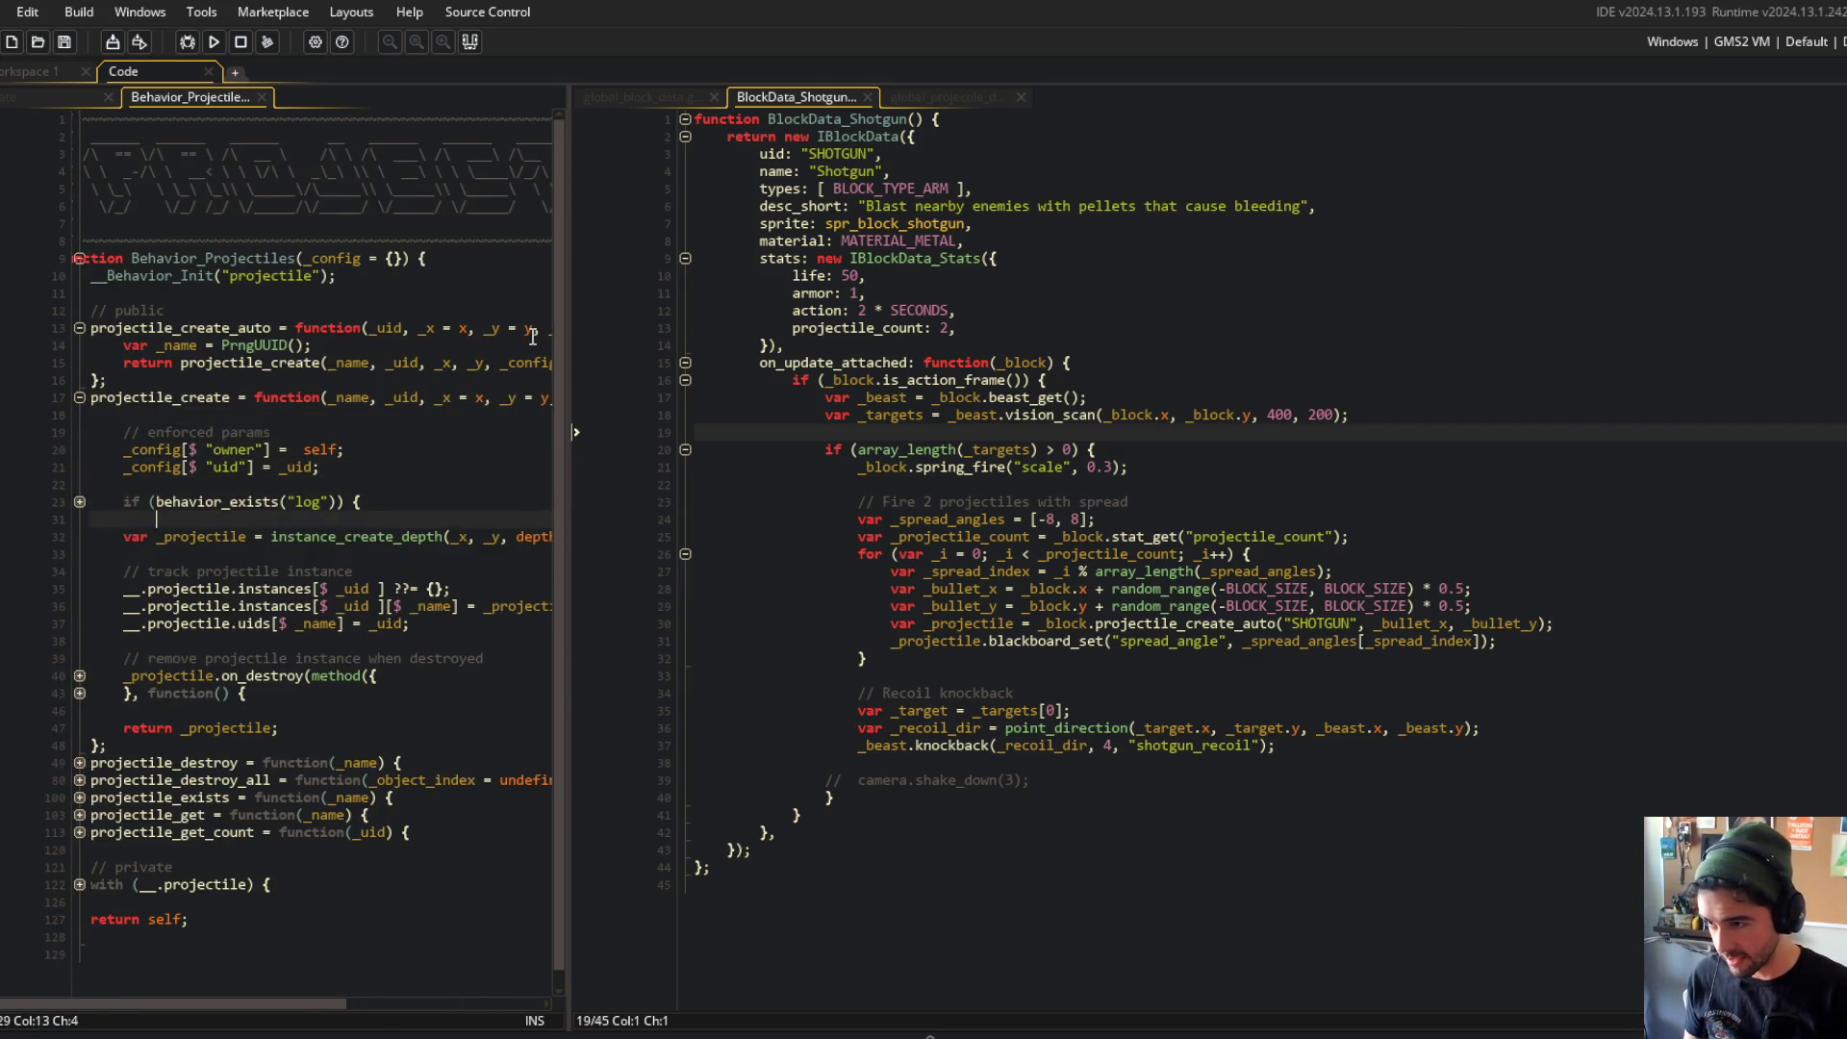
key("End")
key("Down")
key("Up")
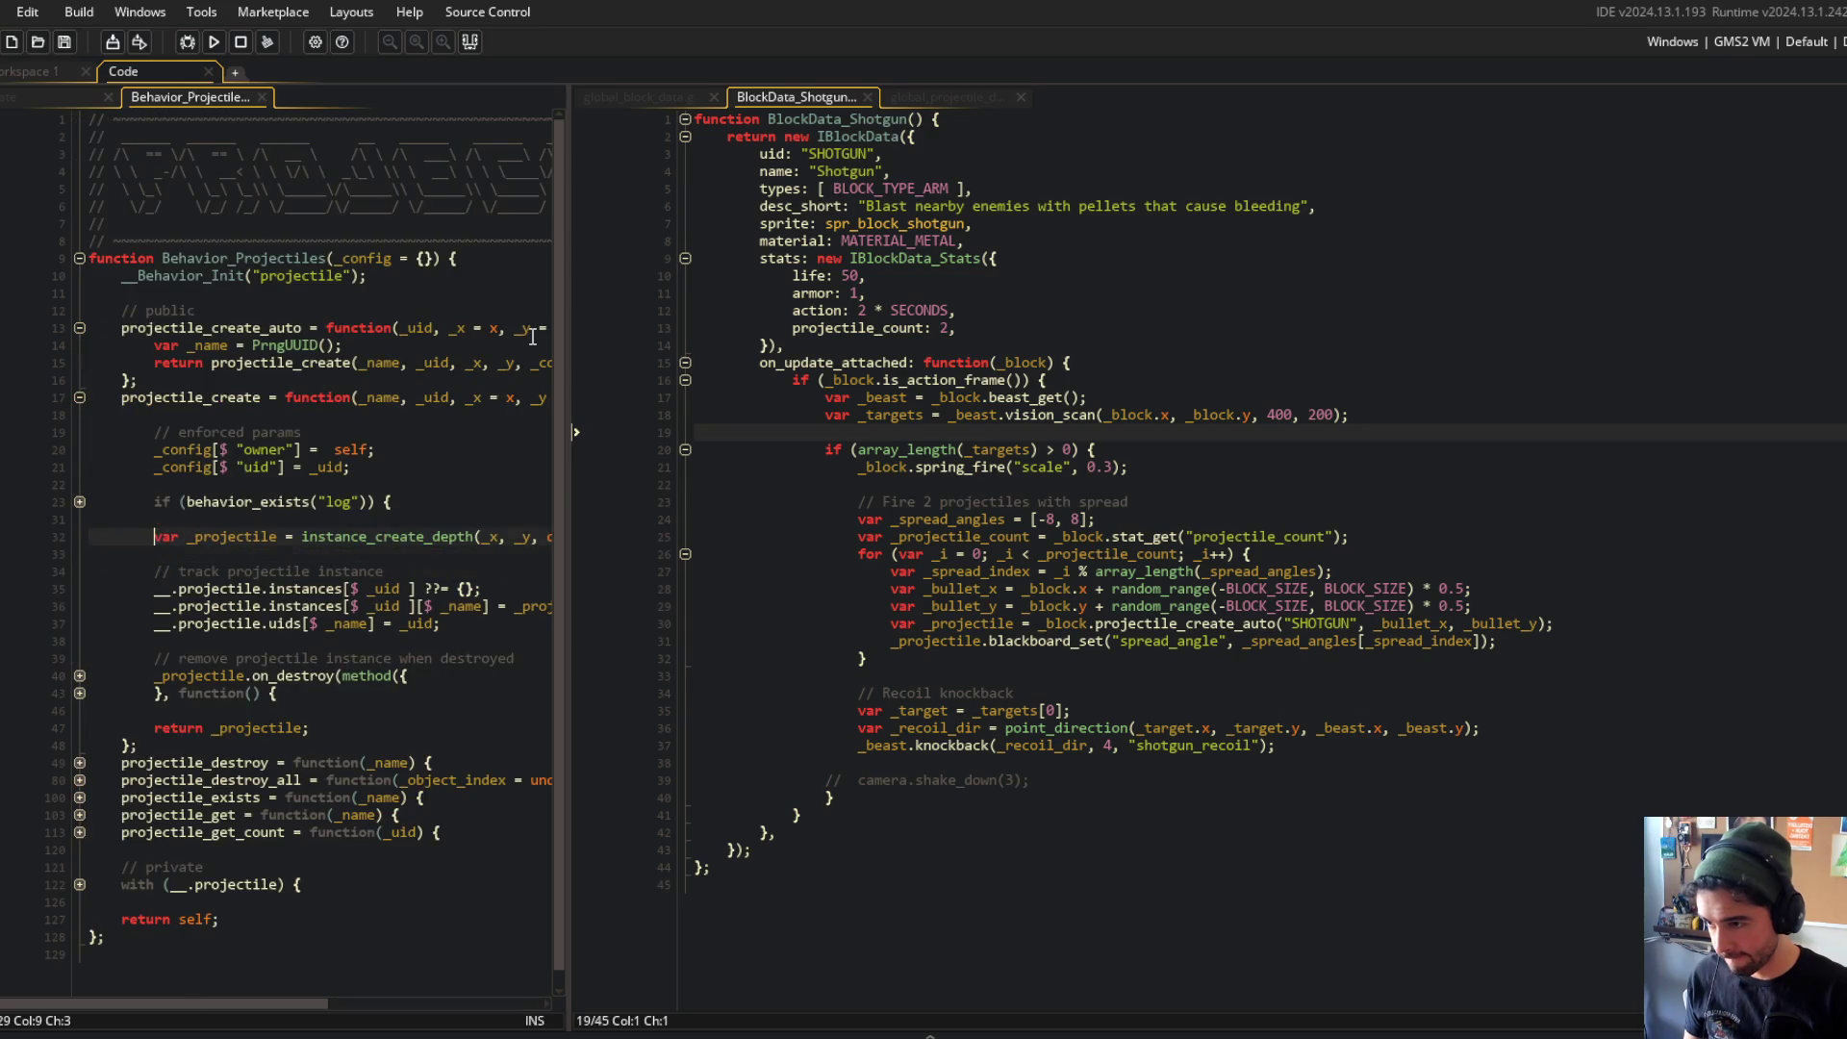
key("End")
key("Left")
key("Left")
key("Left")
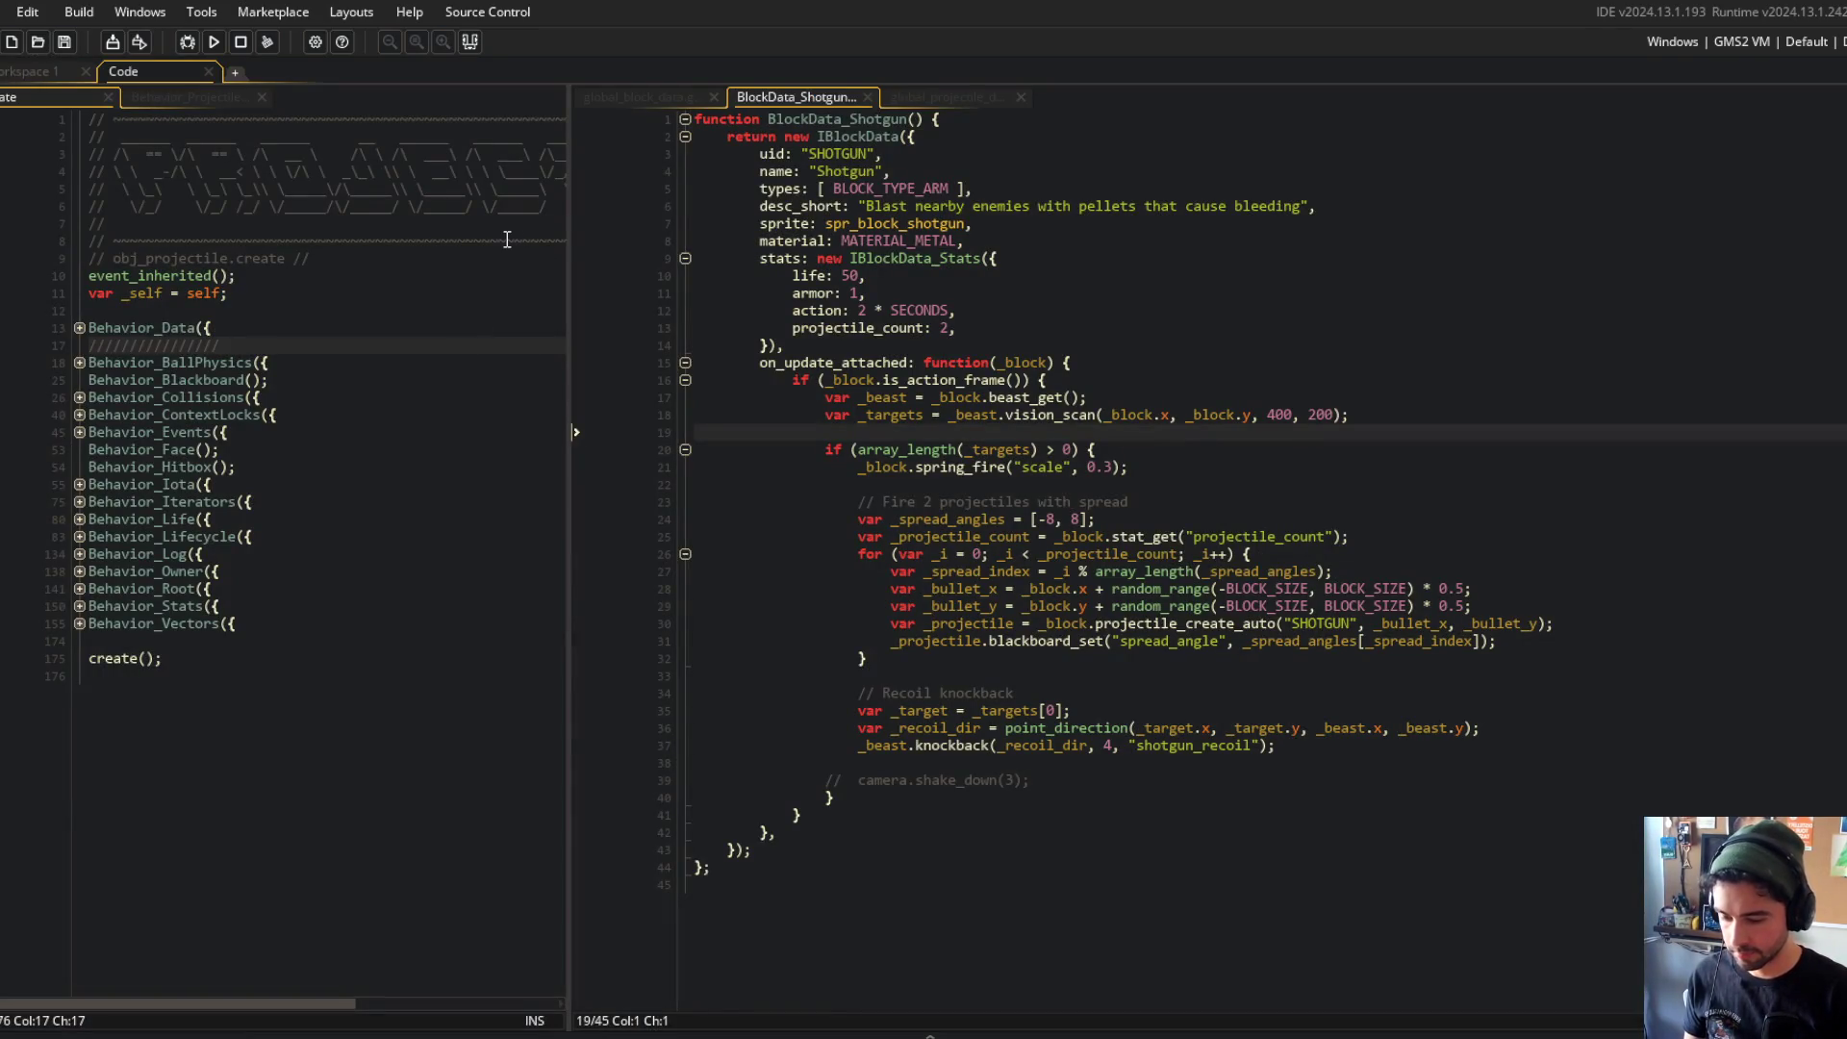
Step: Unfold Behavior_Vectors' velocity on_update with its if and else branches, then widen the code pane
left_click(288, 432)
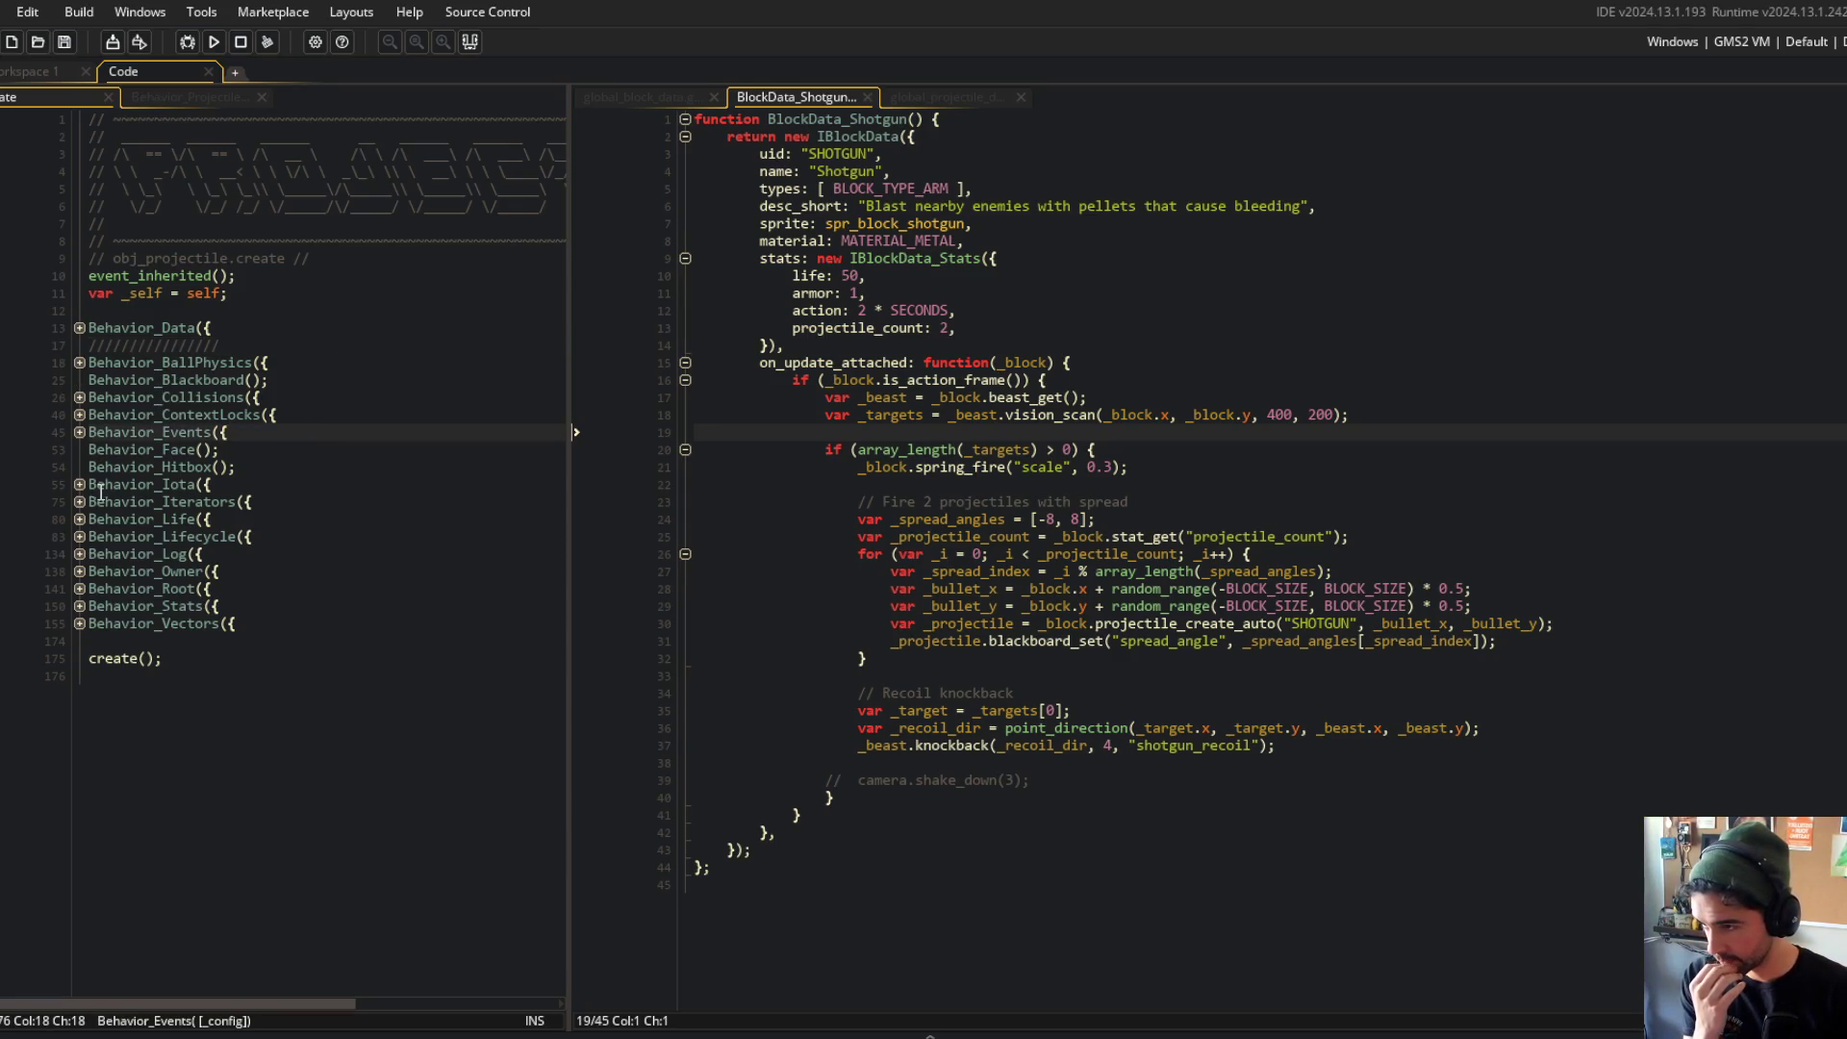
left_click(79, 623)
left_click(79, 641)
left_click(79, 658)
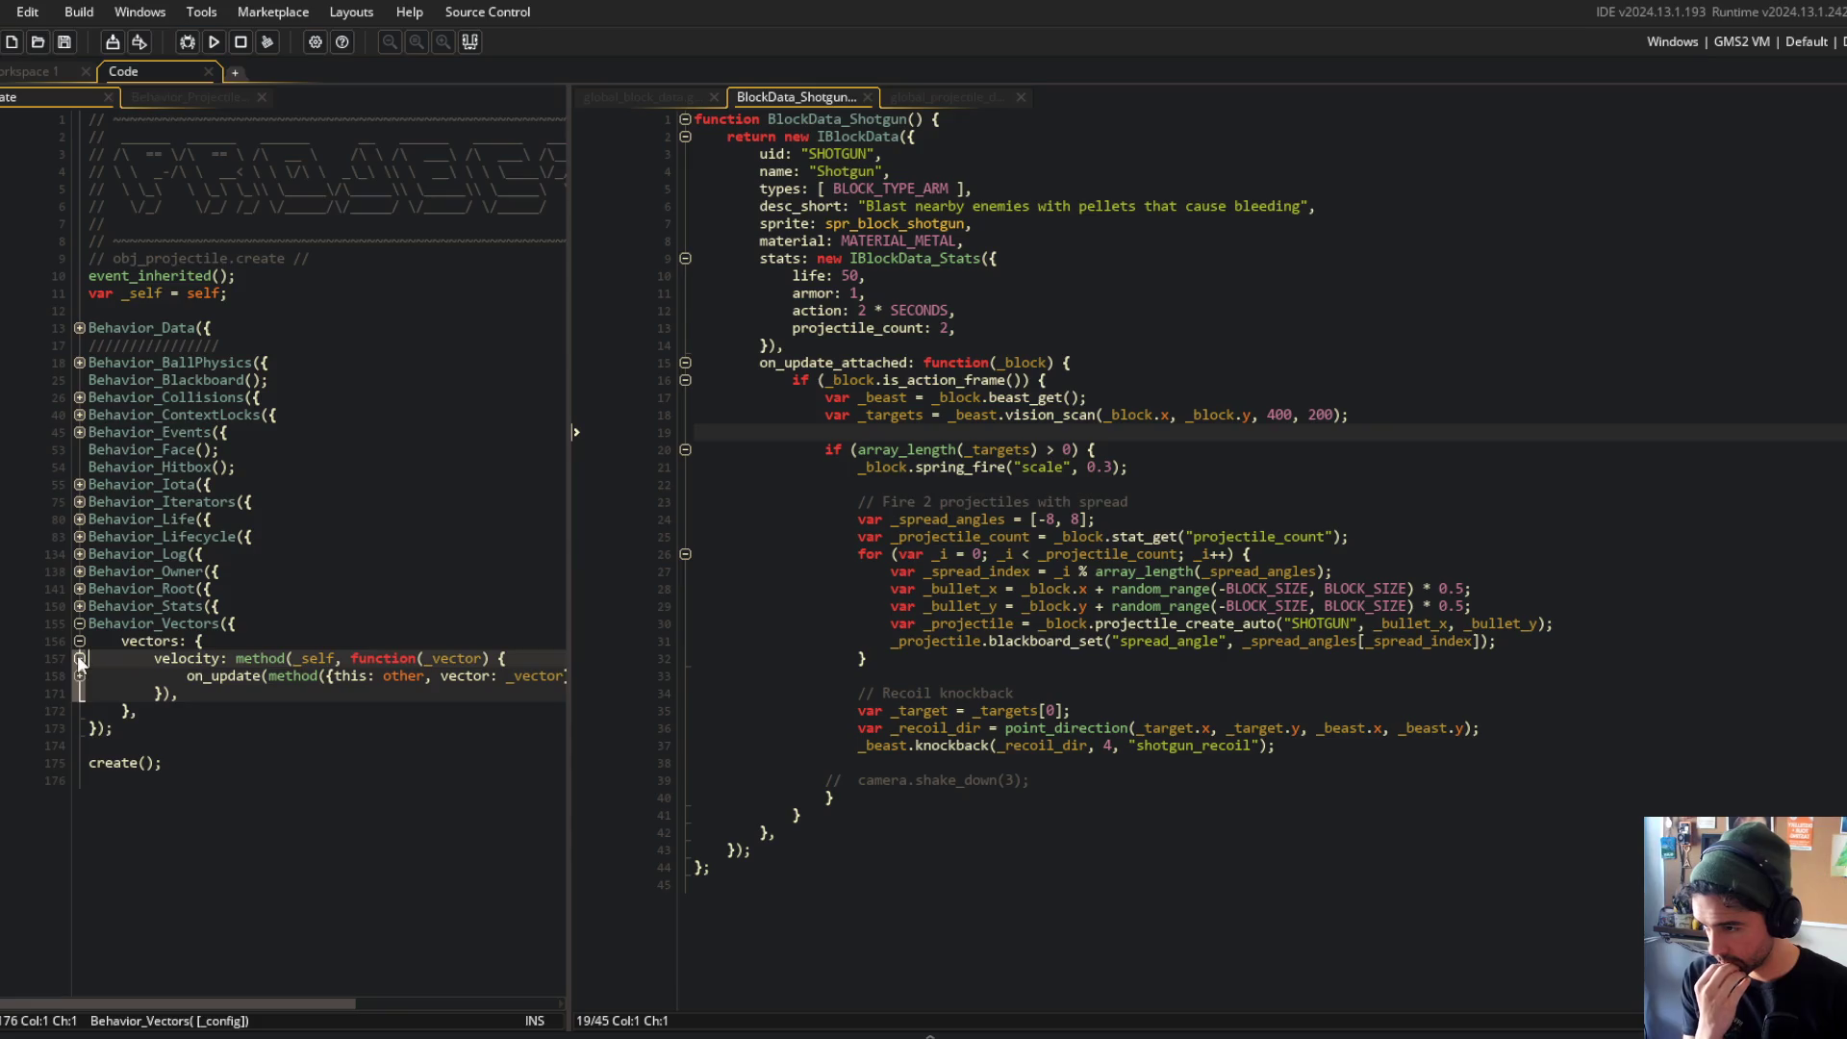
left_click(79, 675)
left_click(79, 710)
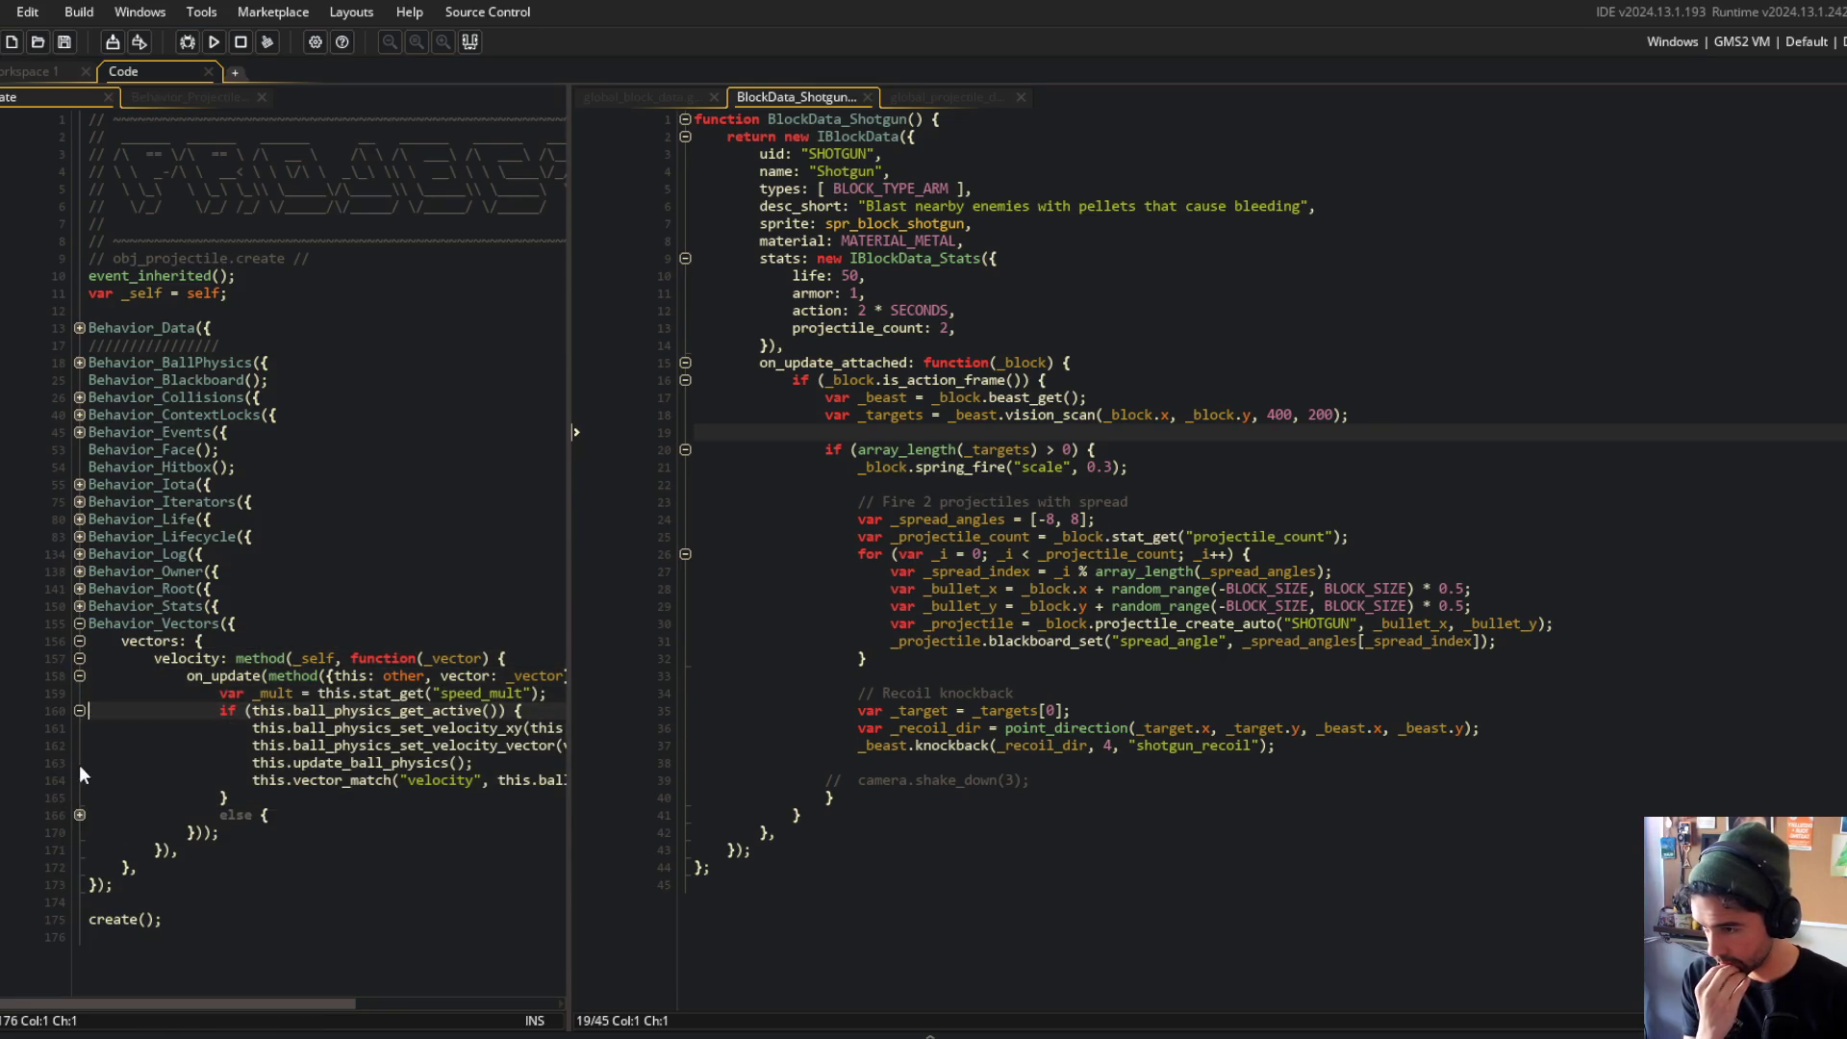
left_click(79, 816)
mouse_move(569, 435)
left_mouse_down()
mouse_move(904, 423)
mouse_move(650, 445)
left_mouse_up()
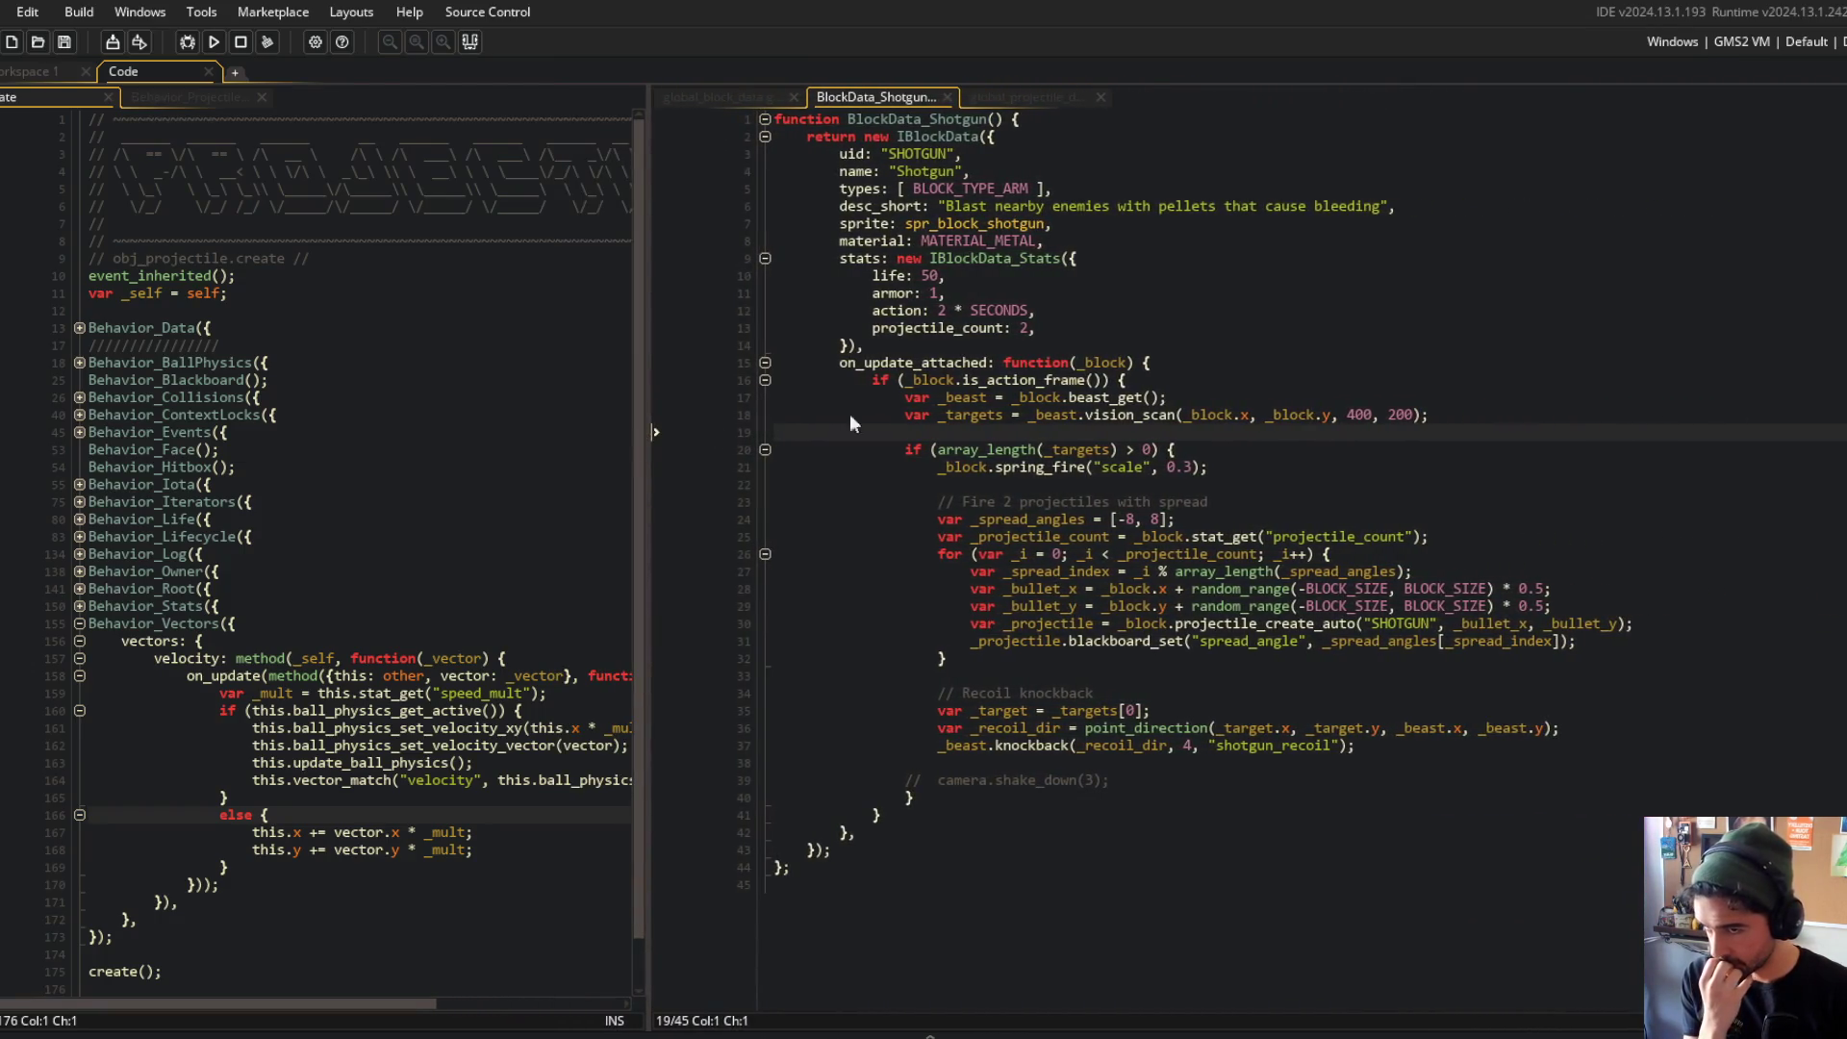
left_click(1018, 120)
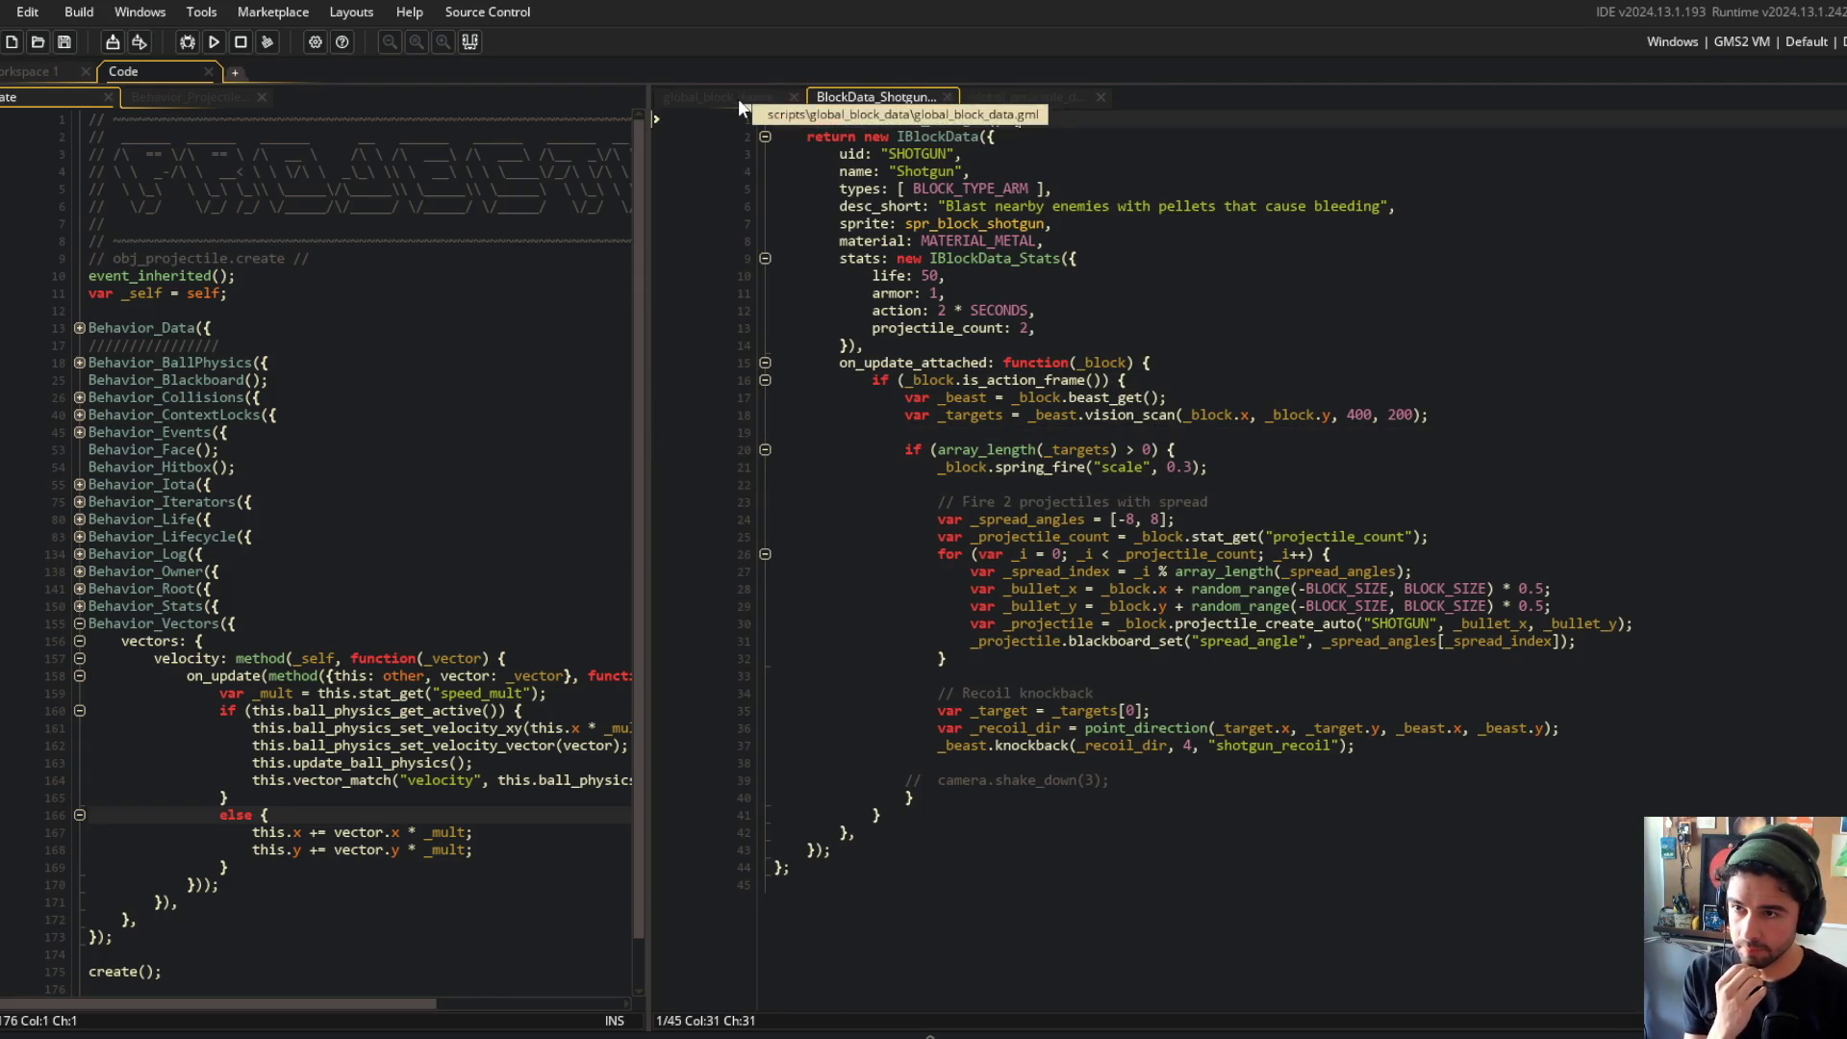
Step: In global_projectile_data, inspect the magic wand's aiming and hitbox code and its _projectile uses
left_click(1022, 97)
scroll(967, 269, "up", 1)
left_click(1135, 542)
left_click(1014, 663)
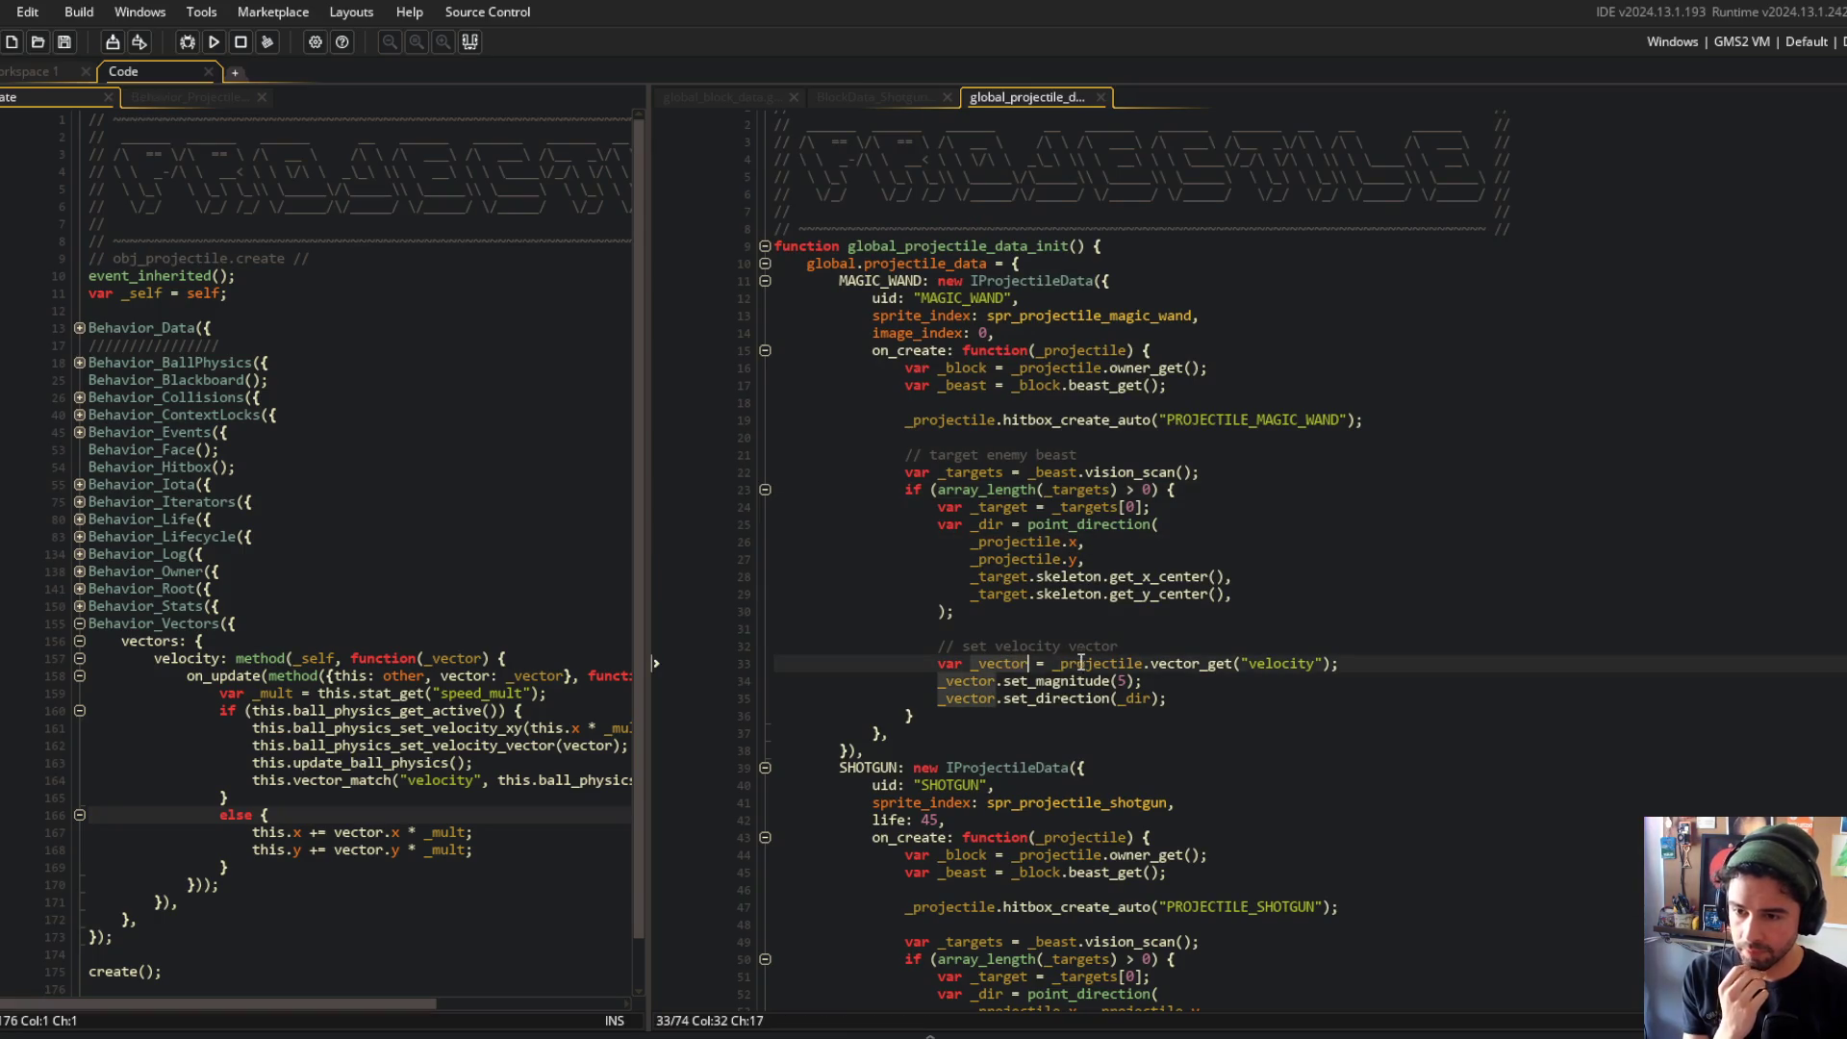
left_click(1143, 663)
left_click(1181, 594)
left_click(1037, 542)
left_click(996, 420)
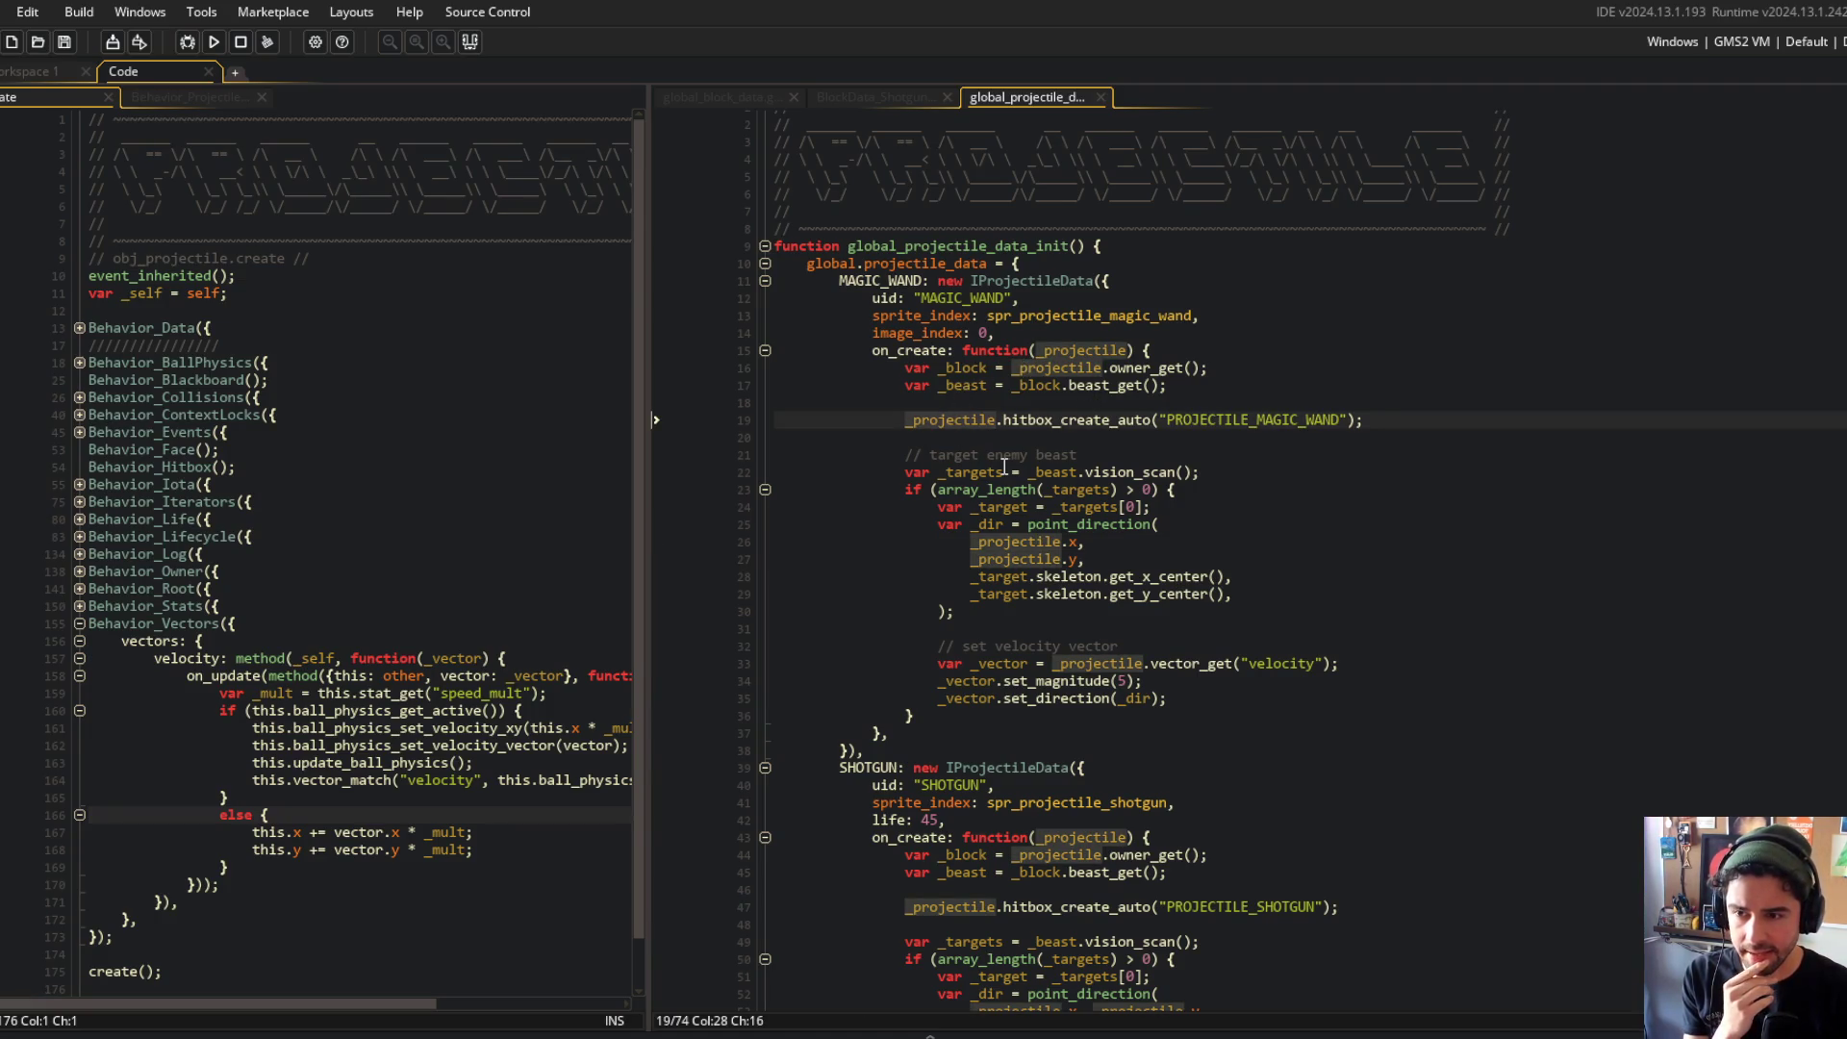
Step: Highlight the _dir variable and find where the shotgun adds its spread to it
scroll(1004, 467, "down", 4)
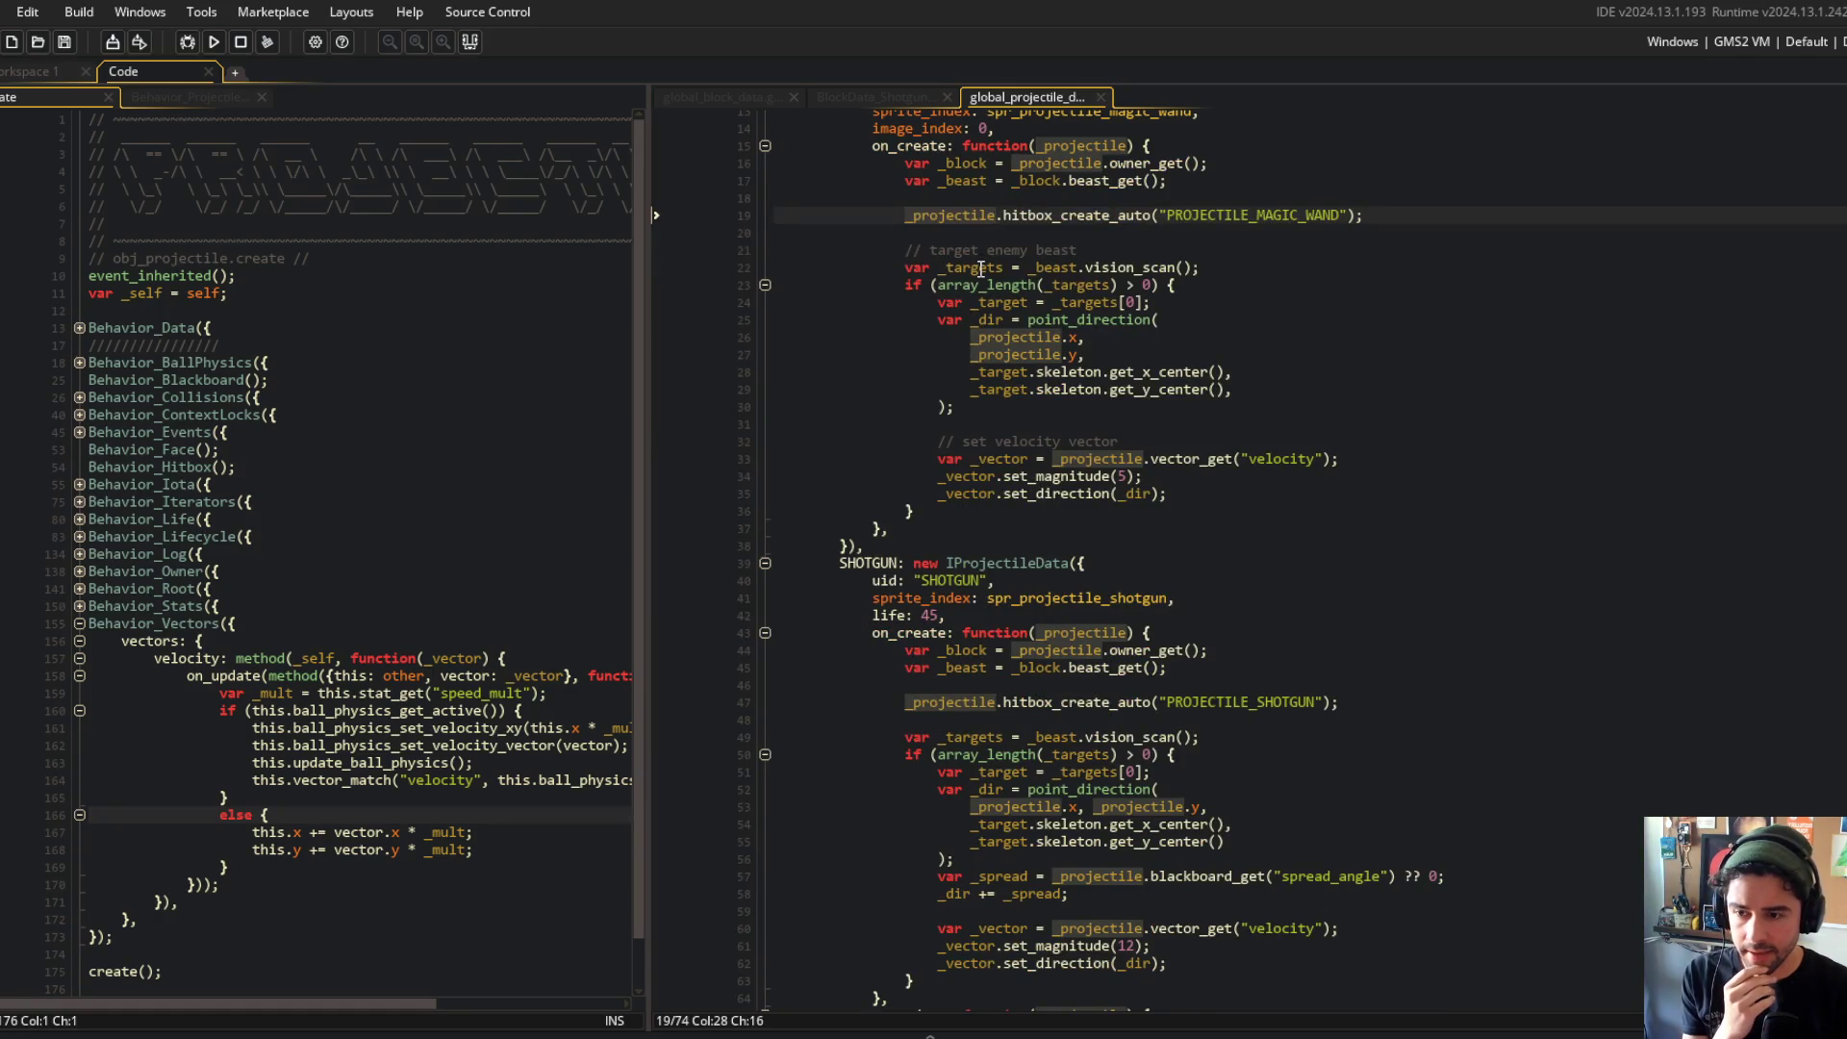
left_click(997, 321)
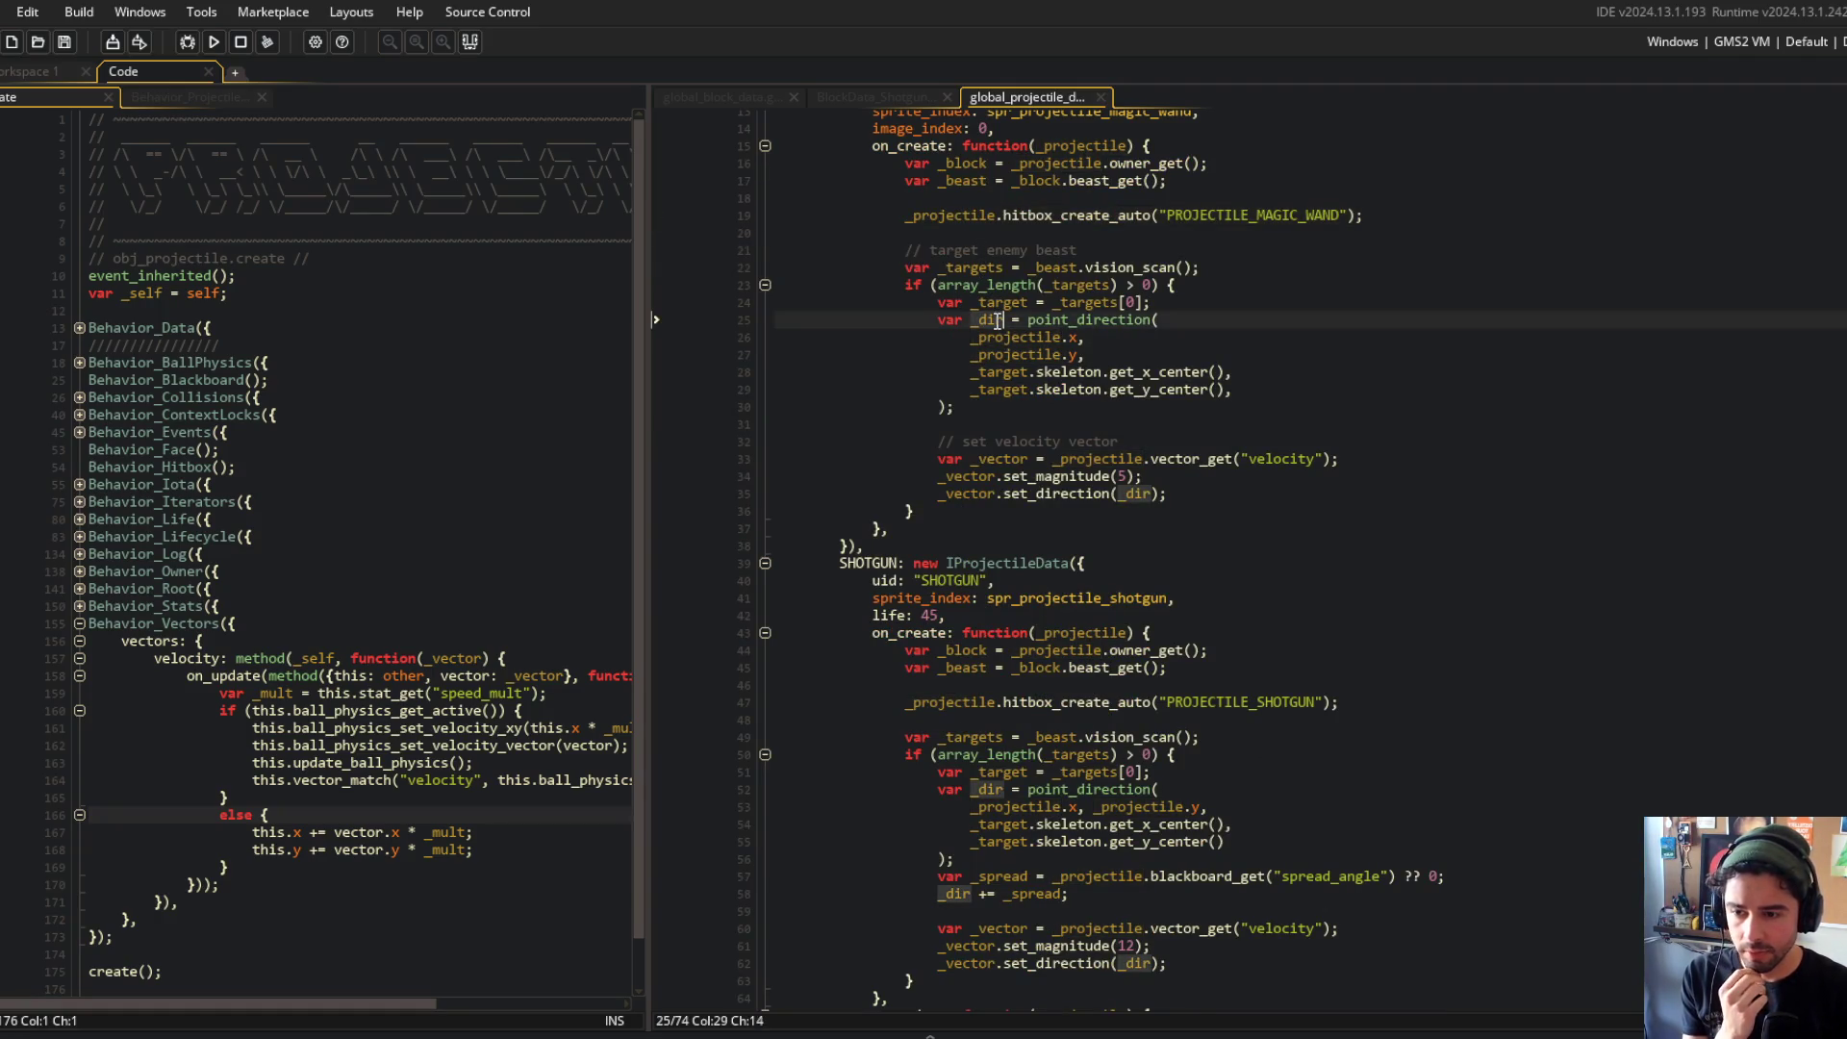
left_click(963, 895)
scroll(1044, 510, "down", 3)
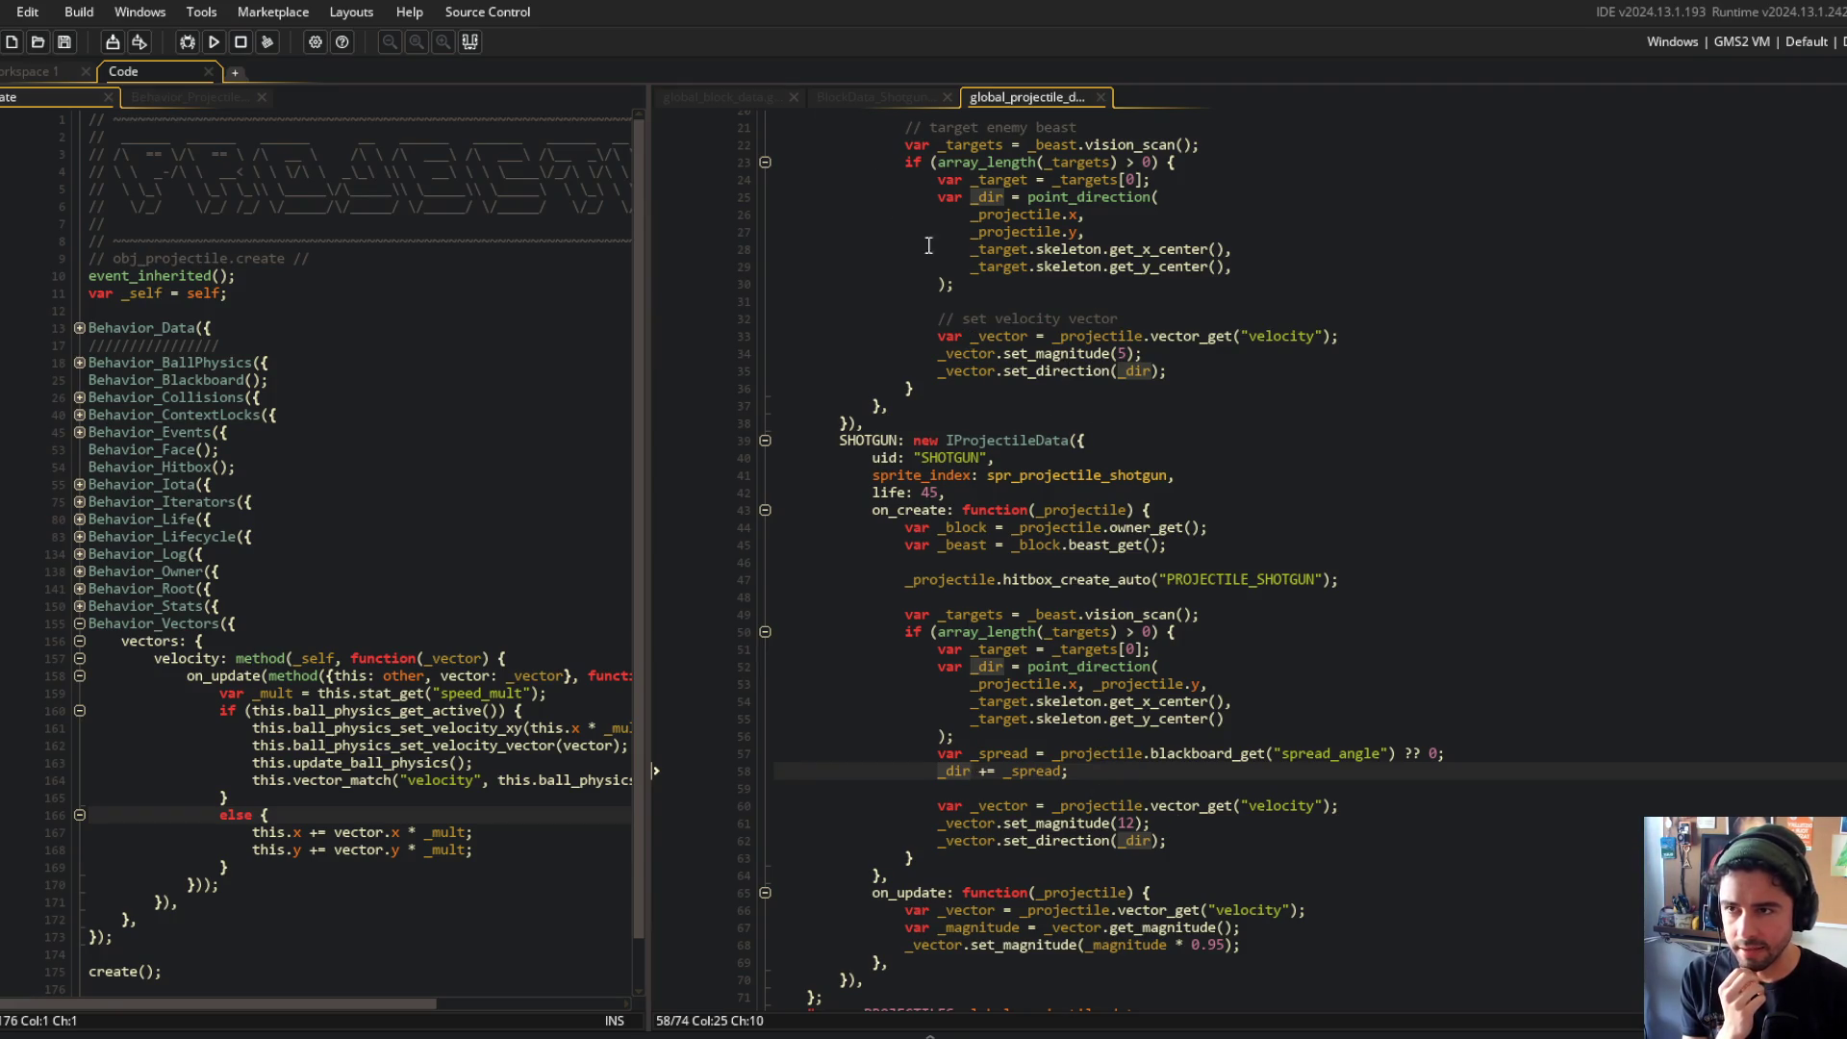
scroll(971, 241, "down", 2)
Step: From BlockData_Shotgun, search the whole project for spread_angle and list all matches
left_click(866, 96)
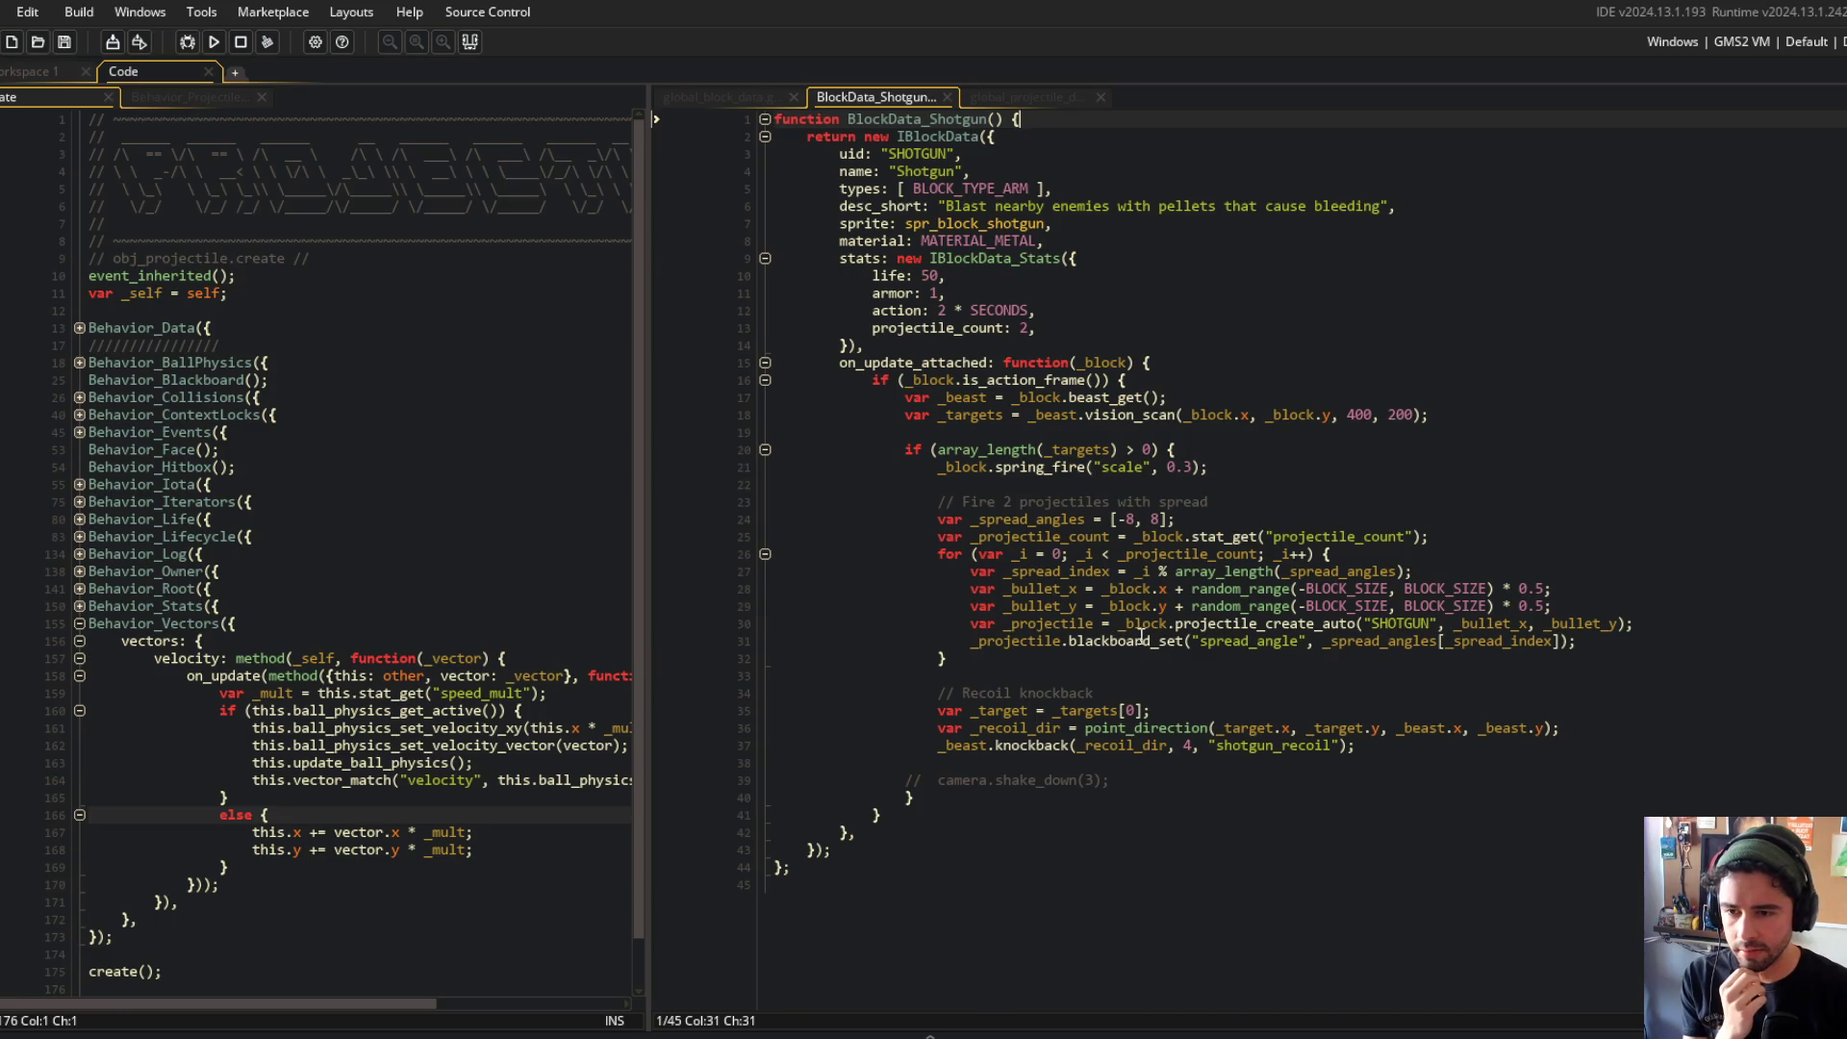
double_click(1256, 641)
key("ctrl+f")
left_click(1512, 558)
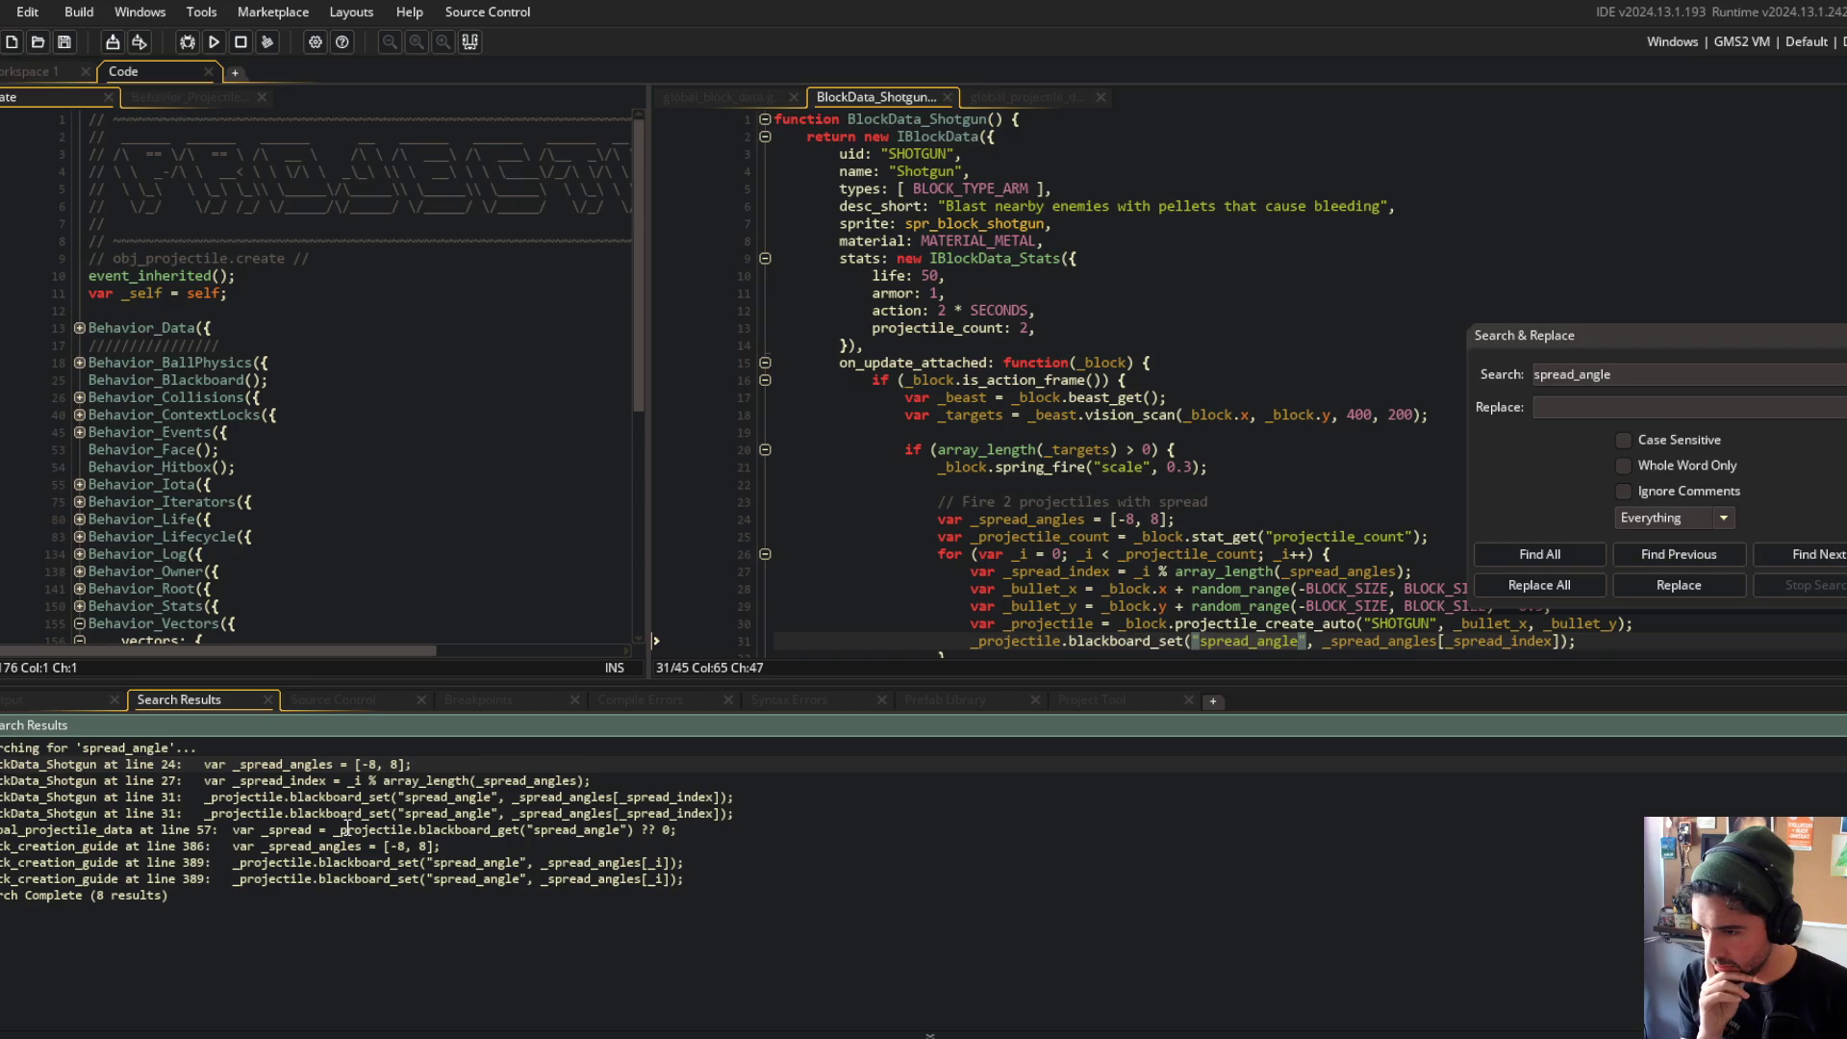
Step: Open the spread_angle result in global_projectile_data, set breakpoints on lines 58 and 60, and debug with F6
scroll(946, 543, "down", 3)
double_click(497, 829)
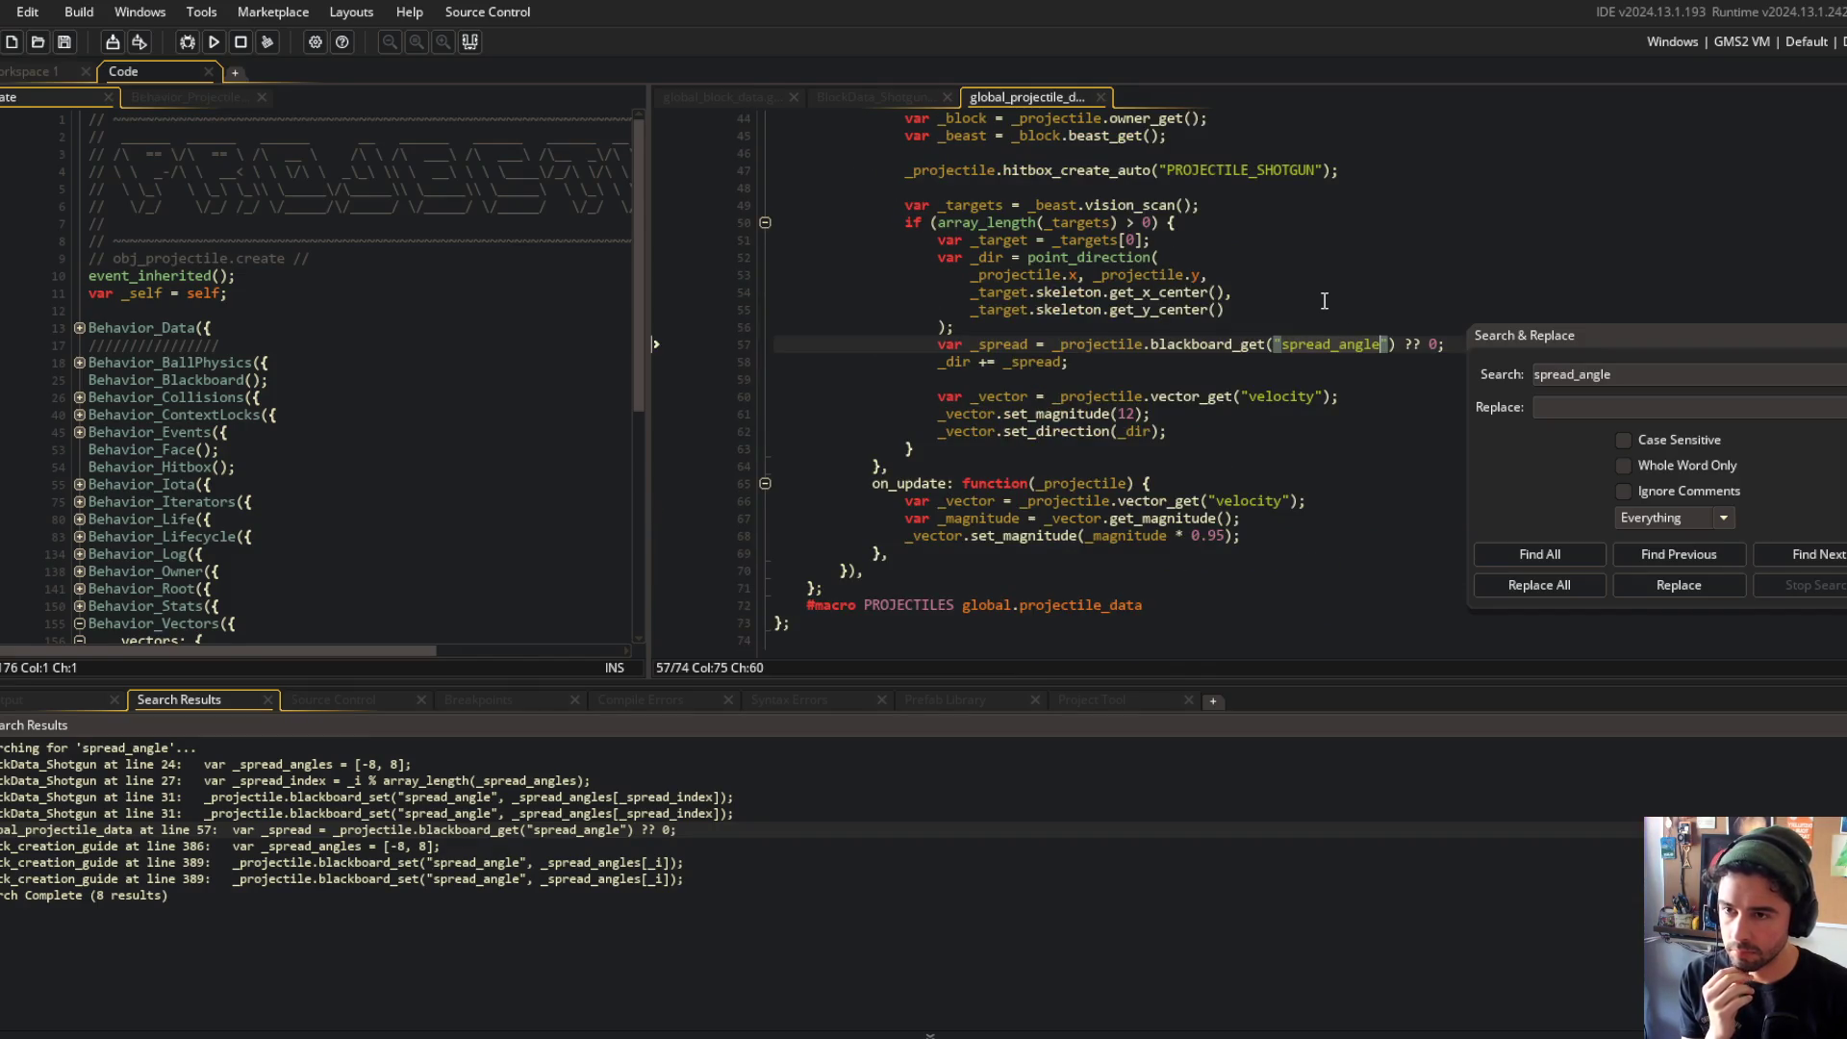
scroll(1371, 361, "up", 3)
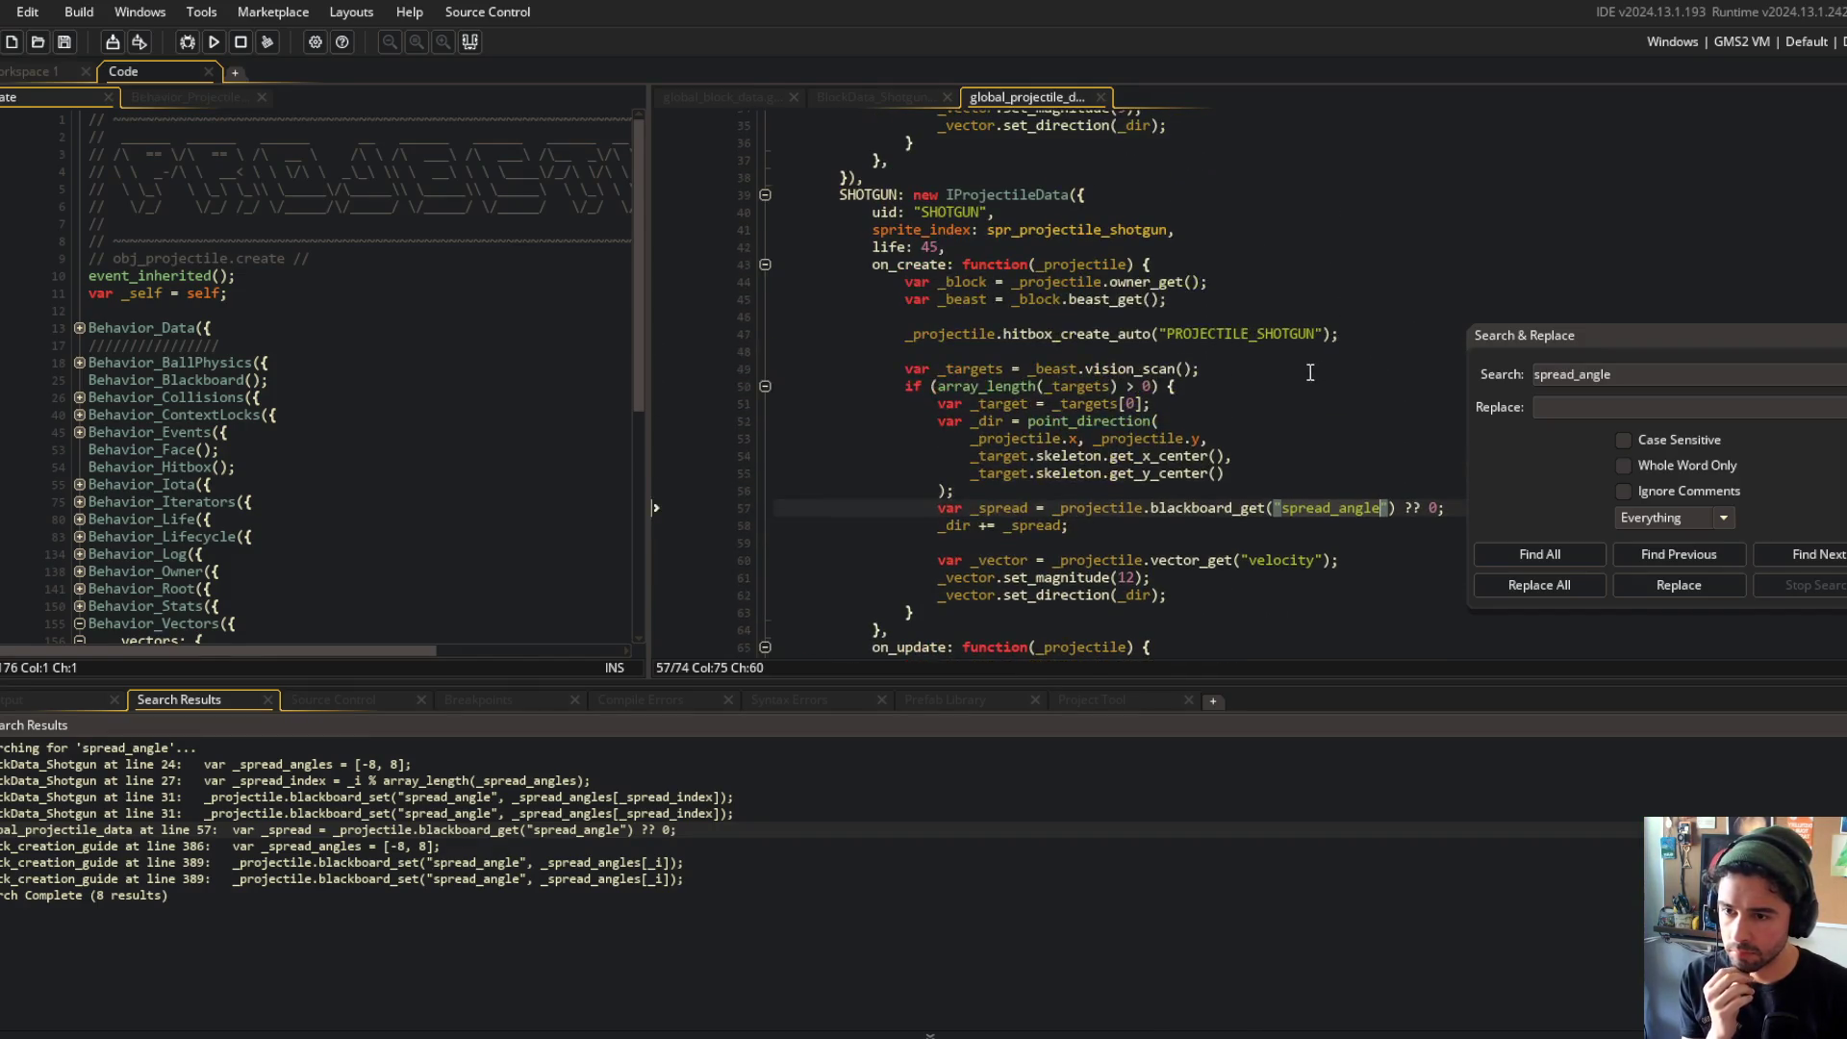
scroll(1250, 371, "down", 4)
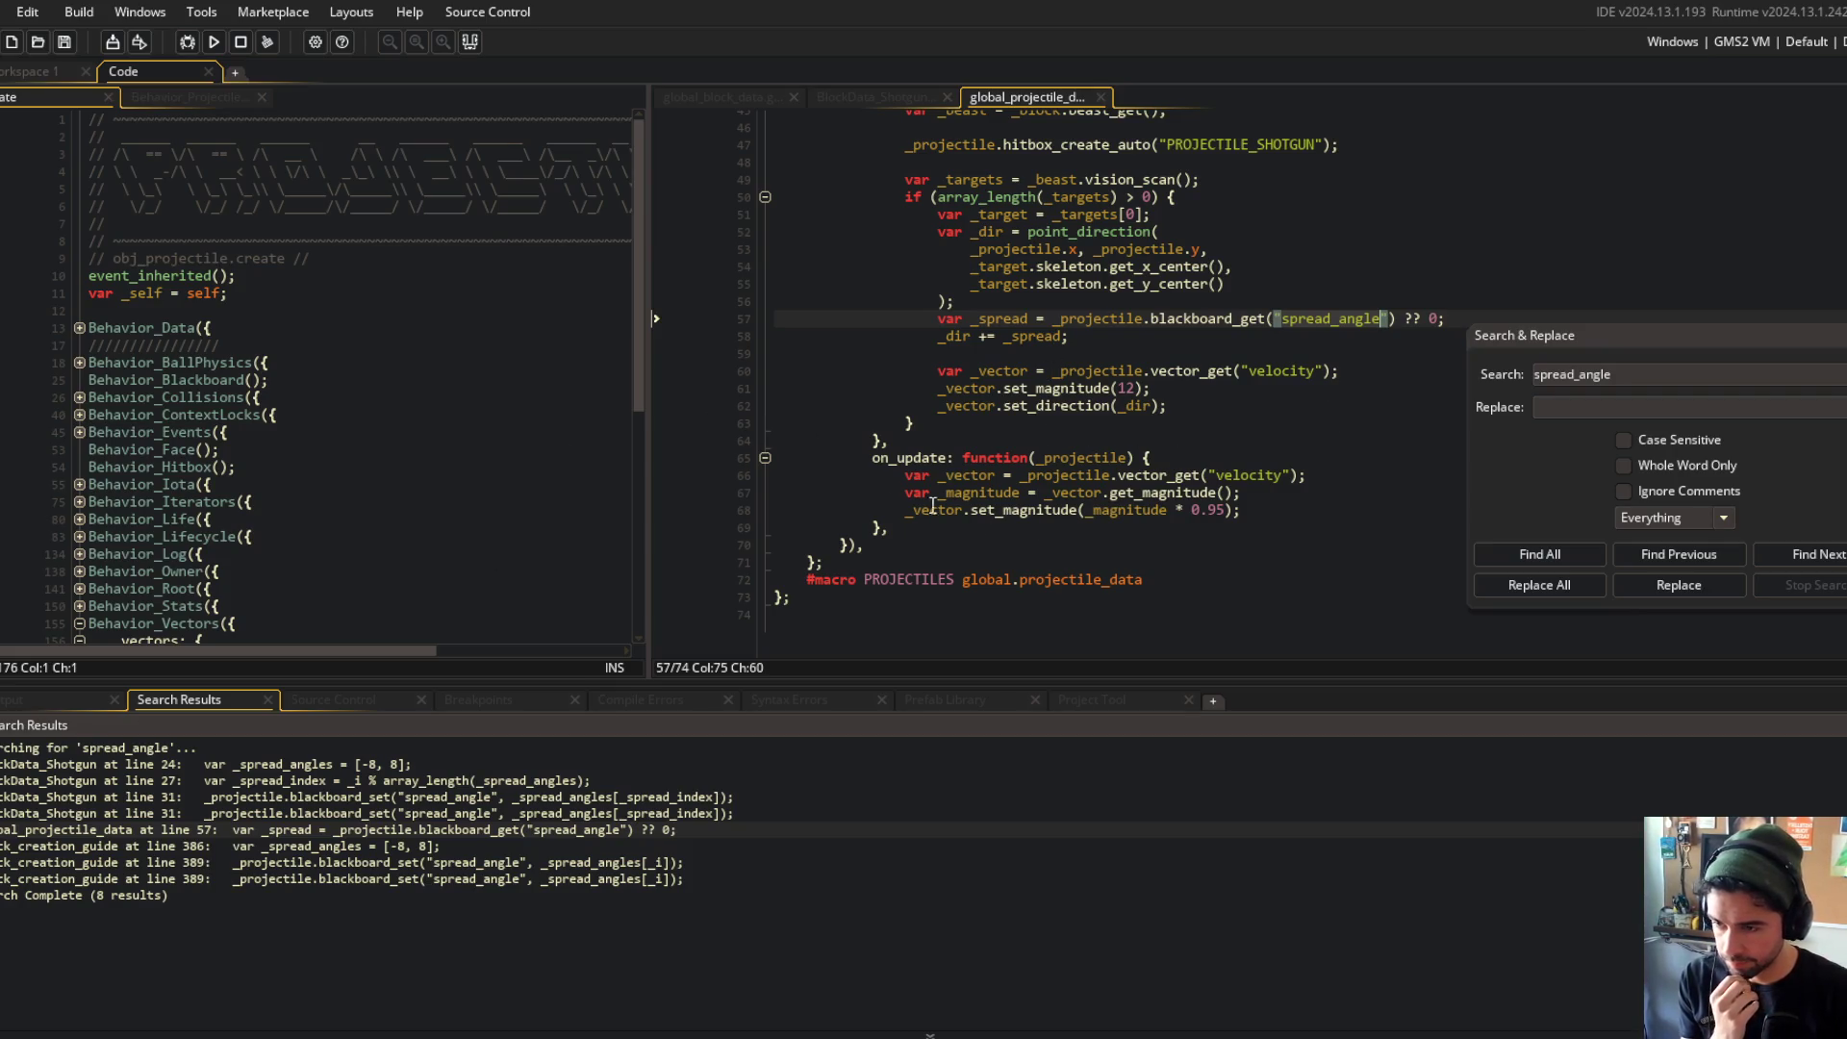
scroll(895, 484, "up", 2)
left_click(737, 494)
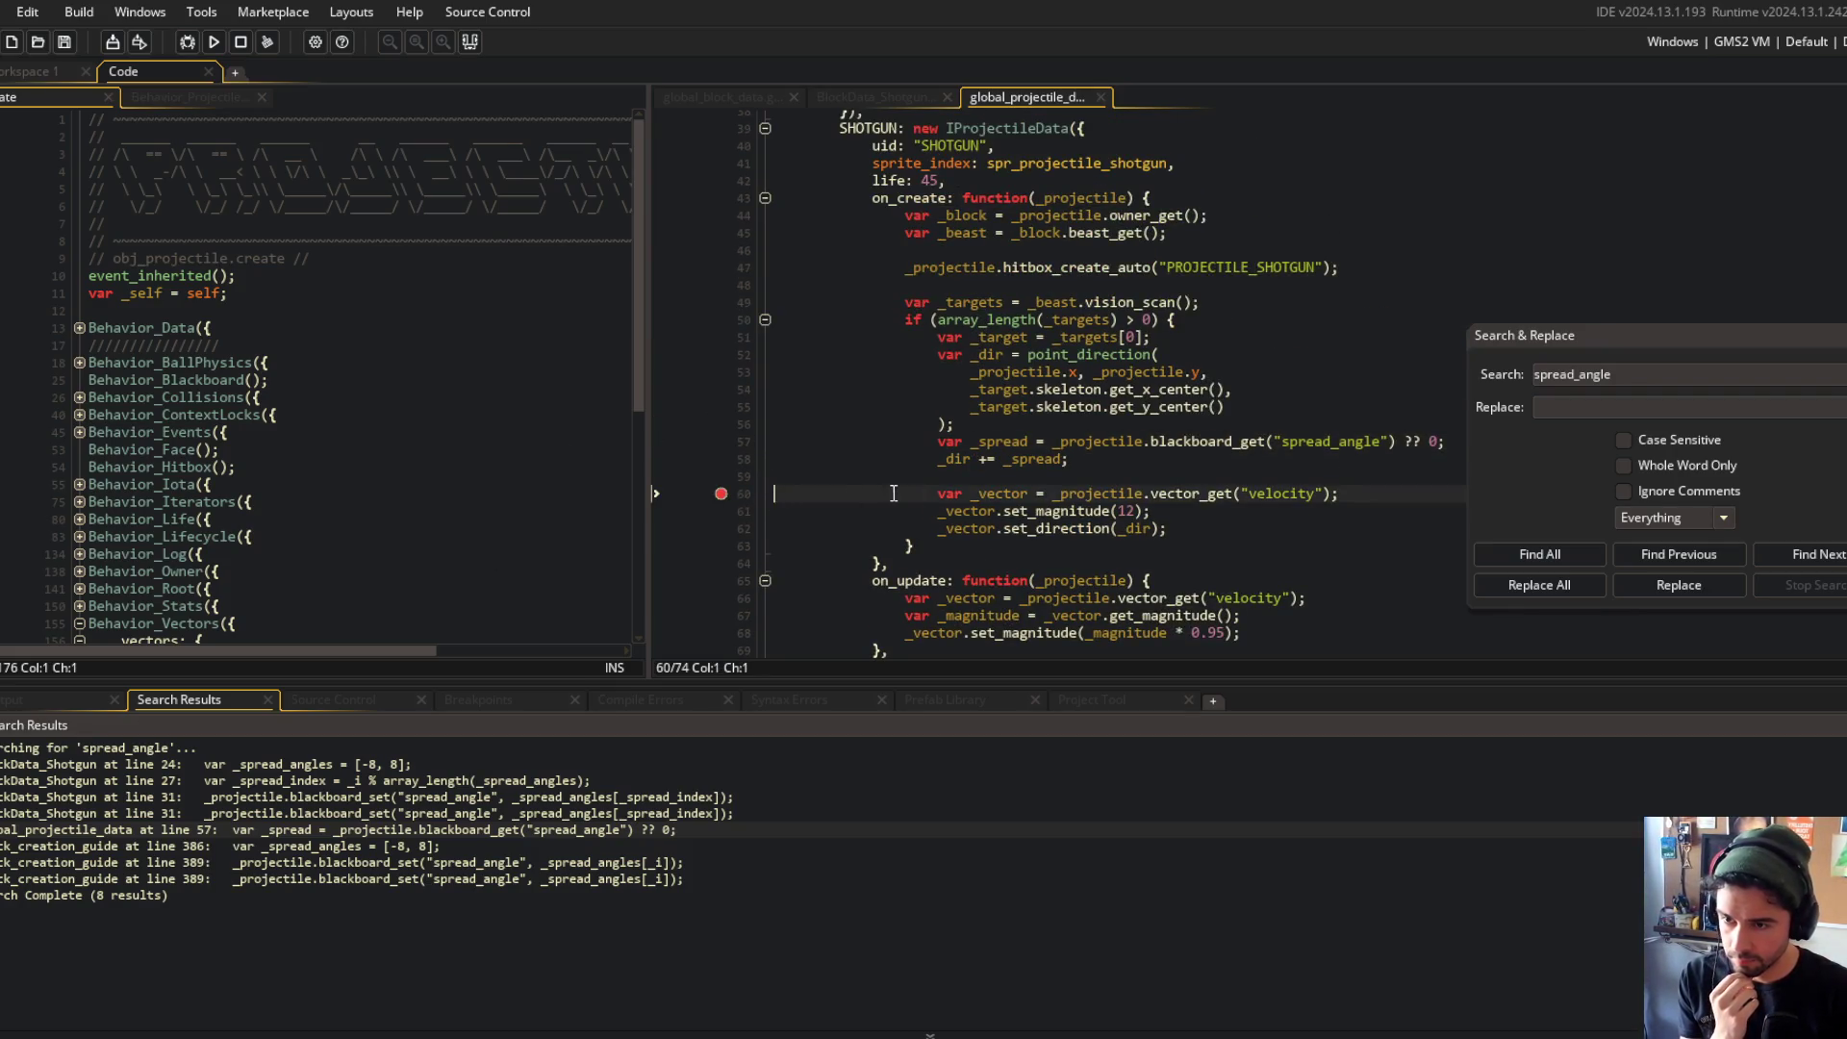
left_click(721, 459)
key("F6")
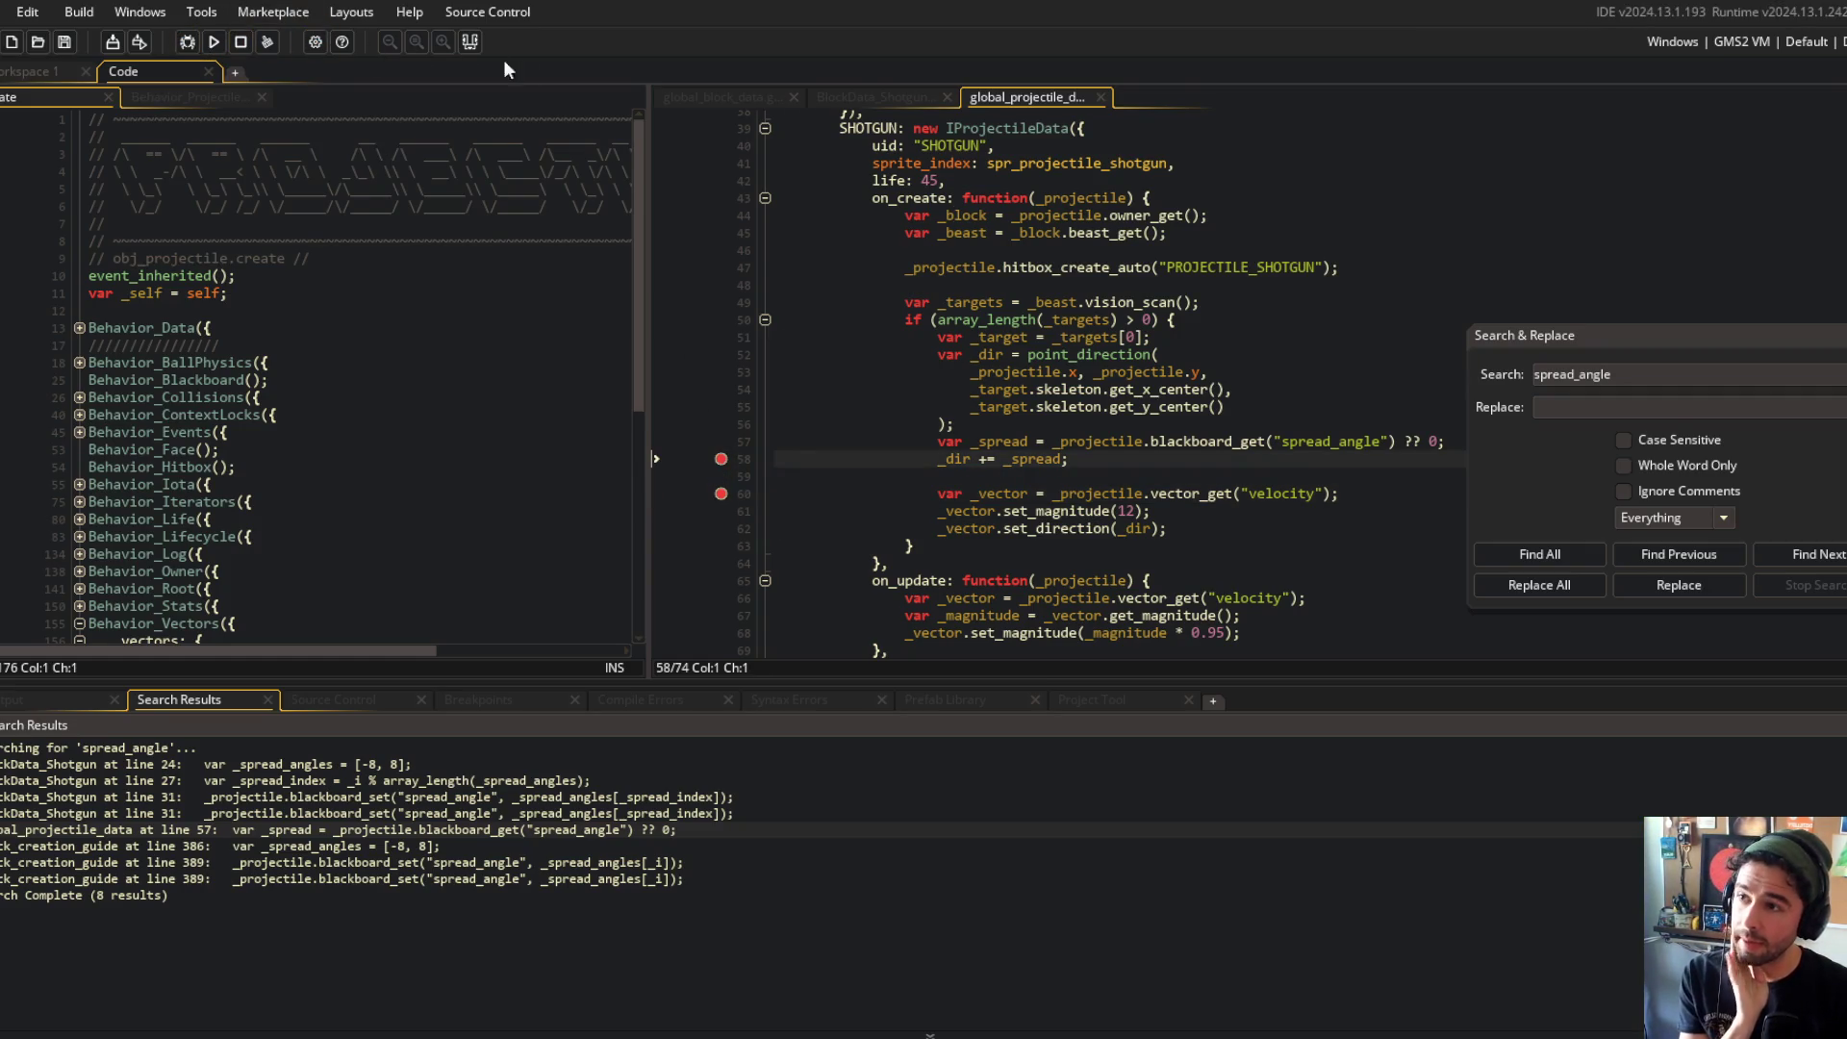
left_click(829, 97)
Step: Change the shotgun's spread angles from [-8, 8] to [-15, 15] and run the game
left_click(1133, 355)
key("BackSpace")
type("15")
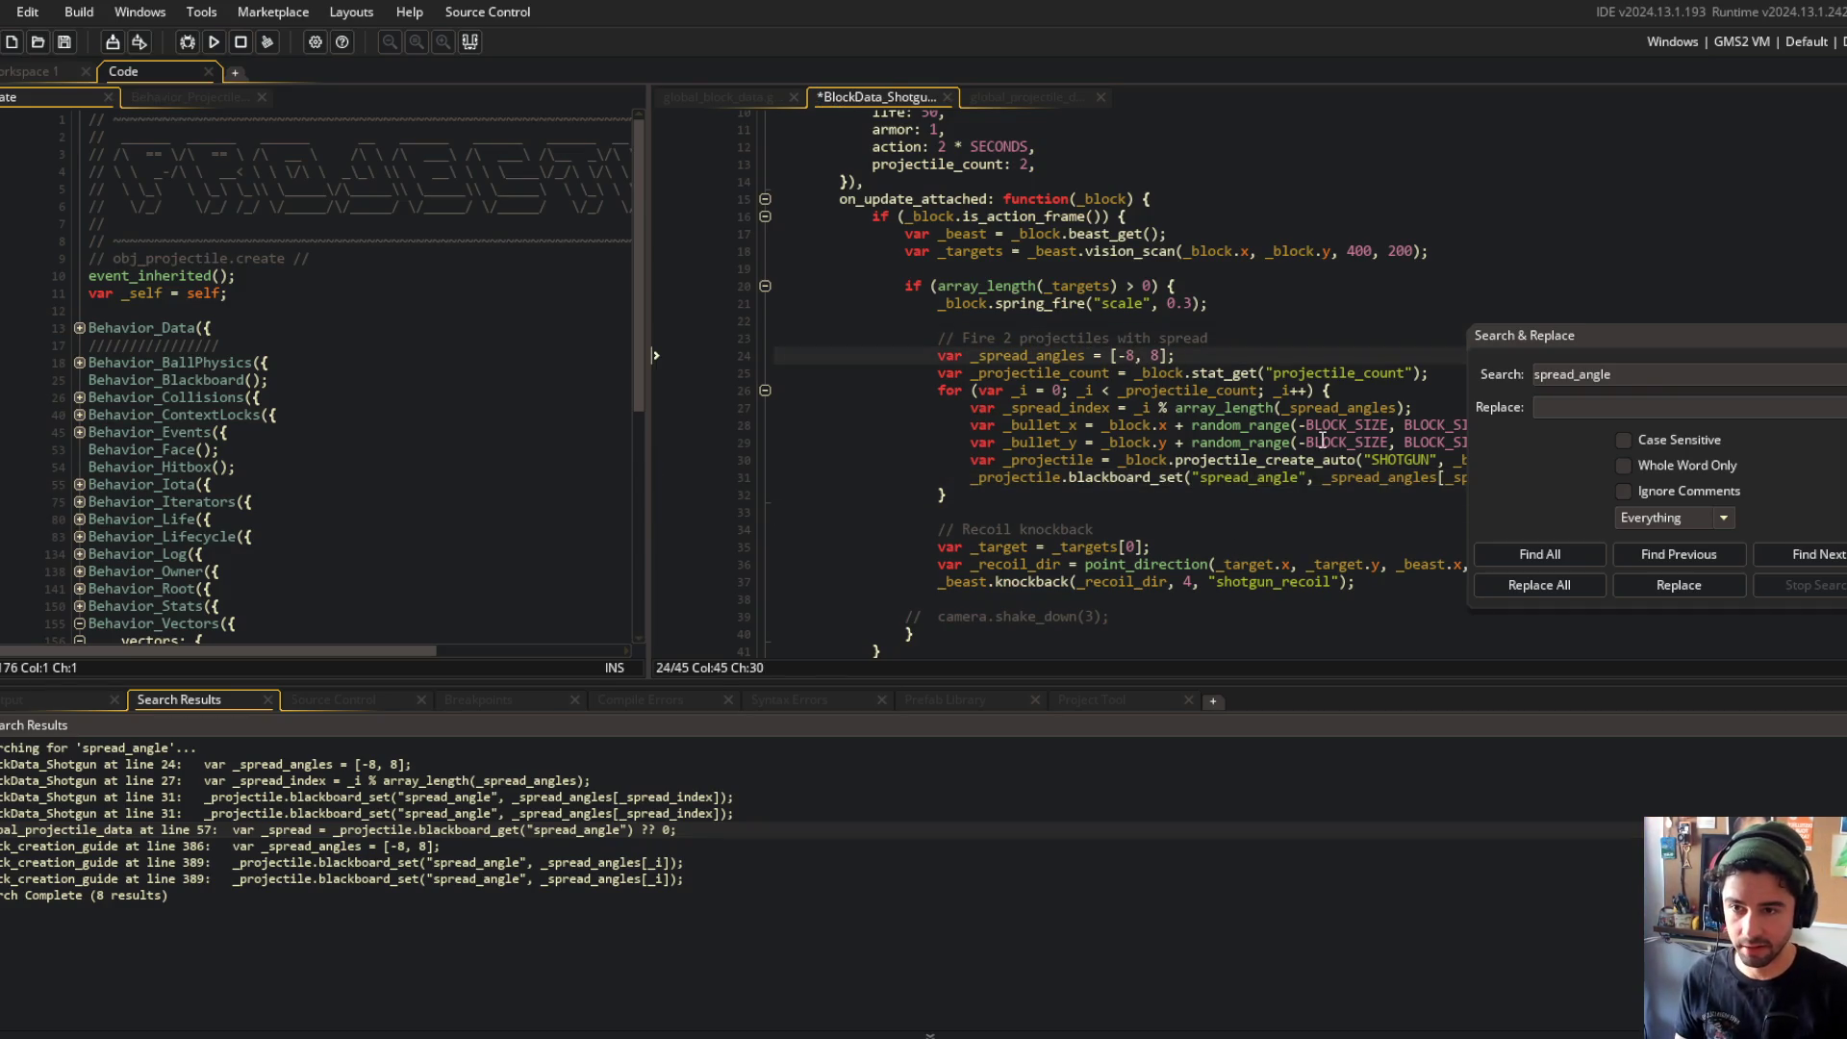
key("Right")
key("Right")
key("Delete")
type("15")
key("F5")
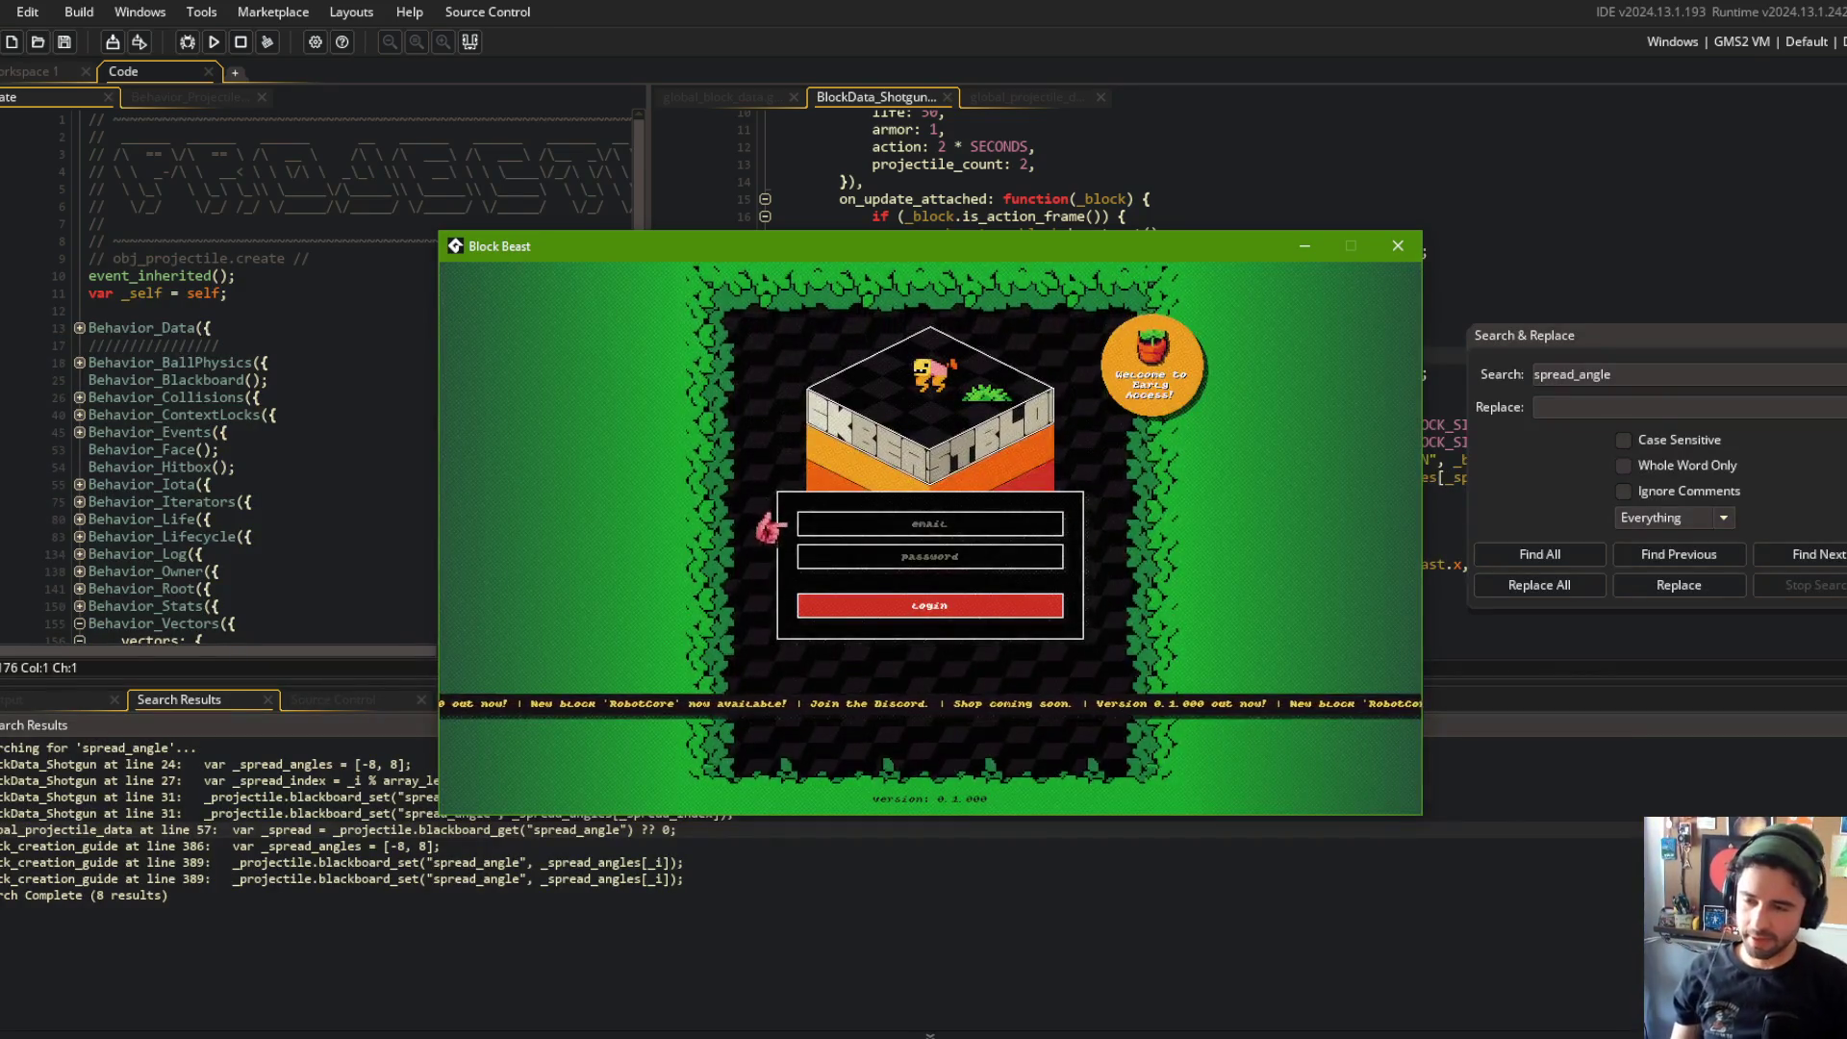
Step: Log in, start a training battle to watch the wider pellet fan, then close the game
left_click(929, 602)
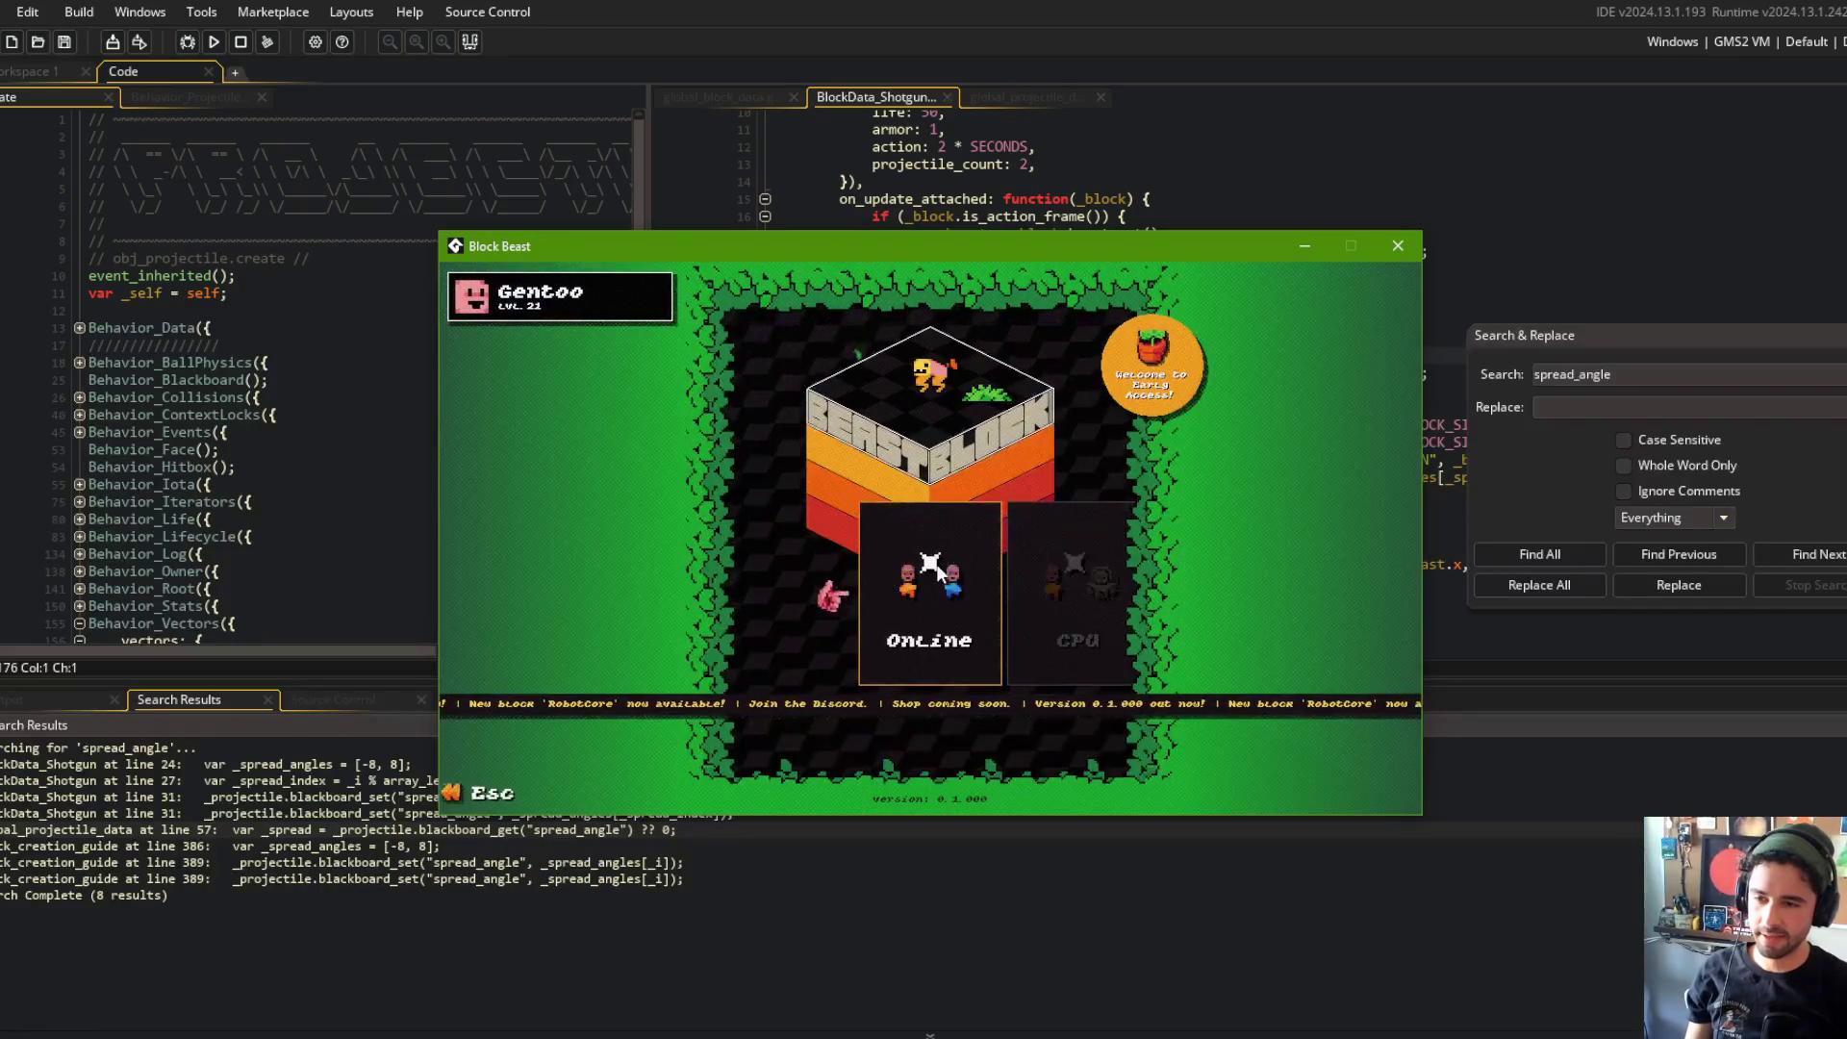
key("Right")
key("Right")
left_click(945, 556)
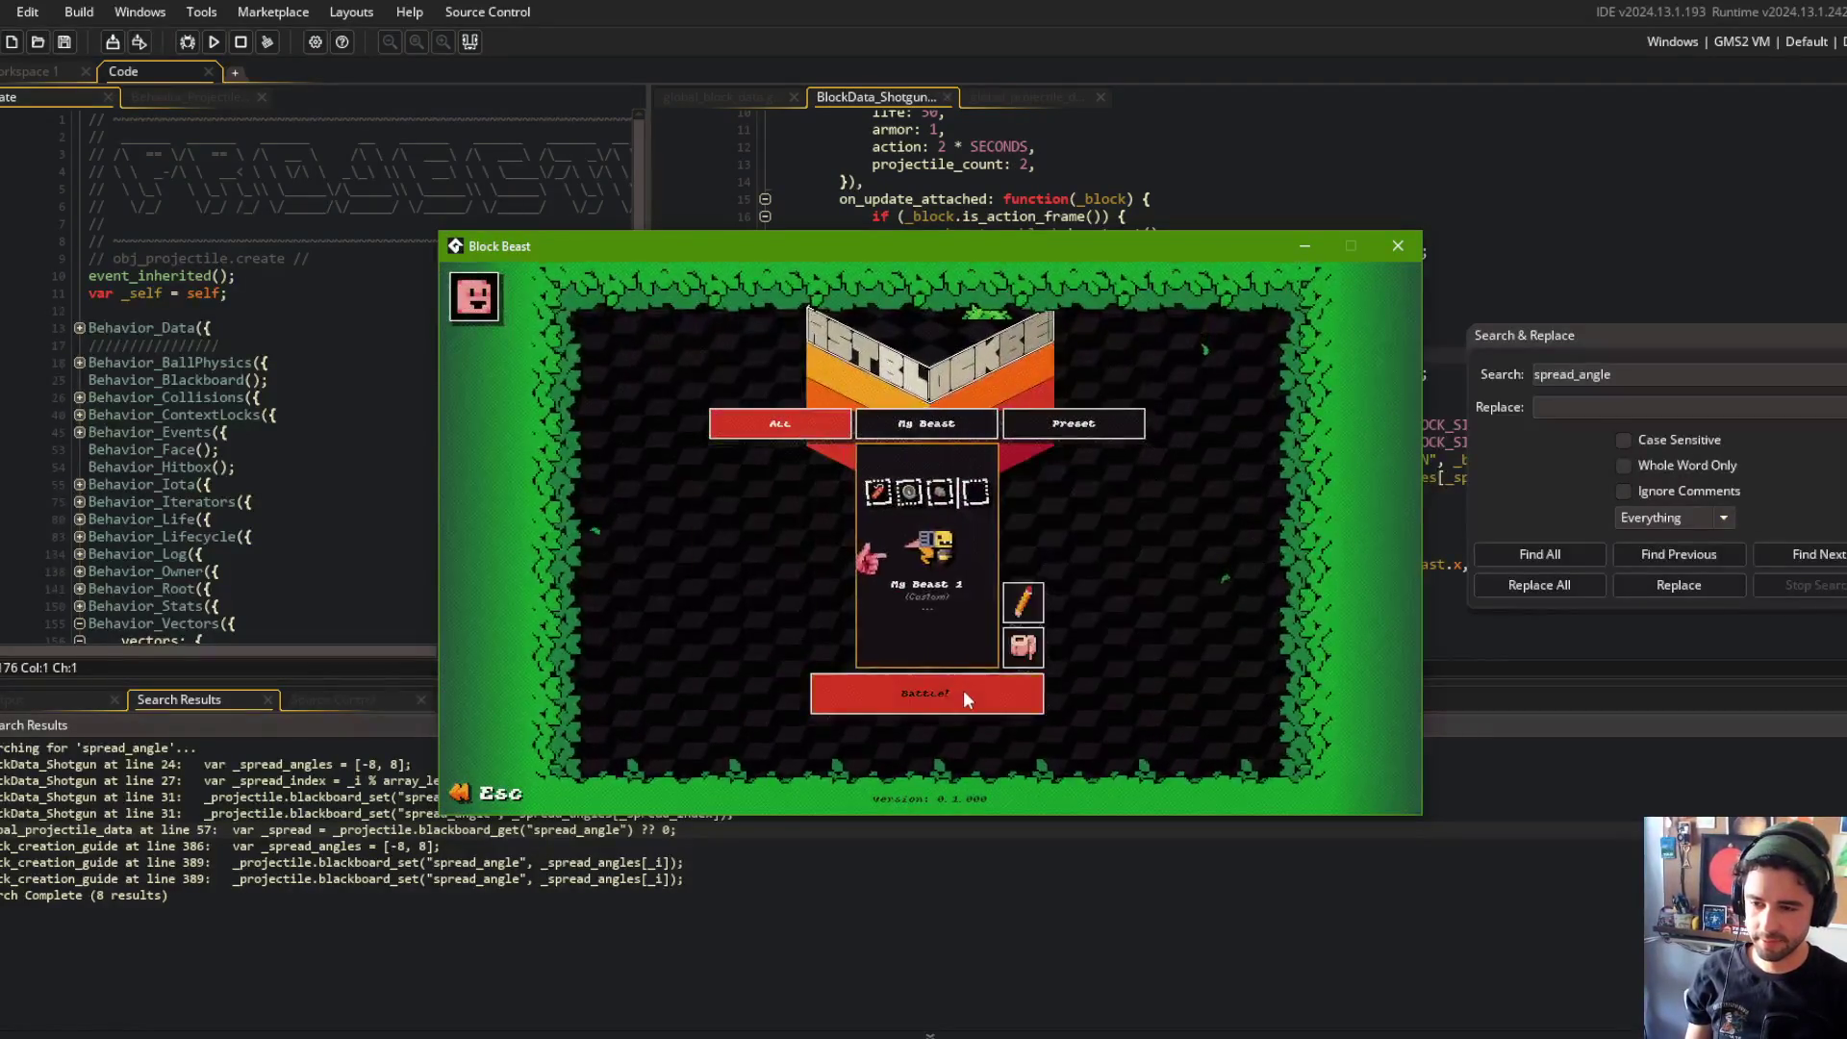
left_click(962, 690)
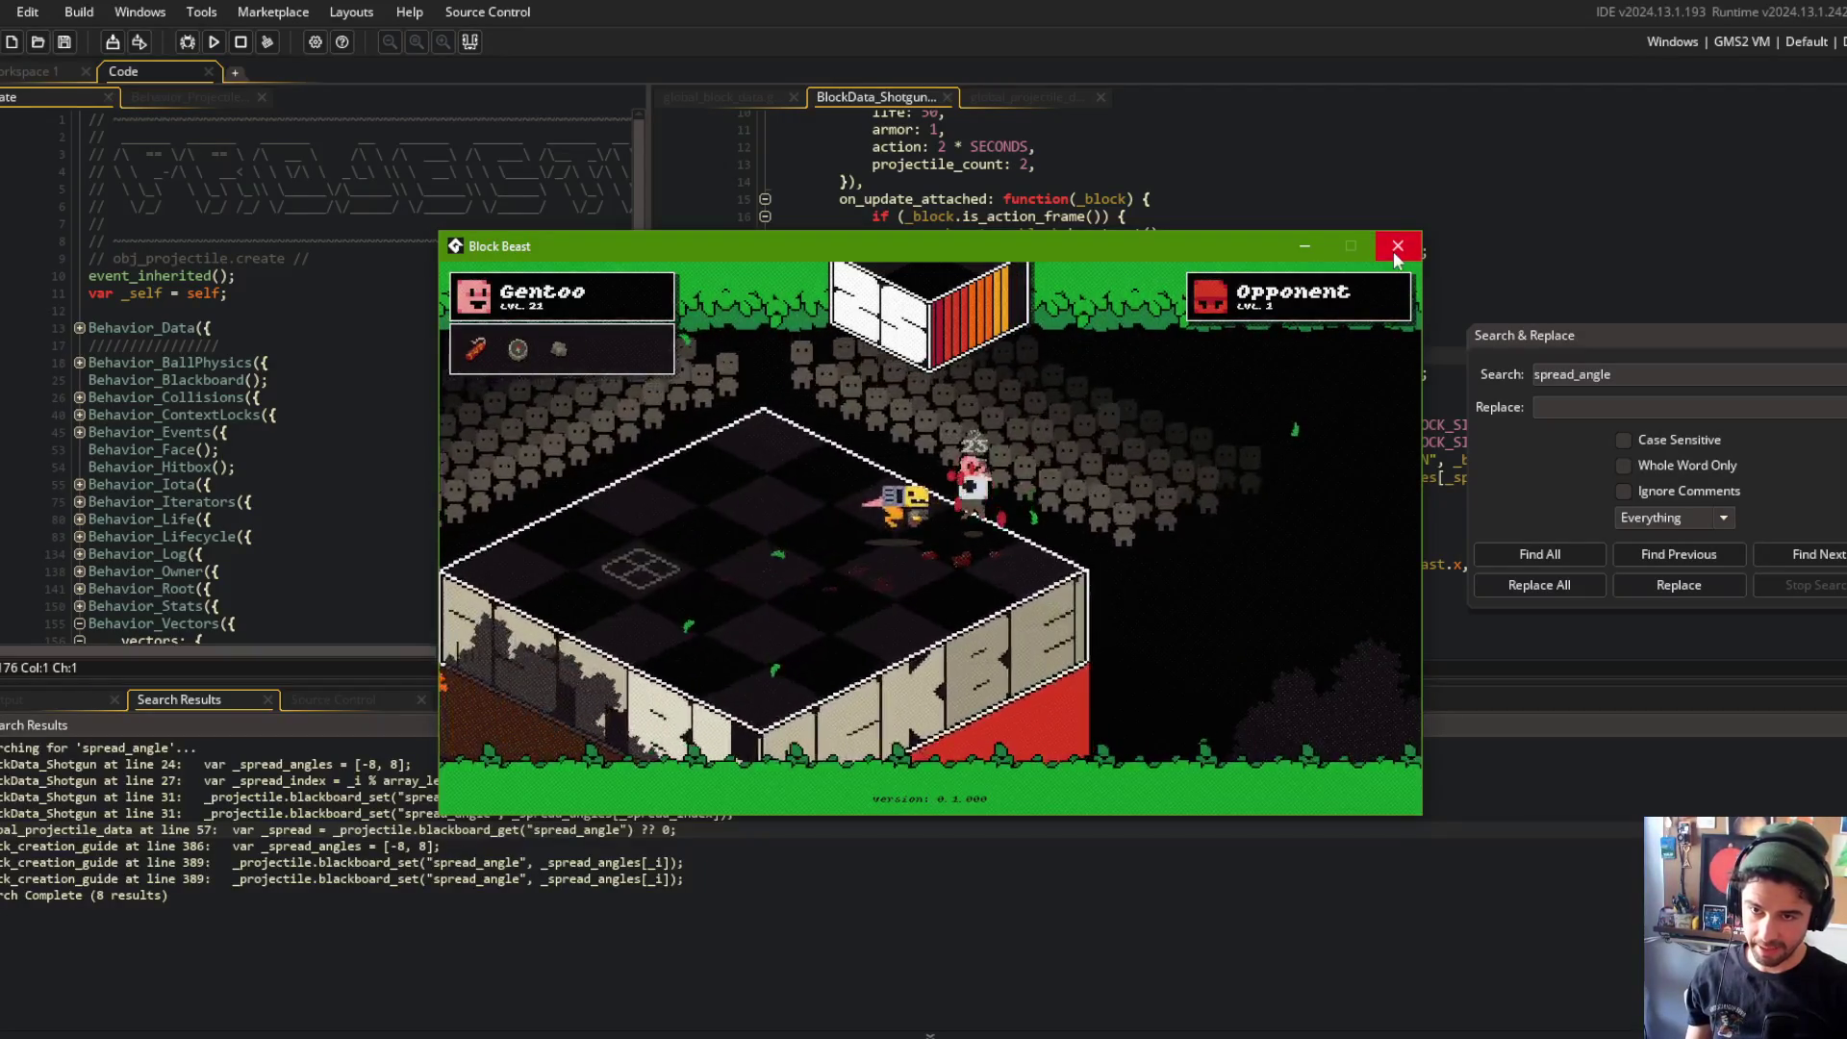
left_click(1398, 248)
left_click_drag(658, 173, 450, 192)
left_click(1106, 424)
Step: Swap the shotgun spread angles to [15, -15] and run a quick test of the game
left_click(1178, 425)
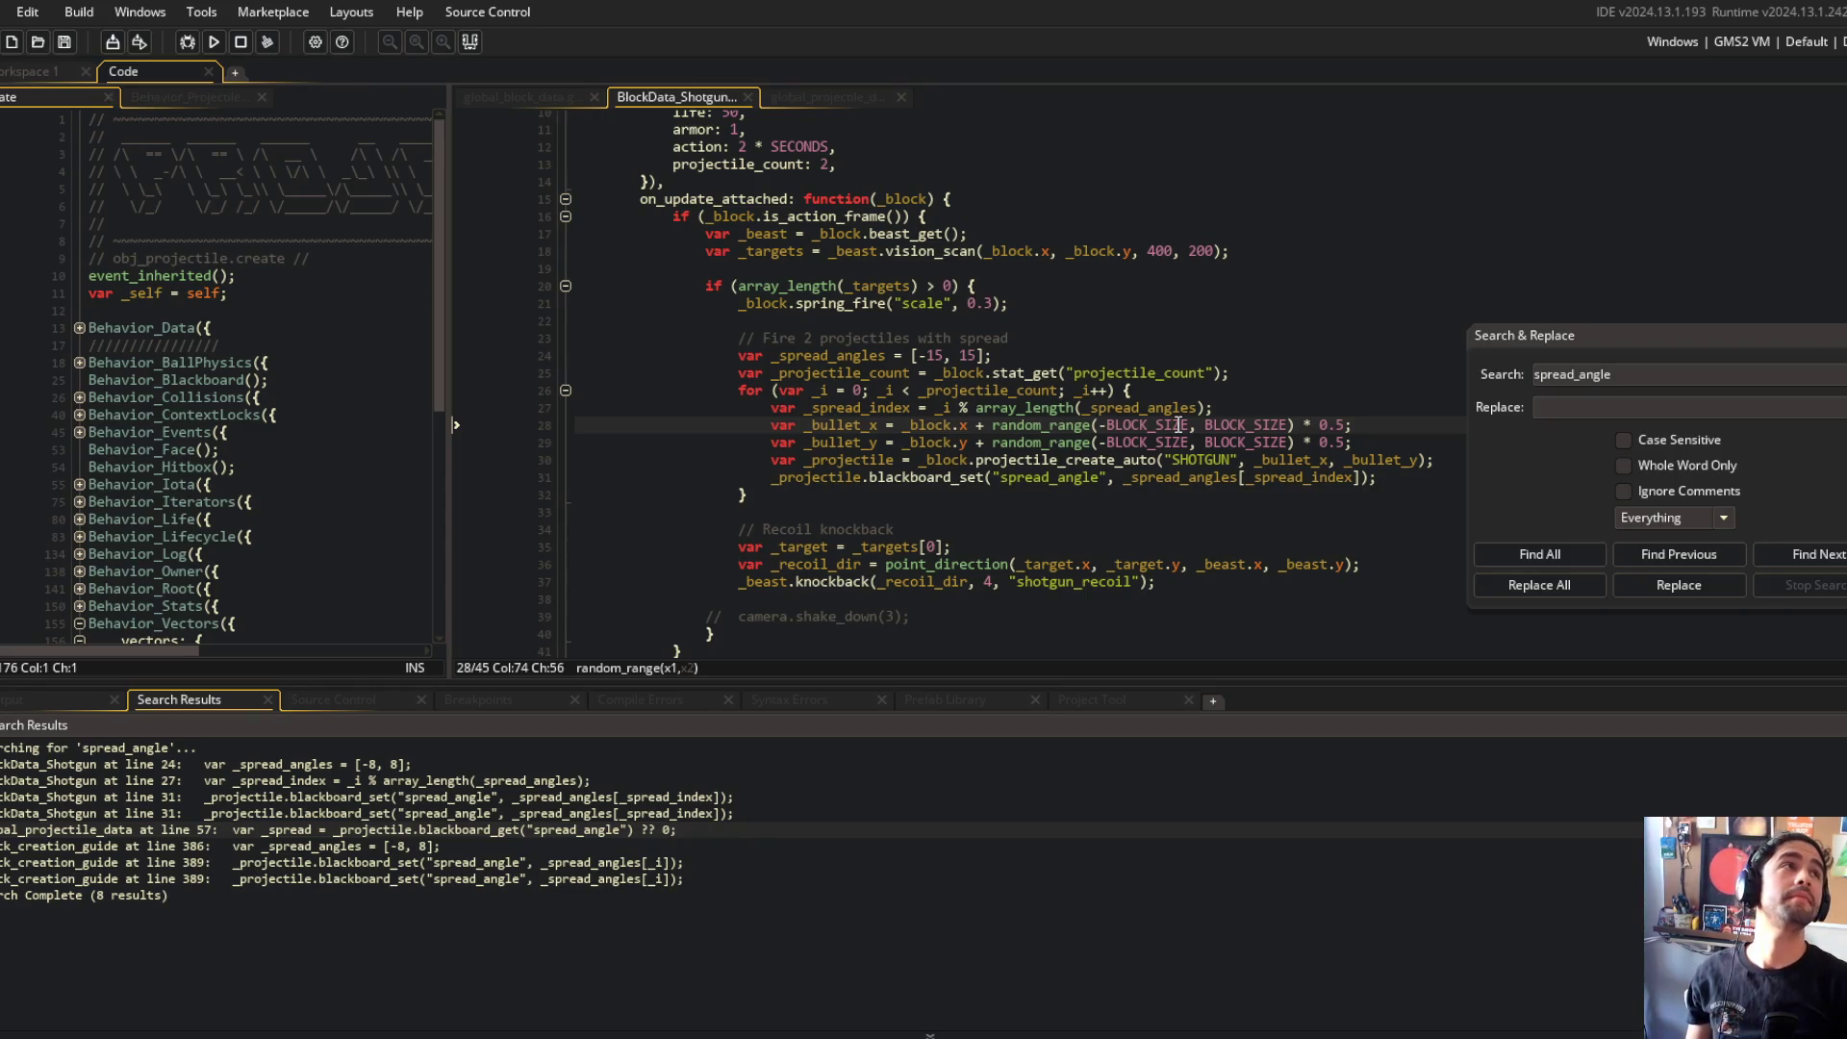
left_click(1011, 354)
left_click(1148, 409)
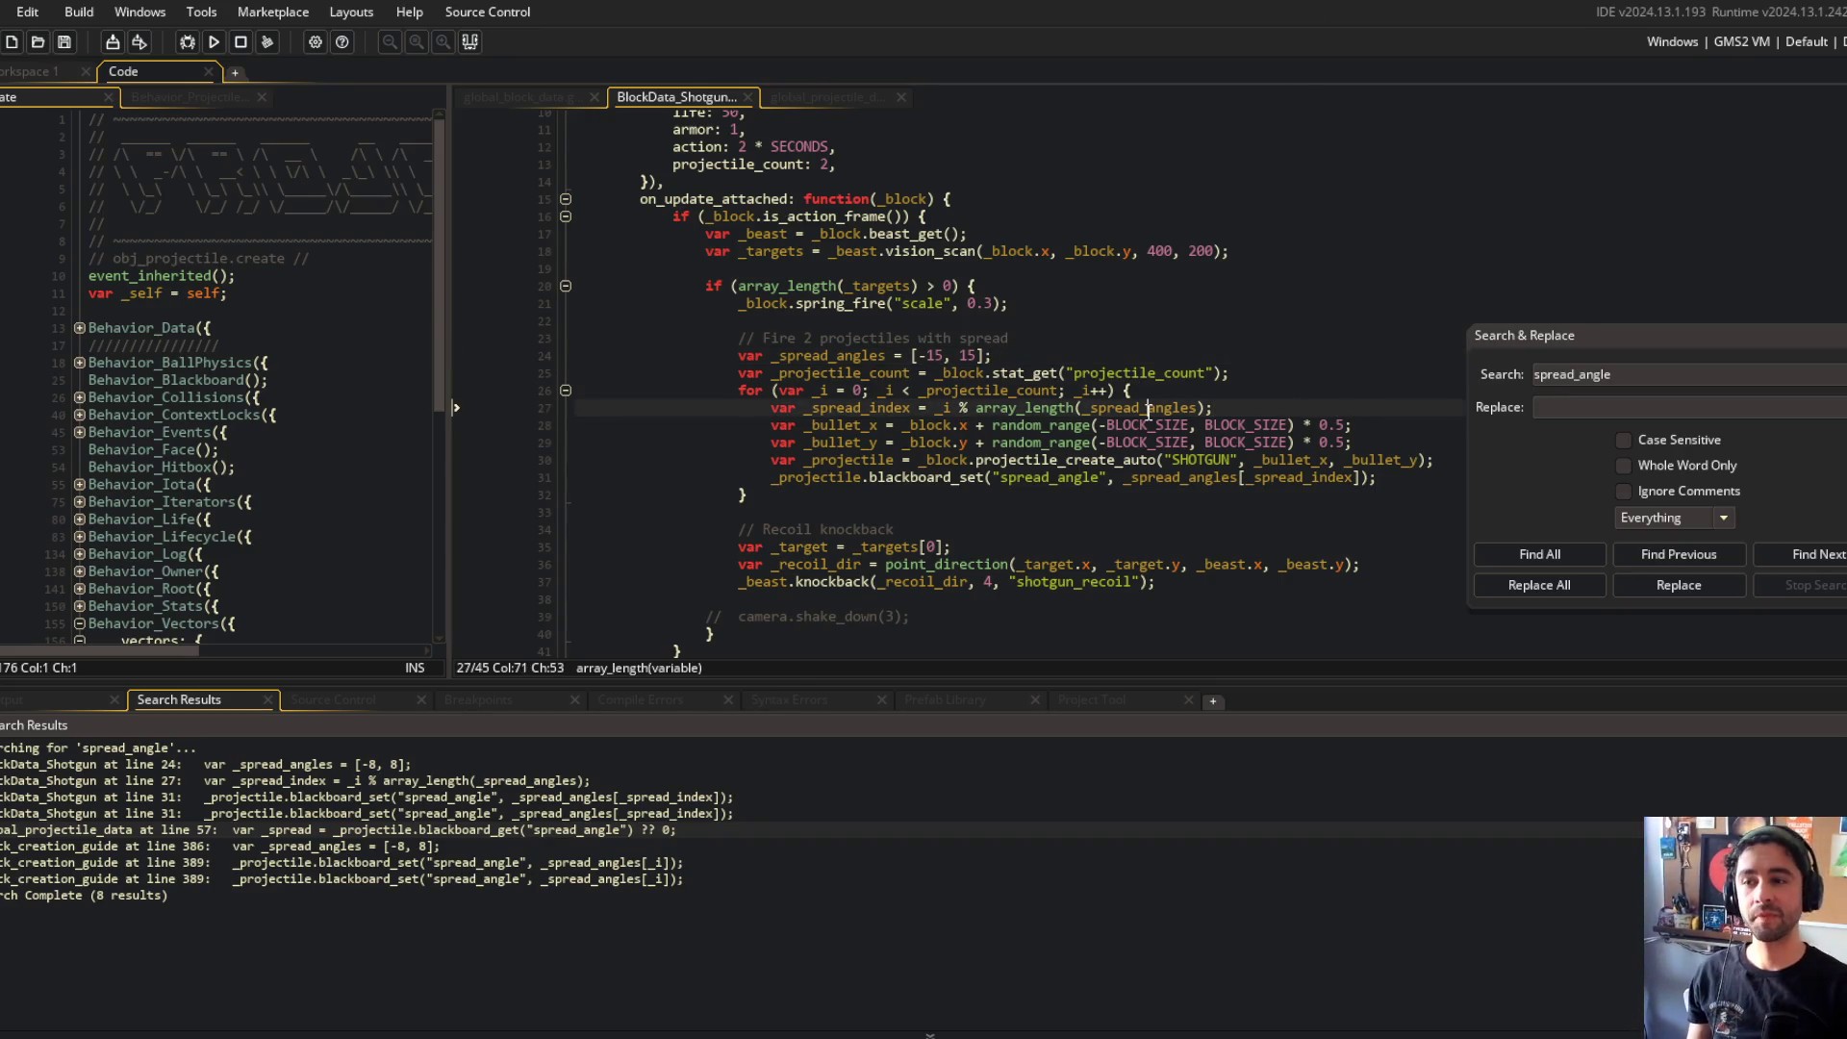
left_click(932, 356)
key("BackSpace")
type("-")
key("F5")
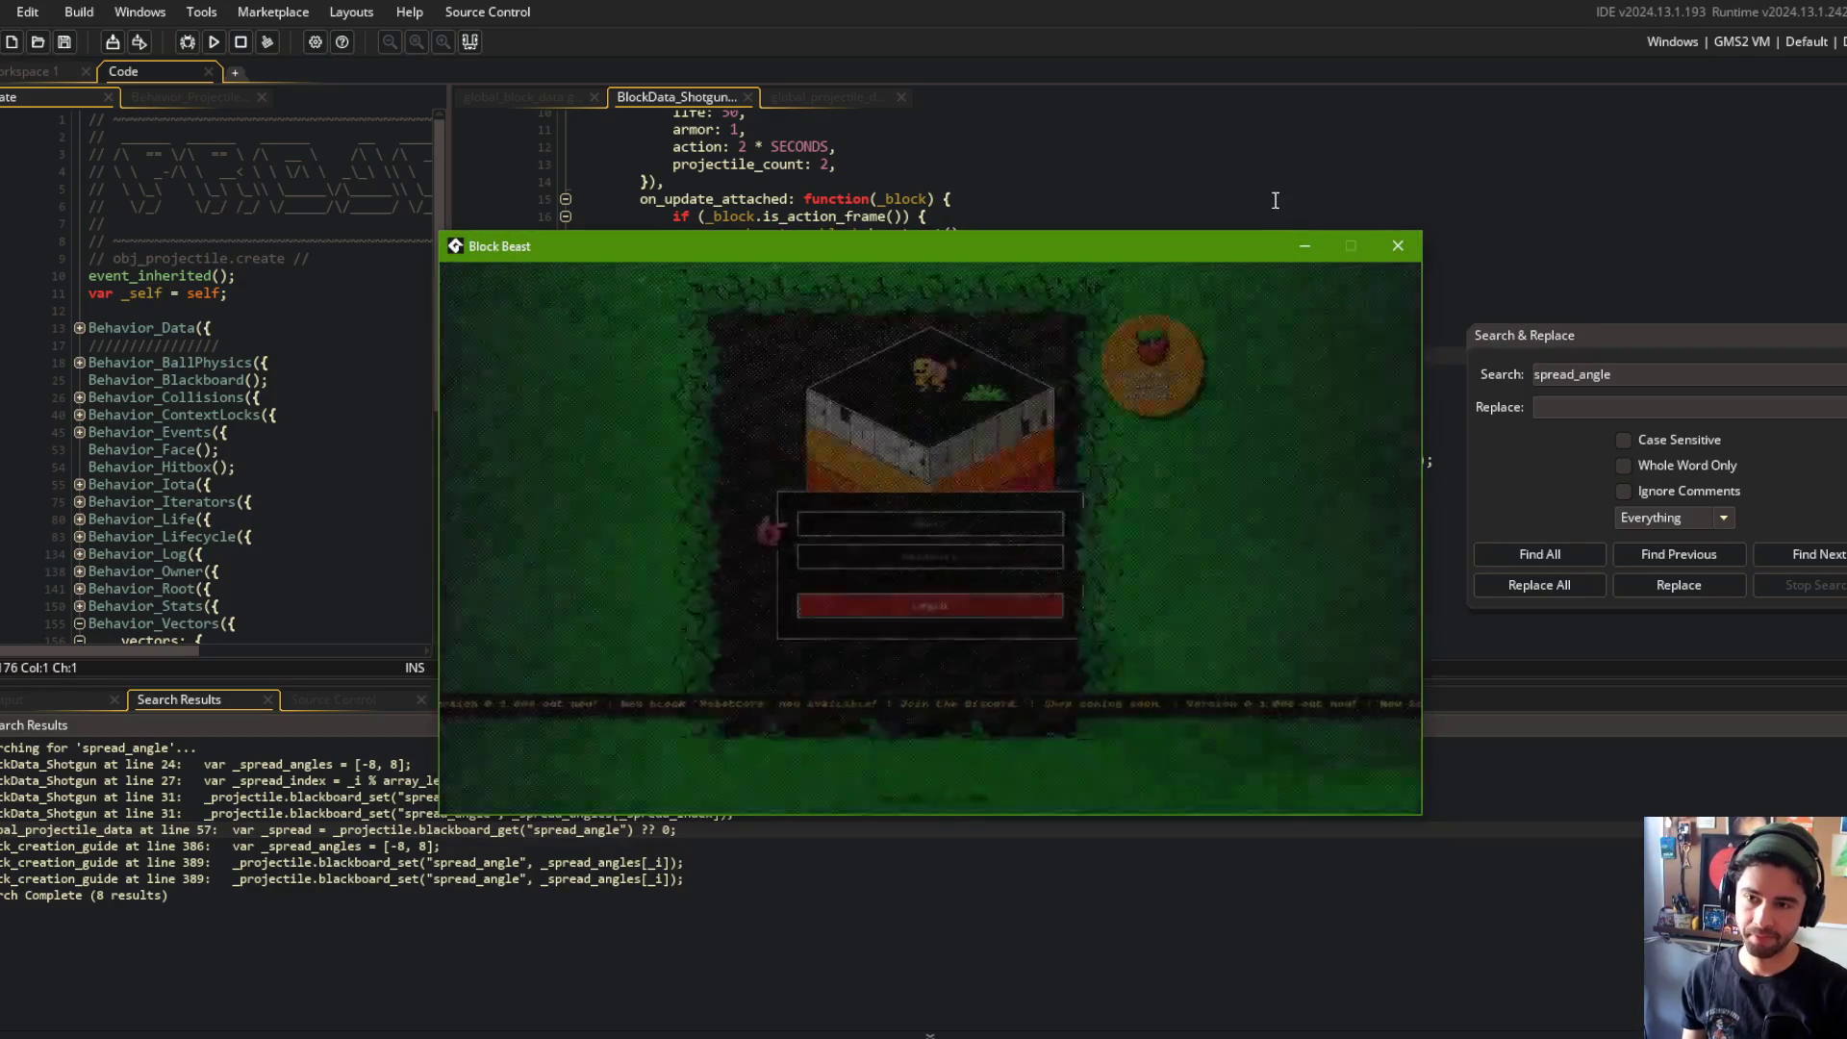
left_click(1273, 163)
left_click(969, 427)
Step: Comment out the random offsets on the pellet x and y position lines with ;// and rebuild
key("alt+shift+Down")
type(";//")
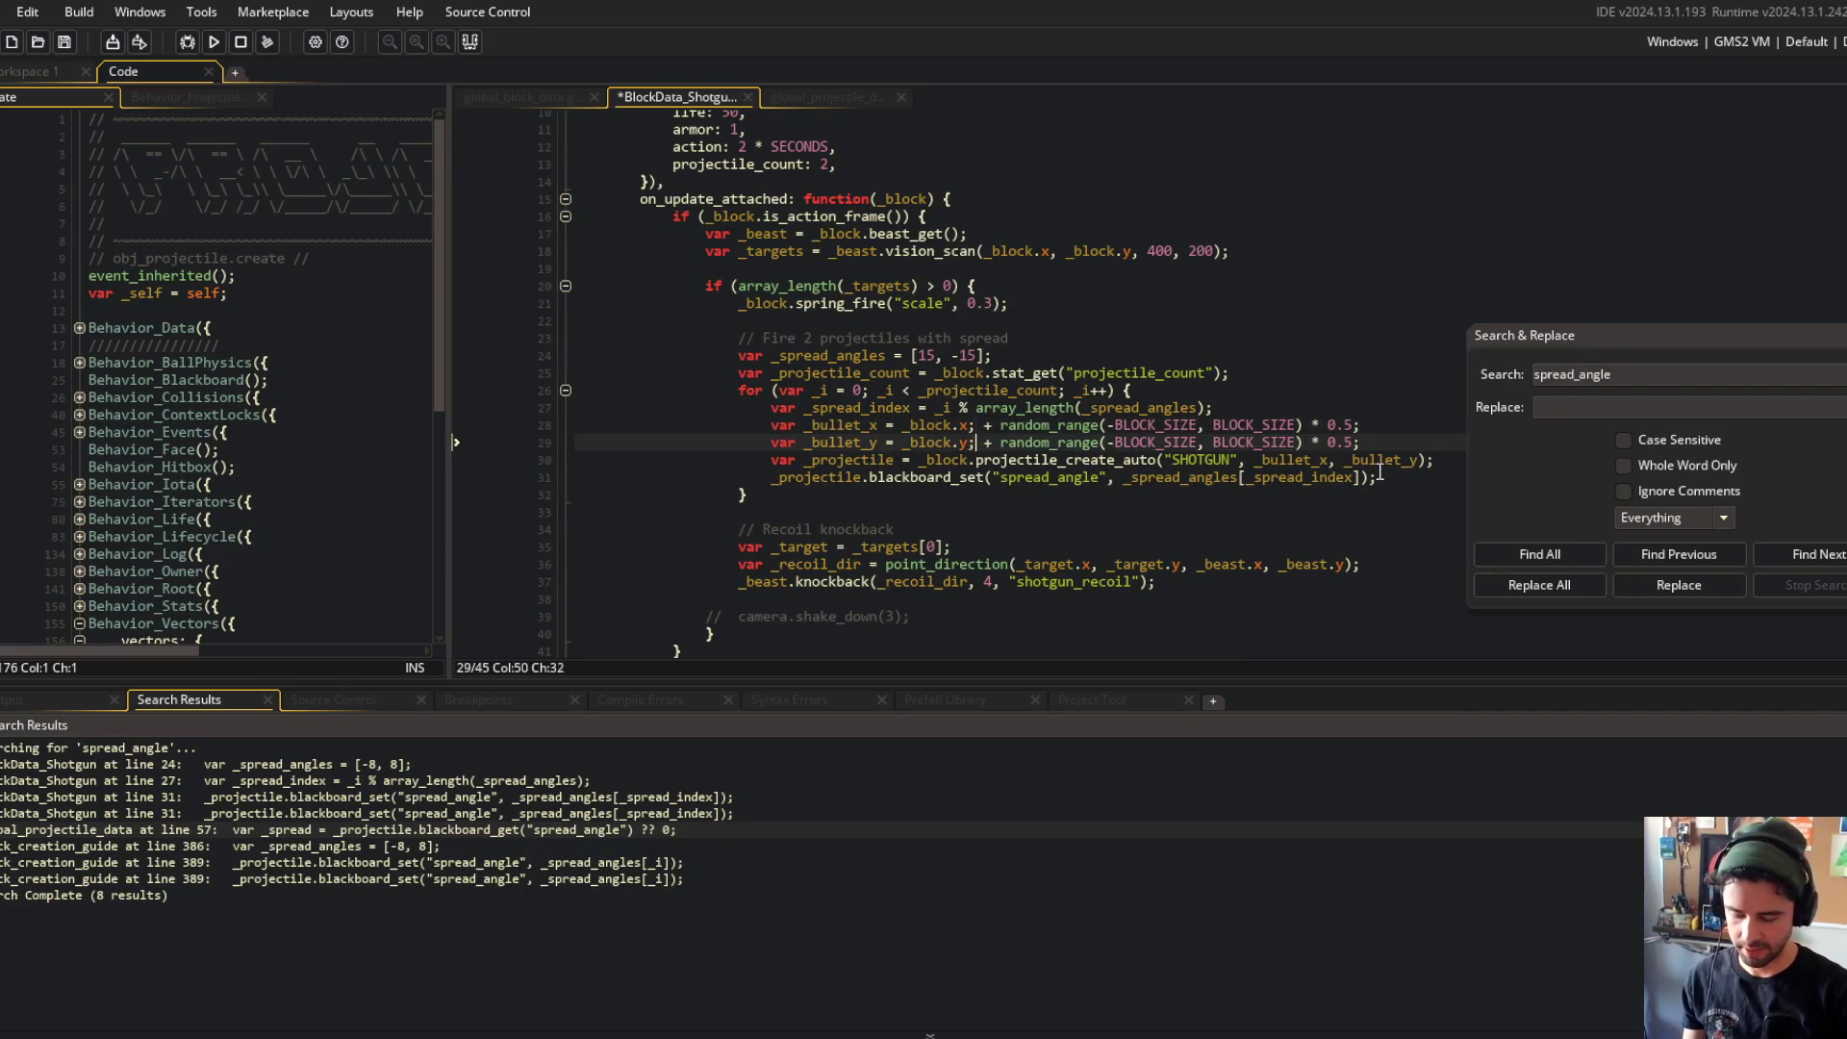
key("F5")
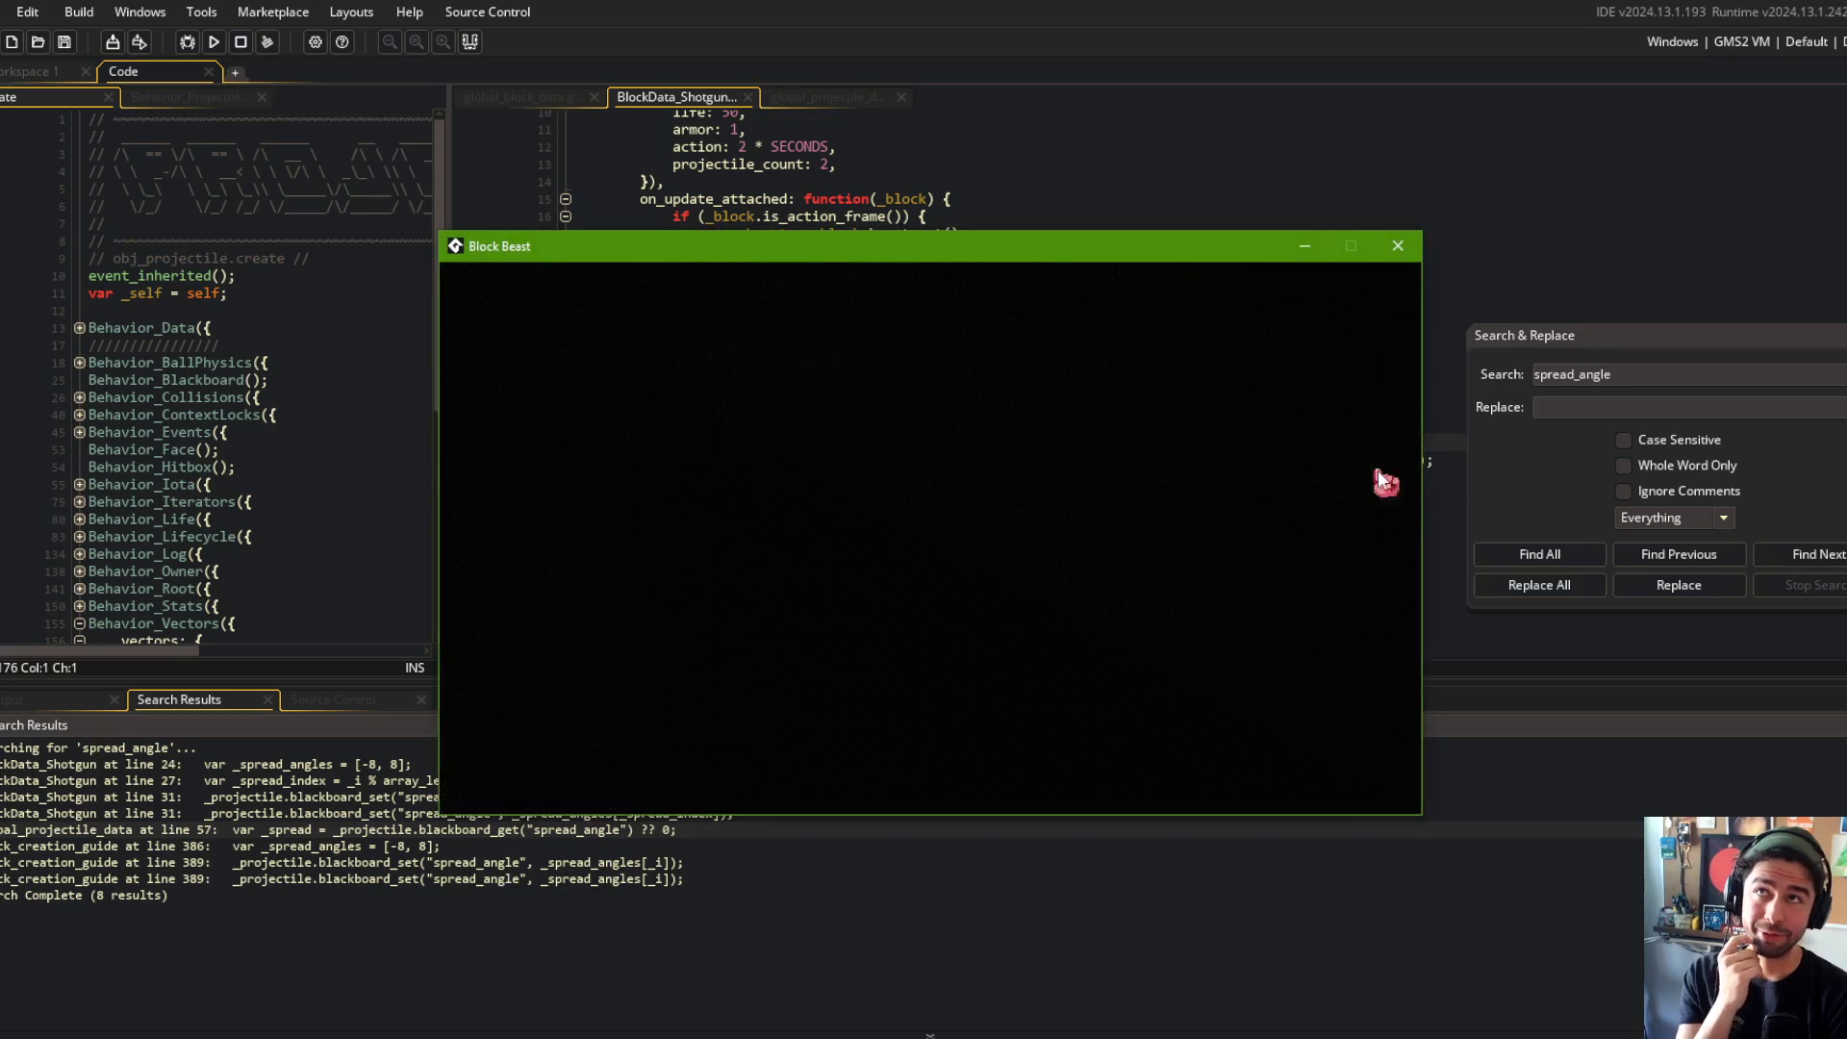
Step: Start a Train match to test the shotgun pellets, then close the game window
left_click(943, 601)
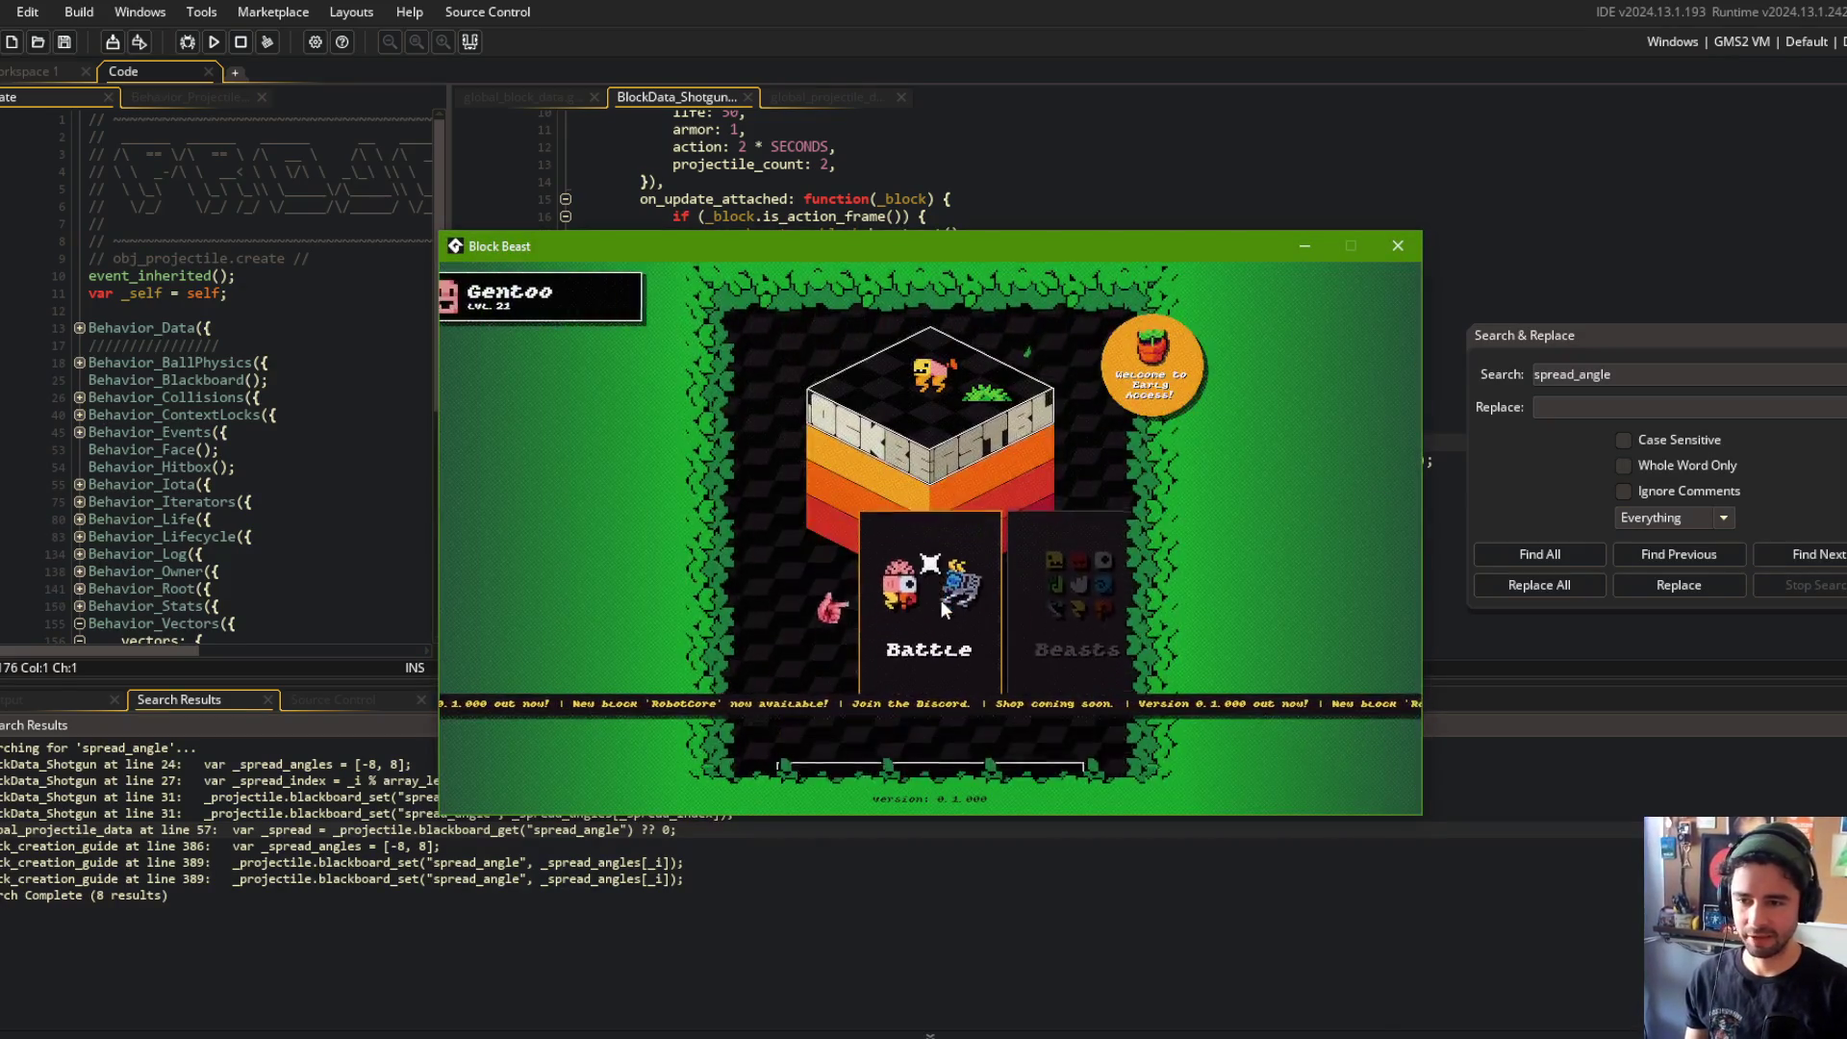
left_click(938, 598)
left_click(1058, 614)
left_click(1010, 616)
left_click(934, 594)
left_click(974, 575)
left_click(951, 677)
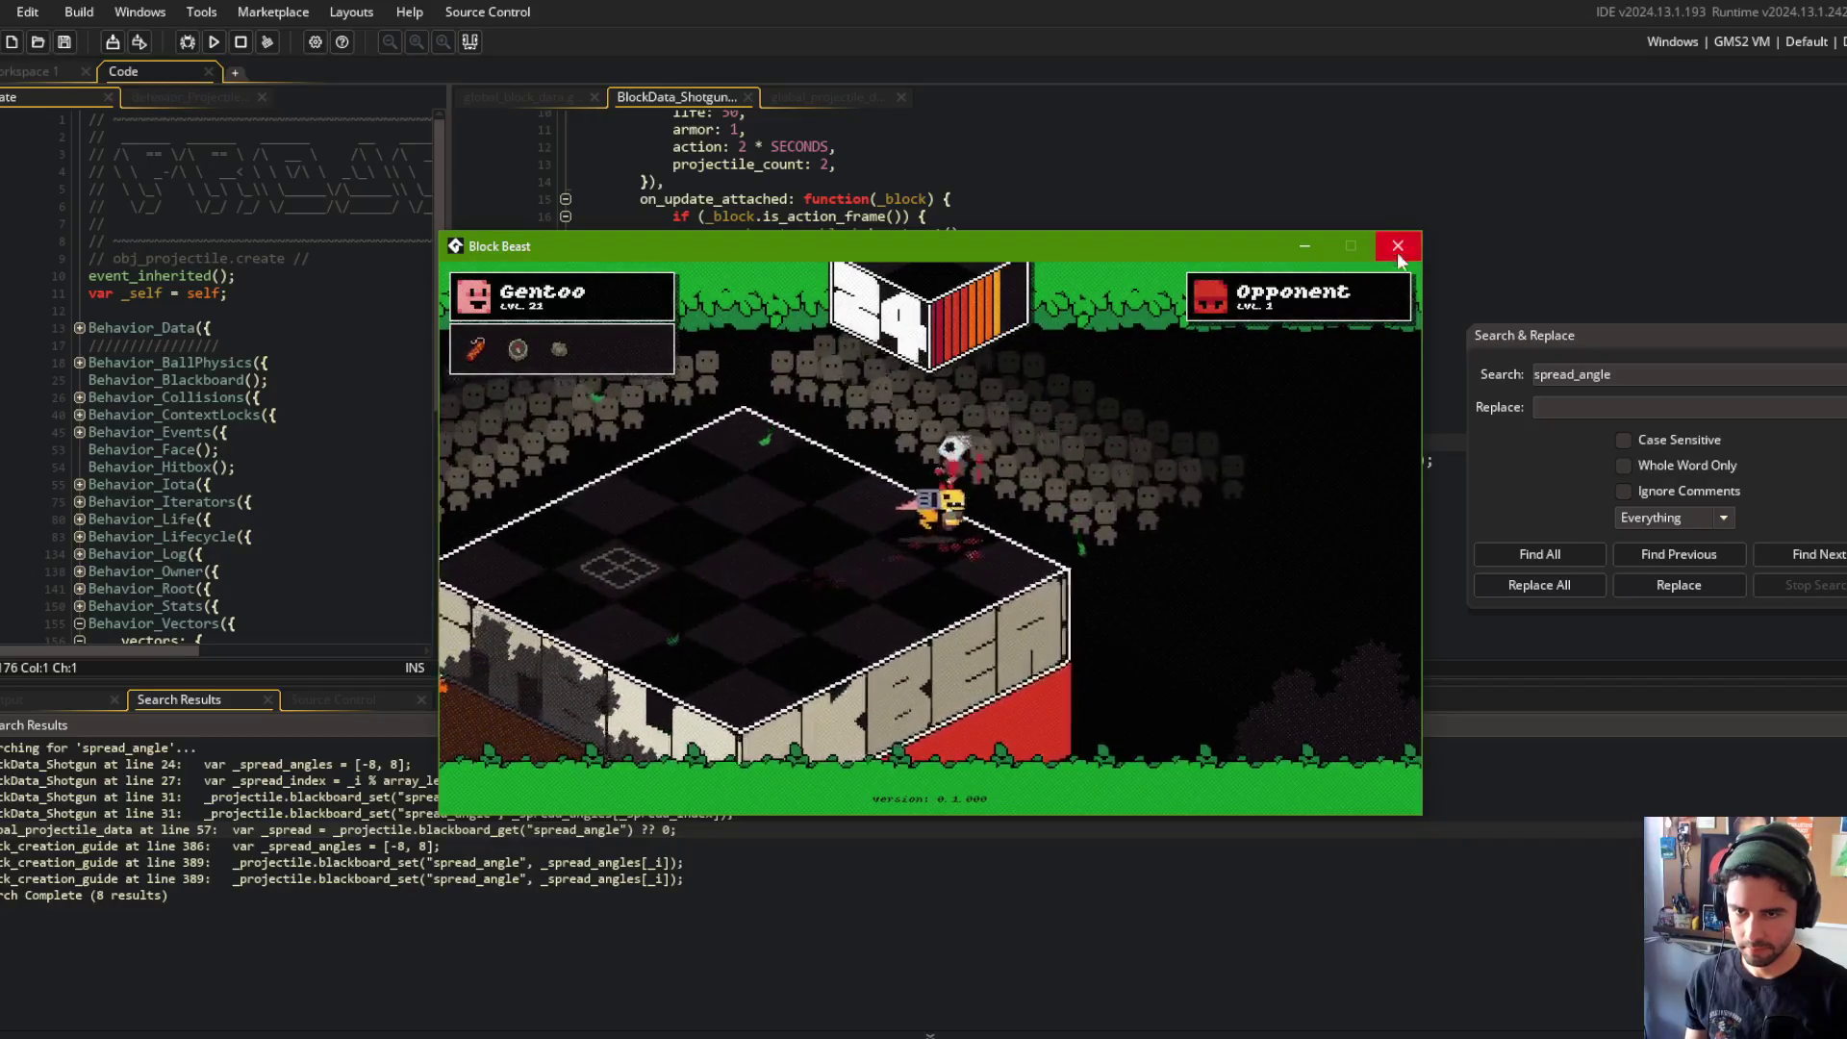
left_click(1297, 195)
left_click(1137, 322)
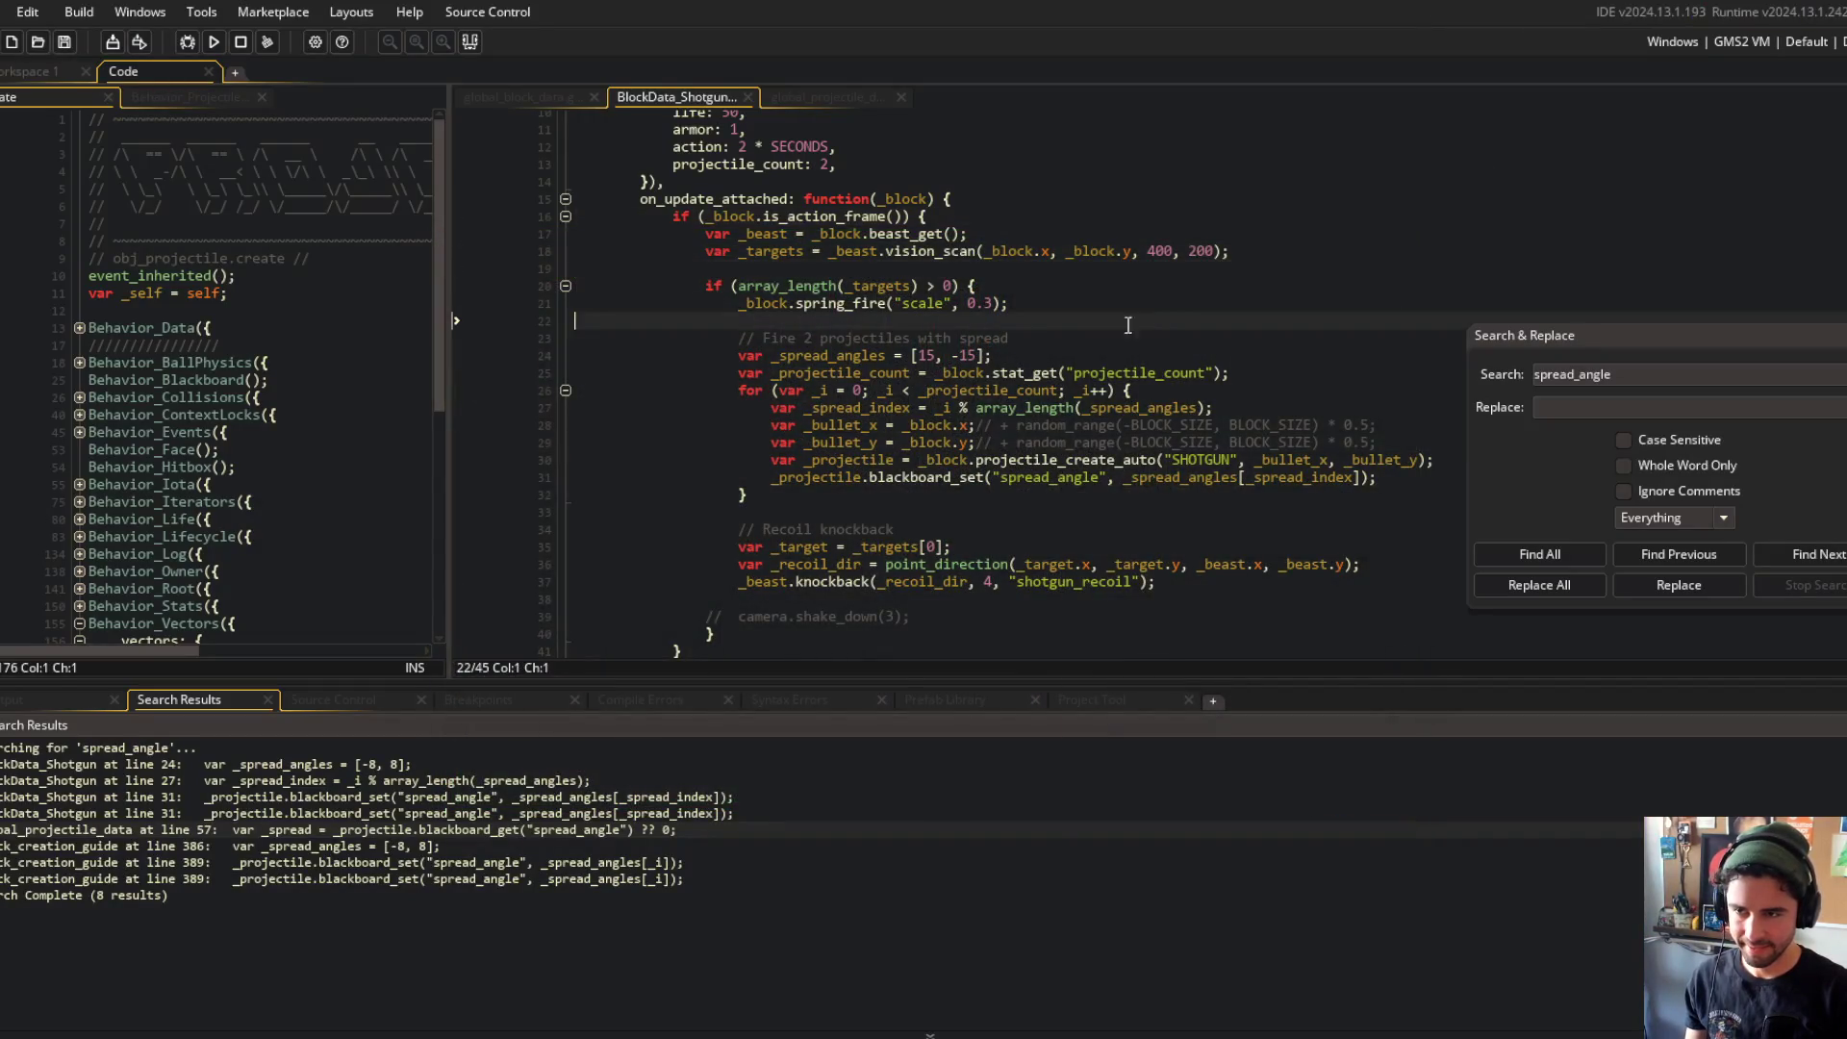
Step: Close the Search Results panel and drag the splitter right to widen the left code pane
left_click(924, 356)
scroll(866, 356, "down", 2)
left_click(844, 356)
scroll(963, 364, "up", 6)
scroll(1182, 374, "down", 4)
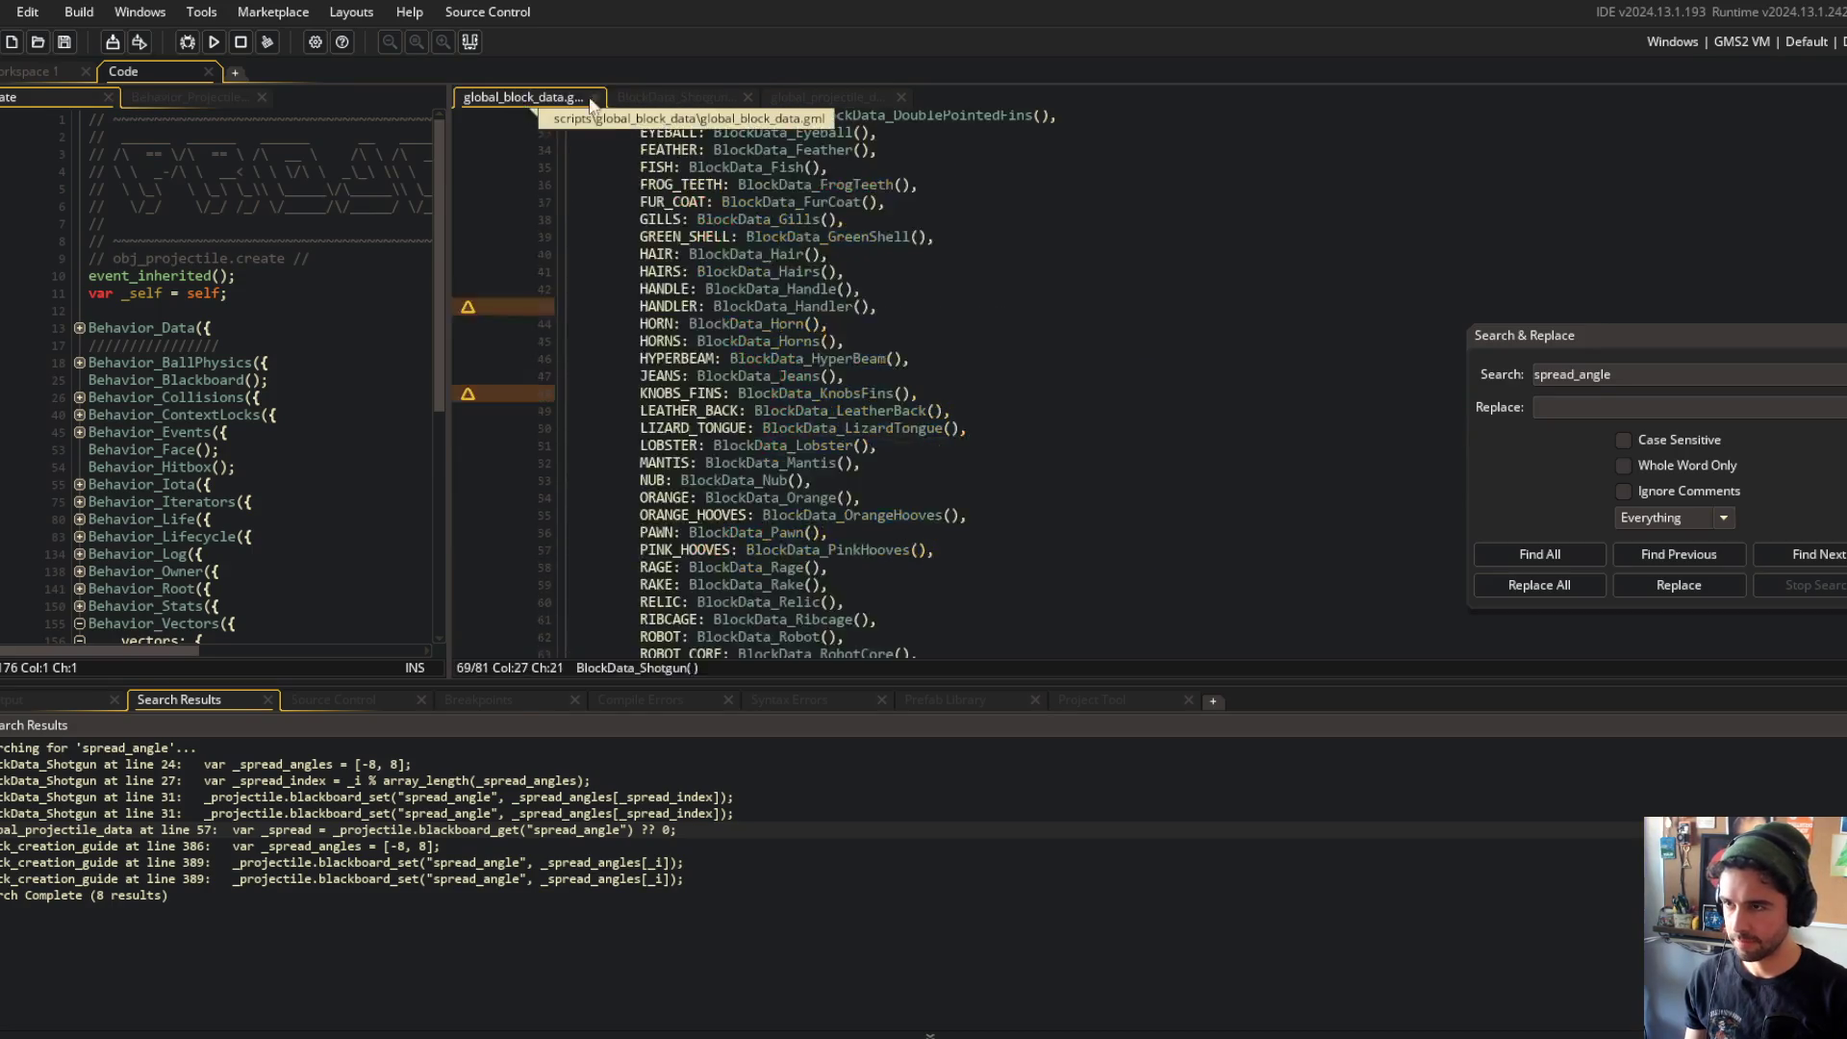
left_click(562, 138)
left_click(470, 42)
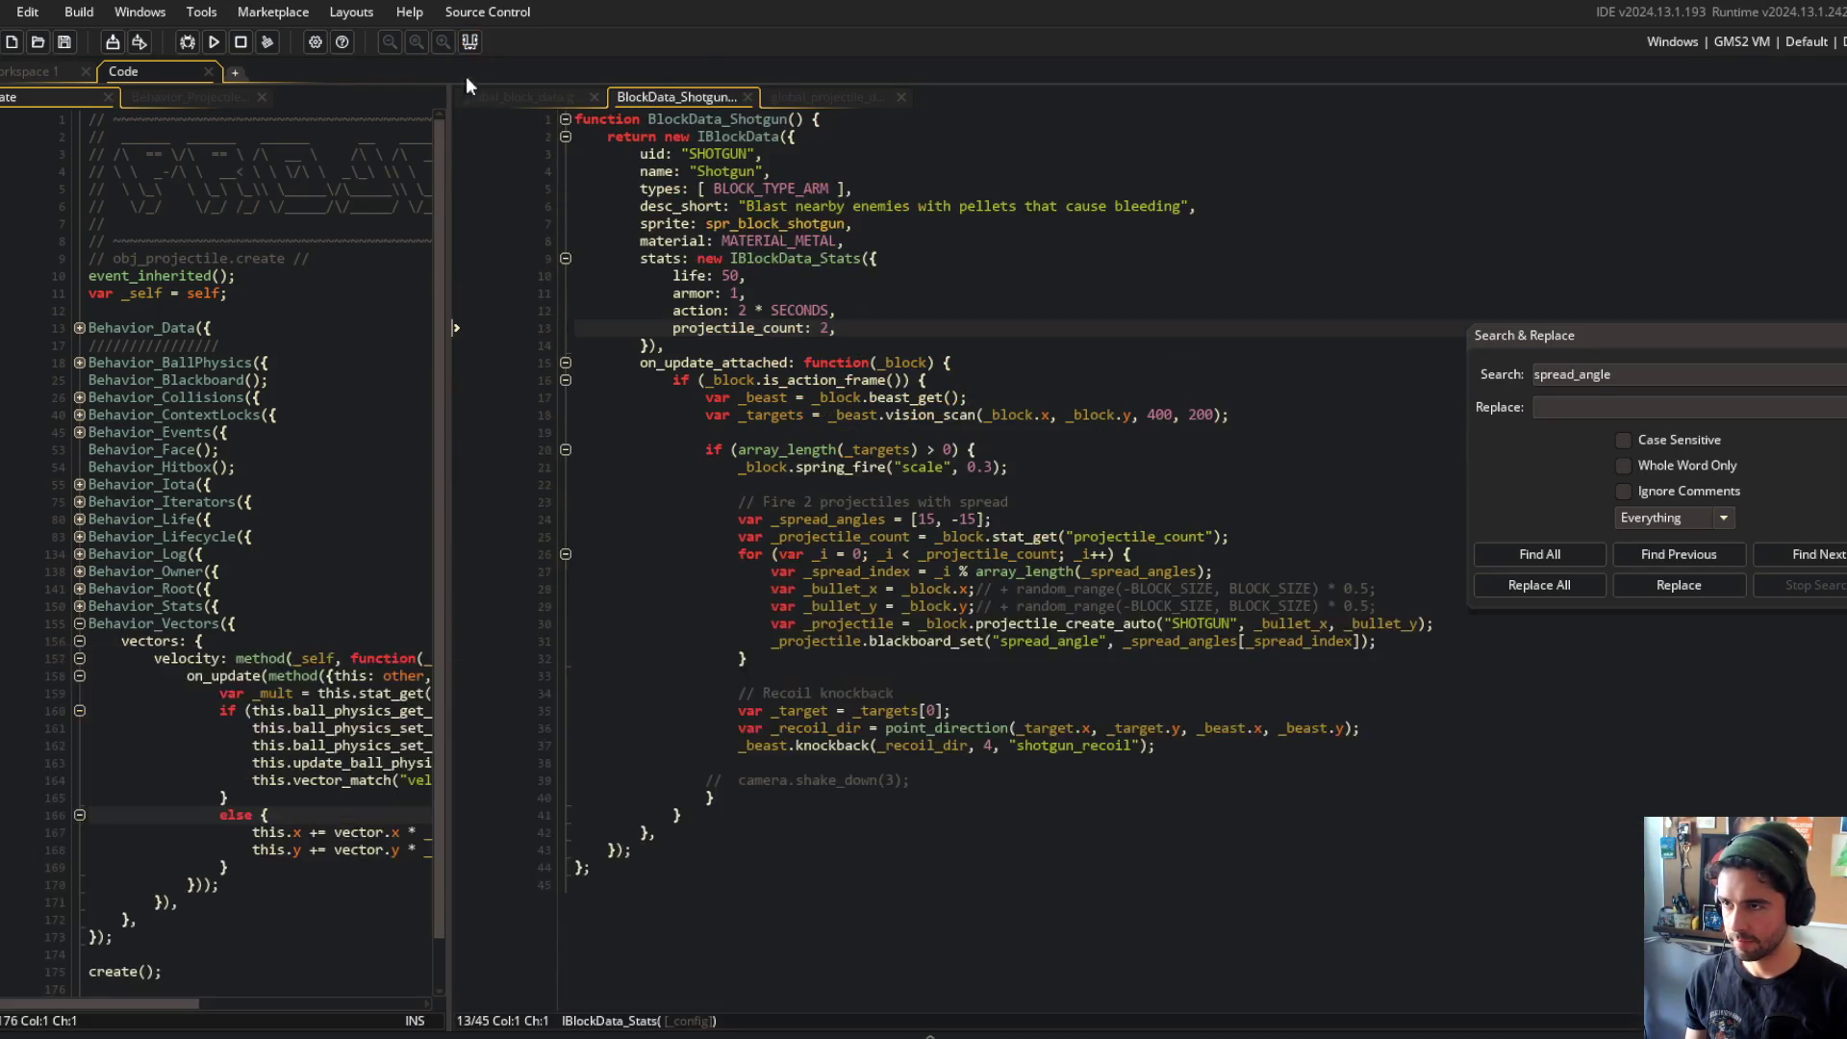
left_click_drag(449, 135, 719, 136)
left_click(337, 379)
scroll(307, 478, "down", 1)
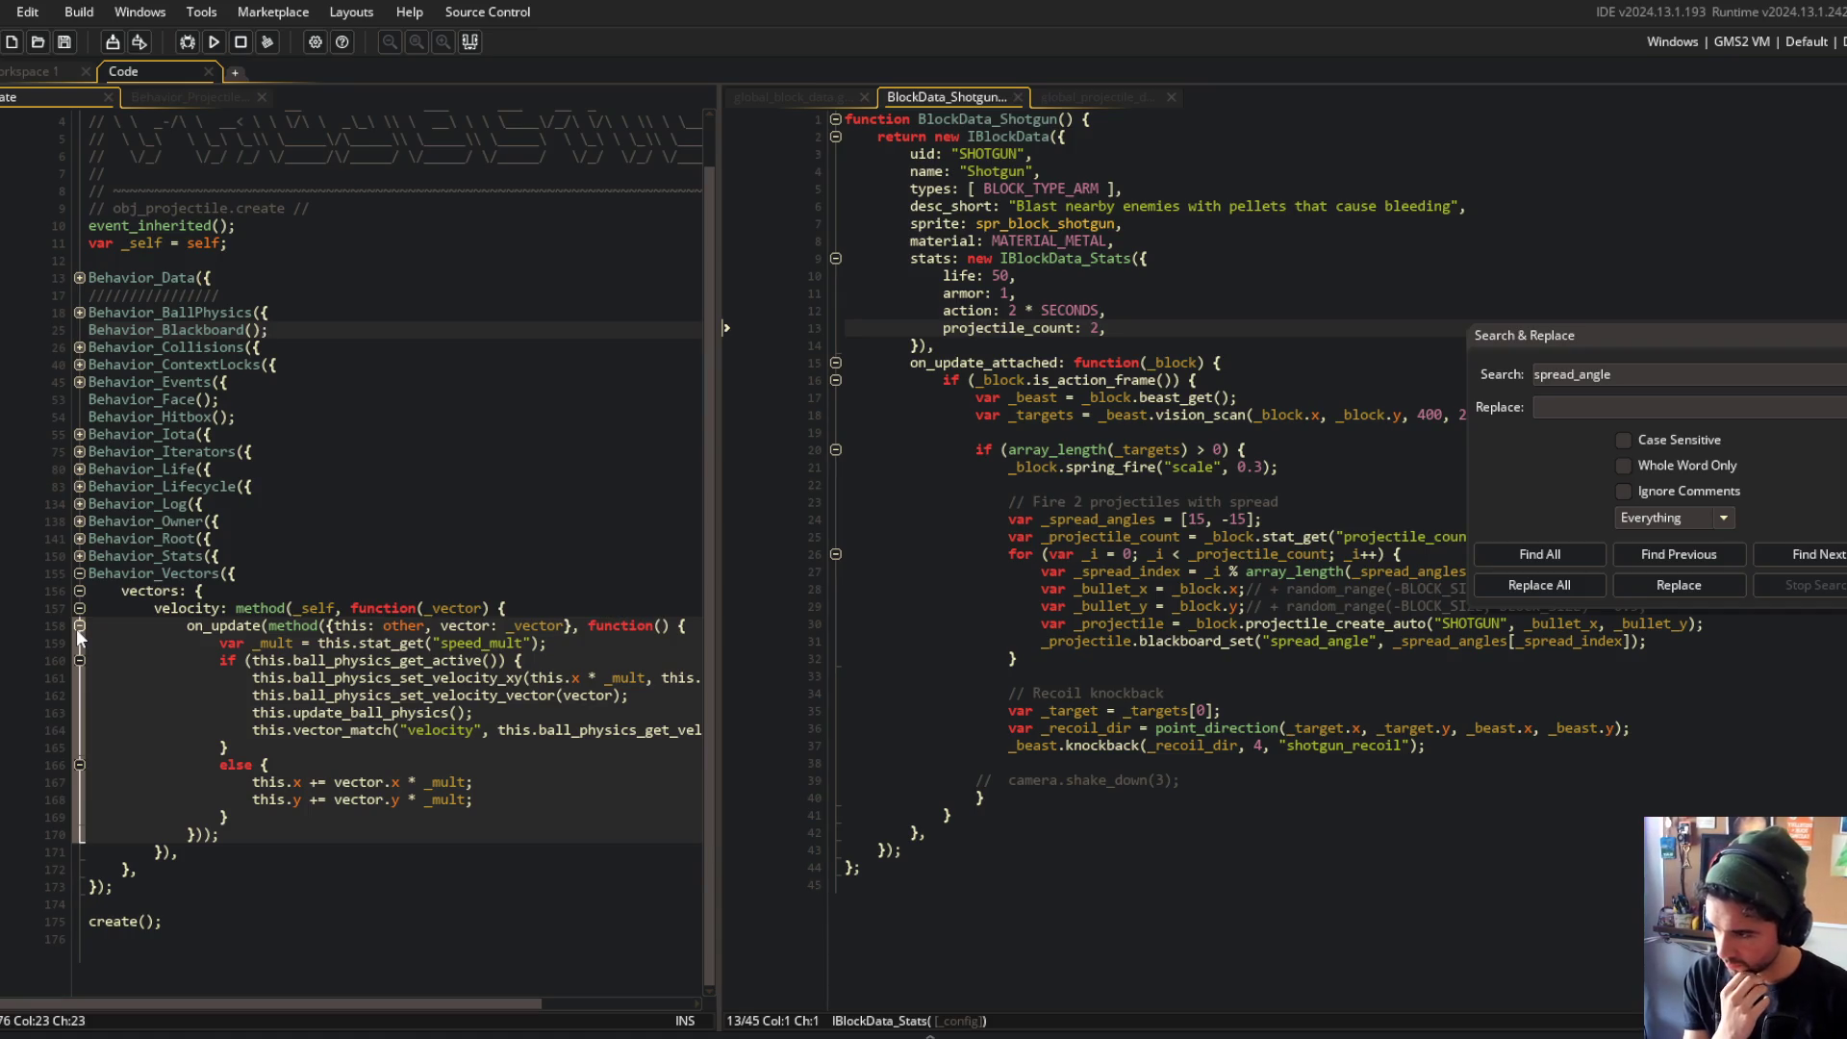
Step: Open the Behavior_Vectors script and compare it with the Behavior_Projectiles and obj_projectile Create code
middle_click(190, 575)
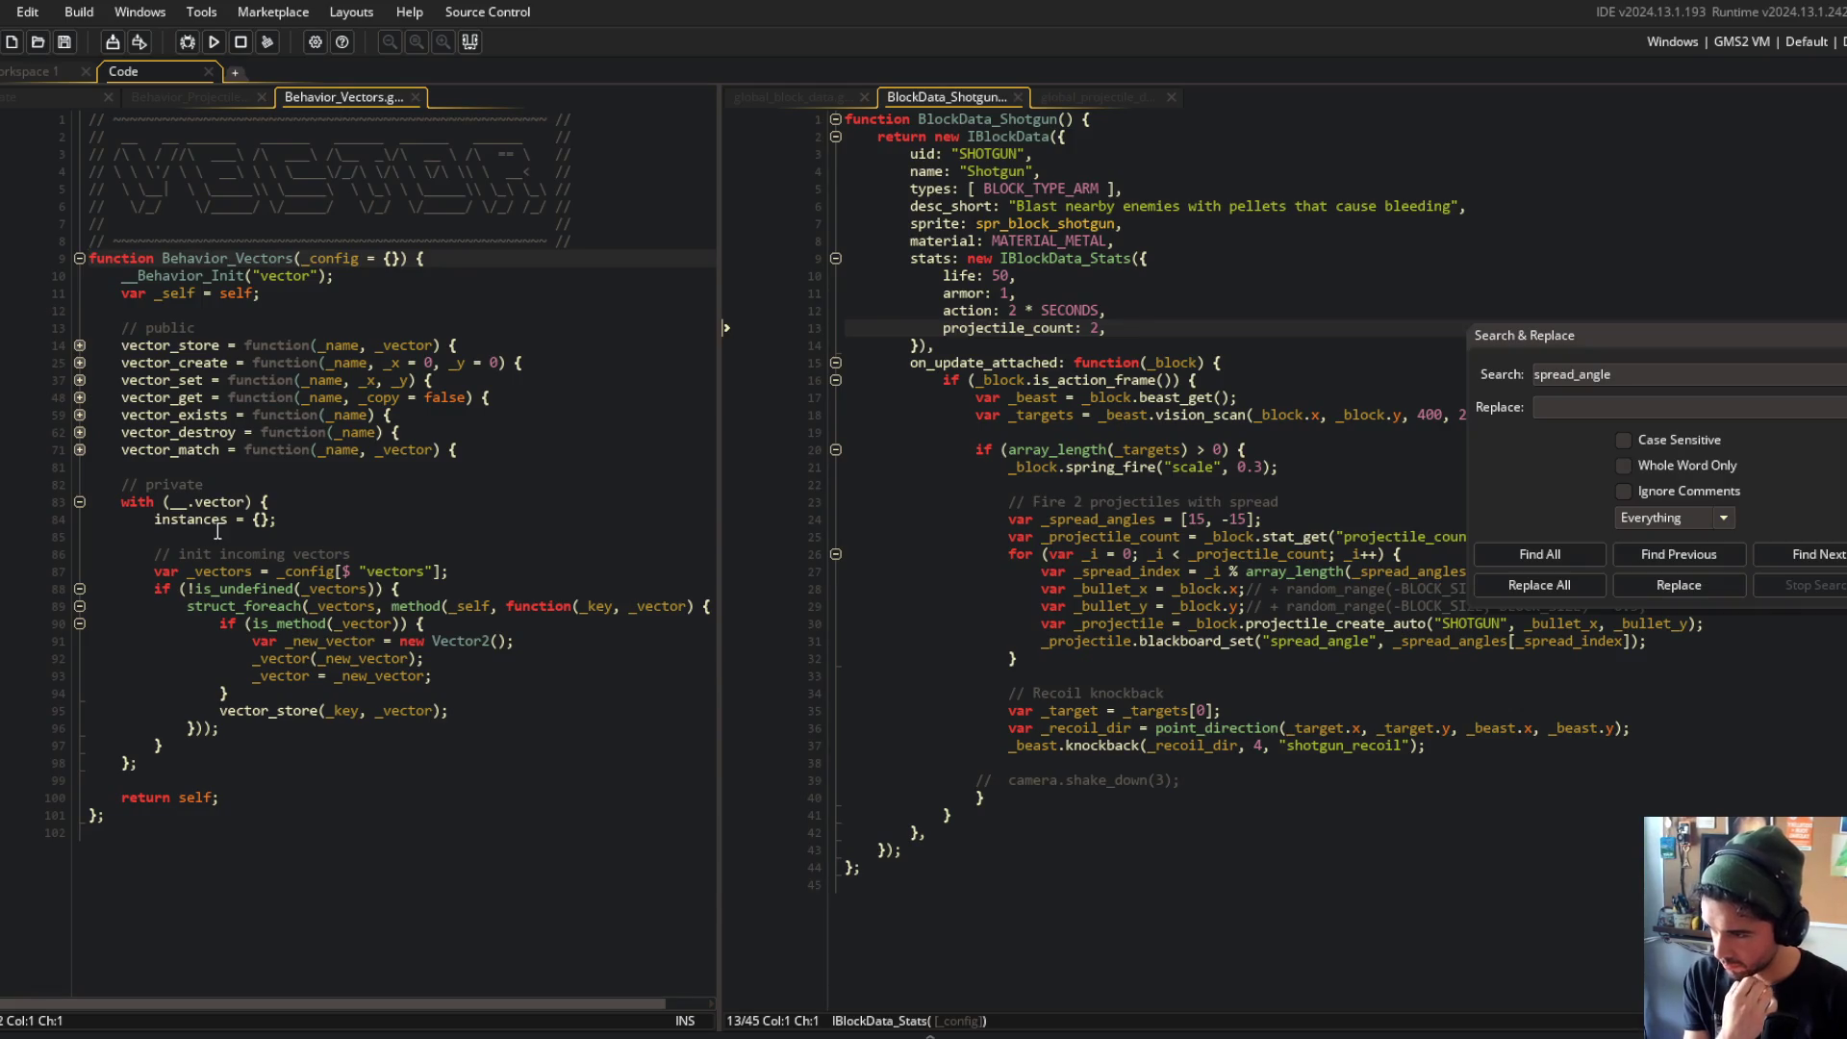
left_click(176, 91)
left_click(338, 96)
left_click(68, 91)
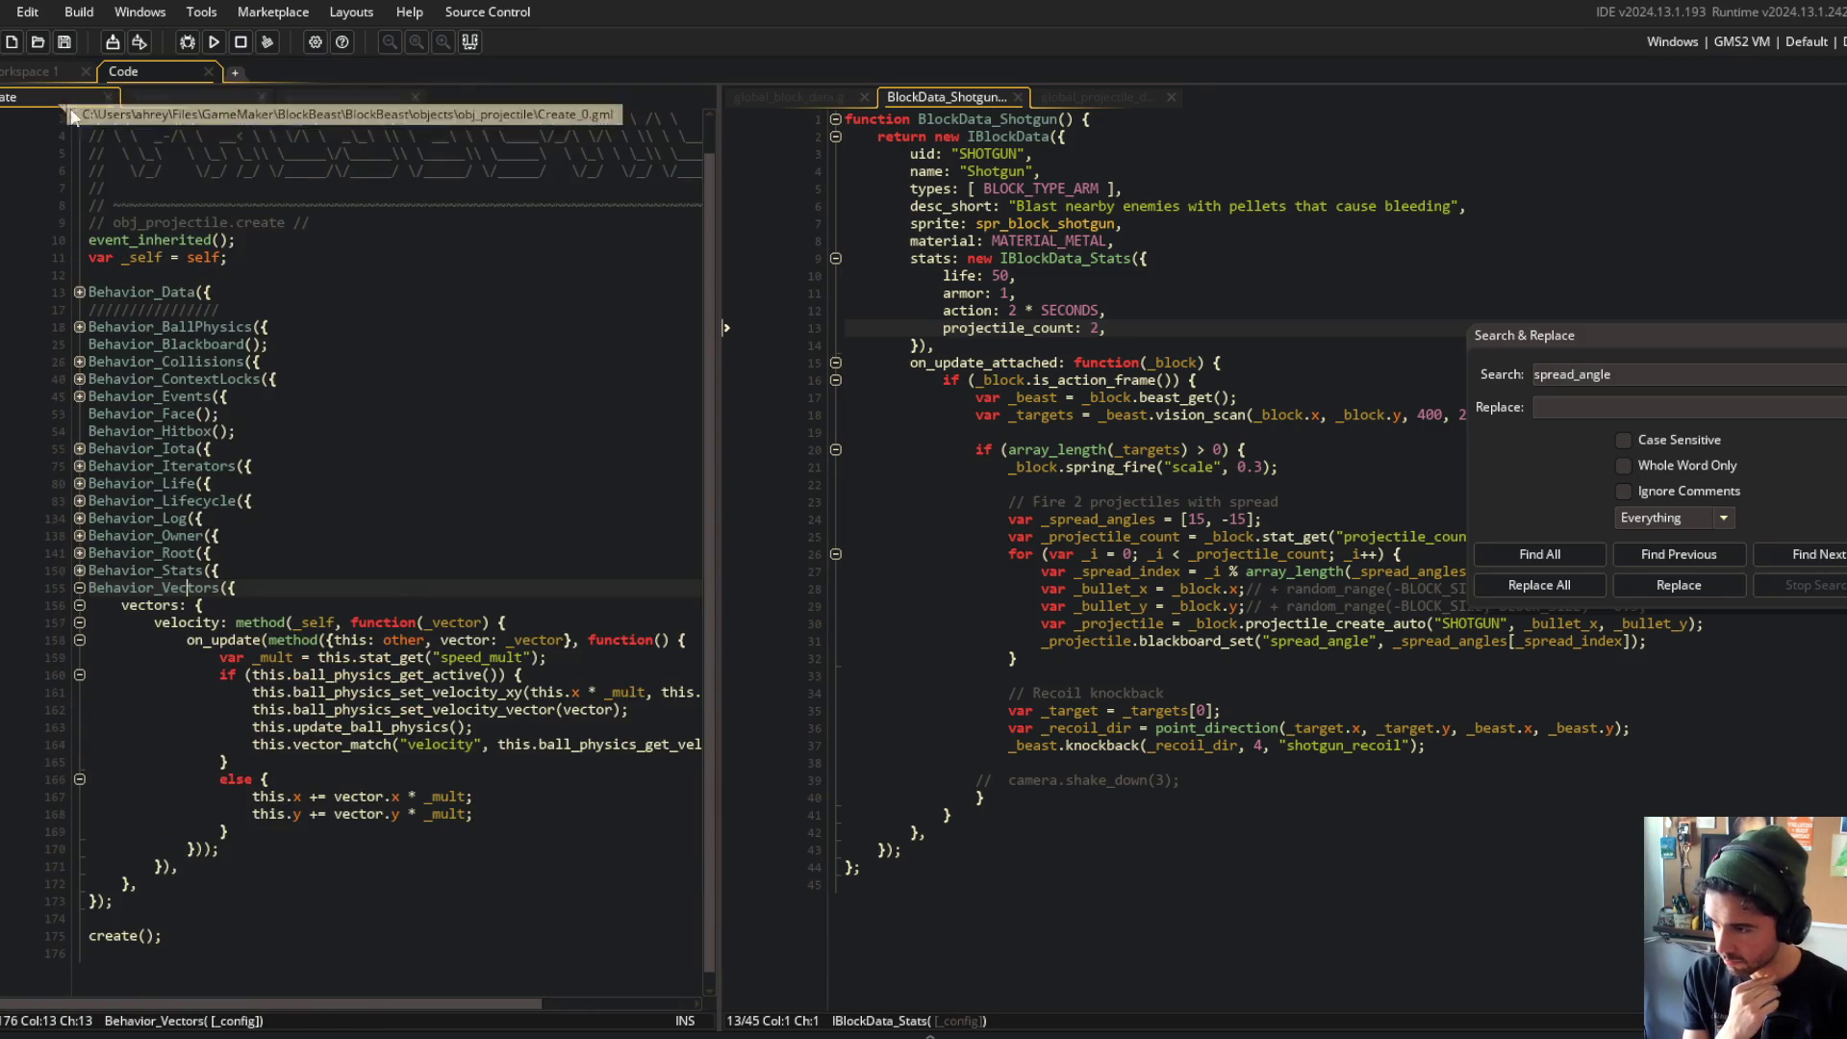
left_click(175, 94)
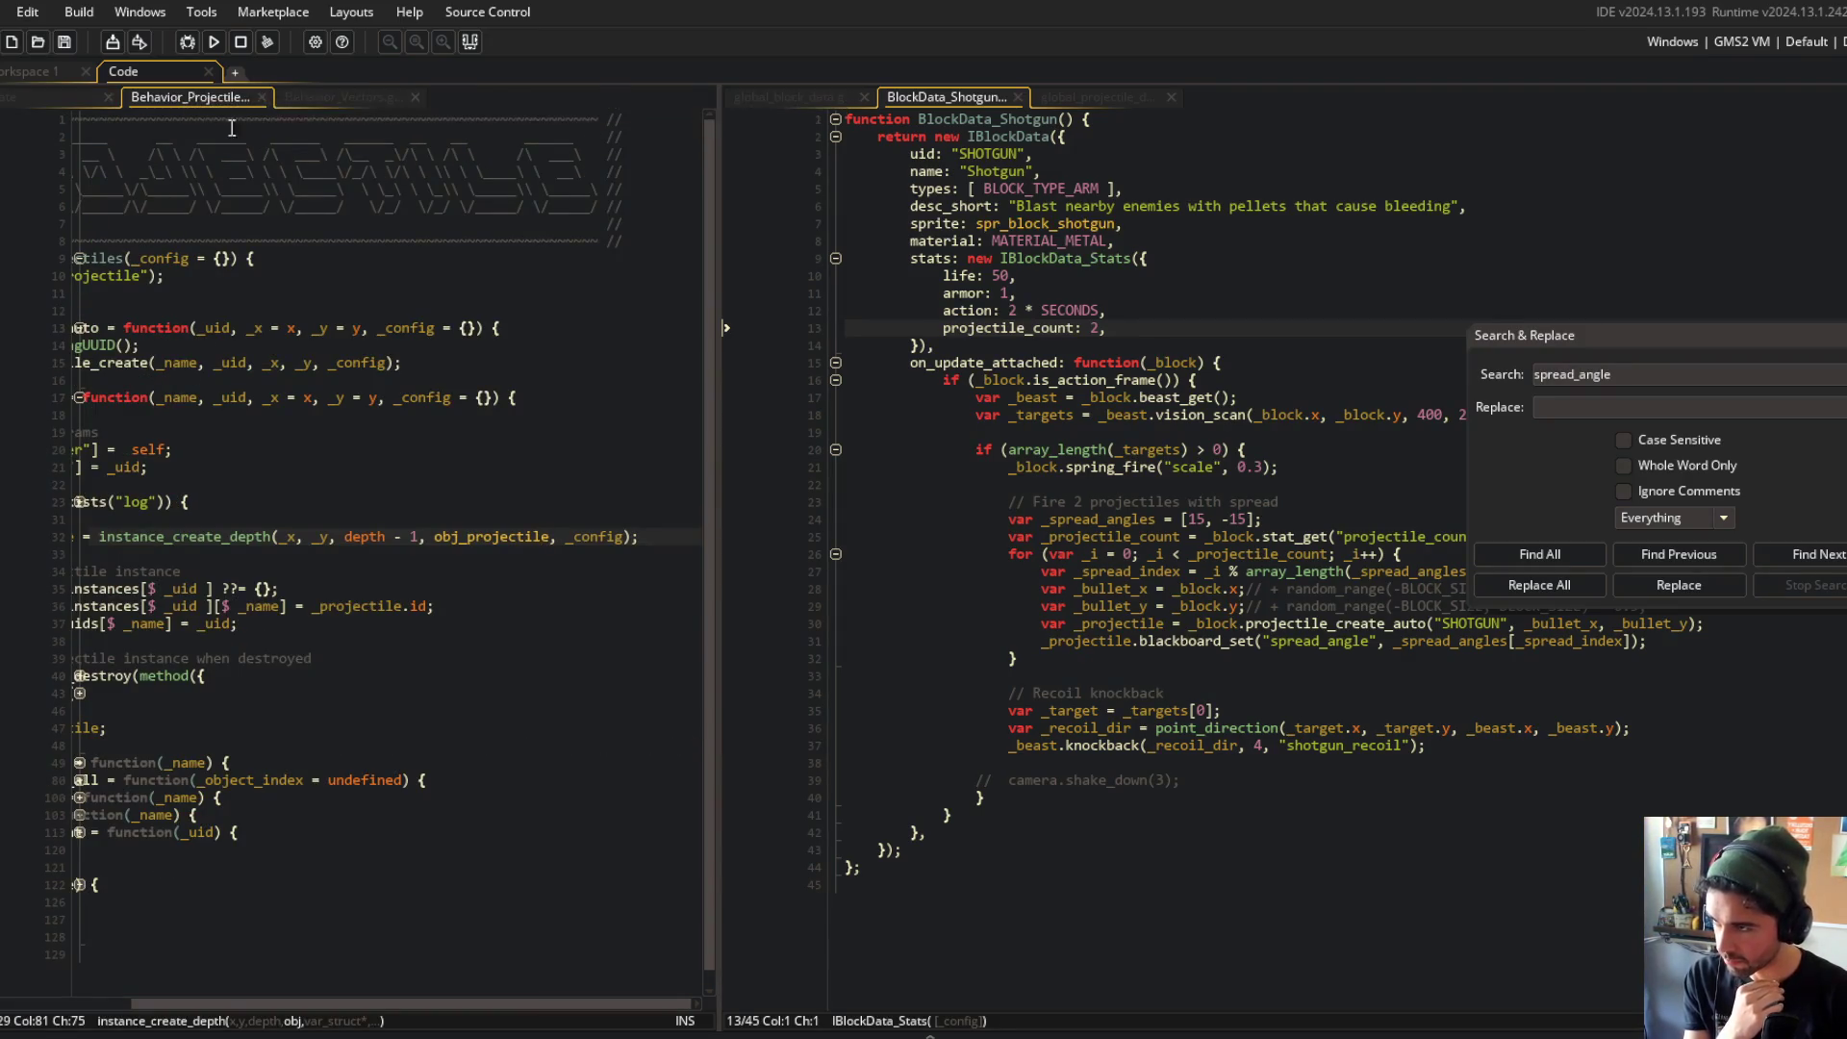
left_click(73, 95)
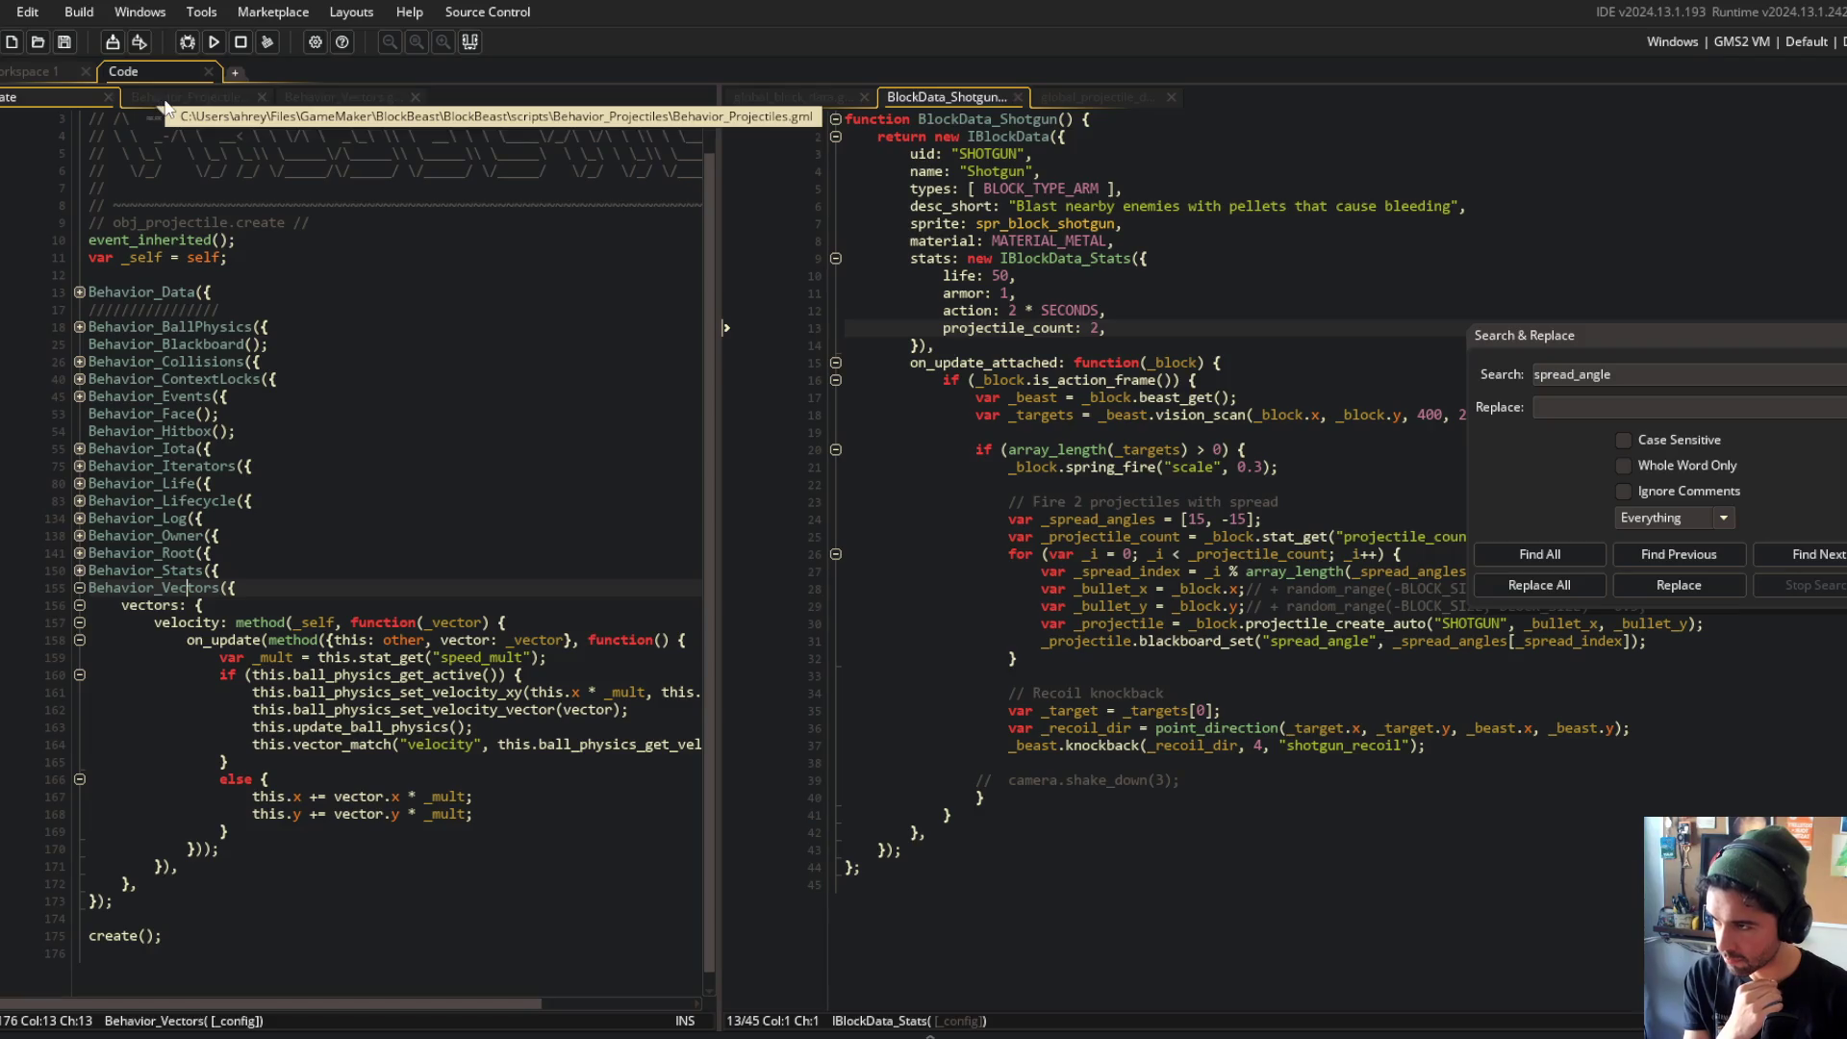
left_click(329, 94)
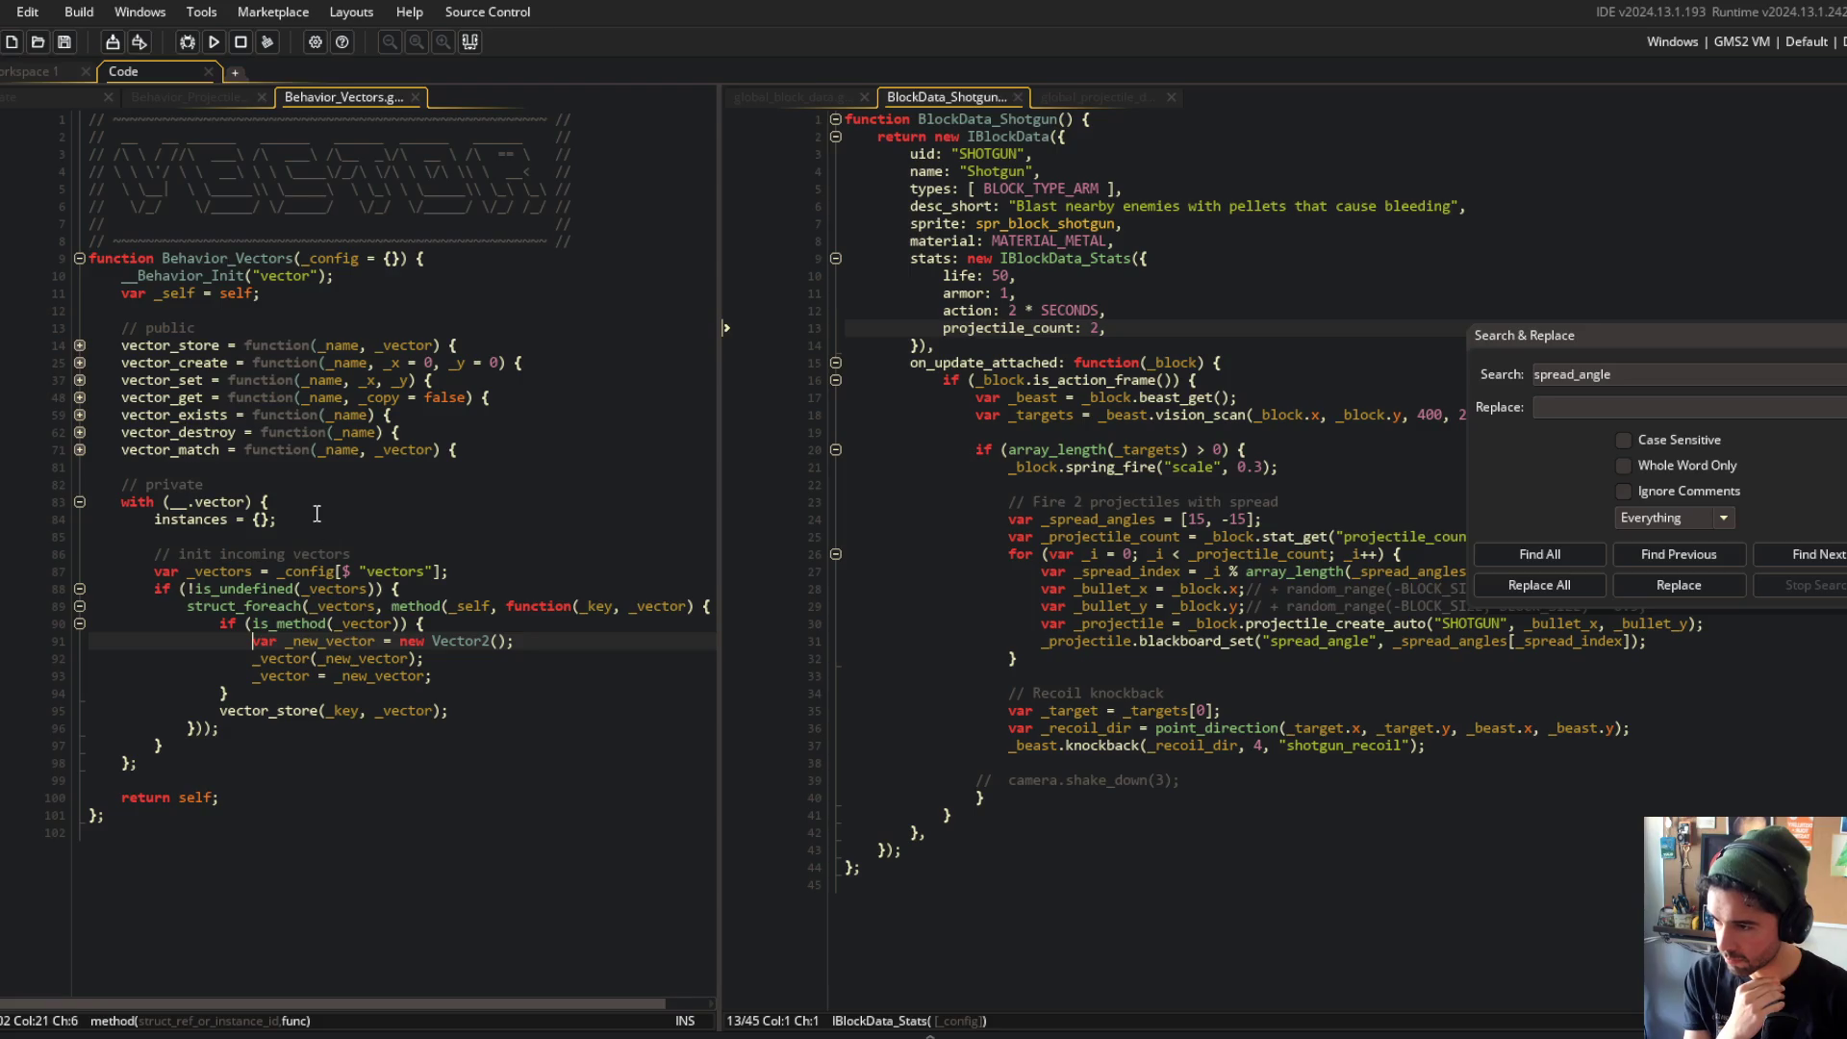
left_click(58, 95)
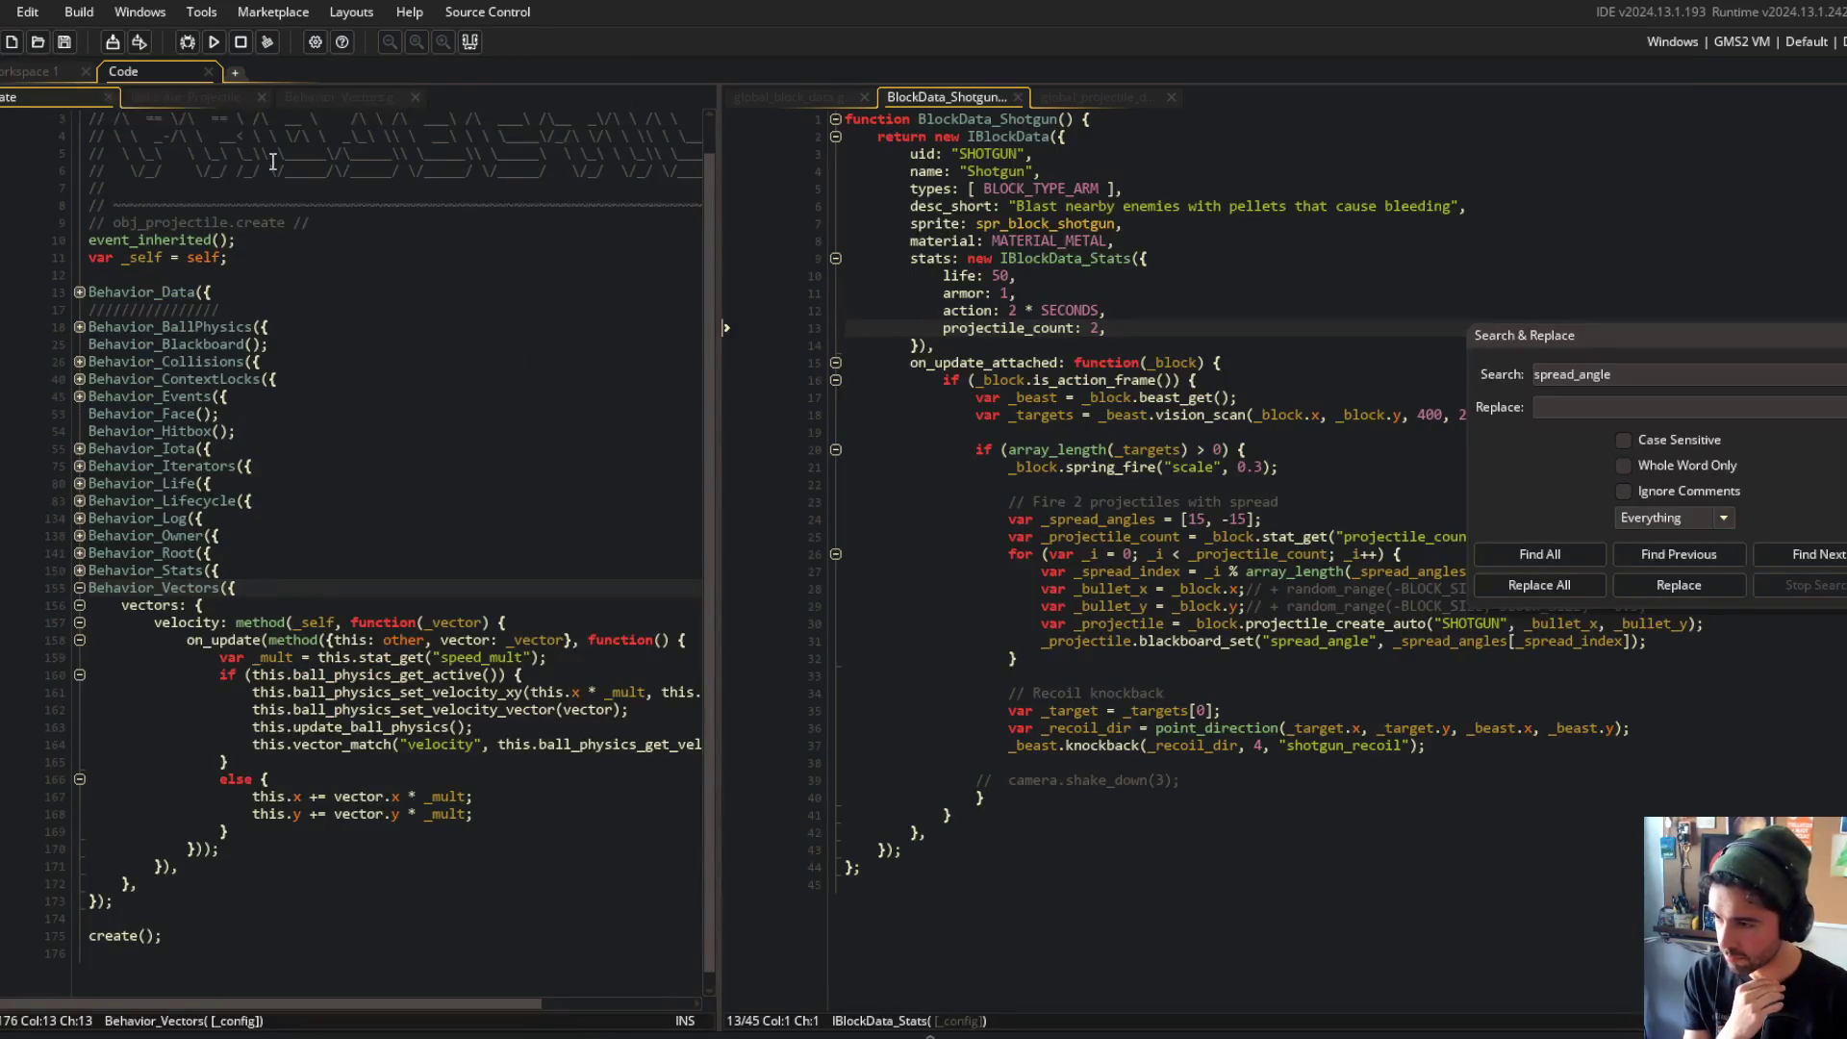
left_click(322, 95)
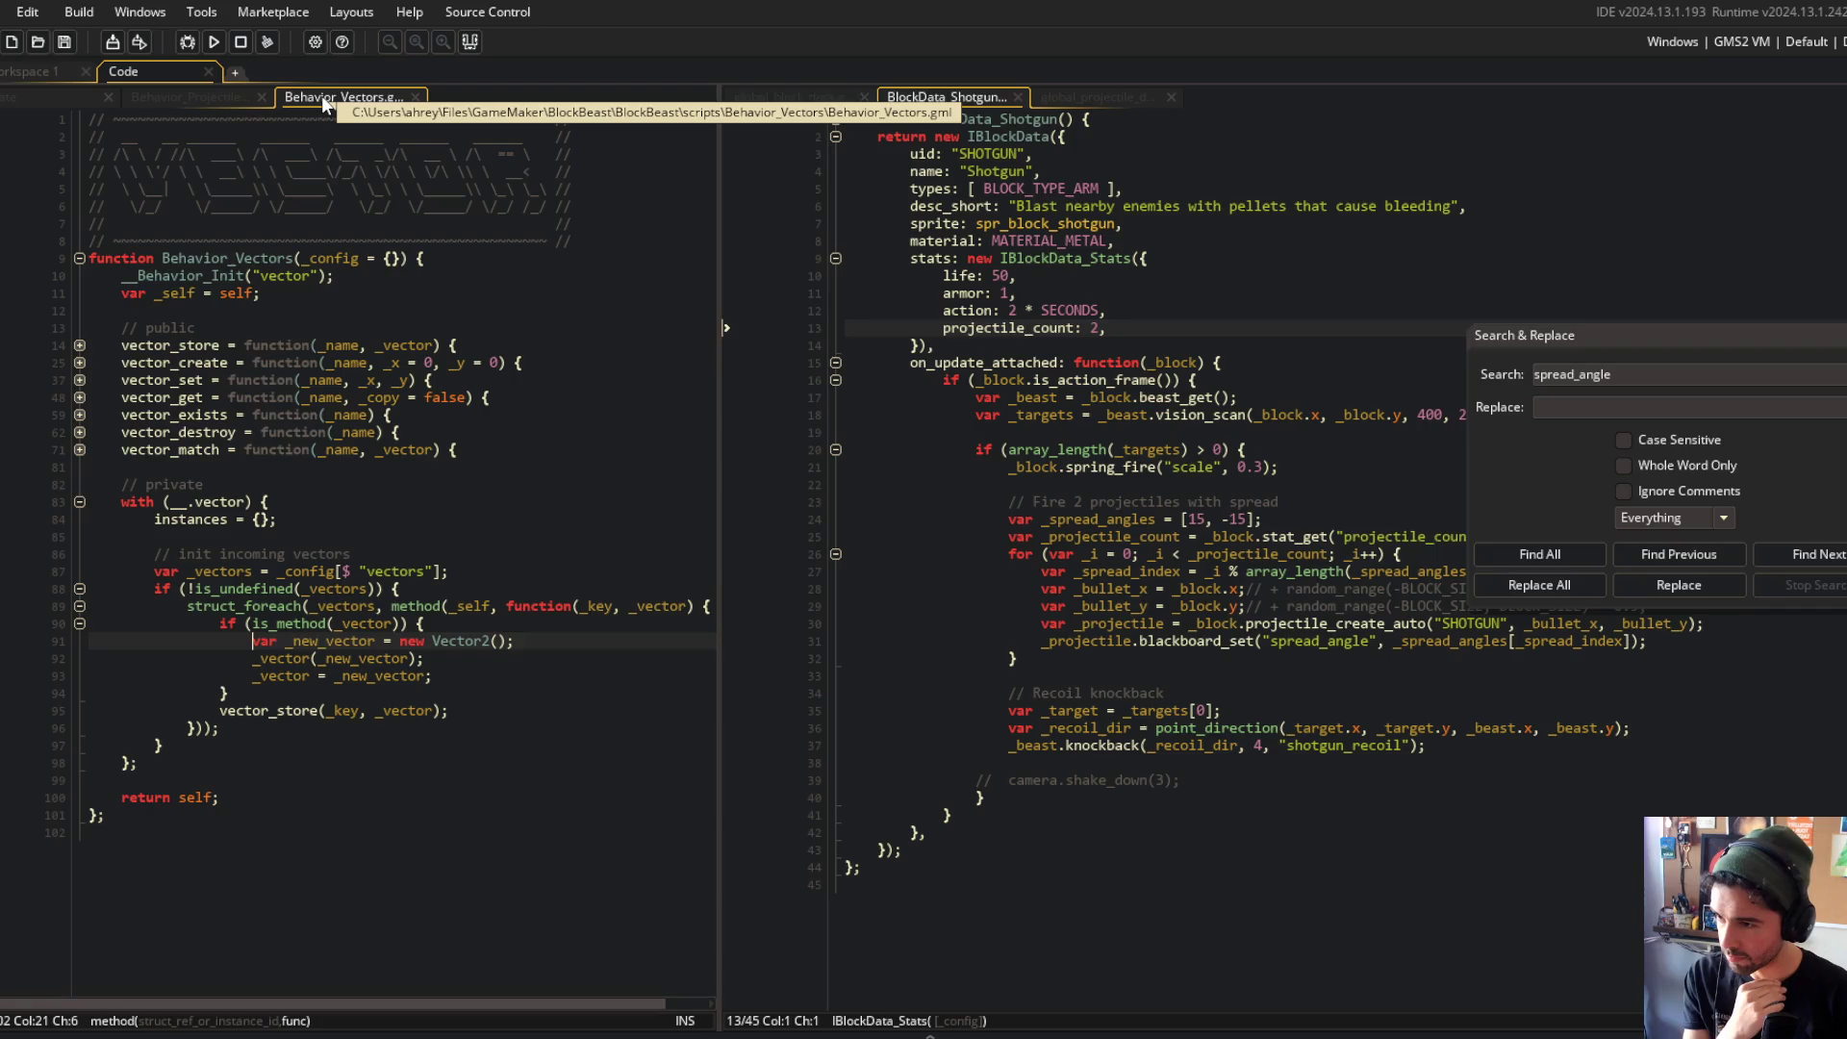
left_click(79, 102)
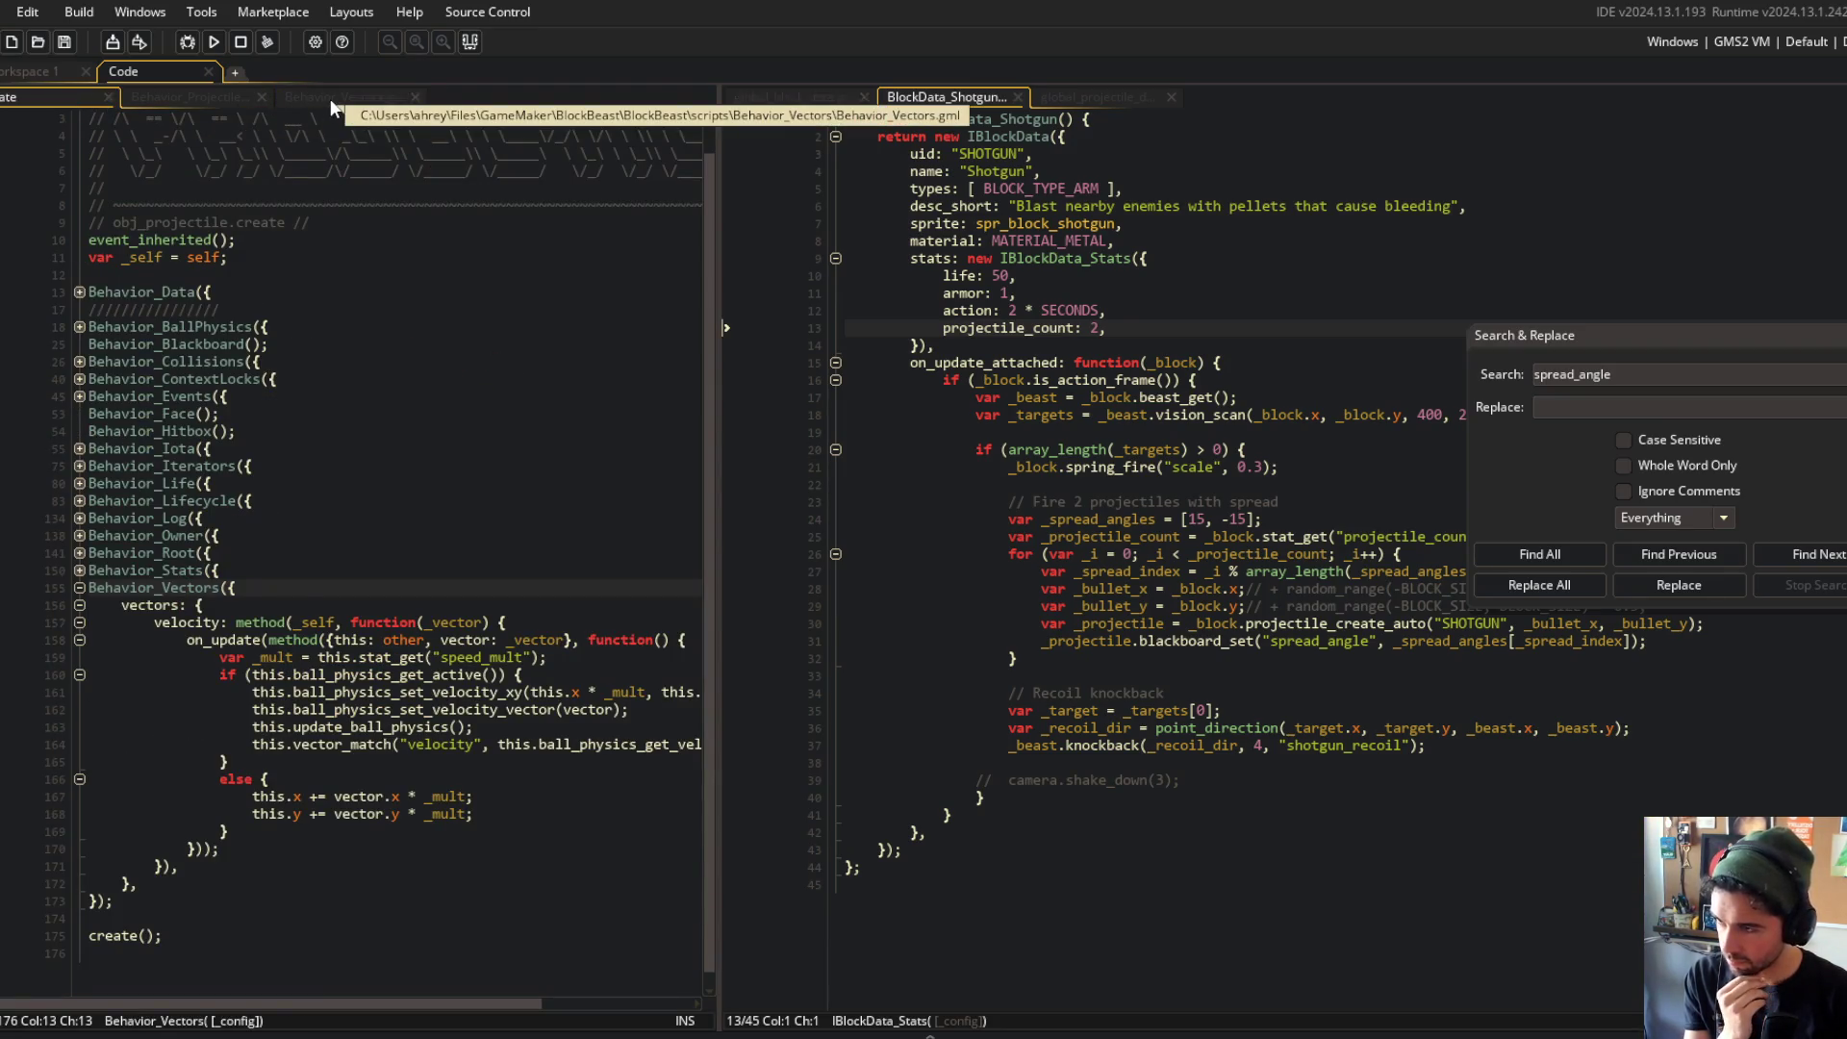
left_click(331, 98)
left_click(67, 113)
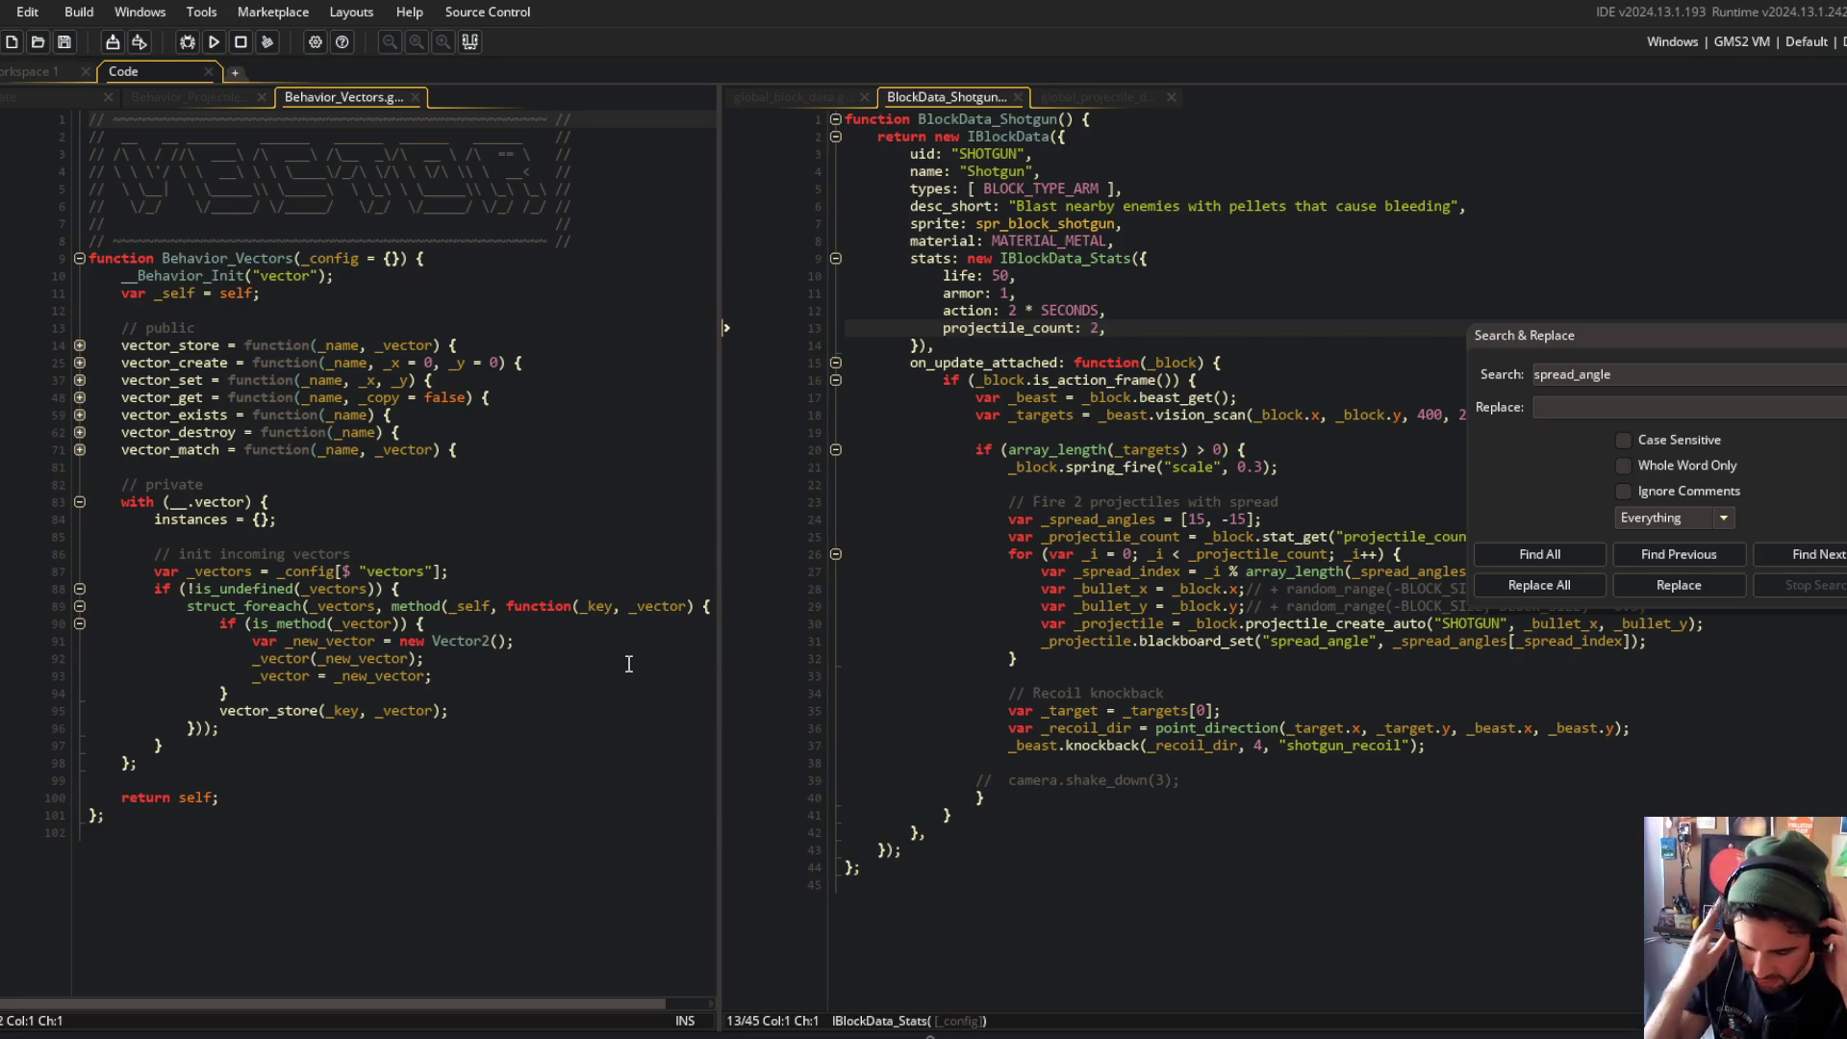
key("alt+Tab")
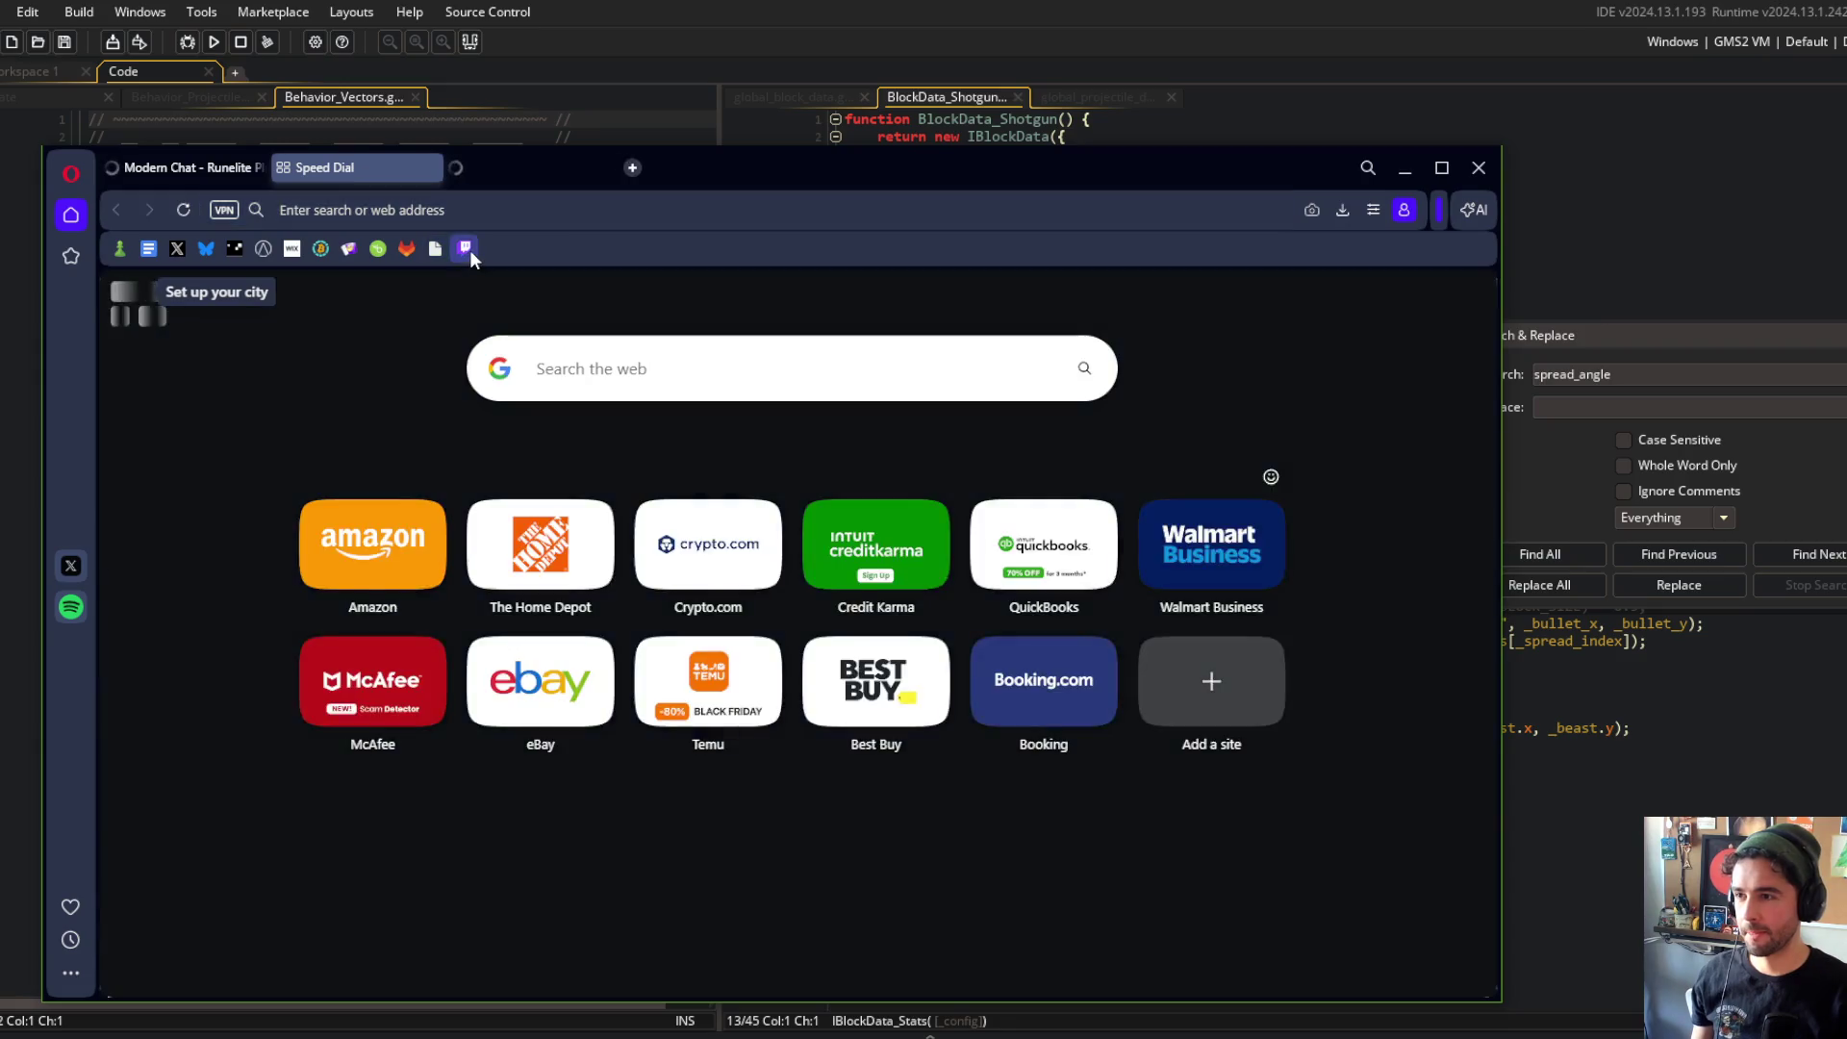
middle_click(466, 250)
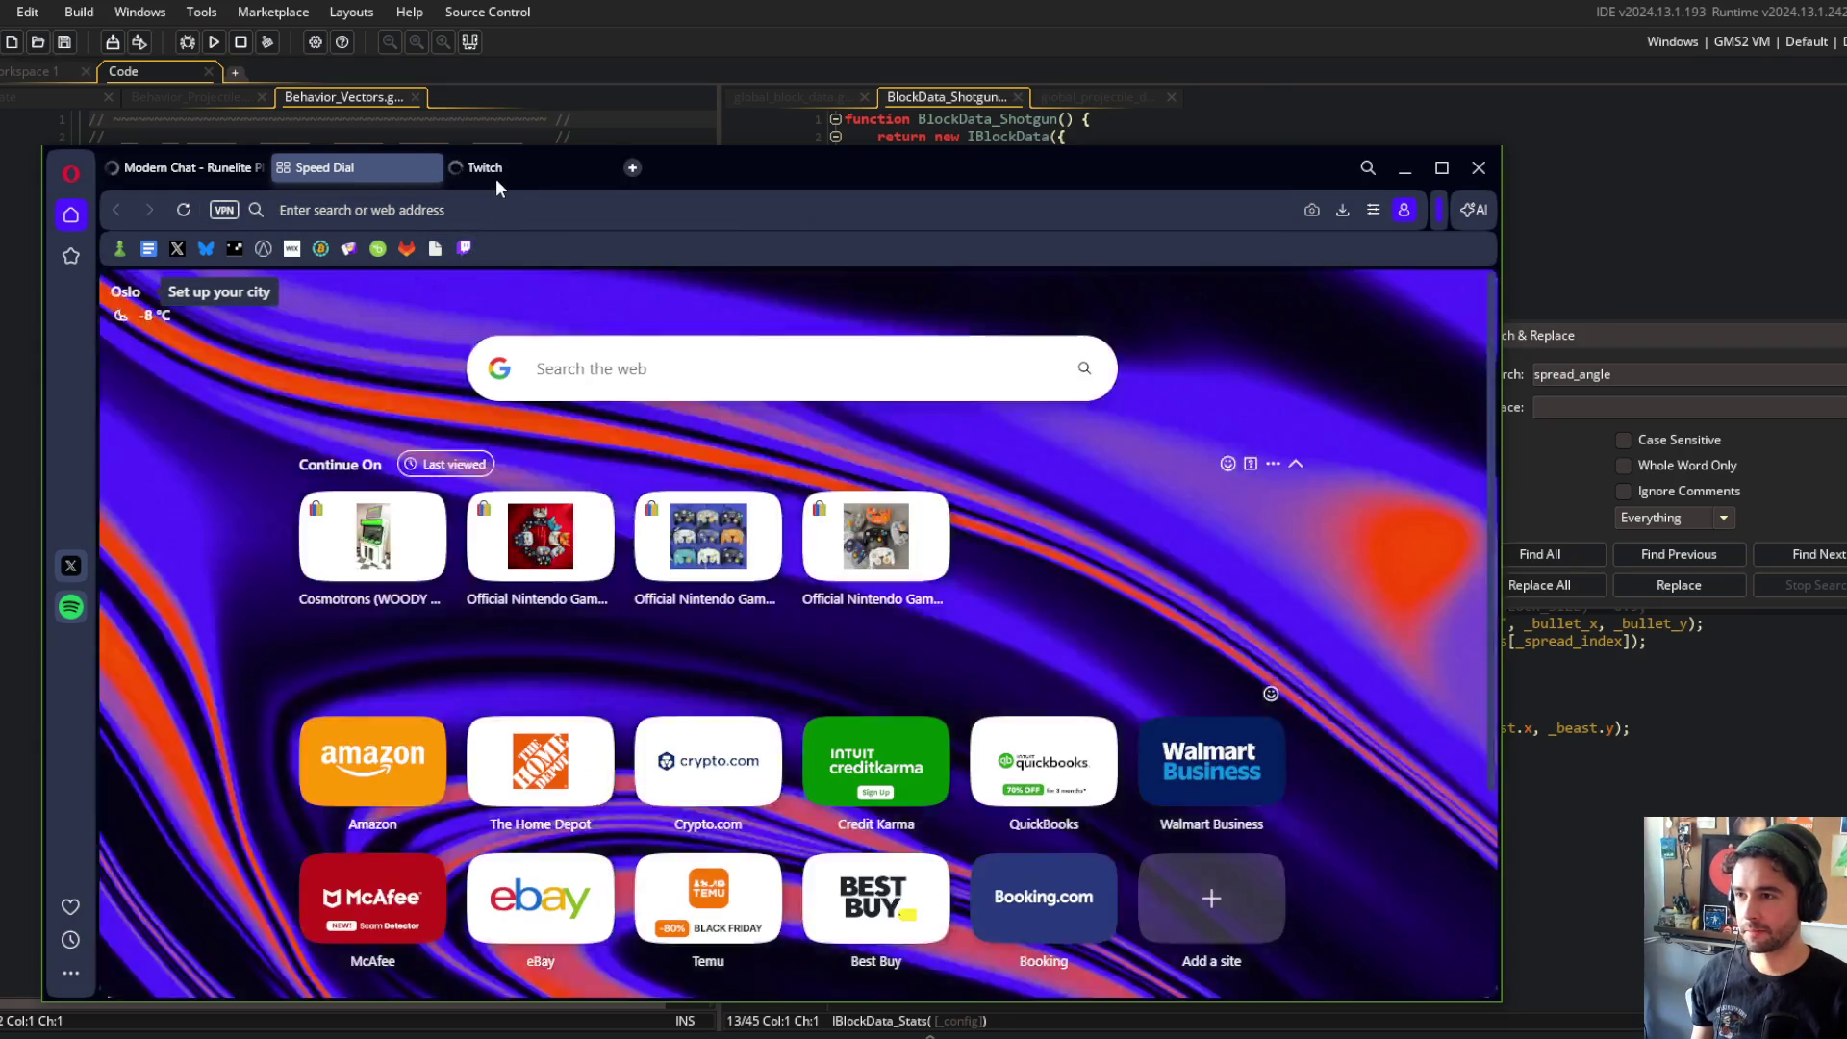
left_click(495, 171)
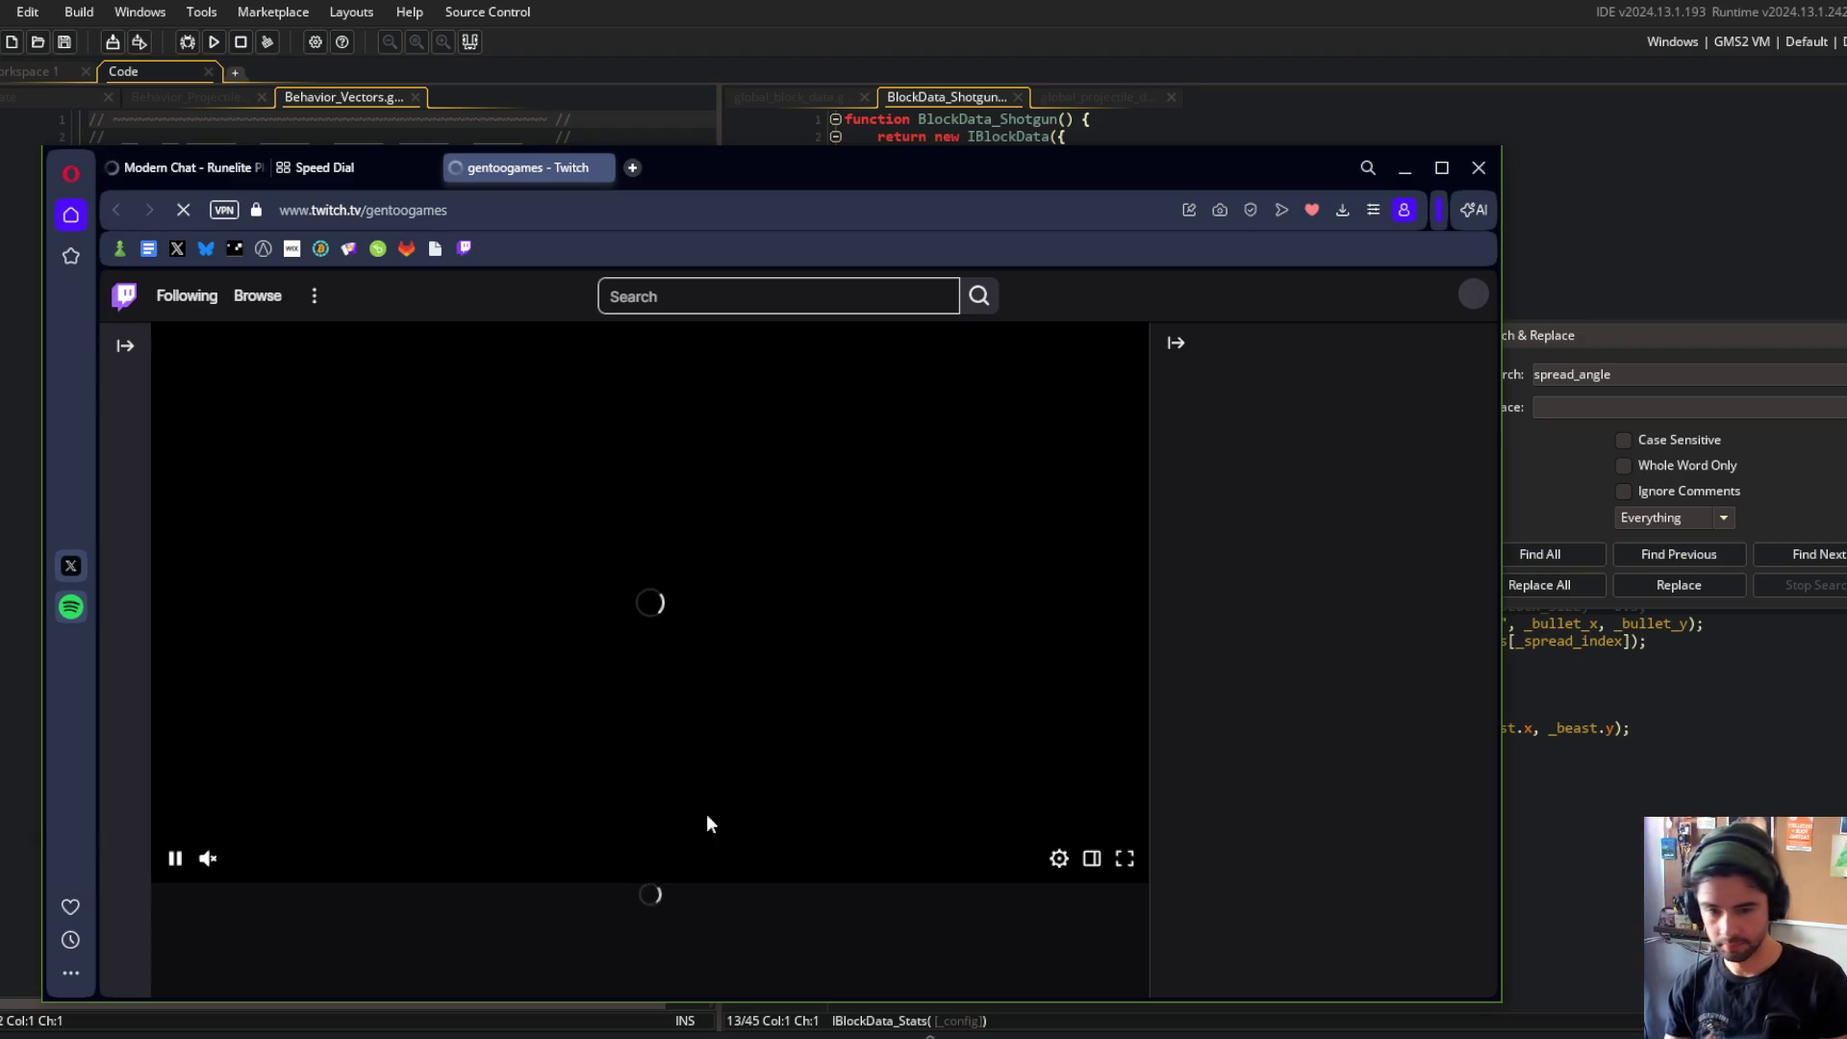
left_click(729, 825)
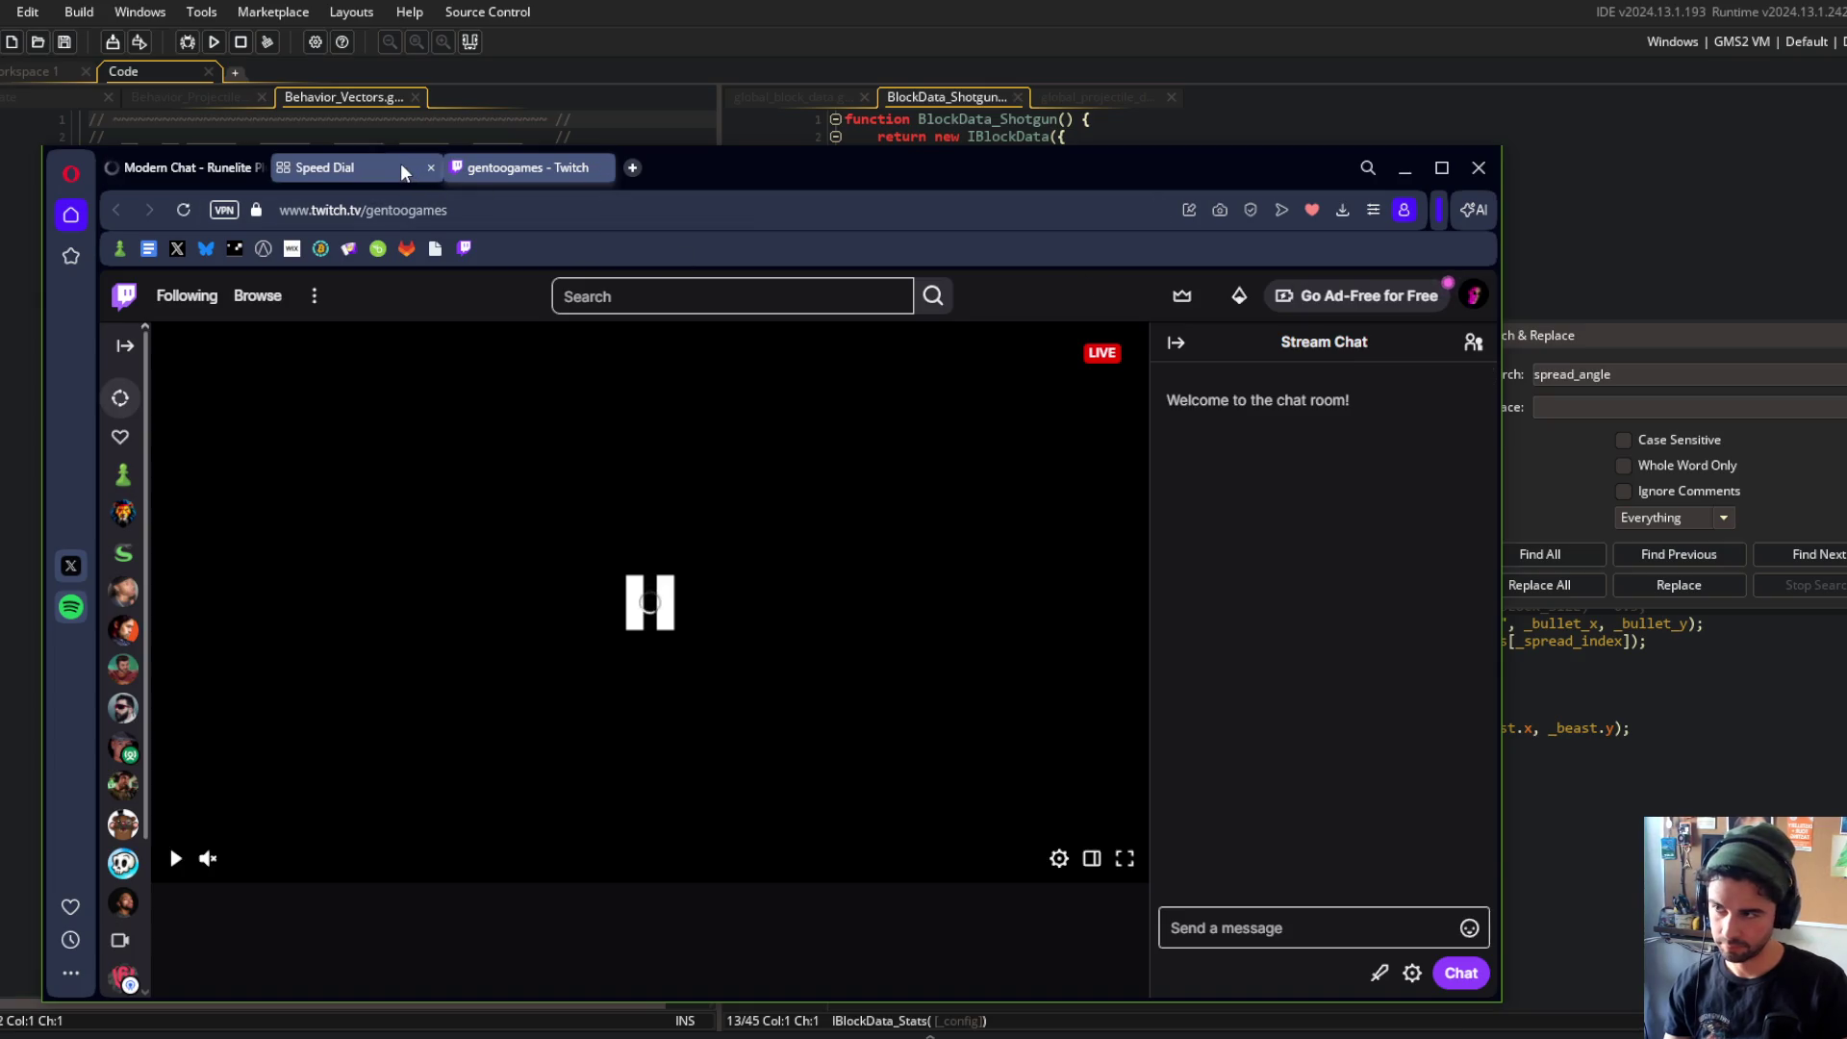
left_click(425, 168)
middle_click(196, 172)
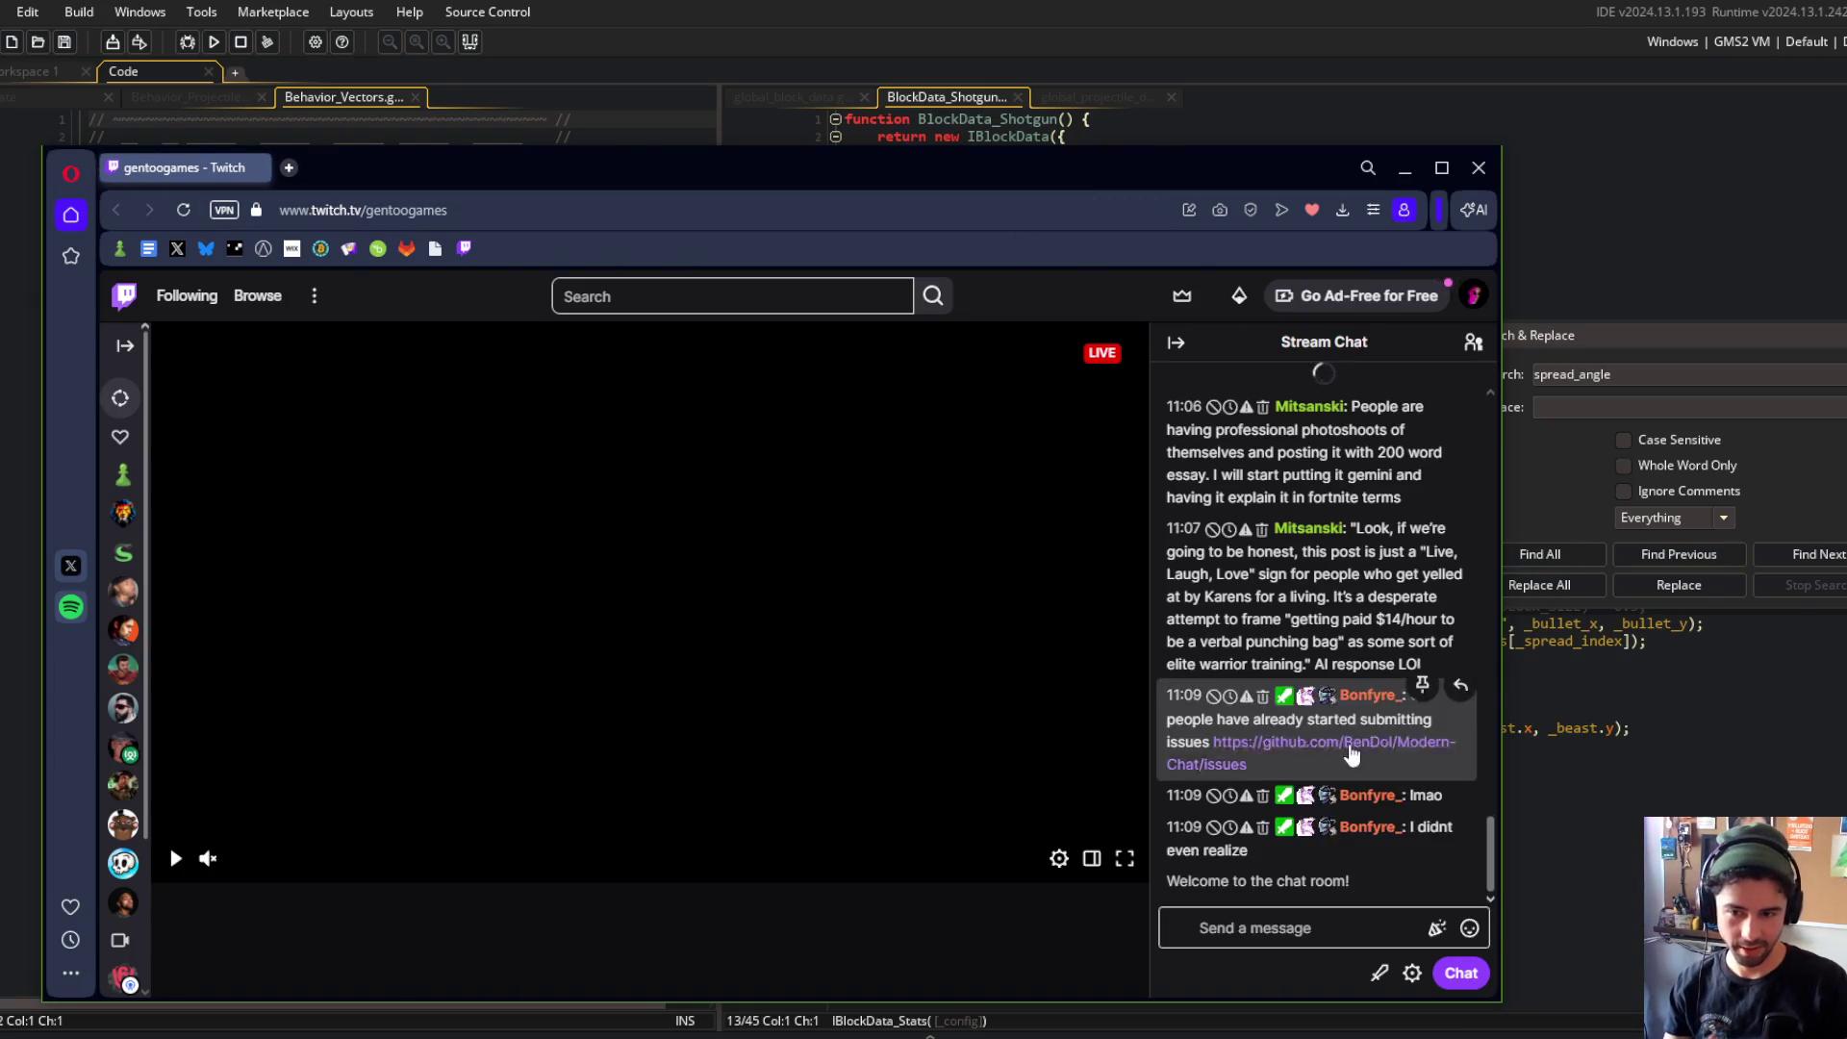
left_click(1345, 293)
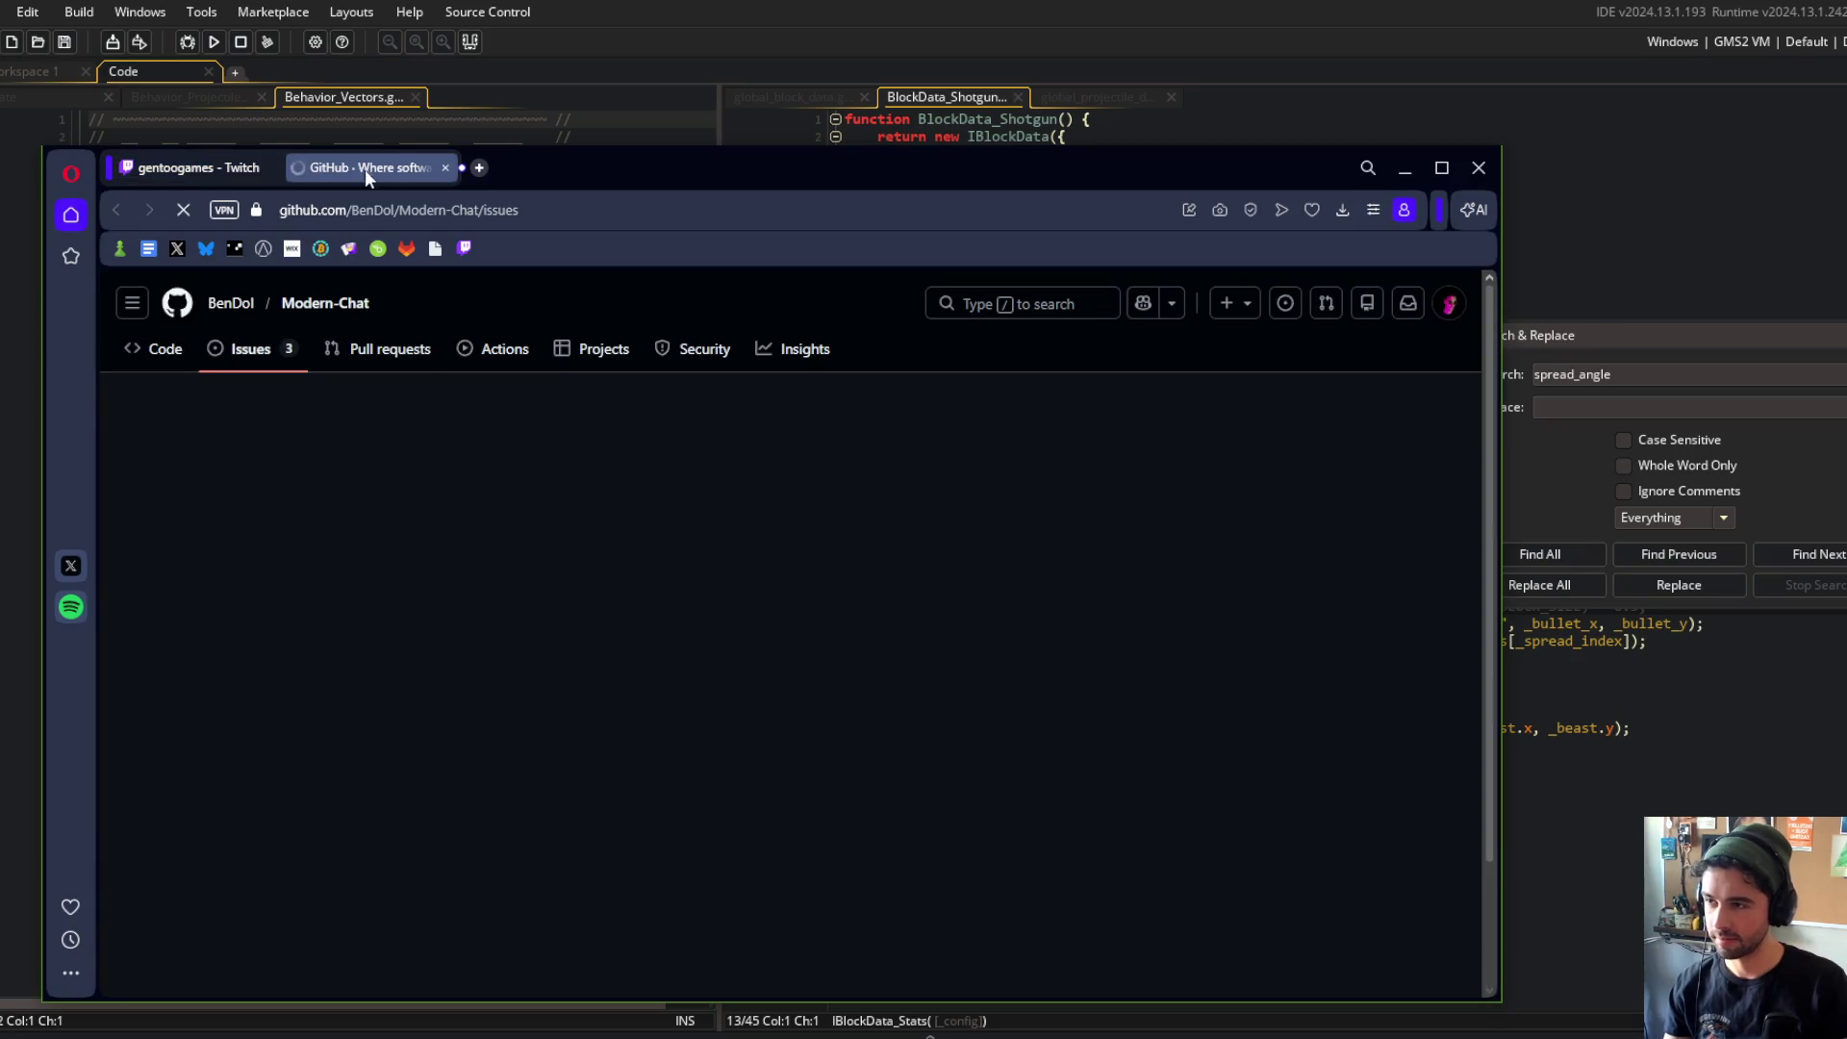
left_click_drag(488, 171, 431, 89)
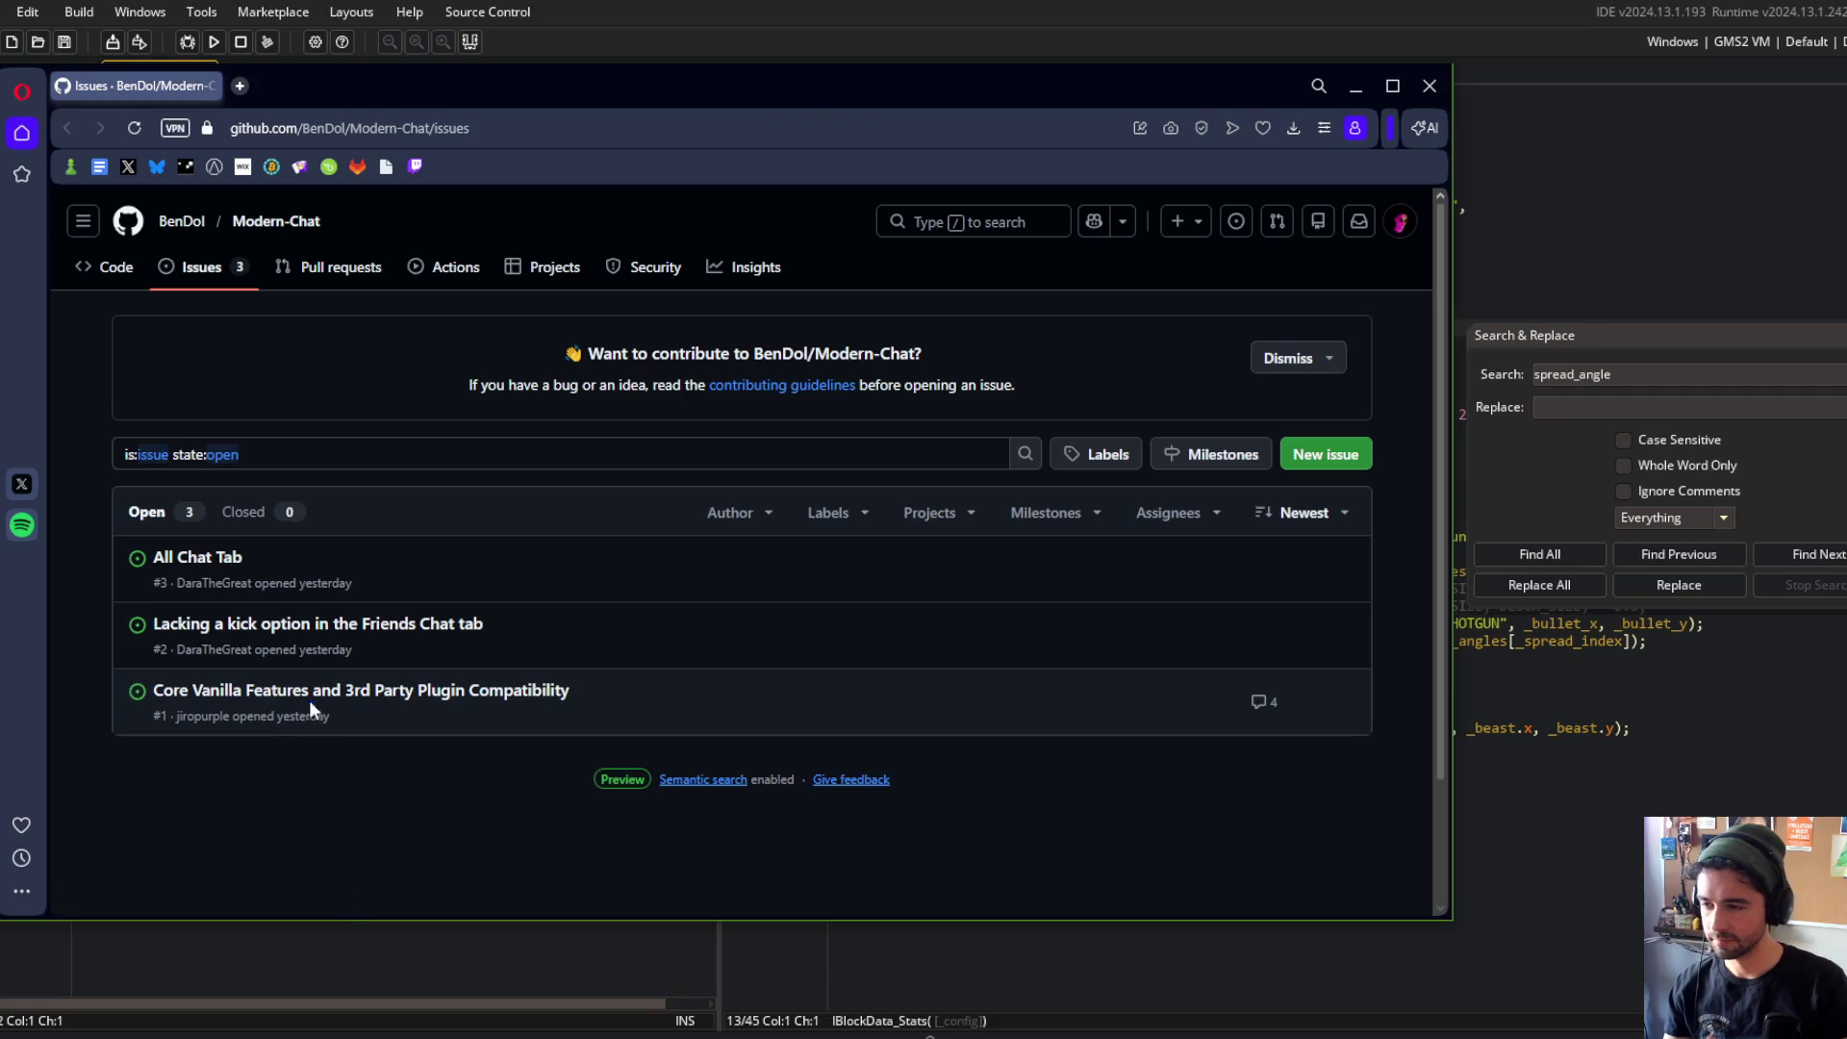
mouse_move(300, 637)
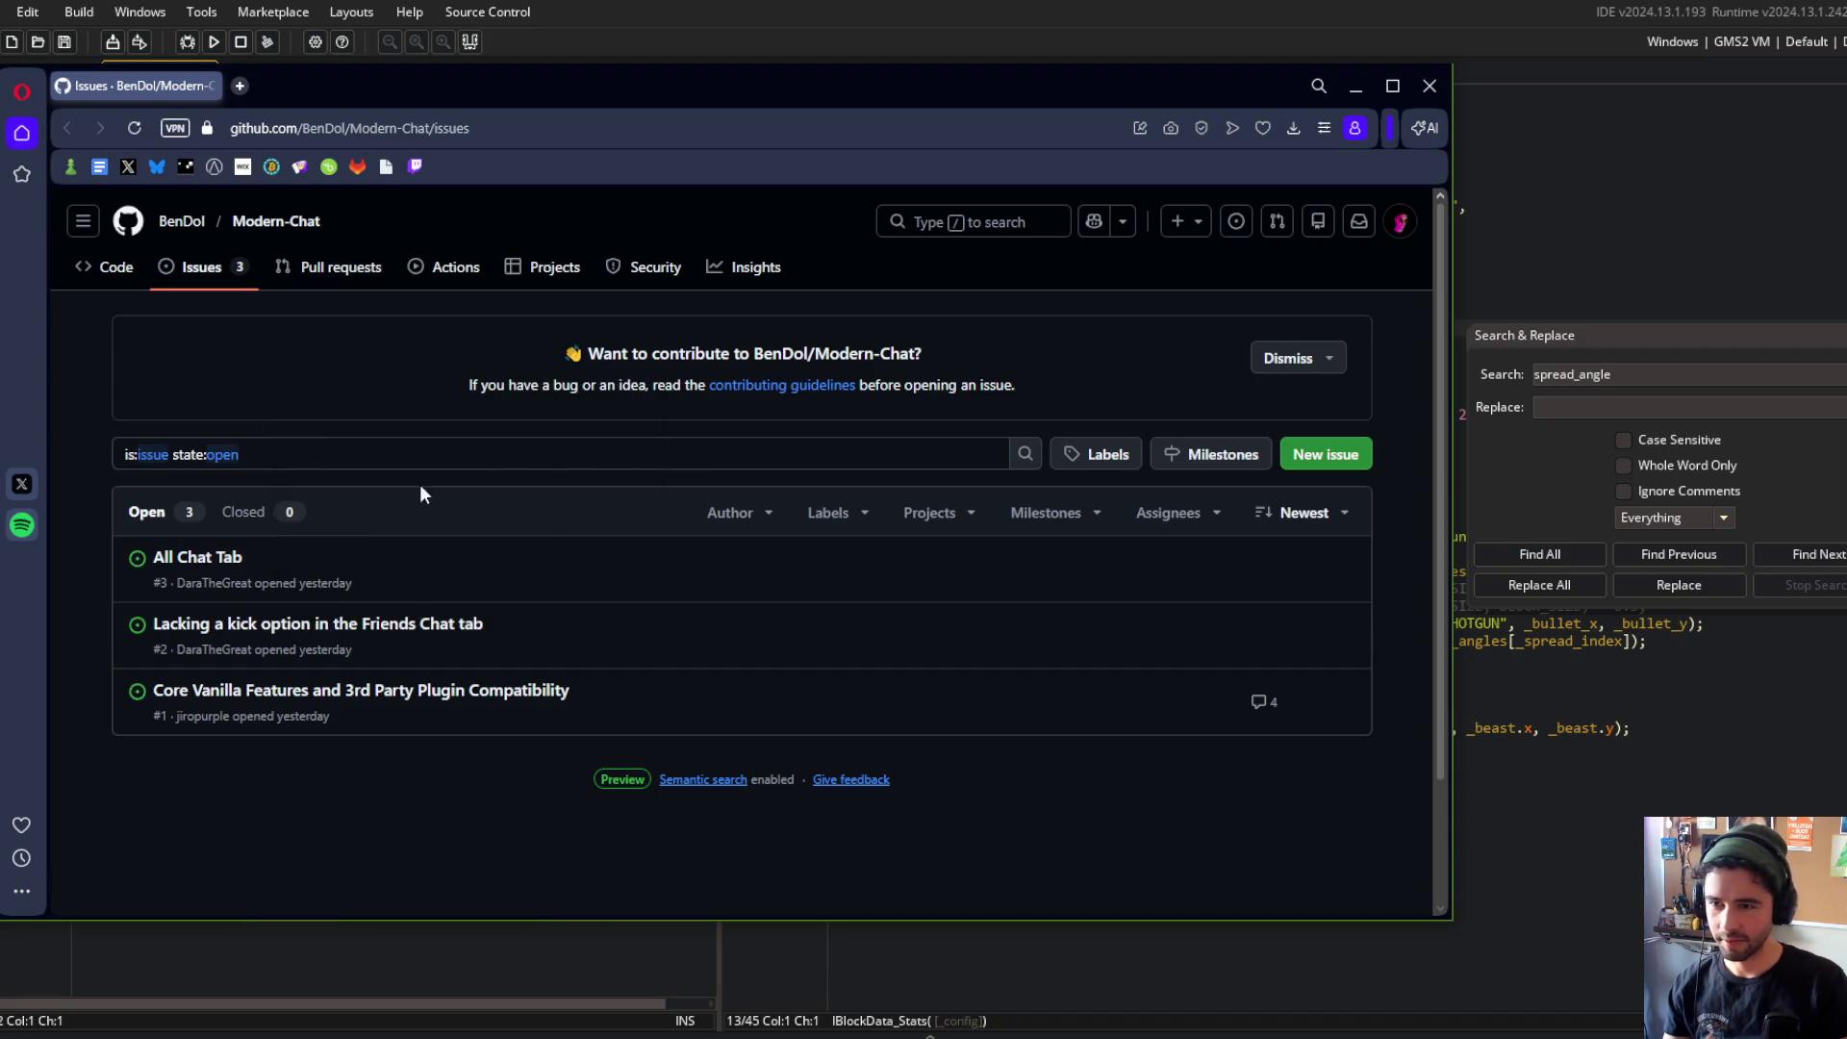
left_click(1430, 86)
left_click(1300, 332)
left_click(1201, 362)
Step: Dismiss the search panel and delete the commented-out offsets from lines 28 and 29
left_click_drag(1632, 329, 1623, 326)
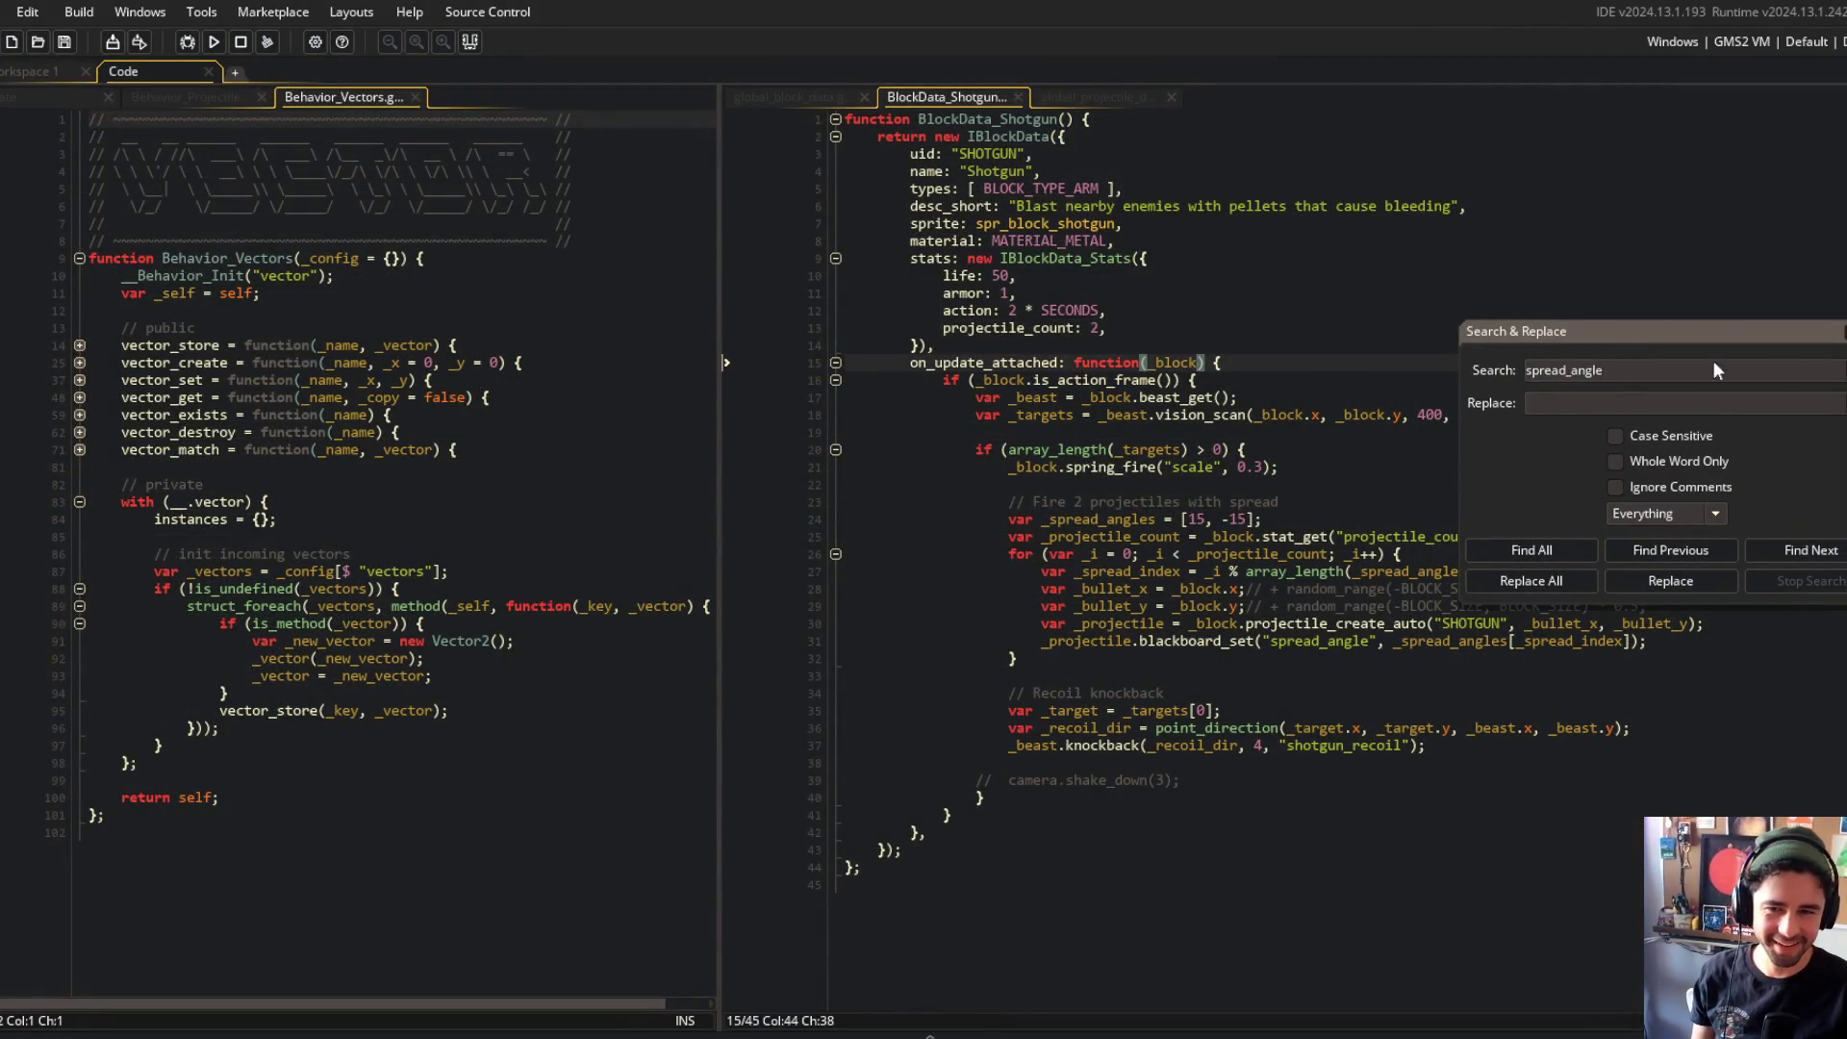
key("Escape")
left_click(1253, 589)
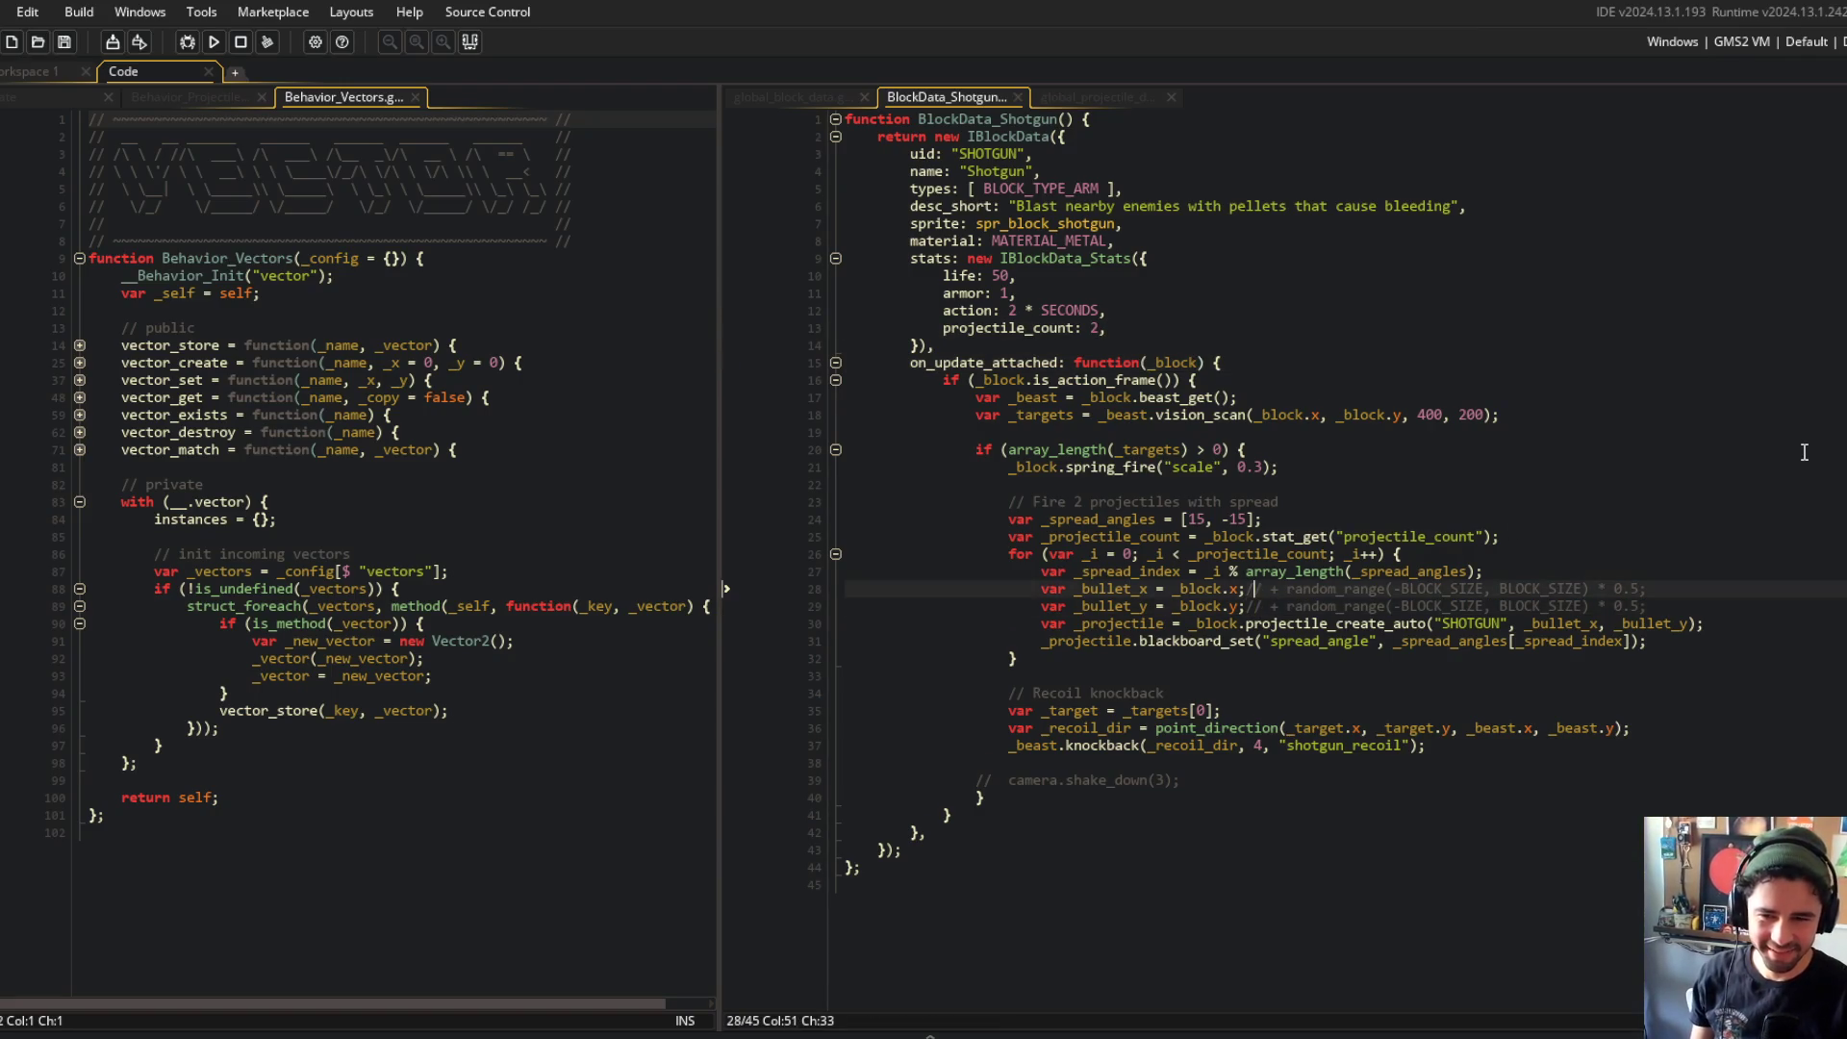
key("shift+End")
key("Delete")
key("Down")
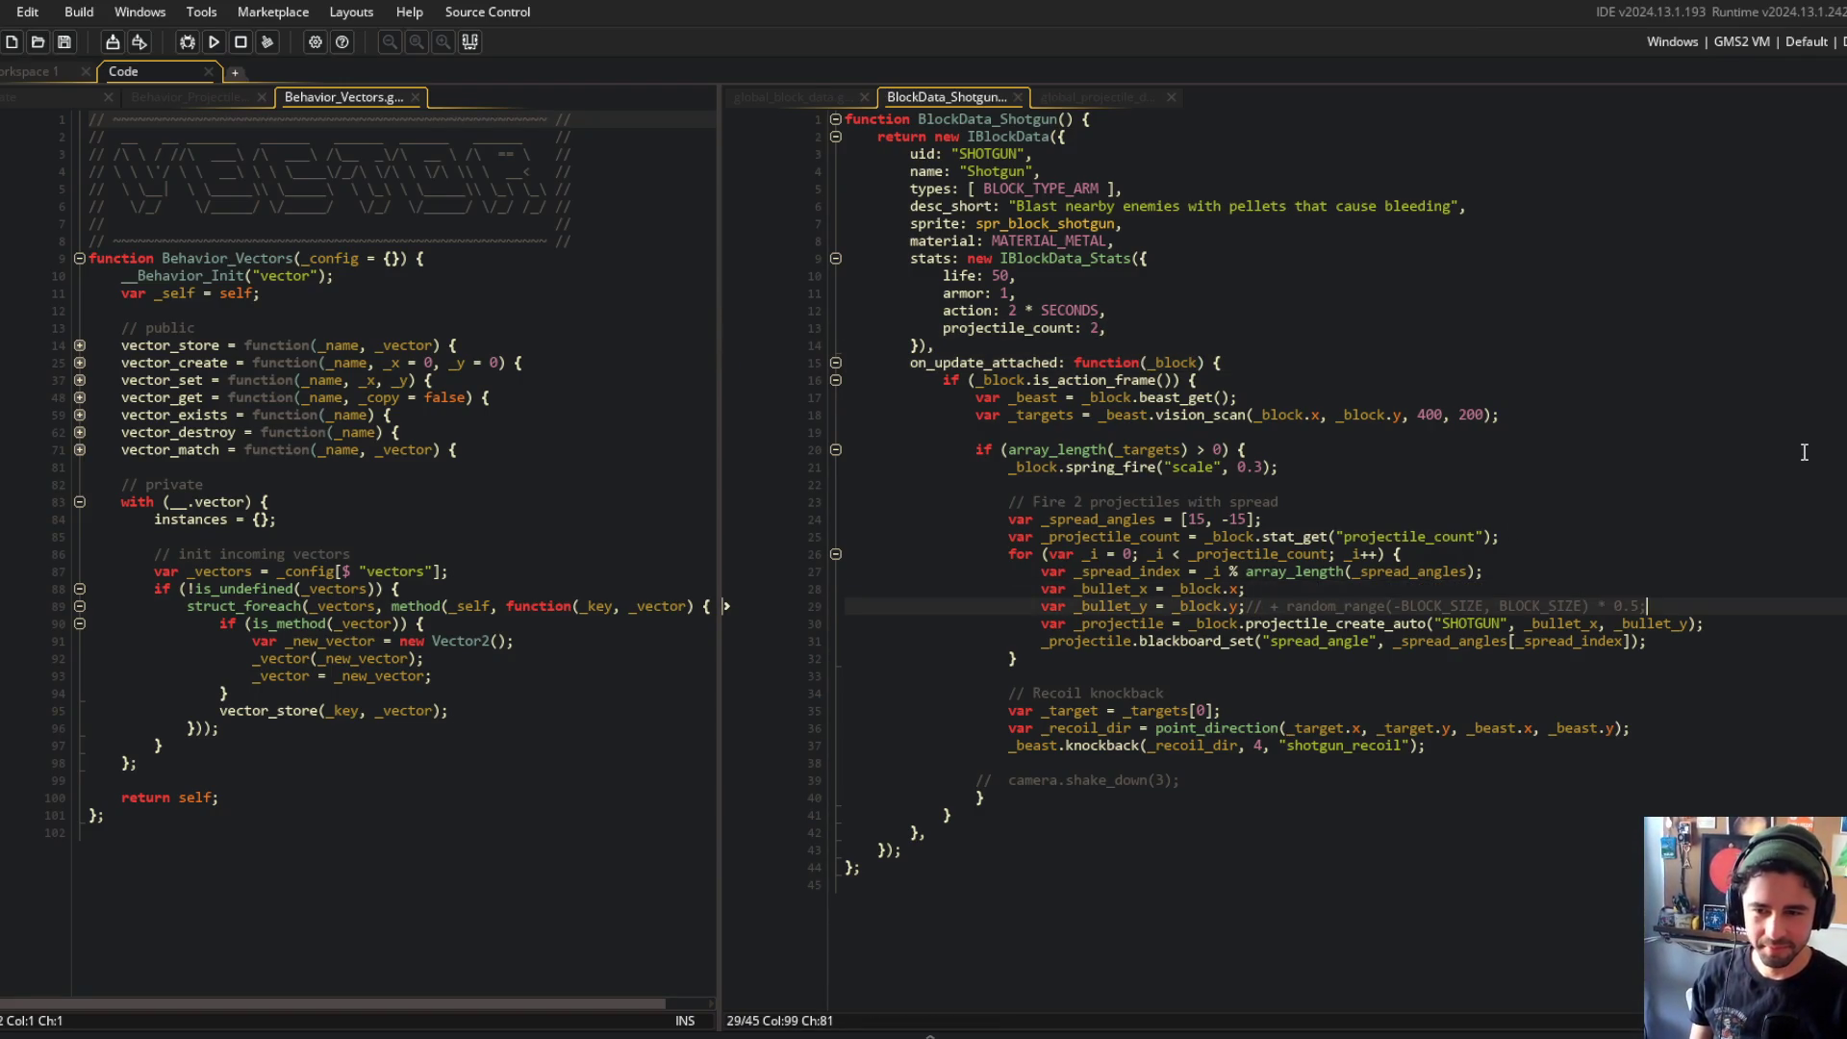
key("Delete")
Step: Check the _spread_index usage and delete the commented-out camera shake line
left_click(1445, 448)
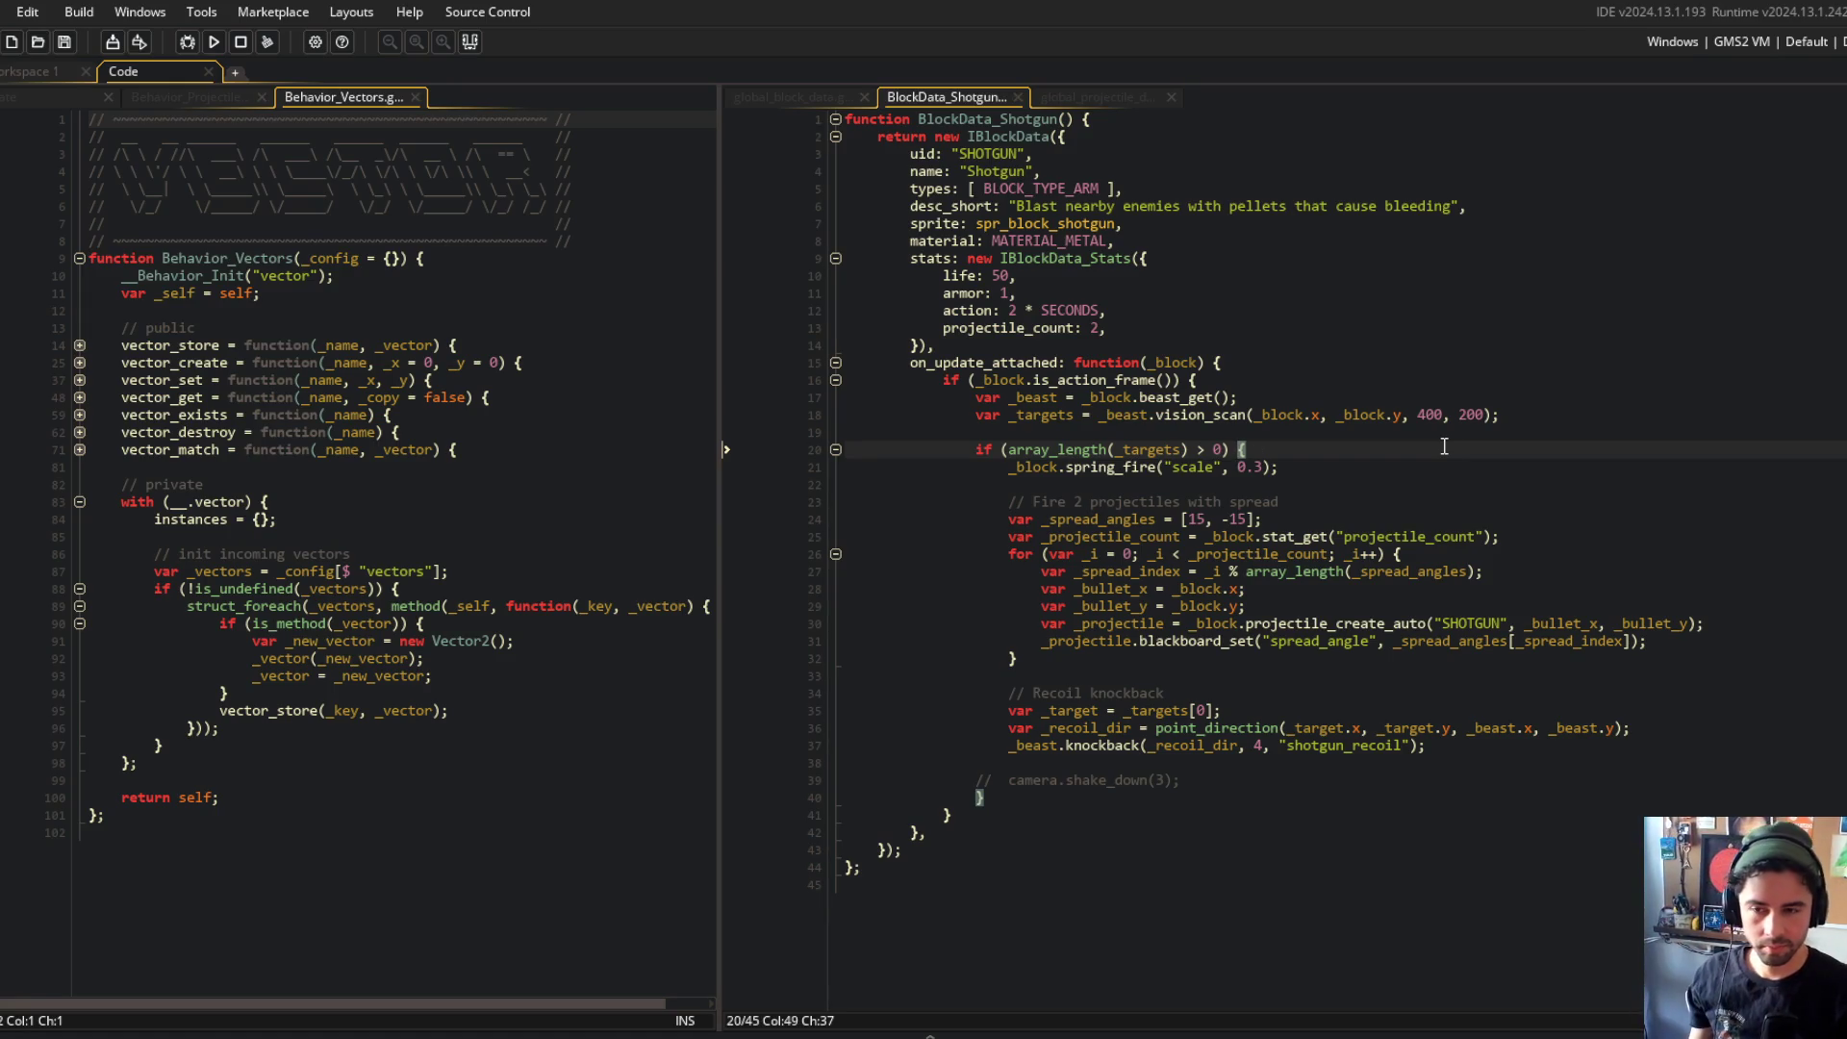
left_click(1176, 624)
key("Up")
key("Up")
key("Up")
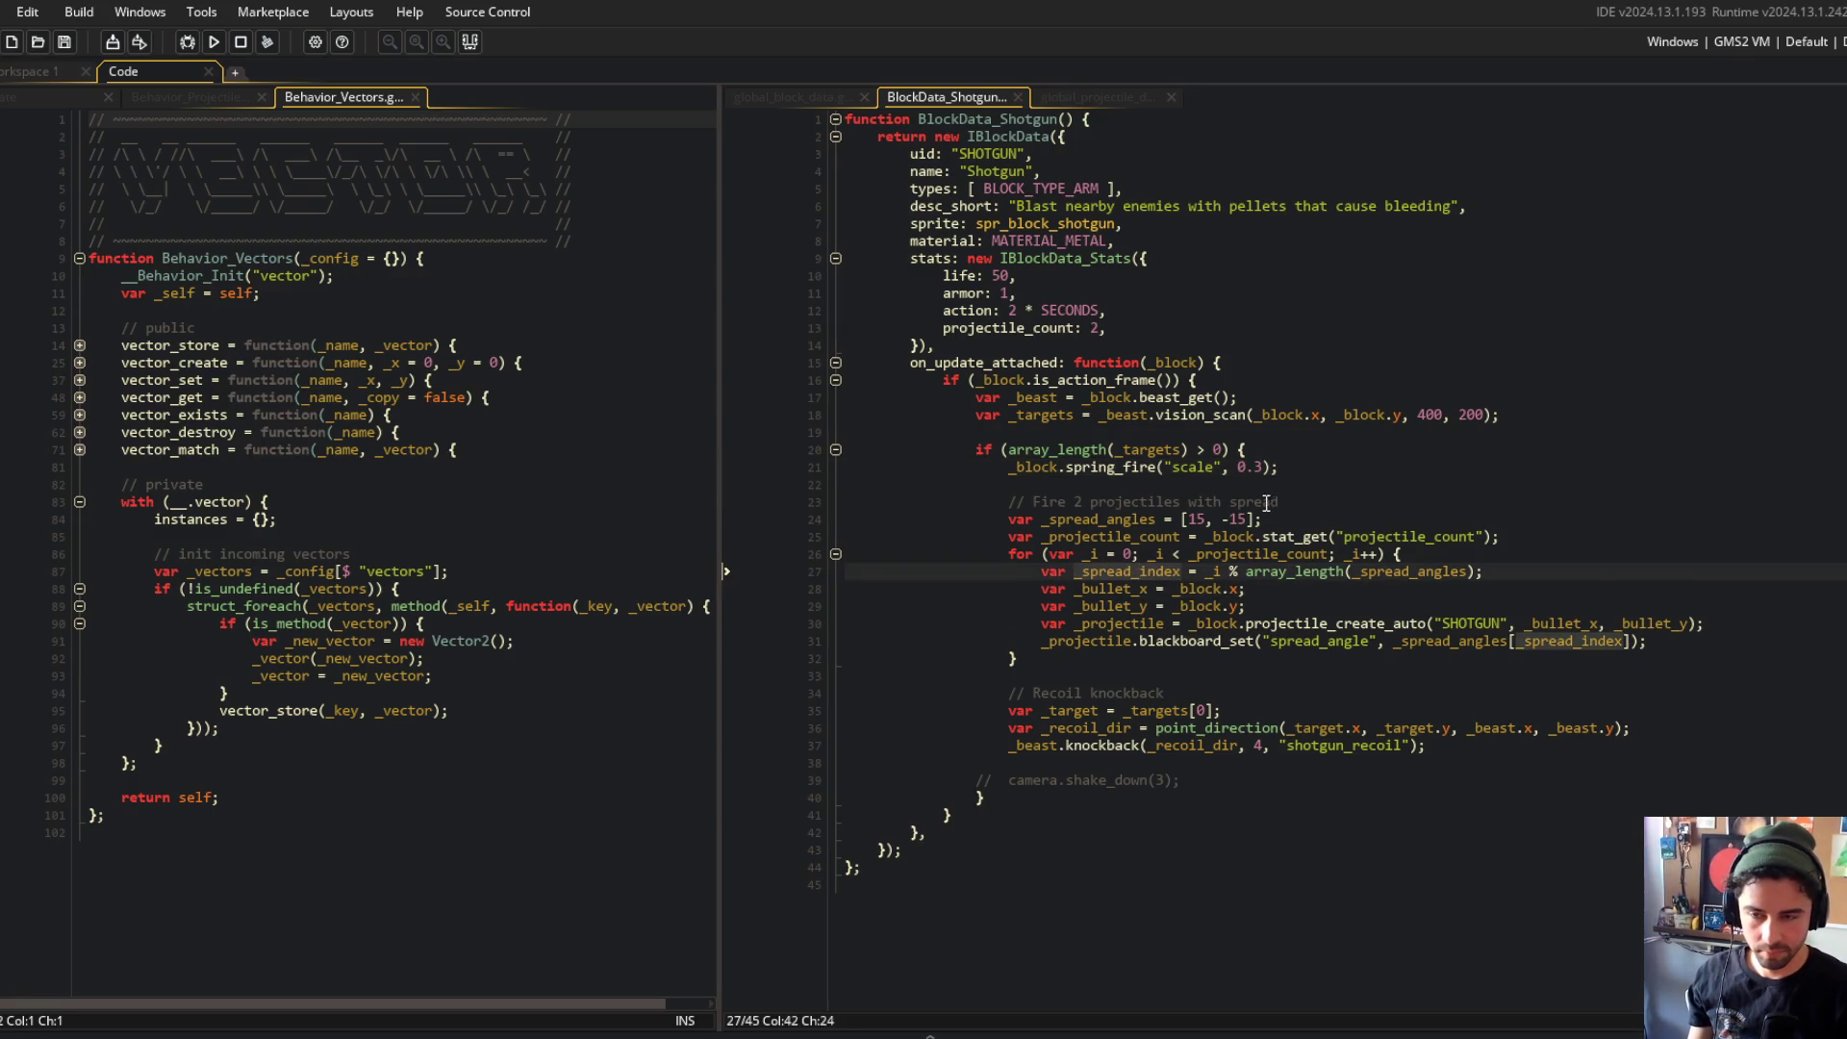
left_click(1142, 572)
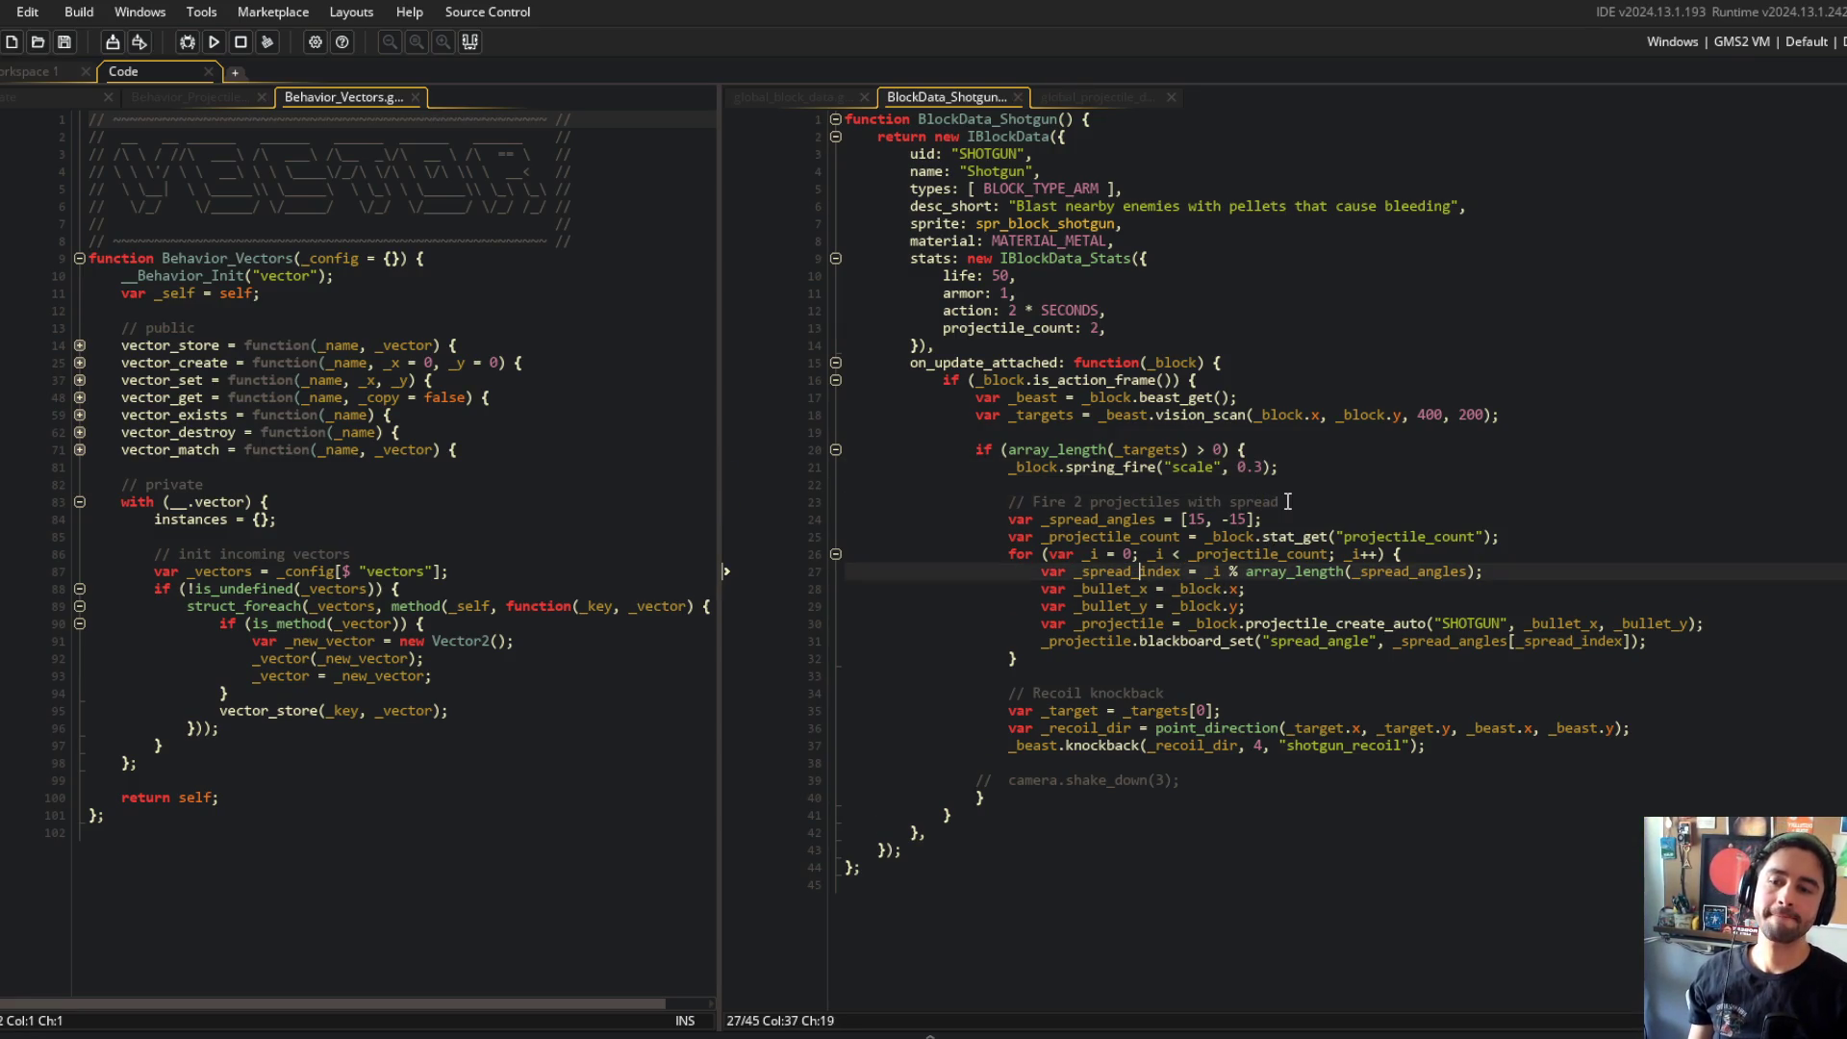
key("Right")
key("Right")
key("Right")
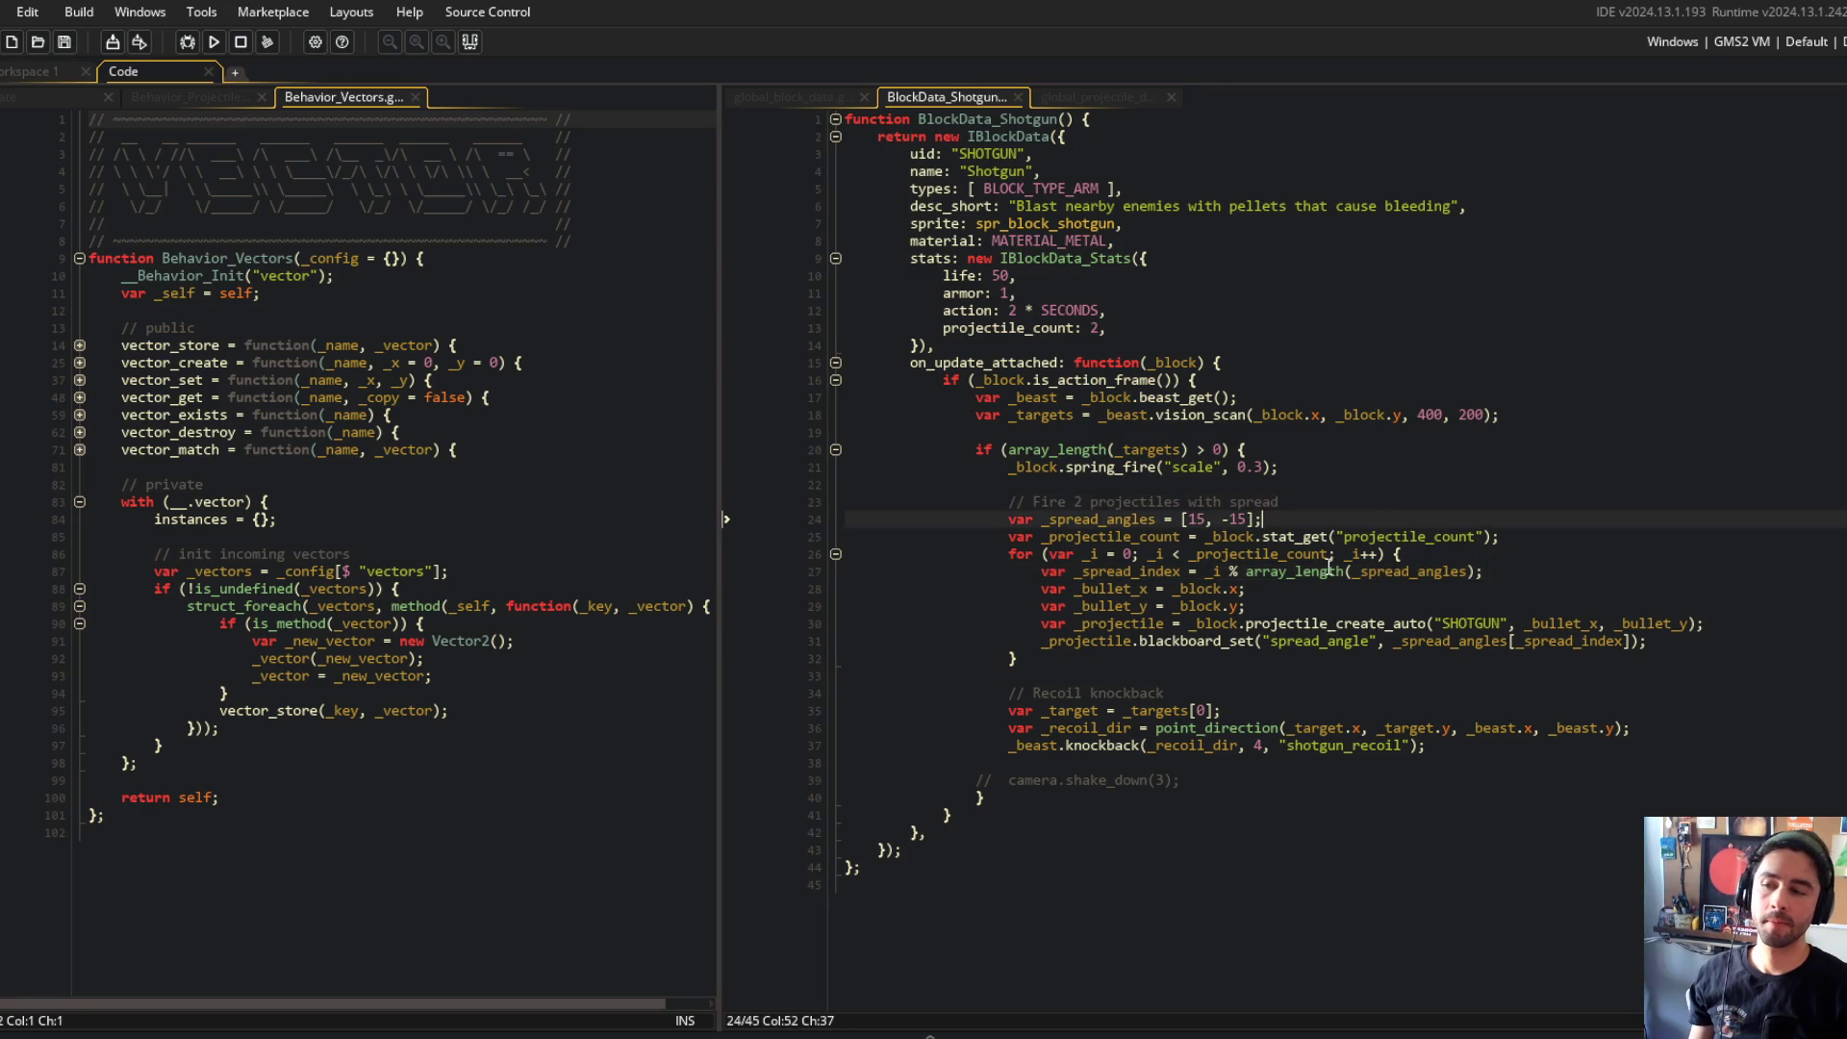
left_click_drag(1166, 763, 1219, 780)
key("BackSpace")
key("BackSpace")
left_click(1298, 685)
Step: Clear the breakpoint on line 60 of global_projectile_data
left_click(1103, 100)
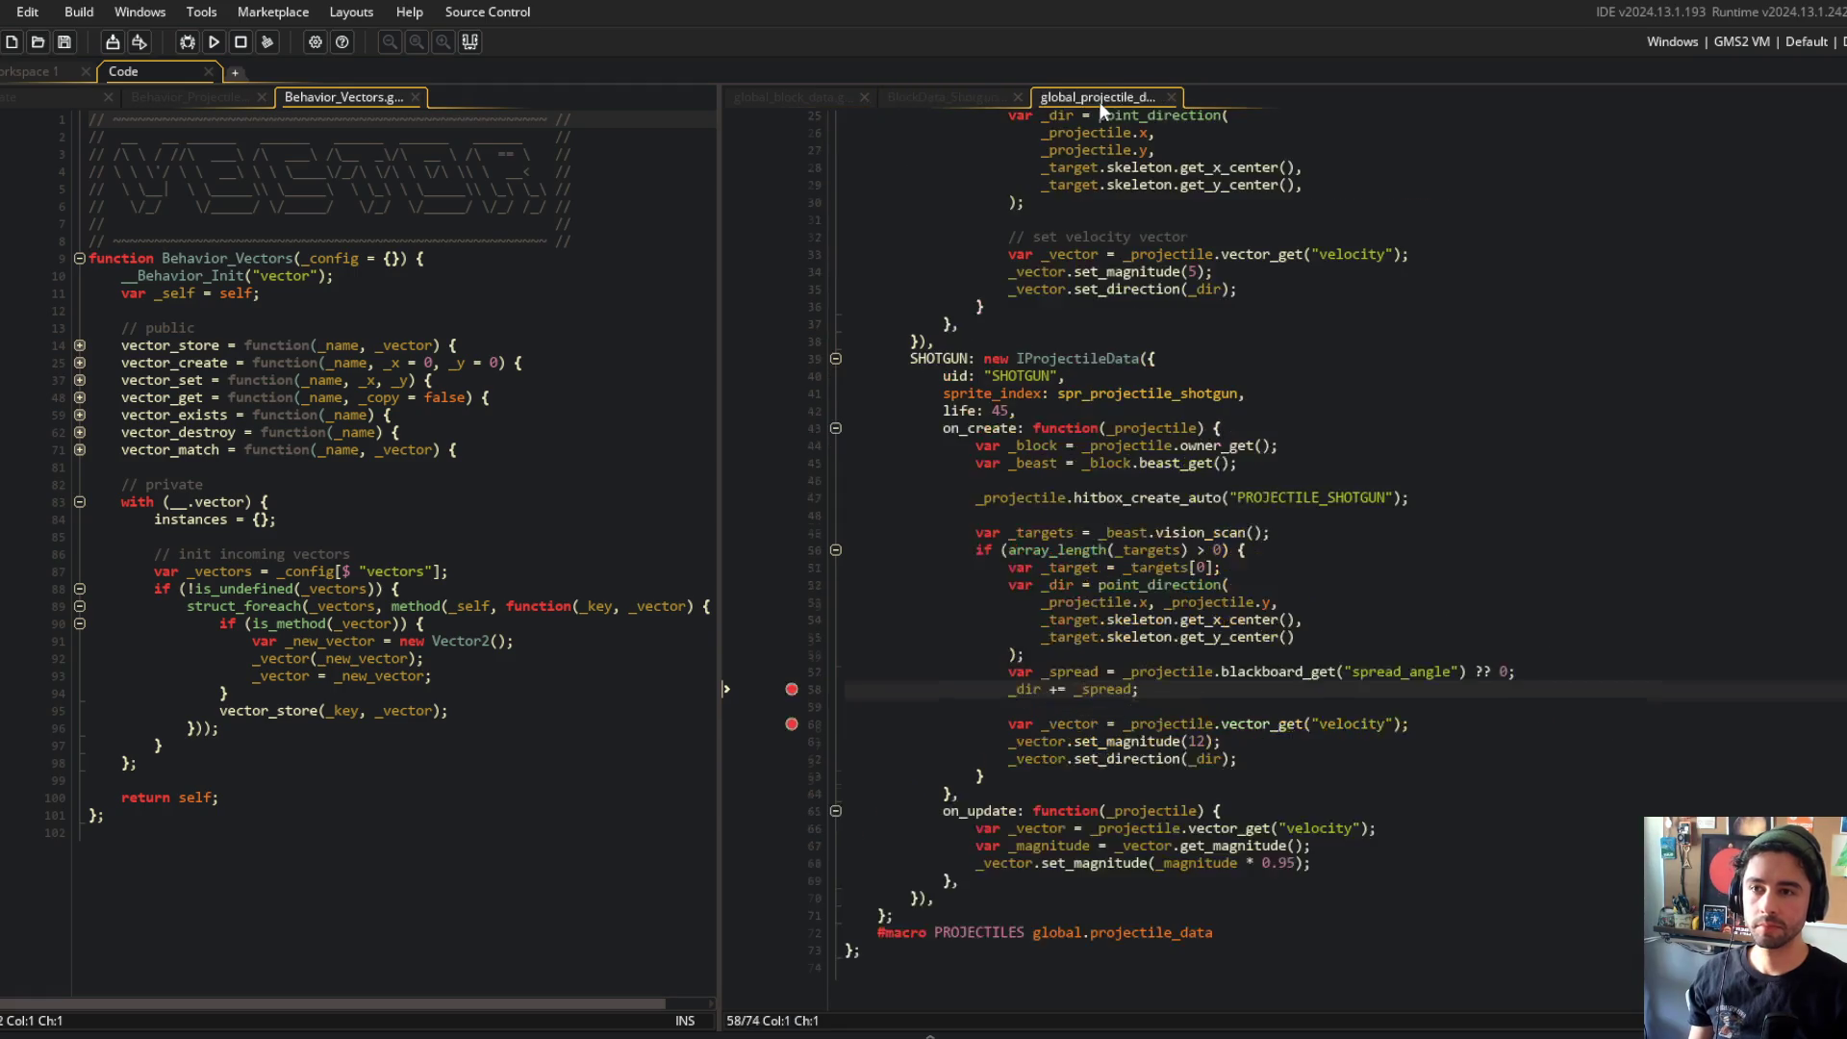
left_click(1172, 687)
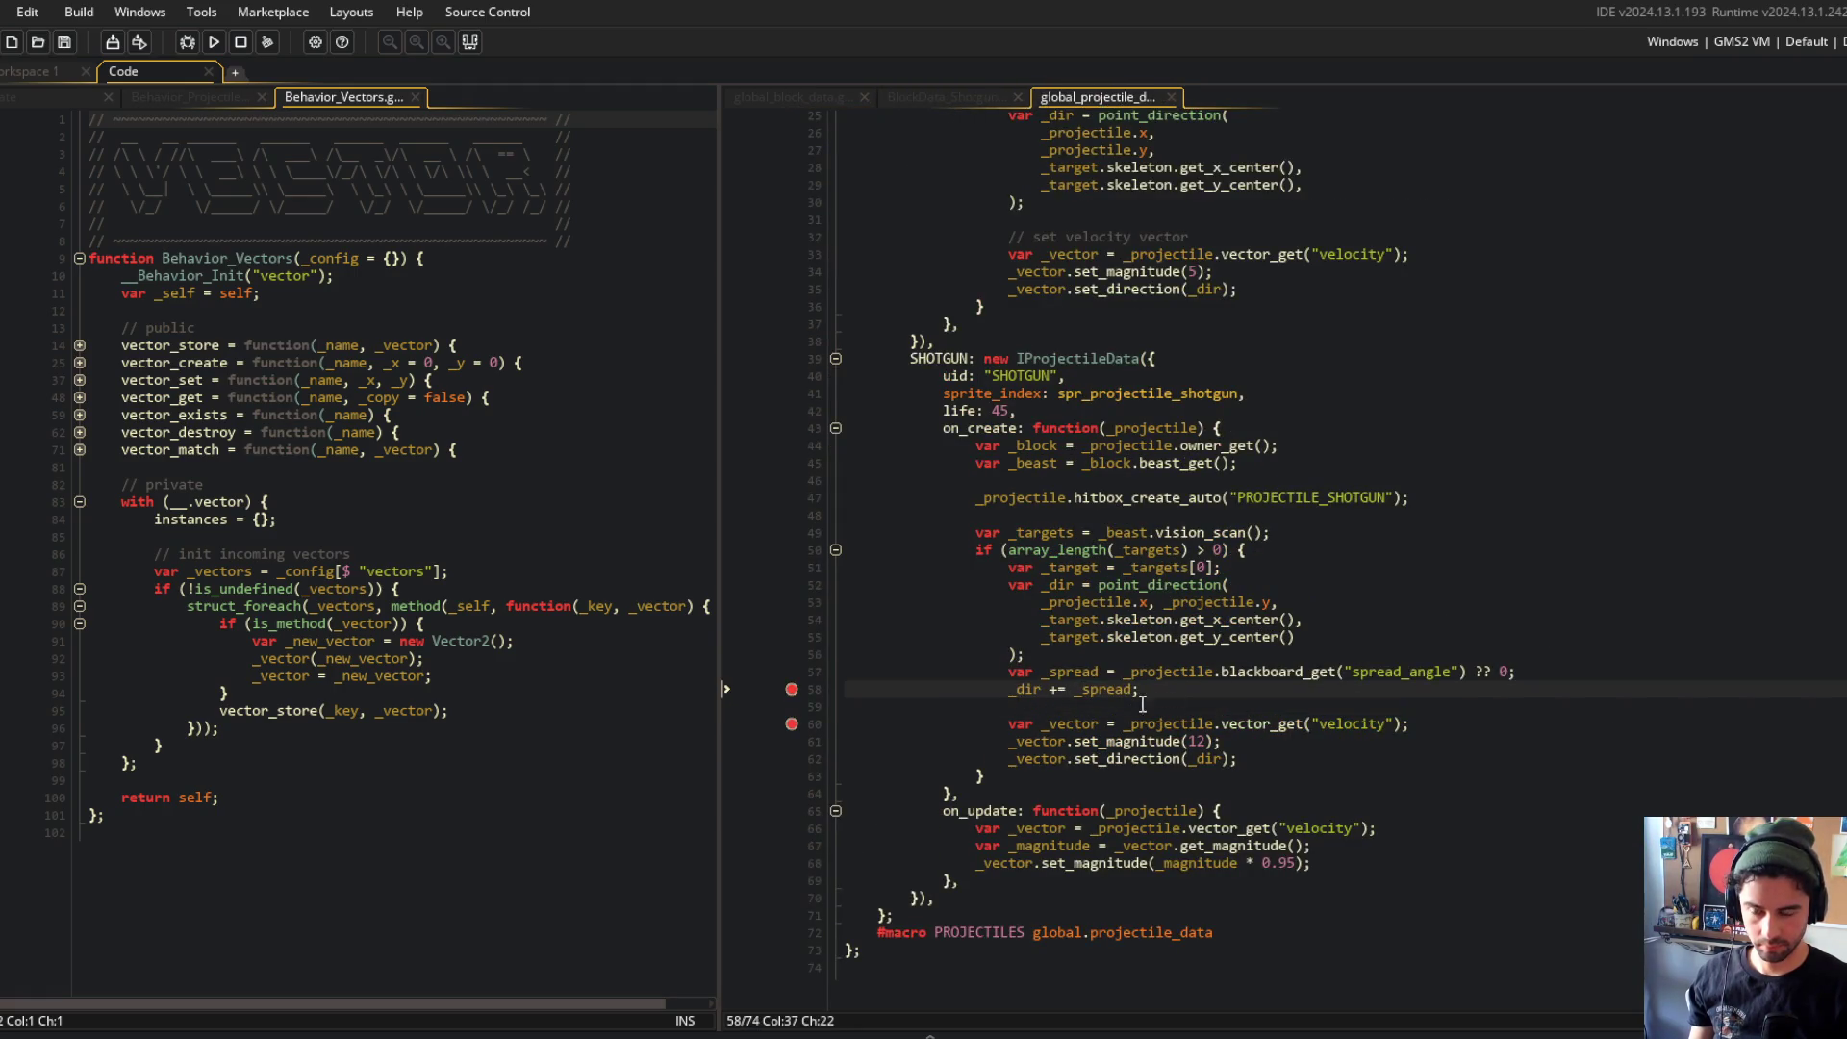
left_click(1107, 724)
key("Right")
key("Right")
key("Right")
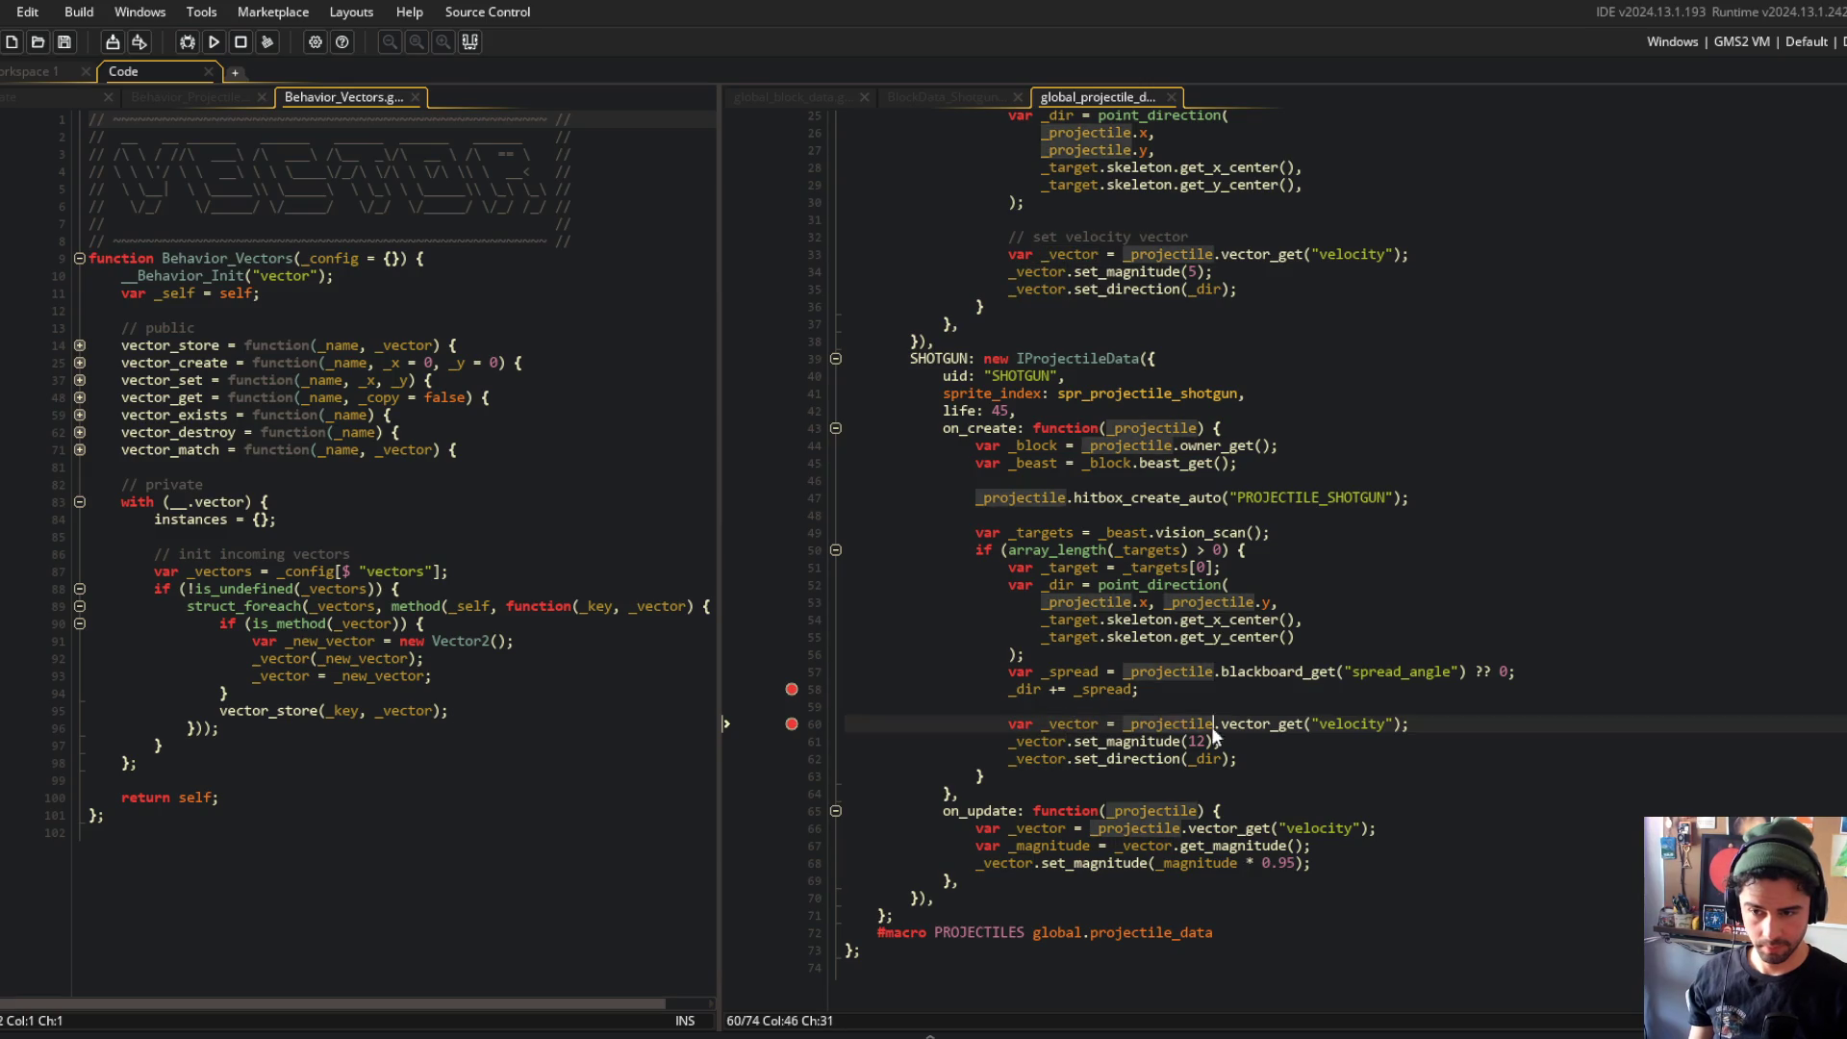
left_click(792, 724)
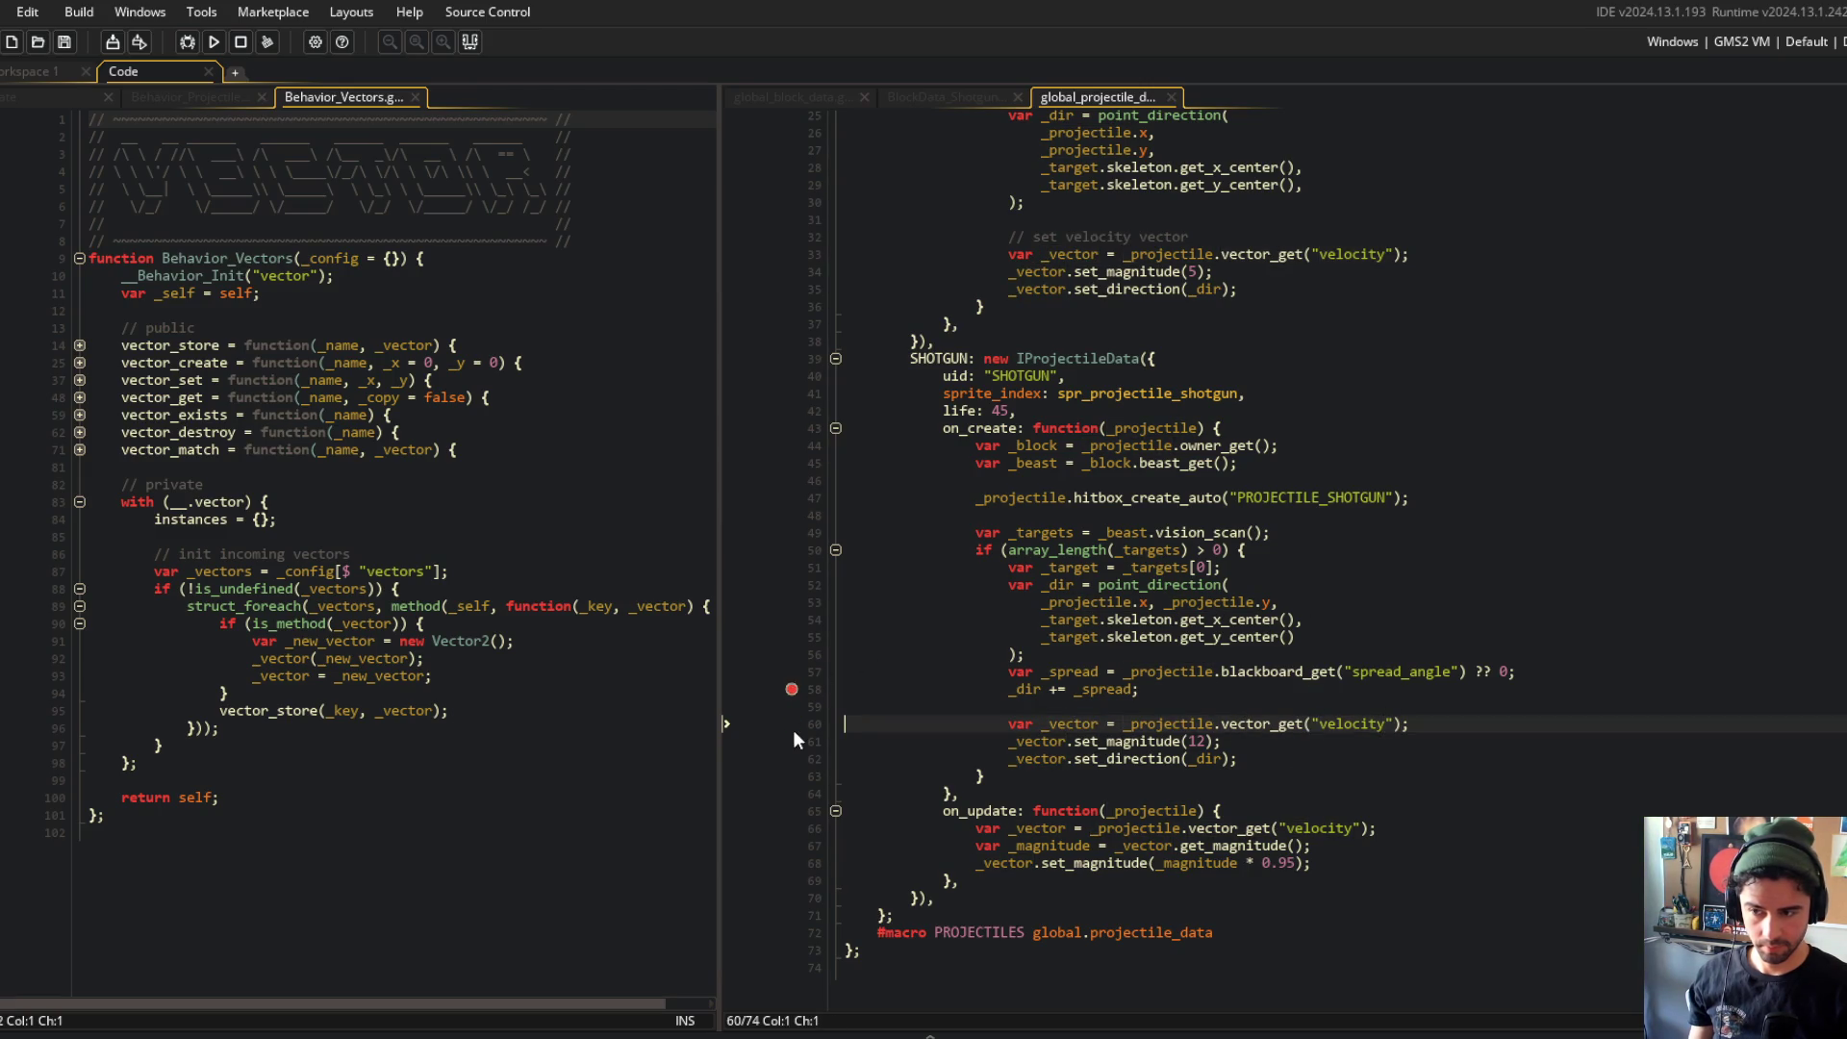
left_click(188, 42)
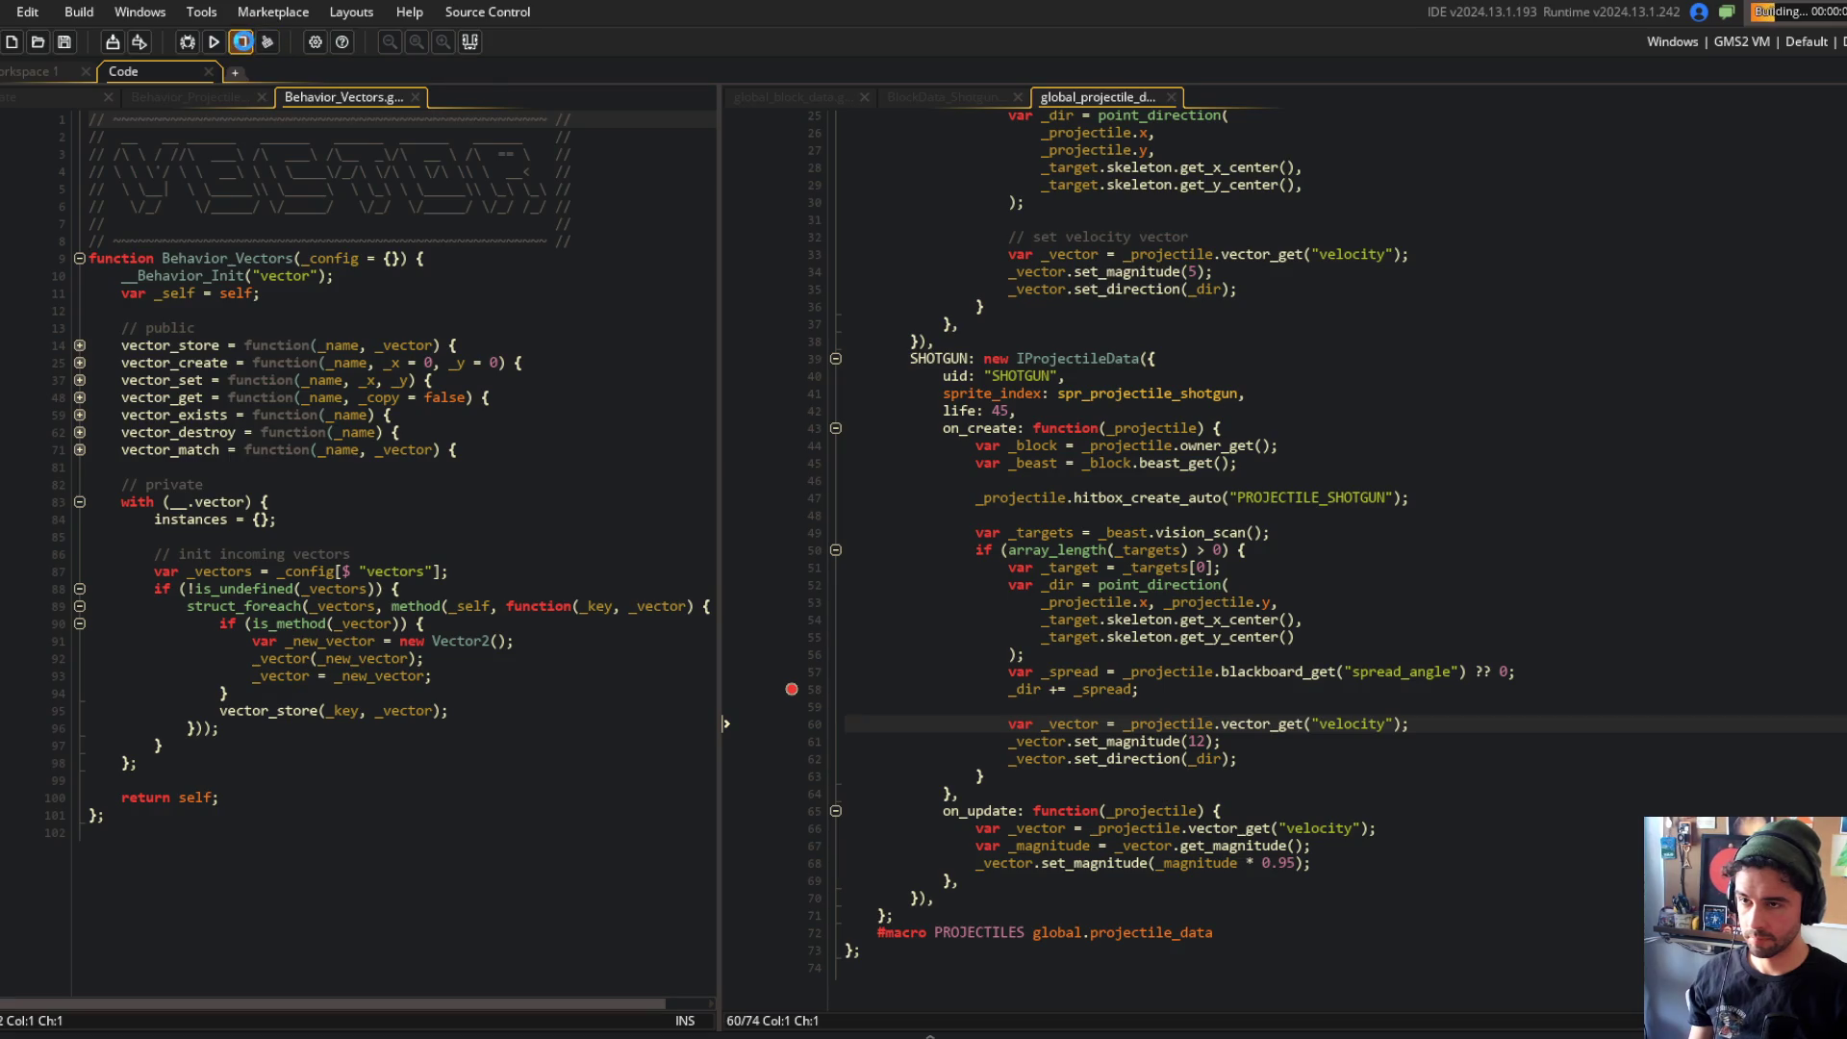
left_click(242, 42)
Step: Change the Shotgun's vision_scan from 400, 200 to 1000, 500 and launch the game
left_click(795, 94)
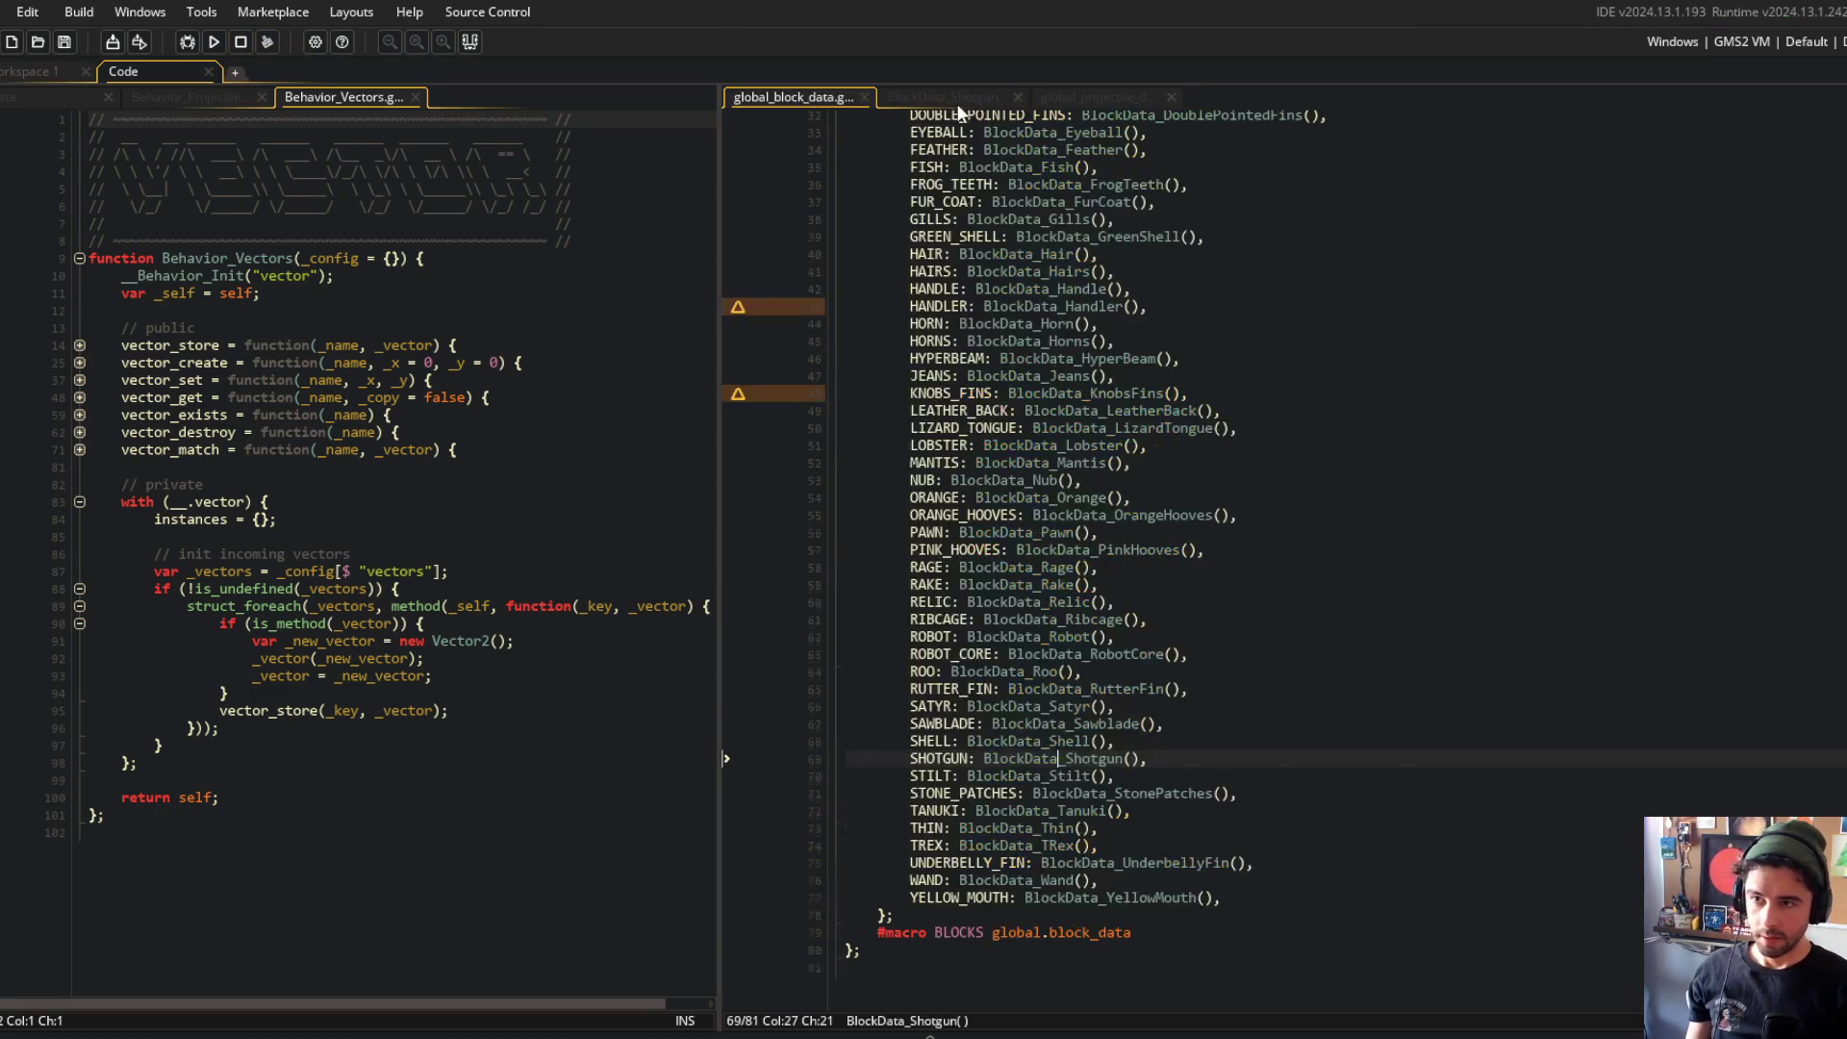
left_click(953, 99)
left_click(770, 96)
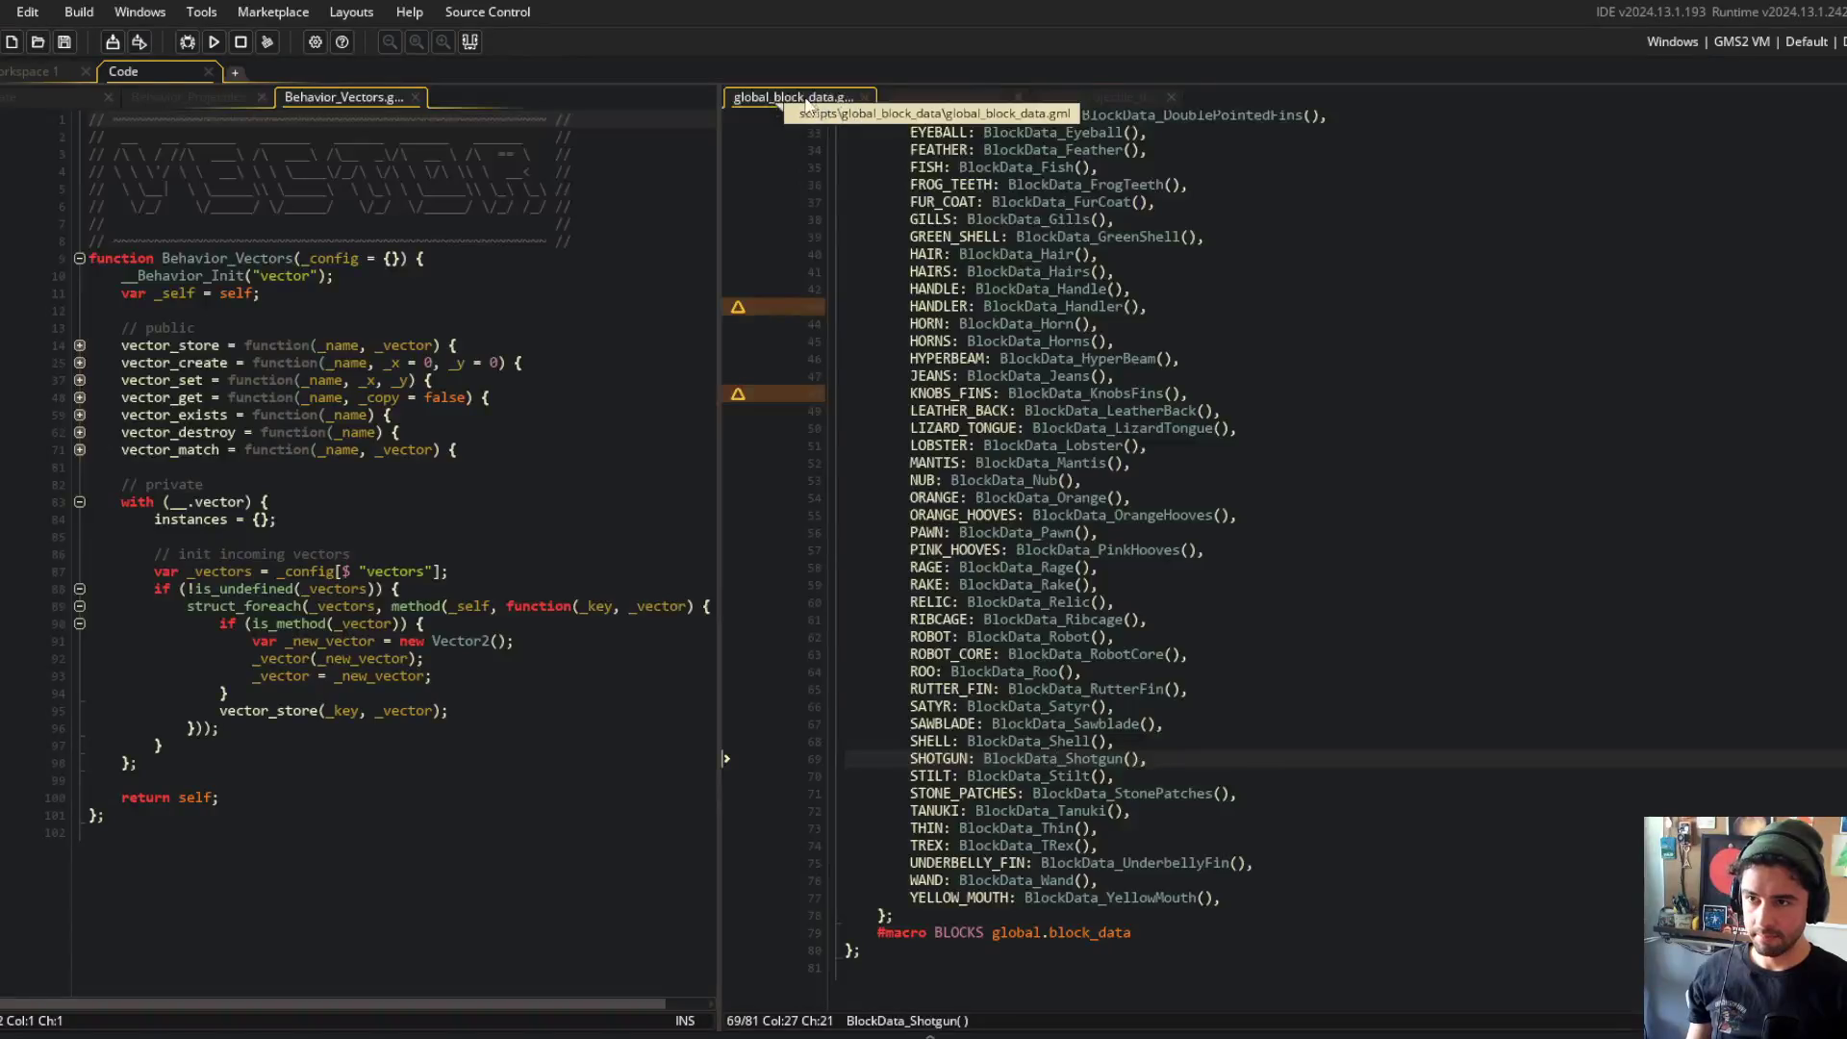
middle_click(799, 94)
left_click(1130, 554)
left_click(1433, 414)
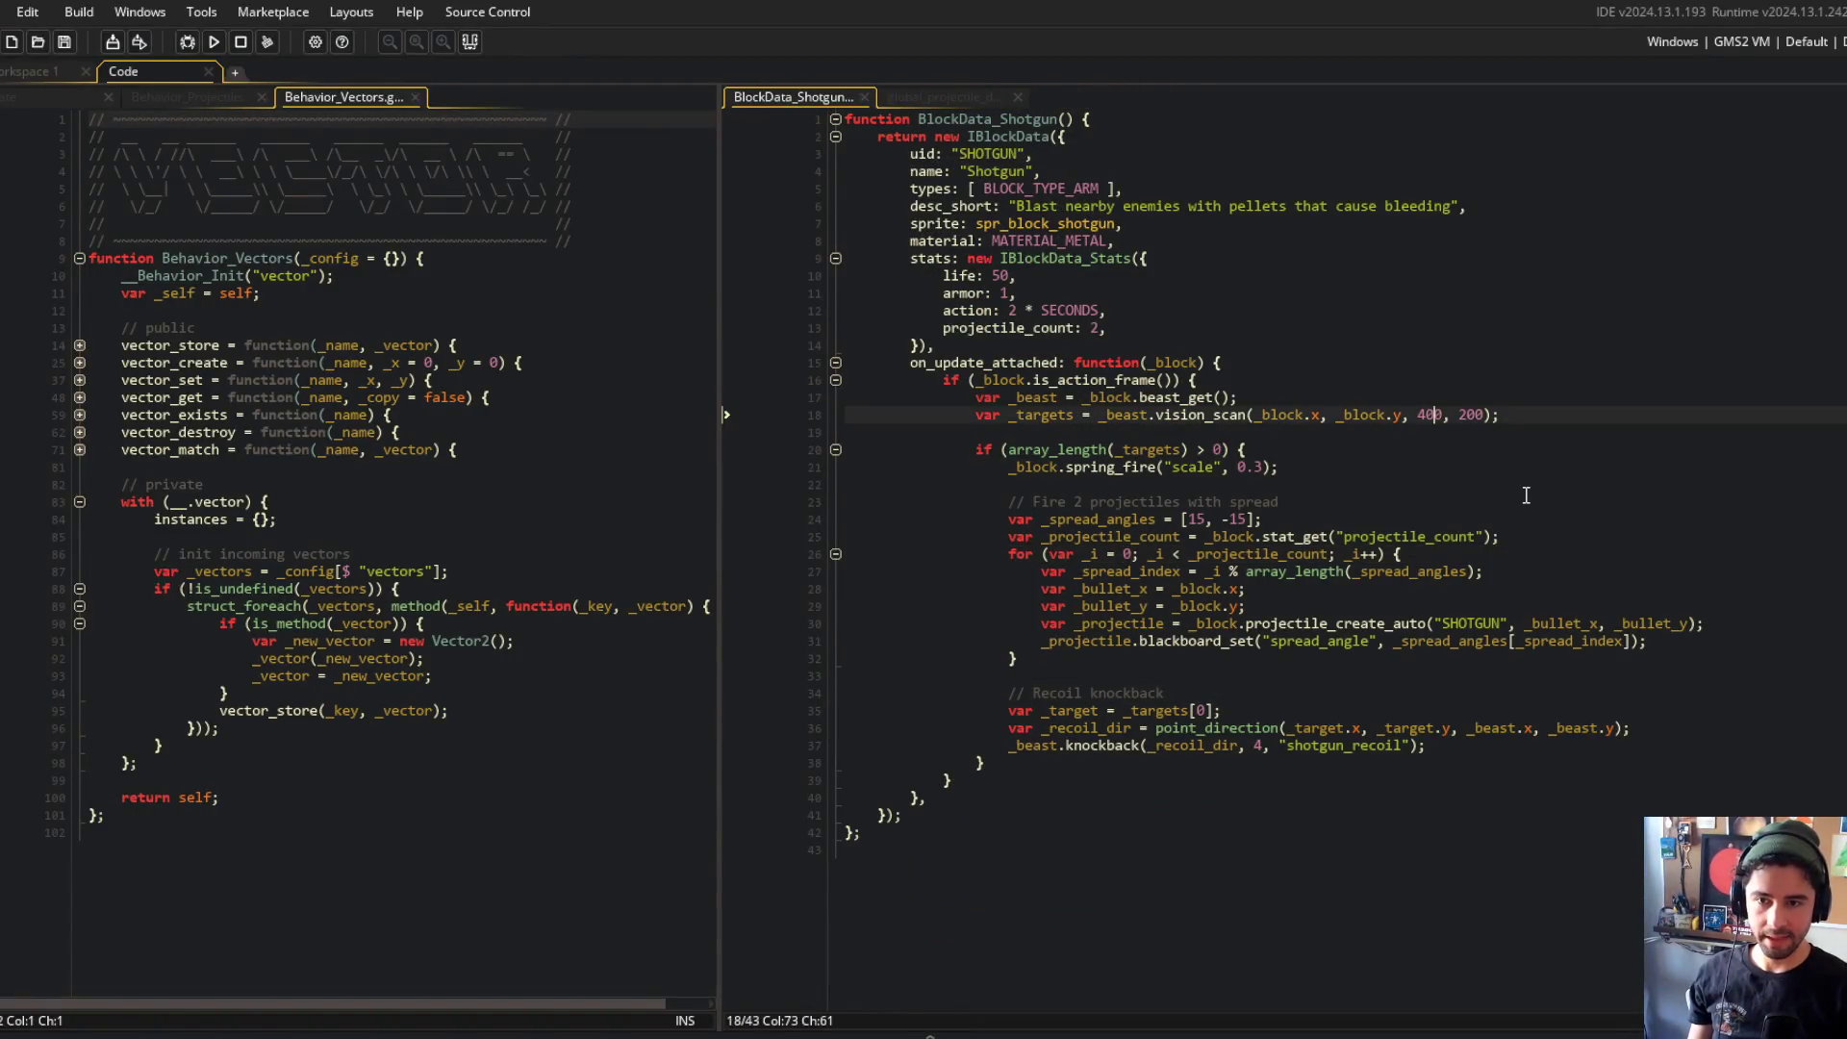
key("BackSpace")
type("10")
key("BackSpace")
type("5")
key("F5")
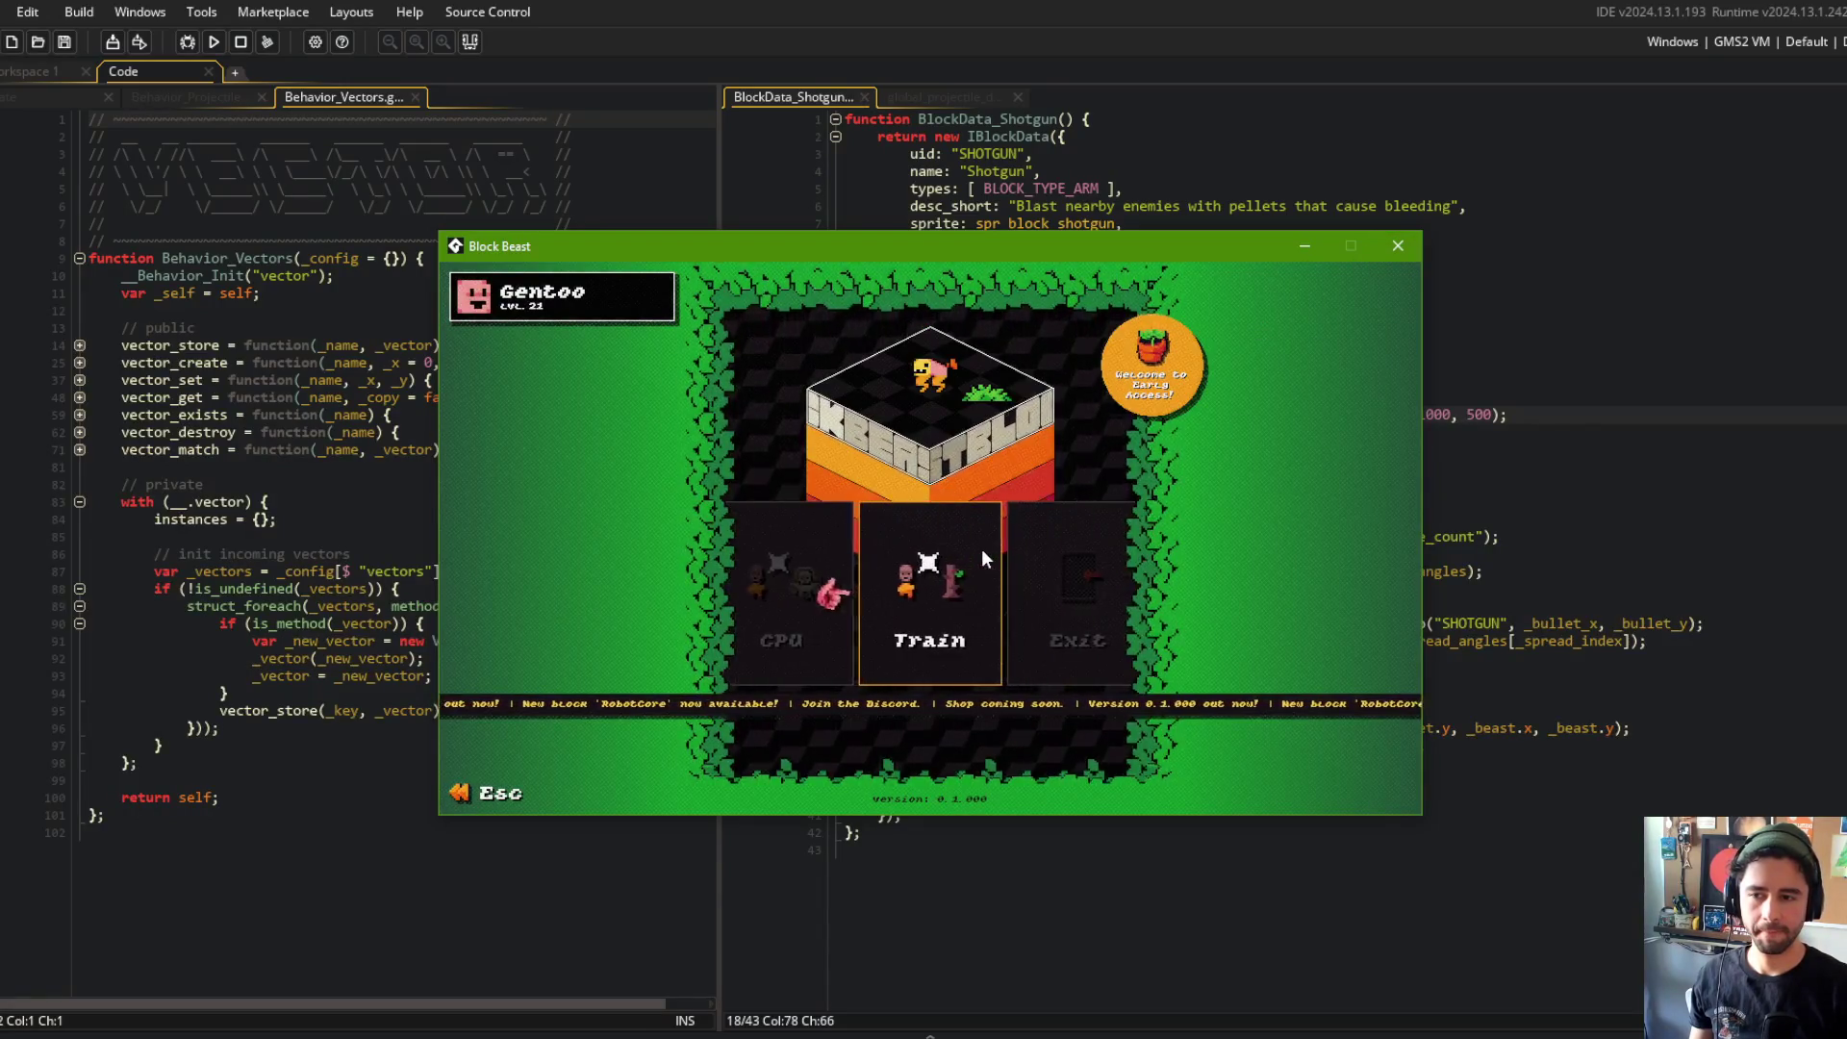
Step: Run a Train battle with My Beast 1 to watch the shotgun fire, then close the game
left_click(982, 548)
left_click(1000, 597)
left_click(962, 688)
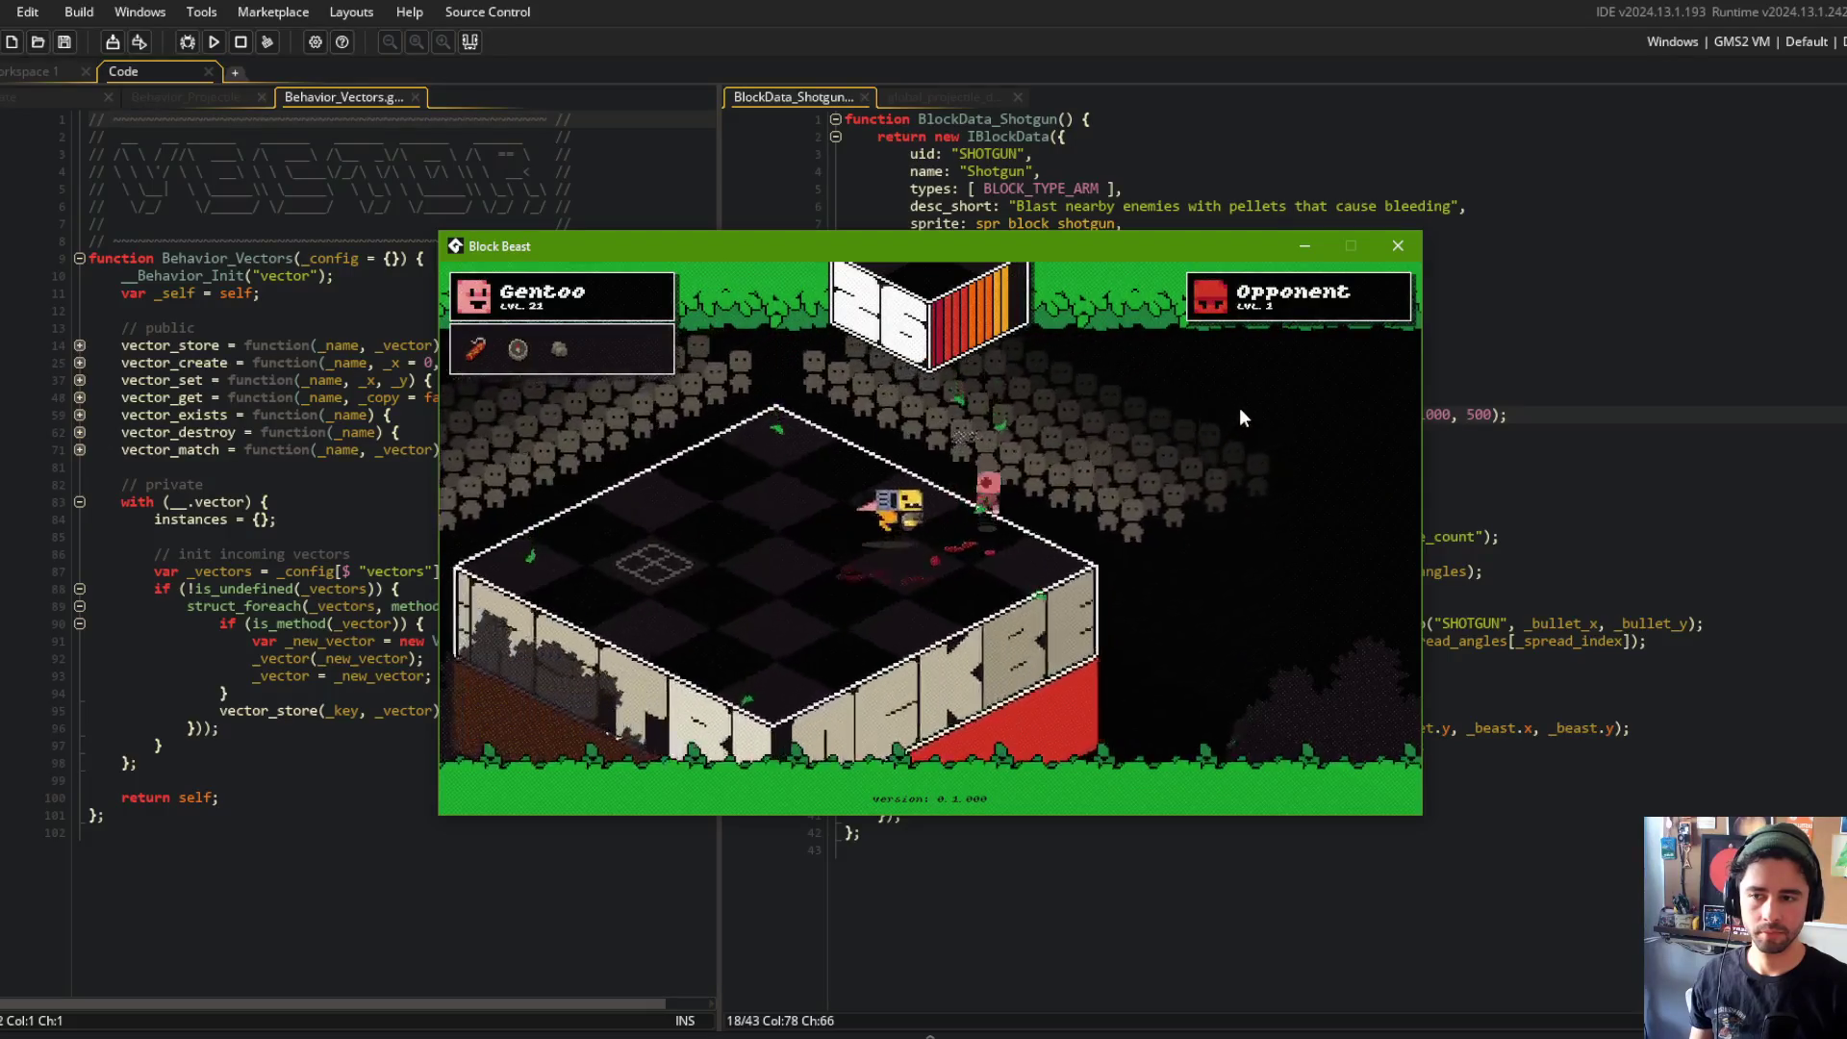
left_click(1398, 245)
left_click(1571, 187)
left_click(73, 77)
left_click(144, 71)
left_click(939, 344)
key("alt+Tab")
Step: Commit the changes as "working on shotgun projectiles" and push, correcting a mistyped push command
type("git commit -m \"working on")
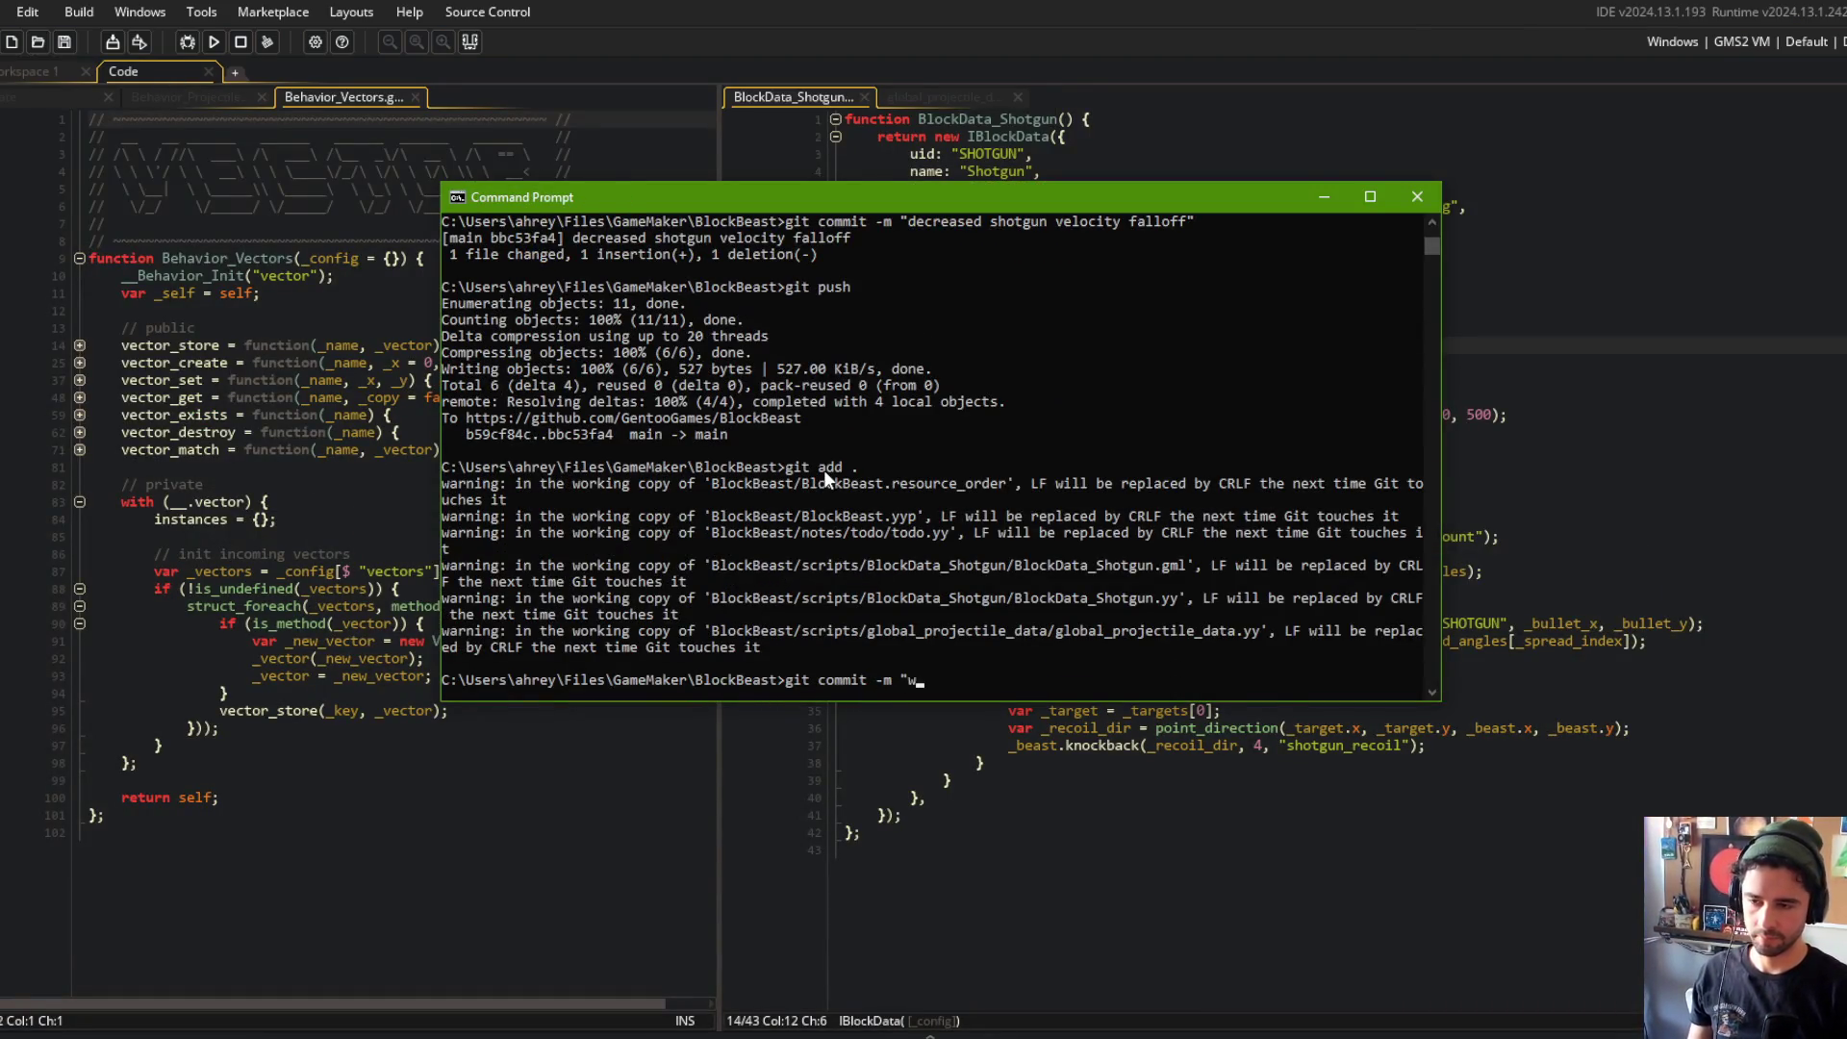
type(" shotgun")
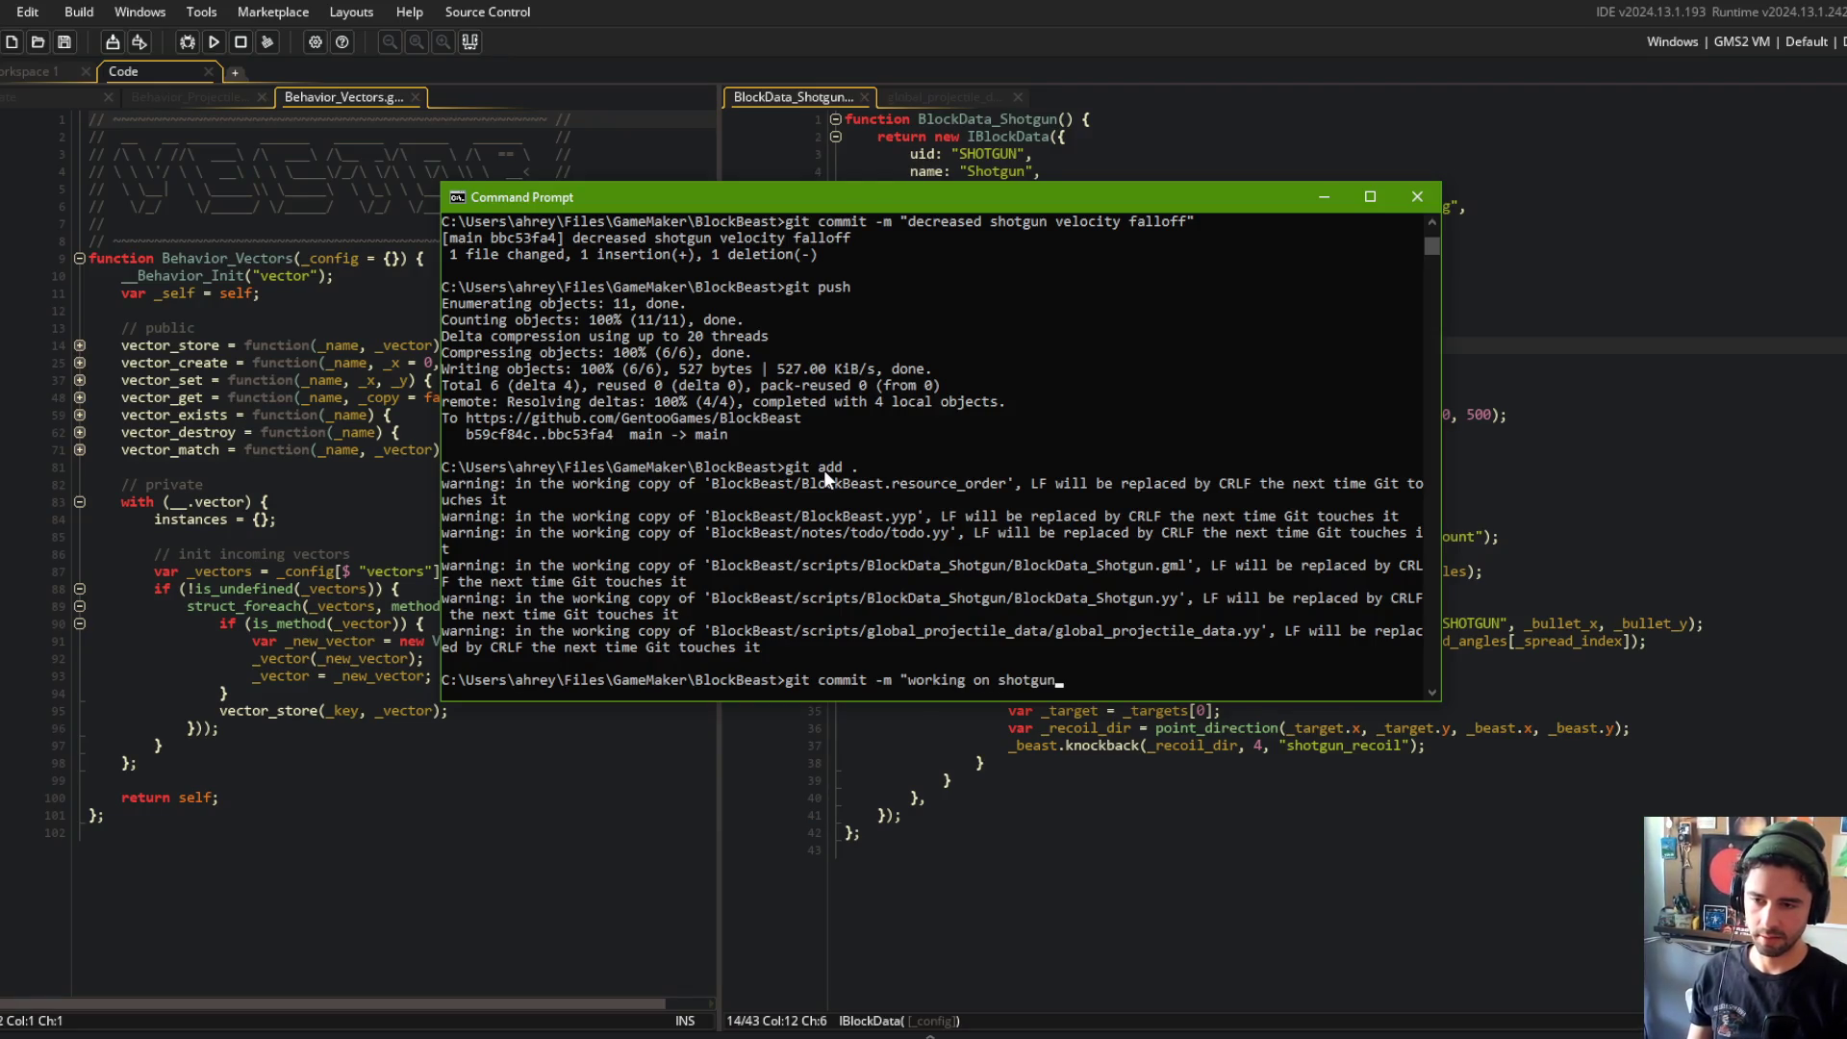
type(" projectiles\"")
key("Return")
type("git psuh")
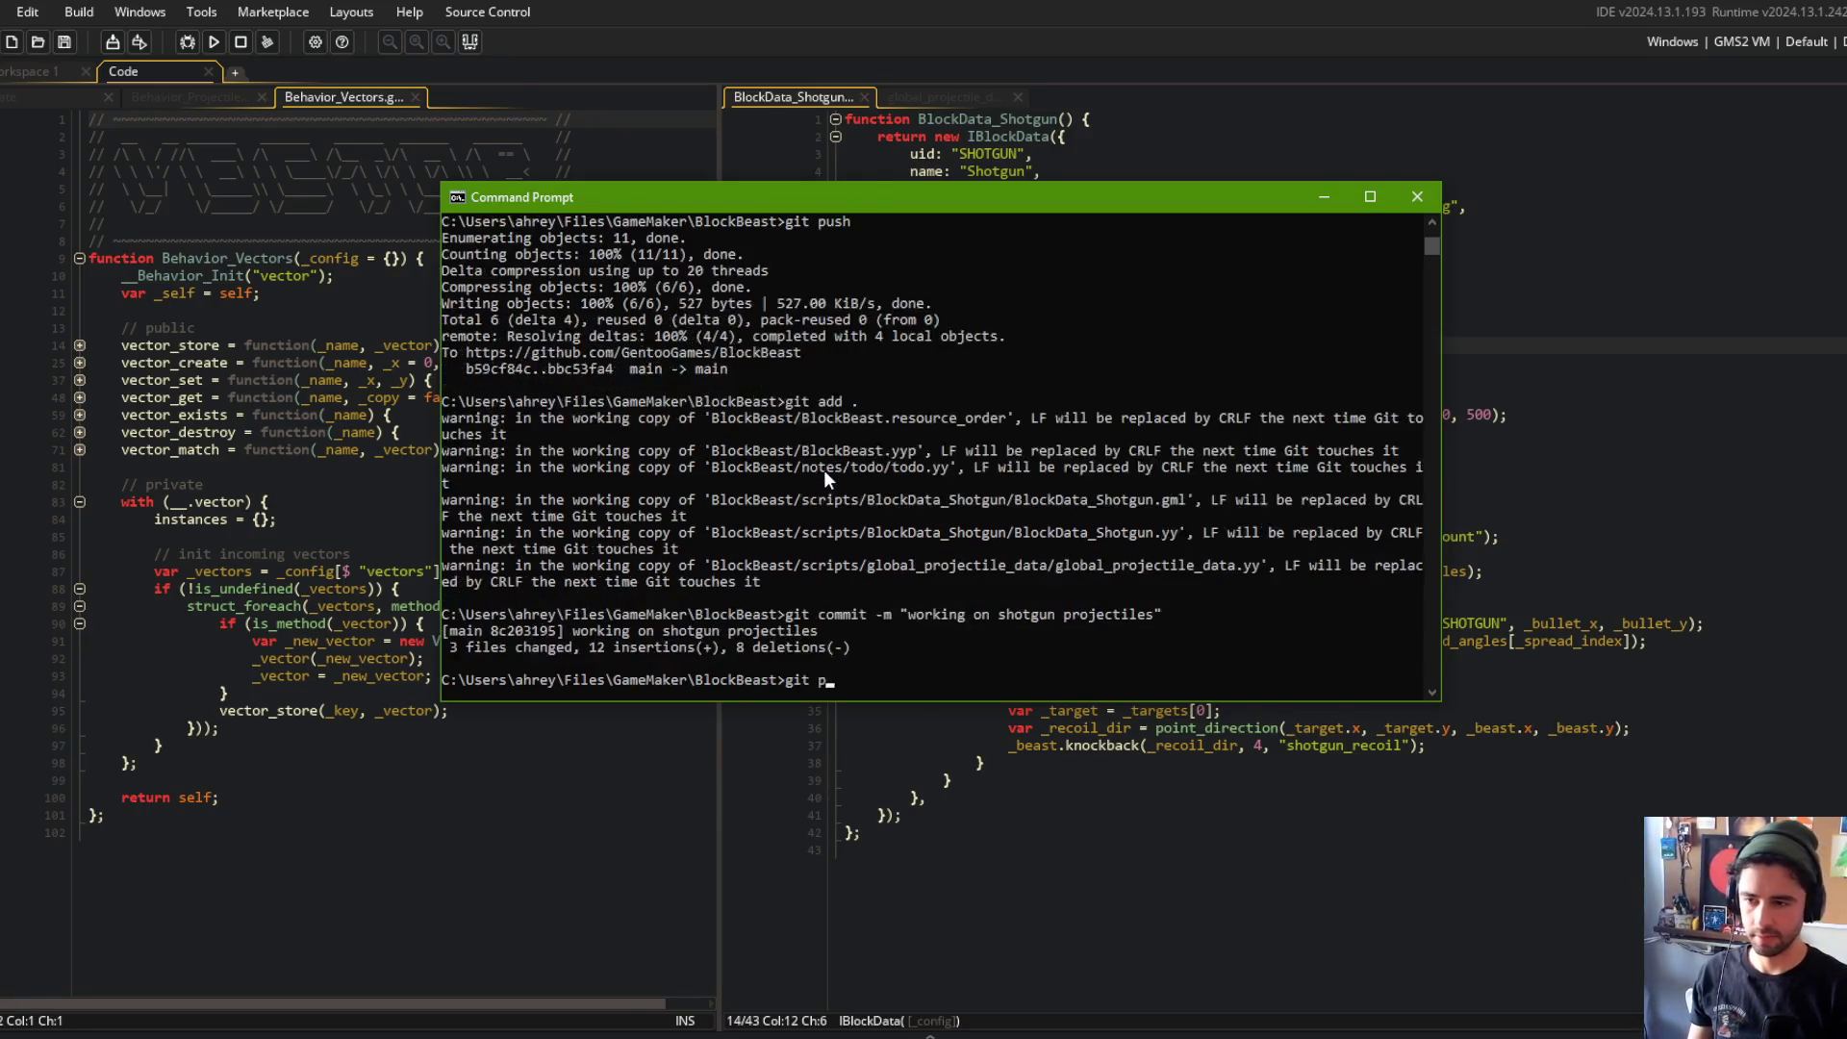
key("Return")
type("git push")
key("Return")
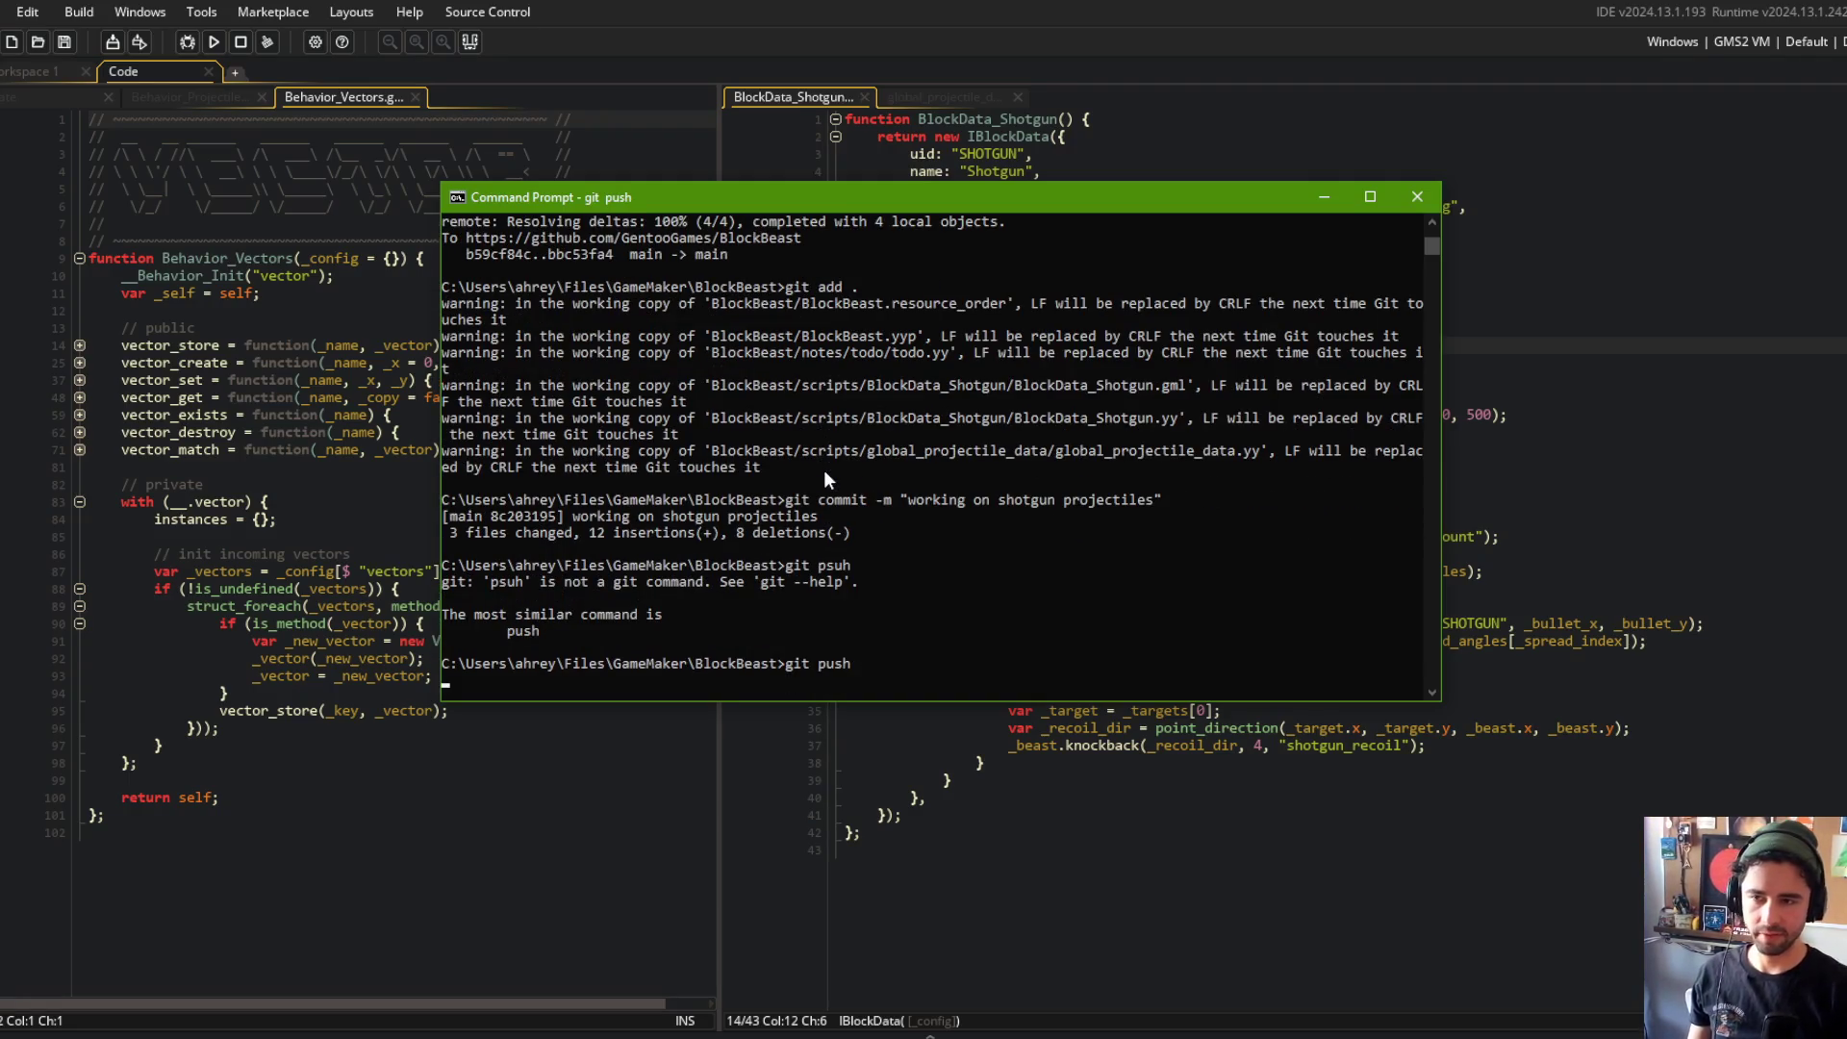
left_click(1517, 275)
left_click(1810, 41)
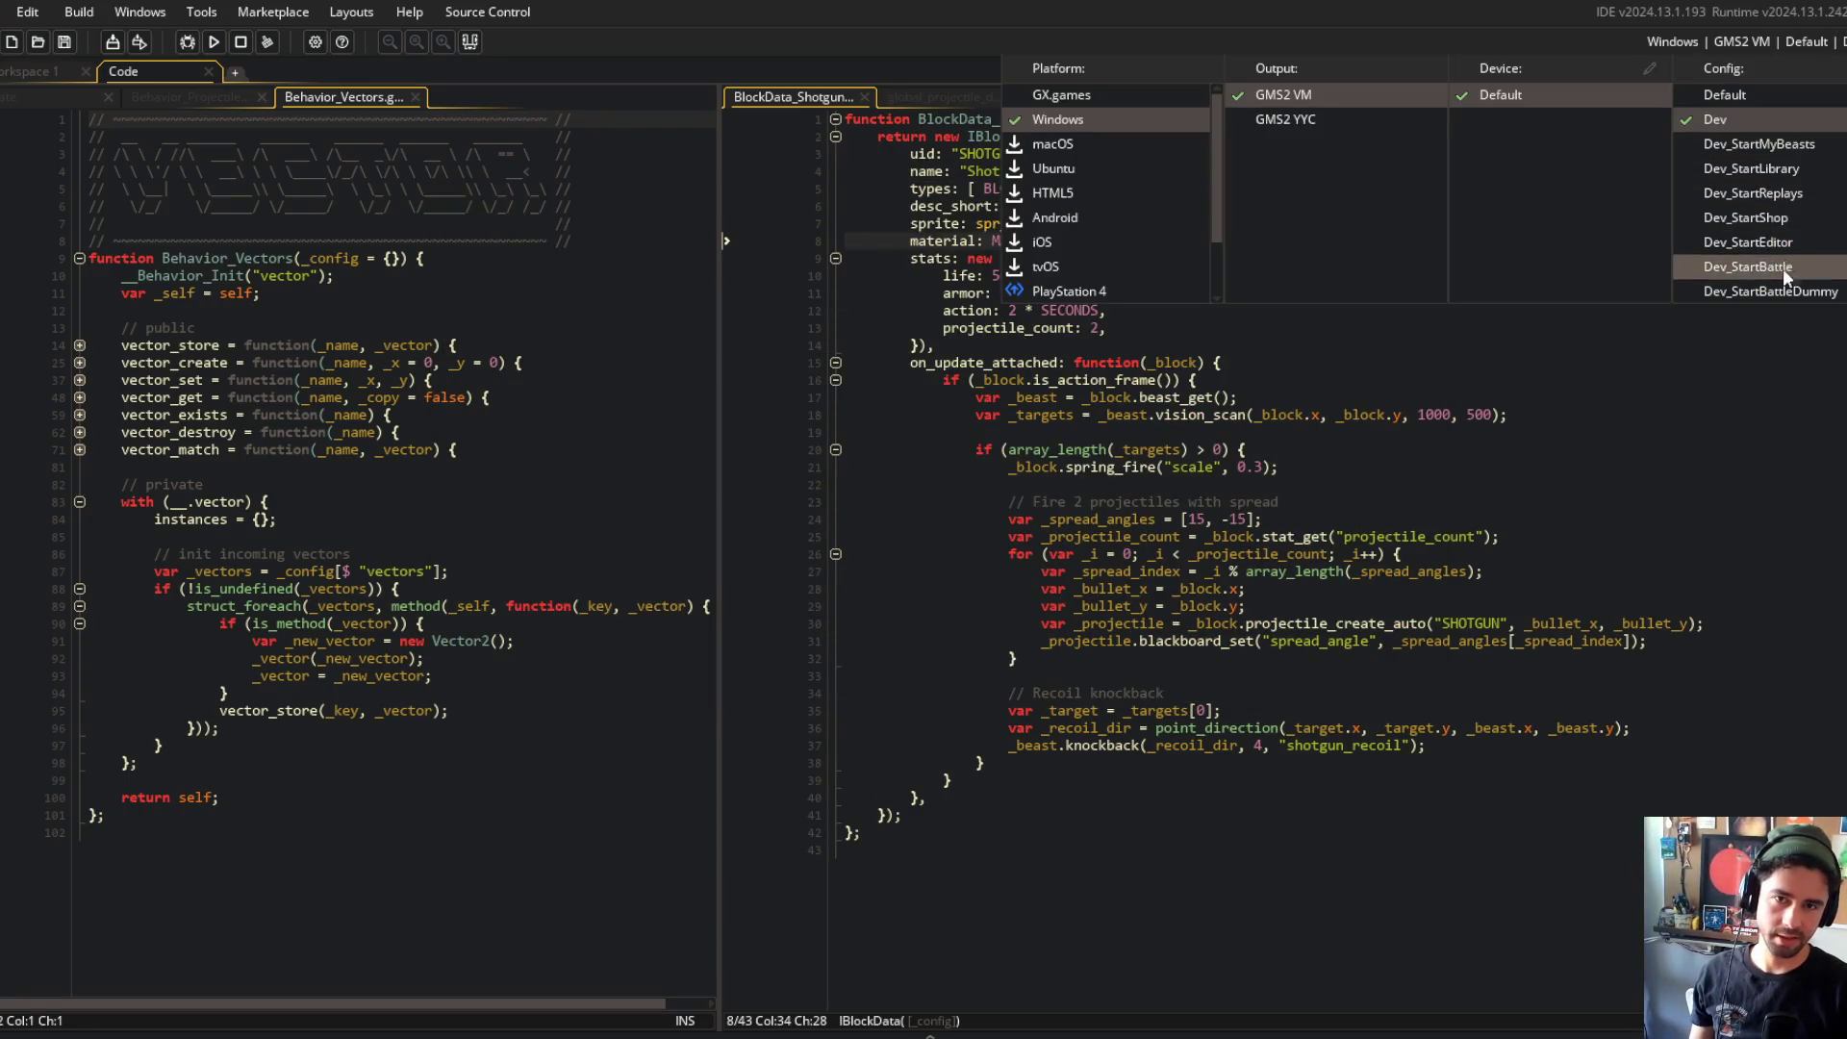
Step: Select the Dev_StartBattleDummy config, run straight into a battle, then close the Block Beast window
left_click(1770, 290)
left_click(213, 41)
left_click(33, 71)
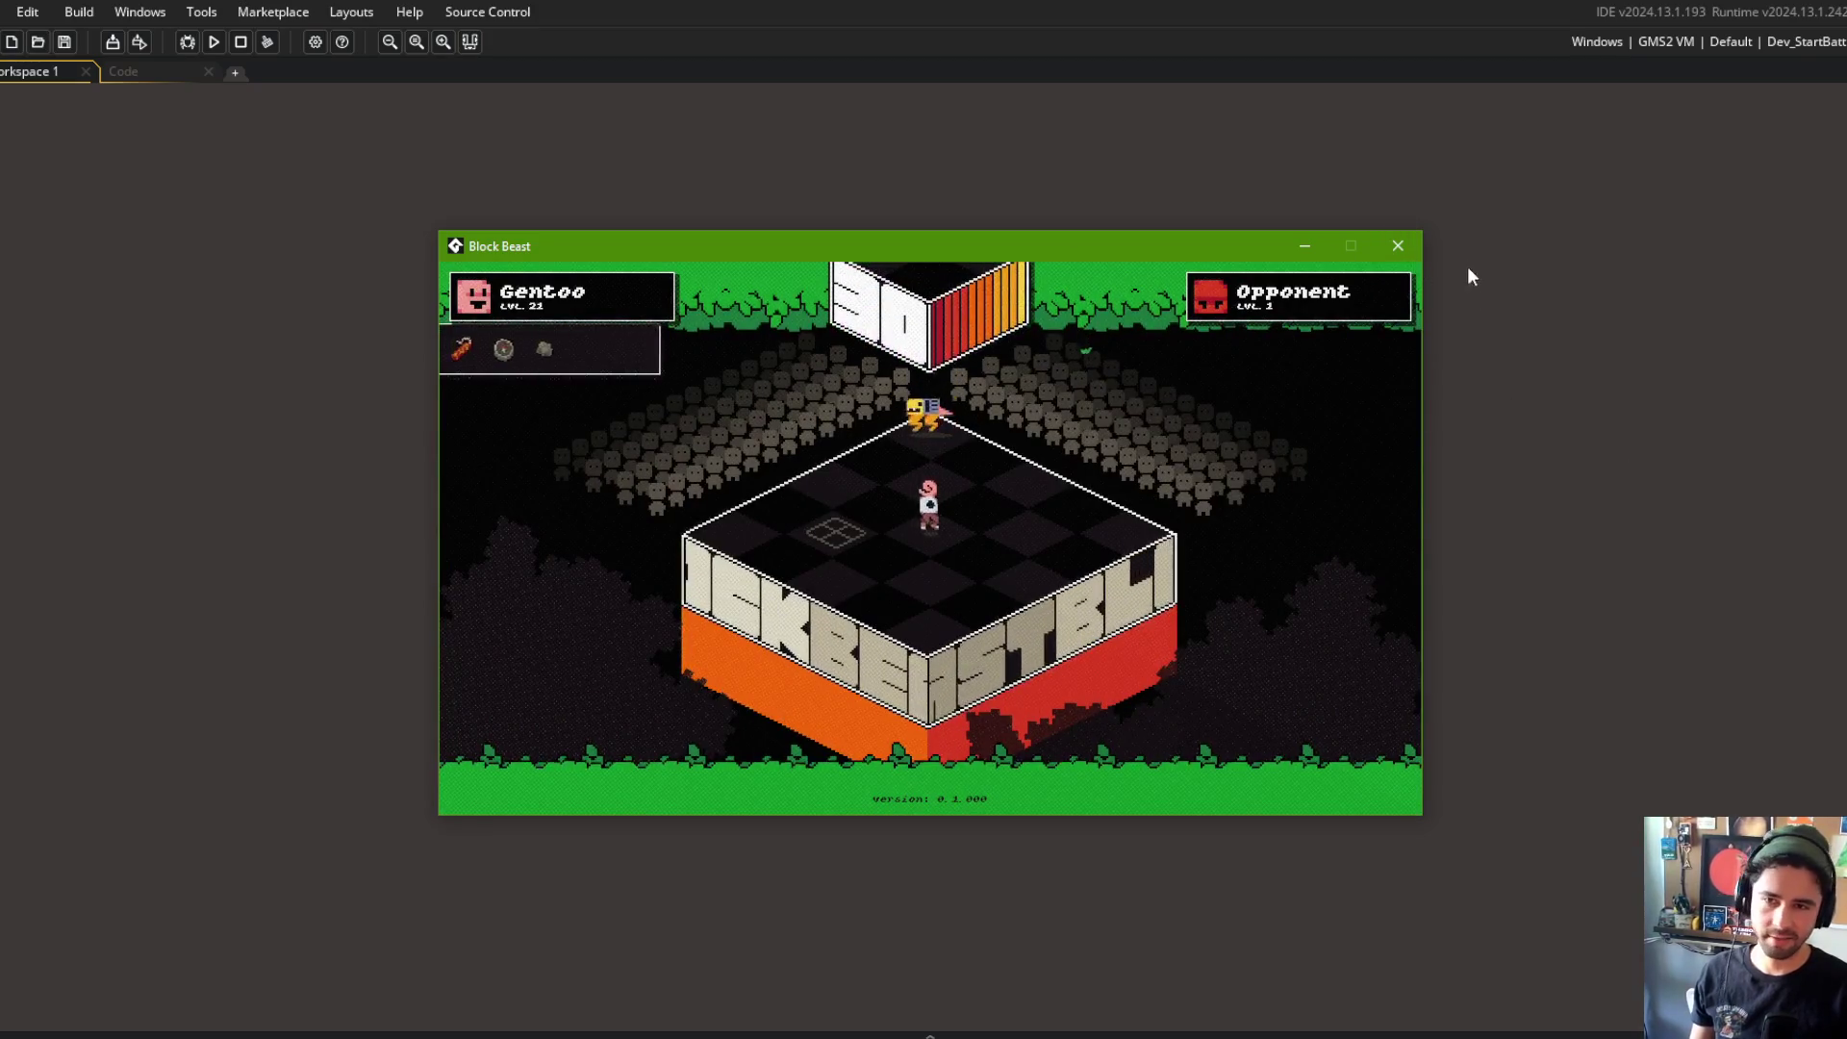
left_click(1398, 245)
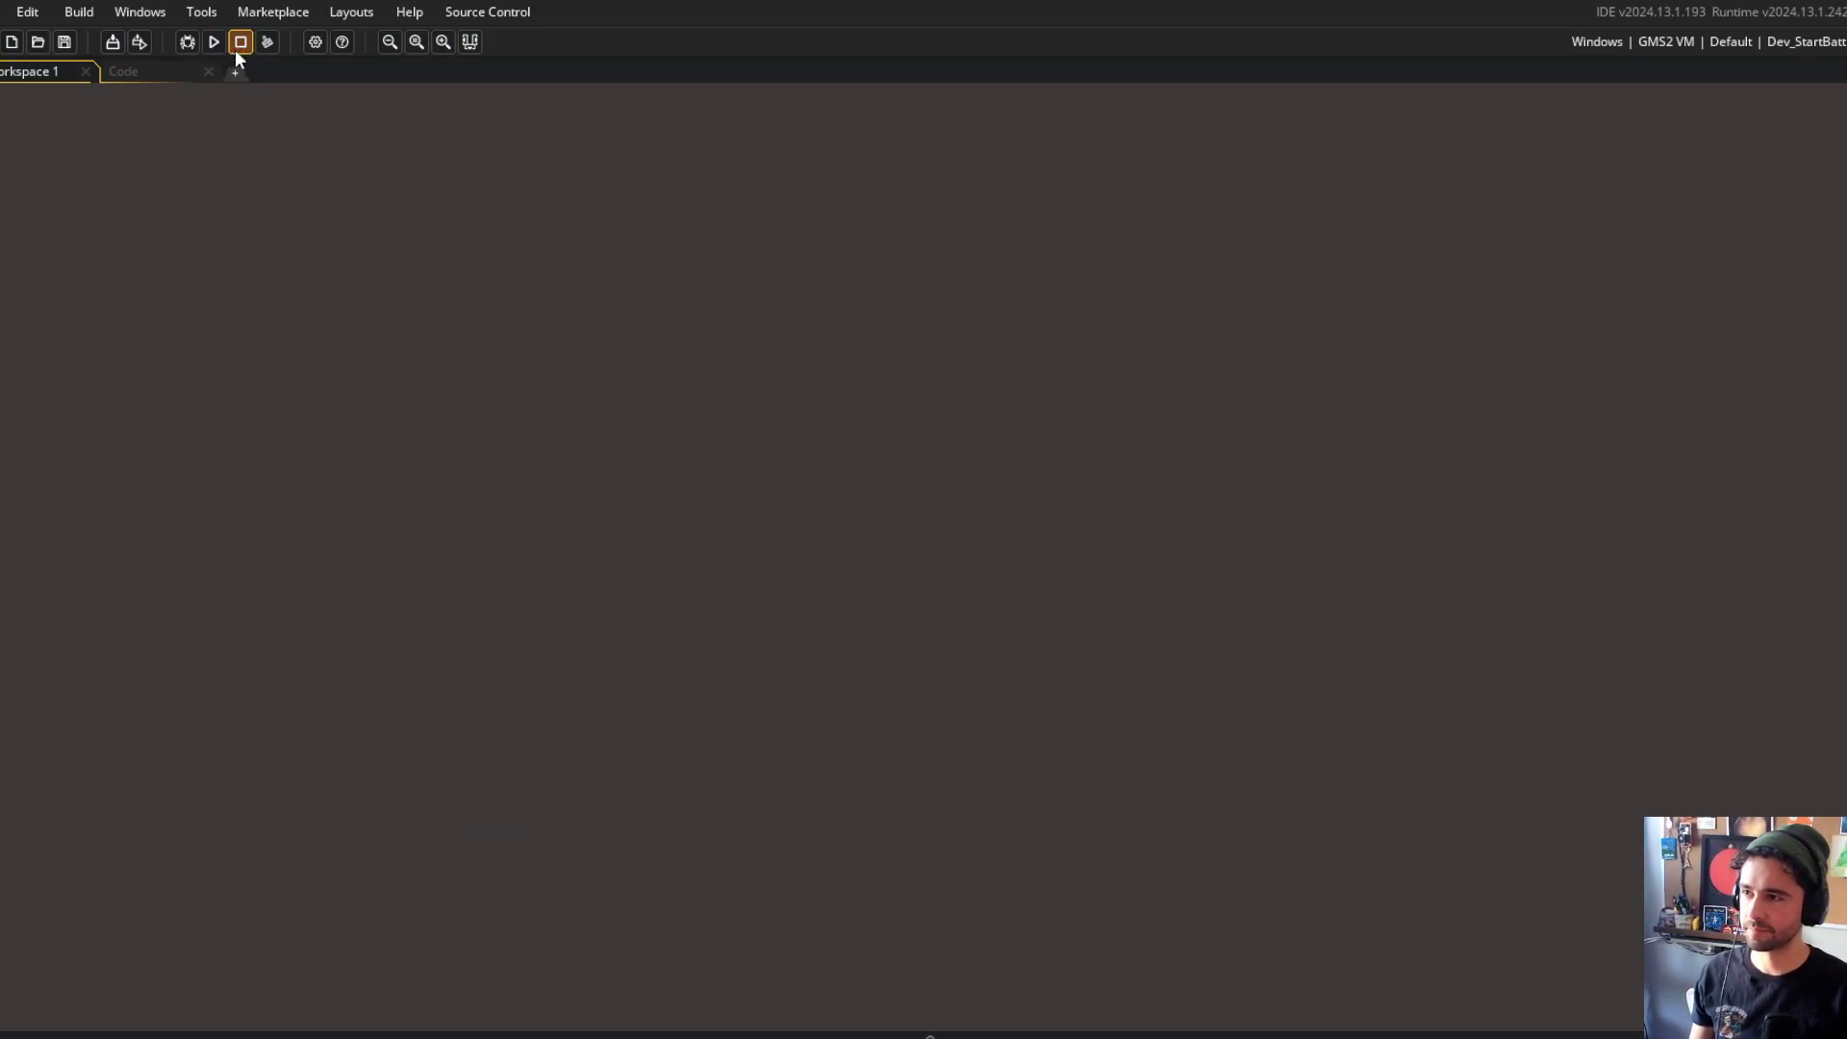
Step: Open the SEQUENCING script at Sequence_DebugToBattleDummy's training mode line
key("ctrl+t")
type("sequencing")
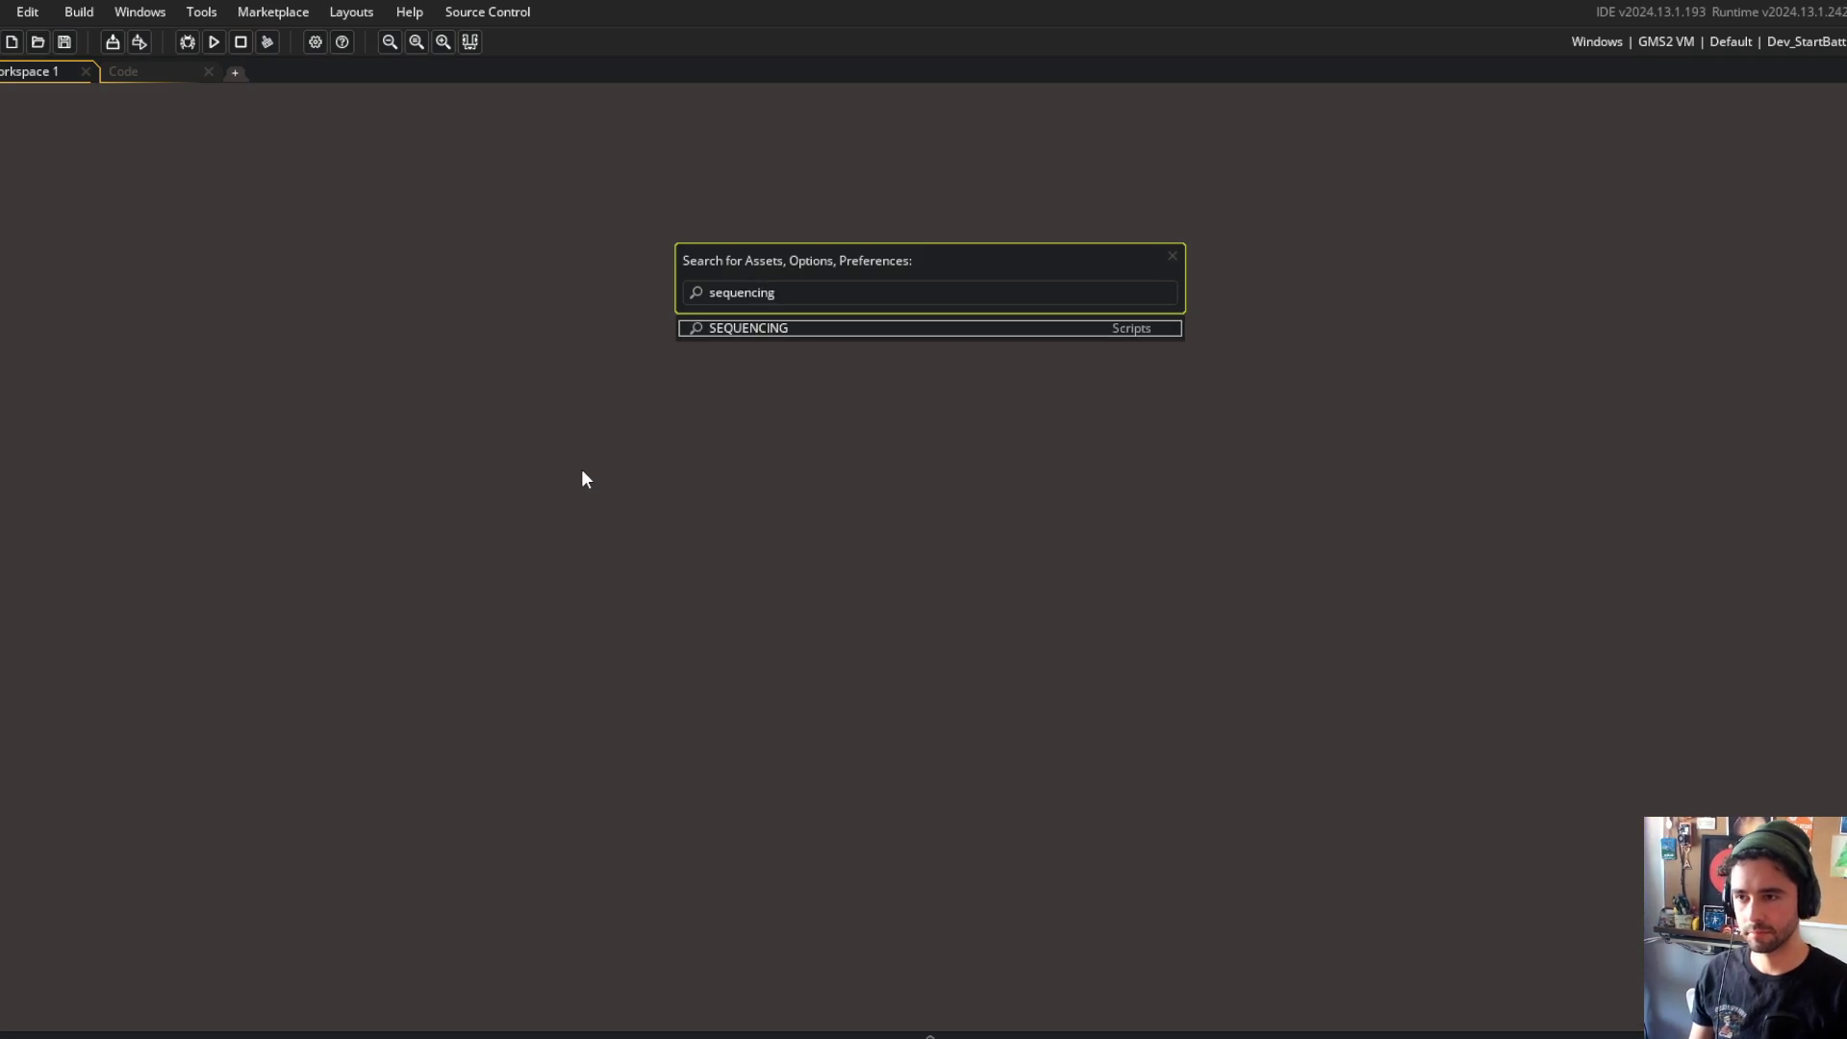
key("Return")
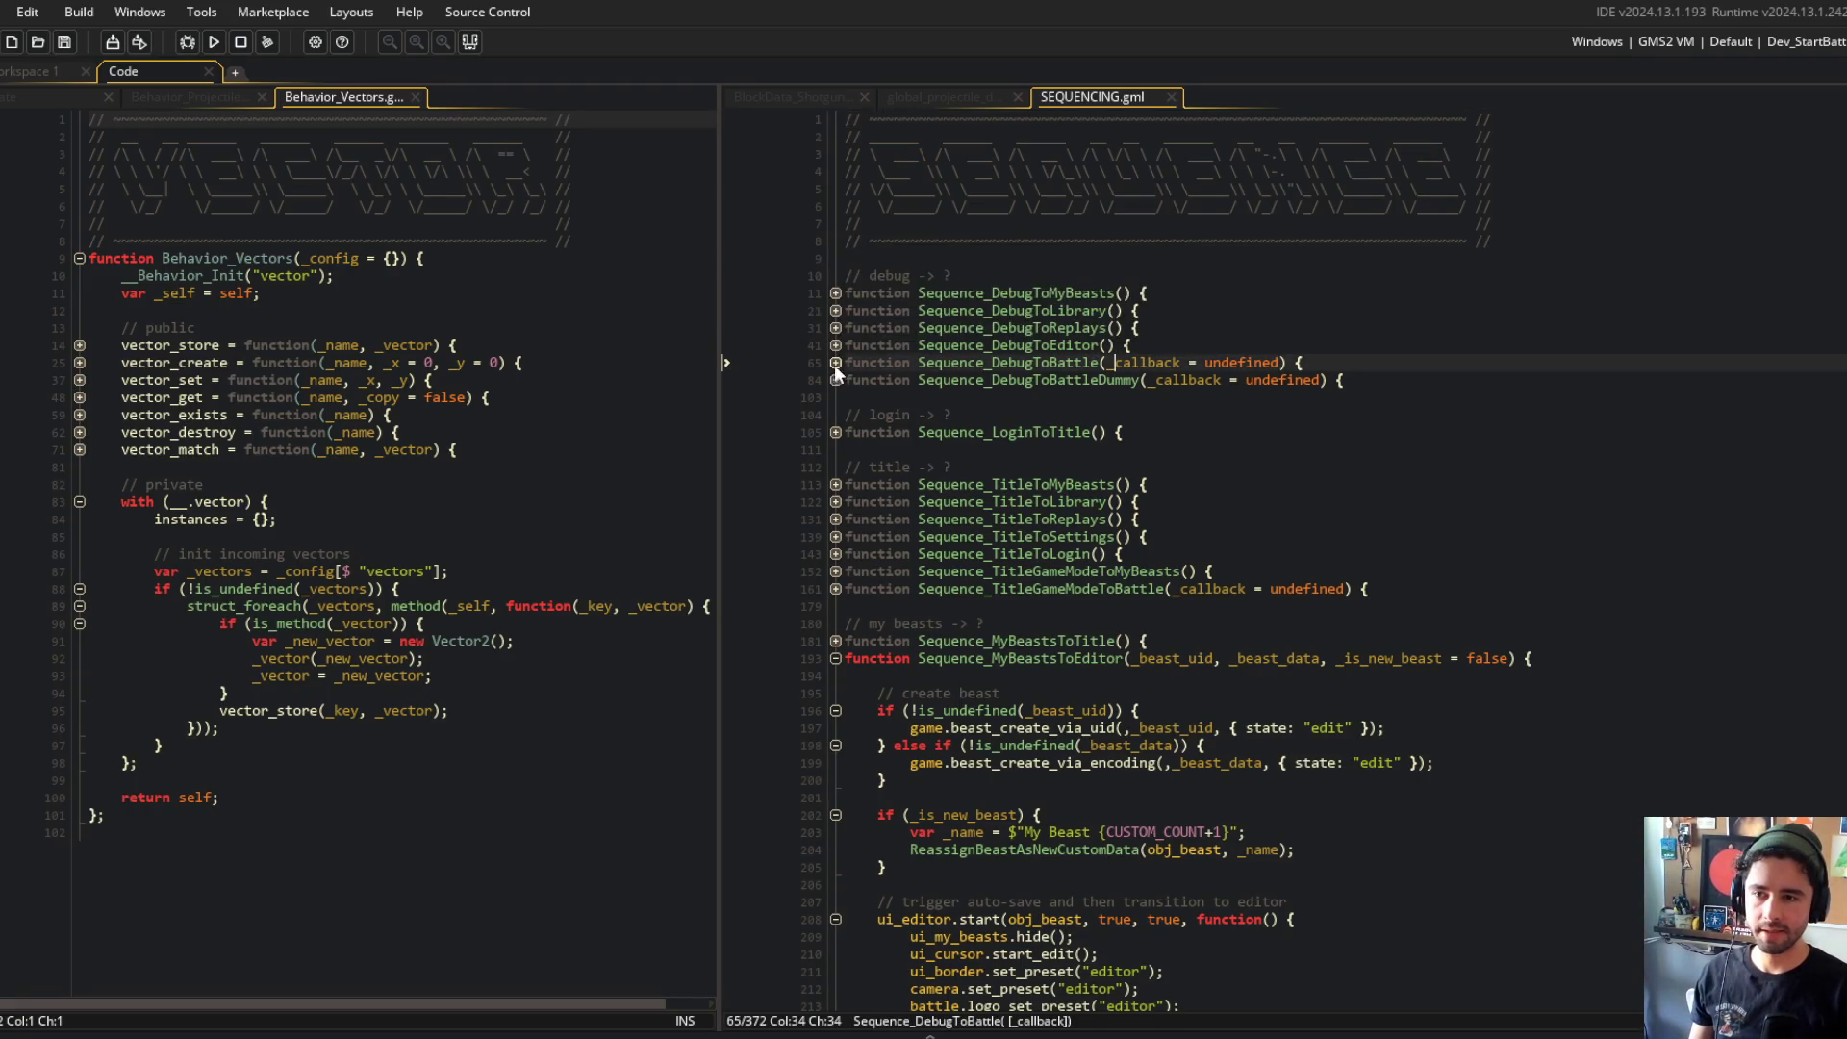
left_click(835, 383)
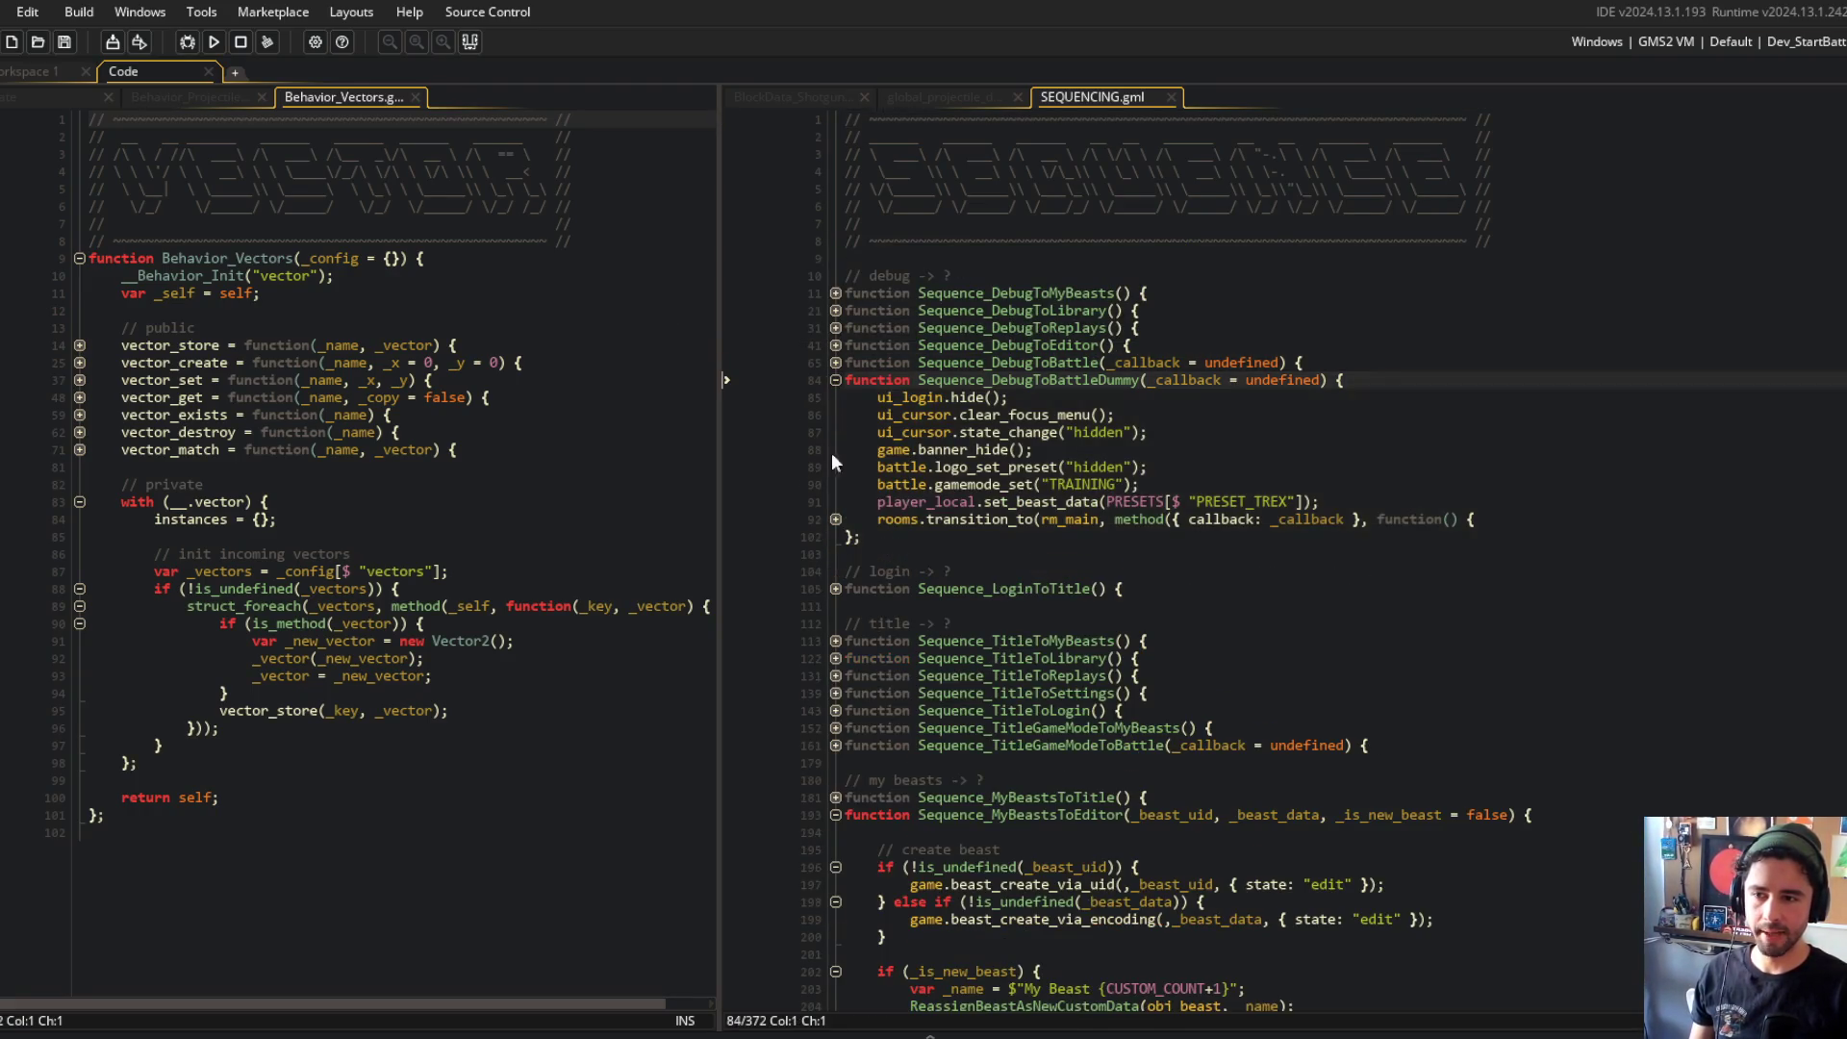
left_click(837, 519)
left_click(1133, 501)
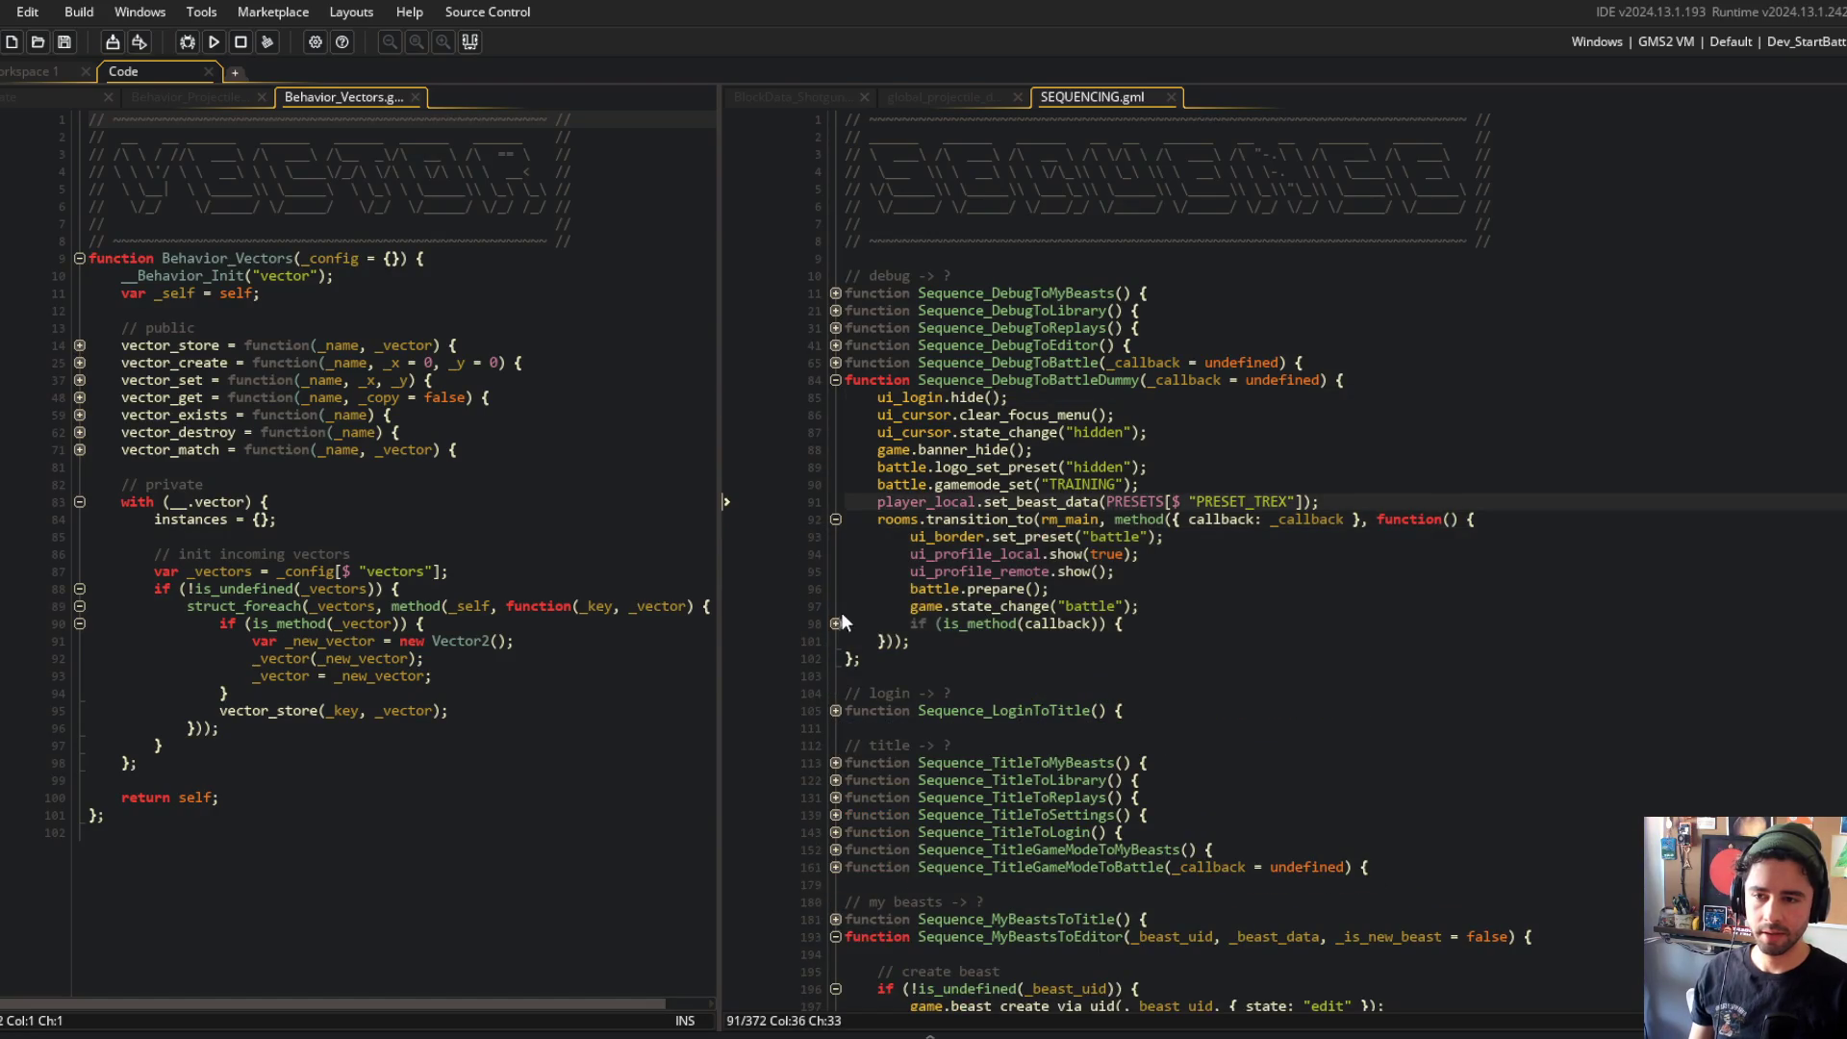
left_click(1301, 502)
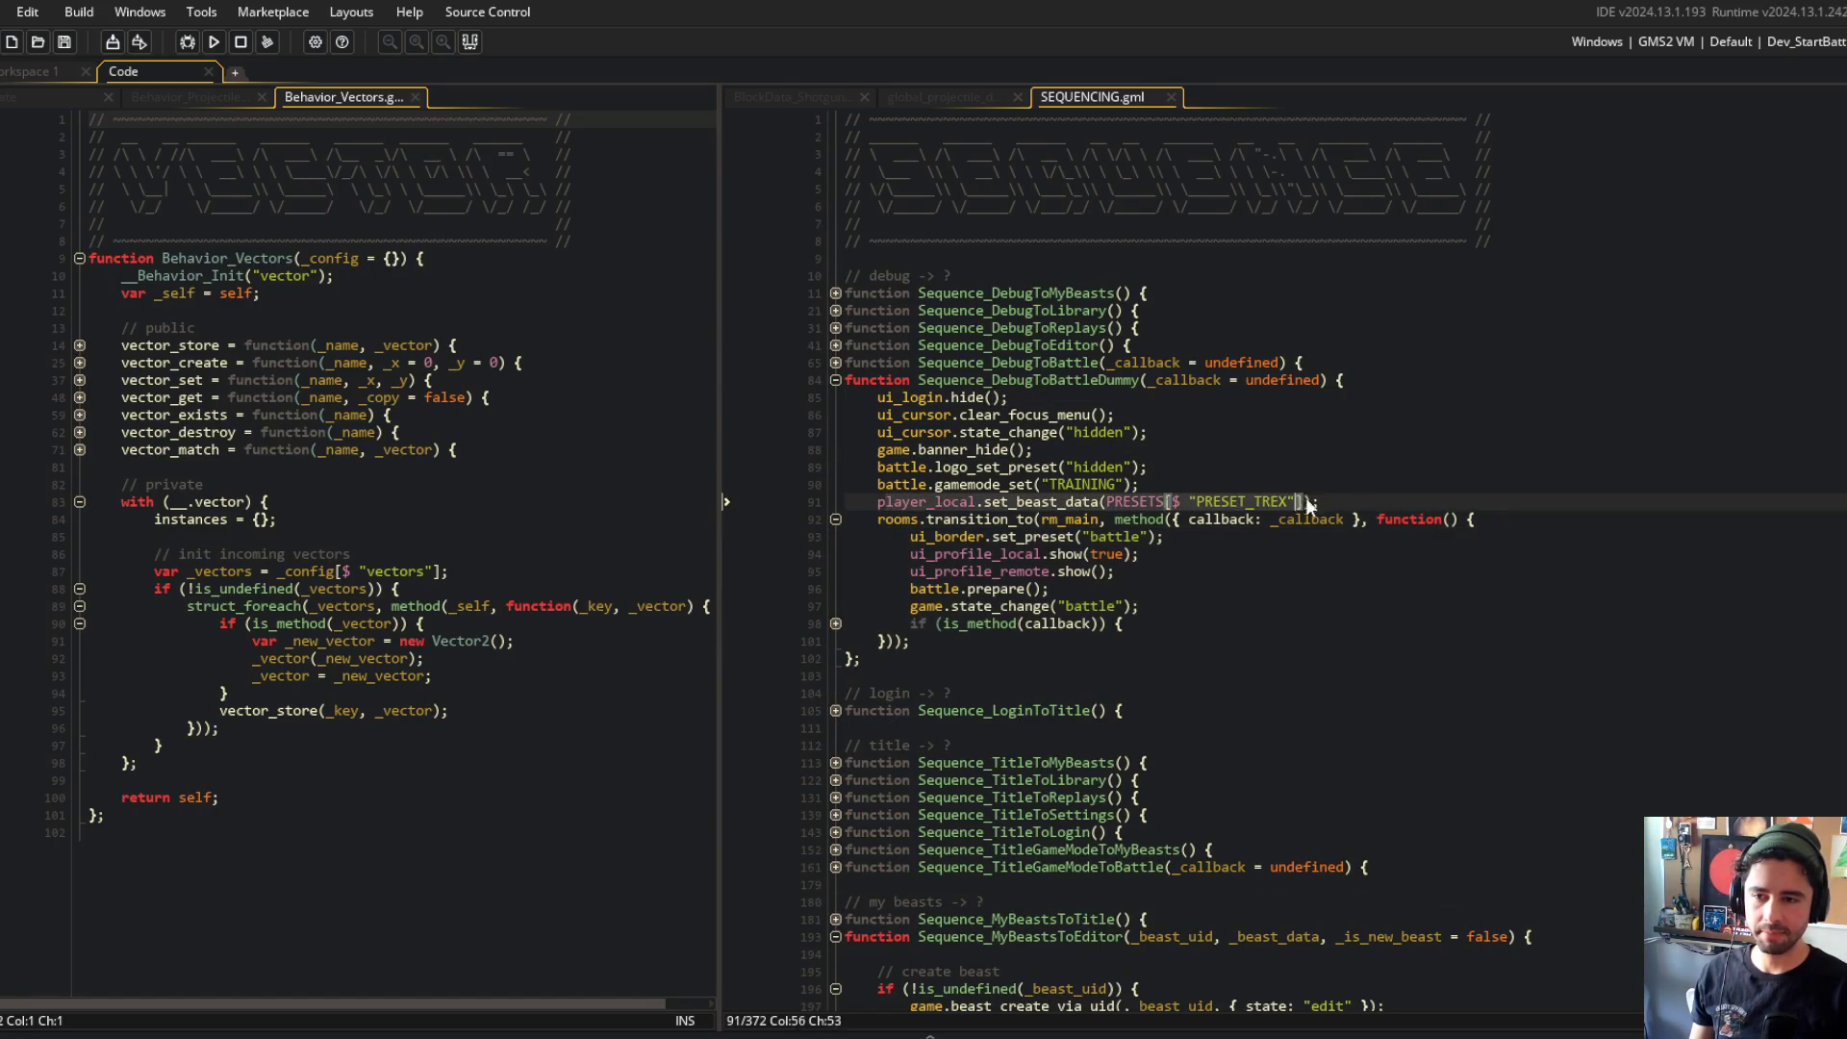
left_click(926, 501)
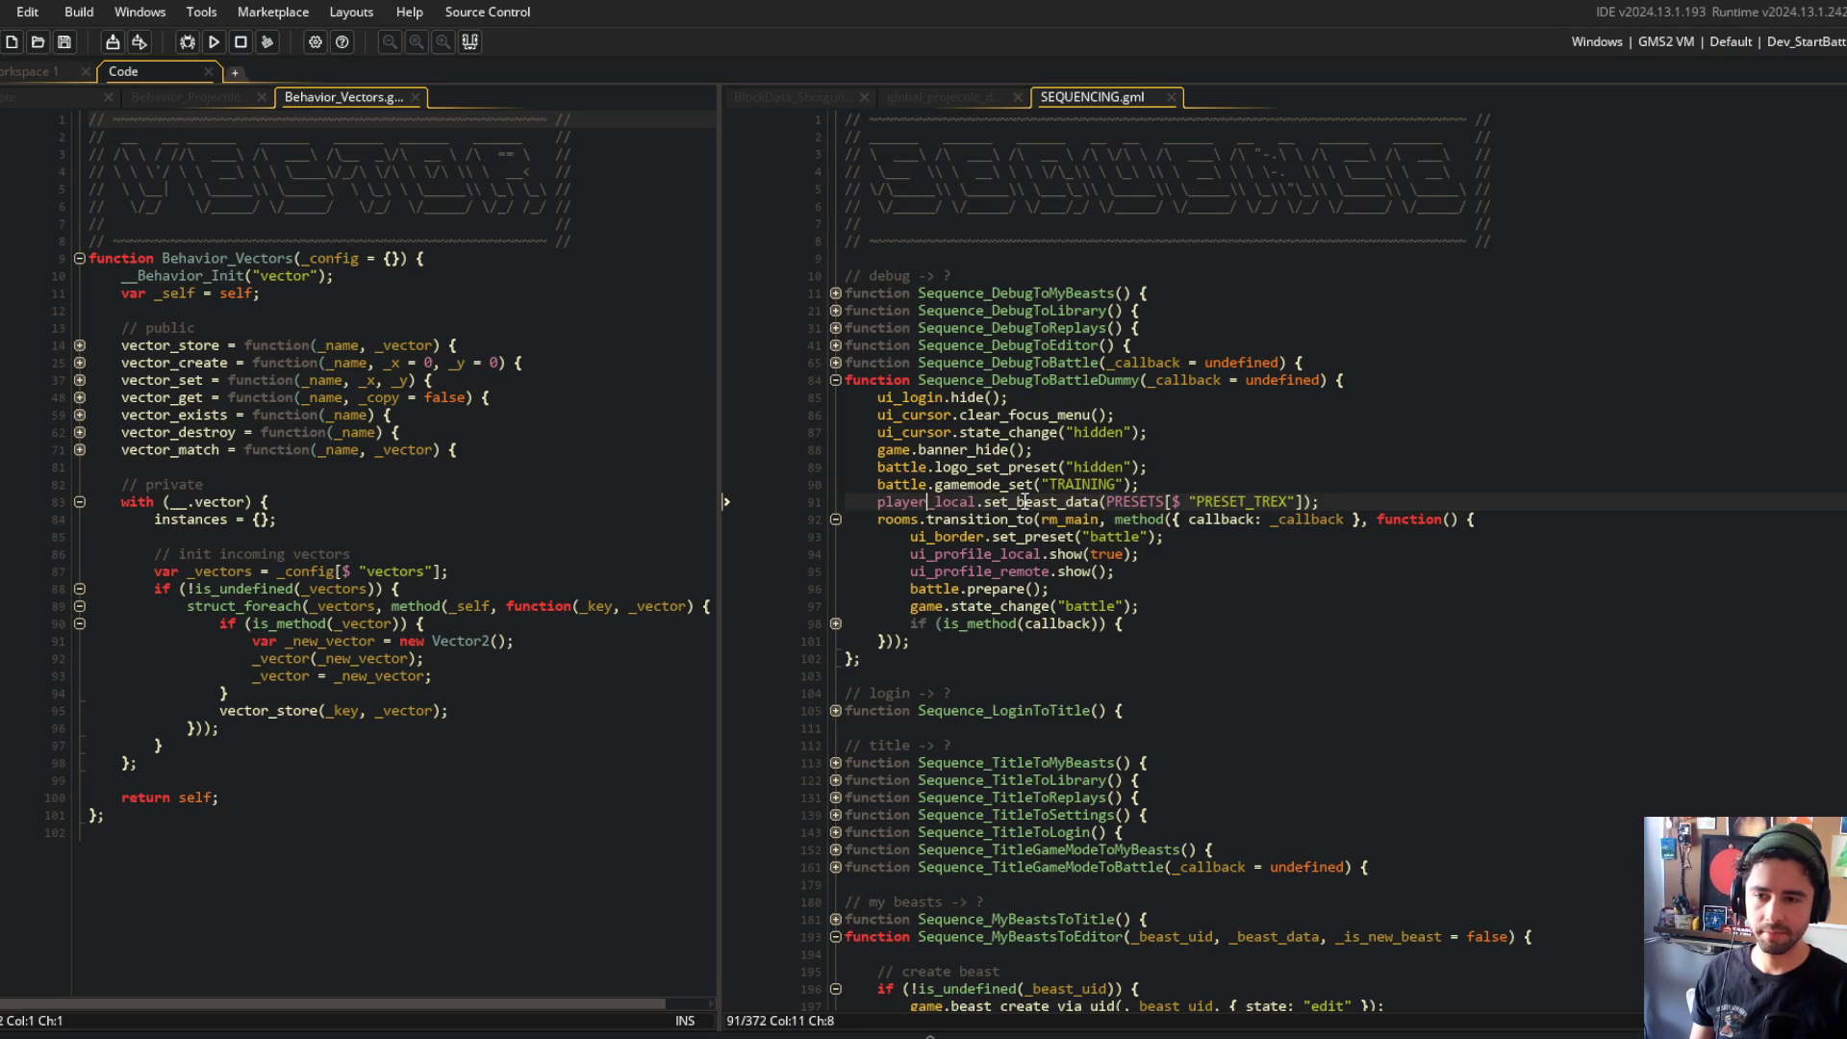
left_click(1190, 489)
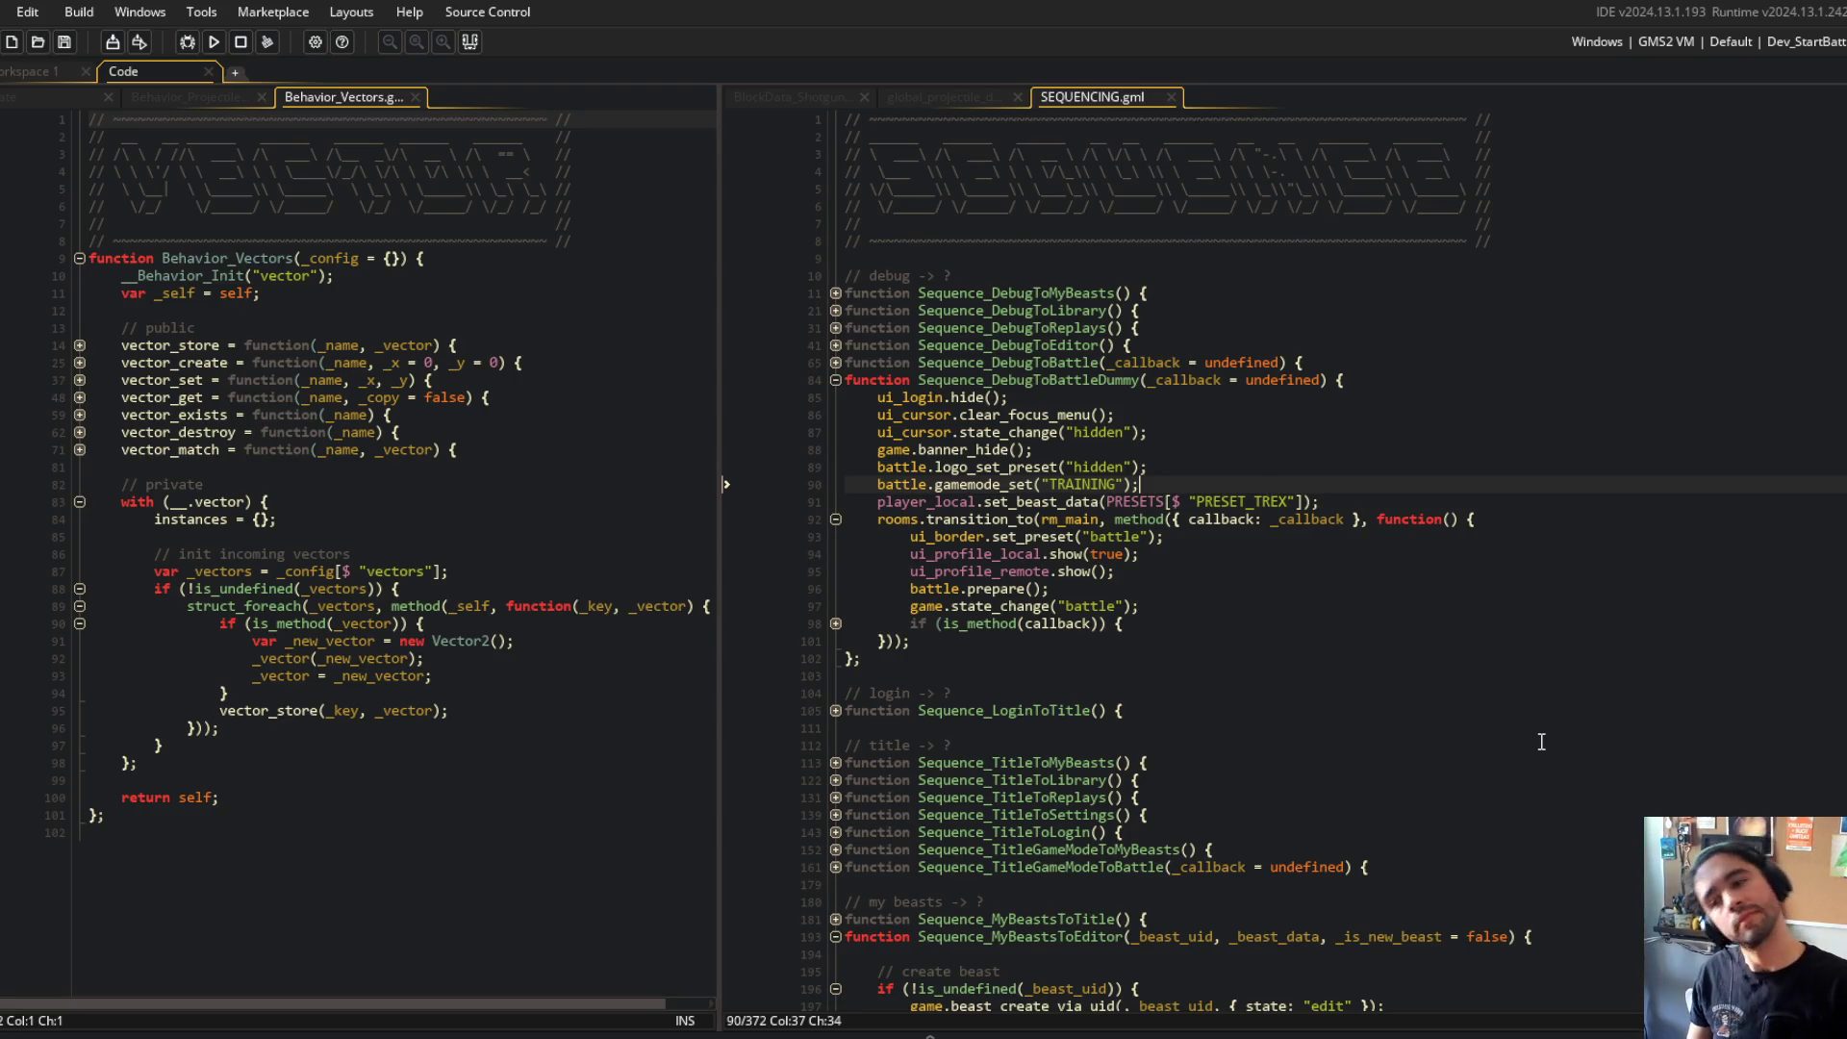
Step: Add 'var _custom_keys = variable_struct_get_names(CUSTOMS);' below the training mode line and save
key("Return")
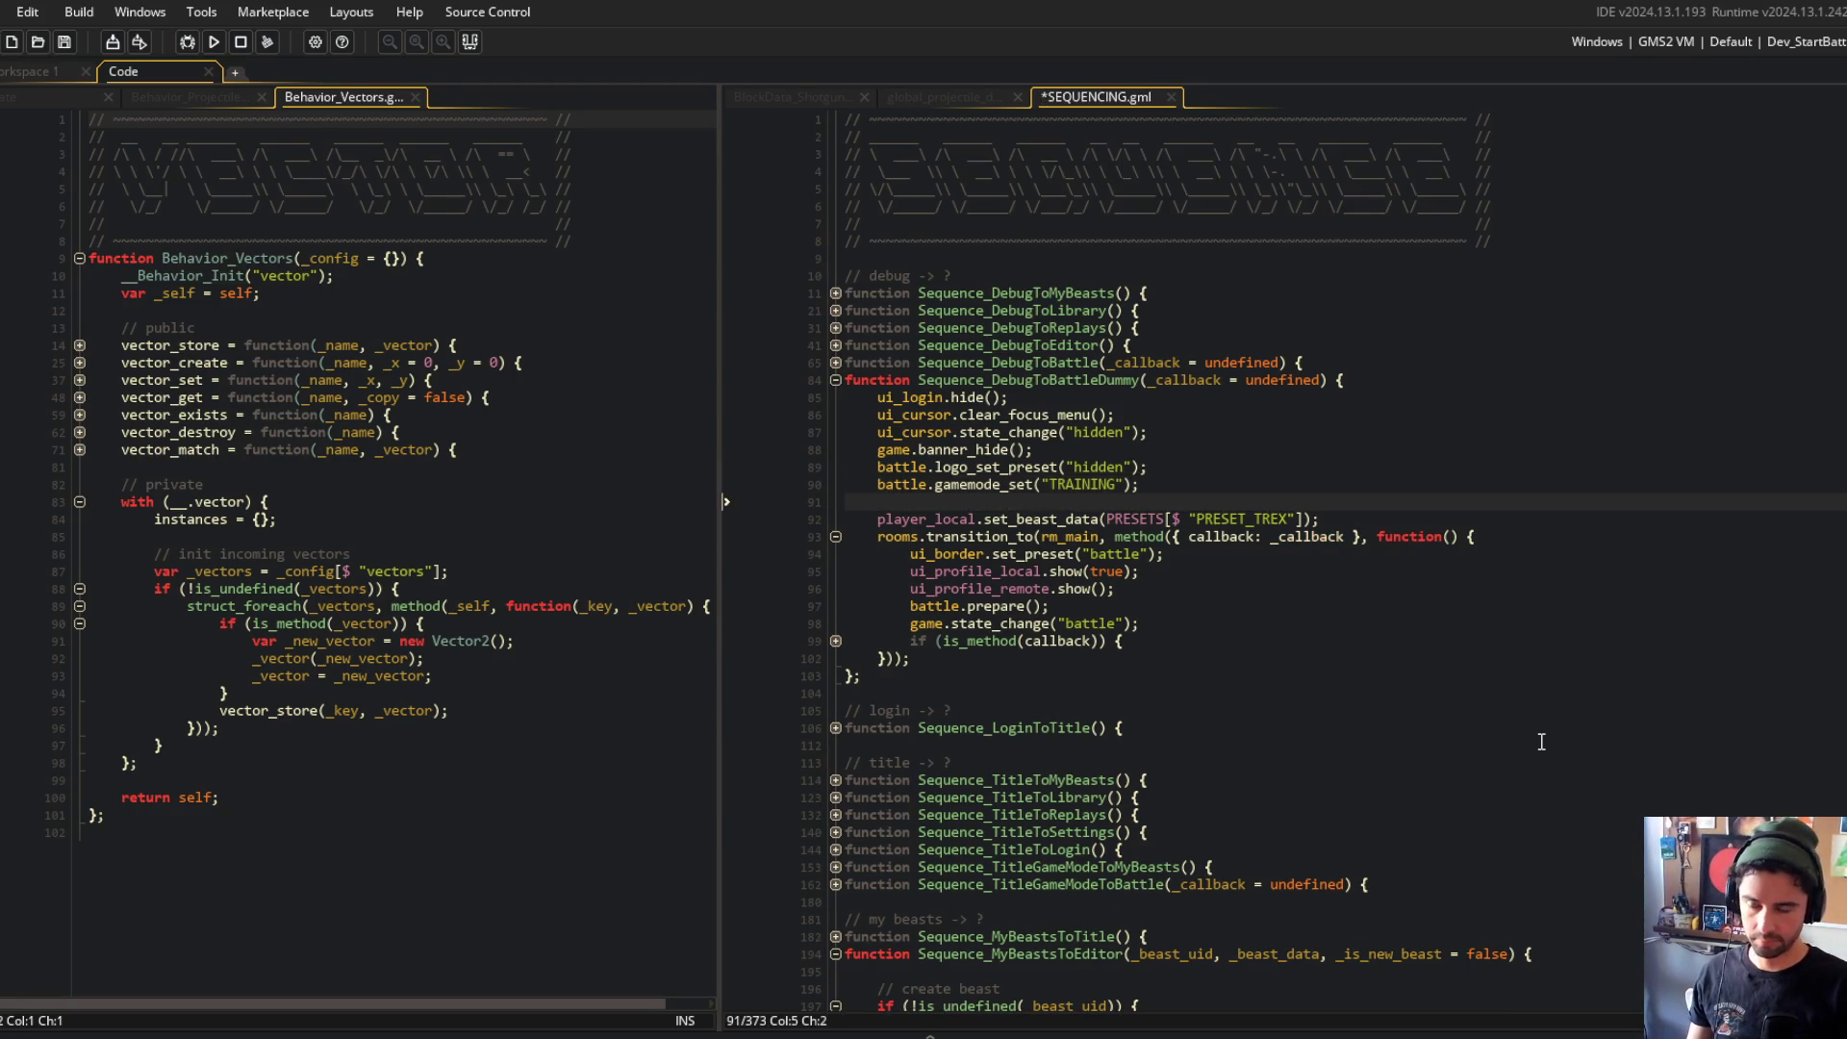
key("Return")
type("var")
key("BackSpace")
key("BackSpace")
key("BackSpace")
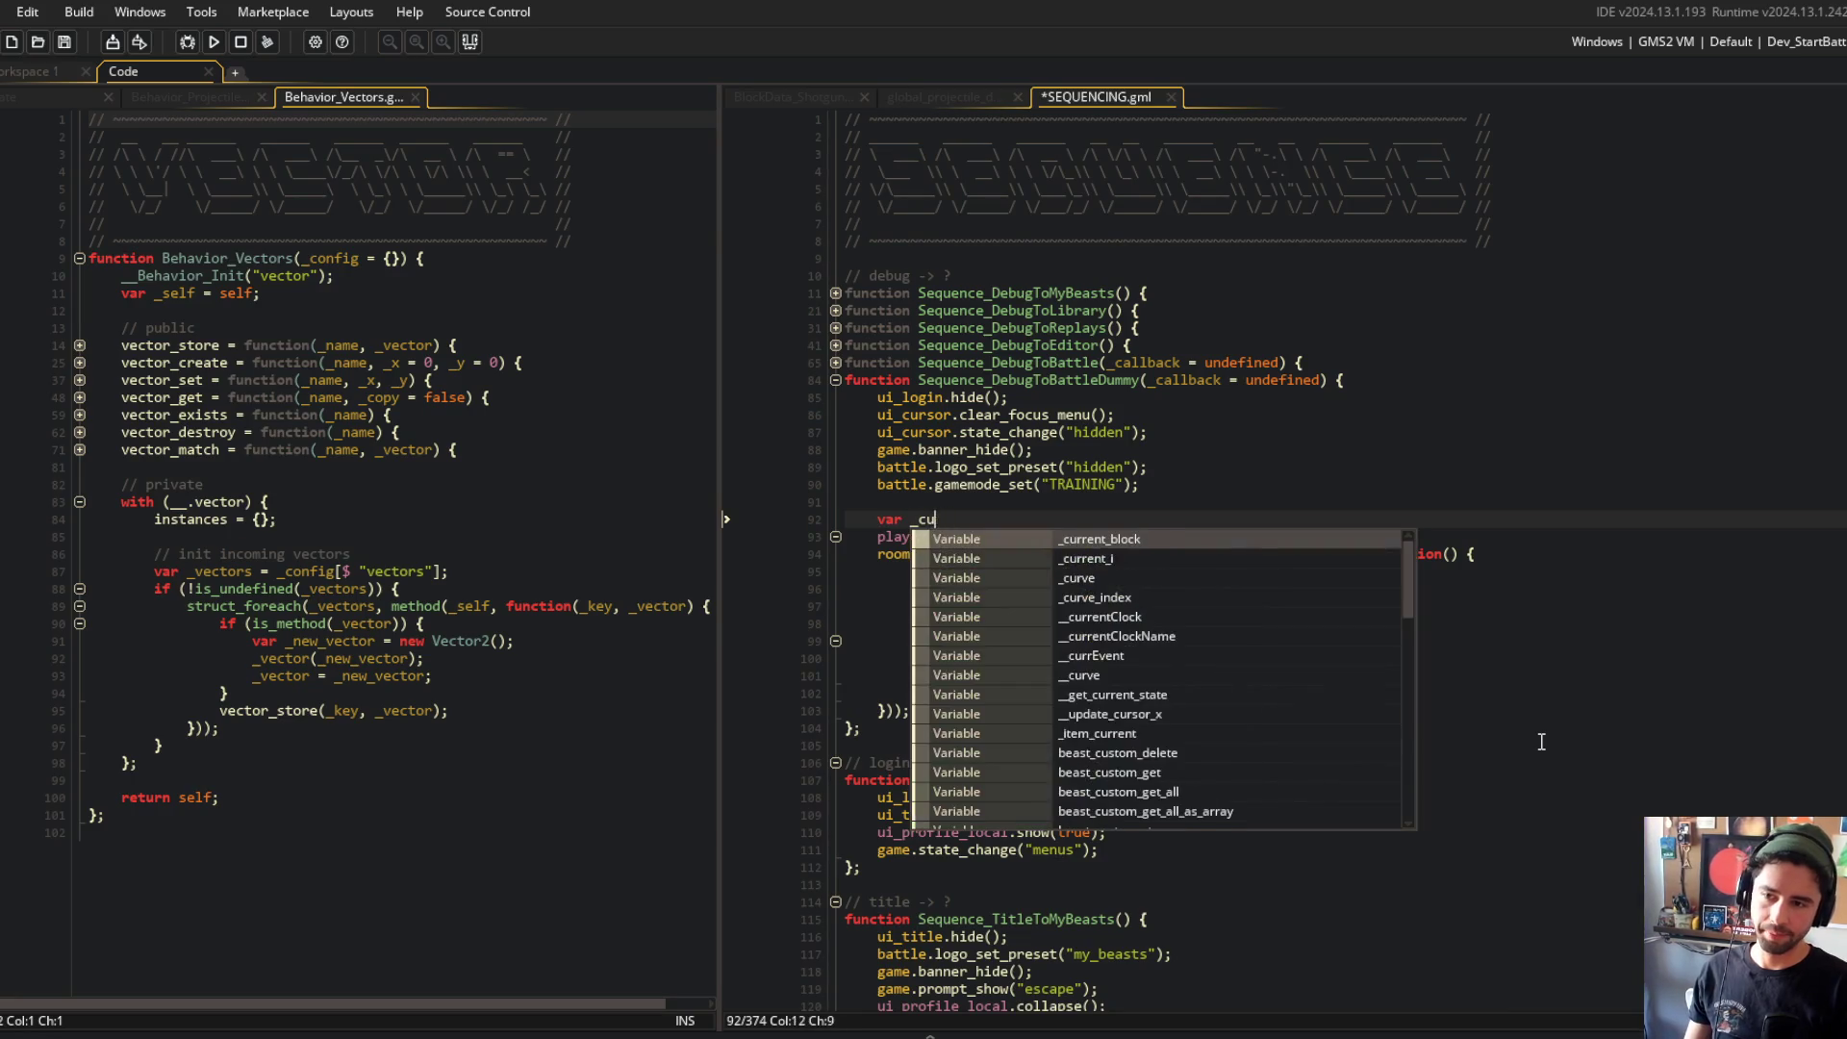
type("iable_struct_names")
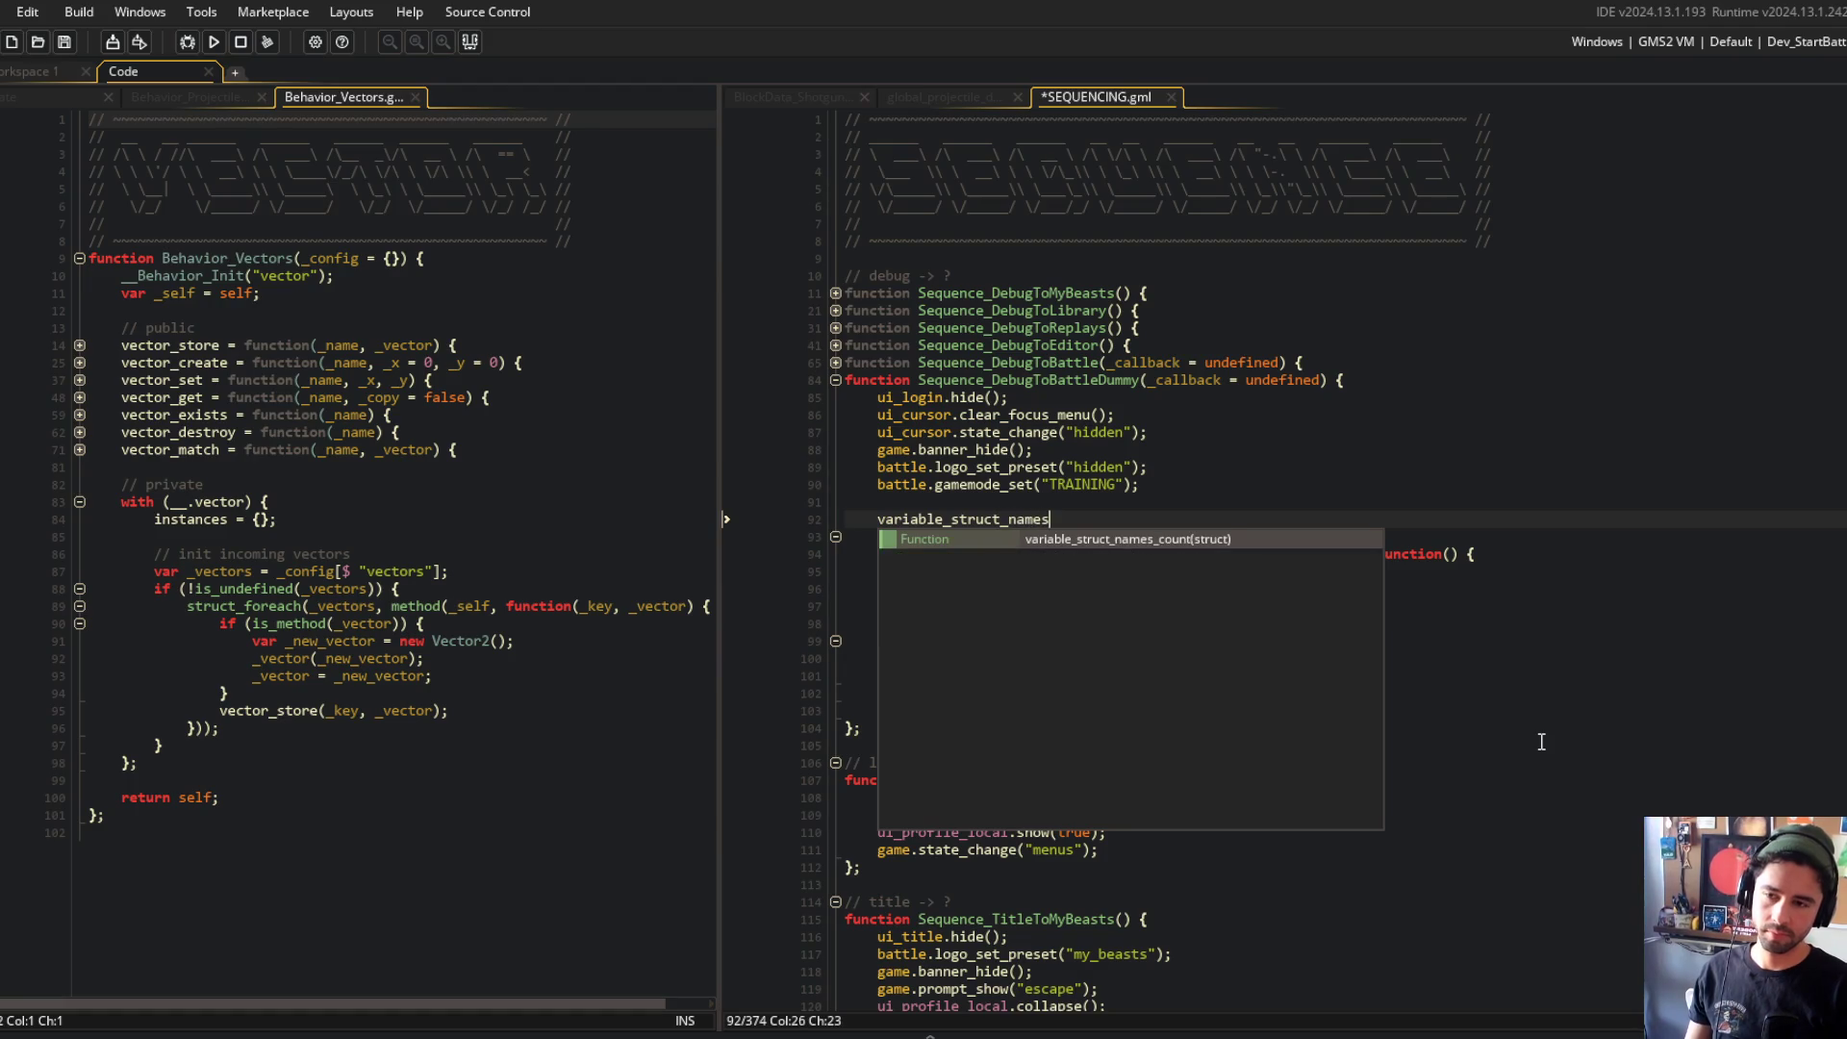
key("BackSpace")
key("BackSpace")
key("BackSpace")
key("BackSpace")
key("BackSpace")
type("get")
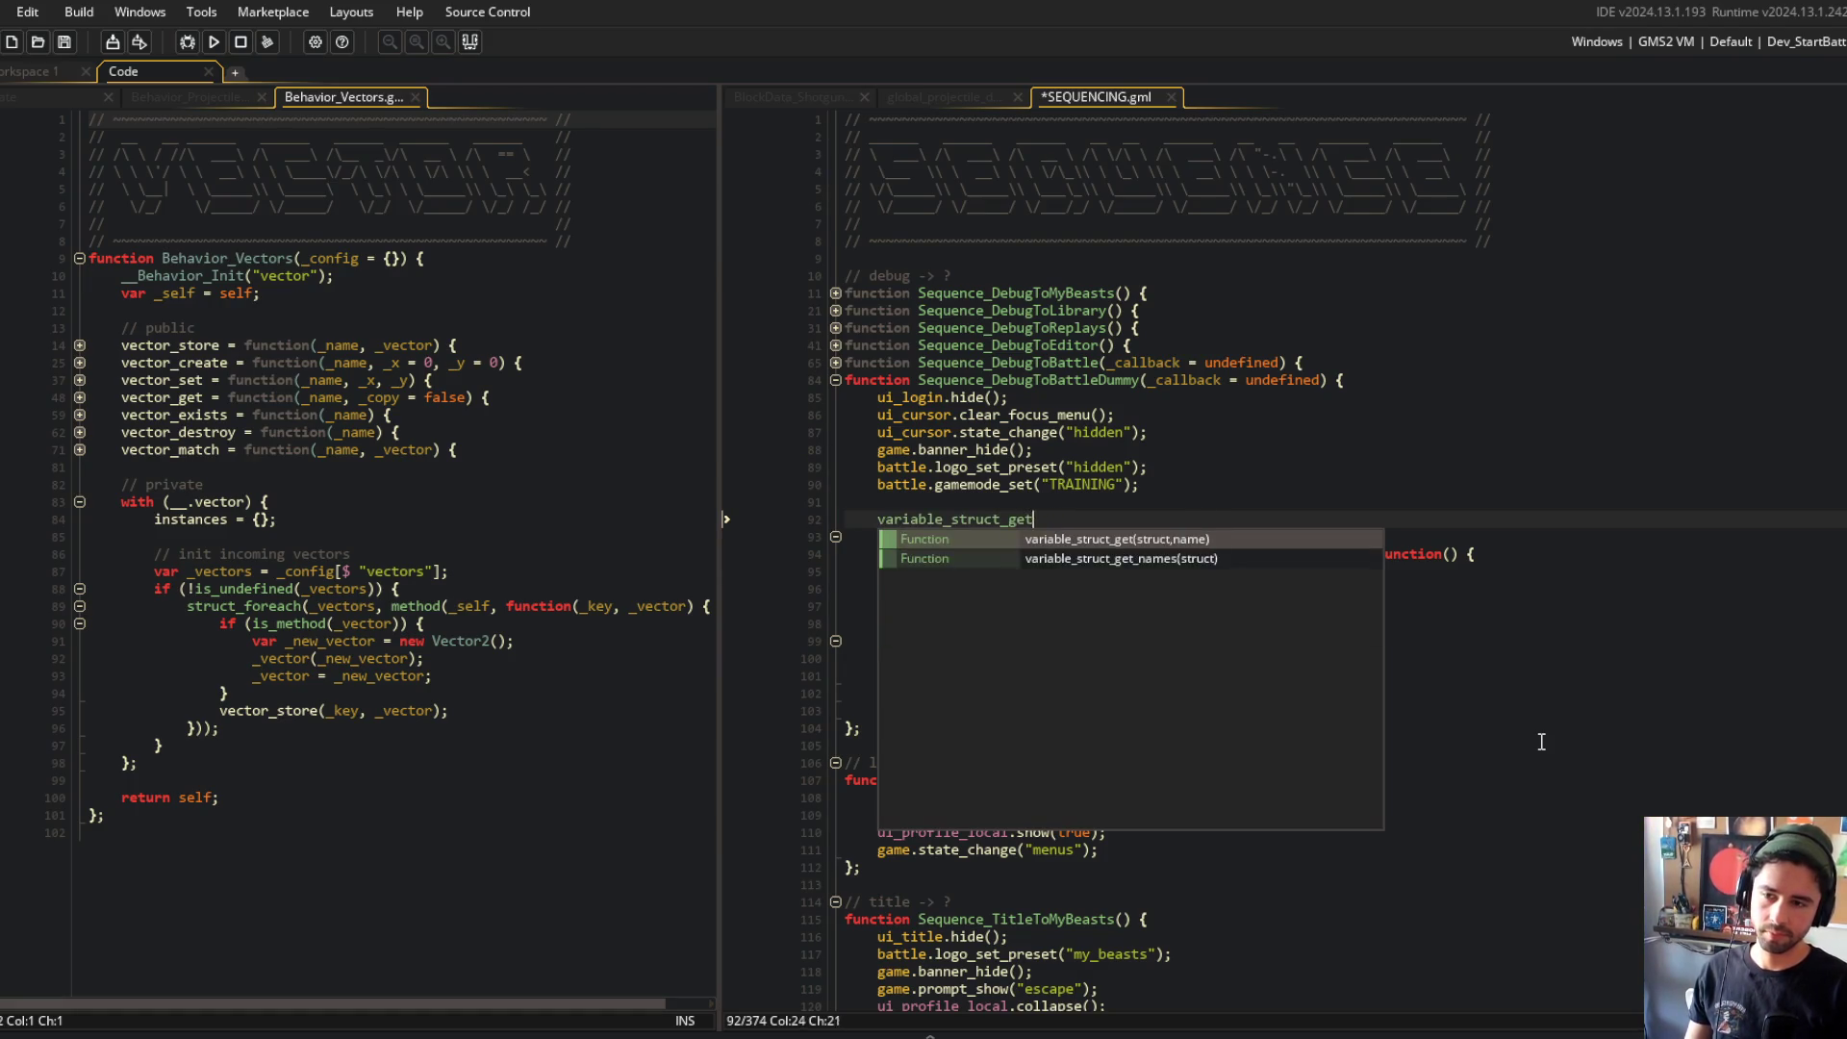
type("_names(CUSTOMS);")
key("Home")
type("var _custom_keys =")
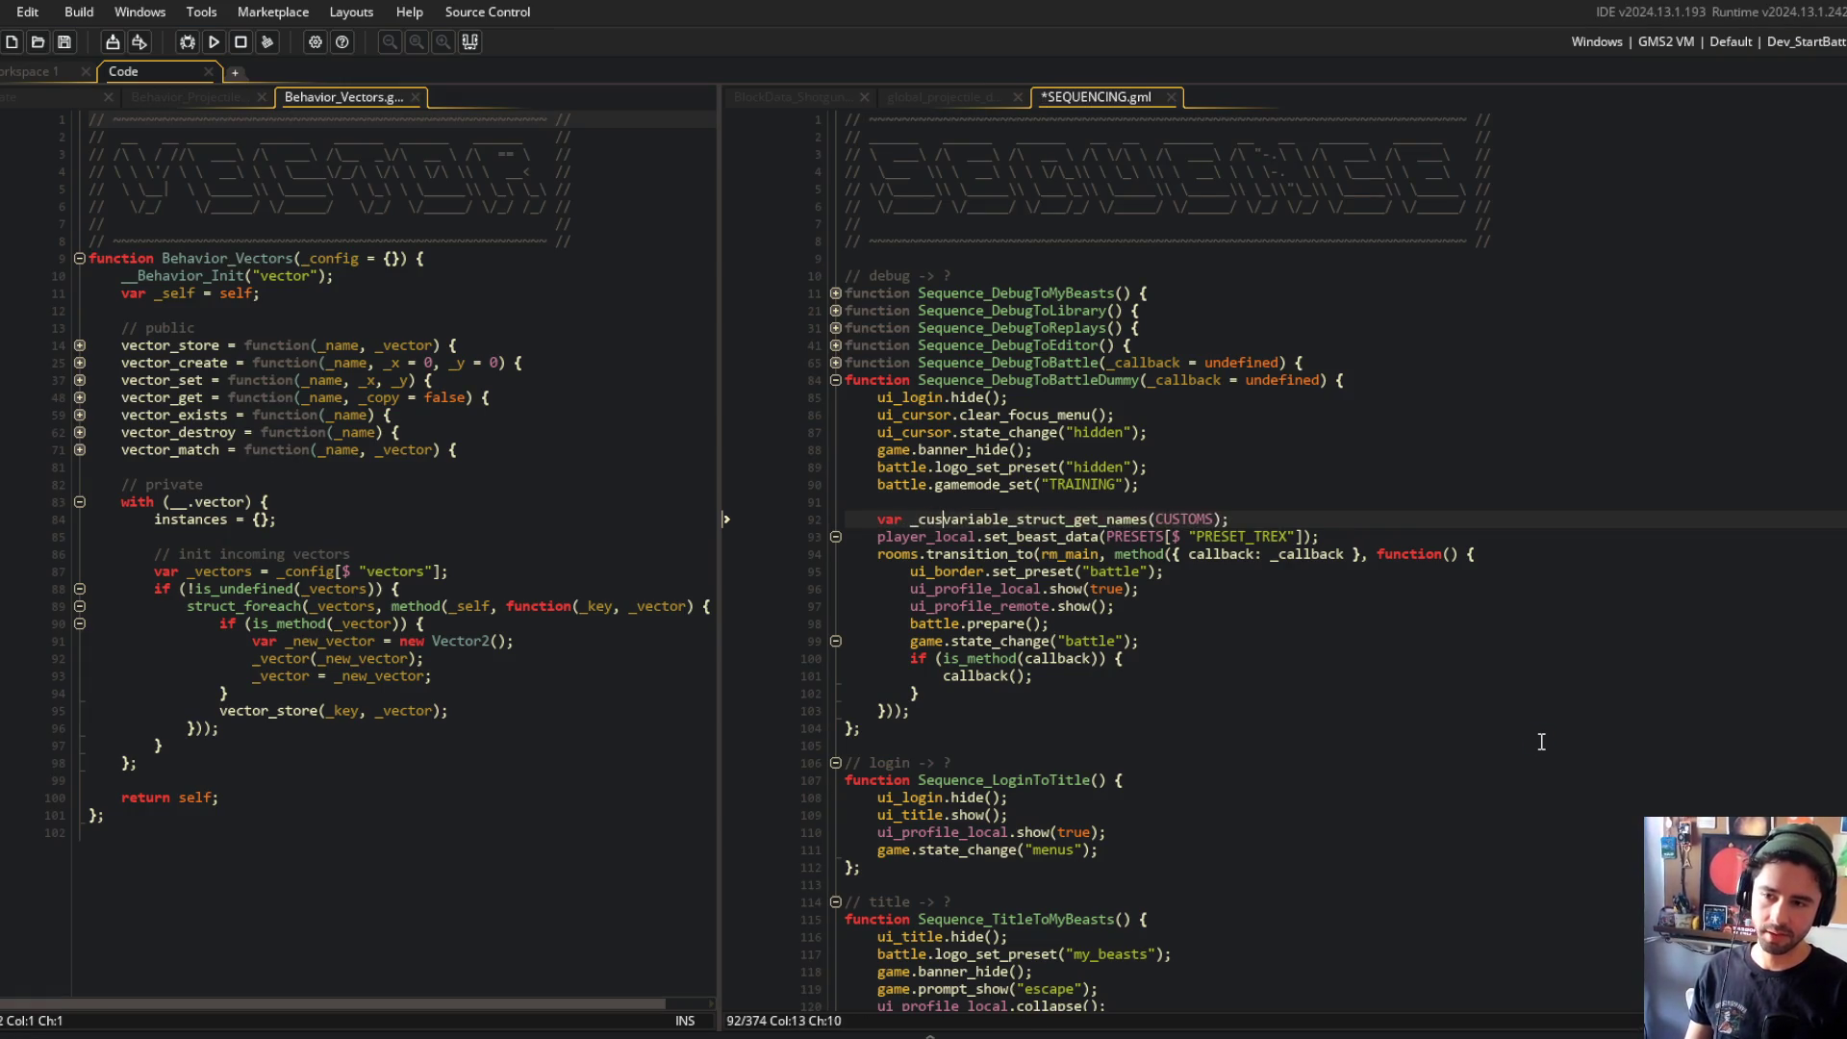
key("ctrl+s")
Step: Start an empty-keys check on array_length(_custom_keys) with a new variable line
key("End")
key("Return")
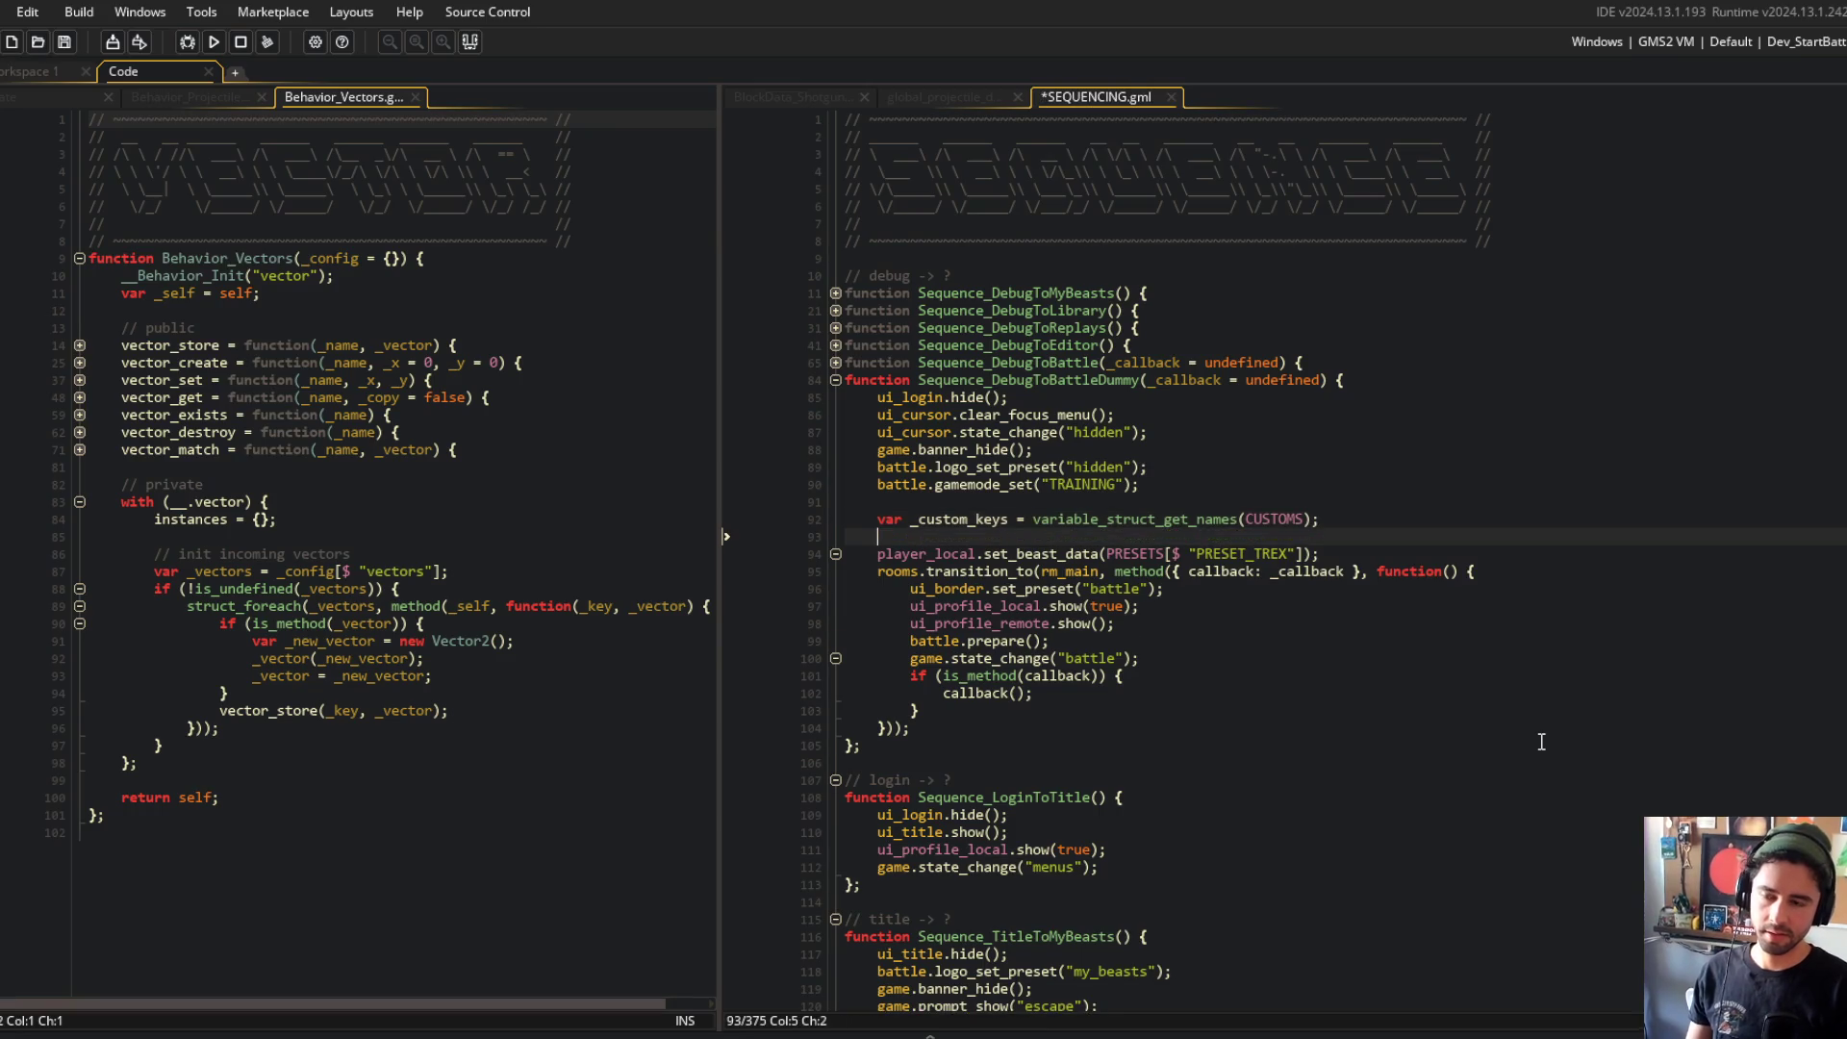
type("y_len")
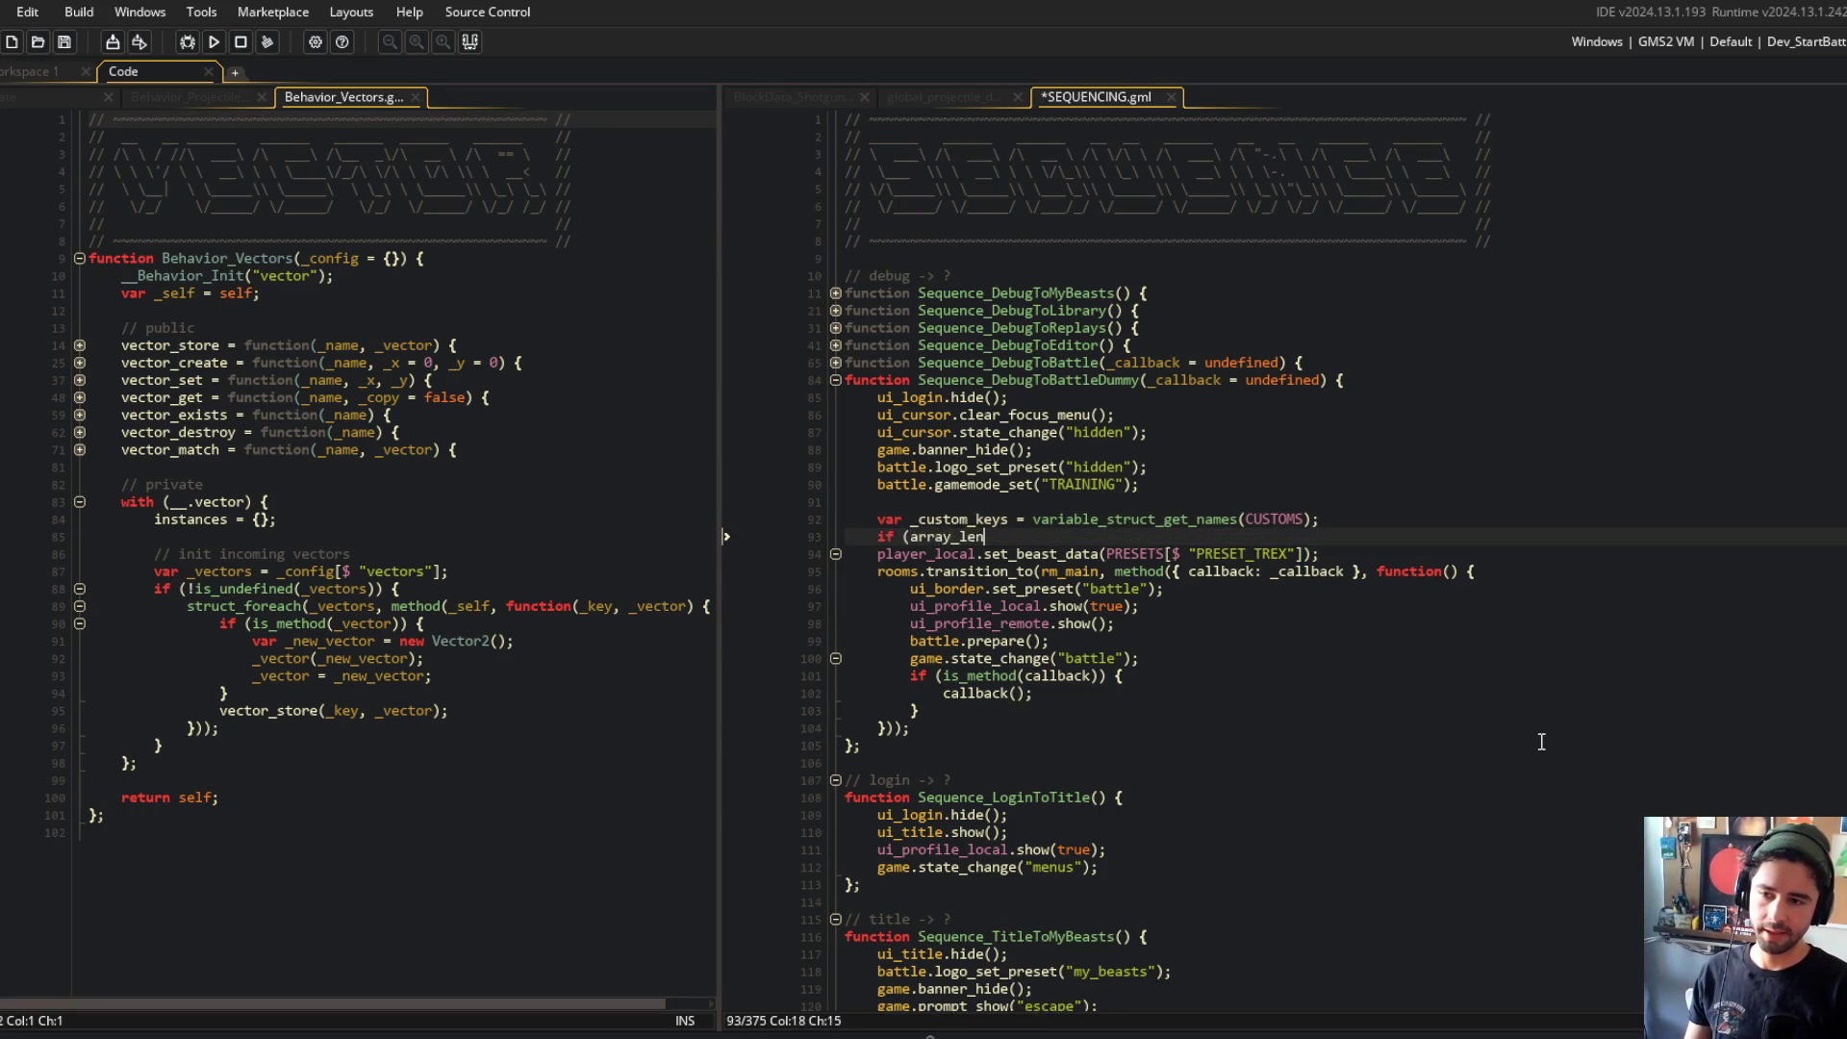
type("gth(_custom_keys) == 0) {")
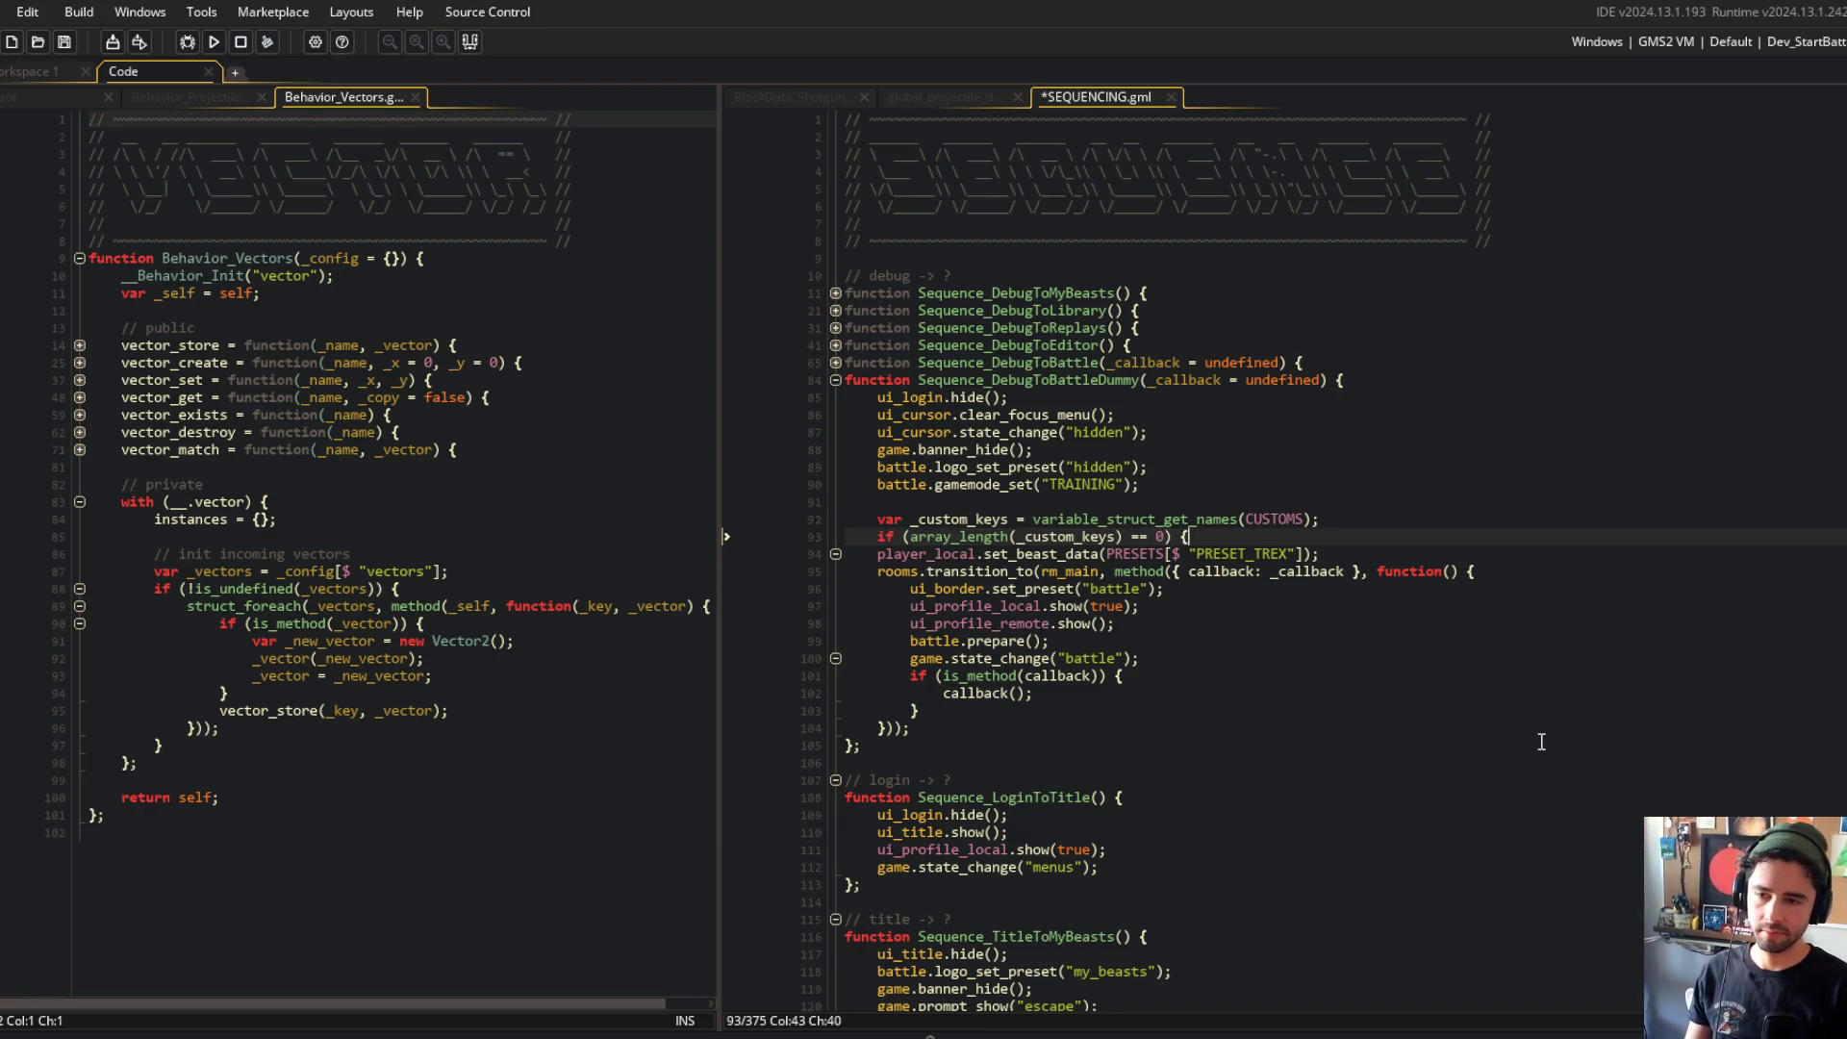
key("Return")
type("var _uid =")
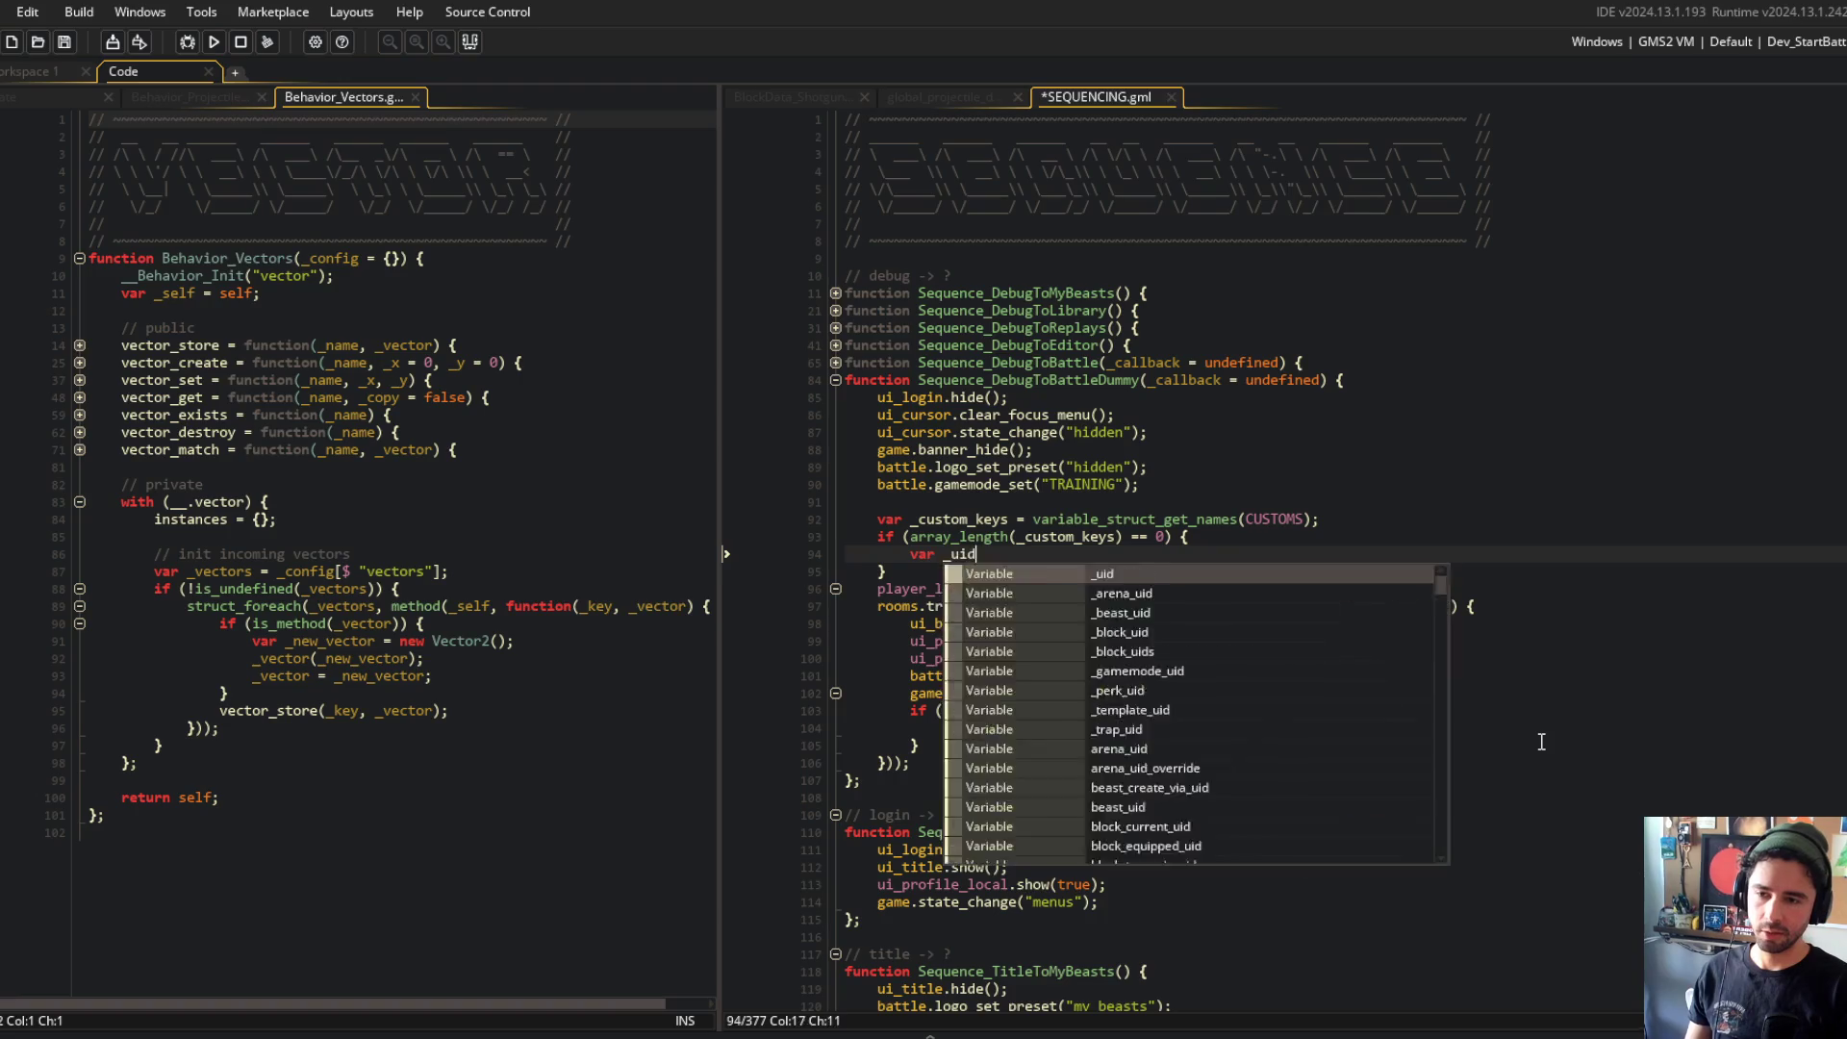
Step: Move the PRESETS[$ "PRESET_TREX"] lookup out of set_beast_data into 'var _data' and save
key("Down")
key("Down")
key("ctrl+shift+Right")
key("ctrl+shift+Right")
key("ctrl+shift+Right")
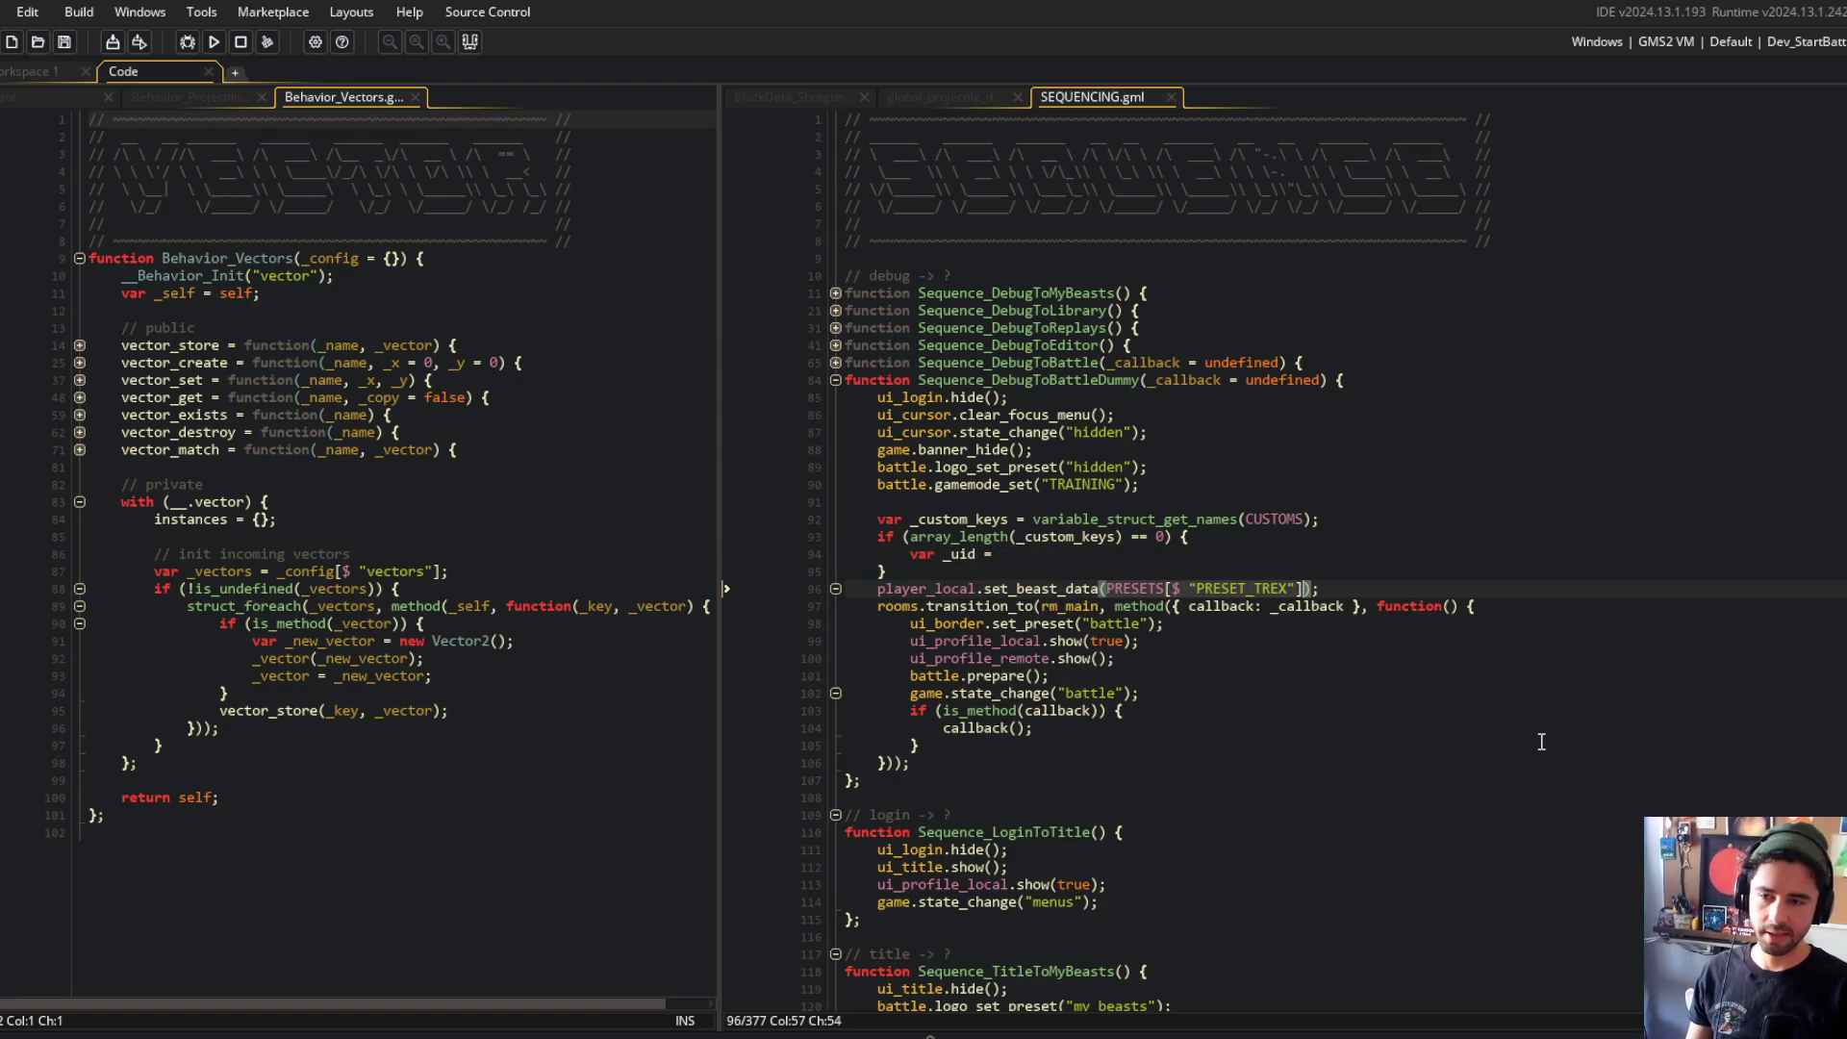
key("ctrl+x")
key("Up")
key("Up")
key("End")
key("ctrl+v")
key("ctrl+s")
key("BackSpace")
key("BackSpace")
key("BackSpace")
key("BackSpace")
type("_data")
key("End")
type(";")
key("ctrl+s")
Step: Add an else block assigning 'var _data = CUSTOMS[$ _custom_keys[0]];' and save
key("Down")
type("else {")
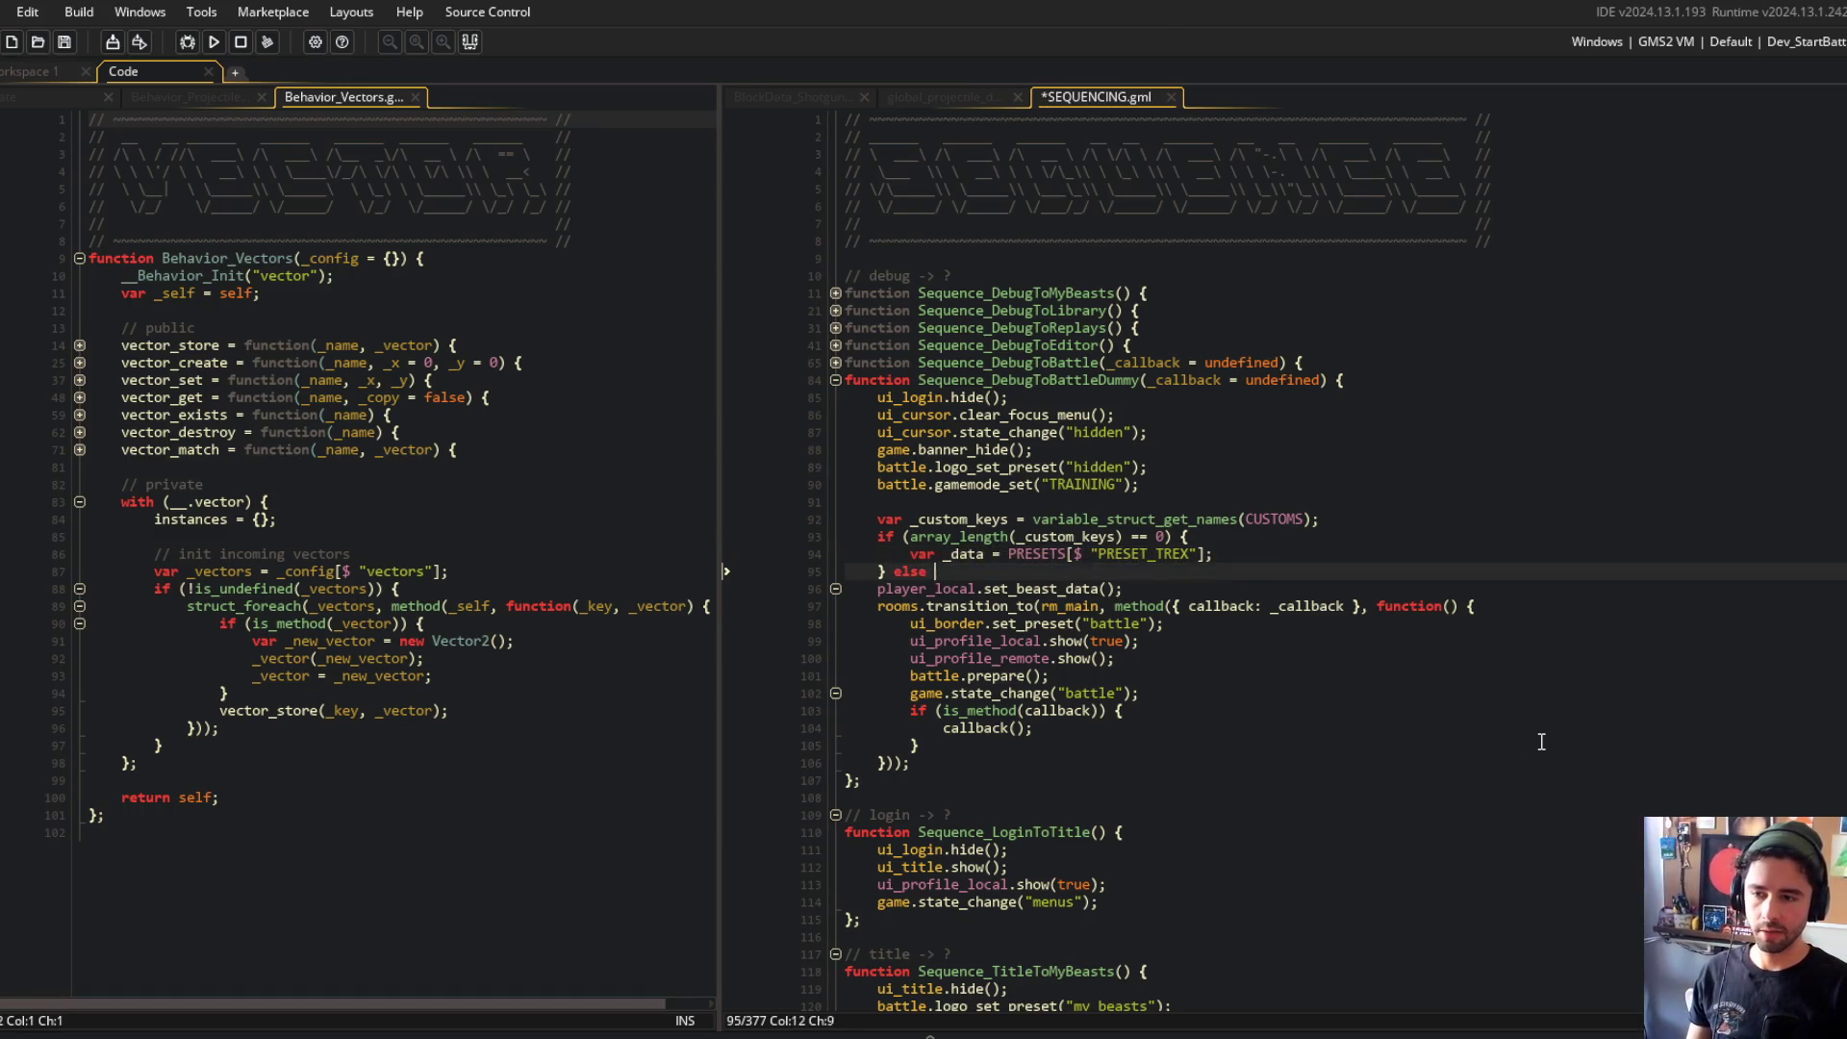
key("Return")
type("var _data = ")
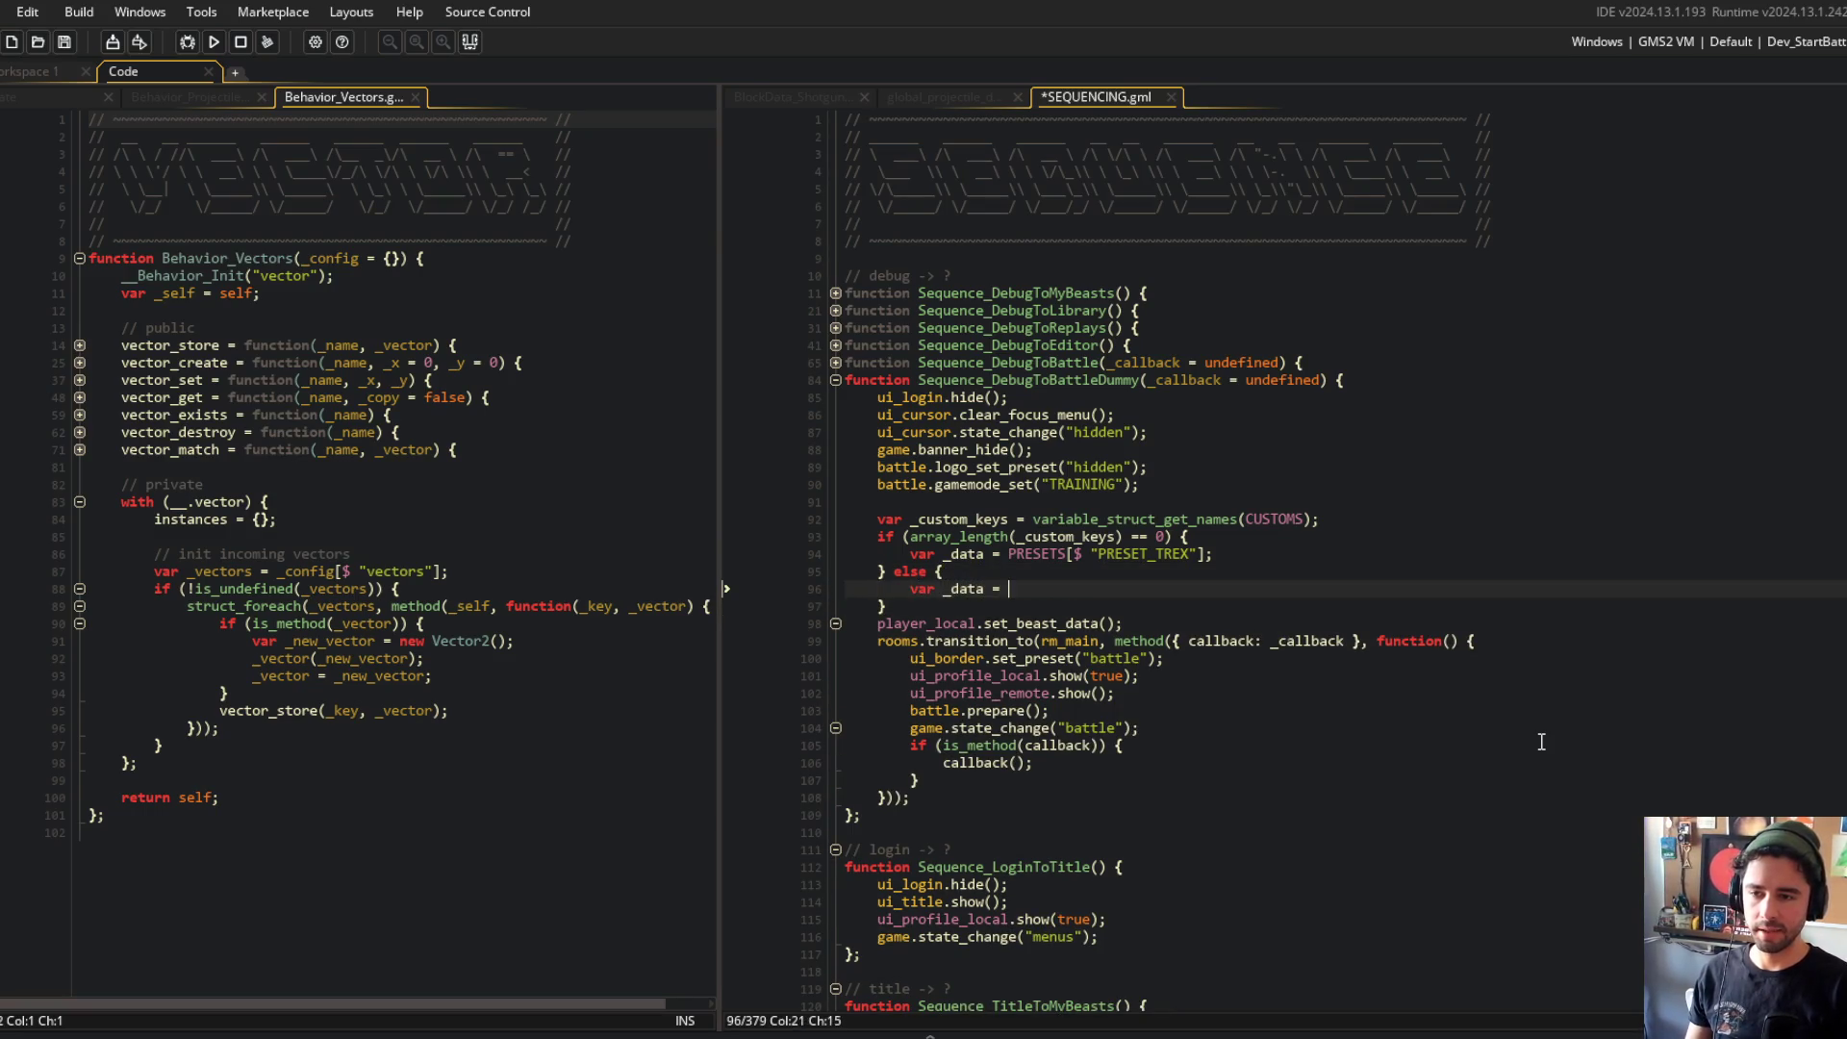
type("CUSTOMS[$ _custom_keys")
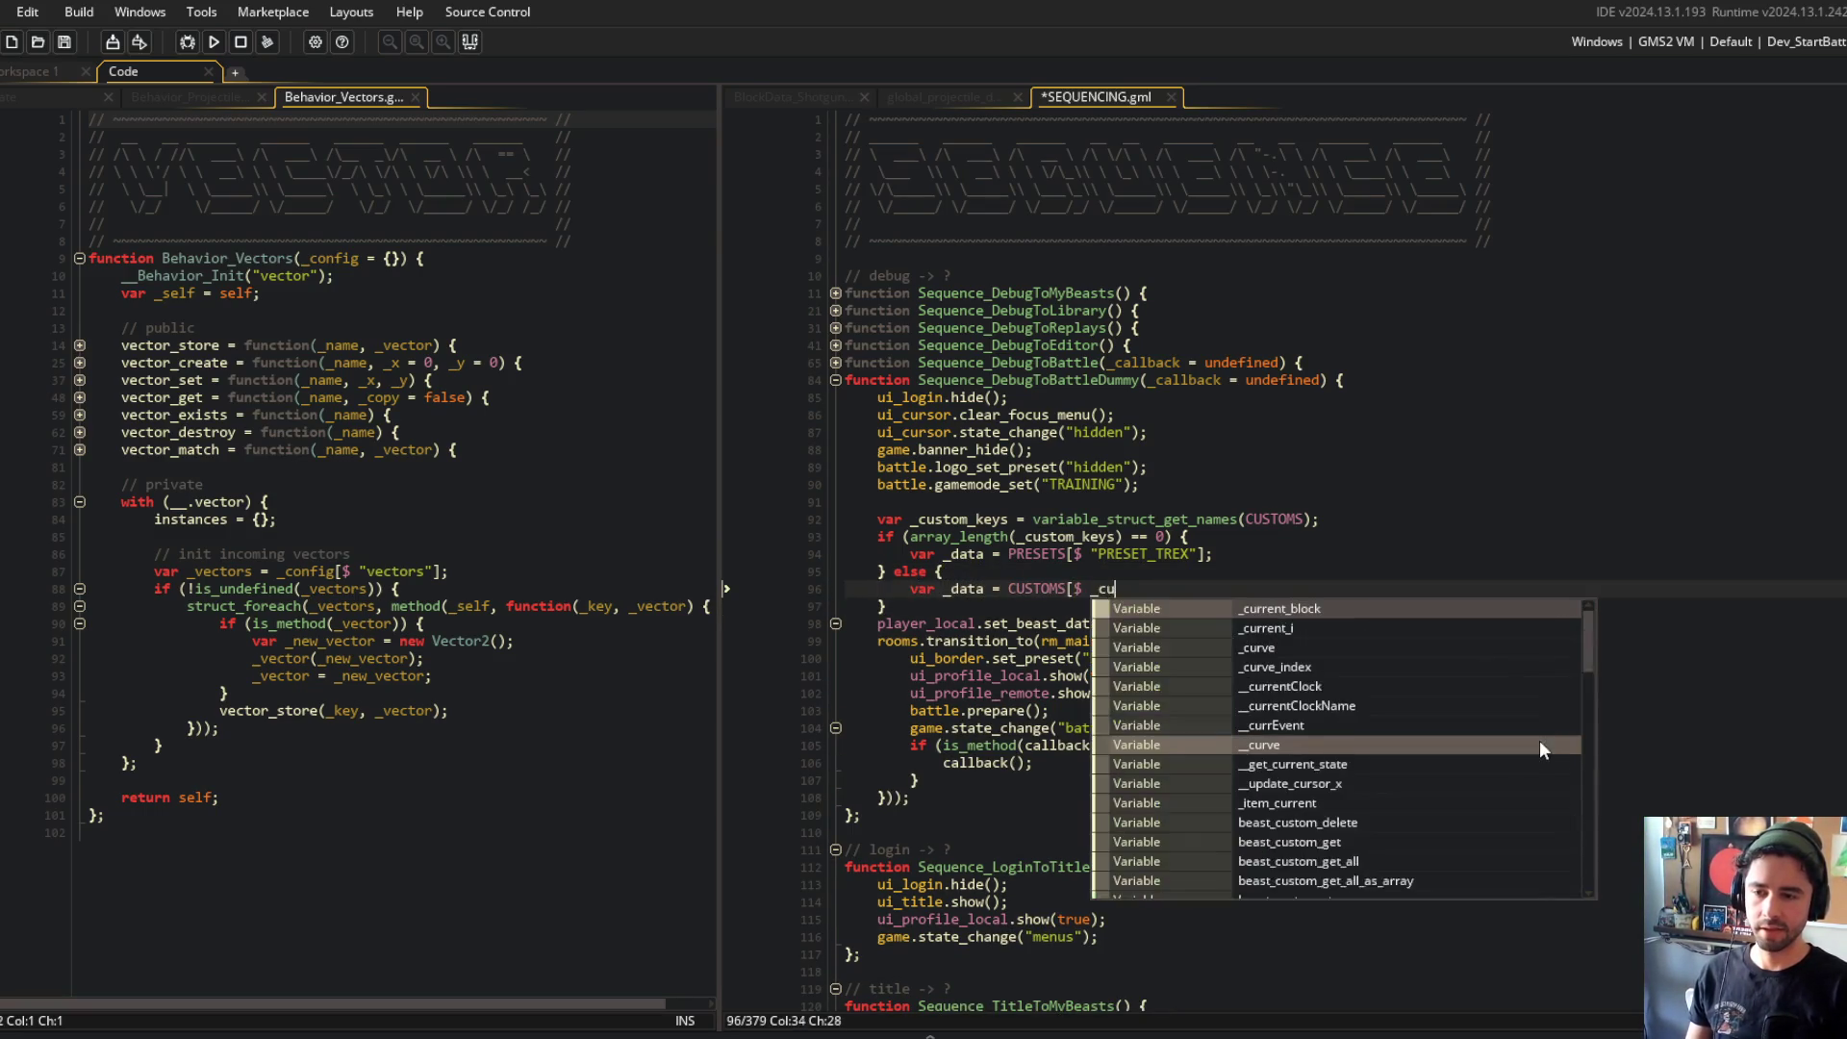
type("[0]];")
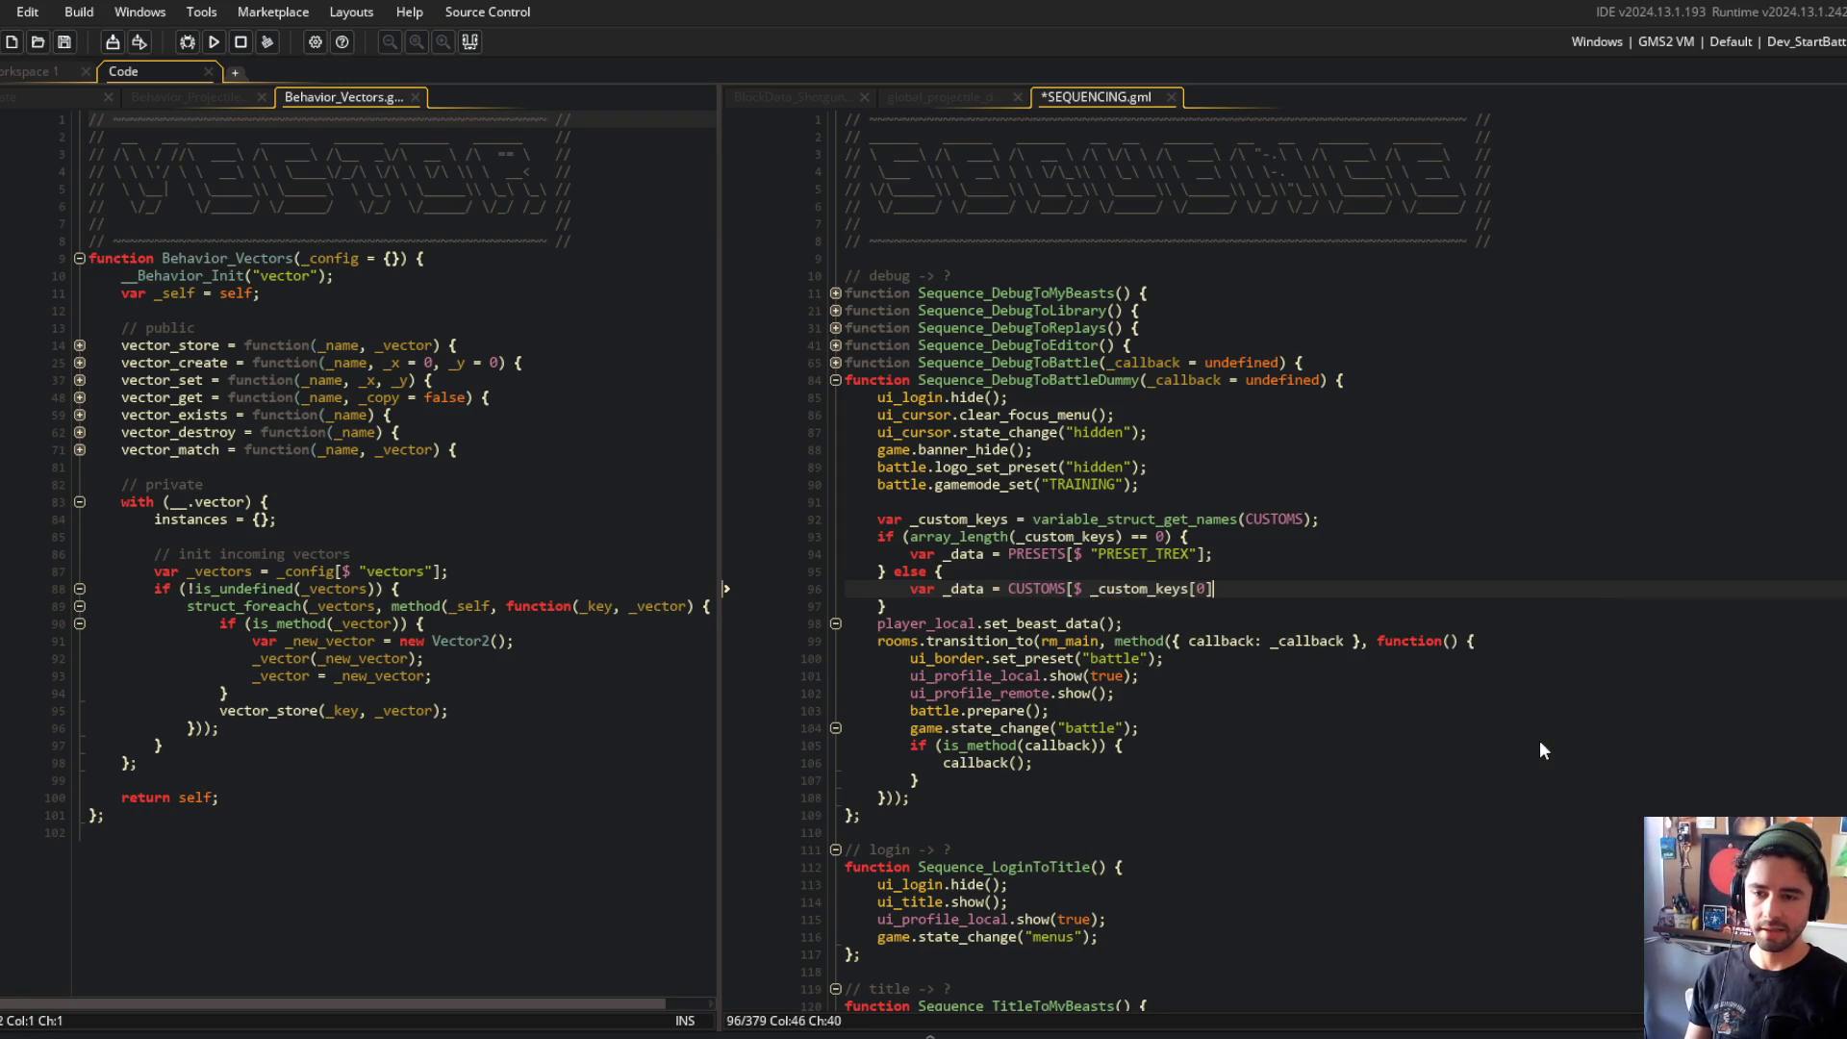
key("ctrl+s")
Step: Pass _data to set_beast_data, save, and run the game with F5 to test
key("Down")
key("Down")
key("Left")
key("Left")
type("_data")
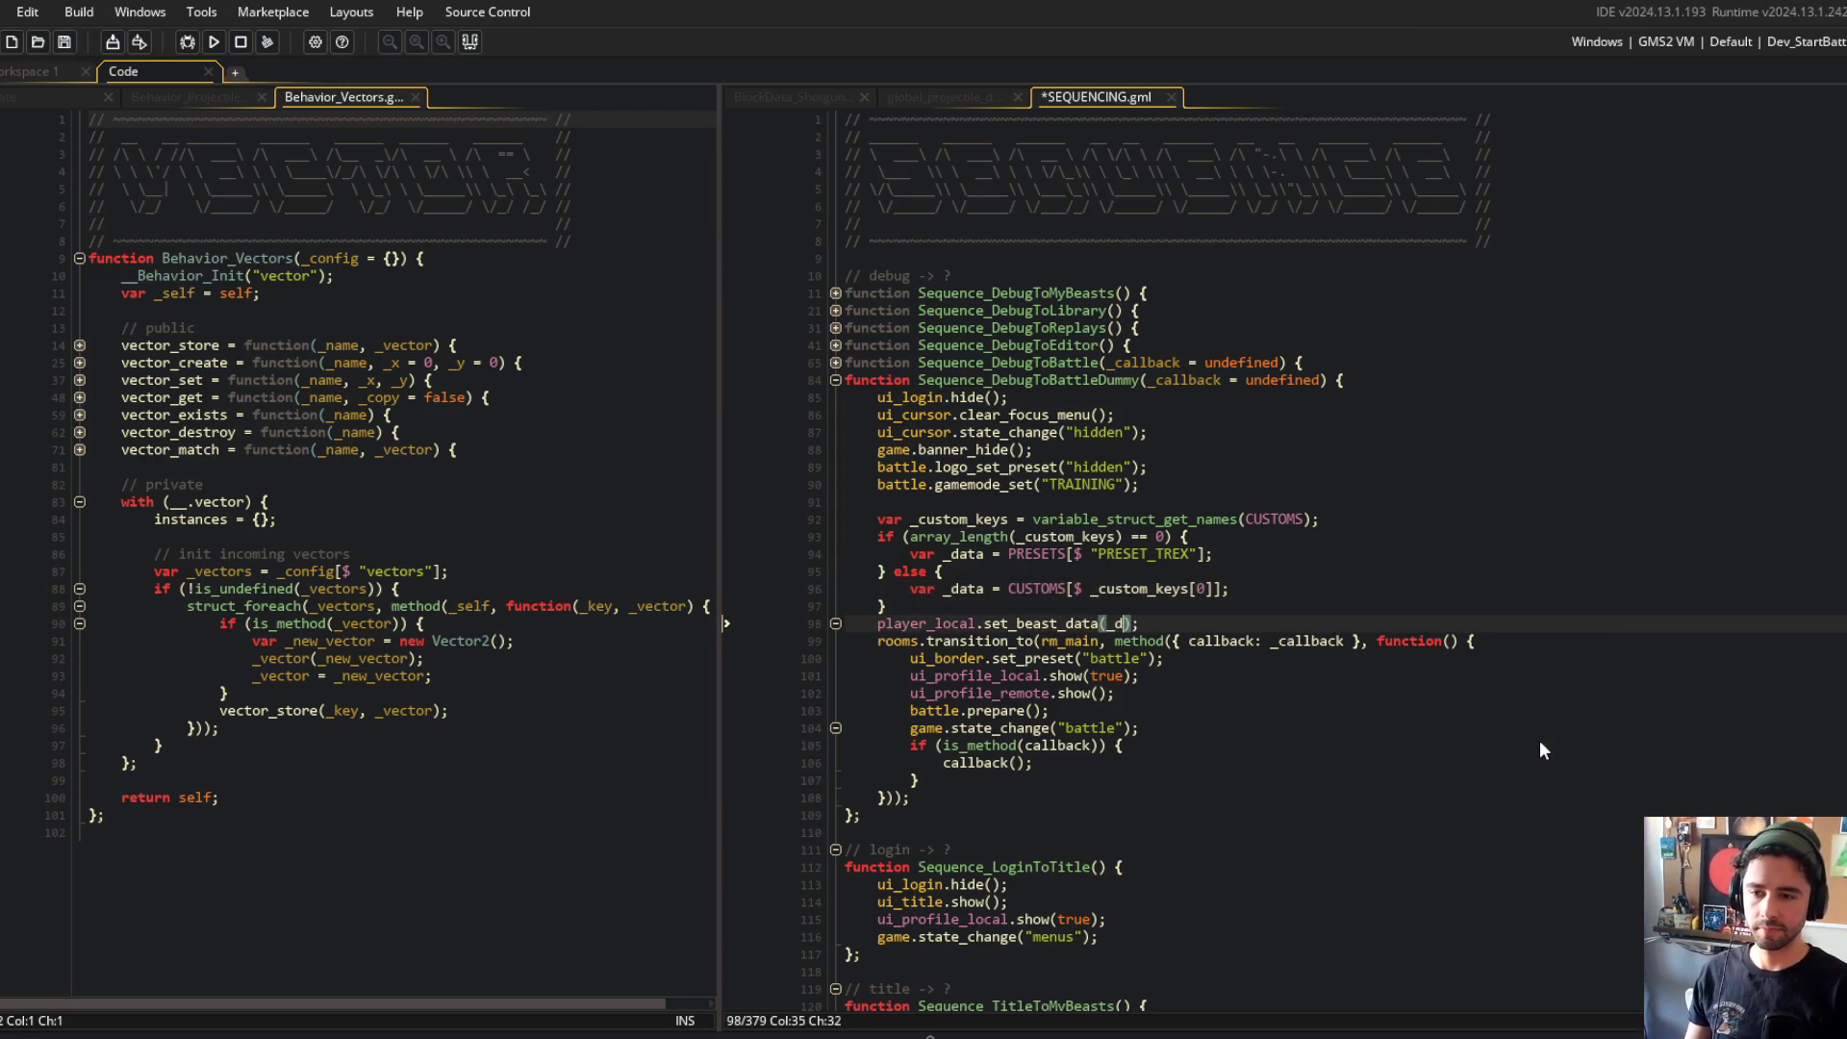
key("End")
key("Return")
key("ctrl+s")
key("F5")
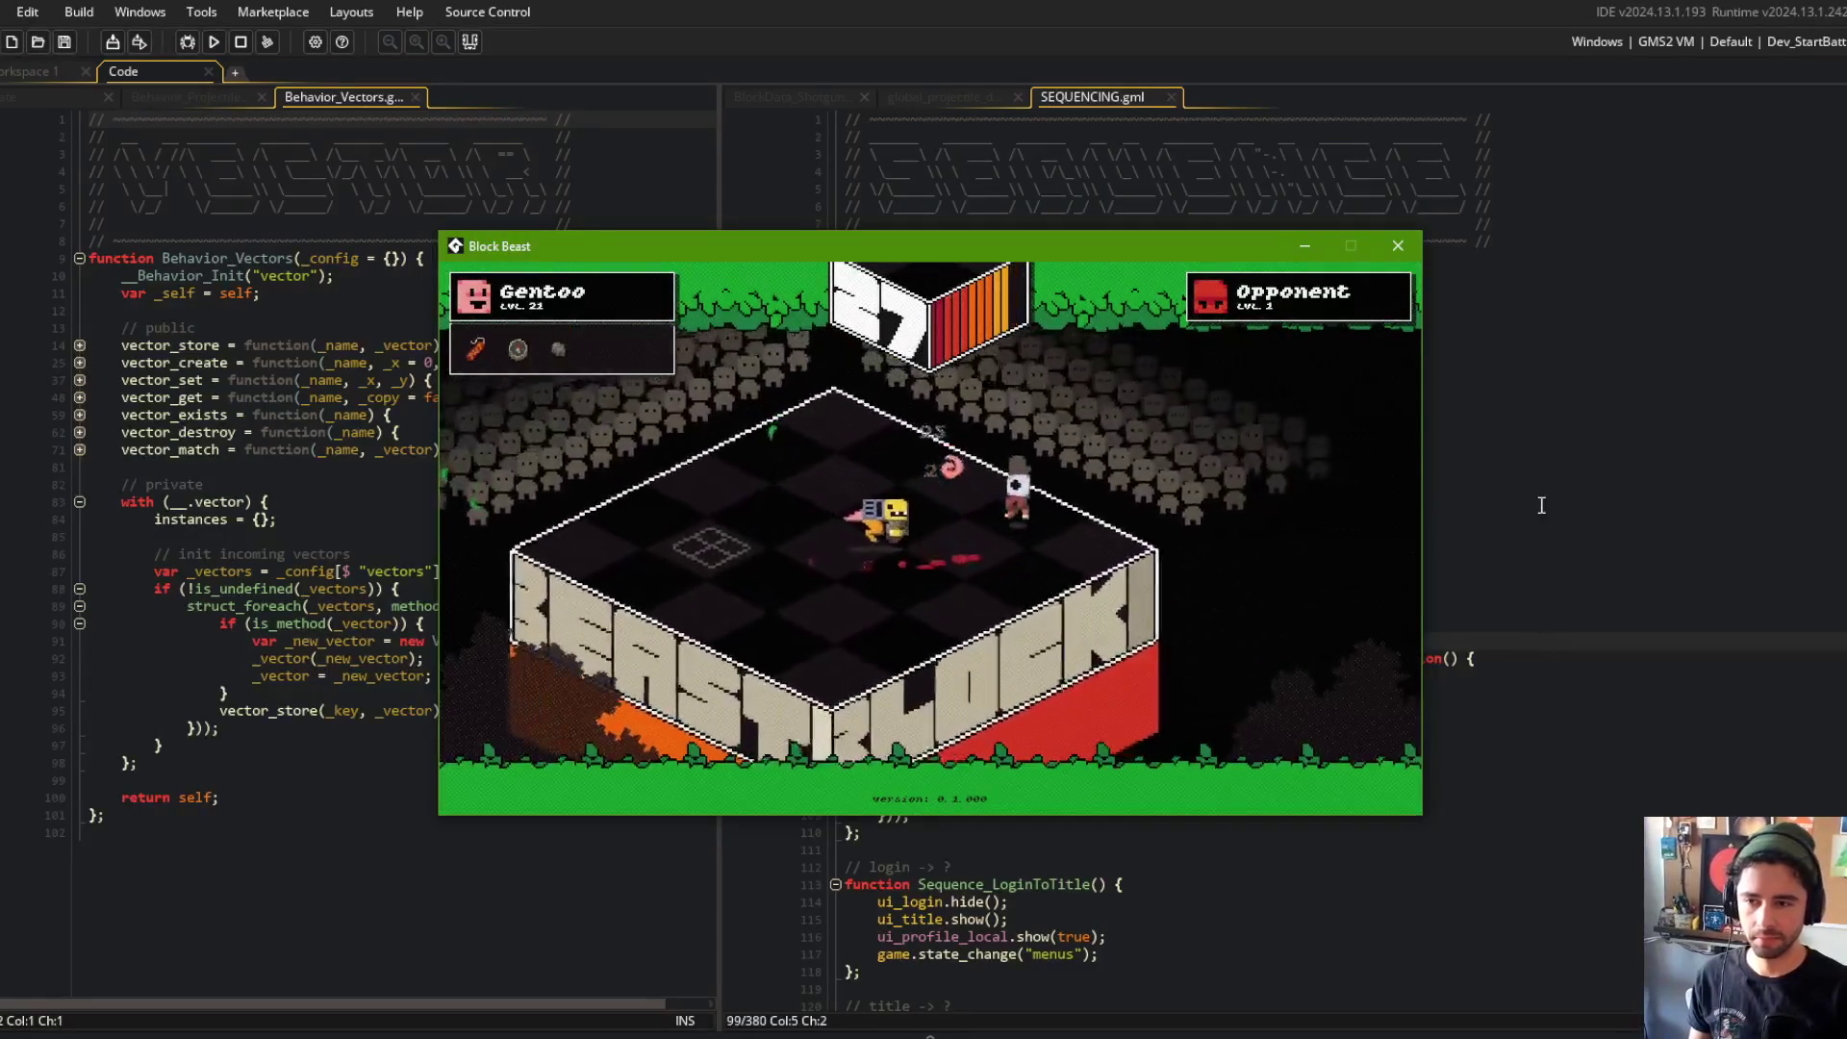
left_click(1527, 252)
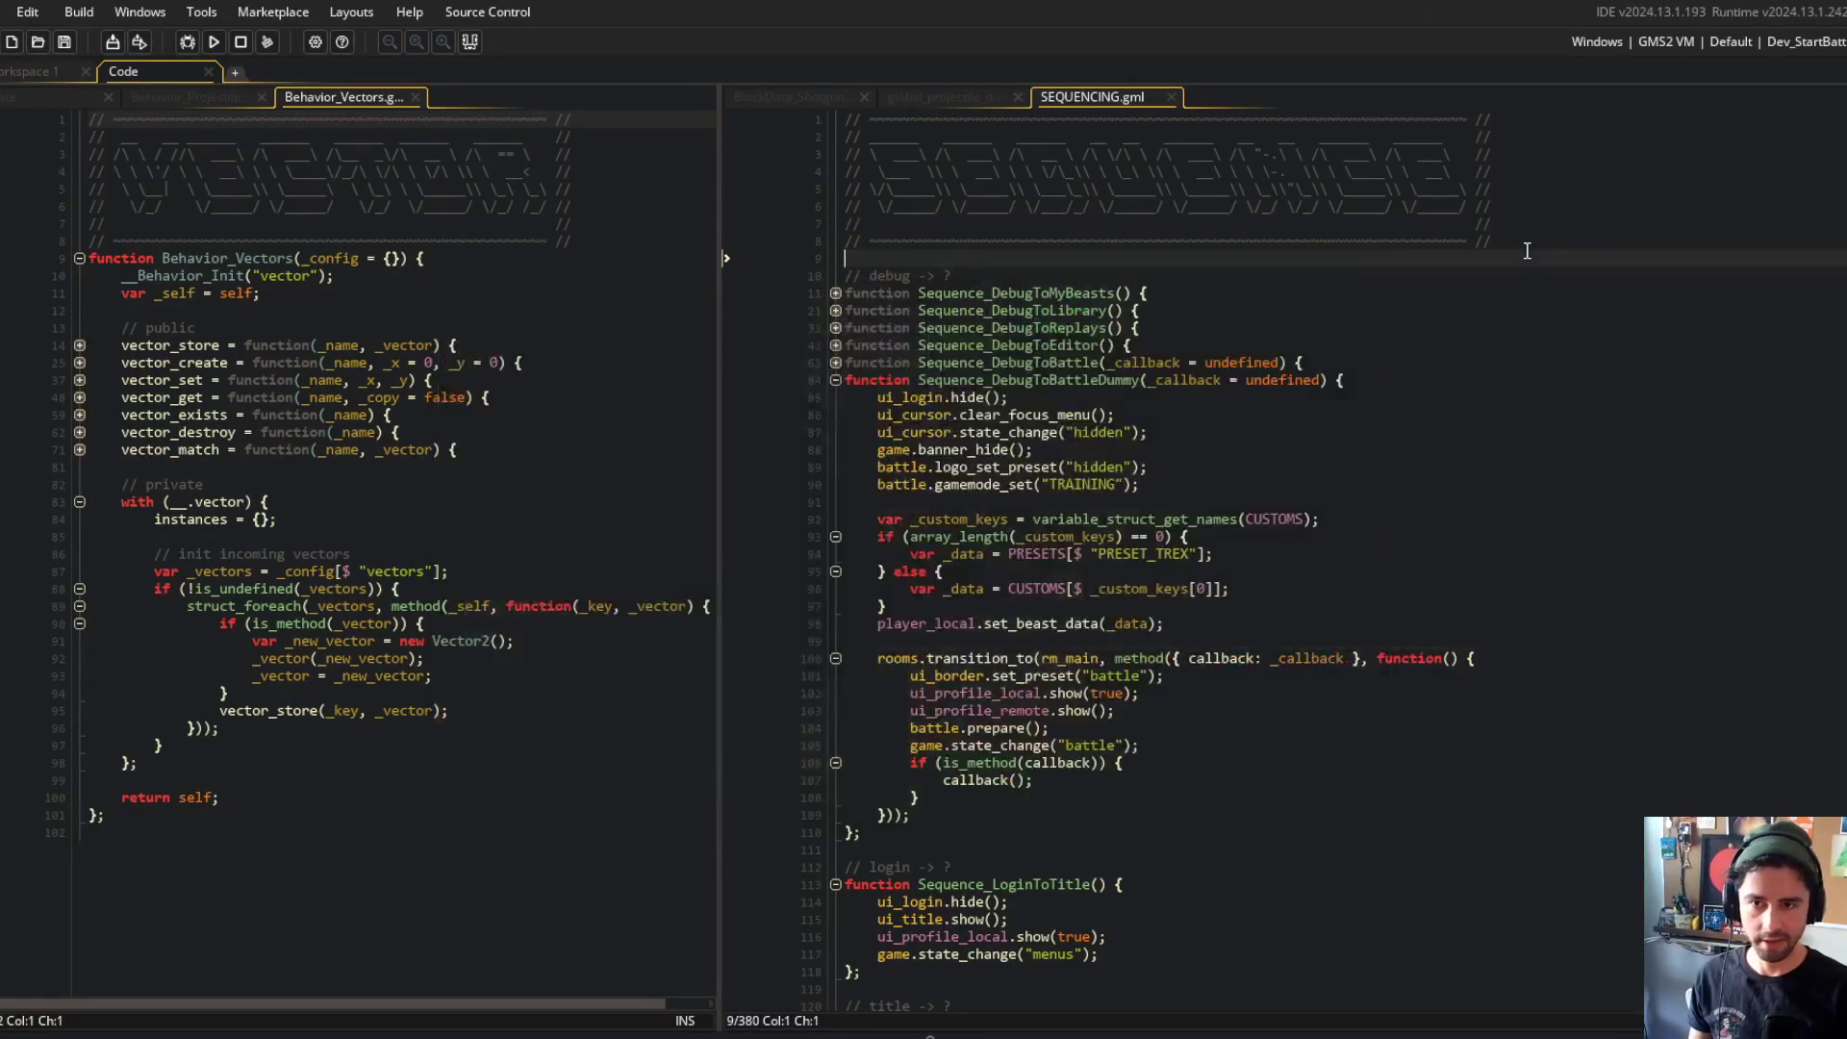
Step: Close the running game window
key("alt+Tab")
key("alt+Tab")
left_click(1390, 391)
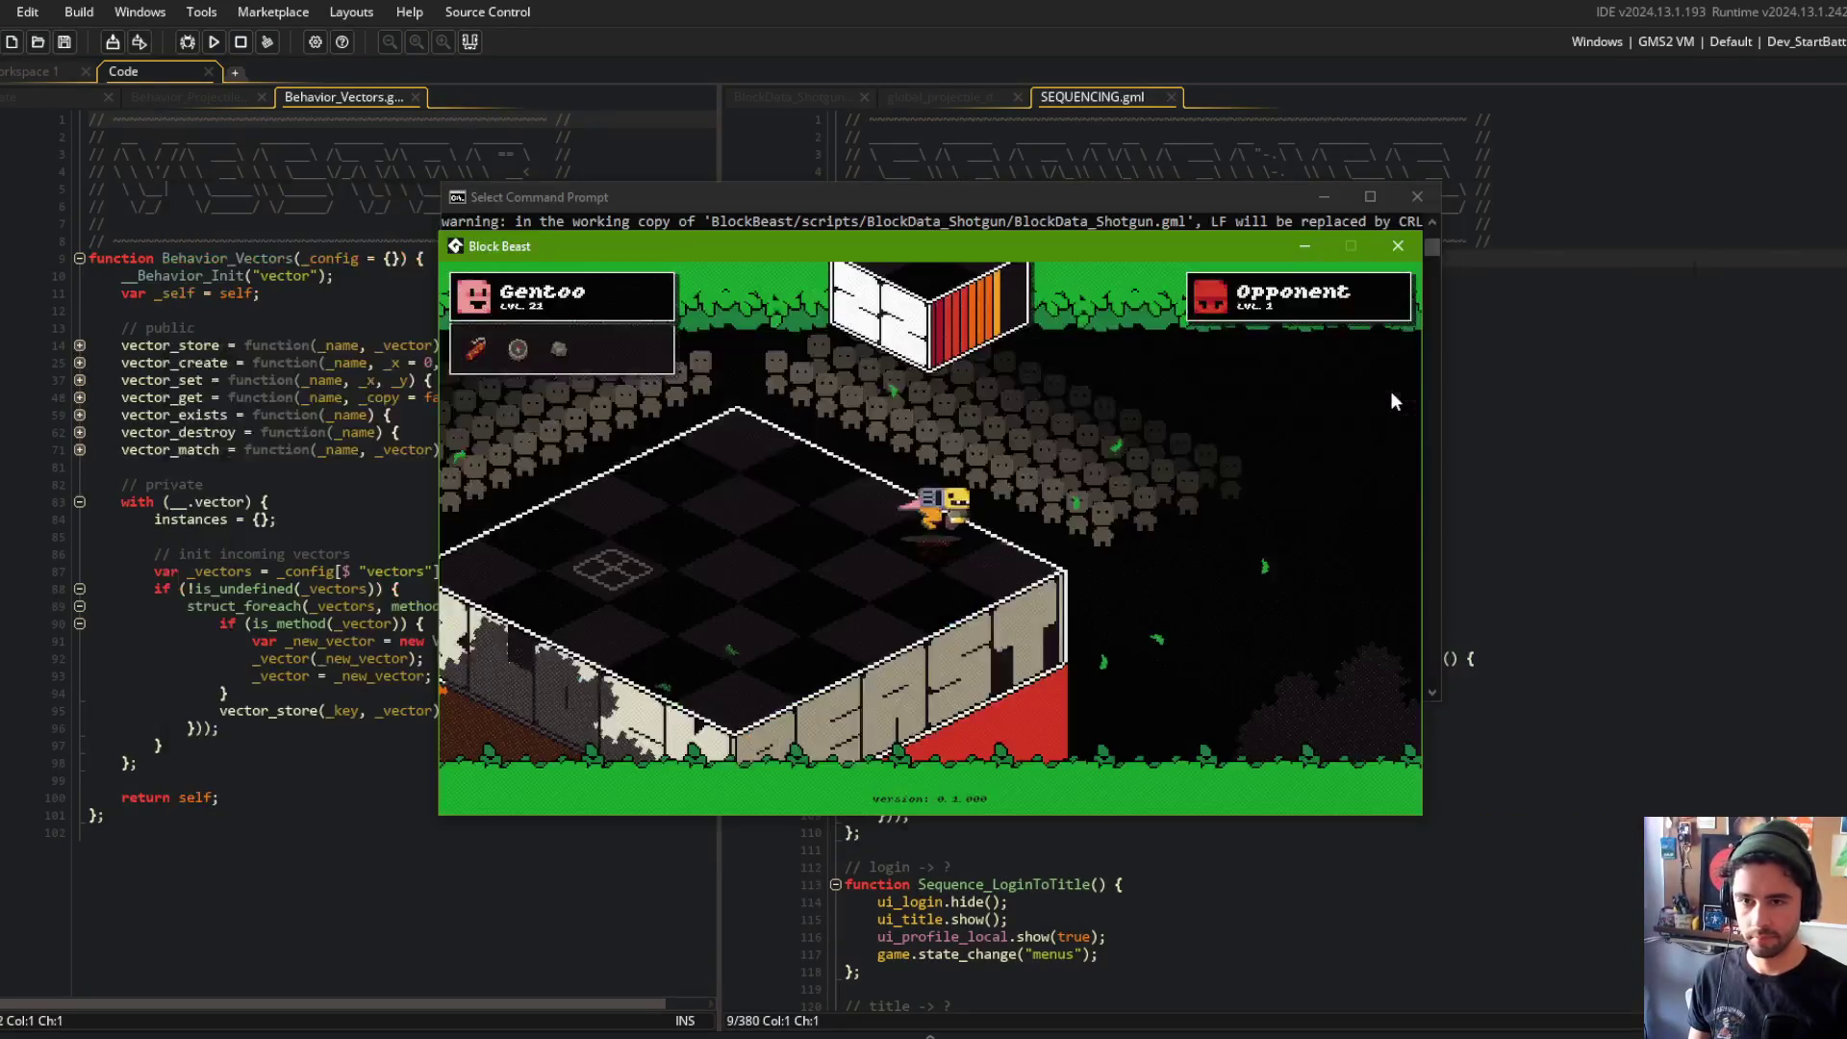
key("alt+F4")
Step: Stage all files, commit the Dev_StartBattle saved-beast-first fallback to trex, and push
type("giut ad")
key("BackSpace")
key("BackSpace")
key("BackSpace")
type("git add .")
key("Return")
type("git commit ")
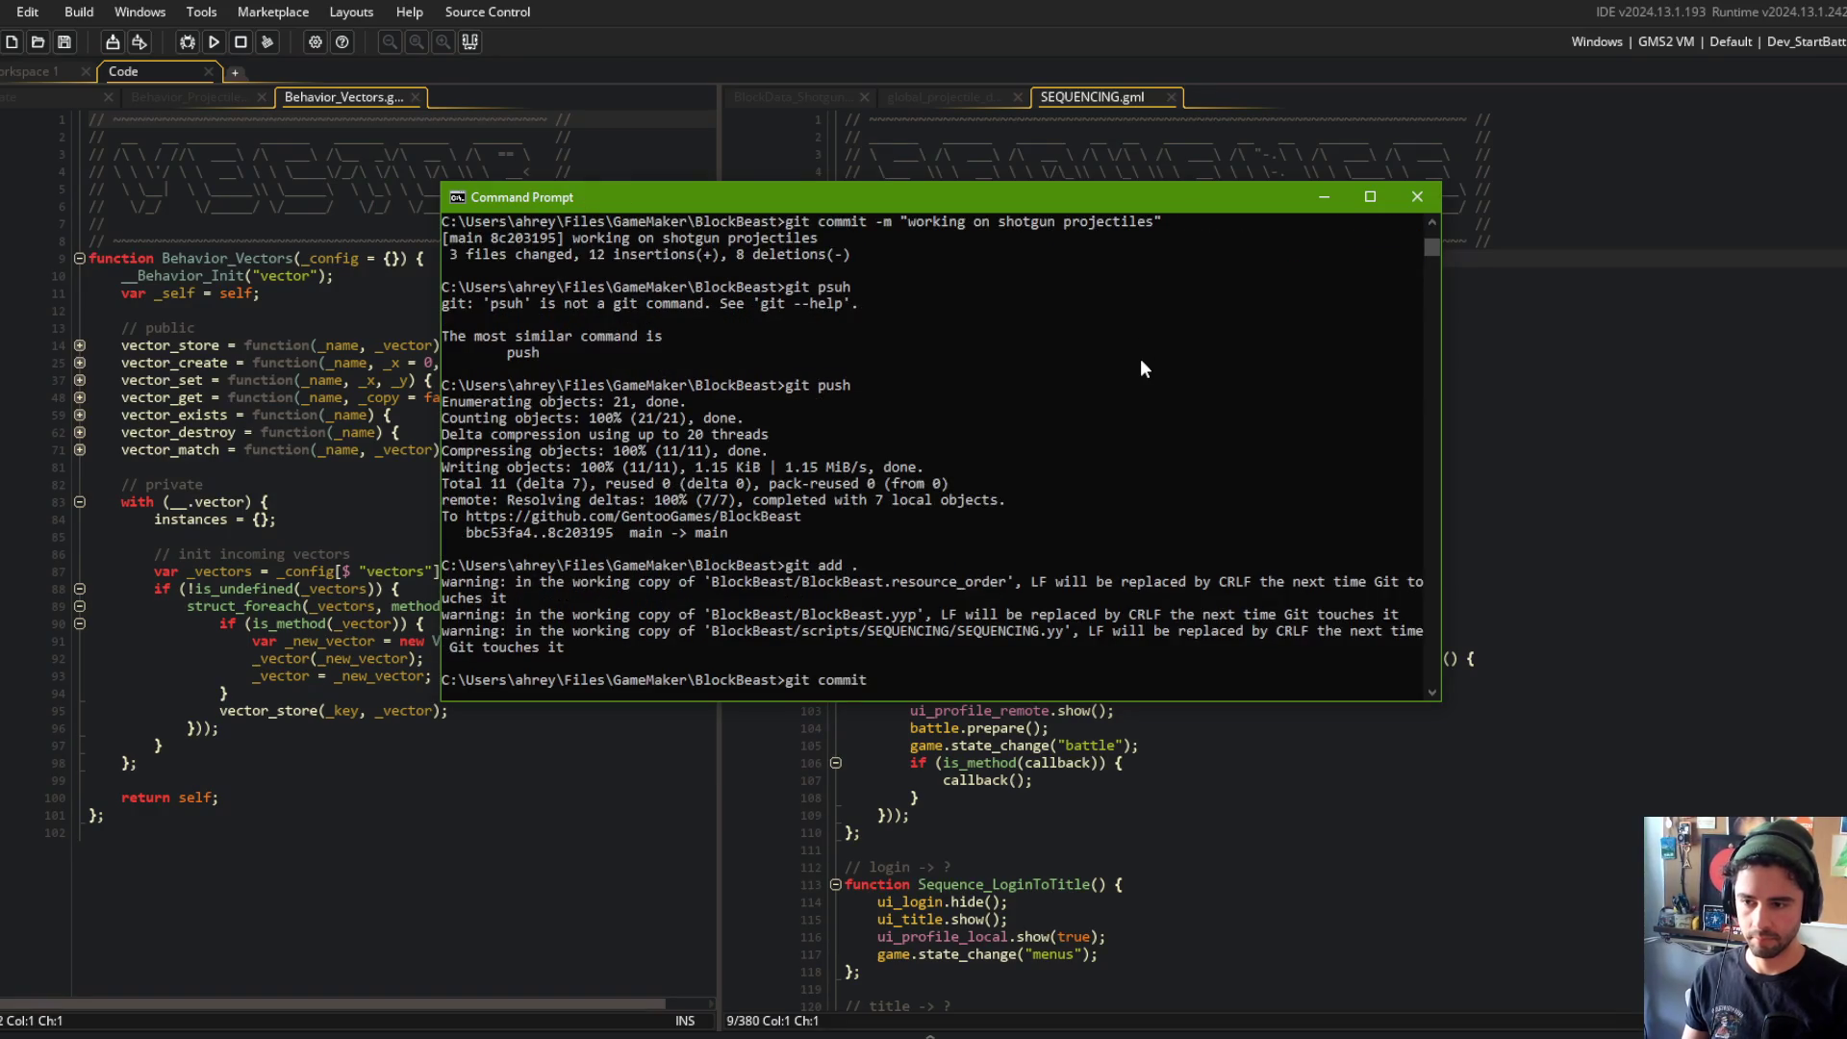
type("Battle will always ")
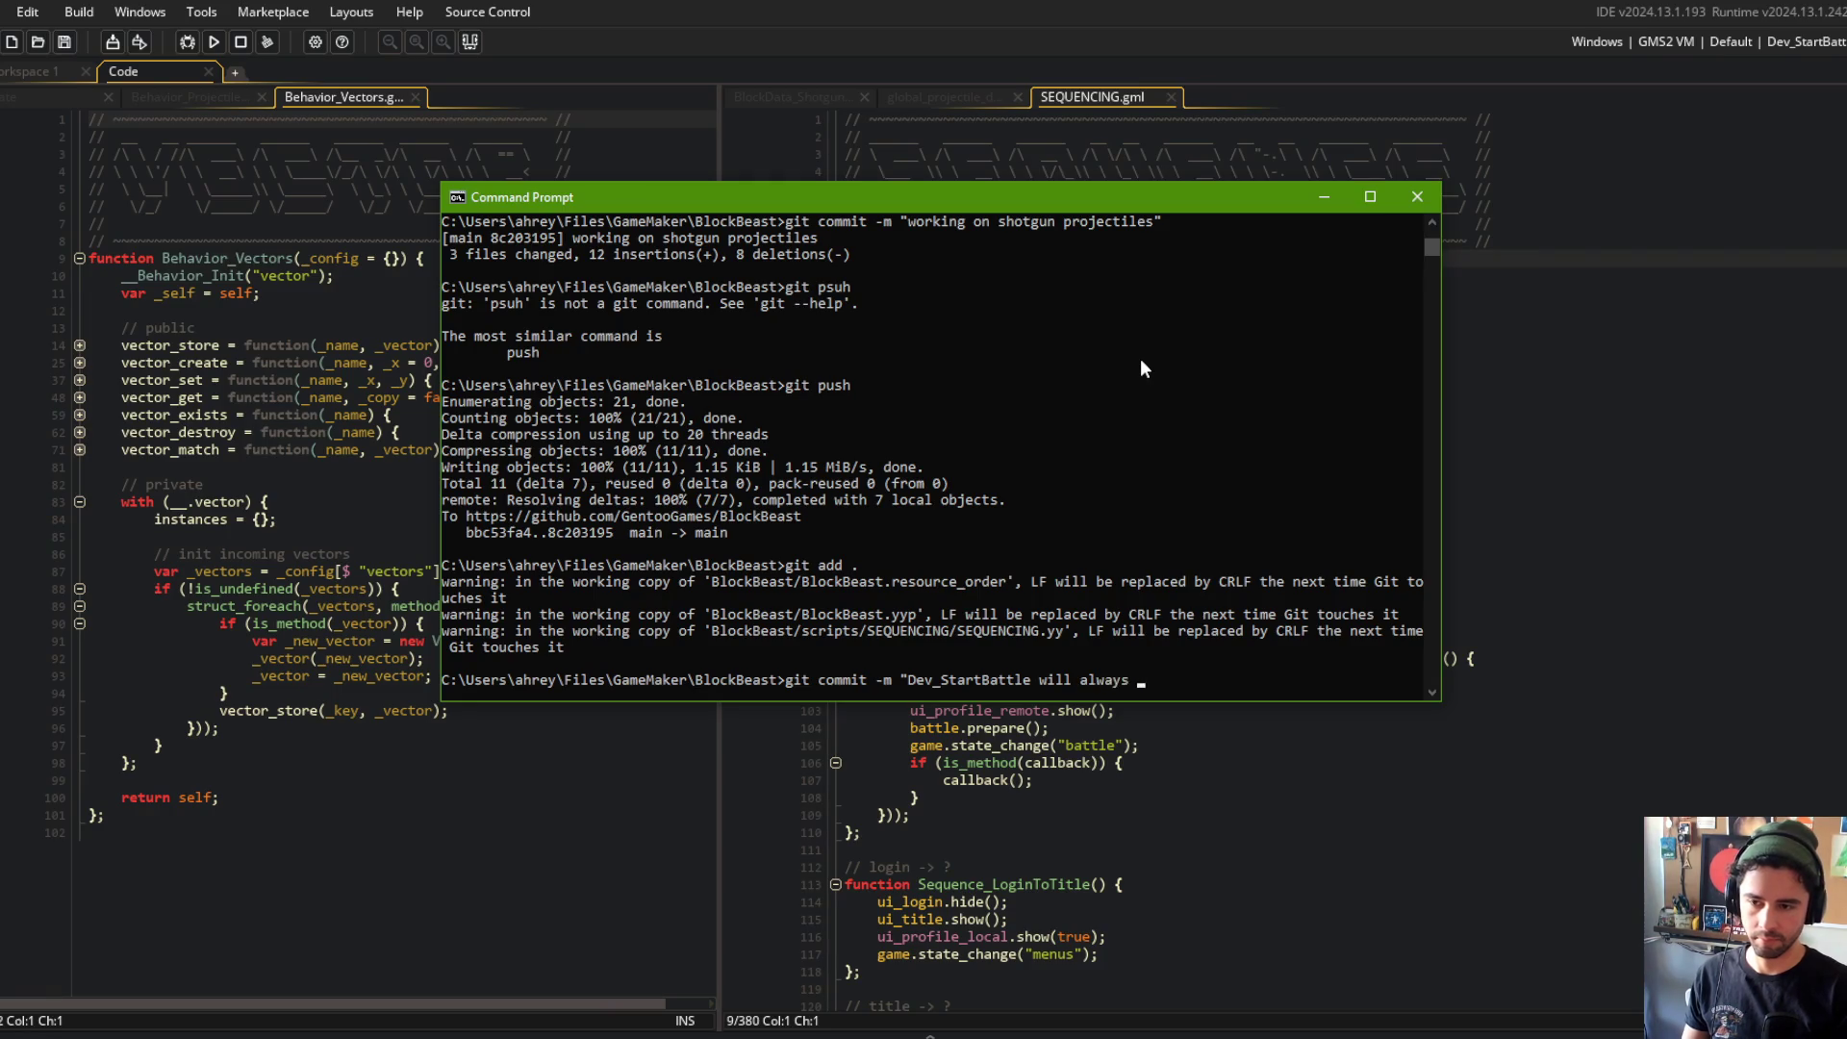
type("try to g")
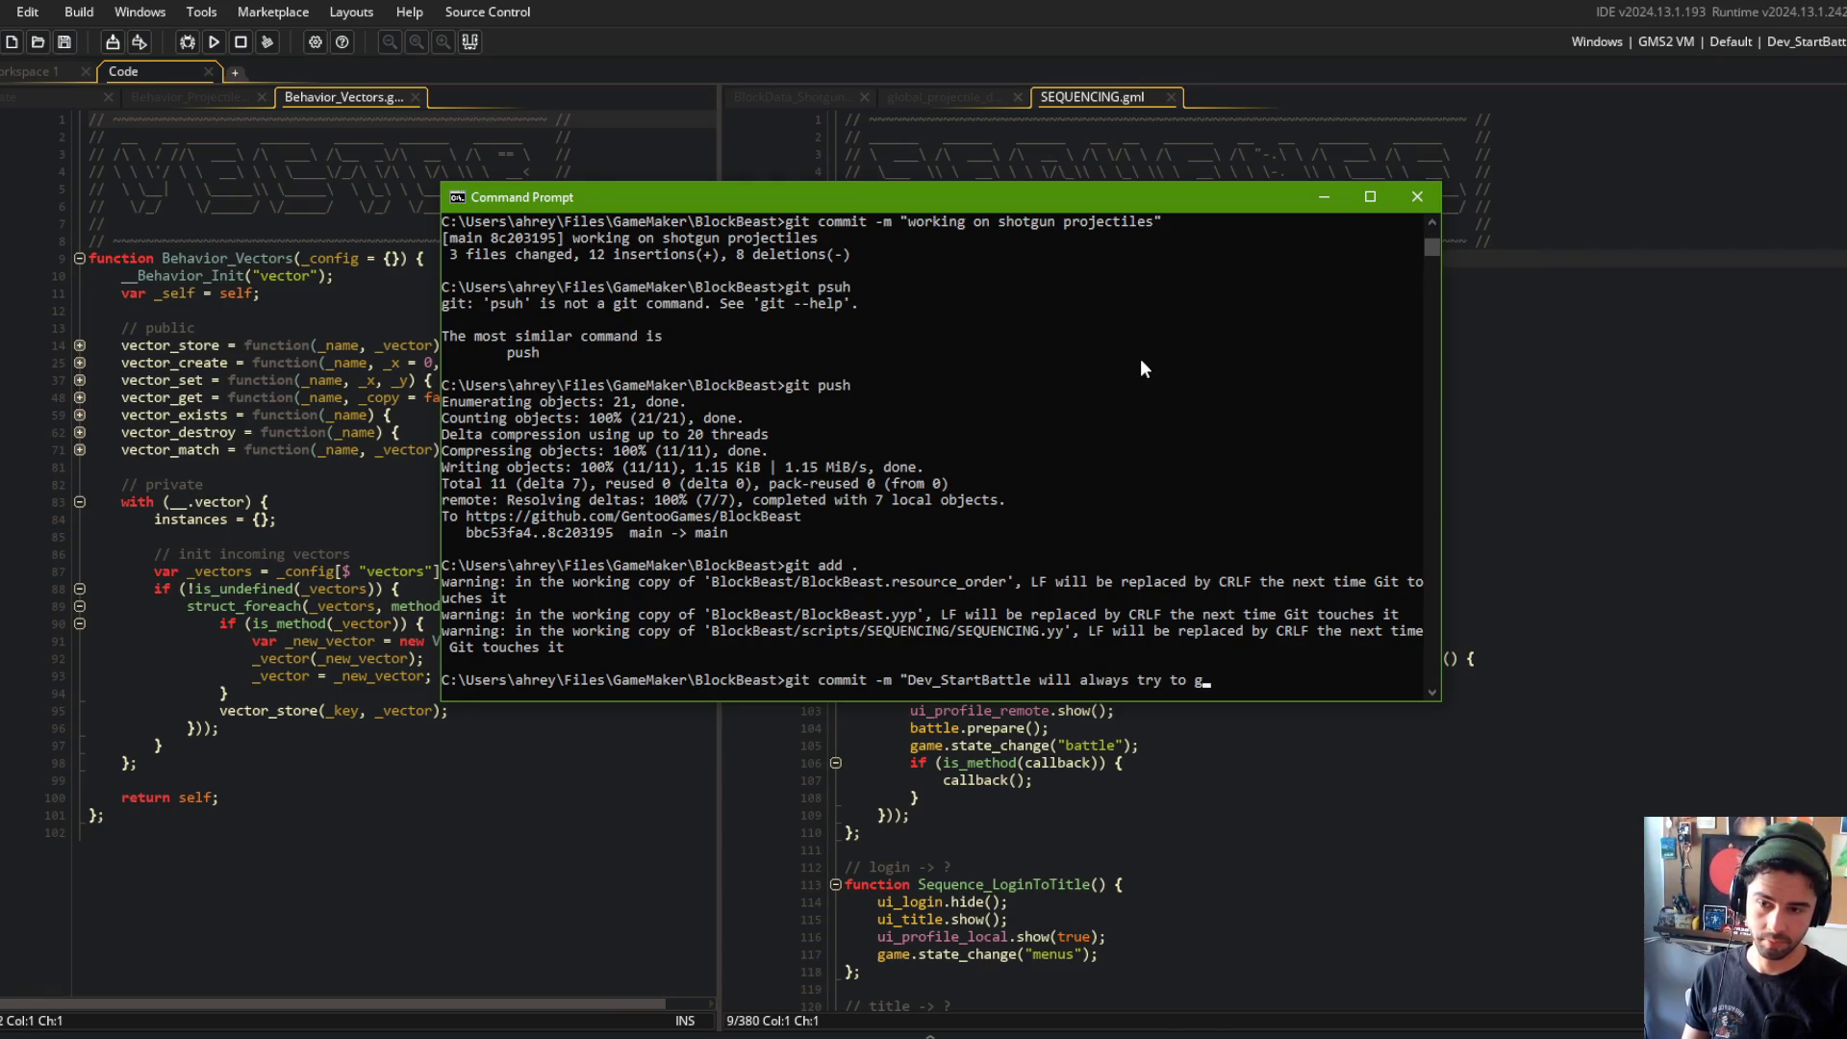
type("ech first saves beast")
type("first before ")
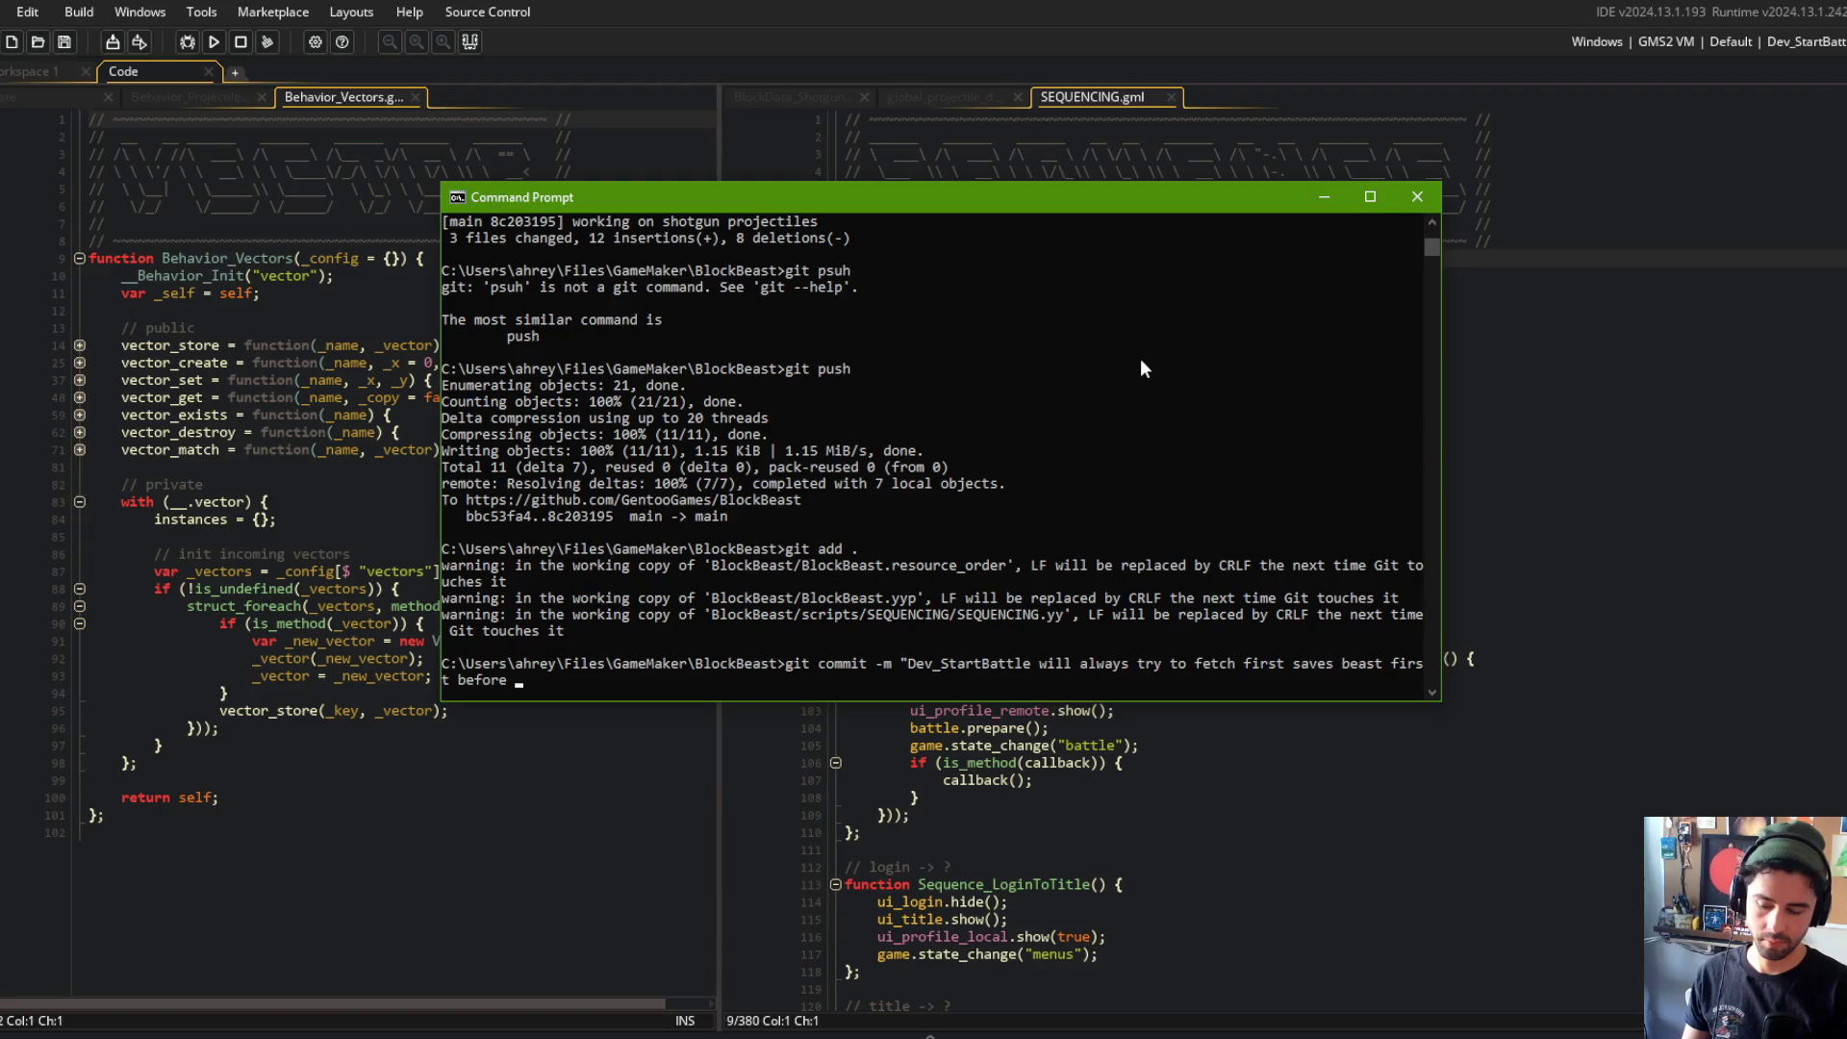
type("defaulting to tre")
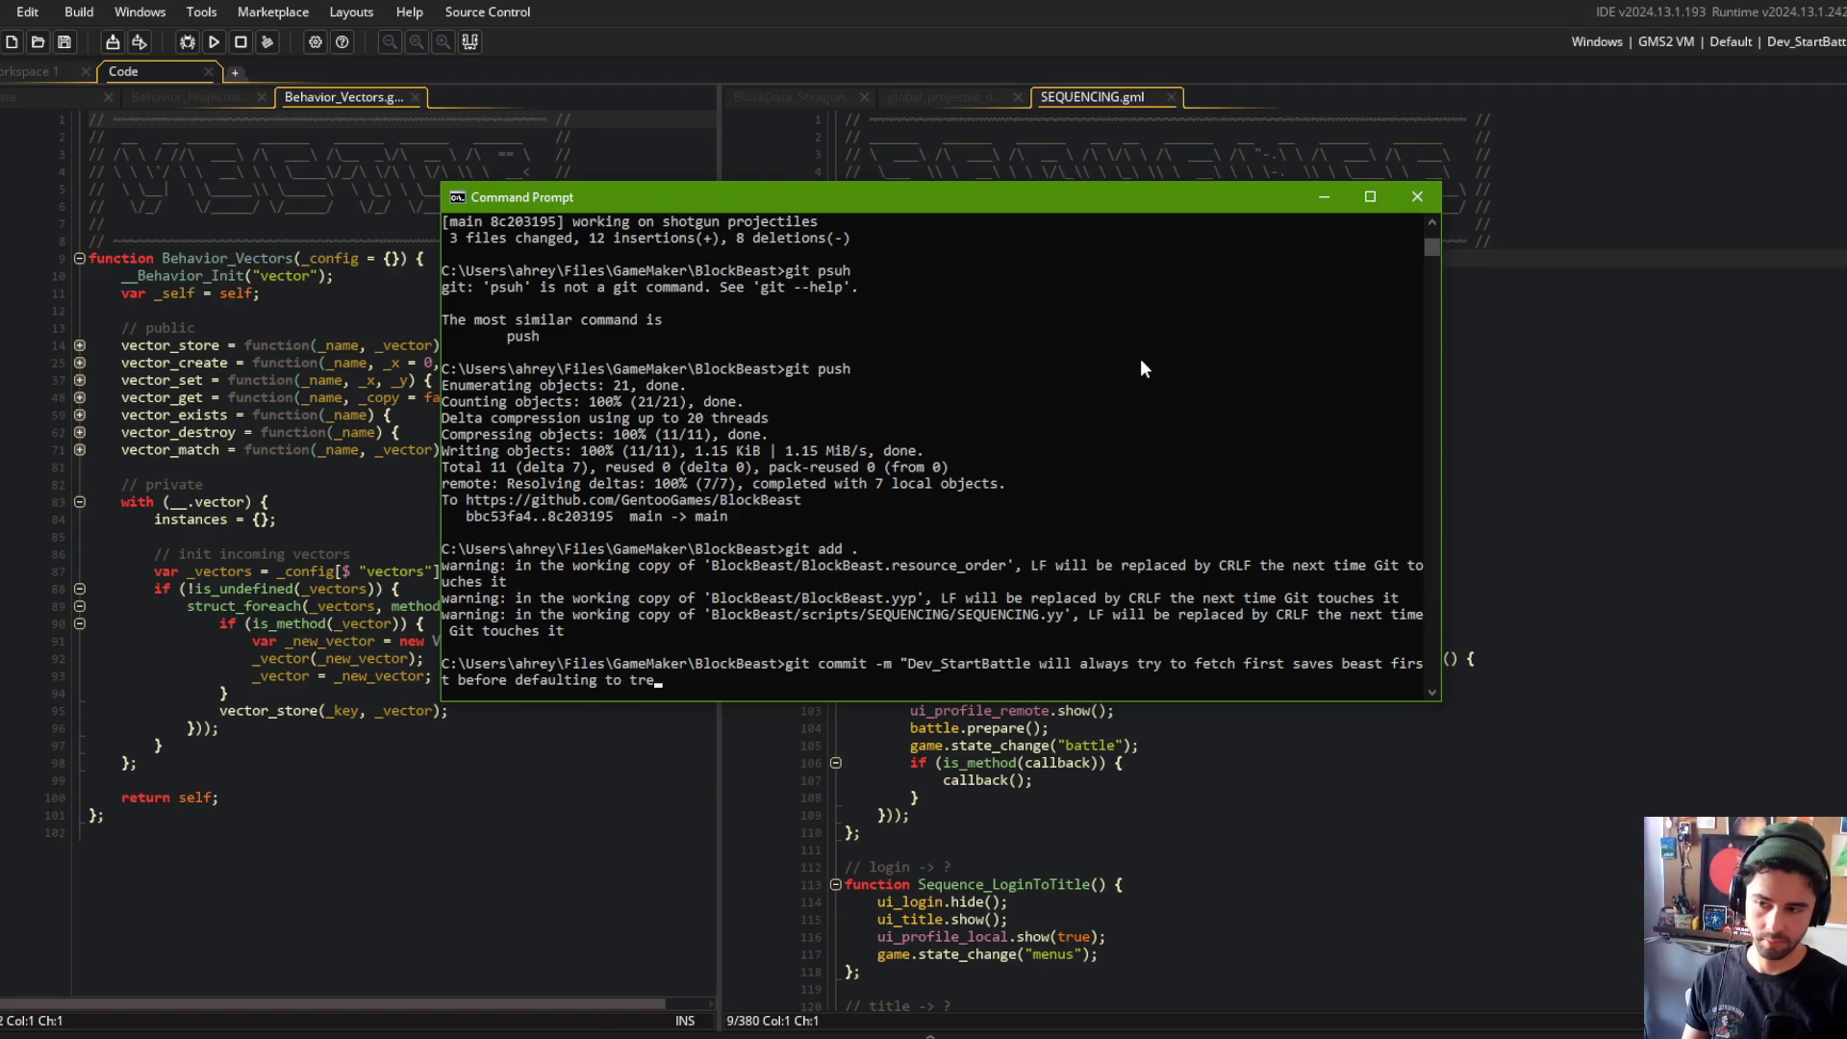
type("x:\"")
key("Return")
type("git push")
key("Return")
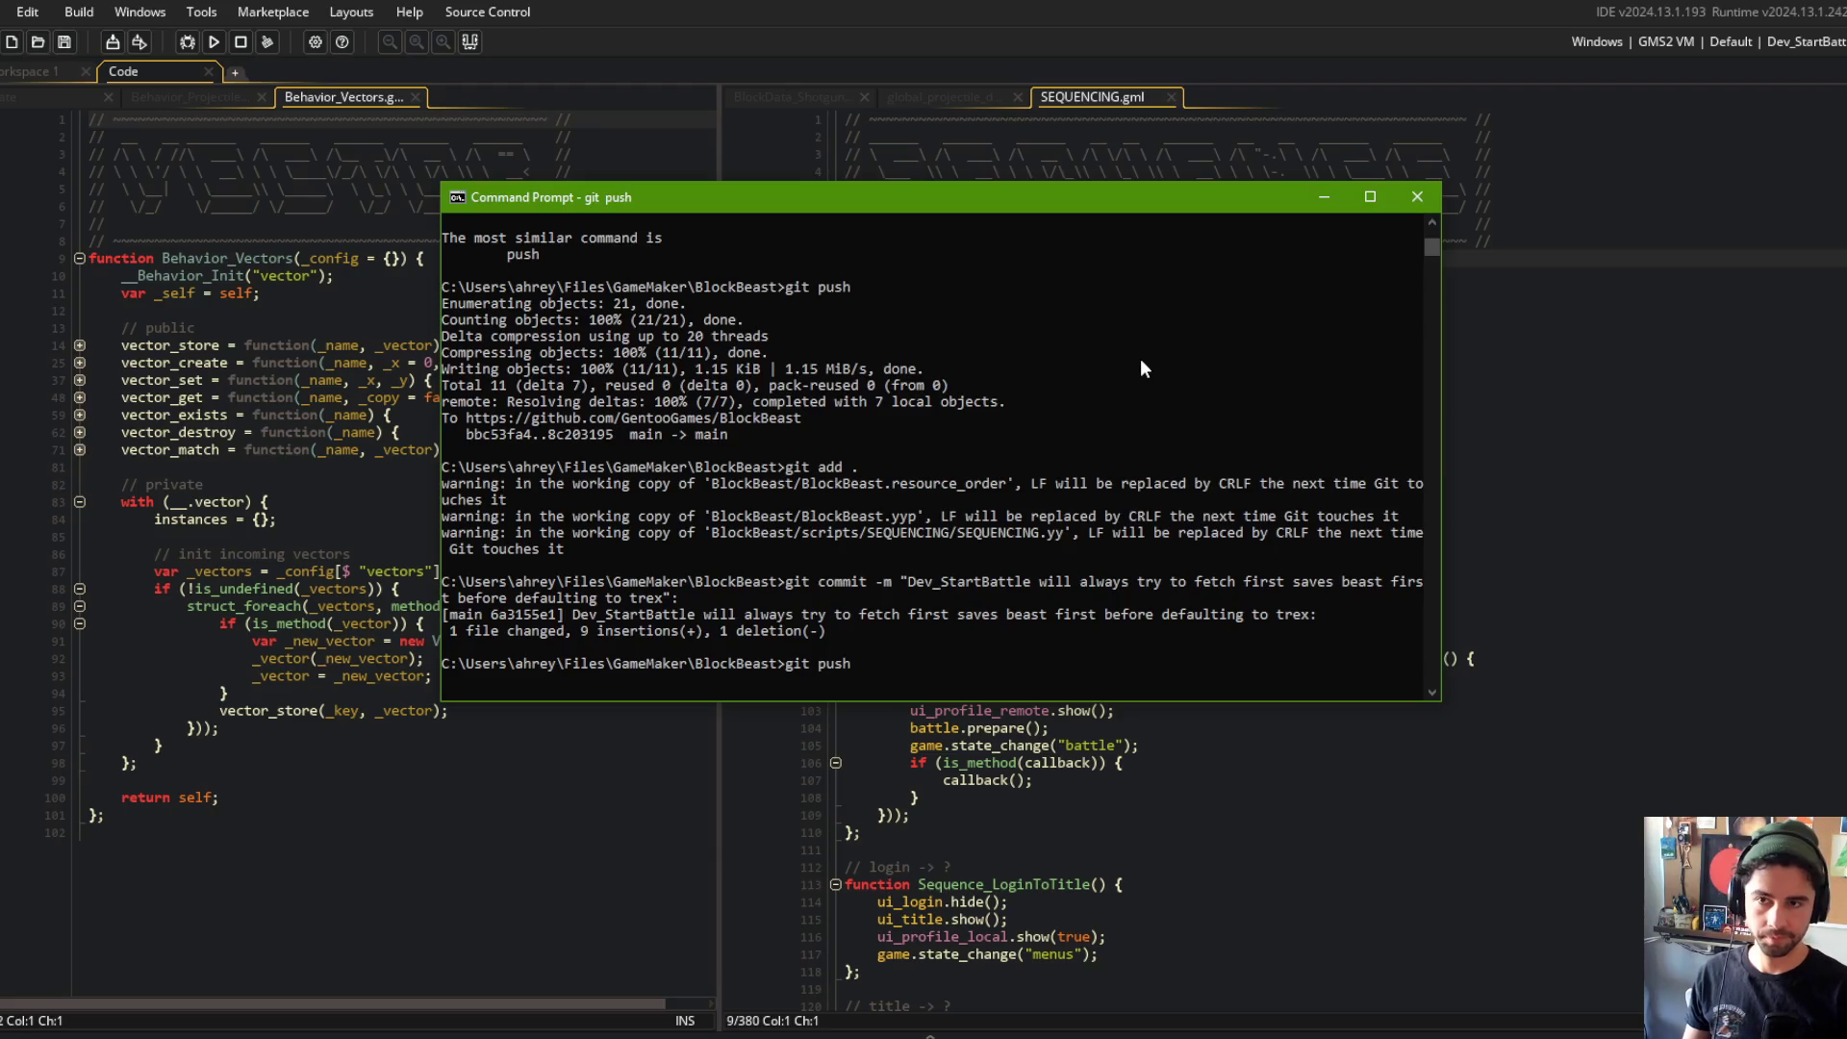
Step: Back in GameMaker, close the SEQUENCING script and open global_projectile_data
key("alt+Tab")
key("ctrl+w")
left_click(1275, 349)
left_click(922, 98)
Step: Set BlockData_Shotgun's line-18 vision_scan range to 1000, 1000 and run a test battle
scroll(795, 183, "up", 3)
left_click(689, 100)
left_click(1333, 414)
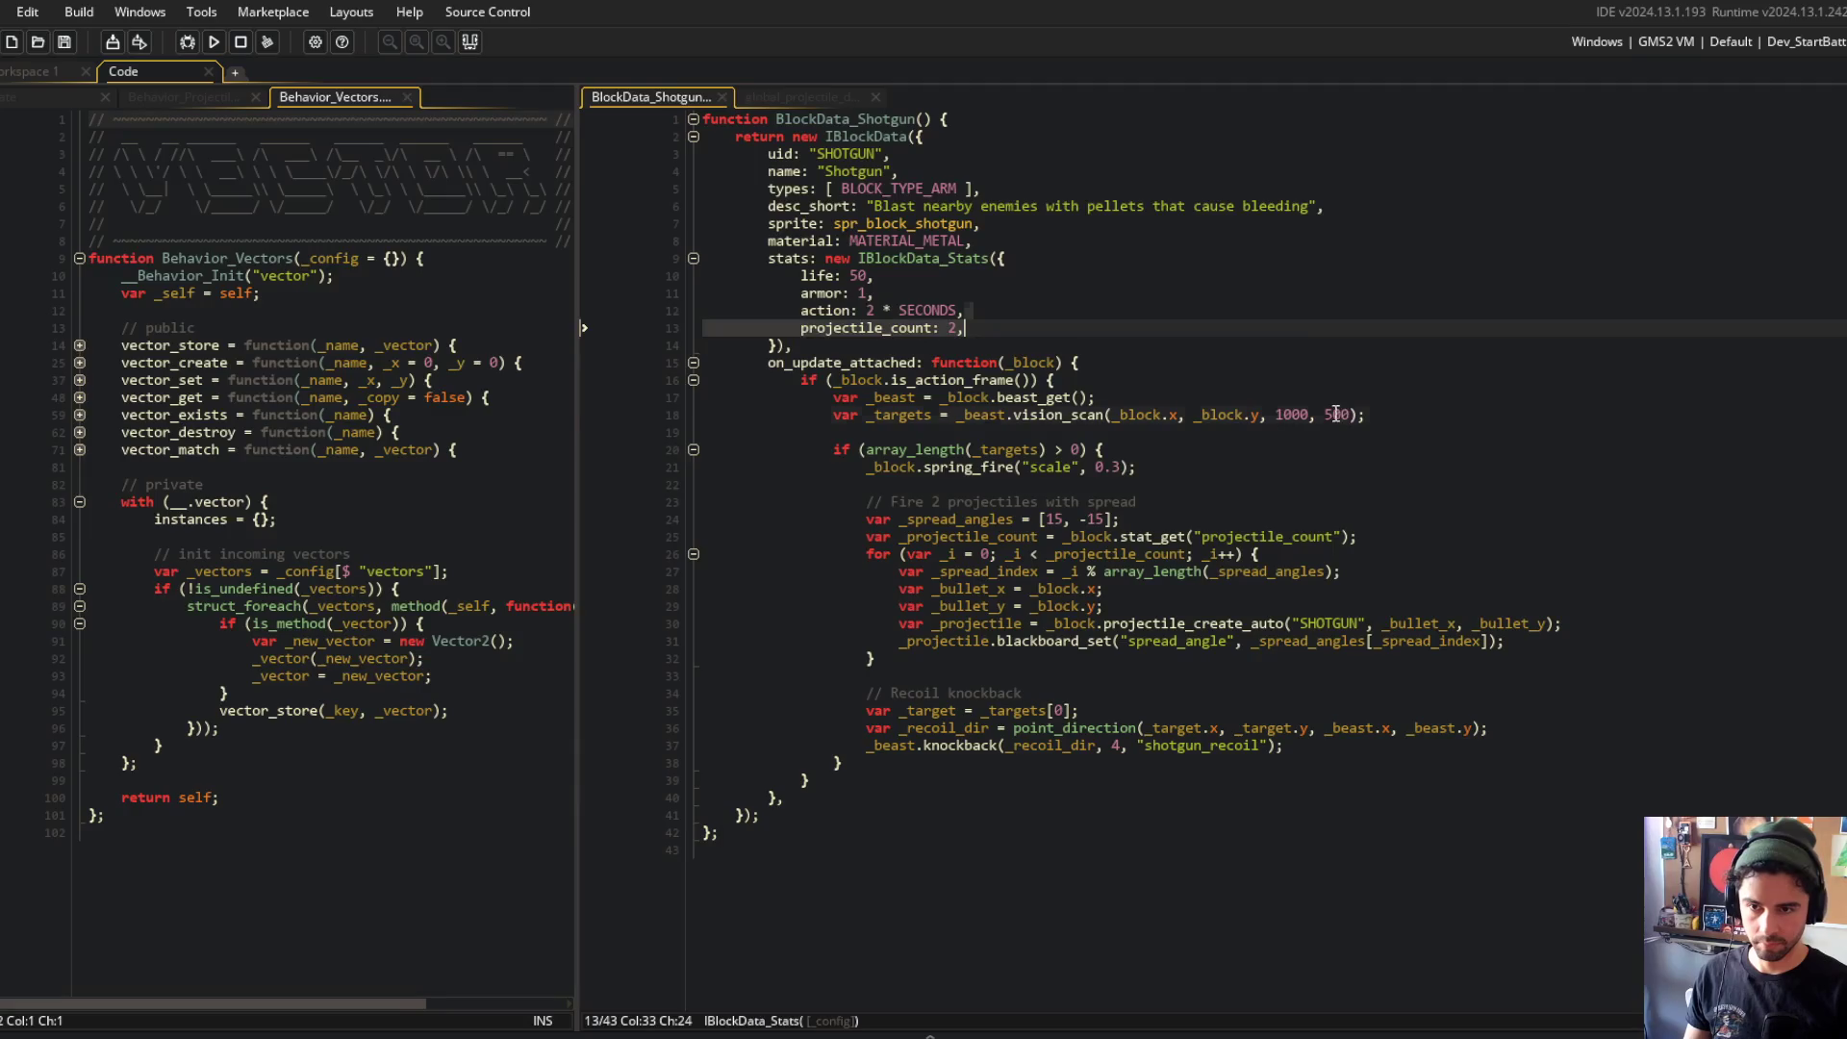
type("0")
key("F5")
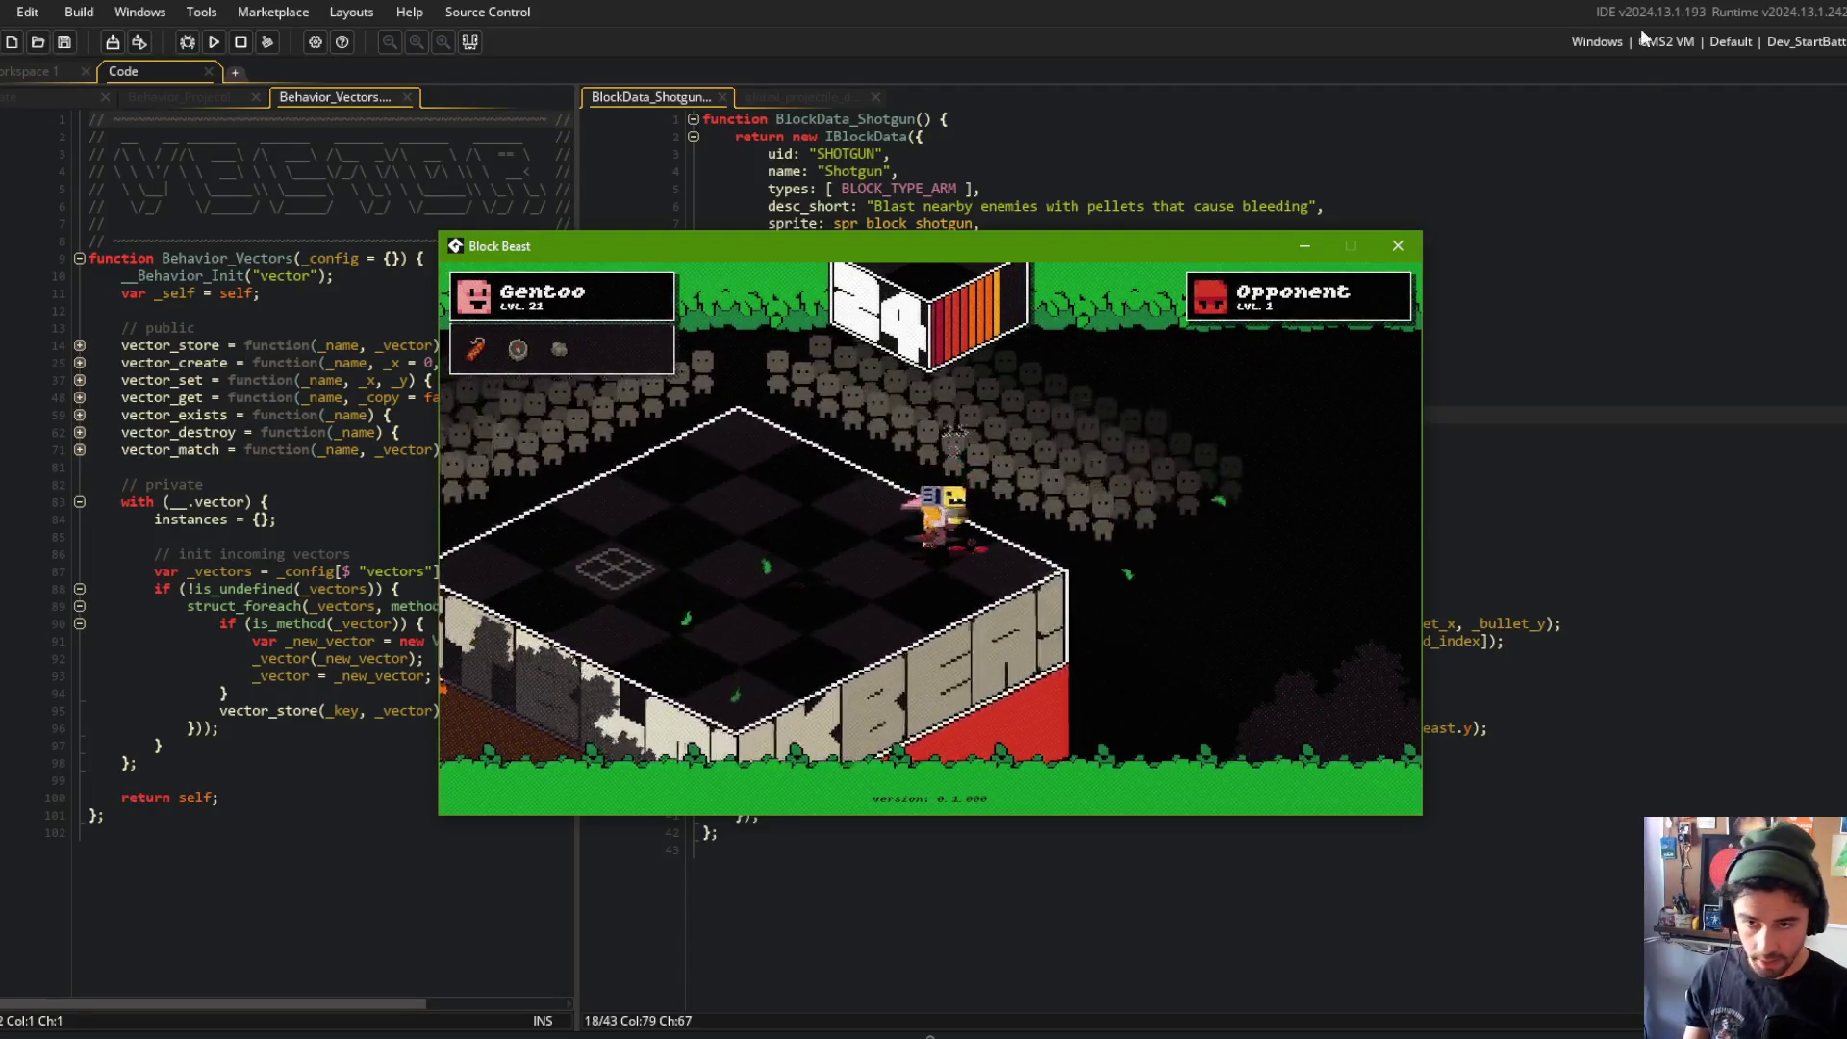
left_click(1398, 245)
left_click(1304, 292)
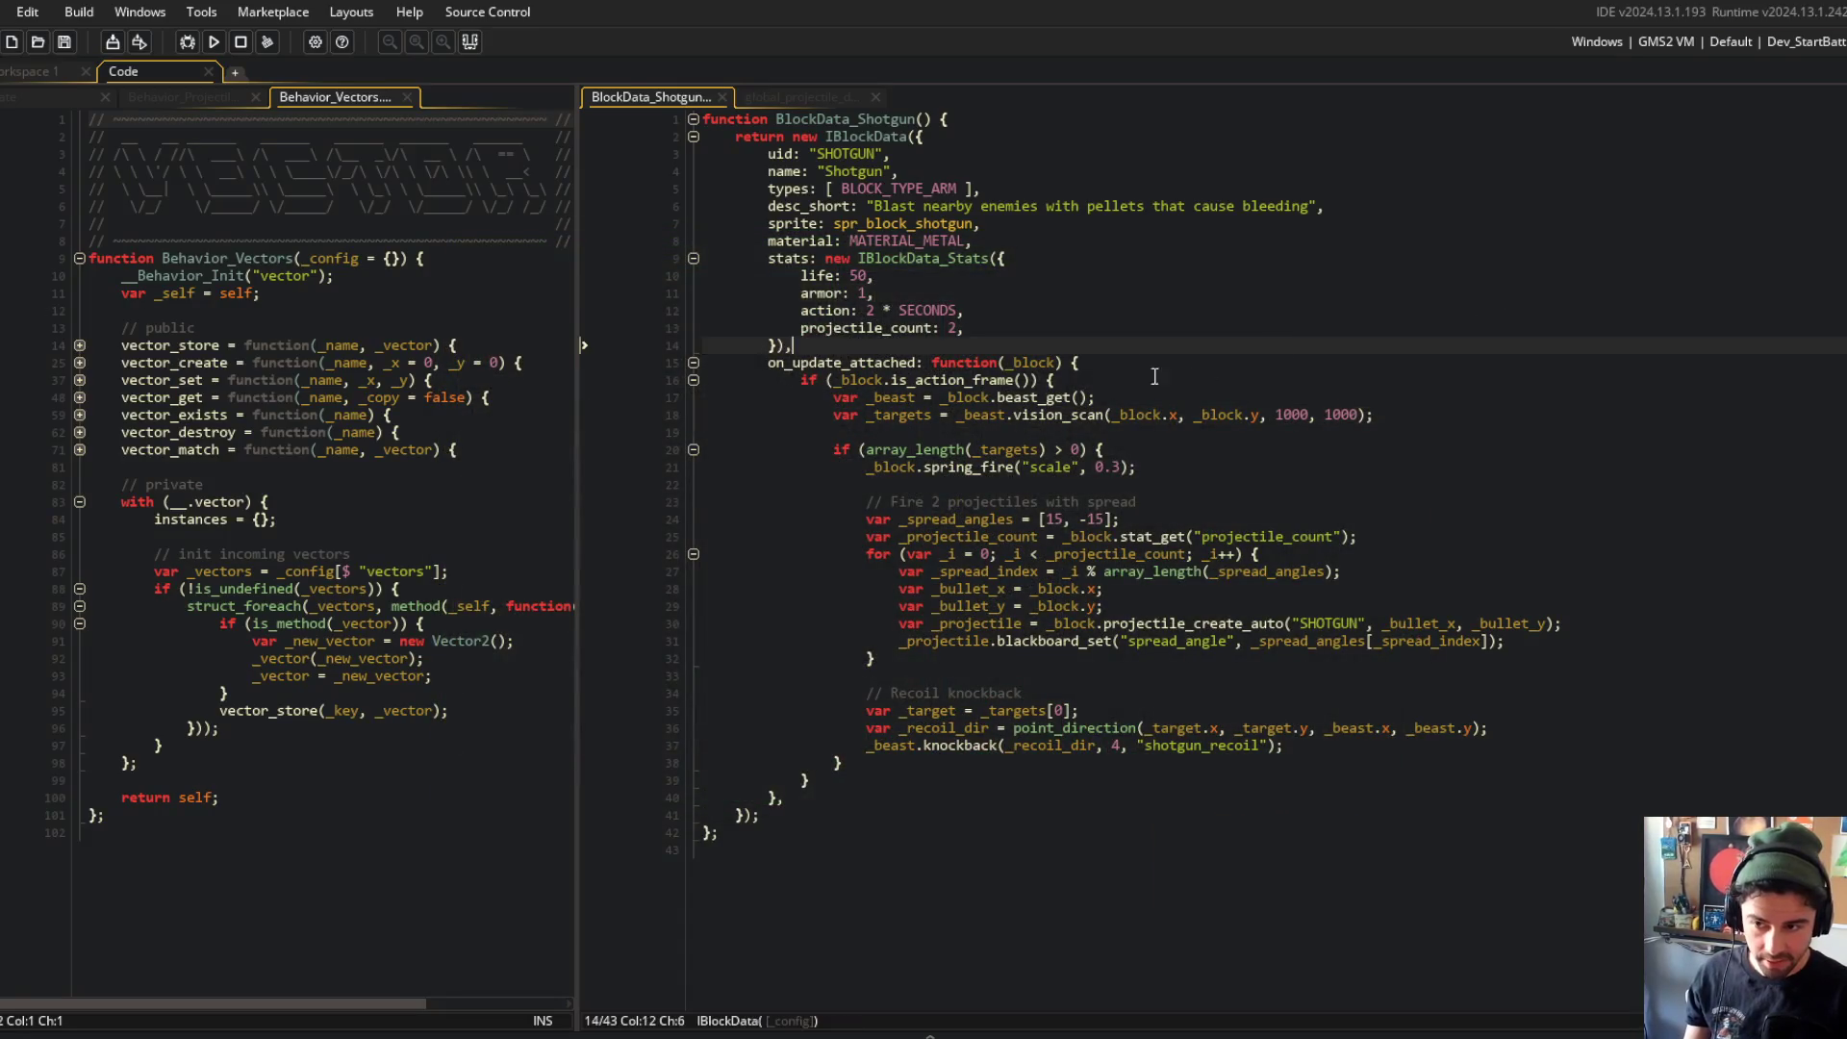
Step: Look over the projectile velocity setup in global_projectile_data
left_click(785, 100)
left_click(919, 275)
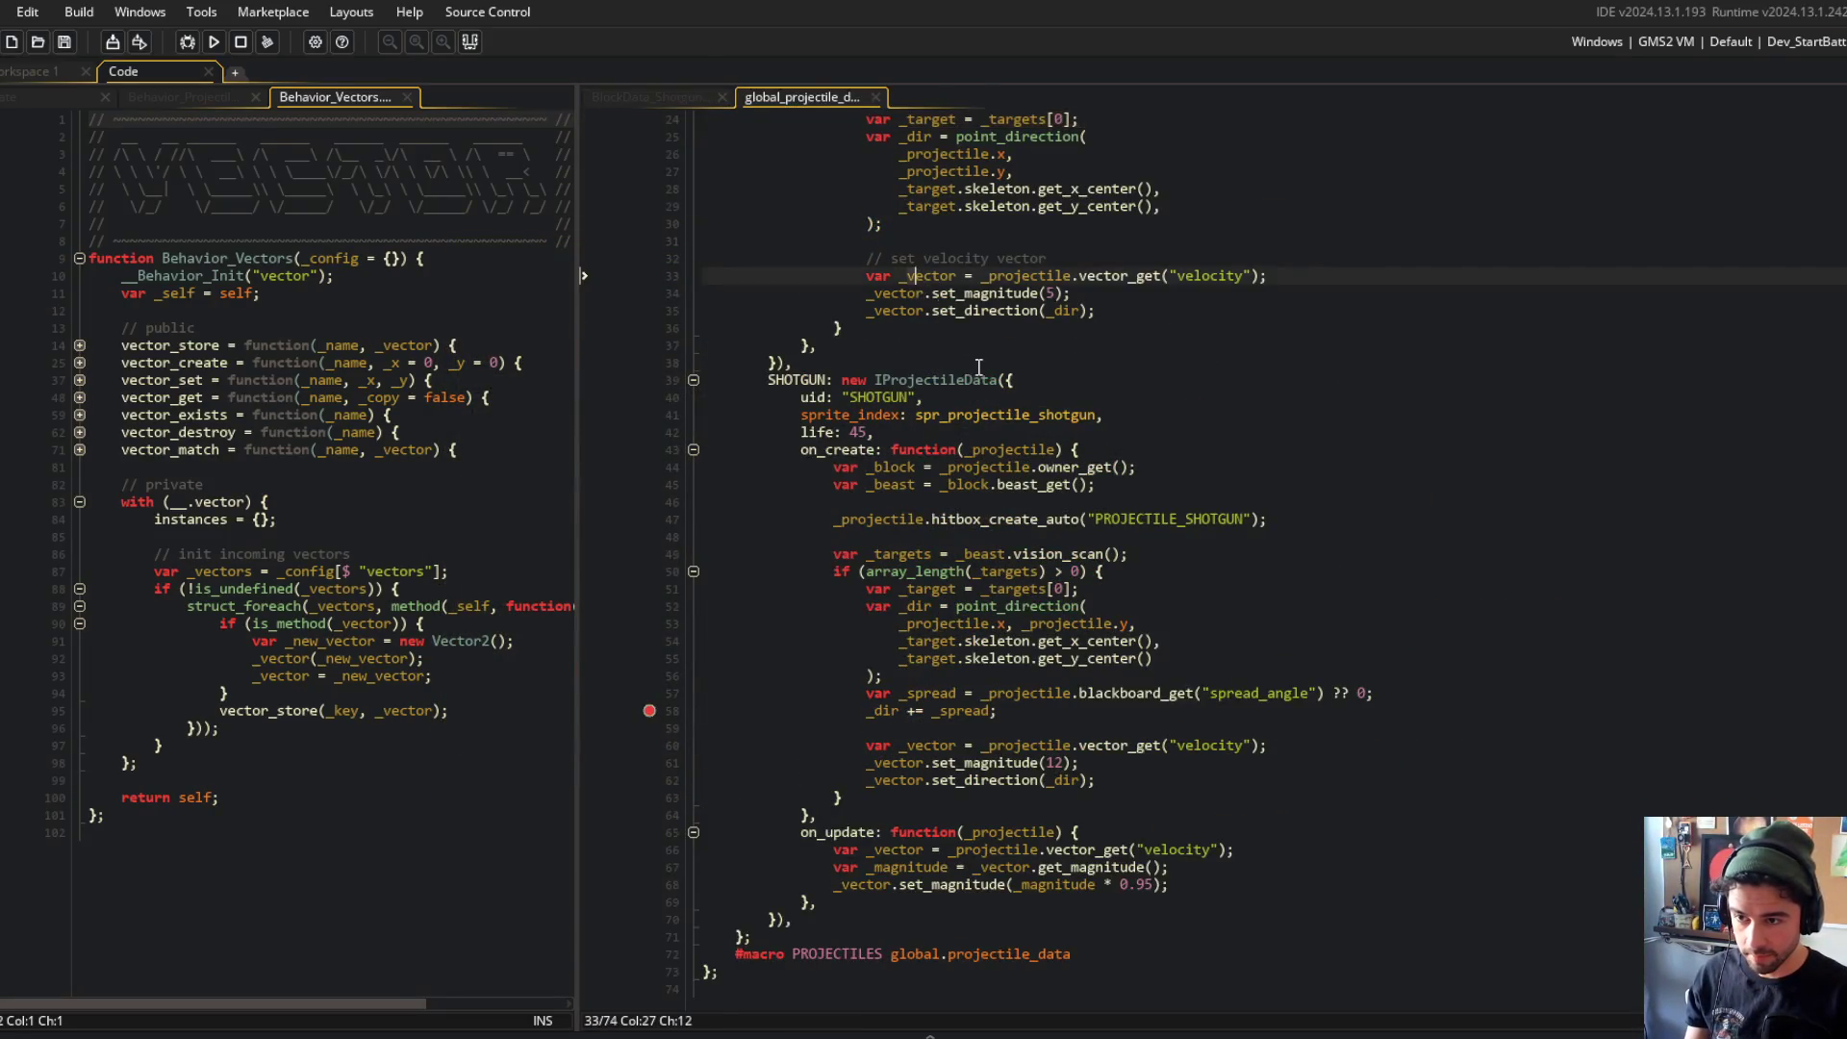
scroll(920, 489, "down", 1)
left_click(647, 691)
scroll(866, 481, "up", 8)
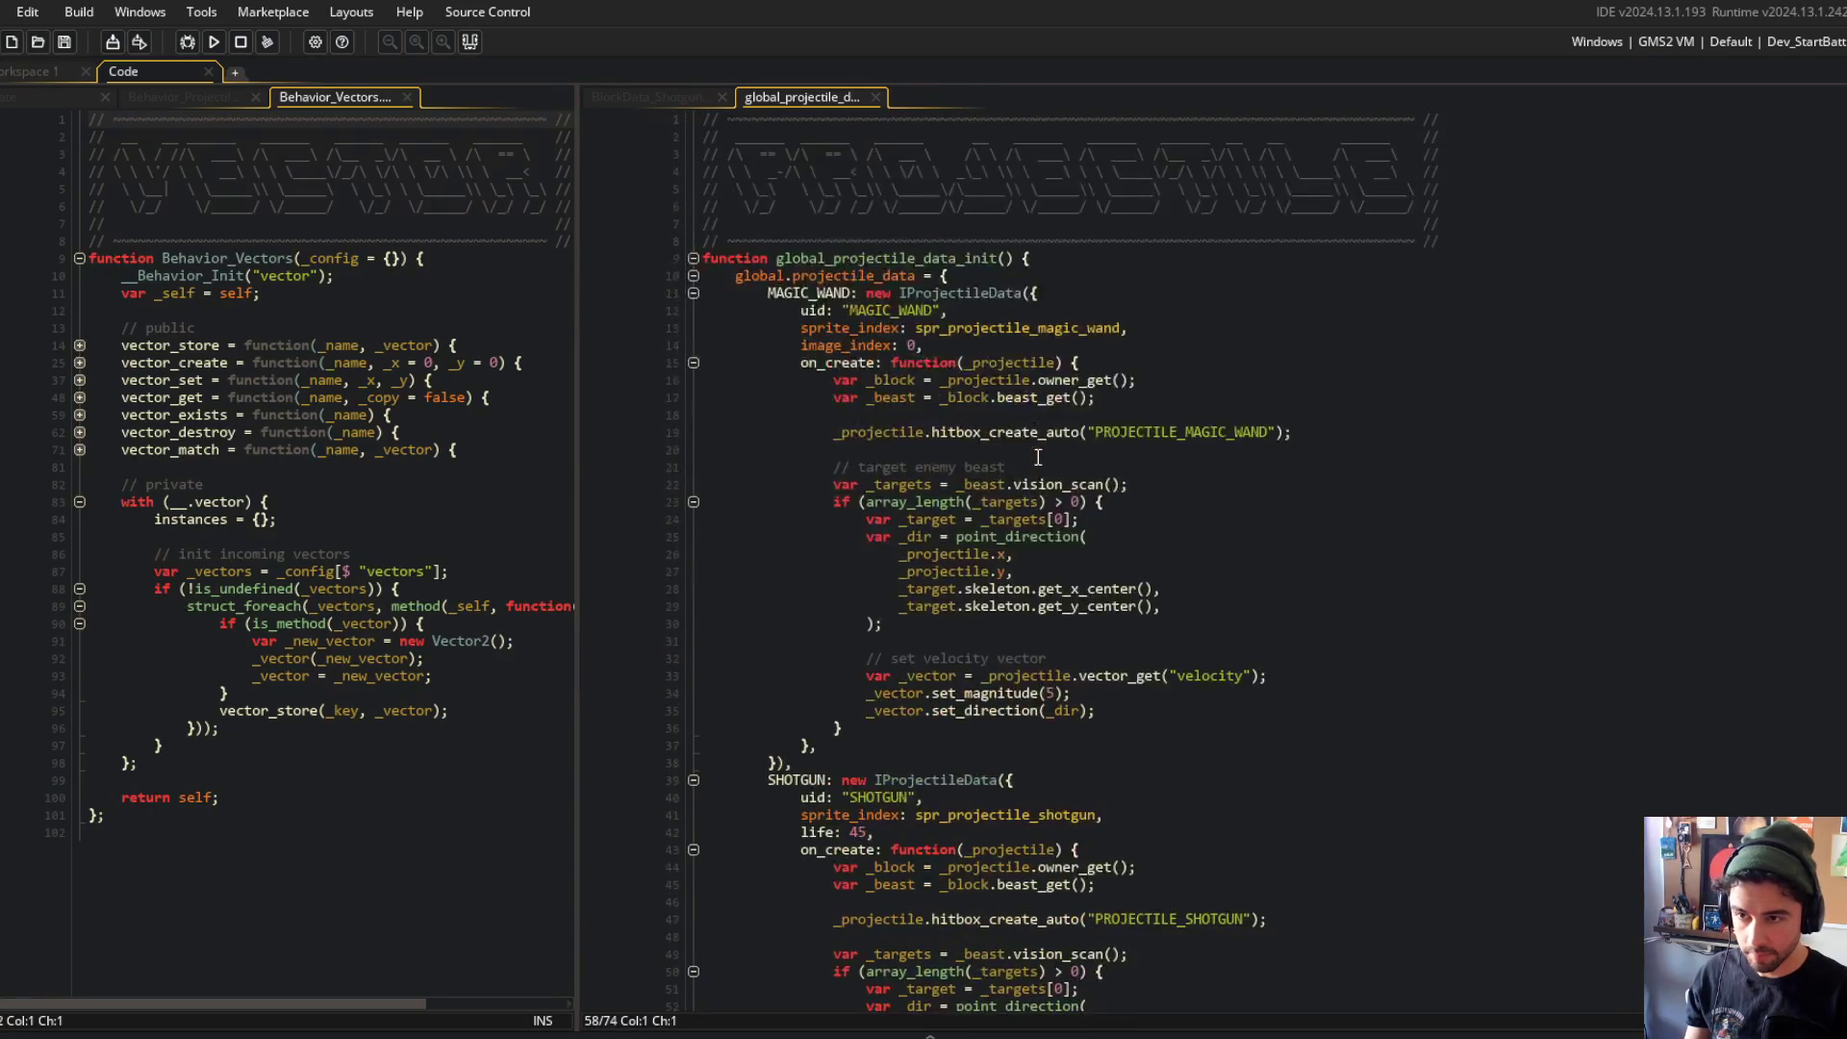
scroll(962, 530, "down", 5)
Step: Resize spr_projectile_shotgun to width 12 with aspect locked (12×12) and return to the code
middle_click(1028, 531)
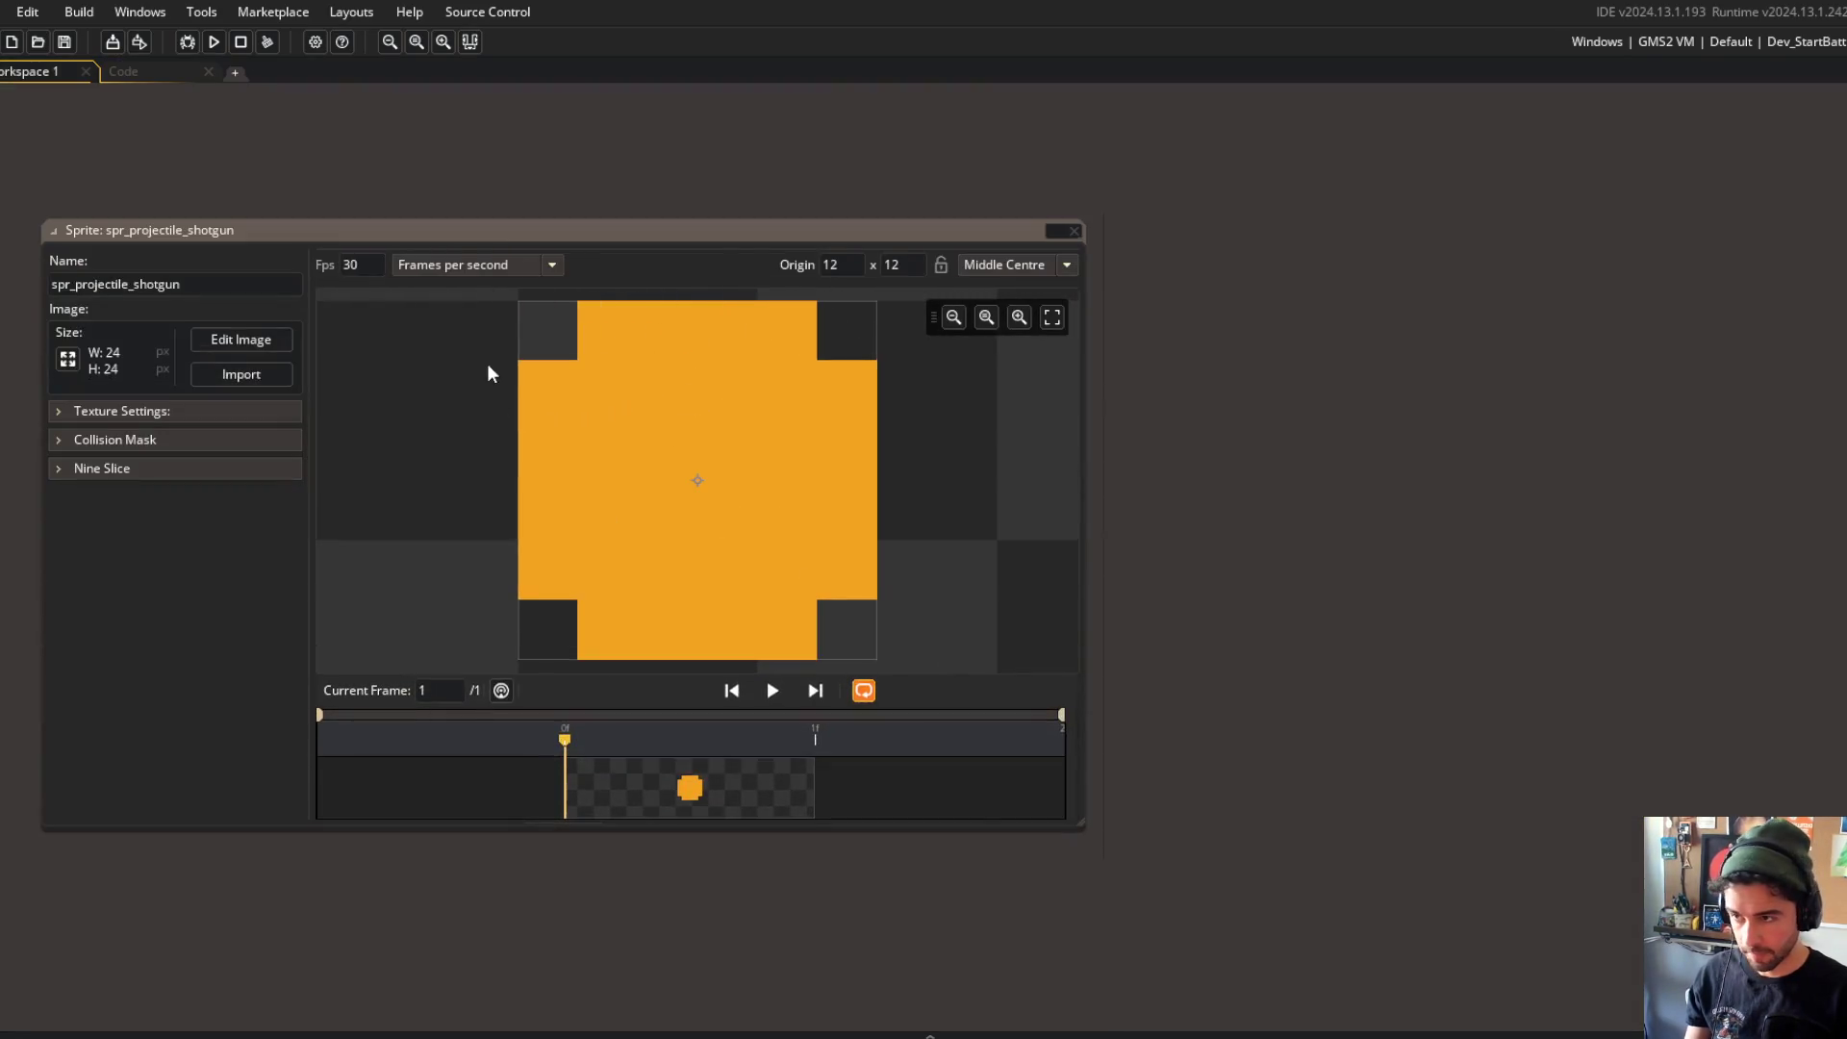
left_click(67, 358)
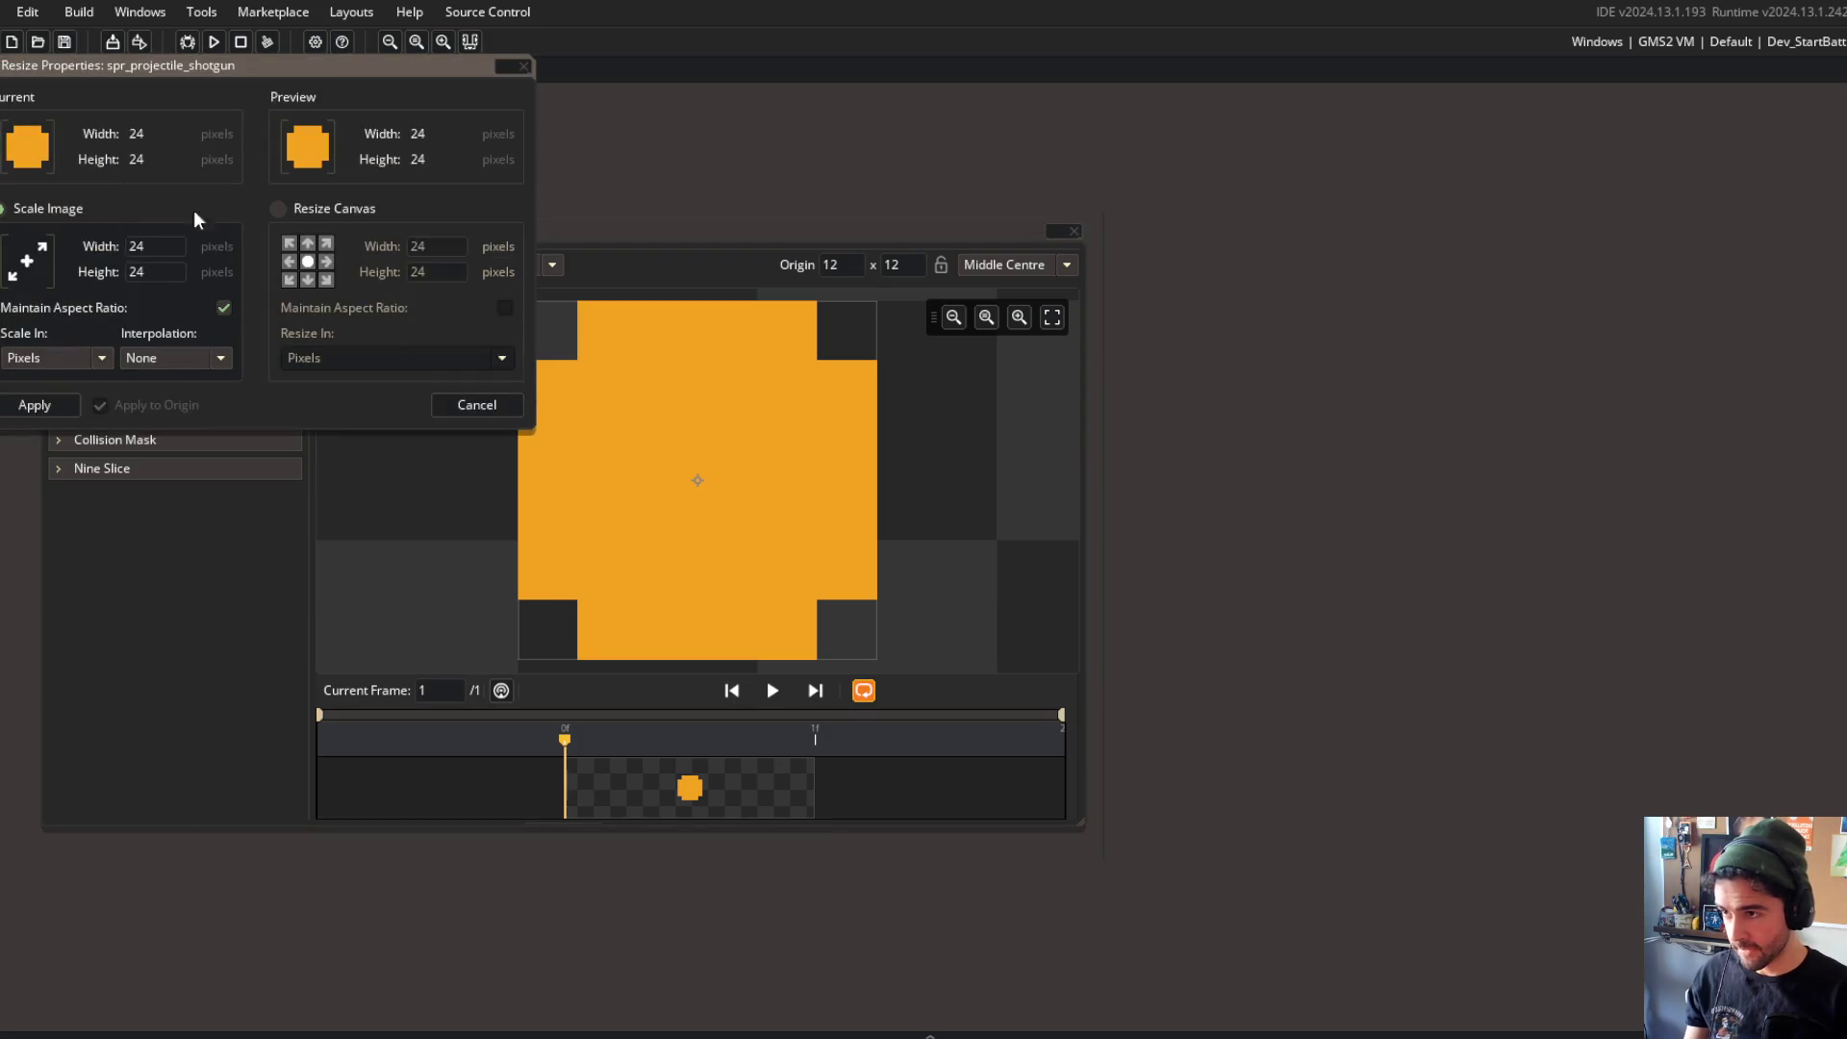
type("12")
key("Tab")
left_click(35, 405)
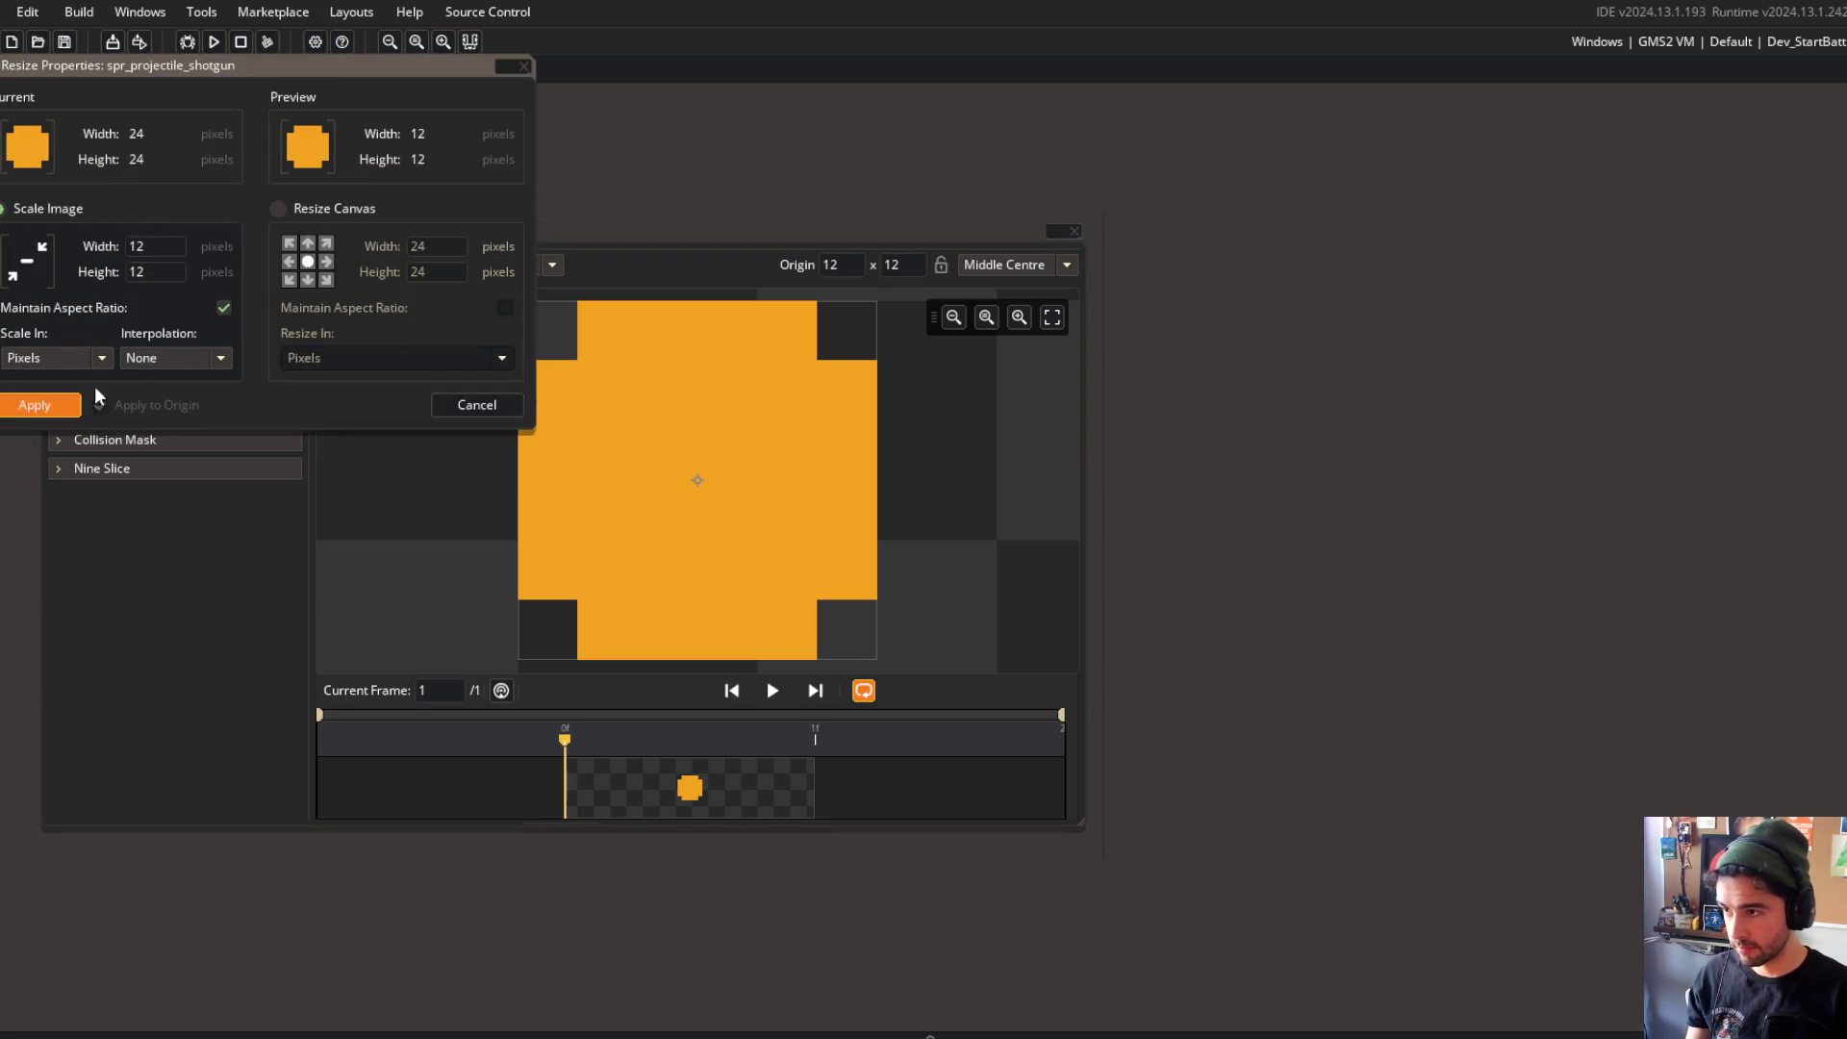
left_click(1075, 231)
left_click(204, 73)
scroll(934, 405, "down", 2)
left_click(933, 408)
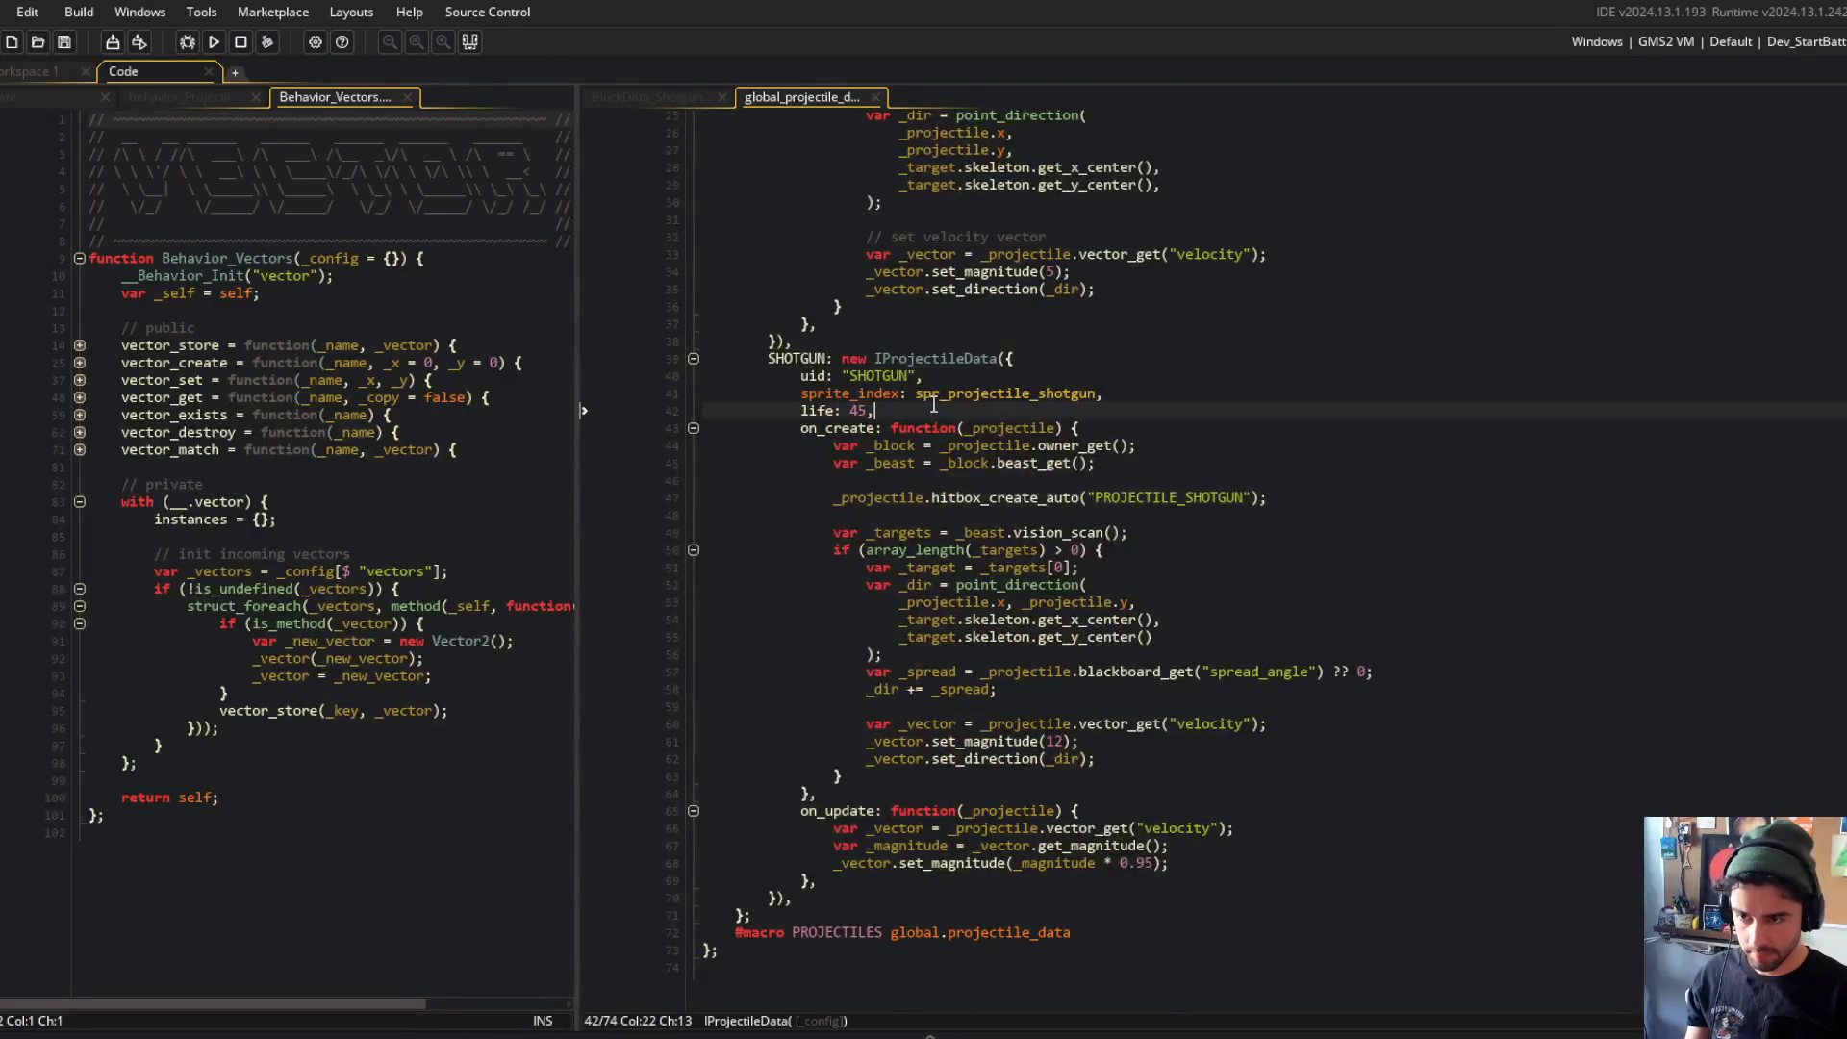
Step: Open the global_hitbox_data script via asset search
scroll(954, 517, "up", 5)
left_click(1049, 510)
key("ctrl+t")
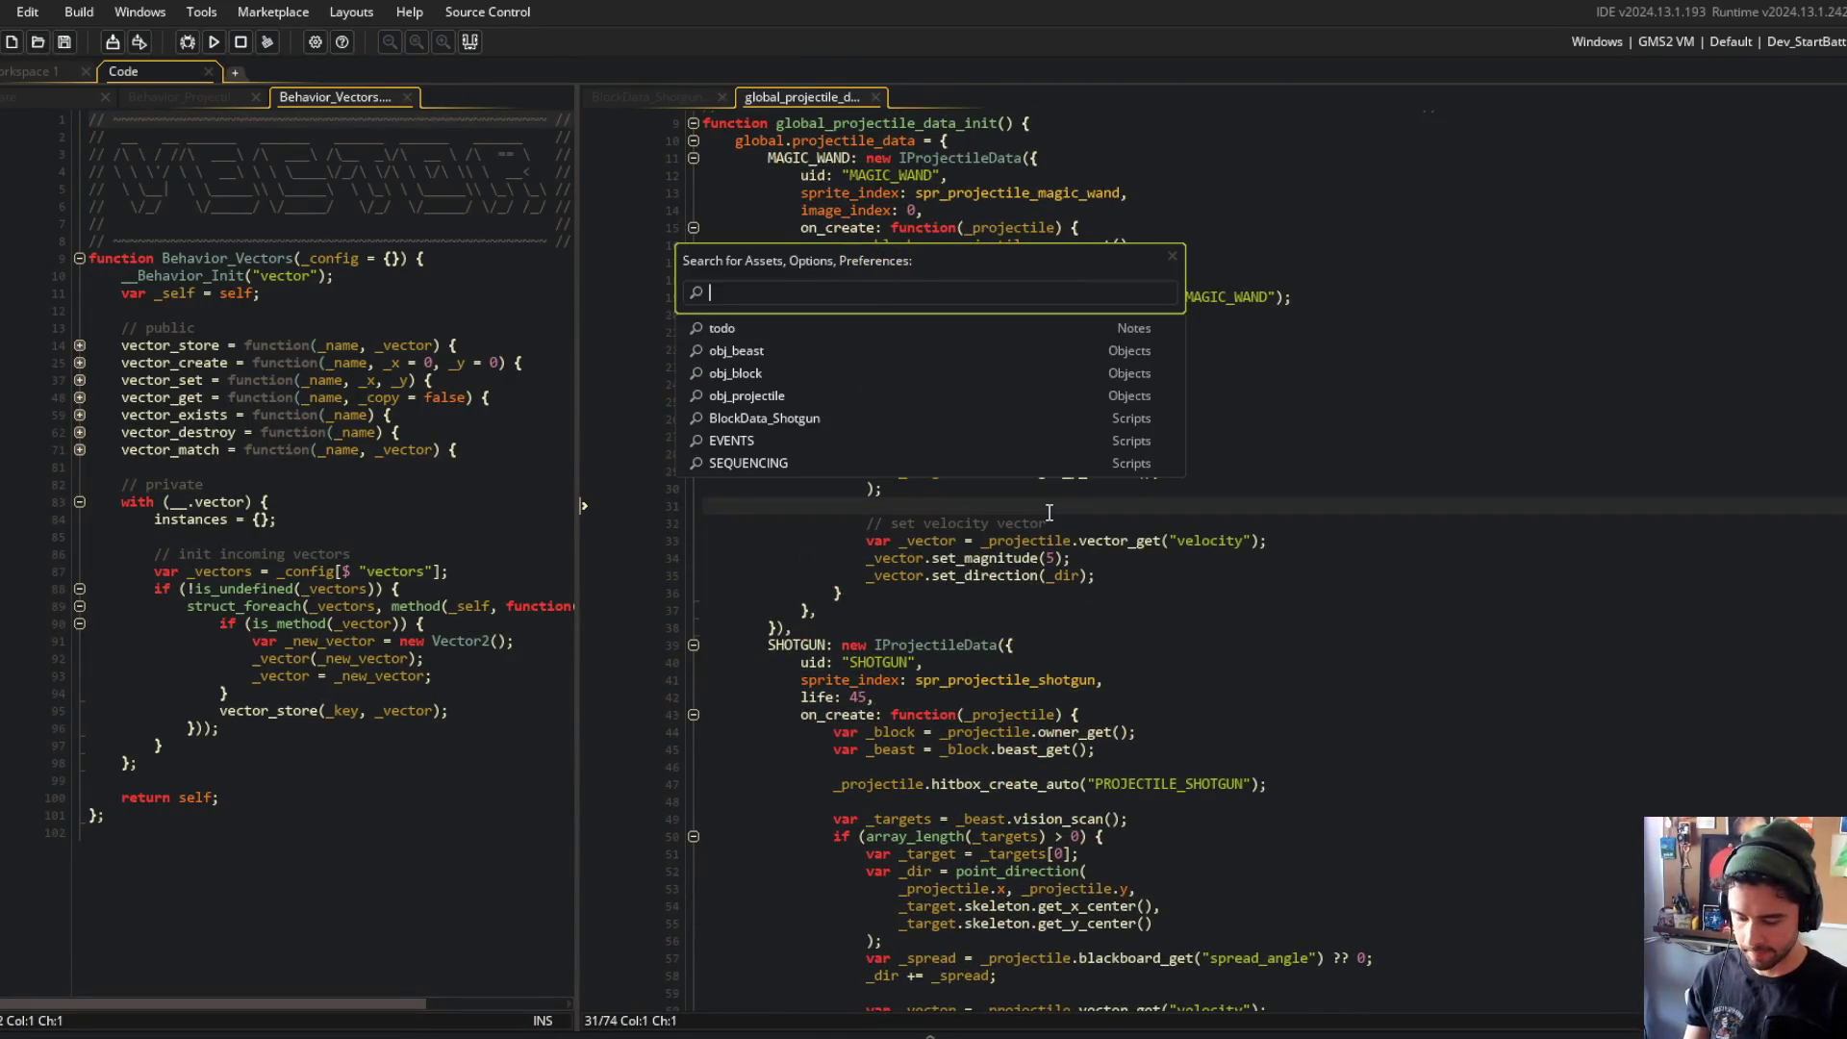
type("hitbox_c")
key("BackSpace")
key("BackSpace")
key("BackSpace")
type("tbox_data")
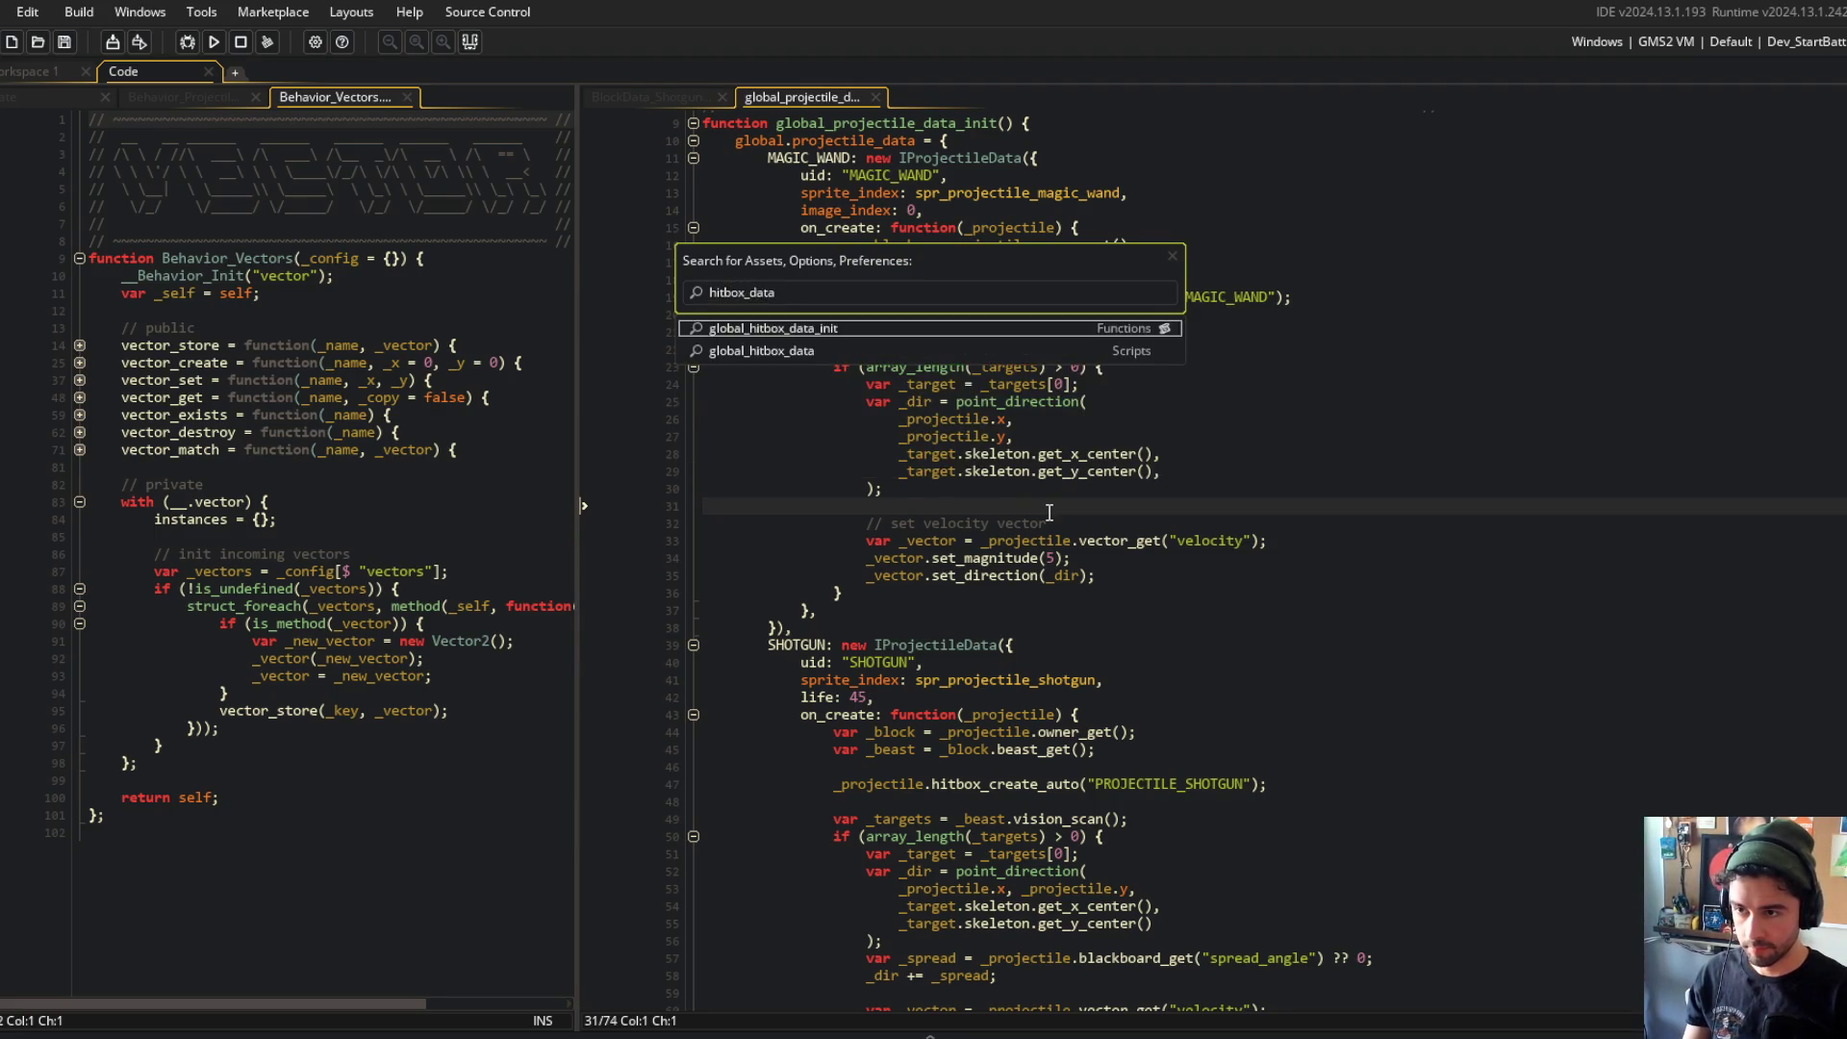
key("Return")
Step: Delete PROJECTILE_SHOTGUN's 1.5 xscale and yscale lines and build the game
scroll(1048, 512, "down", 5)
left_click(1029, 535)
left_click(923, 552)
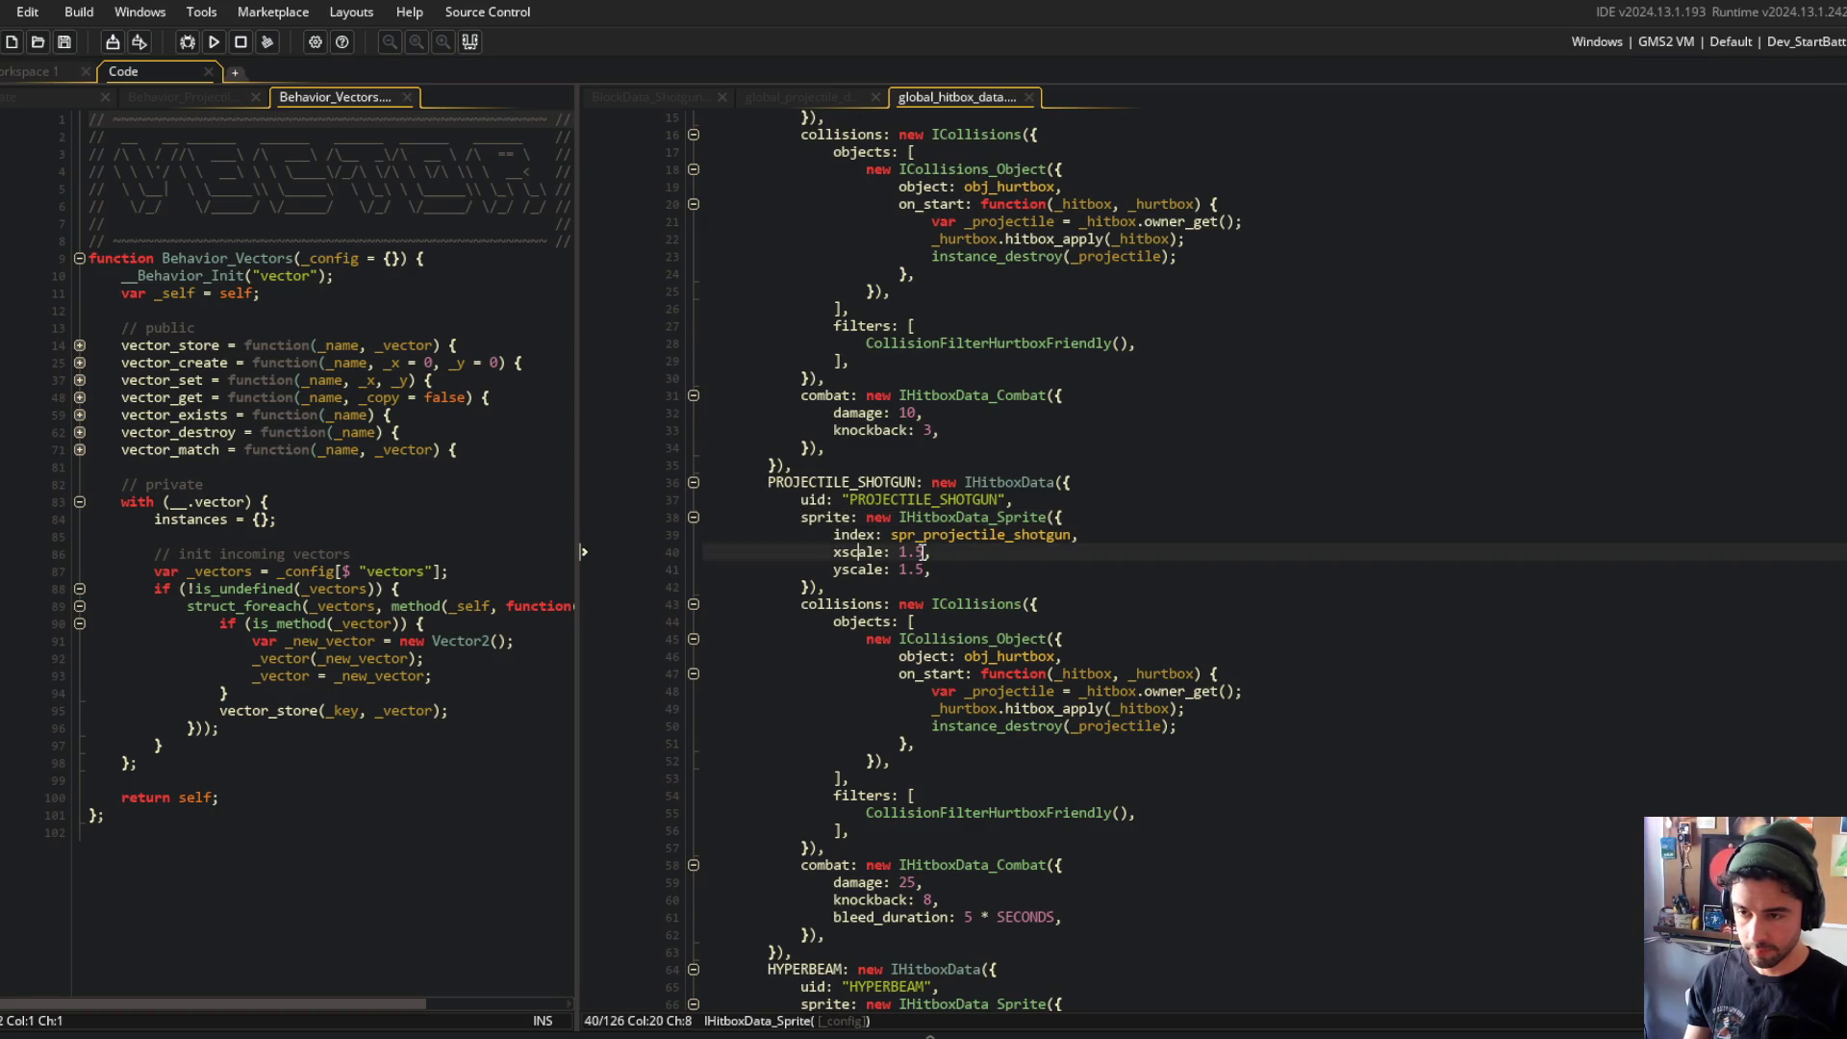
key("Down")
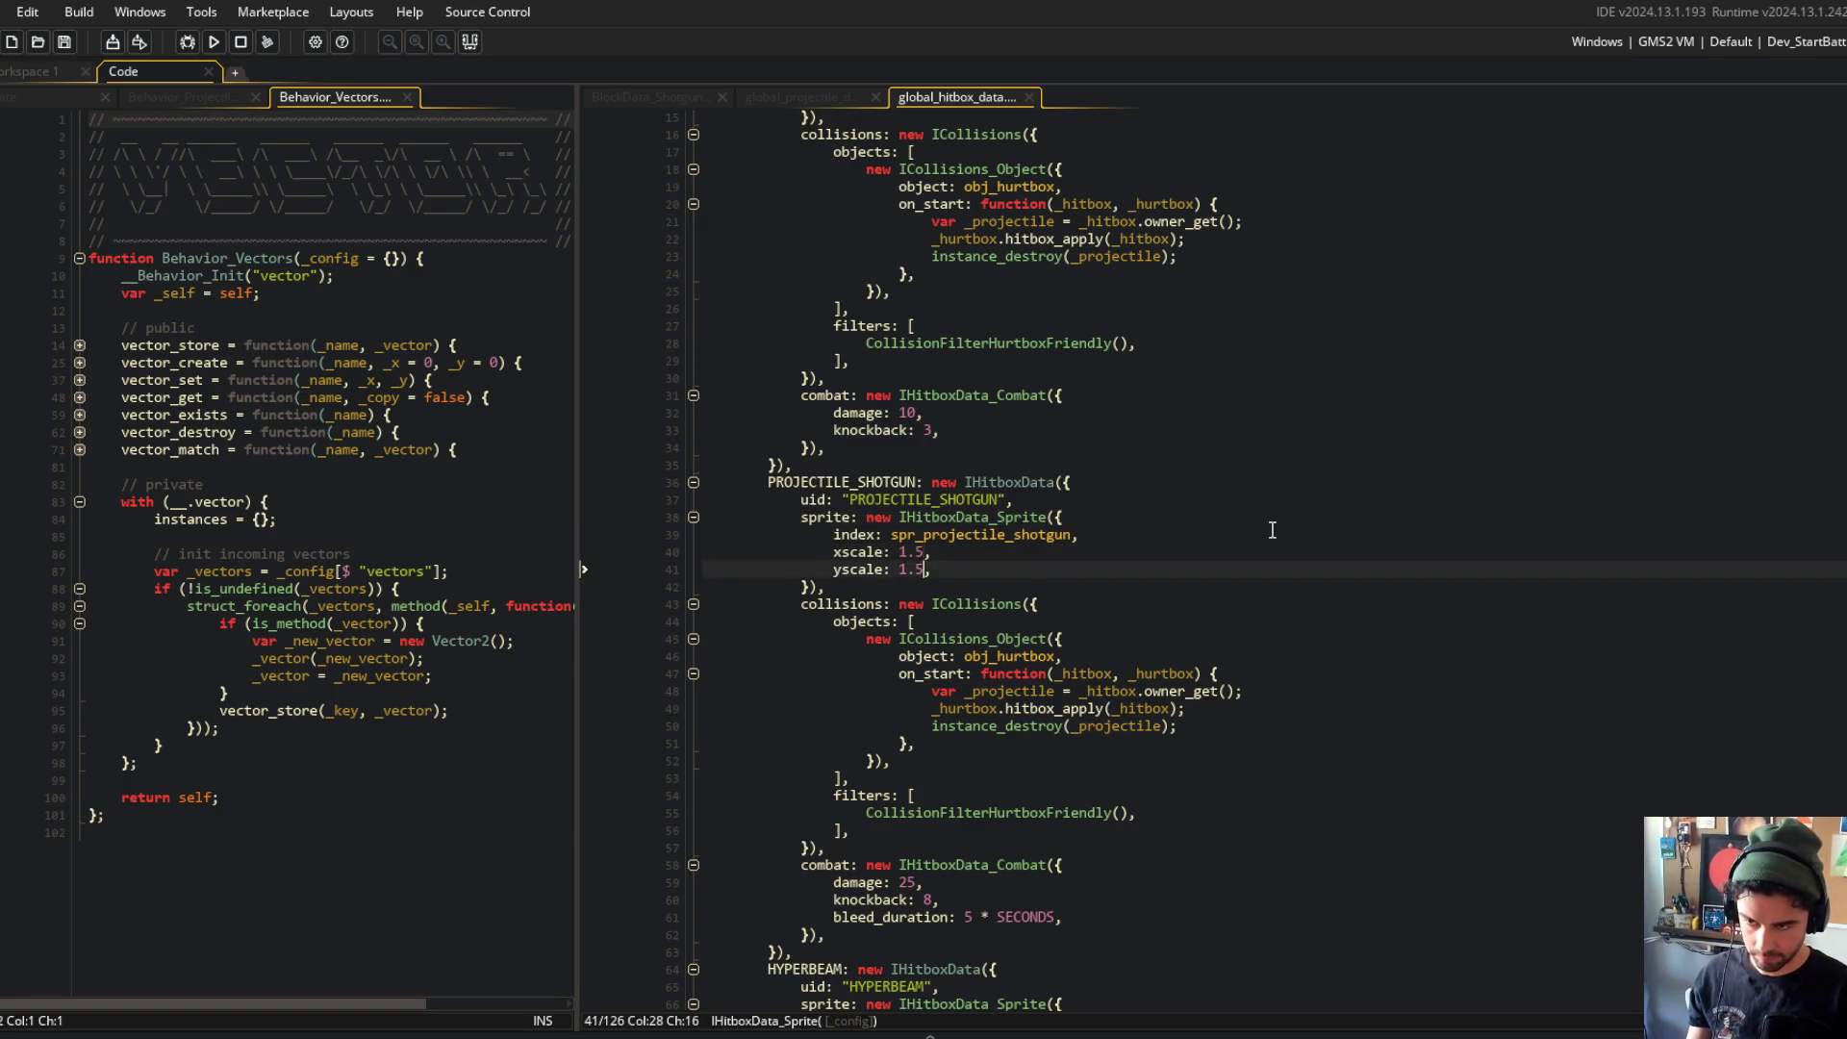
key("BackSpace")
key("ctrl+d")
key("F5")
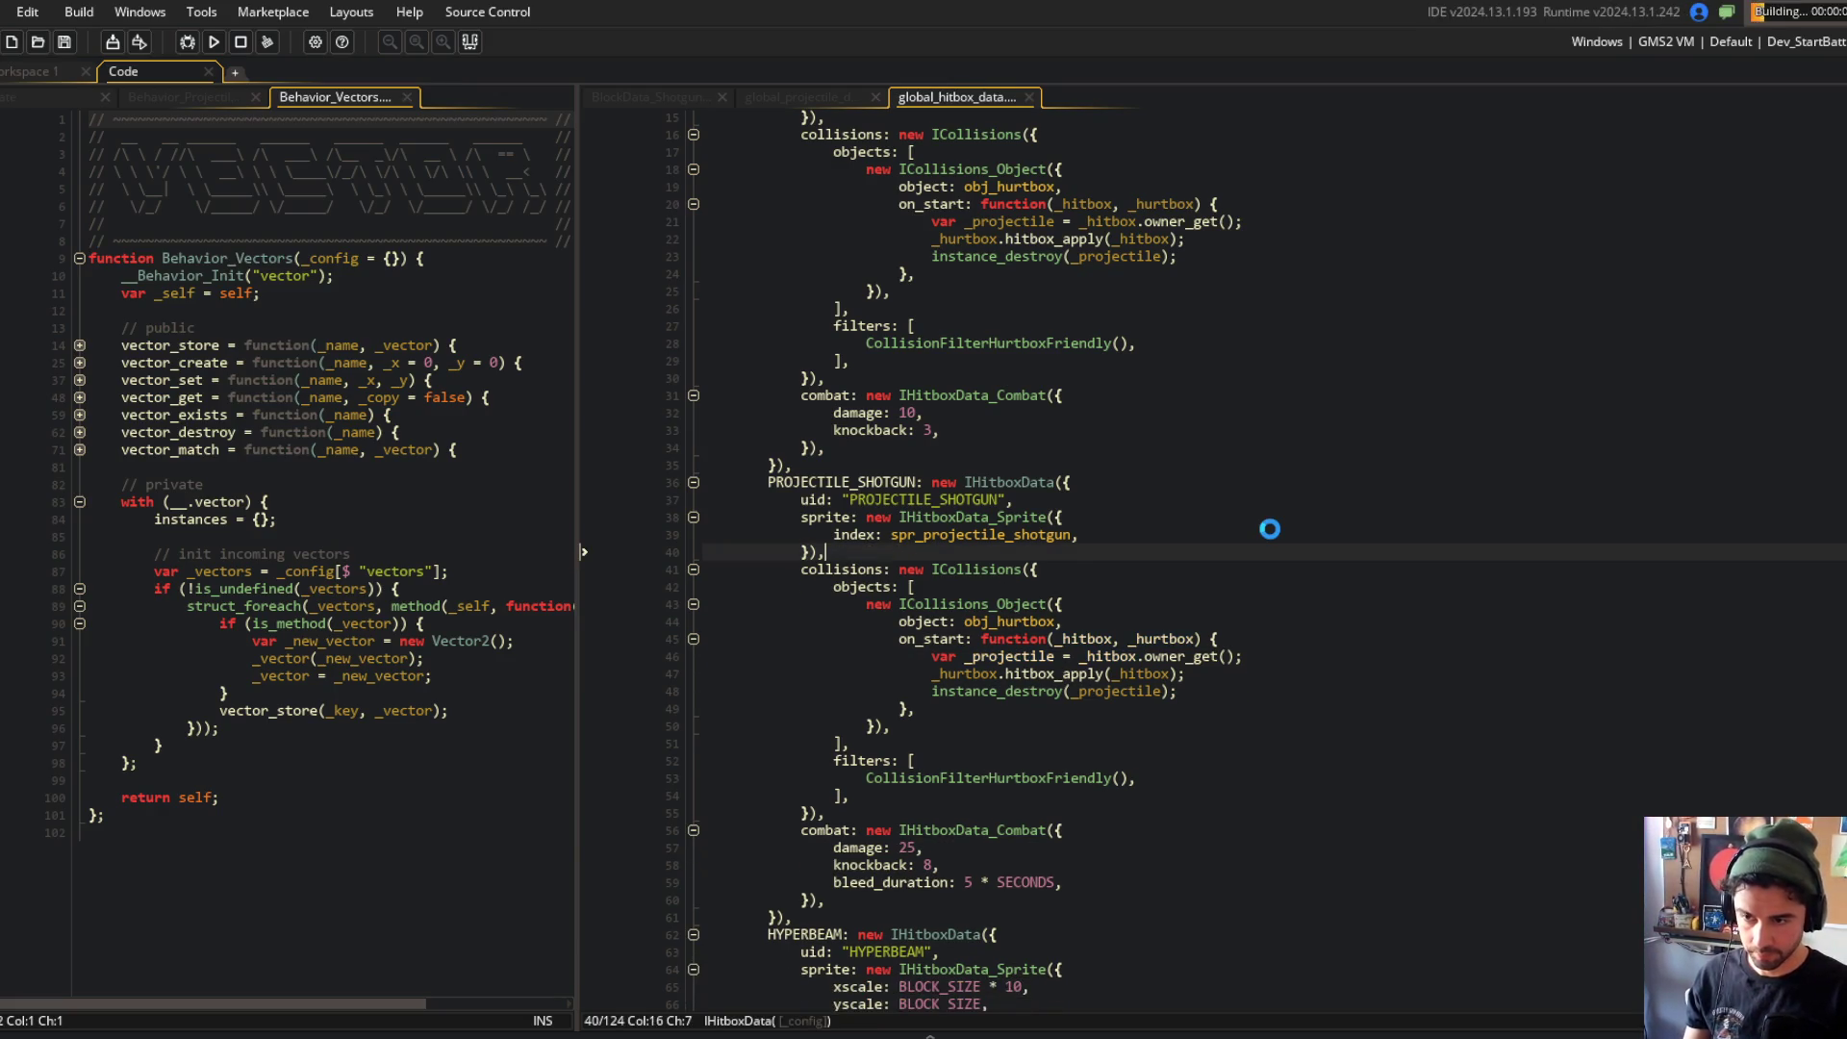
Step: Check the IHitboxData_Sprite constructor definition, then test and leave the running game
middle_click(1012, 517)
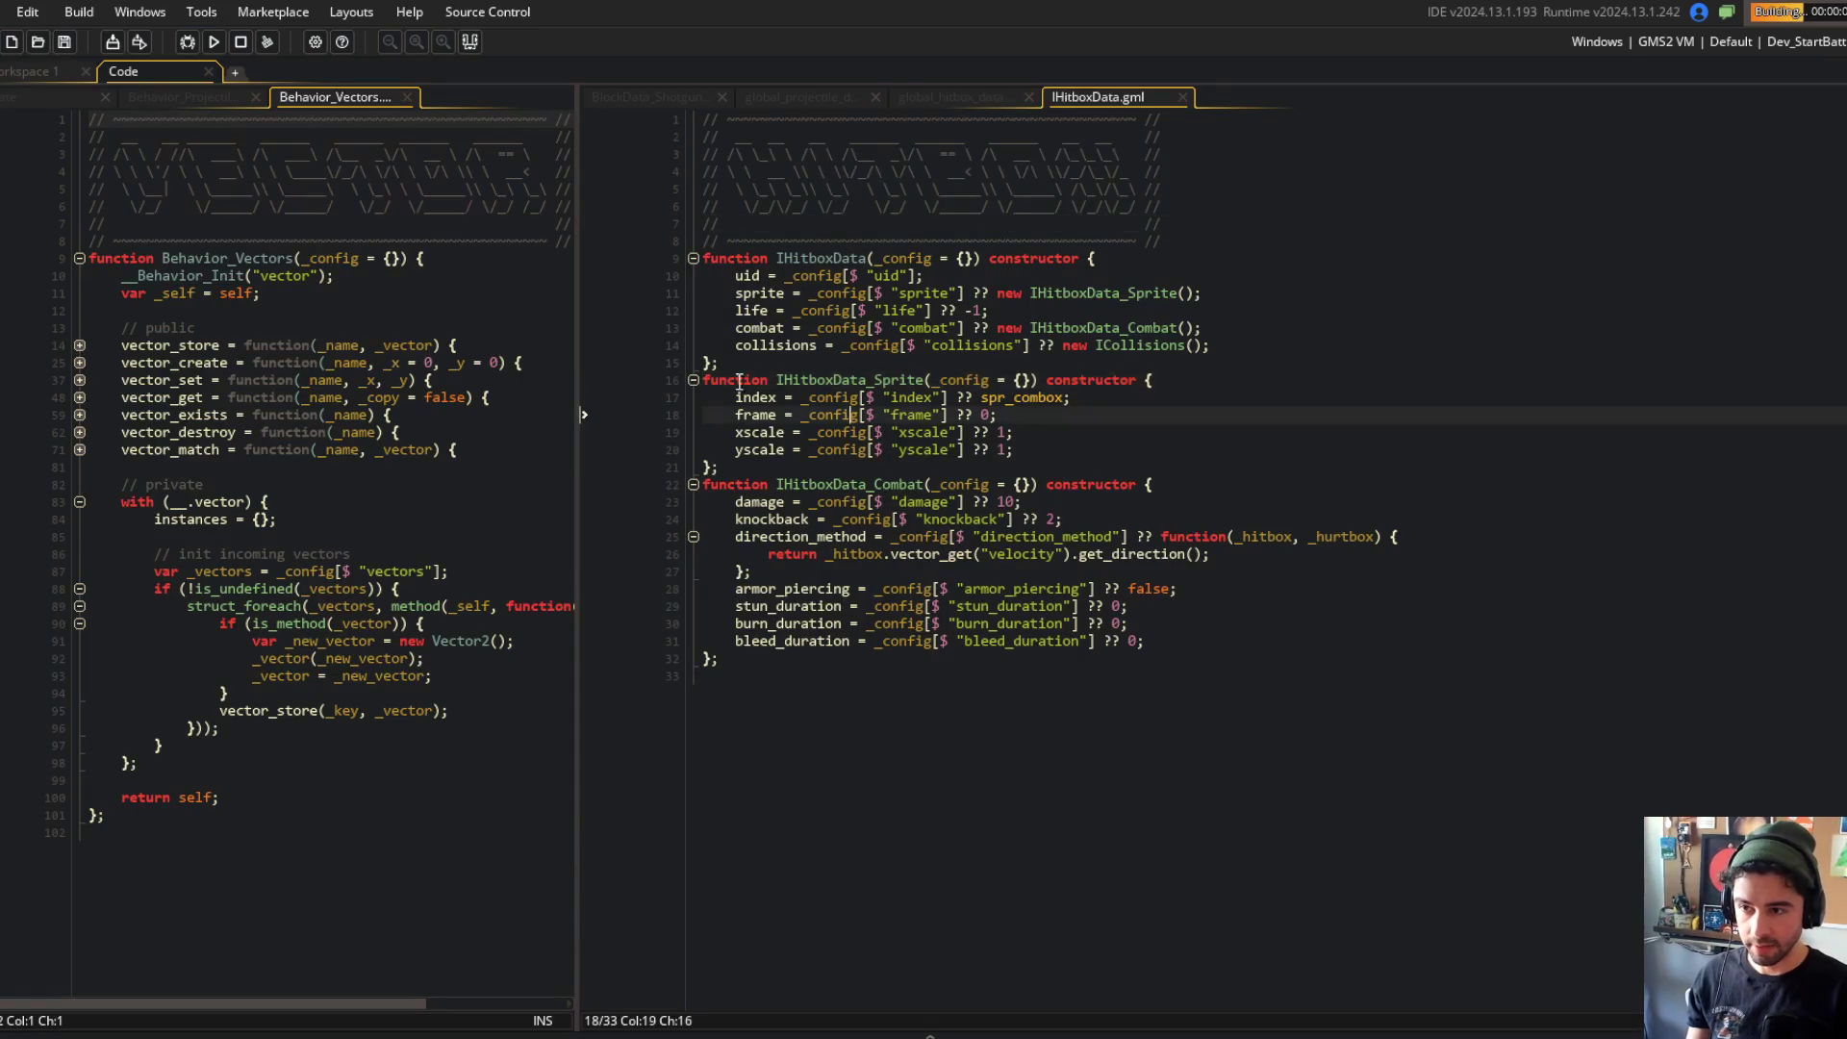
middle_click(1105, 89)
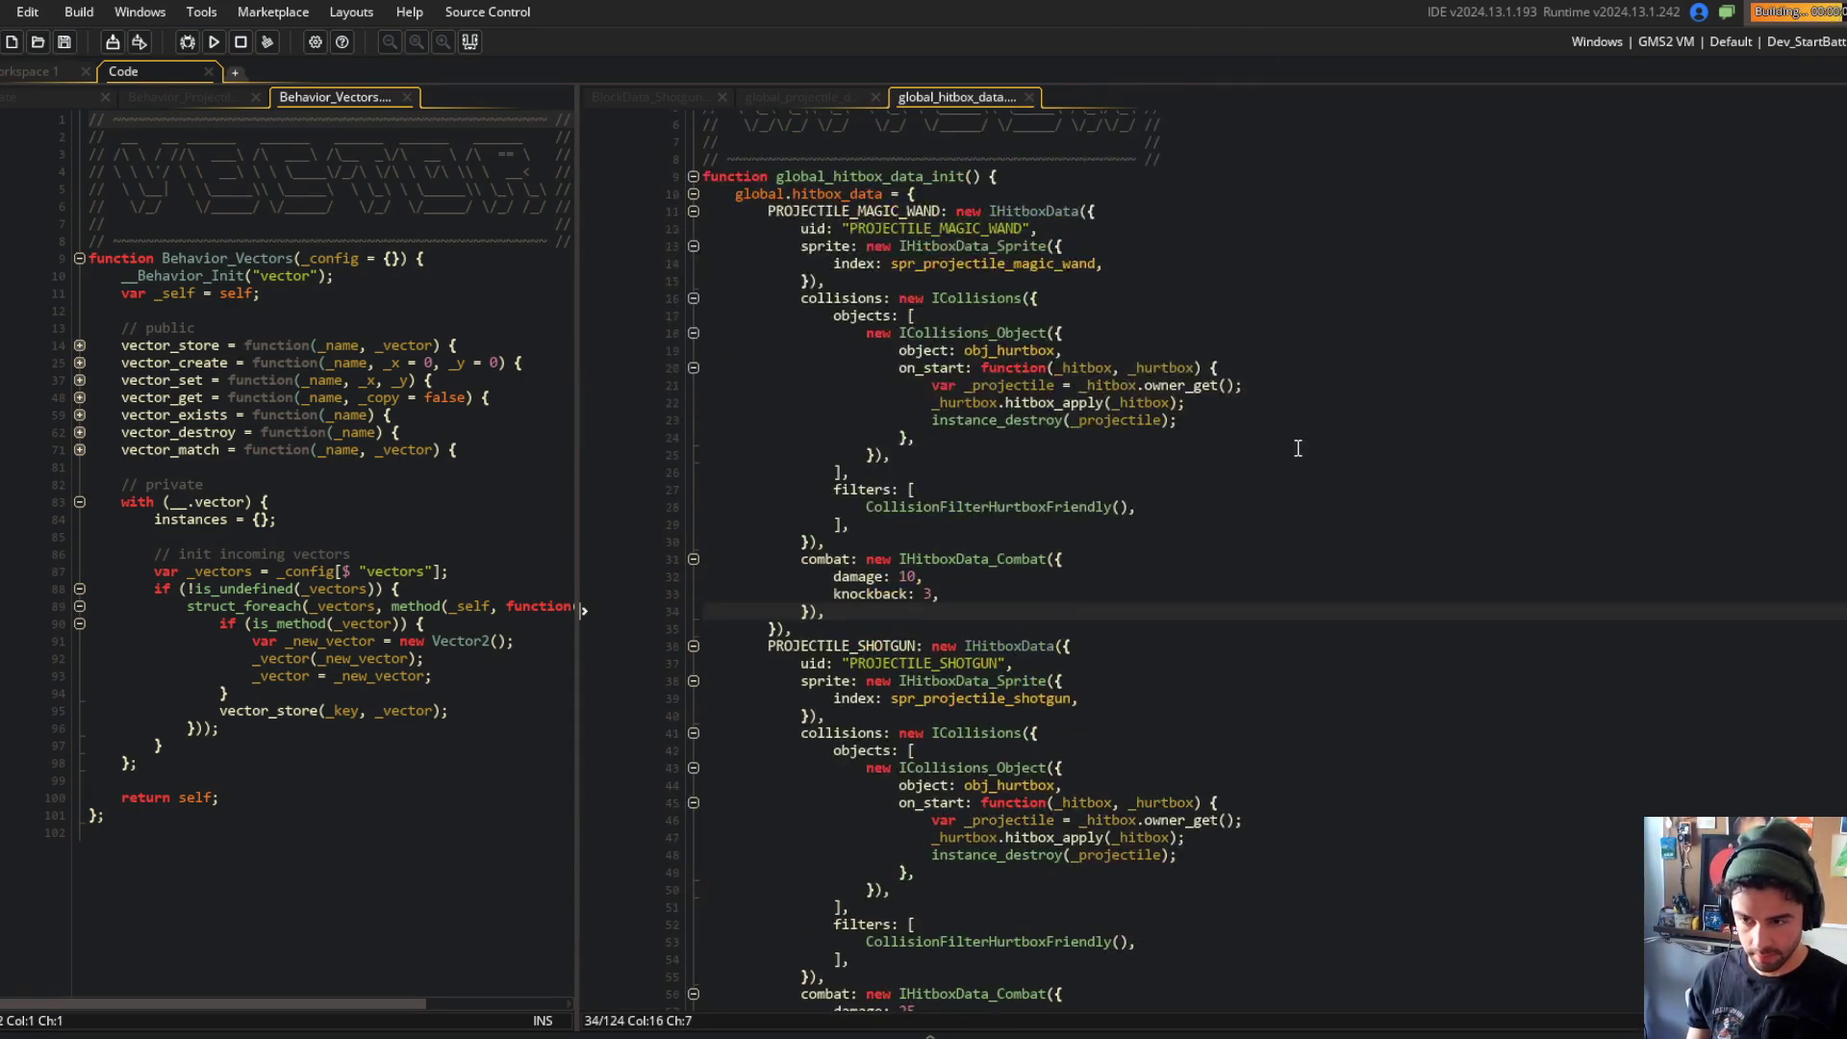
scroll(1298, 448, "down", 12)
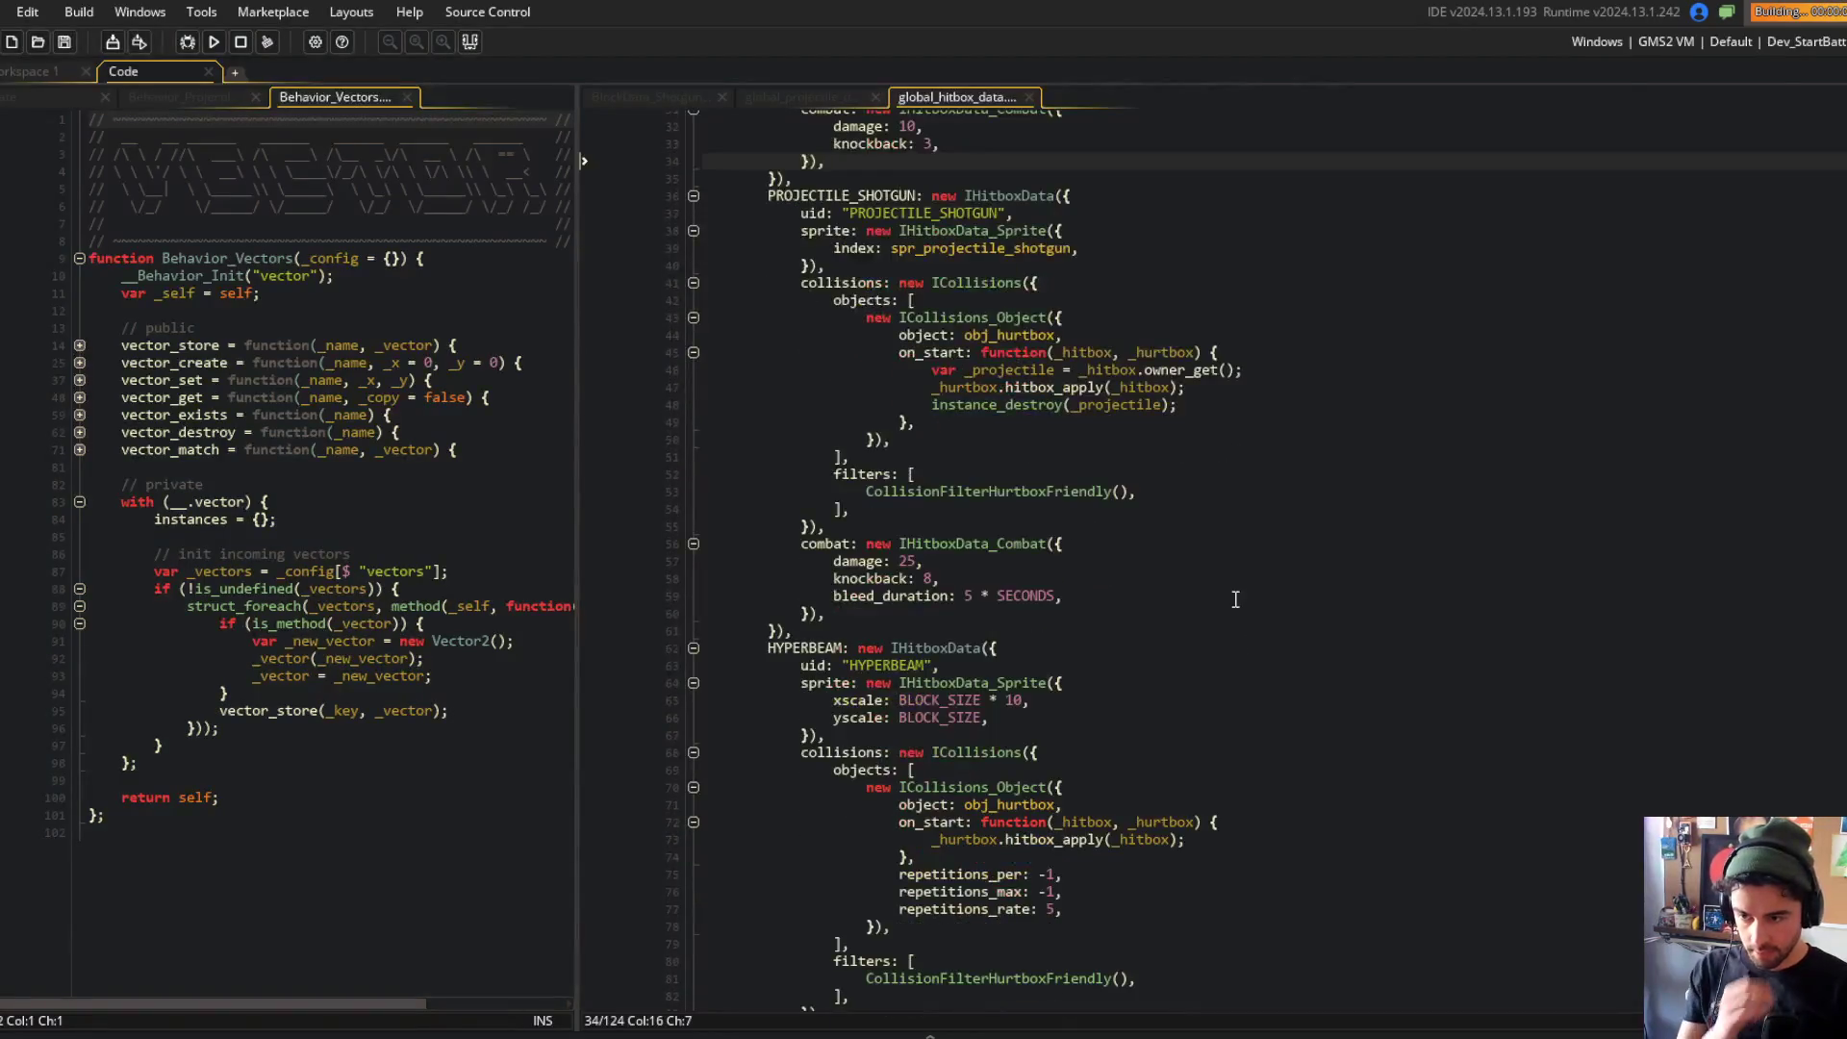
scroll(1102, 486, "up", 5)
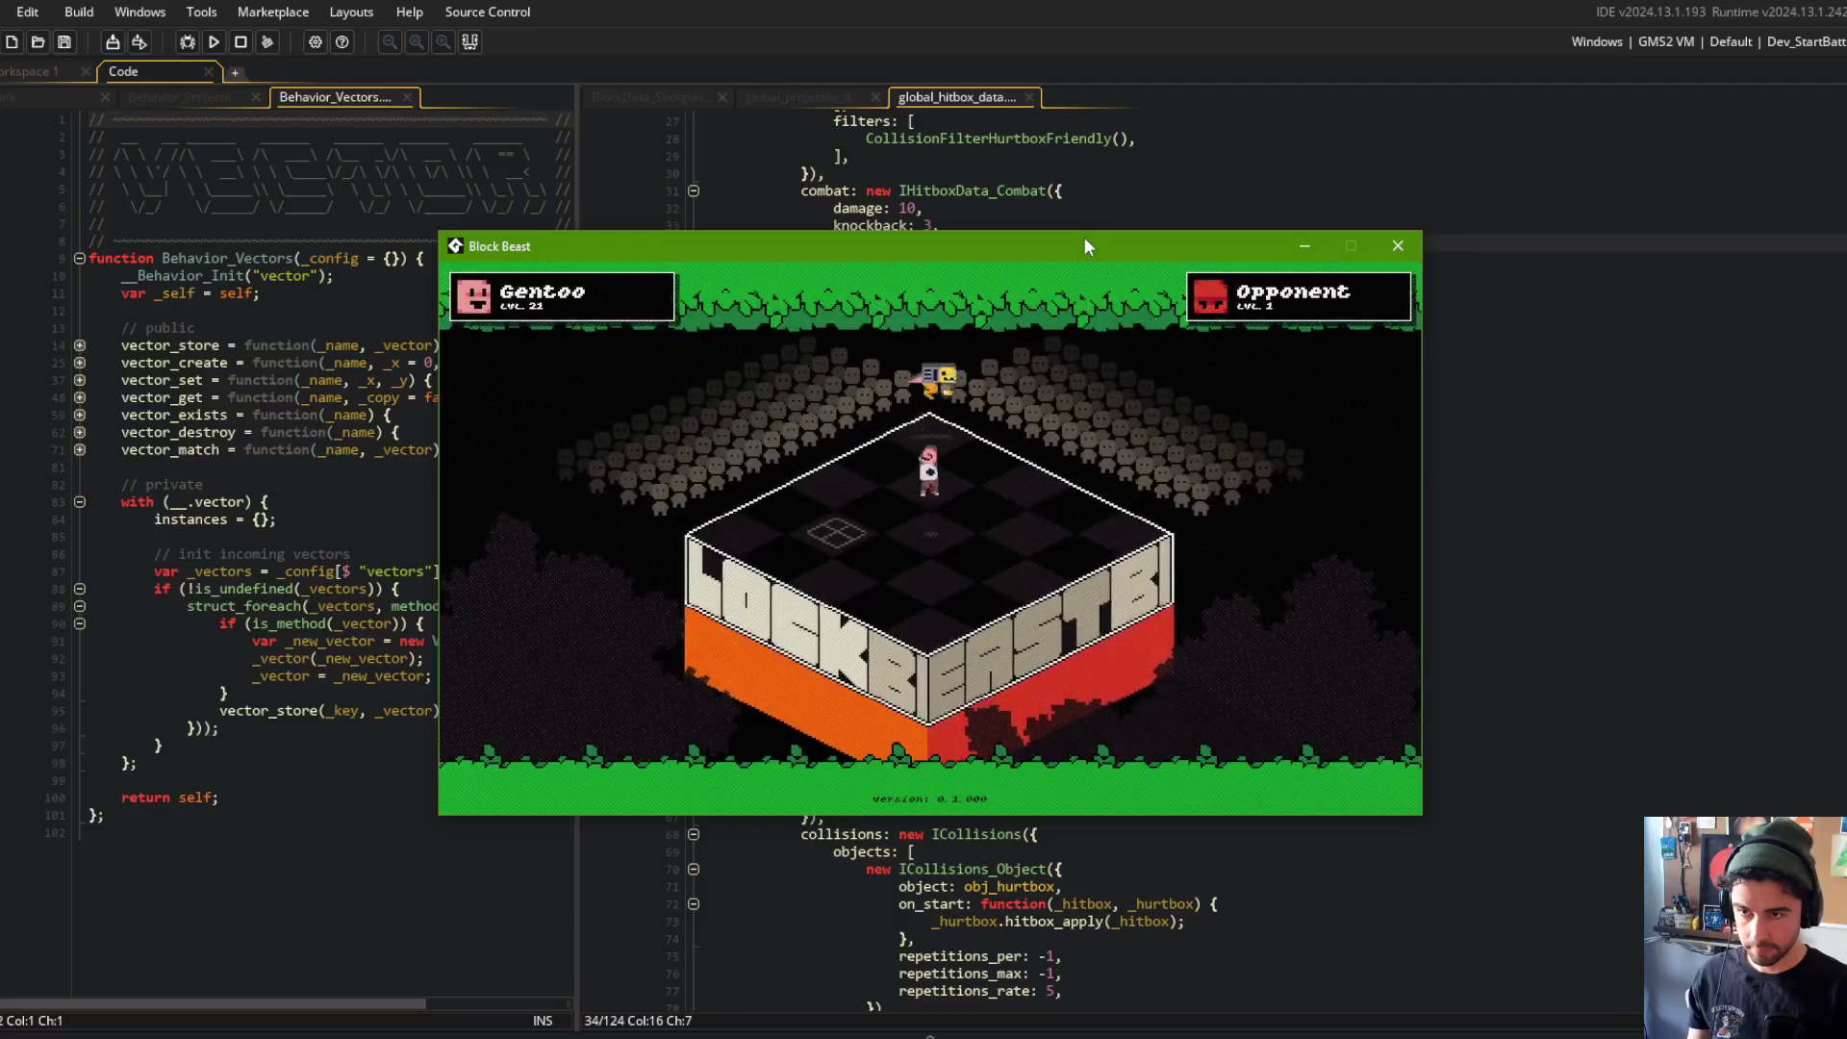
left_click(927, 100)
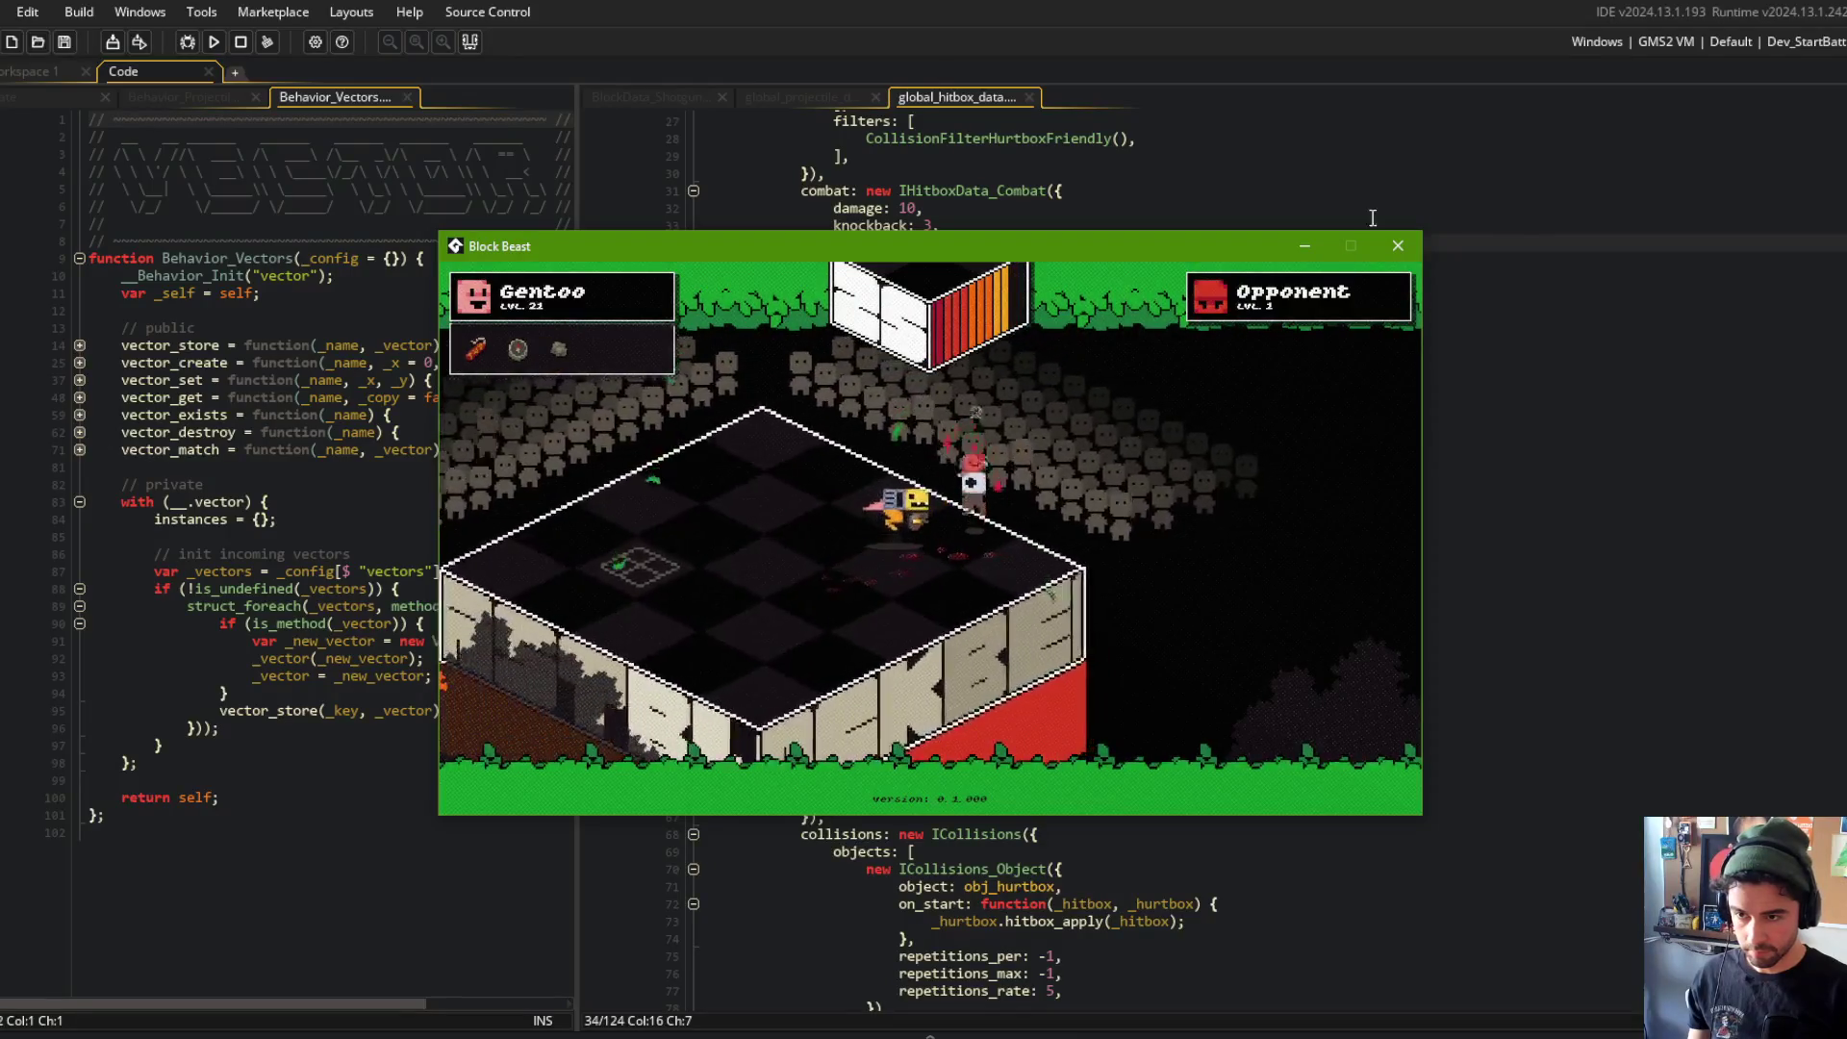
left_click(973, 138)
Step: Review BlockData_Shotgun's firing code: vision_scan, spring_fire, projectile_count and fixed [15, -15] spread angles
left_click(760, 97)
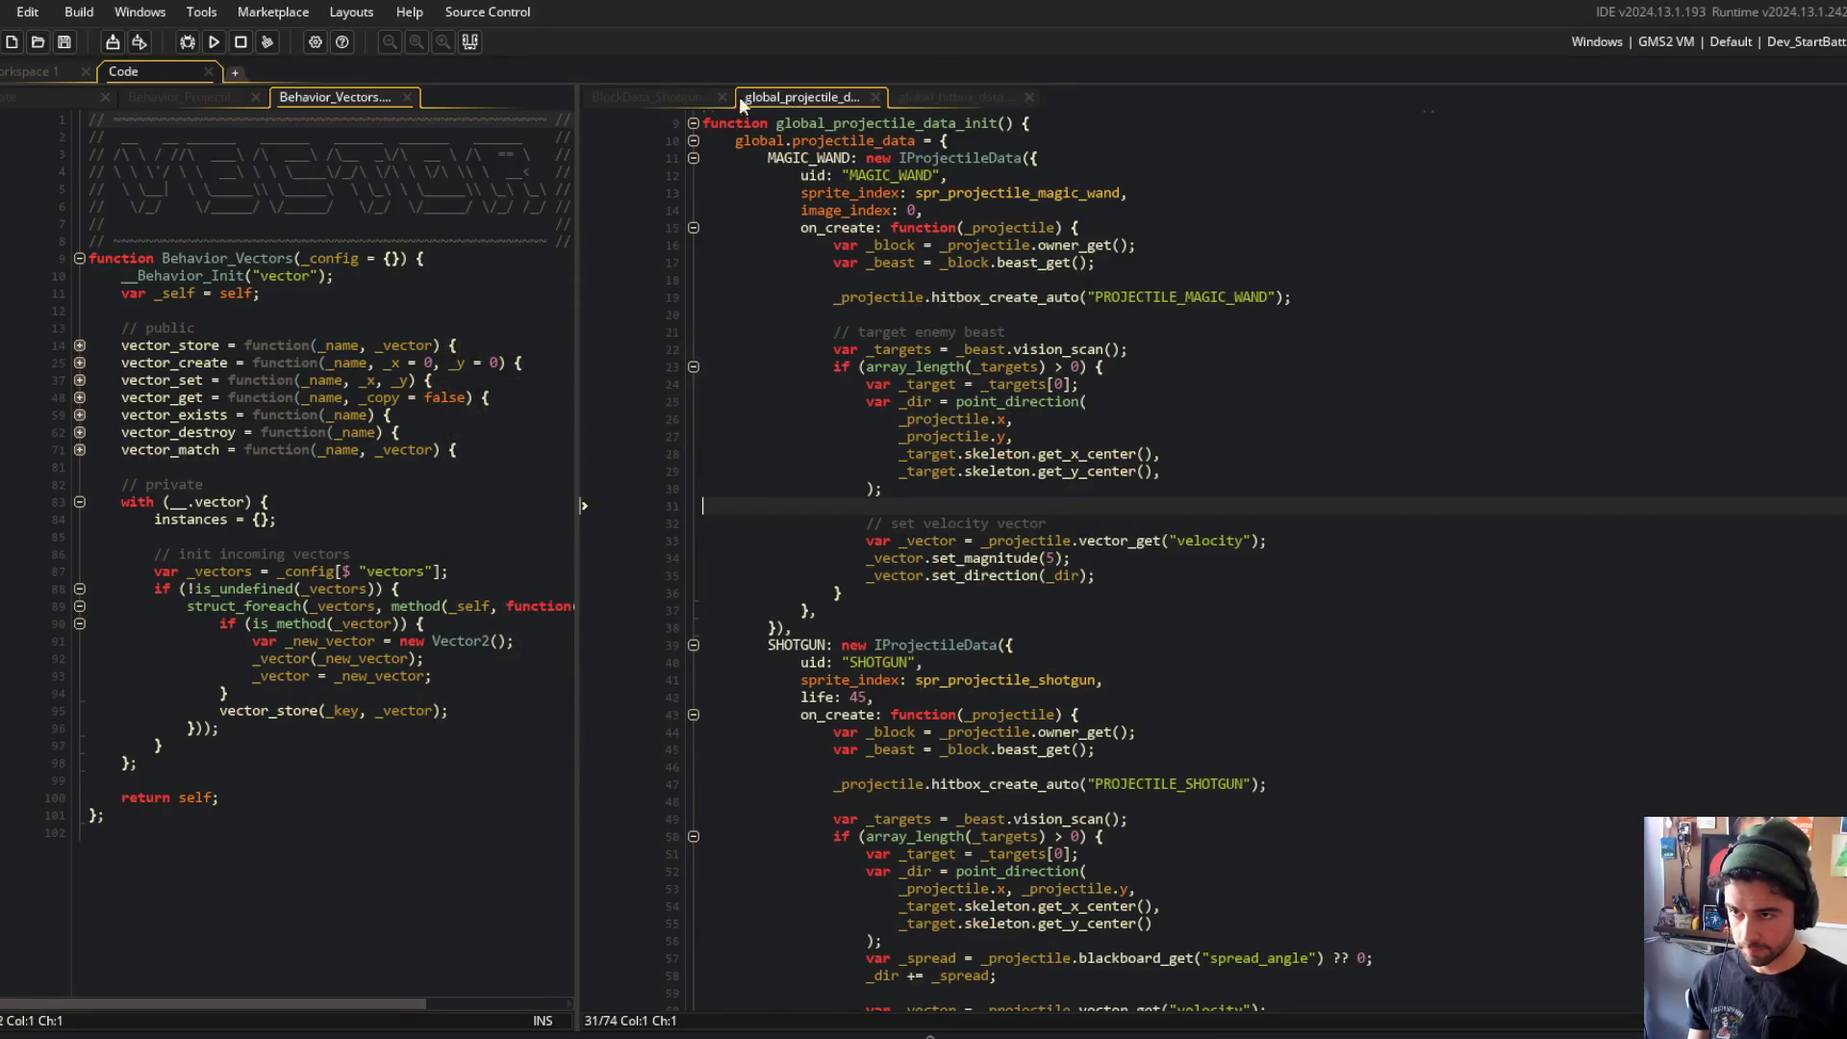
left_click(647, 96)
key("Up")
left_click(1030, 520)
left_click(1140, 467)
left_click(1143, 434)
left_click(1164, 447)
left_click(1241, 416)
left_click(1305, 444)
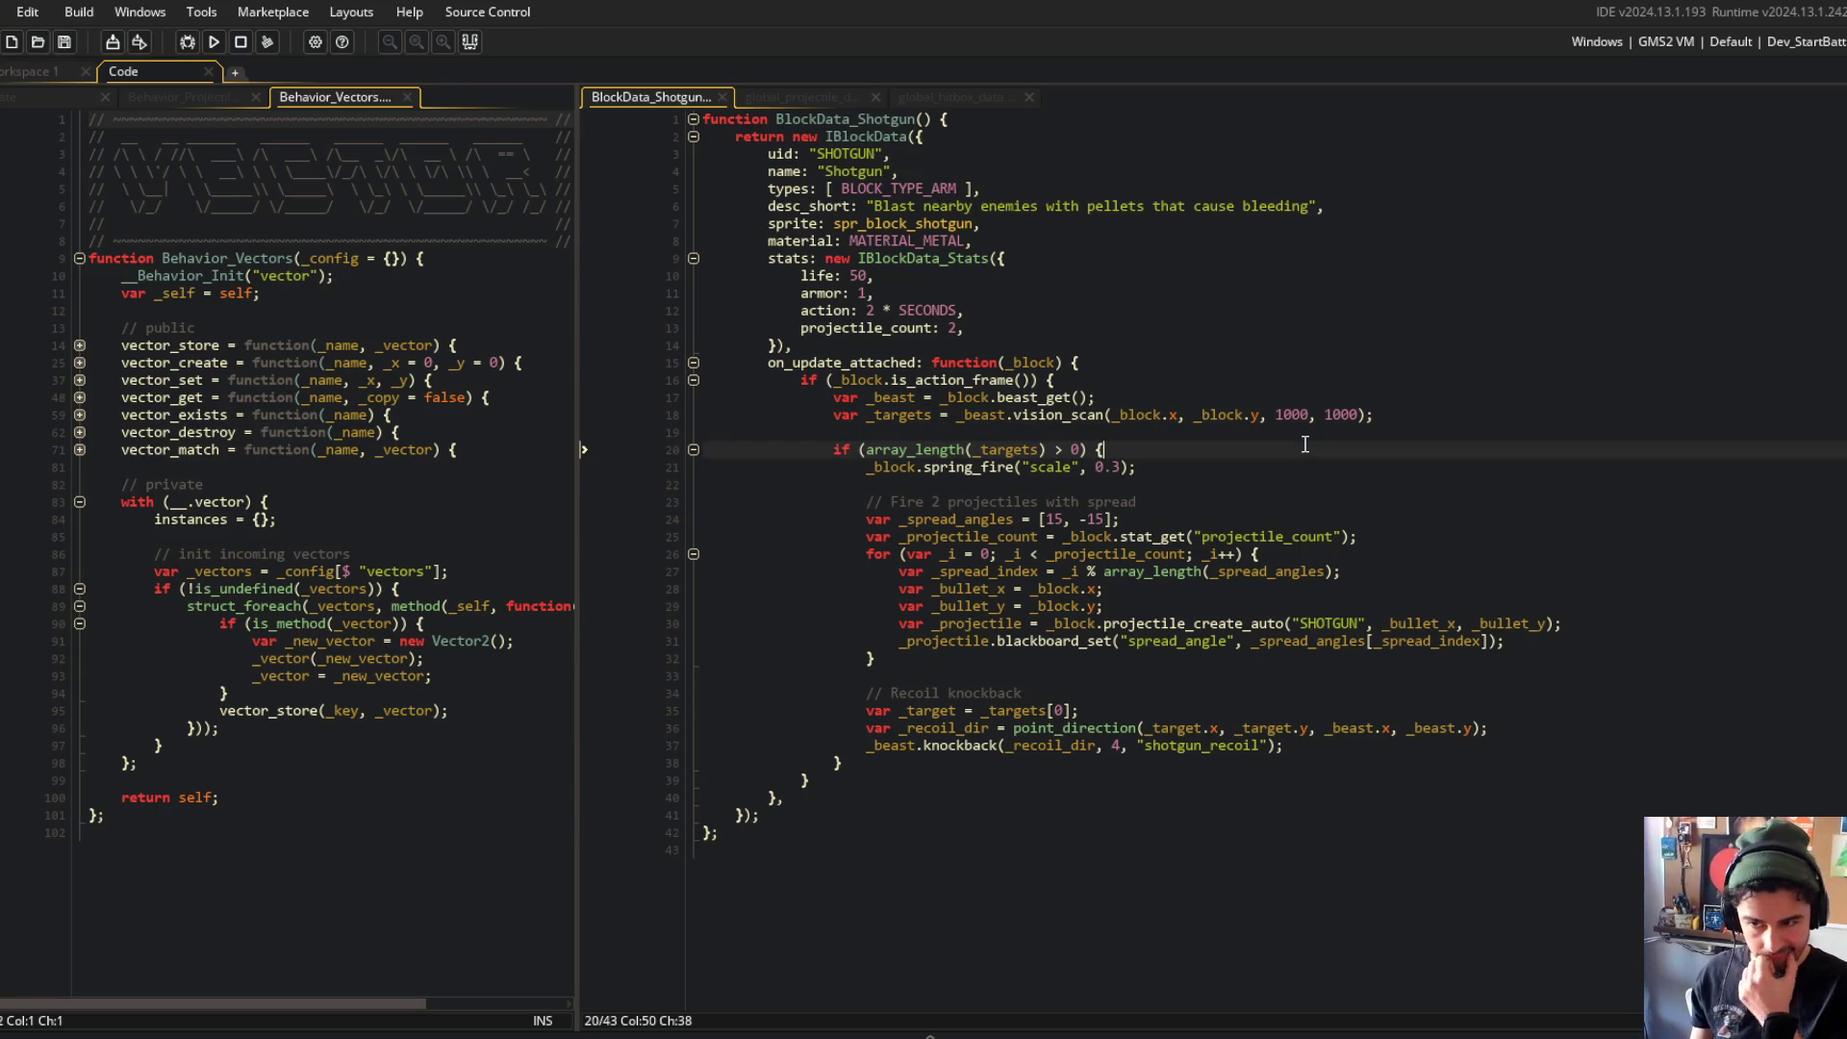
left_click(1144, 573)
left_click(1388, 575)
left_click(1178, 536)
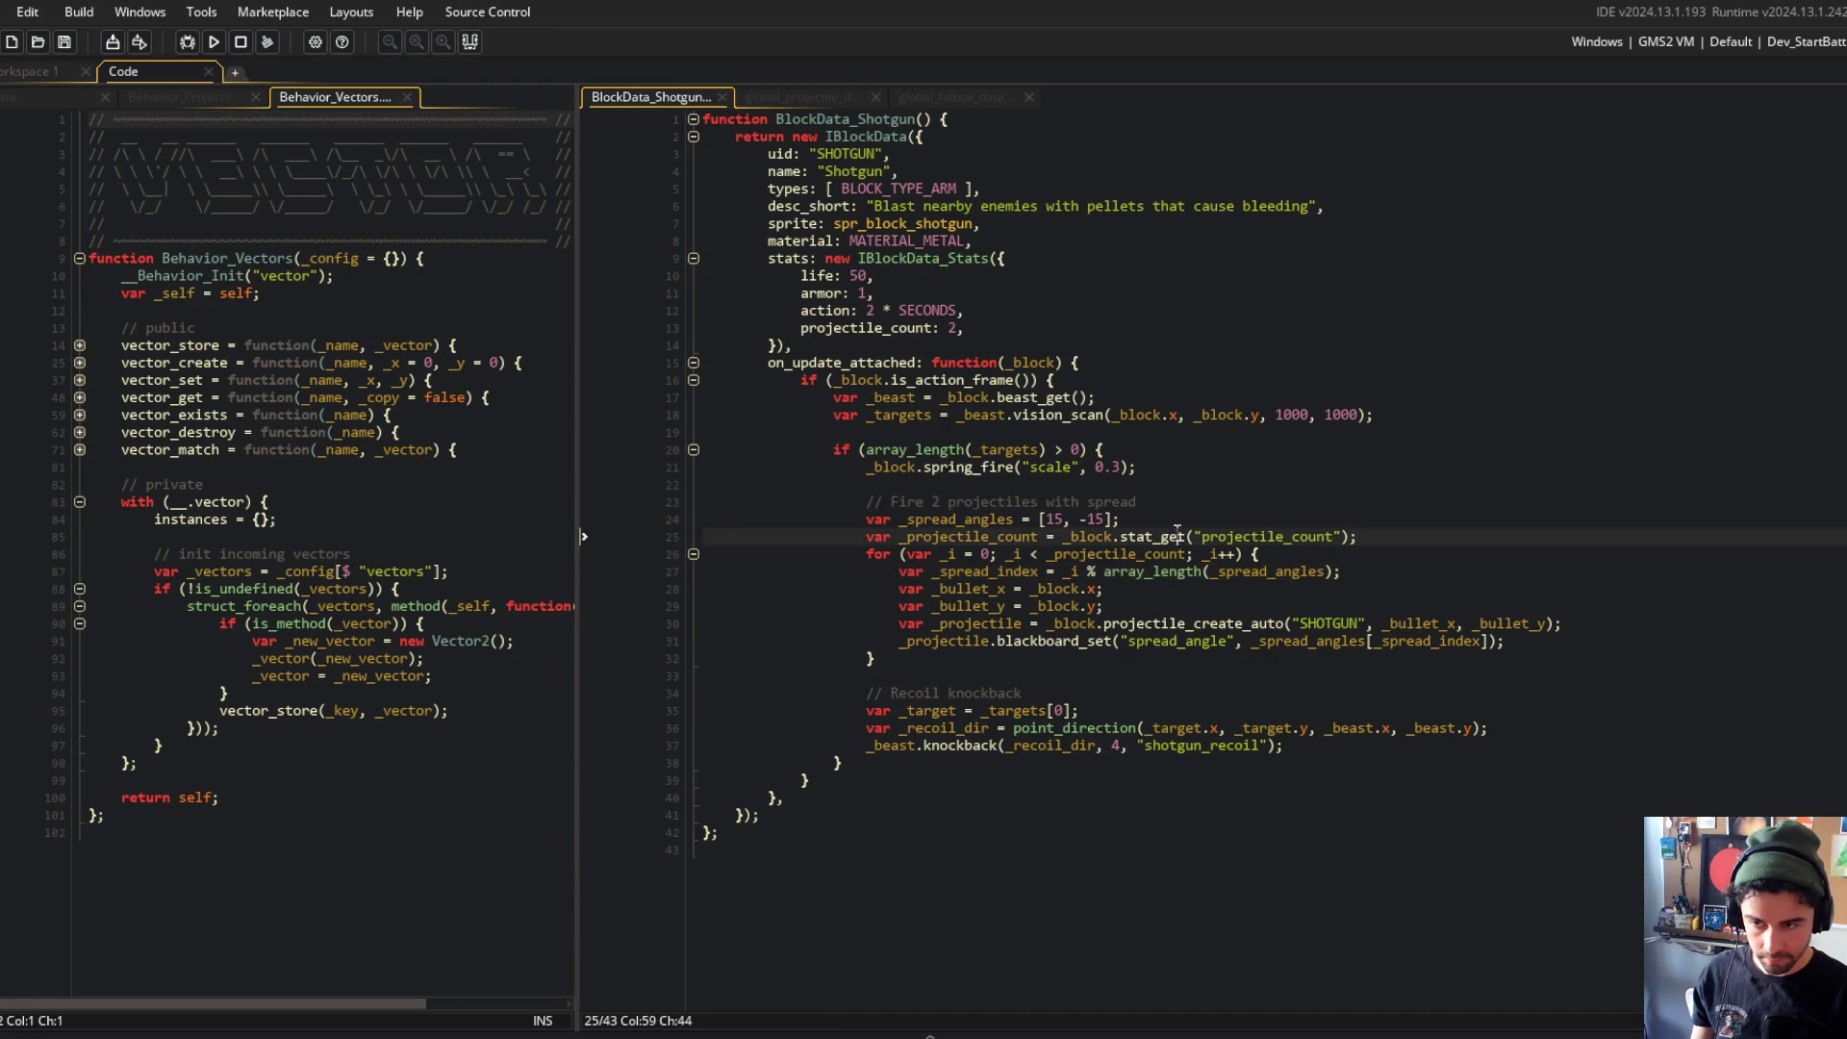
left_click(1201, 520)
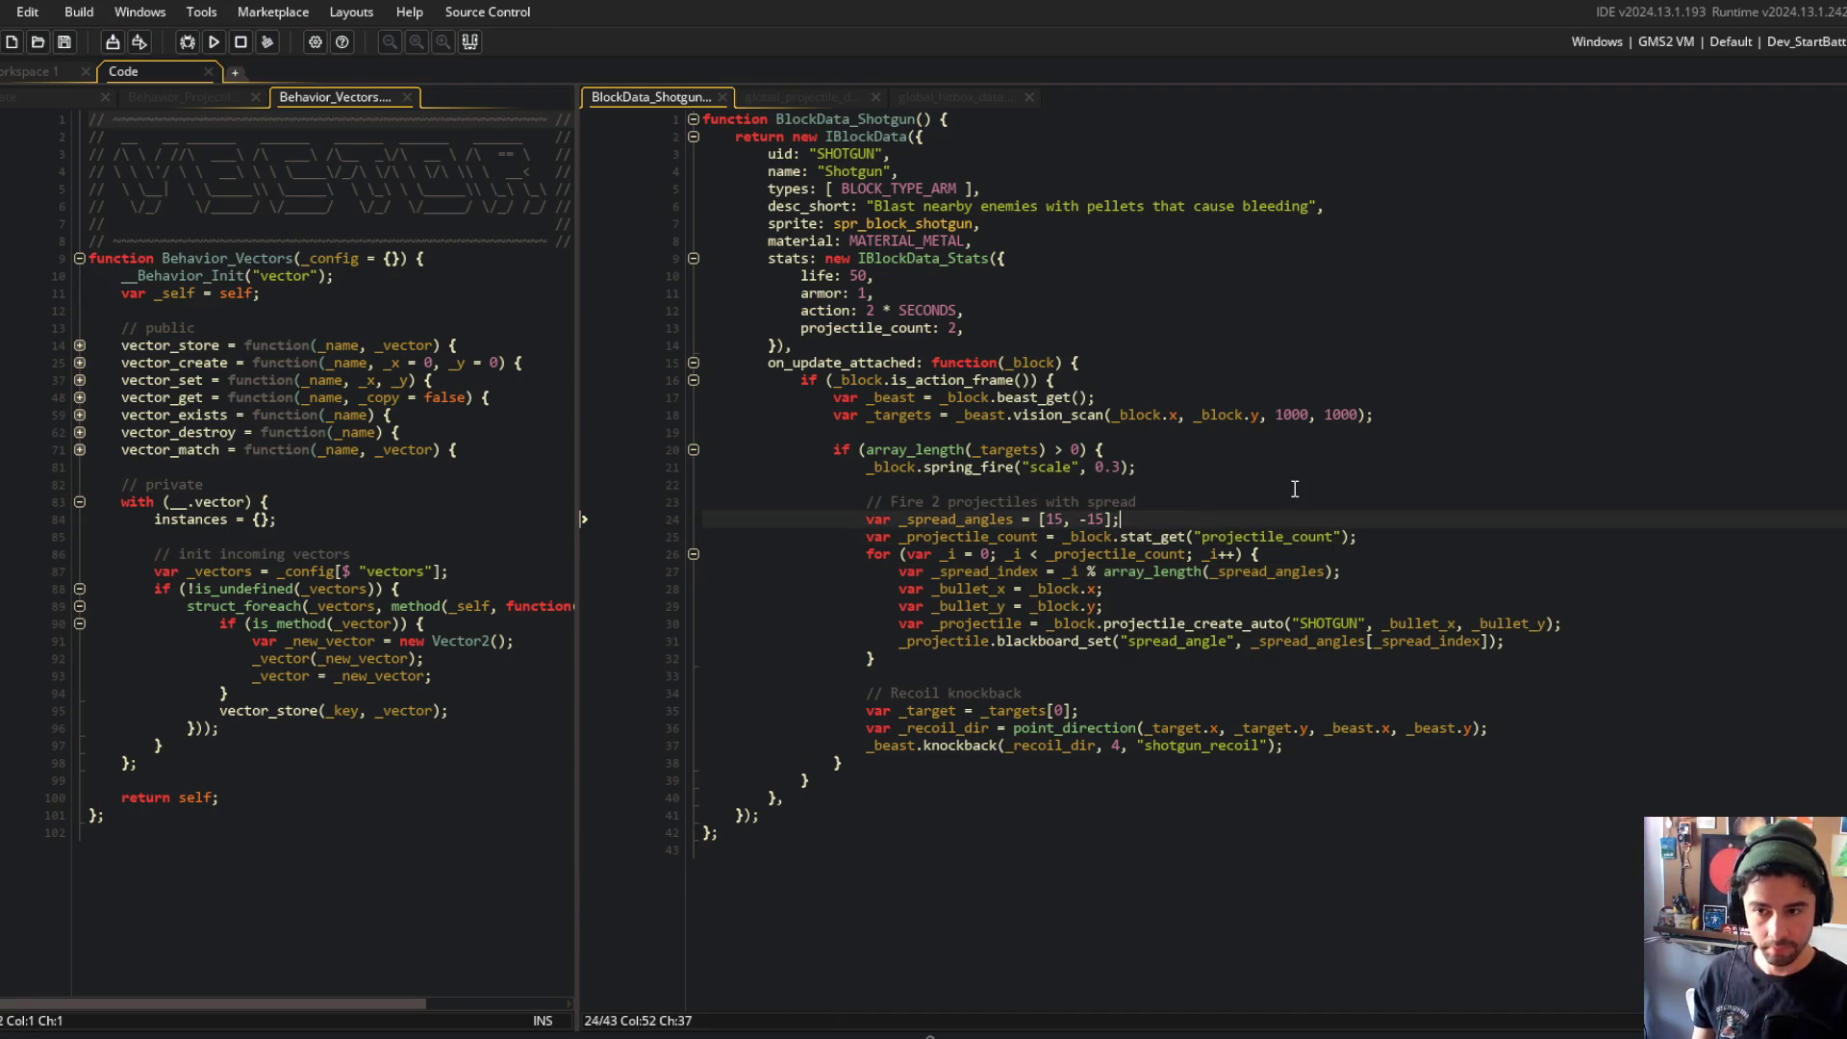
key("alt+Tab")
key("alt+Tab")
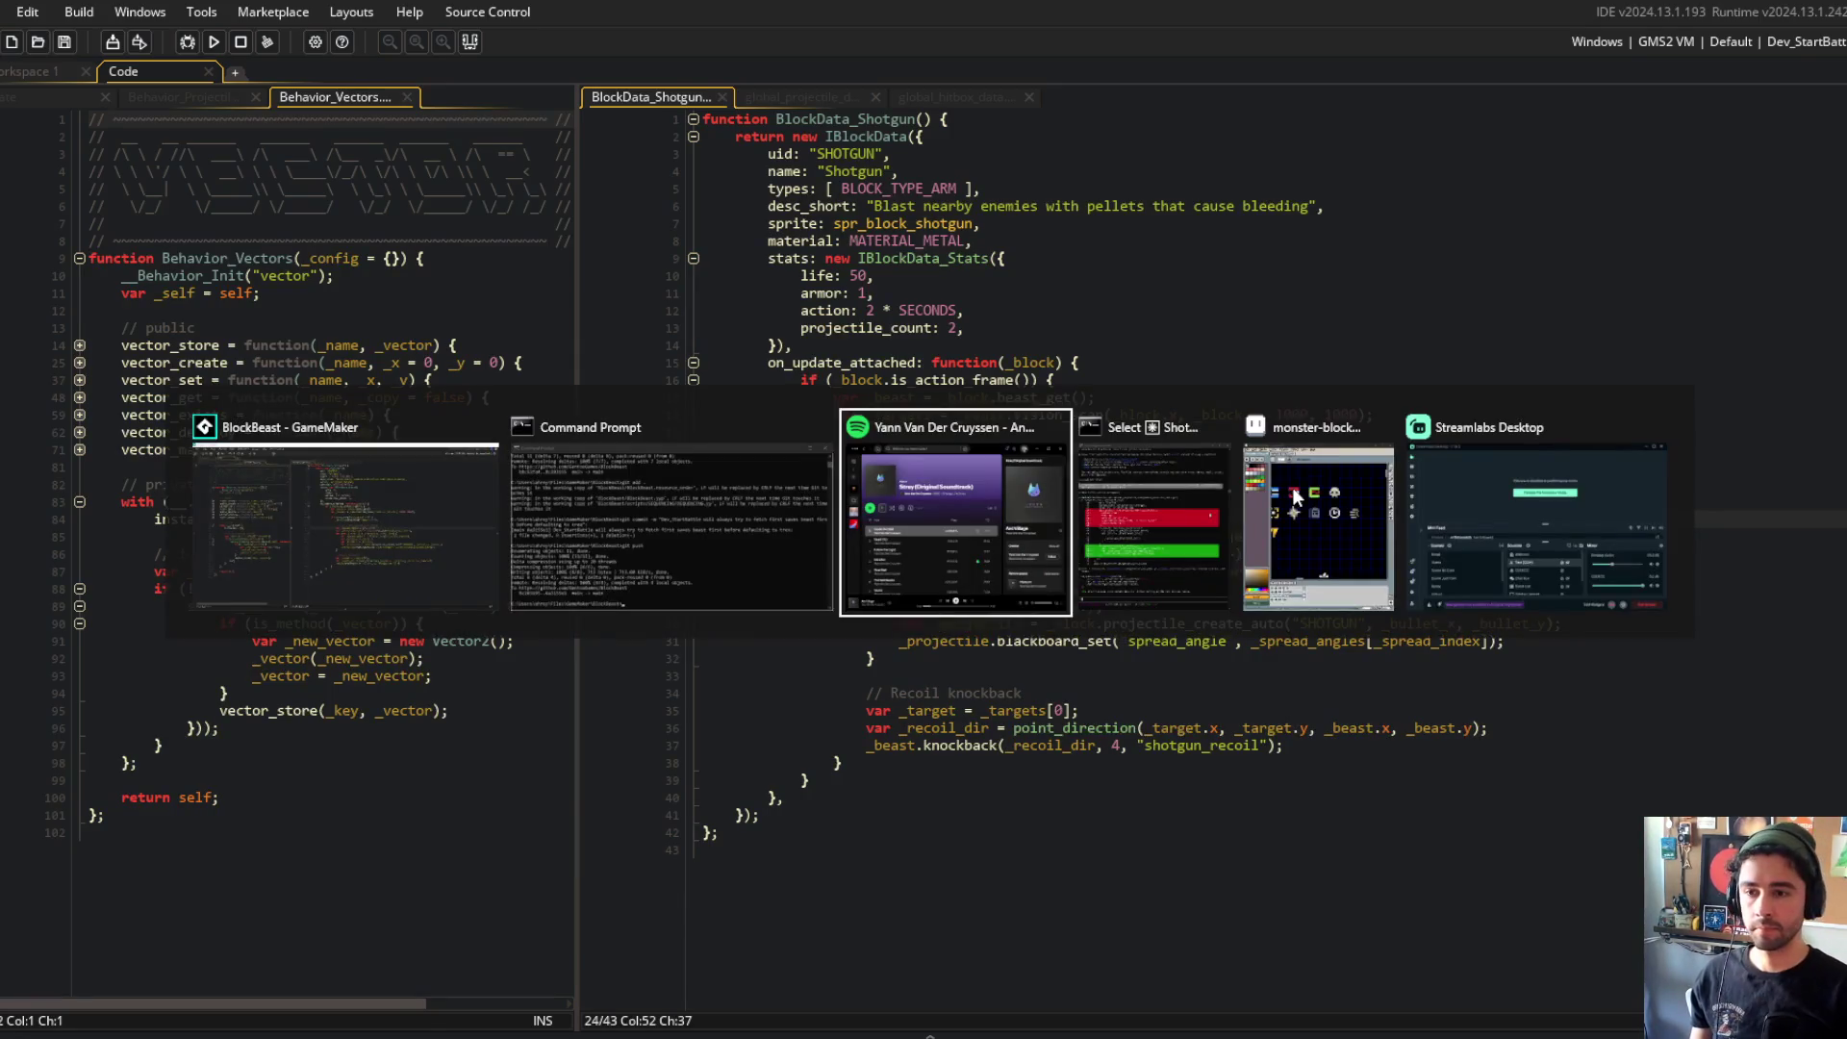
Step: Prompt Claude Code to split one aggregate spread range across each pellet, using projectile_count, as pellets are created
type("i")
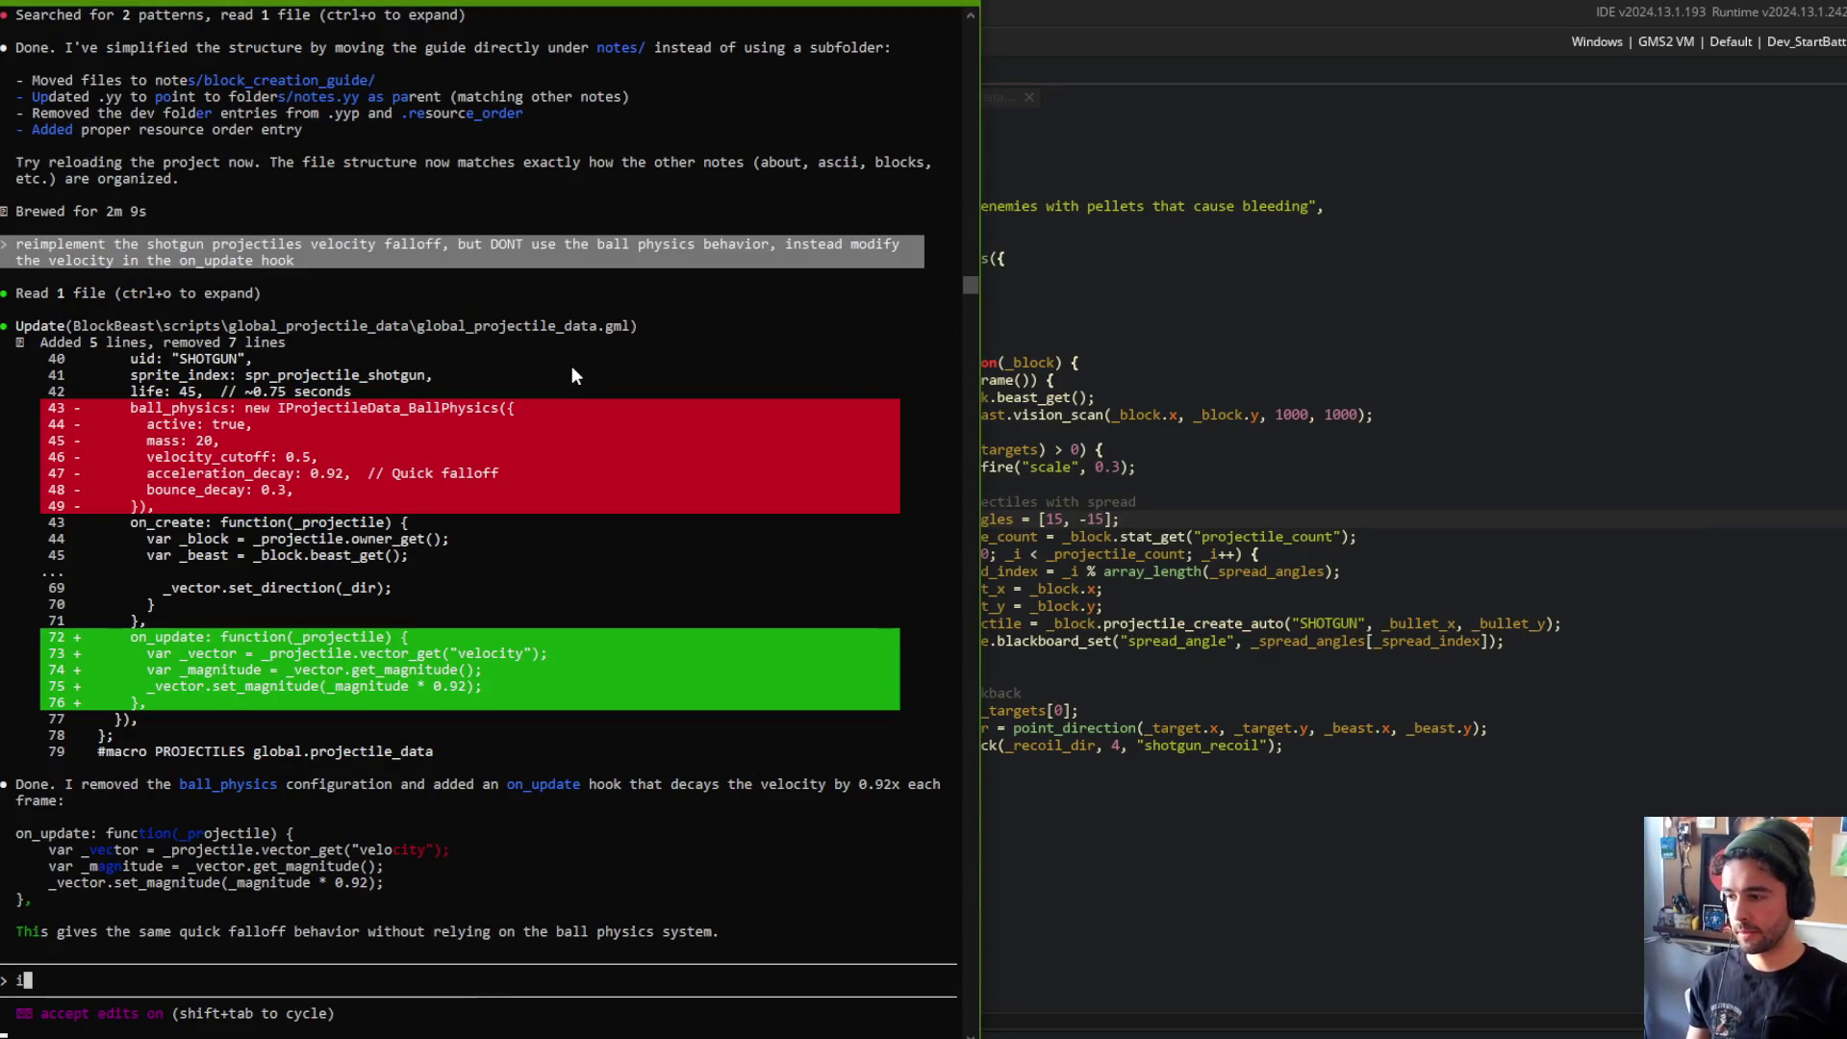
type("n the hotgun blo")
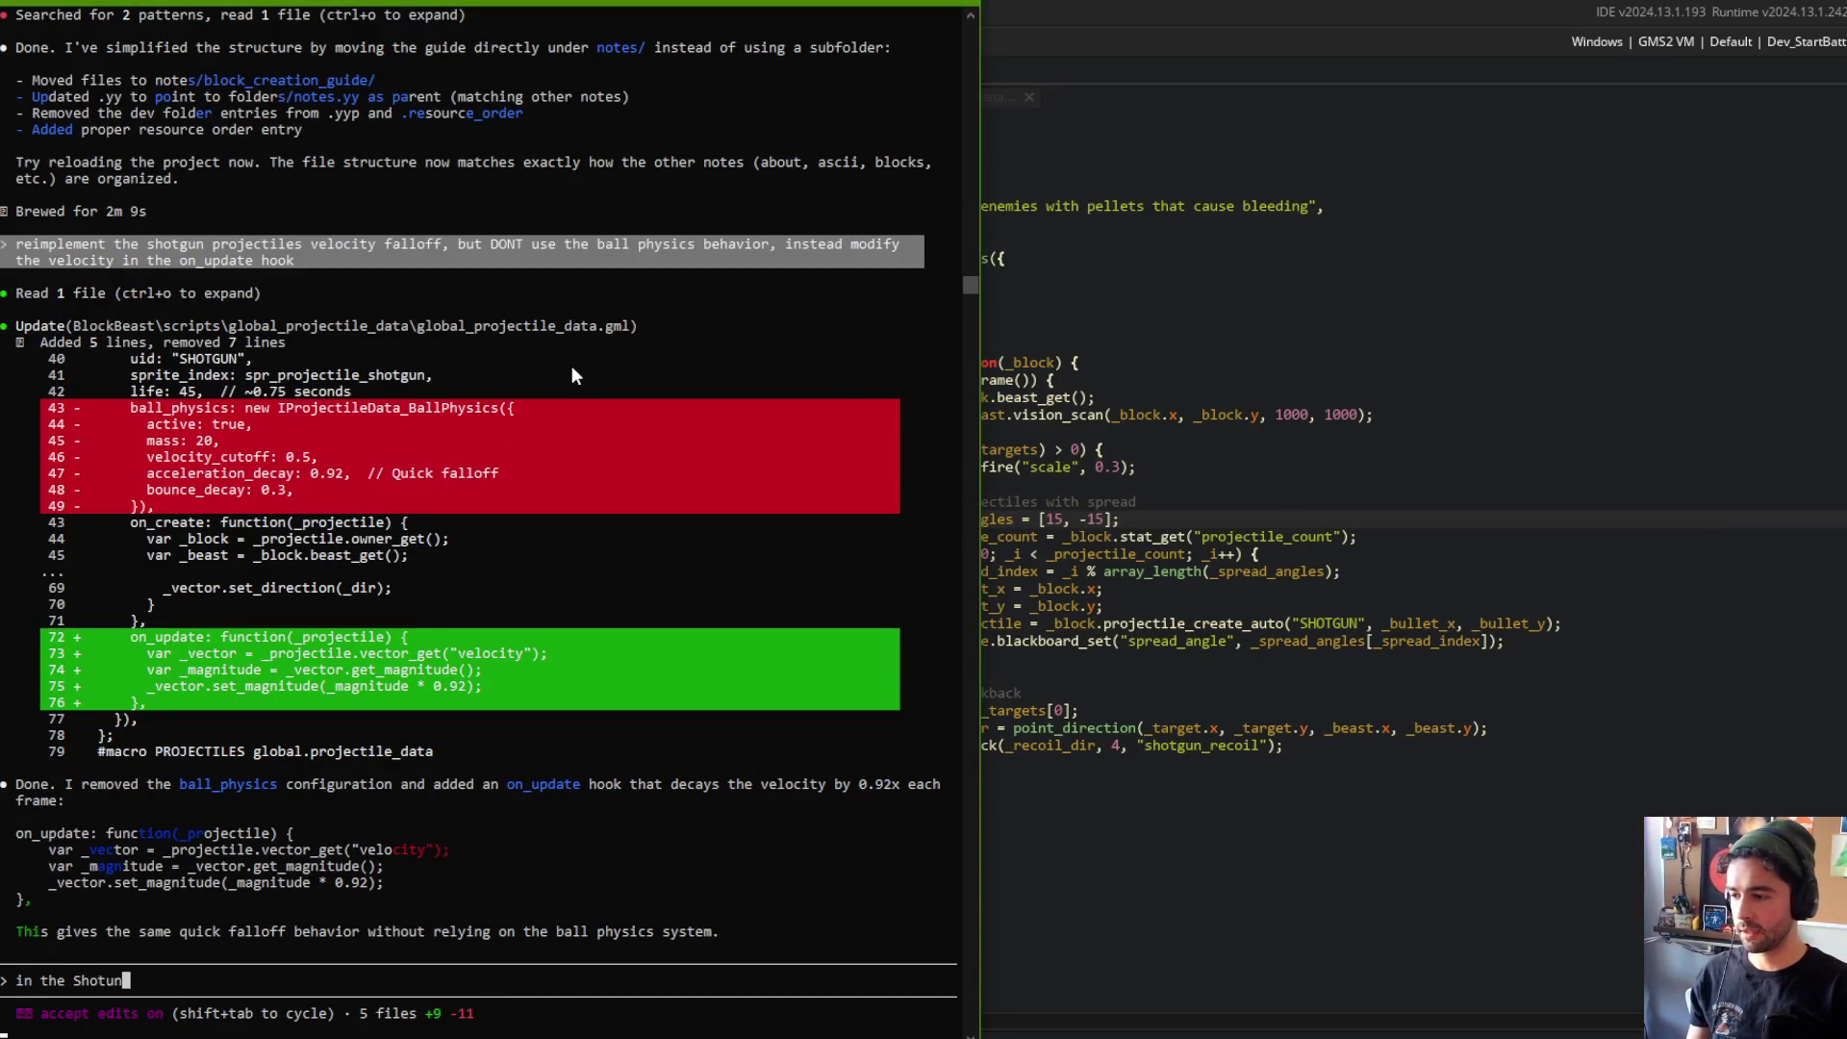
type("ck")
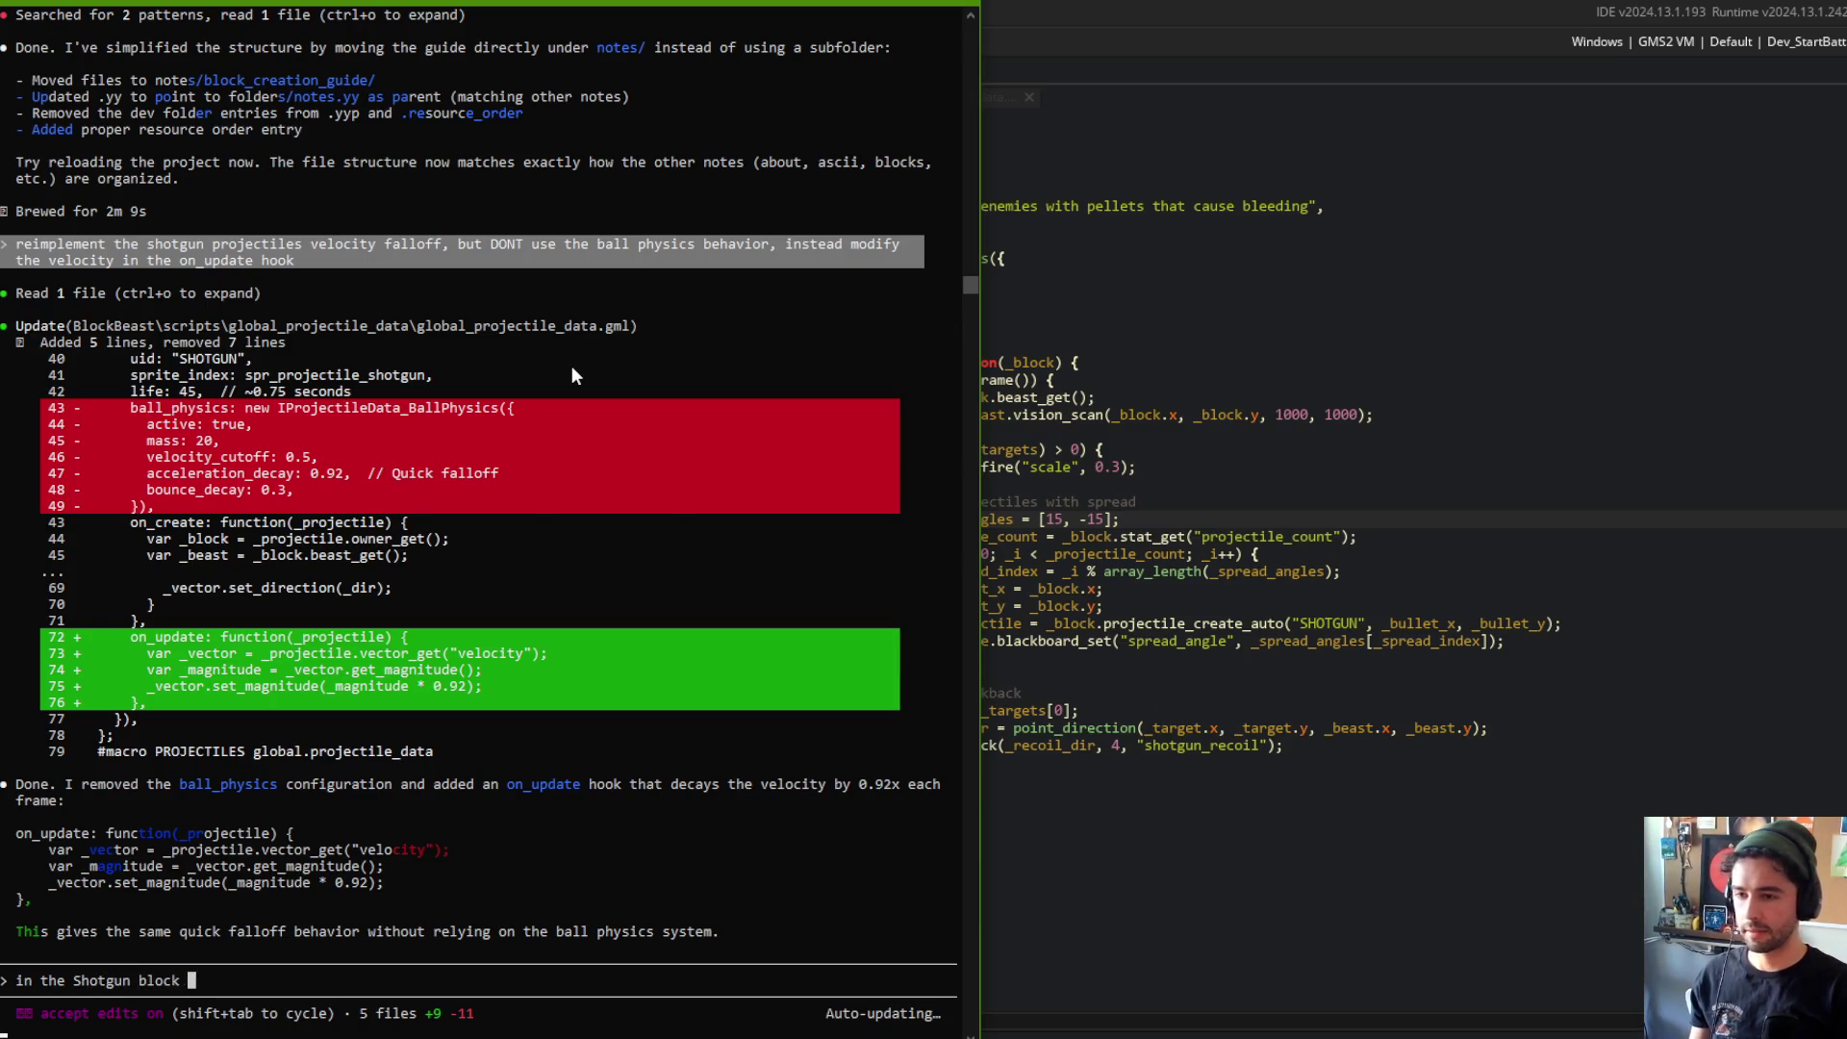
key("alt+Tab")
key("alt+Tab")
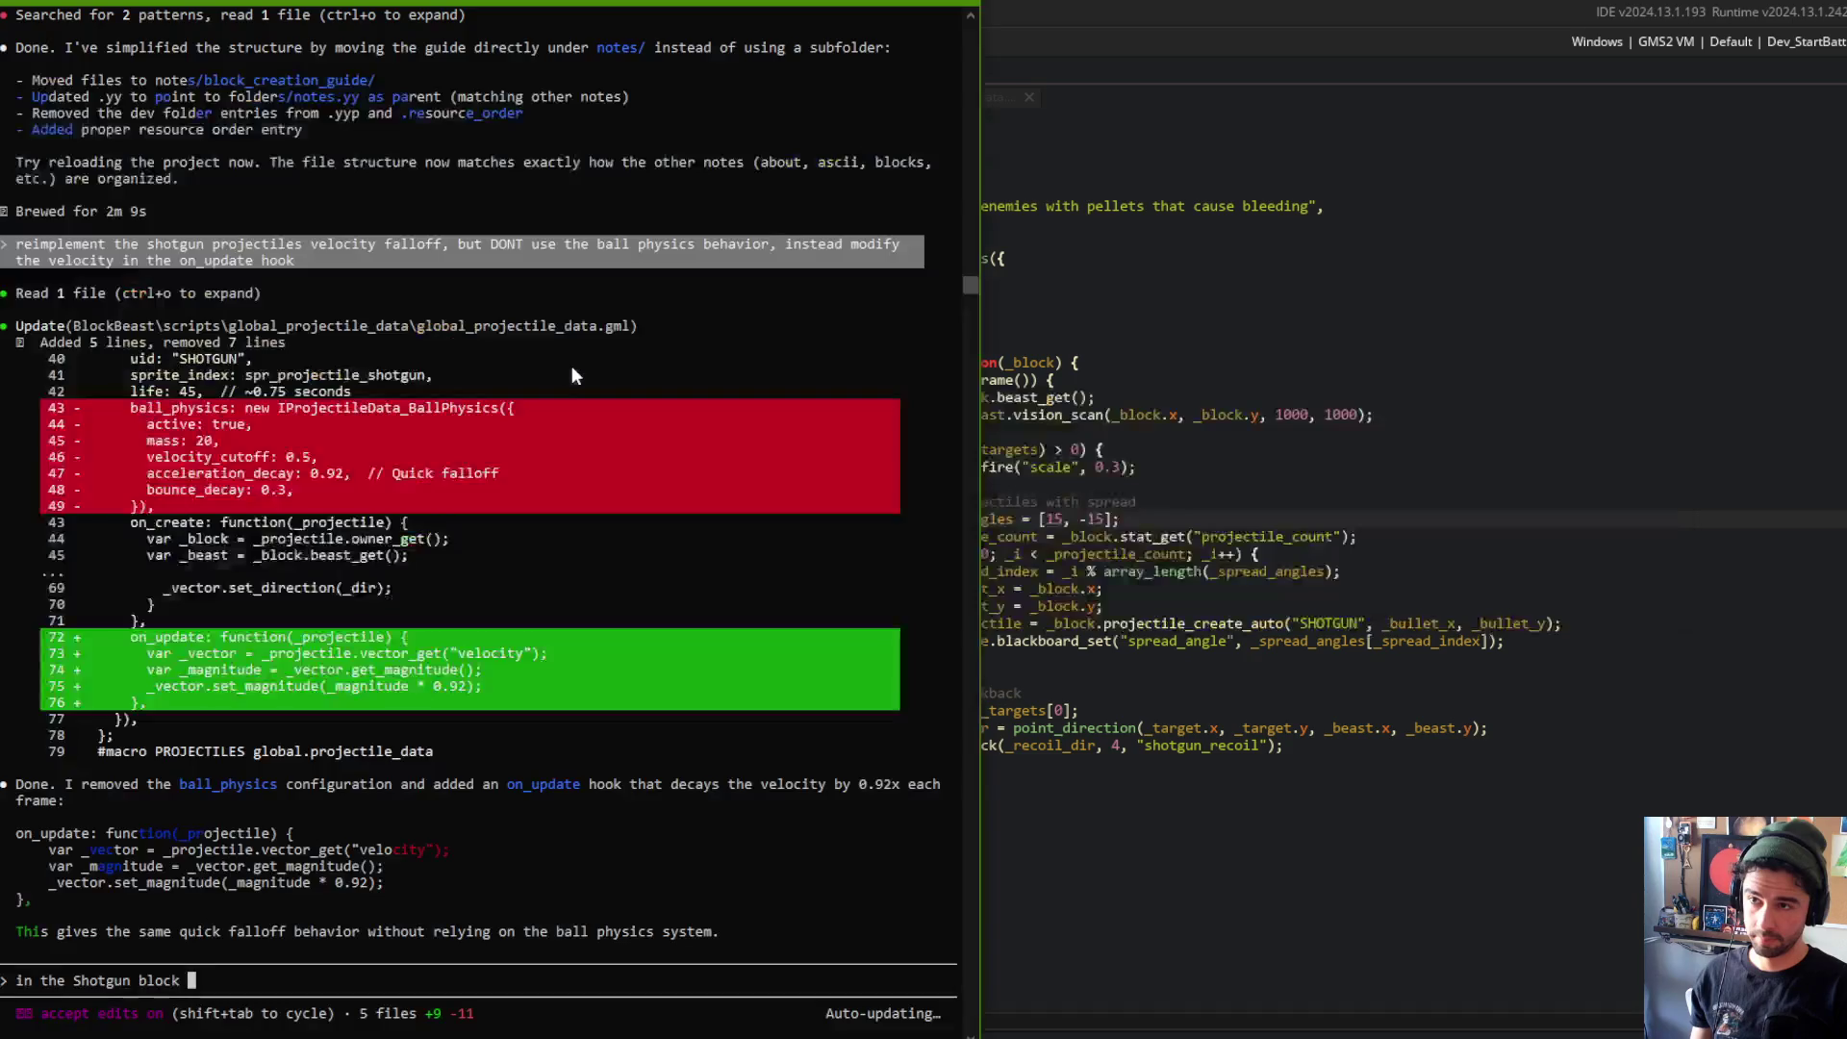
type("projectile creation during the on")
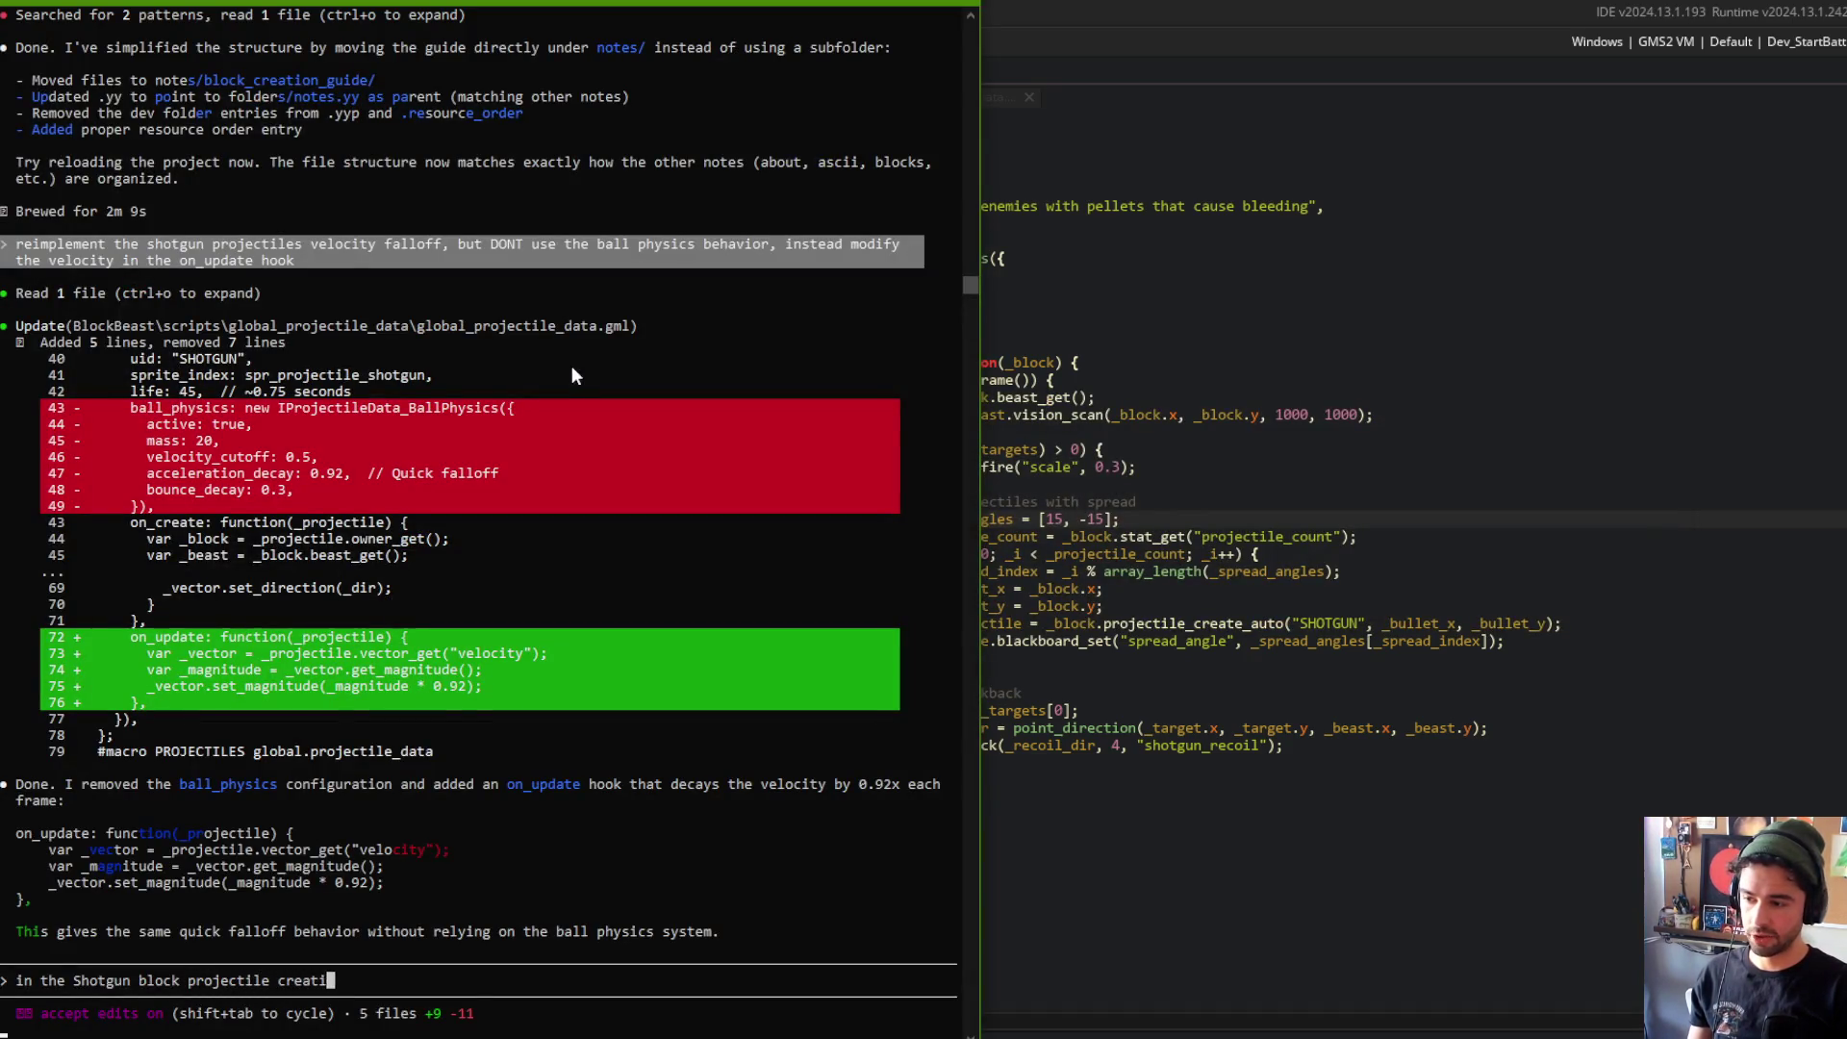
type("_upd")
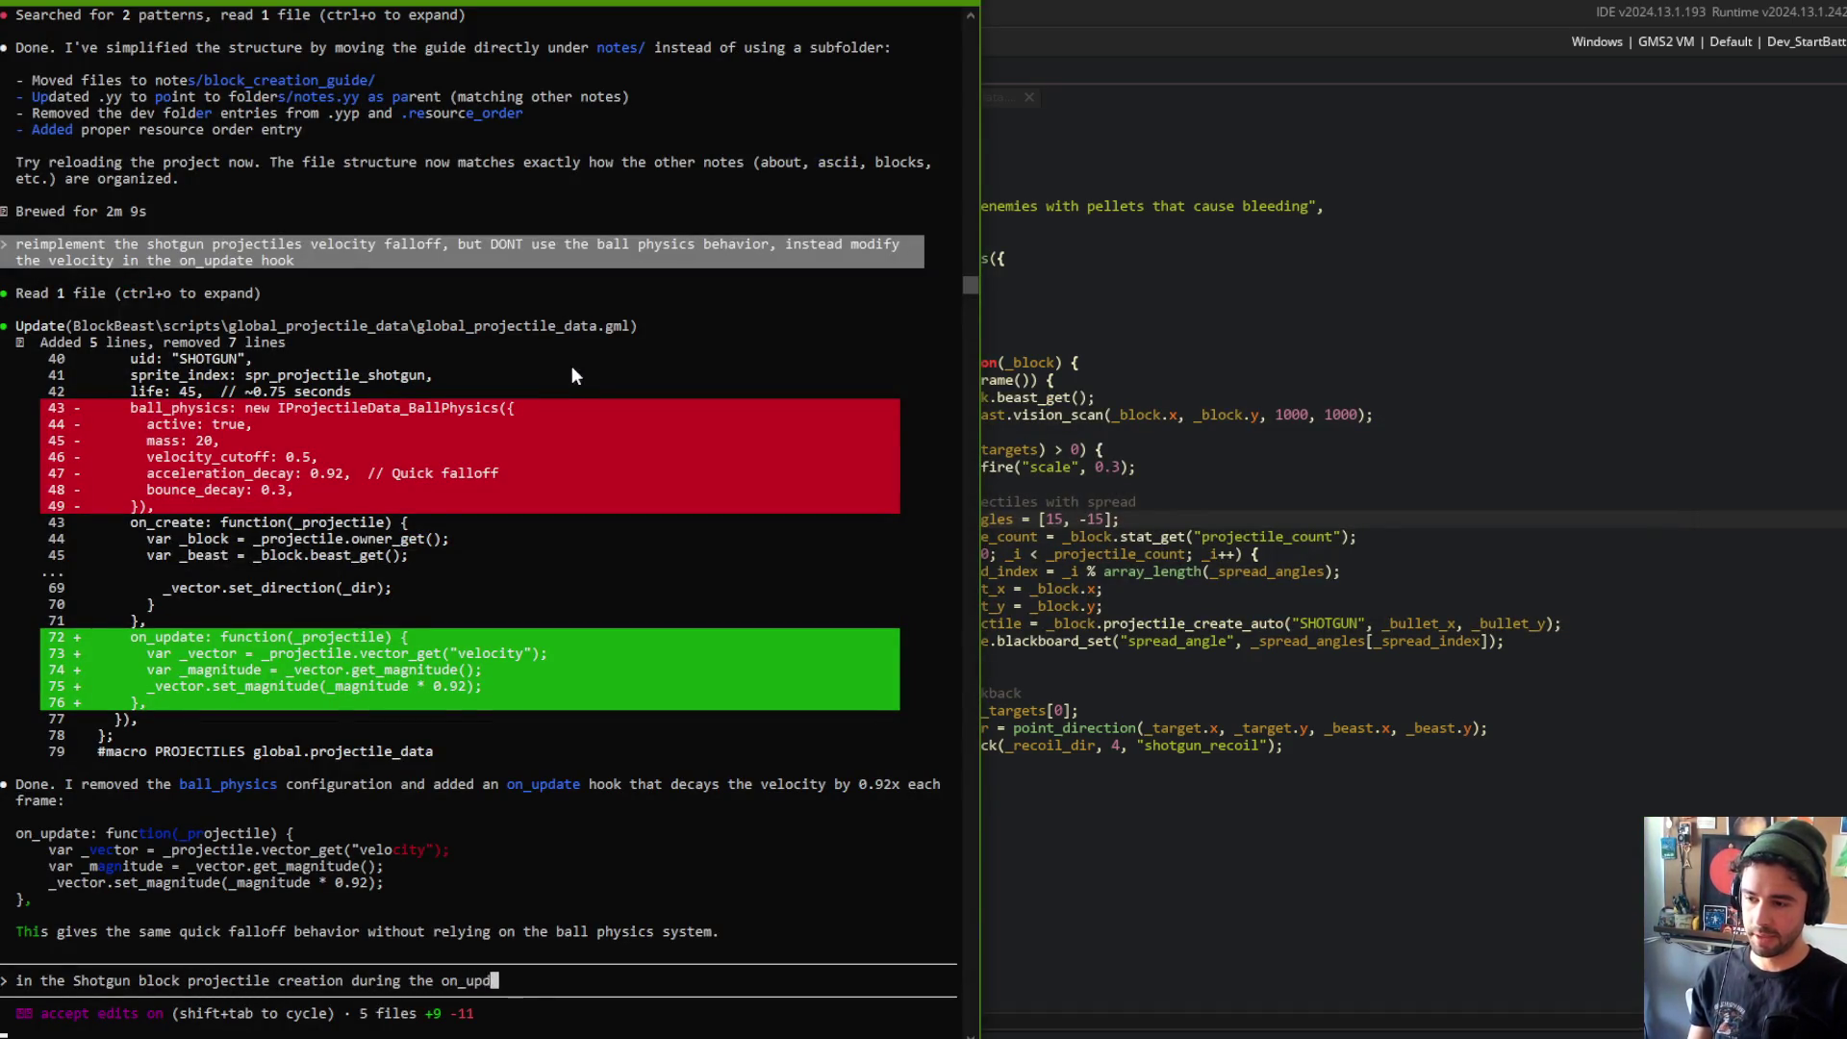
type("ate hook. i wa")
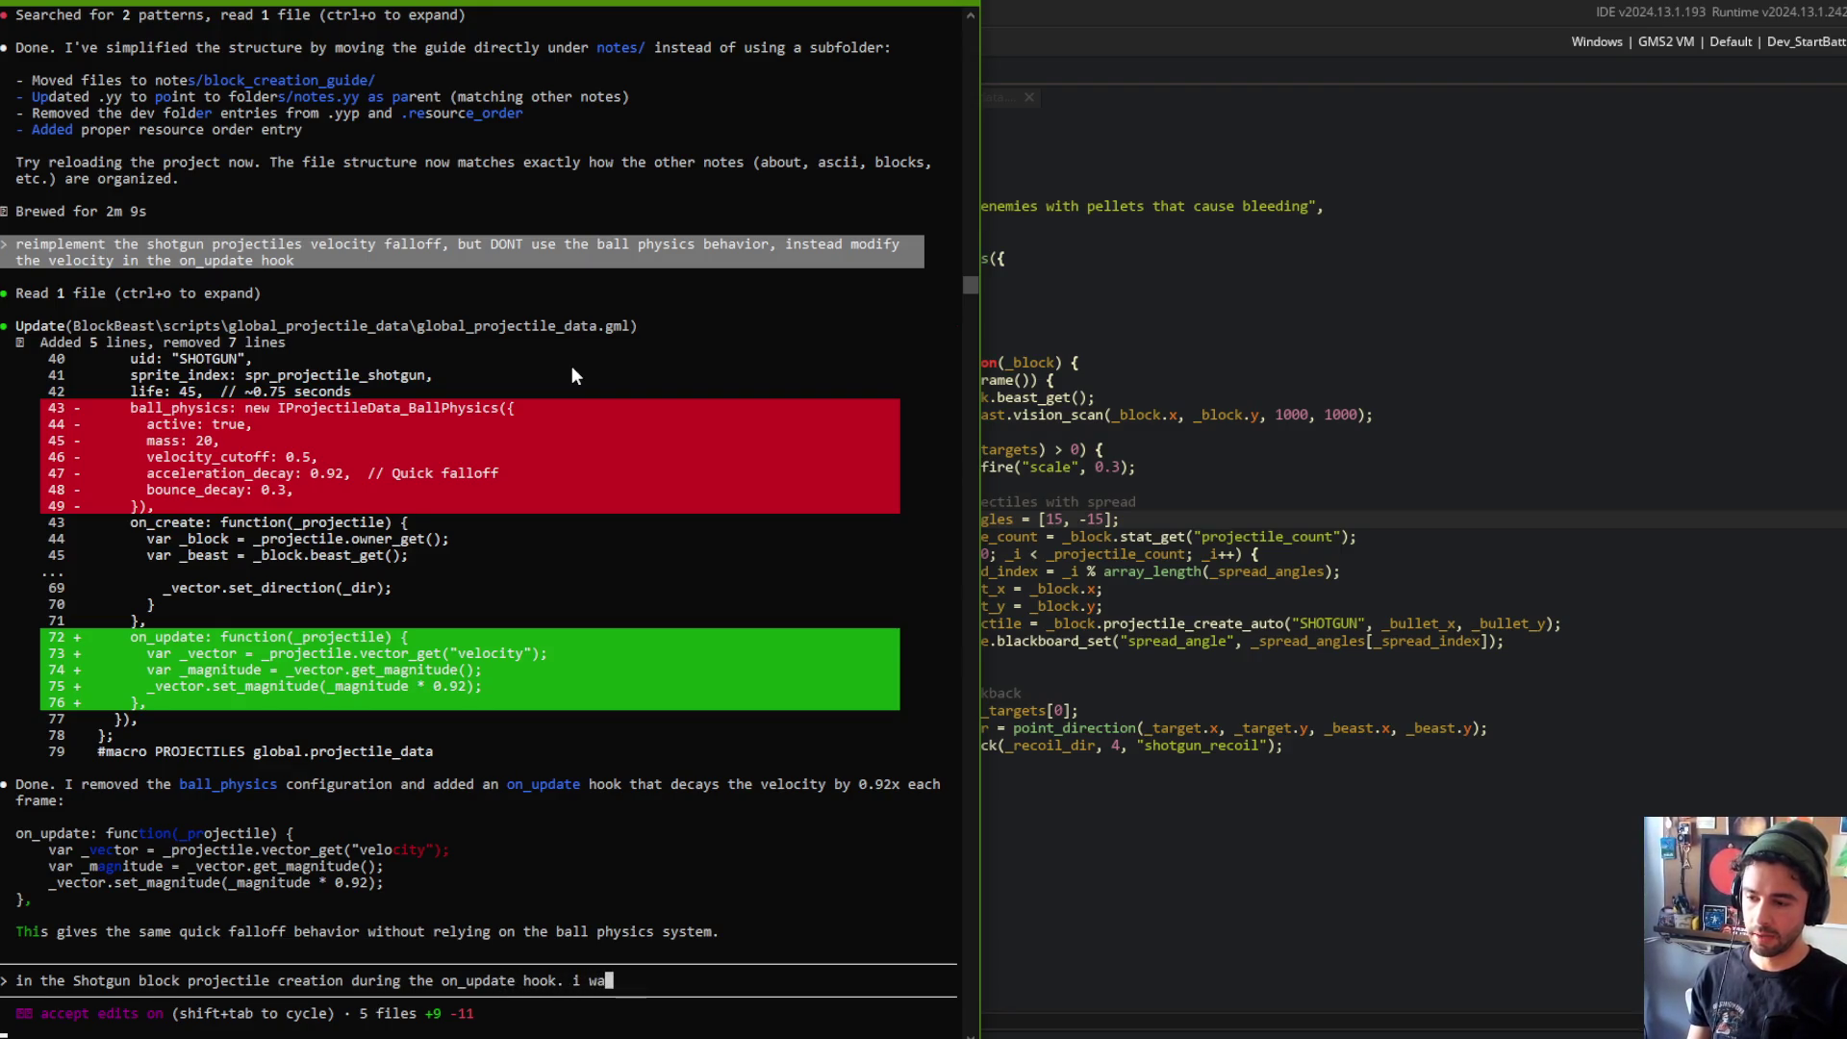
type("nt utilize the newly implemented projectile_count stat. but this ")
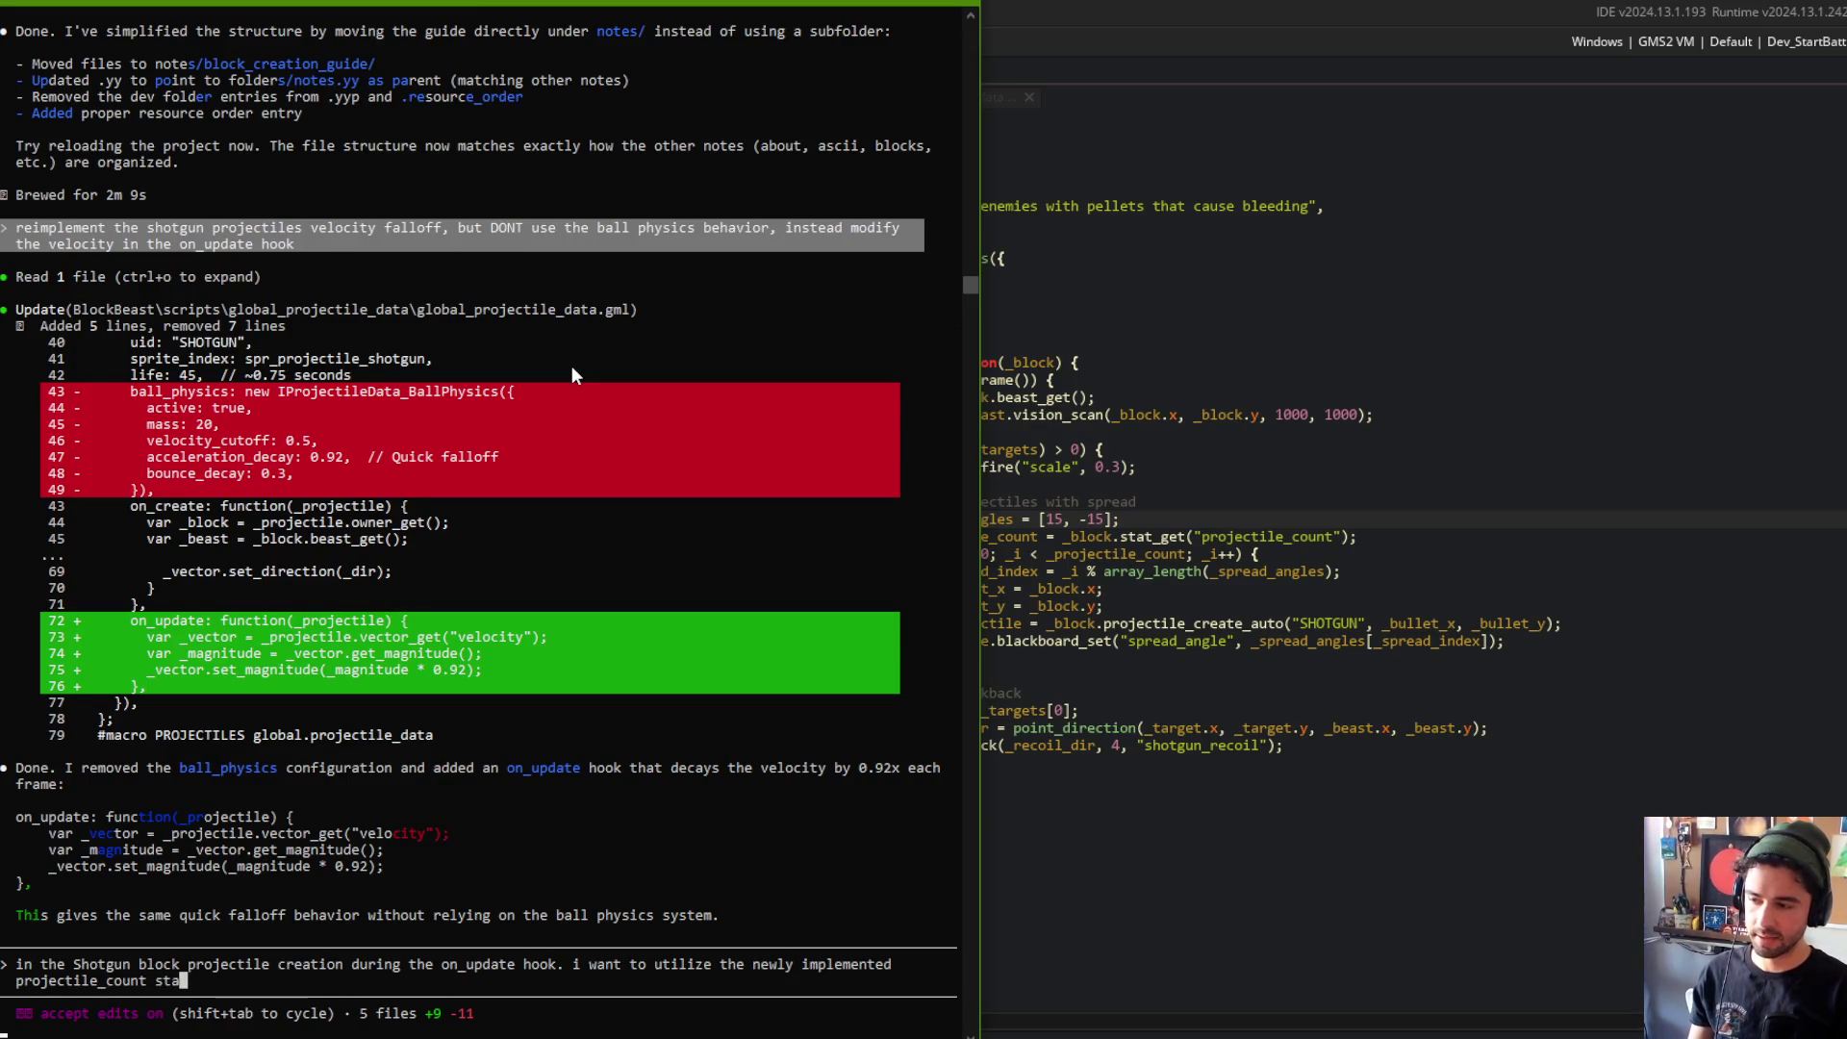
type("shoul")
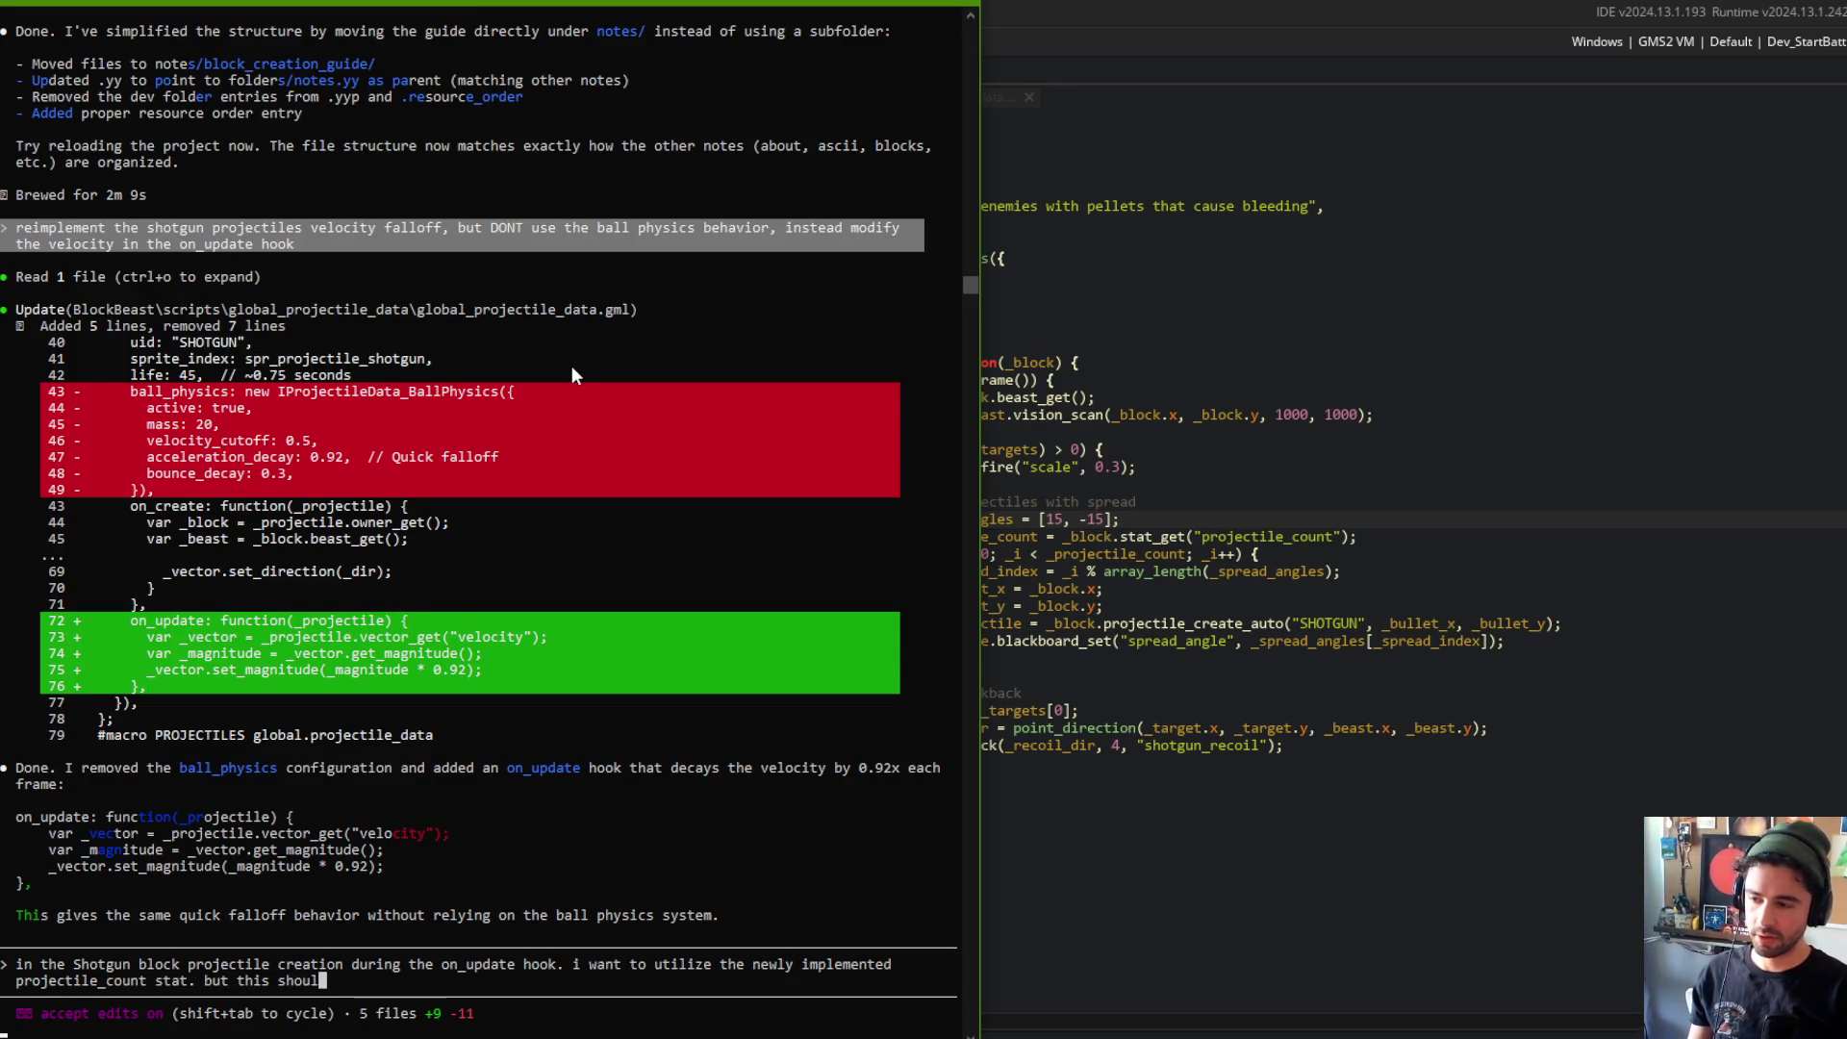
type("d dyn")
type("amicall")
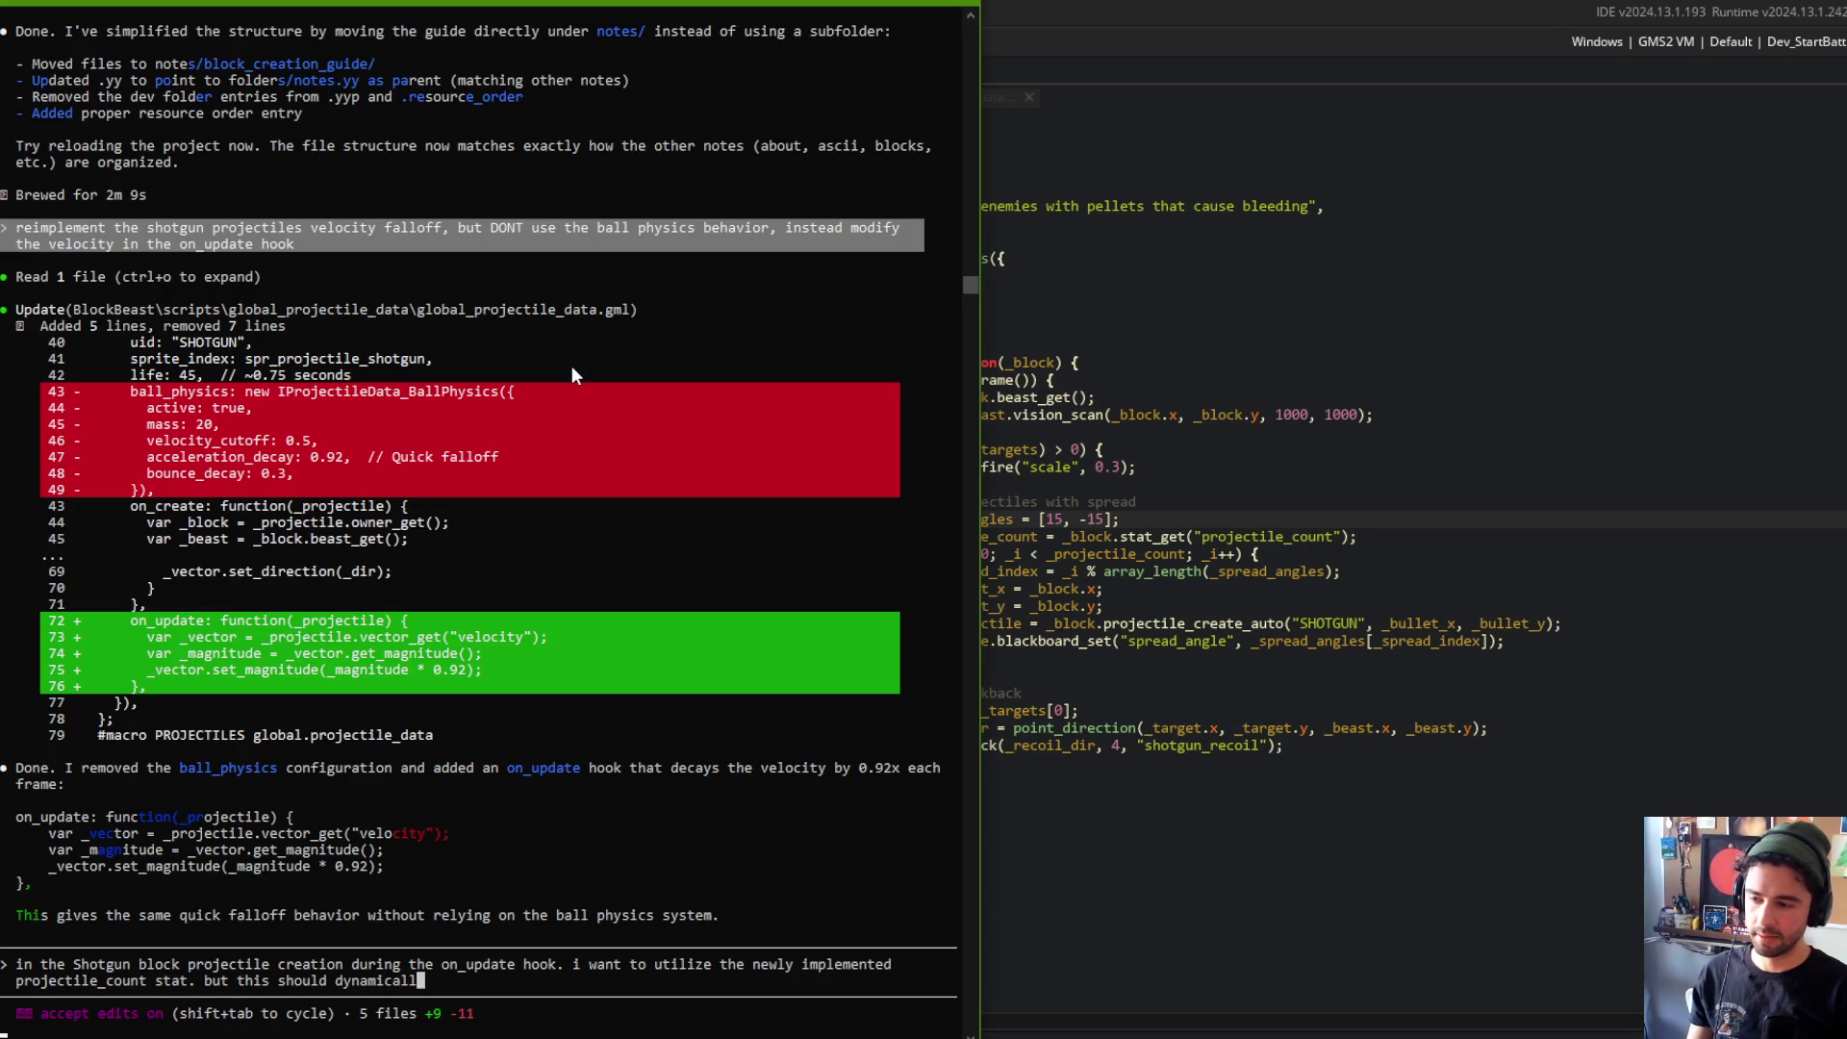
type("y spread out th")
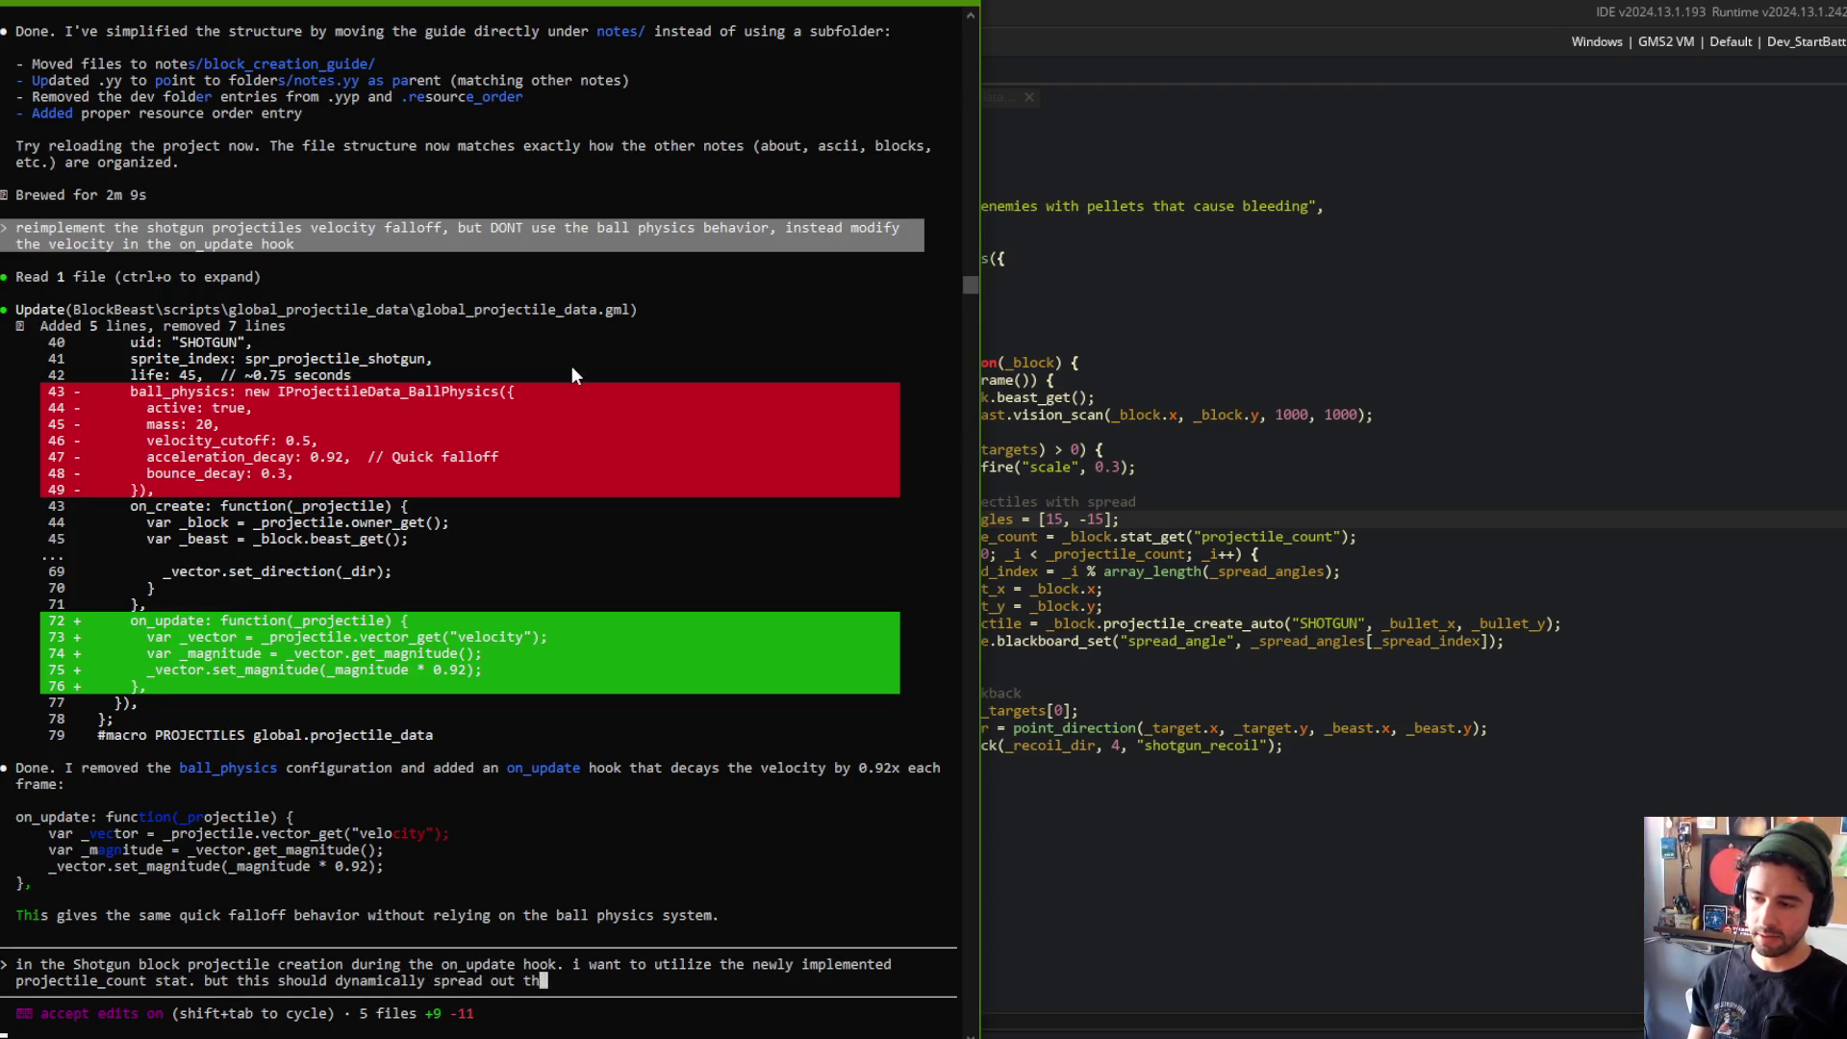
type("individual p")
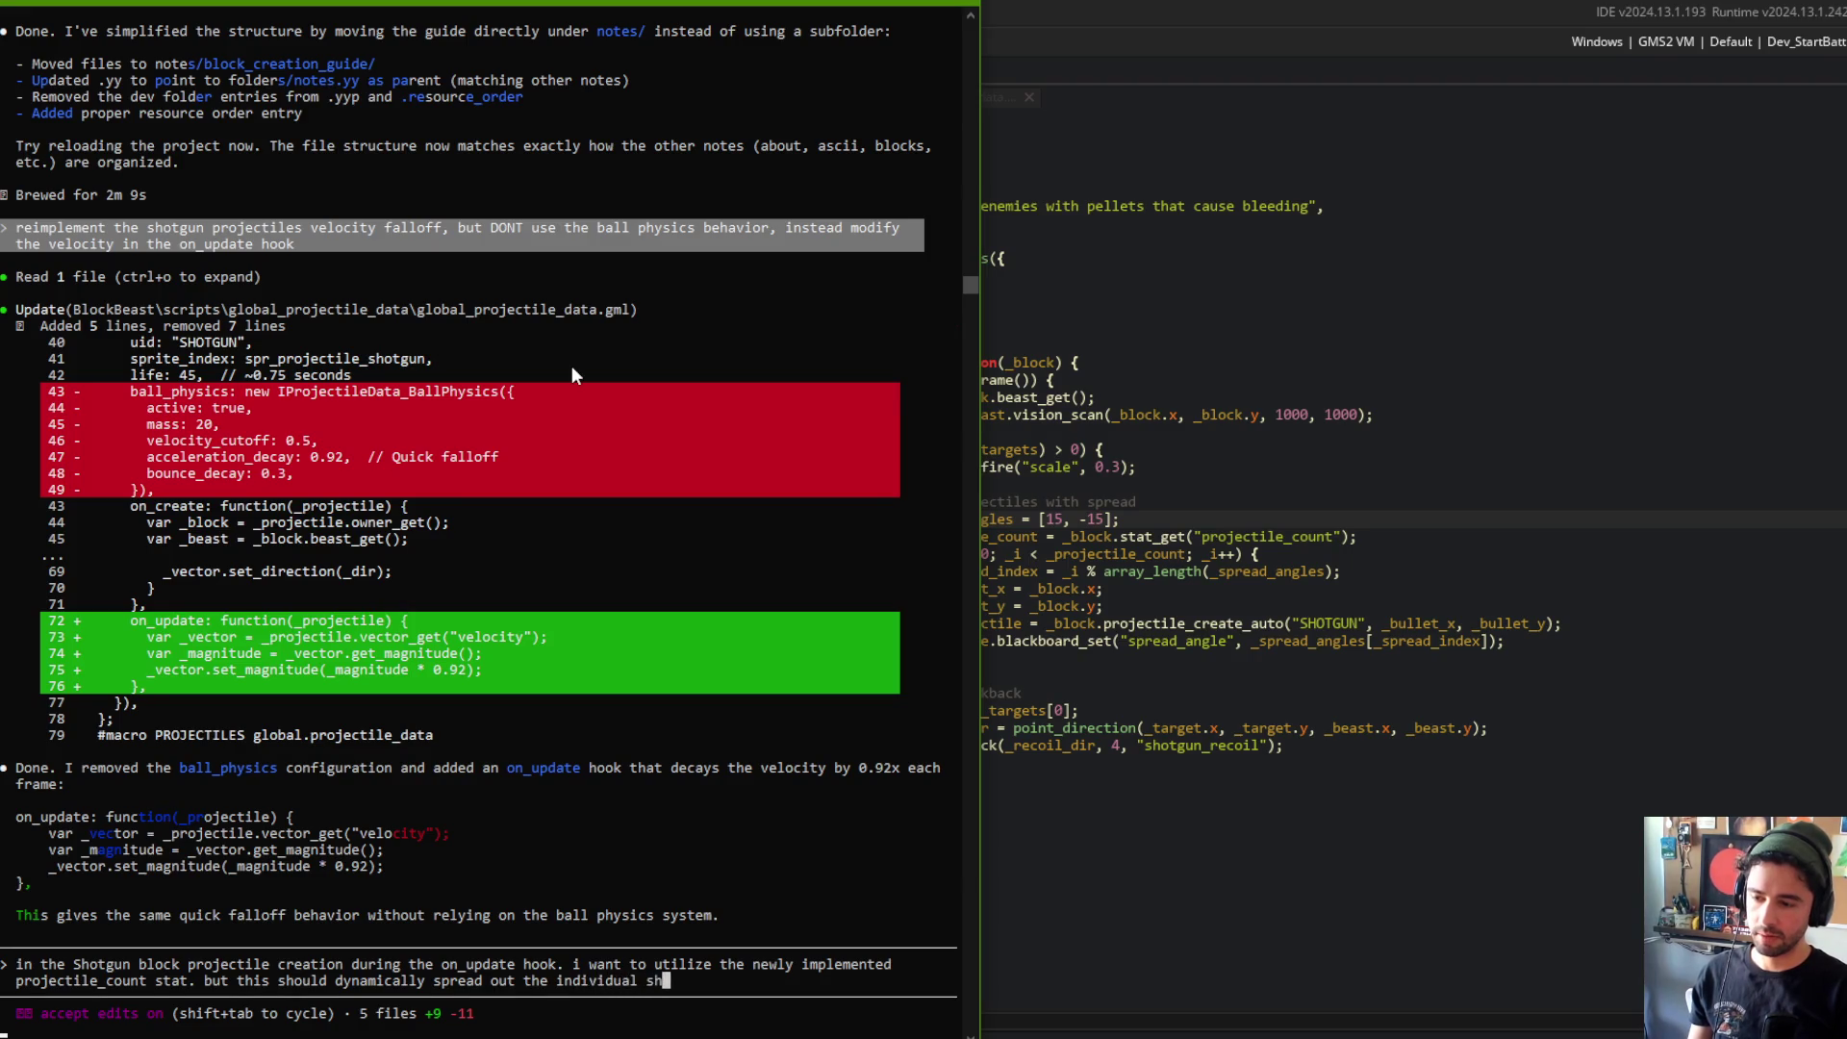
type("elet")
type("spread")
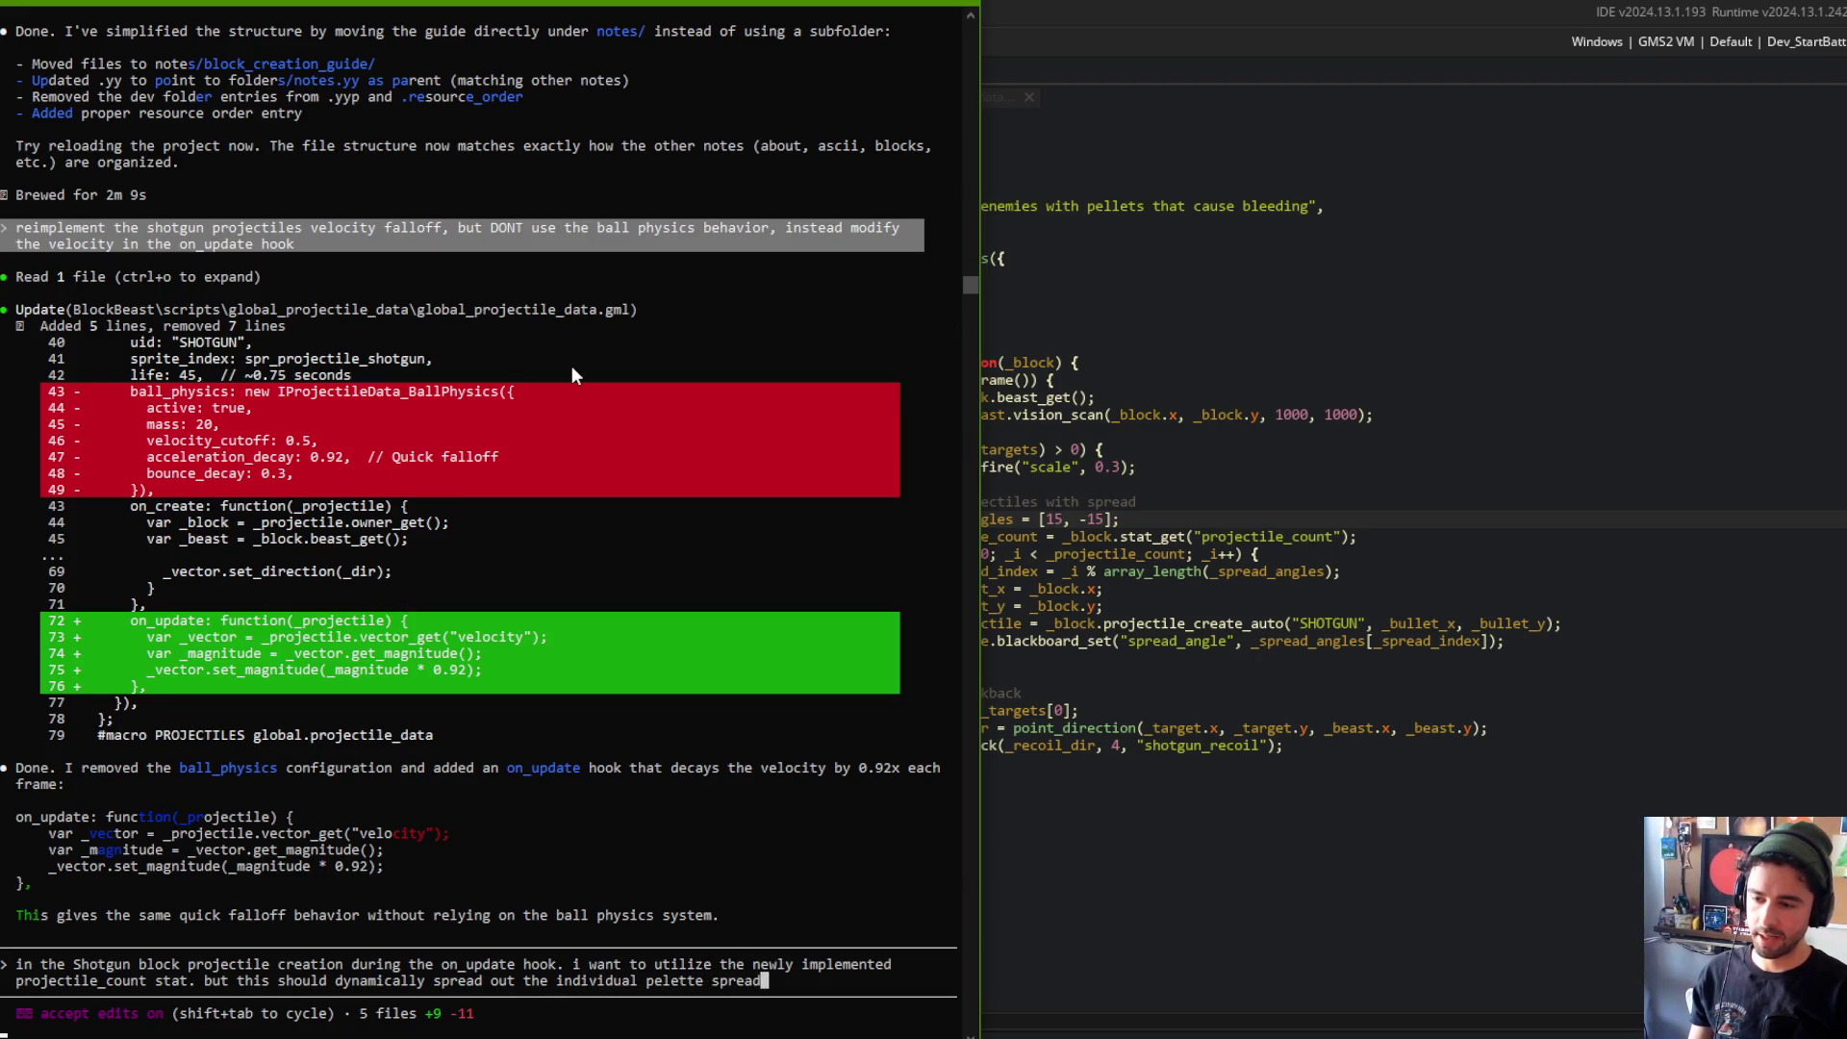
type("s over a giv")
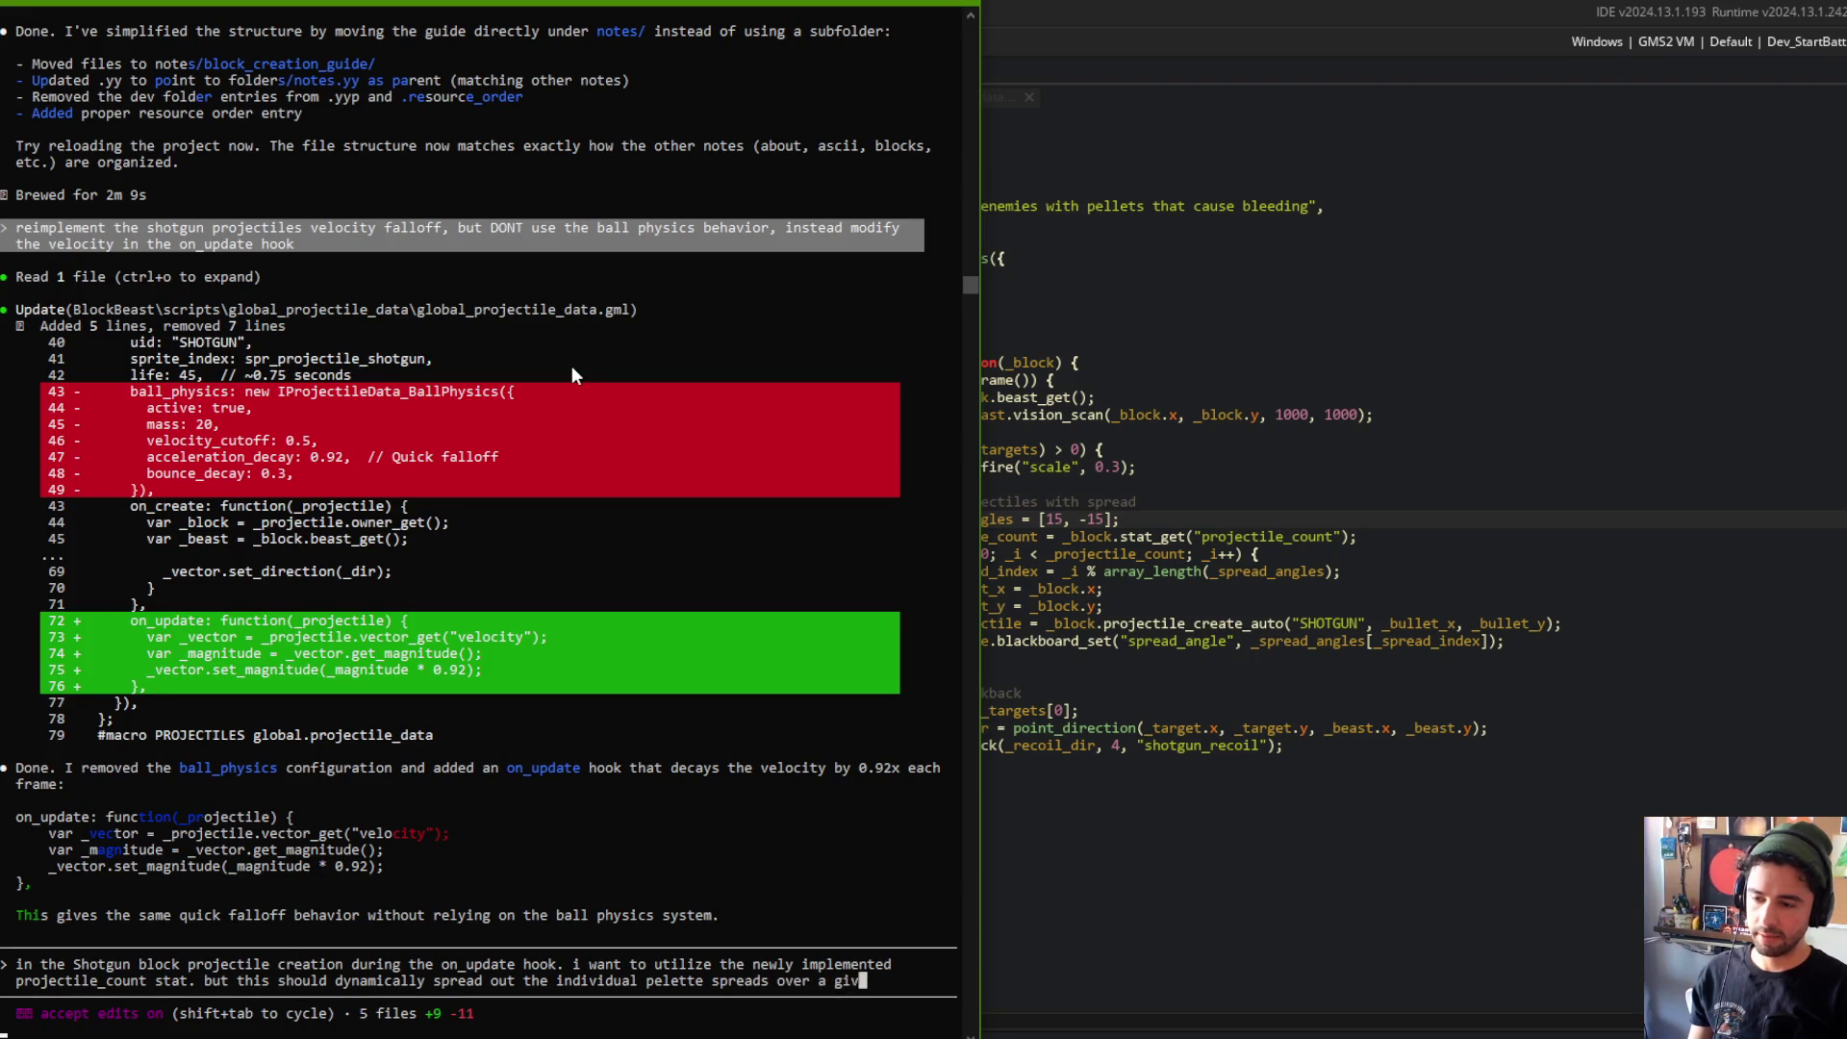
type("en nange , given this dyna")
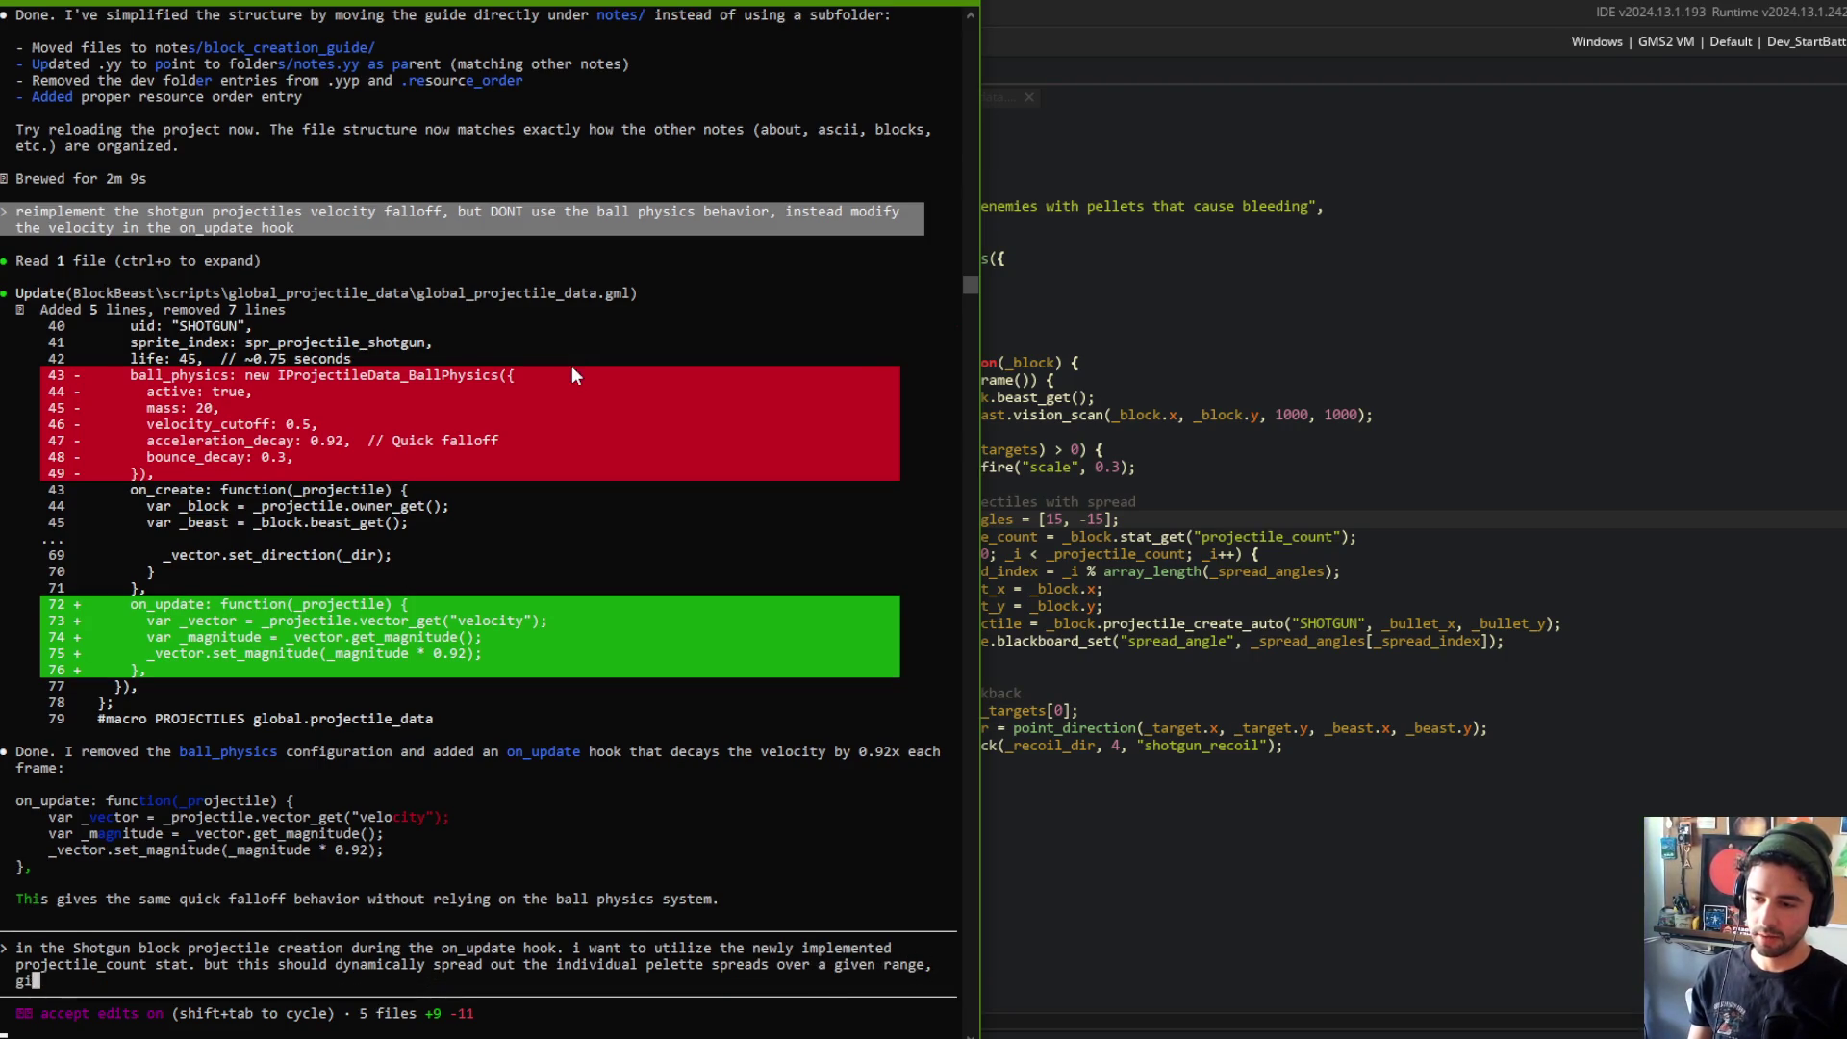
type("mic ")
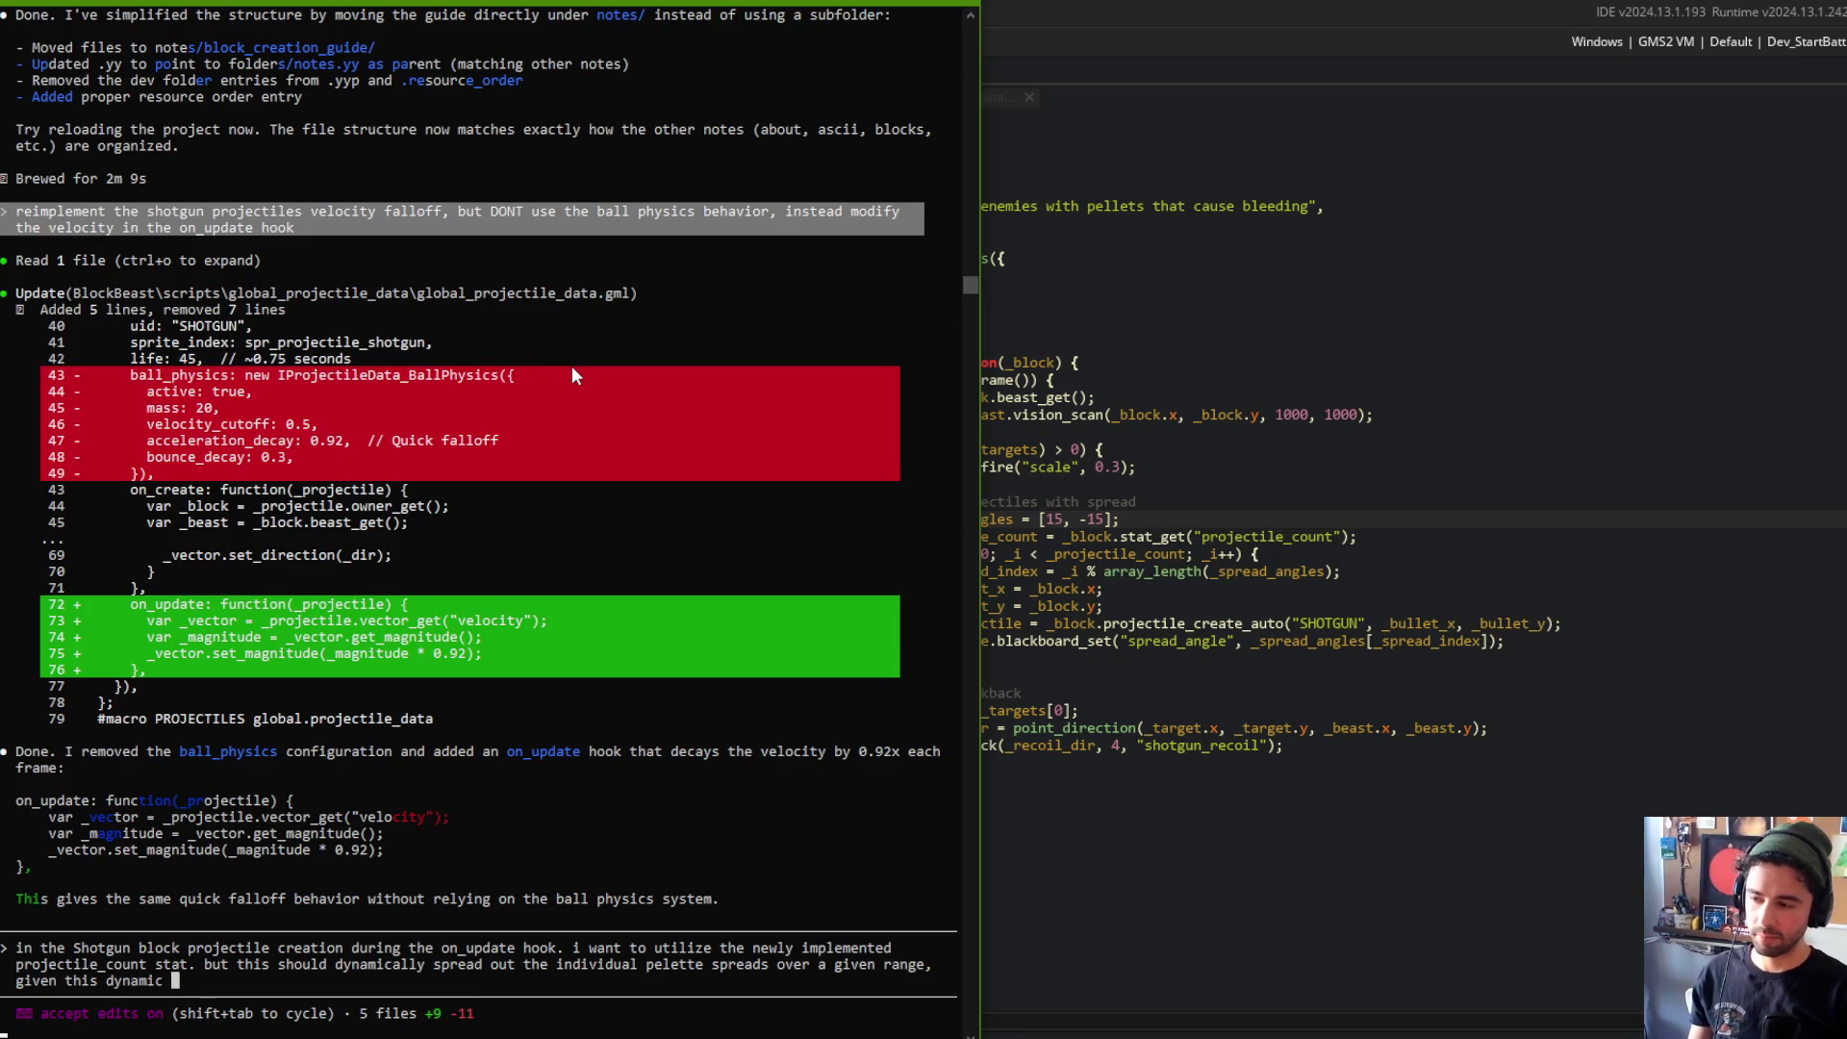
type("projec-coun")
key("BackSpace")
key("BackSpace")
key("BackSpace")
type("_count variable. let me de")
key("BackSpace")
key("BackSpace")
key("BackSpace")
type("define ")
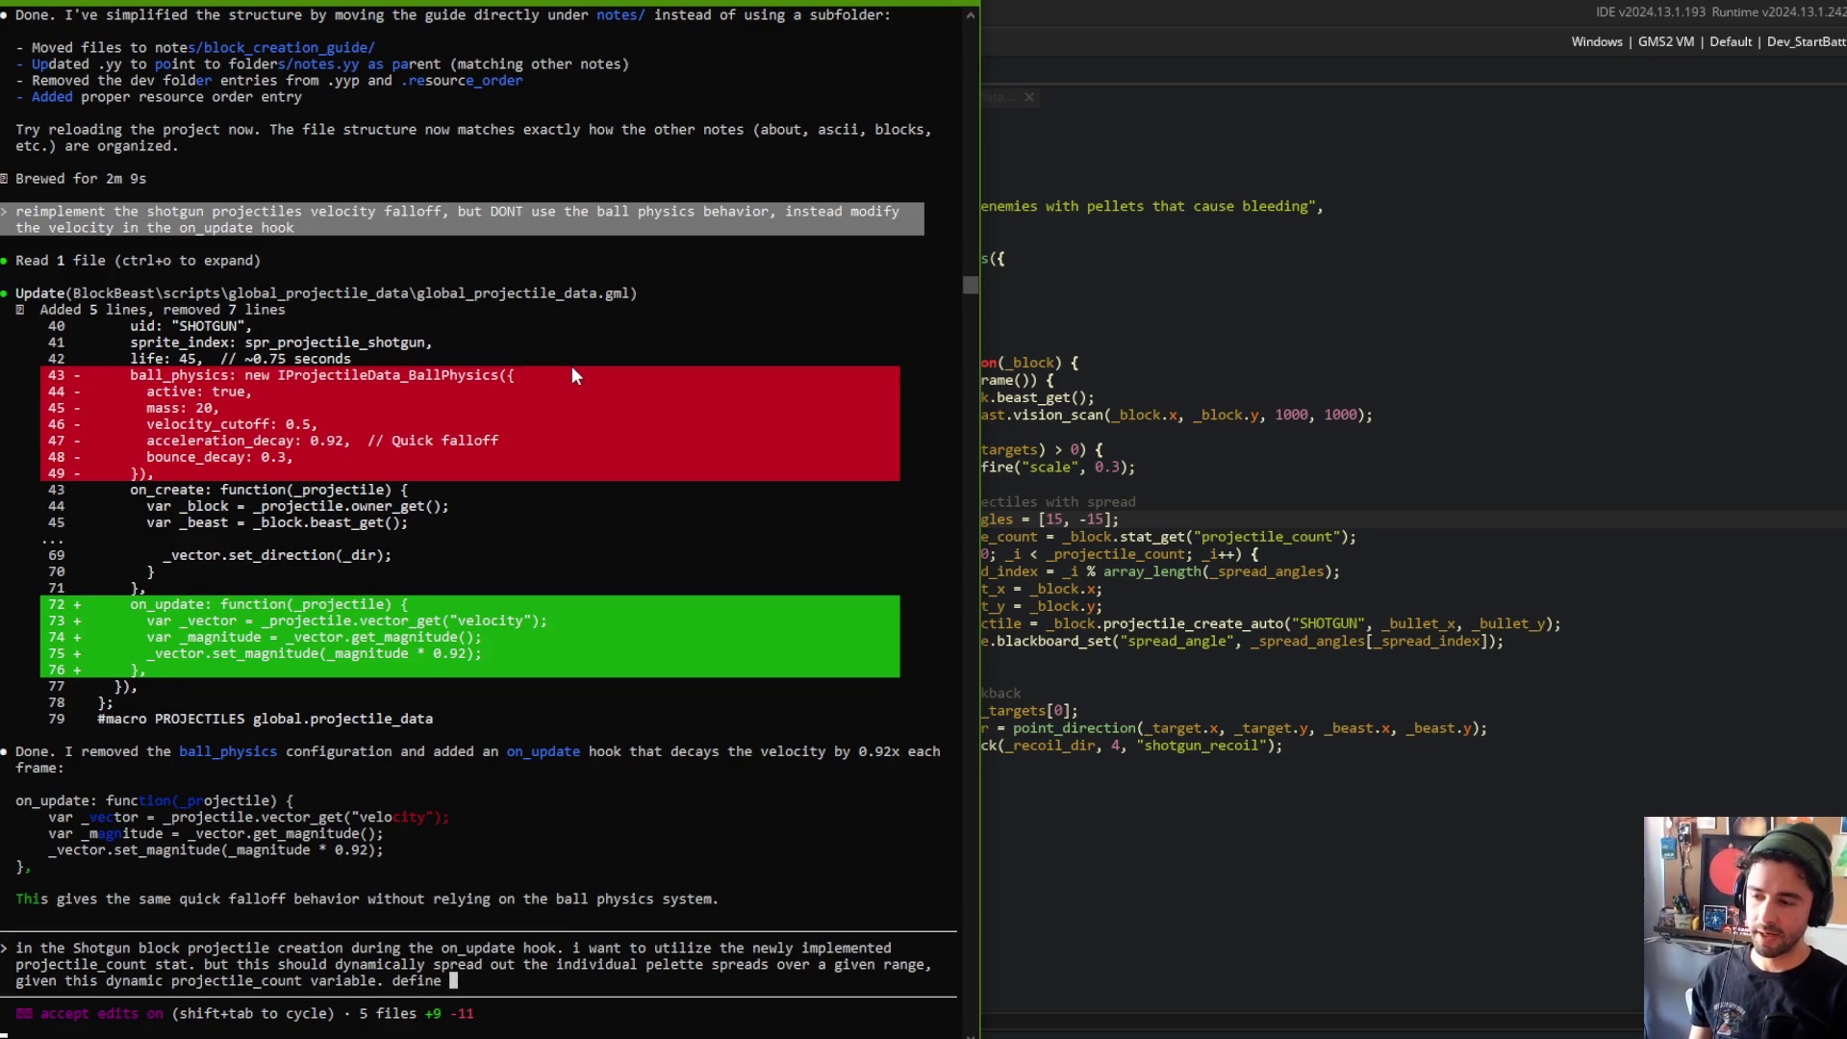
type("aggr")
type("egate")
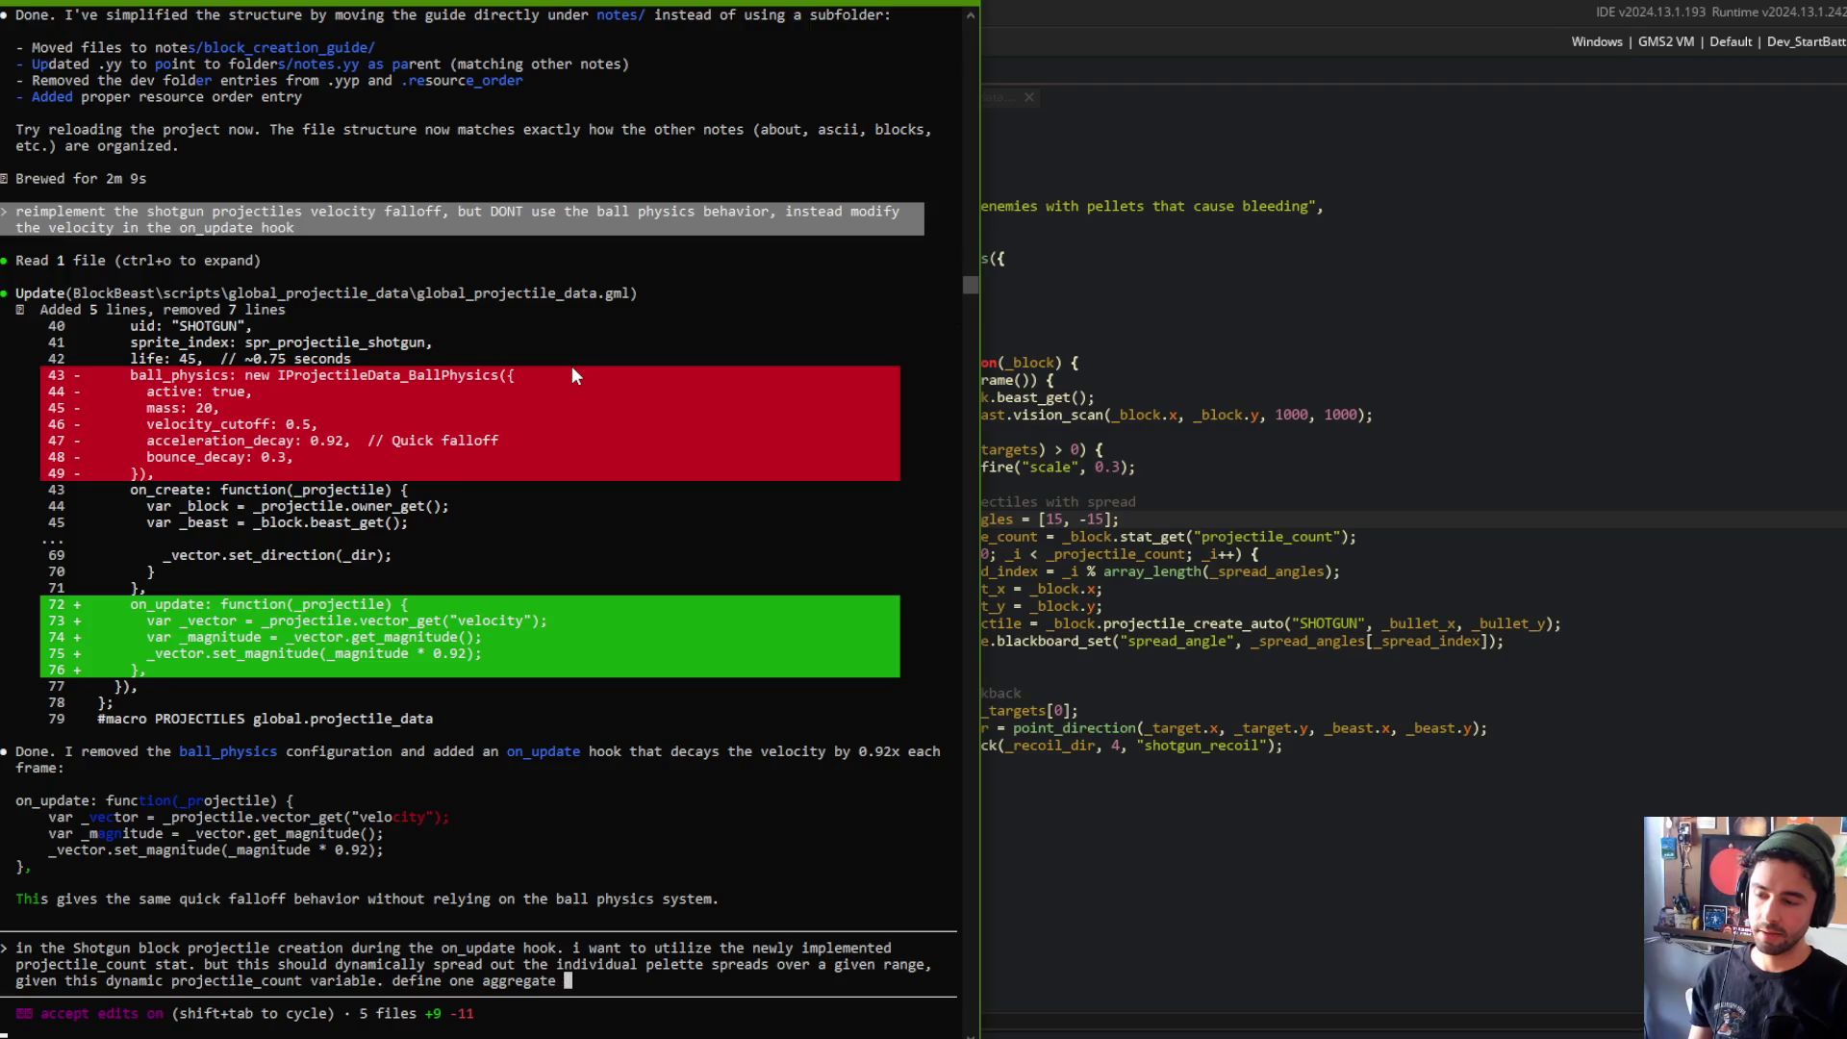
type("ad range that i")
type("s split")
type(" up o")
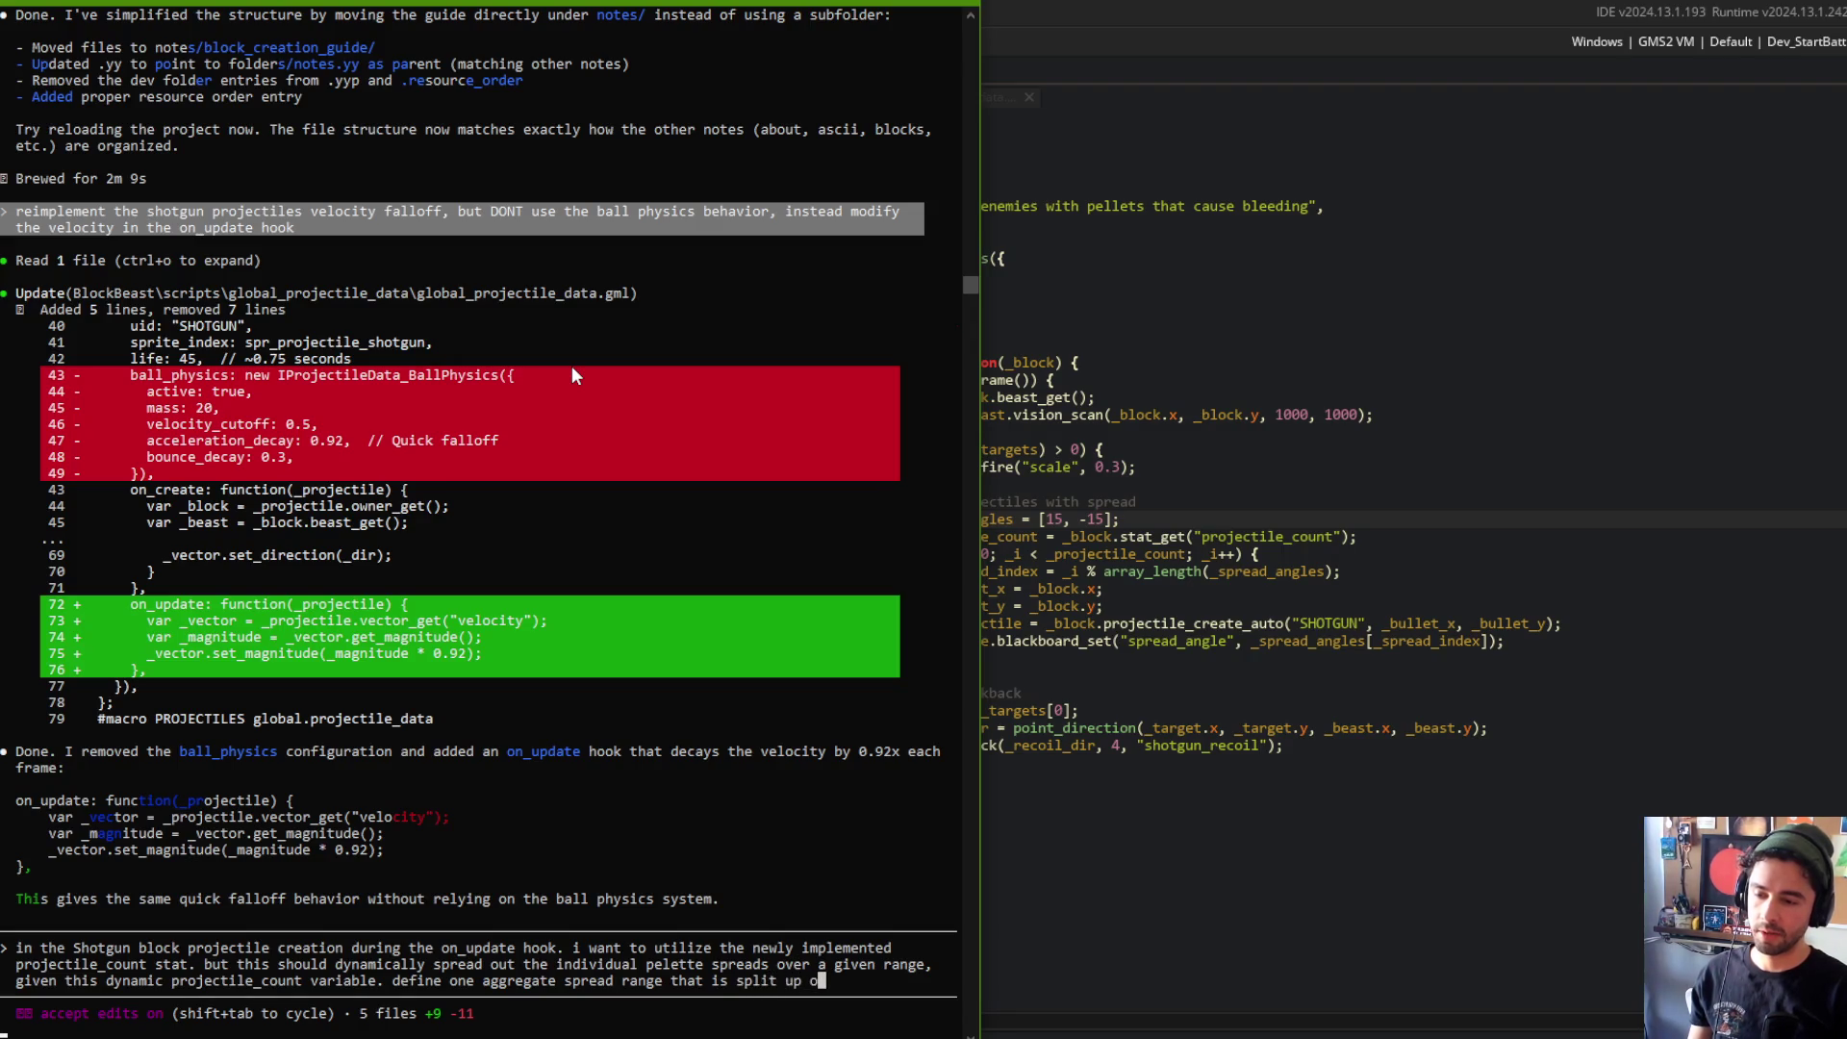
type("ver each of the ind")
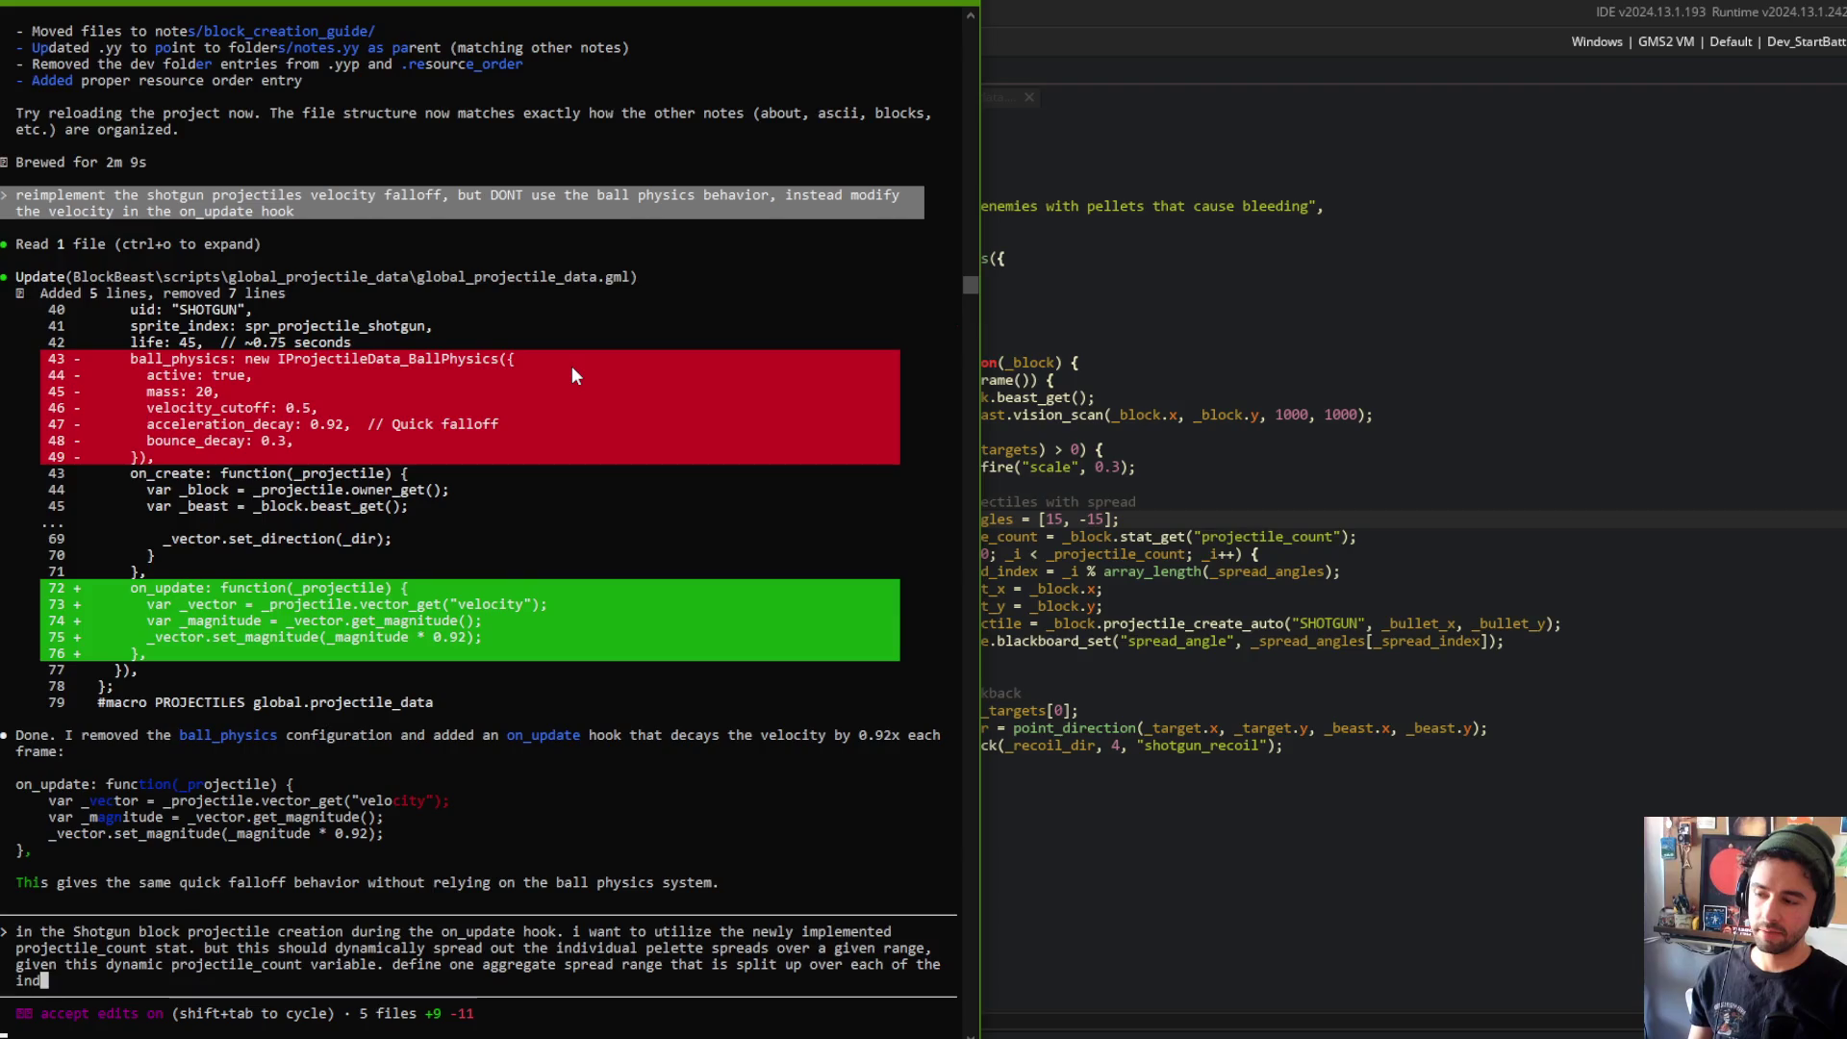
type("ividp")
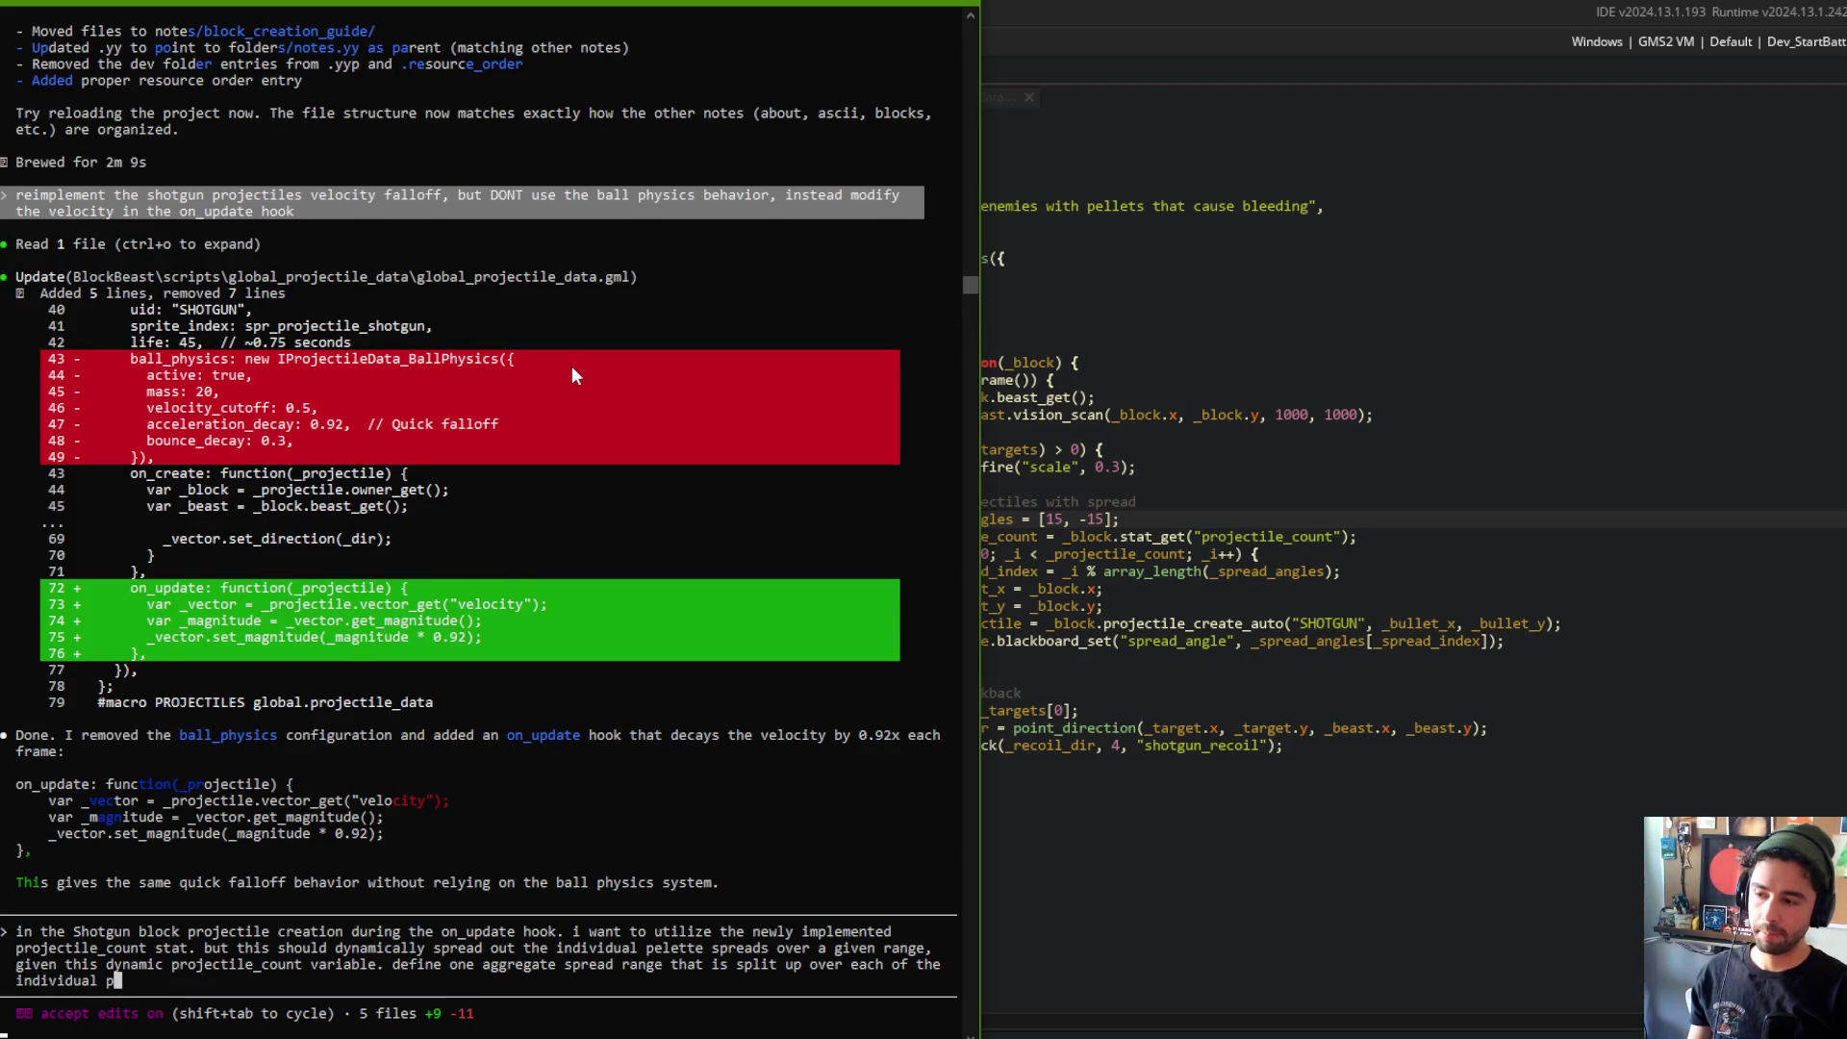
type("ellette")
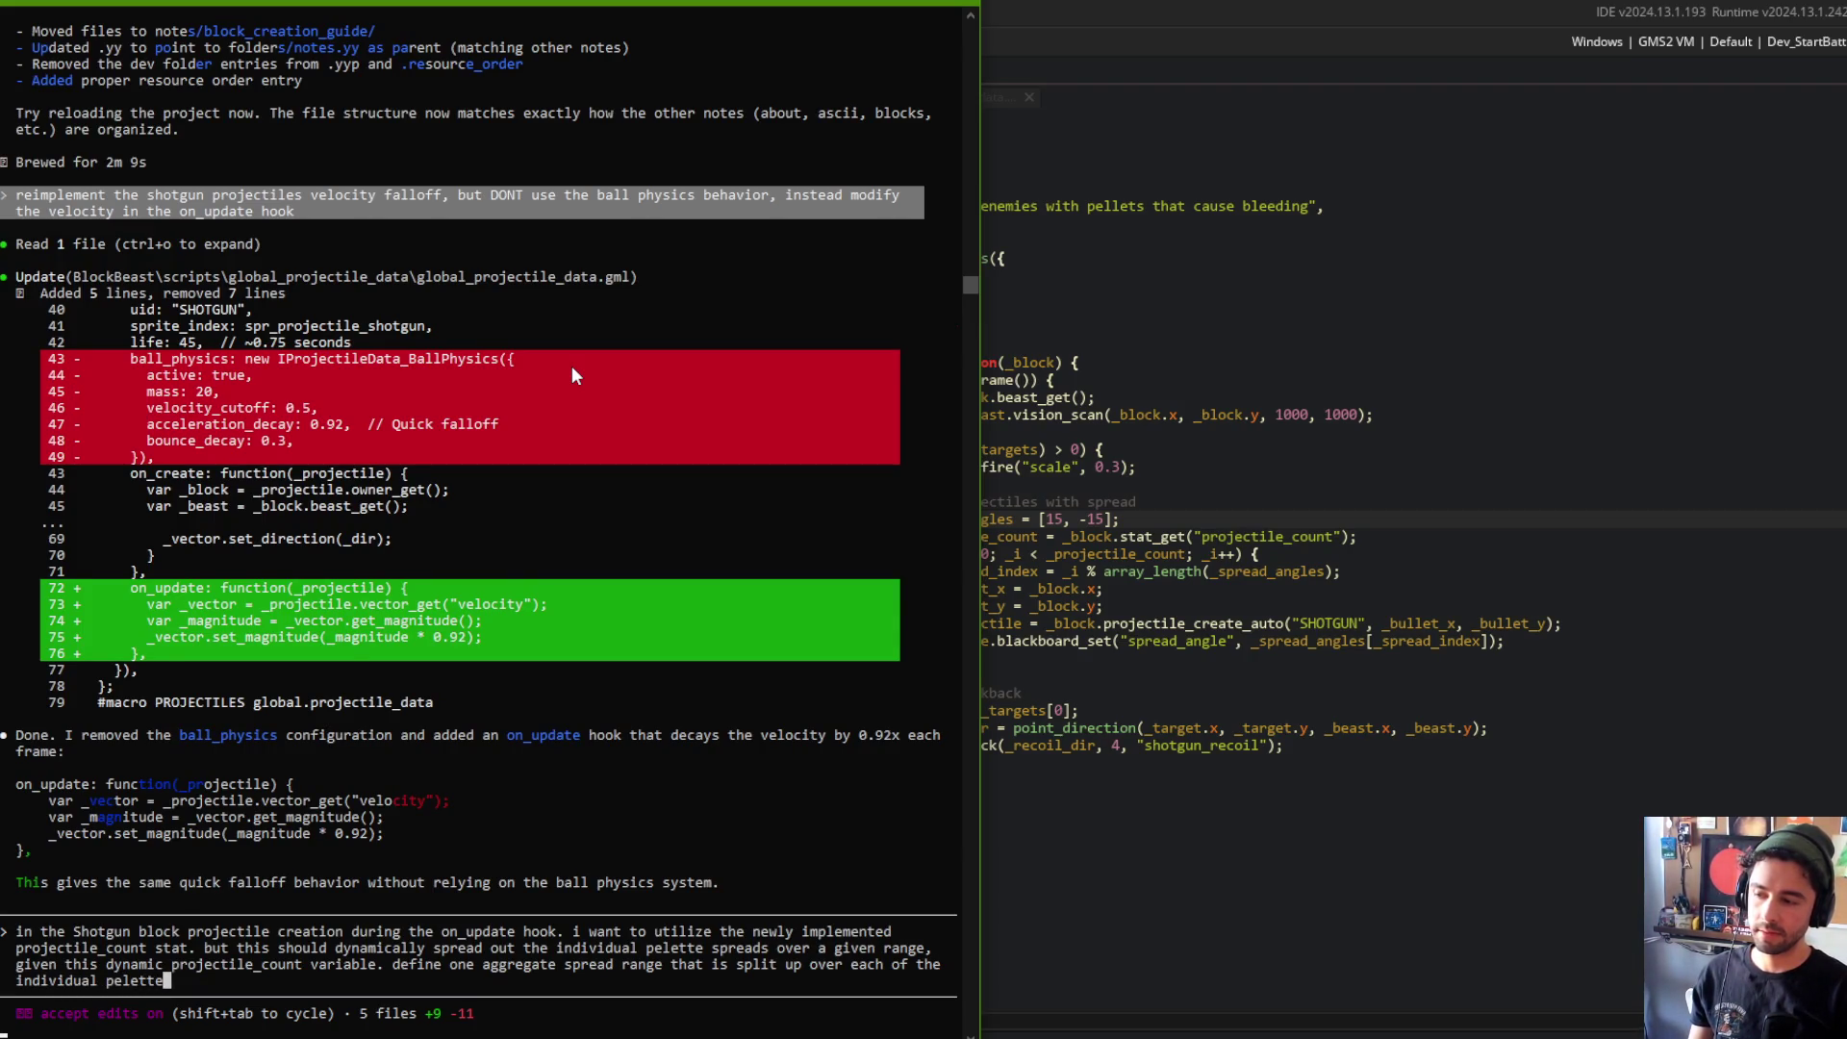
type("s as thy are created")
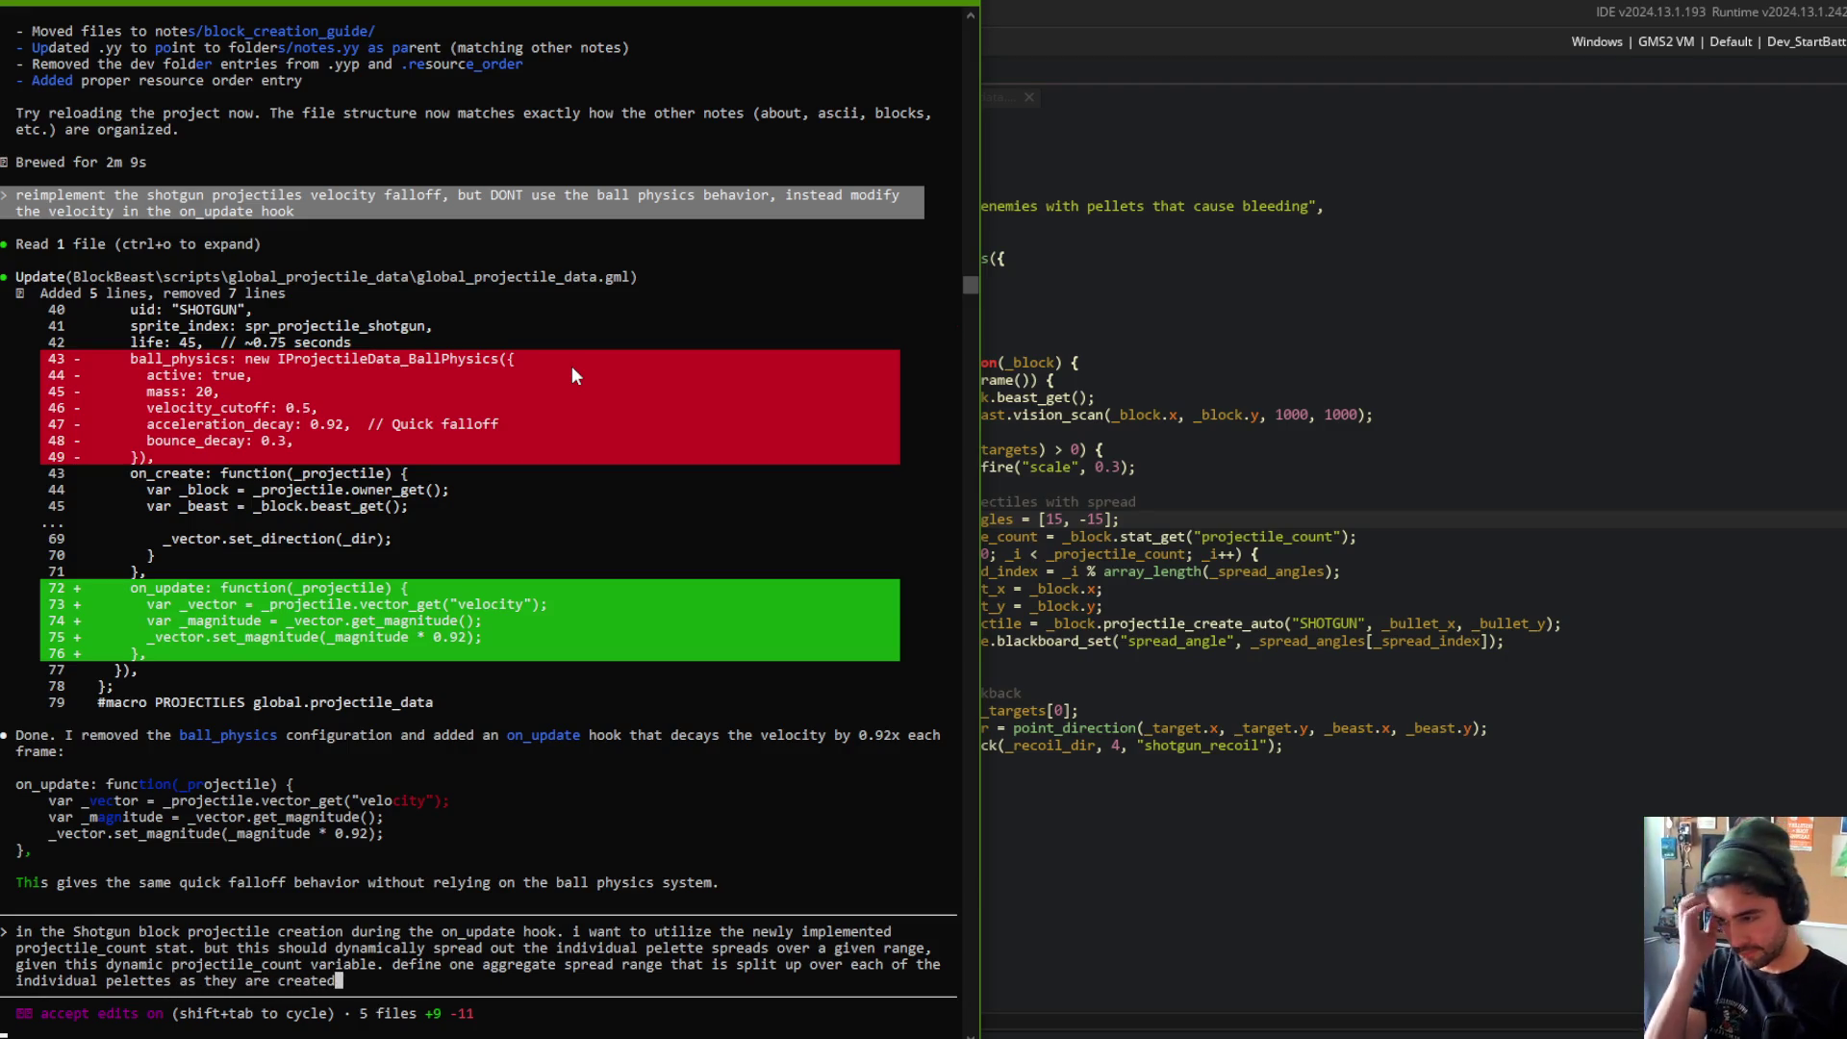
key("Return")
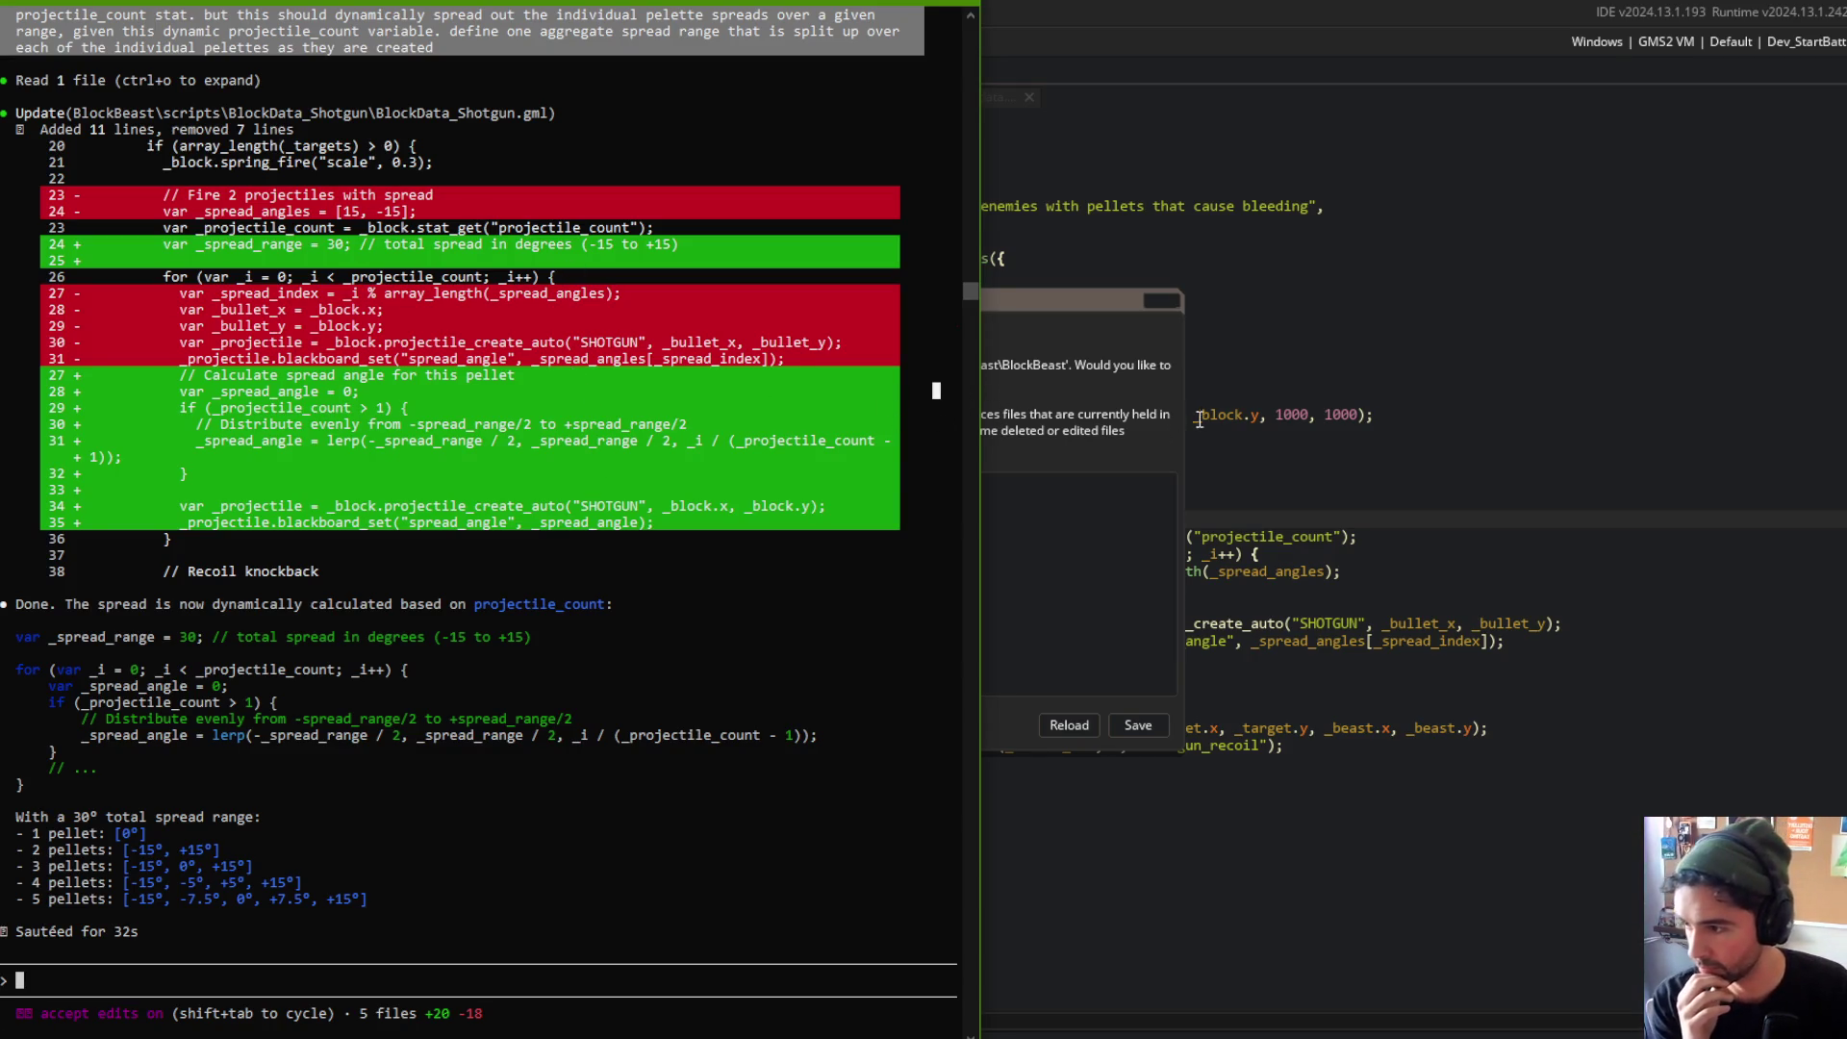
Step: Reload the project to load Claude Code's BlockData_Shotgun rewrite with an even 30° spread
left_click(1069, 725)
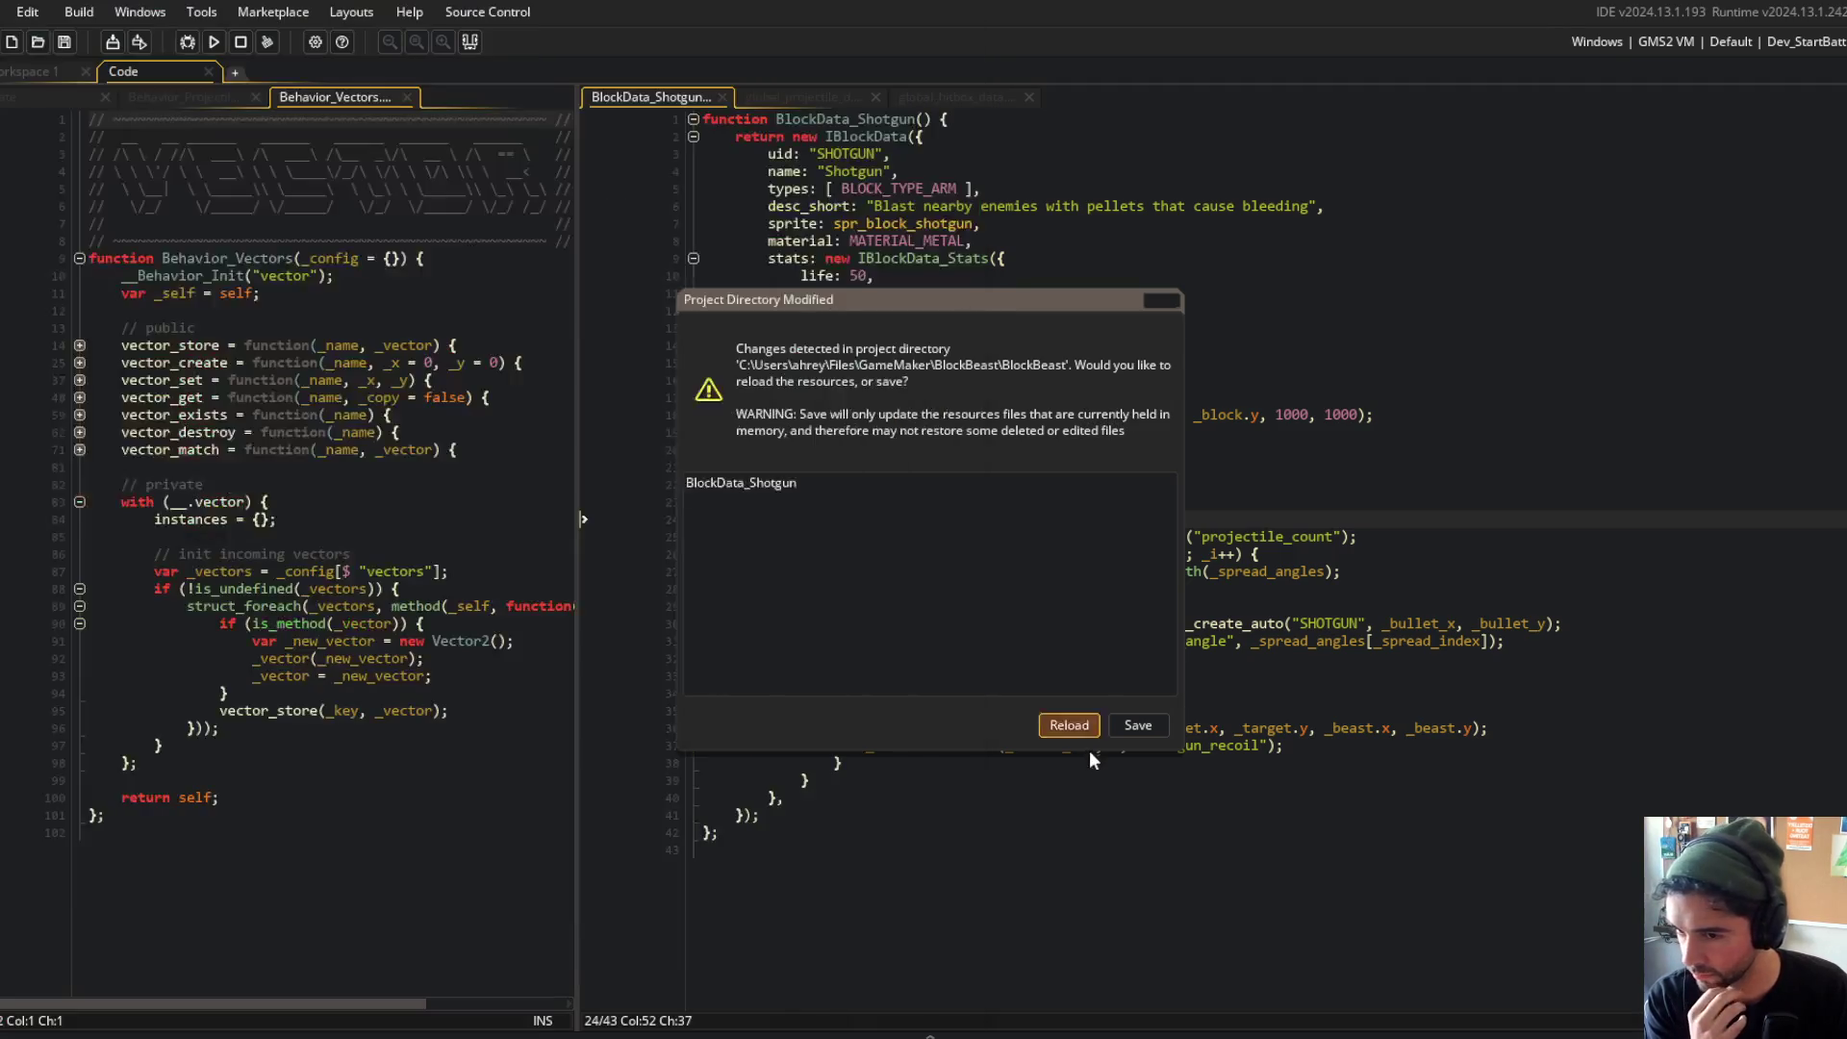
Step: Strip the comments after the spread range and inside the spread loop
key("Left")
key("Left")
key("Left")
key("shift+End")
key("Delete")
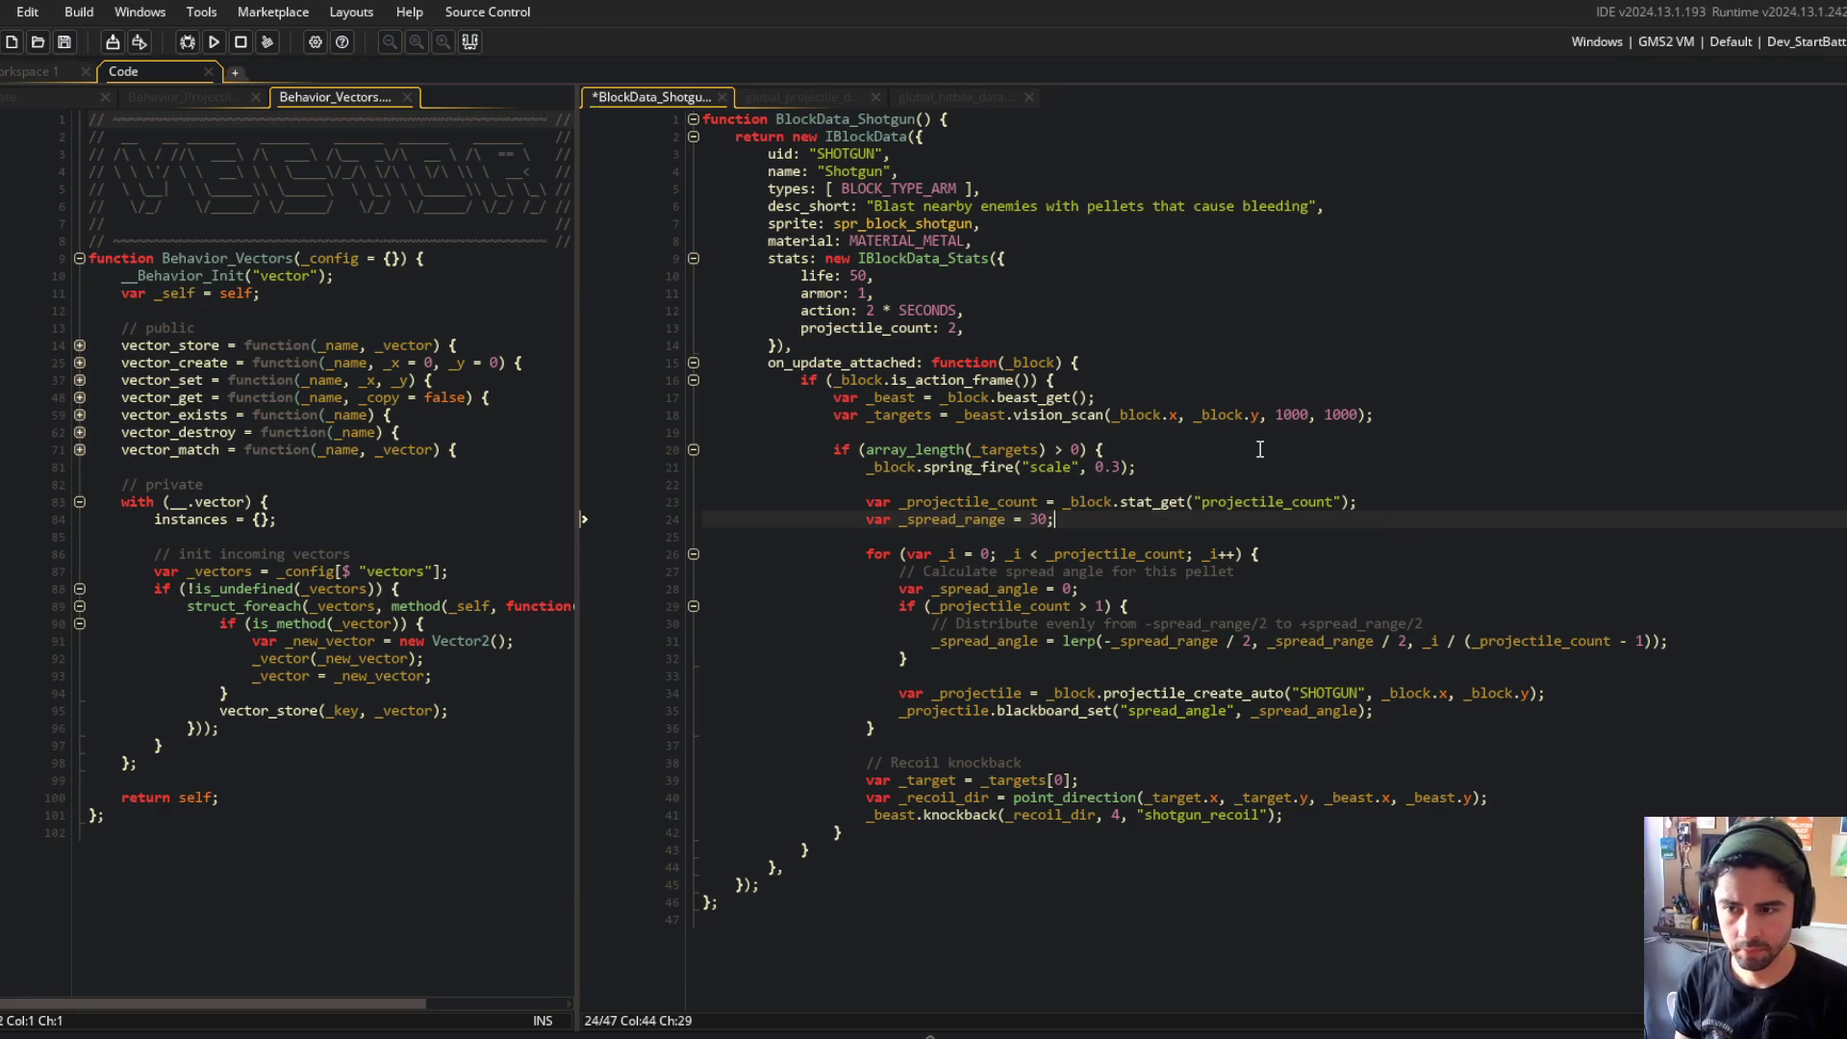
key("Down")
key("Down")
key("Down")
key("ctrl+d")
key("Down")
key("Down")
key("ctrl+d")
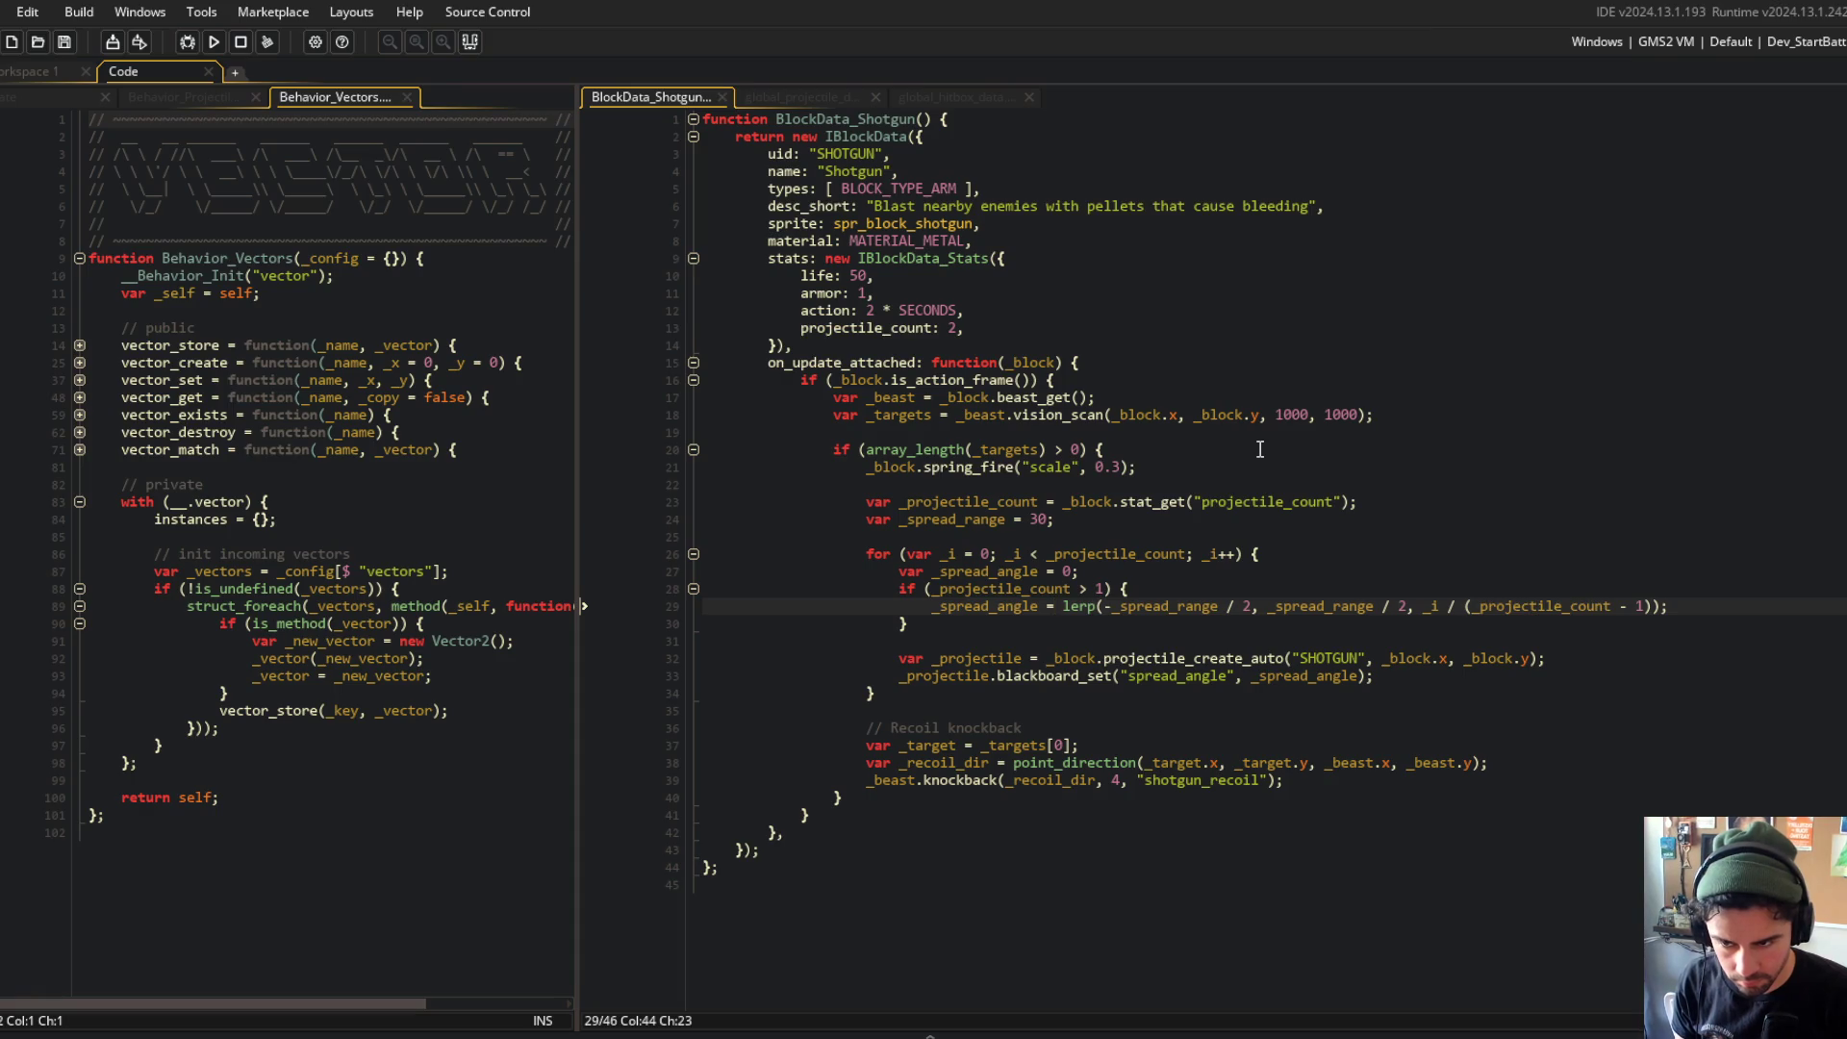
Step: Replace both '/ 2' divisions in the lerp call with '*0.5'
key("Right")
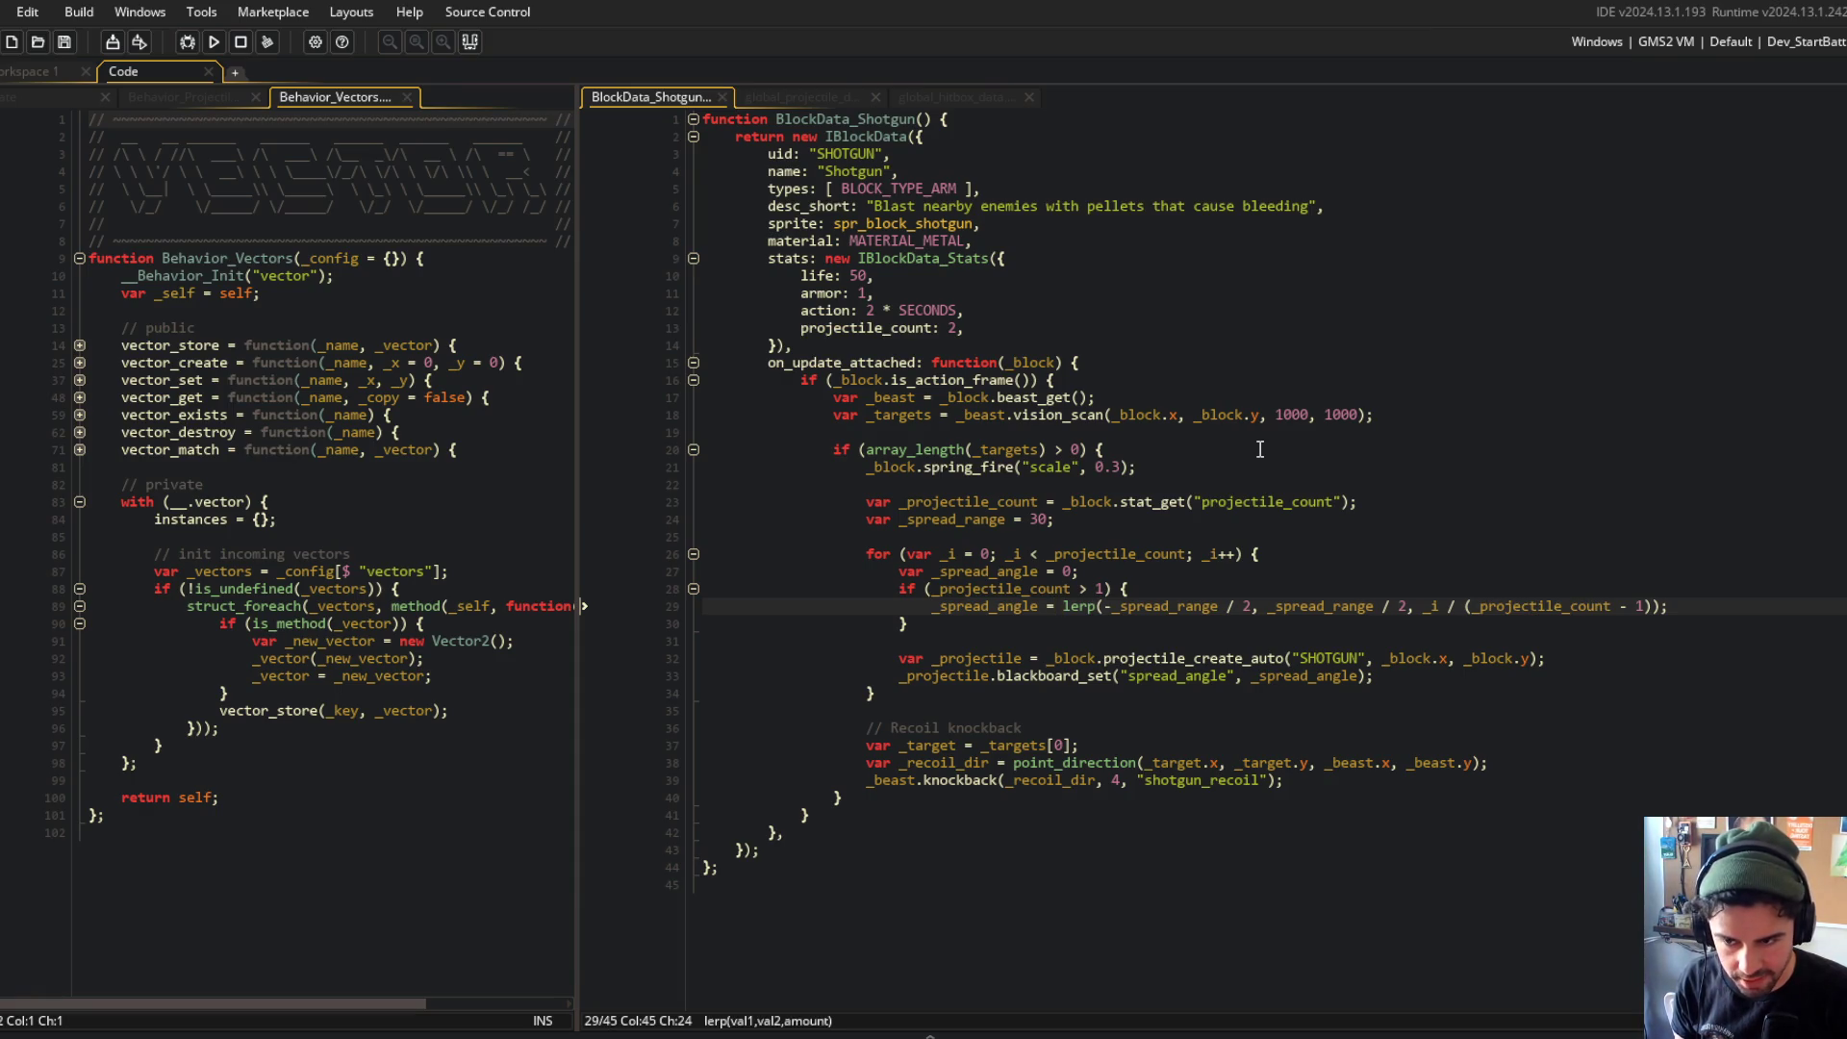
key("Right")
key("Right")
key("Right")
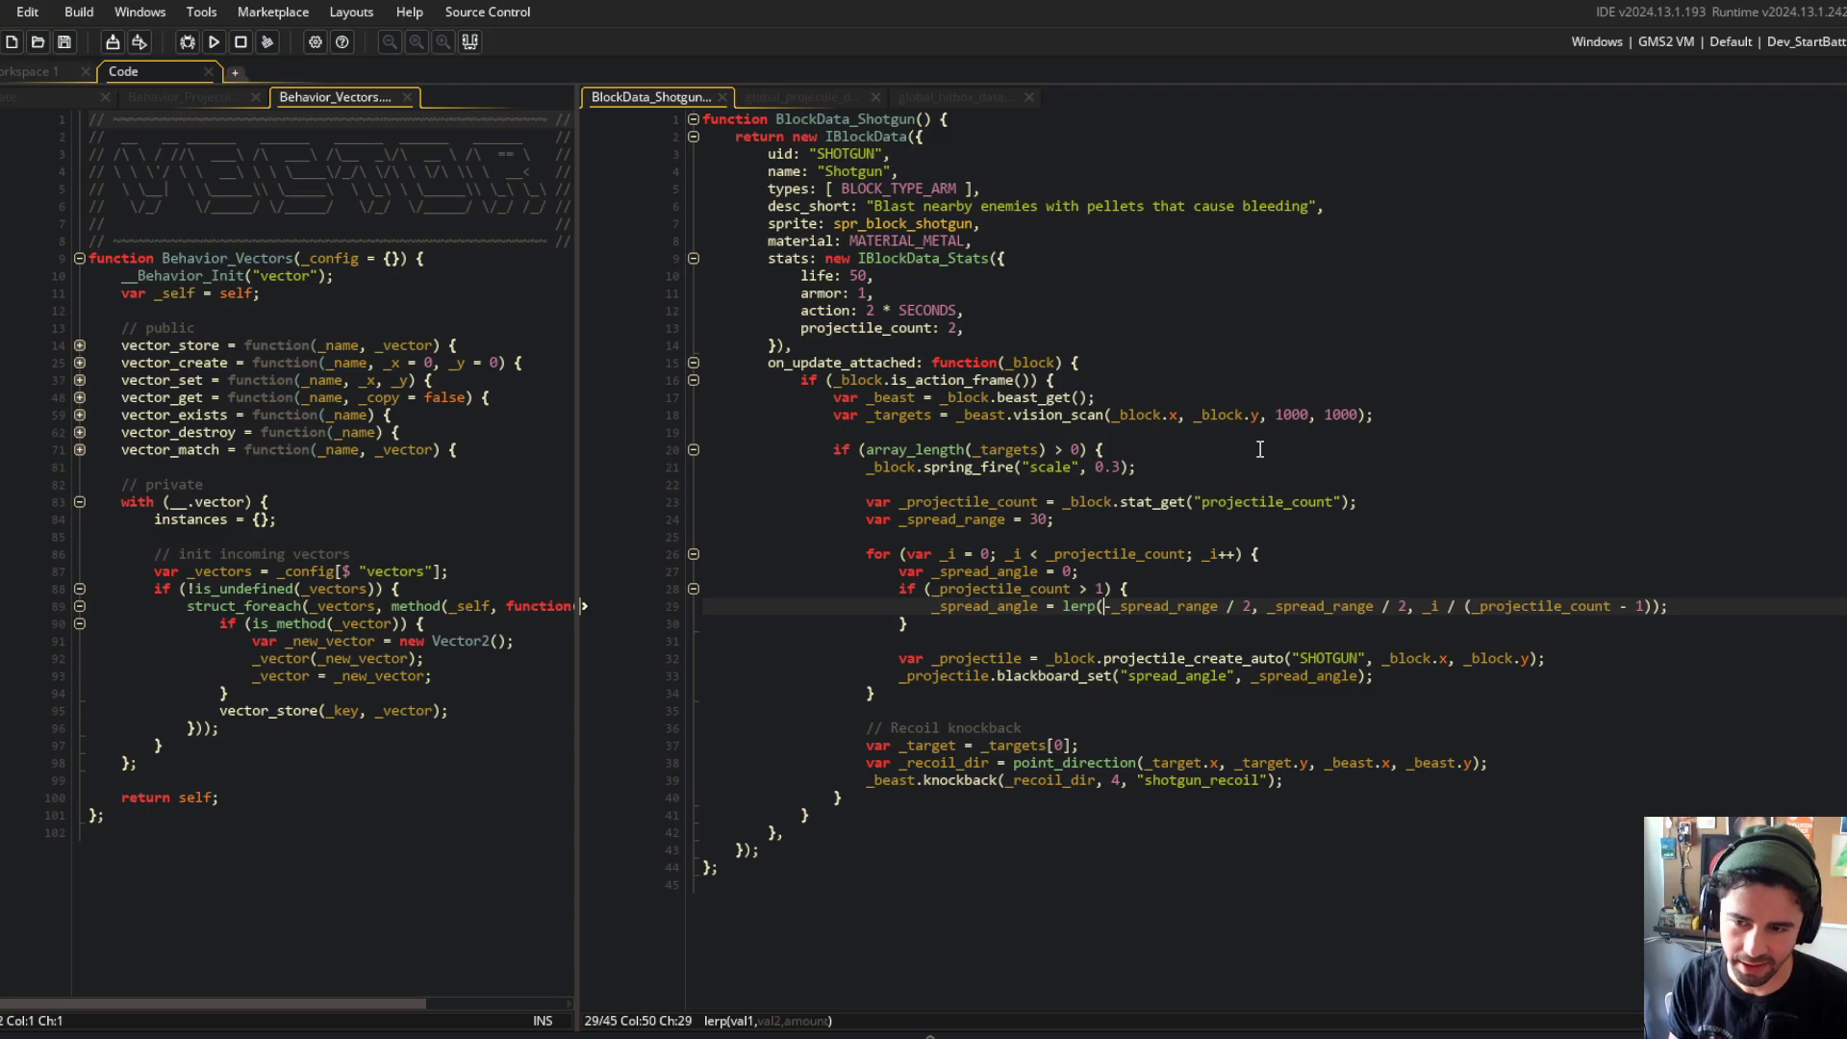
key("ctrl+Right")
key("ctrl+Right")
key("BackSpace")
key("BackSpace")
key("BackSpace")
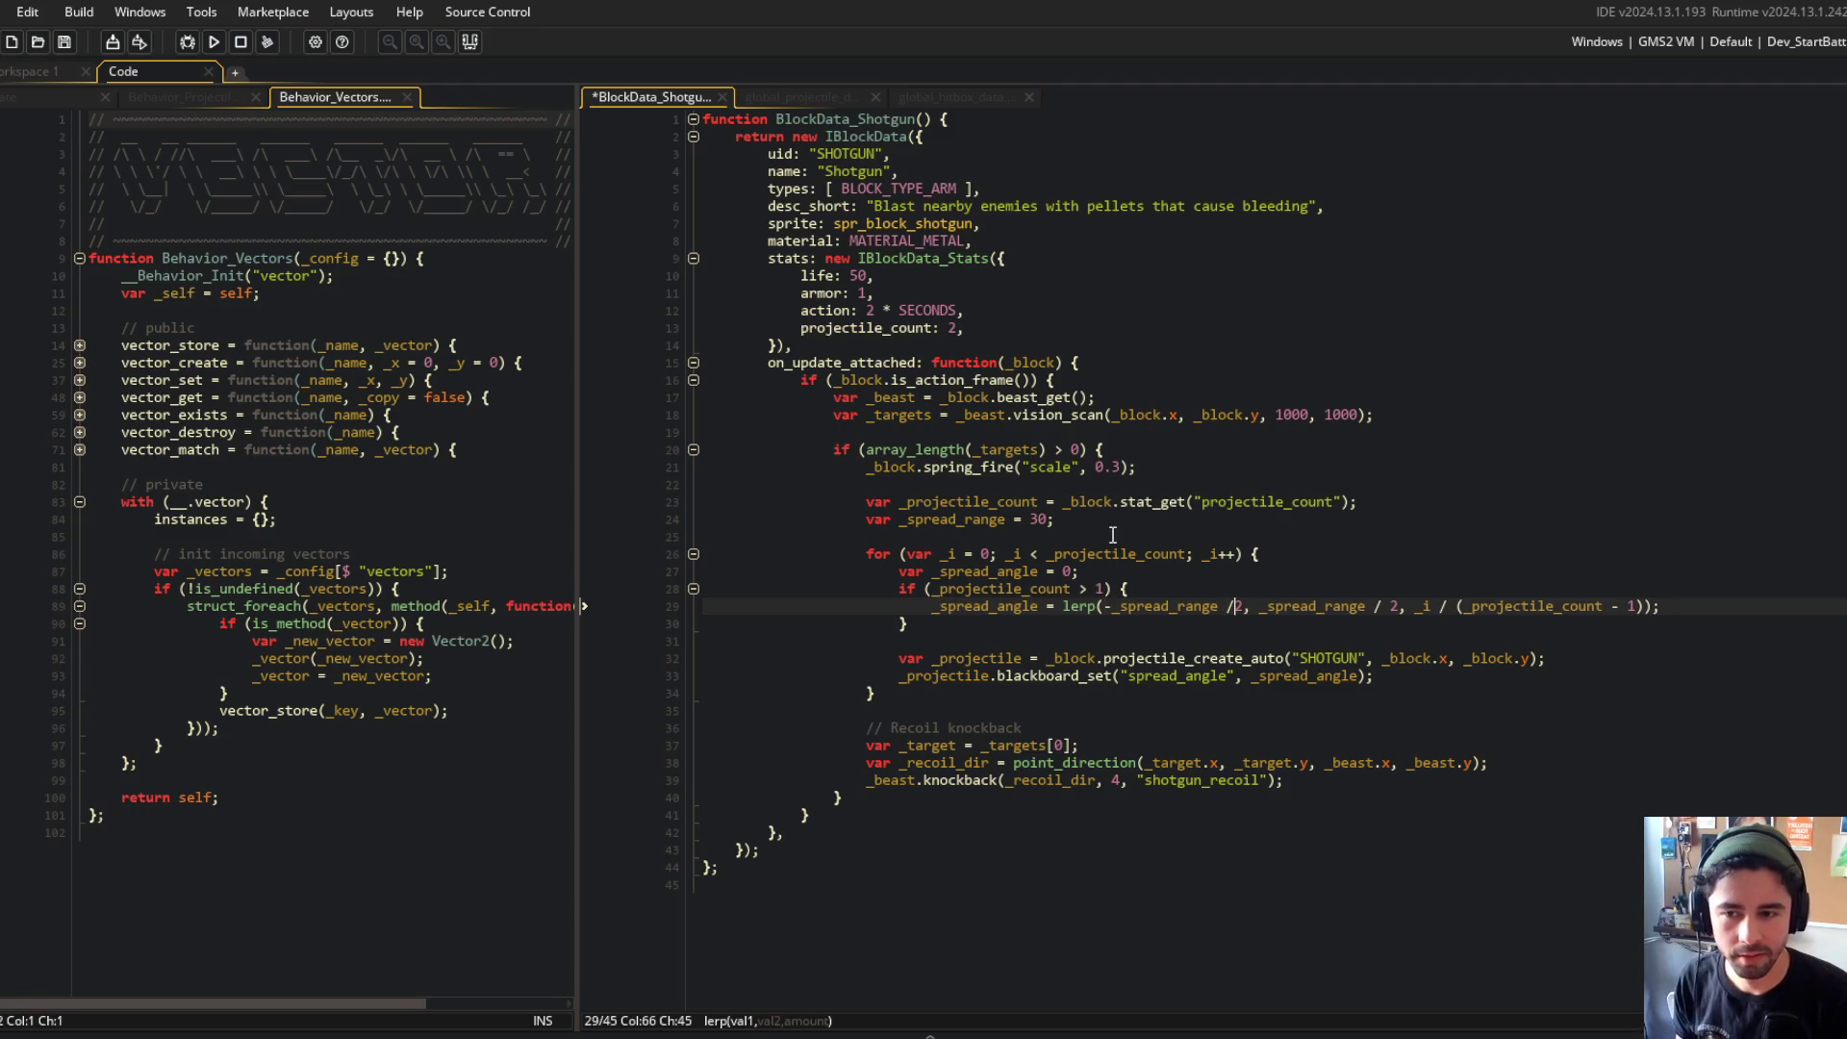
type("*0.5")
key("ctrl+Right")
key("ctrl+Right")
key("Delete")
key("BackSpace")
key("BackSpace")
key("BackSpace")
type("*0.5")
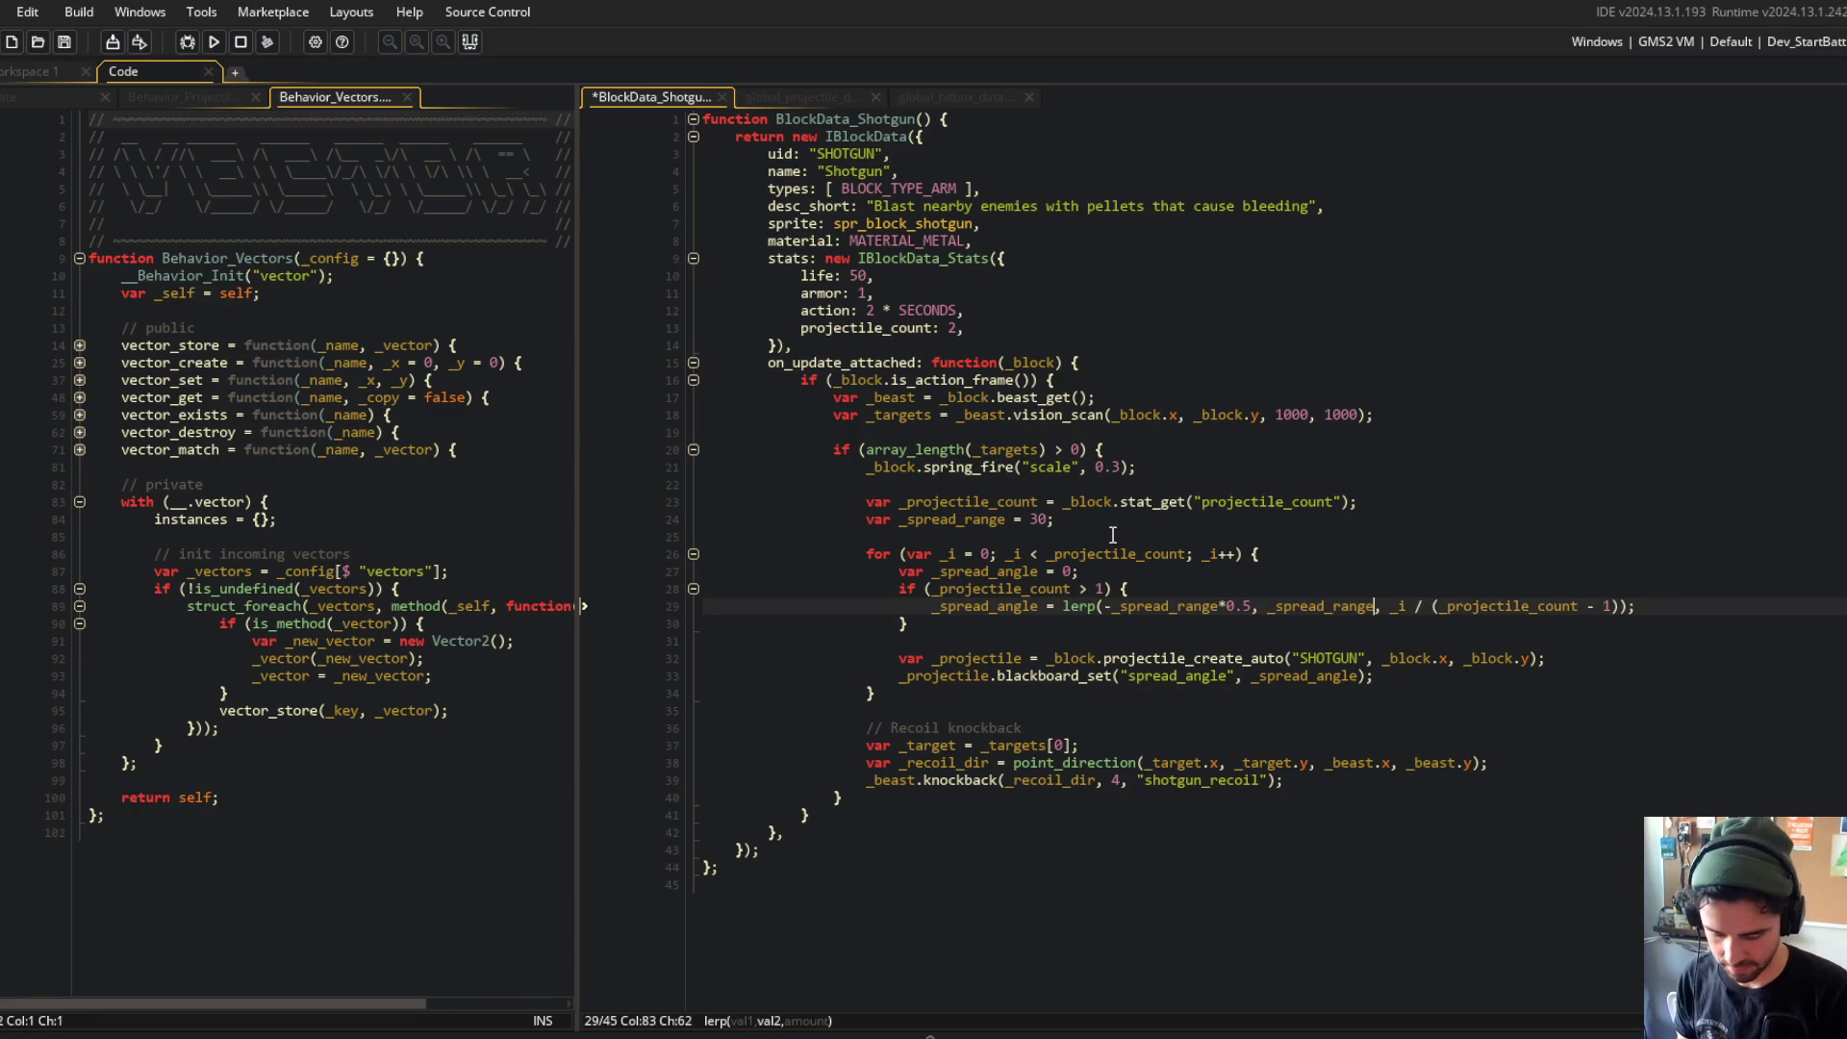
Step: Space out both '* 0.5' multiplication operators and save the shotgun script
key("BackSpace")
type("*")
key("ctrl+Left")
key("ctrl+Left")
key("ctrl+Left")
key("BackSpace")
type("*")
key("ctrl+s")
Step: Review the spread loop code and move back up through the shotgun script
left_click(1527, 502)
left_click(1428, 589)
left_click(1299, 641)
left_click(1358, 658)
left_click(1275, 608)
left_click(1355, 501)
left_click(1270, 457)
left_click(1258, 382)
Step: Change projectile_count from 2 to 10 and run the game with F5
left_click(1199, 501)
left_click(974, 329)
key("Home")
double_click(957, 328)
type("10")
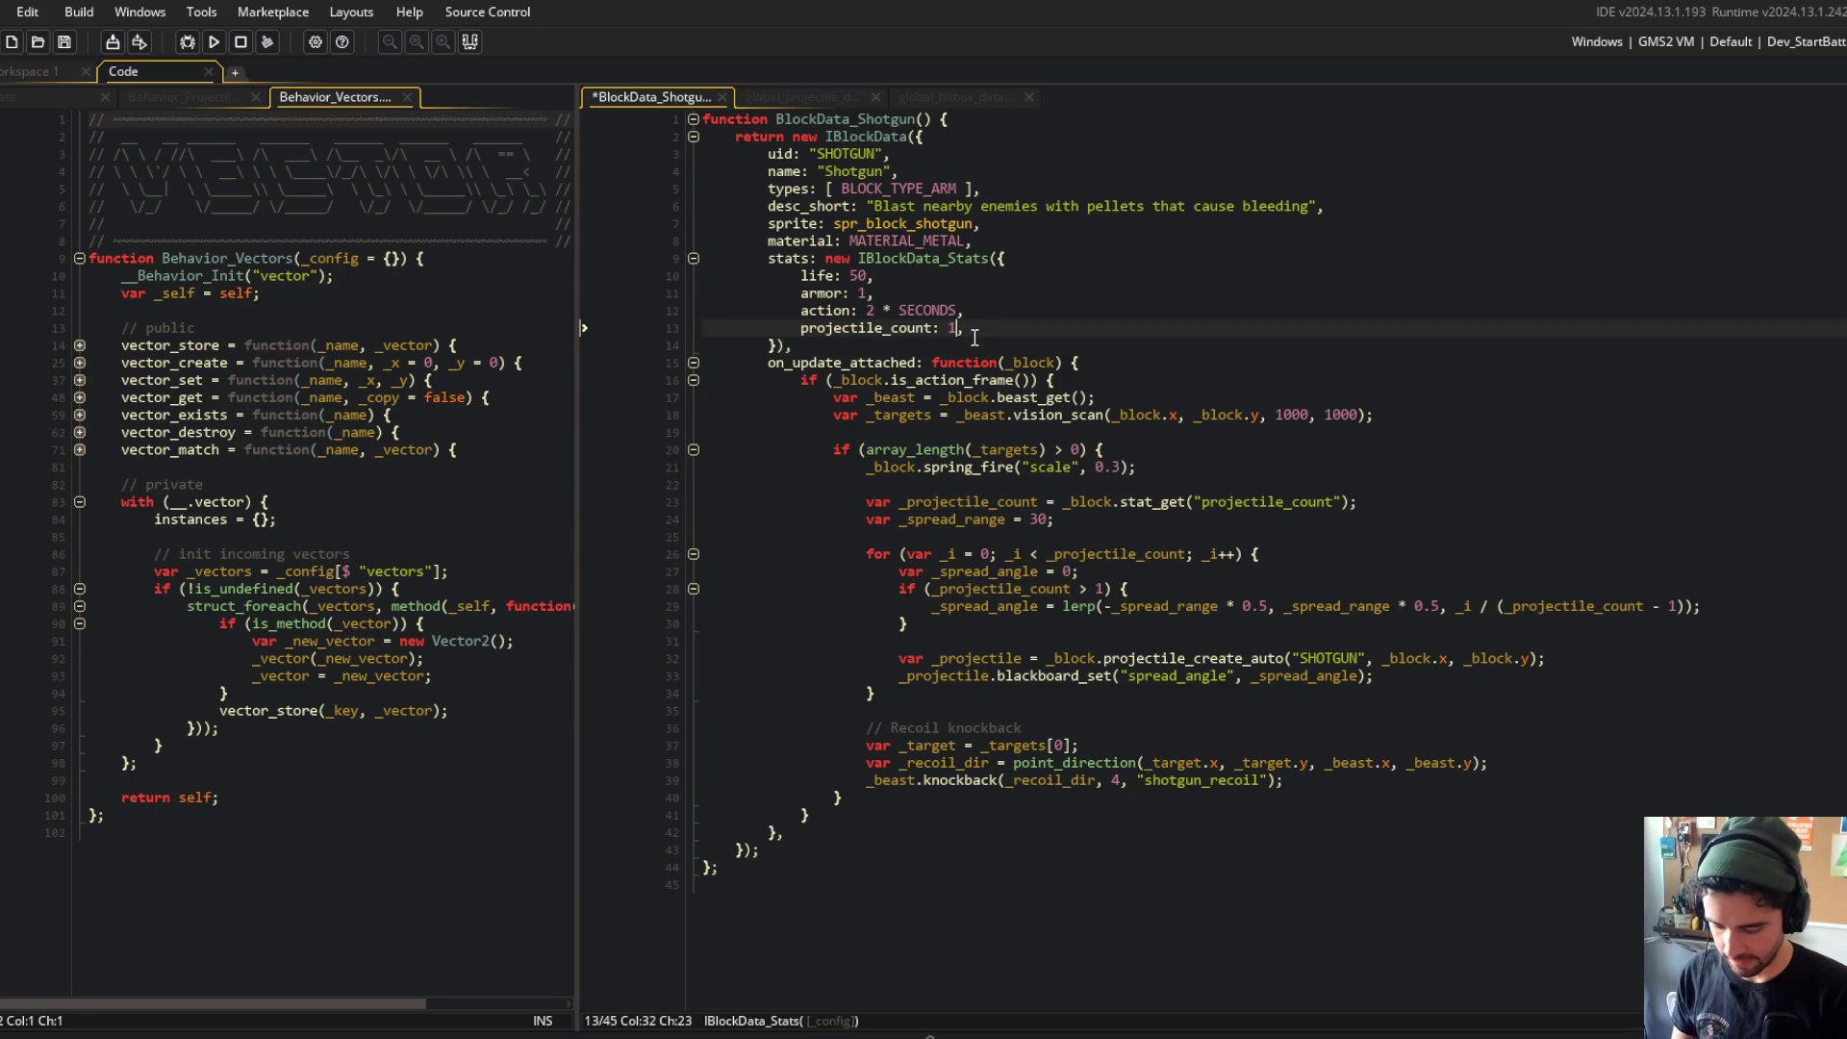
key("F5")
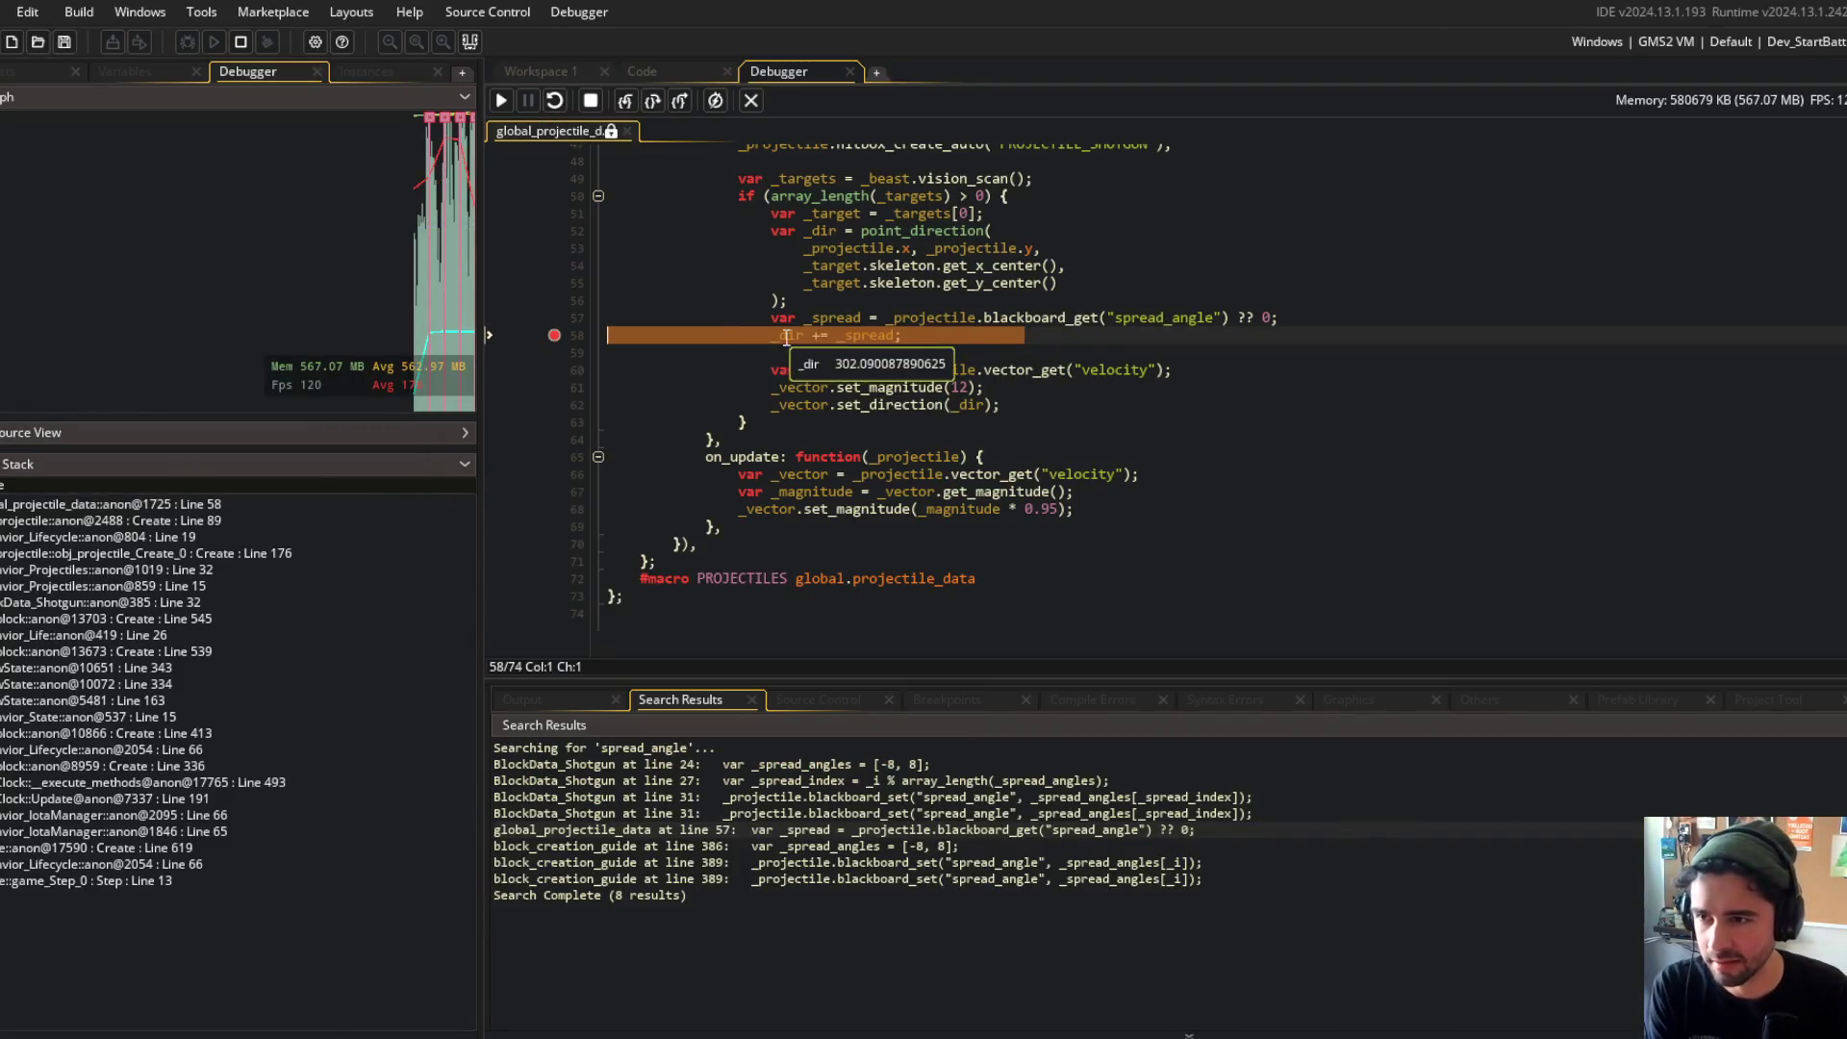
Step: Read _spread as 0 at the breakpoint, resume the game, then stop debugging with Shift+F5
mouse_move(827, 313)
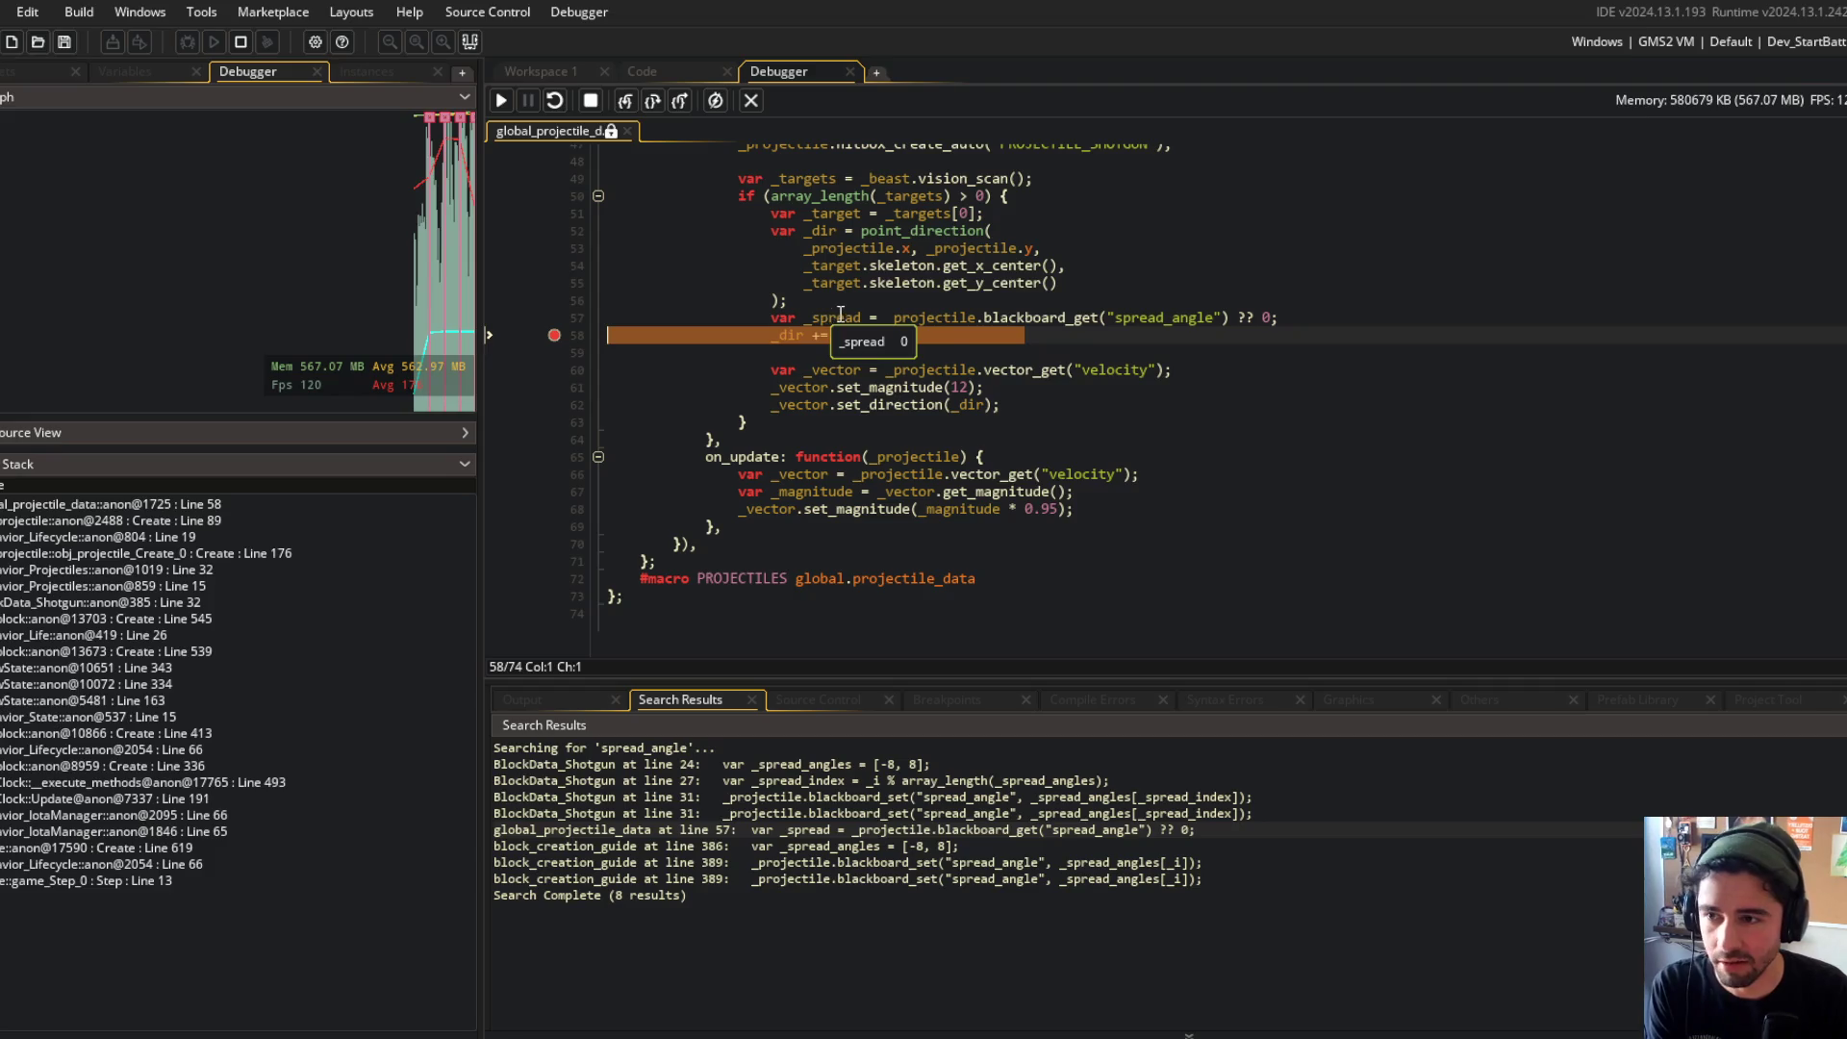
left_click(502, 100)
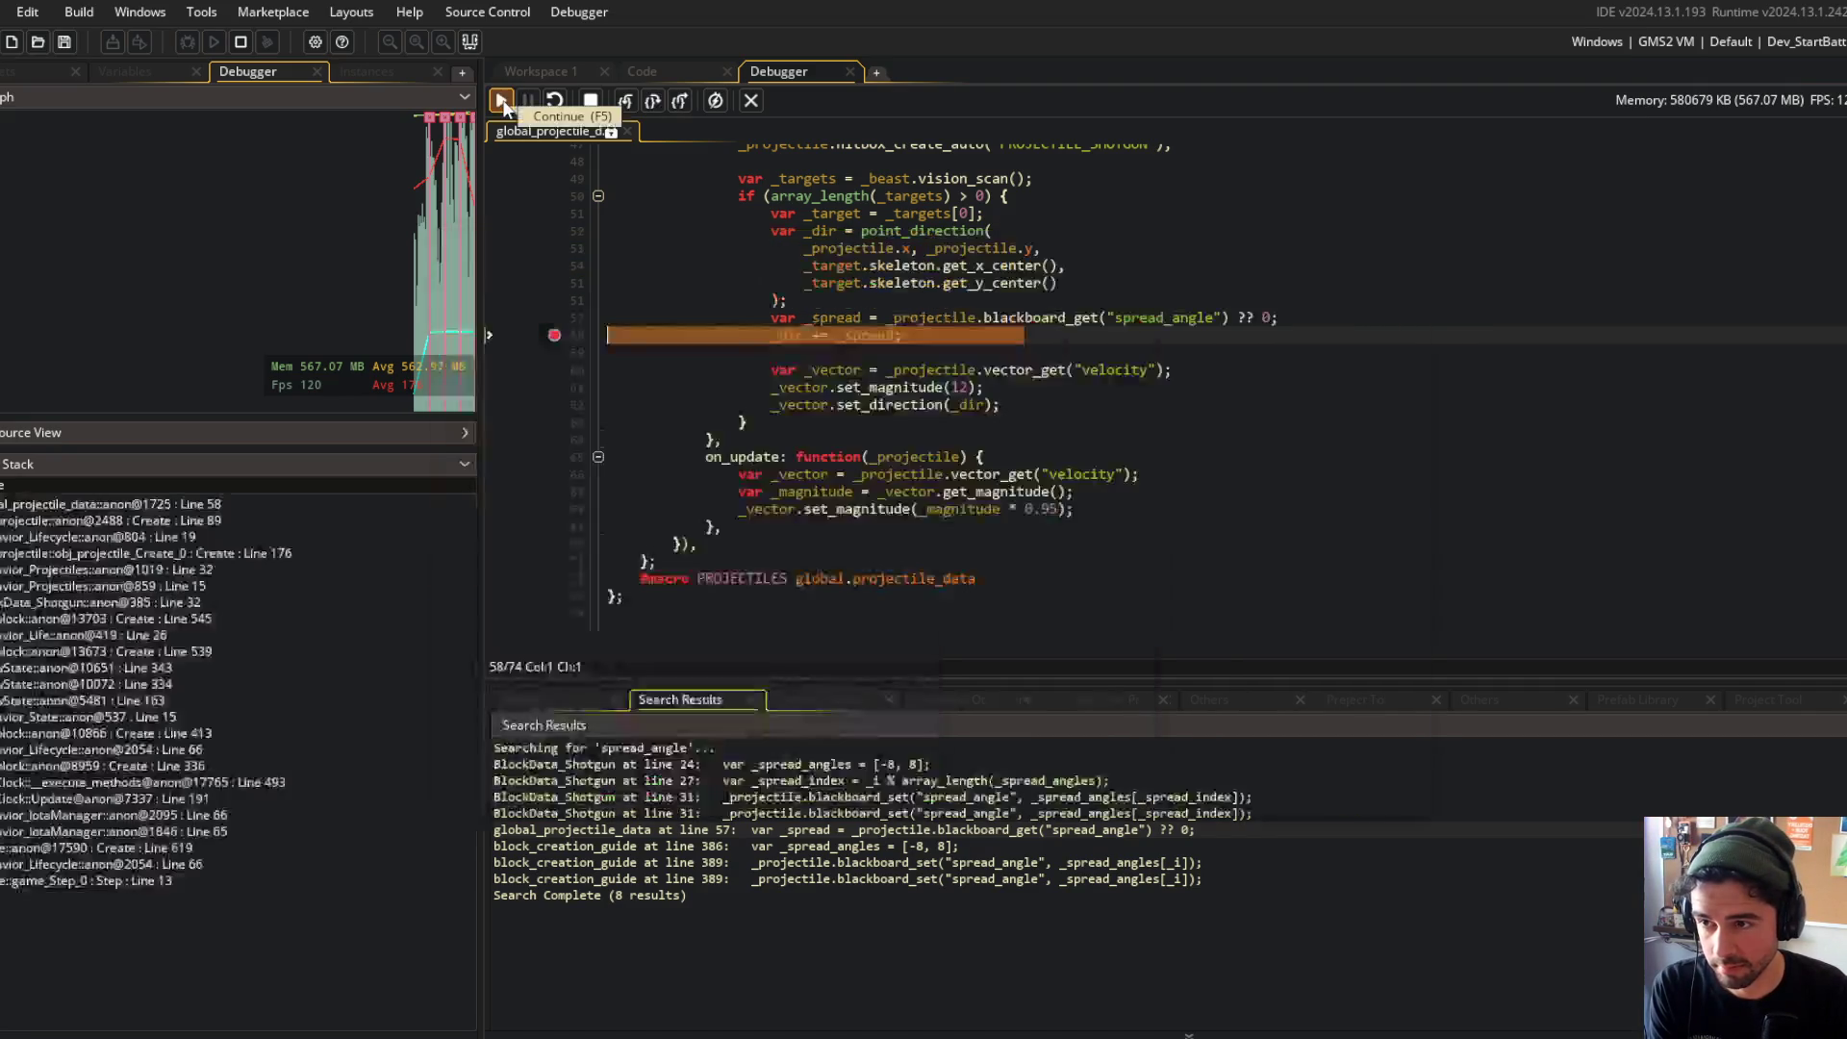
mouse_move(1072, 315)
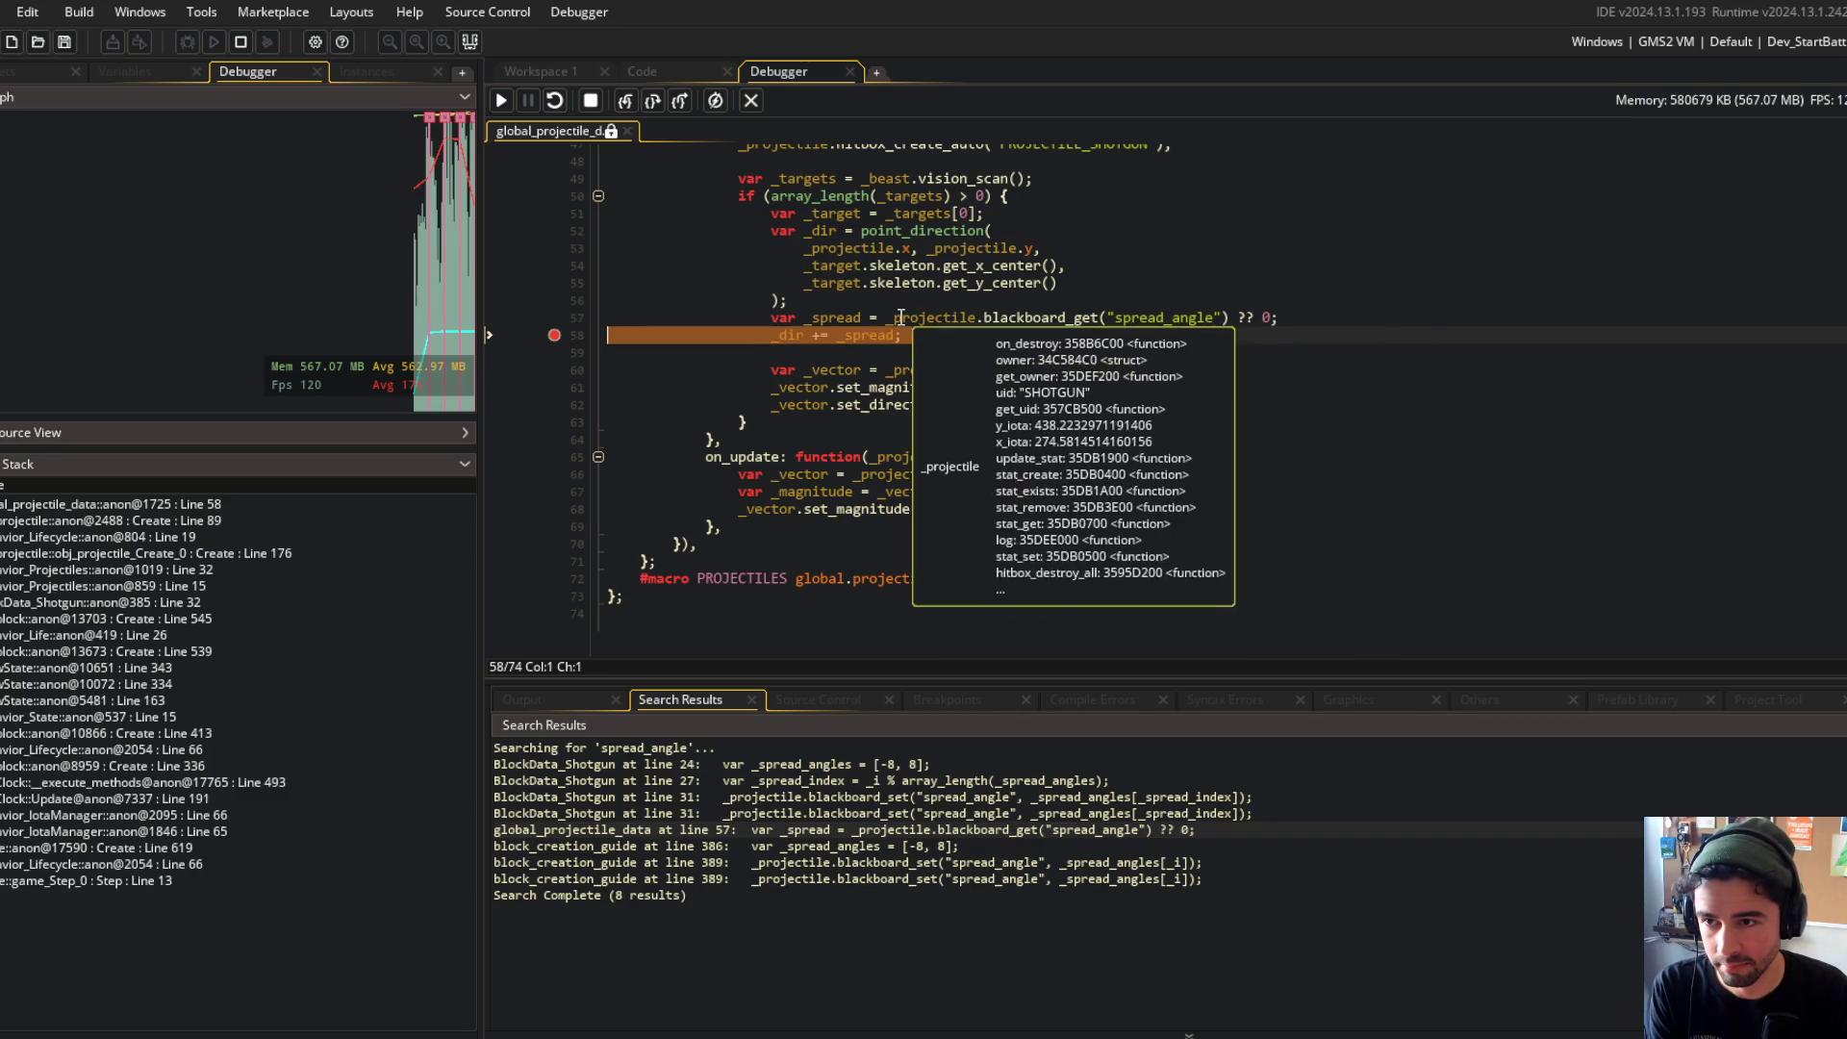
key("shift+F5")
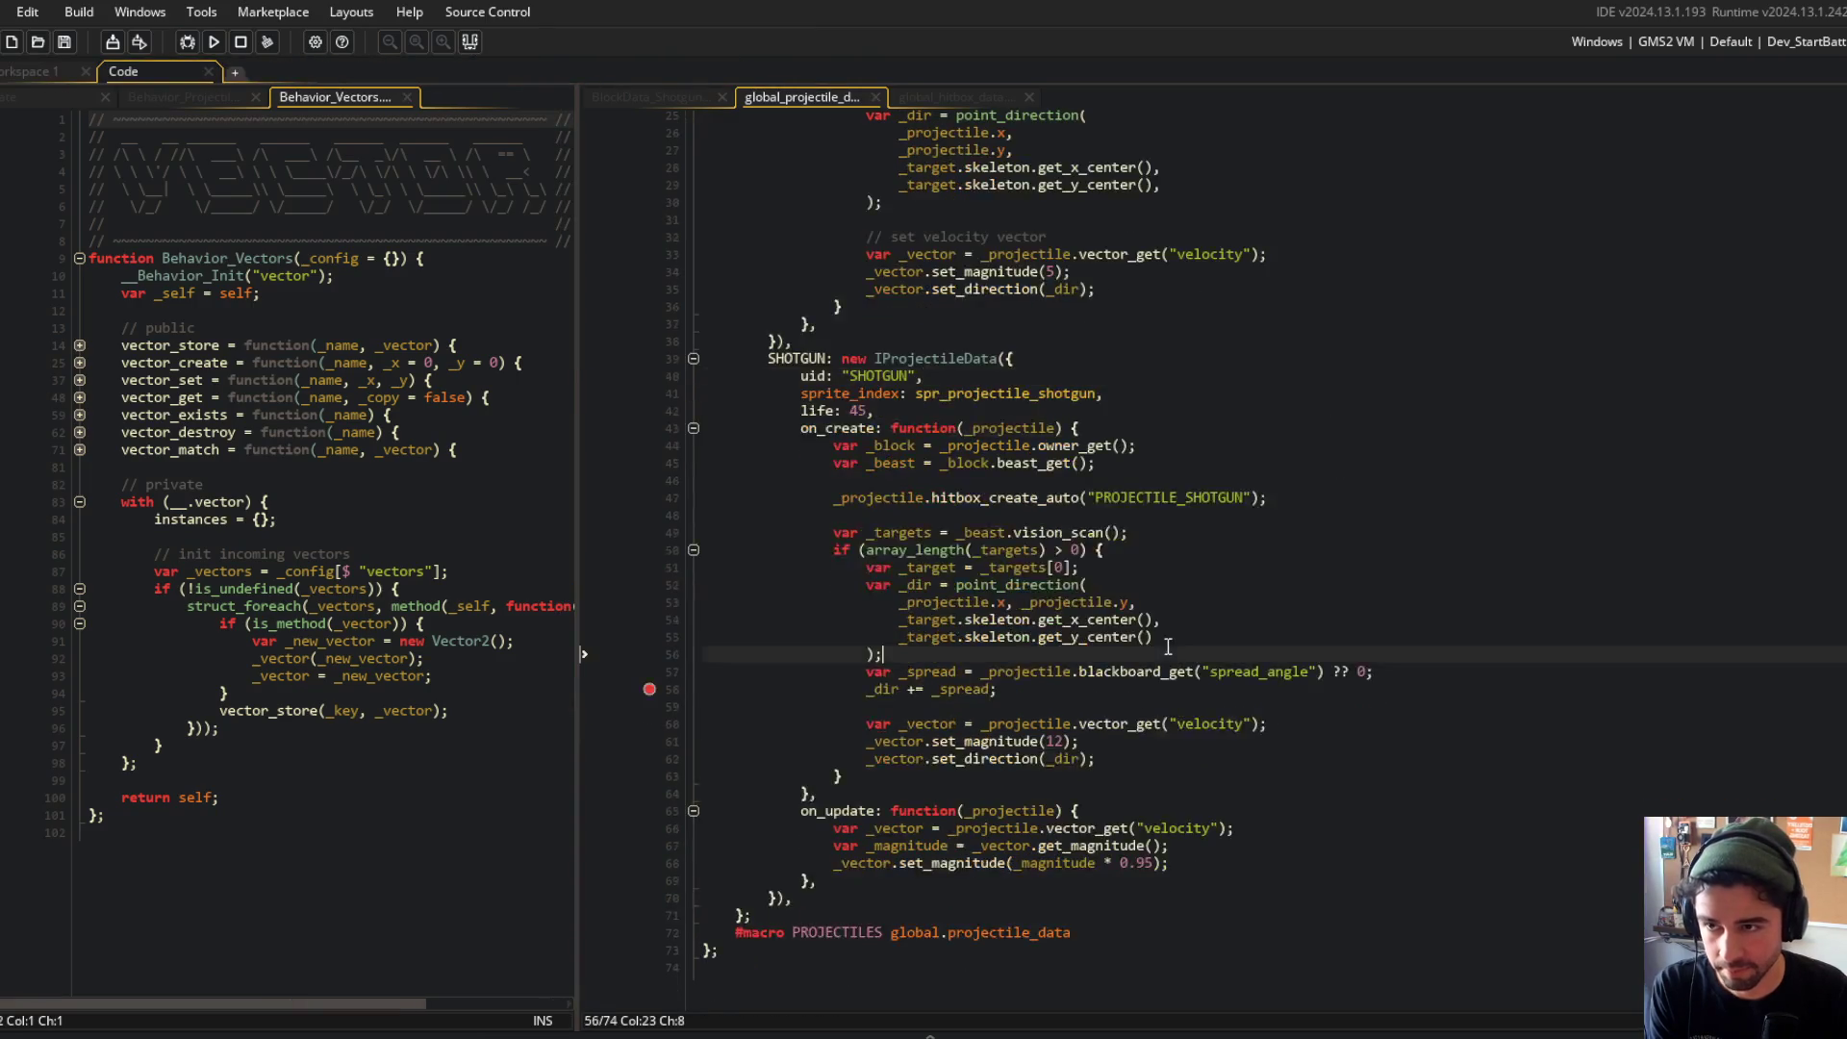
left_click(674, 97)
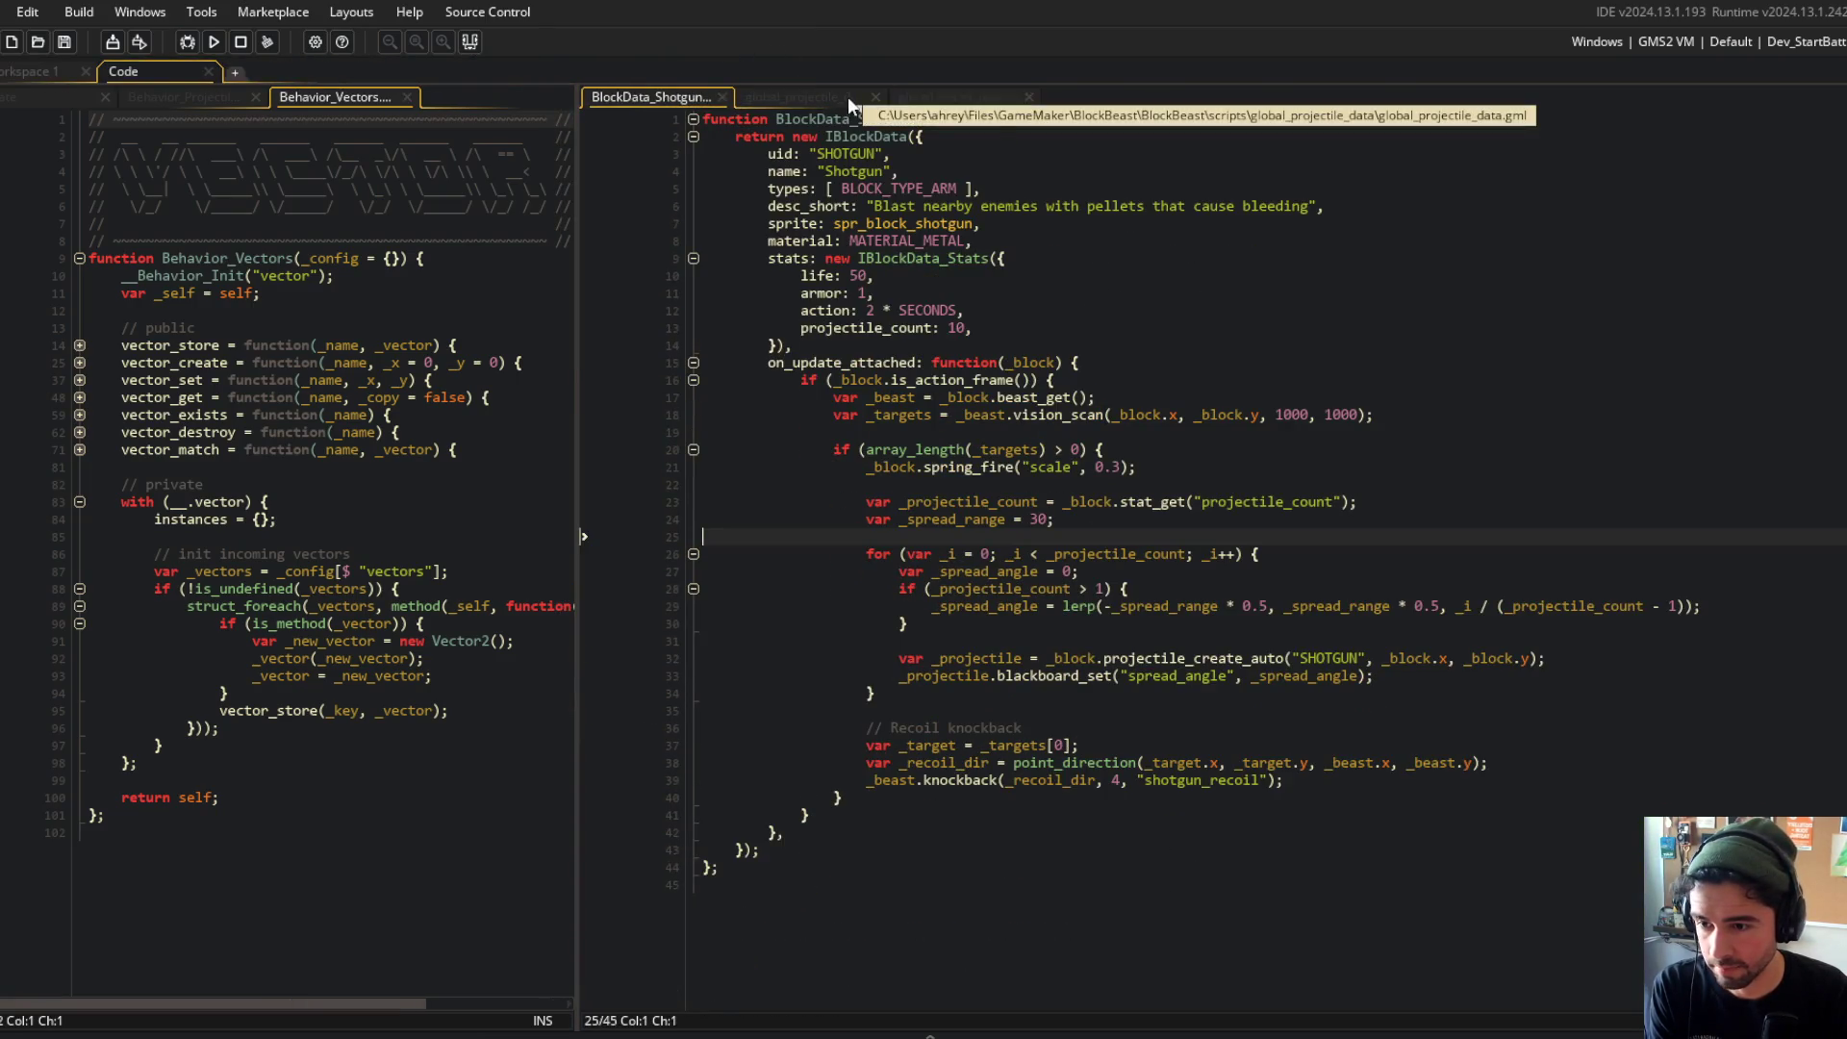
double_click(979, 659)
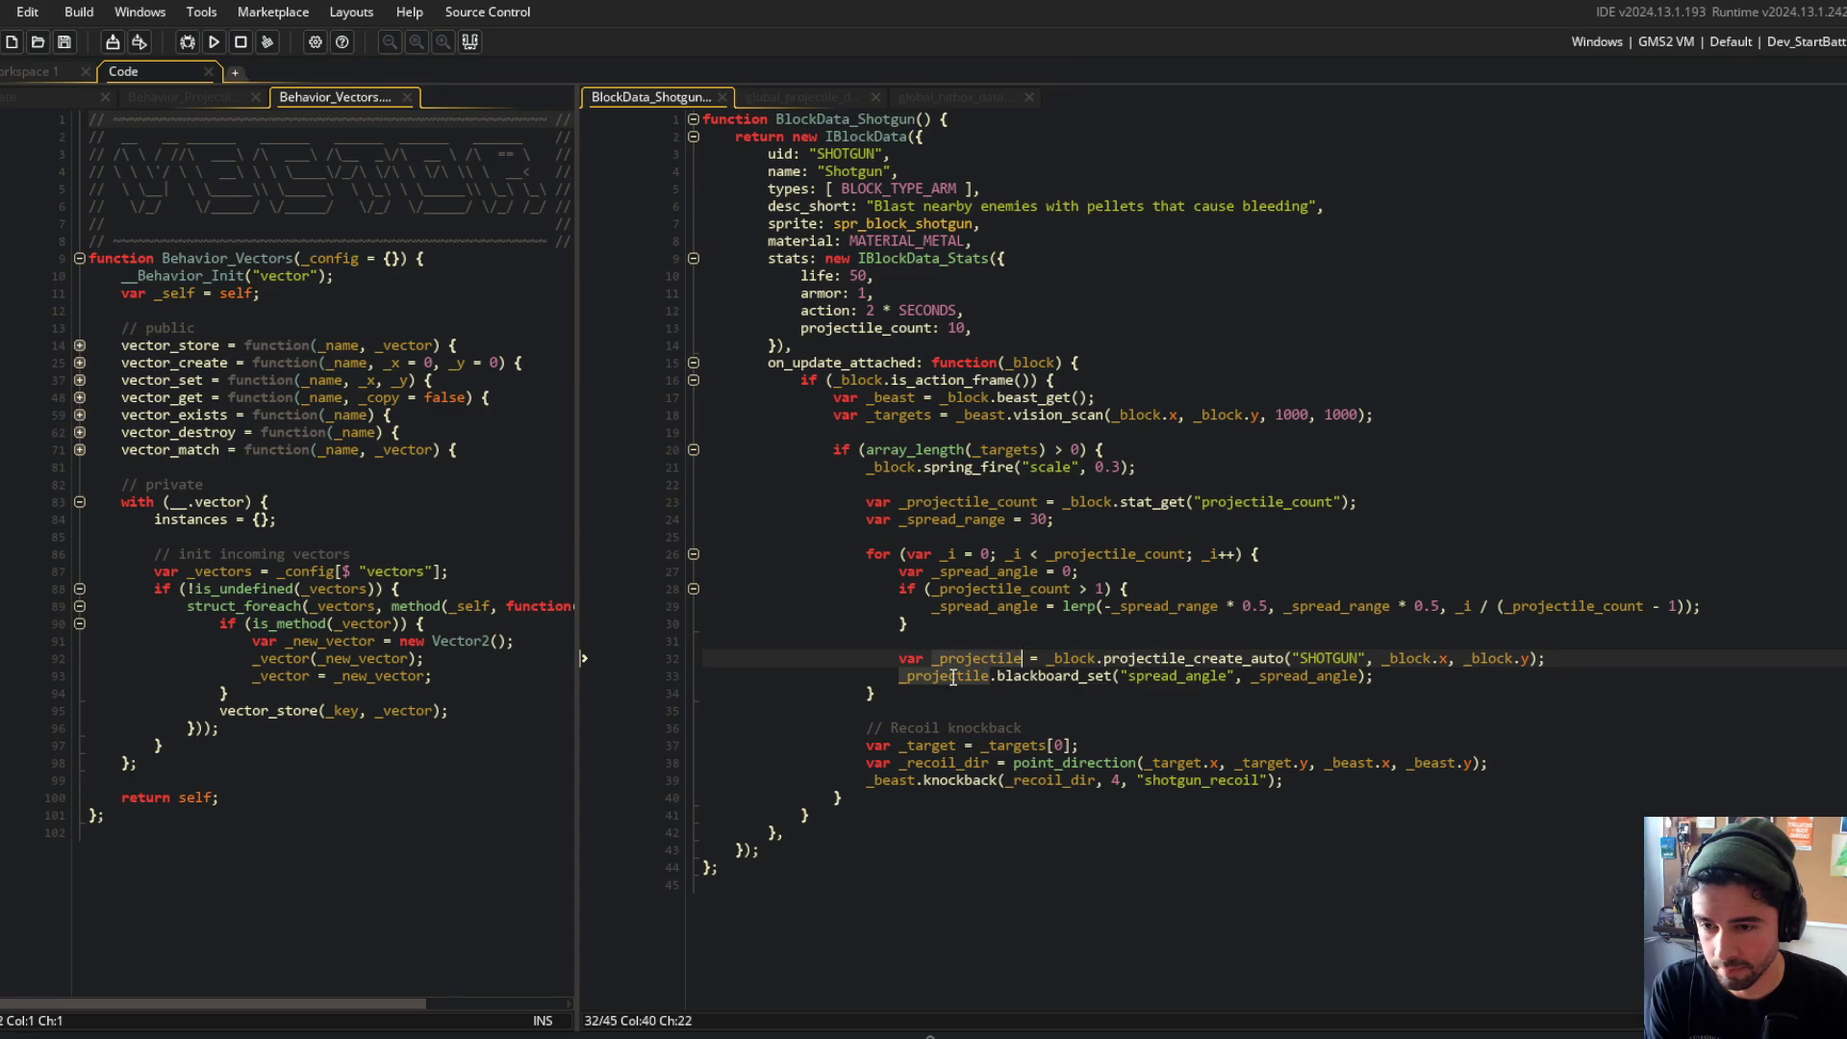
double_click(1021, 677)
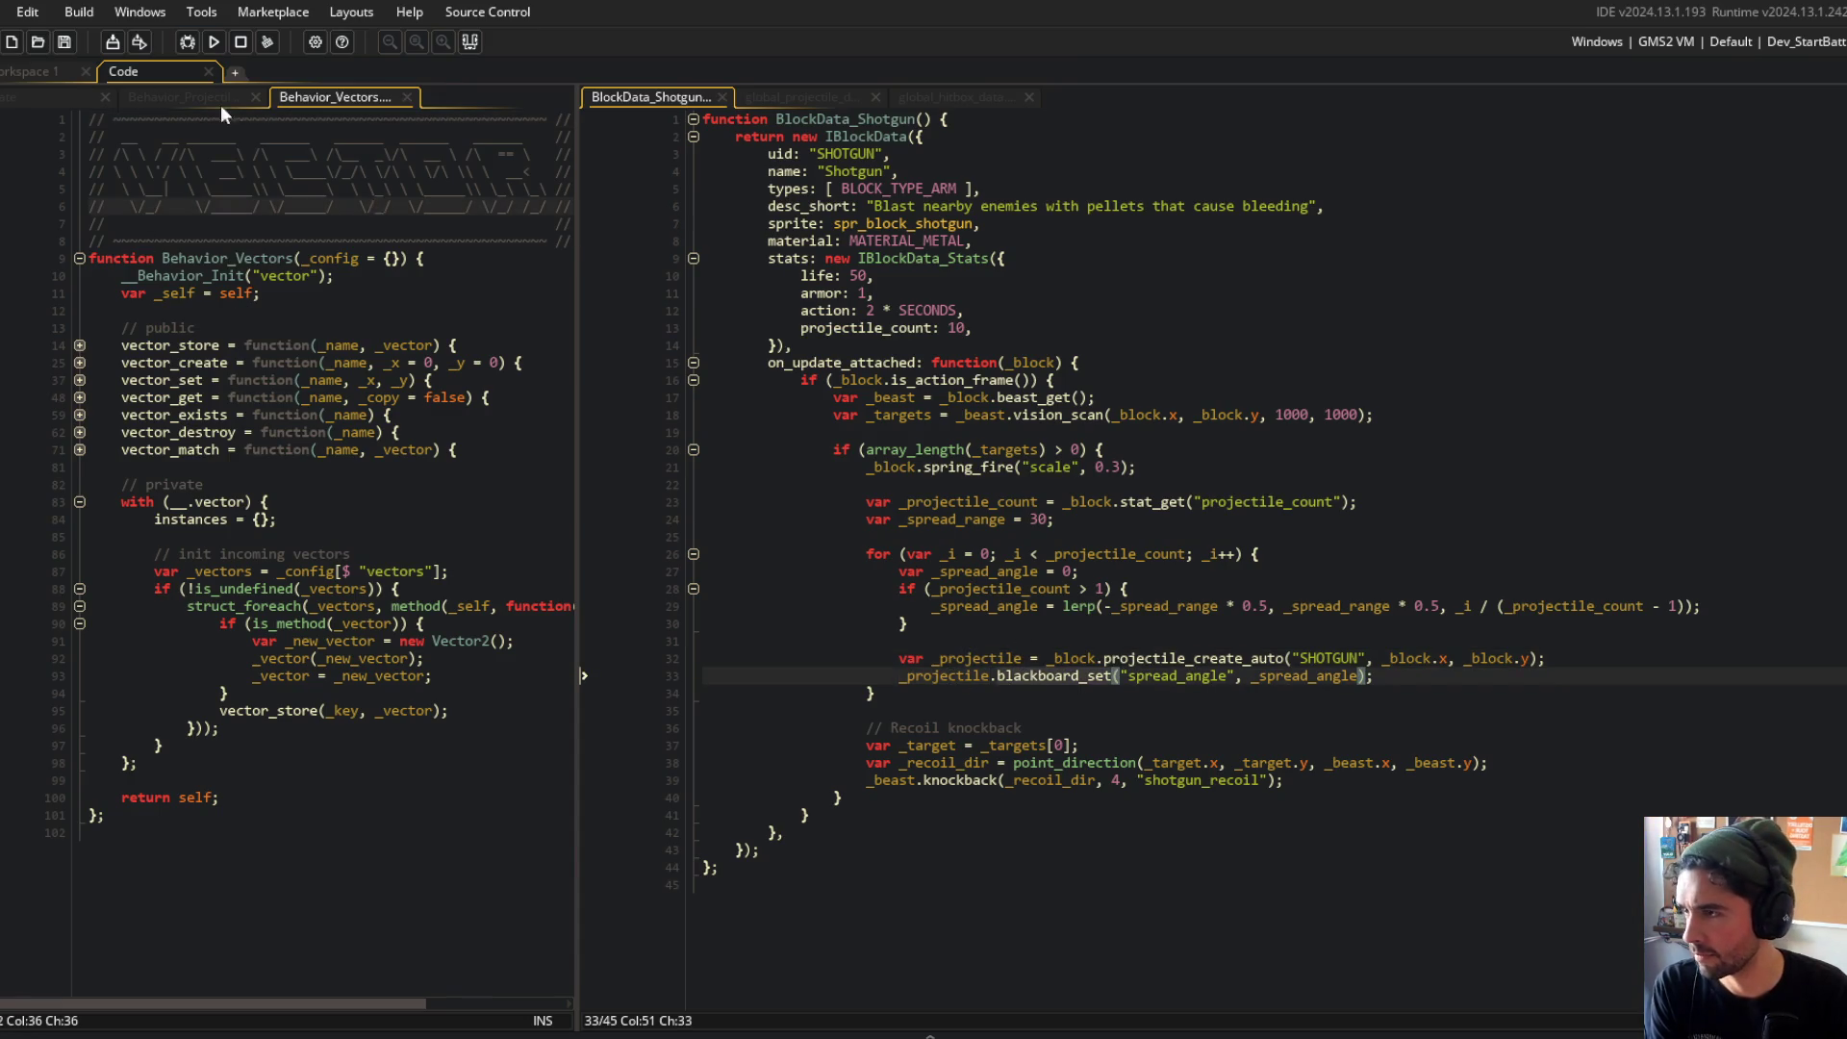
left_click(187, 97)
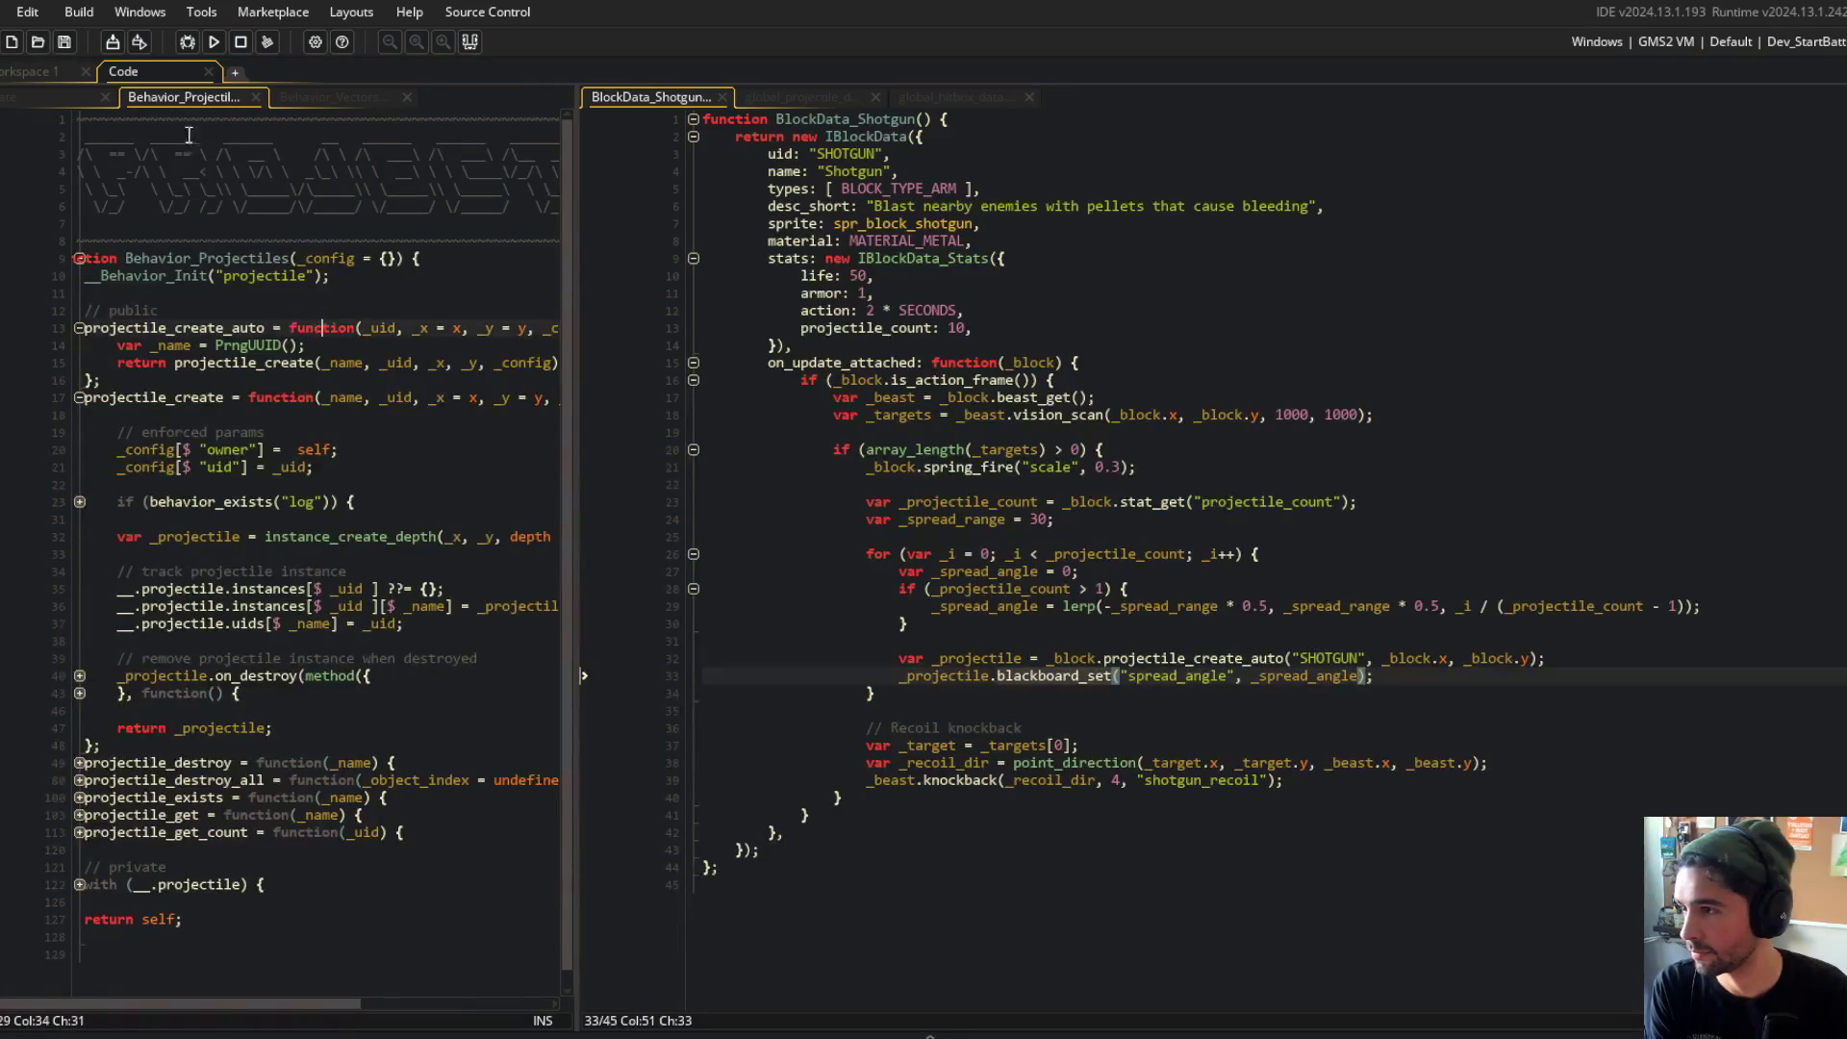
left_click(89, 100)
middle_click(206, 380)
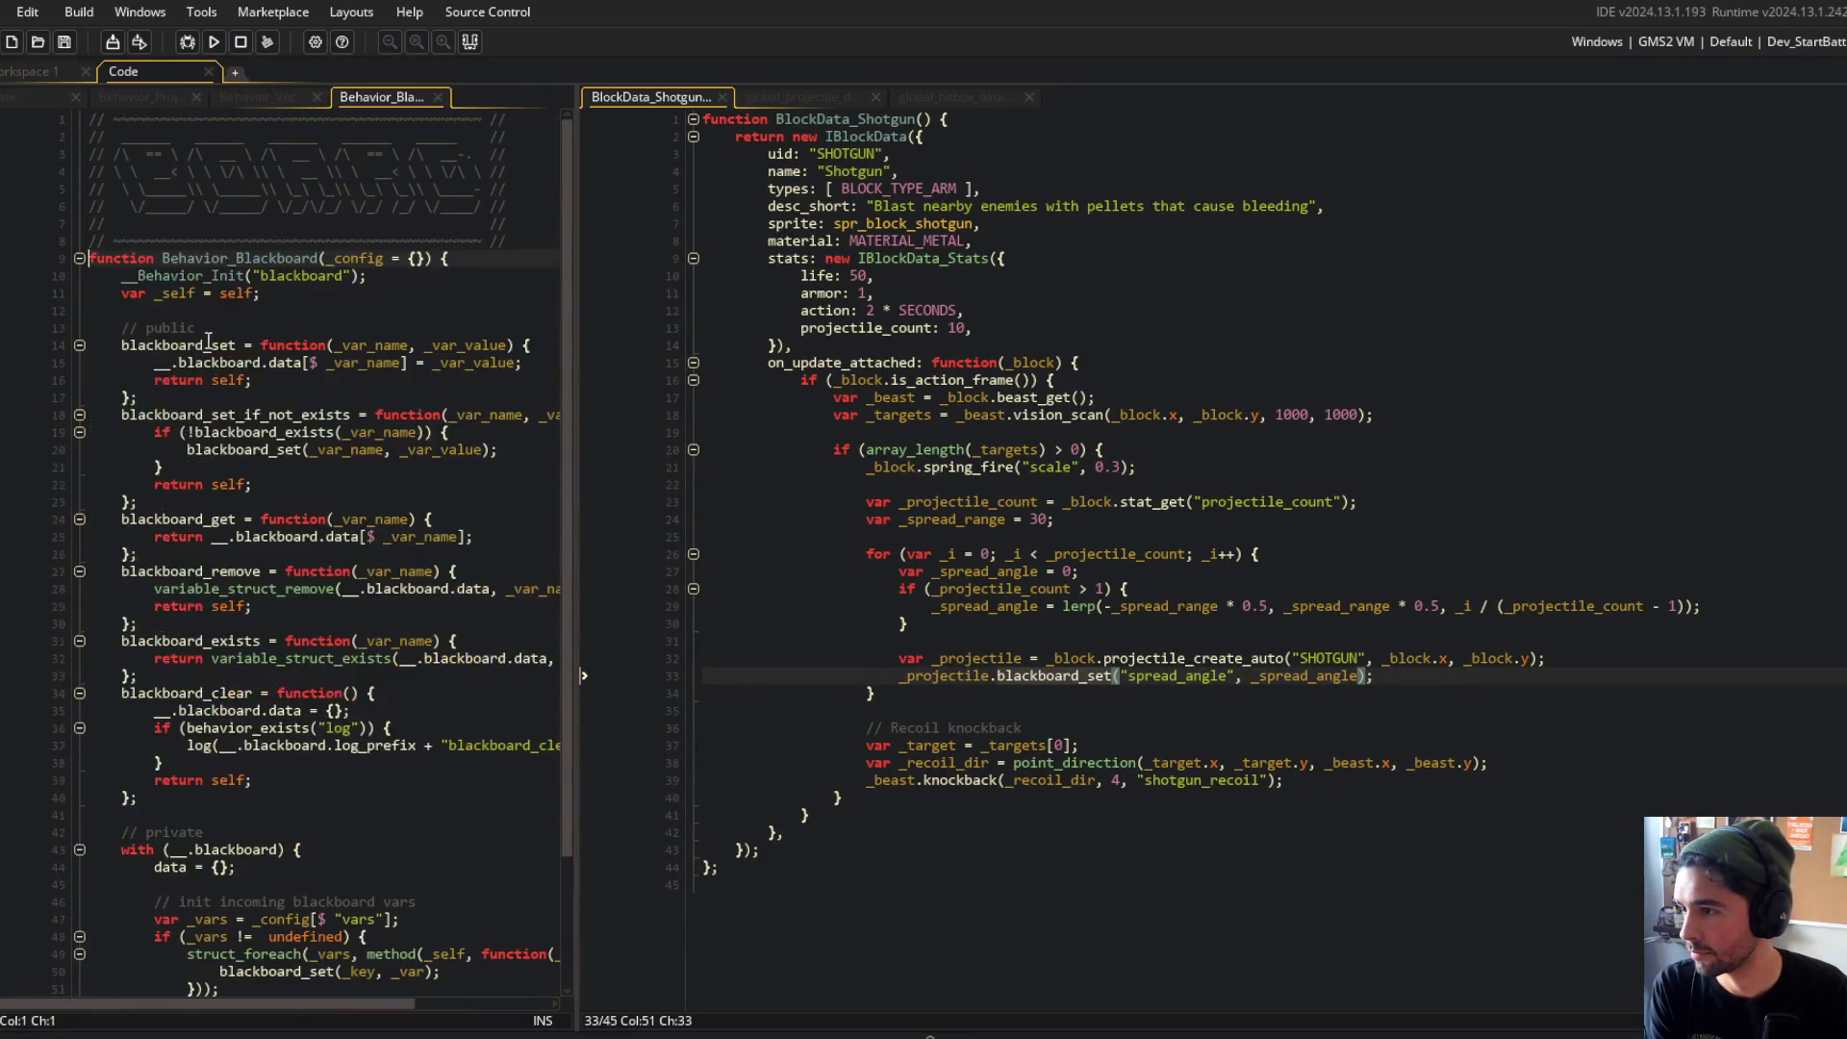
left_click(156, 349)
double_click(156, 348)
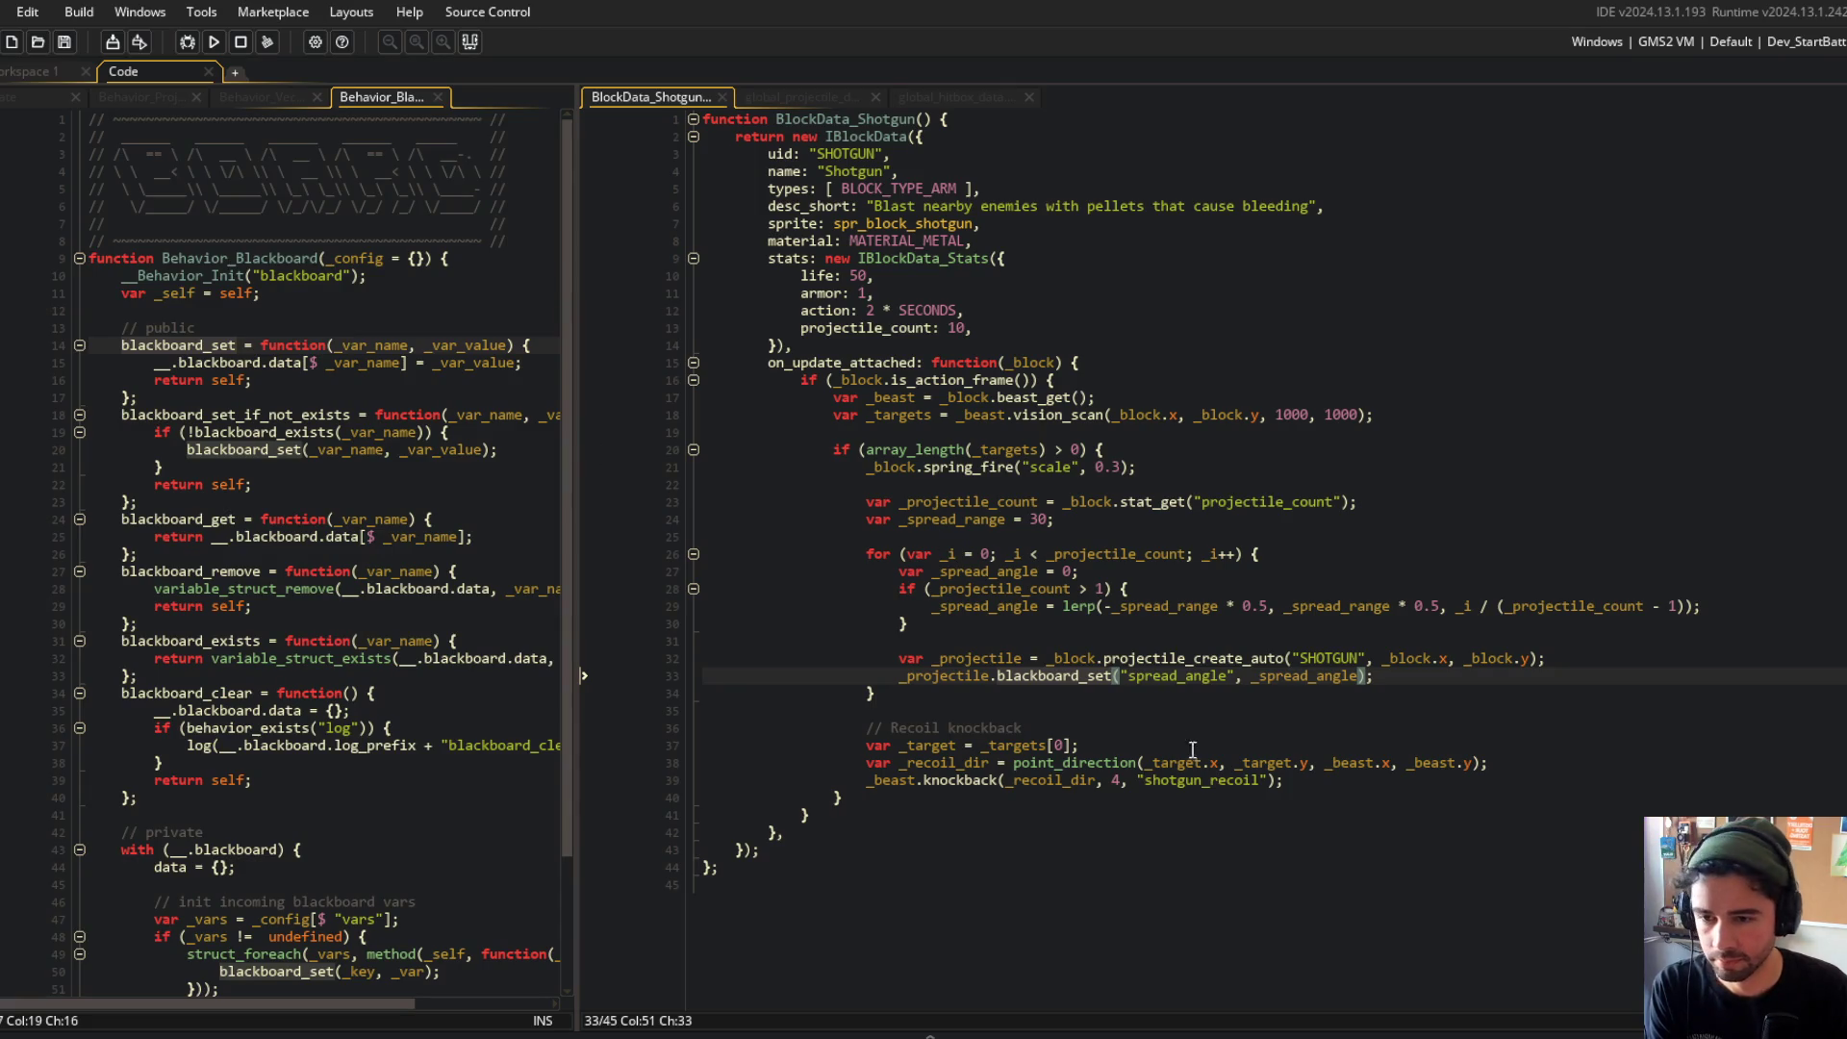
double_click(1178, 677)
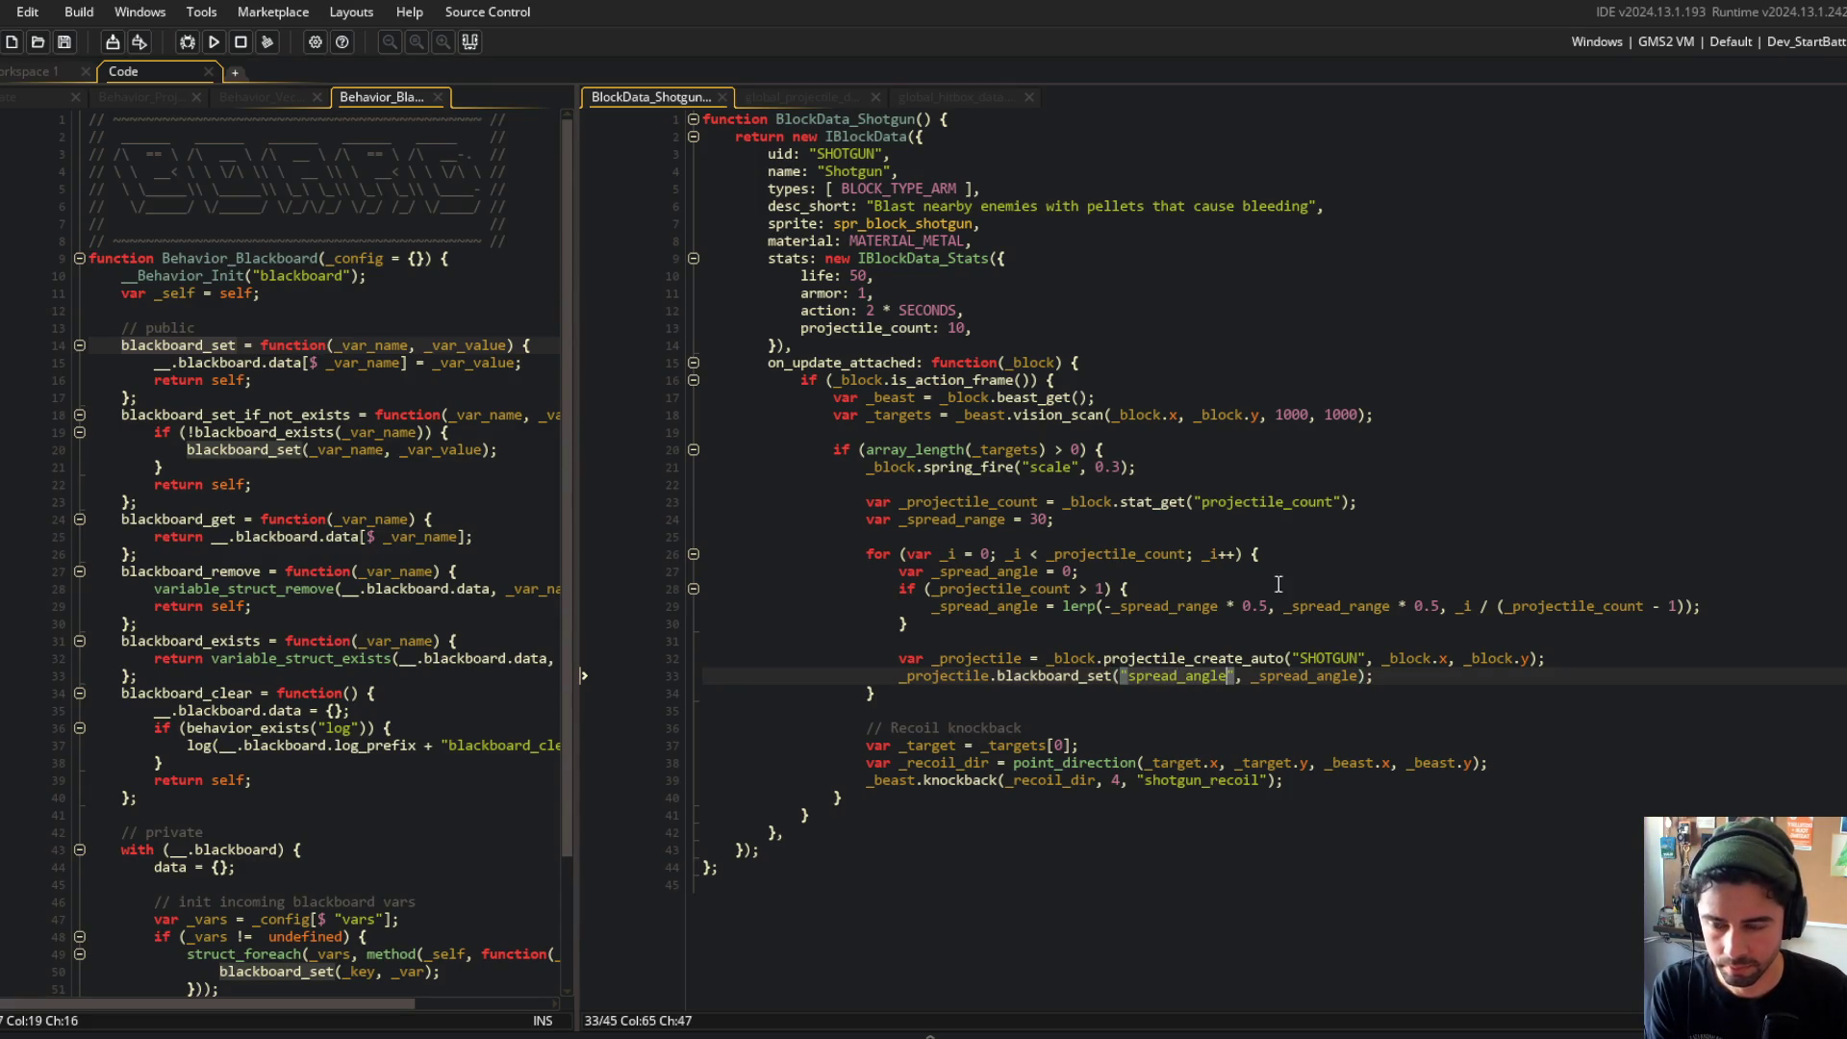
double_click(1294, 676)
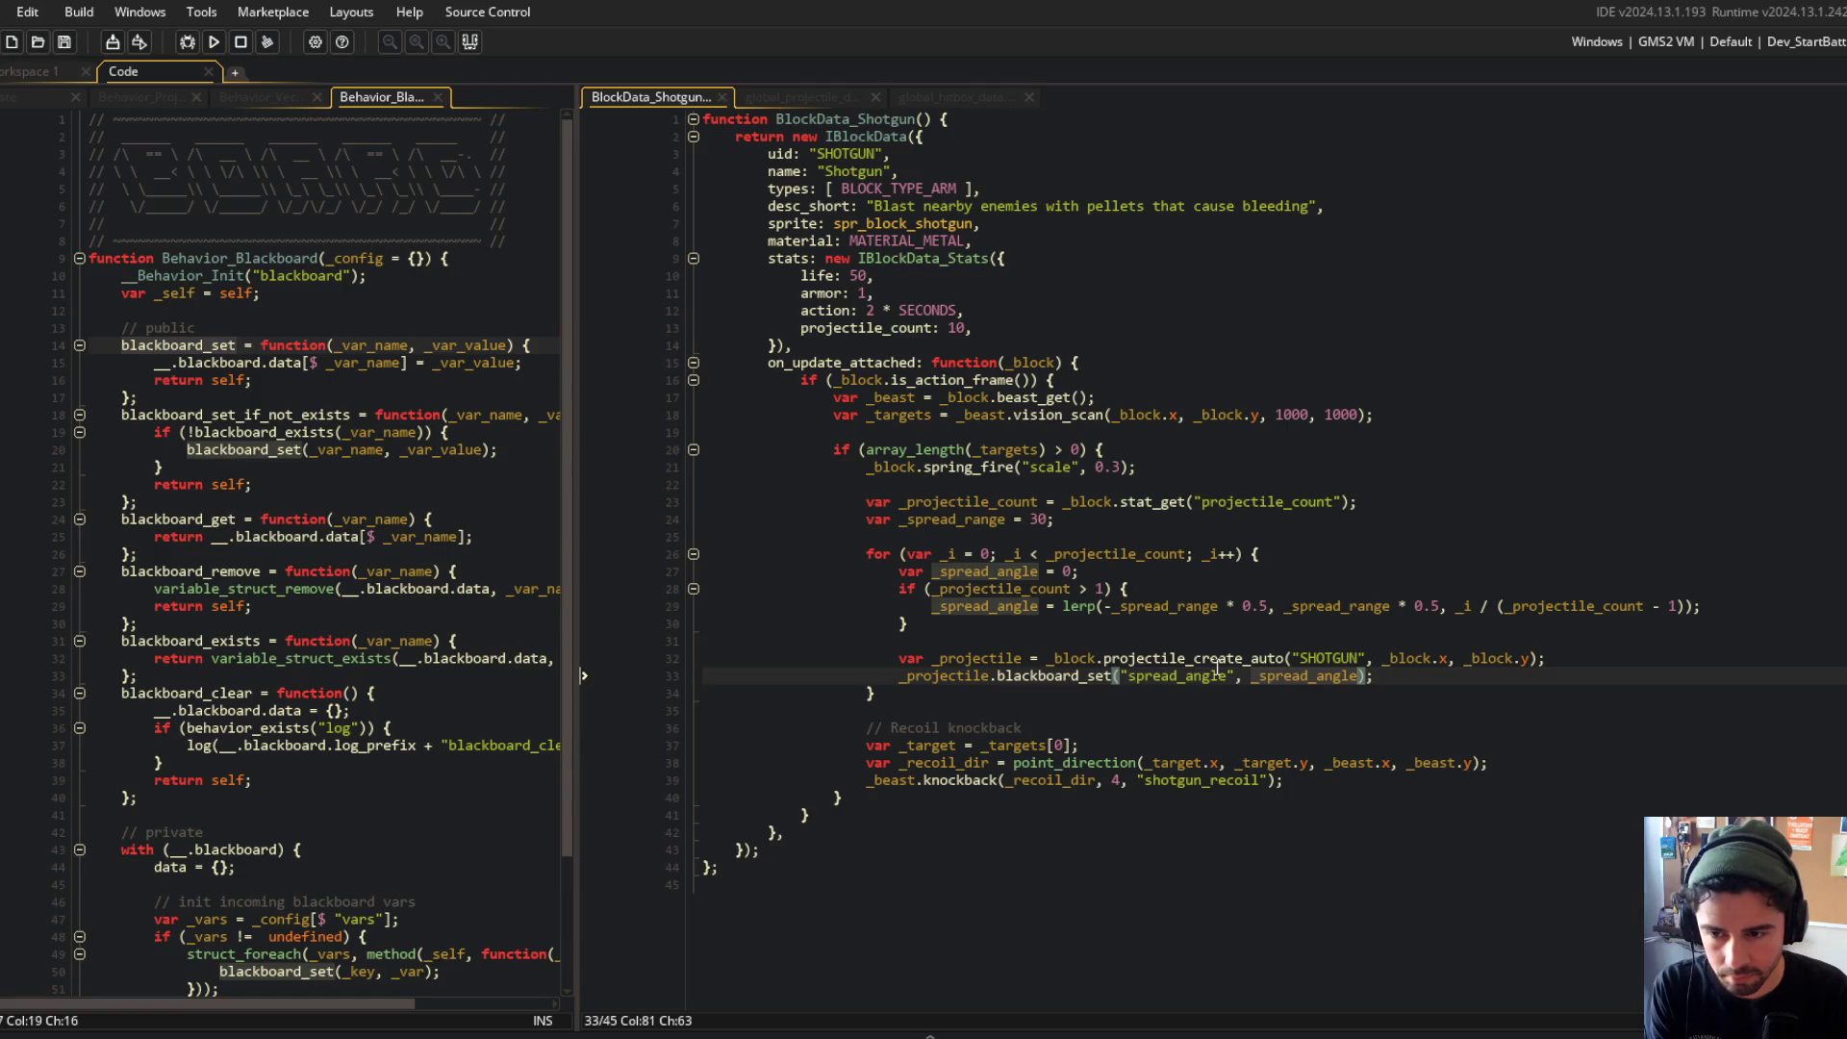
left_click(1276, 659)
left_click(31, 92)
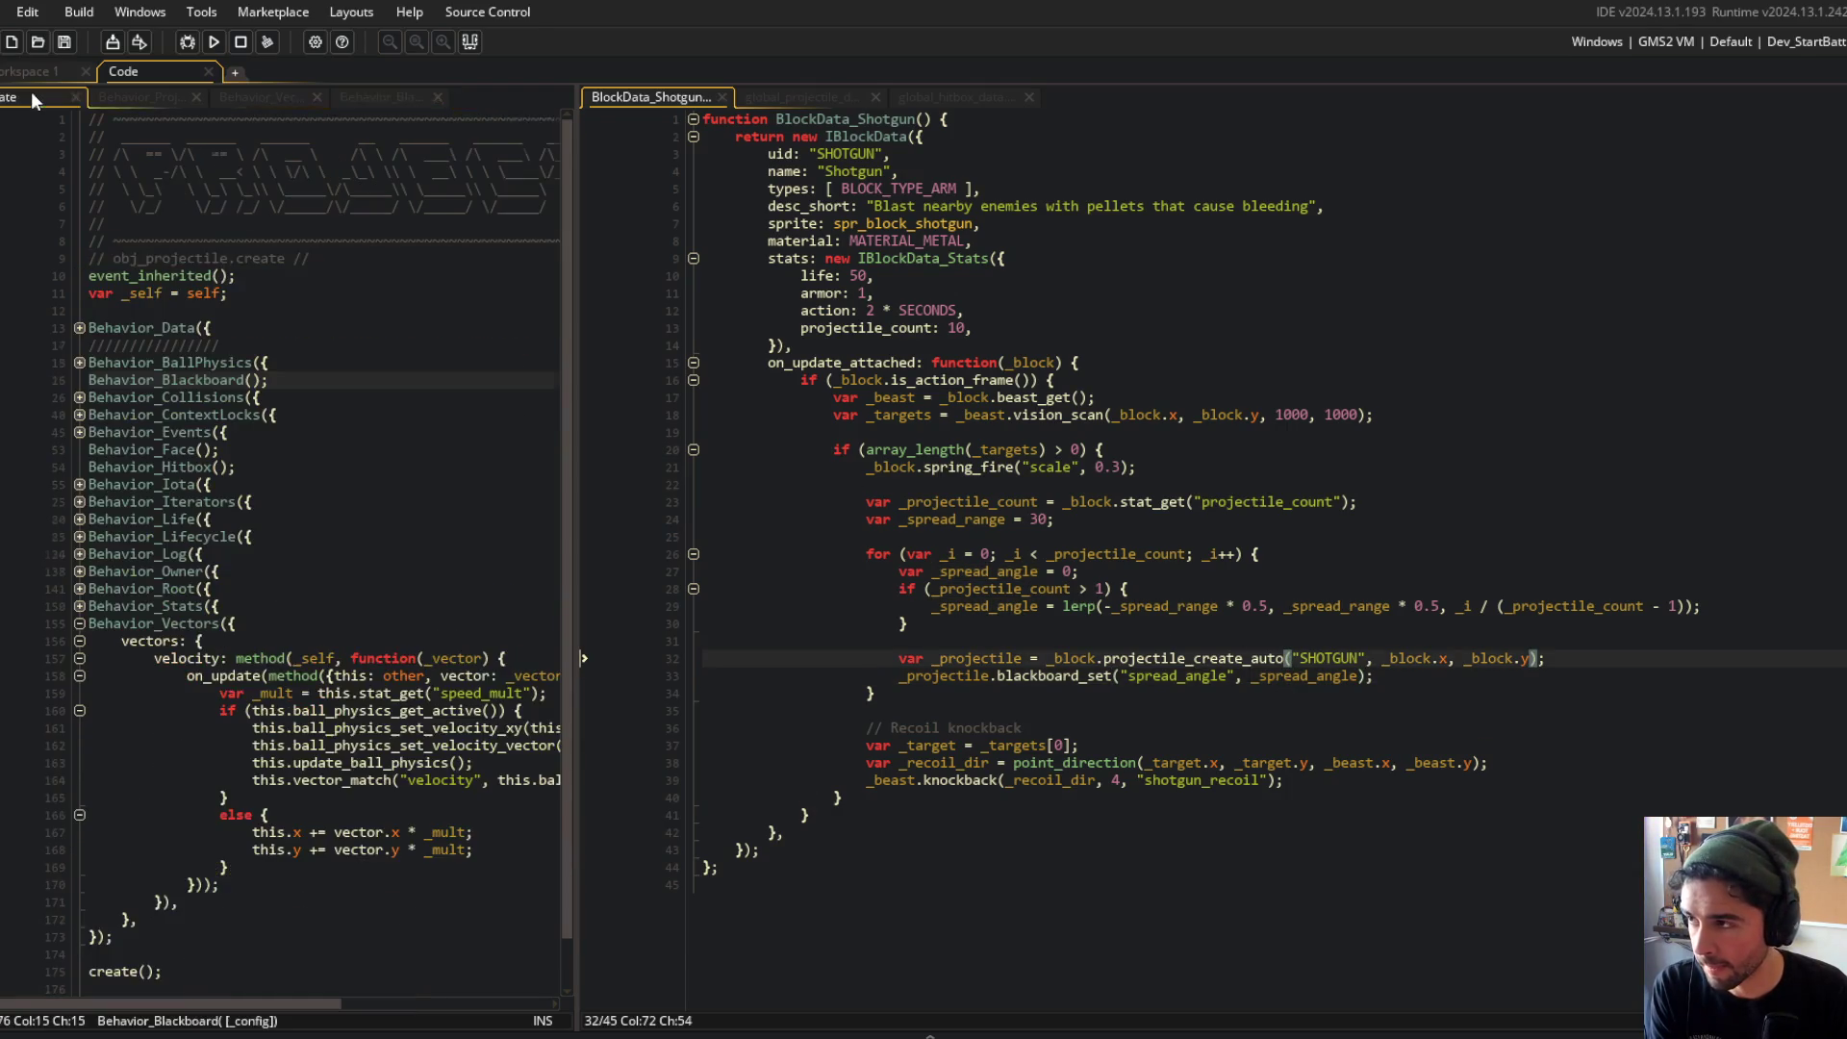
mouse_move(579, 555)
left_mouse_down()
mouse_move(938, 568)
mouse_move(770, 577)
mouse_move(829, 597)
left_mouse_up()
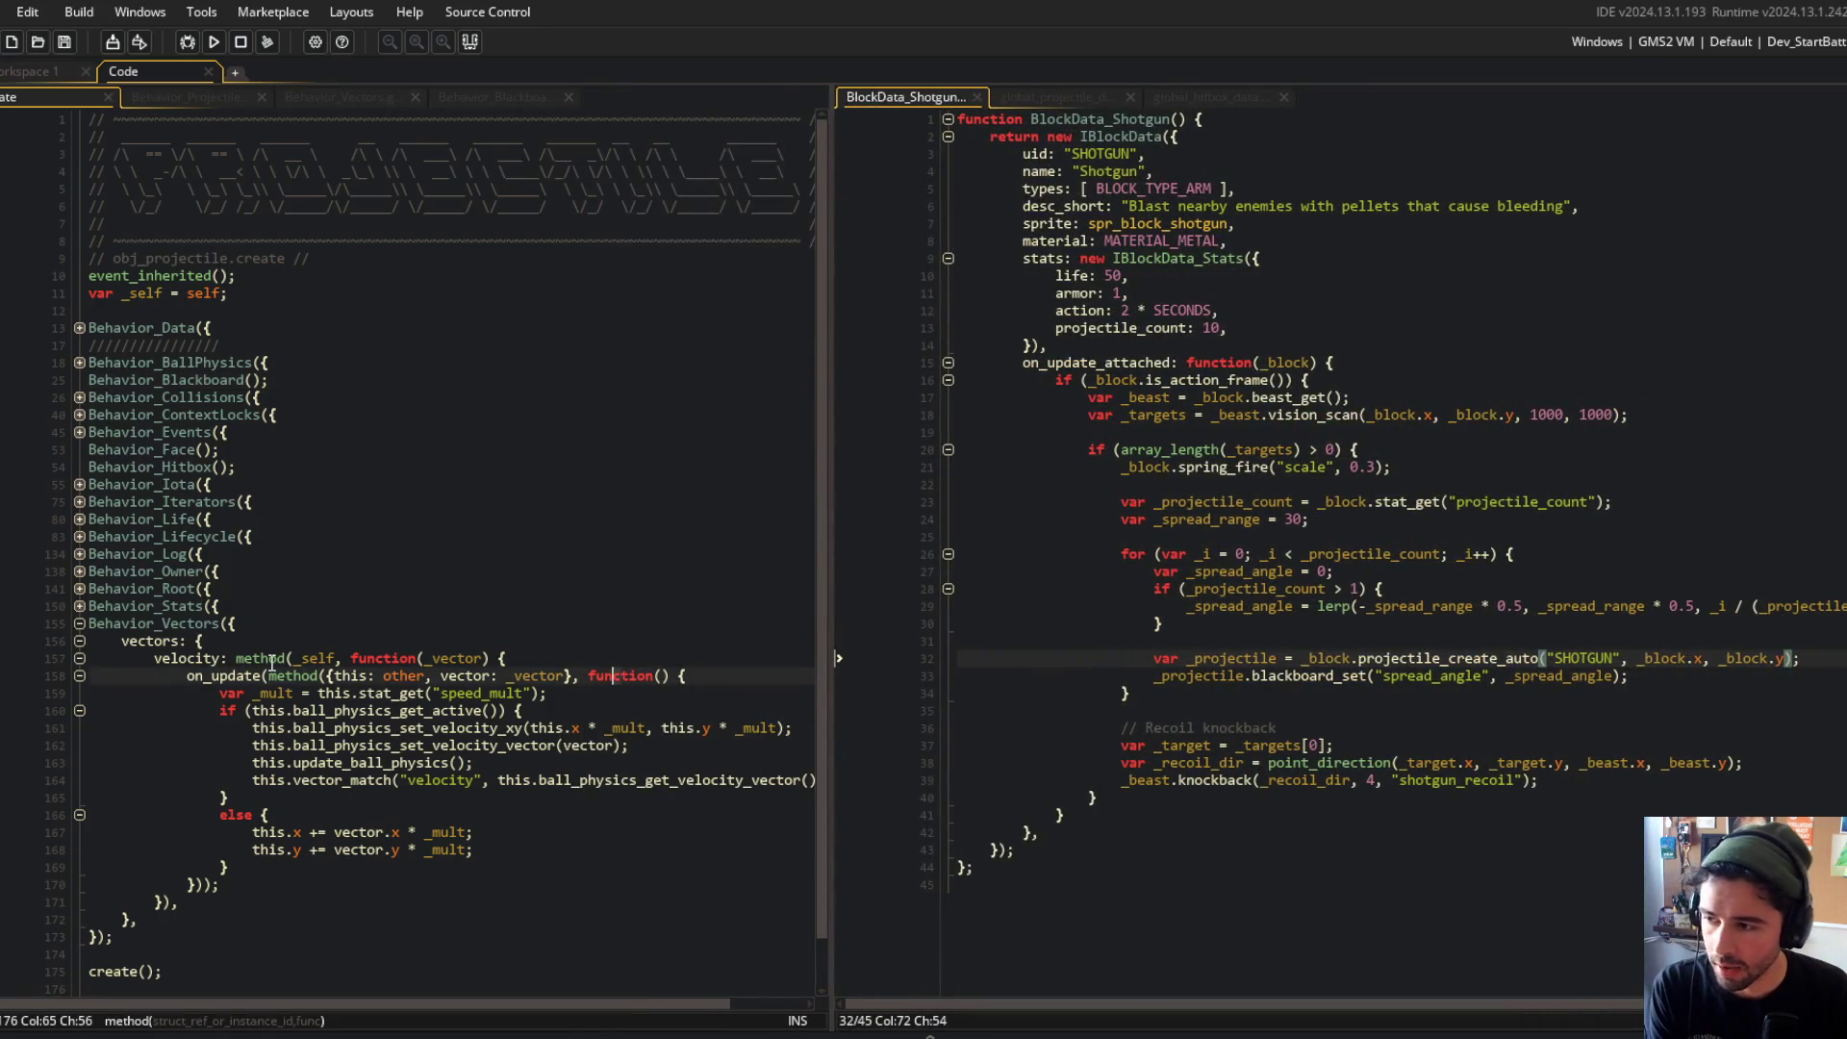
mouse_move(185, 676)
left_mouse_down()
mouse_move(586, 916)
mouse_move(602, 865)
left_mouse_up()
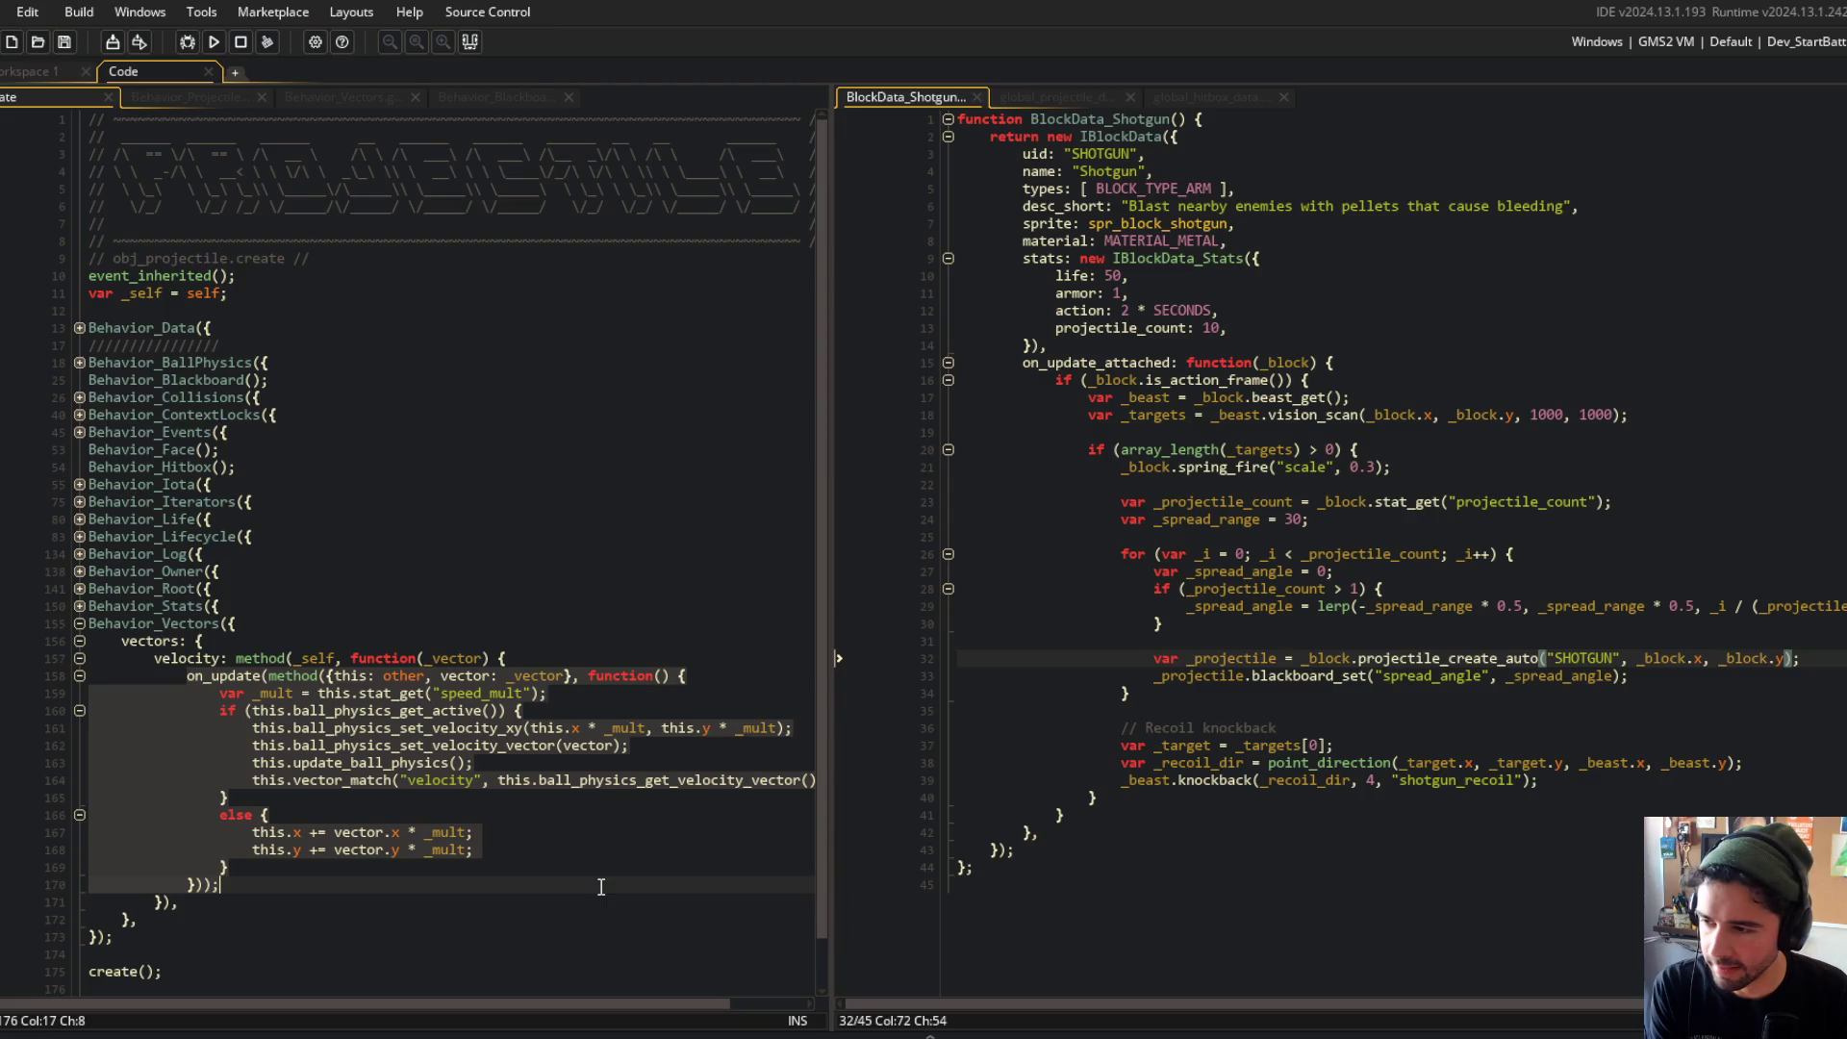
left_click(582, 501)
left_click(1214, 673)
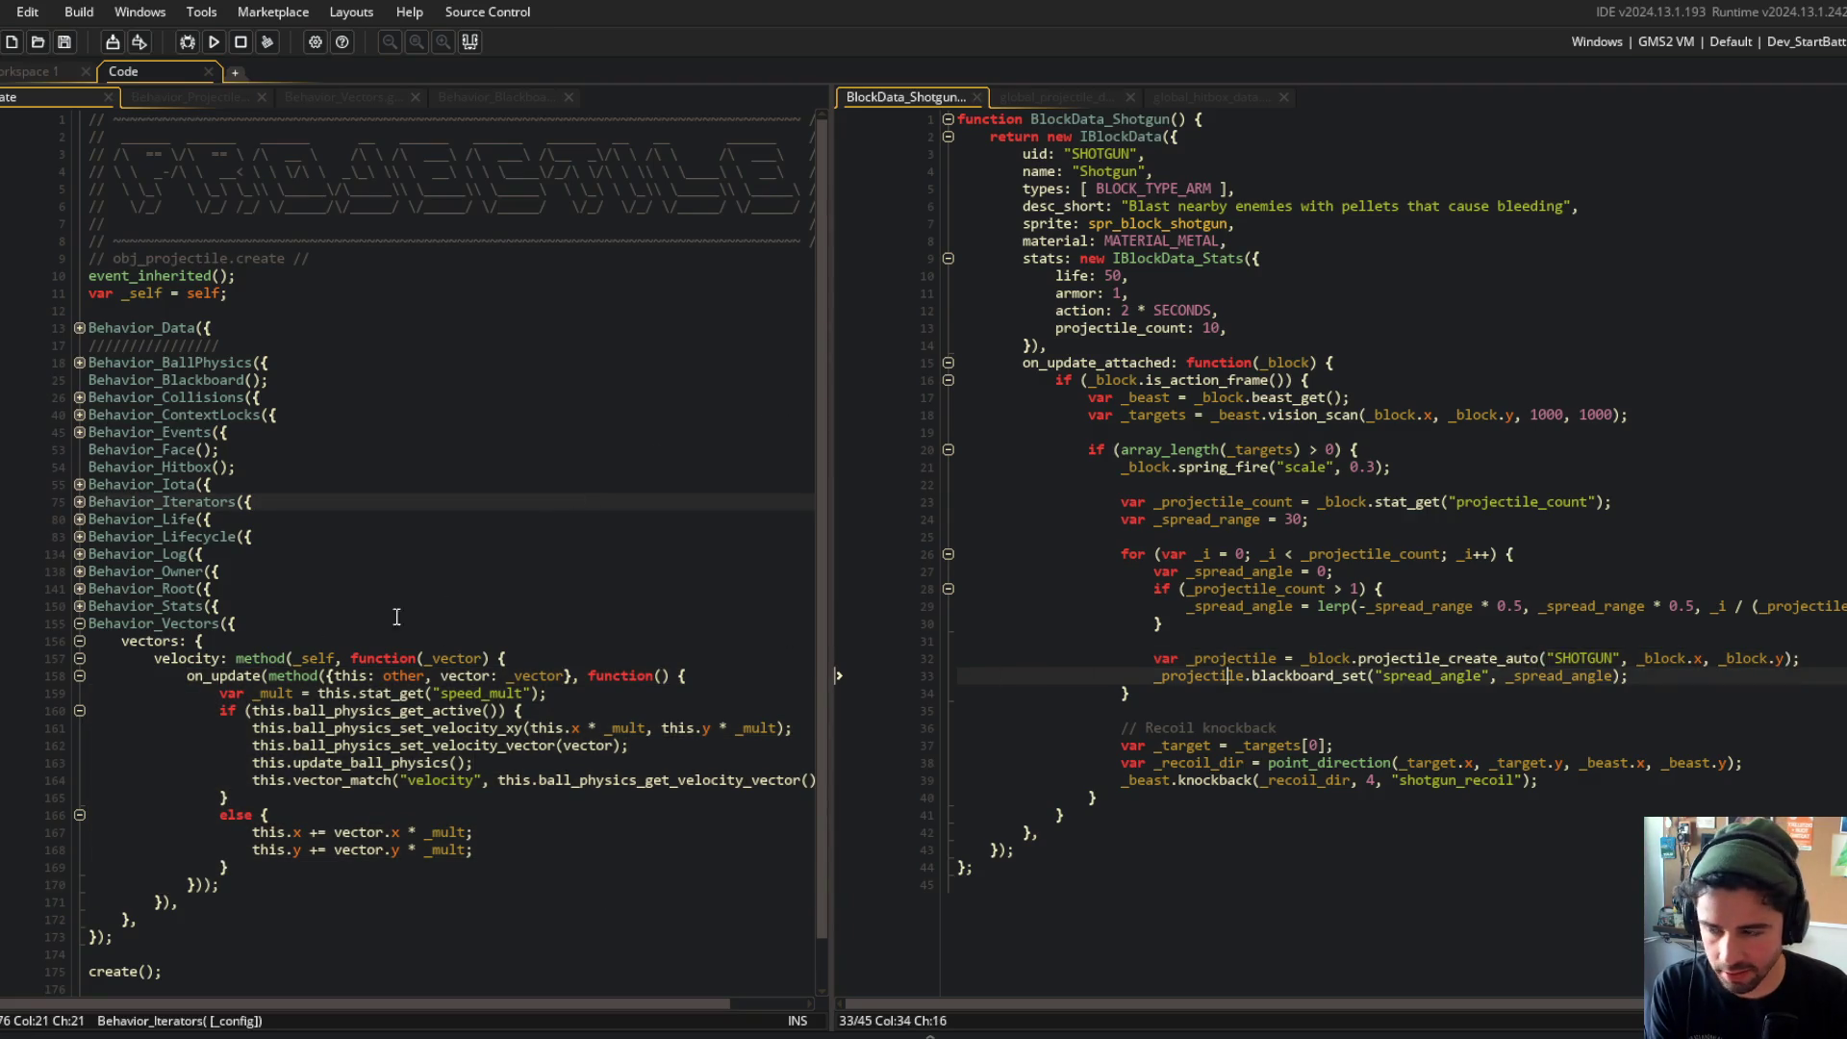
left_click(327, 608)
left_click(156, 658)
mouse_move(163, 659)
left_mouse_down()
mouse_move(482, 881)
mouse_move(501, 928)
left_mouse_up()
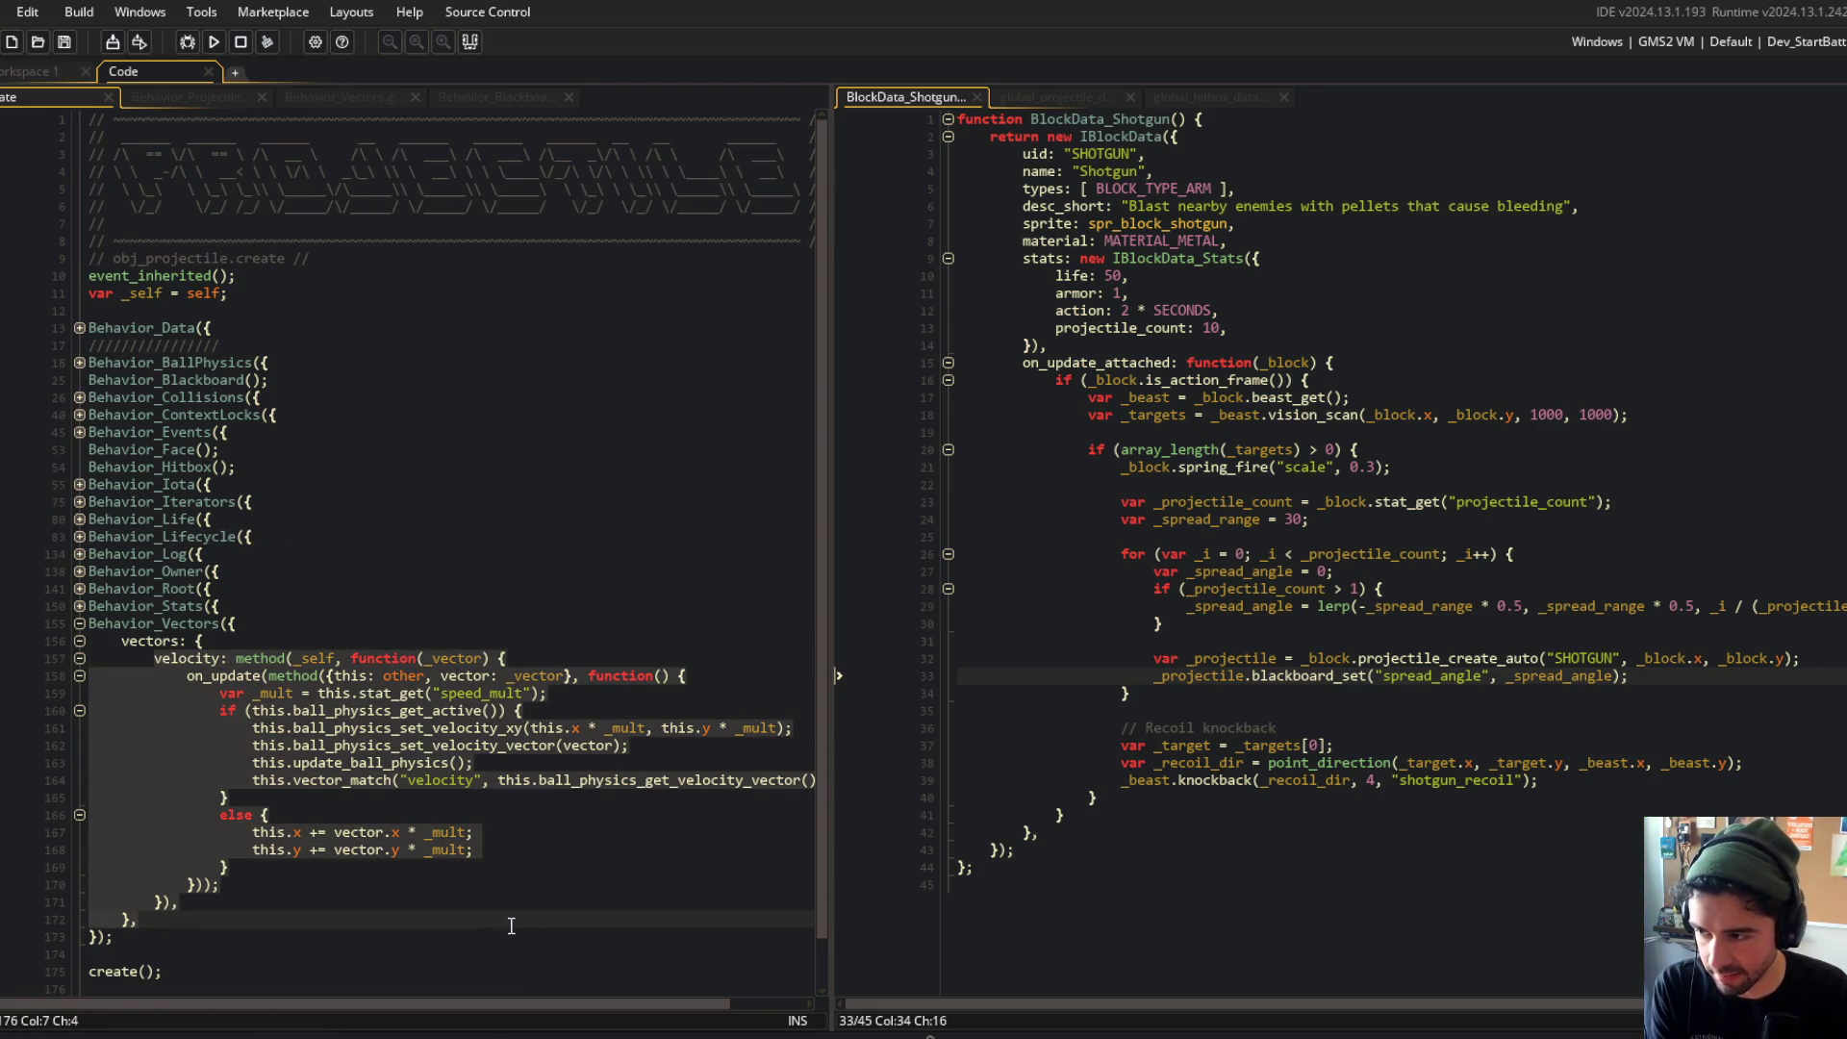
left_click(574, 782)
left_click(188, 675)
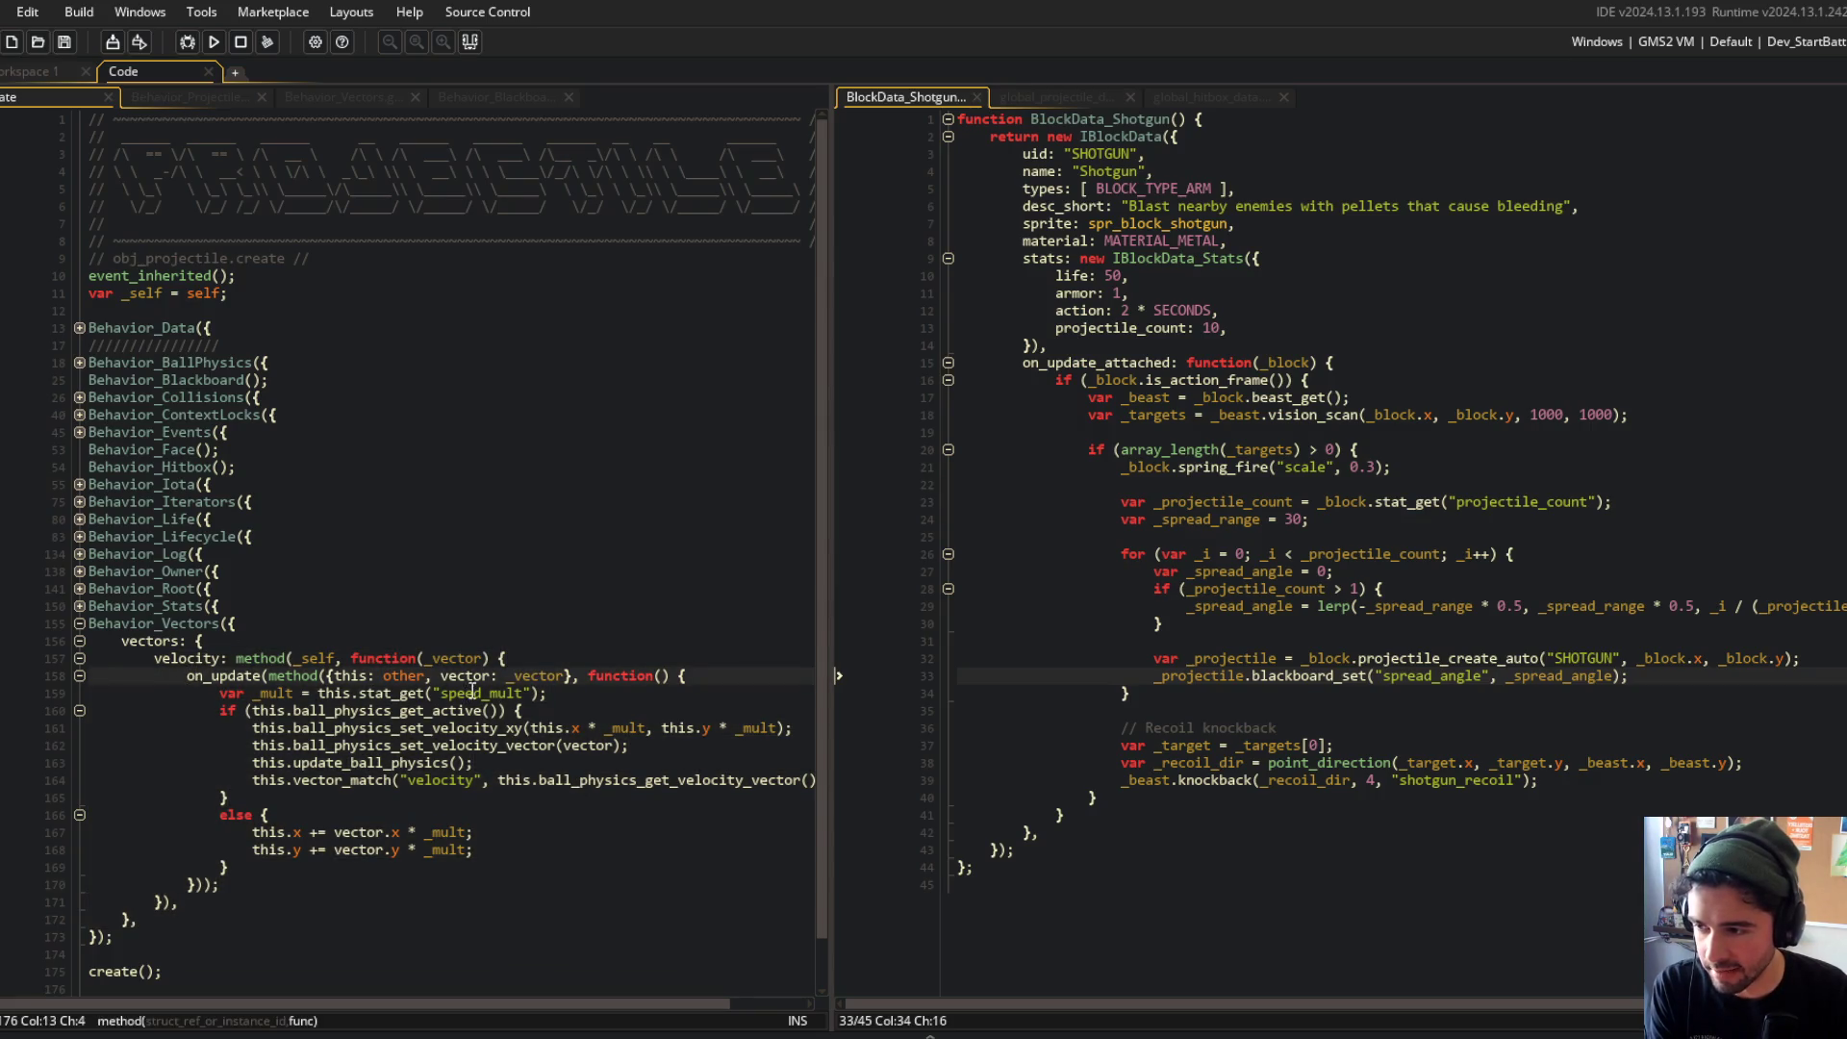
left_click(507, 676)
mouse_move(186, 675)
left_mouse_down()
mouse_move(490, 798)
mouse_move(615, 900)
left_mouse_up()
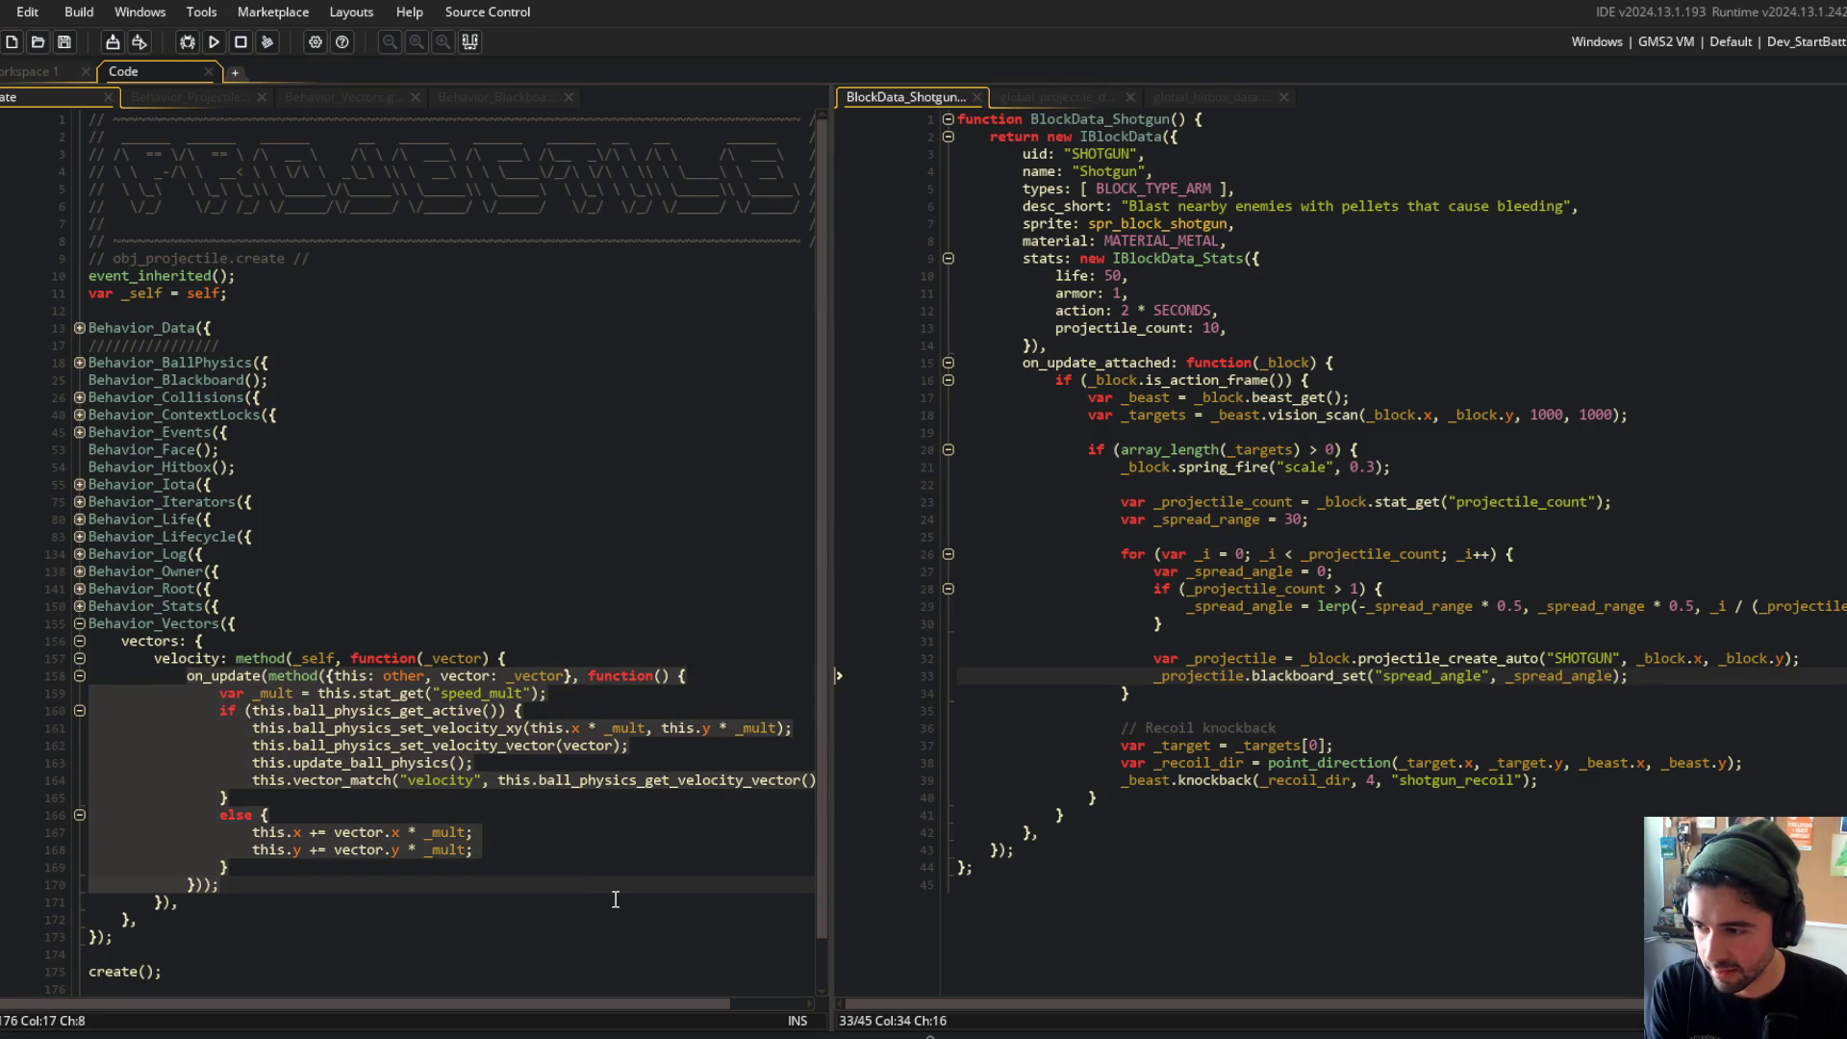
left_click(497, 881)
left_click(469, 746)
left_click(489, 677)
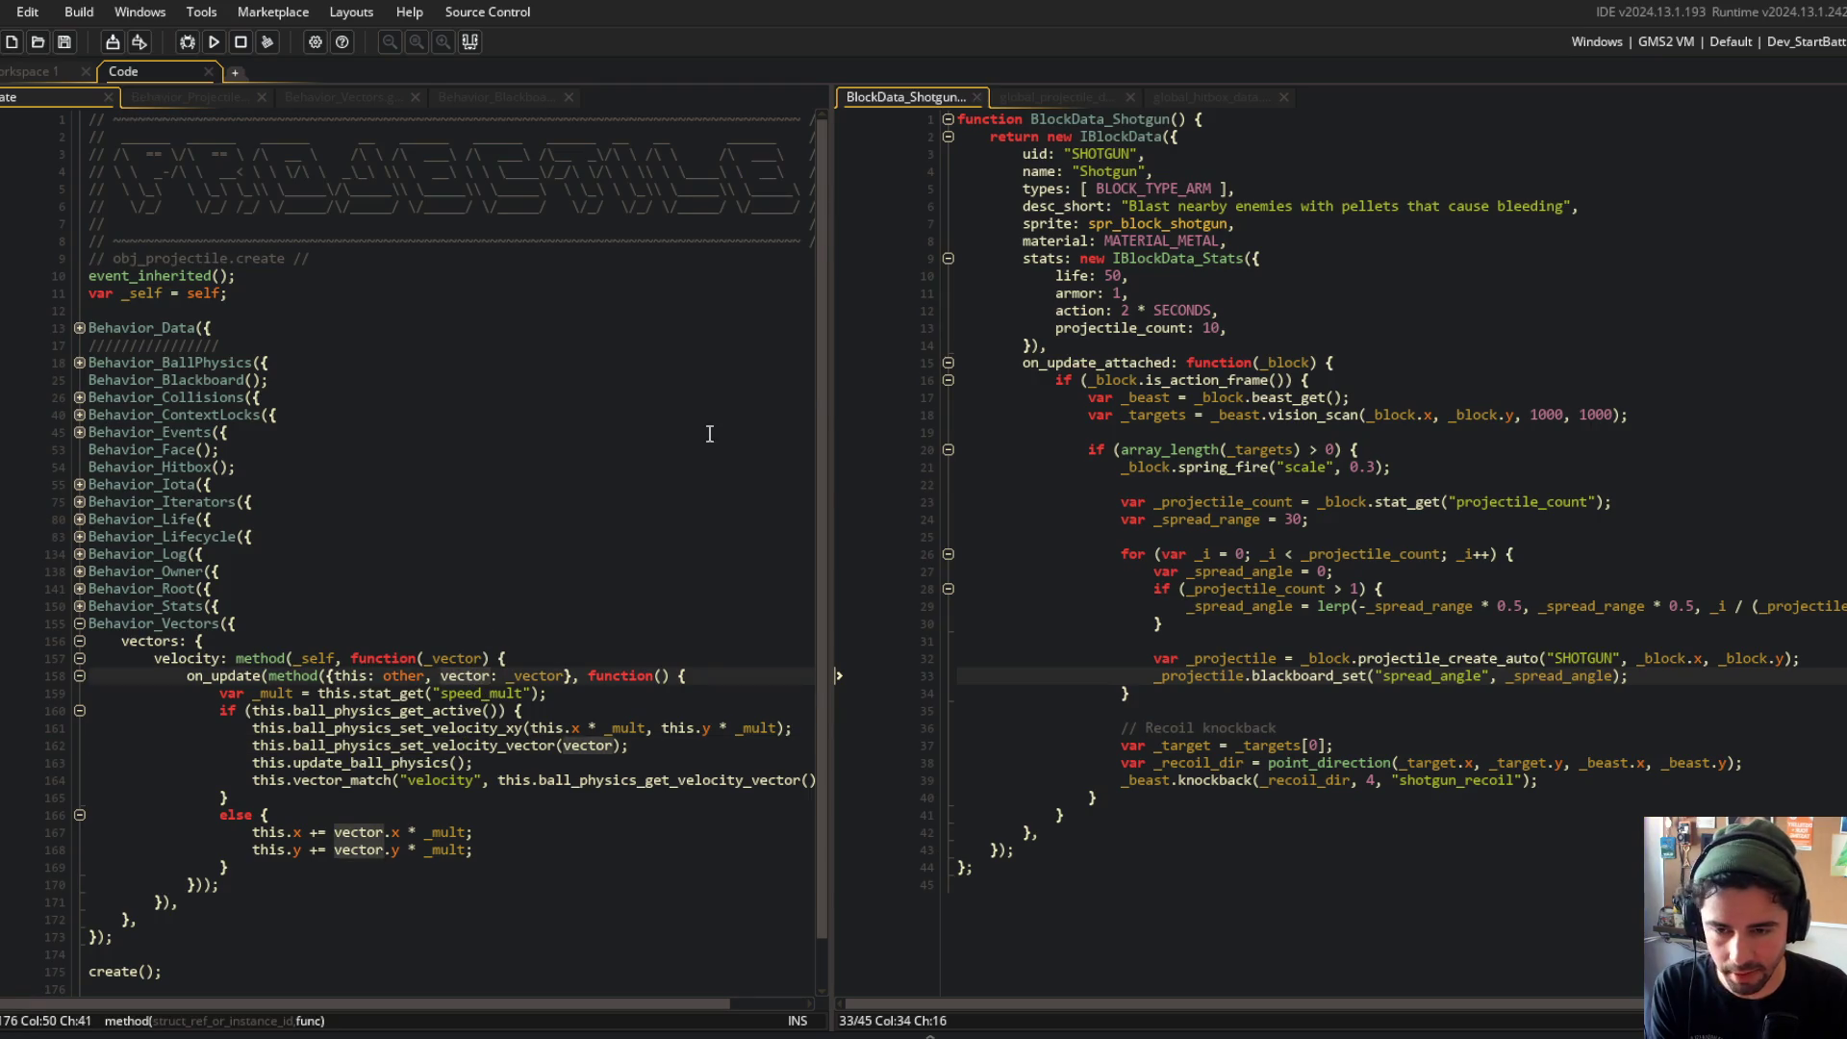
mouse_move(832, 350)
left_mouse_down()
mouse_move(969, 362)
mouse_move(639, 379)
mouse_move(729, 380)
left_mouse_up()
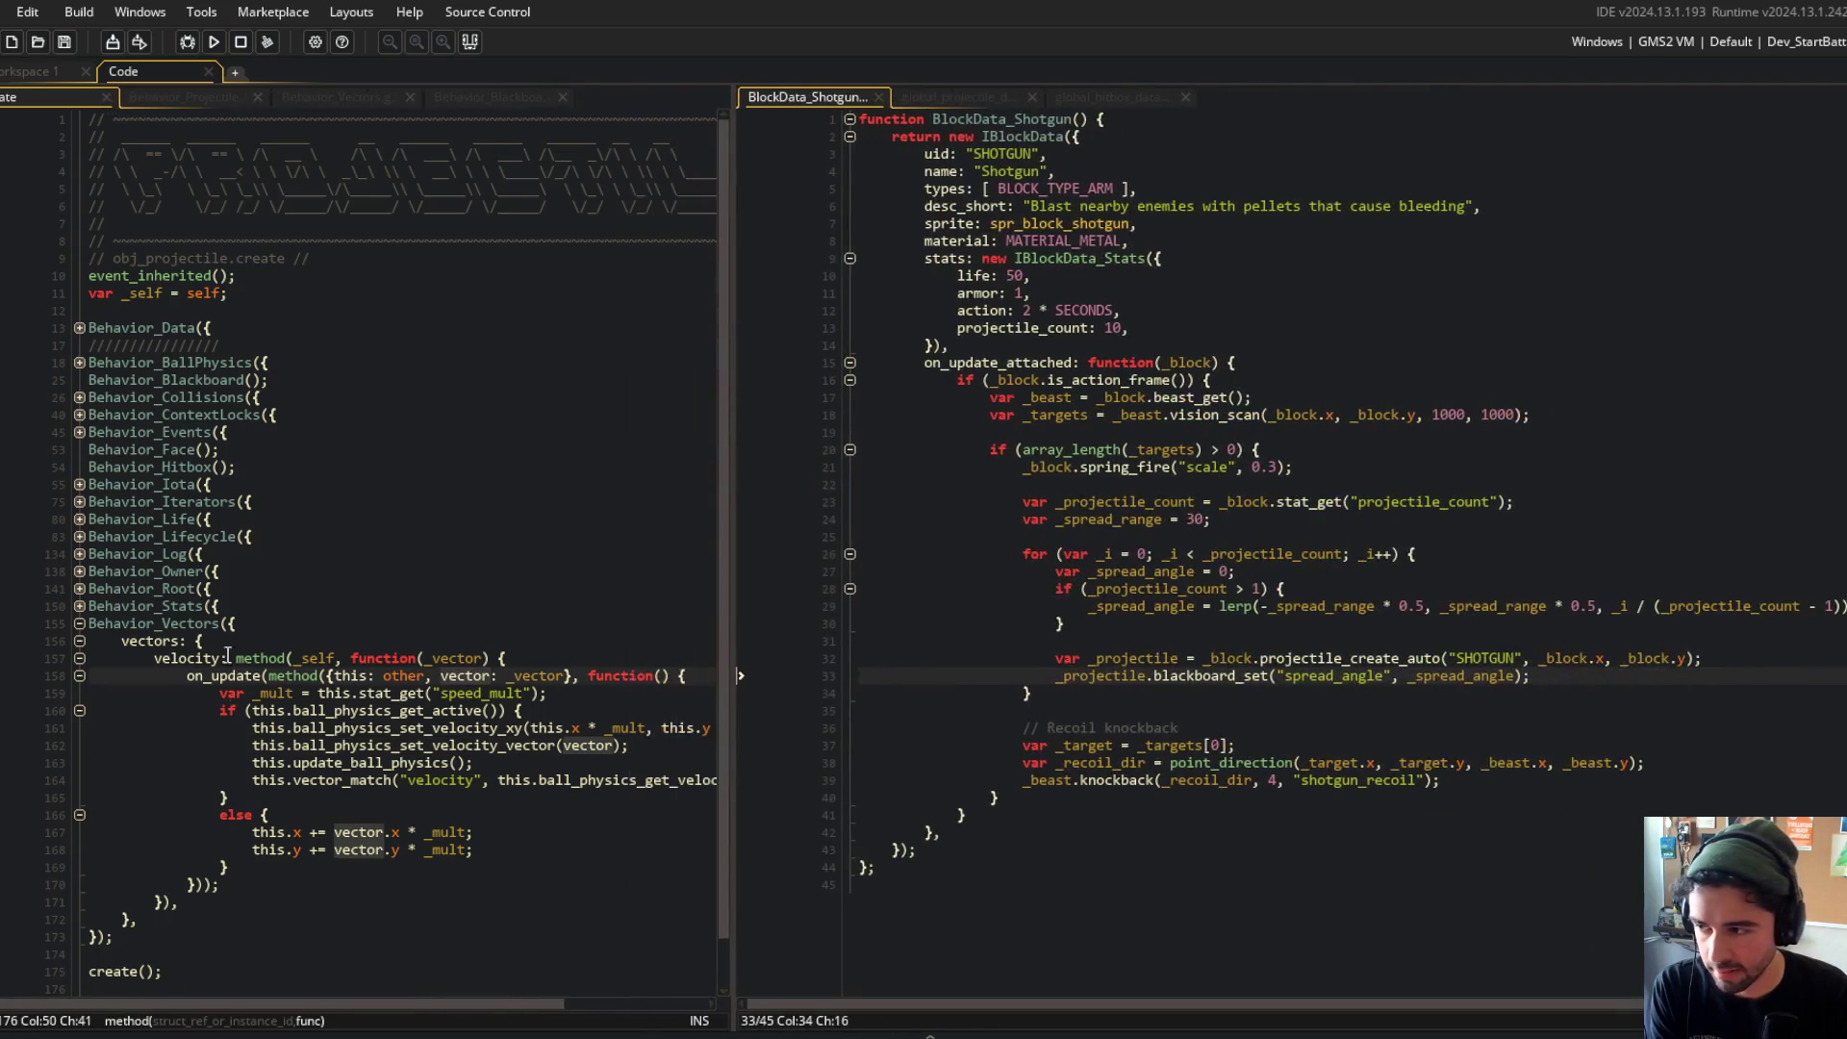
middle_click(193, 623)
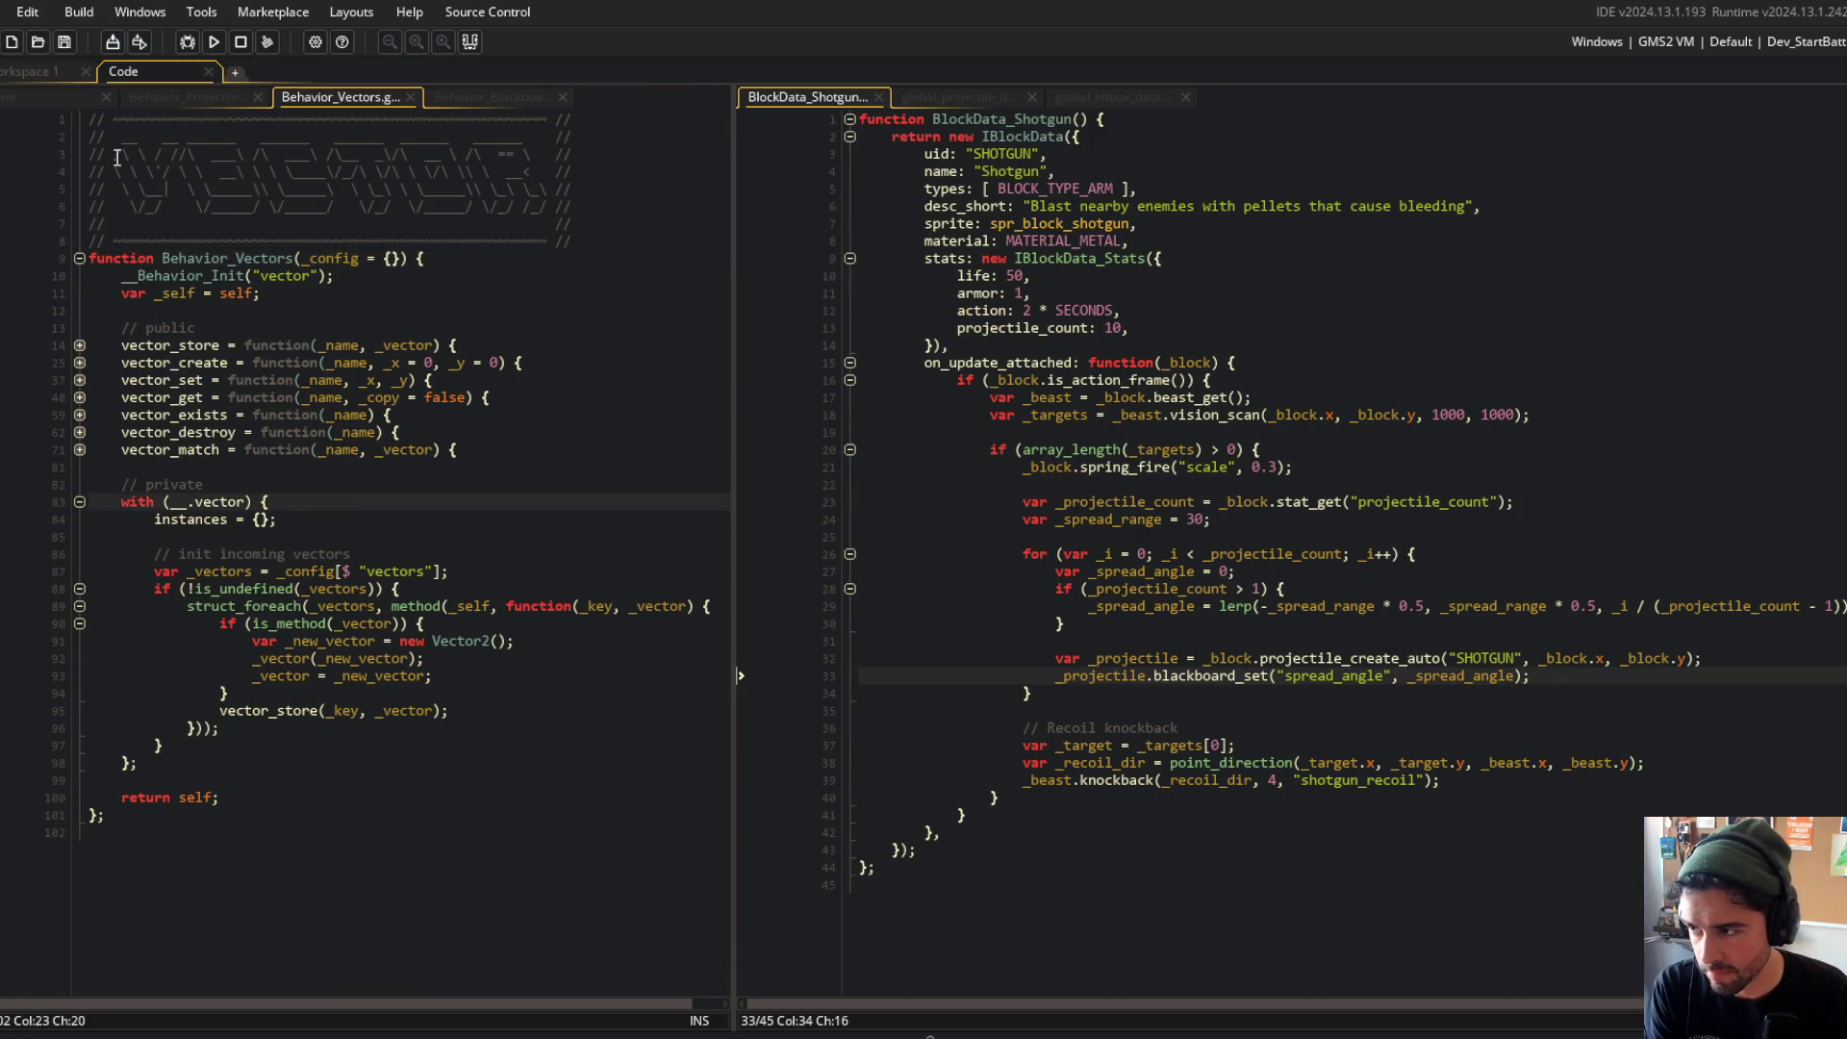
left_click(53, 94)
left_click(1253, 486)
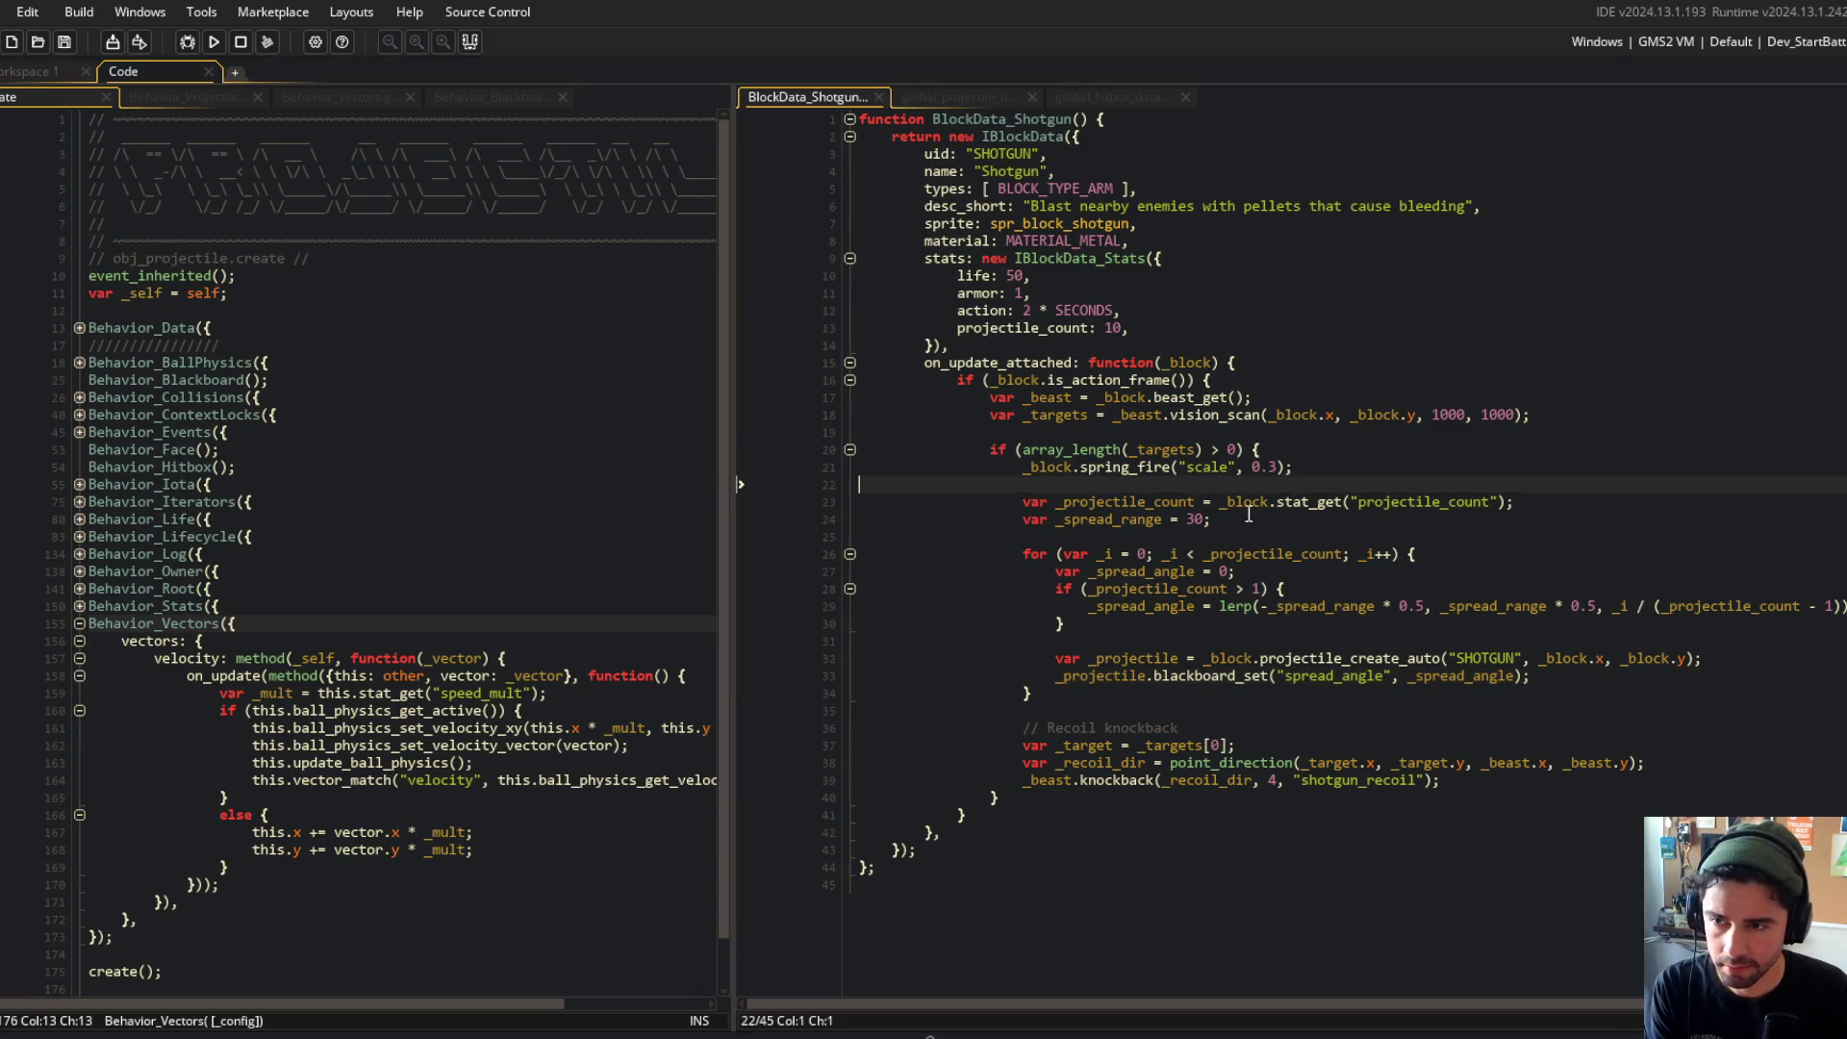
left_click(1246, 639)
key("alt+Tab")
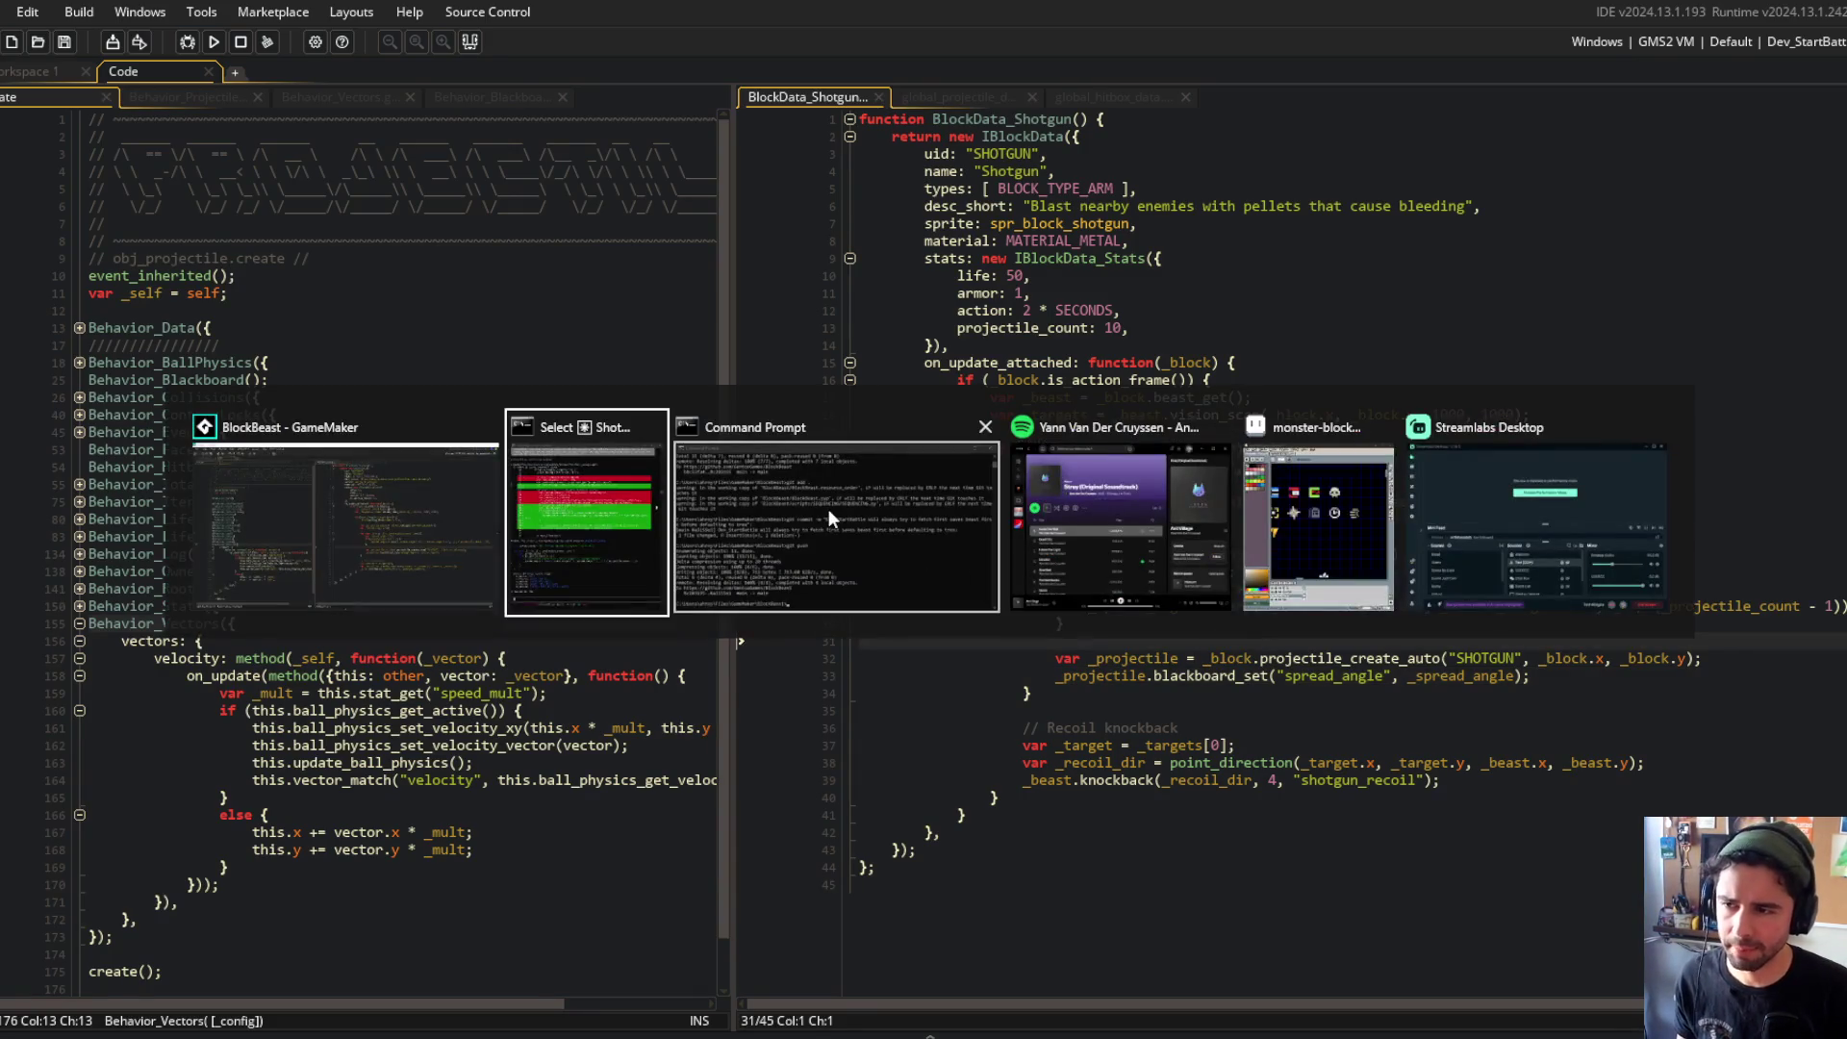
Step: Tell Claude Code to change the velocity vector's direction via Behavior_Vectors rather than a blackboard spread_angle
left_click(574, 534)
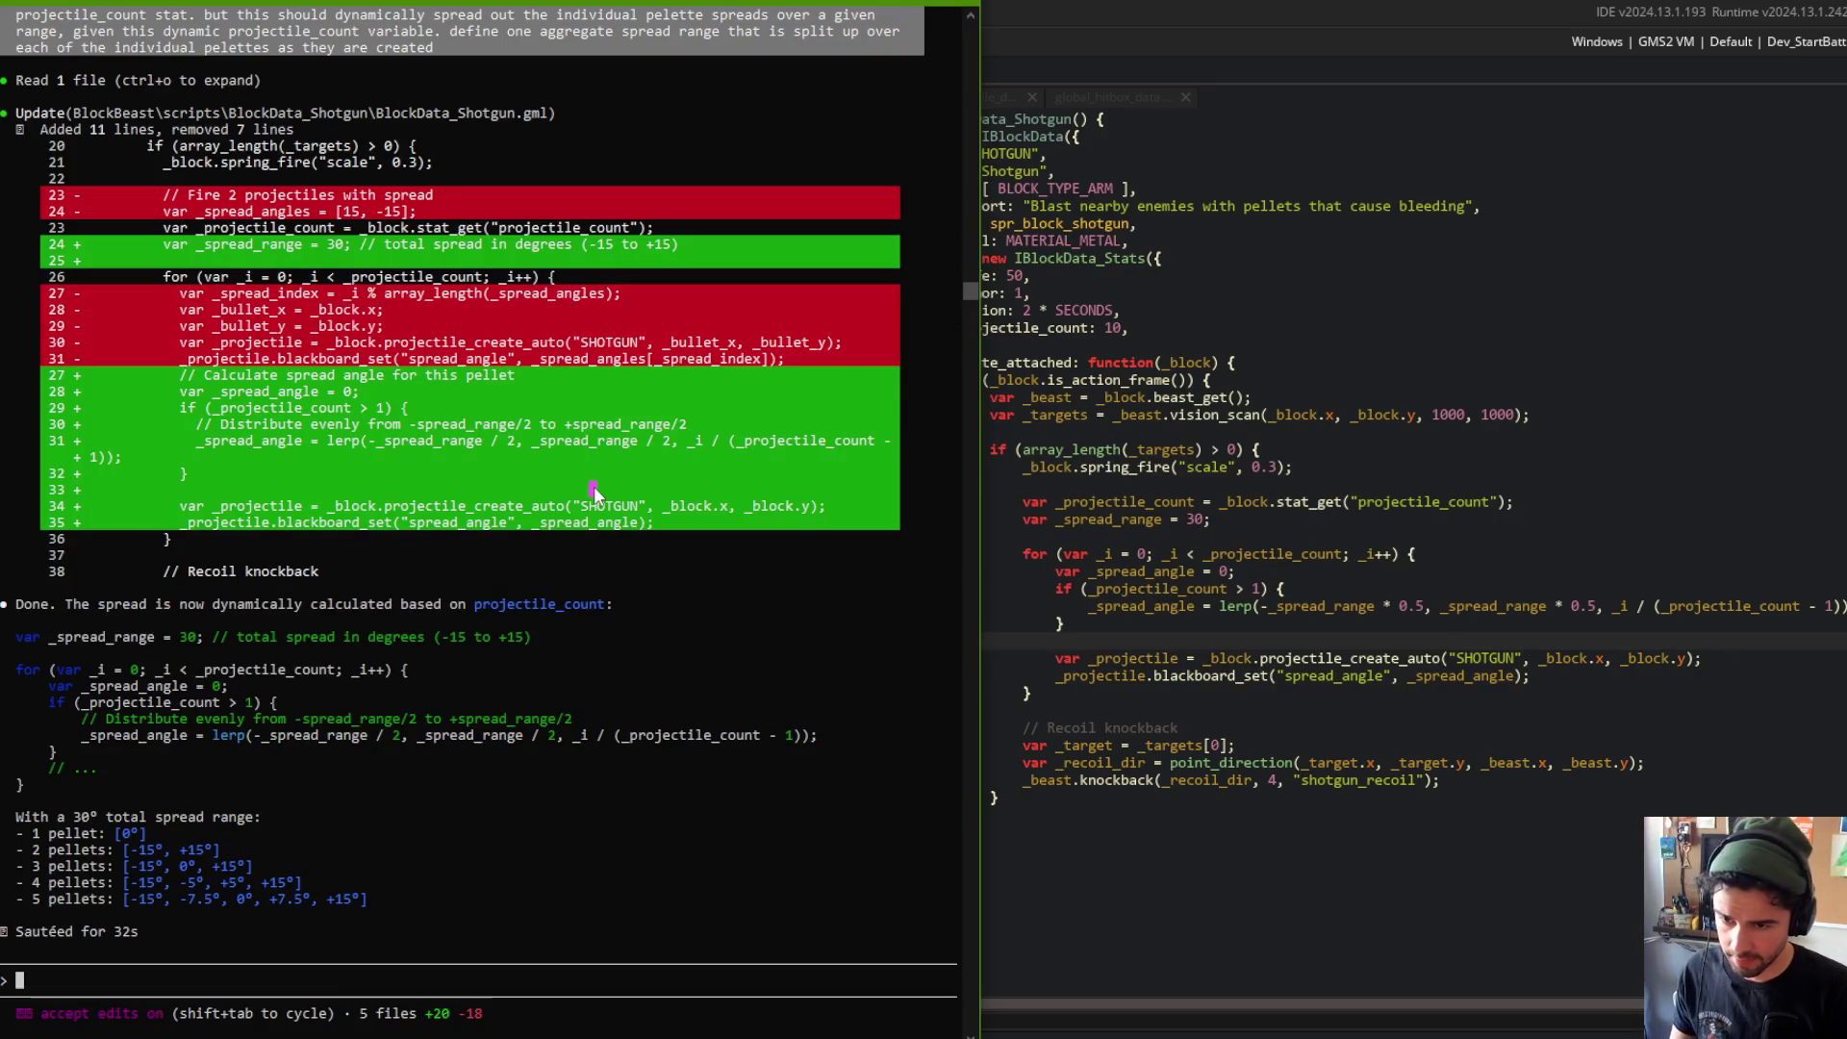
type("setting the p")
type("sprea")
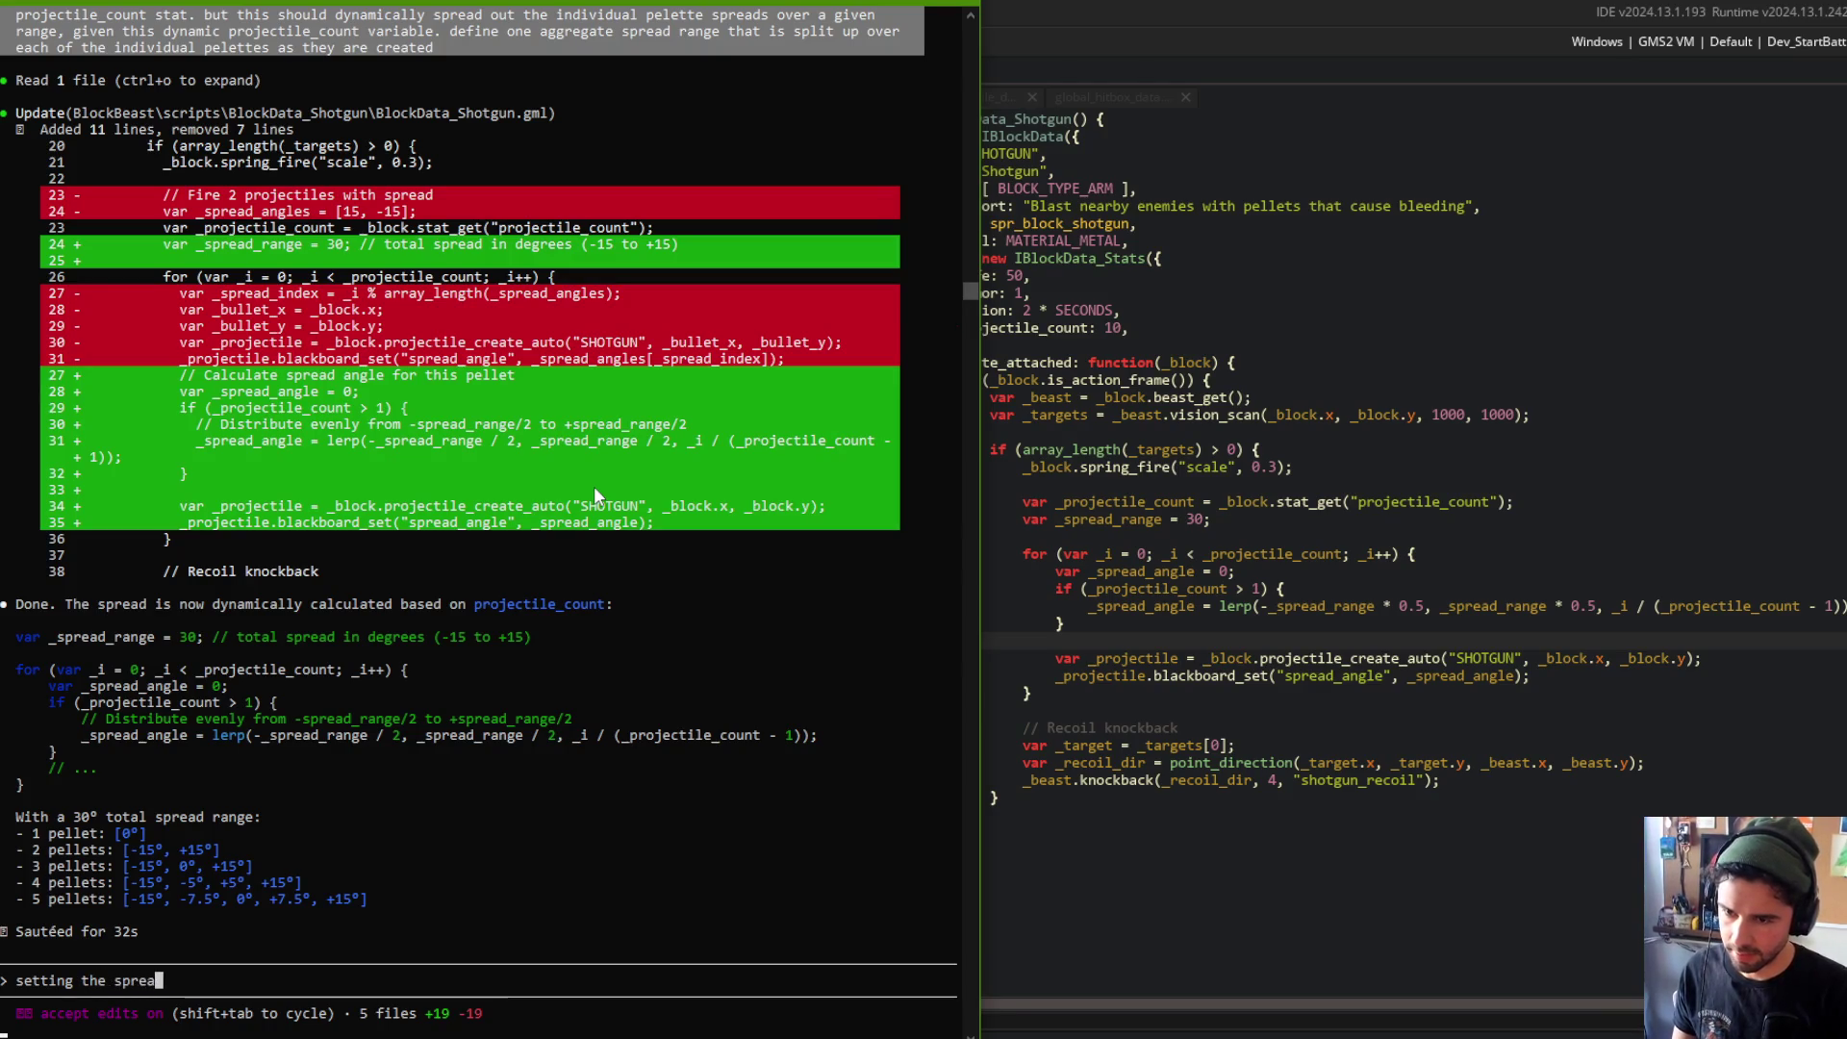
type("d_angle after")
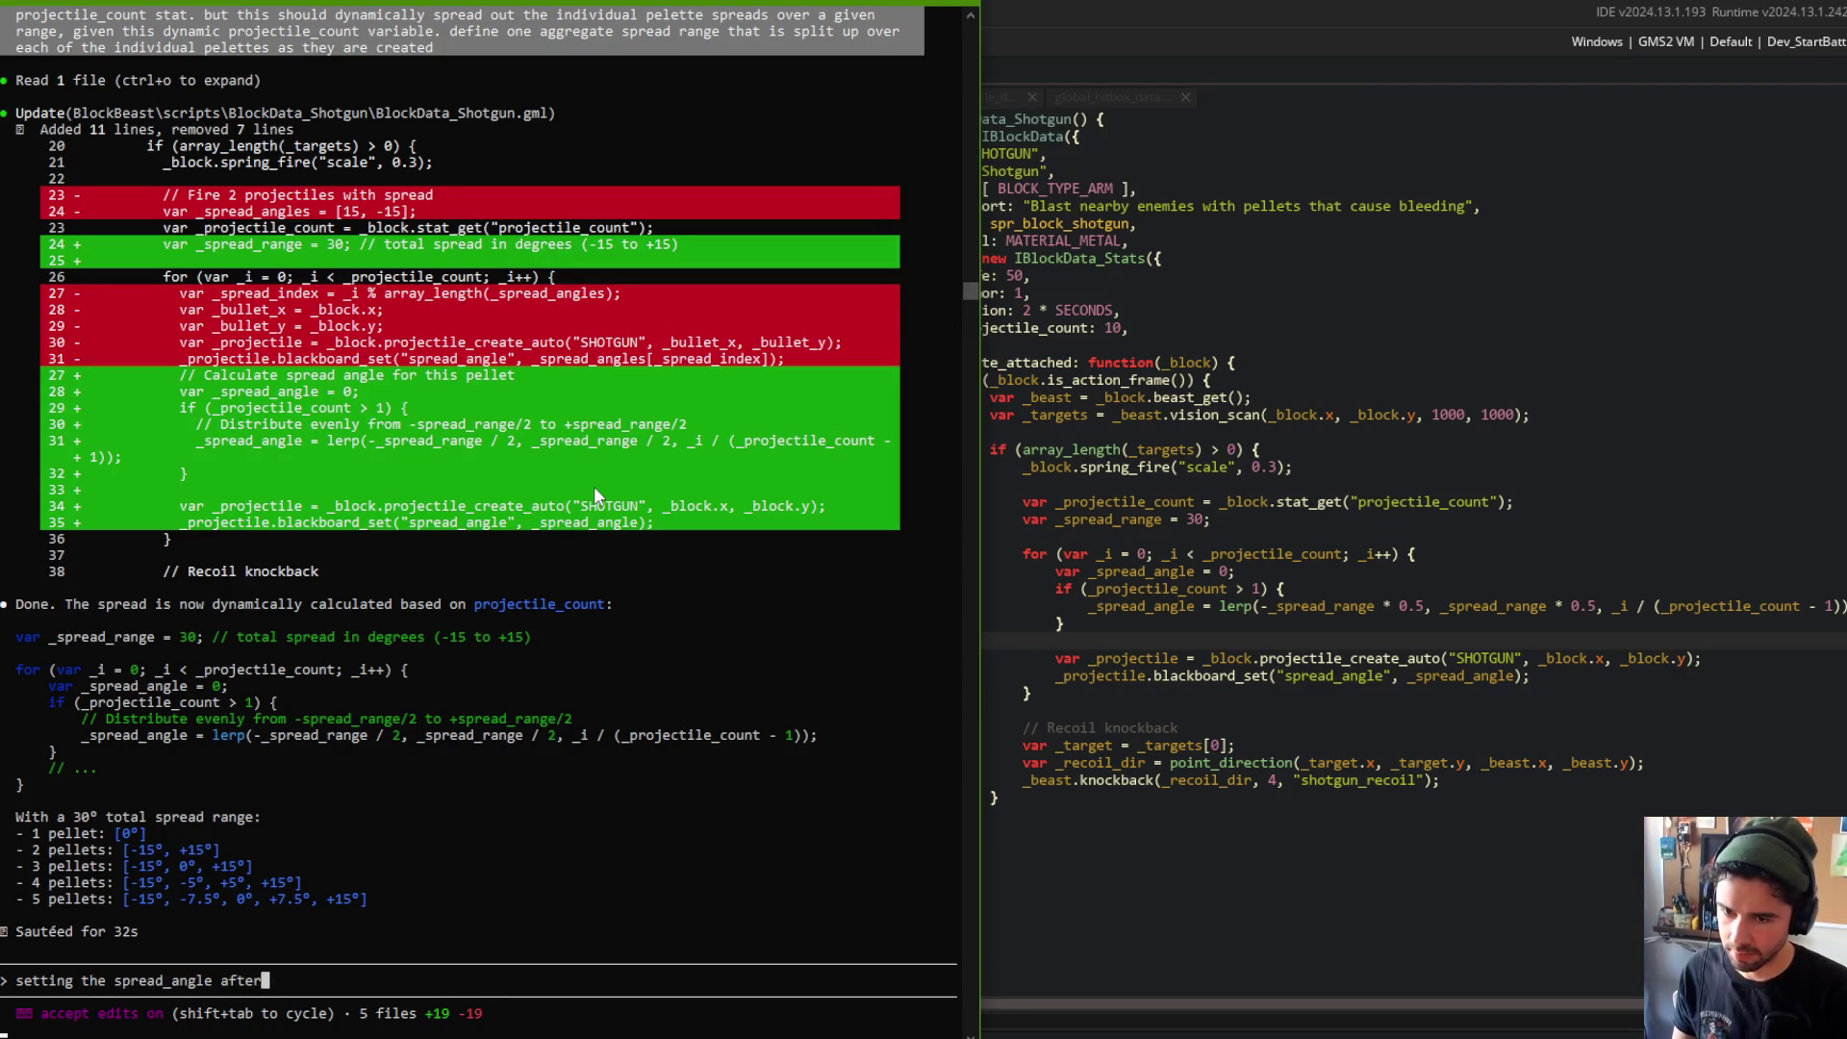
type(" the projectile is ")
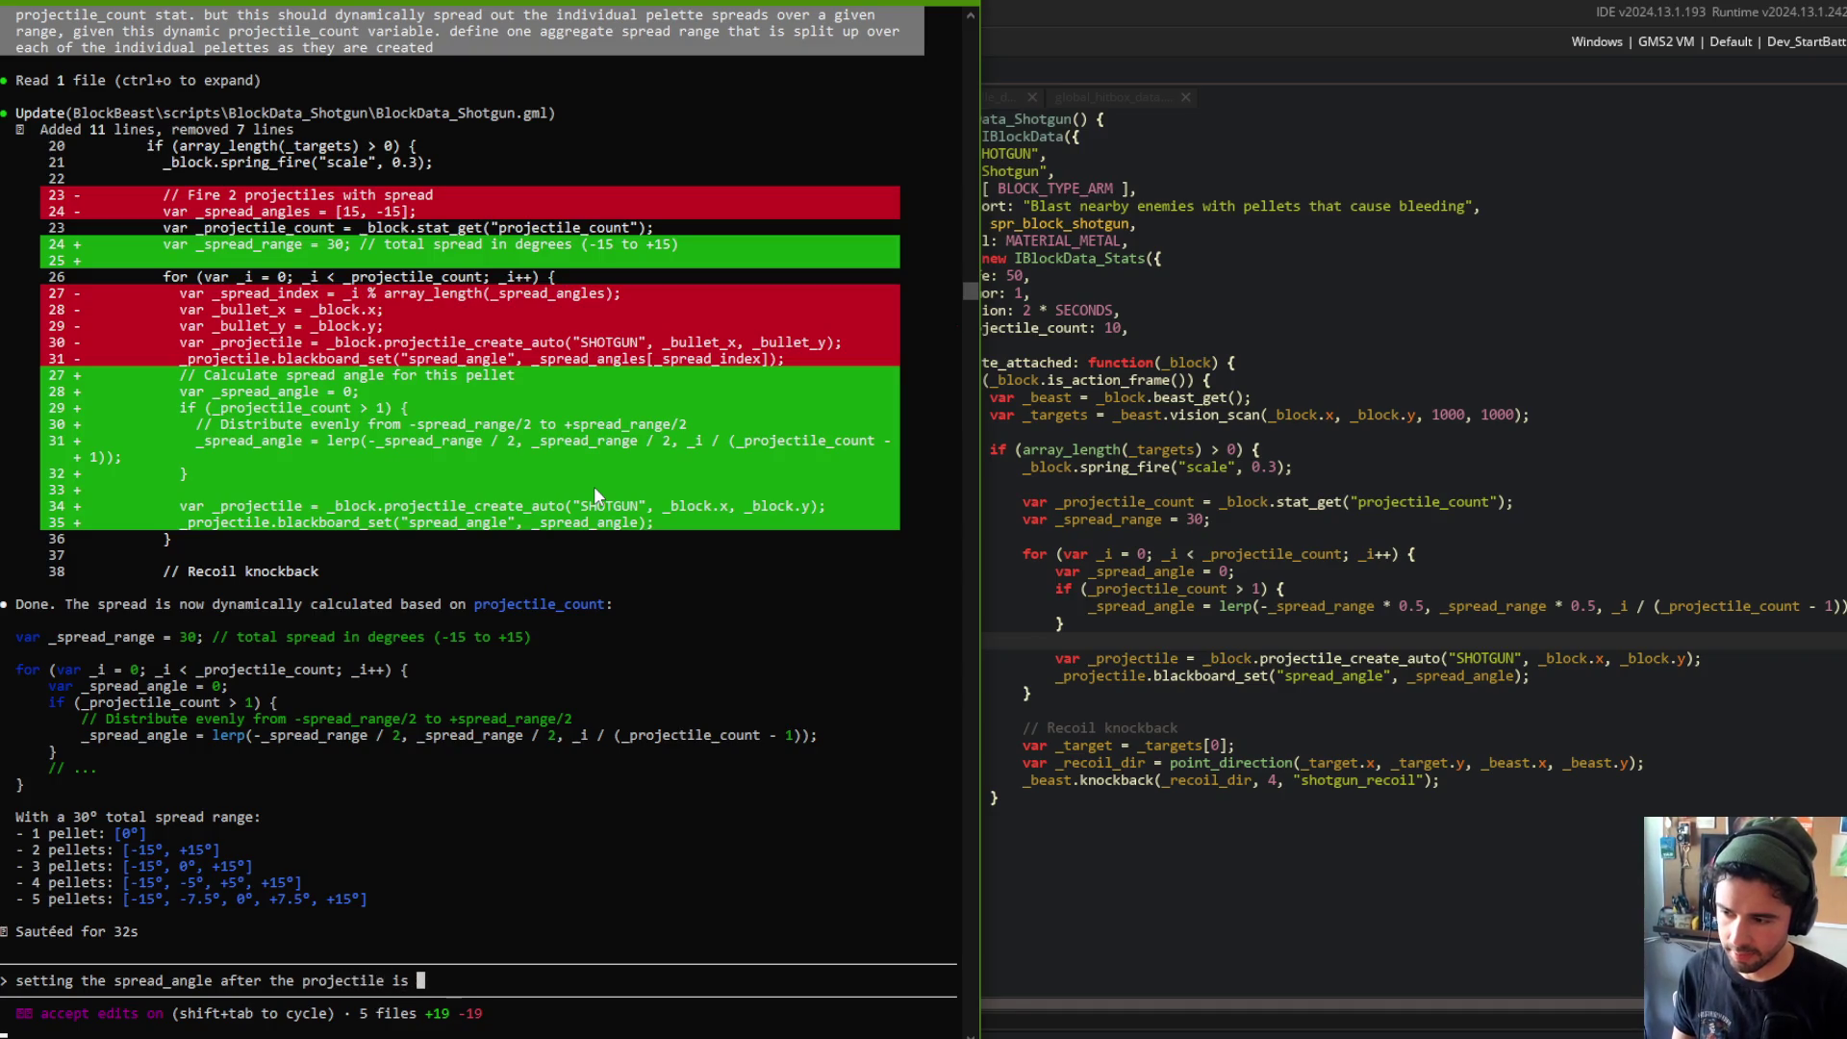
type("created wont work,")
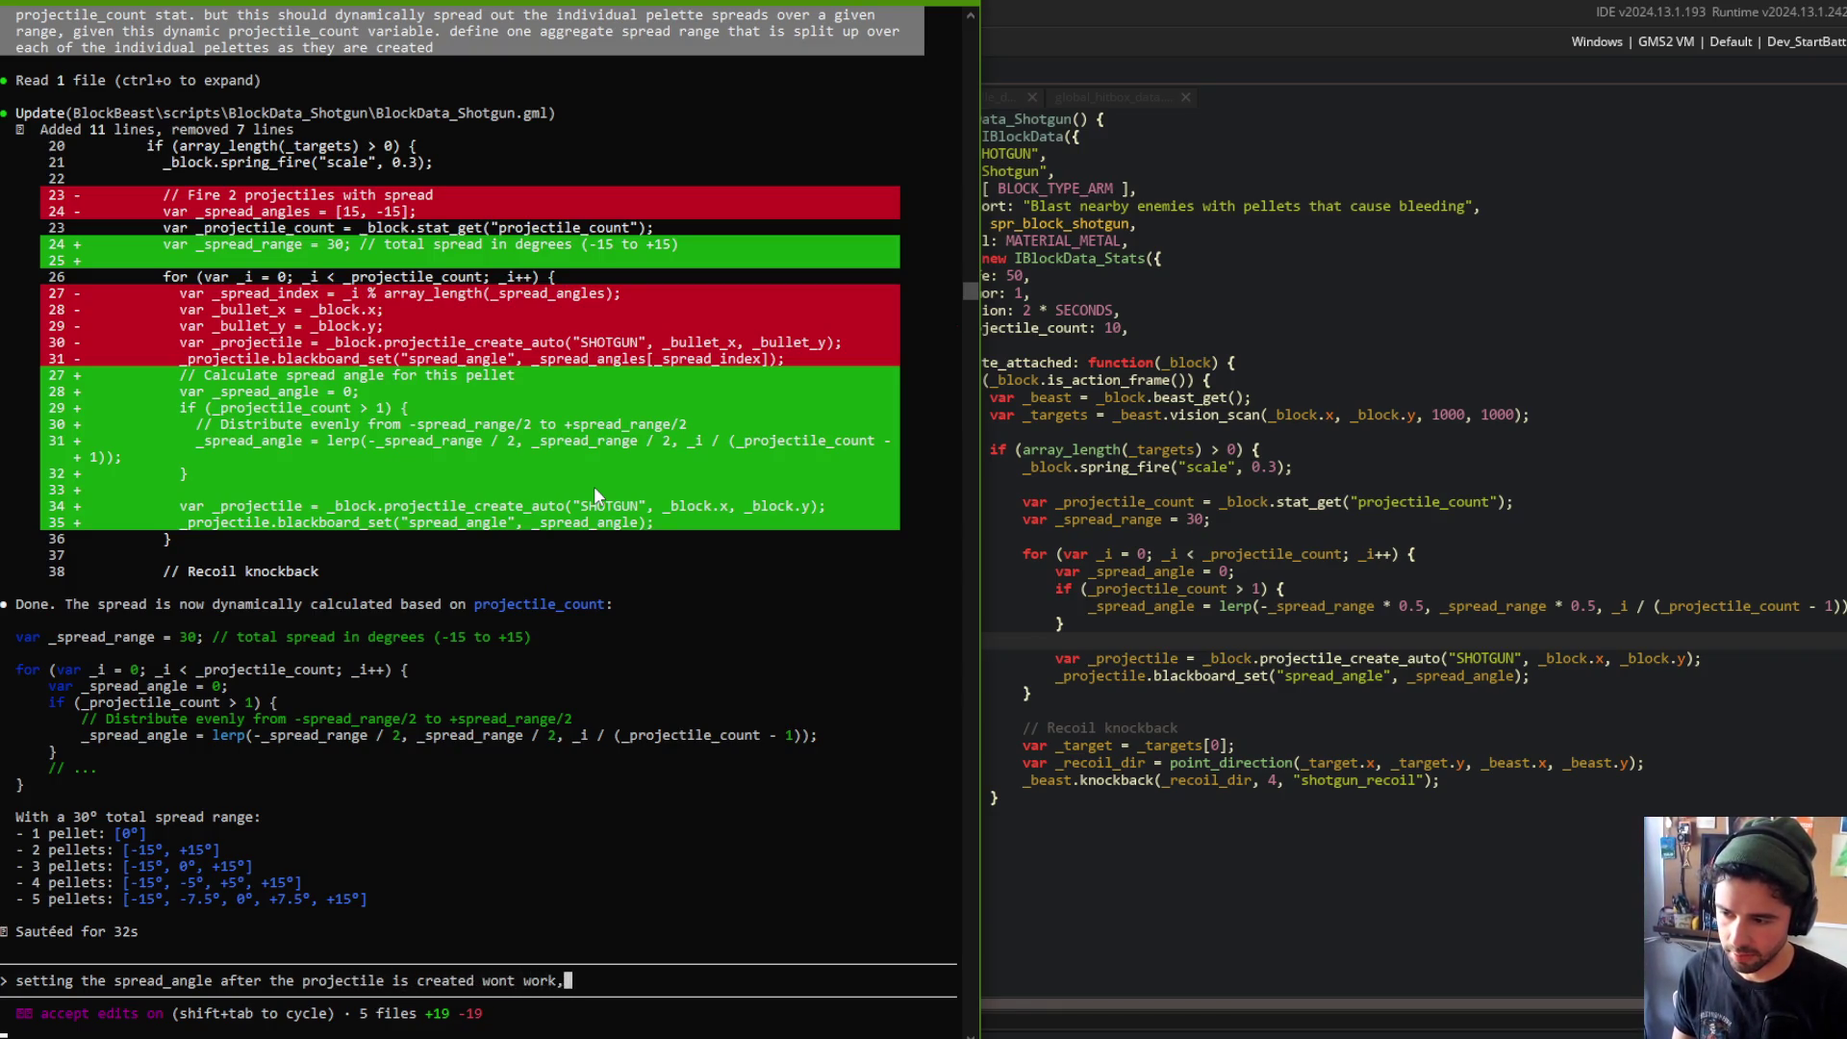
type(" because the Behavior_Vectors ")
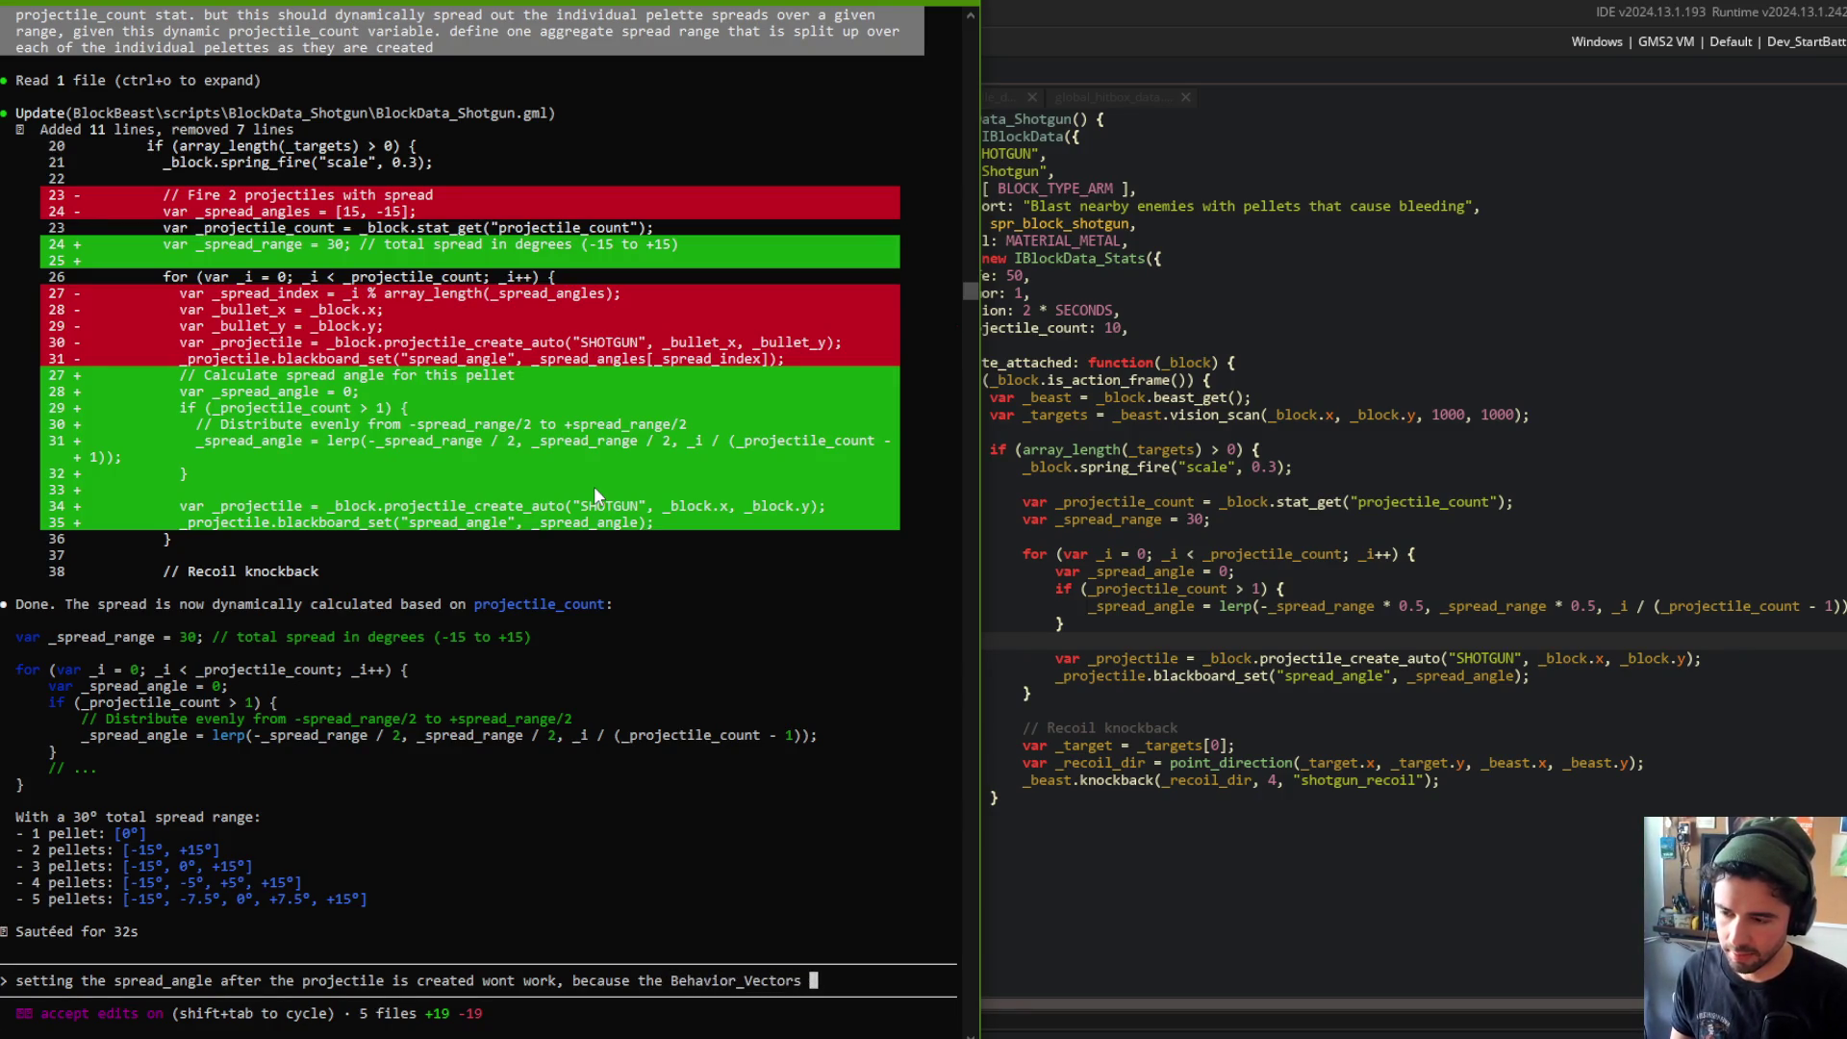
type("code that ")
type("implem")
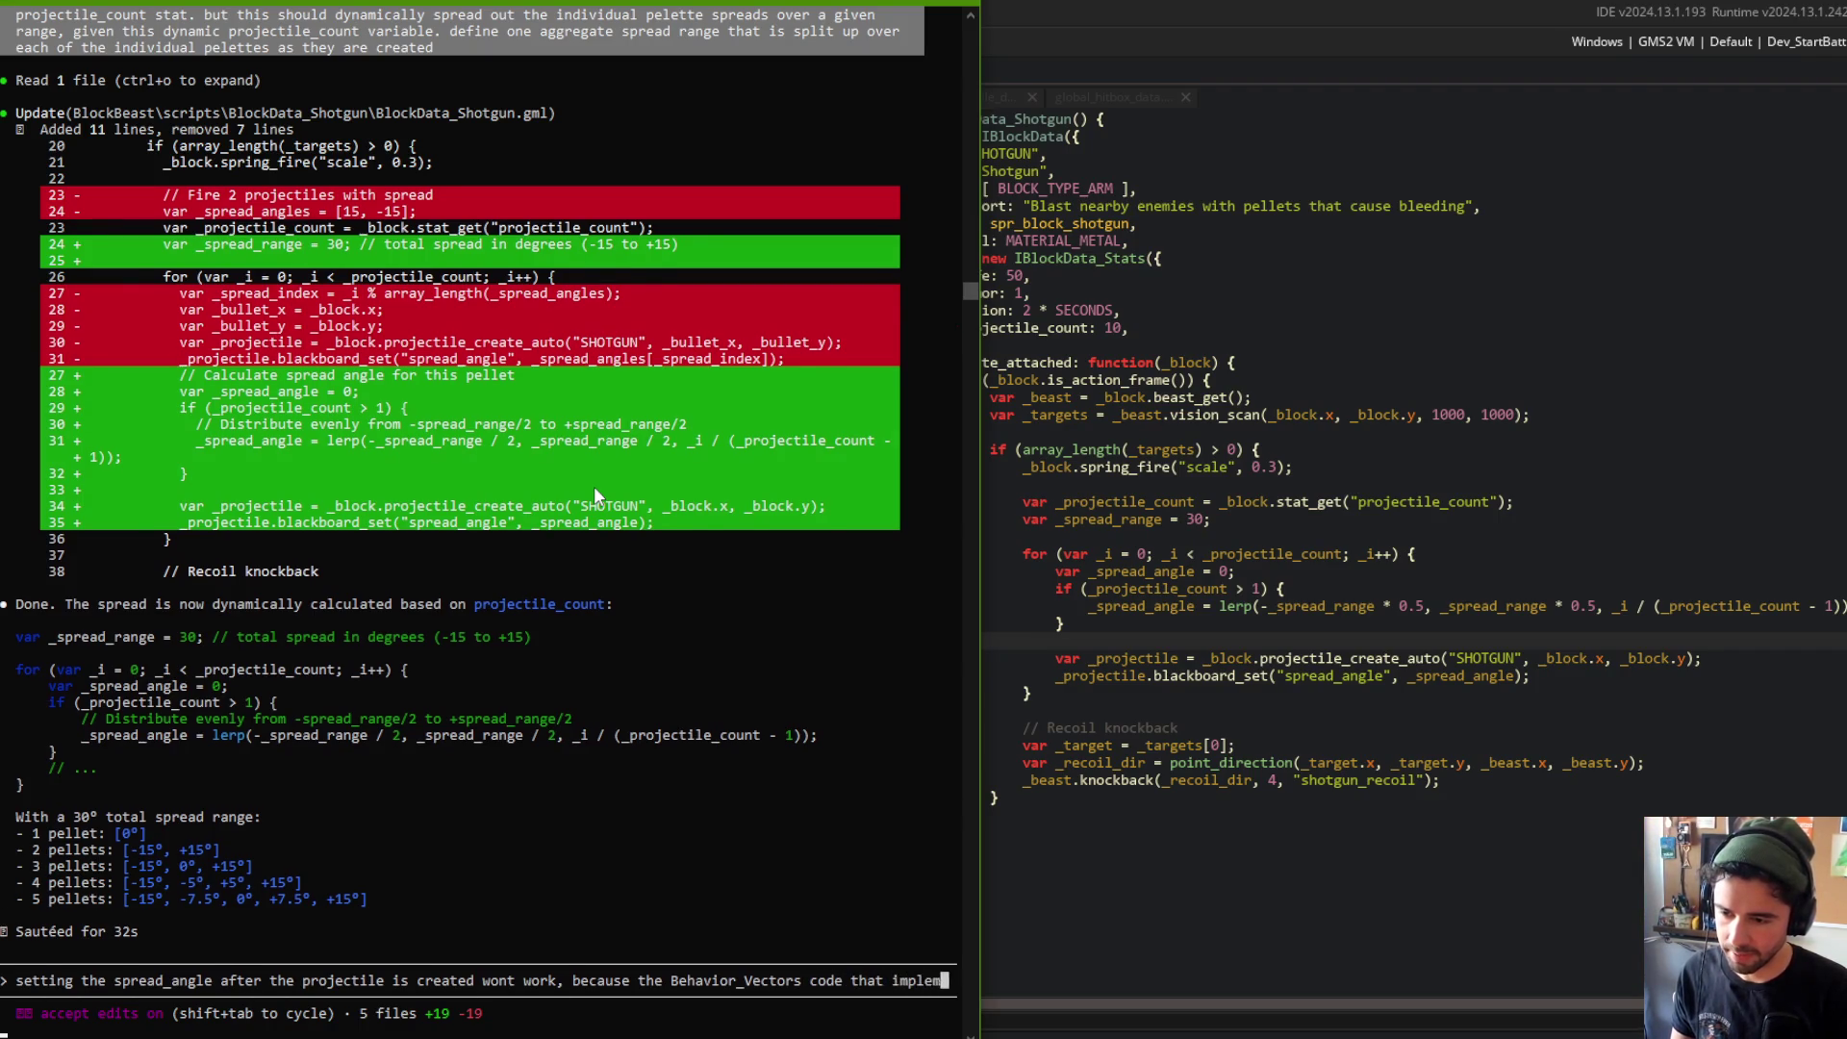
type("ents this, i")
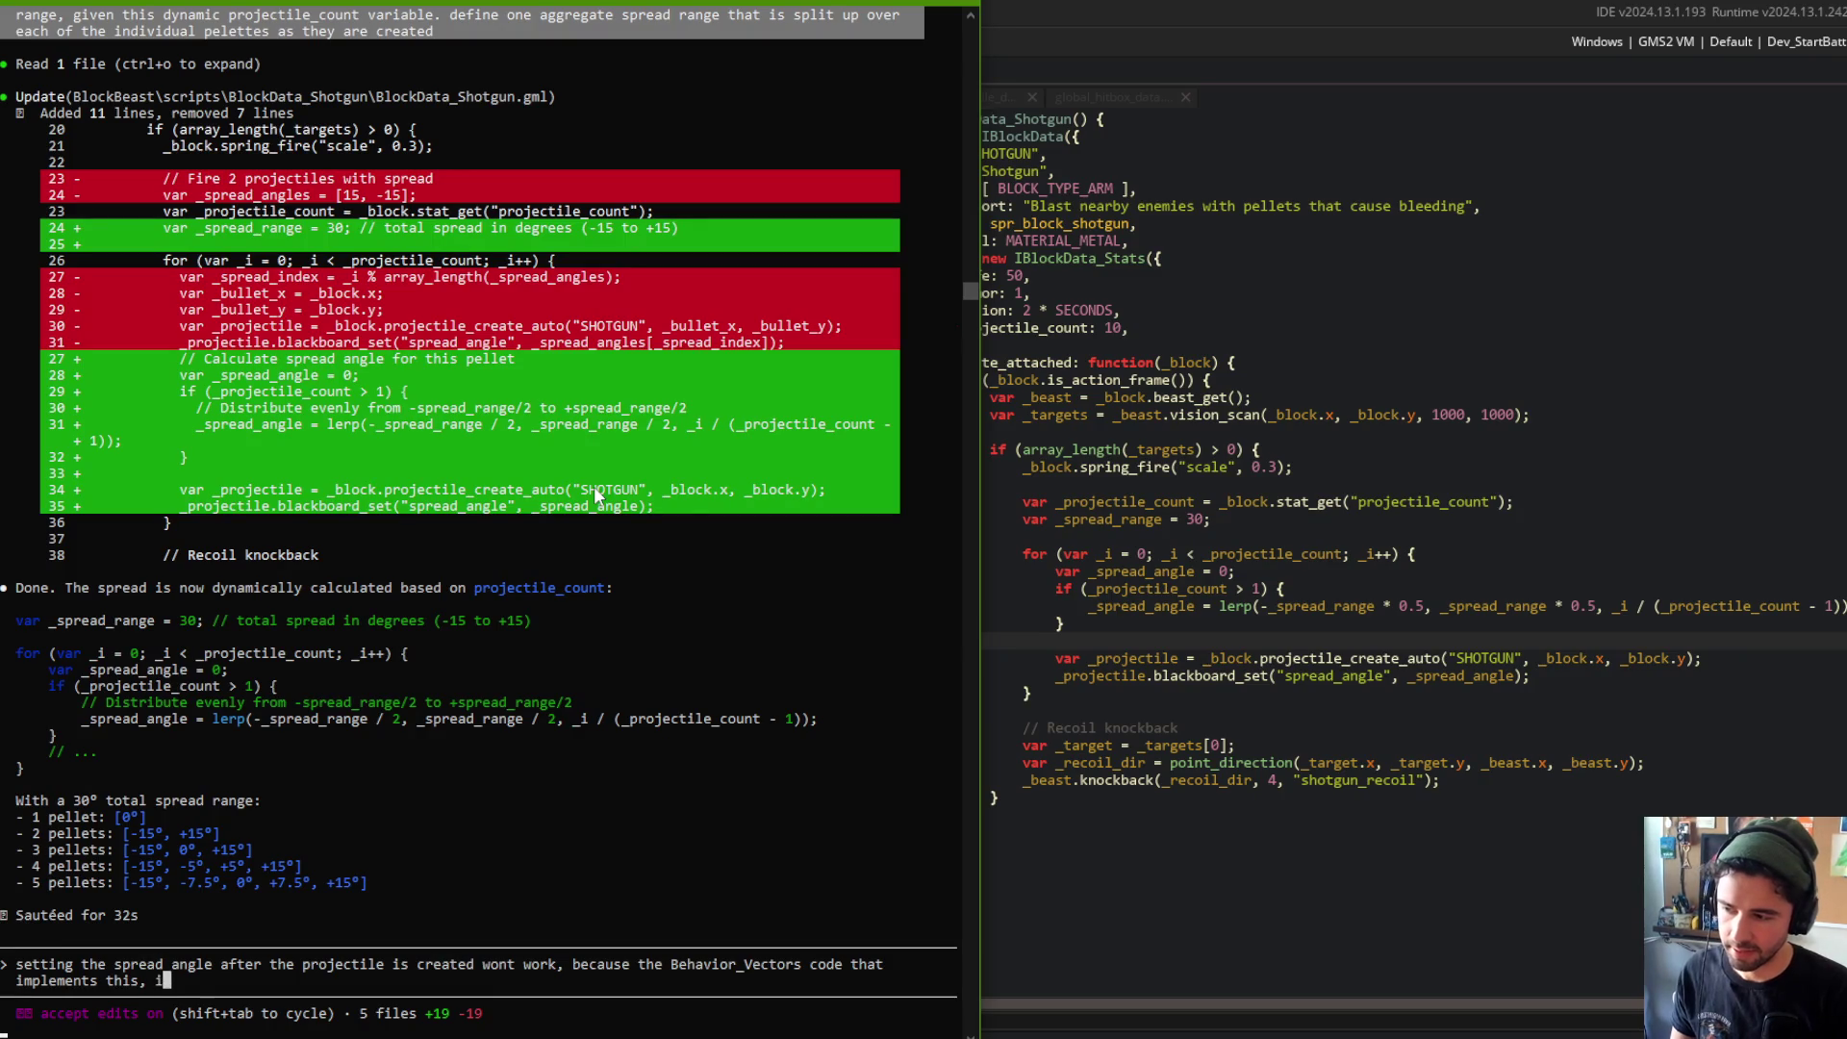
type("s estab")
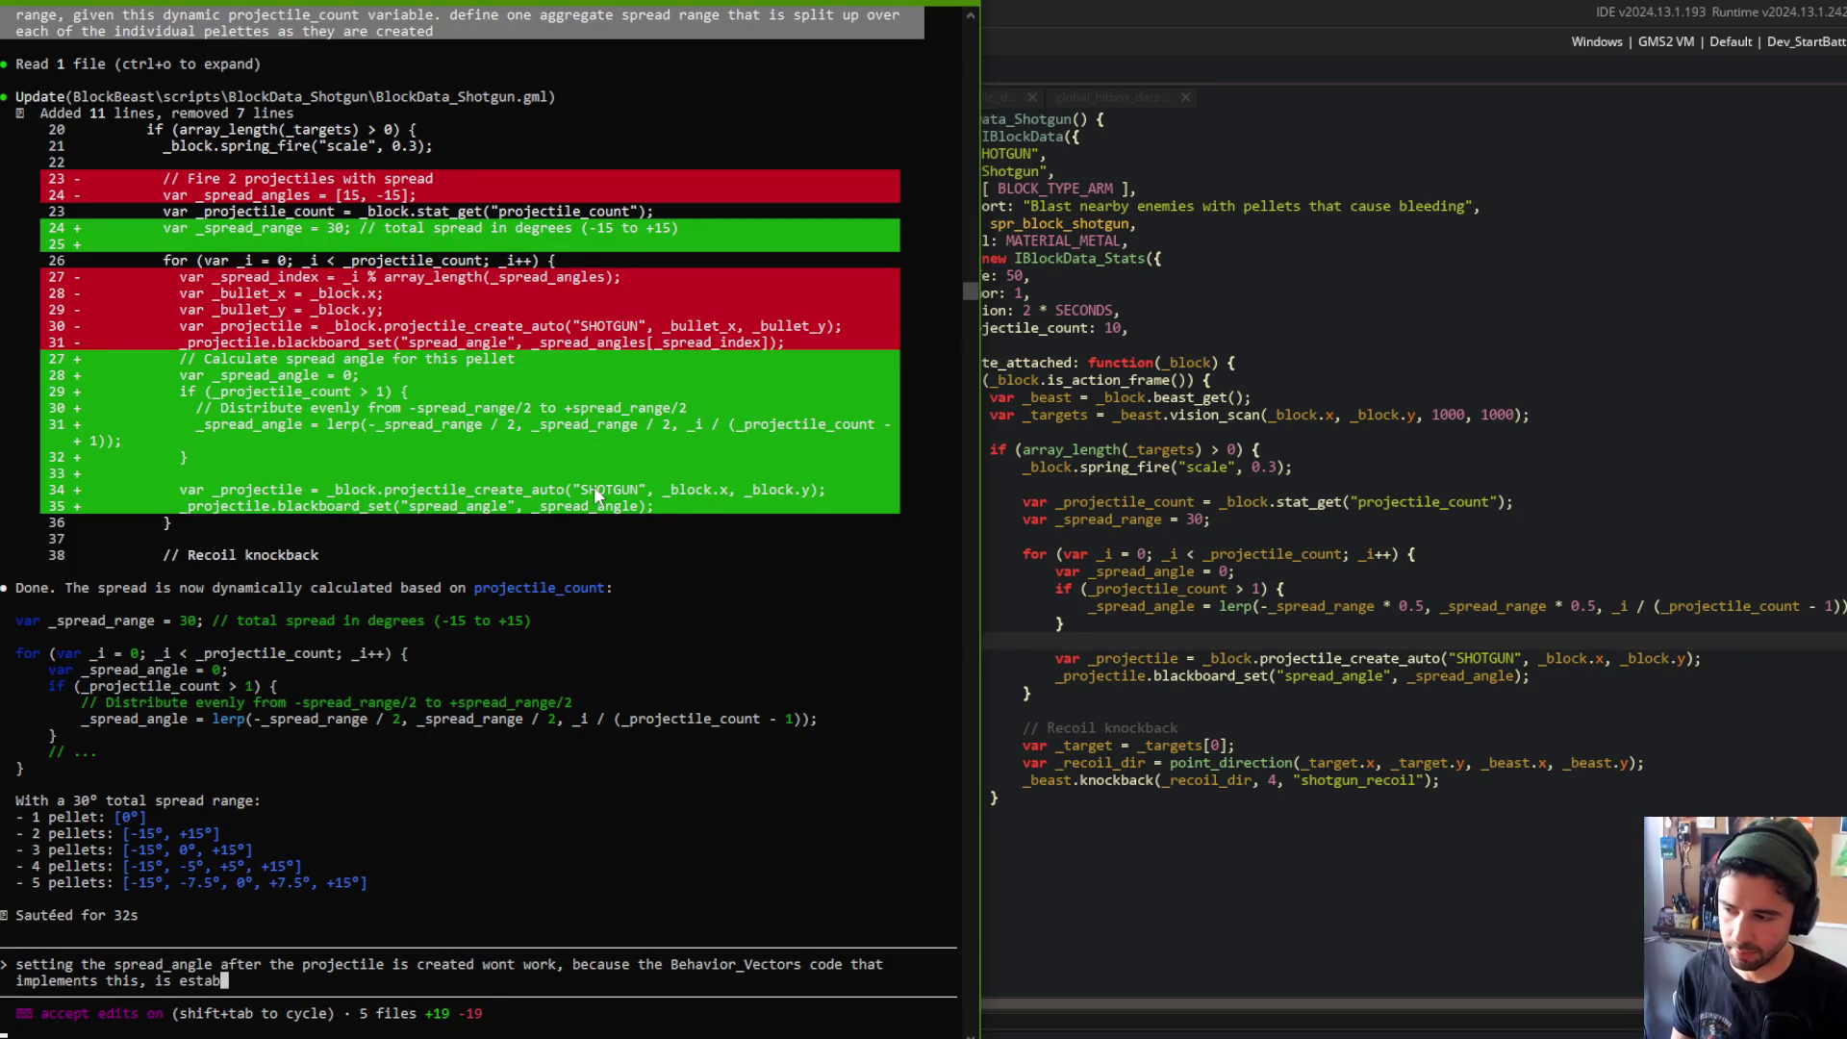
type("lished UPON creation. ")
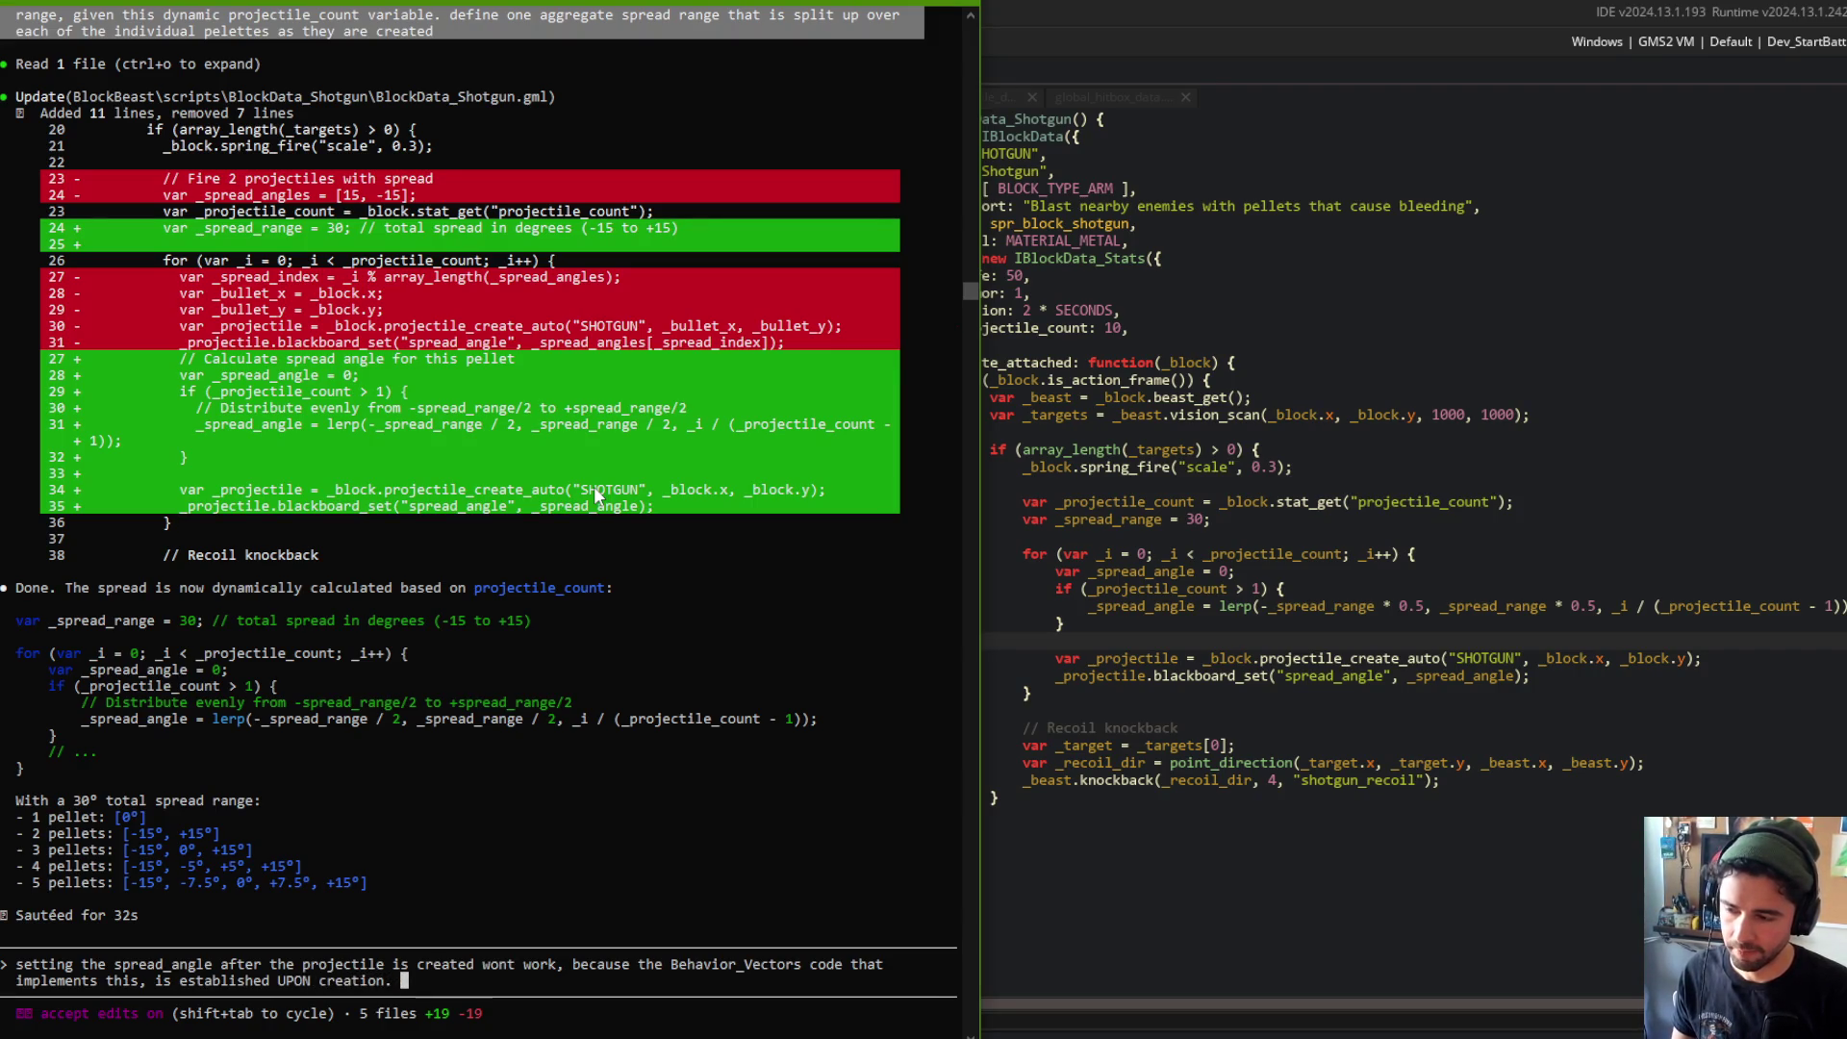
type("instead of settings")
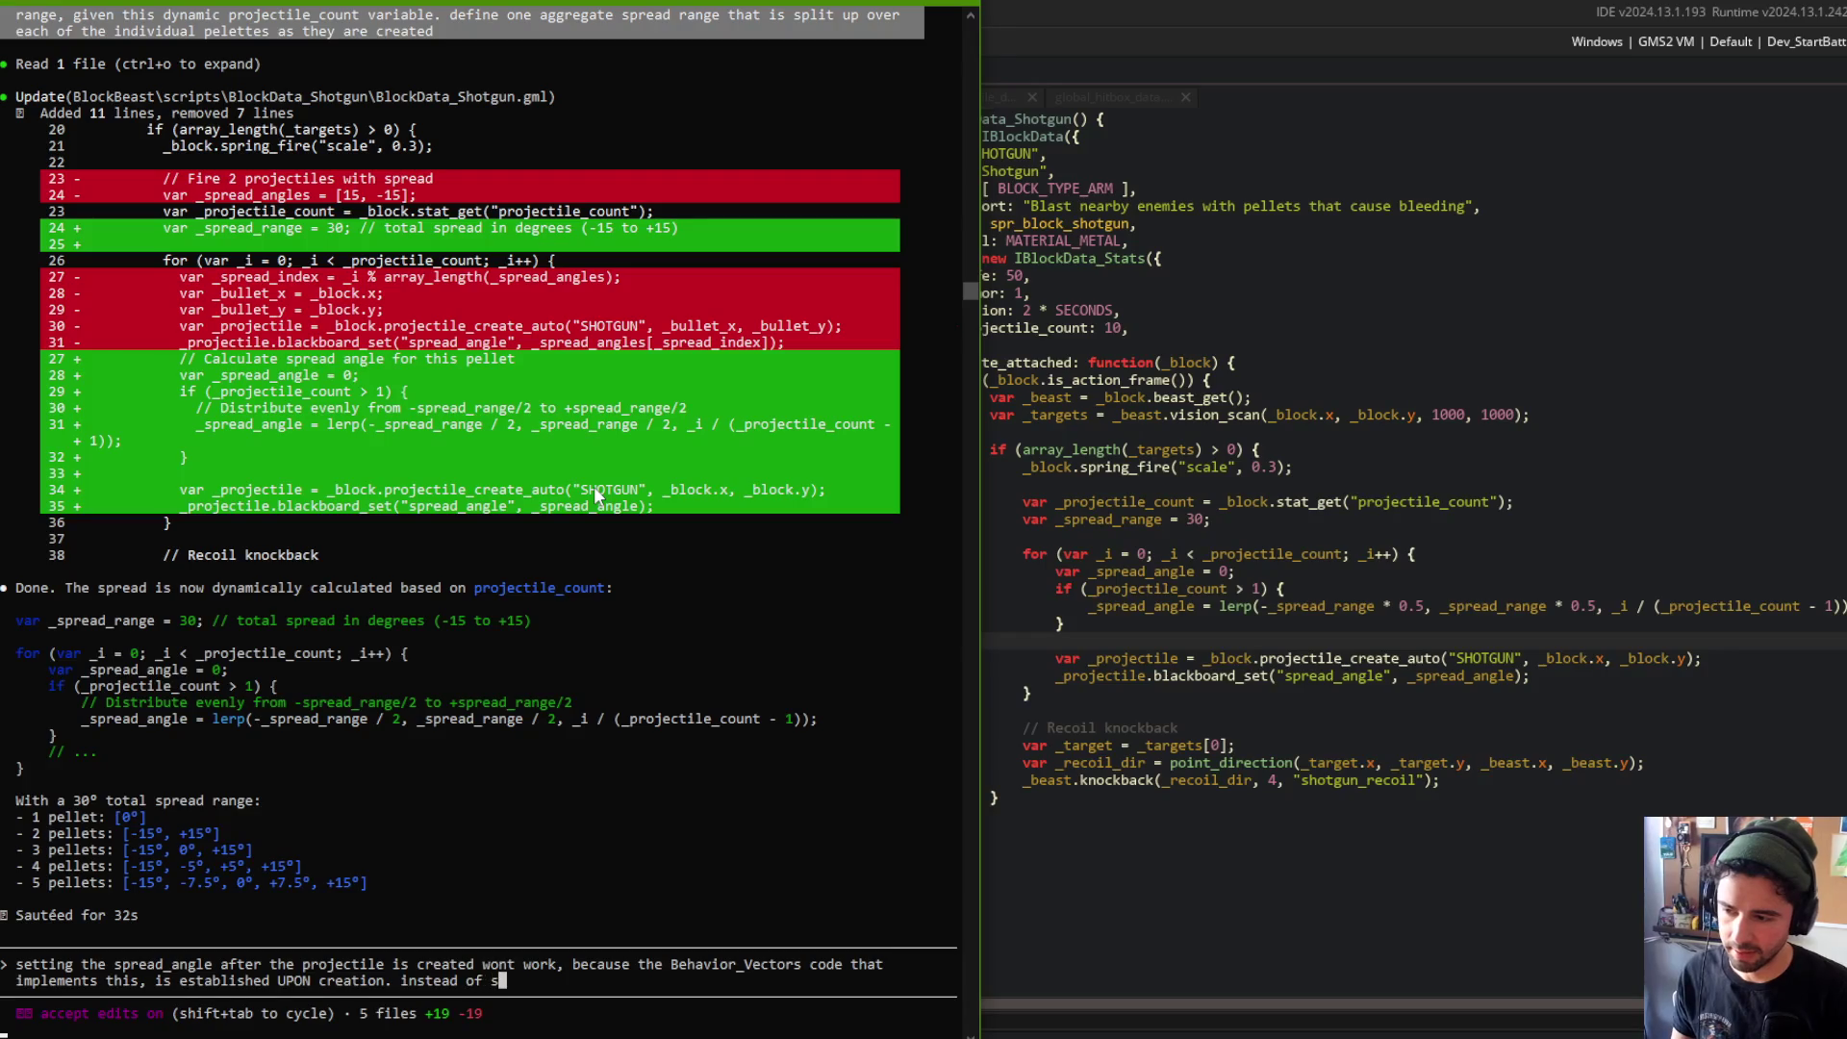
key("BackSpace")
key("BackSpace")
type("a new")
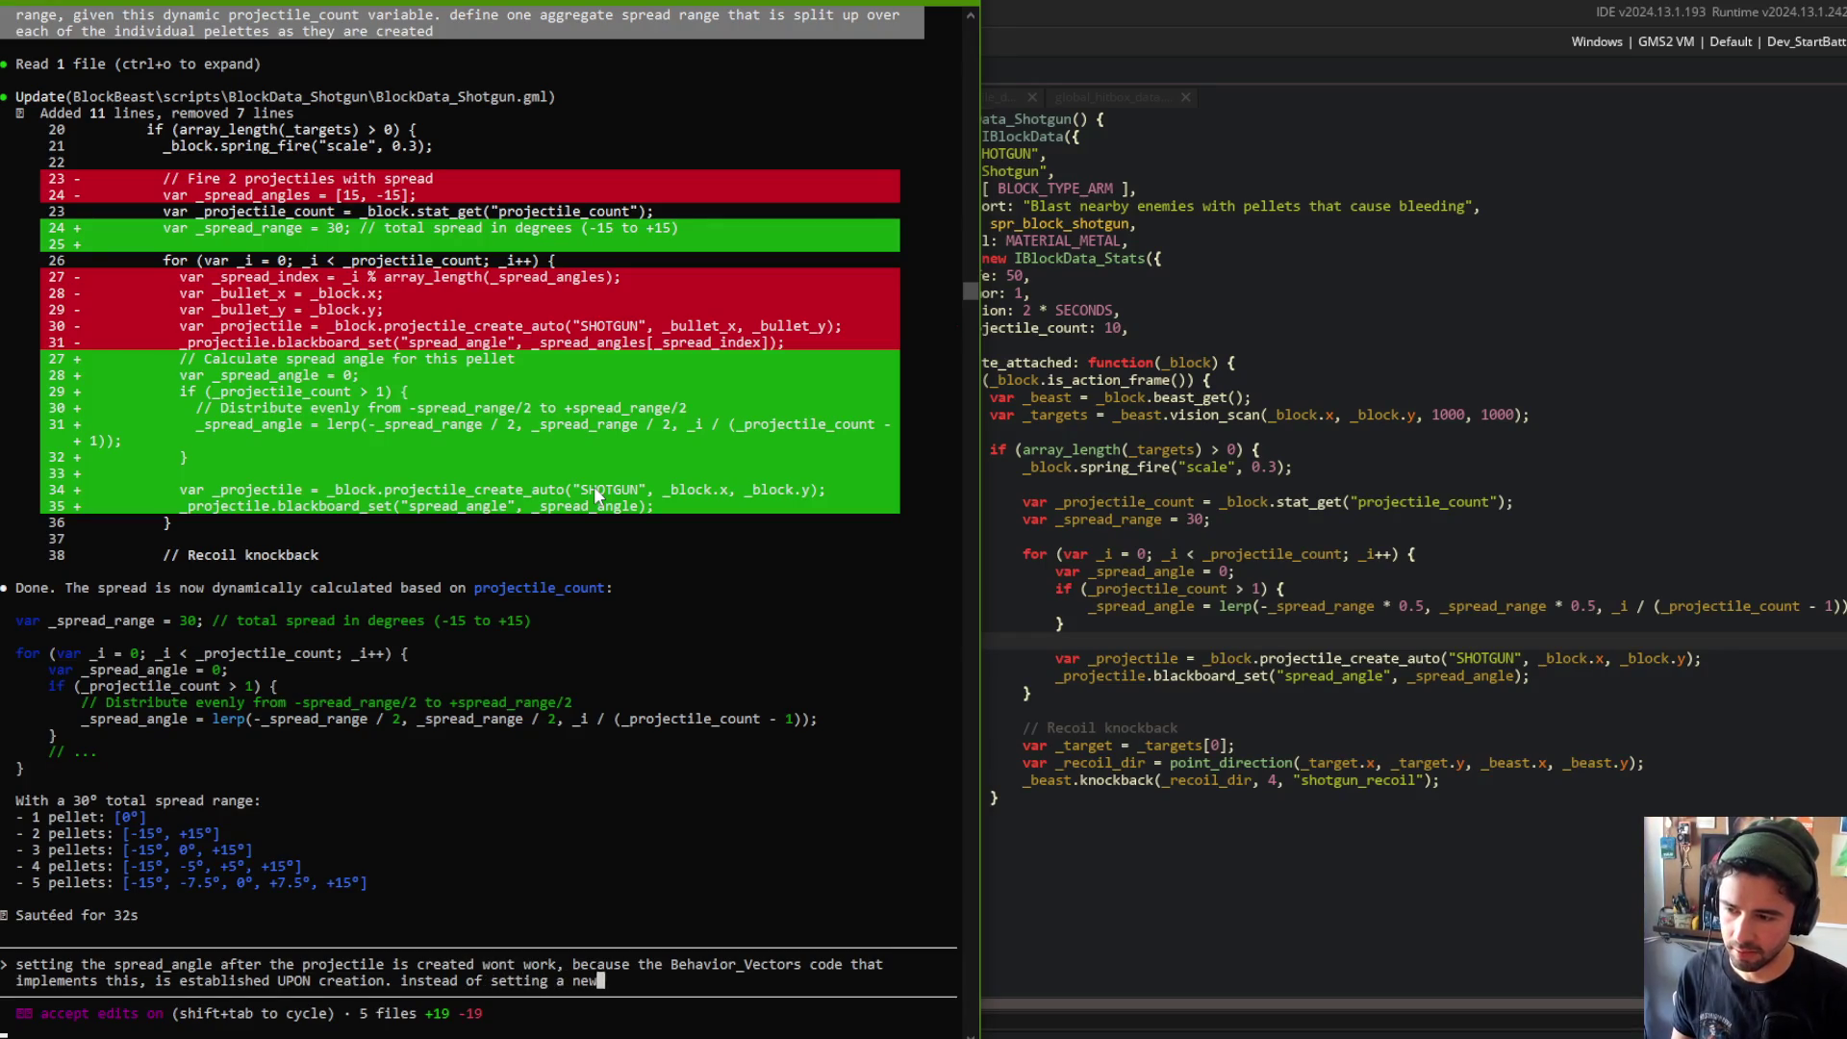
type(" blackba")
type("ard variable, use the Behavior_V")
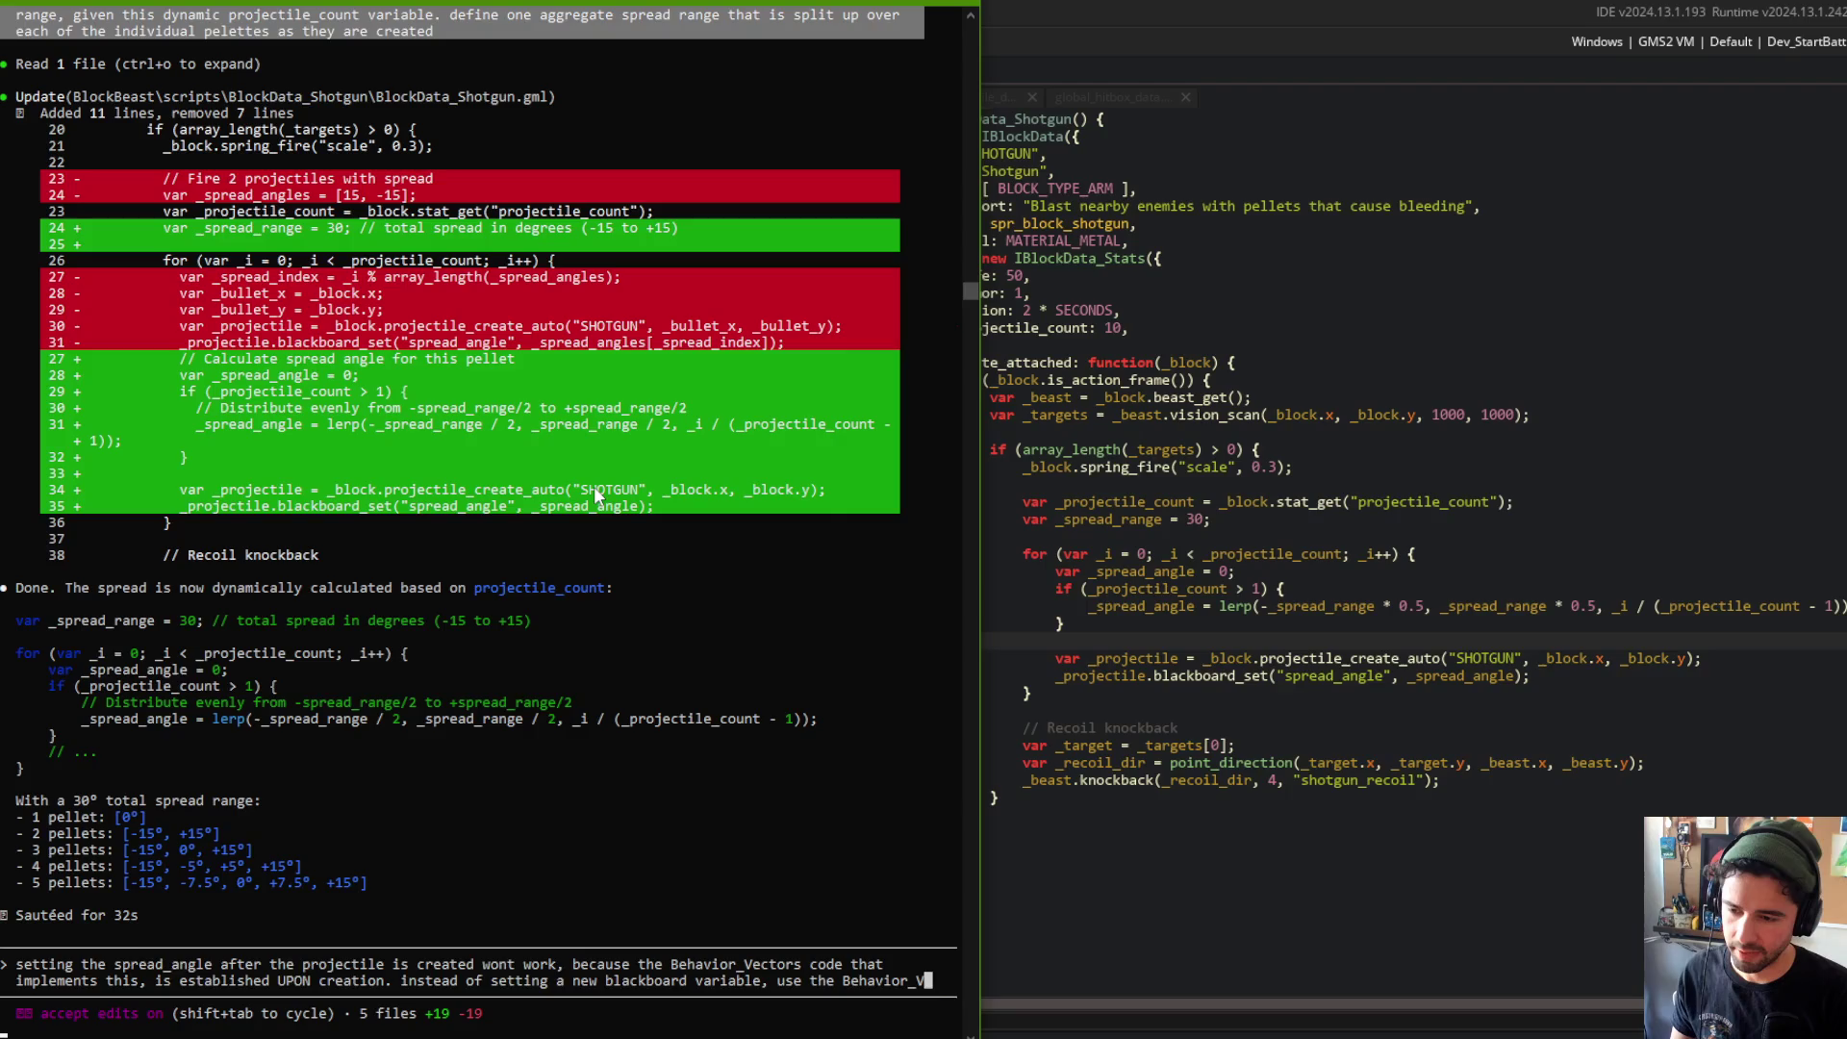
type("ectors code to fetch the vecot")
key("BackSpace")
key("BackSpace")
type("tor instance directly, and modify the direction ")
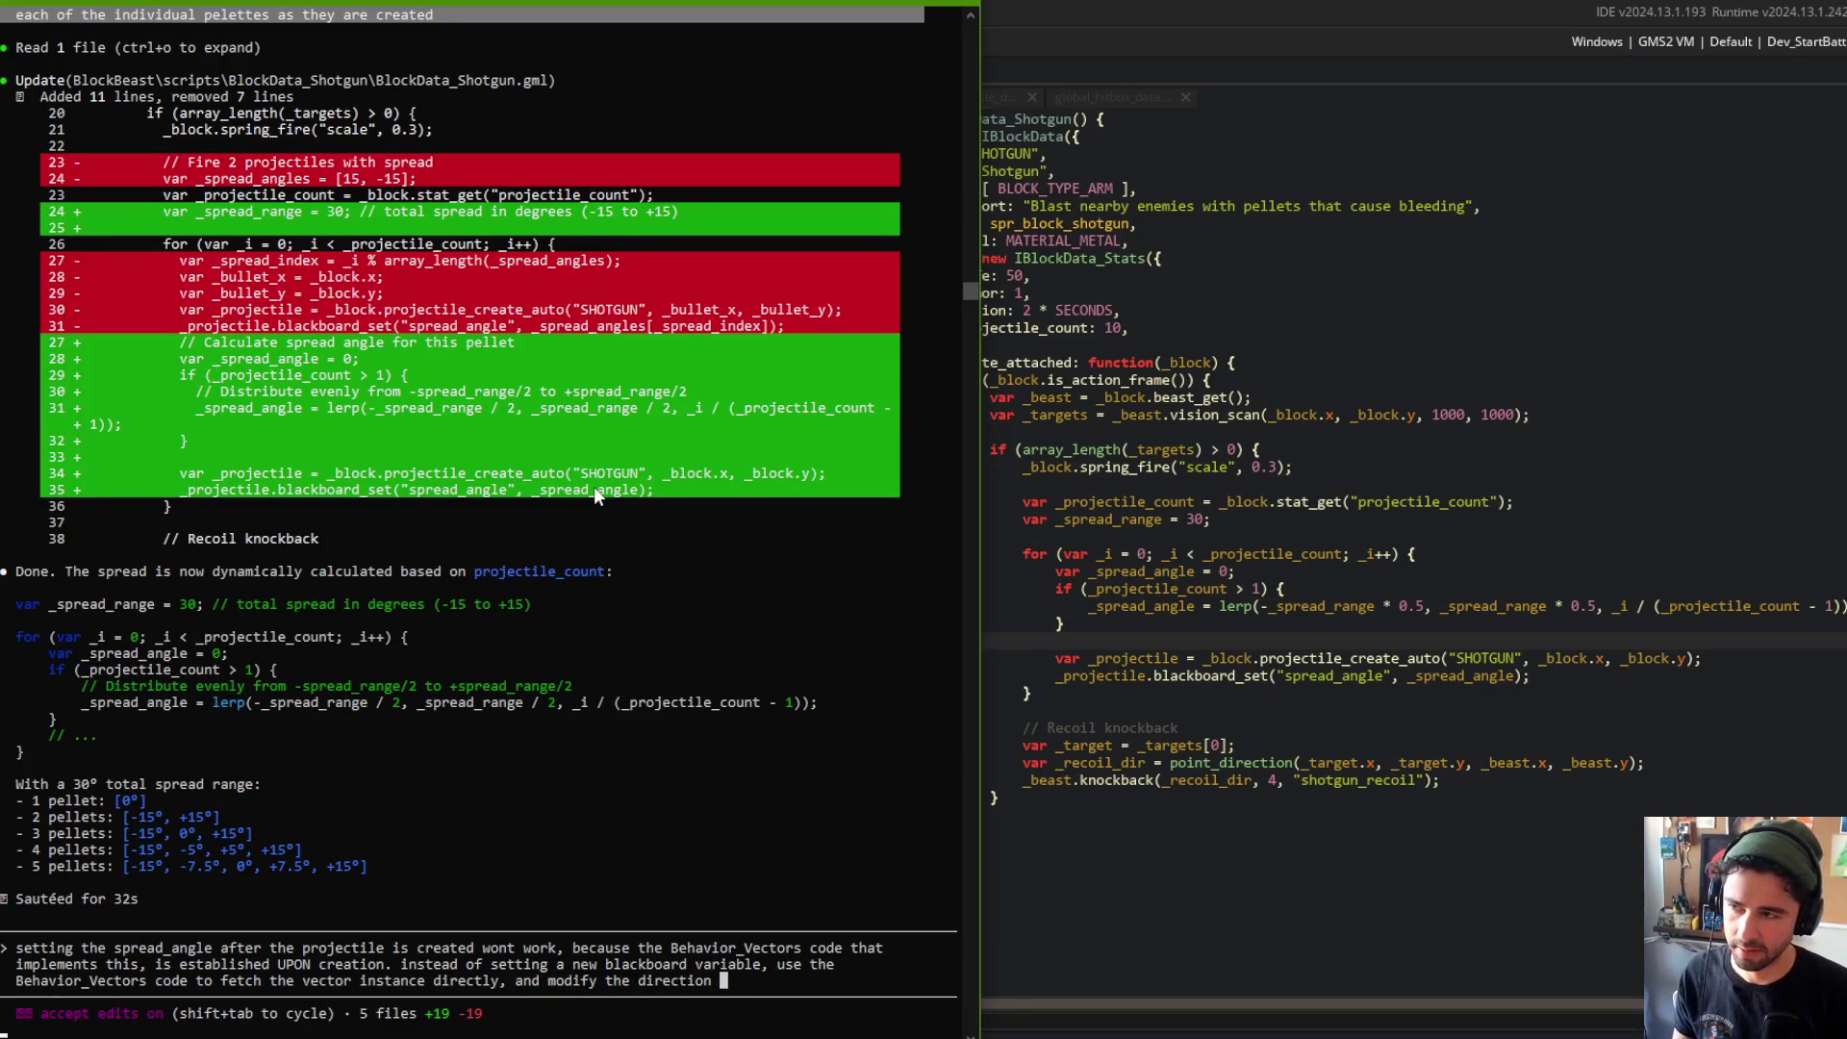
type("there")
key("Return")
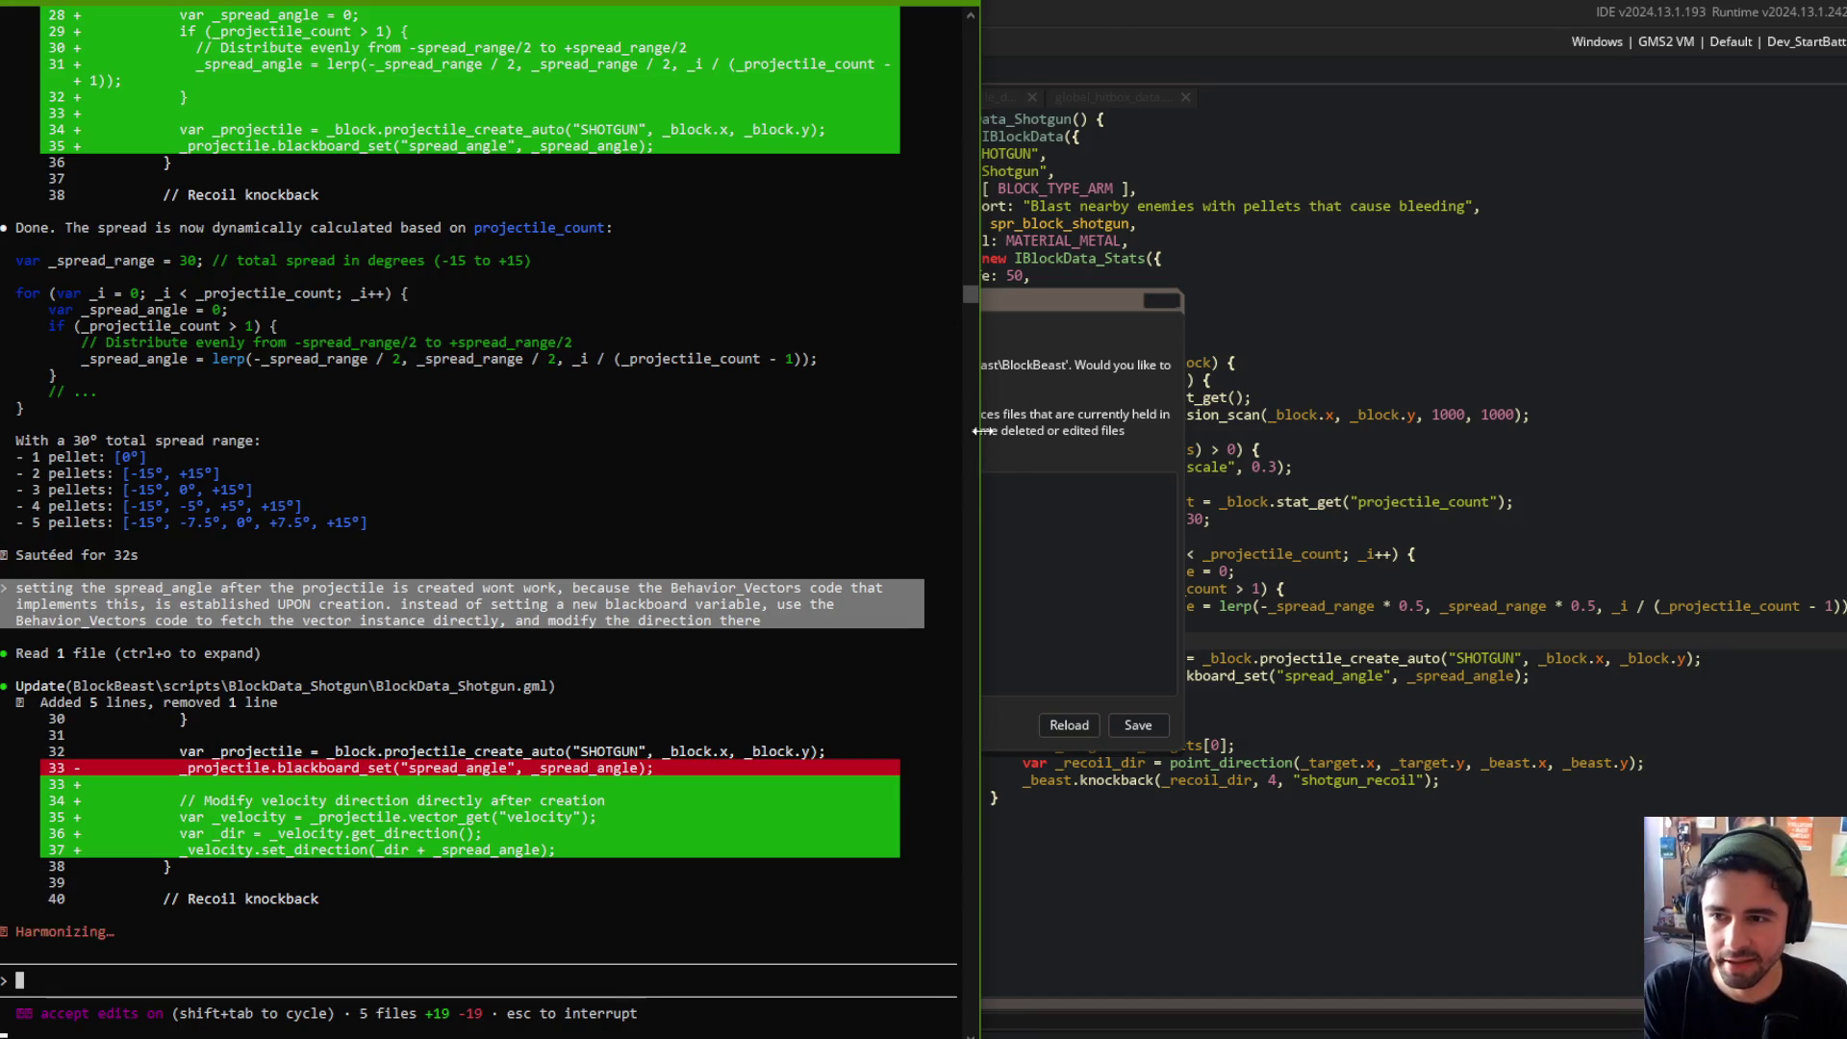
Step: Return to GameMaker and reload the changed BlockData_Shotgun and global_projectile_data scripts
left_click(1036, 296)
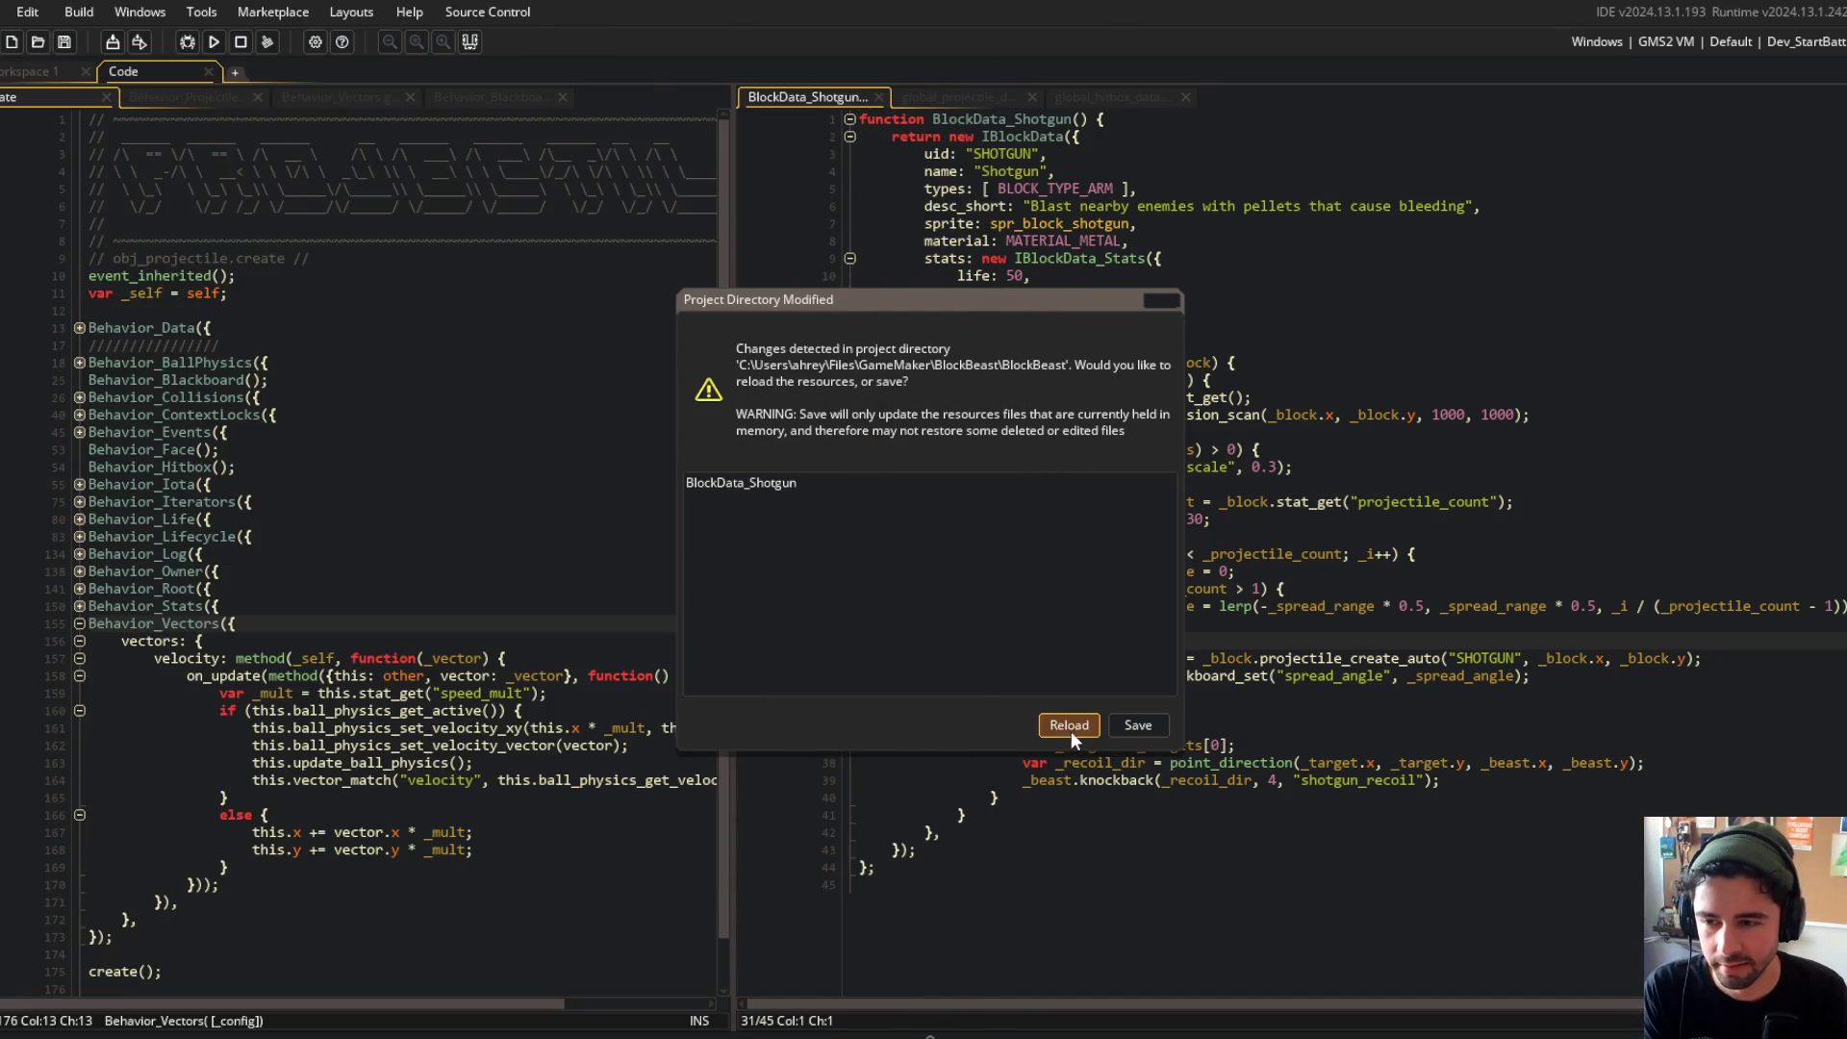
left_click(396, 1028)
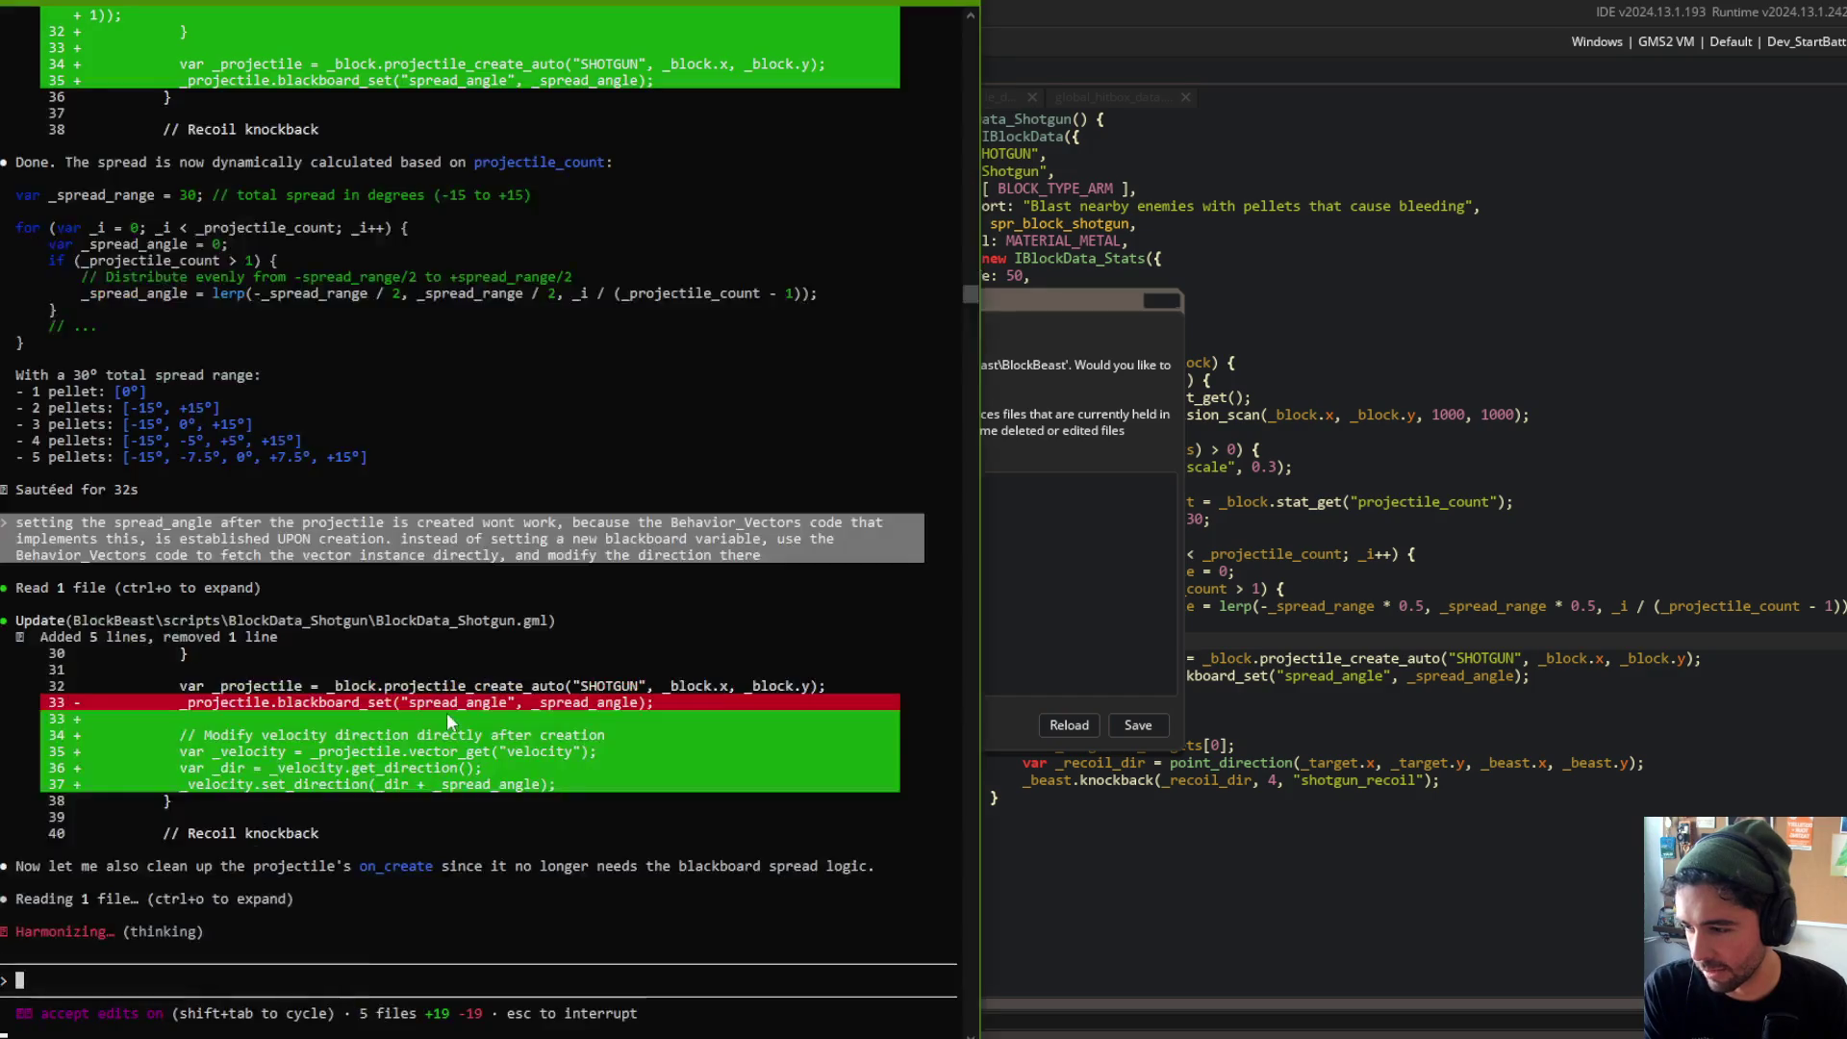
left_click(1028, 276)
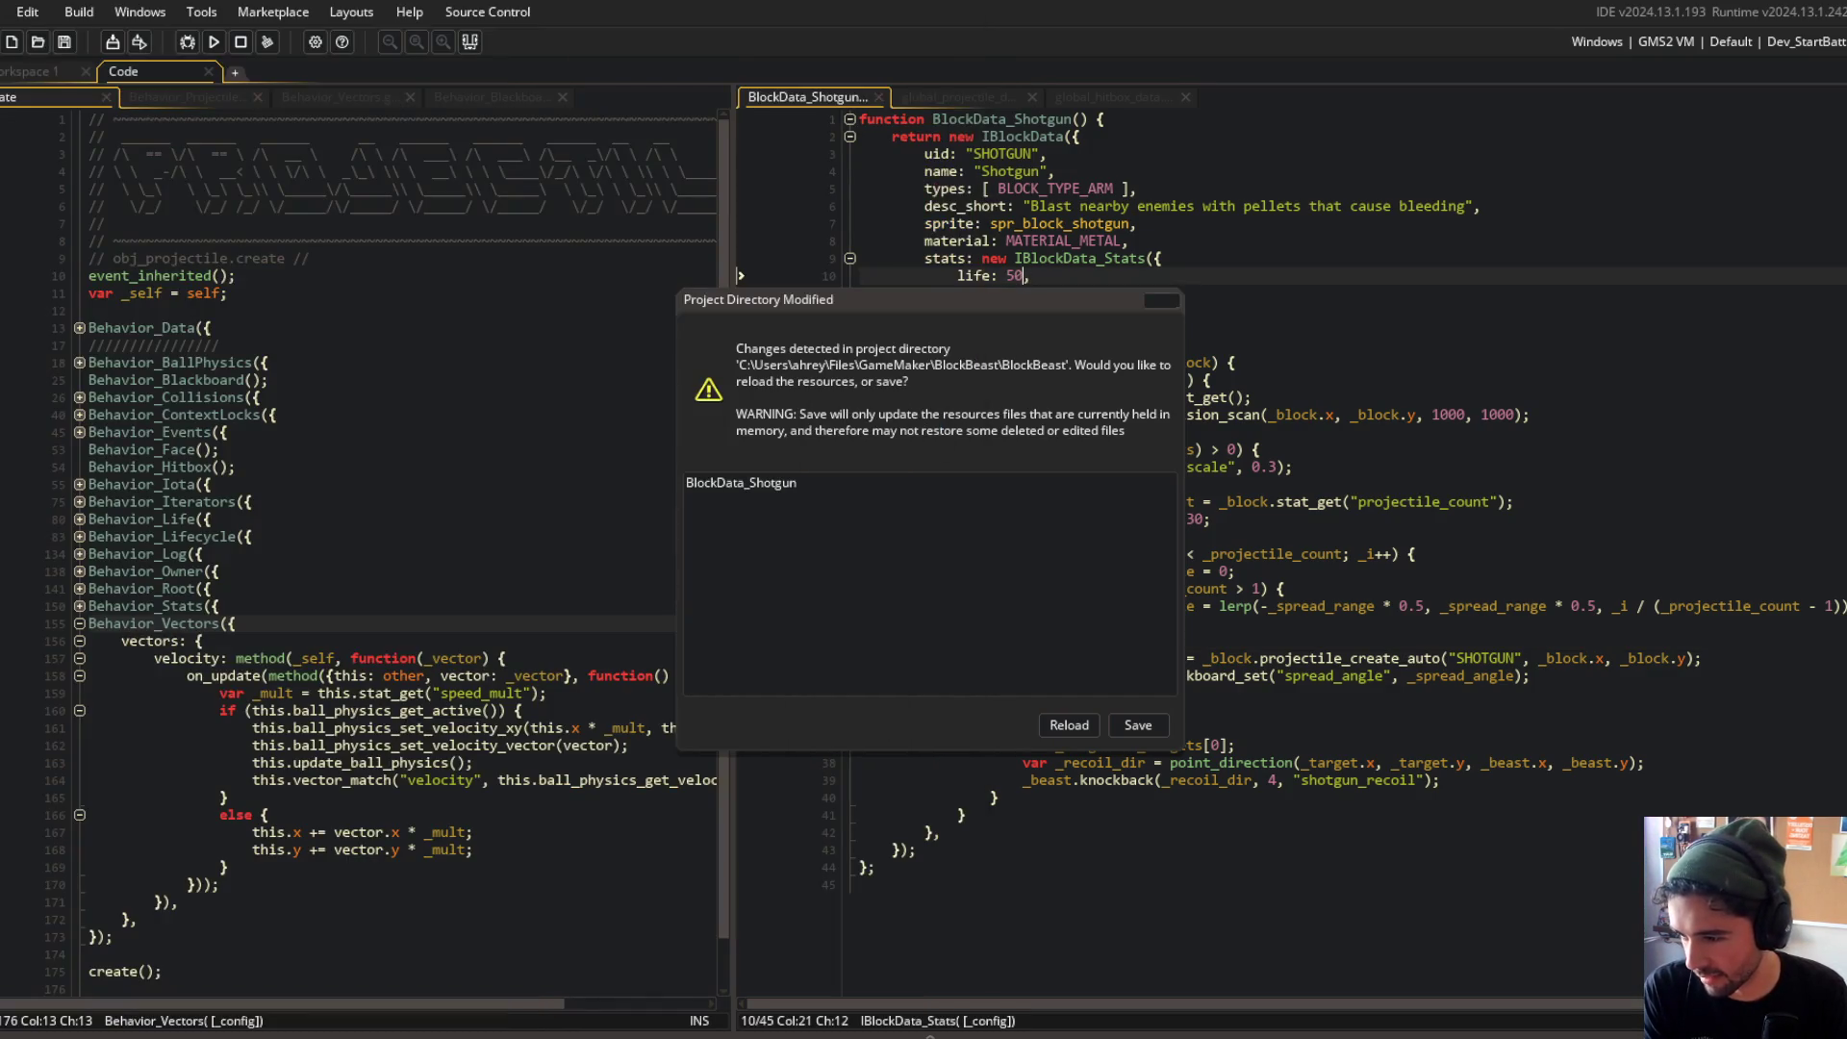
mouse_move(396, 1028)
left_click(442, 957)
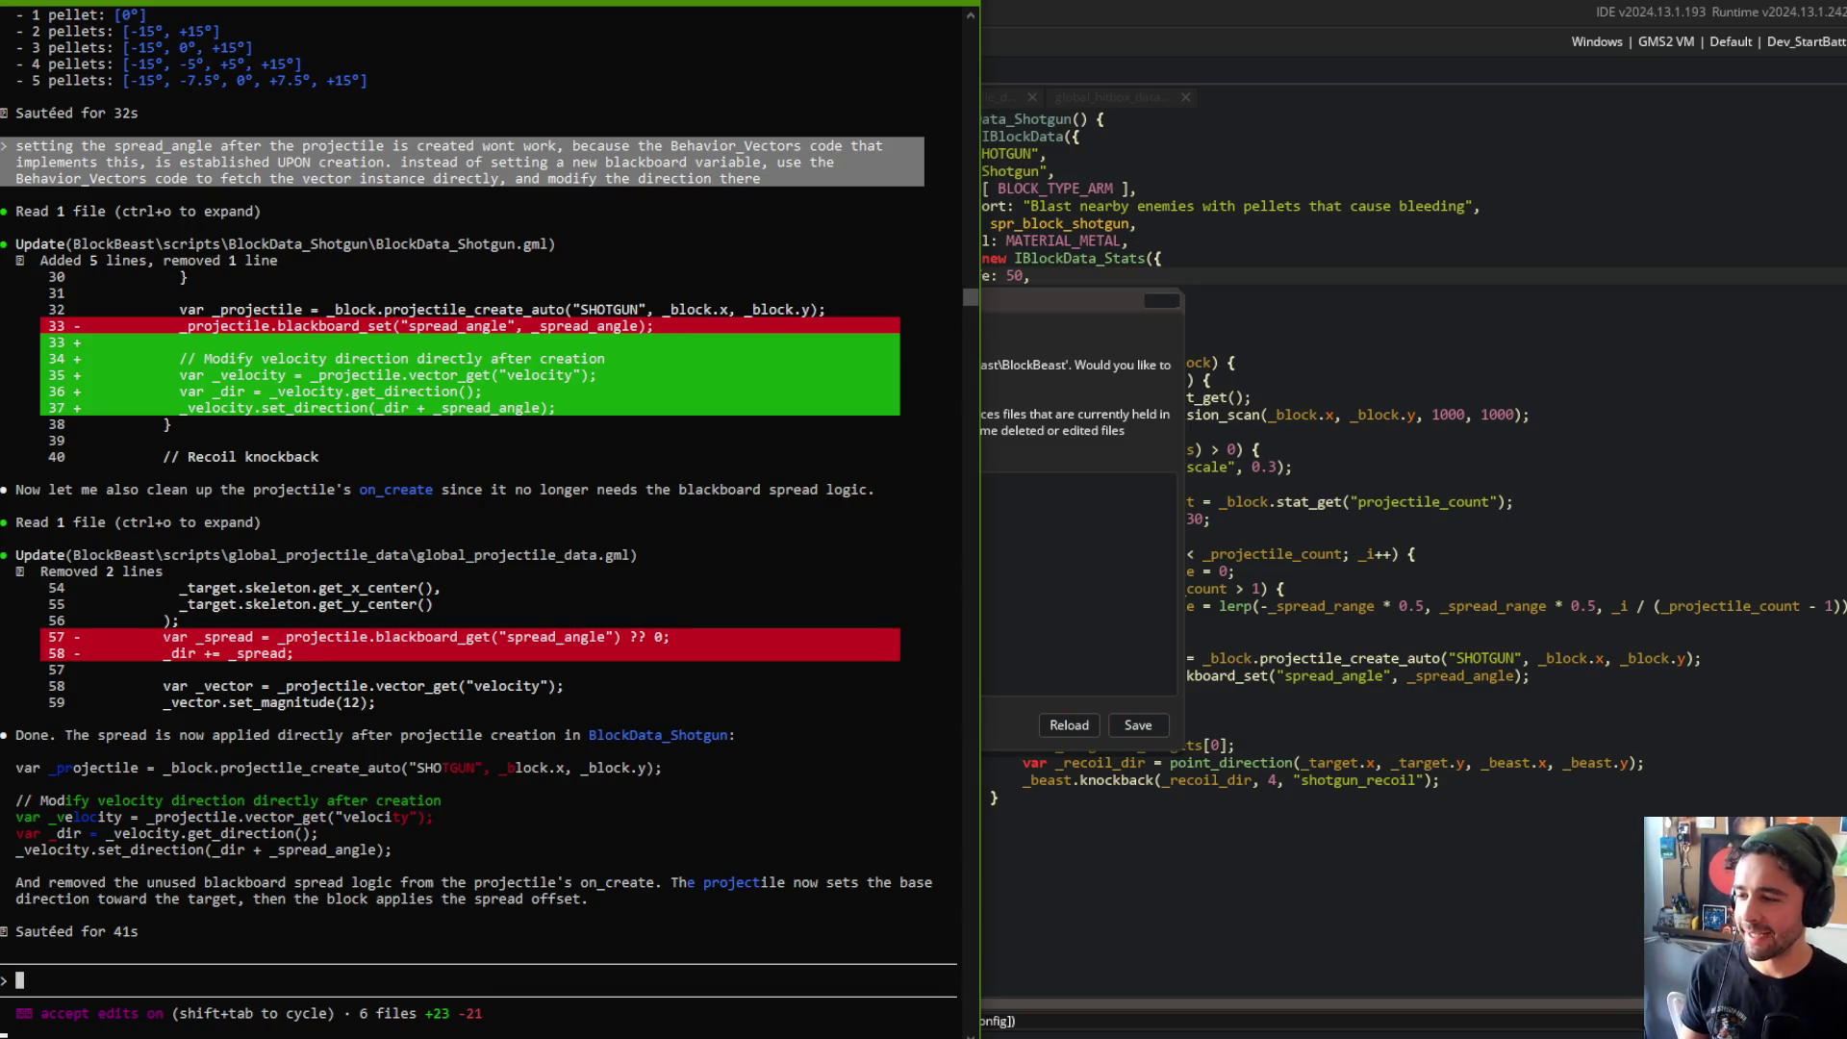
left_click(1097, 326)
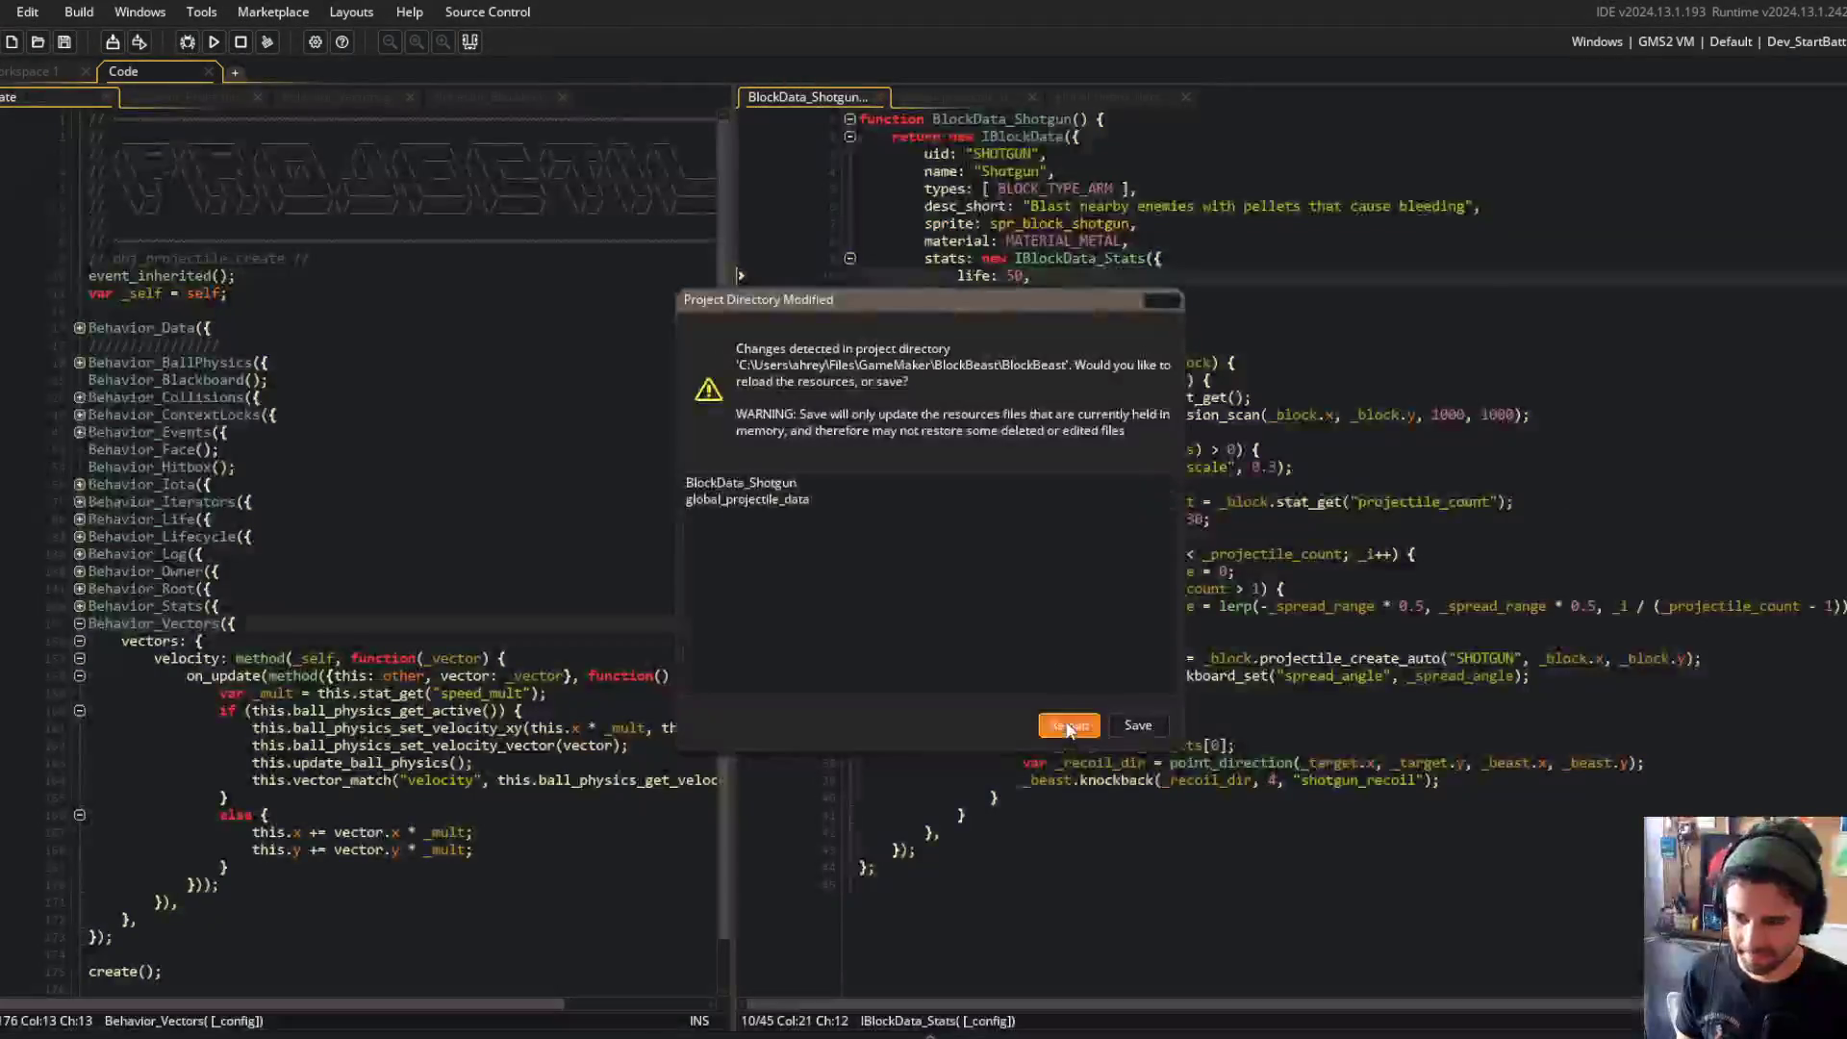
left_click(1069, 724)
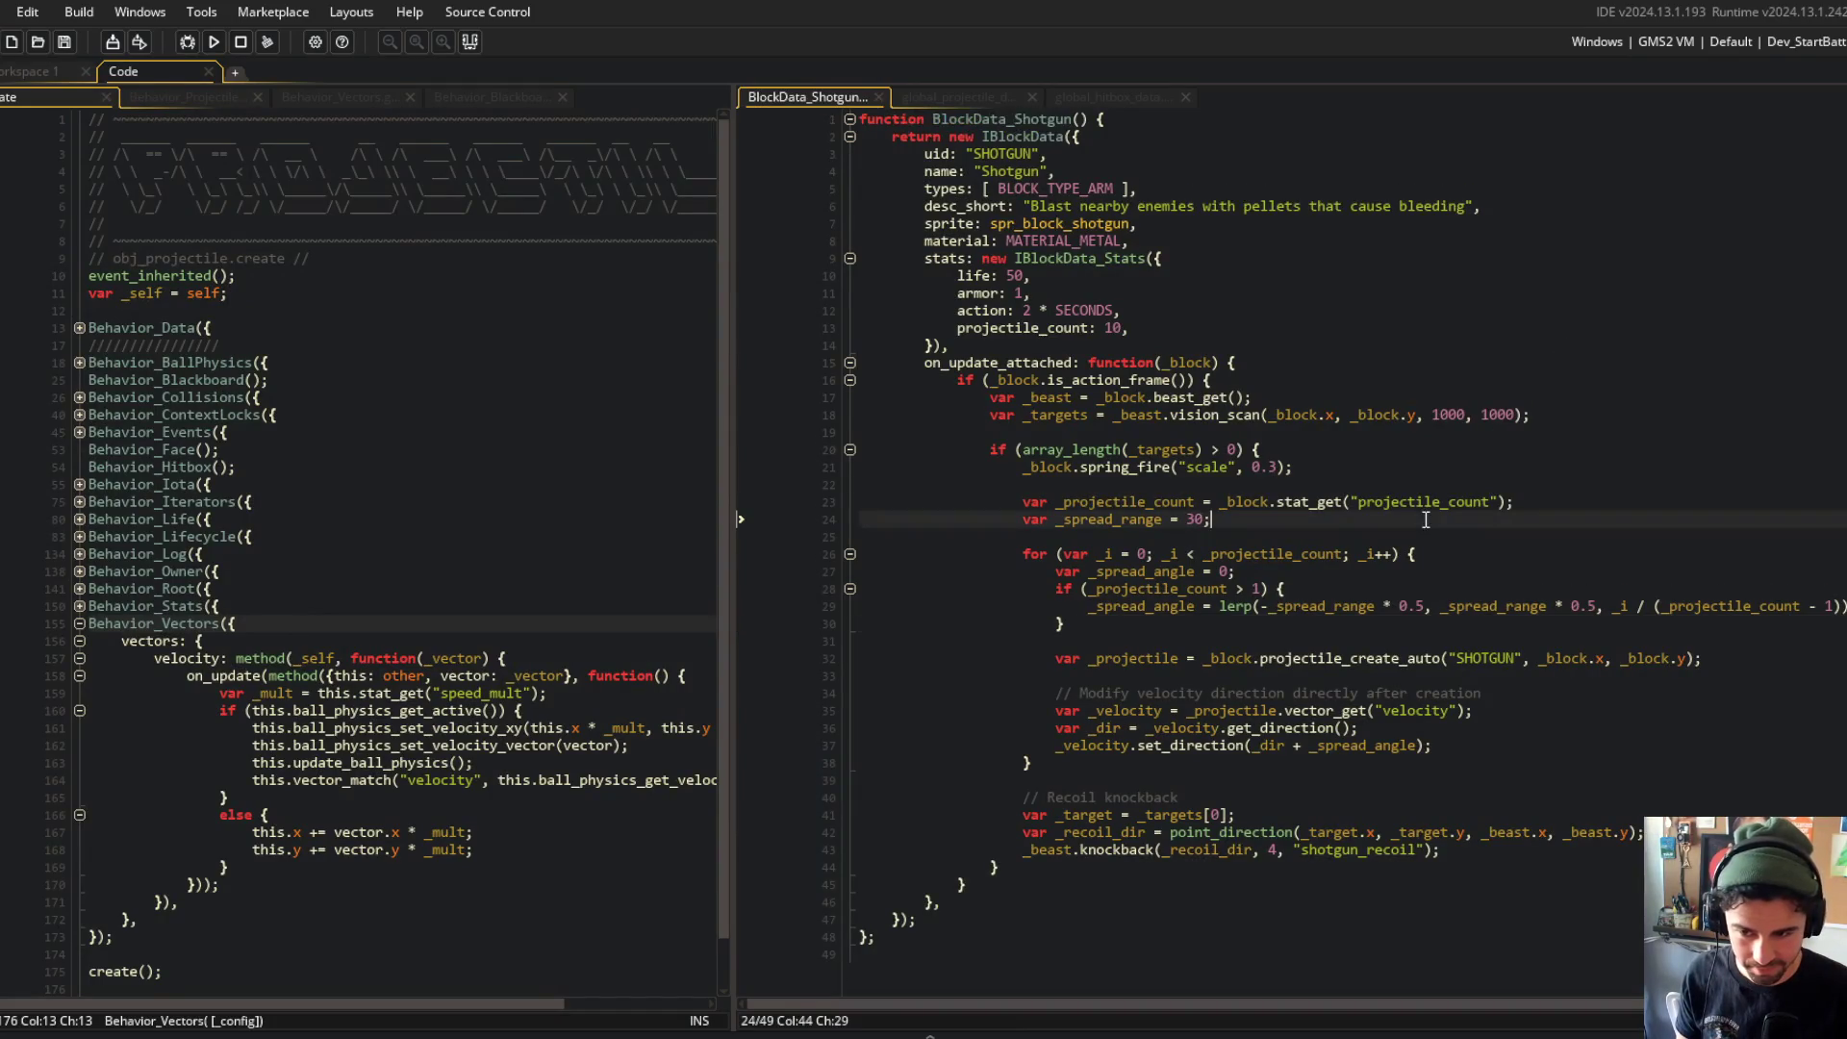
Step: Inspect the new velocity direction lines and projectile_count lookup in the pellet loop
left_click(1039, 758)
left_click(1513, 692)
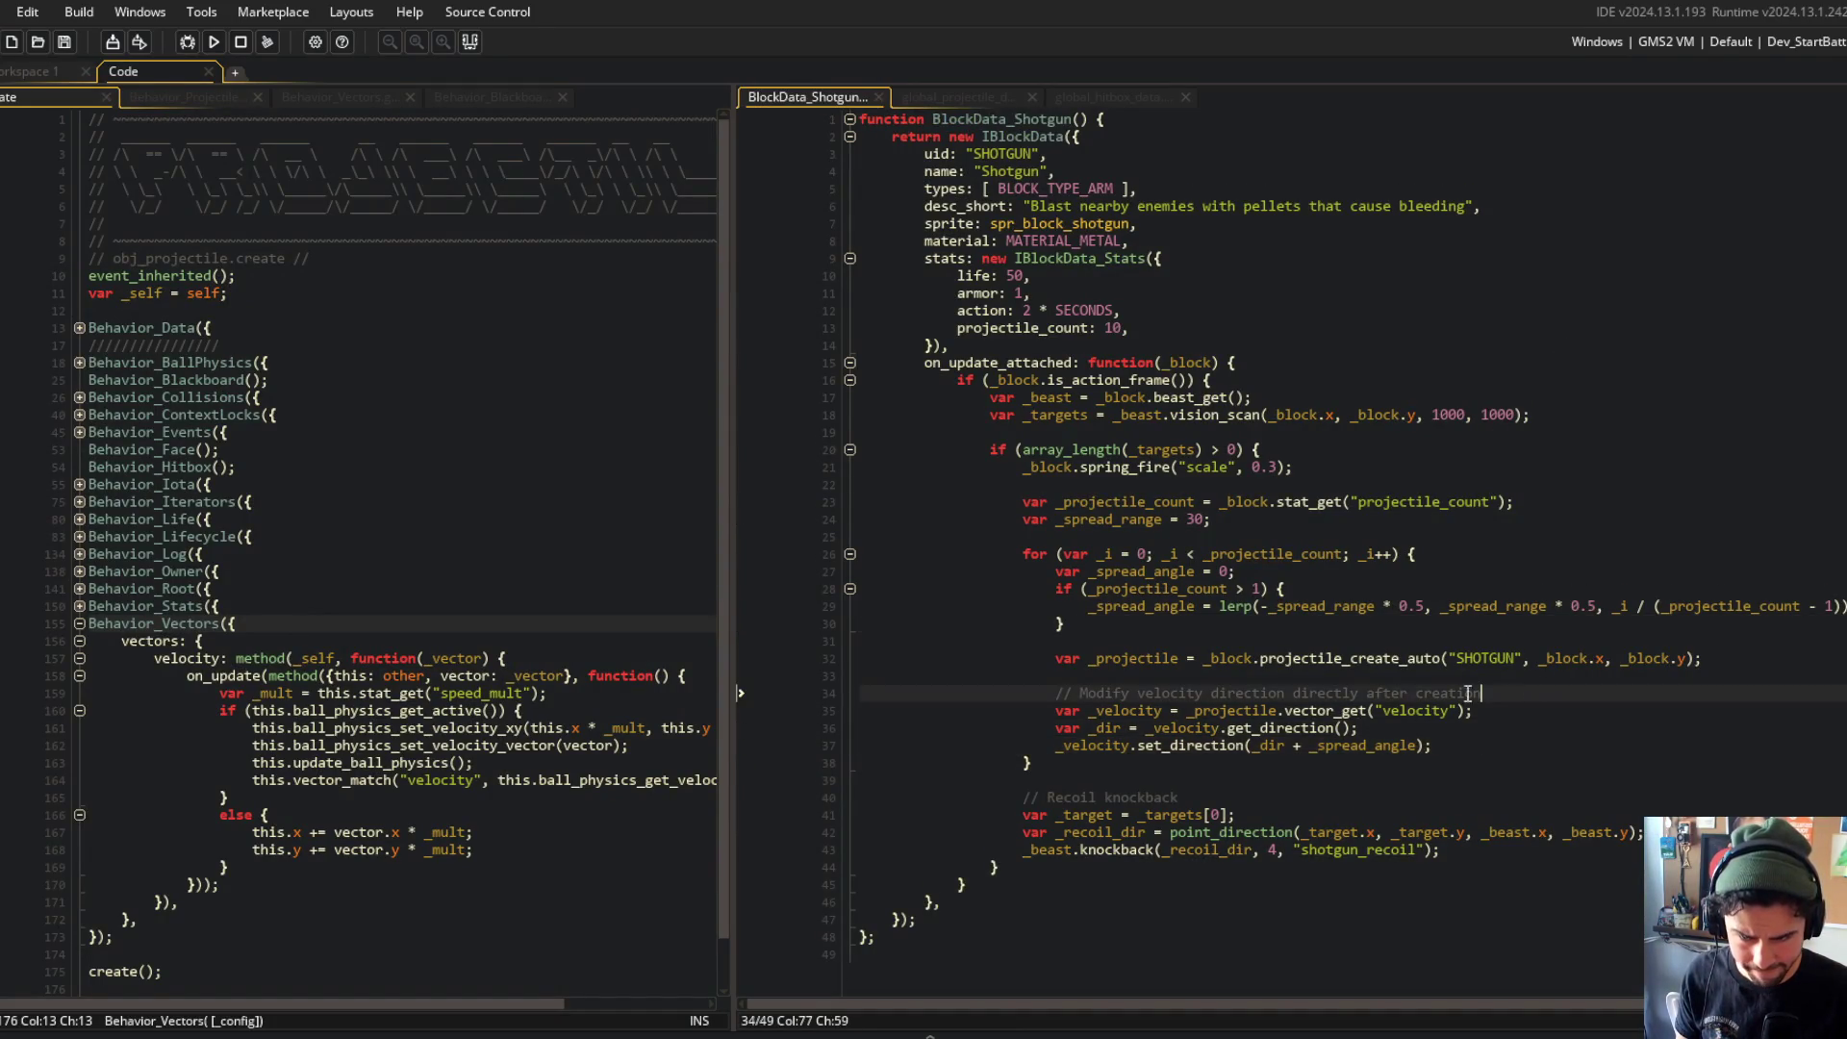
left_click(1223, 711)
double_click(1313, 710)
left_click(1391, 641)
left_click(1371, 501)
left_click(377, 272)
Step: Build and run the game to test the spread, then close it and view global_projectile_data
left_click(214, 42)
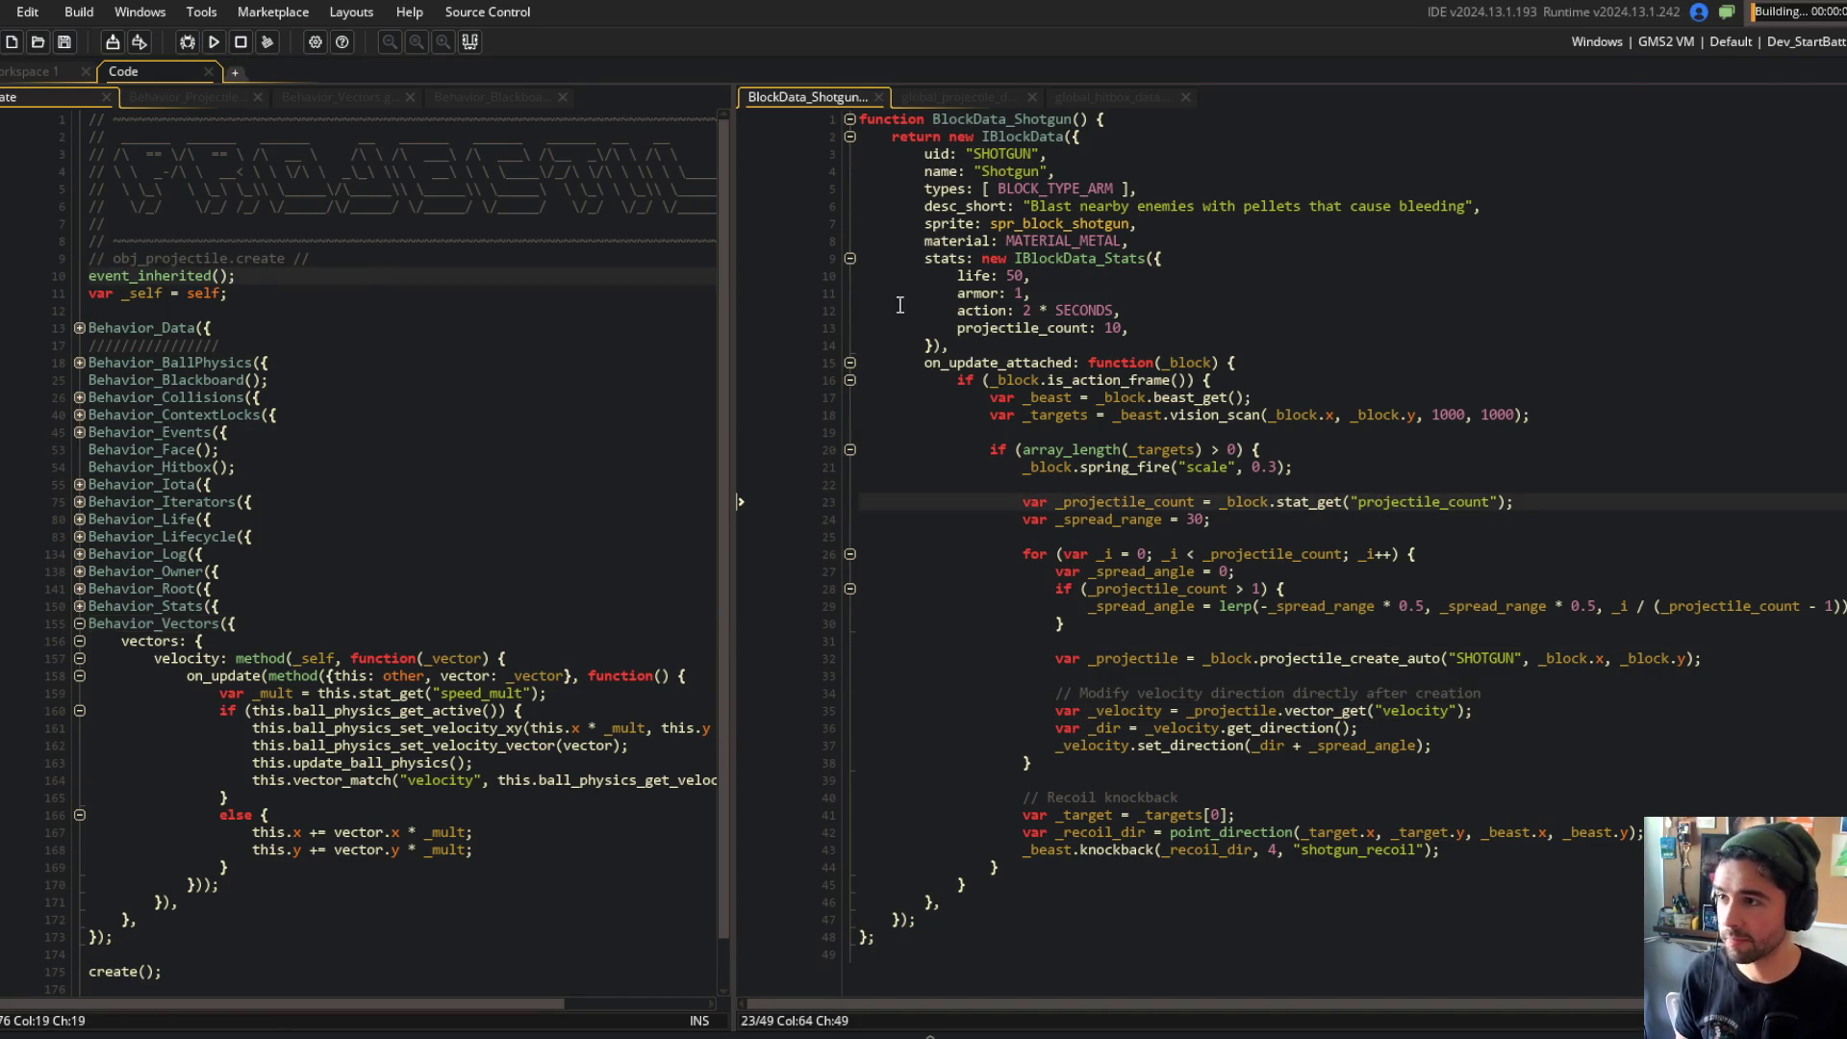
left_click(937, 96)
left_click(804, 724)
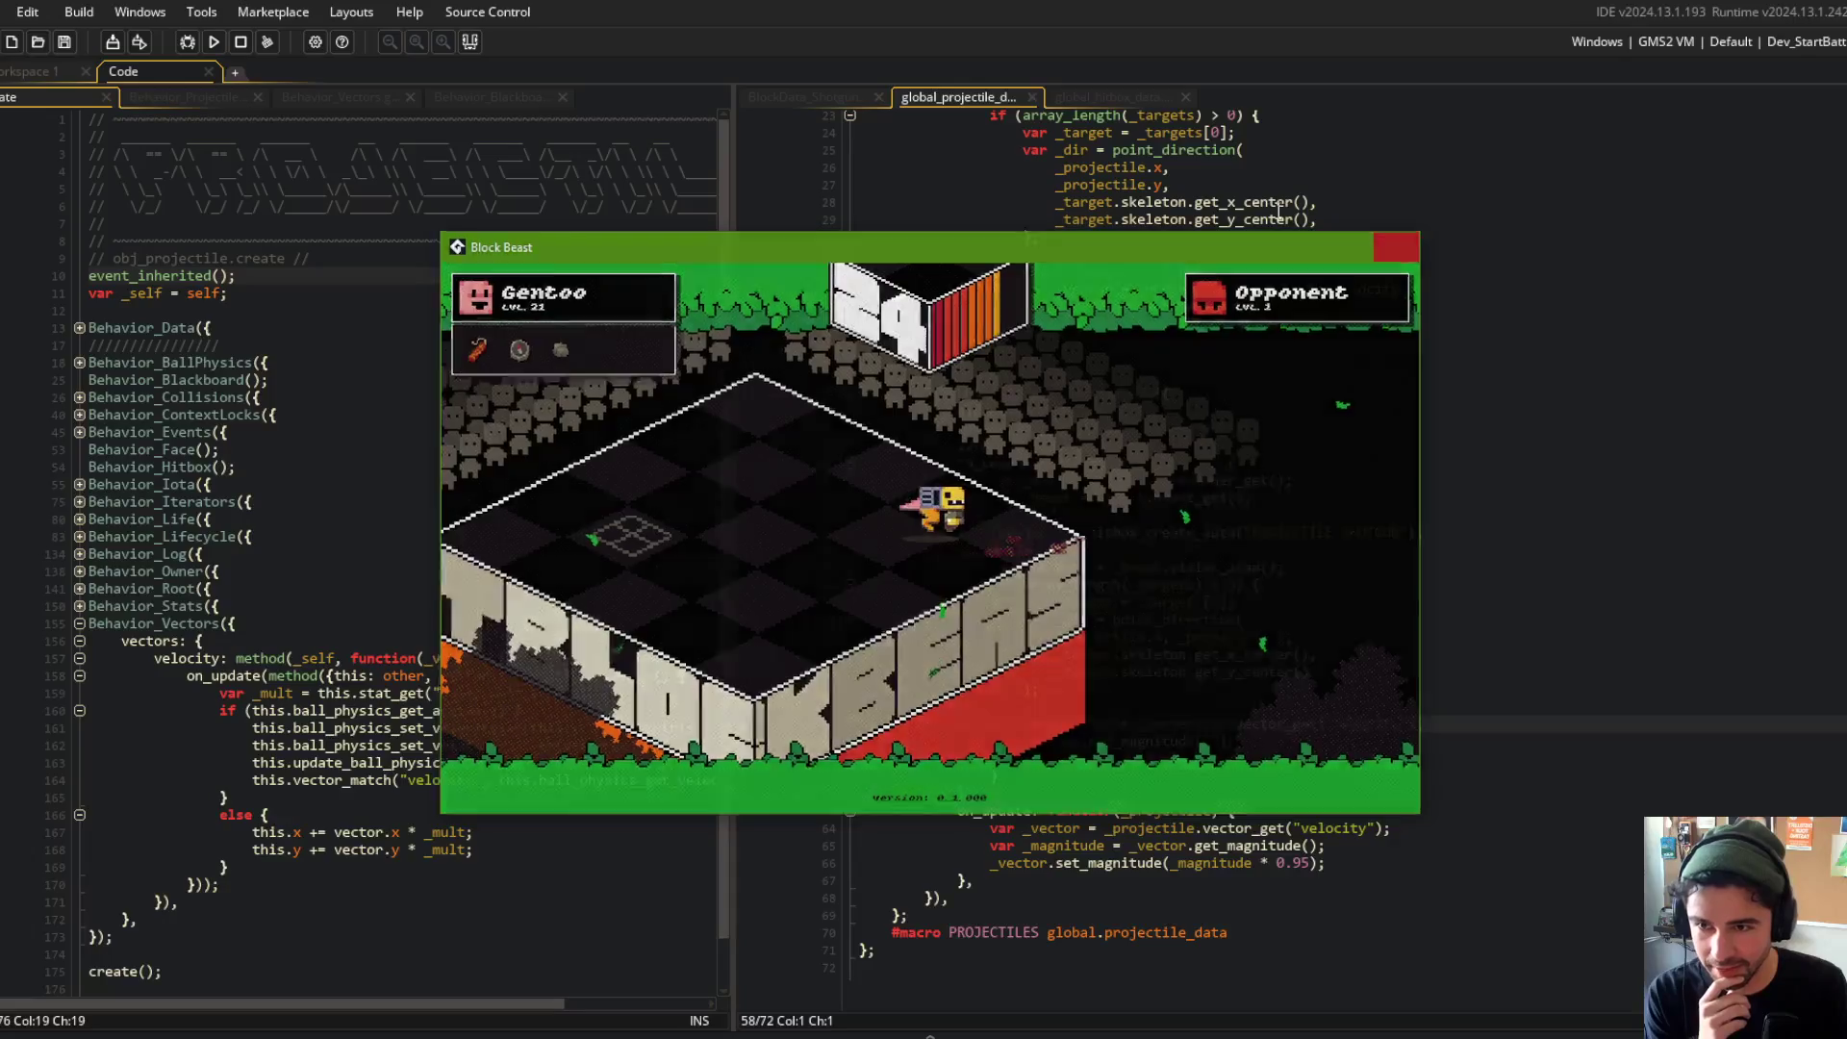
left_click(240, 41)
left_click(376, 136)
left_click(1197, 427)
Step: Commit with message 'fixed velocity direction not updating in projectiles', push to GitHub, and return to GameMaker
key("alt+Tab")
type("git")
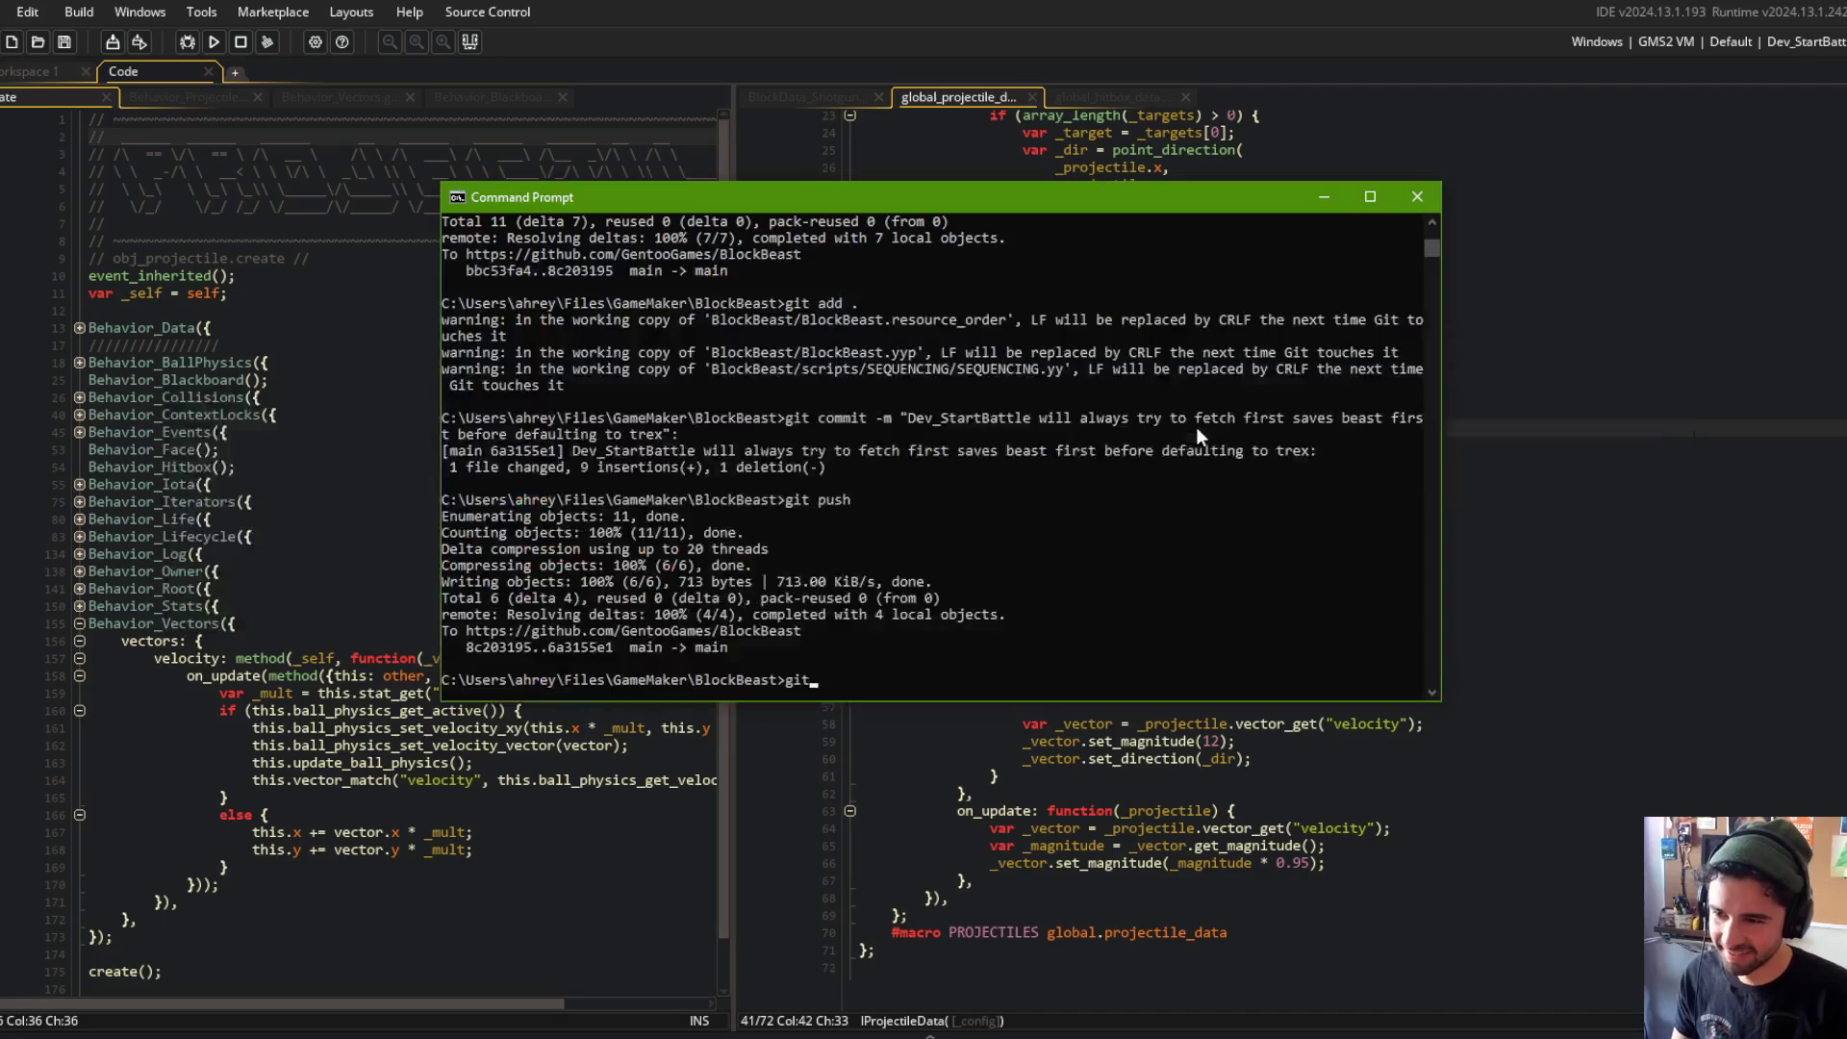
type(" commit -m \"fgi")
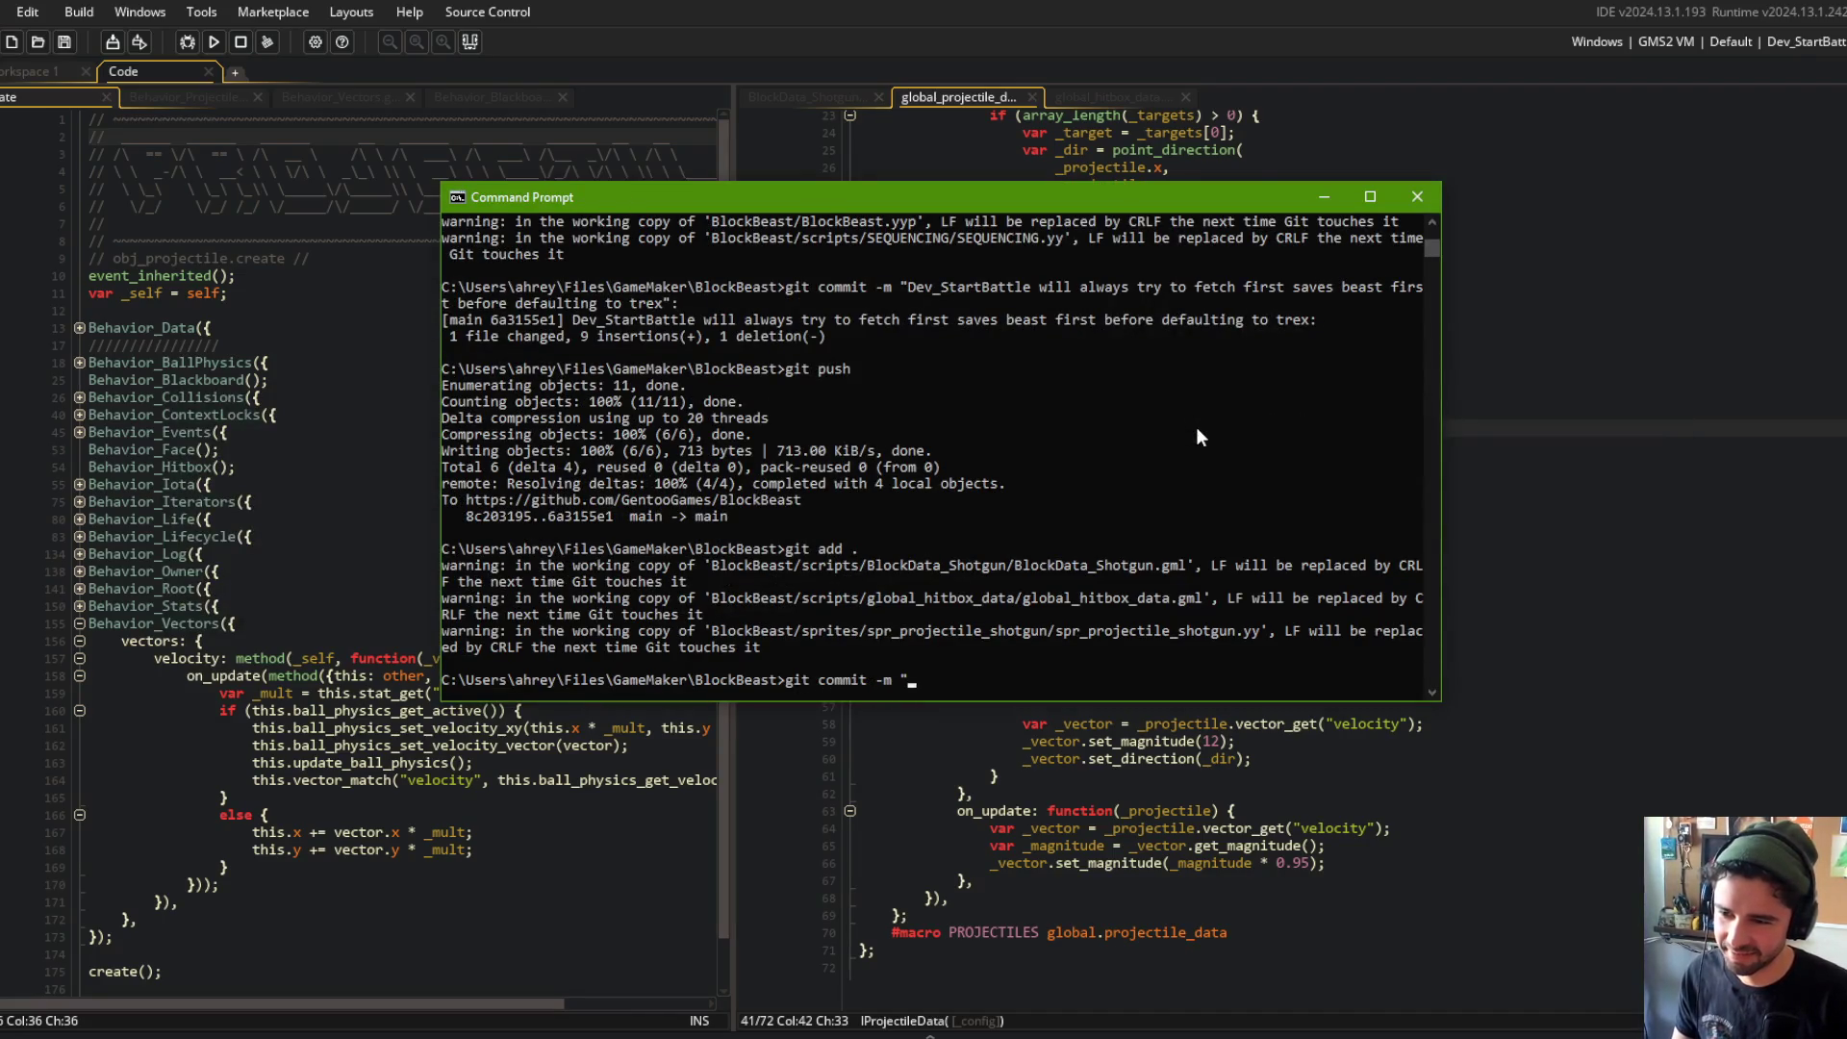
type(" vel")
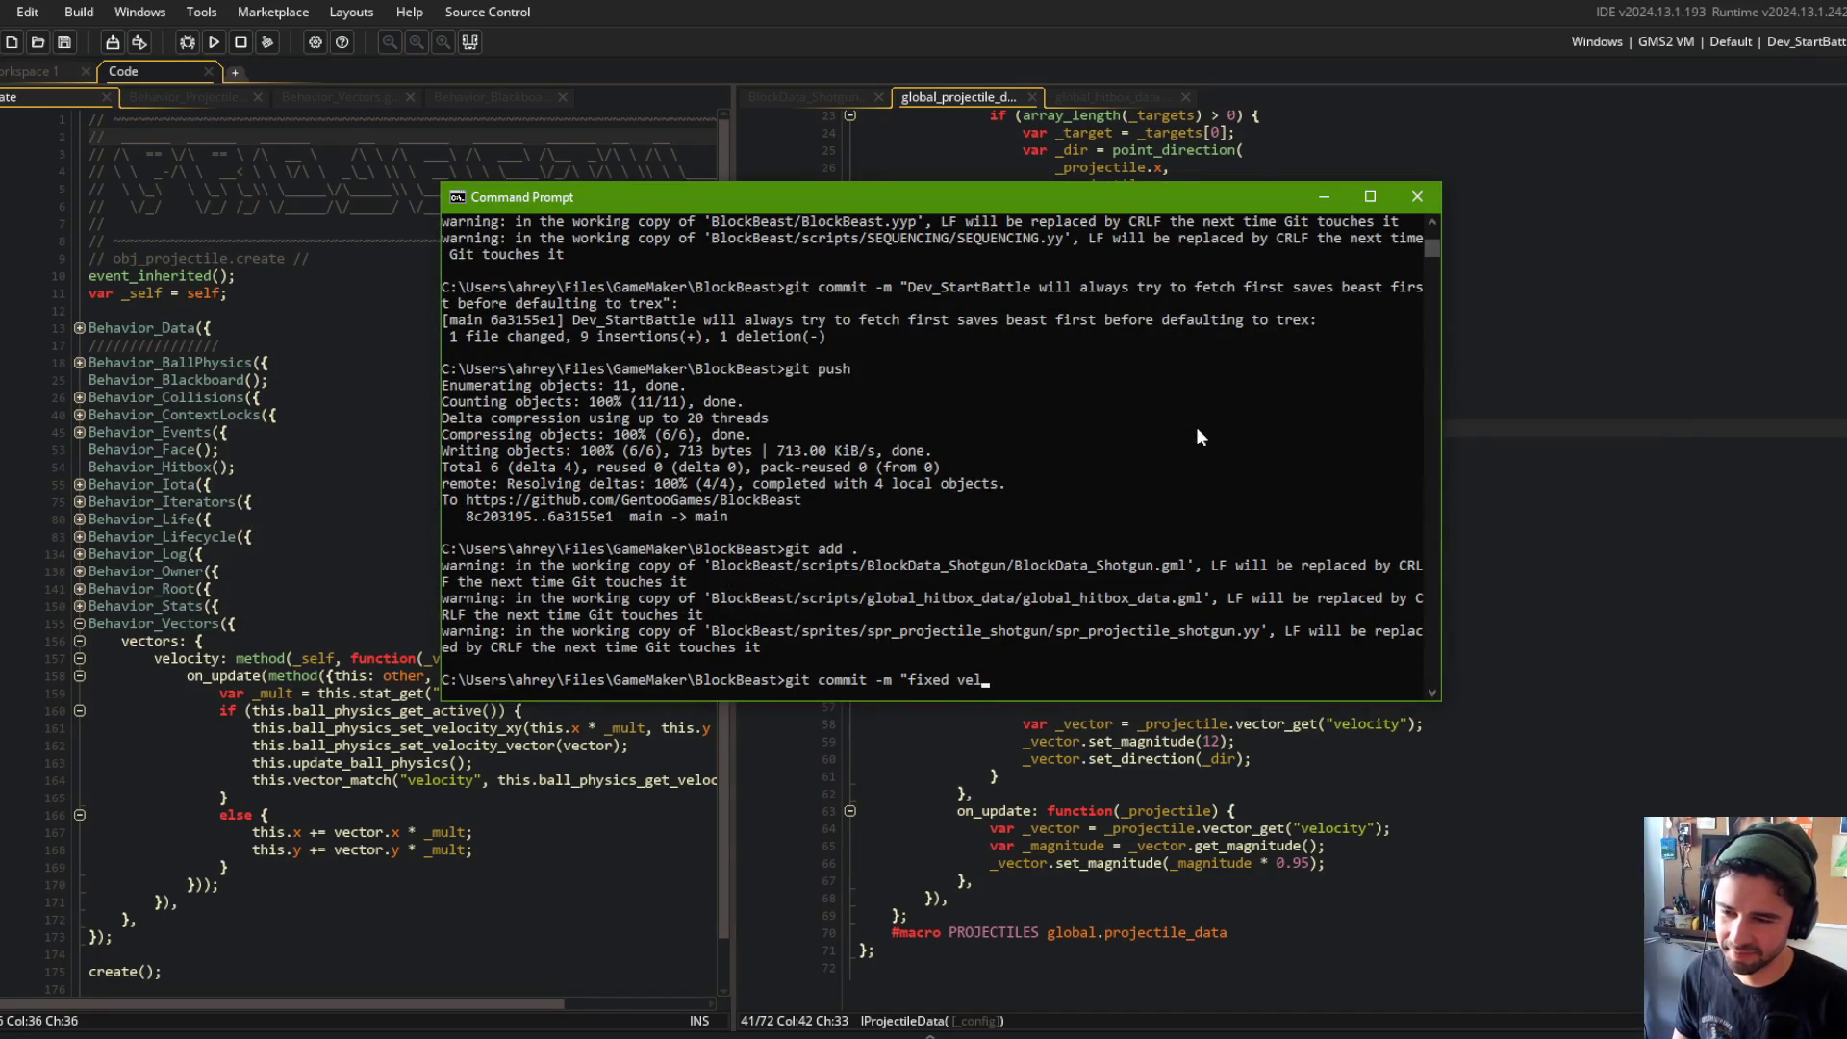
type("ocity direction no")
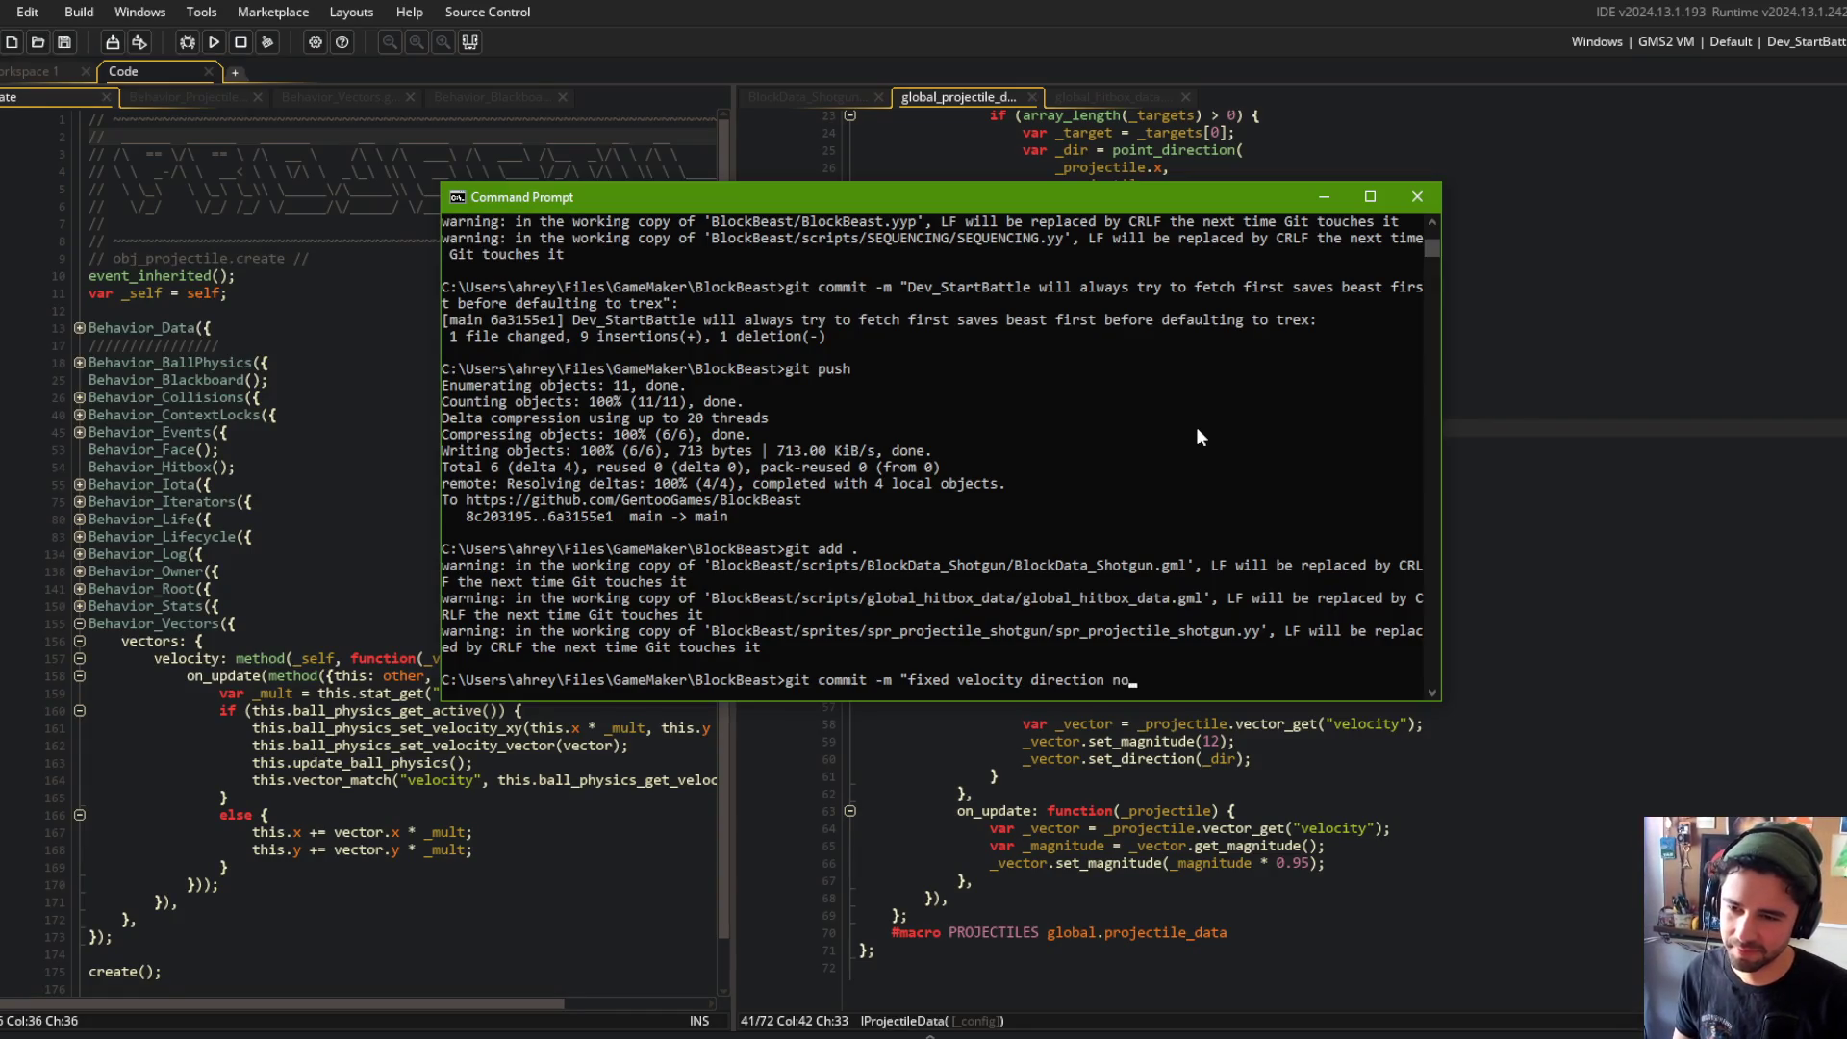
type("t updating in proj")
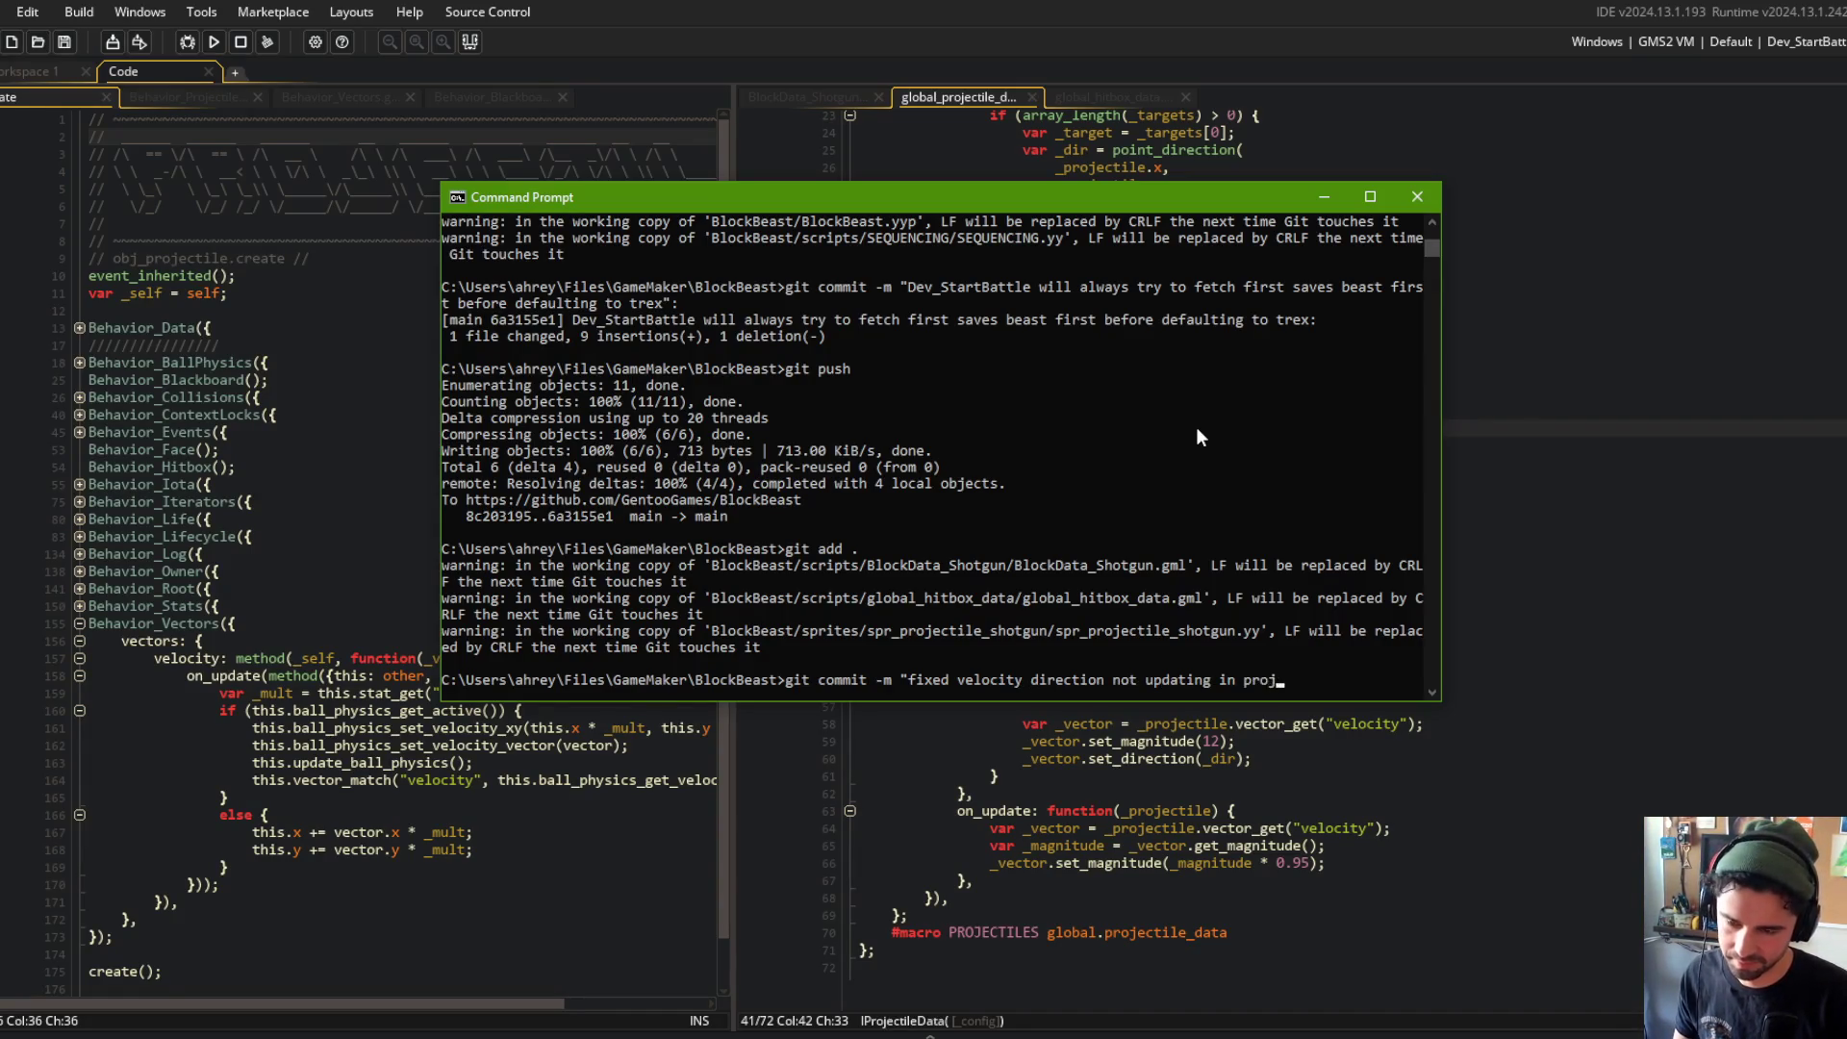
type("ectiles\"")
key("Return")
type("git push")
key("Return")
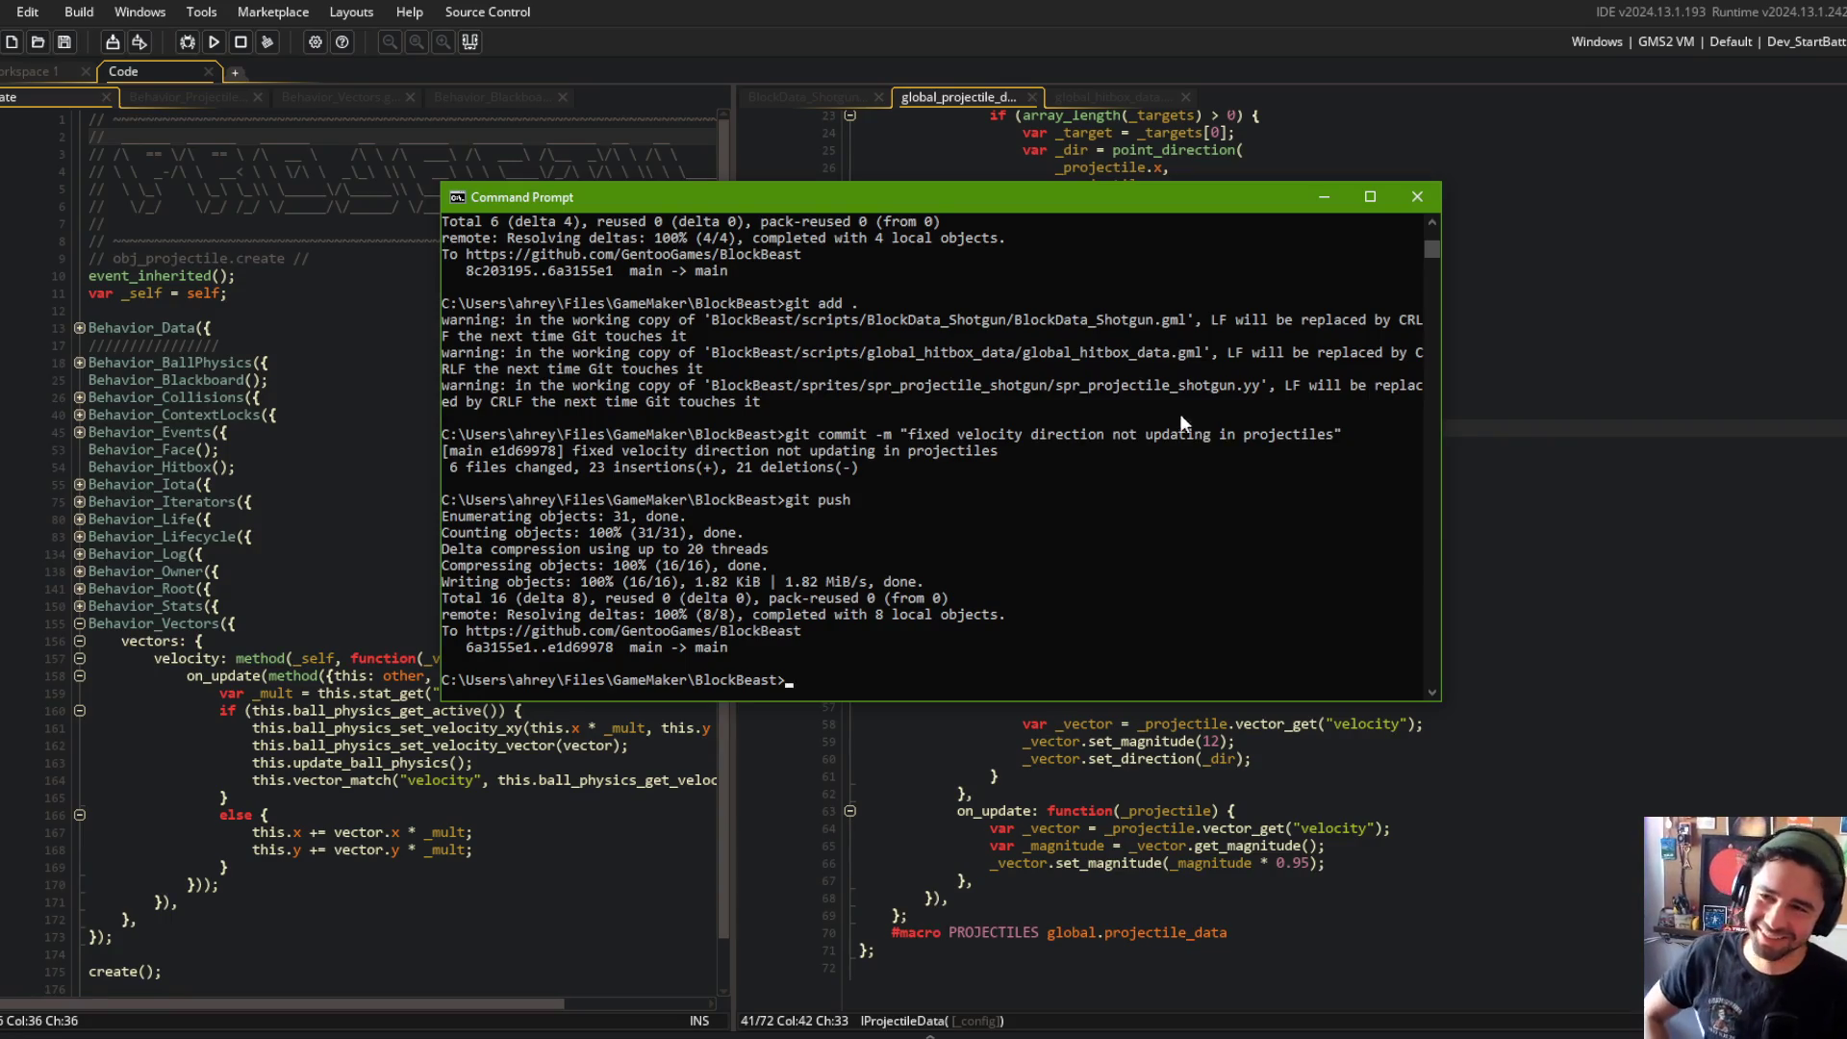
key("alt+Tab")
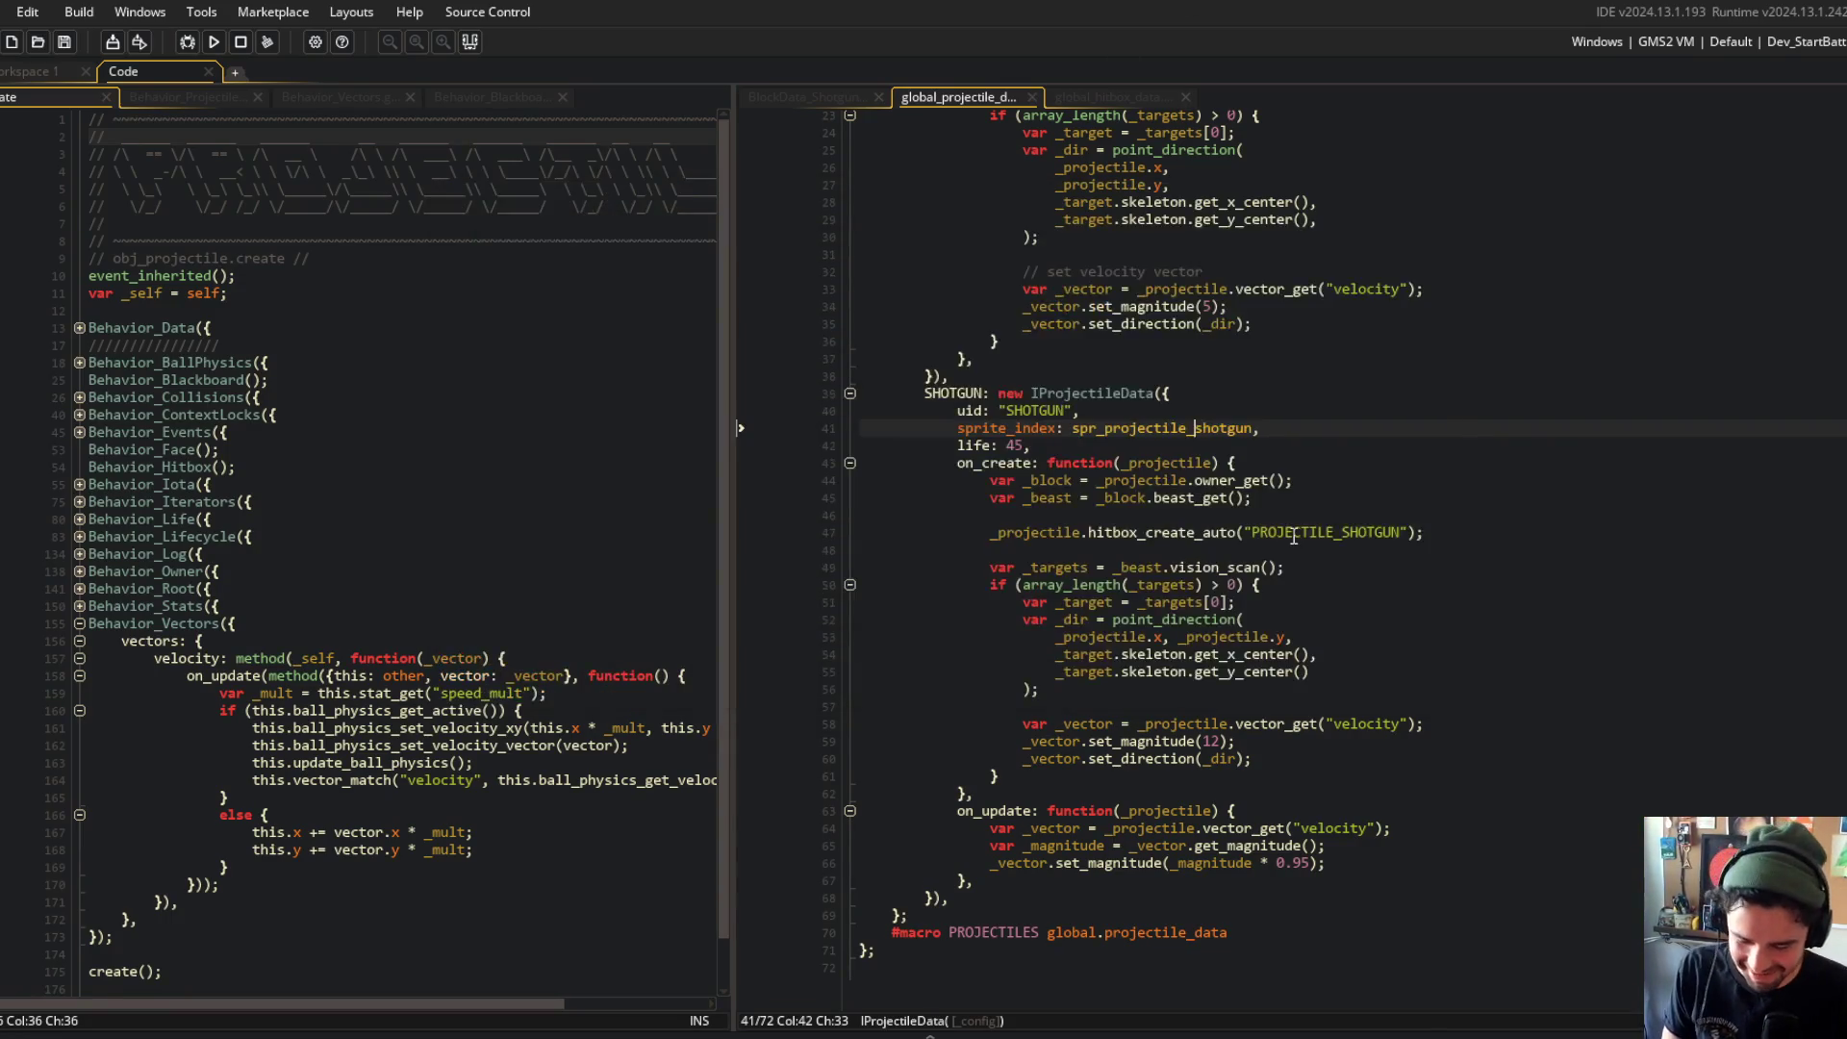
left_click(393, 398)
left_click(277, 414)
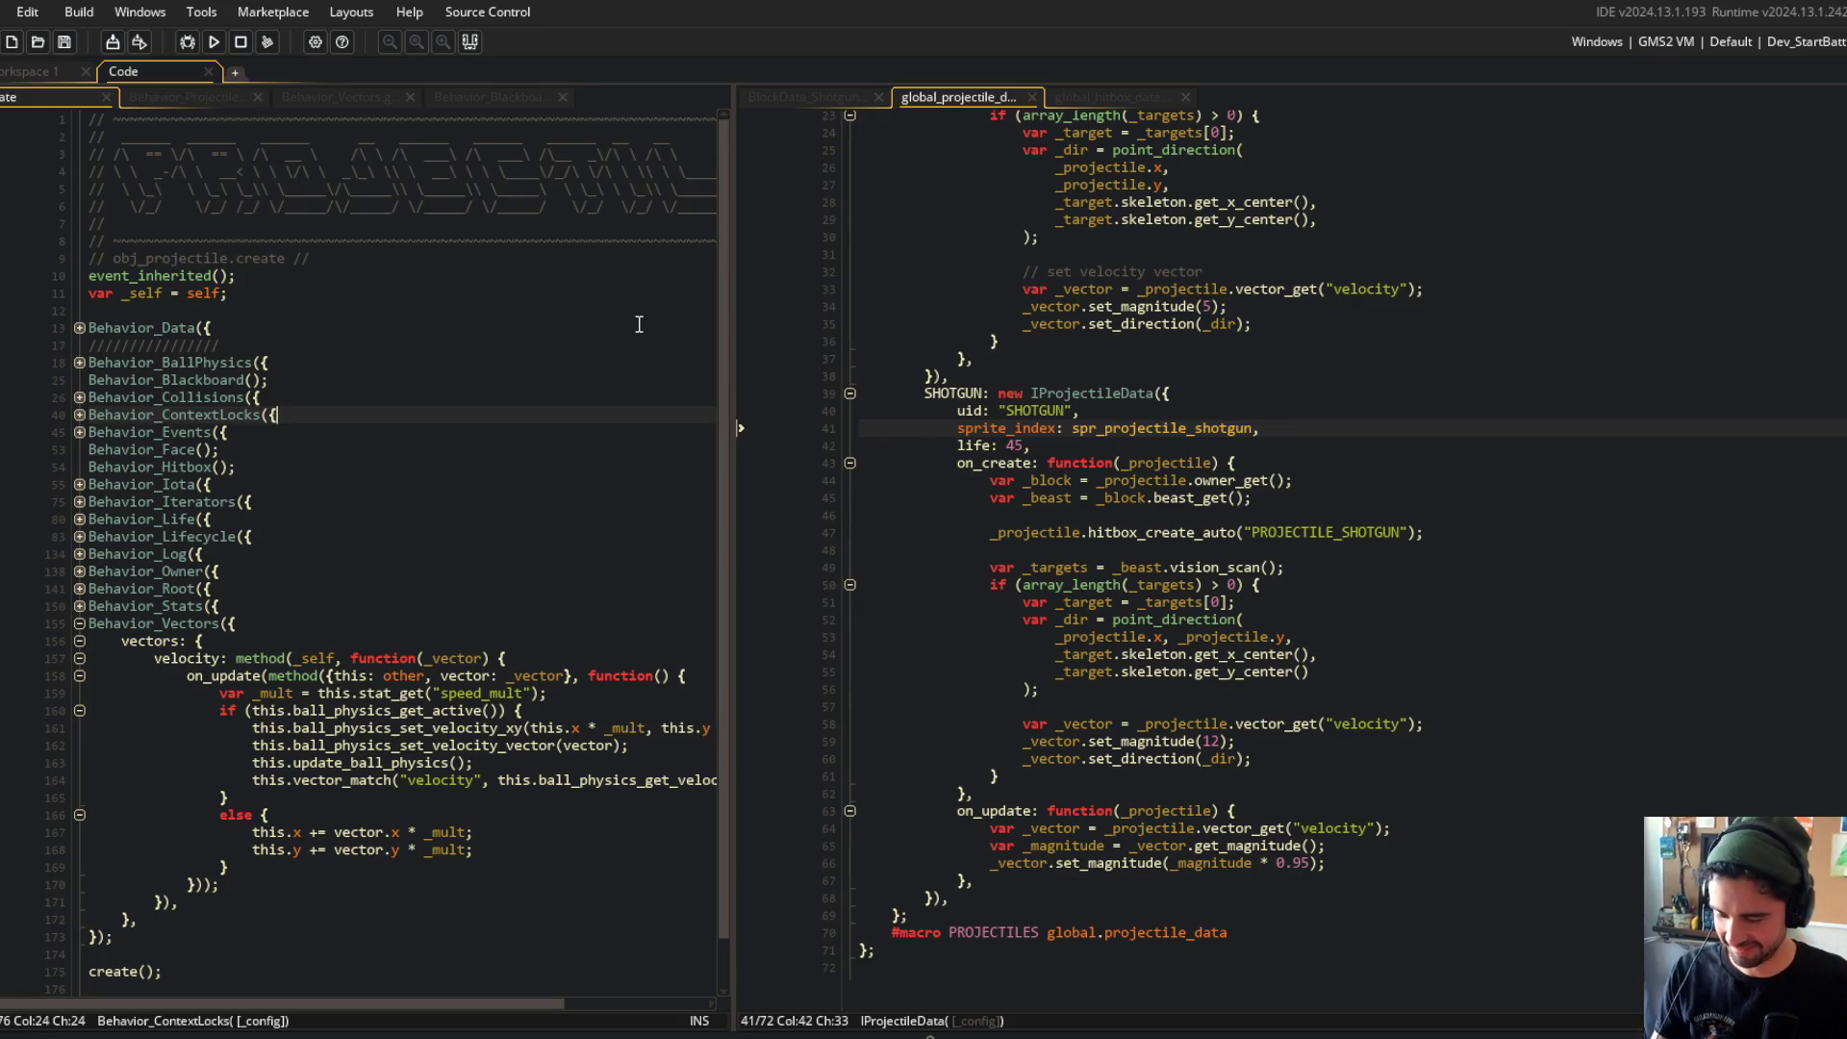
Step: Inspect the SHOTGUN sprite, uid, life and target-direction lines plus MAGIC_WAND data, then return to Command Prompt
left_click(1302, 426)
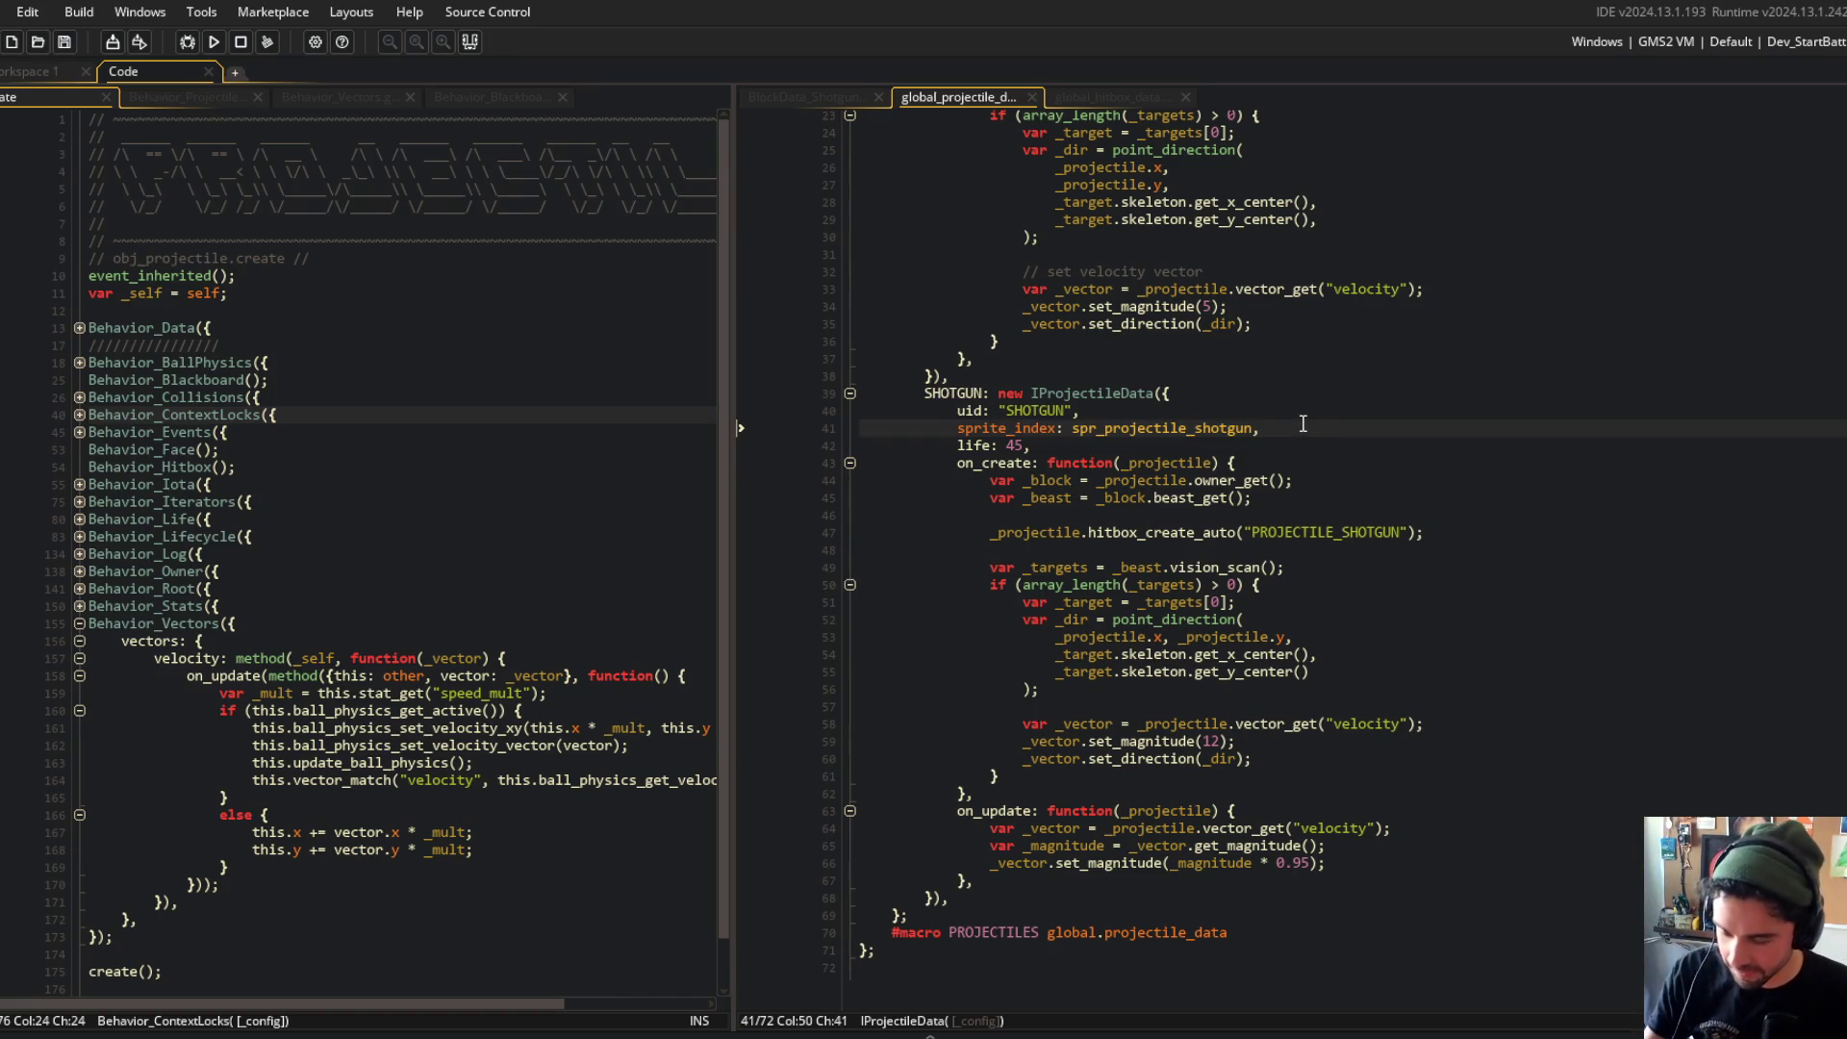
left_click(1195, 412)
left_click(1224, 440)
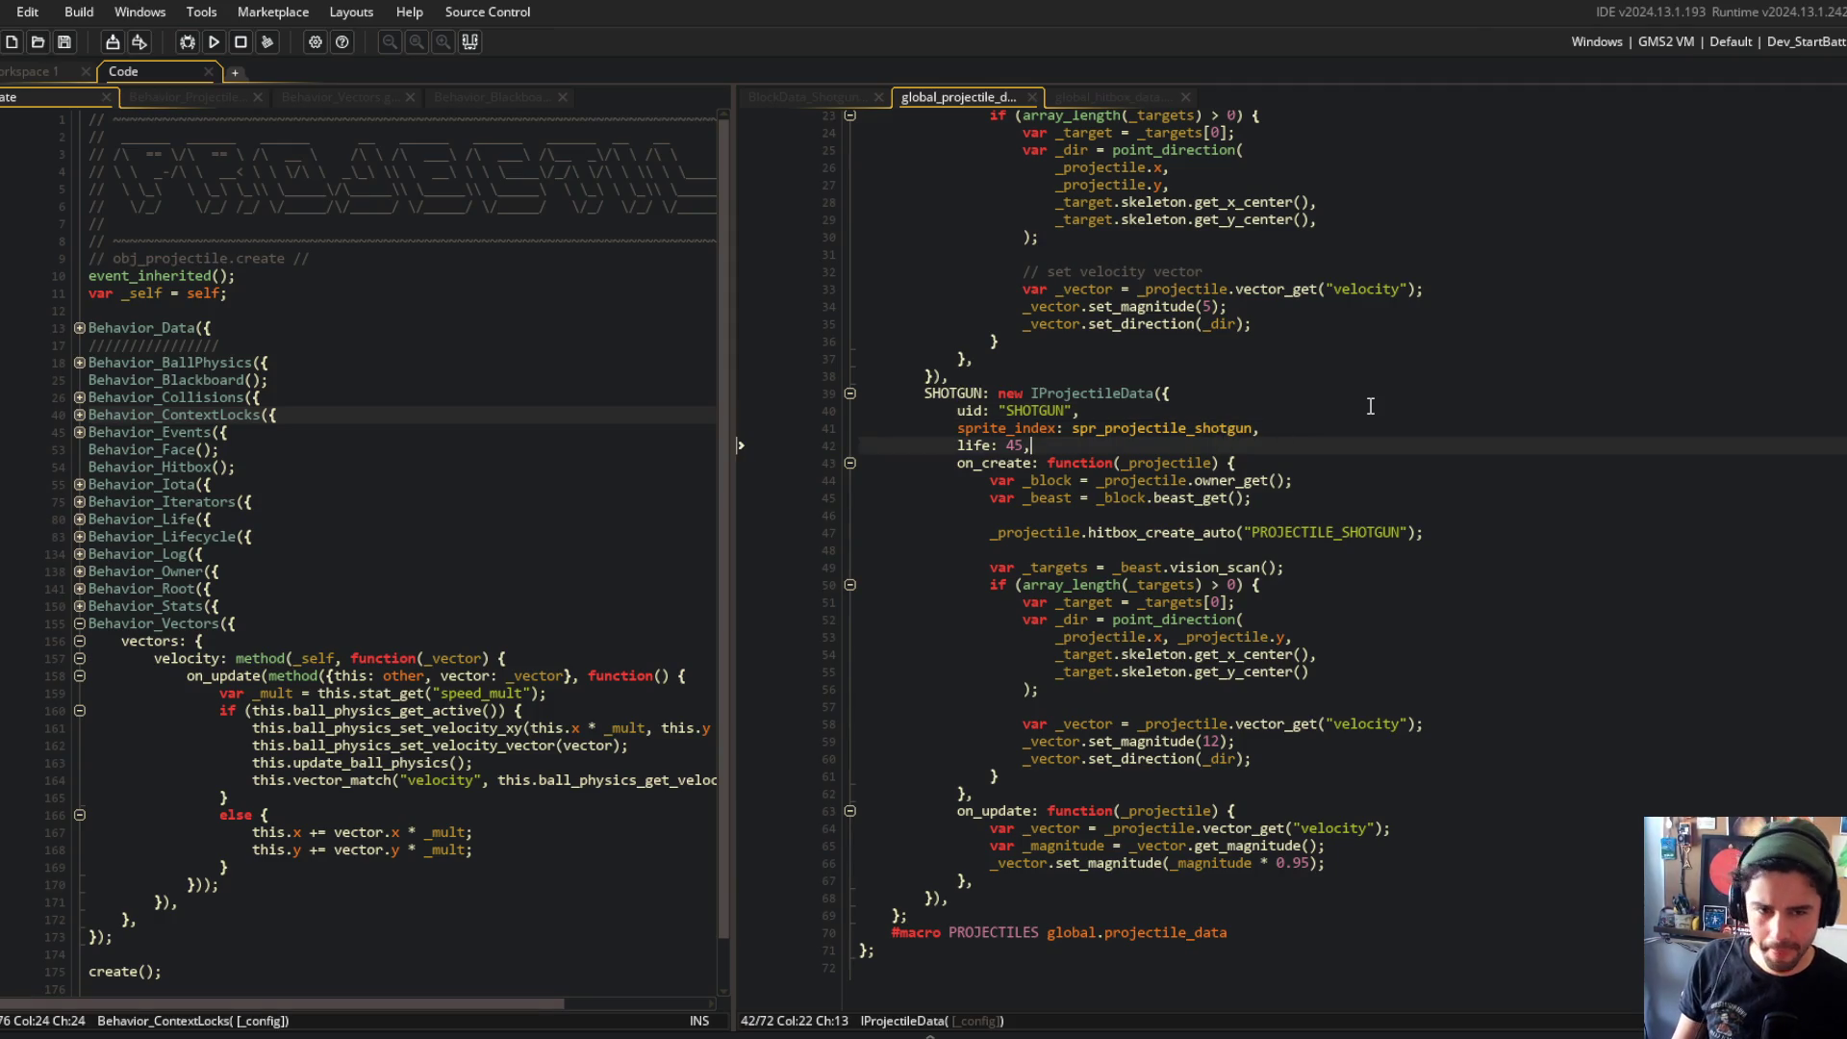
scroll(1367, 405, "up", 6)
scroll(1368, 405, "down", 5)
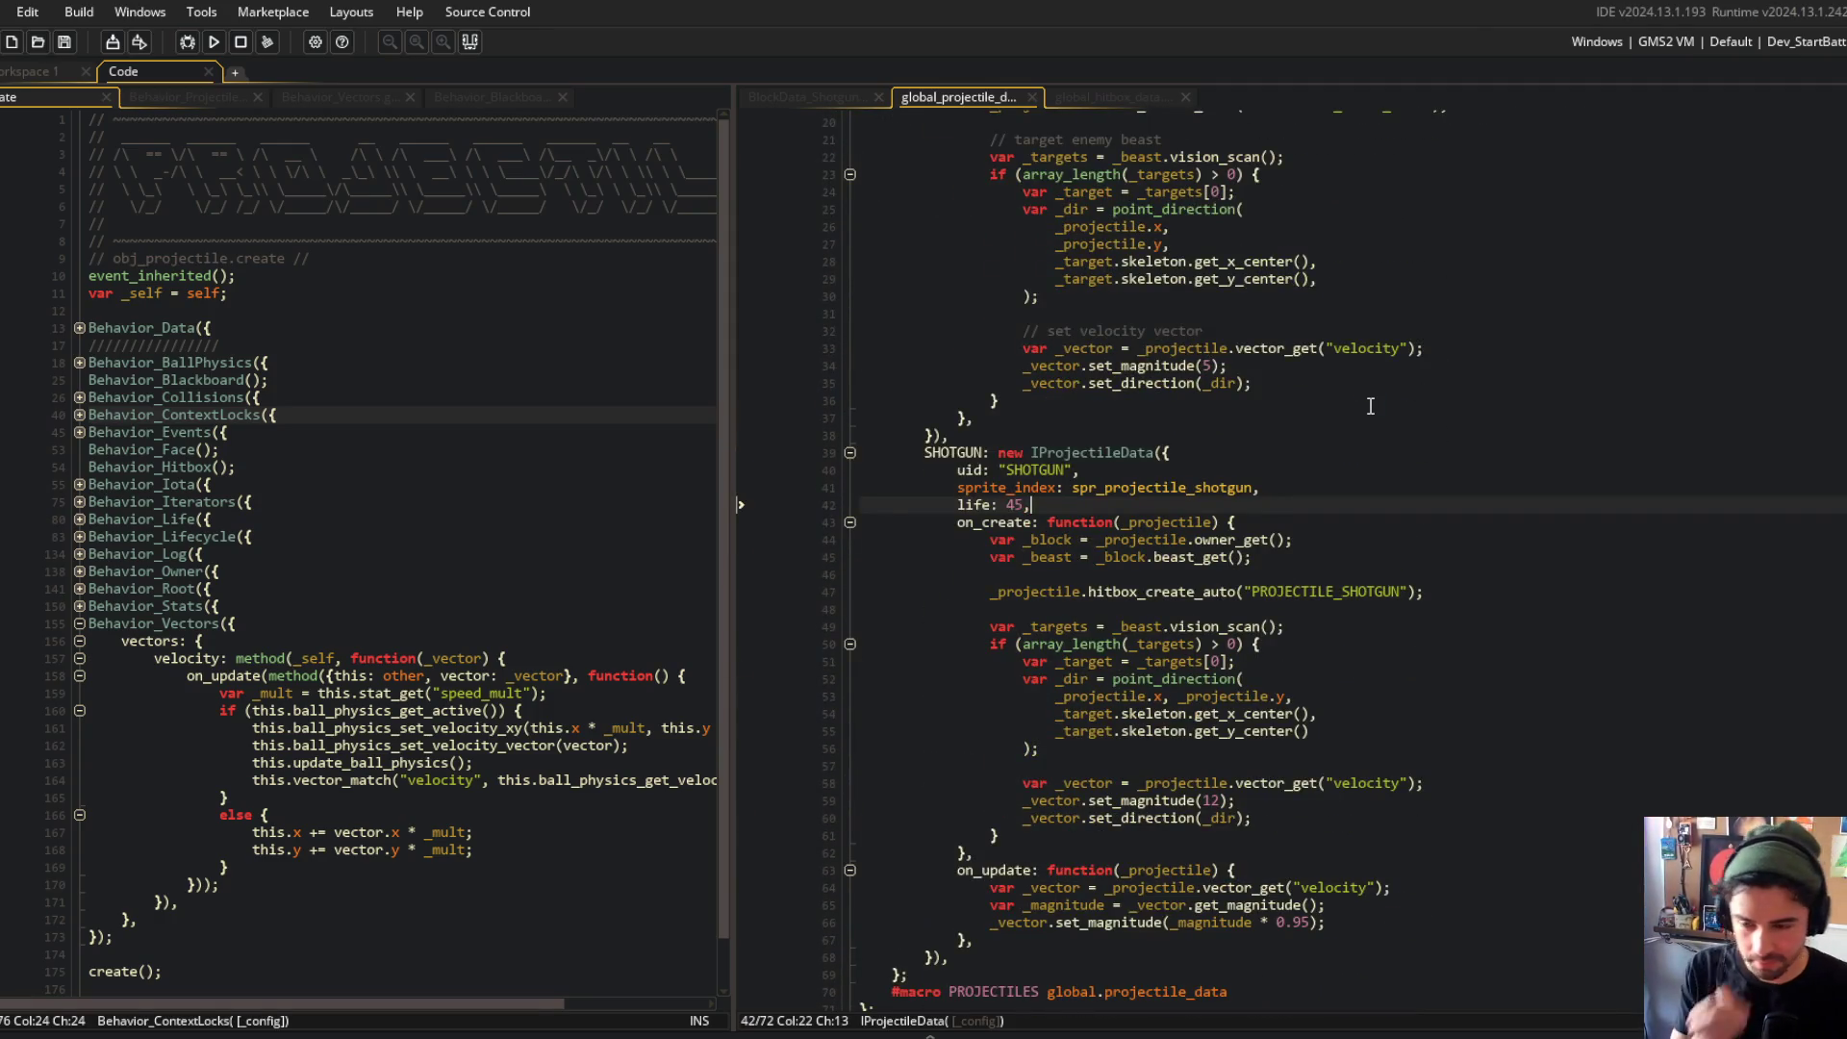
scroll(1370, 406, "down", 1)
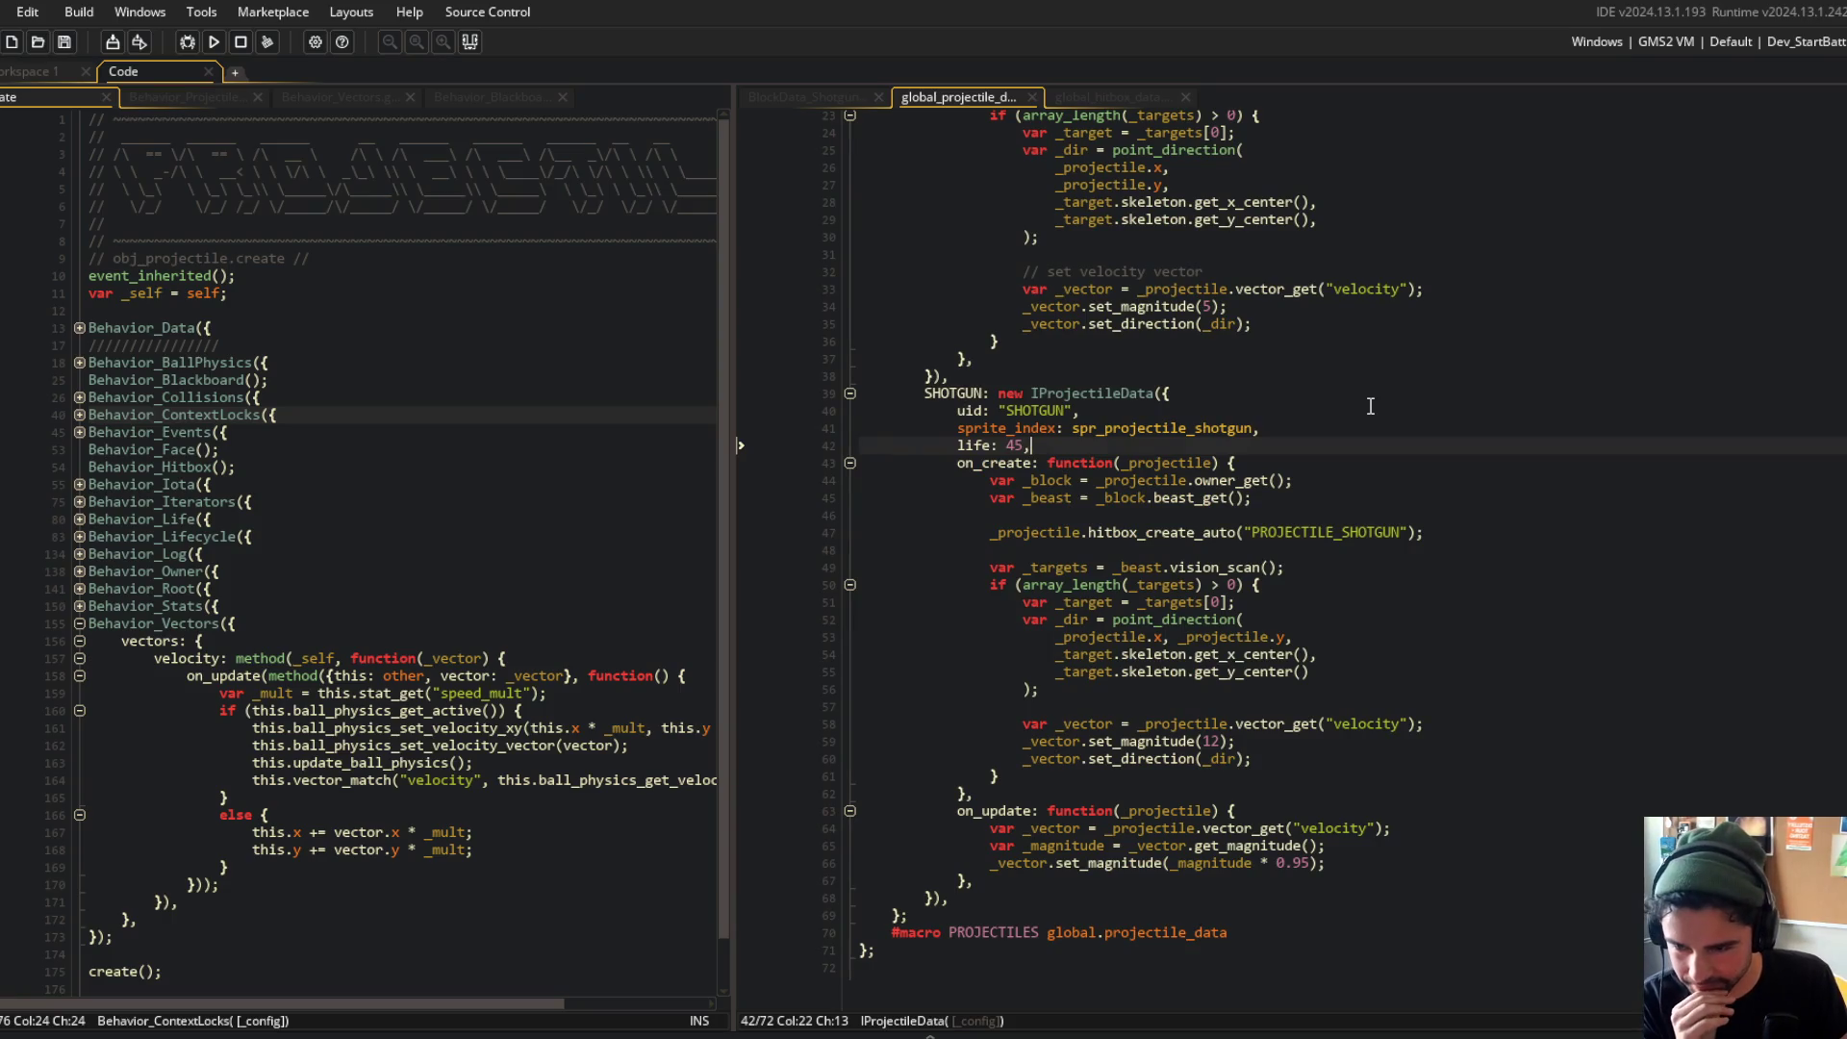
scroll(1370, 406, "up", 4)
left_click(1397, 358)
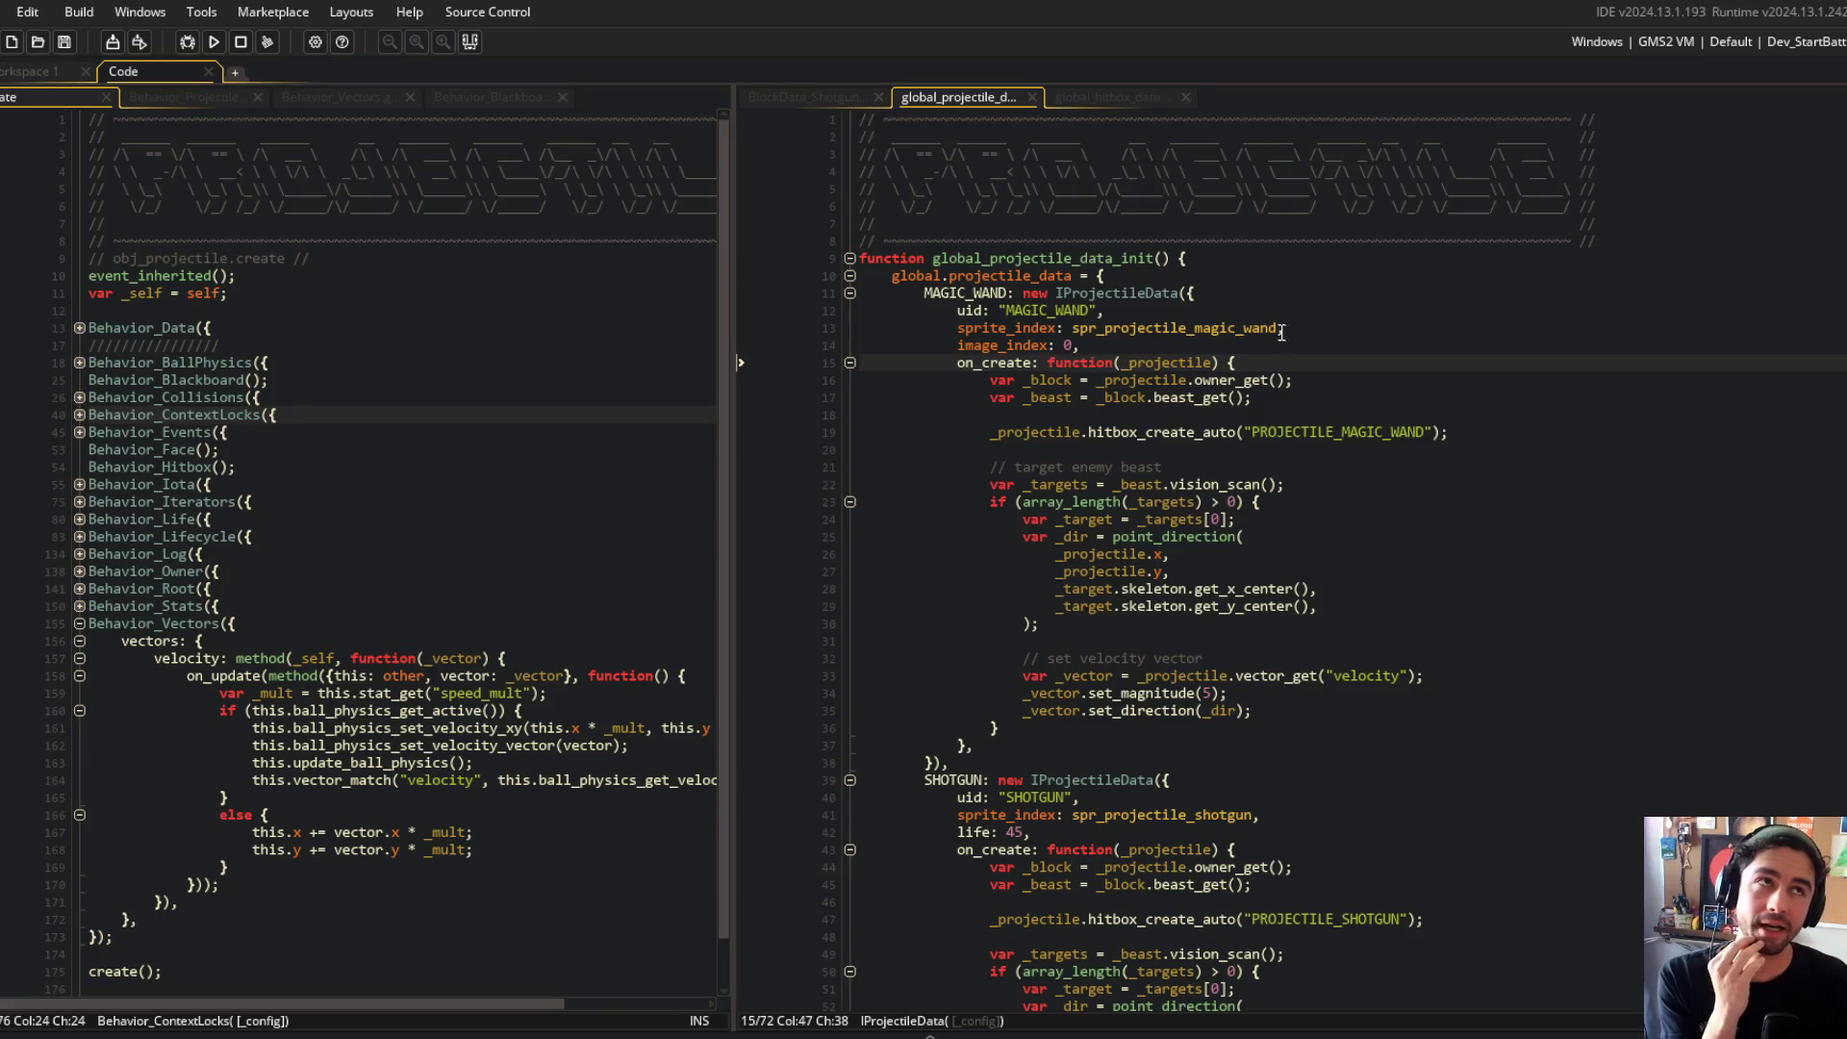
scroll(1319, 436, "down", 6)
left_click(1170, 662)
key("alt+Tab")
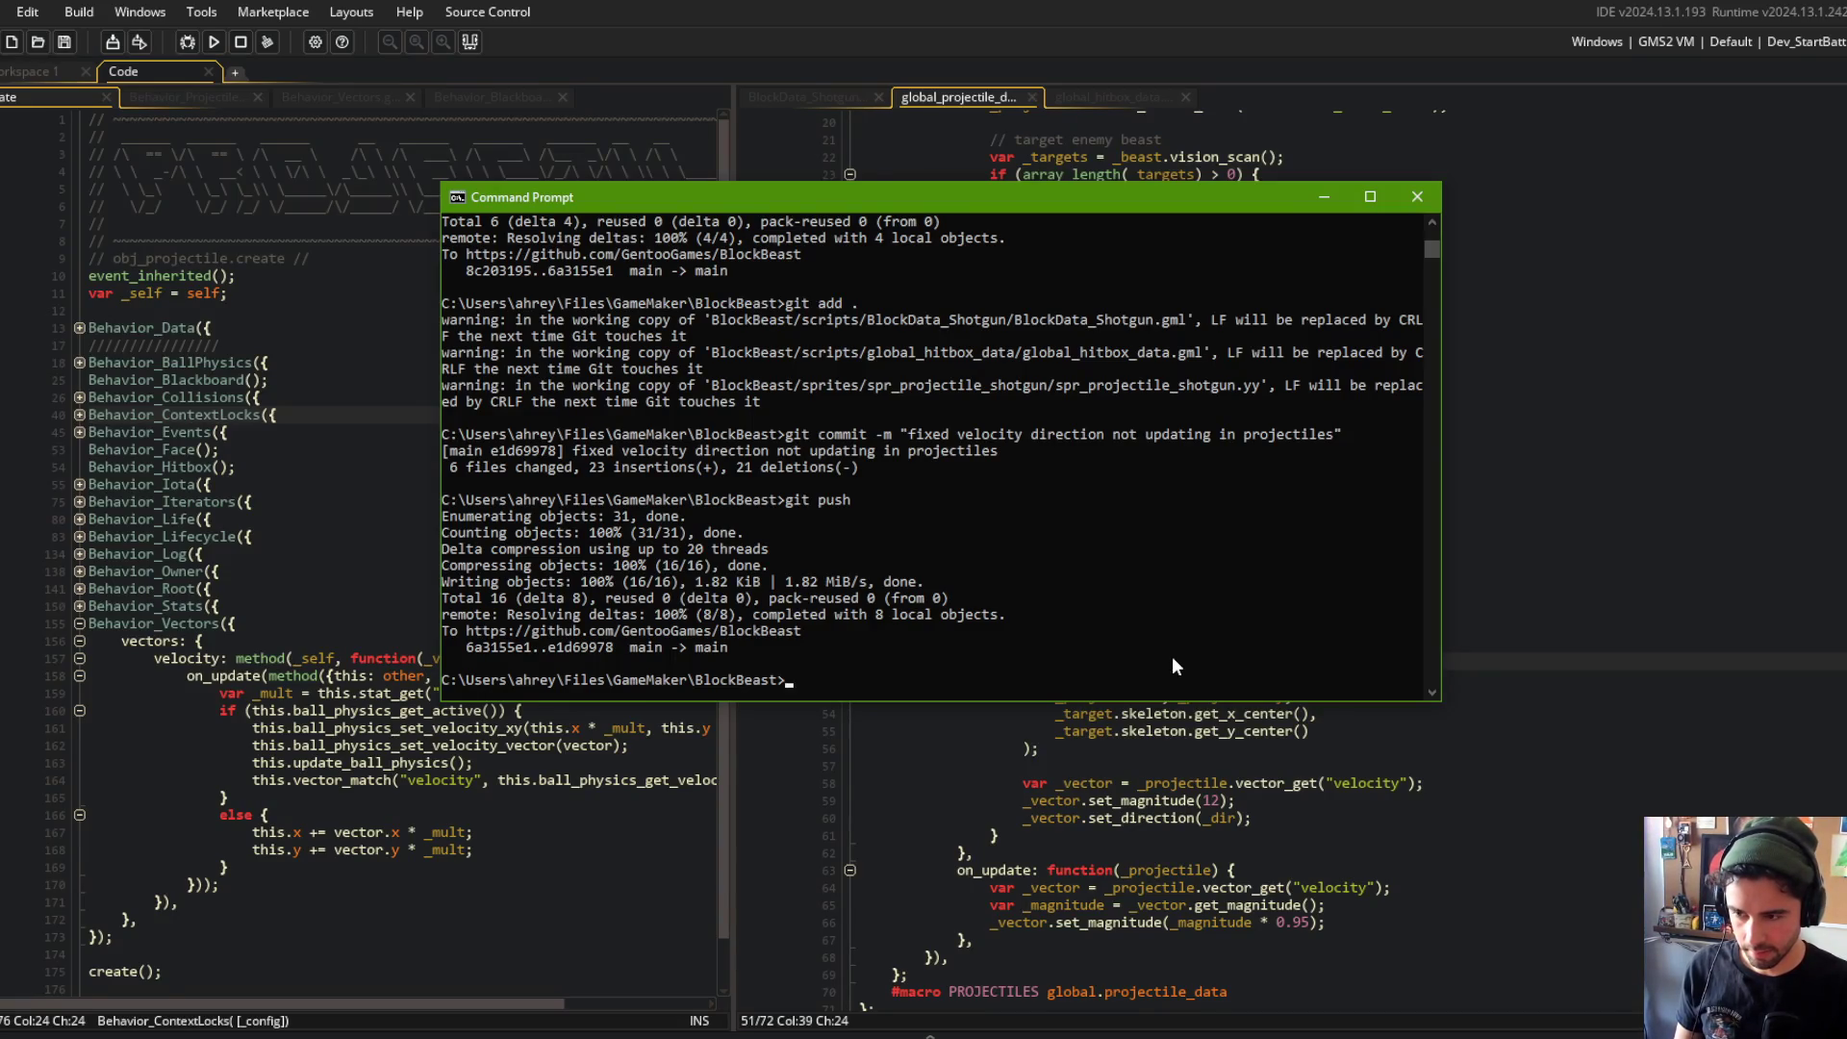
Step: Ask Claude Code to give each shotgun pellet a slight random variation in starting velocity
key("alt+Tab")
type("wi")
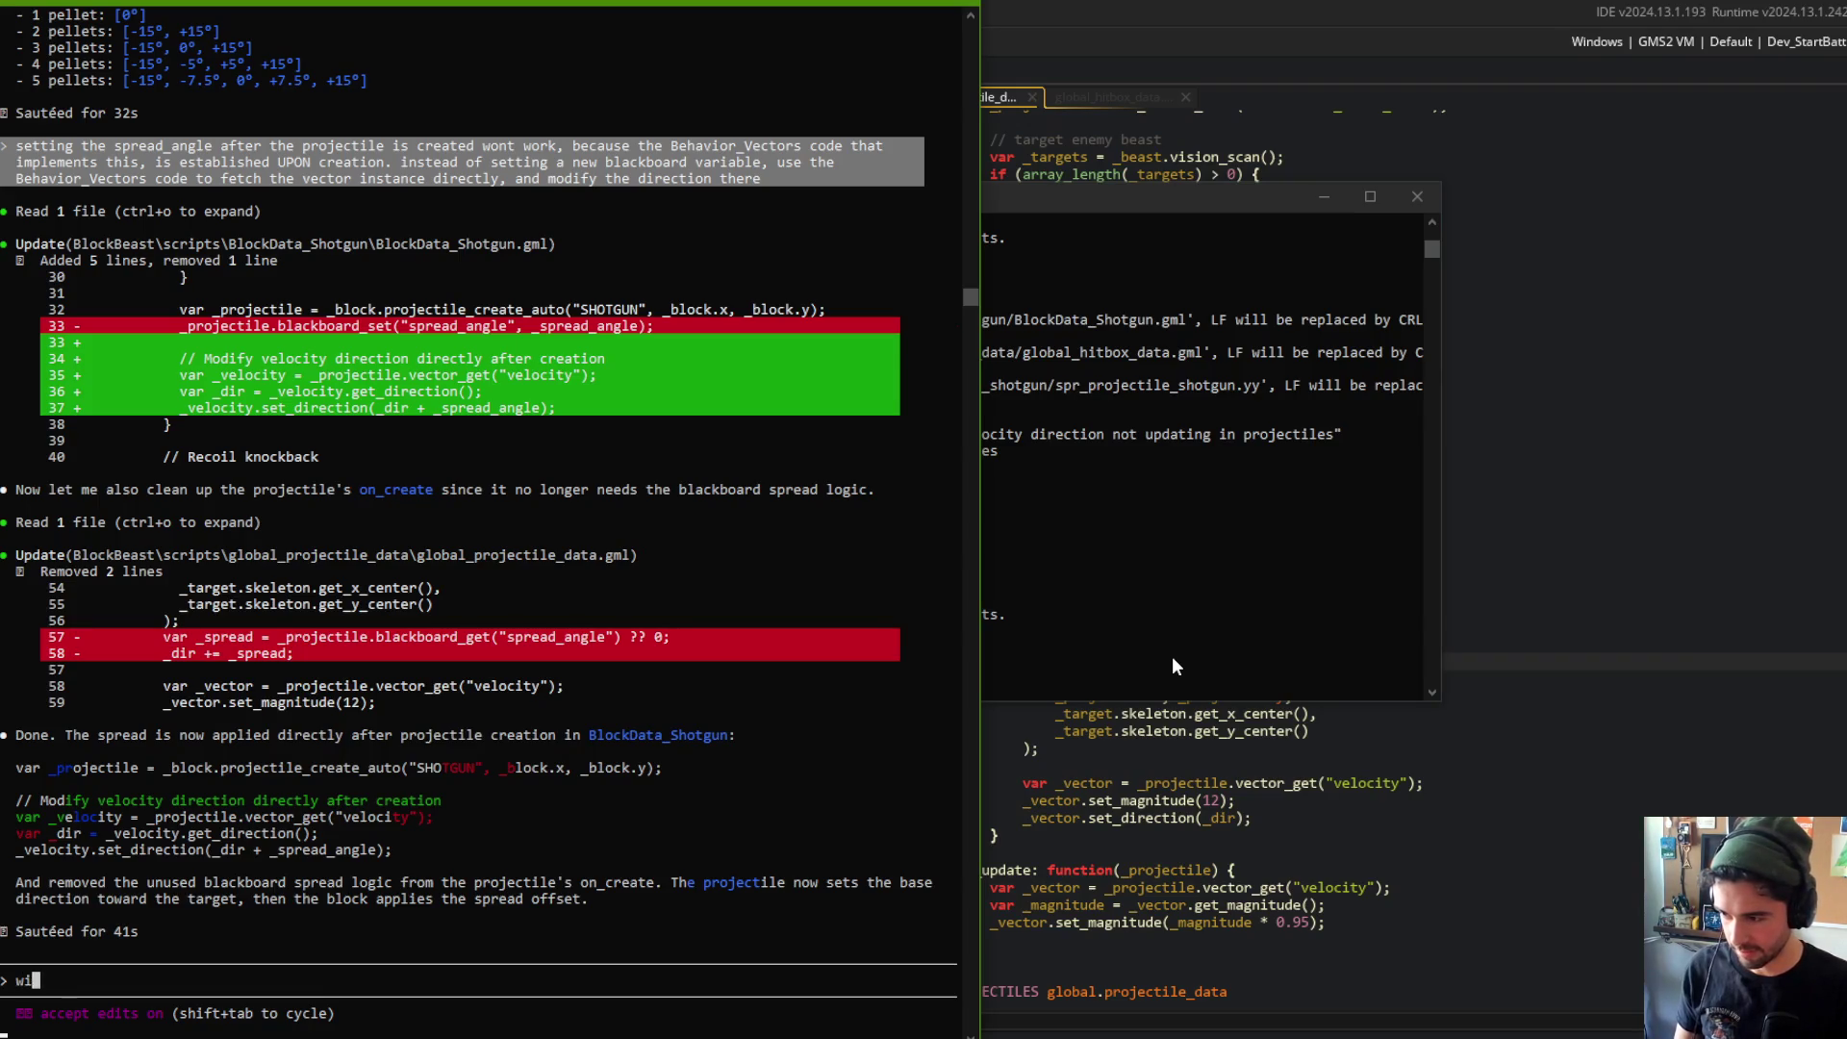
key("BackSpace")
key("BackSpace")
type("to mimick")
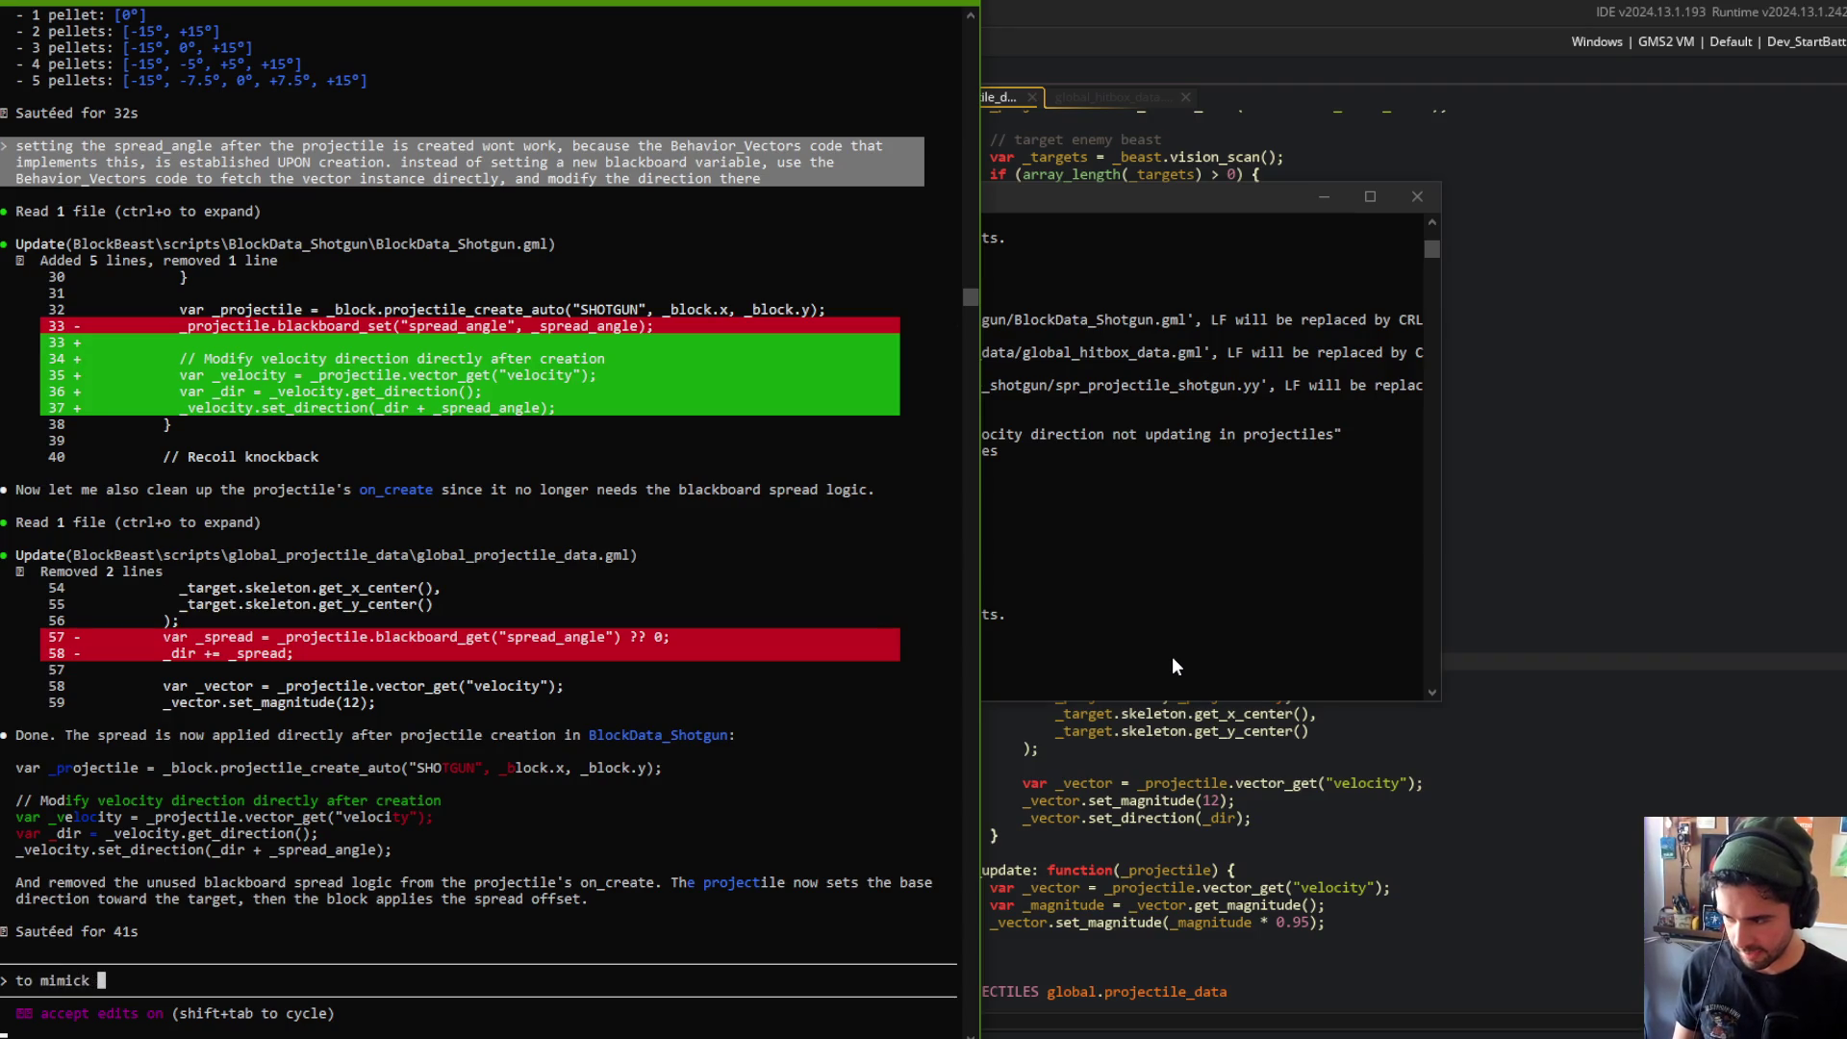
type("k ")
type("rel")
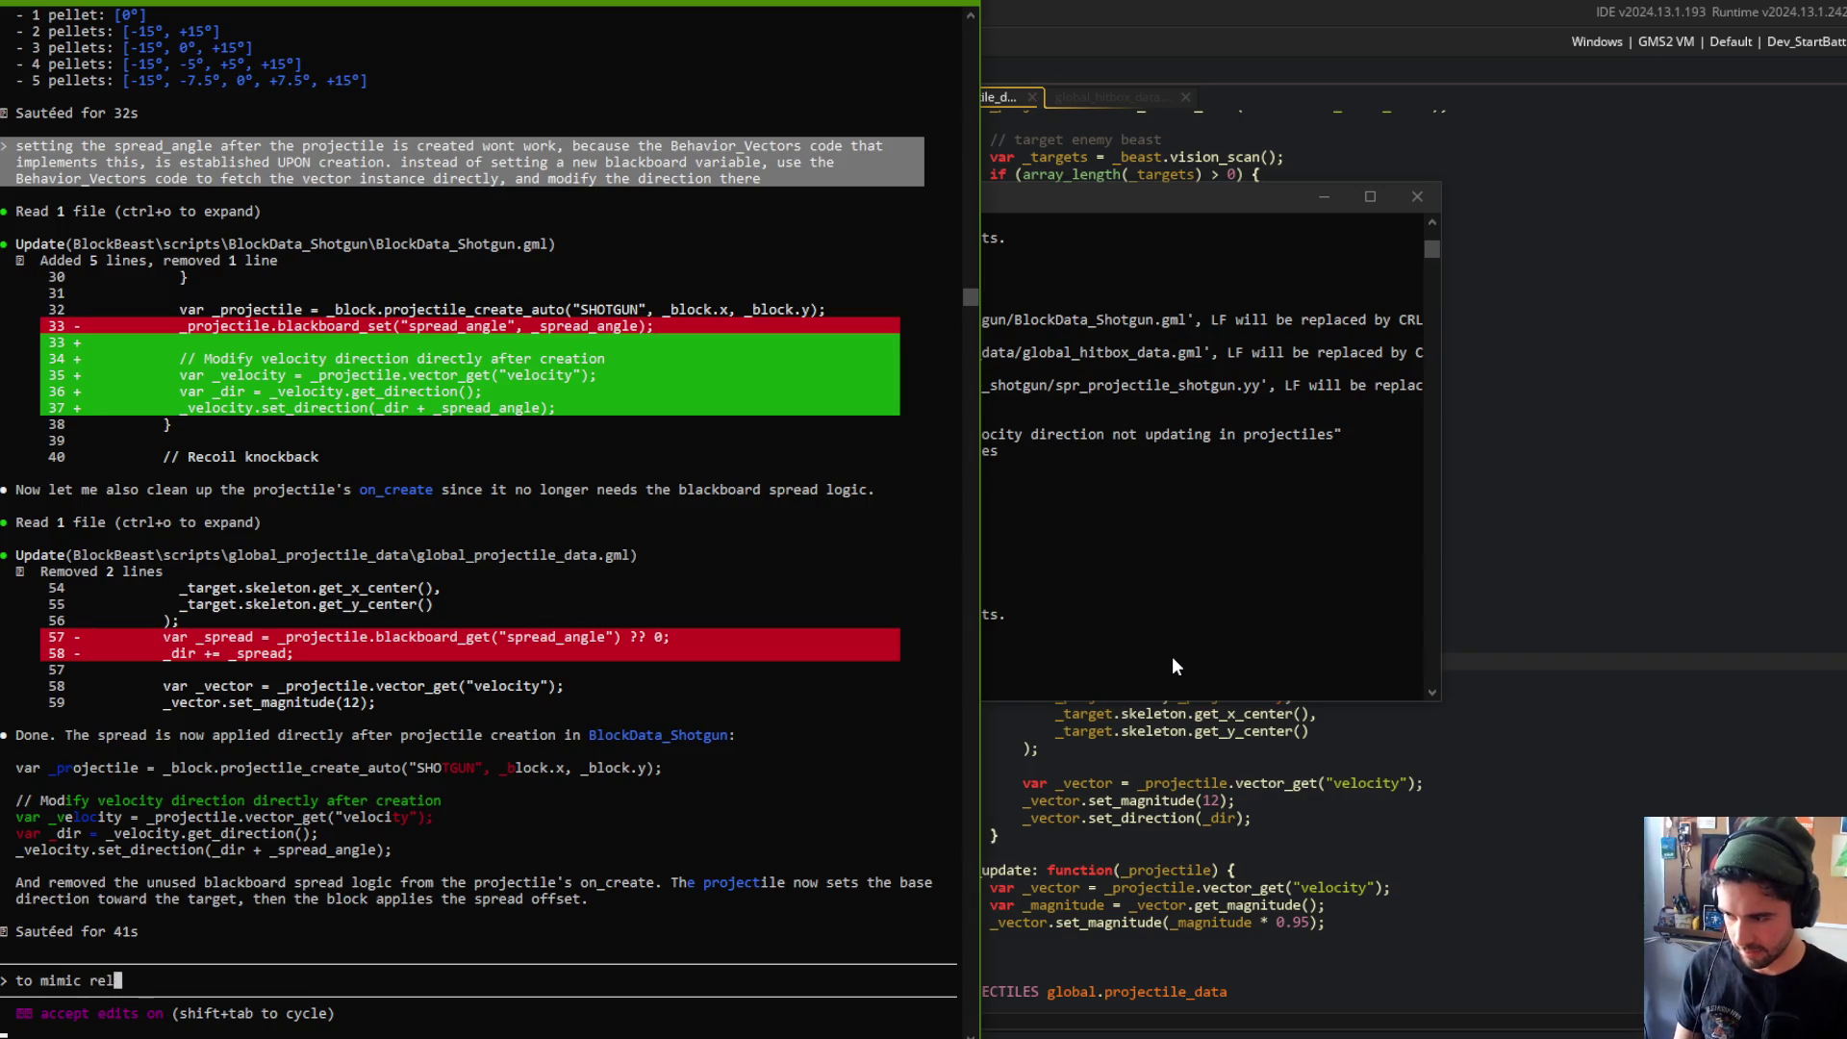
type("al life c")
type("hotgun pelette behavior, let")
type("give each pelette a slight variation to its starting velocity")
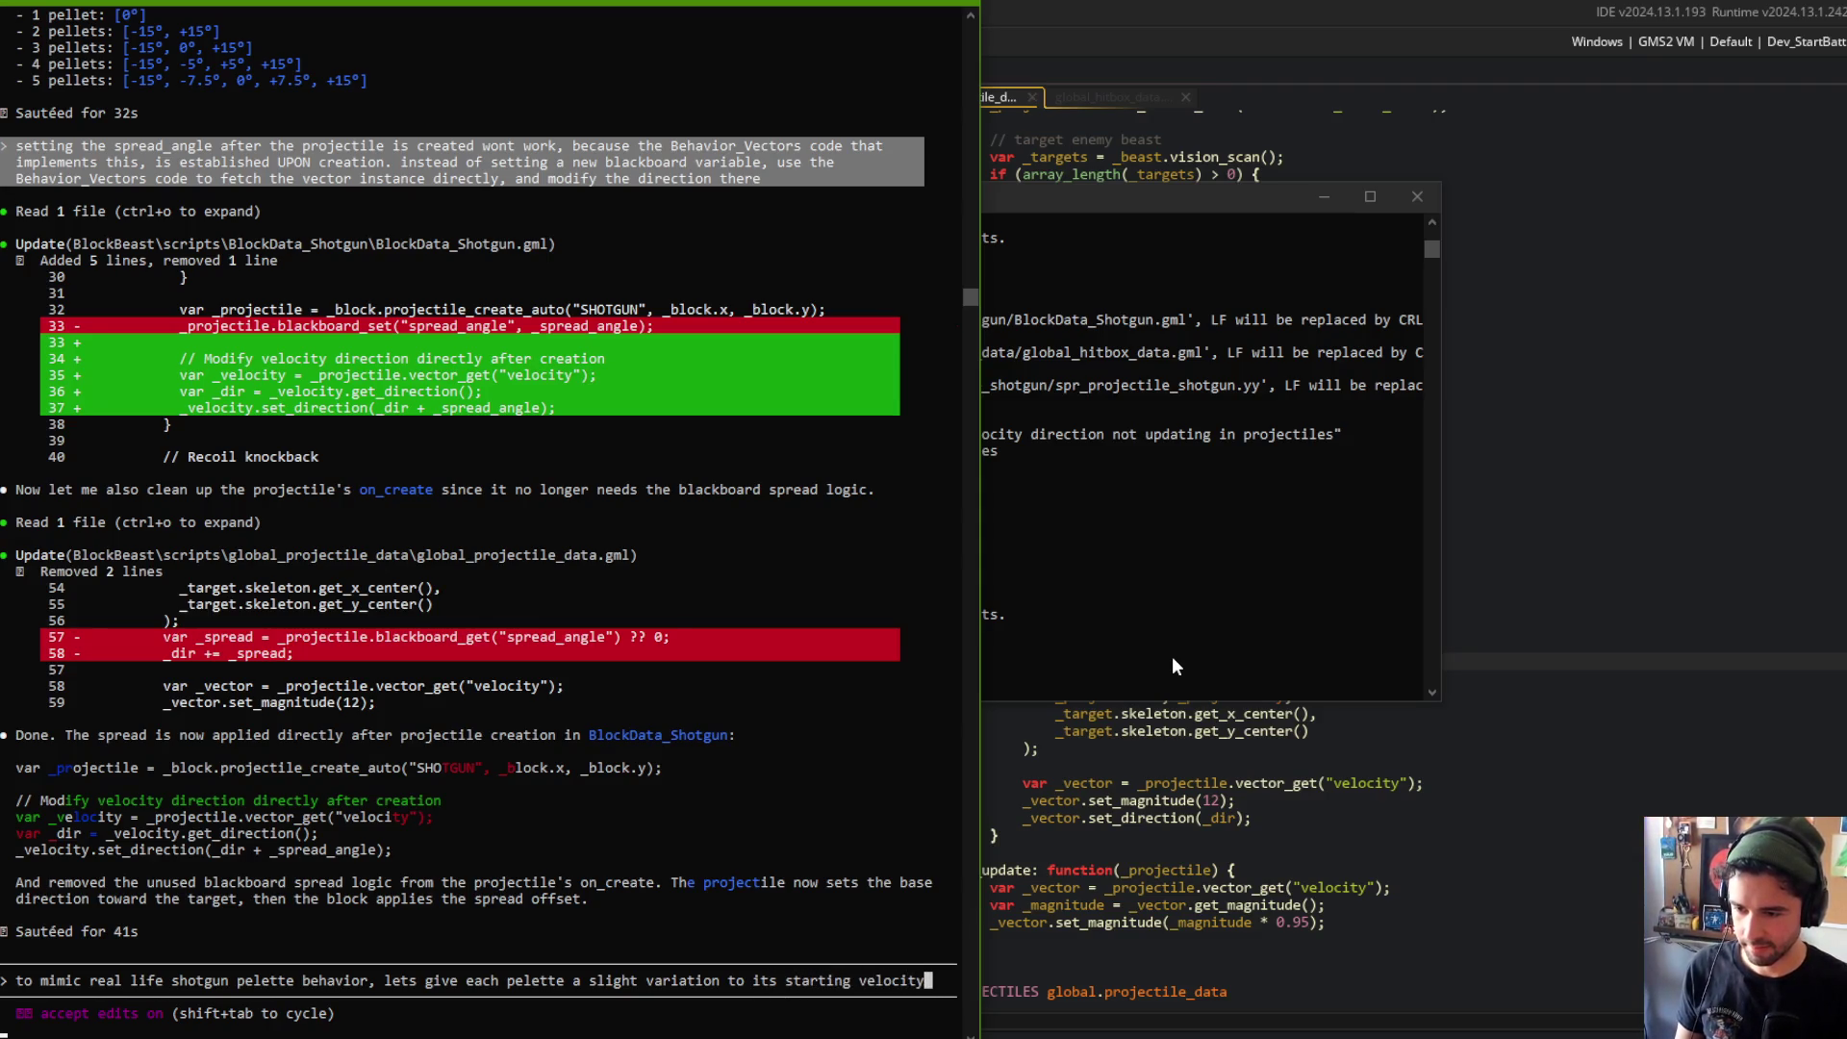
key("Return")
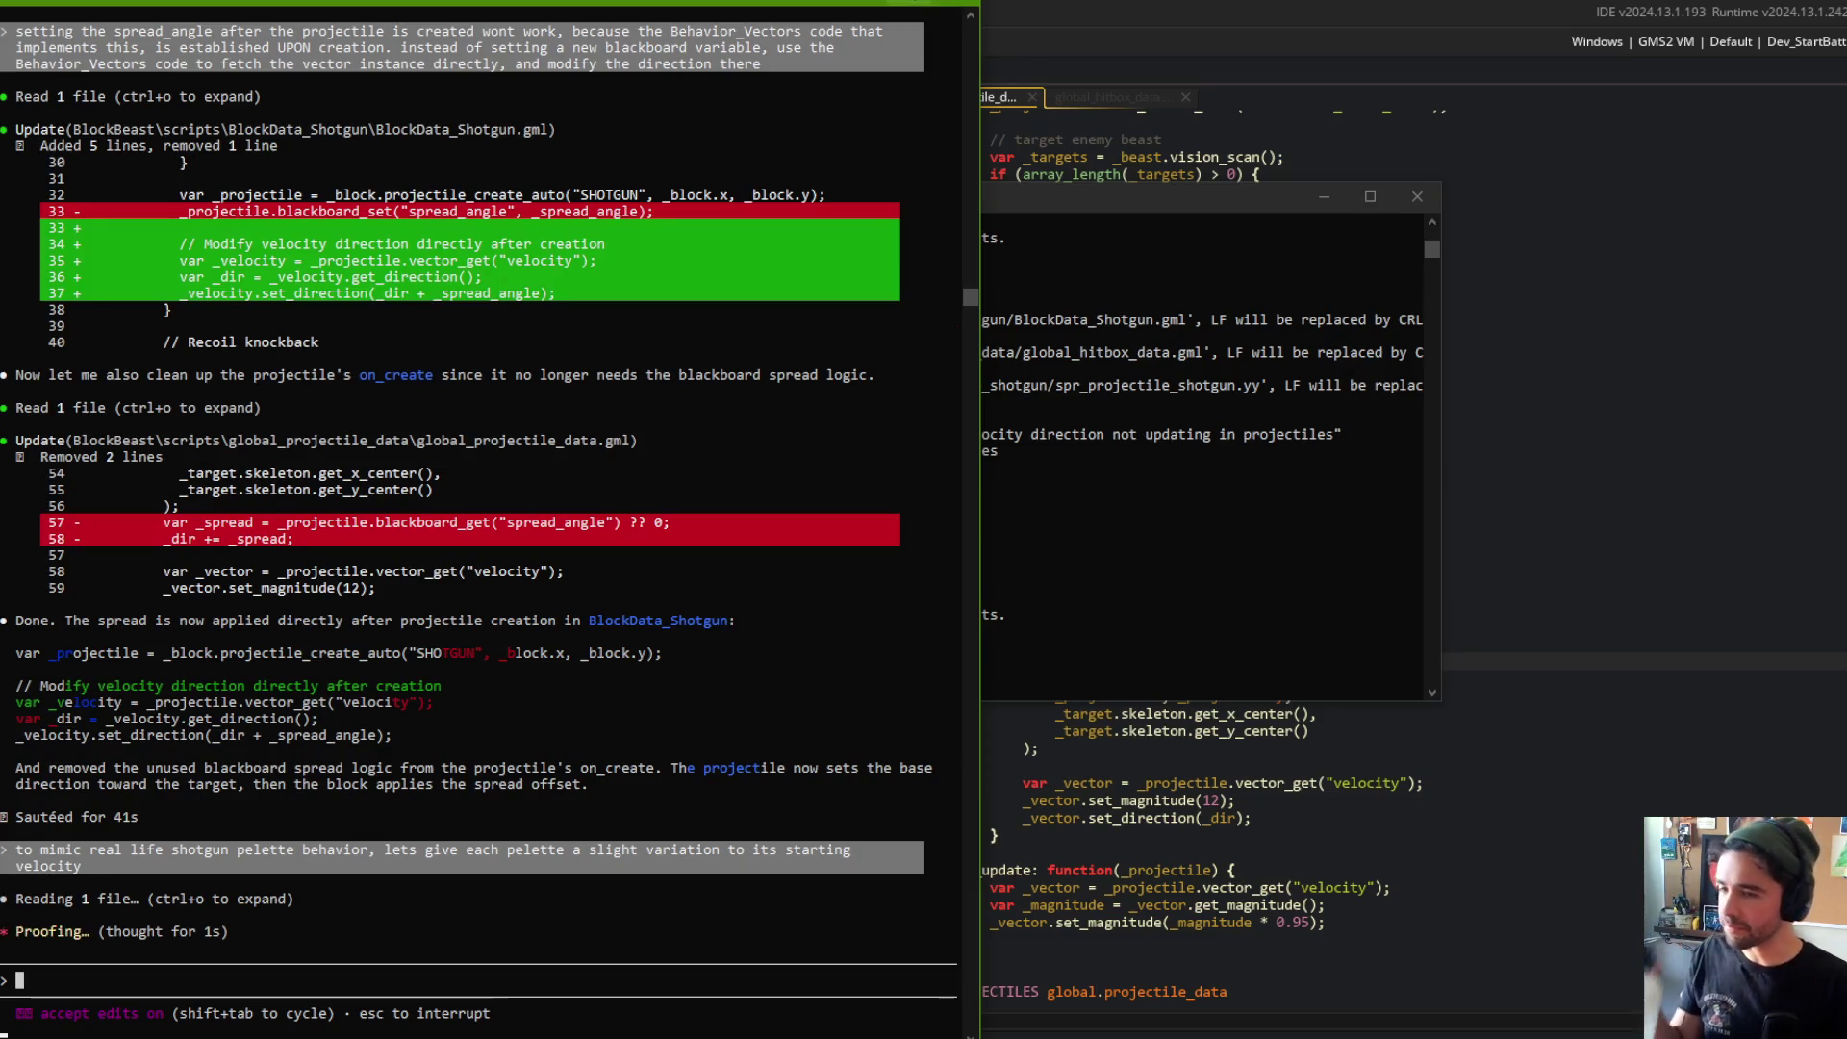
key("alt+Tab")
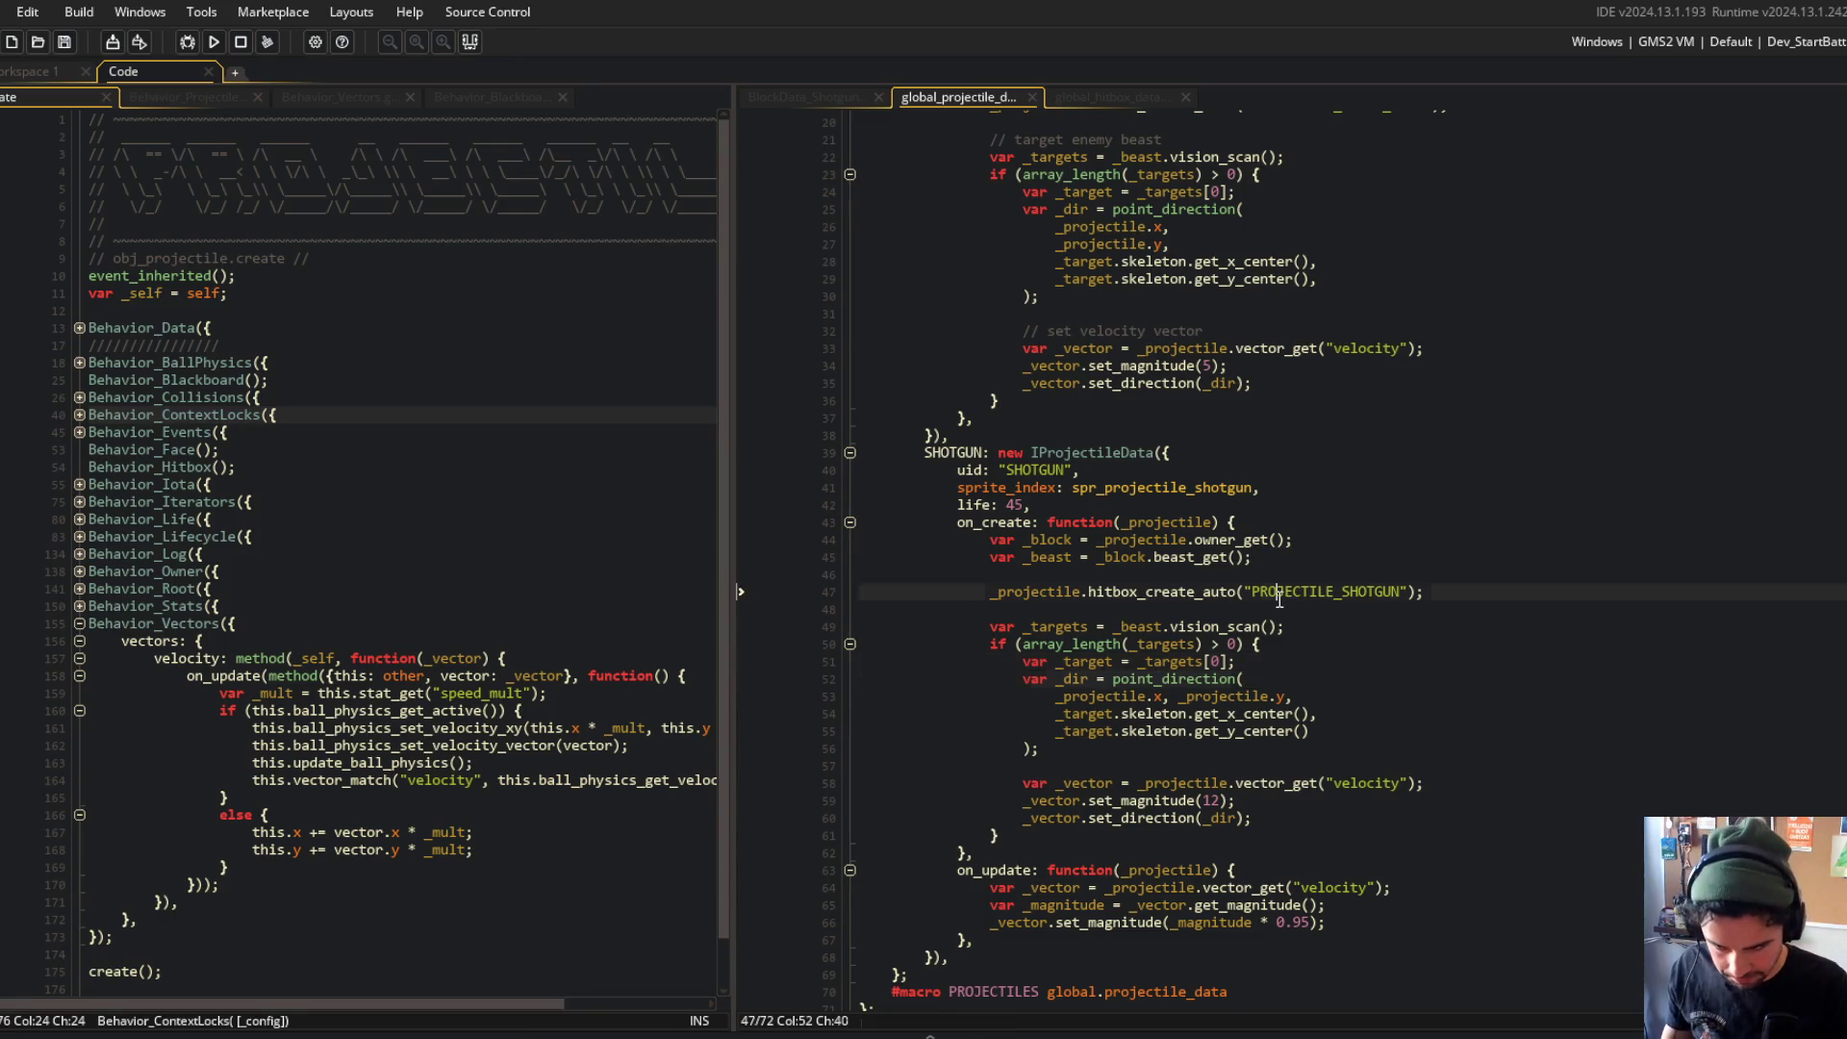
Step: Inspect the shotgun hitbox, set_magnitude call and starting speed value 12
left_click(1279, 594)
scroll(1280, 601, "down", 1)
left_click(1165, 738)
scroll(1142, 518, "up", 3)
left_click(1107, 741)
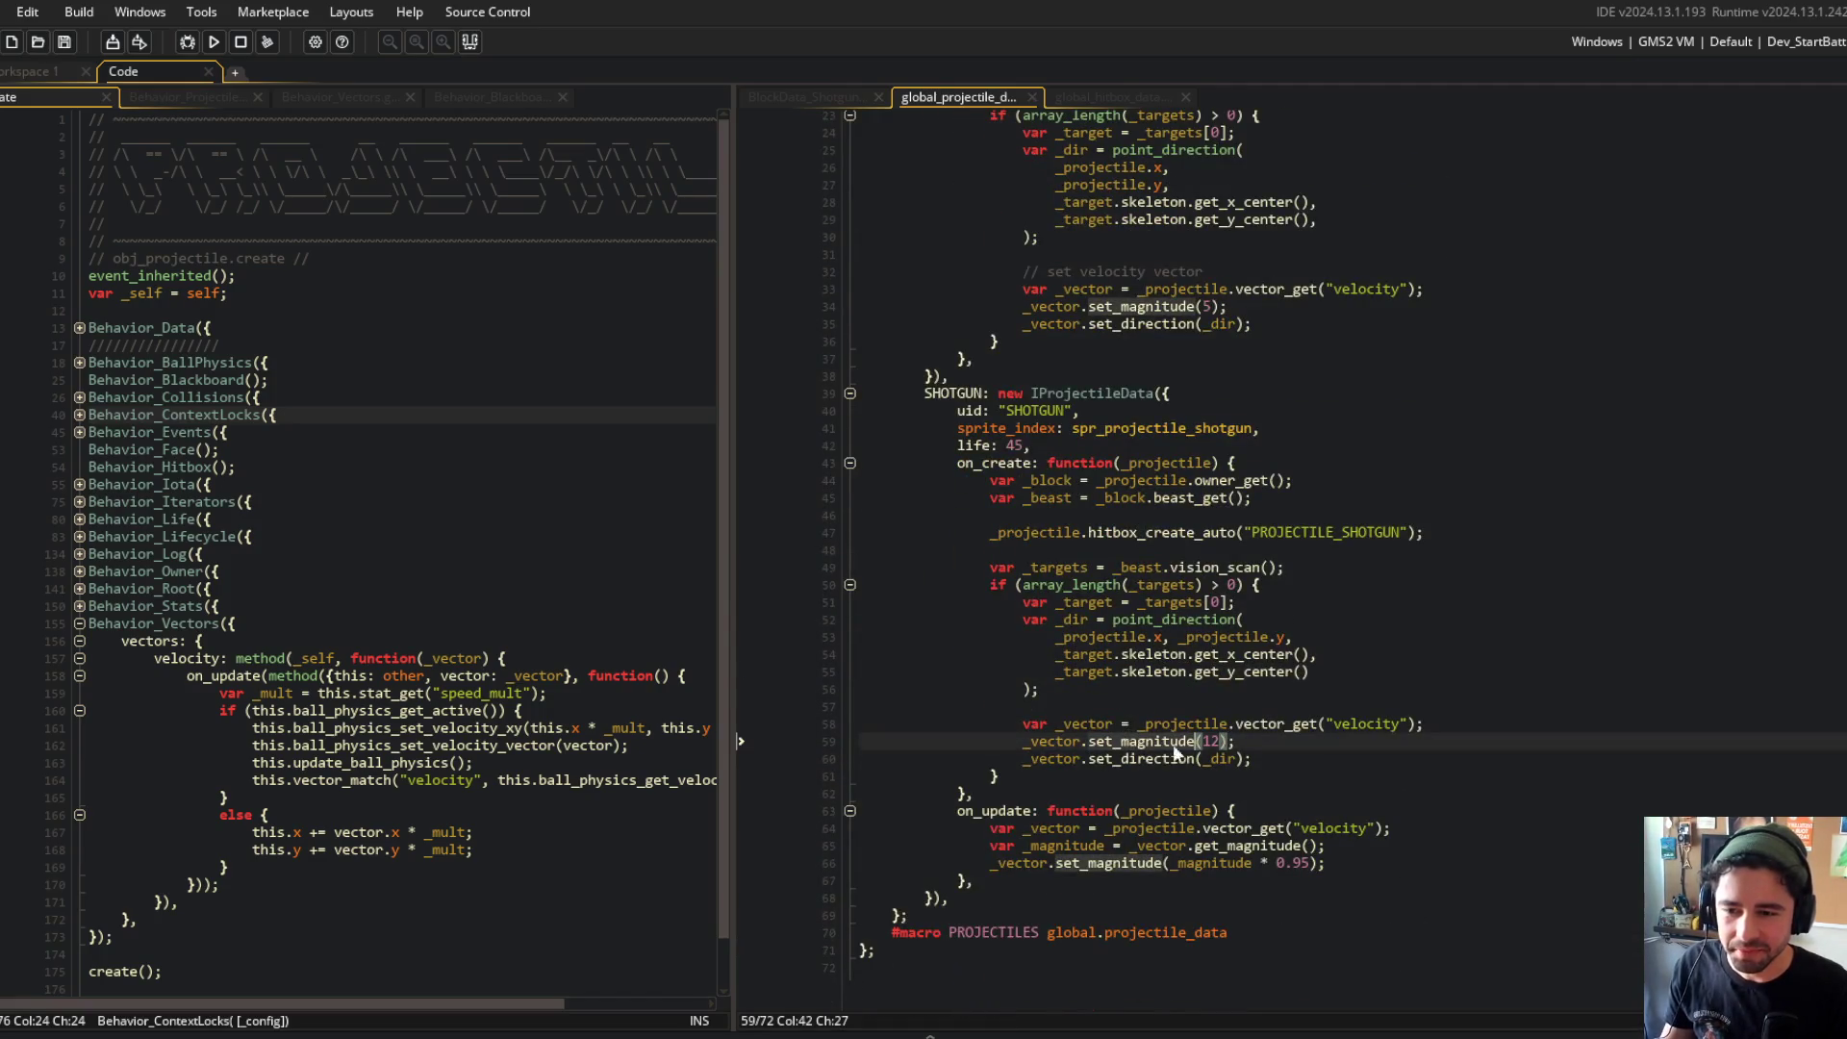
left_click(1248, 738)
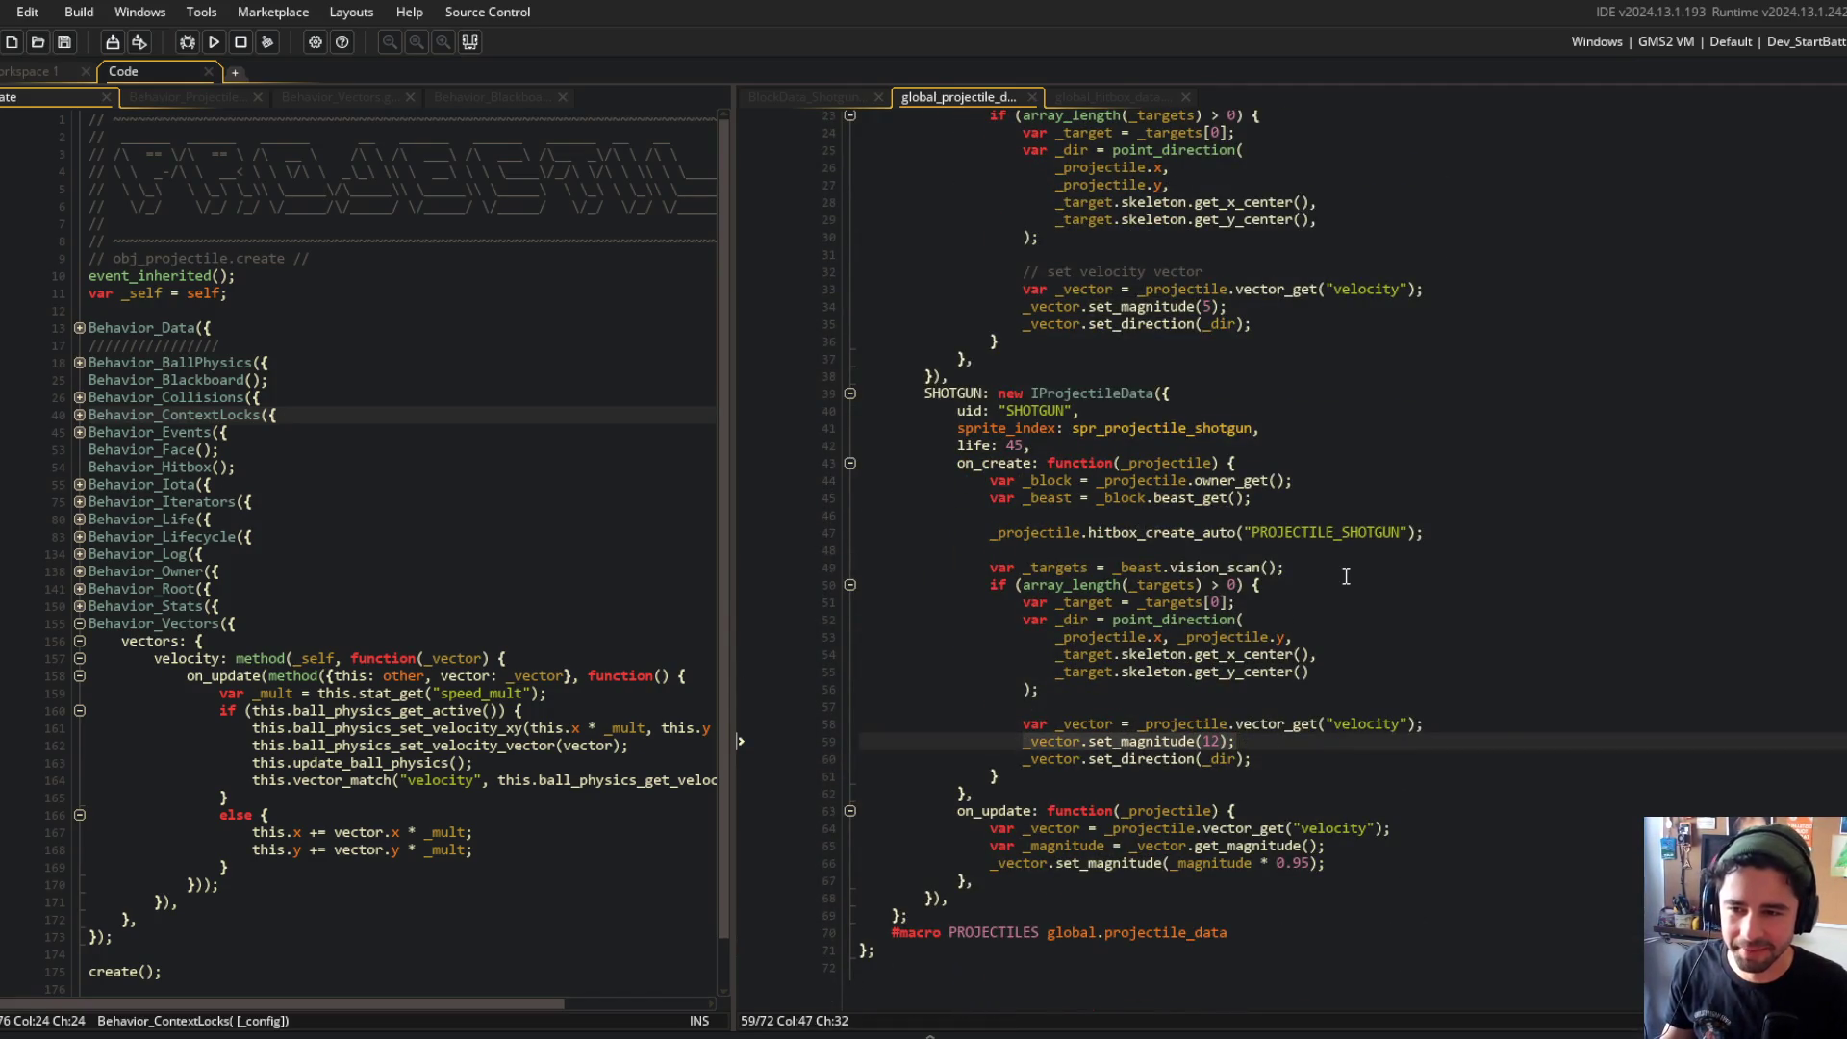
scroll(1346, 575, "up", 5)
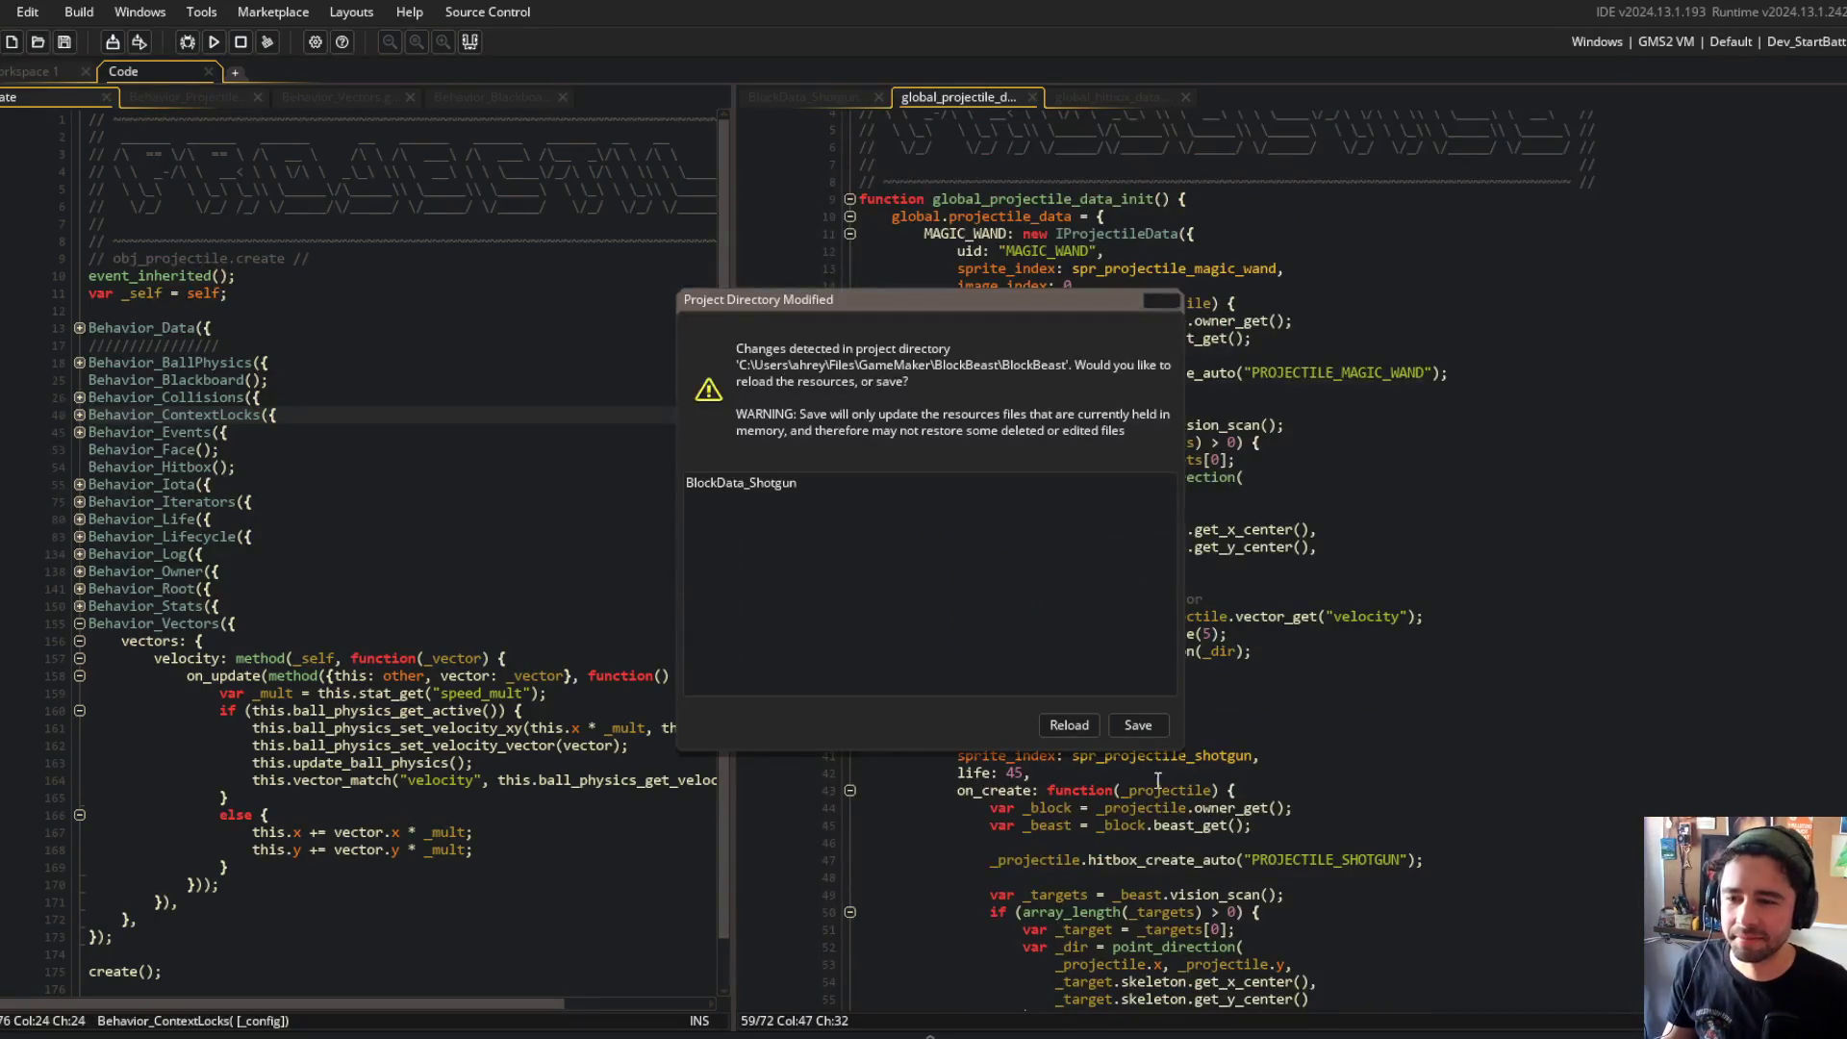
scroll(1567, 548, "down", 6)
Step: Check on Claude Code, then reload the externally modified project files in GameMaker
key("alt+Tab")
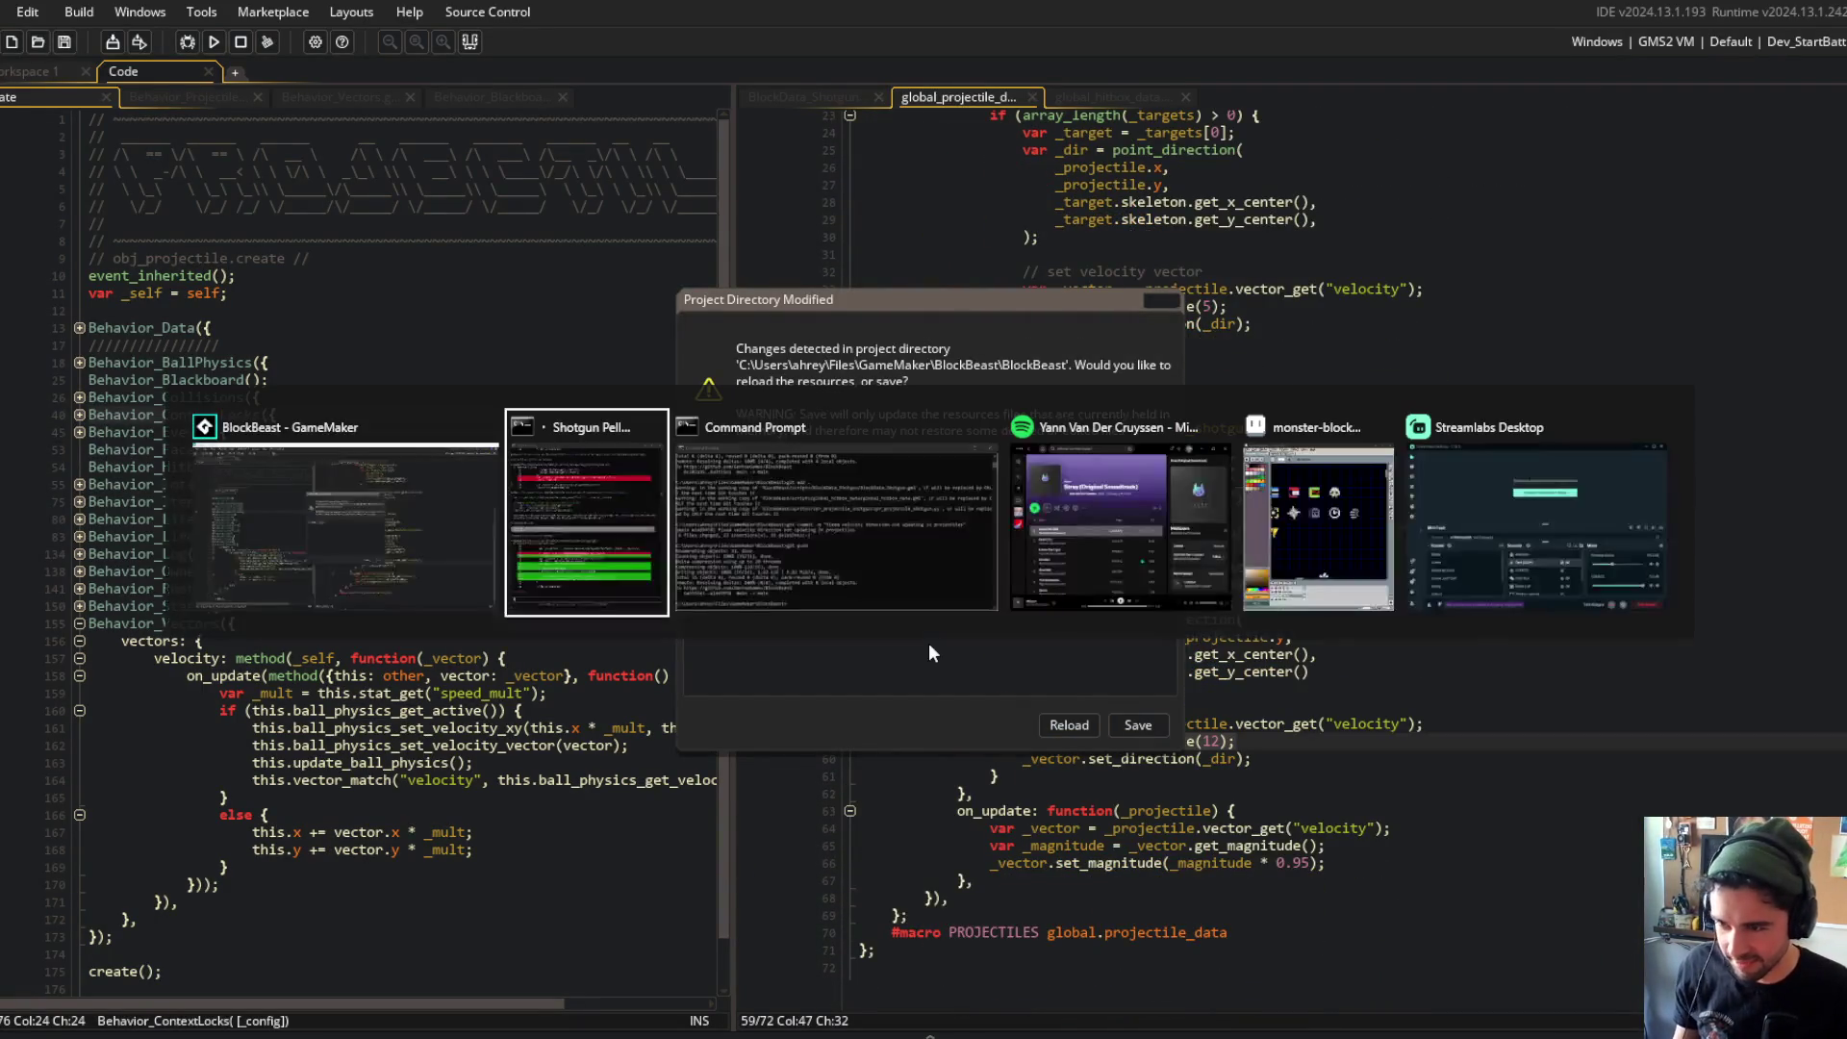
left_click(656, 582)
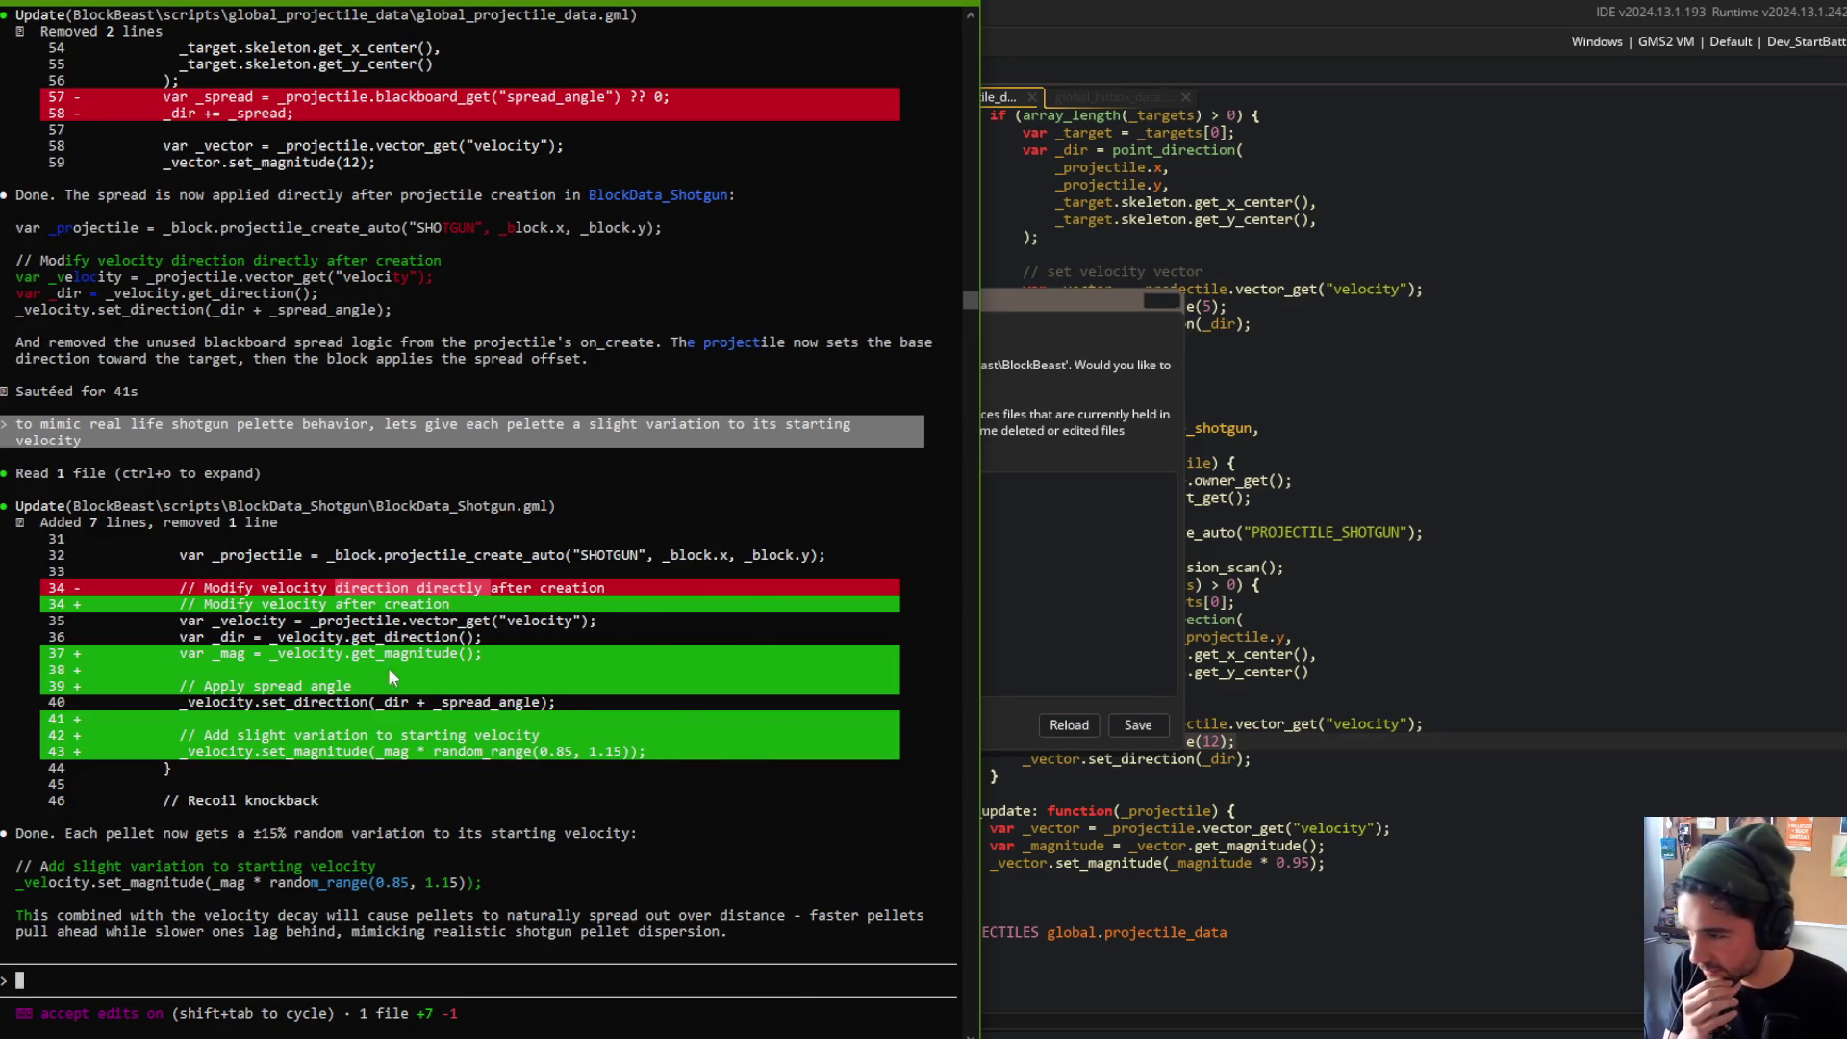
left_click(1113, 414)
left_click(1070, 727)
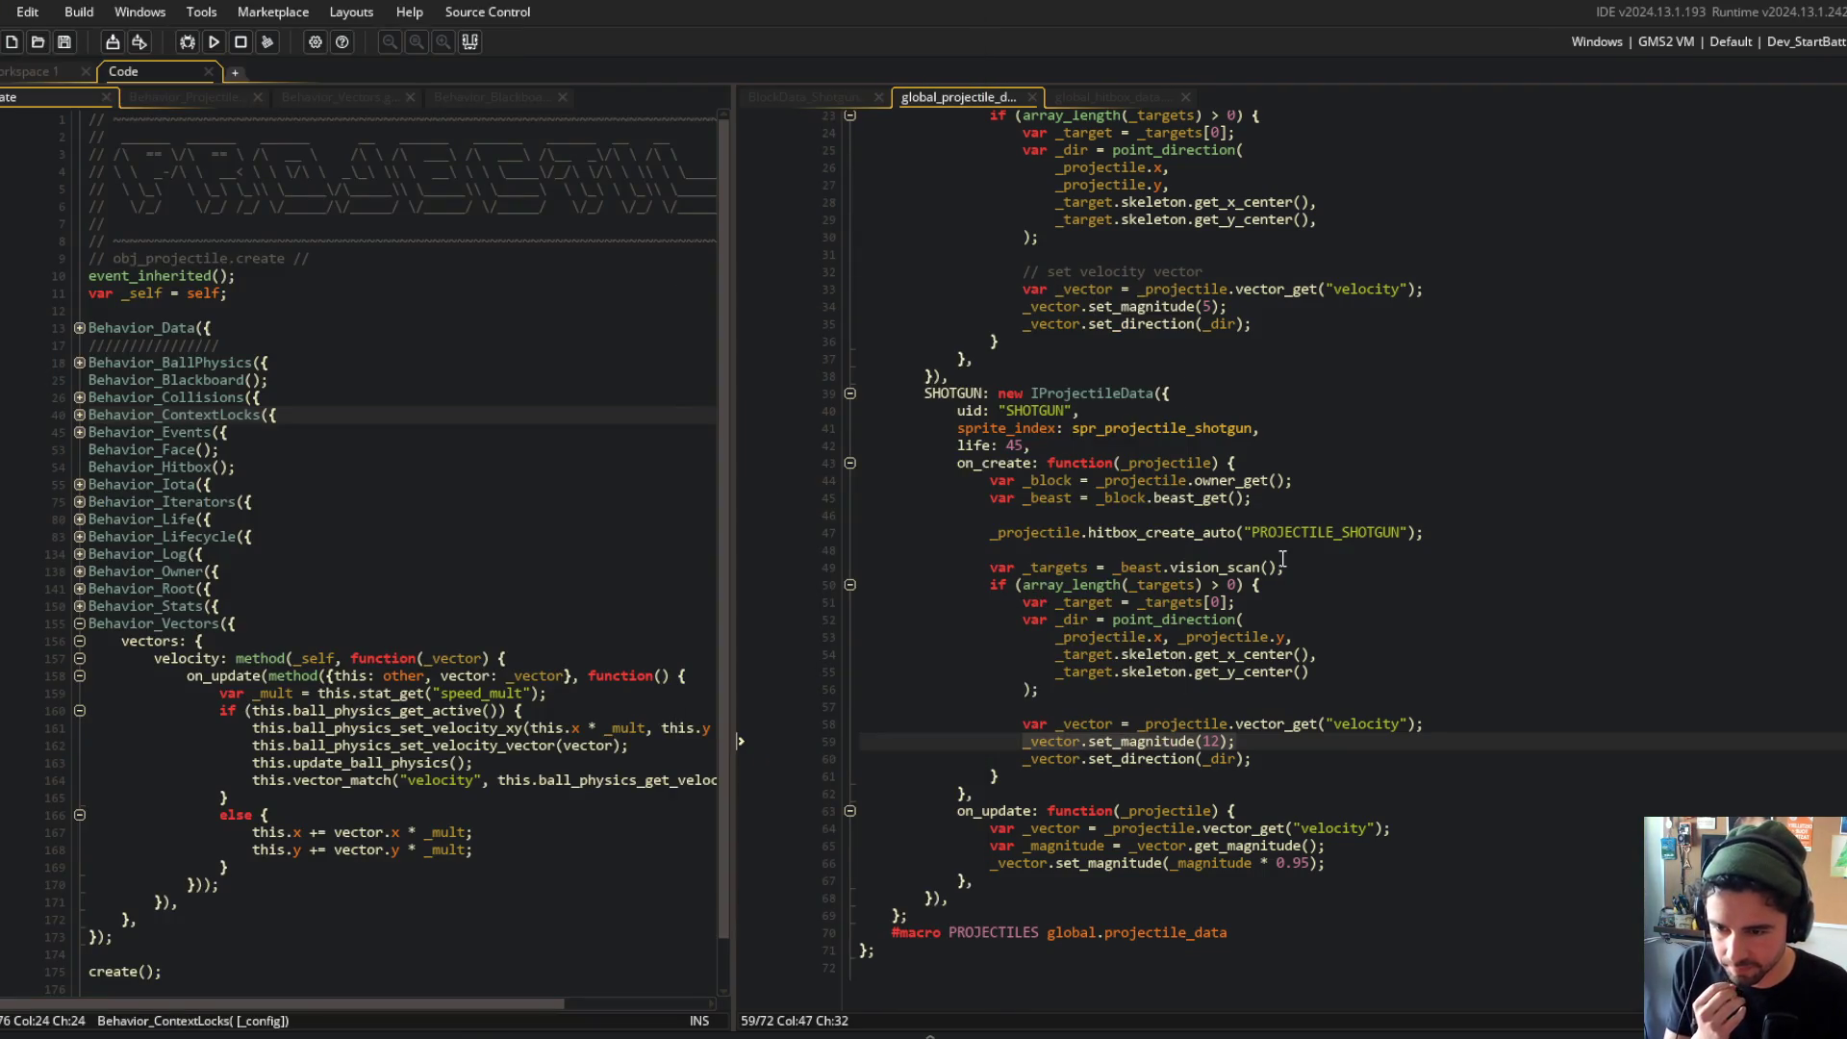
Step: Look over the spread comment, speed variation, set_direction and projectile creation lines in BlockData_Shotgun
left_click(811, 94)
scroll(1205, 577, "down", 3)
double_click(1206, 675)
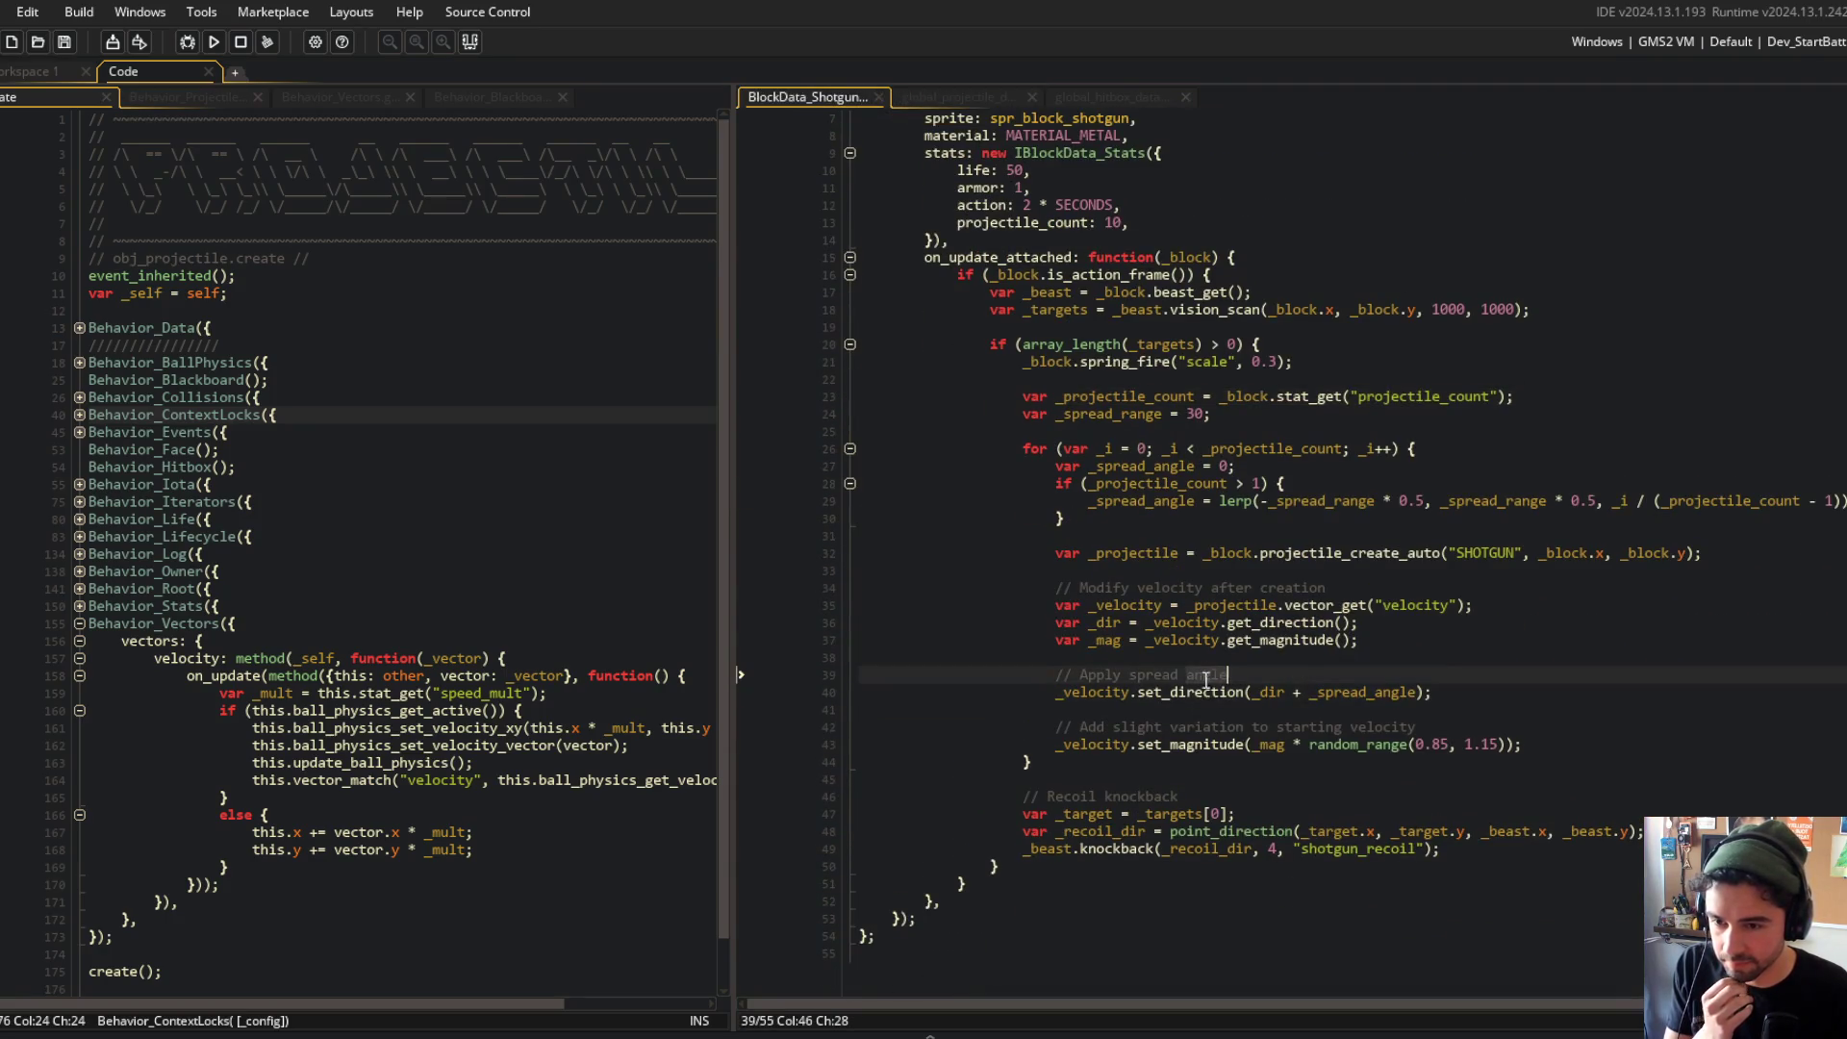
left_click(1287, 746)
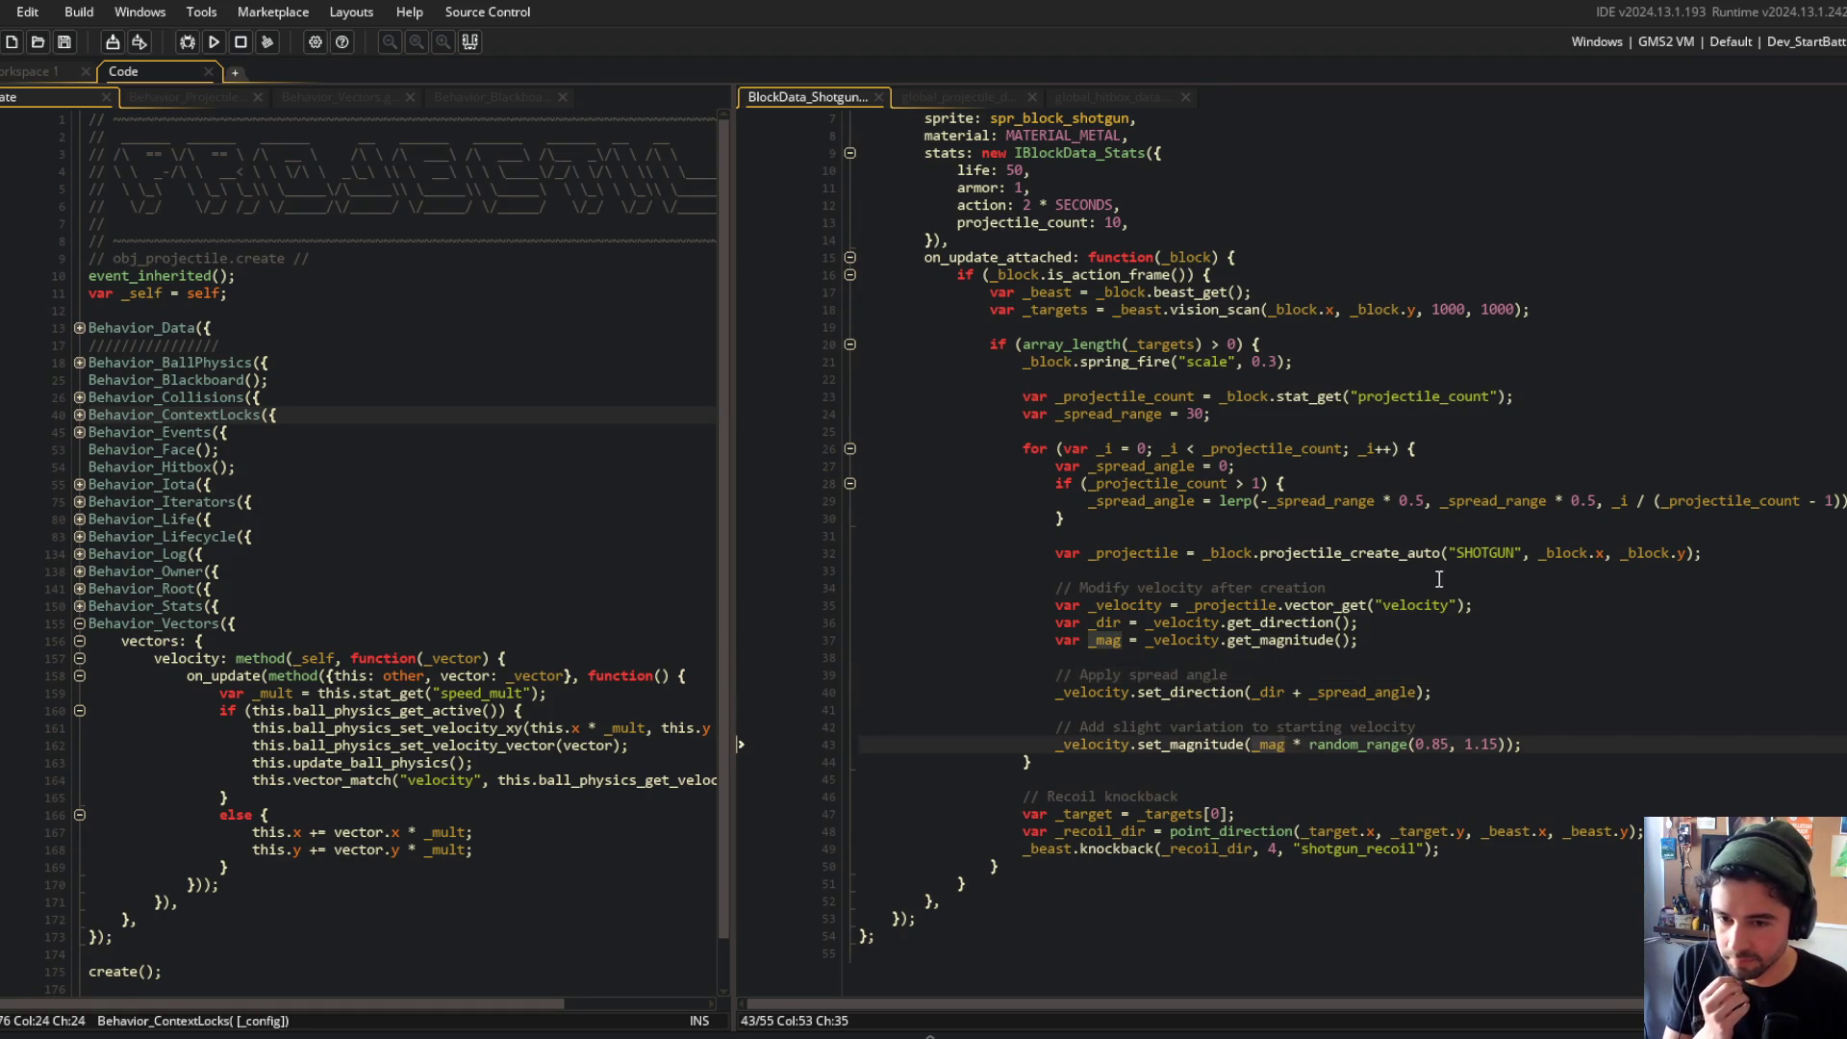
left_click(1301, 674)
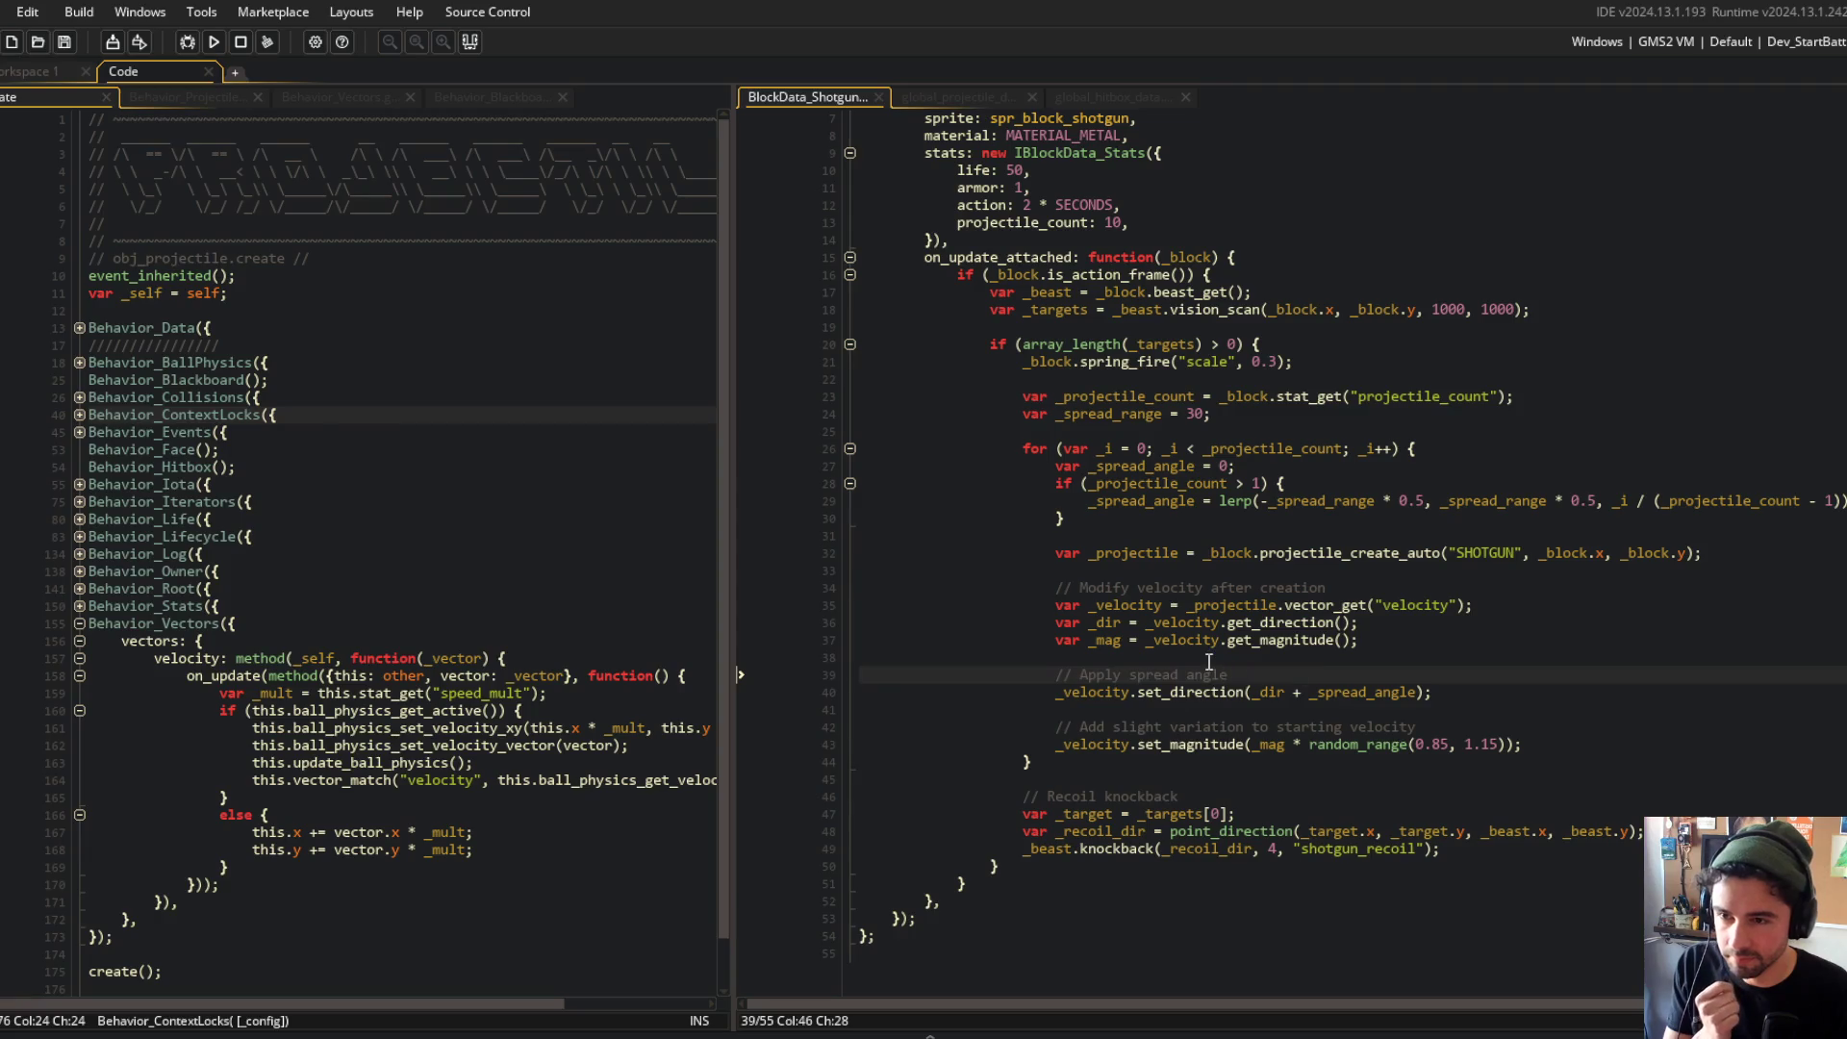
left_click(1346, 693)
key("End")
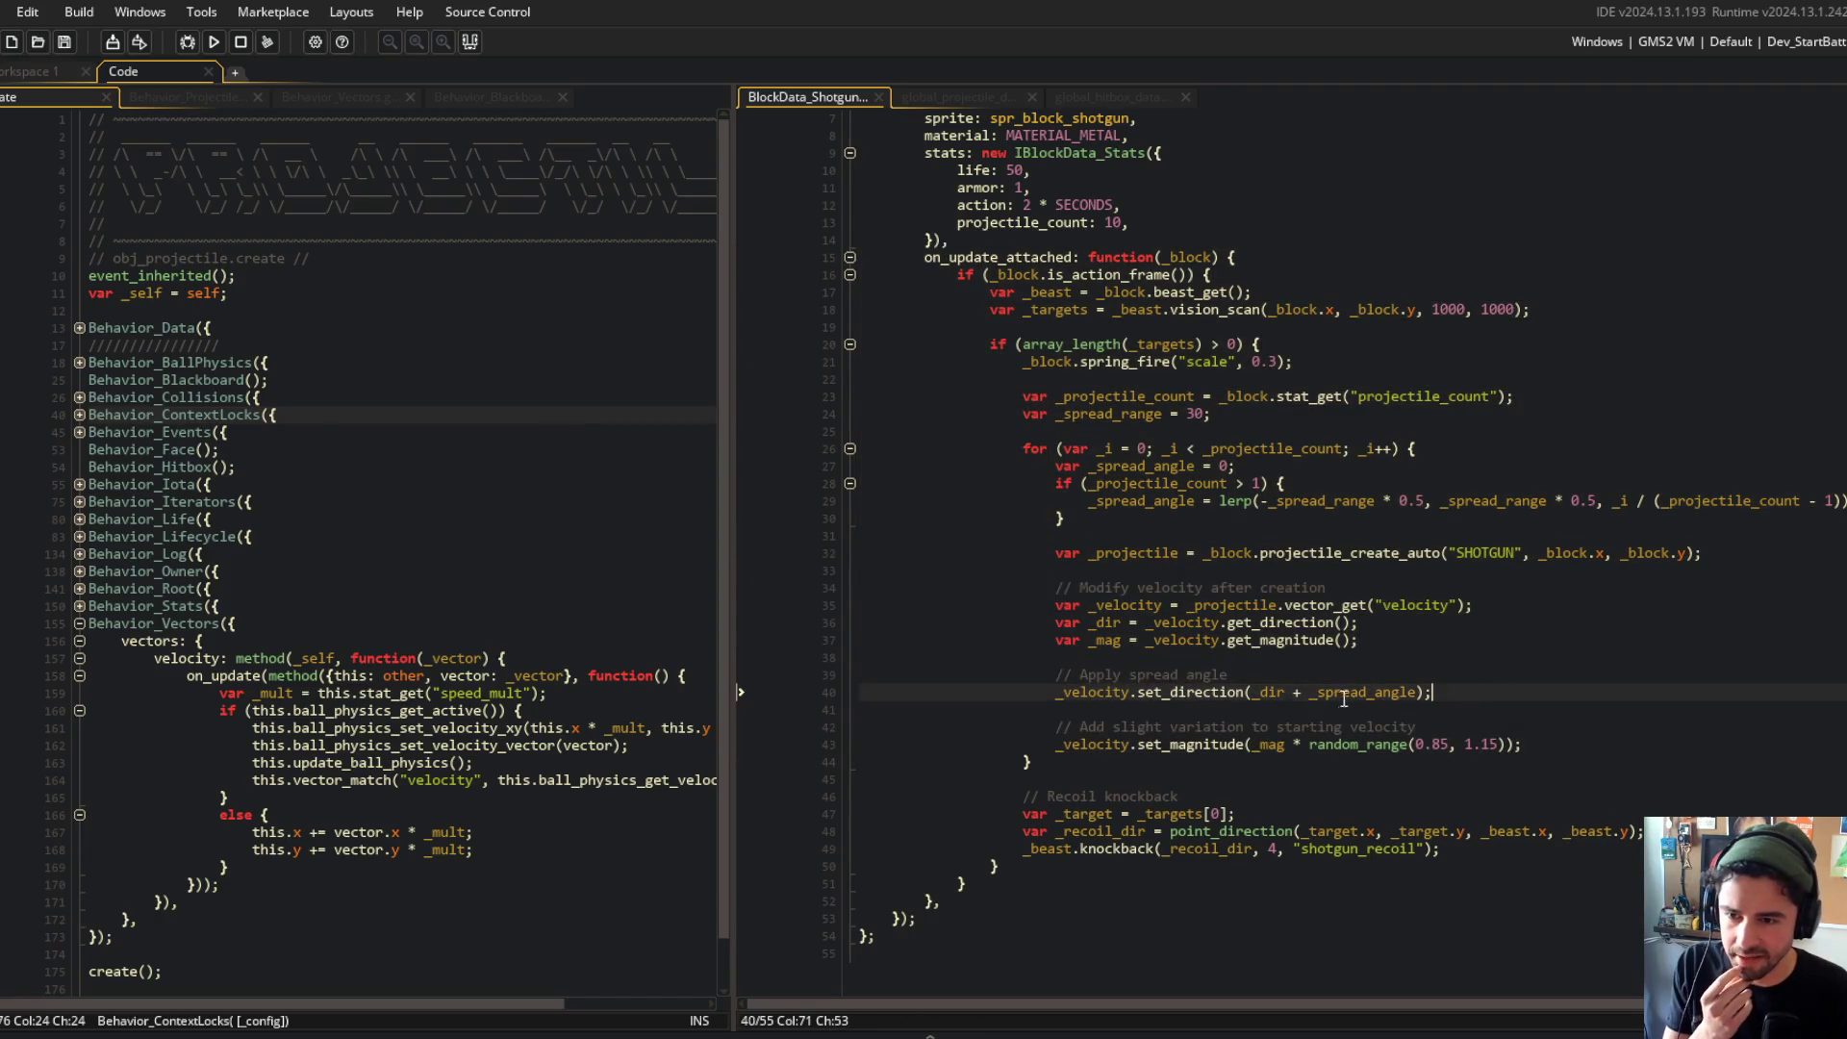
left_click(1152, 554)
left_click(1148, 554)
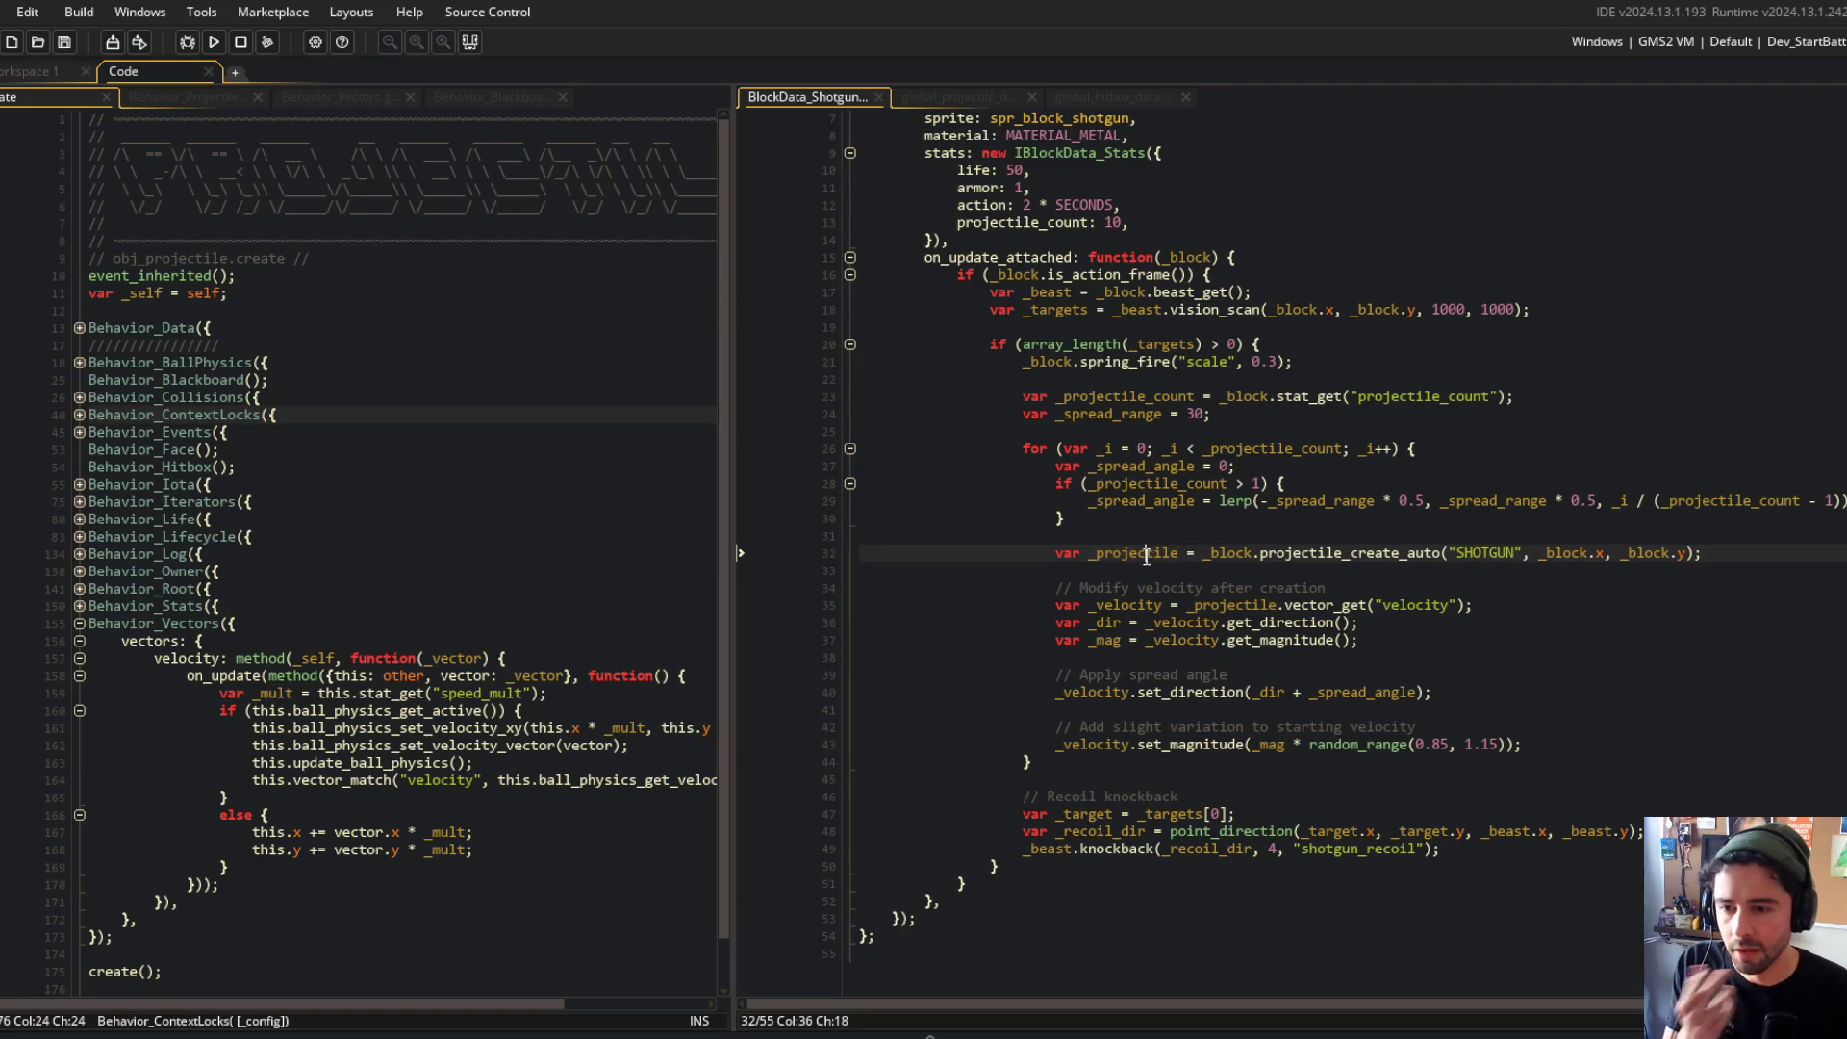
double_click(1136, 555)
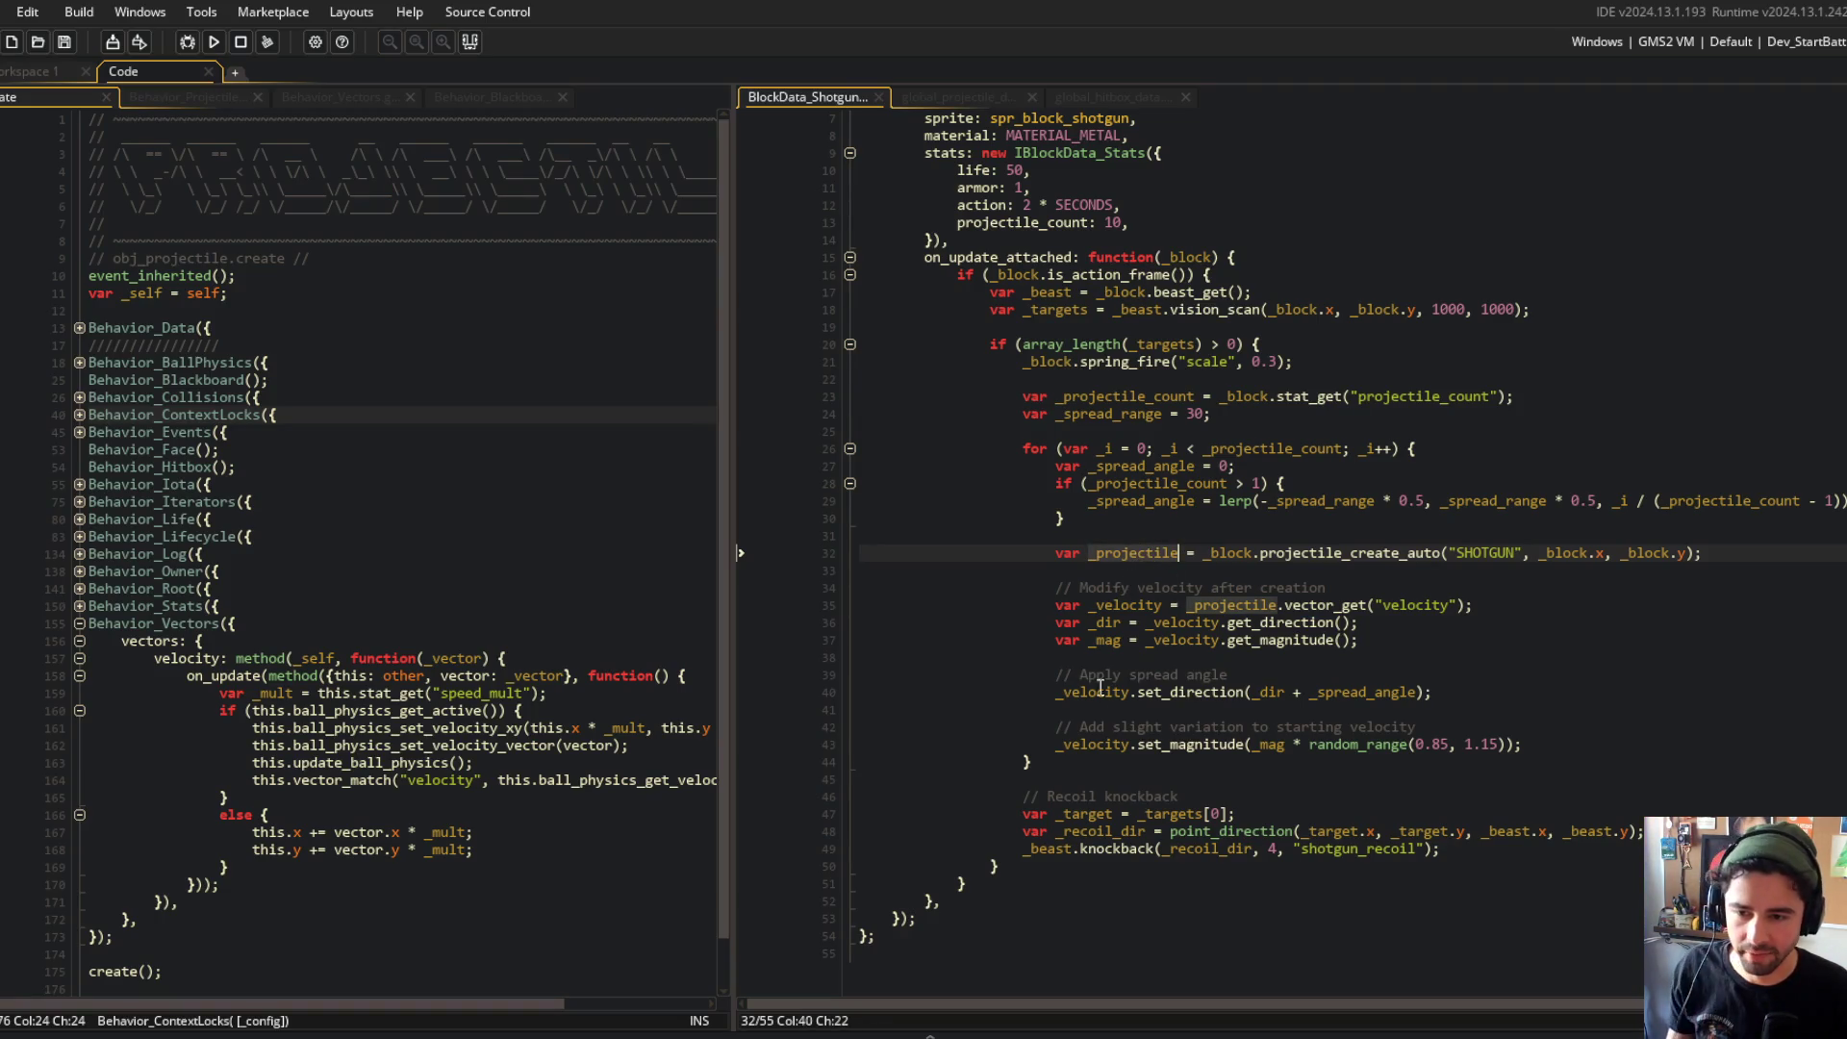
left_click(1172, 567)
Step: Delete the old velocity comment lines and blank lines between velocity statements, then save
key("Down")
key("ctrl+d")
key("Down")
key("Down")
key("Down")
key("ctrl+d")
key("ctrl+d")
key("Down")
key("ctrl+d")
key("ctrl+d")
key("ctrl+s")
Step: Add comments 'create projectile with spread' and 'apply velocity and direction modifications' around projectile creation, then save
scroll(1308, 461, "up", 1)
left_click(1325, 555)
left_click(1154, 625)
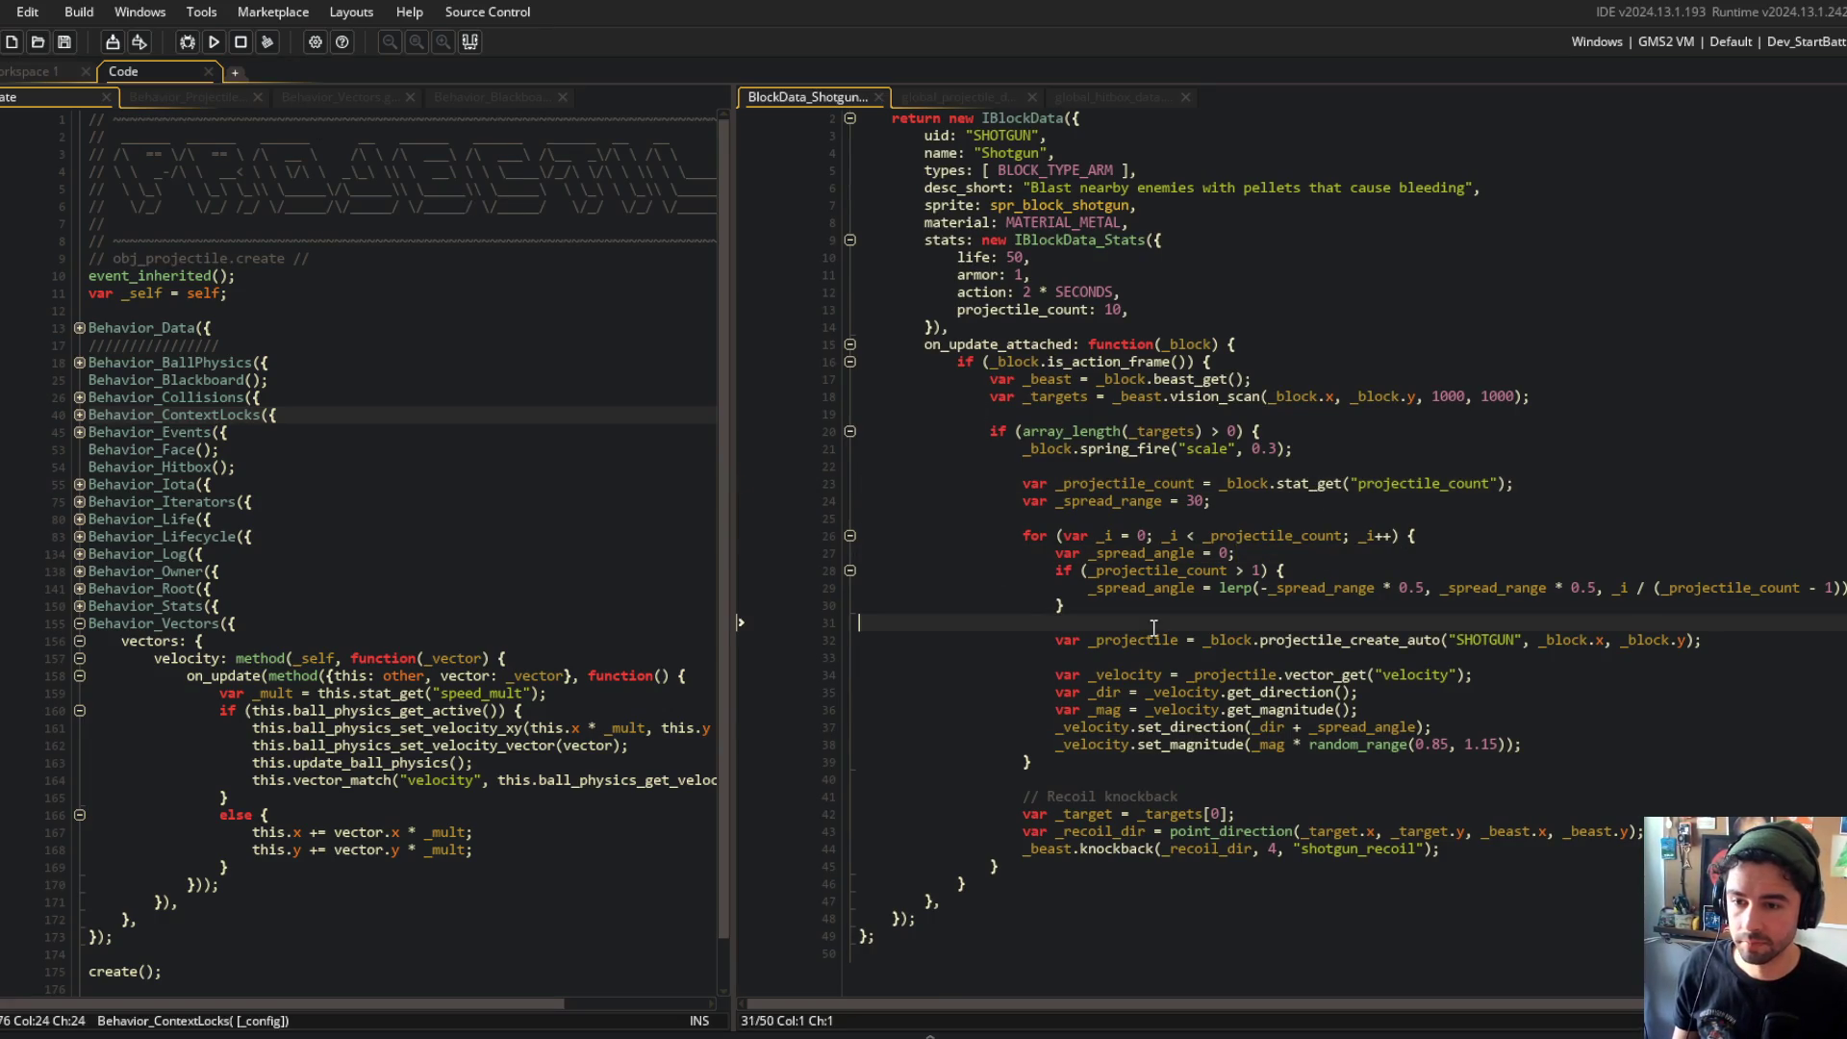
key("Tab")
key("Tab")
key("Tab")
key("Return")
type("// create projectile with spread")
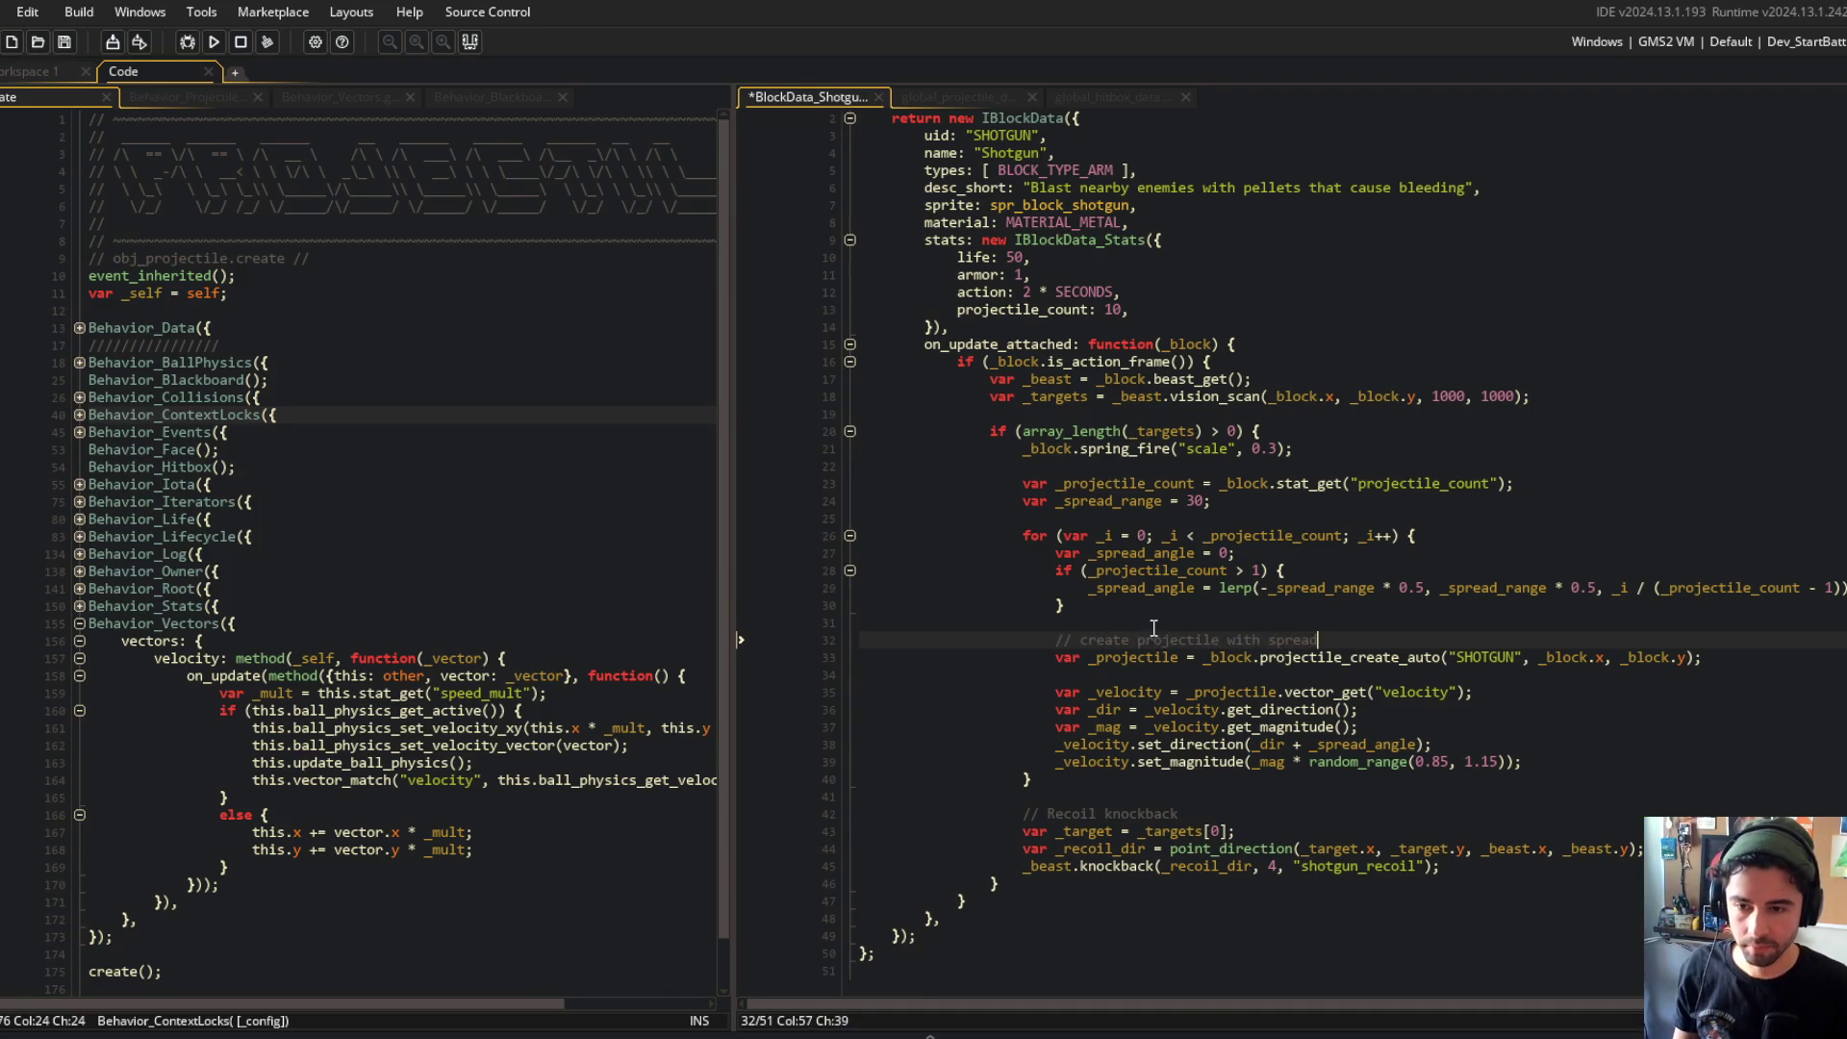
key("Down")
key("Down")
key("Return")
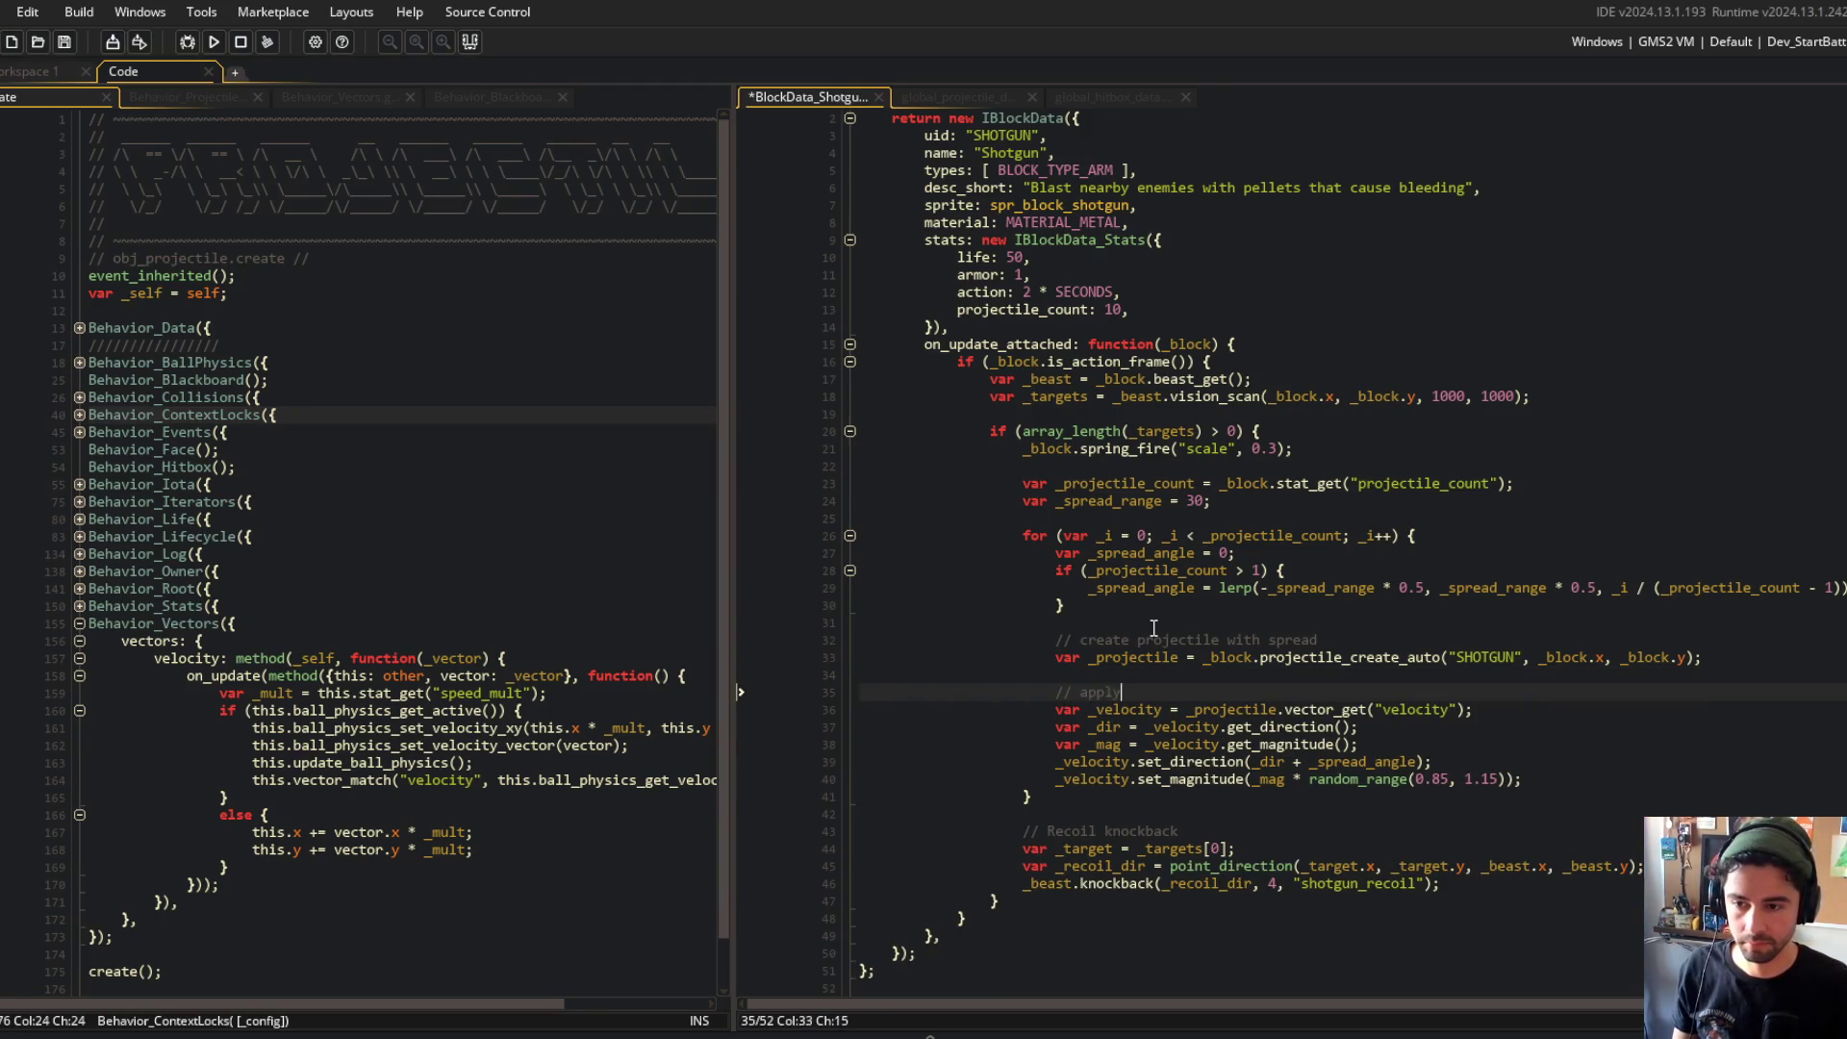
type(" velocity")
type(" and direction modifi")
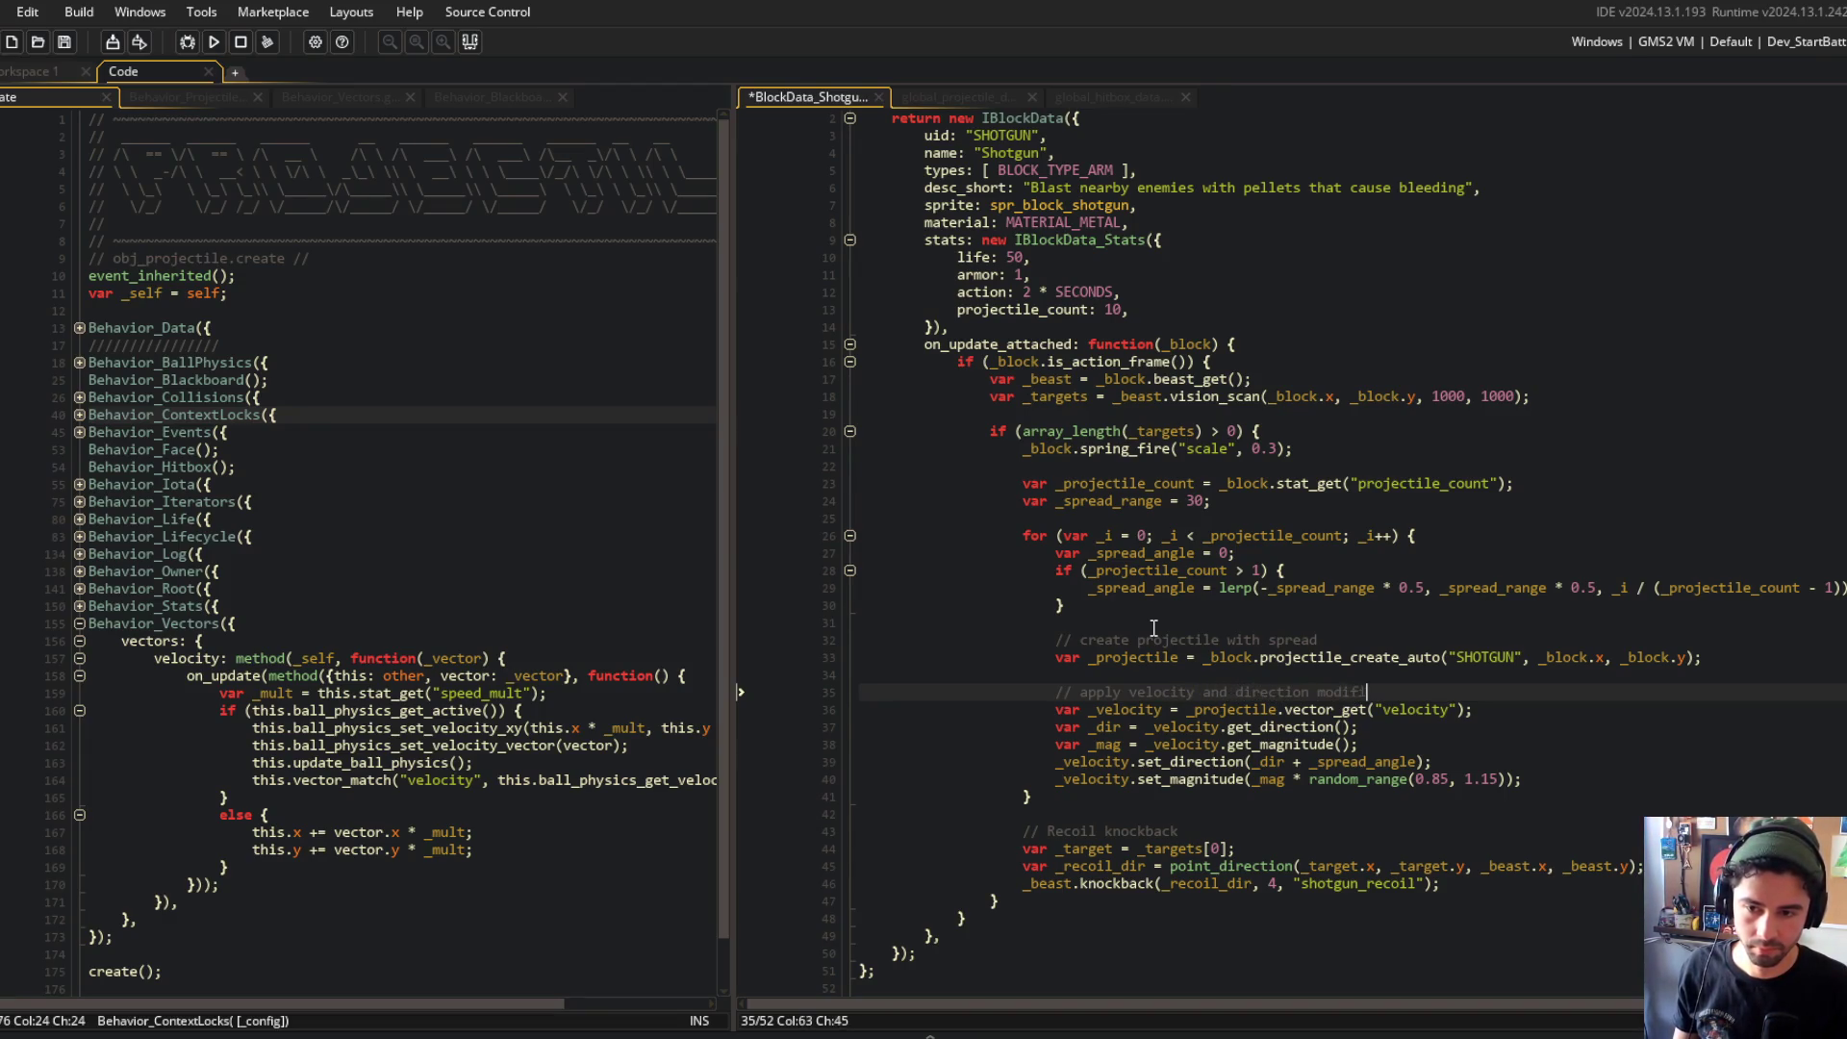
type("ns")
key("ctrl+s")
Step: Lowercase the comment to 'recoil knockback', save, and launch a build with F5
key("Down")
key("Down")
key("Down")
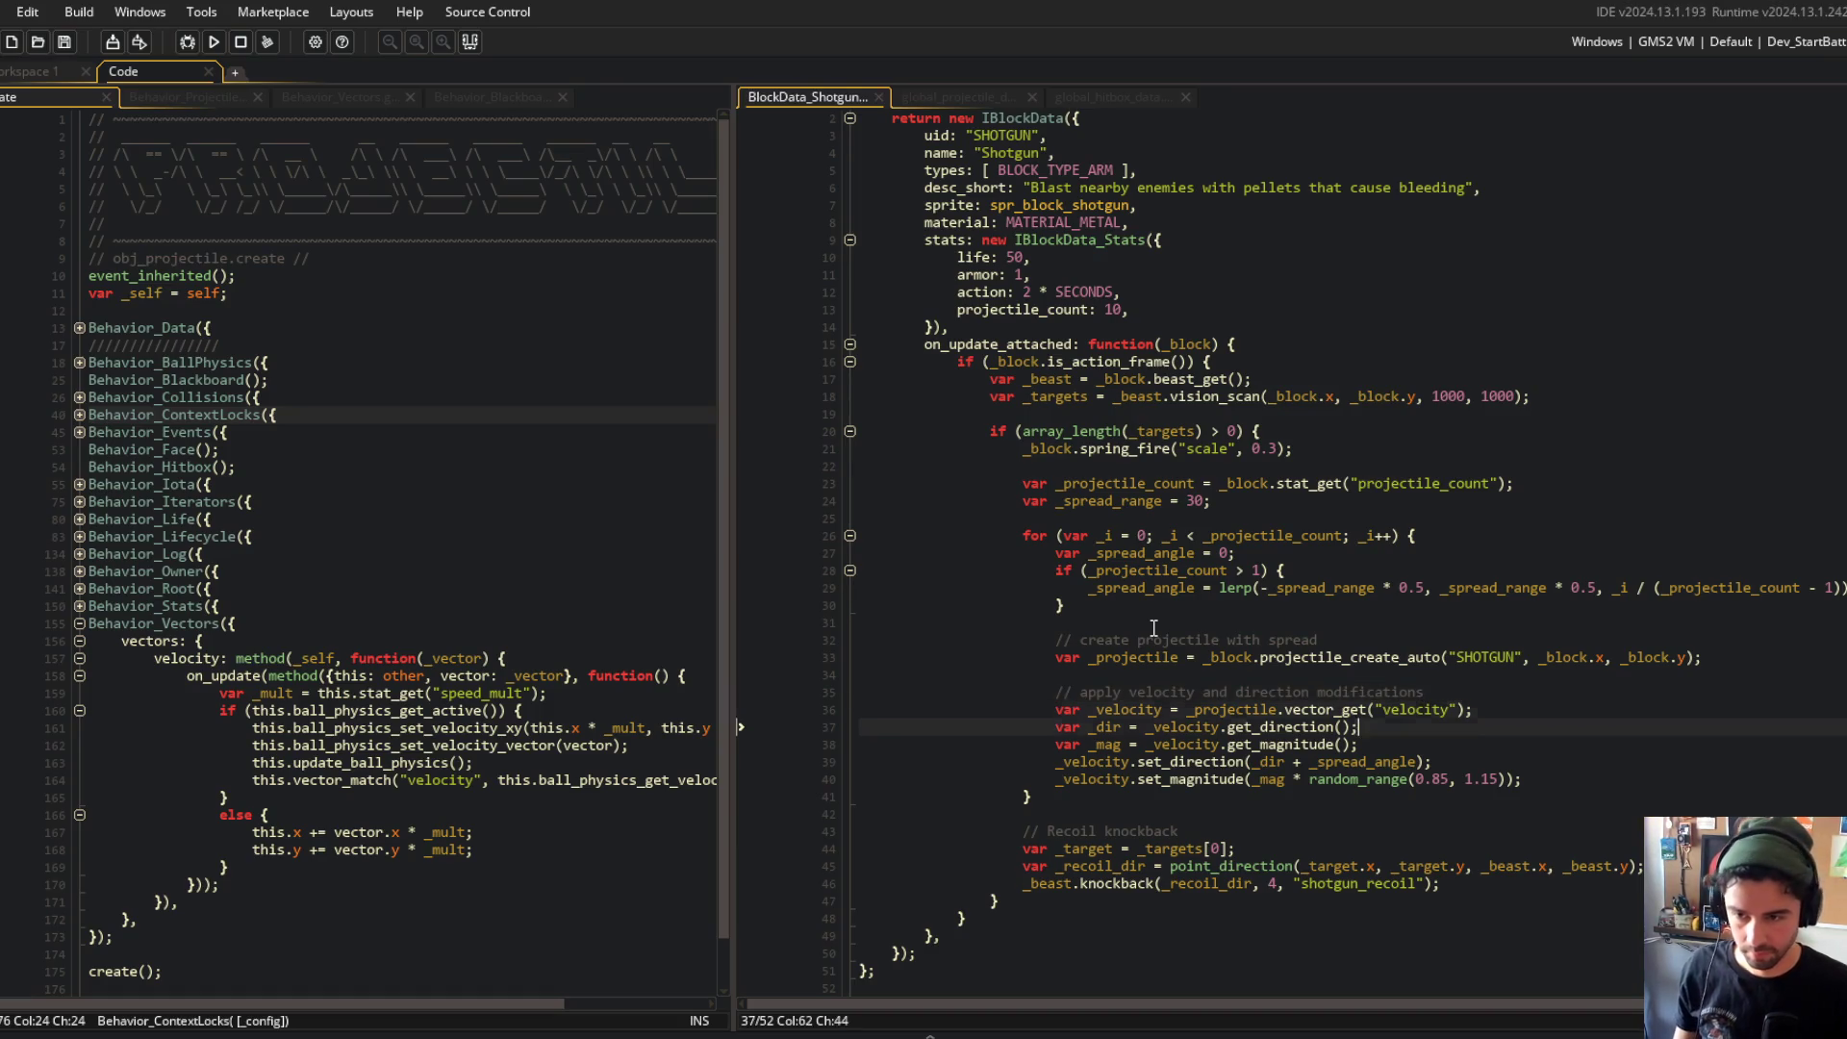
key("Down")
key("Delete")
type("r")
key("ctrl+s")
key("F5")
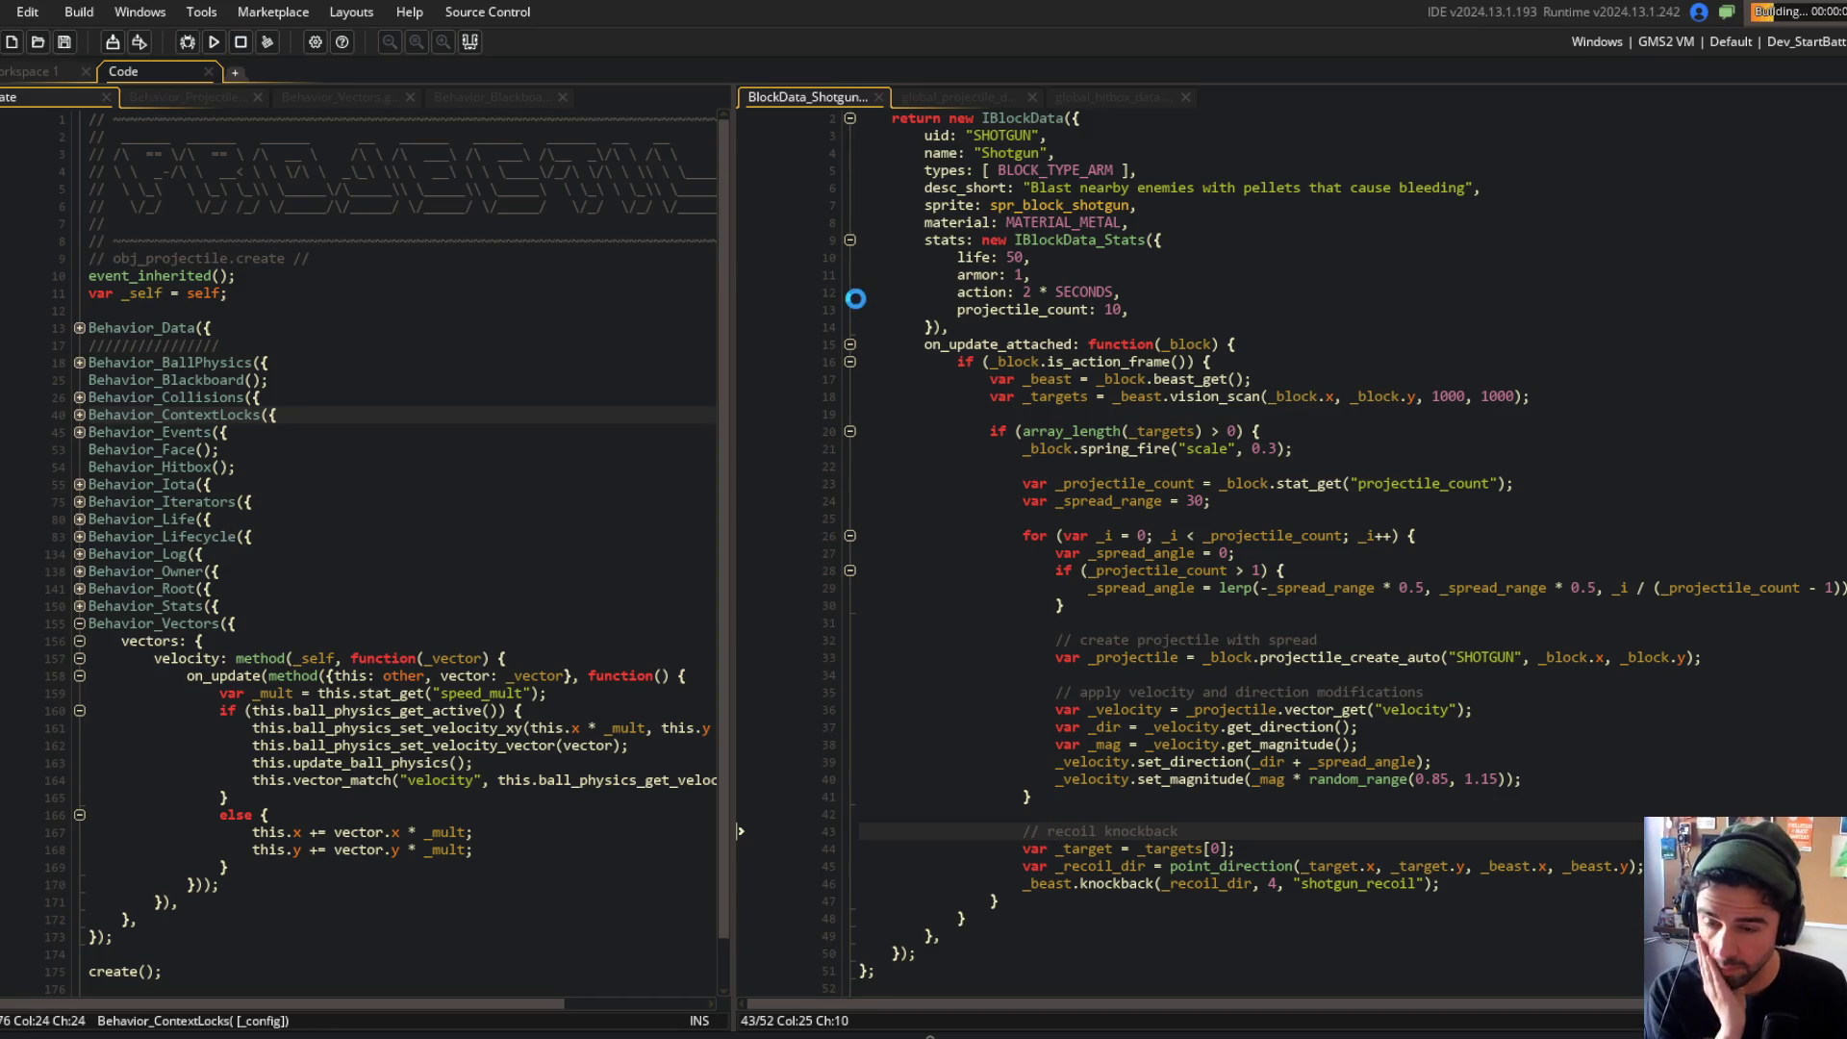
scroll(1256, 298, "down", 1)
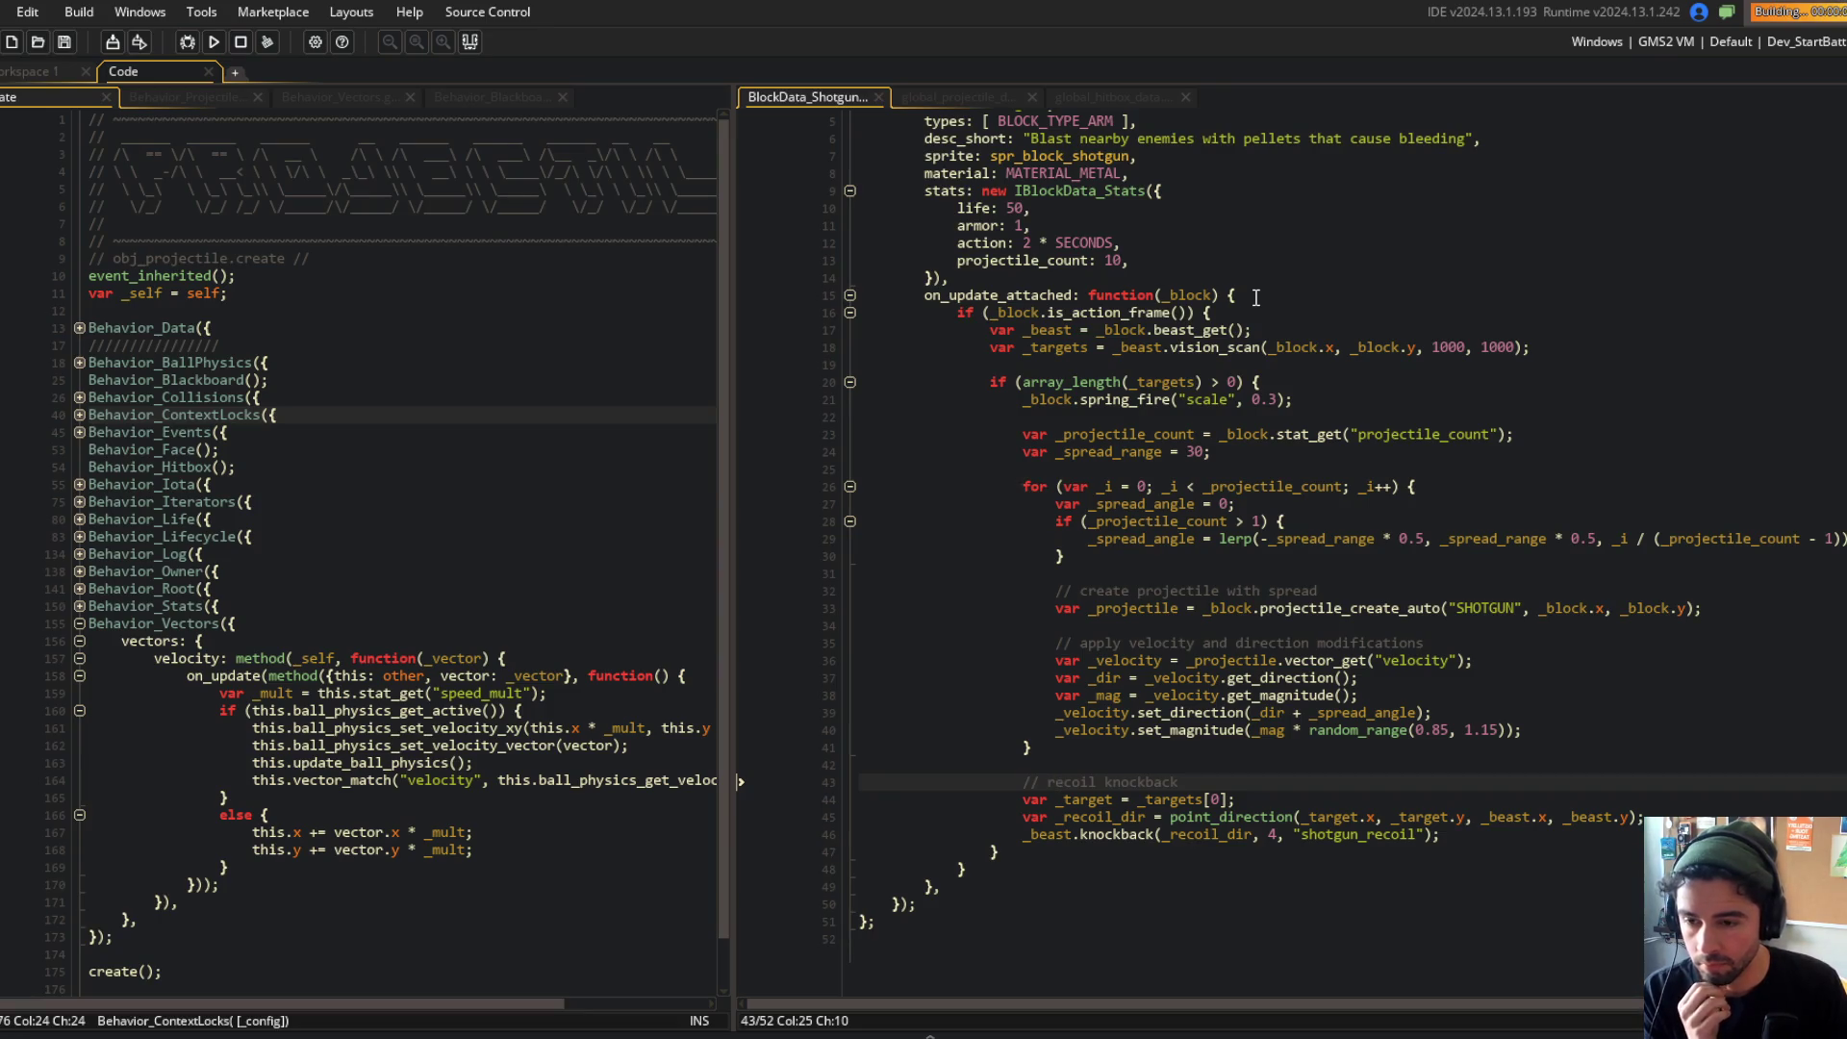
left_click(962, 97)
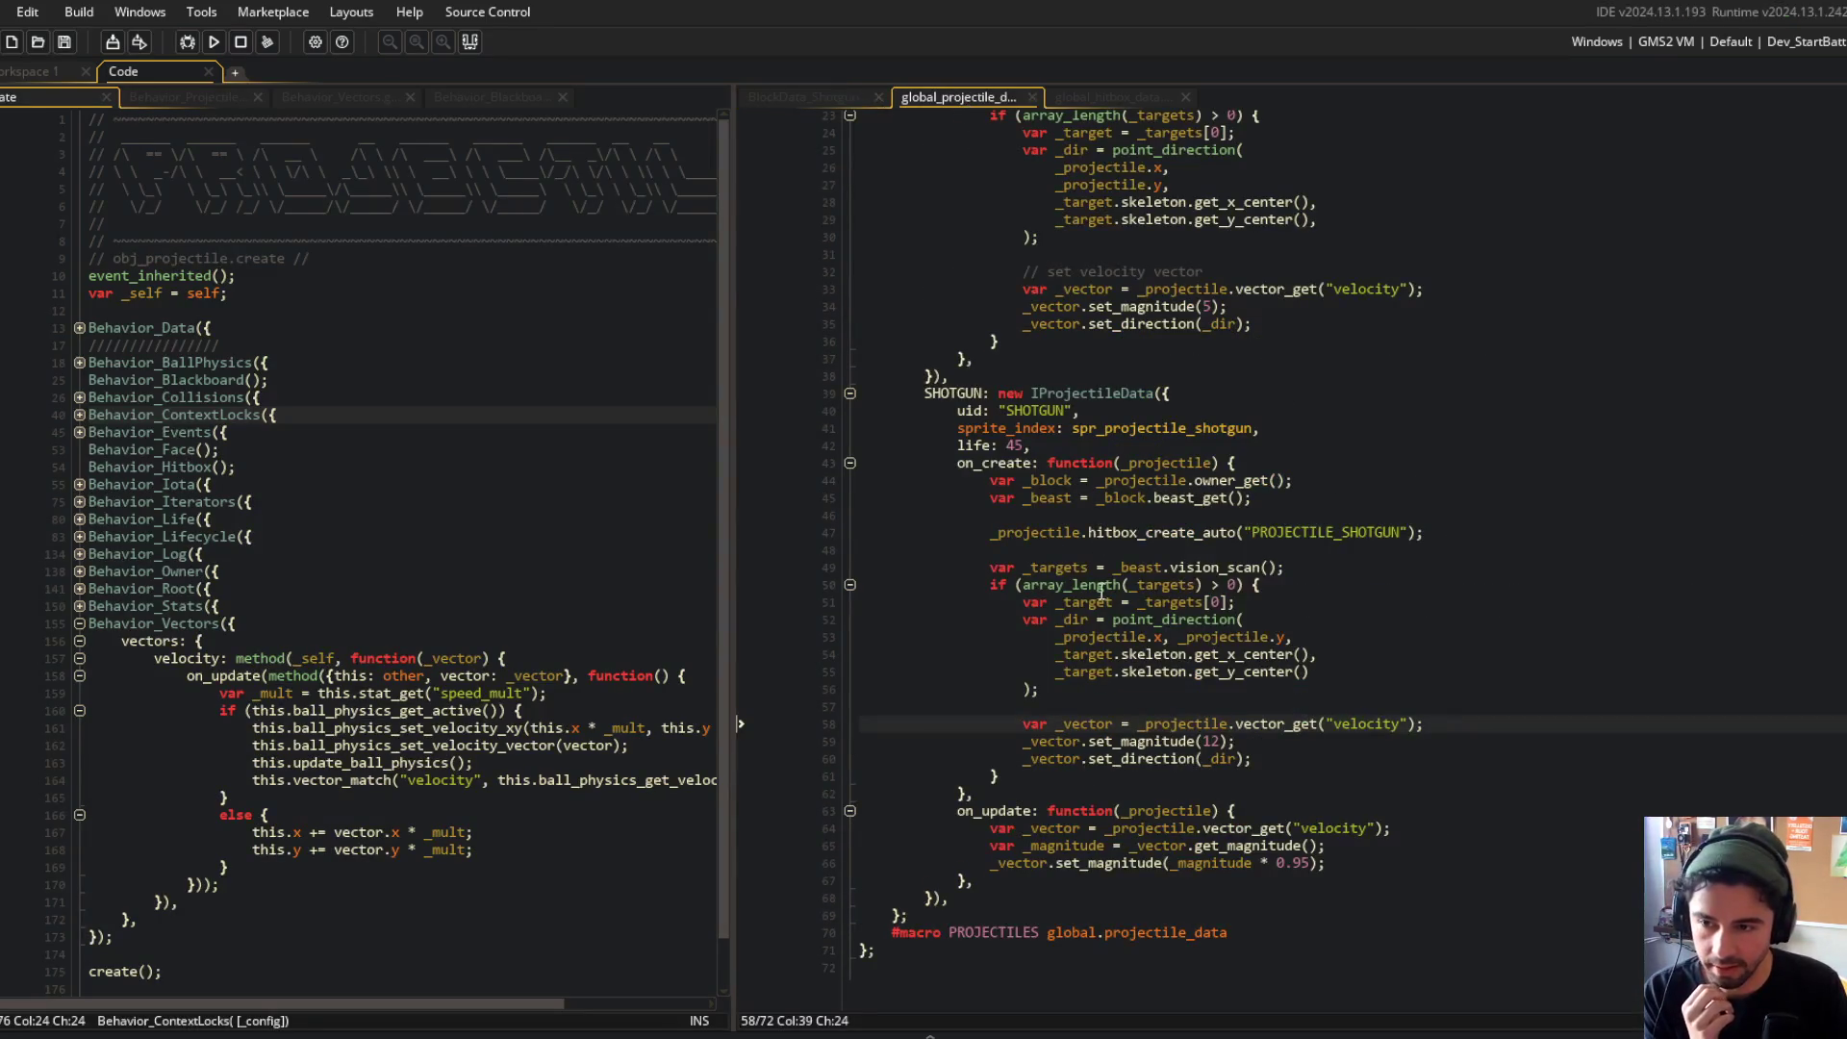
Step: Close the test game, lower the shotgun's projectile_count from 10 to 4, save and rerun
left_click_drag(949, 466, 972, 830)
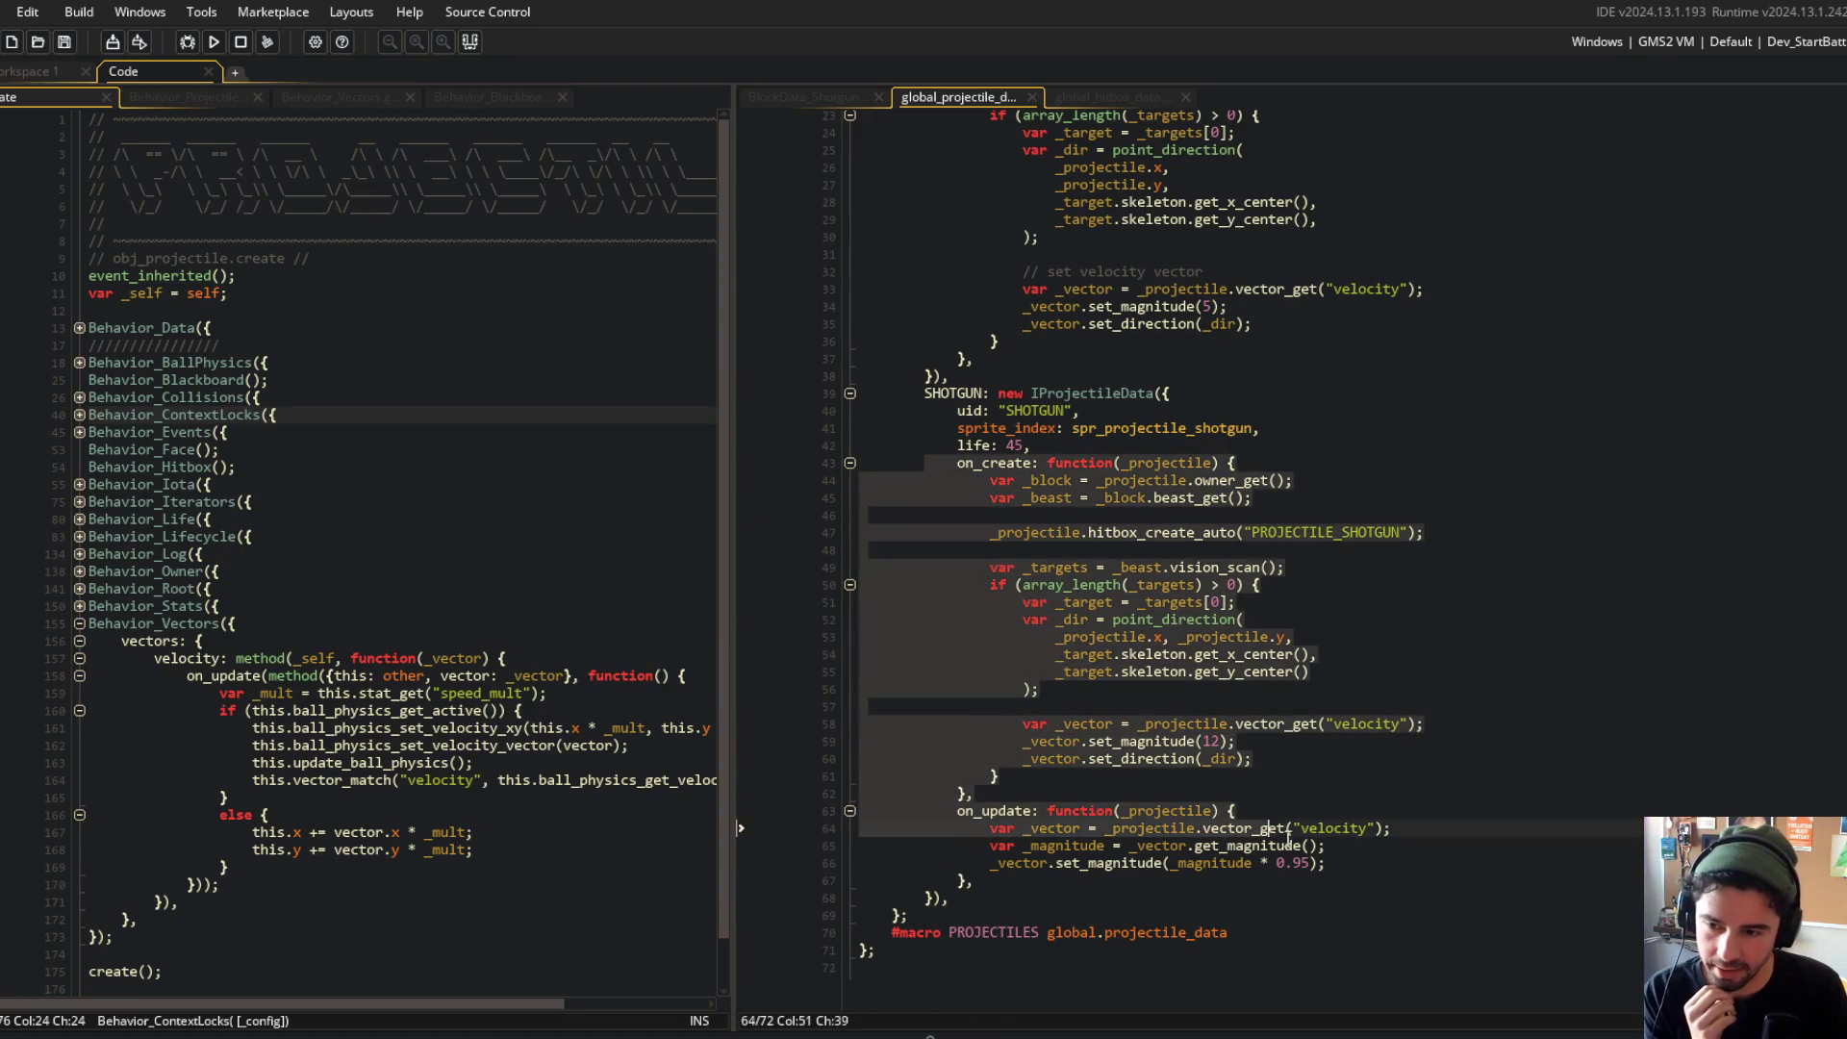
left_click(812, 96)
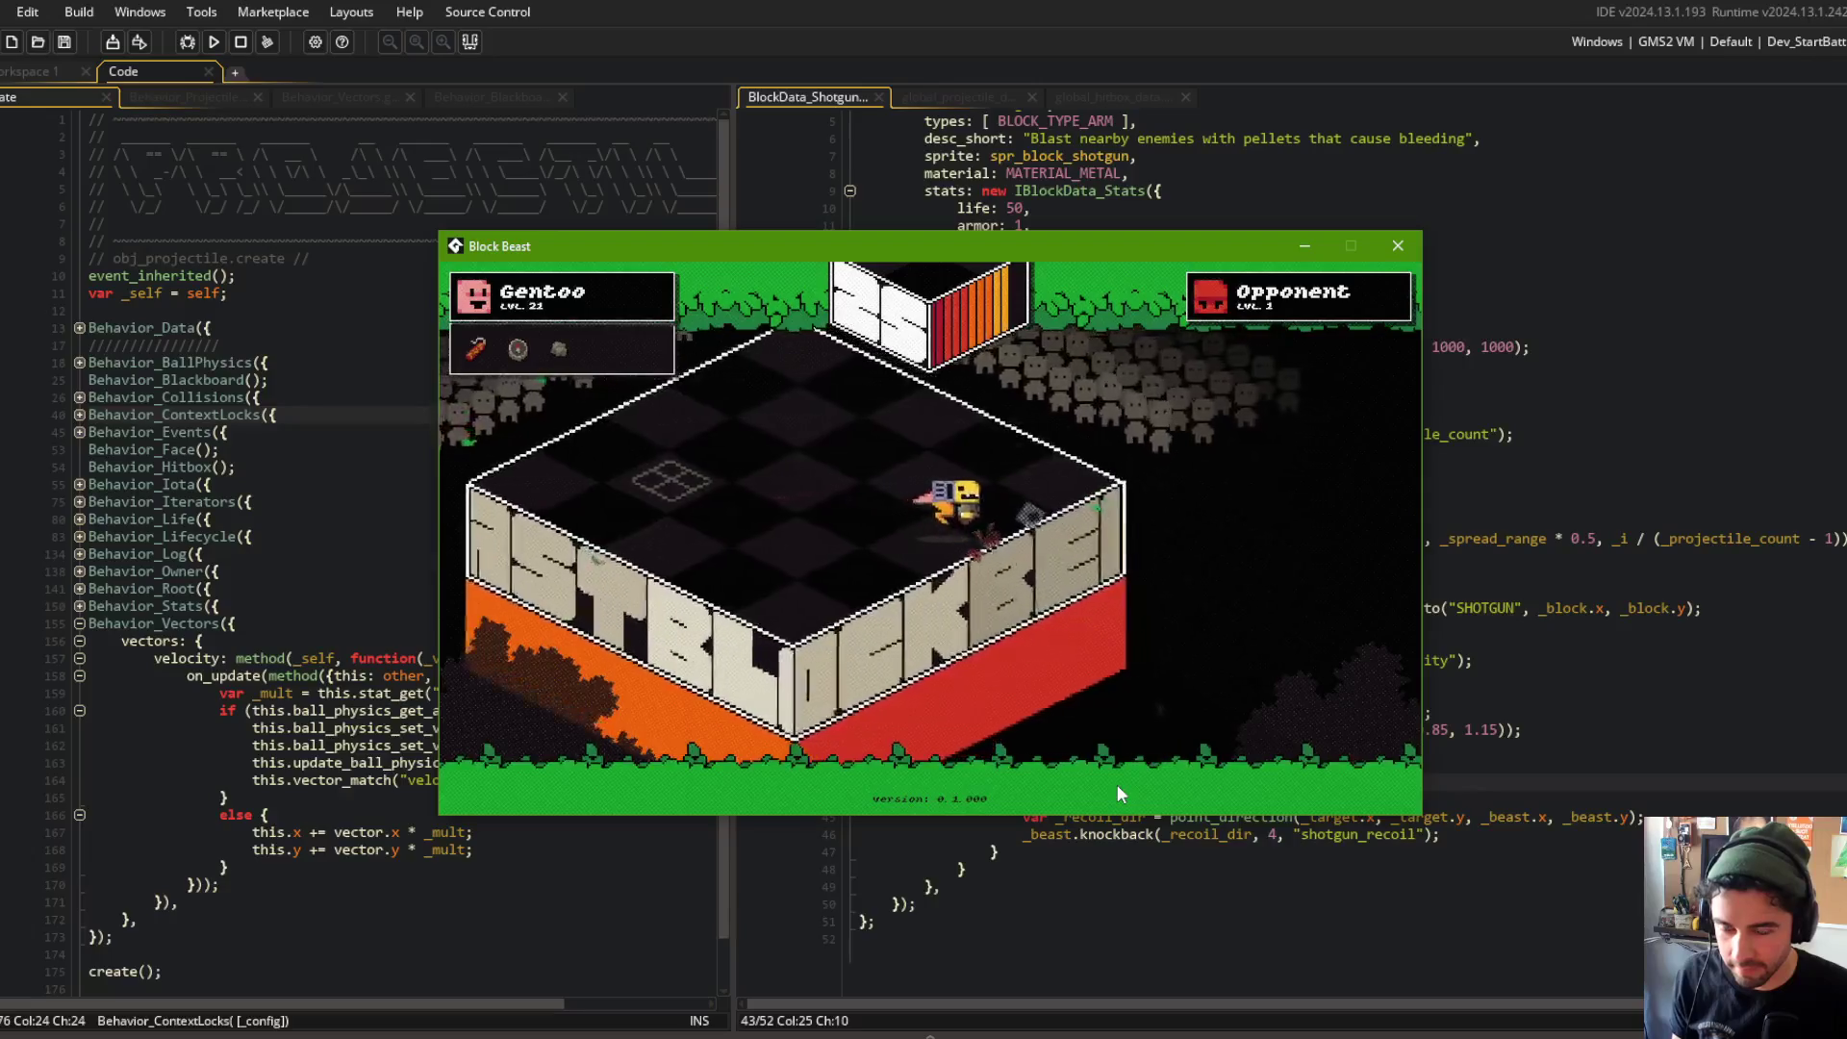
key("Escape")
left_click(1134, 275)
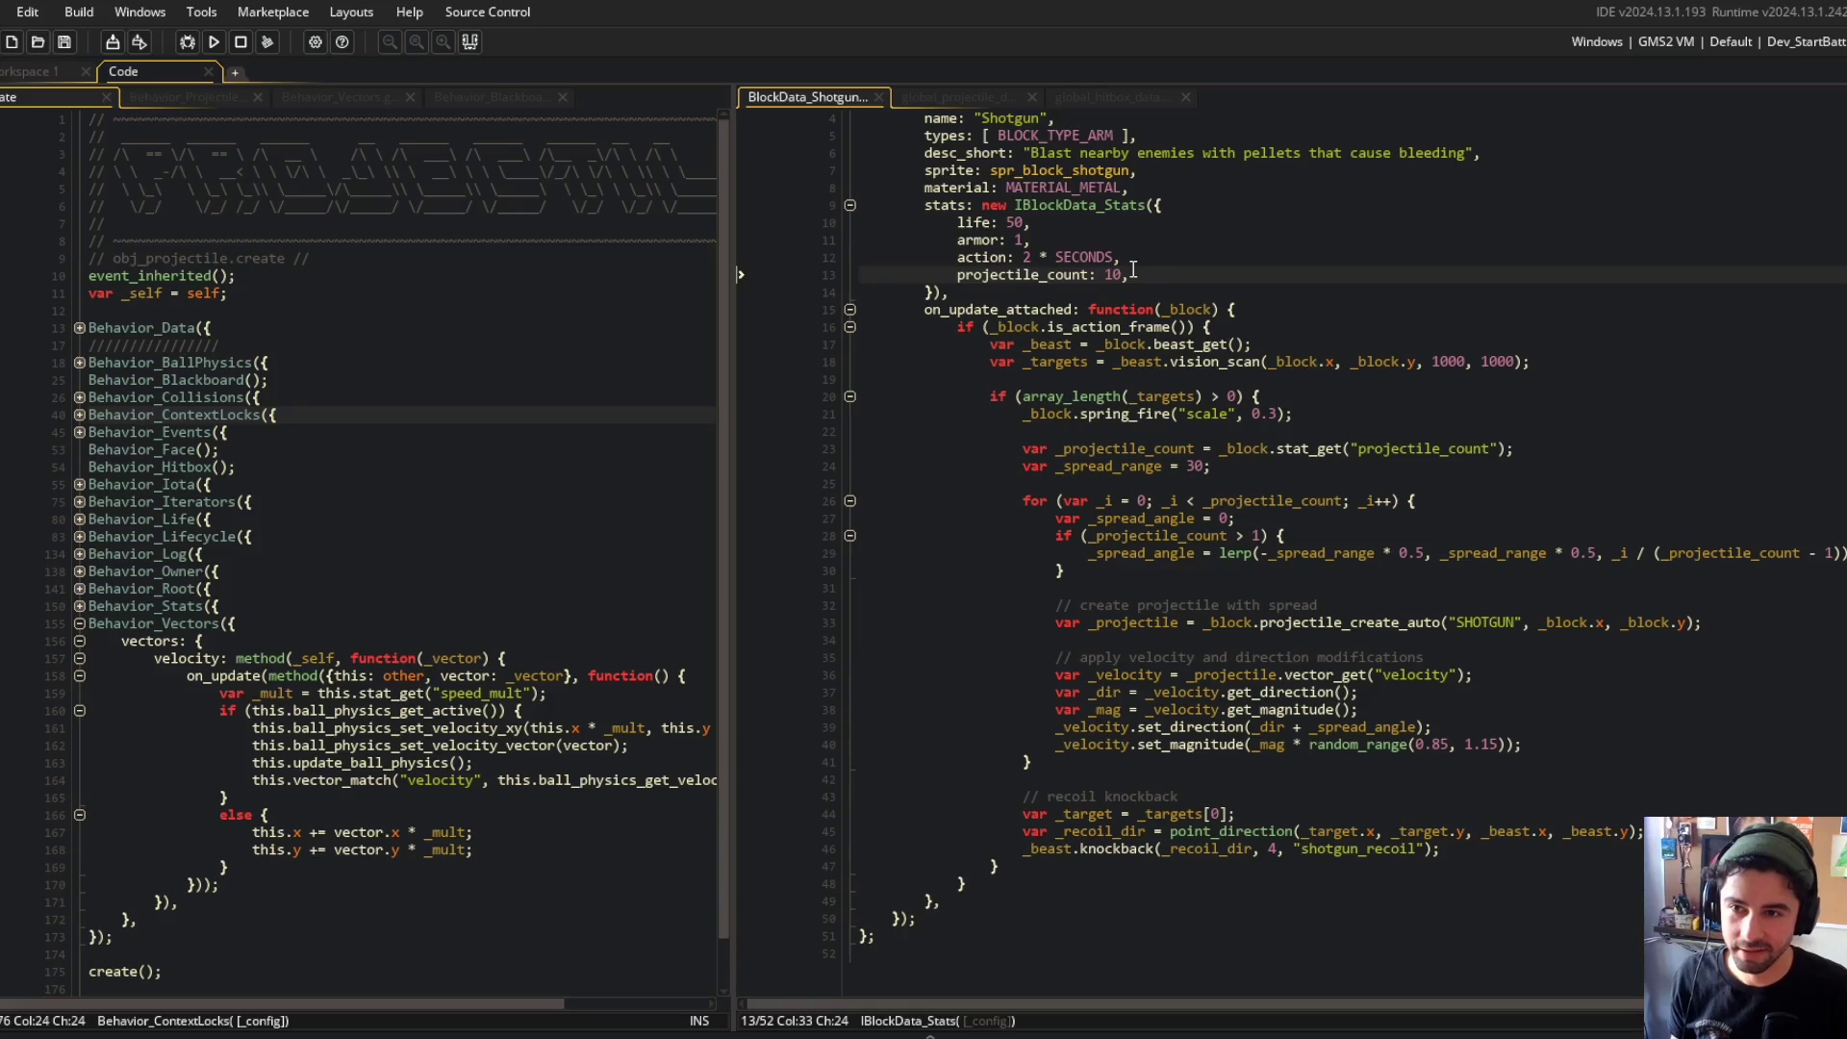
key("BackSpace")
type("4")
key("ctrl+s")
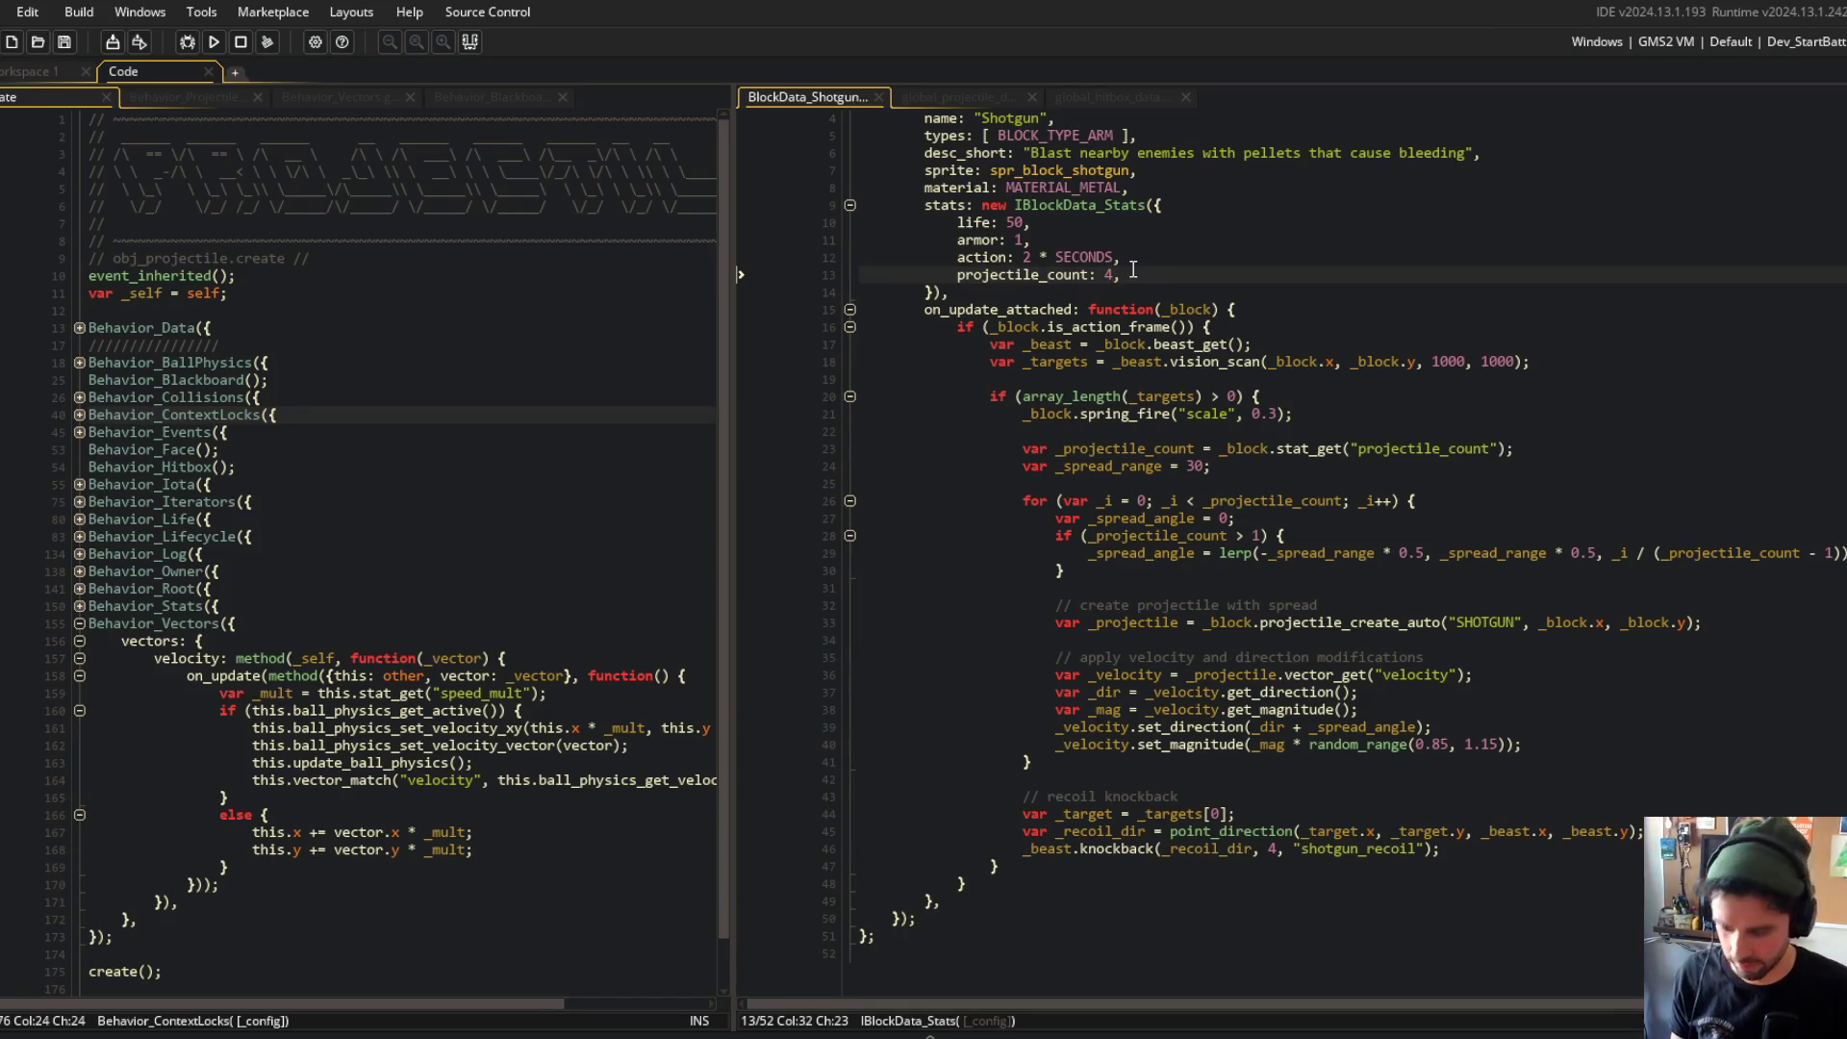
key("F5")
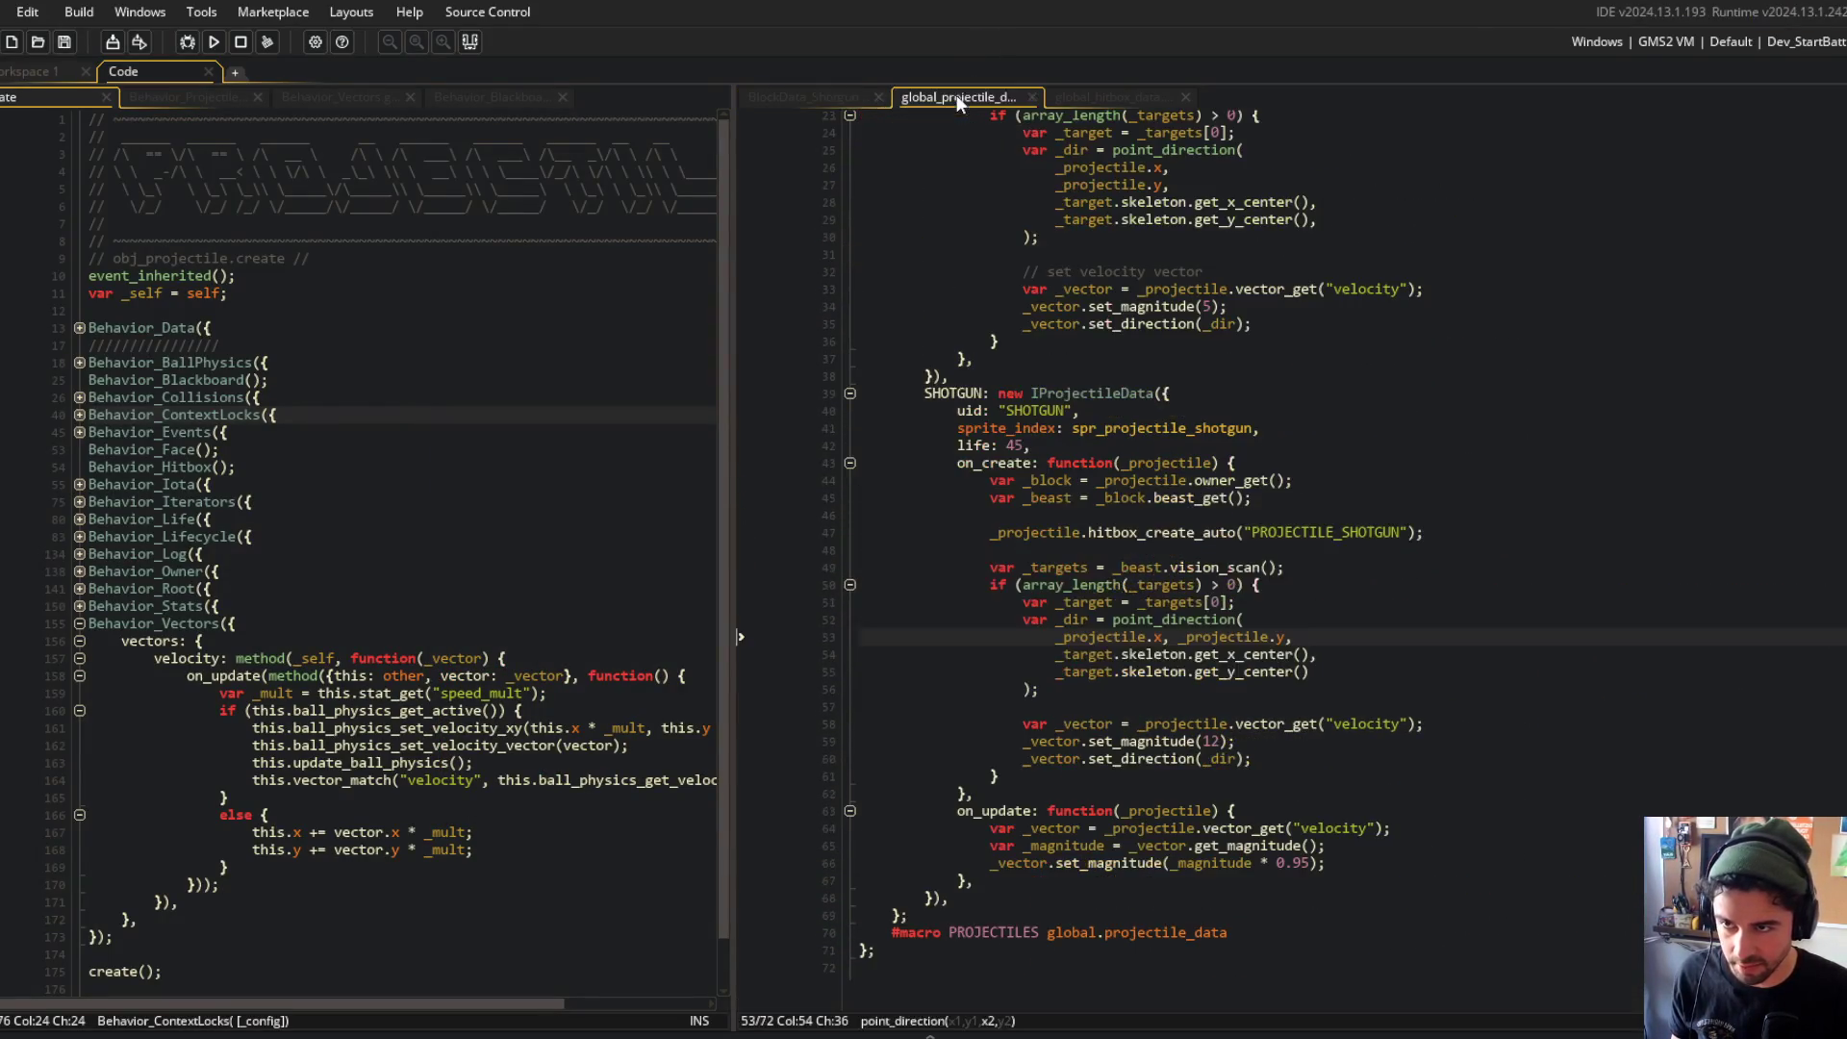
Step: Shorten the SHOTGUN projectile life to 30 in global_projectile_data and relaunch the game
left_click(1047, 444)
type("30")
key("F5")
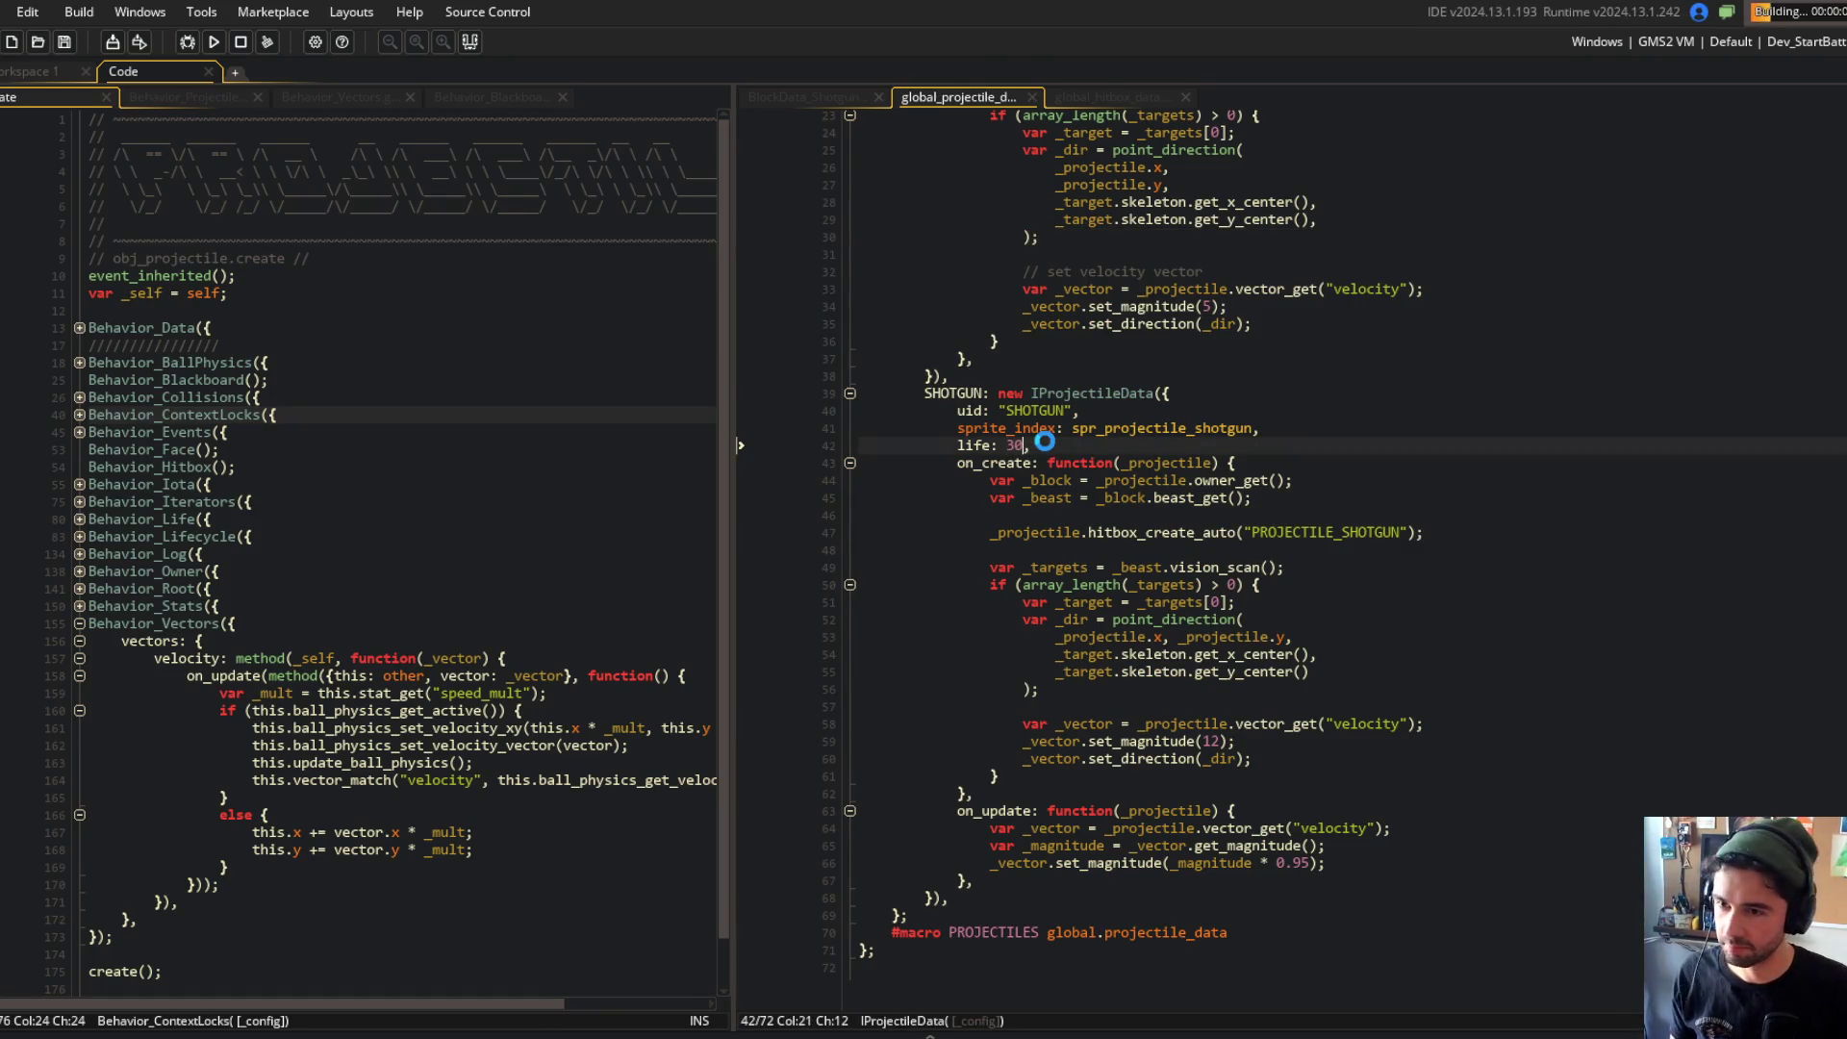
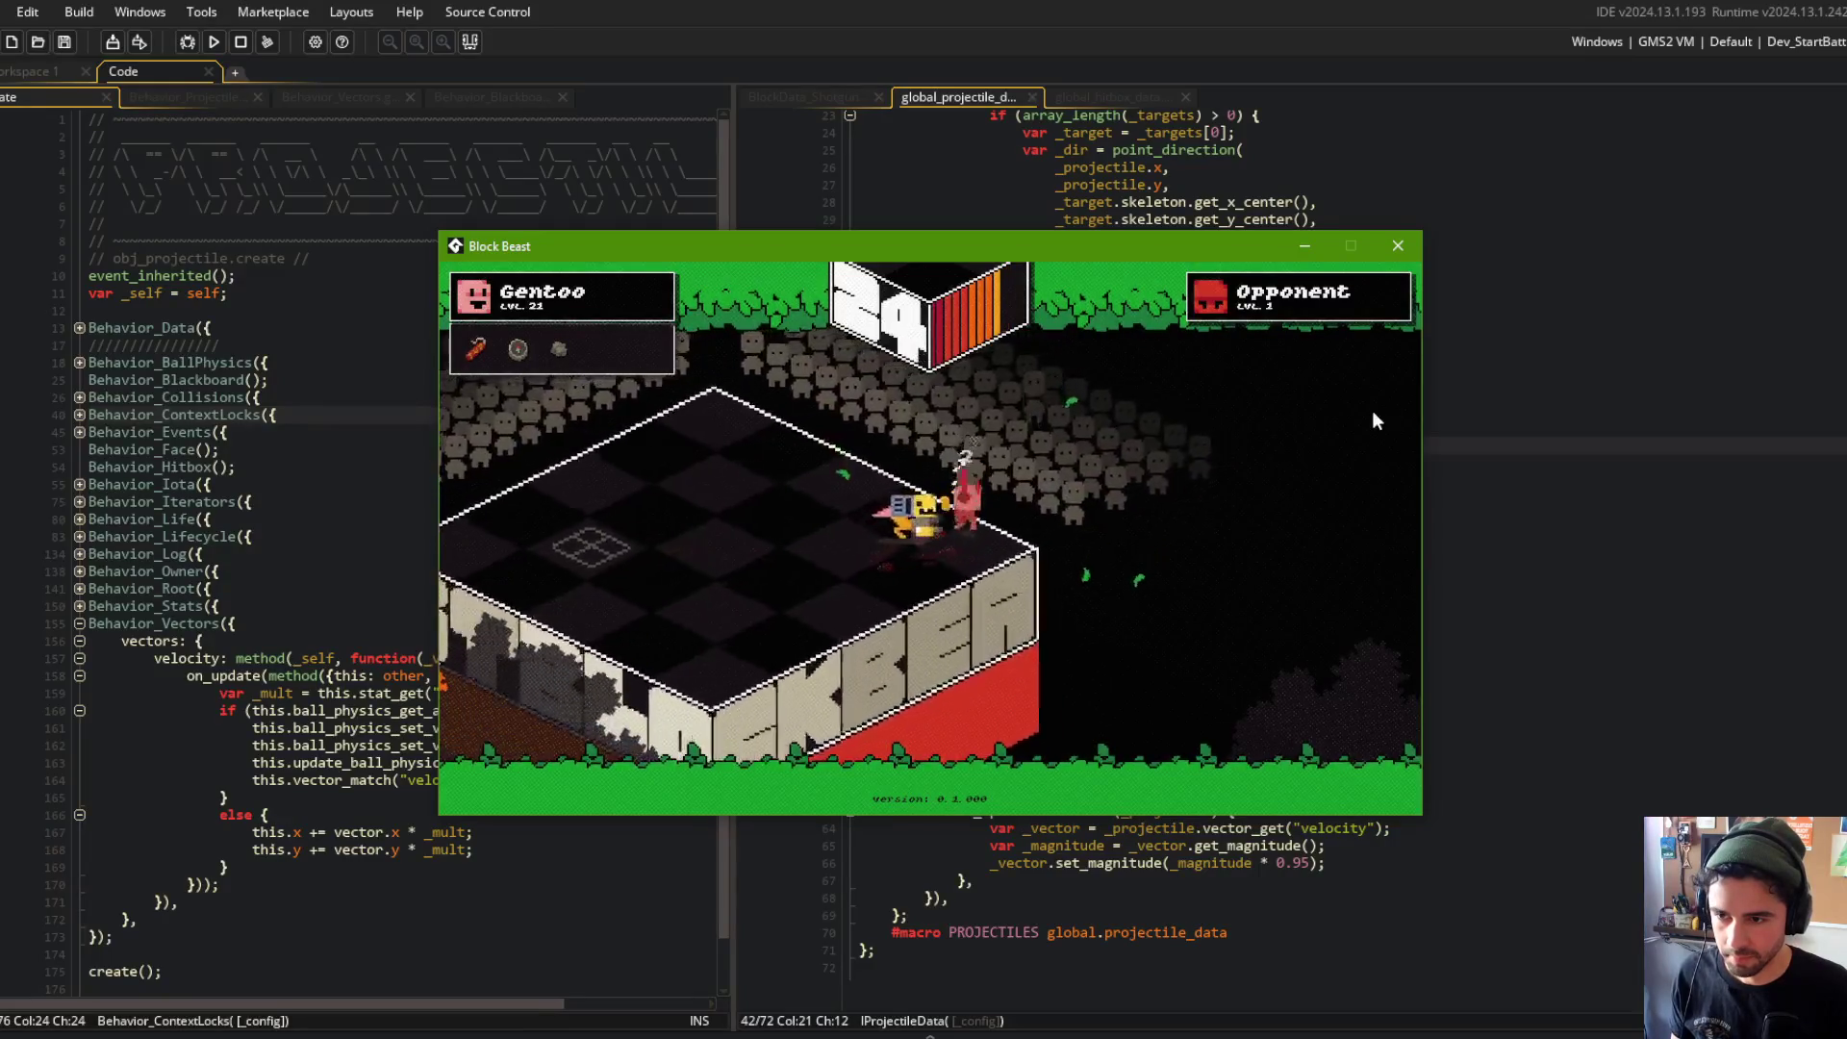
Step: Close the running Block Beast game and look over the wand's velocity and set_direction code
left_click(1398, 246)
left_click(1491, 390)
scroll(1490, 389, "up", 1)
scroll(1490, 389, "down", 1)
left_click(1129, 340)
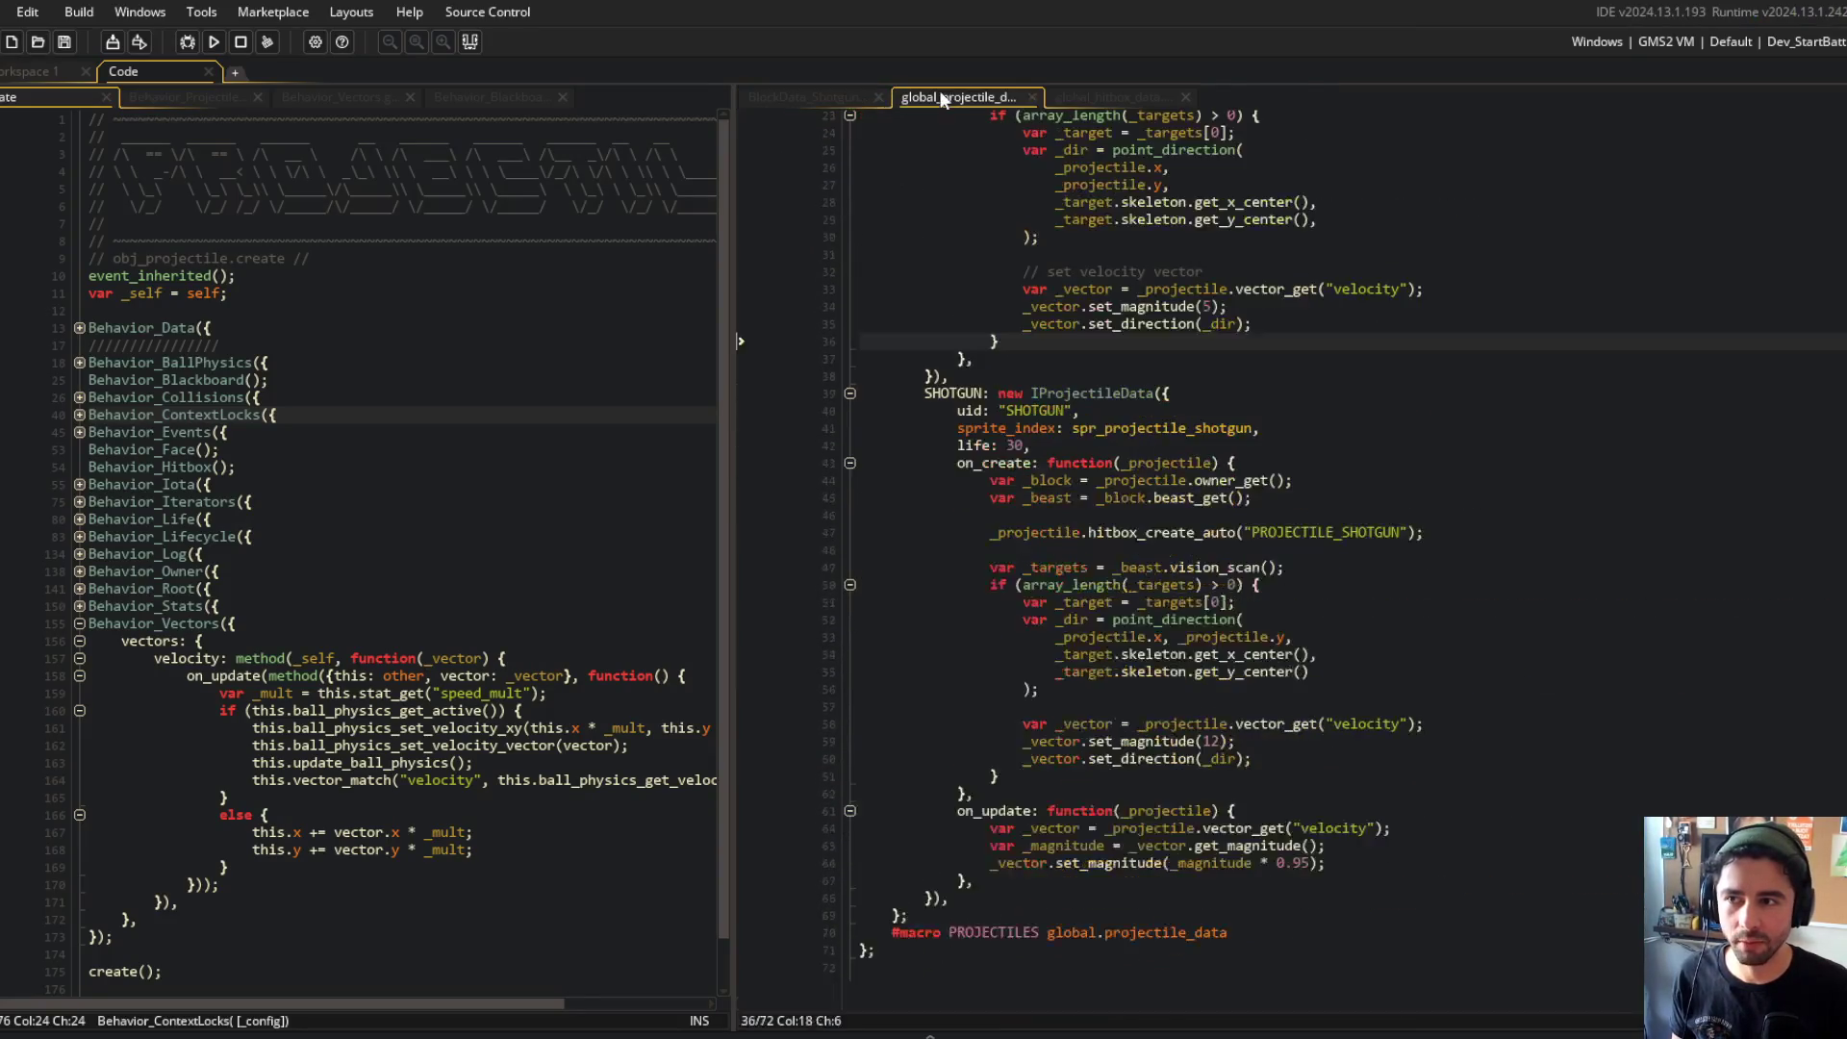
double_click(1152, 325)
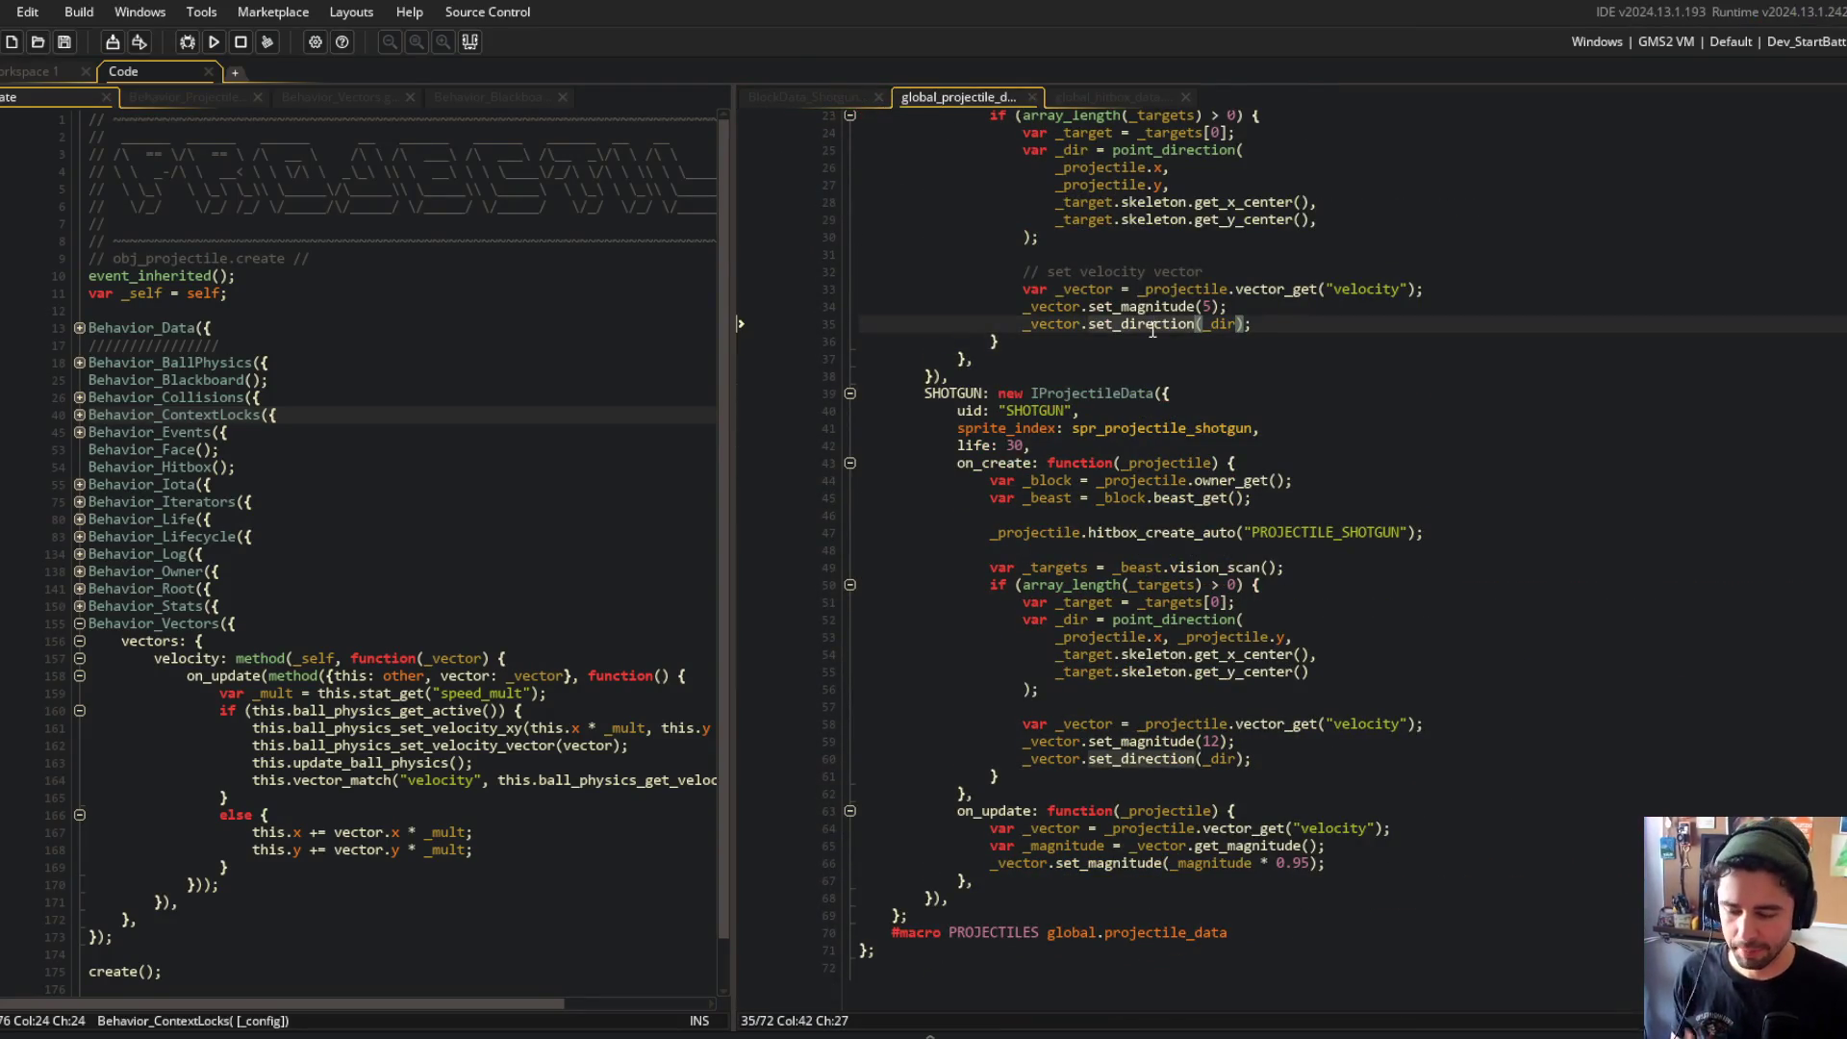
left_click(951, 375)
left_click(443, 306)
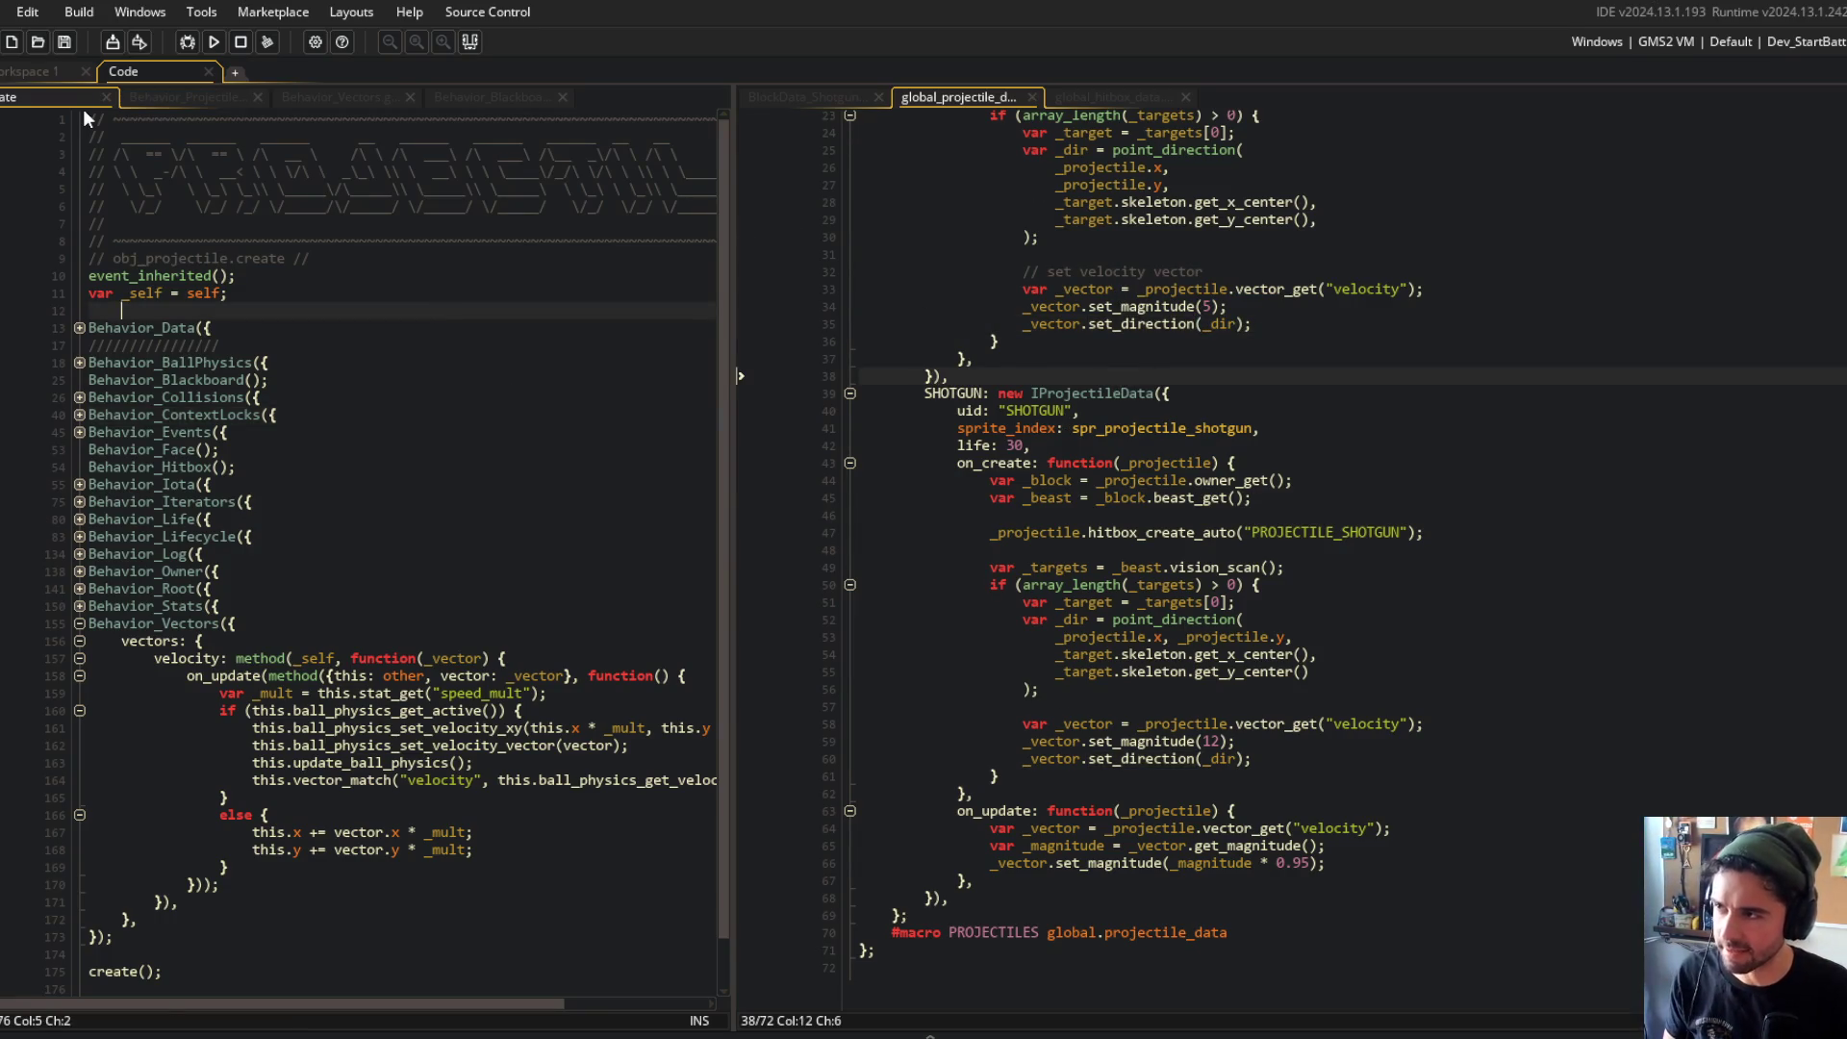
Step: Fold Behavior_Vectors and close the Behavior_Projectiles, Behavior_Vectors, Behavior_Blackboard and one more script tab
left_click(80, 624)
left_click(182, 95)
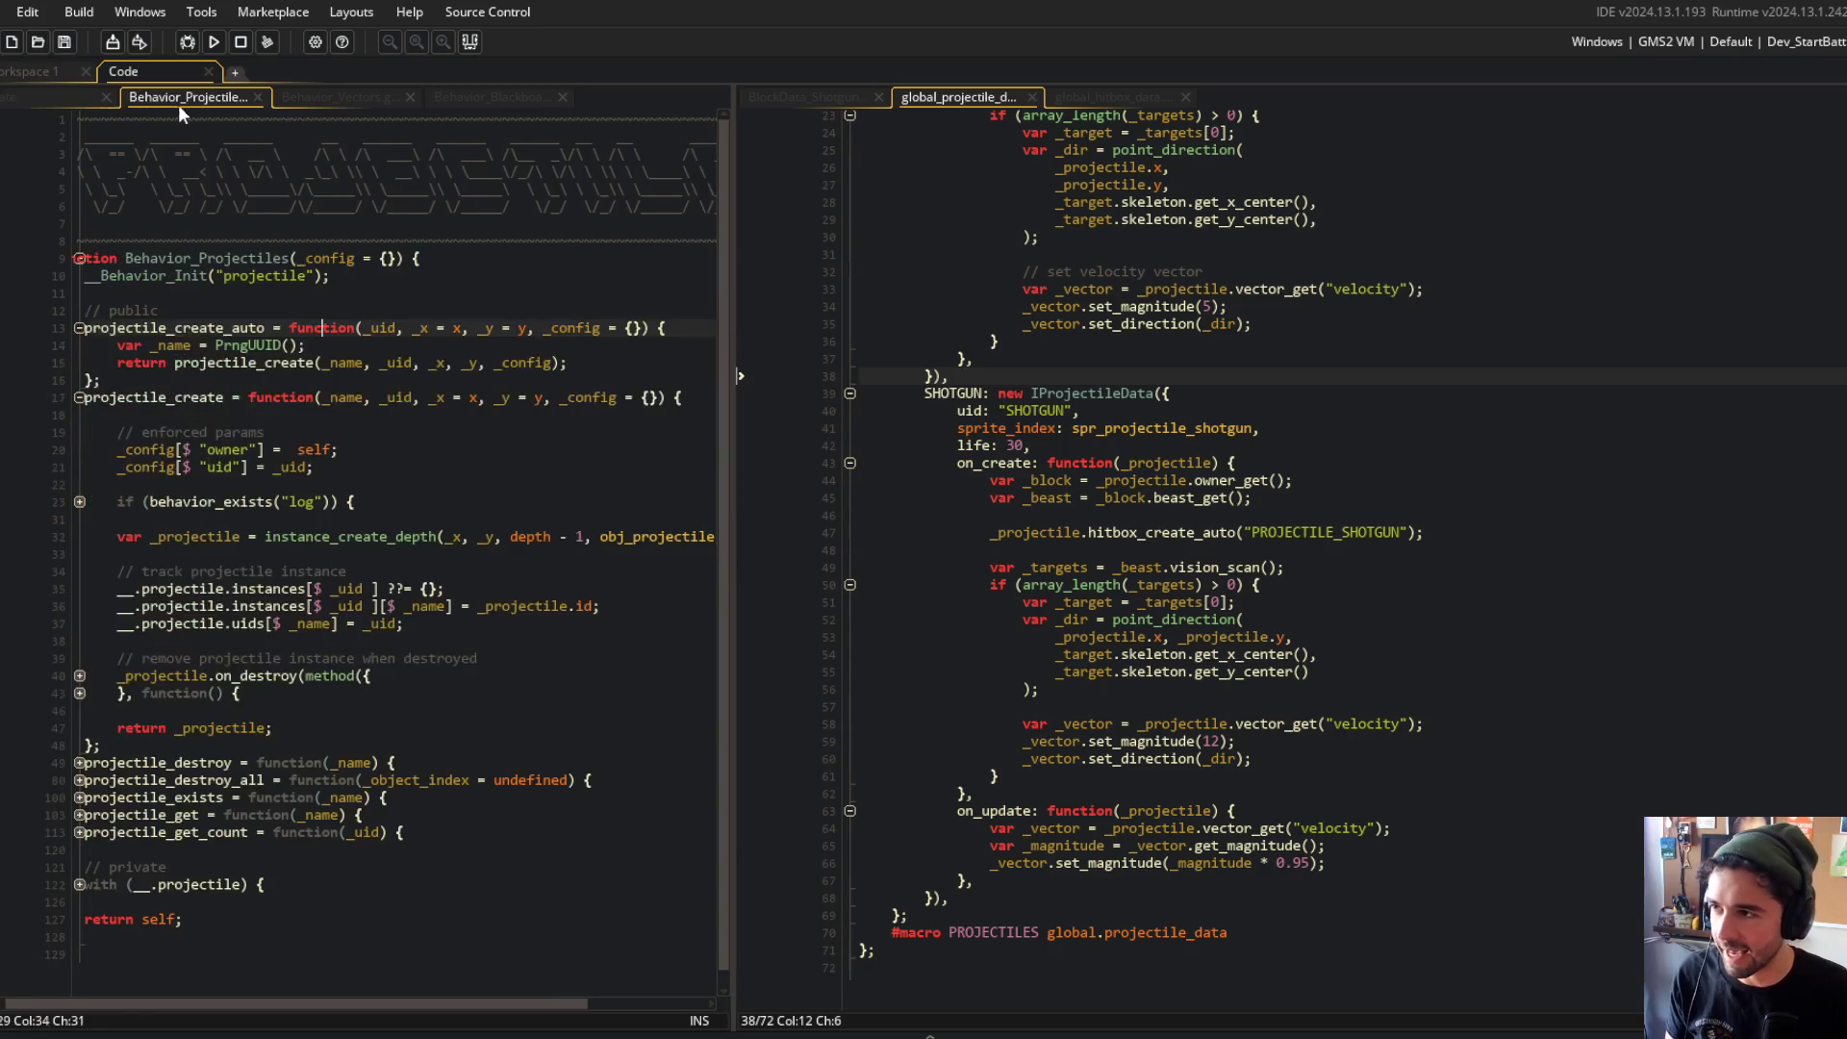
middle_click(178, 96)
middle_click(174, 98)
middle_click(173, 98)
middle_click(175, 101)
left_click(305, 254)
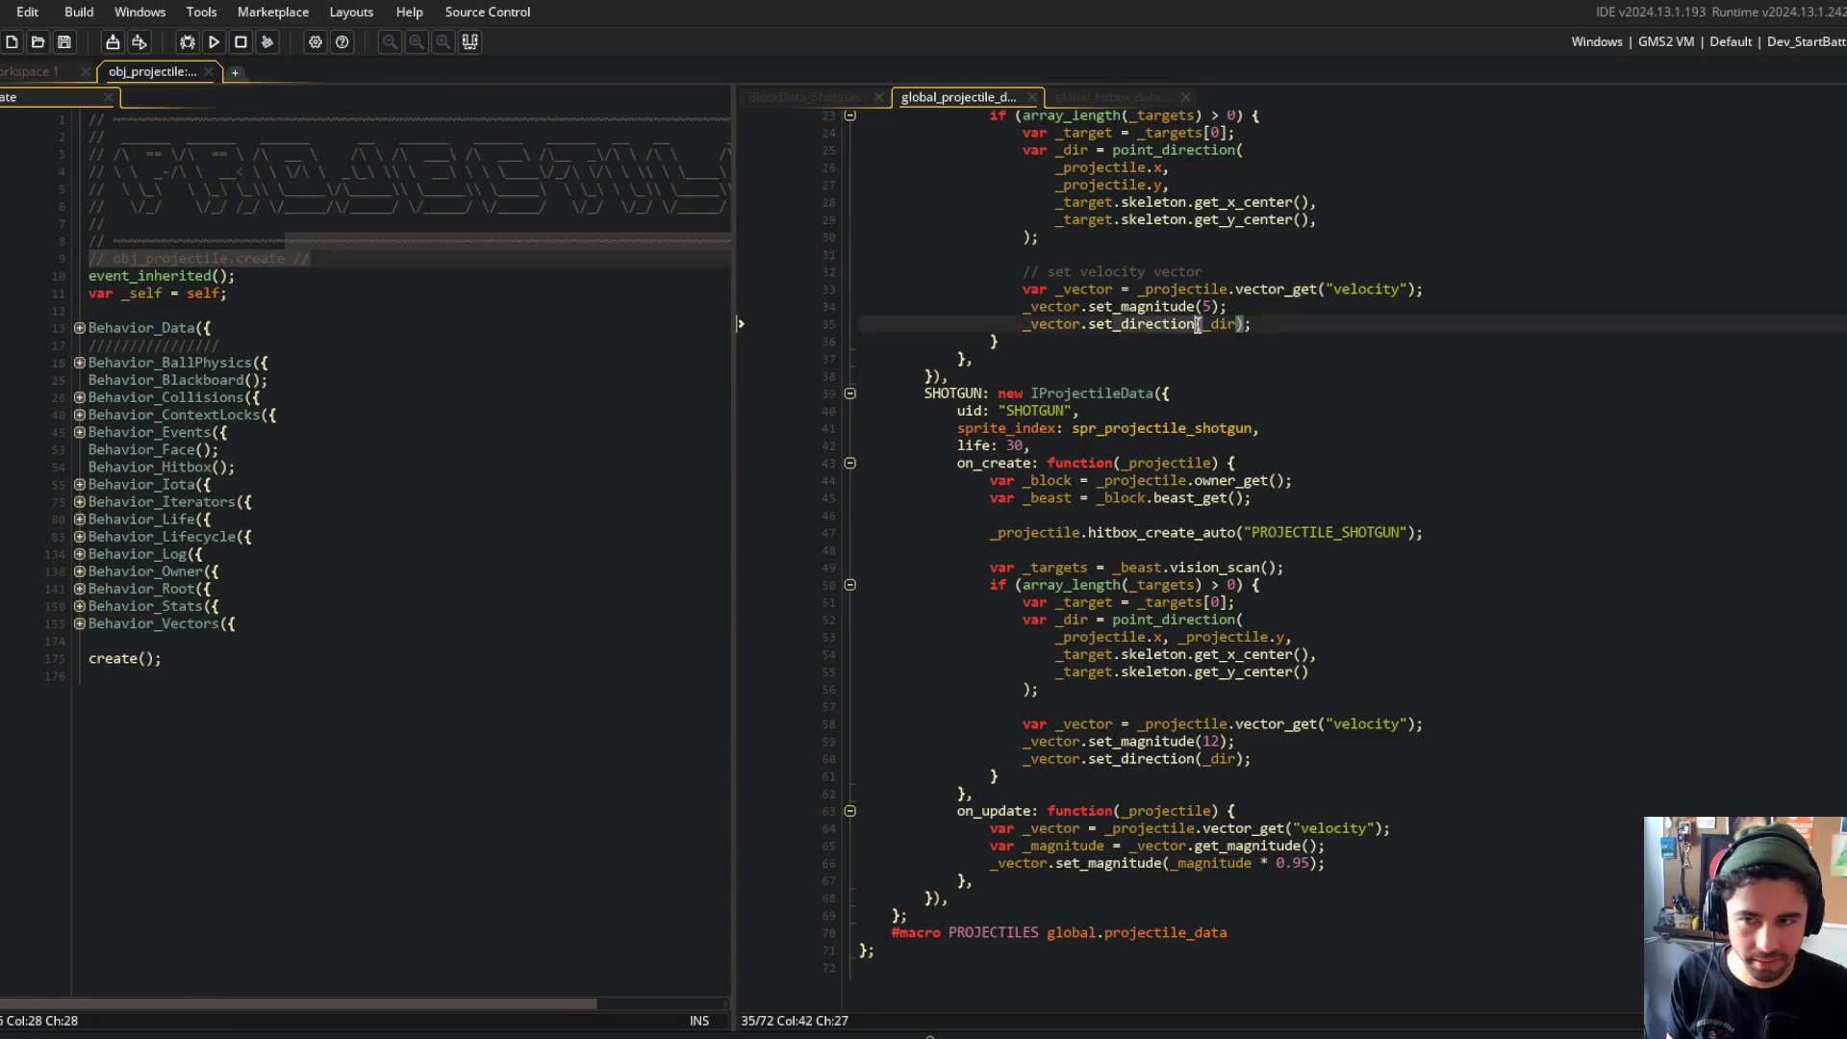
scroll(1251, 481, "up", 7)
Step: Close the global hitbox data tab and bring up the BlockData_Shotgun script
left_click(1121, 98)
middle_click(1128, 104)
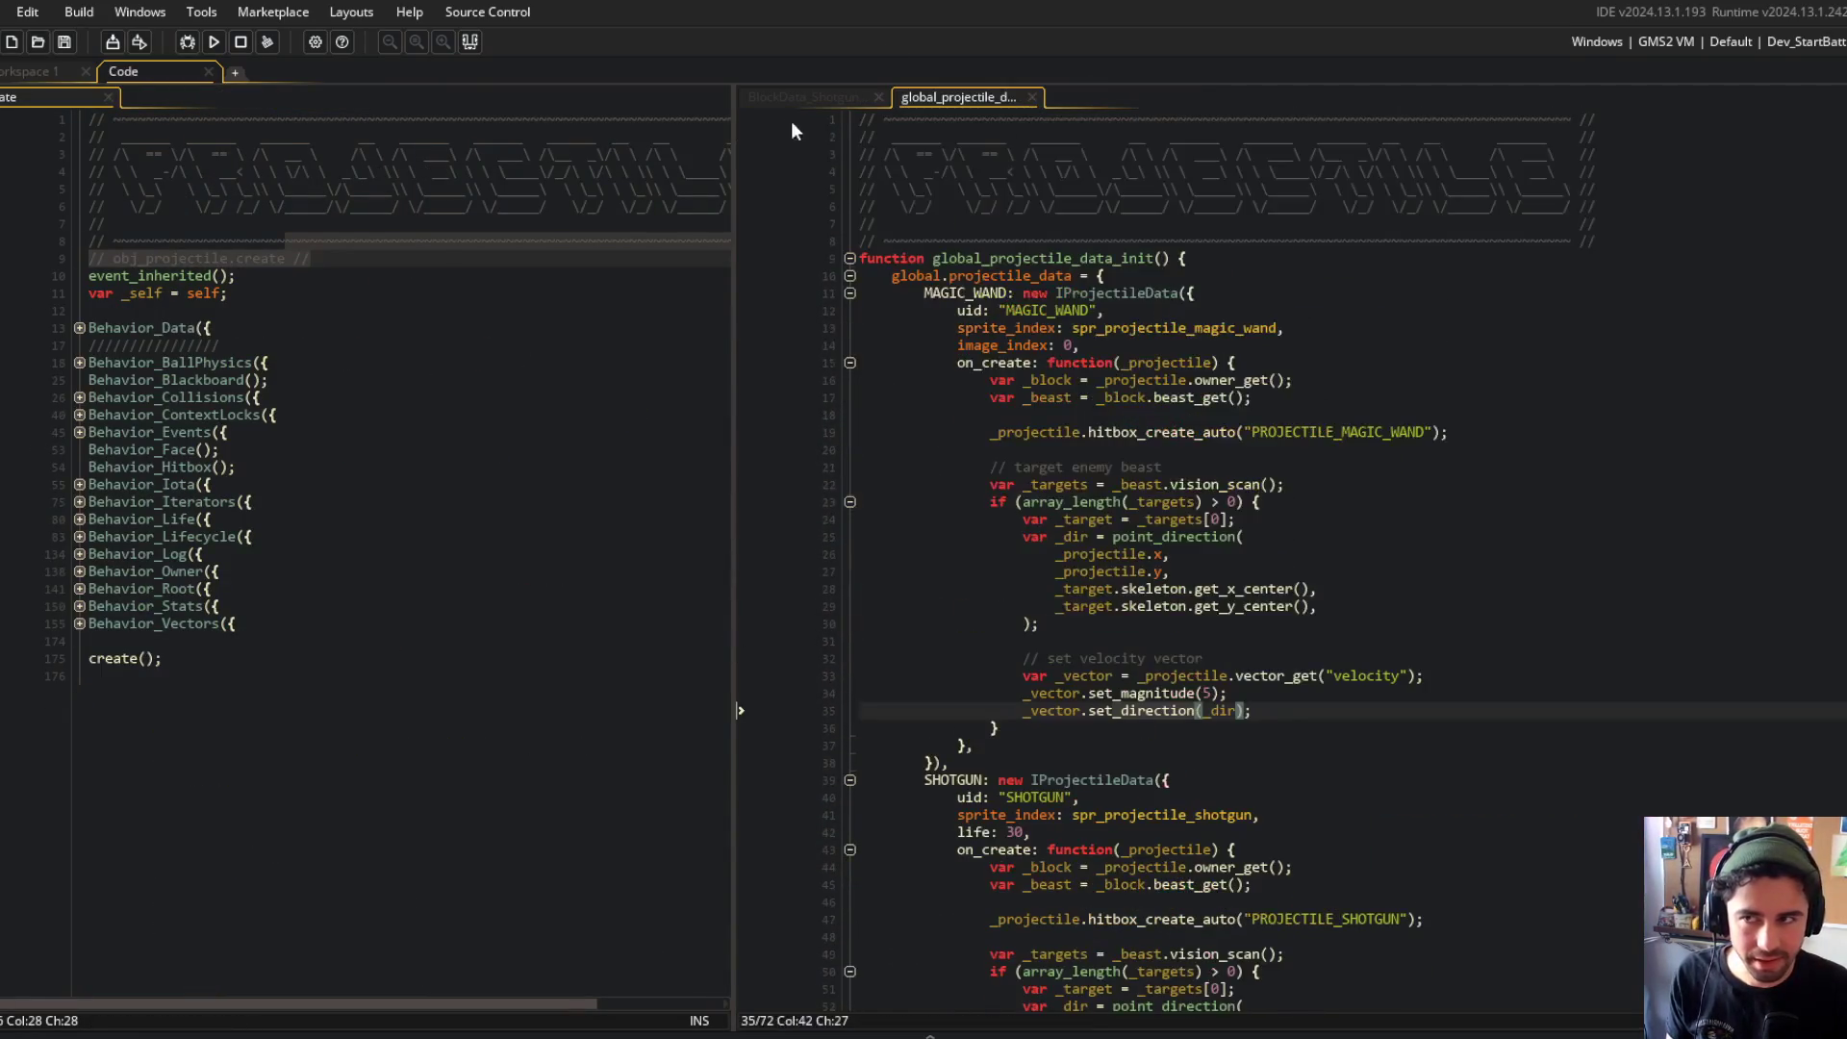
left_click(793, 96)
left_click(956, 96)
left_click(808, 97)
scroll(1154, 481, "down", 1)
left_click(1400, 674)
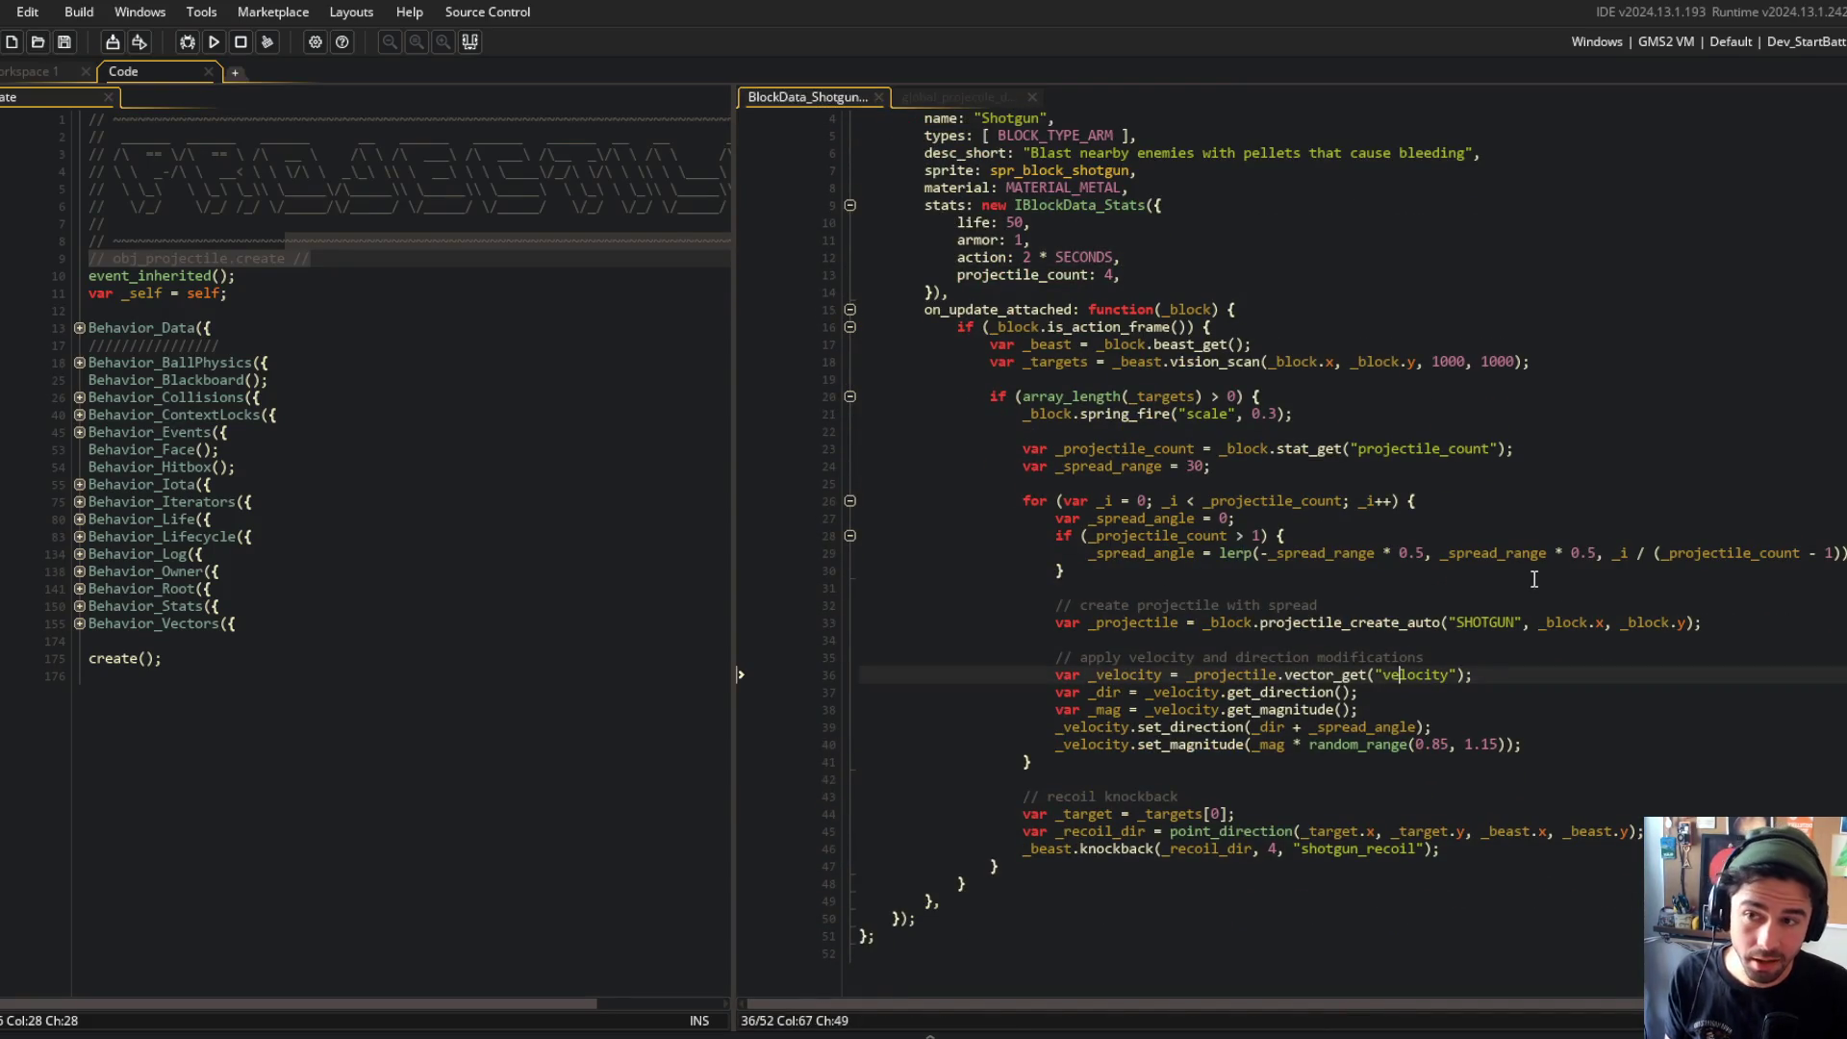
left_click(1534, 575)
scroll(1534, 579, "up", 1)
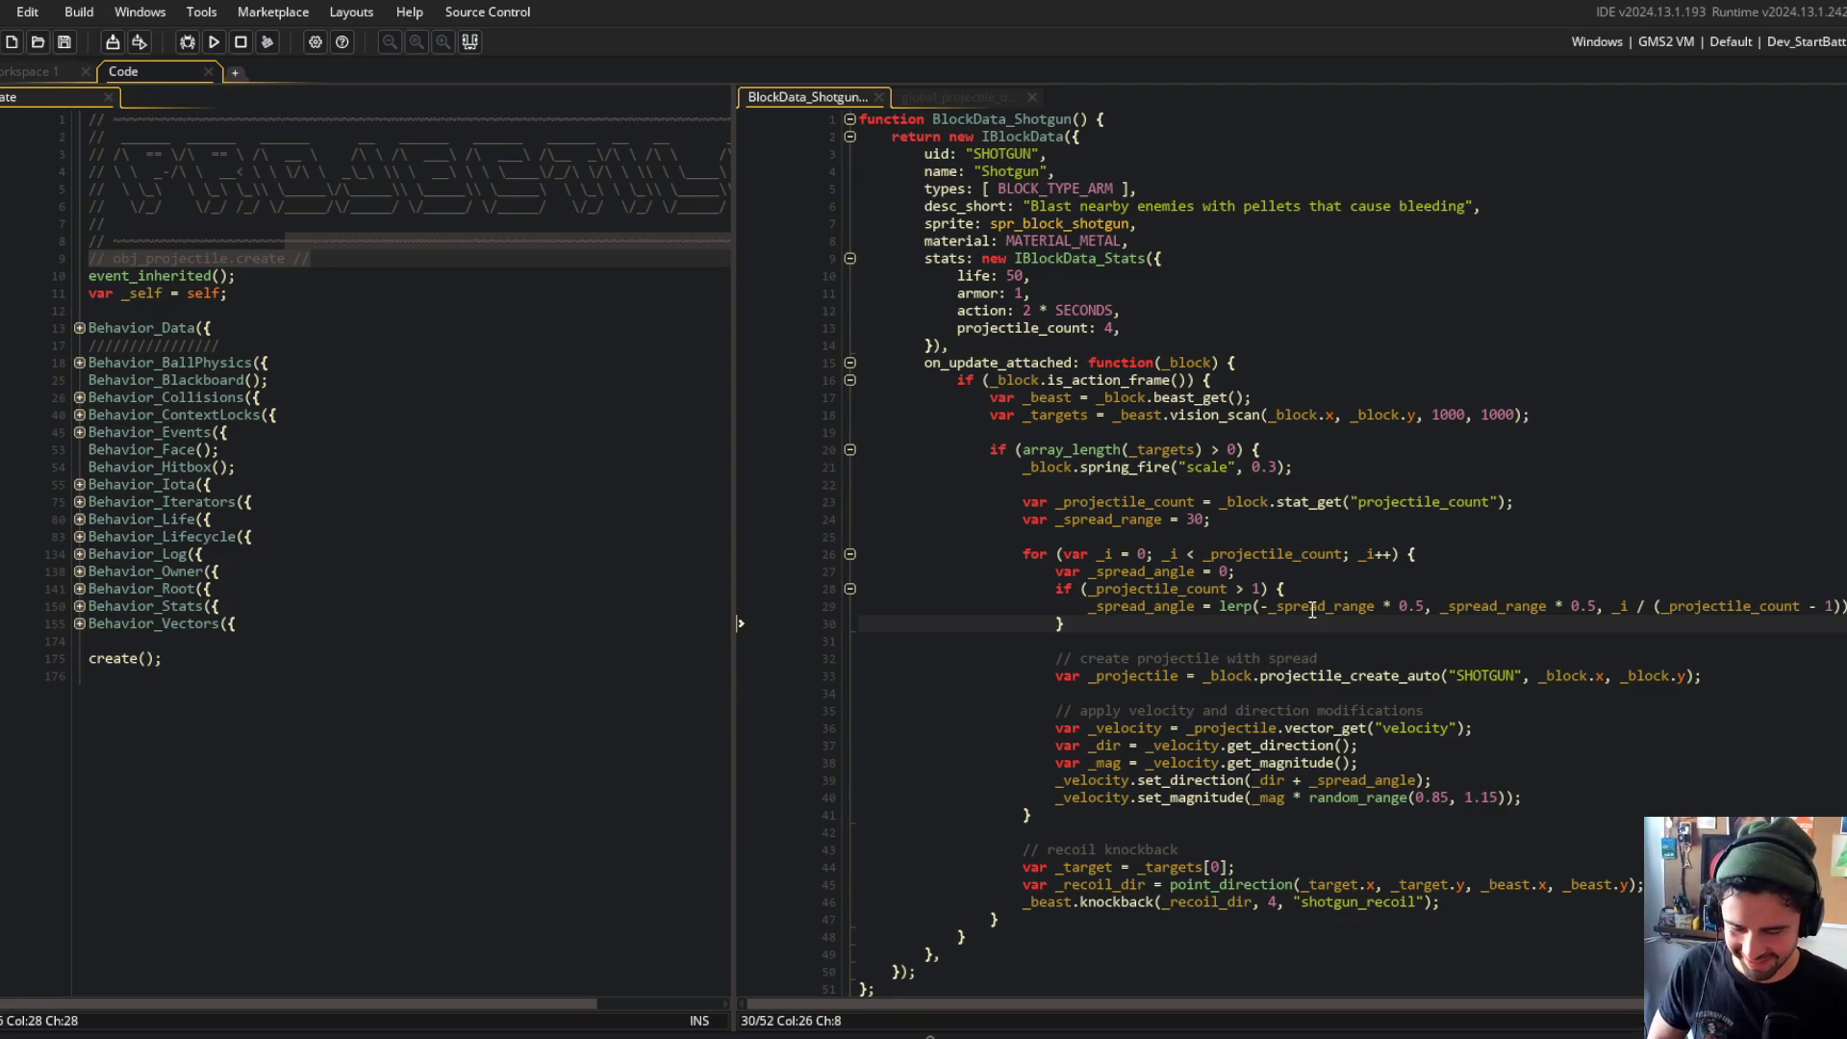
Step: Review the shotgun's direction, recoil and projectile-creation code, widening its pane
left_click(1280, 779)
left_click(1197, 850)
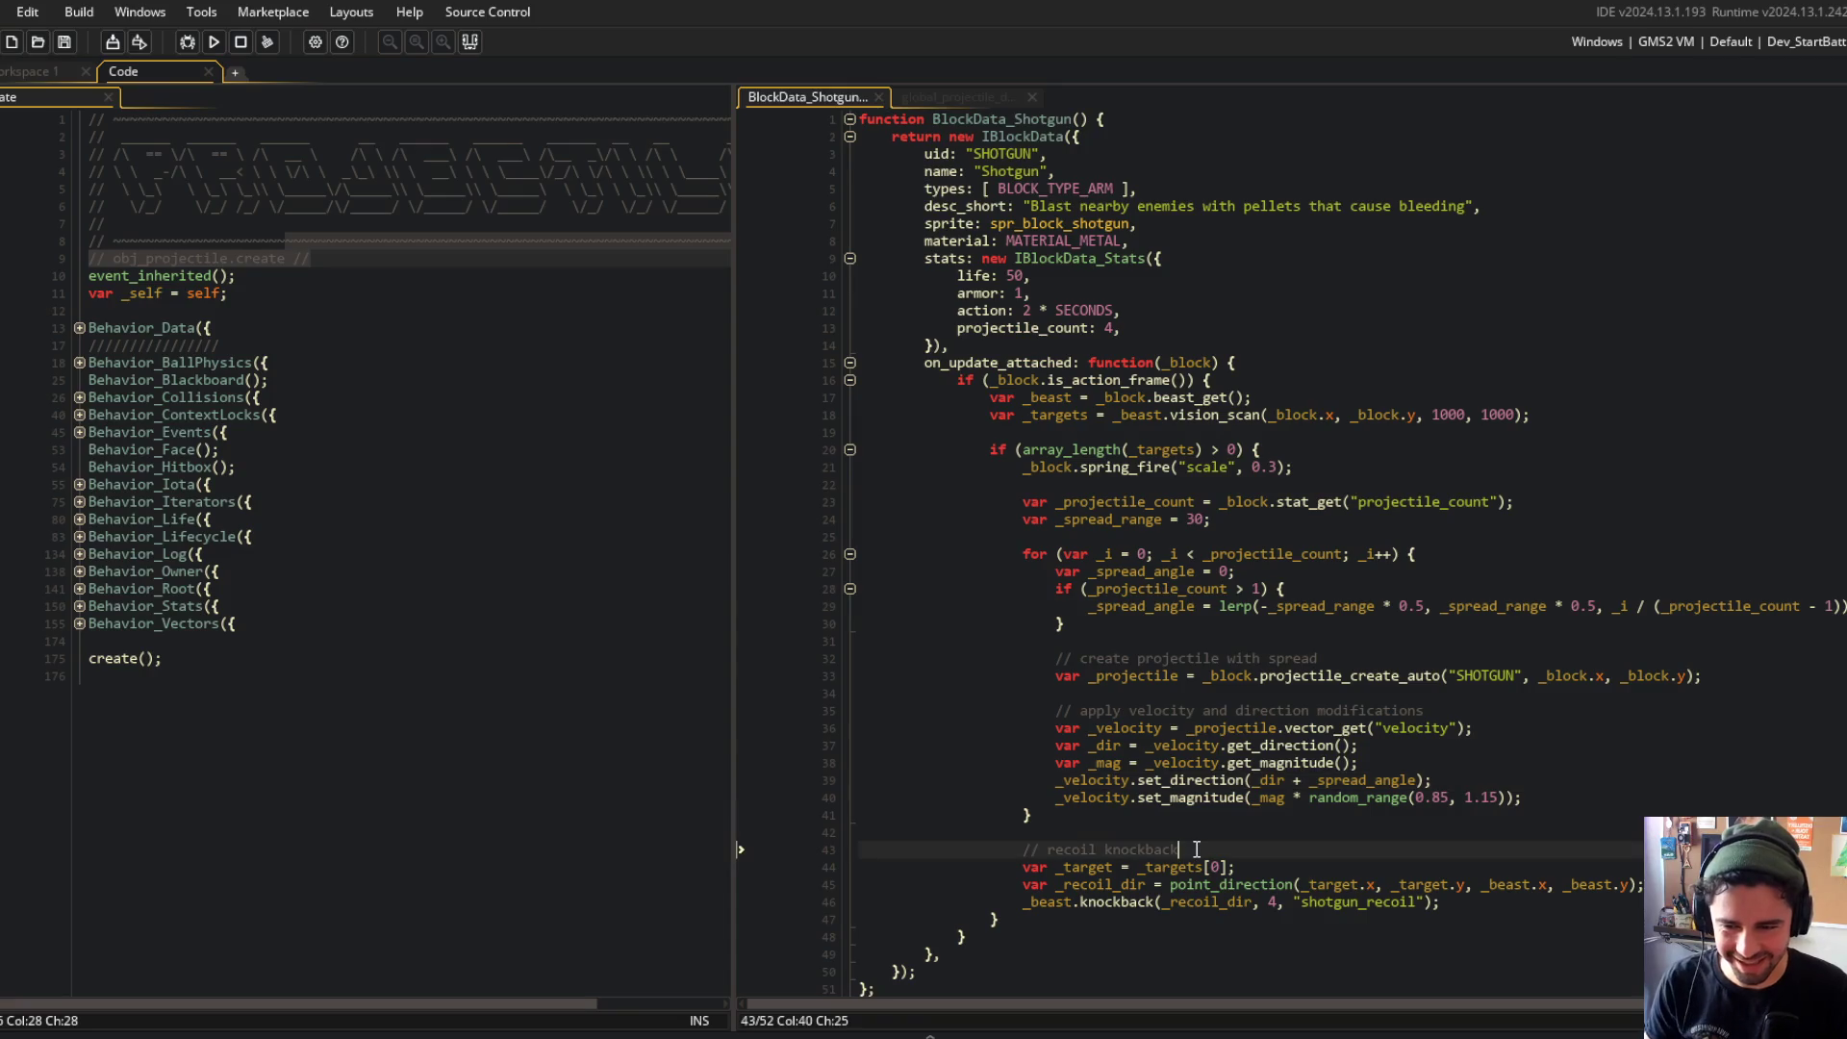
left_click(1366, 664)
scroll(1366, 666, "down", 2)
scroll(1366, 664, "up", 2)
scroll(1367, 664, "down", 2)
left_click_drag(733, 282, 565, 282)
scroll(628, 309, "up", 1)
left_click(1051, 411)
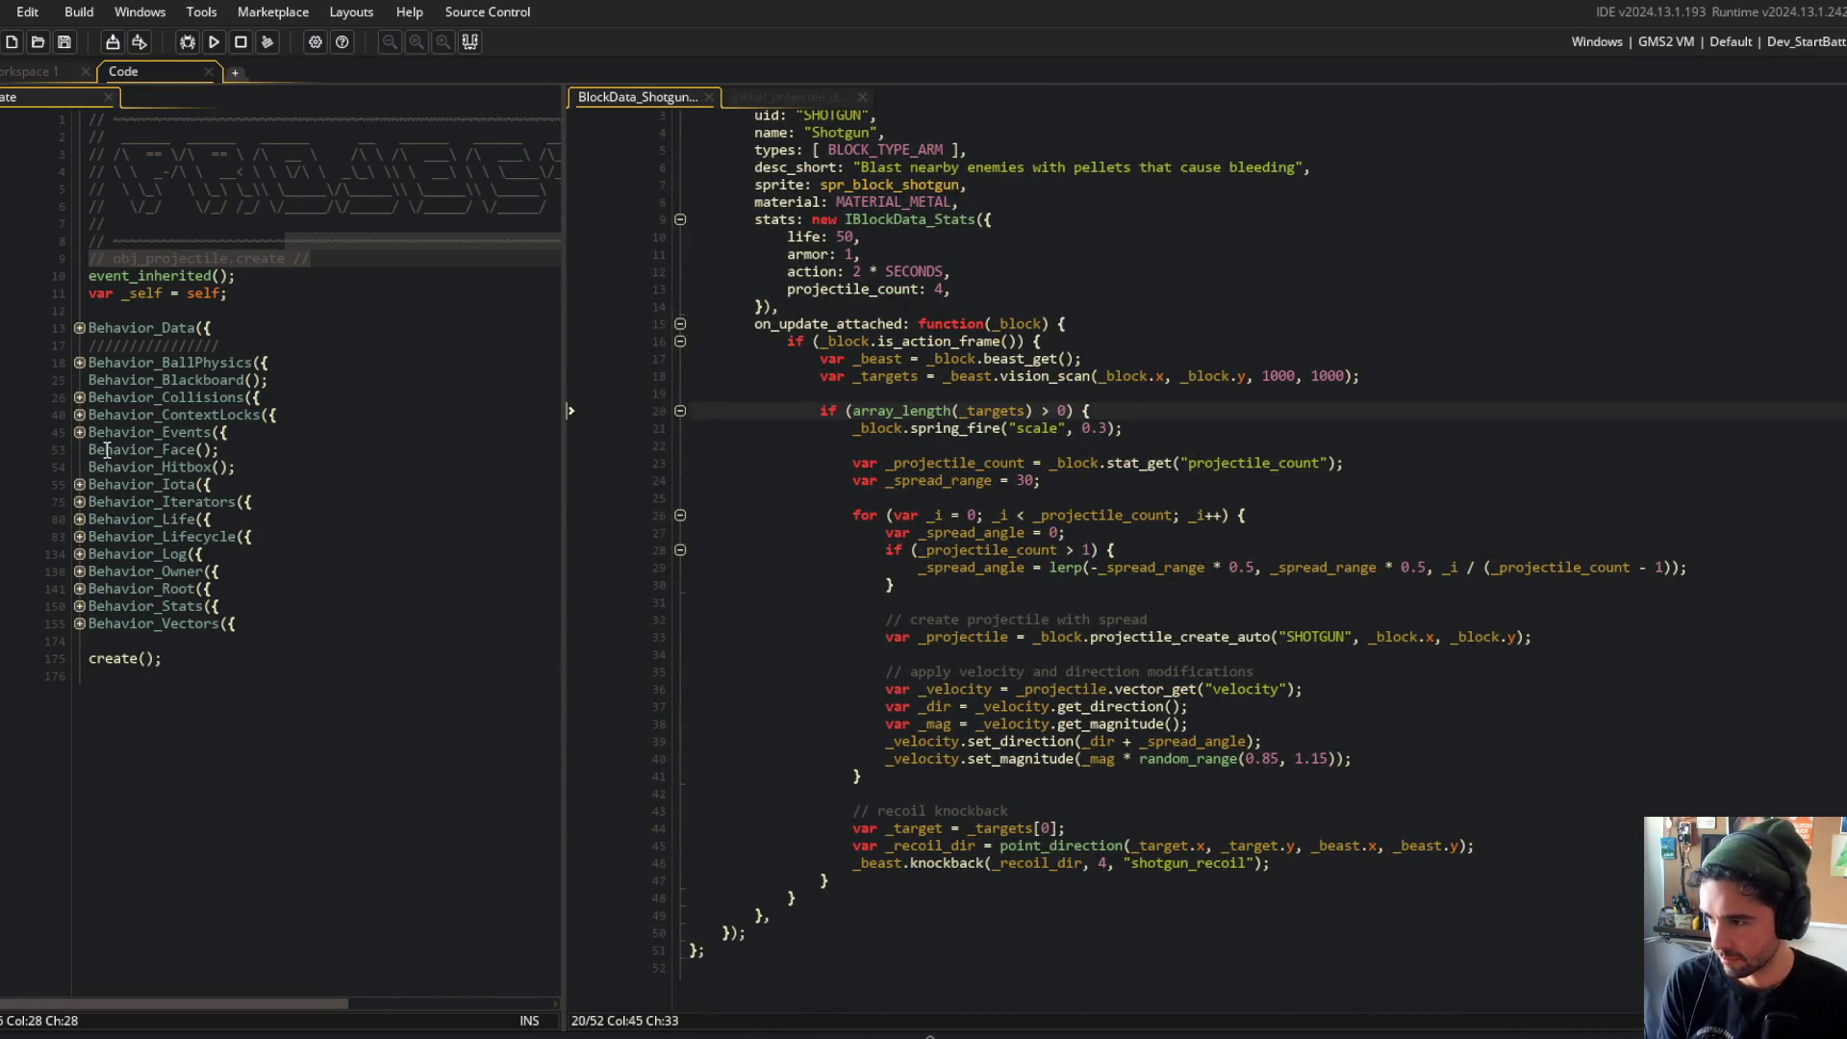
Step: Unfold Behavior_Lifecycle's render method and visibility check, and rebalance the two code panes
left_click(80, 537)
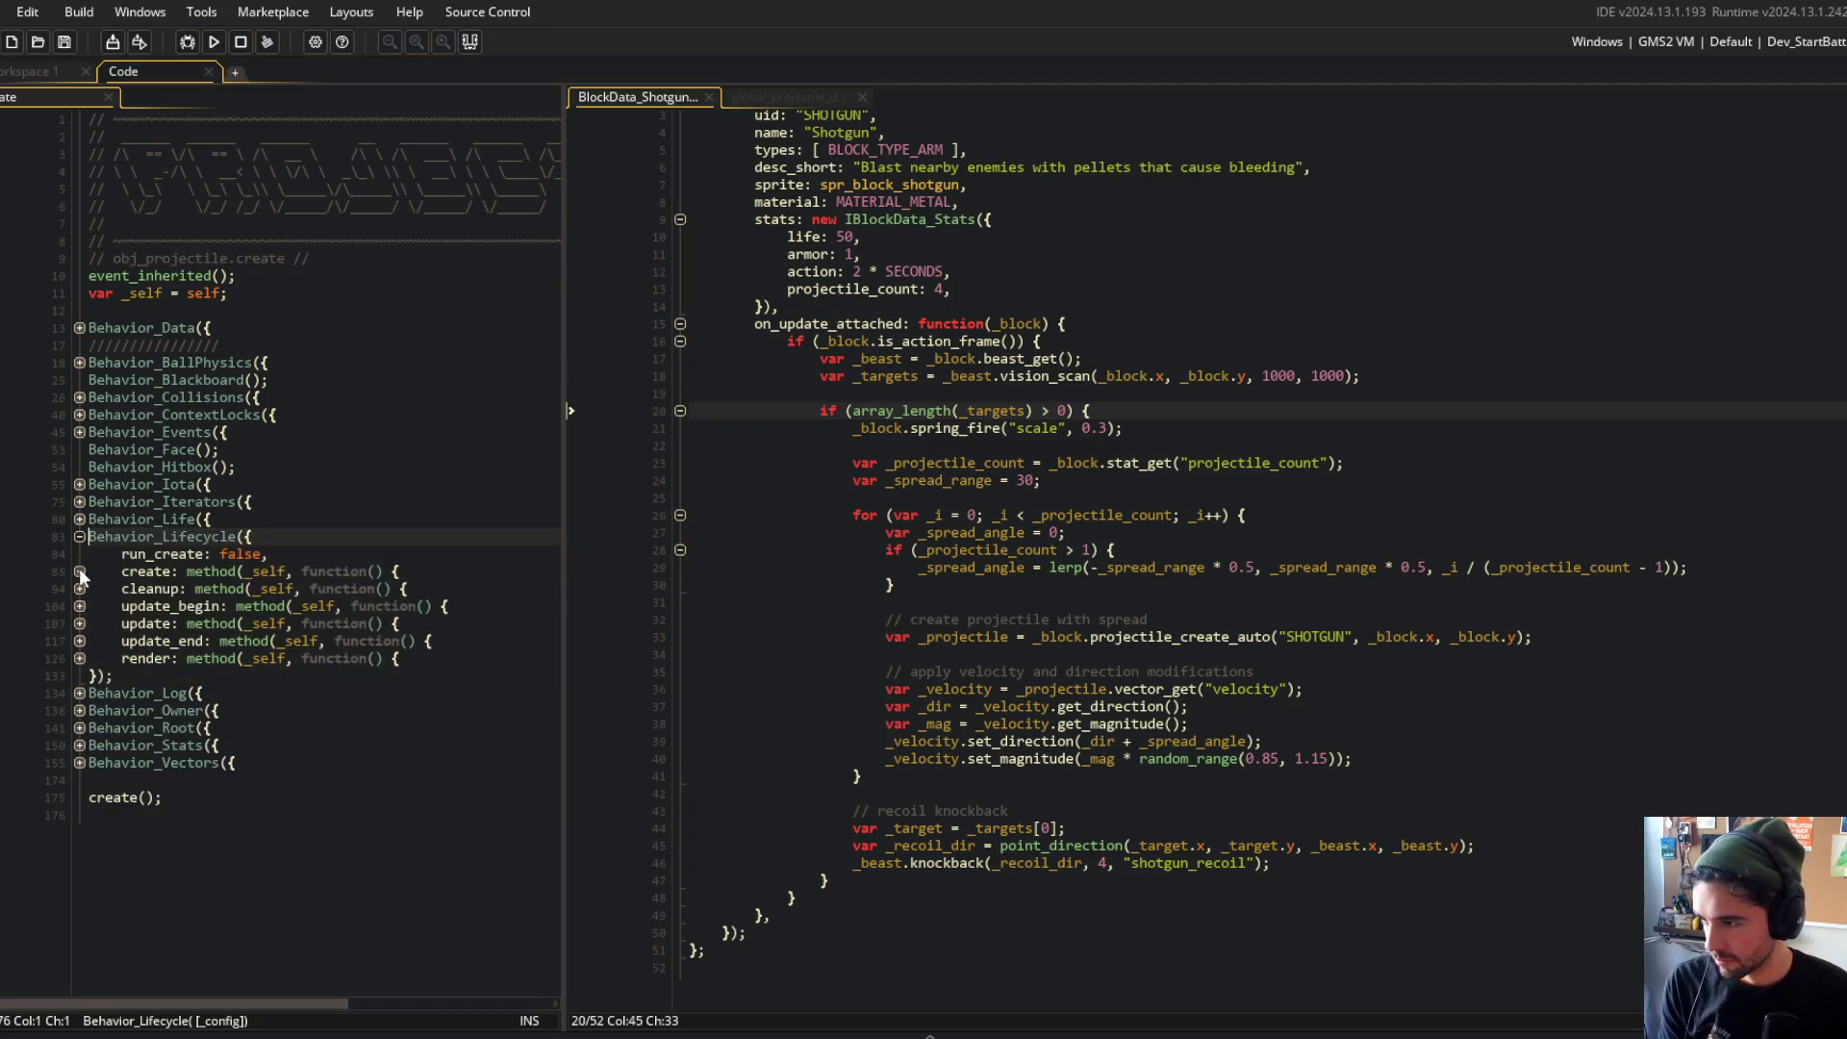
left_click(80, 659)
left_click(80, 676)
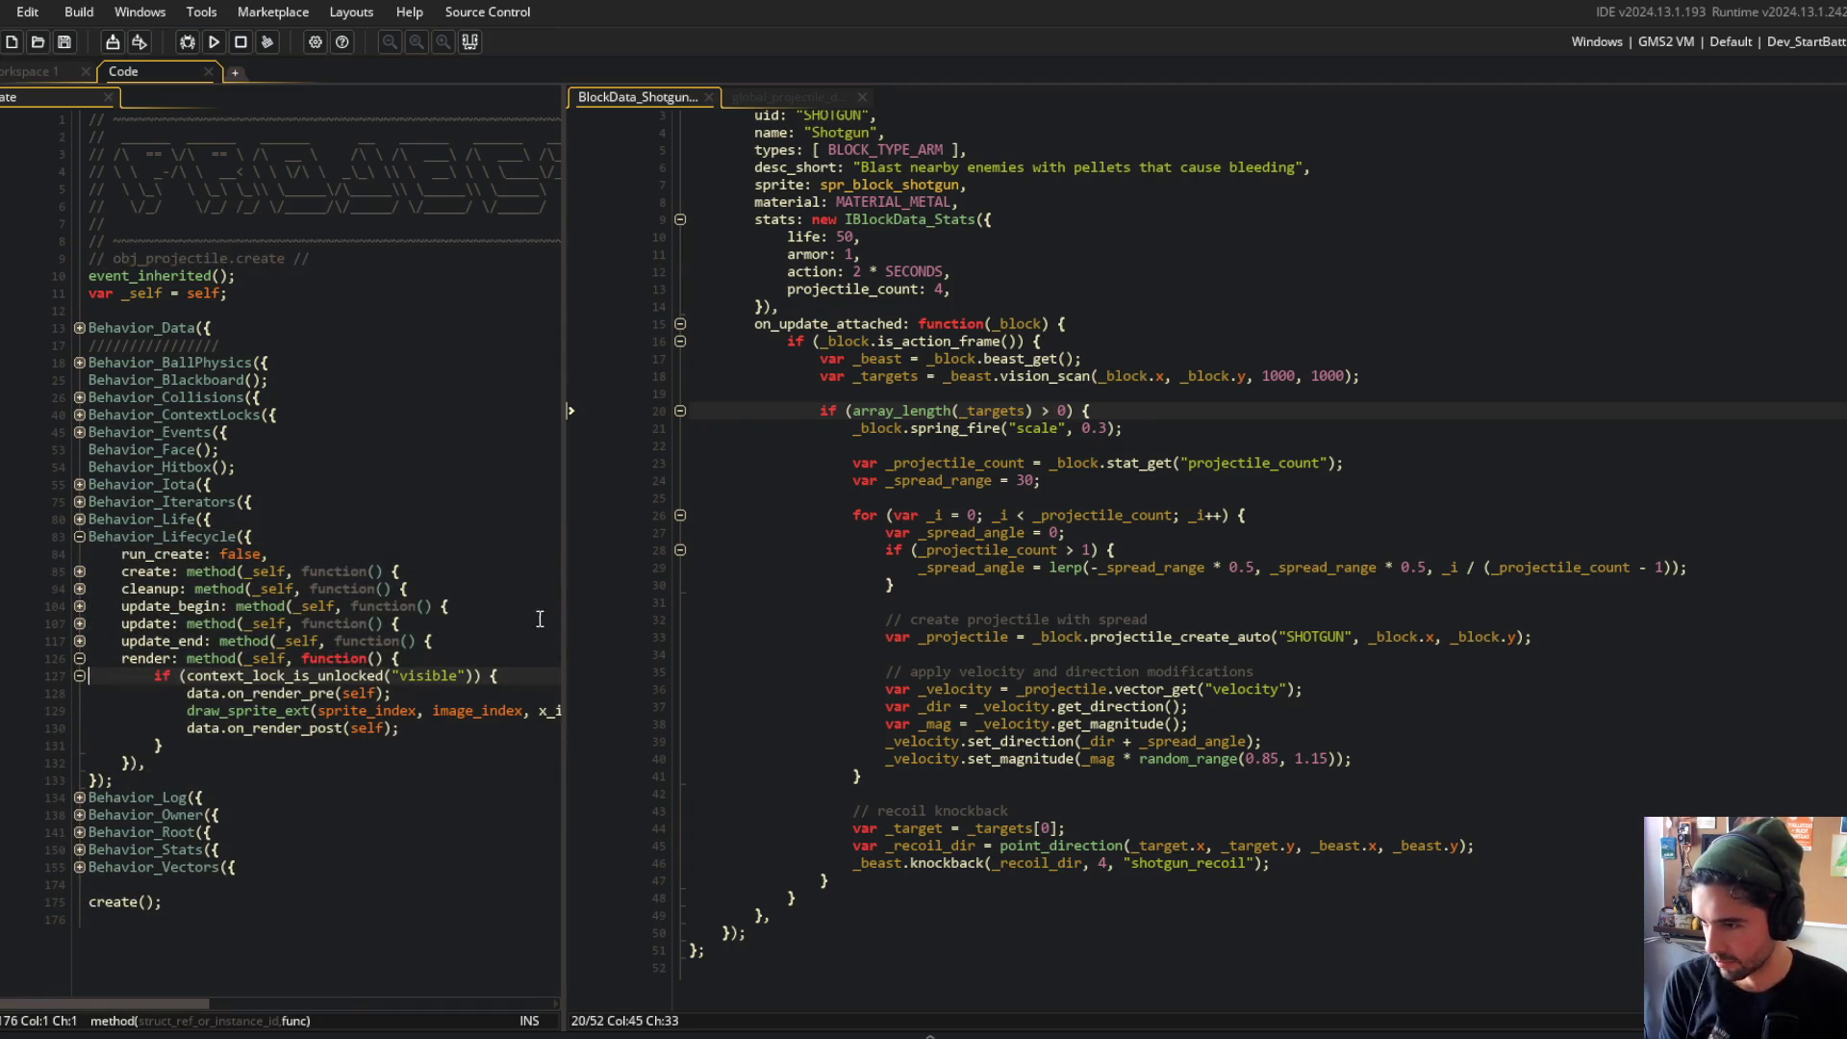
left_click(571, 568)
mouse_move(565, 569)
left_mouse_down()
mouse_move(1476, 598)
mouse_move(497, 610)
left_mouse_up()
left_click(318, 484)
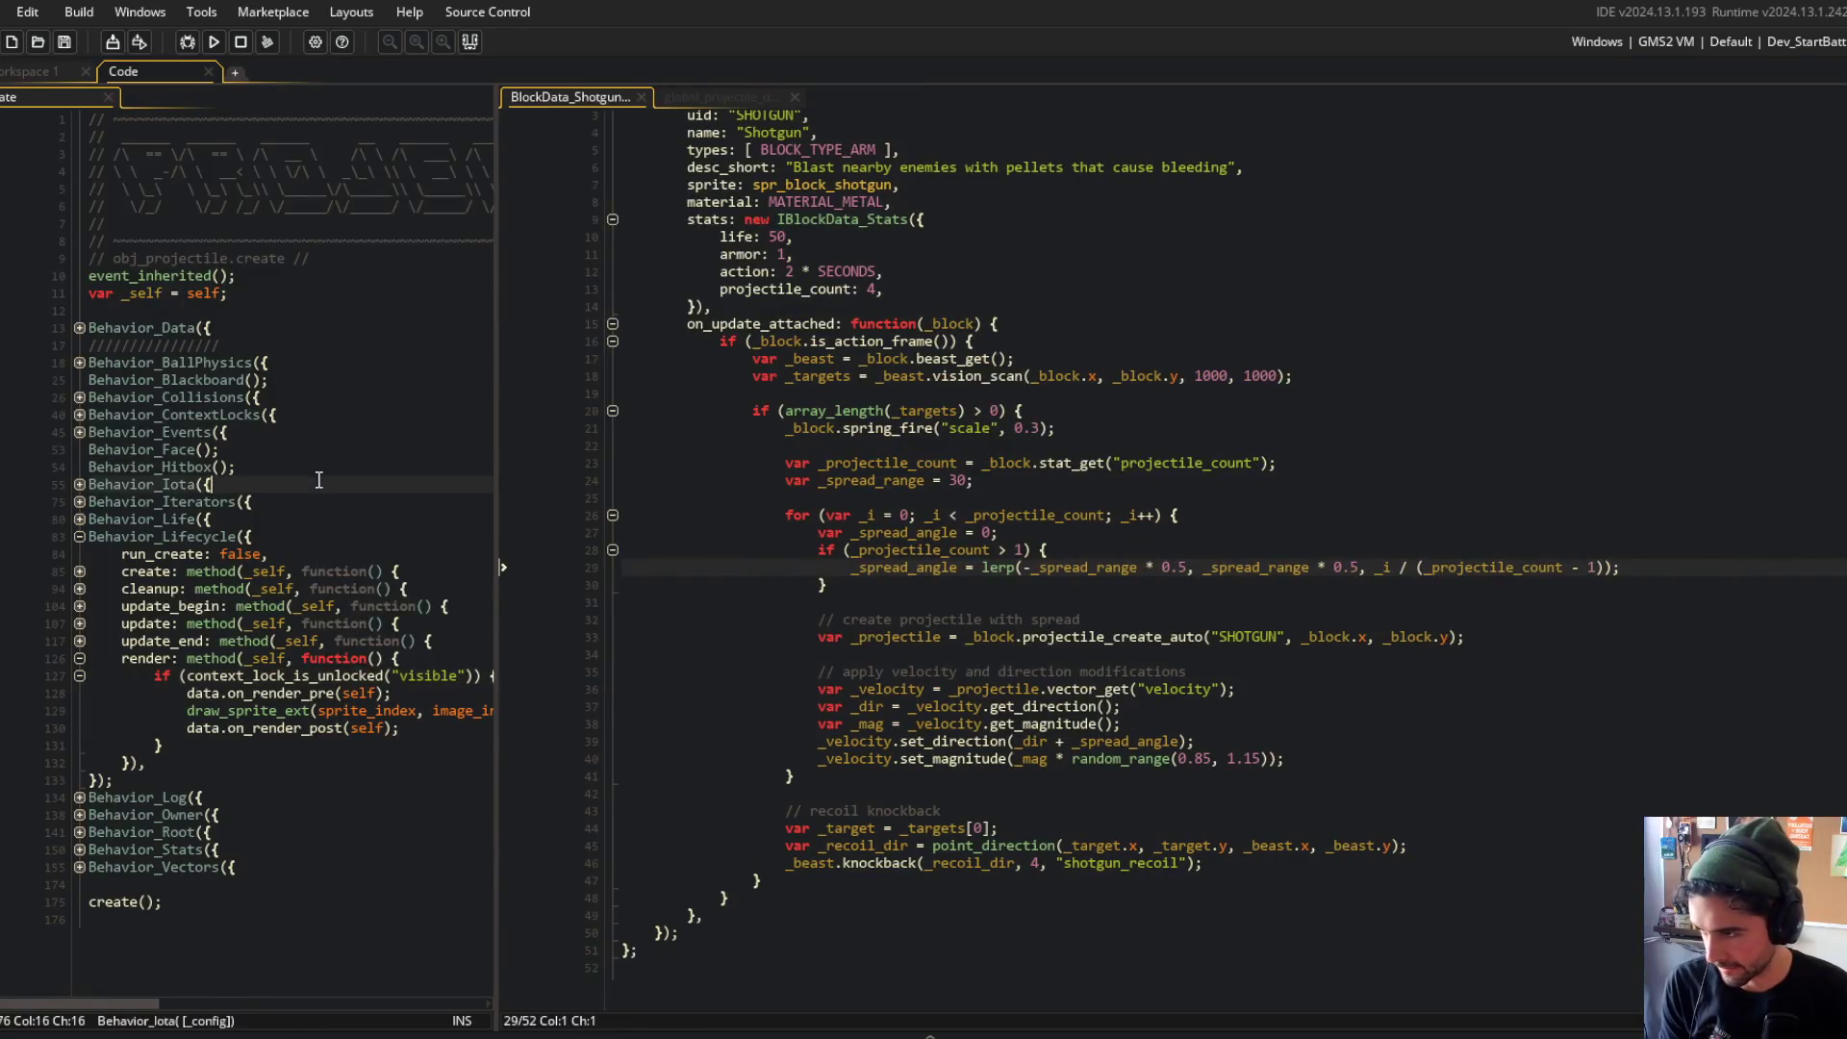
left_click(79, 624)
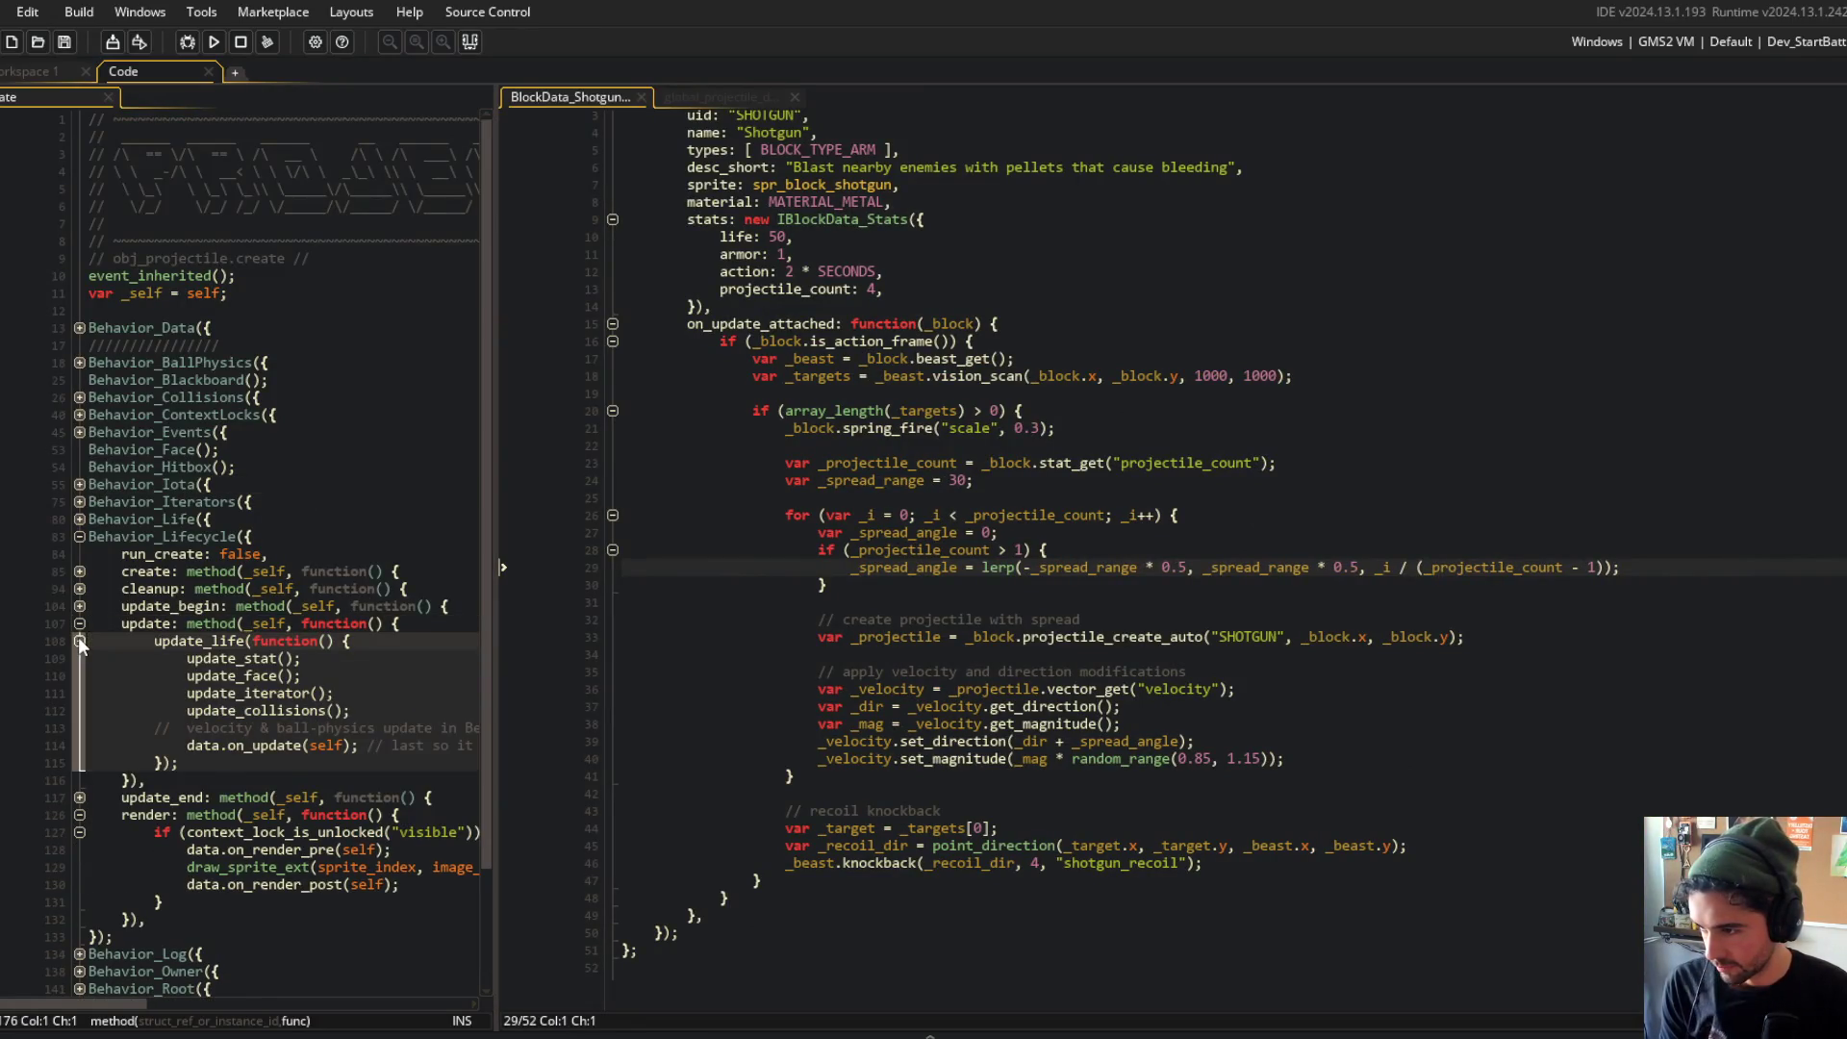
left_click(78, 626)
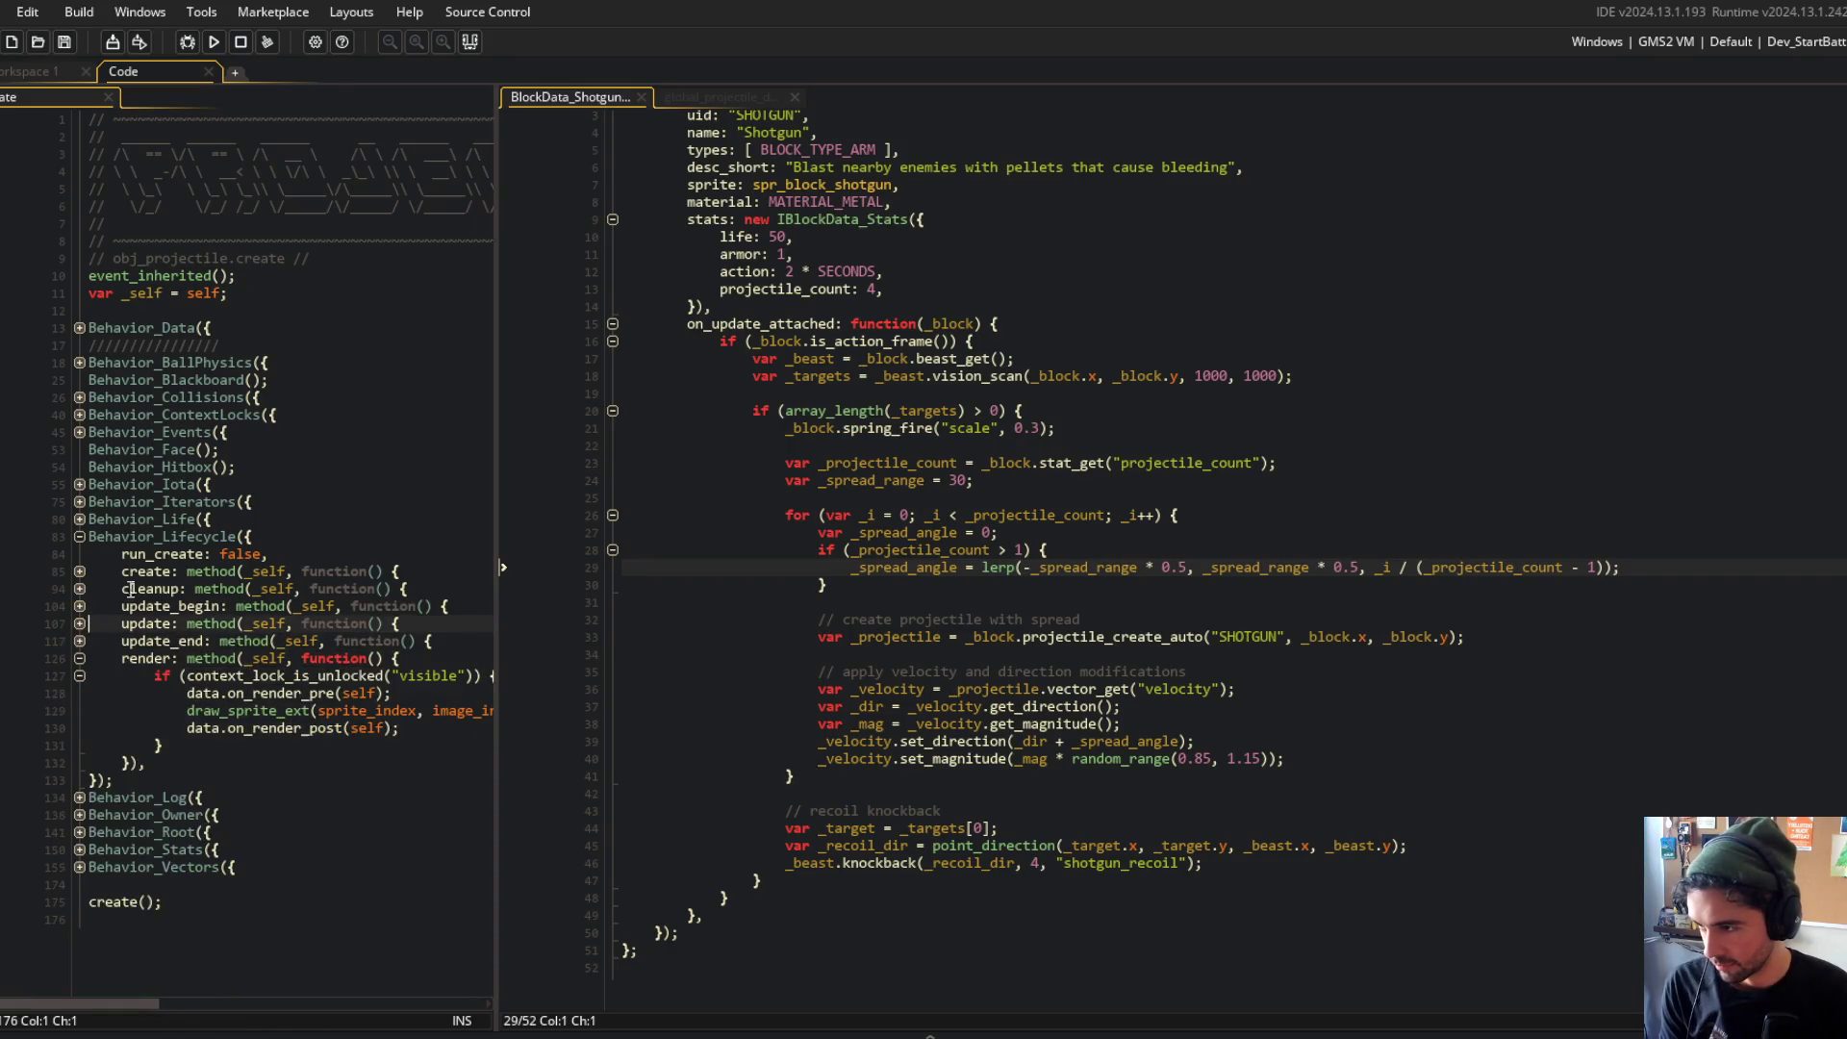
mouse_move(504, 443)
left_mouse_down()
mouse_move(866, 442)
mouse_move(637, 440)
left_mouse_up()
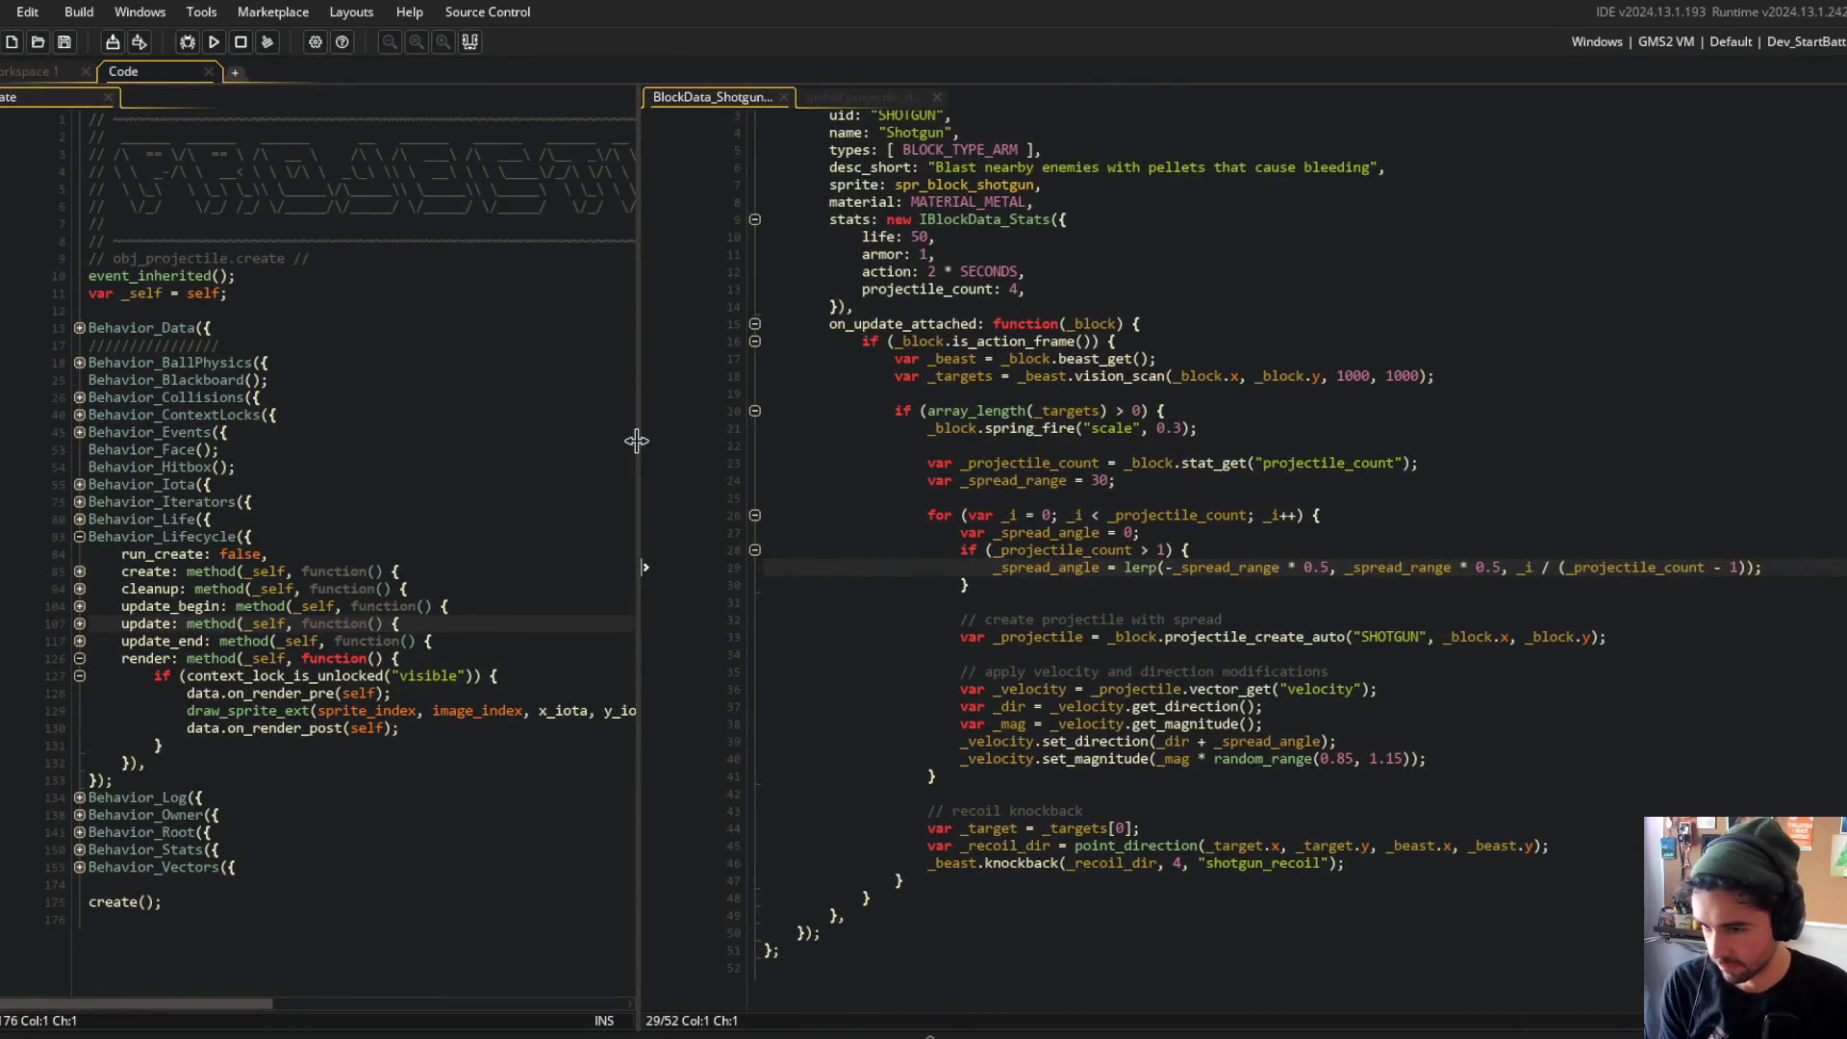
Step: Switch to global_projectile_data and fold the MAGIC_WAND entry to expose SHOTGUN's update code
left_click(1318, 723)
left_click(1487, 759)
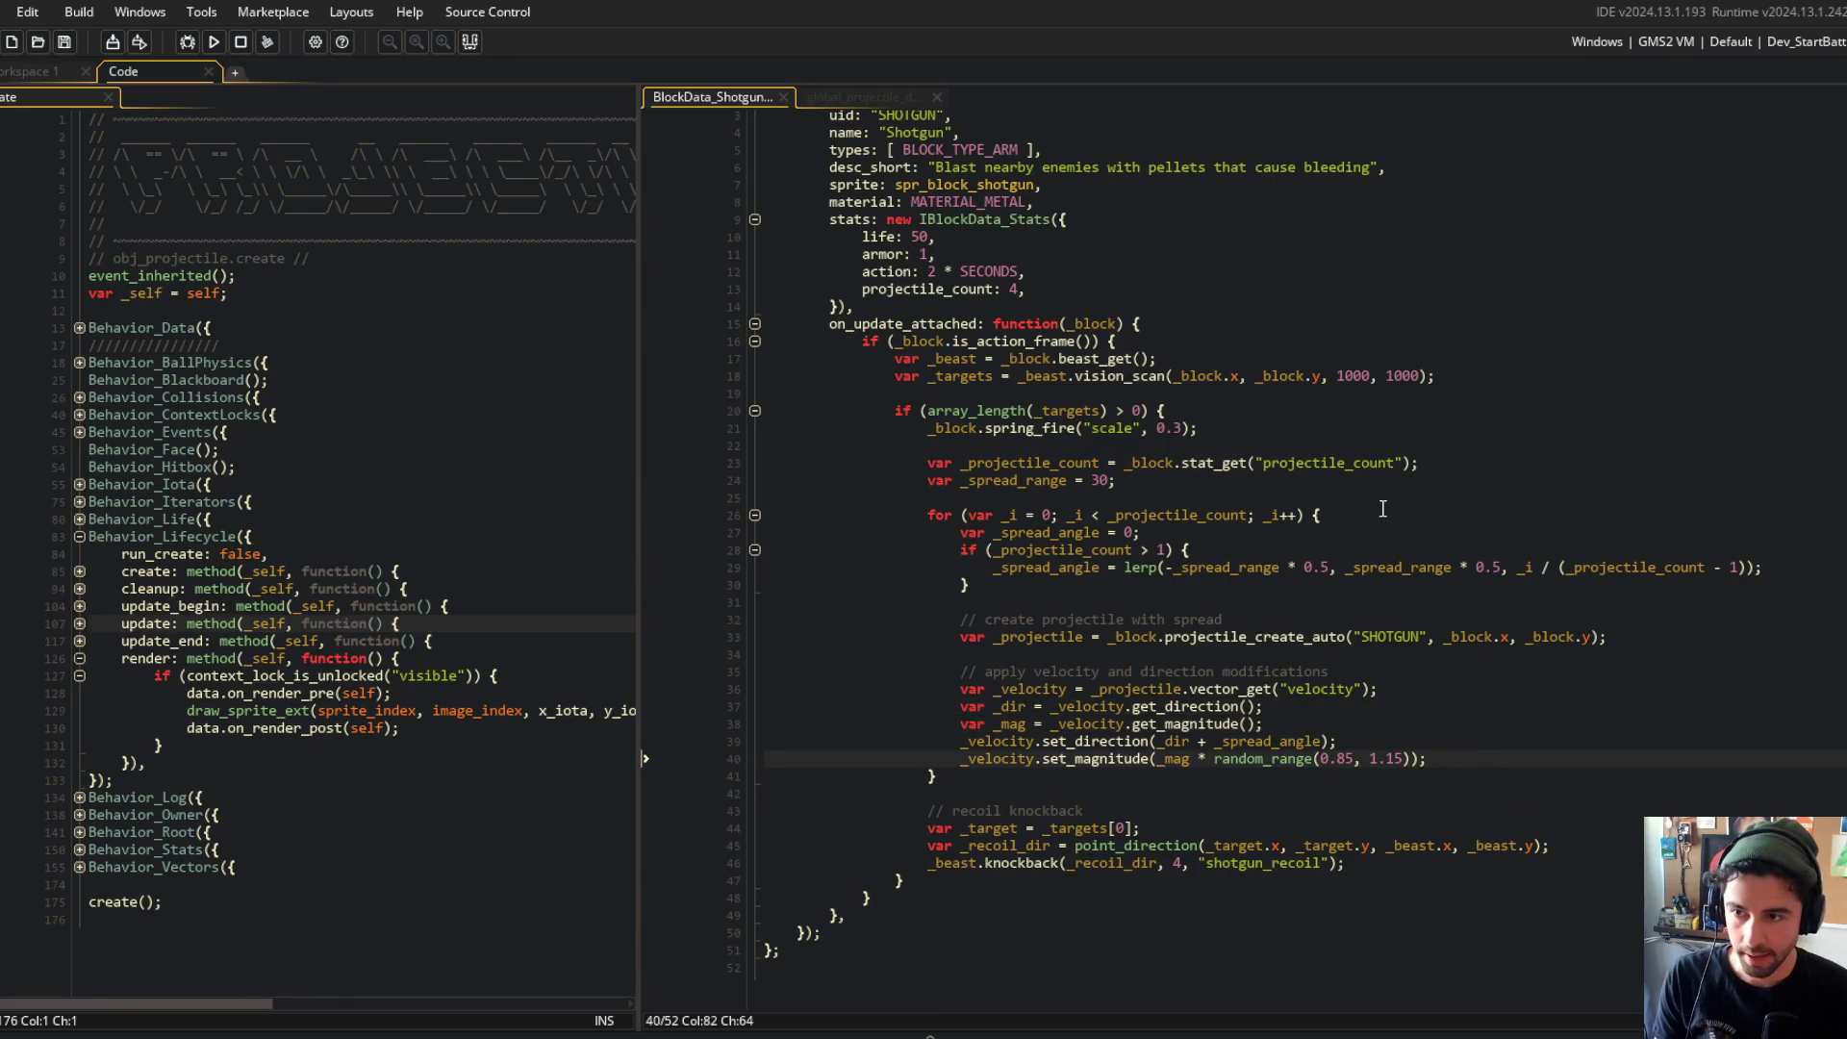
left_click(861, 96)
scroll(1215, 435, "down", 8)
left_click(1209, 584)
scroll(1209, 549, "up", 5)
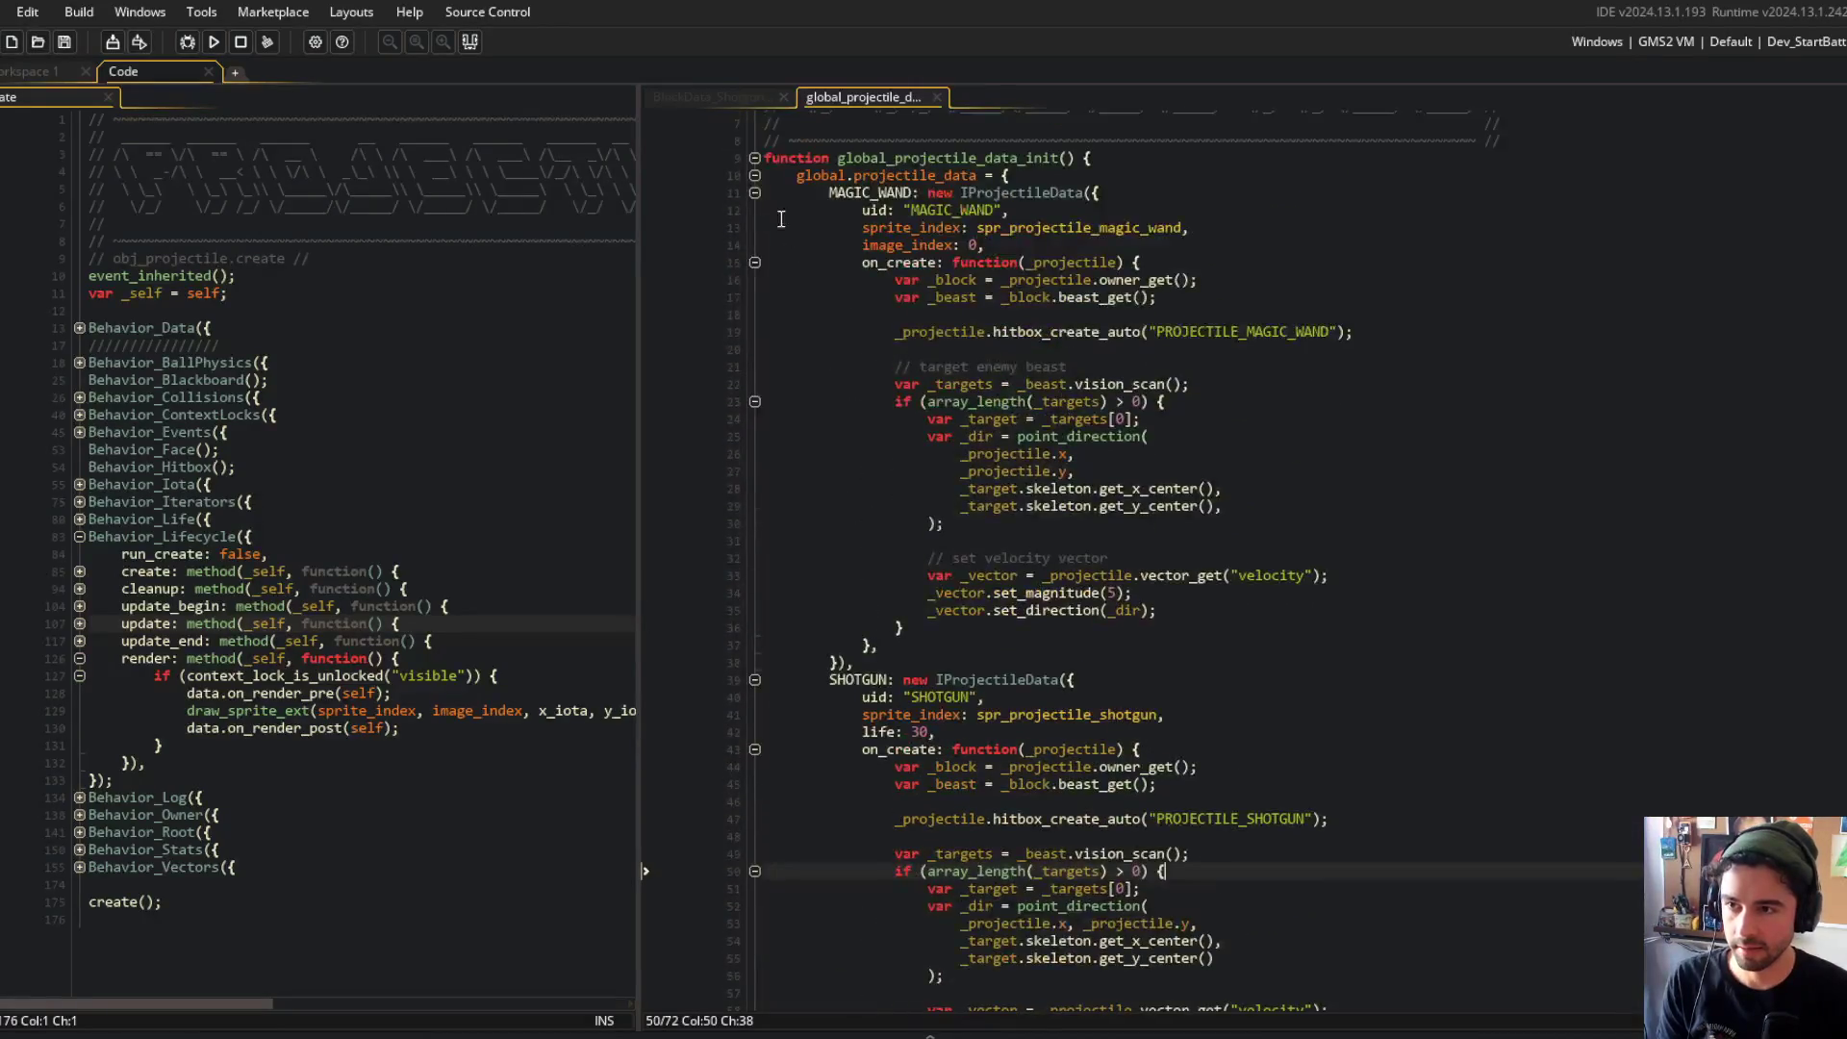
left_click(755, 193)
left_click(1296, 778)
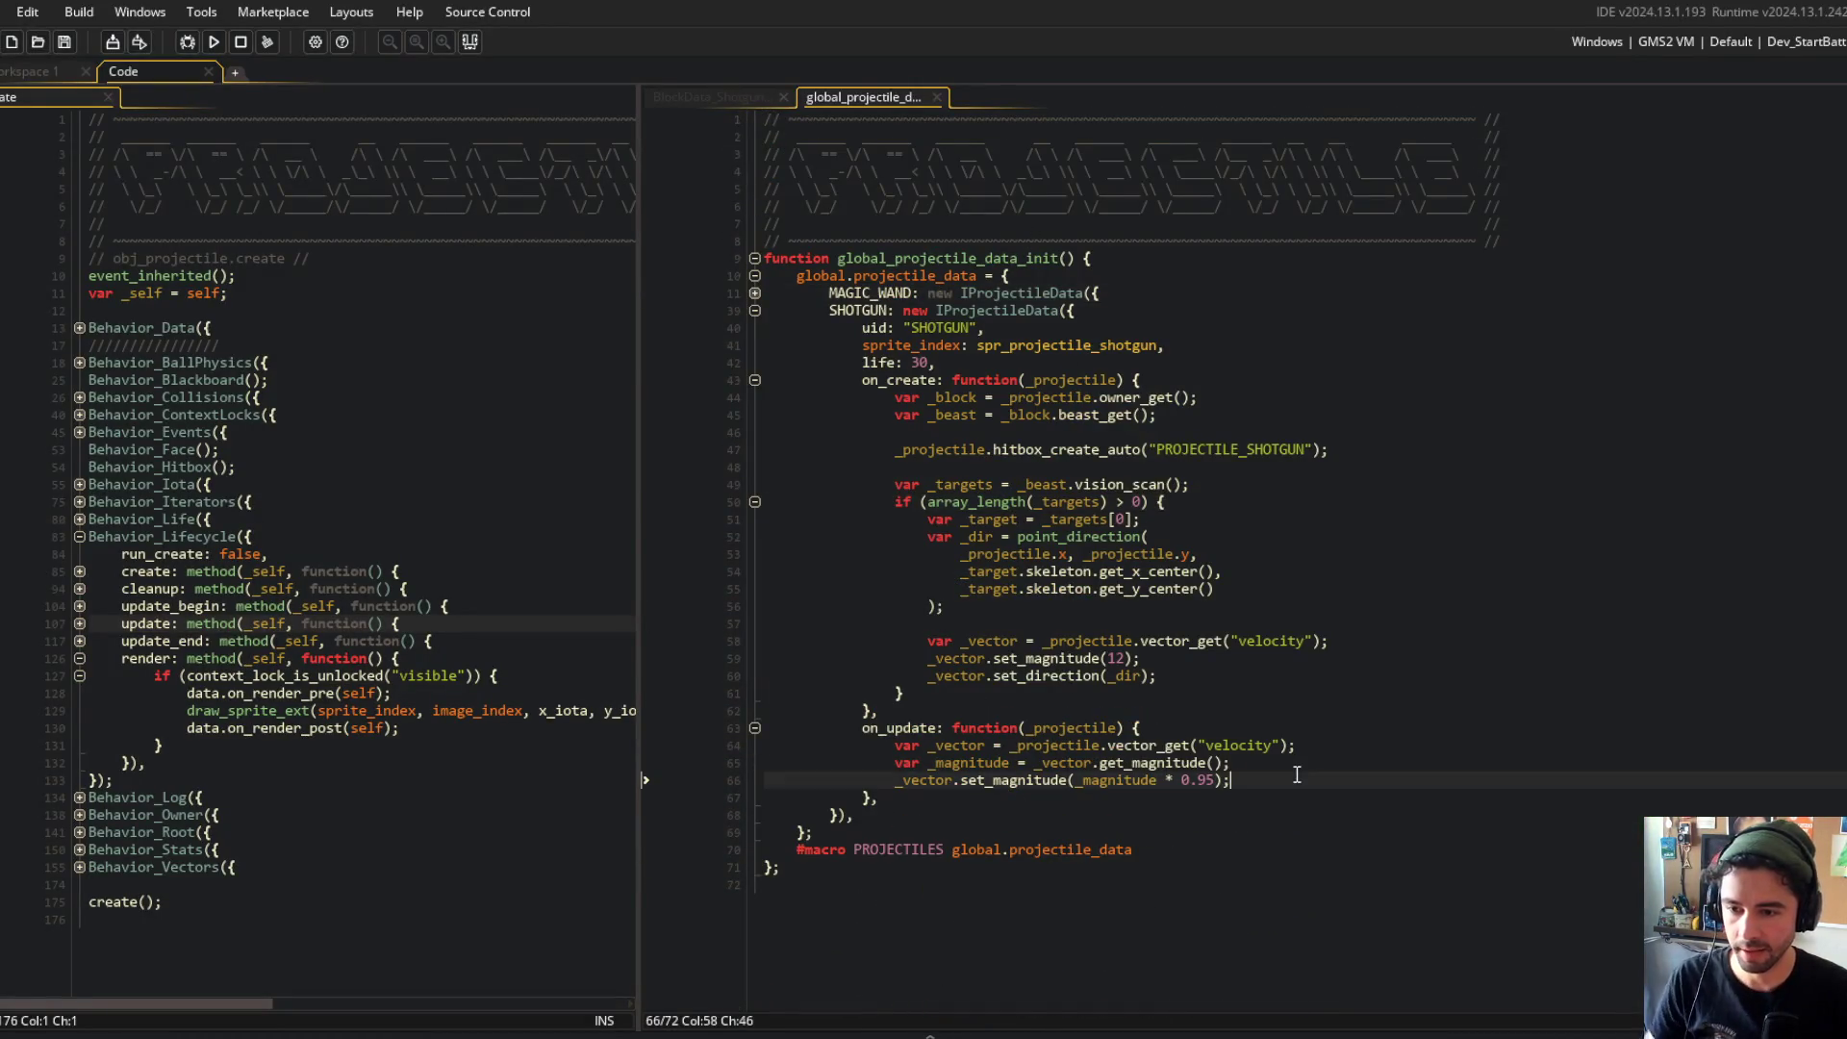
Step: Add var _life = _projectile.life_get_current(); to SHOTGUN's update code
key("Return")
type("_rp")
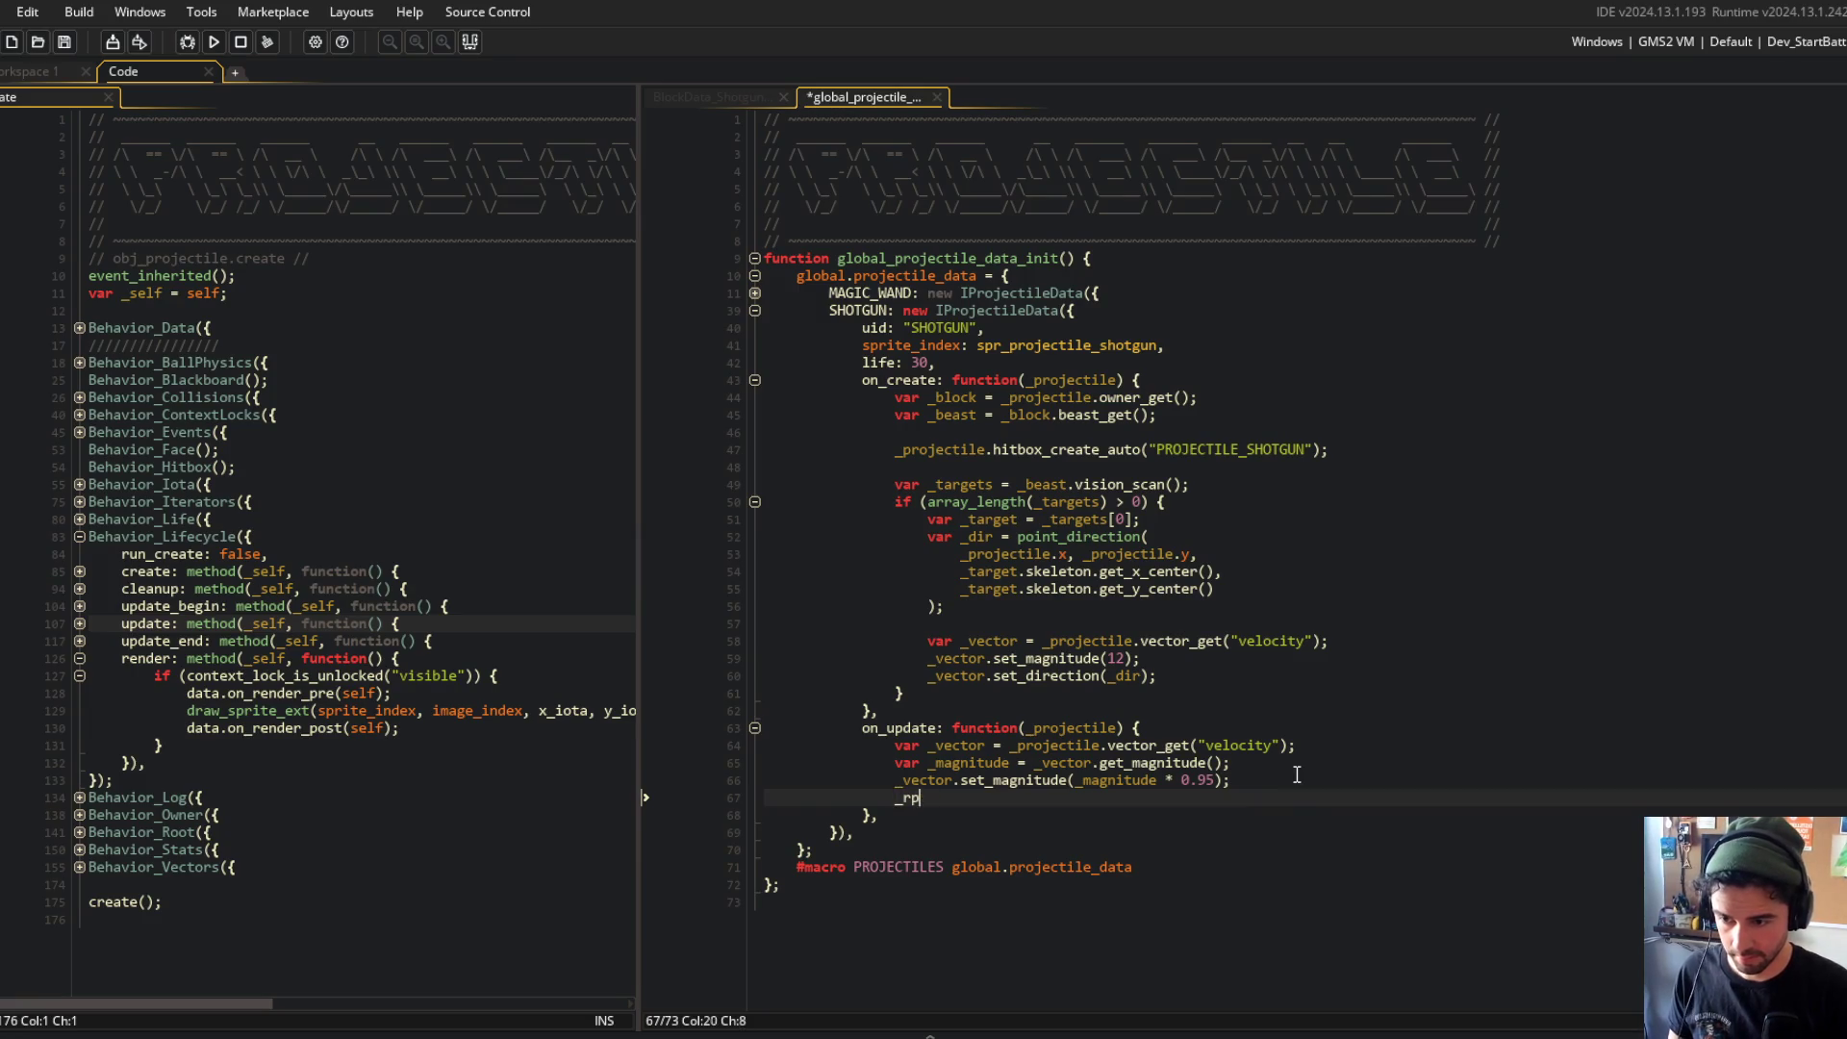
key("BackSpace")
key("BackSpace")
type("projectile")
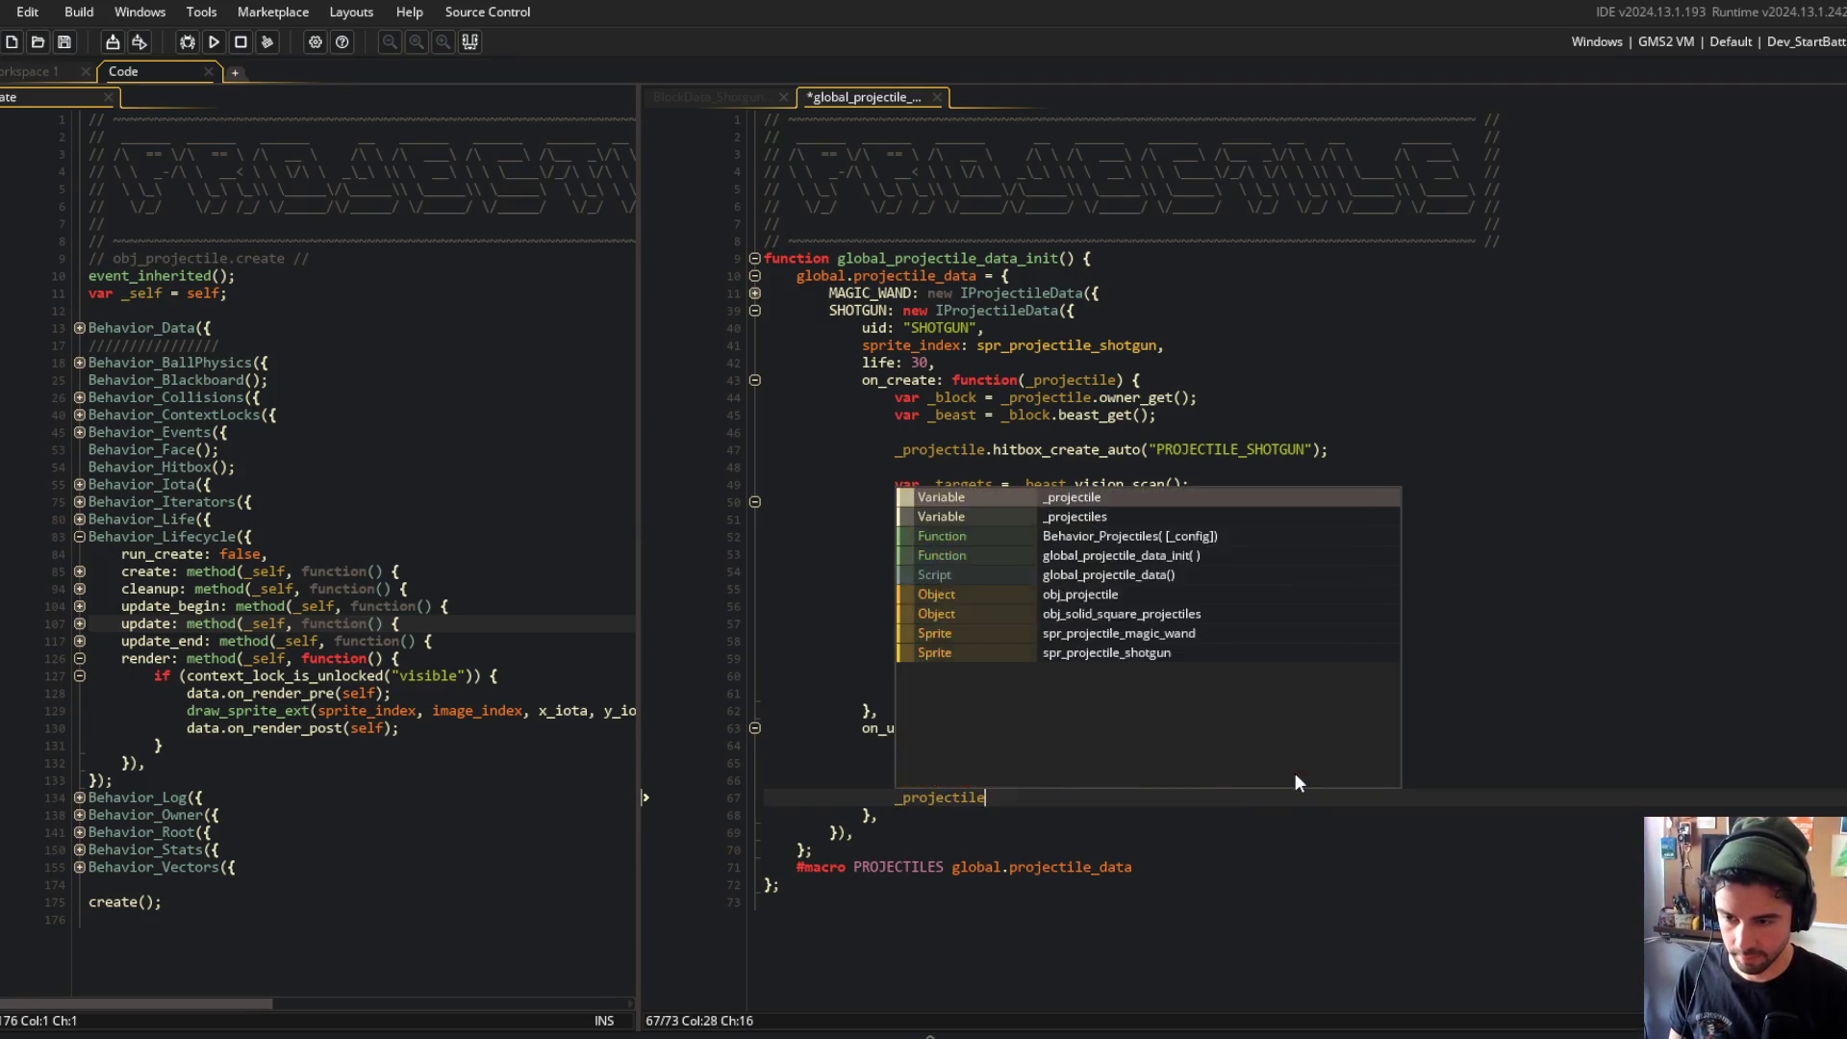
key("ctrl+z")
key("Return")
key("Return")
key("Return")
key("Up")
type("var _life = _projectile.life_")
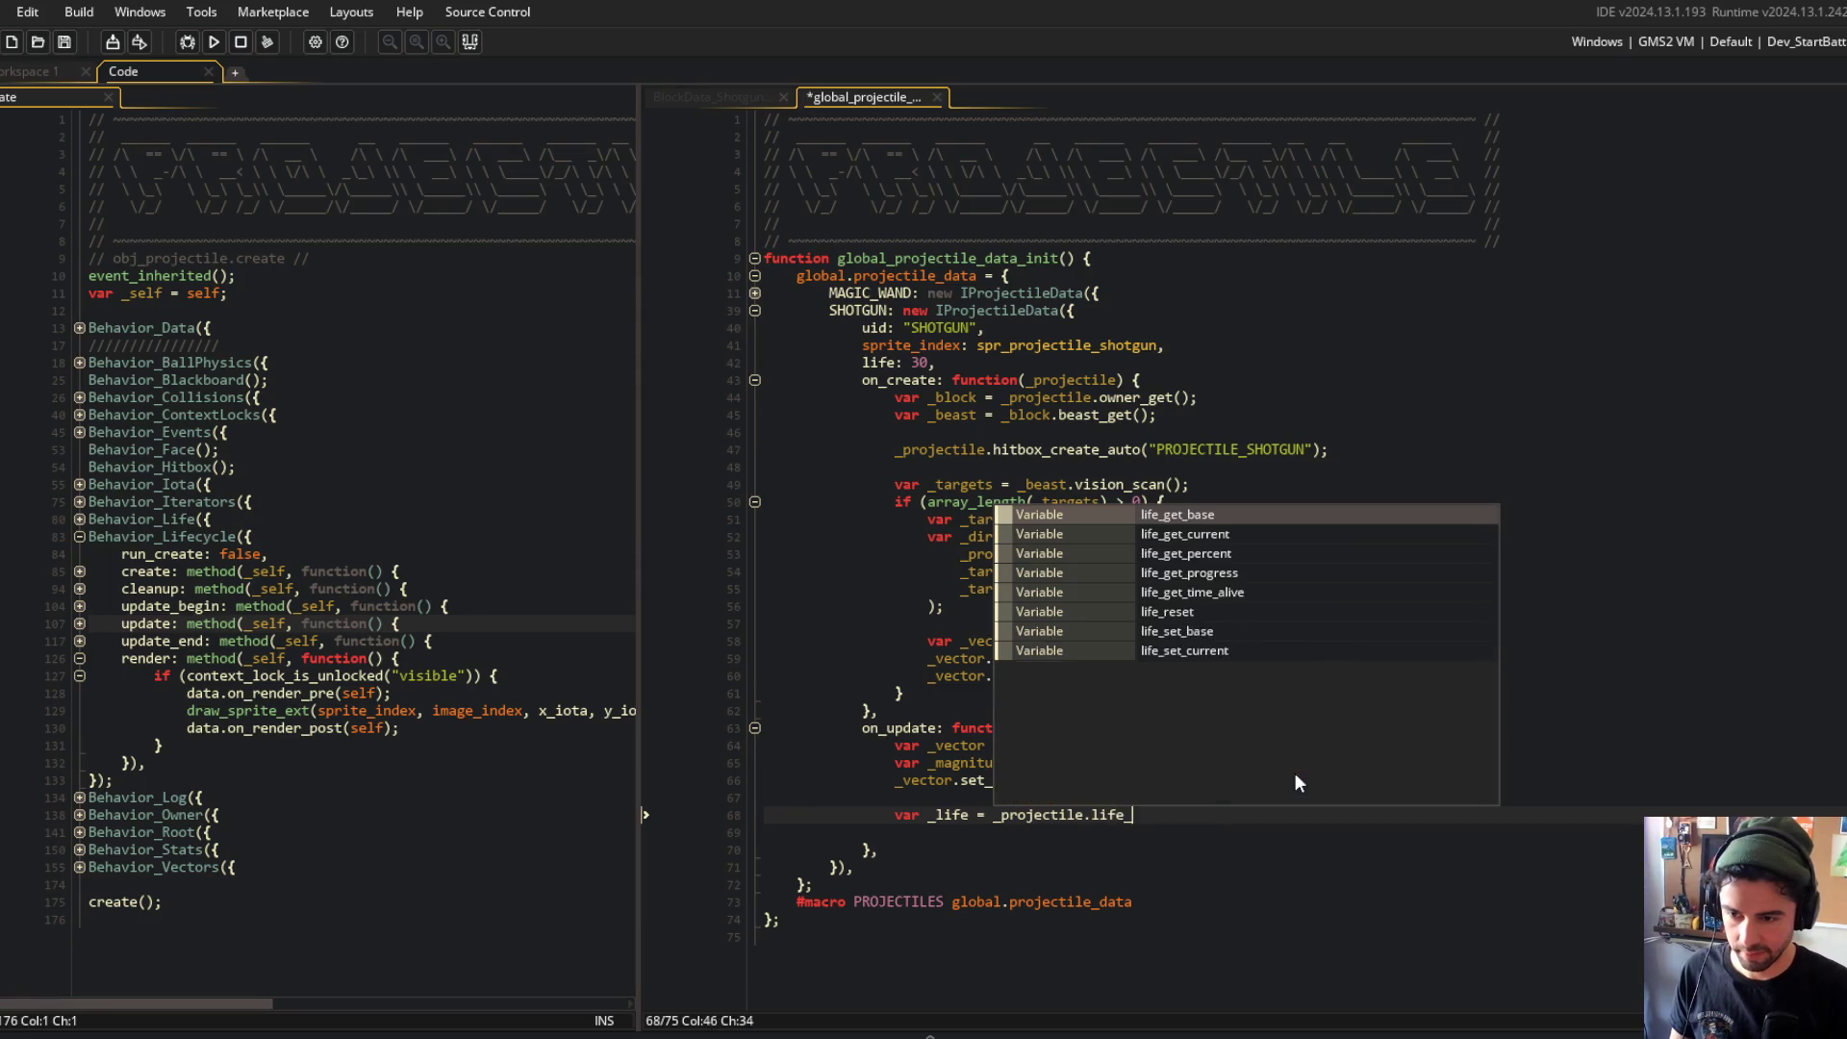
type("get")
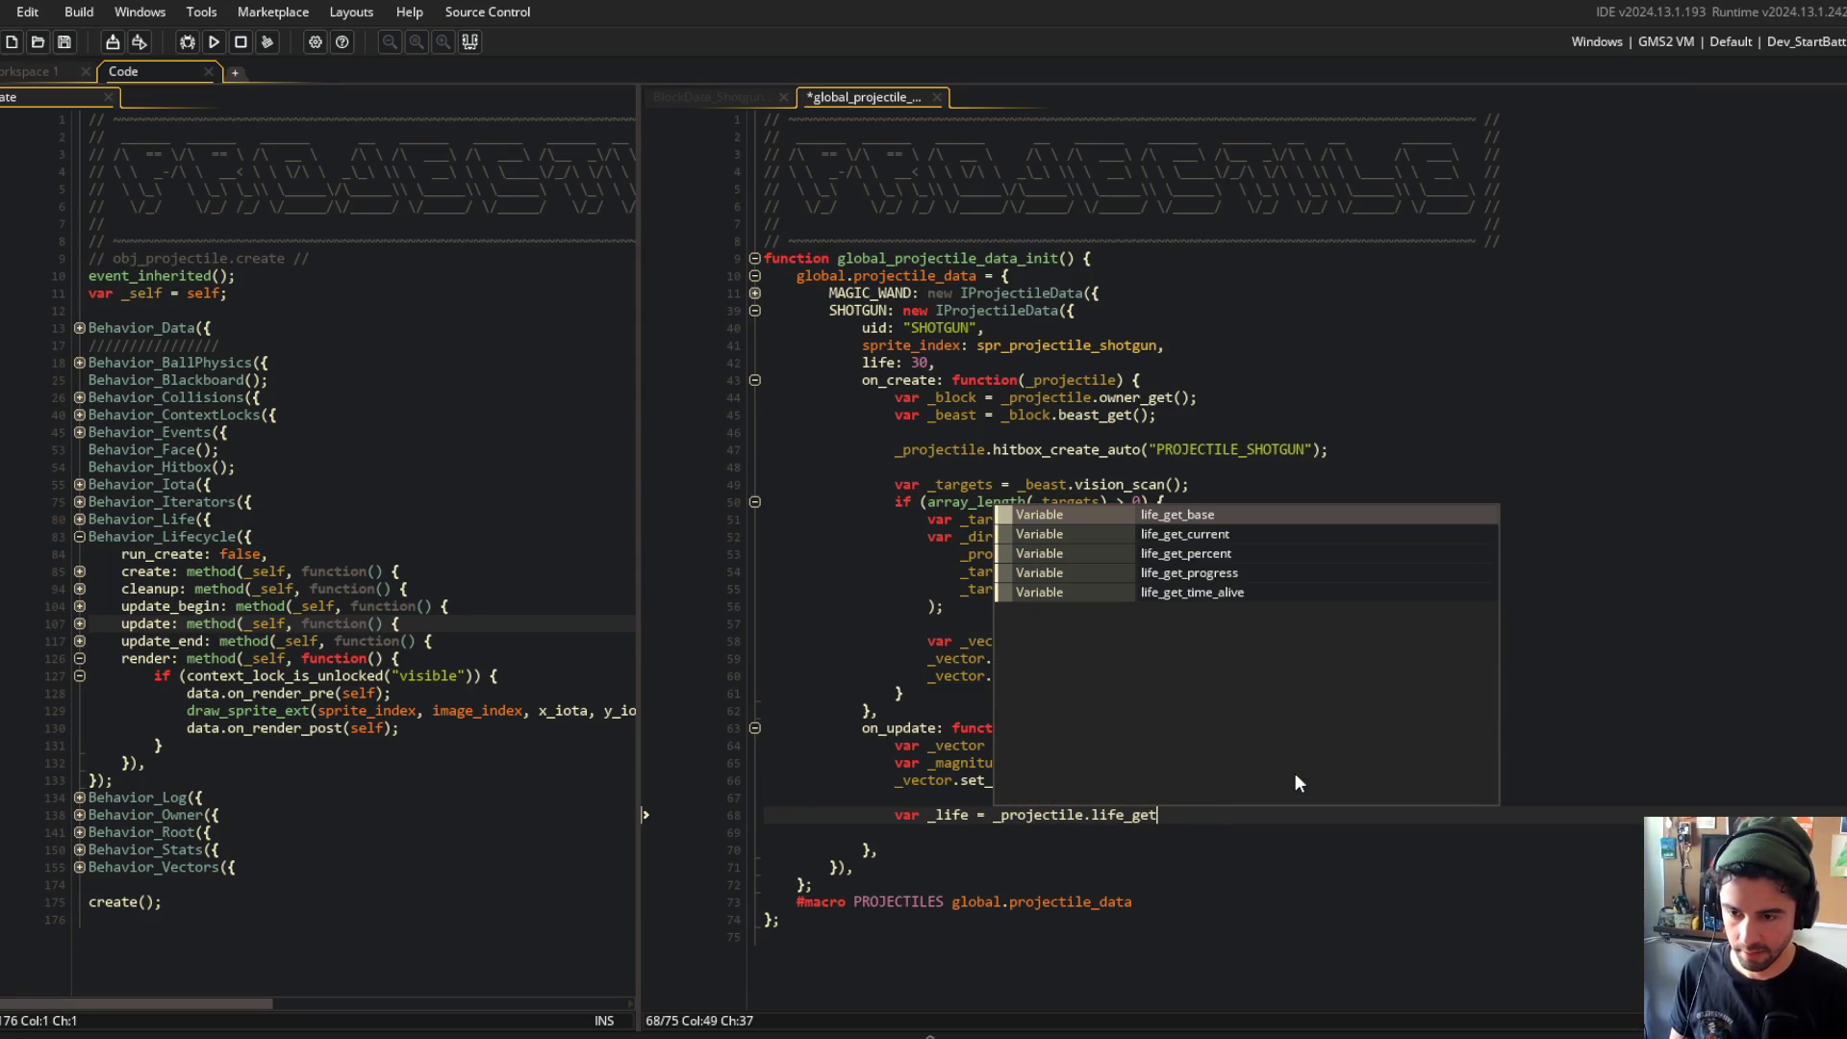
type("_bas")
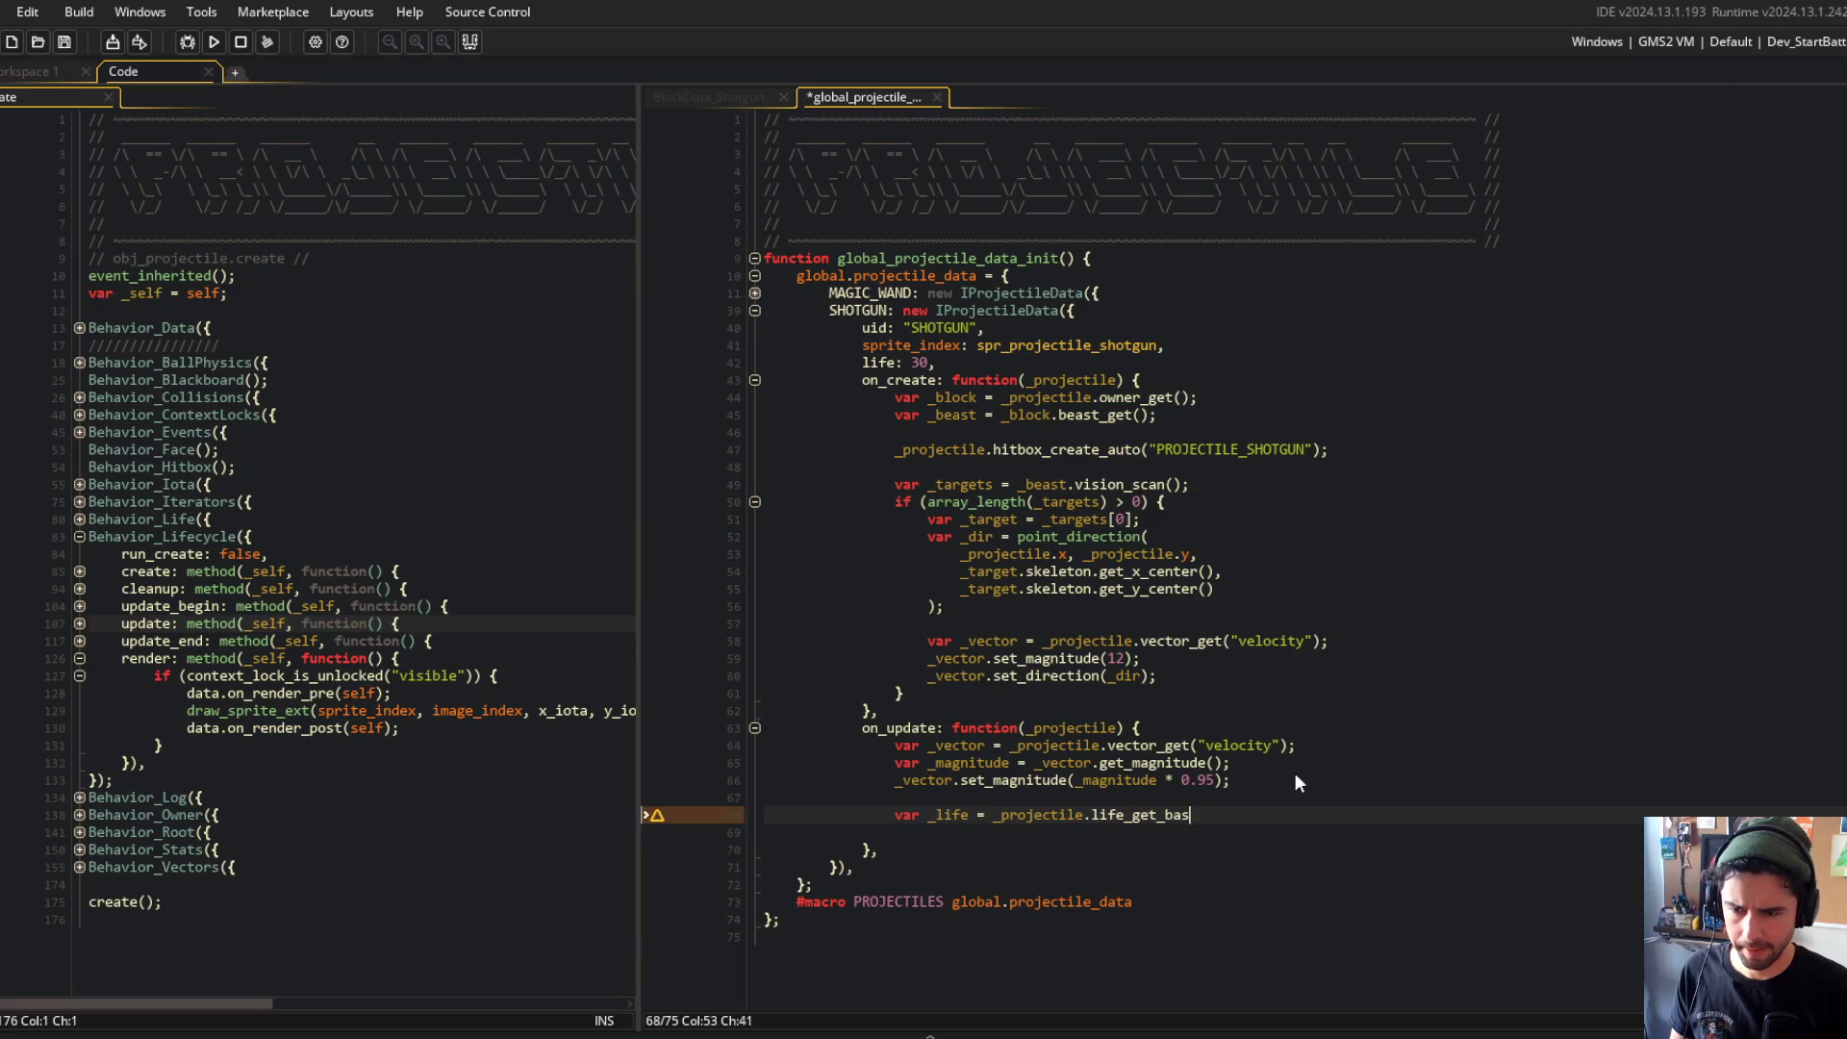
key("BackSpace")
key("BackSpace")
key("BackSpace")
type("cu")
key("Return")
type("();")
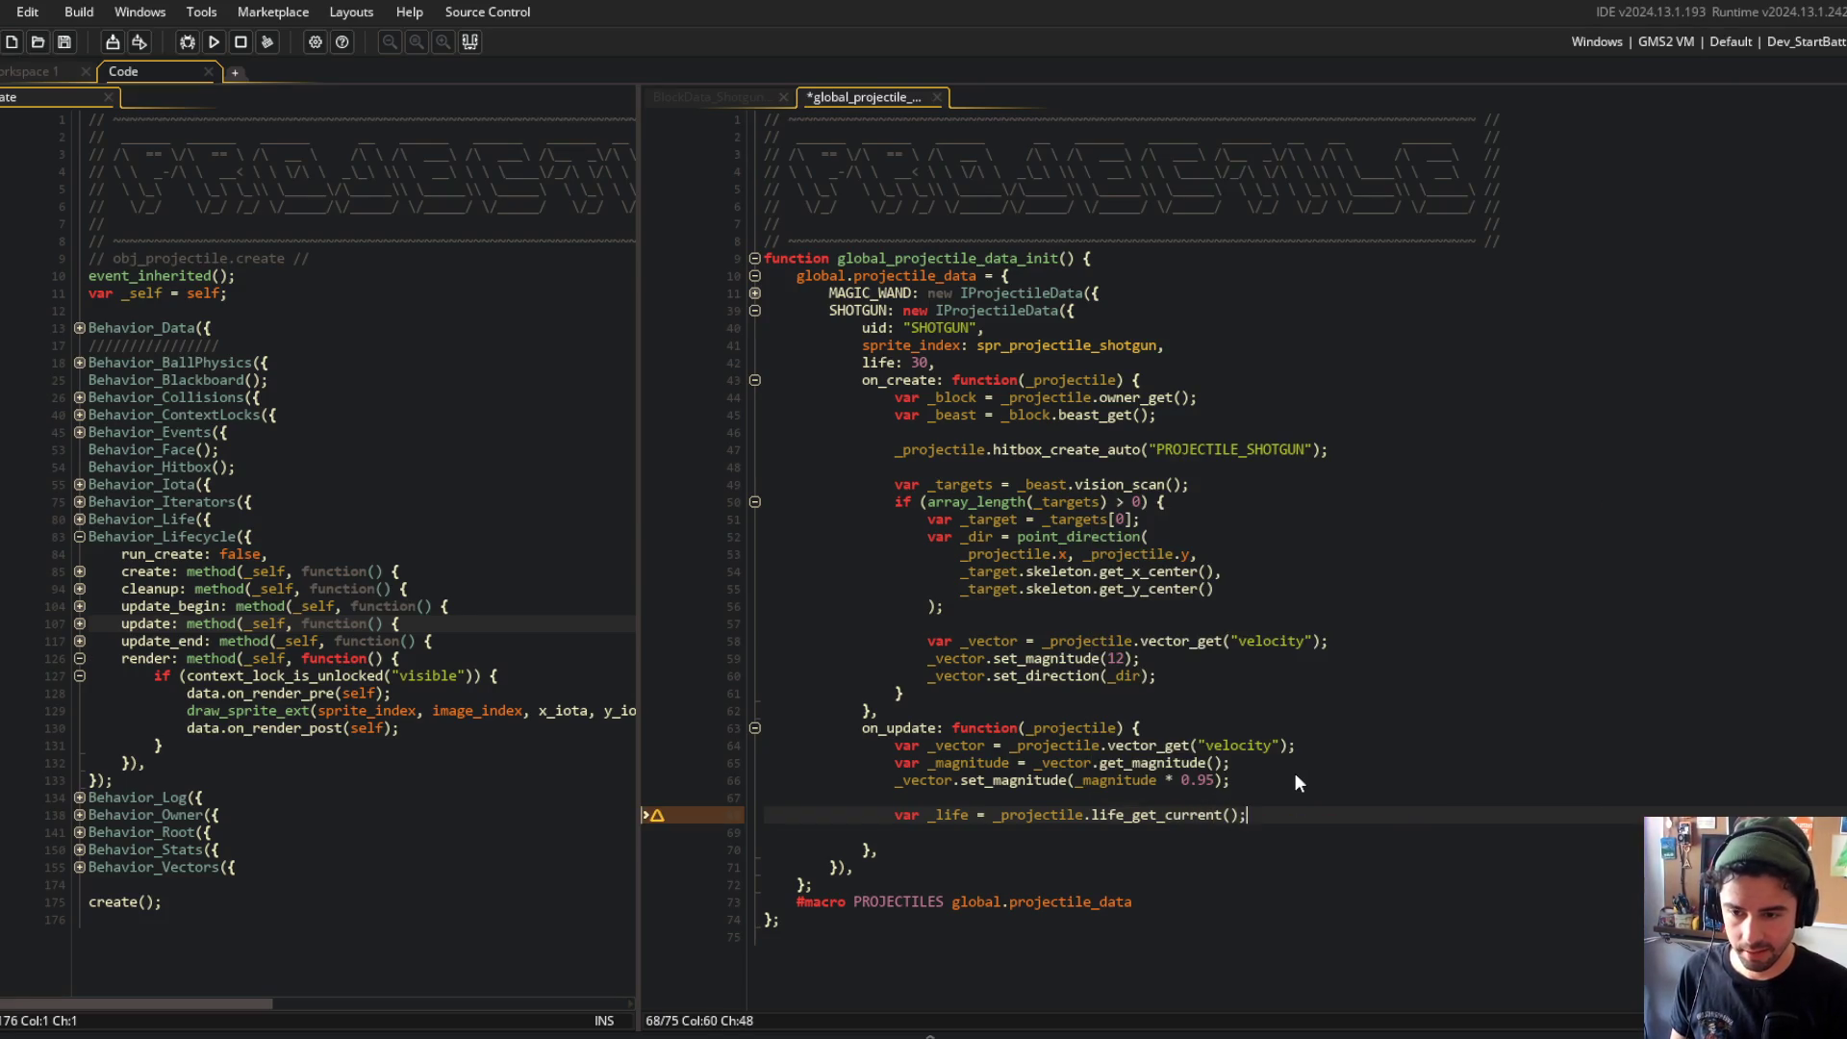
Step: Add var _life_base = _projectile.life_get_base(); and _projectile.image_alpha_iota = 0;
key("Return")
type("var _life_base = _projectile.lig")
key("BackSpace")
type("fe_get_base();")
key("Return")
key("BackSpace")
key("BackSpace")
key("BackSpace")
type("_projectile.image_lp")
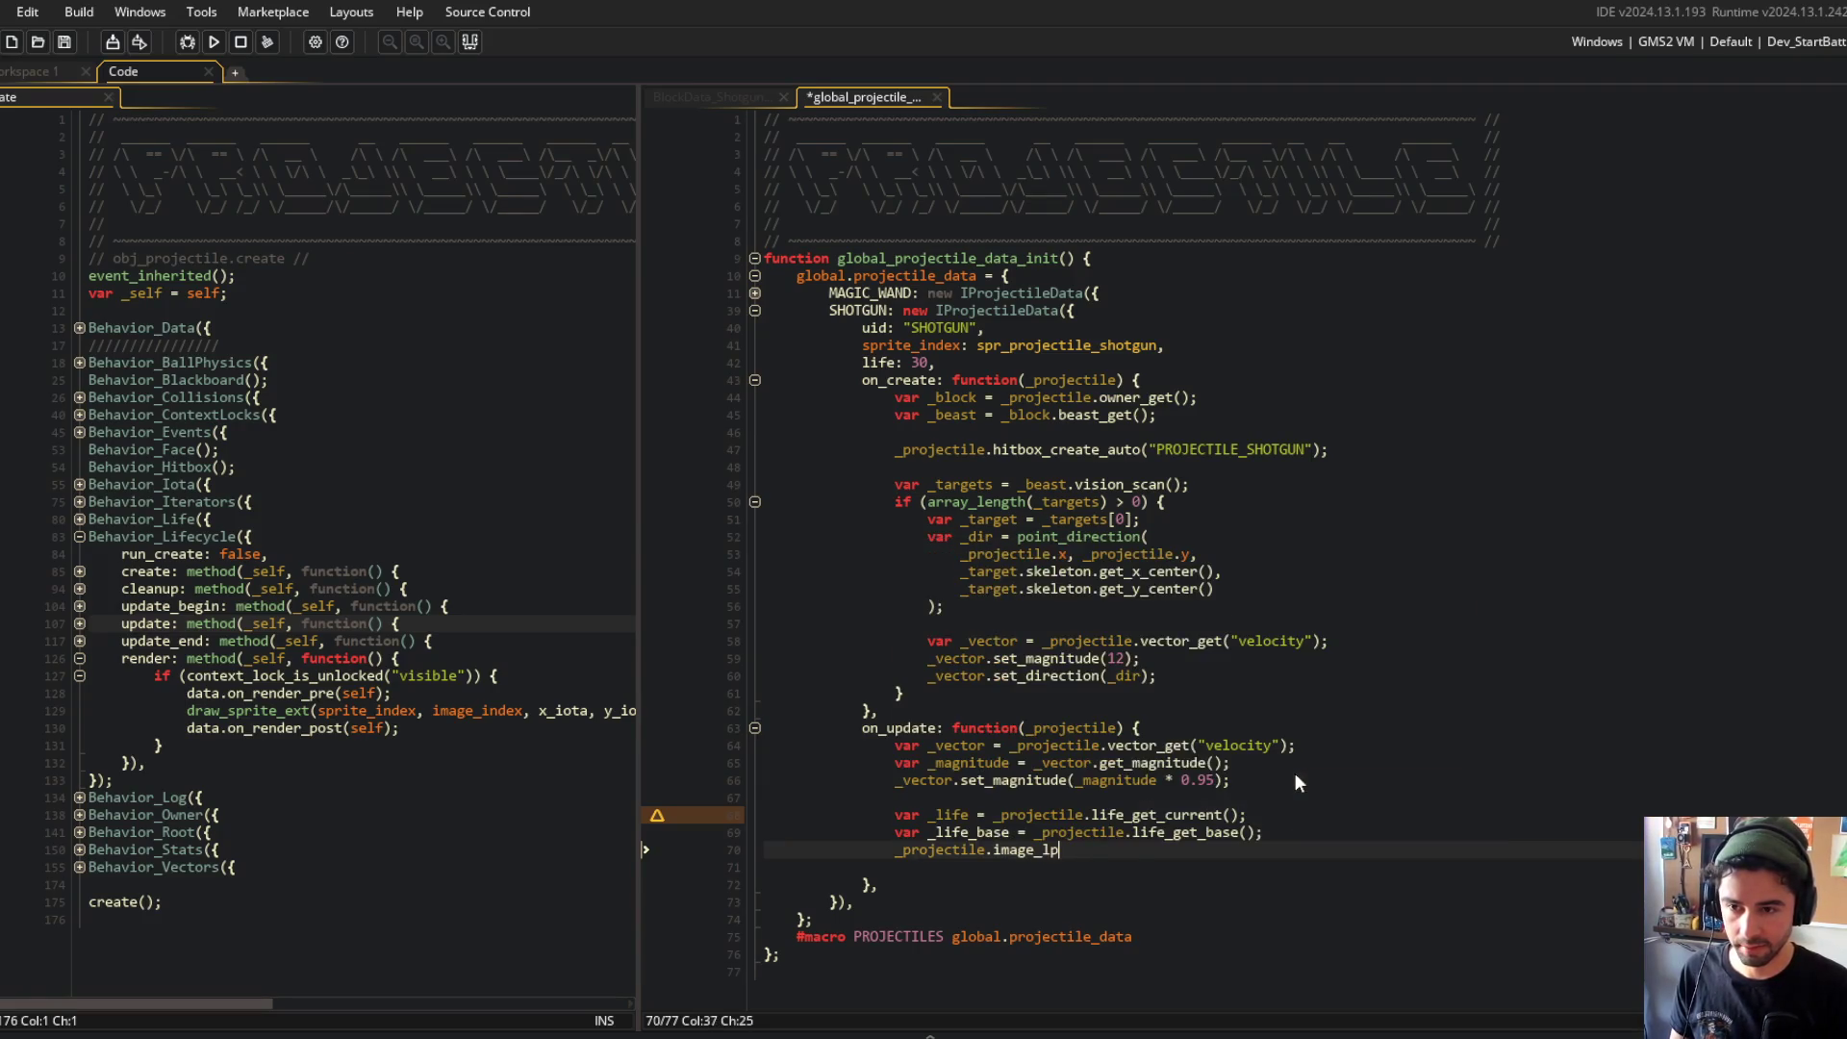
key("BackSpace")
key("BackSpace")
type("alph")
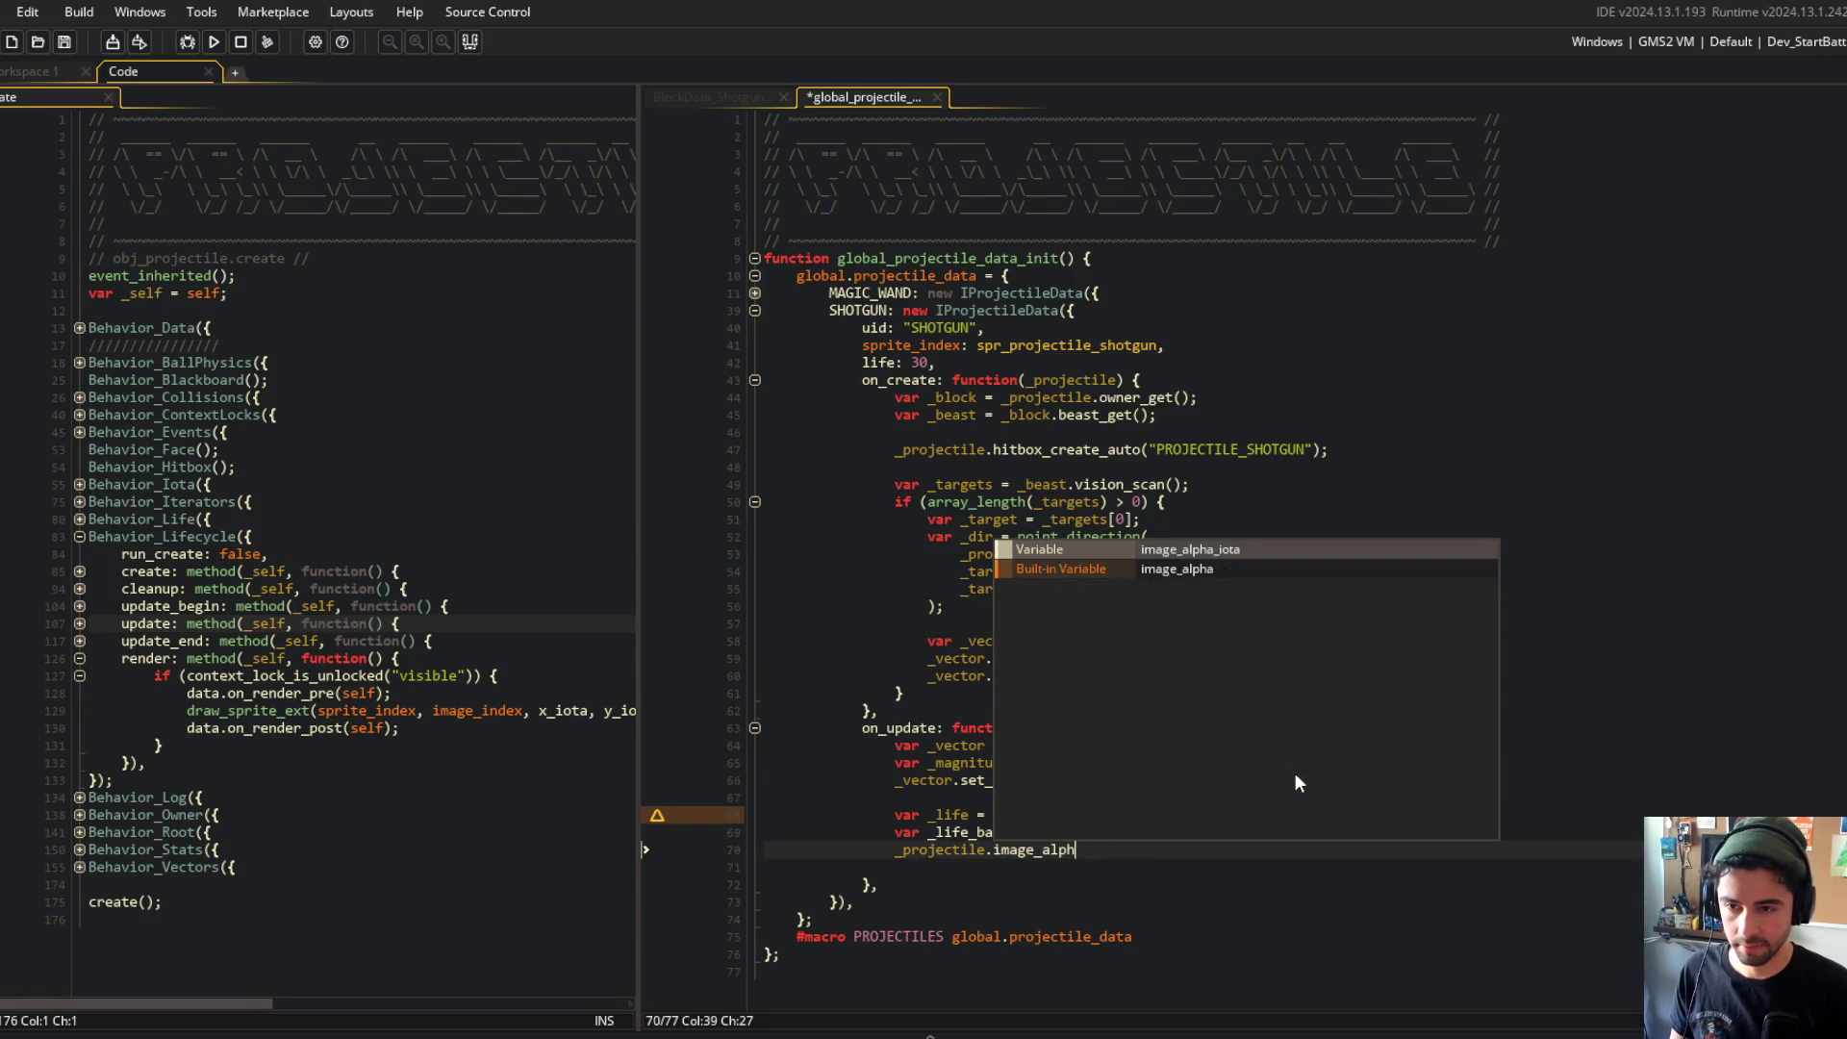
key("Return")
type("= 0")
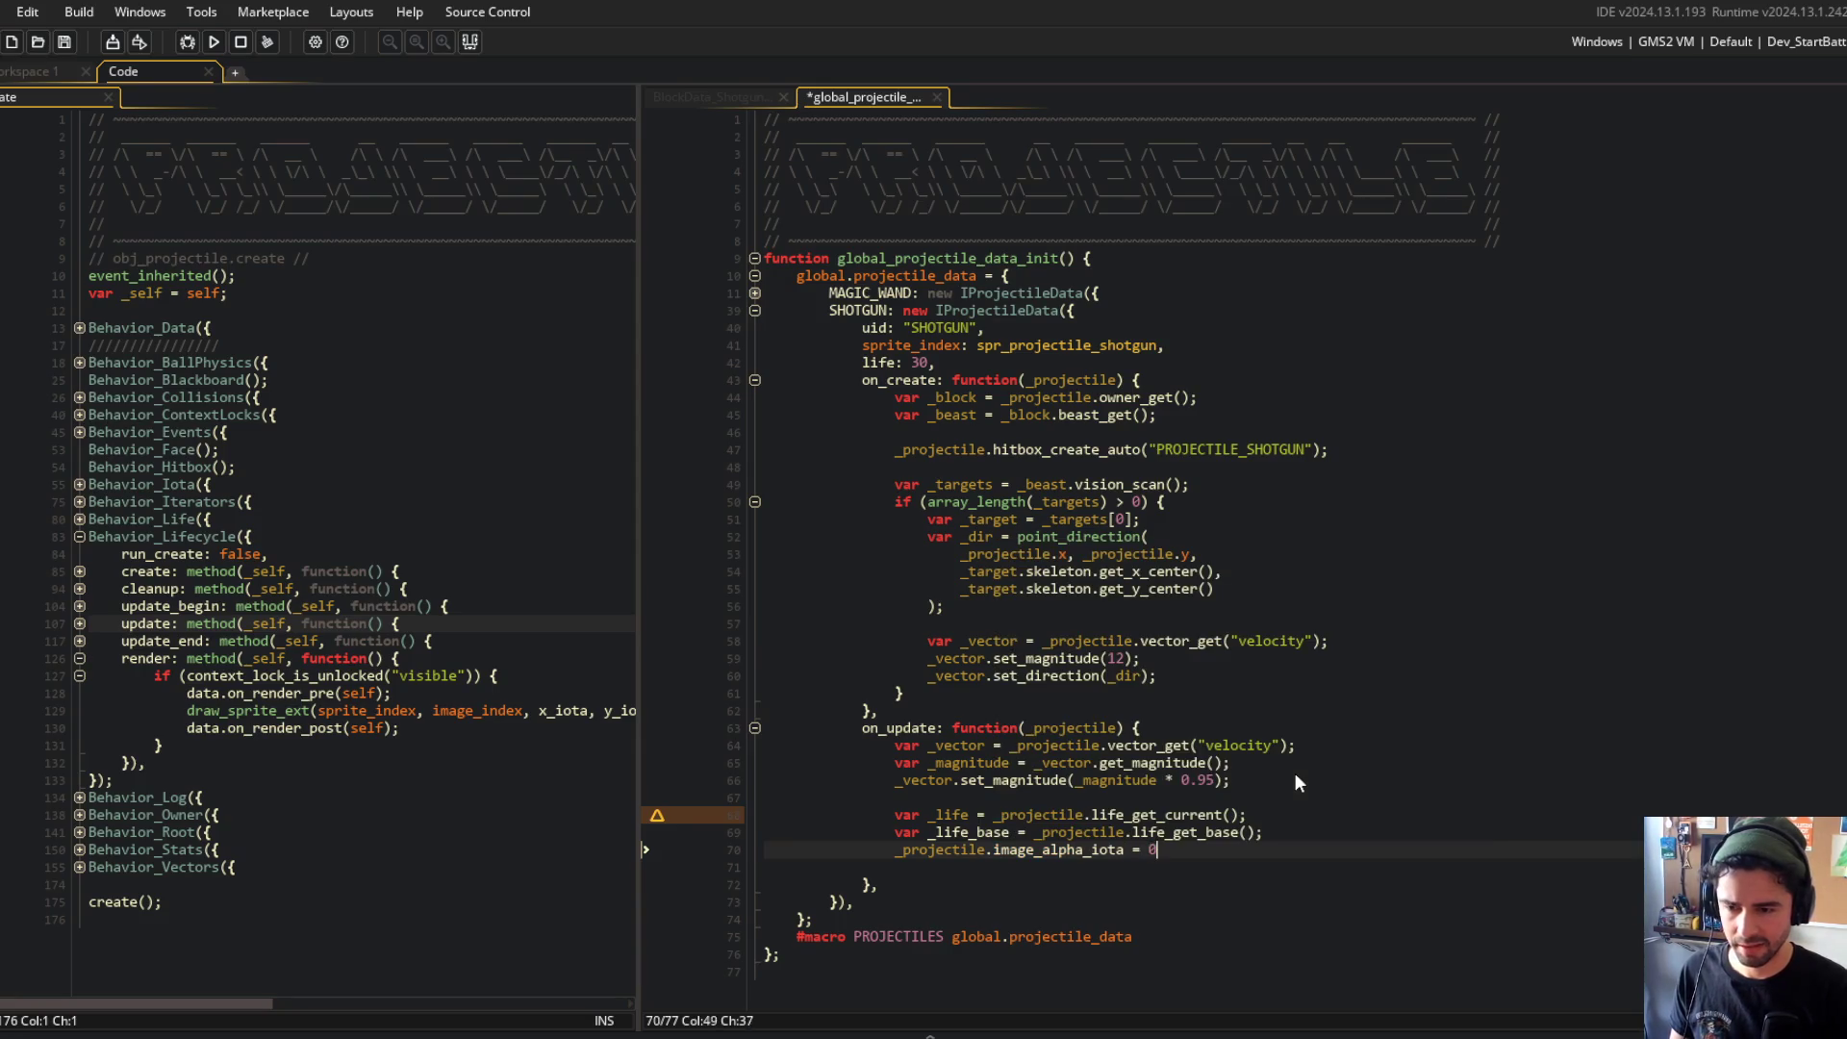
type(";")
Step: Save the projectile data script and look over the lifecycle update method
key("ctrl+s")
left_click(364, 779)
scroll(469, 697, "right", 5)
scroll(468, 697, "left", 5)
left_click(292, 623)
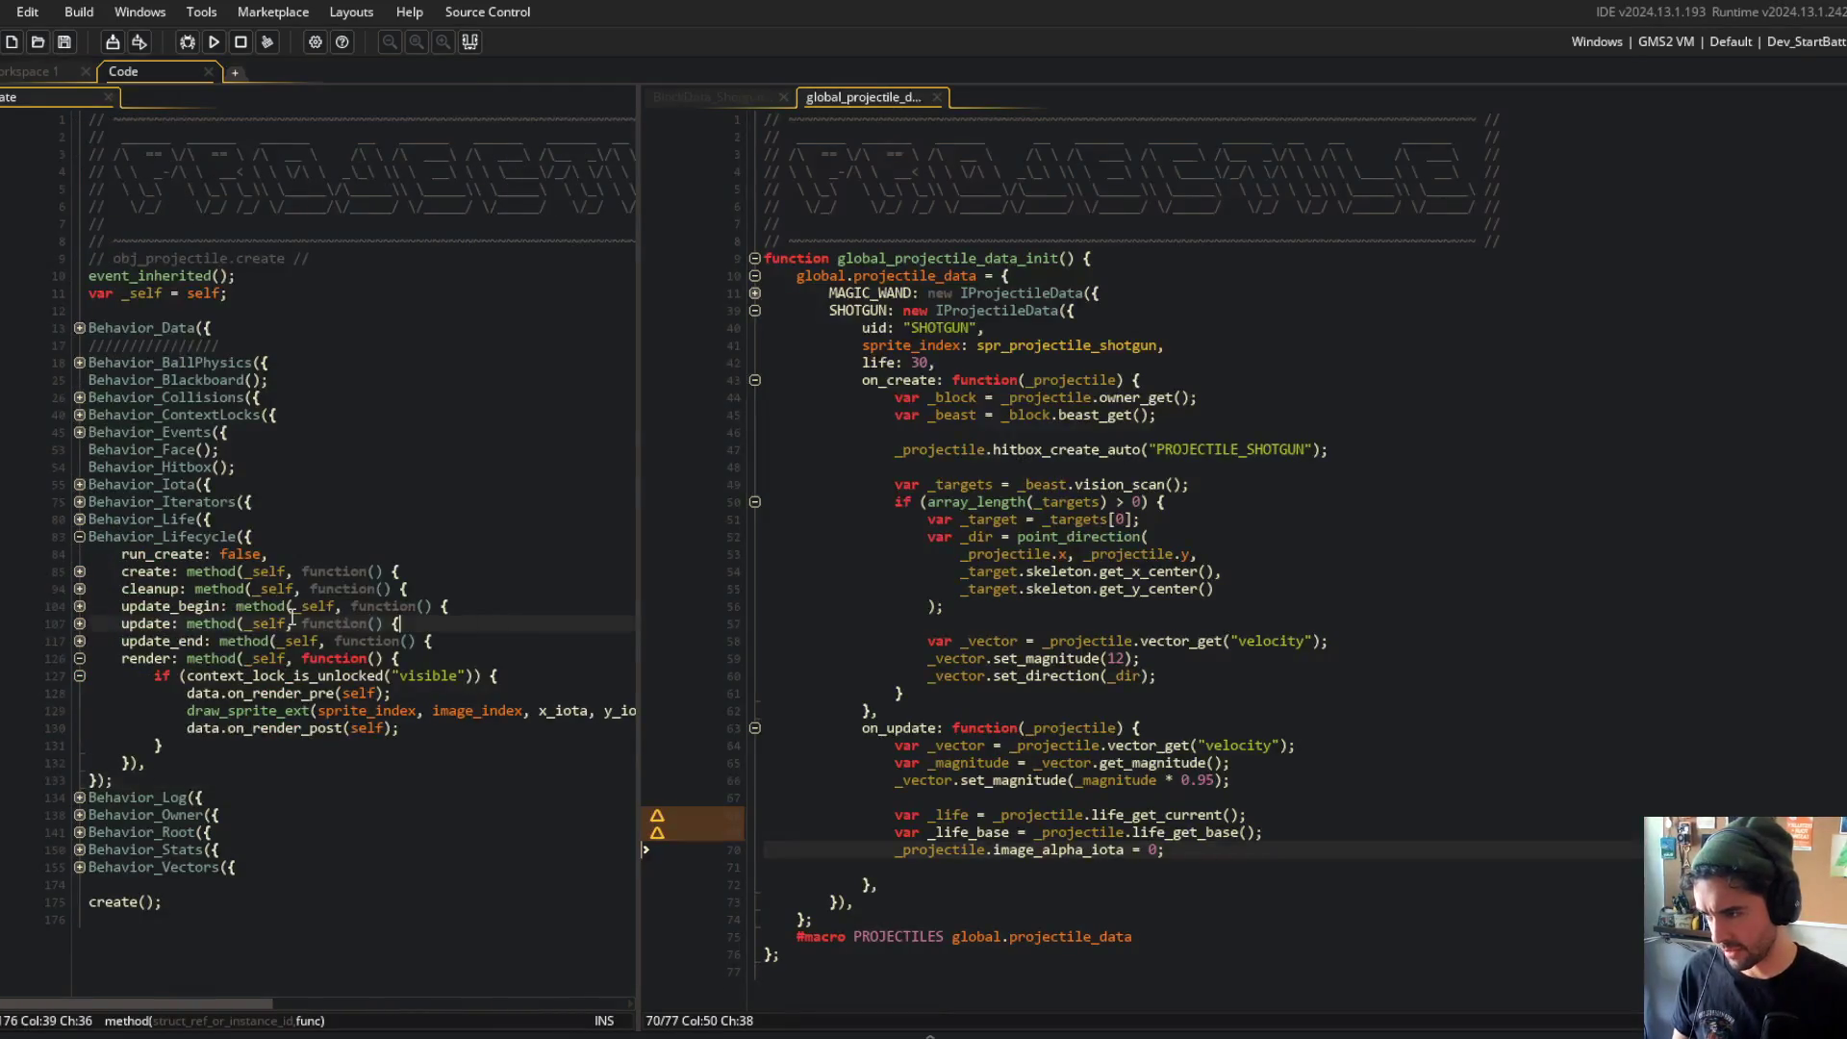
Step: Inspect the Behavior_Iota definition and its interpolated vars, then close it and restore the pane width
left_click(80, 483)
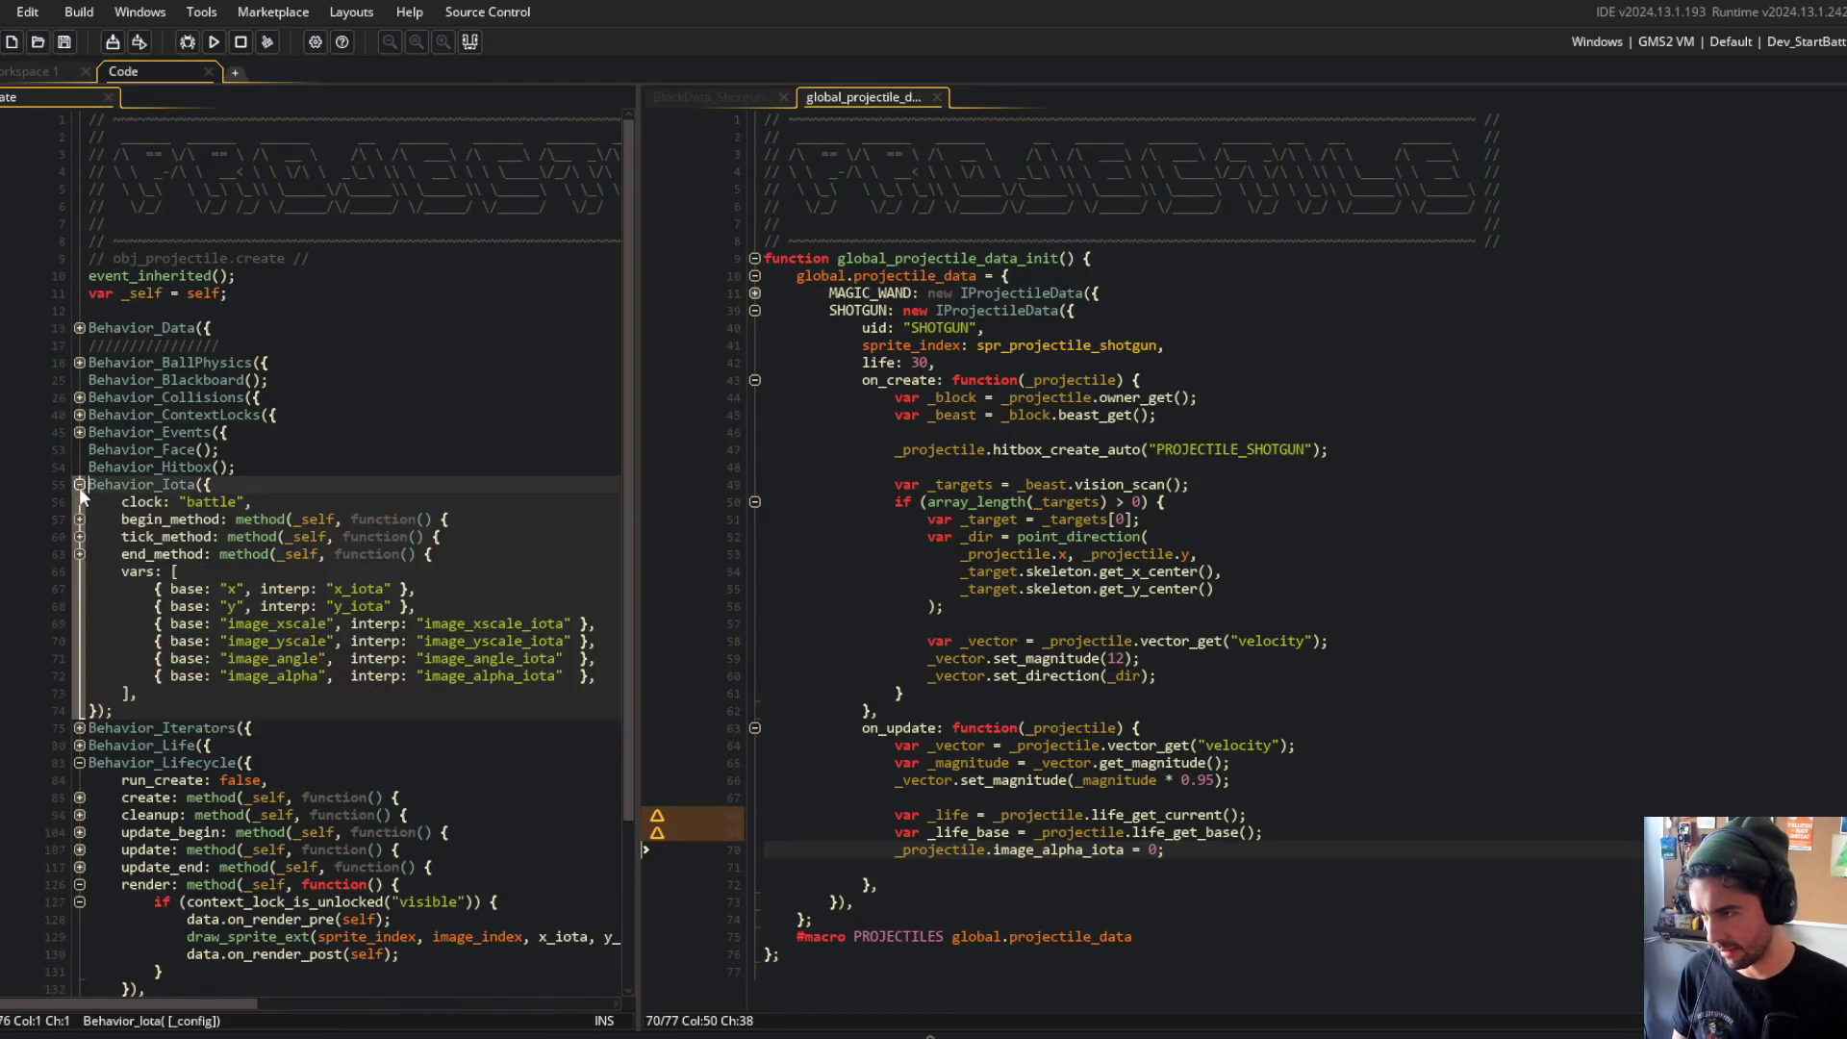
mouse_move(88, 572)
left_mouse_down()
mouse_move(241, 673)
mouse_move(390, 693)
left_mouse_up()
middle_click(145, 484)
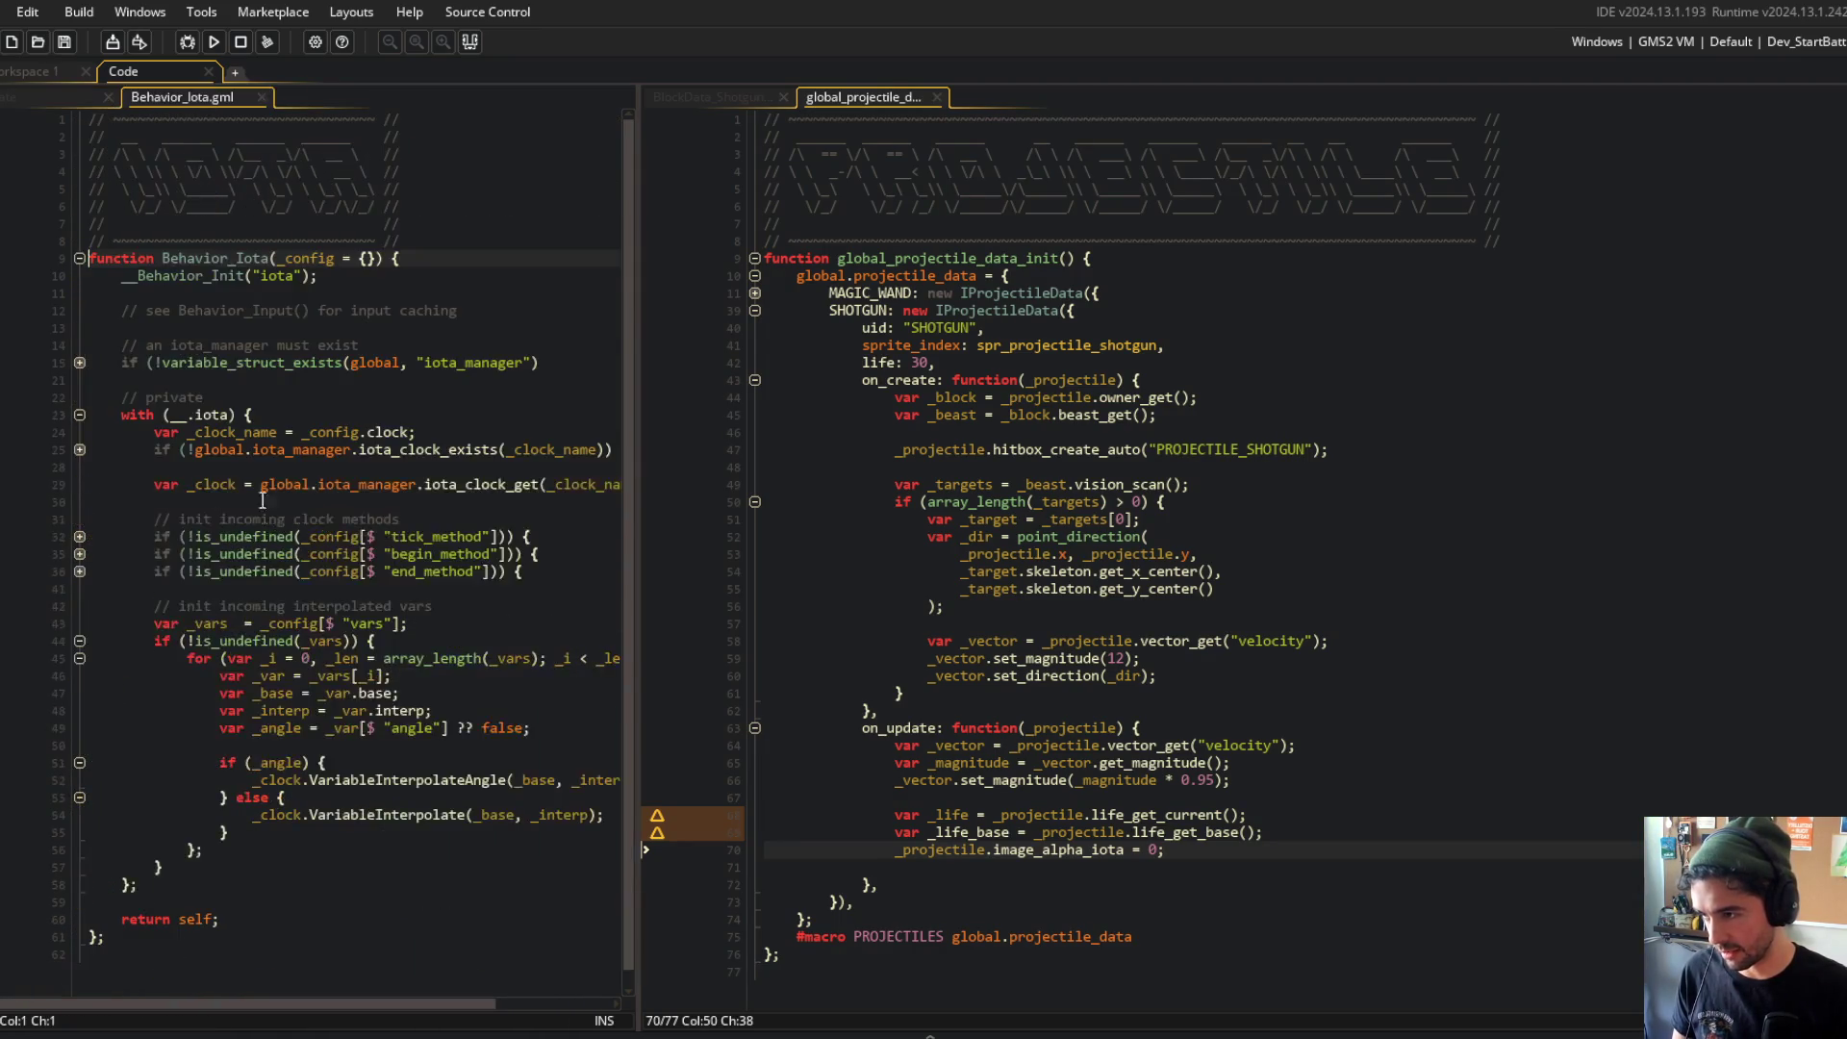
mouse_move(639, 581)
left_mouse_down()
mouse_move(1080, 639)
mouse_move(851, 682)
left_mouse_up()
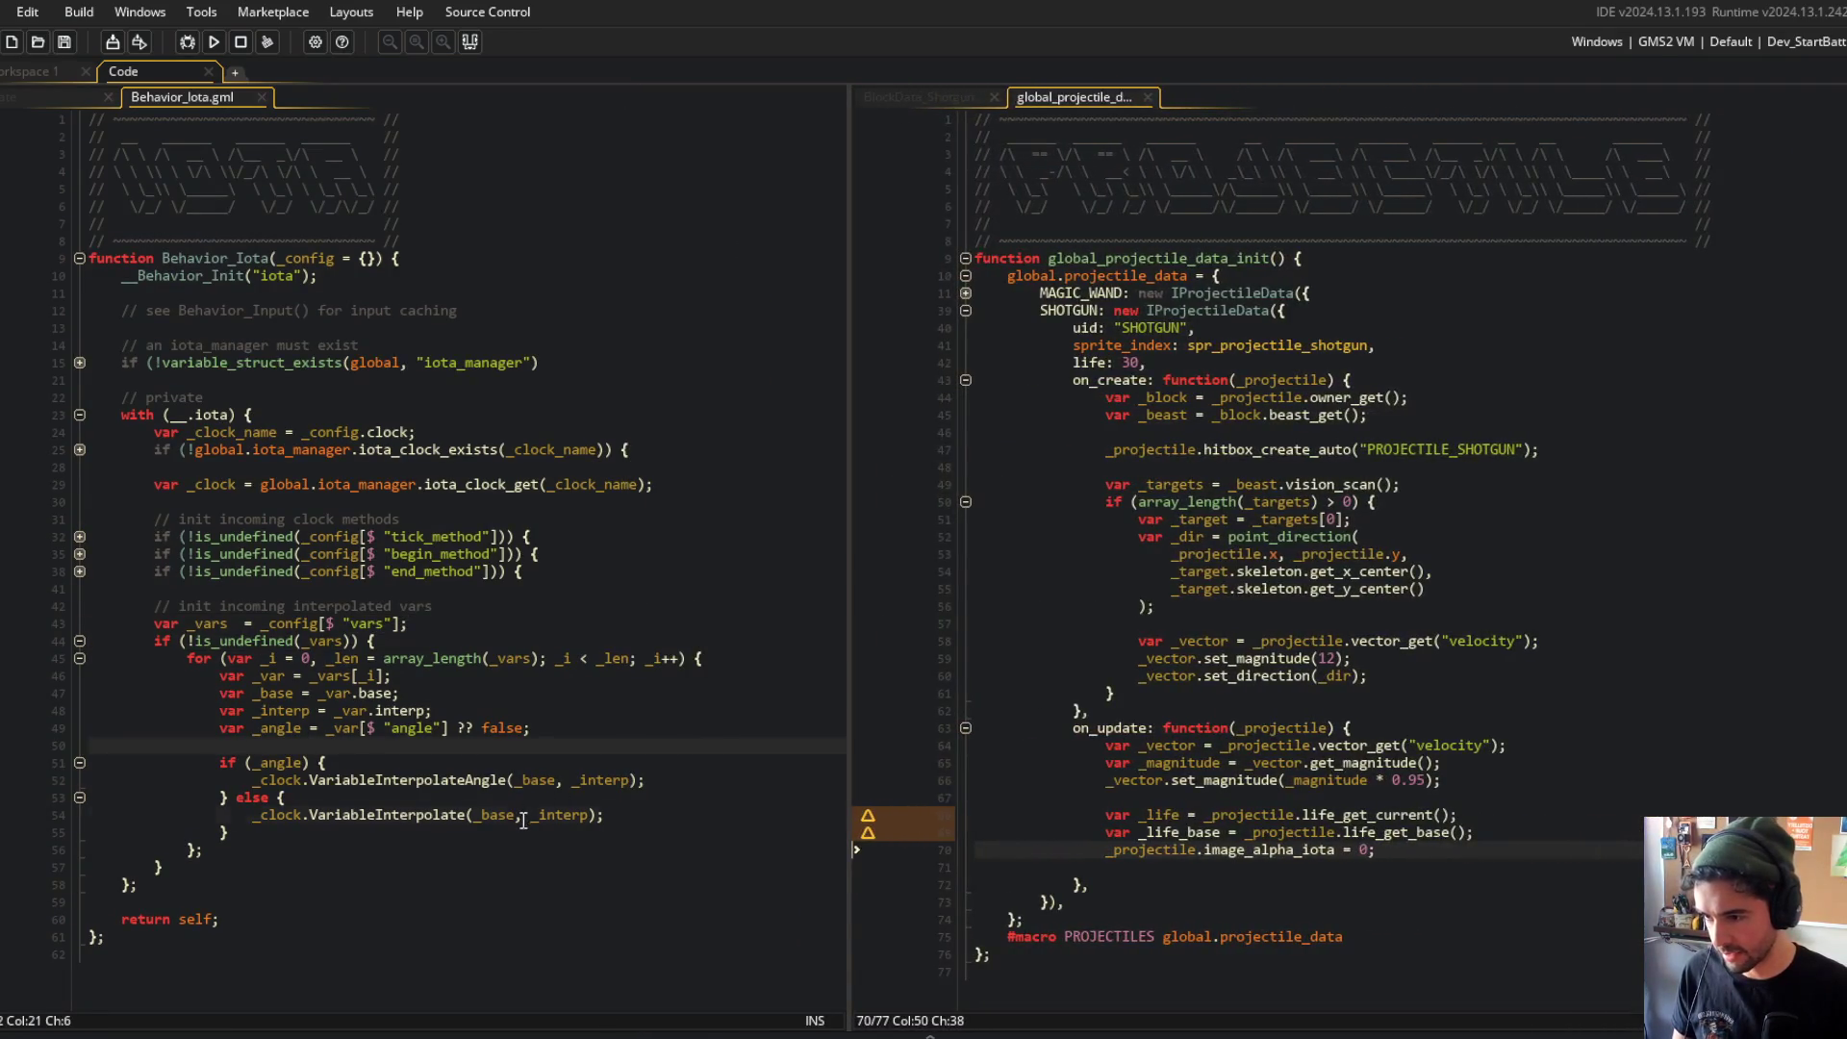
key("ctrl+w")
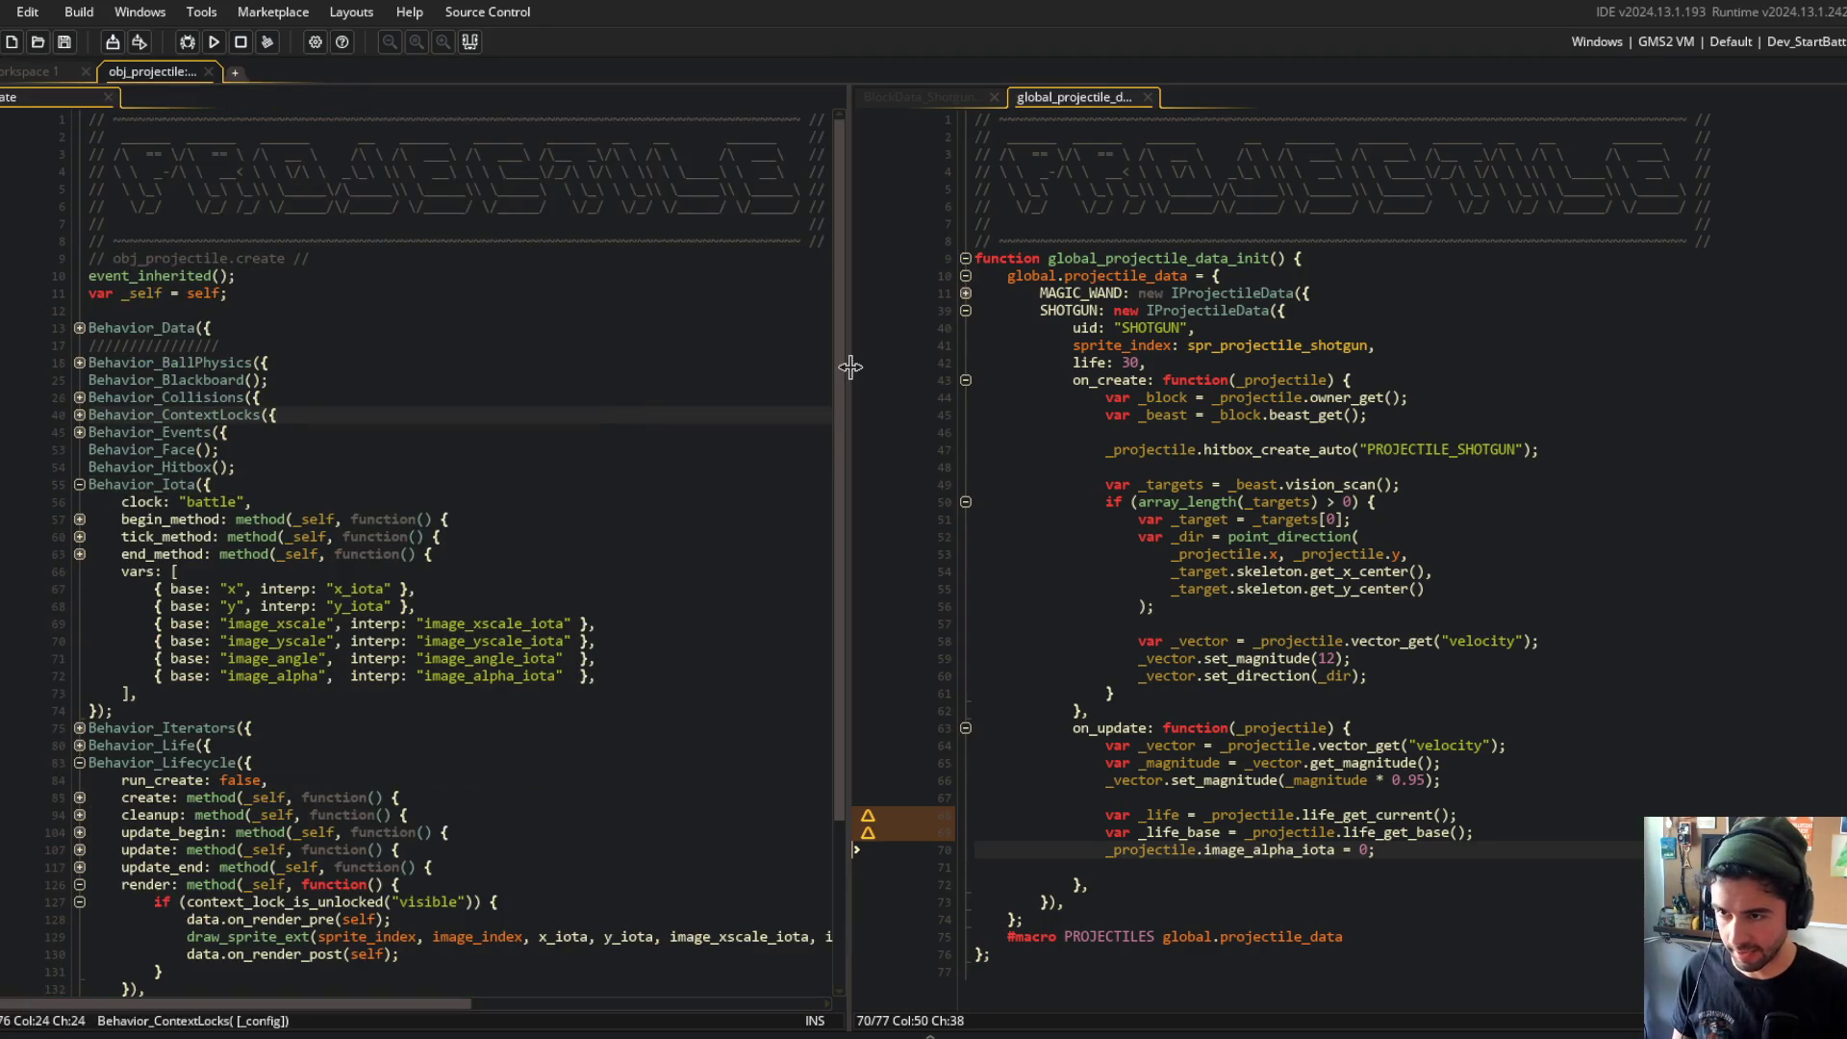
left_click_drag(853, 363, 586, 365)
Step: Make the alpha line _projectile.image_alpha = 1 - remap(_life, 0, _life_base, 0, 1), save, and run
left_click(1075, 833)
left_click(1074, 846)
key("BackSpace")
key("BackSpace")
key("BackSpace")
key("End")
key("BackSpace")
key("BackSpace")
type("r")
type("ema")
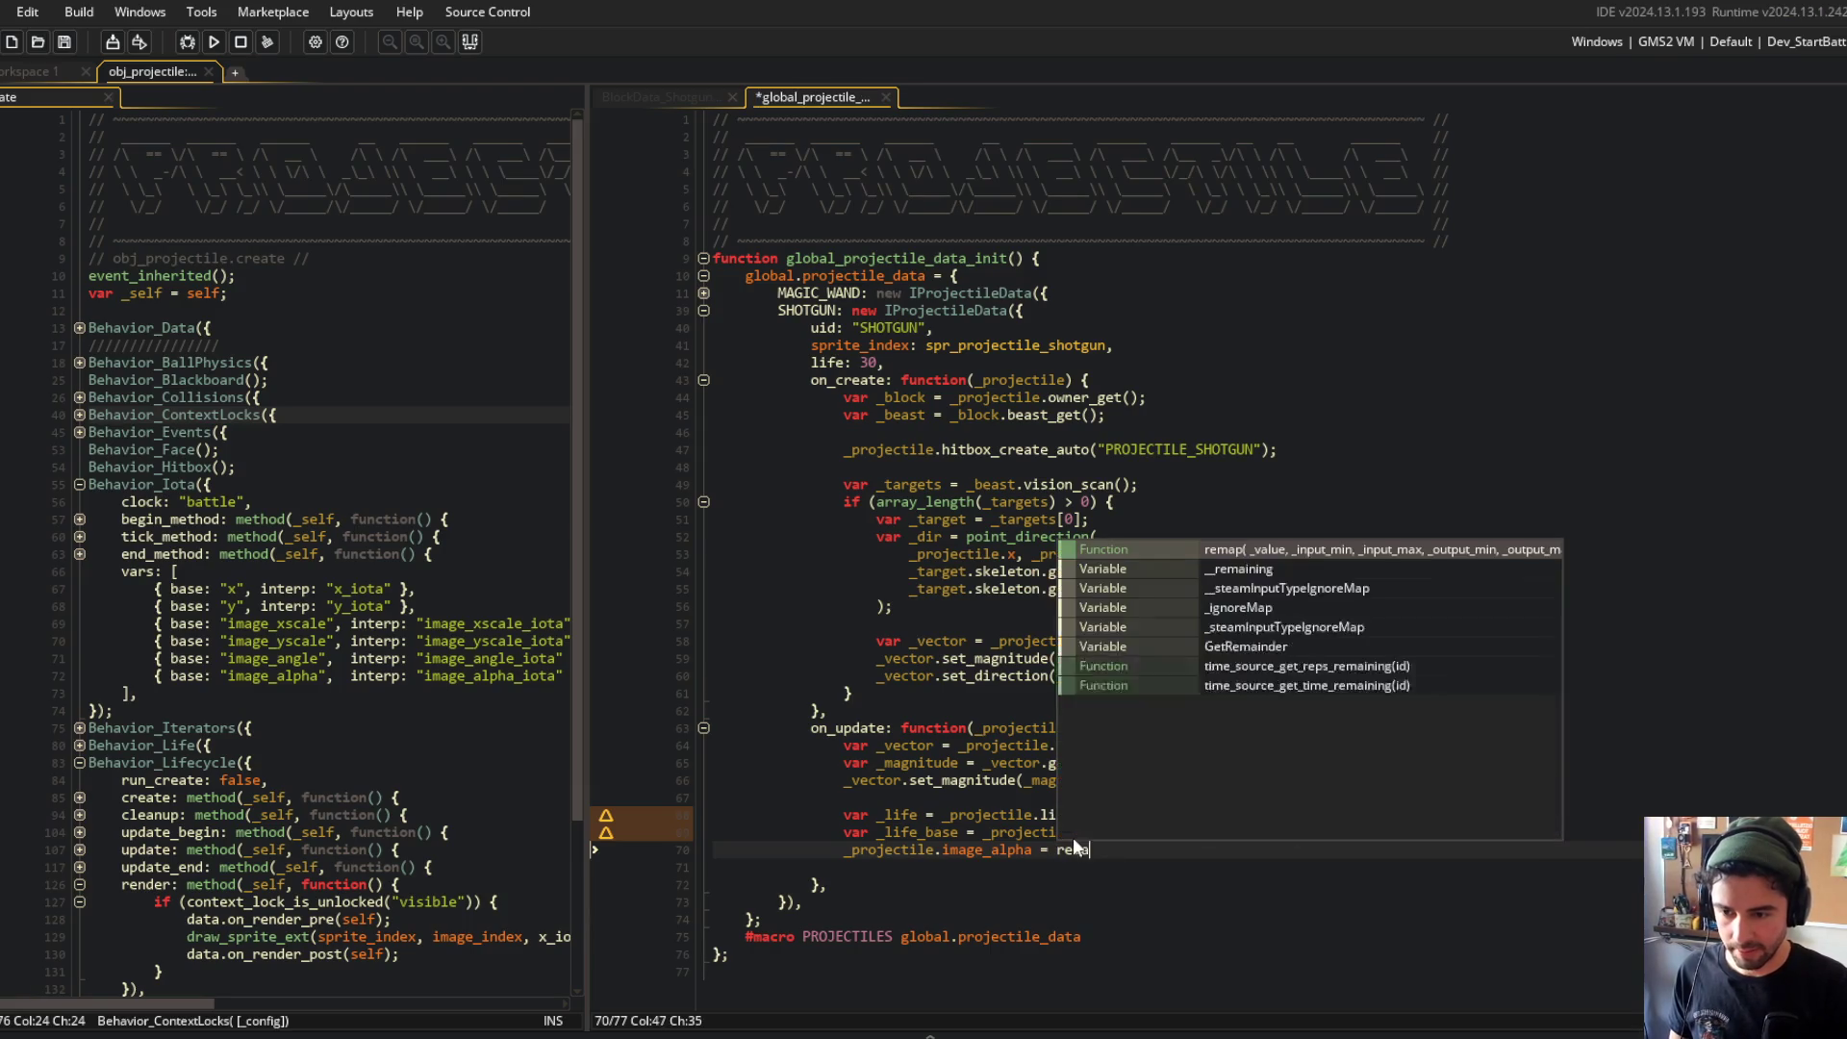
type("p(_")
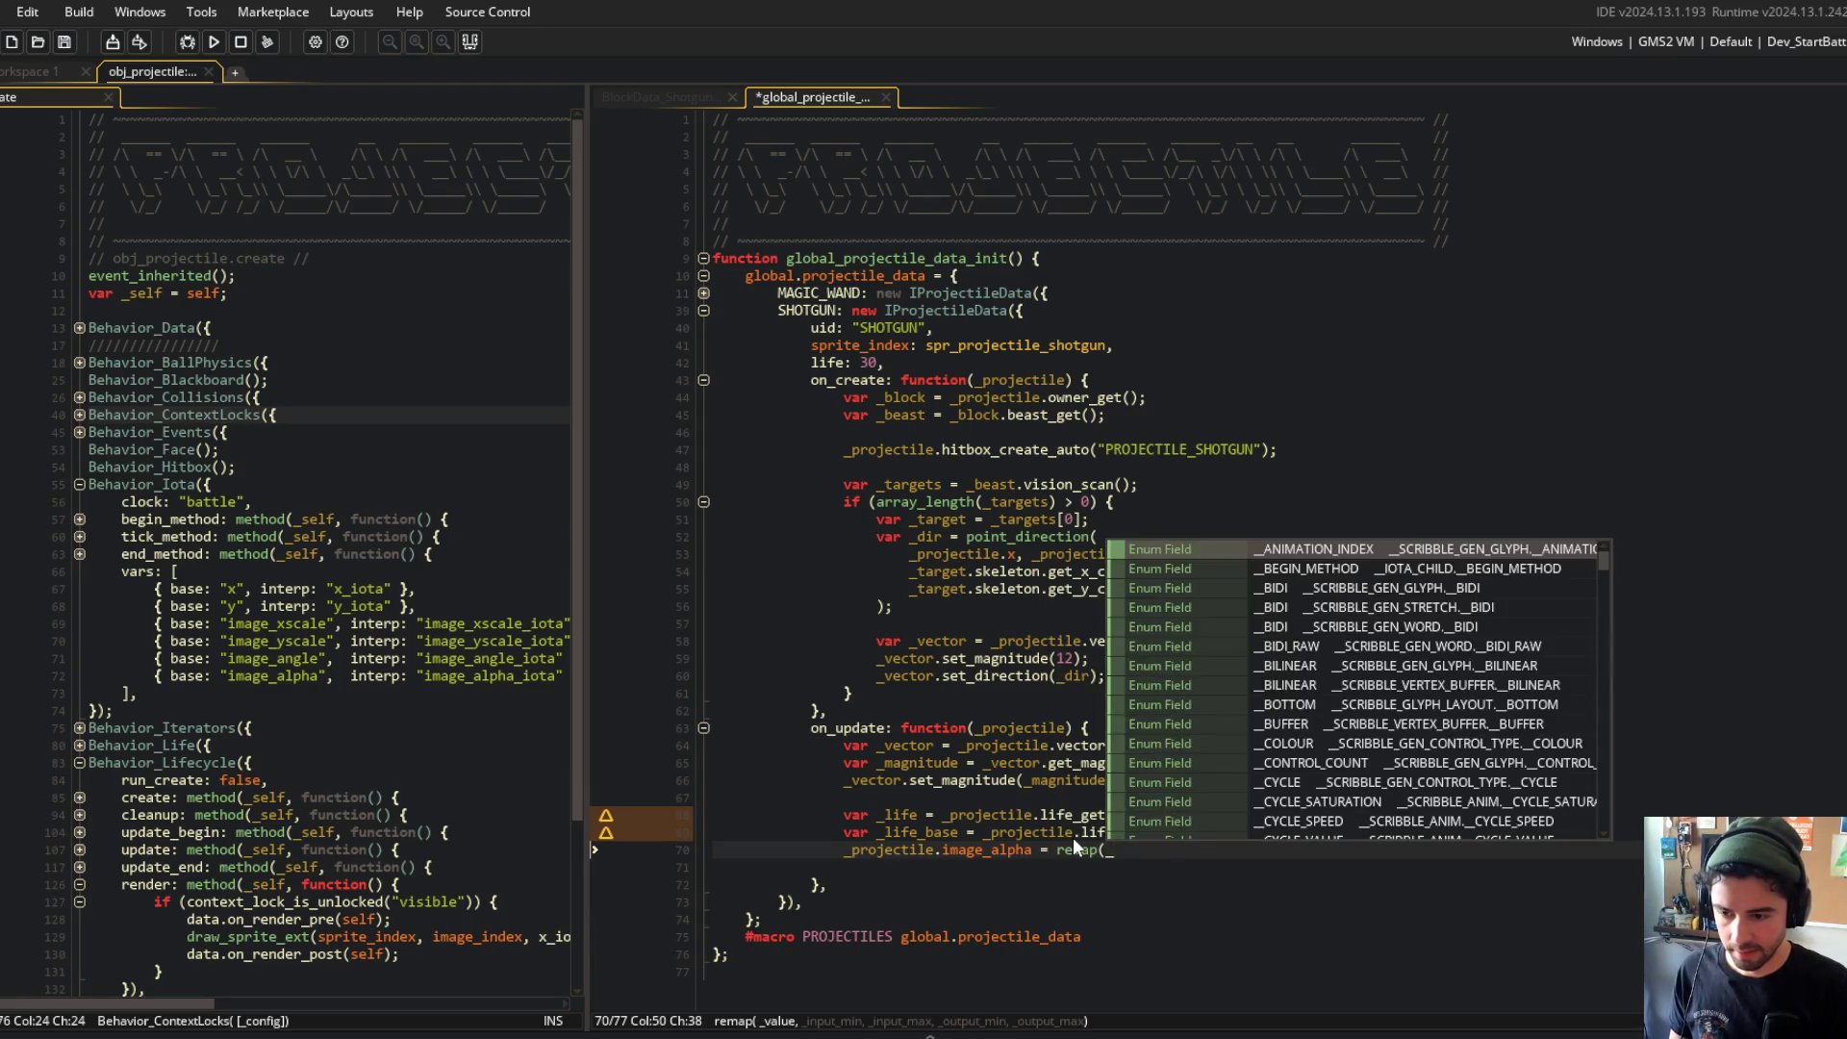
type("life,")
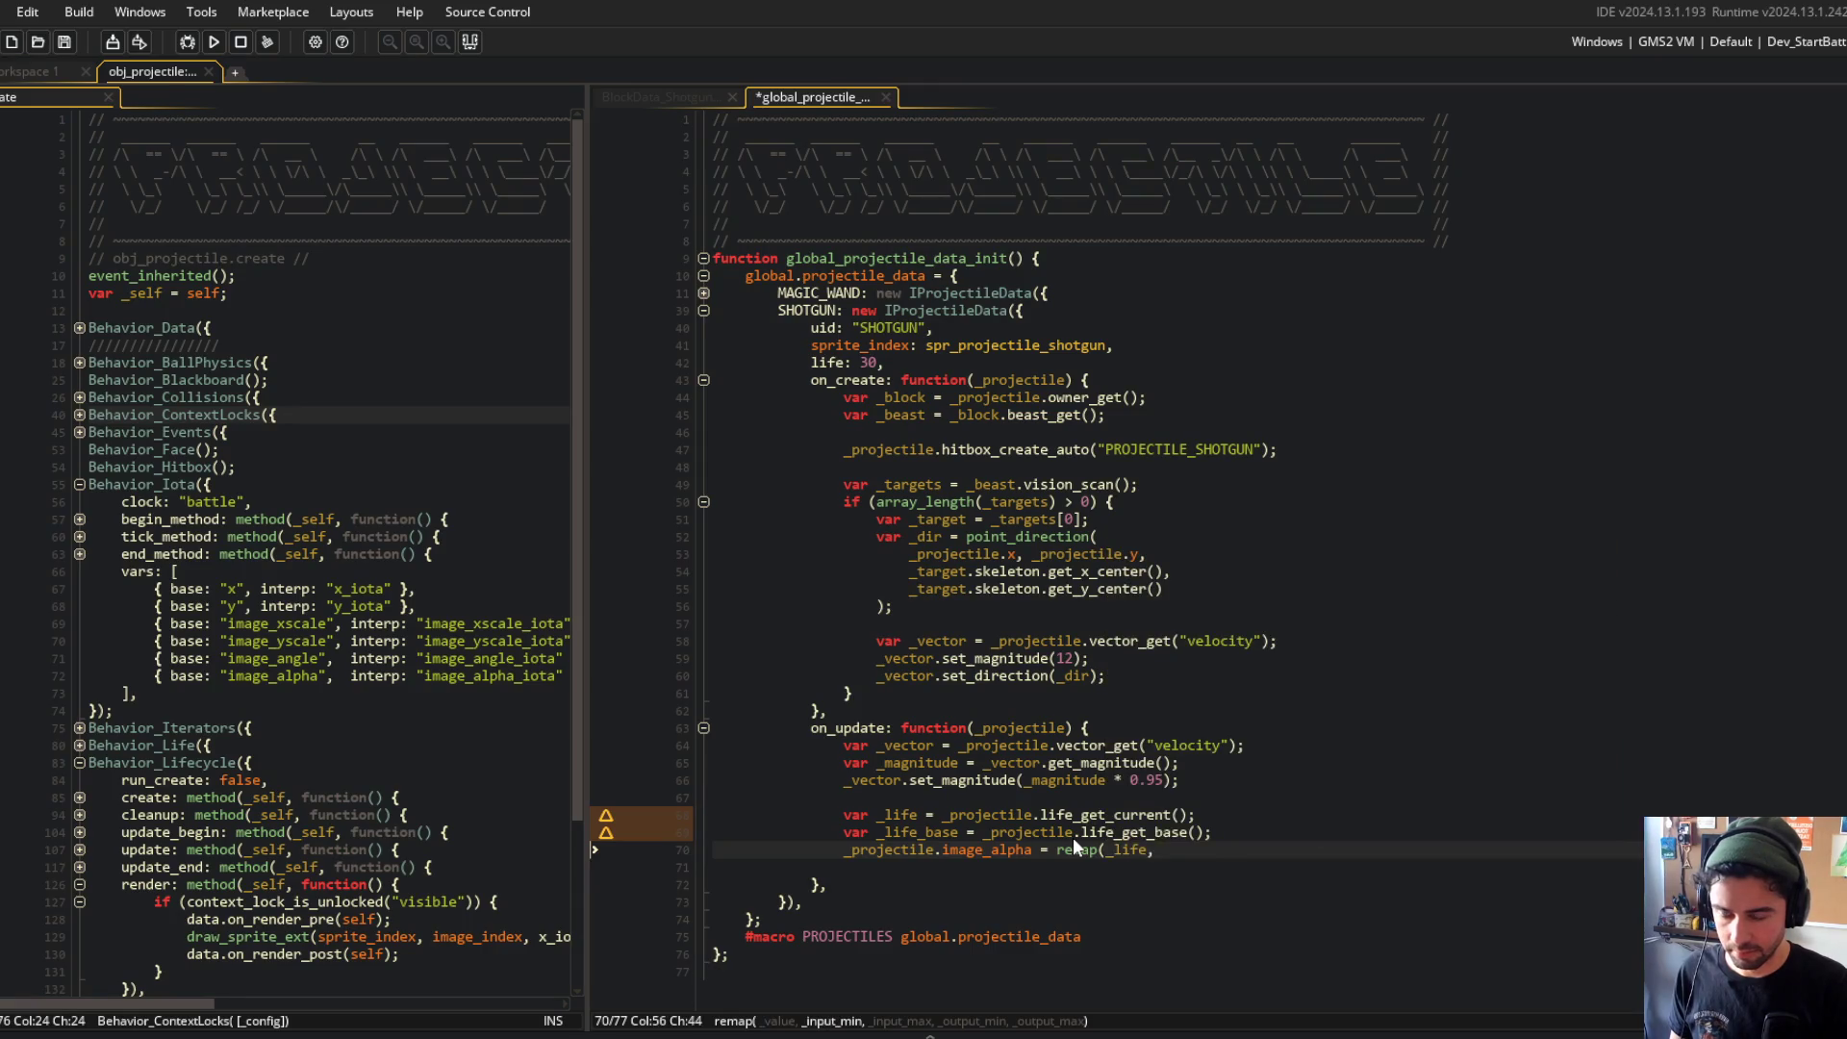
type(" 0, _")
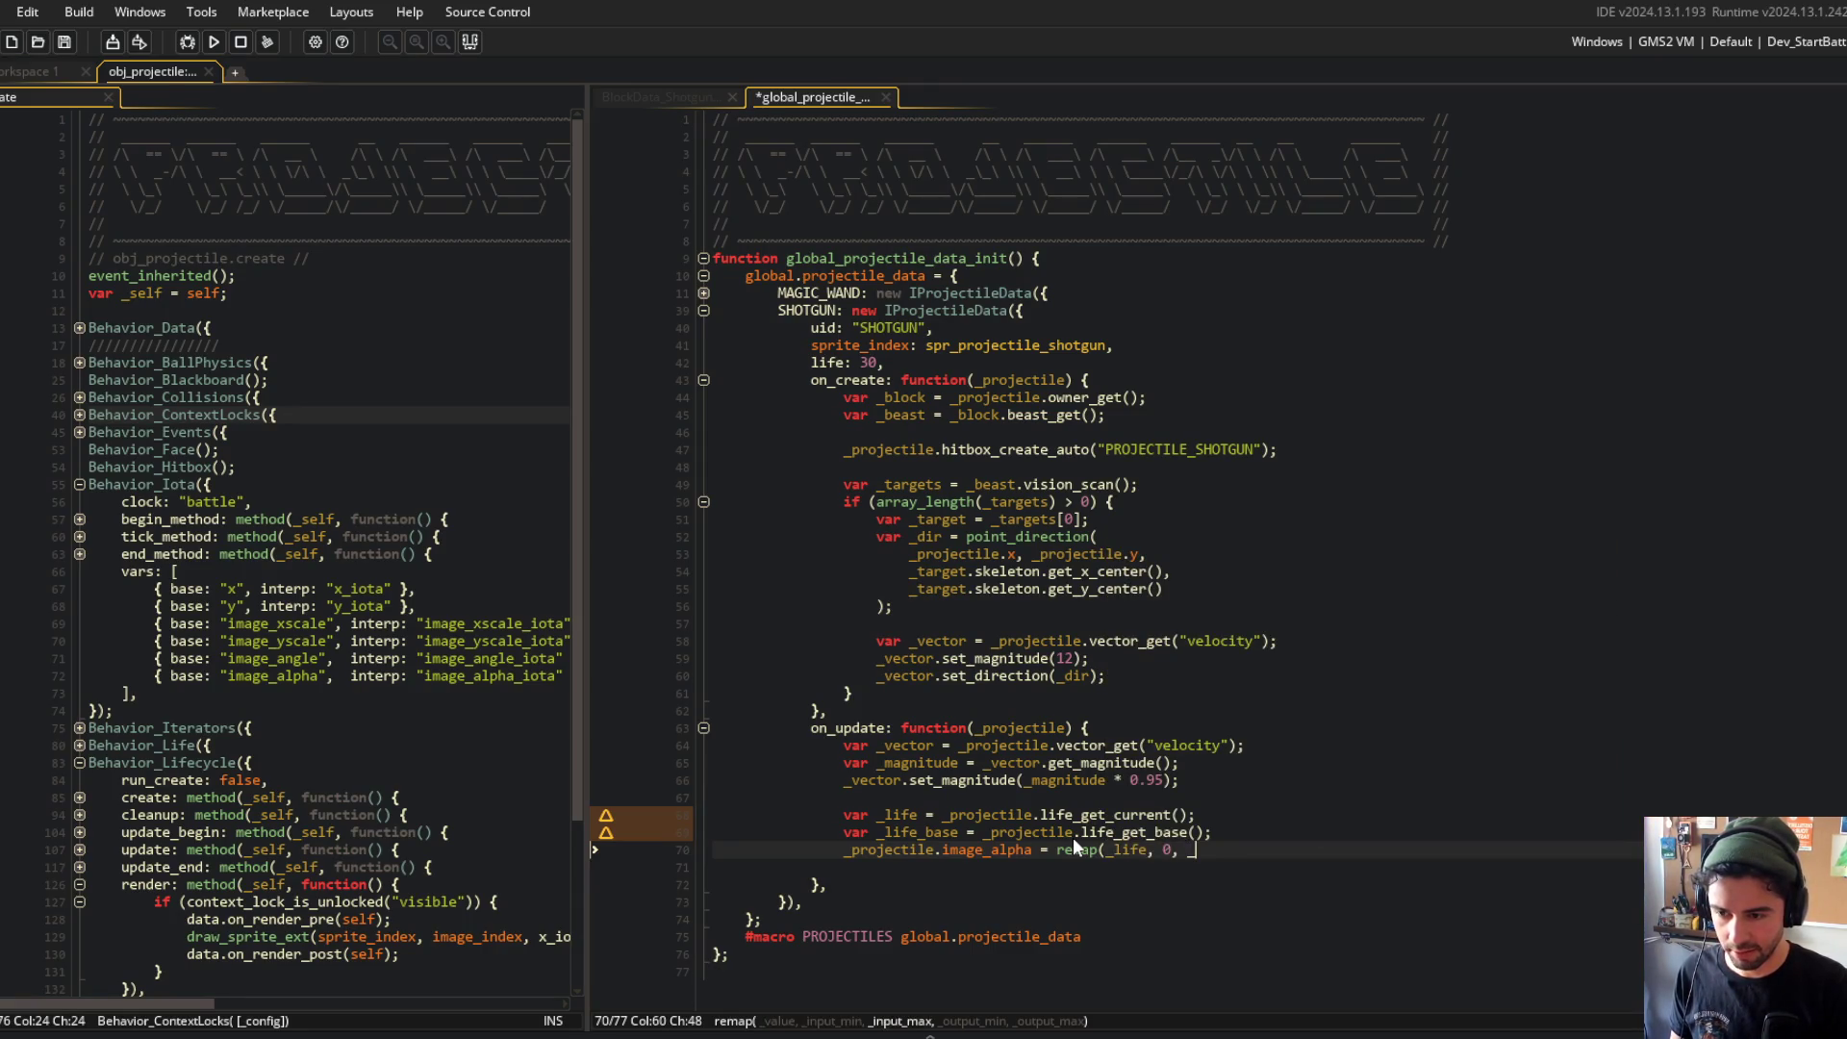
type("life_base, ")
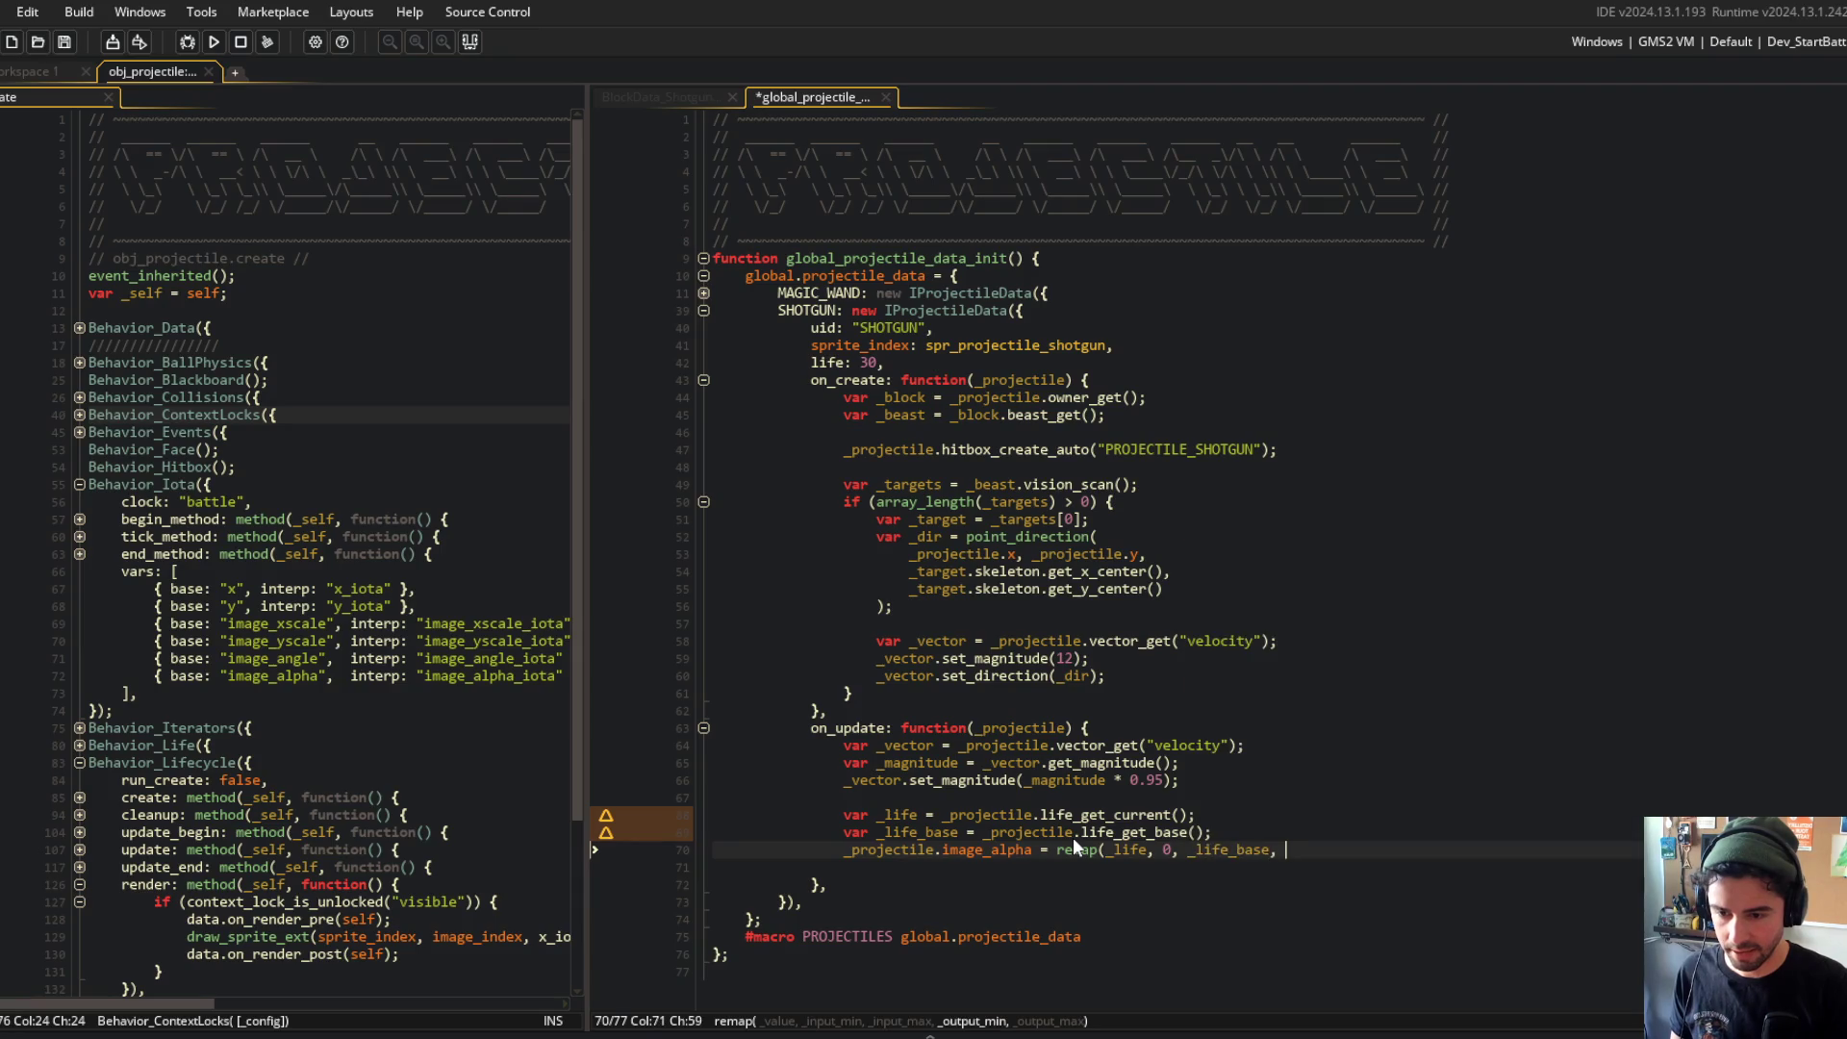
type("0, 1);")
key("ctrl+s")
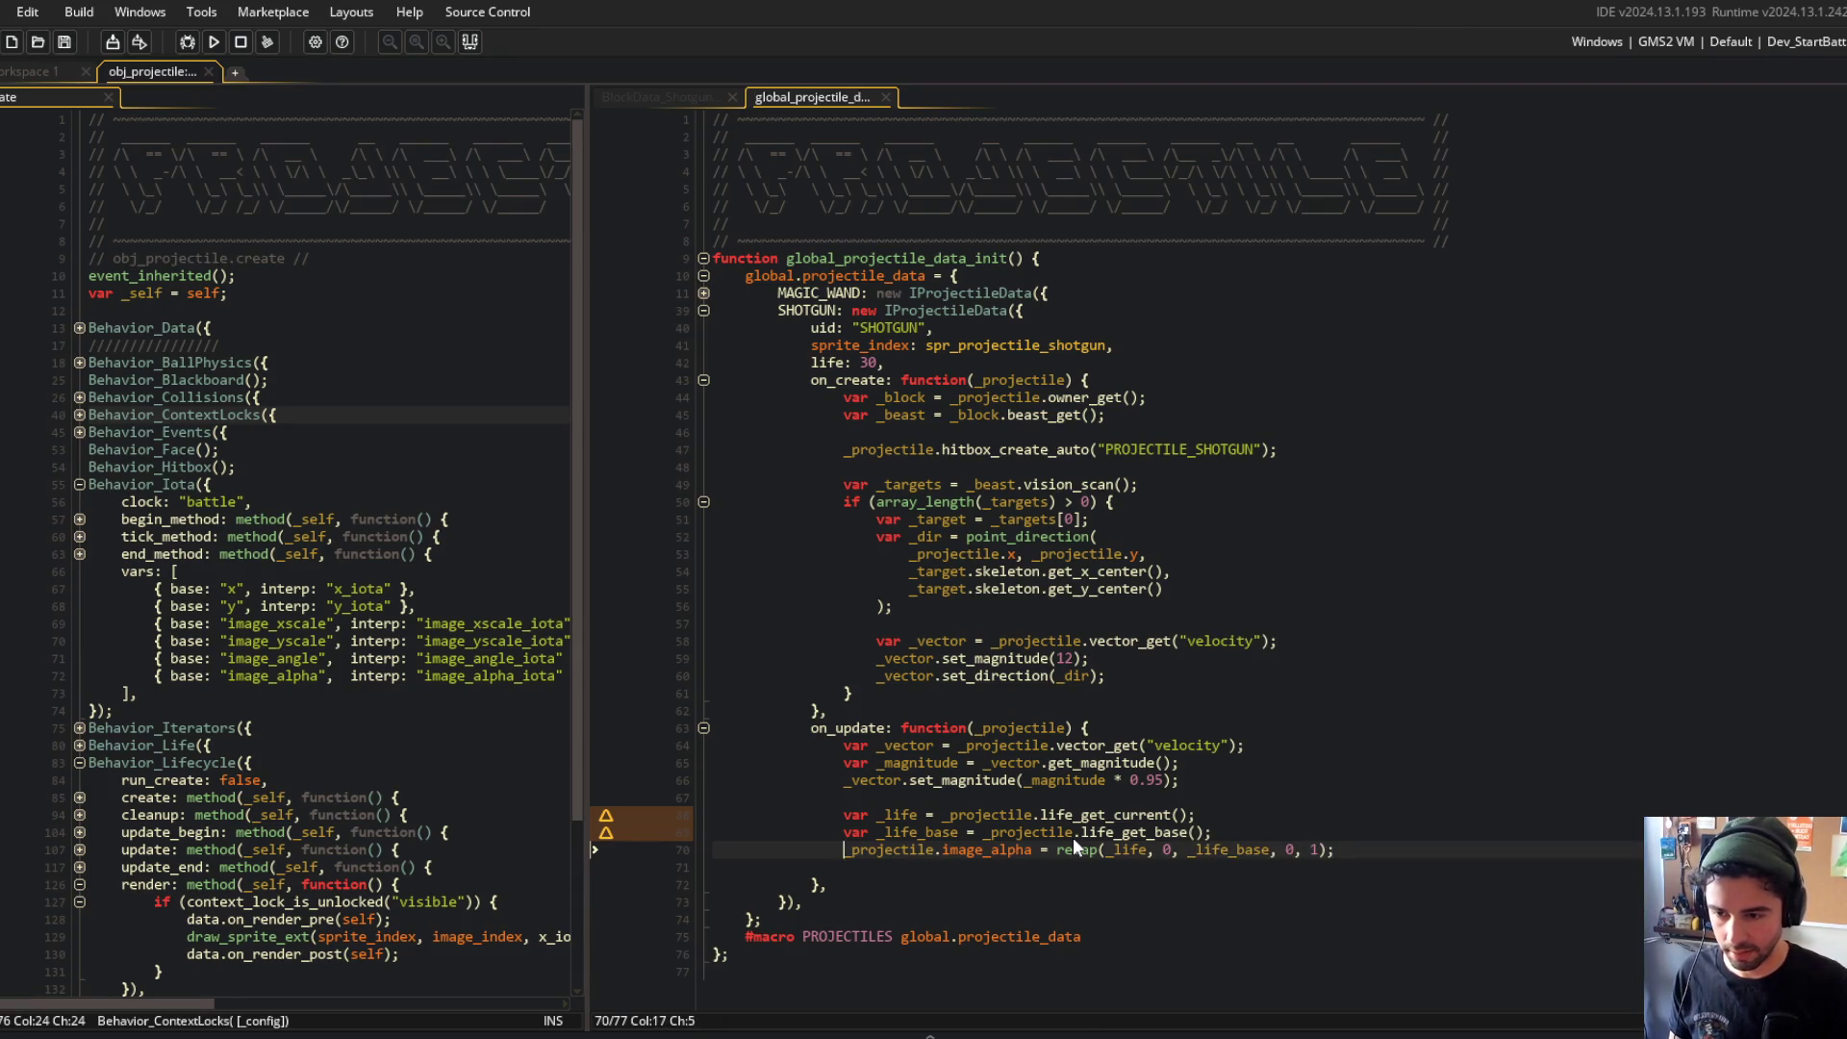
type("1 -")
key("F5")
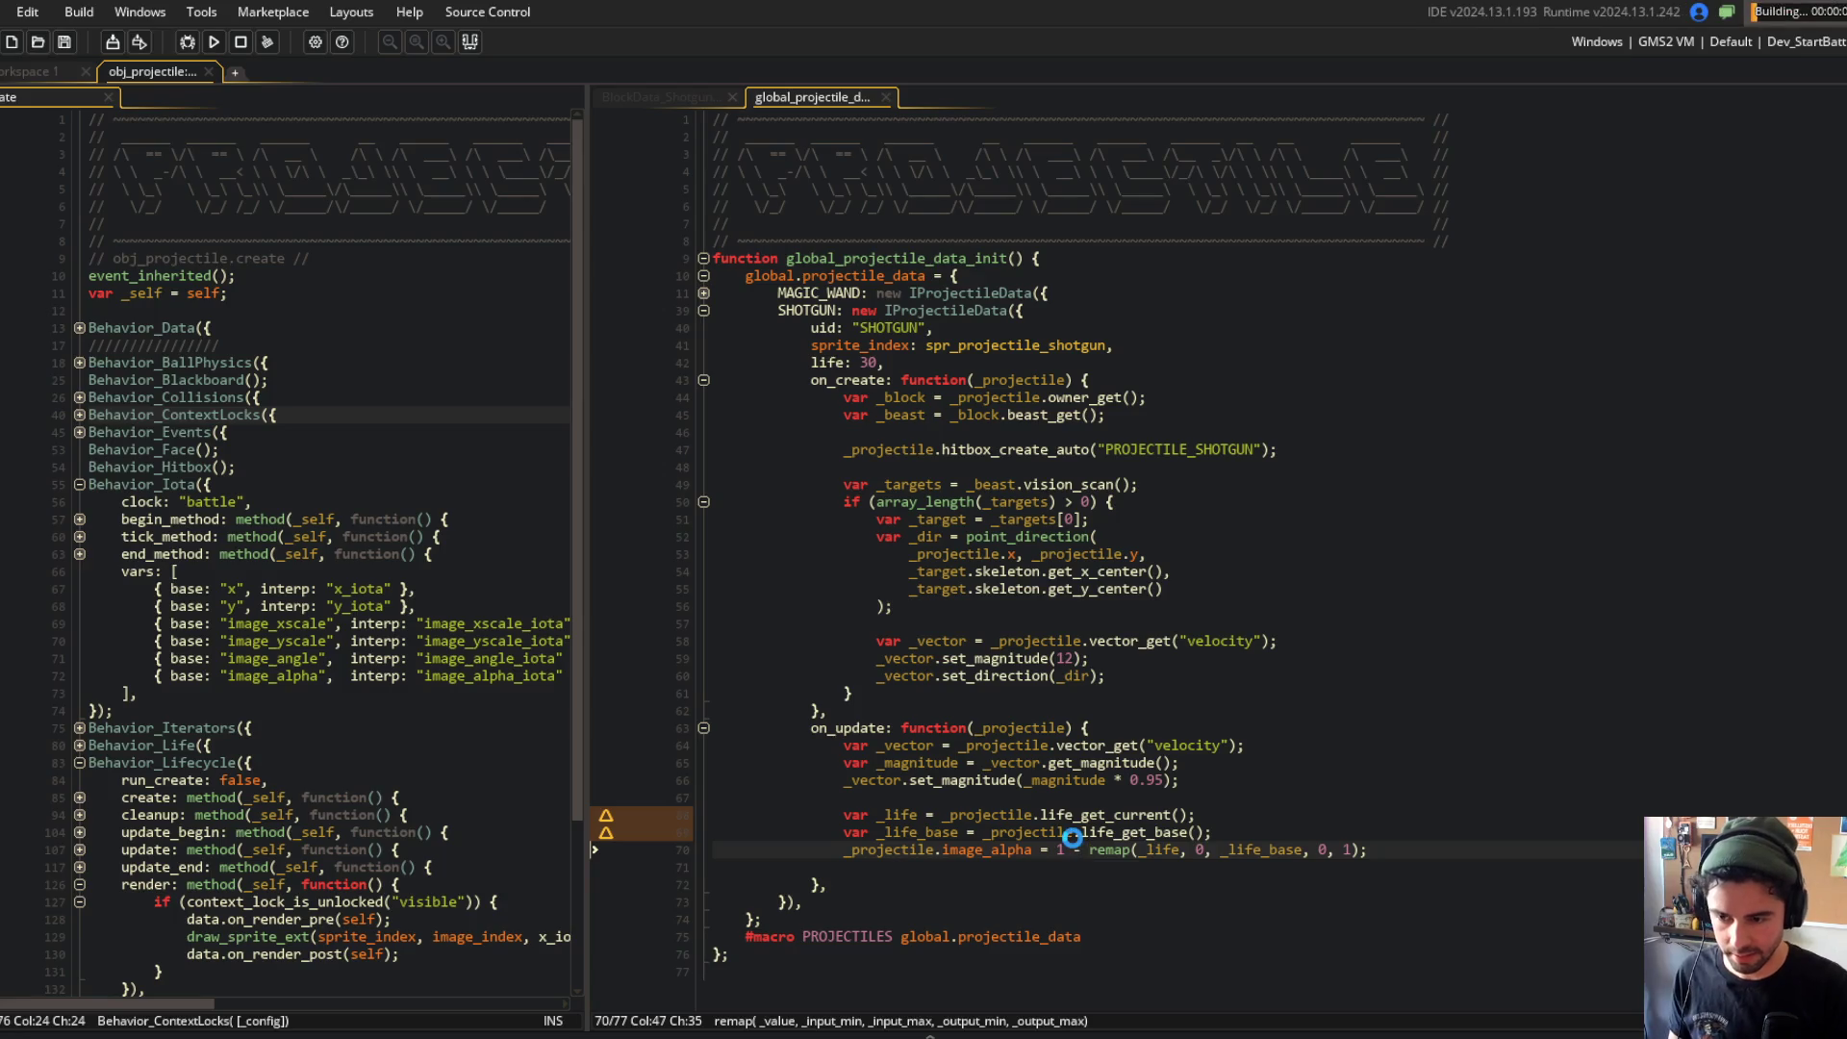
left_click(1305, 710)
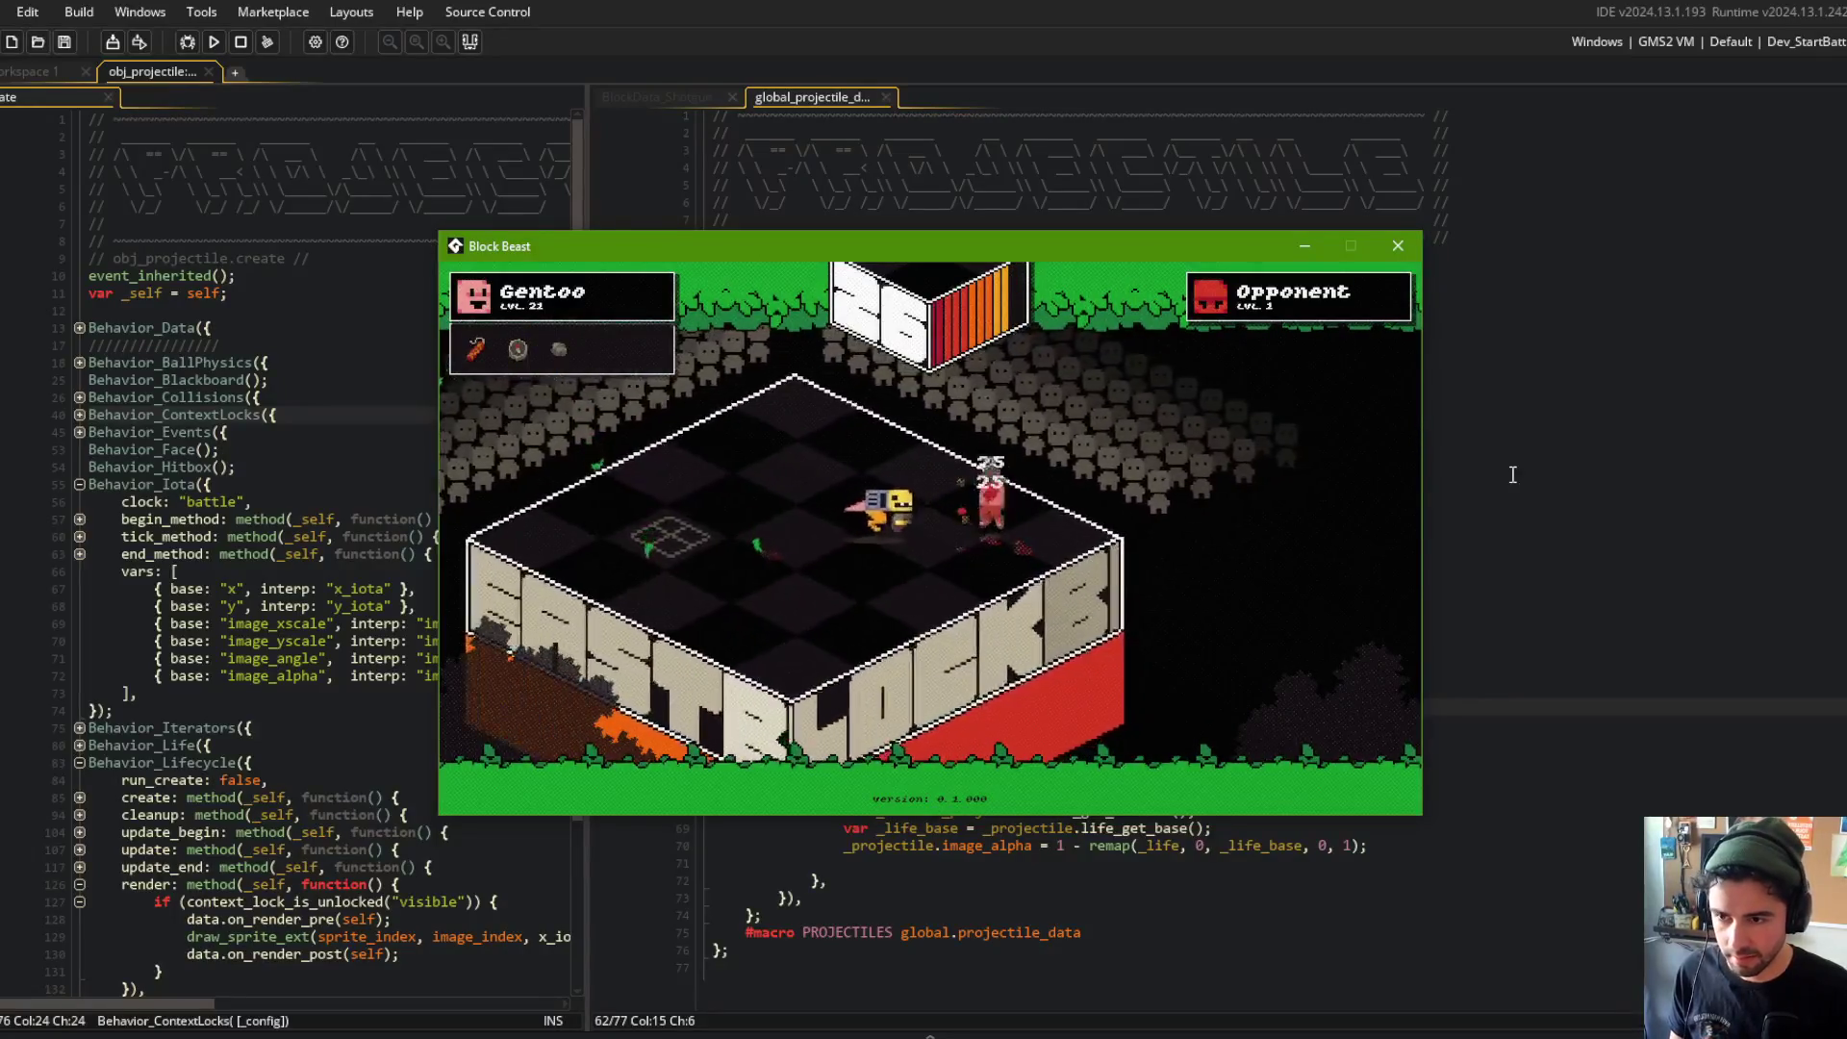
Step: Delete '1 -' so alpha uses plain remap(_life, 0, _life_base, 0, 1), rerun, then close the game
left_click(1306, 791)
key("Down")
key("Down")
key("Down")
key("ctrl+Right")
key("ctrl+Right")
key("ctrl+Right")
key("BackSpace")
key("BackSpace")
key("BackSpace")
key("F5")
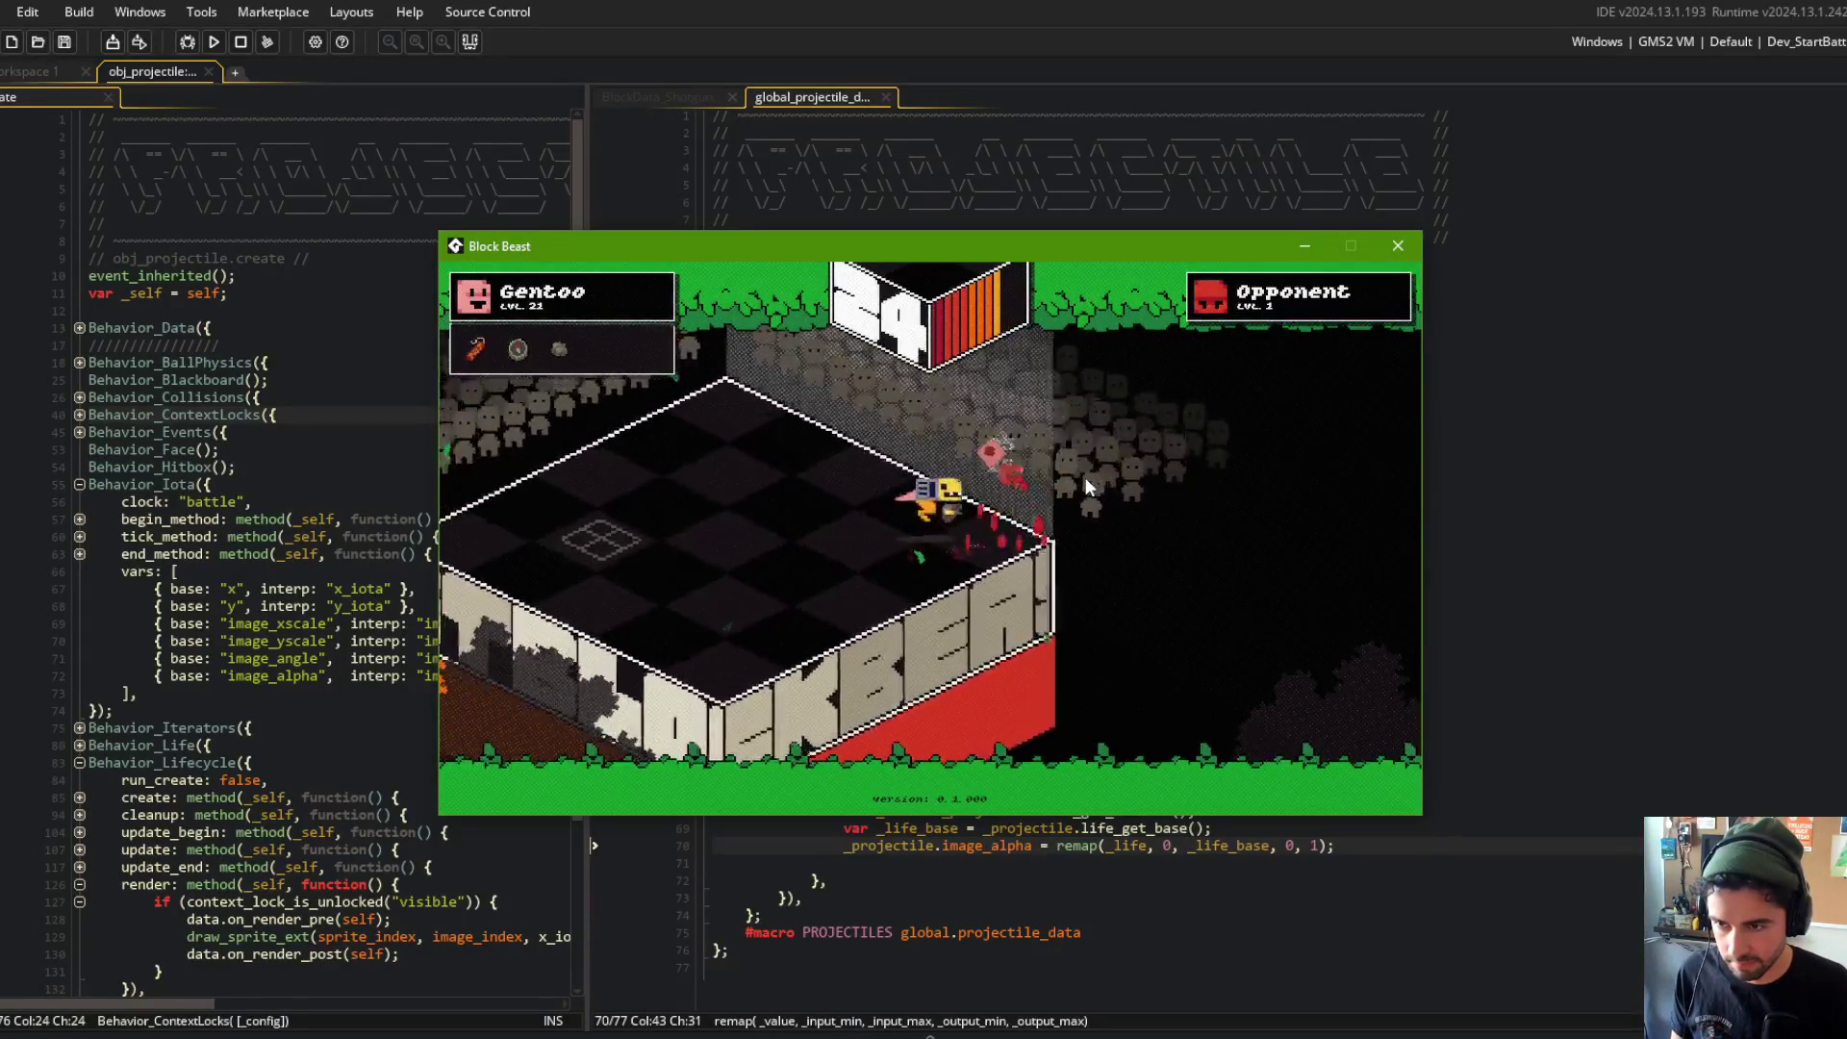
left_click(241, 41)
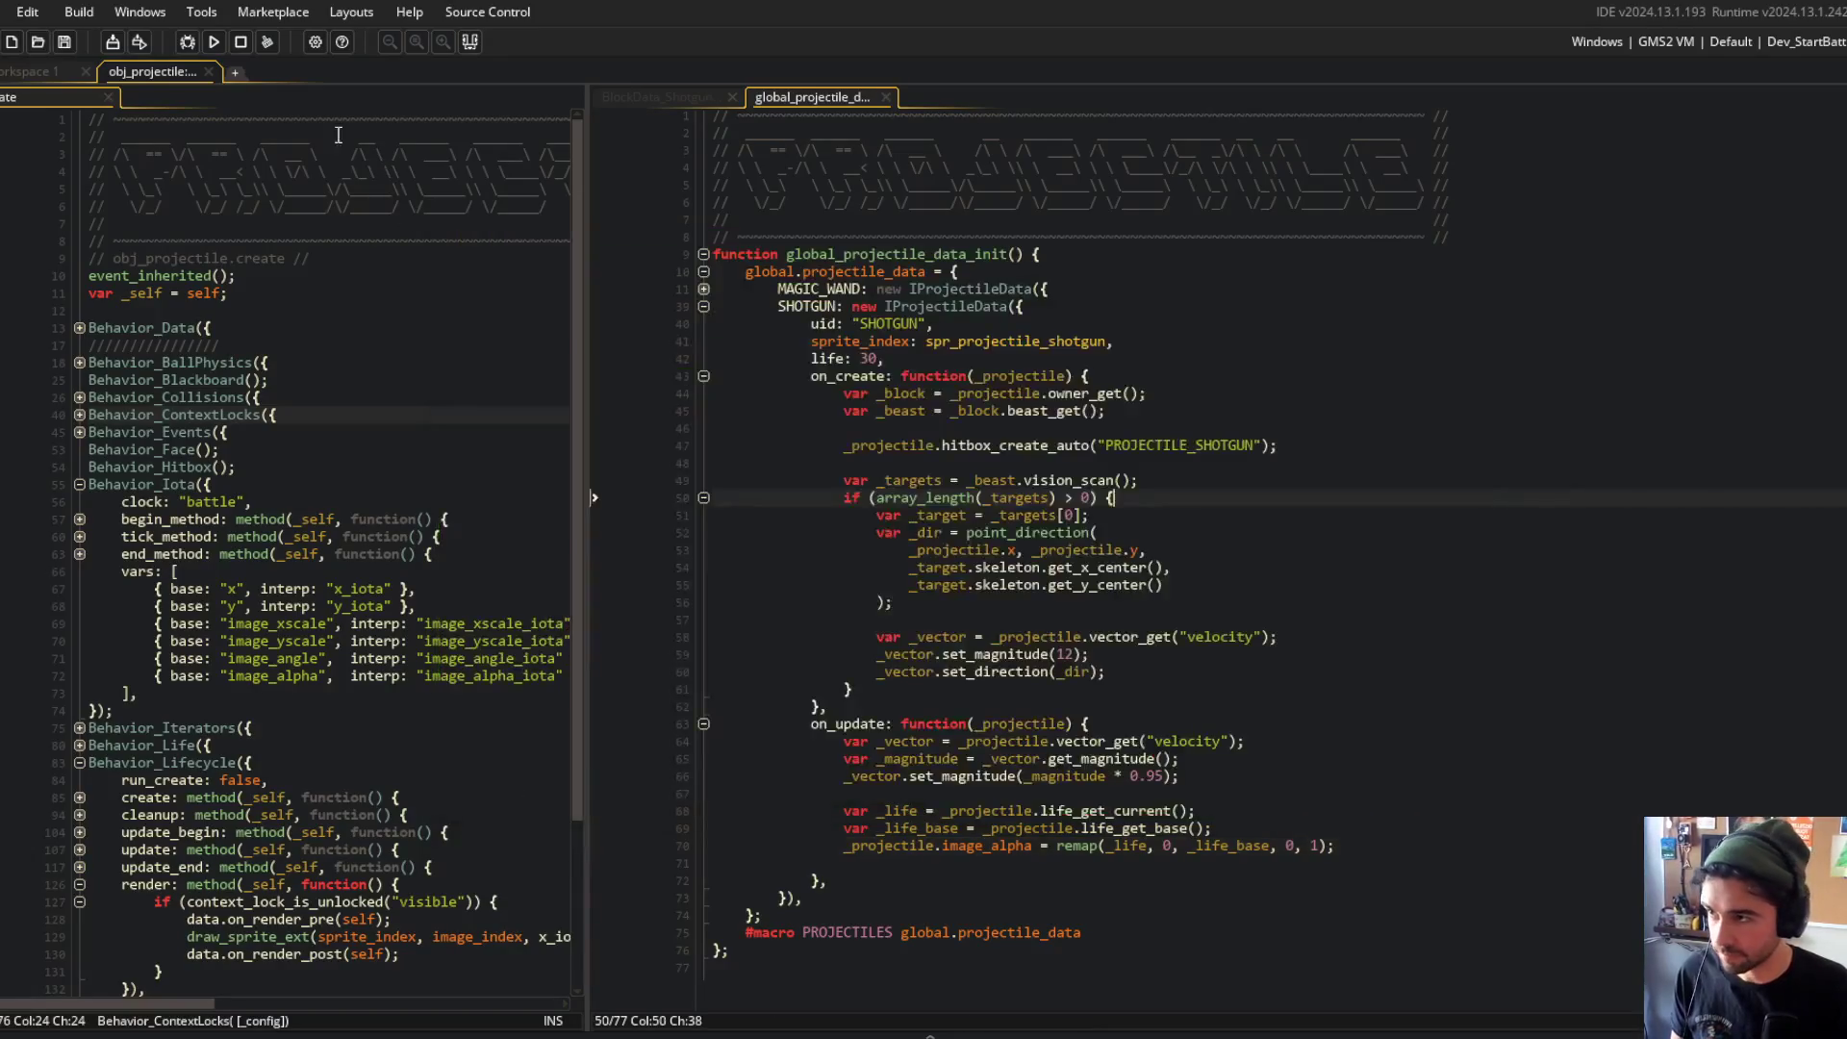
Step: Change remap's output minimum on the alpha line from 0 to 0.5 and run the game with F5
left_click(1099, 497)
left_click(1377, 843)
key("ctrl+Right")
key("ctrl+Right")
key("ctrl+Right")
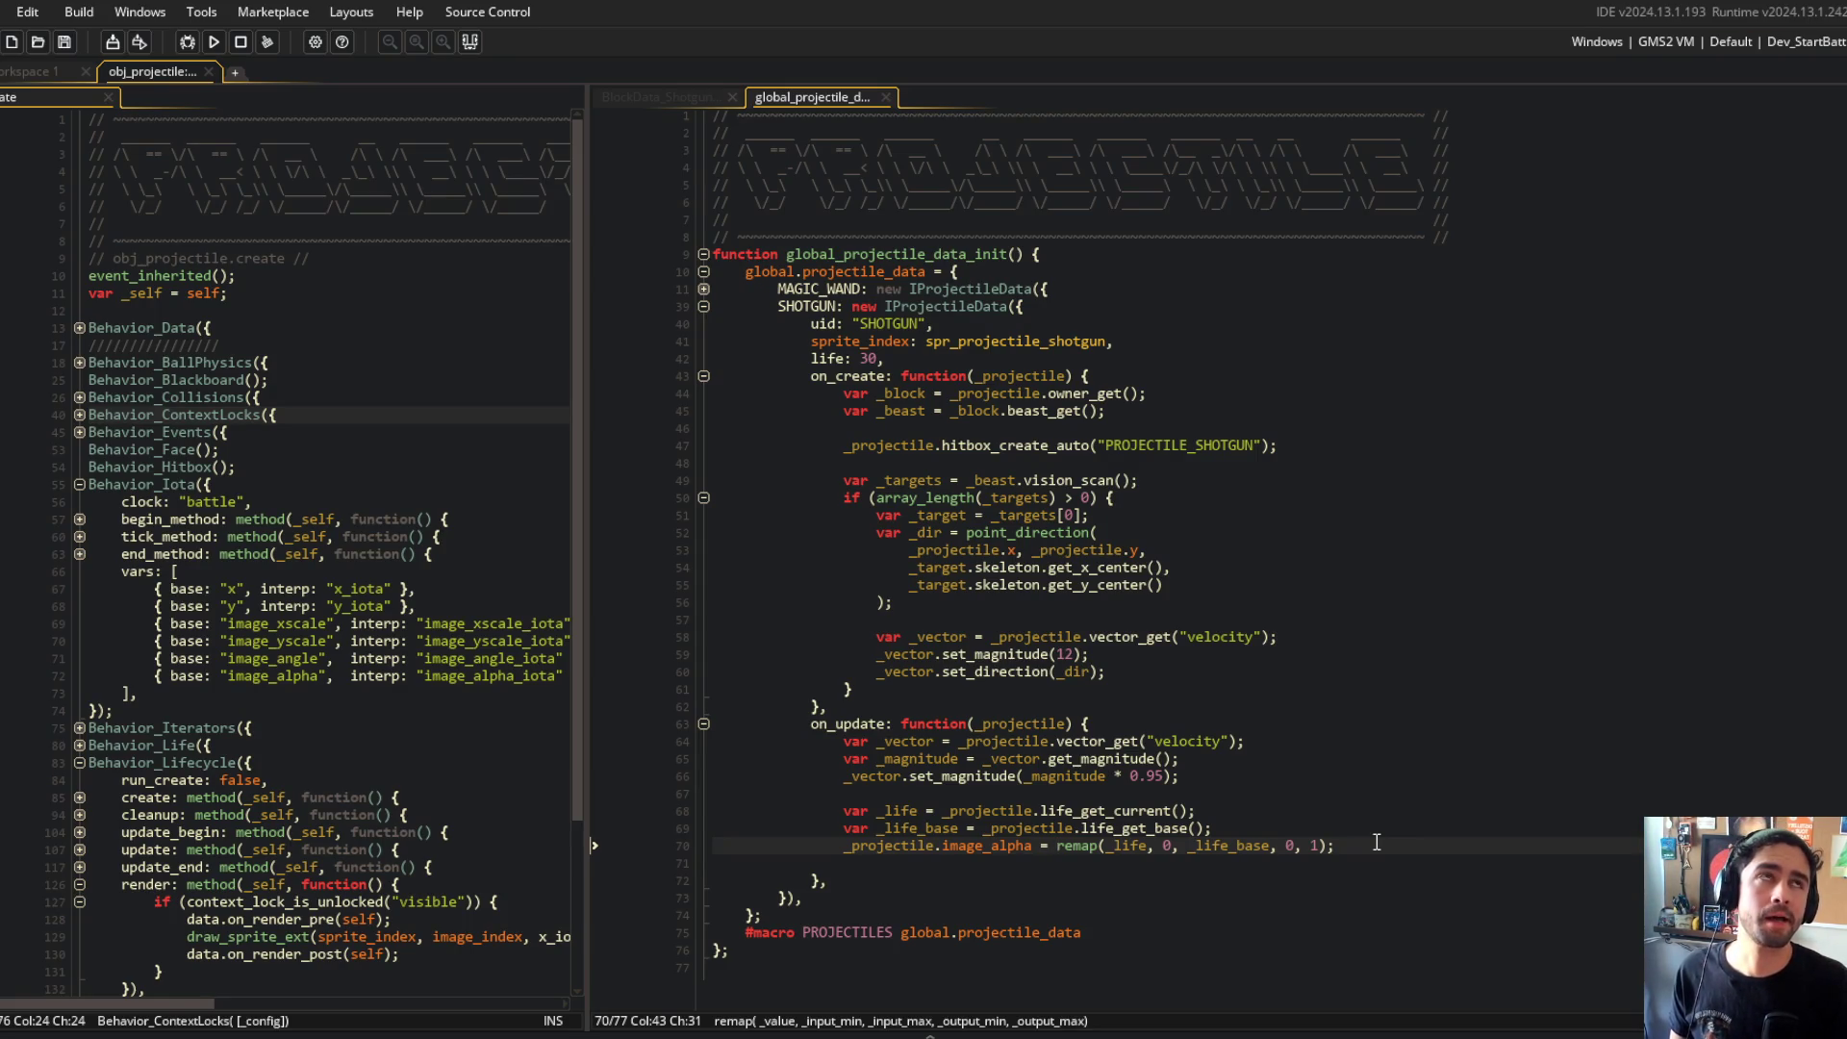
key("End")
key("Left")
key("Left")
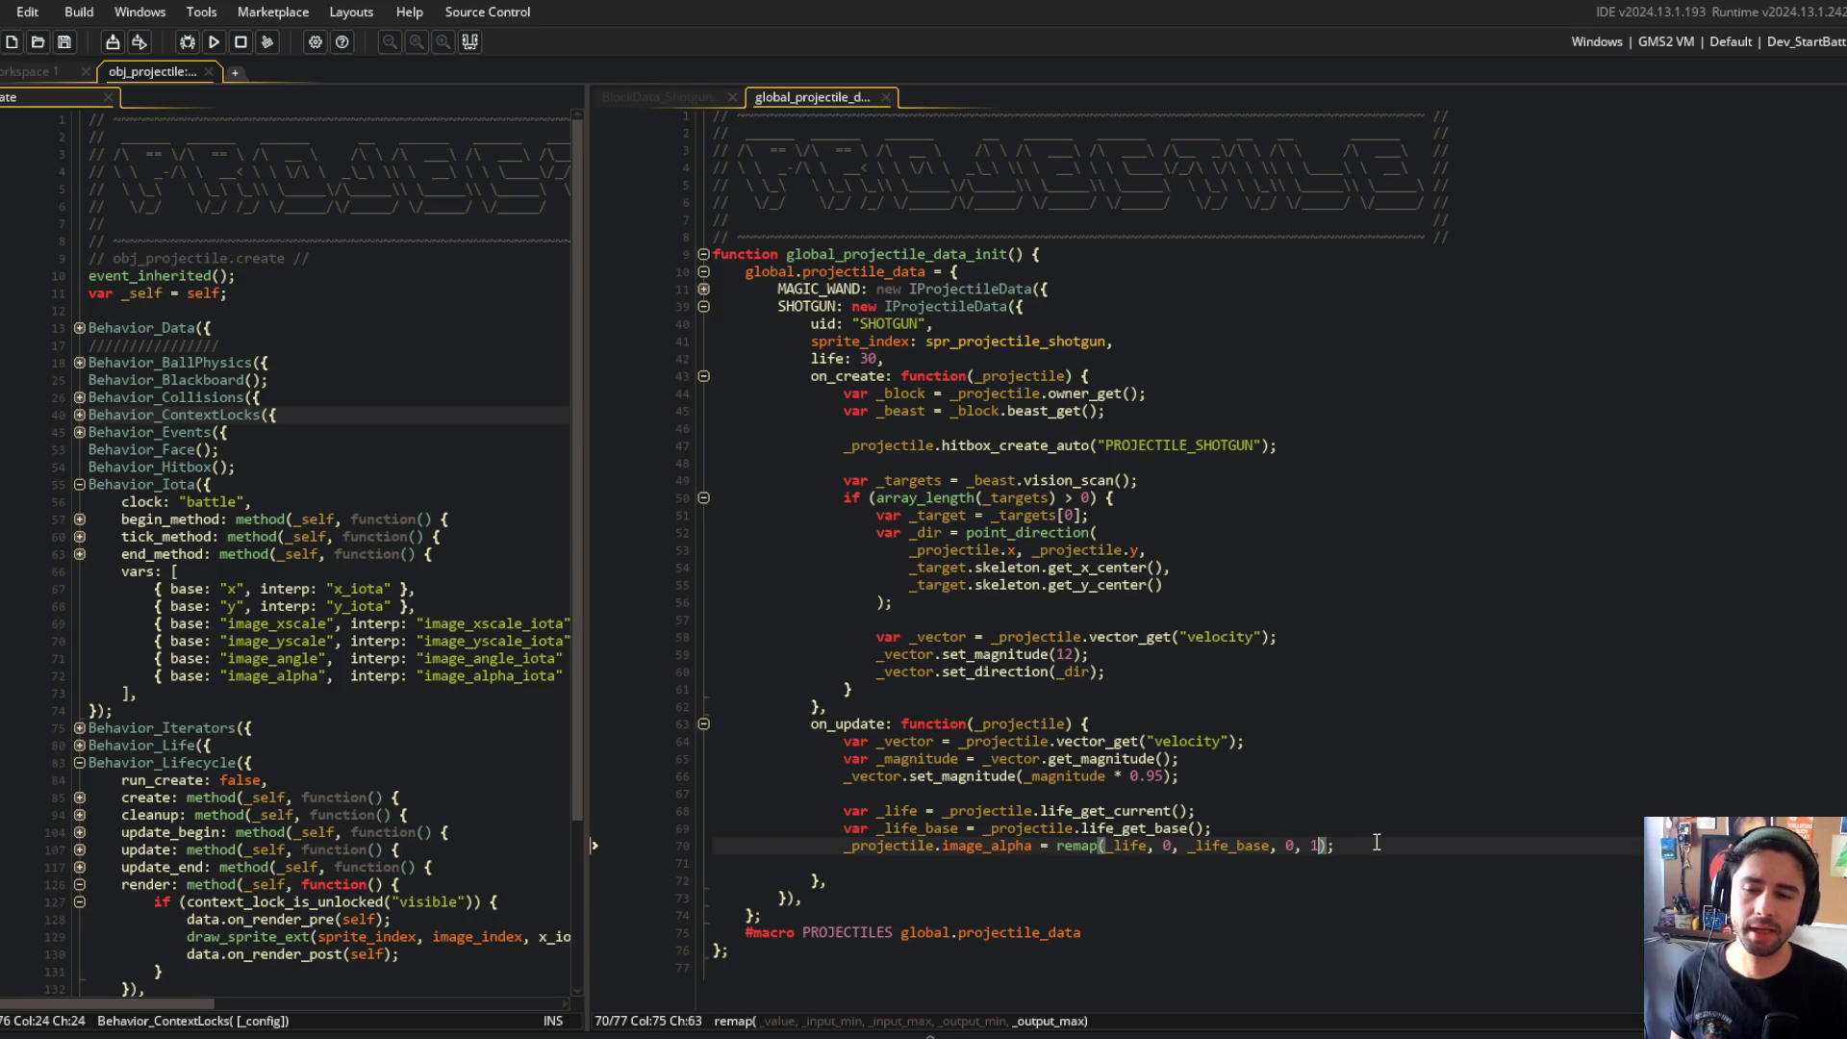
key("Left")
key("Left")
key("Left")
type(".5")
key("F5")
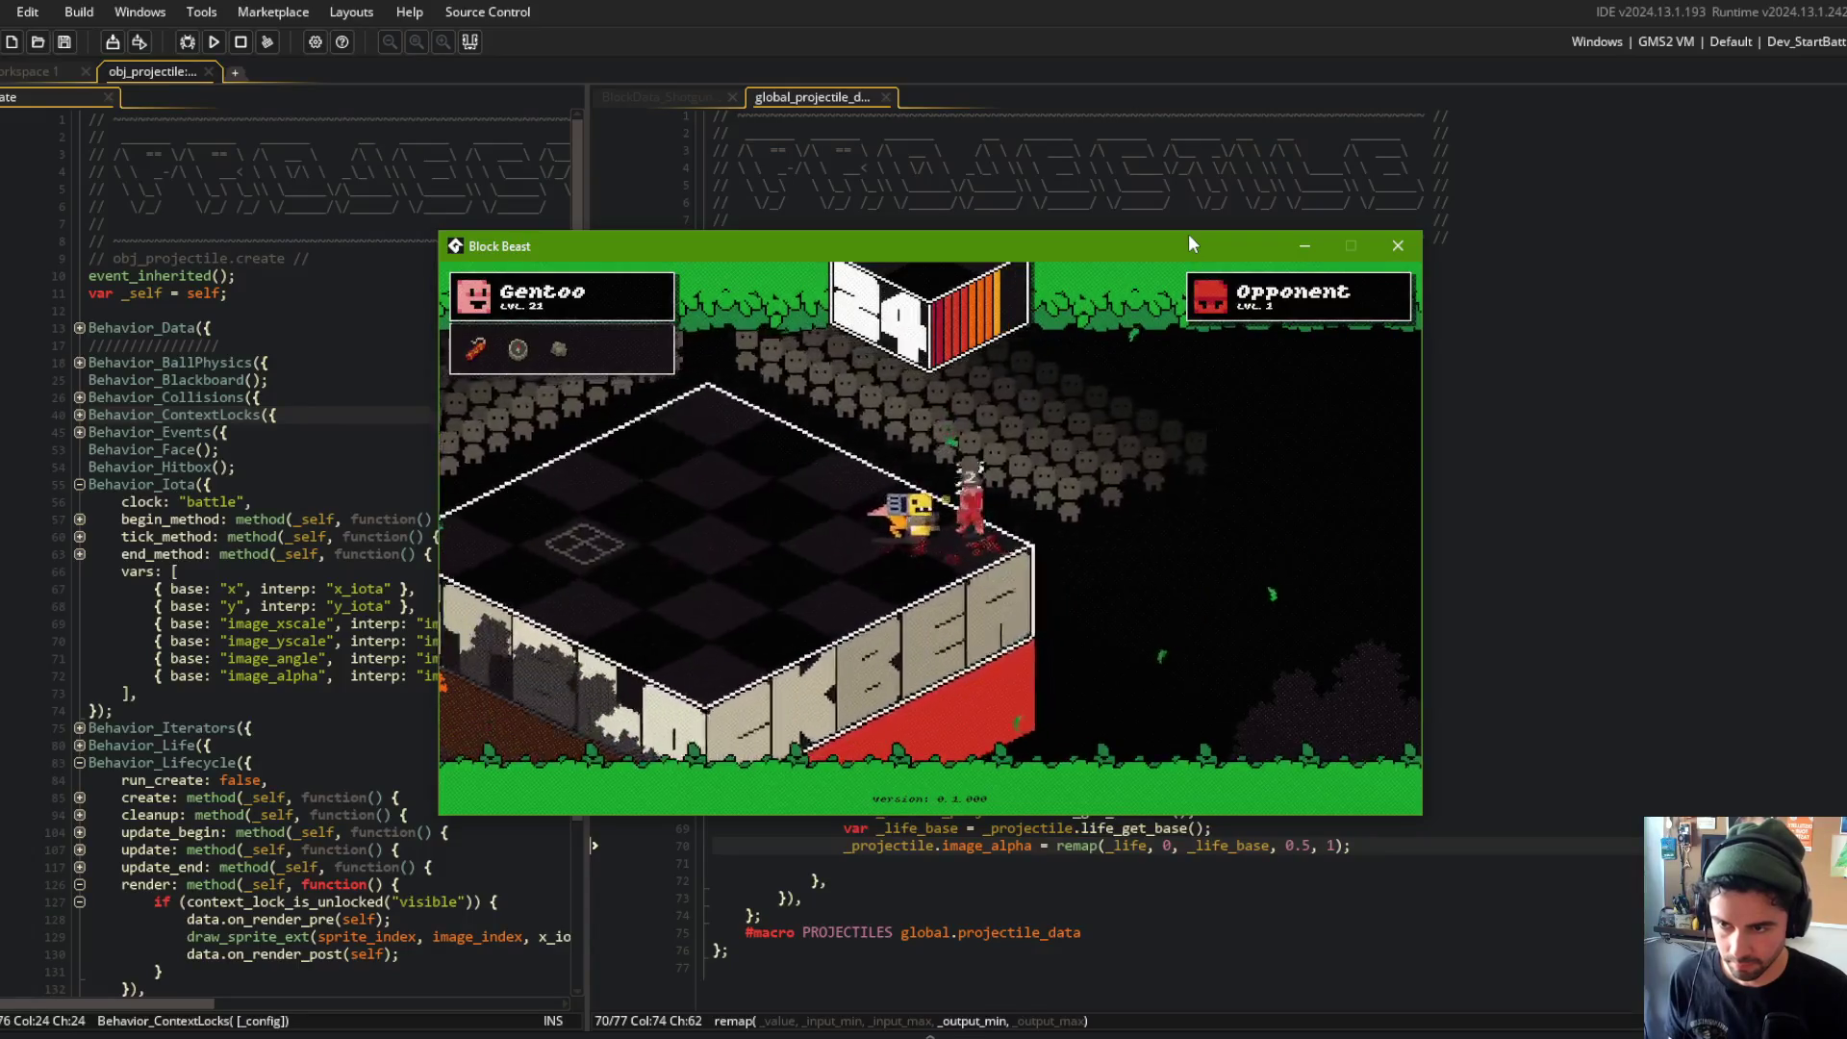
Step: Close the test game, open global_hitbox_data via Ctrl+T search, and fold PROJECTILE_MAGIC_WAND
left_click(1397, 246)
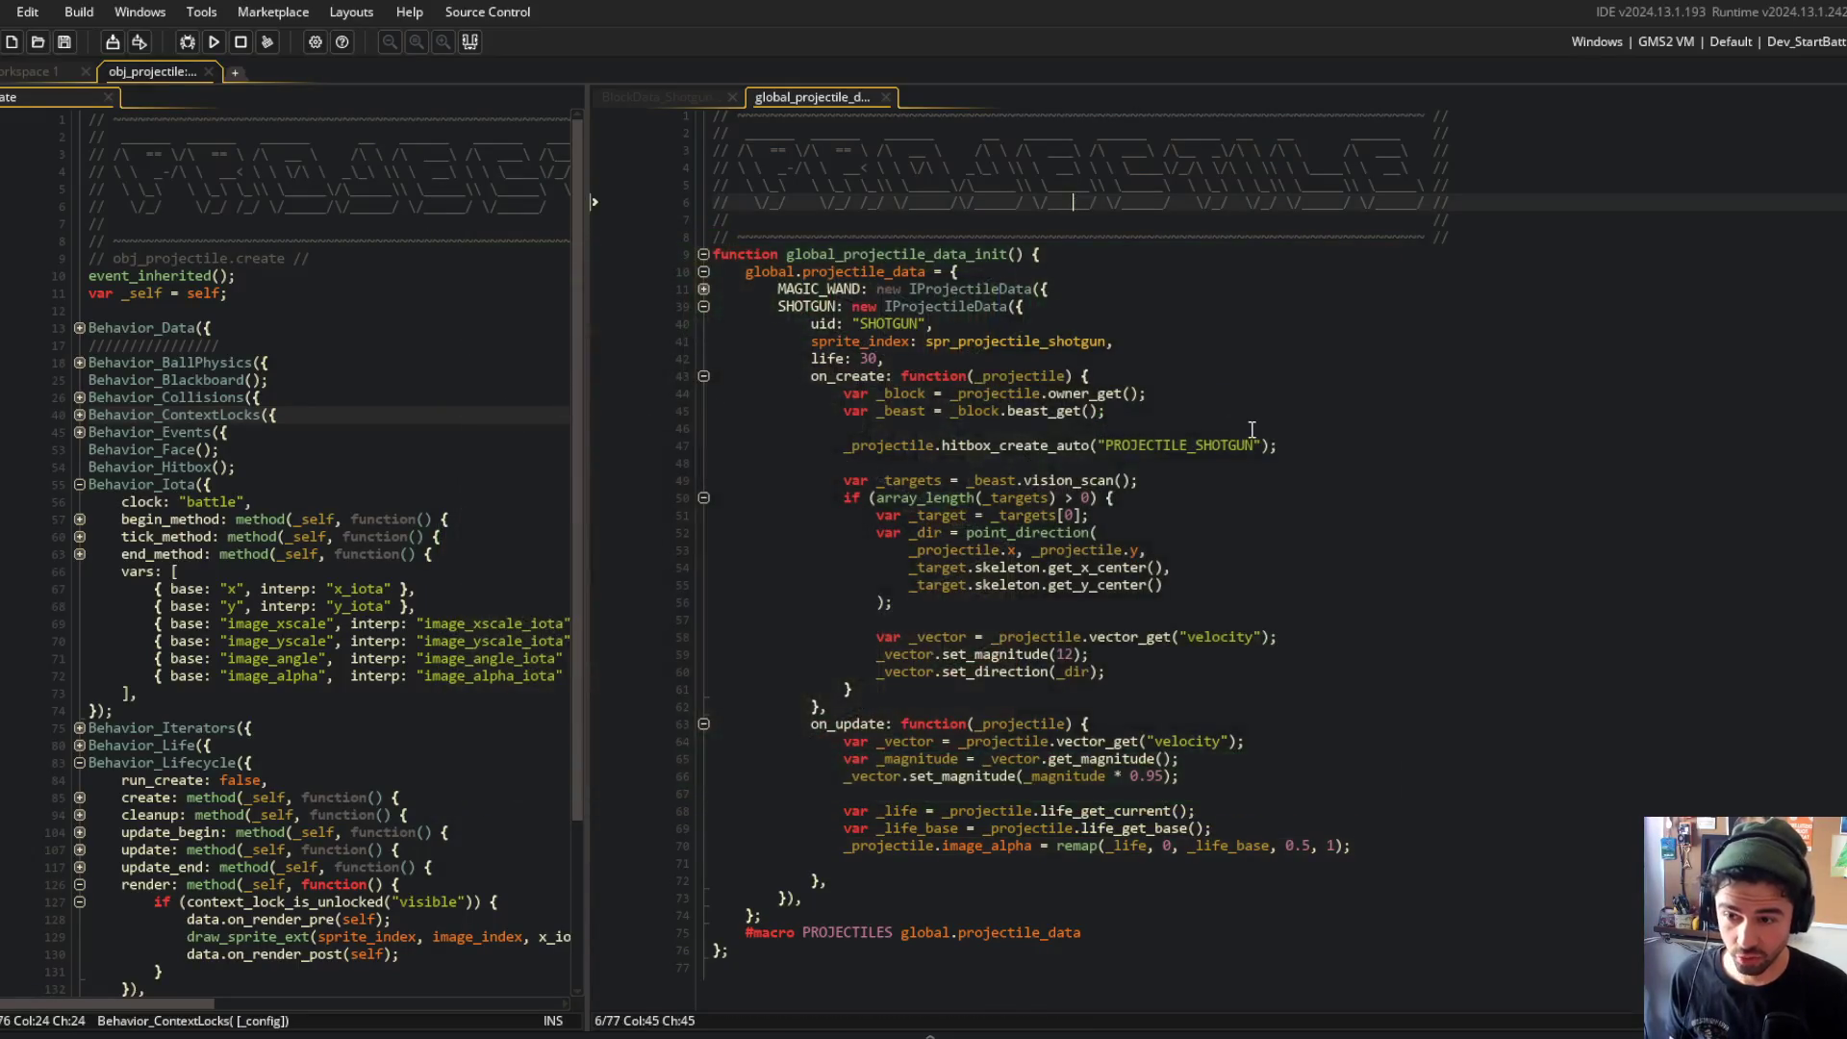
left_click(916, 340)
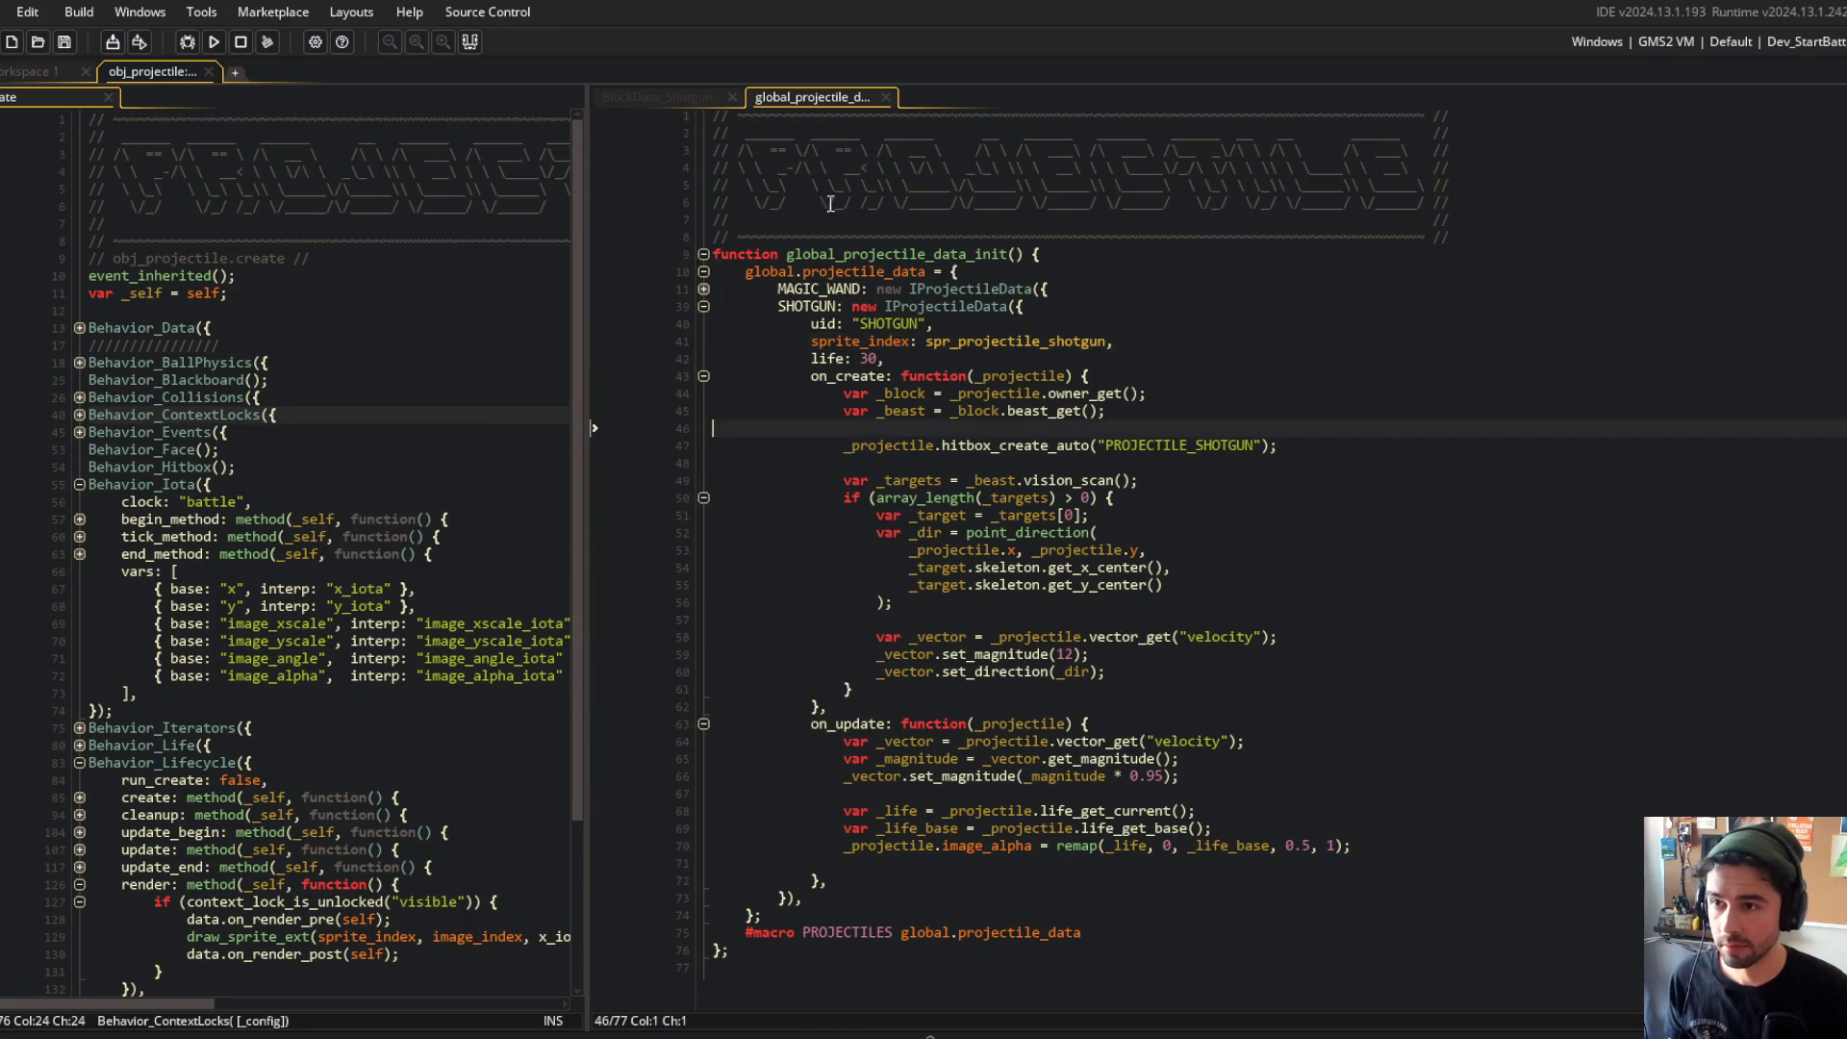
left_click(797, 203)
key("ctrl+t")
type("hitbox_")
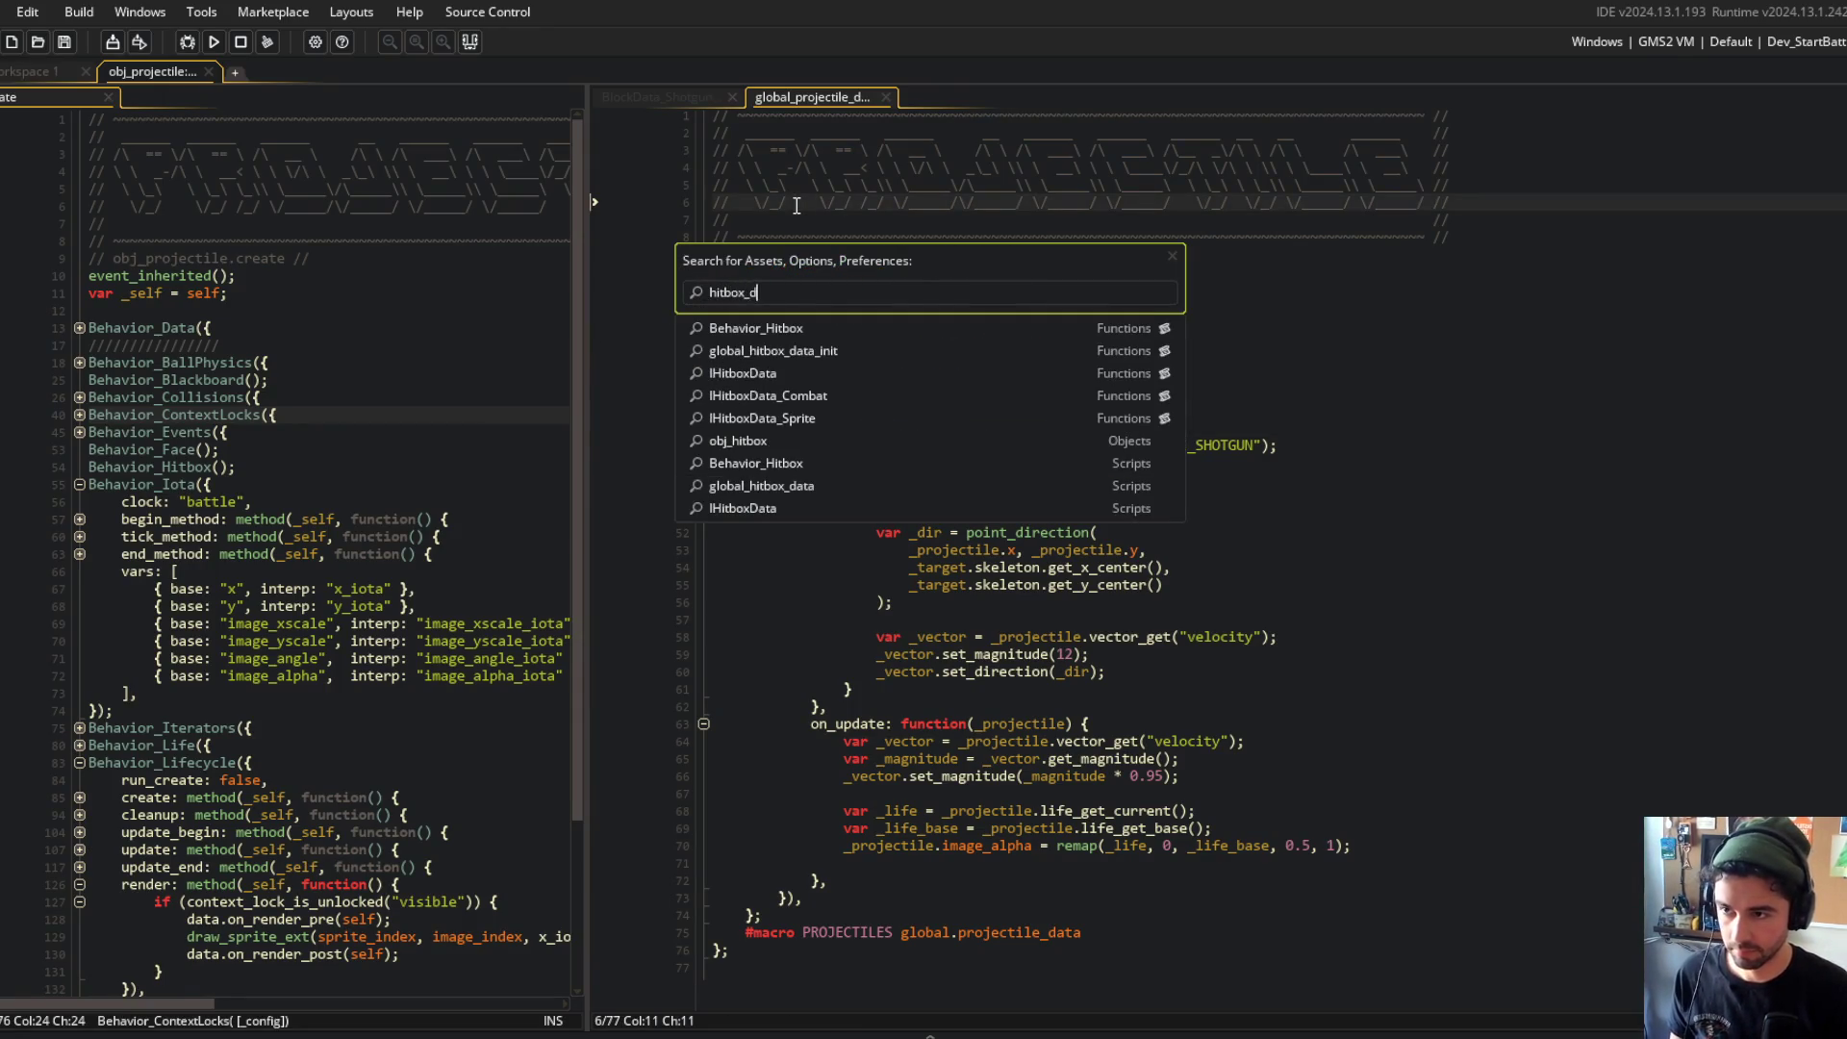
type("data")
key("Return")
scroll(1136, 460, "down", 5)
left_click(1136, 460)
scroll(1136, 460, "up", 5)
left_click(703, 252)
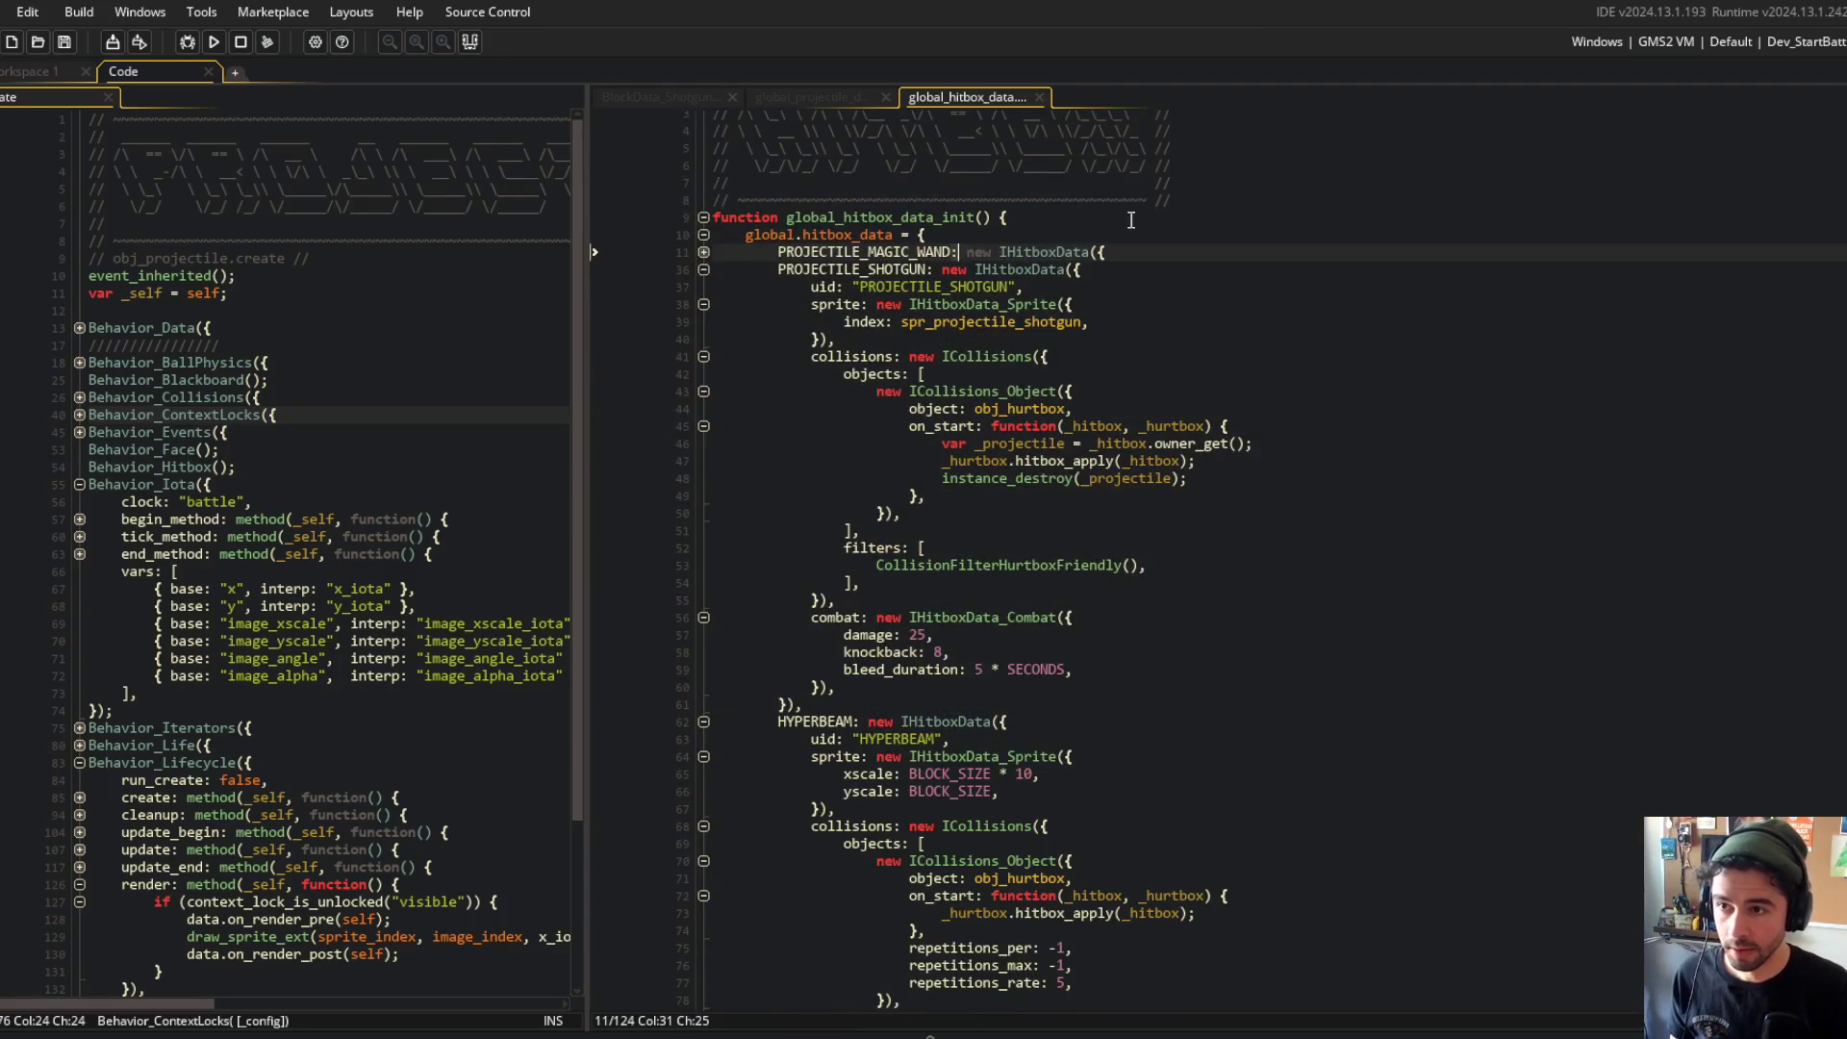
Step: Select the BlockData_Shotgun header and stats, then the SHOTGUN projectile definition
left_click(658, 98)
scroll(989, 270, "up", 1)
left_click(868, 223)
mouse_move(719, 117)
left_mouse_down()
mouse_move(866, 142)
mouse_move(1058, 344)
left_mouse_up()
key("Up")
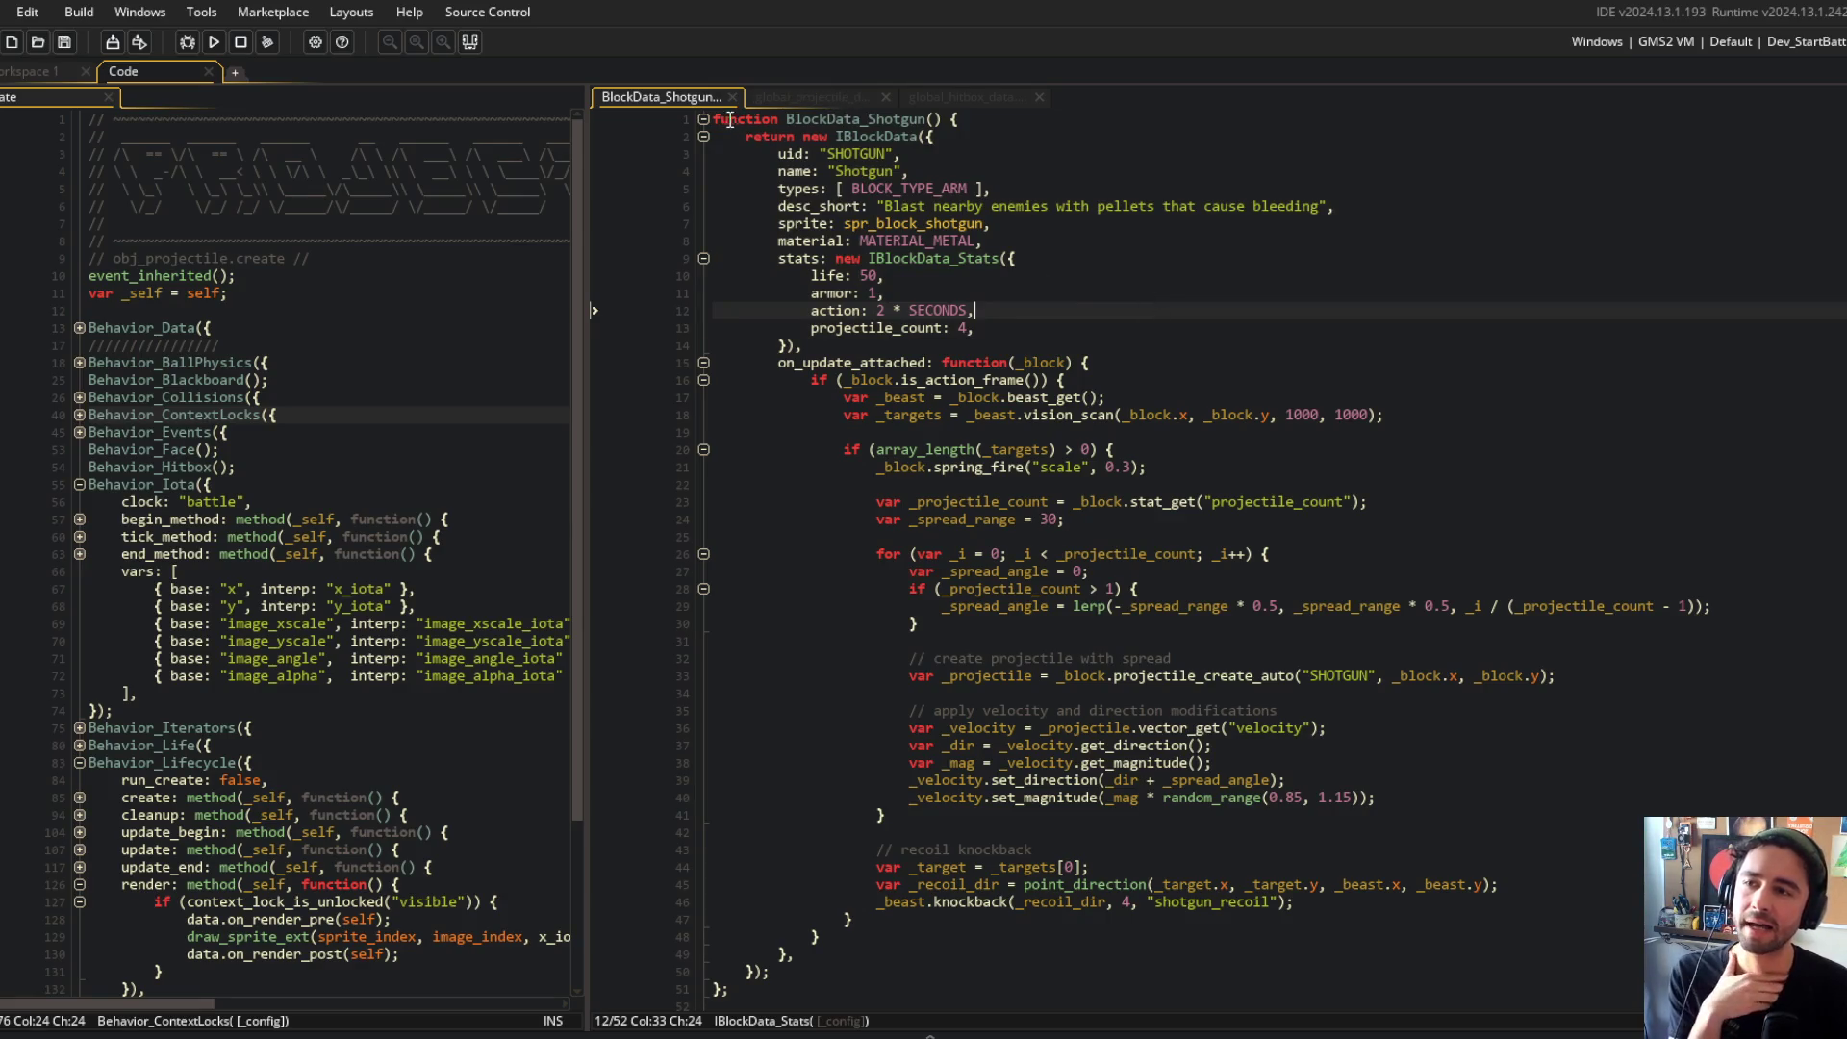
mouse_move(726, 117)
left_mouse_down()
mouse_move(962, 198)
mouse_move(910, 258)
left_mouse_up()
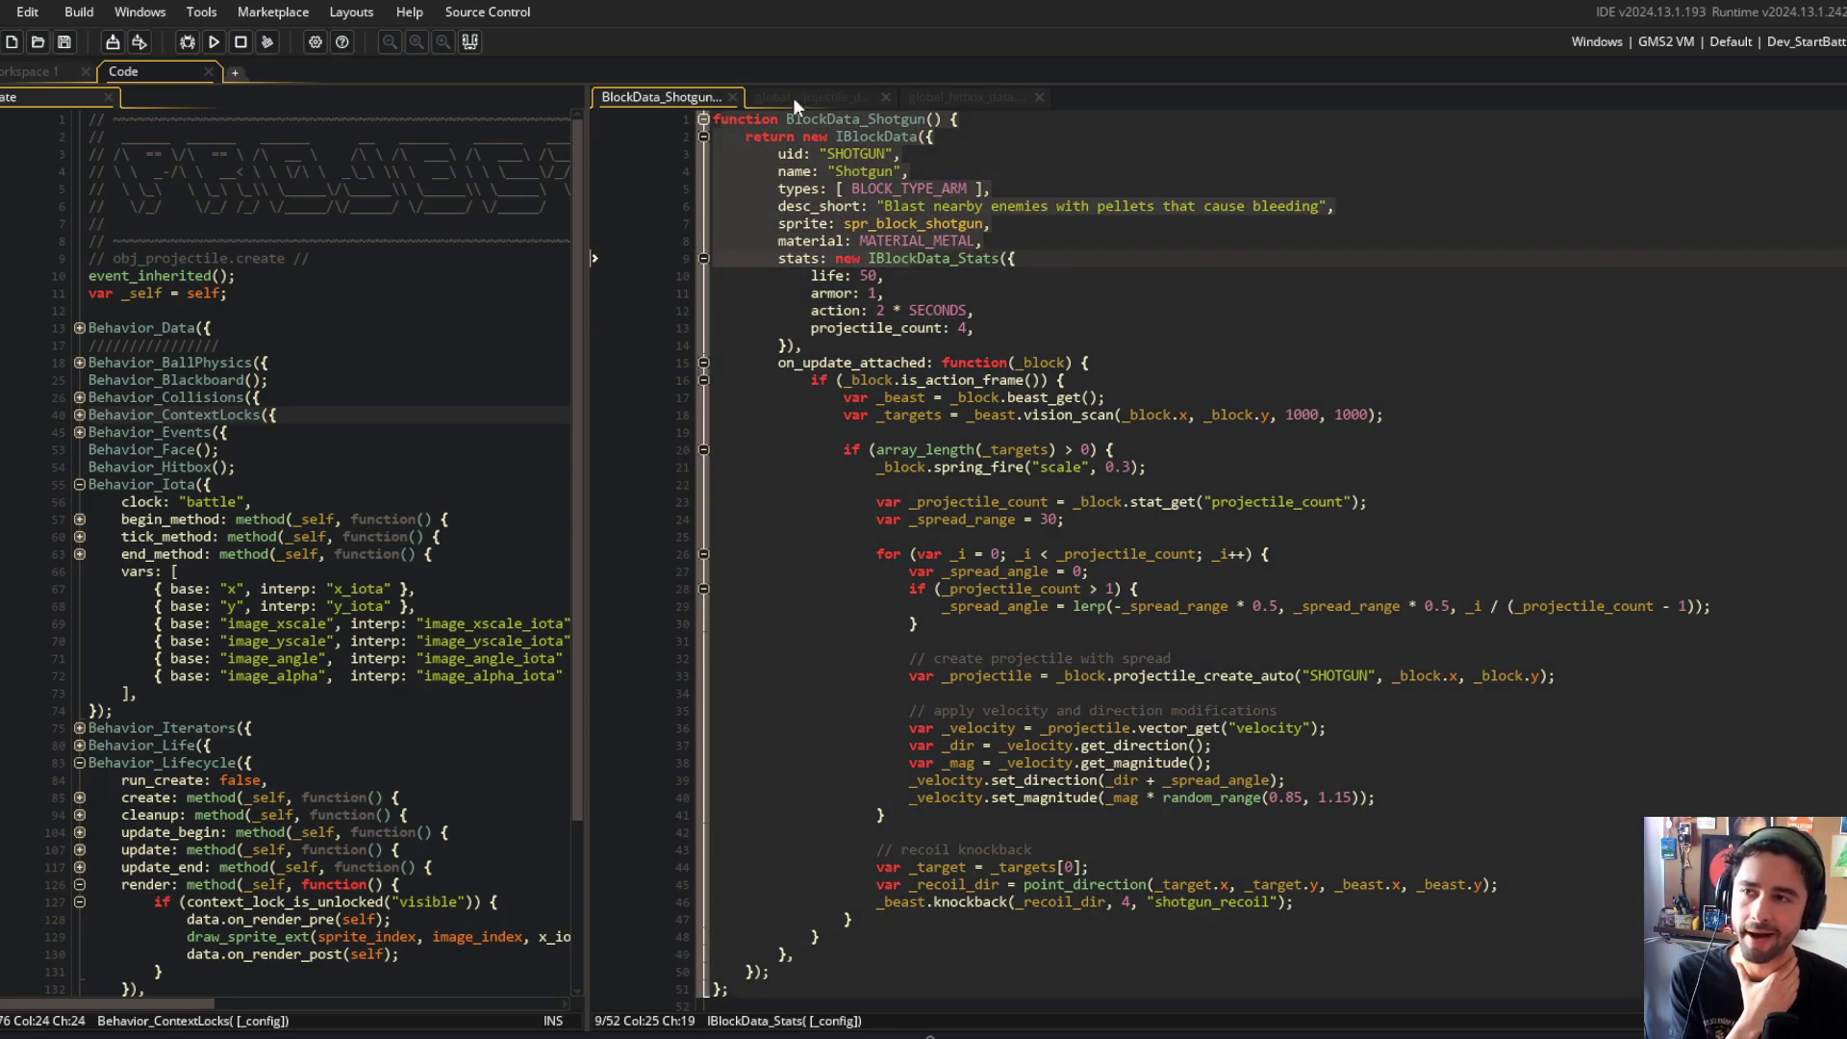
left_click(816, 100)
mouse_move(713, 254)
left_mouse_down()
mouse_move(866, 346)
mouse_move(1139, 734)
mouse_move(1137, 883)
left_mouse_up()
Step: Compare the PROJECTILE_SHOTGUN hitbox entry with the shotgun firing code and SHOTGUN projectile entry
left_click(949, 106)
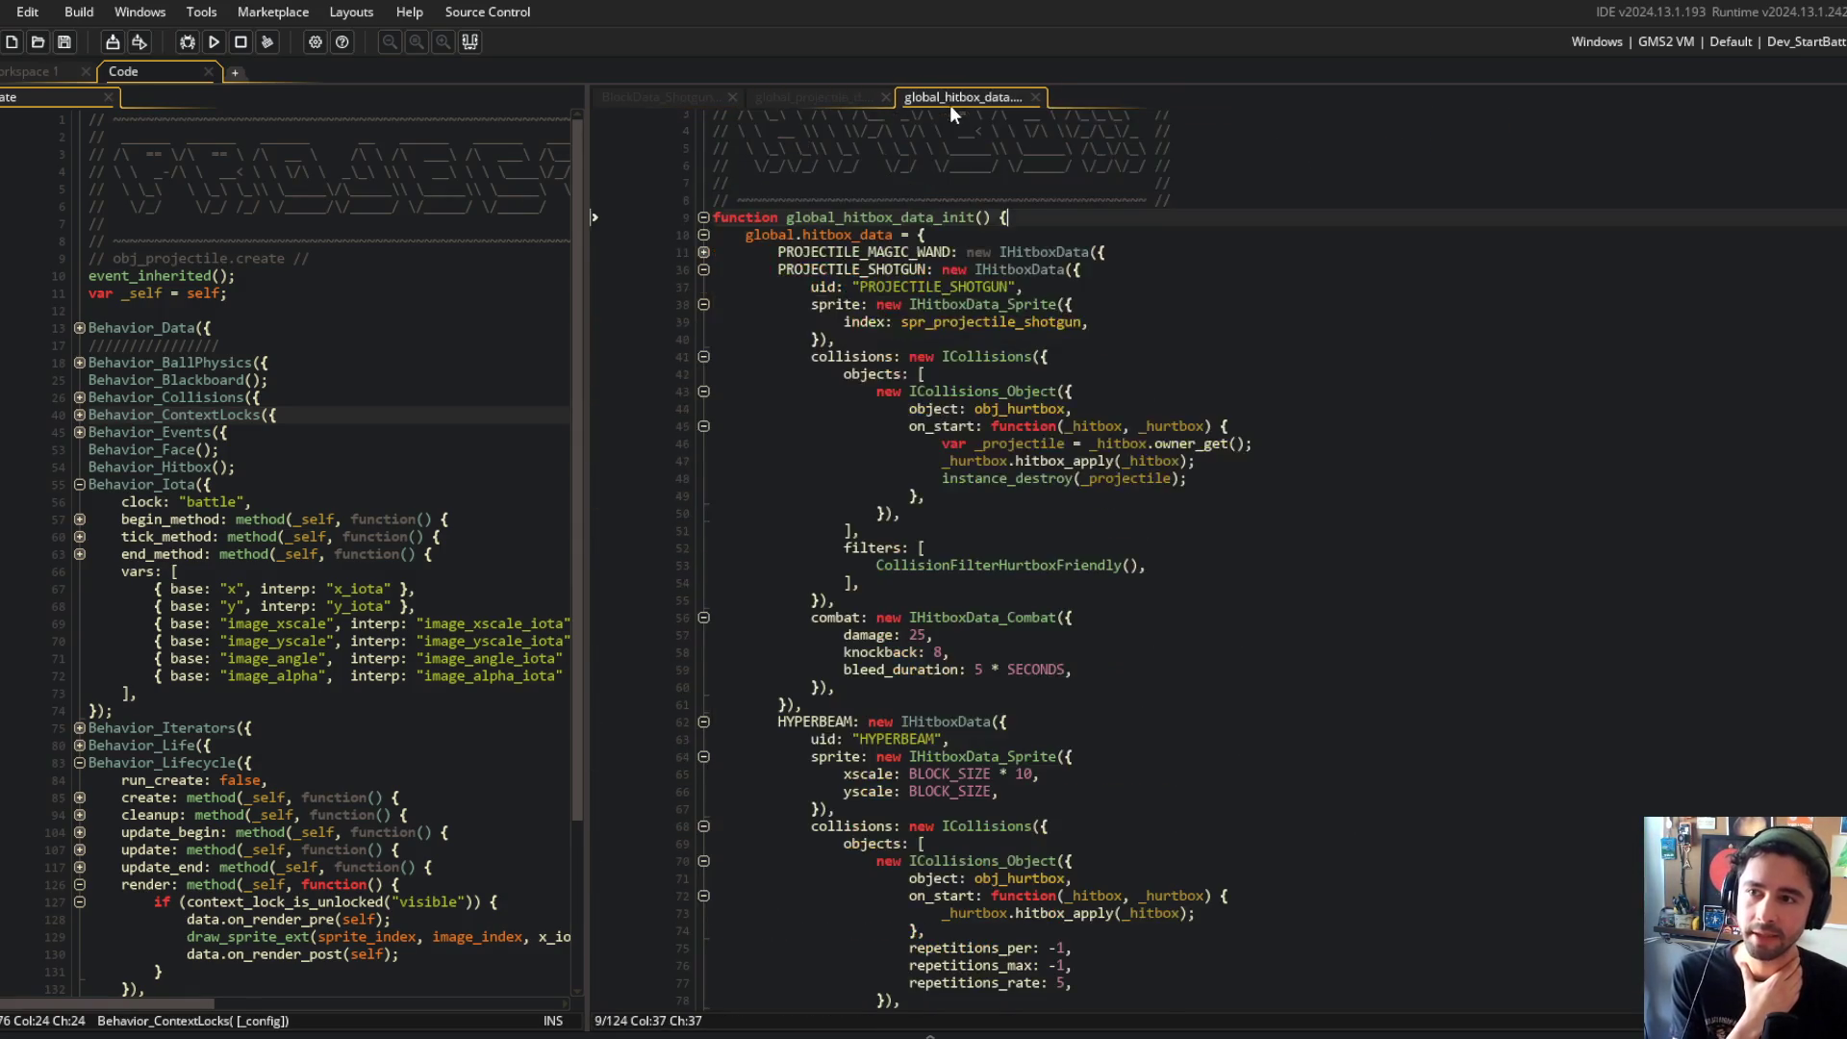
scroll(981, 378, "down", 10)
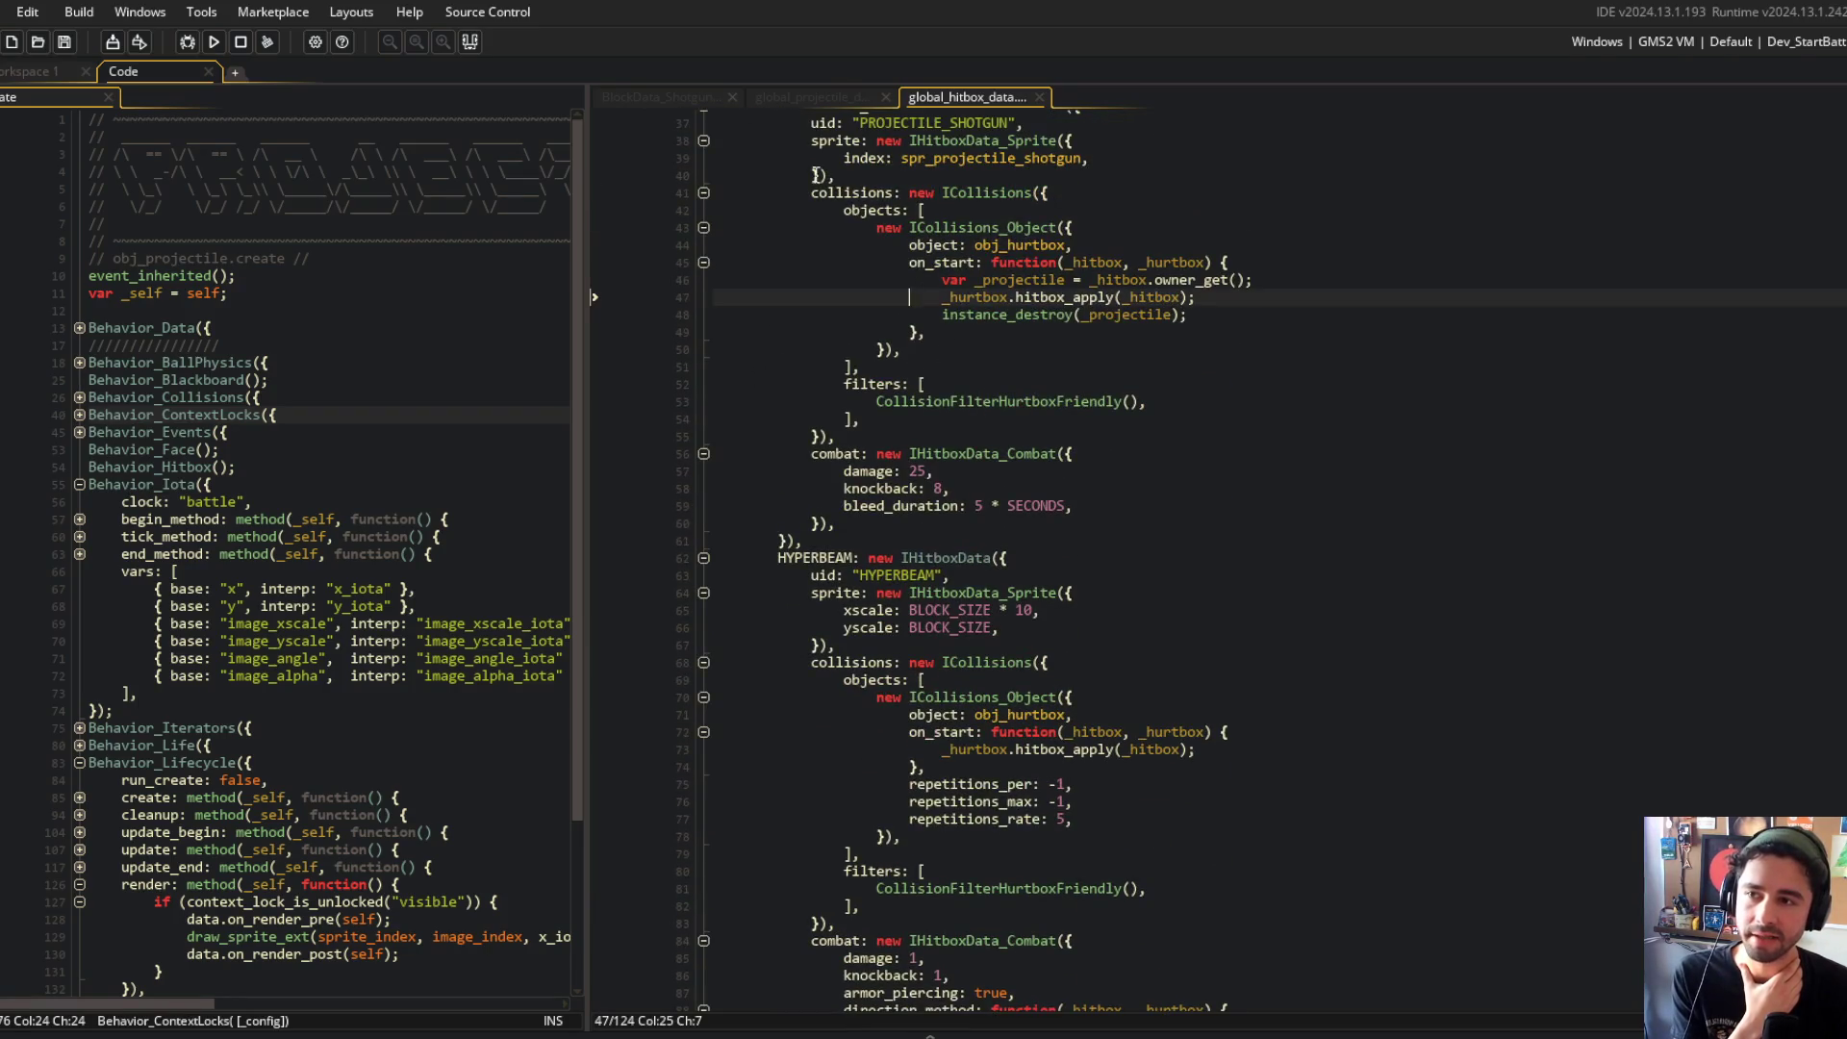
scroll(980, 378, "up", 2)
left_click(789, 189)
mouse_move(797, 189)
left_mouse_down()
mouse_move(1150, 486)
mouse_move(1188, 631)
left_mouse_up()
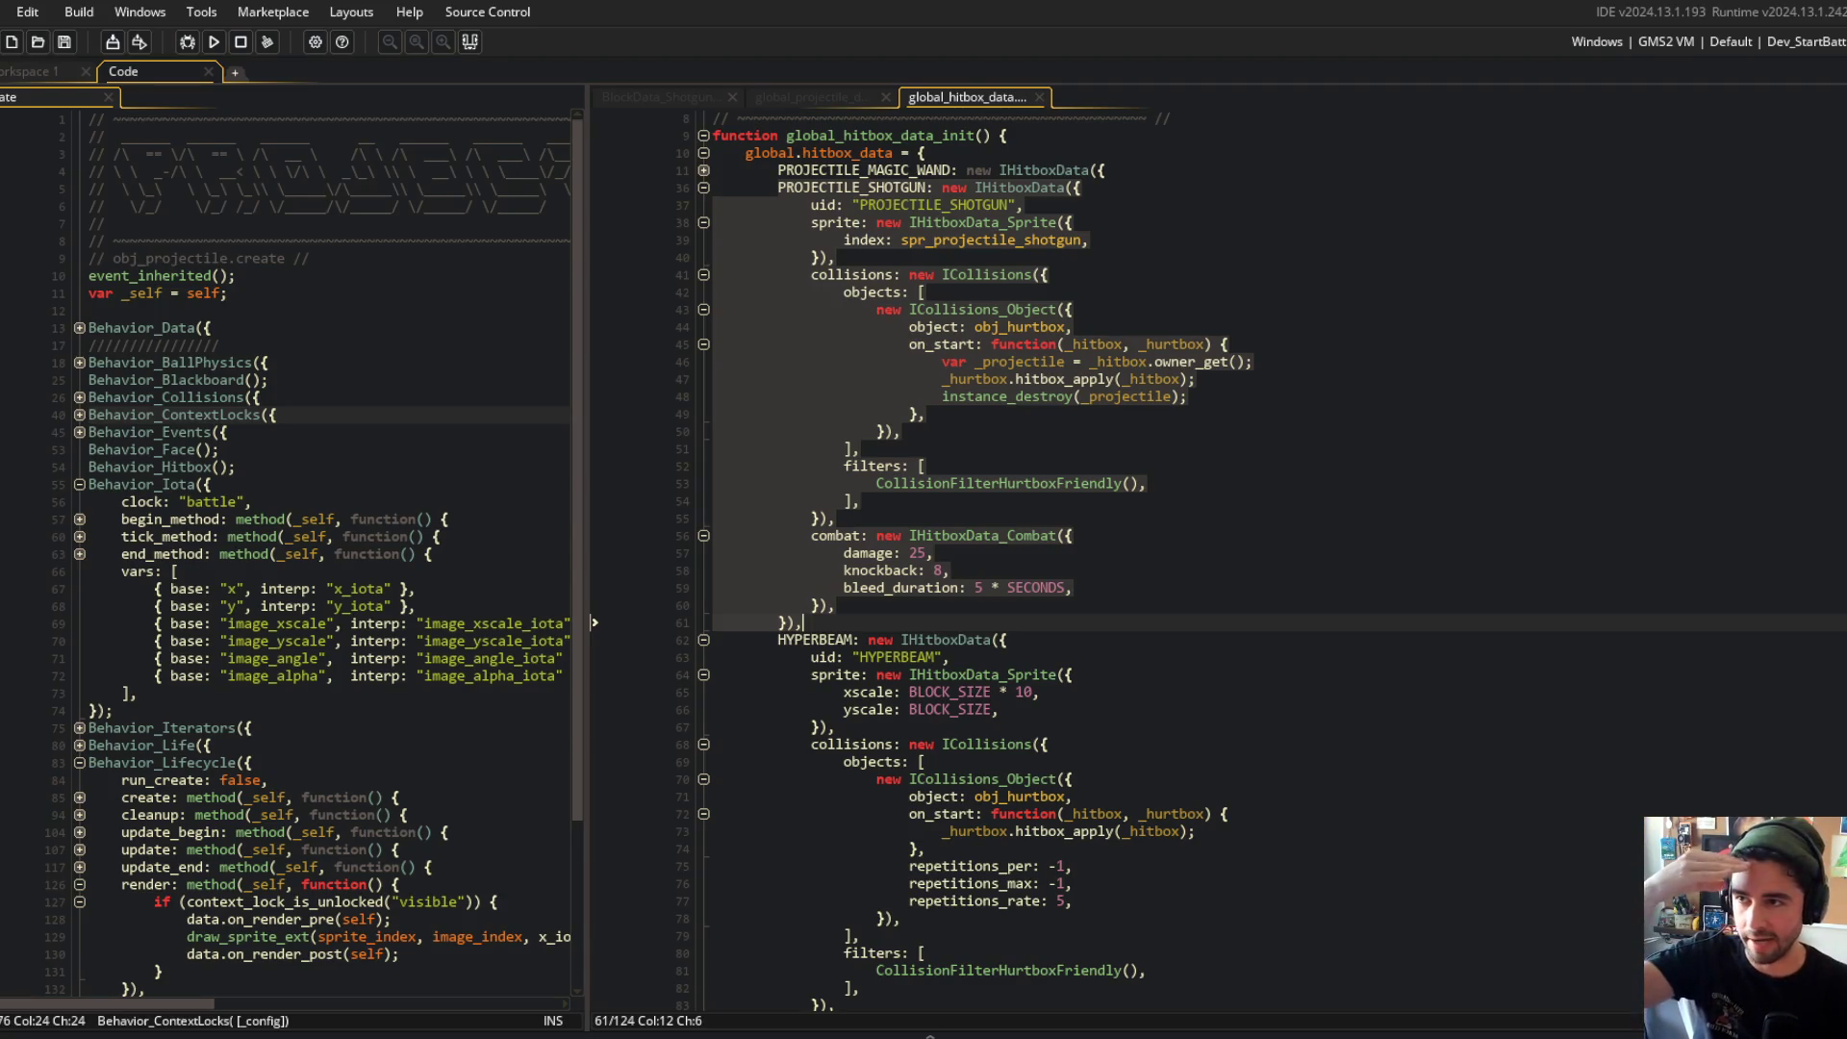
left_click(656, 100)
mouse_move(967, 120)
left_mouse_down()
mouse_move(866, 428)
mouse_move(1068, 851)
left_mouse_up()
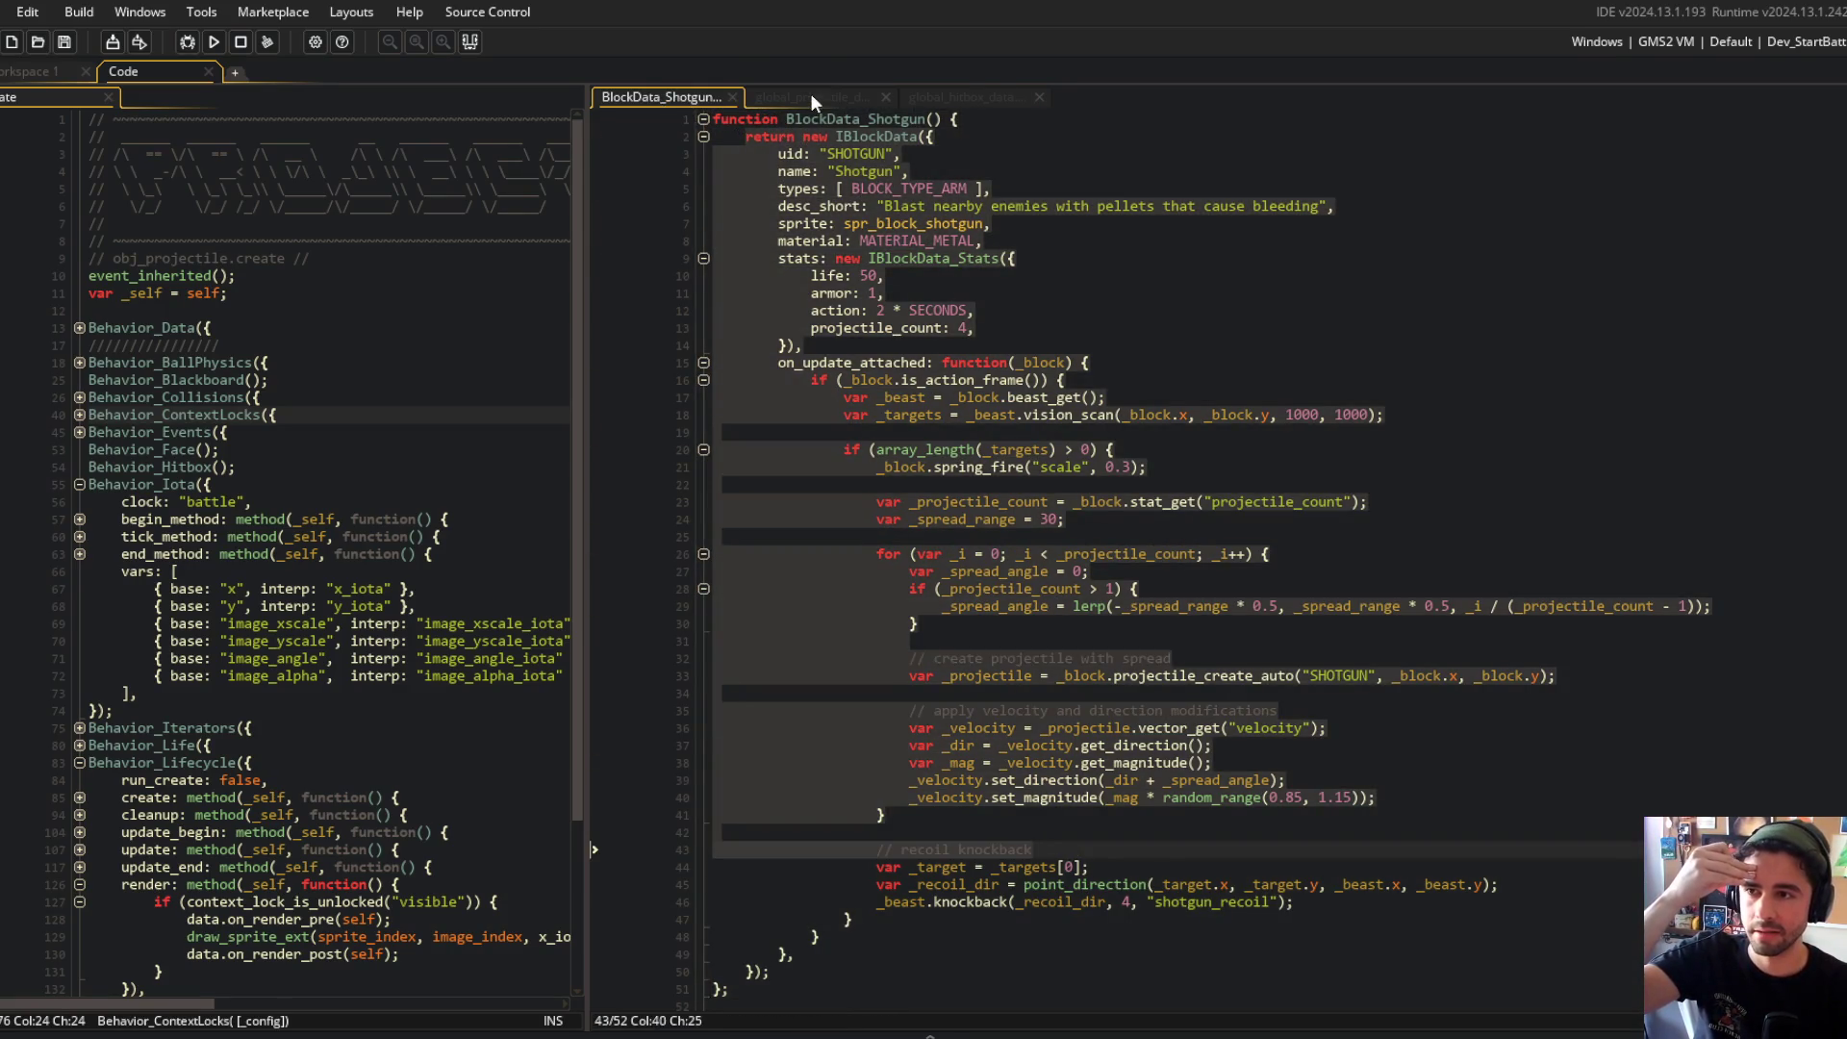
left_click(812, 97)
mouse_move(1033, 306)
left_mouse_down()
mouse_move(1100, 429)
mouse_move(1104, 766)
mouse_move(1192, 716)
left_mouse_up()
left_click(1196, 202)
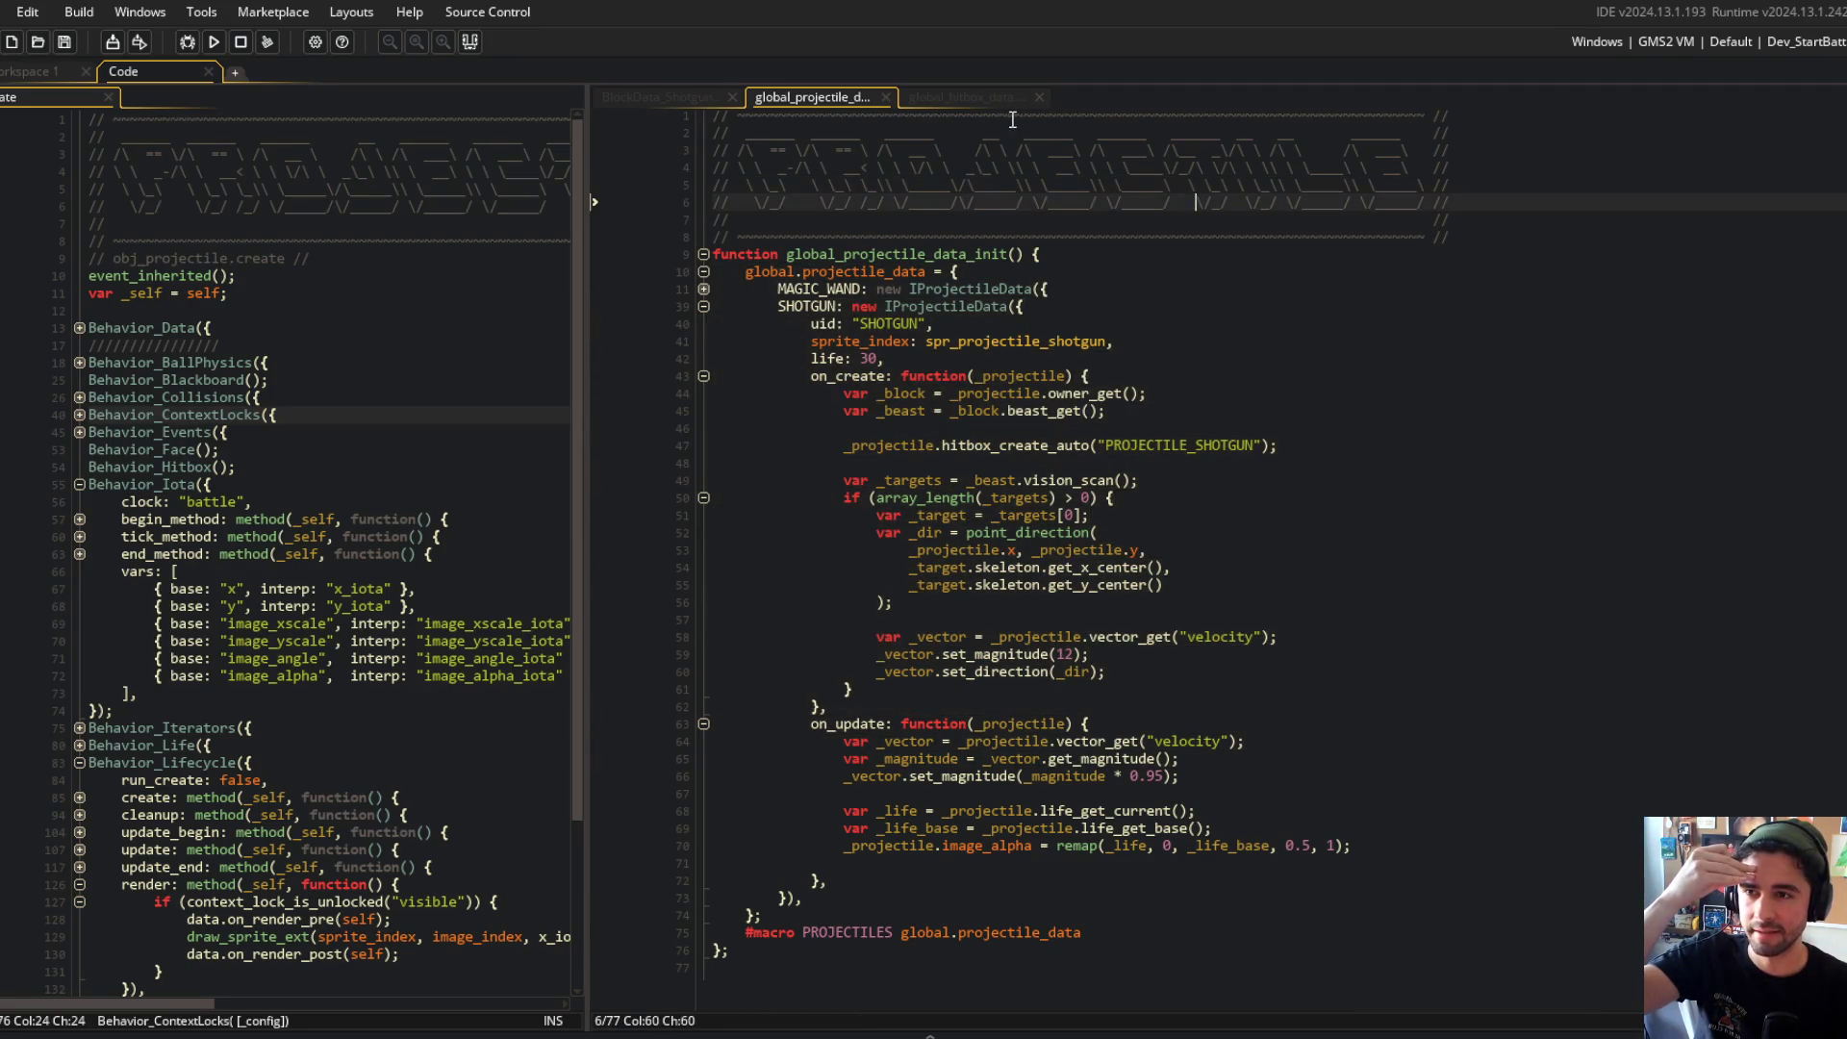
Step: Review the PROJECTILE_SHOTGUN hitbox entry and its uid in global_hitbox_data
left_click(972, 98)
left_click(1351, 558)
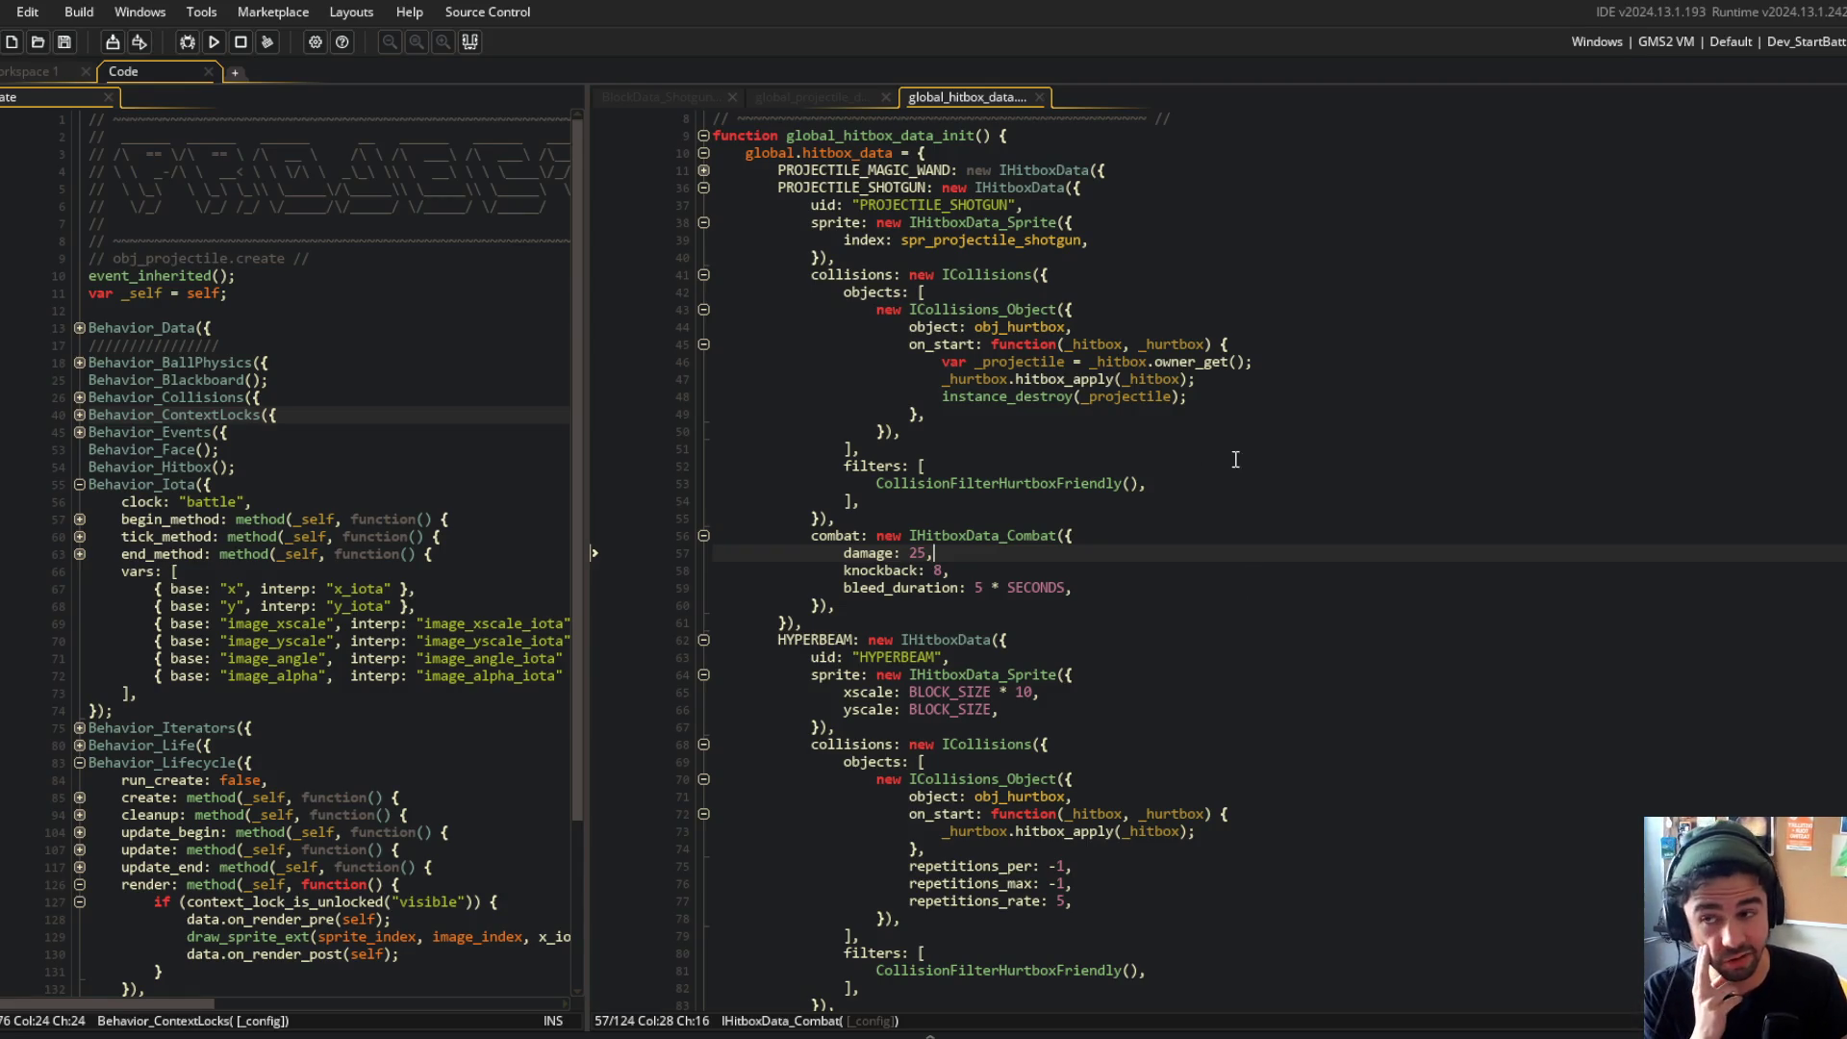
scroll(1372, 530, "up", 3)
left_click(1342, 309)
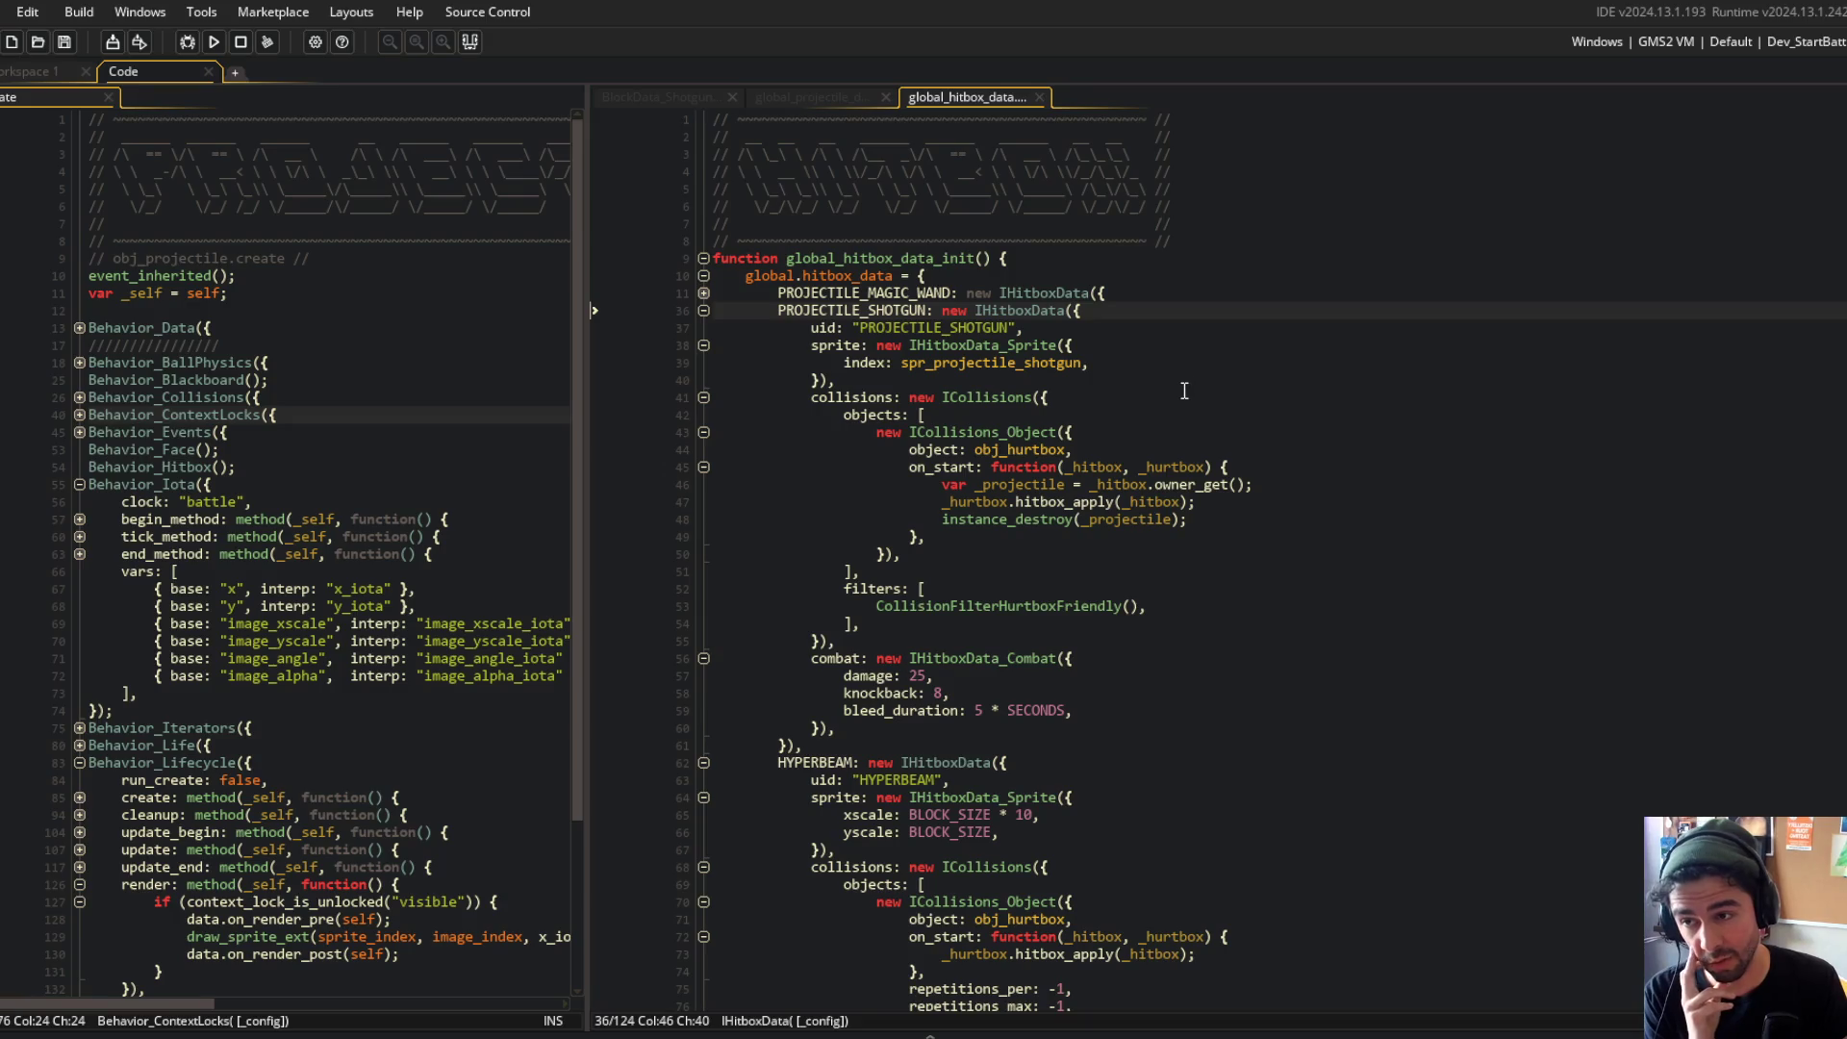
left_click(852, 328)
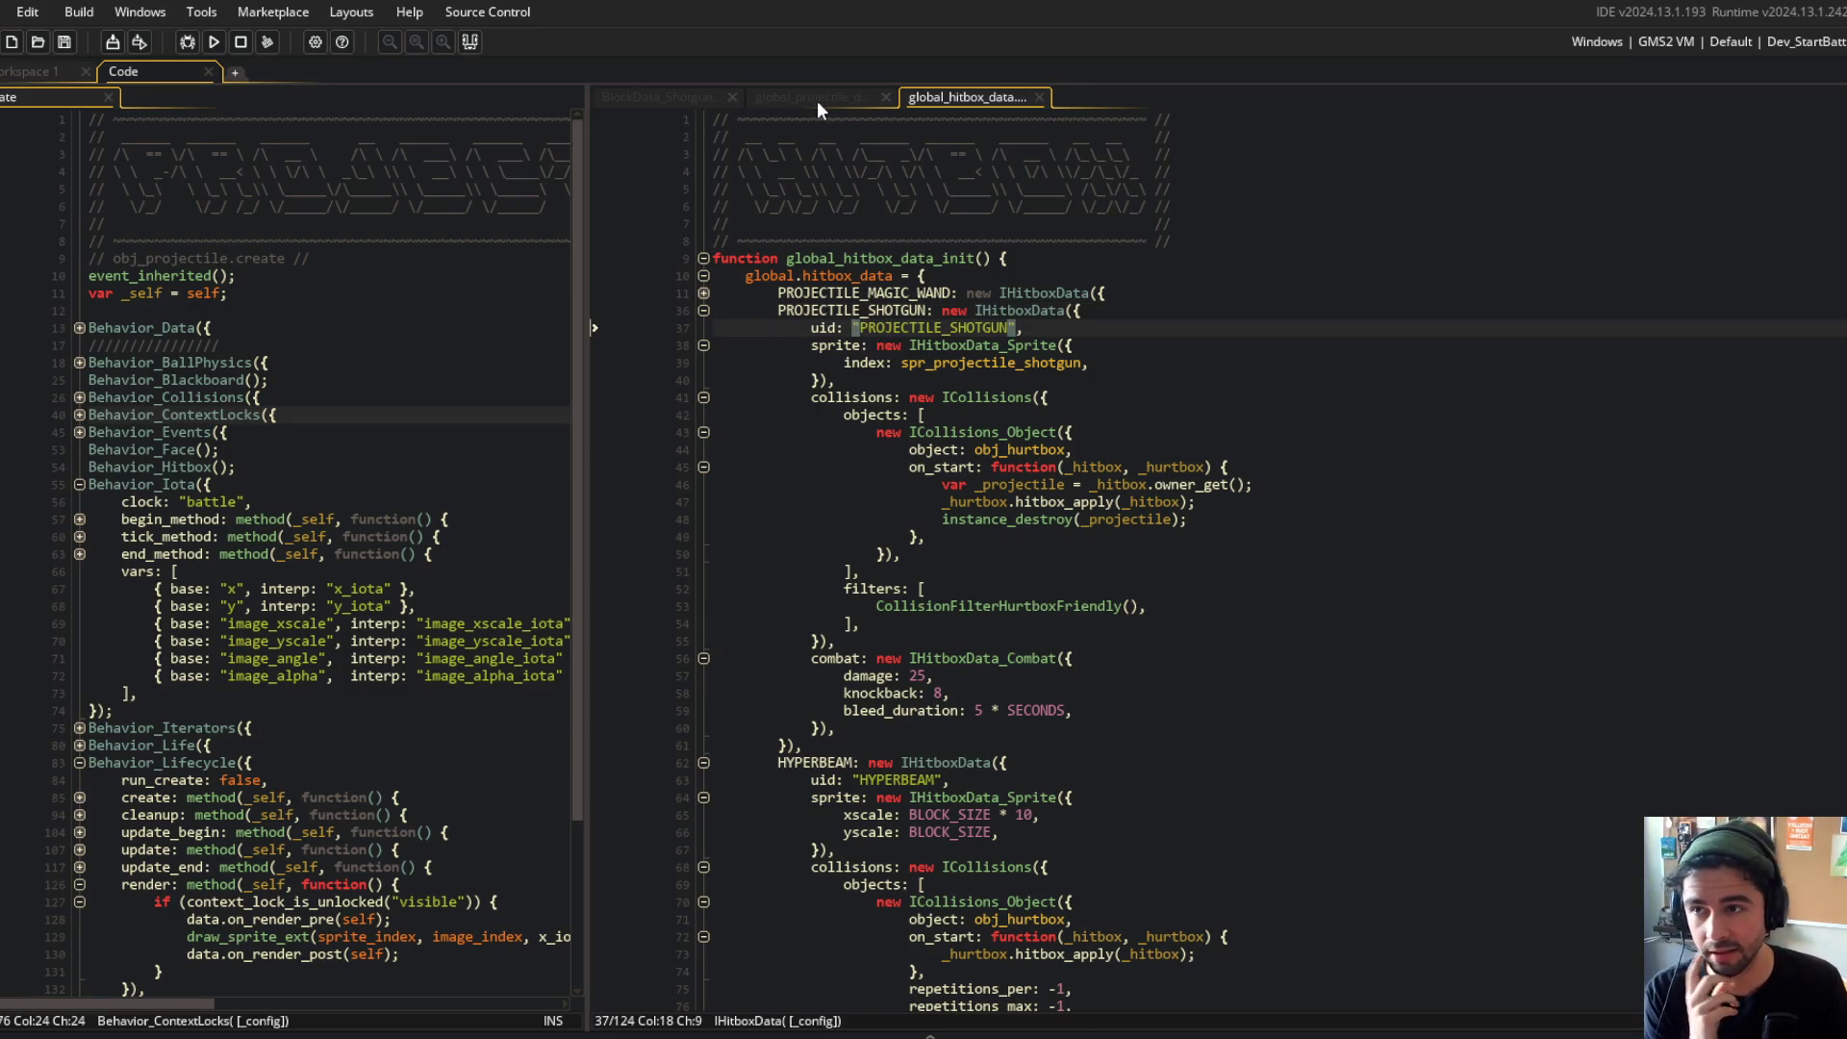
Step: Compare against the global_projectile_data script, then go back to global_hitbox_data
left_click(816, 96)
left_click(949, 97)
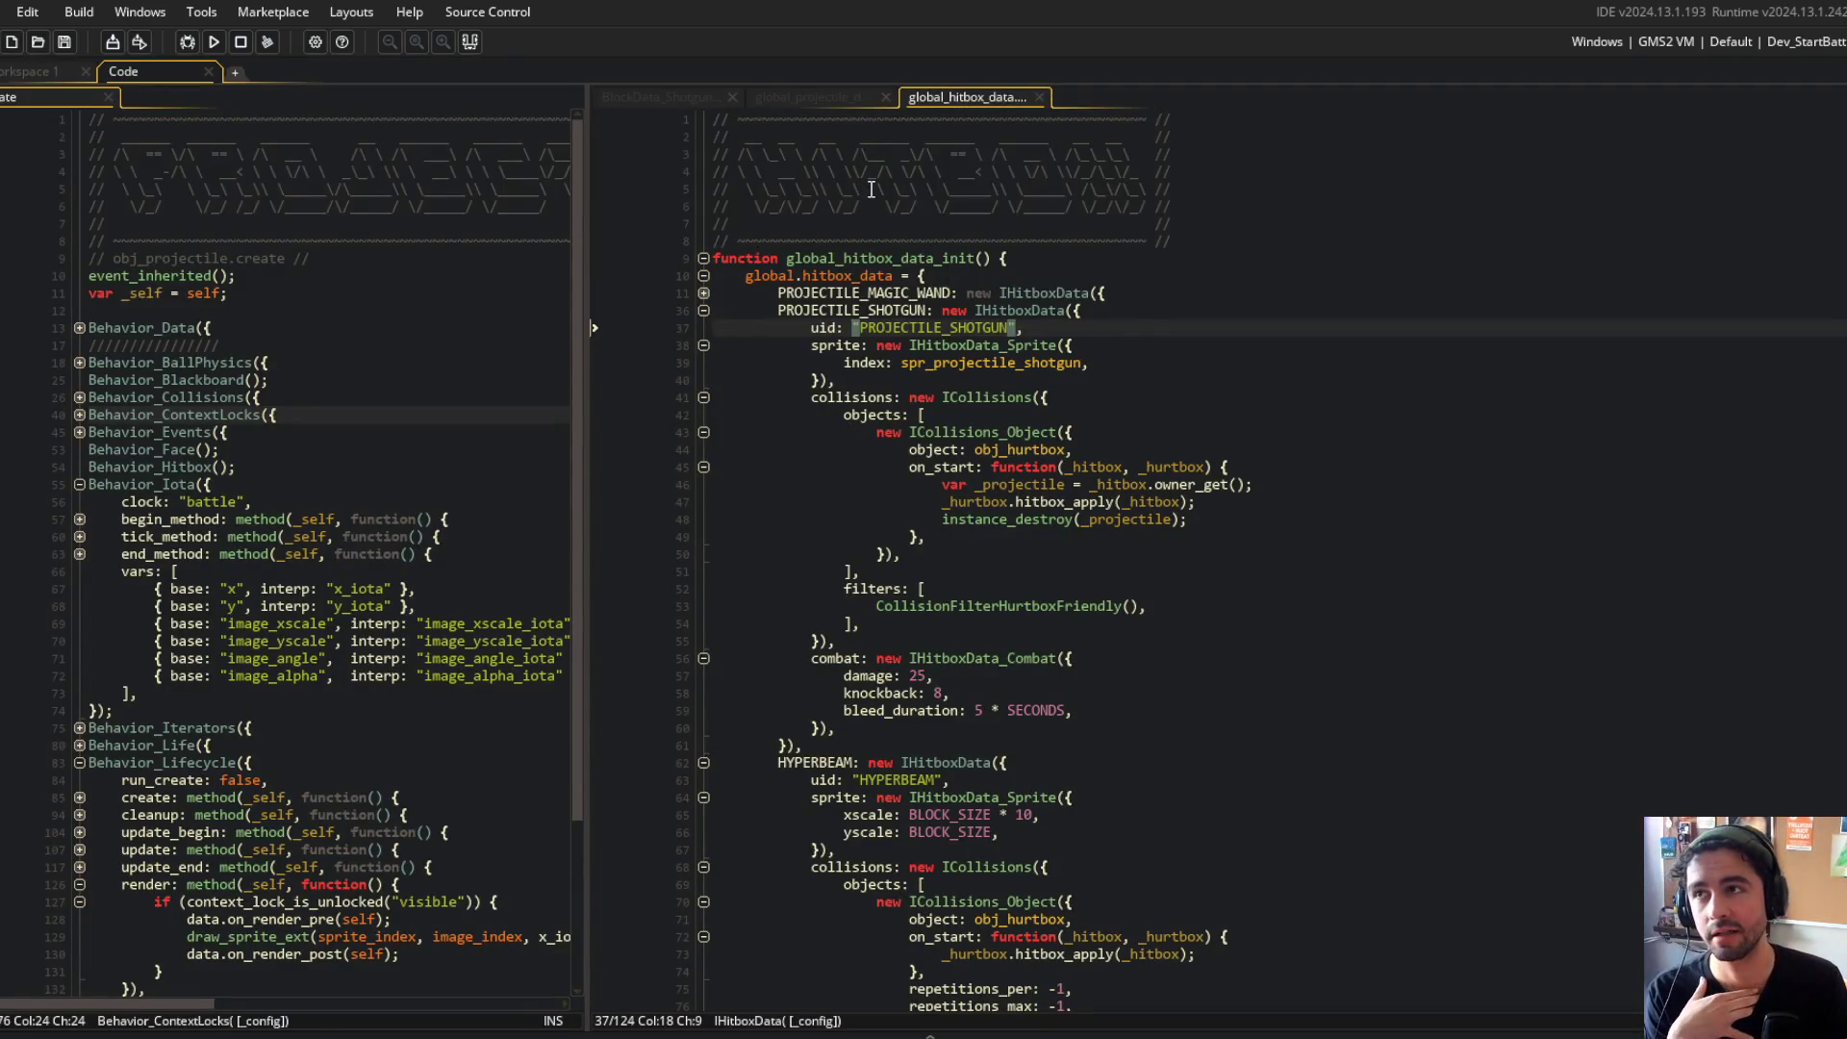
left_click(847, 104)
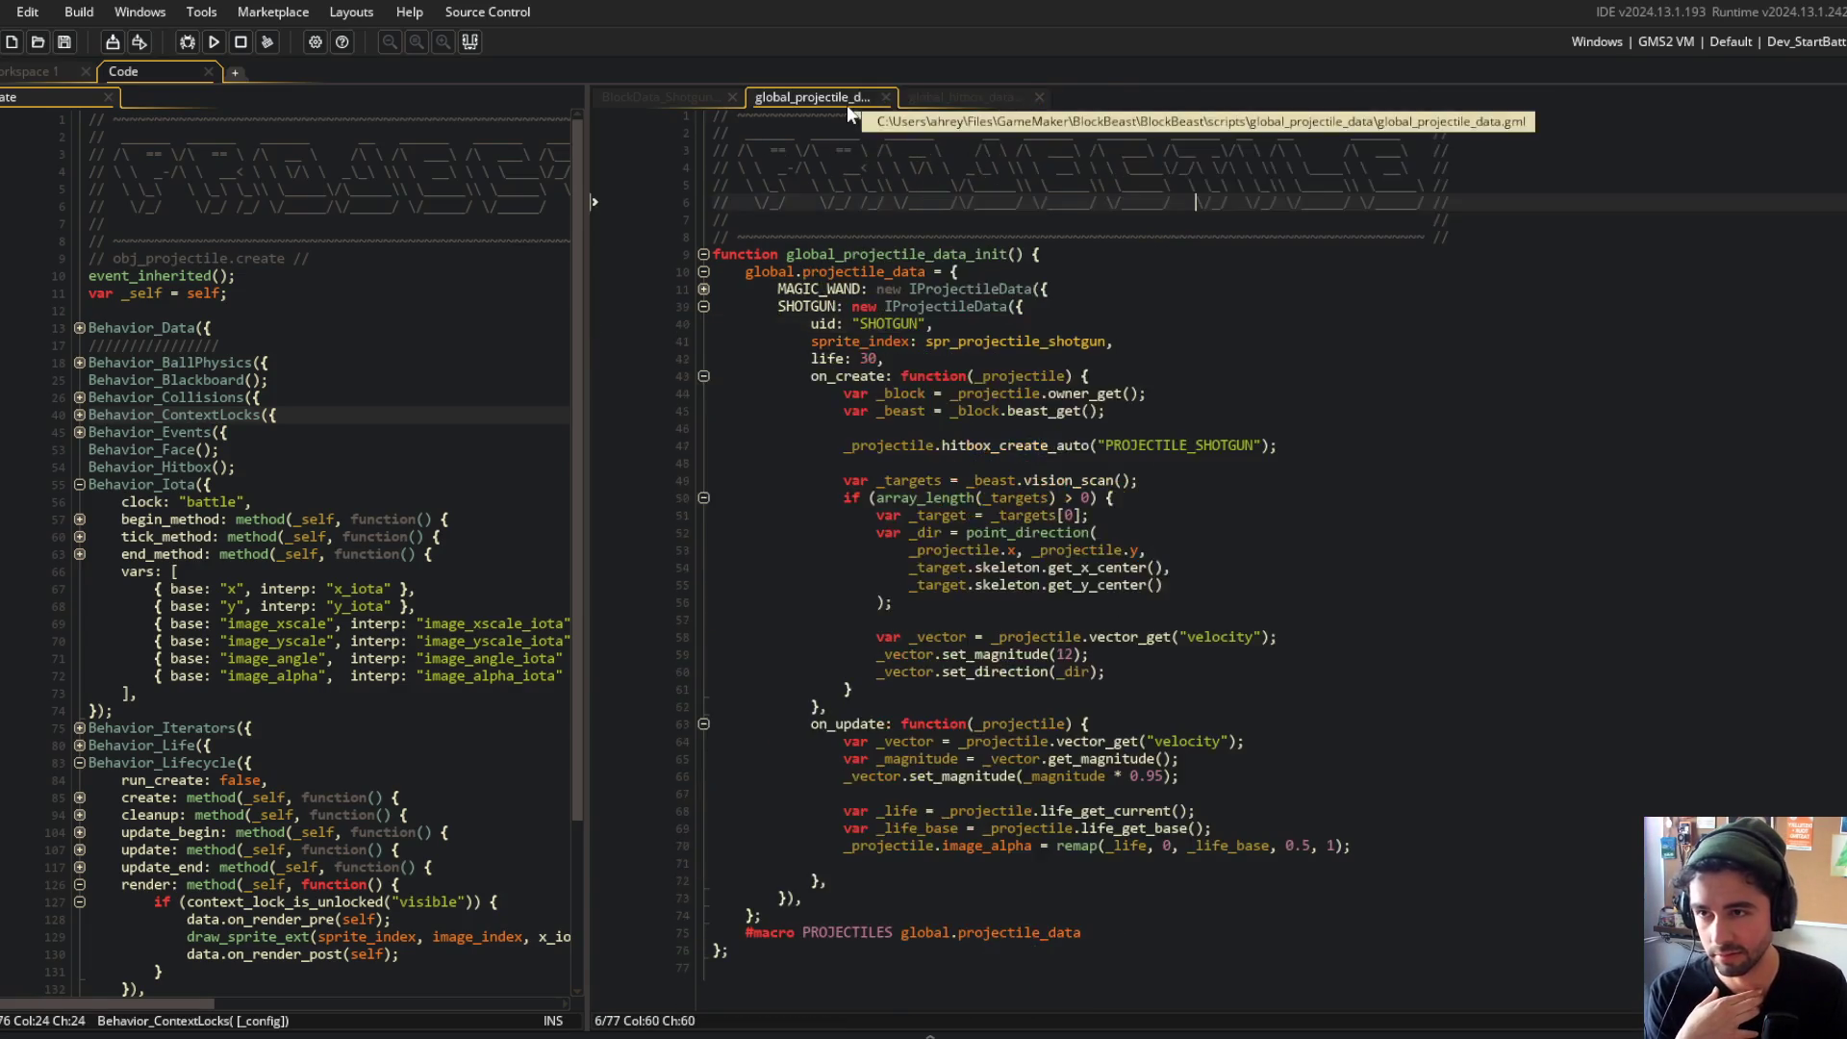
left_click(914, 98)
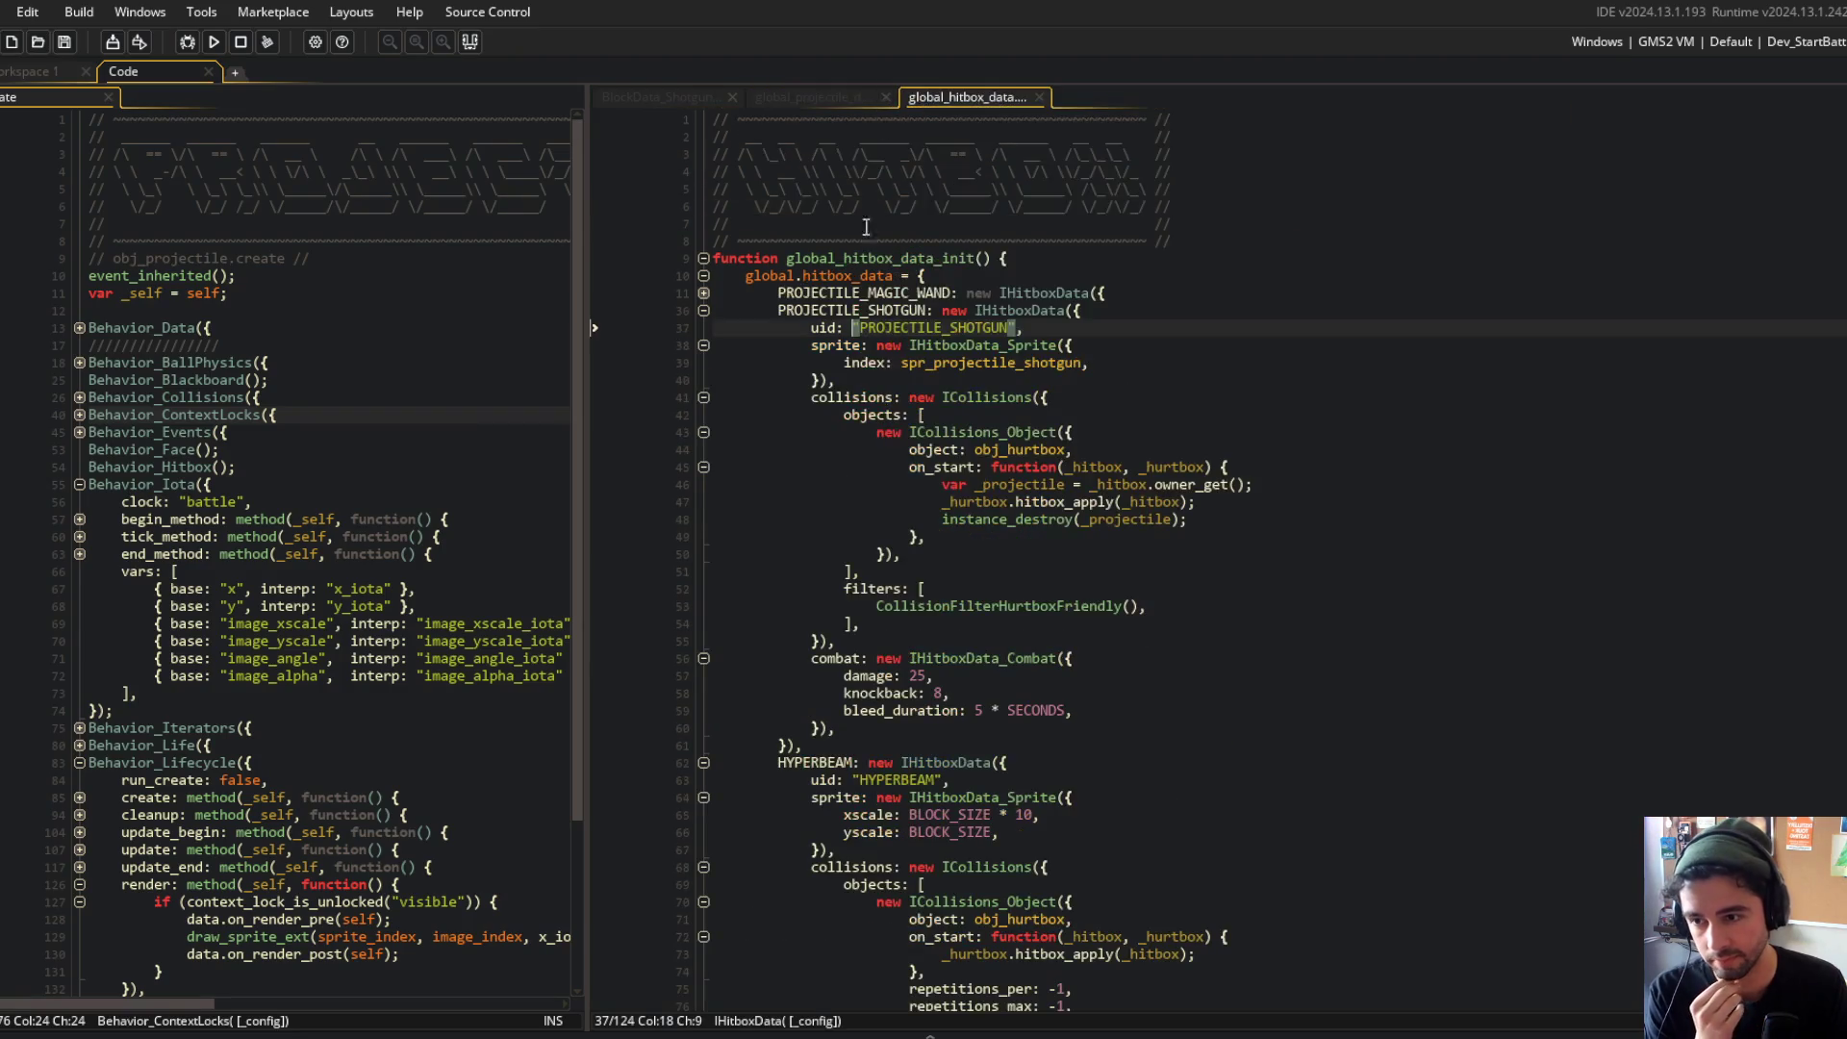
Step: Fold the HYPERBEAM and BODY_ROBOT_EXPLOSION blocks and put the caret at the shotgun's damage value 25
scroll(1016, 424, "down", 4)
scroll(1015, 424, "up", 4)
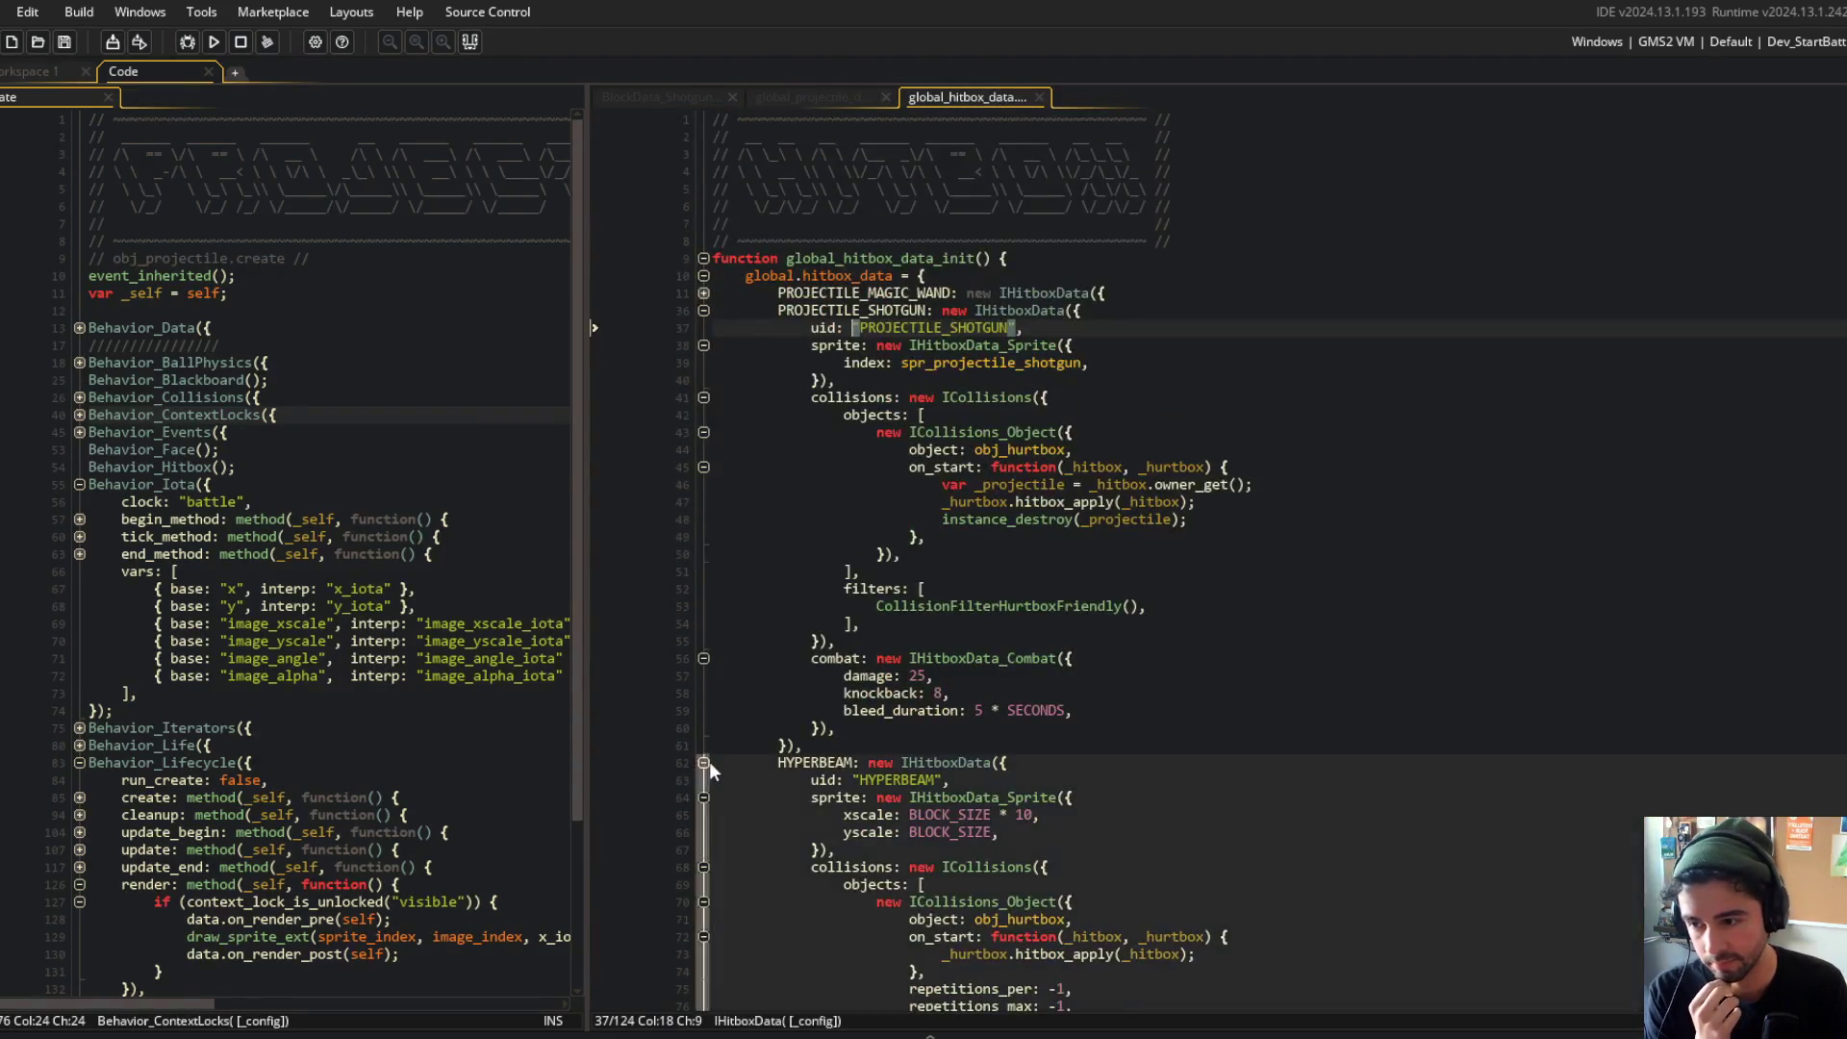
left_click(703, 762)
left_click(705, 781)
left_click(1102, 468)
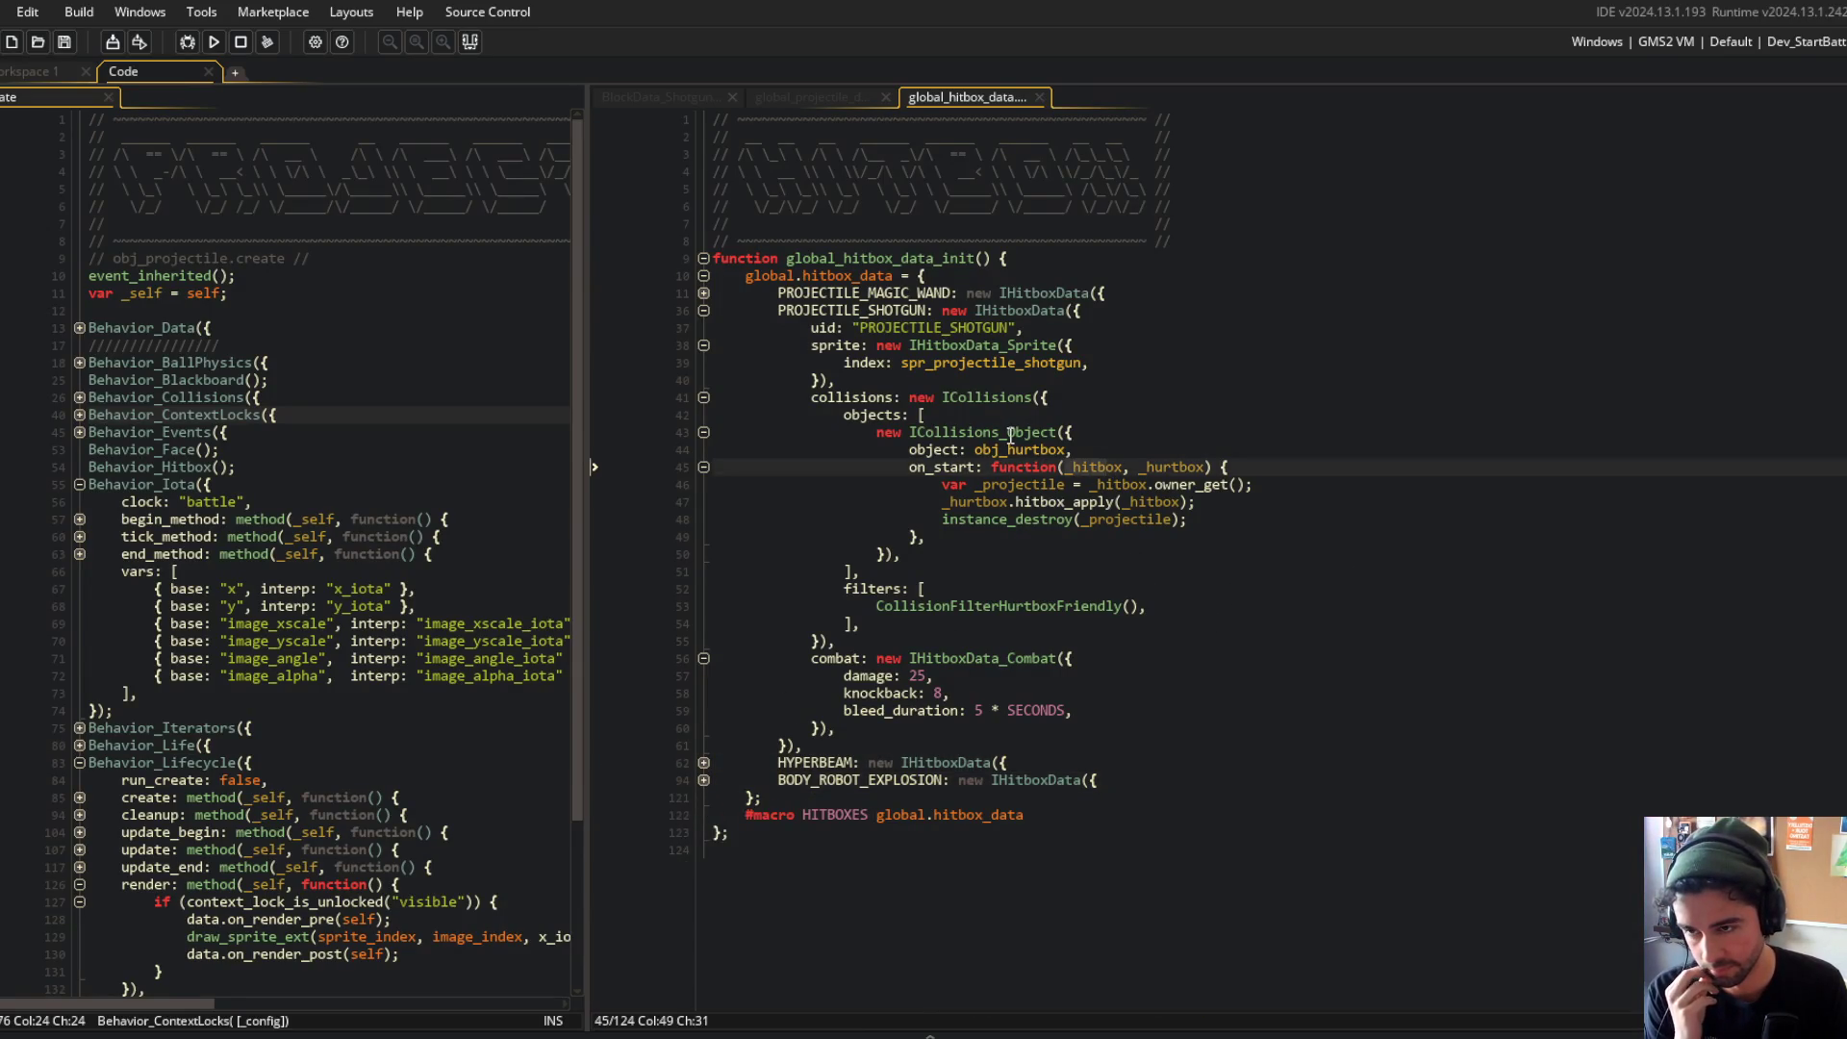
left_click(1001, 676)
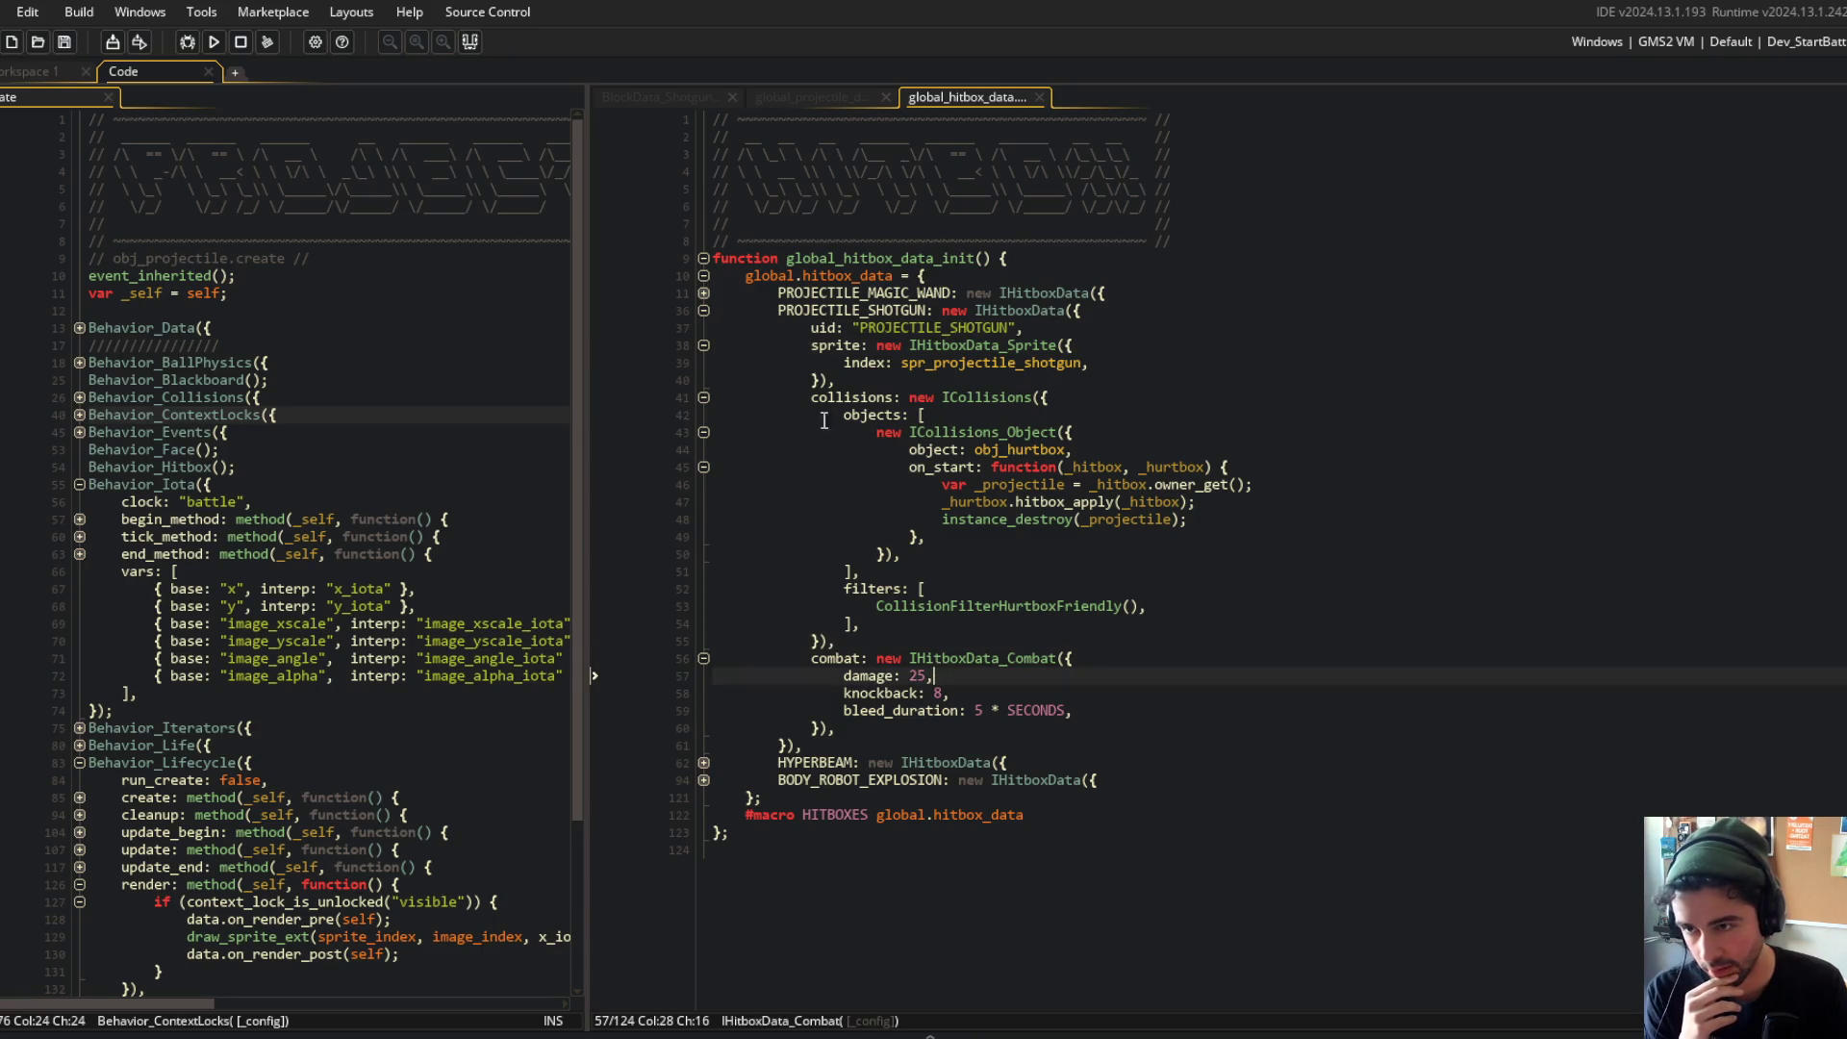
left_click(703, 292)
Step: Change the shotgun hitbox damage to 3 and knockback to 2, and save
left_click(703, 293)
key("Left")
key("Left")
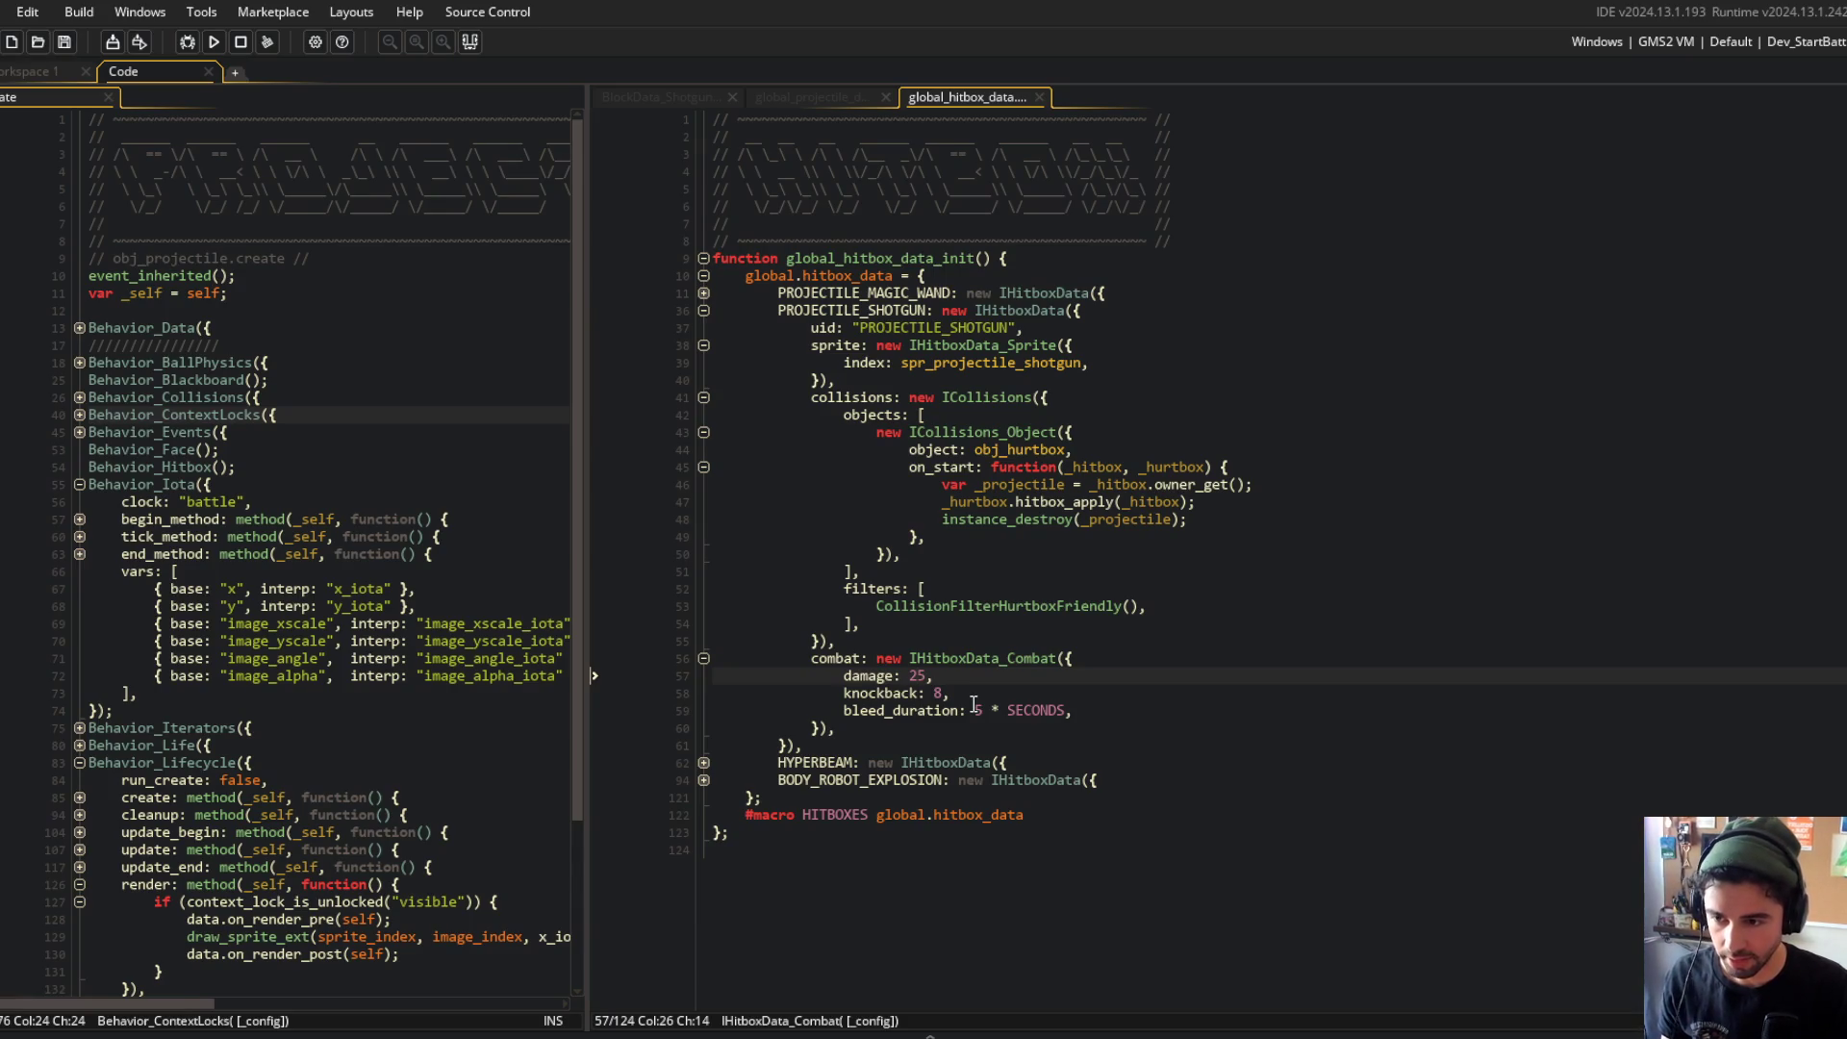
key("BackSpace")
left_click(973, 699)
key("ctrl+s")
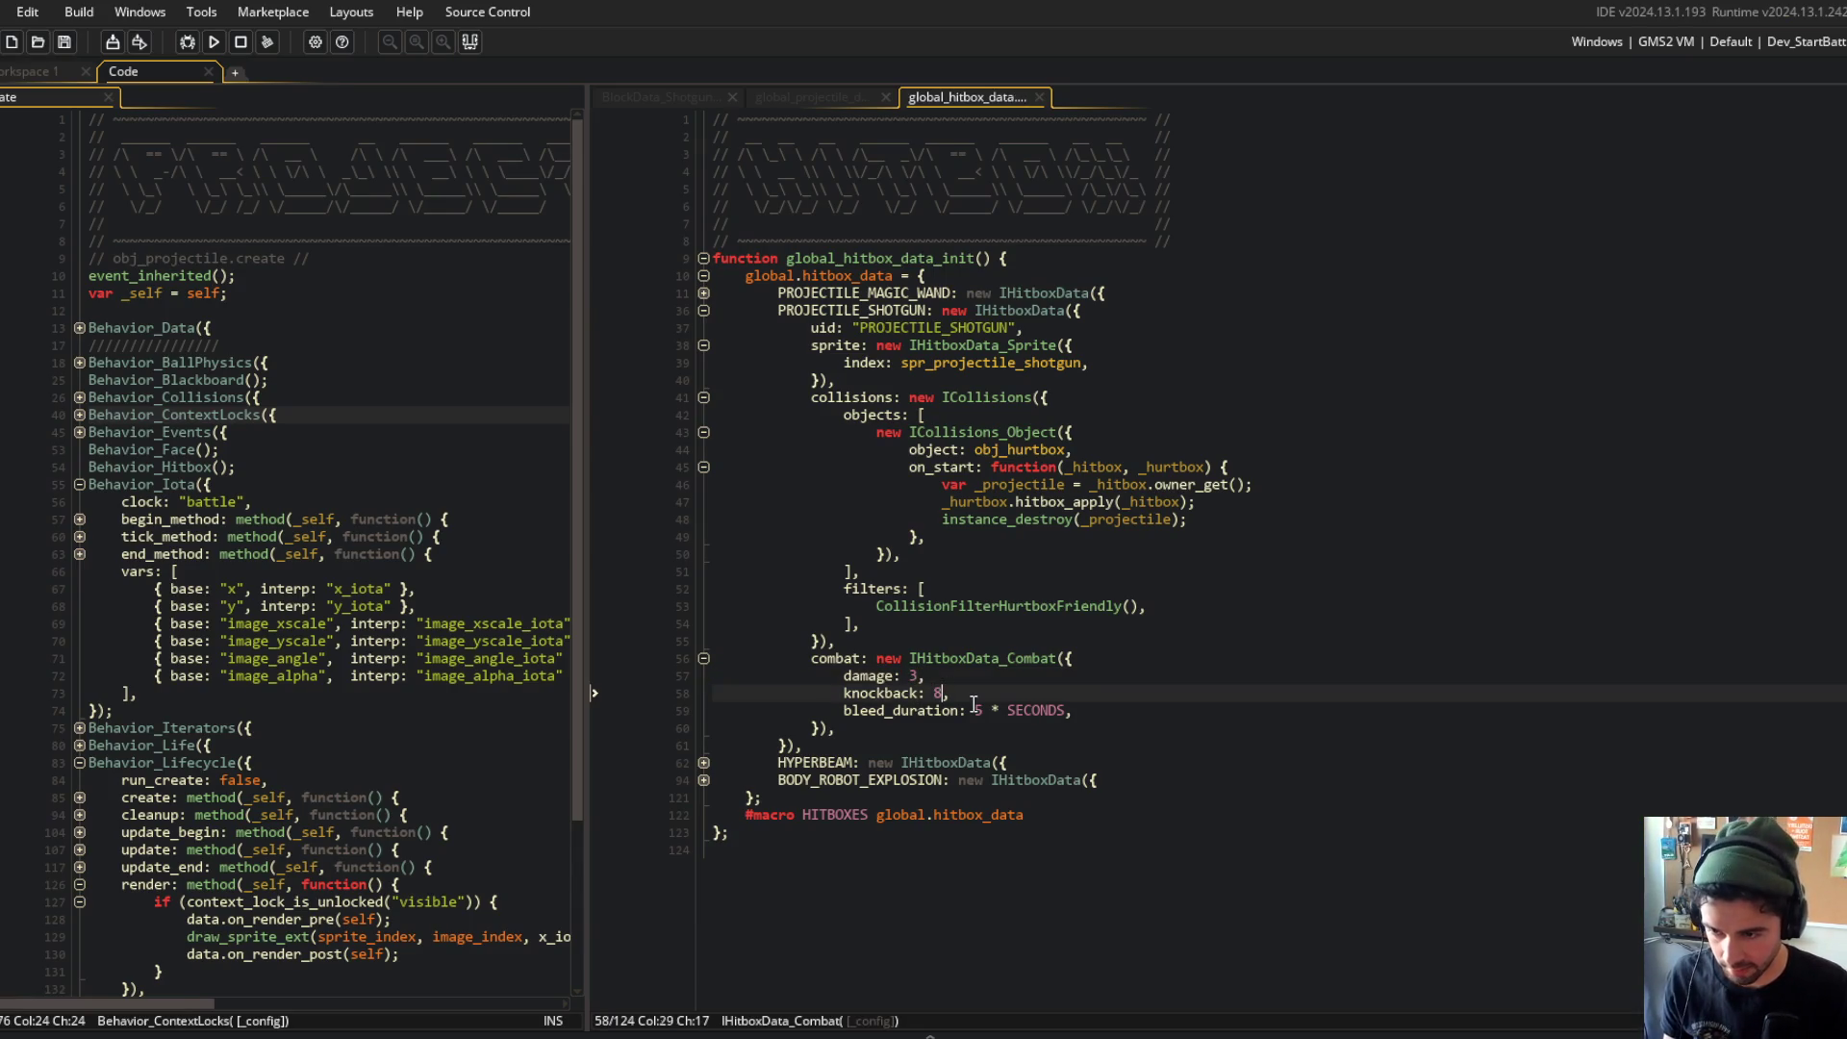
key("BackSpace")
type("2")
key("ctrl+s")
Step: Set bleed_duration to 1 * SECONDS, then test in Block Beast with F5 and close the game
left_click(974, 708)
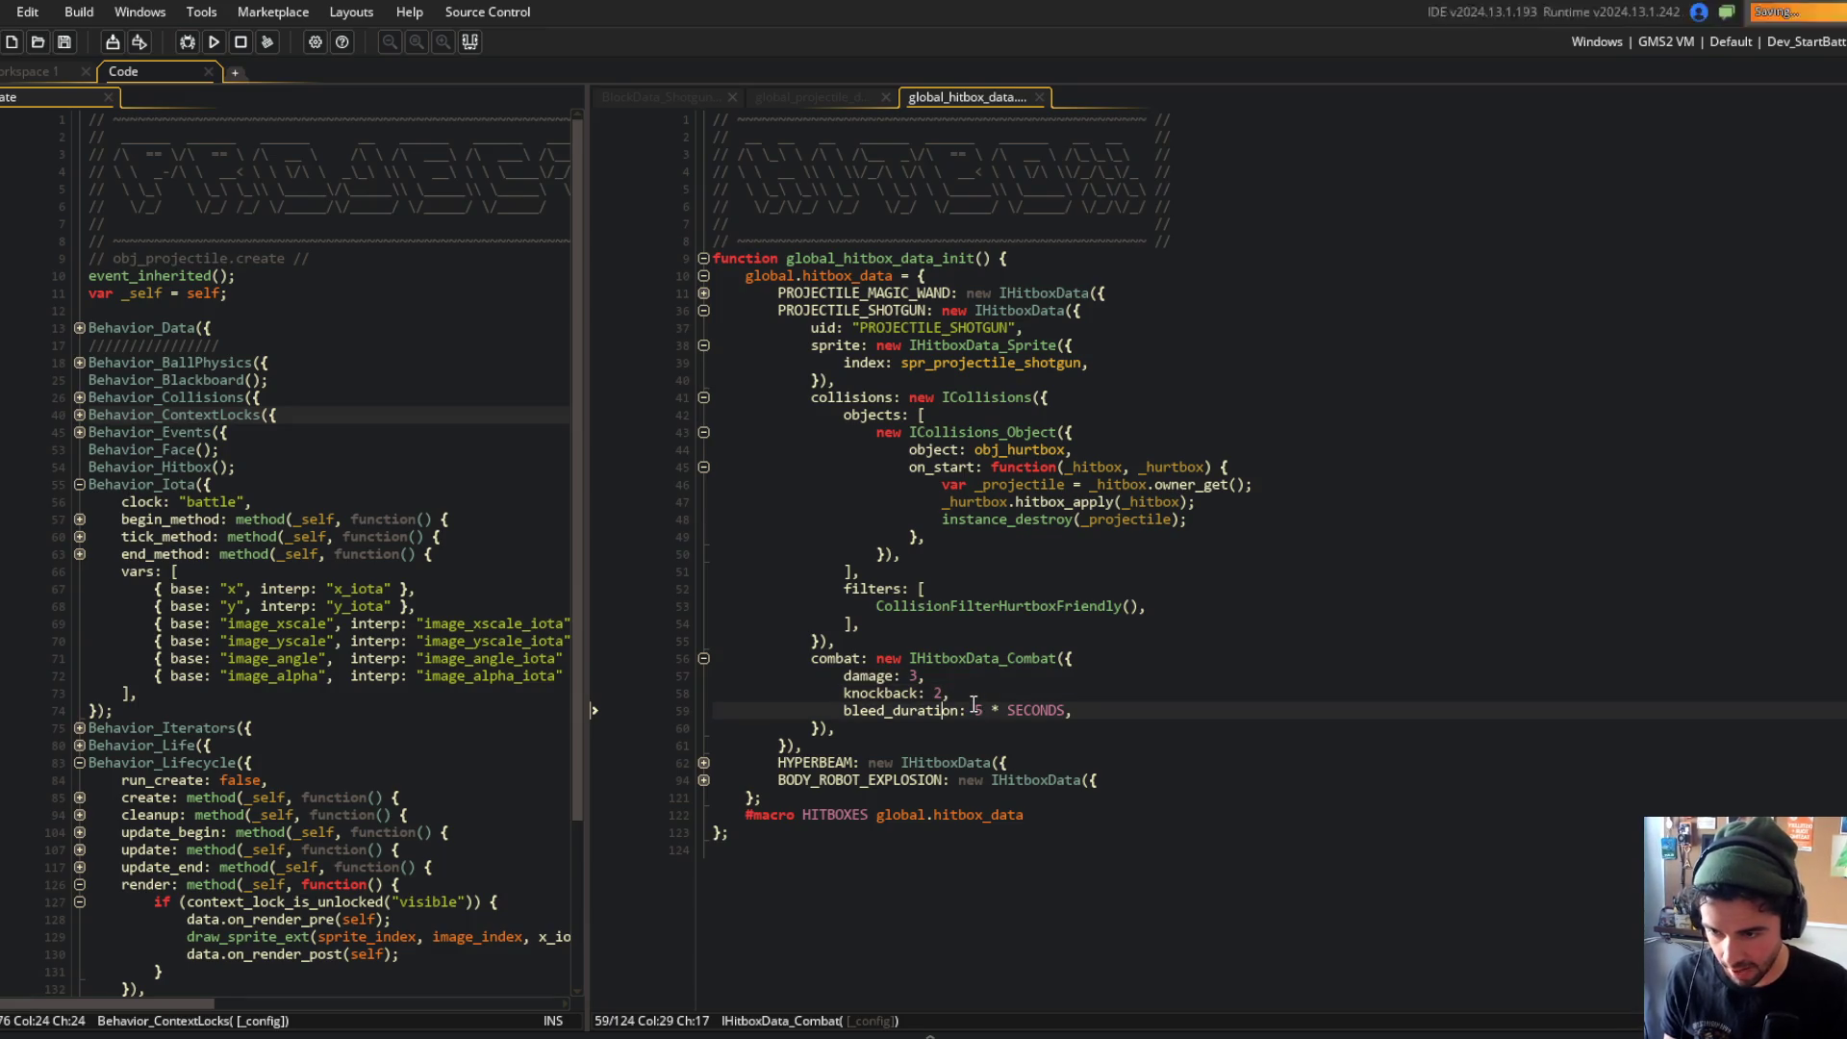
key("BackSpace")
type("1")
key("F5")
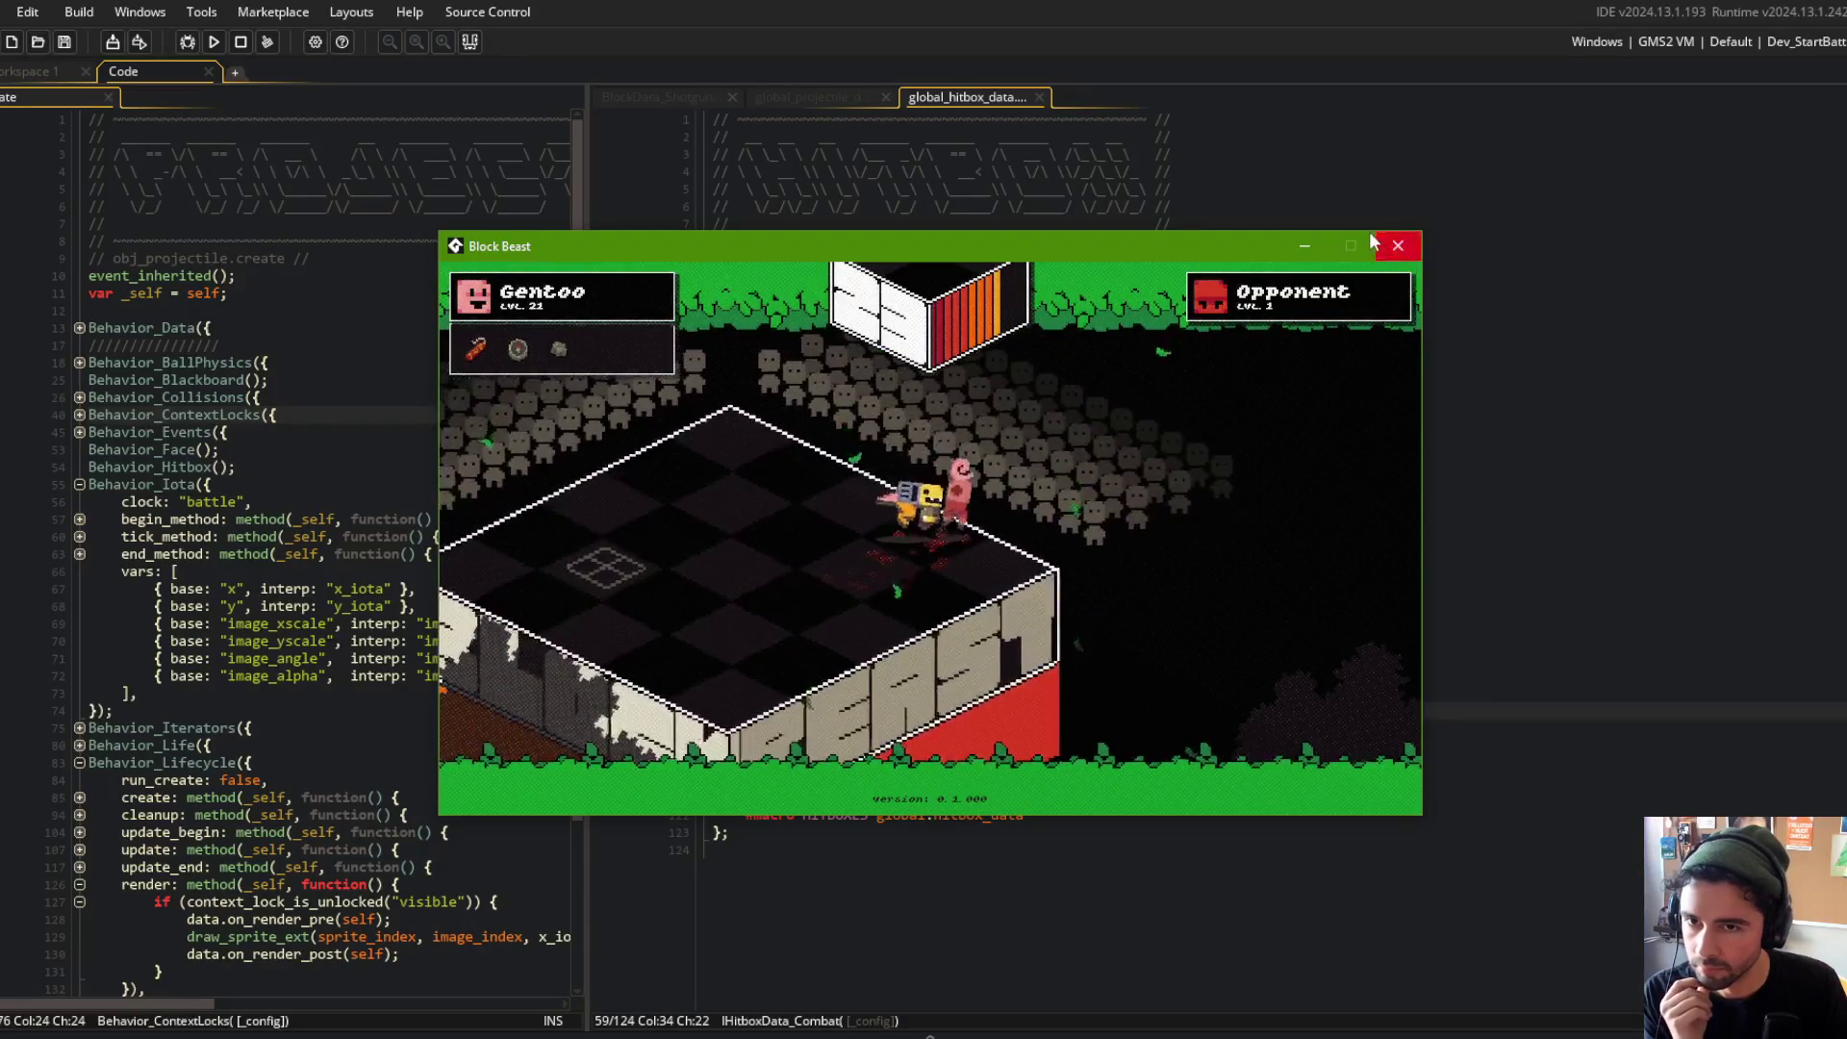
left_click(1398, 246)
Step: Return to the hitbox knockback value and compare with the global_projectile_data script
left_click(1019, 589)
left_click(943, 693)
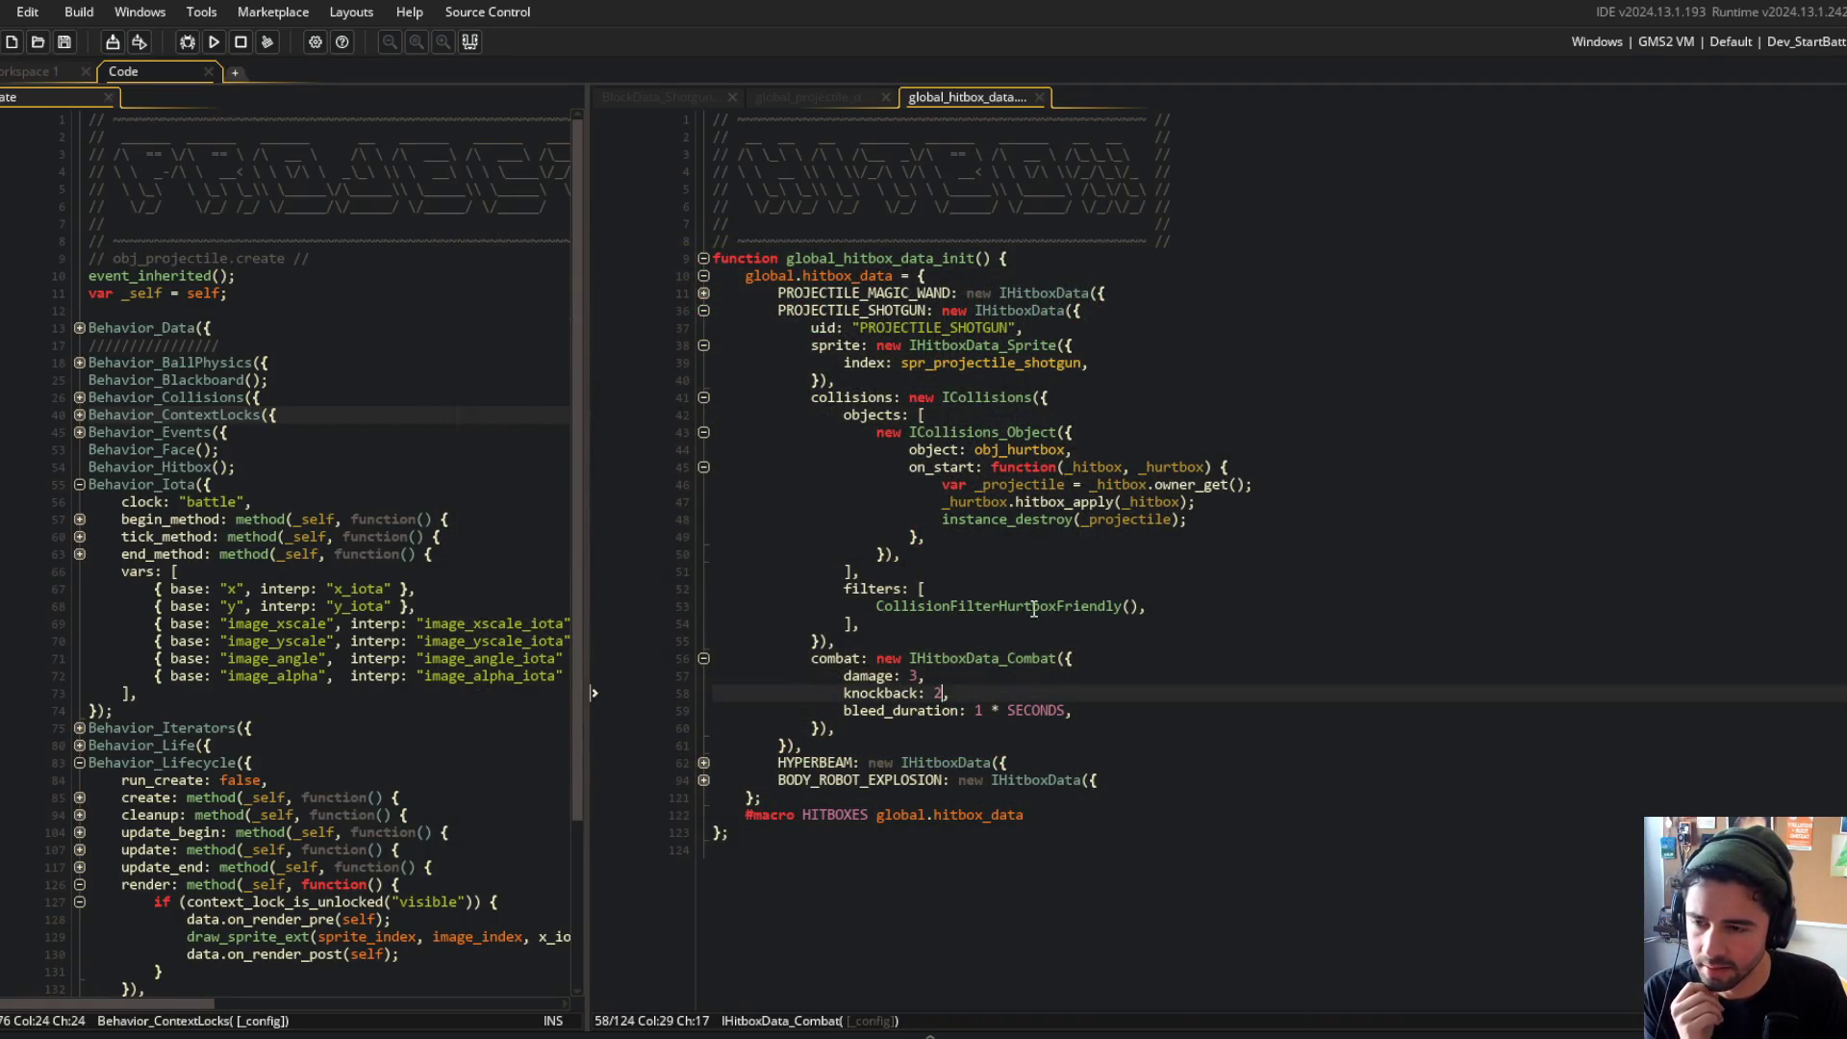
left_click(816, 98)
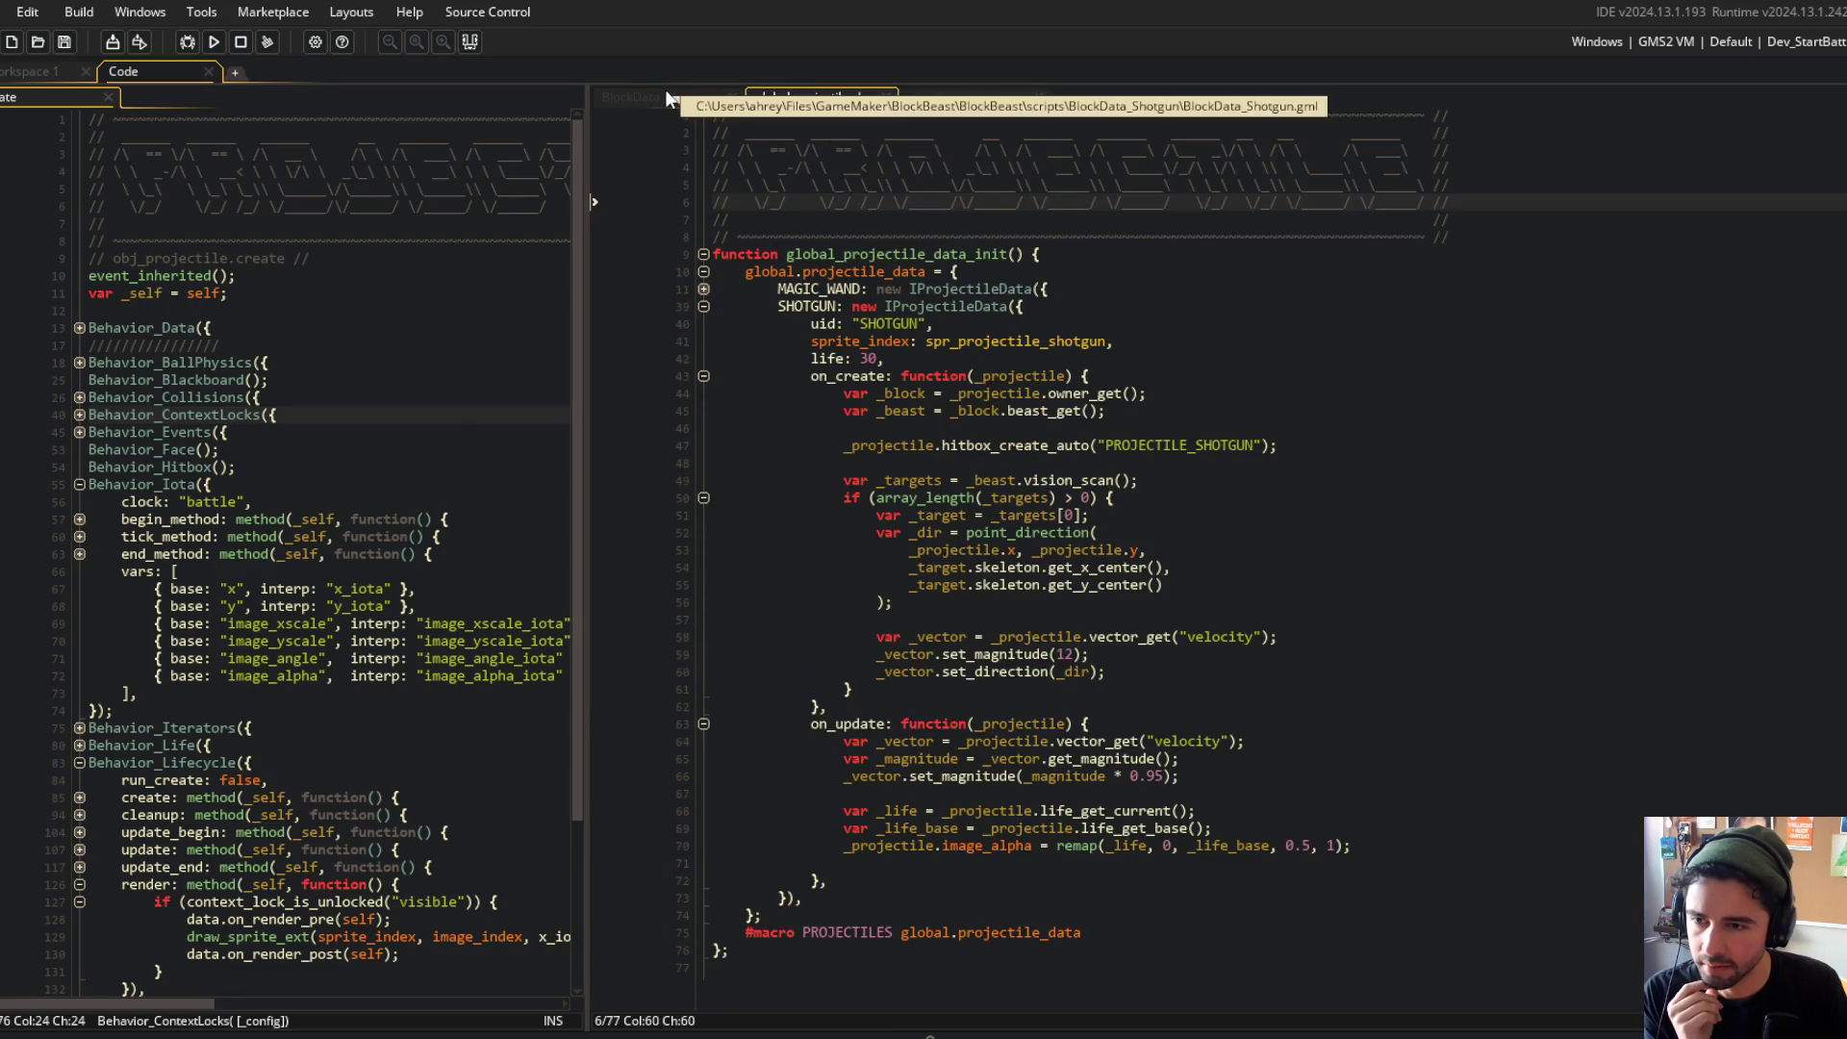
left_click(957, 98)
left_click(822, 96)
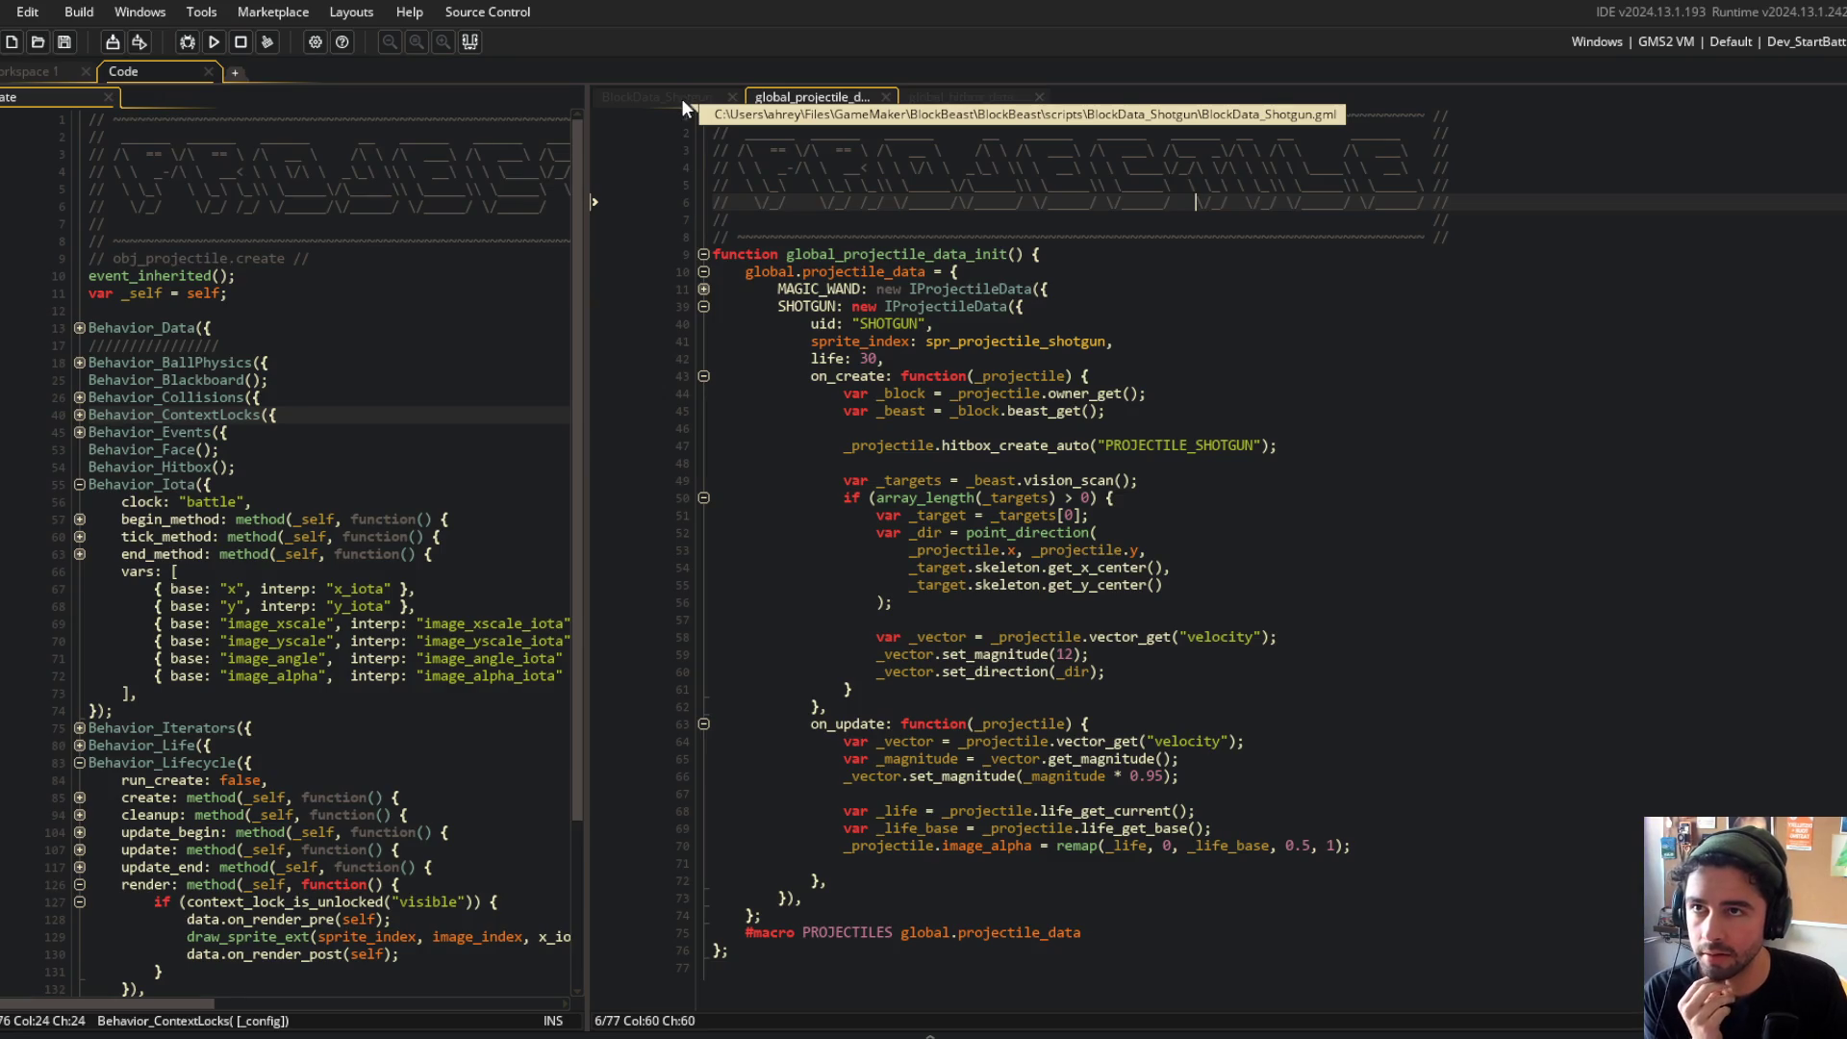
Step: Look over the BlockData_Shotgun script, then go back to global_hitbox_data
left_click(682, 98)
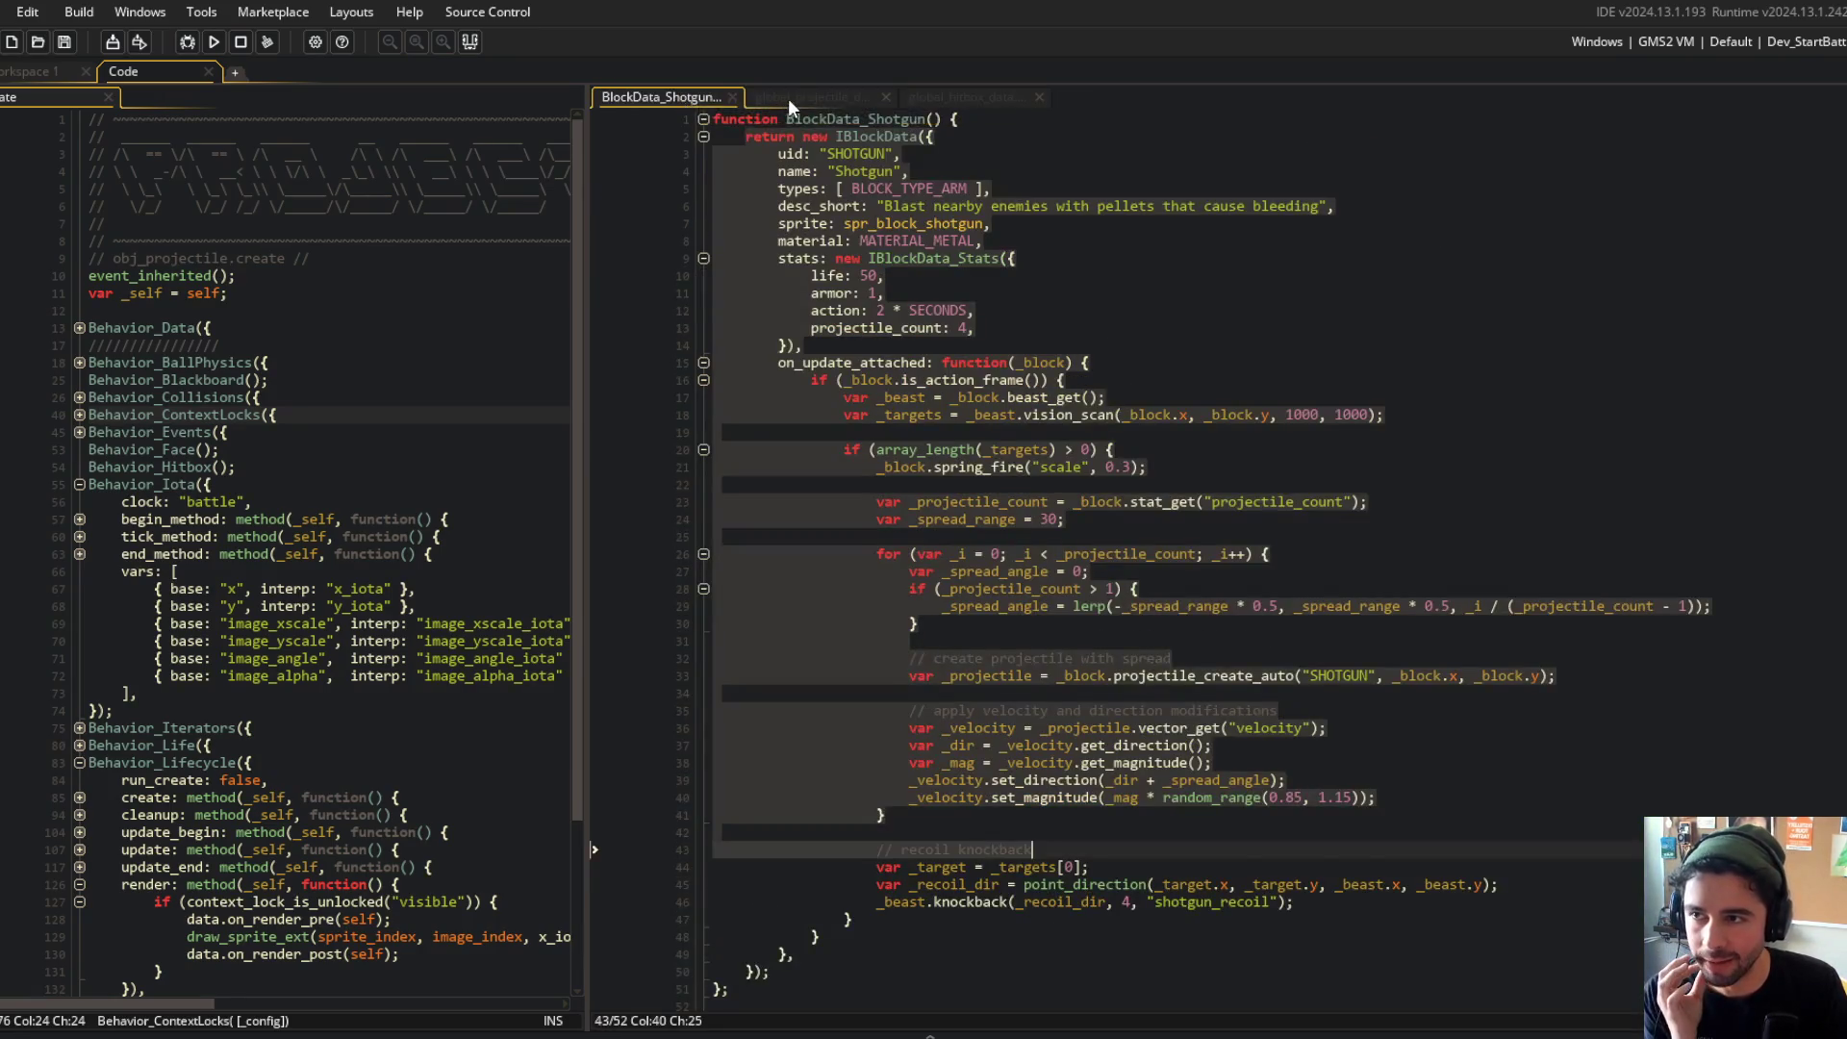
left_click(788, 98)
left_click(696, 95)
left_click(801, 92)
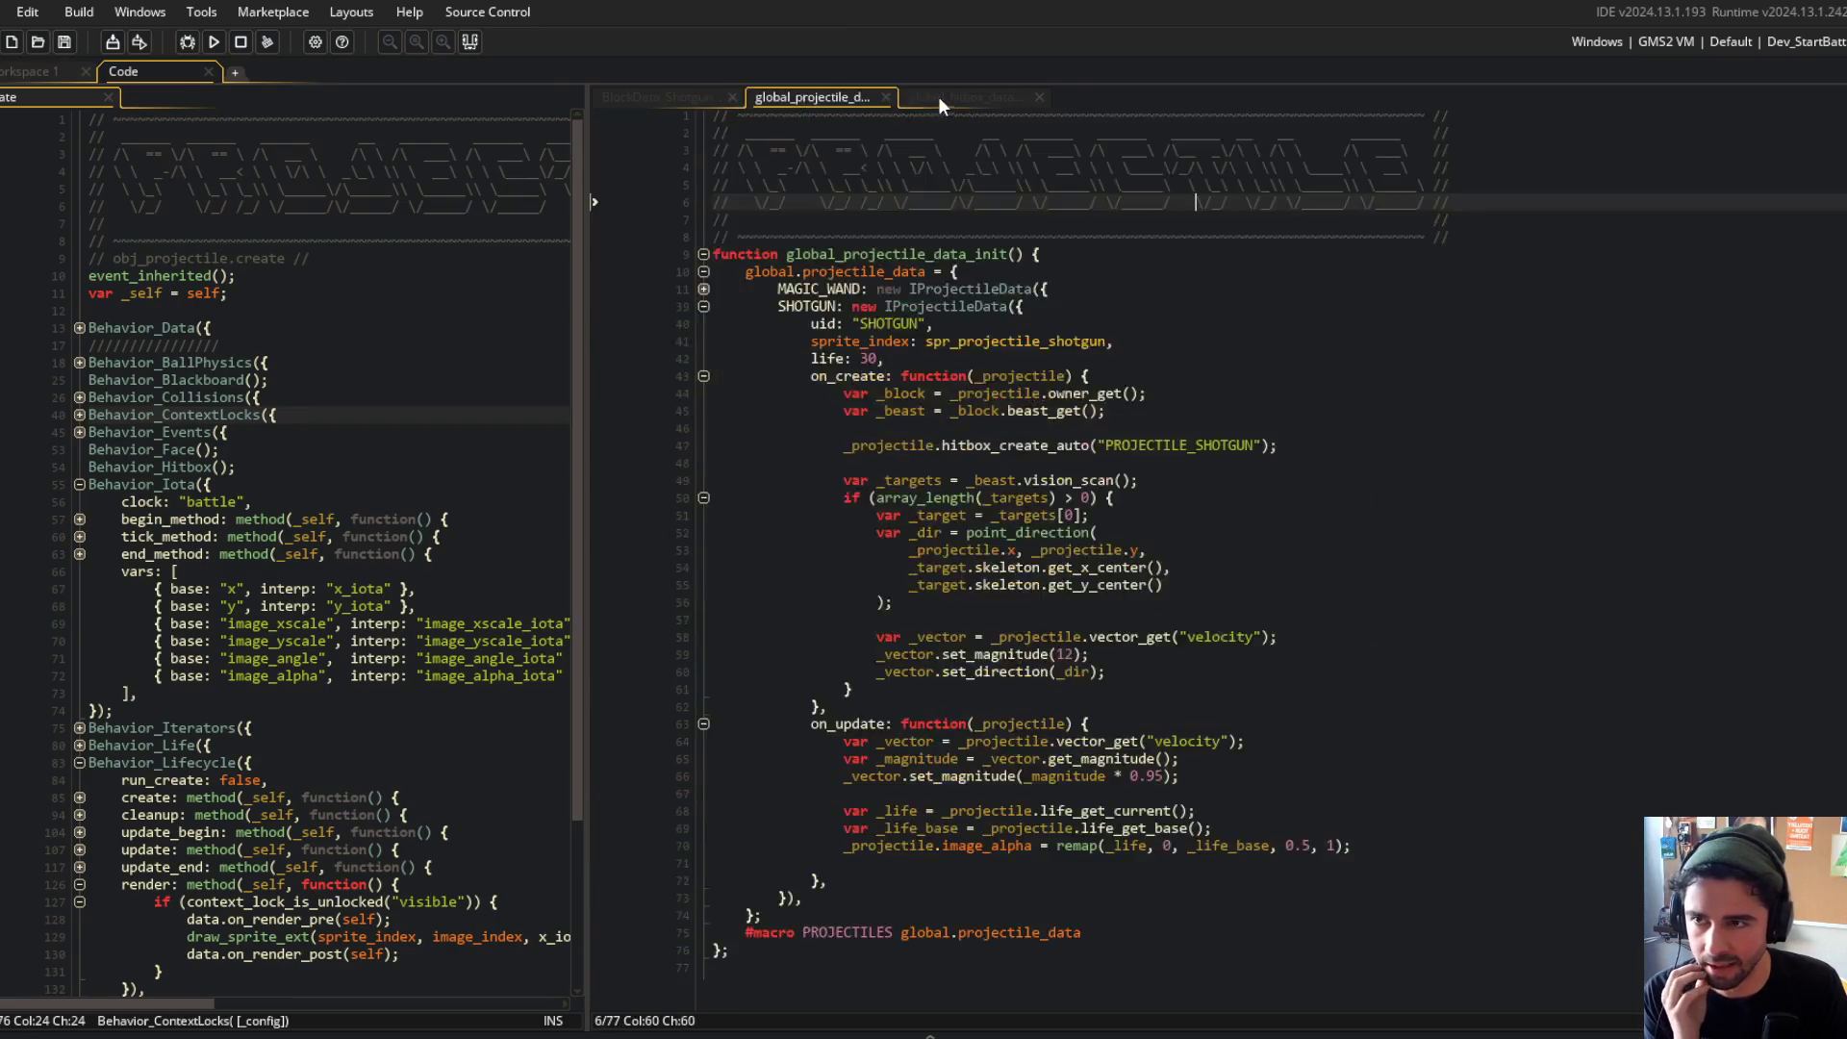
left_click(938, 96)
left_click(991, 570)
Step: Undo back to knockback 8, use damage 2 and a 1 * SECONDS bleed, save, and test-run Block Beast
key("ctrl+z")
key("ctrl+z")
key("ctrl+z")
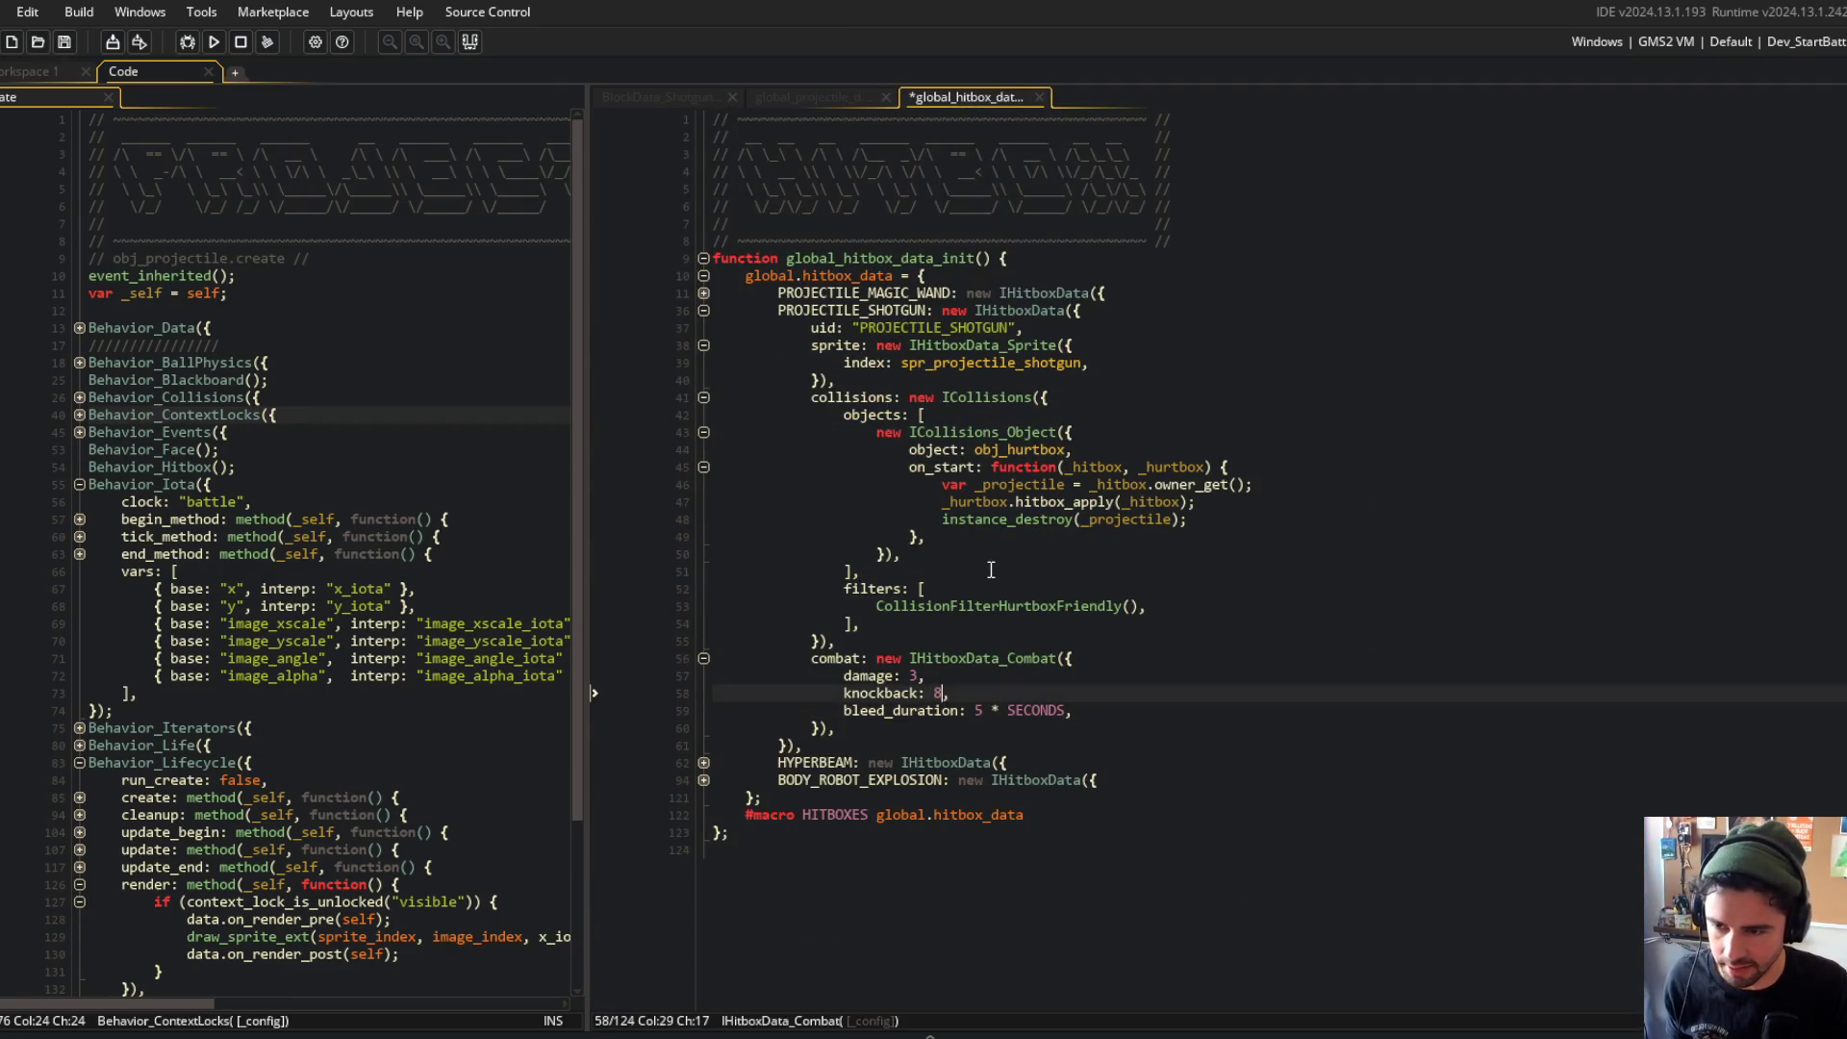
key("ctrl+z")
key("ctrl+z")
key("ctrl+y")
key("ctrl+s")
key("Down")
key("Down")
key("ctrl+Right")
key("ctrl+Right")
key("ctrl+Right")
type("1")
key("F5")
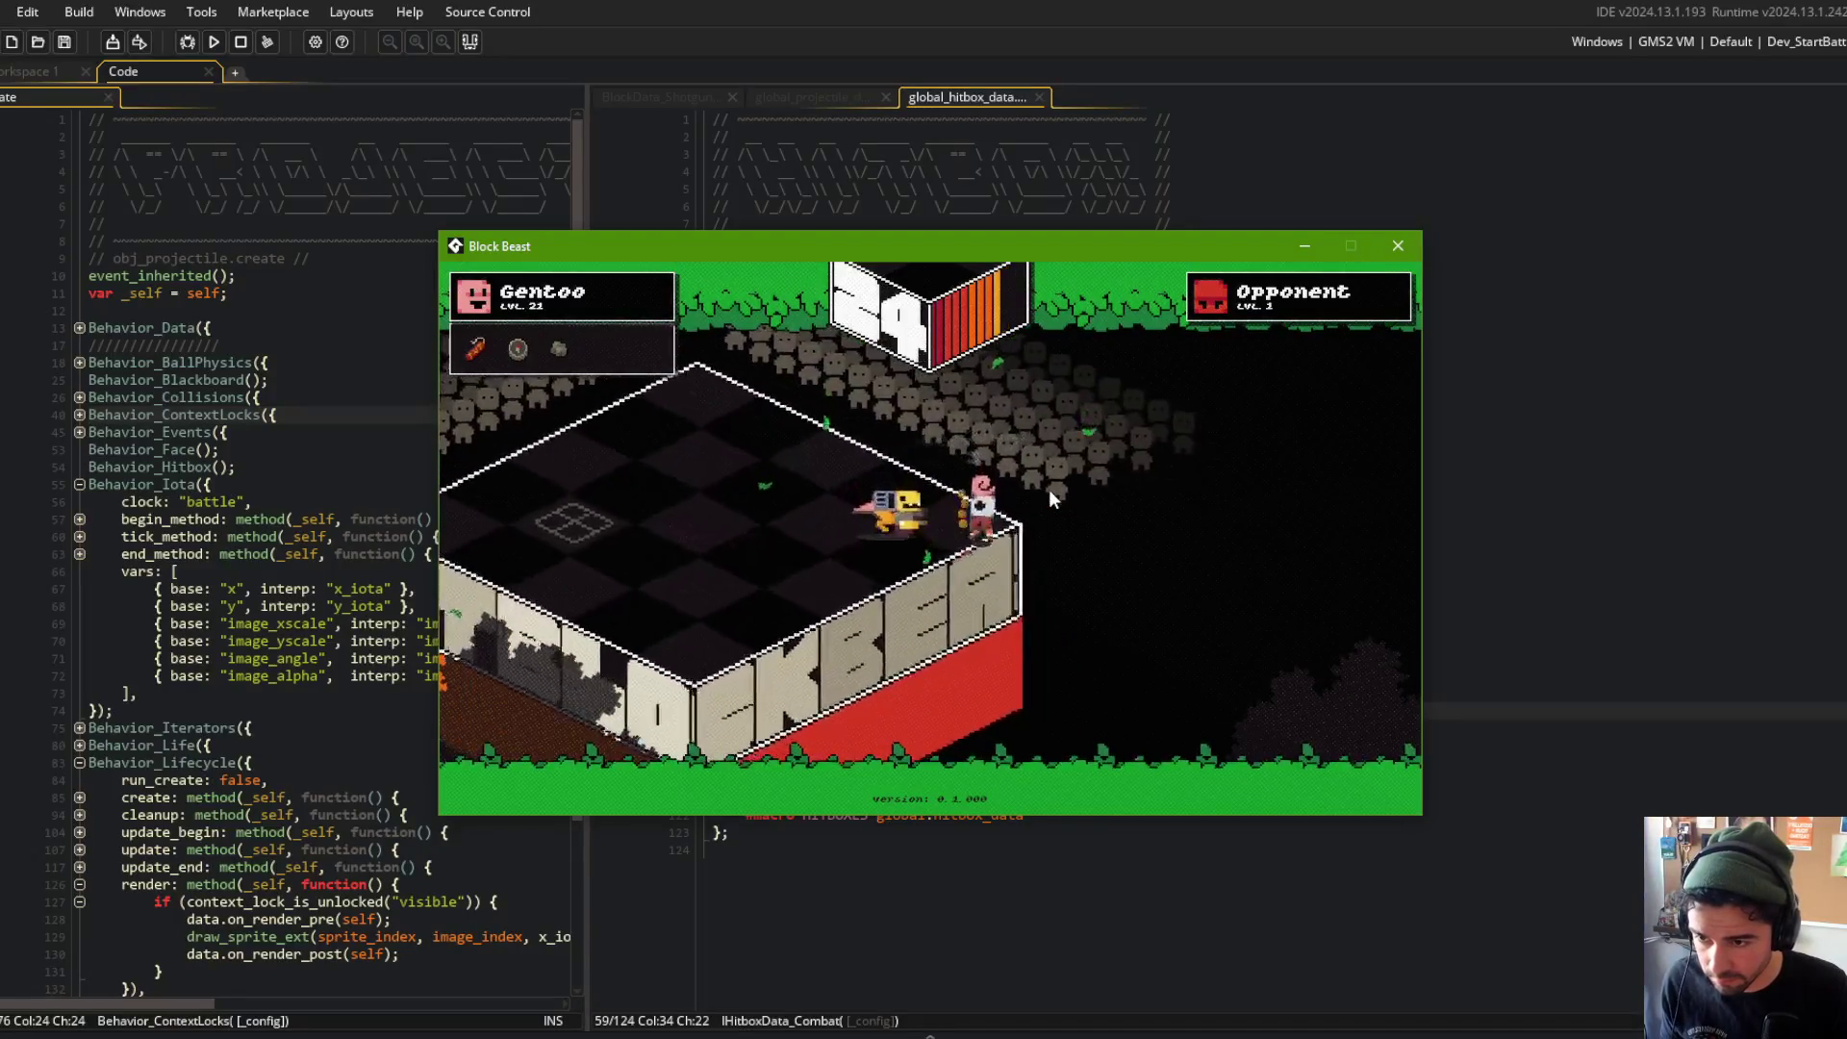
key("F5")
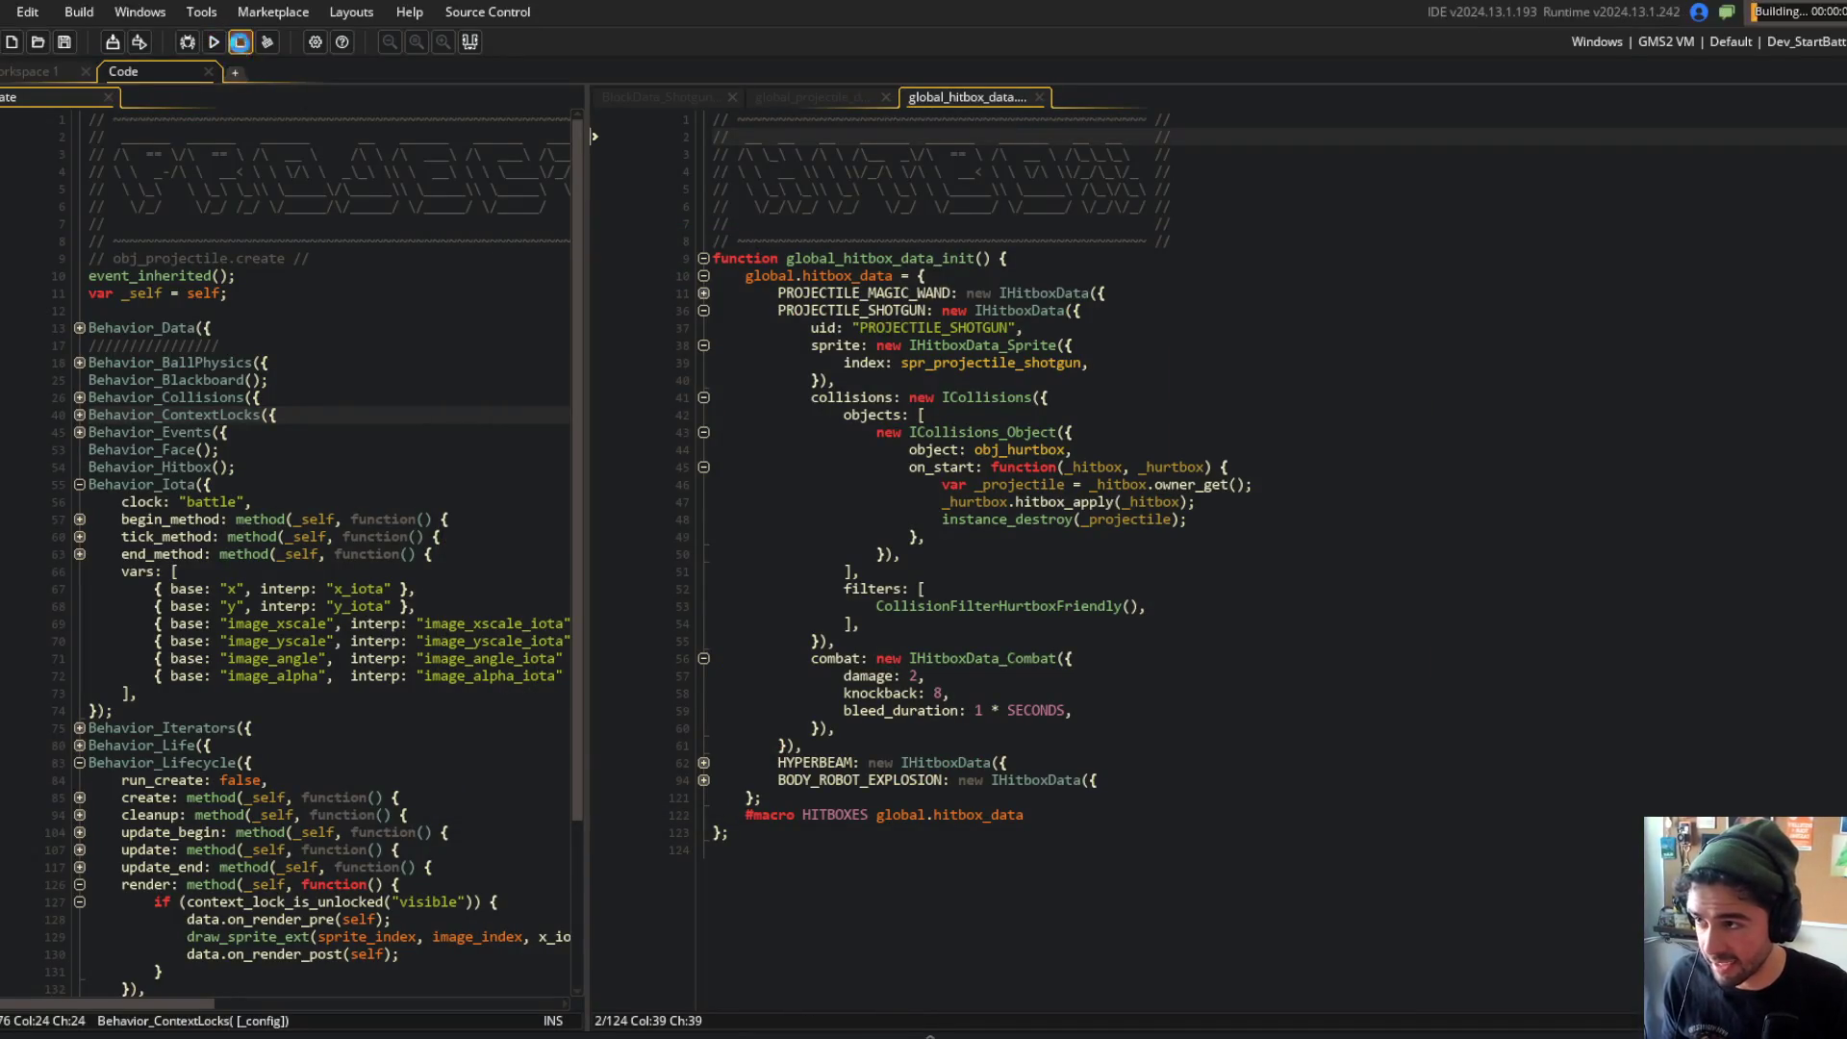
Step: Search the whole project for 'Bleeding' and open the match in obj_beast's Create event
left_click(29, 72)
key("ctrl+shift+f")
type("Bleed")
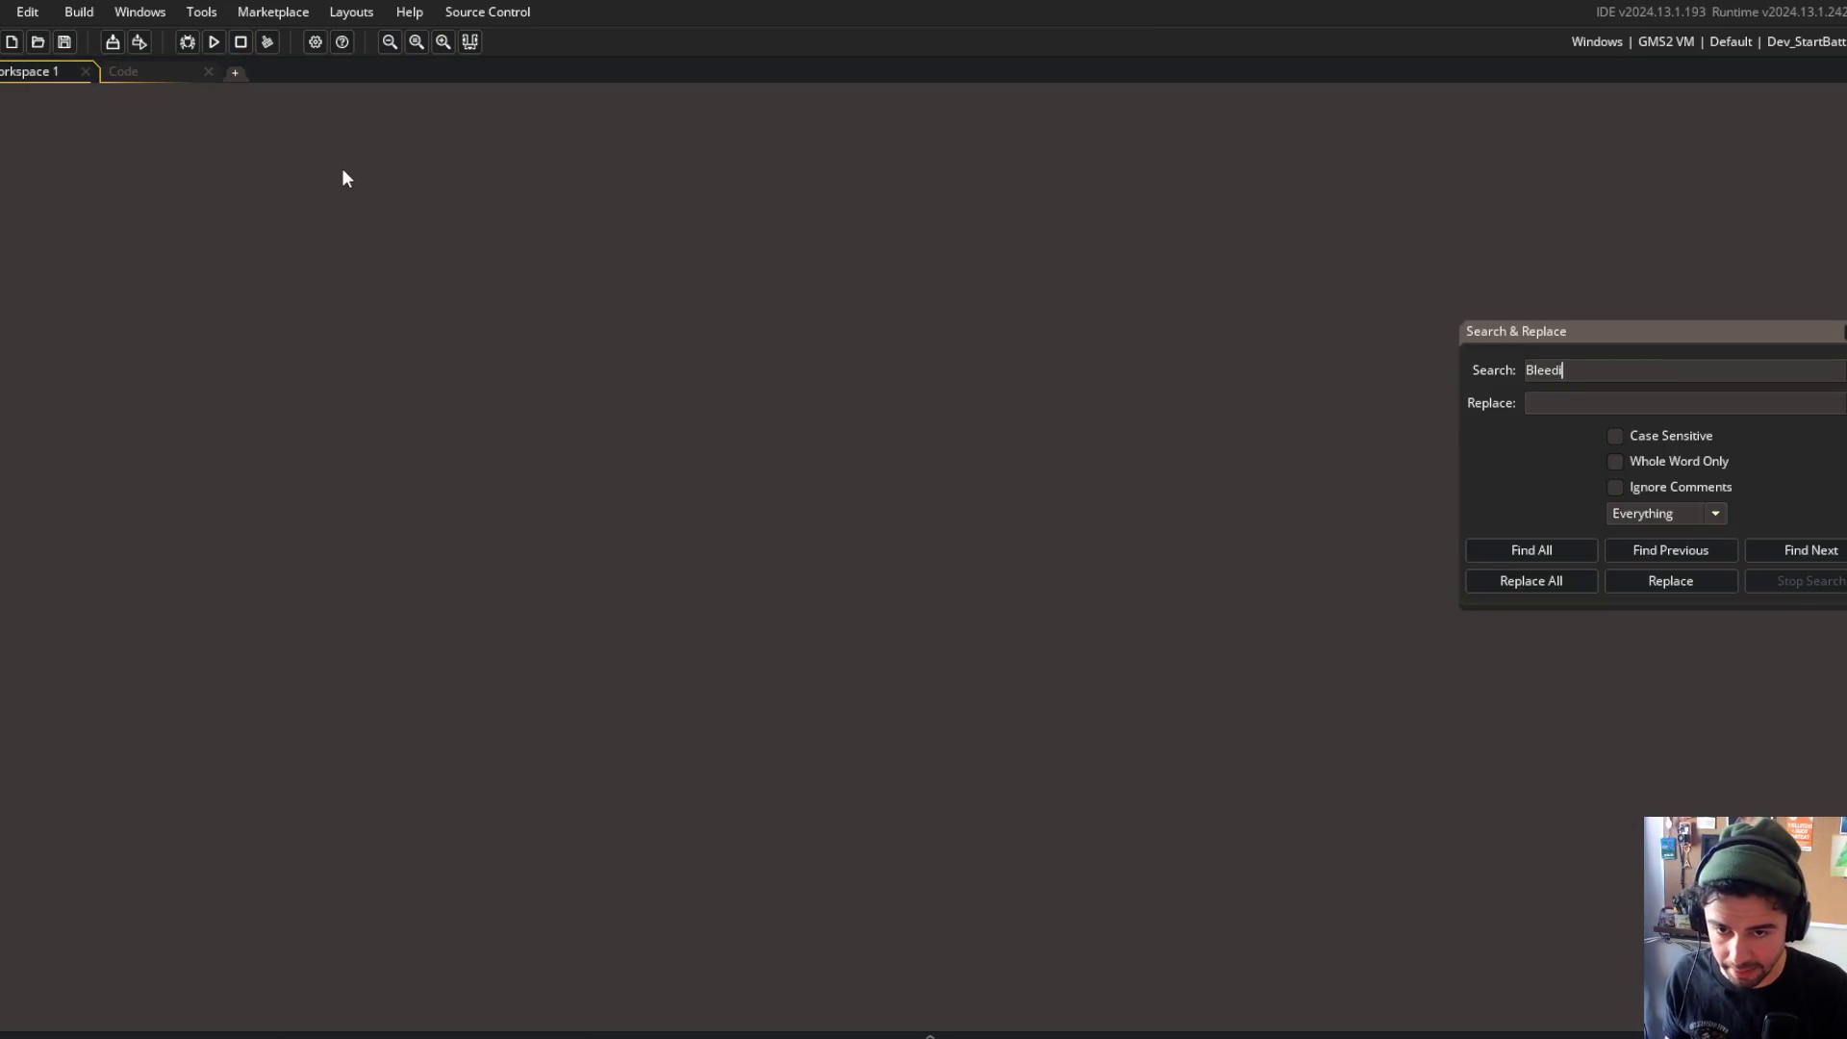
type("ng")
key("Return")
double_click(321, 799)
scroll(1045, 488, "down", 3)
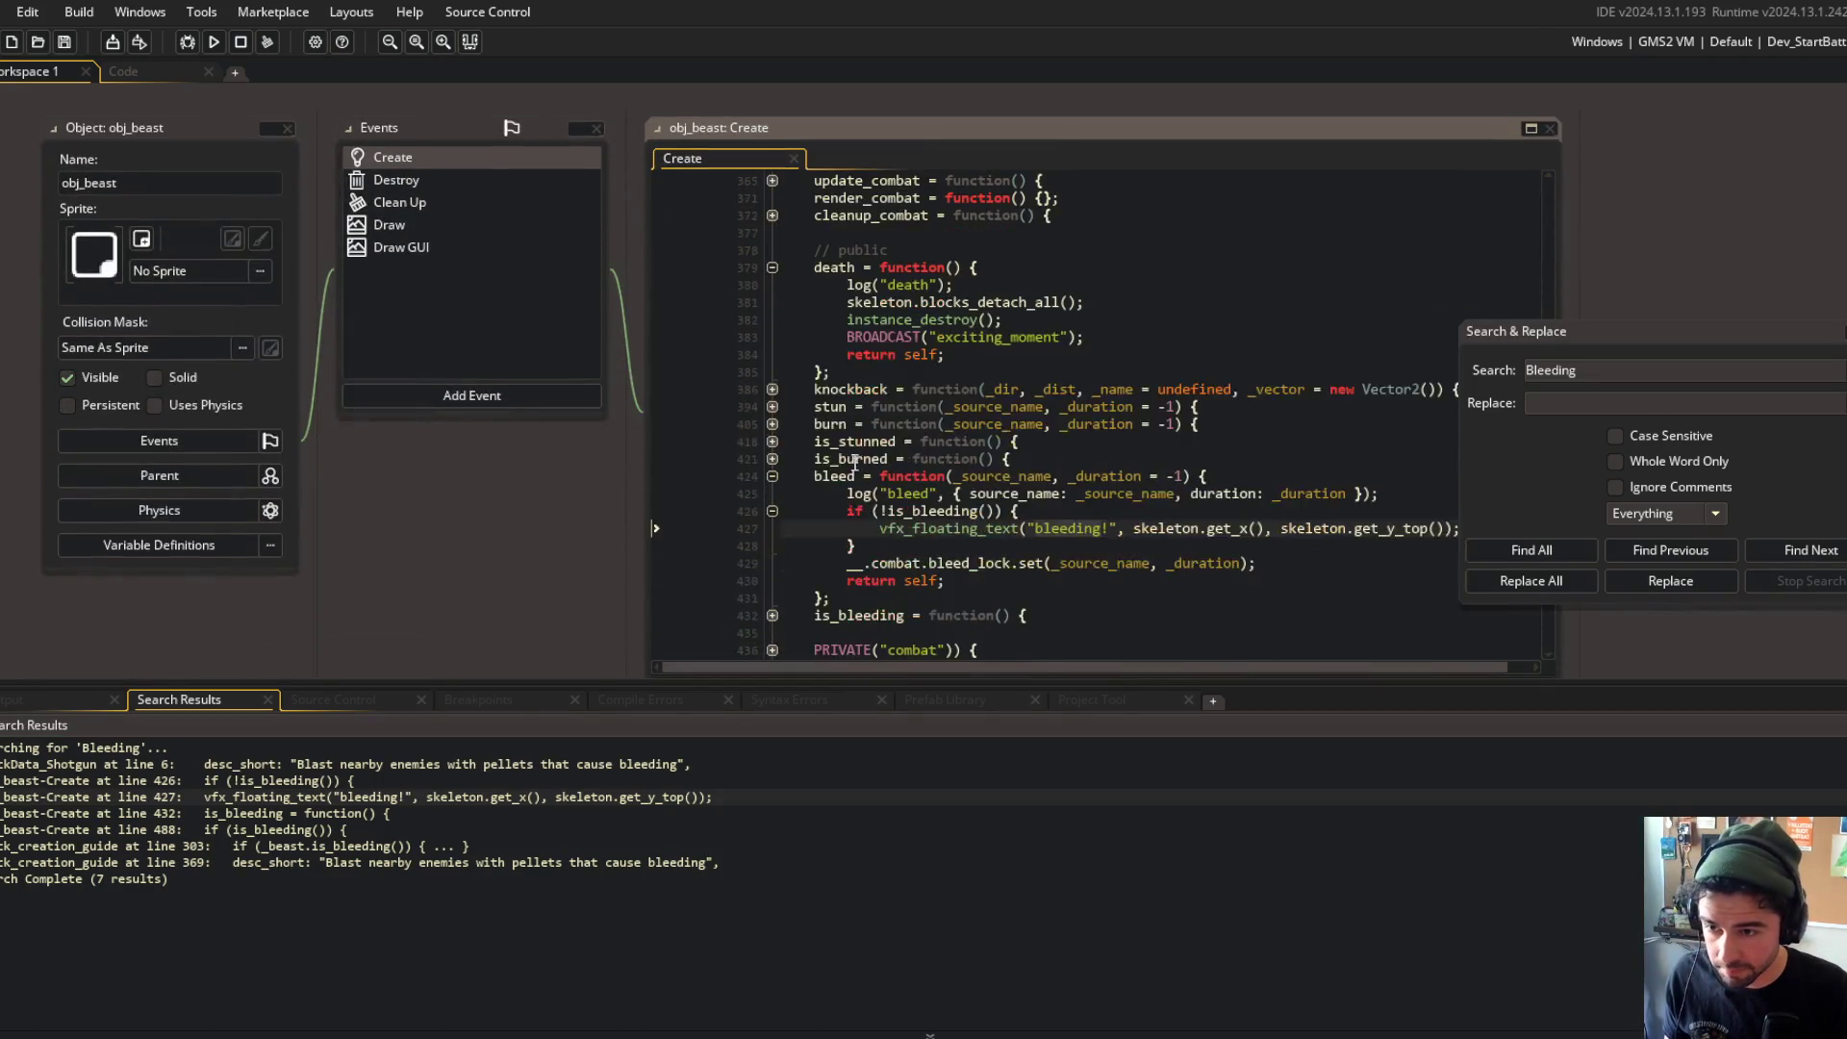
scroll(779, 467, "down", 3)
scroll(804, 293, "up", 2)
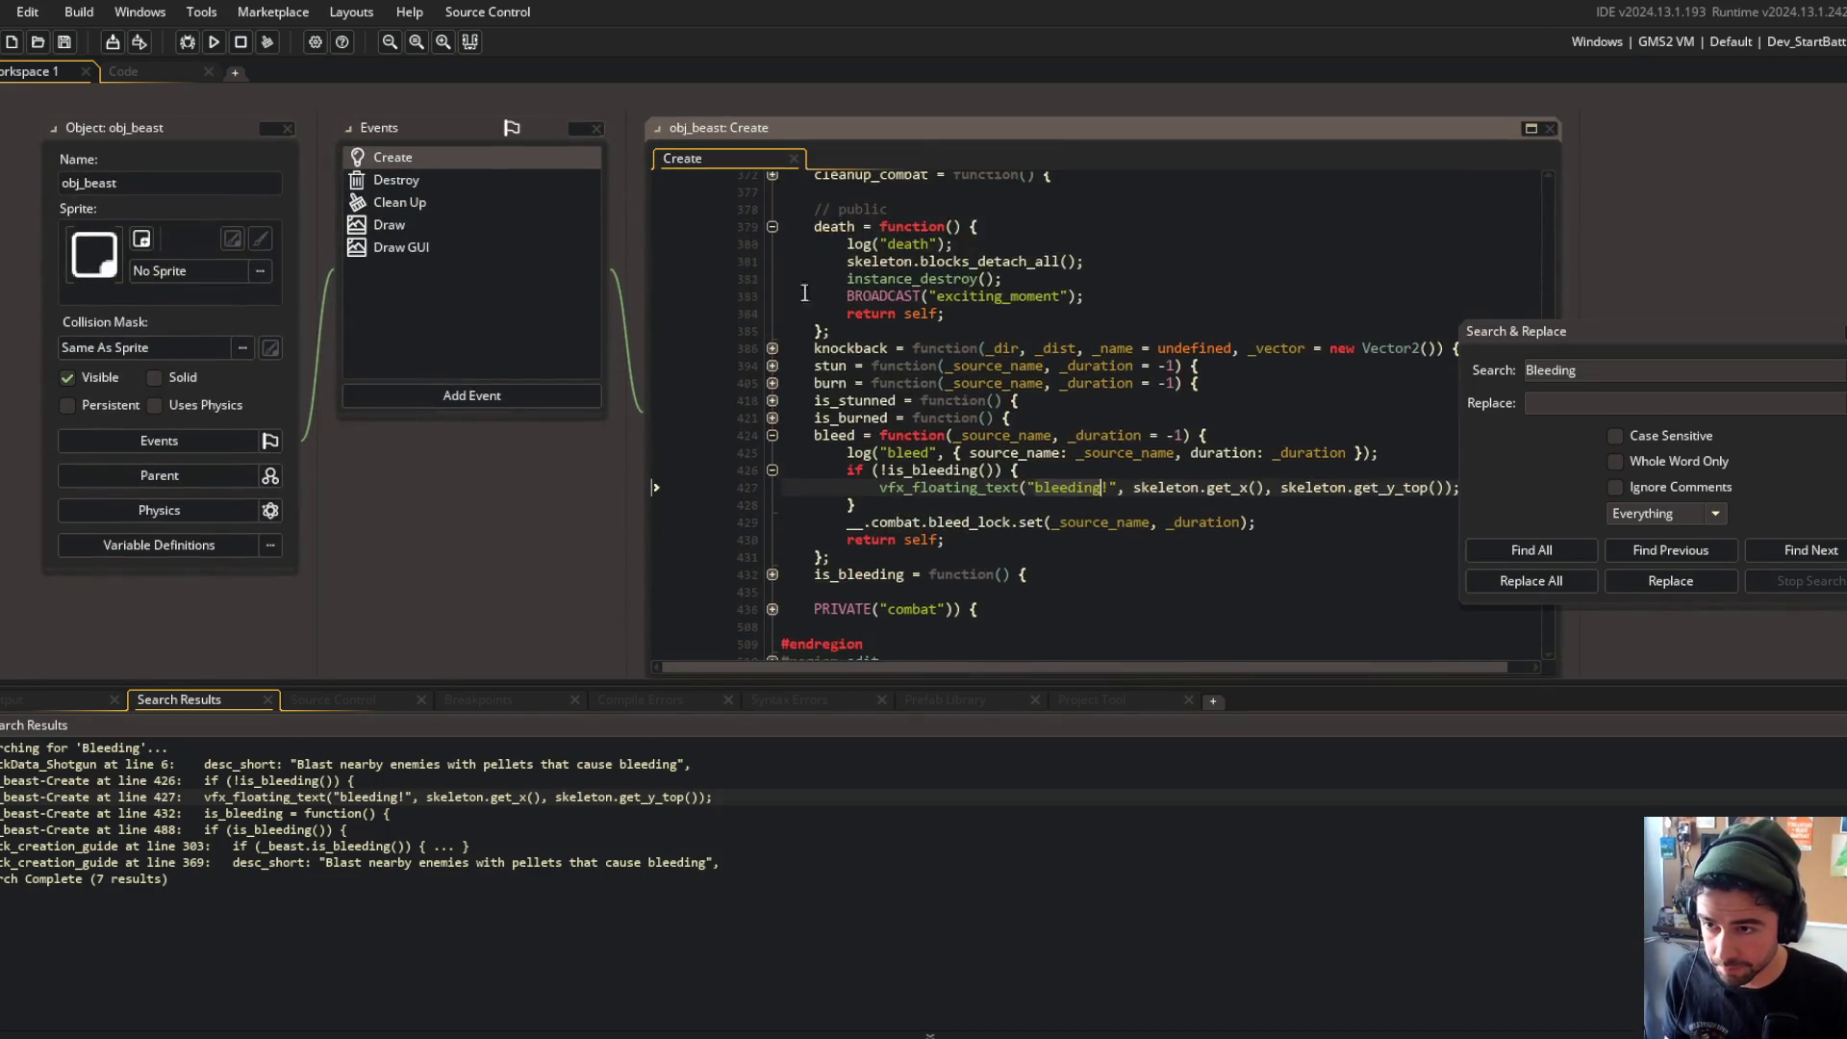
Step: Fold and unfold the stun and burn functions to compare their structure
left_click(772, 384)
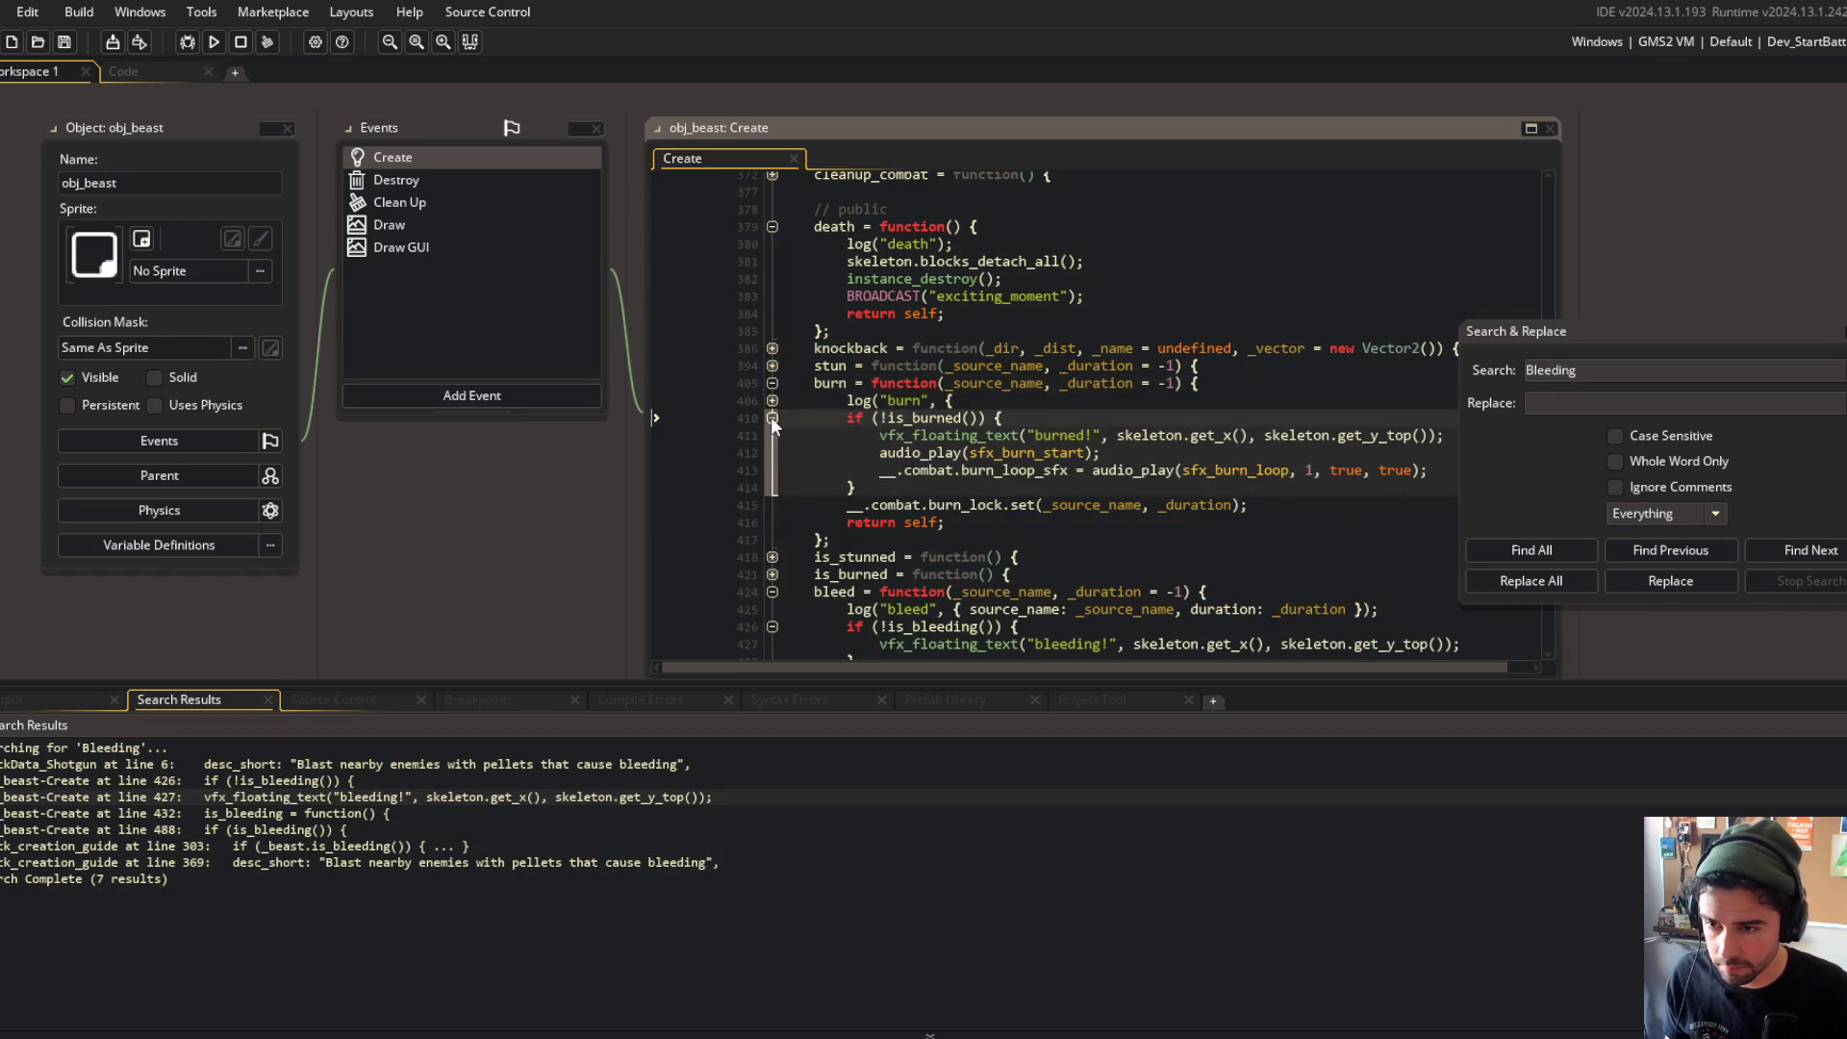
left_click(771, 417)
left_click(771, 384)
left_click(770, 365)
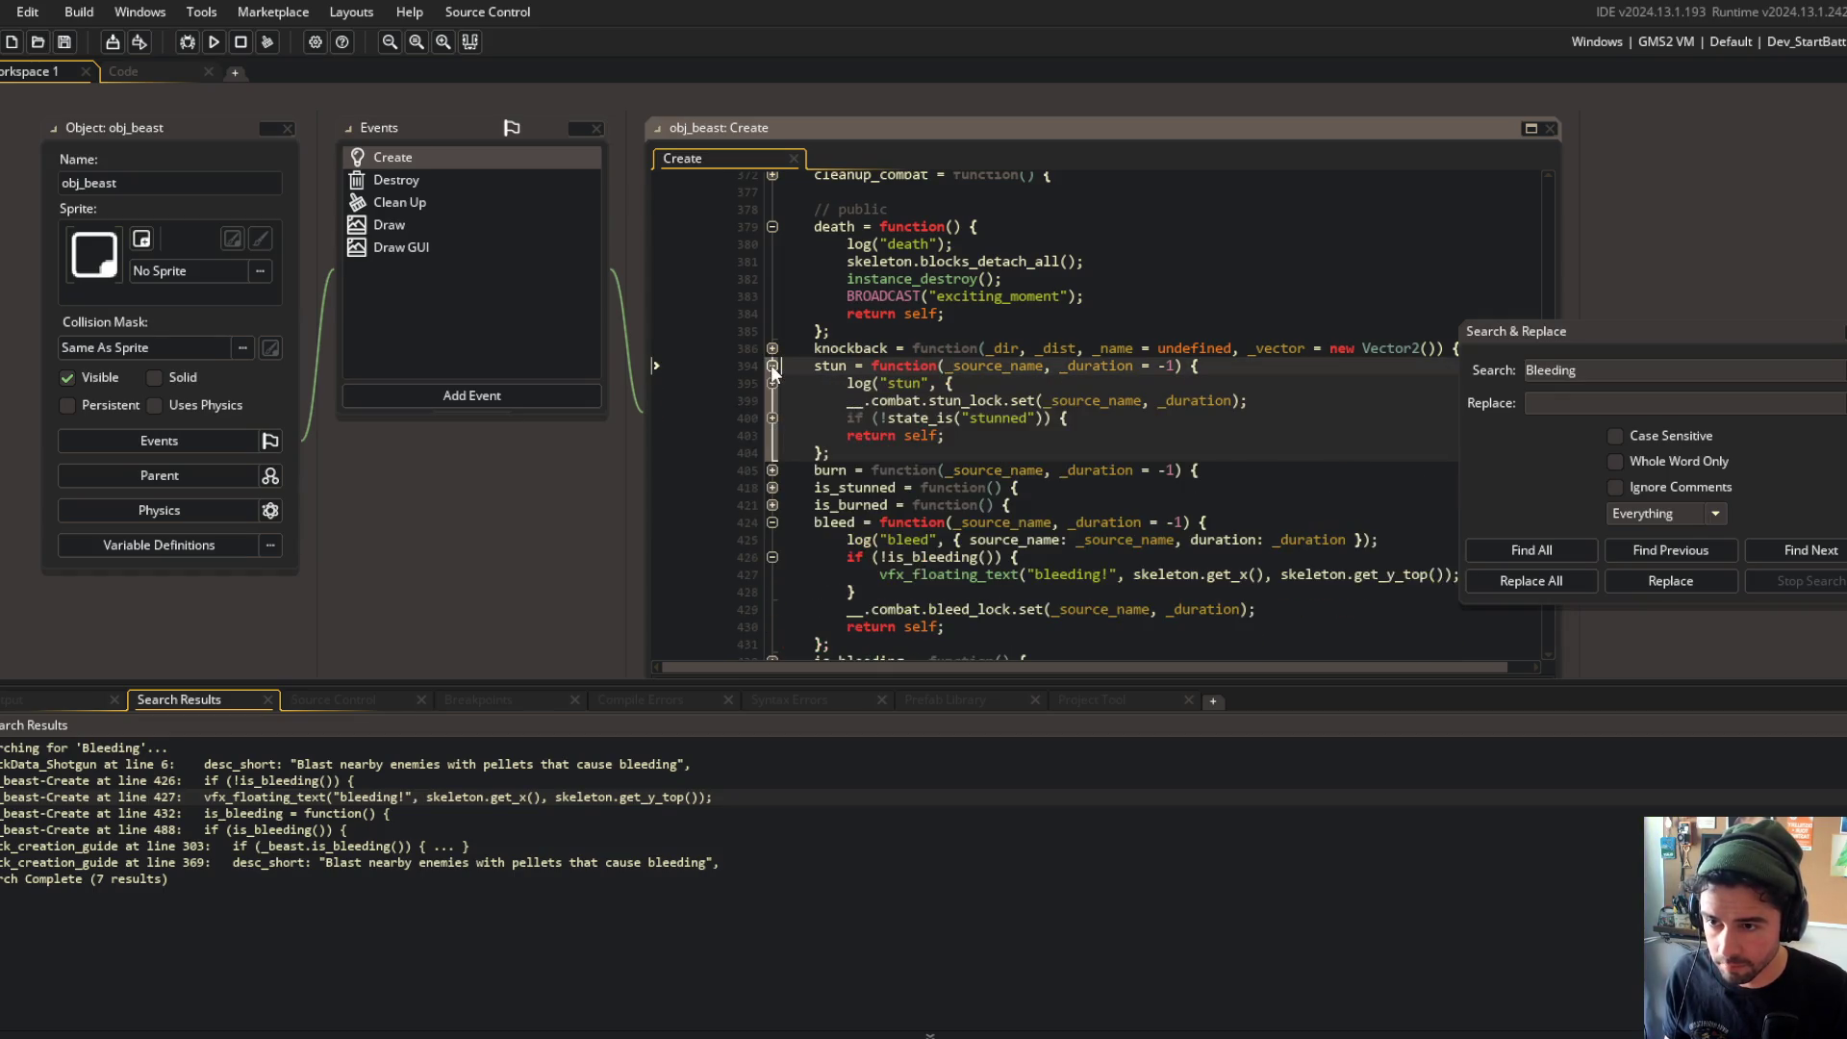
left_click(772, 418)
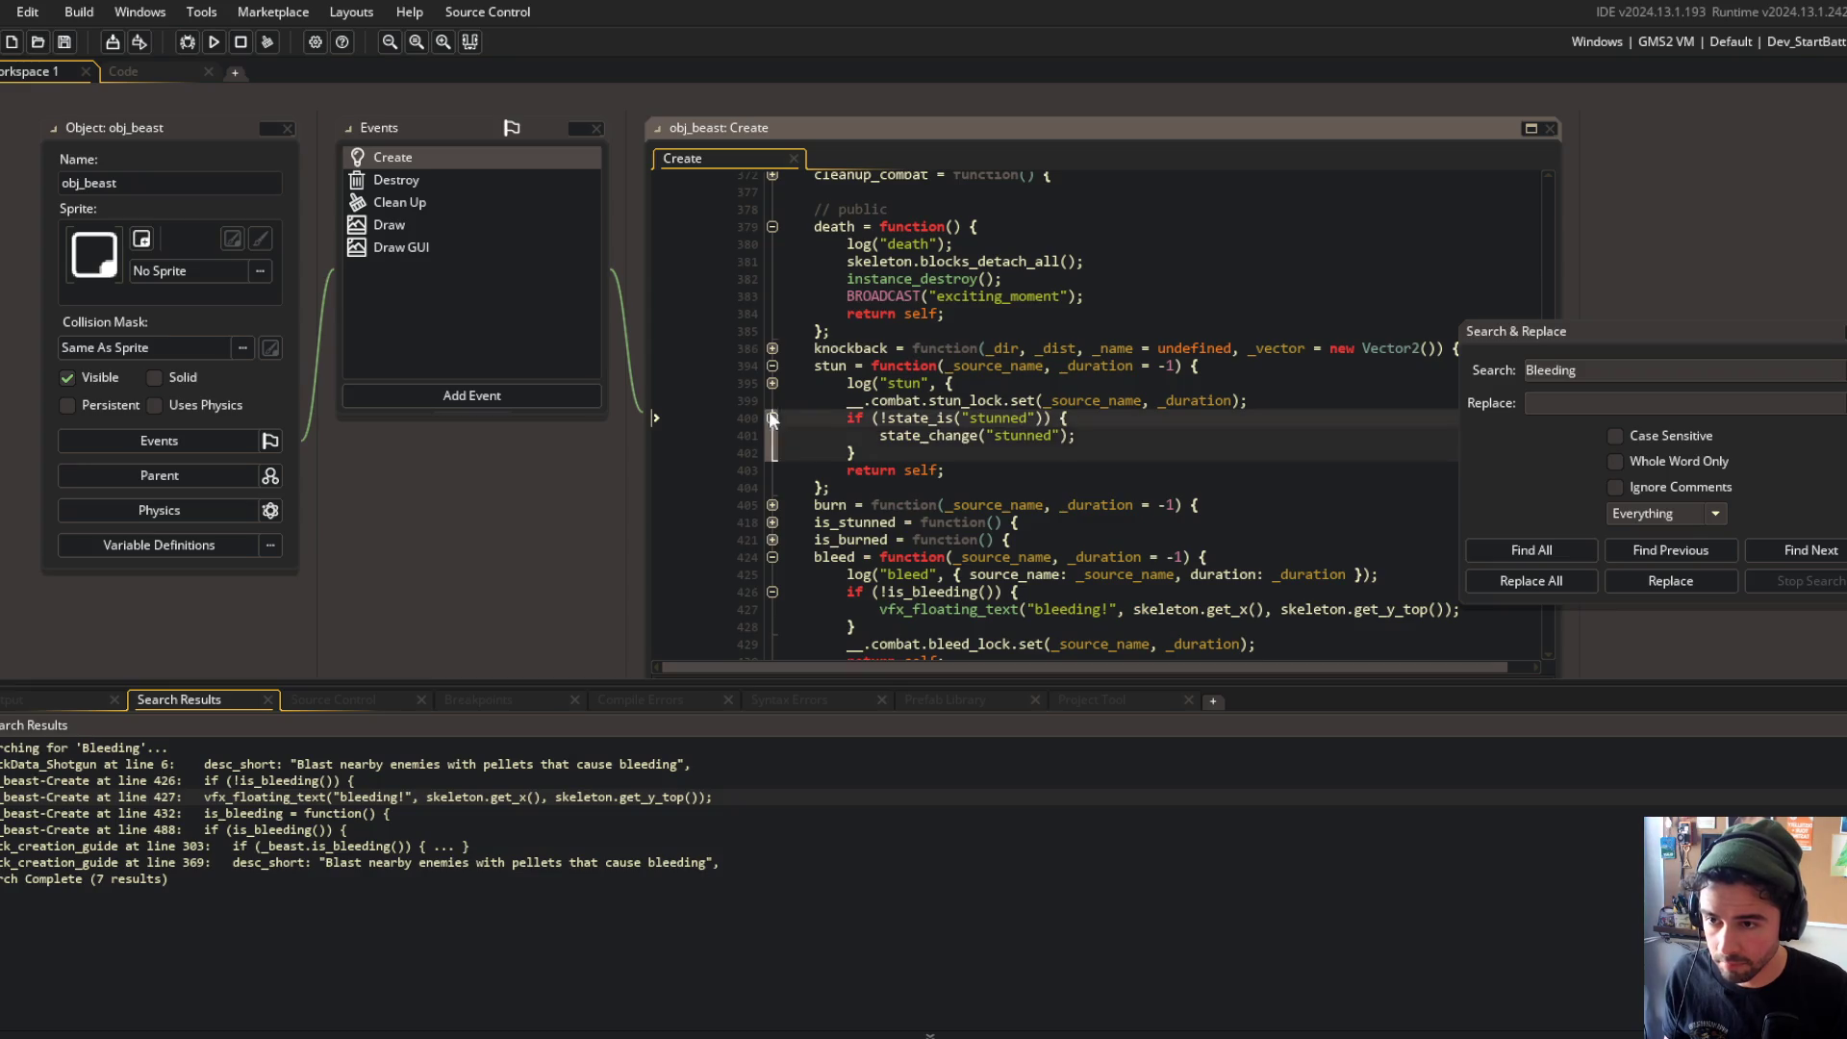
left_click(771, 366)
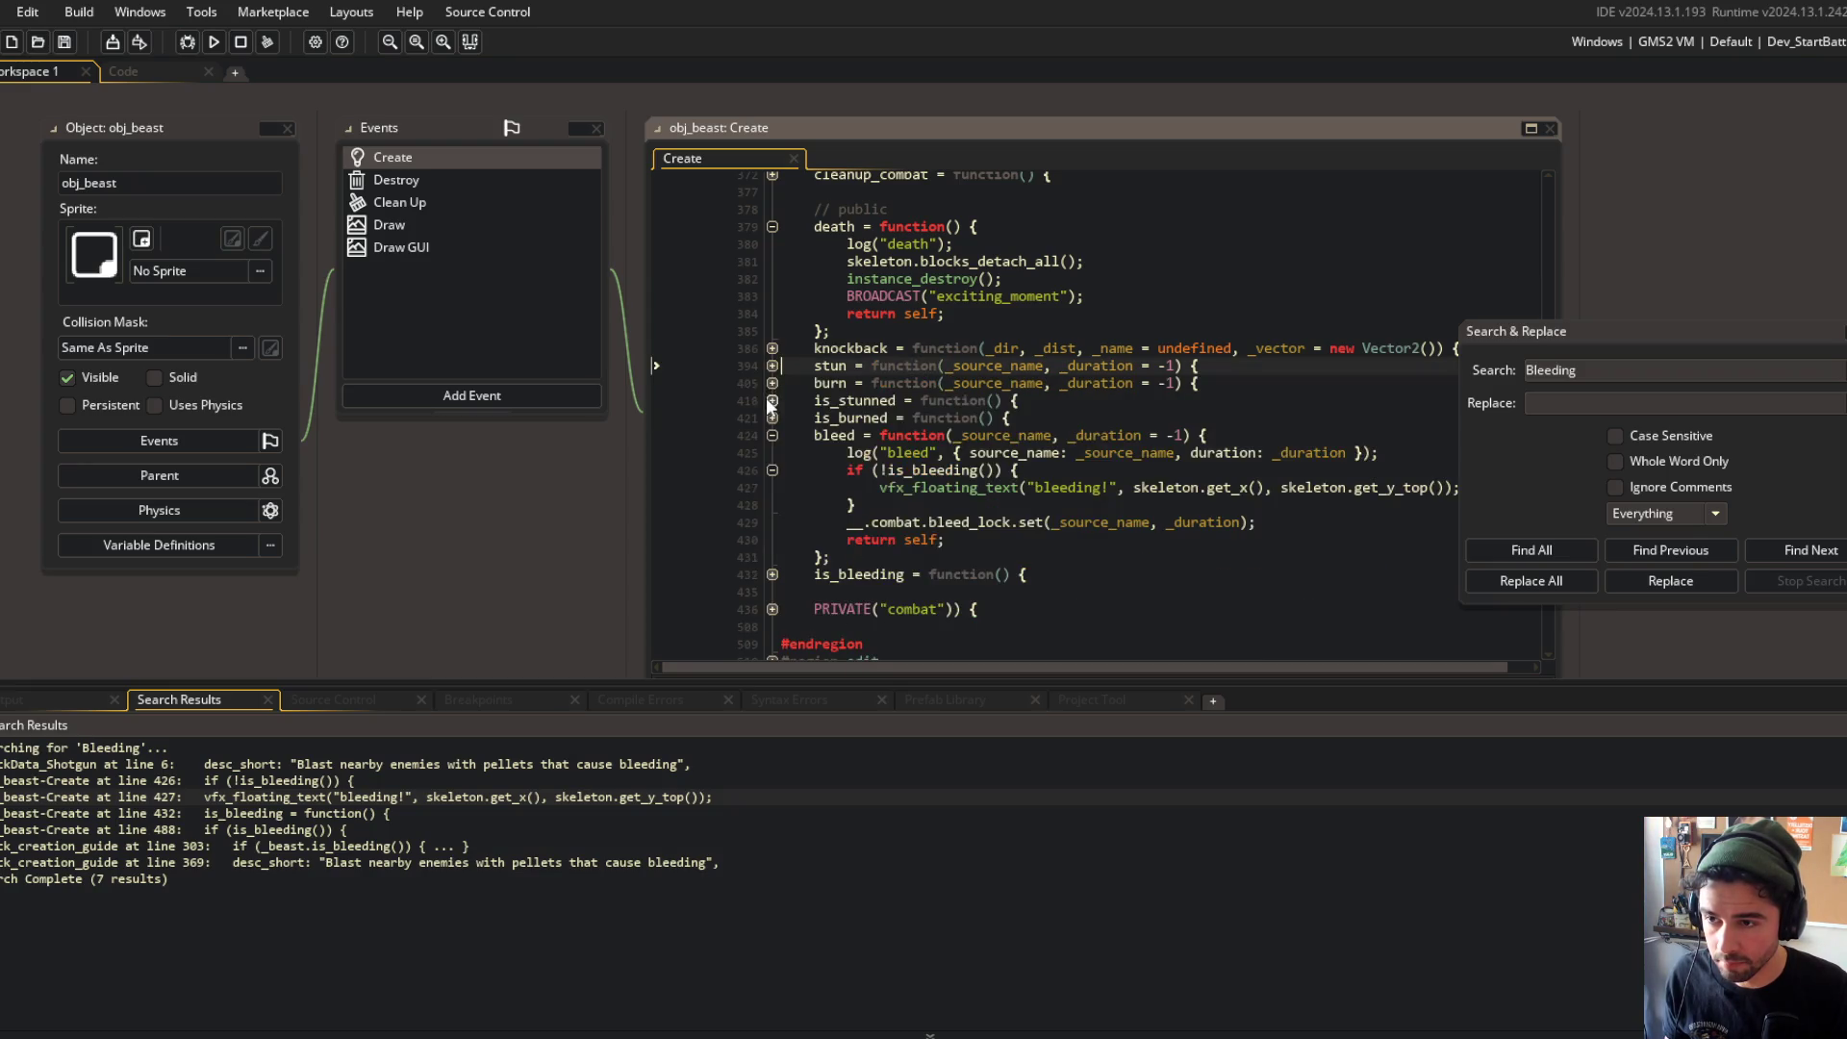
left_click(771, 384)
left_click(771, 417)
Step: Change the floating texts to 'BURN' in the burn function and 'BLEED' in the bleed function
left_click(1102, 435)
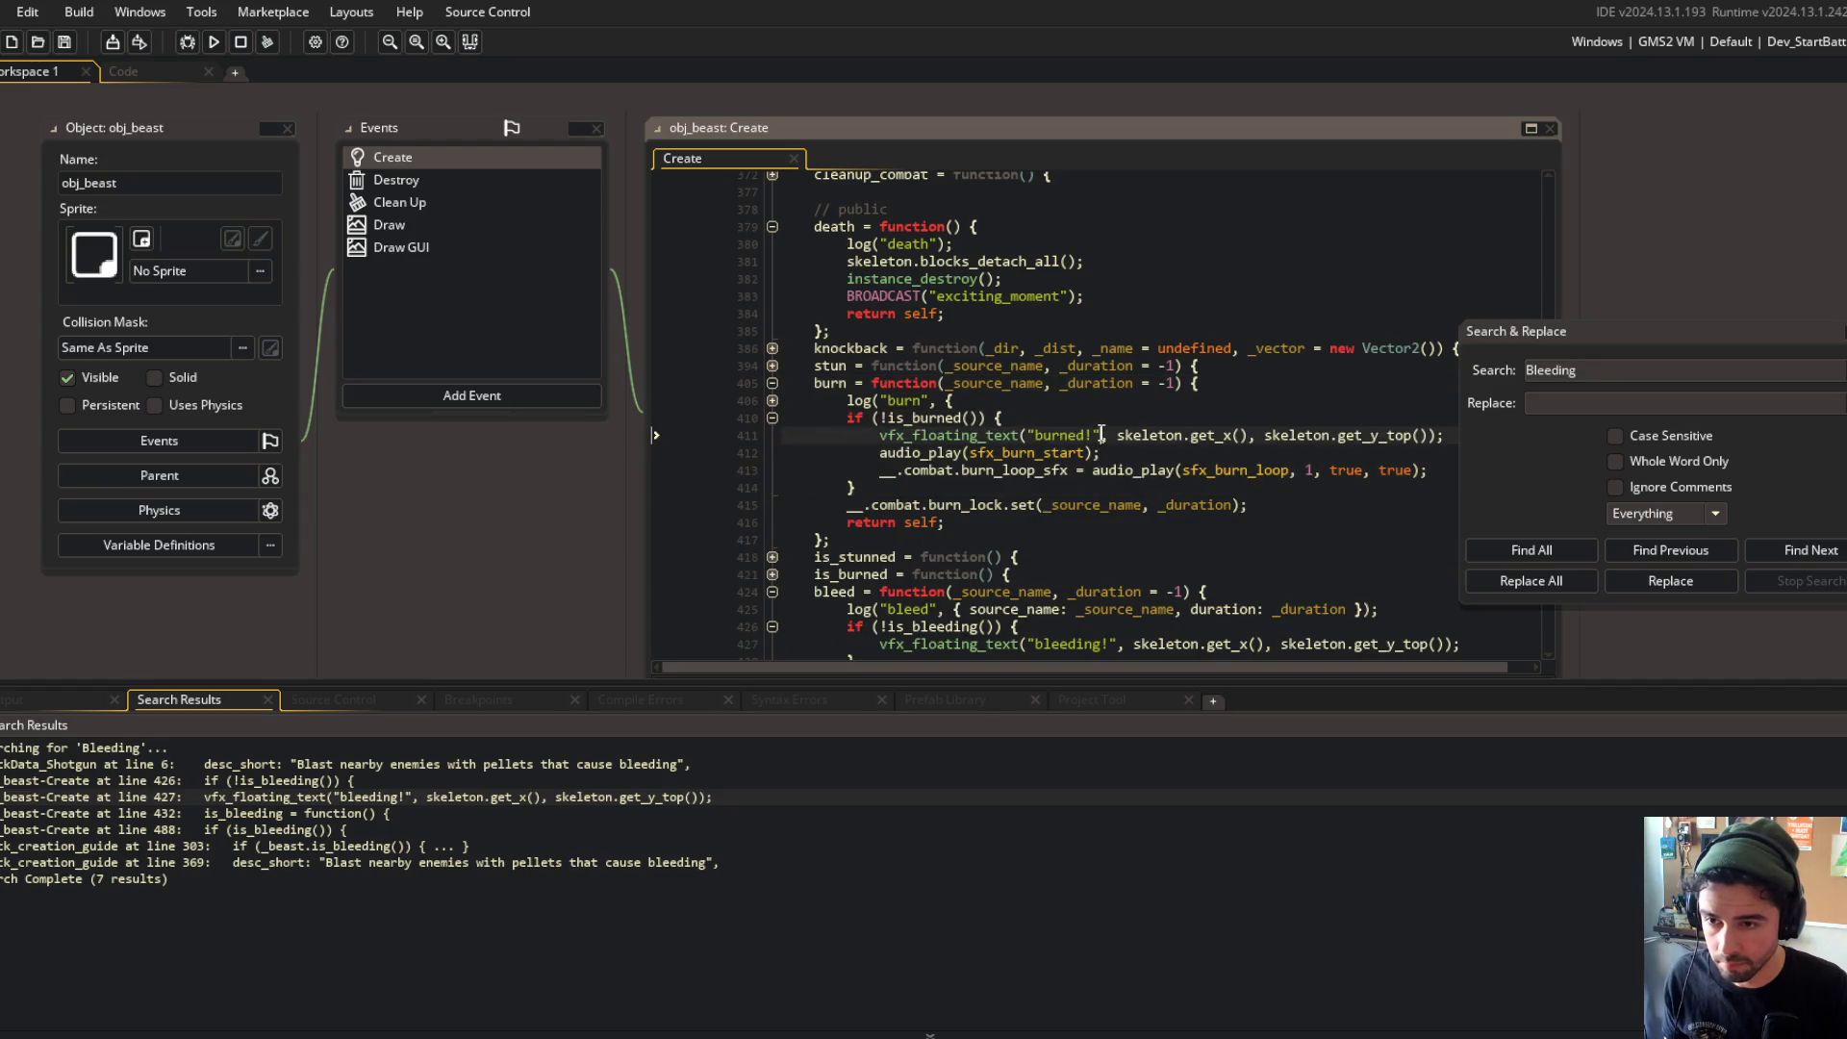
key("BackSpace")
key("BackSpace")
key("BackSpace")
type("BURN")
key("Up")
key("Up")
key("Up")
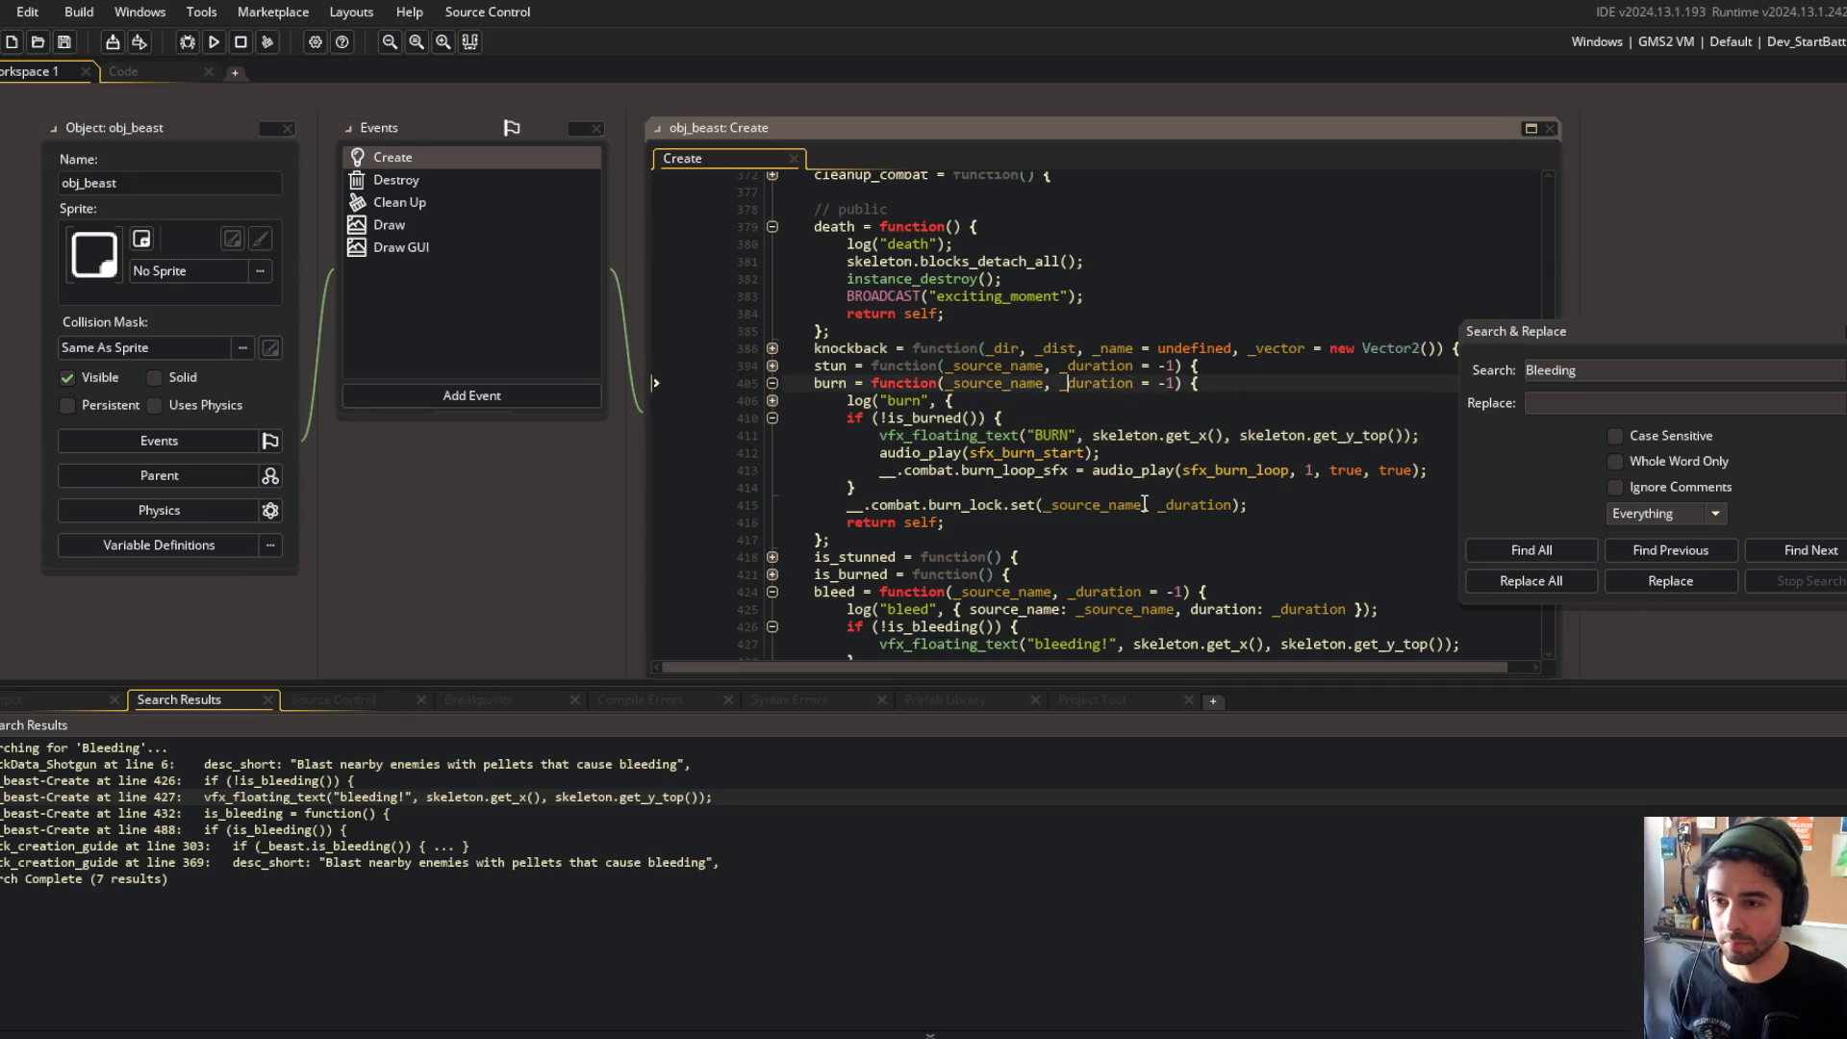
key("ctrl+m")
key("Down")
key("Down")
key("Down")
key("Down")
key("Down")
key("Right")
key("Right")
key("Right")
key("BackSpace")
key("BackSpace")
key("BackSpace")
type("NL")
key("BackSpace")
key("BackSpace")
type("BLEED")
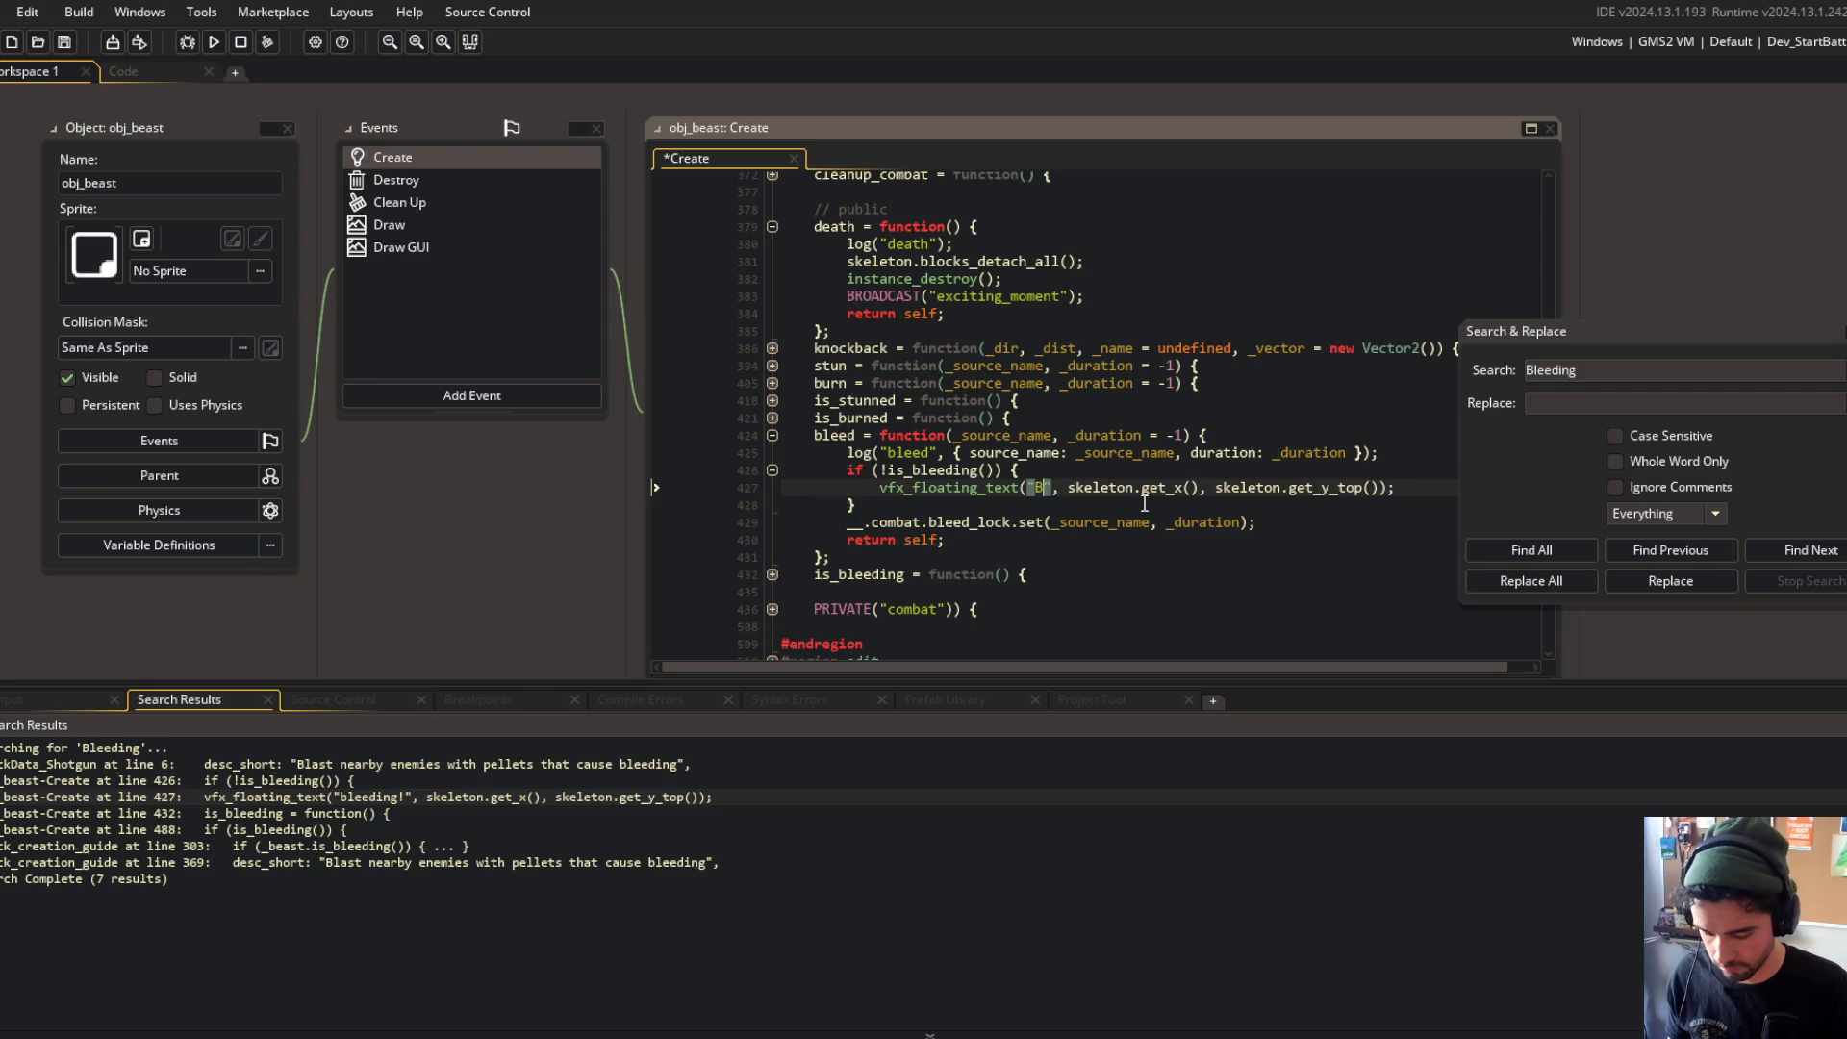
Step: Move the bleed function above is_stunned and remove the leftover blank line
key("Up")
key("Up")
key("Up")
key("Home")
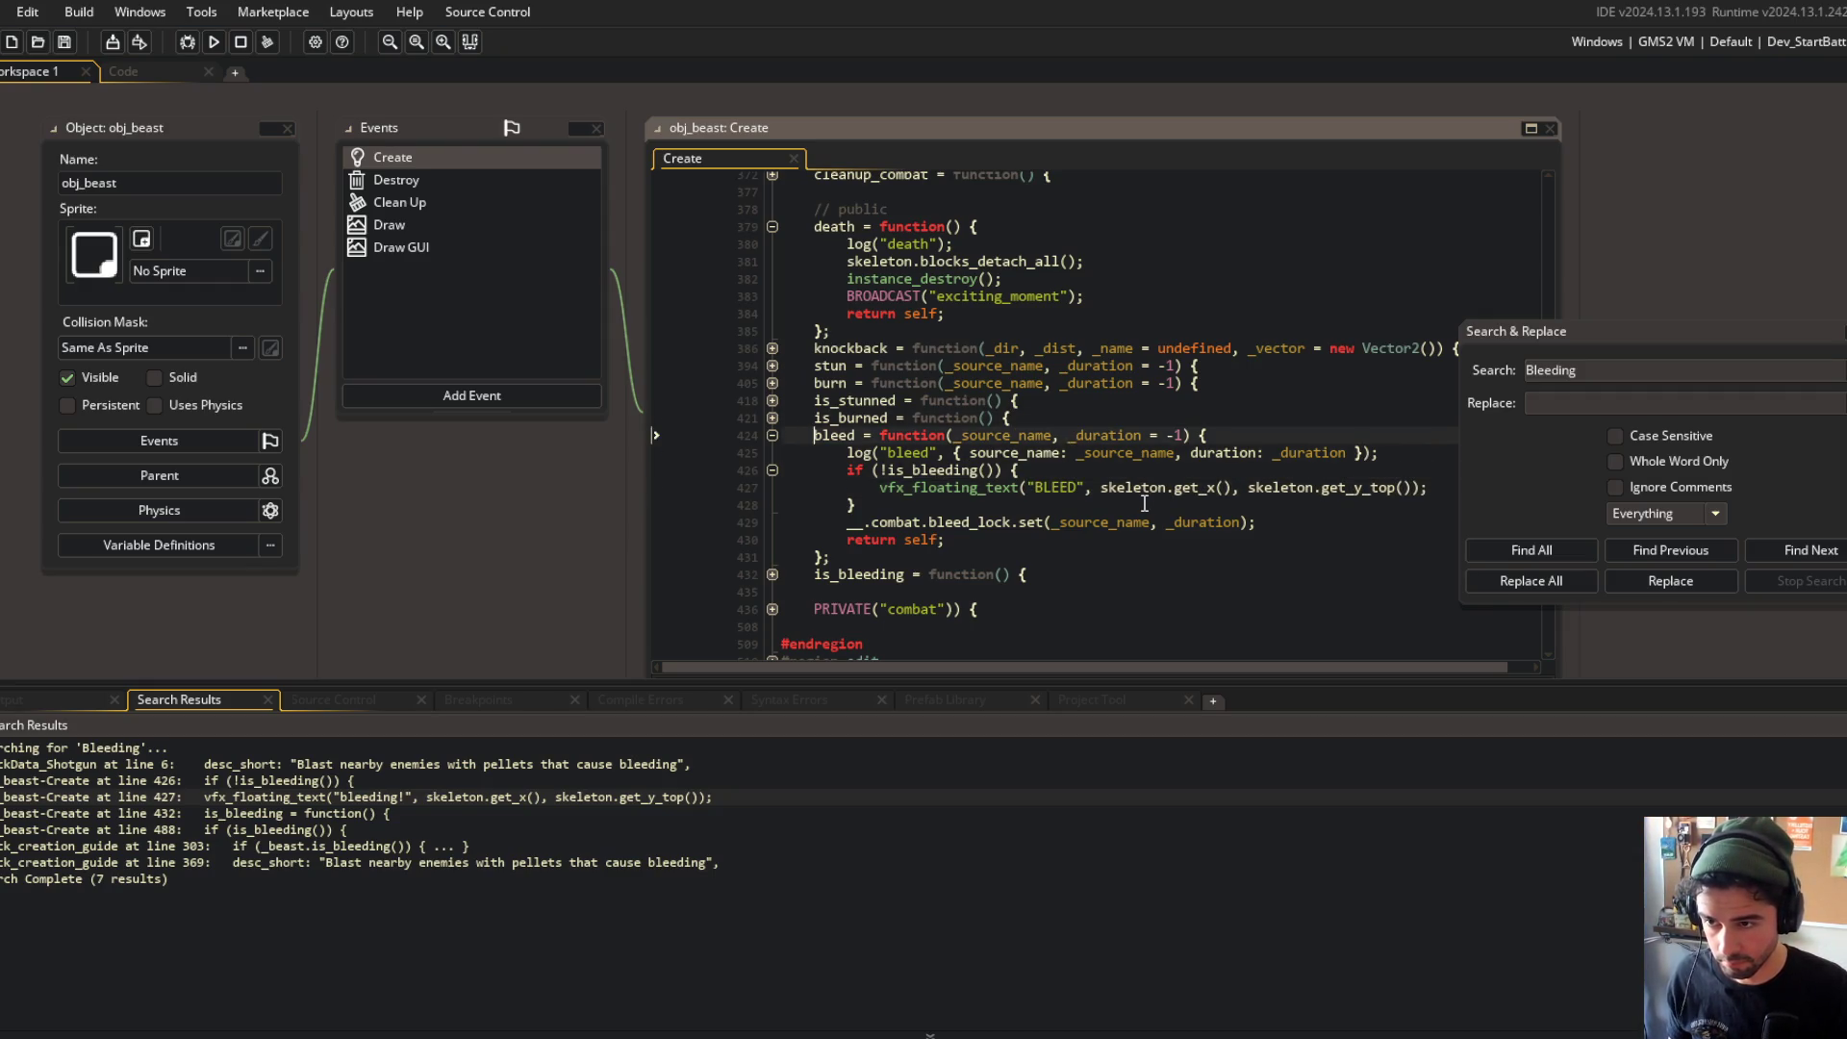
key("shift+Down")
key("shift+Down")
key("shift+Down")
key("shift+End")
key("ctrl+x")
key("Up")
key("Up")
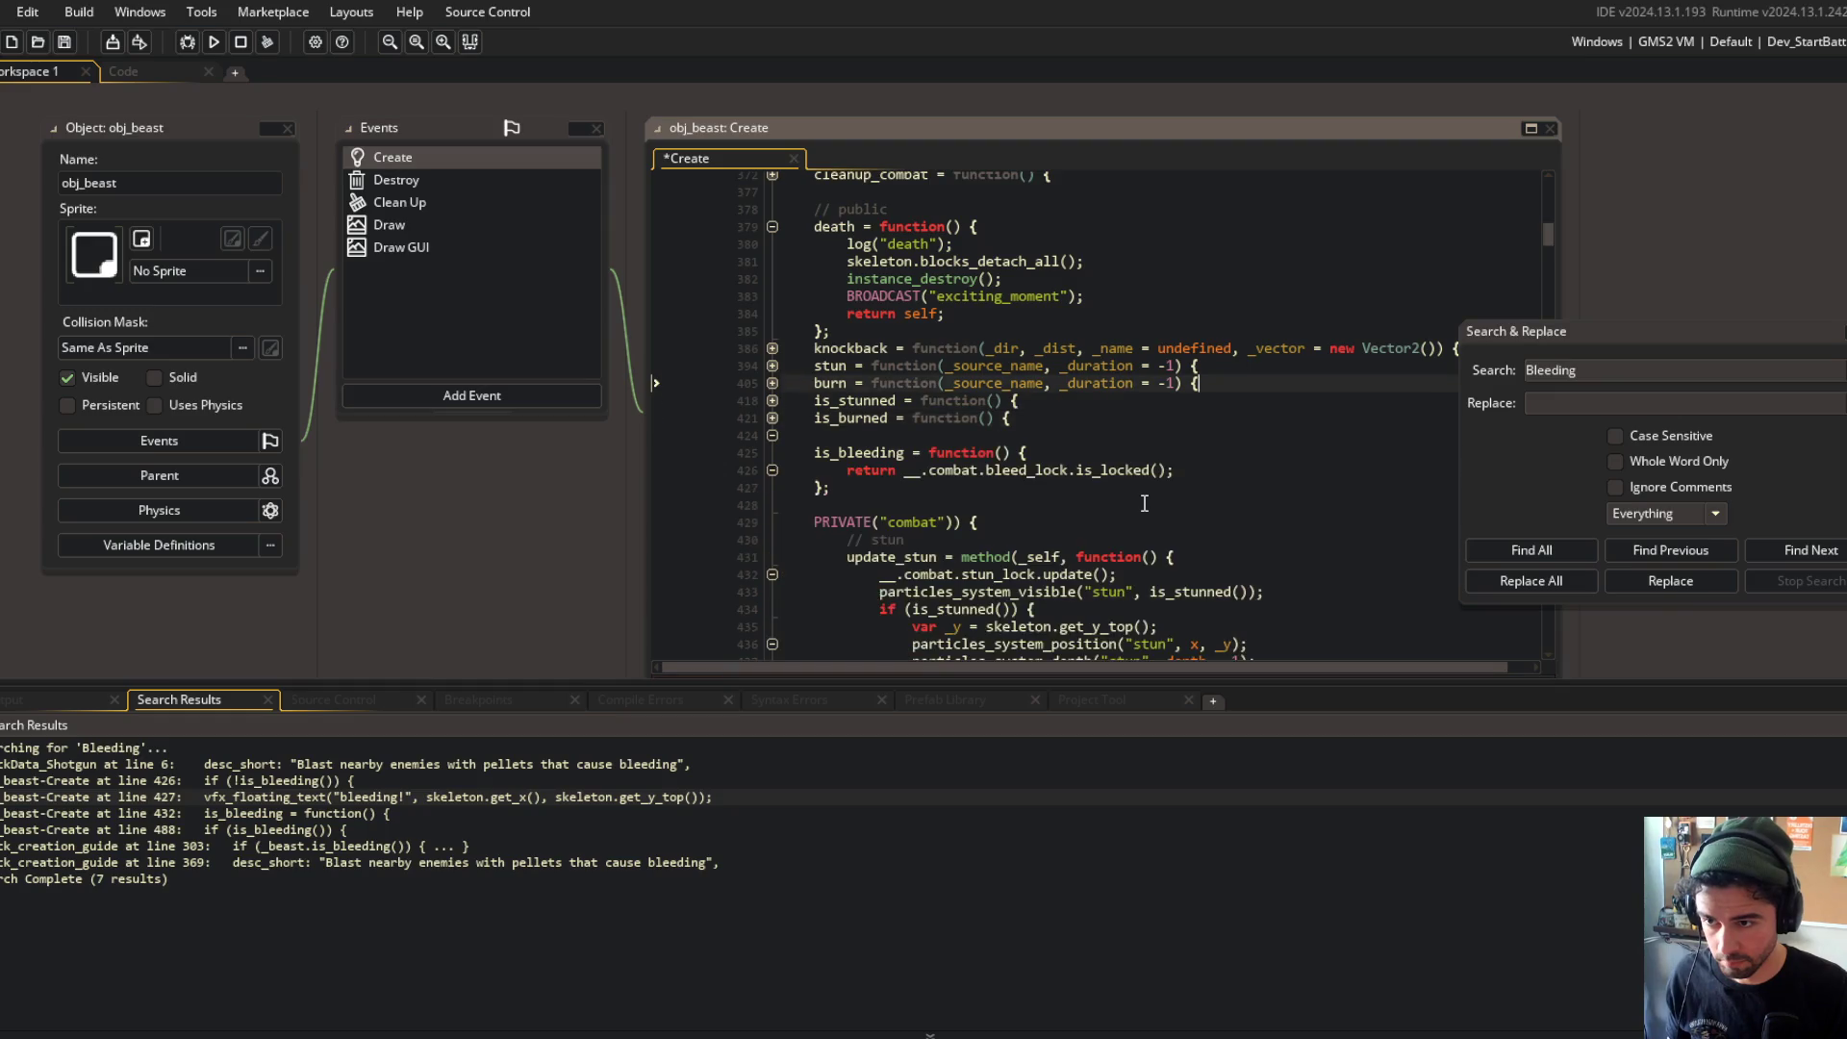
key("ctrl+v")
key("Down")
key("Down")
key("Down")
key("Up")
key("Delete")
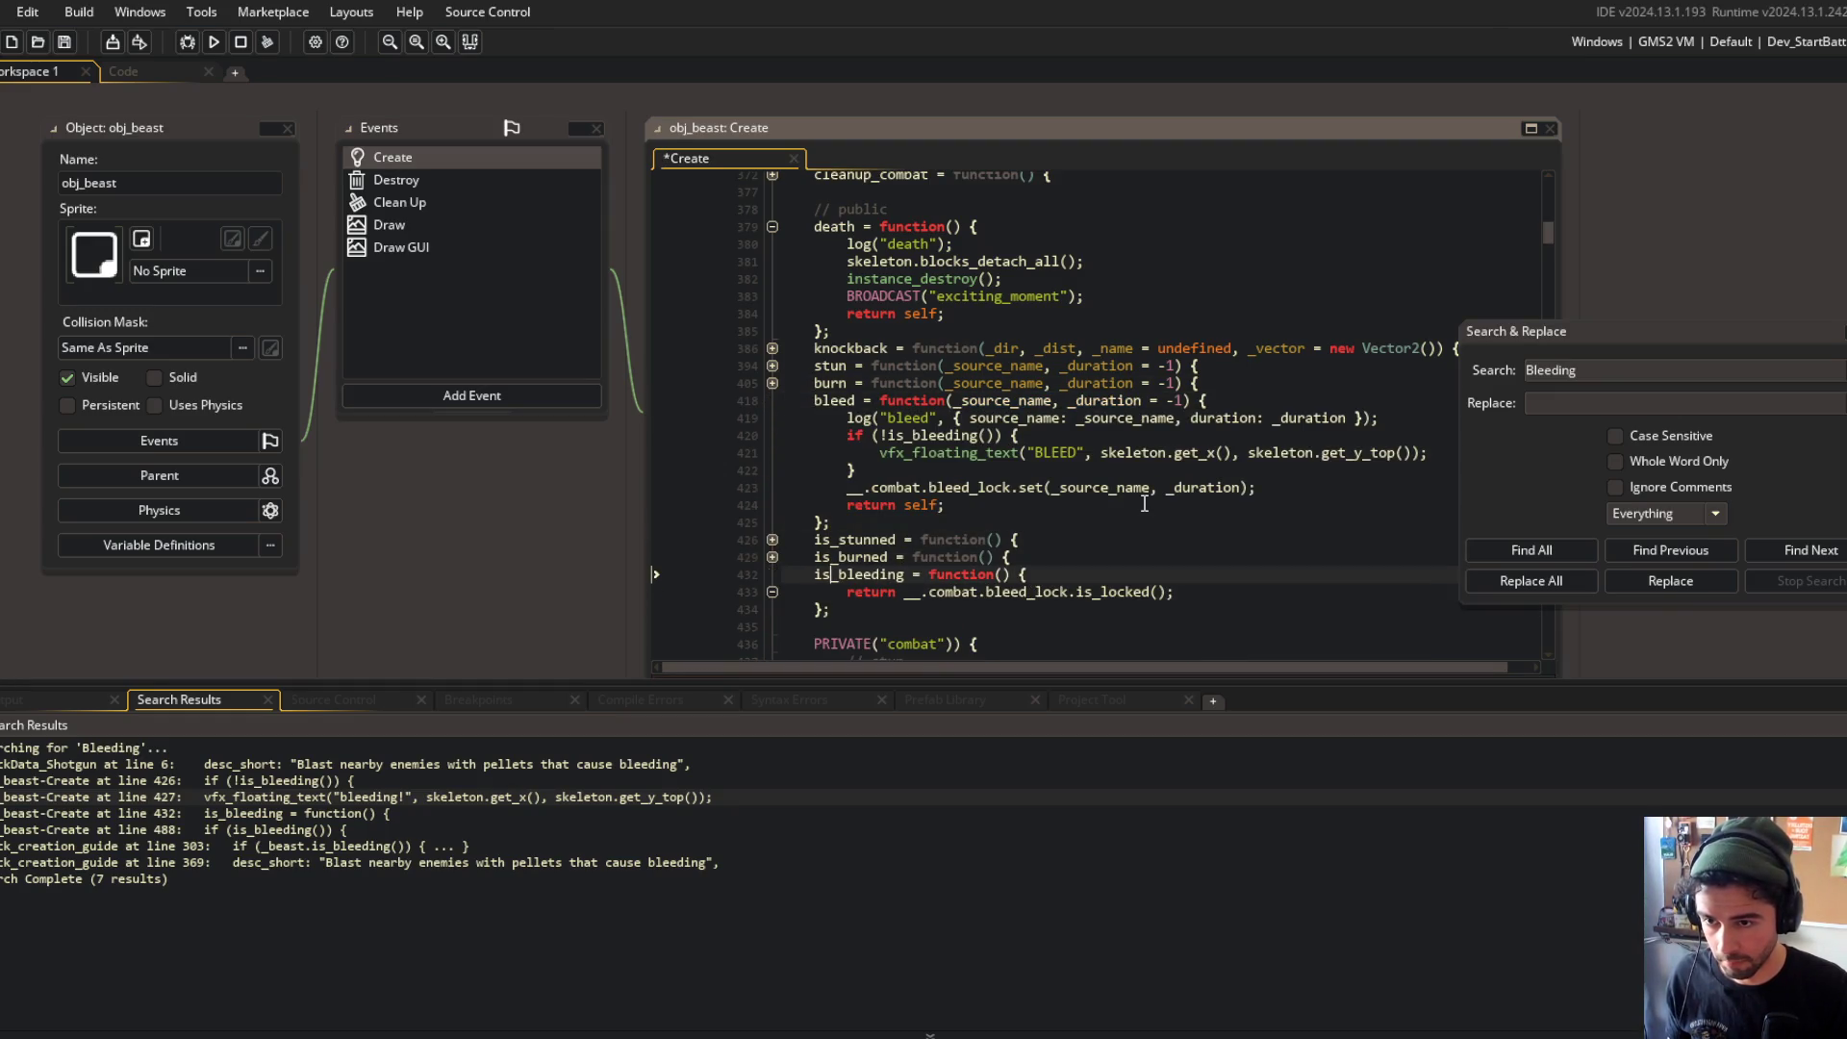
Step: Commit with message 'more adjustments to shotgun projectiles' and git push
left_click(1176, 436)
type("un projectiles")
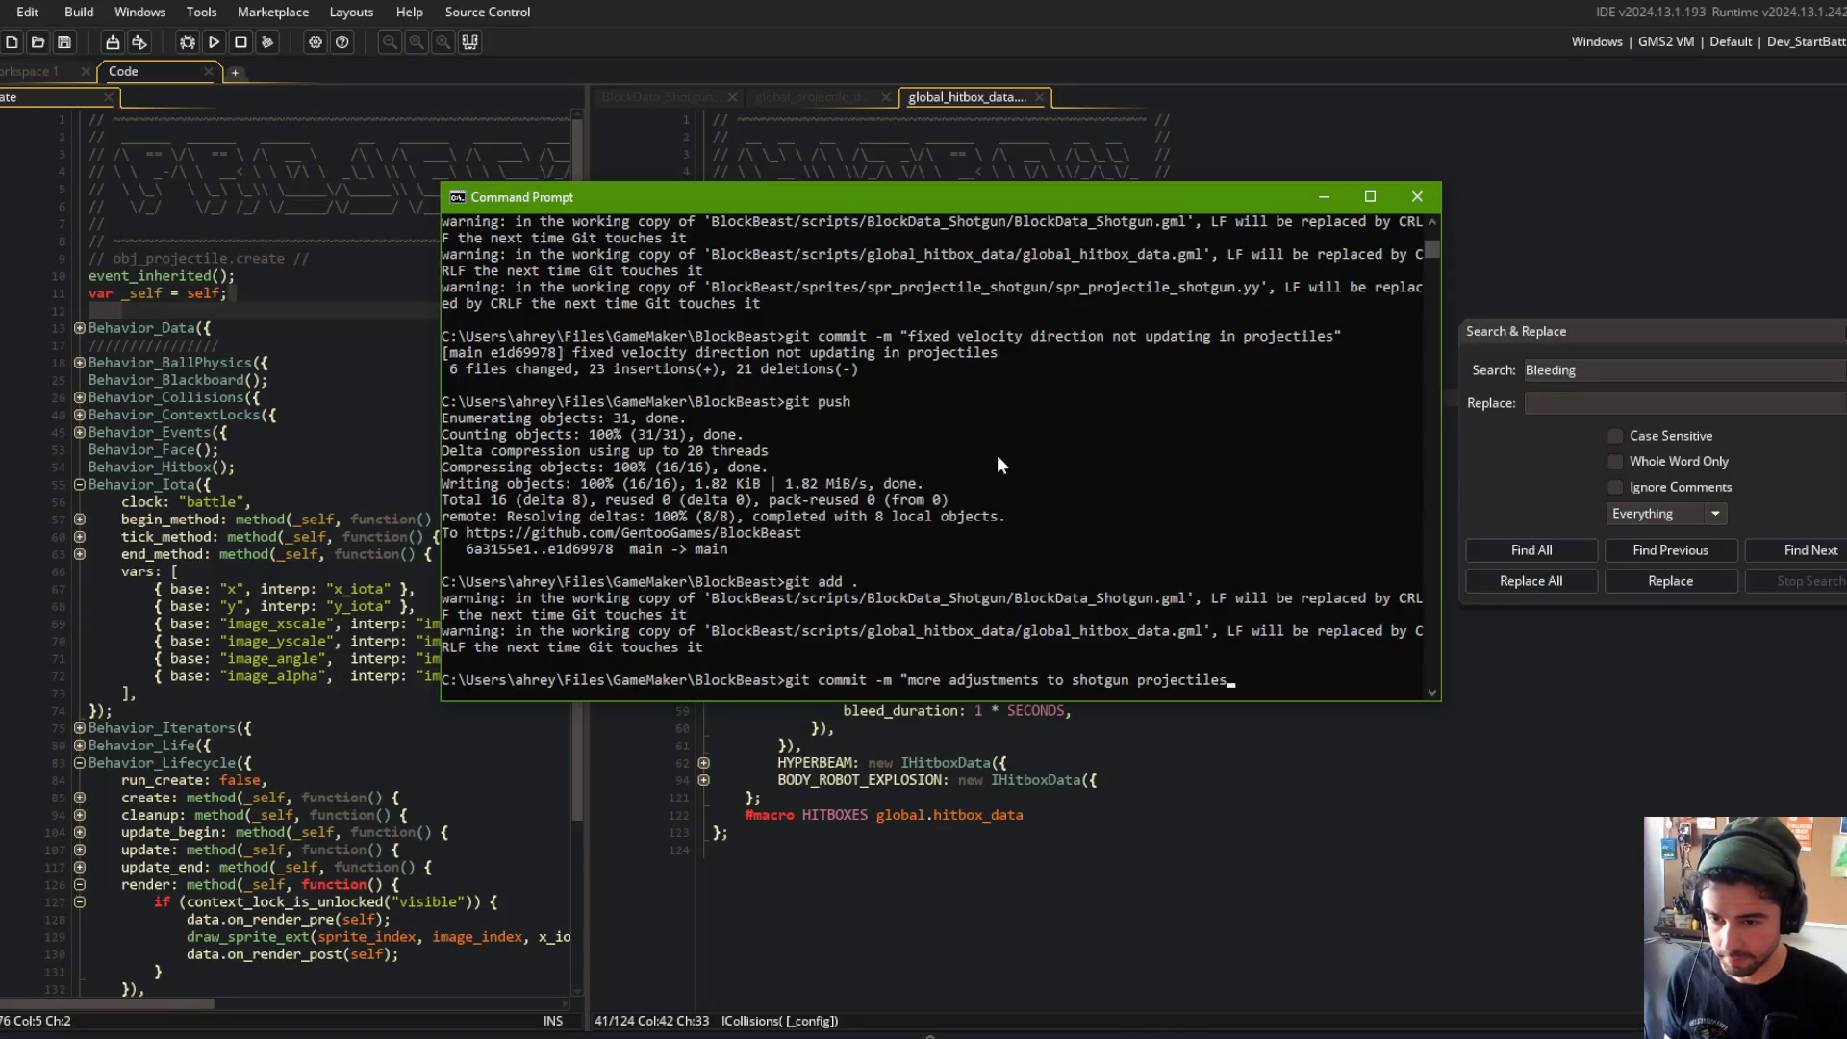
key("Return")
type("git push")
key("Return")
Step: Return to the GameMaker code editor and close the script in the left pane
left_click(986, 883)
left_click(982, 779)
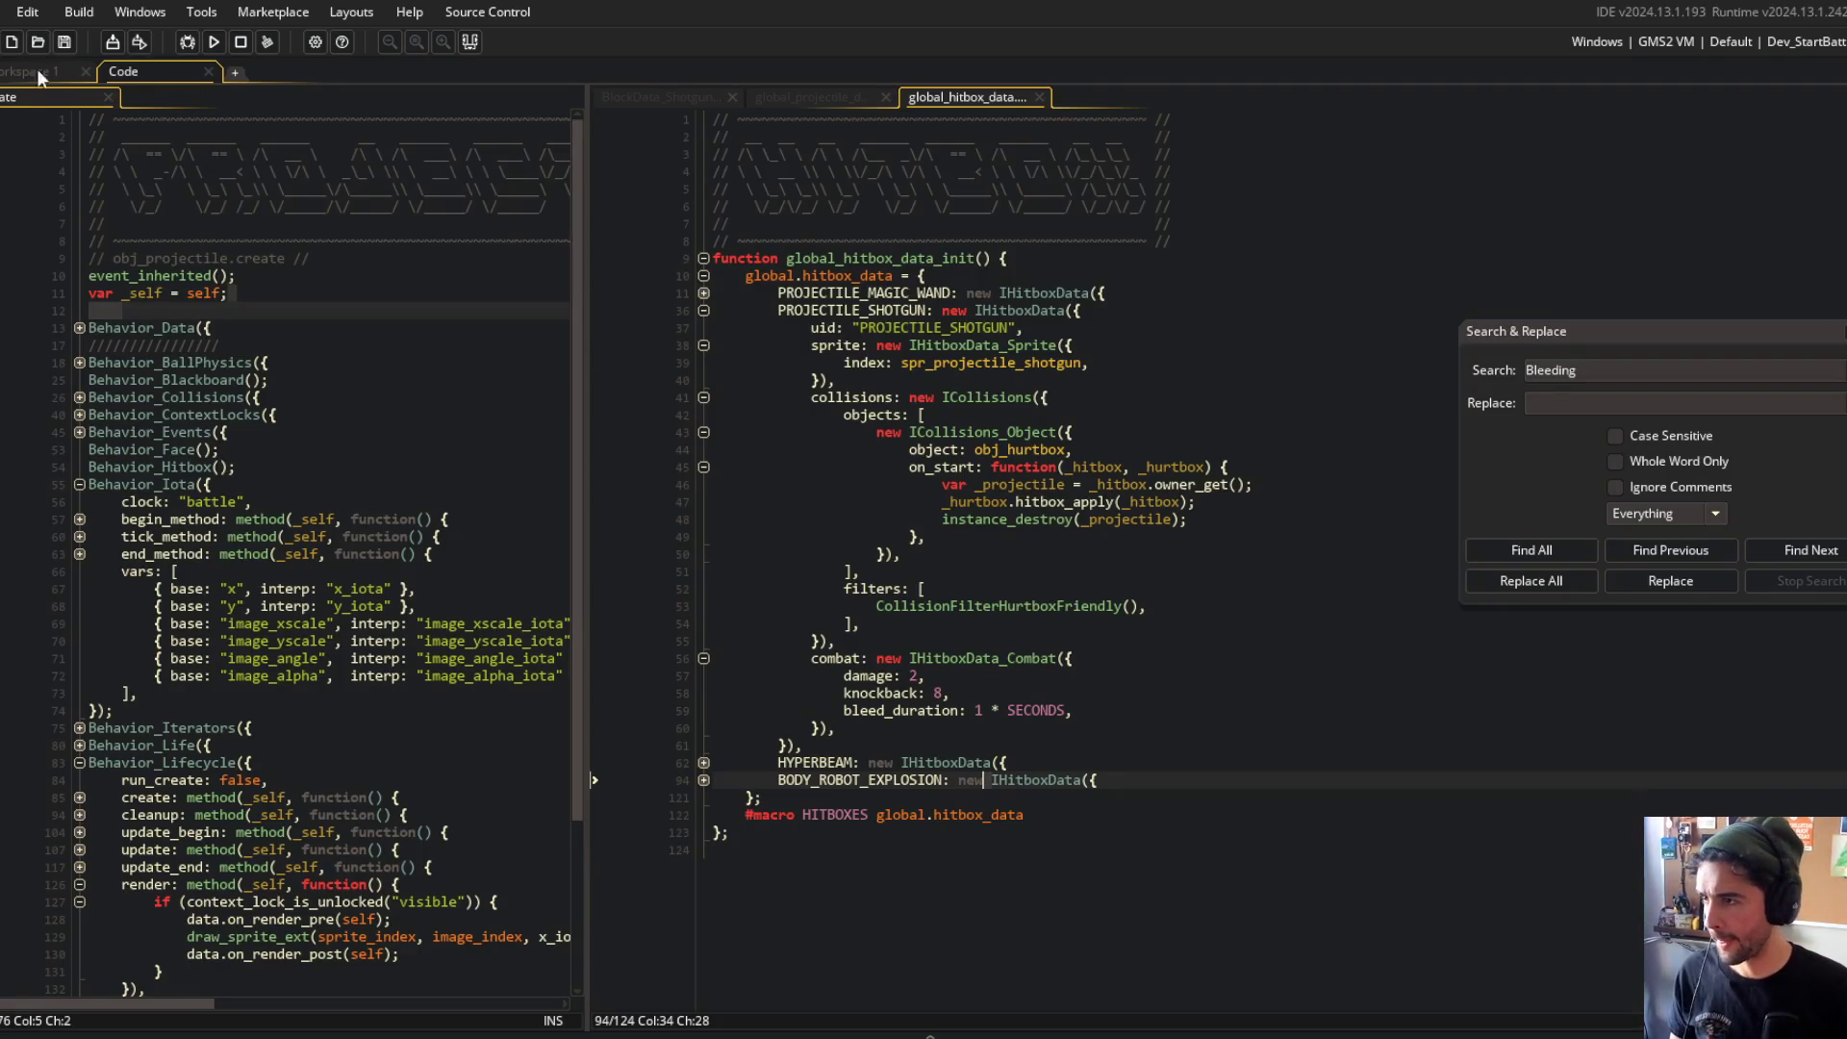
left_click(108, 98)
left_click(853, 119)
Step: Dock BlockData_Shotgun in the left pane beside global projectile data and resize the split
left_click_drag(712, 96, 428, 364)
left_click(429, 364)
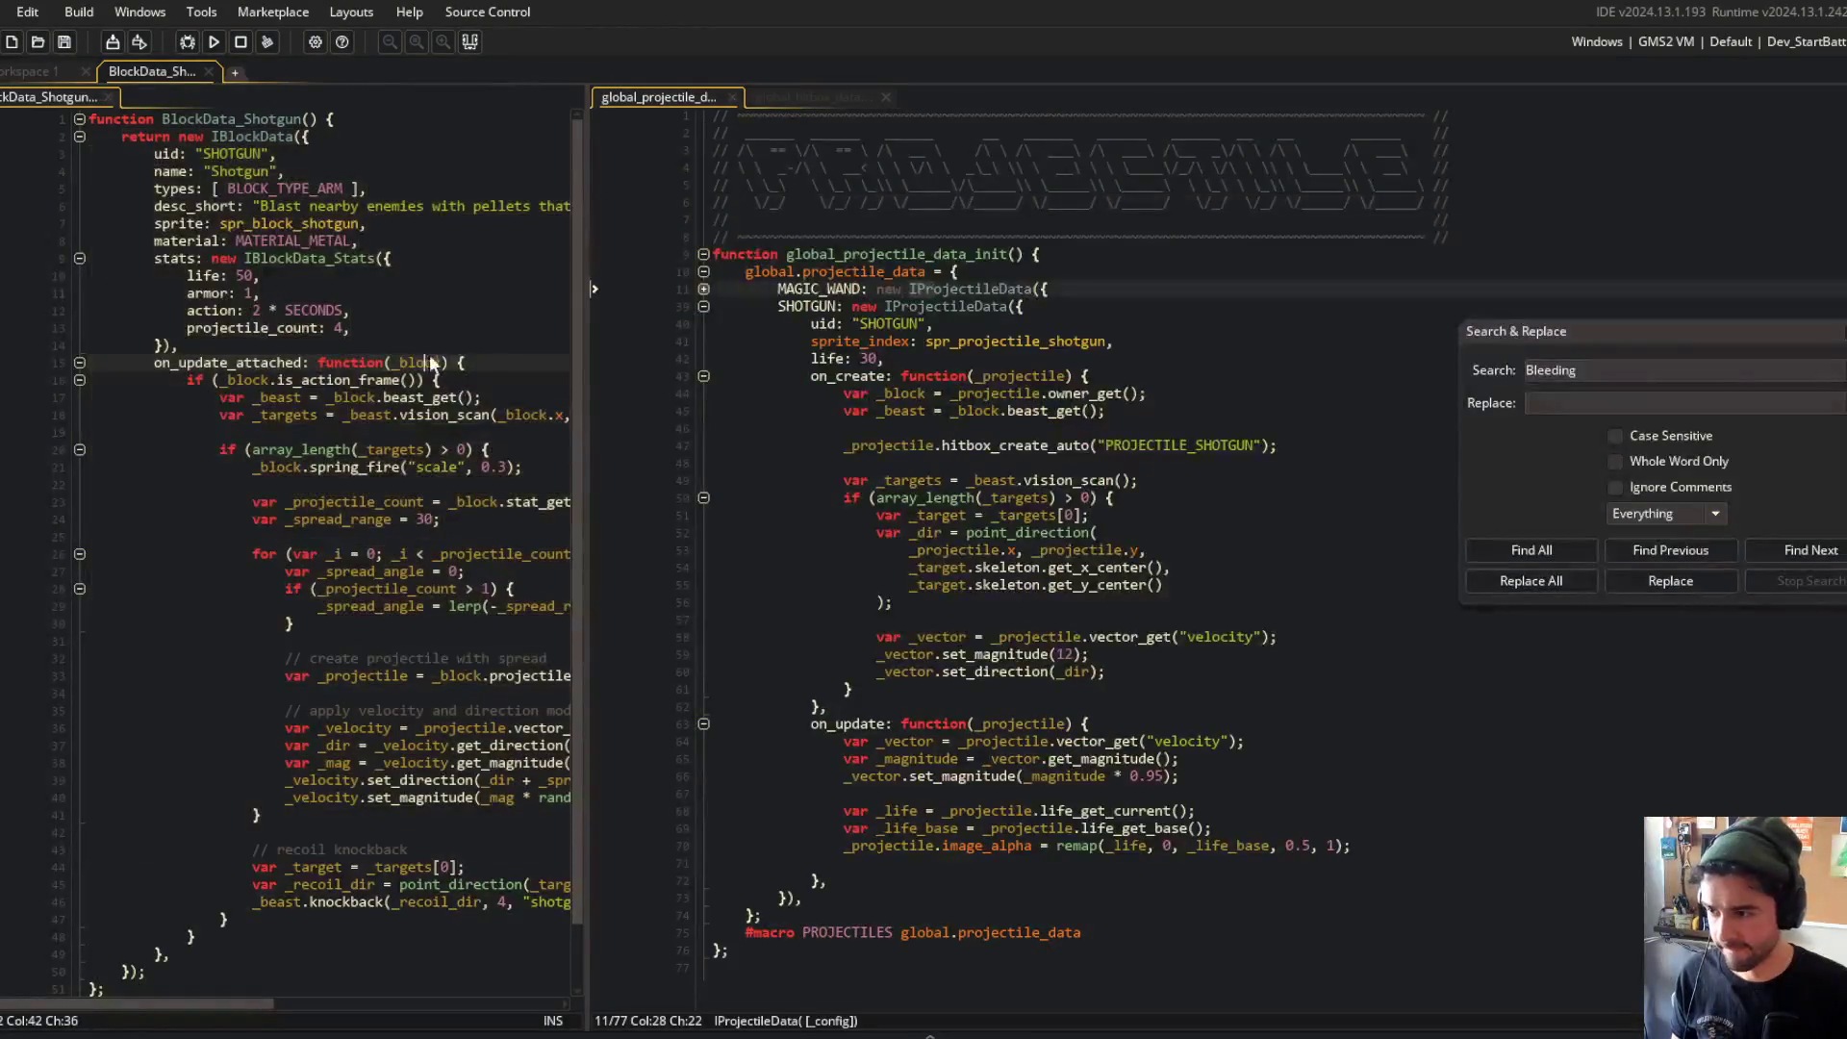
left_click(591, 254)
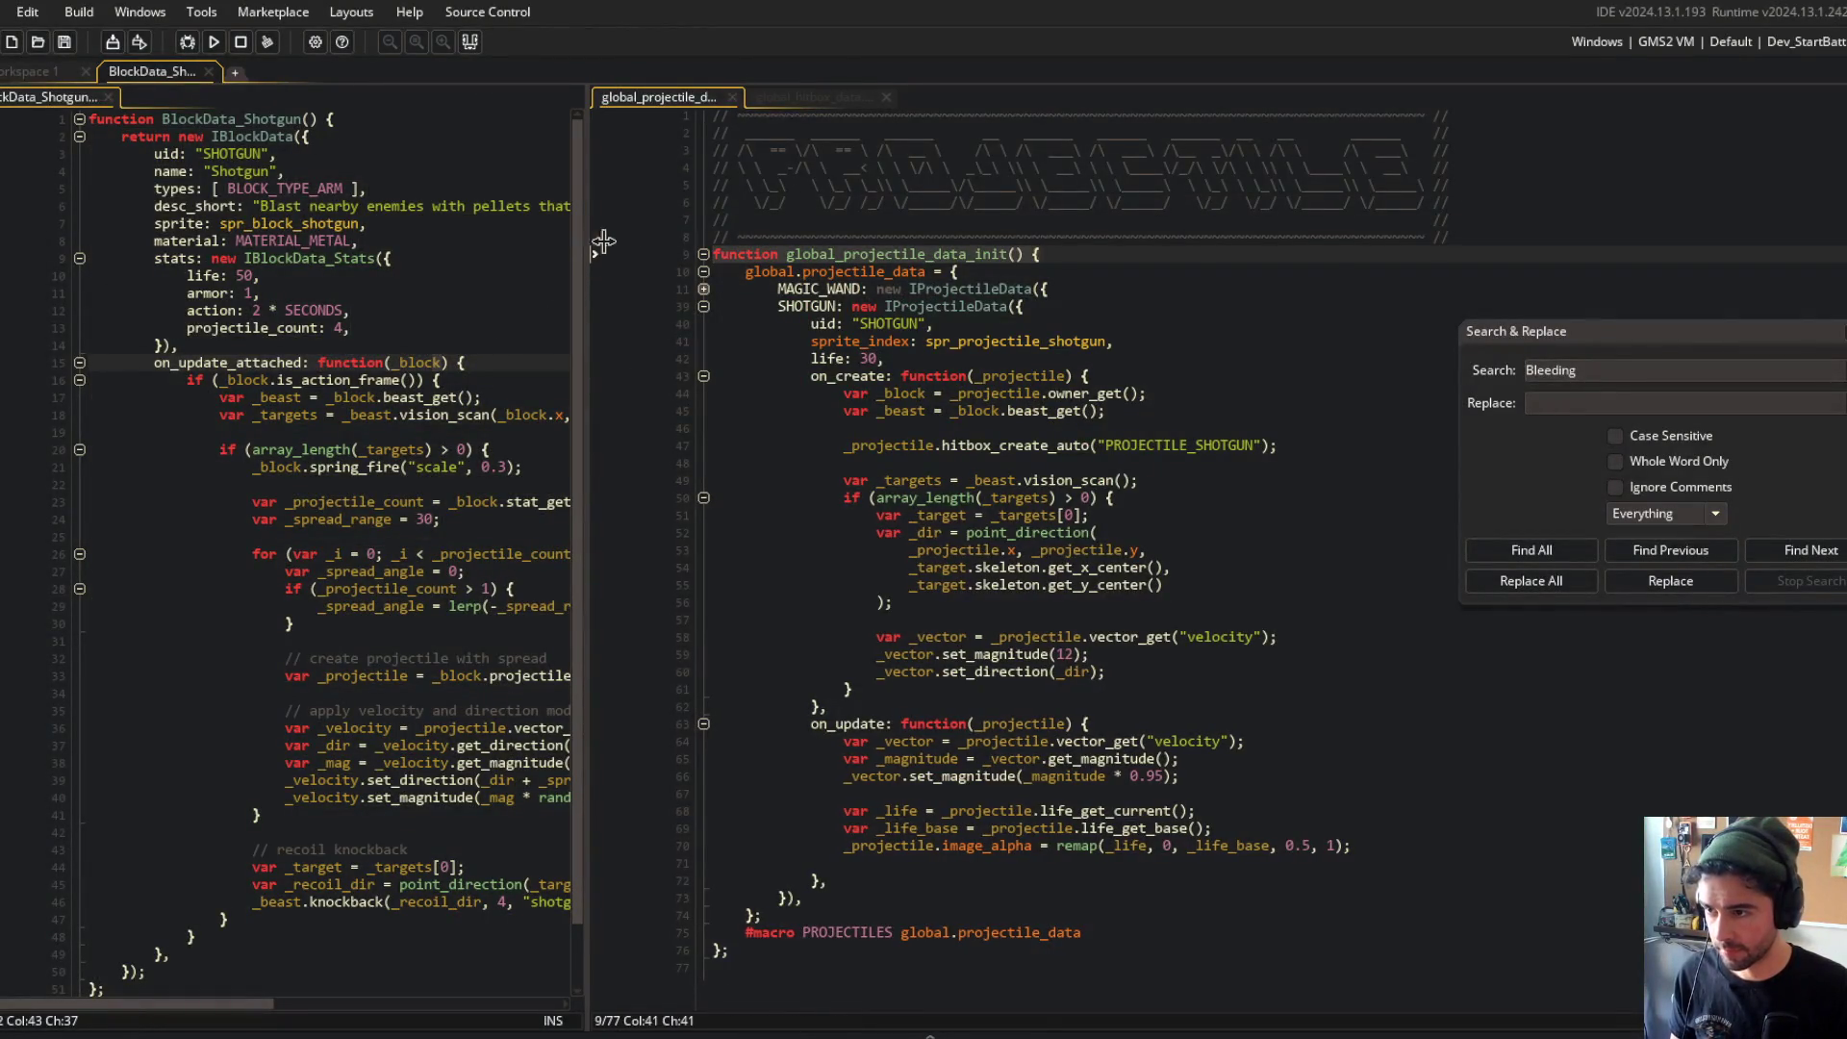
left_click_drag(591, 254, 947, 232)
left_click_drag(199, 346, 548, 658)
mouse_move(943, 254)
left_mouse_down()
mouse_move(582, 255)
mouse_move(1064, 347)
mouse_move(736, 385)
mouse_move(1107, 393)
mouse_move(672, 429)
left_mouse_up()
Step: Check the SHOTGUN projectile's set_magnitude(12) line, then add a new line after projectile_count: 4
left_click(388, 258)
left_click(928, 341)
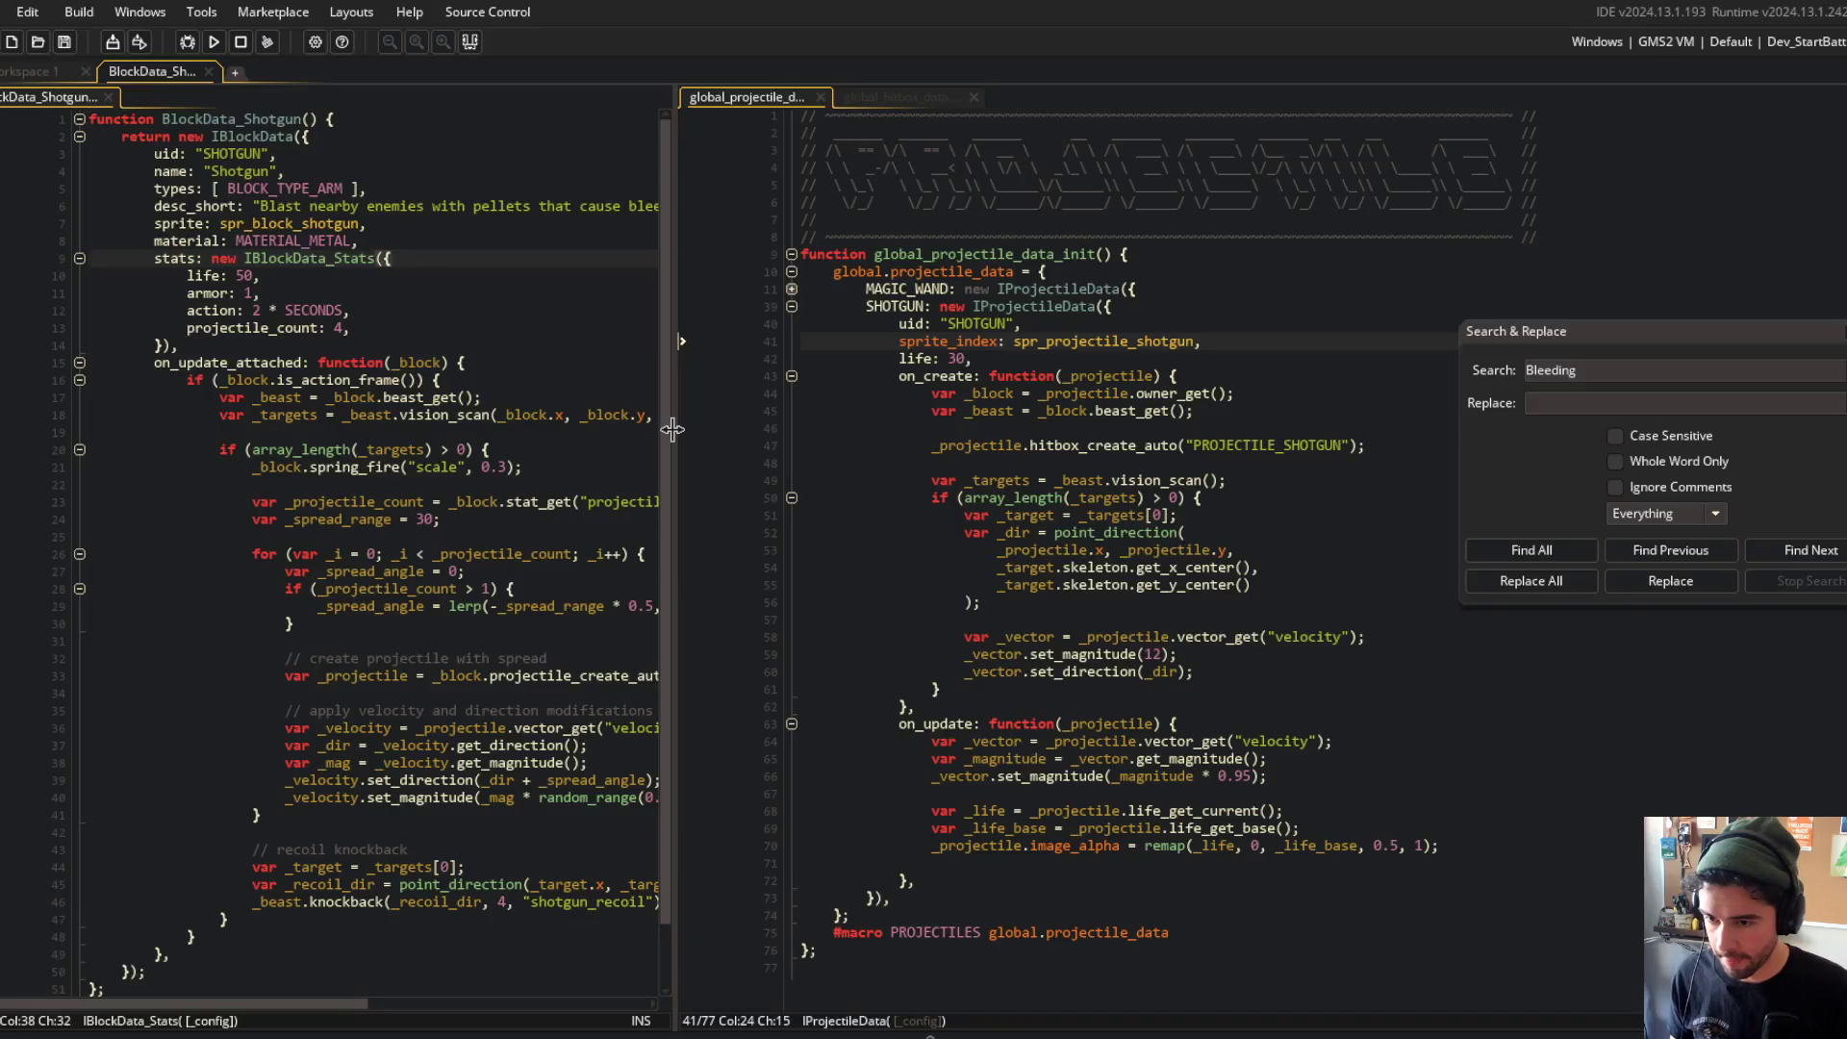
left_click(970, 416)
left_click(1097, 654)
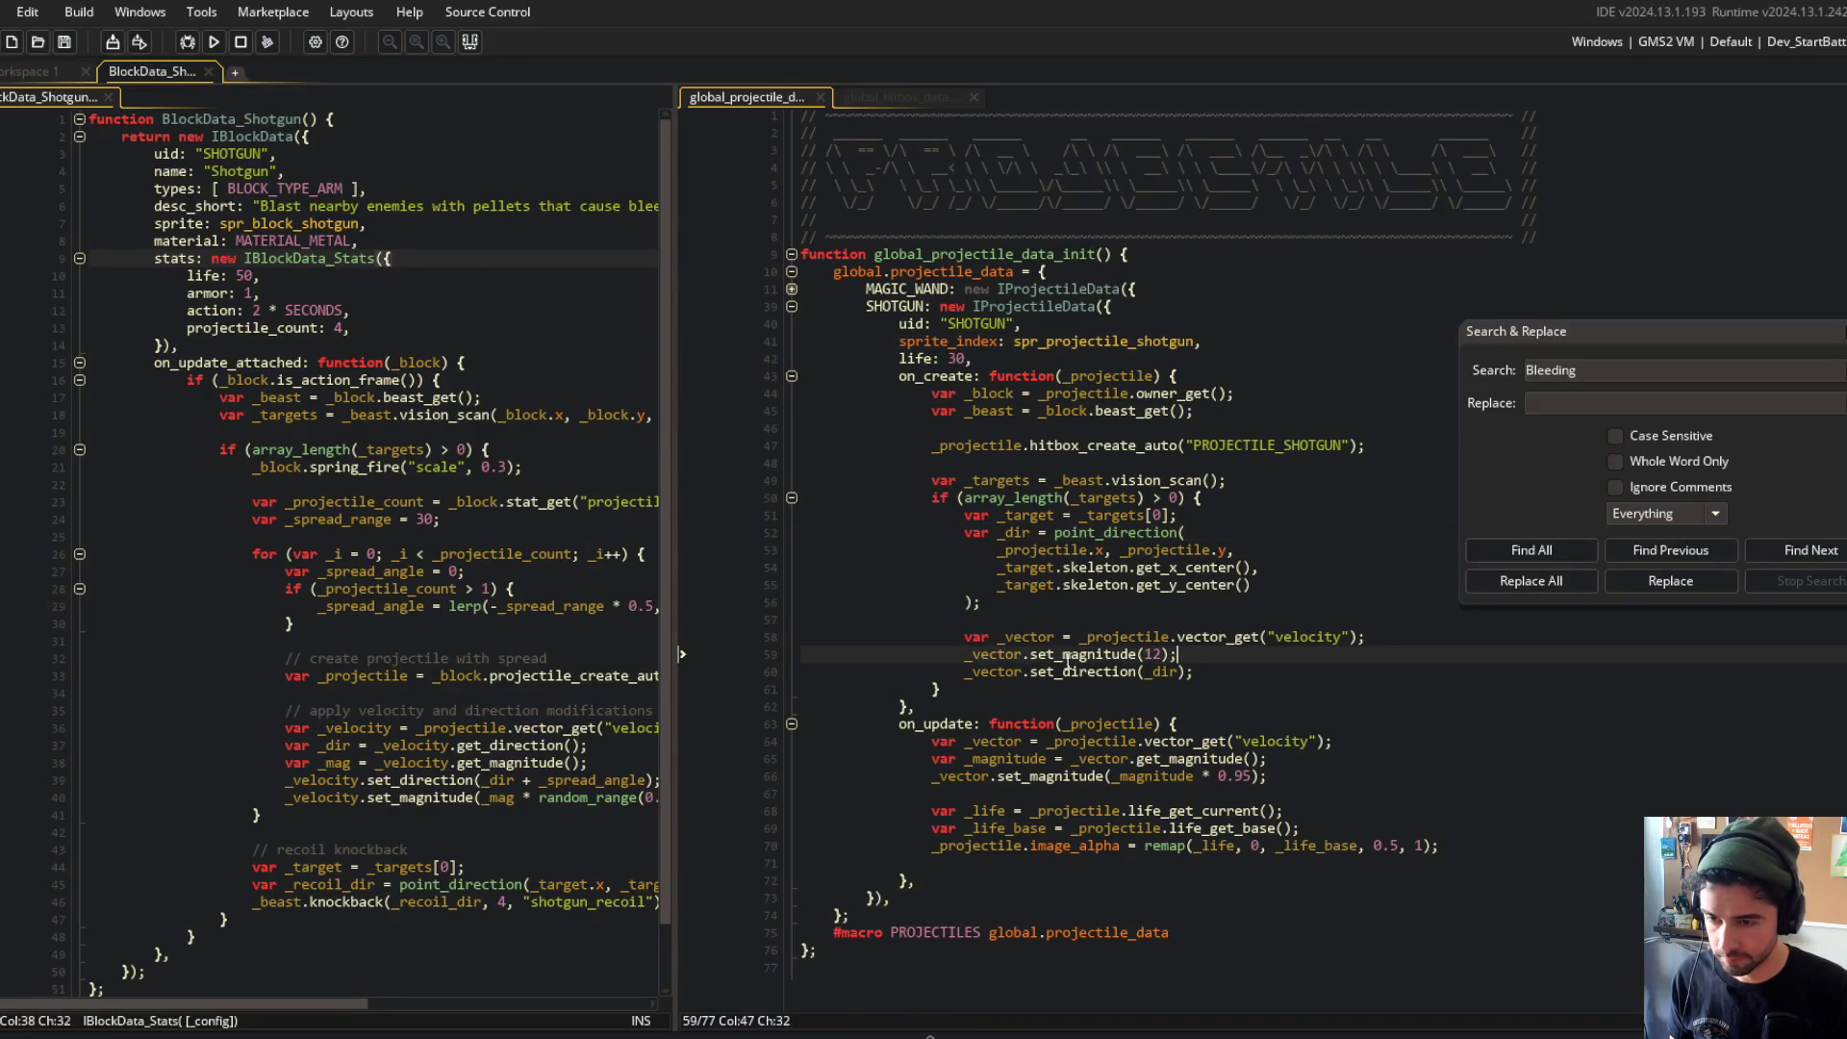
left_click(1262, 659)
left_click(374, 328)
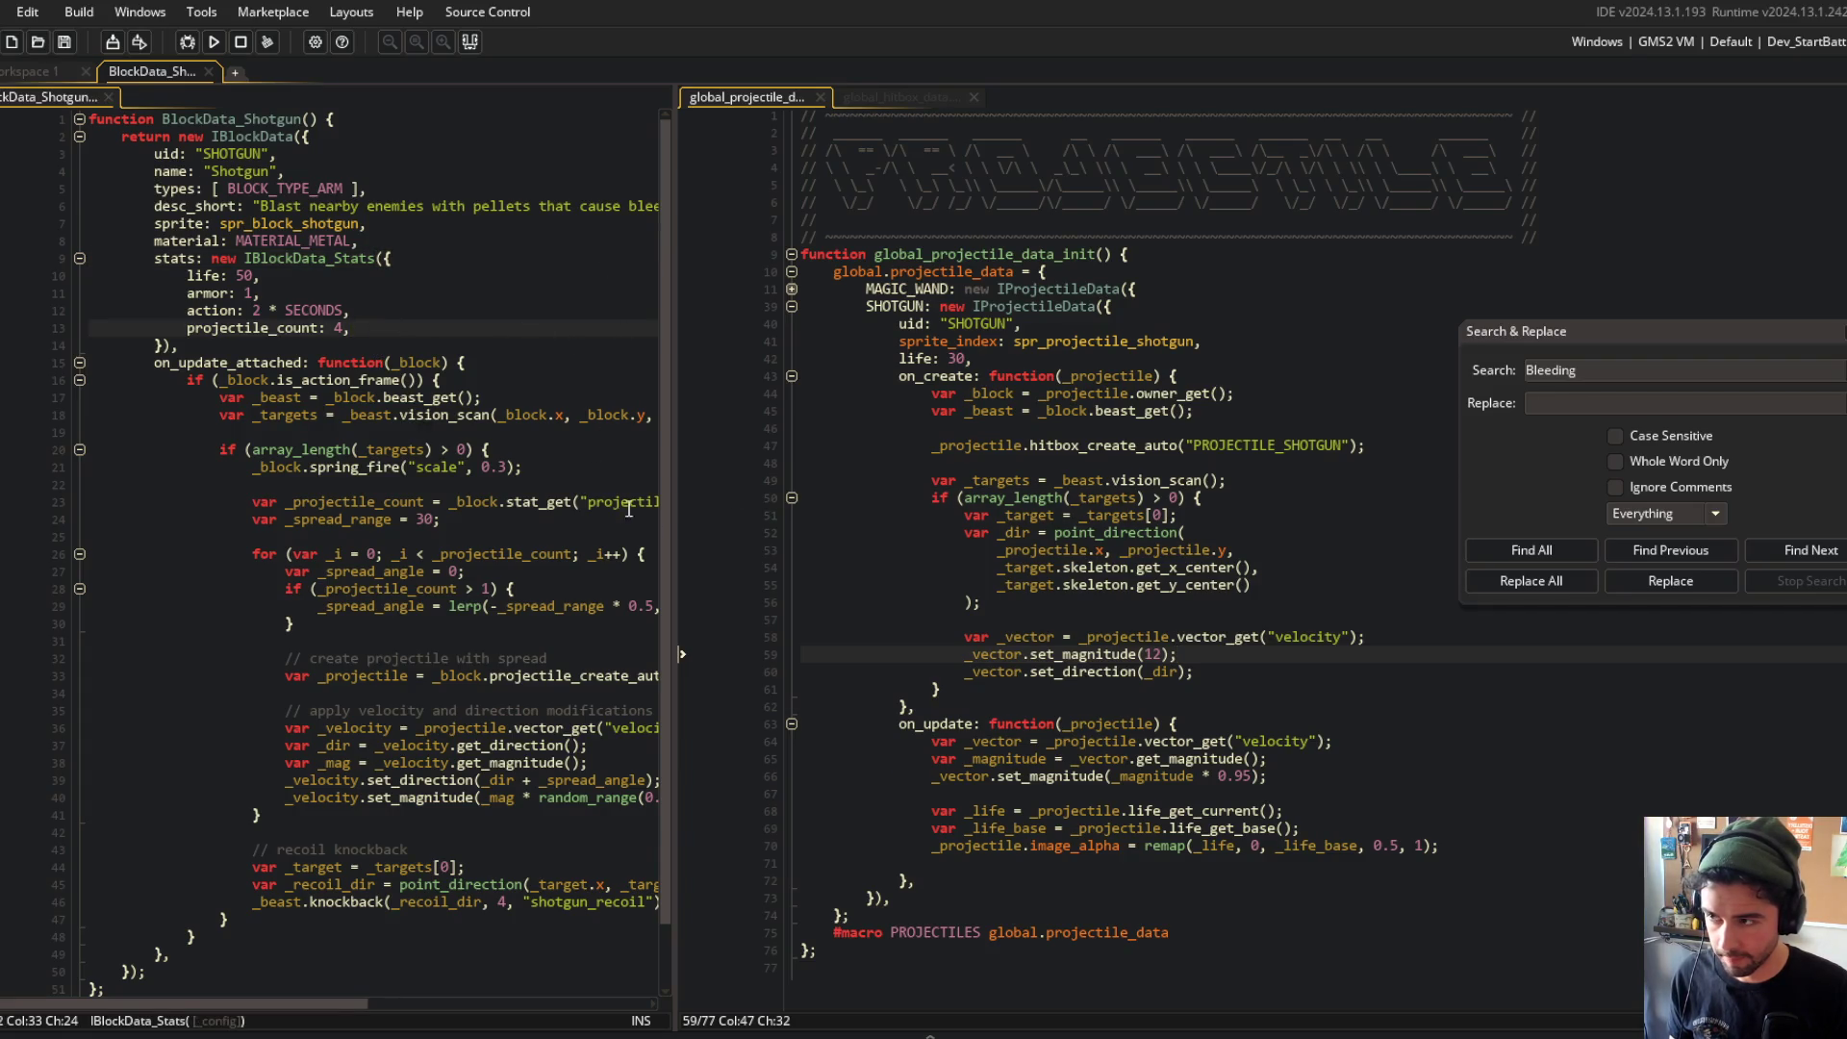
key("Return")
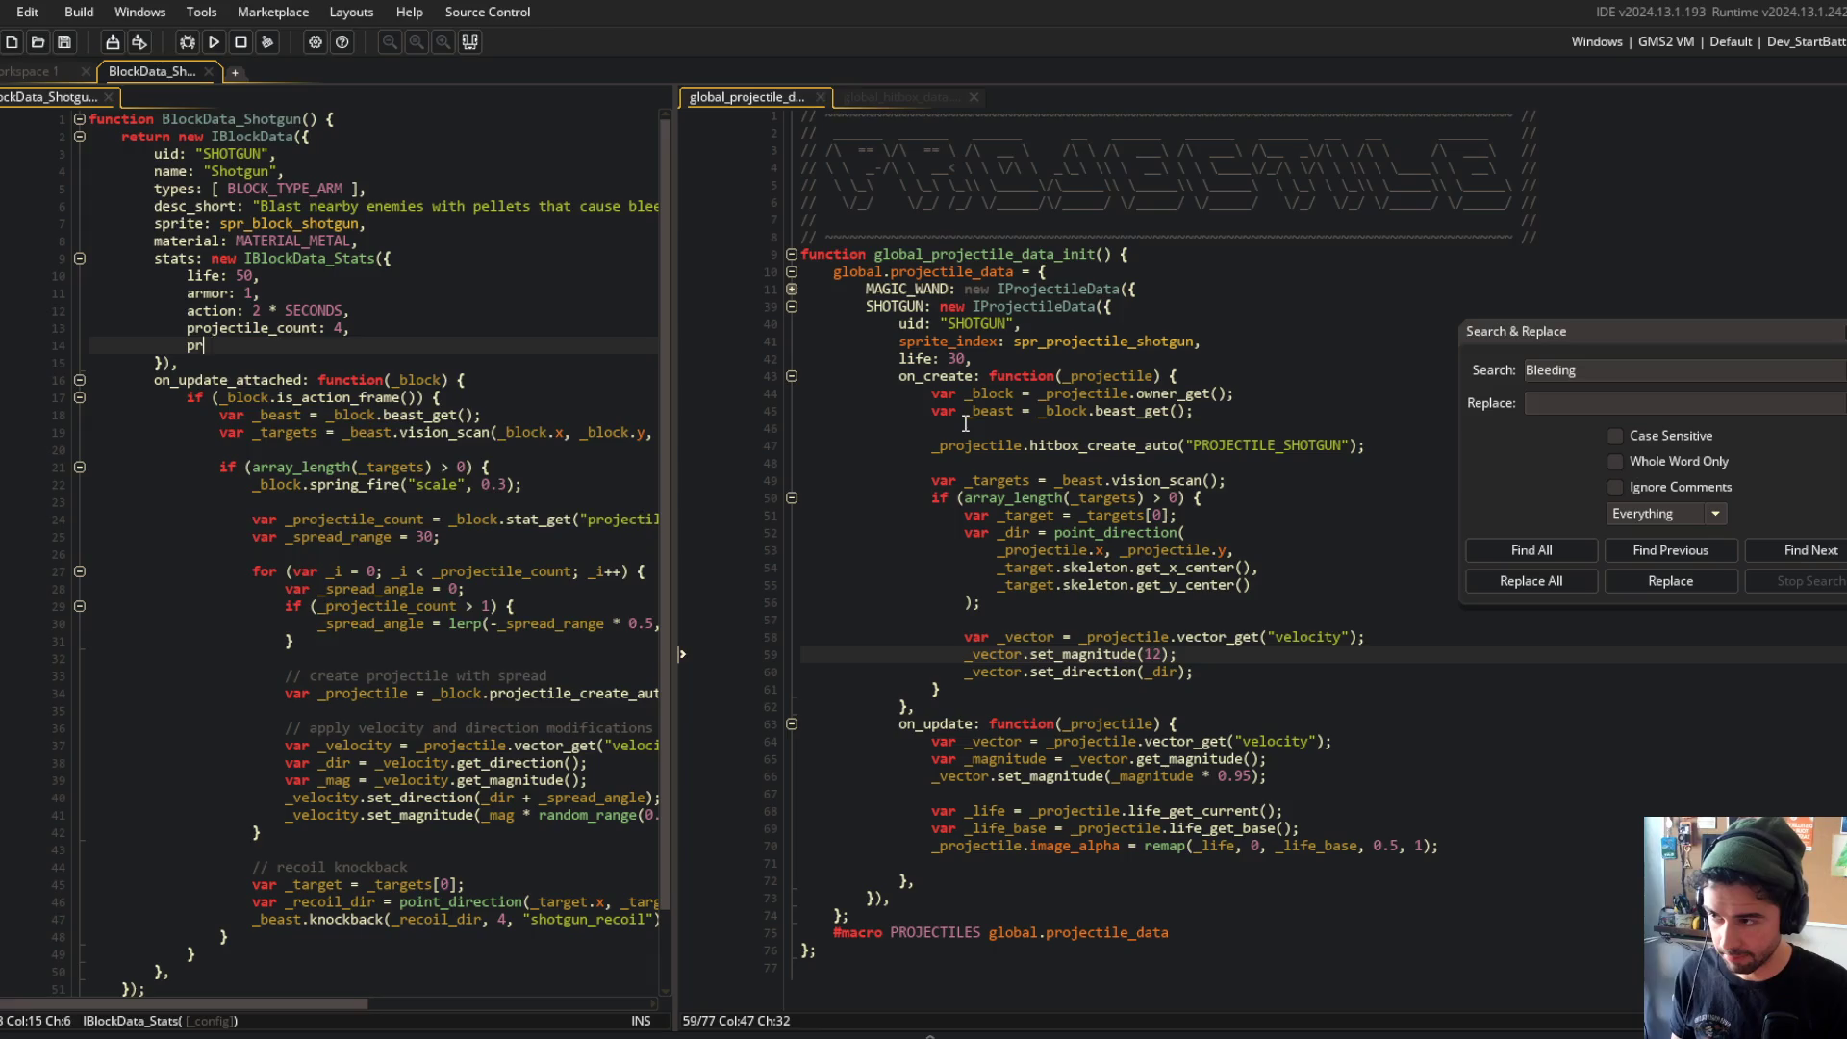
Step: Add a projectile_speed: 12 entry to the shotgun block's stats
key("BackSpace")
type("ojectile_speed: 12,")
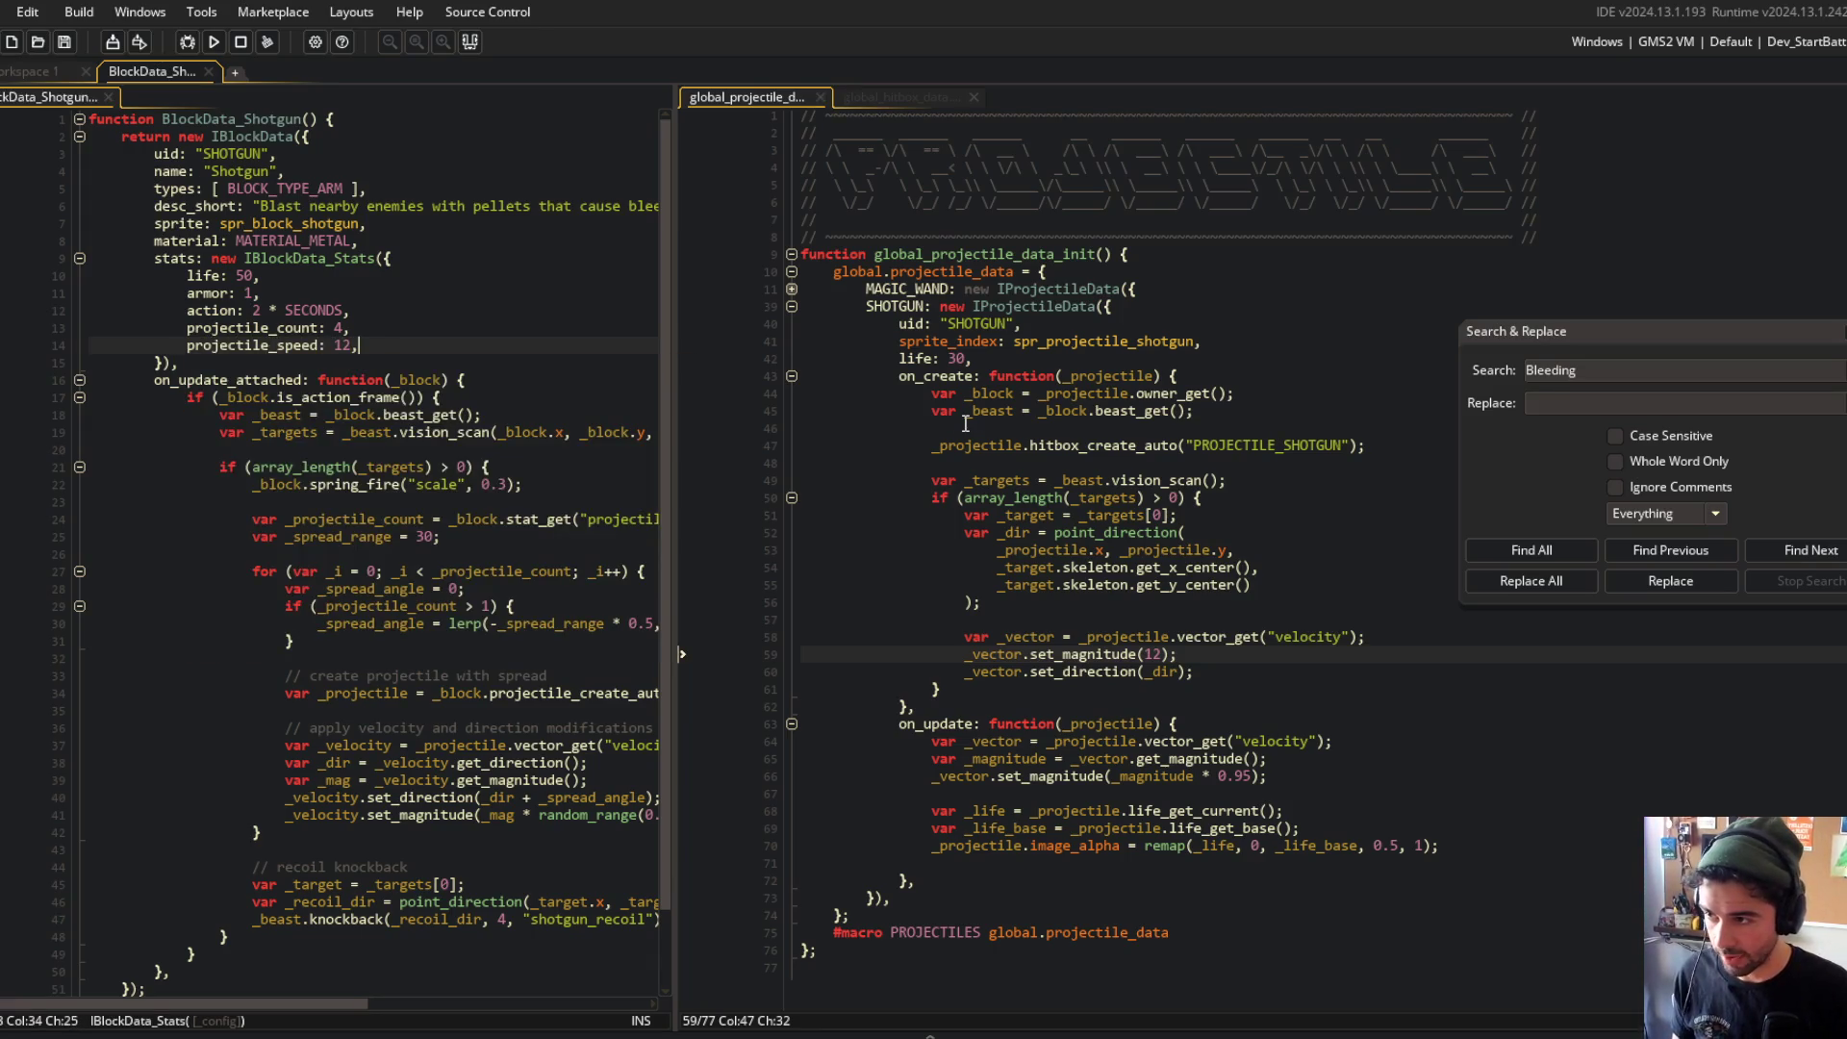
left_click(452, 361)
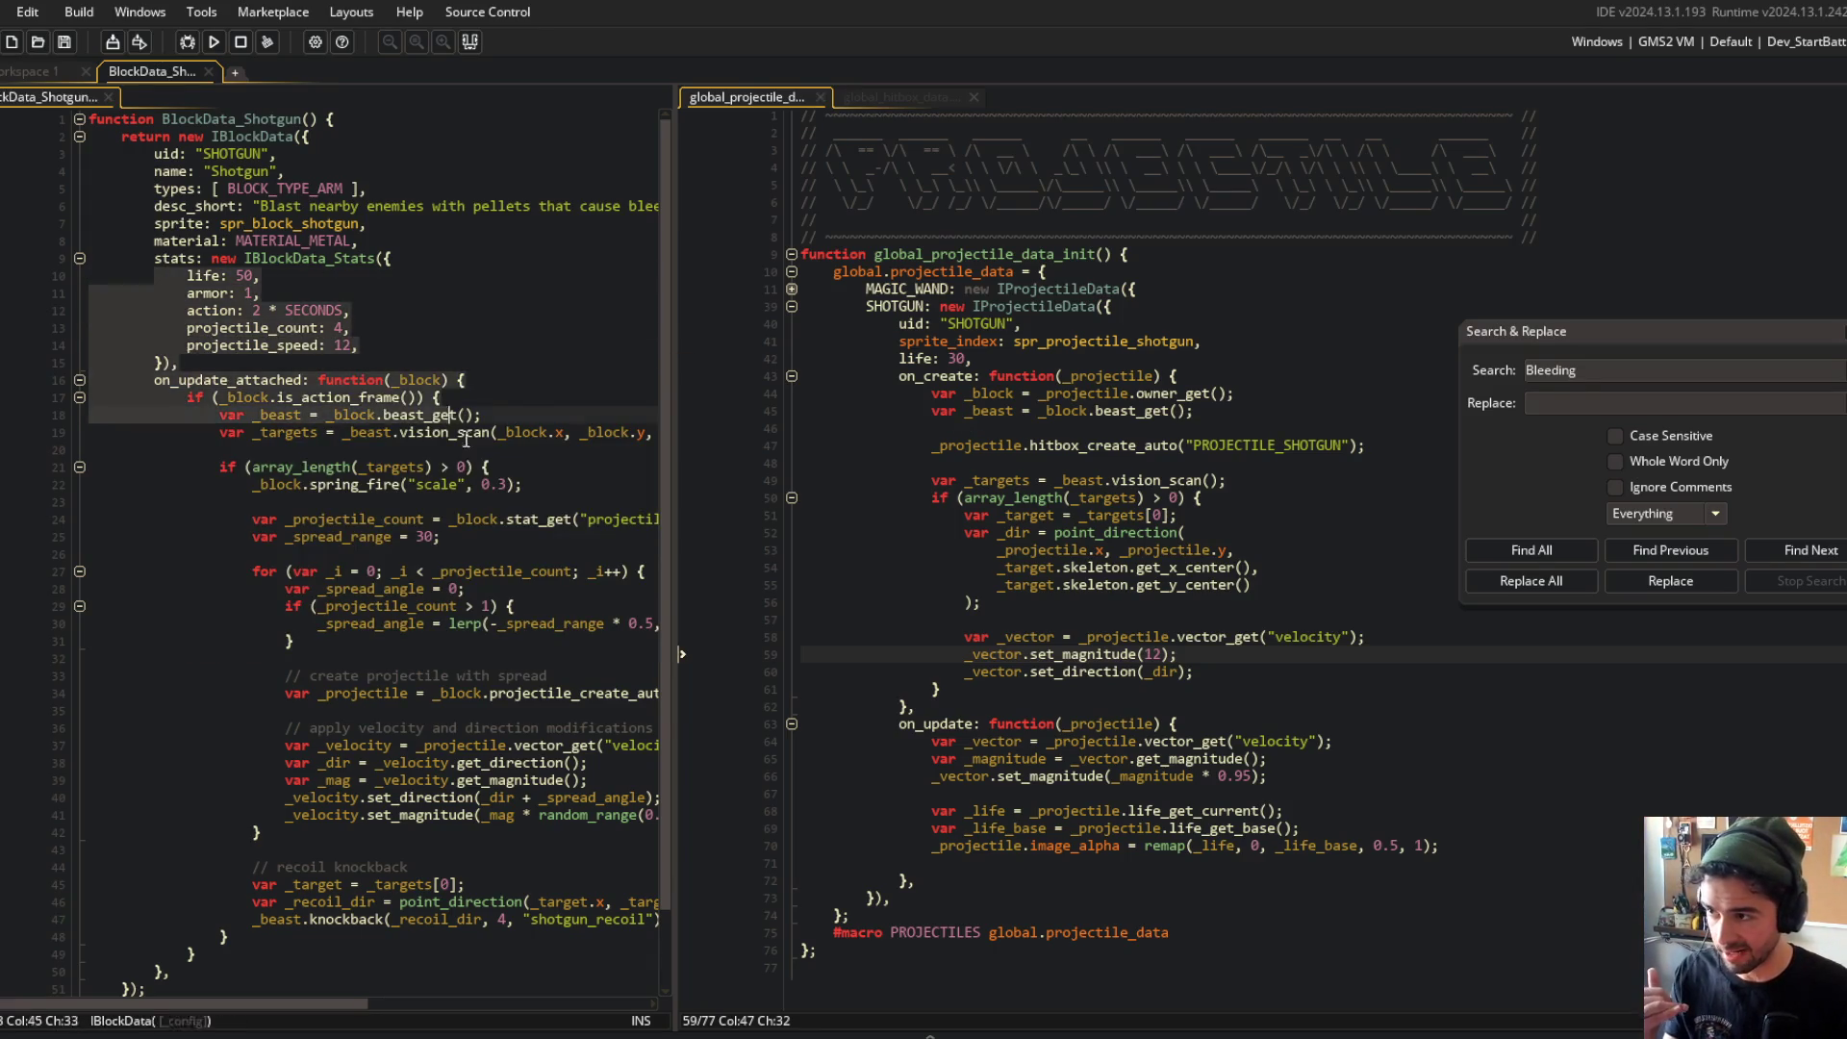
left_click(559, 319)
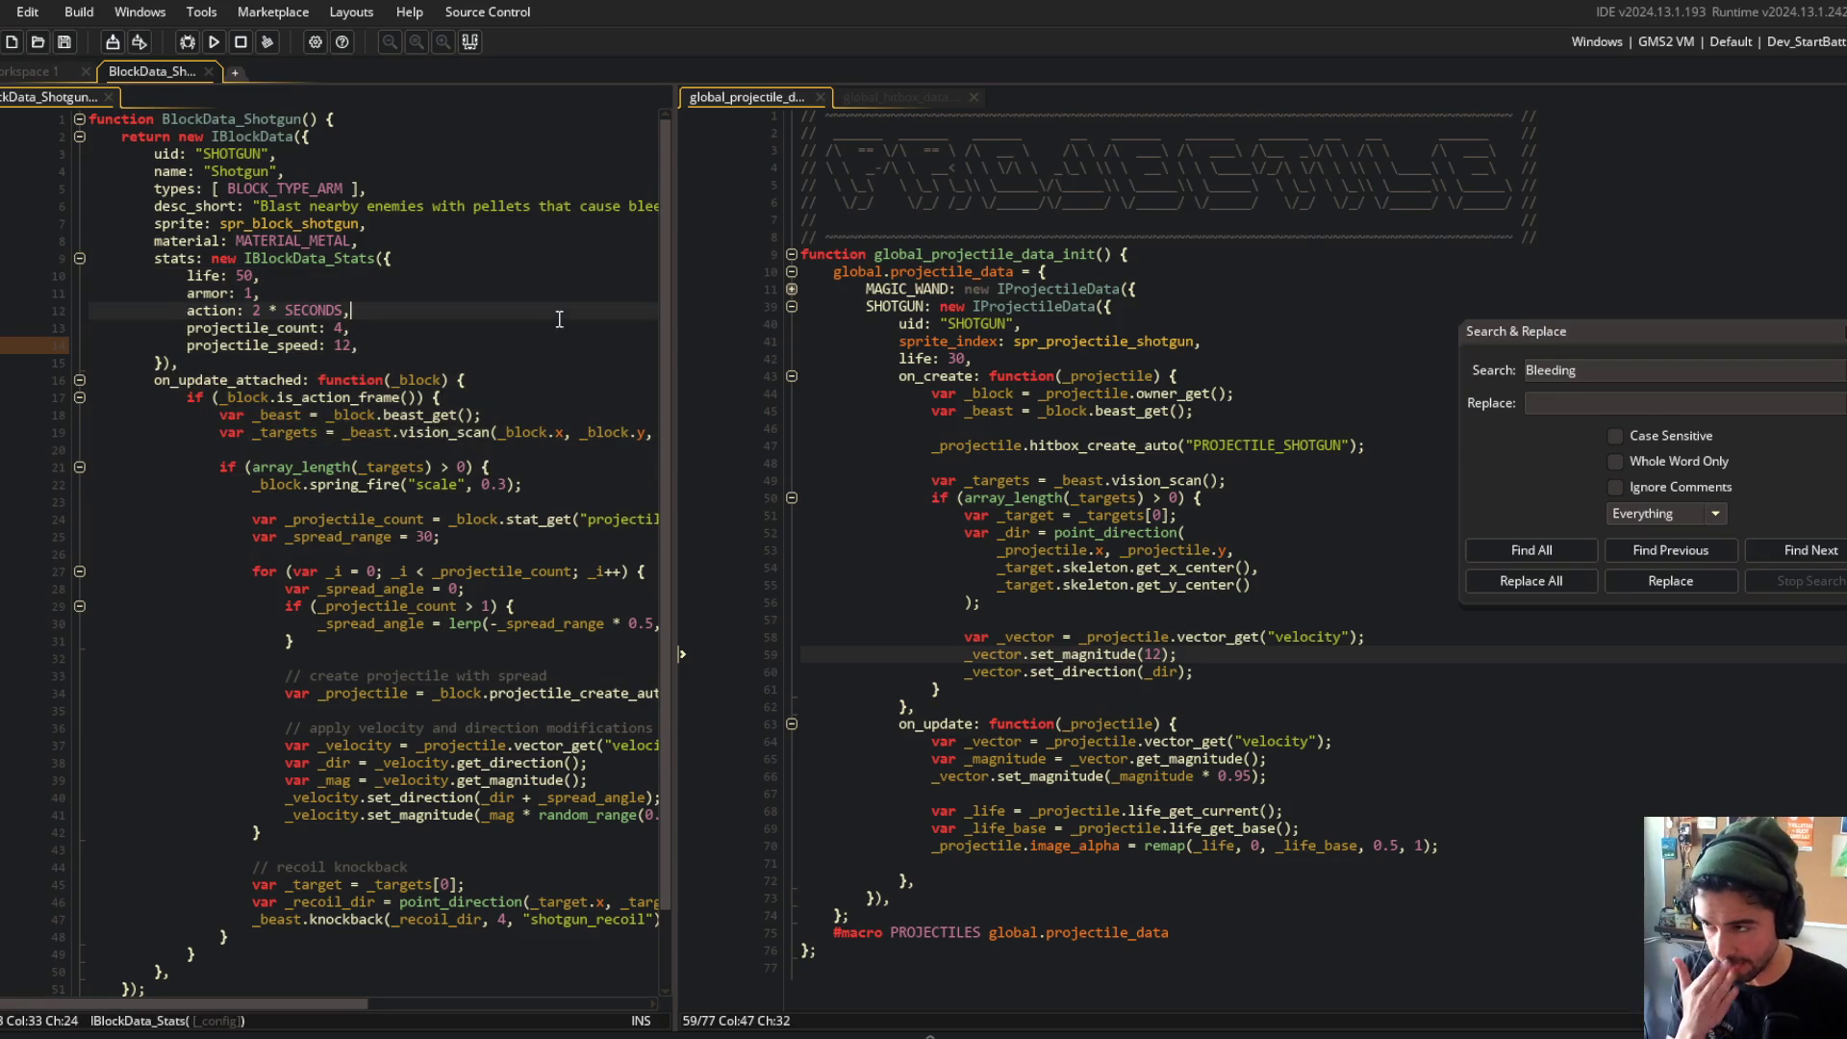
scroll(501, 481, "down", 2)
left_click(482, 501)
left_click_drag(667, 448, 842, 450)
Step: Review the pellet velocity code and its _mag usage alongside the projectile data script
left_click(712, 675)
left_click(1240, 693)
left_click(664, 686)
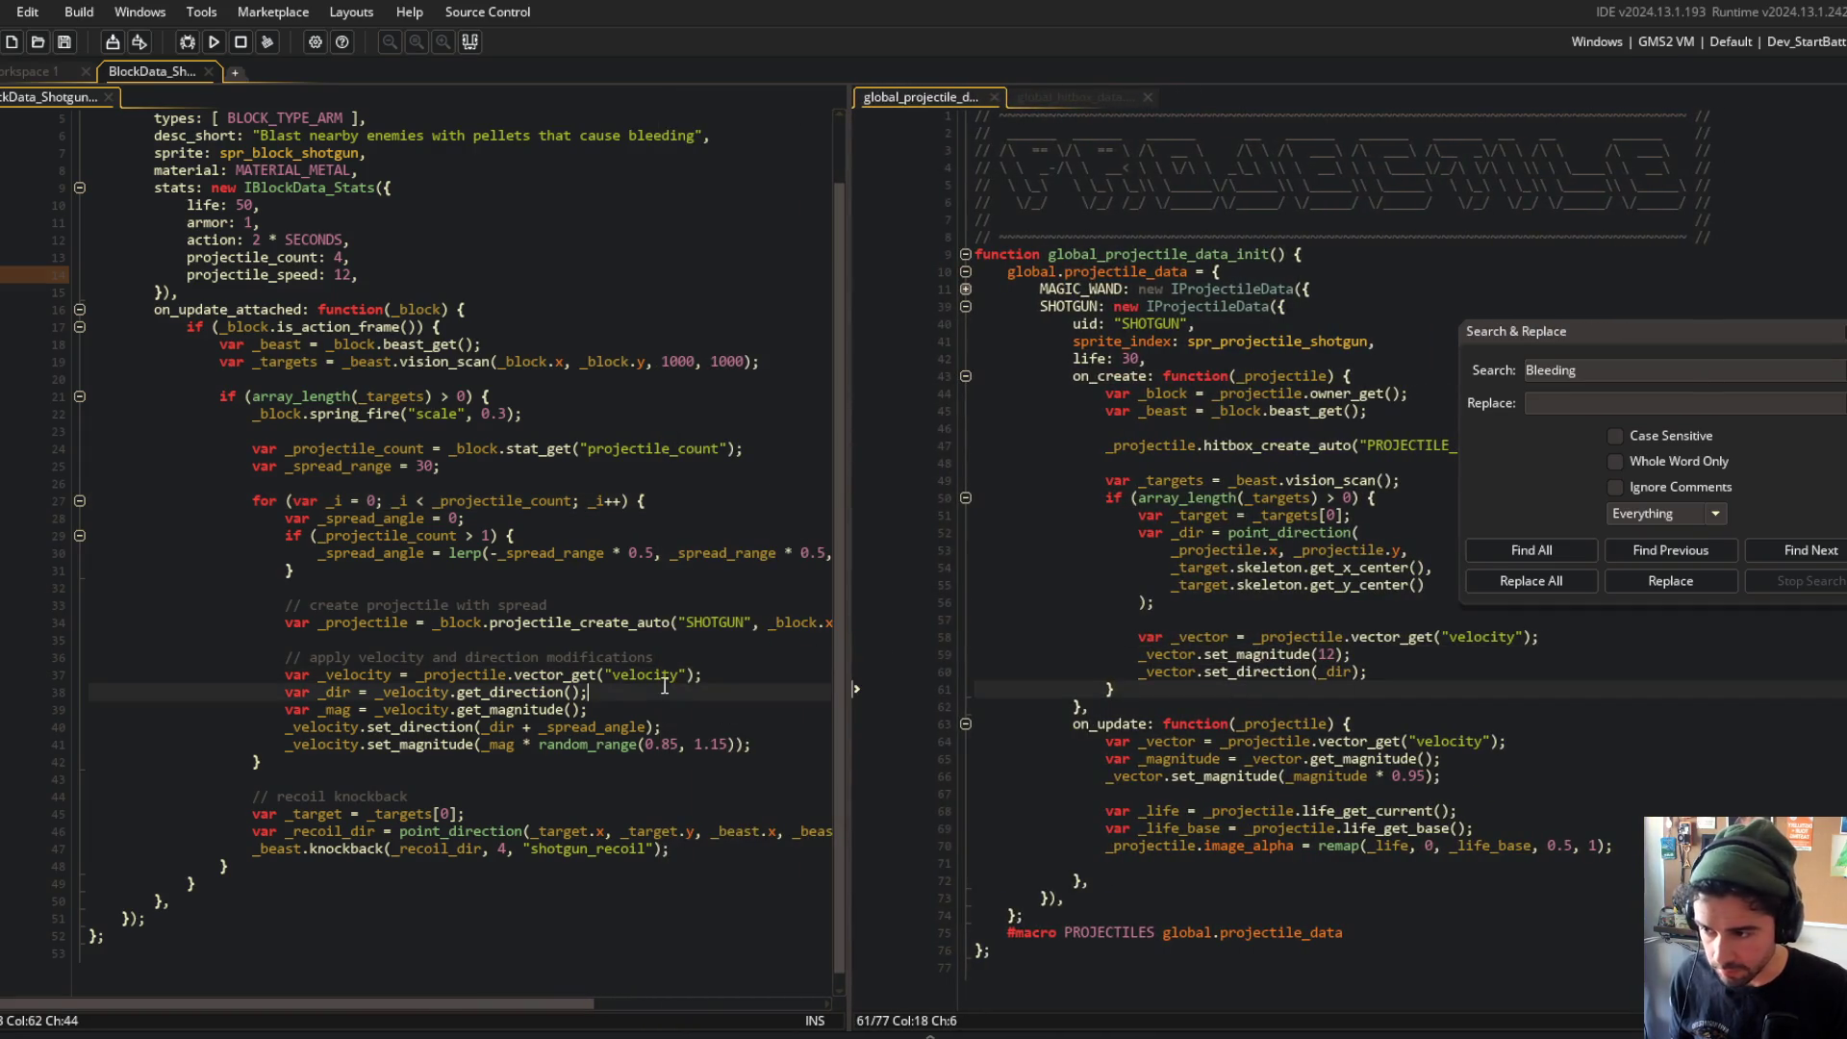
double_click(324, 709)
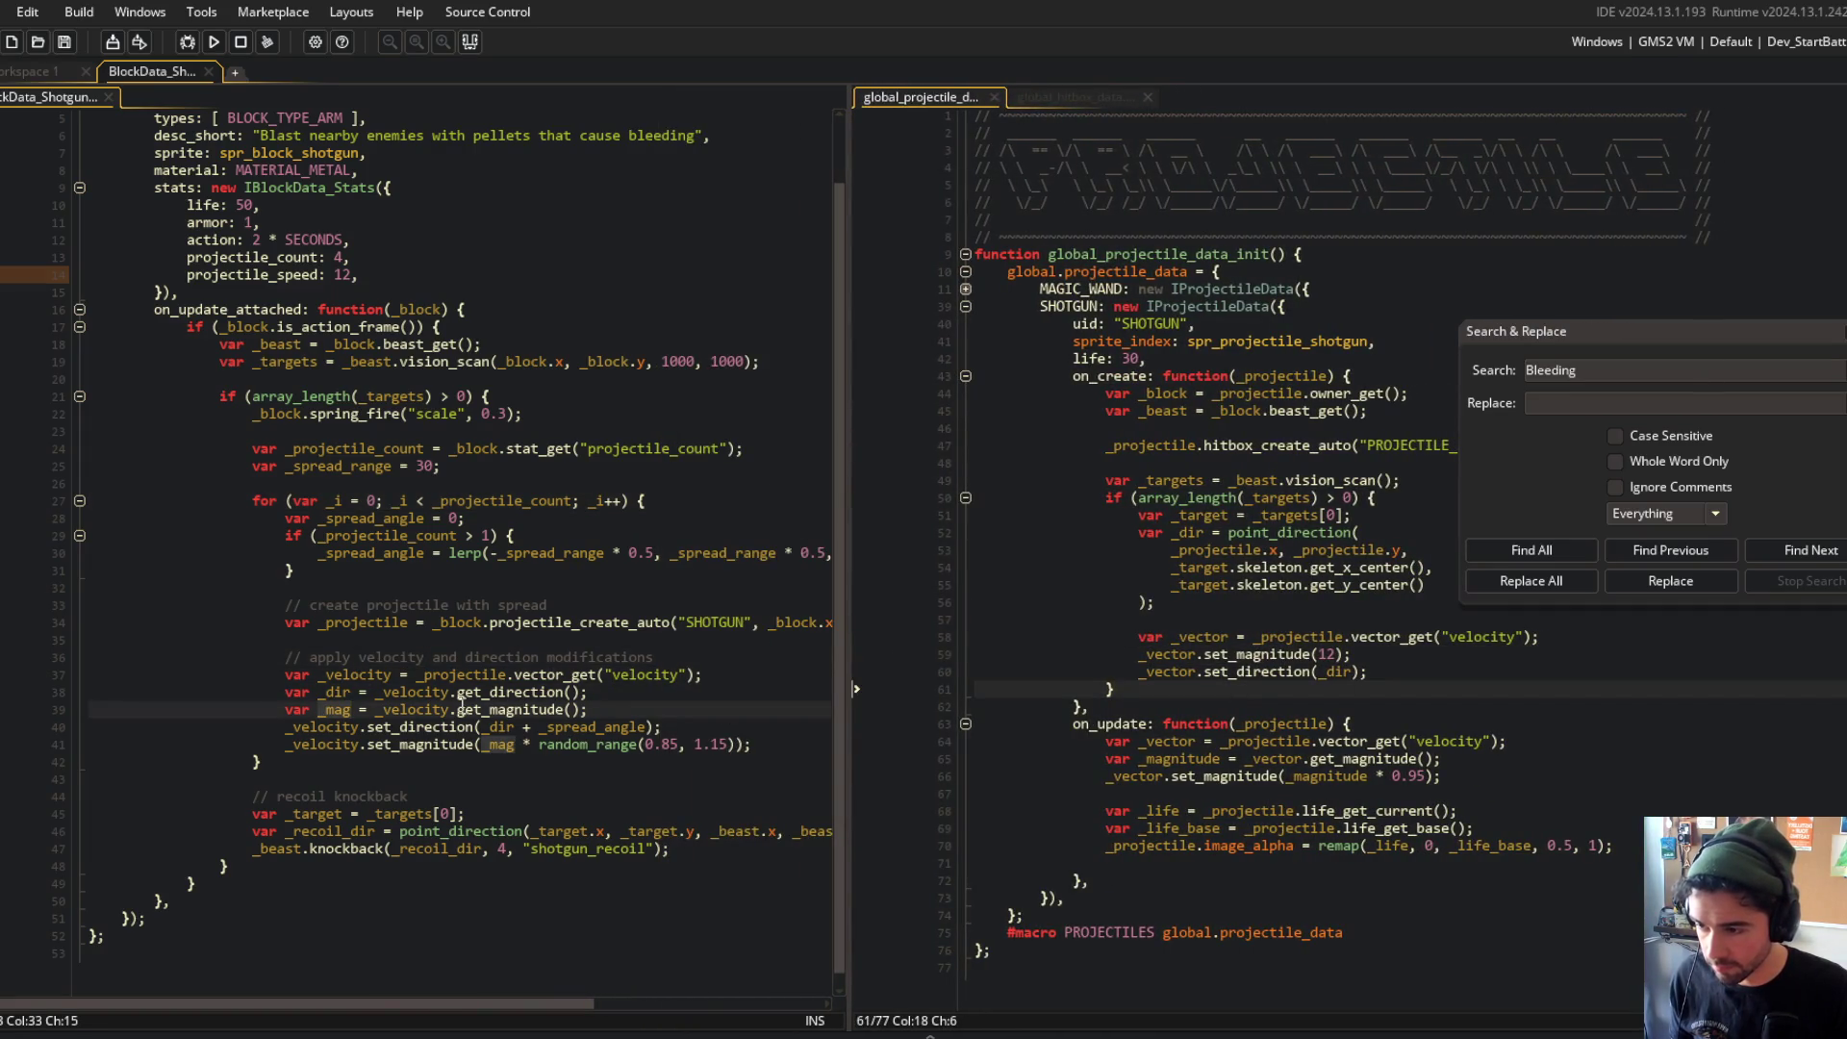
left_click(497, 746)
left_click(591, 722)
left_click(439, 622)
mouse_move(851, 549)
left_mouse_down()
mouse_move(1189, 562)
mouse_move(987, 575)
mouse_move(1006, 576)
left_mouse_up()
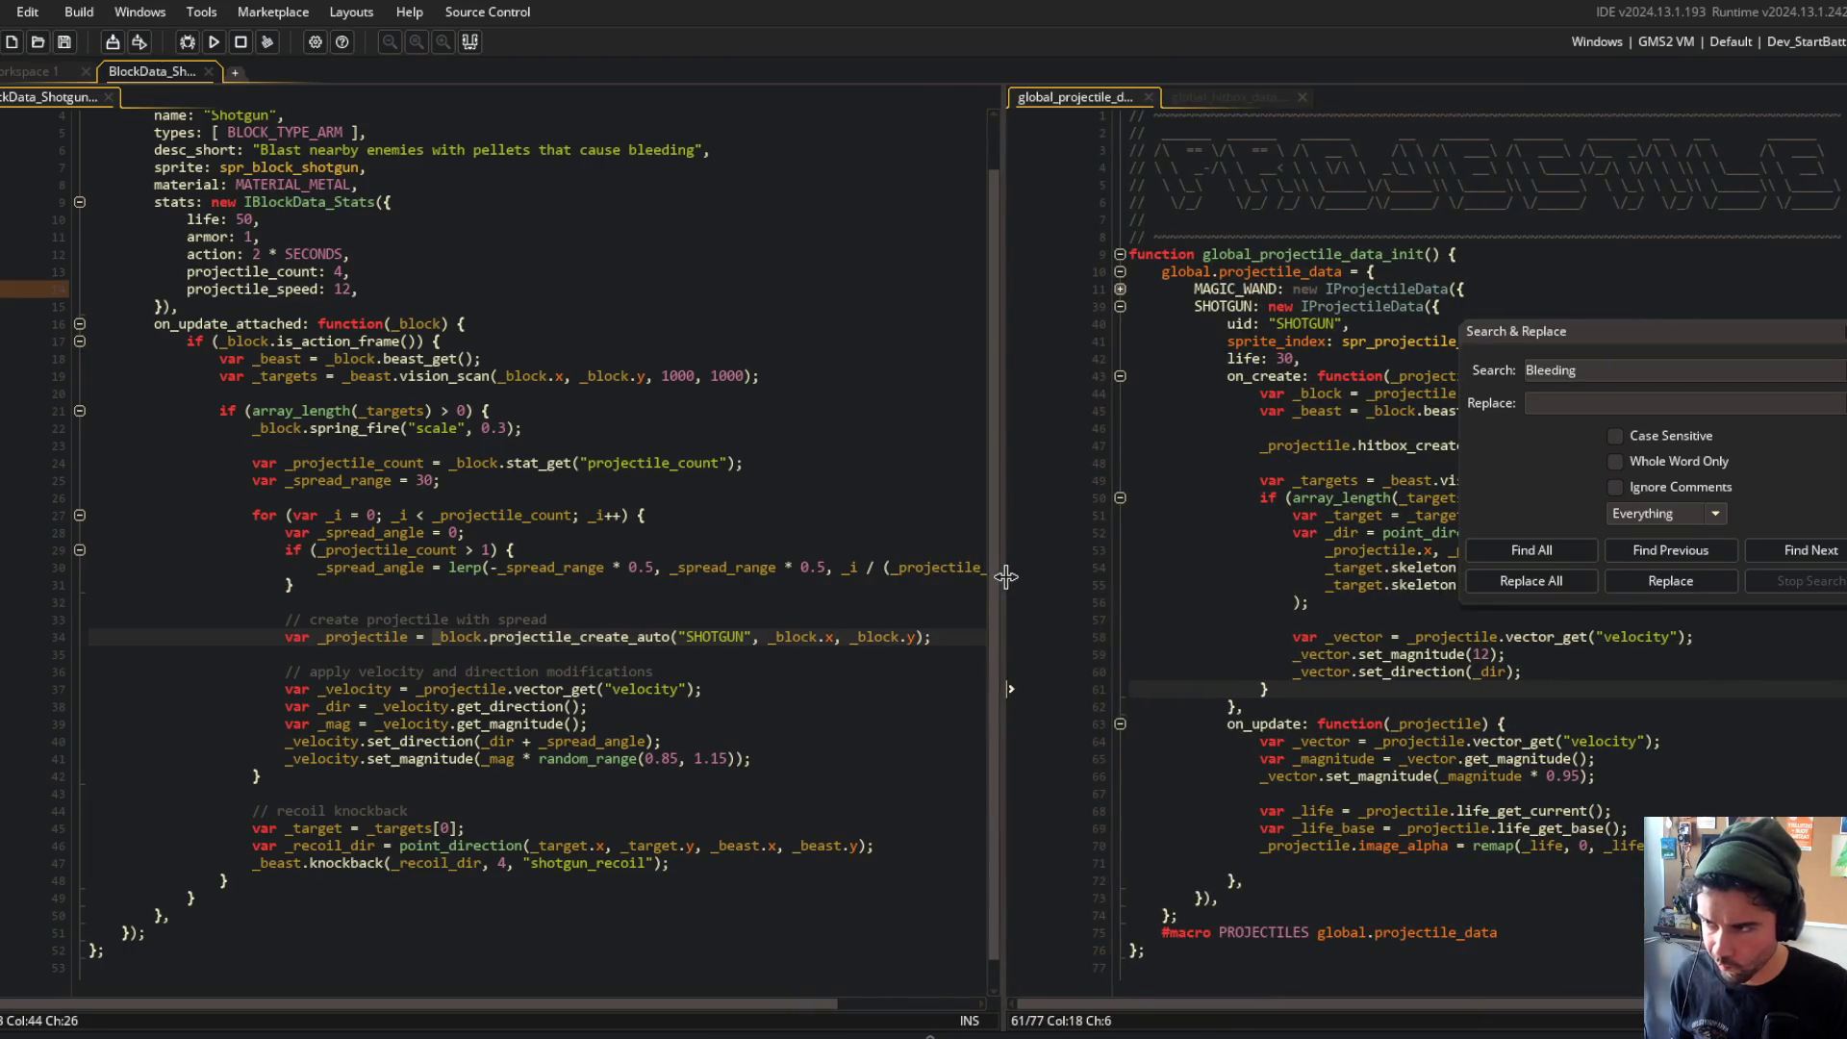
left_click(485, 741)
double_click(486, 758)
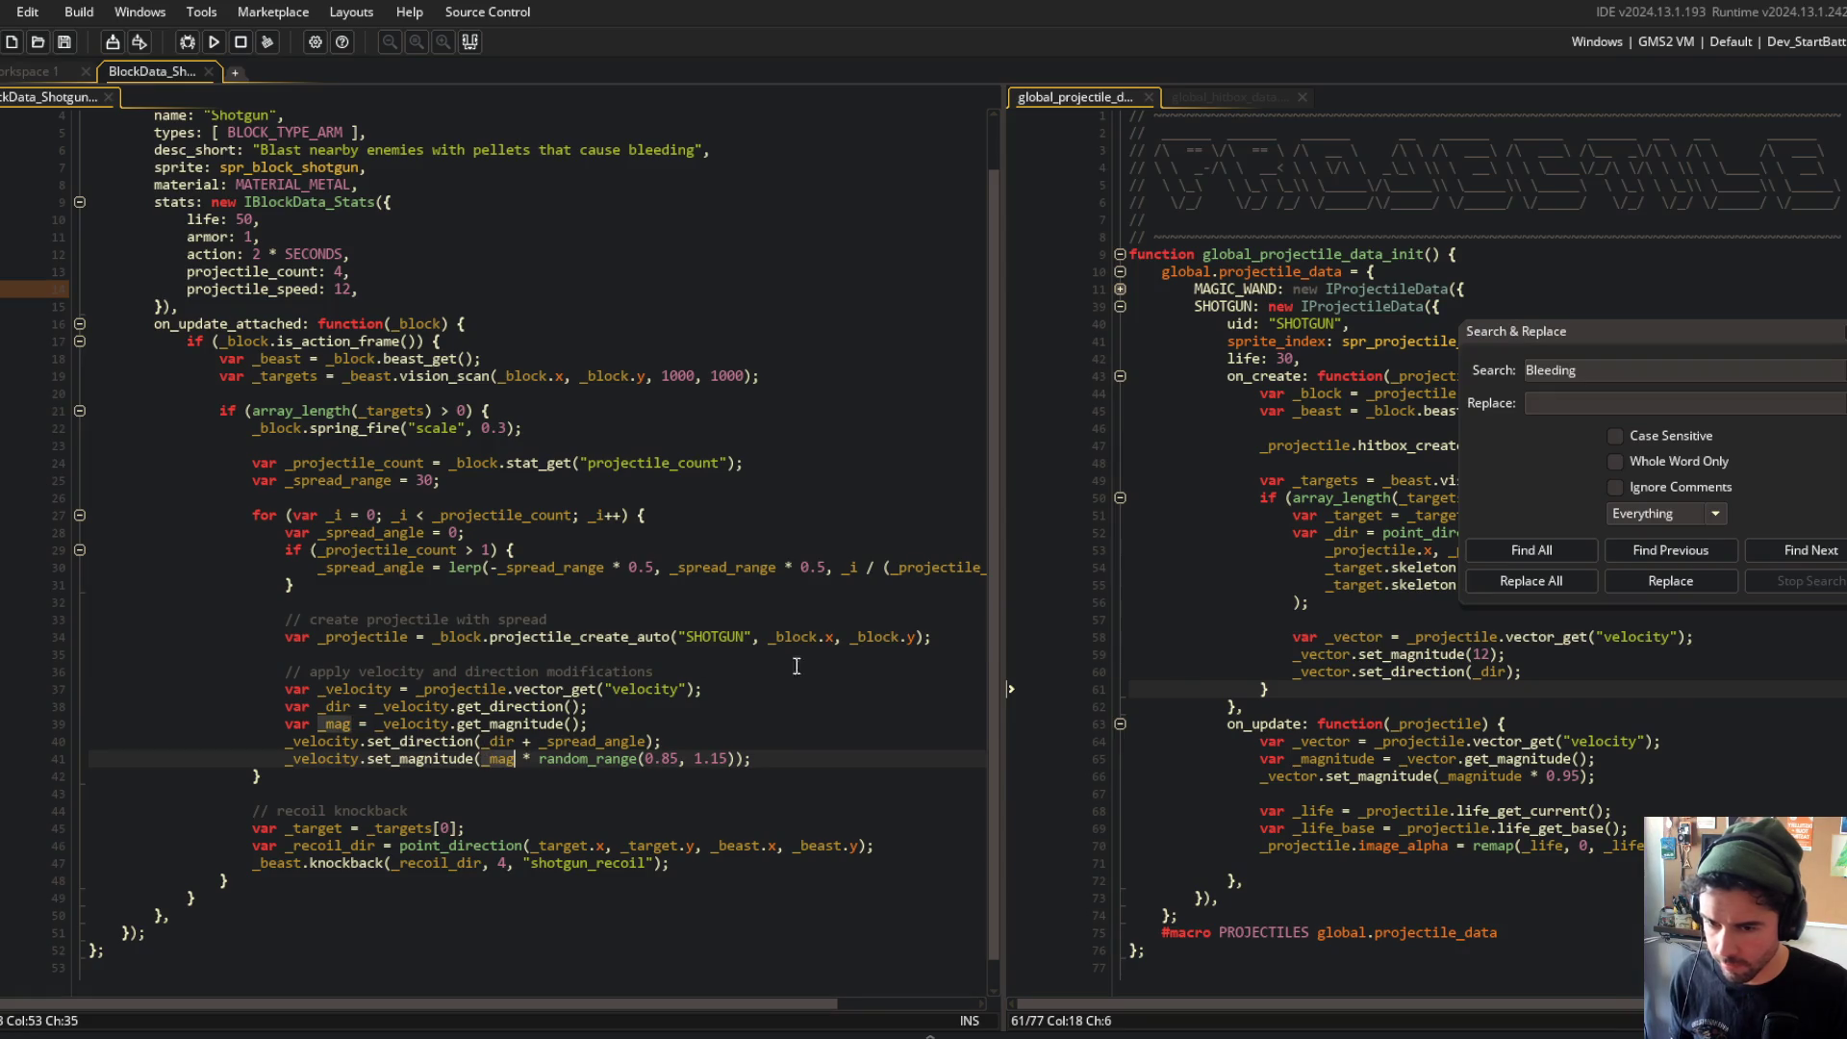
double_click(279, 289)
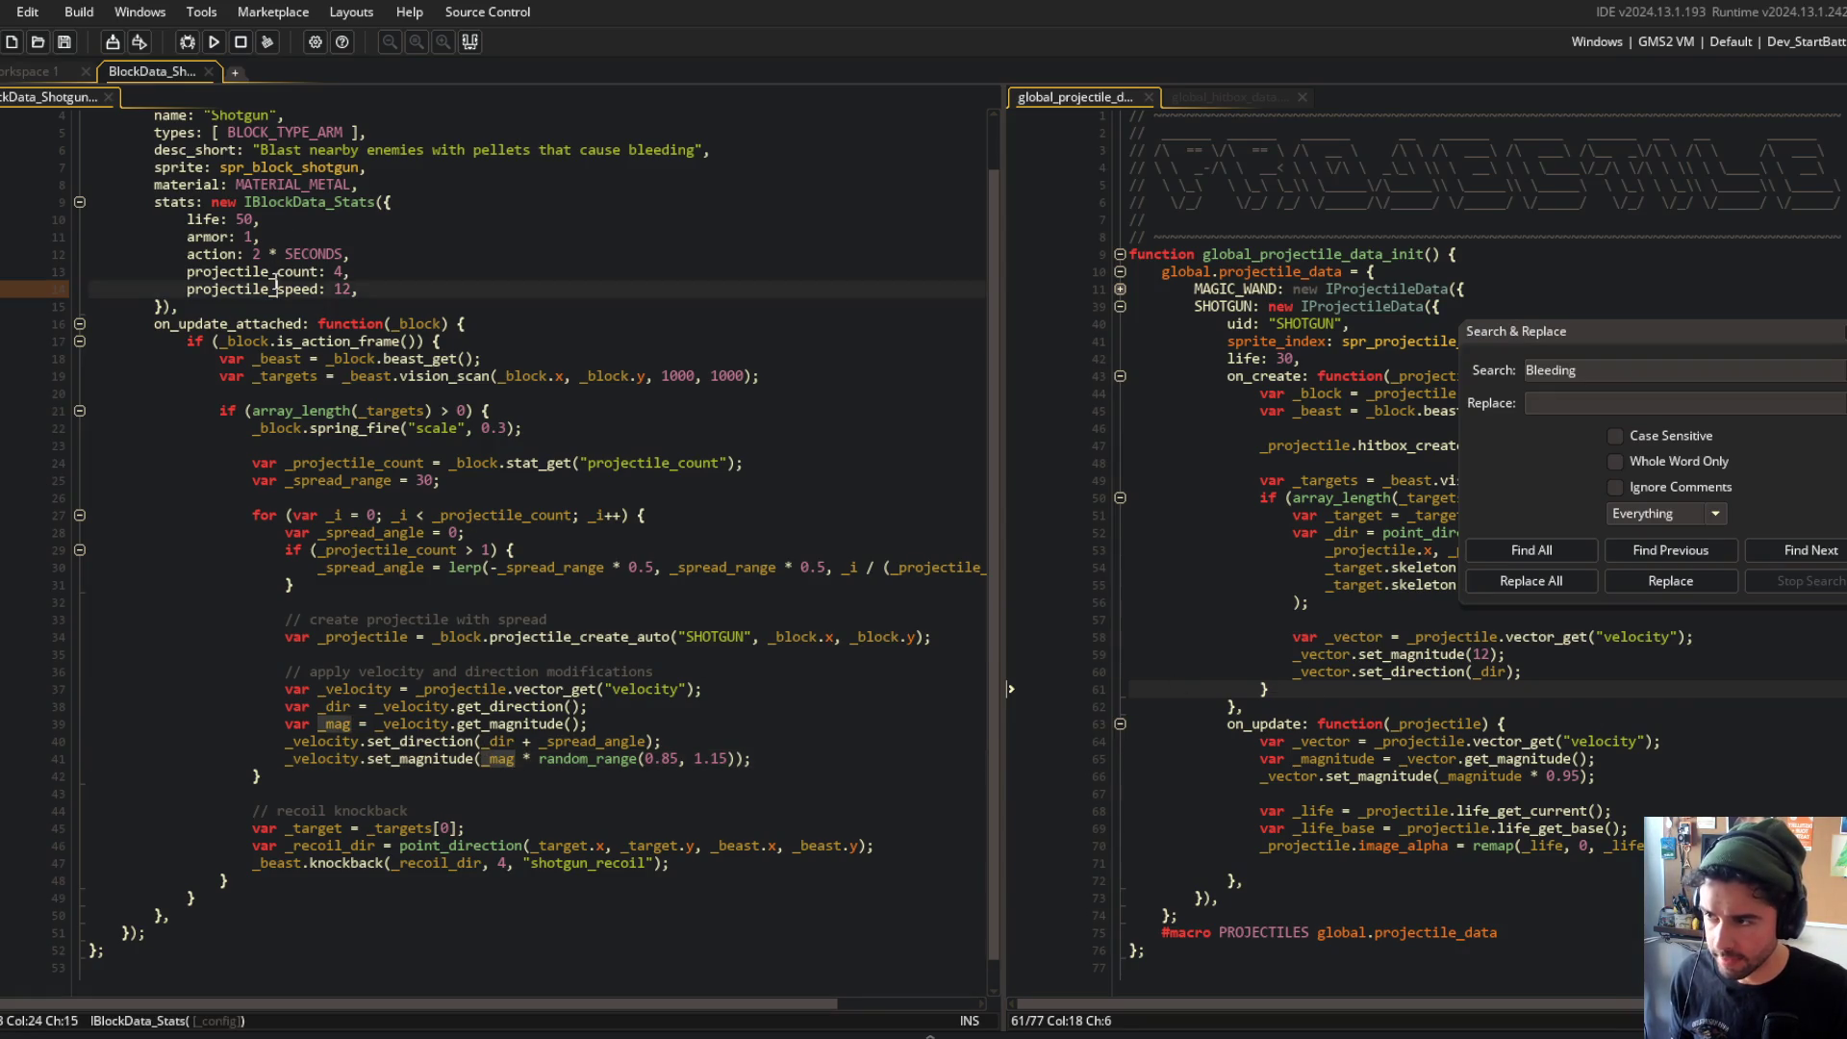
left_click(481, 655)
left_click(424, 550)
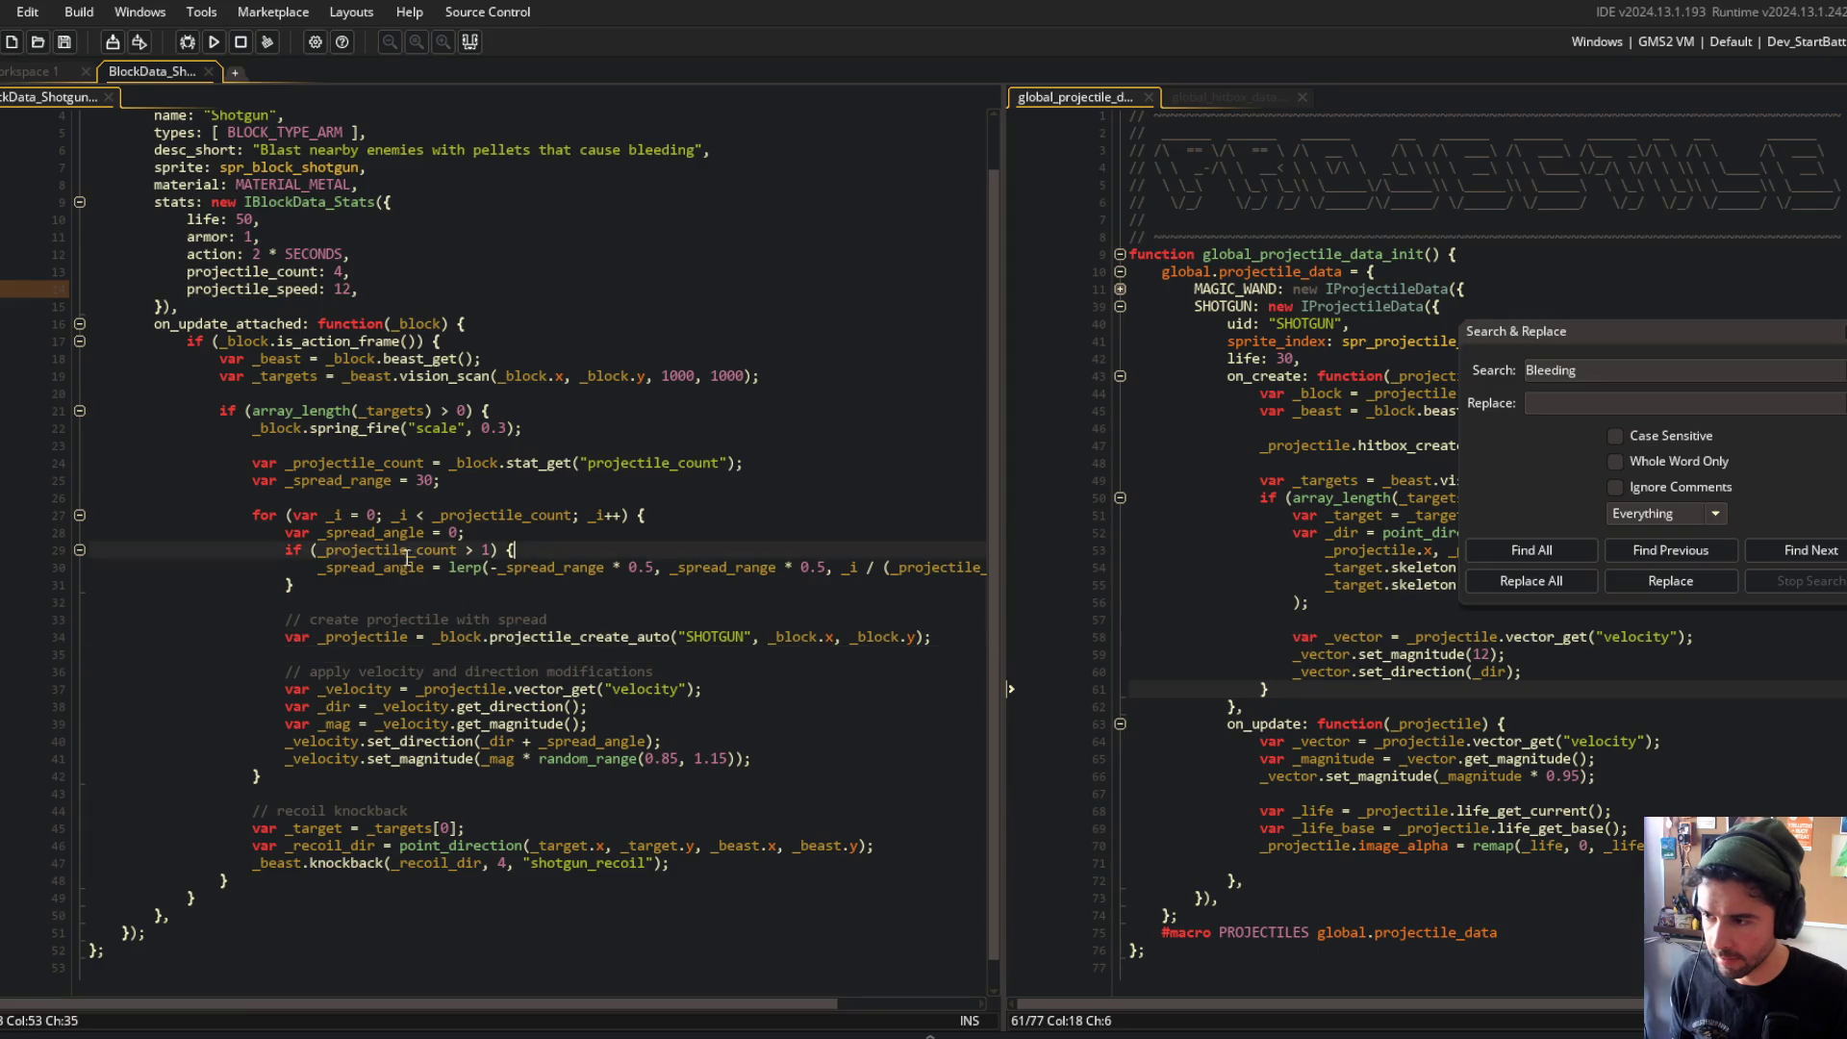
double_click(378, 464)
Step: Declare _projectile_speed from the block's projectile_speed stat via stat_get after the projectile count
key("Up")
key("Up")
key("Up")
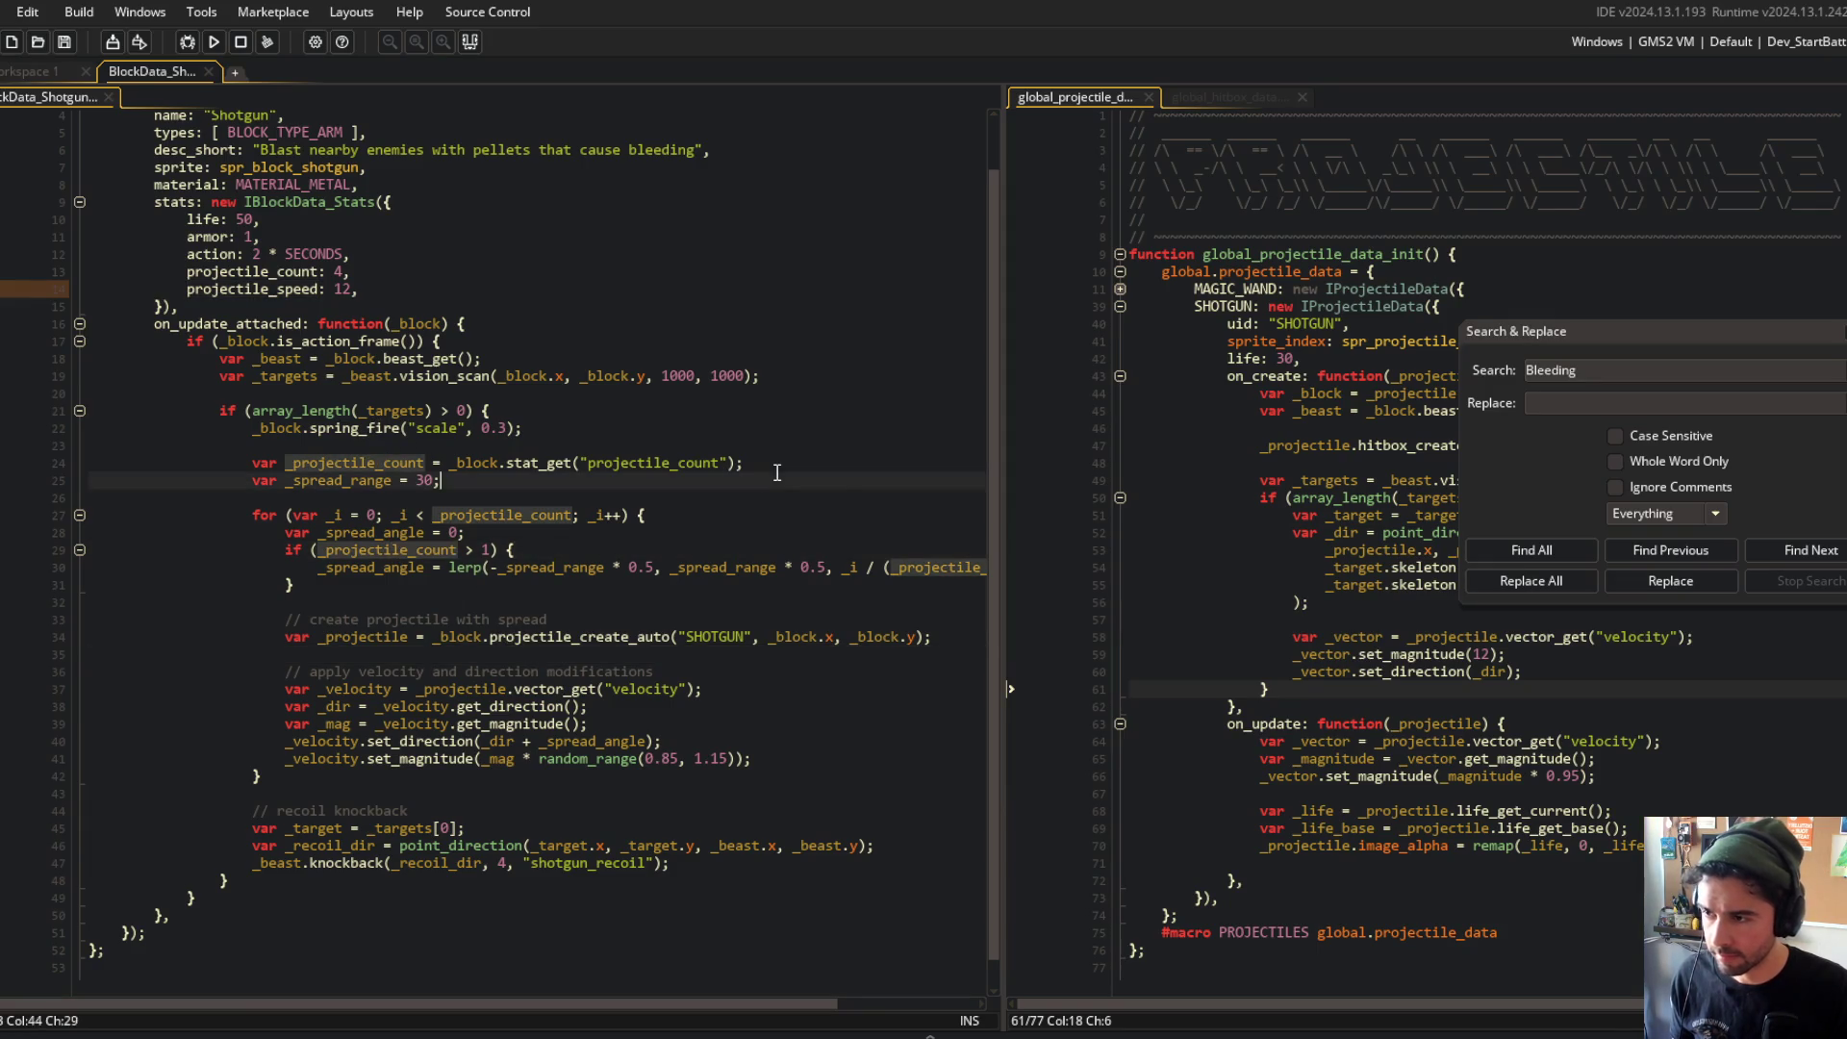
key("Down")
key("alt+Down")
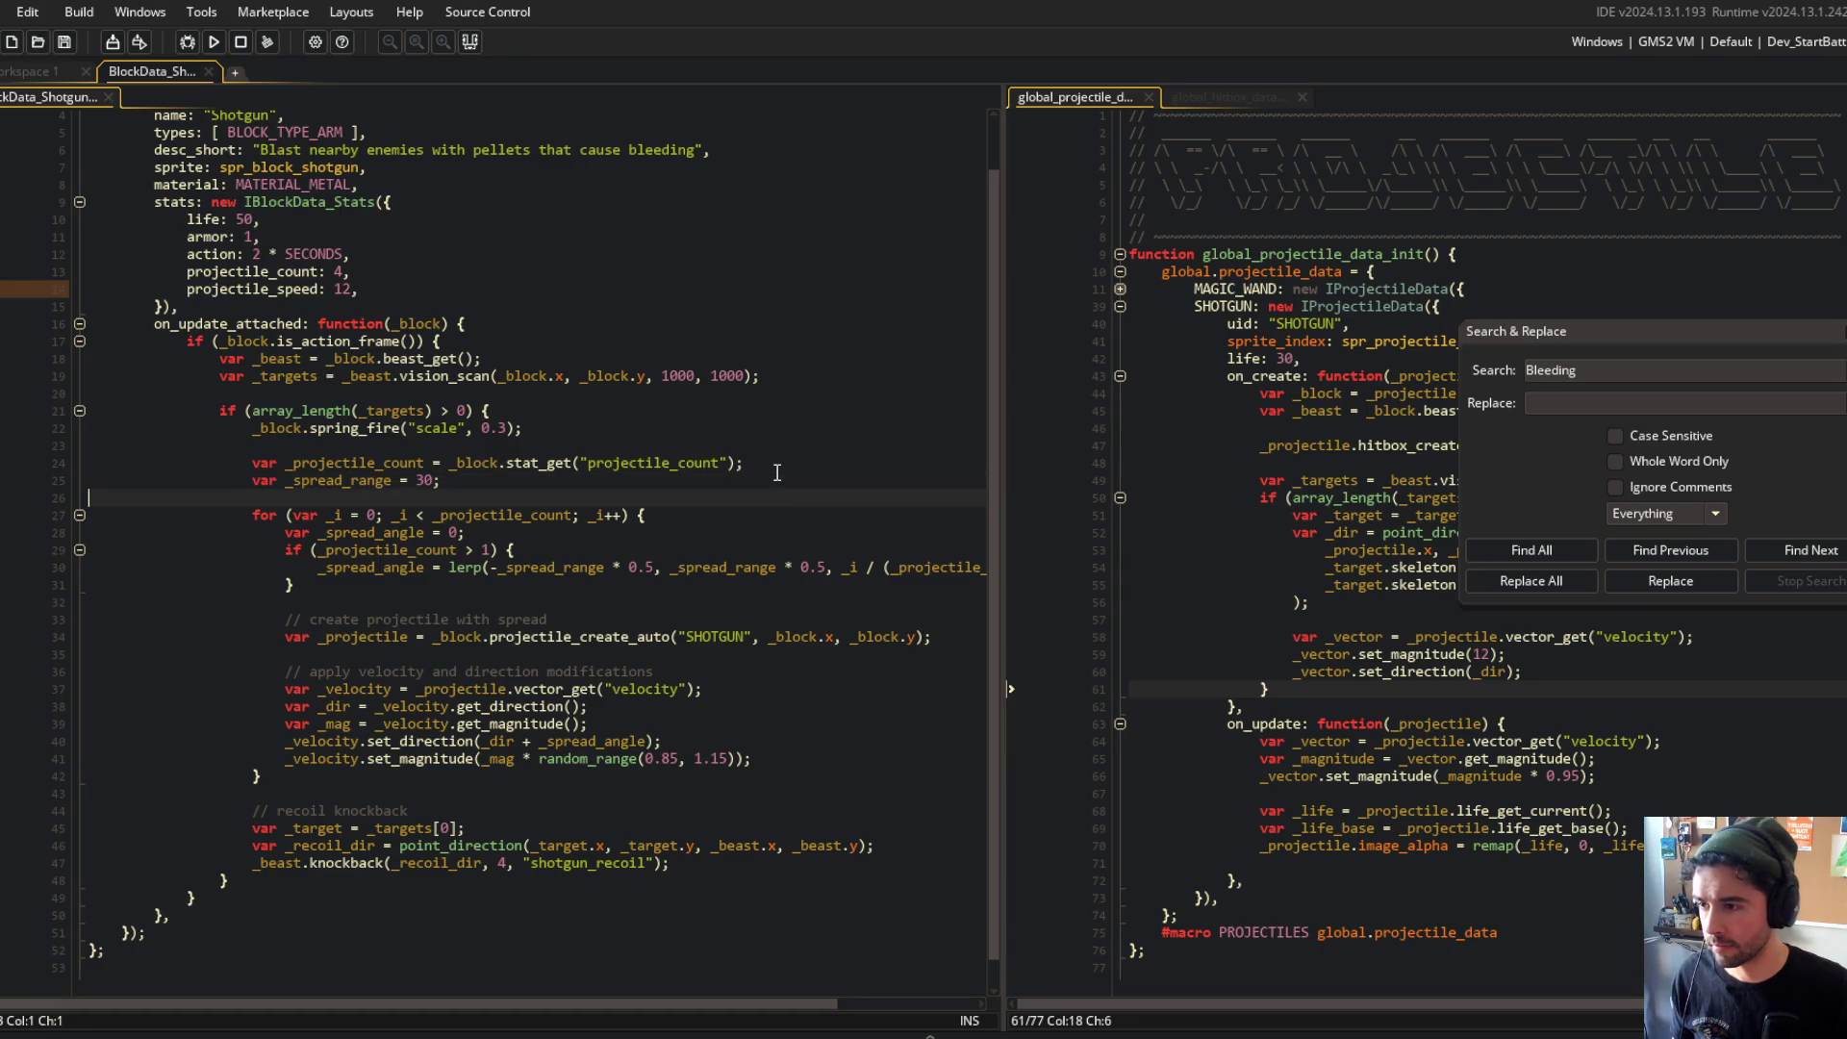
key("Up")
key("Return")
key("Up")
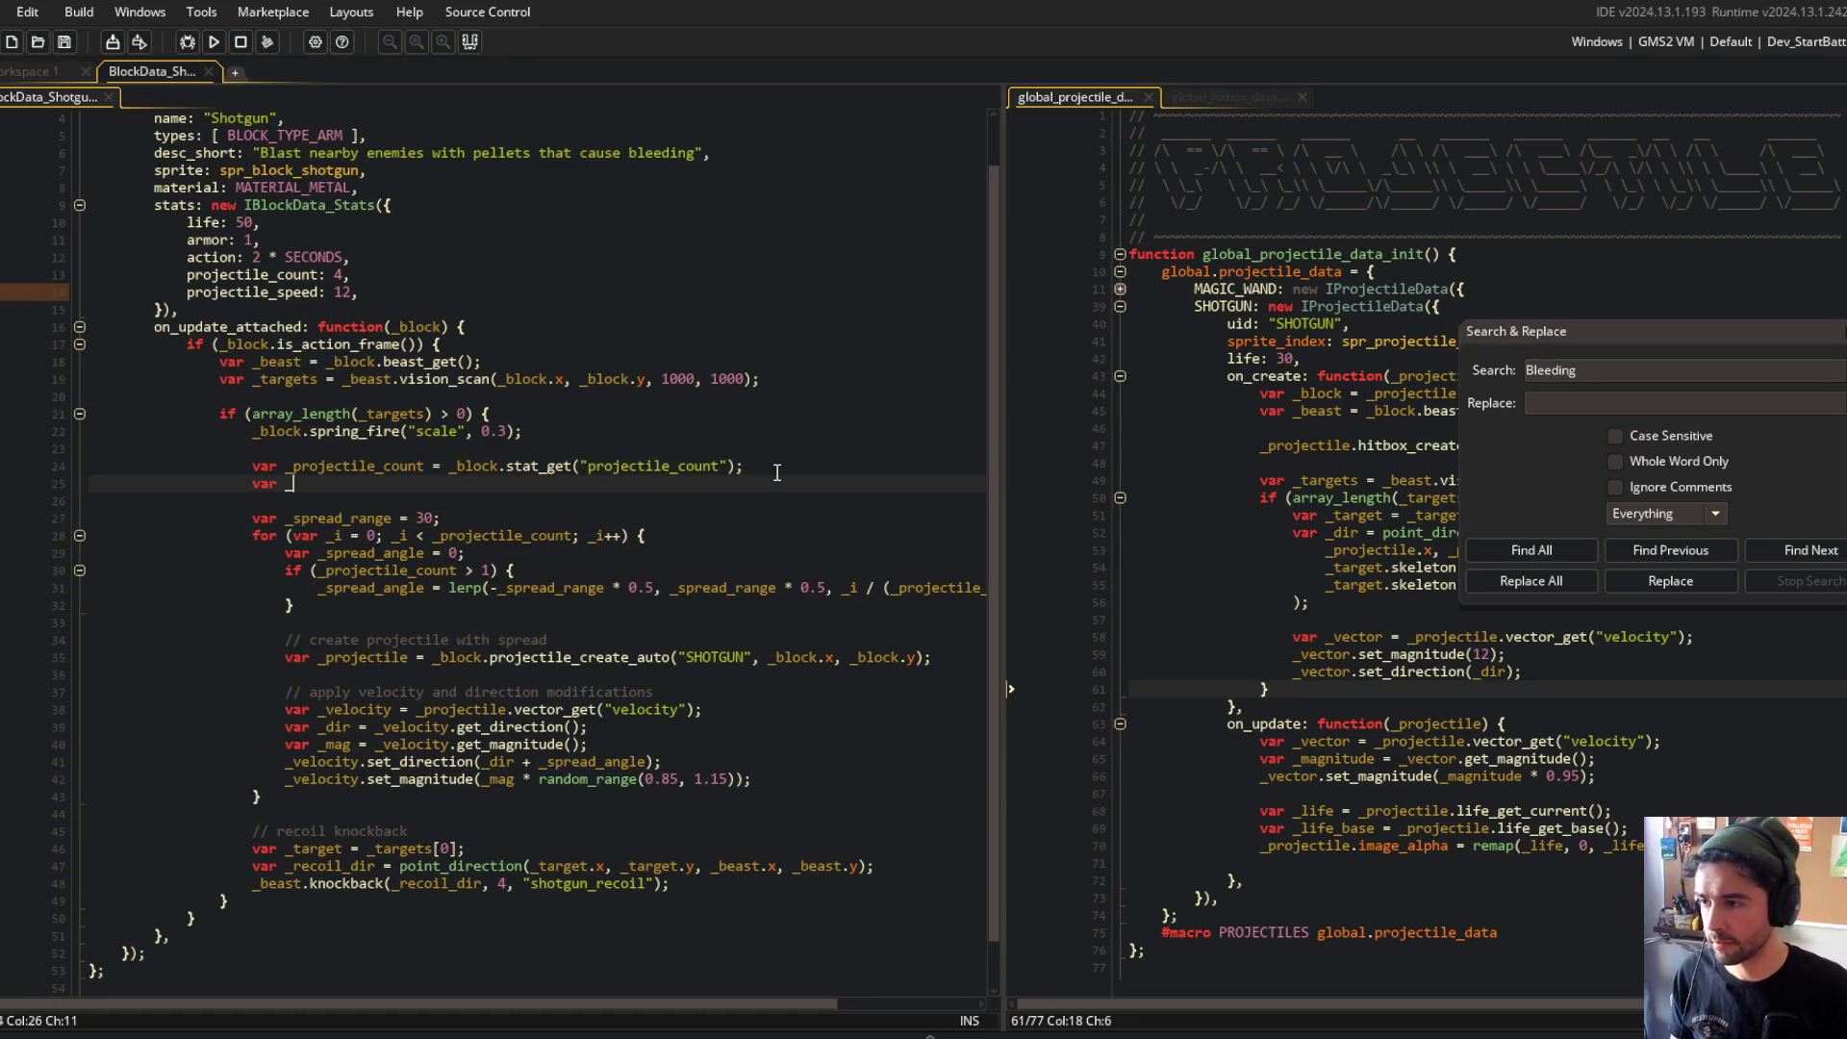
type("projectile_speed = _blocik.stat_get(")
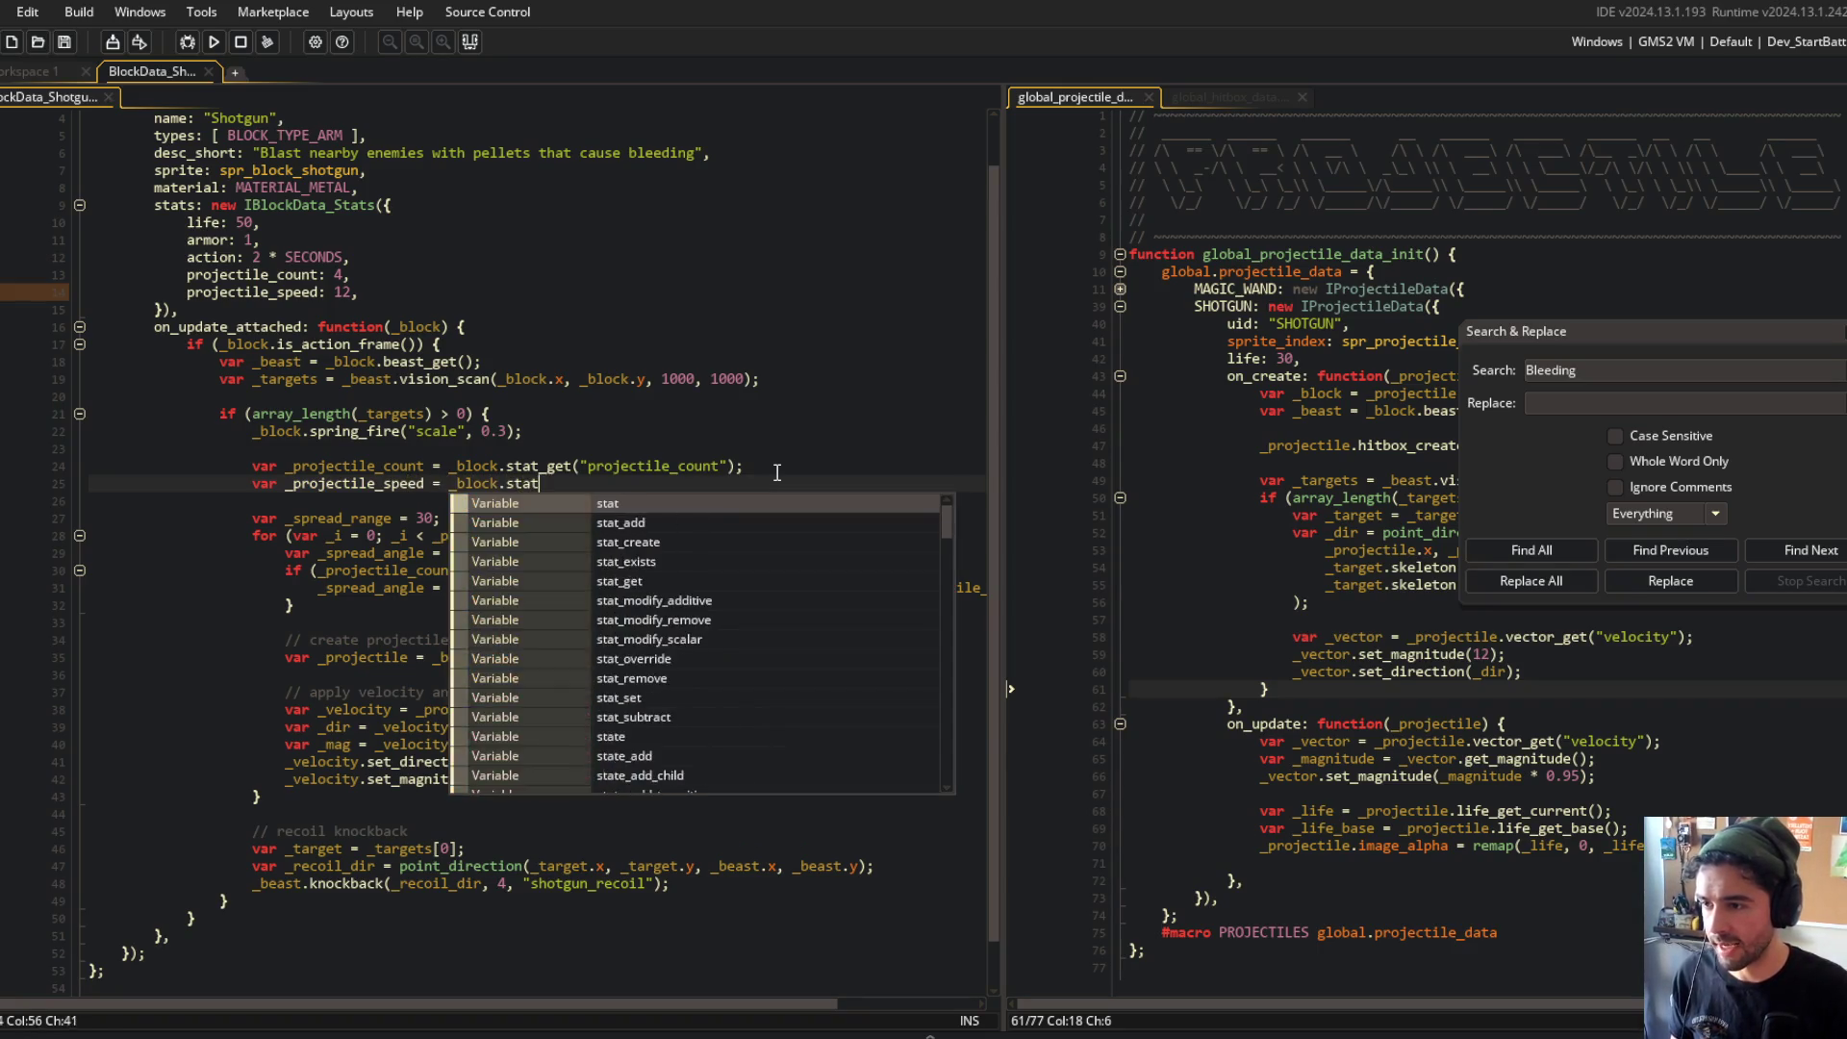
type("projectile_speed\");")
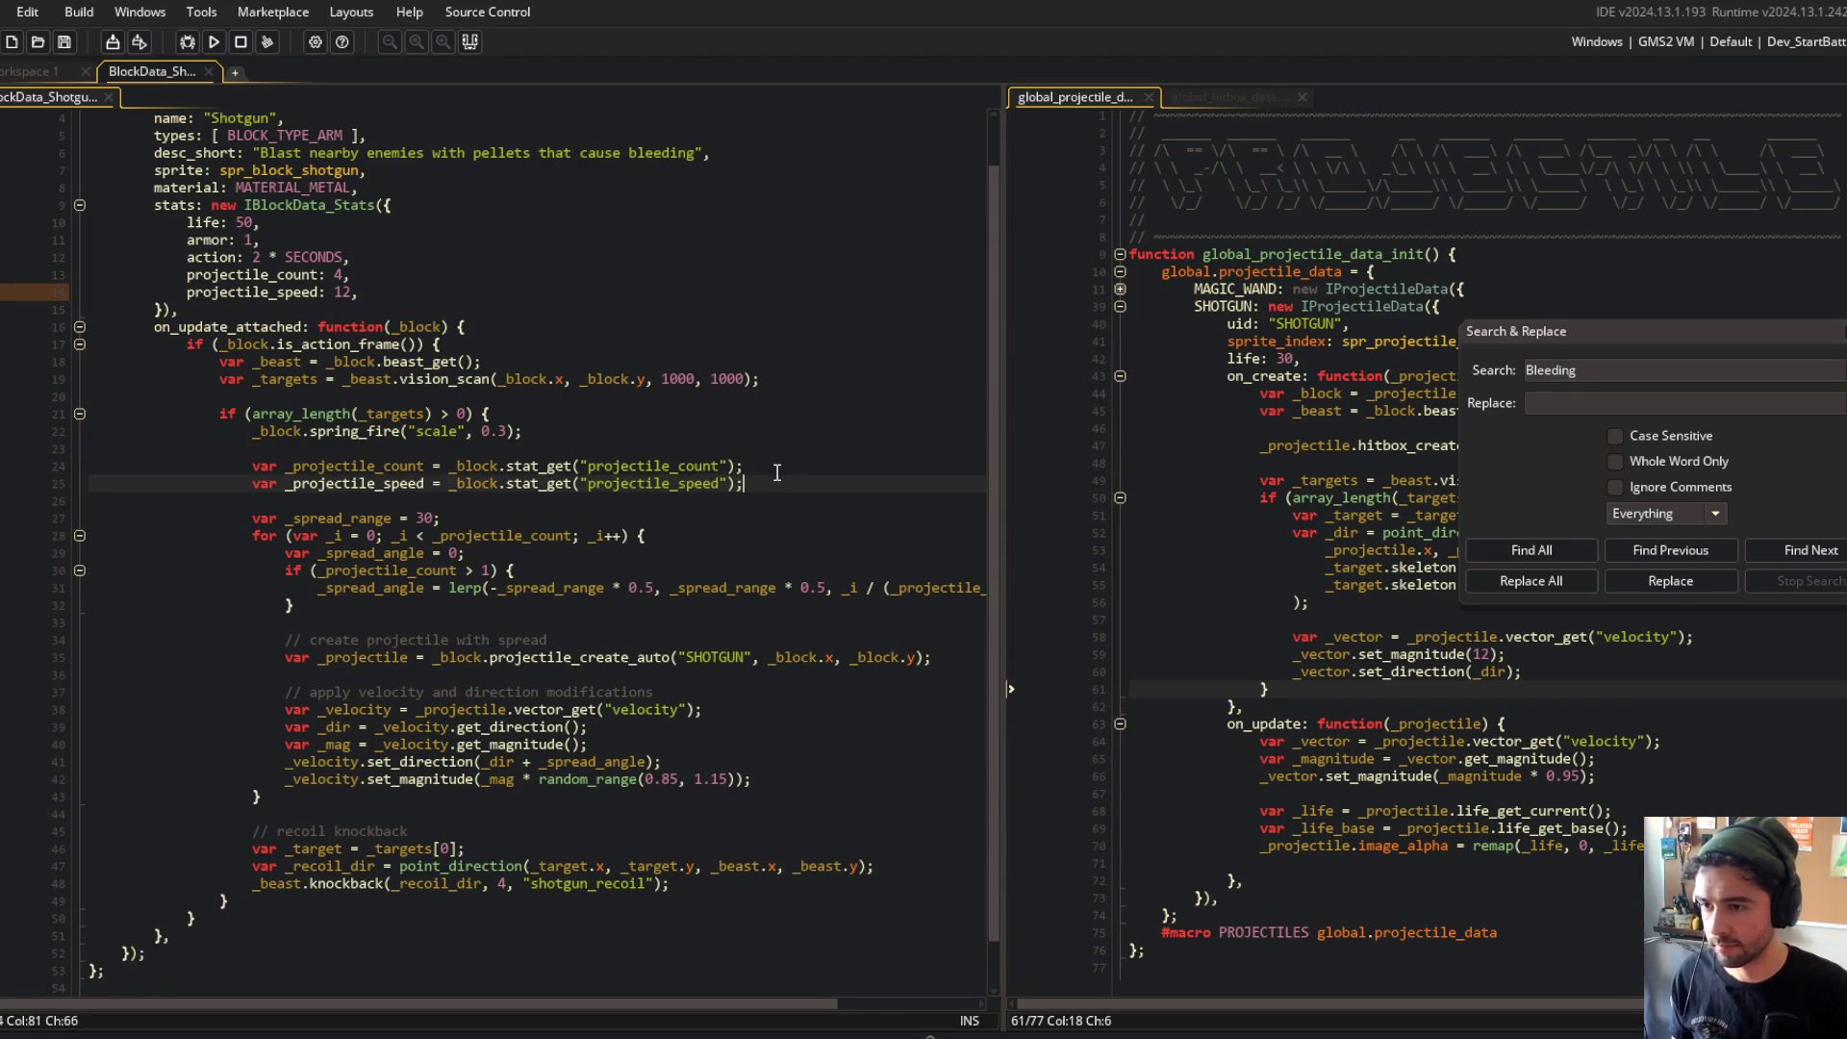
Step: Replace _mag with _projectile_speed in set_magnitude and delete the unused _mag line
double_click(309, 482)
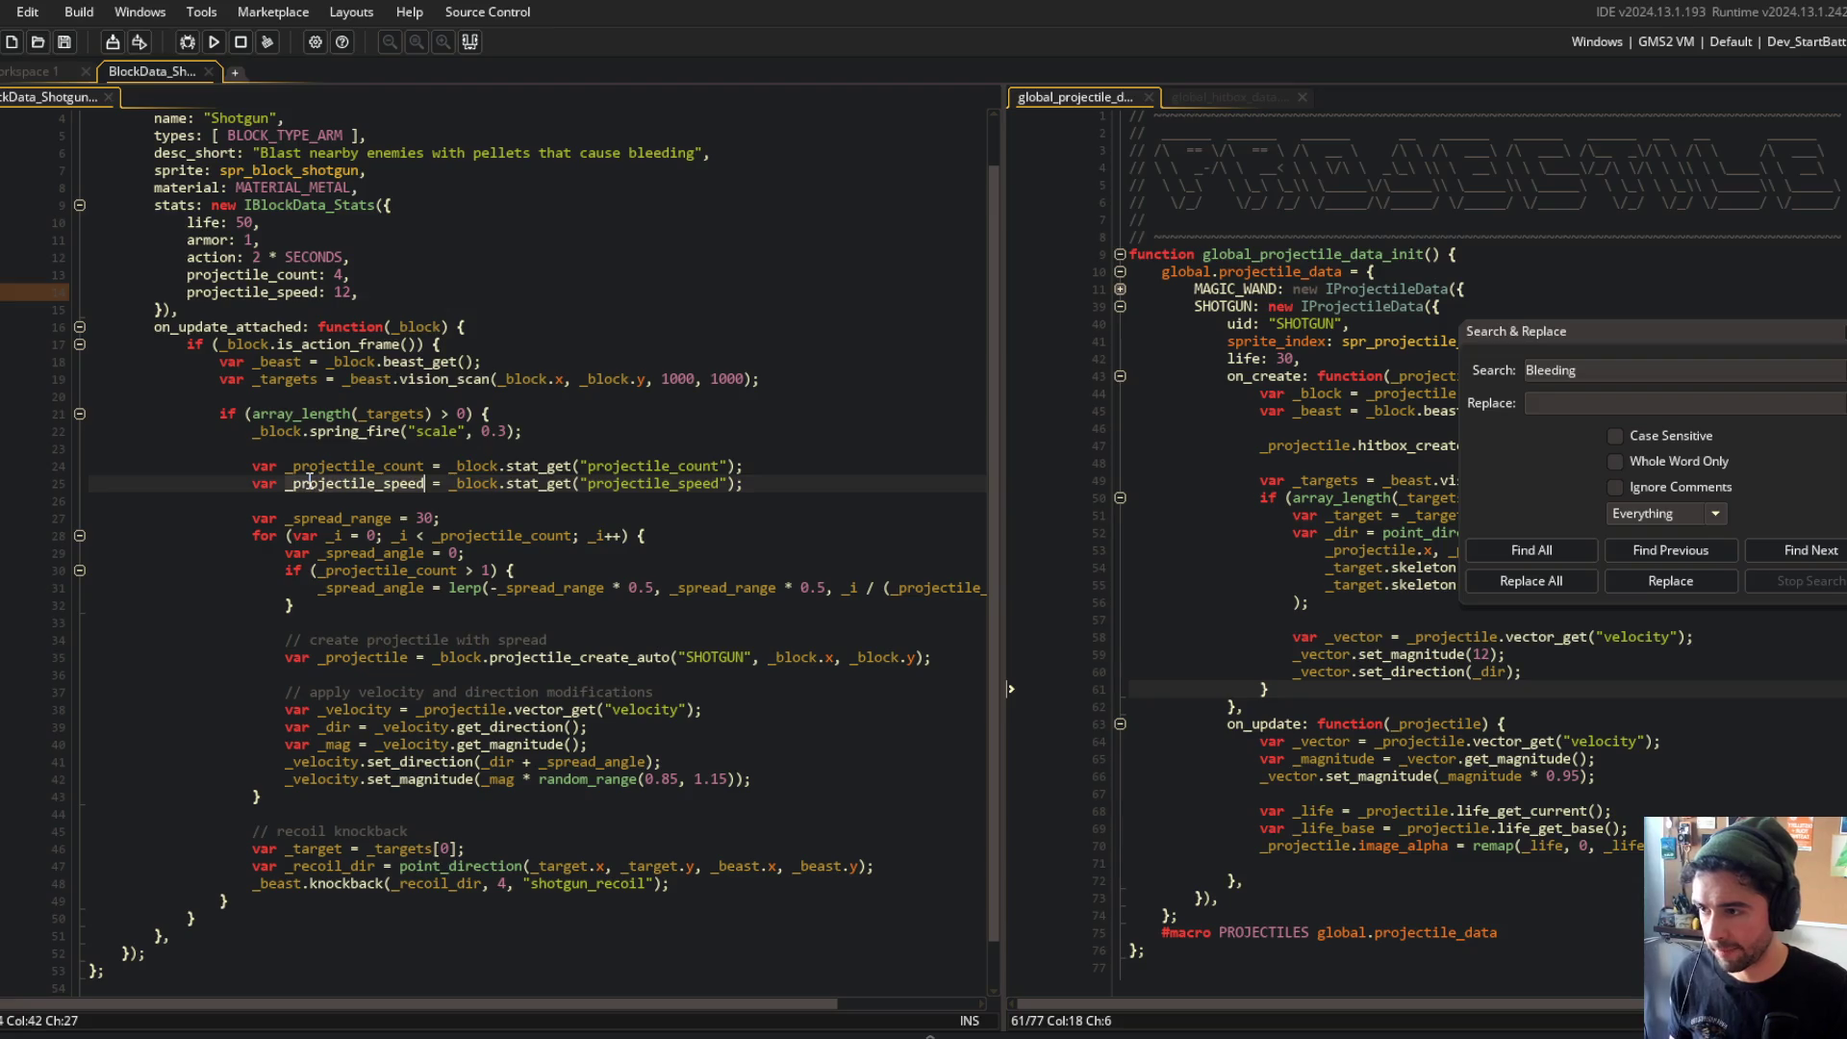
key("ctrl+c")
double_click(502, 778)
key("ctrl+v")
left_click(587, 744)
key("ctrl+d")
Step: Delete the fixed set_magnitude(12) line from the SHOTGUN projectile data and run the game
left_click(708, 709)
left_click(1412, 895)
left_click(1587, 776)
left_click(1550, 655)
key("ctrl+d")
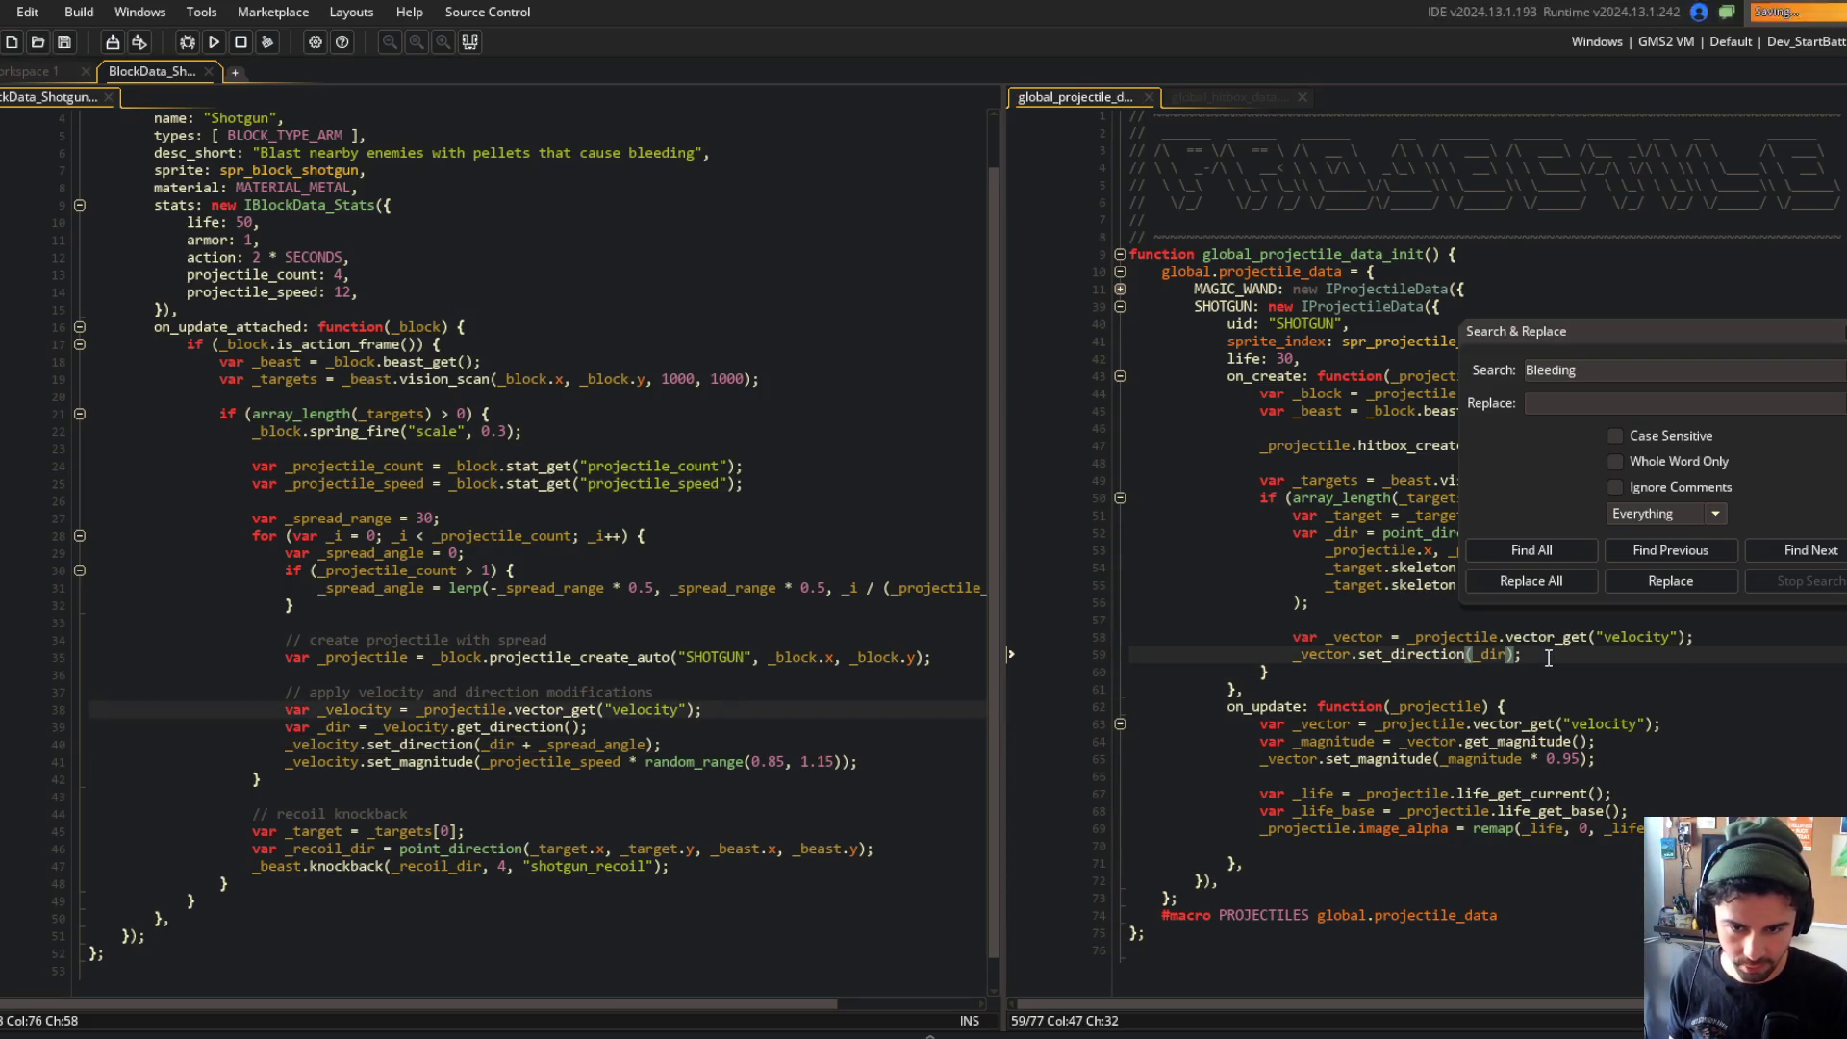
key("Up")
key("Up")
left_click(214, 41)
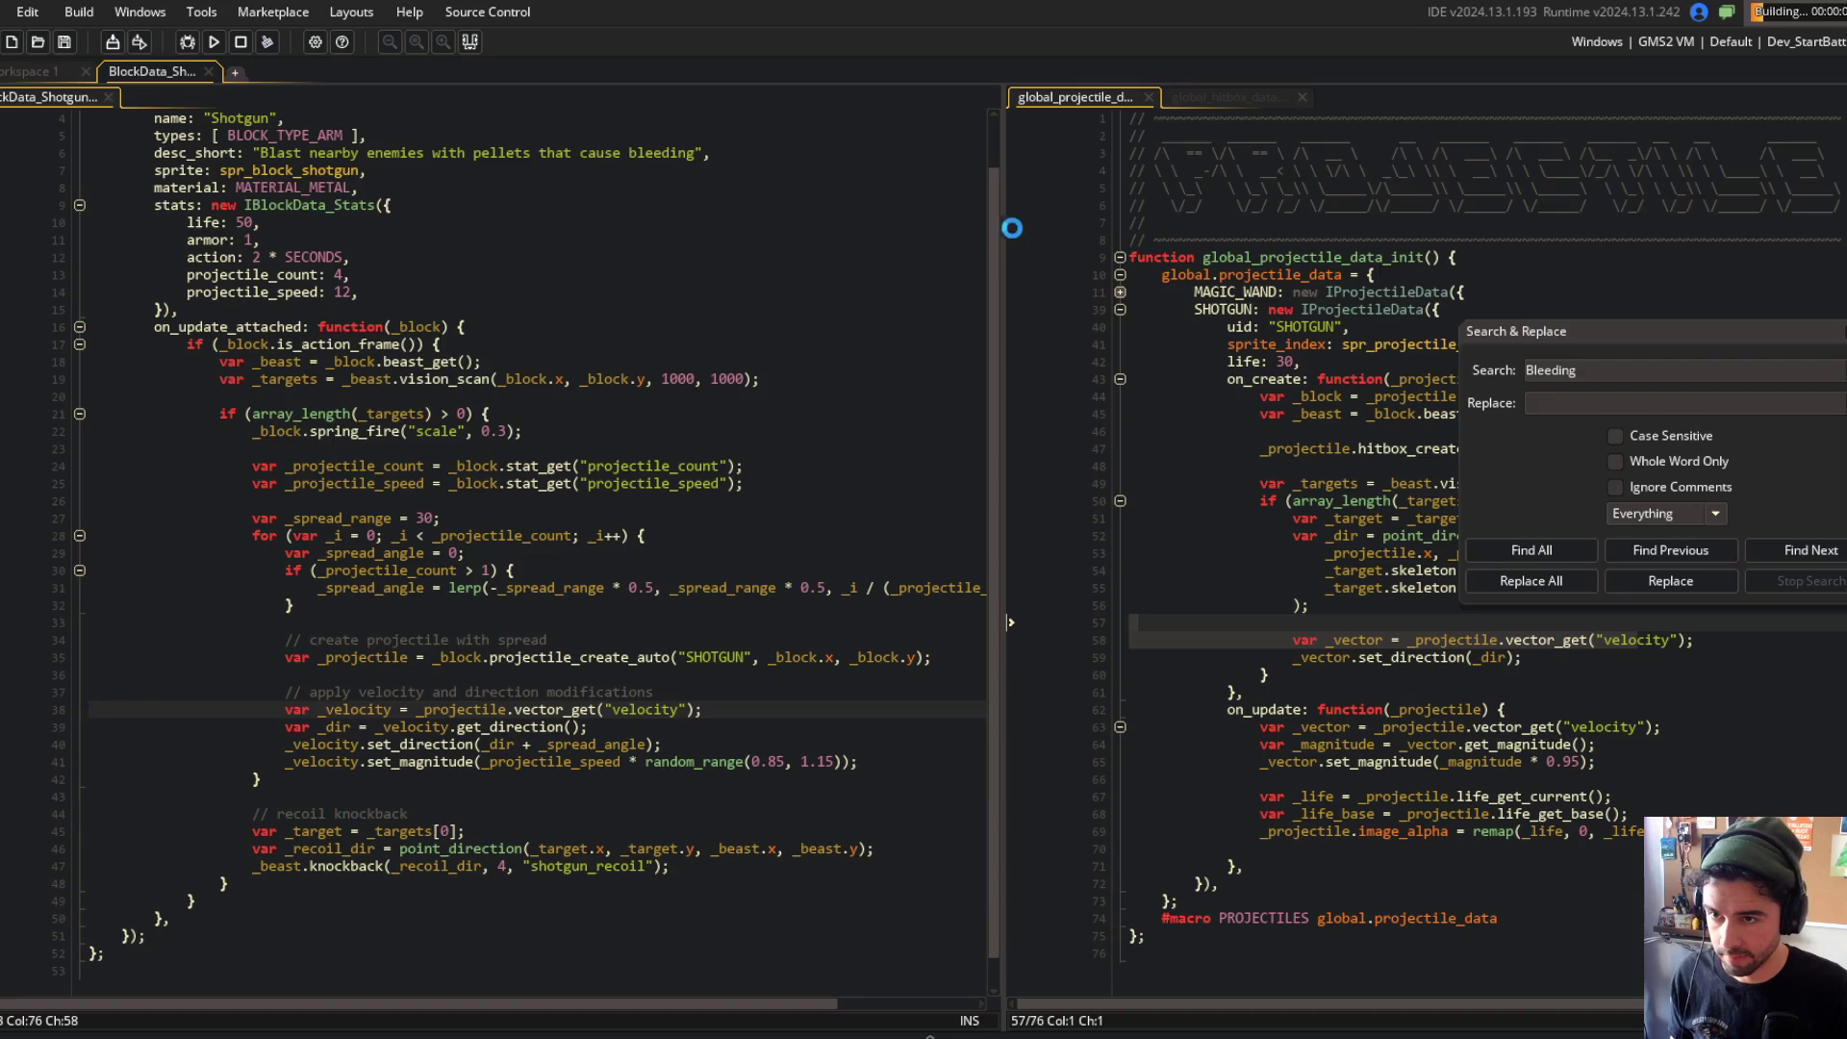
Step: Test the speed-driven shotgun pellets in Block Beast, then return to the shotgun code editor
left_click_drag(1005, 212, 887, 213)
left_click(718, 342)
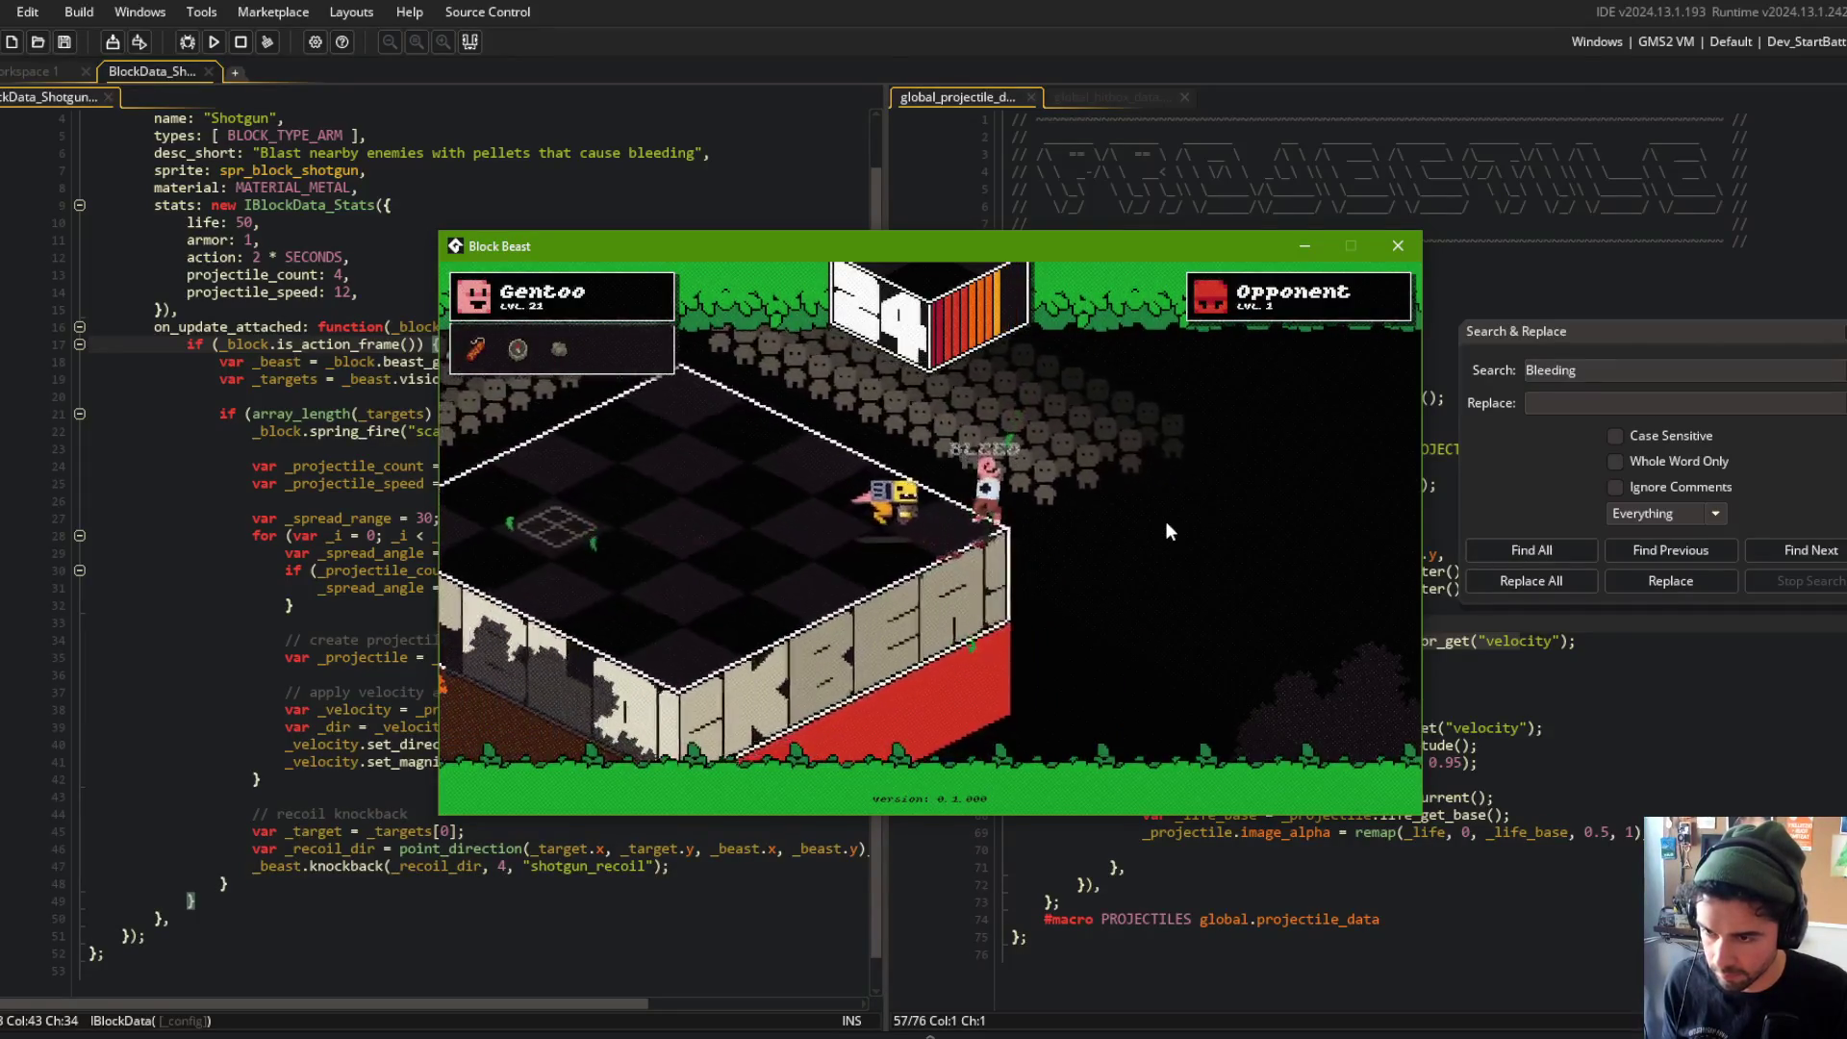
left_click(441, 536)
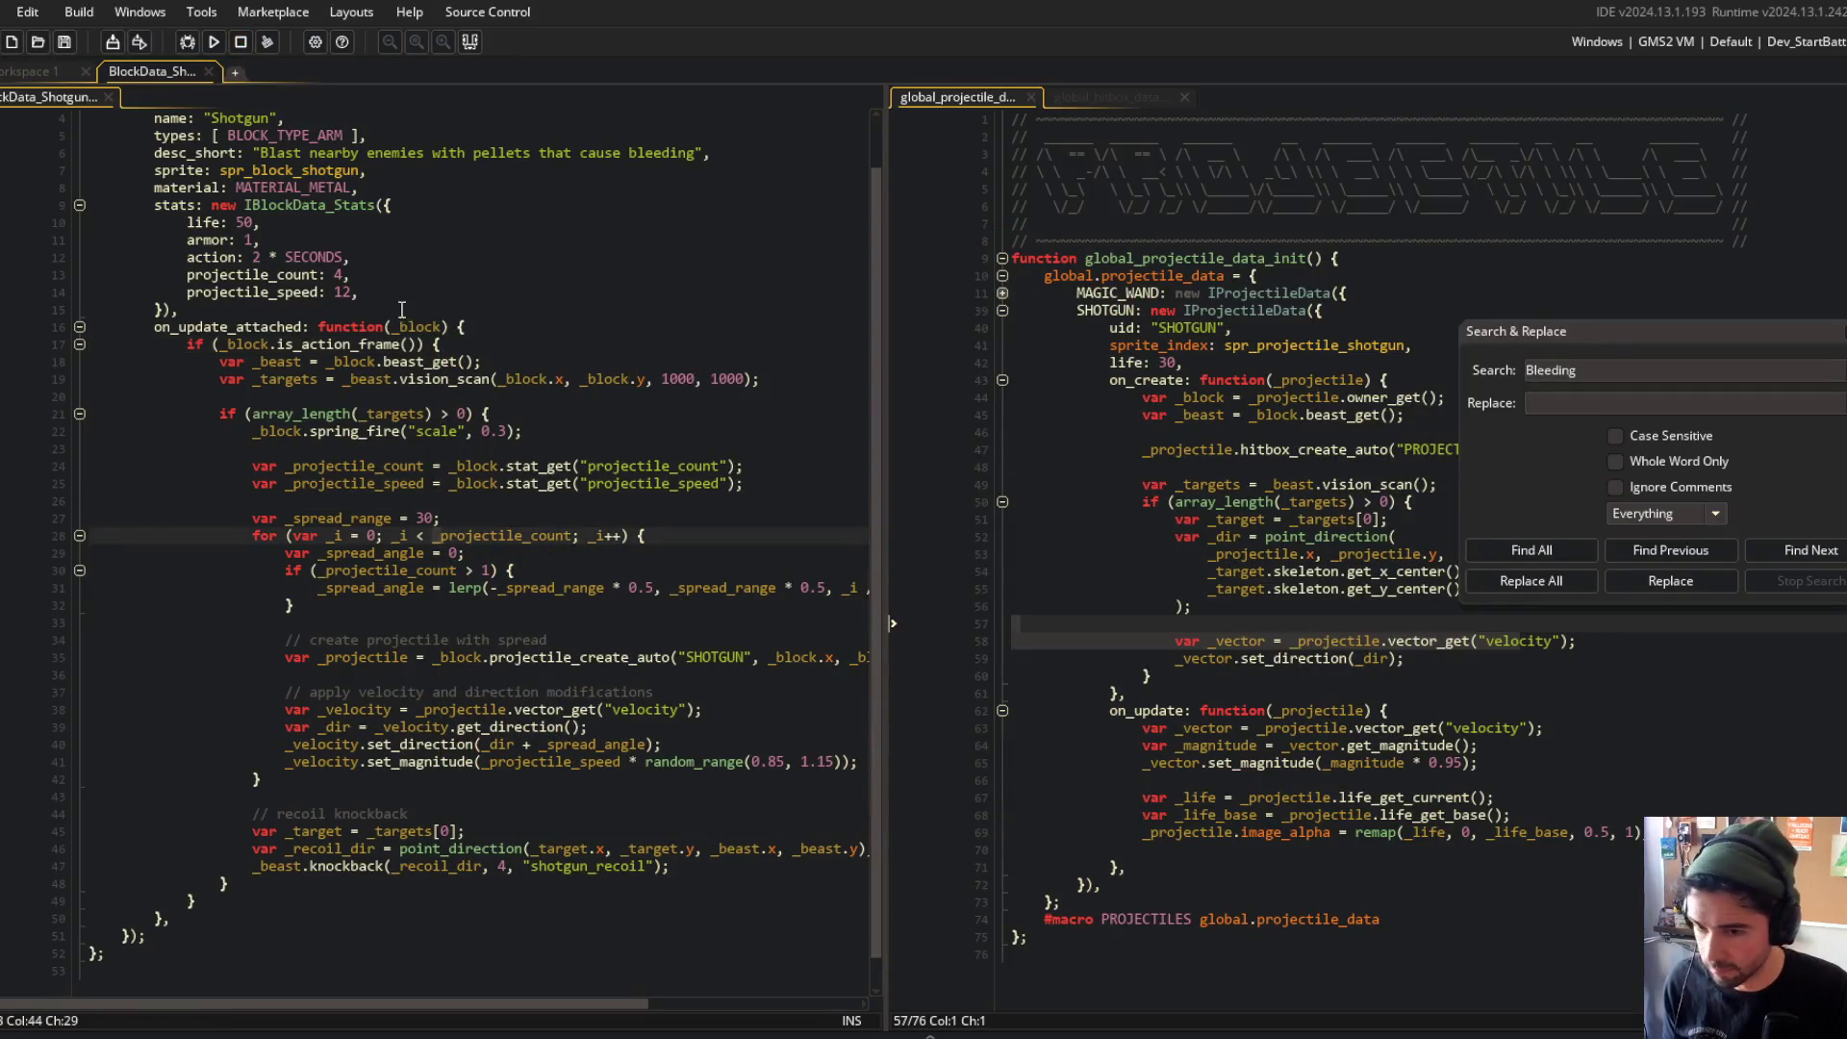
Step: Review the spread angle code and the projectile_count and projectile_speed stats
left_click(574, 587)
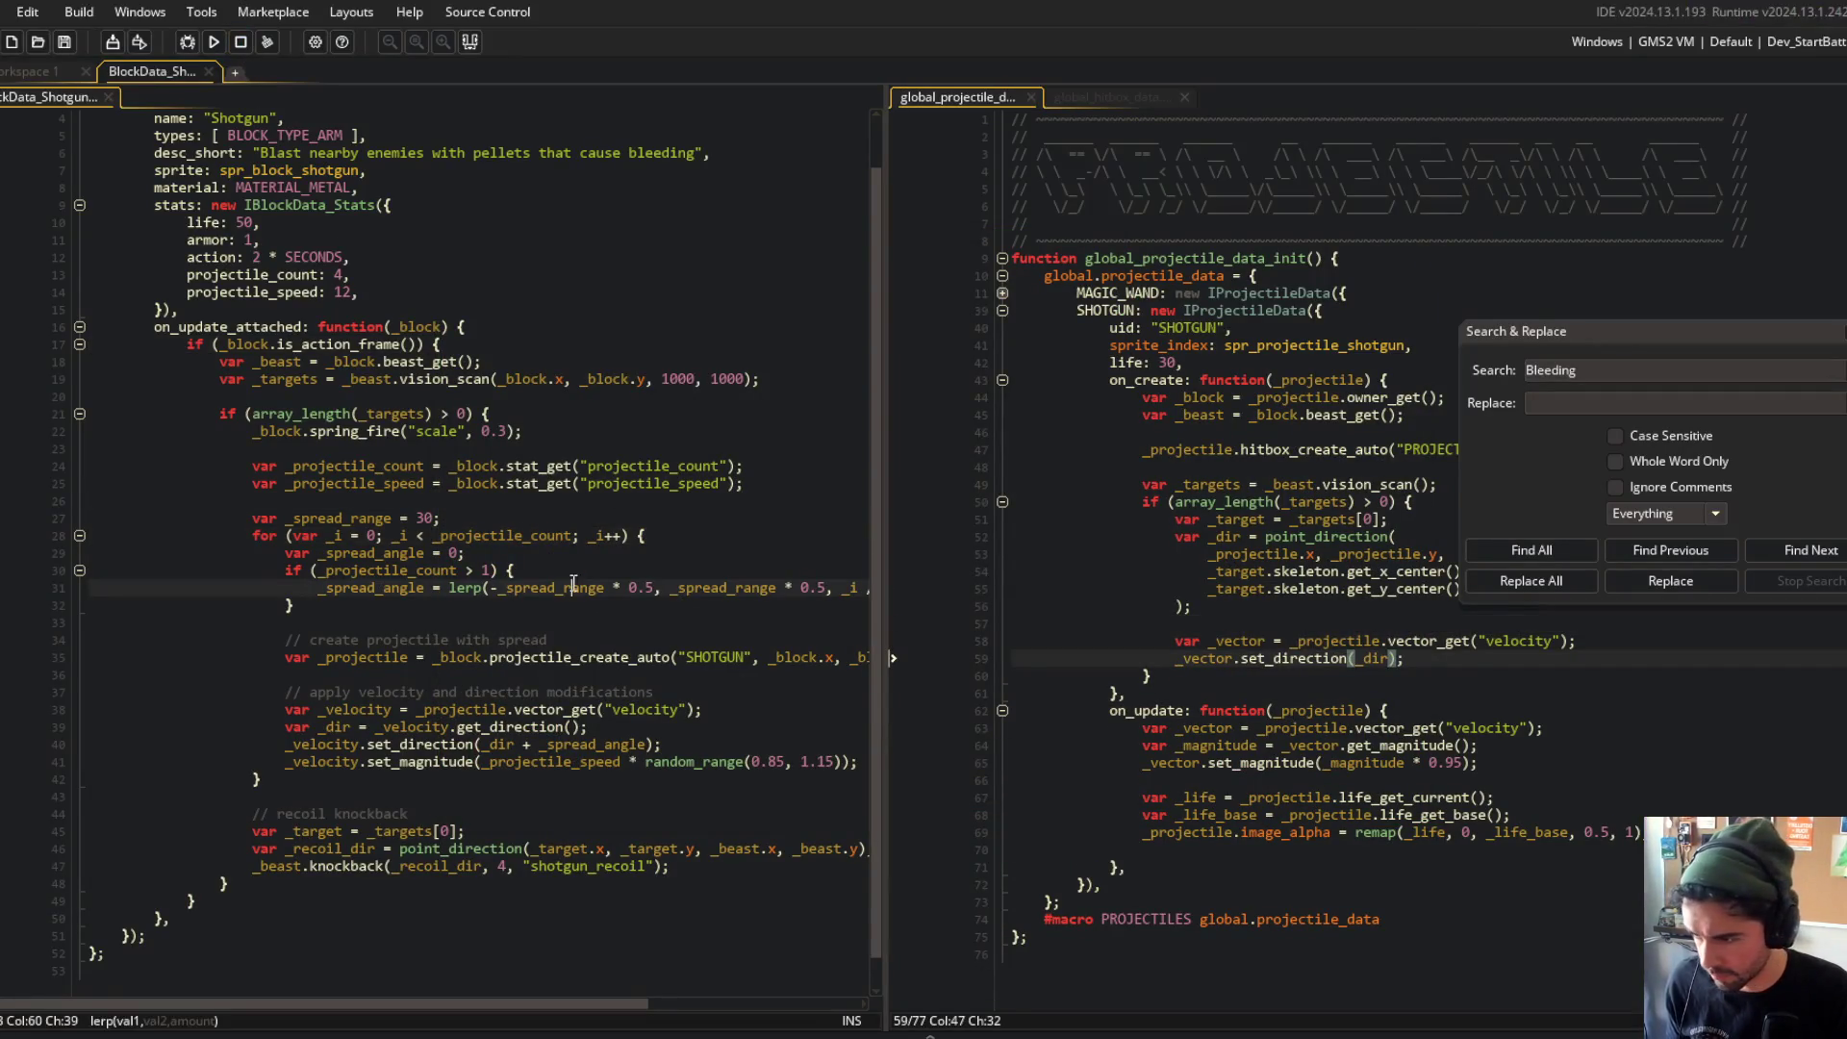
double_click(354, 587)
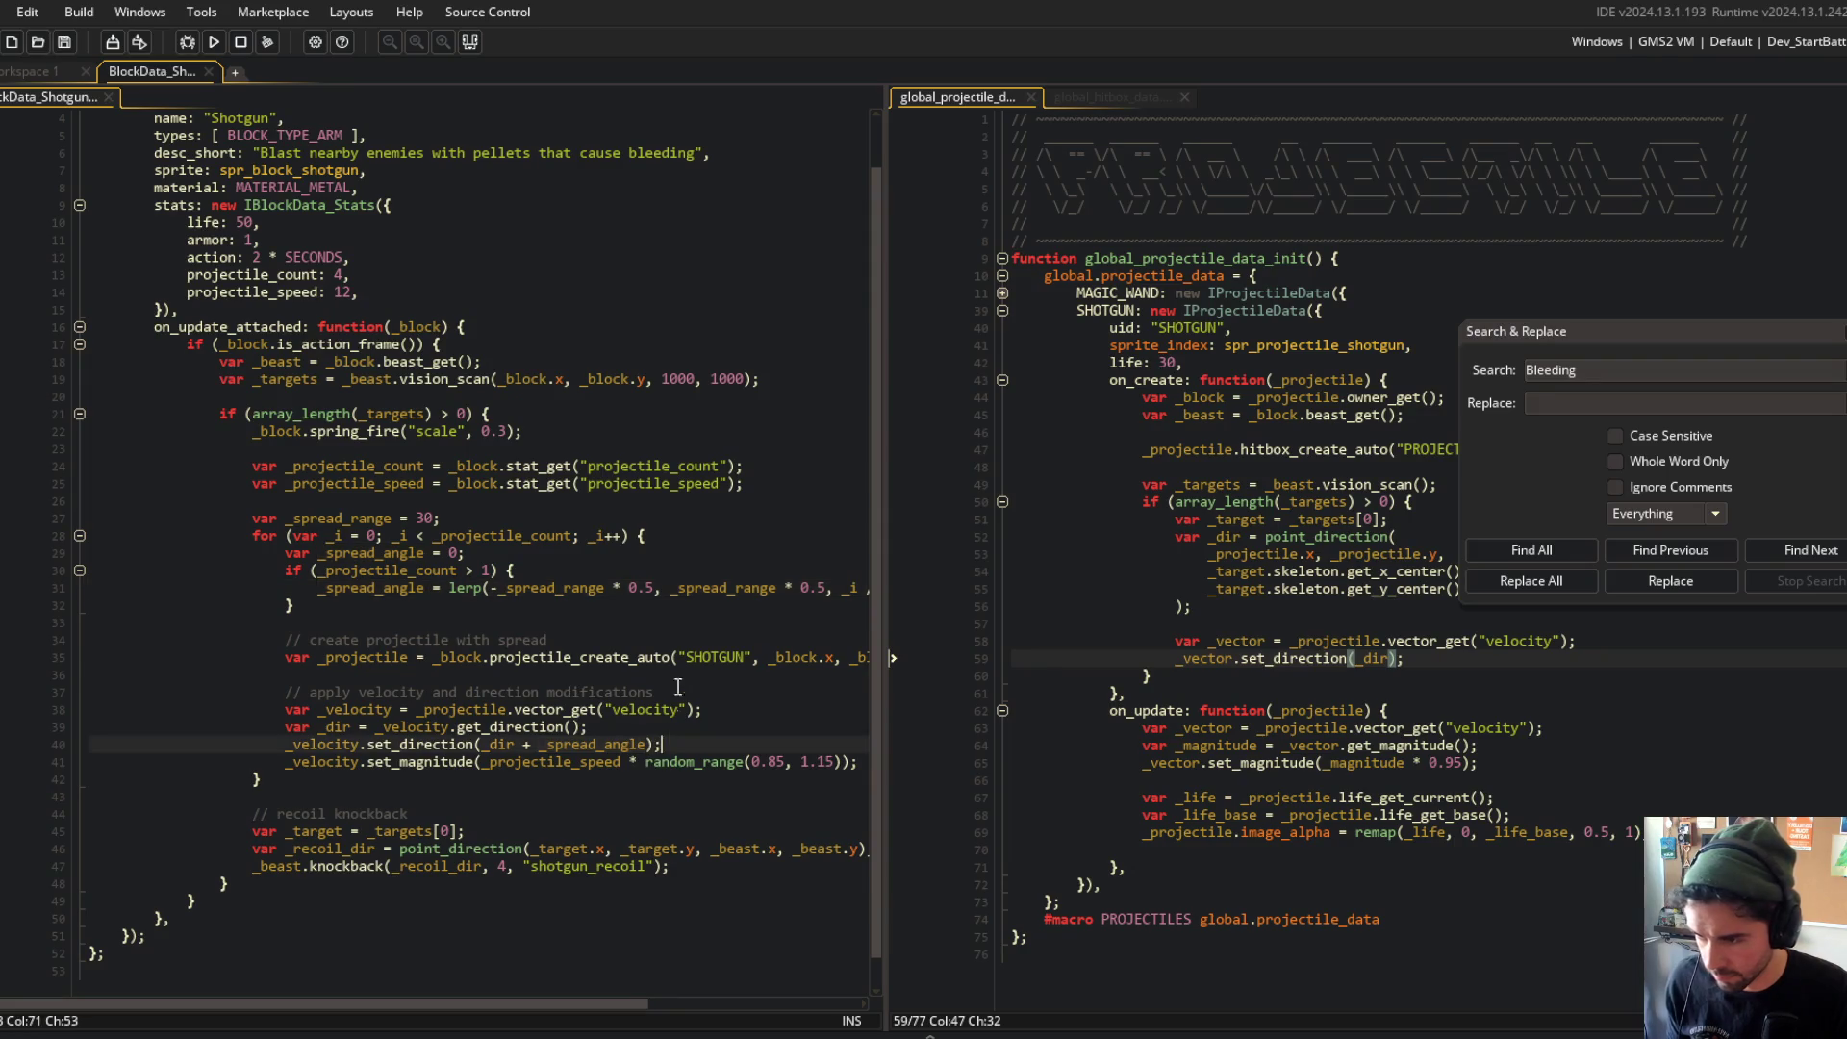
left_click(562, 406)
left_click(394, 258)
left_click(394, 279)
left_click(395, 288)
Step: Playtest the shotgun in Block Beast, close the game, and undo to restore set_magnitude(12)
key("alt+Tab")
key("alt+Tab")
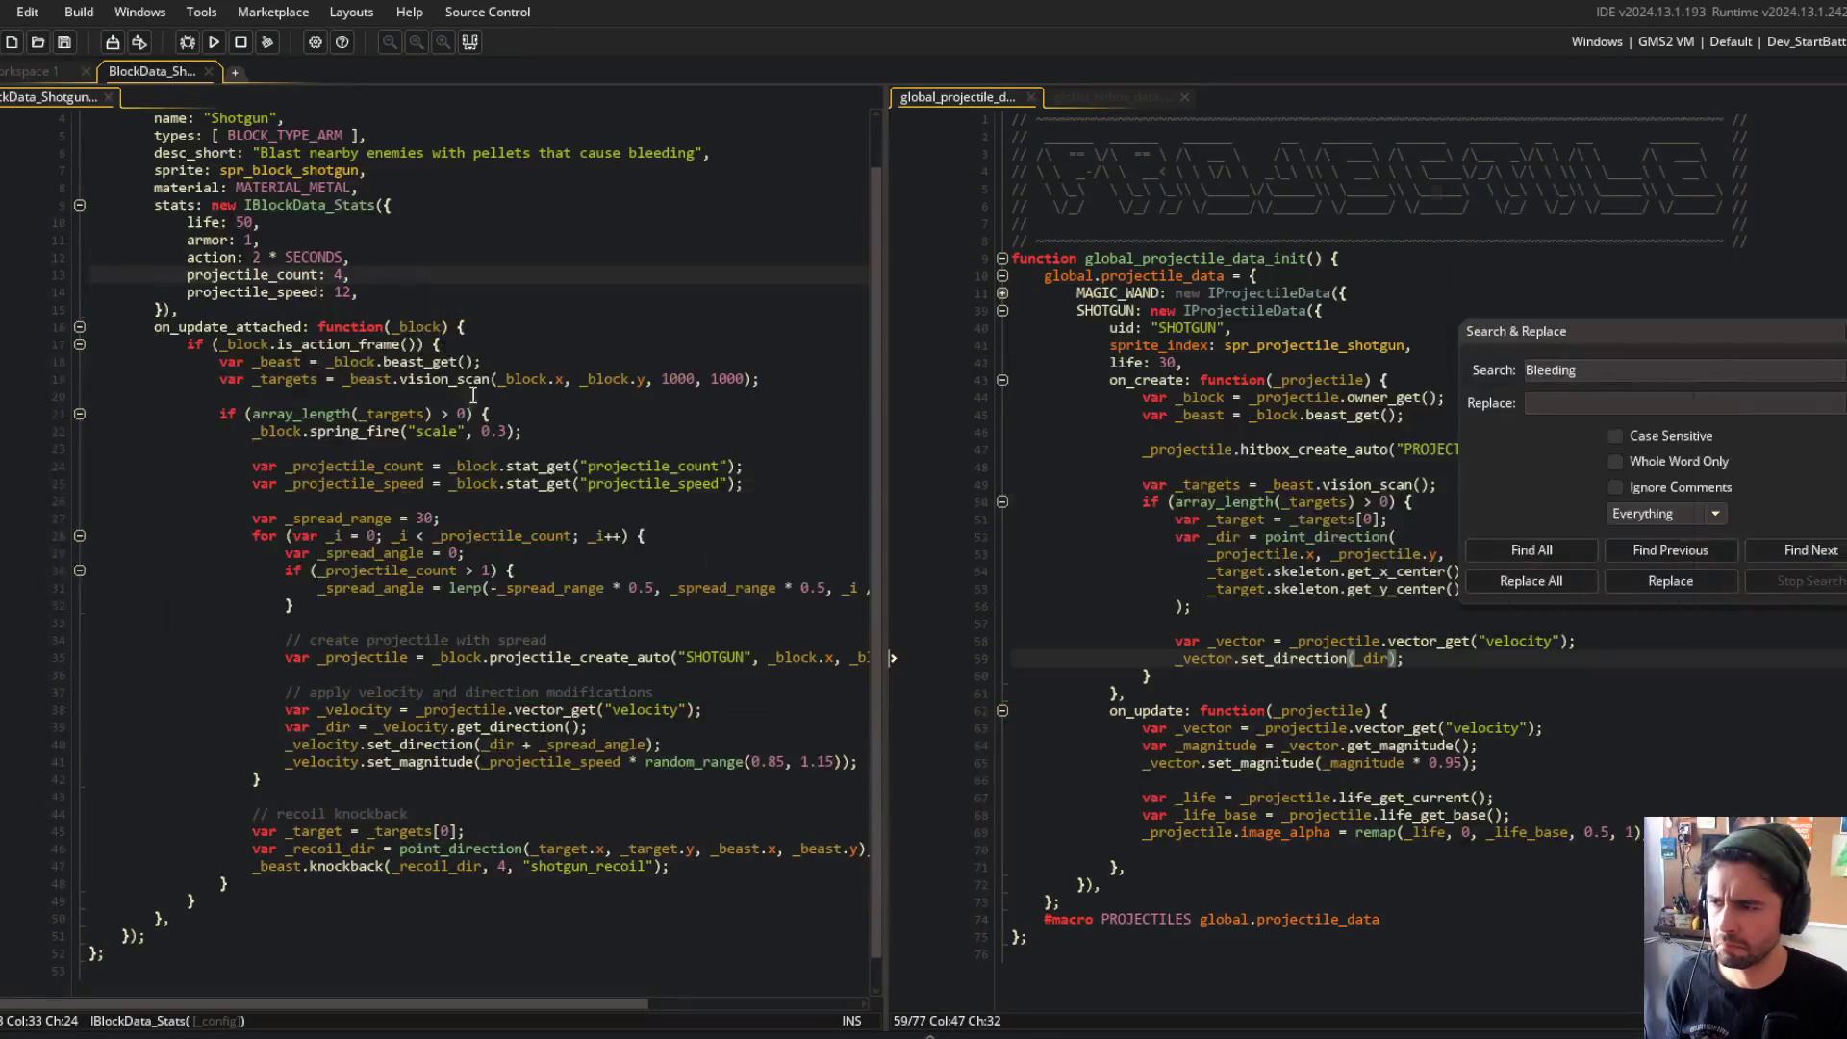
left_click(220, 42)
left_click(505, 555)
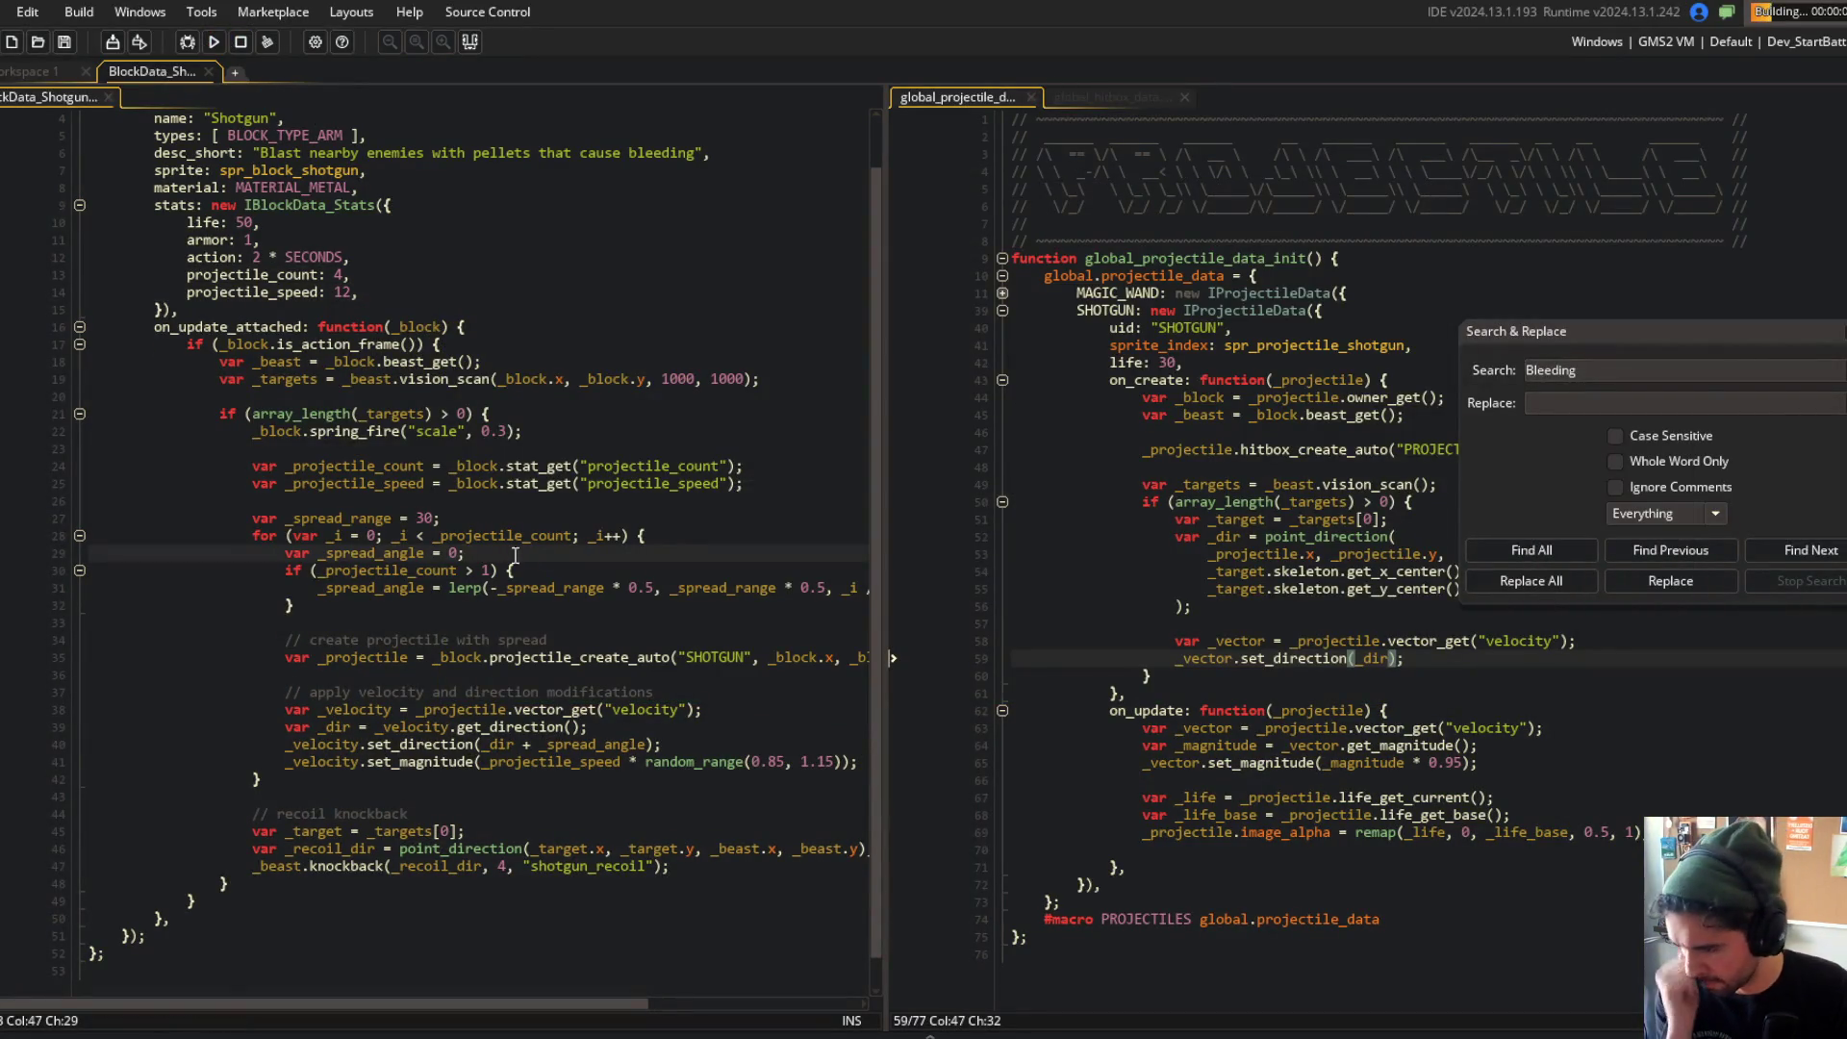
left_click(621, 762)
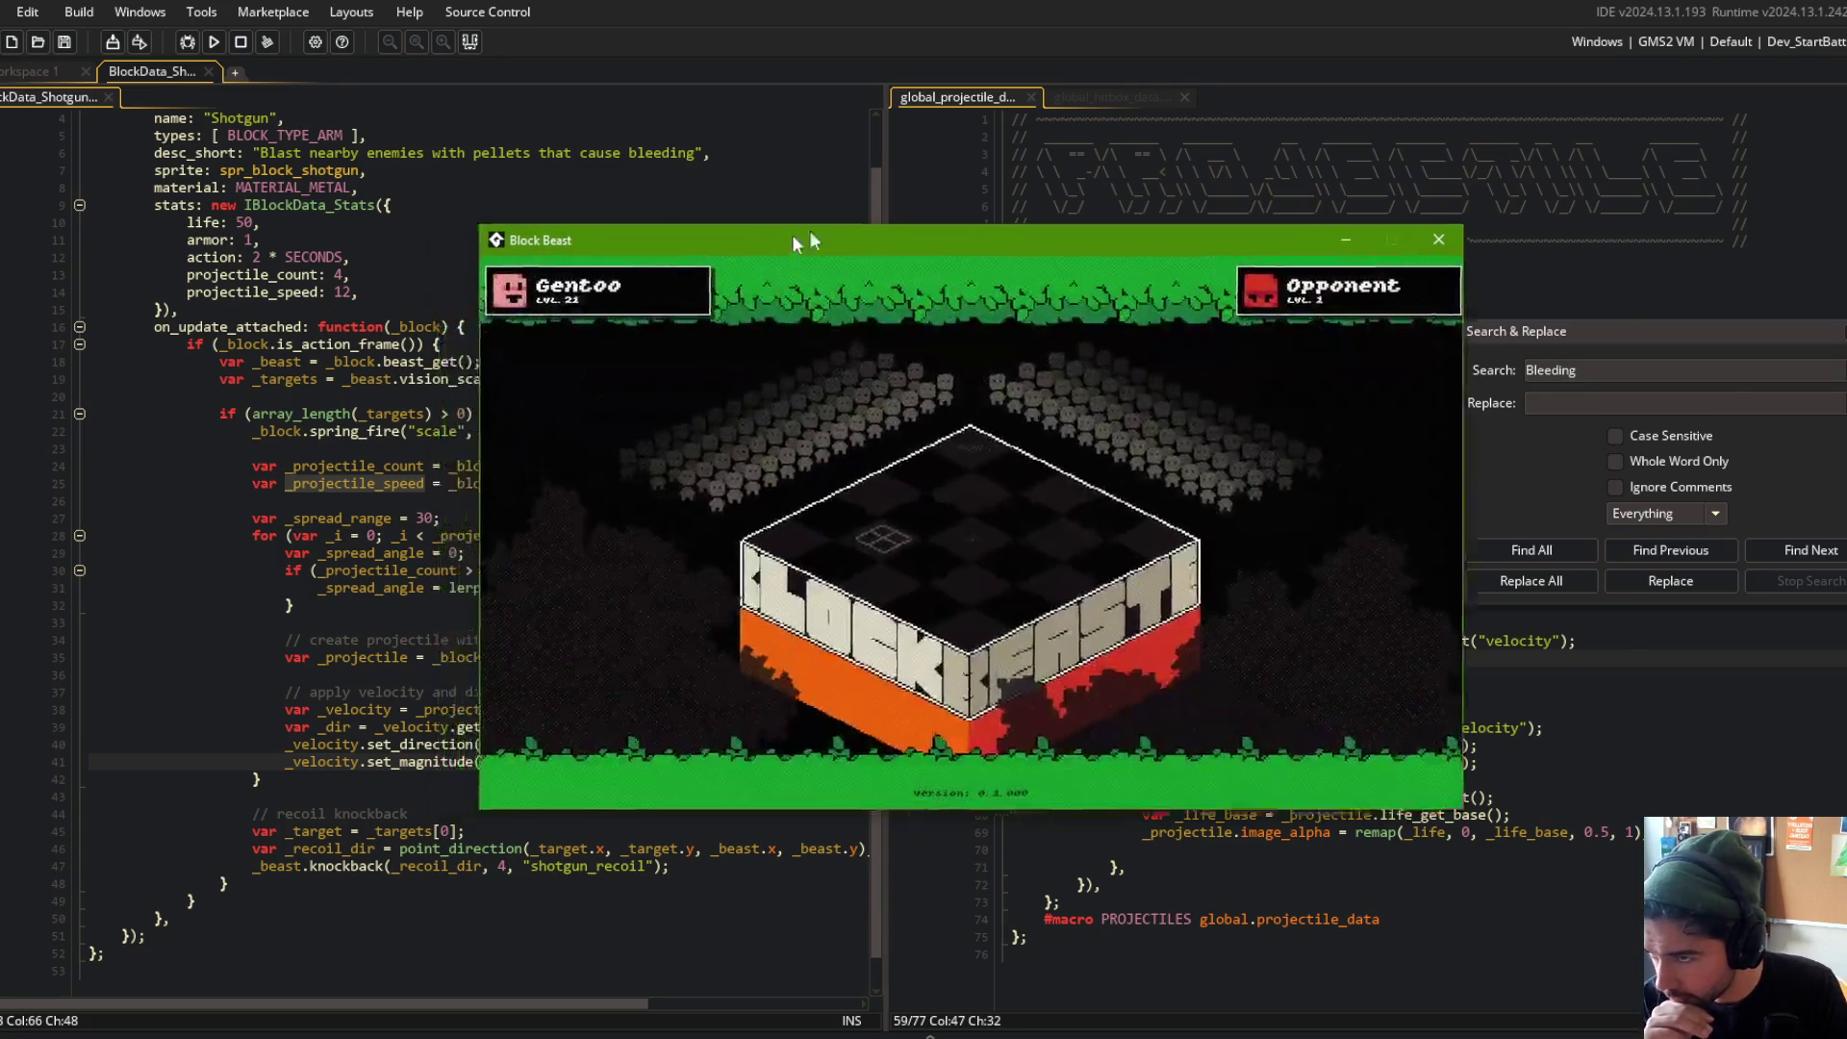
mouse_move(793, 234)
left_mouse_down()
mouse_move(783, 73)
mouse_move(675, 79)
mouse_move(580, 44)
mouse_move(671, 69)
mouse_move(660, 217)
mouse_move(655, 203)
left_mouse_up()
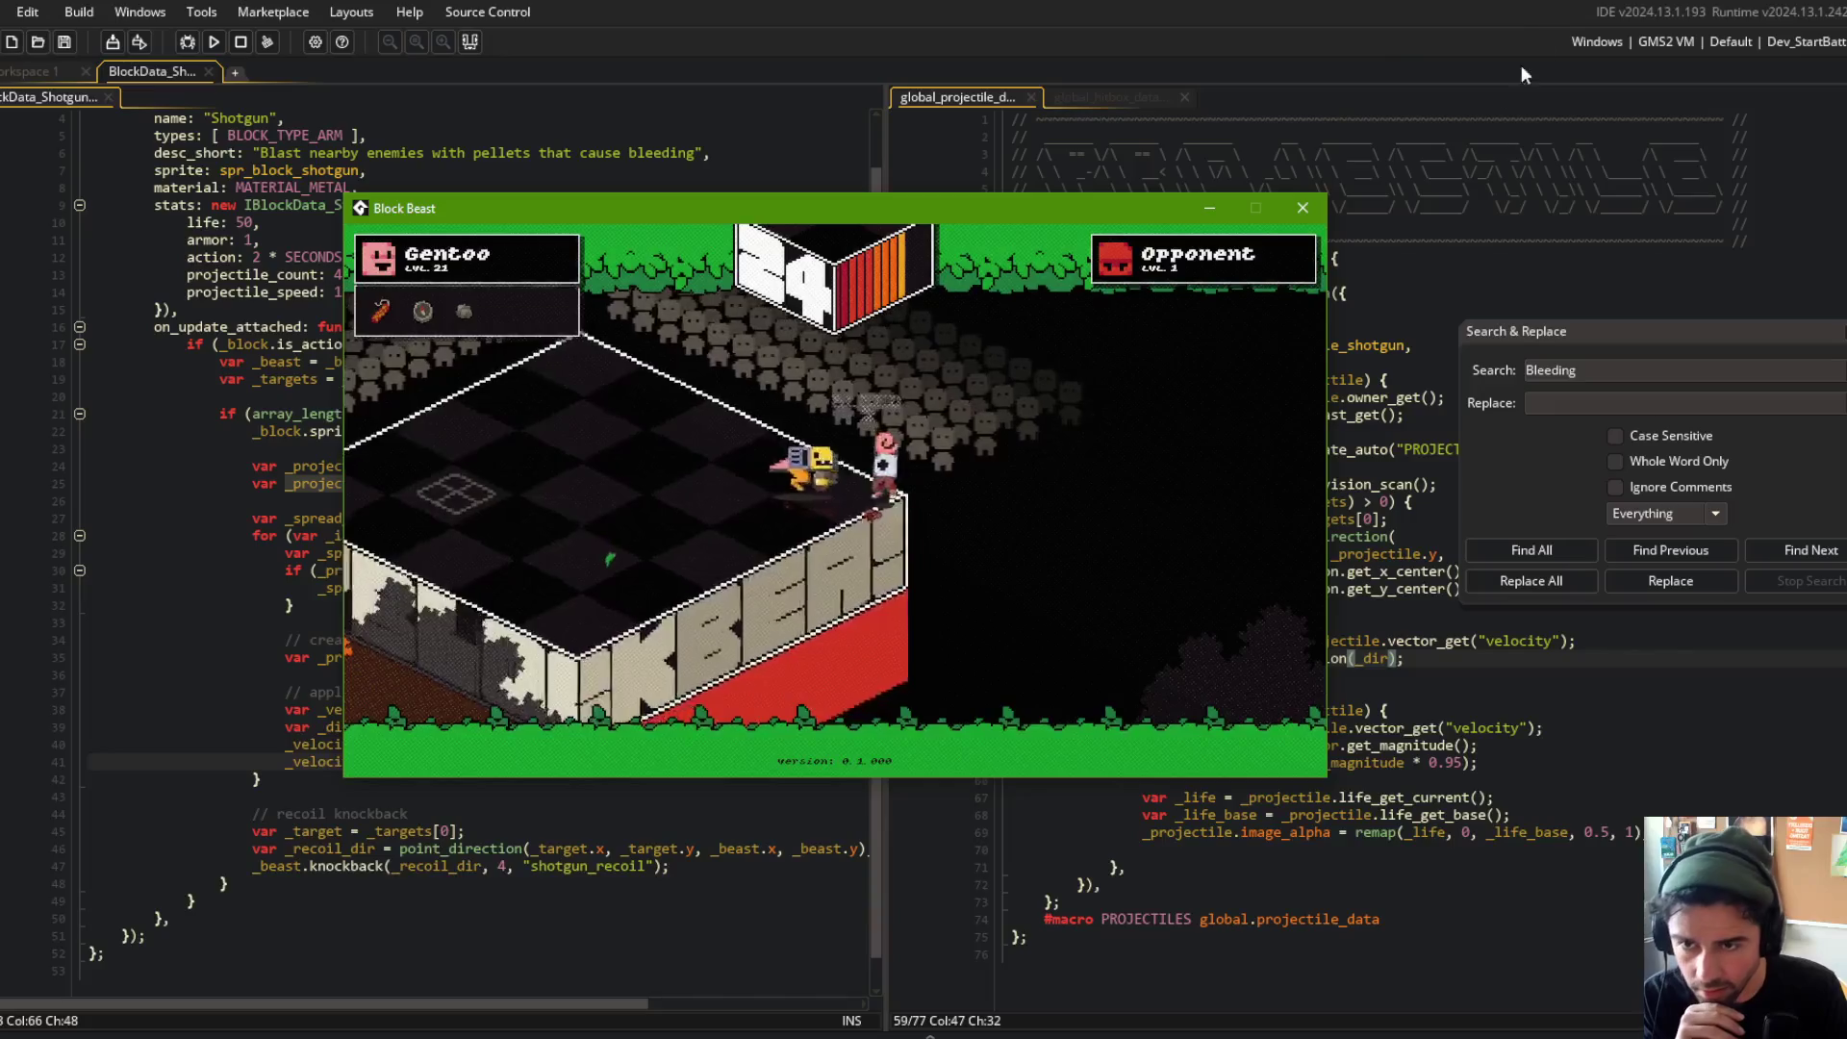
left_click(1303, 208)
left_click(1116, 555)
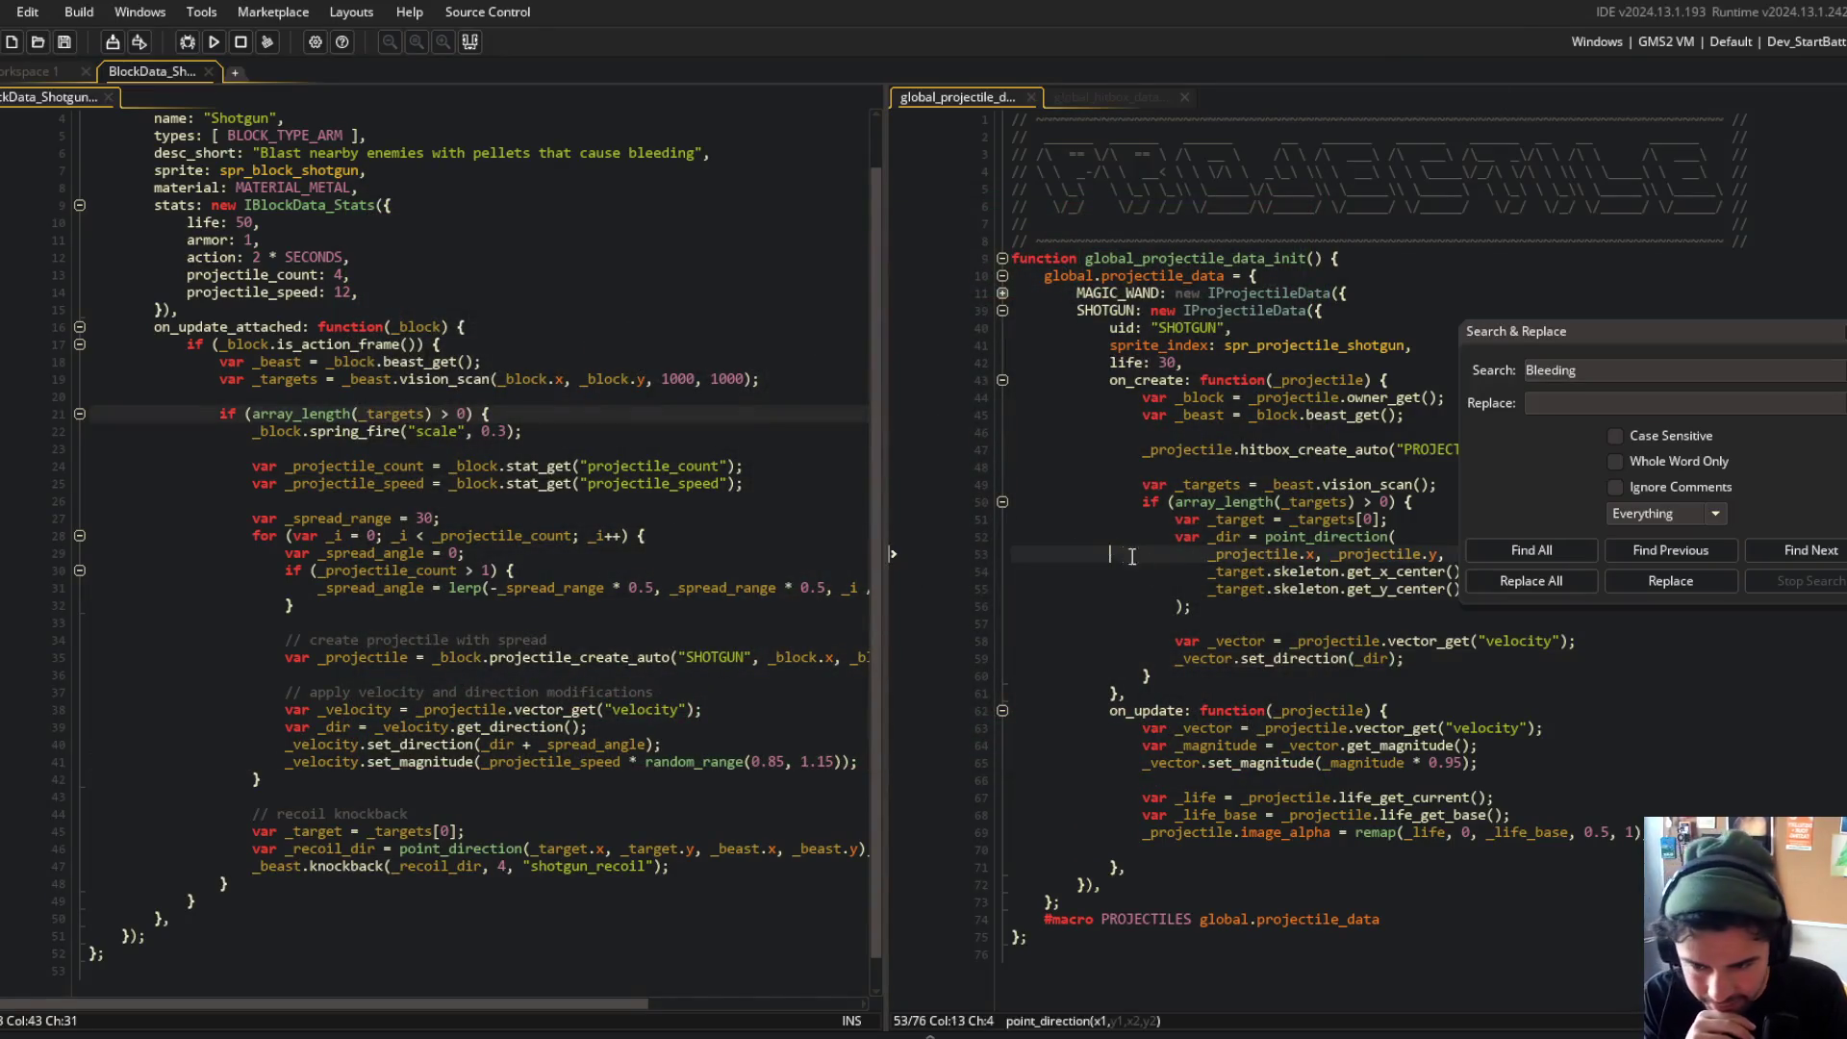
key("ctrl+z")
key("ctrl+z")
key("ctrl+z")
Step: Comment out set_magnitude(12) and make pellet speed use _mag from the velocity magnitude
key("ctrl+y")
key("ctrl+y")
key("ctrl+y")
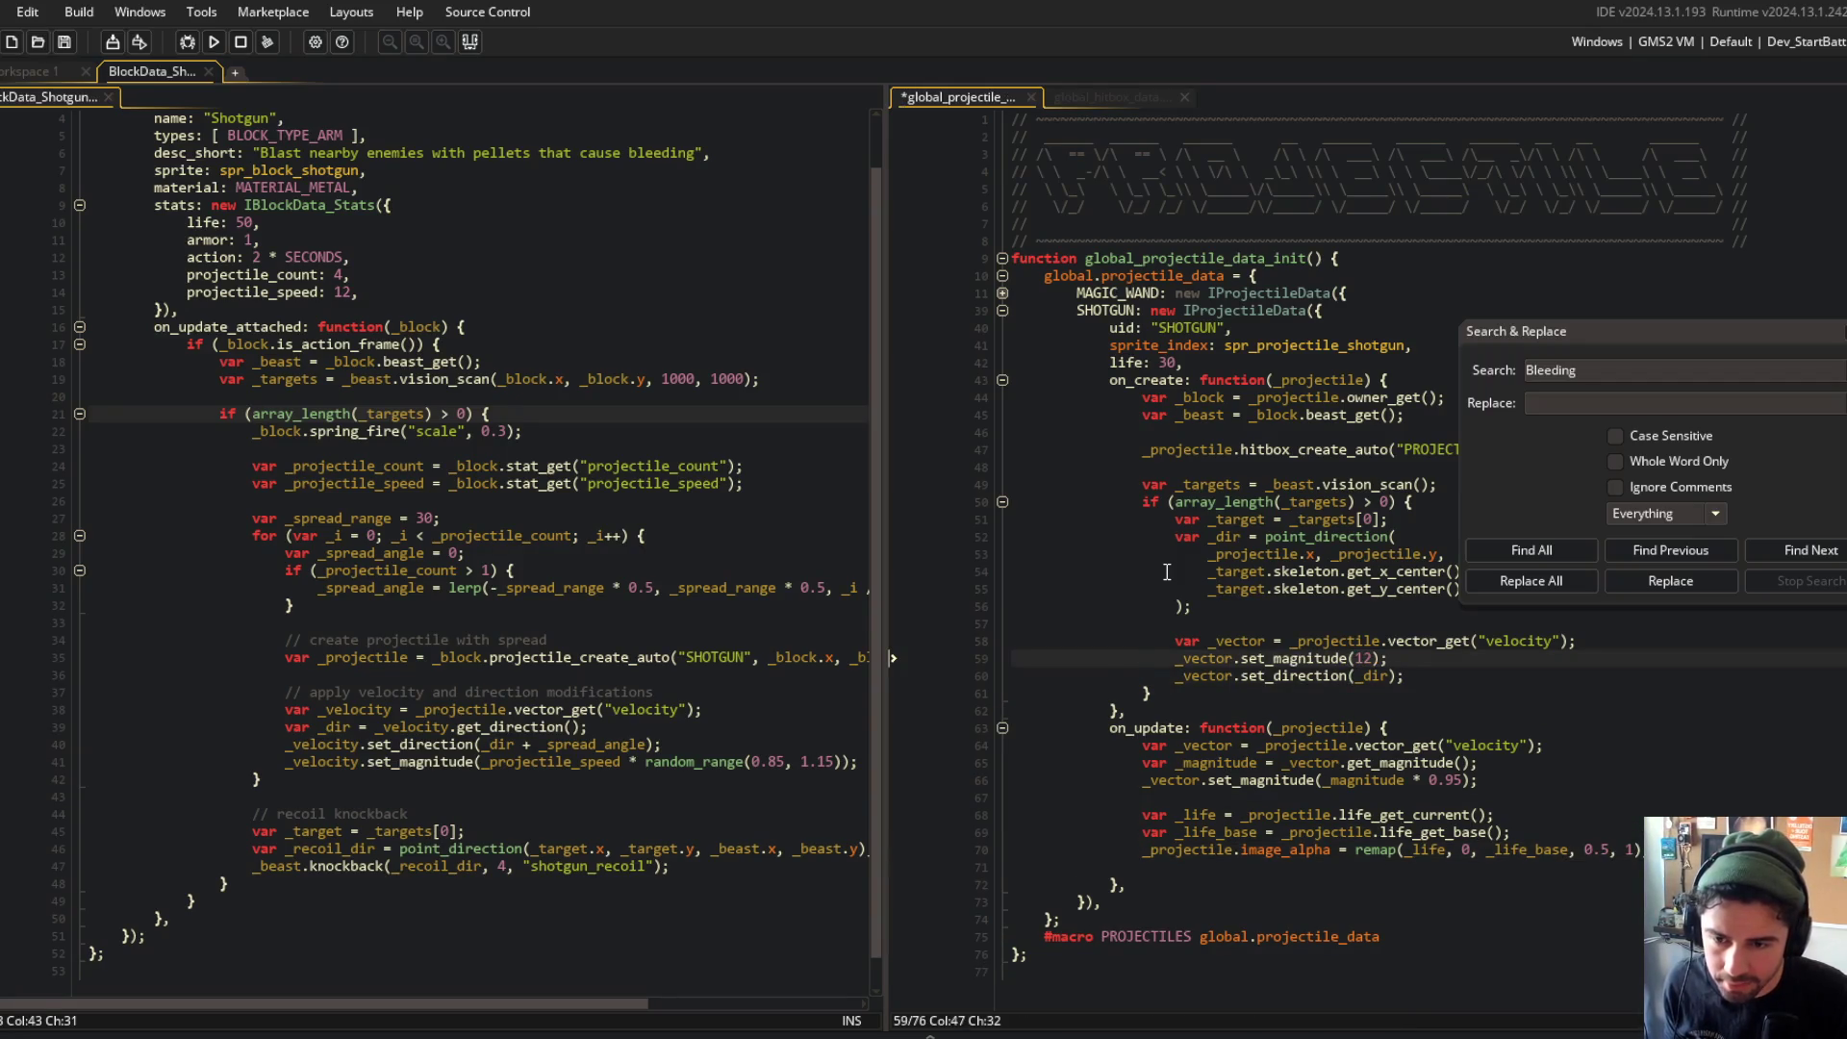
key("ctrl+k")
left_click(1187, 621)
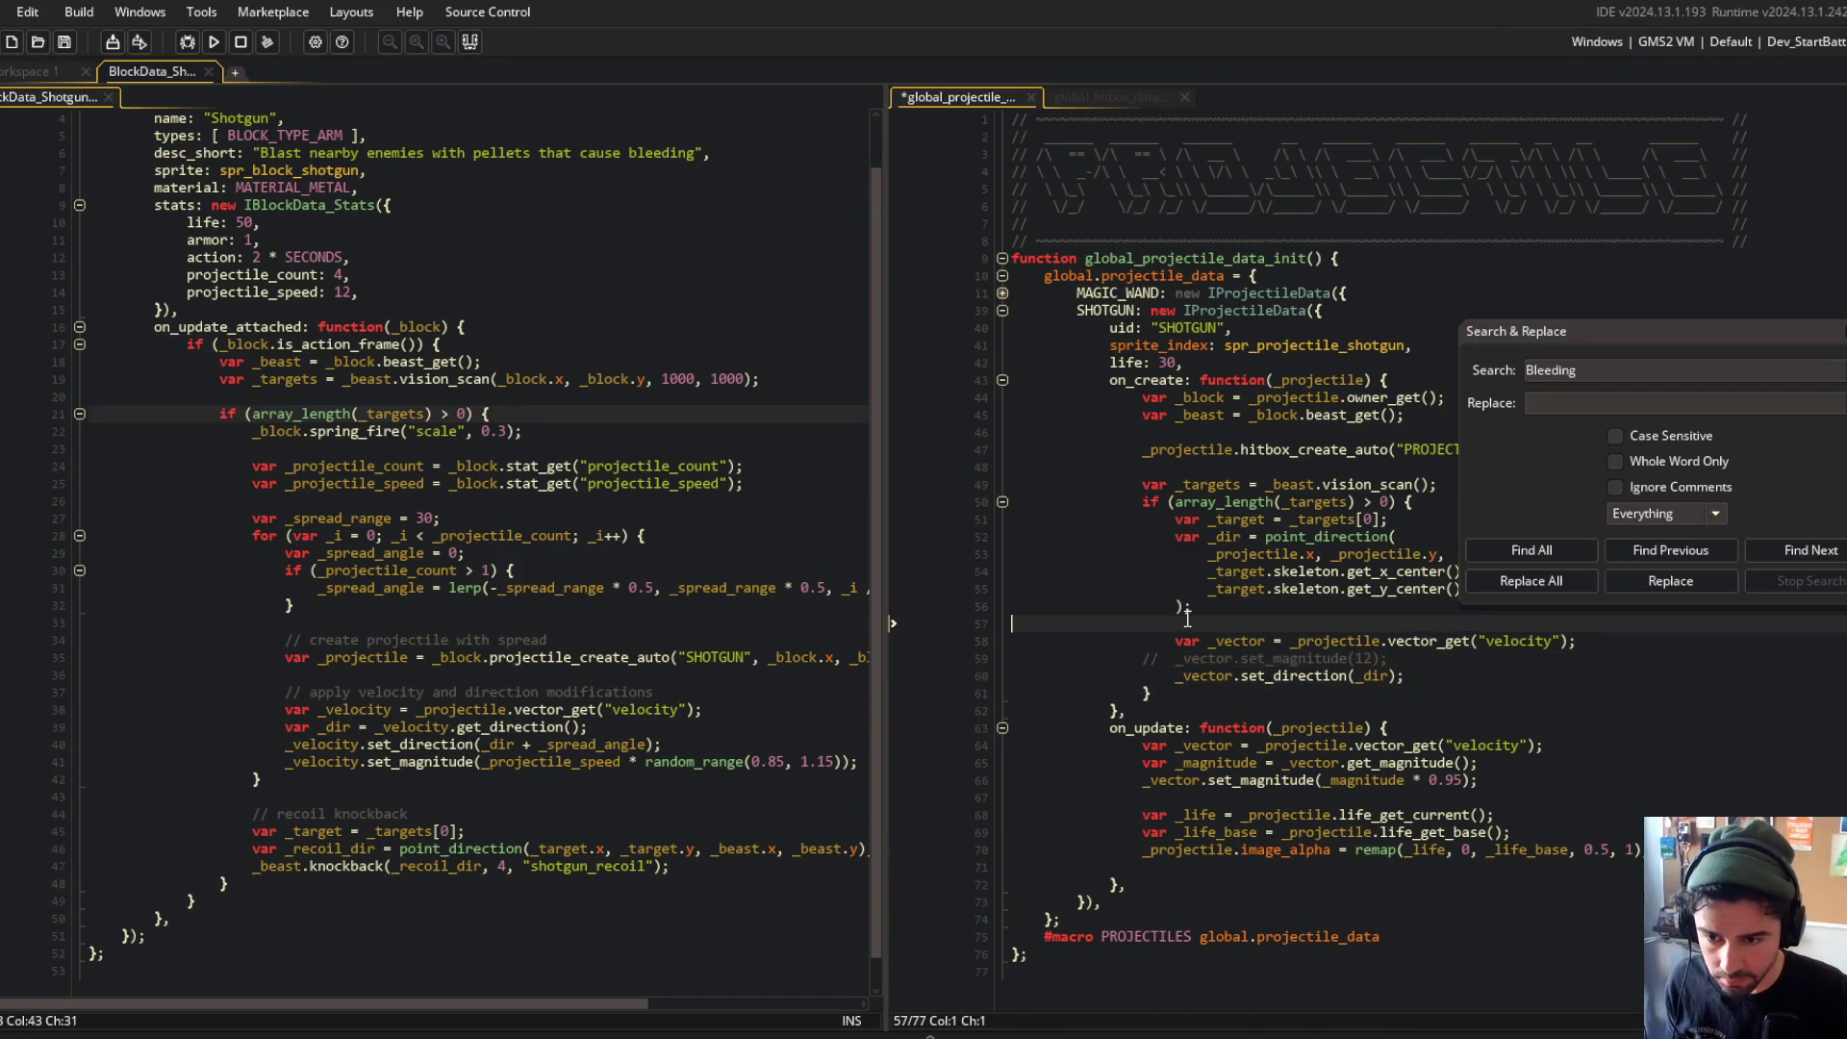
key("ctrl+z")
key("ctrl+z")
key("ctrl+z")
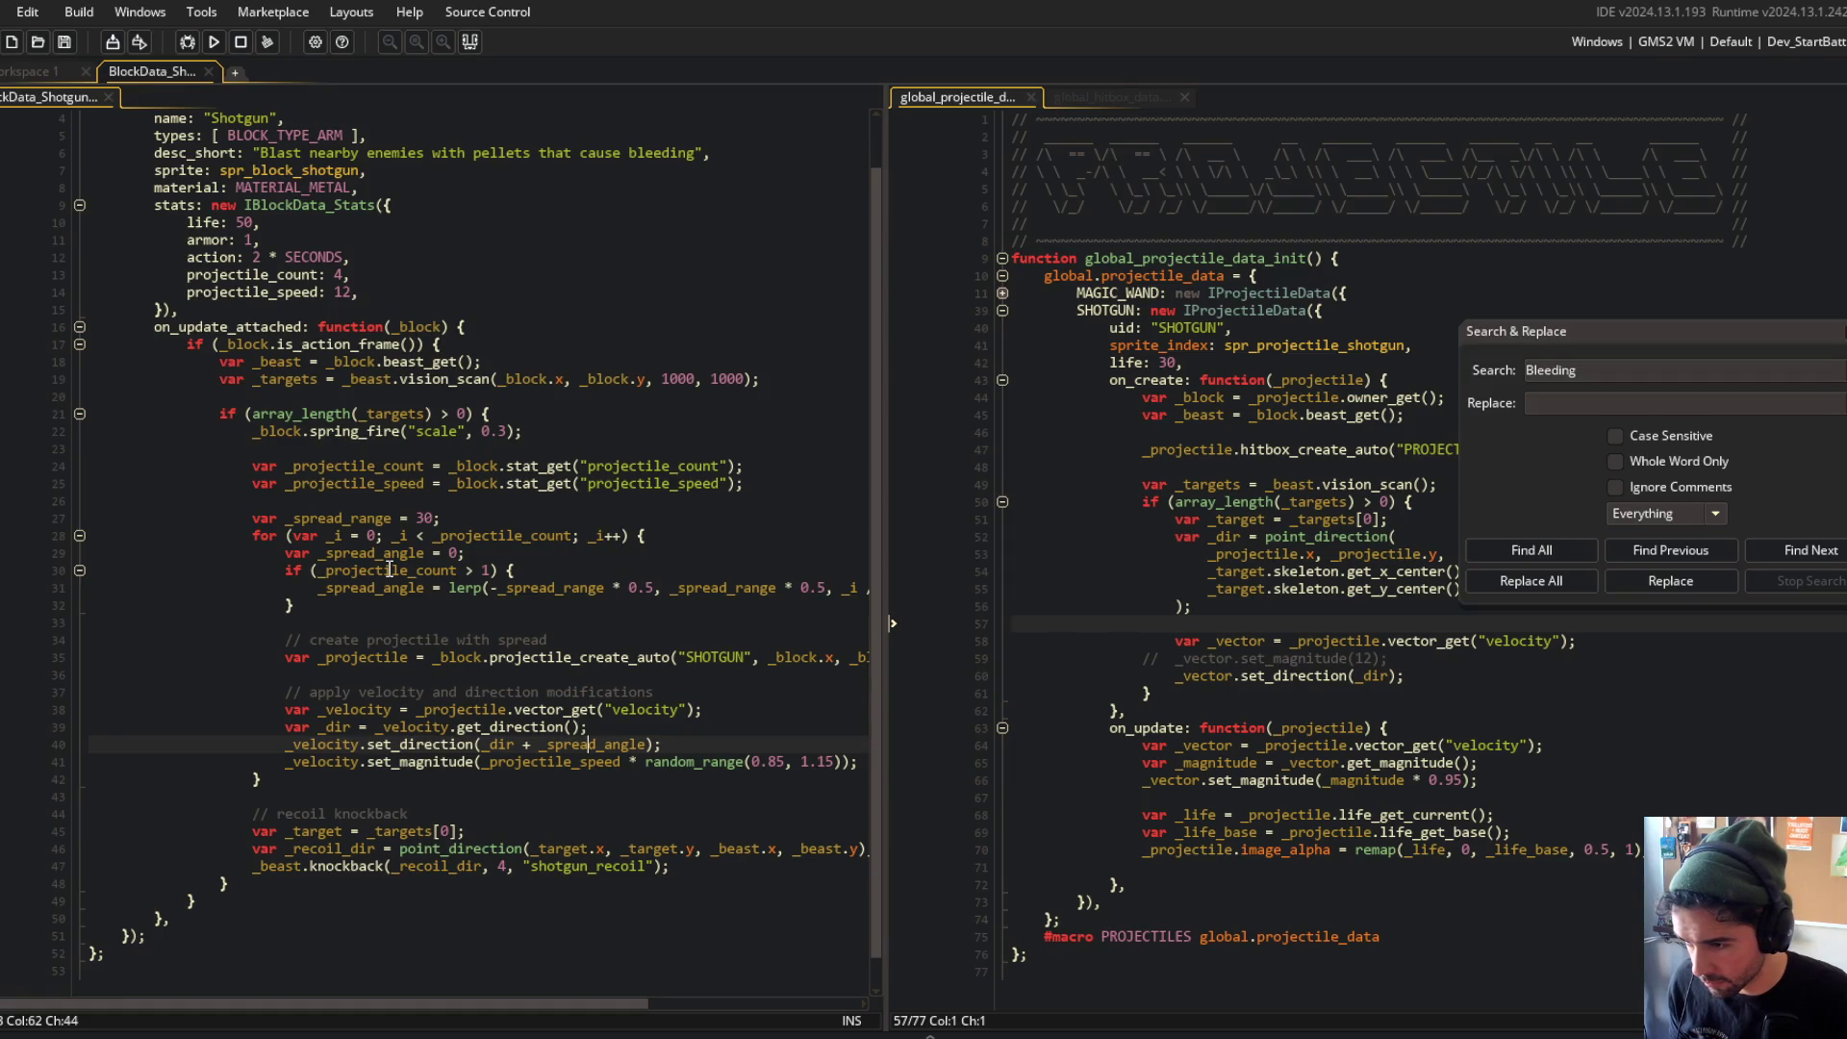
key("ctrl+y")
key("ctrl+y")
key("ctrl+z")
key("ctrl+y")
Step: Run the game to test the velocity-based pellet speed
key("F5")
left_click(397, 430)
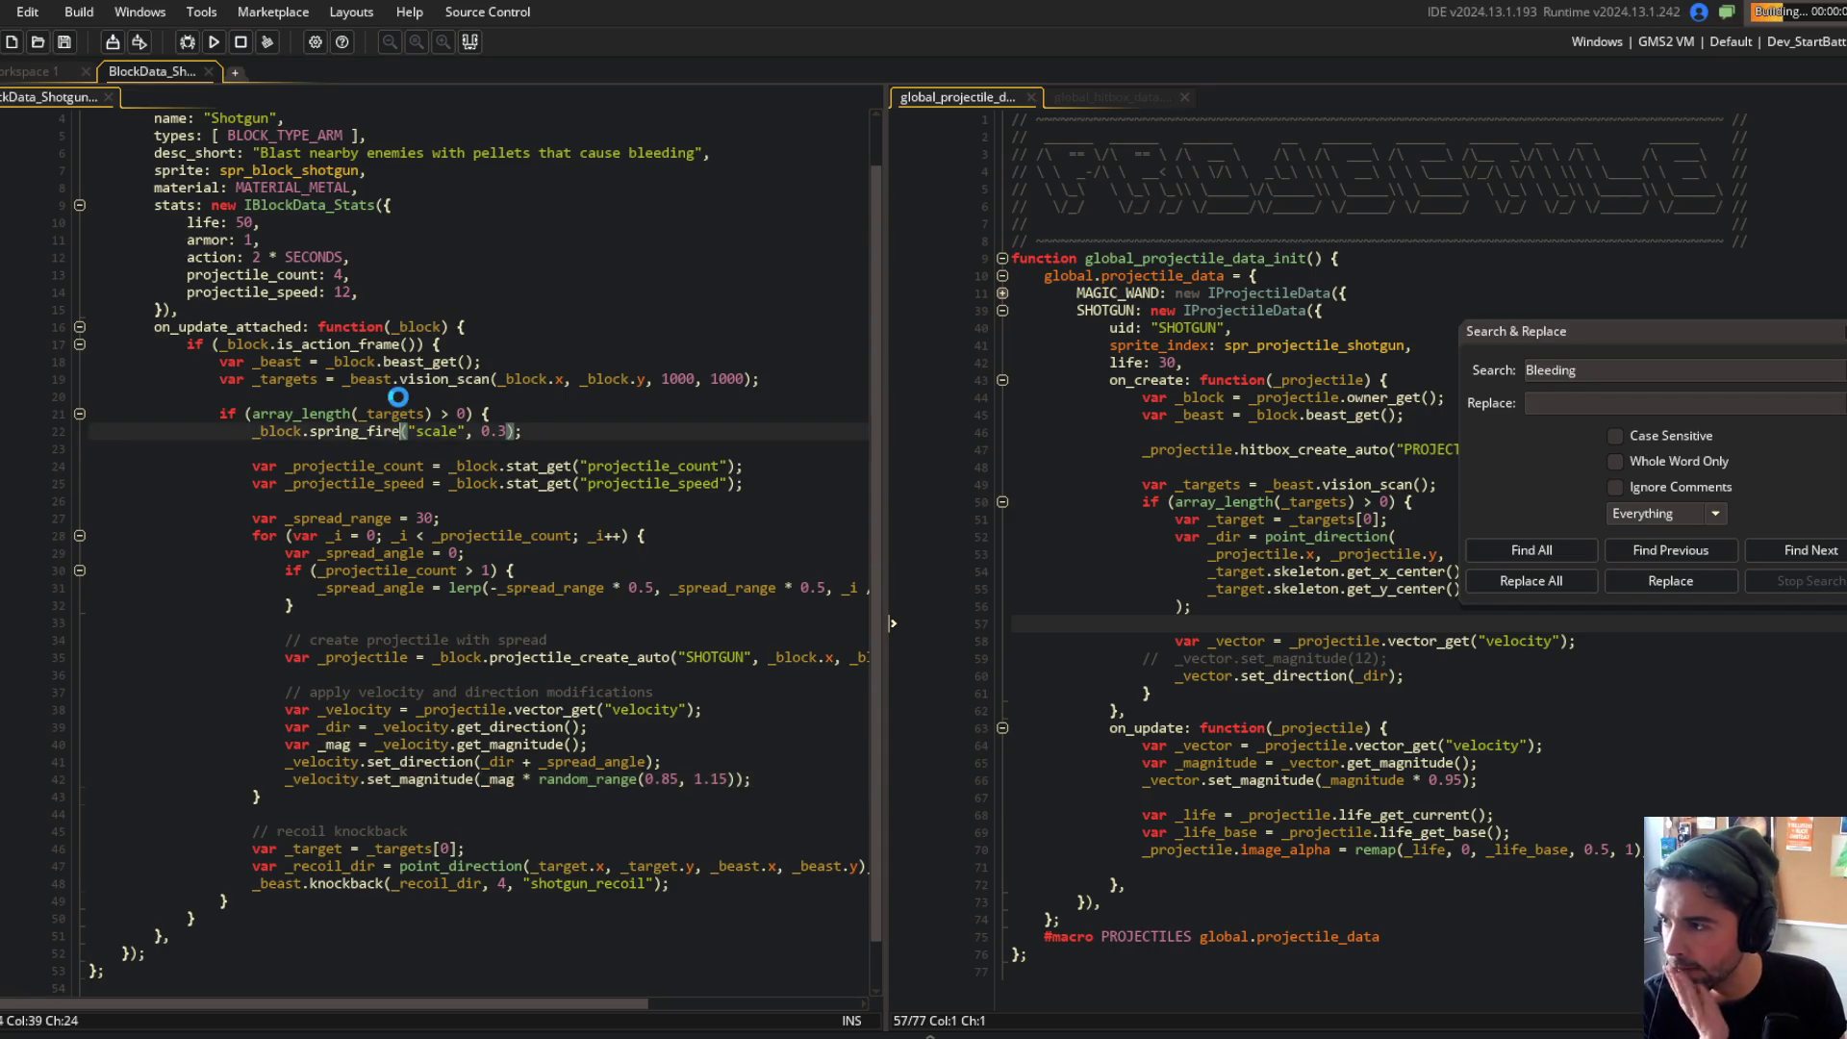
scroll(397, 409, "down", 1)
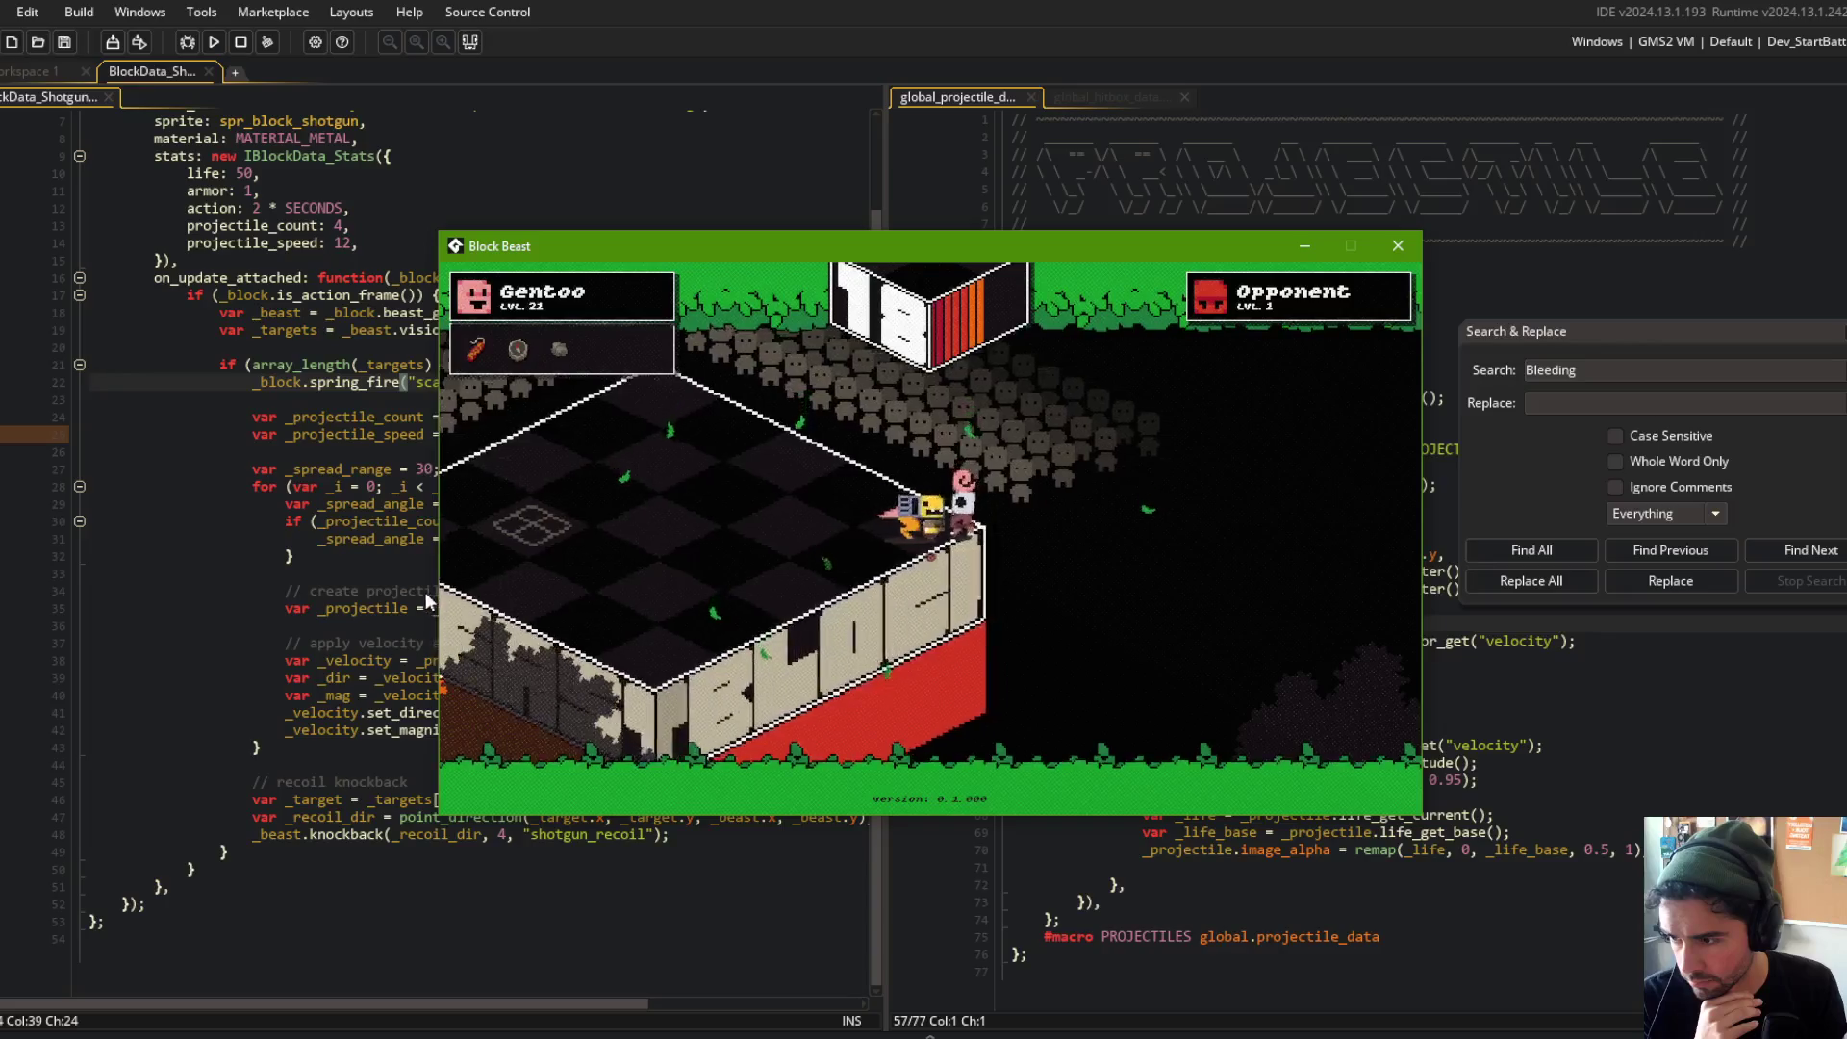
Step: Uncomment set_magnitude(12), playtest Block Beast, and close the game window
left_click(1325, 850)
key("ctrl+k")
left_click(501, 291)
left_click(214, 43)
left_click(1205, 362)
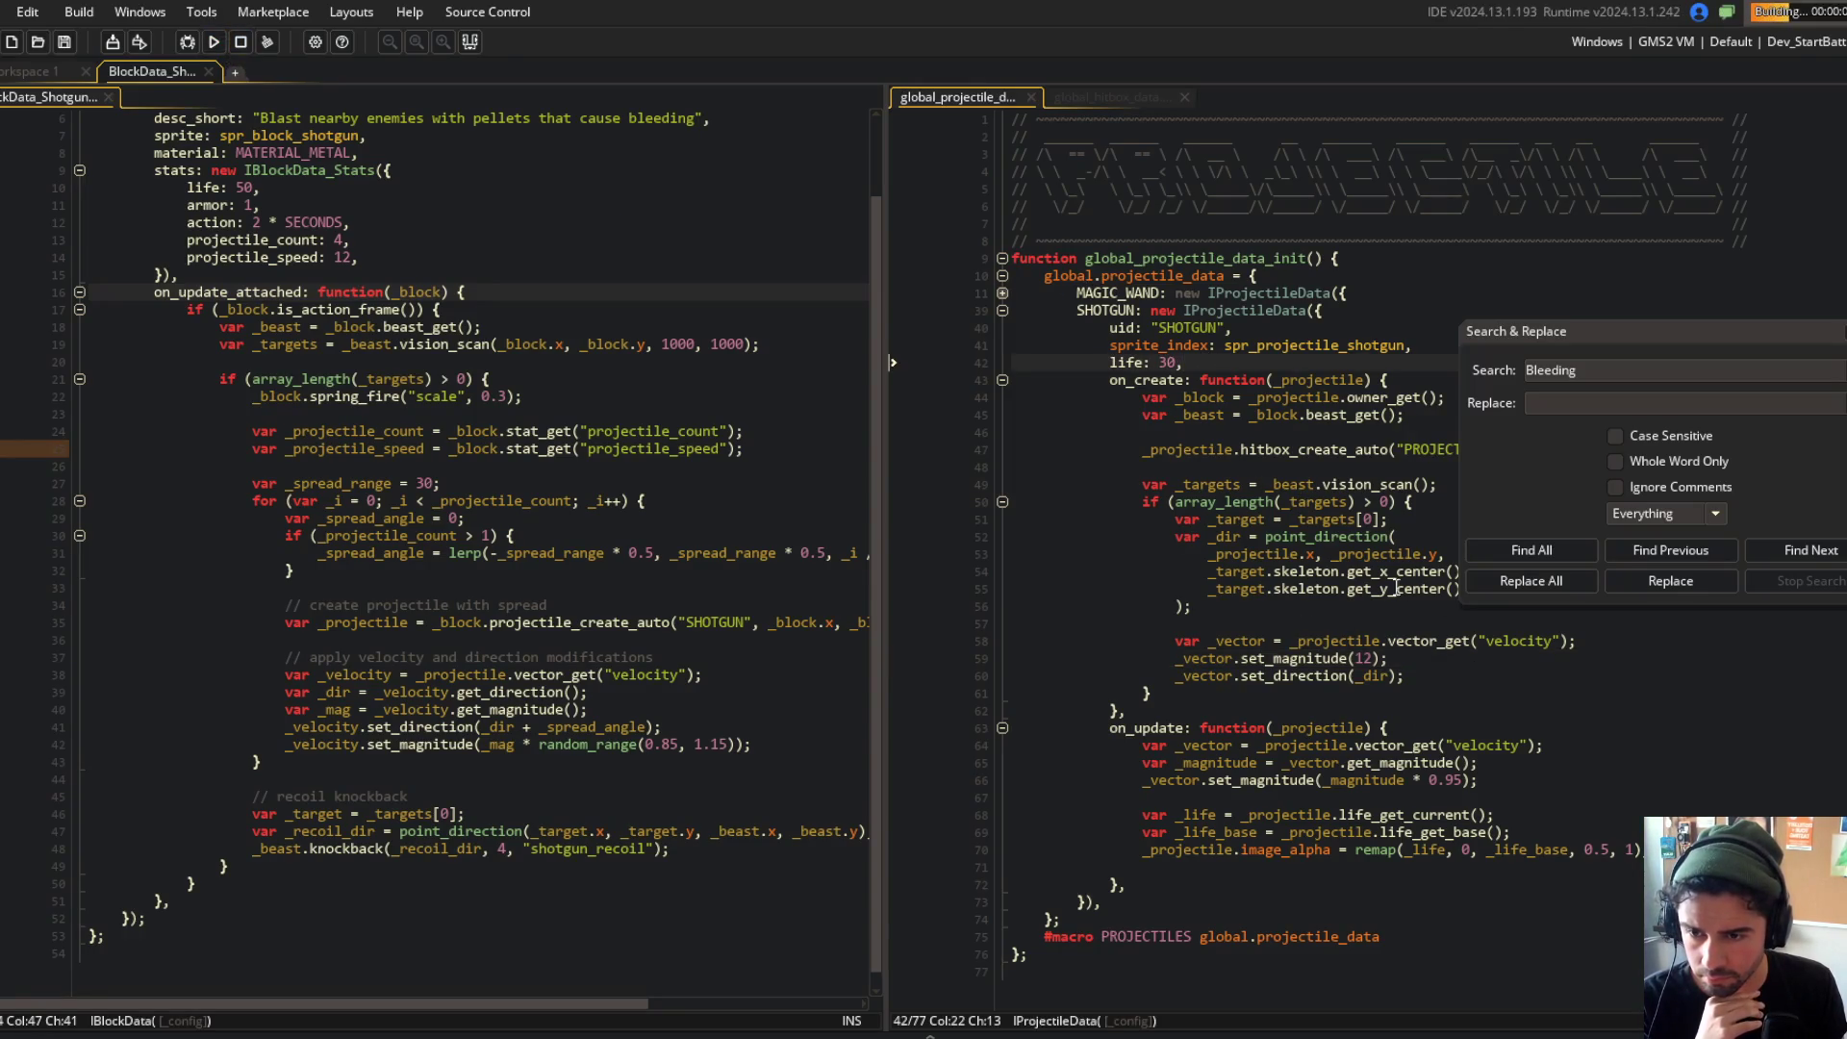
left_click(1410, 659)
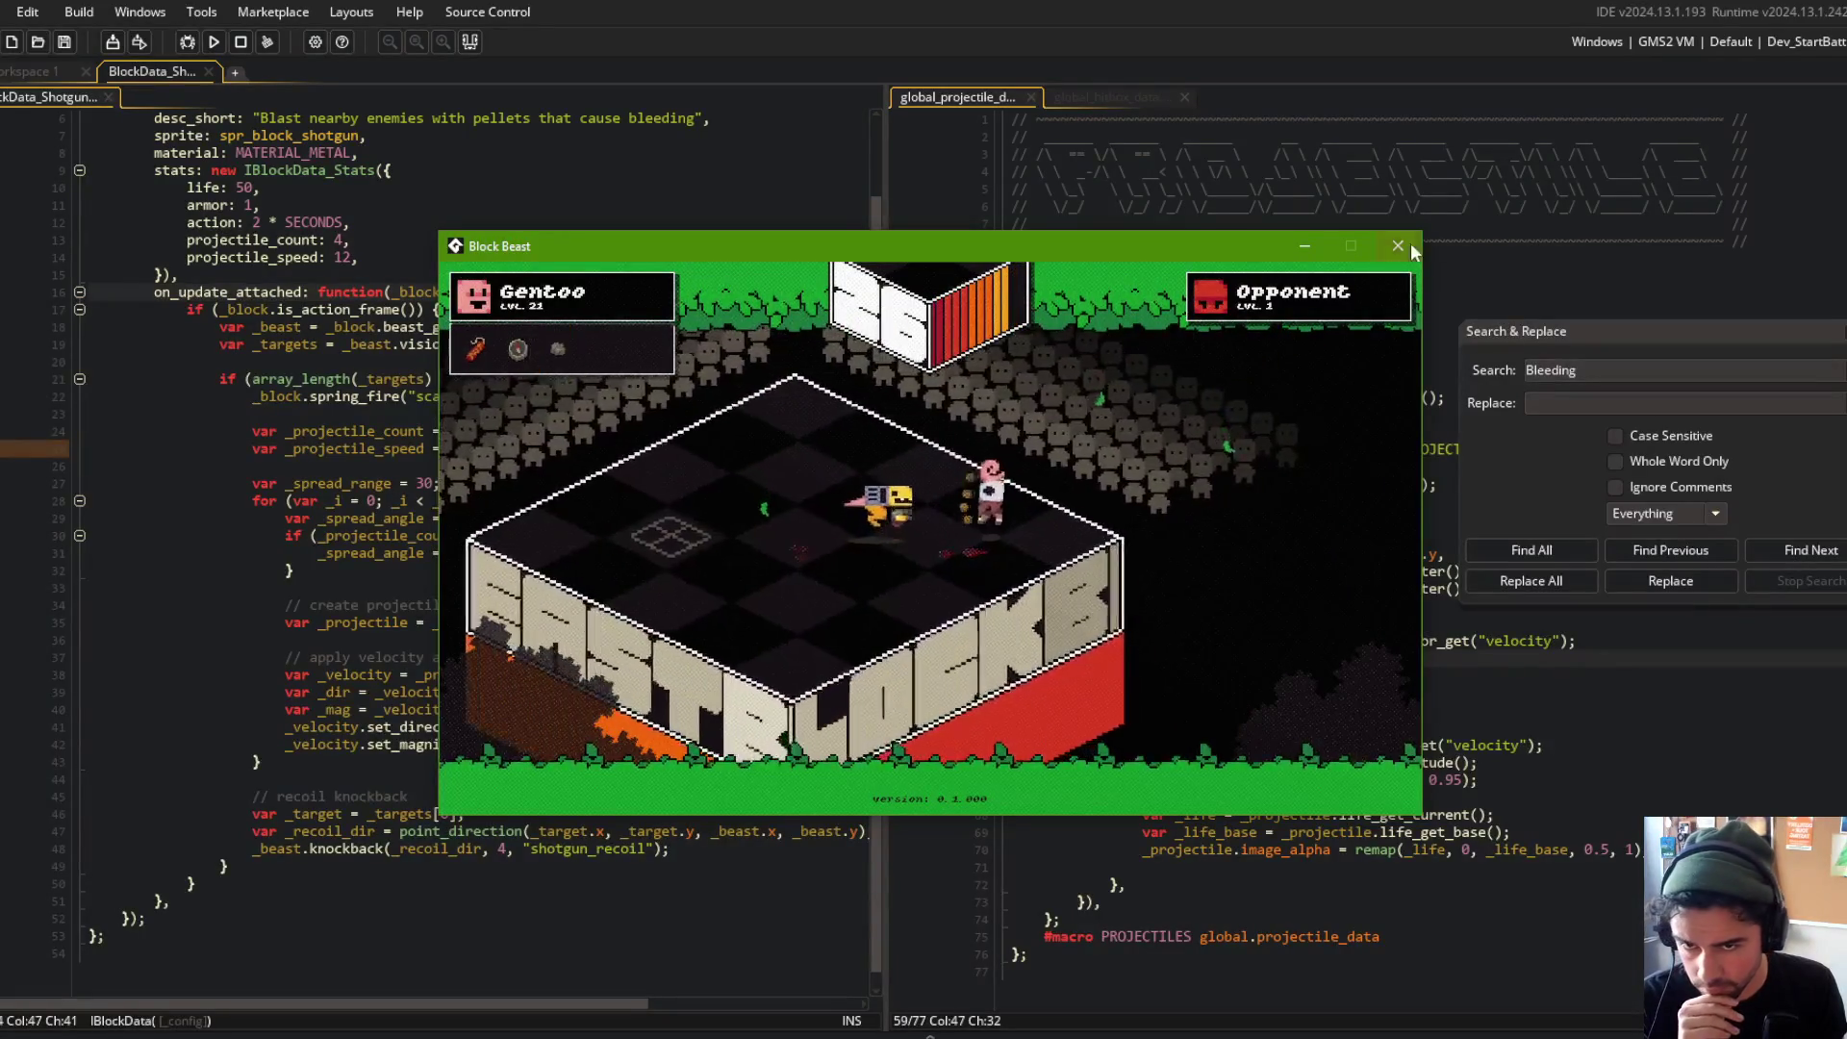
left_click(1398, 246)
Step: Change the SHOTGUN projectile's set_magnitude(12) to set_magnitude(1)
left_click(1329, 446)
left_click(1440, 654)
left_click(1376, 656)
key("BackSpace")
left_click(1289, 515)
left_click(702, 399)
left_click(1432, 657)
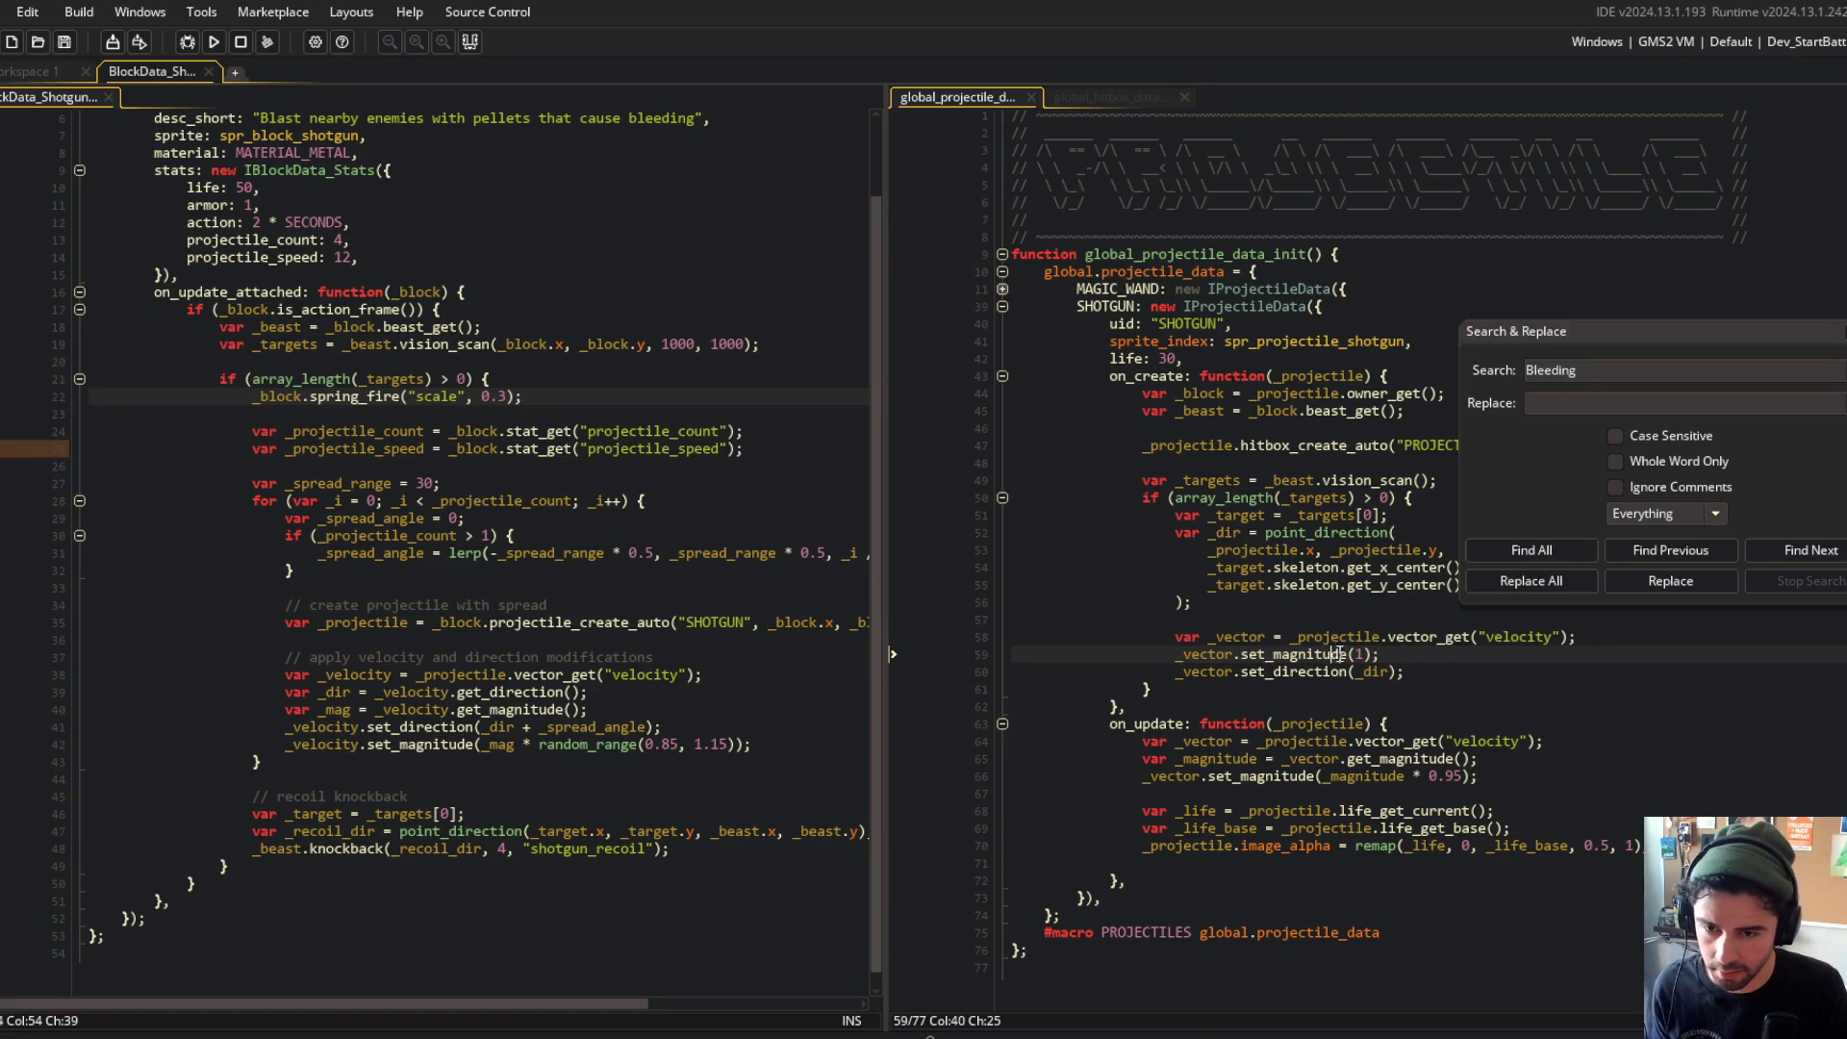
Step: Paste _projectile_speed over _mag in set_magnitude and delete the var _mag line
left_click(1266, 655)
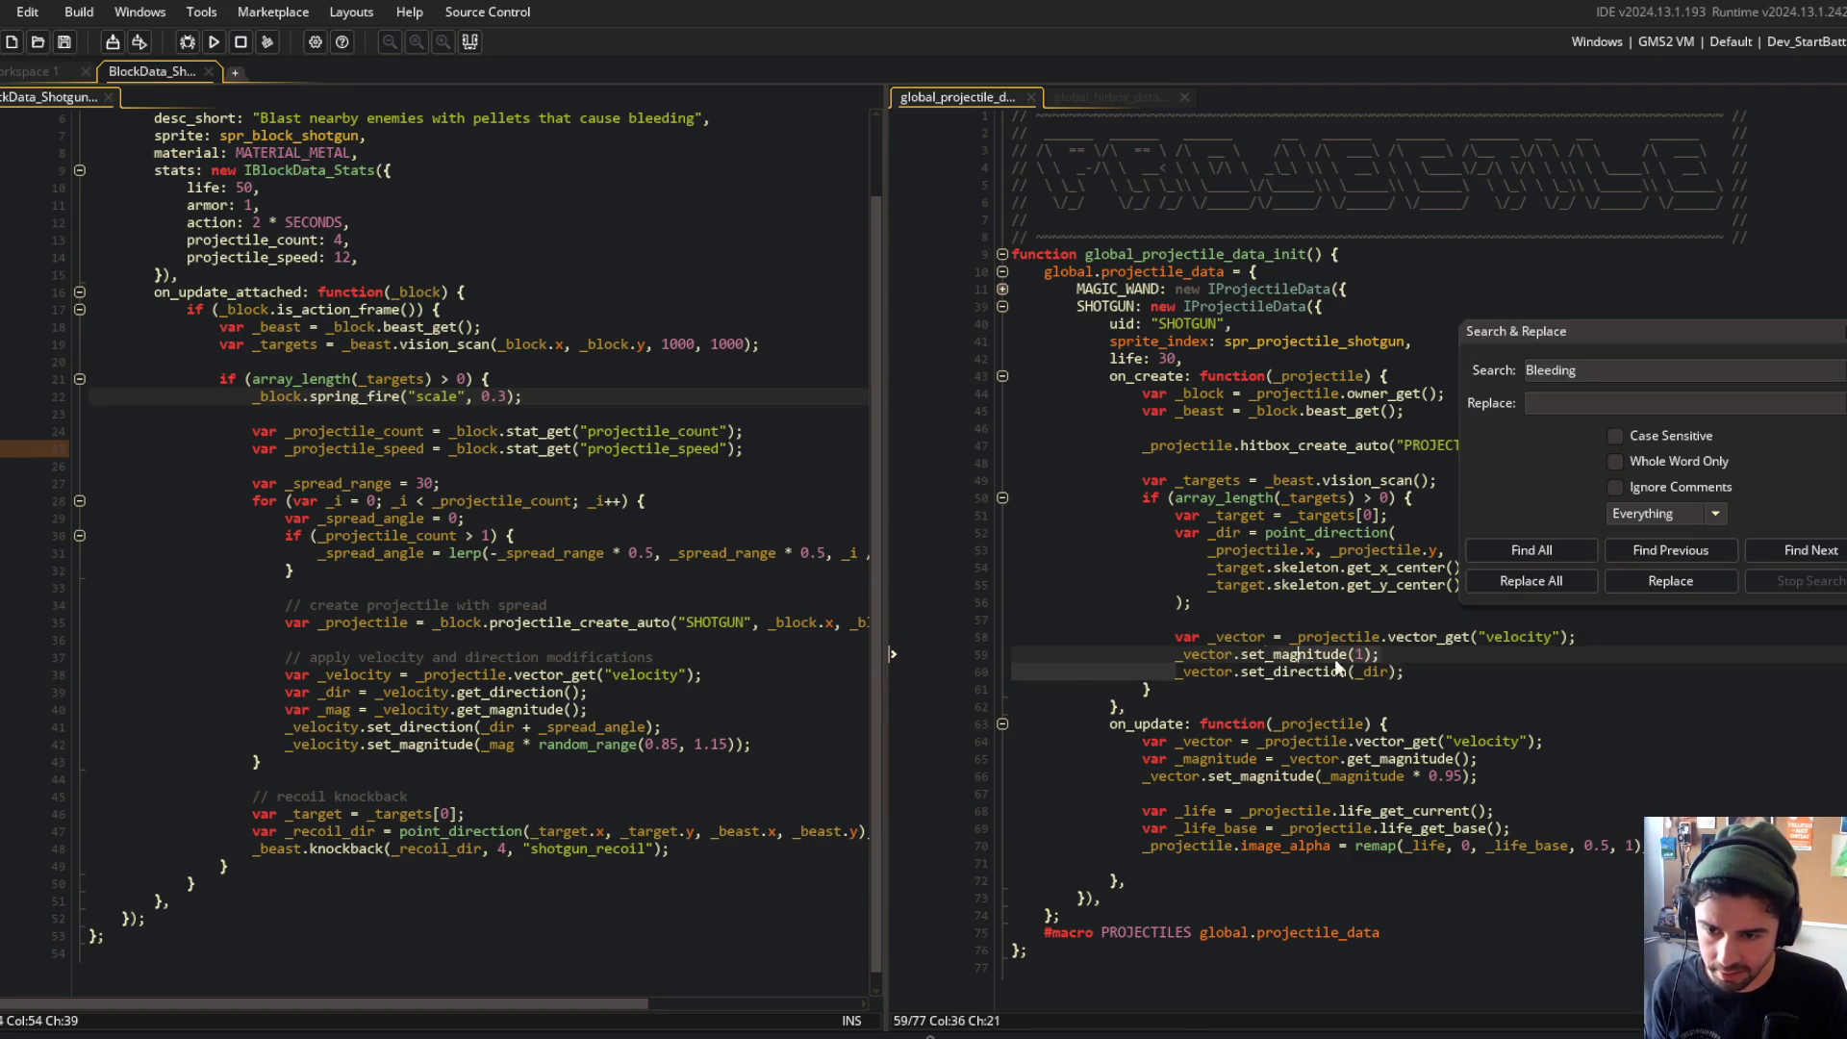
key("End")
left_click(486, 414)
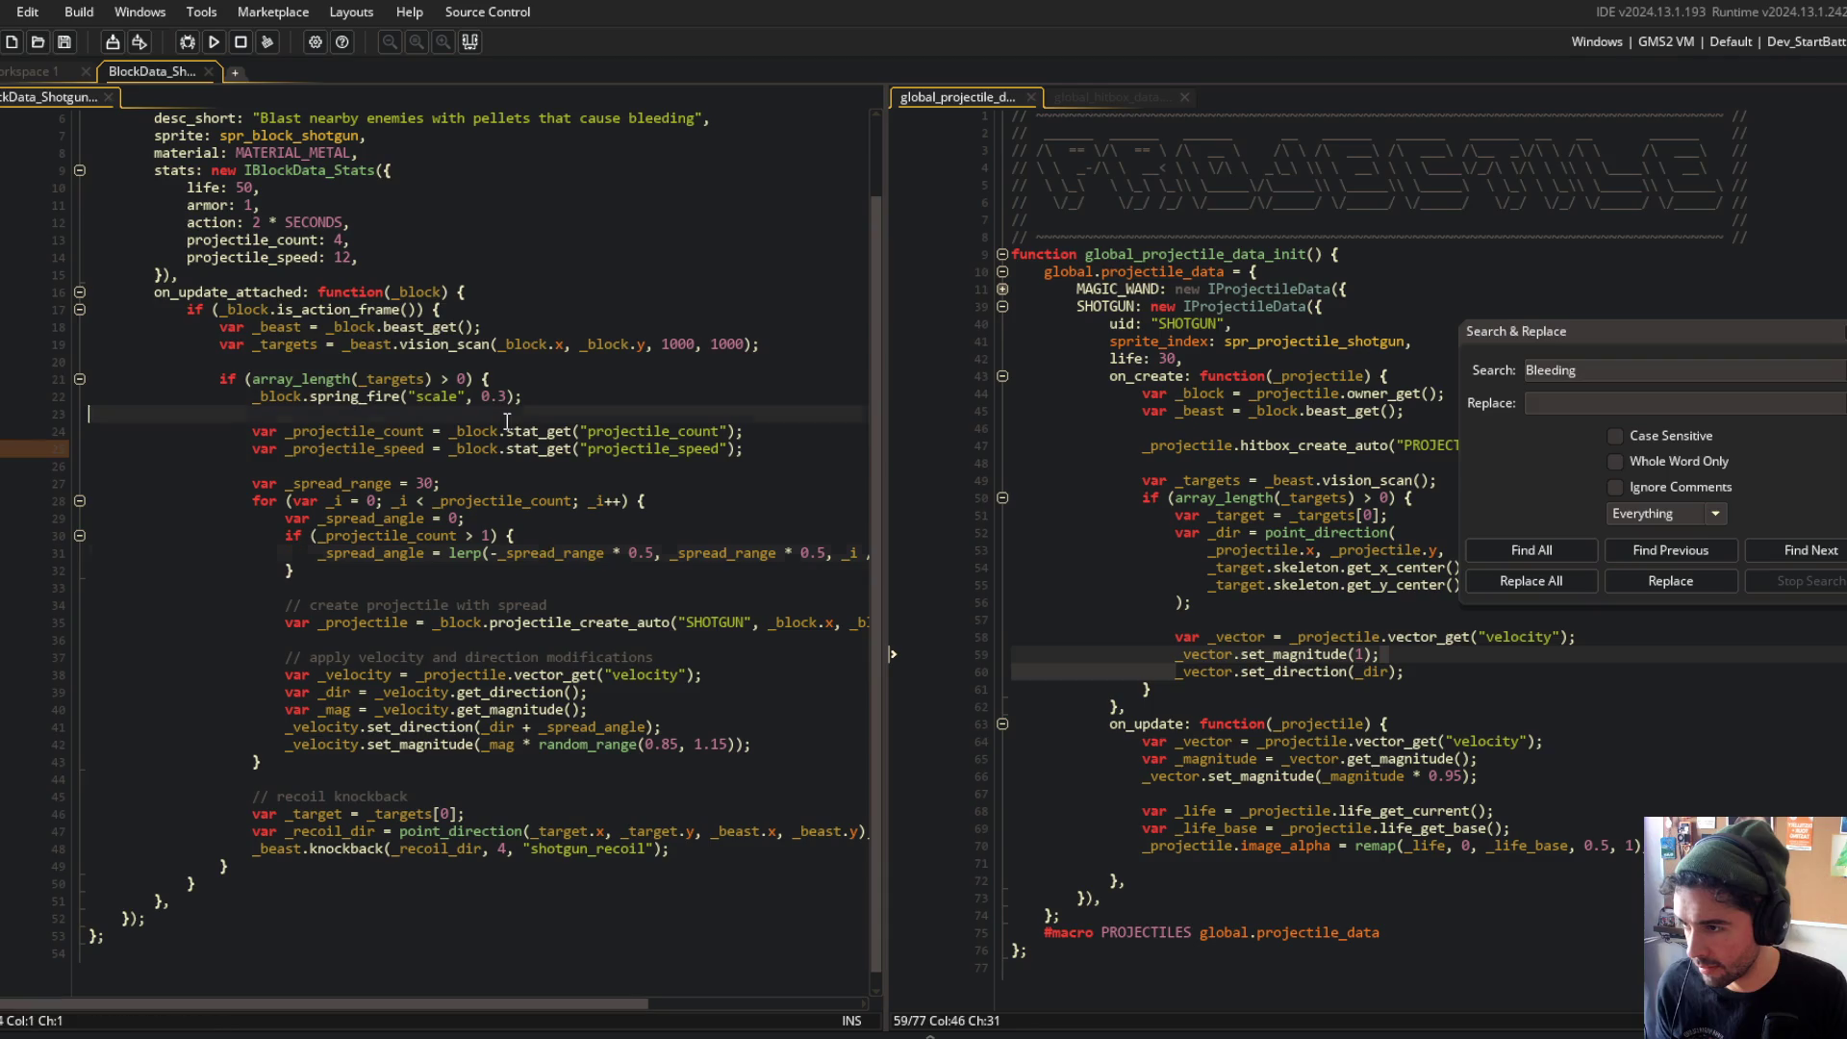
left_click(498, 746)
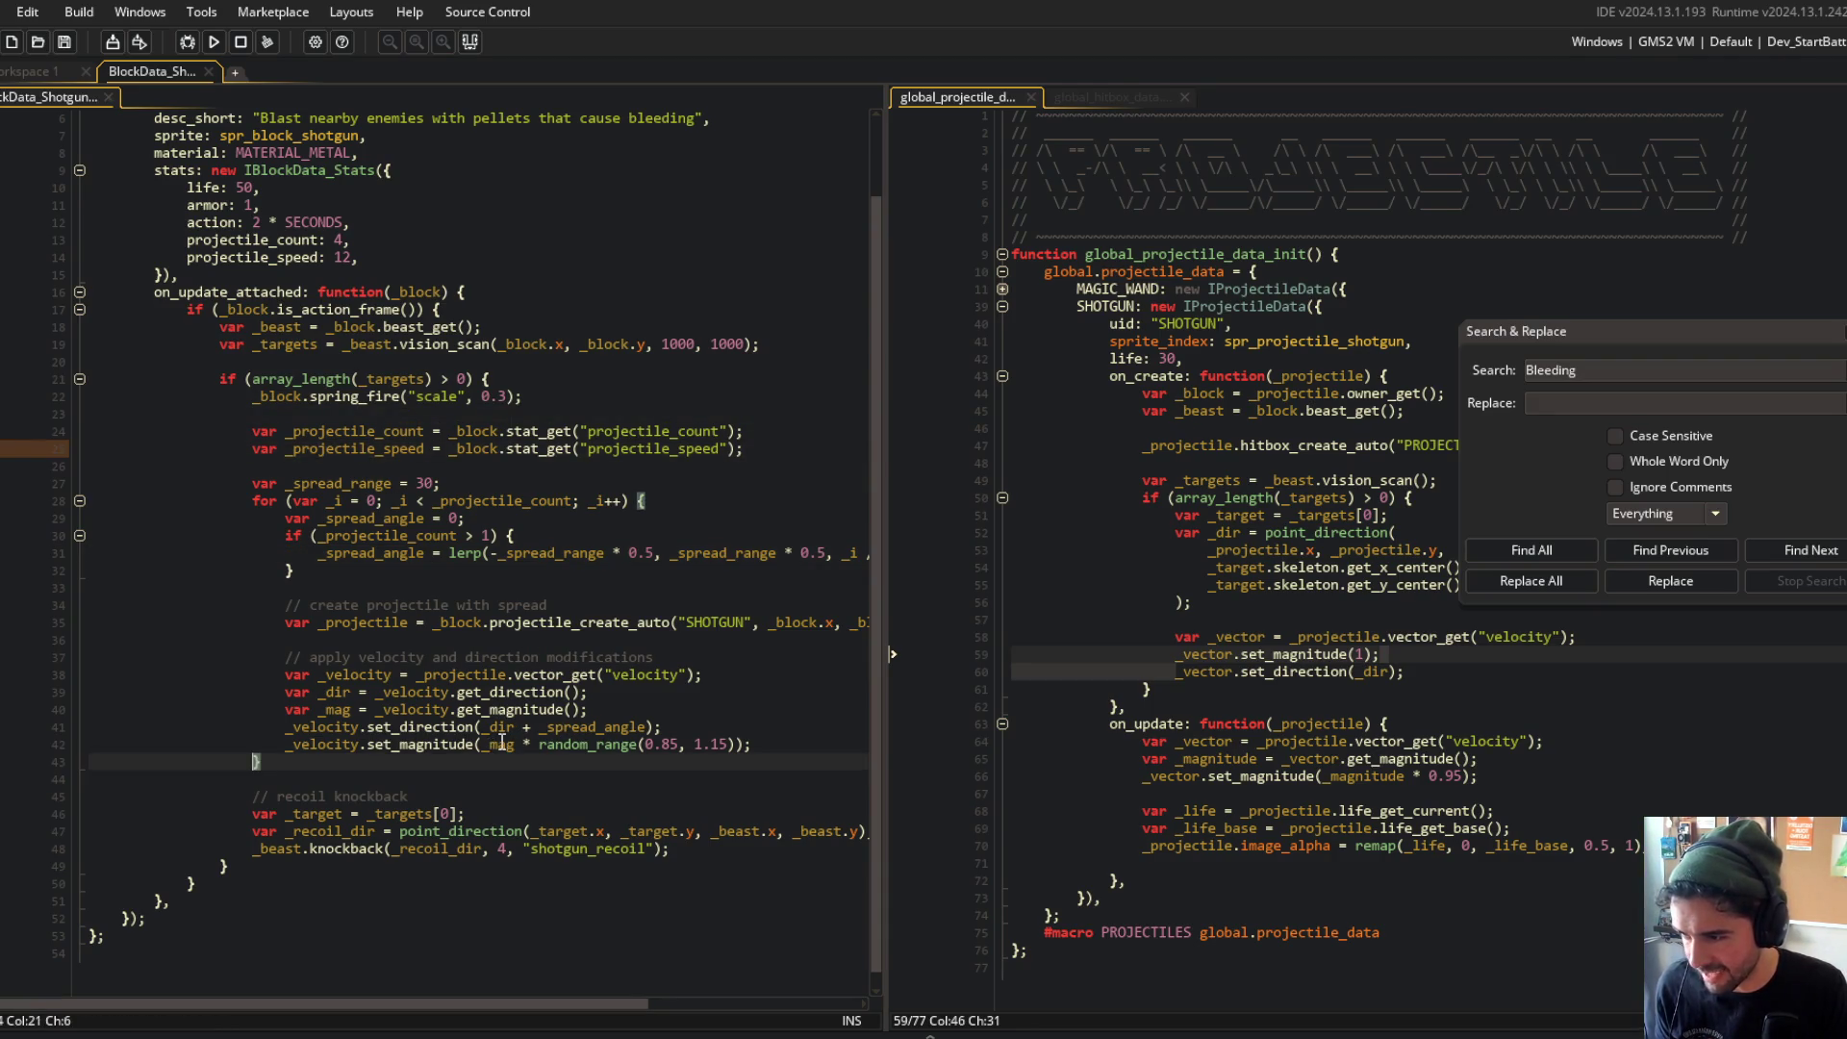
double_click(493, 746)
type("_projectile_speed")
left_click(515, 554)
left_click(579, 710)
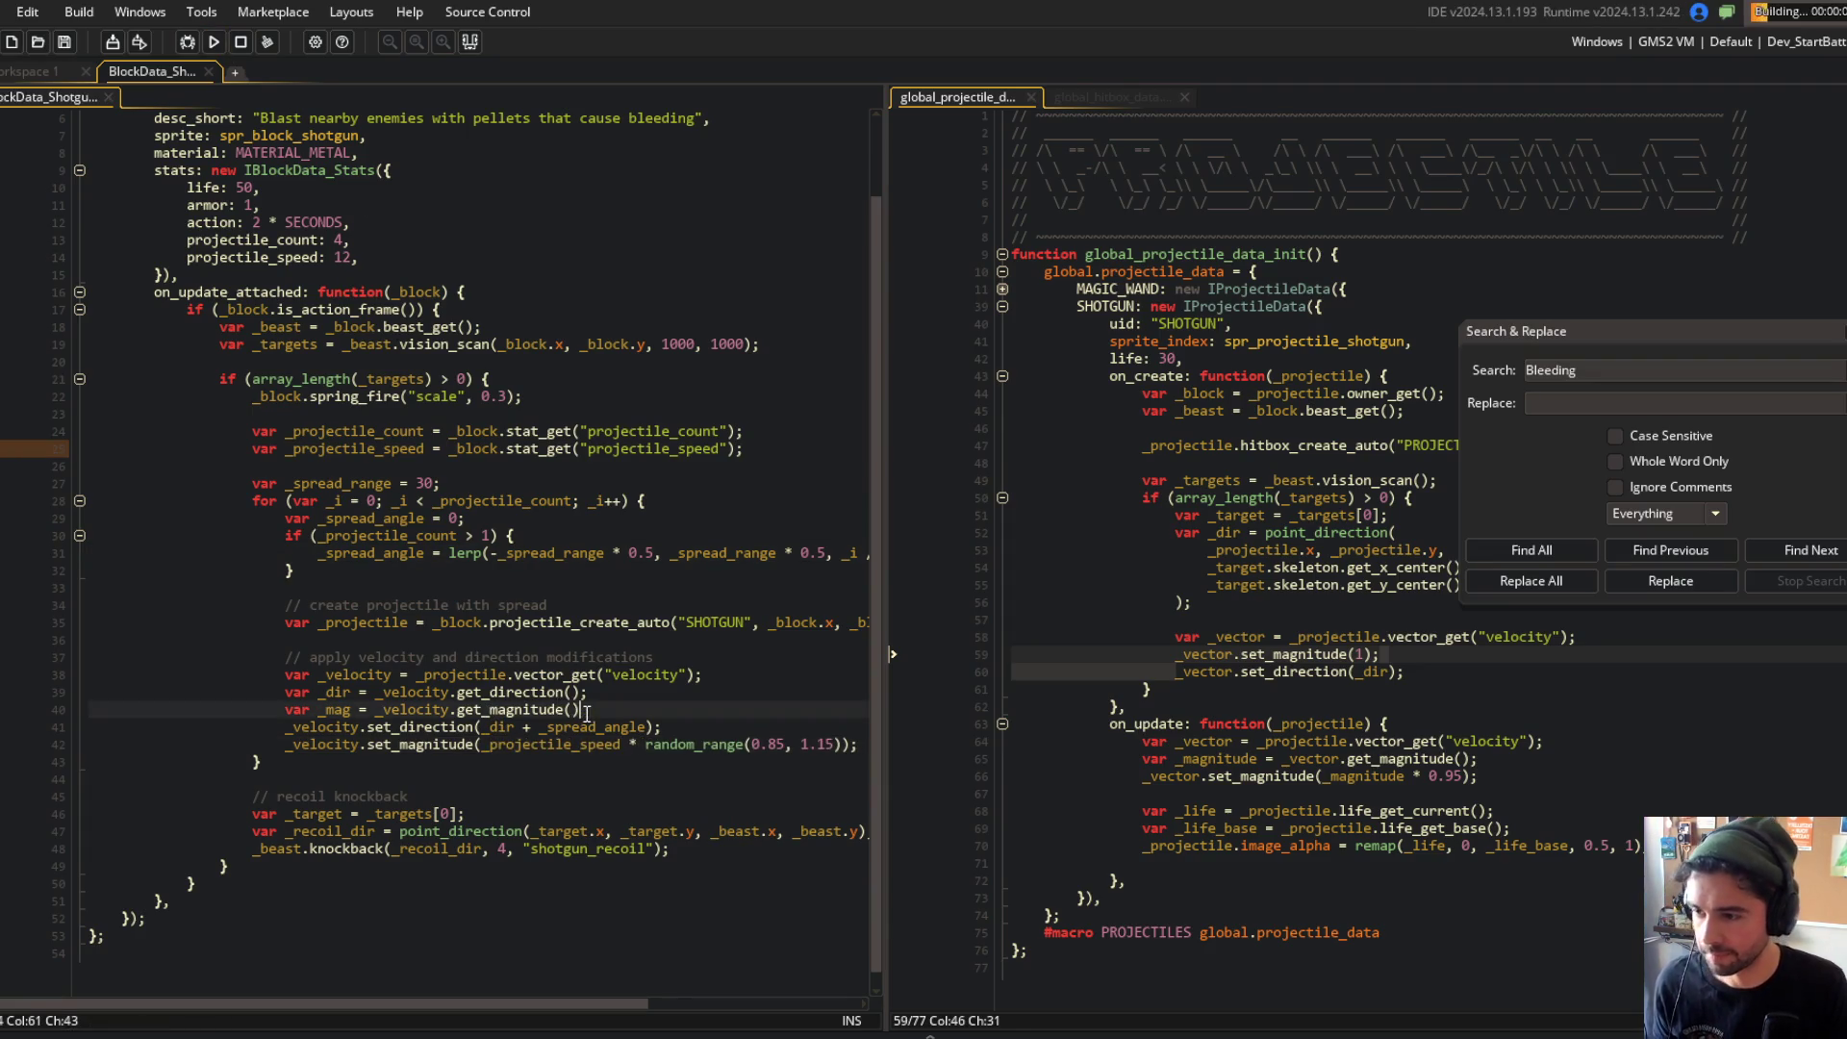
key("ctrl+d")
Step: Playtest the shotgun pellets in Block Beast, then close the game window
scroll(633, 710, "up", 1)
left_click(658, 675)
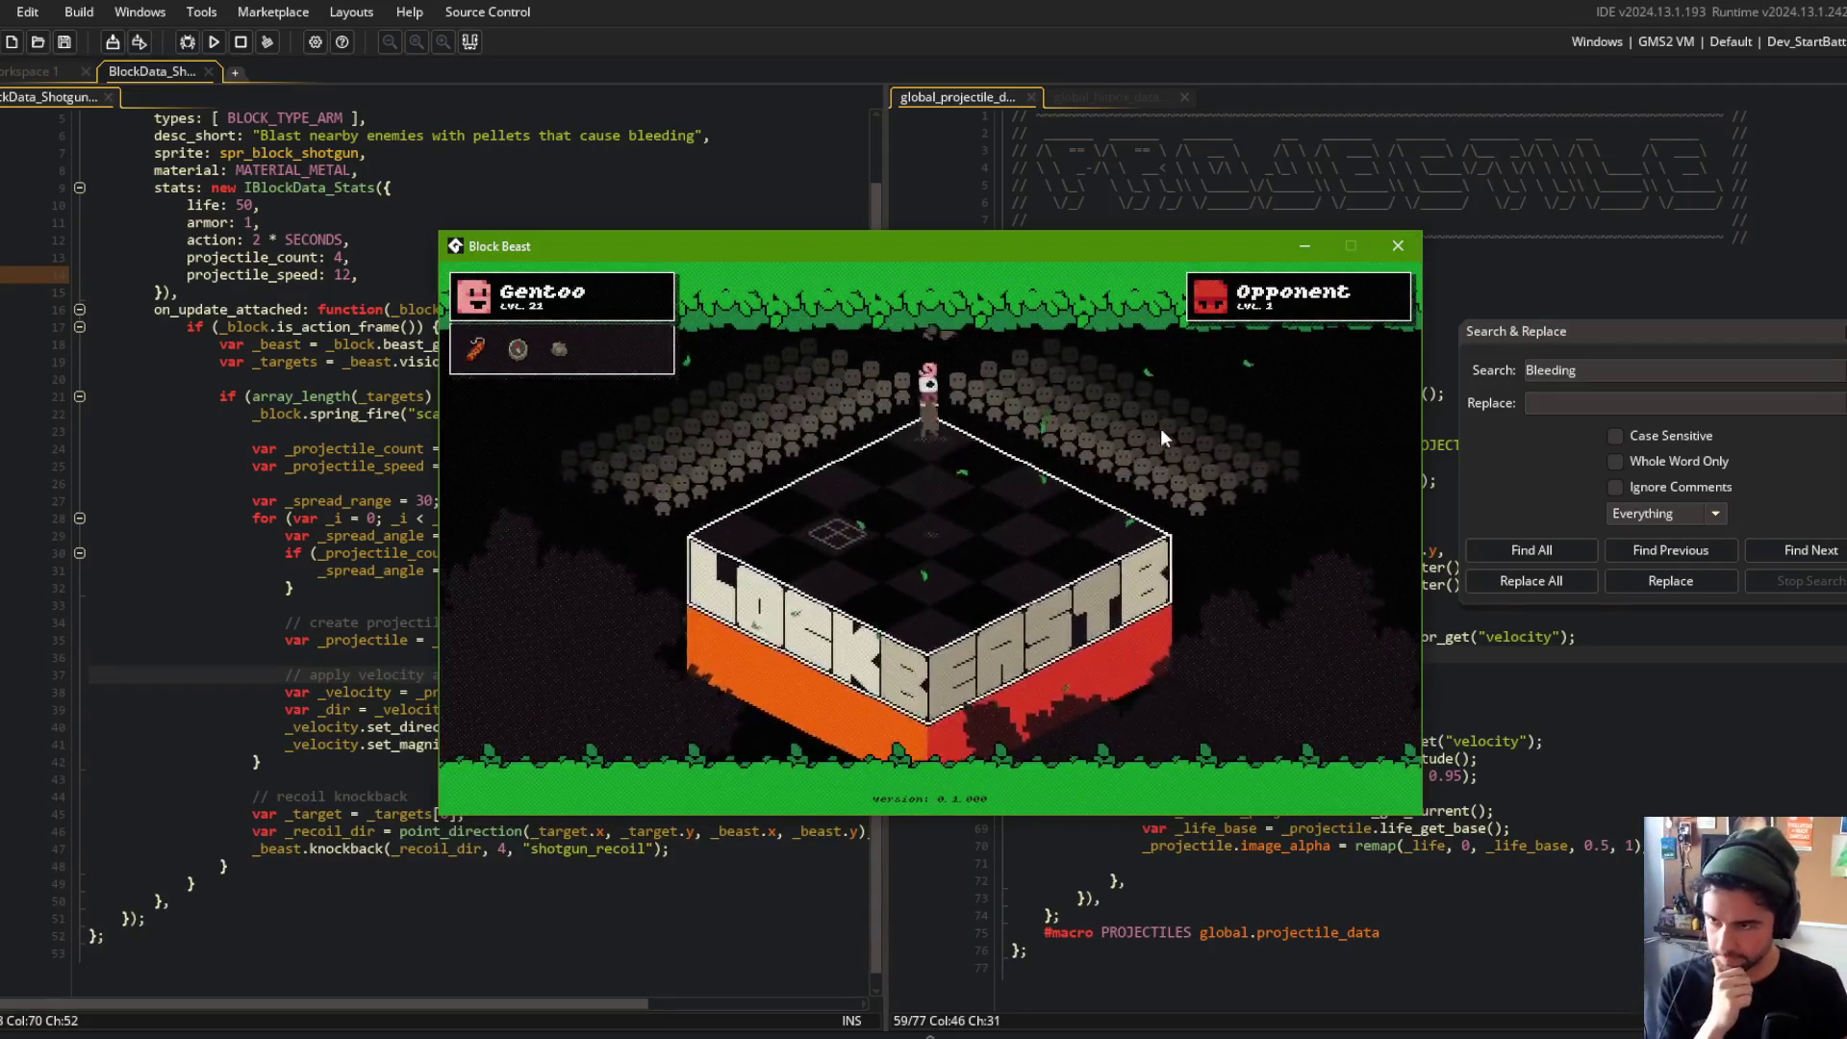
left_click(1398, 247)
left_click(510, 234)
left_click(222, 281)
left_click(557, 312)
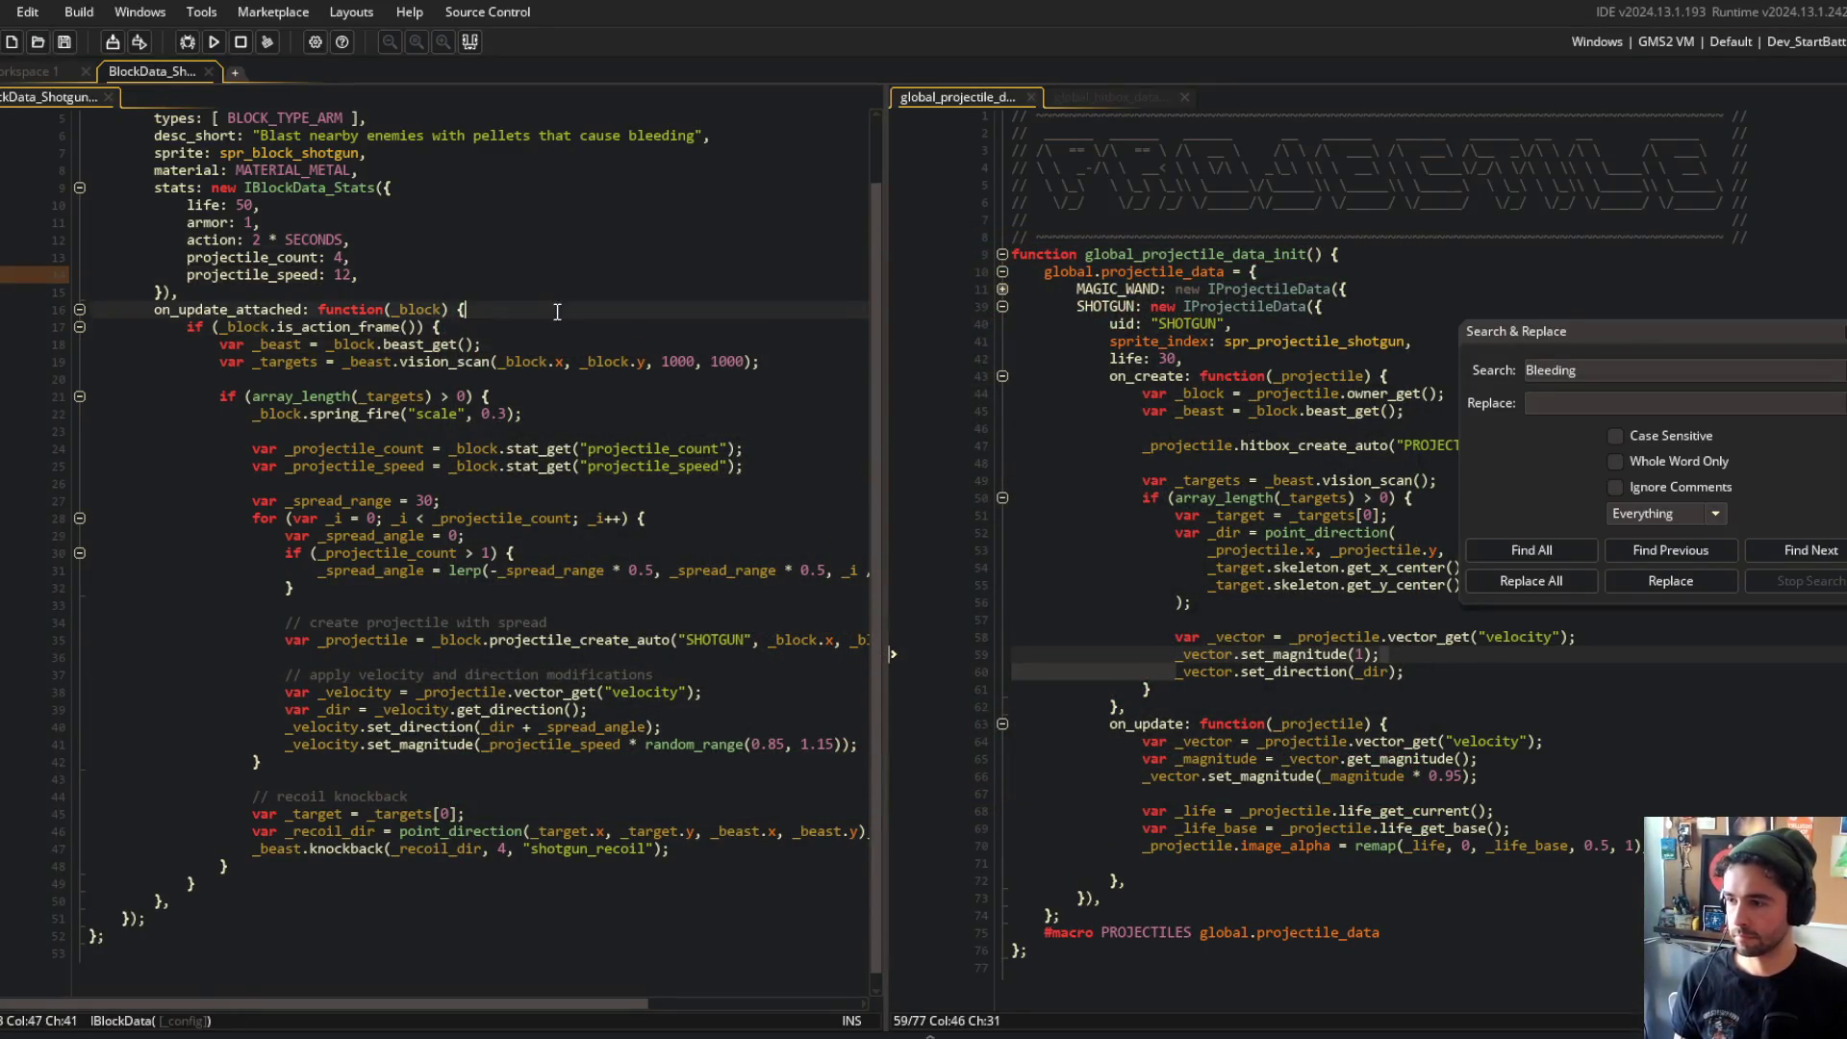
Step: Stage all changes, commit as "added projectile_speed stat to shotgun block", and git push
key("alt+Tab")
type("git add ")
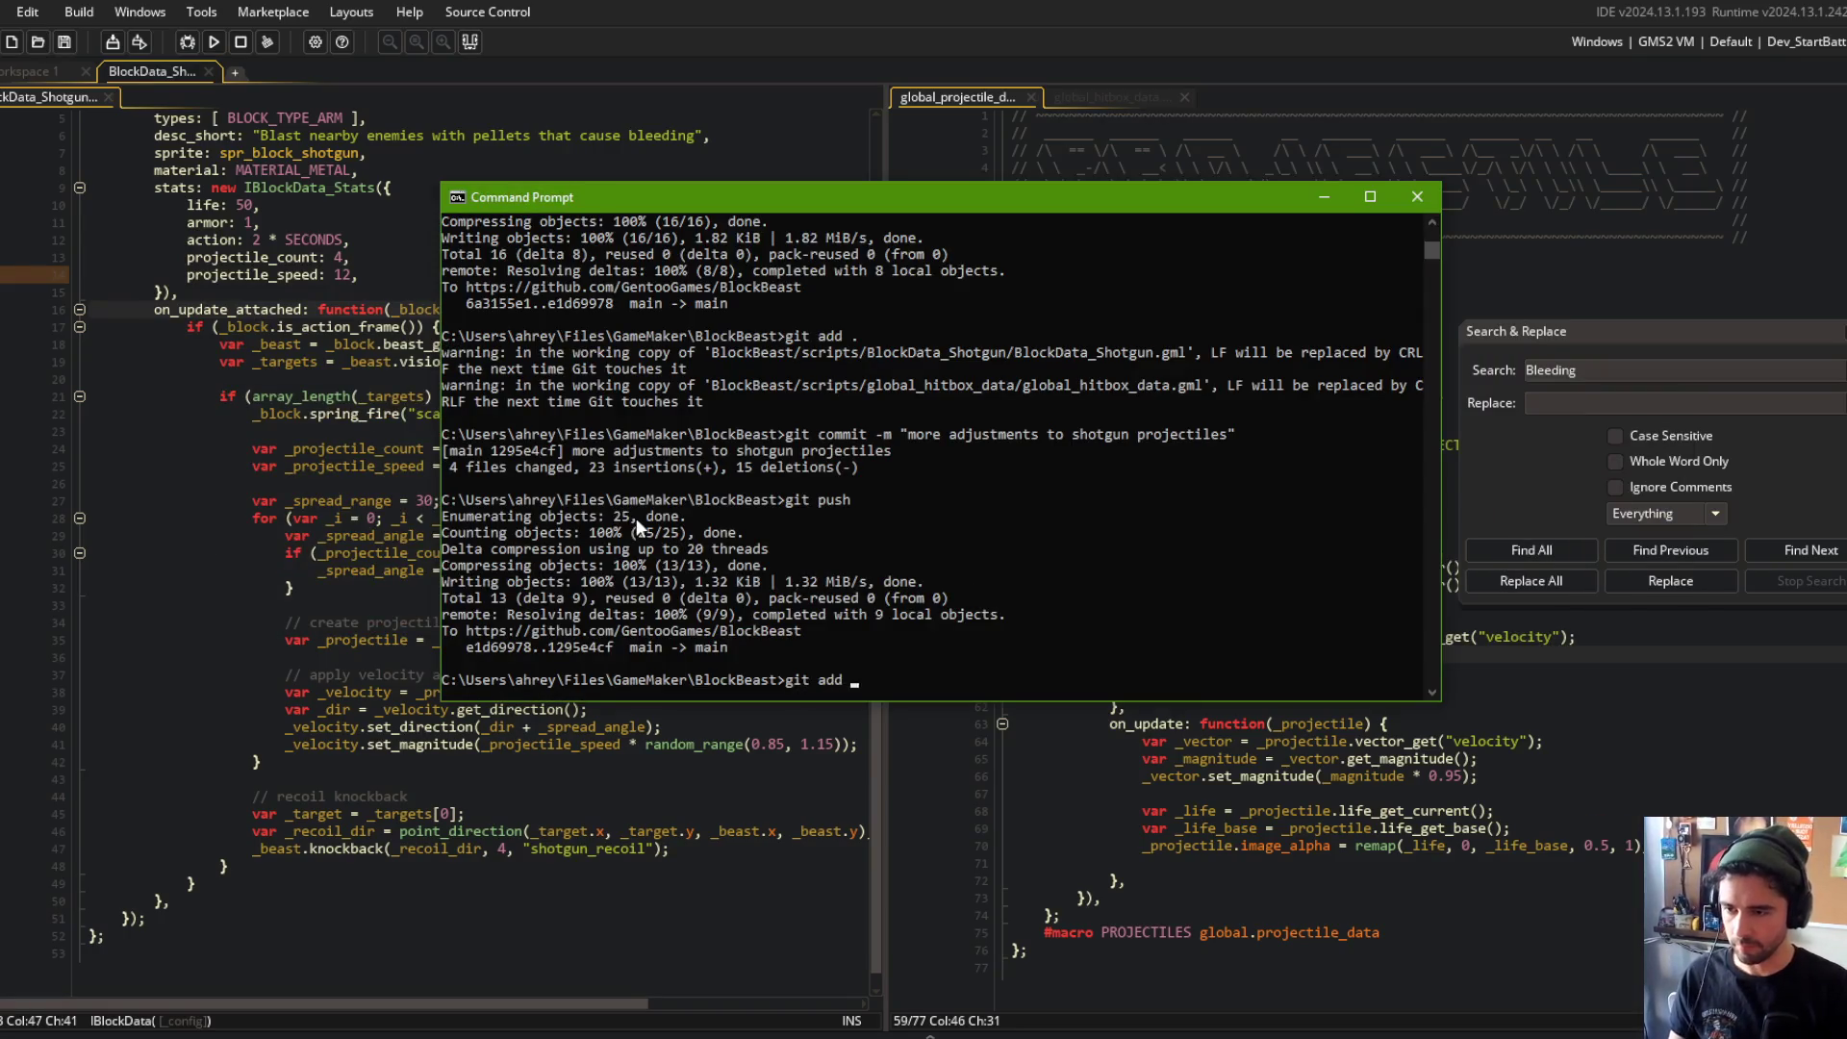
type(".")
key("Return")
type("git commit -m \"added projectile_speed stat to shotgun block\"")
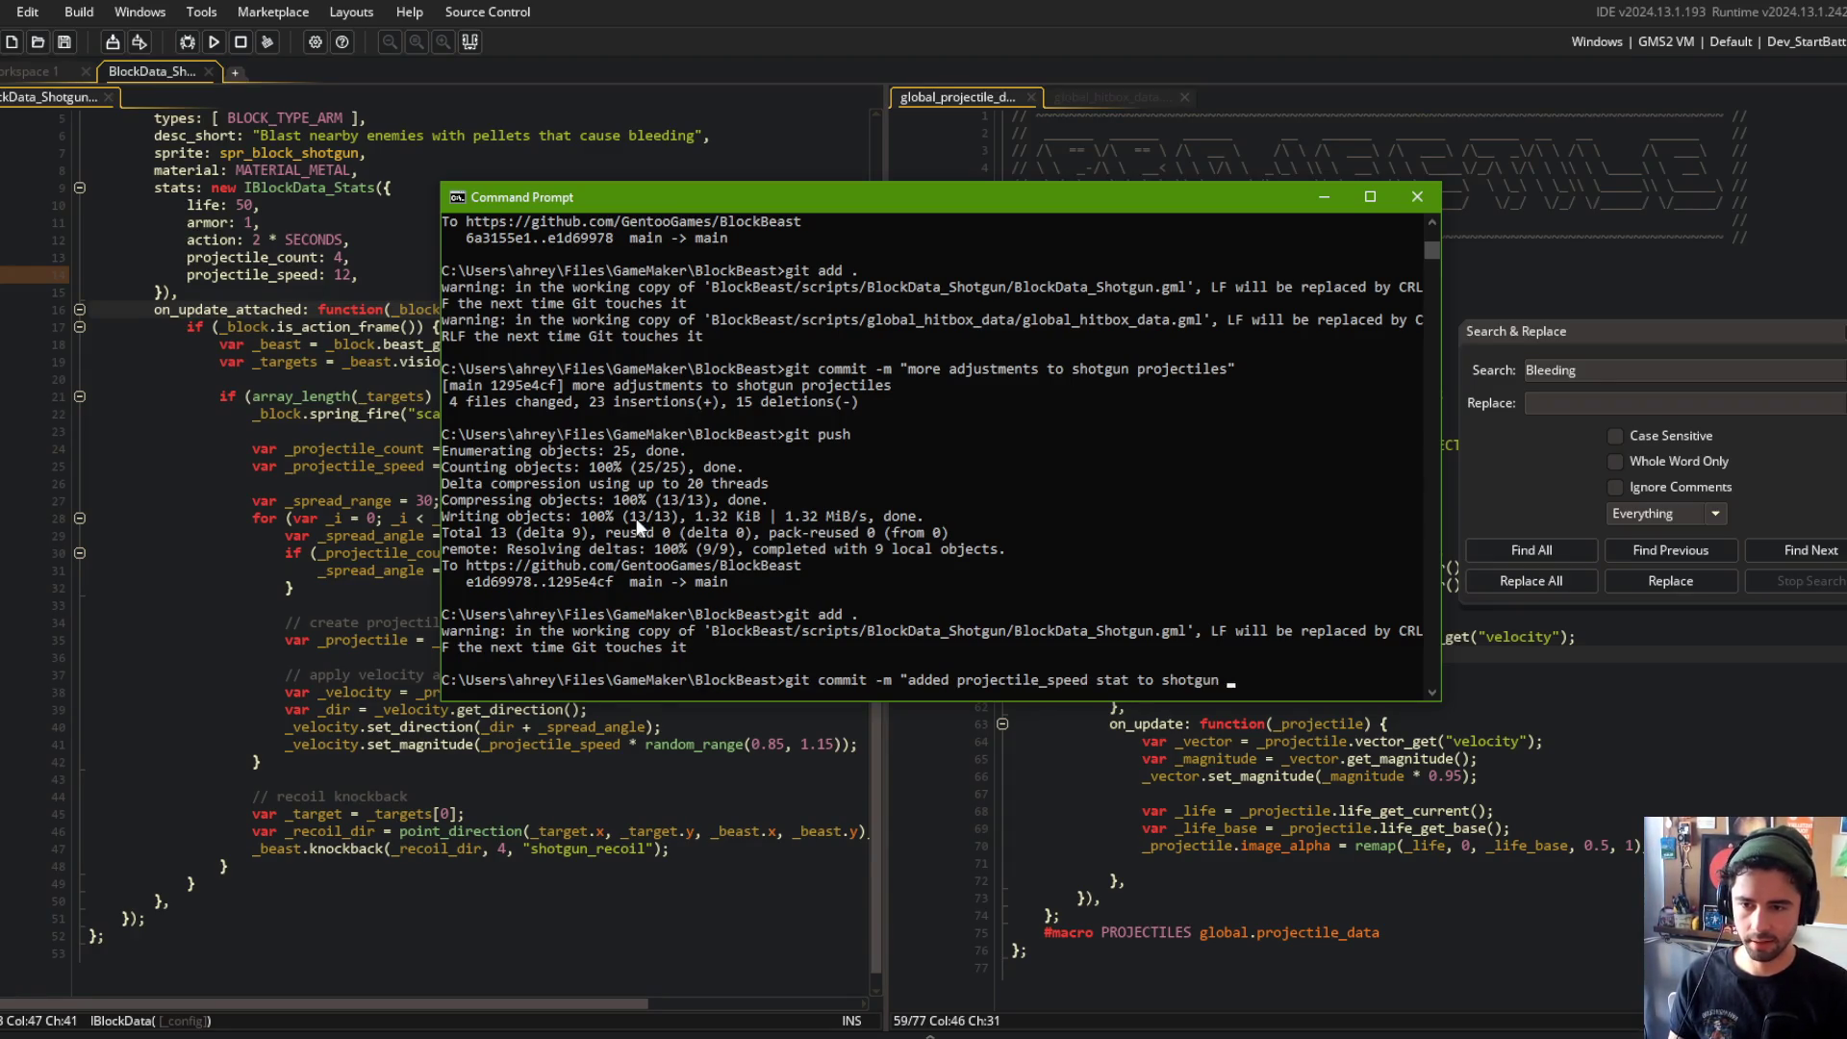
key("Return")
type("git push")
key("Return")
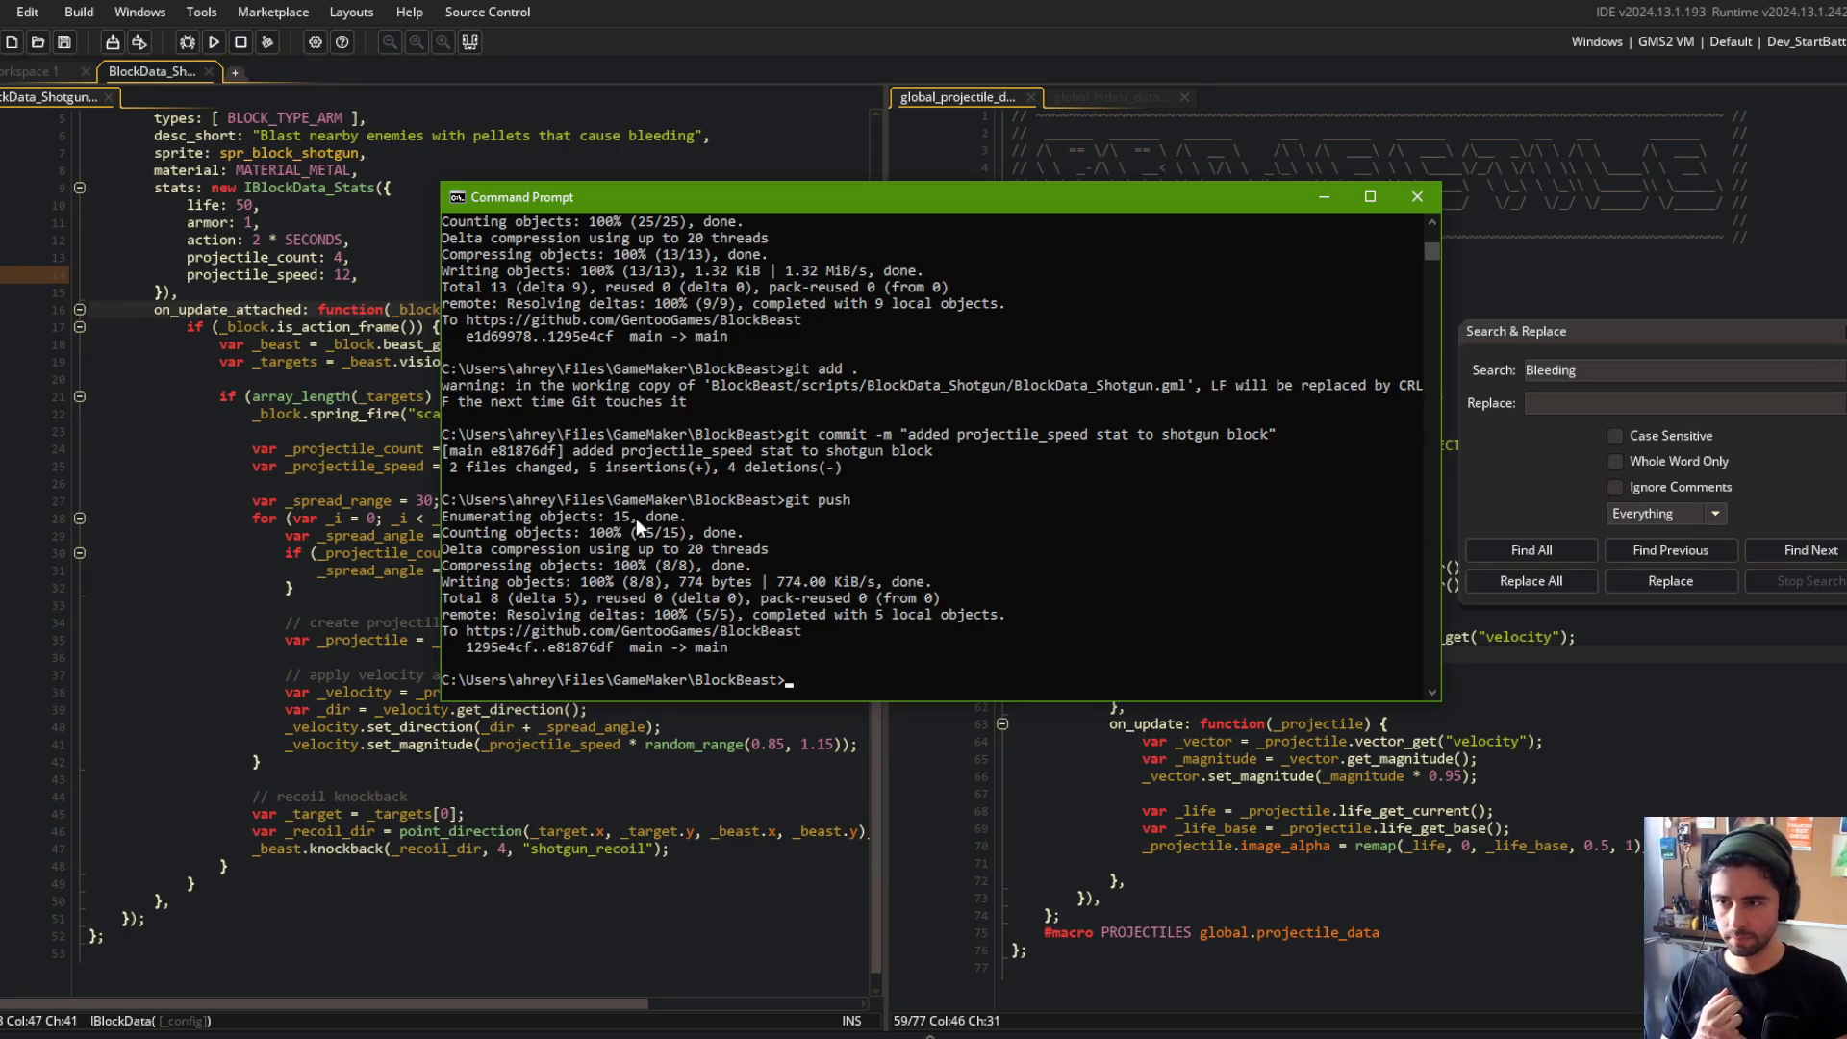
key("alt+F4")
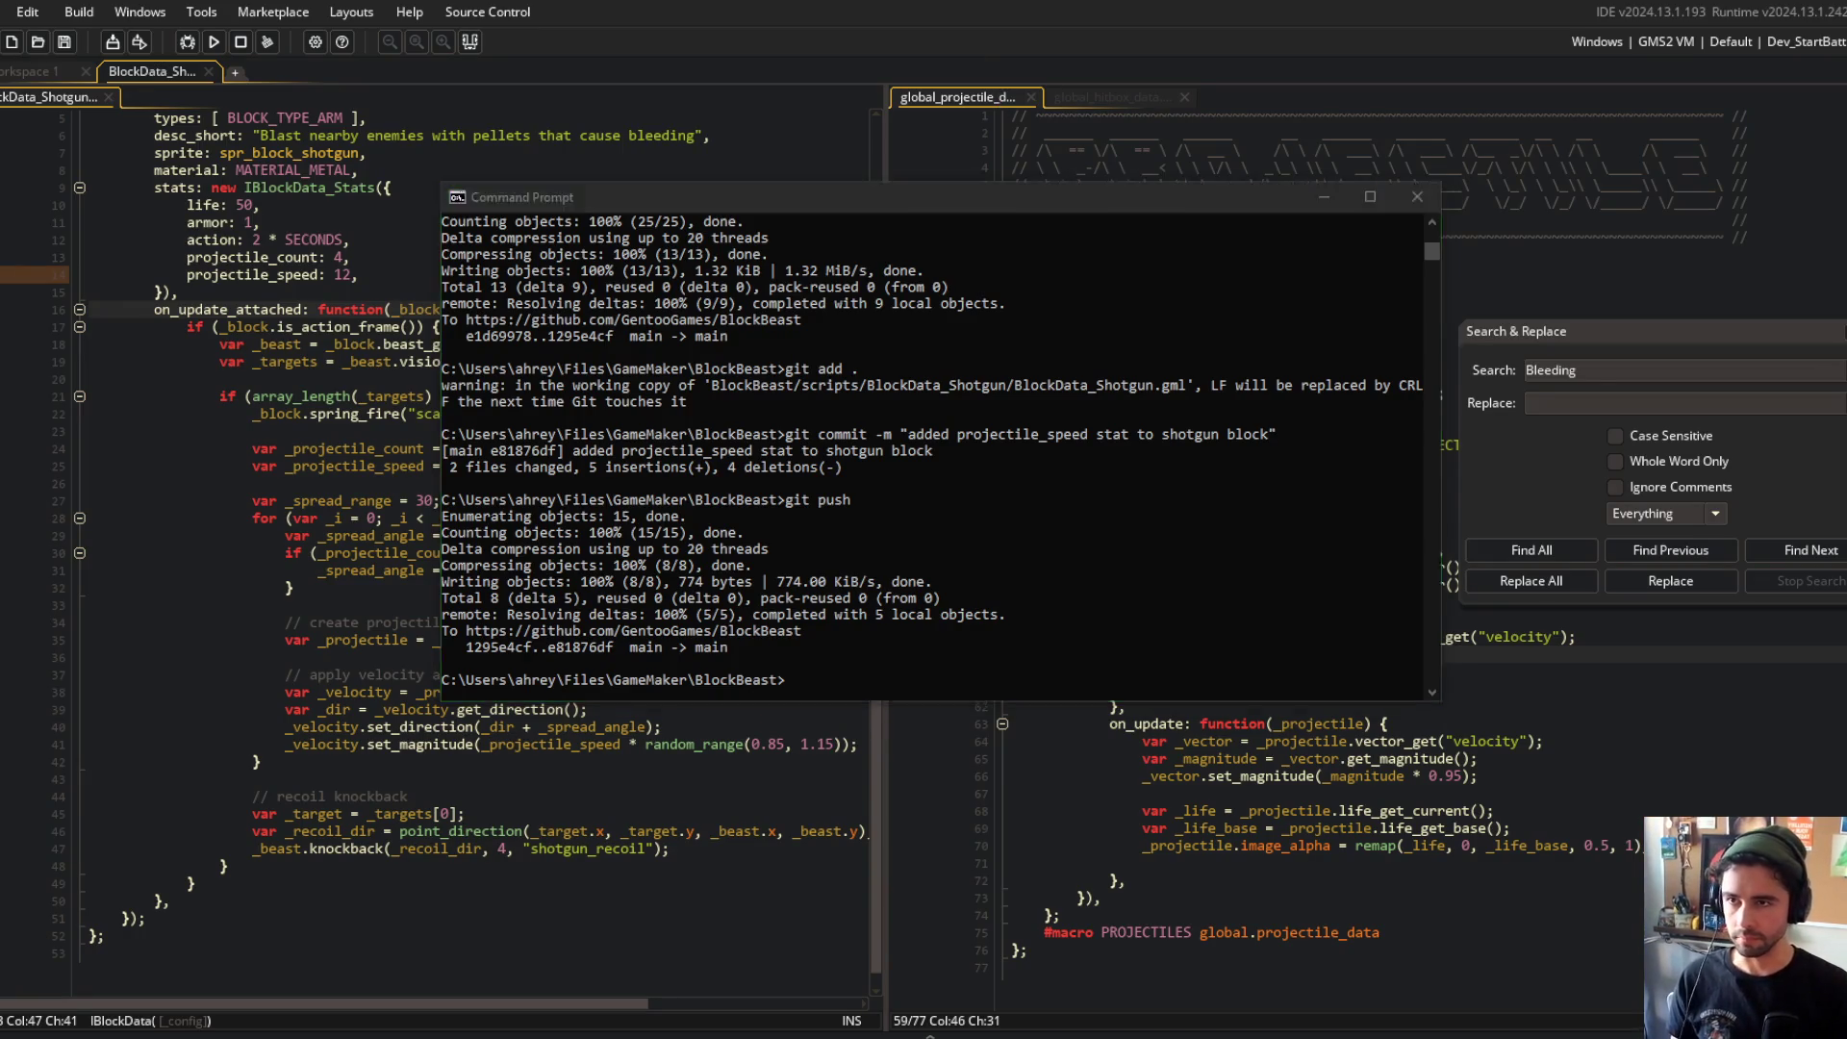
Step: Review the shotgun code's array_length check, projectile_speed stat and vision_scan targets line
left_click(1230, 497)
left_click_drag(887, 294, 805, 294)
left_click(544, 273)
left_click(1188, 479)
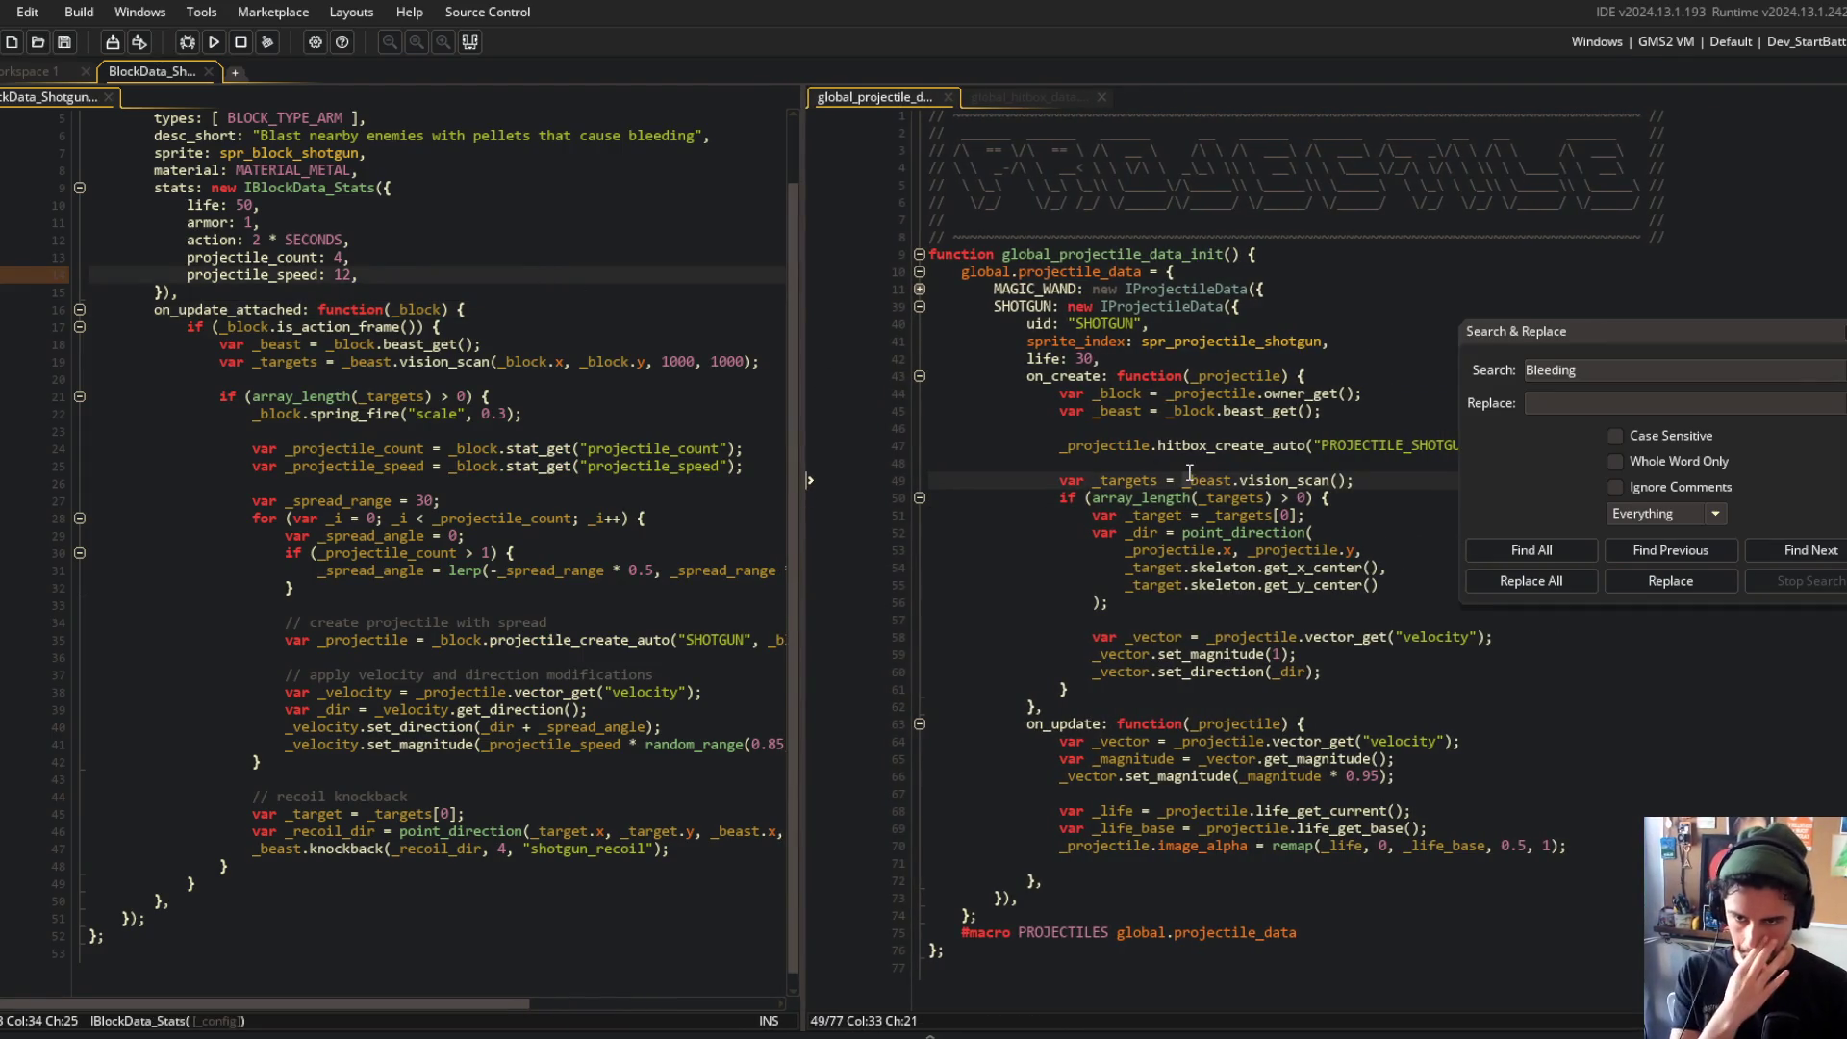
Step: Run the game again, then open the asset search from Workspace 1
left_click(1161, 498)
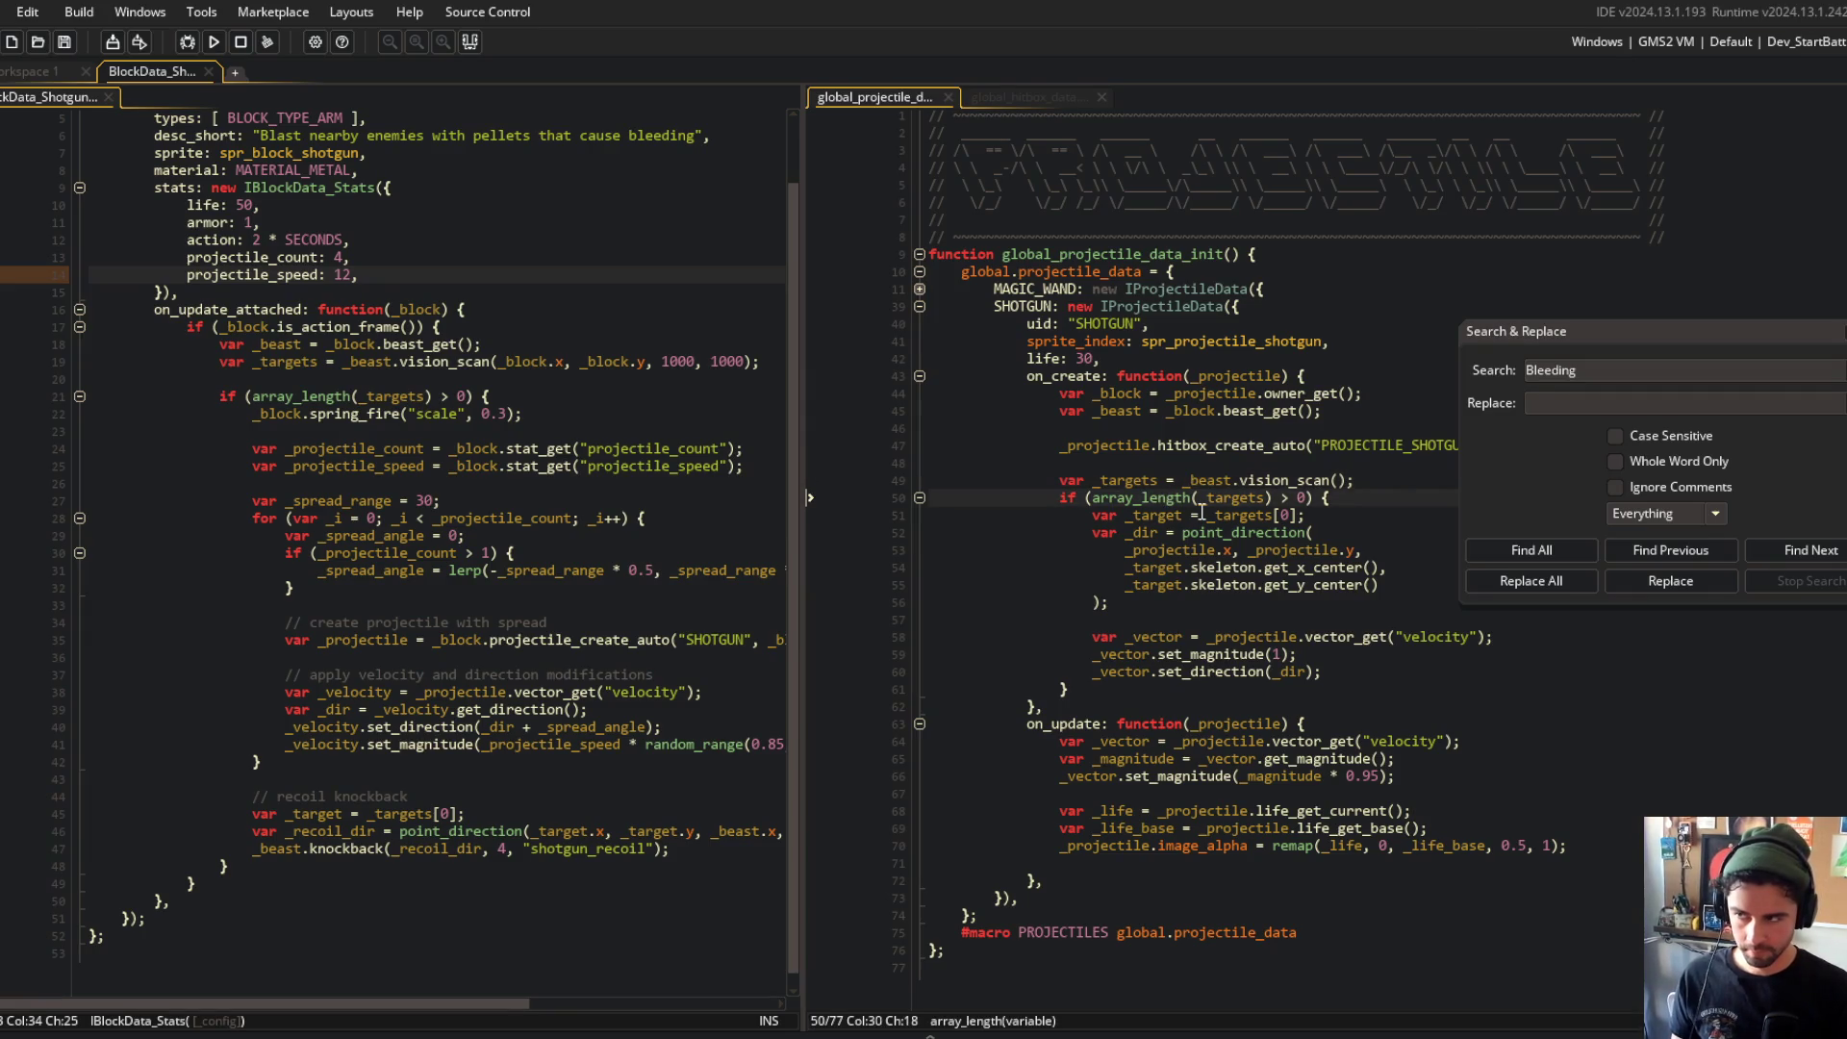
left_click(1209, 430)
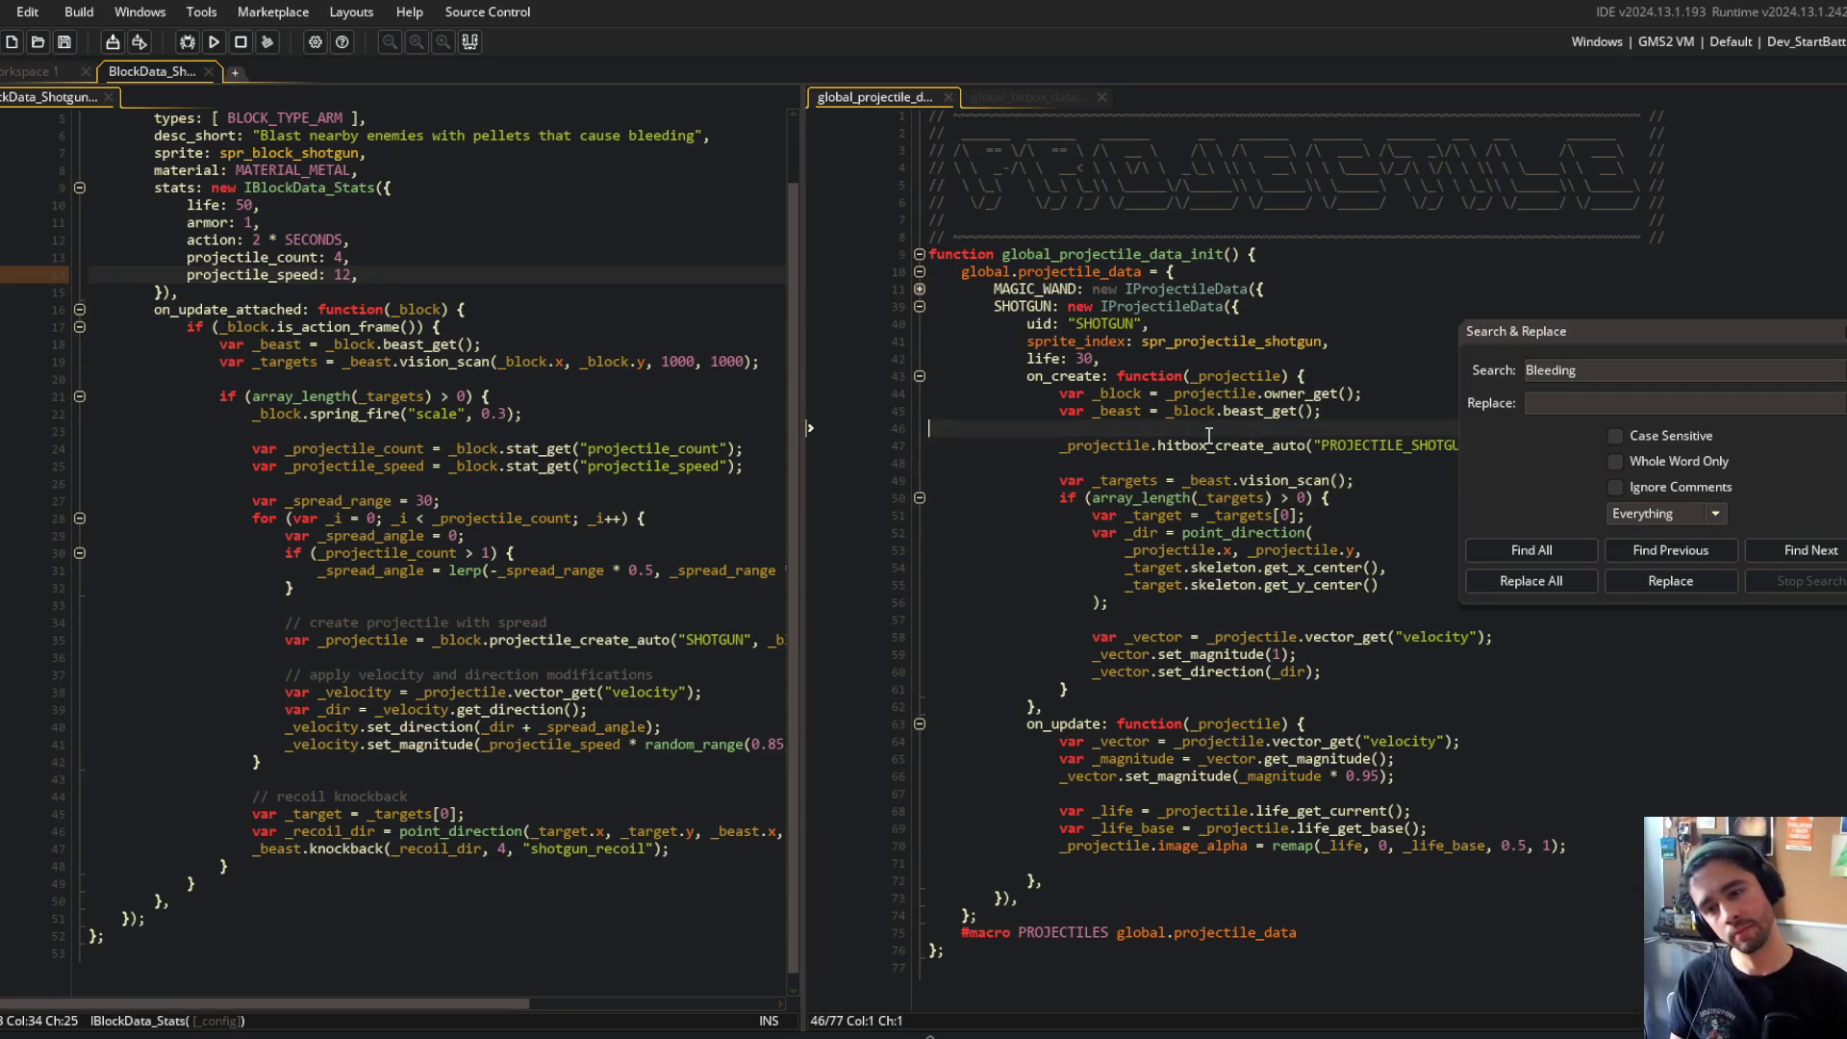
left_click(1242, 551)
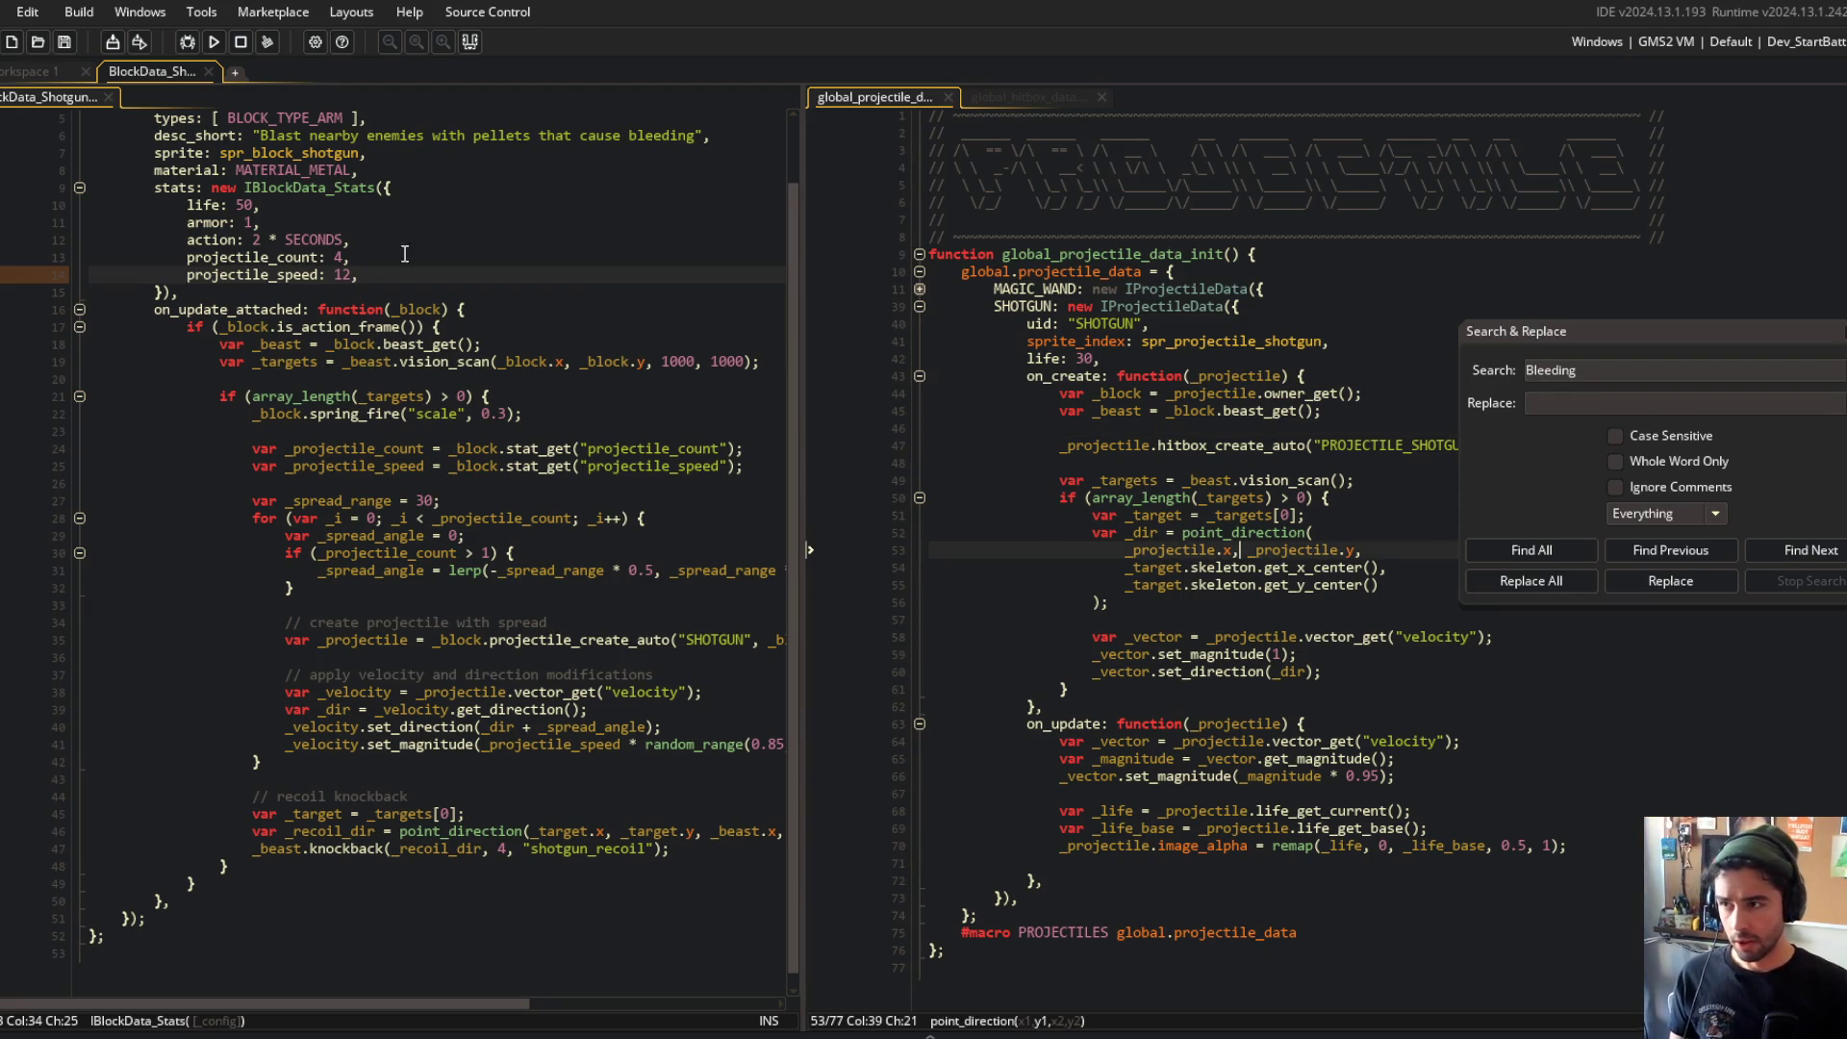
left_click(213, 41)
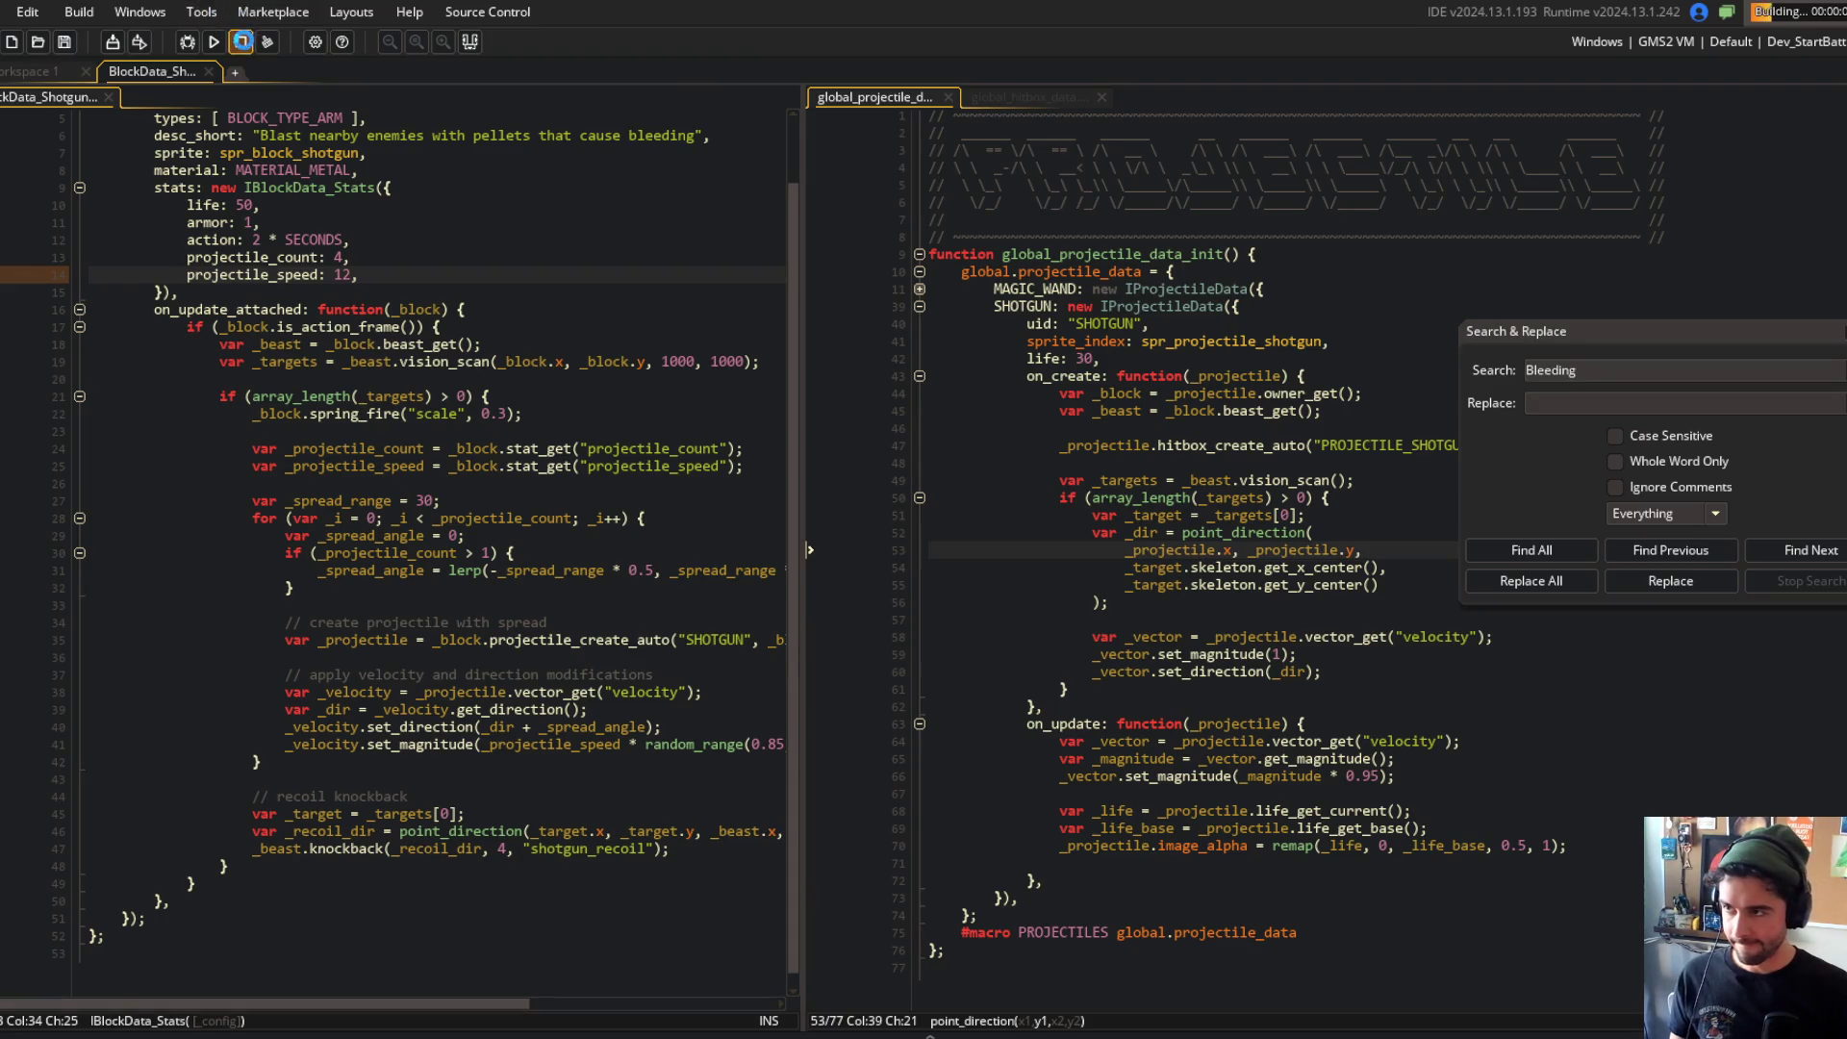
left_click(29, 77)
key("ctrl+t")
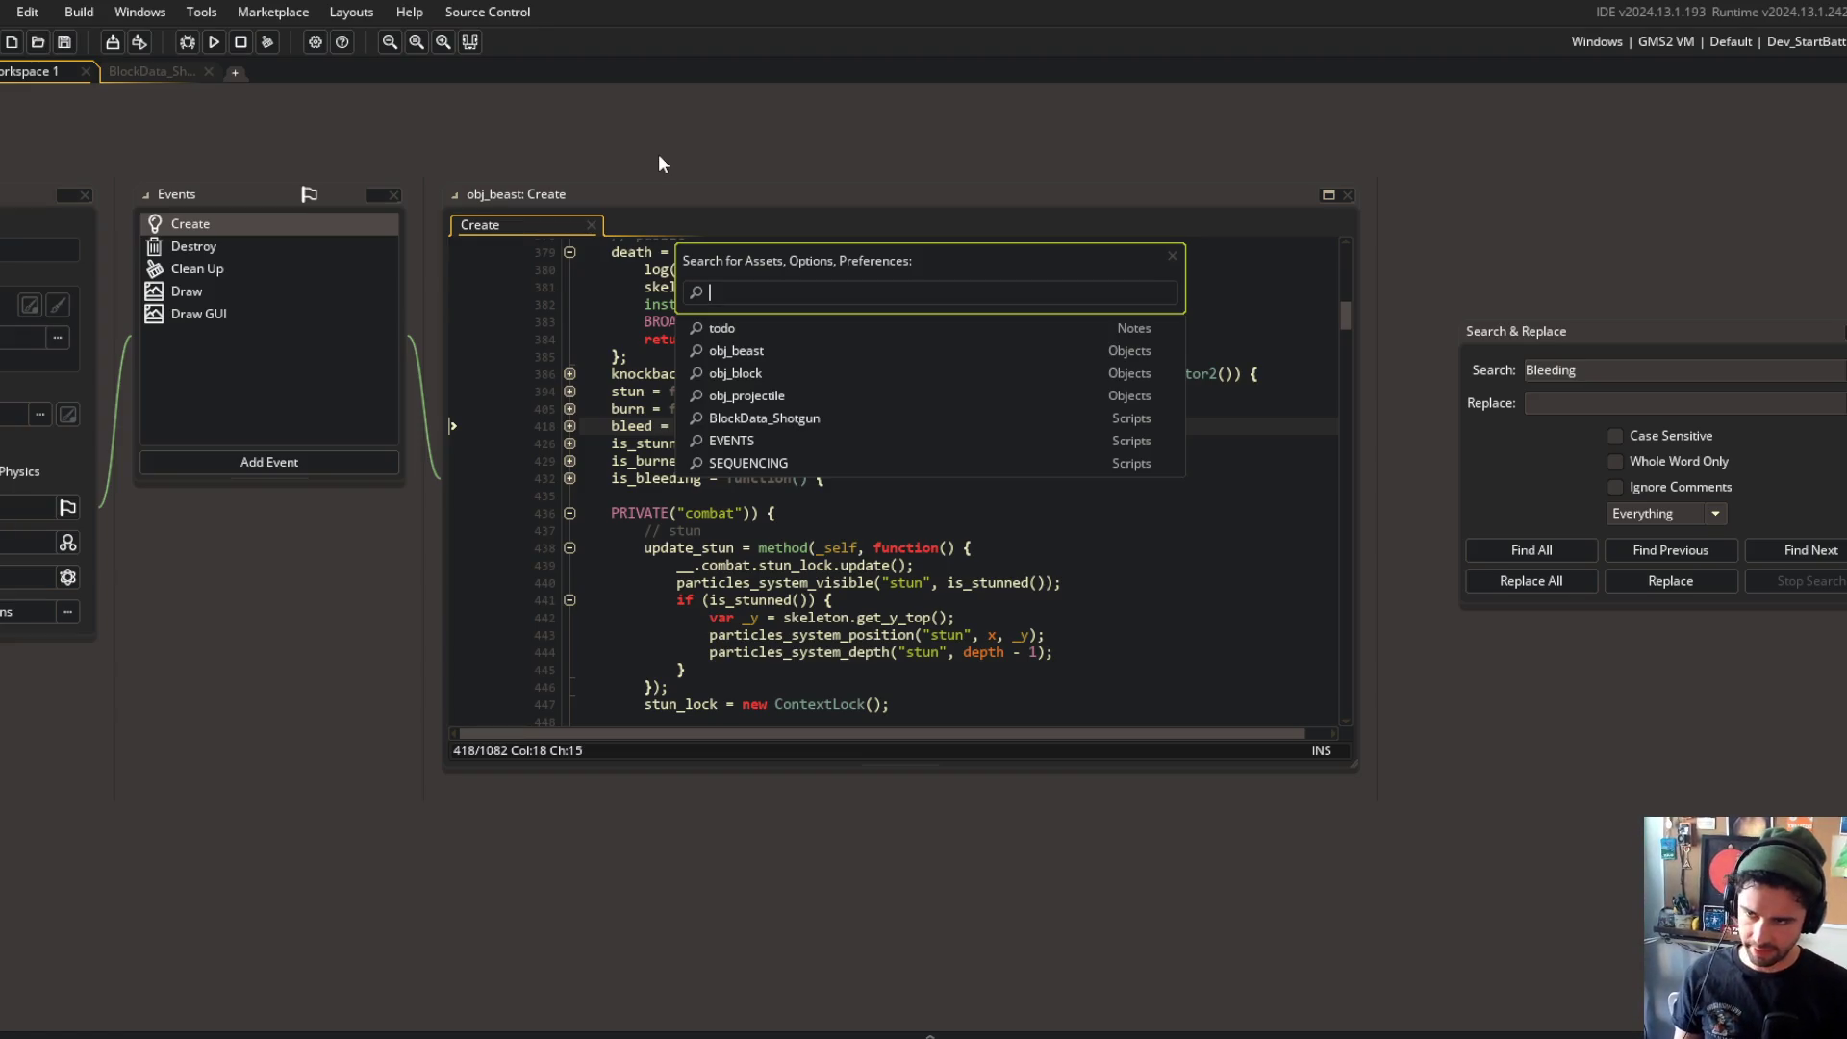
Step: Search 'arena_data' and open the global_arena_data_init script
type("arena_data")
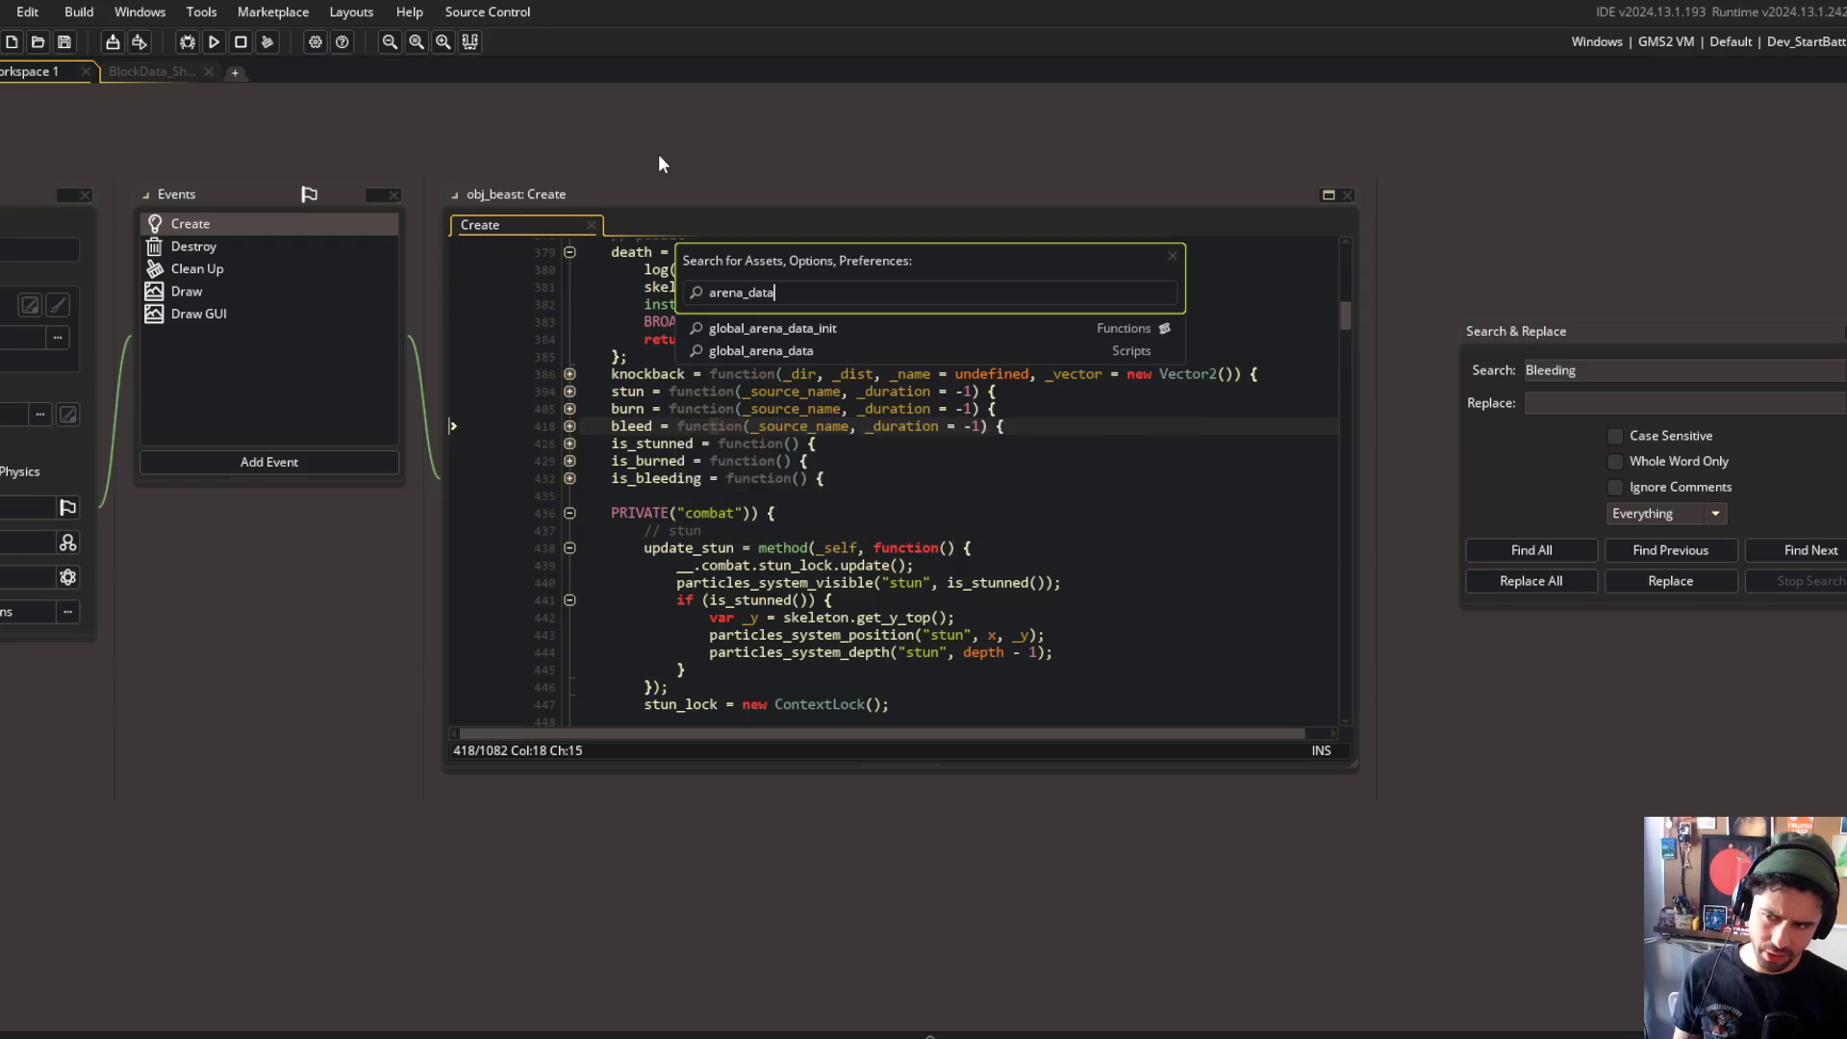
key("Down")
key("Return")
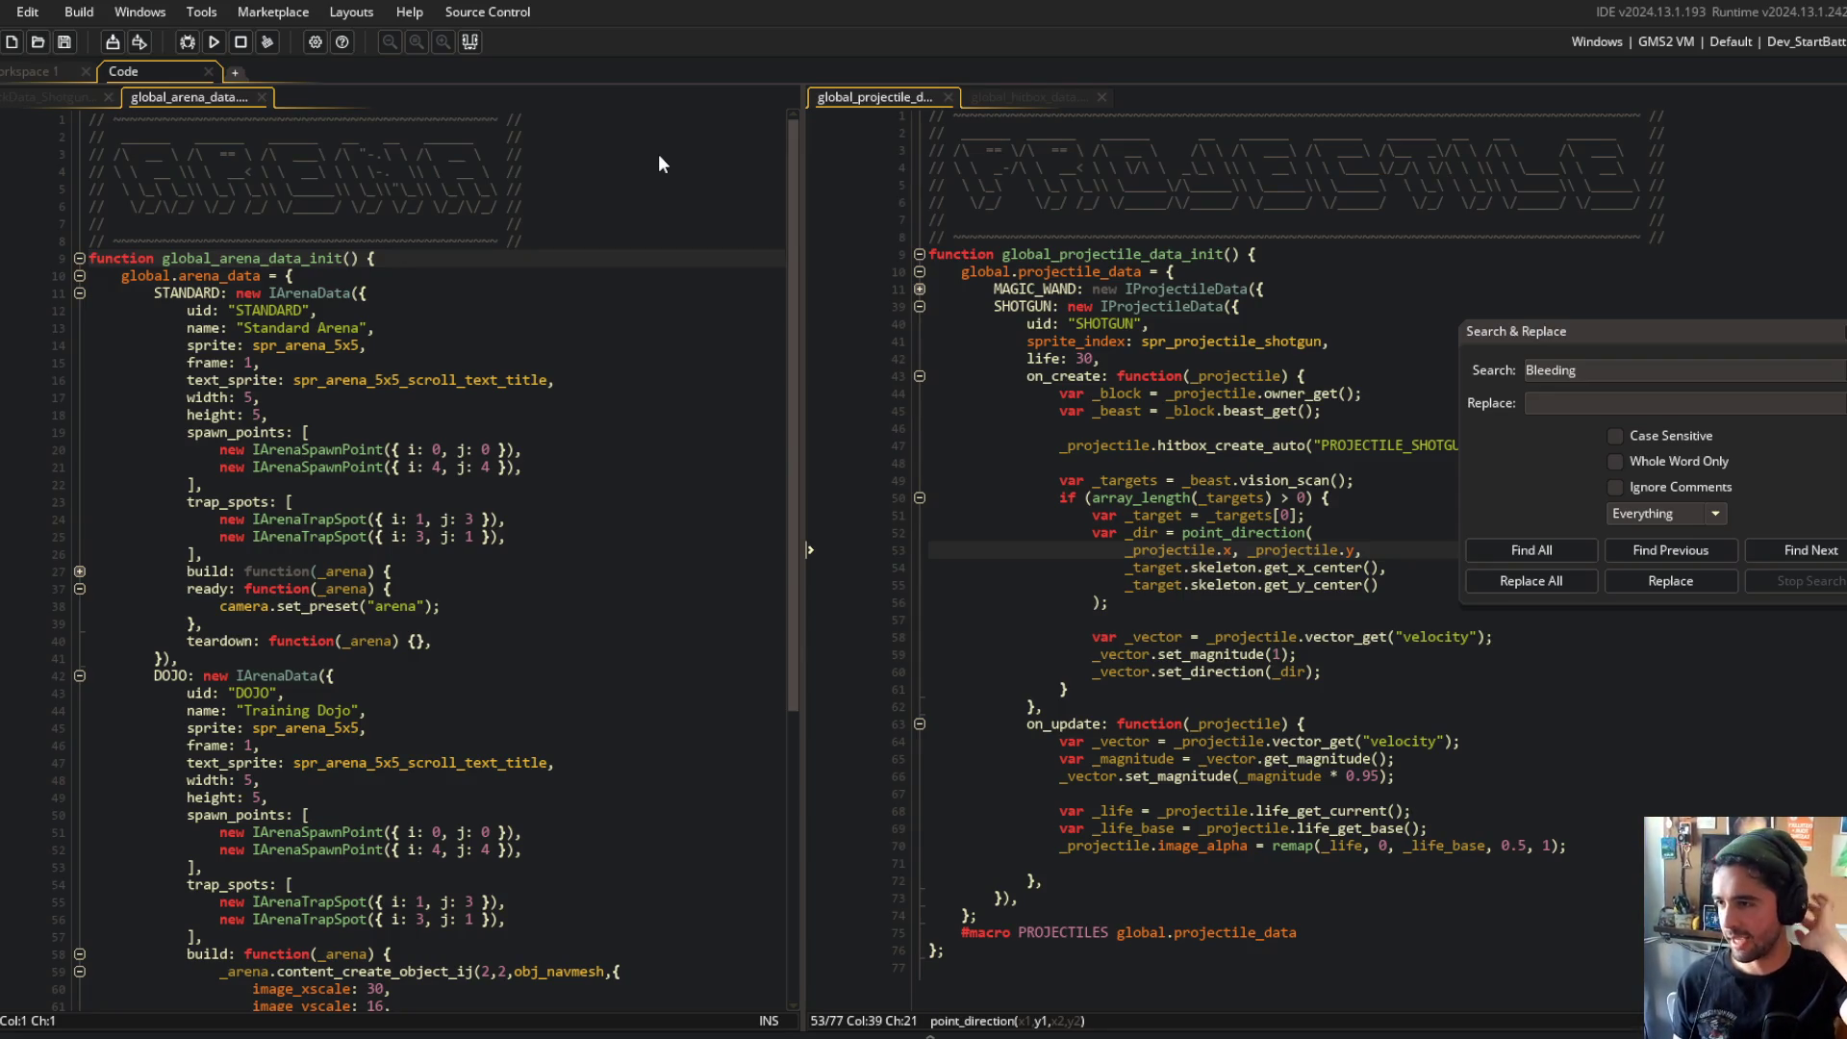
Step: Scroll to the Training Dojo's build code and its first spawn point line
left_click(616, 362)
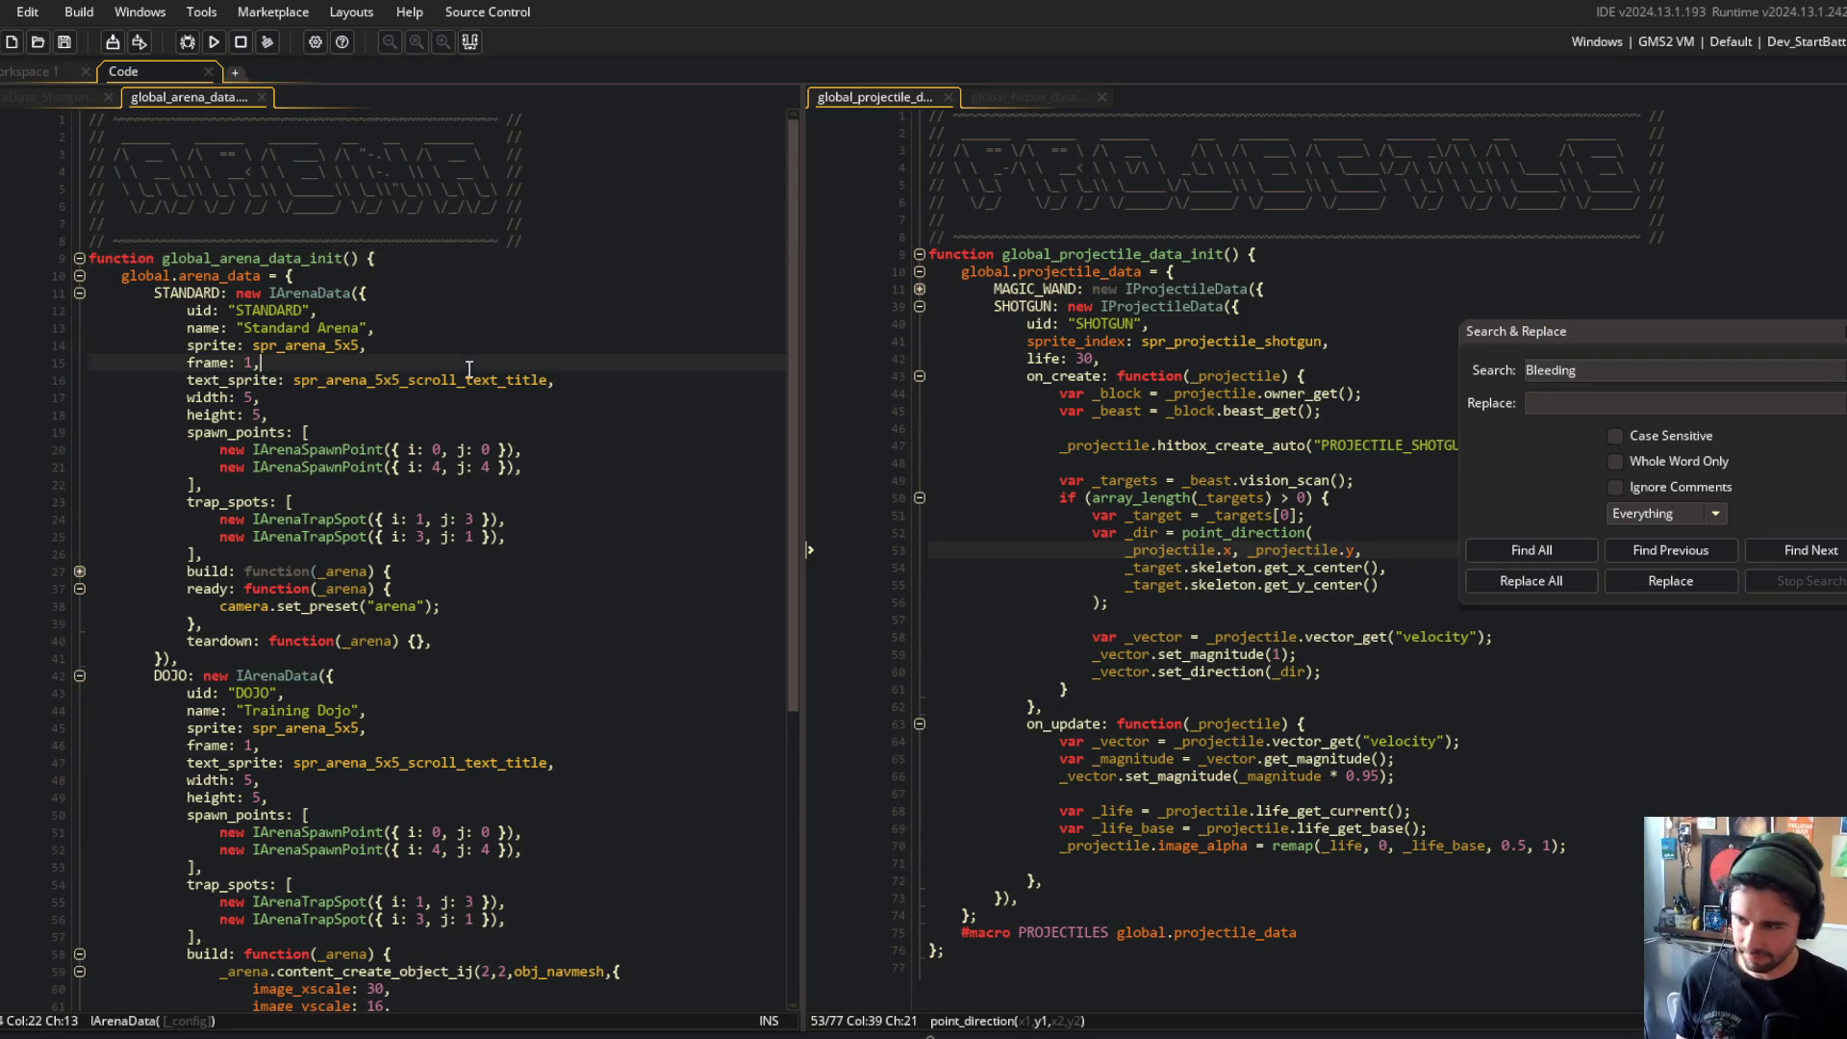
scroll(616, 481, "down", 5)
left_click(598, 588)
scroll(516, 510, "down", 4)
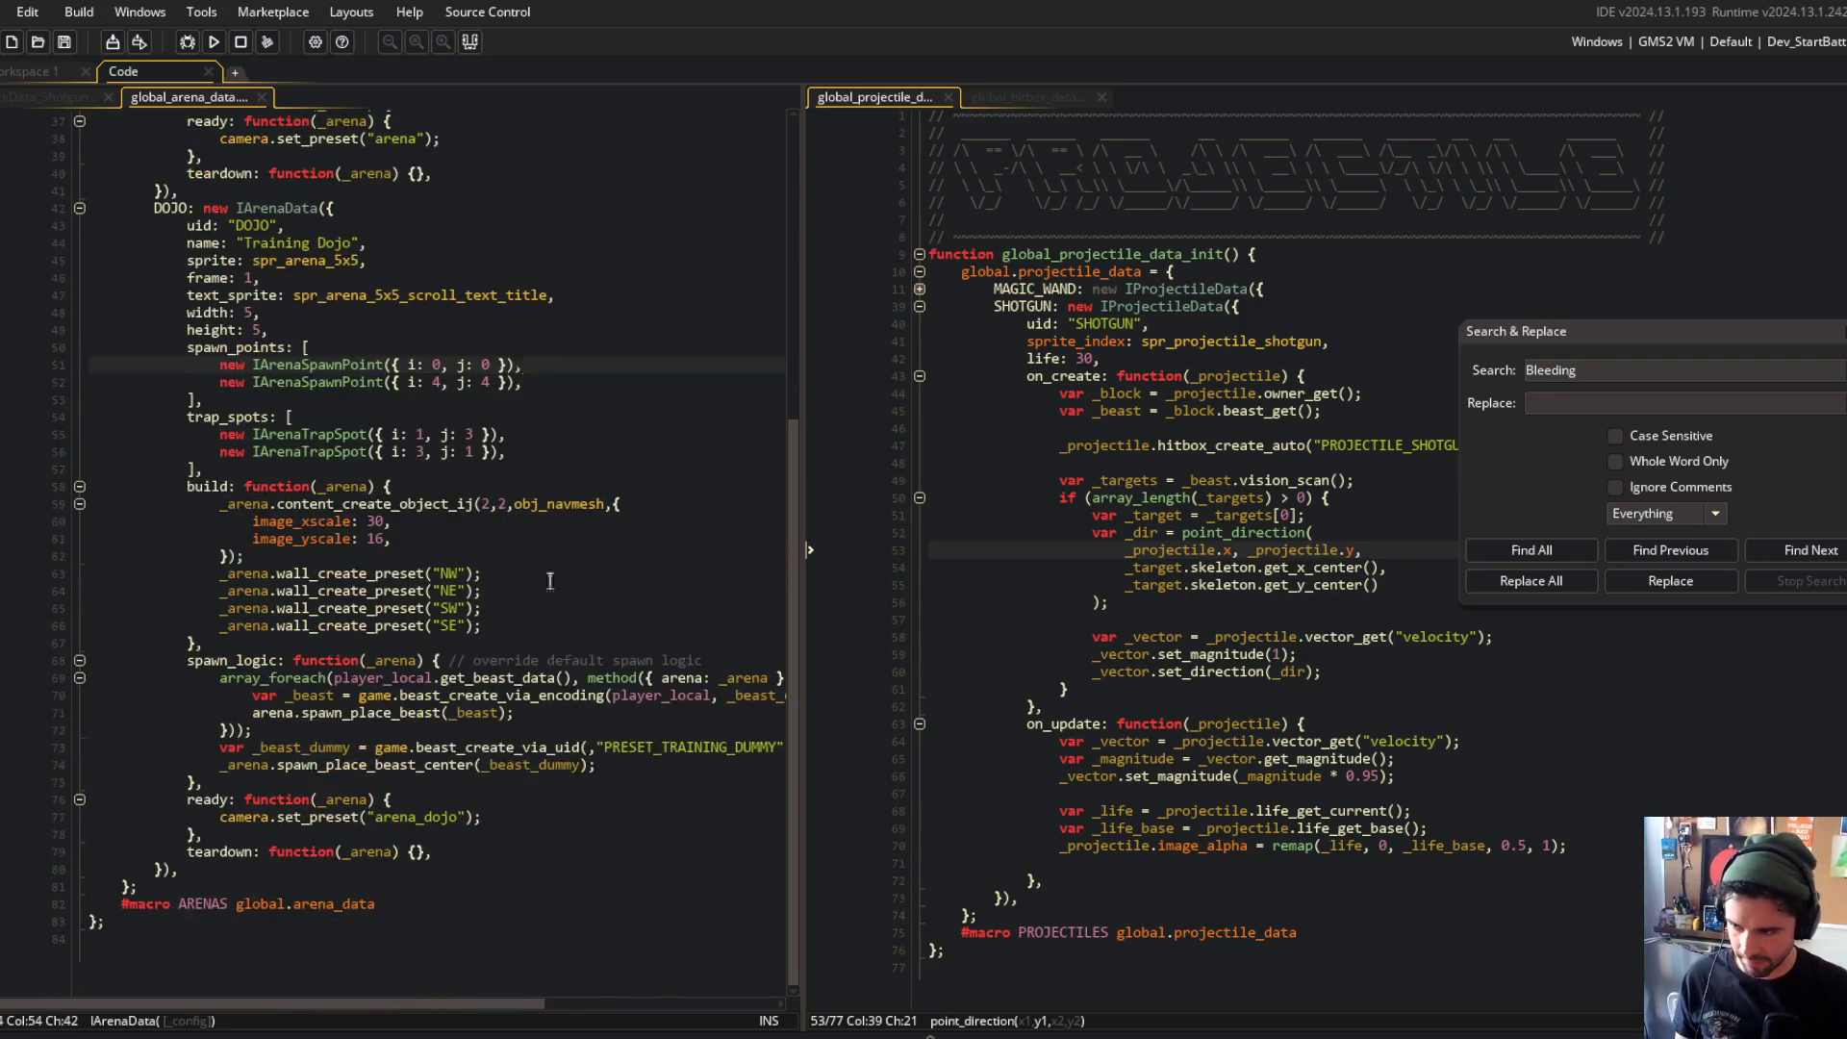
scroll(517, 510, "up", 1)
left_click(500, 511)
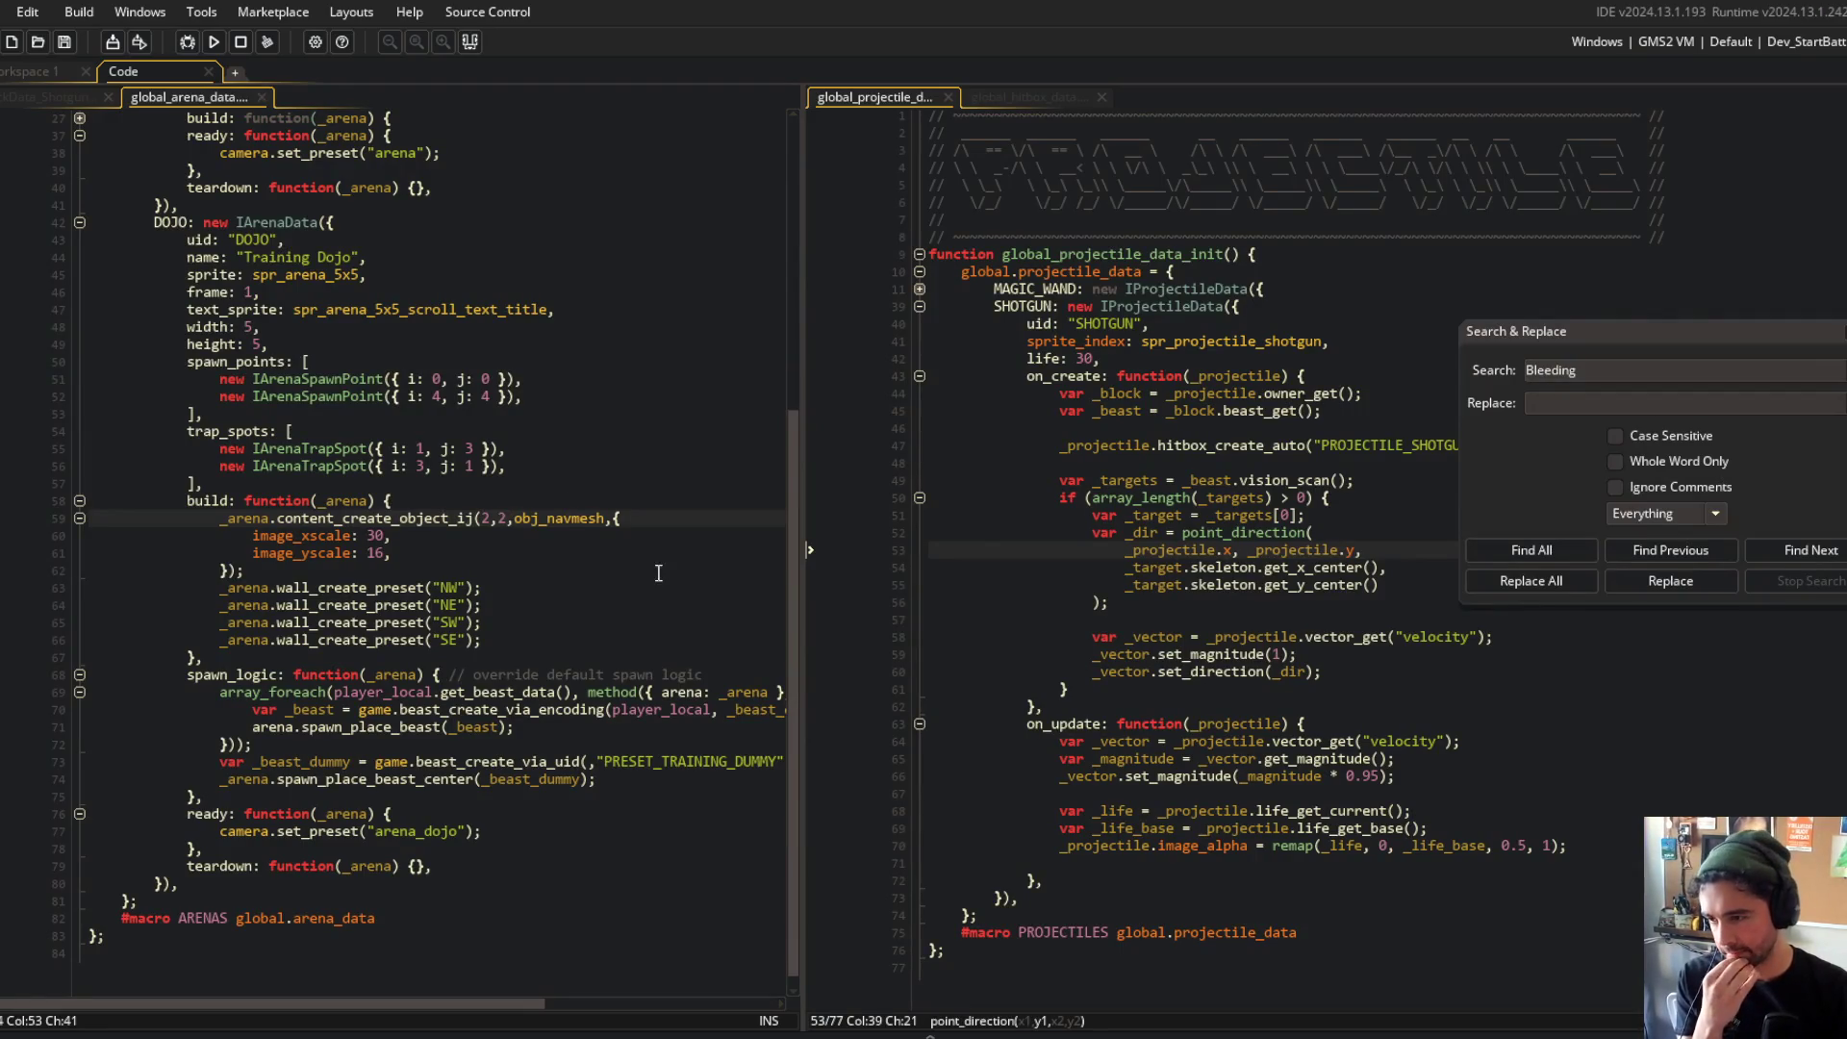
scroll(308, 590, "up", 3)
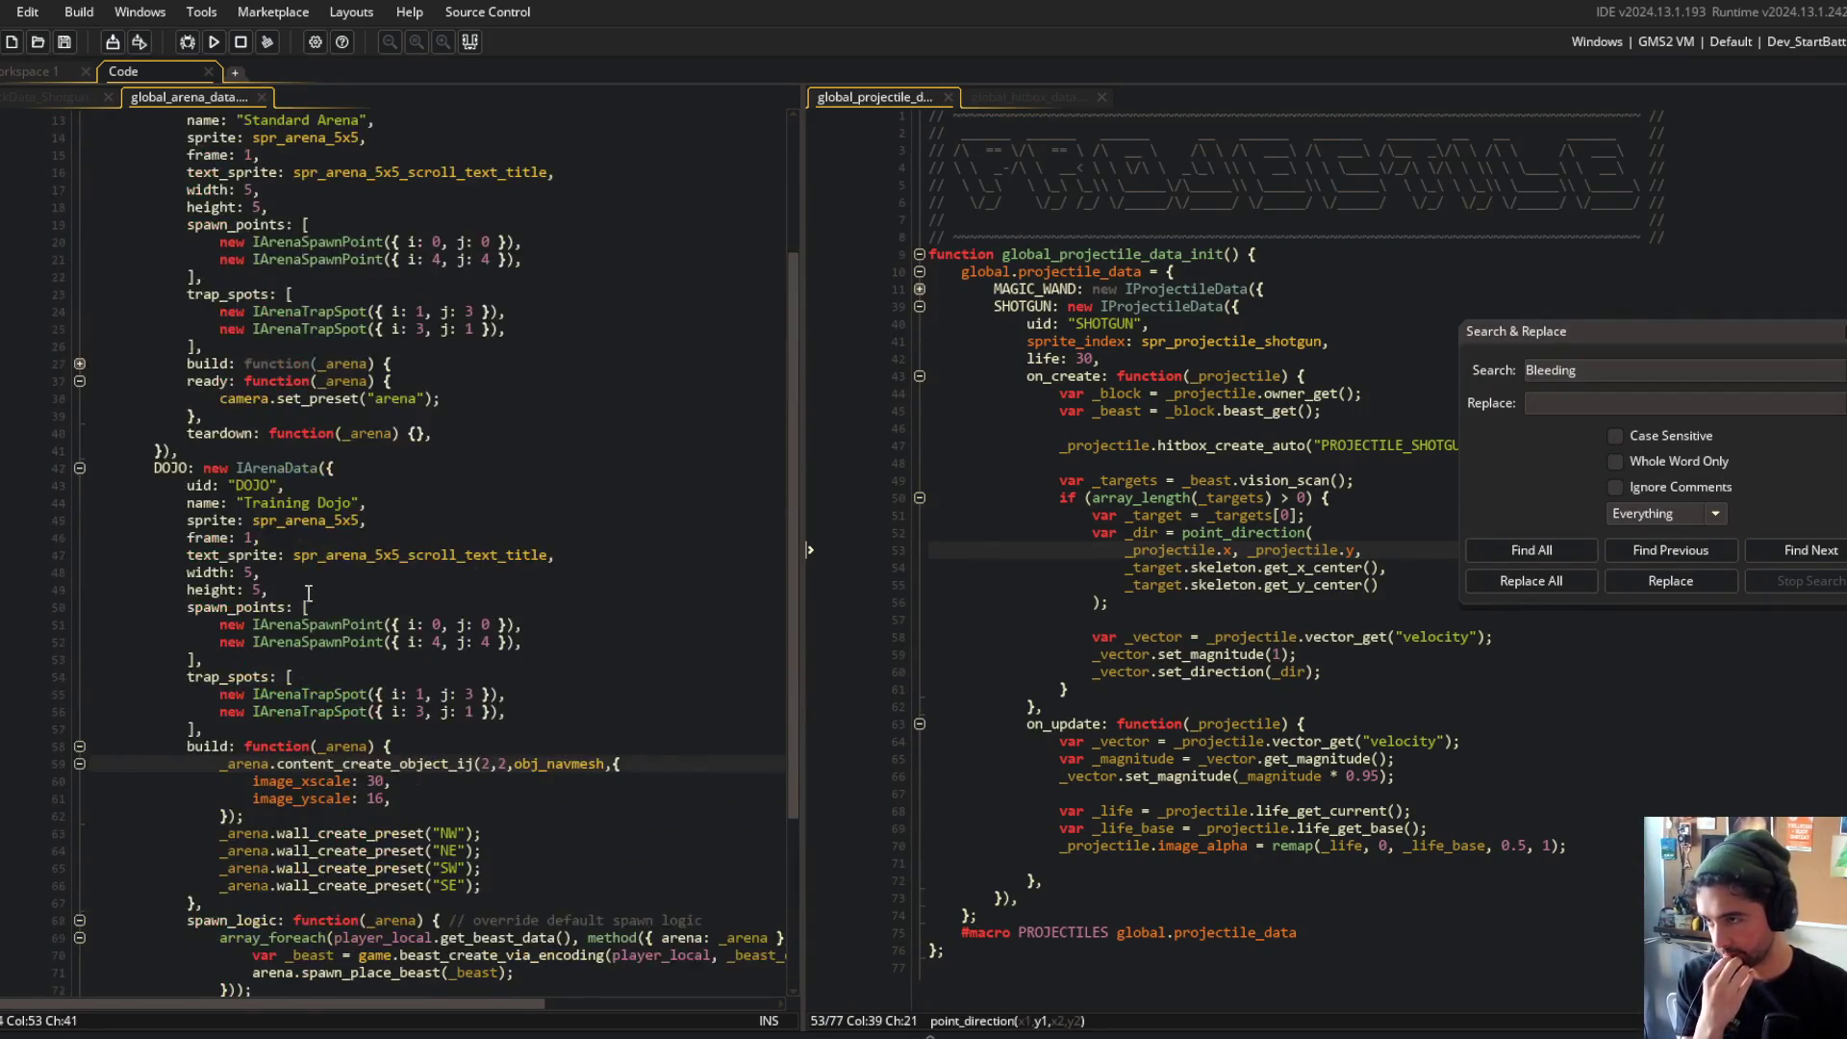
scroll(290, 422, "down", 2)
left_click(310, 419)
left_click(434, 419)
key("End")
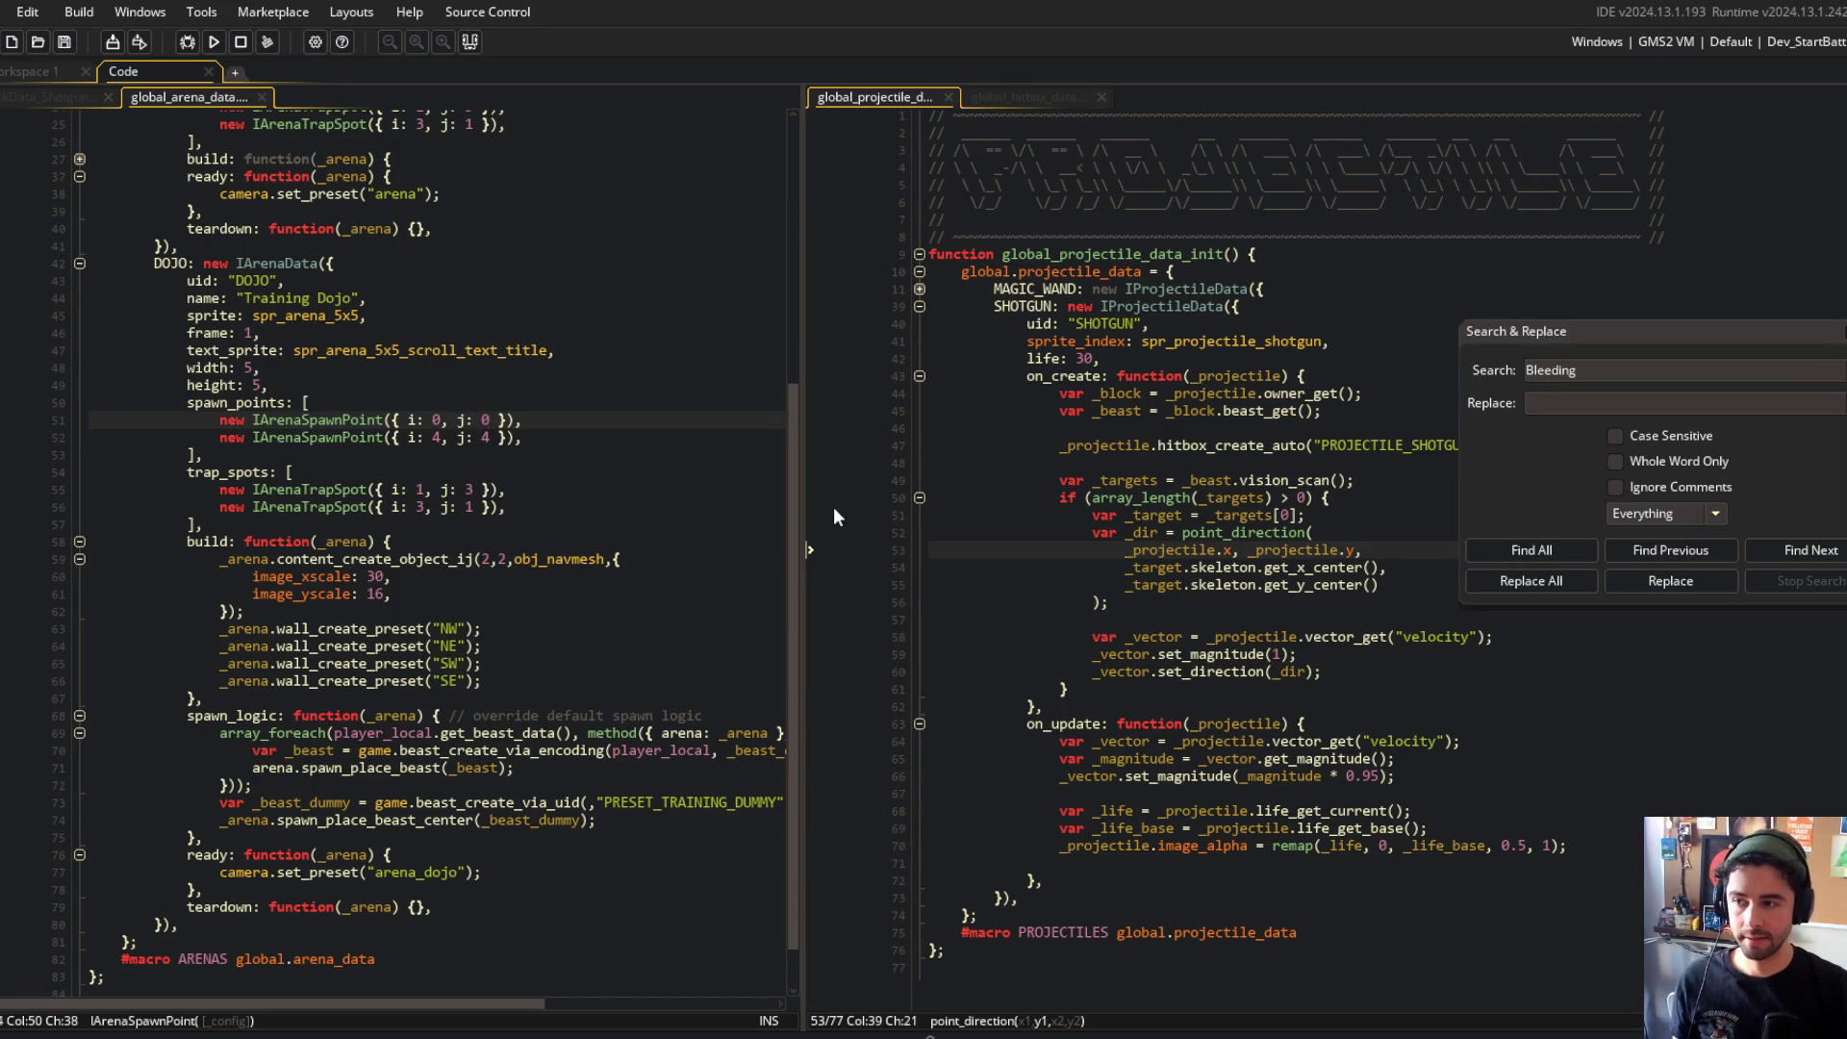
left_click(584, 390)
Step: Inspect the spr_arena_5x5_scroll_text_title and spr_arena_5x5 sprites, then return to the arena code
left_click(464, 338)
middle_click(464, 350)
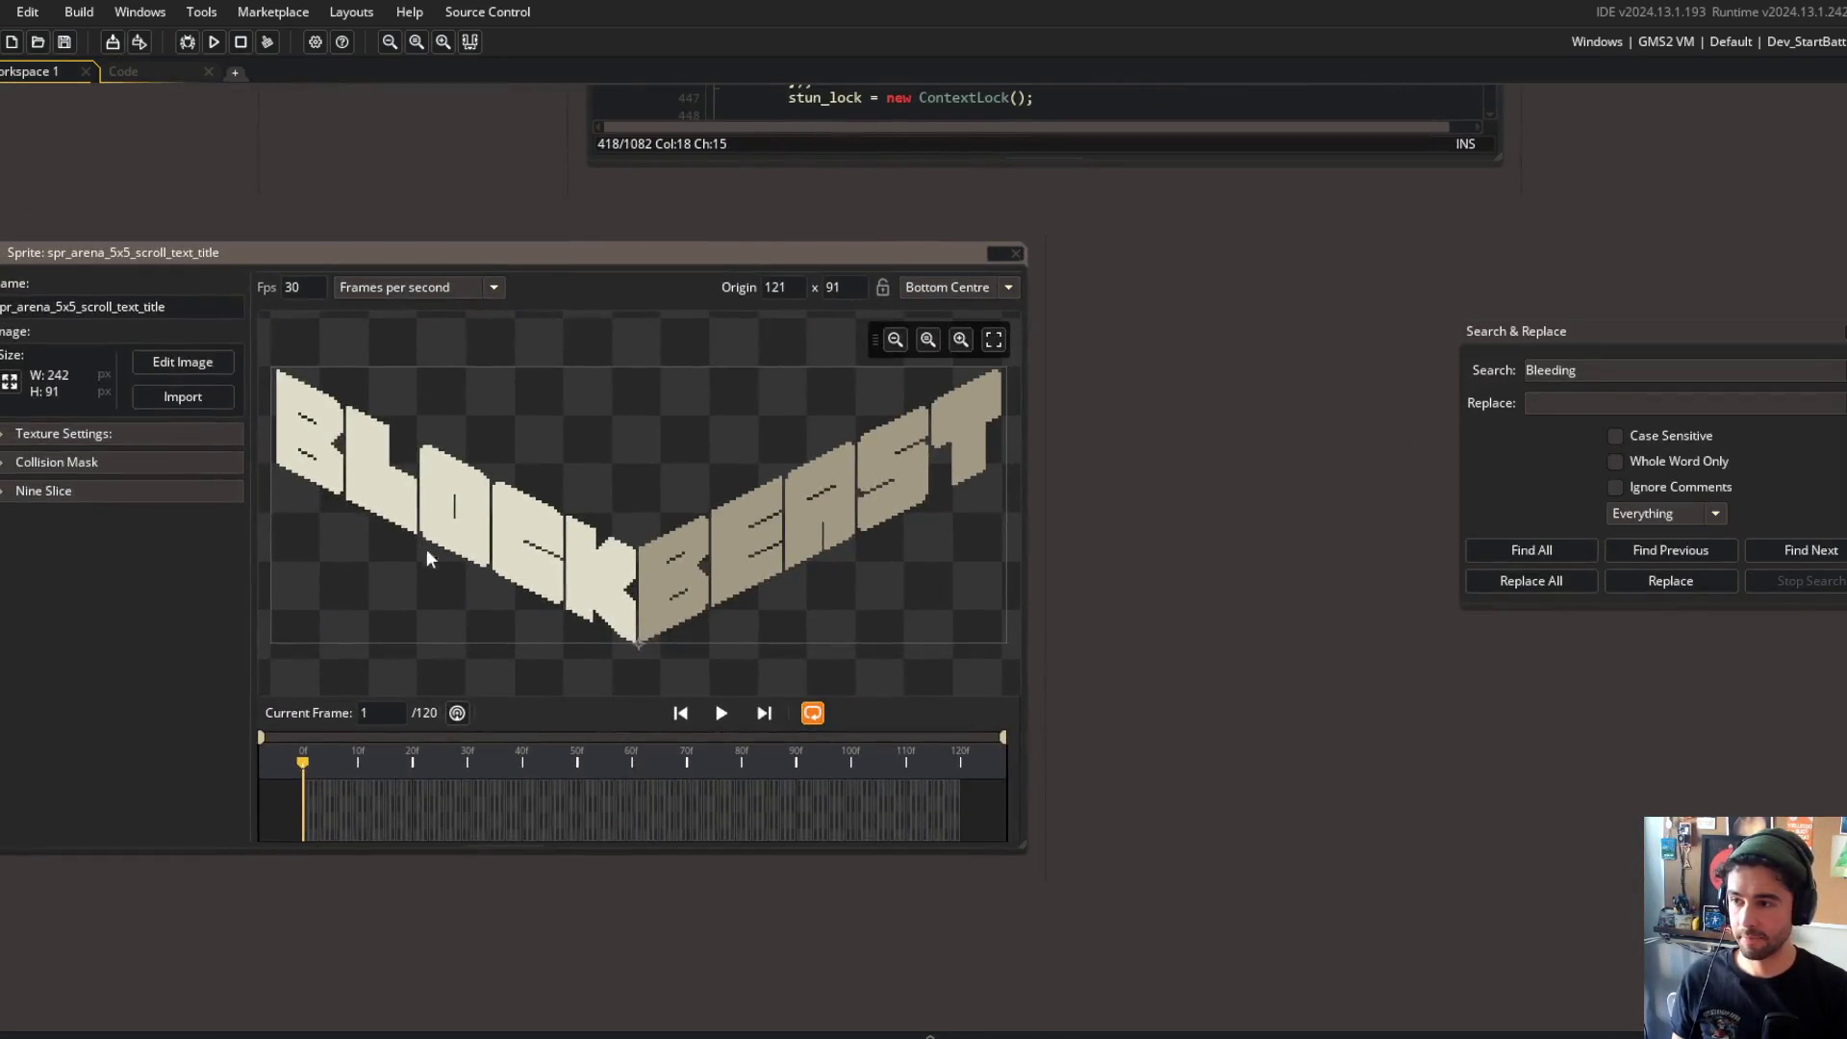
left_click(139, 72)
middle_click(298, 317)
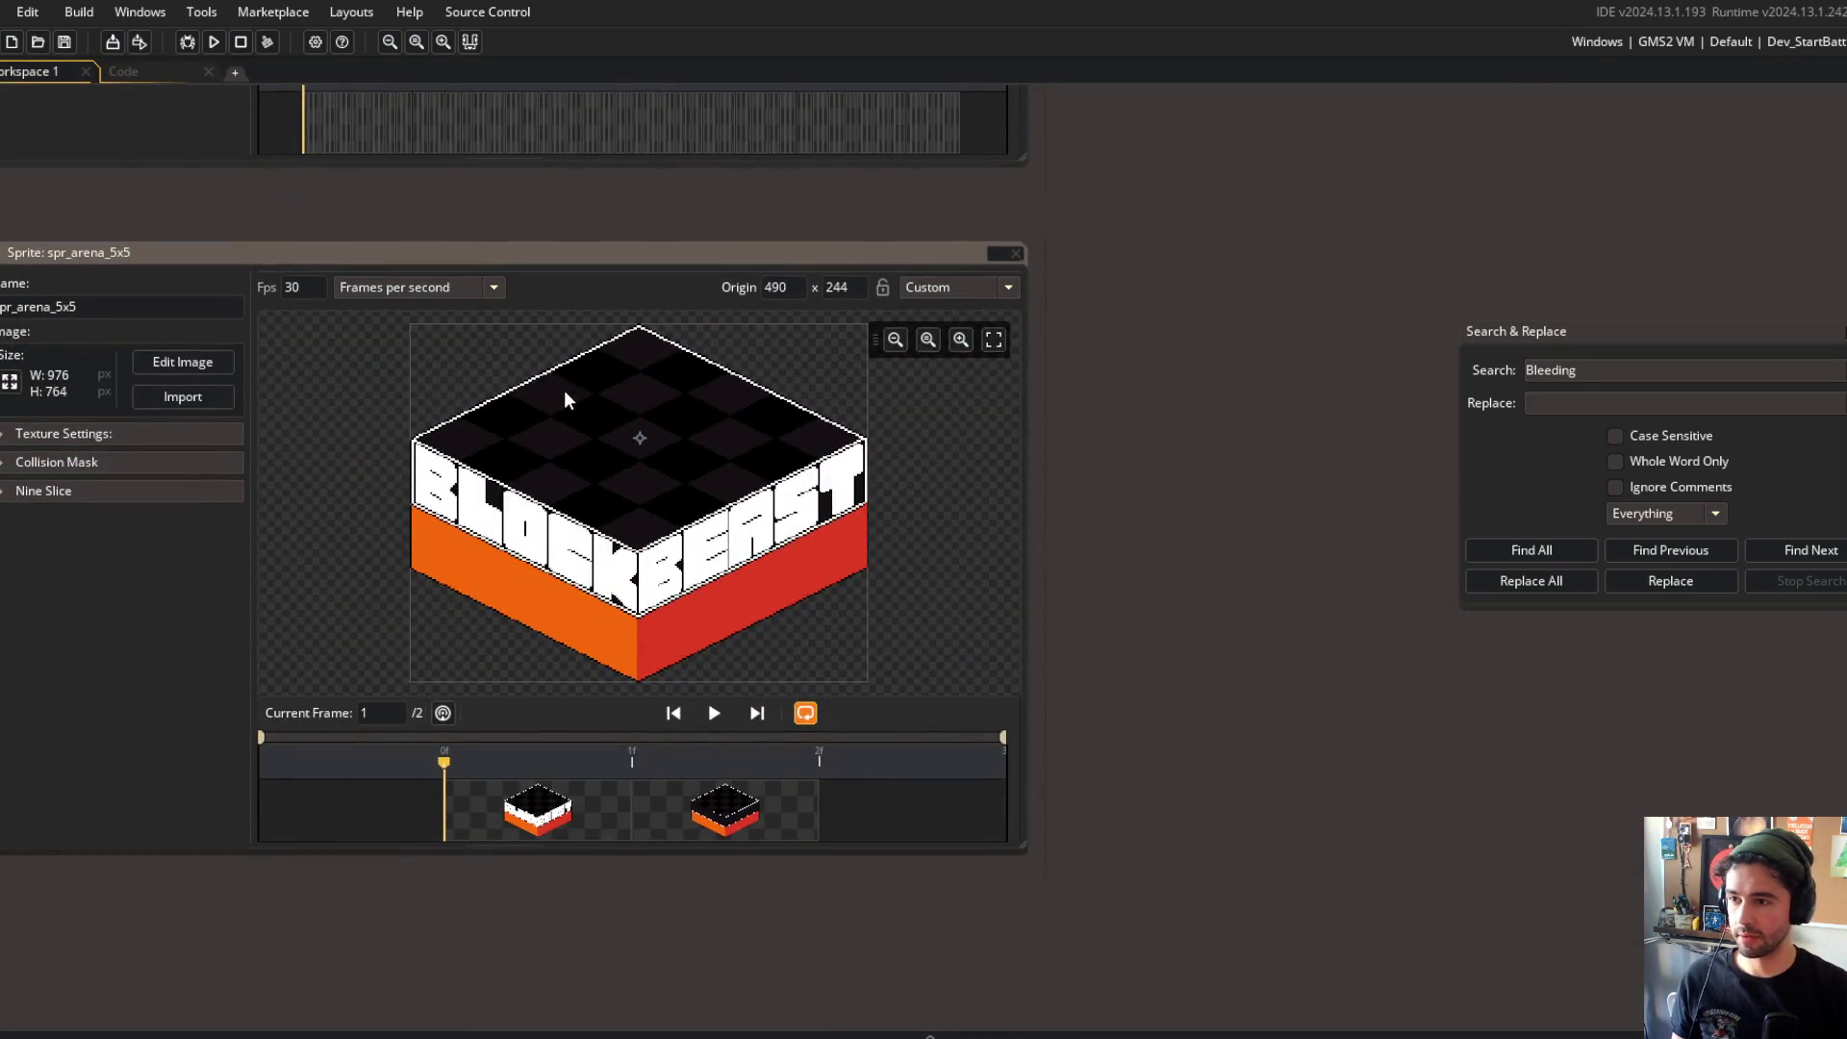
key("ctrl+Tab")
Step: Change the Dojo's first spawn point to i: 0, j: 4
left_click(486, 420)
type("4 }),")
left_click(695, 286)
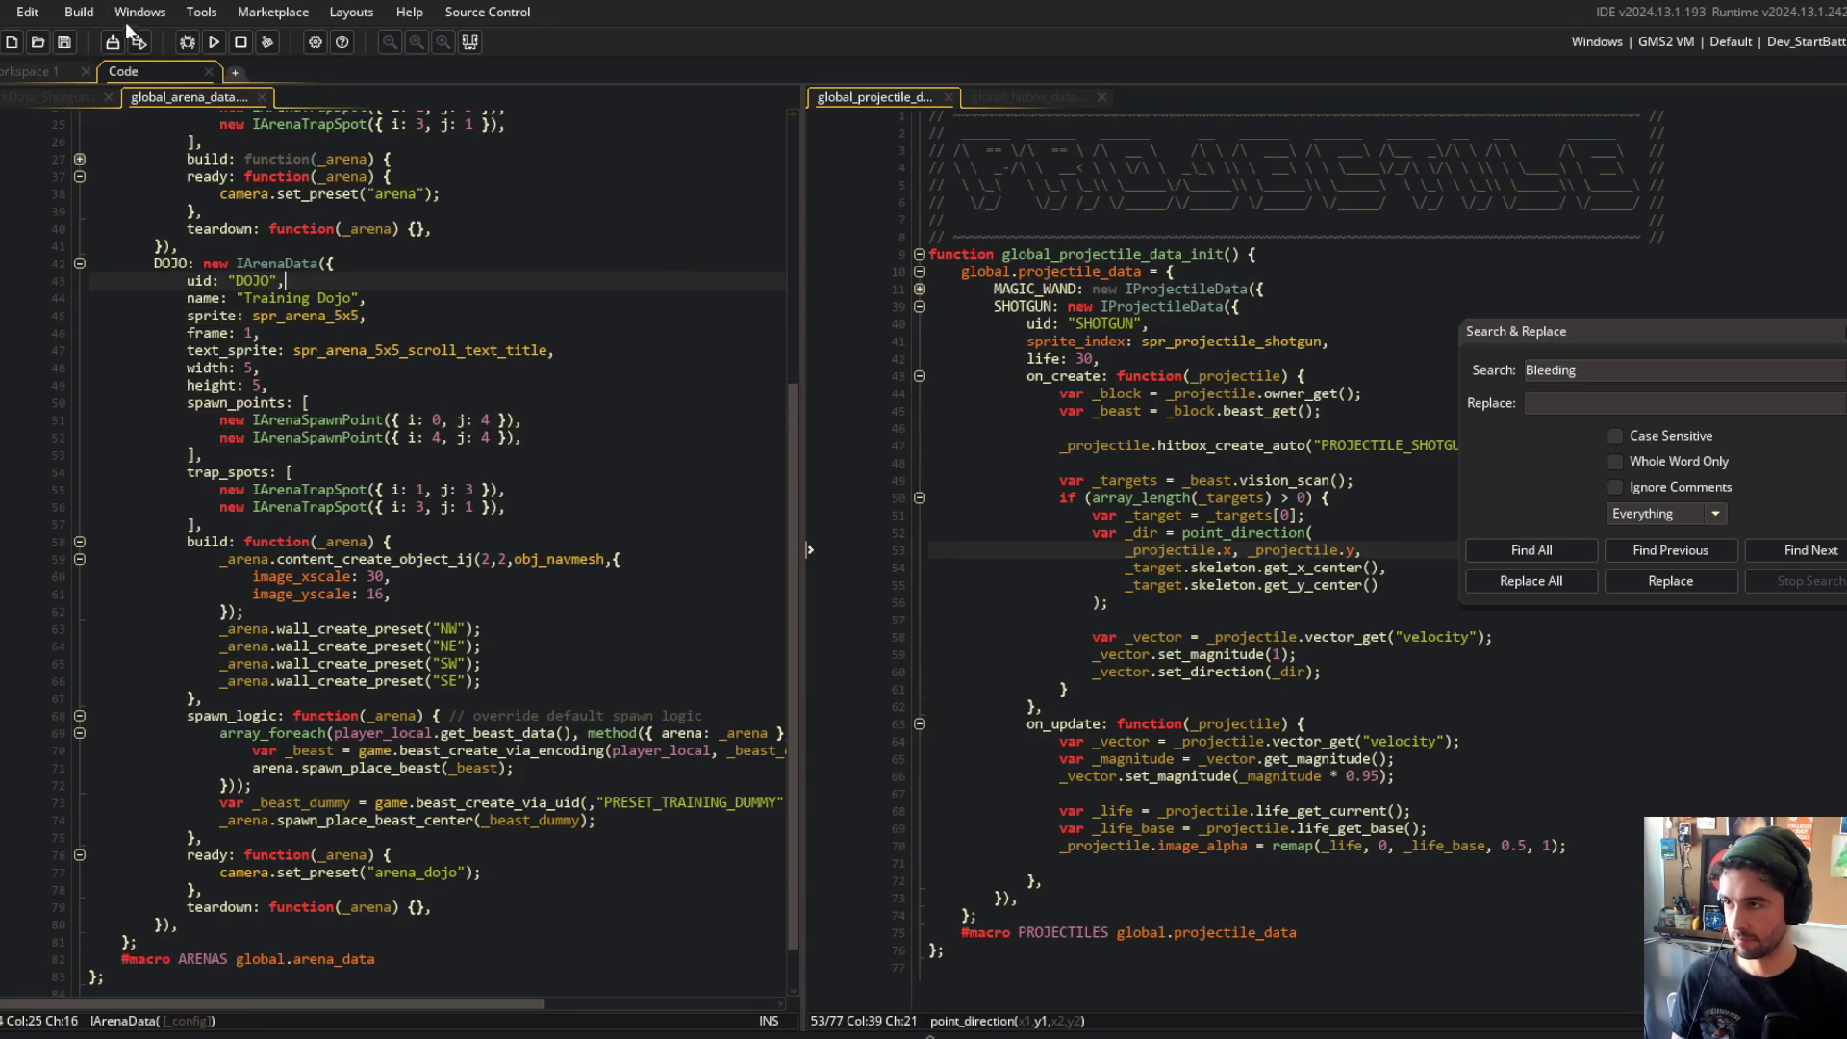
Step: Build and run Block Beast to try the moved Dojo spawn point, then close the game window
left_click(239, 44)
middle_click(179, 96)
left_click(335, 224)
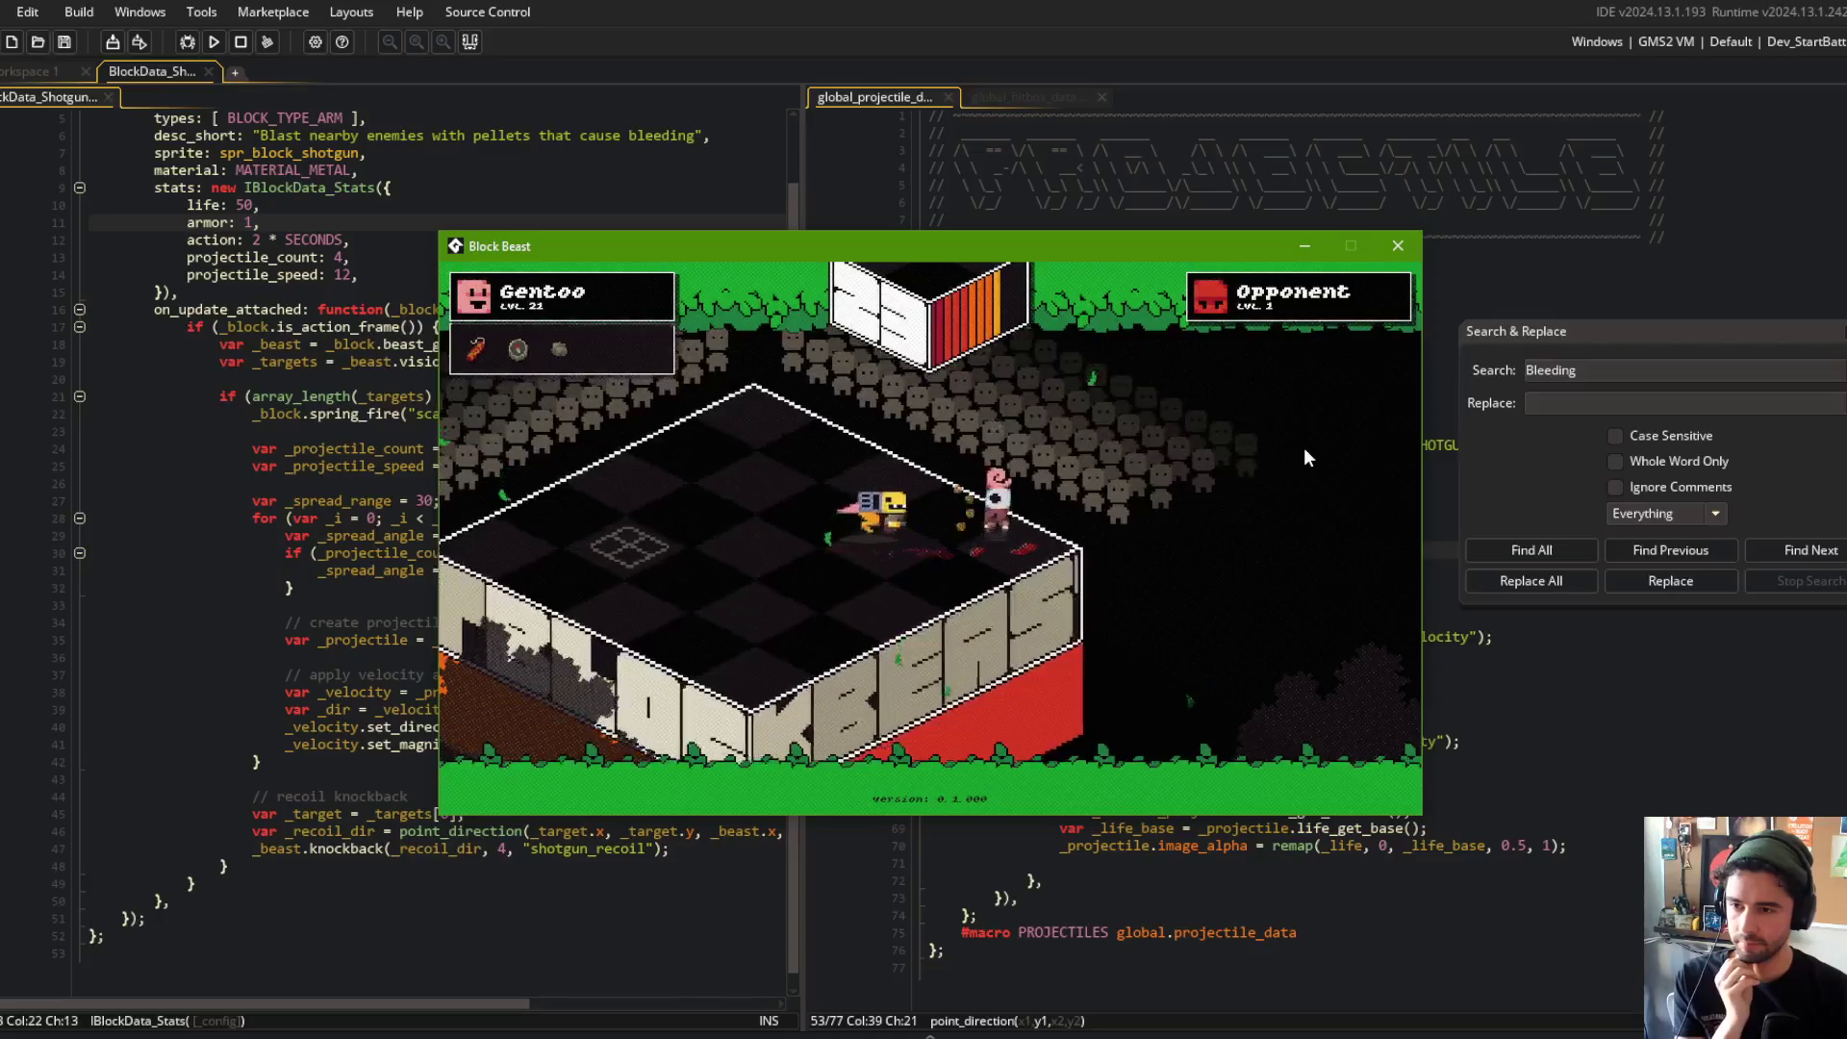
left_click(1398, 246)
left_click(1275, 255)
left_click(486, 362)
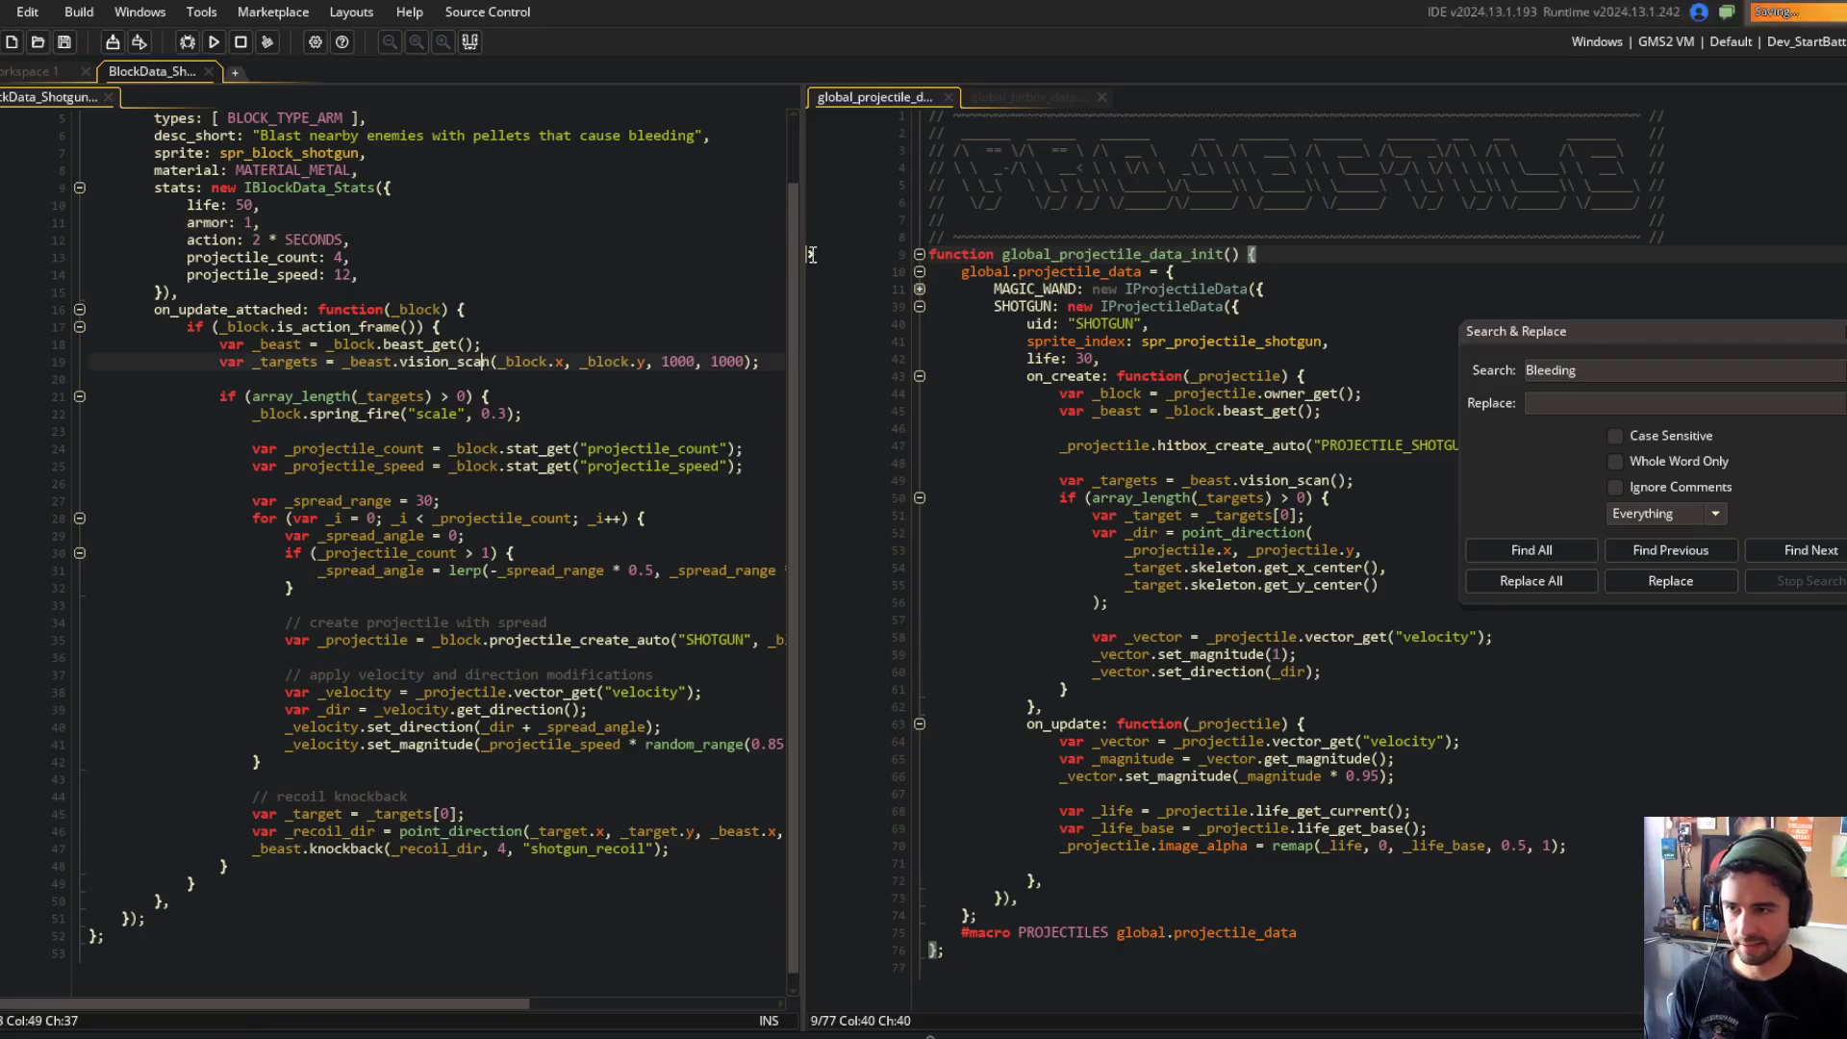
Step: Stage all files, commit as 'changed dojo arena spawn position for now', and git push
key("alt+Tab")
type("git add .")
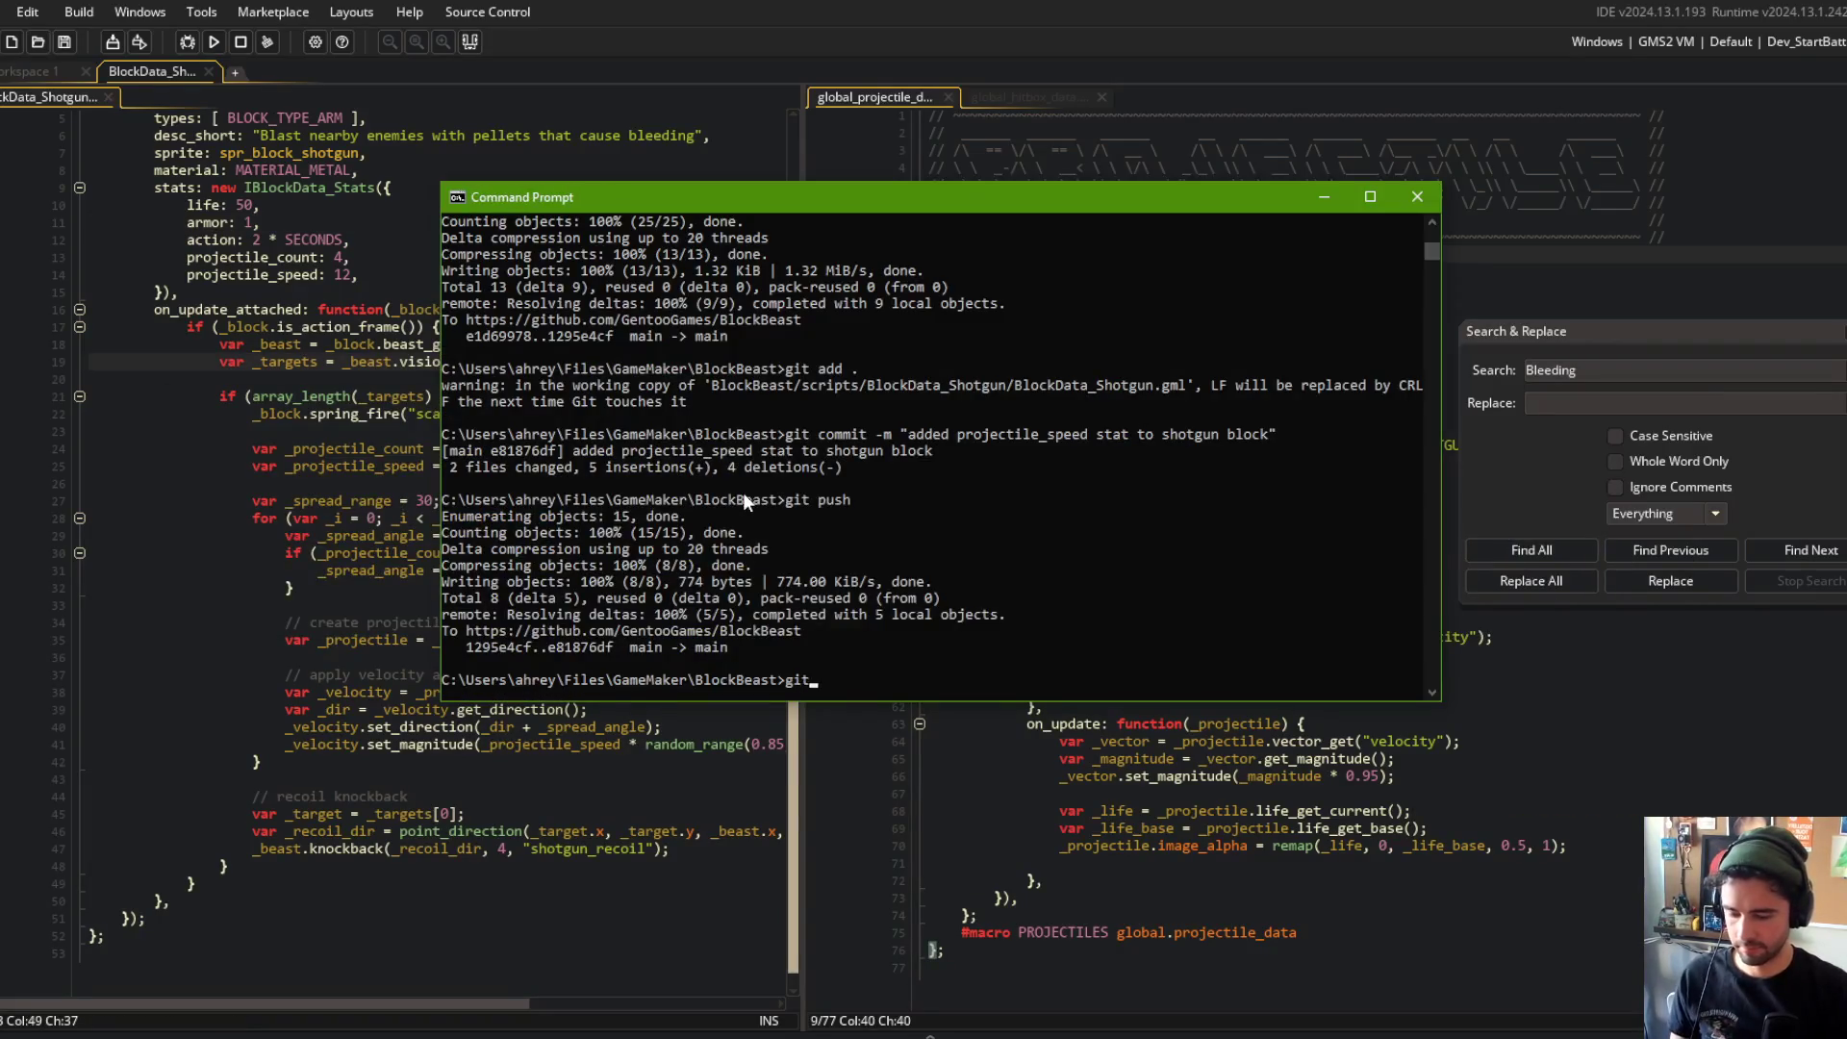
key("Return")
type("git commit -m \"c")
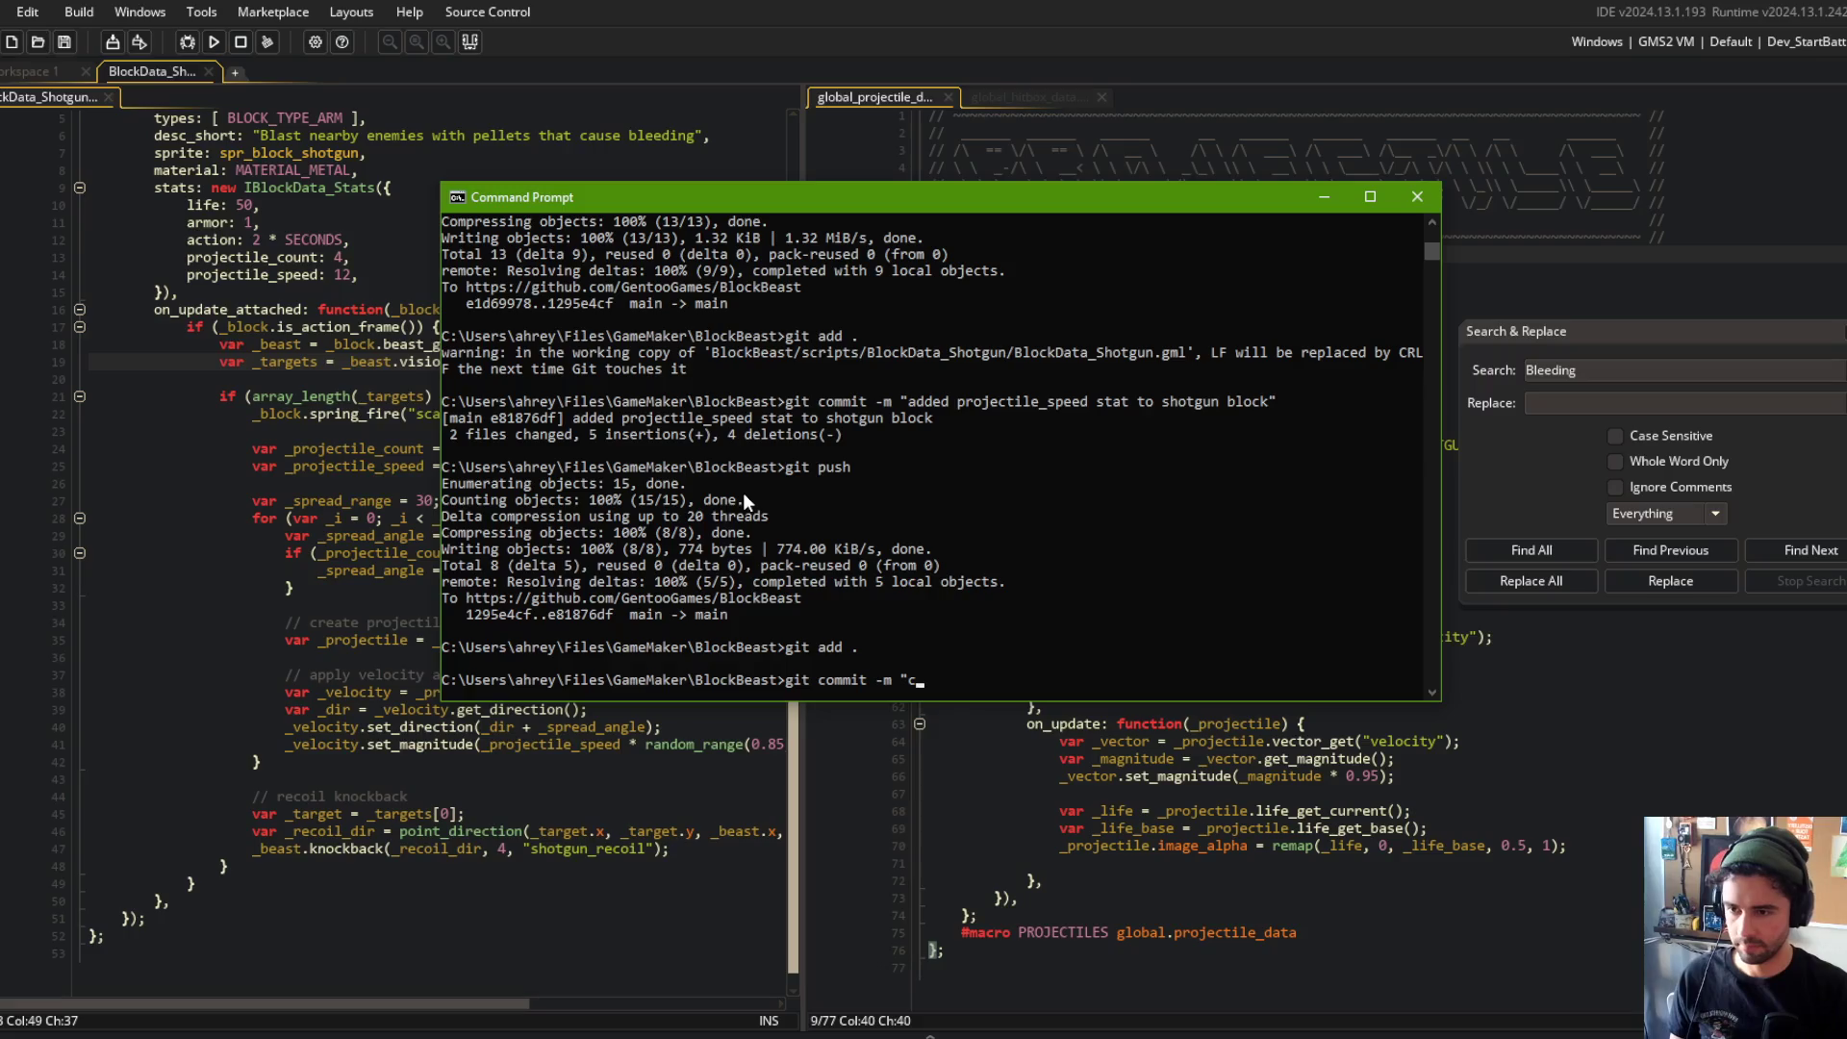
type("hanged arena s")
key("BackSpace")
key("BackSpace")
key("BackSpace")
type("dojo aren")
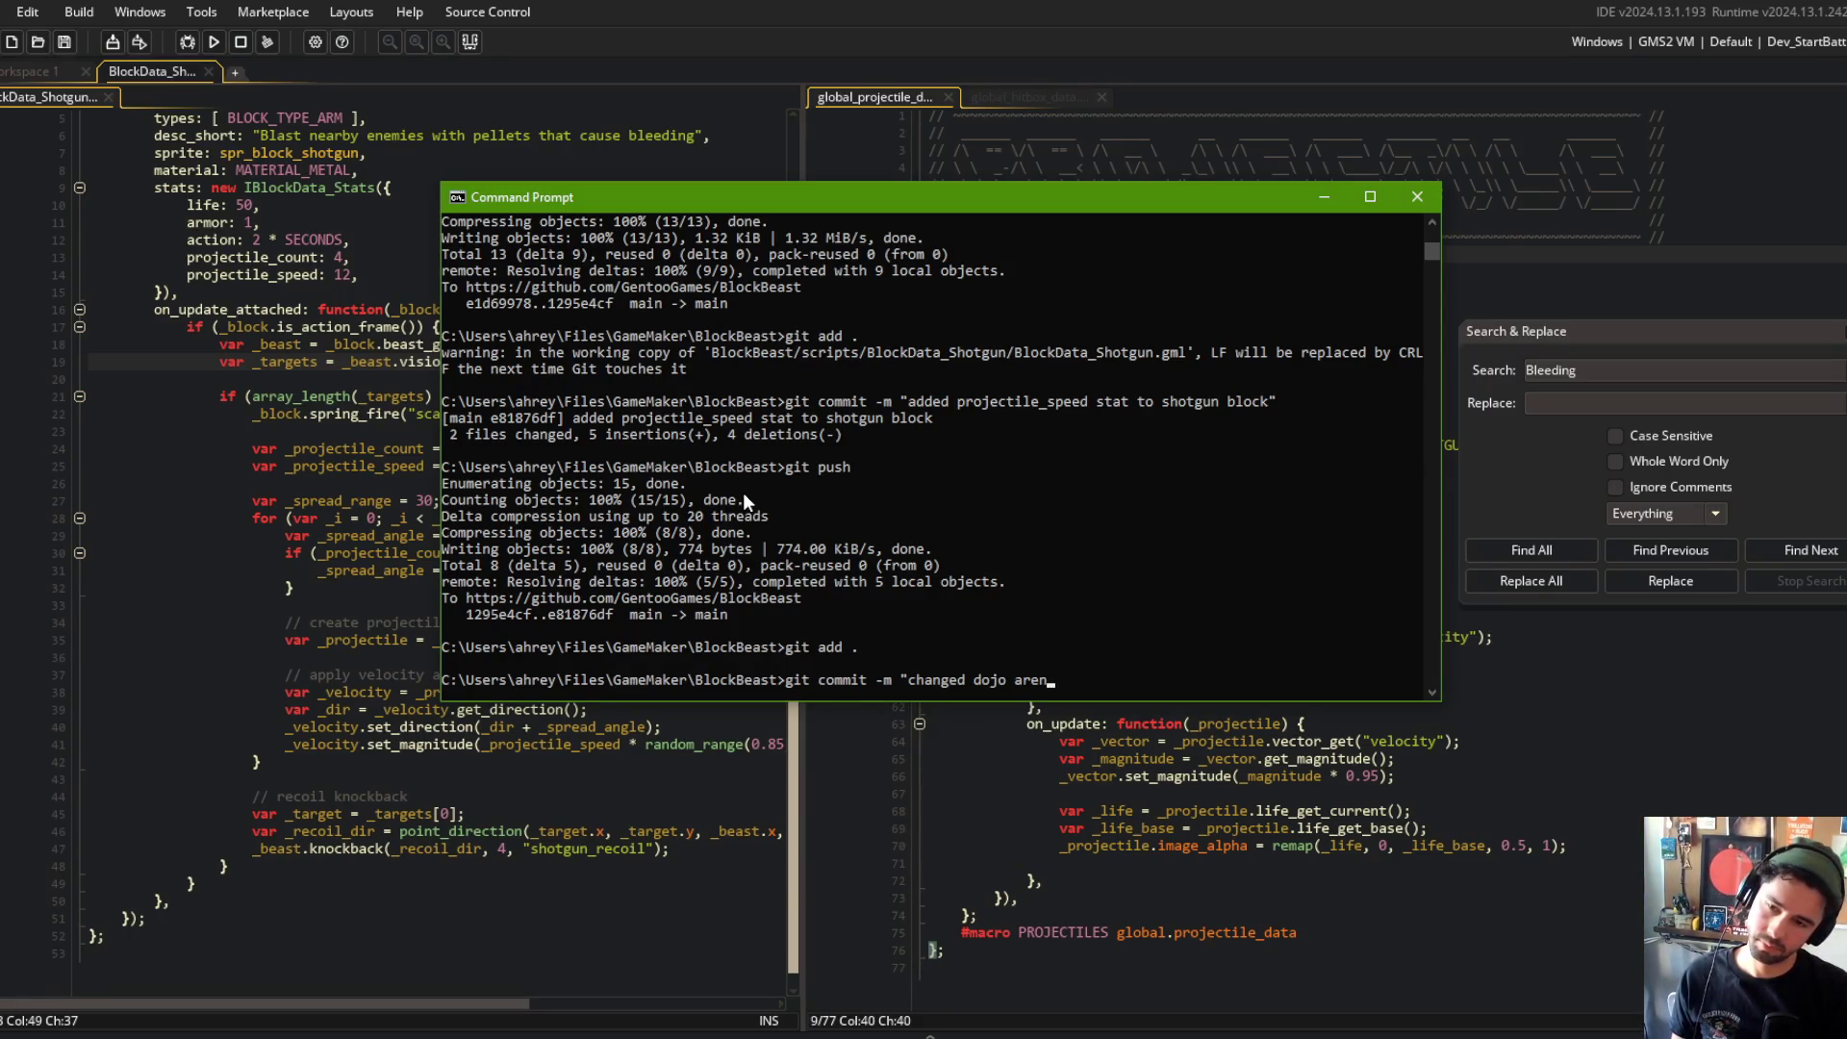
type("a spawn position for now\"")
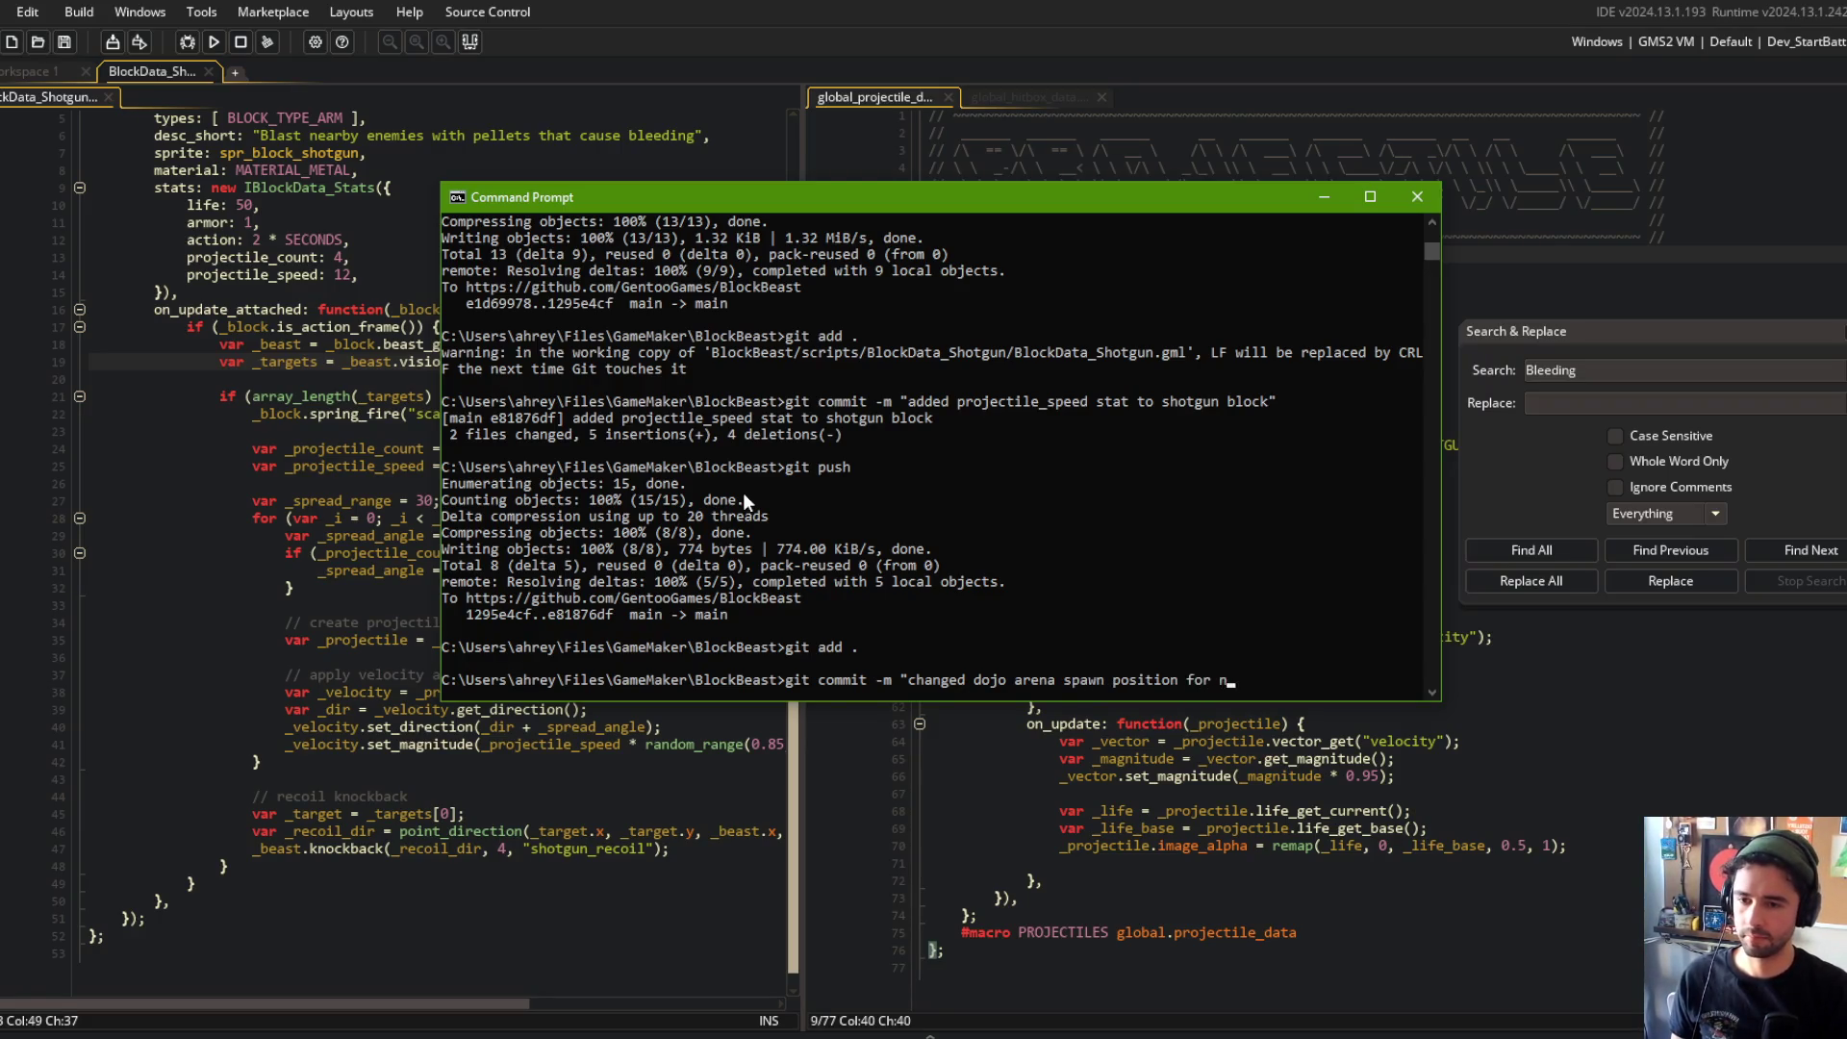
key("Return")
type("git push")
key("Return")
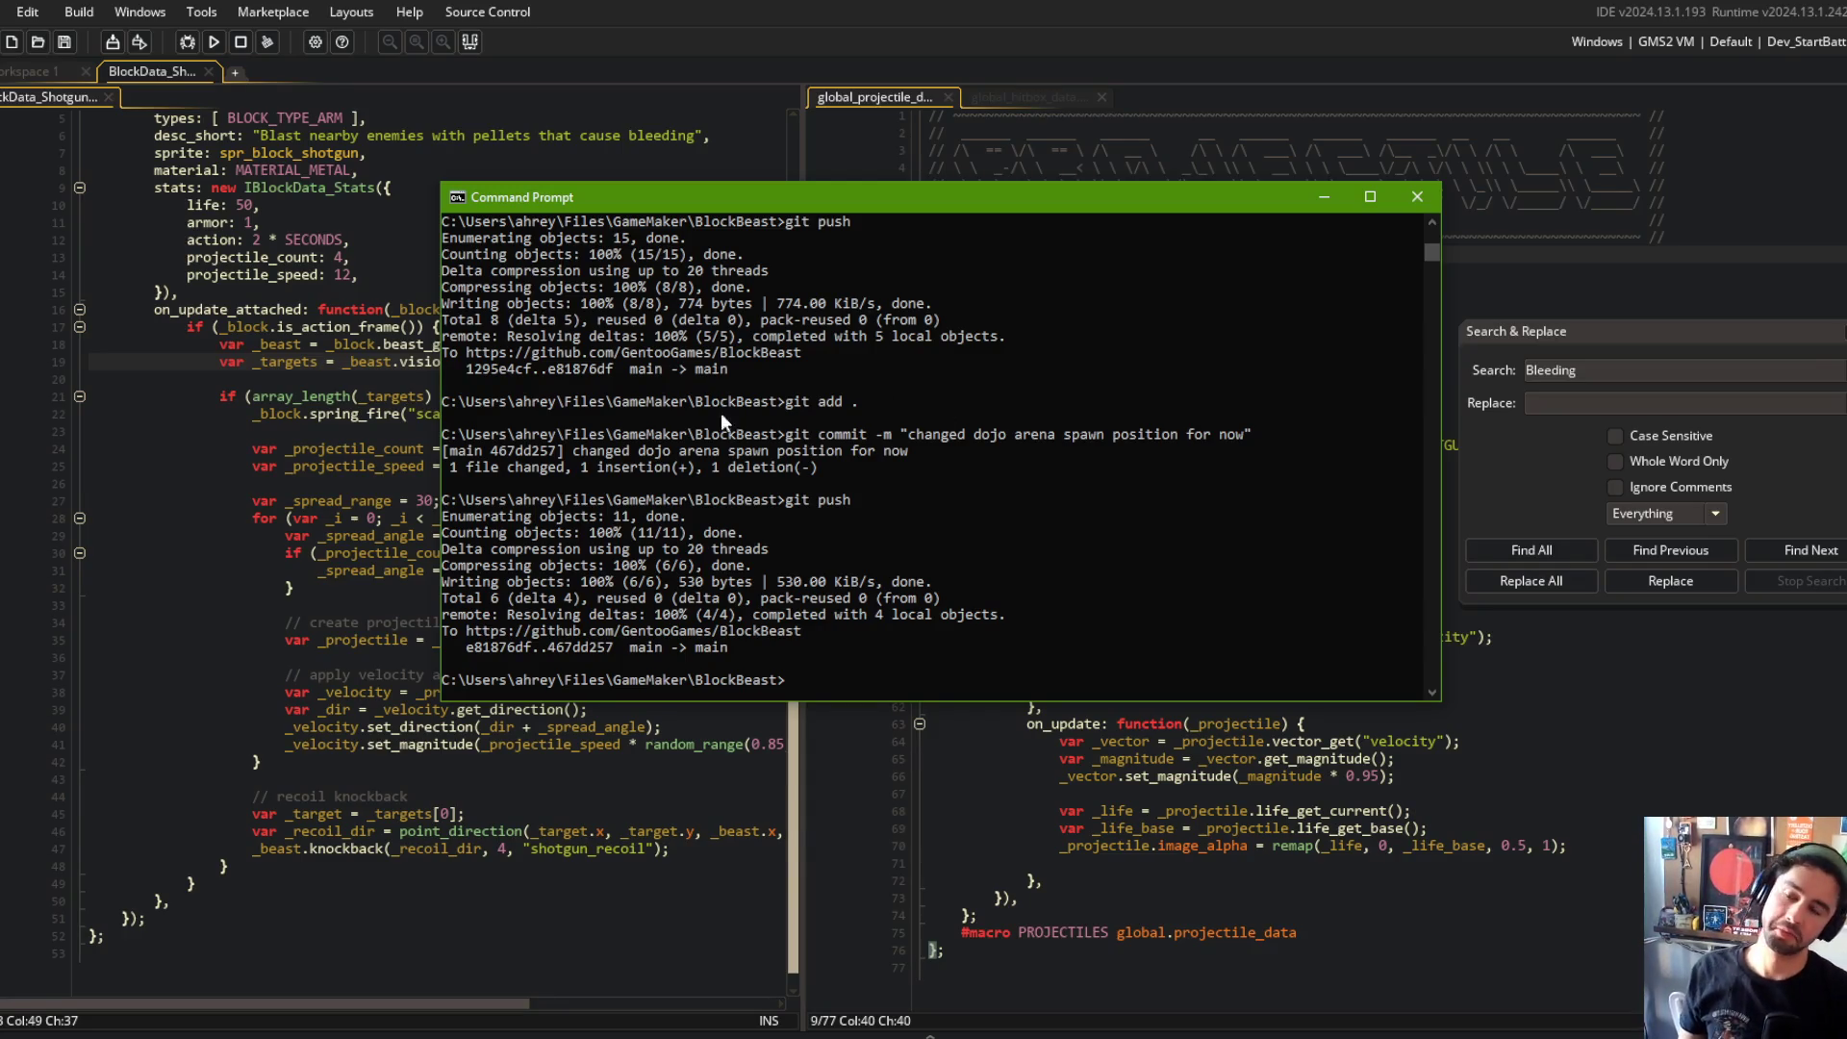
Step: Clear the console text selection and move the Command Prompt window to the left
key("ctrl+s")
left_click(853, 664)
key("Escape")
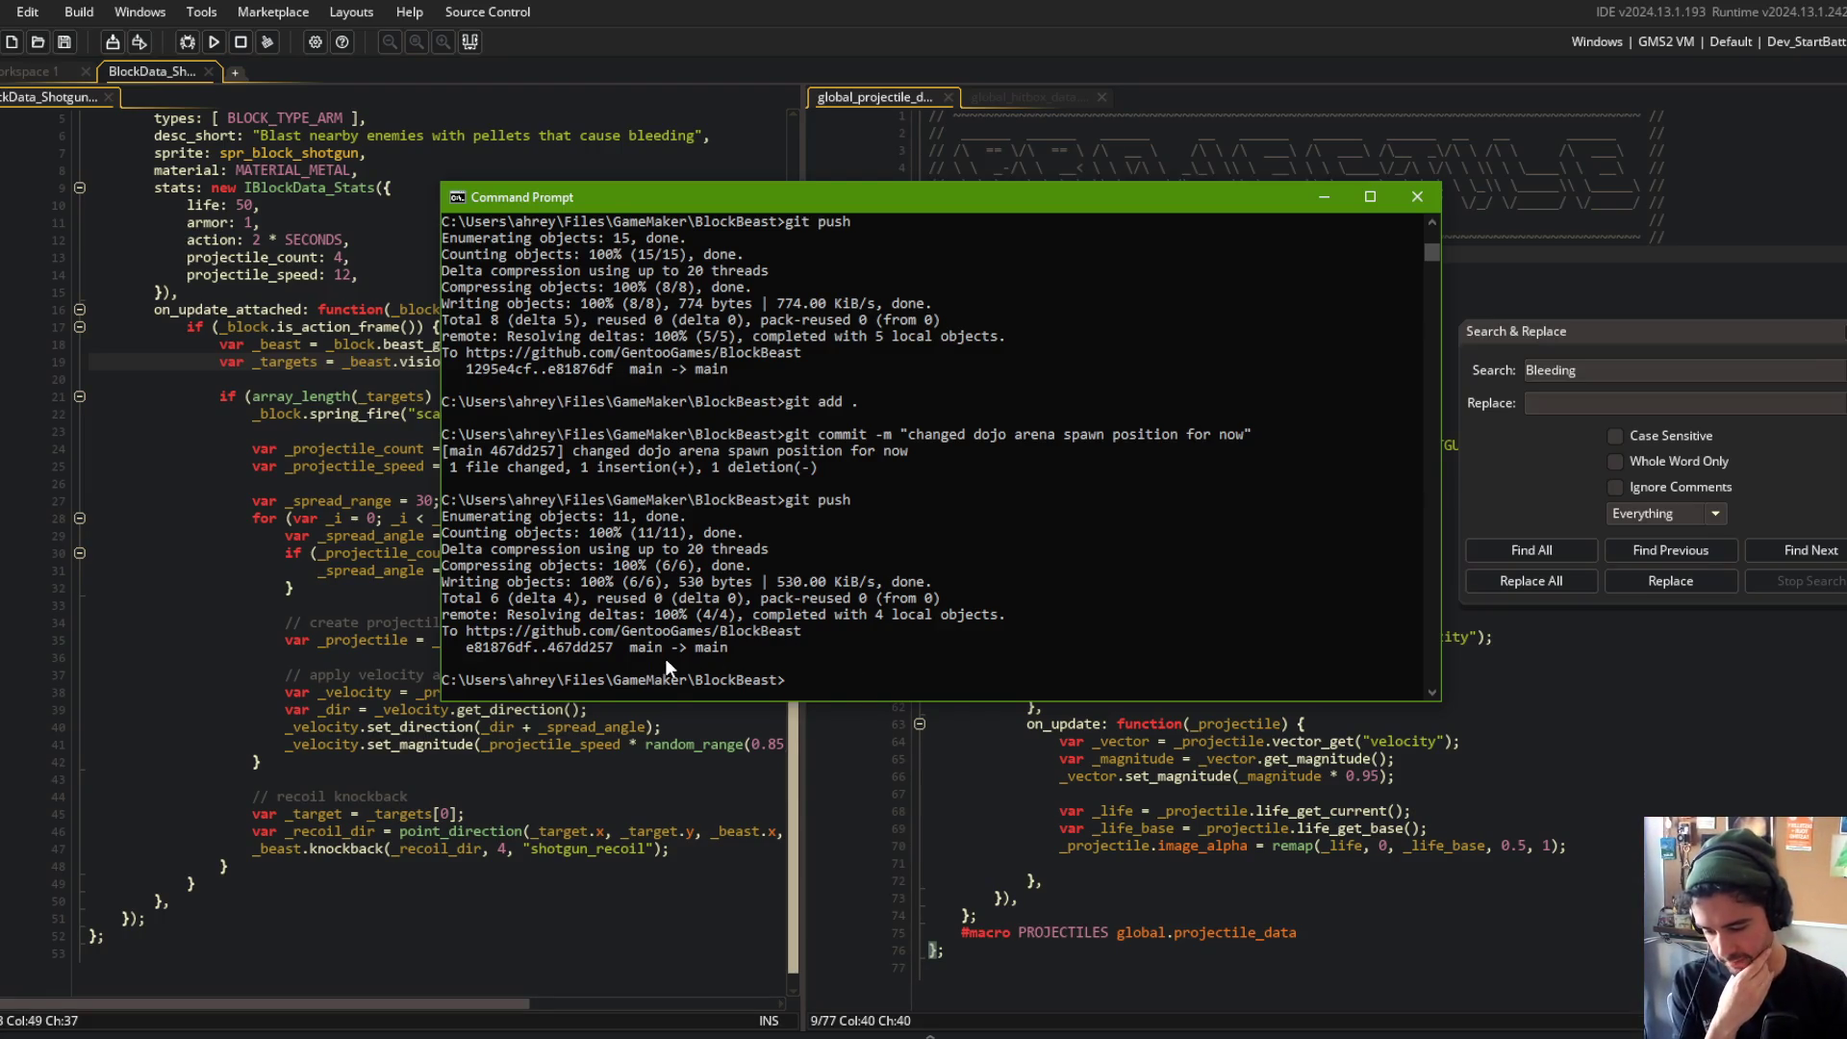
left_click_drag(978, 206, 798, 206)
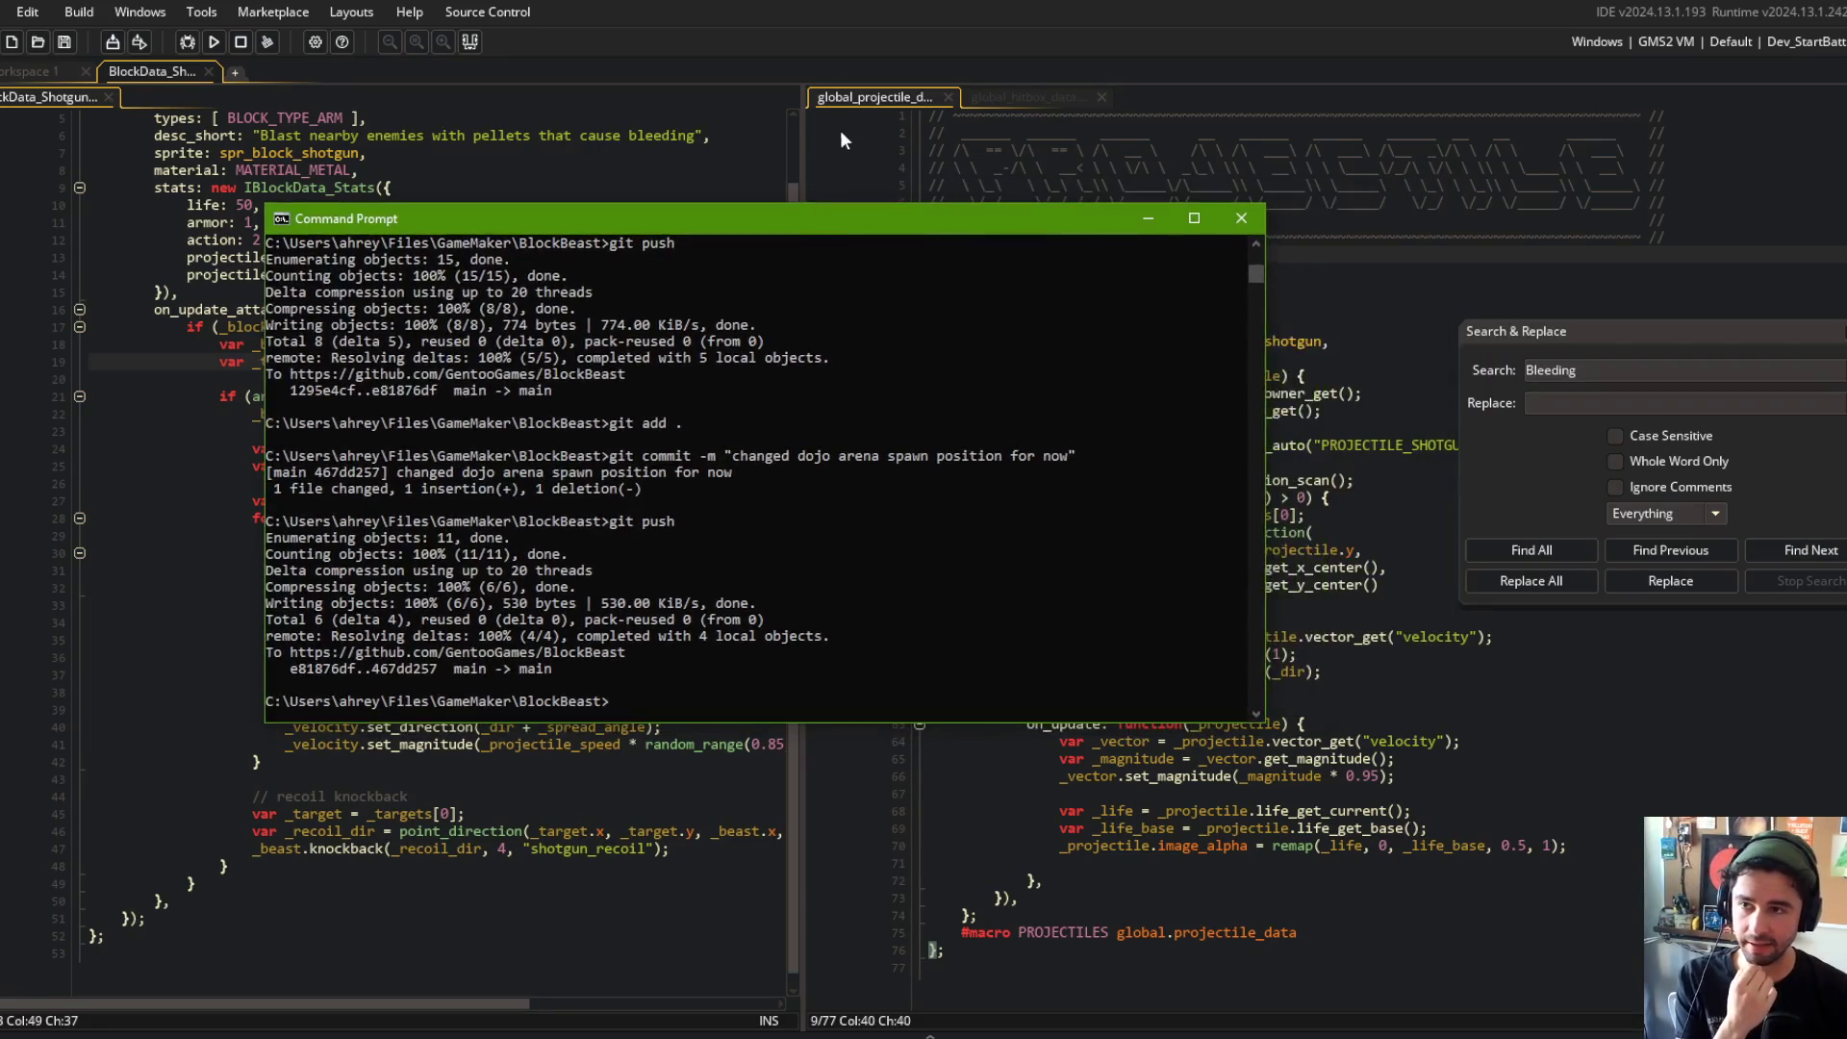
Step: Scroll BlockData_Shotgun to the top, glance at global_hitbox_data, then open File Explorer with Win+E
left_click(920, 6)
left_click(654, 381)
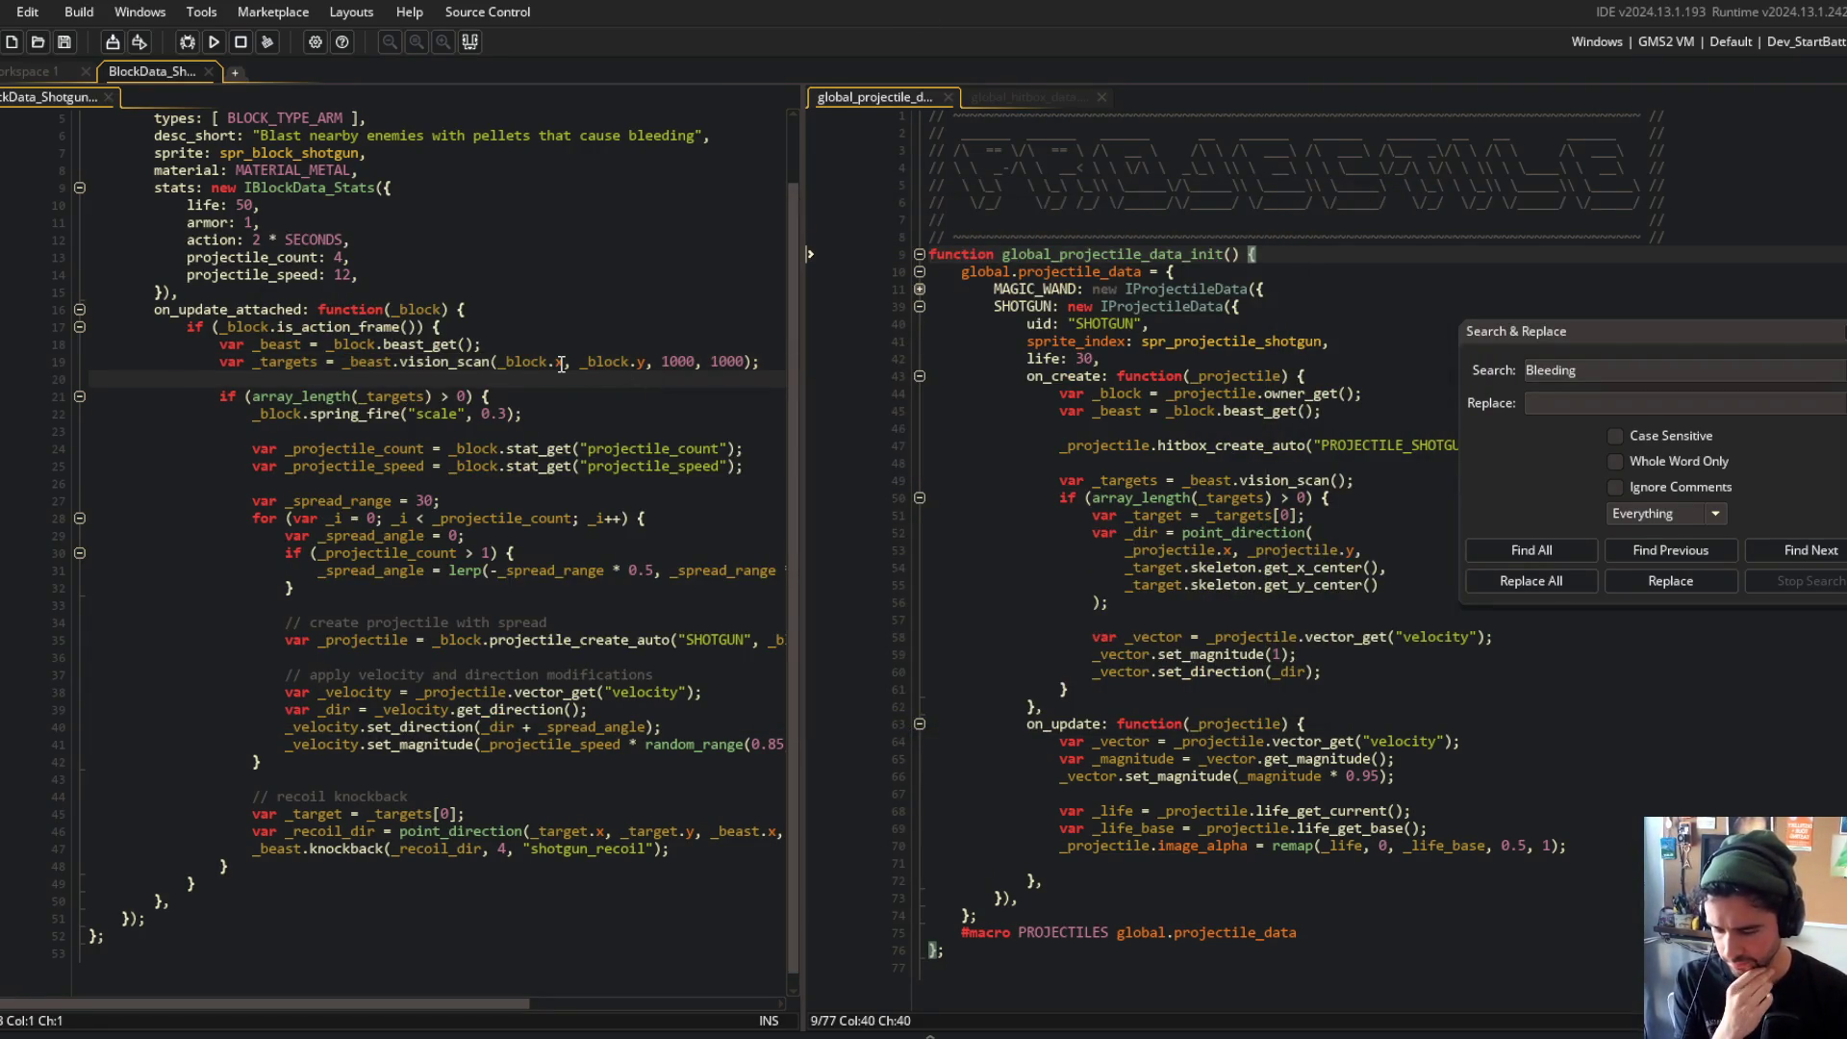
scroll(562, 365, "up", 2)
left_click(552, 347)
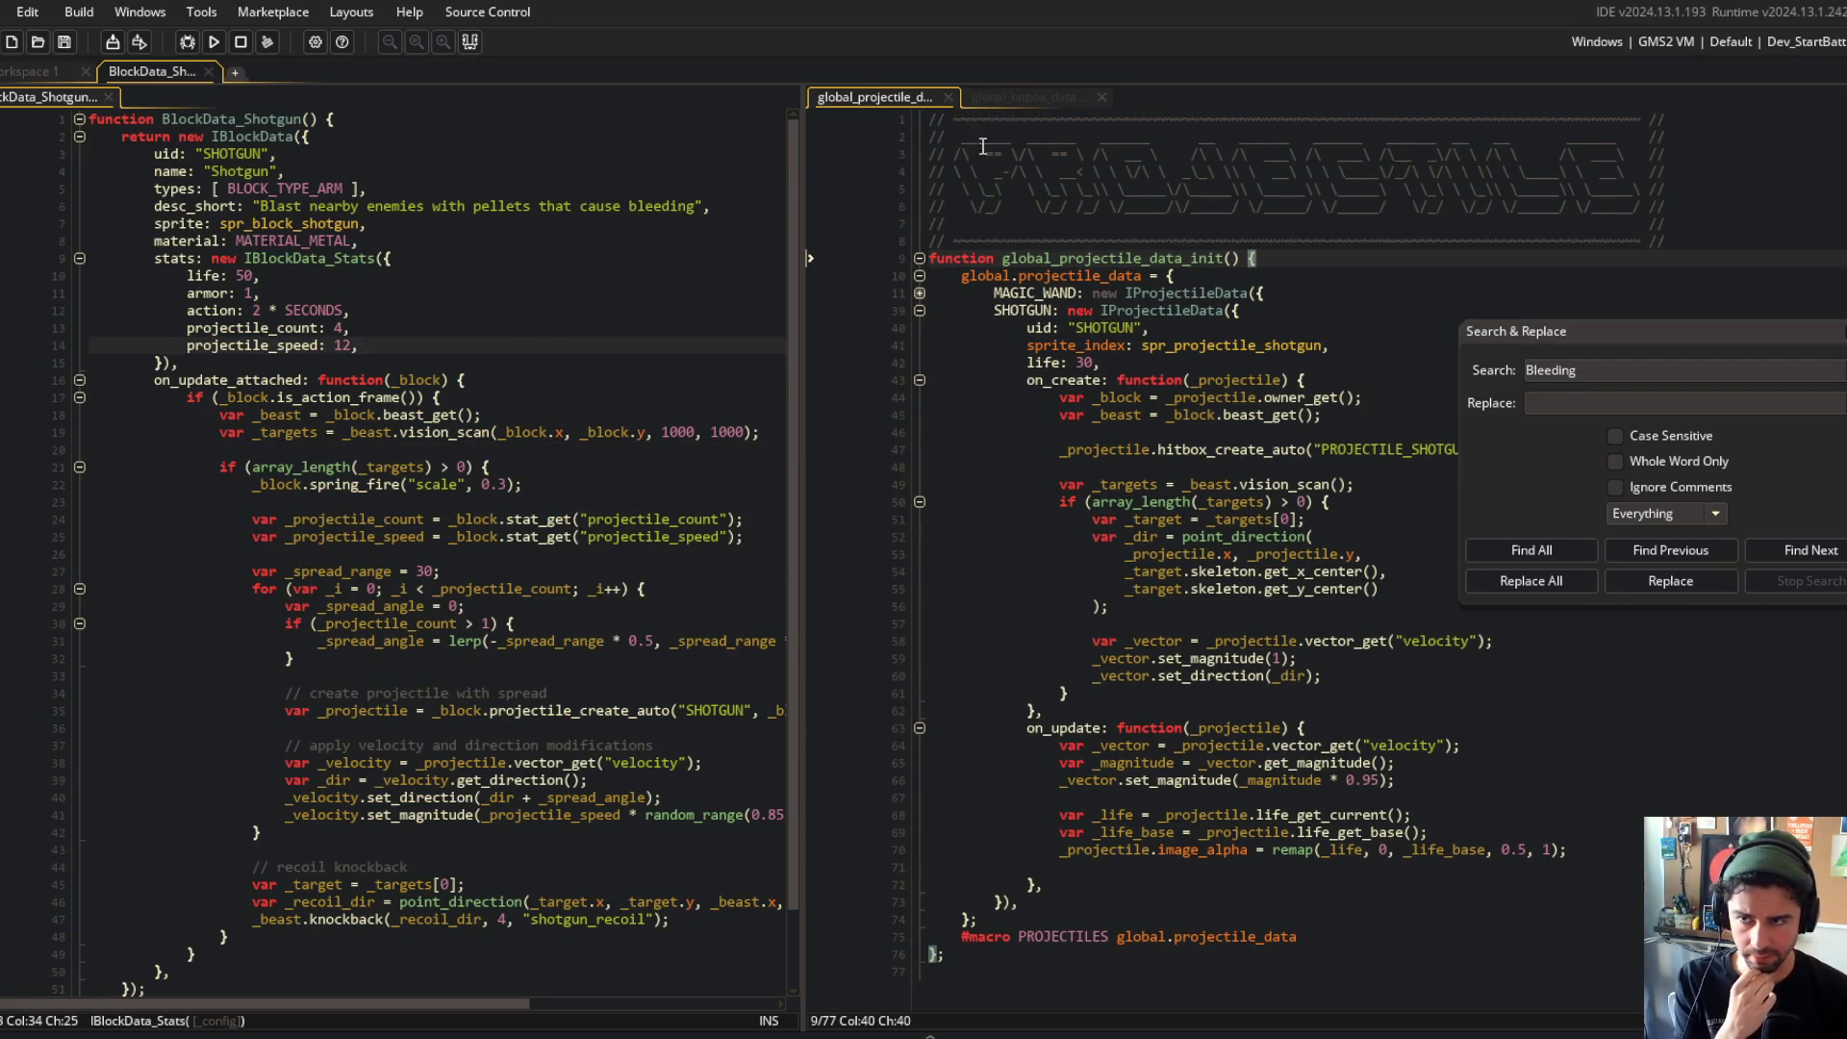
left_click(1004, 94)
left_click(864, 96)
left_click(1158, 238)
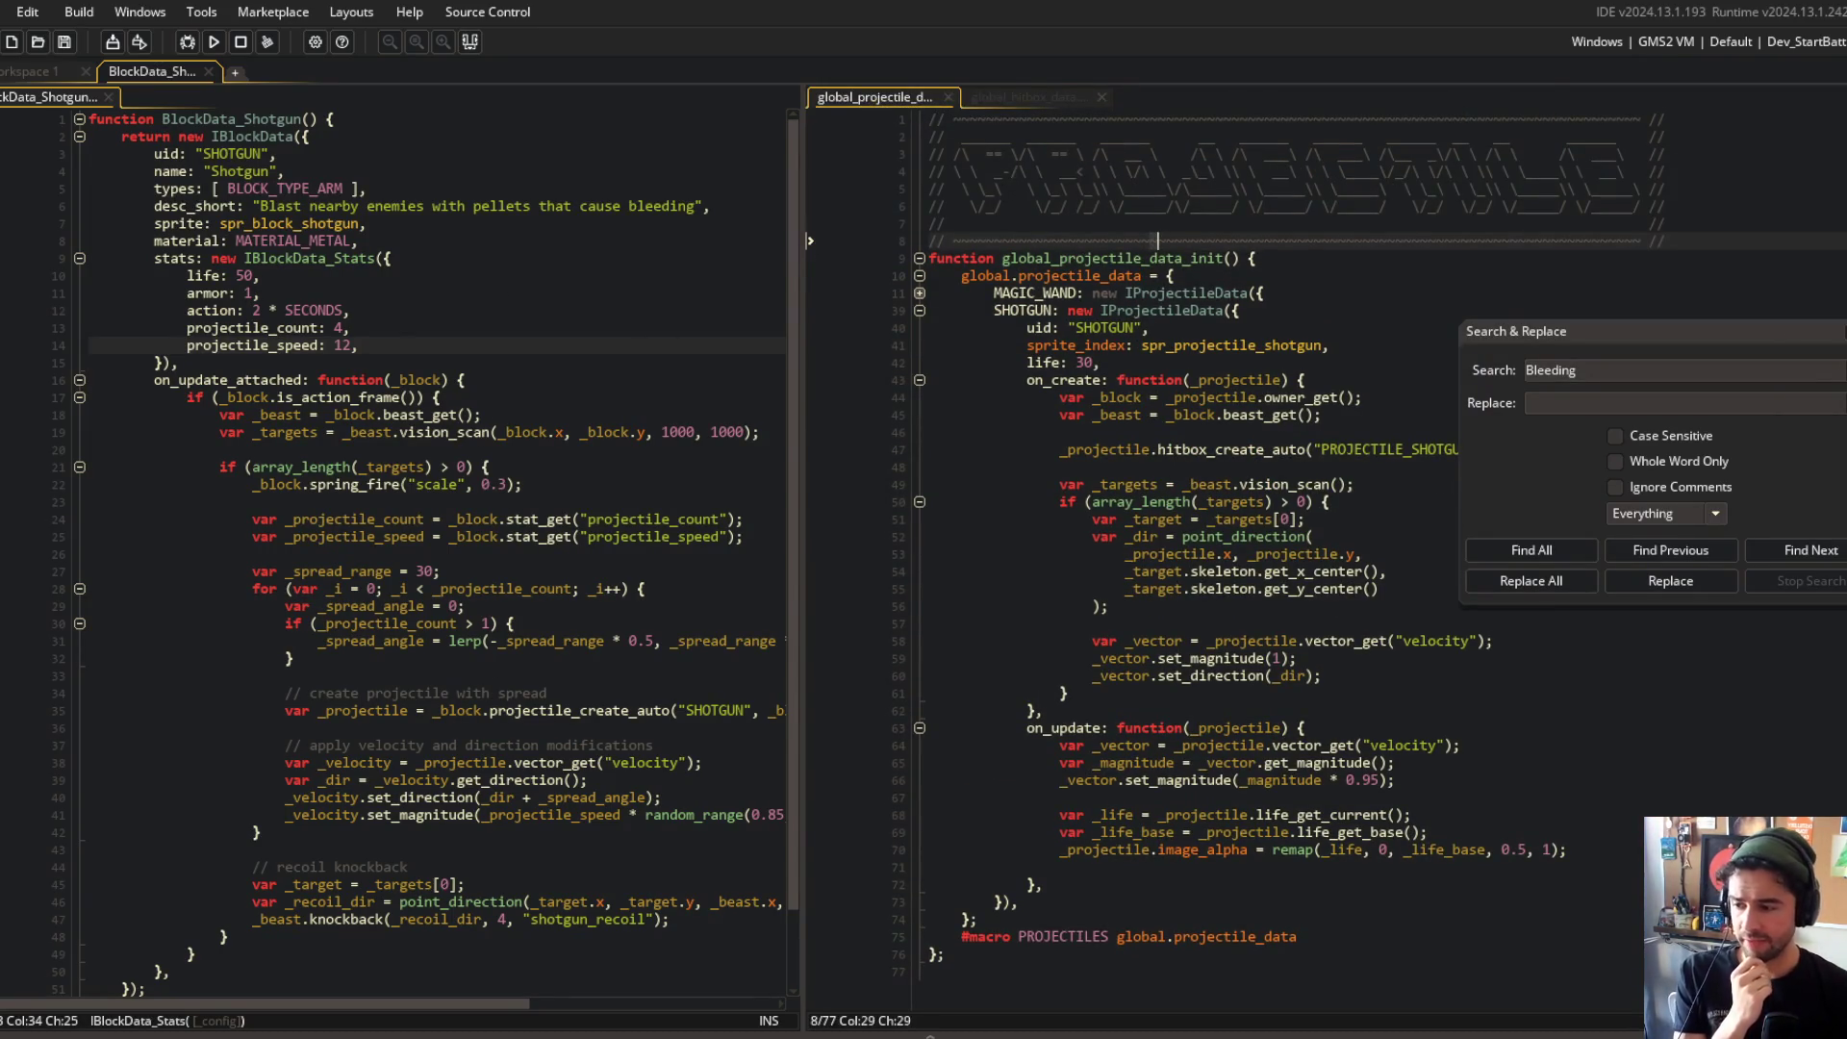
key("super+e")
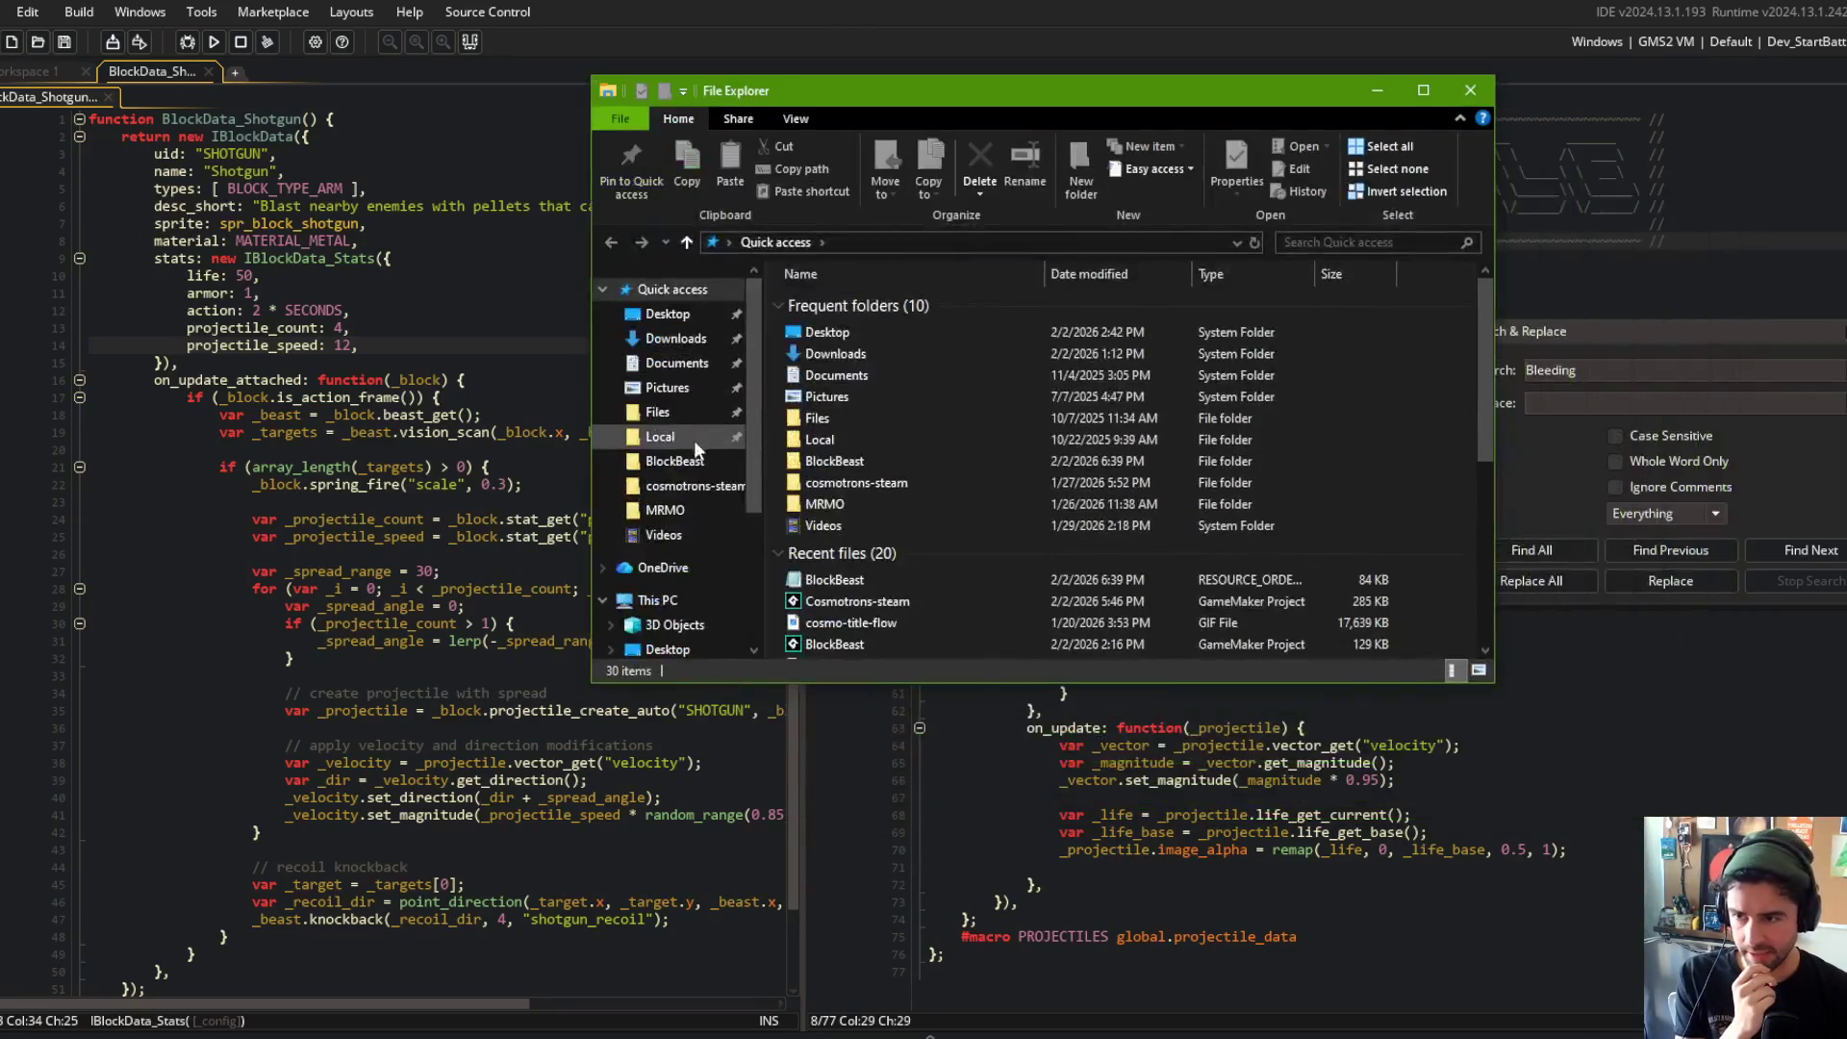
Step: Go to Files > GameMaker > BlockBeast > Audio > HALFTONE SFX Pack LITE > Gameplay, then raise Spotify
left_click(702, 414)
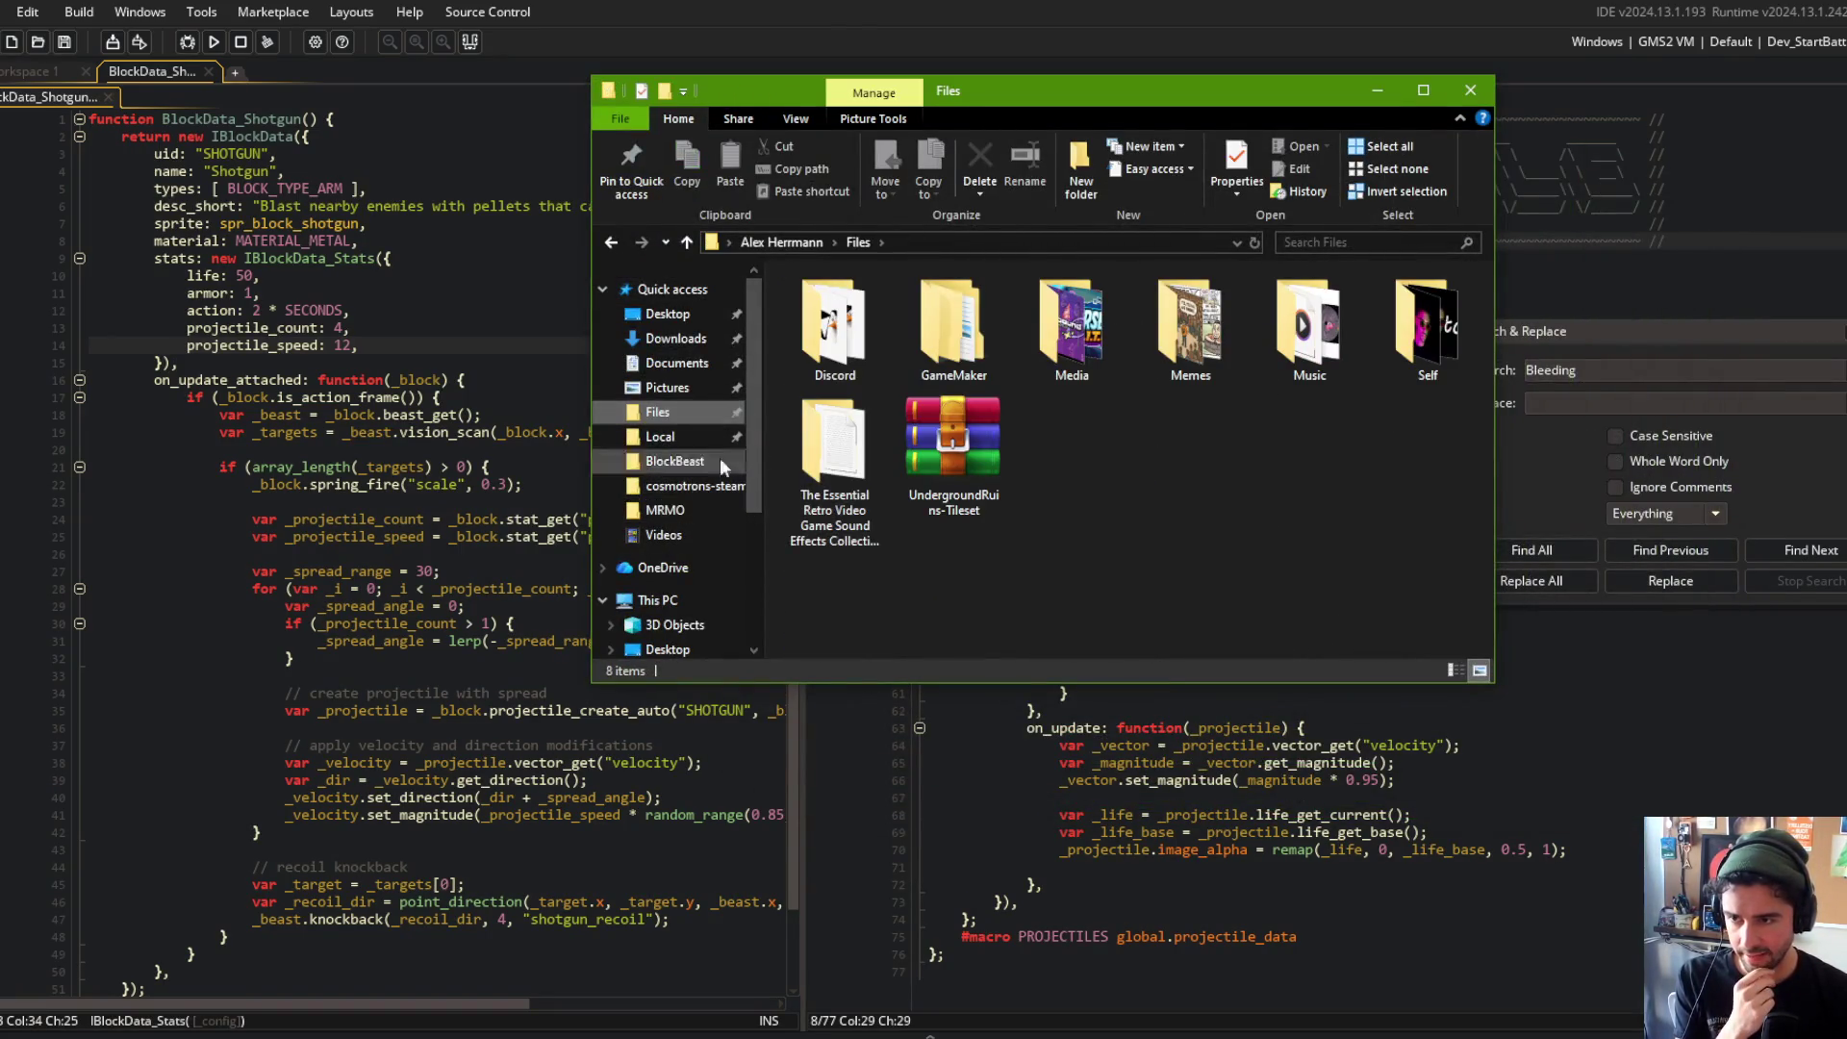
double_click(952, 332)
double_click(858, 345)
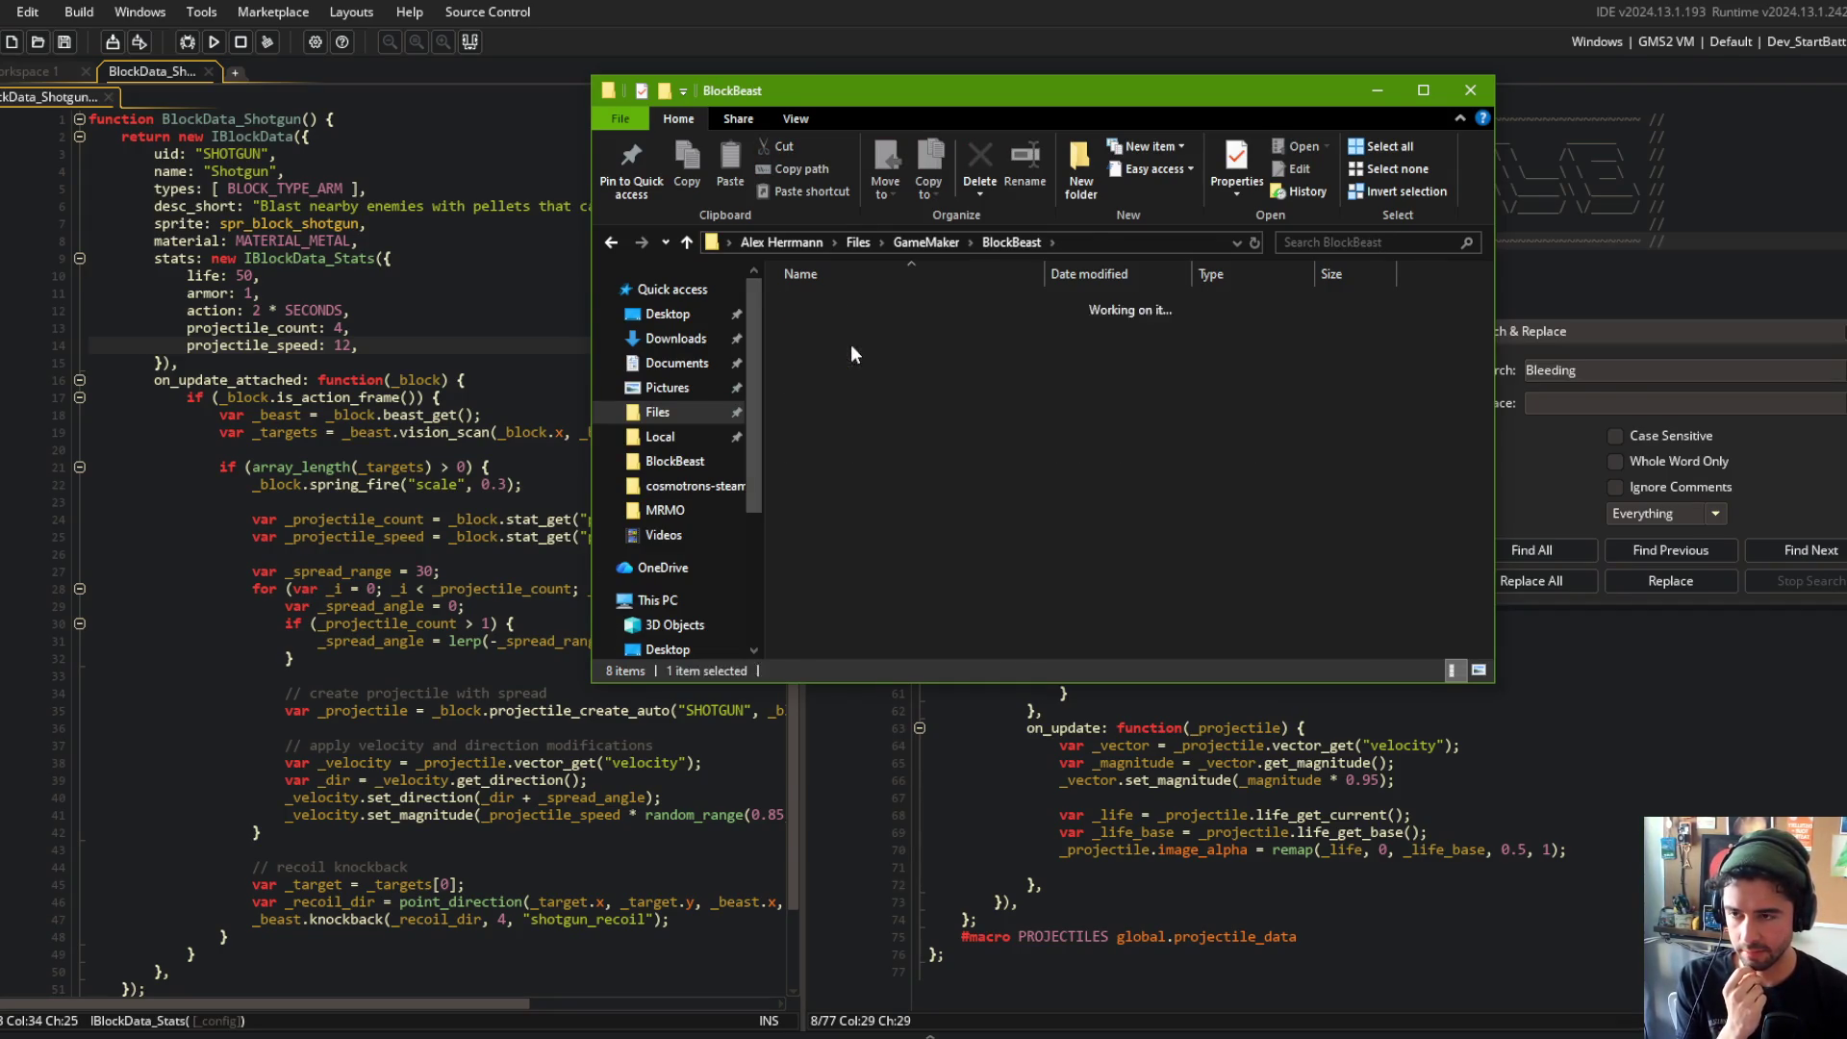
double_click(829, 335)
double_click(842, 327)
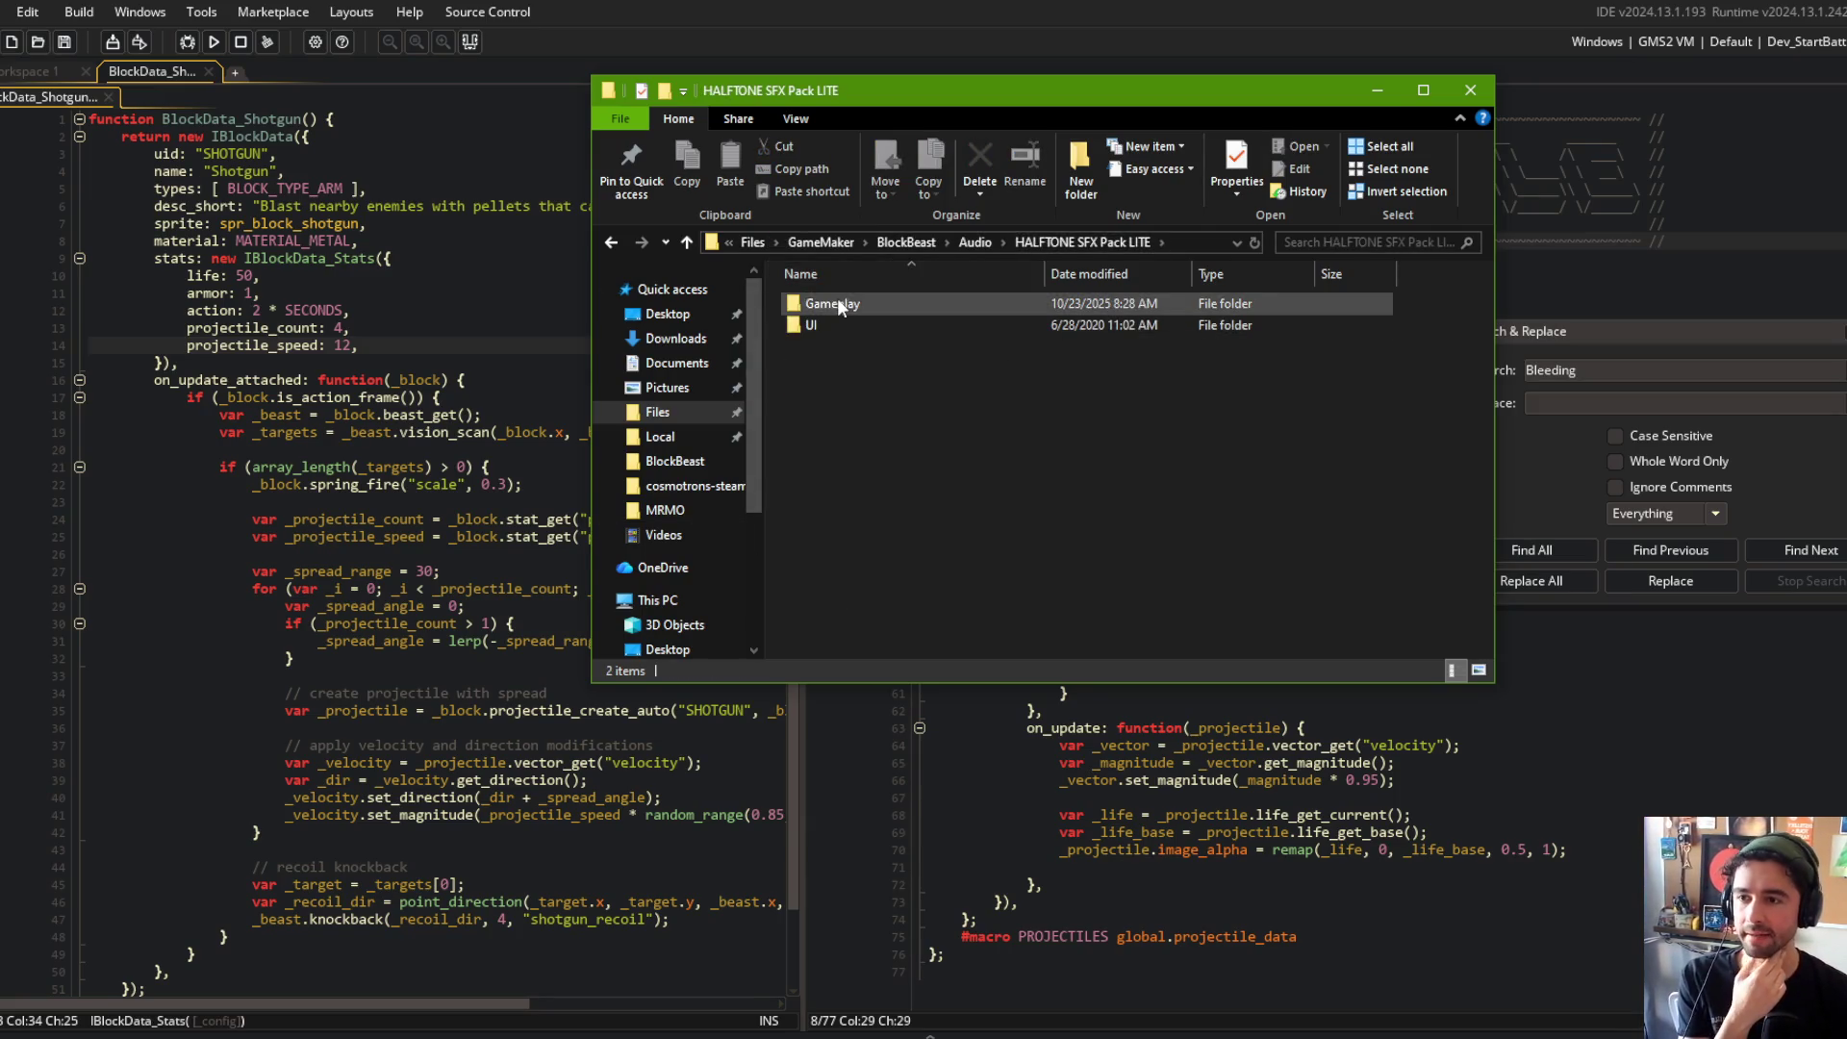
double_click(835, 304)
scroll(918, 399, "down", 3)
scroll(916, 394, "up", 5)
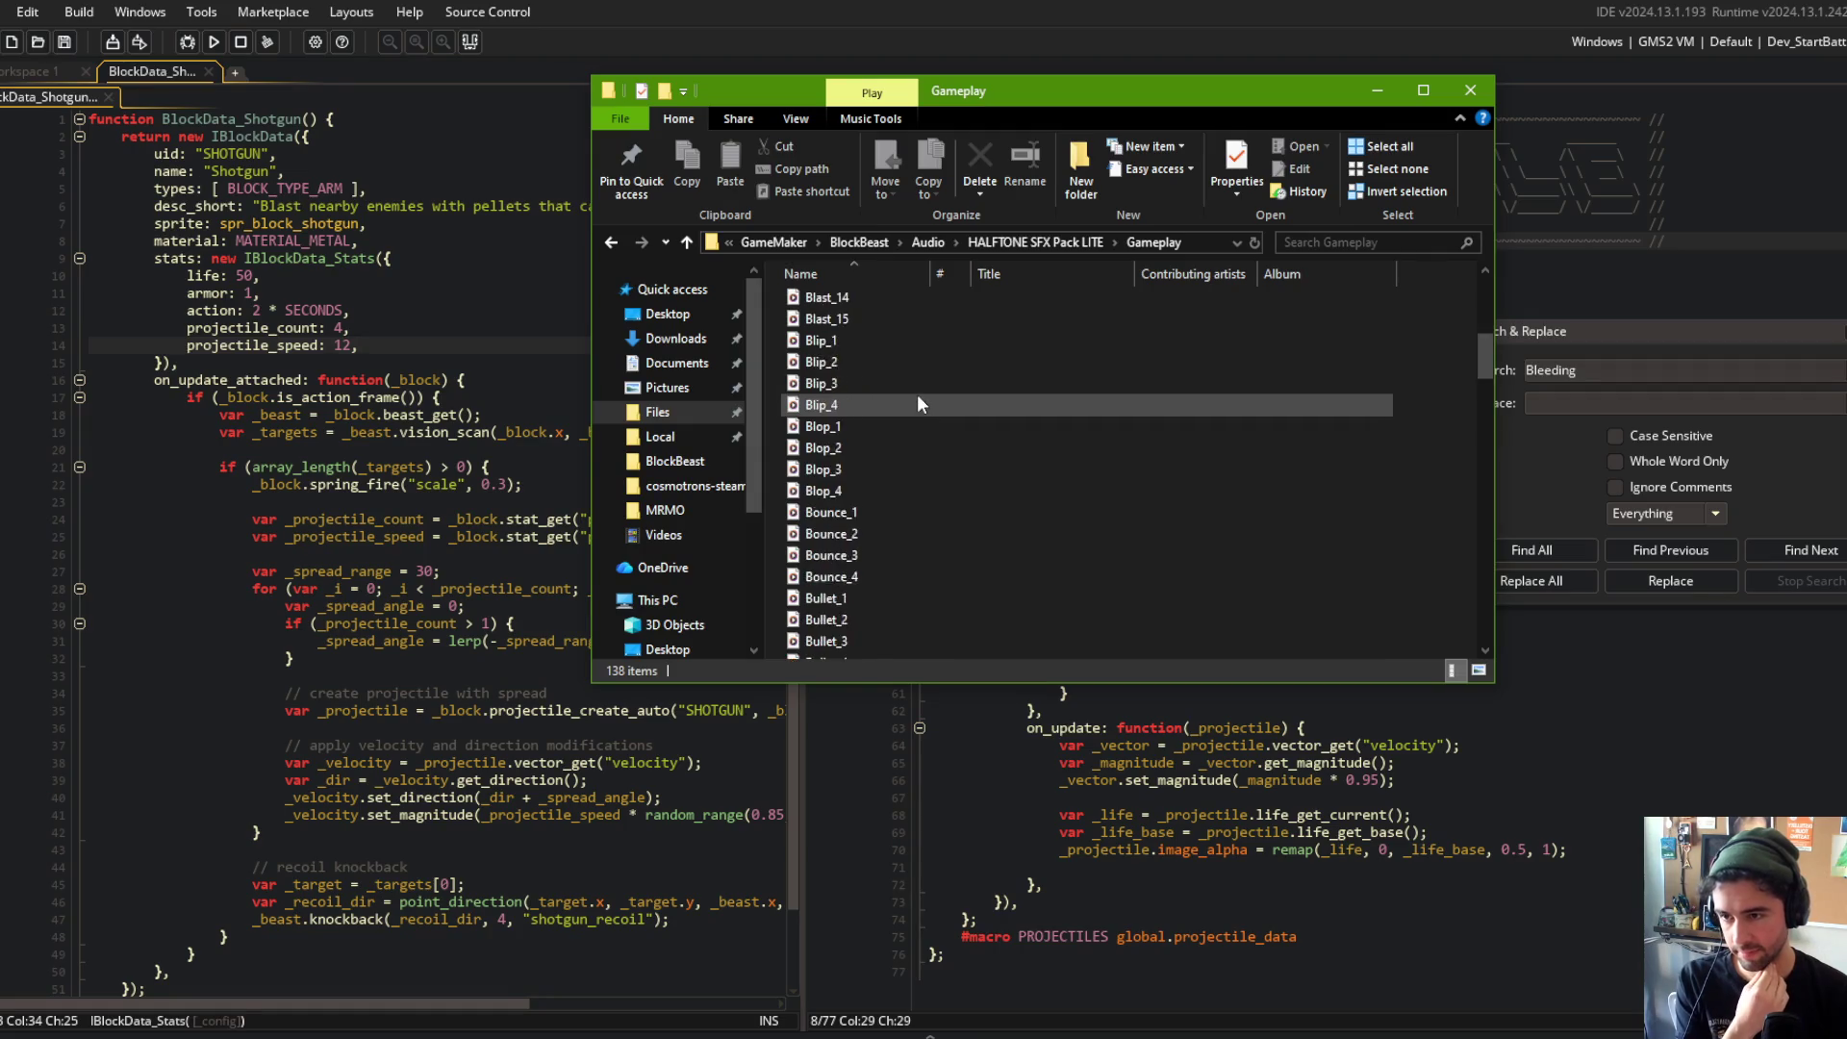
left_click(929, 1034)
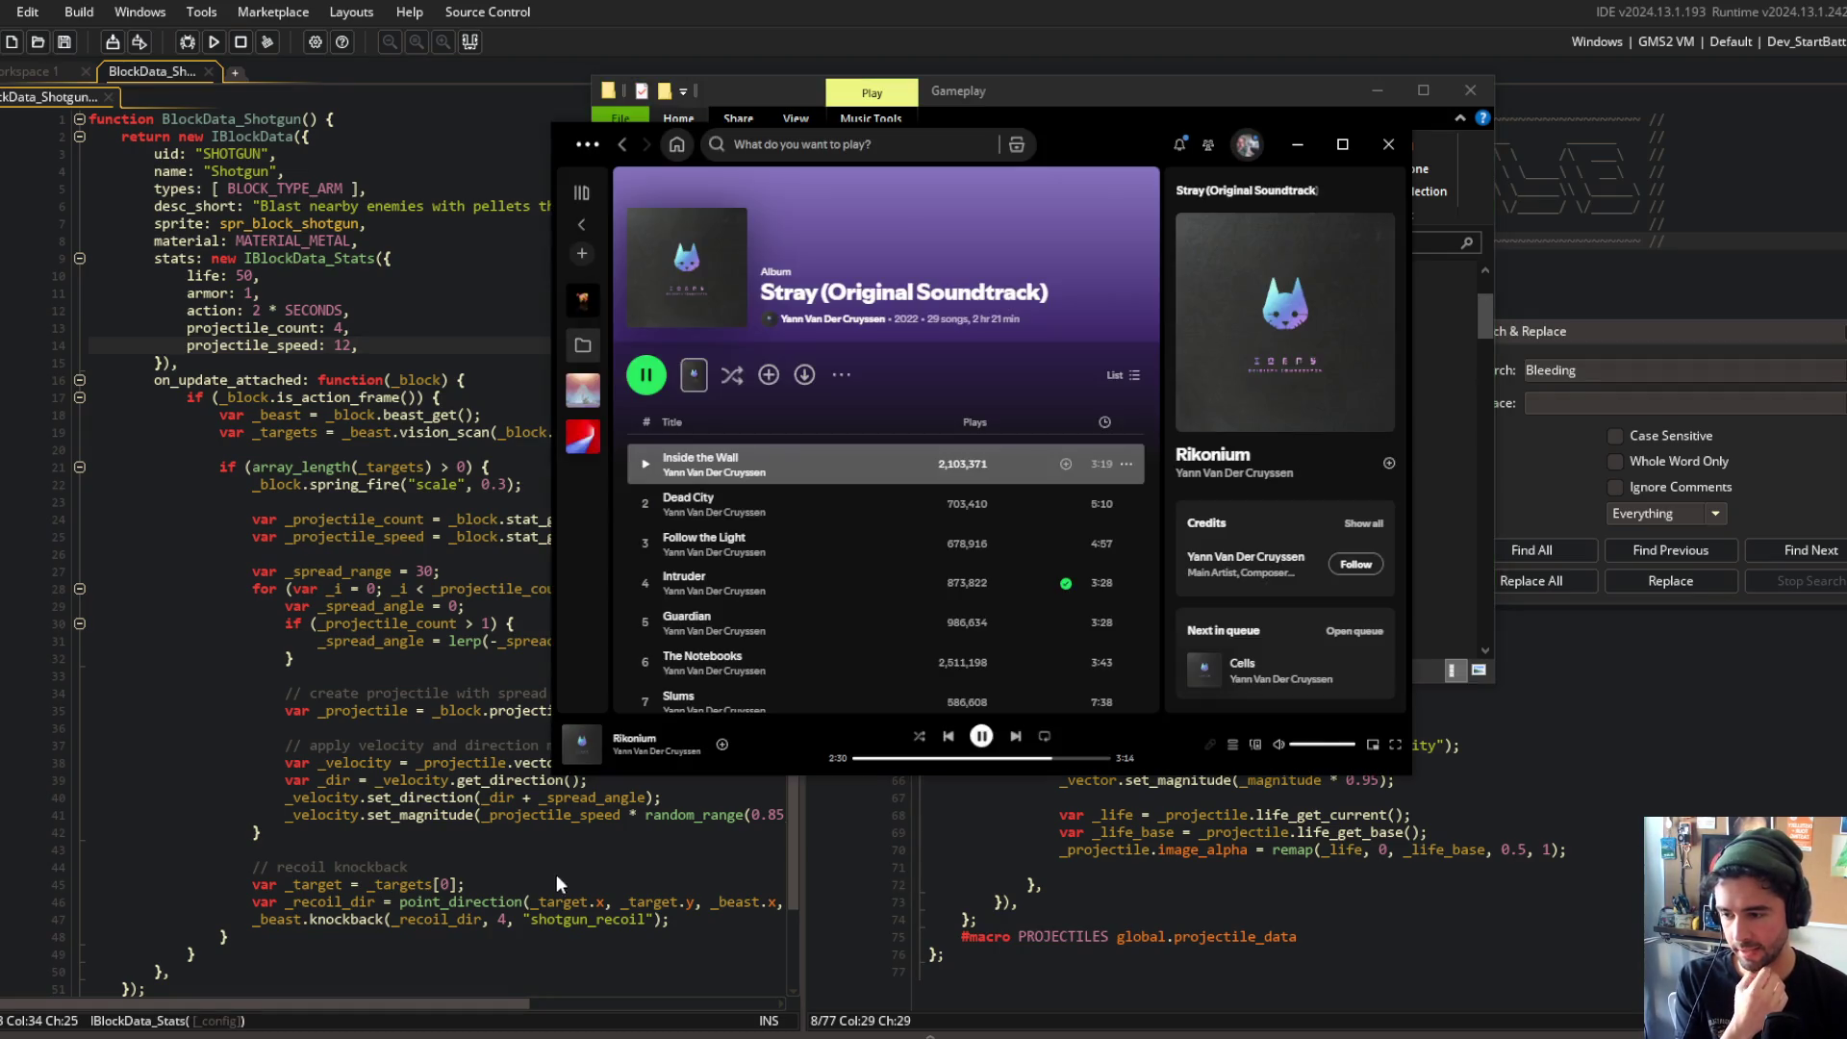
Step: Pause Spotify, move it aside, and preview the Blast_3, Blast_2 and Blast_4 sounds
left_click(981, 736)
left_click_drag(1064, 135, 649, 316)
left_click_drag(1049, 96, 1061, 88)
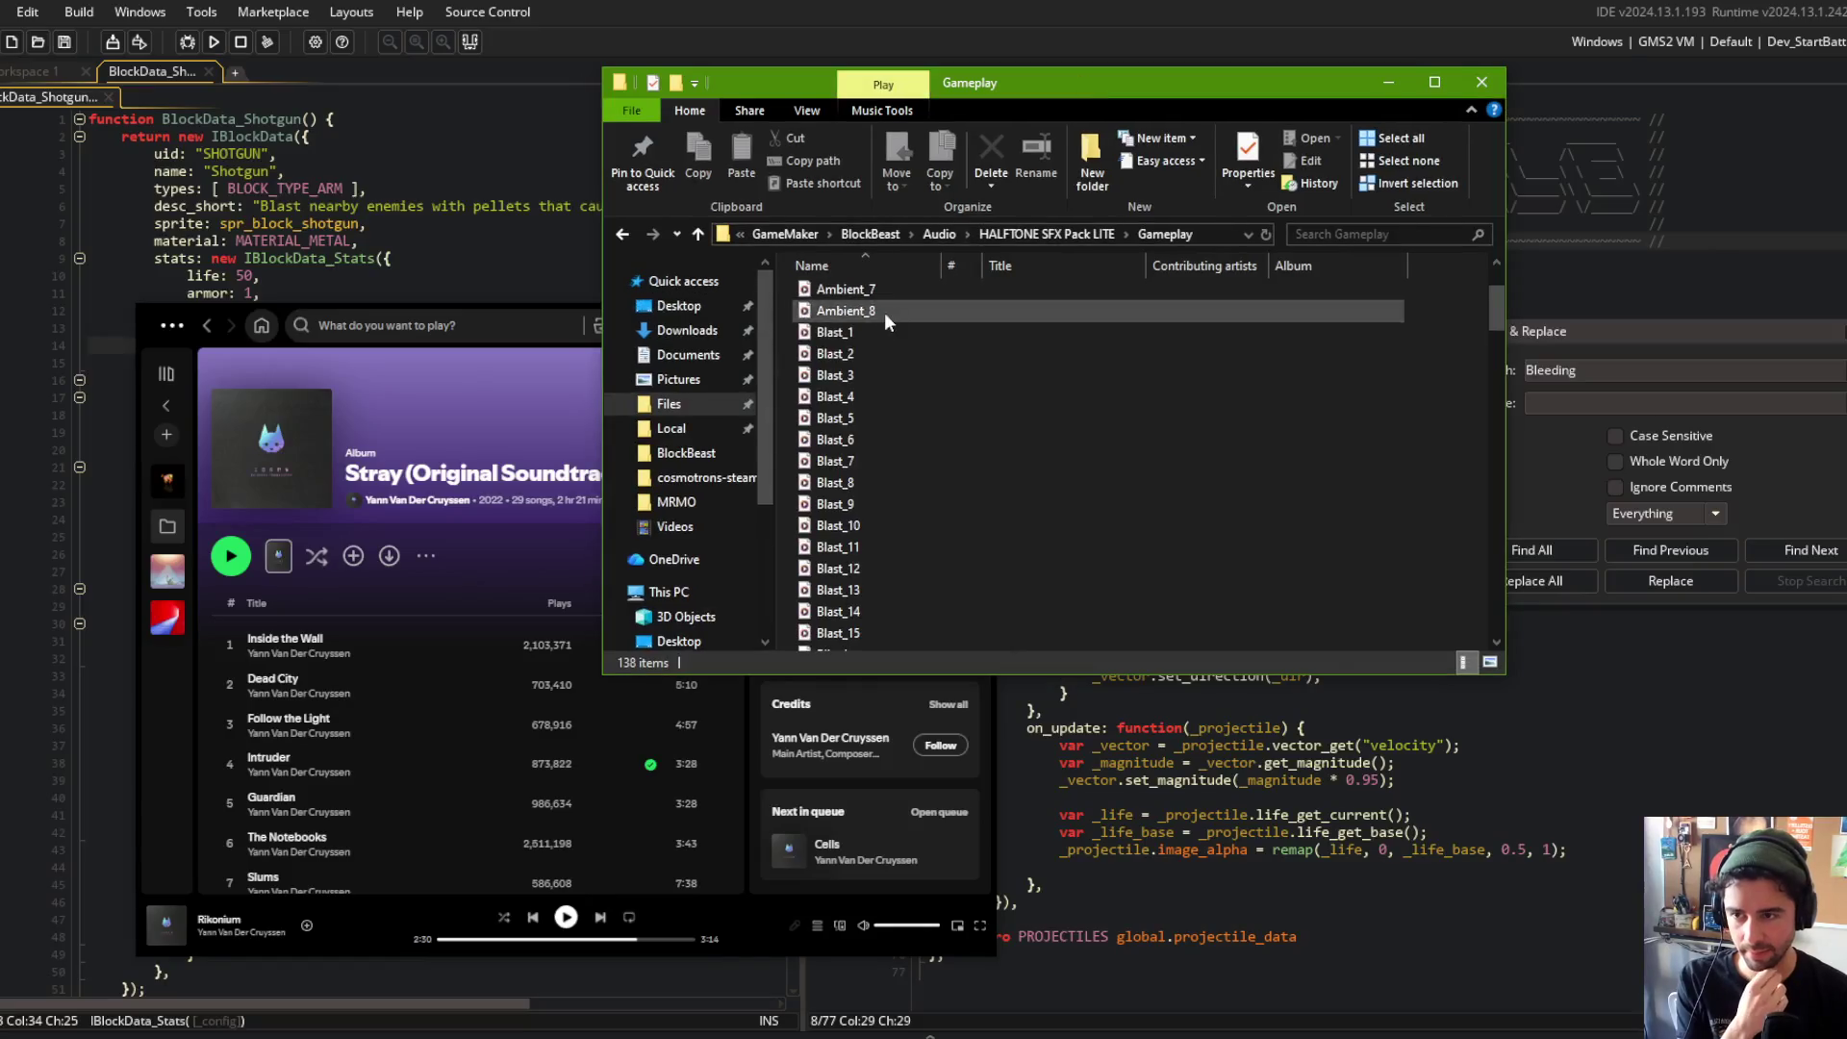
double_click(864, 341)
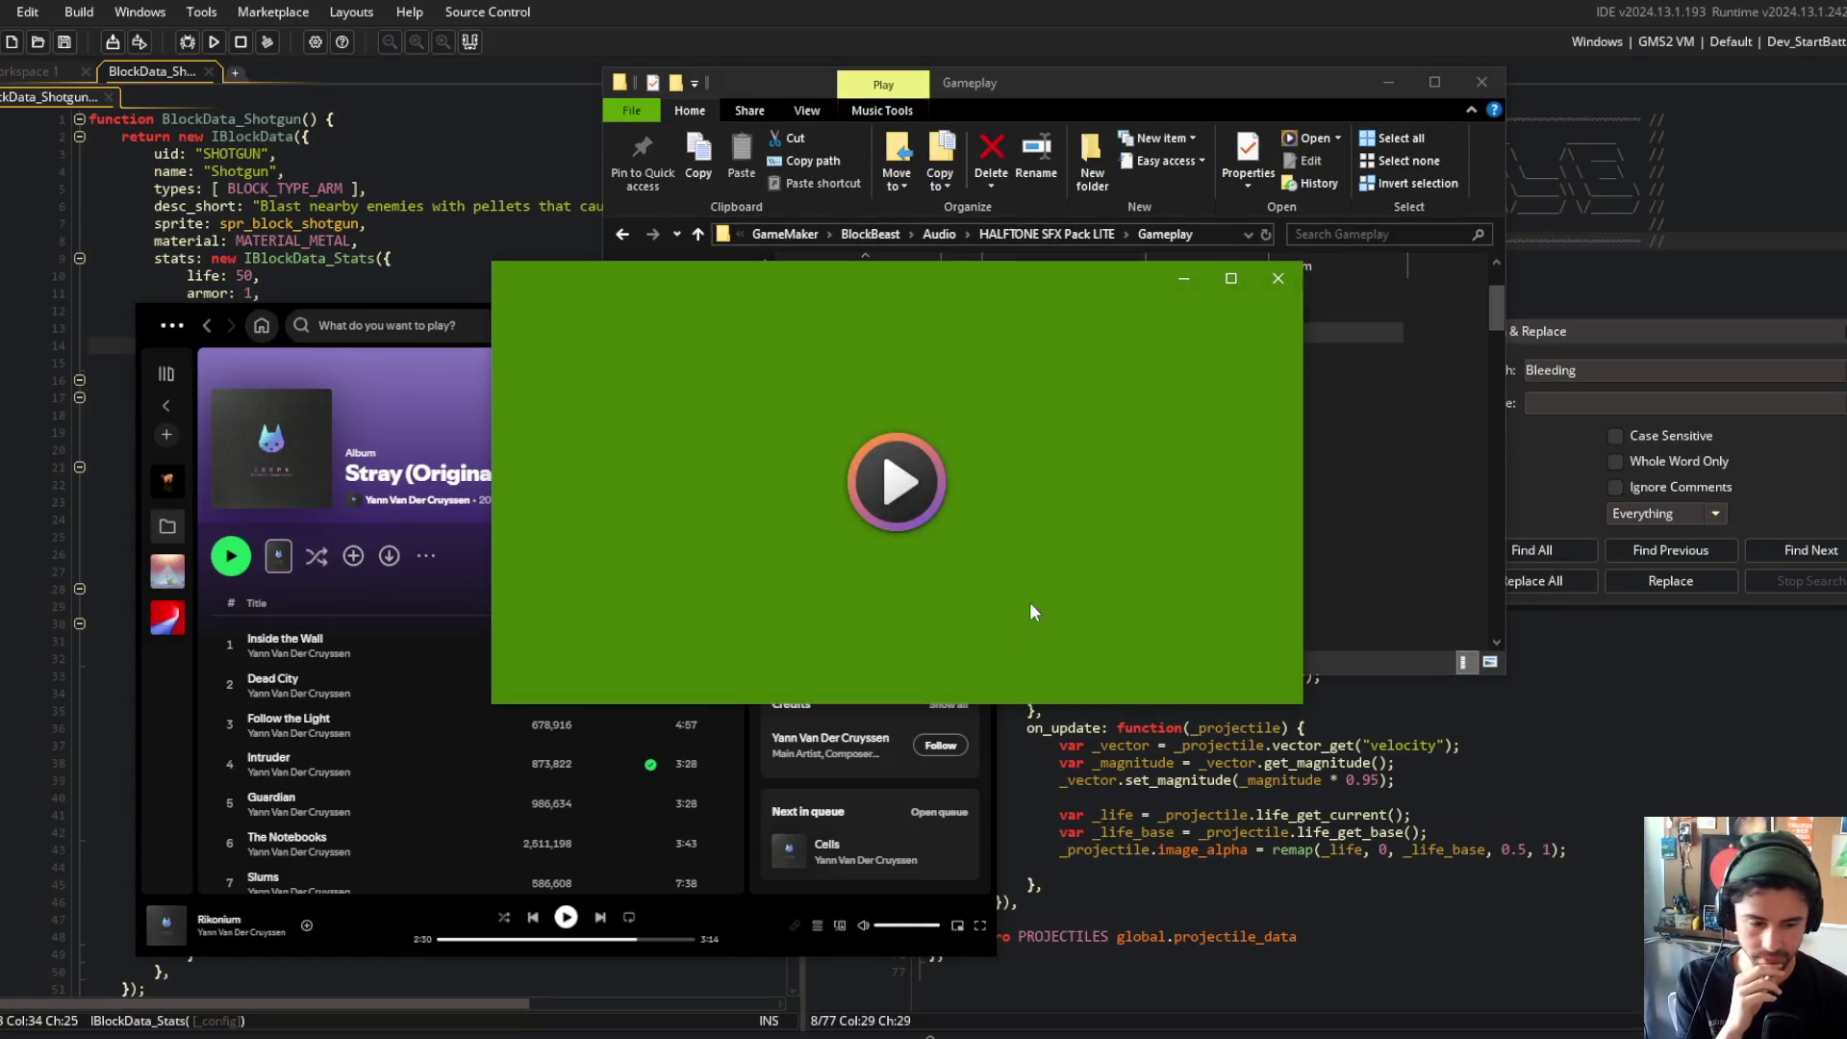
left_click(1276, 278)
double_click(857, 367)
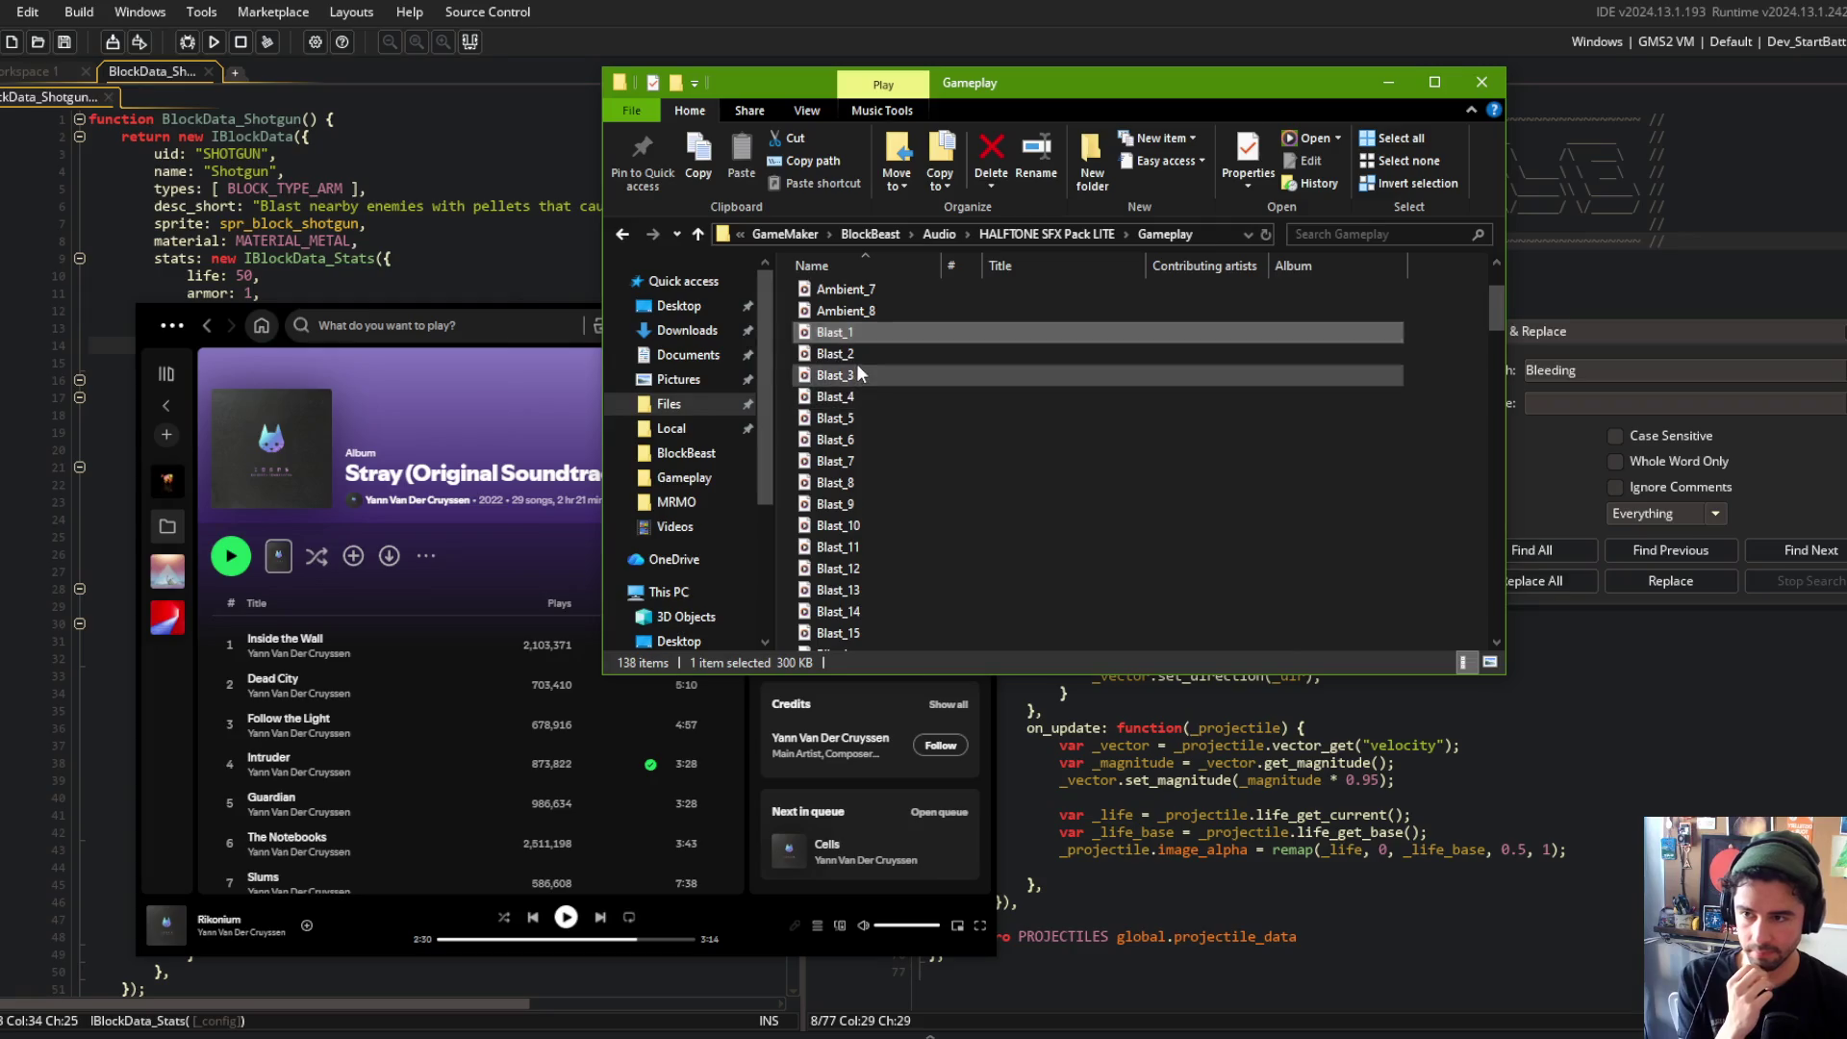
left_click(1268, 284)
key("Up")
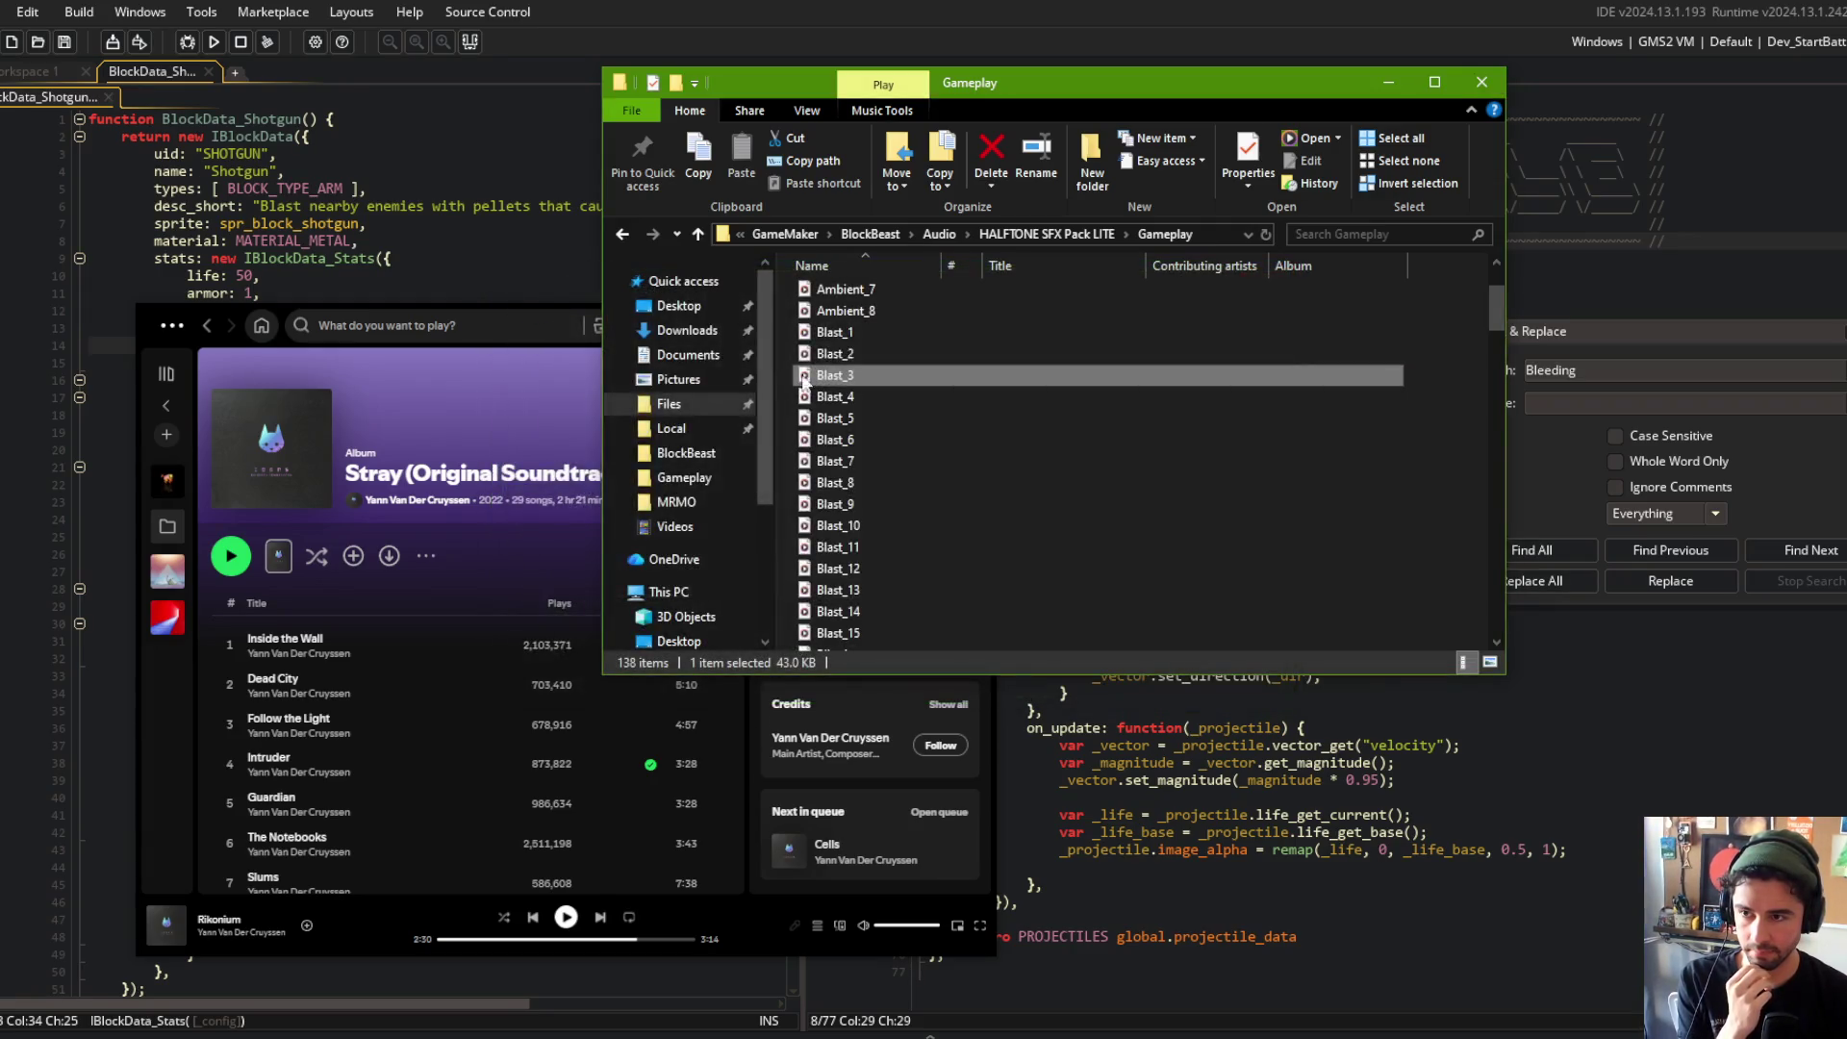
key("Return")
left_click(1268, 285)
key("Down")
key("Down")
key("Return")
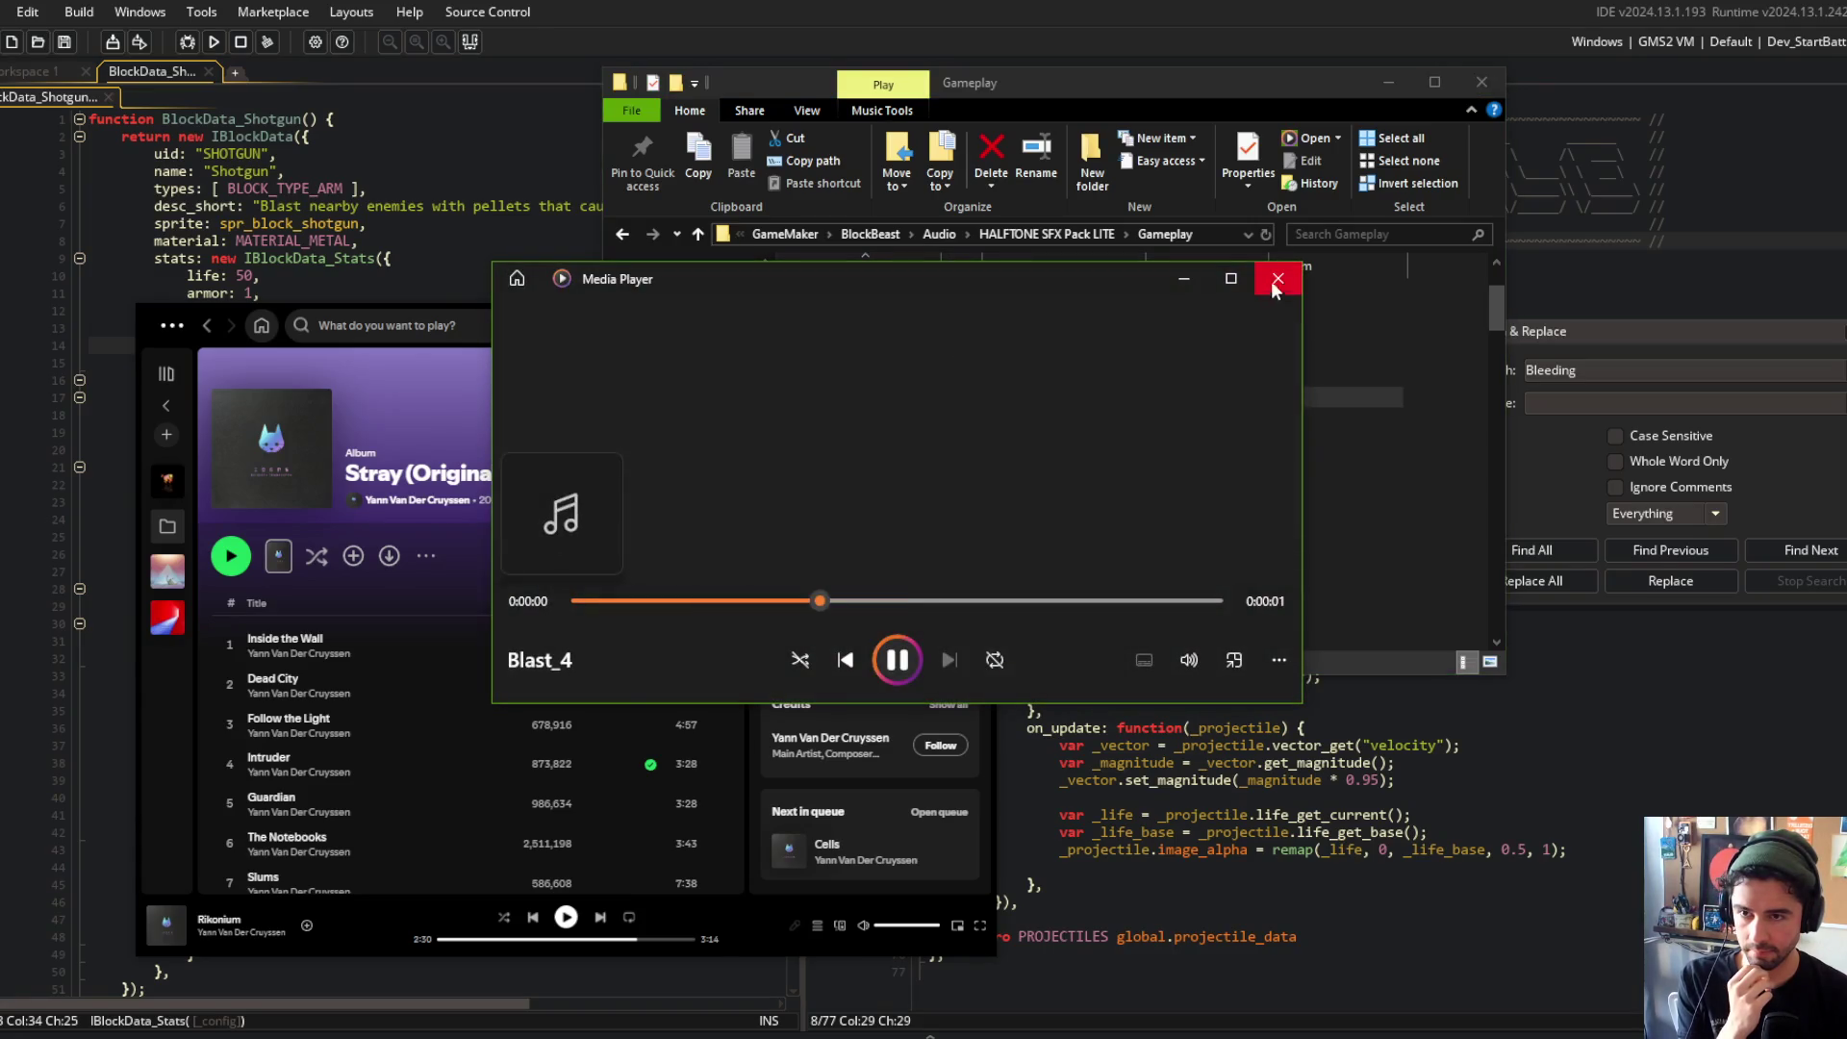
left_click(1278, 279)
Step: Preview the Blast_5 through Blast_8 sound effects
key("Down")
key("Return")
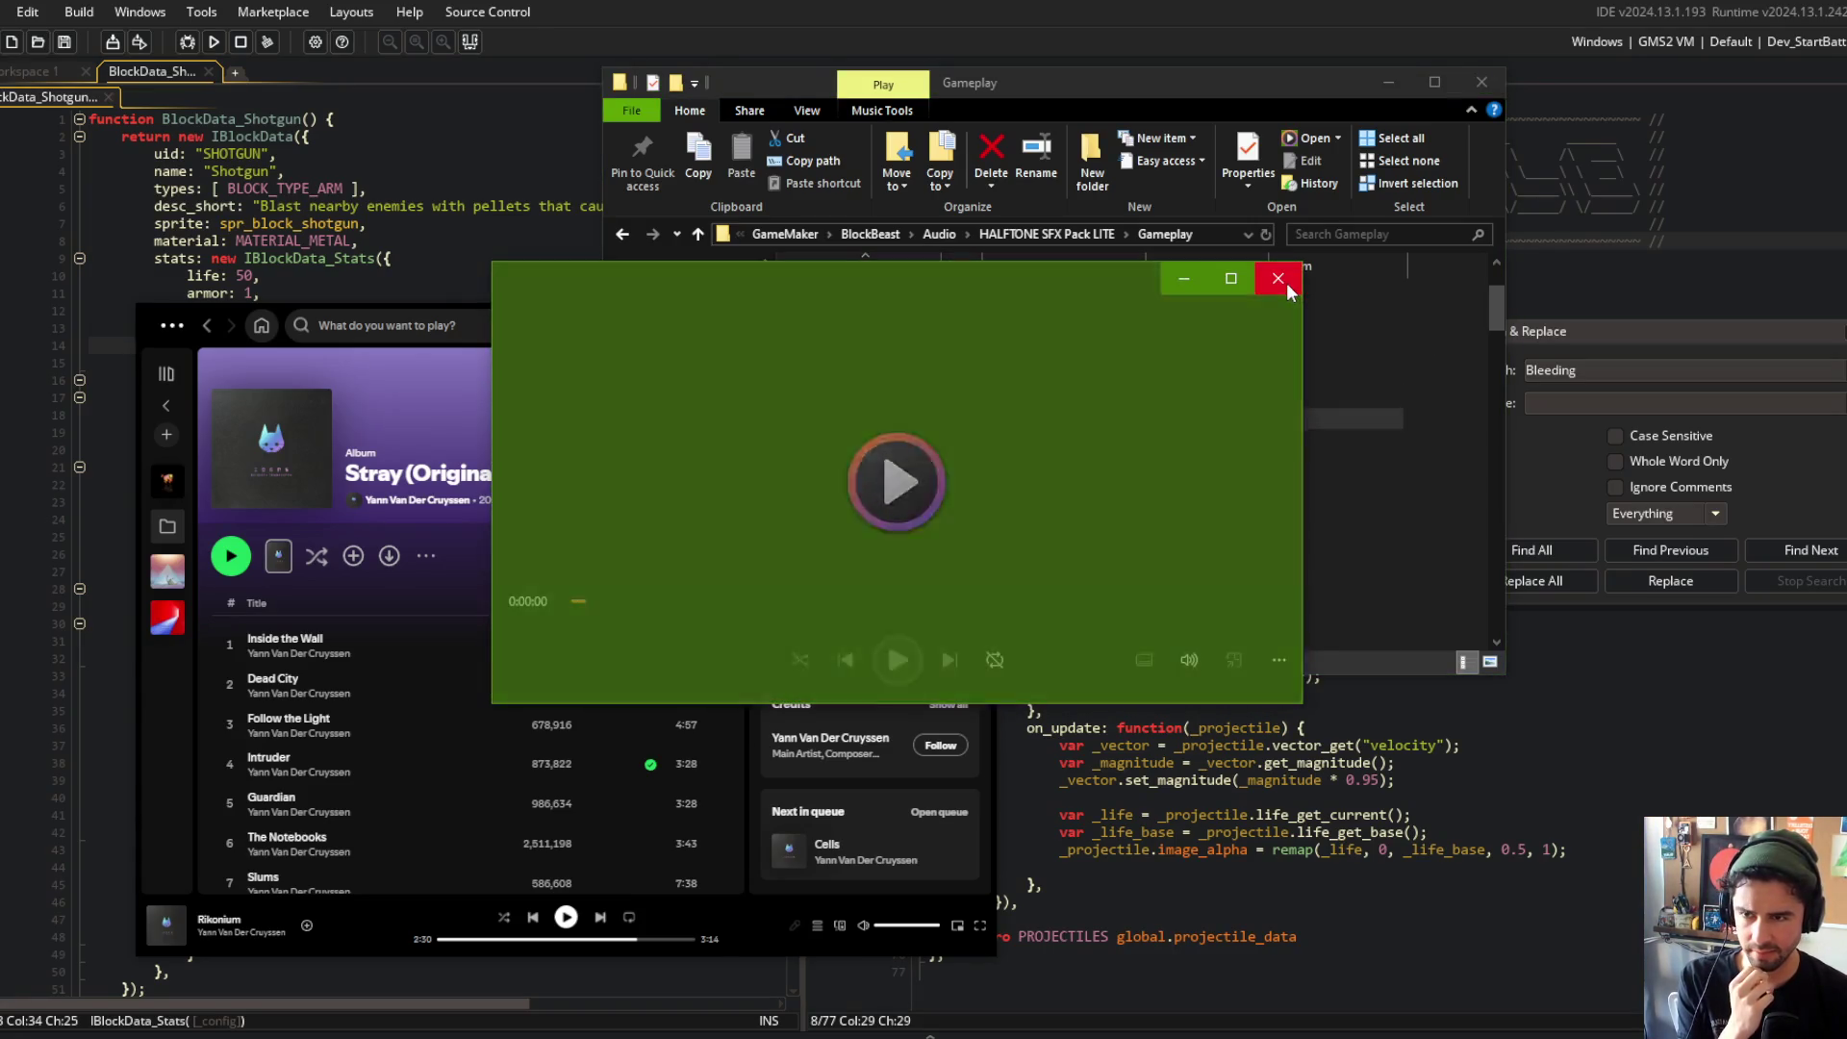
left_click(1279, 280)
left_click(855, 445)
double_click(836, 440)
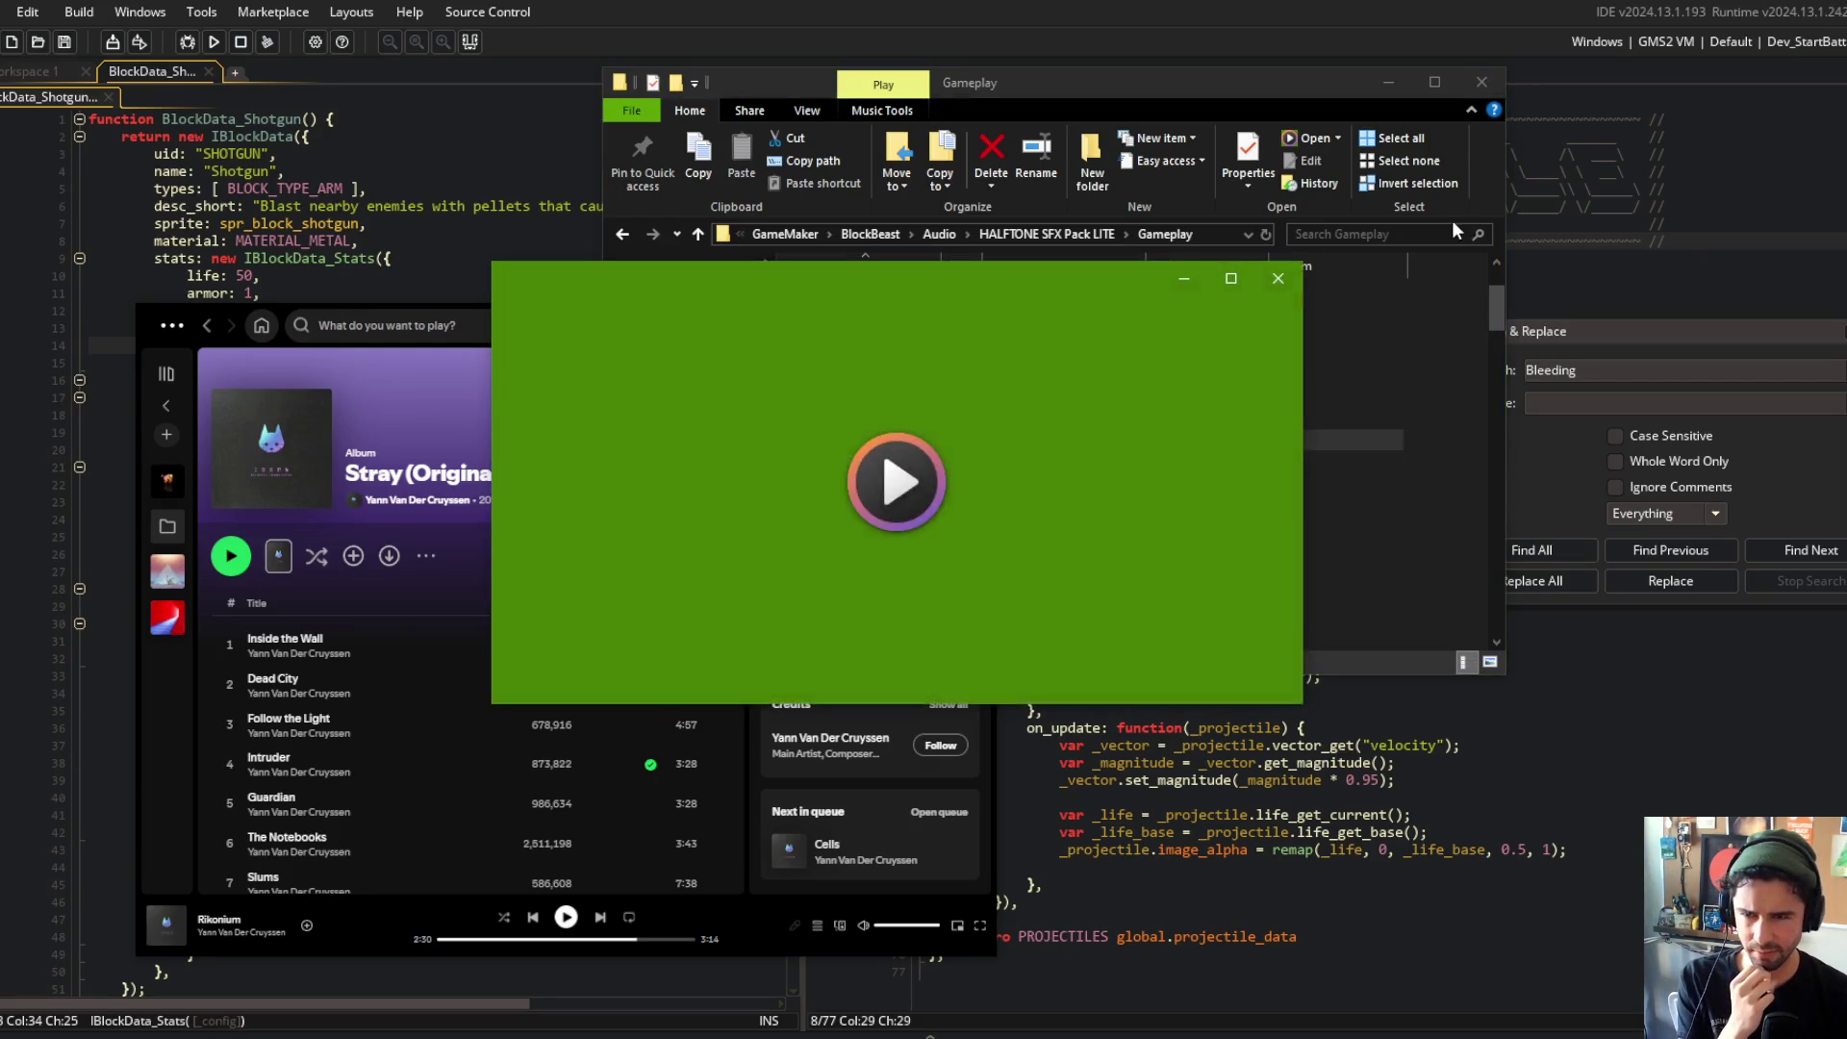
left_click(1280, 280)
double_click(833, 463)
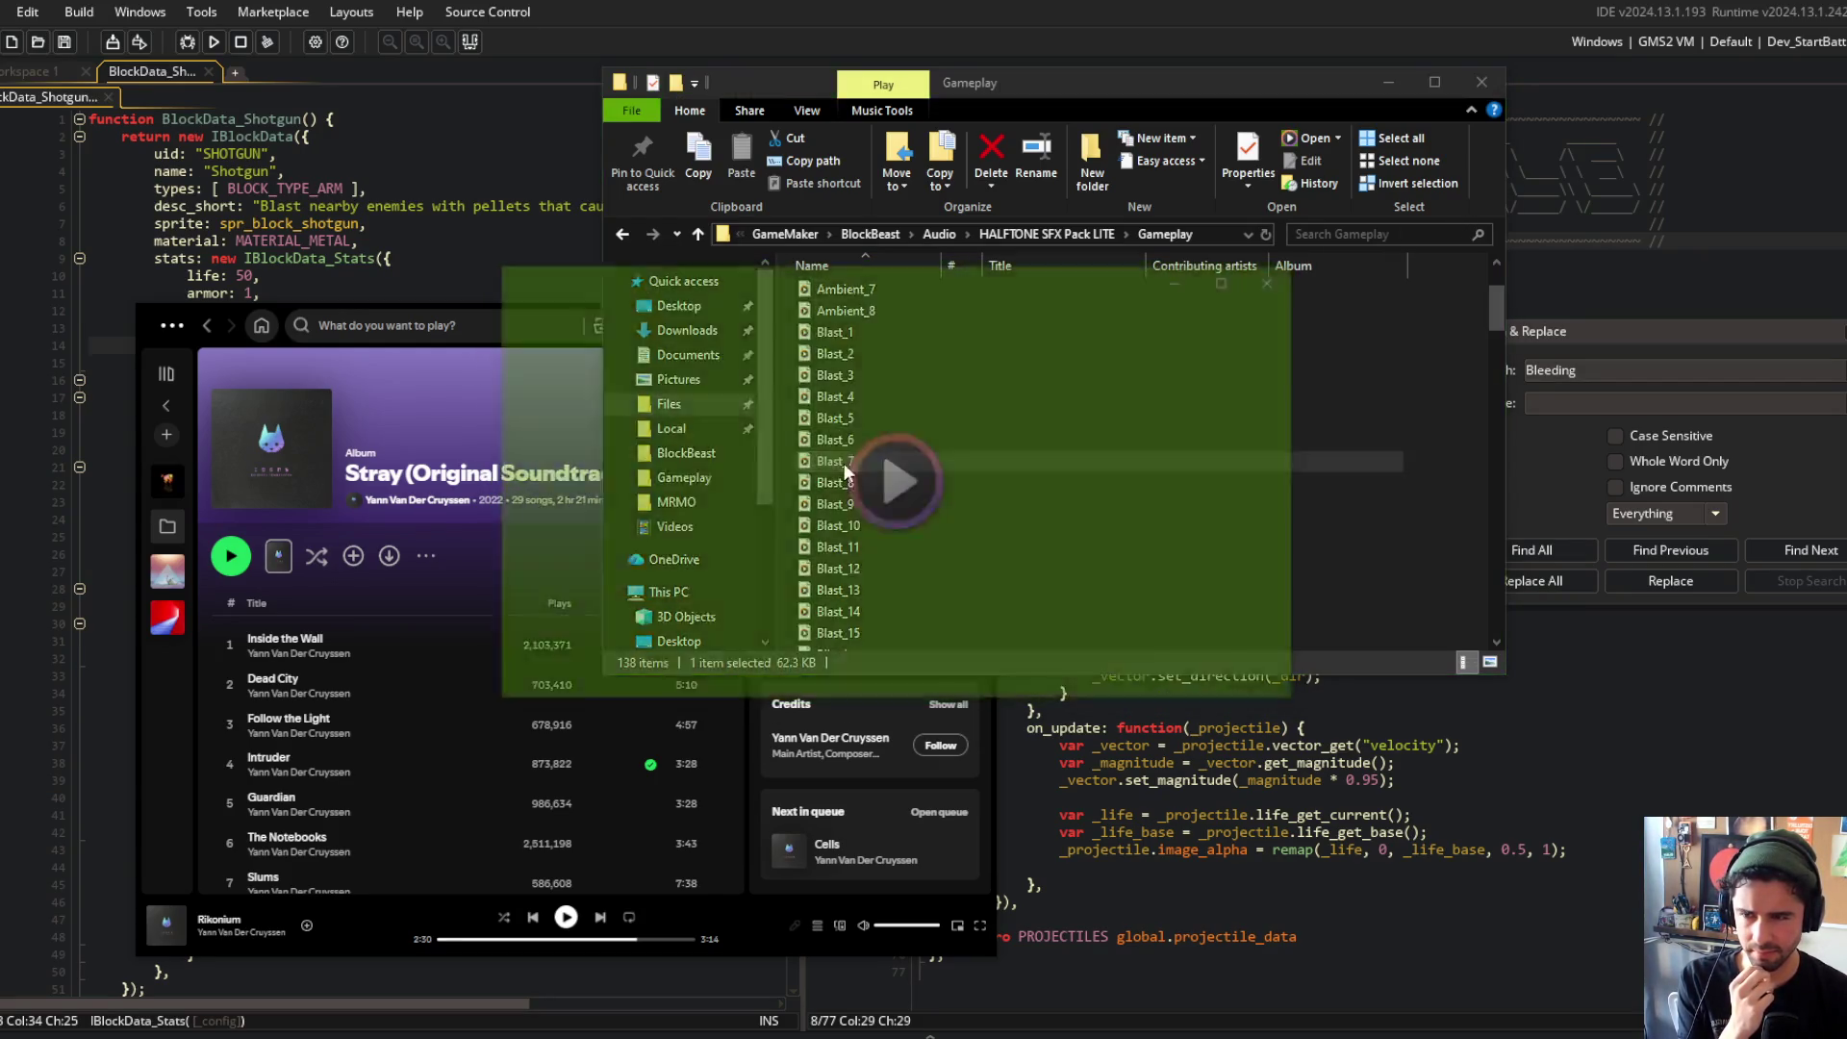
left_click(1279, 280)
double_click(825, 481)
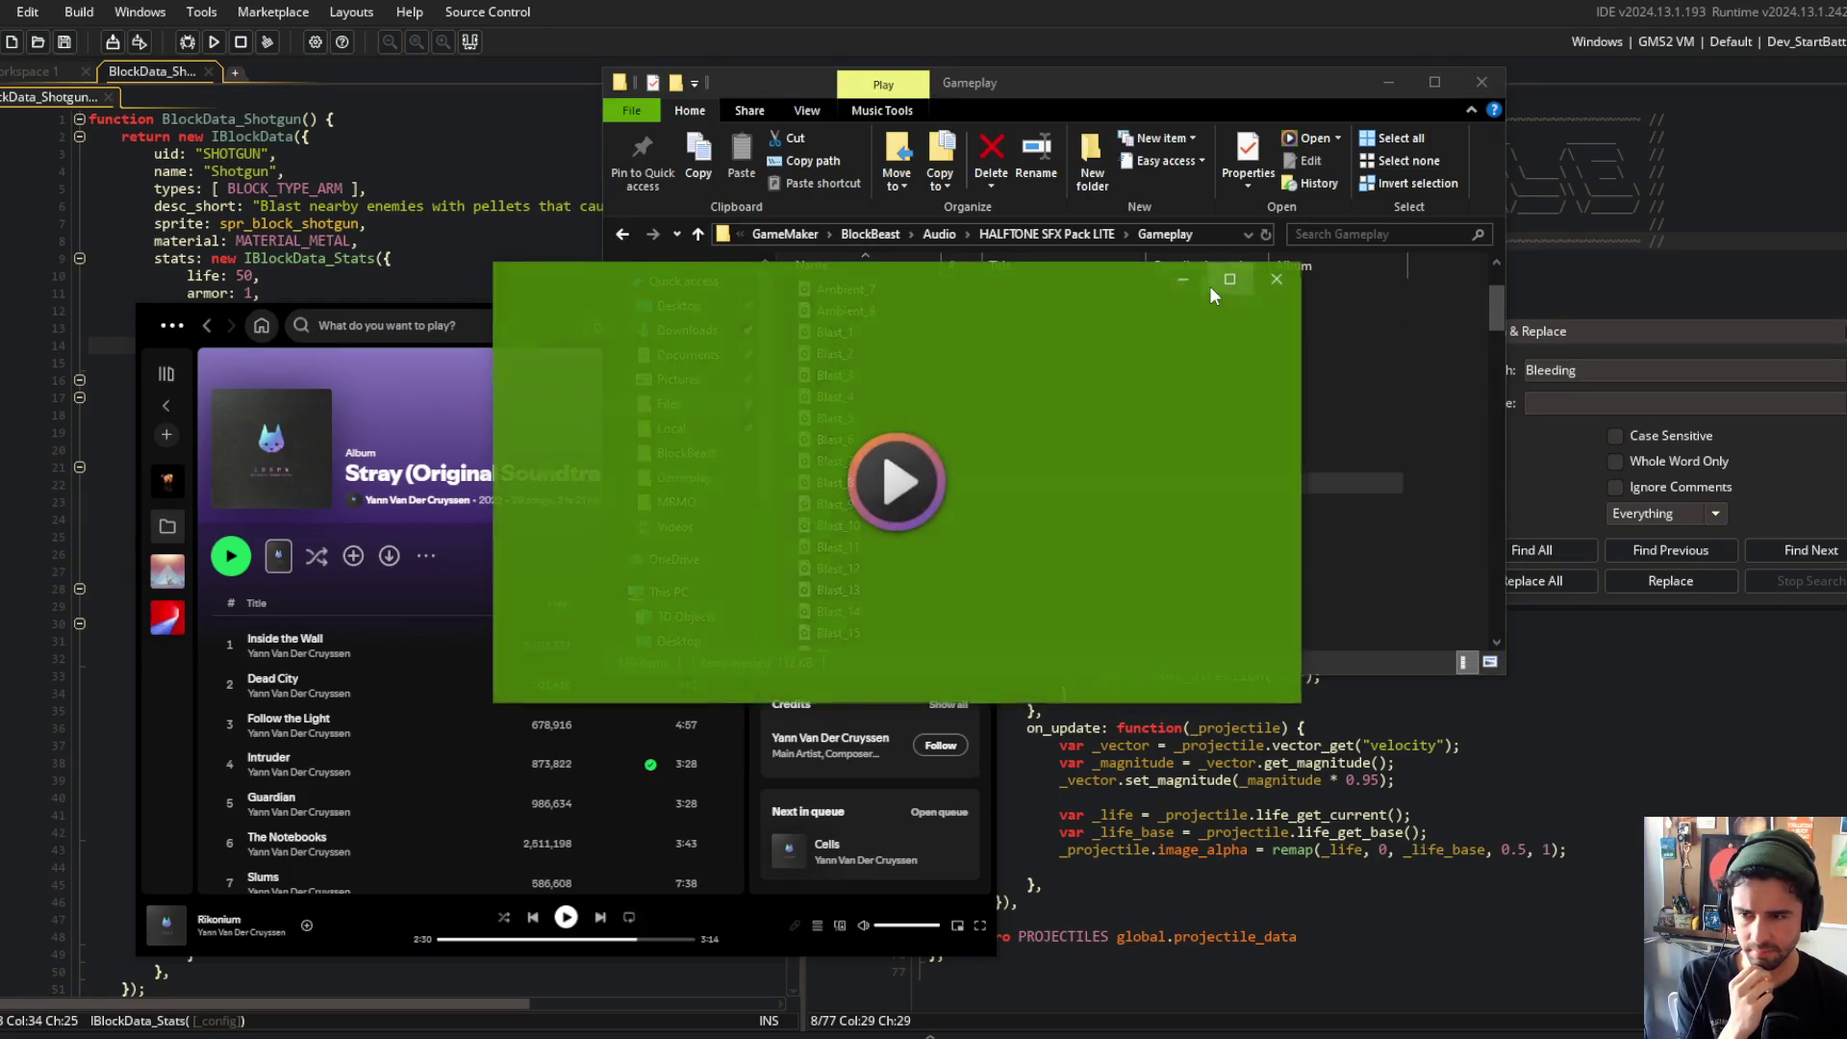
left_click(1280, 280)
Step: Preview the Bullet_2, Bullet_1 (twice) and Bullet_3 sound effects
scroll(939, 450, "down", 5)
scroll(898, 472, "down", 3)
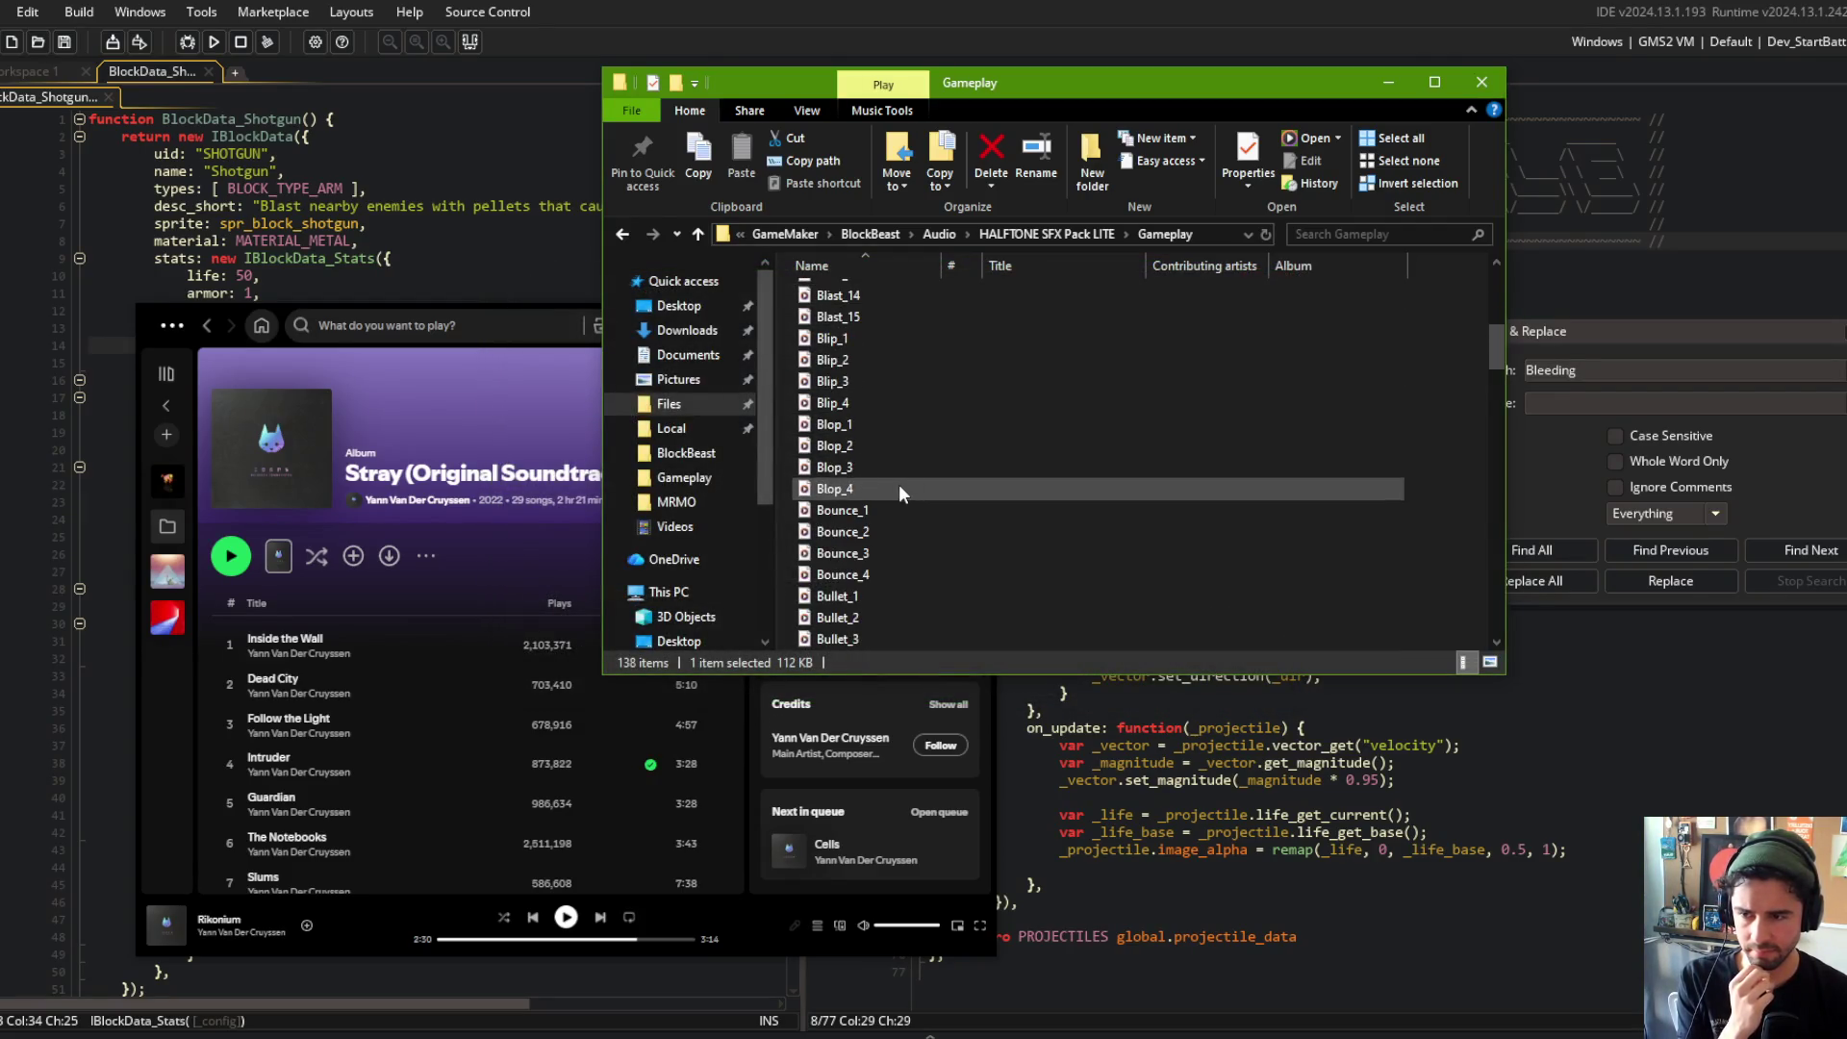
double_click(860, 418)
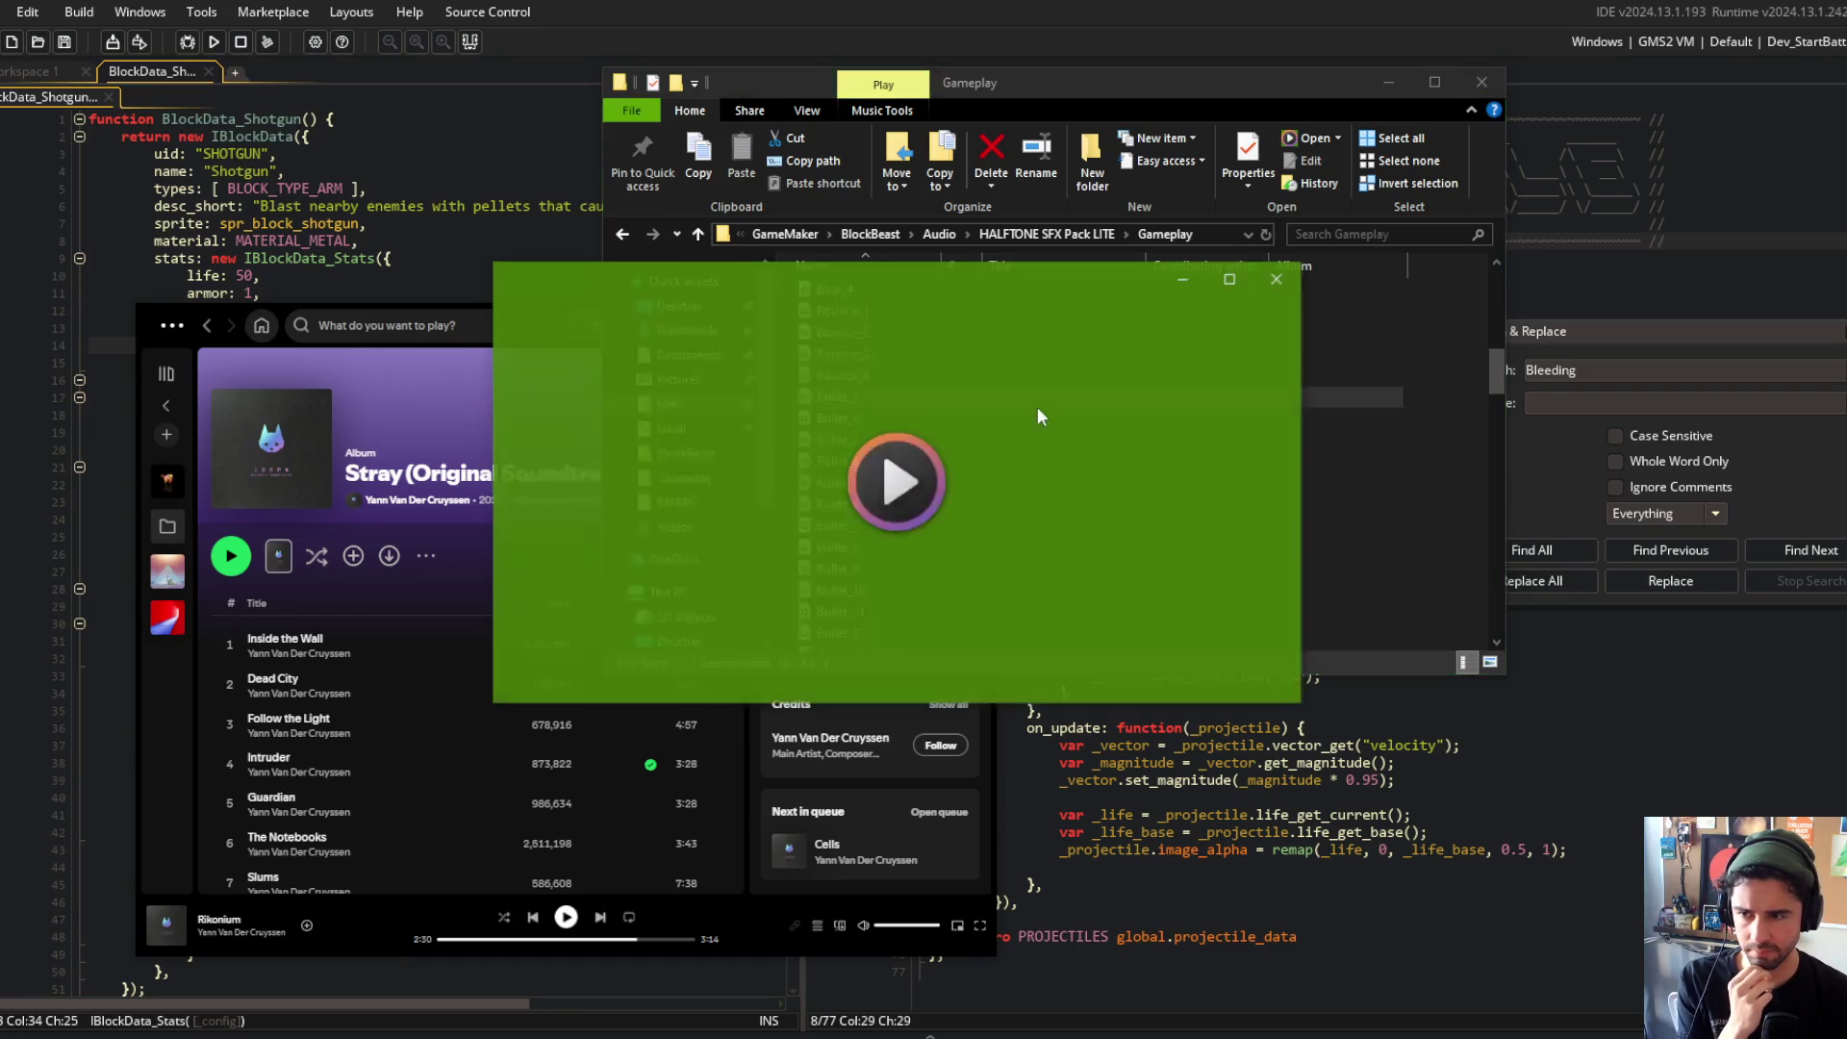
left_click(1283, 279)
double_click(914, 396)
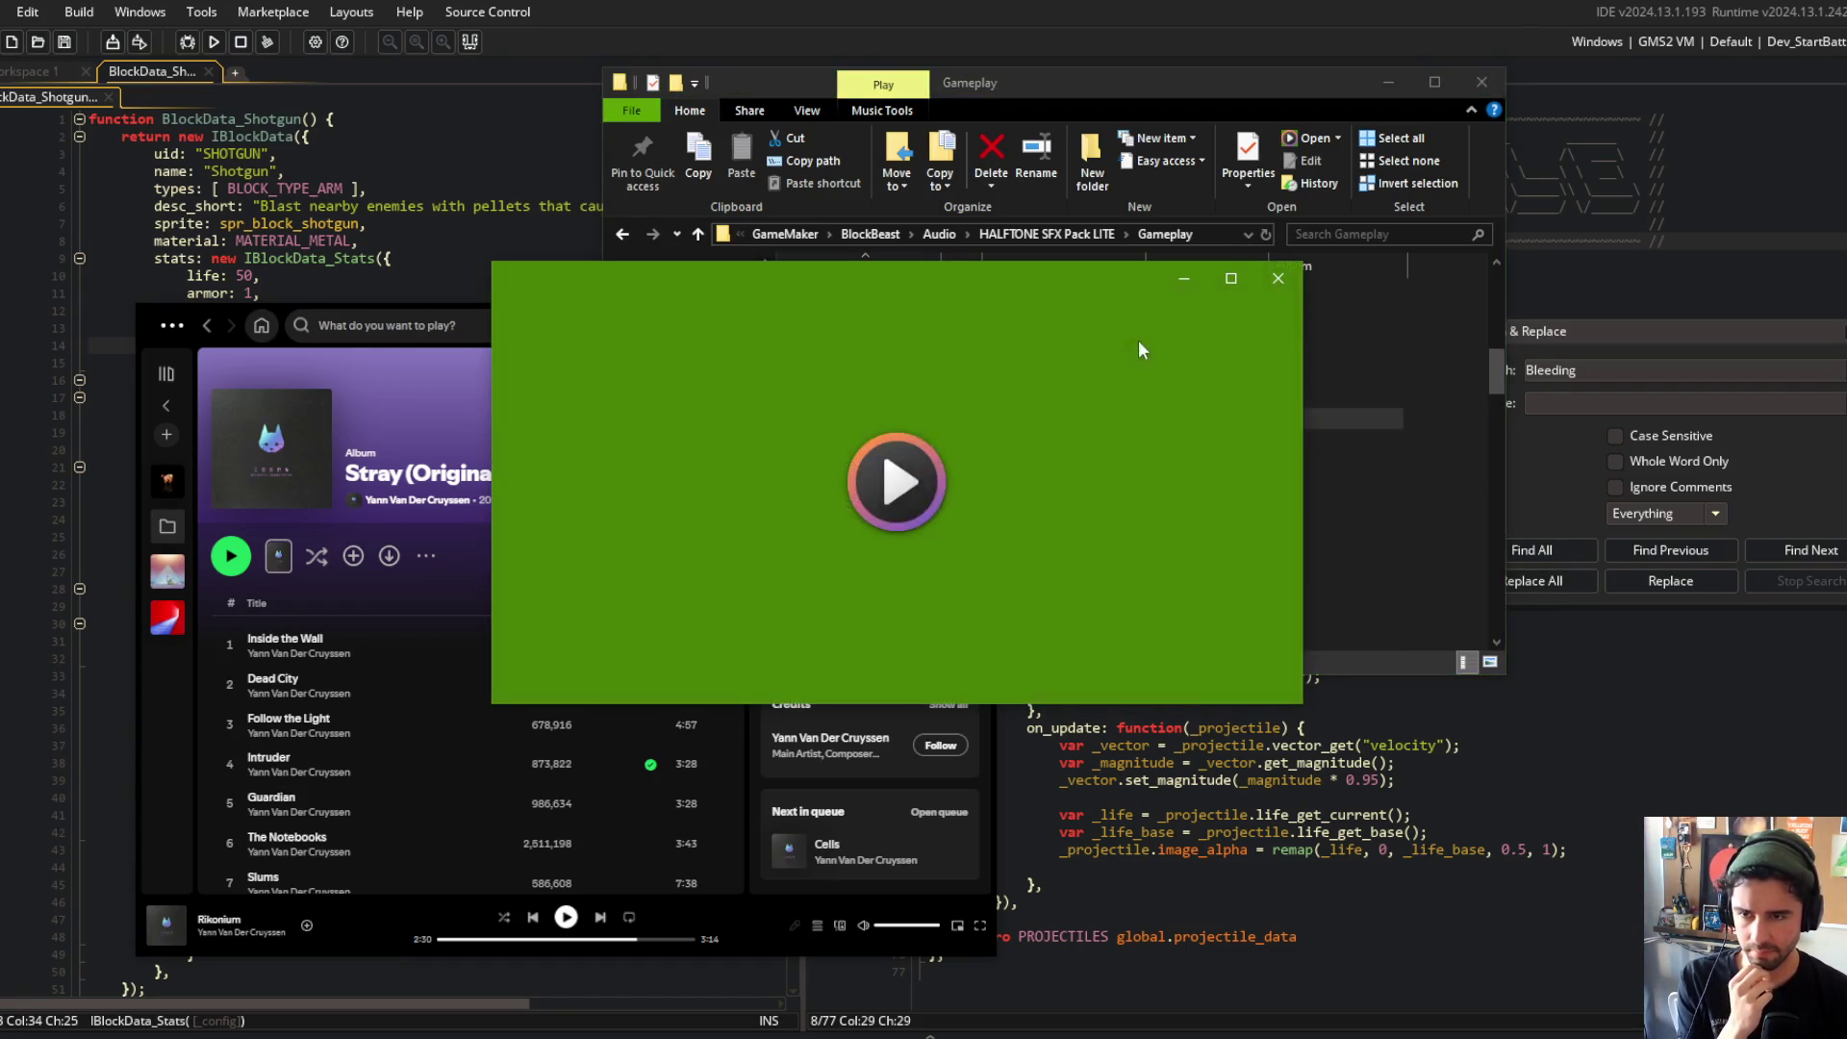
left_click(1275, 279)
double_click(909, 403)
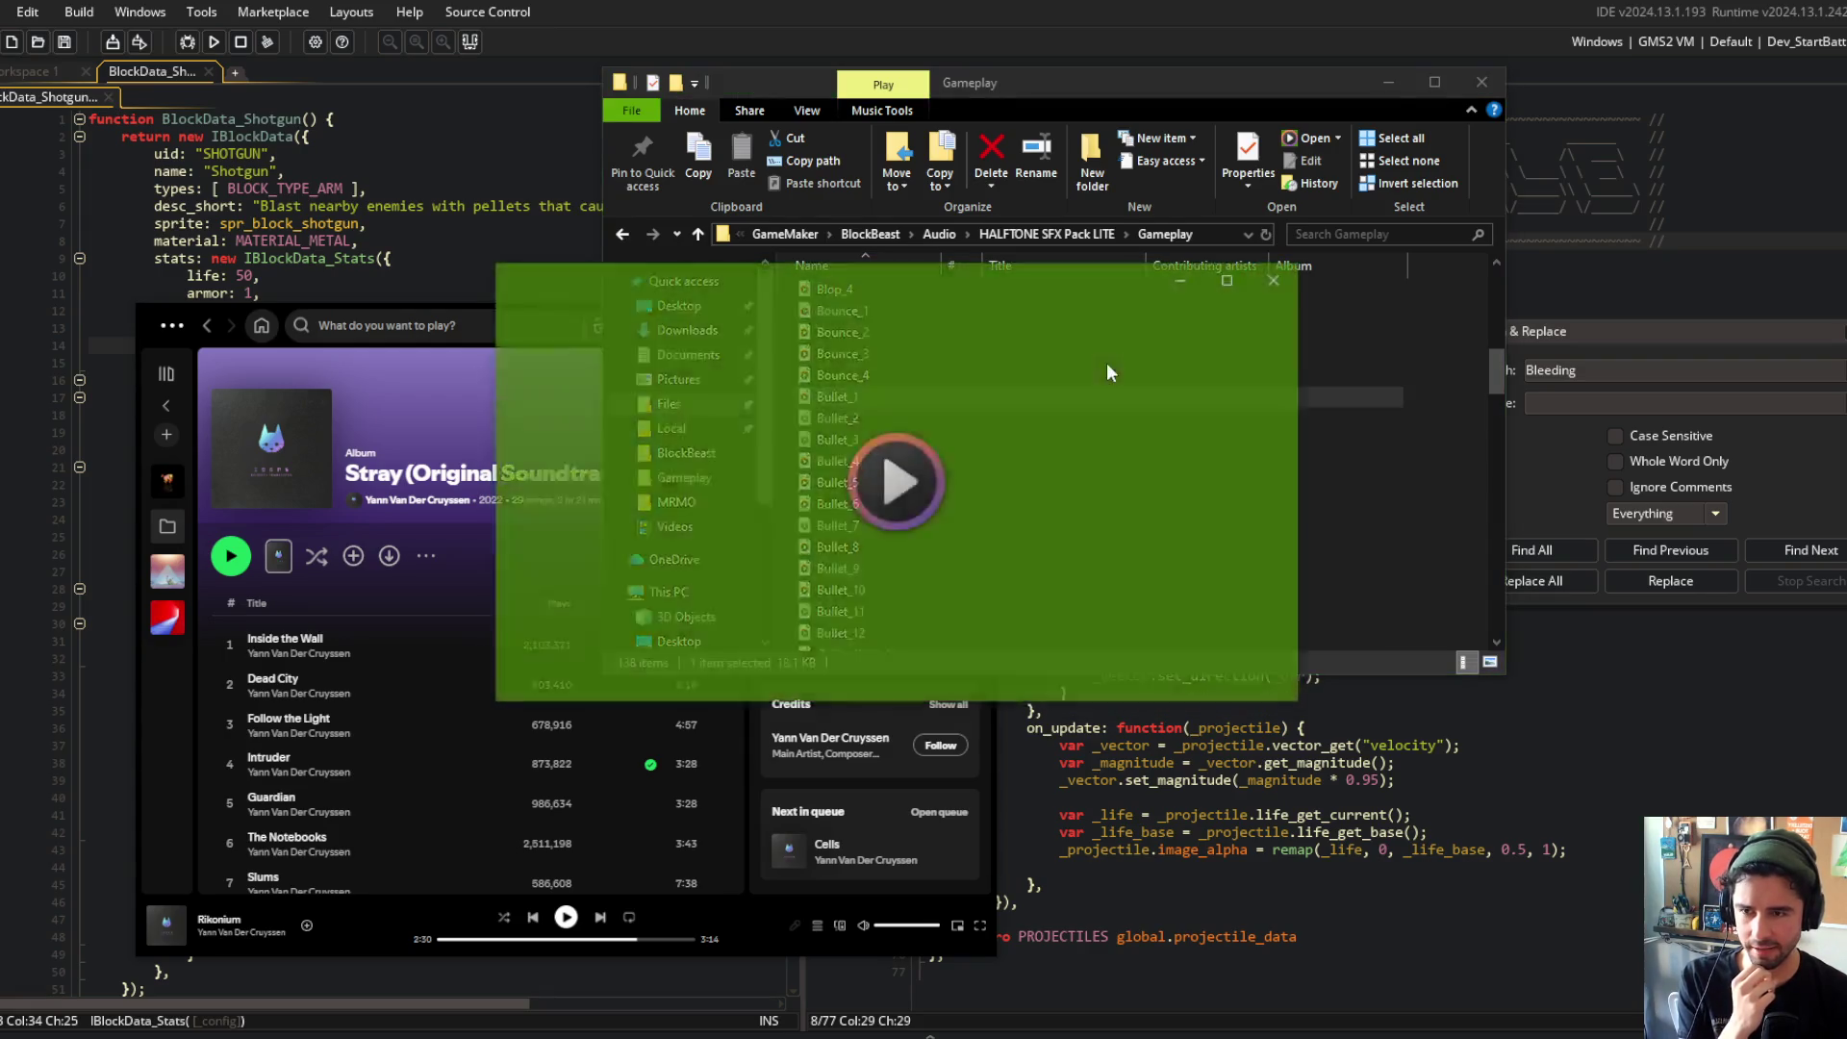
left_click(1280, 277)
double_click(885, 439)
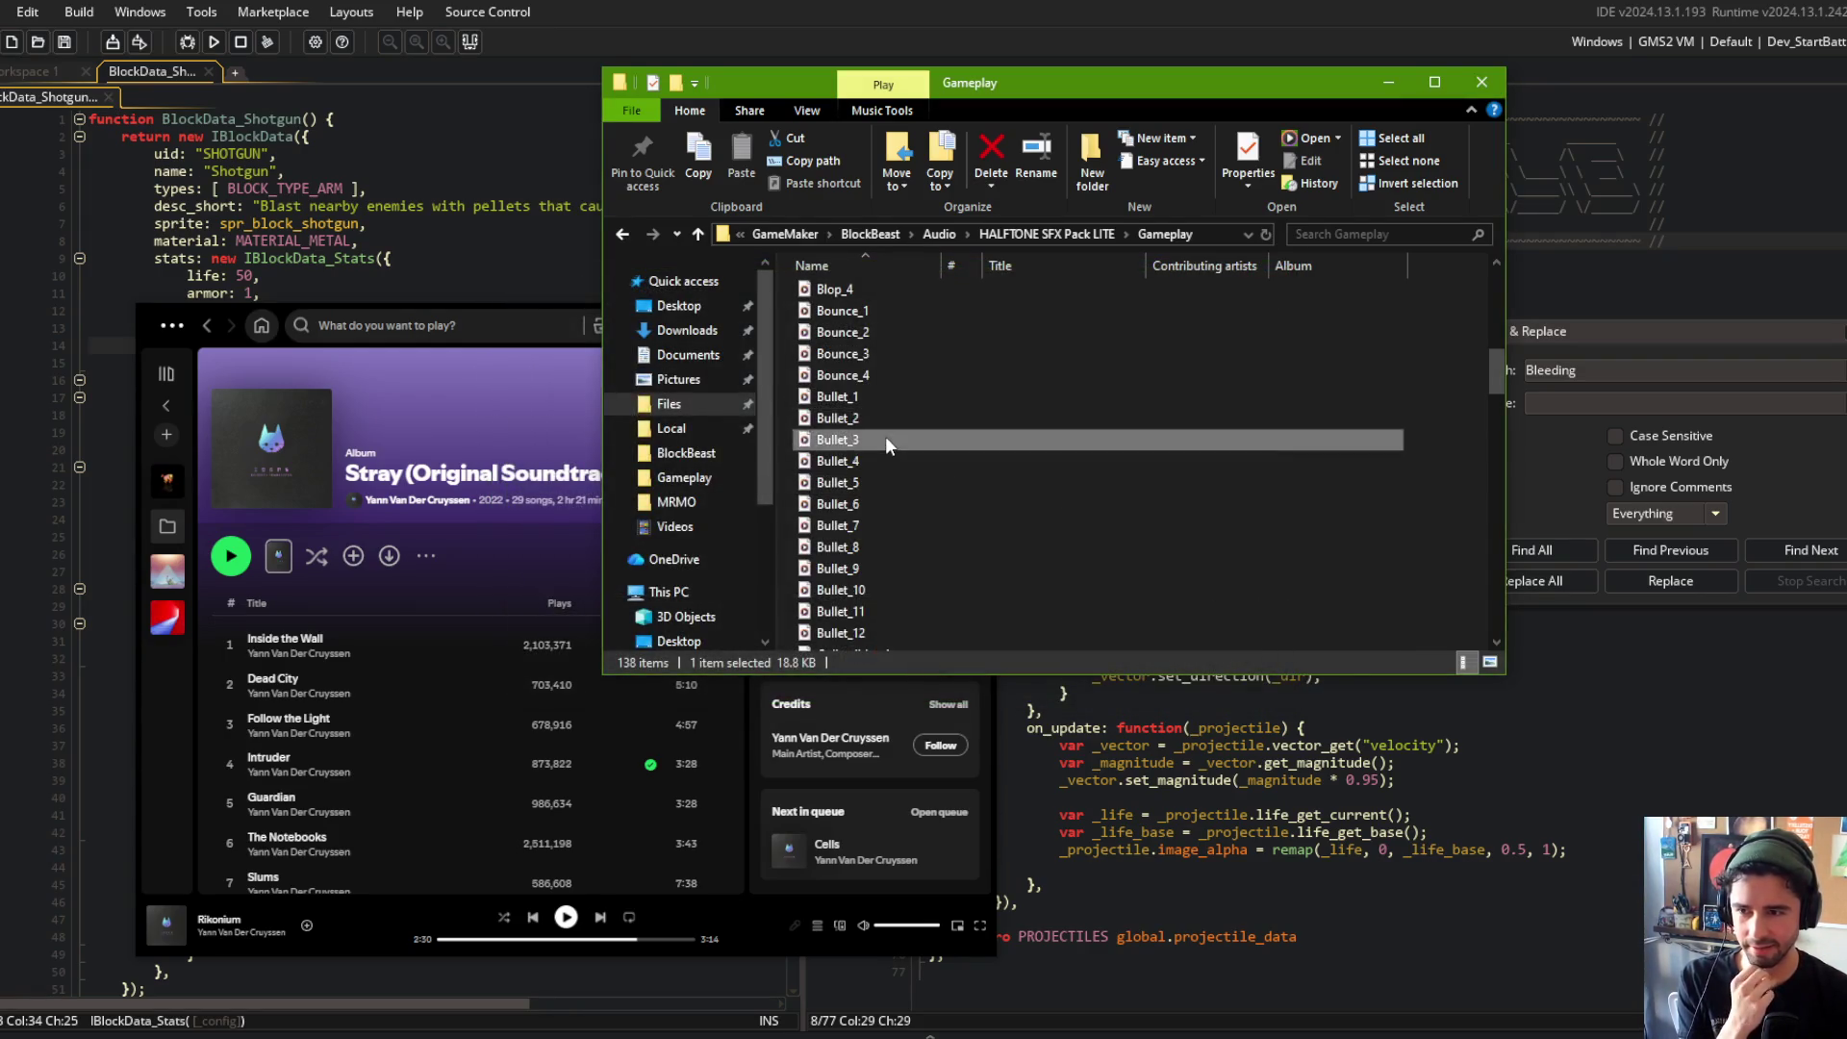
left_click(1278, 279)
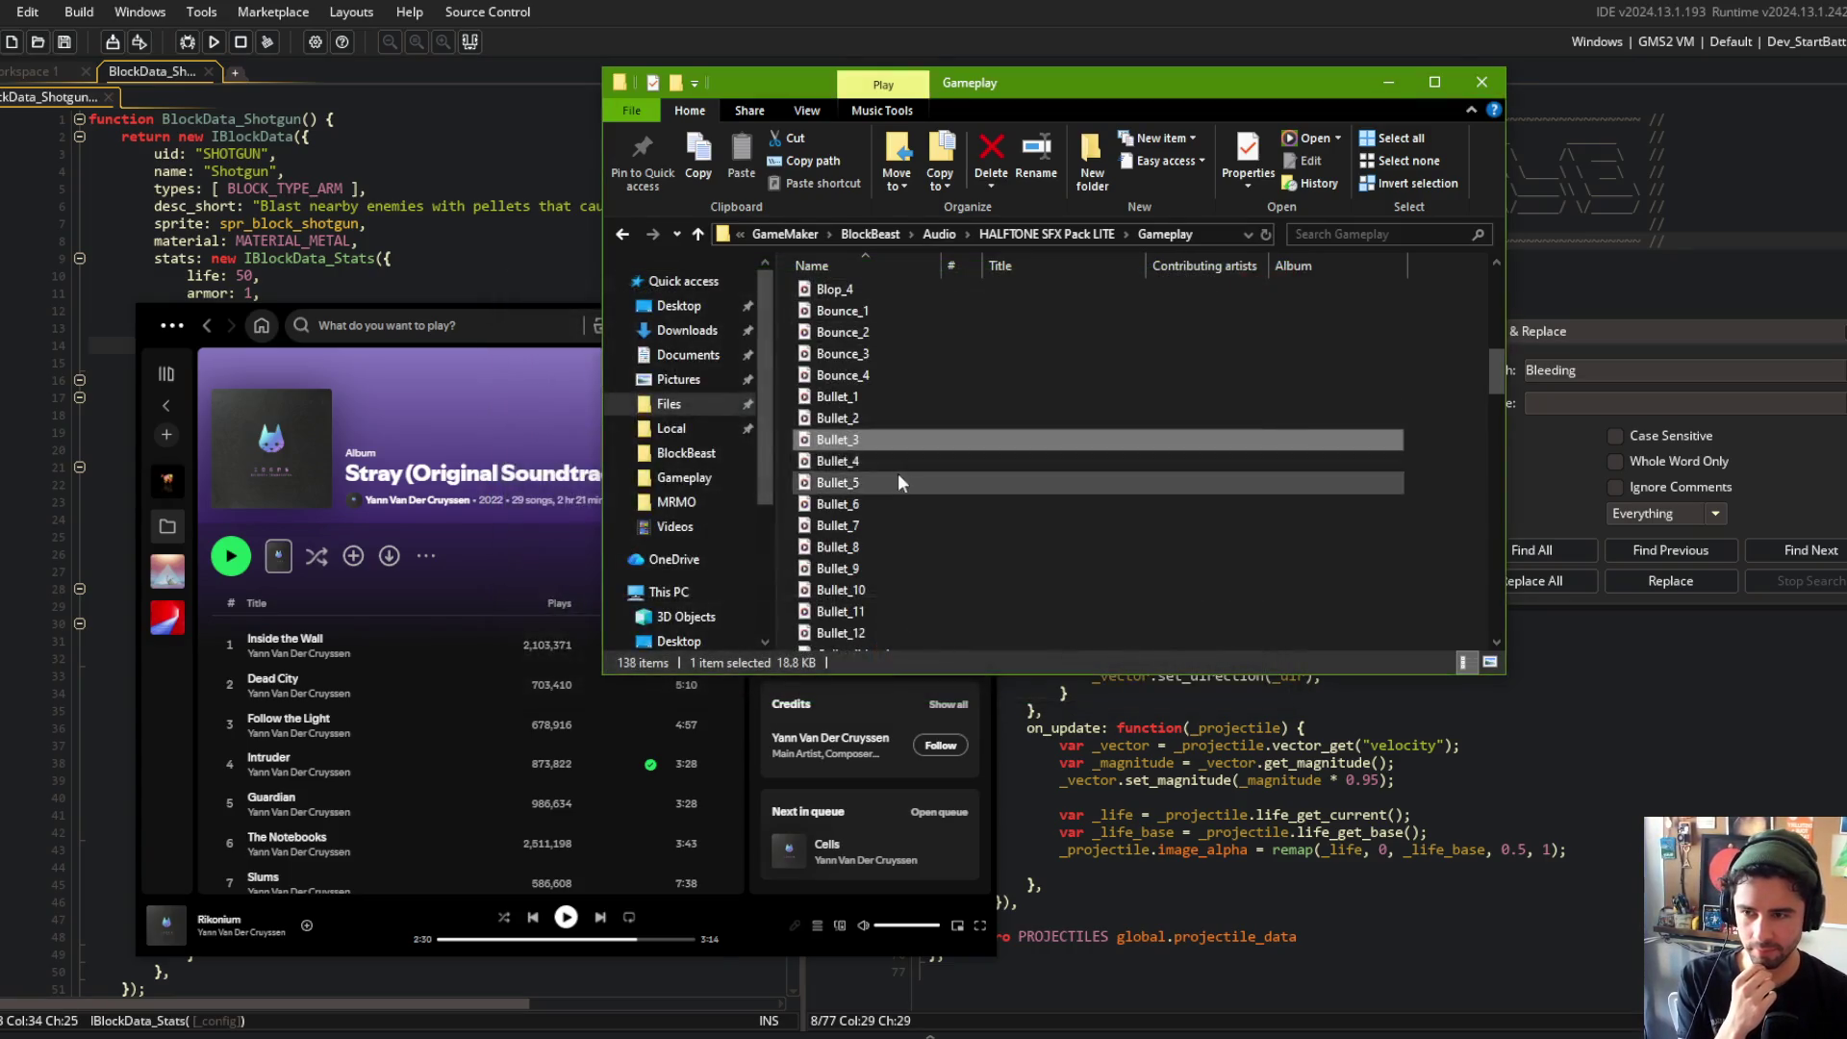
Step: Preview the Bullet_4, Bullet_5 and Bullet_6 sound effects
double_click(885, 465)
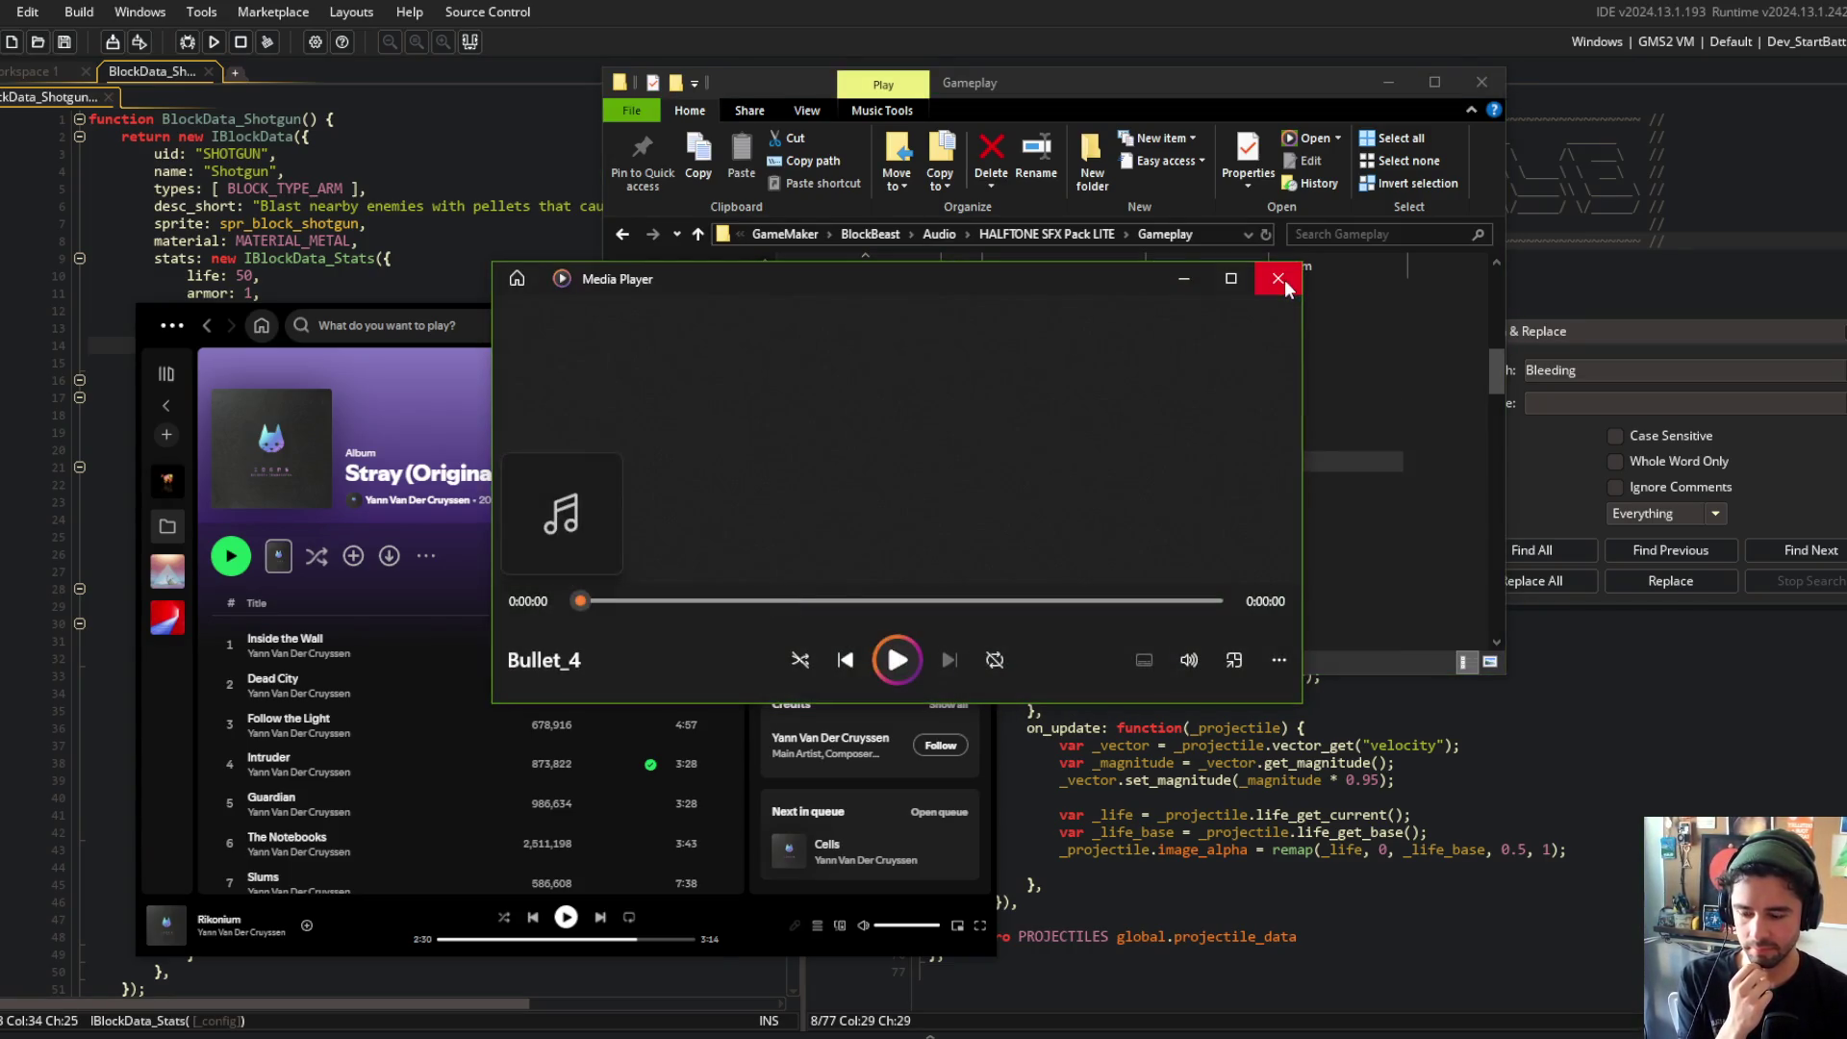
left_click(1278, 279)
double_click(836, 472)
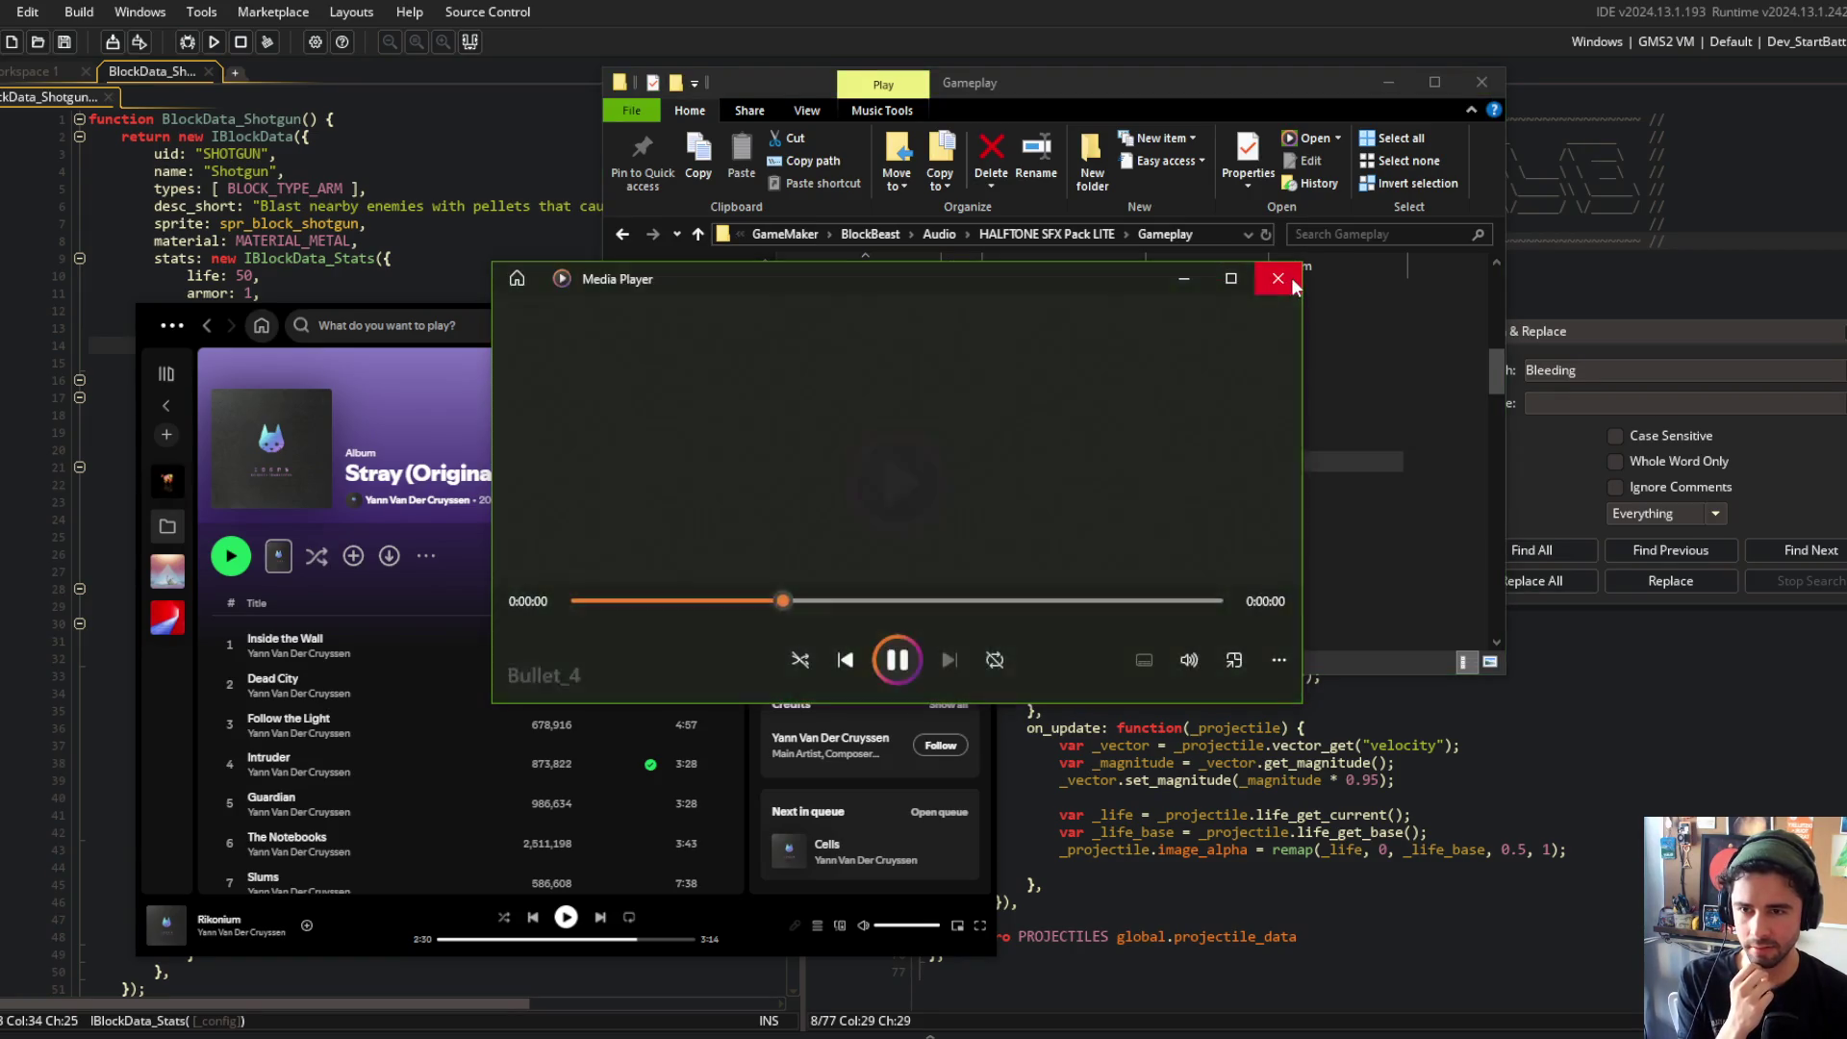
left_click(1278, 279)
double_click(863, 477)
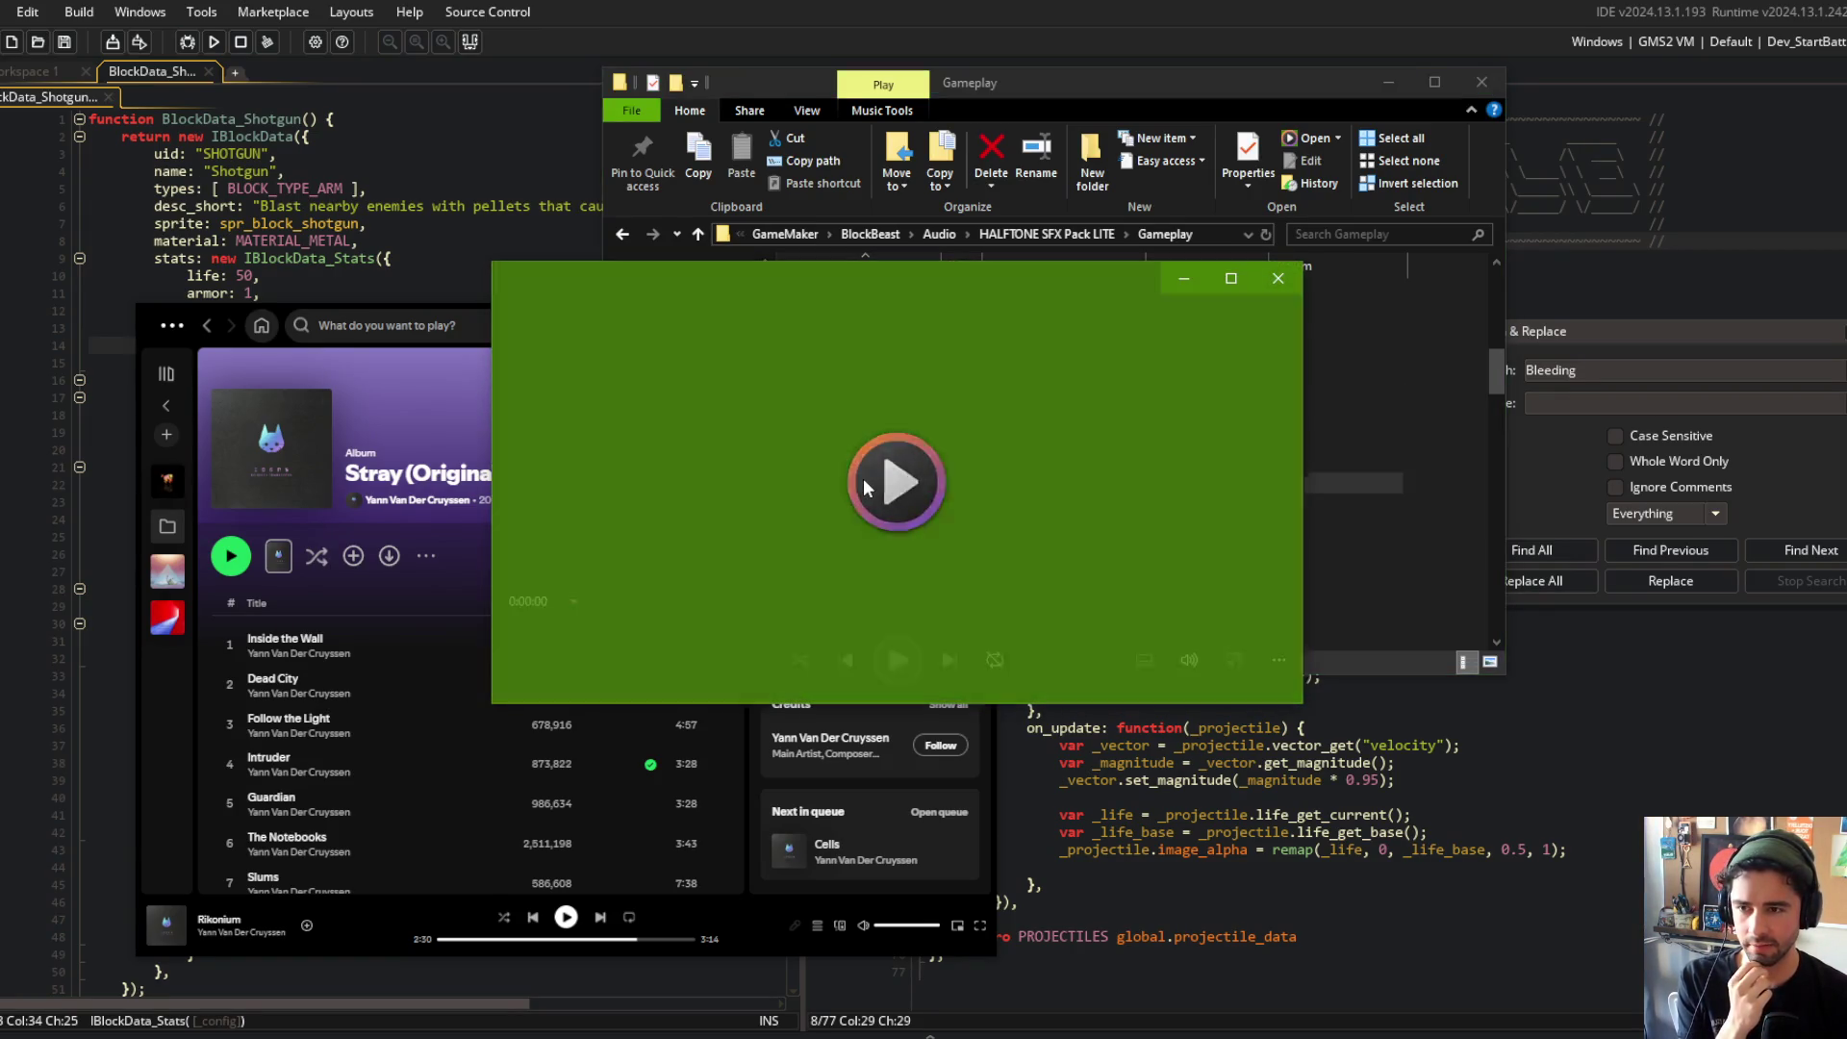
left_click(1277, 279)
double_click(862, 510)
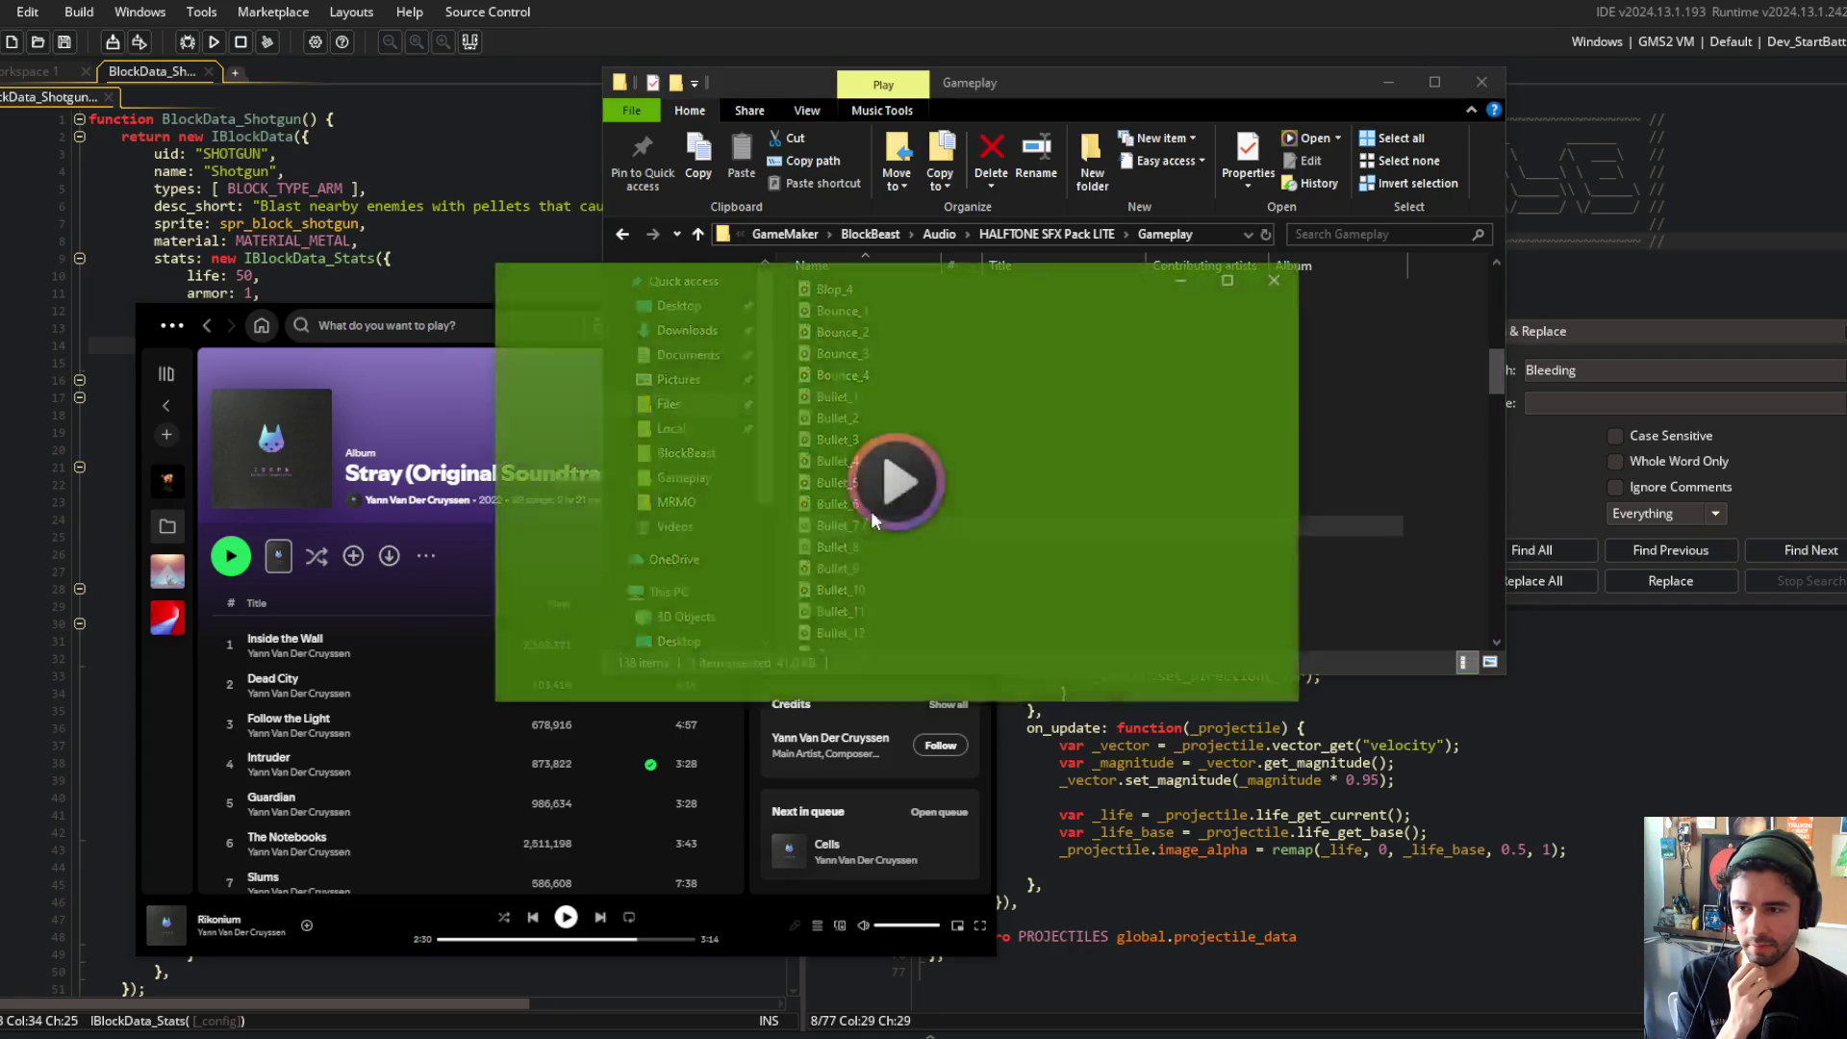
left_click(1278, 280)
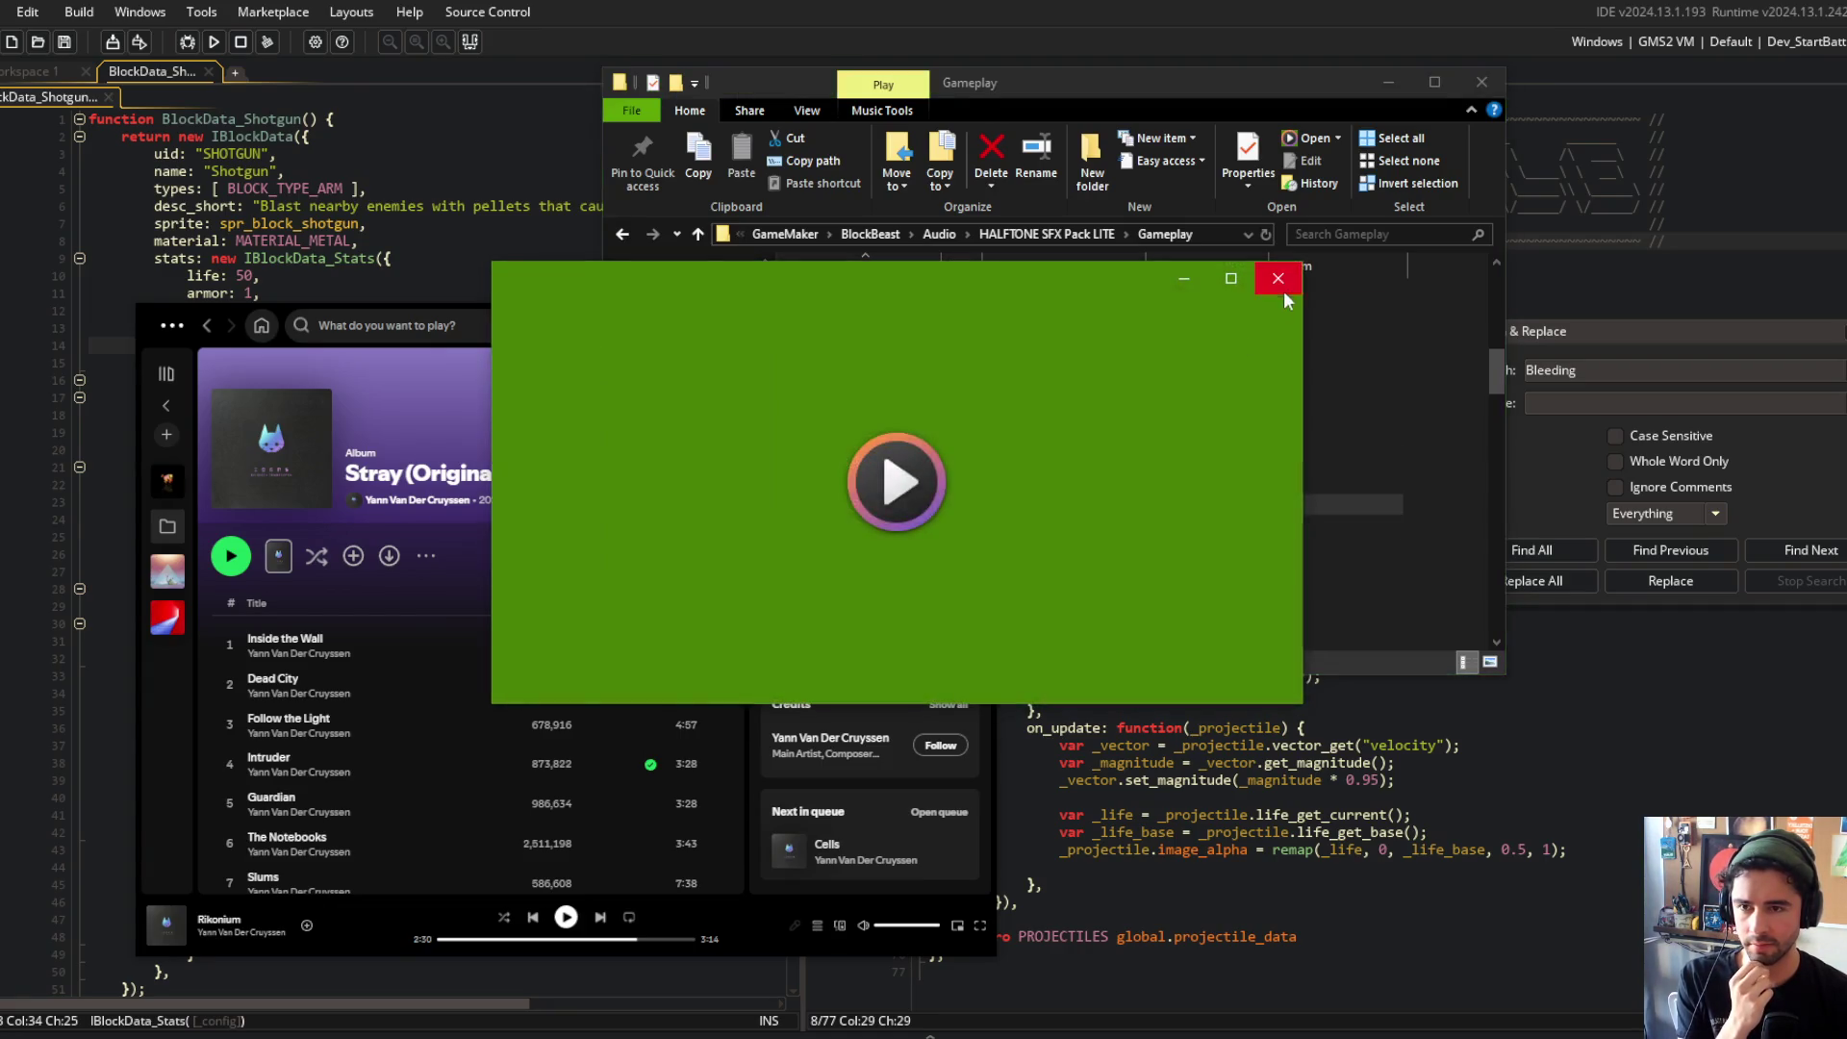
Step: Replay Bullet_4 and drag it into the GameMaker project as a sound asset
left_click(1283, 279)
double_click(856, 466)
mouse_move(856, 465)
left_mouse_down()
mouse_move(596, 273)
mouse_move(453, 234)
left_mouse_up()
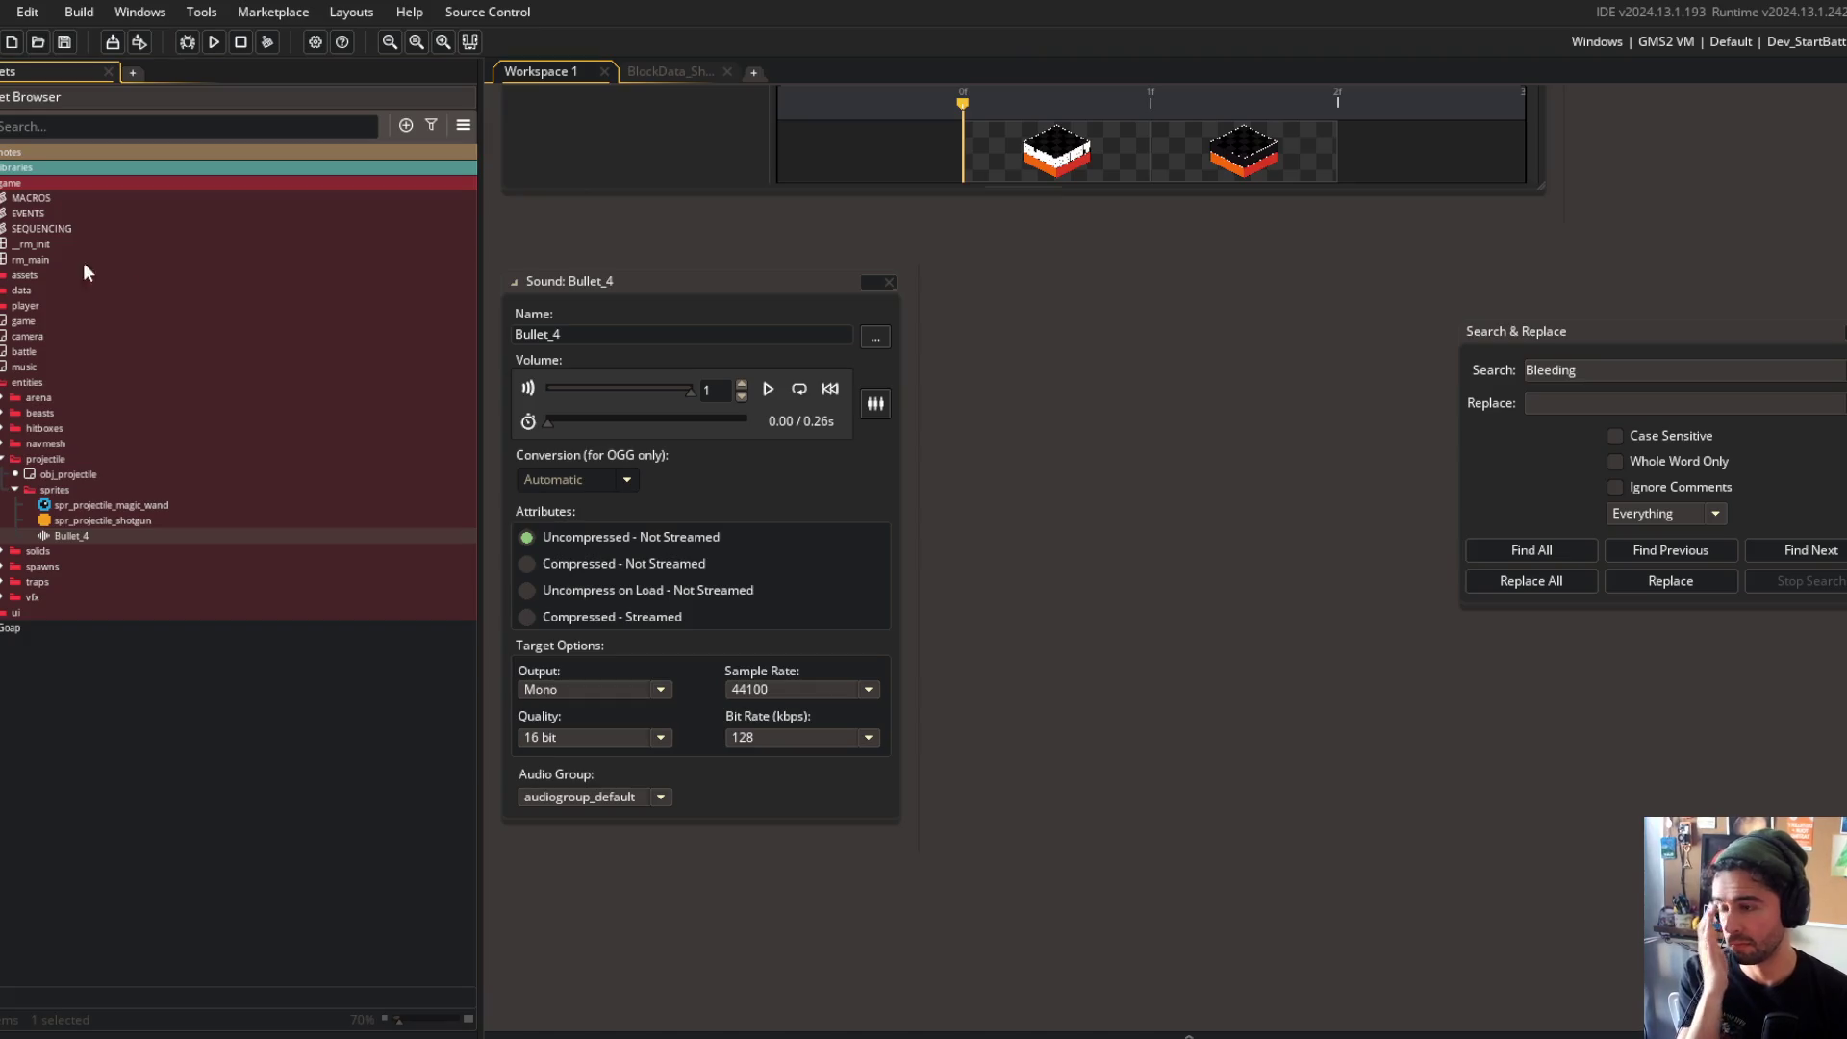
Step: Expand assets > audio > sfx and rename the Bullet_4 sound to sfx_shotgun_bullet
left_click(41, 414)
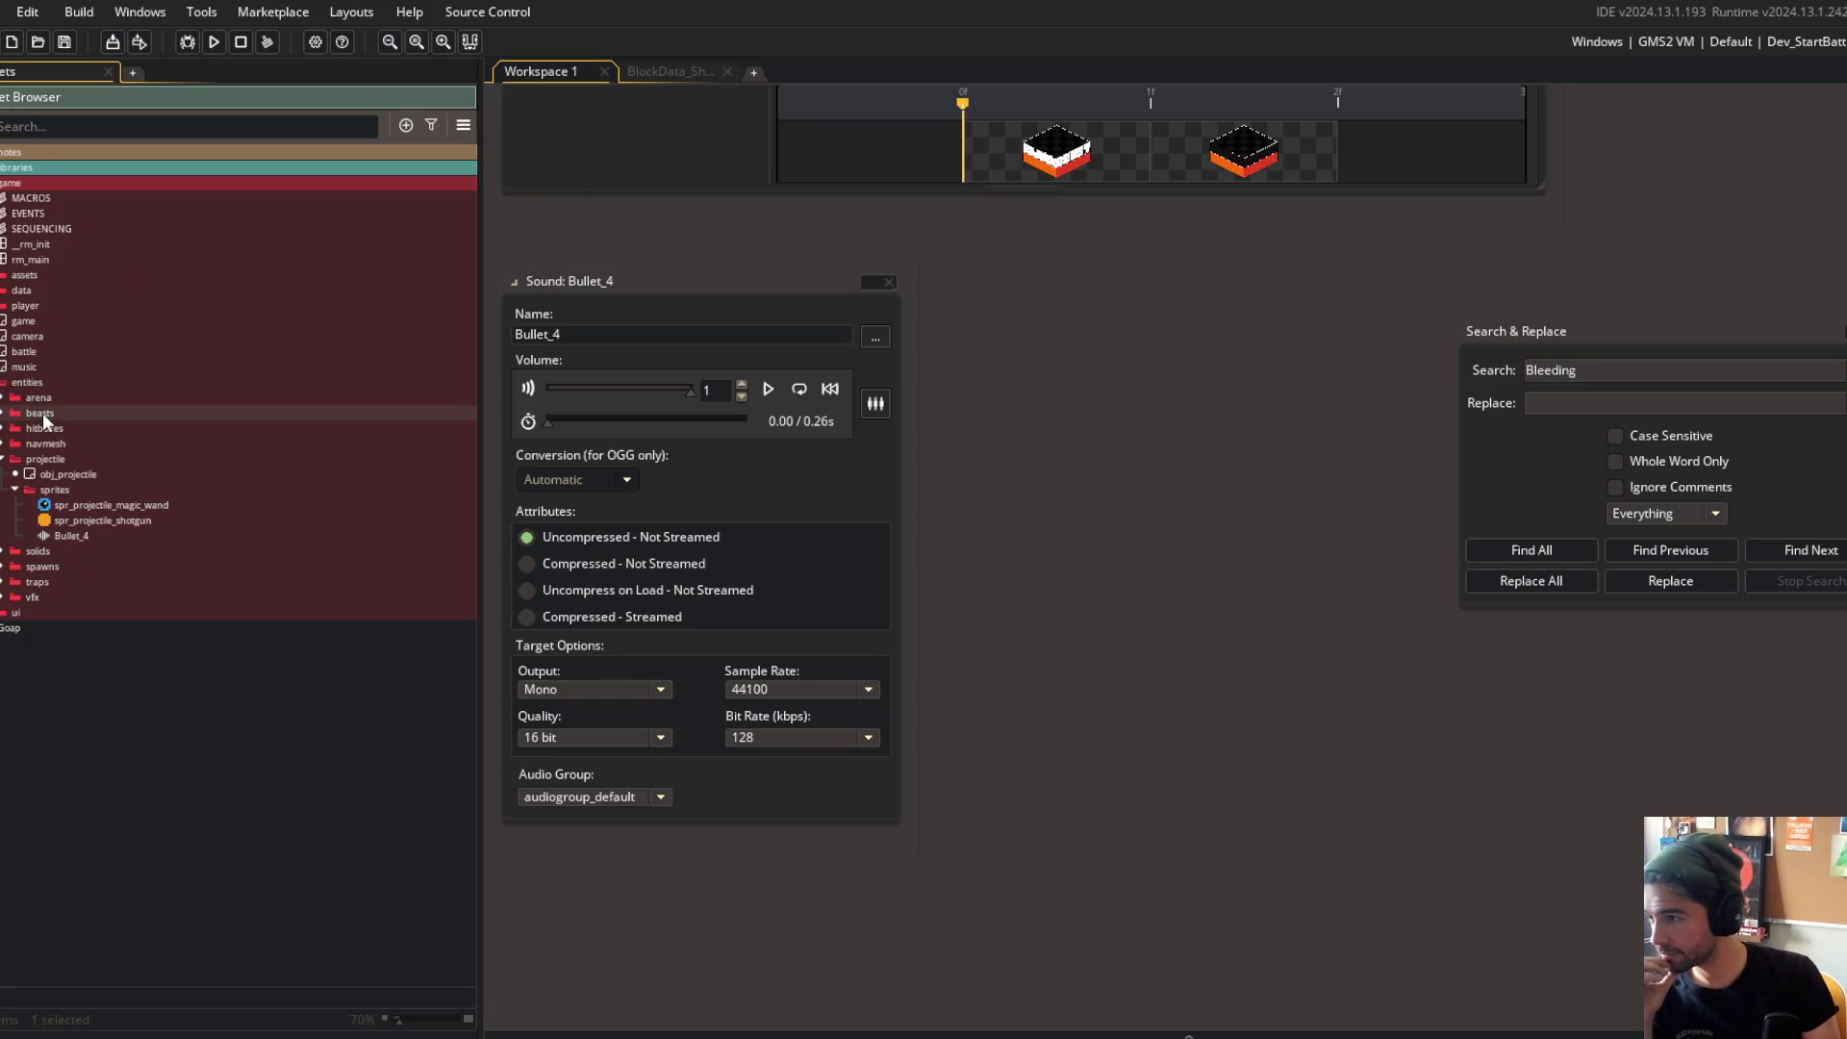
left_click(3, 277)
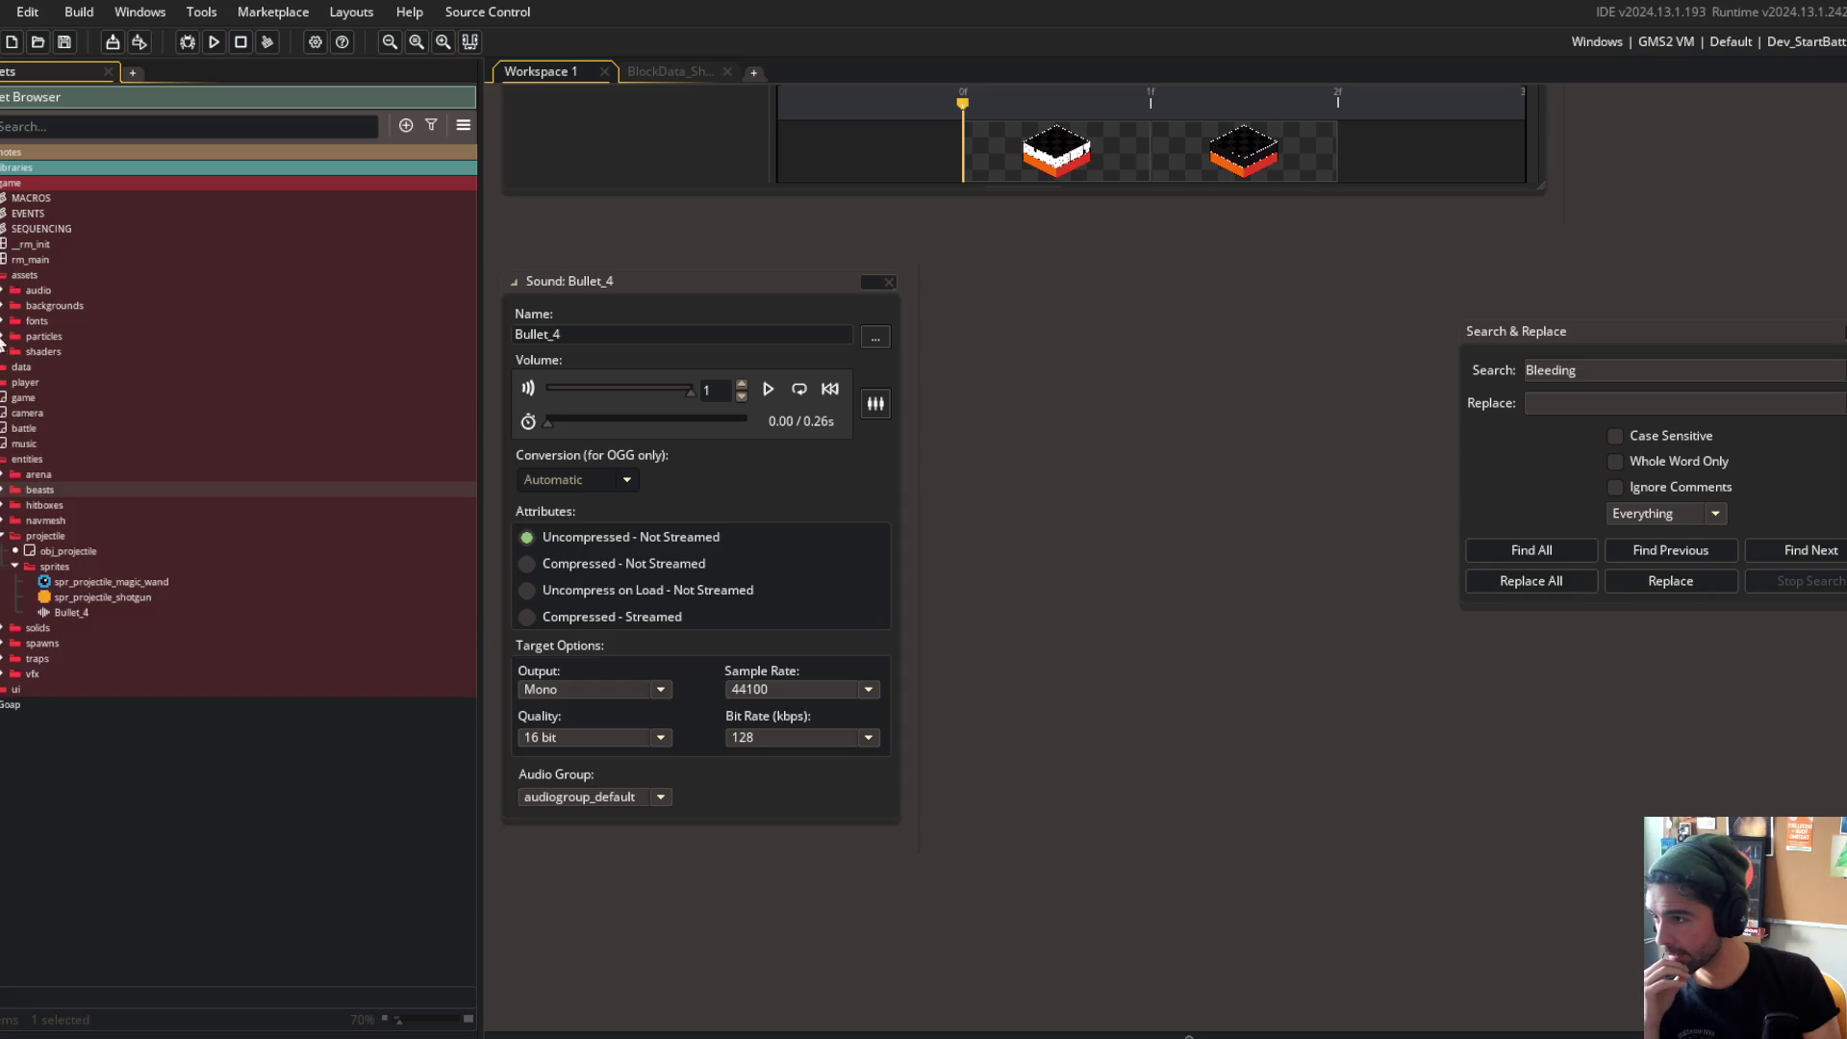
left_click(3, 291)
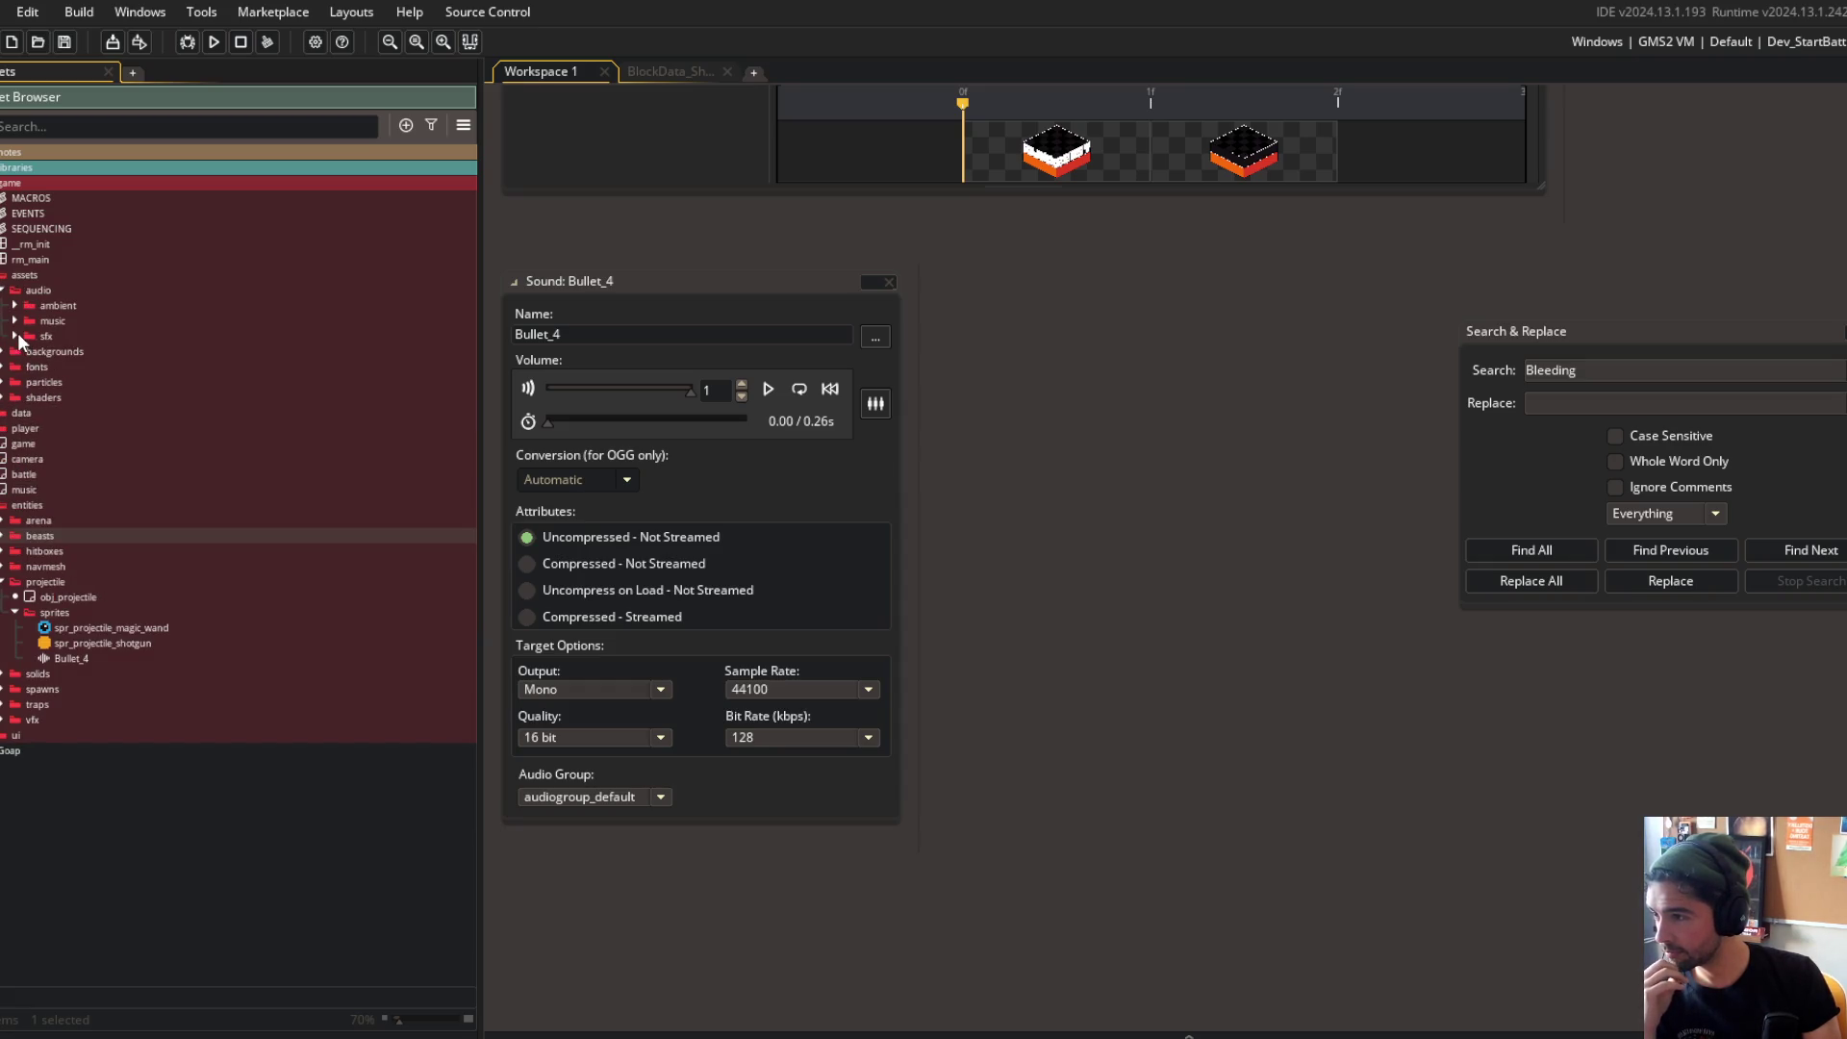
left_click(14, 336)
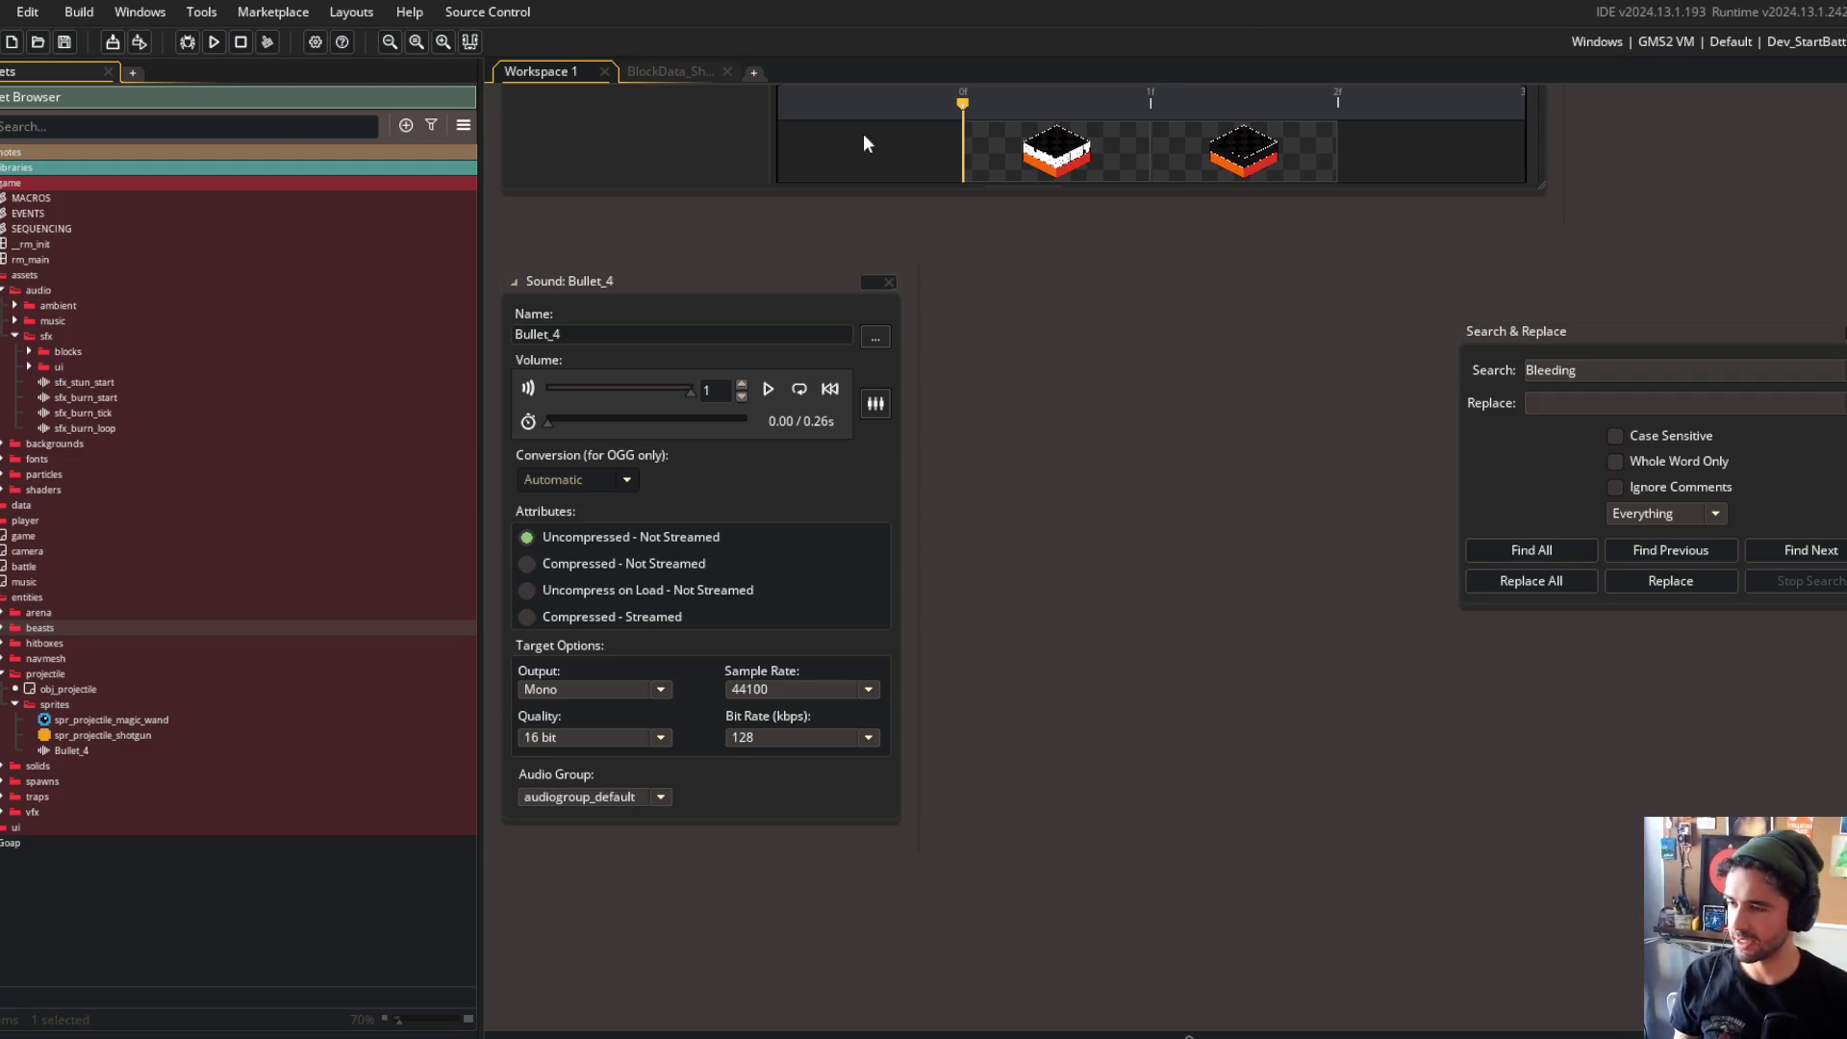
double_click(535, 334)
type("sfx_")
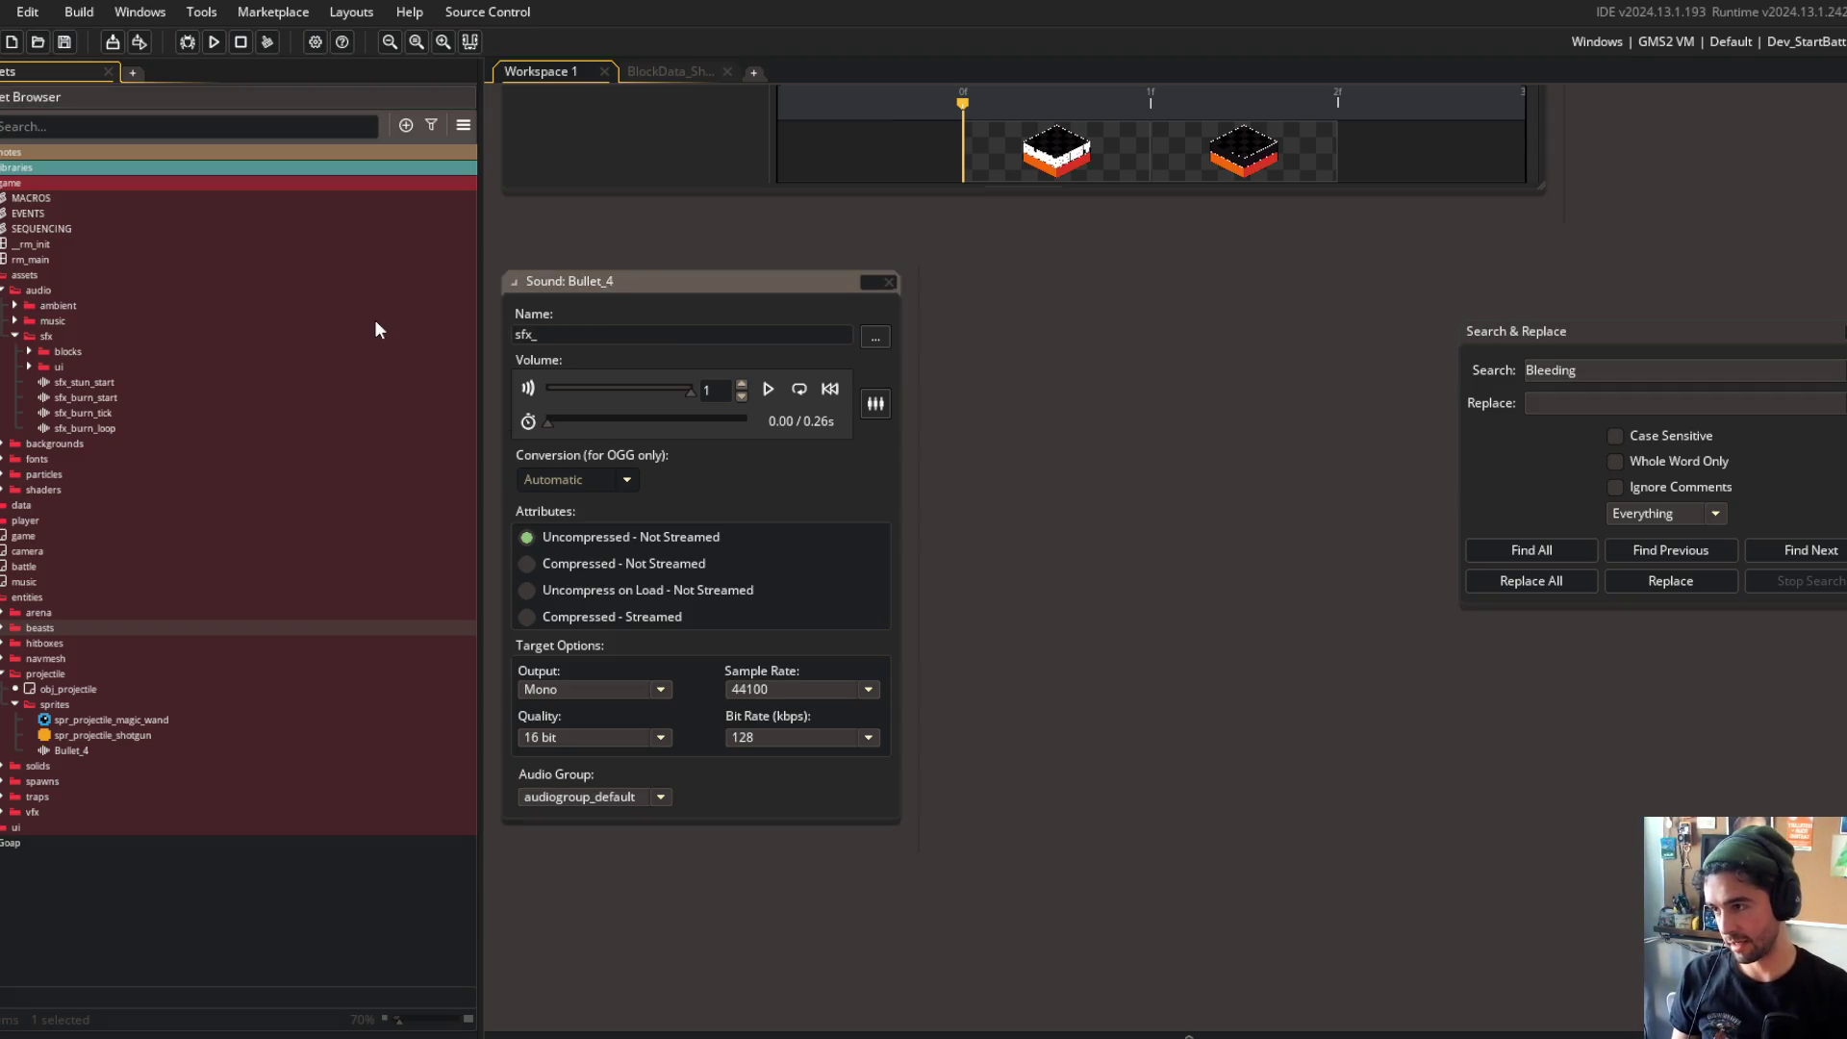
type("shotgun_")
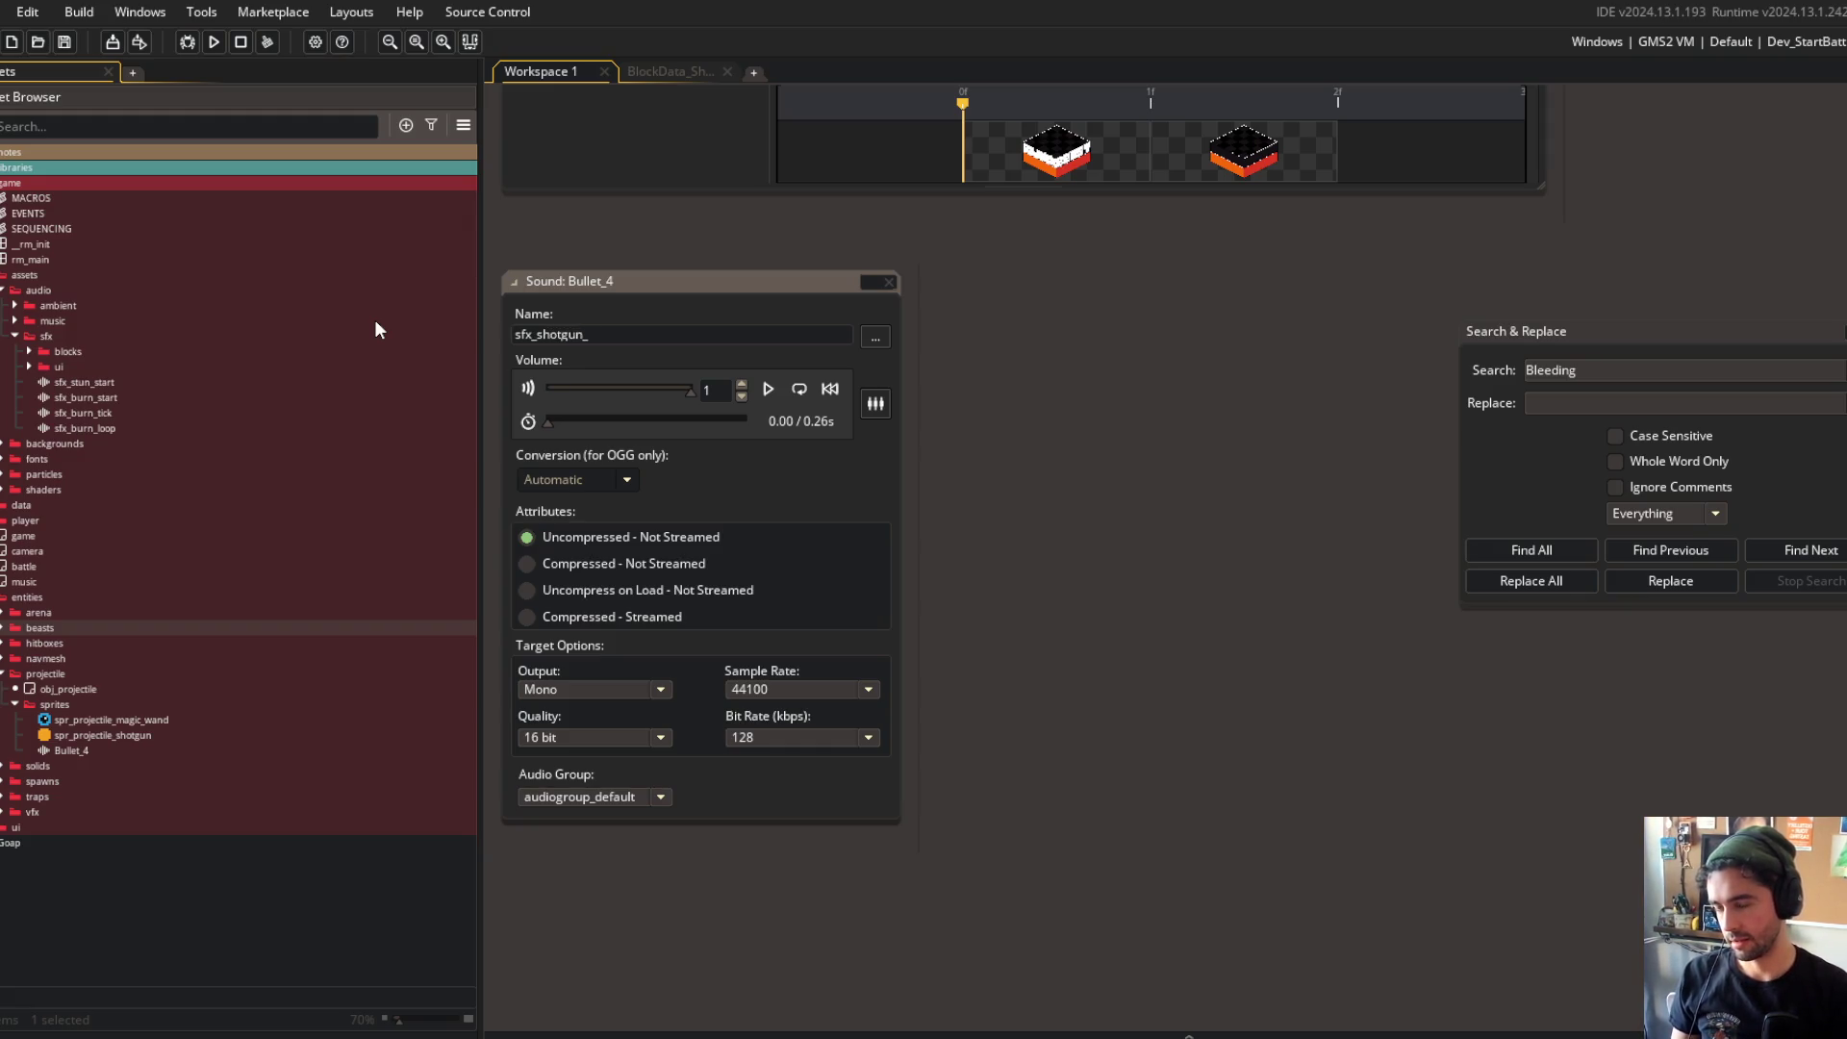
type("bullet")
key("Return")
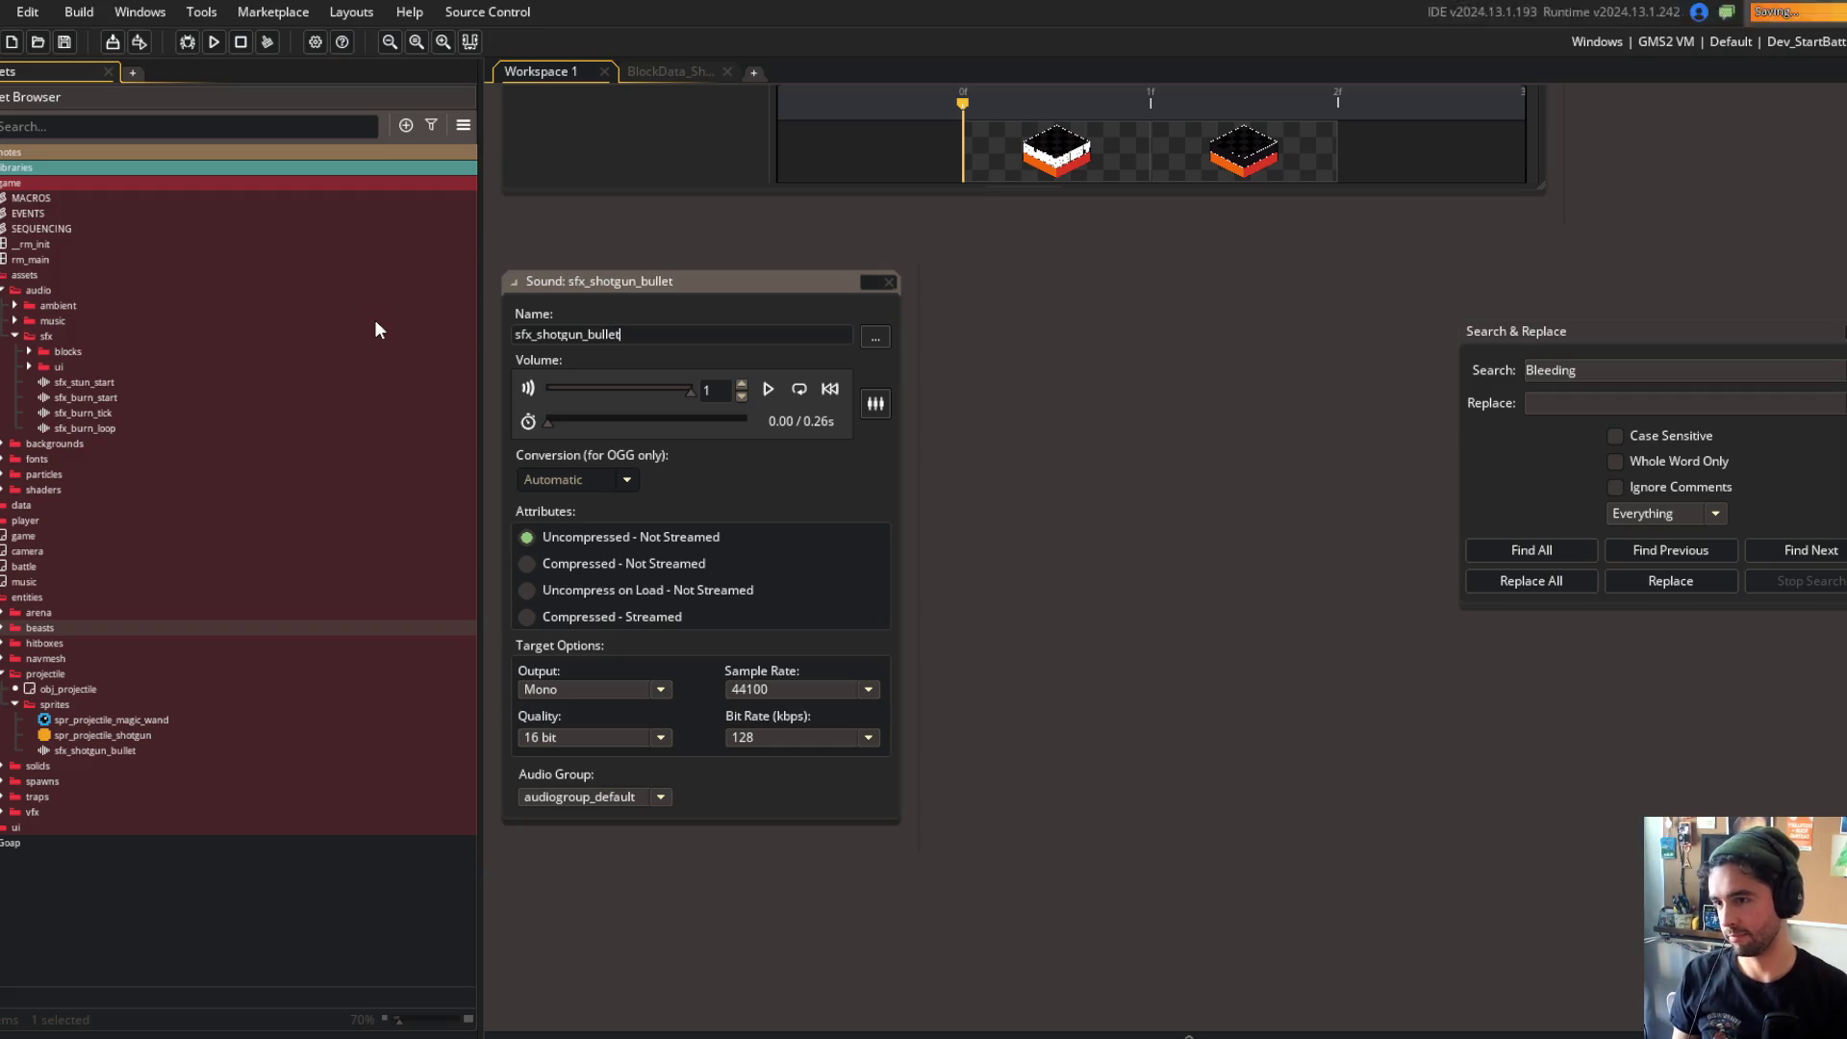
Step: Move the sound into the sfx blocks folder and rename it sfx_block_shotgun_bullet
left_click(1068, 722)
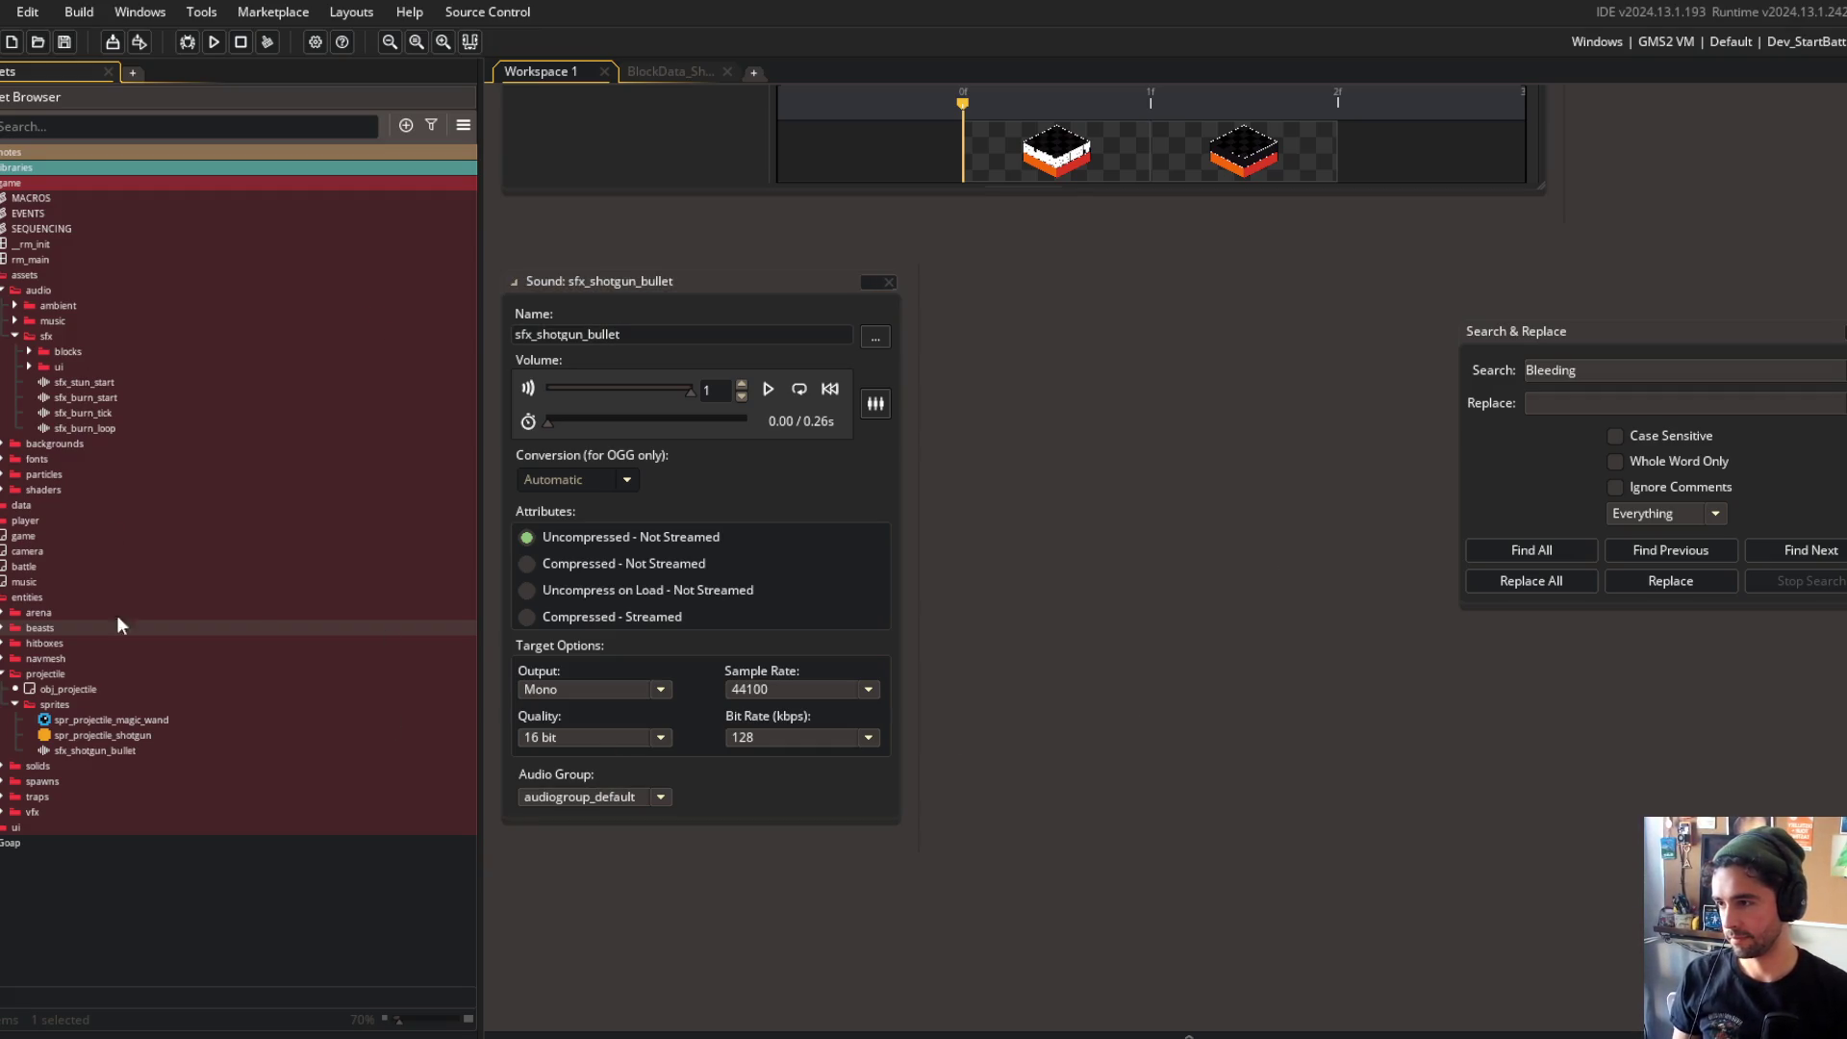
left_click(29, 352)
left_click_drag(108, 856, 137, 458)
left_click(544, 333)
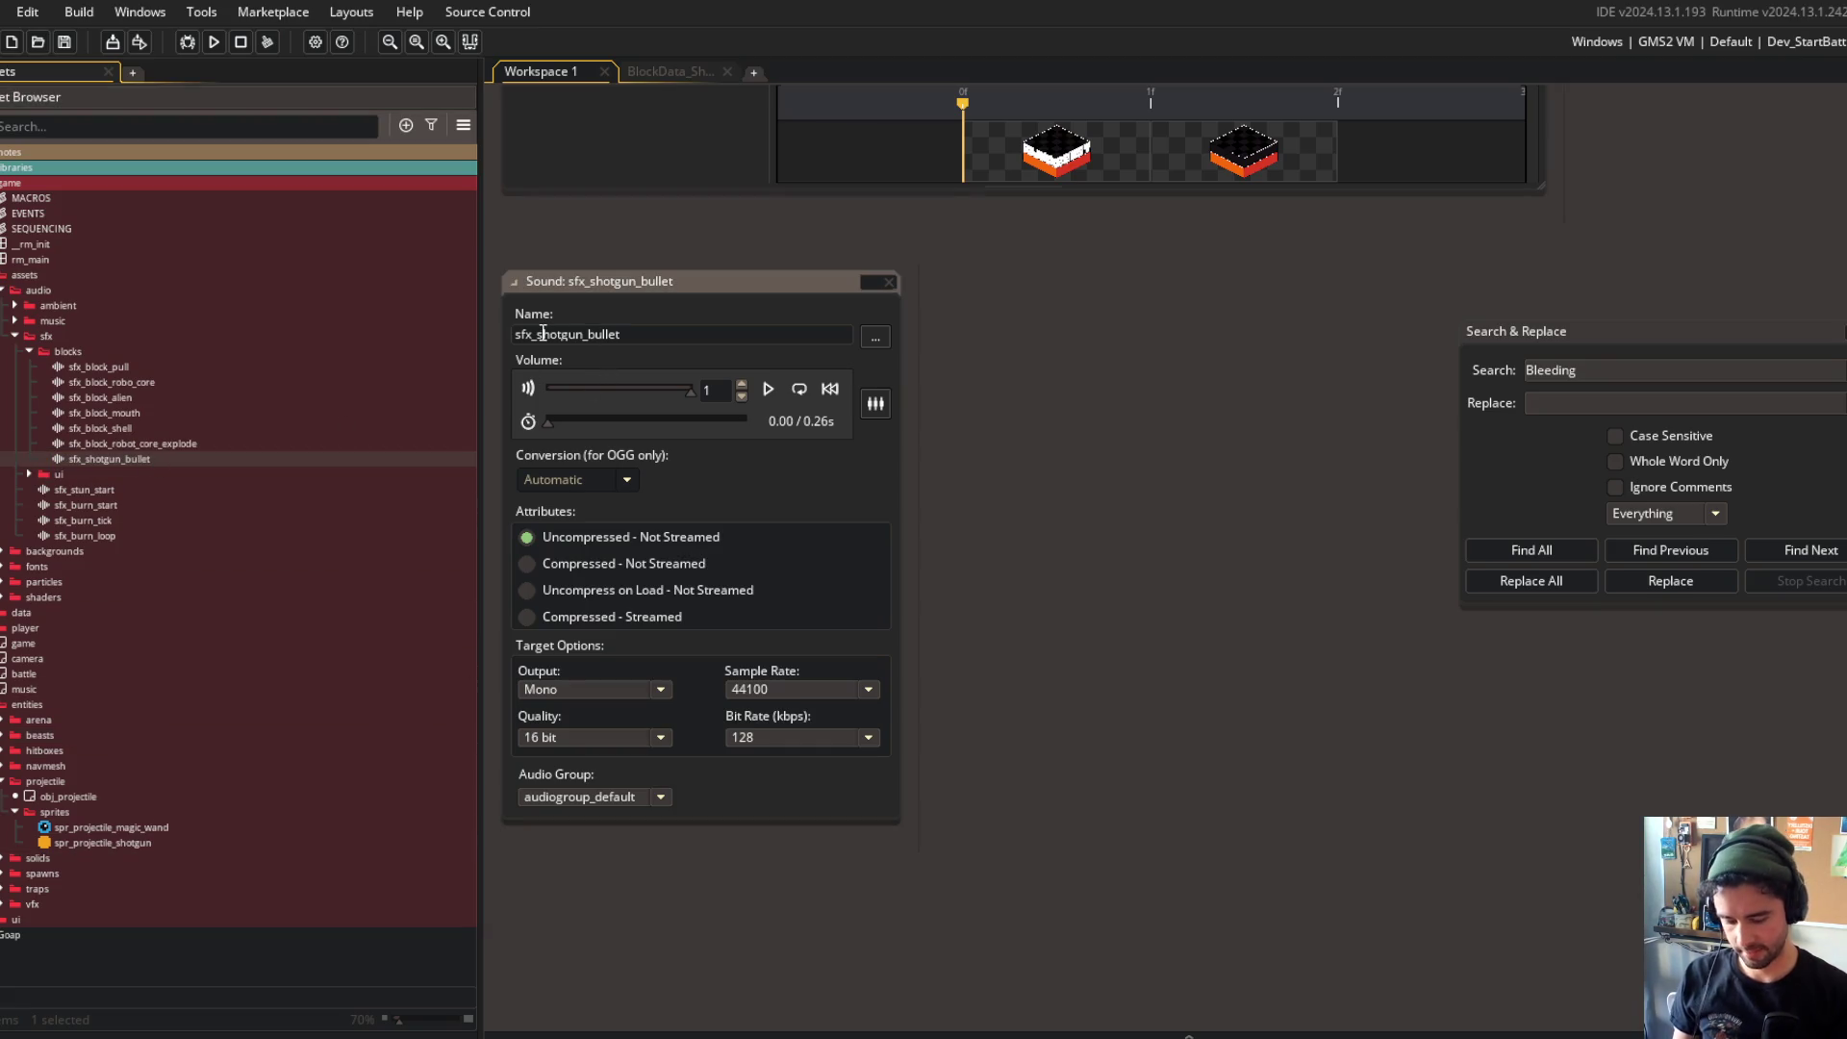
type("block_")
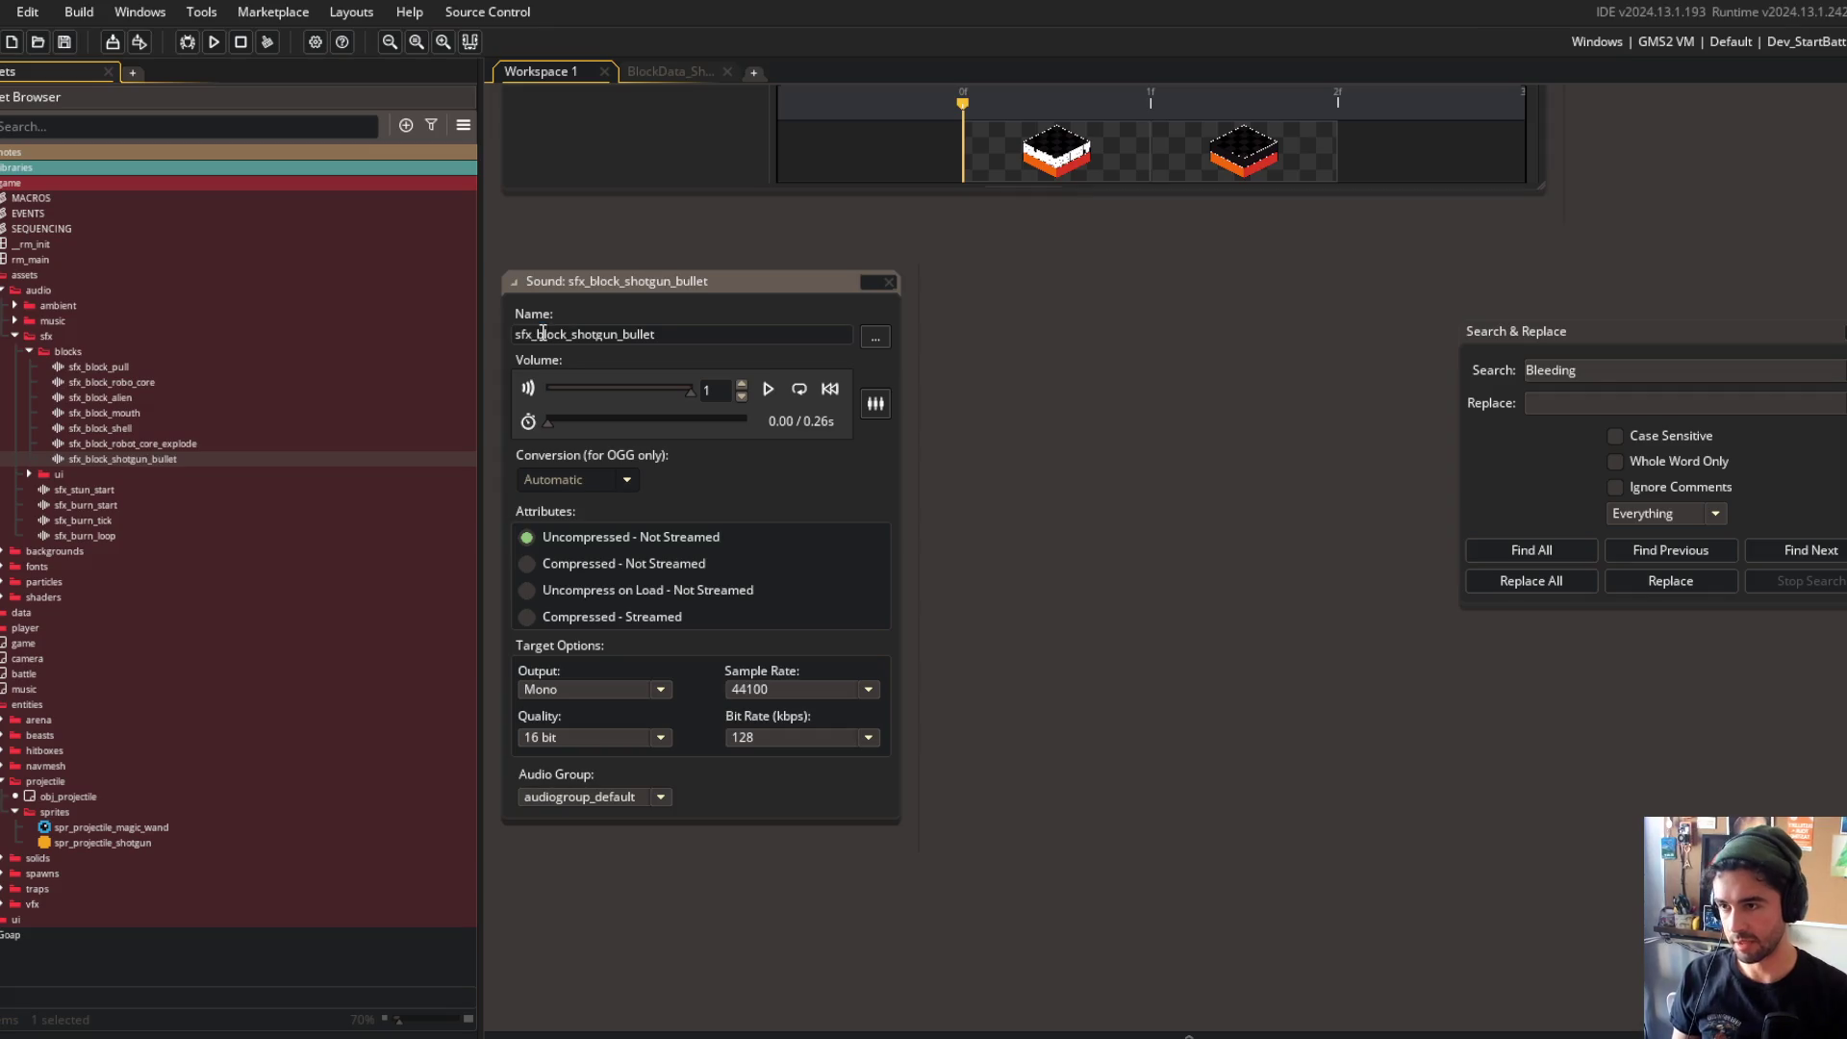
left_click(685, 73)
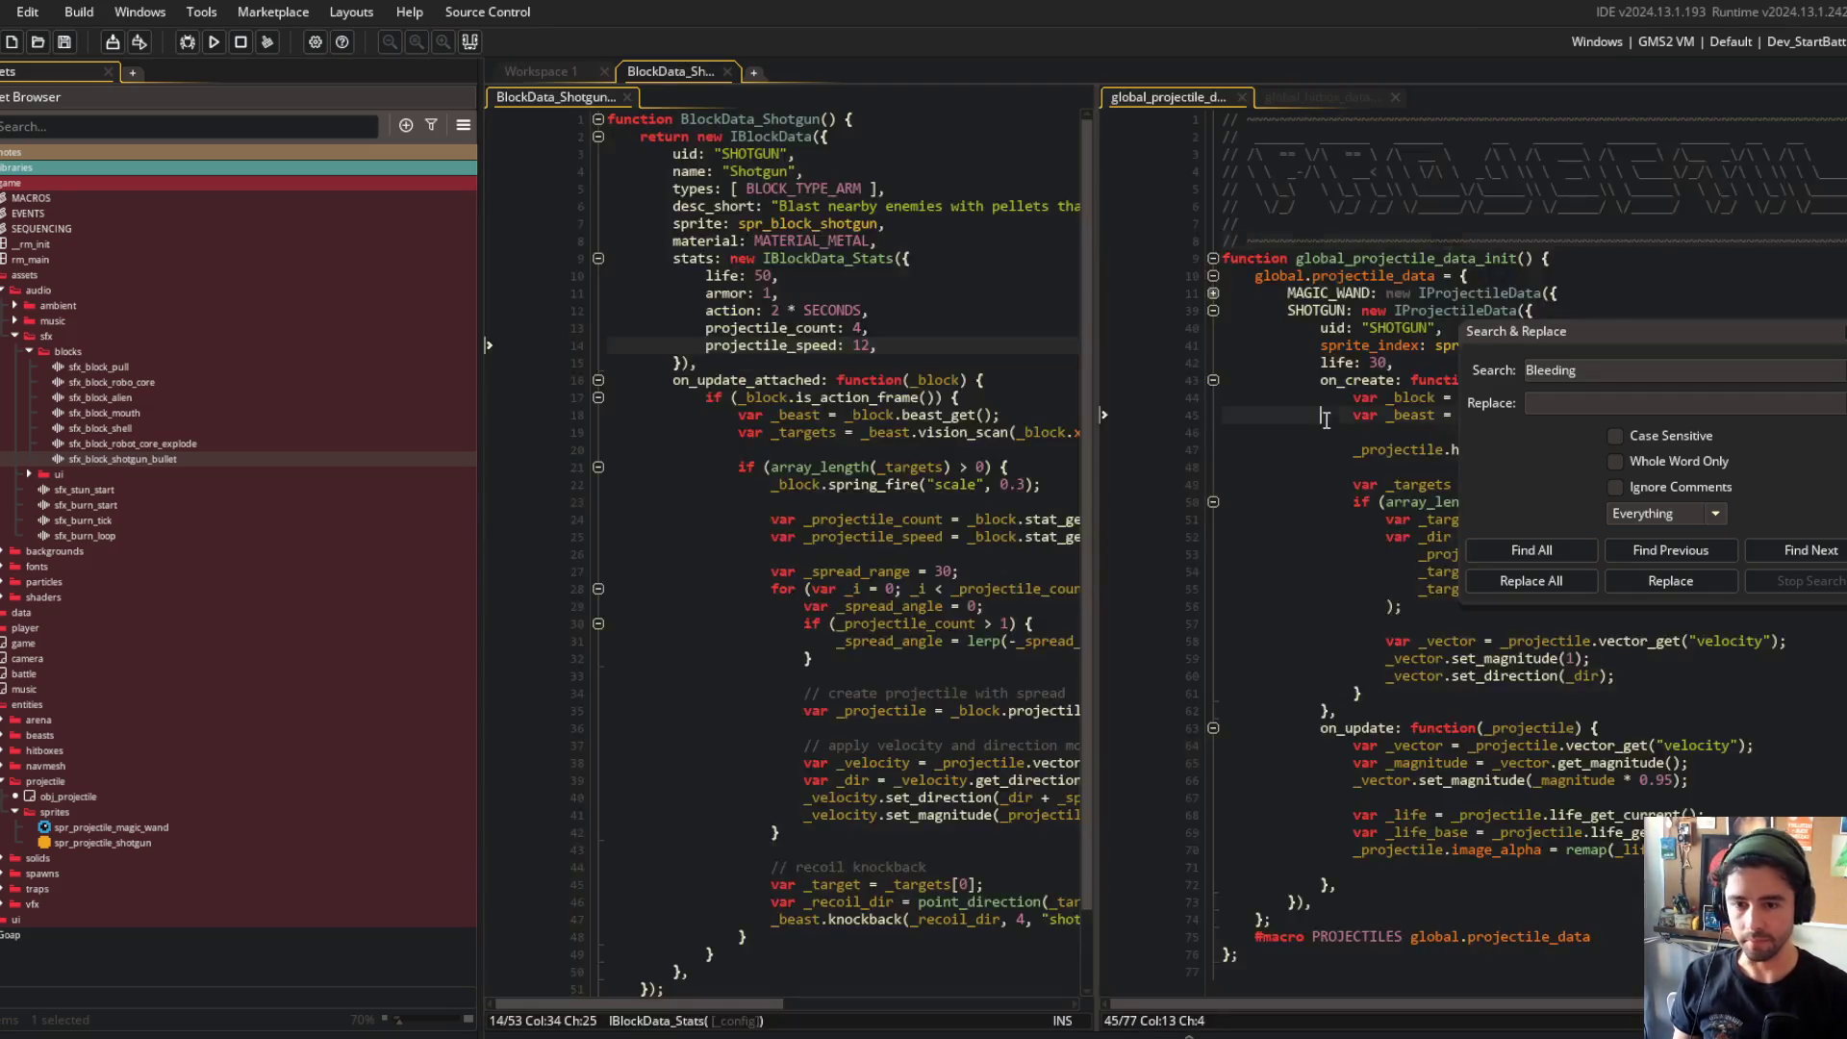
Step: Hide the asset browser, close Search & Replace, and widen the shotgun block code editor
key("F12")
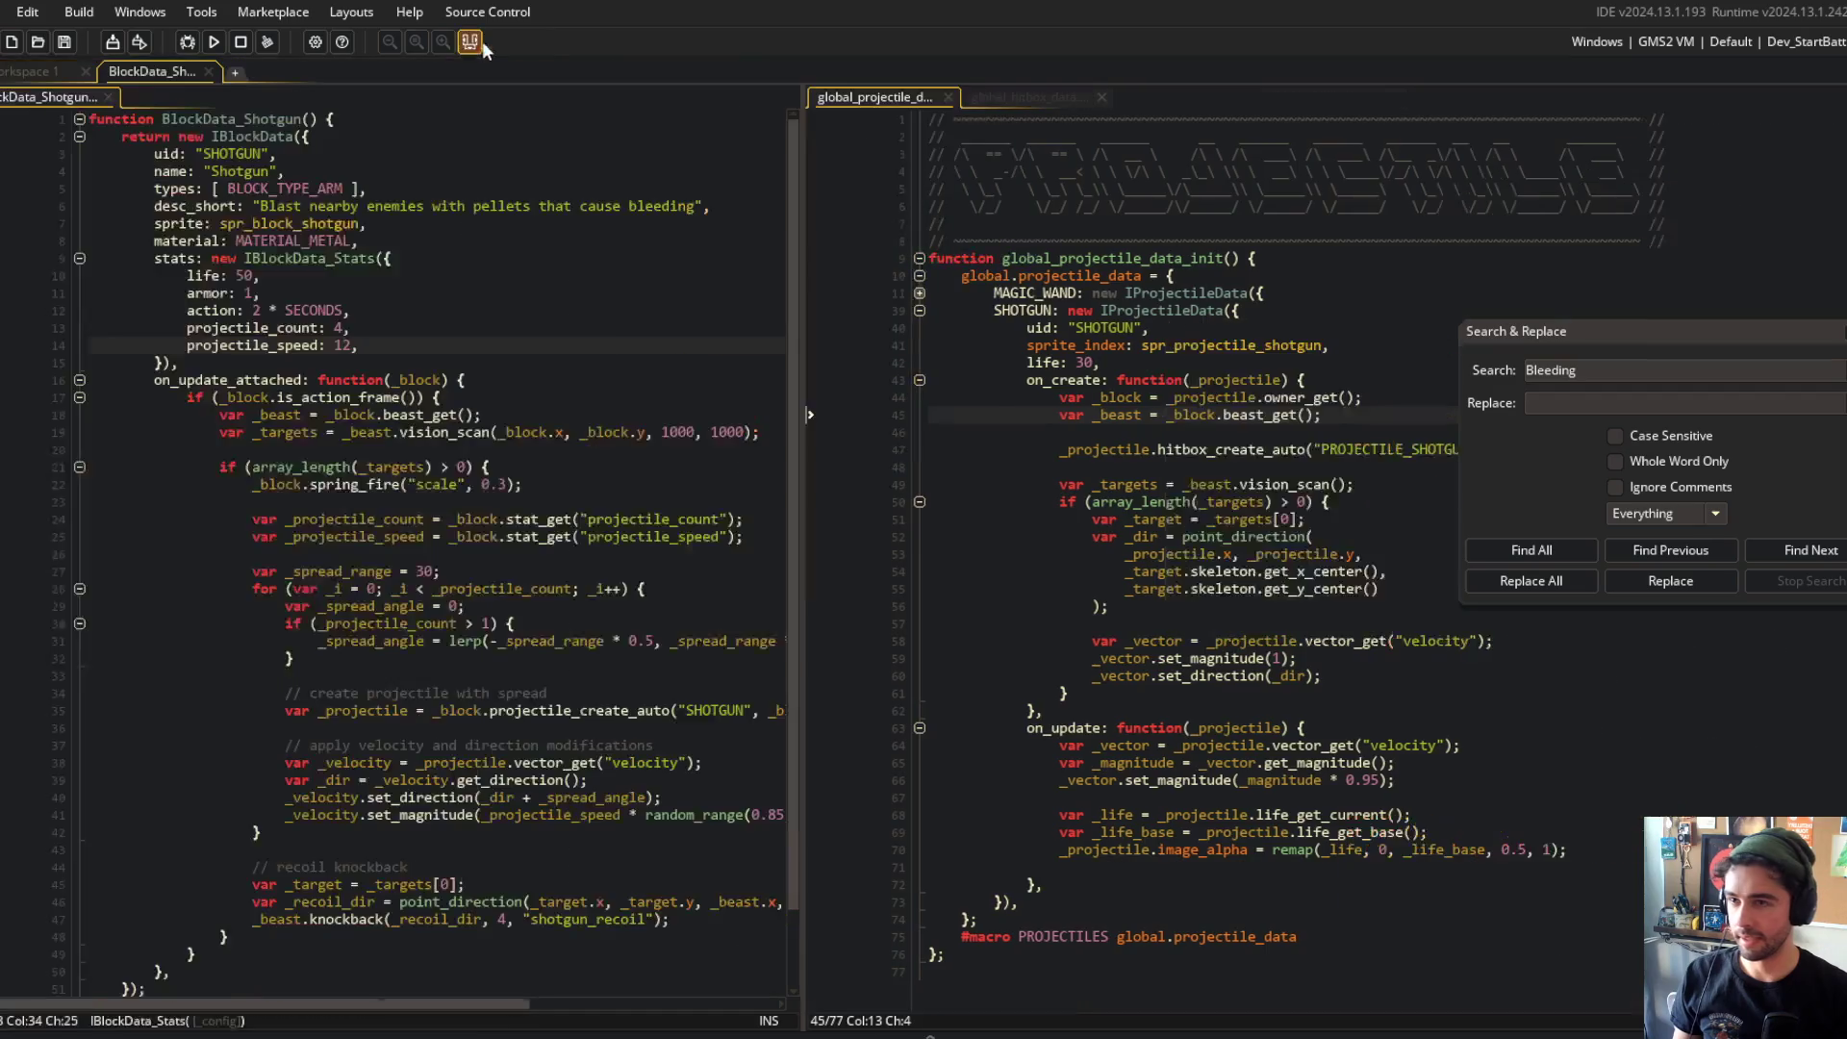
left_click(1305, 224)
left_click(462, 220)
scroll(461, 219, "down", 2)
left_click_drag(799, 200, 1094, 200)
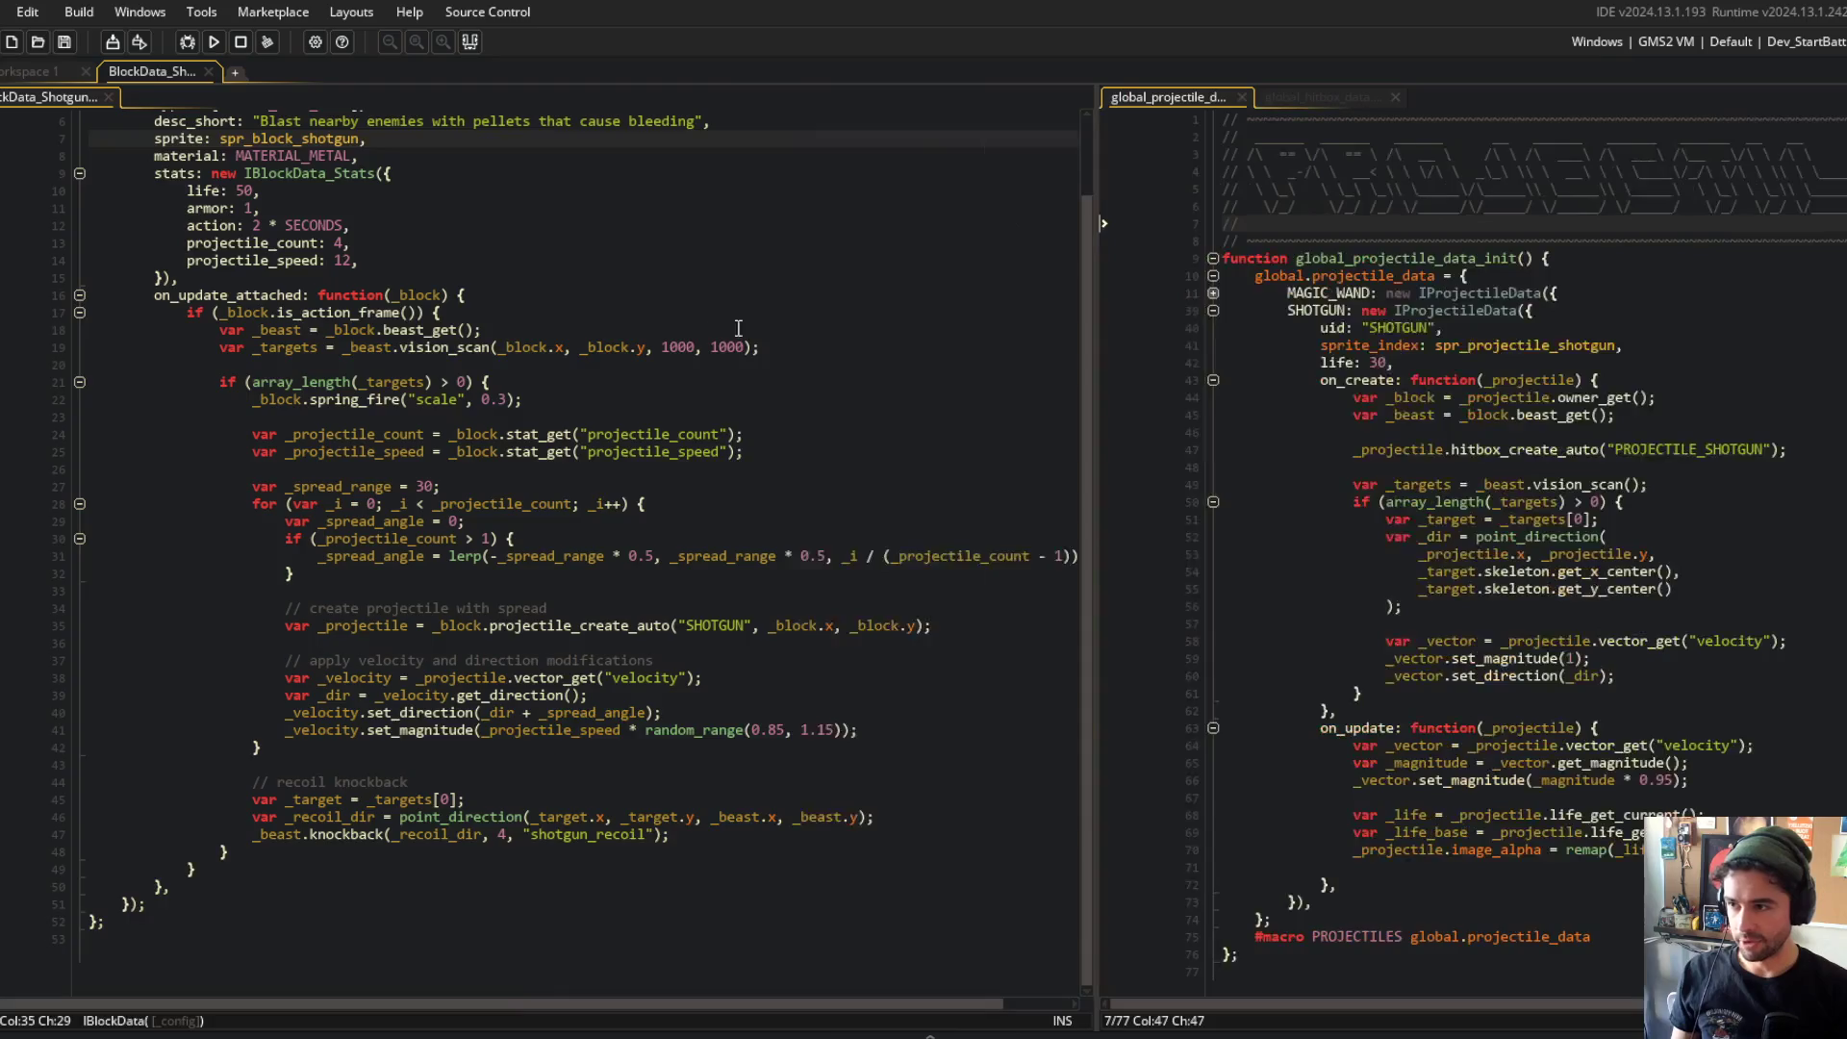
left_click(501, 330)
scroll(554, 759, "up", 1)
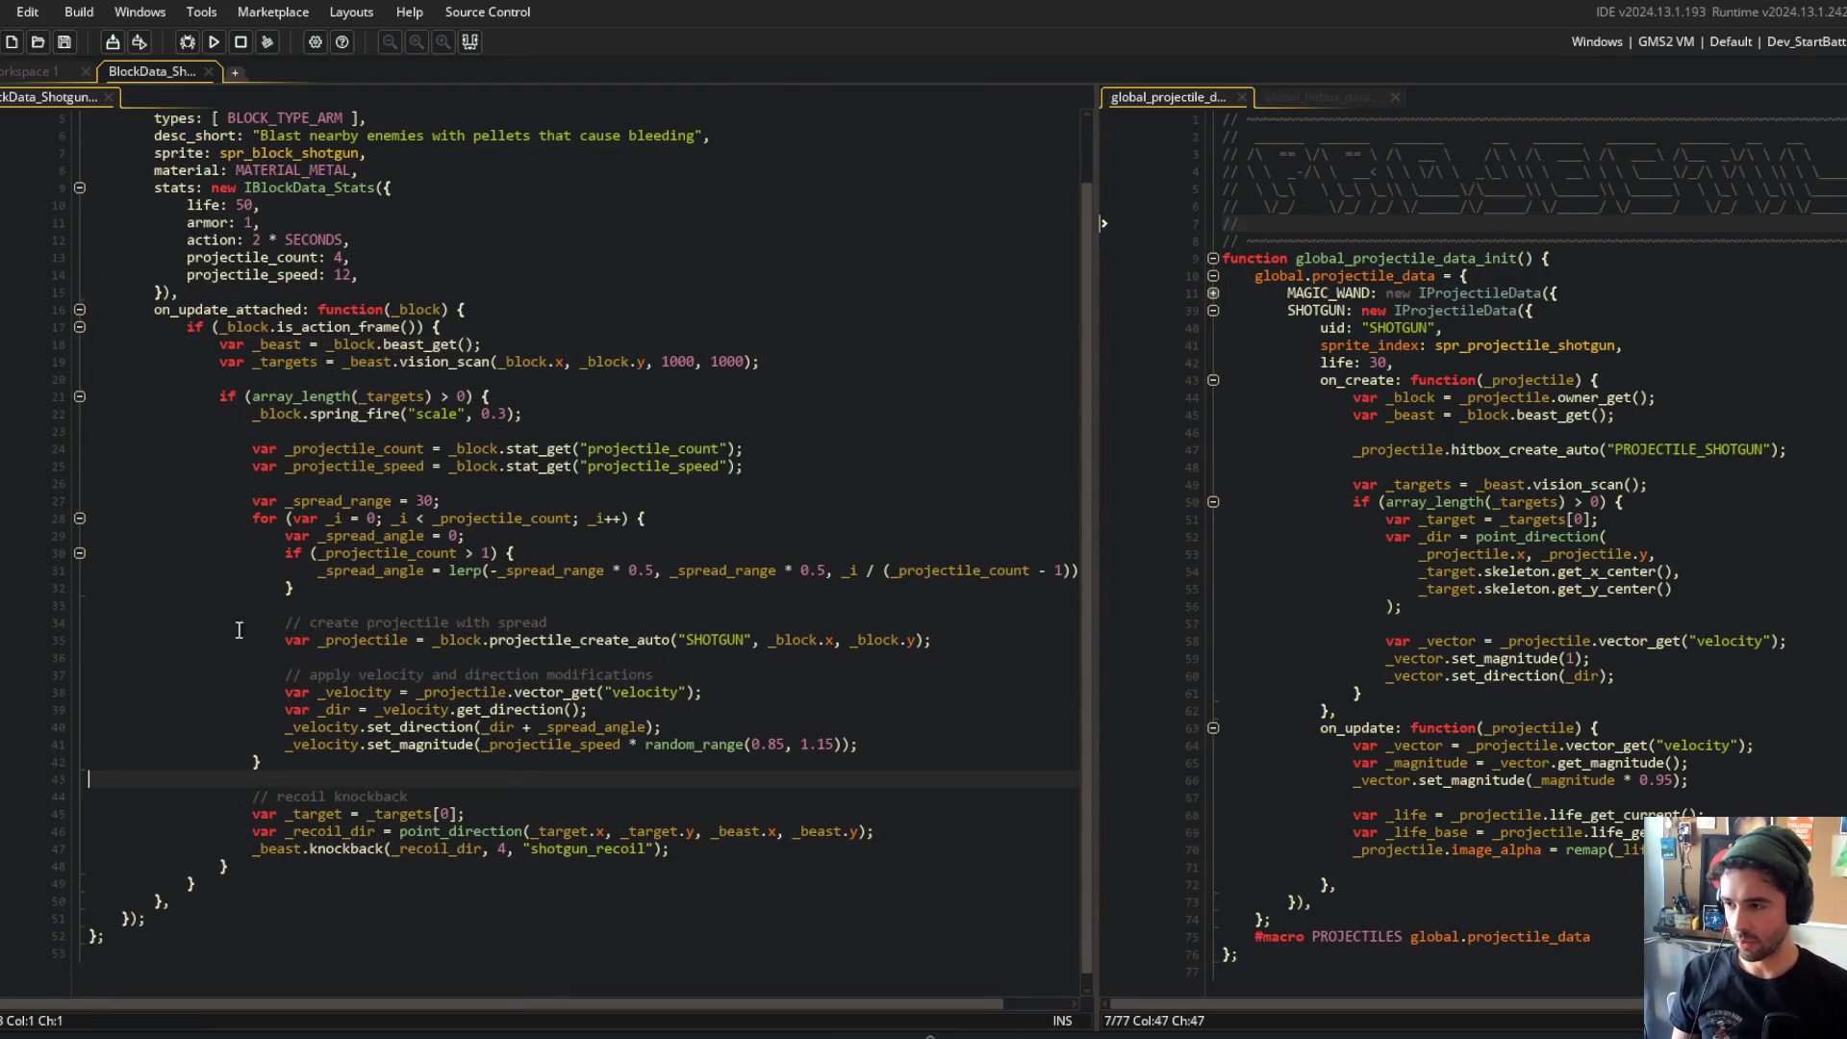
Step: Add _block.audio_play(sfx_block_shotgun_bullet); after the recoil knockback and run the game
left_click(804, 863)
key("Return")
key("Return")
type("_block.audio_play(sfx_block_shotgun_bullet);")
key("F5")
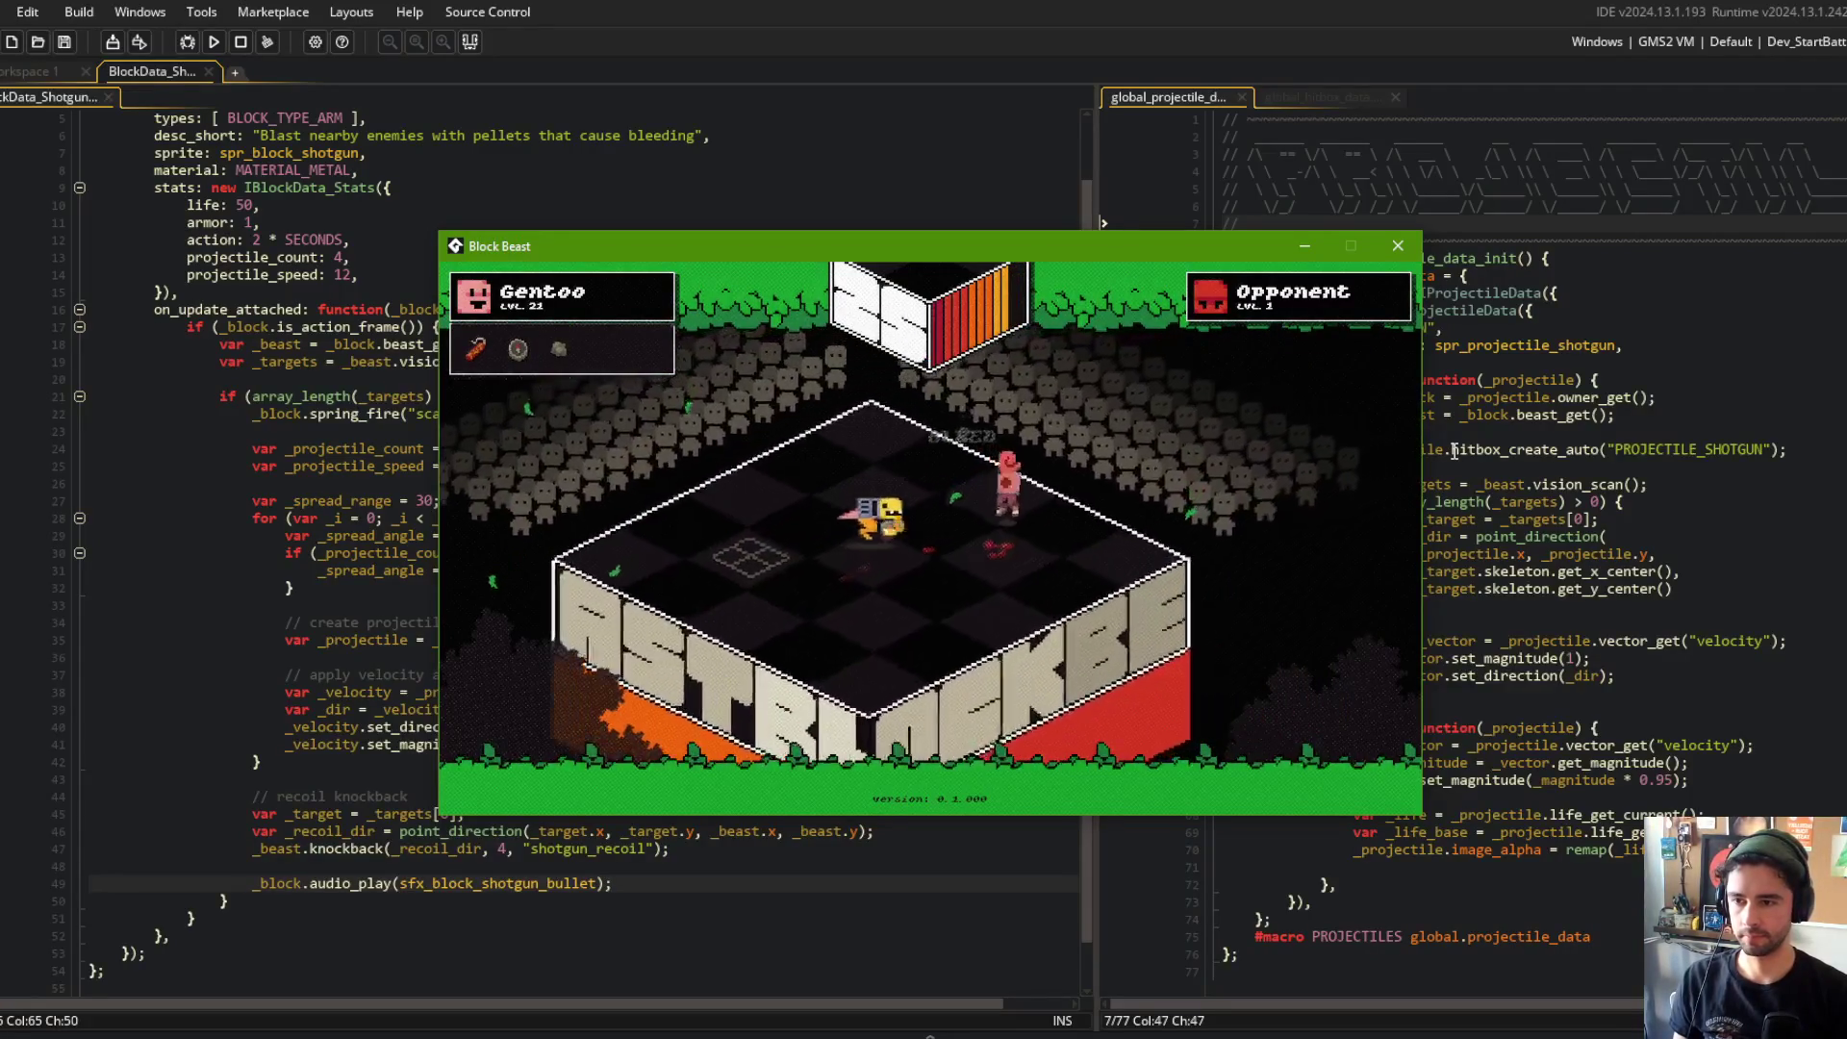
Step: Bring the running test game forward, then close it
left_click(227, 449)
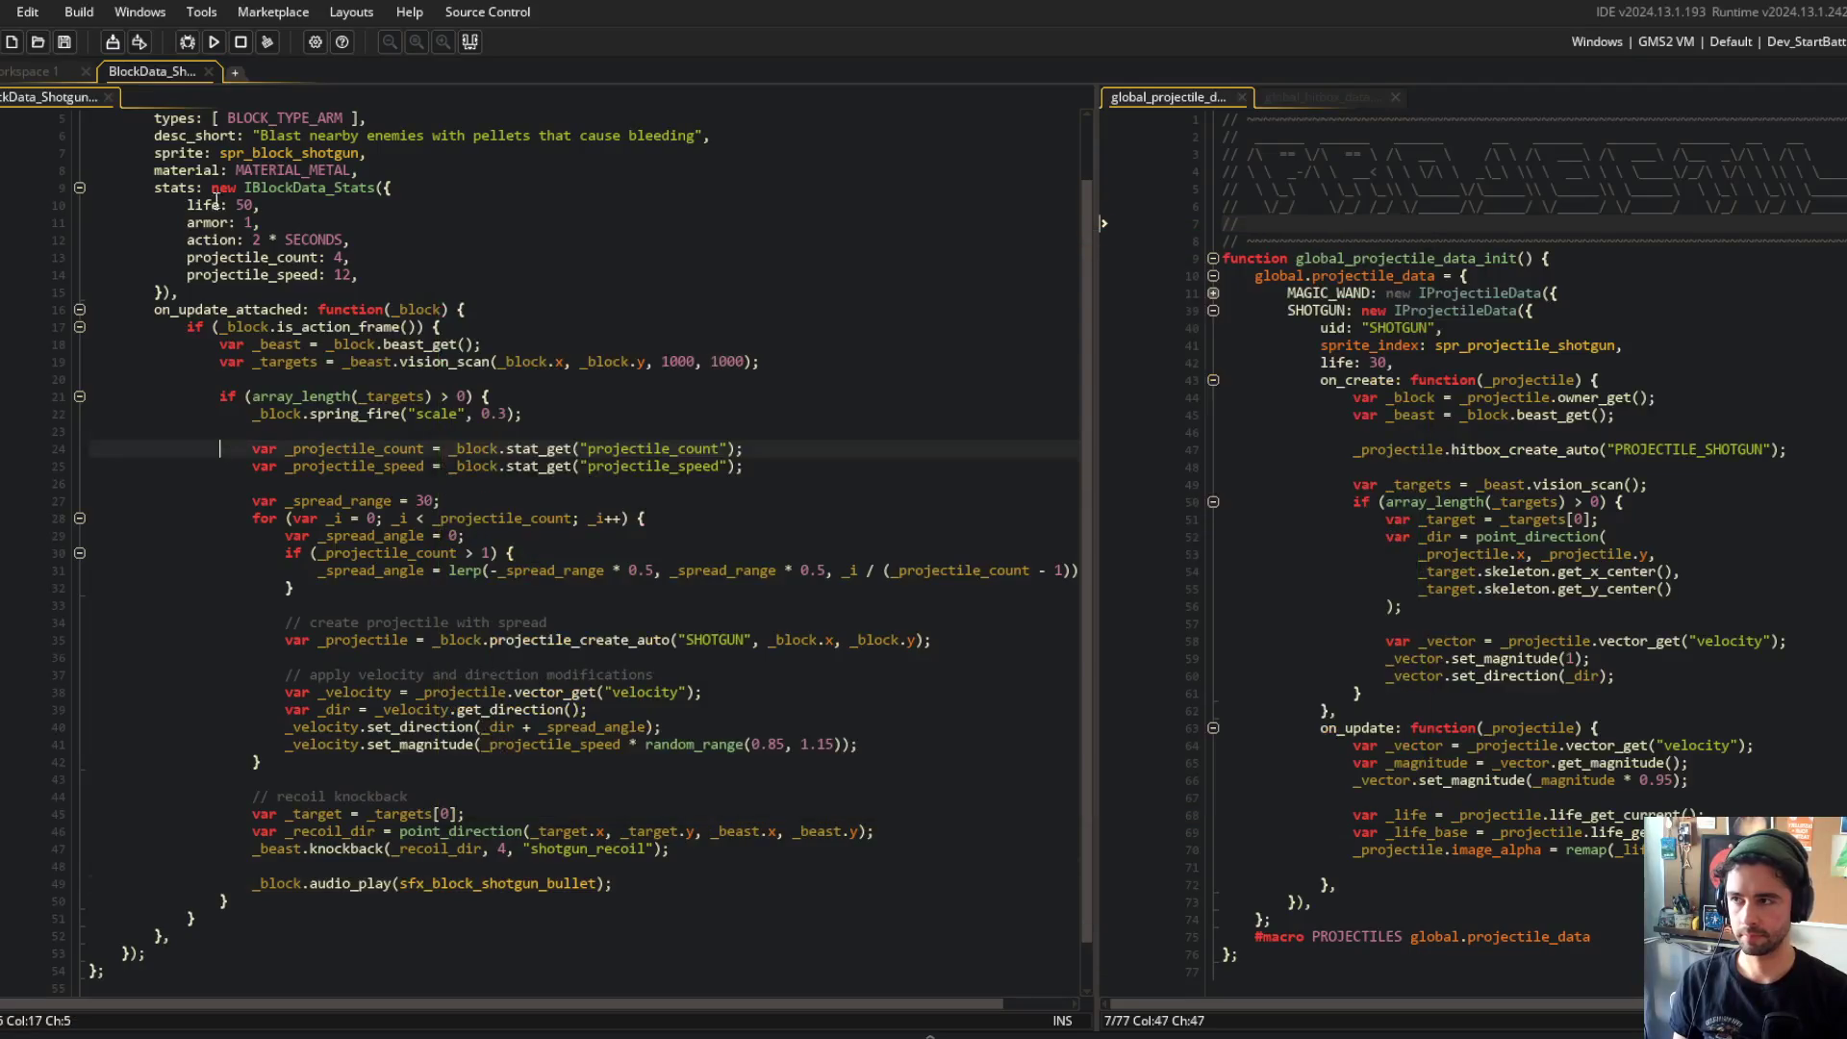
left_click(238, 47)
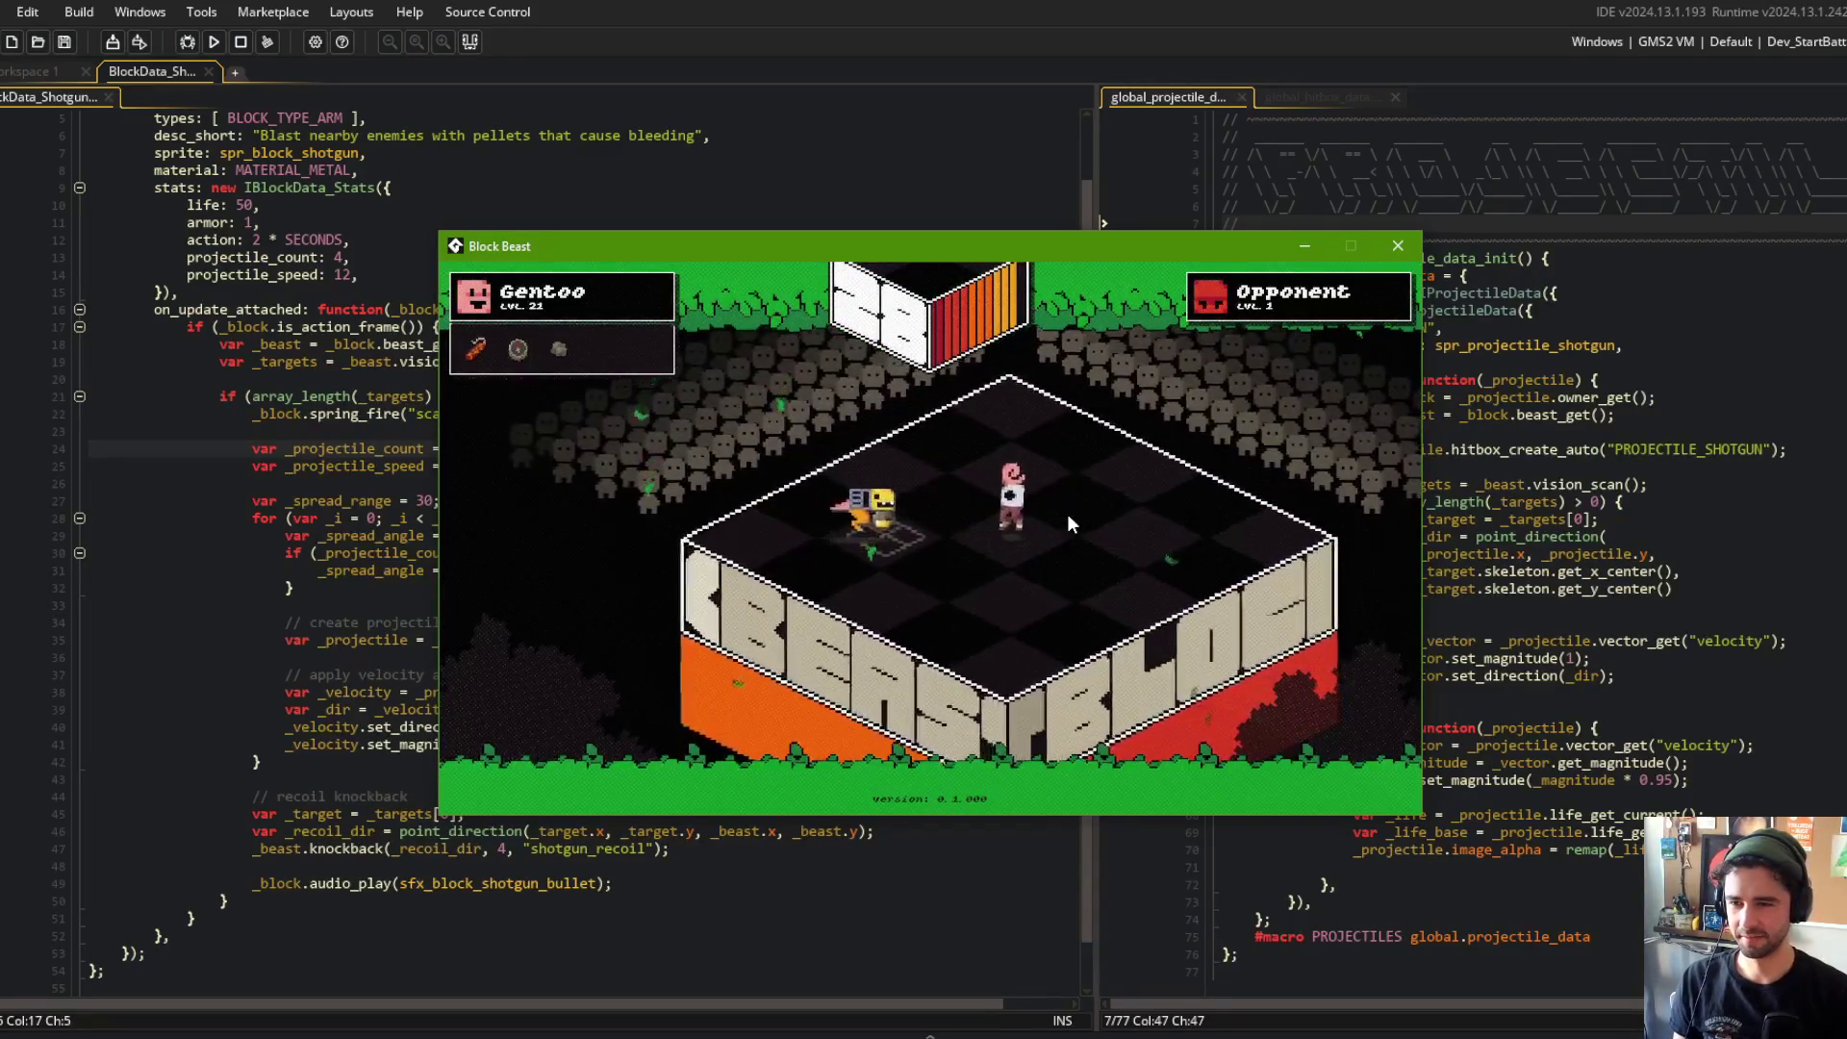
left_click(1398, 245)
left_click(357, 258)
Step: Change the shotgun's action time from 2 * SECONDS to 4 * SECONDS
key("Up")
key("Left")
key("Left")
key("Left")
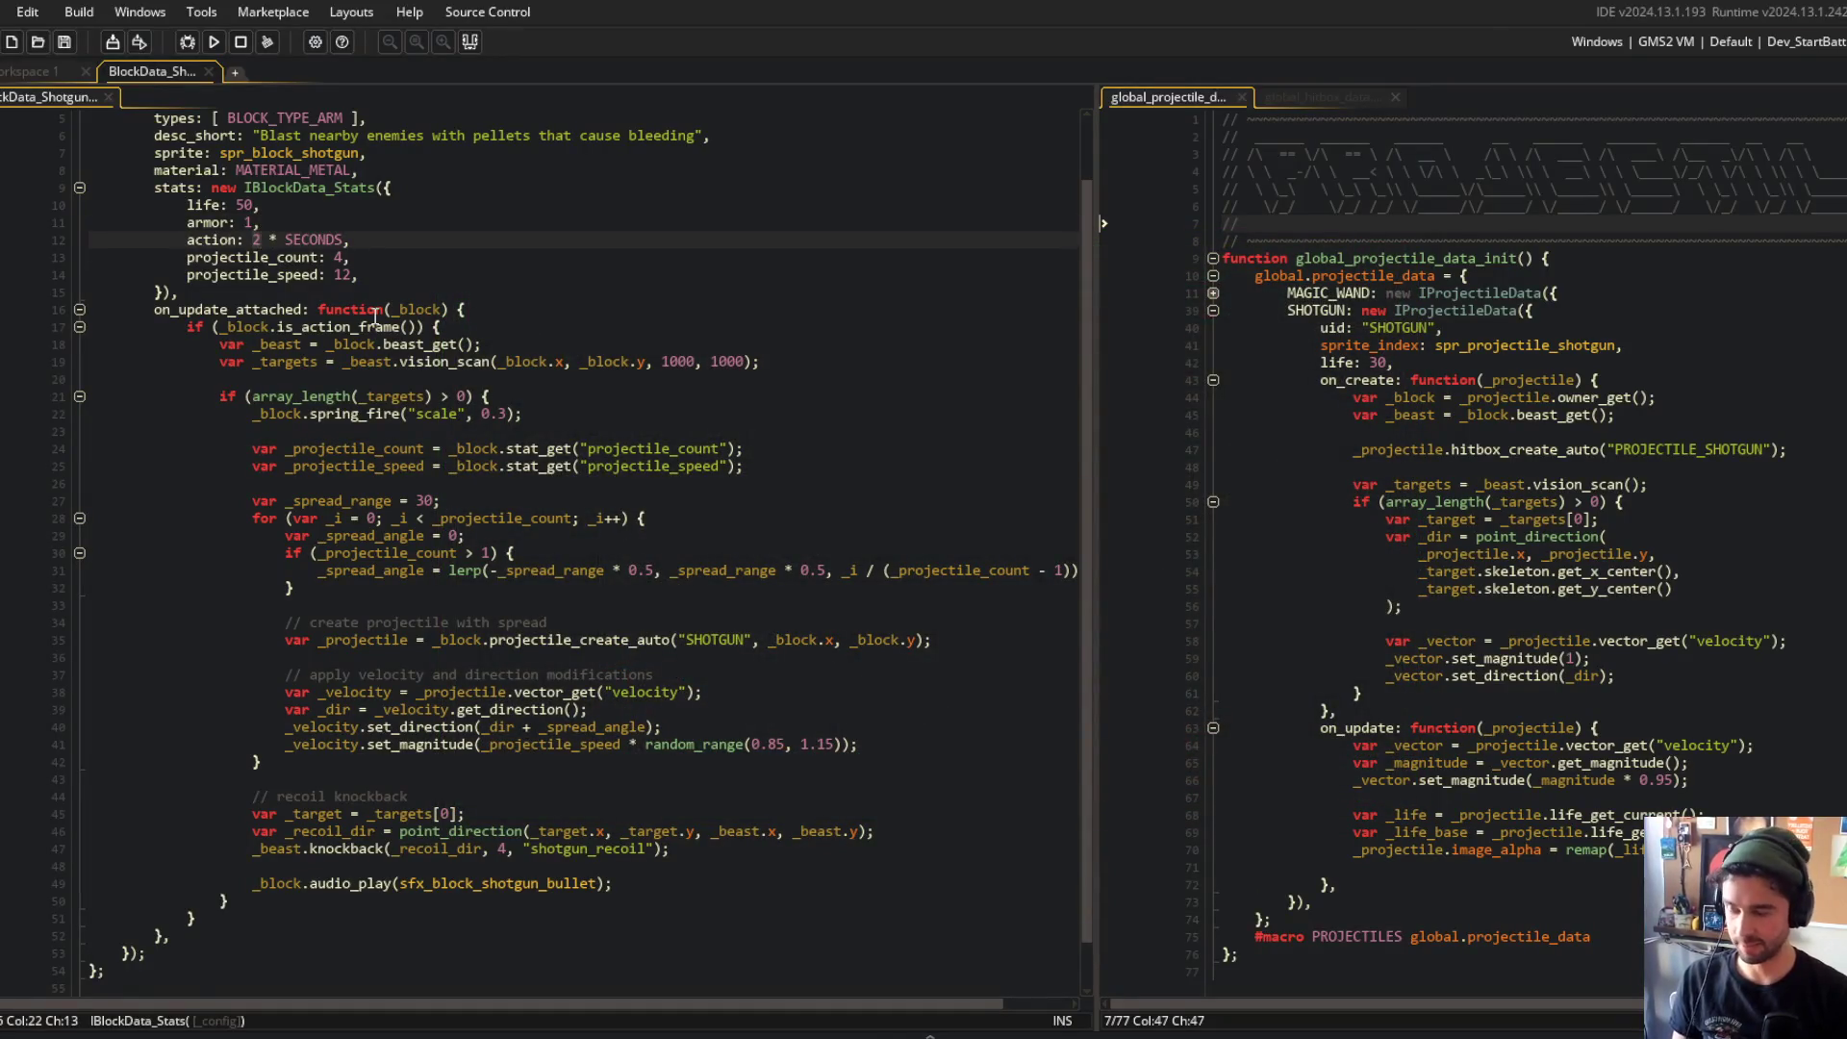
left_click(543, 344)
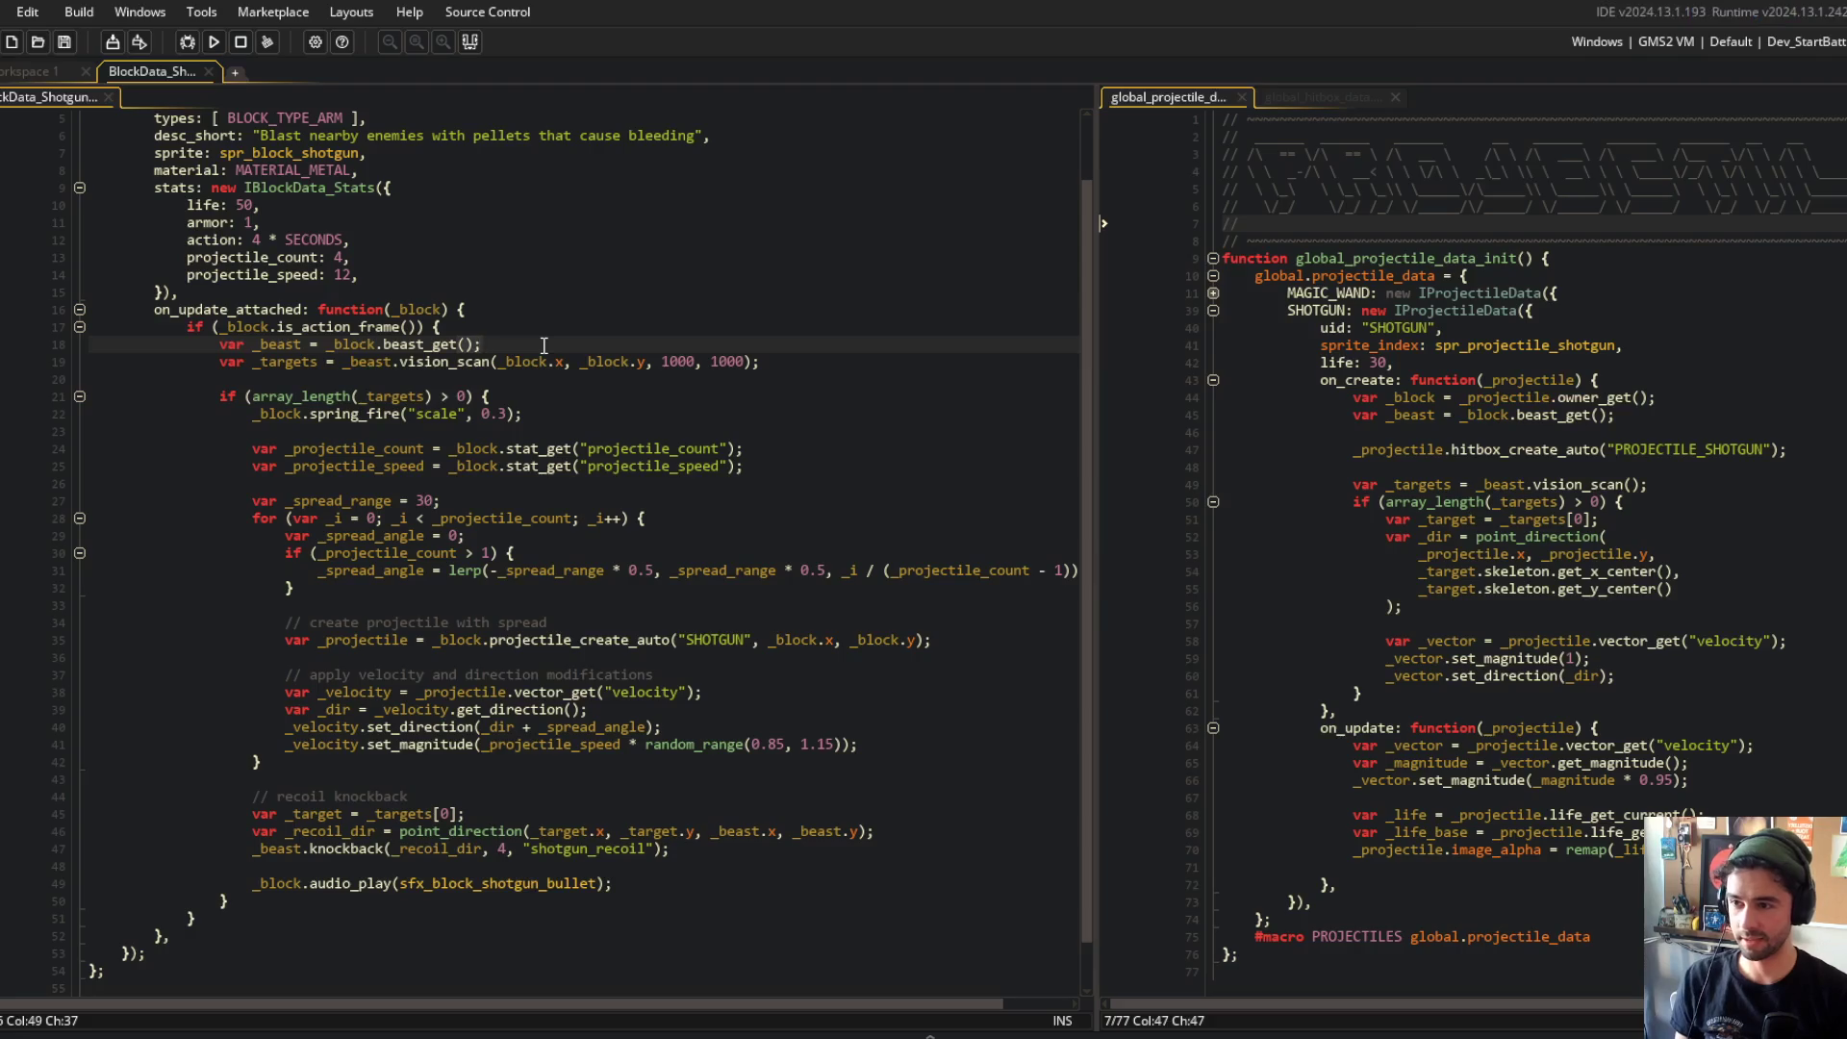
key("alt+Tab")
scroll(912, 395, "down", 3)
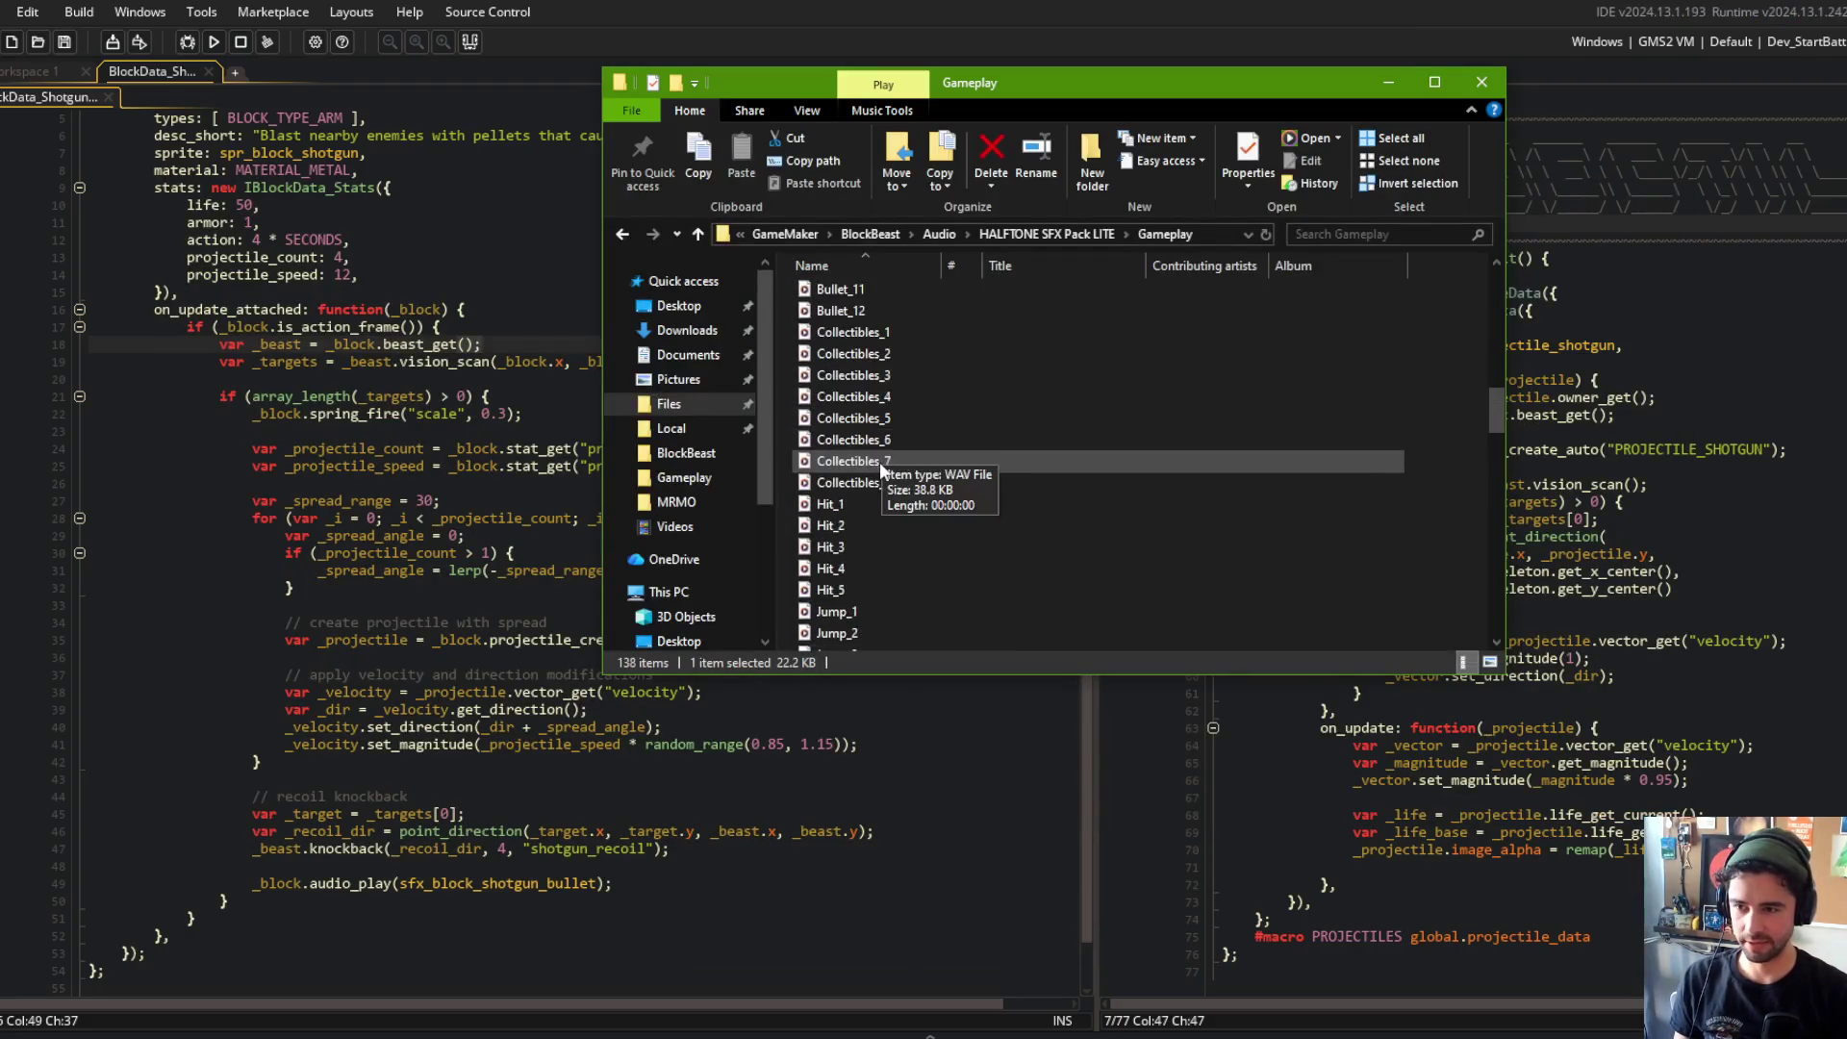
Step: Preview the Collectibles sounds, Collectibles_1 through Collectibles_8, in Media Player
double_click(863, 466)
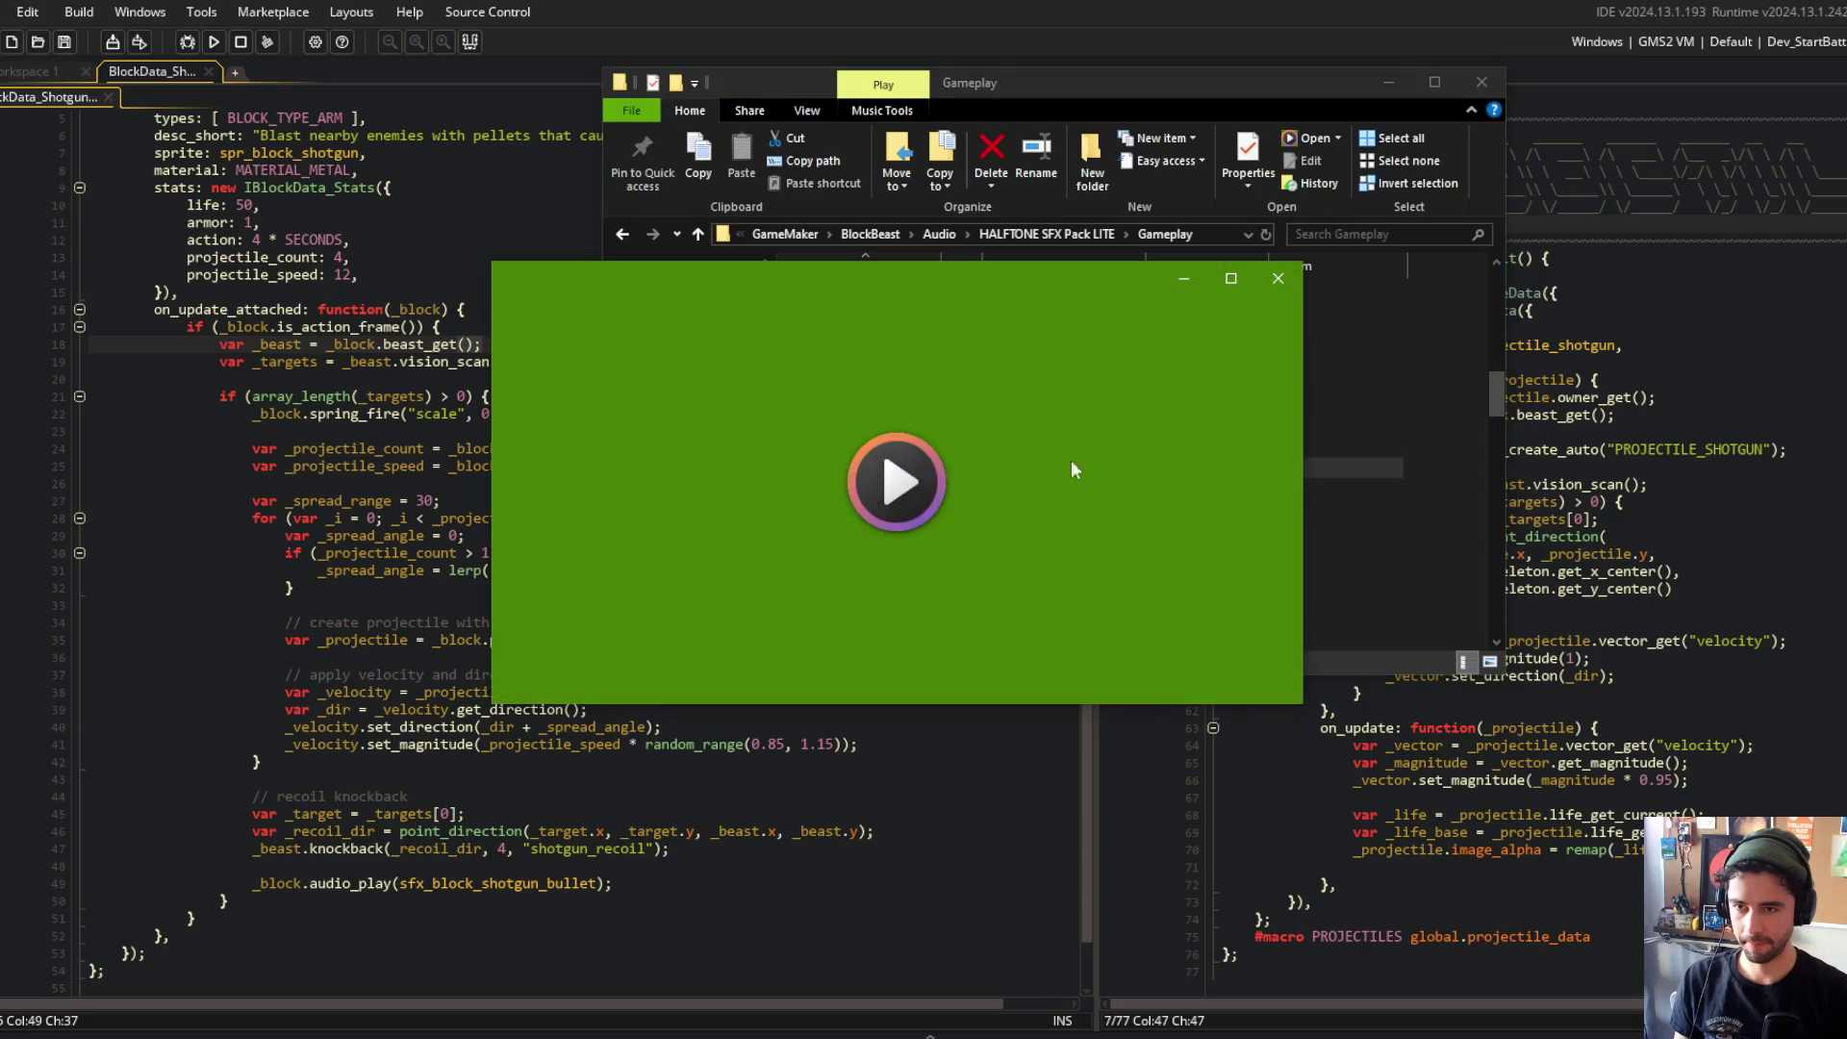
double_click(937, 495)
double_click(909, 510)
double_click(881, 532)
double_click(877, 555)
double_click(875, 575)
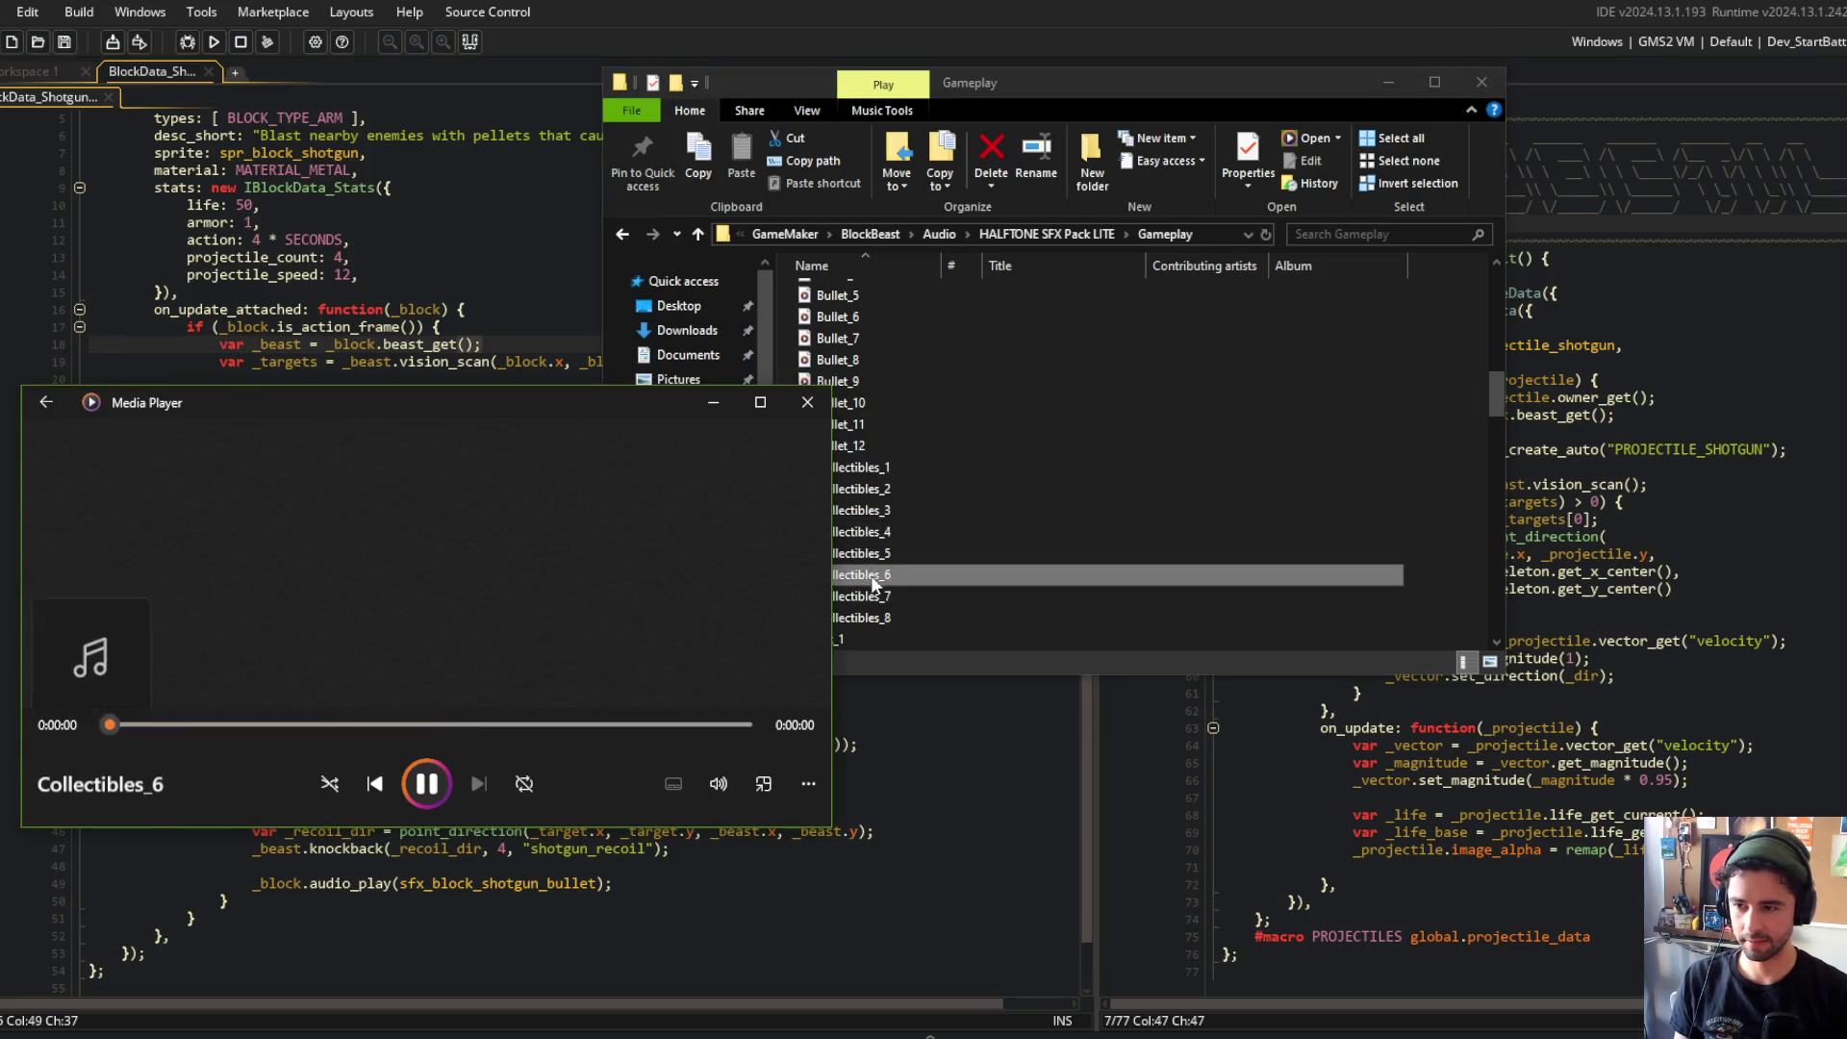
double_click(875, 597)
double_click(879, 617)
Step: Preview the Hit sounds and Jump_1, moving the folder window right
scroll(883, 578, "down", 2)
double_click(881, 510)
double_click(881, 532)
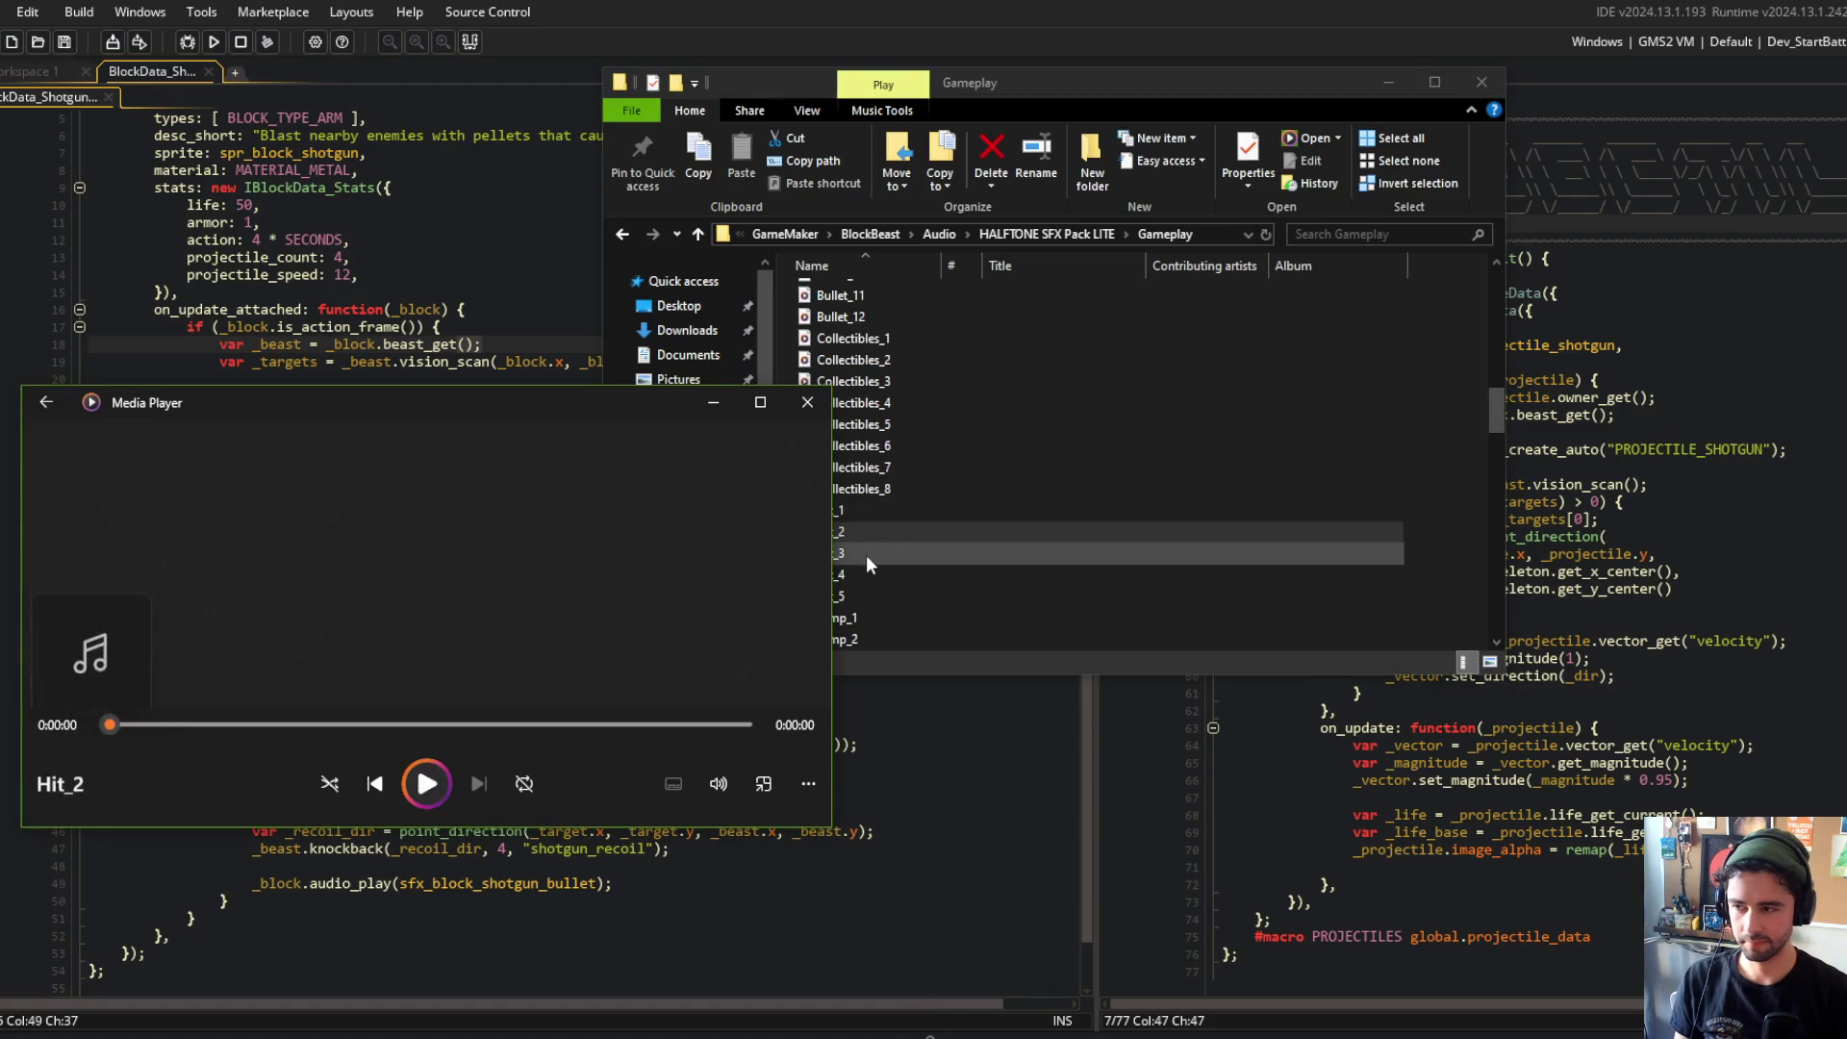
double_click(866, 554)
double_click(858, 576)
double_click(852, 597)
left_click_drag(1065, 85, 1242, 115)
double_click(1024, 647)
Step: Preview the Loose sounds from Loose_1 onward, then Noise_1
scroll(1042, 538, "down", 4)
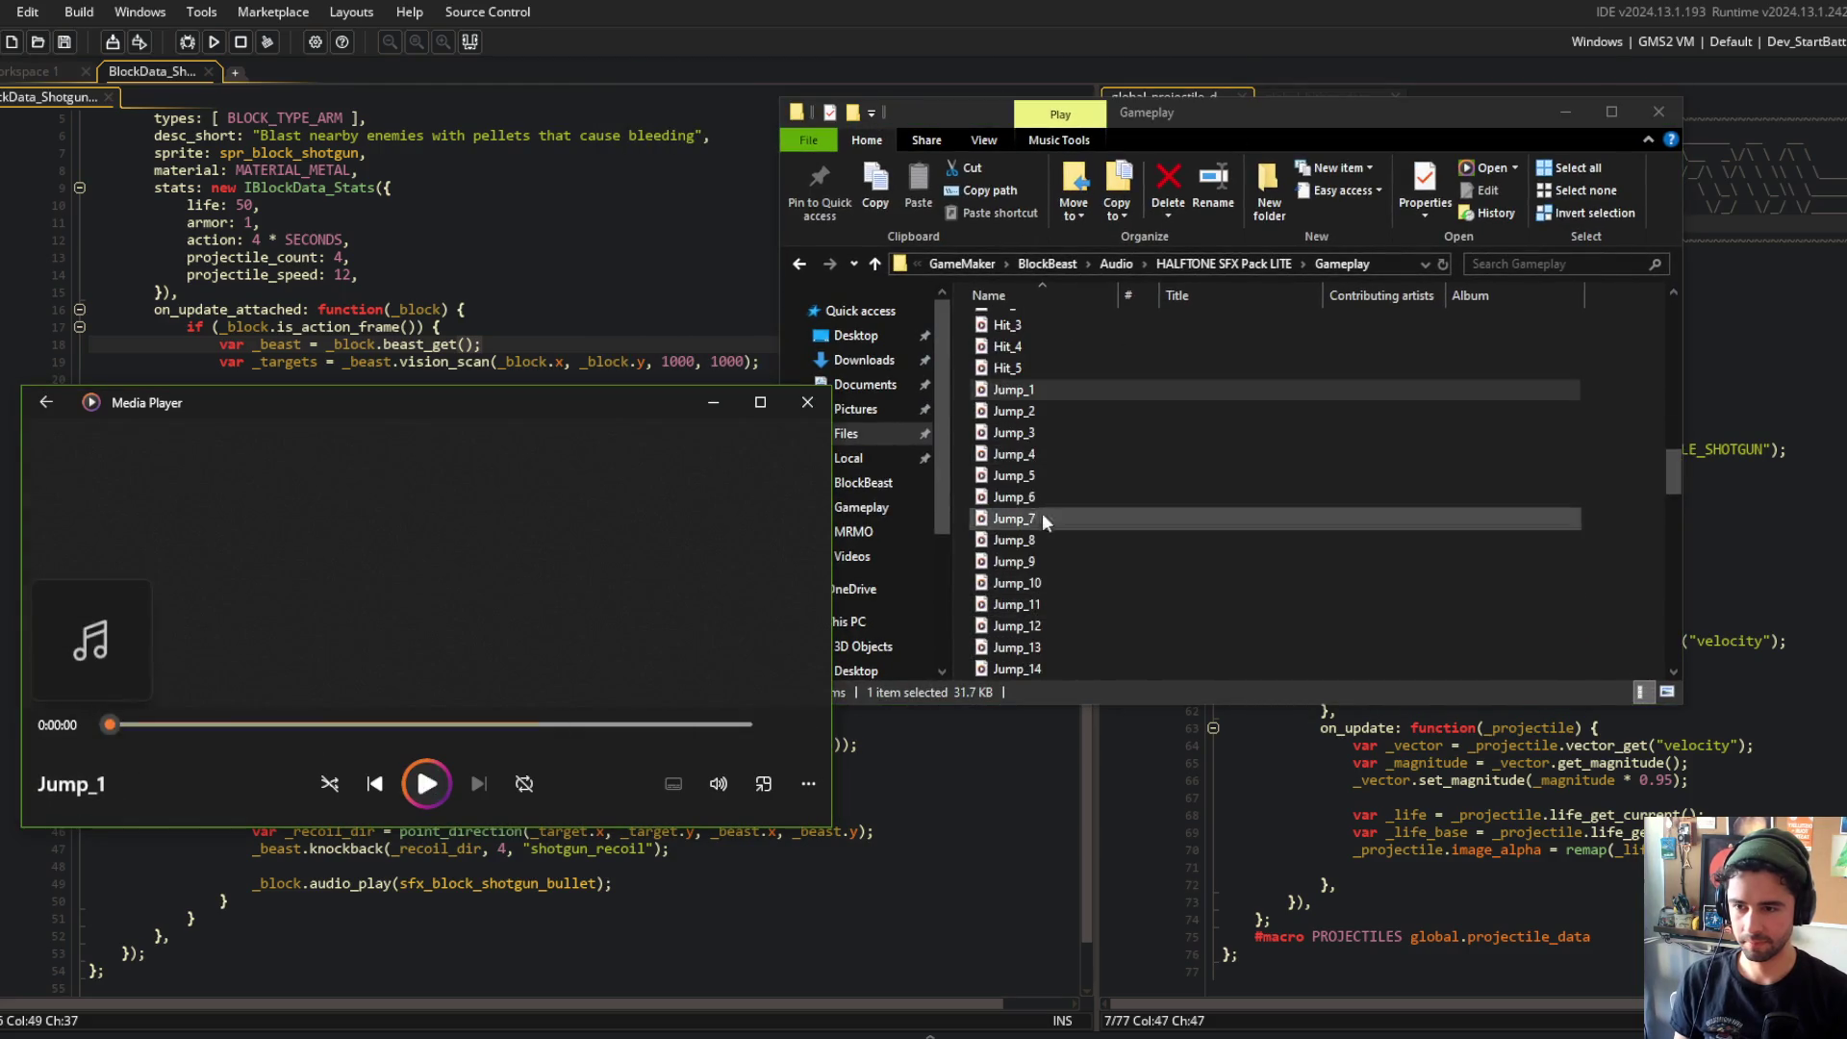
scroll(1042, 527, "down", 8)
double_click(1028, 348)
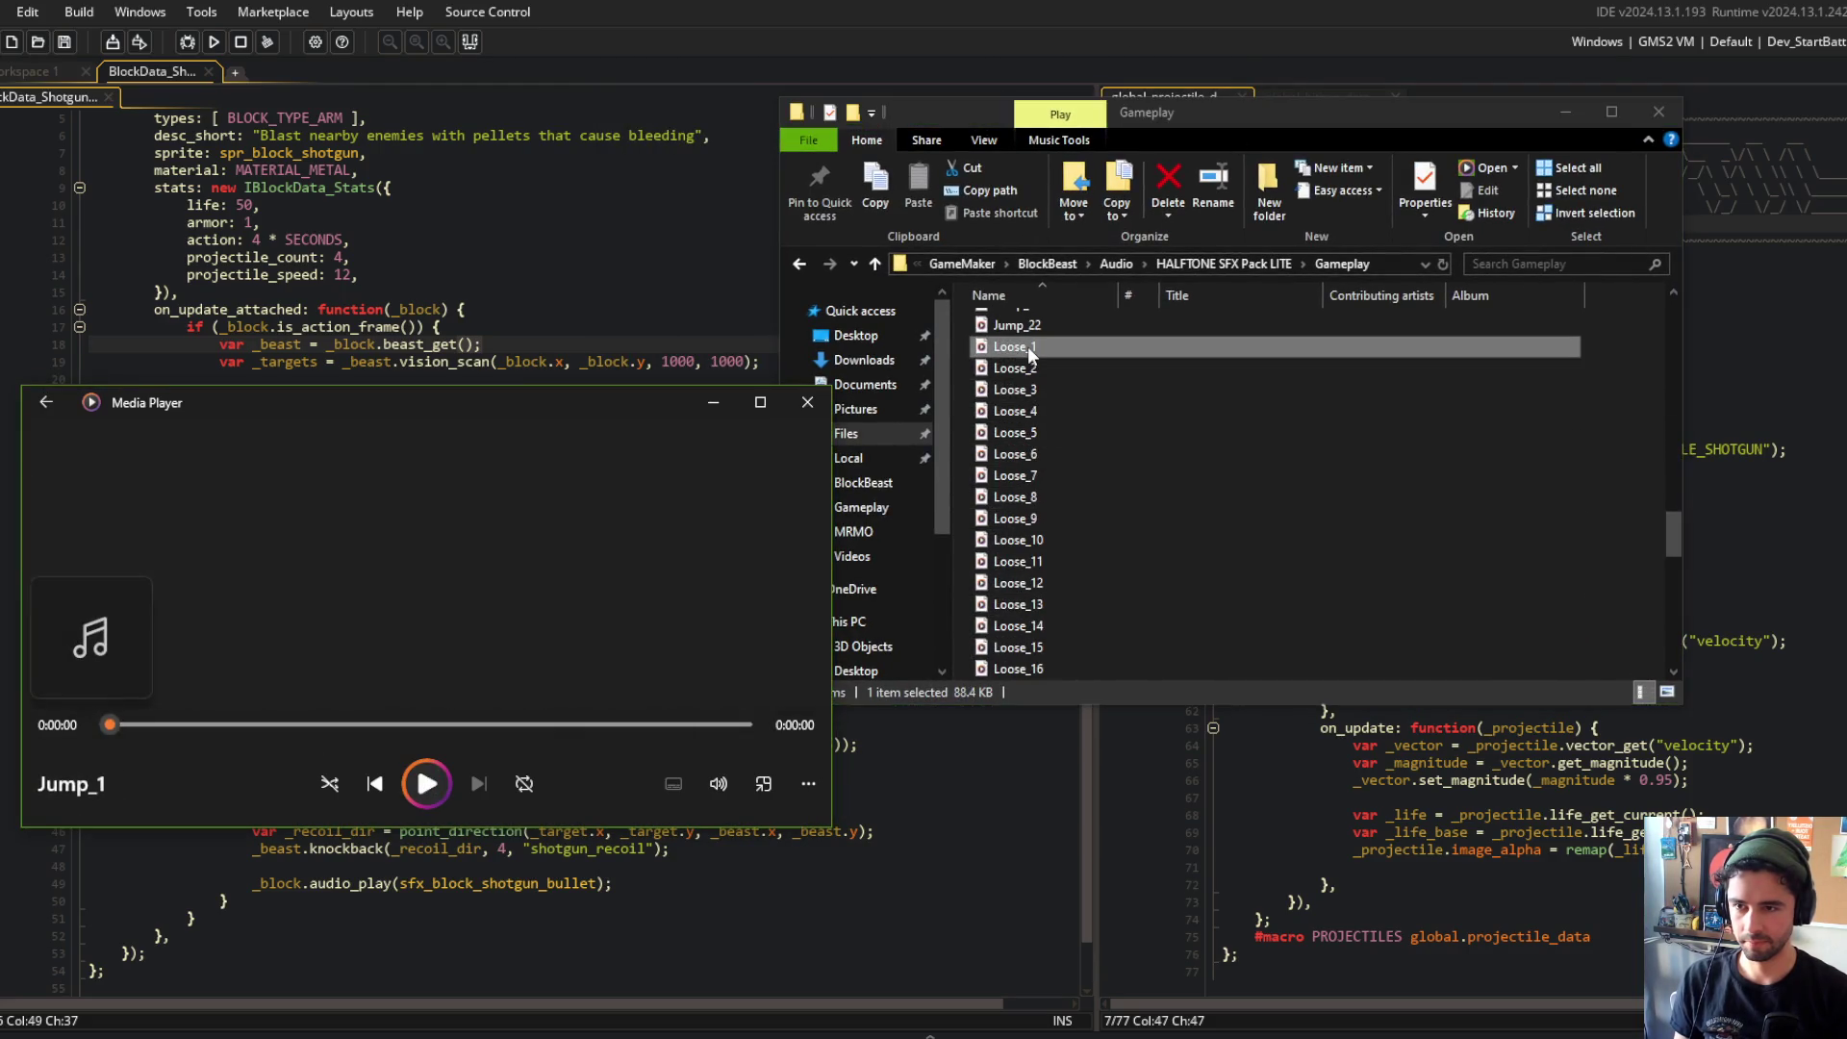
double_click(1014, 370)
double_click(1014, 390)
double_click(1014, 412)
double_click(1008, 432)
double_click(1011, 455)
double_click(1008, 476)
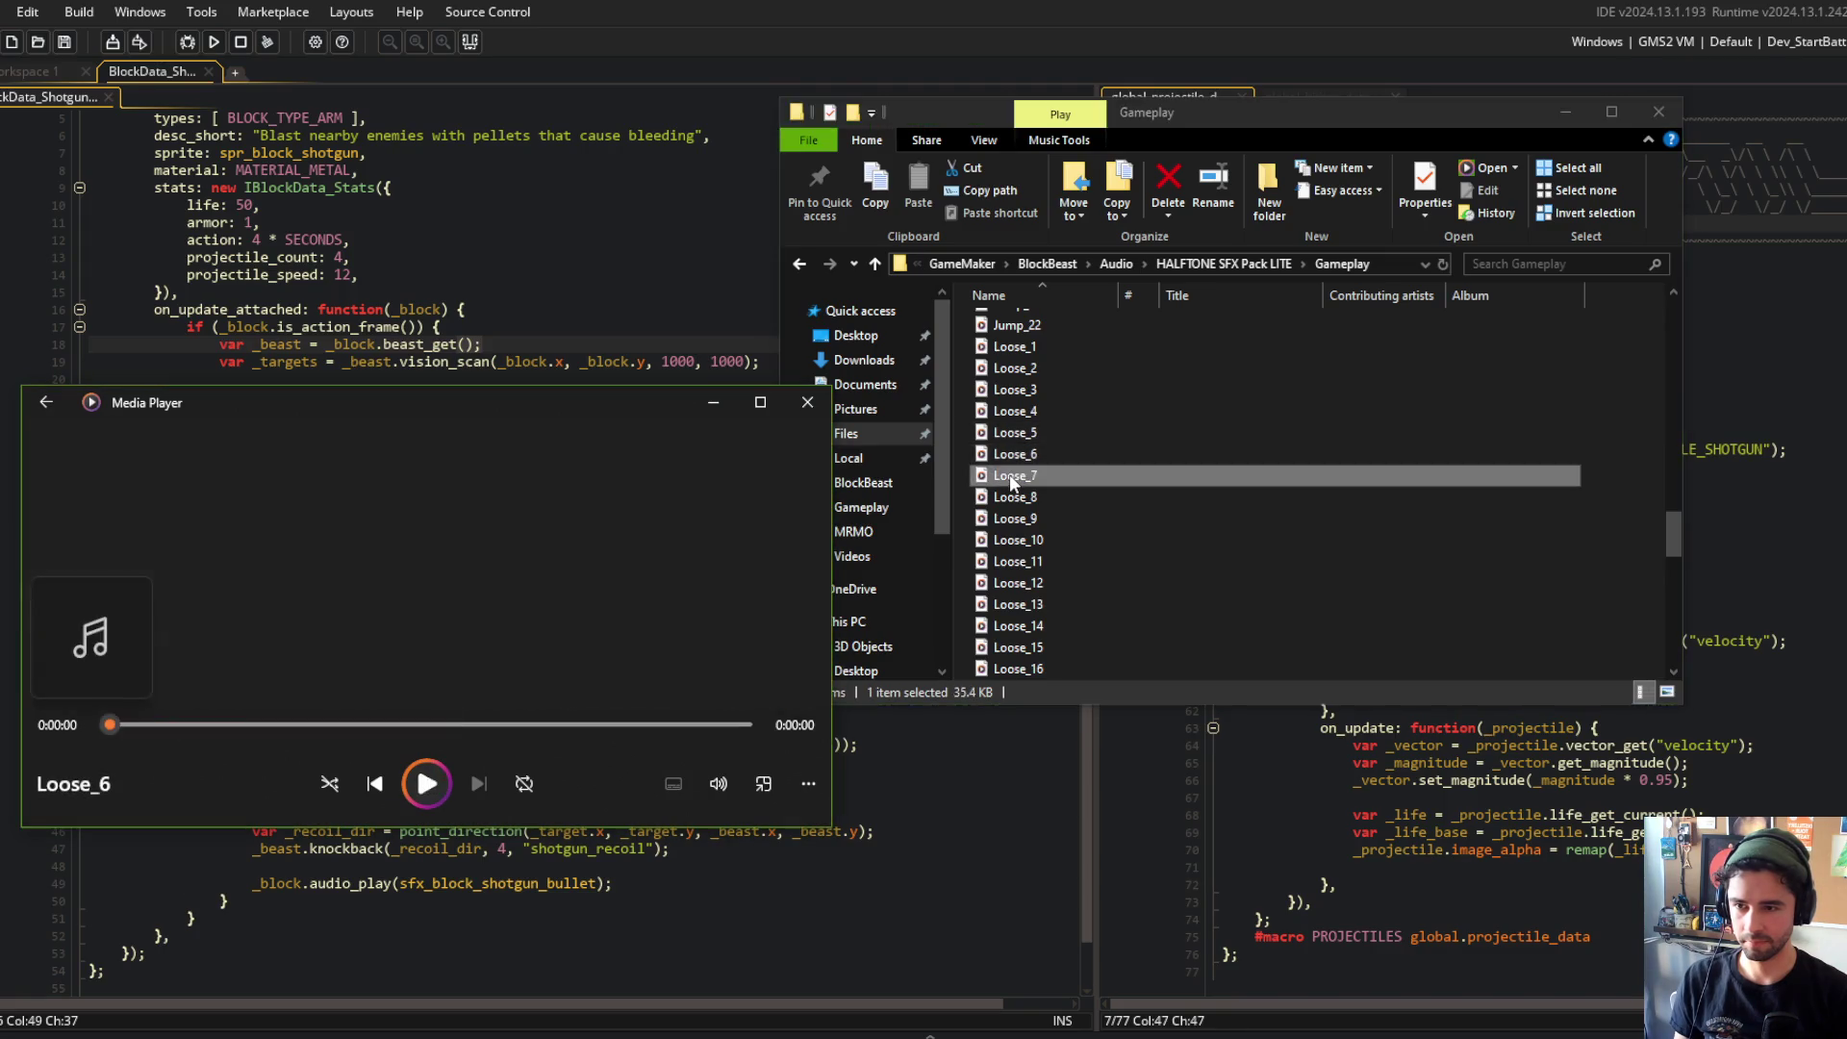
double_click(1011, 498)
double_click(1018, 520)
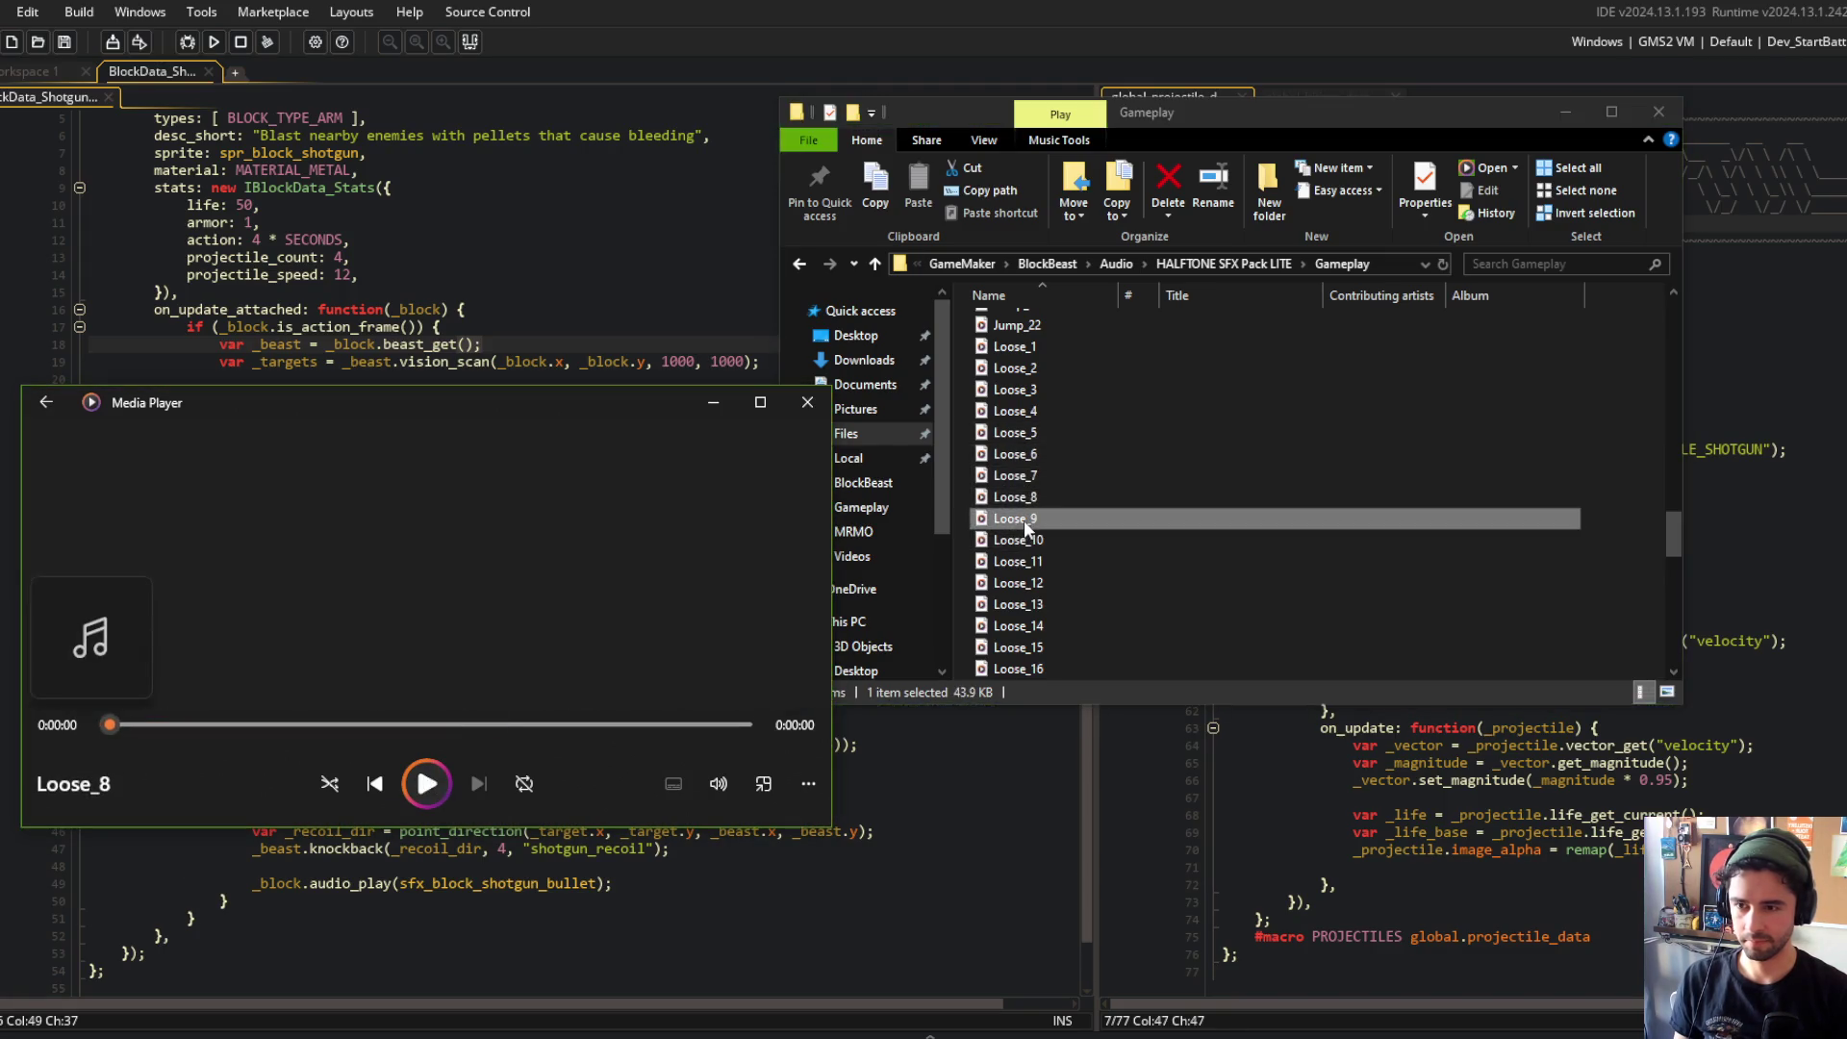
double_click(1023, 537)
double_click(1024, 554)
scroll(1024, 552, "down", 2)
double_click(1024, 554)
scroll(1024, 556, "down", 4)
double_click(1022, 584)
double_click(1018, 604)
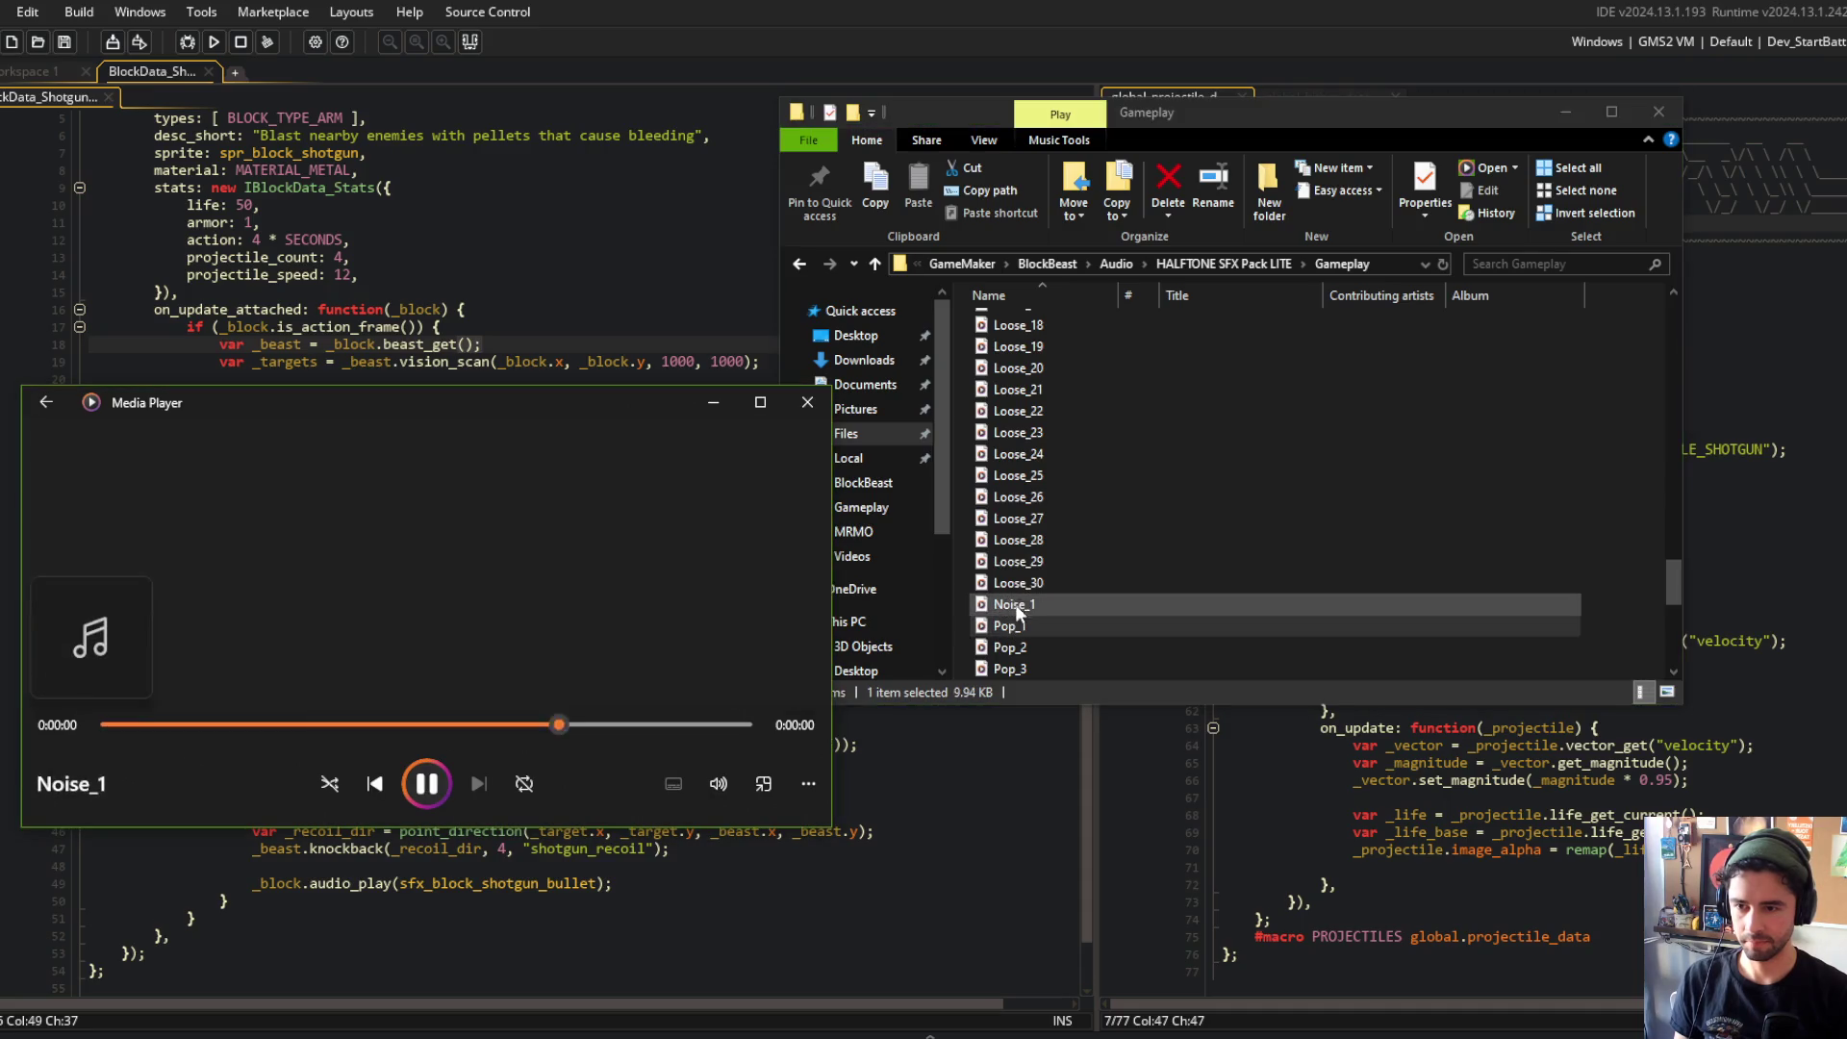
Step: Preview the Pop sounds and Powerup sounds up to Powerup_6
double_click(1018, 626)
scroll(1020, 606, "down", 2)
double_click(1020, 519)
double_click(1020, 540)
double_click(1024, 564)
double_click(1022, 584)
double_click(1022, 606)
double_click(1022, 625)
scroll(1021, 616, "down", 4)
double_click(1025, 420)
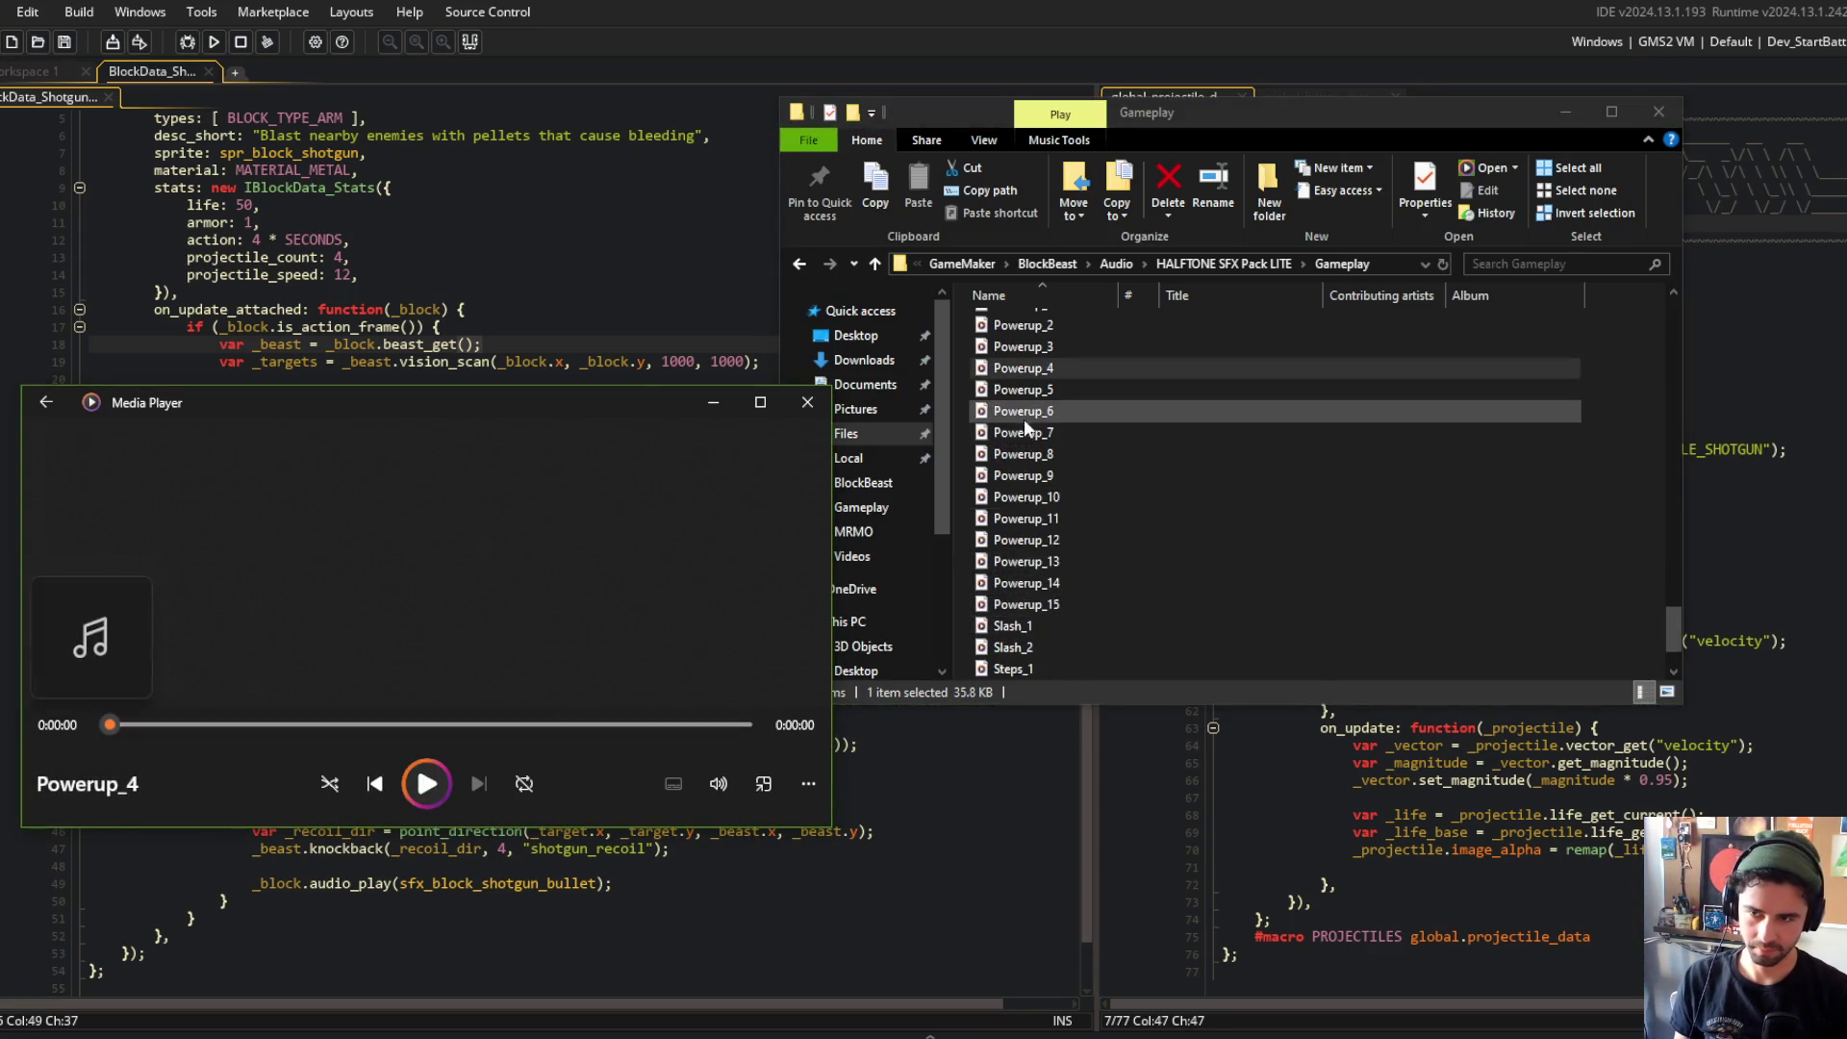
double_click(1018, 628)
Step: Preview the Slash sounds and Steps_2
scroll(1018, 627, "down", 2)
left_click(1018, 582)
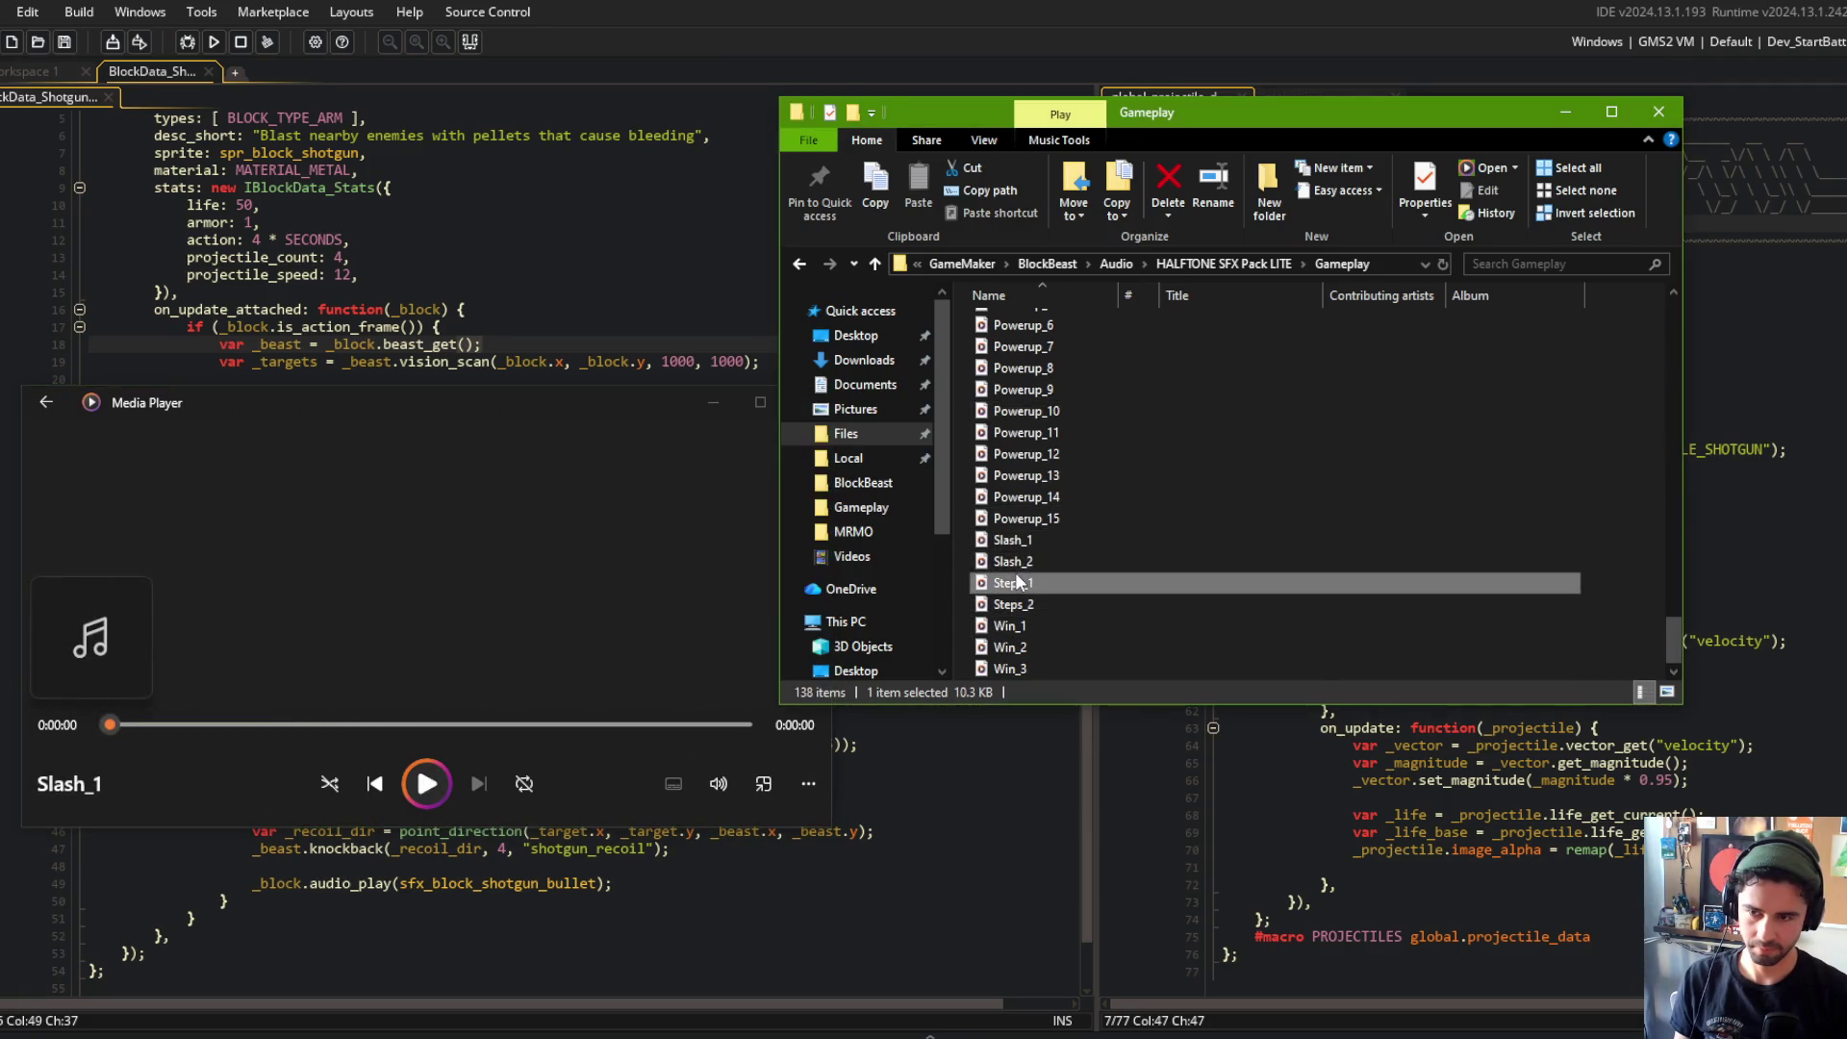
double_click(1018, 563)
double_click(1018, 603)
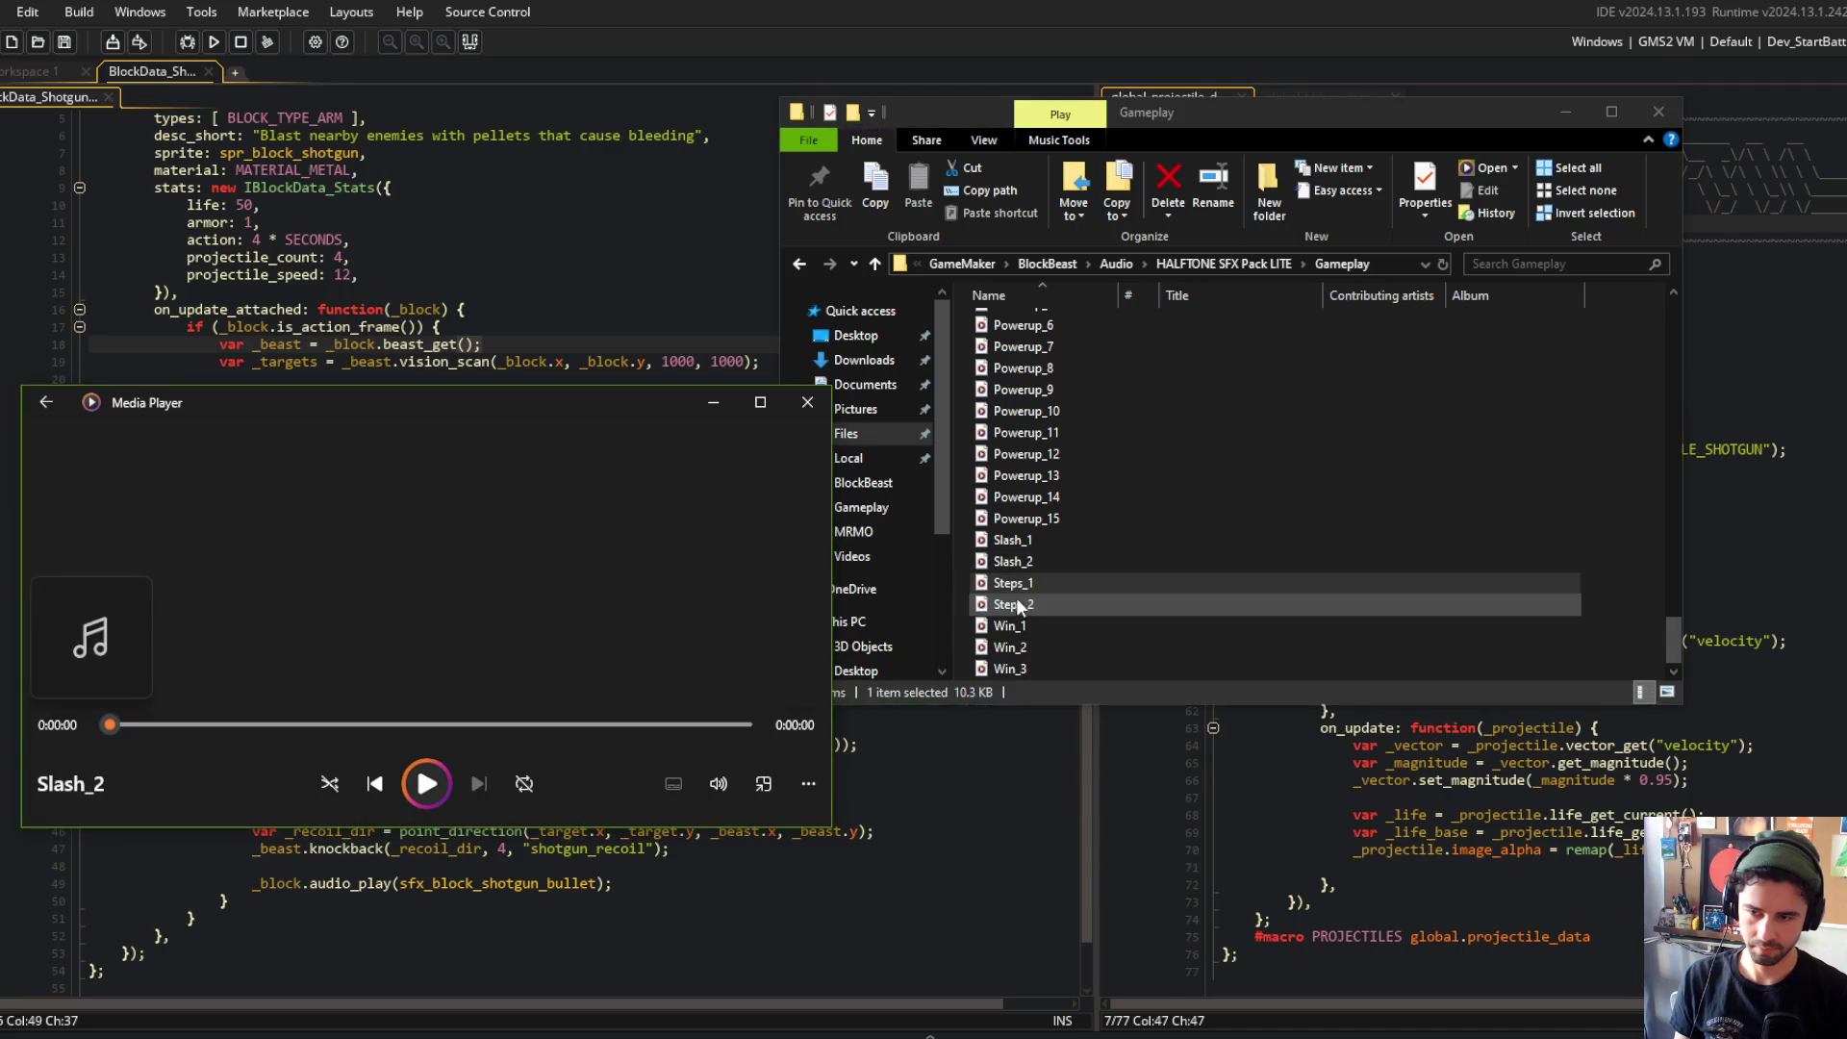
double_click(1018, 604)
Step: Preview the Ambient sounds, Ambient_1 through Ambient_8
scroll(1024, 568, "up", 8)
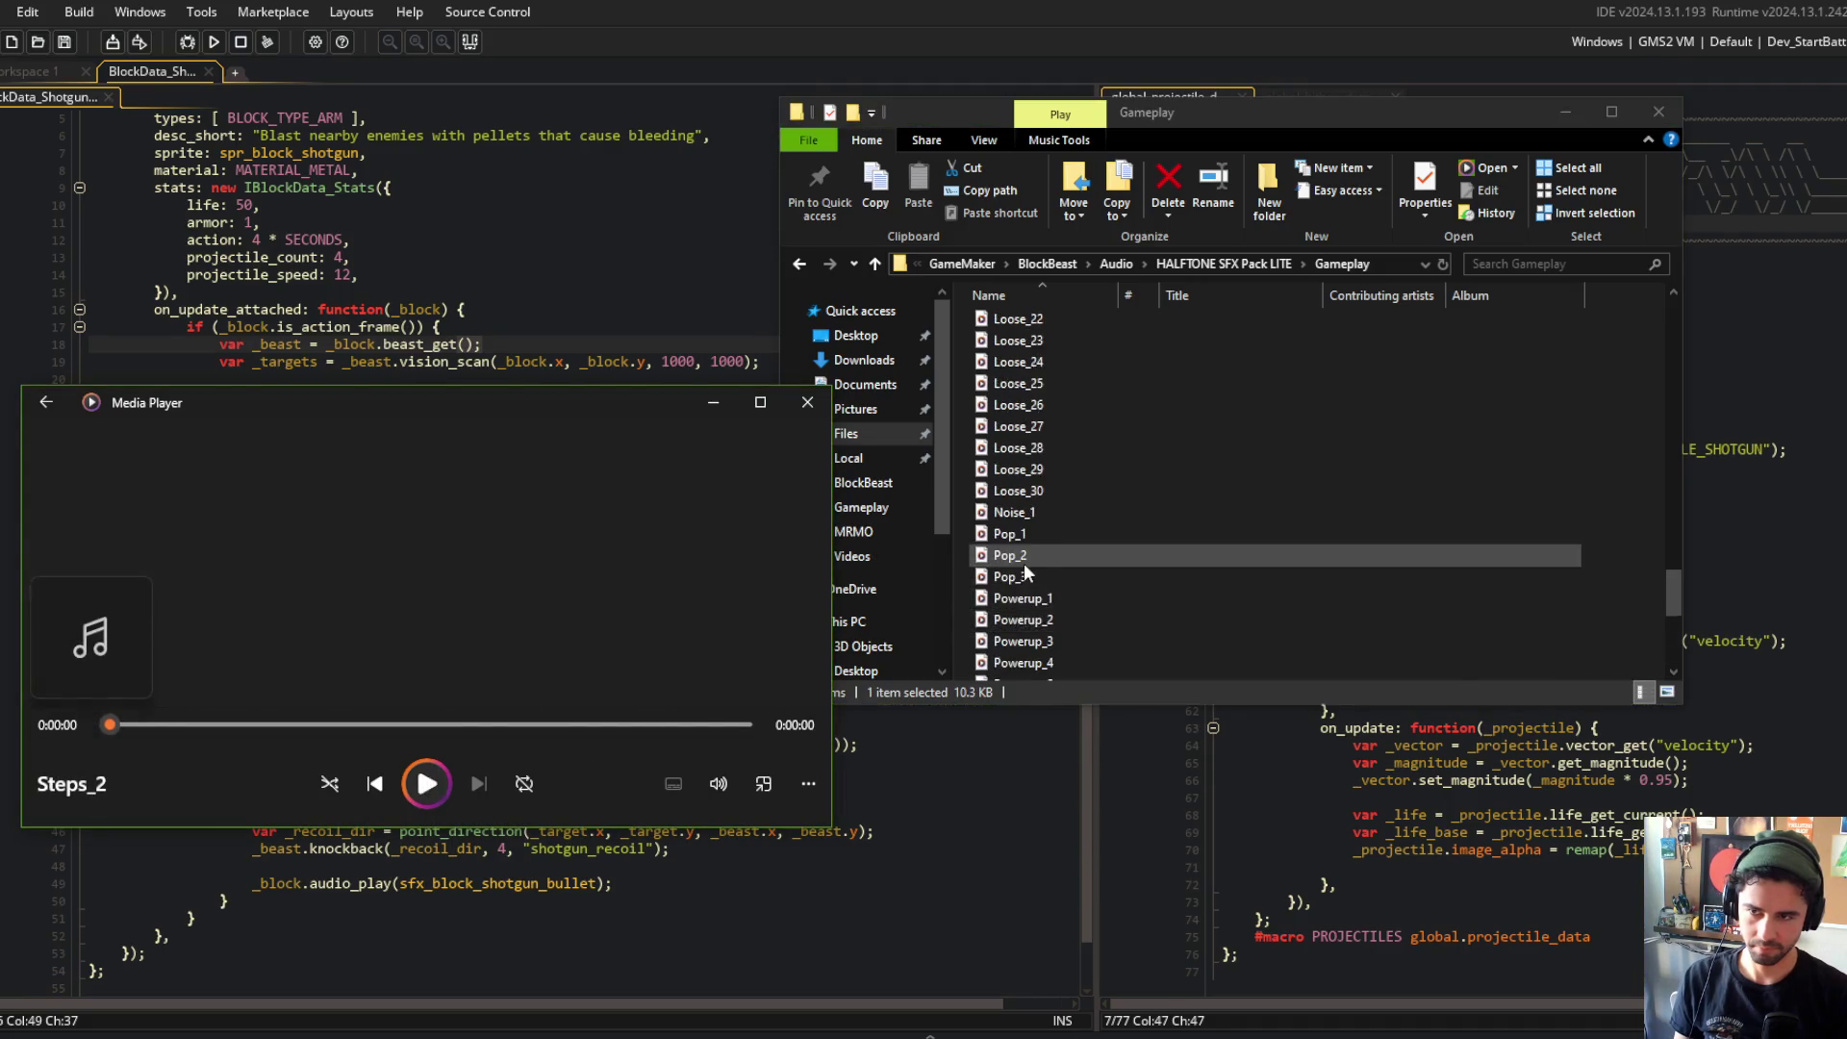
scroll(1024, 567, "up", 10)
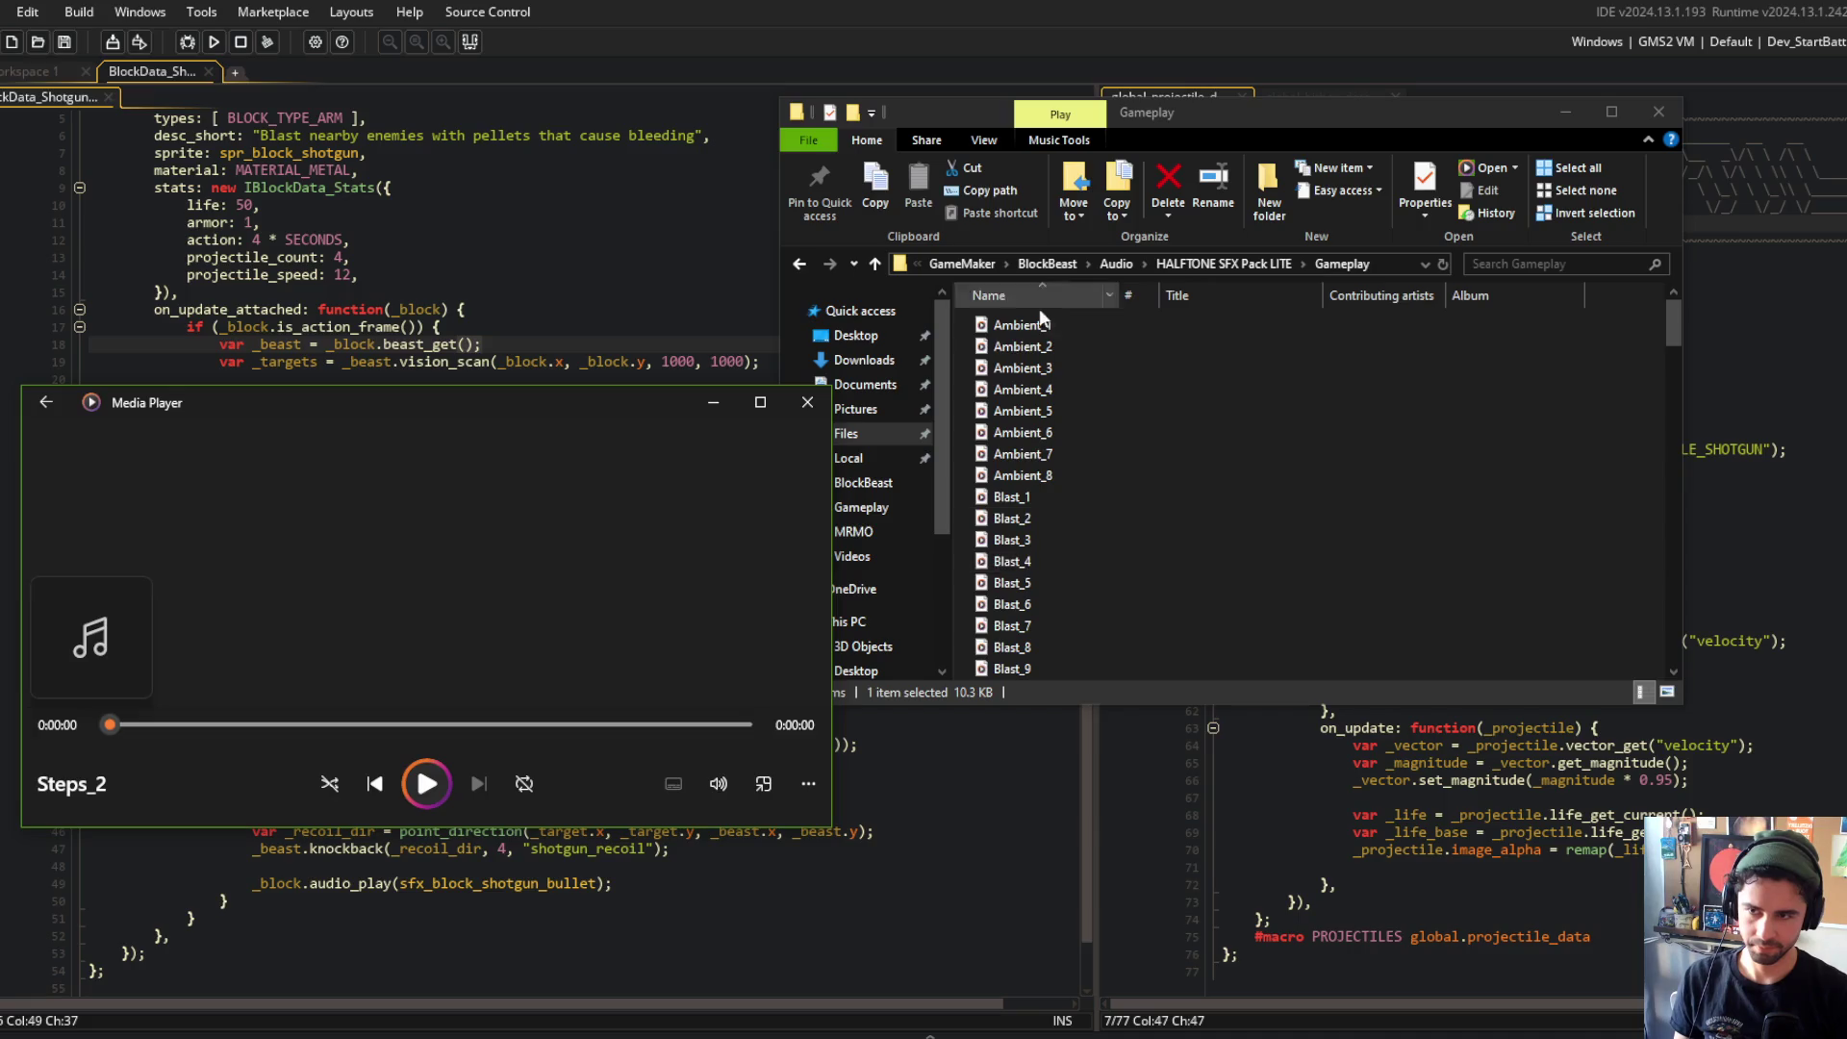
left_click(1022, 325)
double_click(1022, 325)
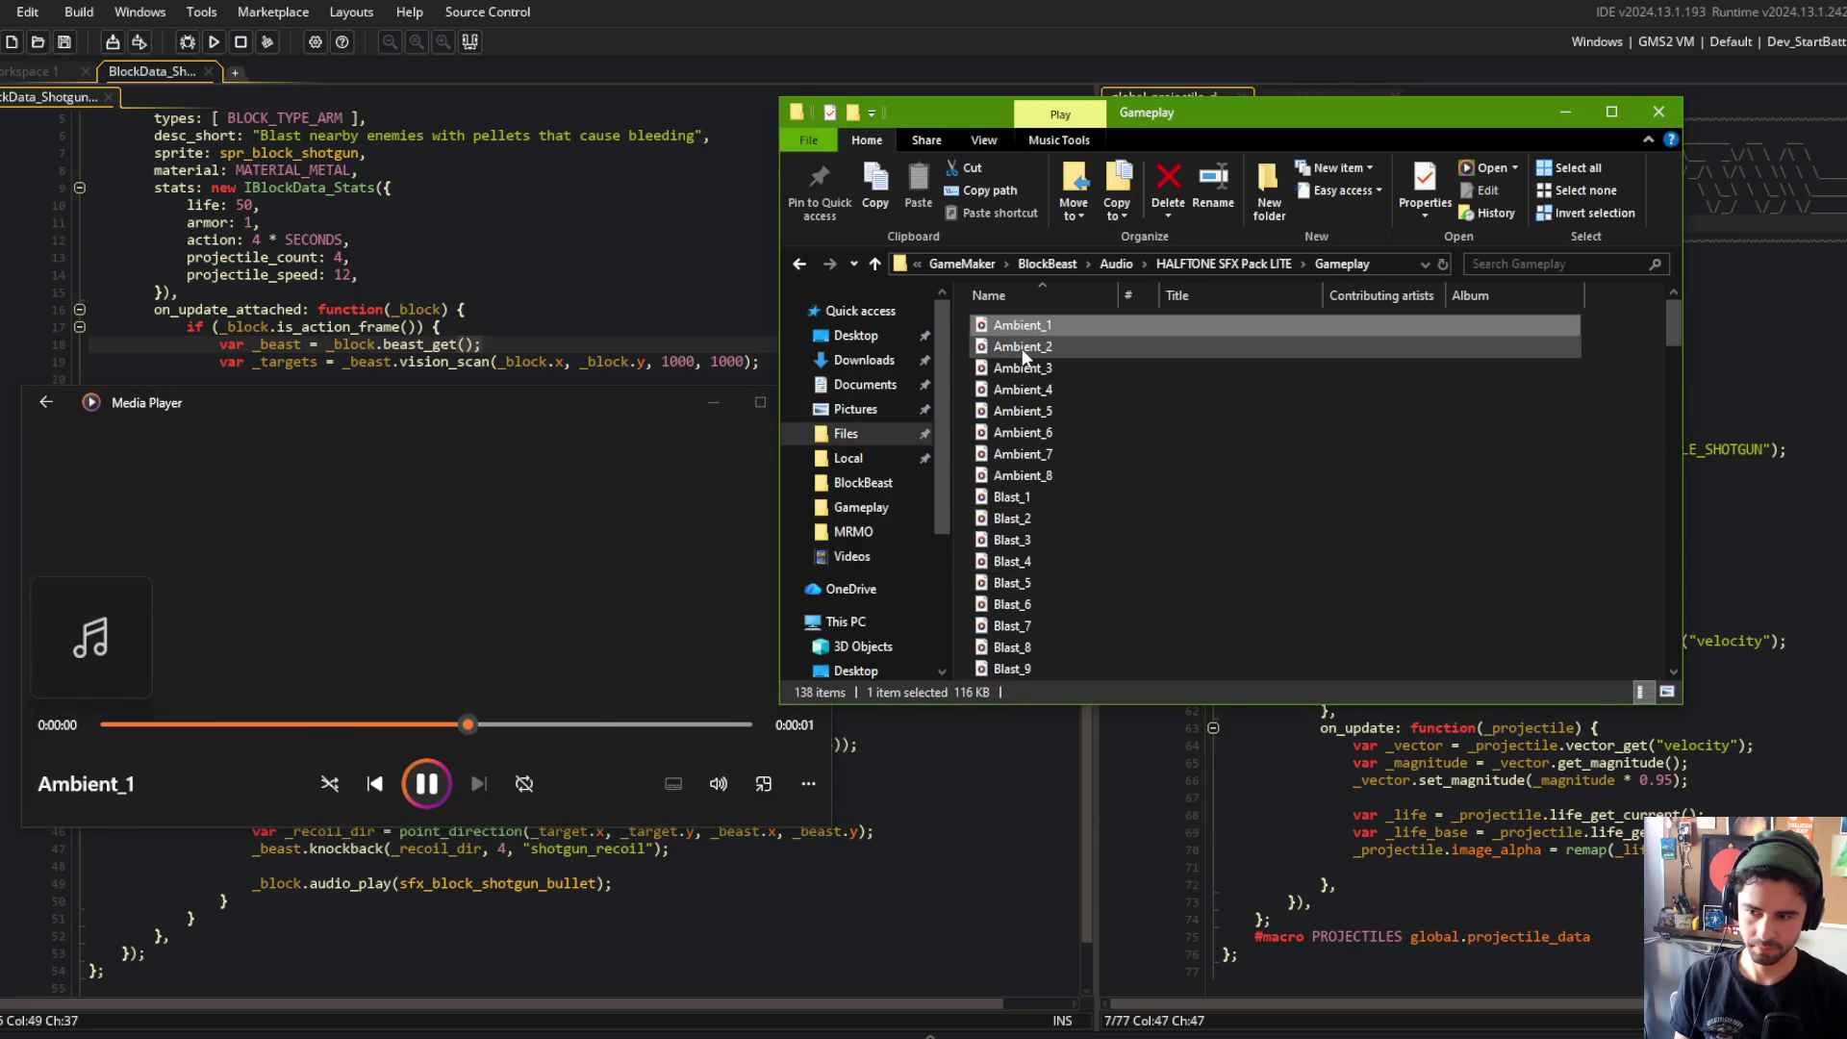
double_click(1023, 352)
double_click(1022, 367)
double_click(1022, 389)
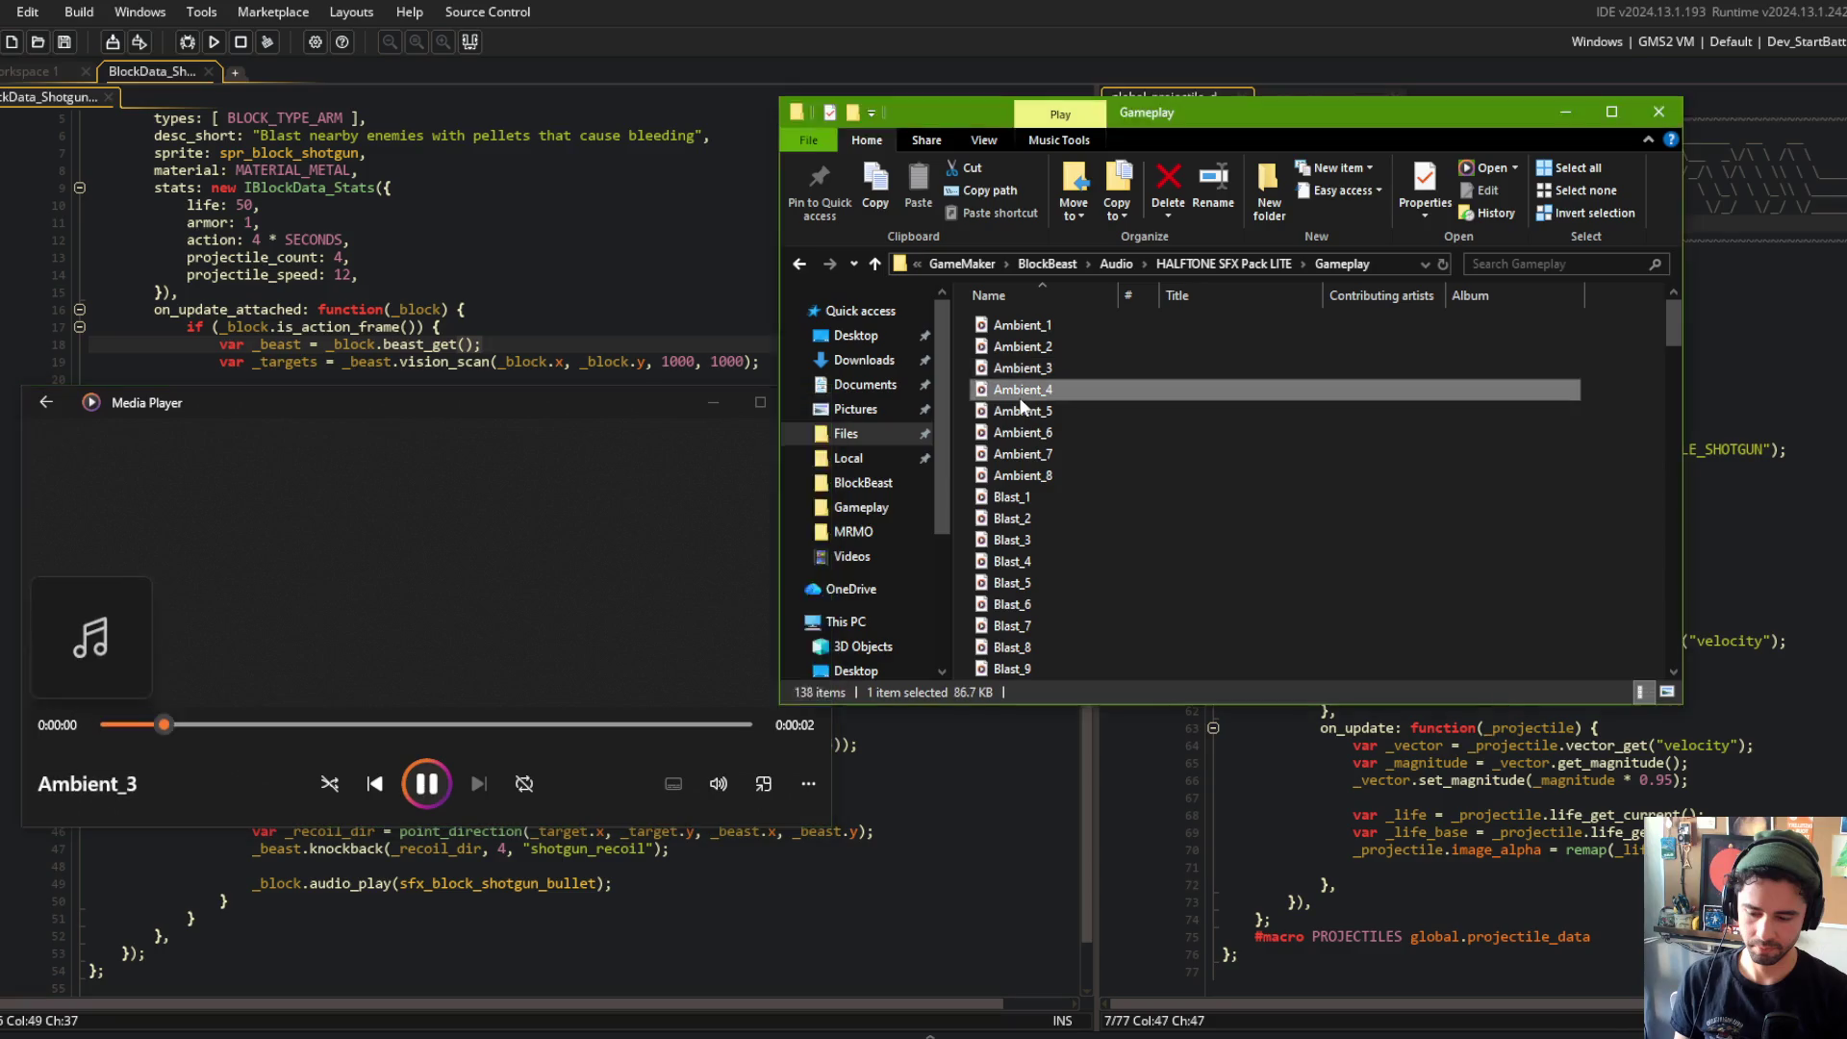
double_click(1022, 411)
double_click(1022, 433)
double_click(1022, 454)
double_click(1022, 477)
Step: Preview the Blast sounds from Blast_1 through Blast_15
double_click(1022, 499)
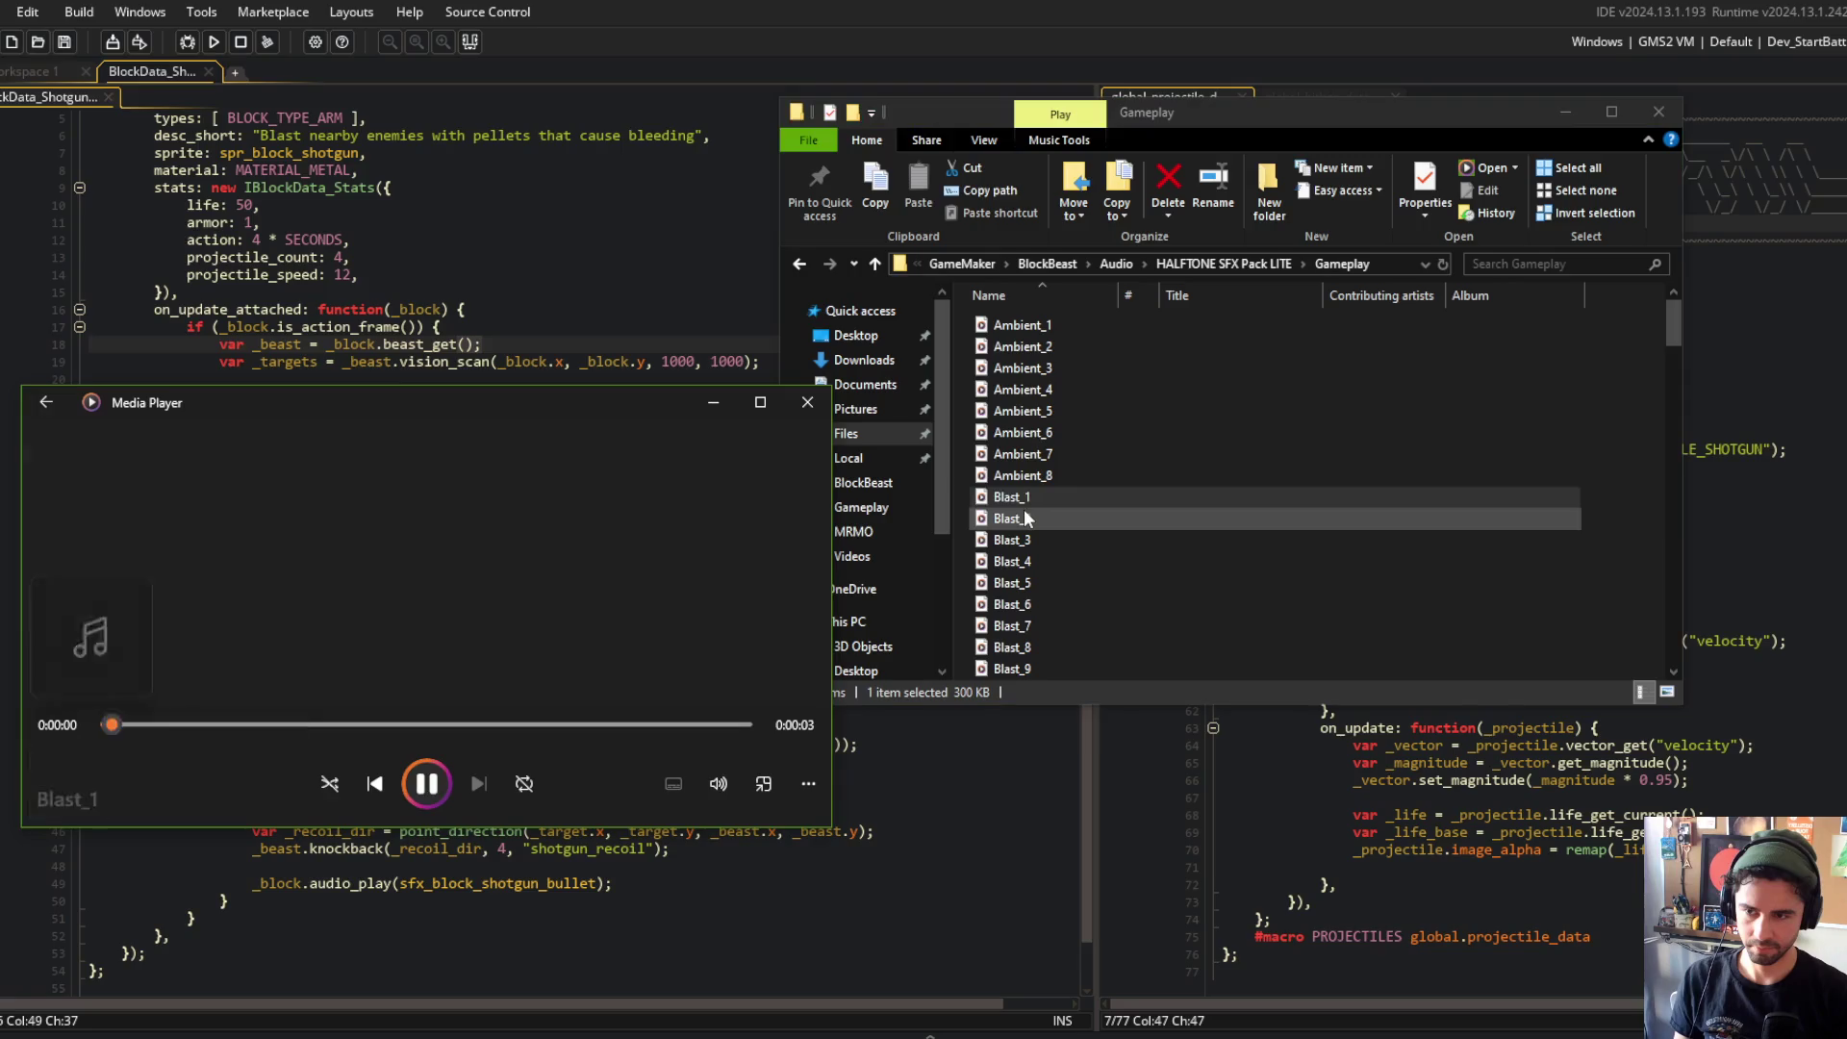
double_click(1022, 520)
double_click(1023, 540)
double_click(1023, 561)
double_click(1023, 584)
double_click(1022, 606)
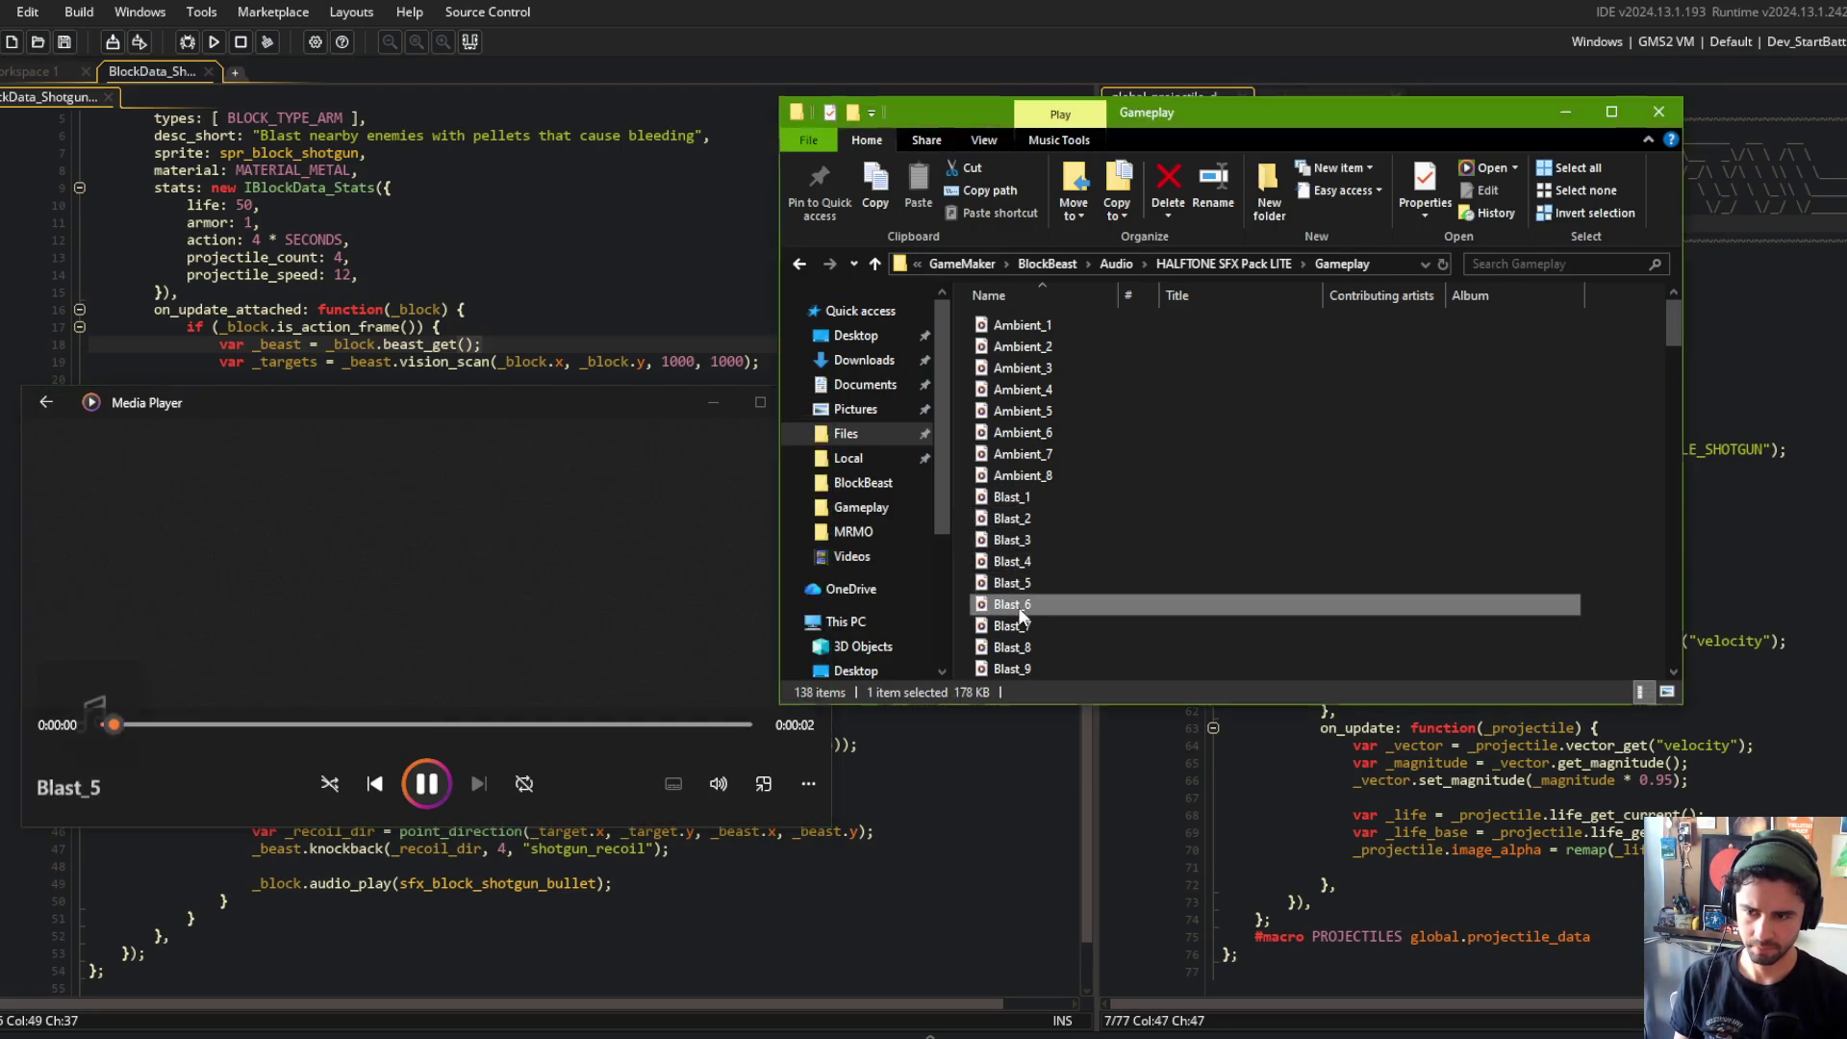
double_click(1018, 626)
double_click(1020, 648)
scroll(1024, 616, "down", 4)
double_click(1028, 542)
Step: Go to HALFTONE SFX Pack LITE > UI and open the 2. Clicks folder
left_click(1203, 262)
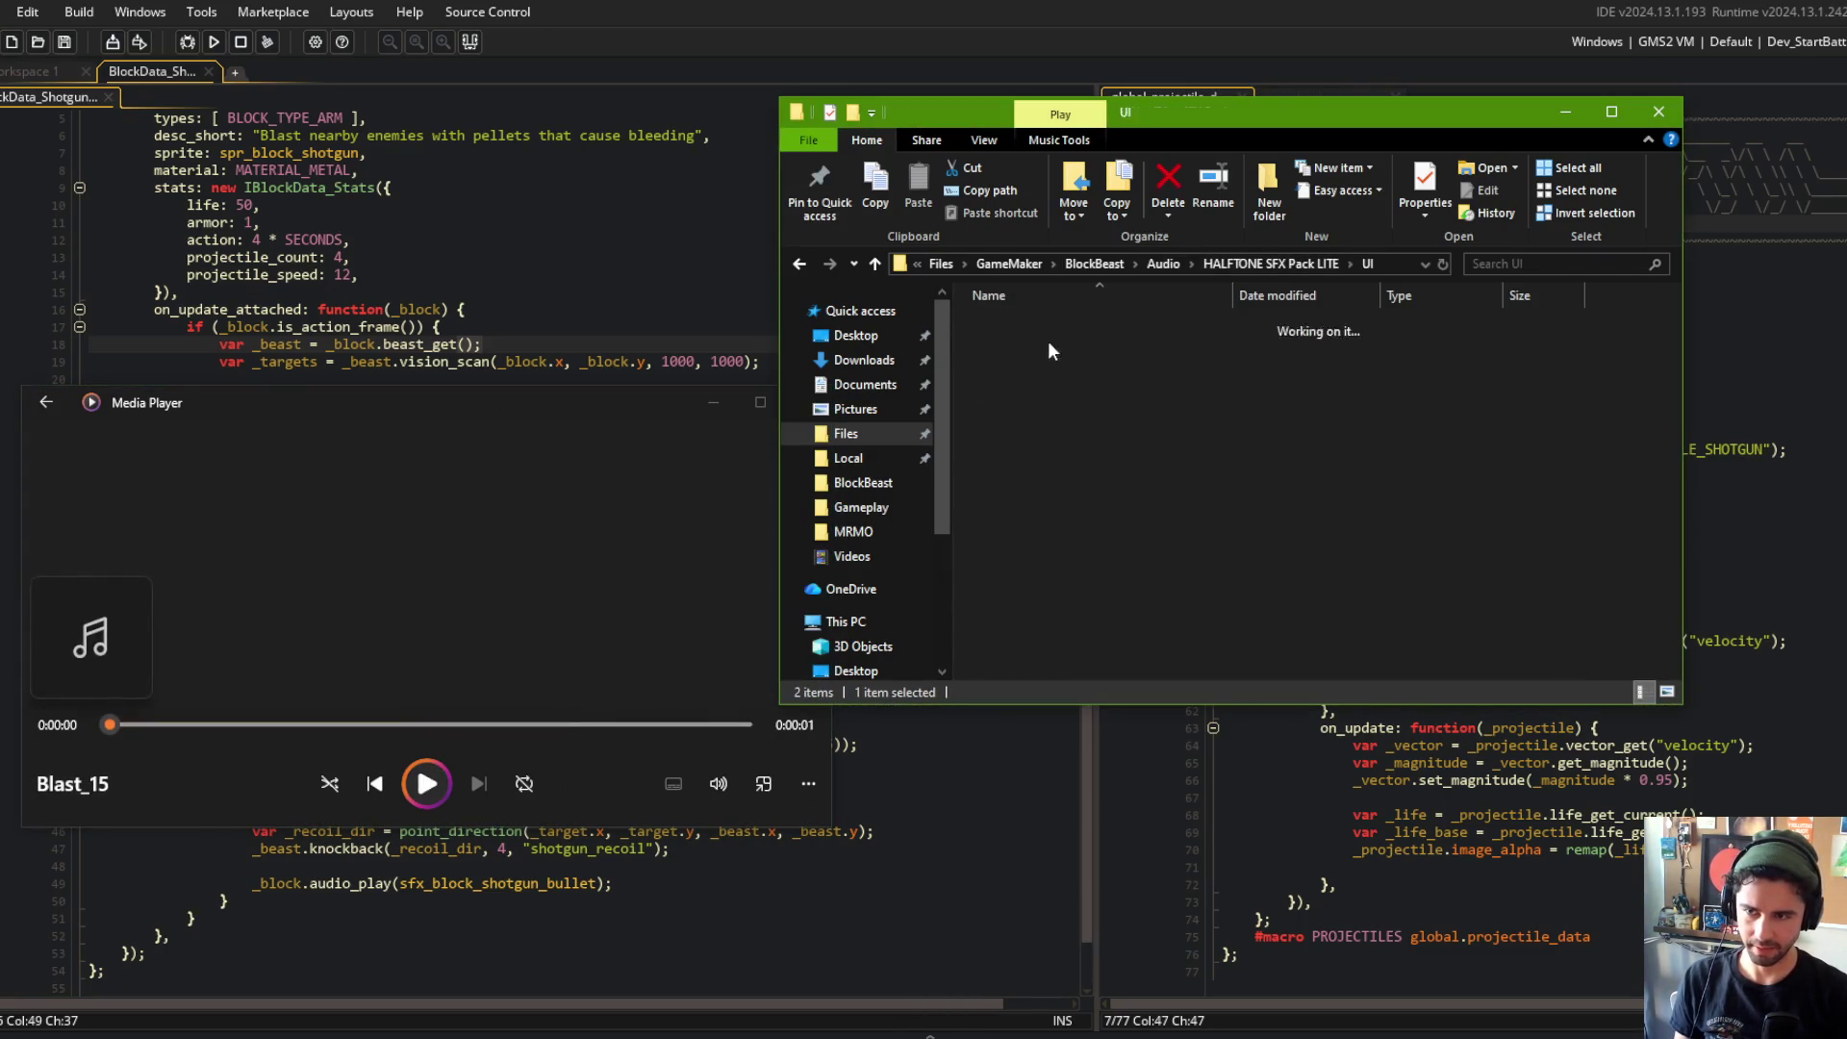
double_click(1060, 325)
double_click(1060, 324)
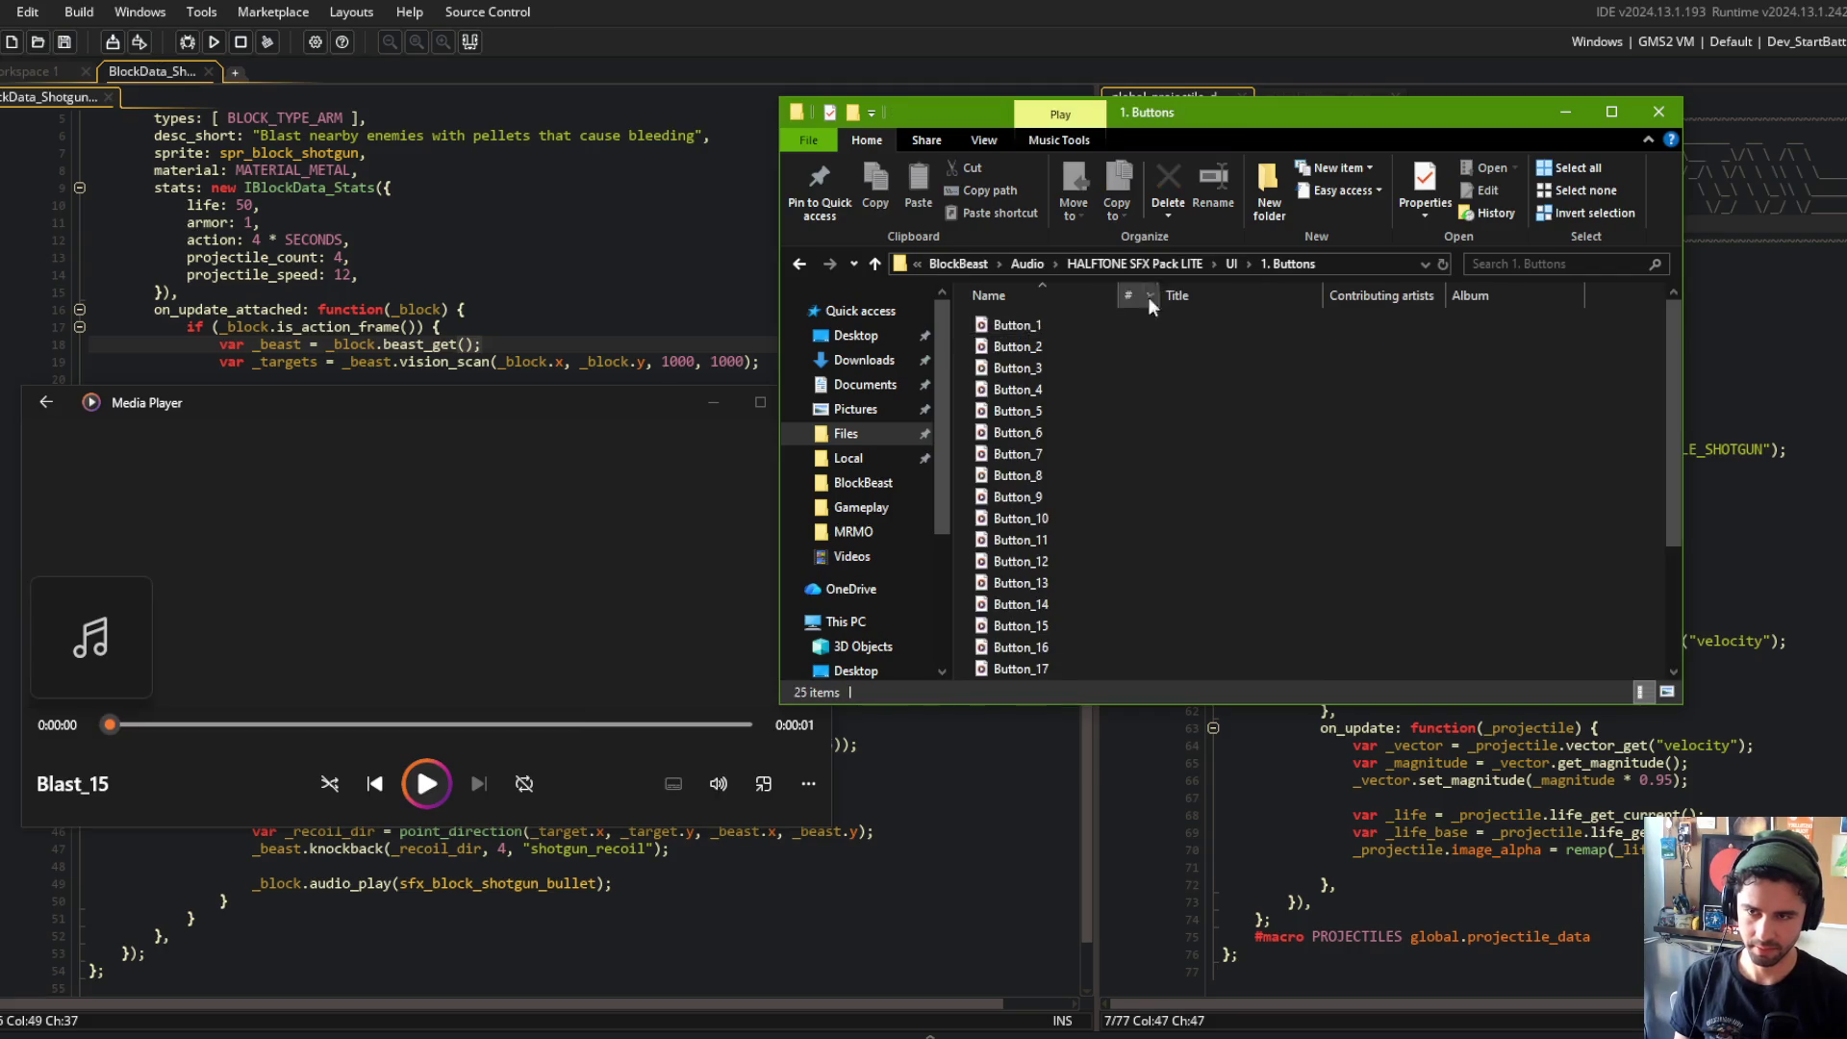
left_click(1231, 263)
double_click(1057, 325)
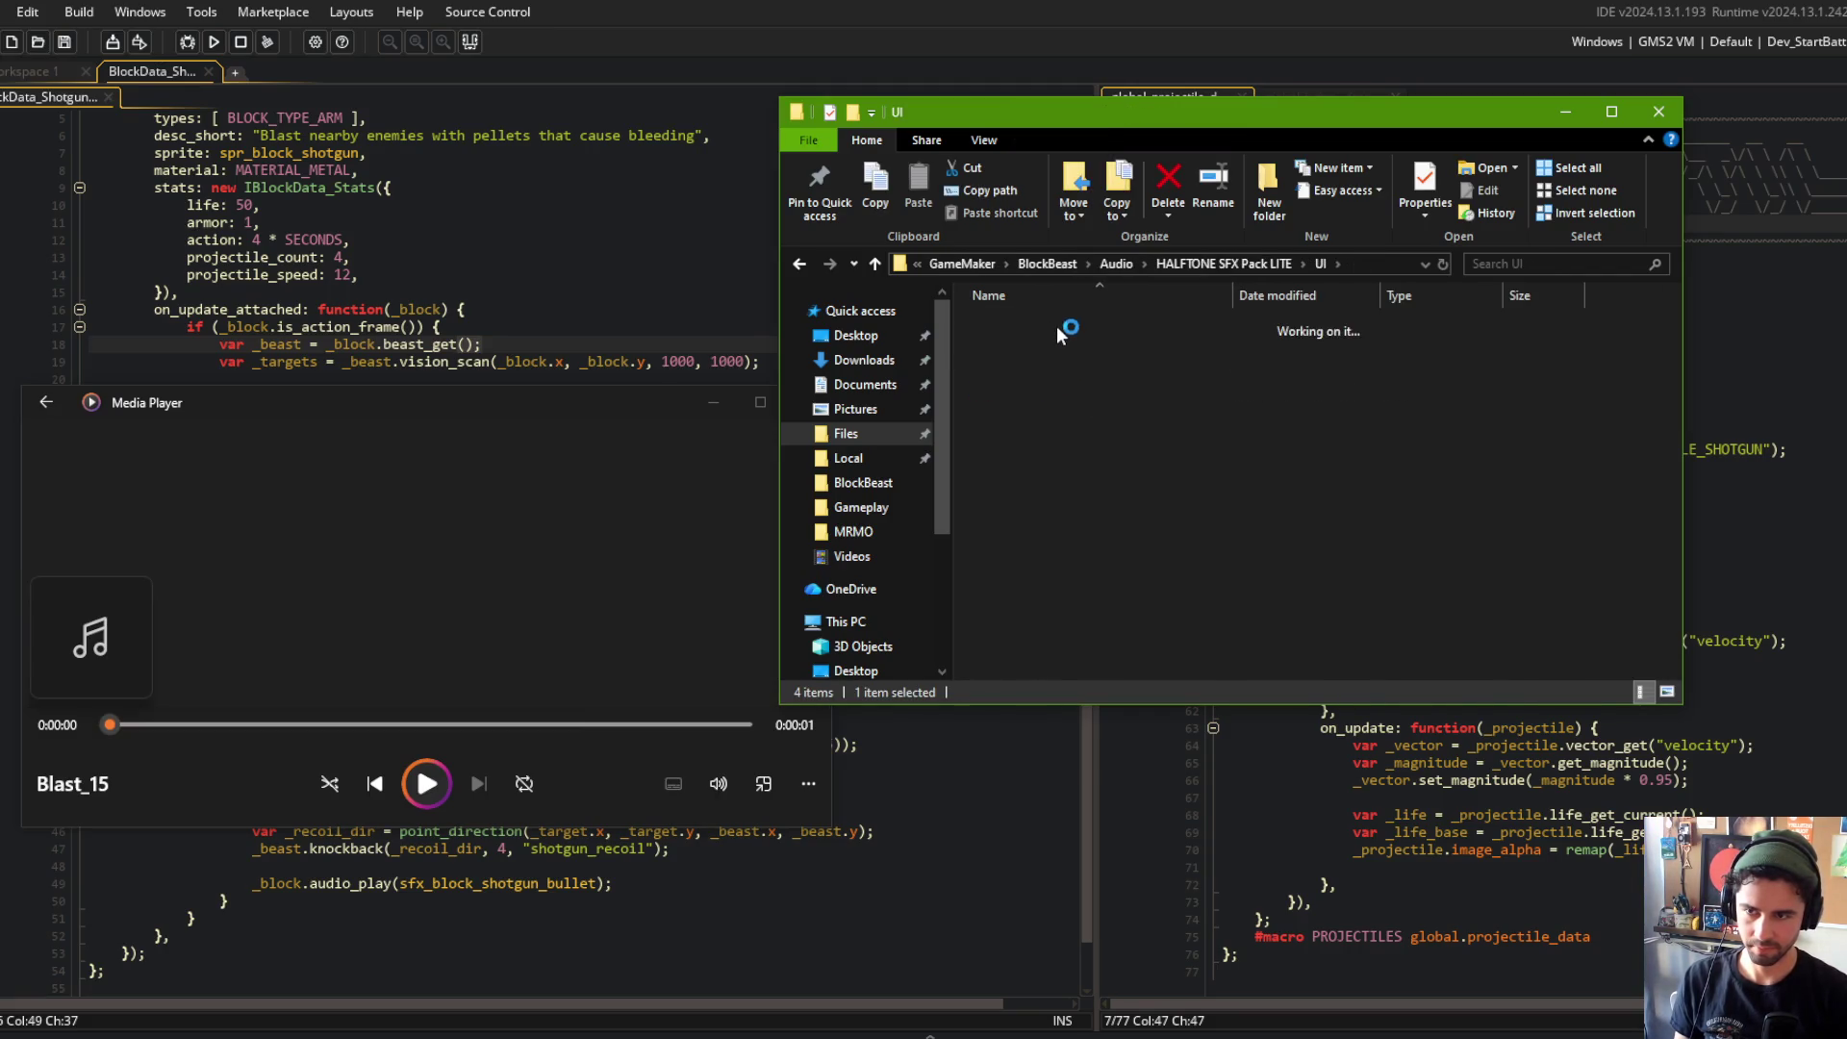
Step: Preview the Click sounds, Click_1 through Click_14
double_click(1044, 327)
double_click(1030, 343)
double_click(1019, 371)
double_click(1015, 389)
double_click(1014, 412)
double_click(1013, 433)
double_click(1033, 607)
double_click(1026, 626)
double_click(1016, 583)
double_click(1016, 540)
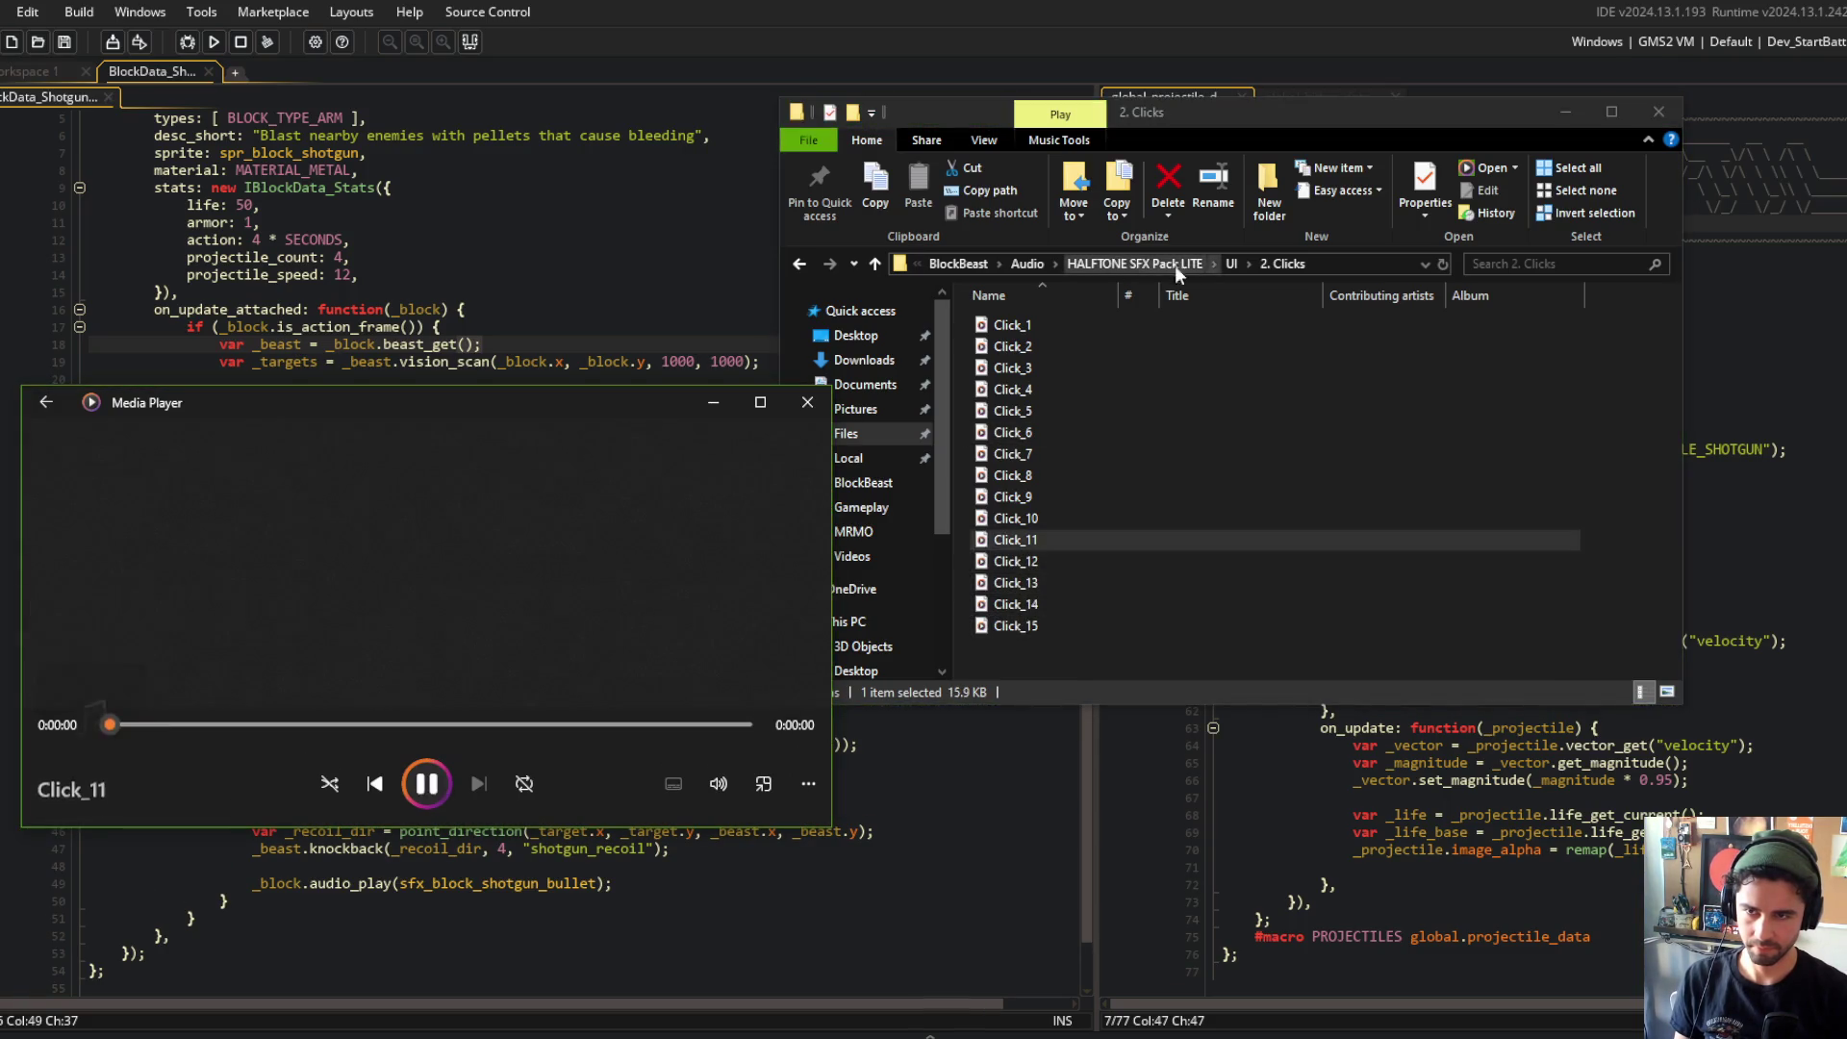
Step: Open the 4. Transitions folder and preview Transition_1 through Transition_3
left_click(1231, 264)
double_click(1059, 326)
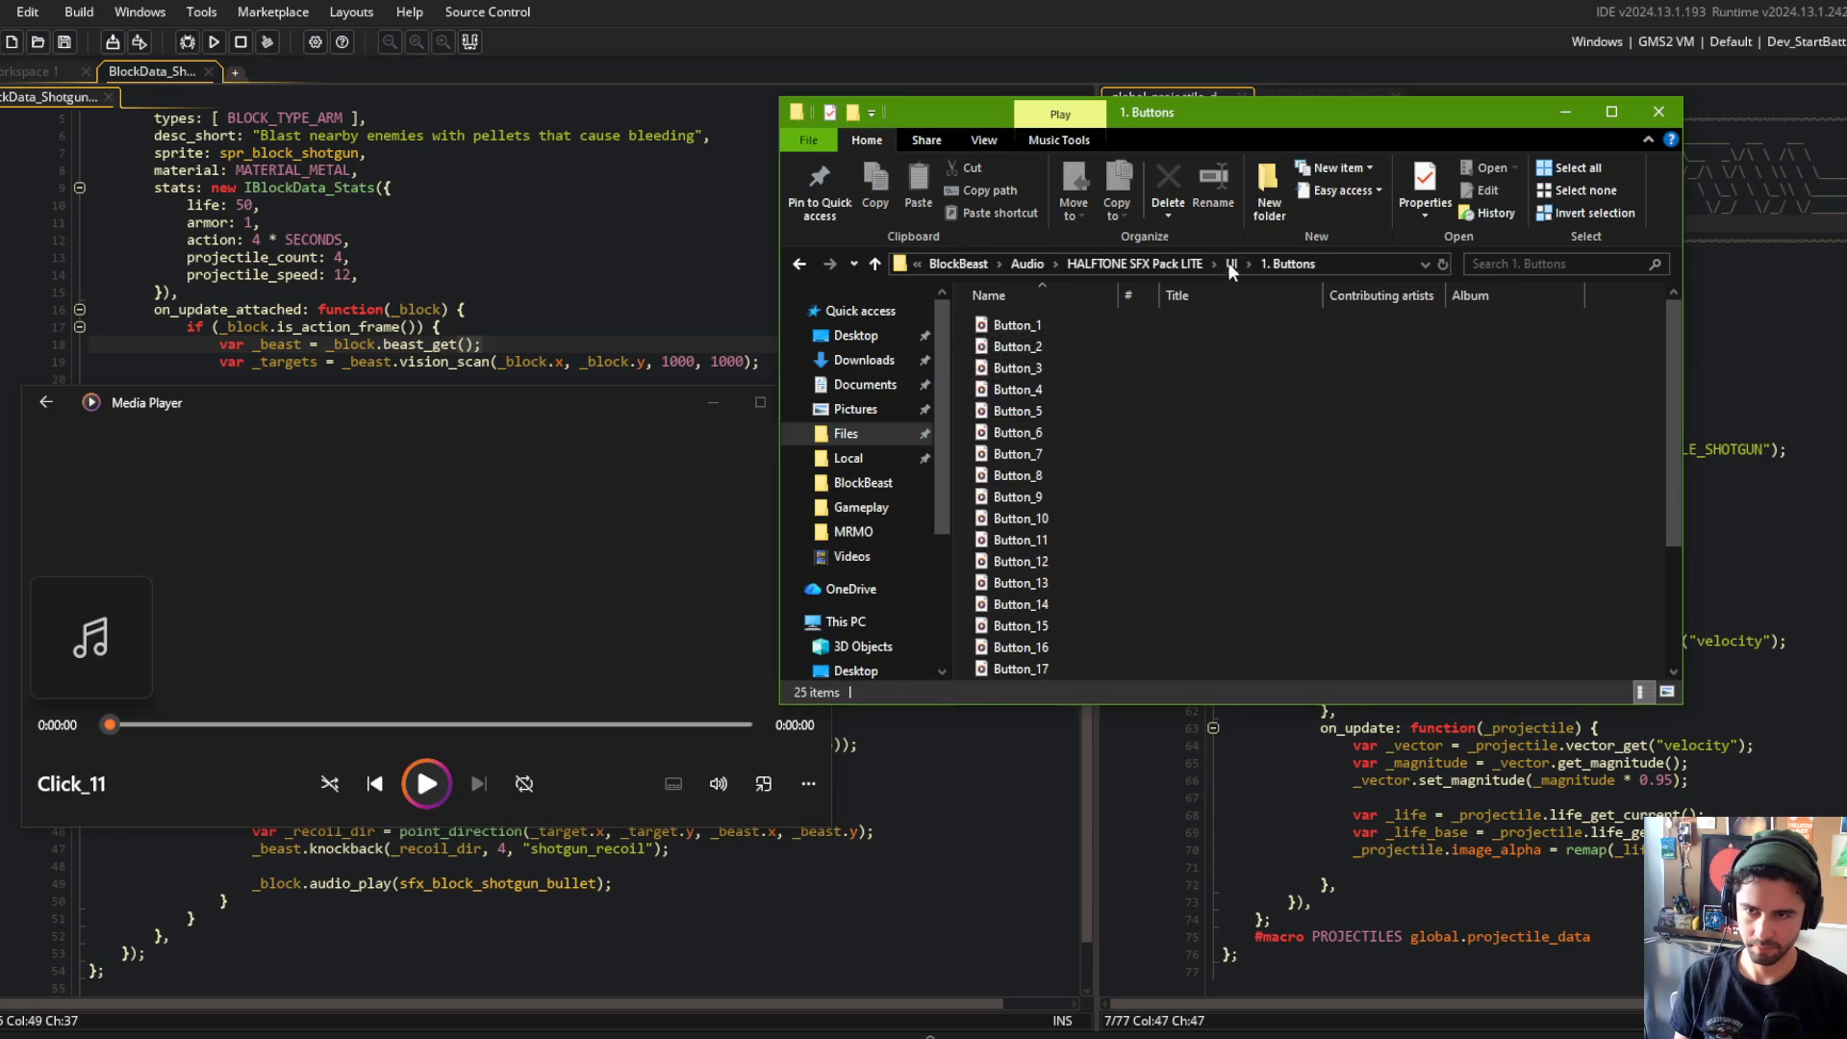
left_click(1231, 264)
double_click(1088, 389)
double_click(1047, 327)
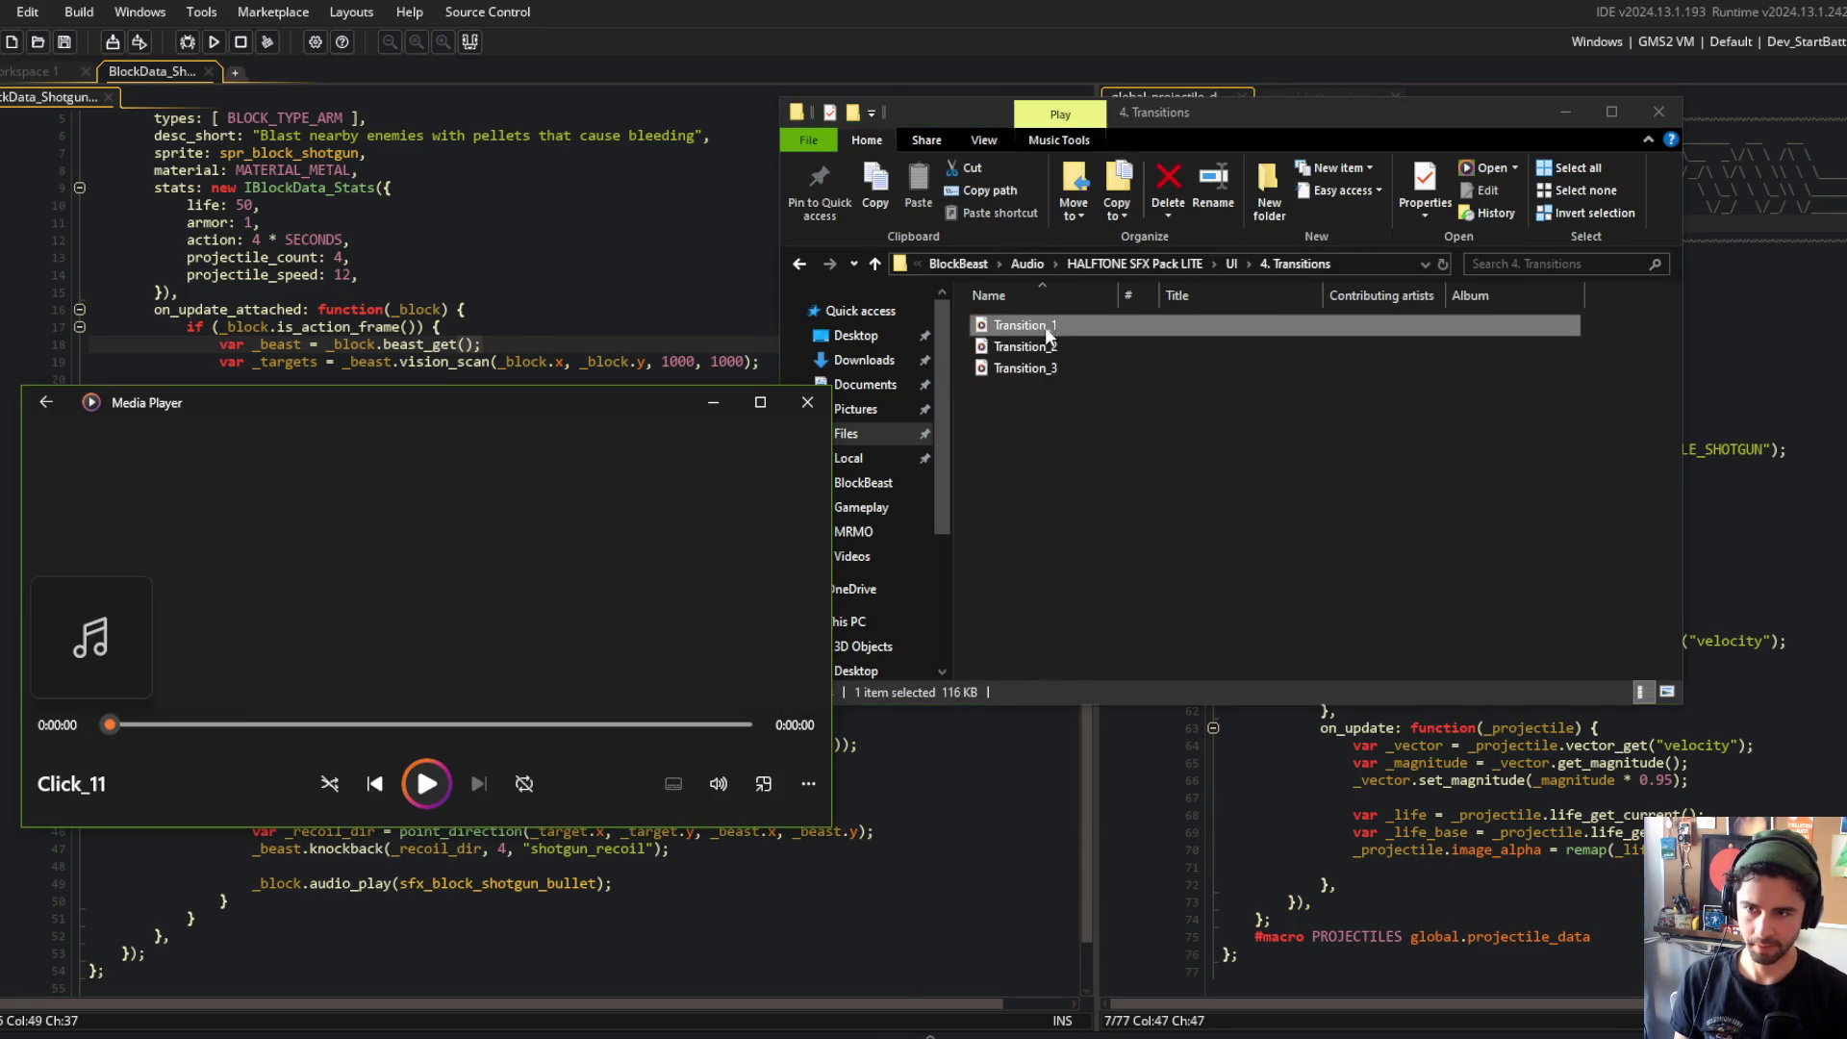
double_click(1045, 347)
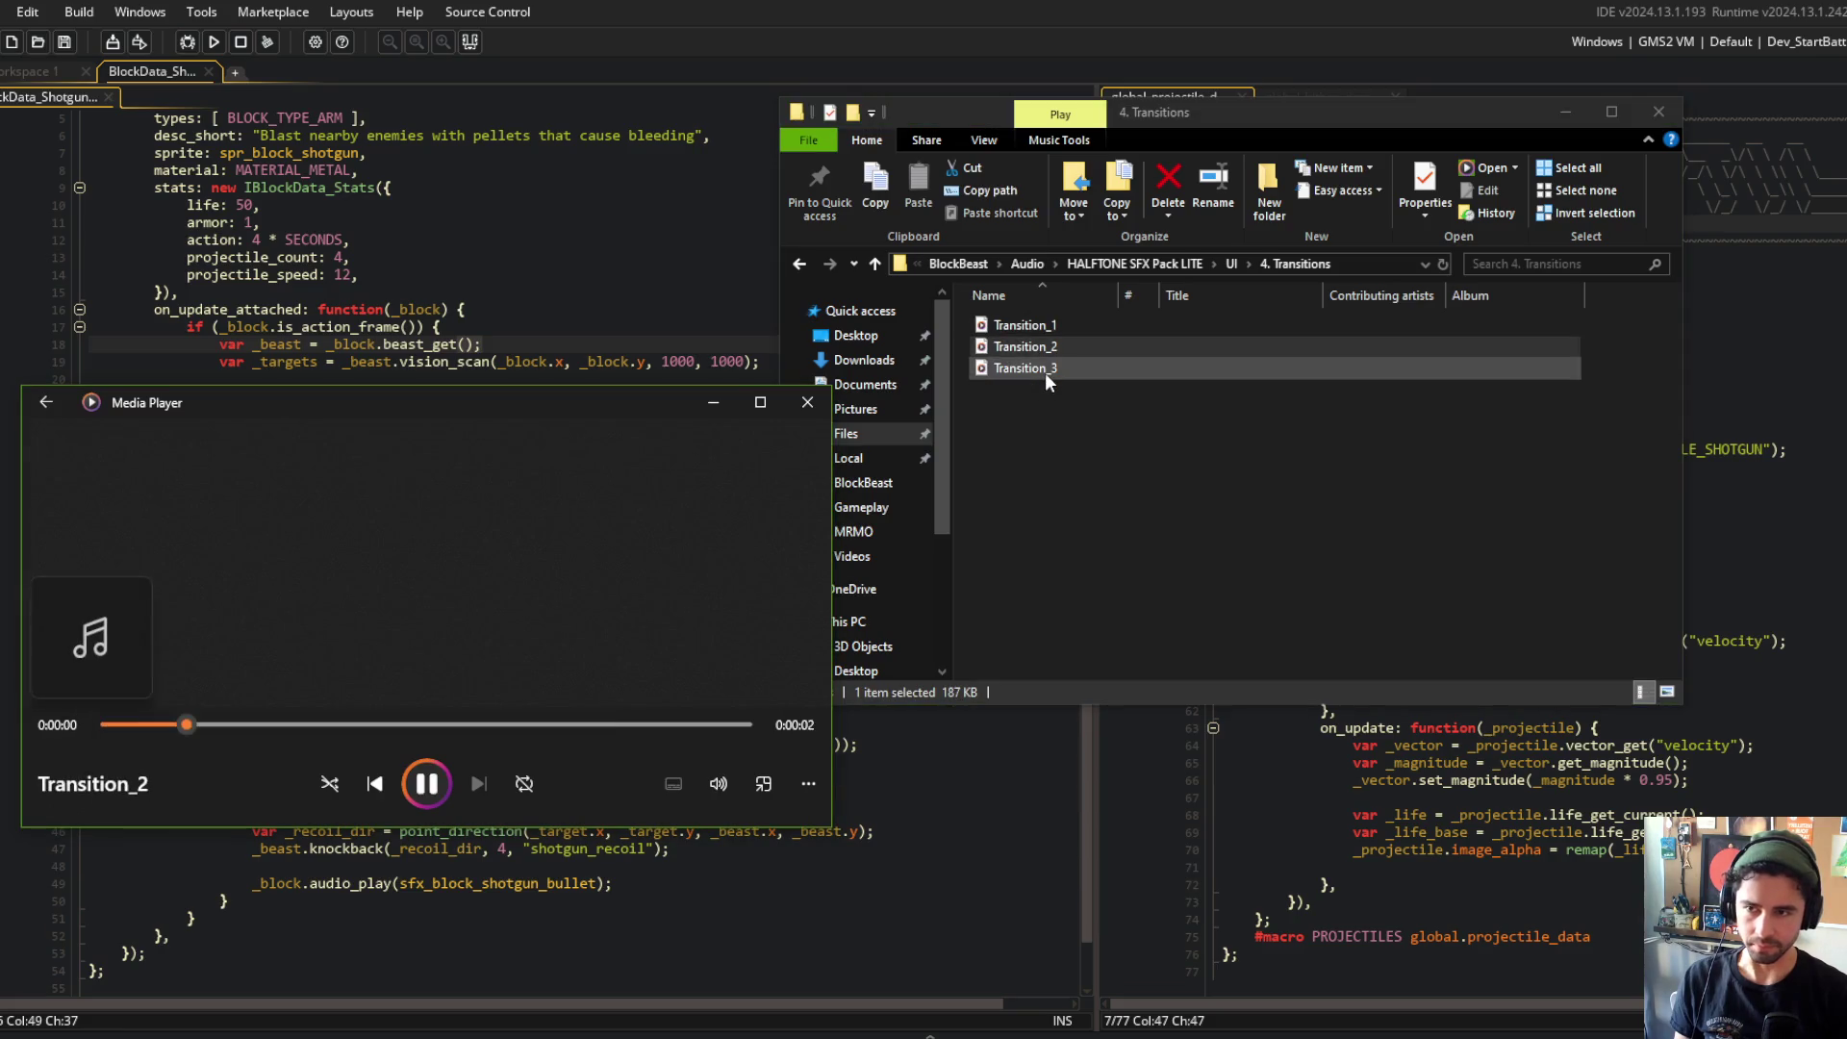
double_click(1045, 370)
Step: Preview Button_1 through Button_22 in 1. Buttons, then open the JDSherbert pack from Audio
left_click(1226, 263)
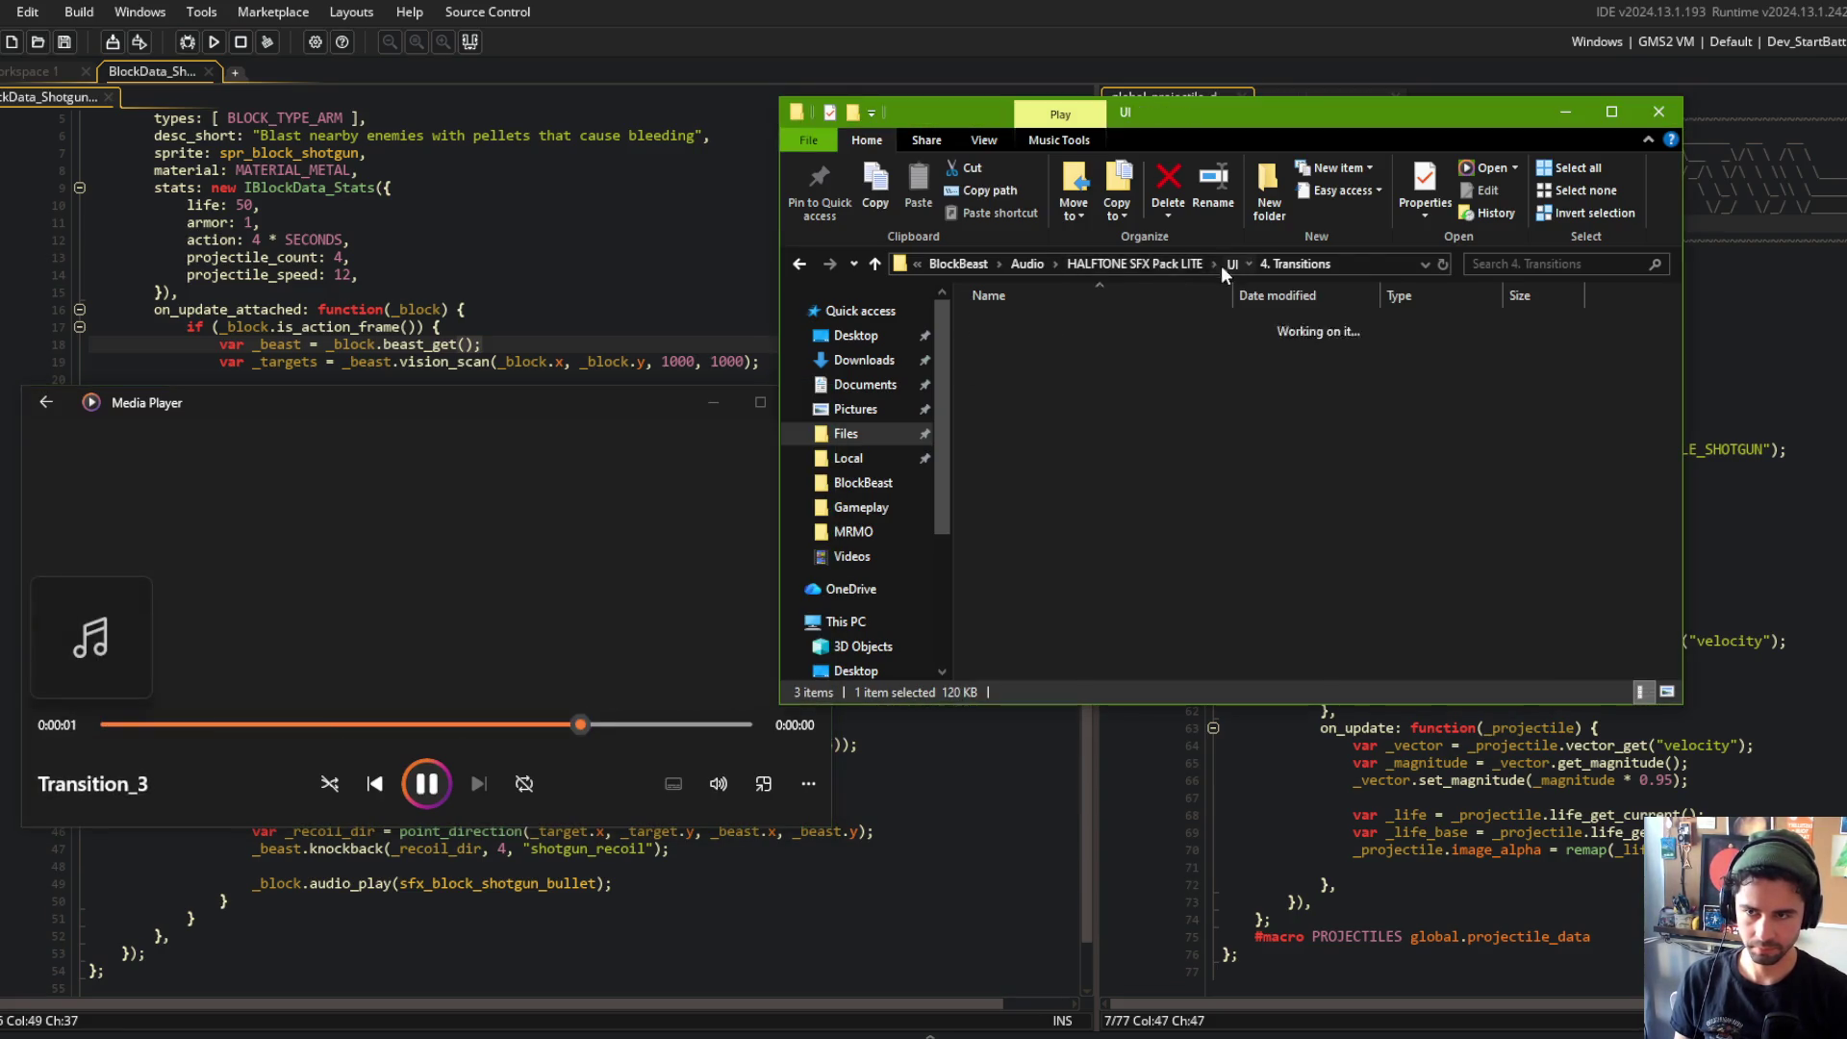
double_click(1071, 324)
double_click(1058, 325)
double_click(1051, 348)
double_click(1048, 370)
double_click(1043, 387)
double_click(1043, 411)
double_click(1035, 435)
double_click(1035, 453)
double_click(1032, 475)
double_click(1027, 497)
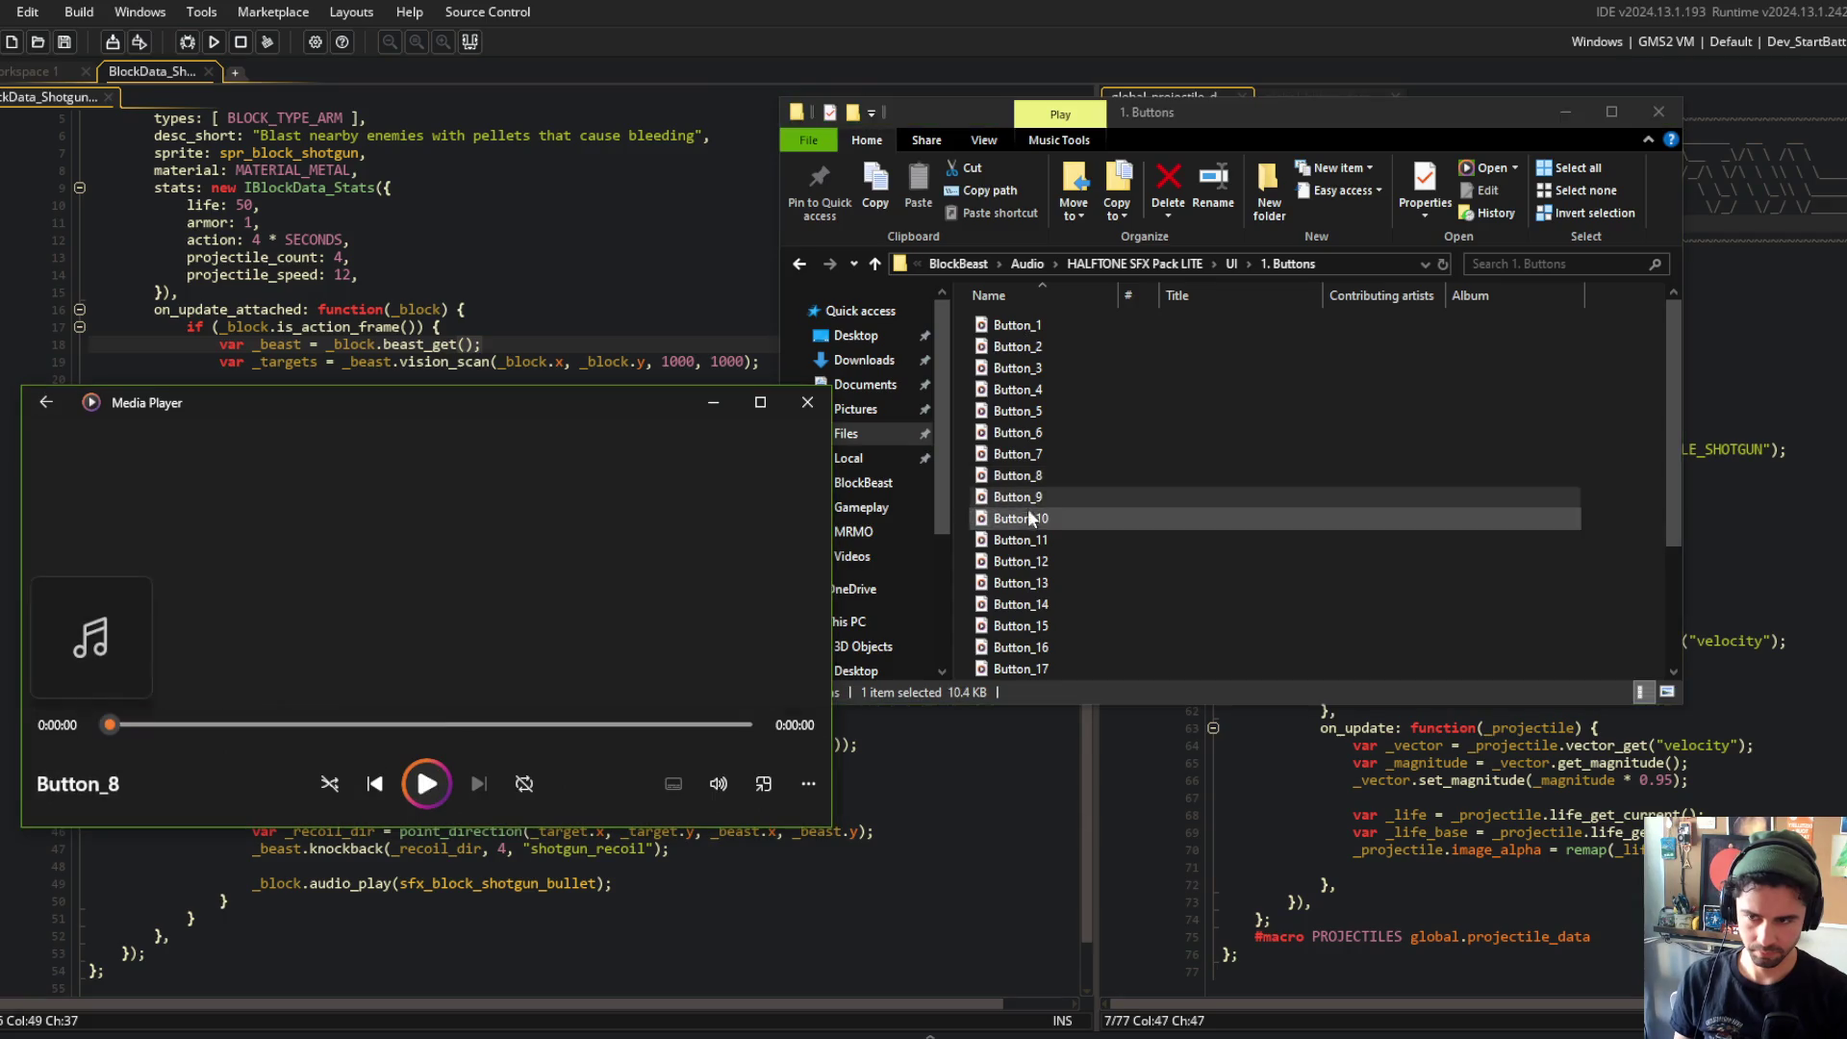
double_click(1028, 520)
double_click(1031, 540)
scroll(1057, 577, "down", 3)
double_click(1056, 604)
left_click(1018, 265)
double_click(1012, 368)
Step: Preview the JDSherbert explosion and tabletop sounds
double_click(1027, 325)
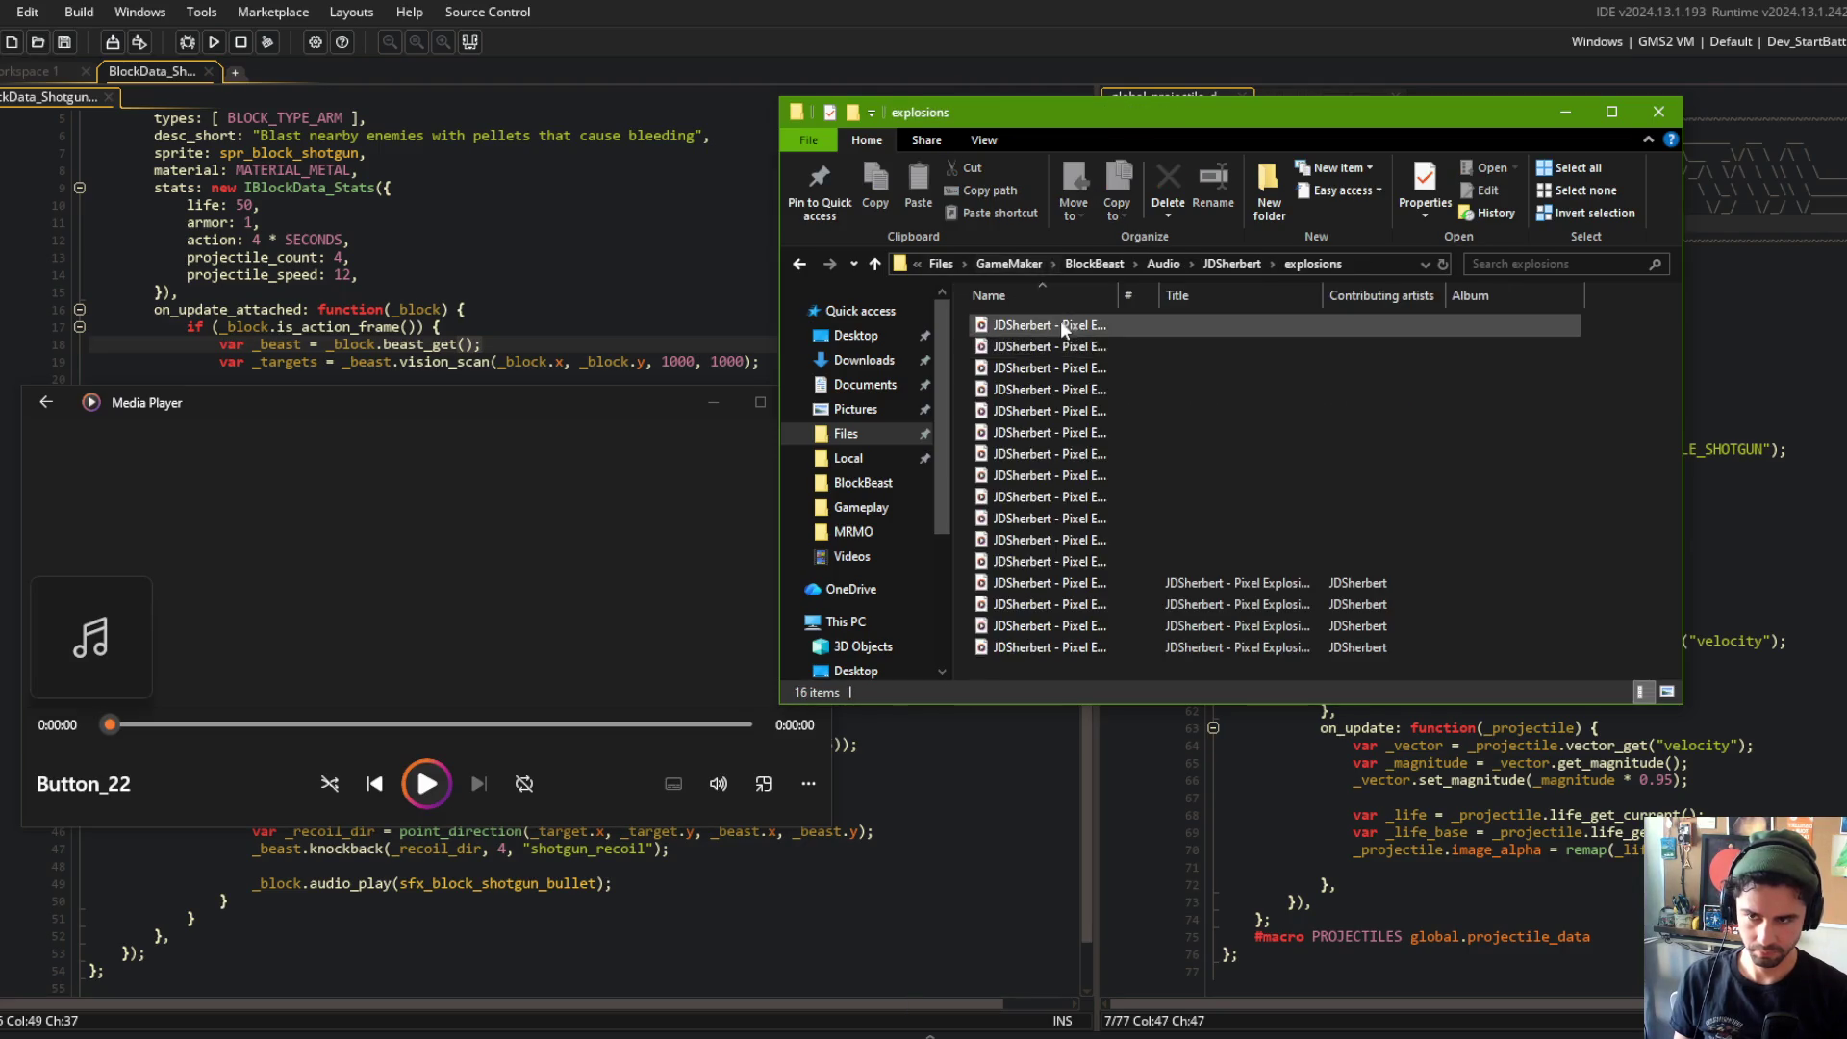
double_click(1061, 326)
double_click(1041, 349)
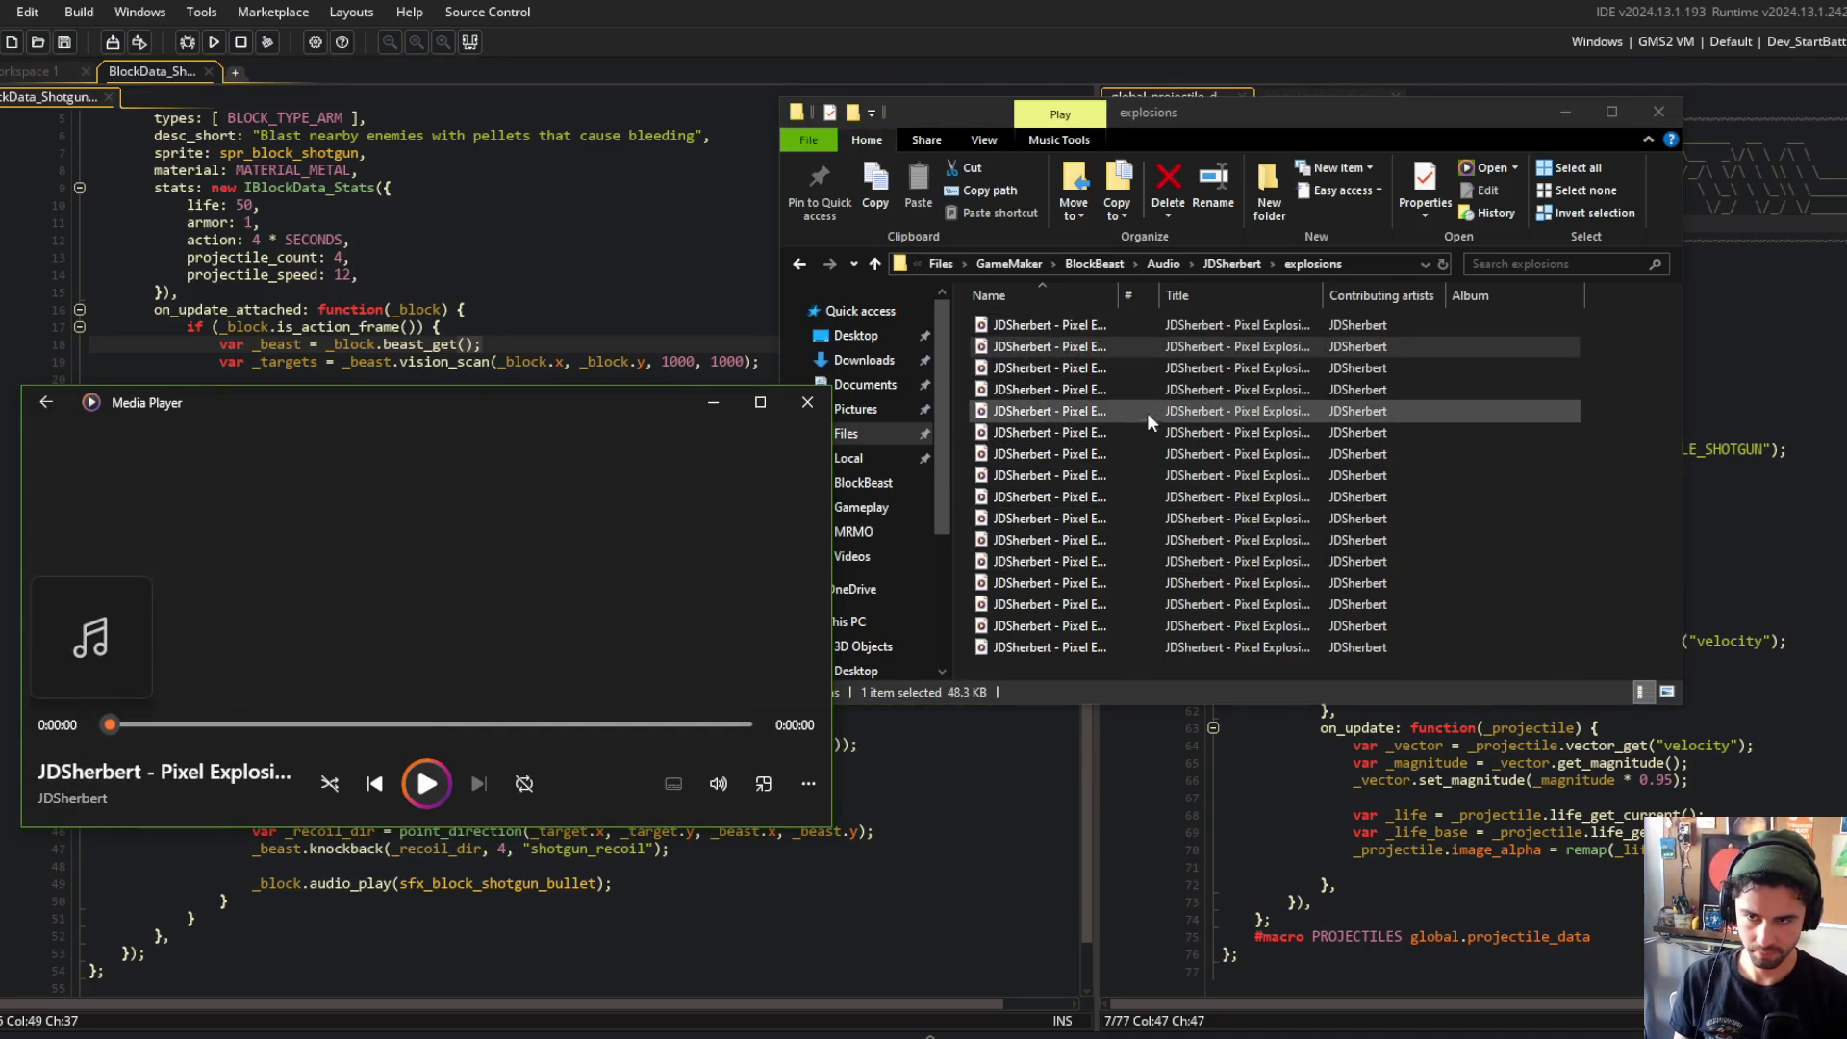
left_click(1226, 266)
double_click(1054, 349)
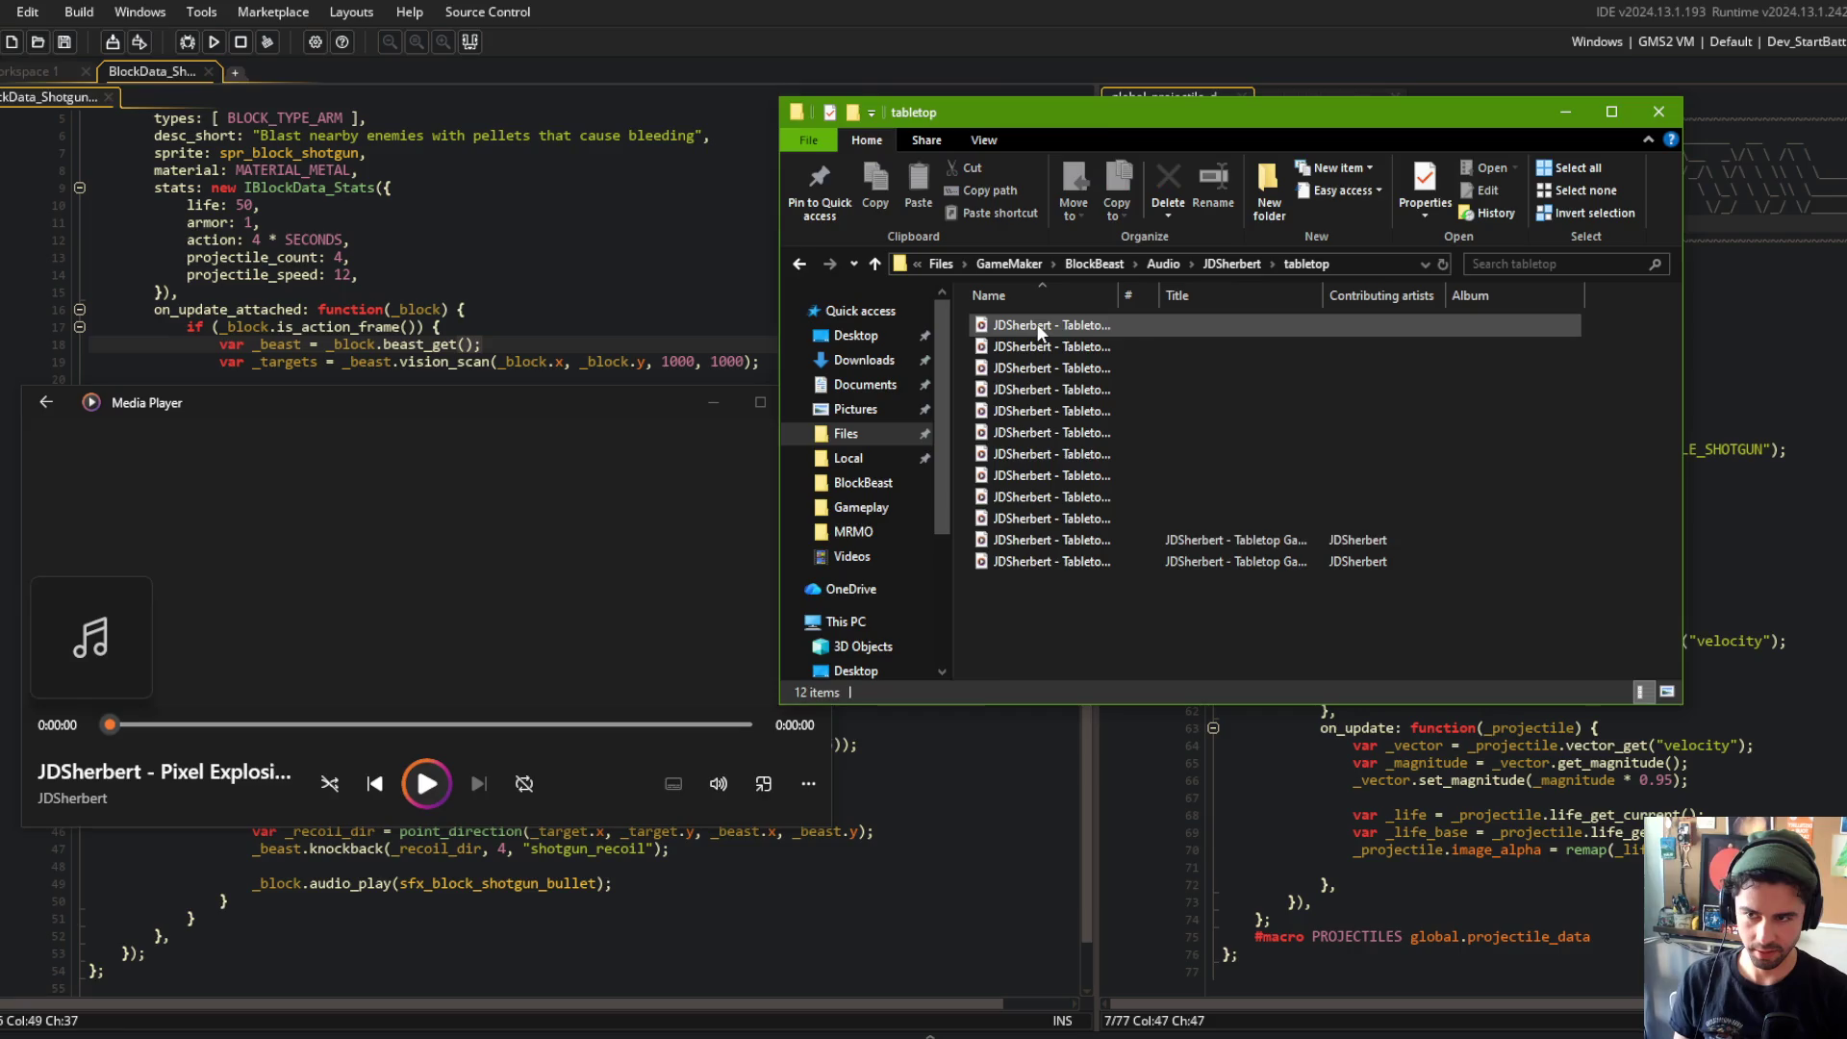
double_click(1039, 327)
double_click(1023, 370)
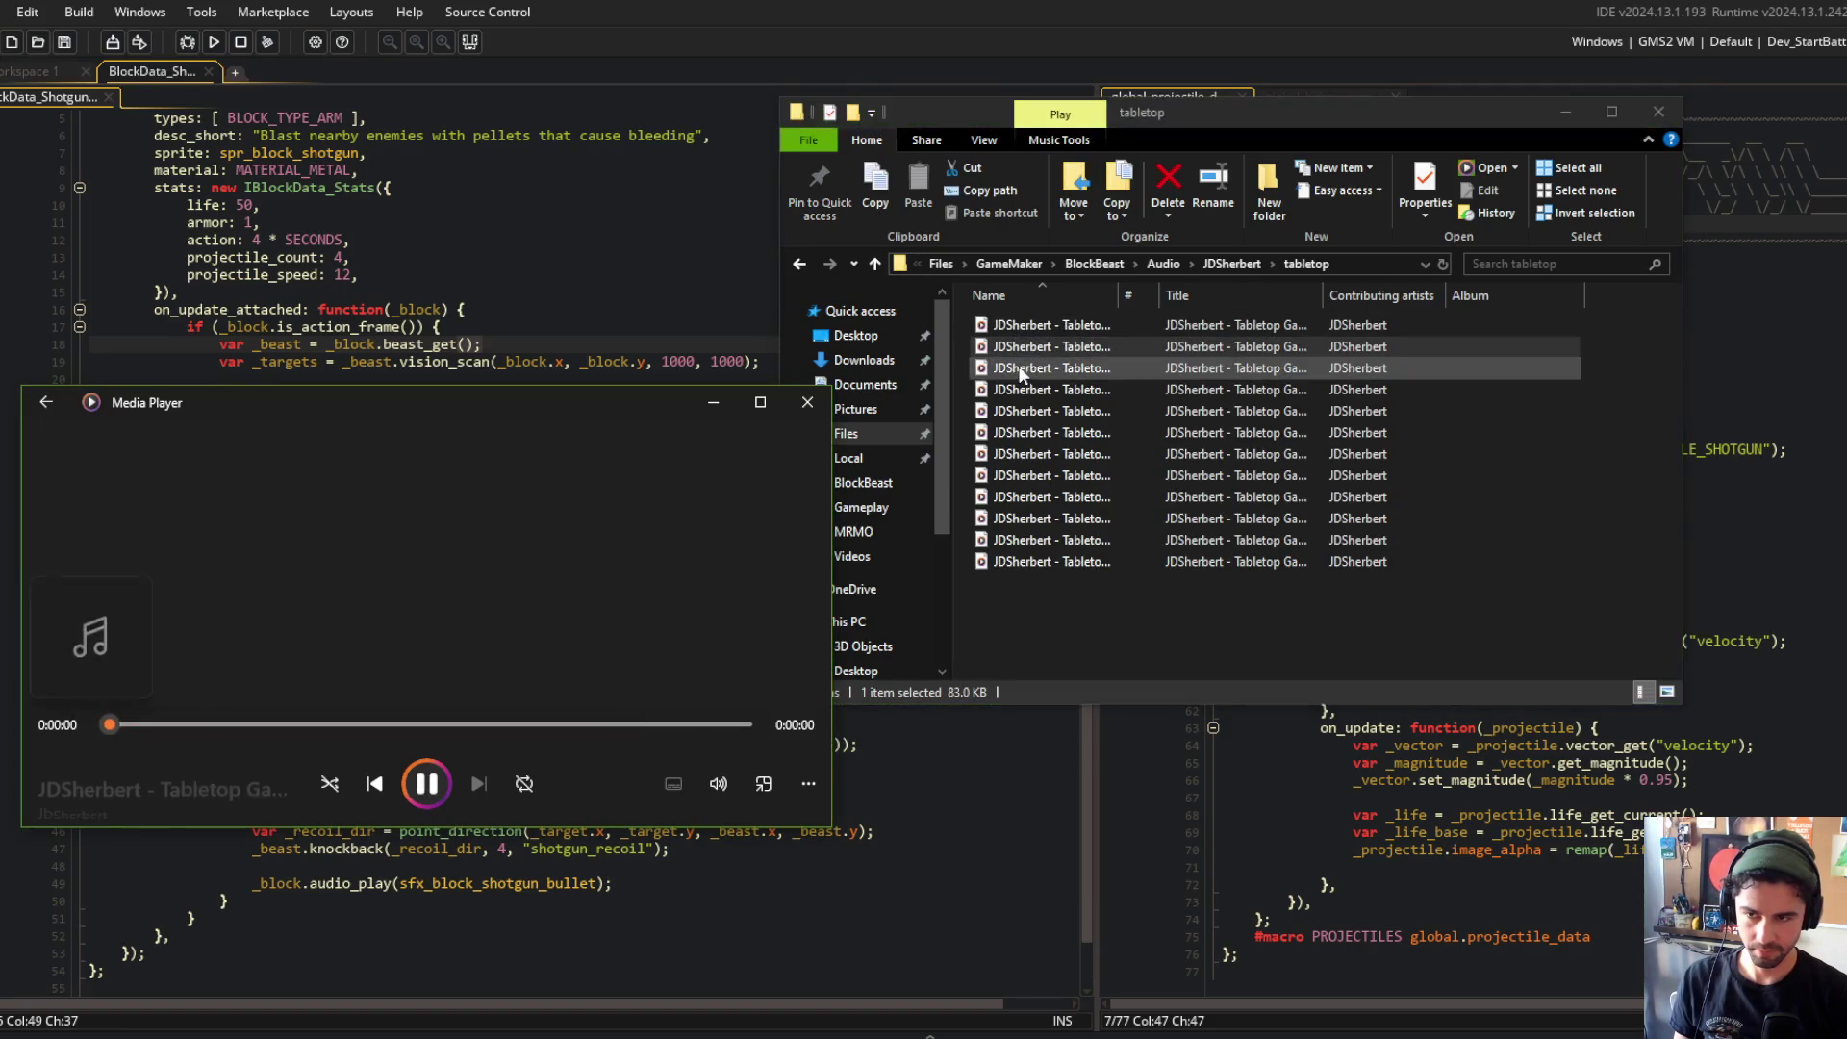
double_click(1028, 390)
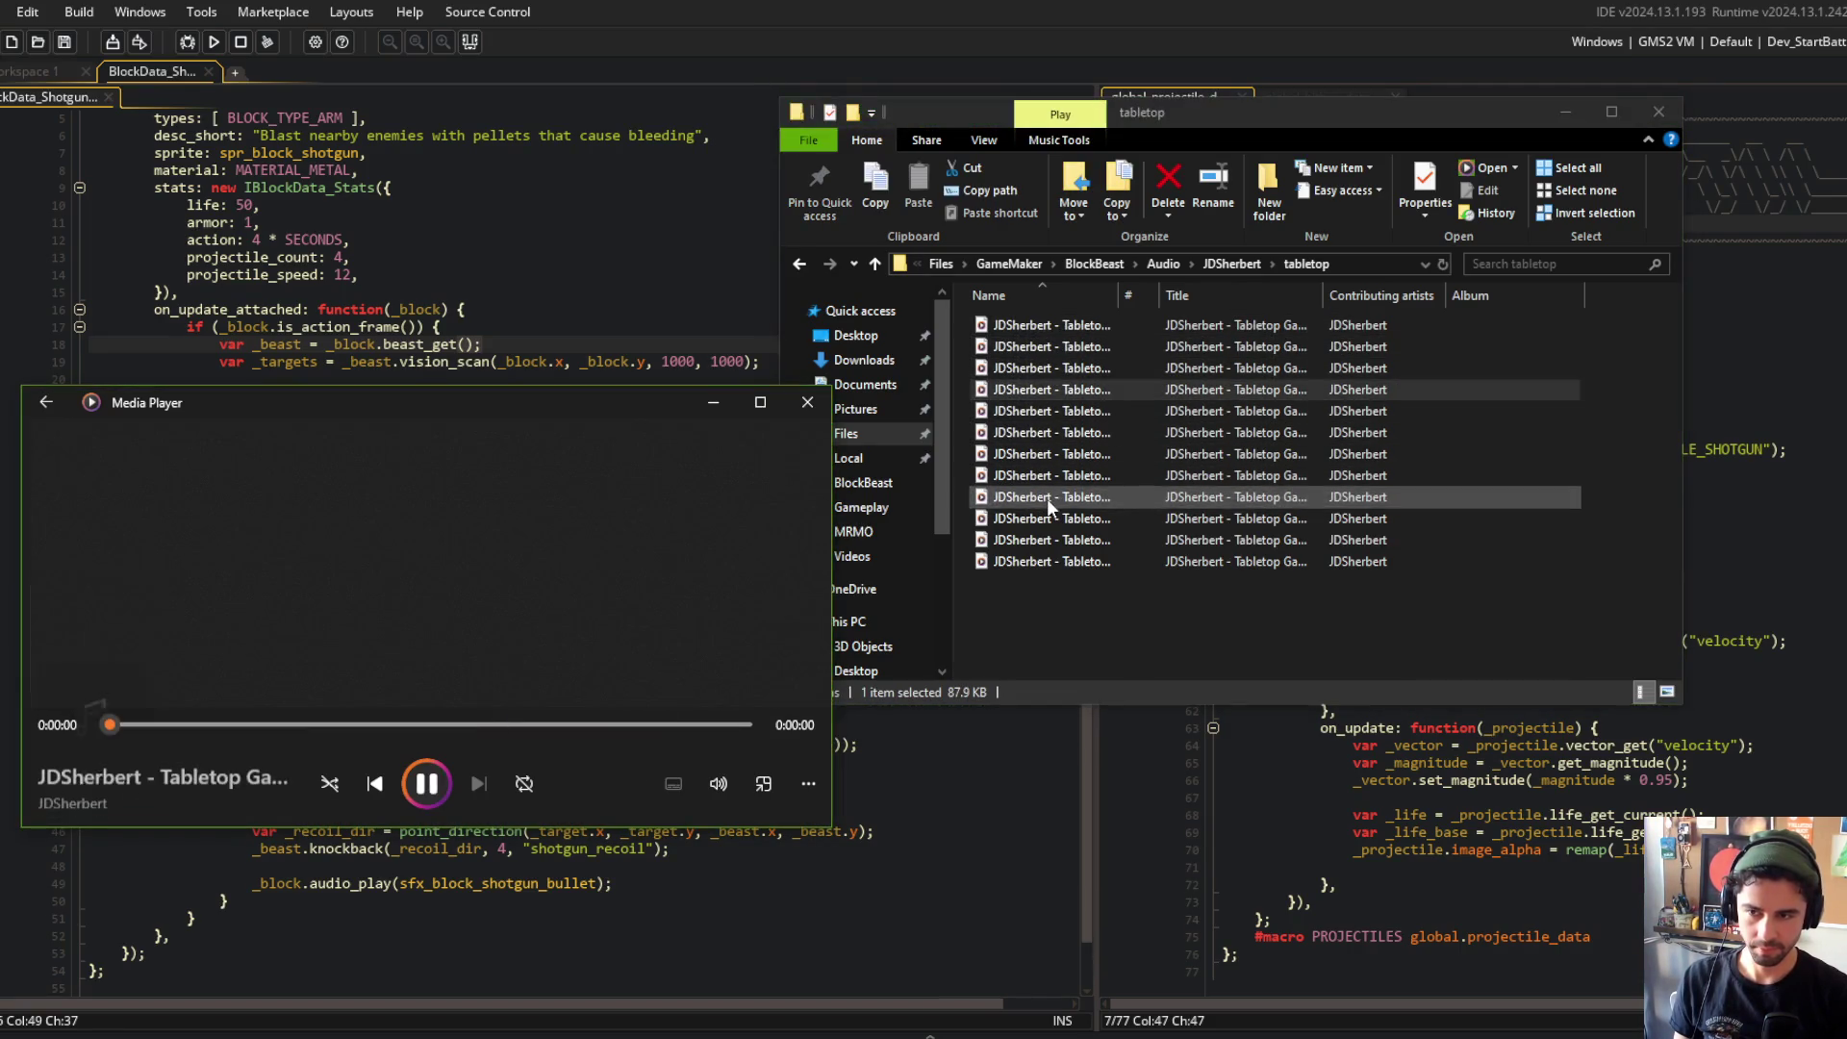
Step: Look through the Pokemon and FreeSoundOrg packs, then open Essential Retro > Movement > Opening Doors
left_click(1164, 265)
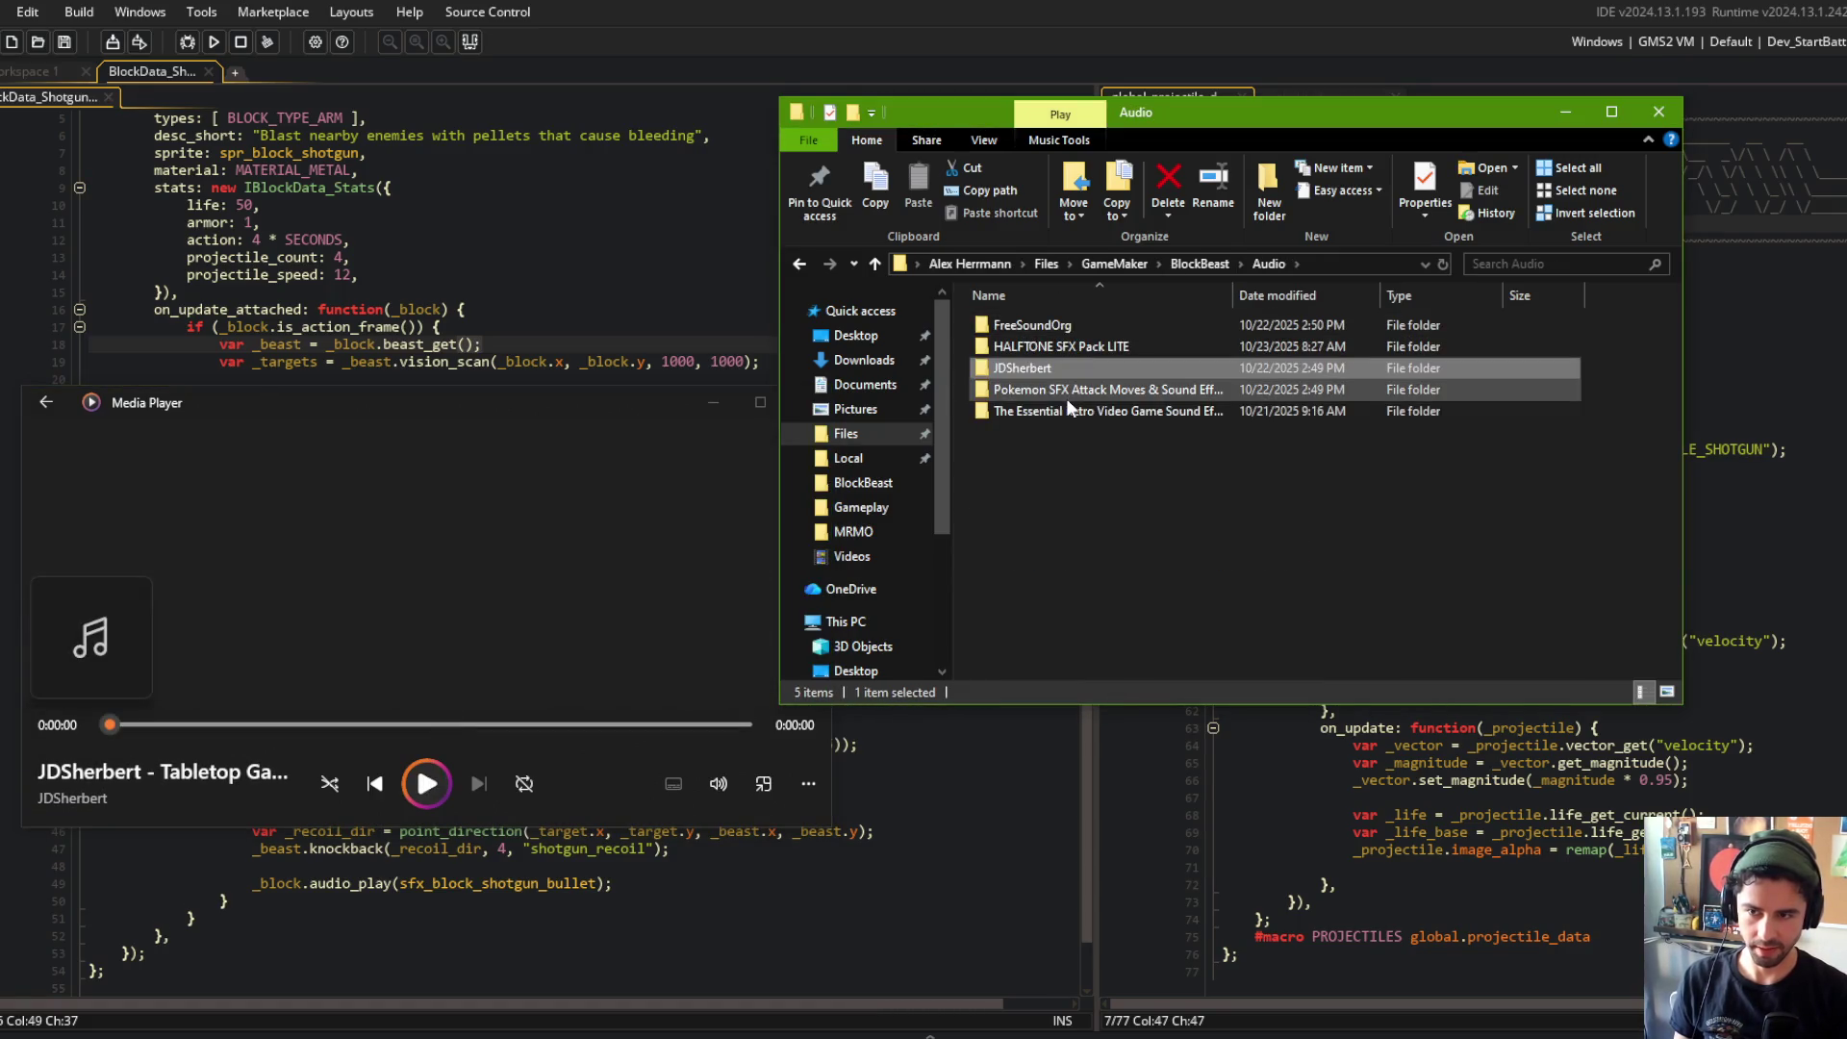
double_click(1093, 391)
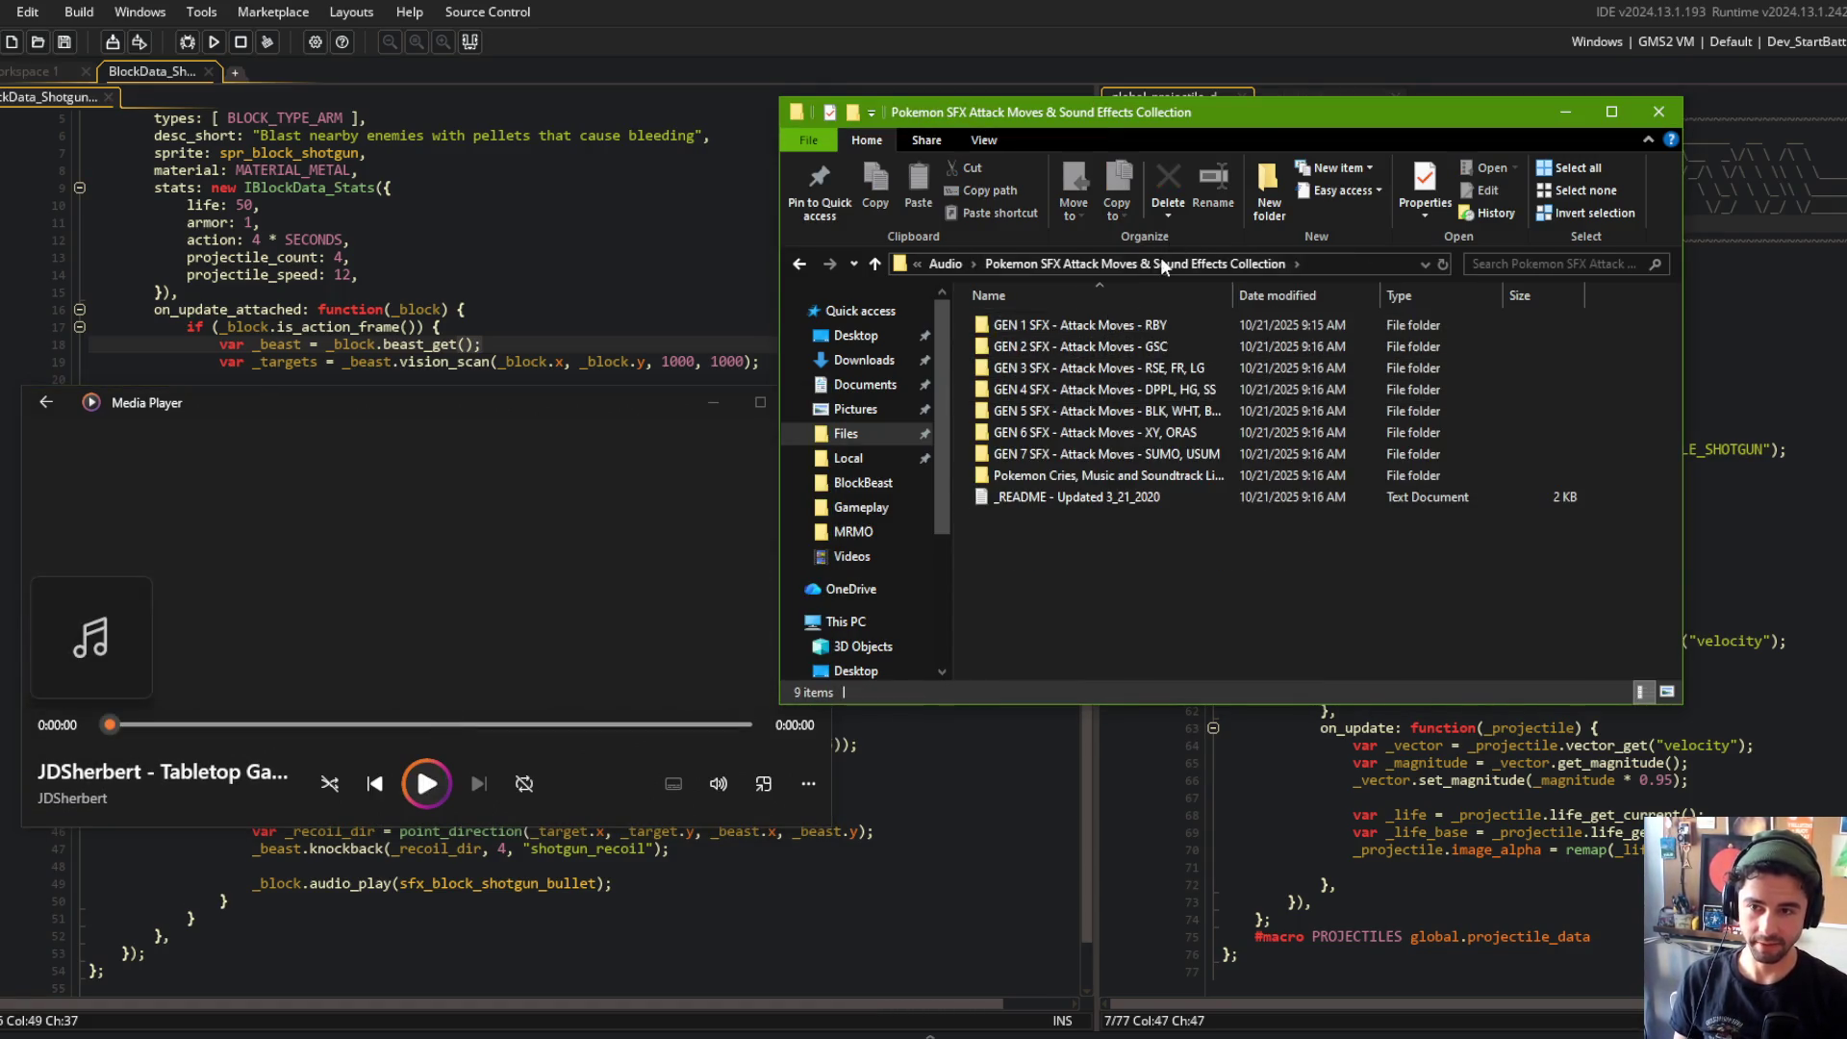
left_click(952, 264)
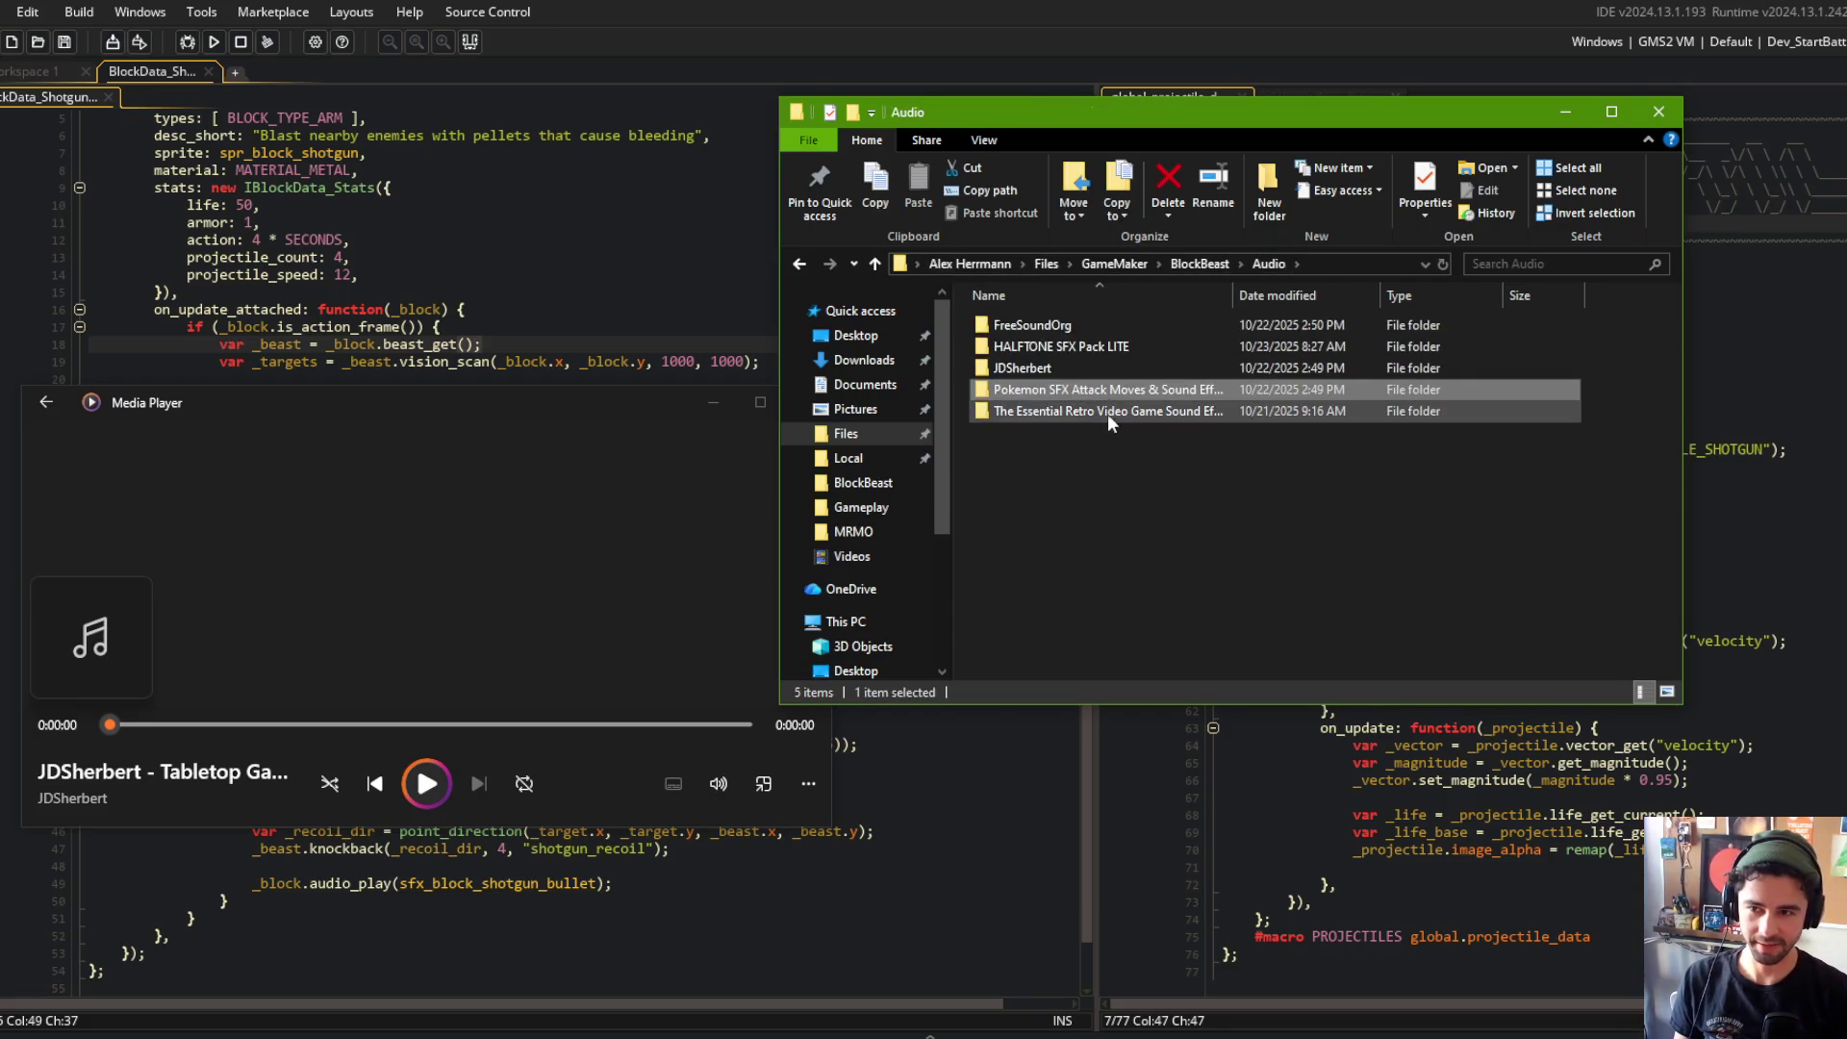
double_click(1064, 325)
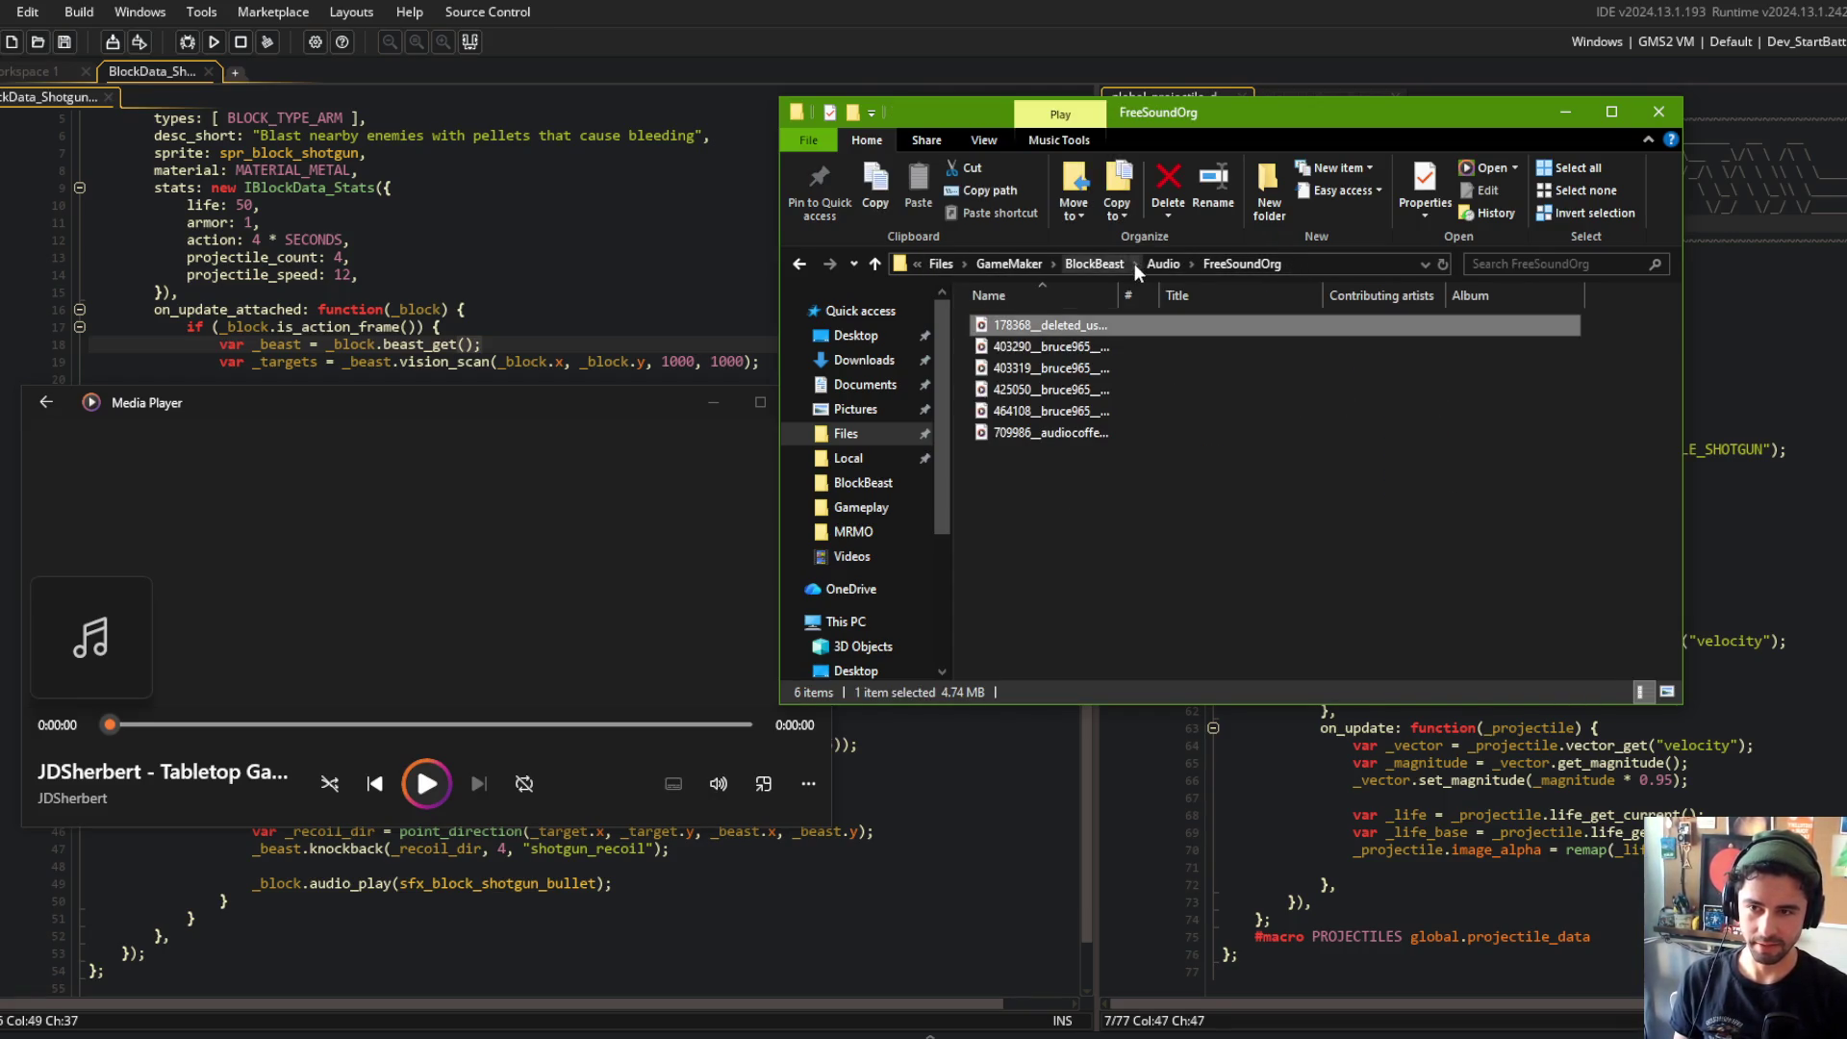
left_click(1161, 264)
double_click(1055, 415)
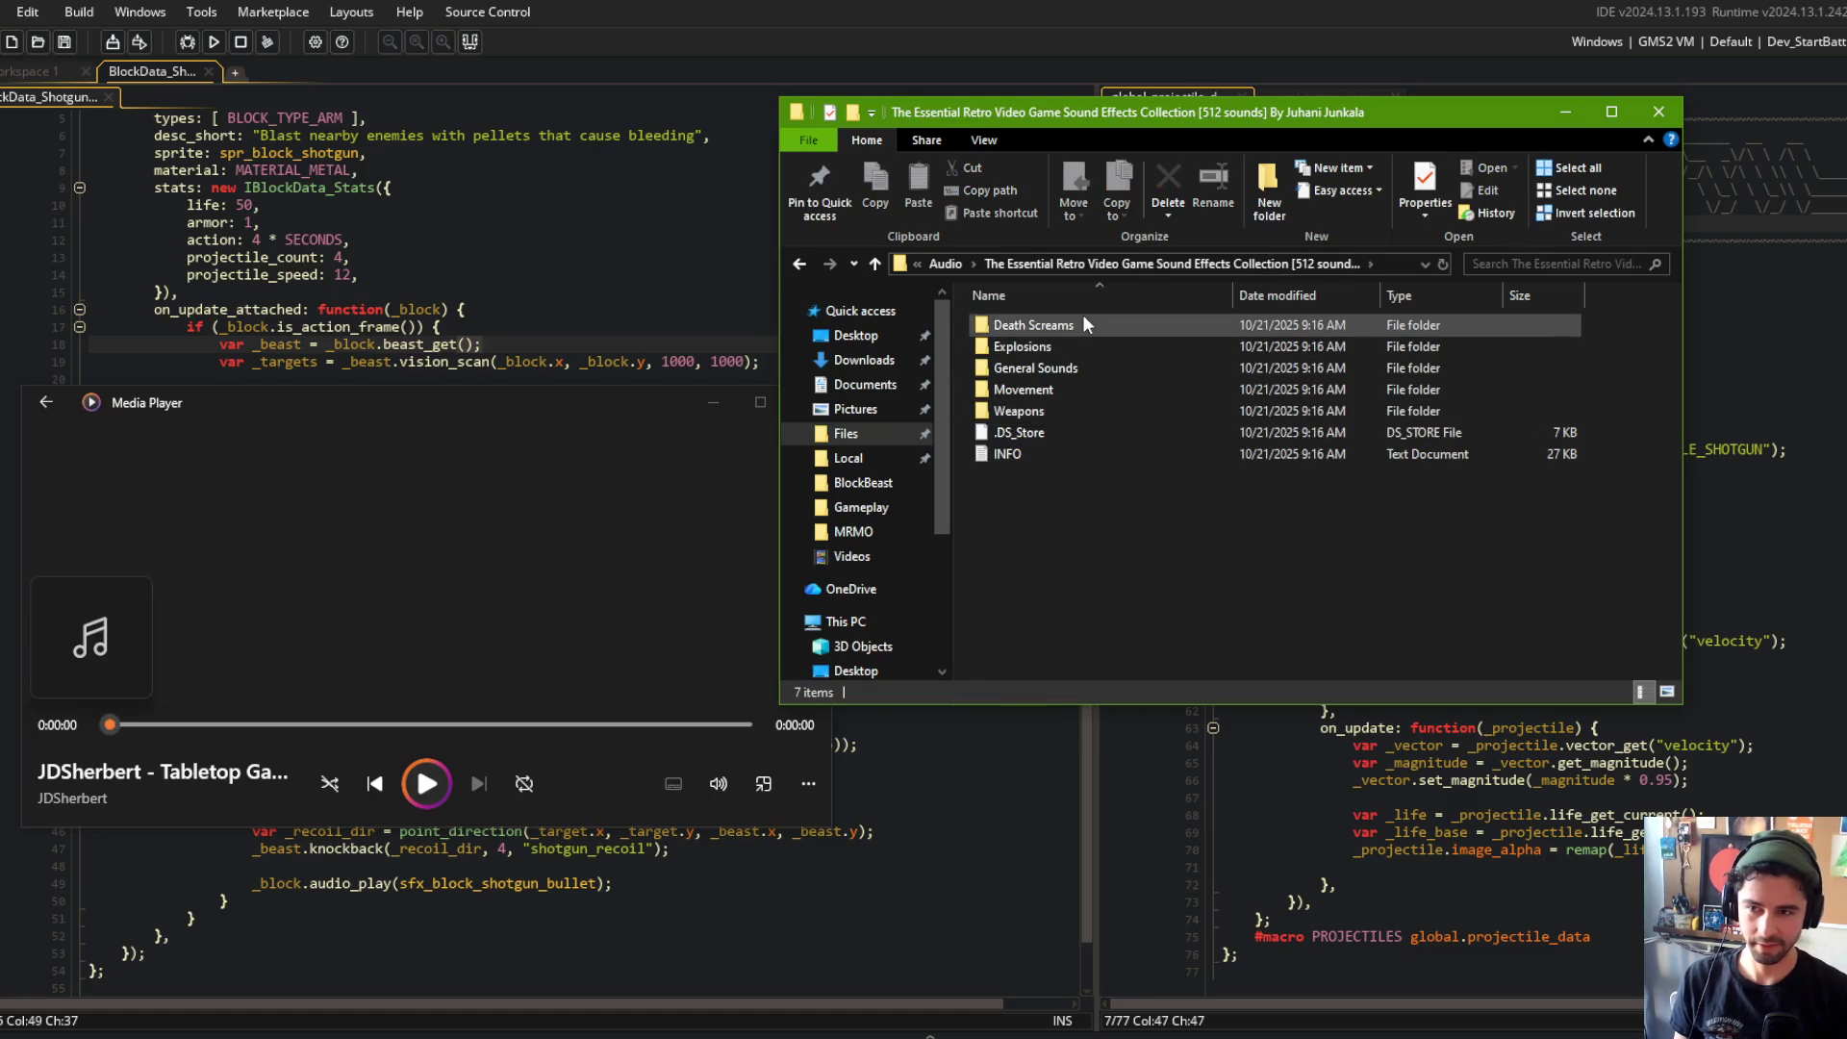
double_click(1068, 389)
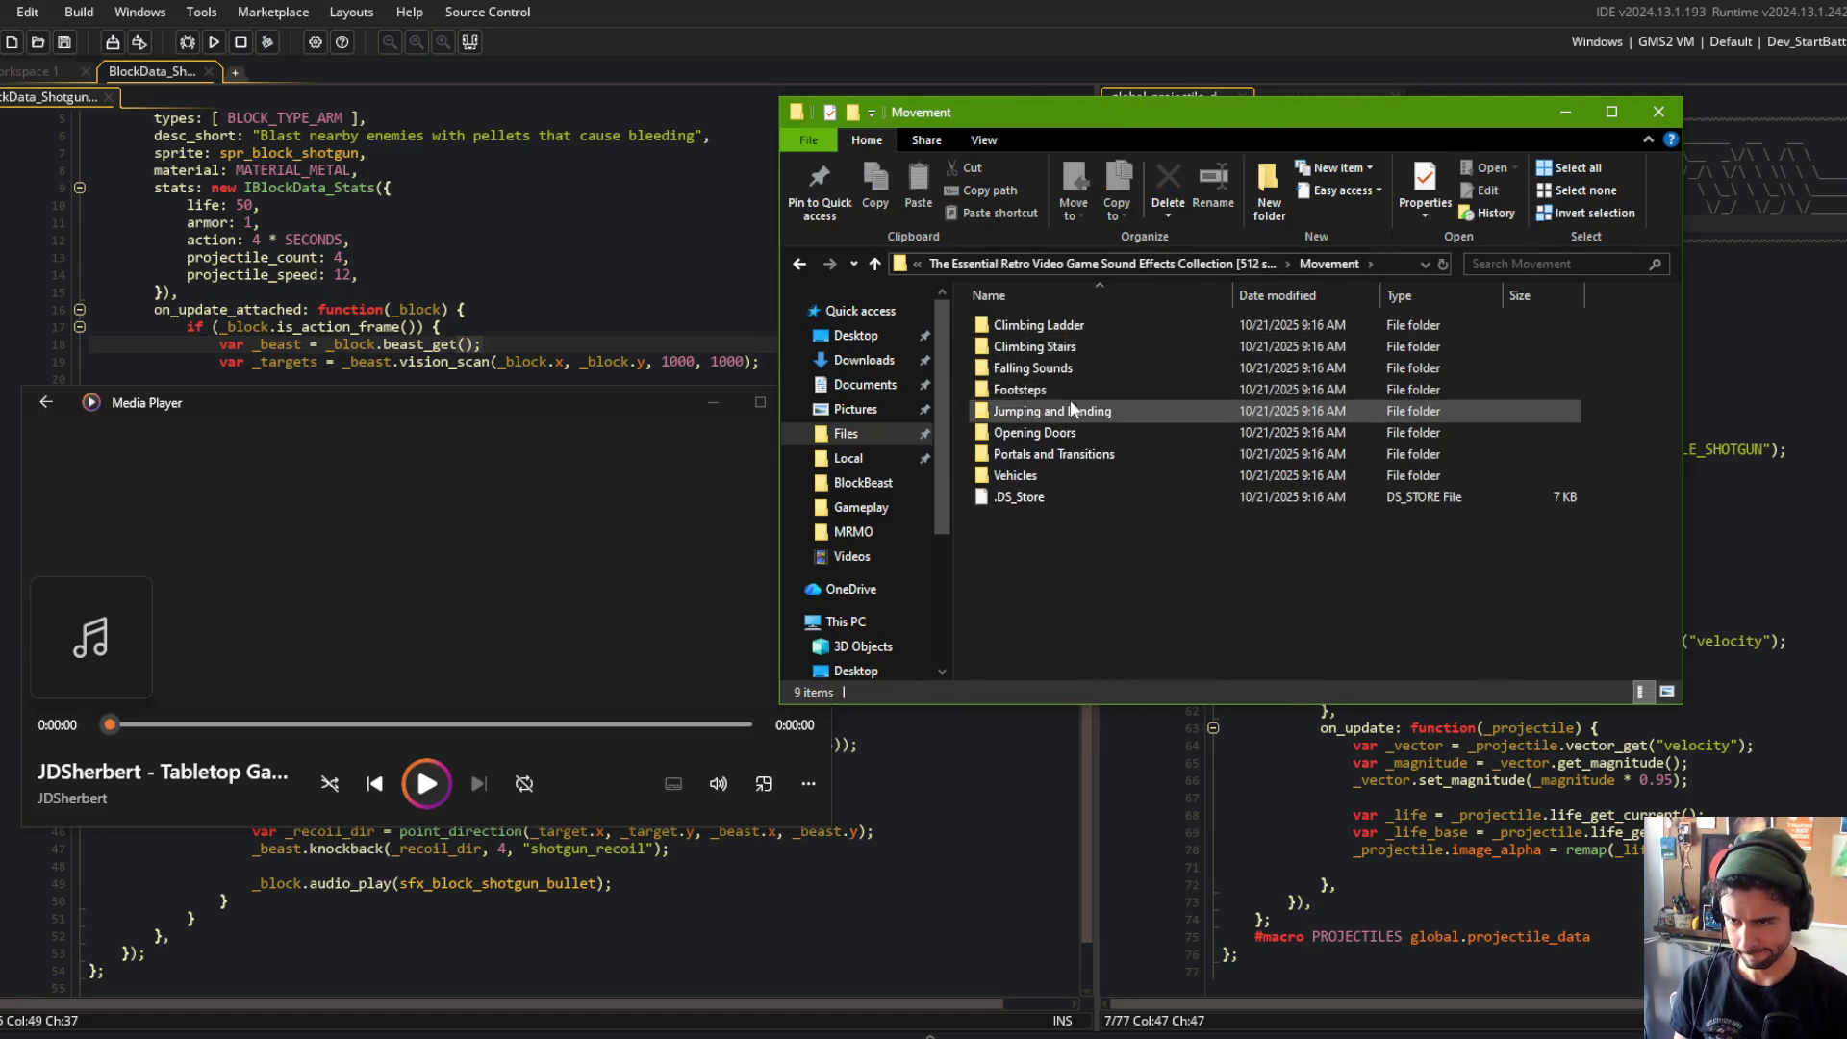
double_click(1059, 432)
Step: Preview sfx_movement_dooropen1 through dooropen4 and select sfx_movement_dooropen2
double_click(1065, 332)
double_click(1065, 348)
double_click(1061, 370)
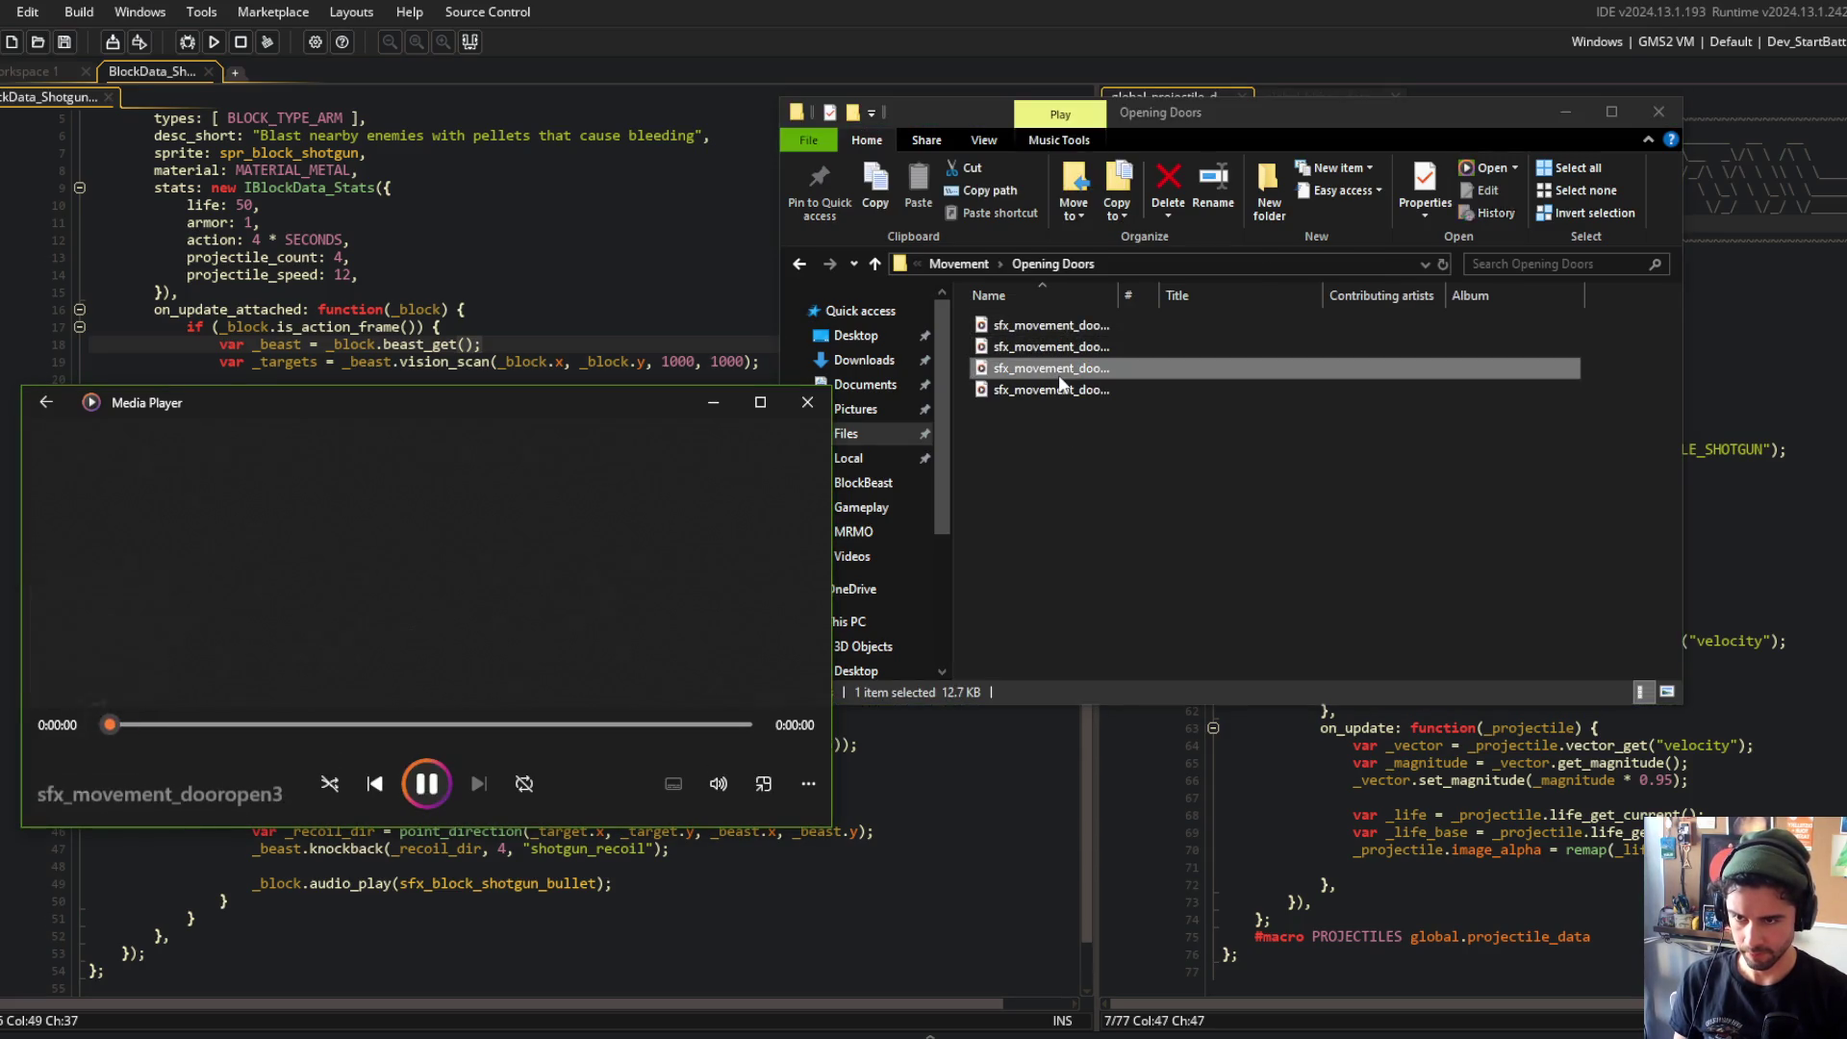
double_click(1057, 389)
left_click(1058, 349)
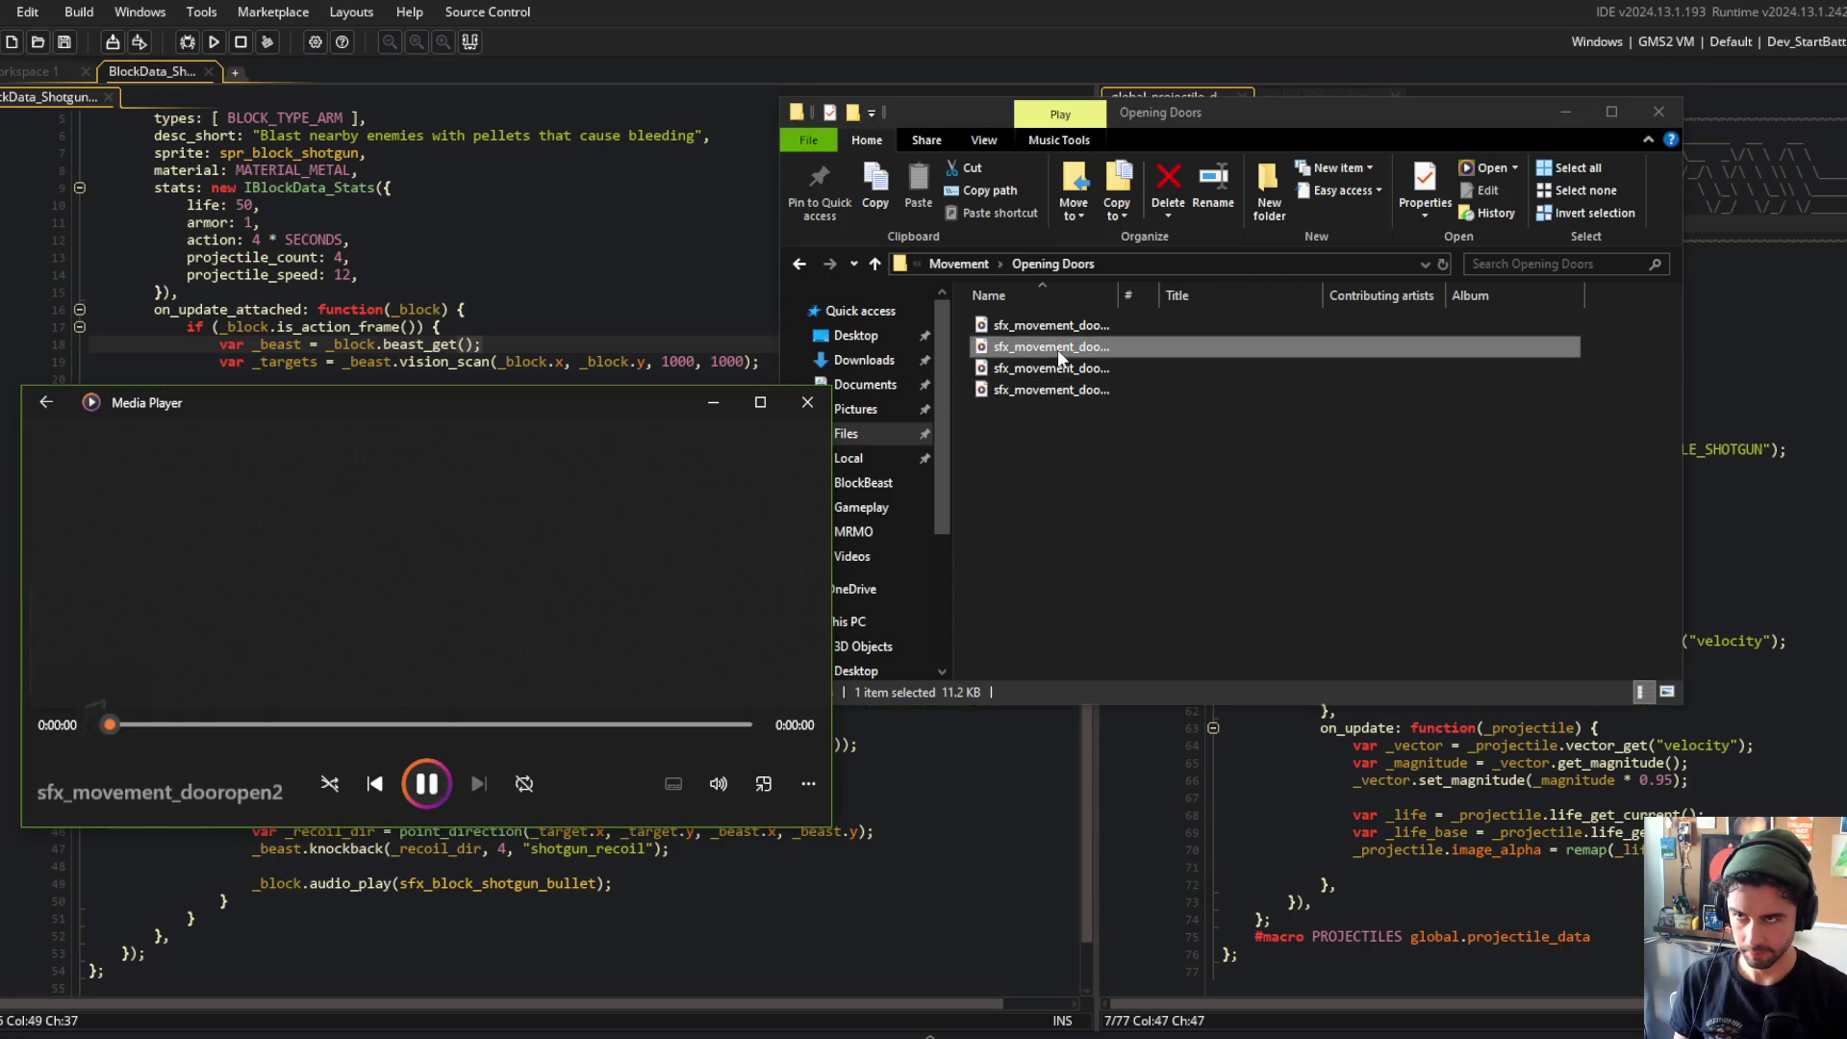
left_click(1058, 350)
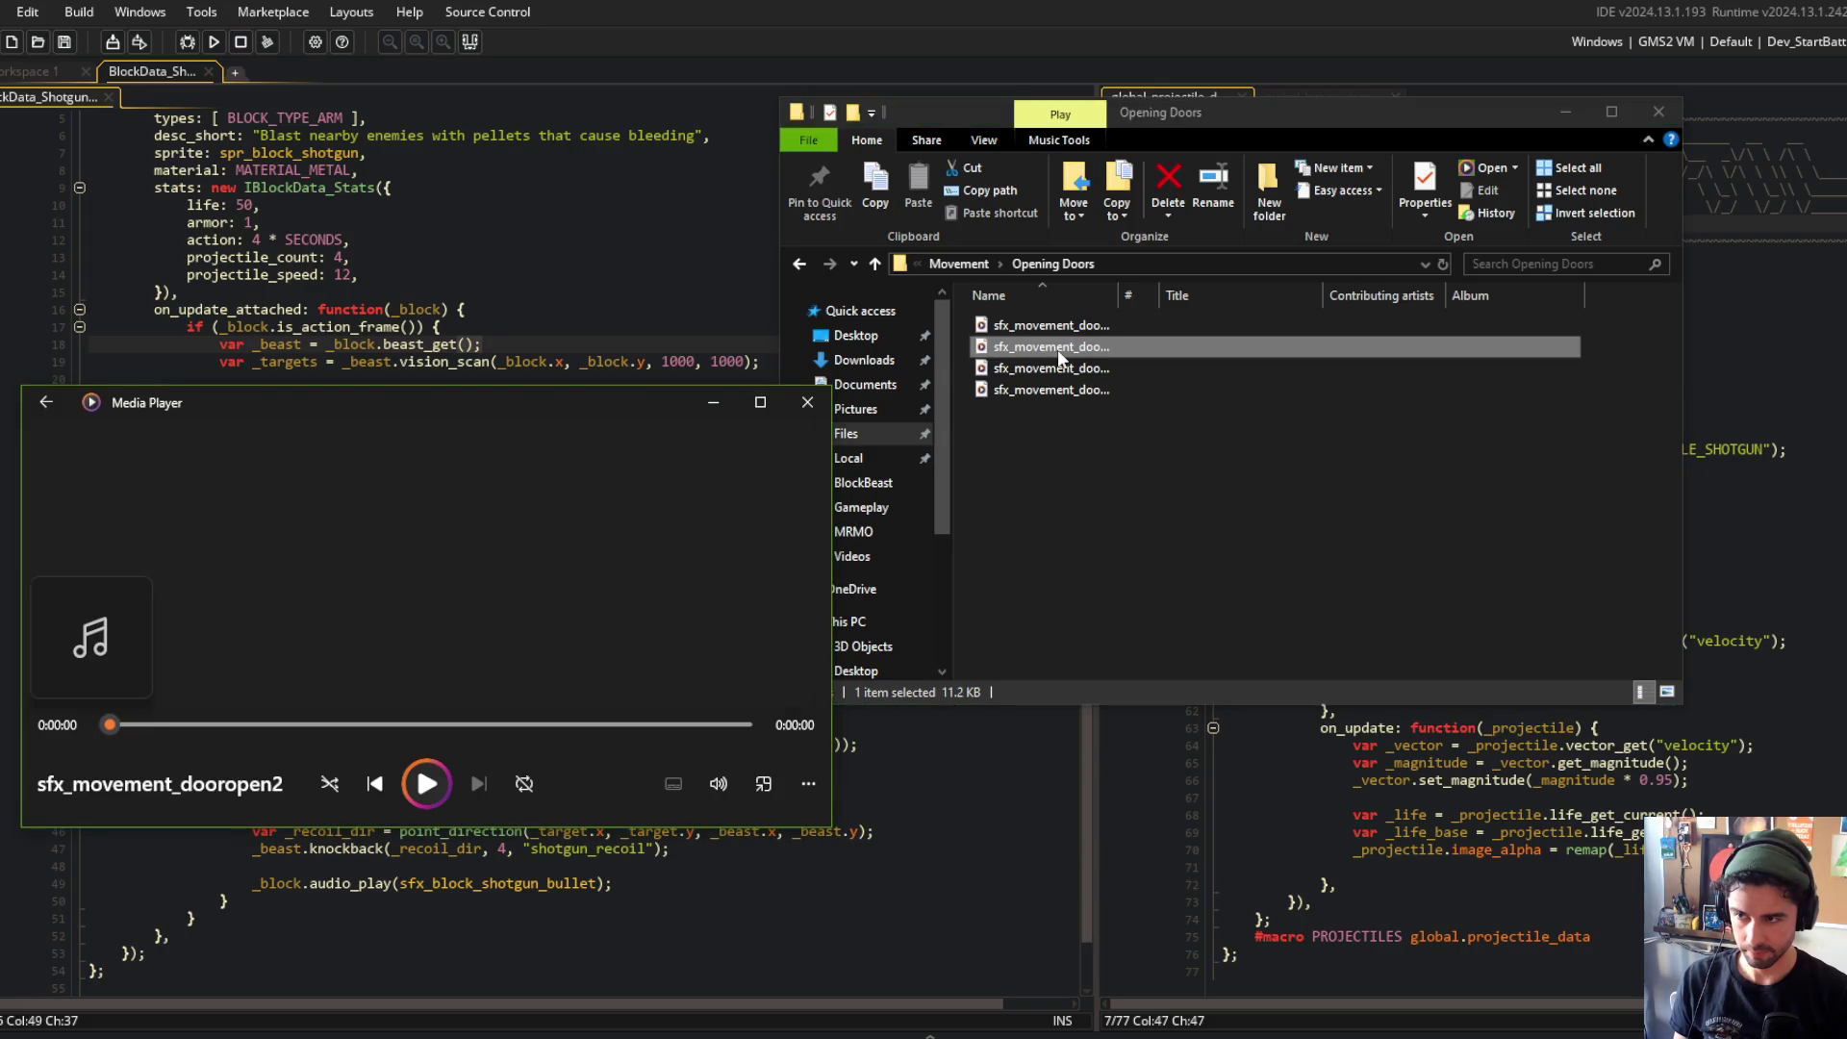
Step: Import sfx_movement_dooropen2 into the GameMaker project as a new sound resource
left_click_drag(1059, 358, 553, 262)
left_click_drag(436, 247, 358, 217)
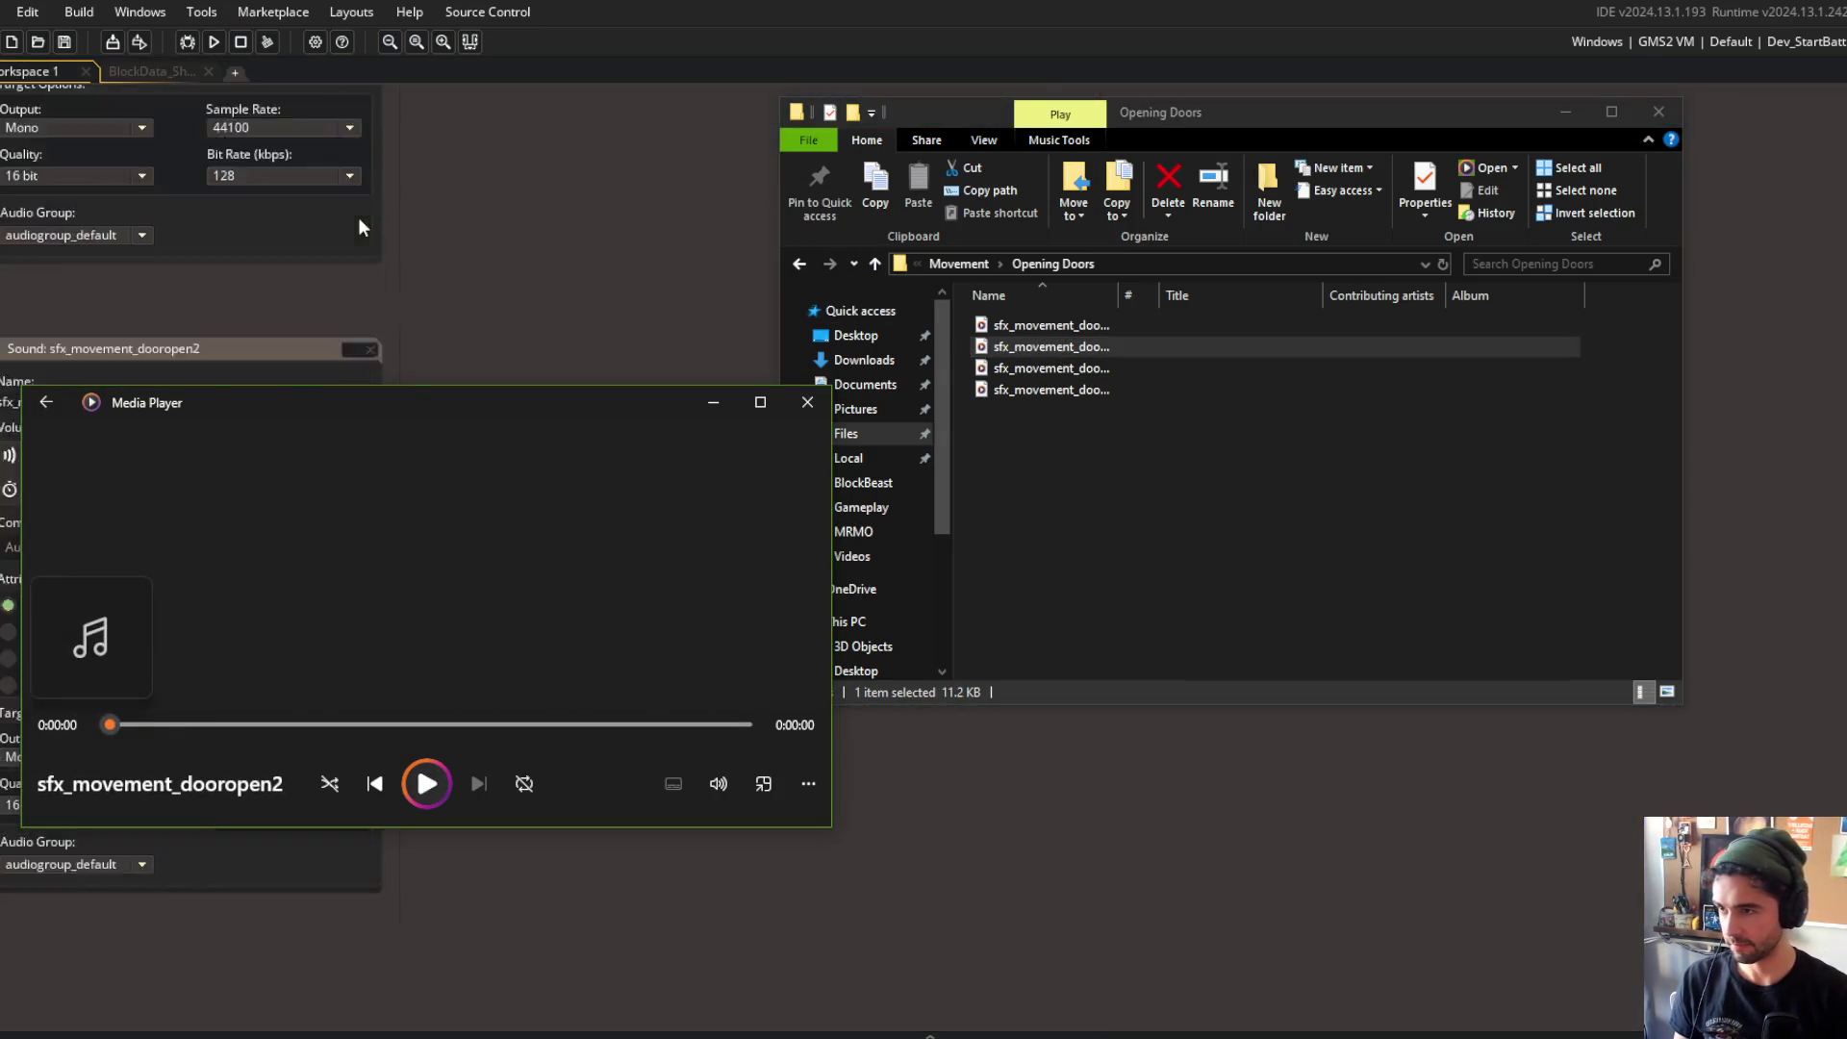
left_click(227, 285)
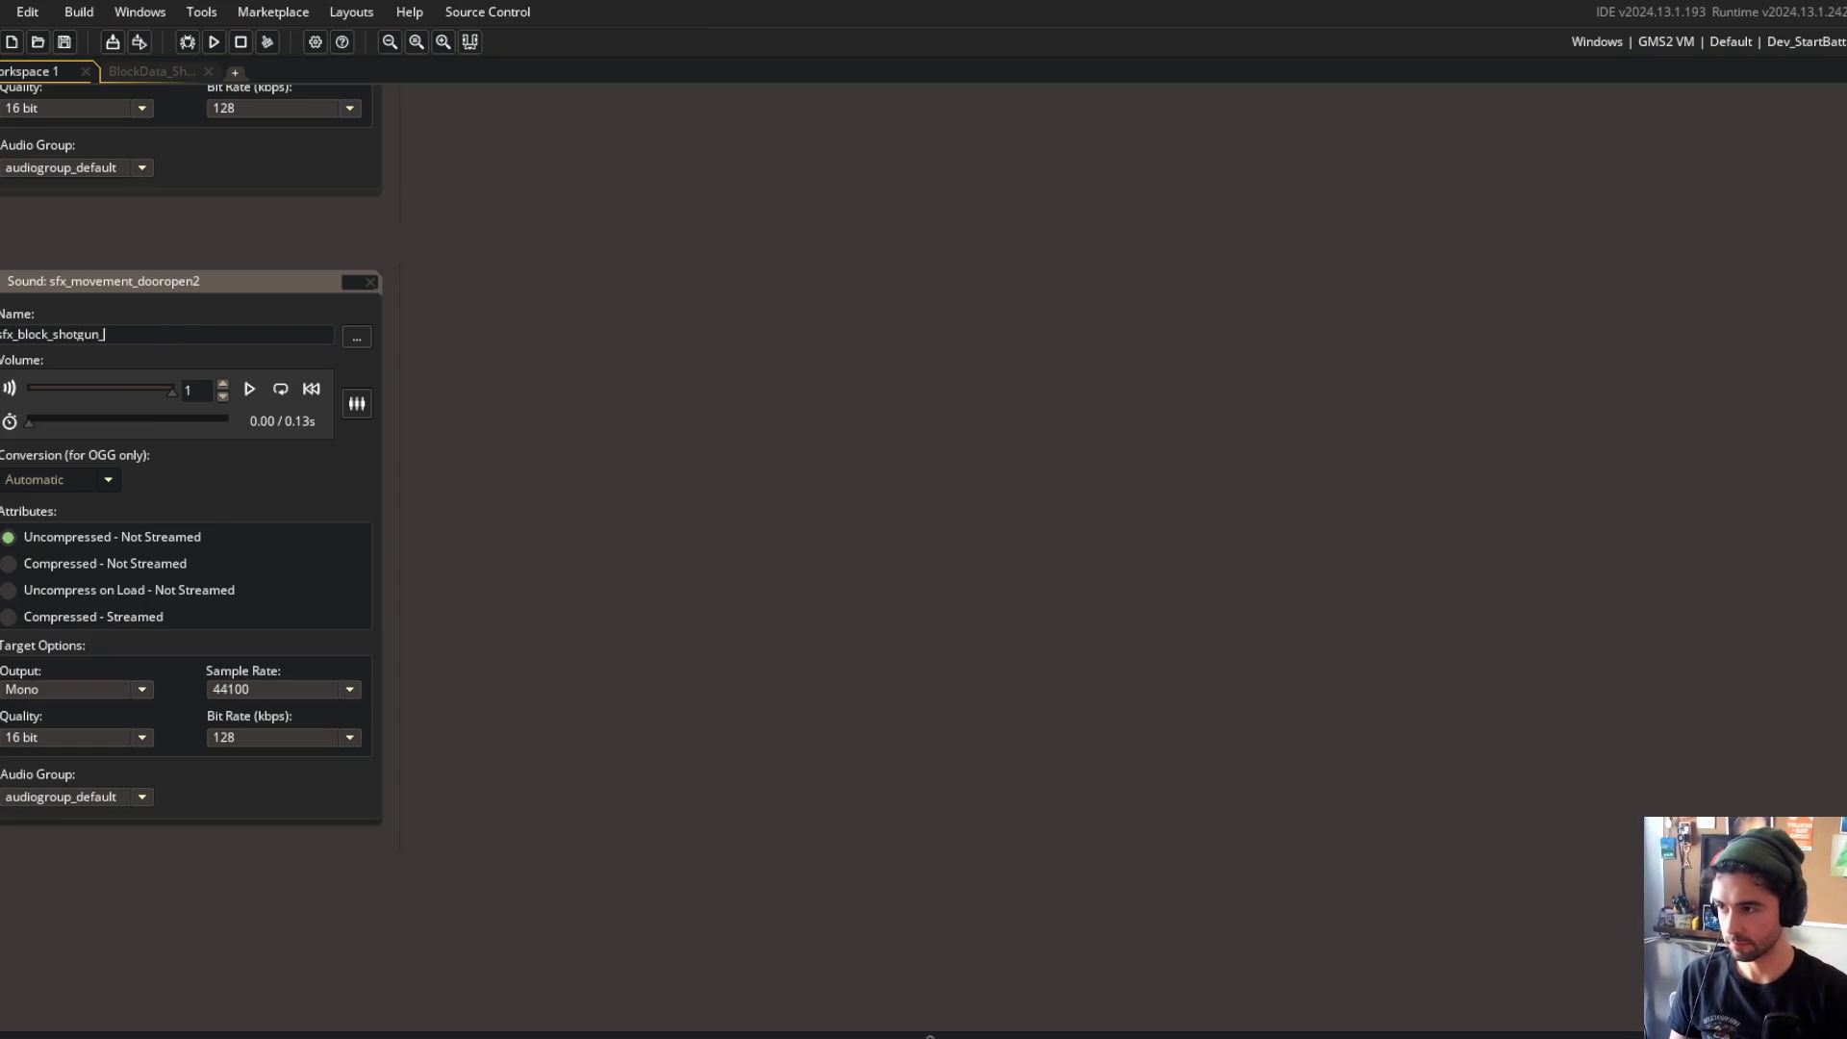
Step: Return to the shotgun block's BlockData code and scroll to the firing logic
scroll(660, 380, "up", 4)
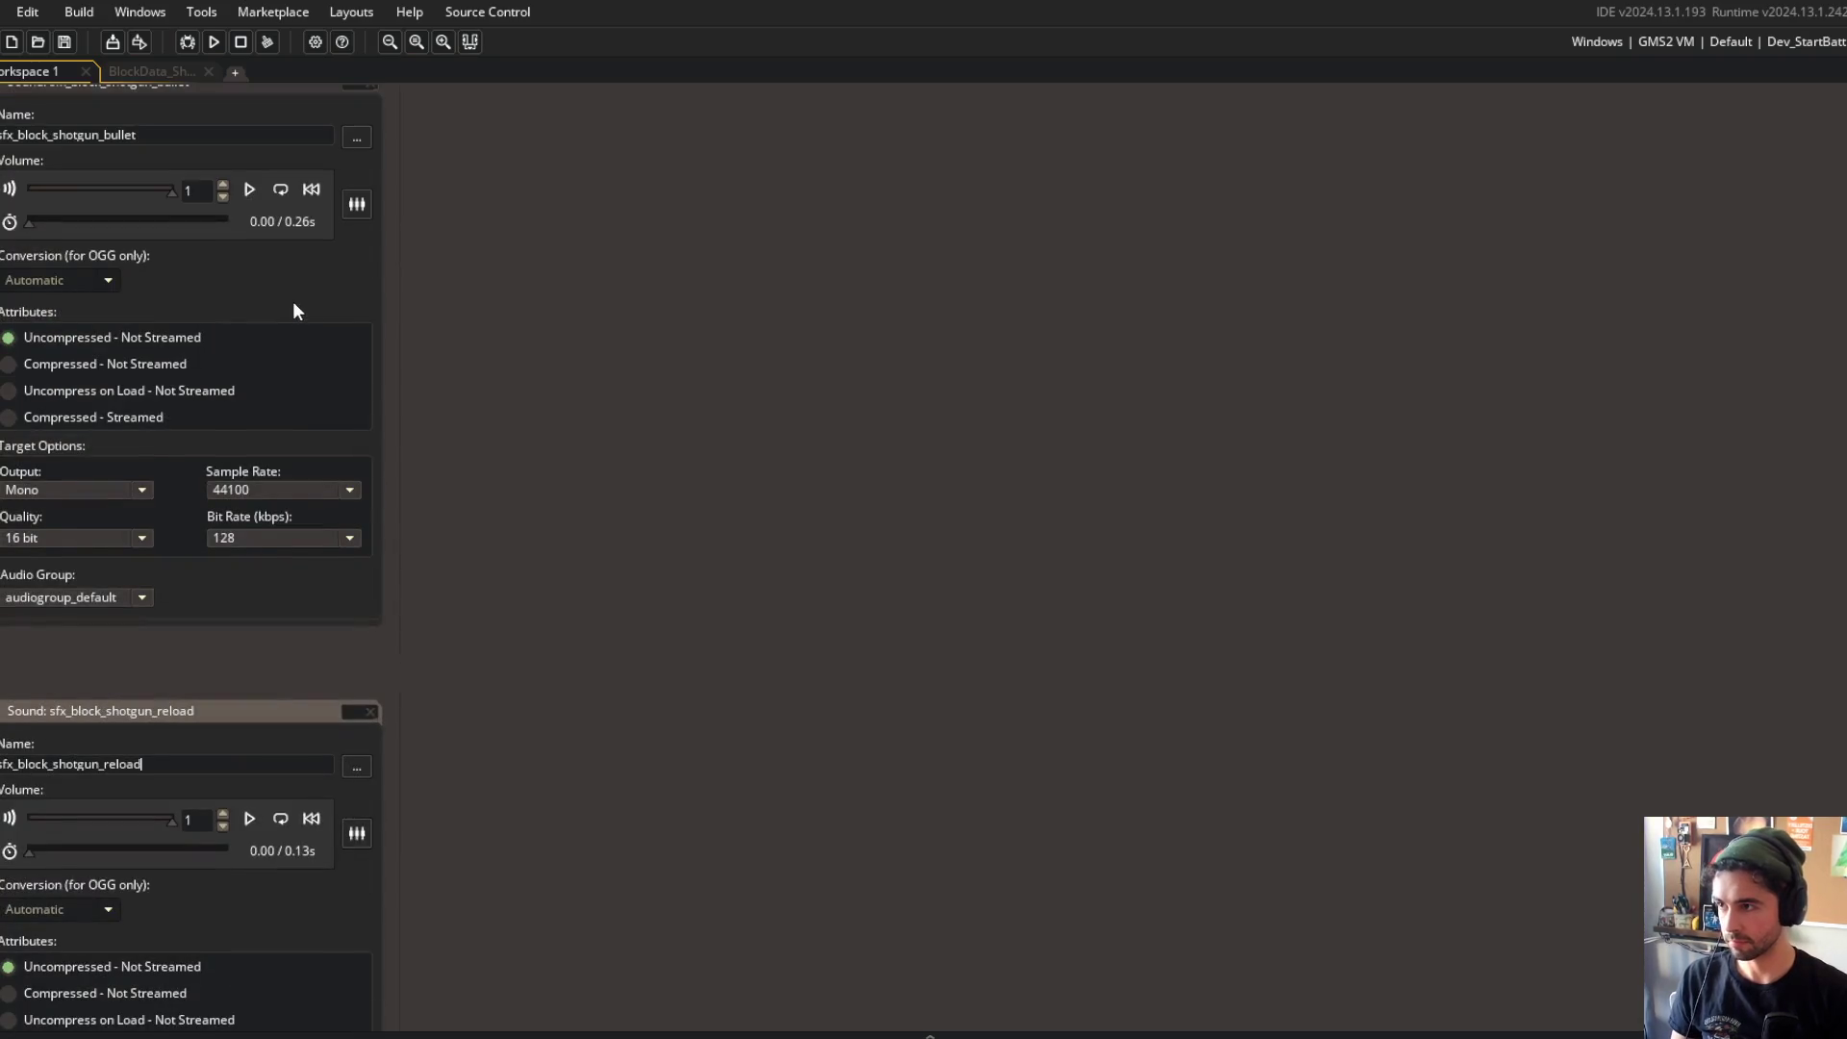
scroll(293, 308, "up", 1)
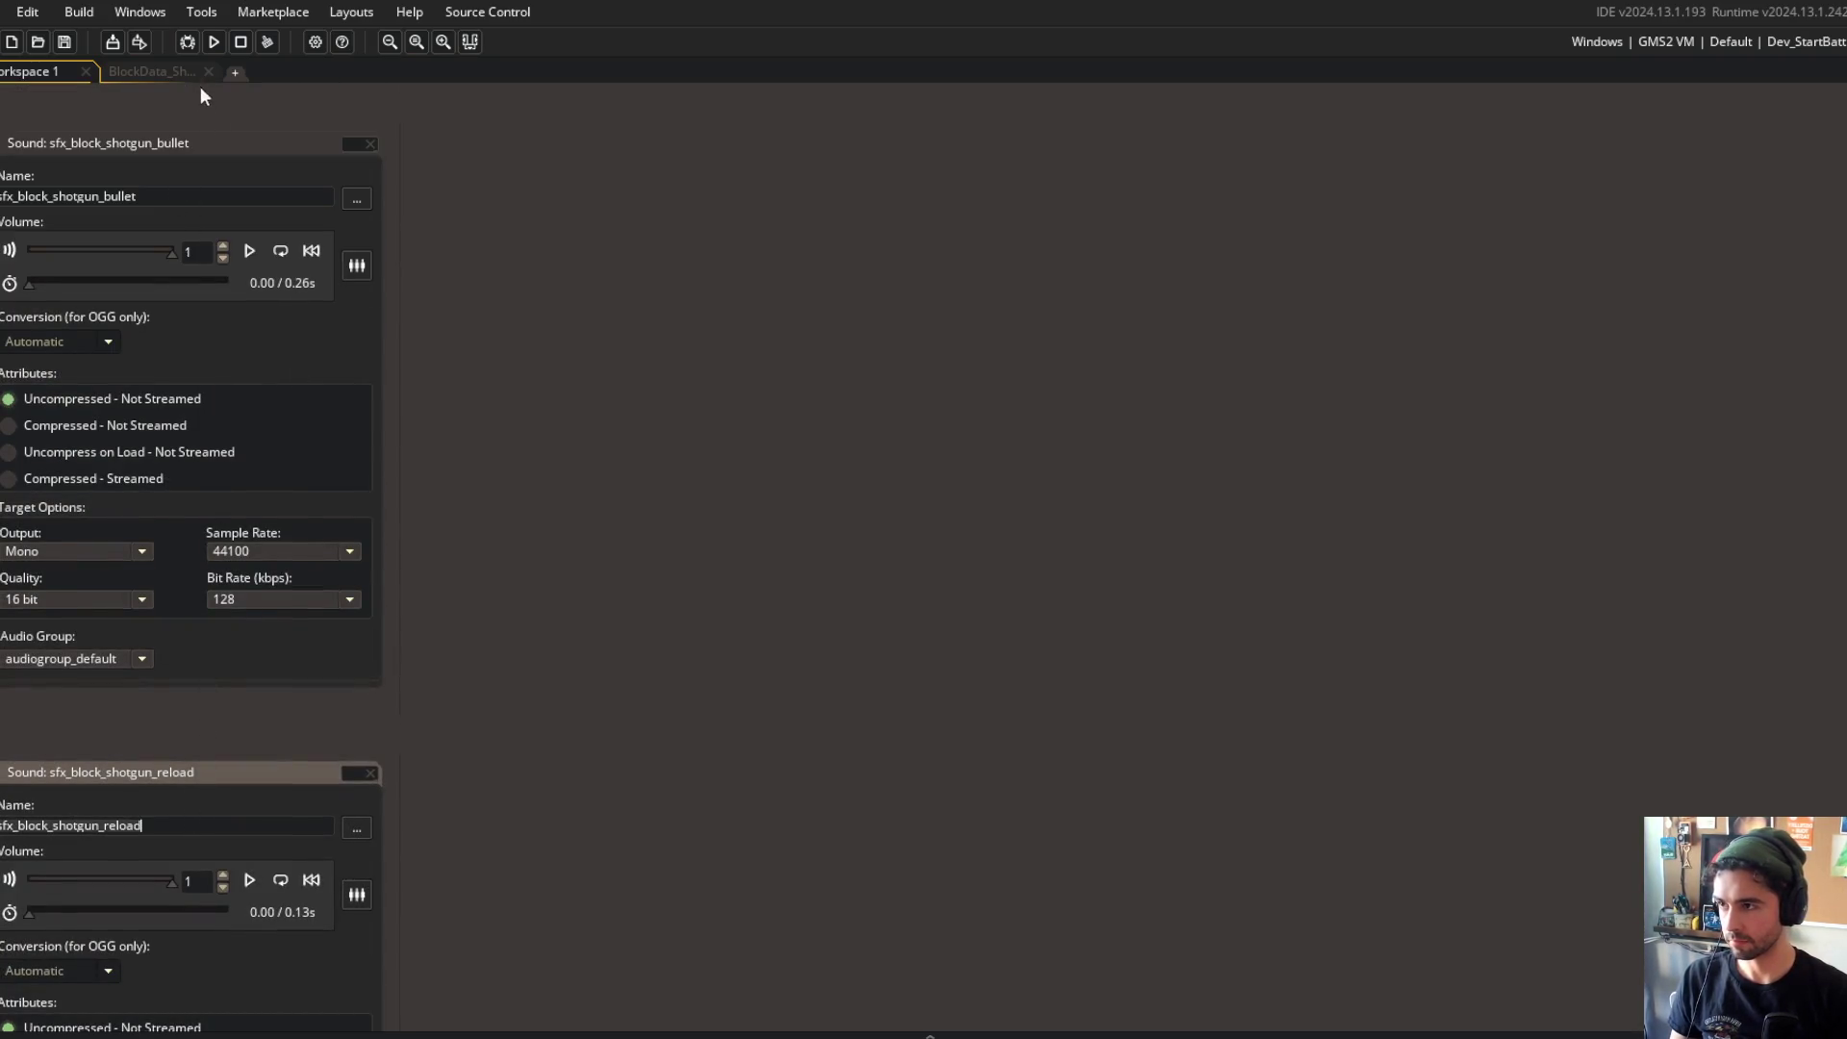
left_click(153, 71)
scroll(658, 563, "down", 1)
left_click(657, 568)
scroll(657, 563, "down", 1)
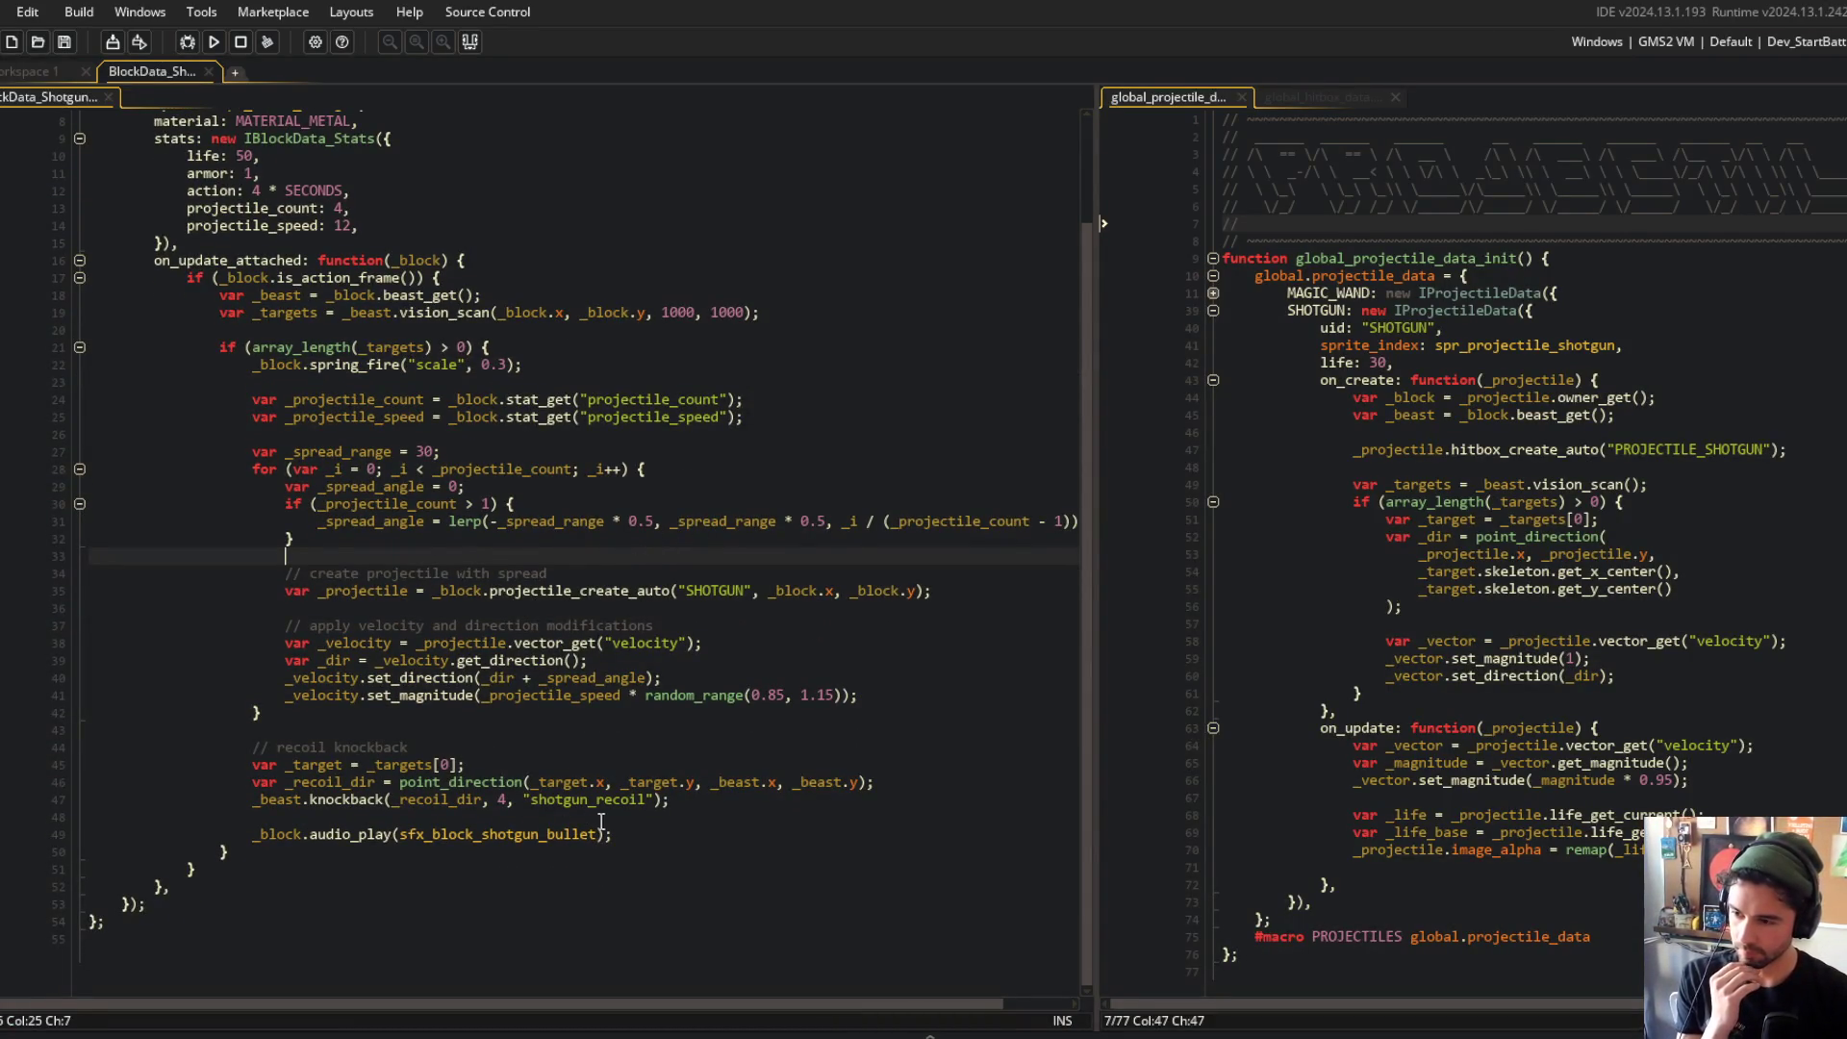
Step: Below the bullet sound line, add a 1-second call_later using time_source_units_seconds with a callback function
left_click(612, 833)
scroll(614, 598, "up", 1)
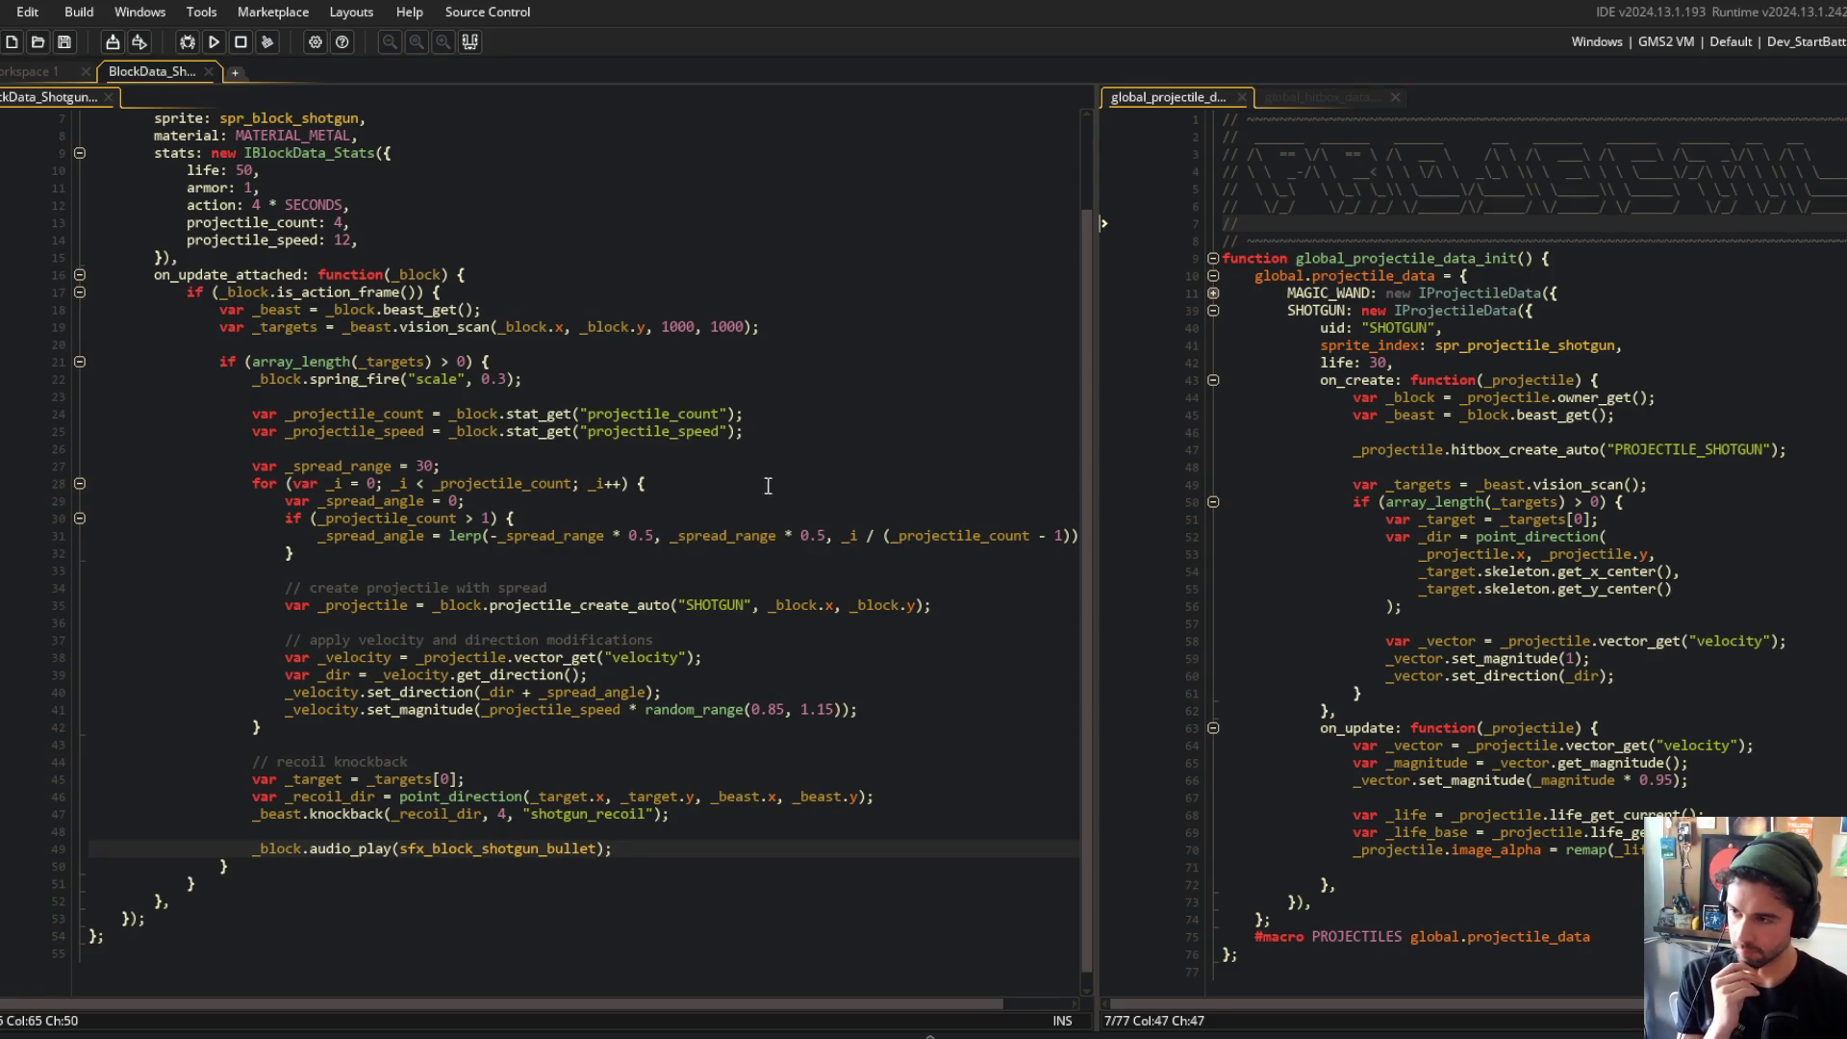
key("Return")
key("Return")
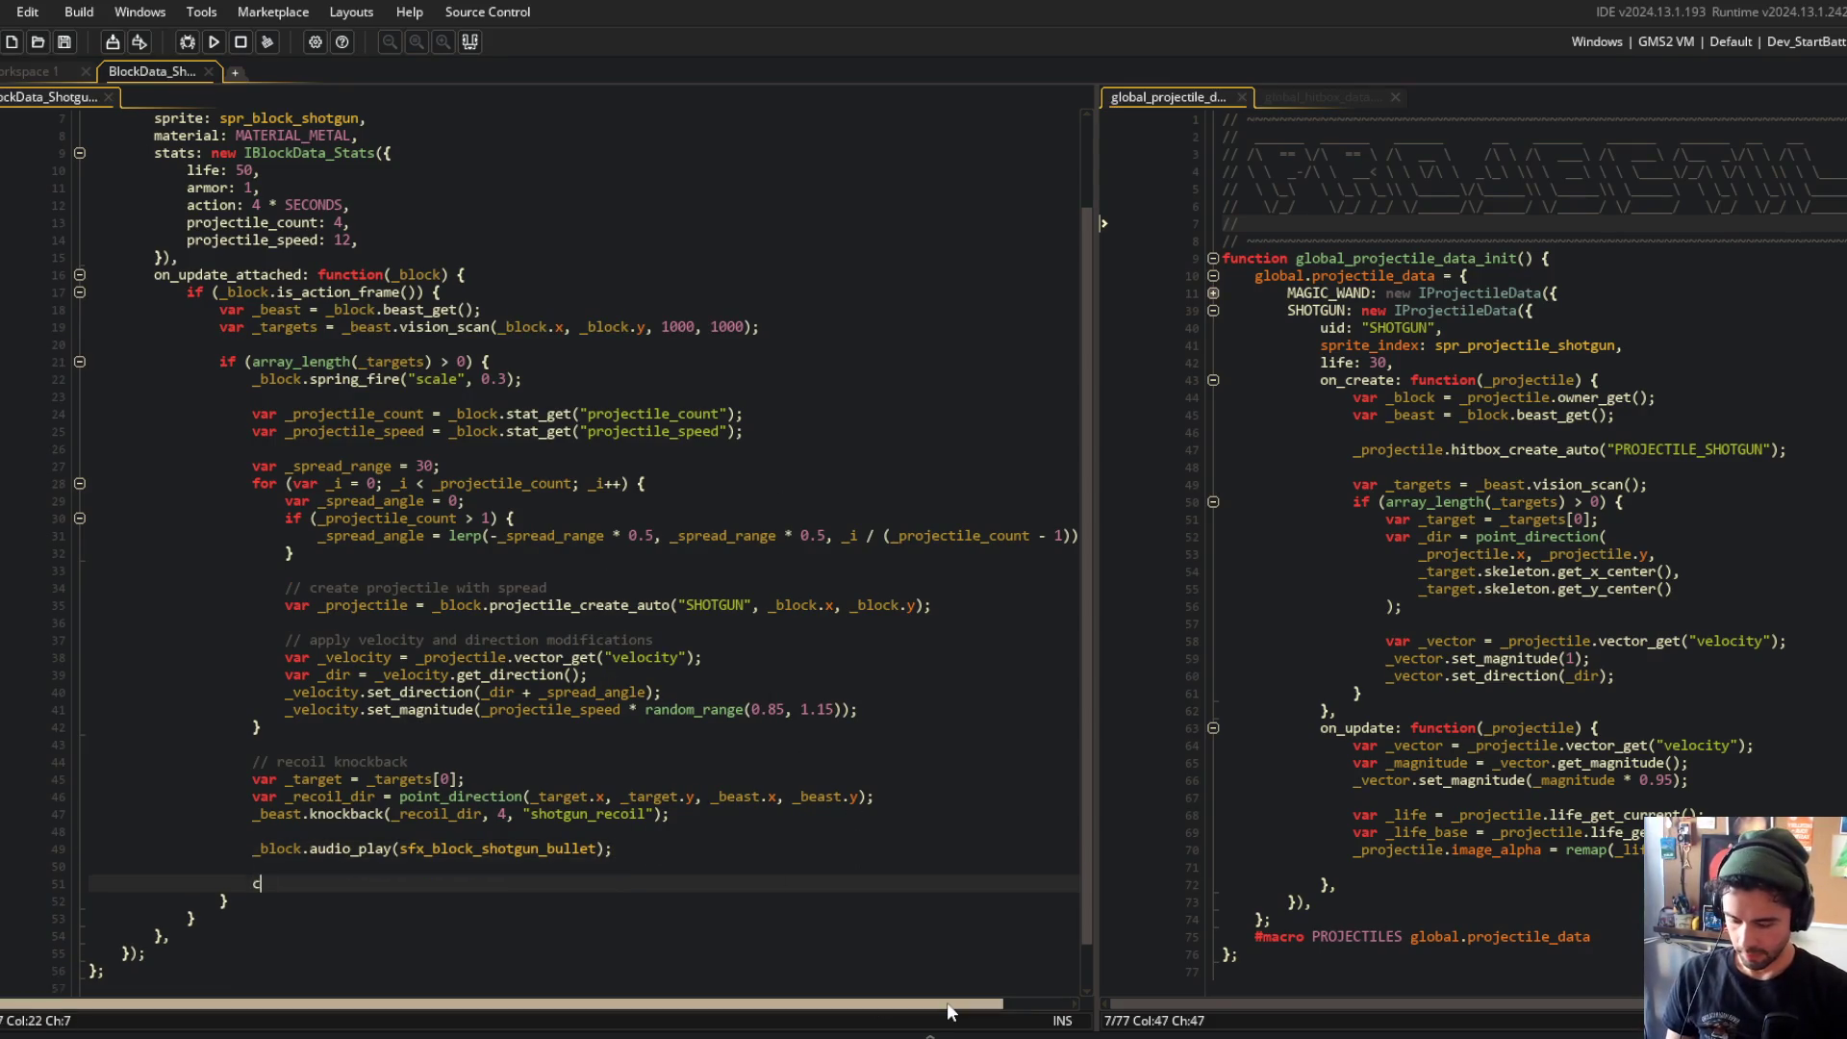
type("call_later(")
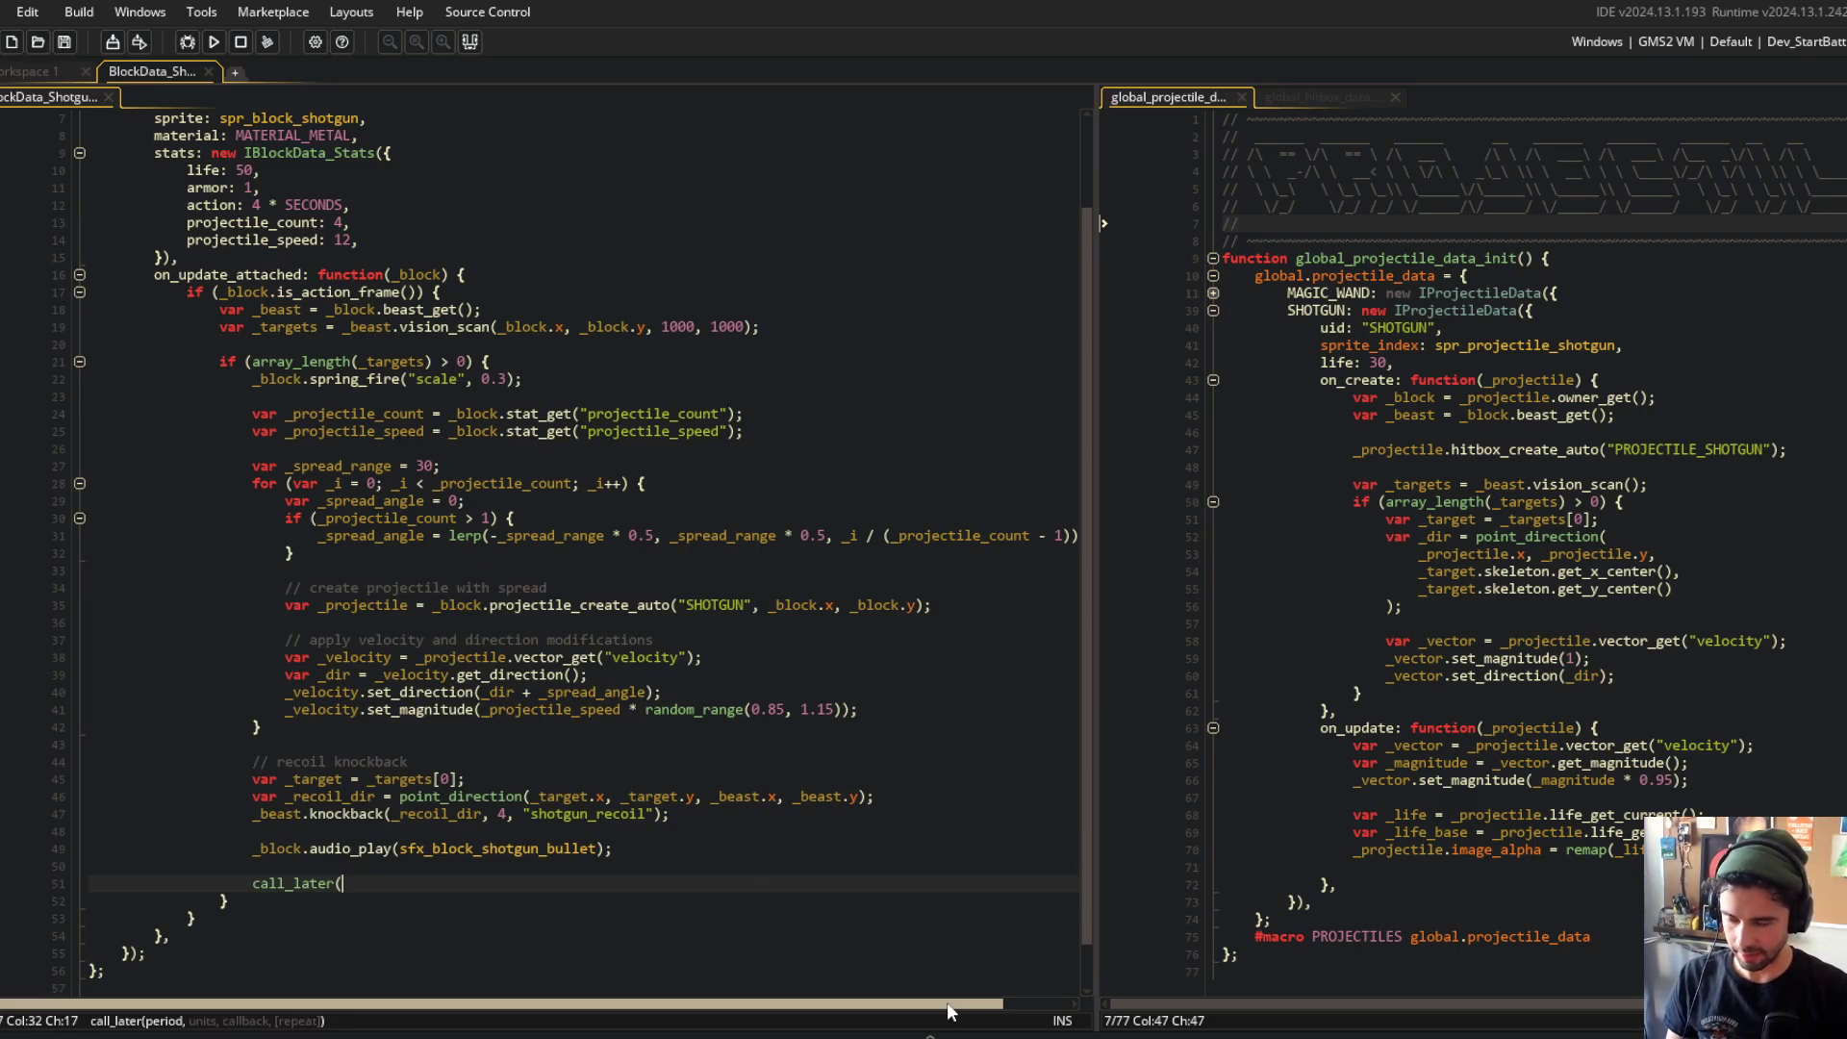
type("1")
type("TIME")
key("BackSpace")
key("BackSpace")
key("BackSpace")
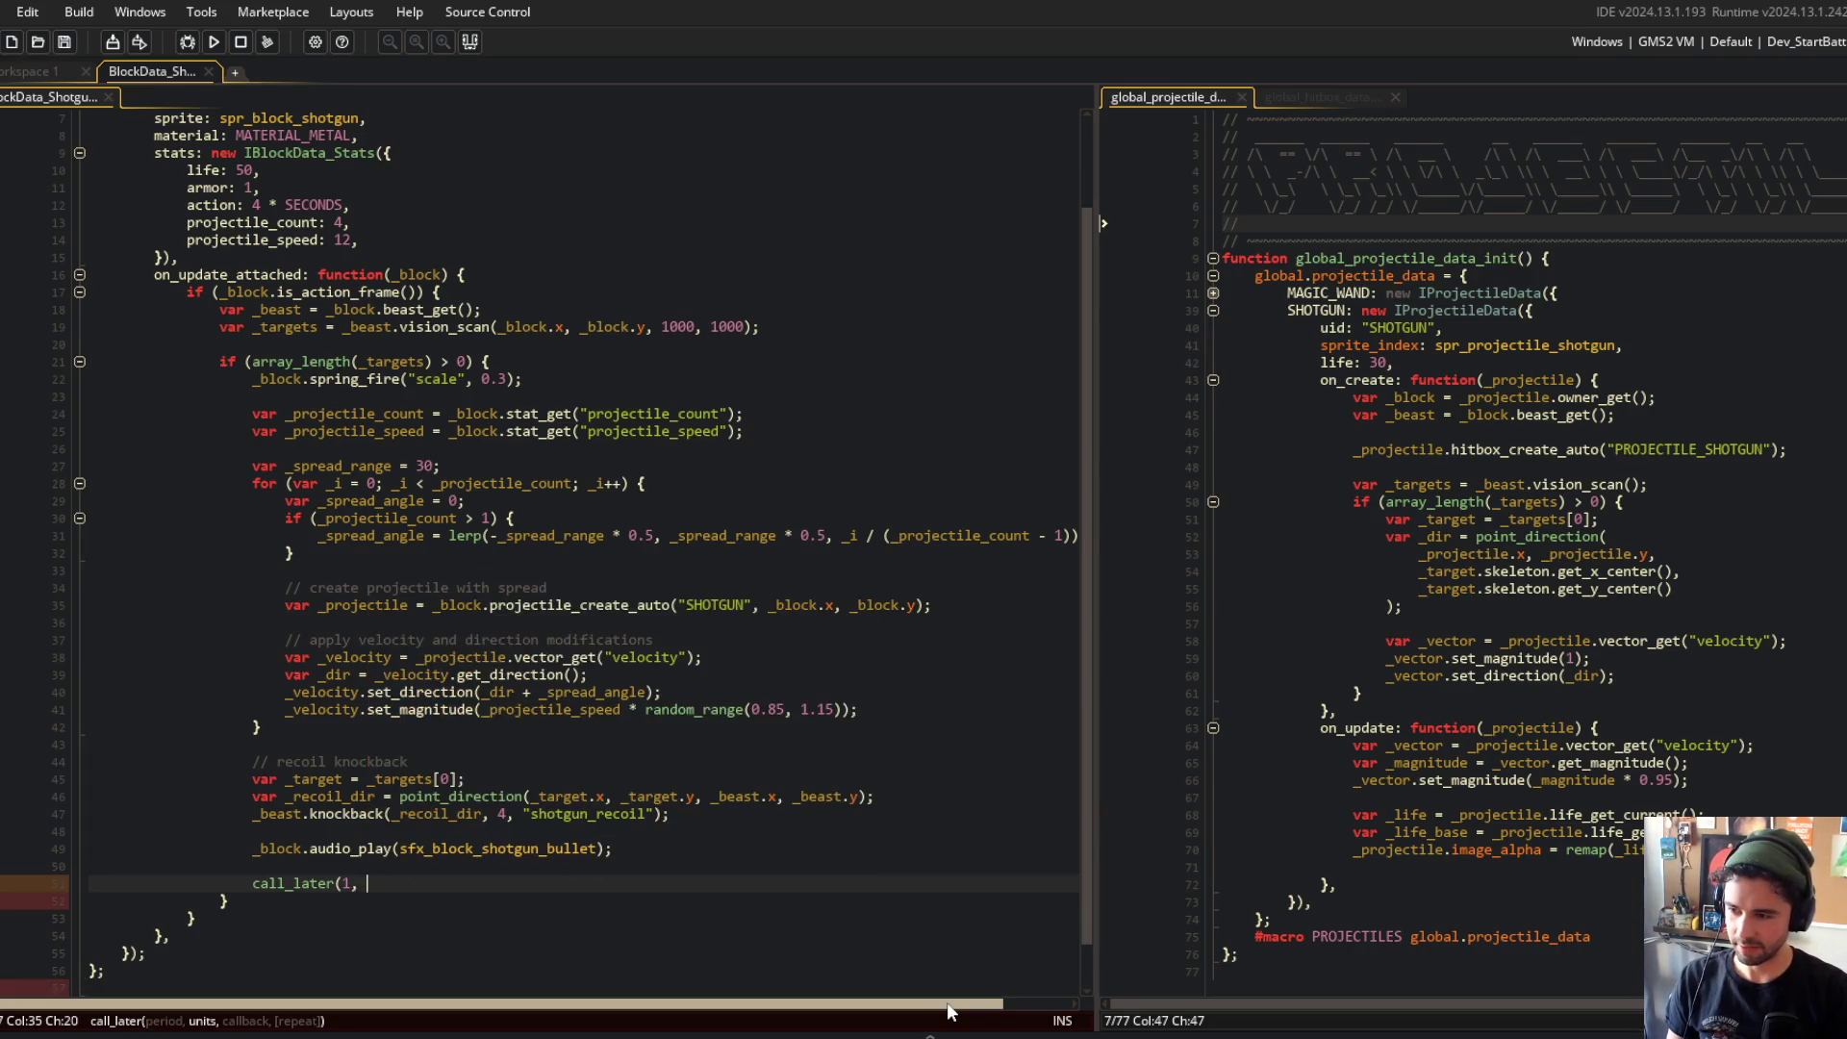
type("ime_source_un")
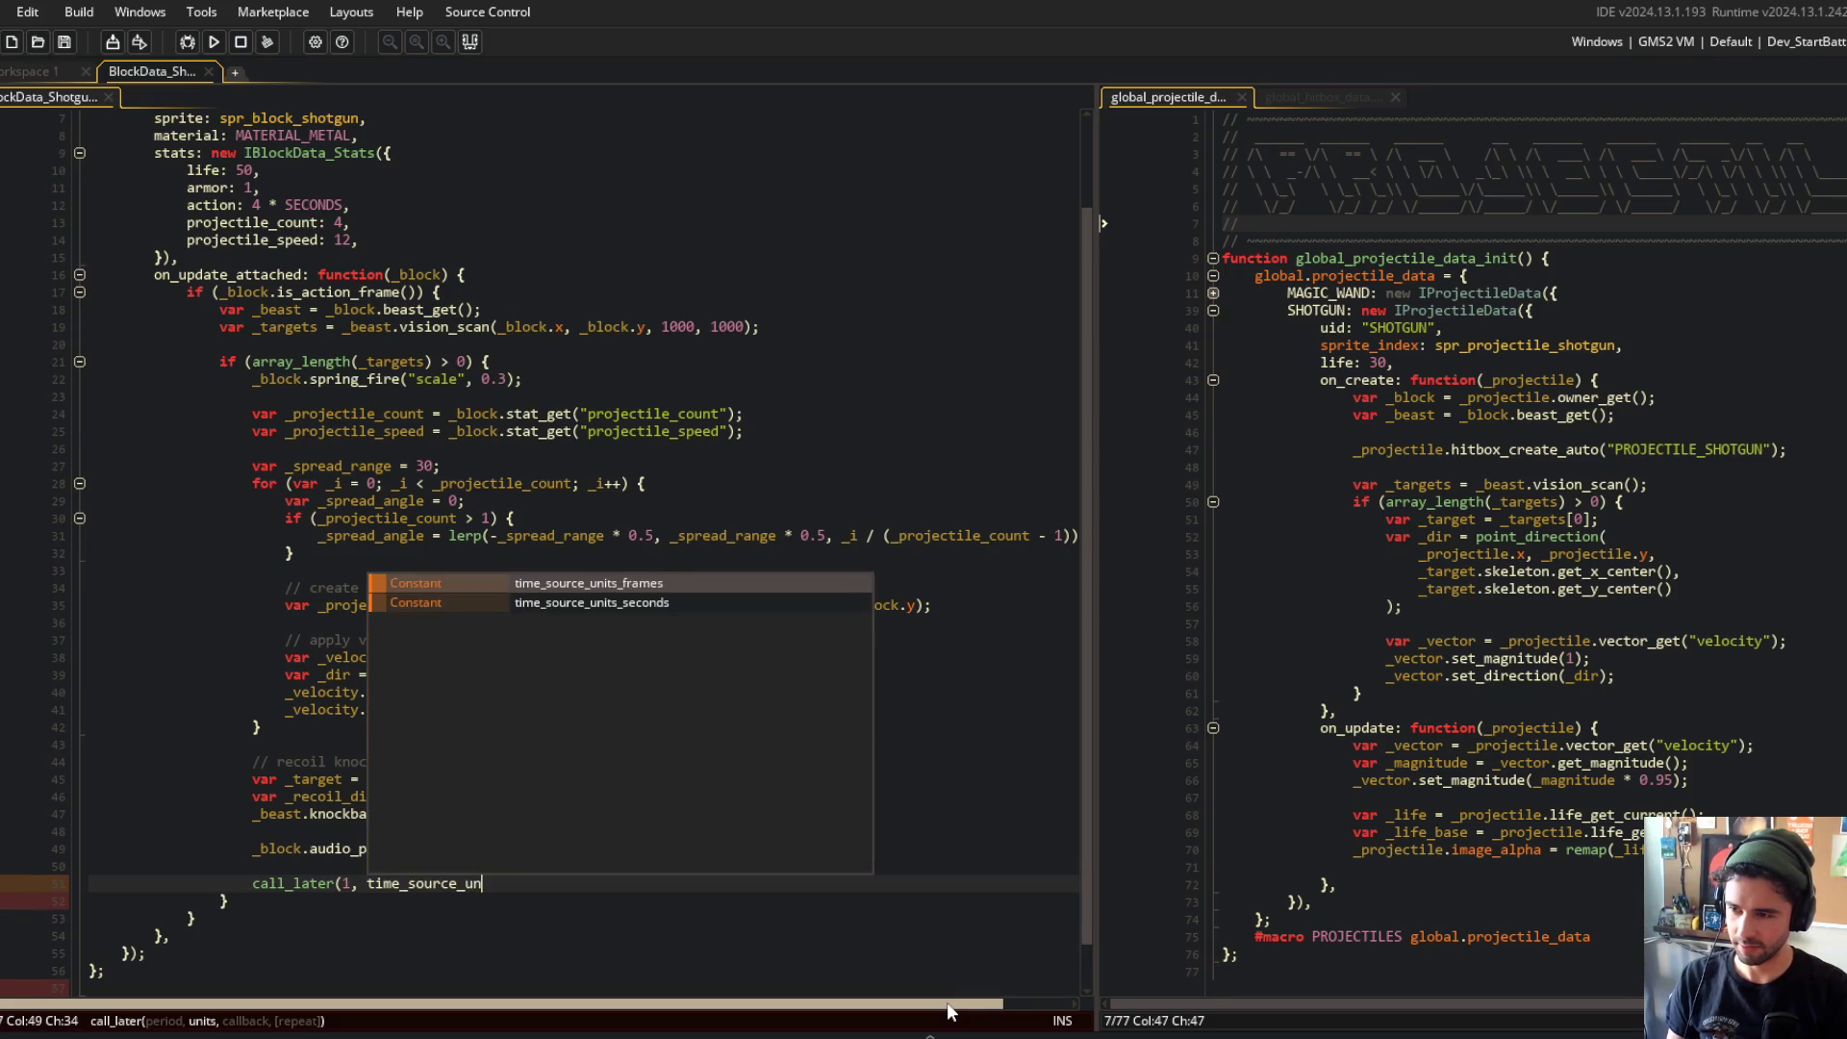
key("Down")
key("Return")
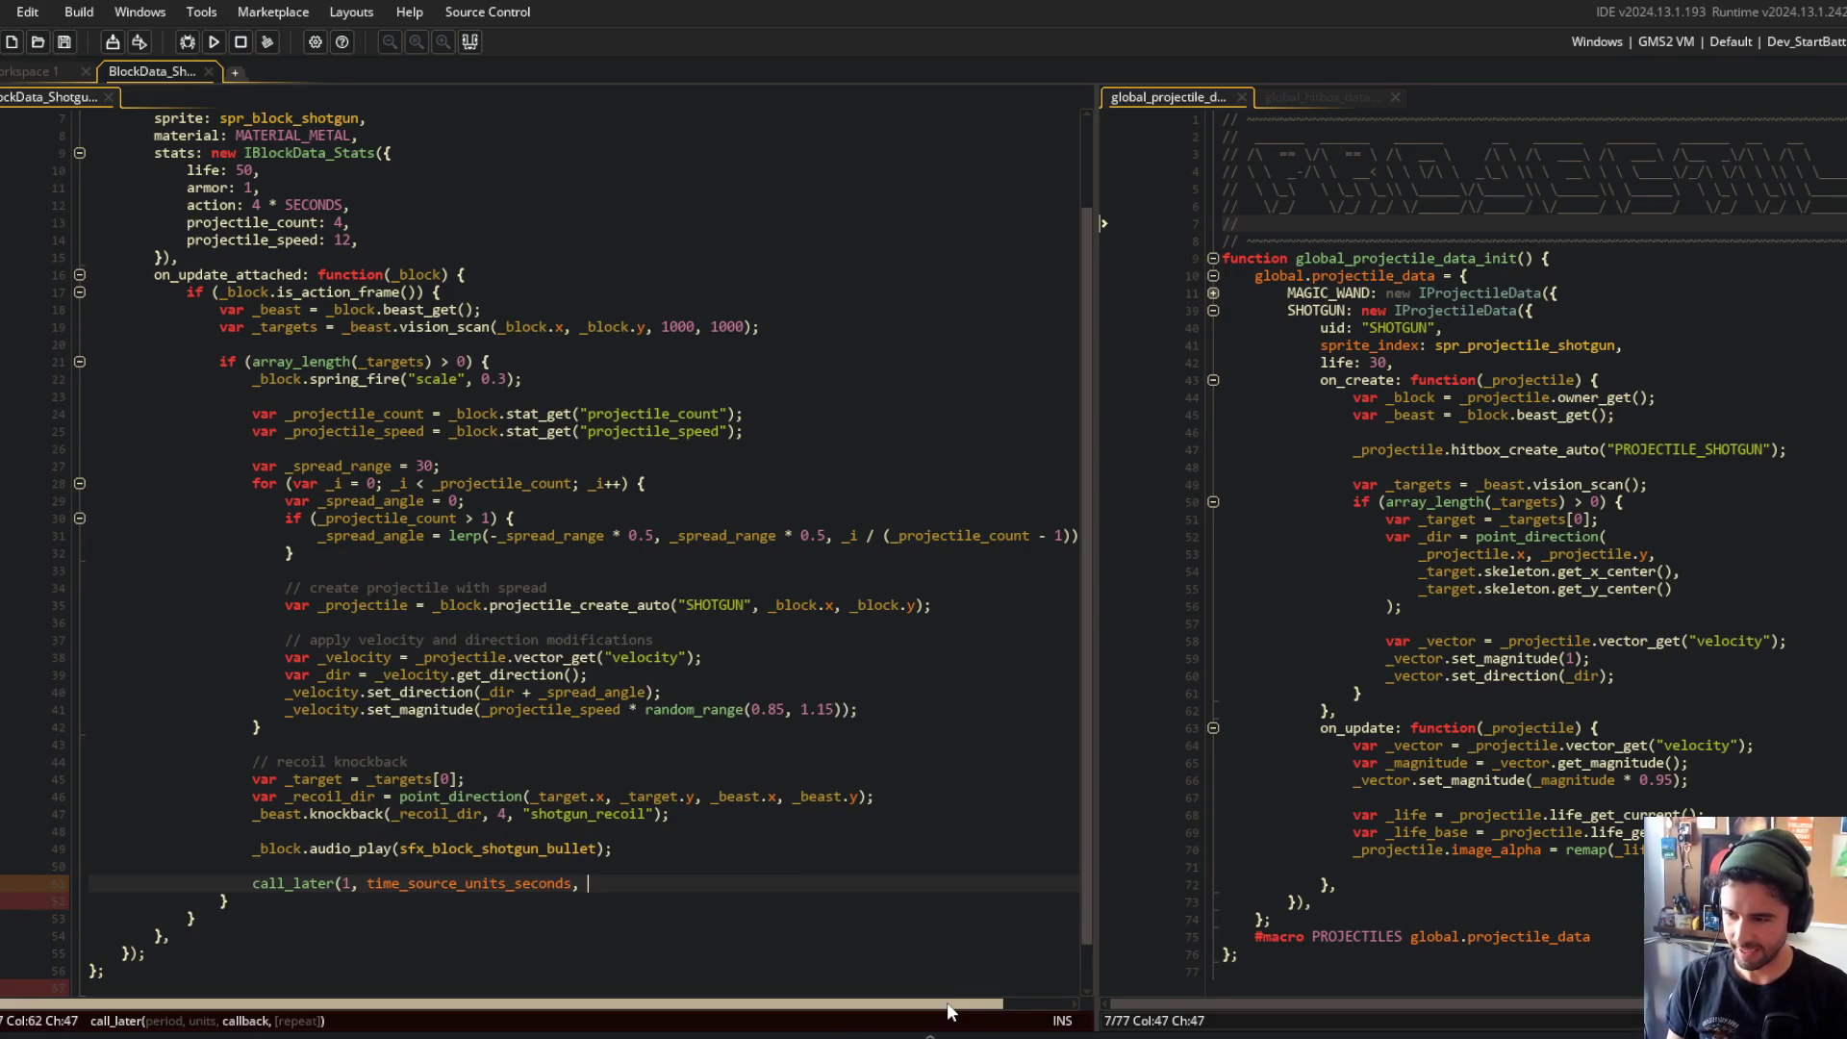
type("unction() {")
key("Return")
Step: Wrap the callback in method({ _block }, ...) and make it call _block.audio_play(sfx_block_shotgun_reload)
key("Up")
key("Up")
key("End")
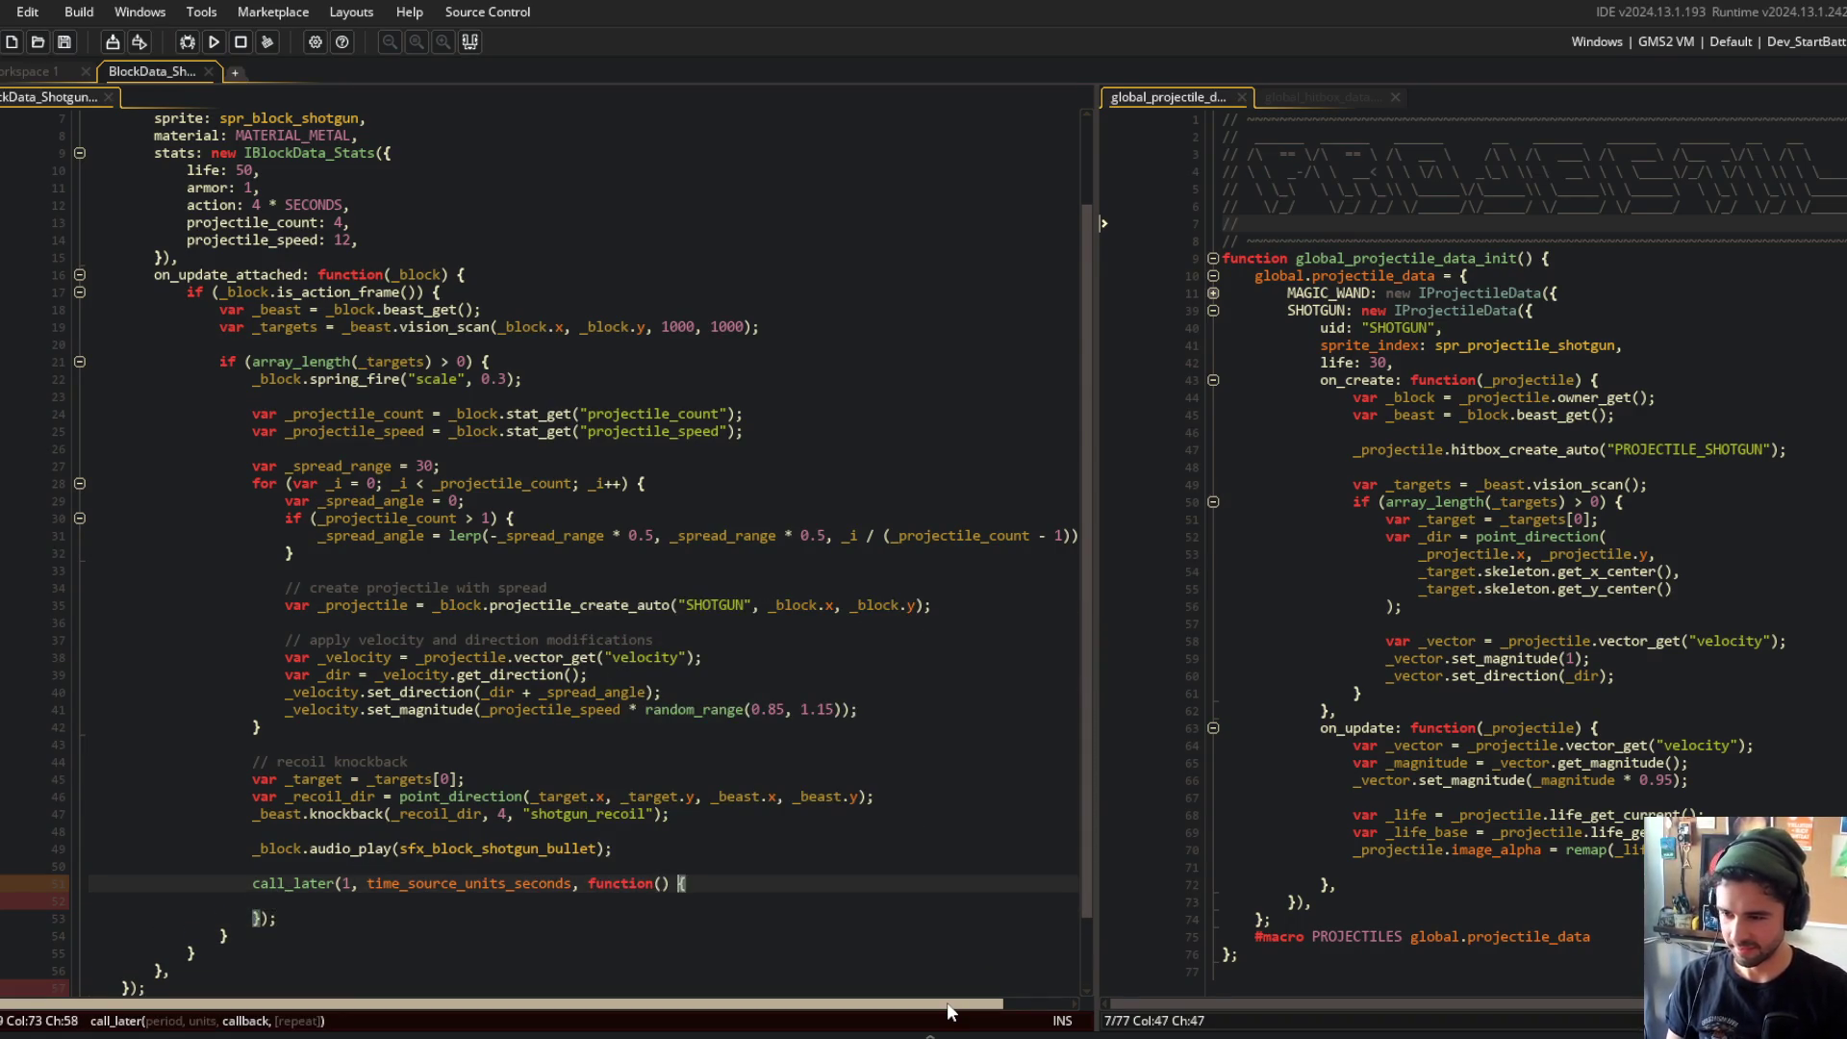
key("ctrl+Left")
key("ctrl+Left")
type("method({ _block")
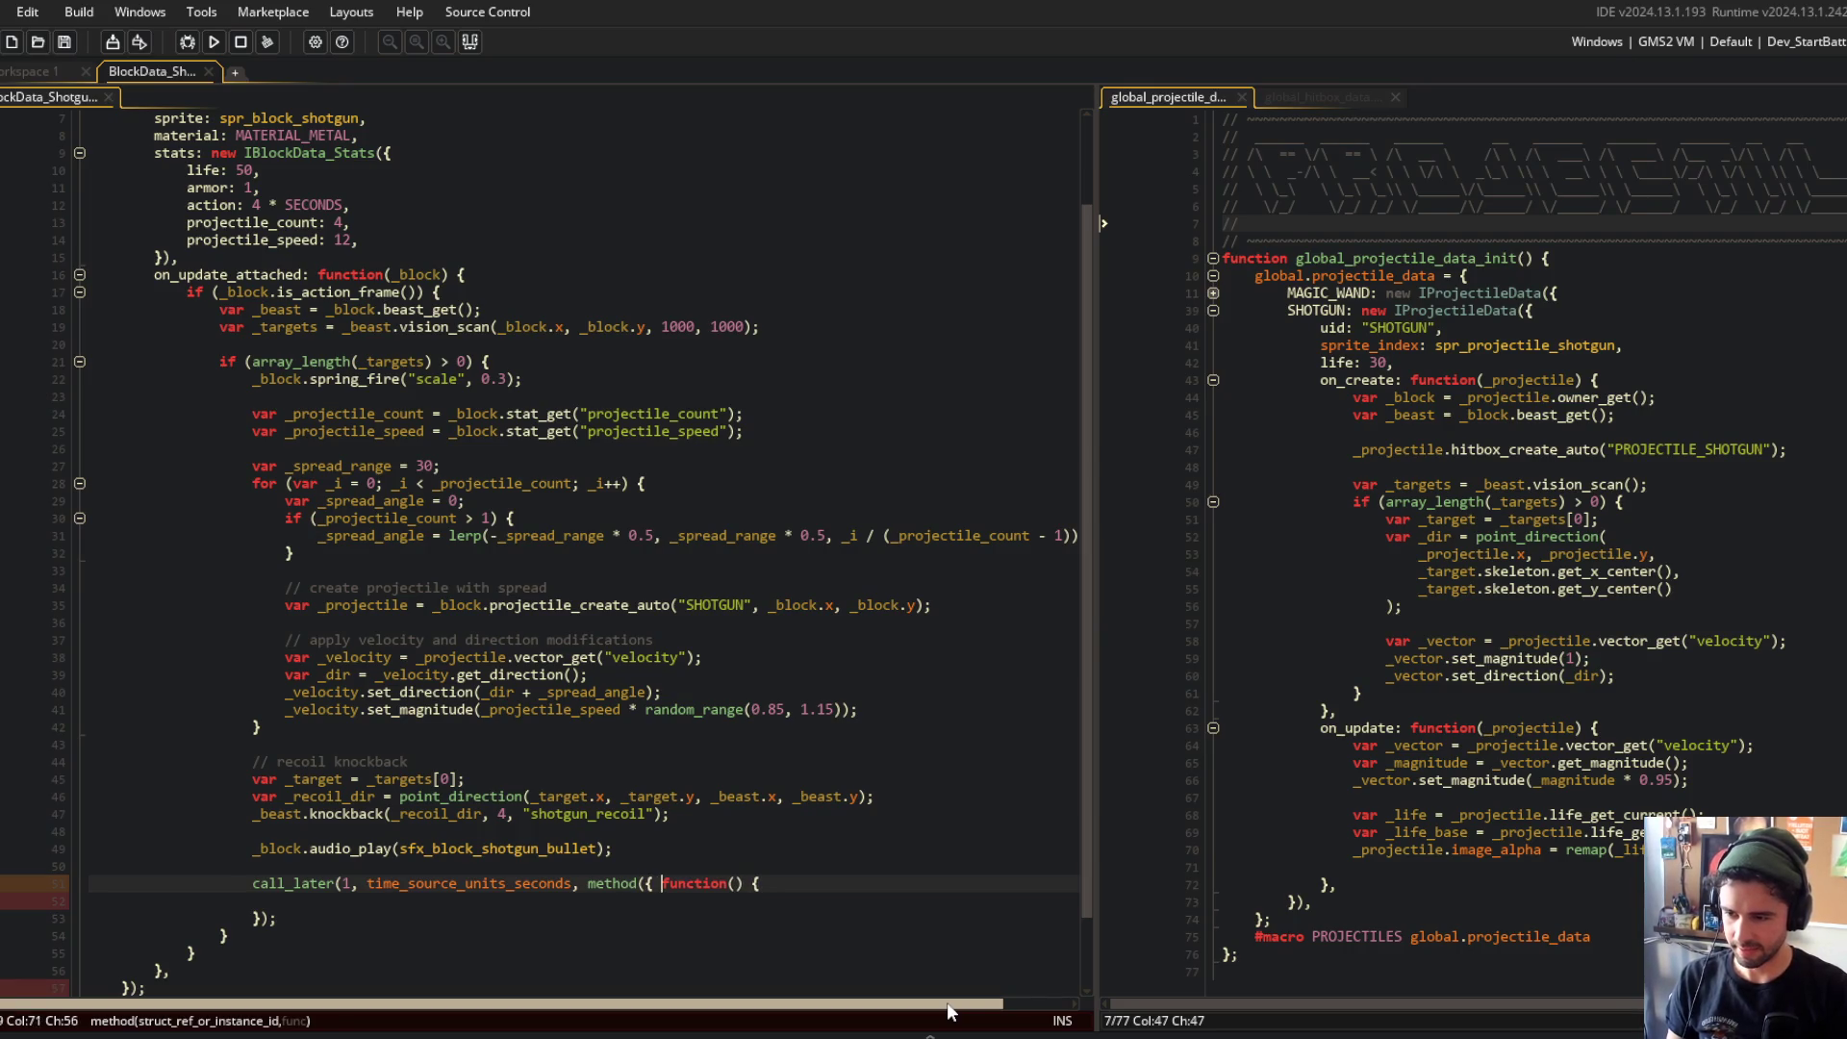
type(" },")
key("Down")
key("Down")
key("End")
type("_")
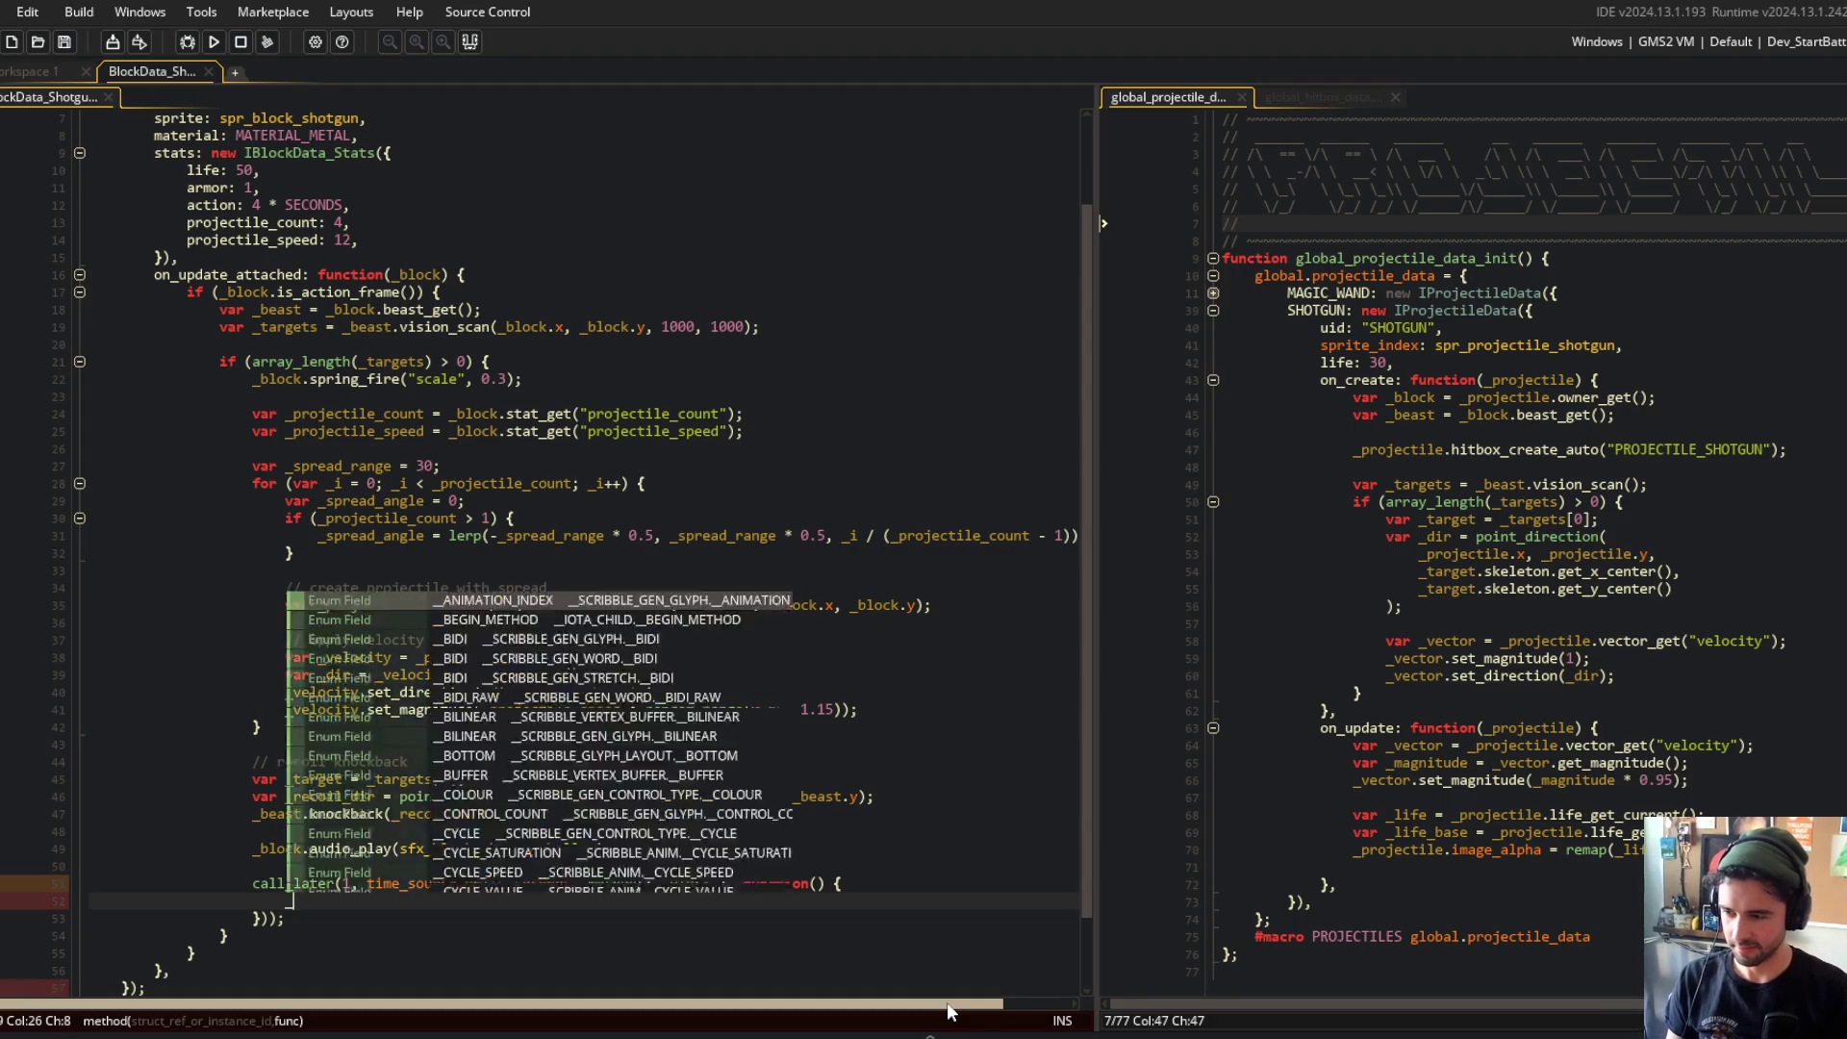
type("block.audio_play(sfx_block_shotgun_reload);")
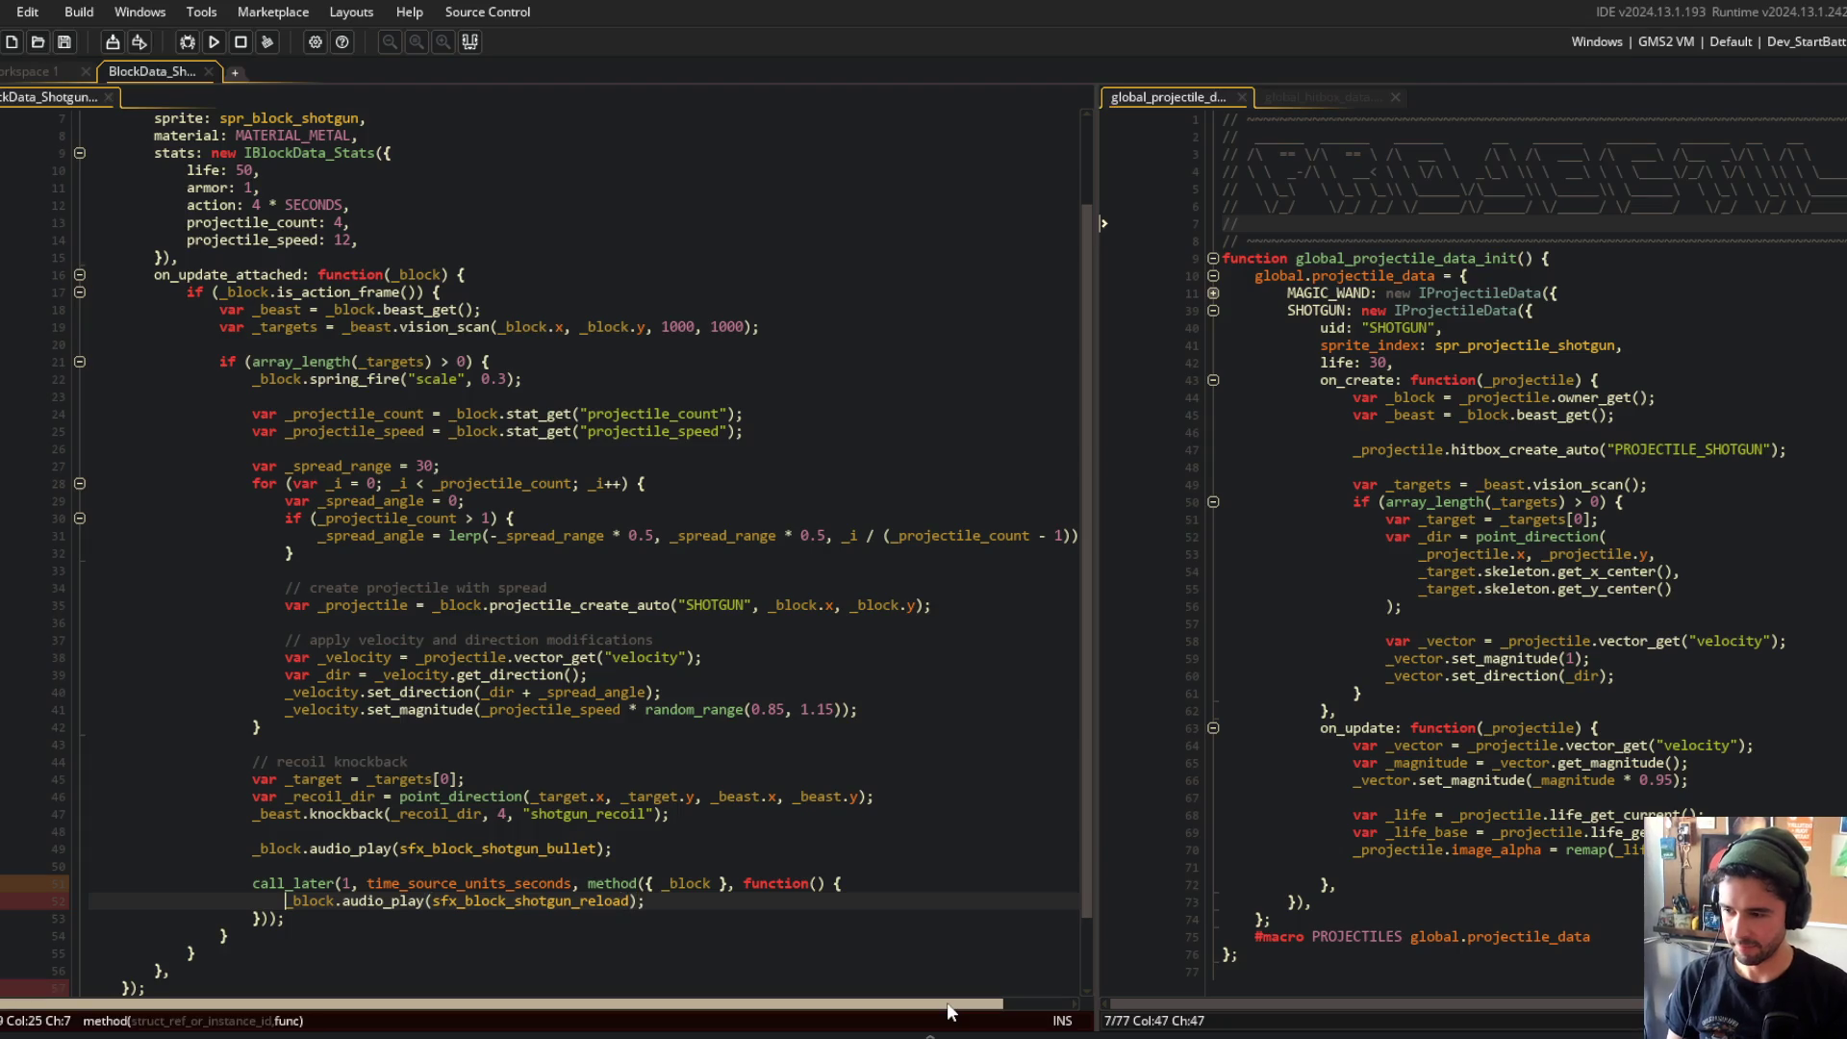
Step: Find and open the Behavior_Audio script through the asset search
key("ctrl+t")
type("behvio")
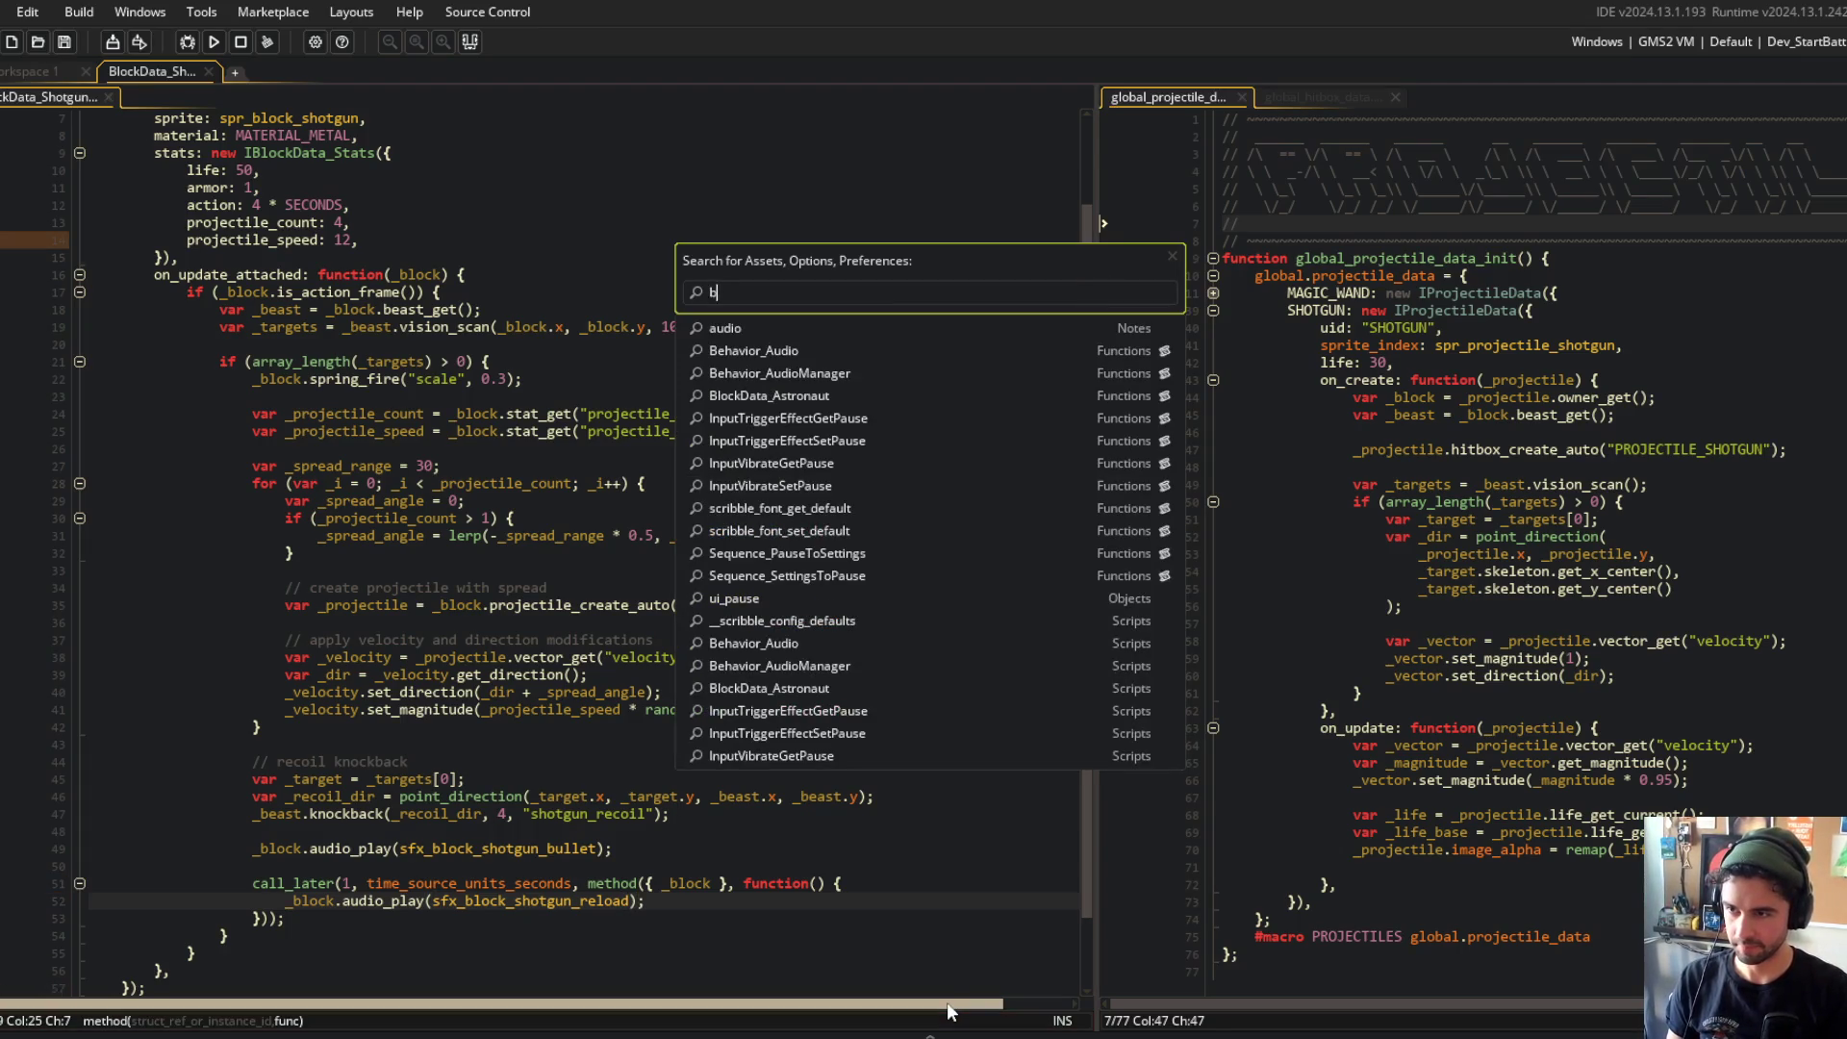
key("BackSpace")
key("BackSpace")
key("BackSpace")
type("avui")
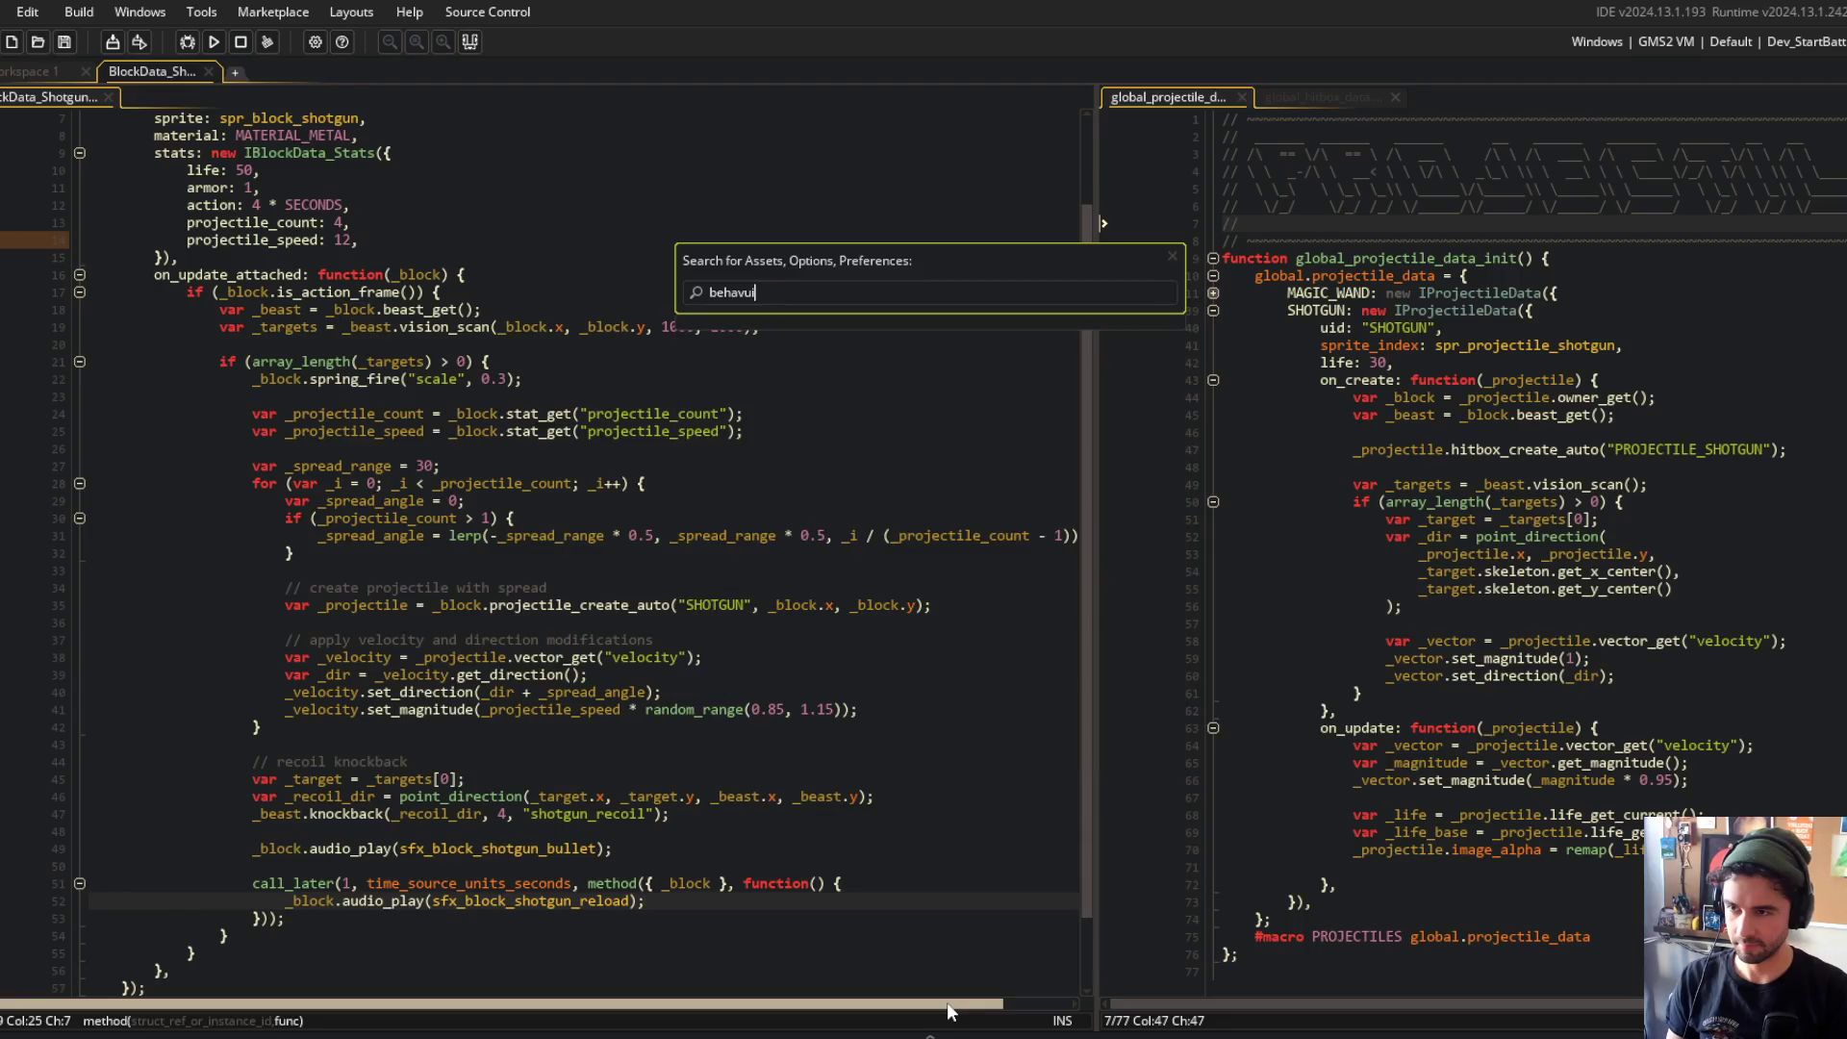
key("Return")
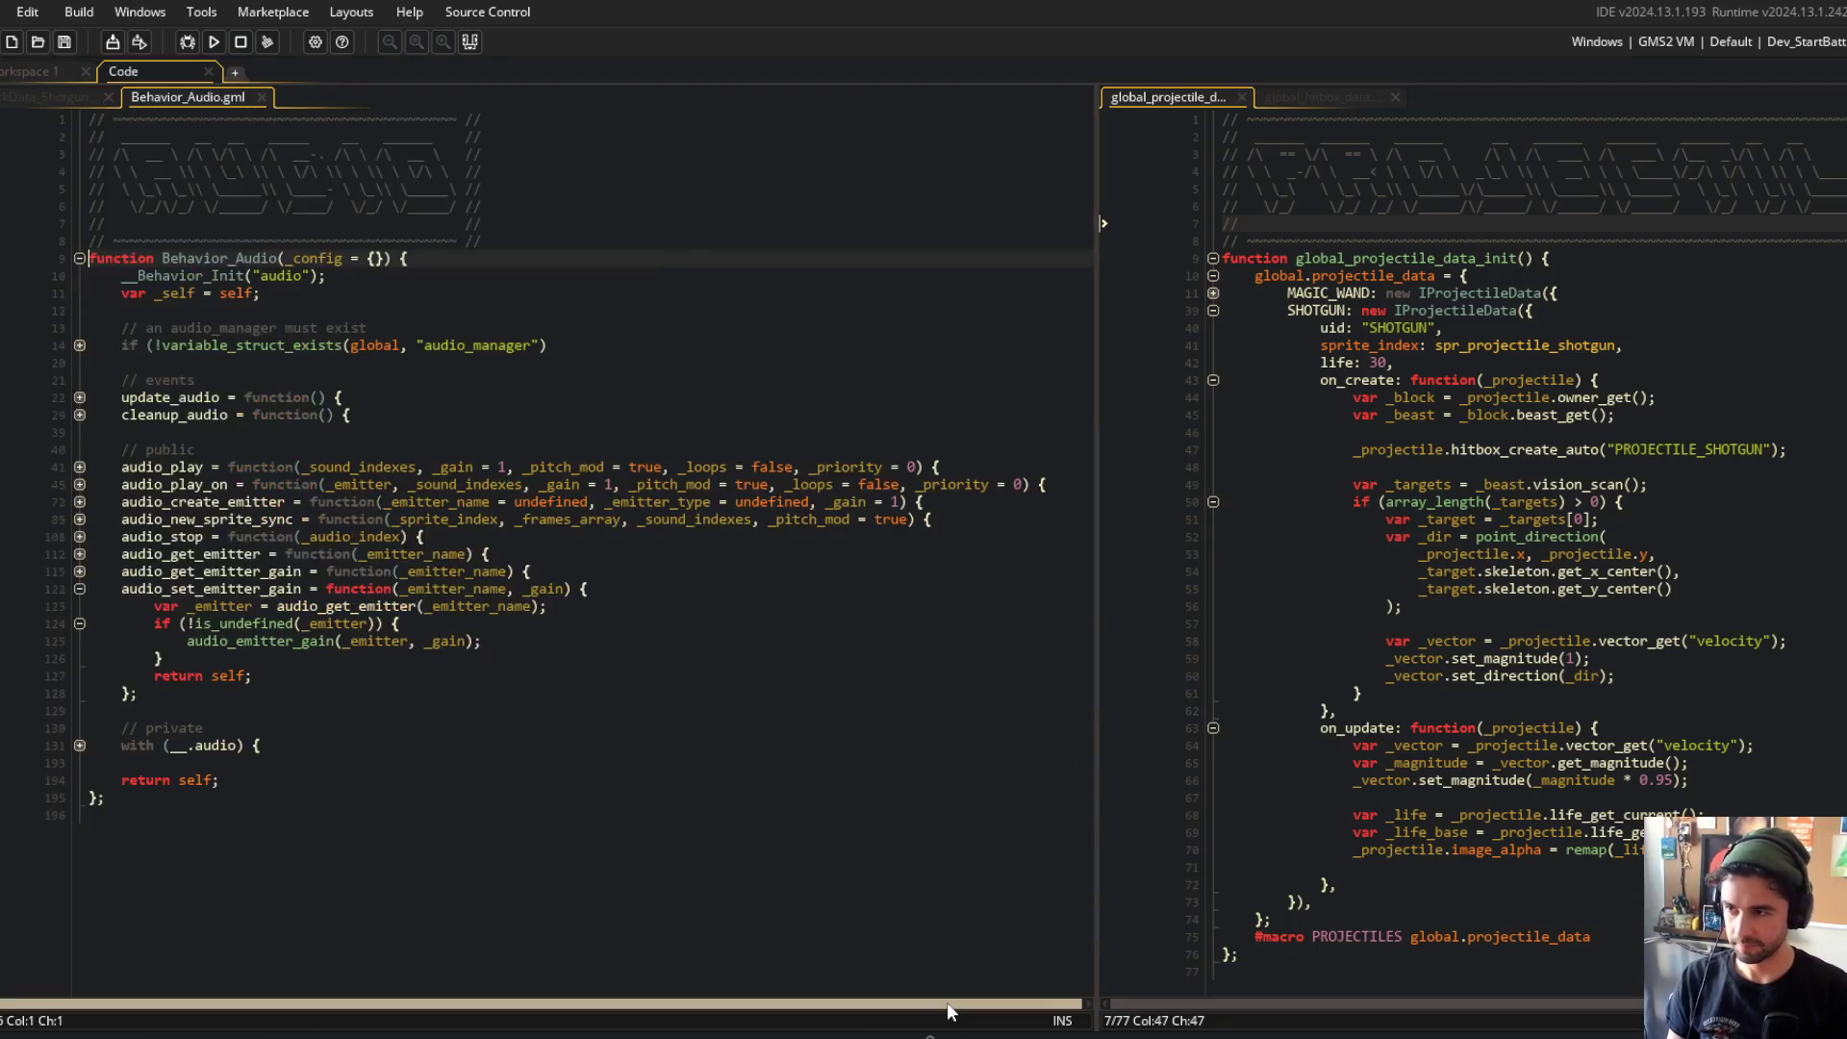
Step: Open the Behavior_Audio script, briefly launching Audacity and closing it again
left_click(712, 624)
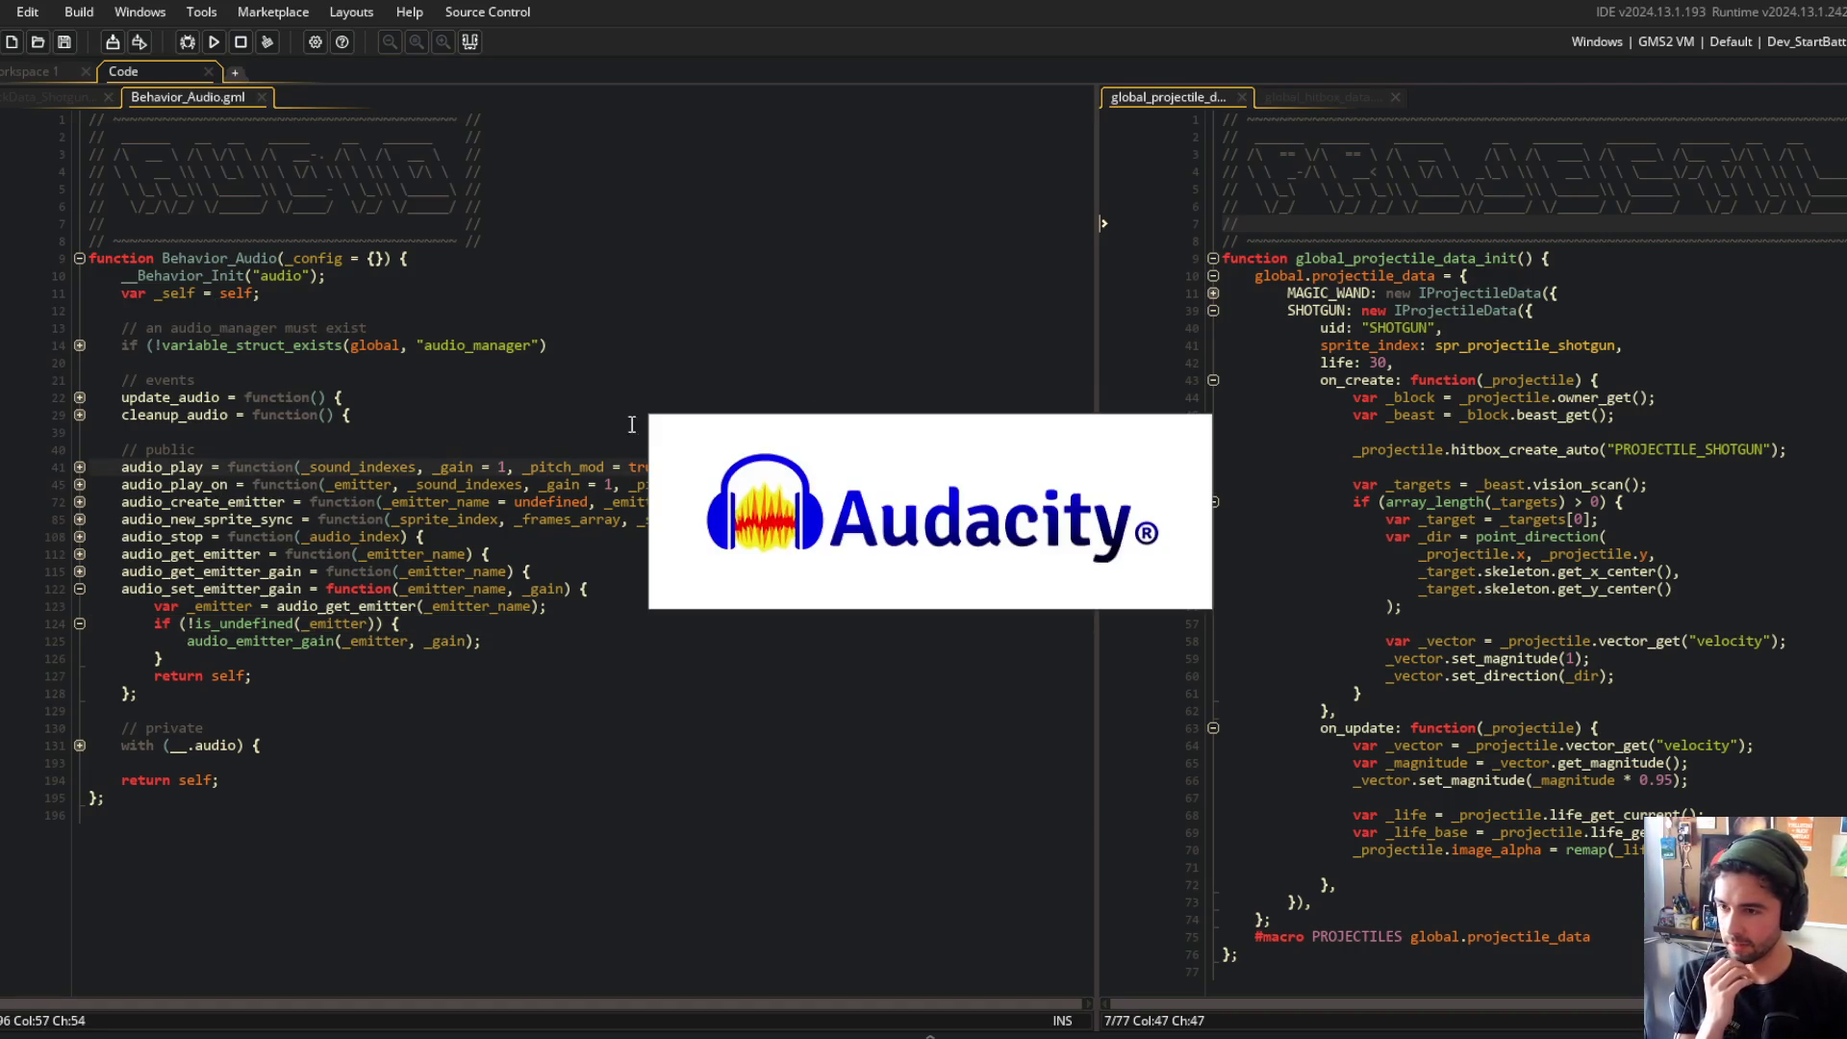
left_click(761, 246)
right_click(857, 1029)
left_click(808, 954)
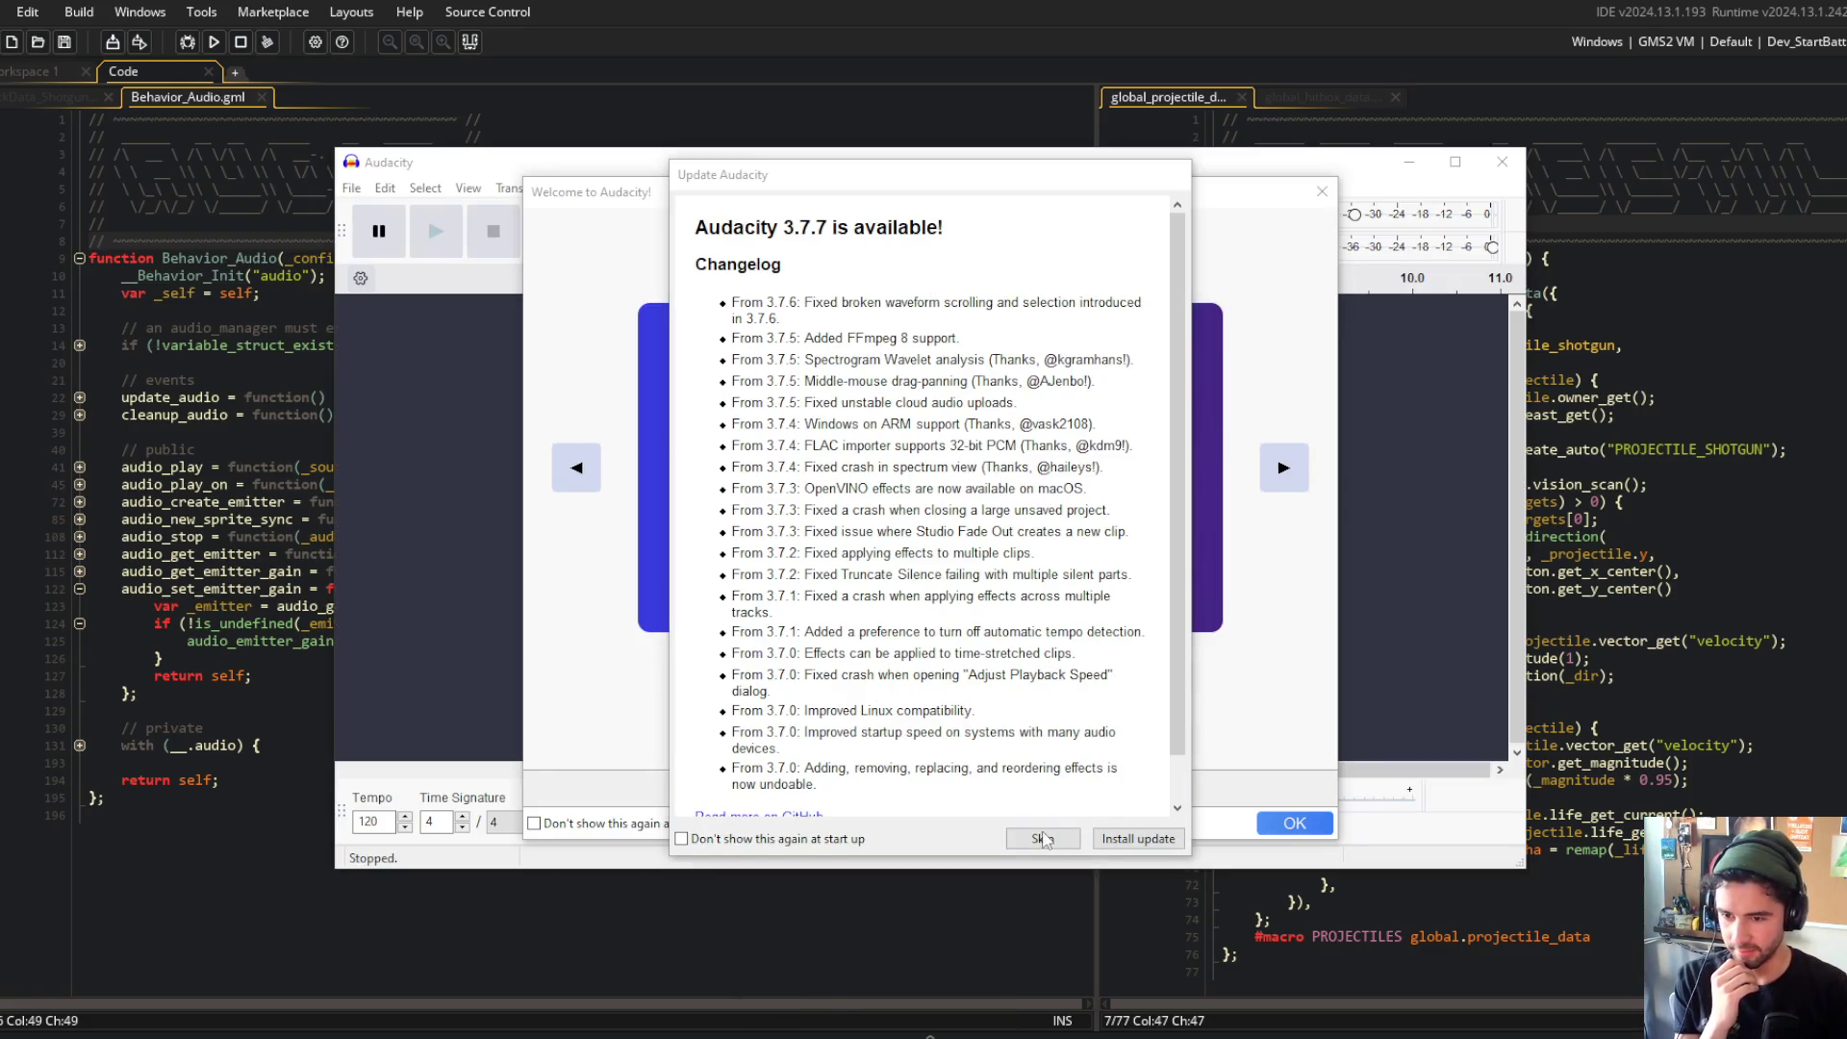
left_click(1044, 840)
left_click(1287, 823)
left_click(1503, 163)
Step: Set audio_play_on's pitch range to 0.75–1.25, save and close the script, and run the game
left_click(346, 397)
left_click(80, 468)
left_click(81, 467)
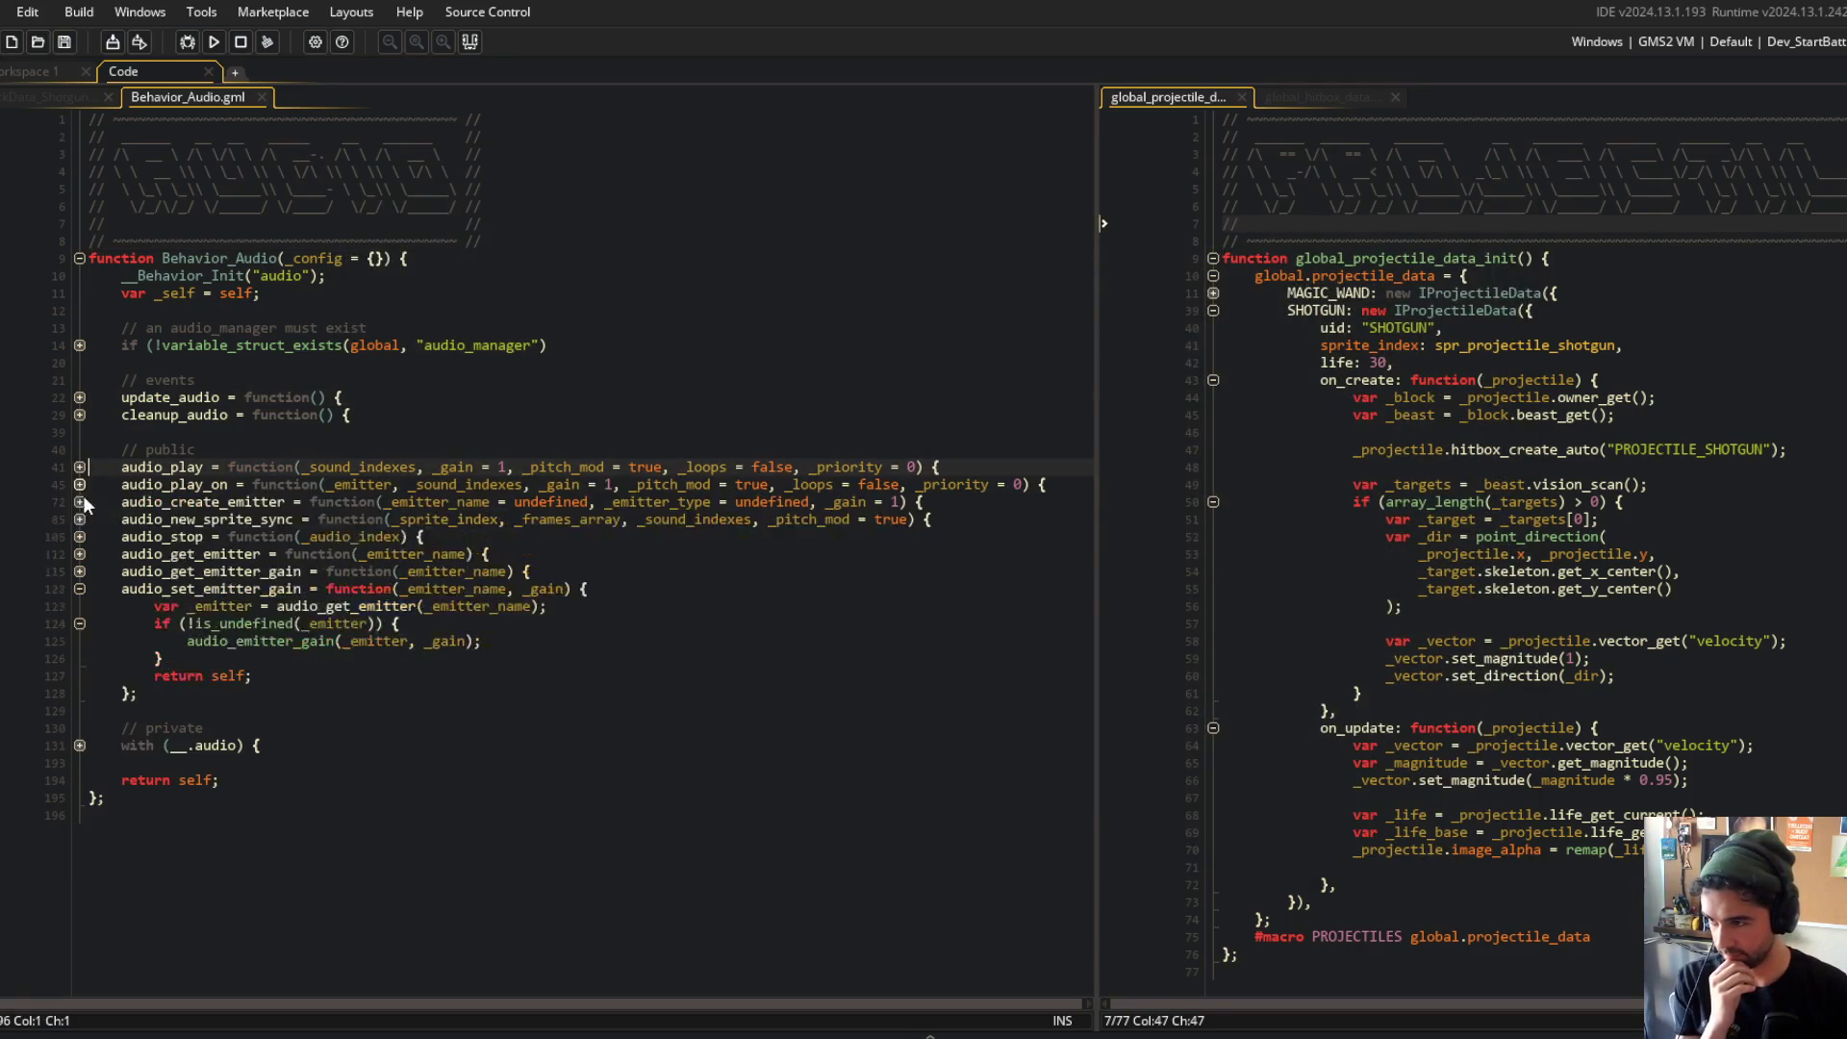
left_click(80, 485)
left_click(345, 520)
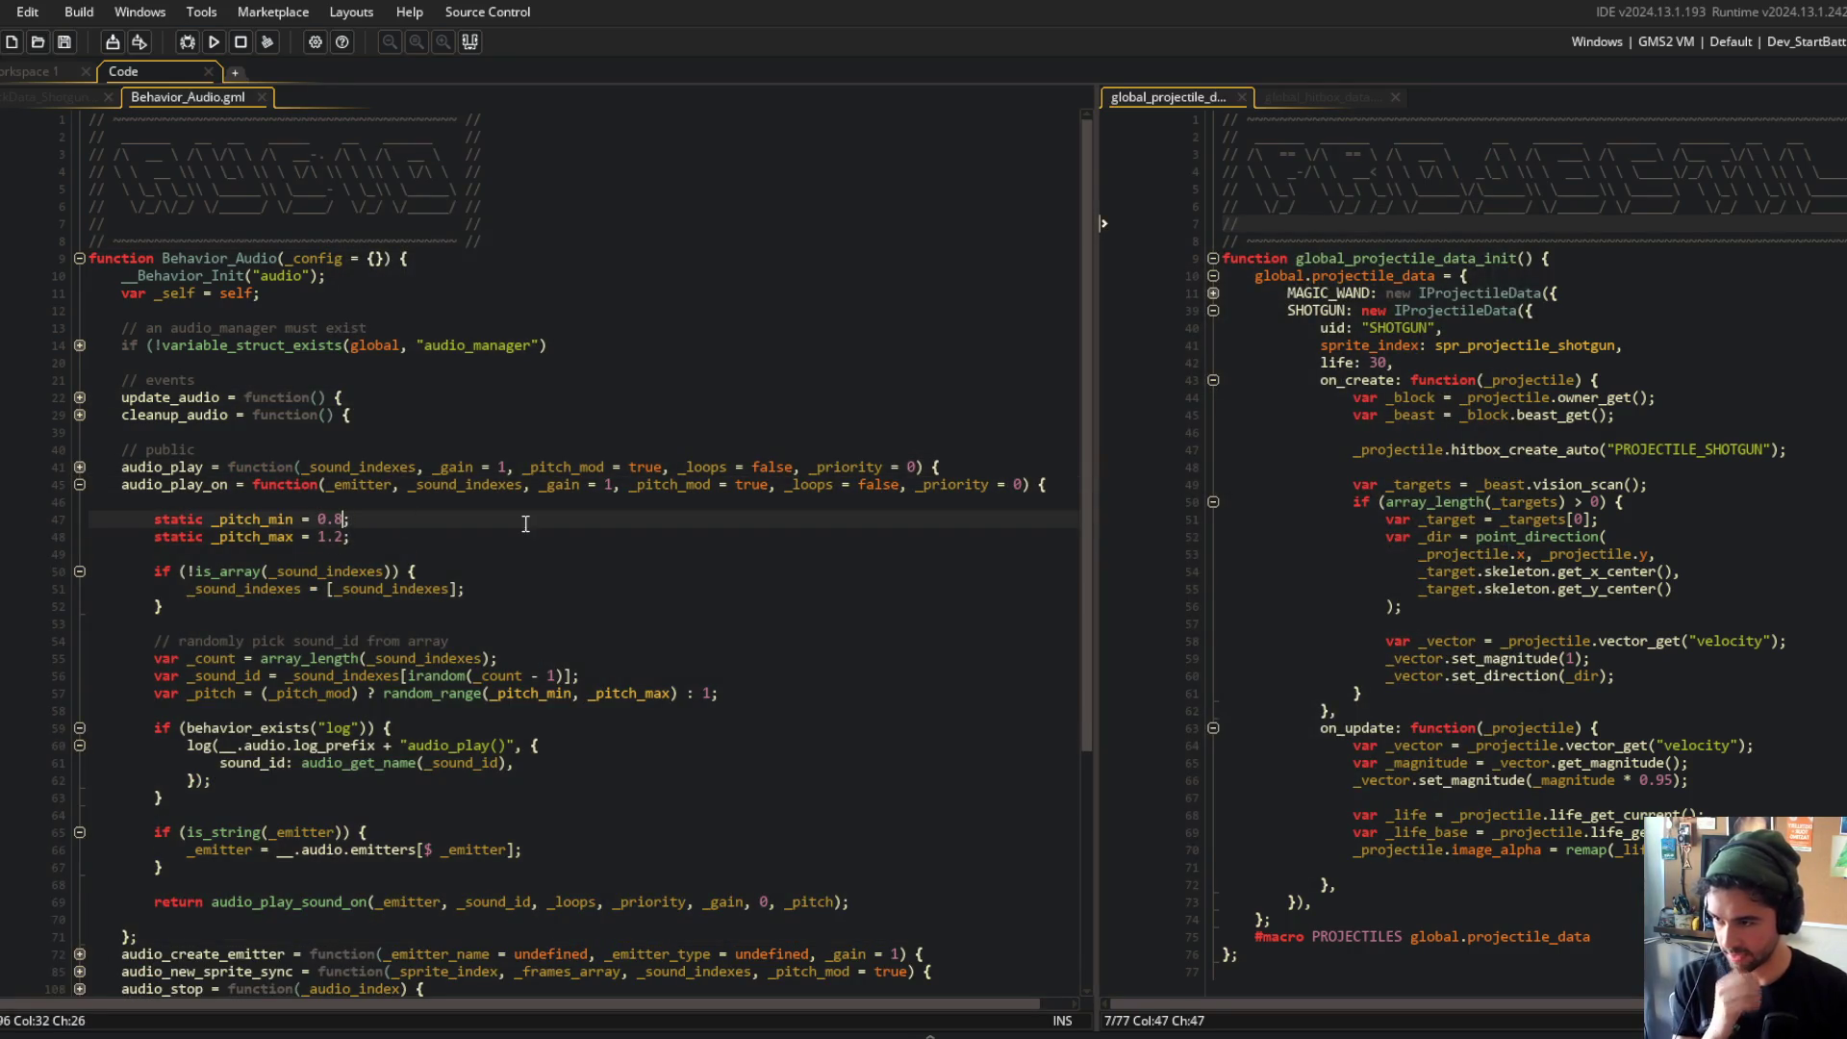
key("Down")
key("ctrl+s")
left_click(529, 420)
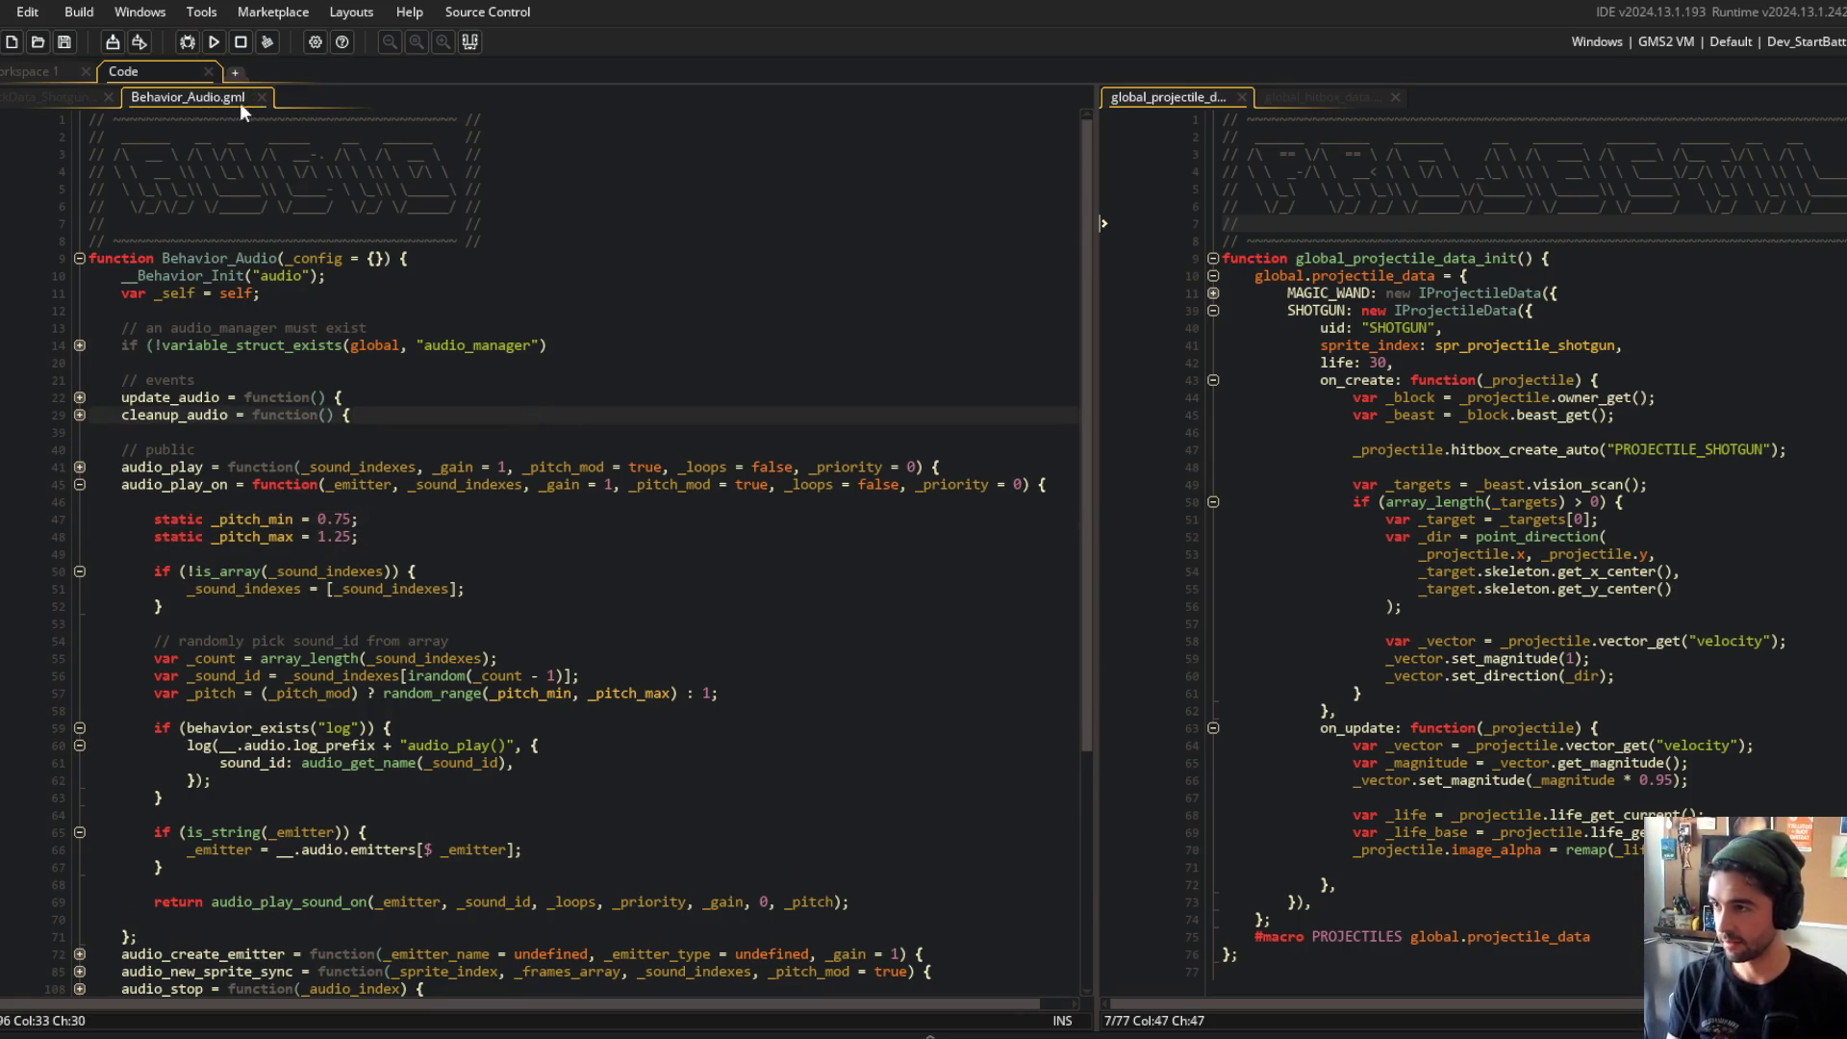
middle_click(241, 103)
left_click(214, 41)
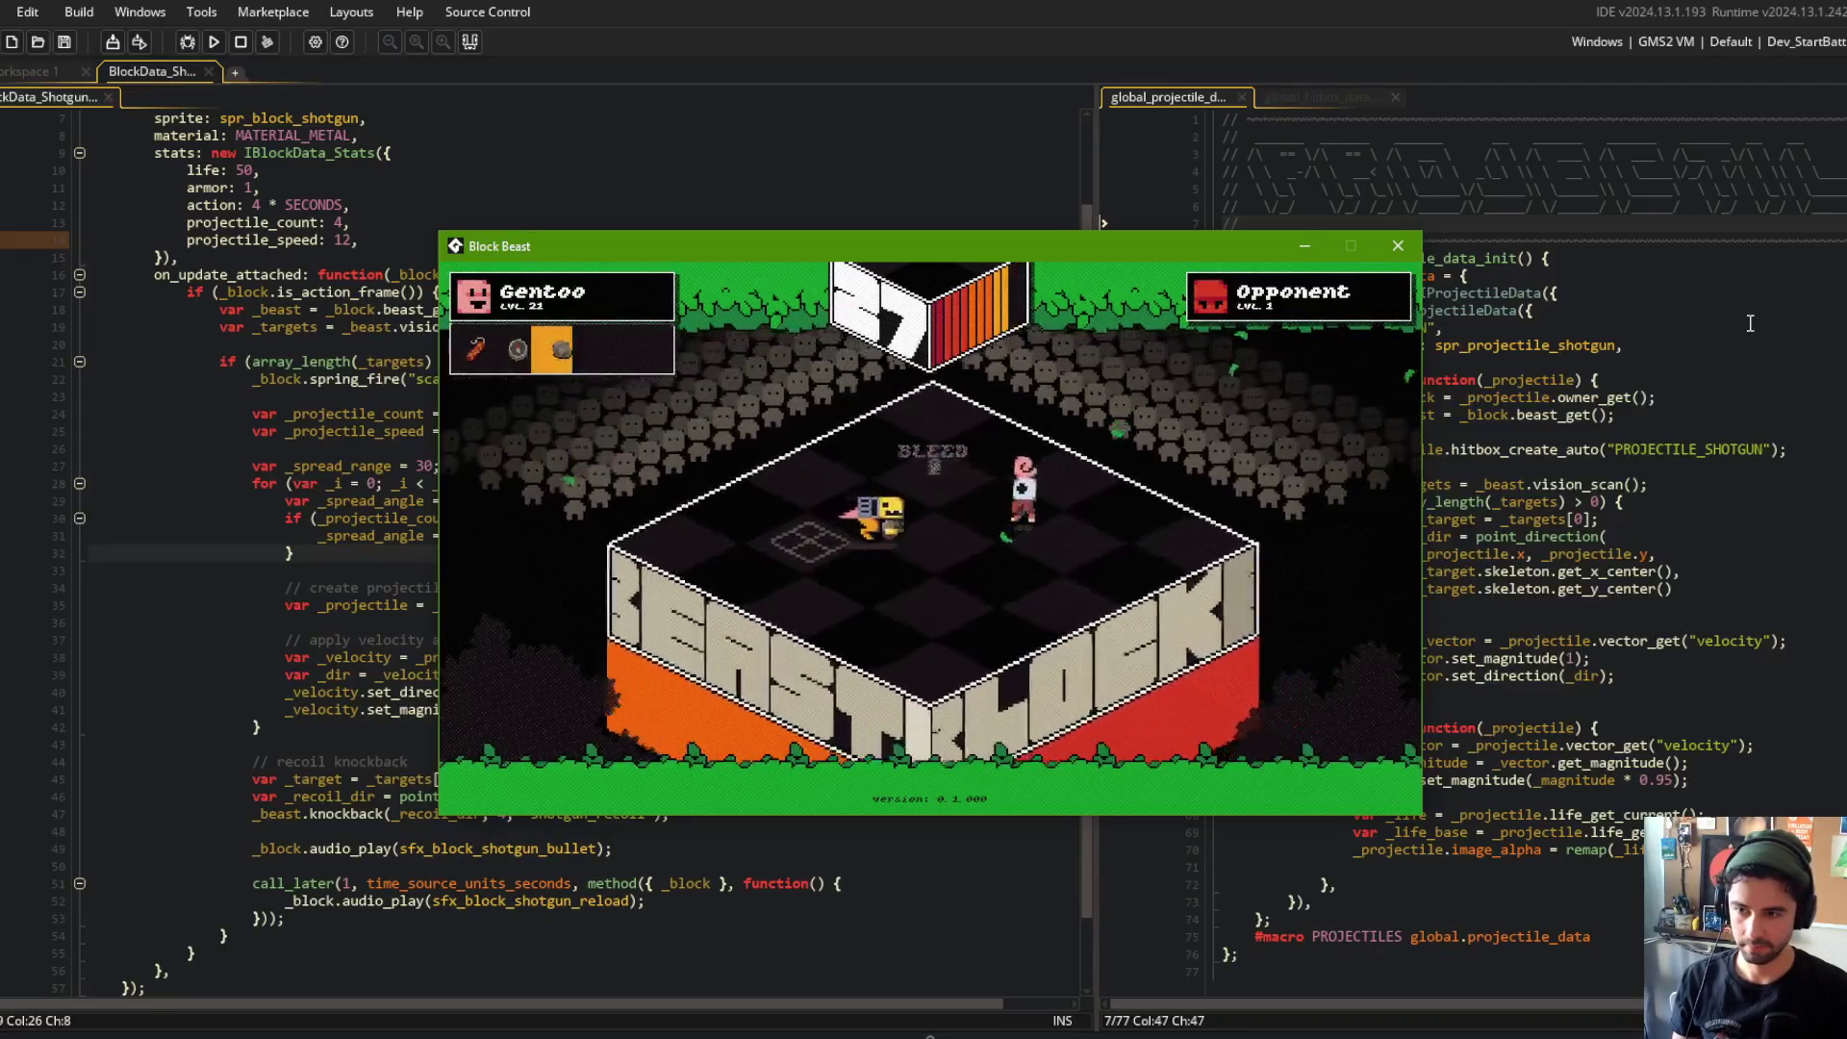
Step: Change the call_later reload delay from 1 to 3 seconds and rerun the game
left_click(317, 449)
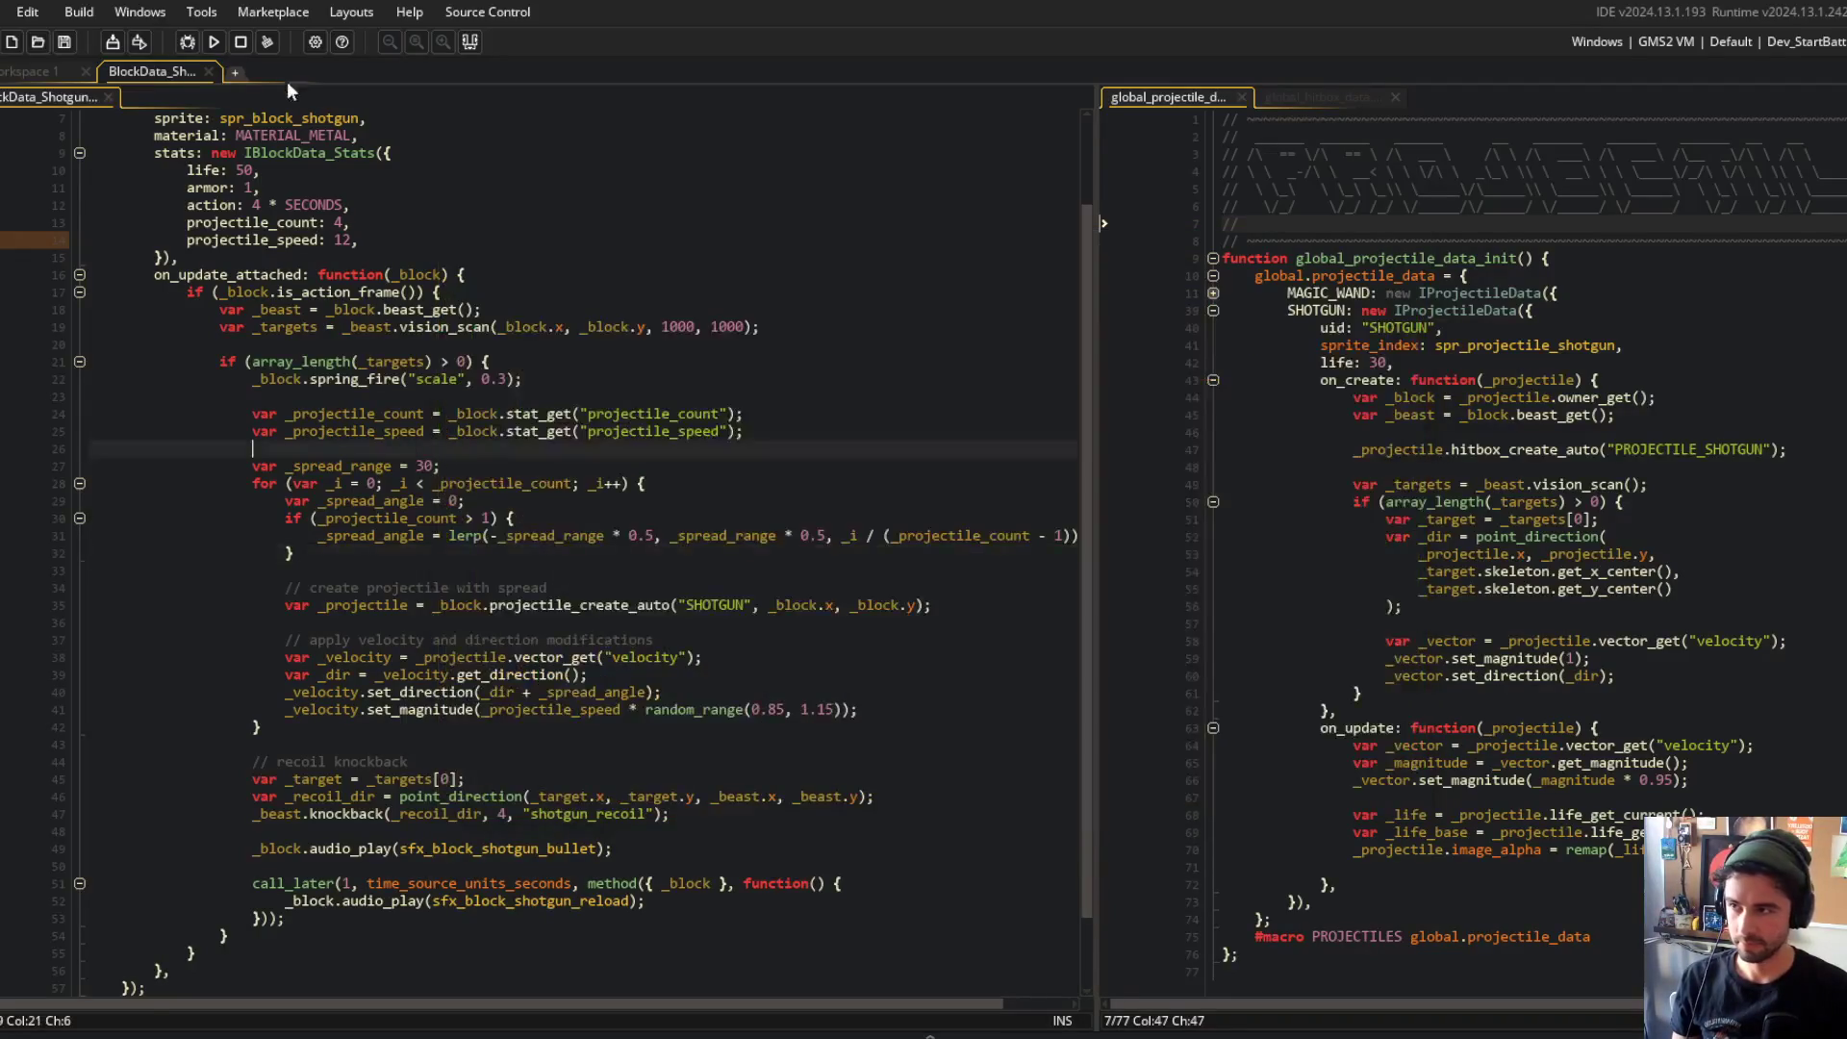
left_click(352, 883)
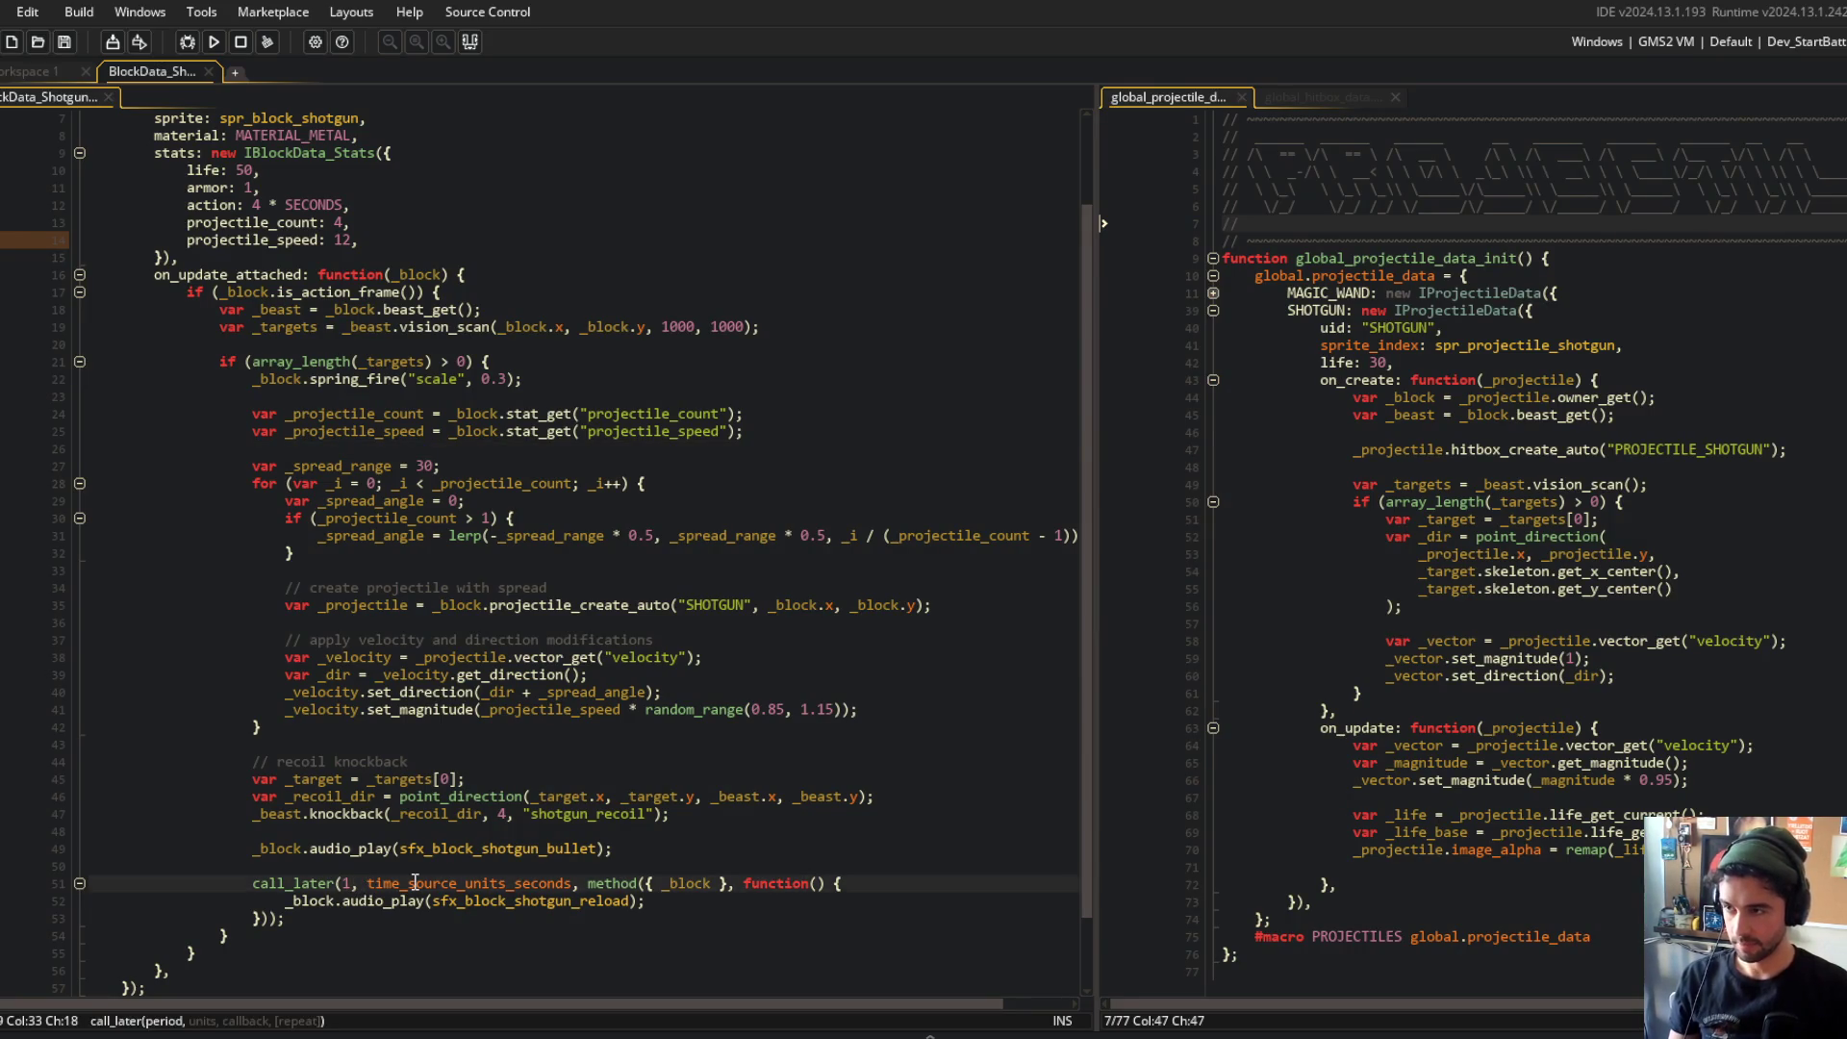
type("3")
key("F5")
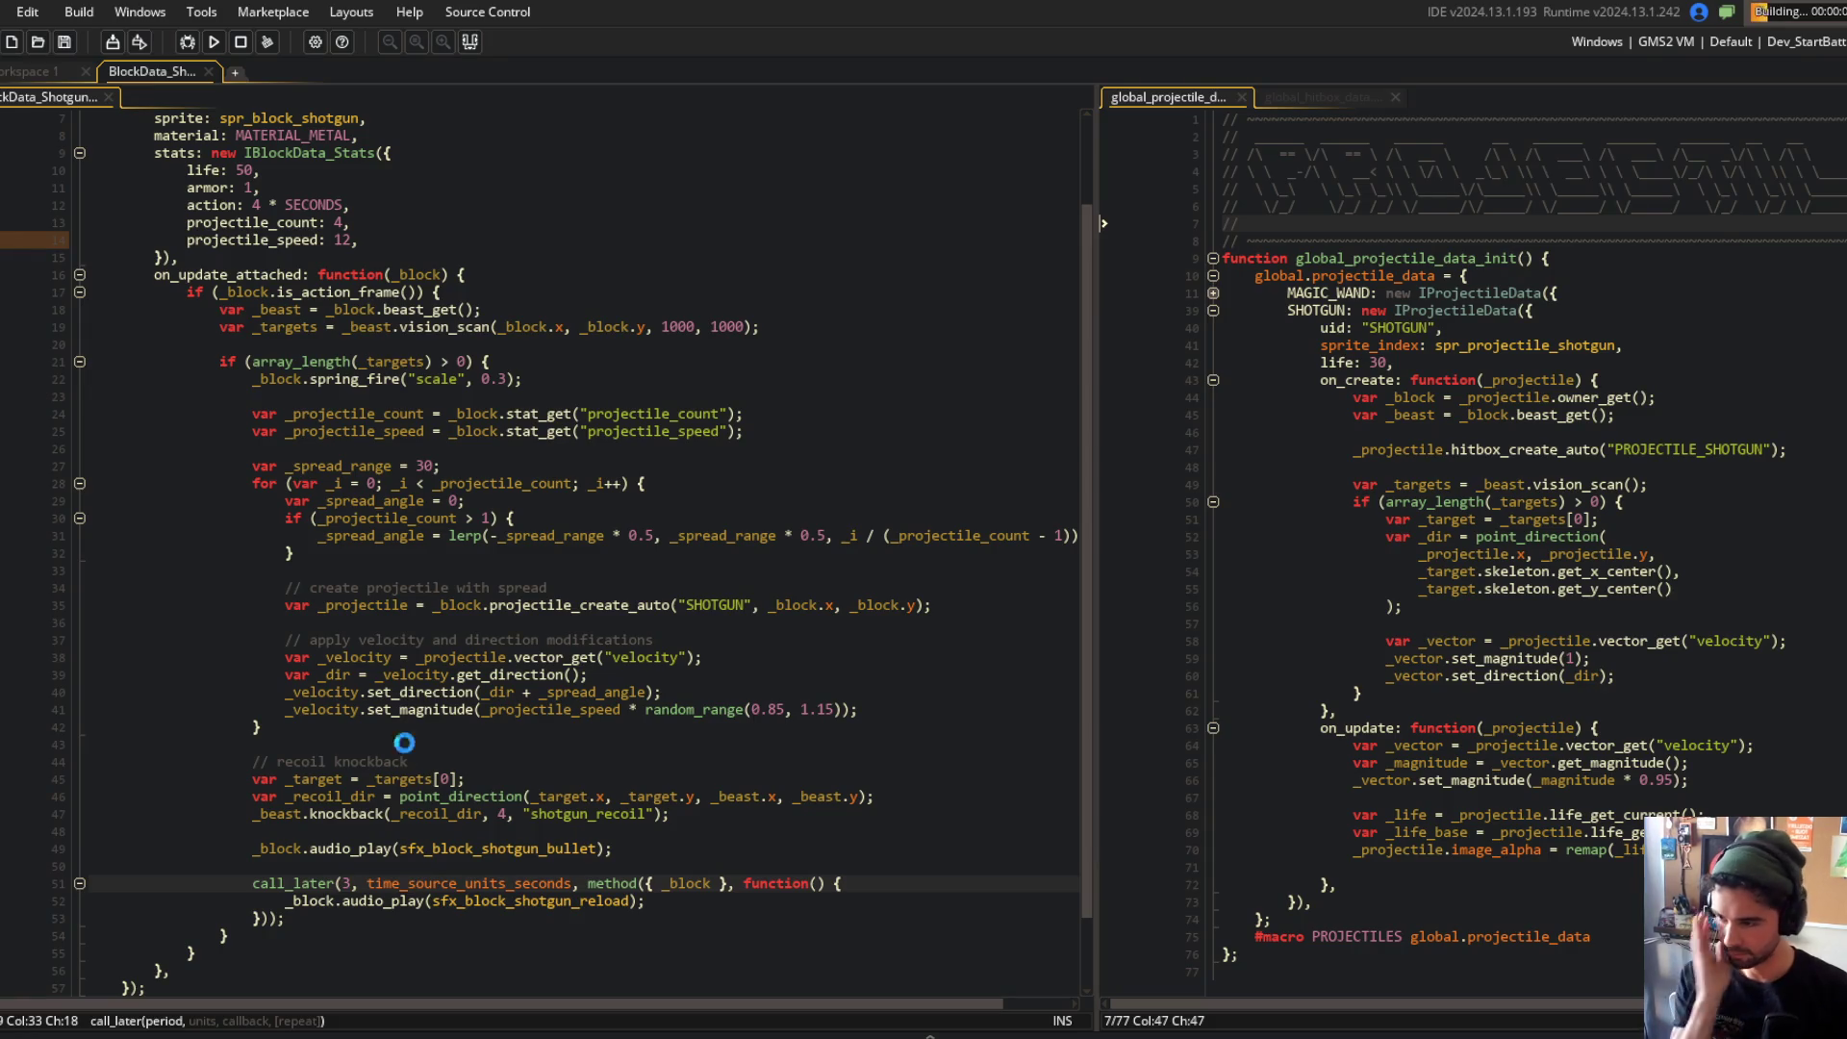
scroll(402, 770, "down", 2)
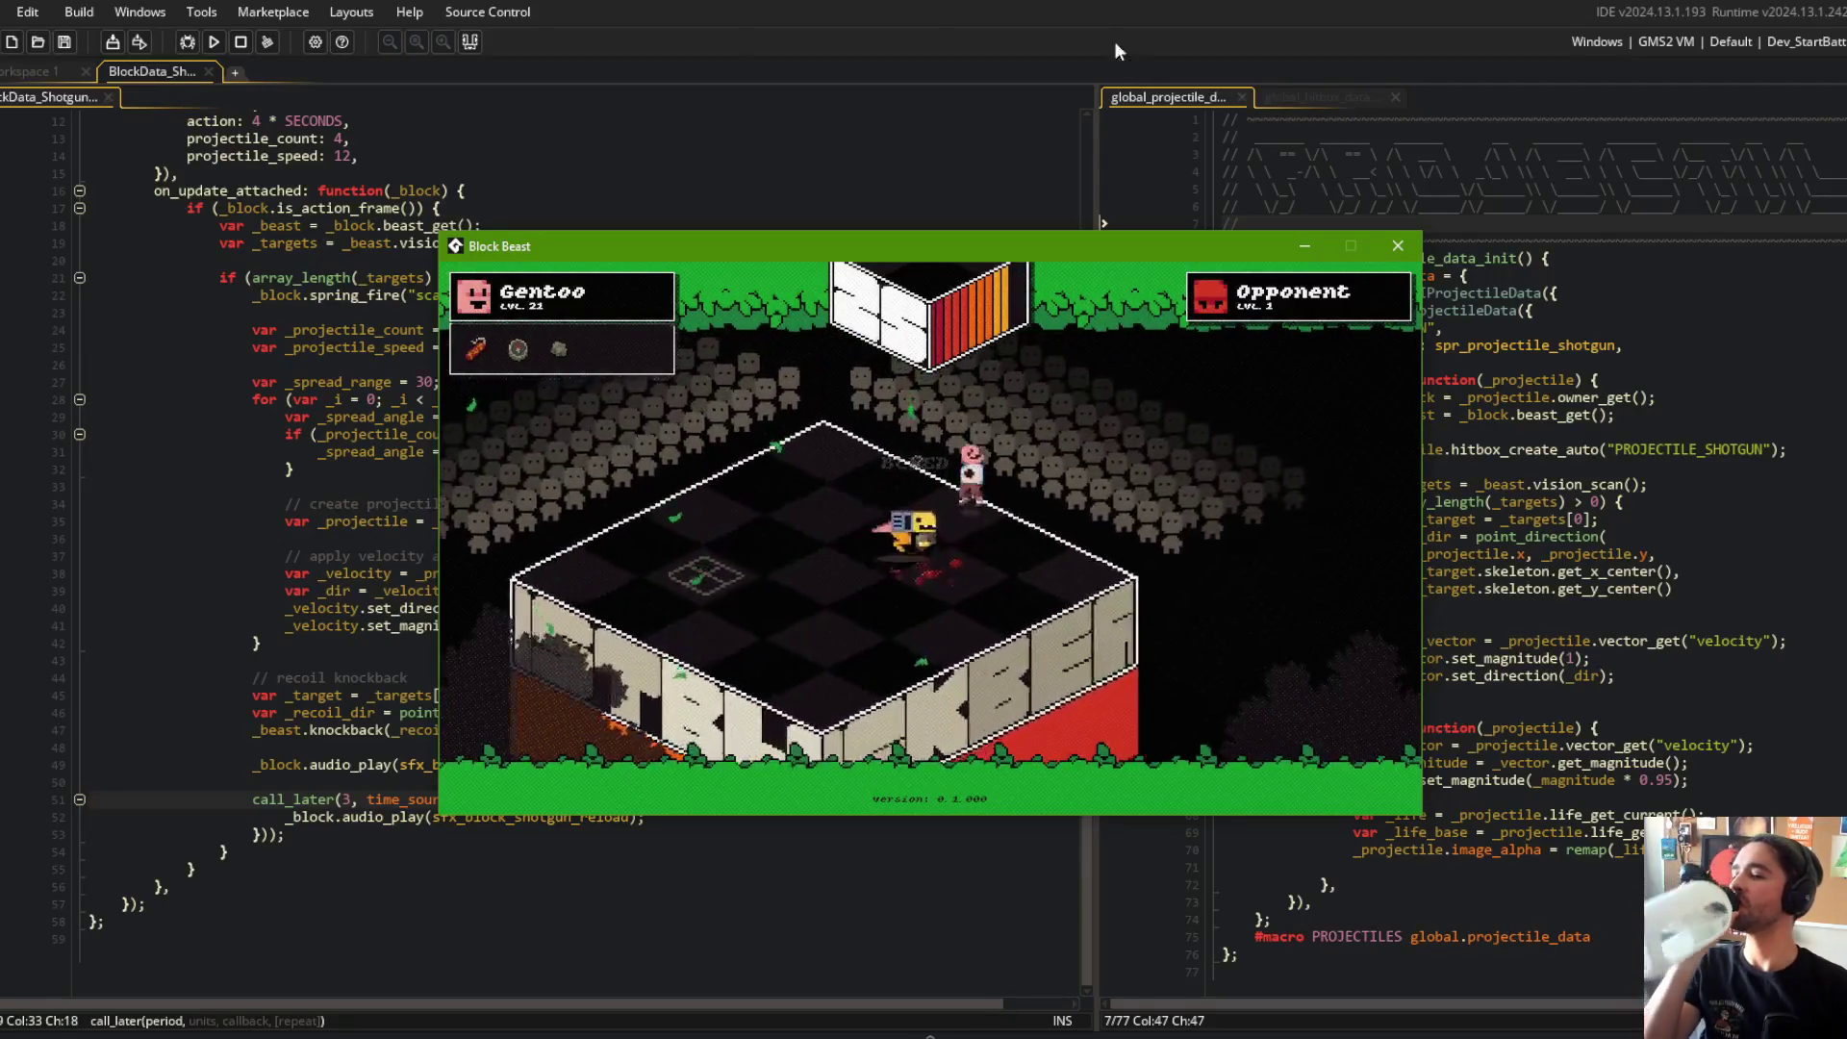
Step: Change the reload delay from 3 to 2 seconds, test it in-game, then stop the game
left_click(239, 43)
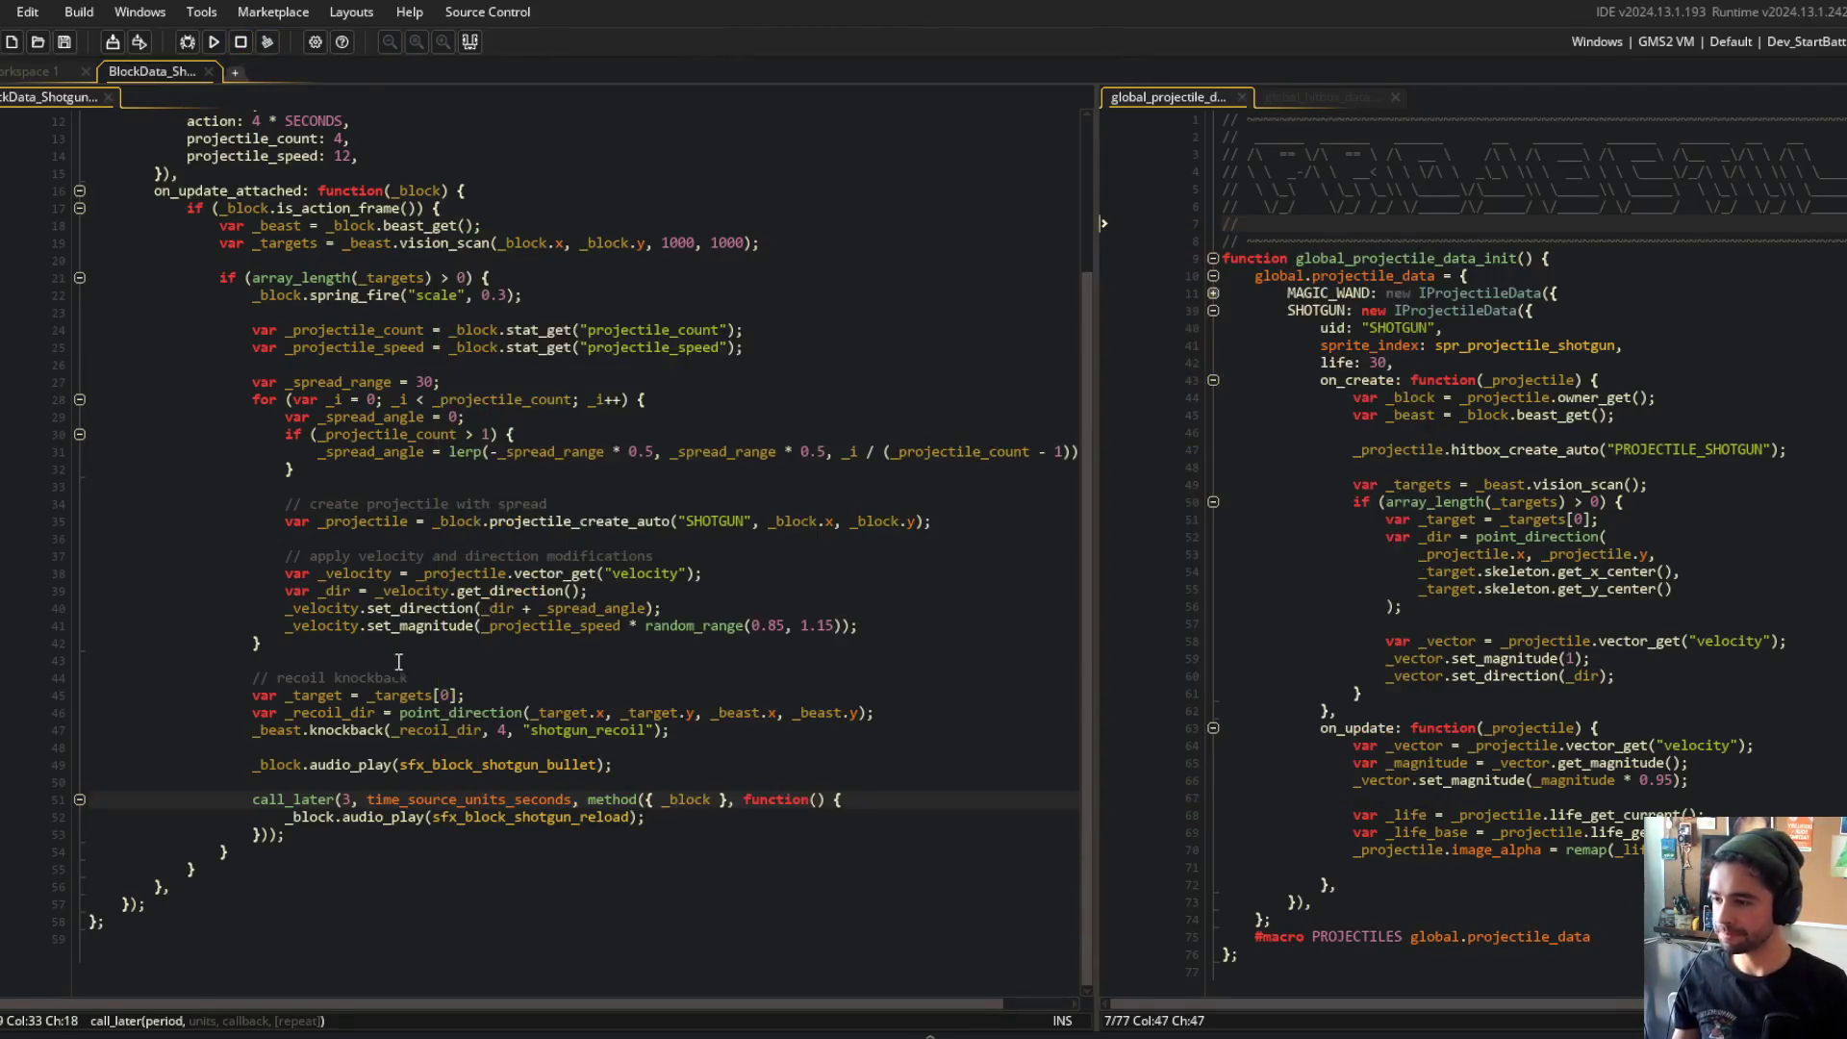
left_click(343, 800)
scroll(344, 799, "up", 1)
scroll(662, 205, "up", 2)
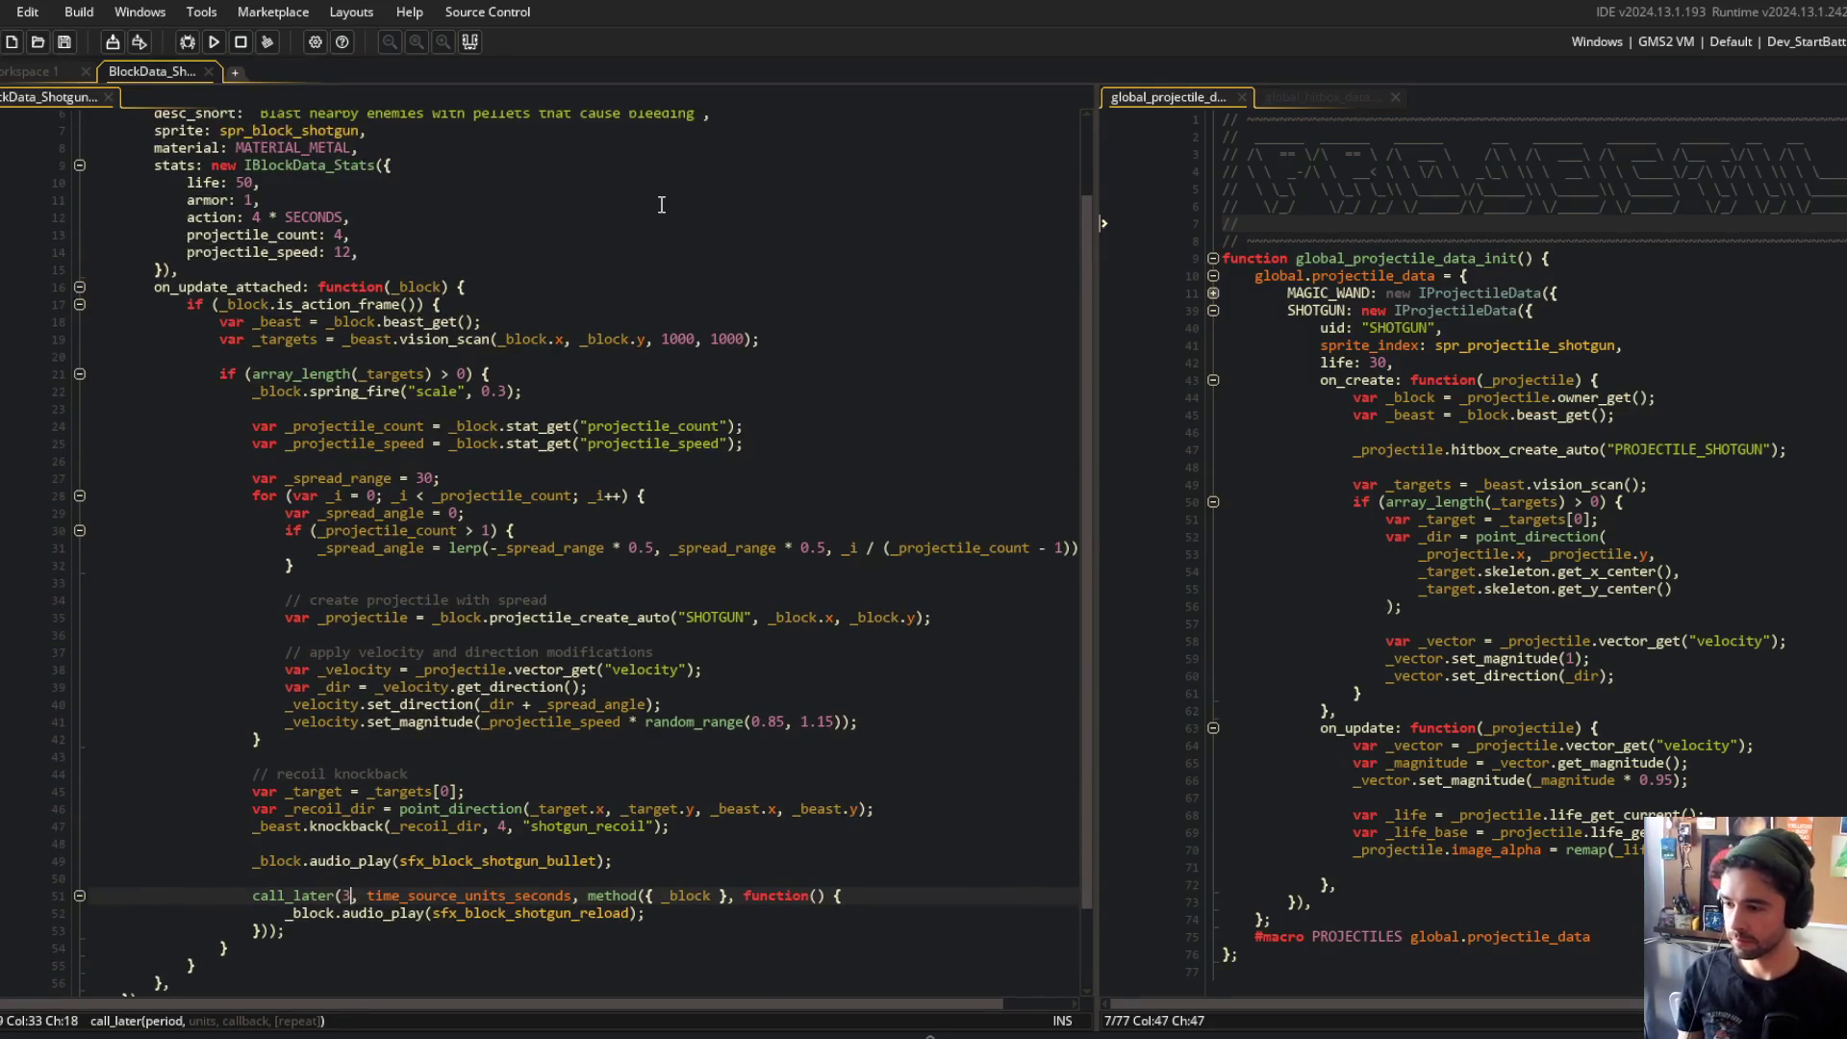
key("F5")
scroll(558, 558, "down", 2)
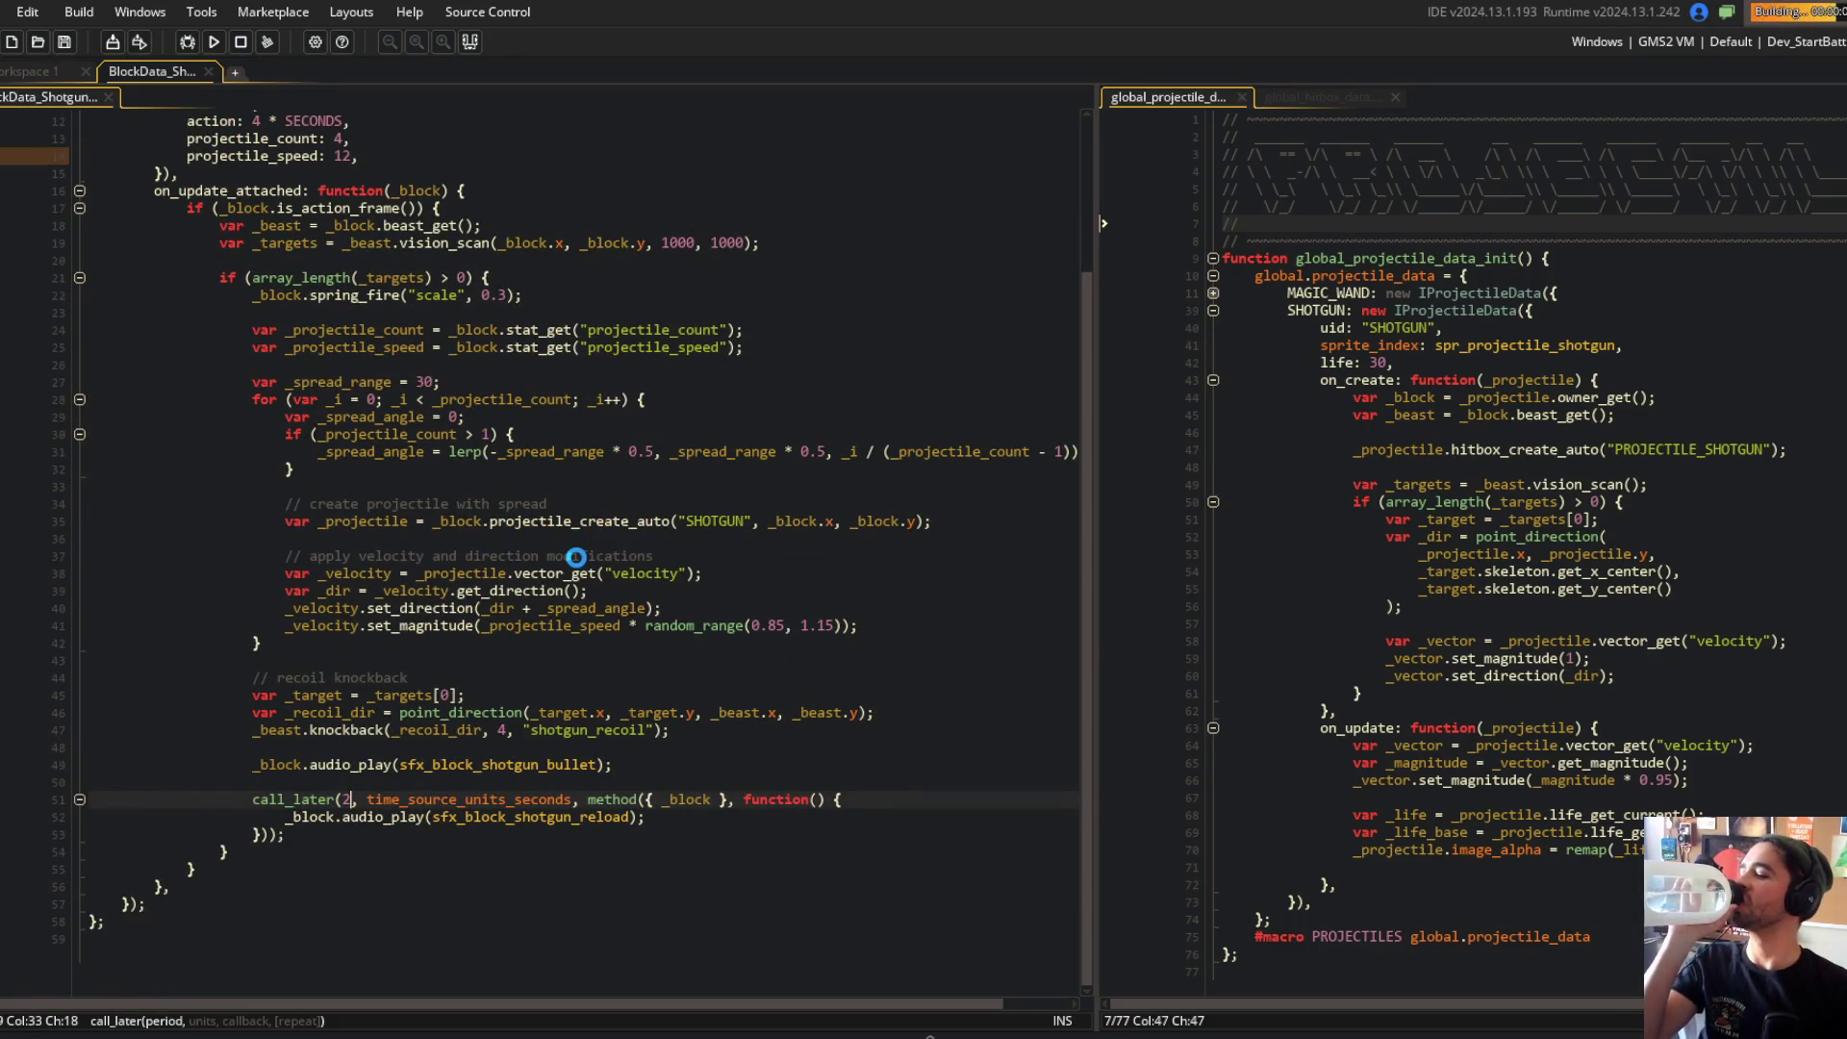
scroll(385, 125, "up", 2)
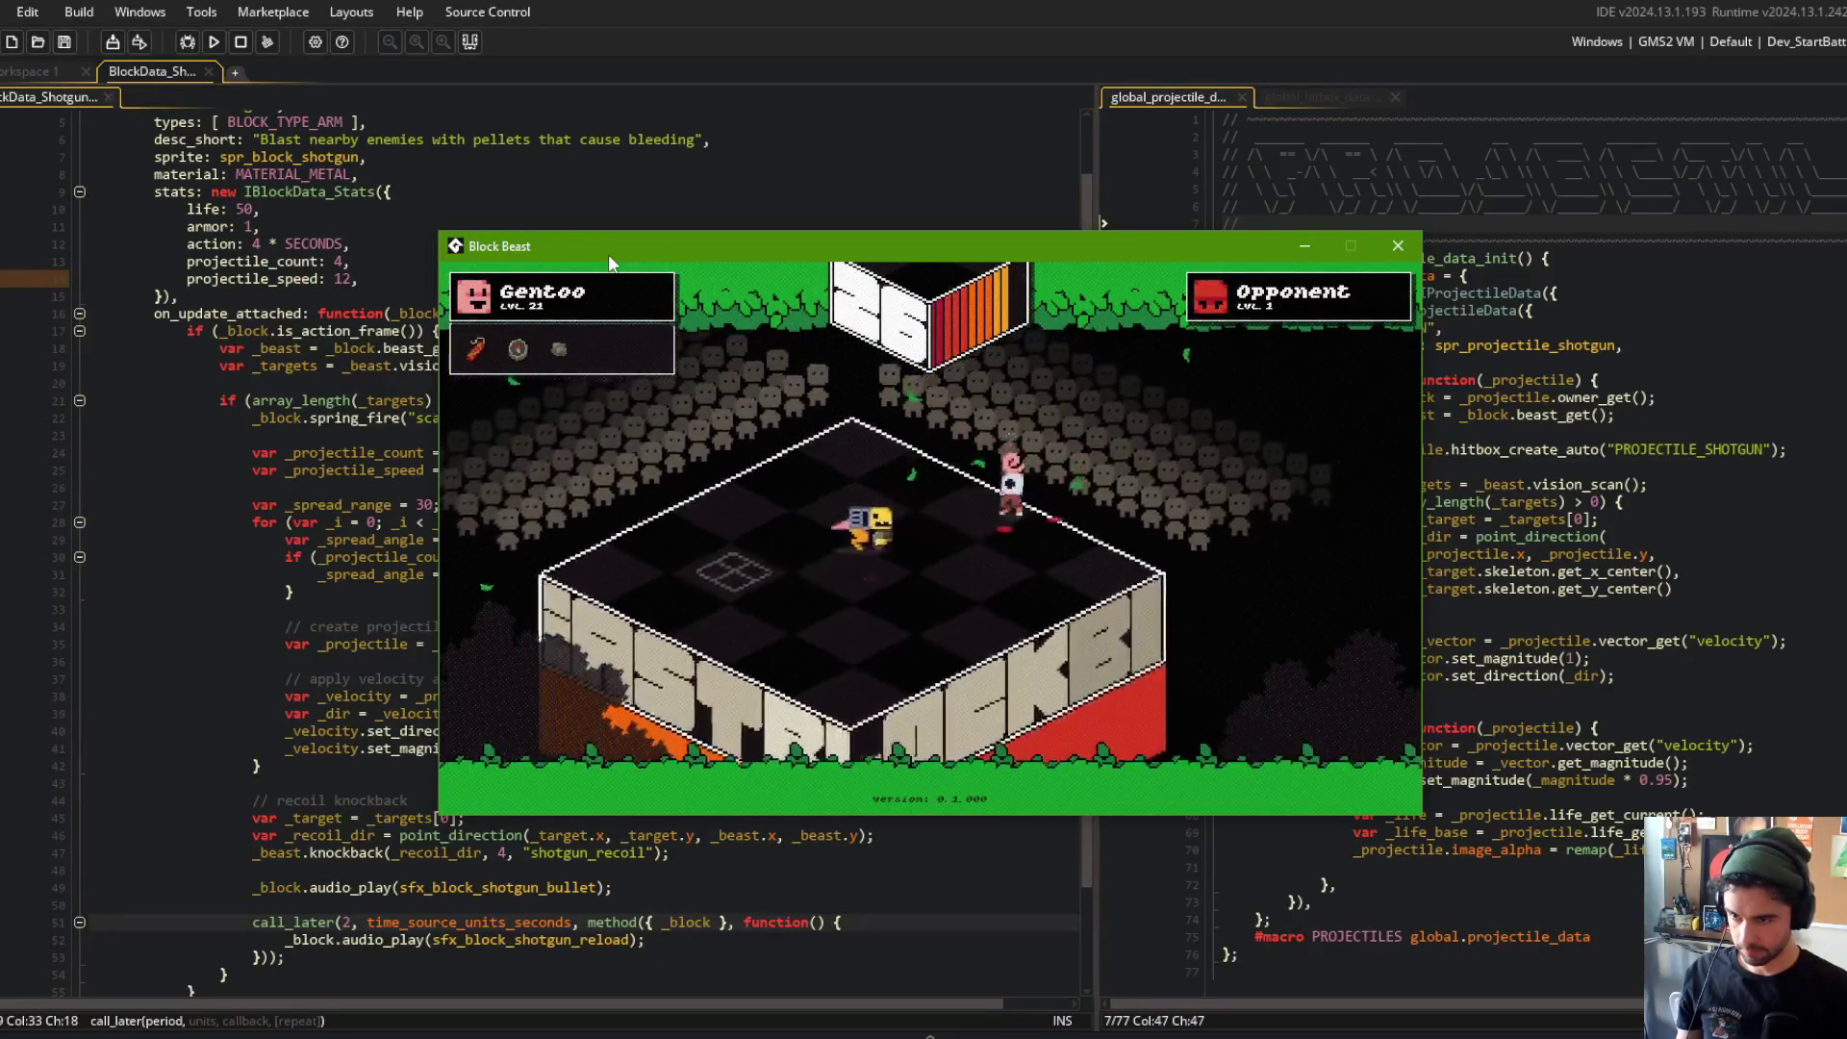
left_click(240, 41)
Step: Review the BlockData_Shotgun stats, checking the action timing and projectile speed lines
left_click(381, 208)
left_click(381, 180)
scroll(348, 236, "up", 2)
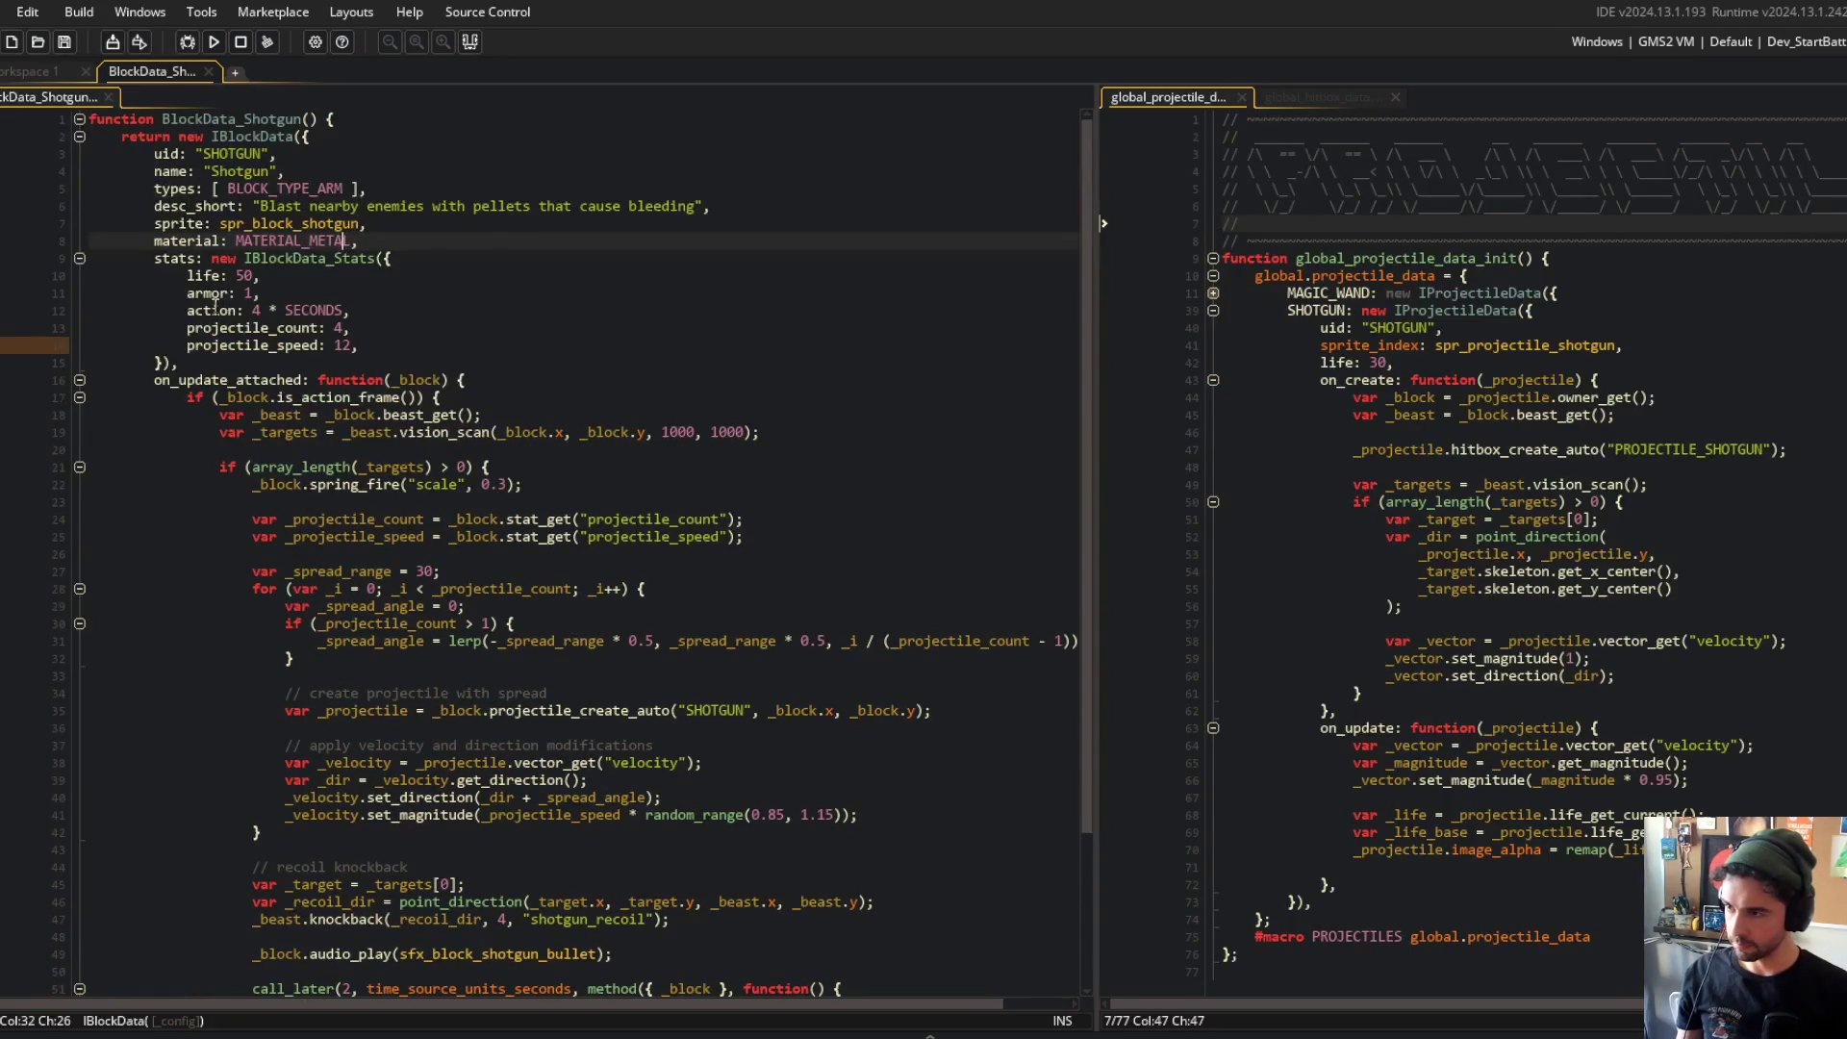
left_click(396, 315)
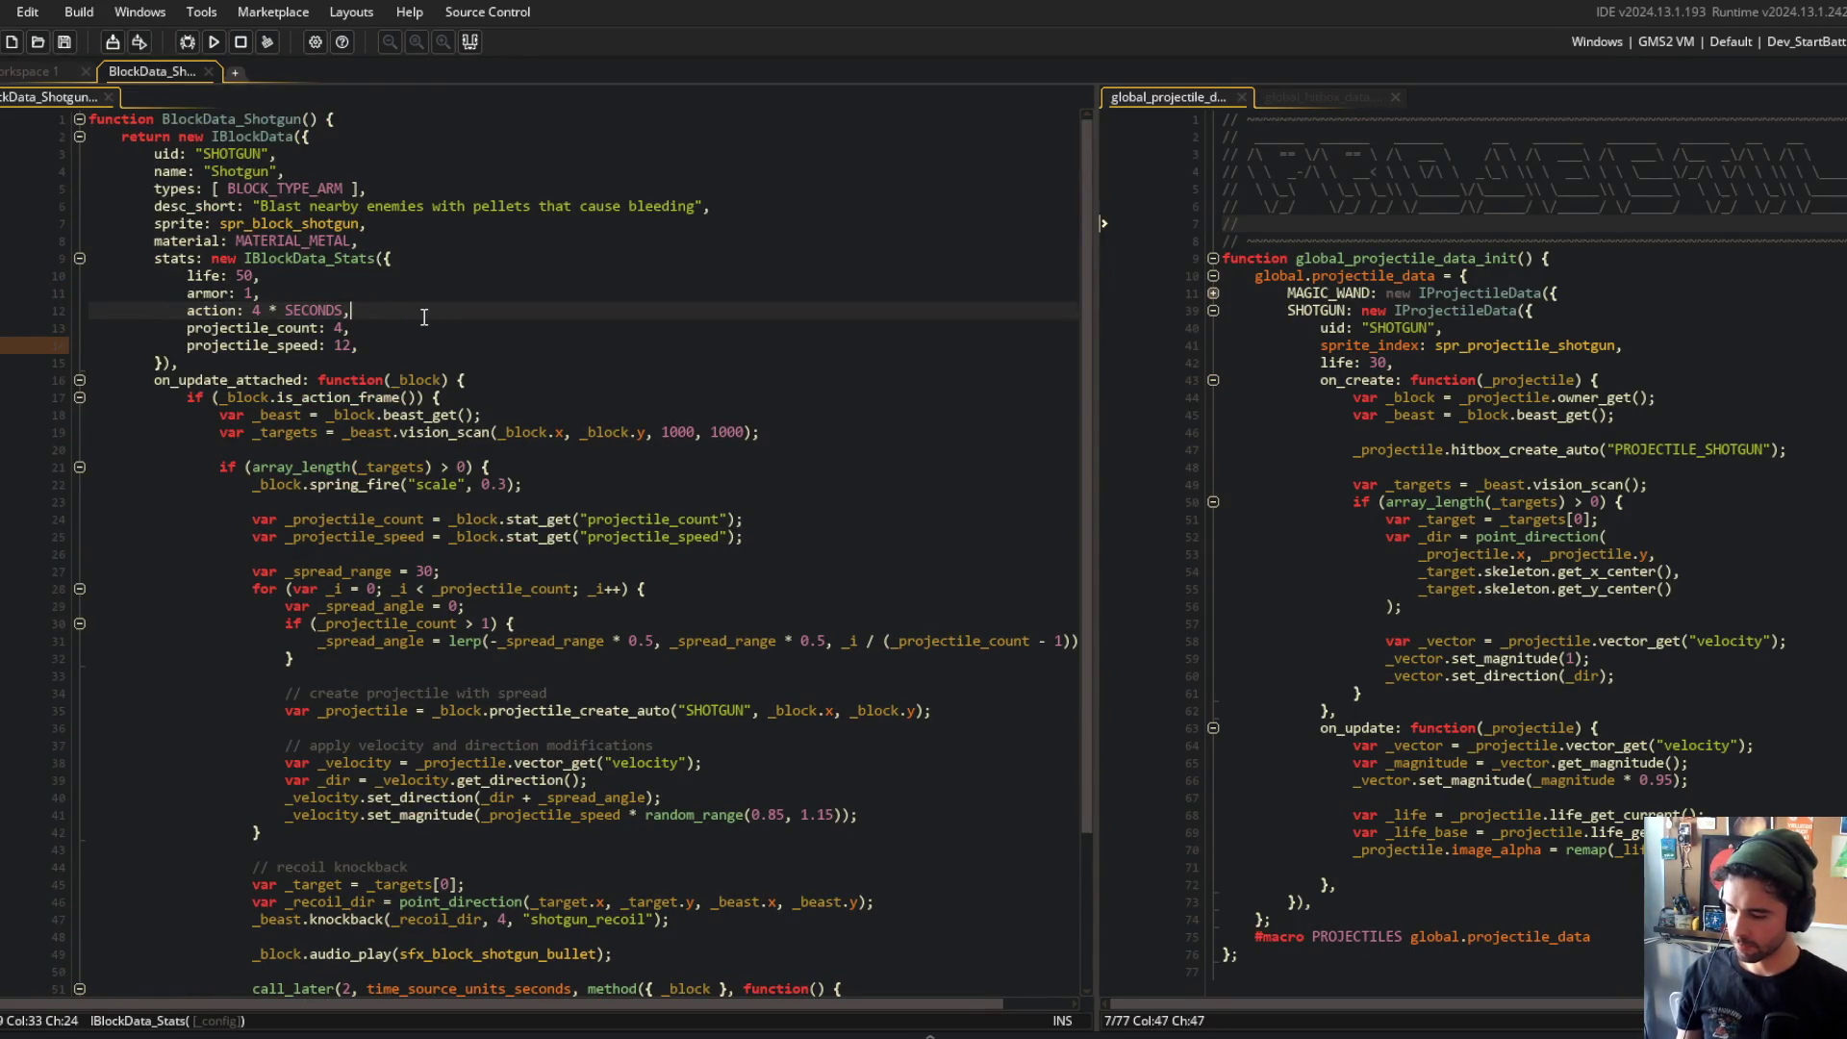
scroll(425, 318, "down", 4)
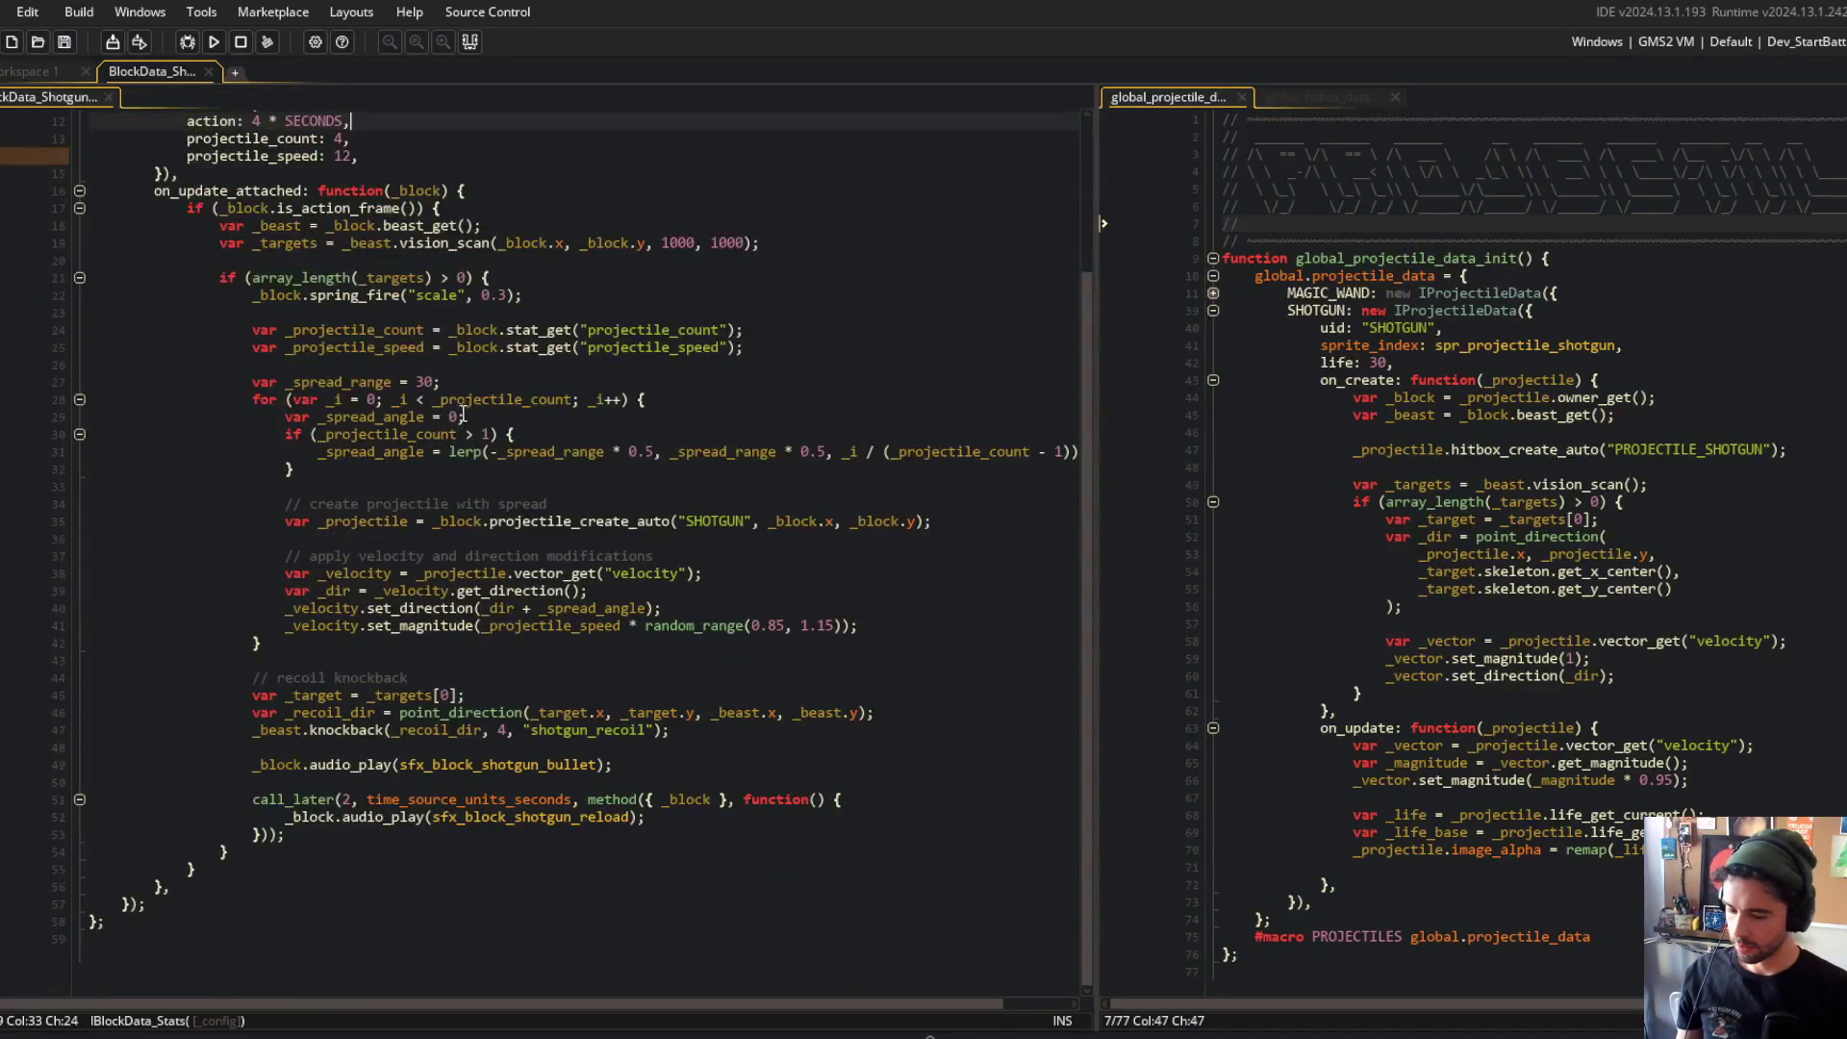
left_click(525, 624)
scroll(495, 671, "up", 1)
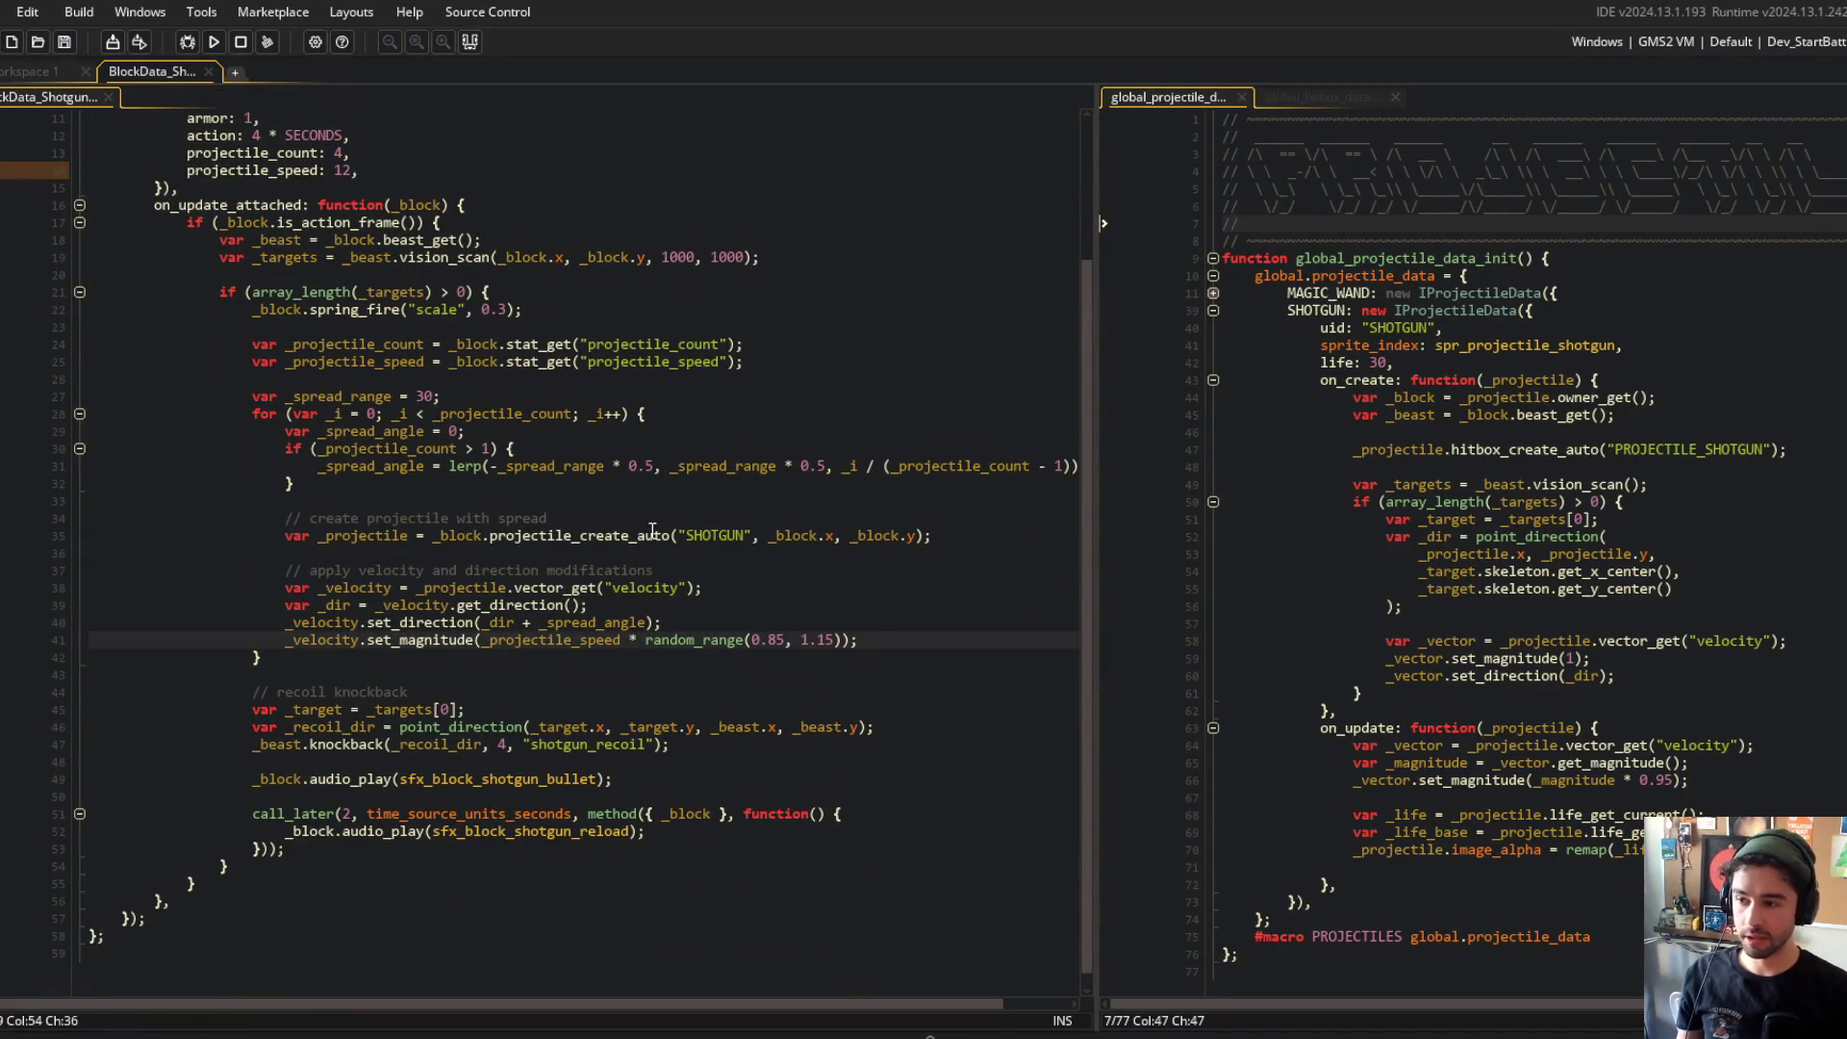
left_click(448, 666)
scroll(500, 404, "up", 2)
scroll(510, 289, "down", 2)
left_click(526, 237)
scroll(445, 319, "down", 1)
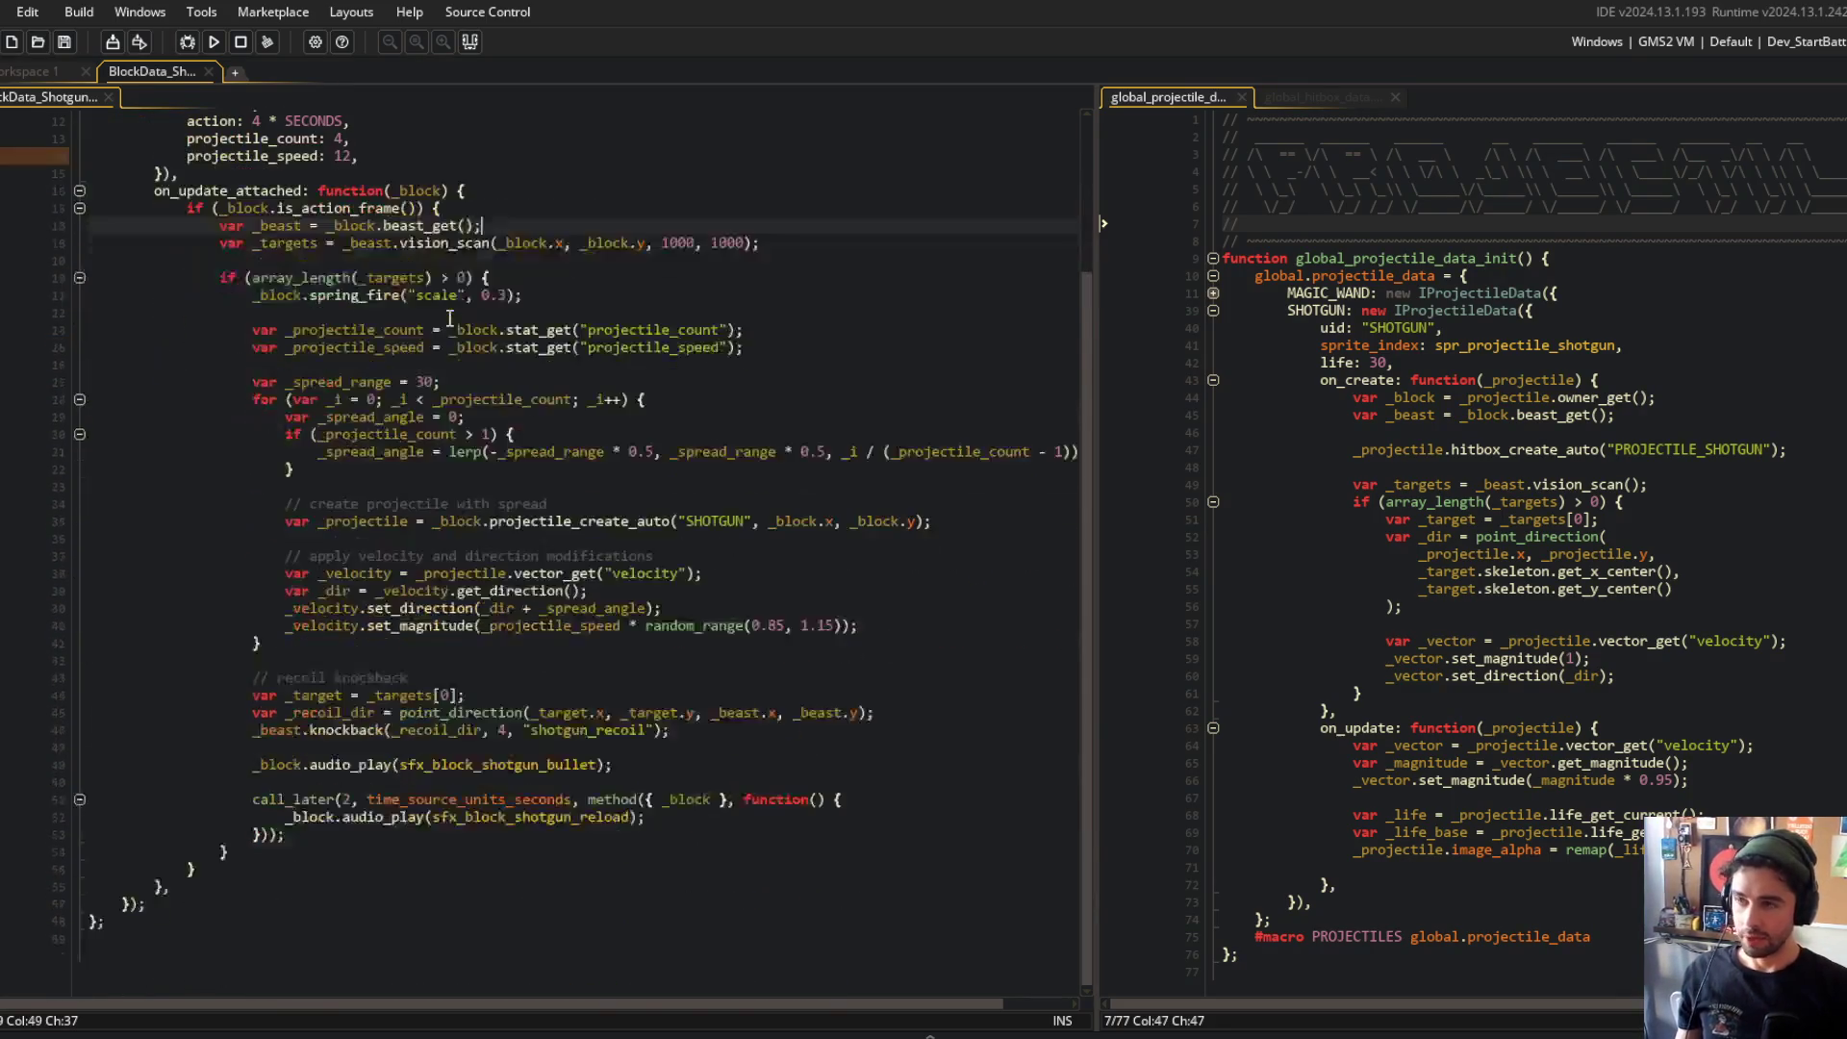
Step: Add the trailing comma after projectile_speed: 12 and start a new build
left_click(315, 177)
scroll(316, 177, "up", 1)
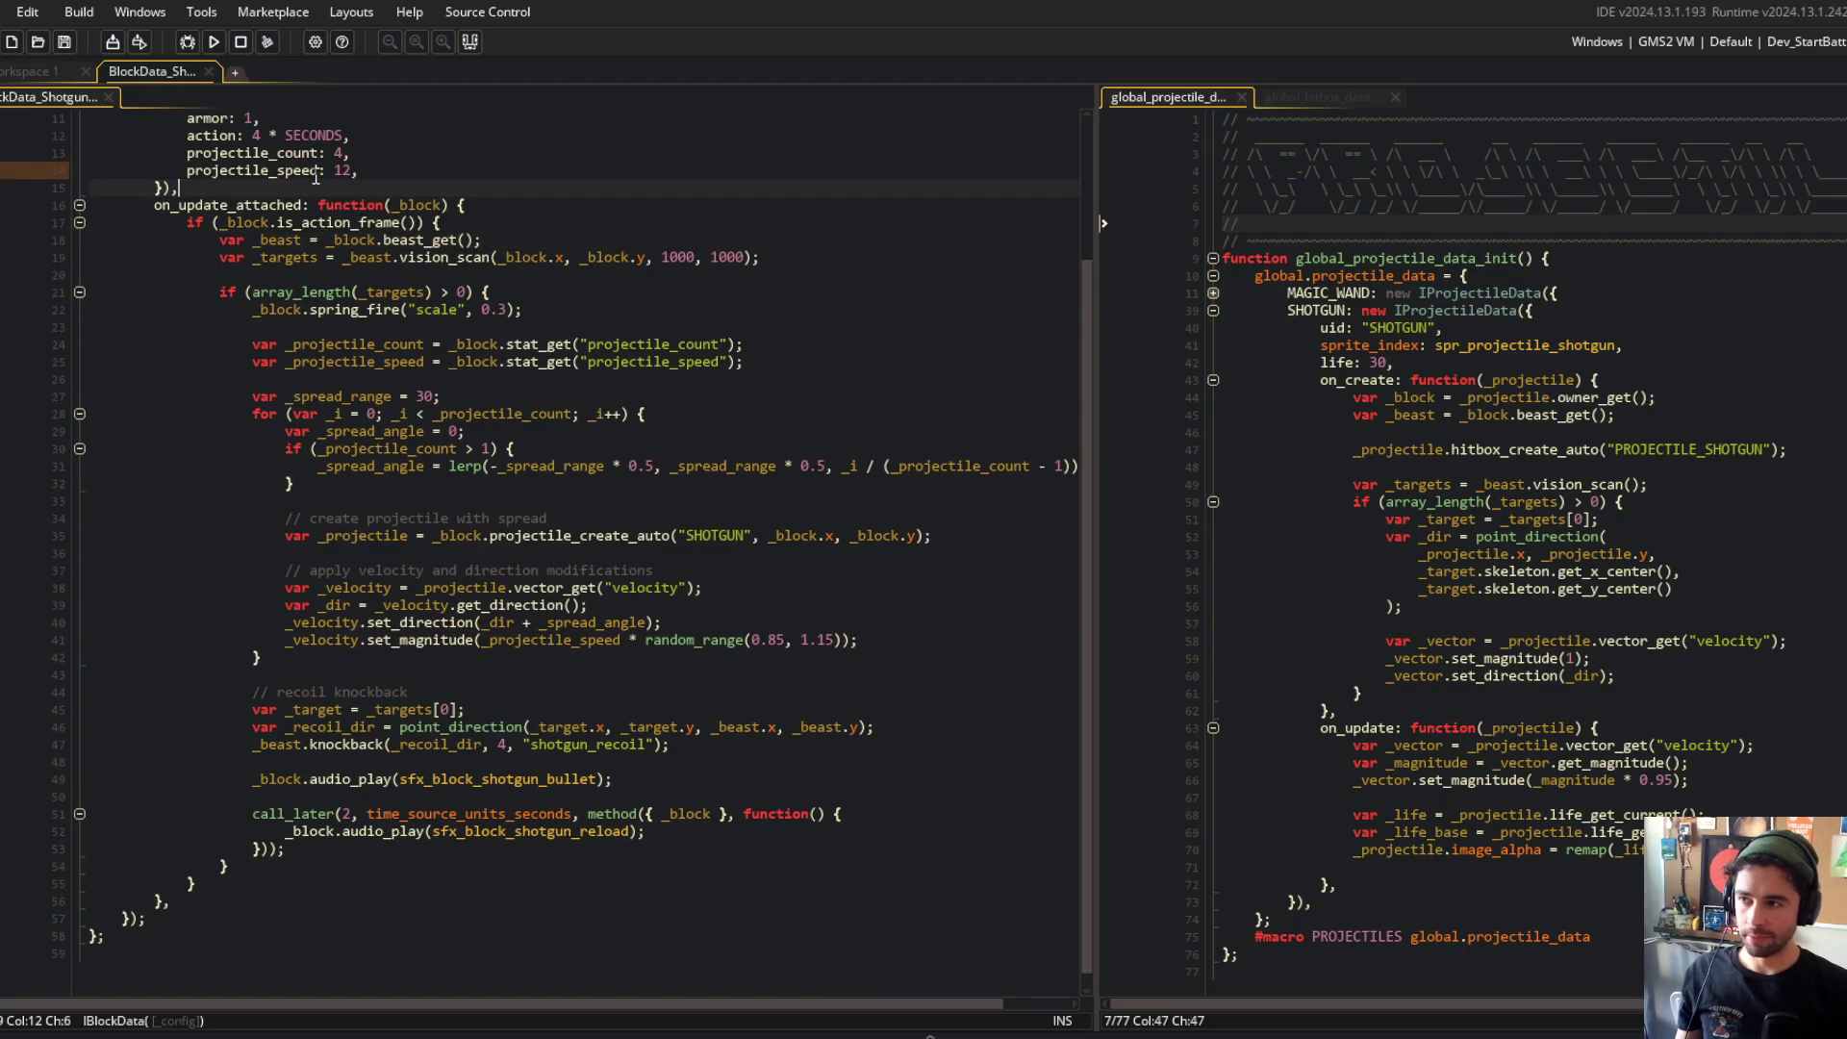
left_click(408, 166)
type(",")
left_click(214, 43)
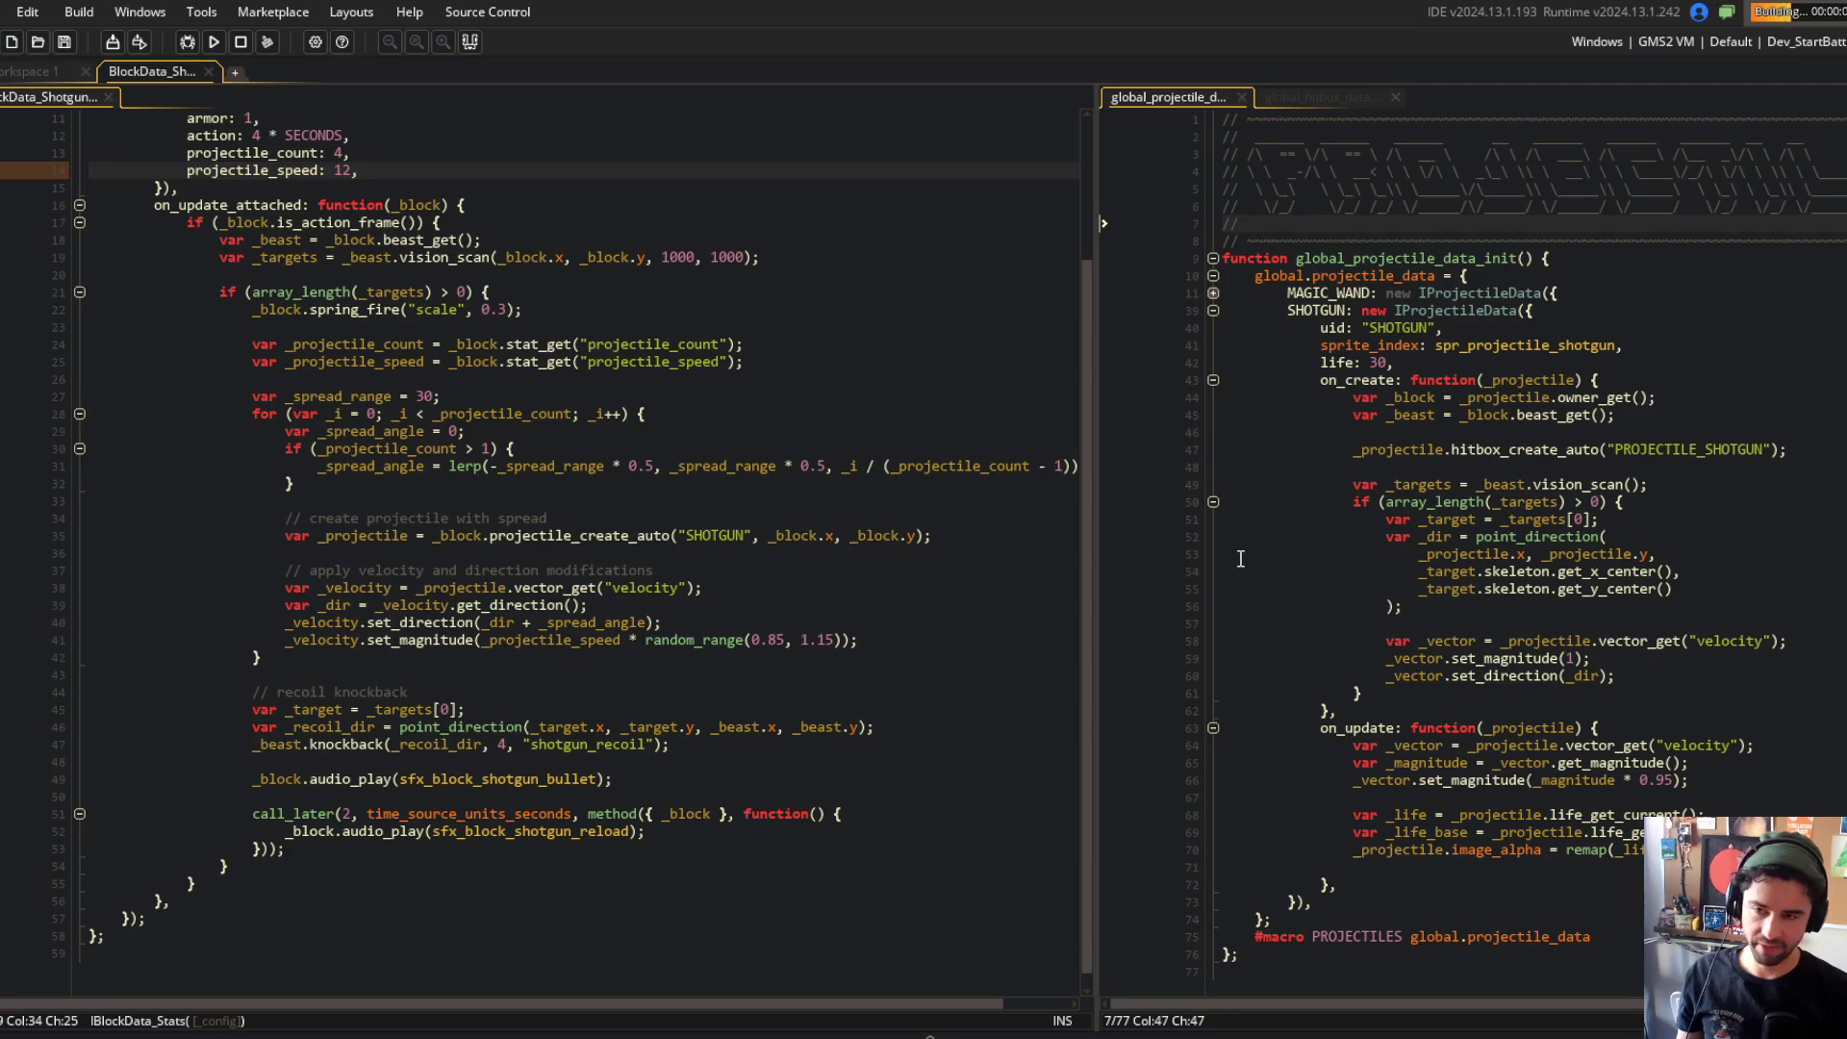
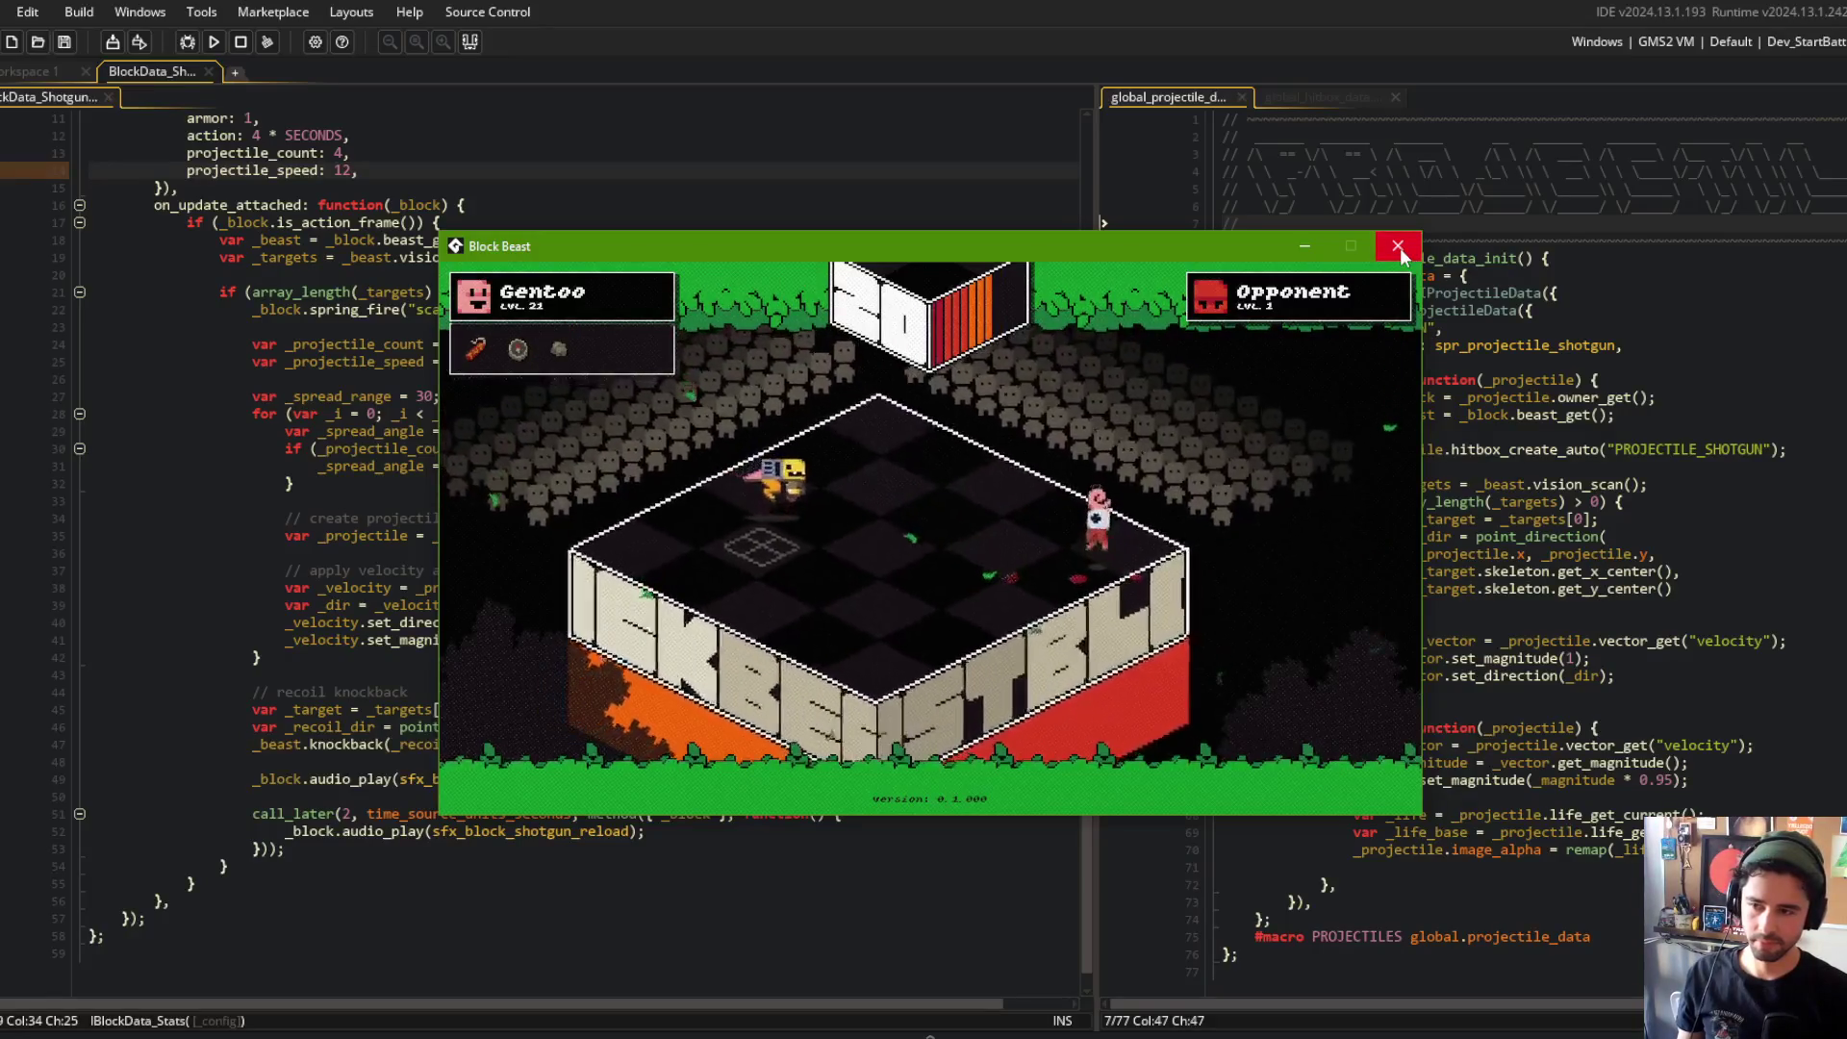
Step: Set the reload sound's call_later delay to 1.5*SECONDS with time_source_units_frames and rerun the game
left_click(1398, 247)
left_click(369, 814)
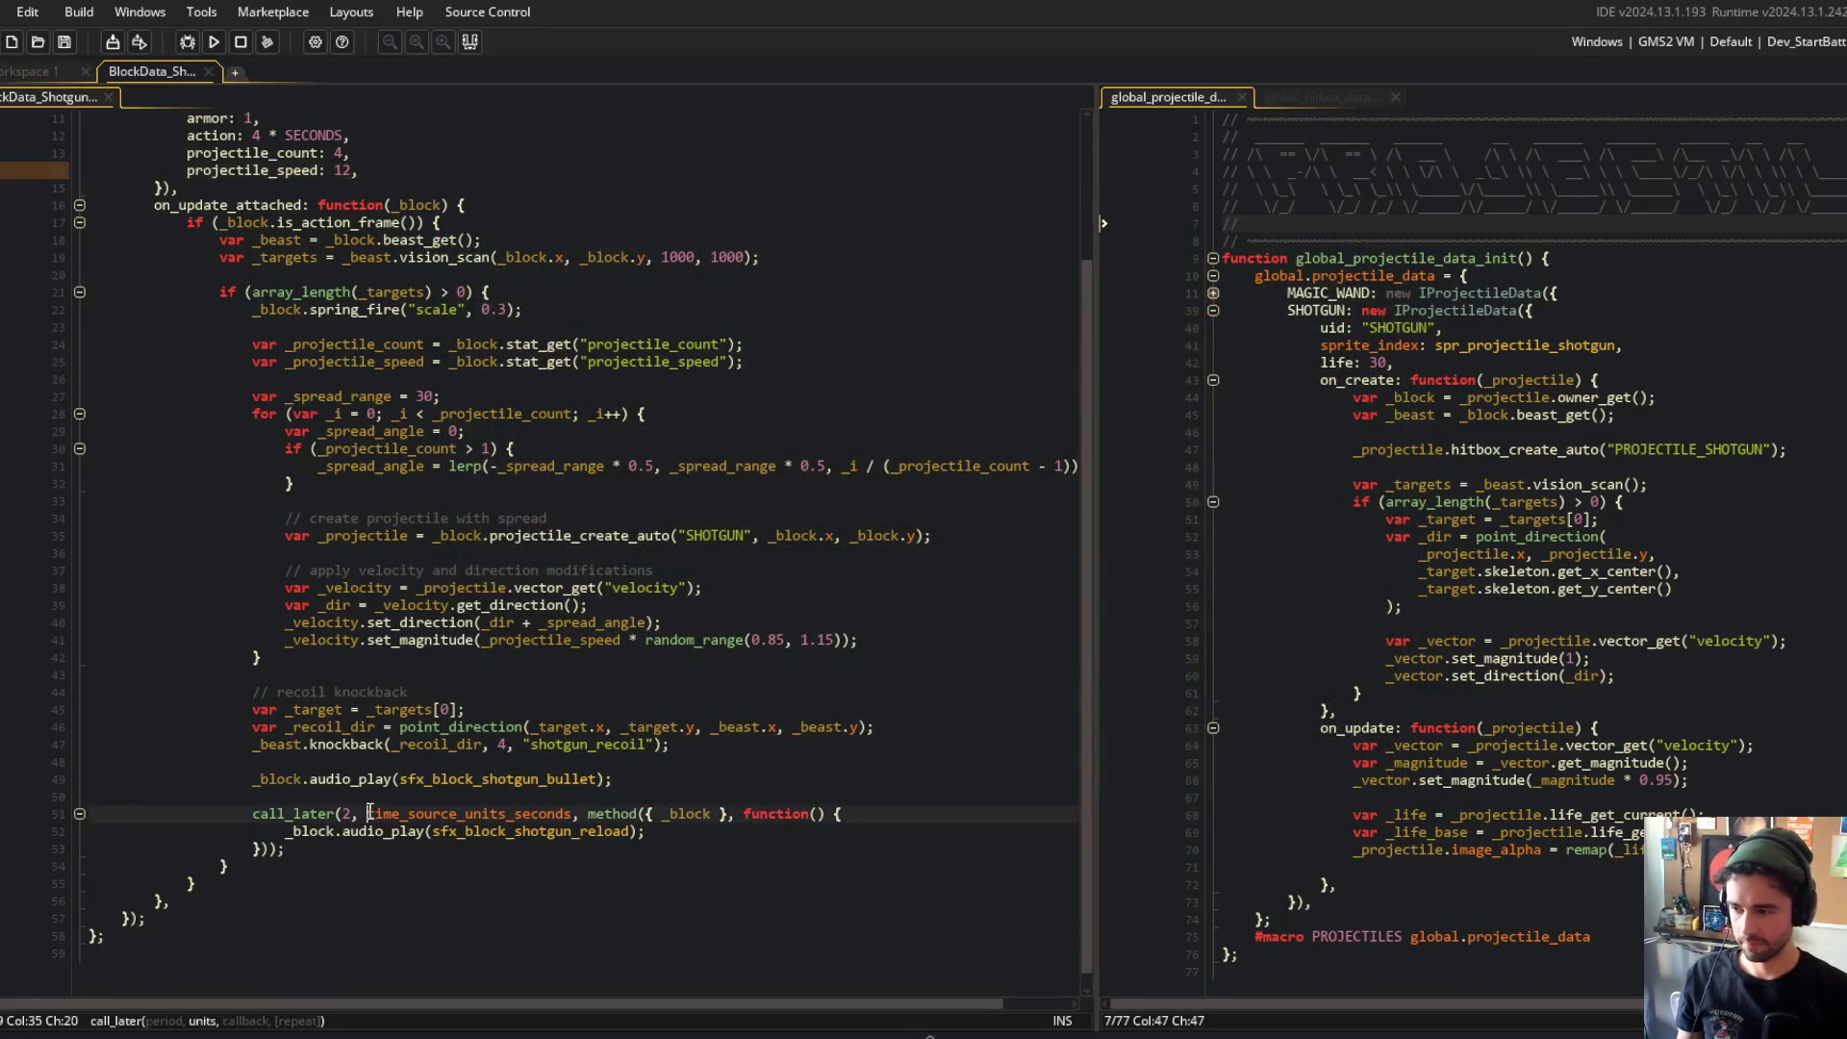
key("BackSpace")
key("BackSpace")
key("BackSpace")
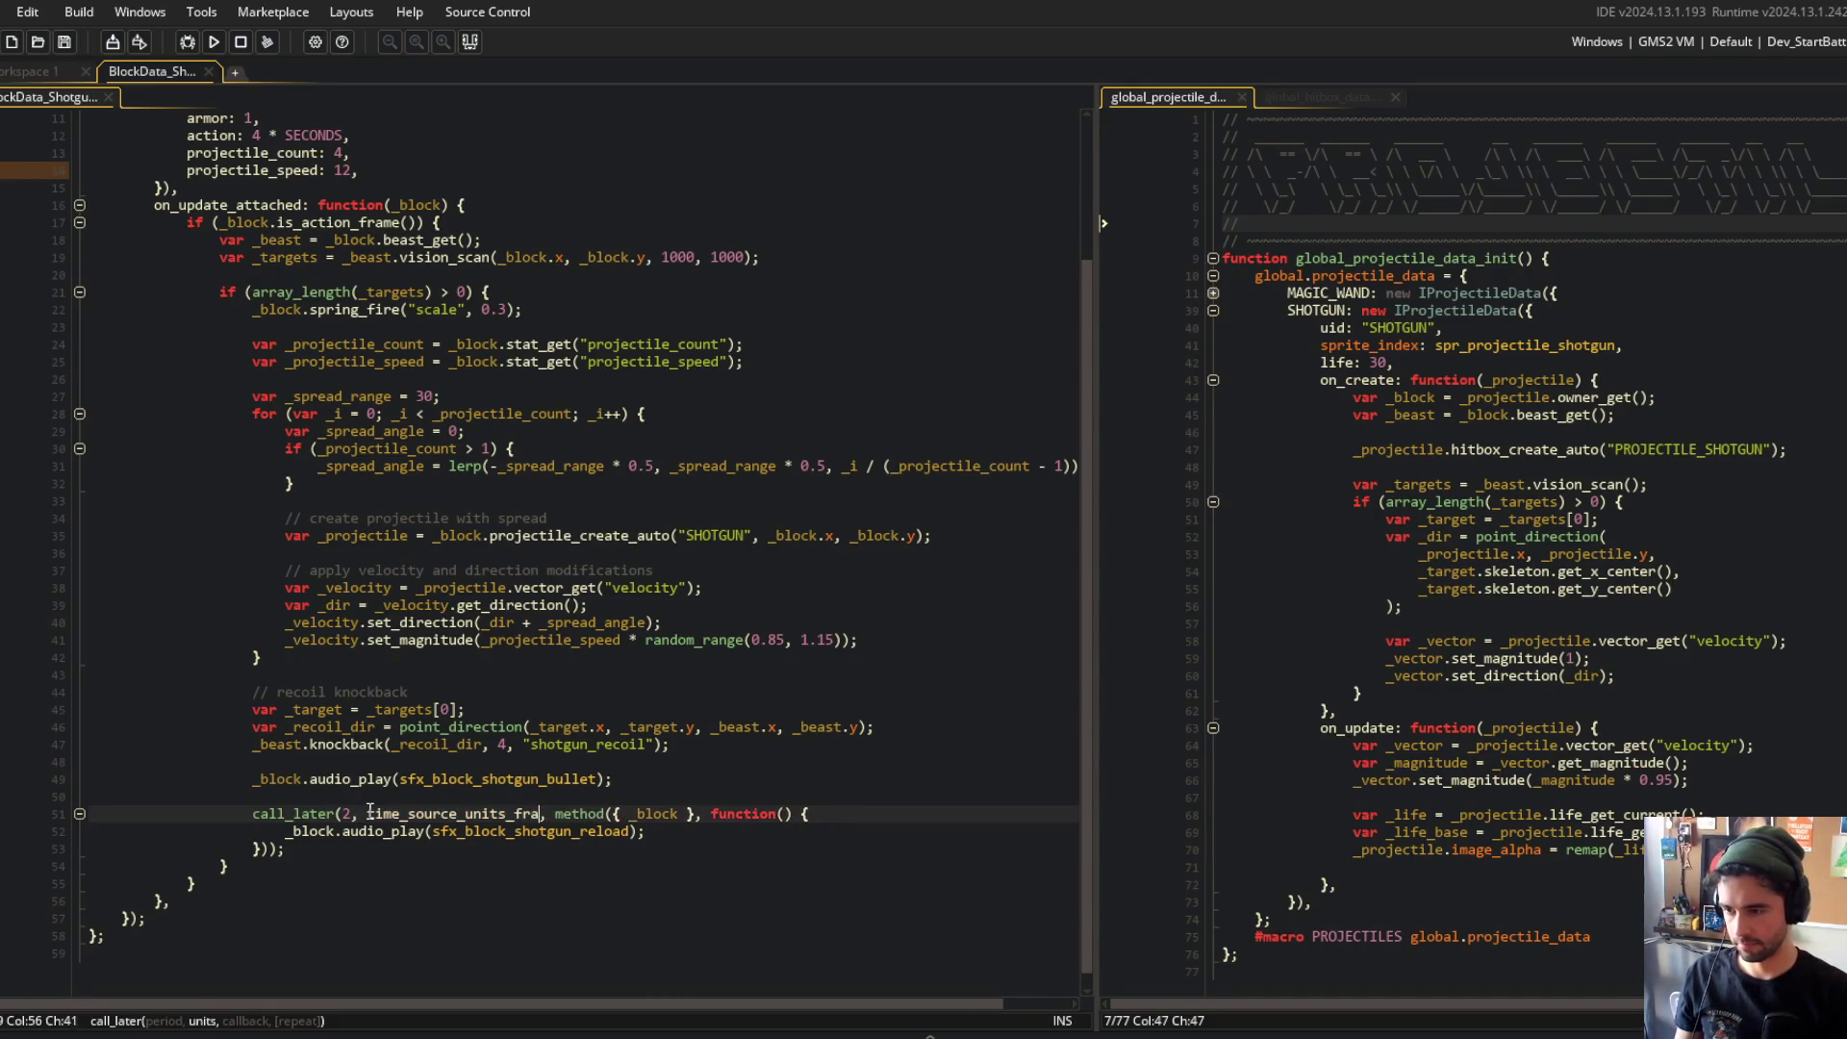
key("BackSpace")
key("BackSpace")
type("5*SECONDS")
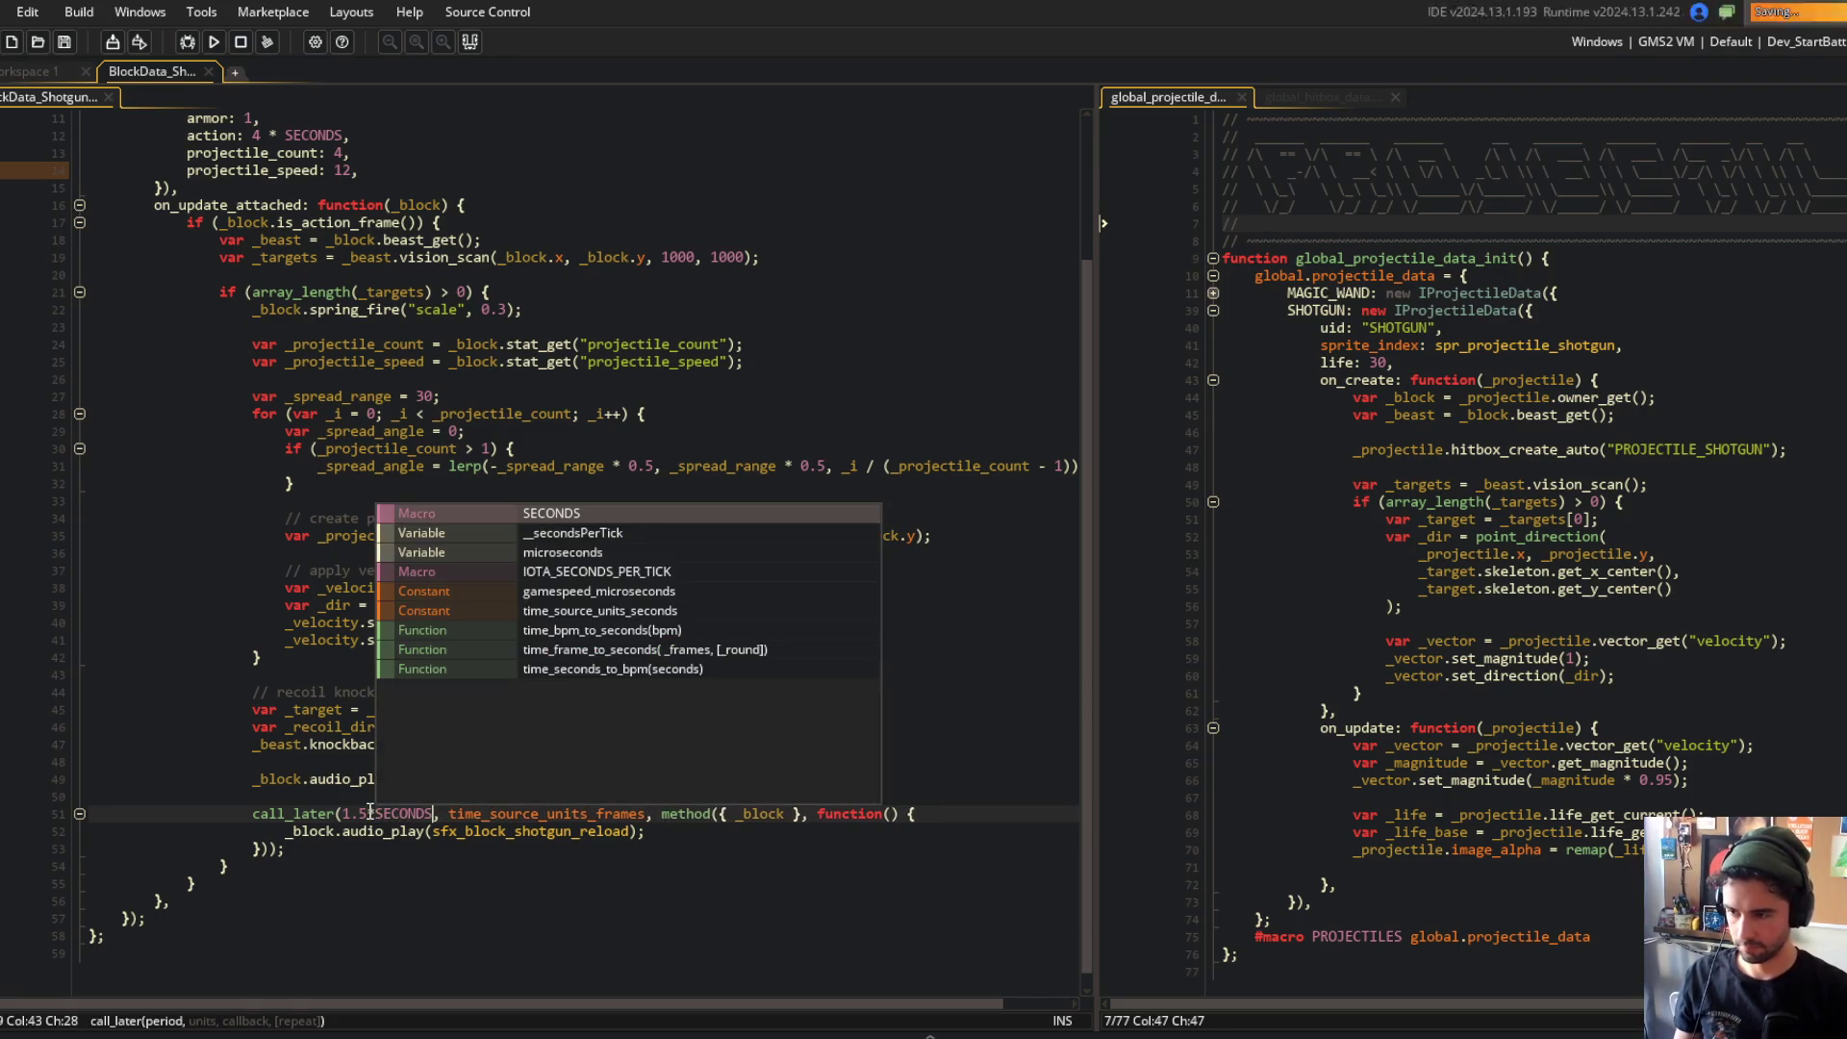
left_click(219, 674)
left_click(592, 601)
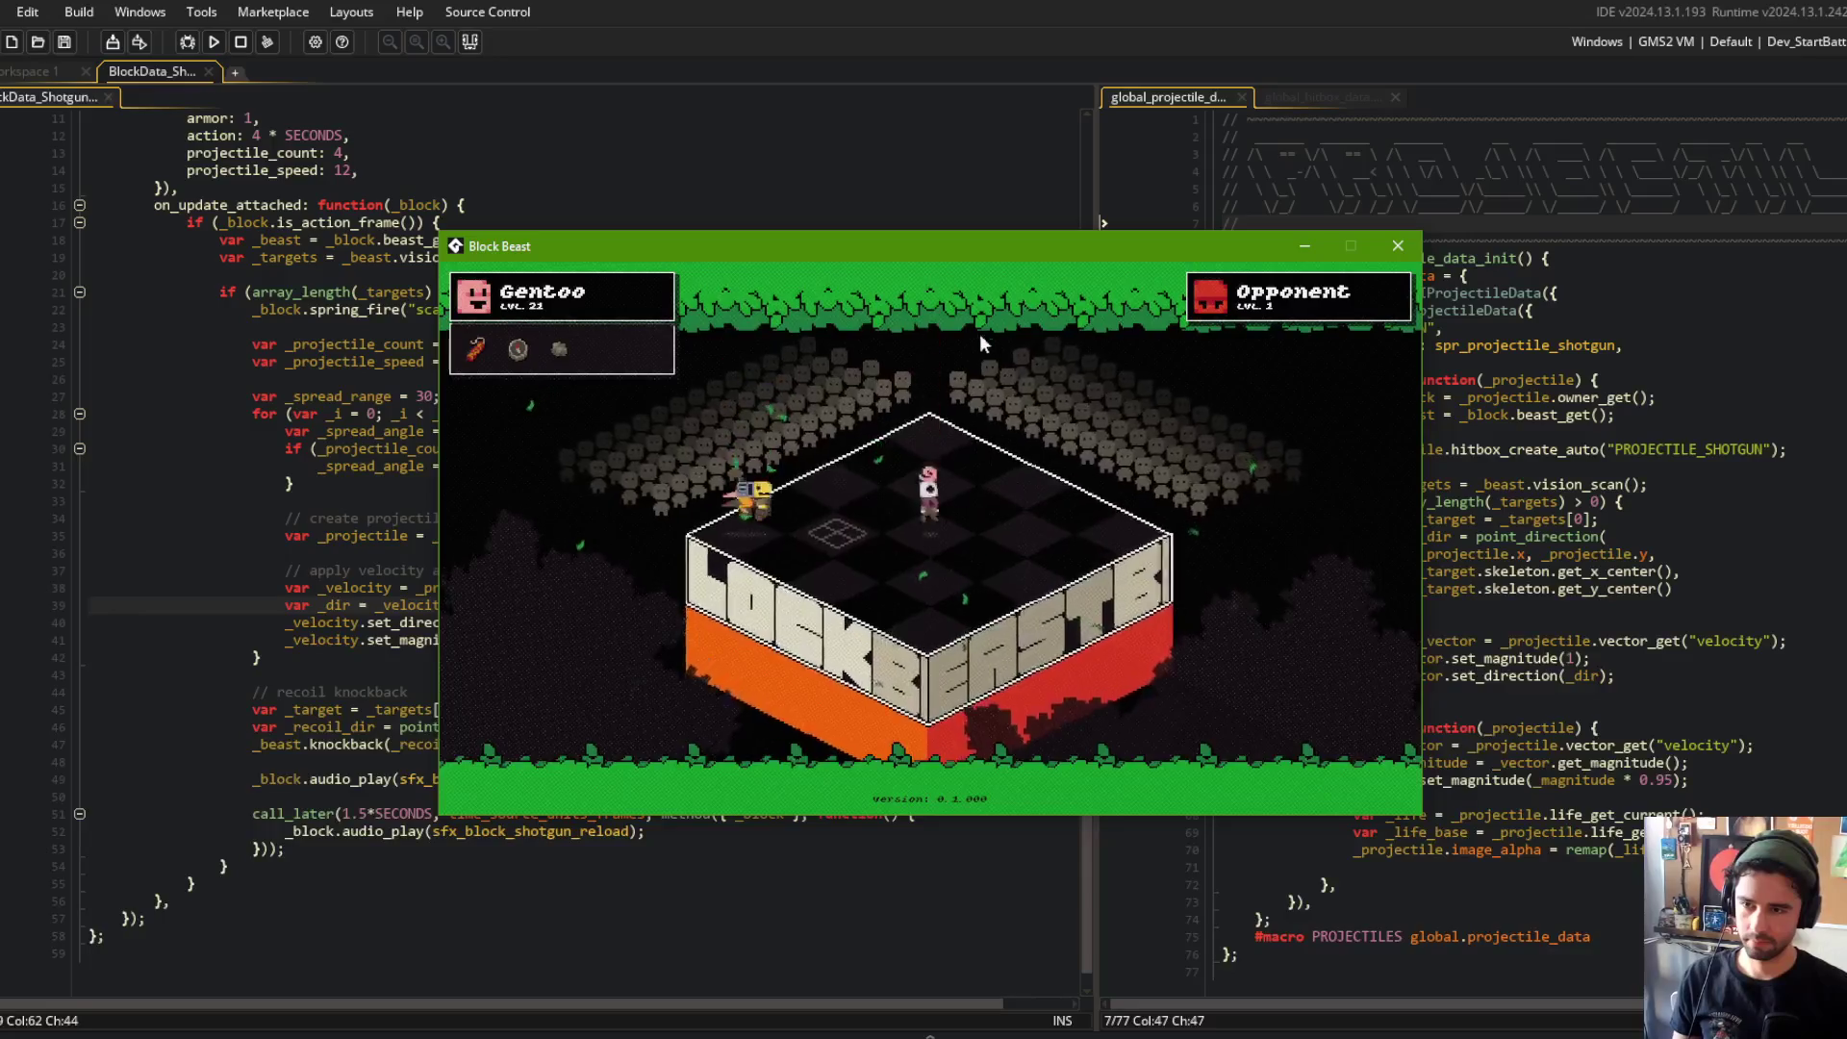
Step: Wrap the delayed reload audio_play in an if (instance_exists(_block)) { … } check
left_click(500, 152)
left_click(573, 415)
left_click(941, 814)
scroll(1058, 741, "up", 2)
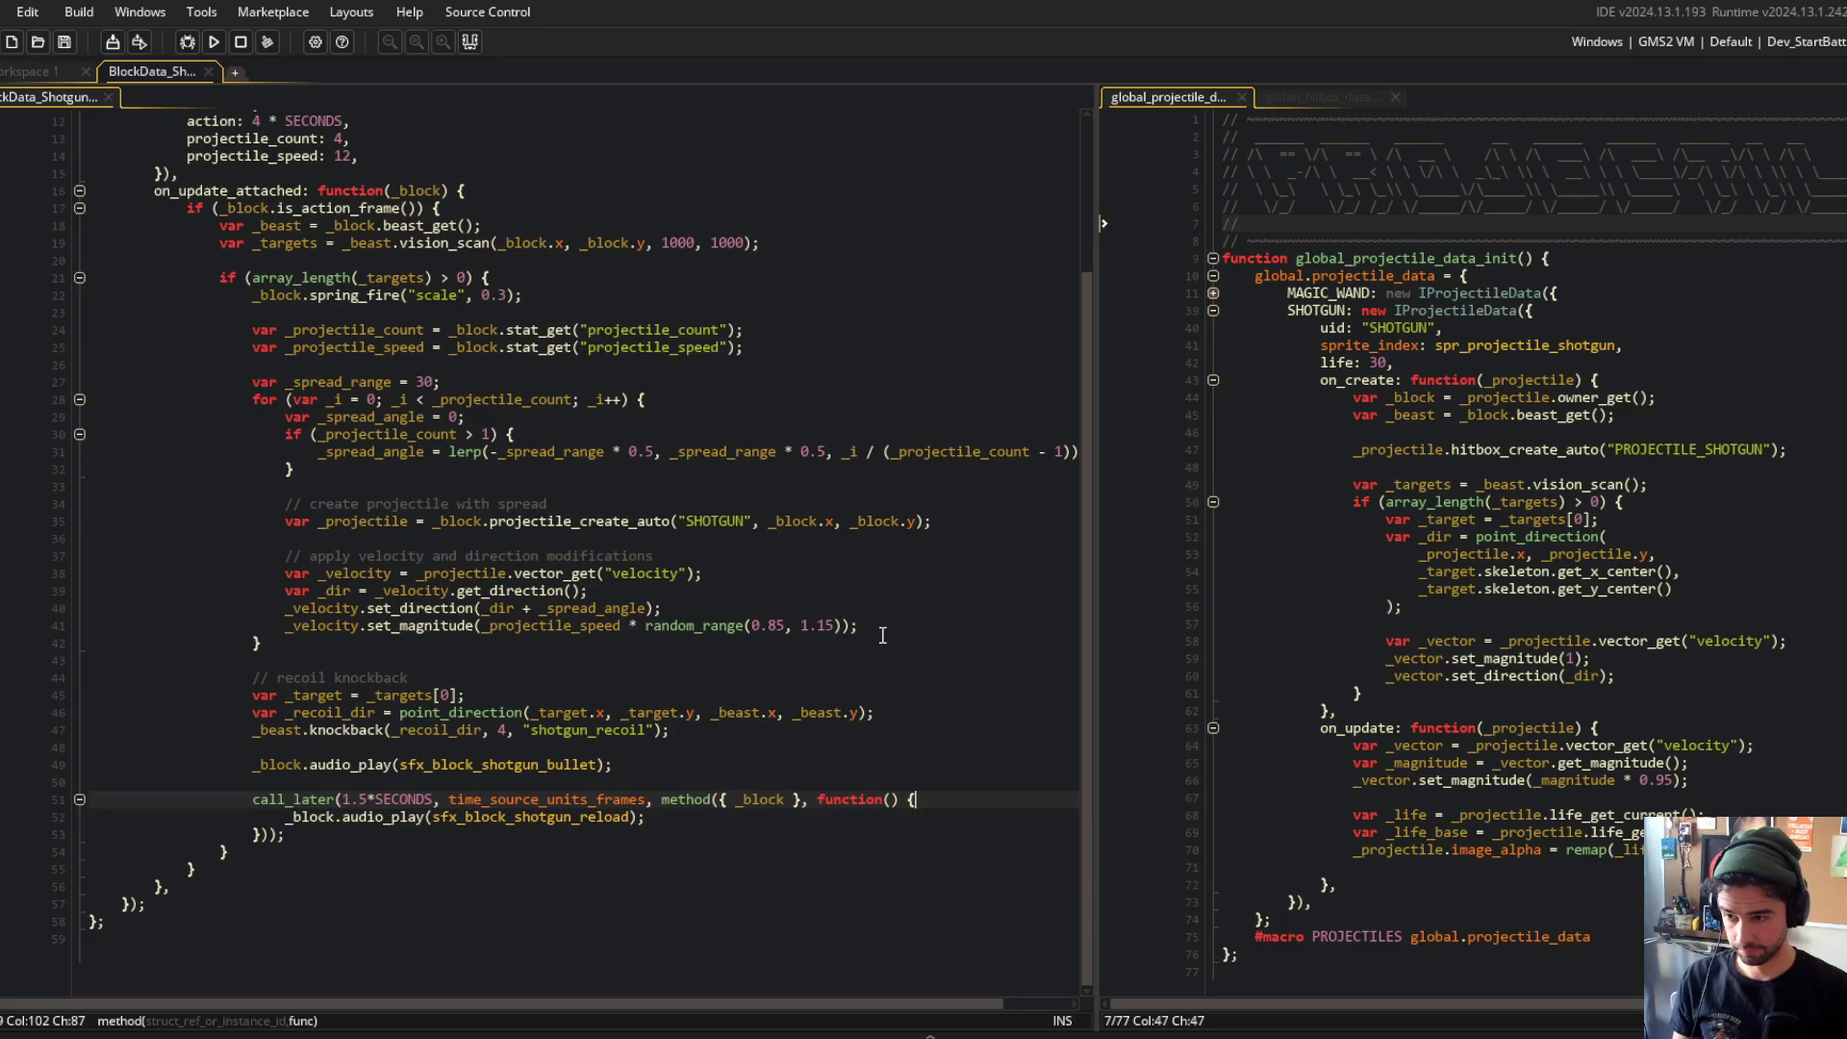
key("Return")
type("instance_exists(")
key("ctrl+z")
key("ctrl+z")
key("ctrl+z")
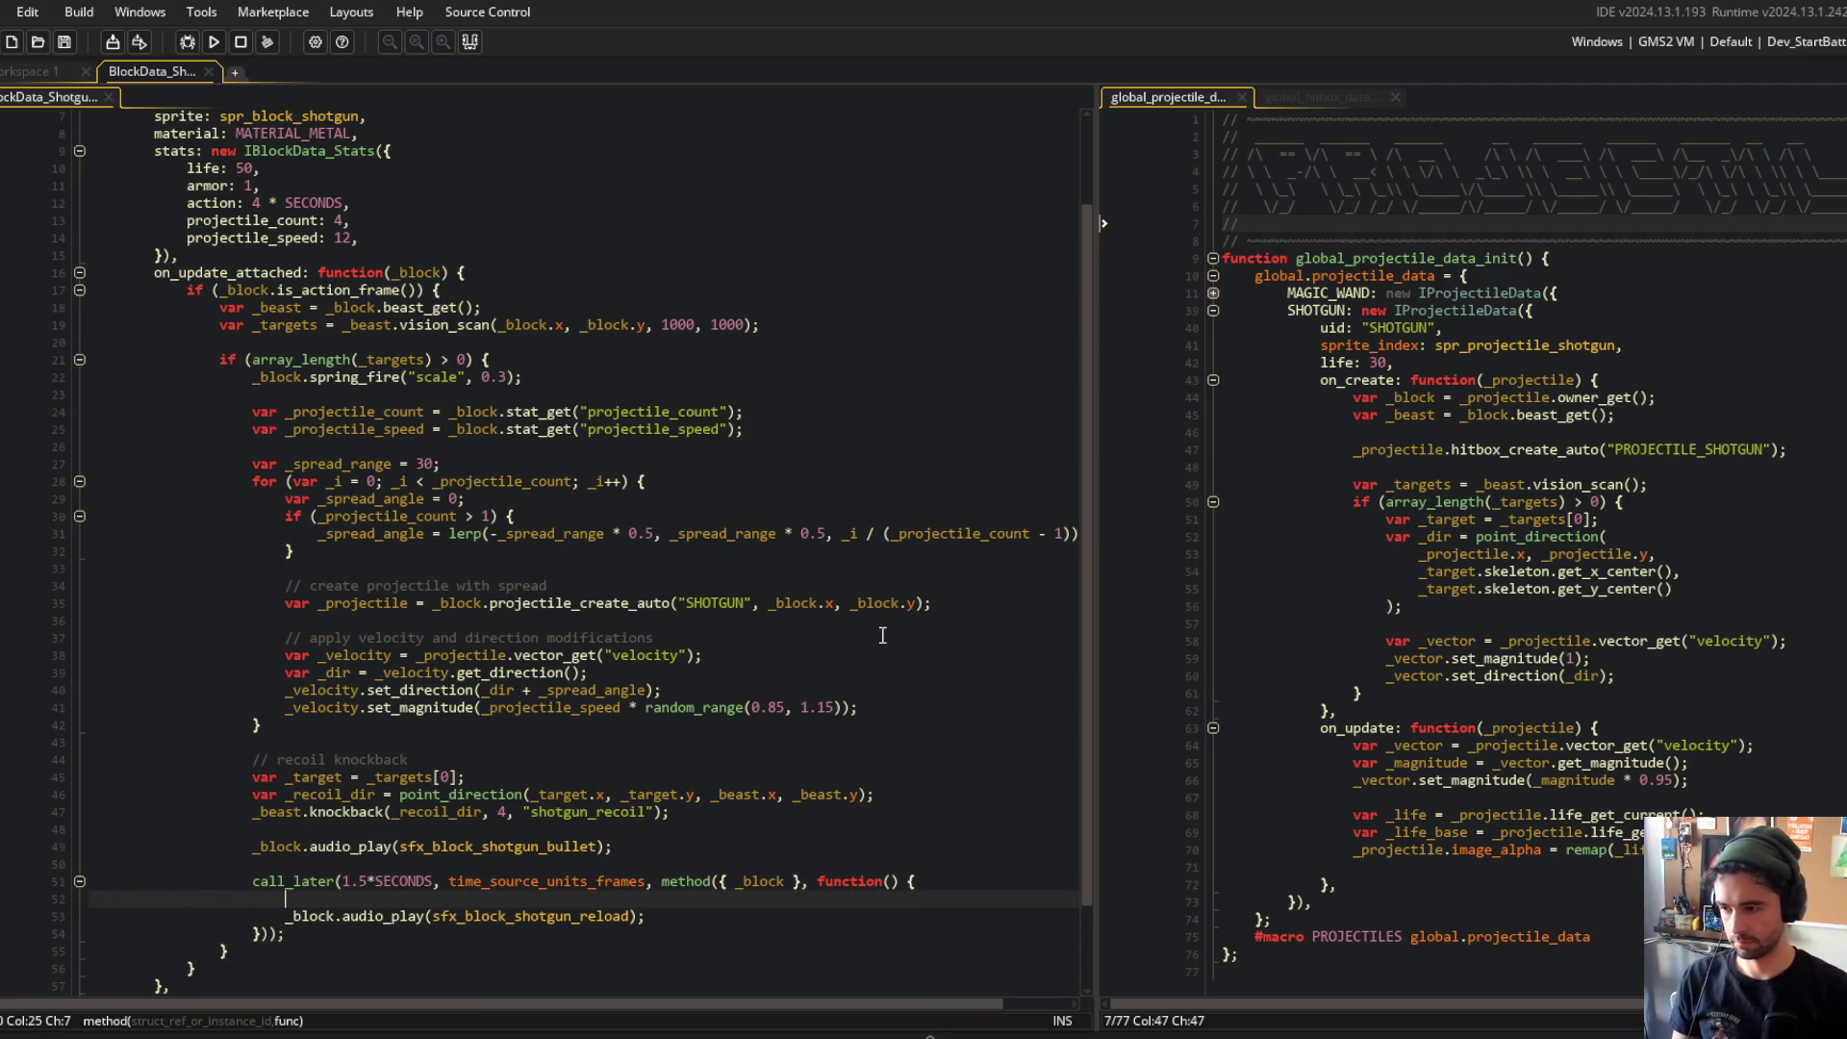
key("BackSpace")
key("BackSpace")
key("BackSpace")
type("instance_exists(_block)) {")
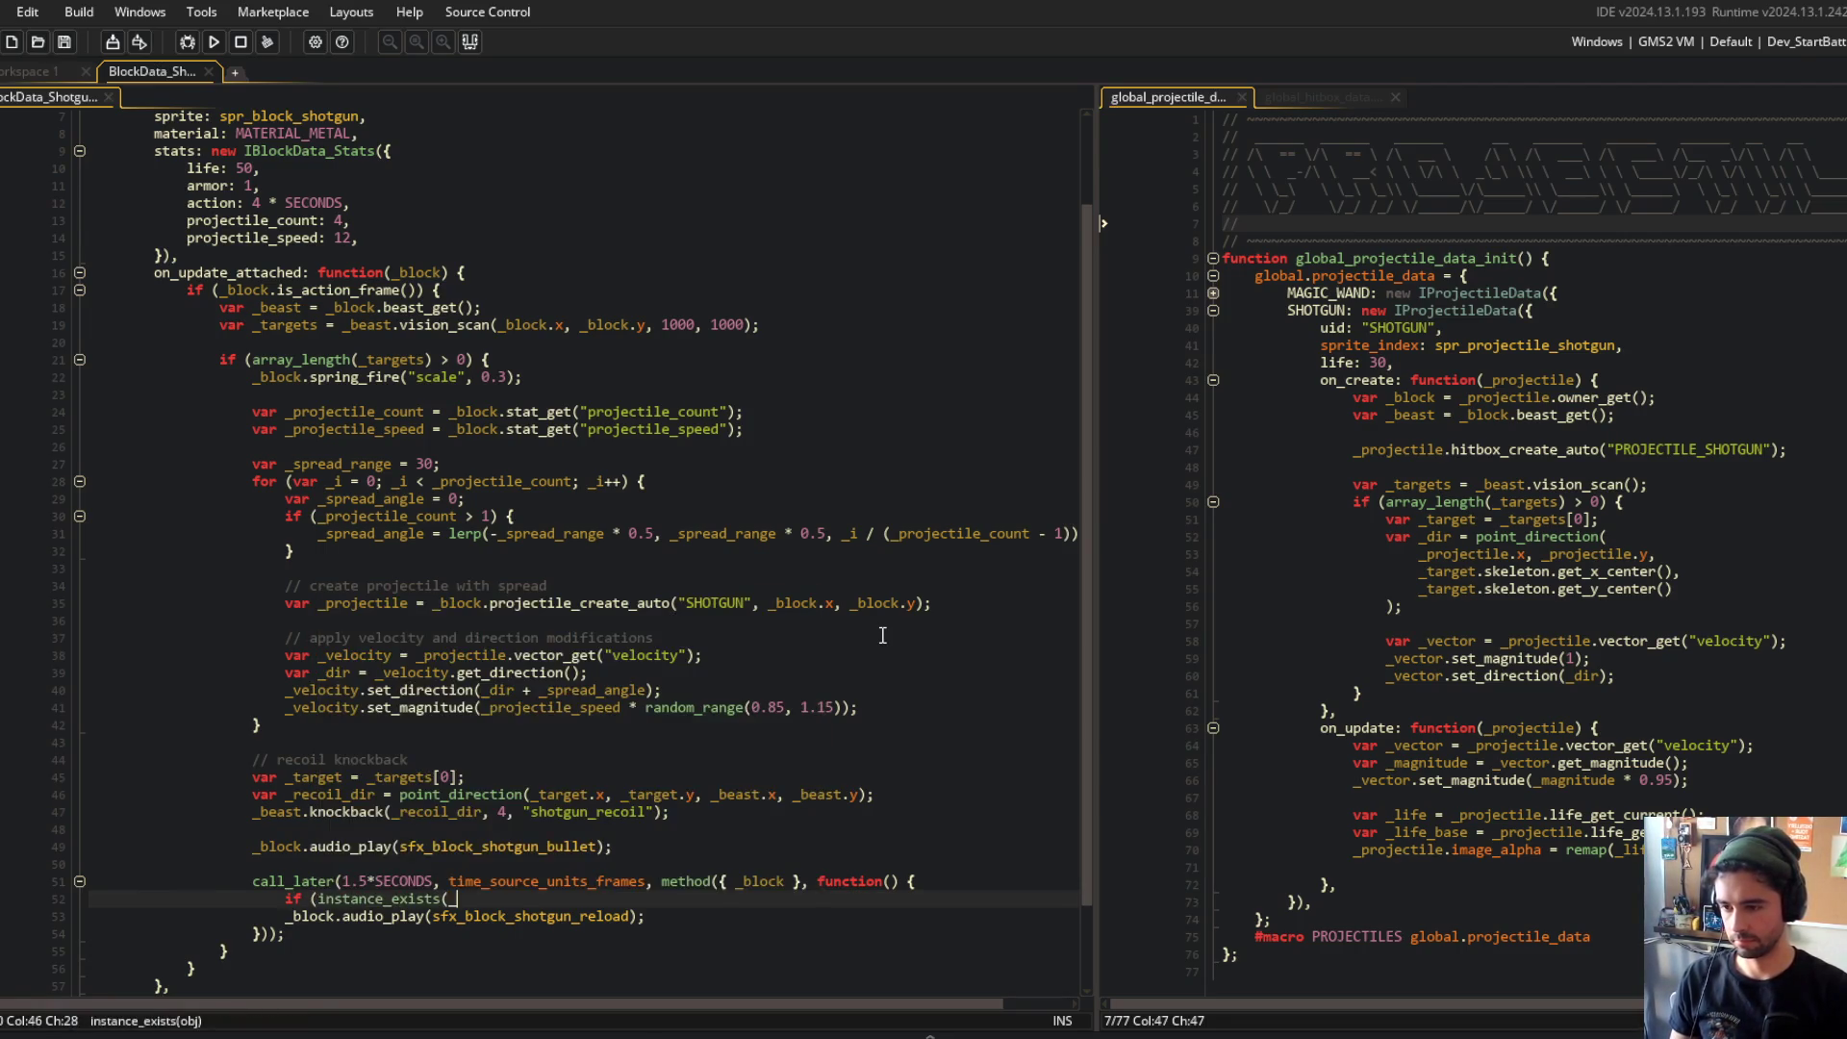
key("Down")
key("End")
key("Return")
type("}")
Step: Build and run the game with F5, reviewing the call_later parameters while it launches
key("F5")
scroll(770, 597, "down", 2)
left_click(716, 583)
left_click(716, 571)
scroll(716, 572, "down", 1)
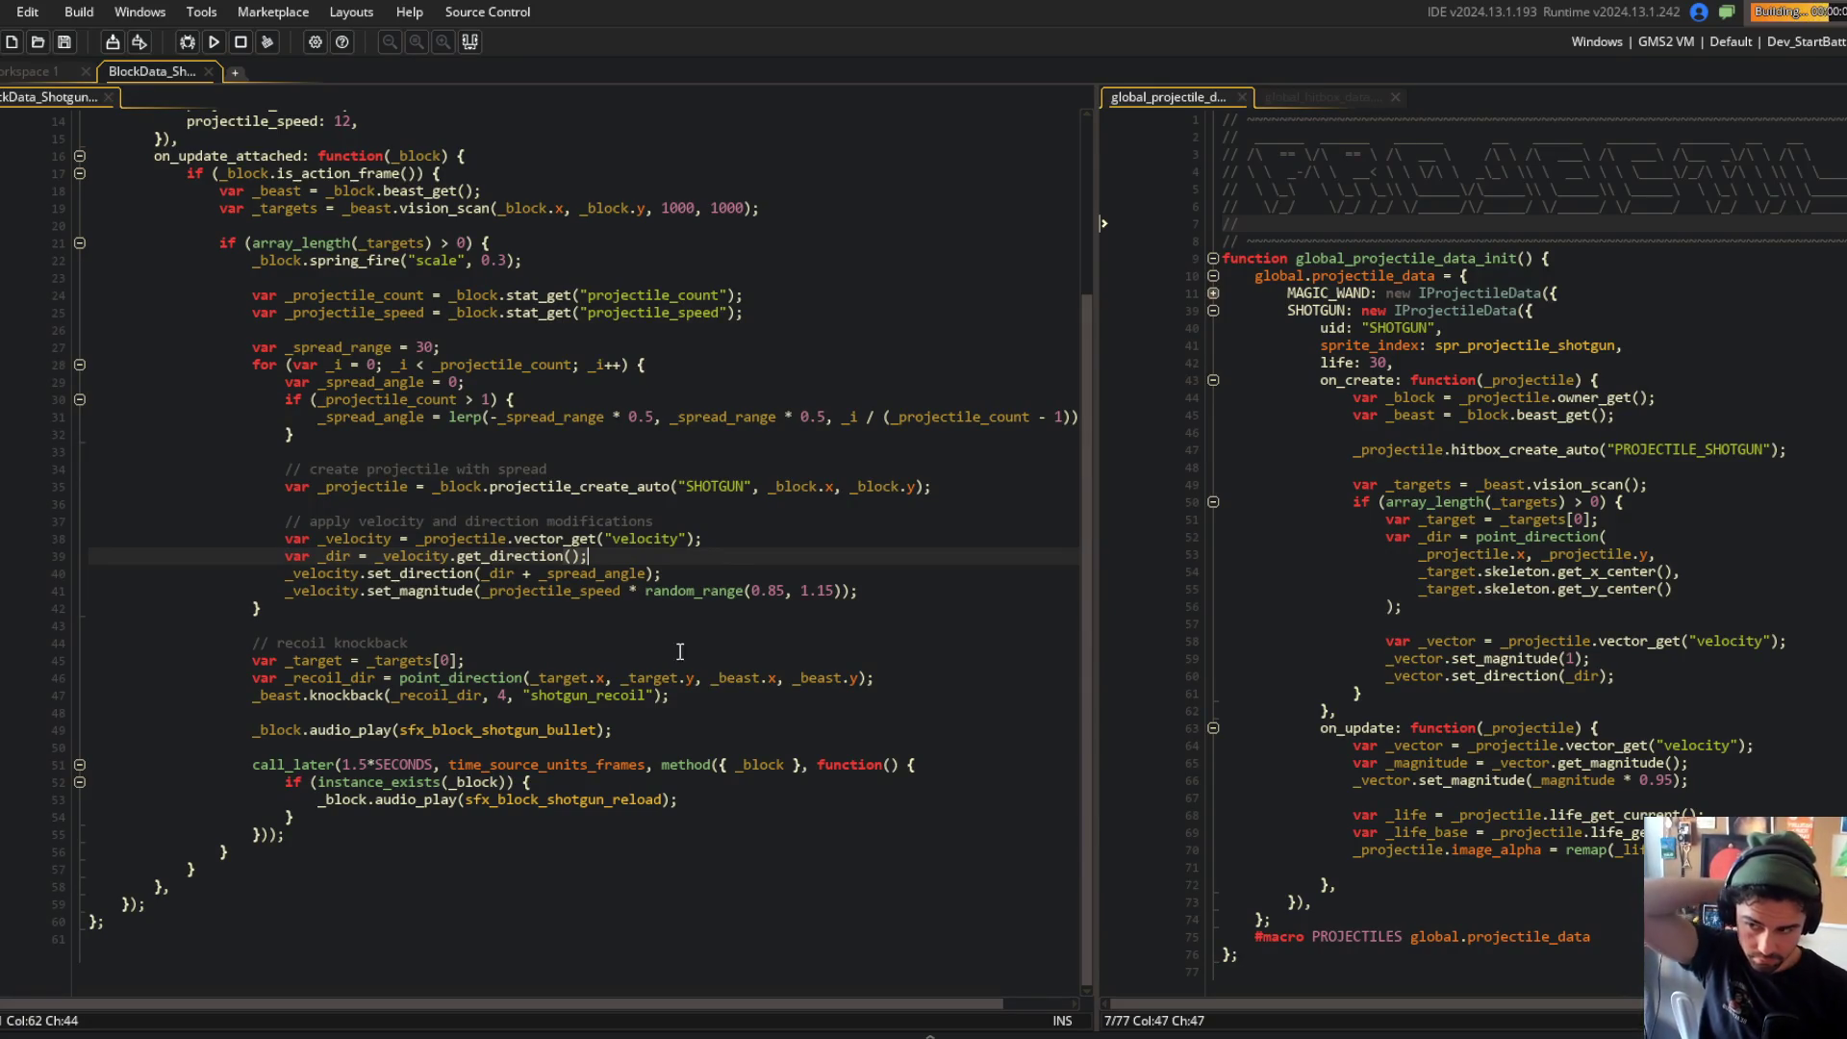
left_click(476, 764)
scroll(477, 760, "up", 1)
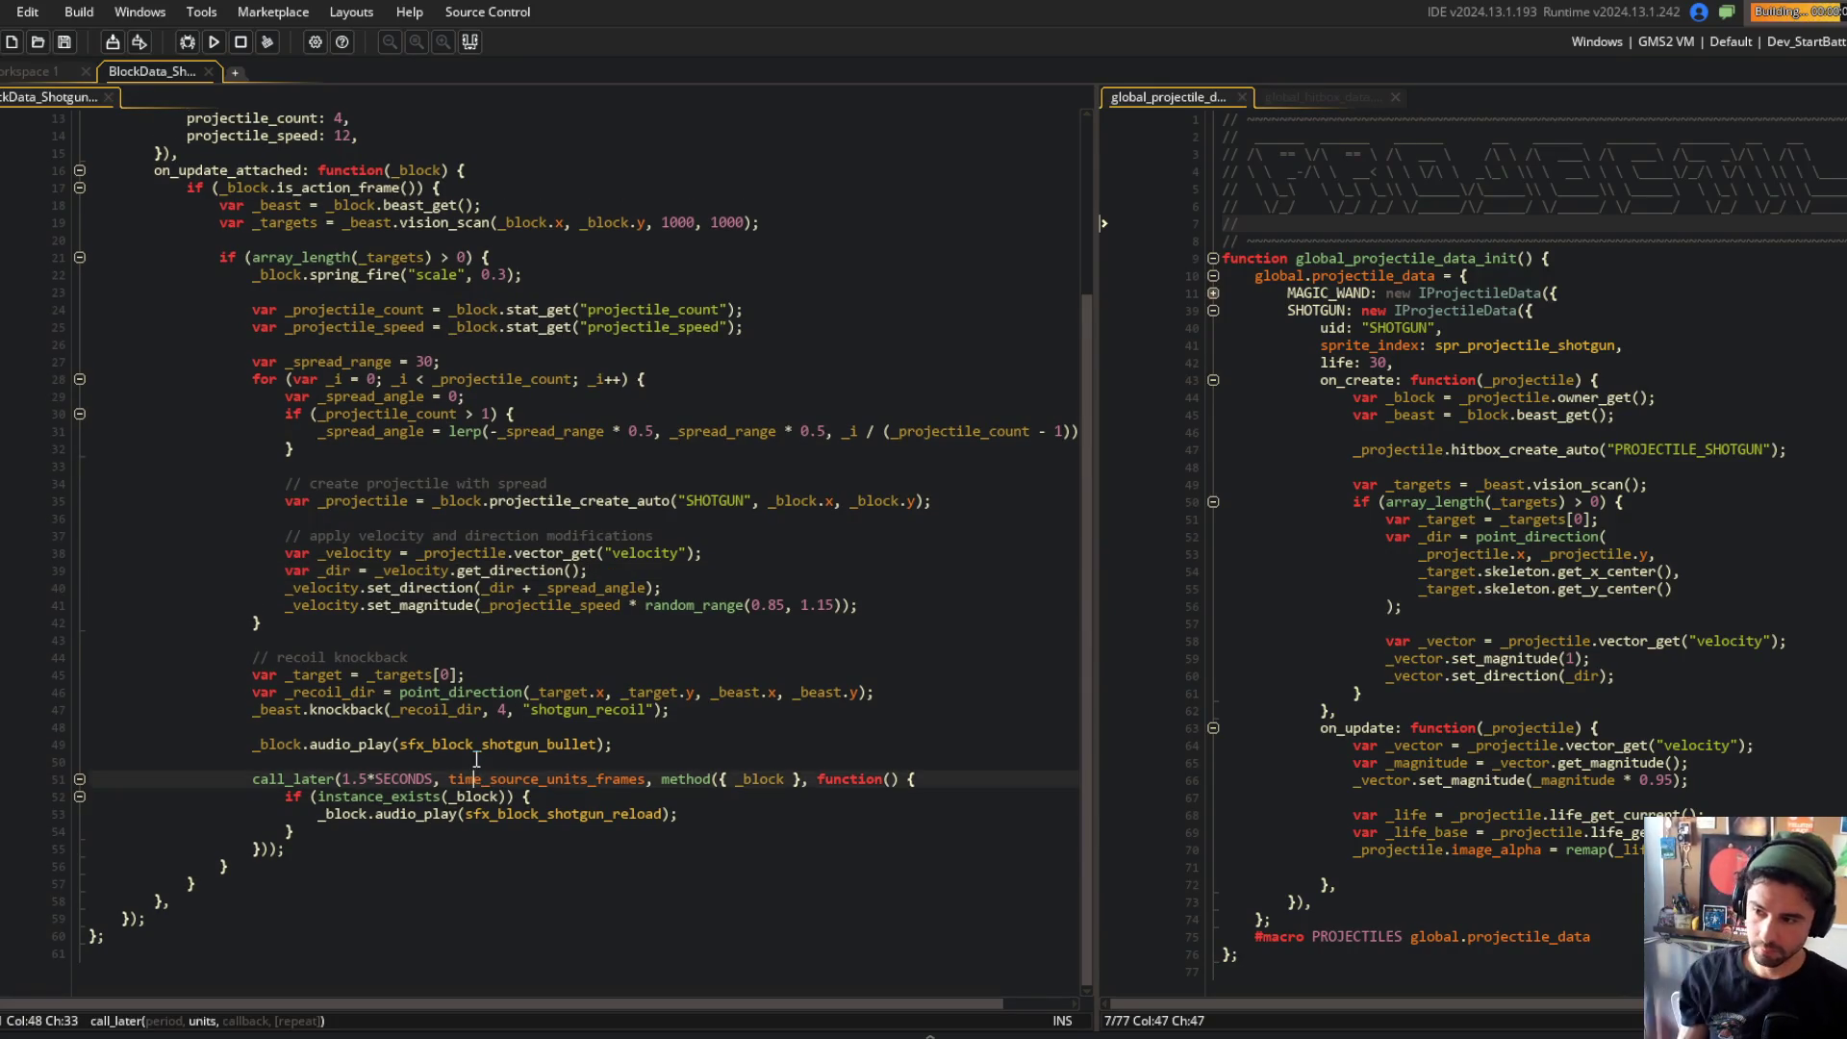
left_click(546, 744)
key("alt+Tab")
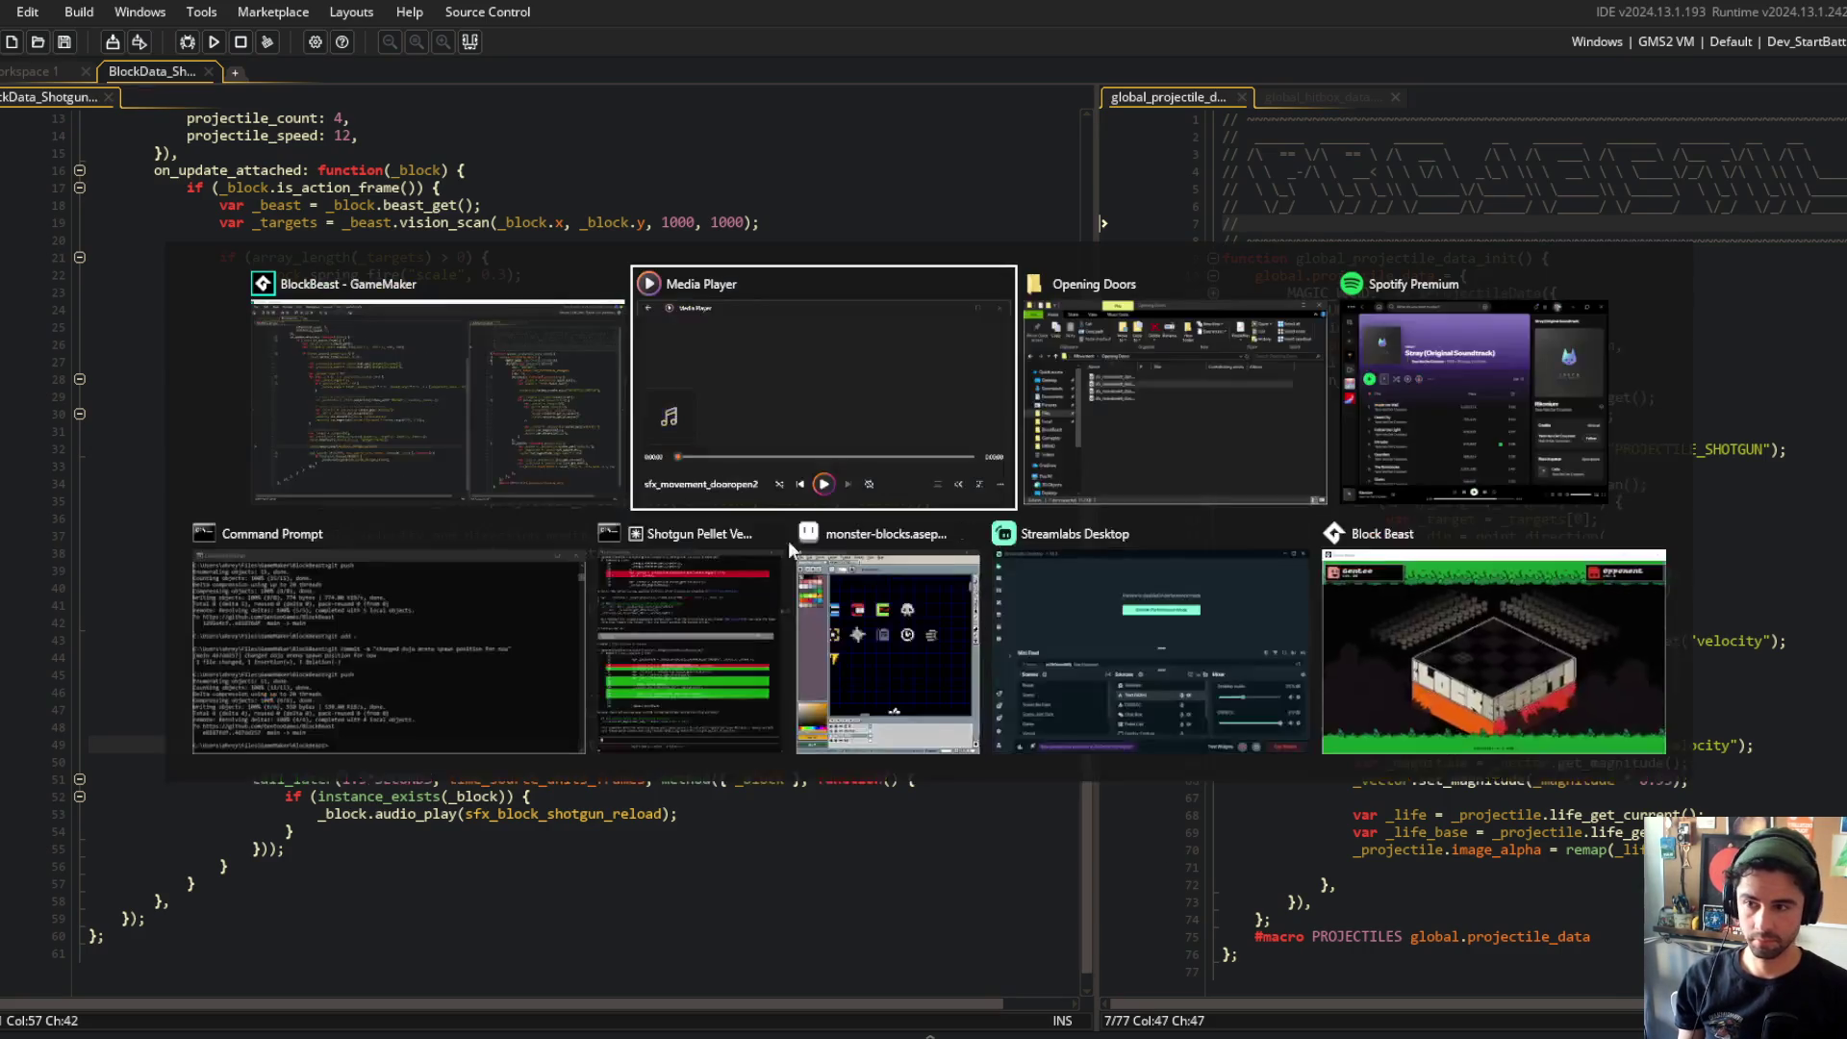
Step: Switch to the running Block Beast game, play-test the shotgun, then close it
left_click(1498, 645)
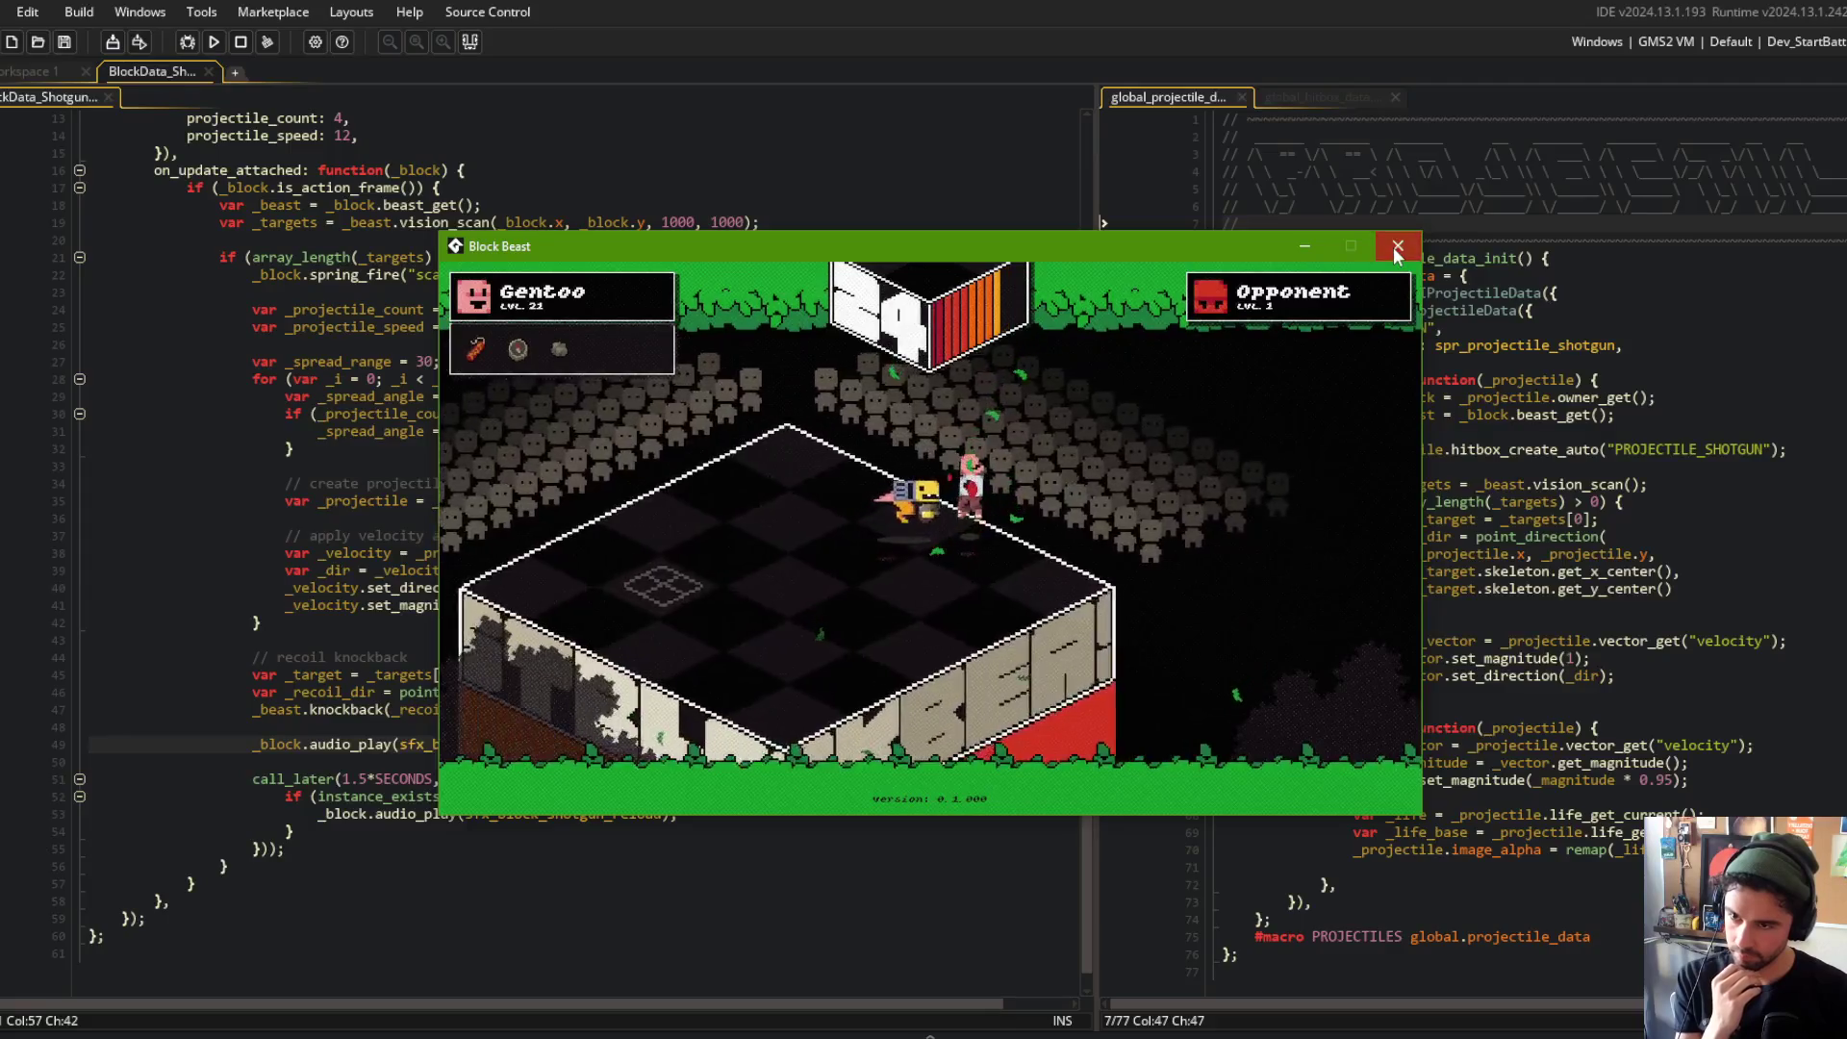
left_click(1397, 247)
Step: Scroll through the BlockData_Shotgun code to review its action stat lines
left_click(459, 327)
scroll(404, 308, "up", 4)
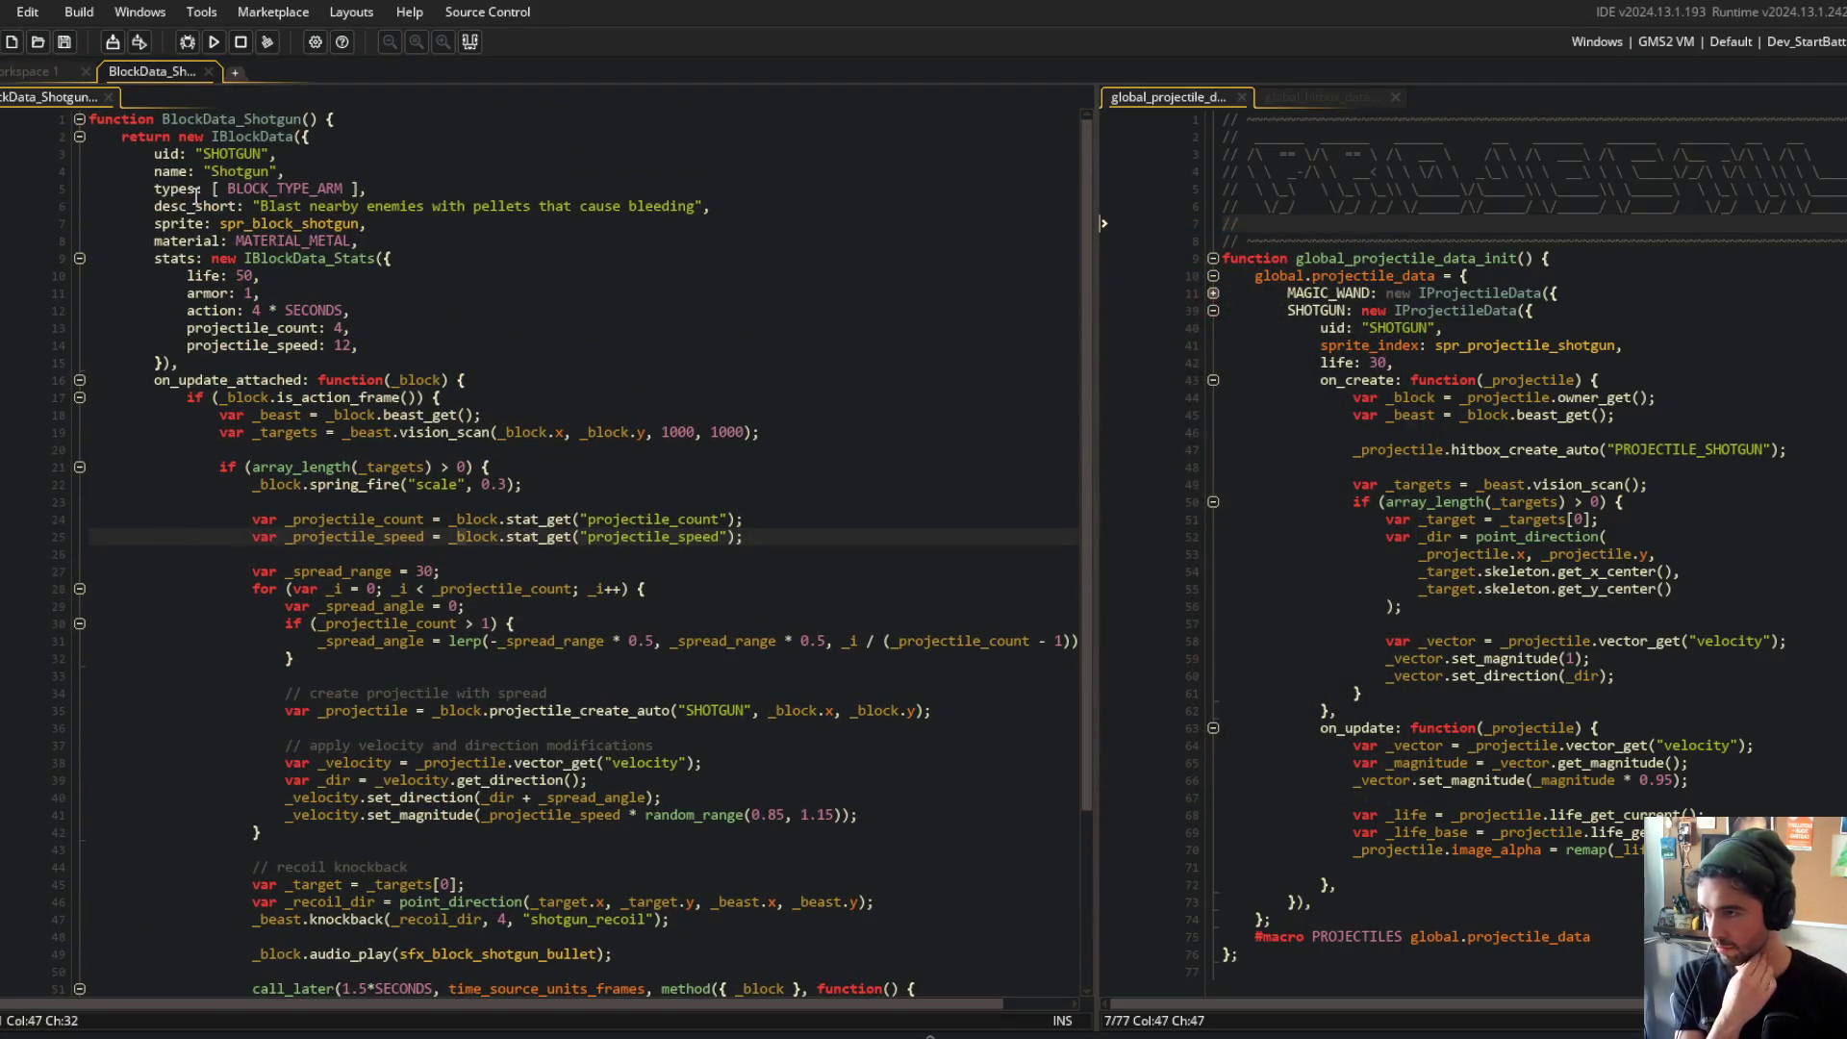
left_click(393, 307)
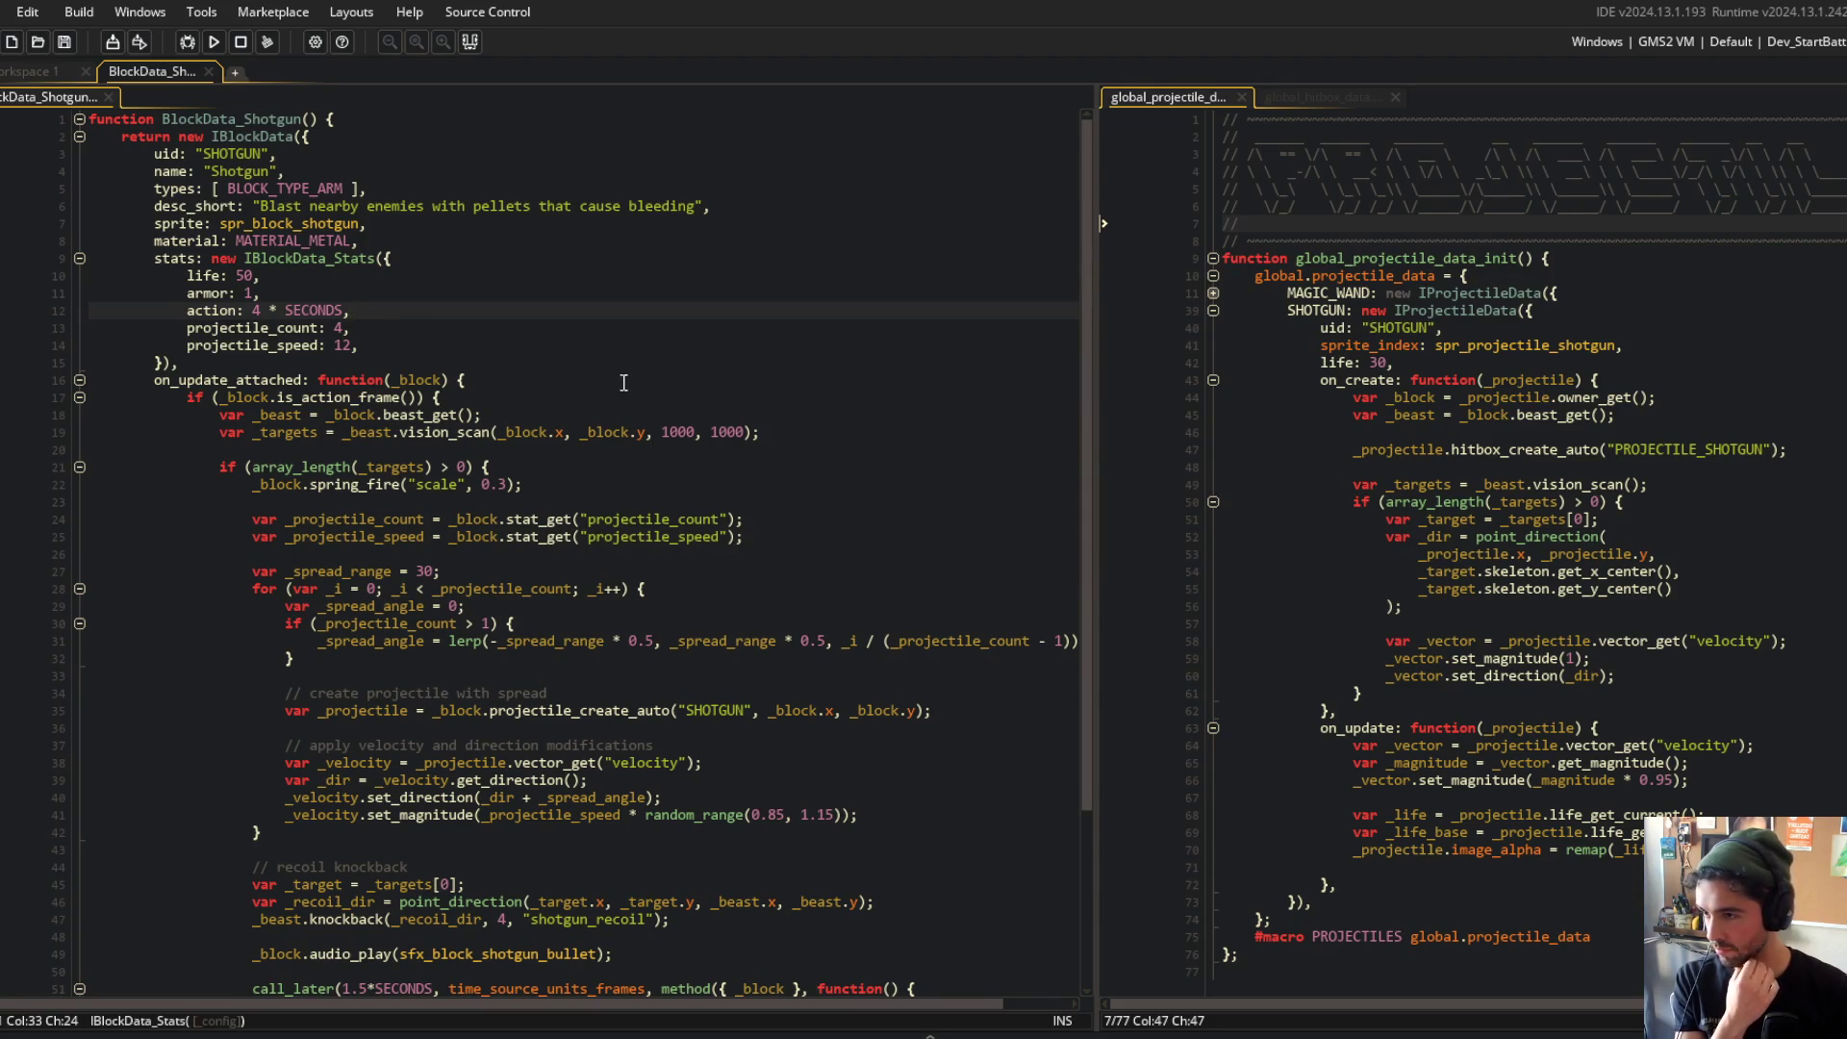
scroll(730, 530, "down", 3)
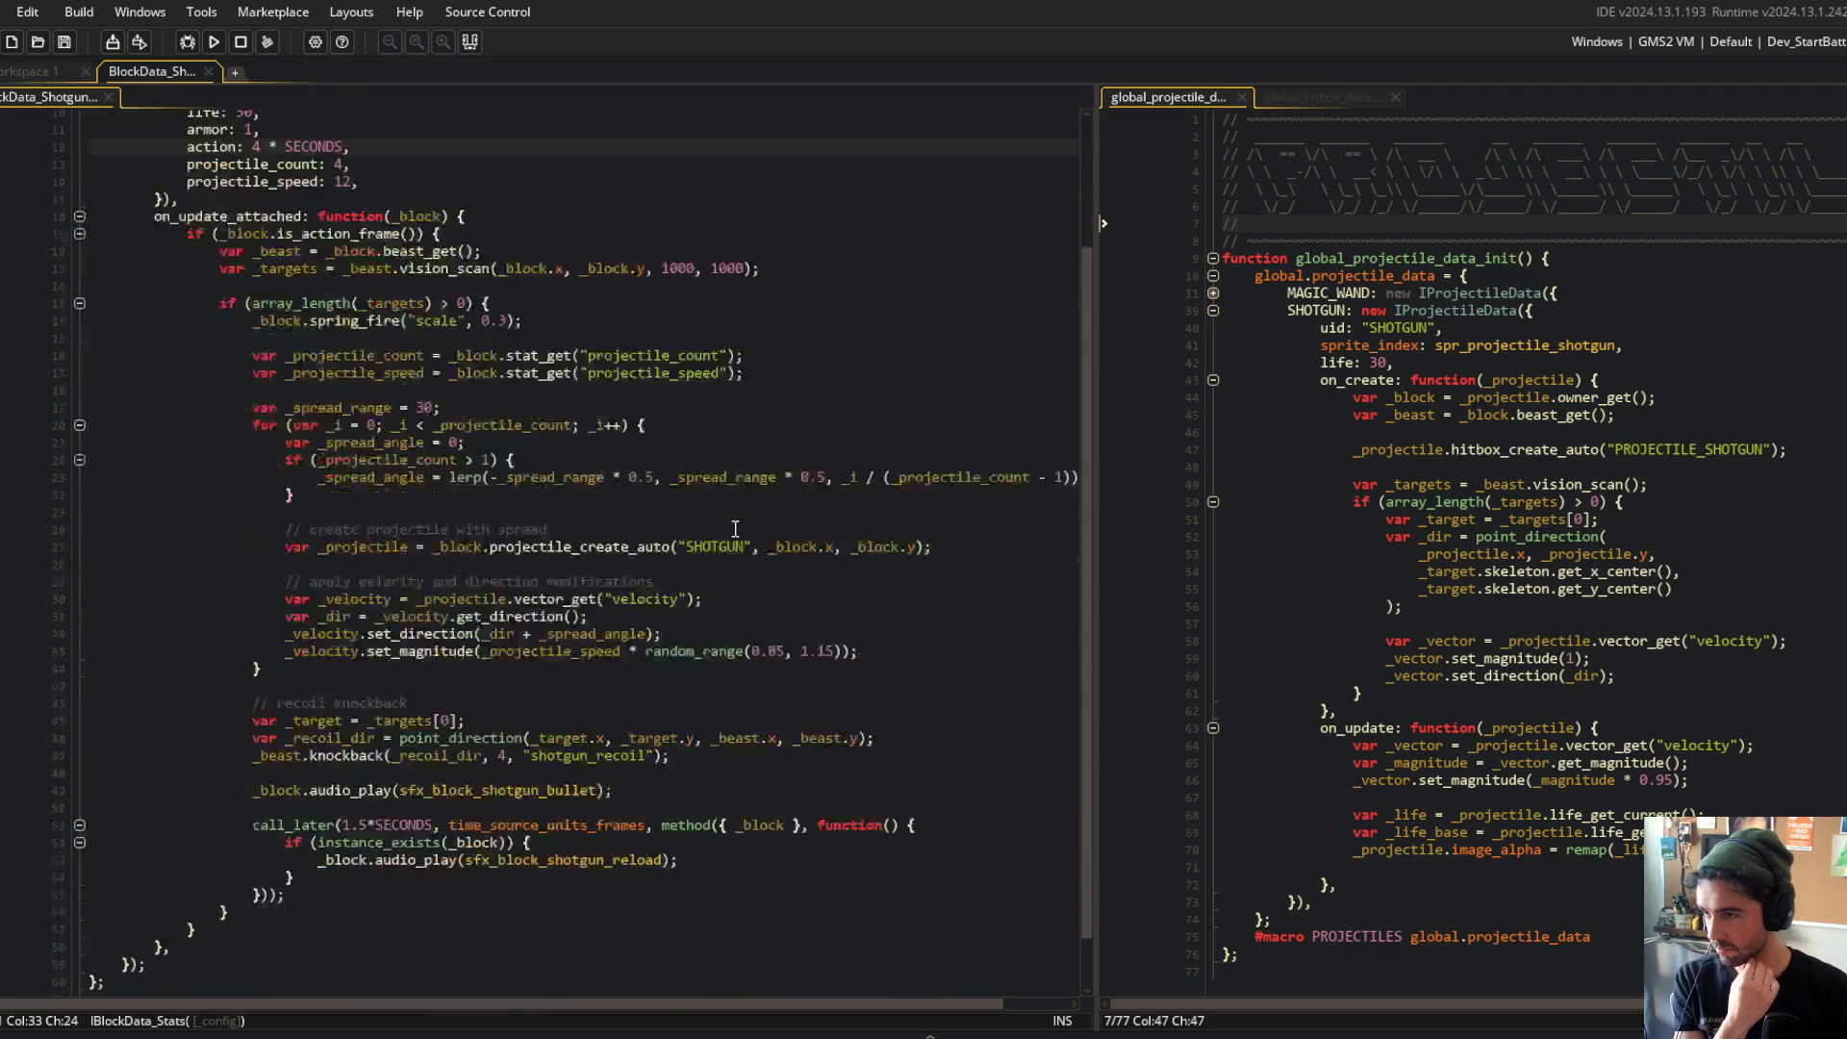
scroll(735, 529, "down", 2)
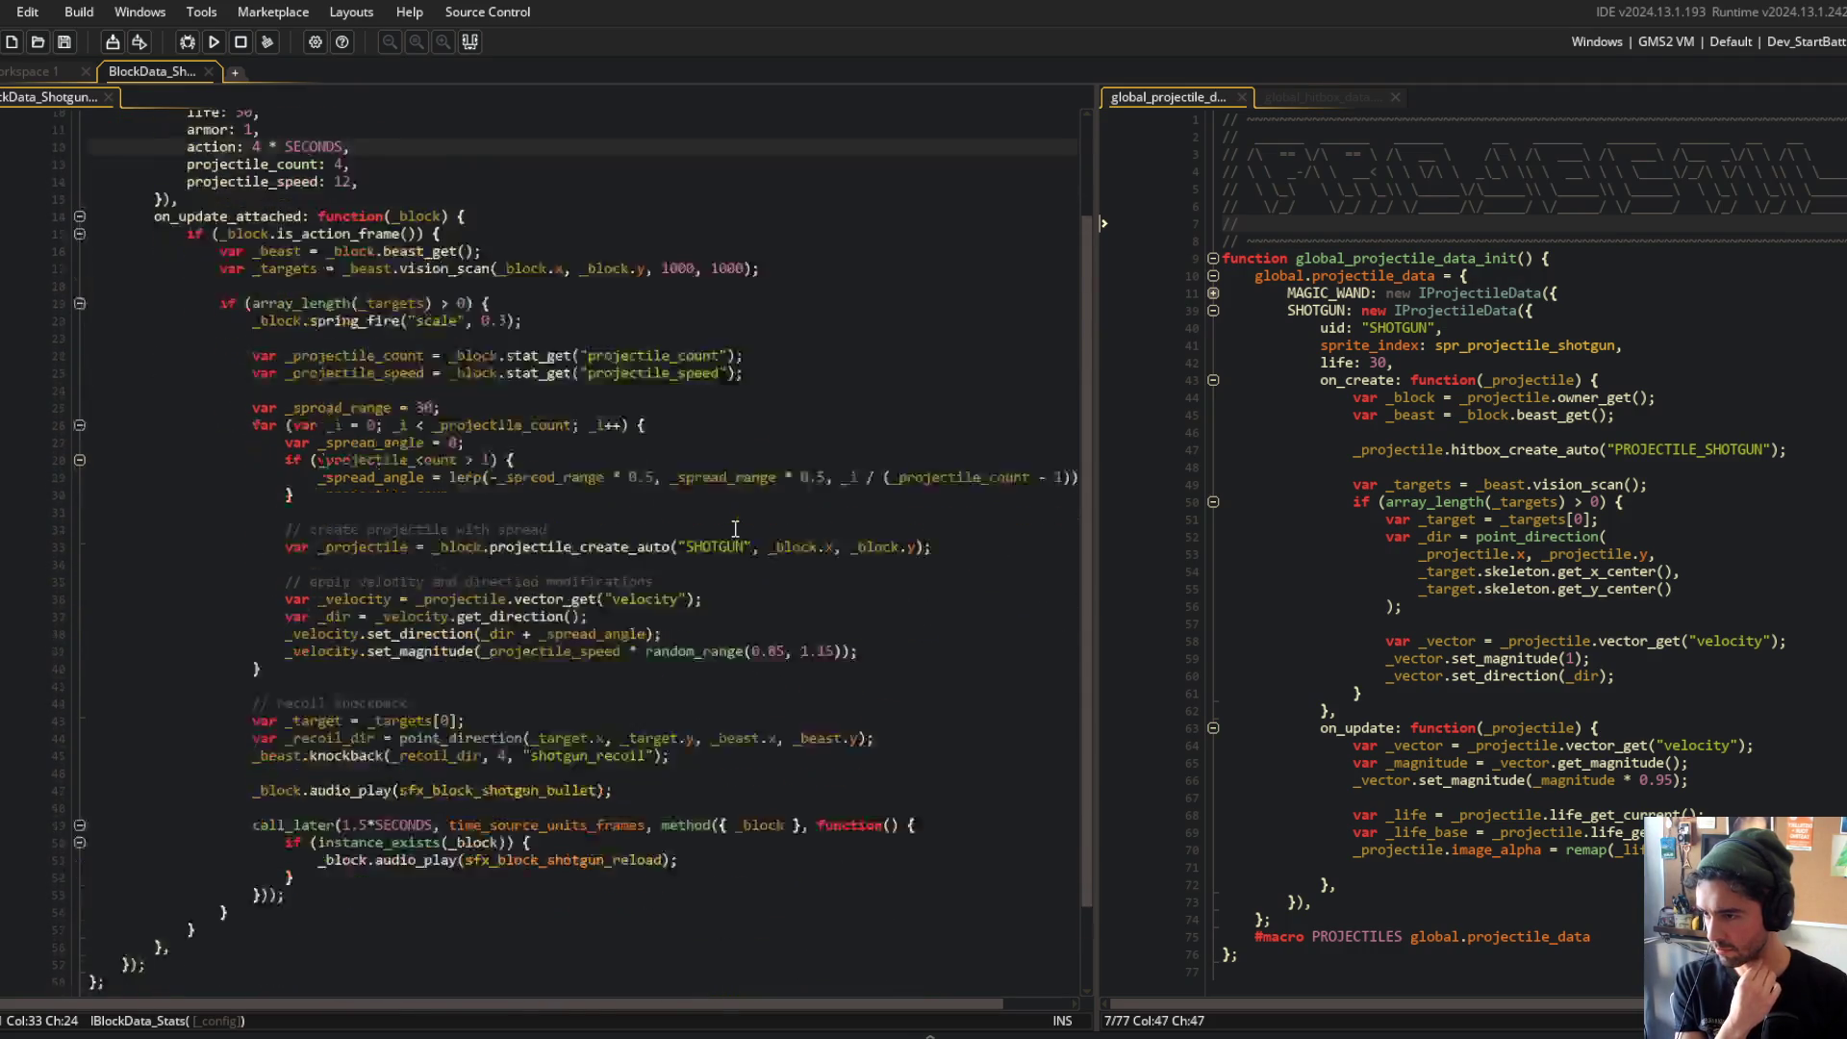
scroll(699, 590, "up", 1)
Step: Add a // sfx comment above the bullet sound code and run the game
left_click(576, 761)
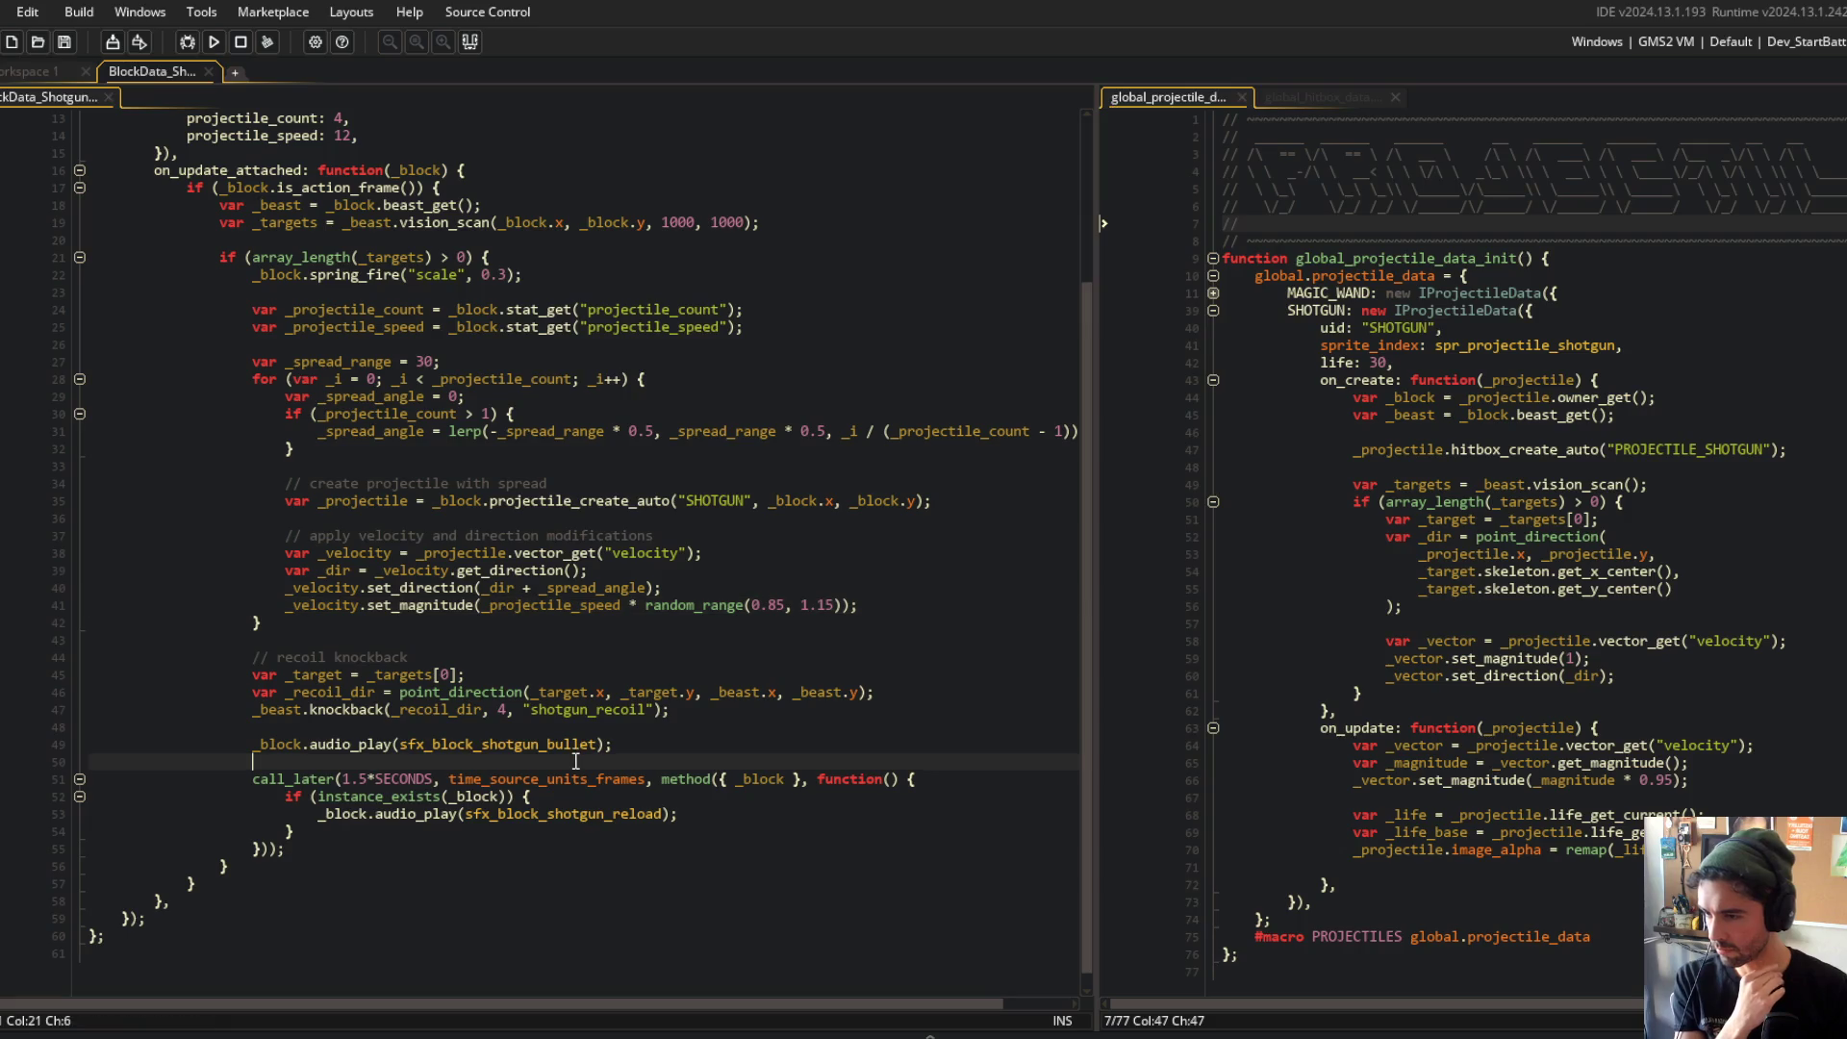
key("alt+Up")
scroll(575, 750, "up", 1)
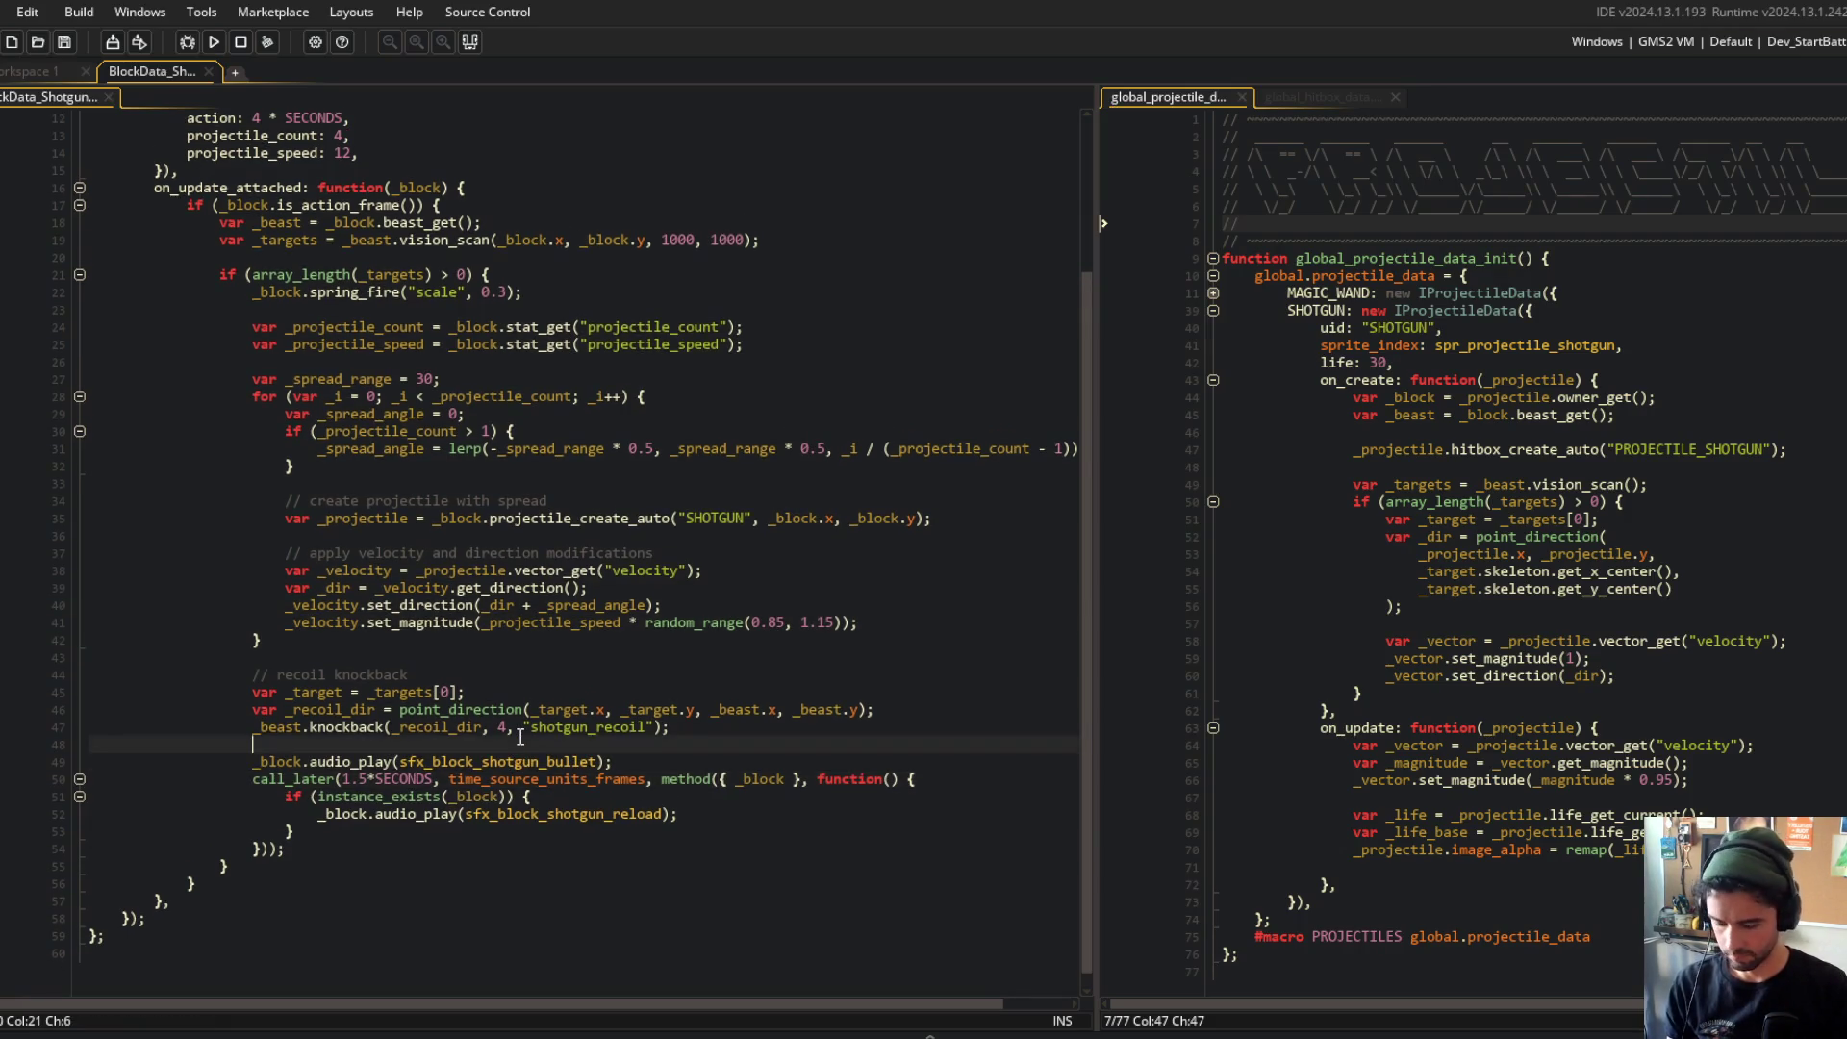
type("// sfx")
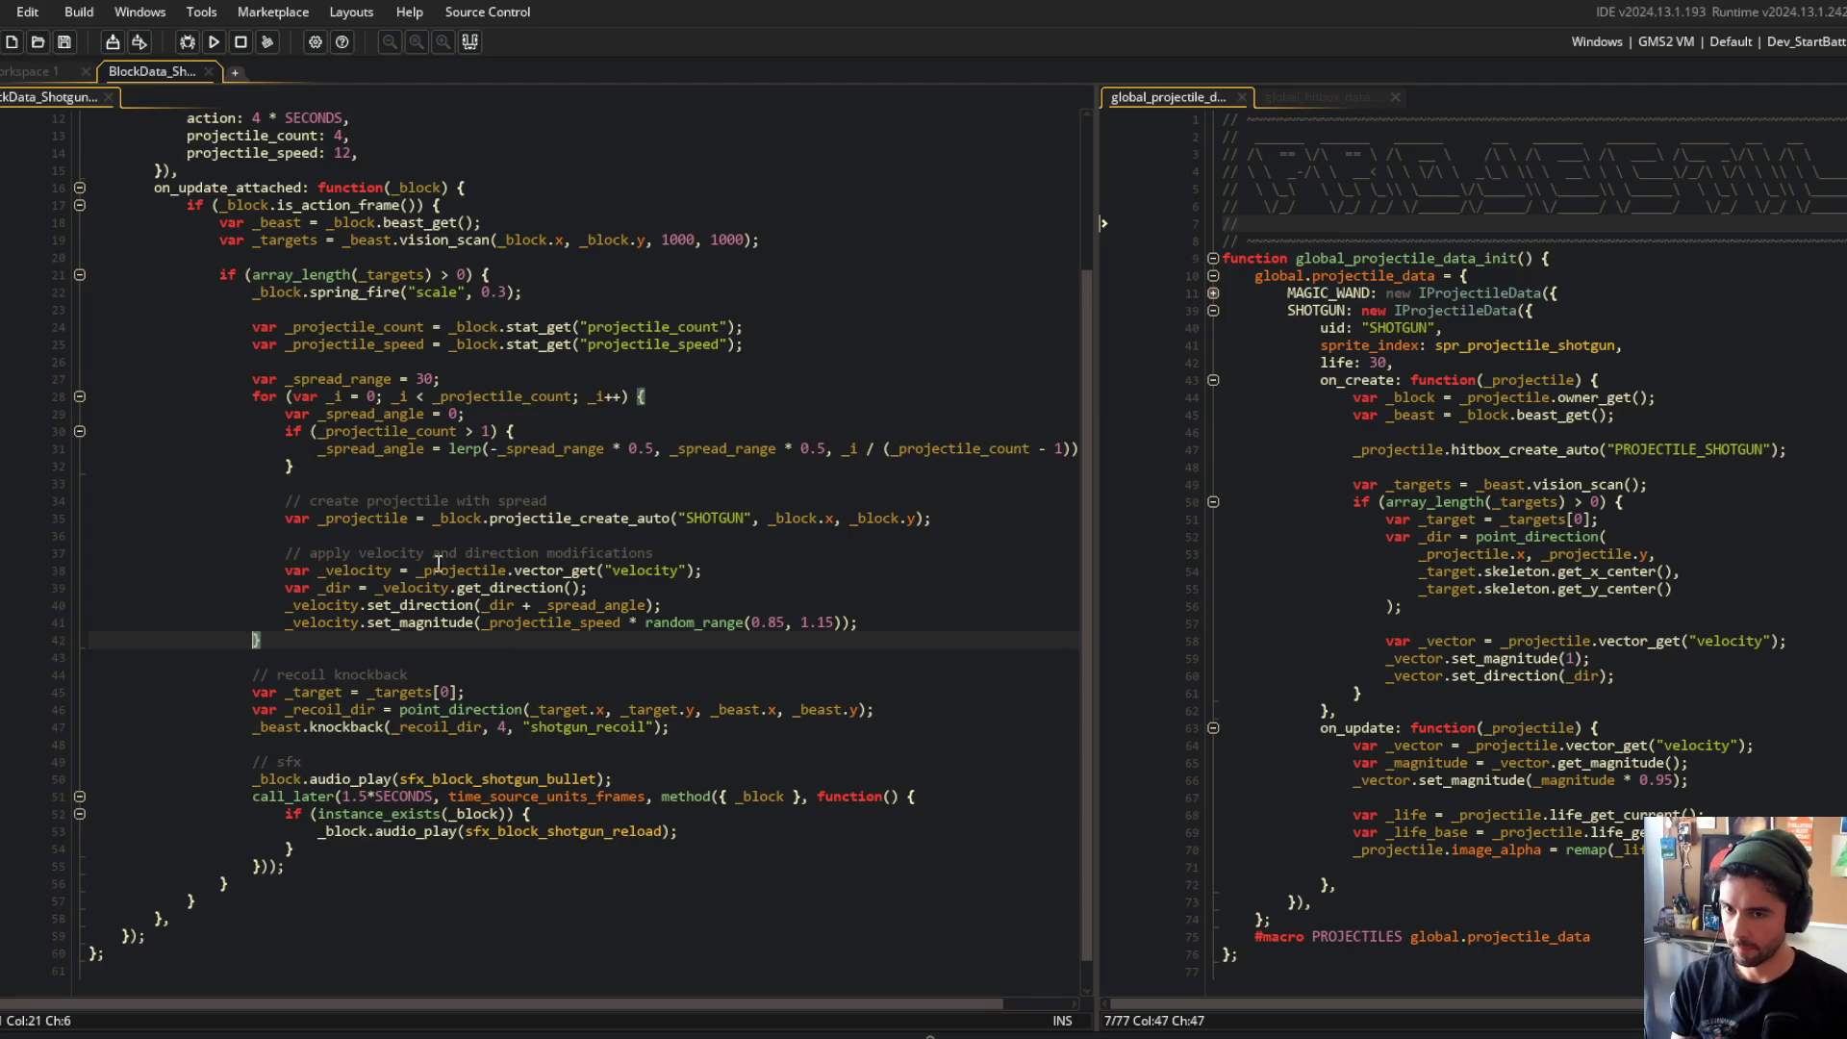
scroll(638, 481, "down", 1)
left_click(636, 499)
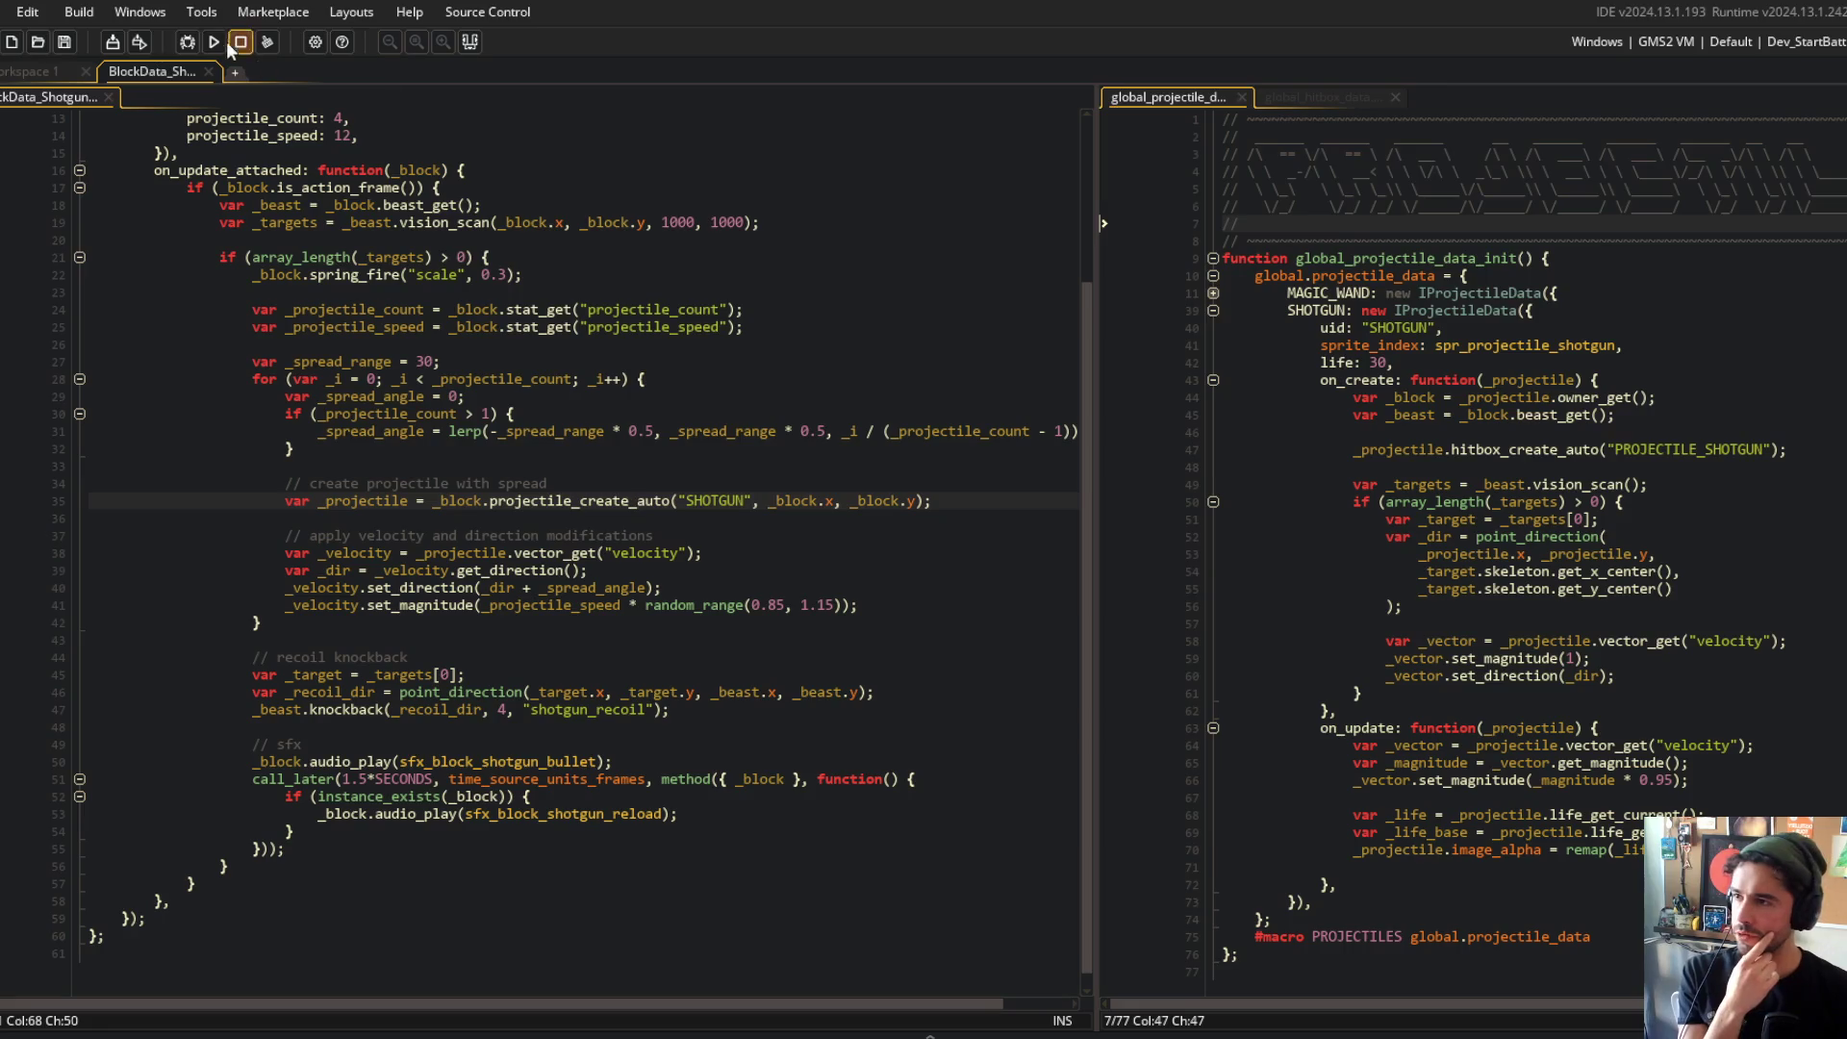
left_click(198, 44)
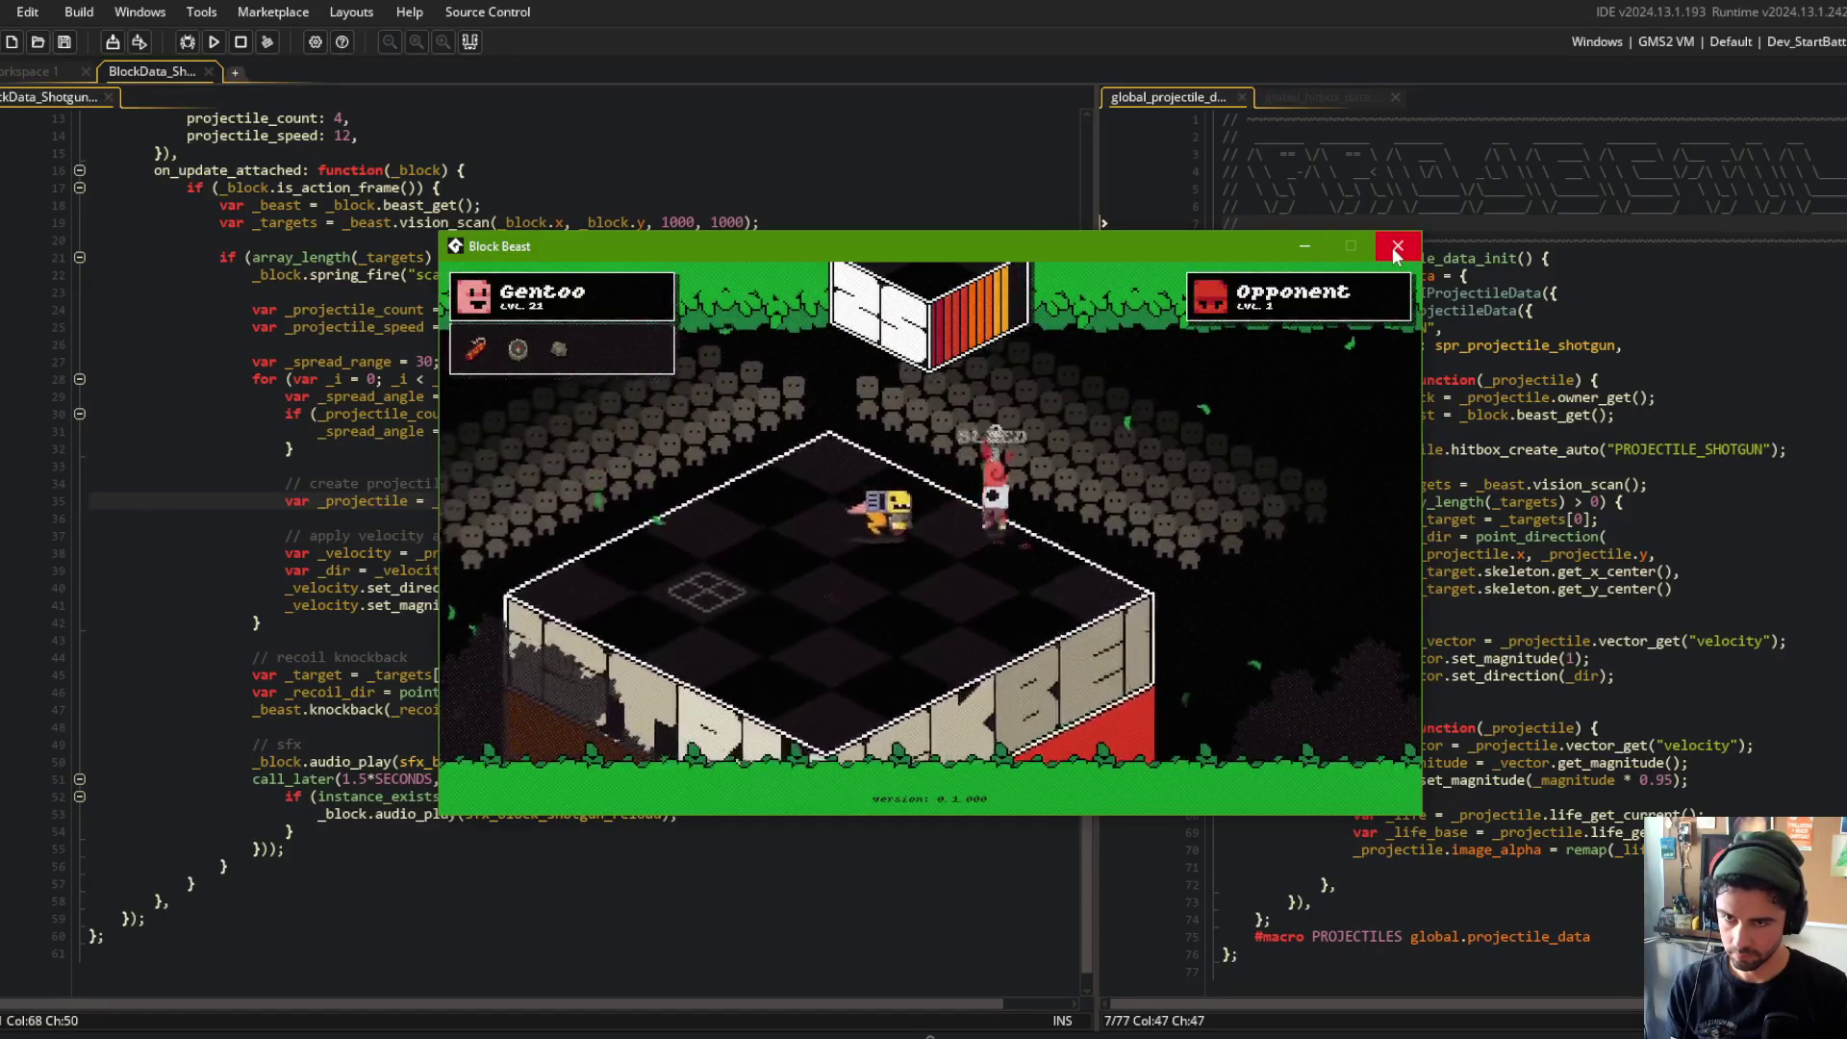
Step: Close the game, find the shotgun's recoil knockback call, and stop the relaunched run
left_click(1397, 247)
scroll(574, 364, "up", 4)
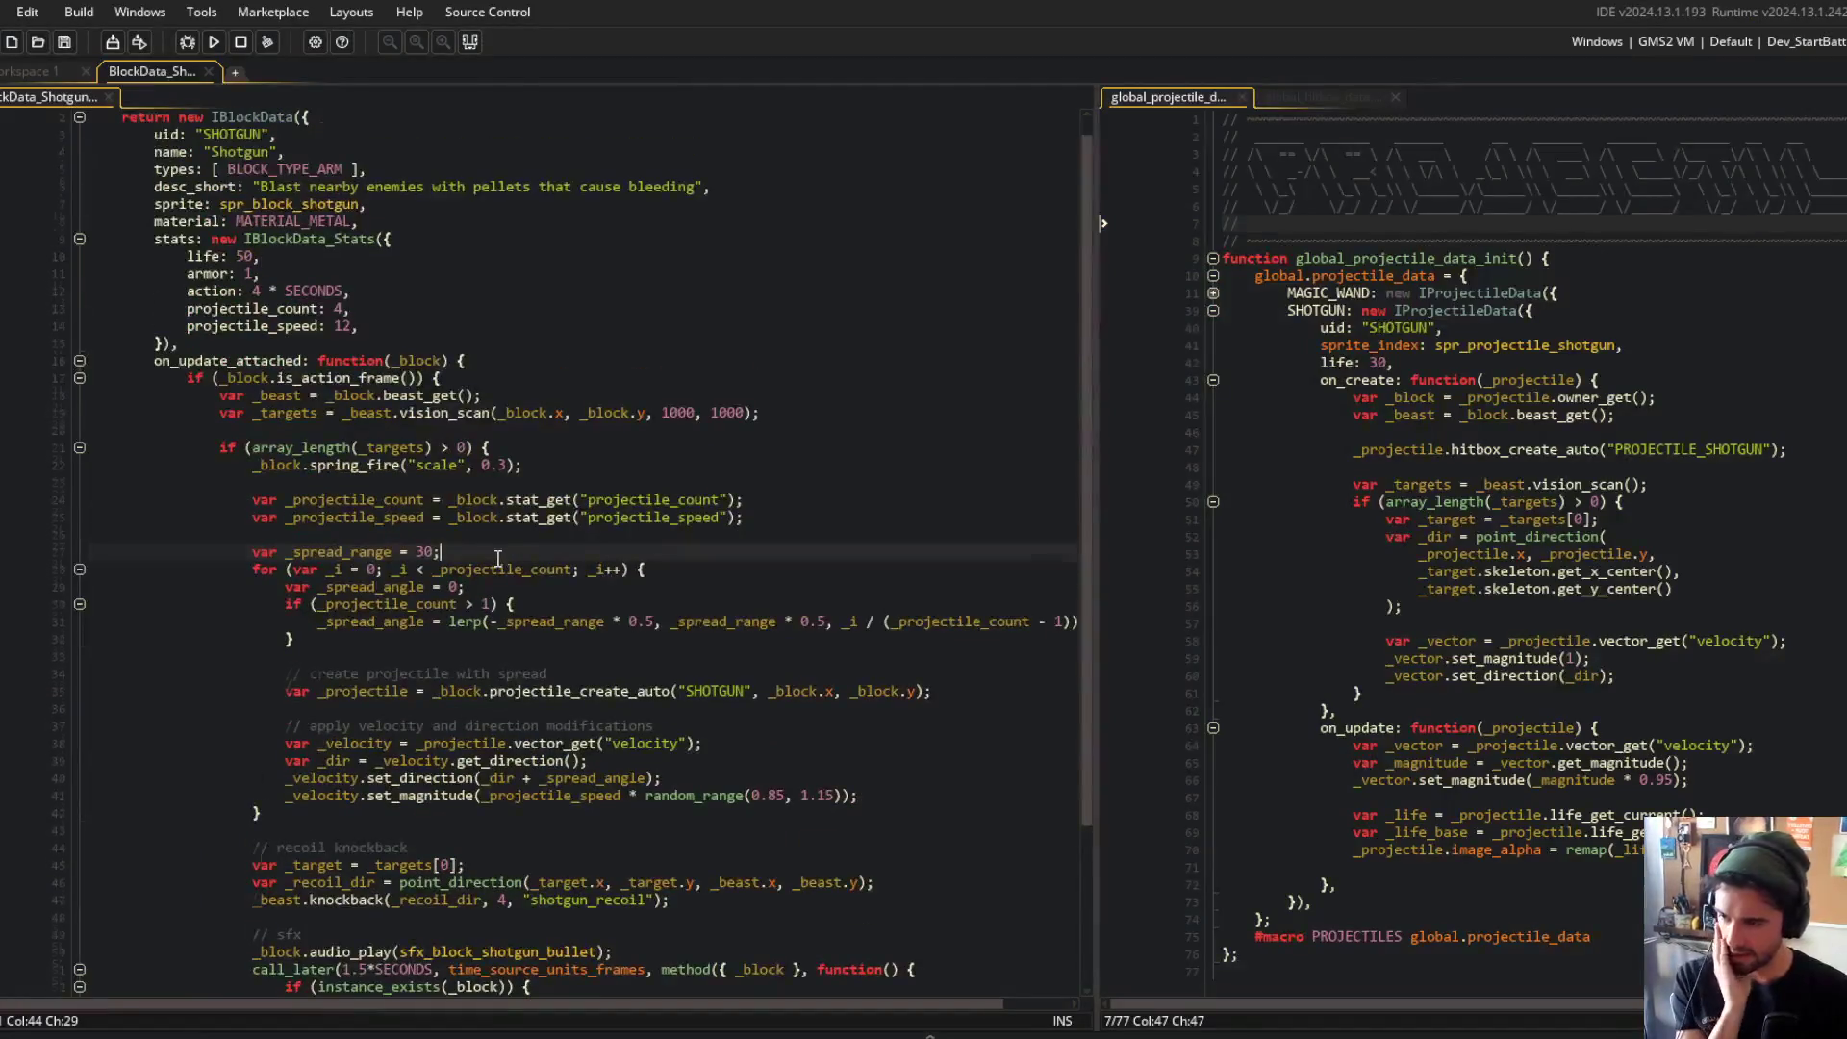
scroll(499, 558, "down", 3)
scroll(554, 505, "up", 3)
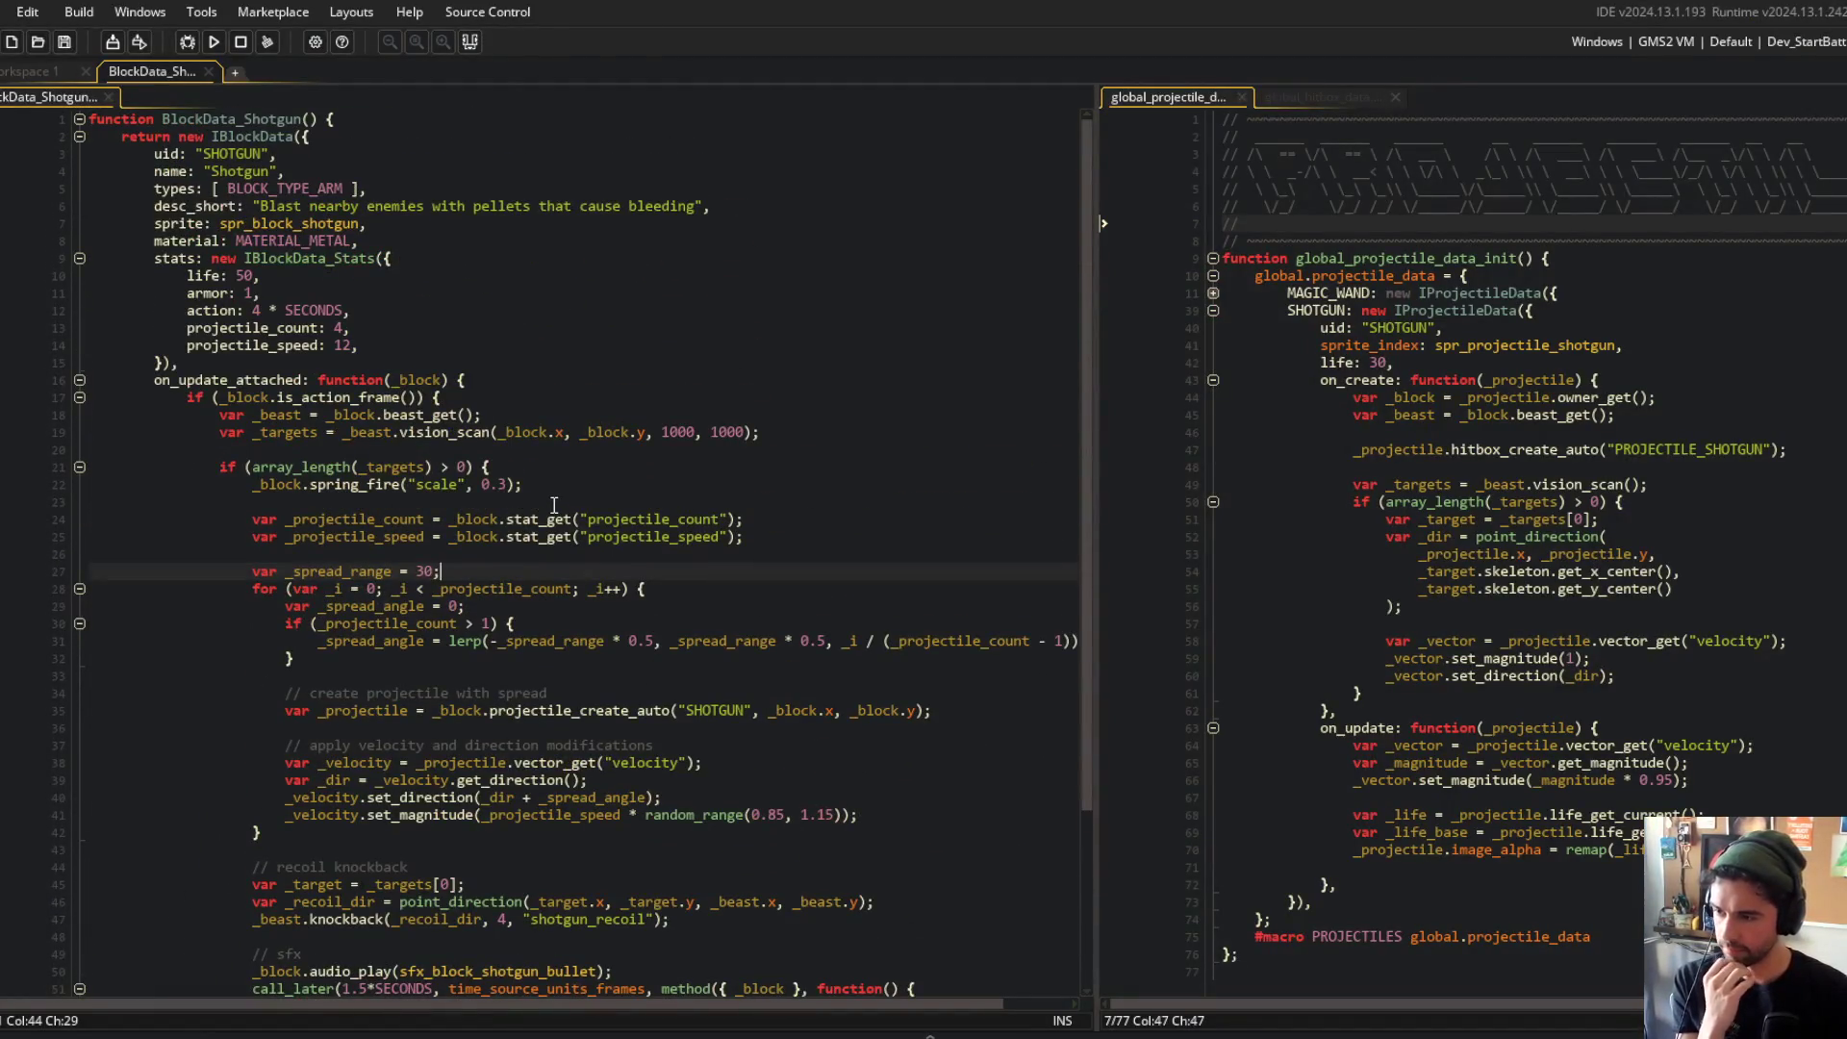
scroll(554, 505, "down", 4)
left_click(445, 630)
left_click(385, 714)
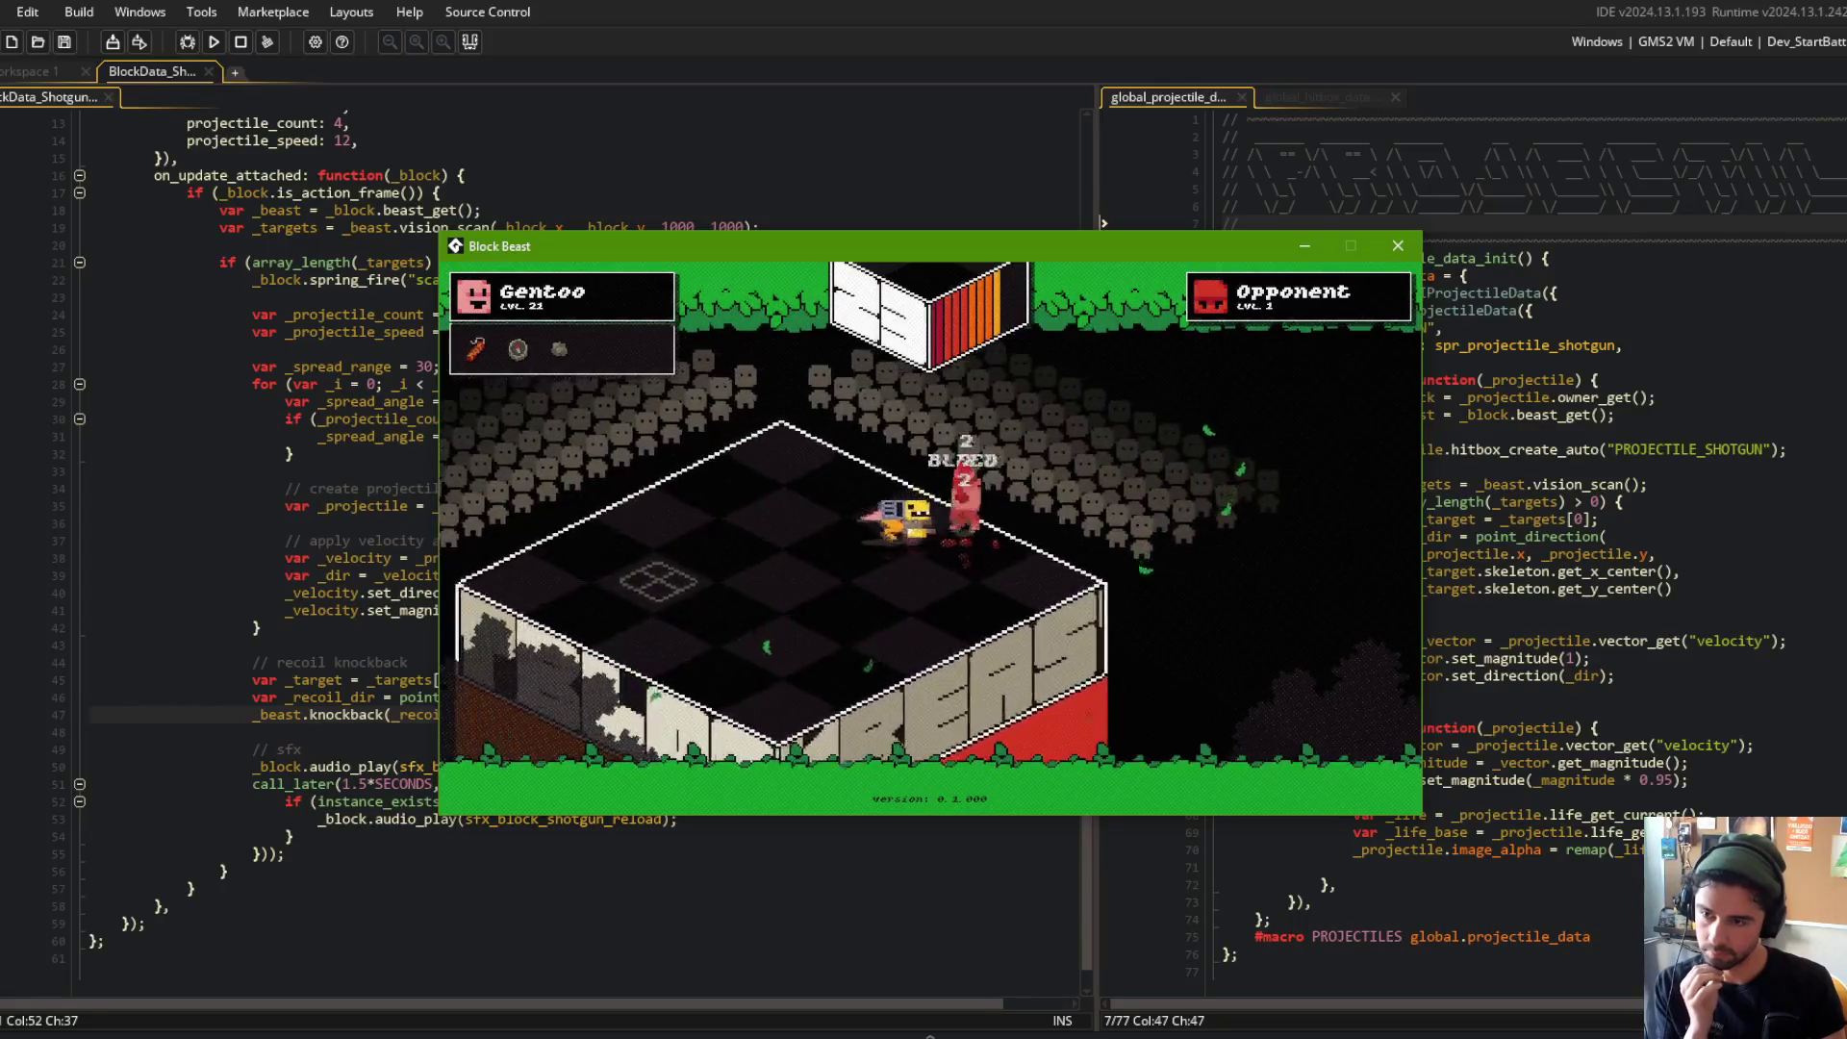
left_click(241, 42)
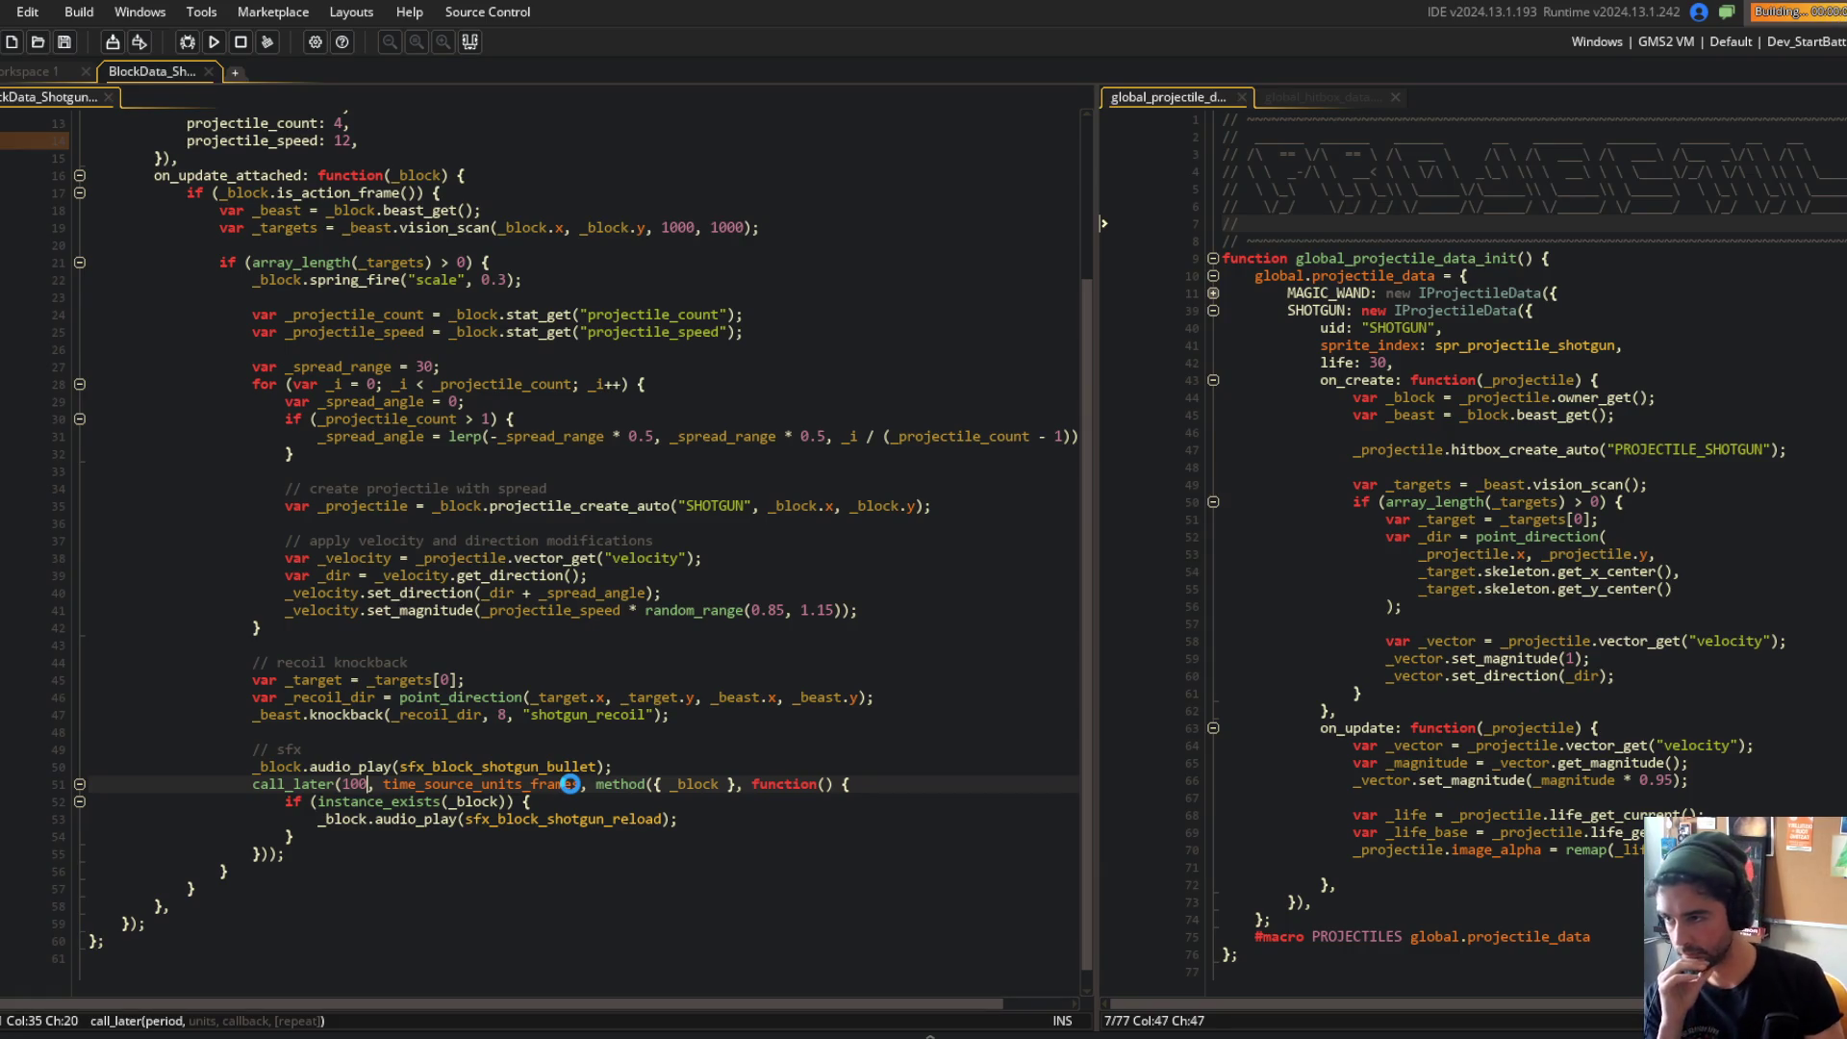
Step: Test Block Beast with knockback 8 and a 100-frame reload delay, then close the game
scroll(530, 365, "up", 3)
scroll(549, 423, "down", 3)
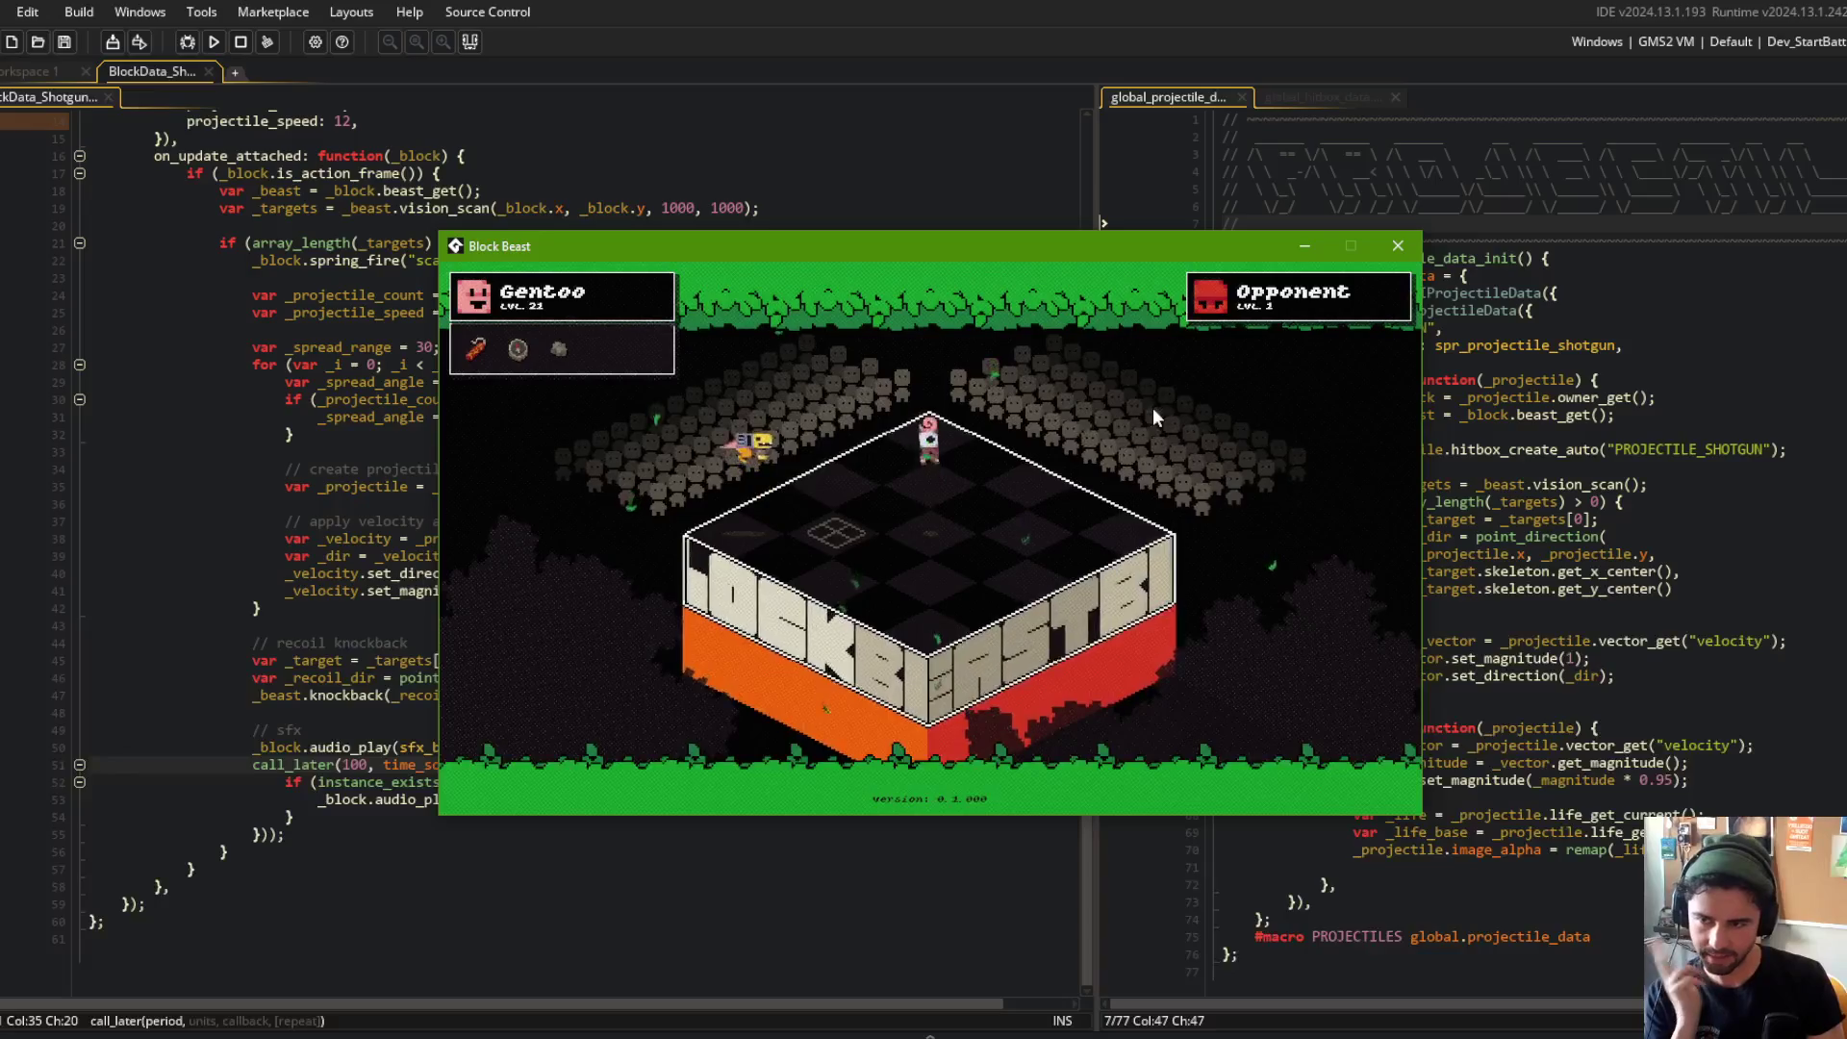
key("Escape")
Step: Open the camera object's Create event and find its shake_down function
left_click(712, 448)
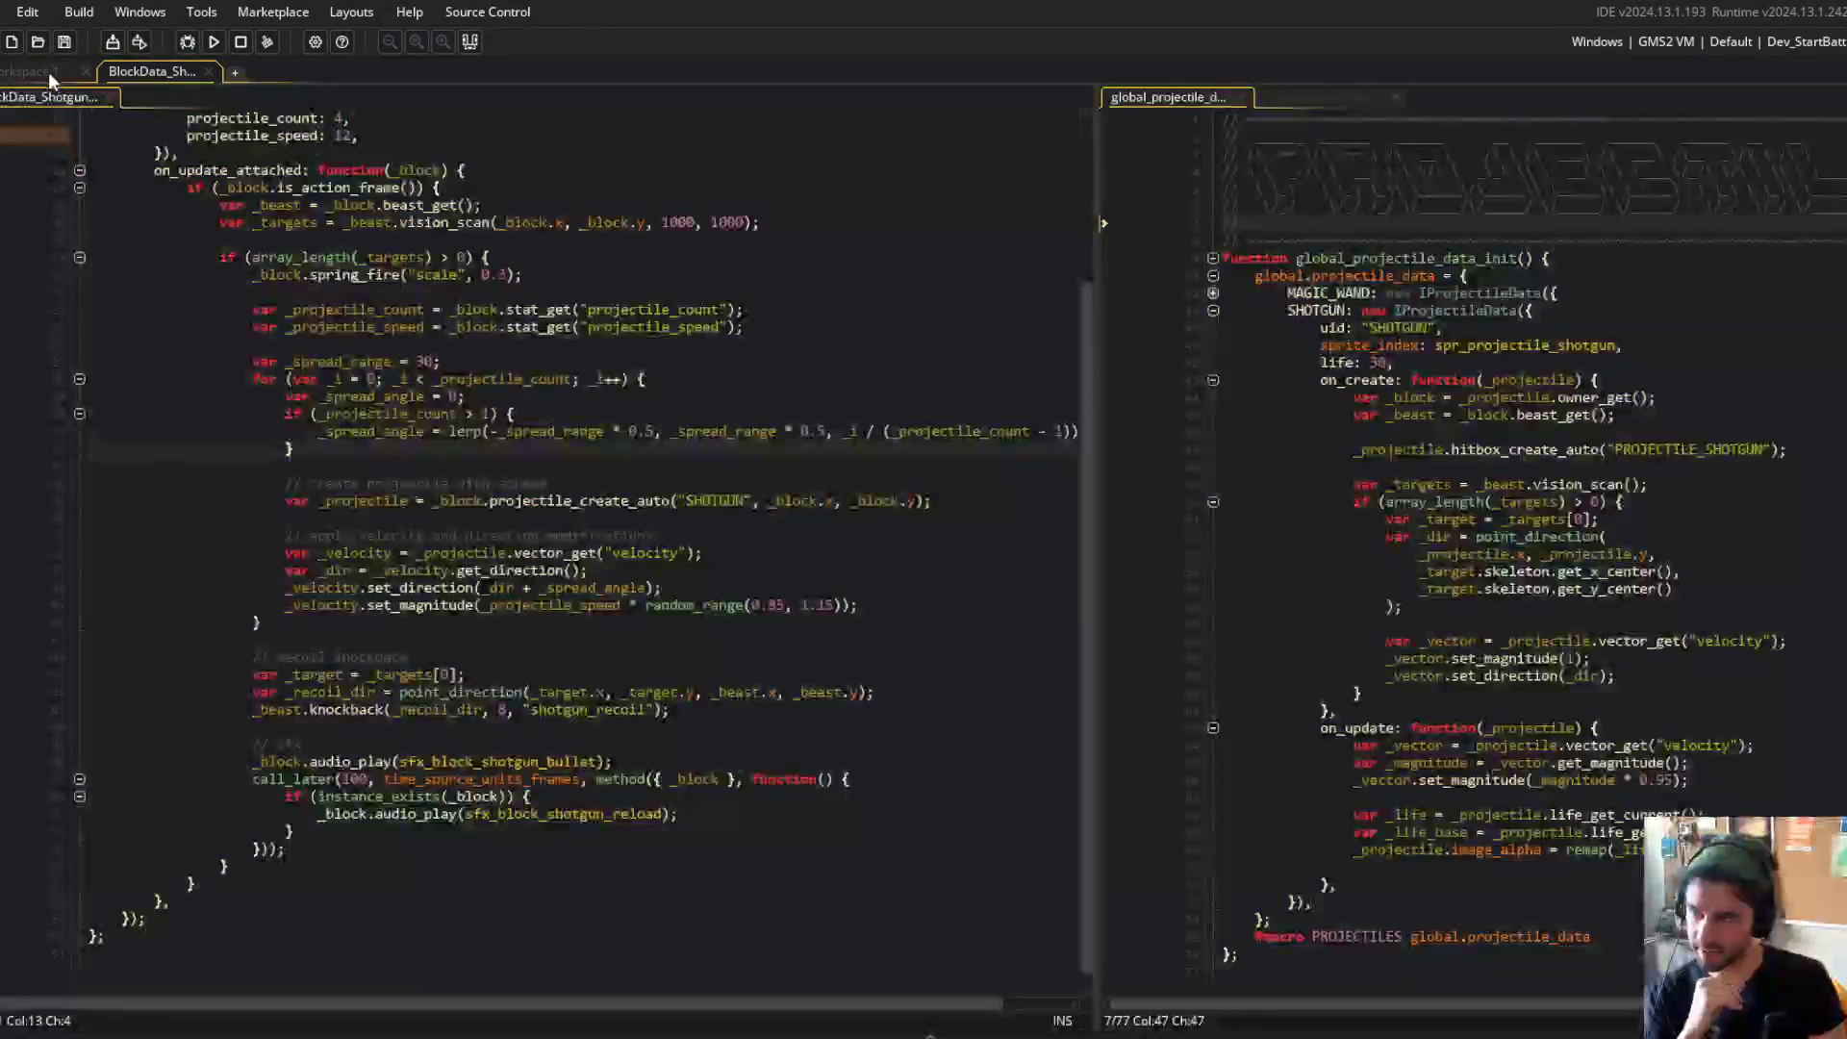
left_click(49, 73)
key("ctrl+t")
type("camera")
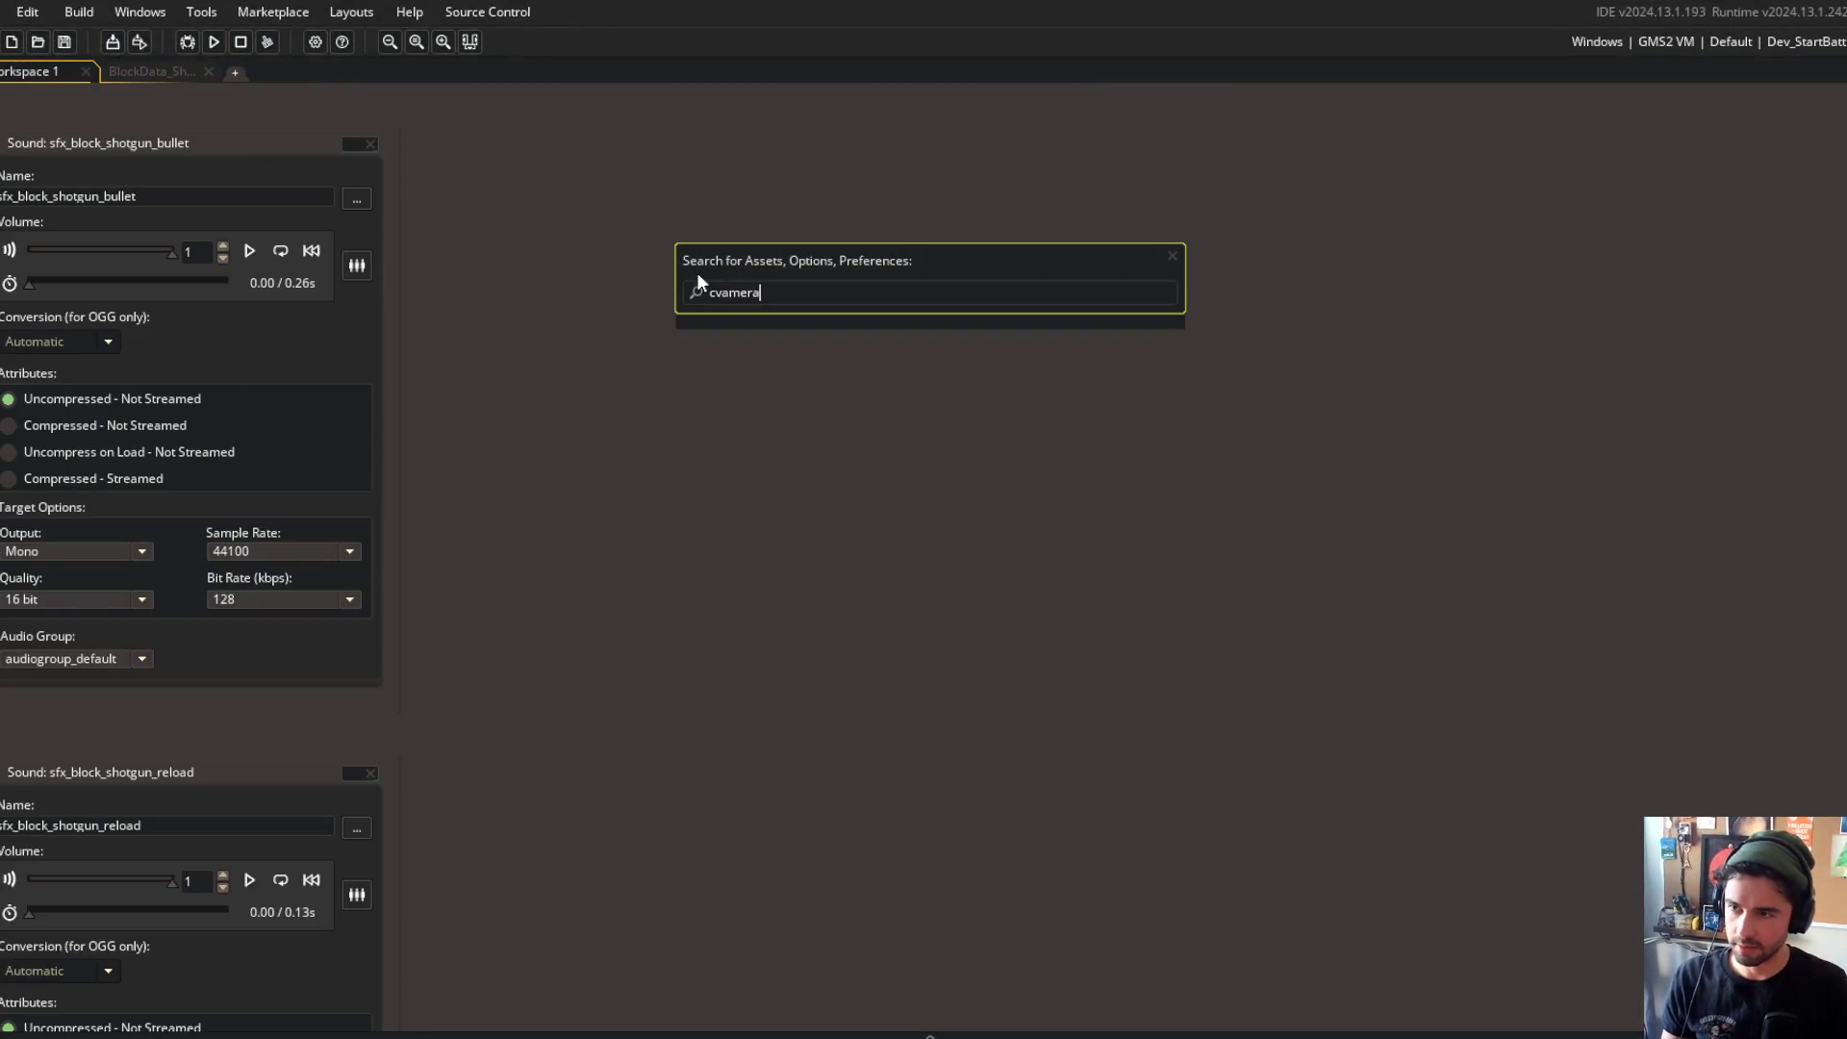
key("Return")
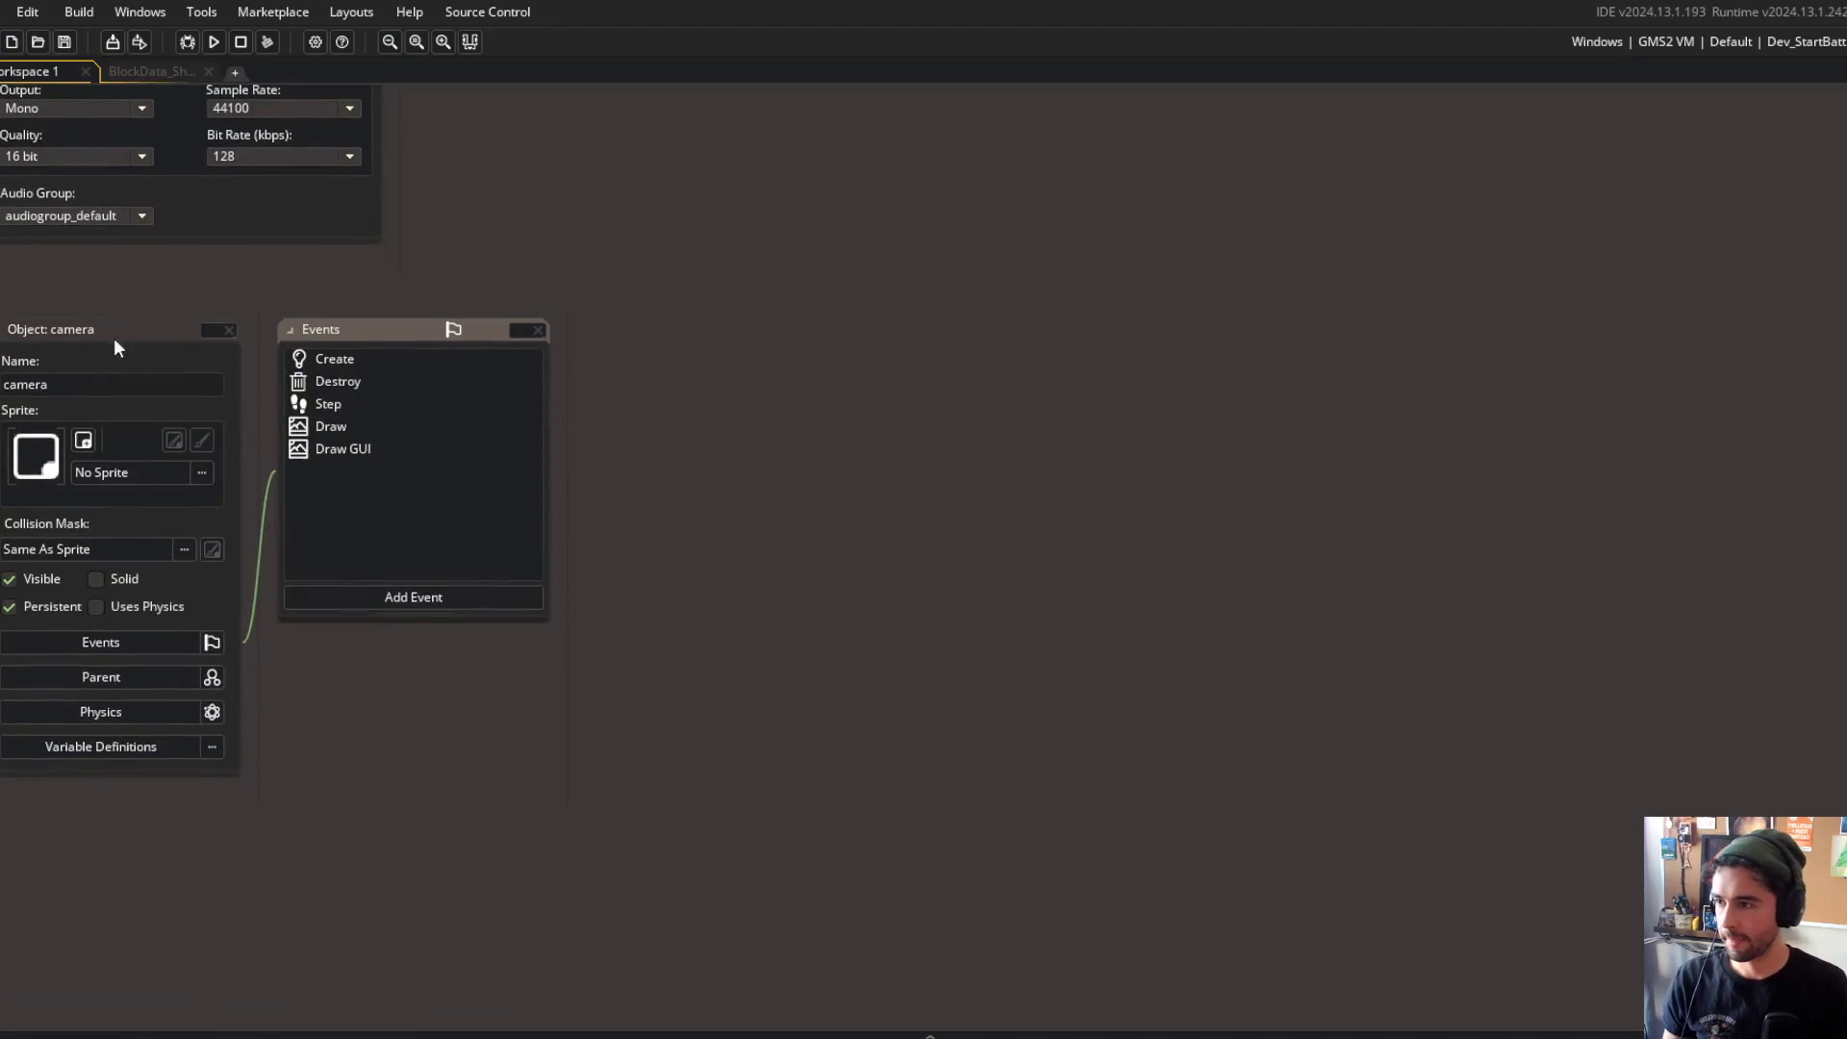
left_click(96, 360)
double_click(332, 359)
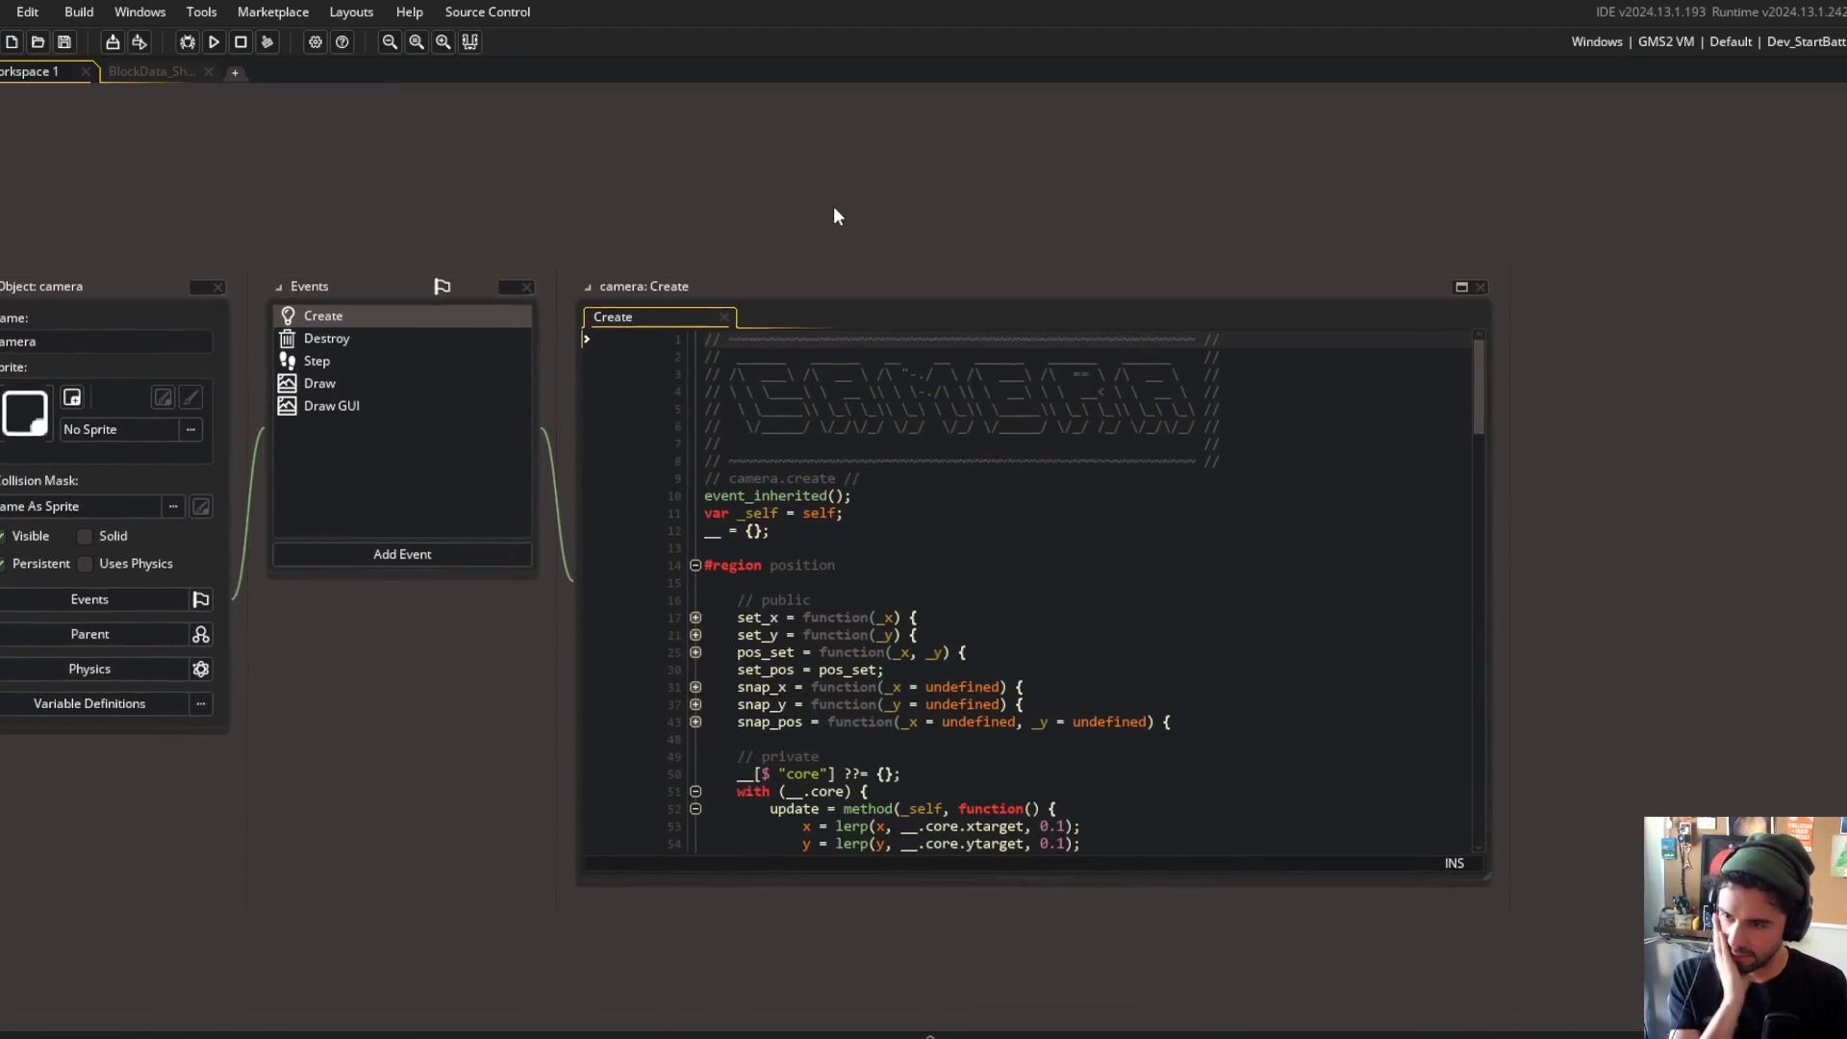
scroll(953, 553, "down", 5)
left_click(954, 552)
key("ctrl+m")
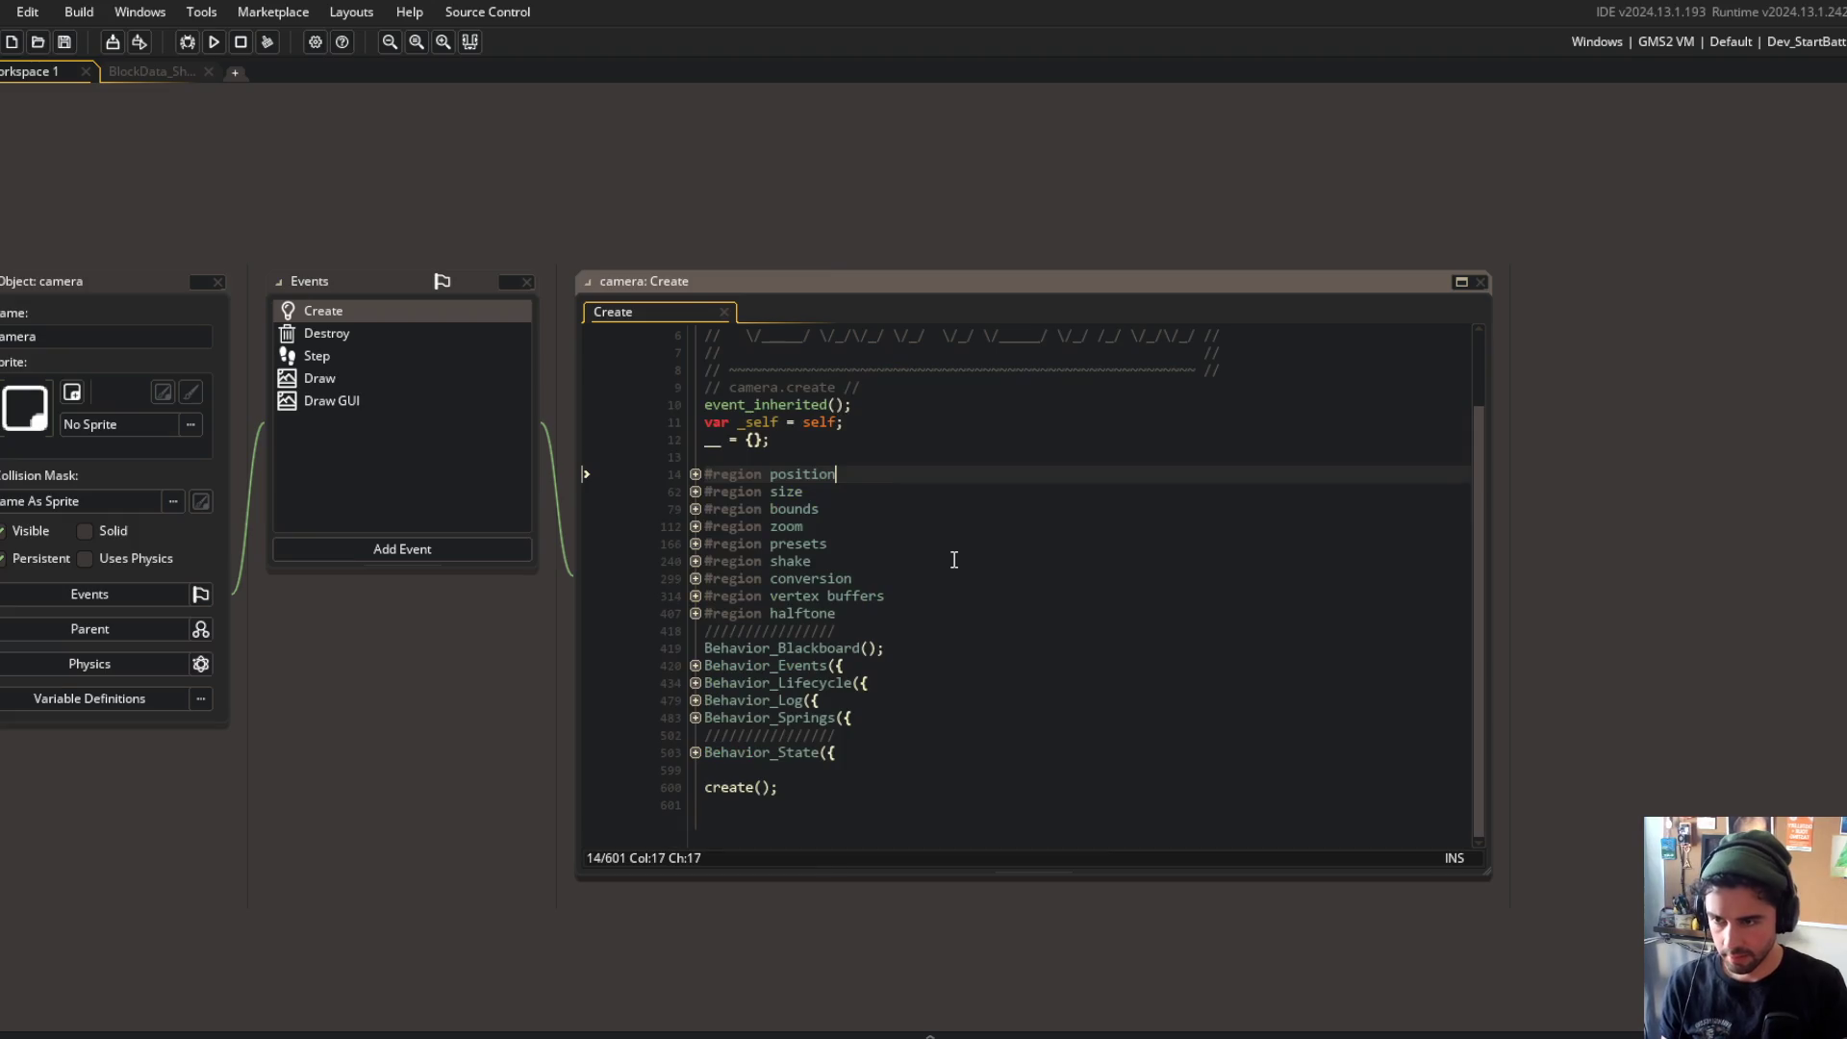
key("Down")
key("Down")
key("Down")
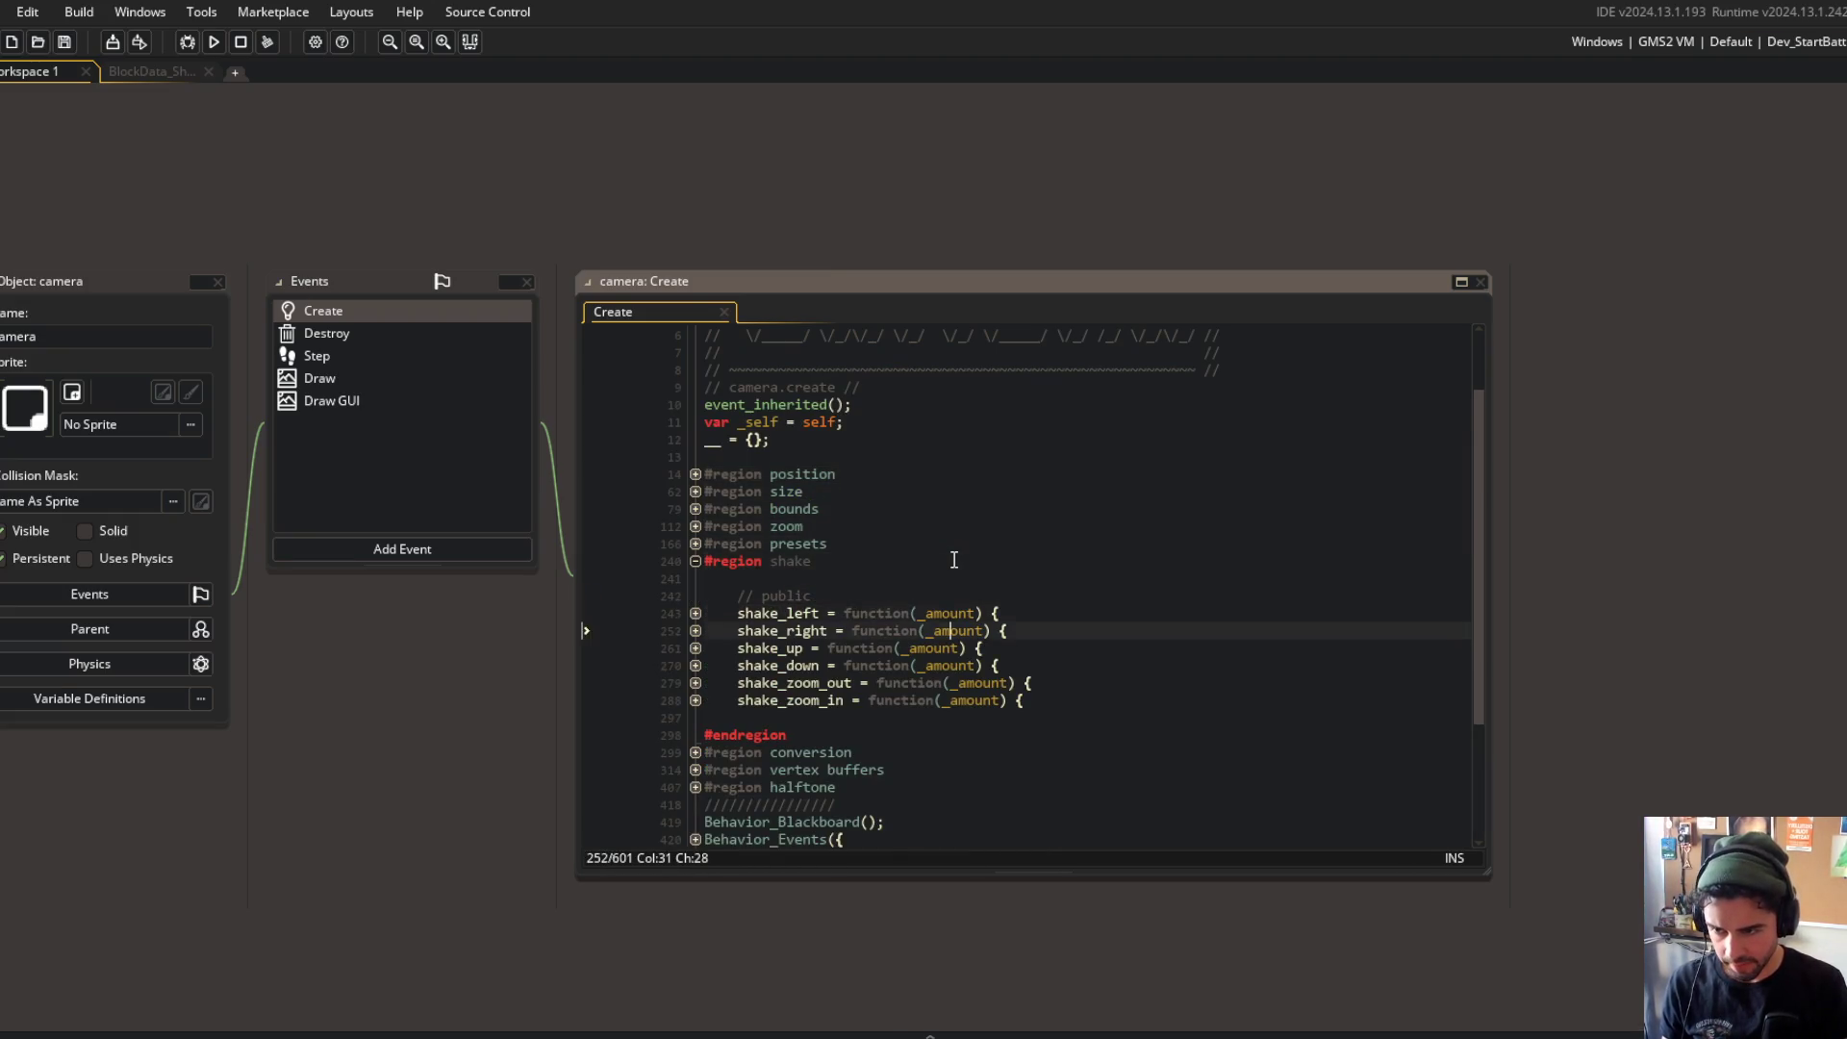
key("Down")
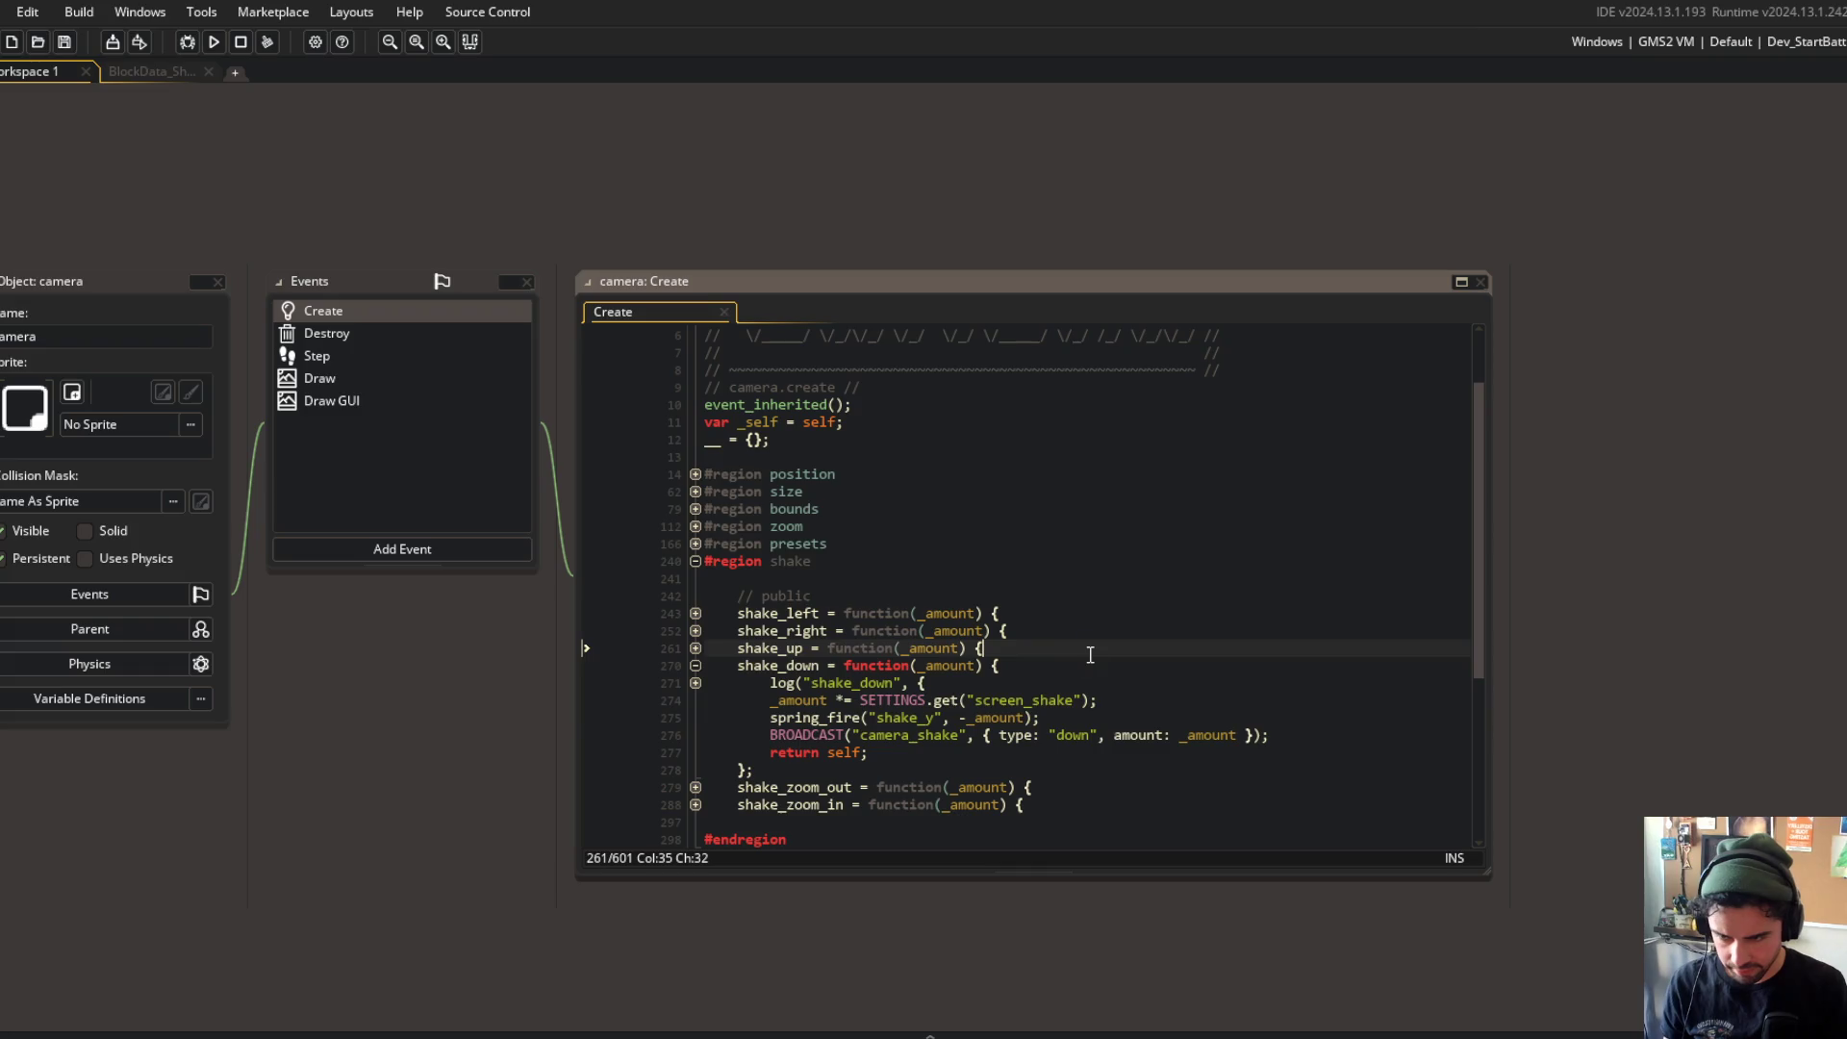
left_click(797, 665)
Step: Add camera.shake_down(0.1); below the beast.knockback line in BlockData_Shotgun
left_click(163, 75)
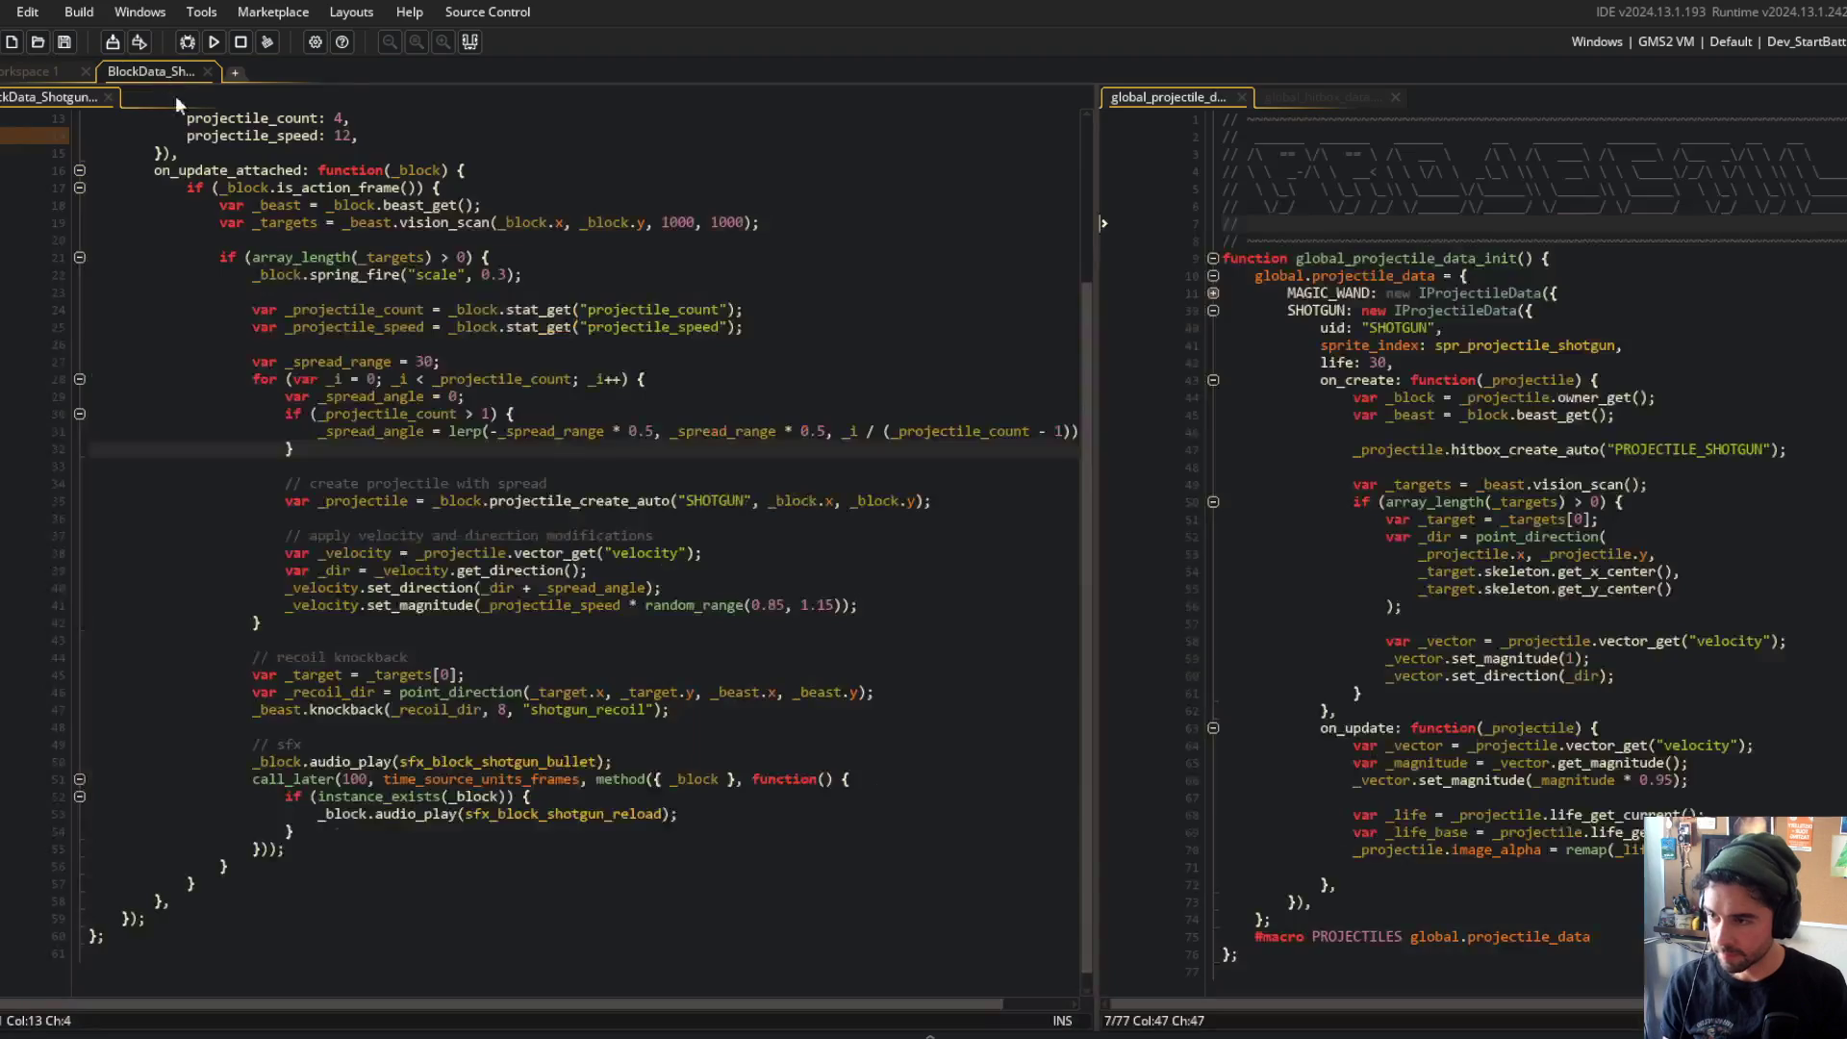
left_click(548, 727)
key("Return")
key("Return")
key("Up")
type("shake_down")
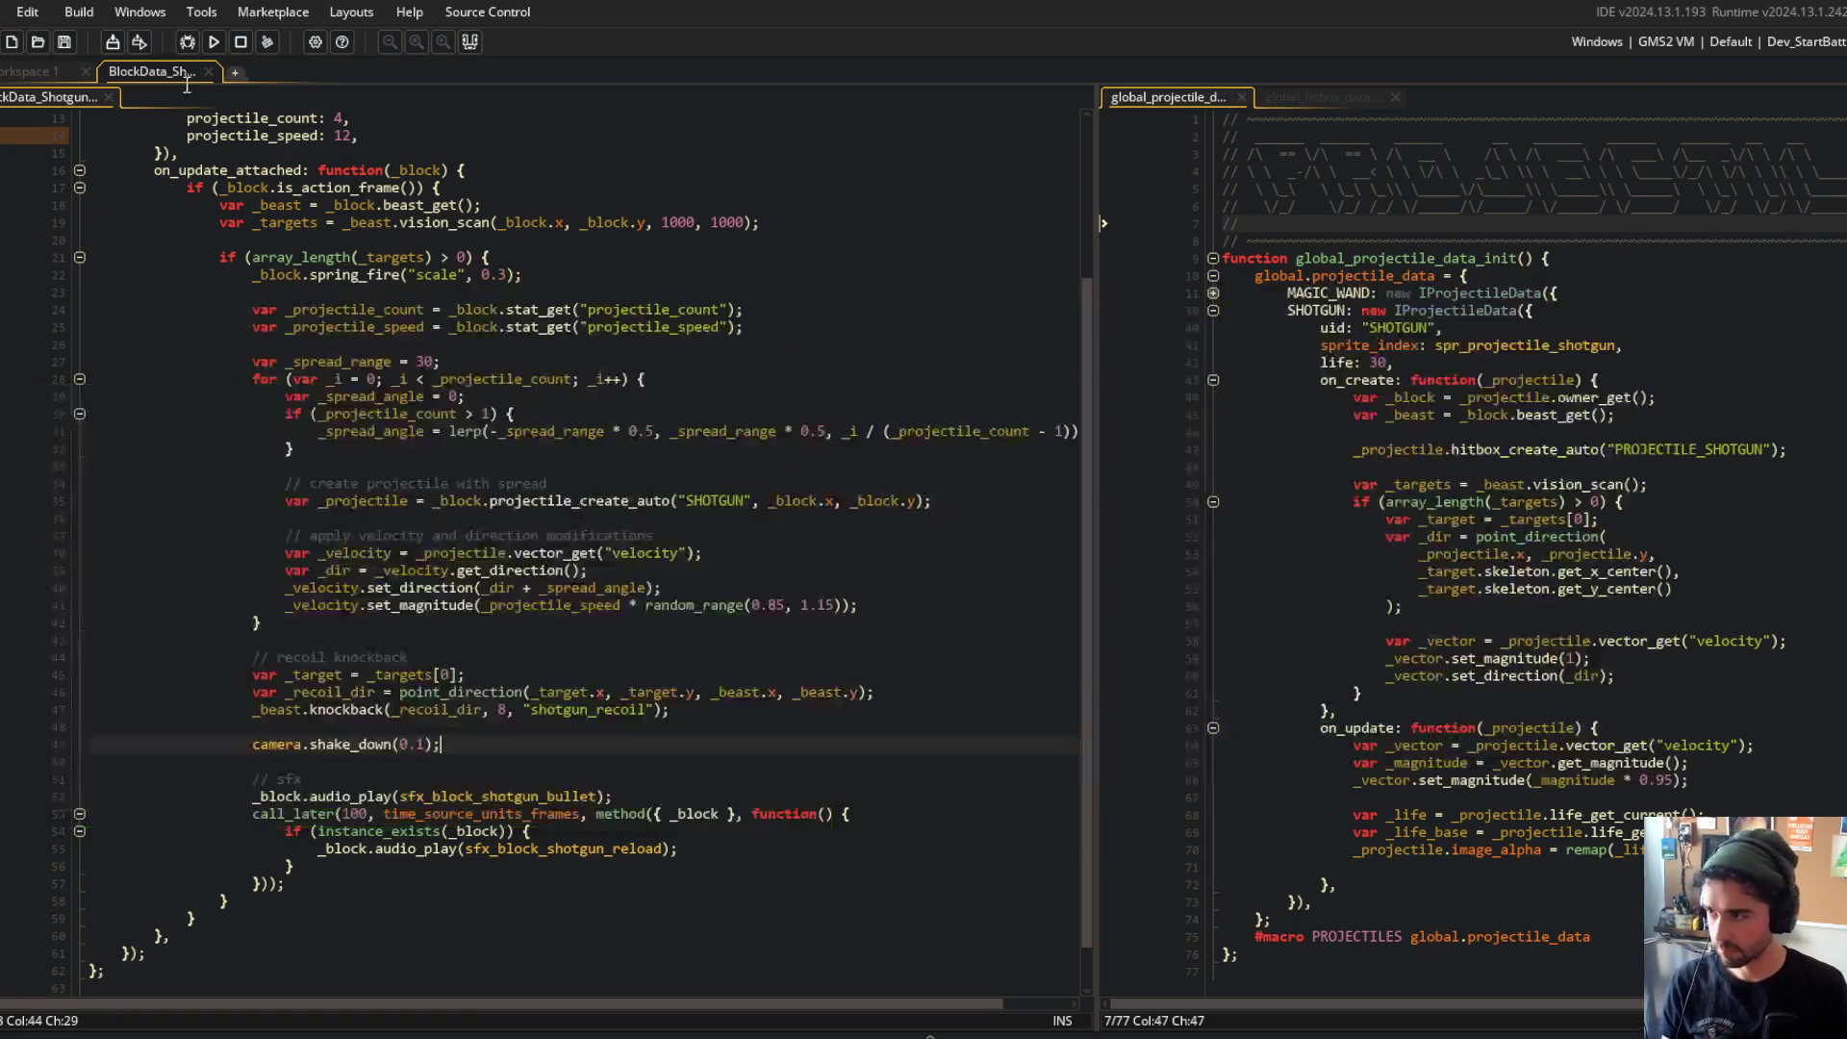
left_click(64, 74)
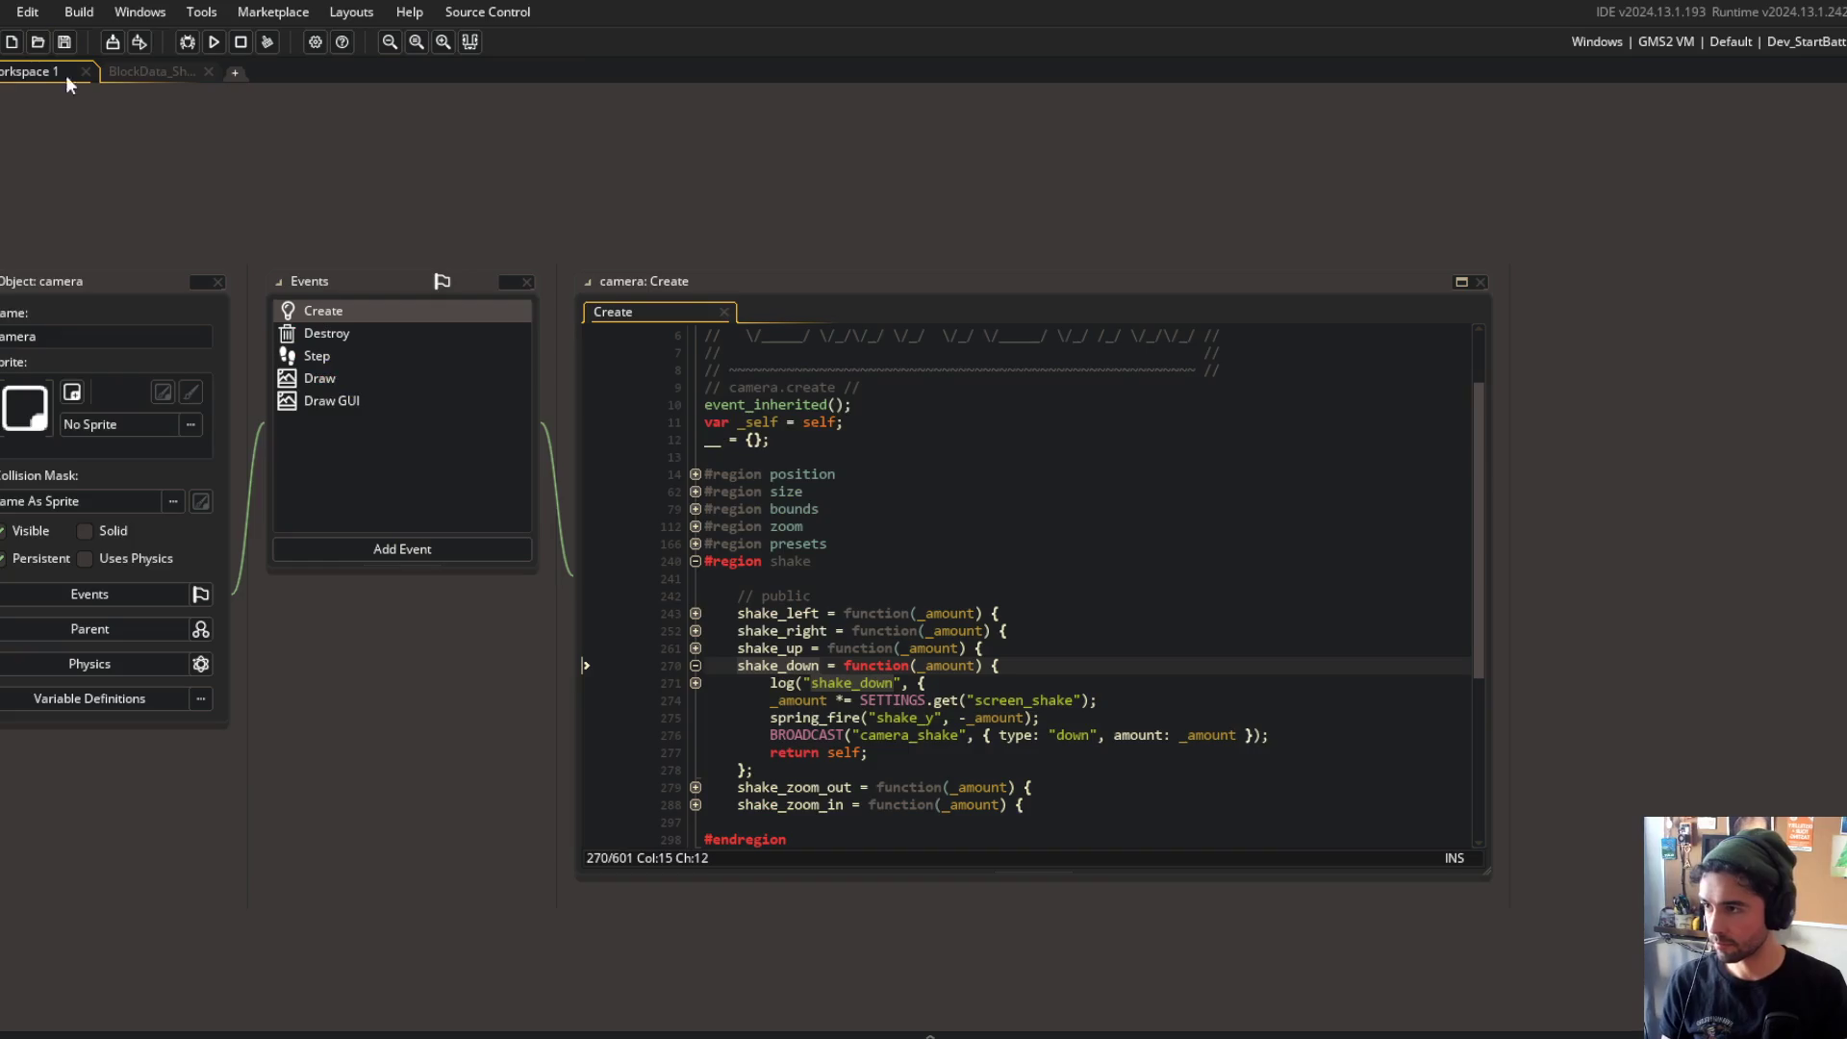
left_click(147, 75)
Step: Play-test the shotgun's camera shake in Block Beast, then close the game window
left_click(595, 394)
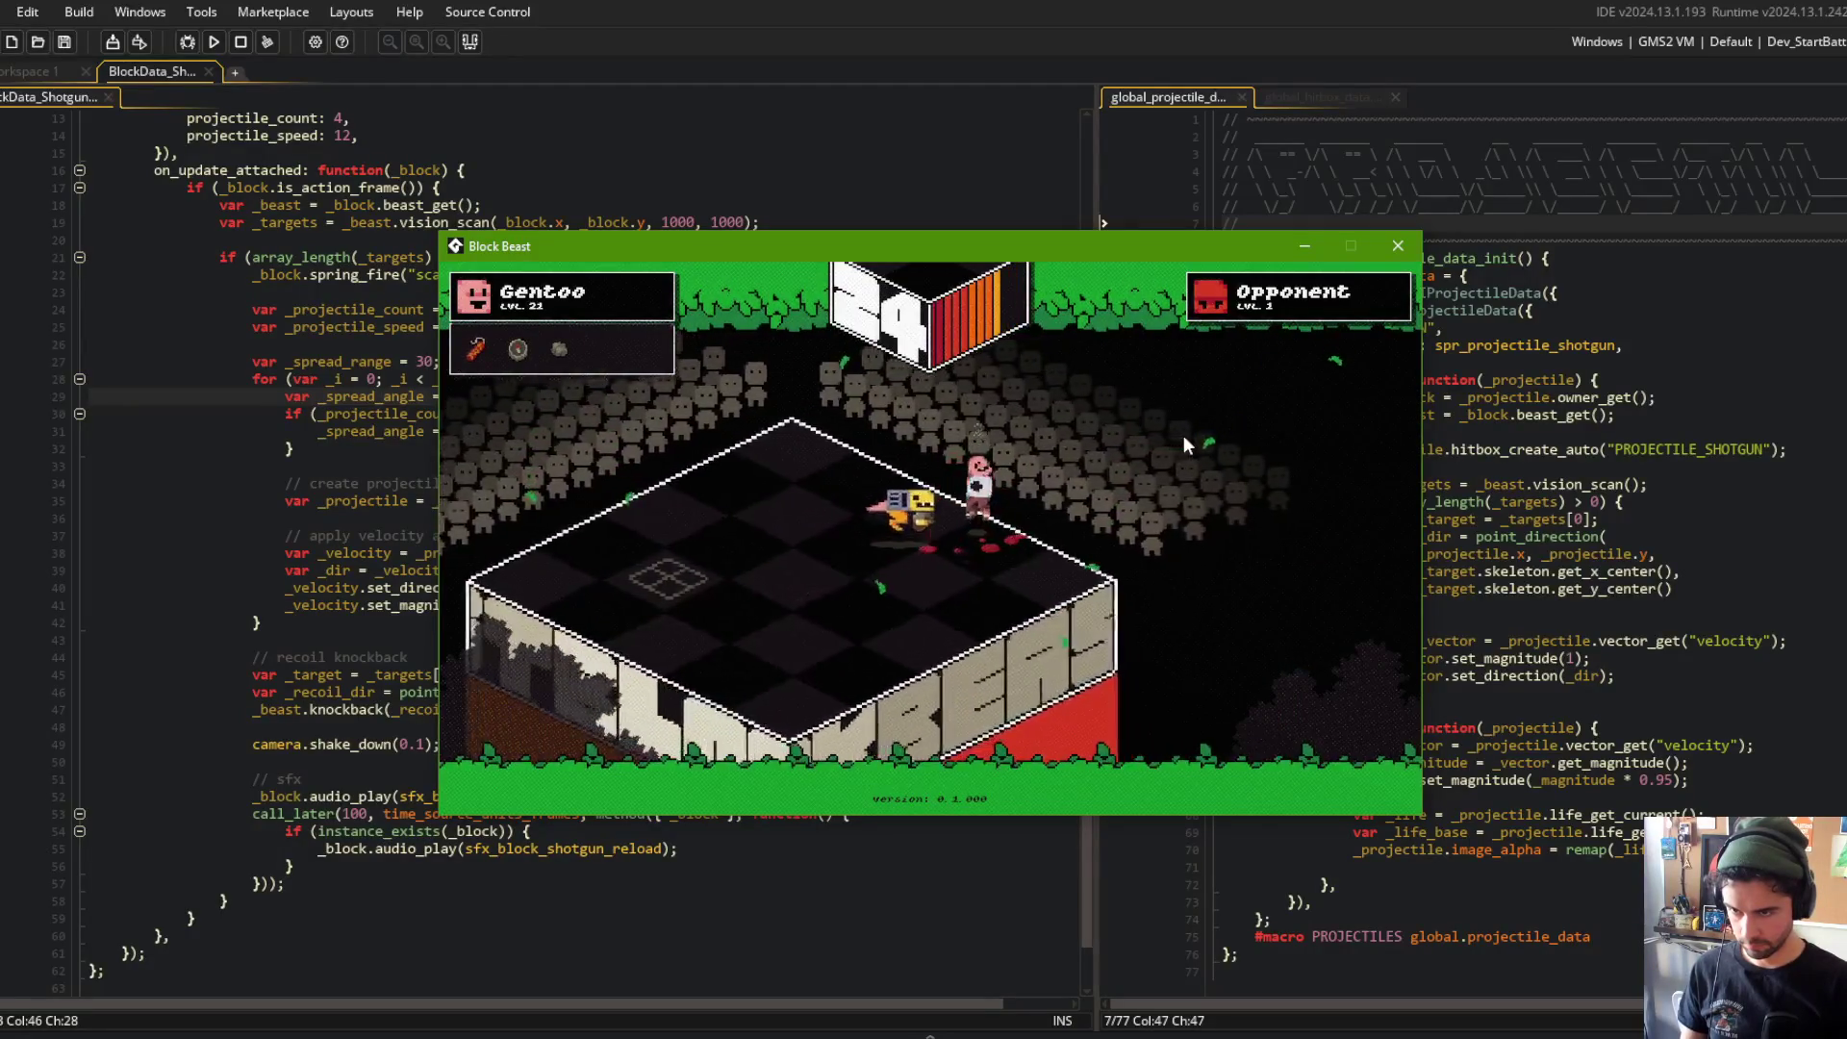
left_click(1416, 248)
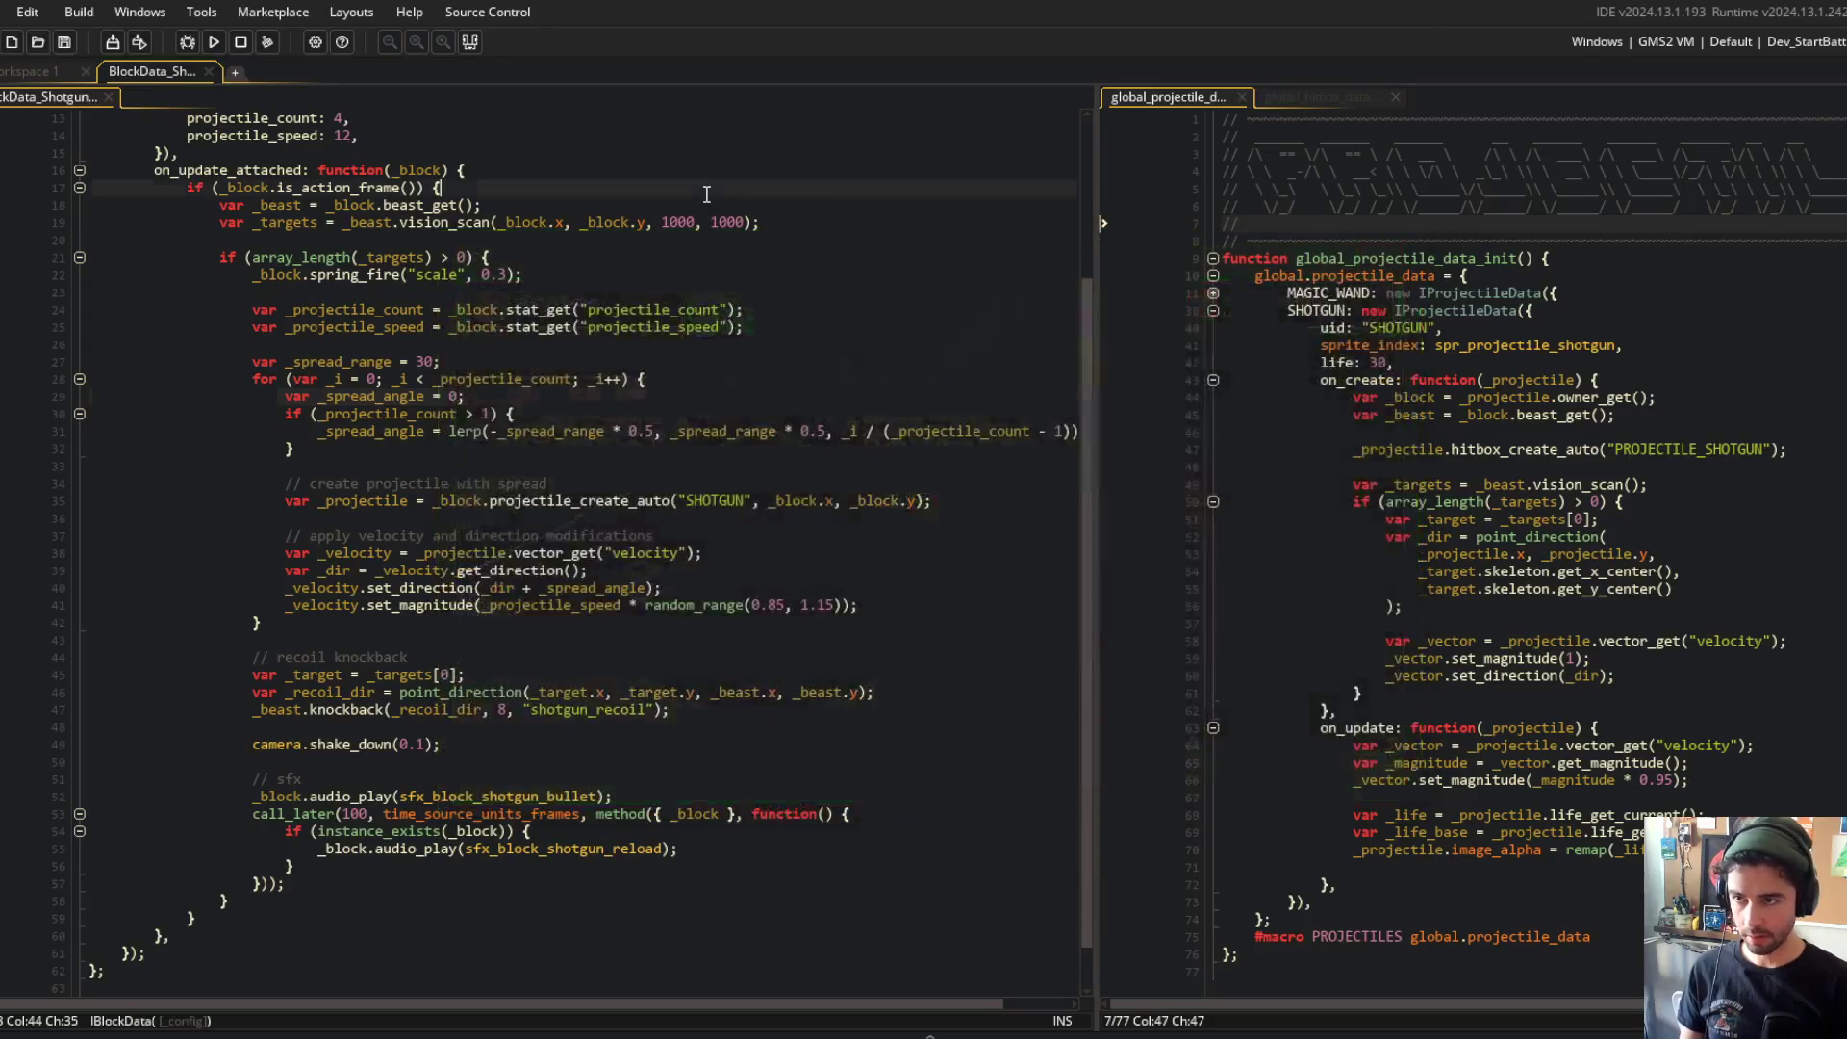
Step: Give the camera Create code its own tab and unfold Behavior_State down to battle_dynamic's step
left_click(19, 72)
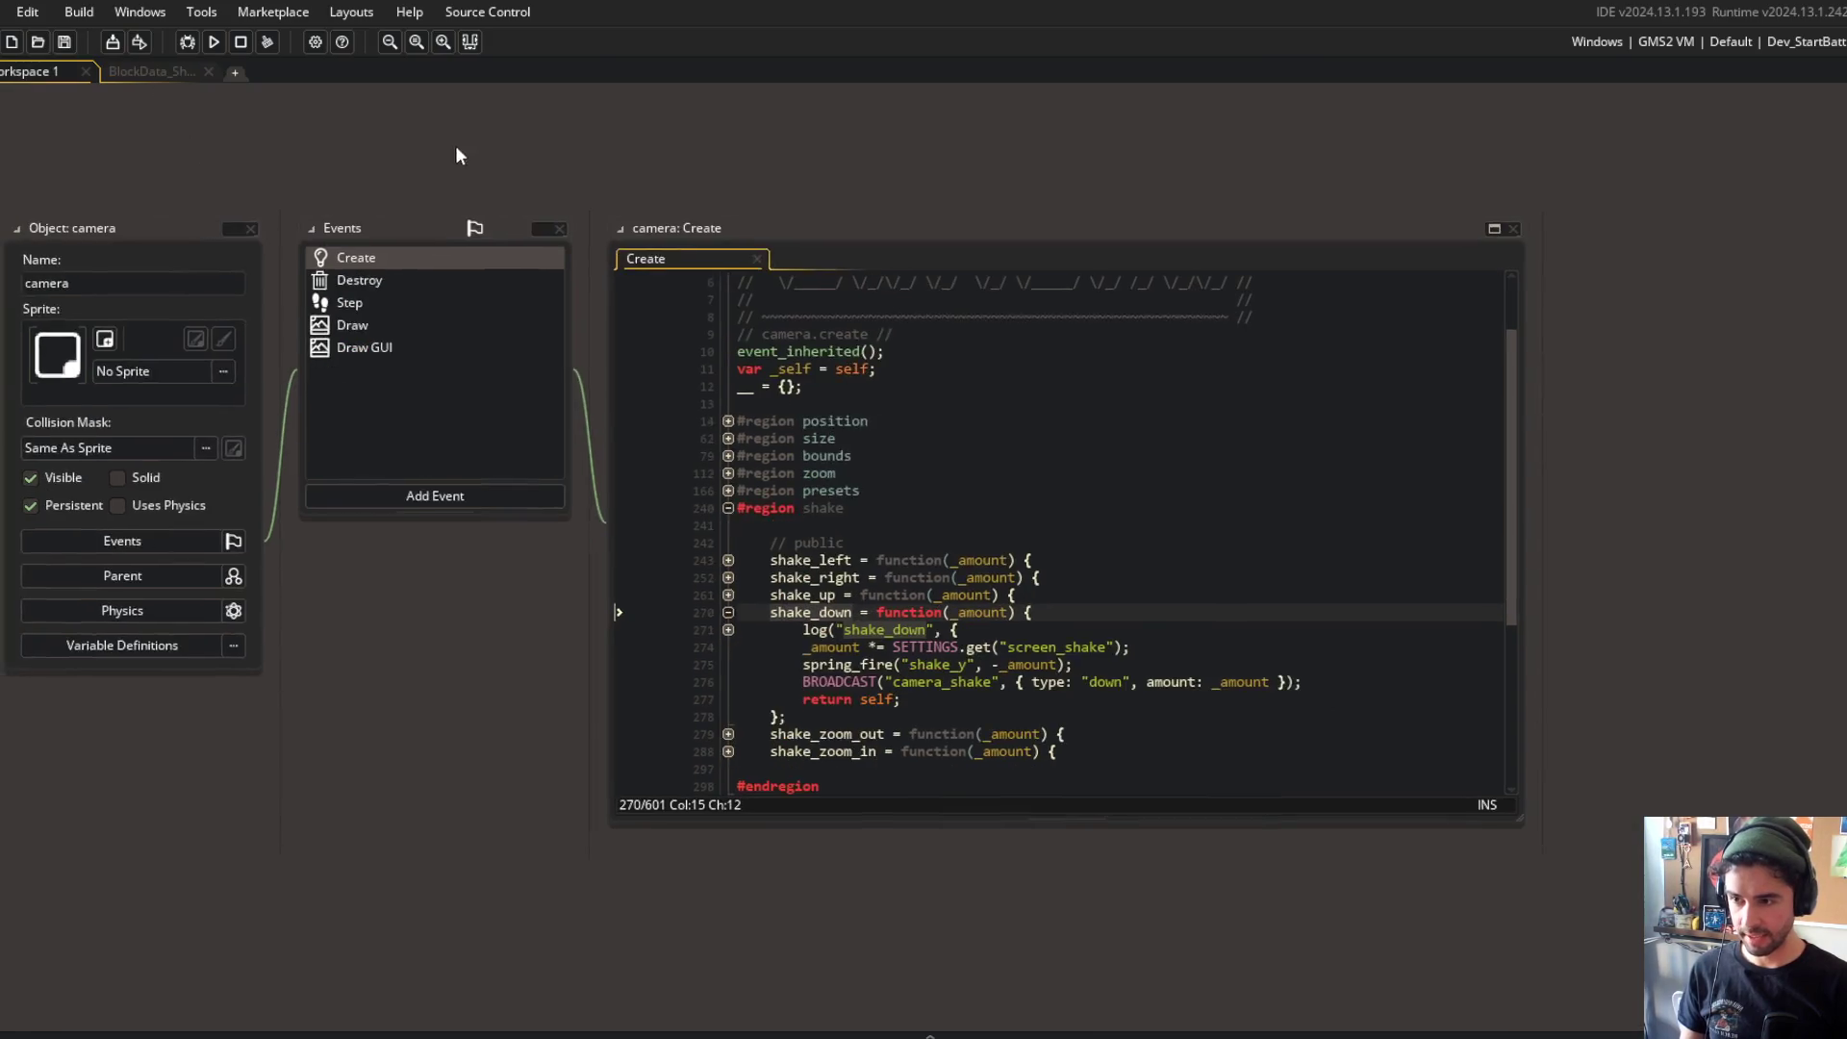
left_click(1491, 230)
left_click(829, 479)
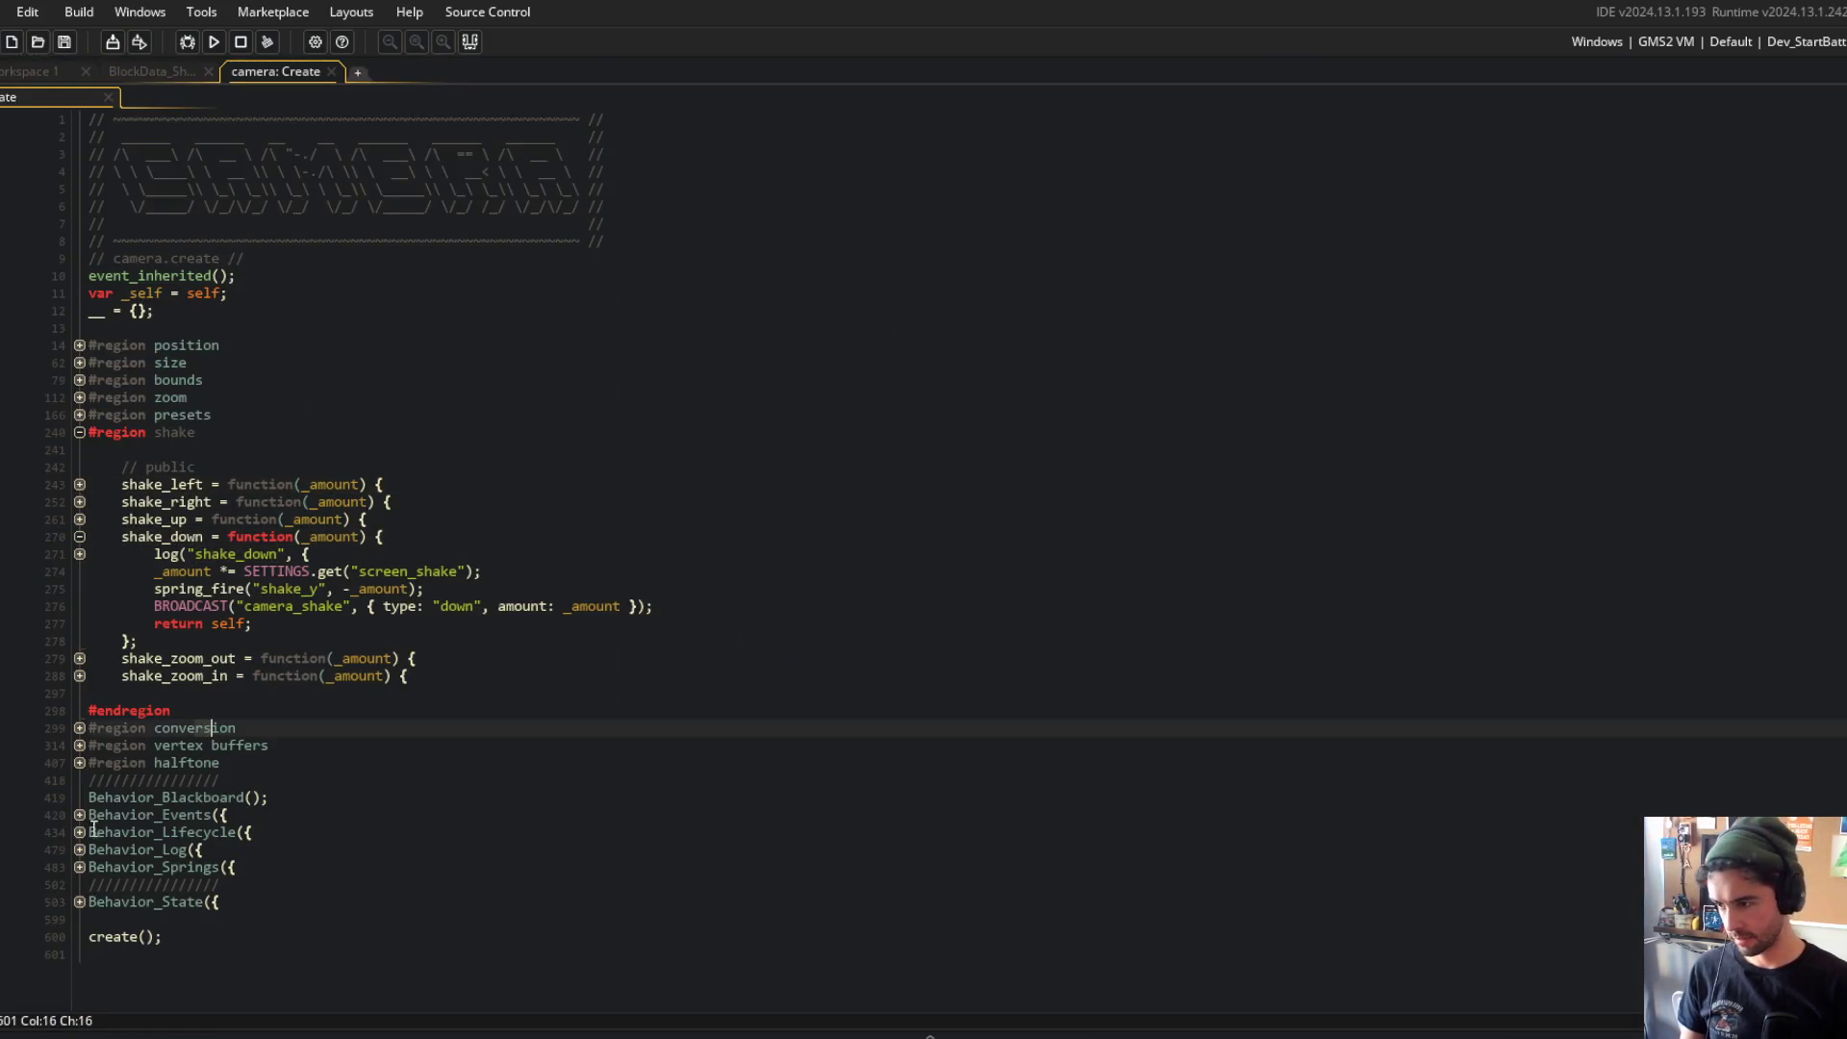
left_click(79, 902)
left_click(79, 936)
scroll(79, 948, "down", 2)
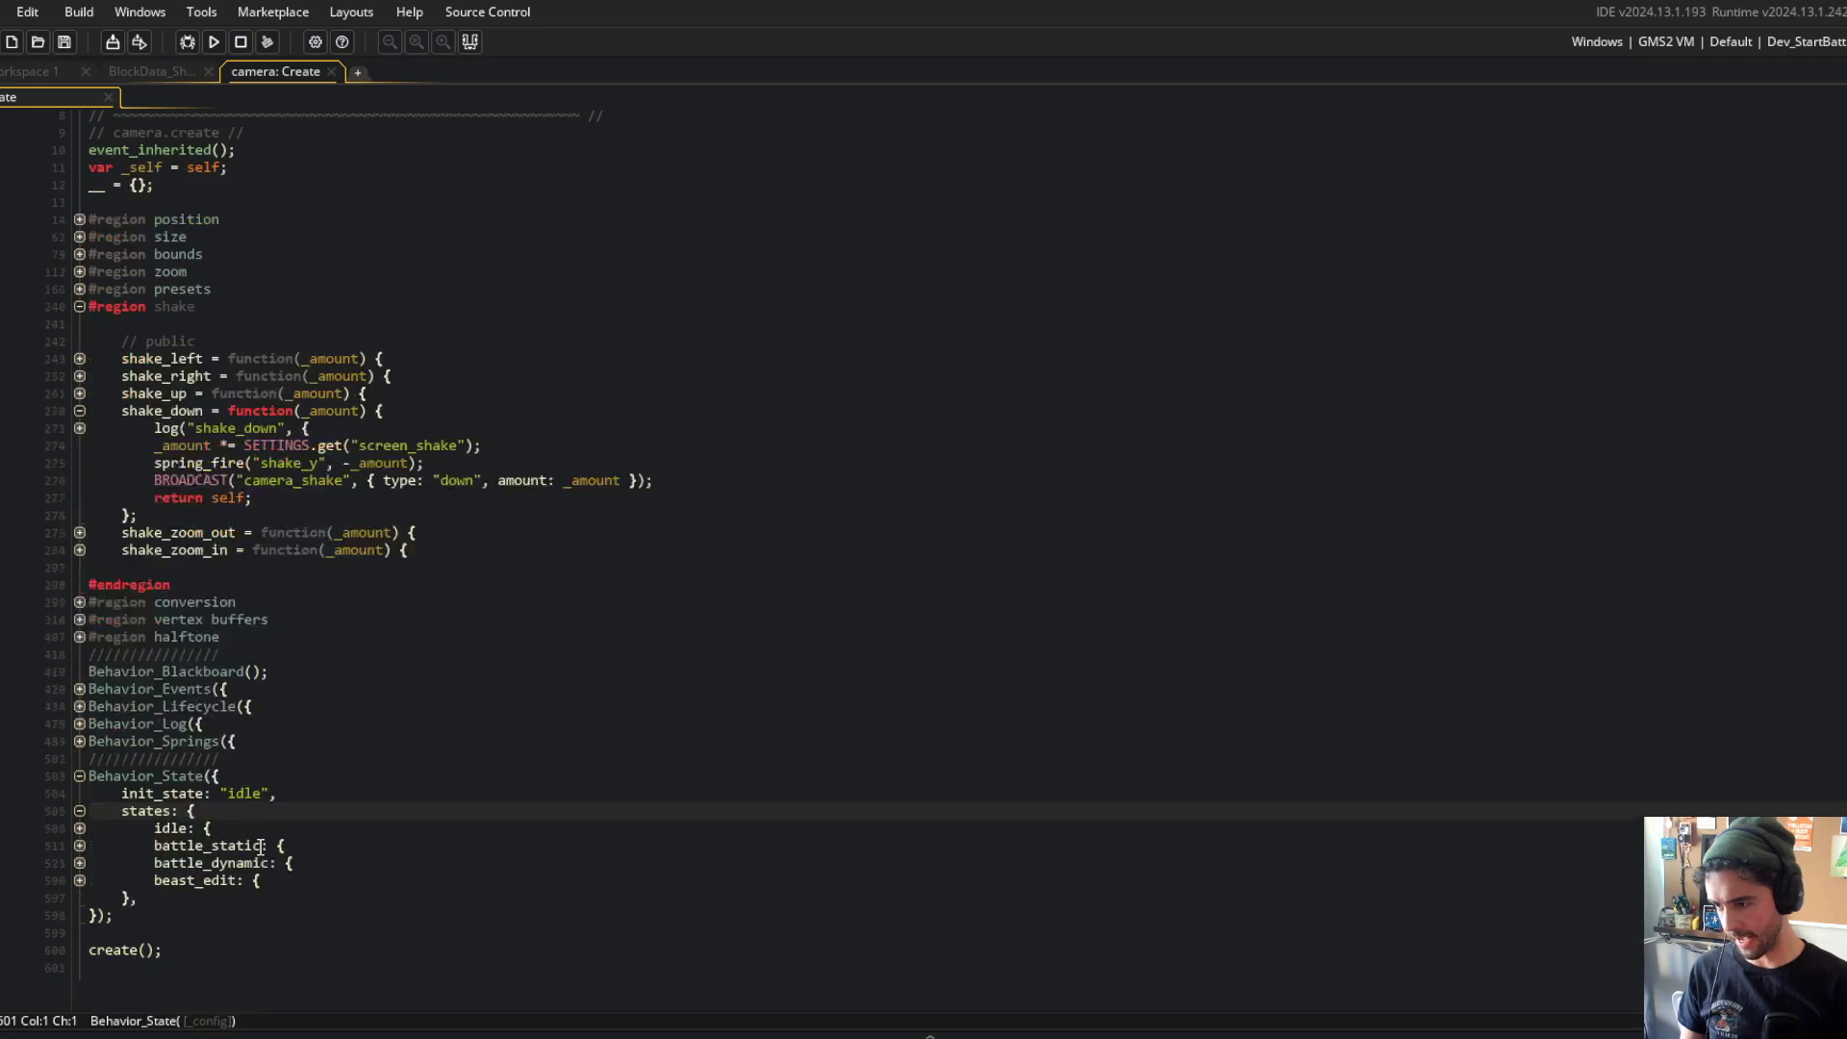
left_click(79, 865)
left_click(79, 845)
left_click(79, 898)
left_click(75, 852)
left_click(75, 856)
left_click(77, 868)
left_click(79, 846)
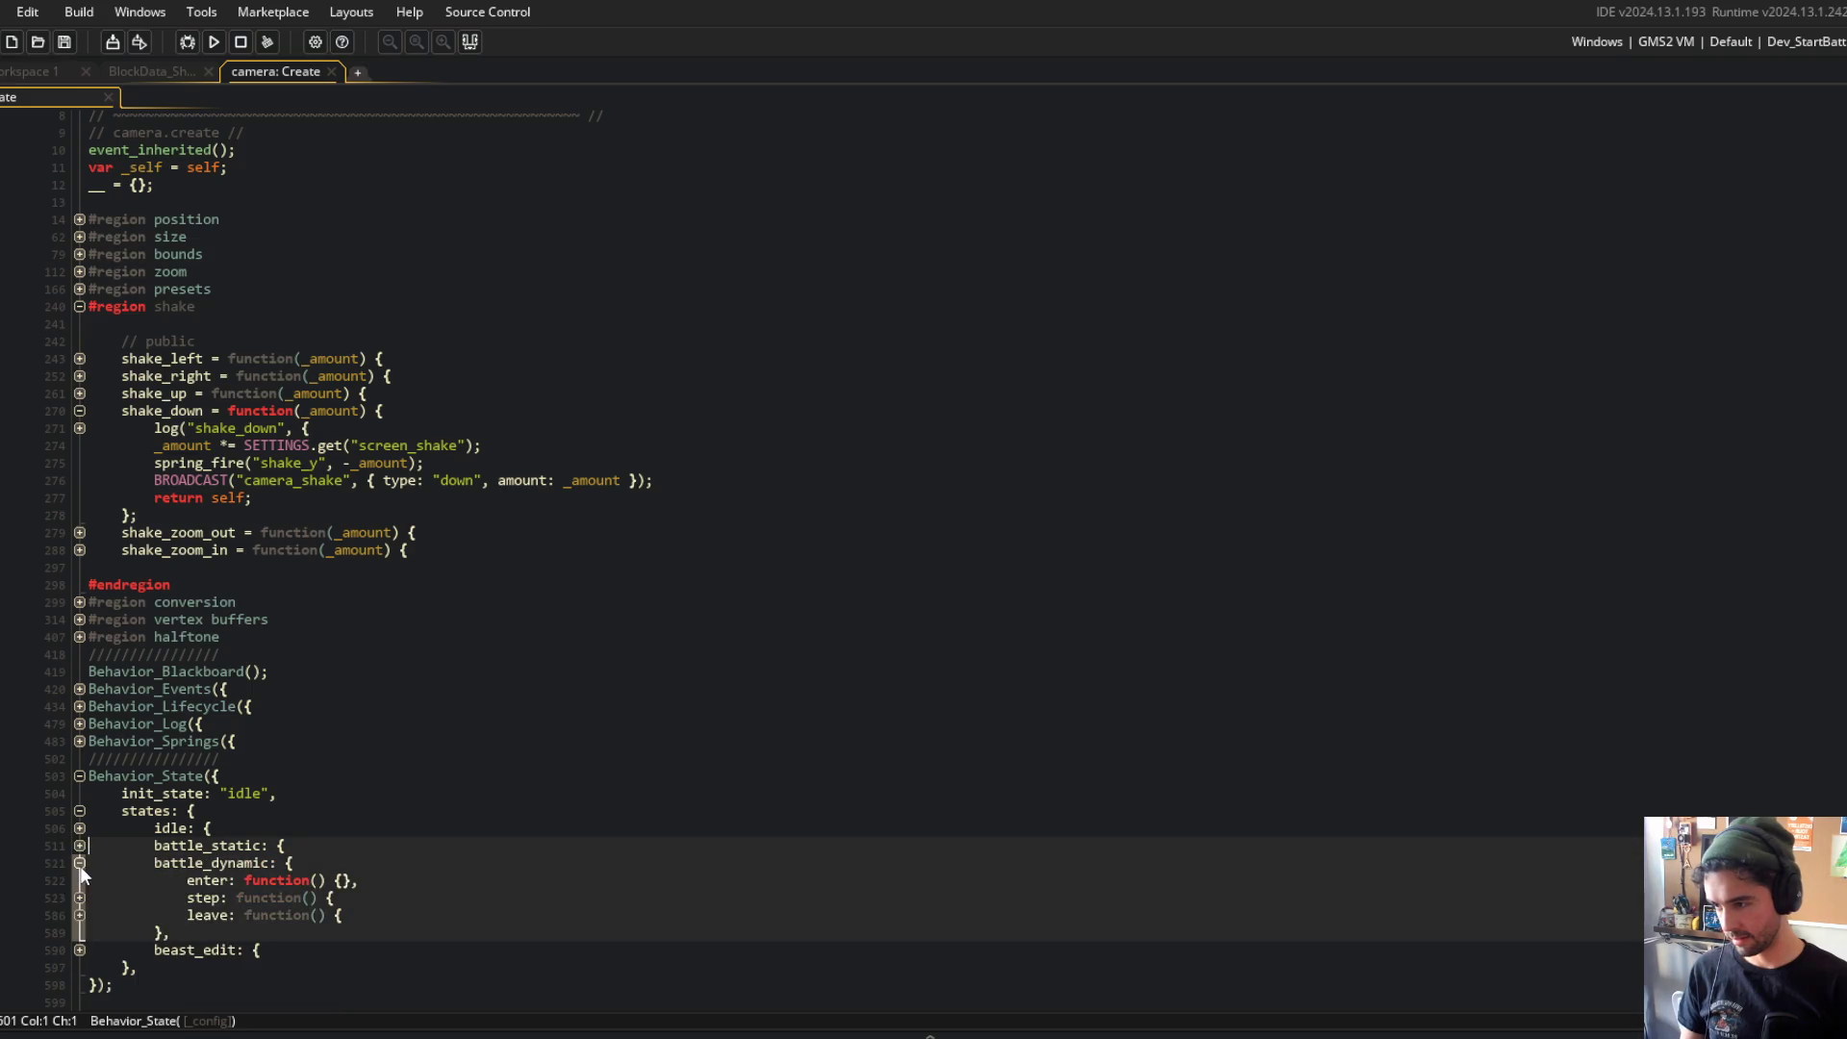
left_click(79, 898)
scroll(142, 841, "down", 5)
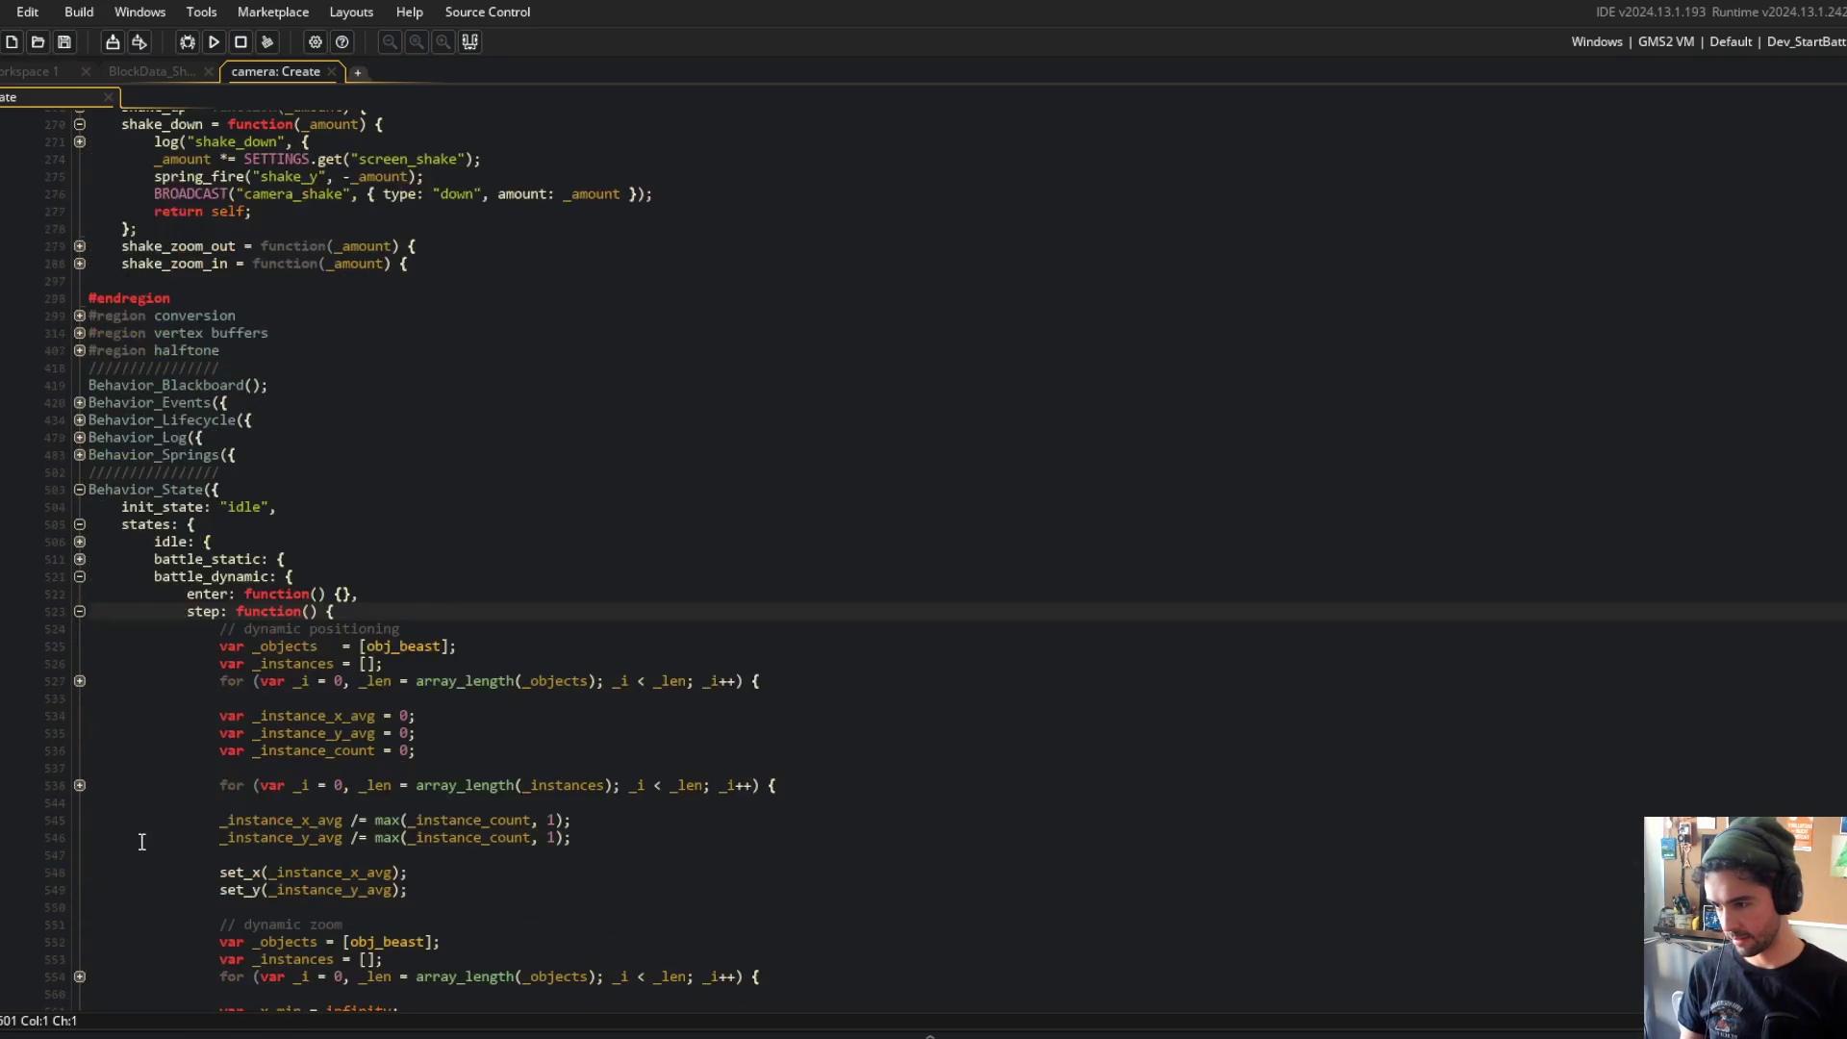
Step: Unfold the averaging, object-collecting and bounding-box loops to read the camera position and zoom logic
left_click(79, 785)
left_click(79, 680)
scroll(77, 578, "down", 5)
left_click(84, 478)
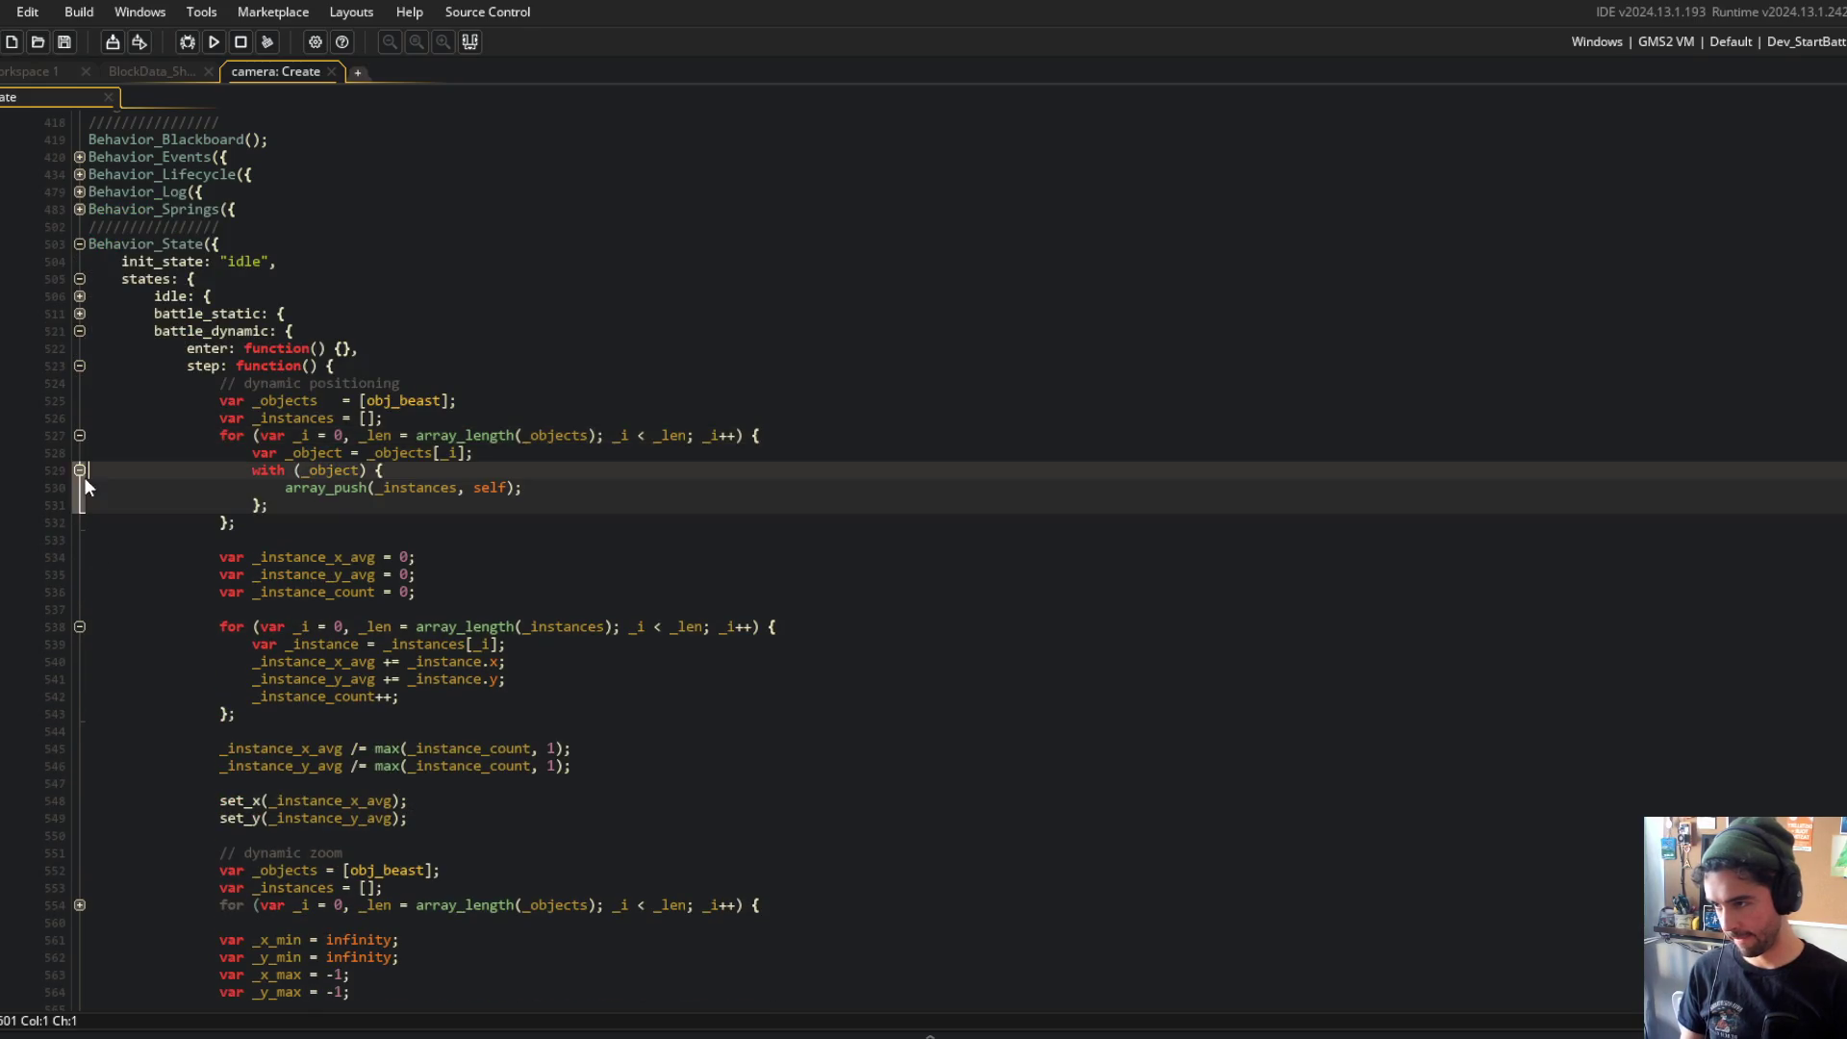
scroll(84, 478, "up", 9)
left_click(399, 469)
double_click(222, 383)
scroll(526, 359, "down", 15)
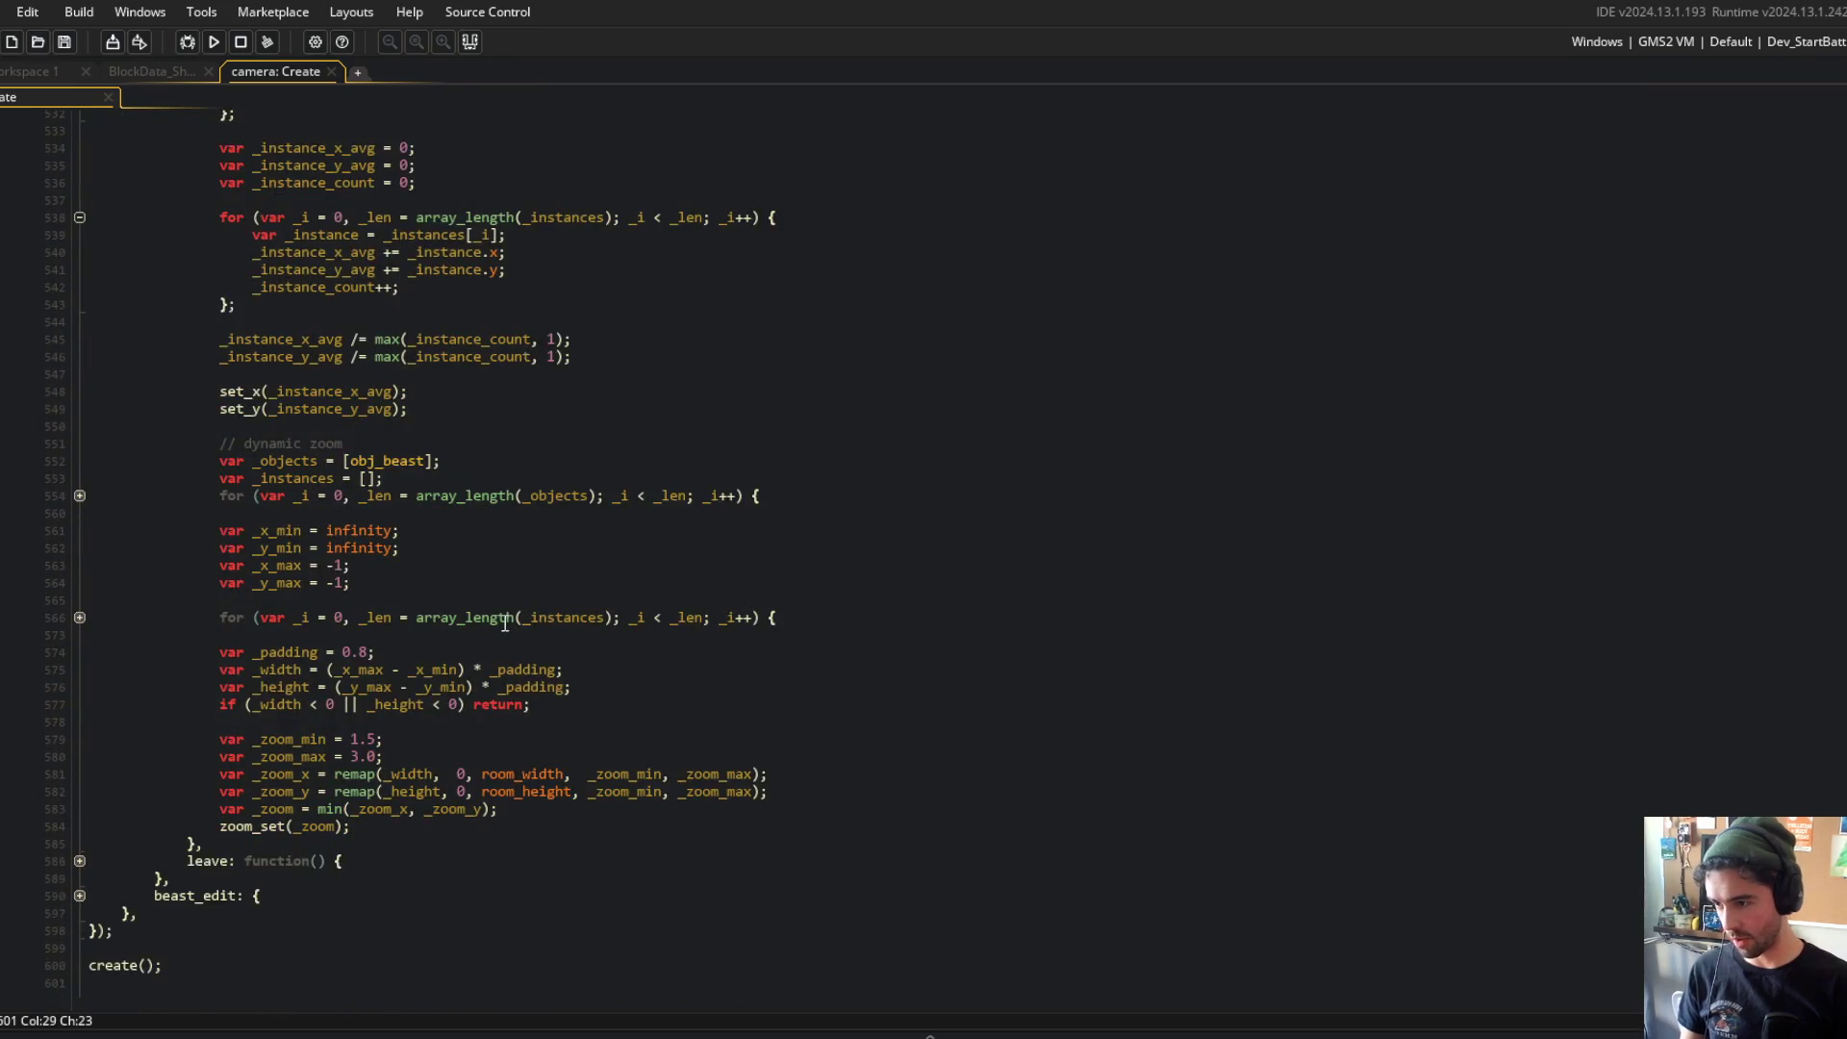
left_click(79, 602)
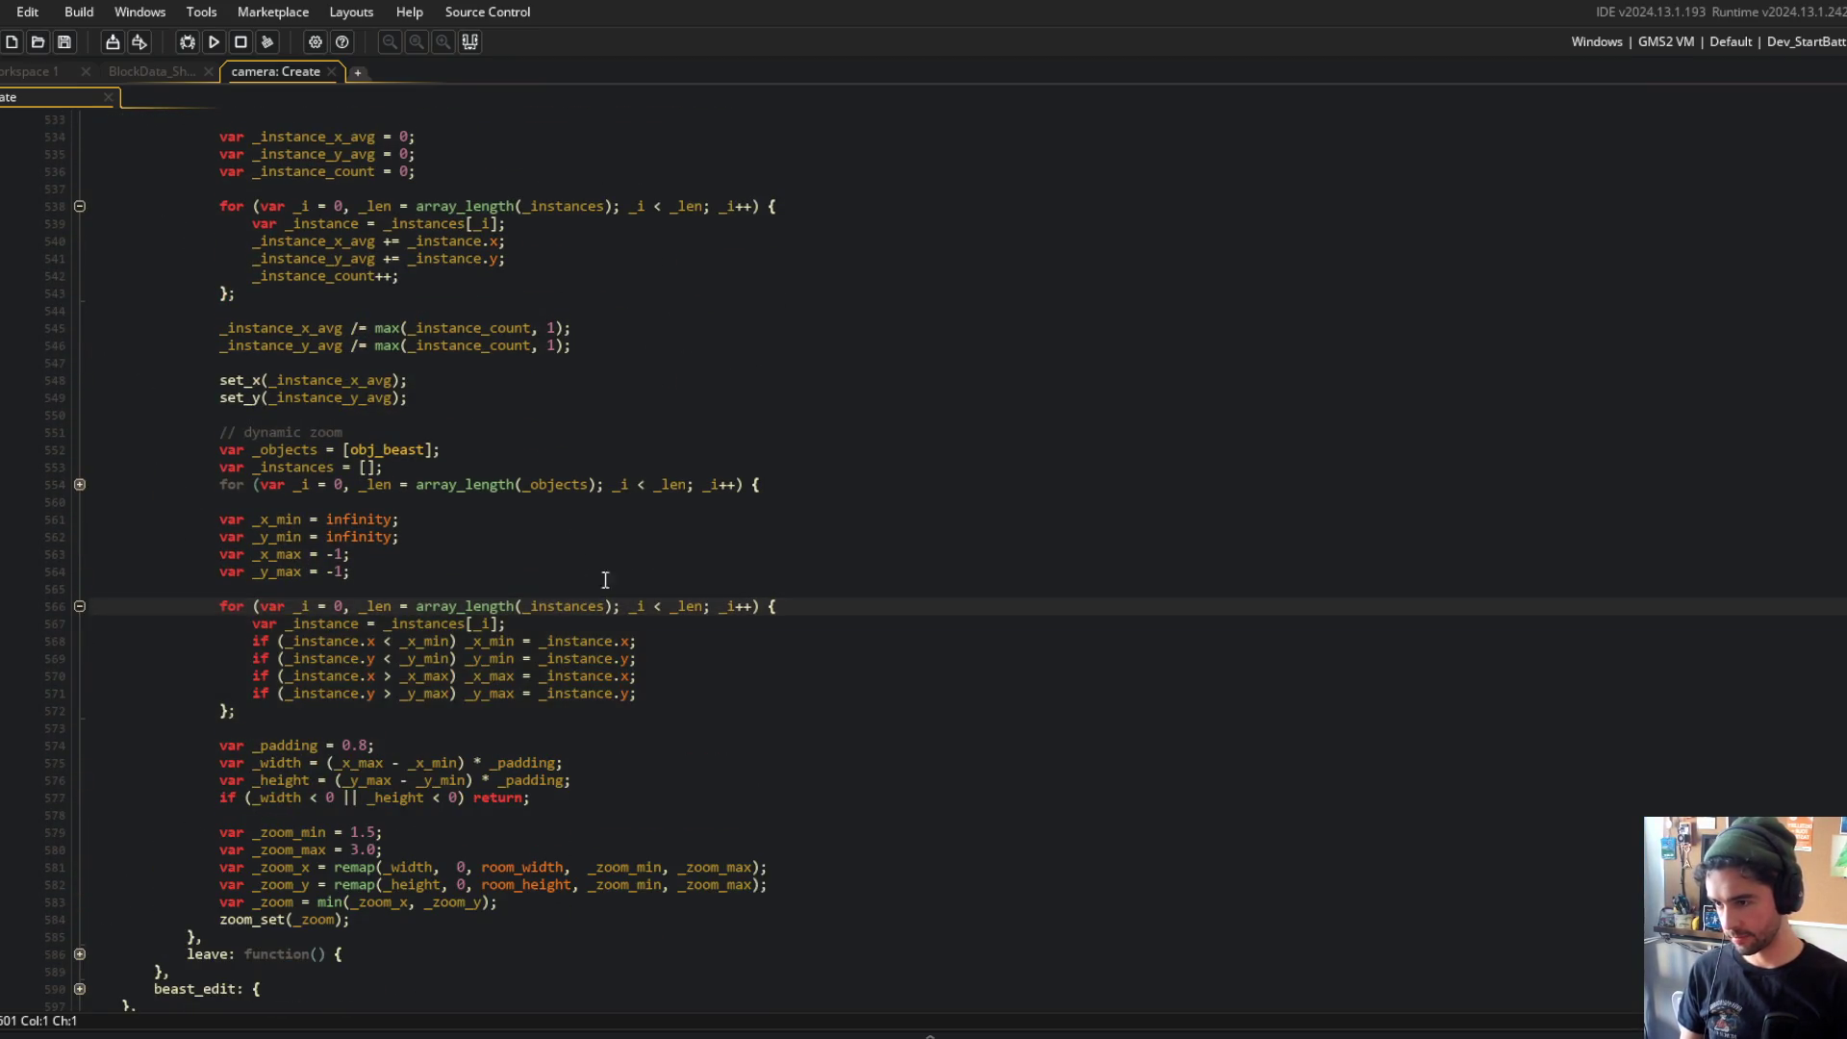
scroll(577, 573, "down", 2)
left_click(369, 759)
scroll(385, 481, "up", 4)
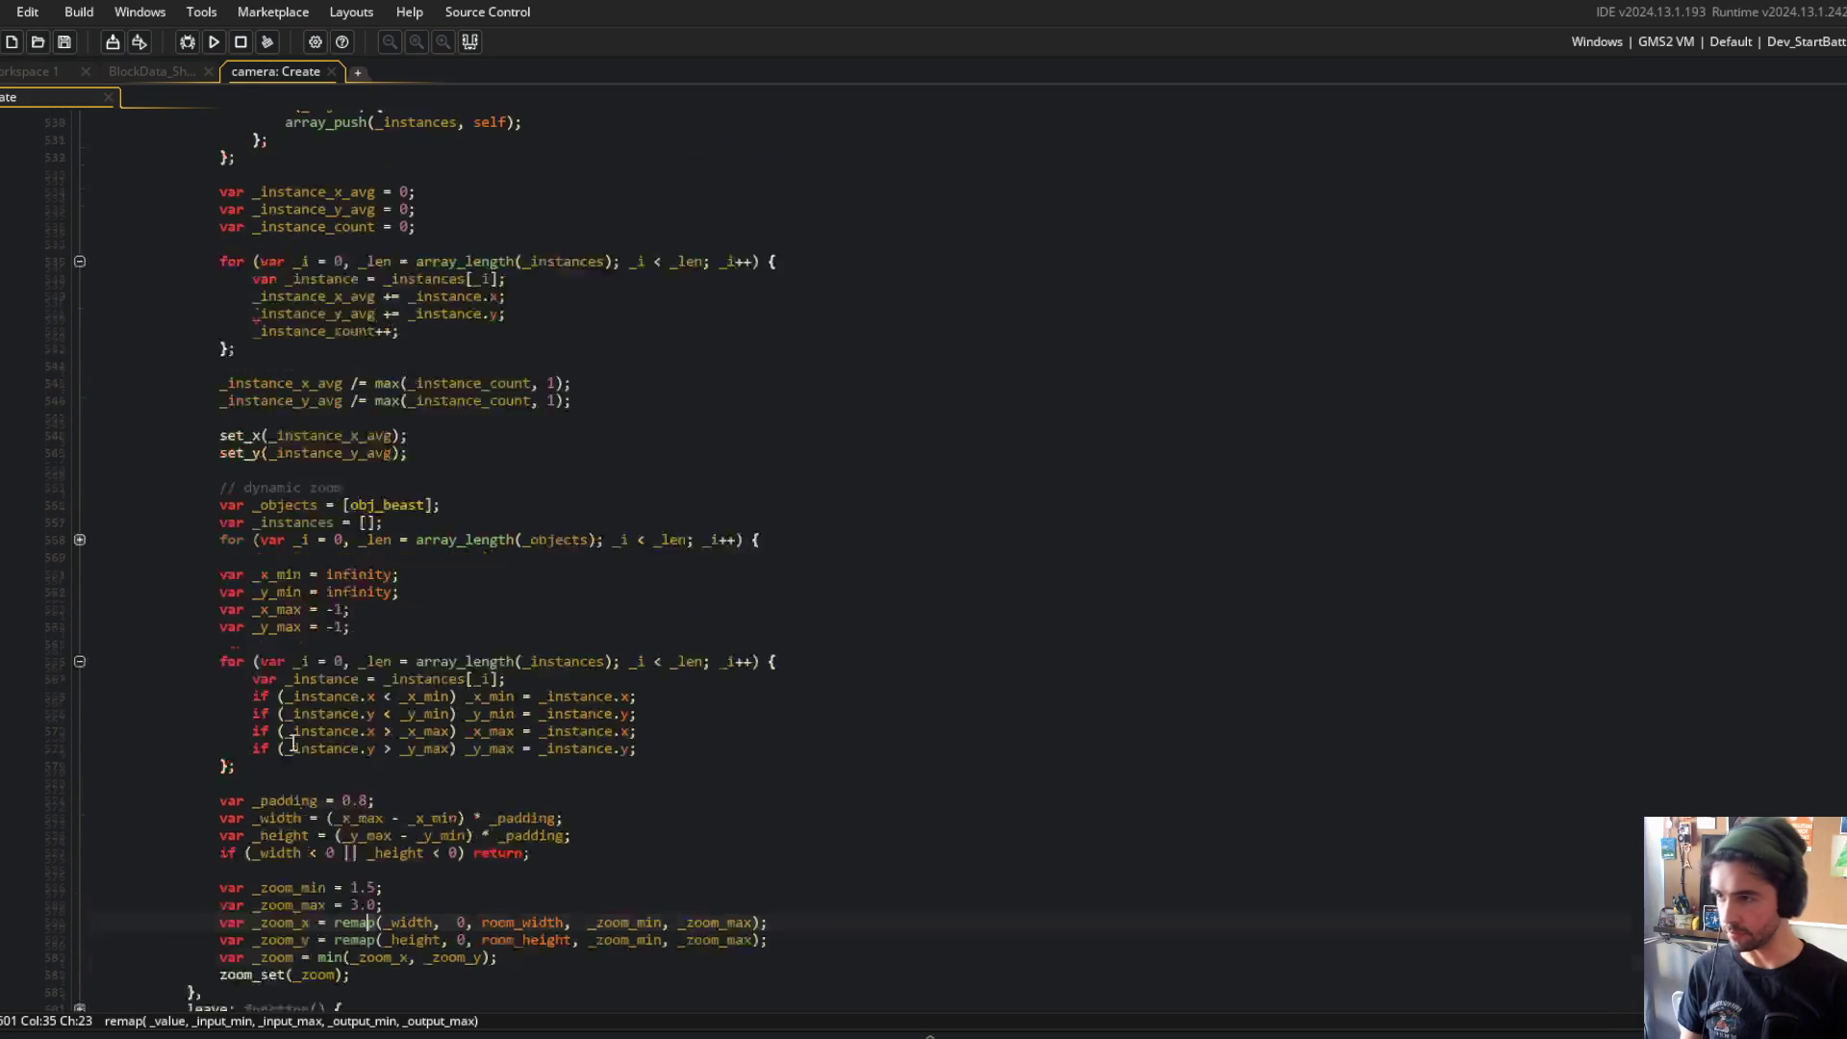
left_click(391, 477)
scroll(438, 561, "up", 5)
scroll(438, 561, "up", 9)
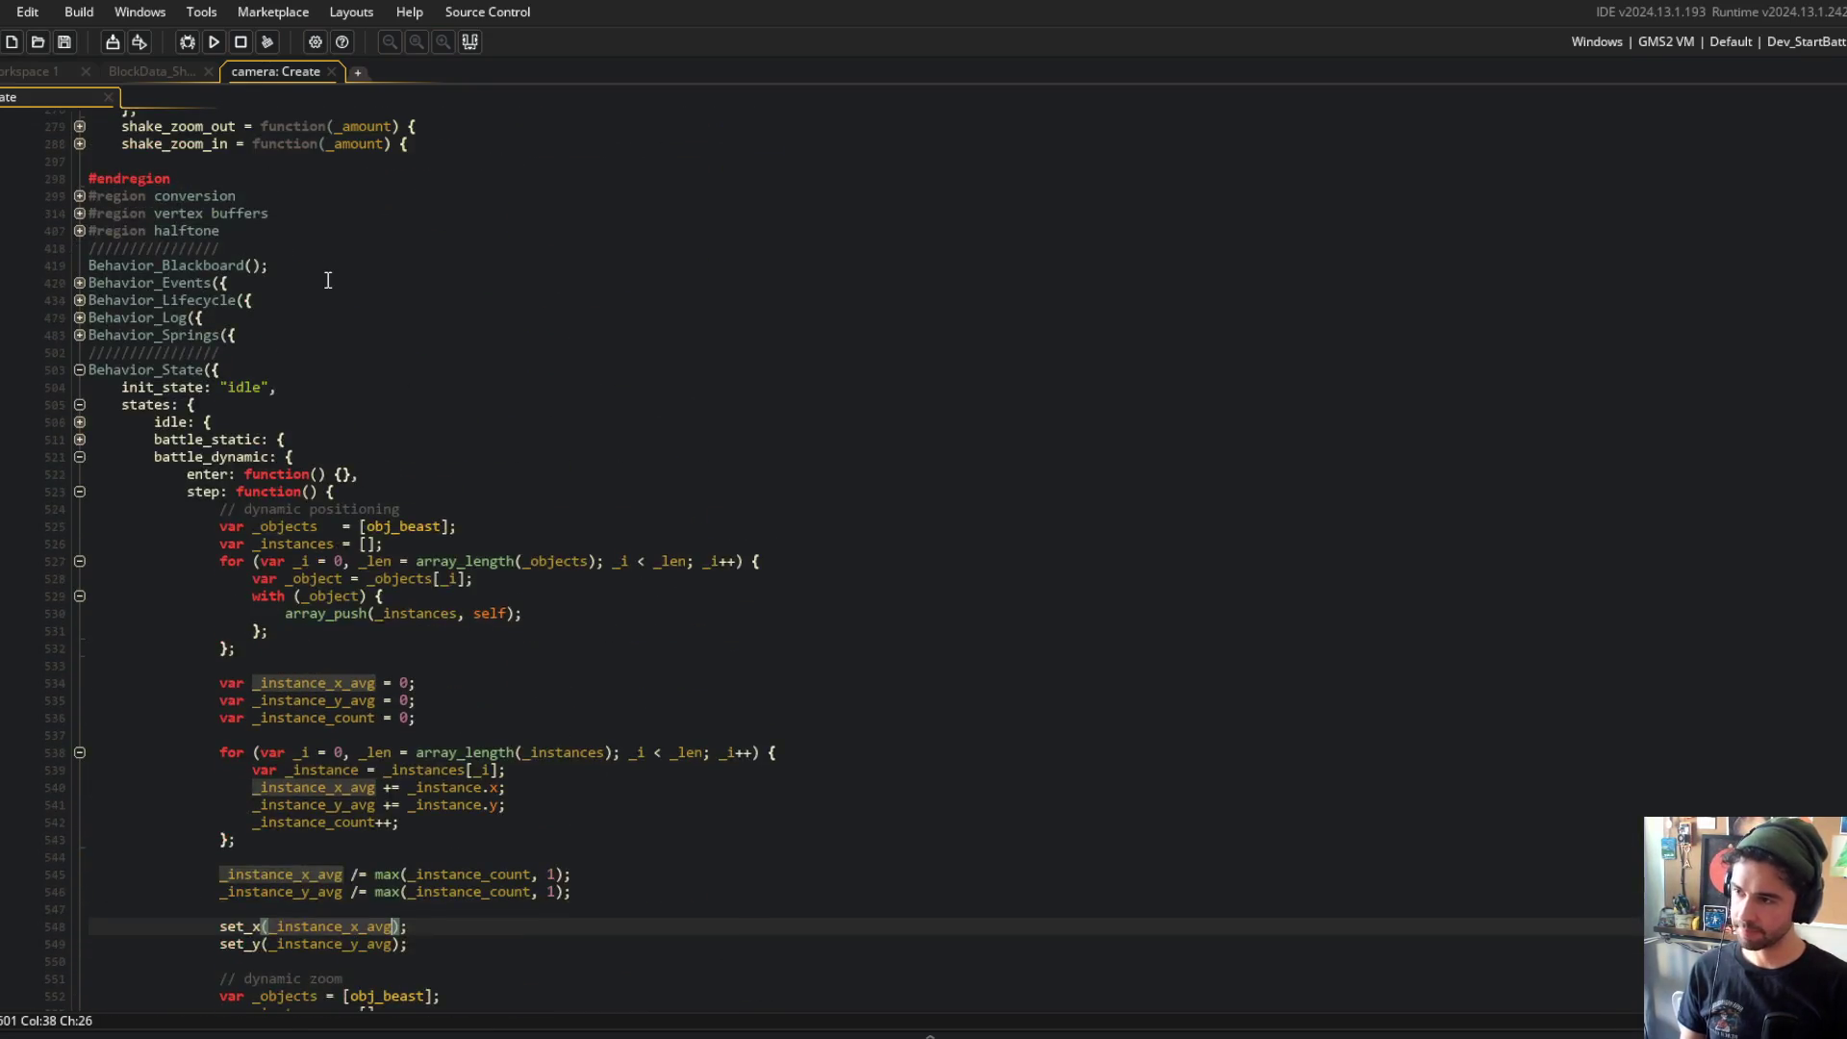
left_click(246, 302)
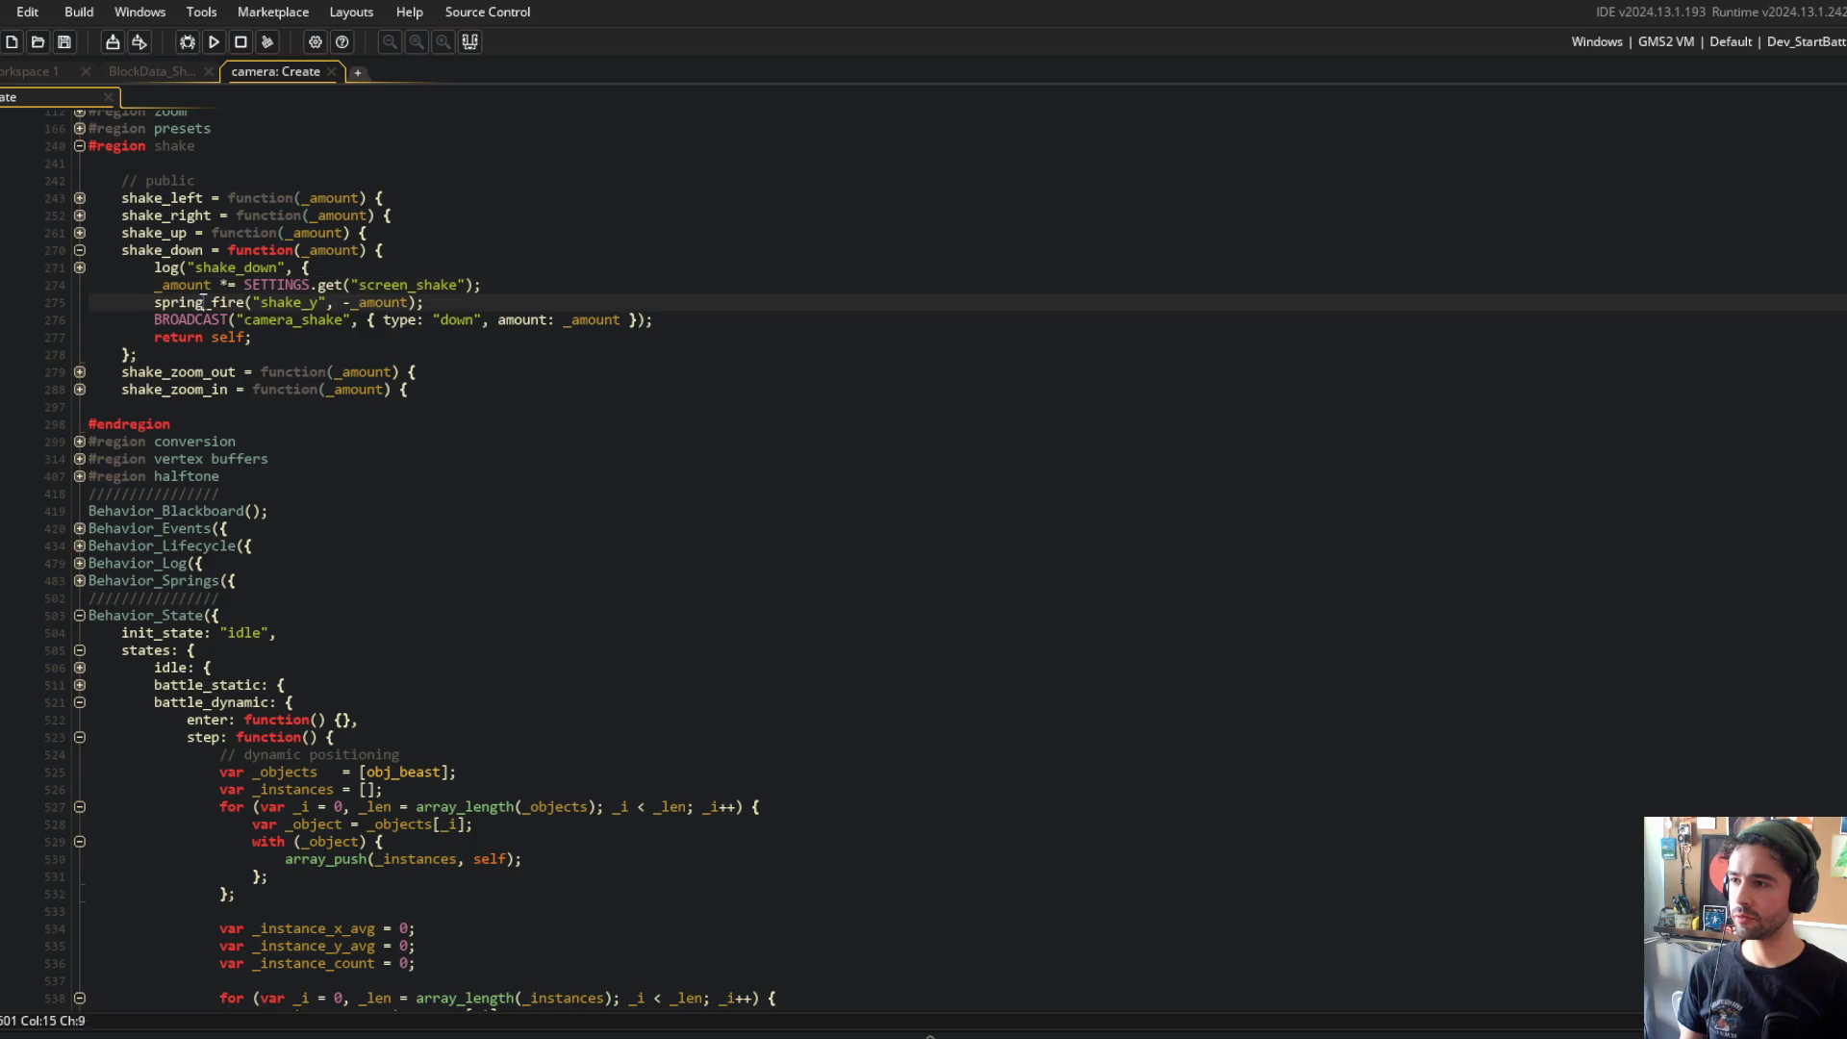
Step: Look inside the Behavior_Springs block, then place the caret on the set_x line
scroll(186, 175, "up", 3)
scroll(185, 330, "down", 3)
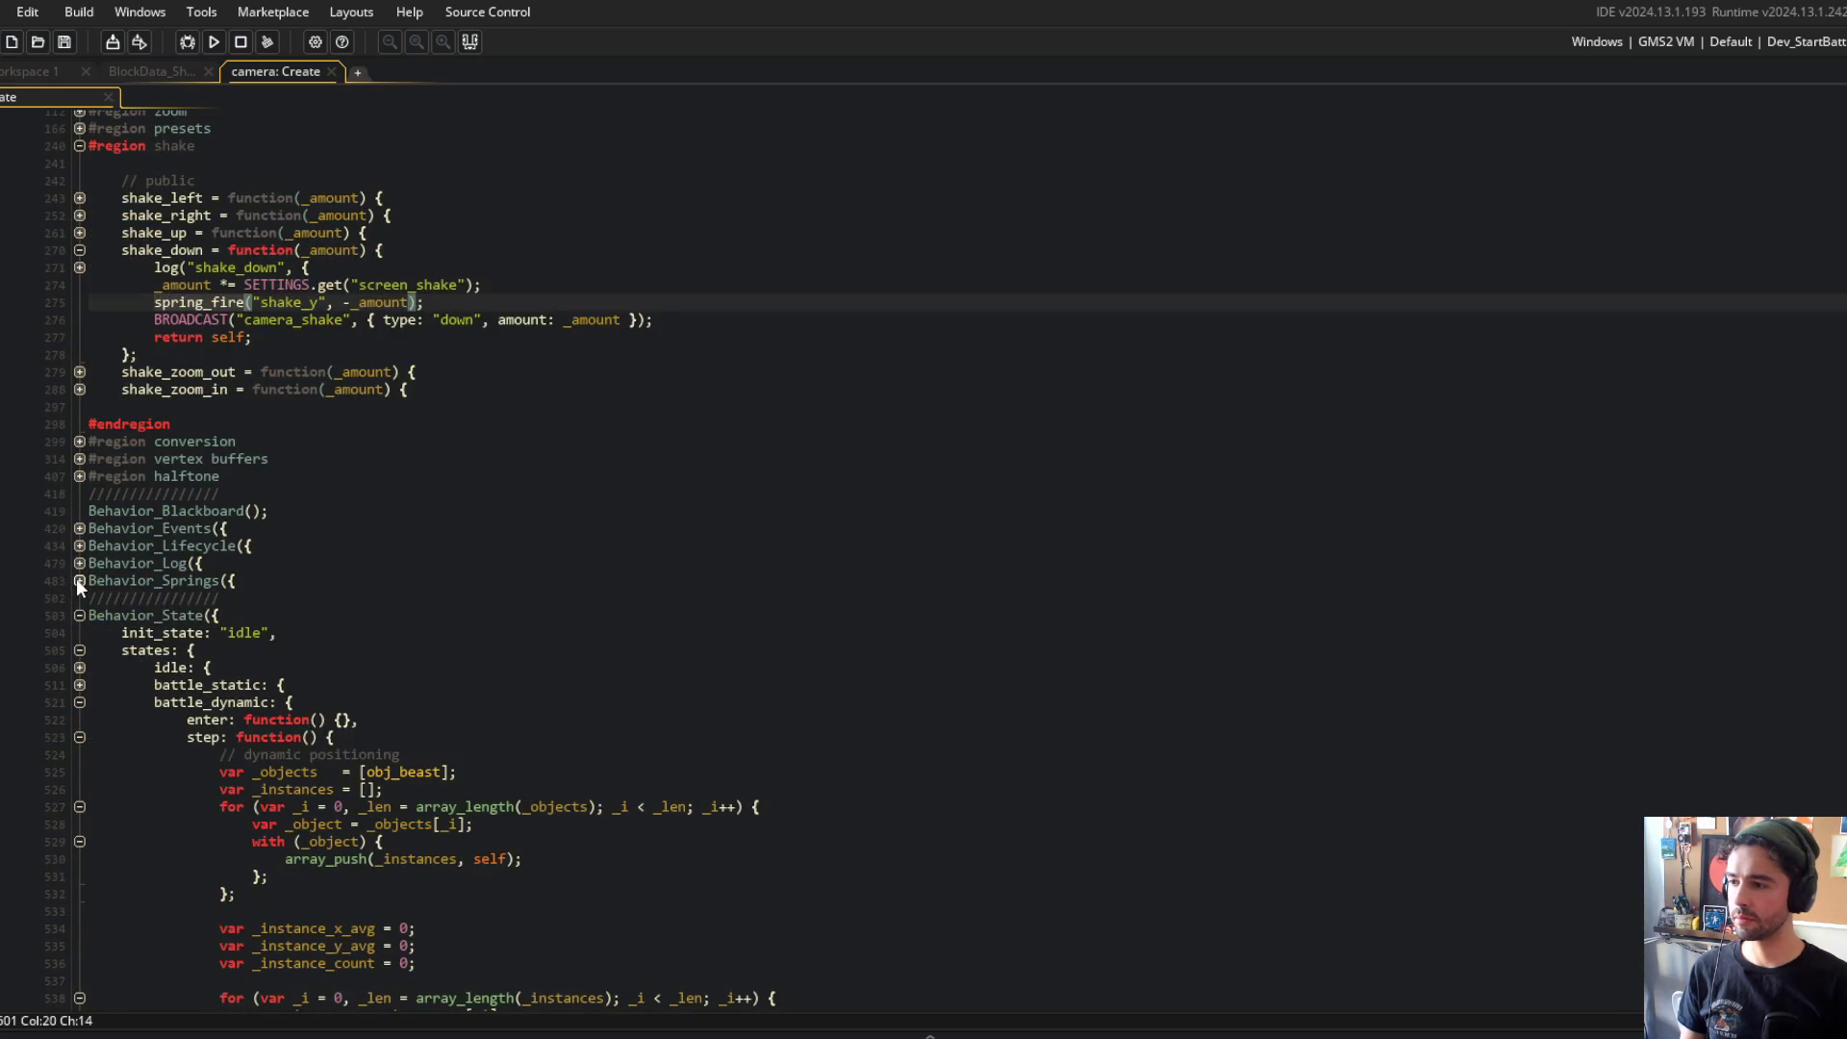
left_click(77, 579)
left_click(77, 591)
left_click(77, 579)
scroll(625, 542, "down", 5)
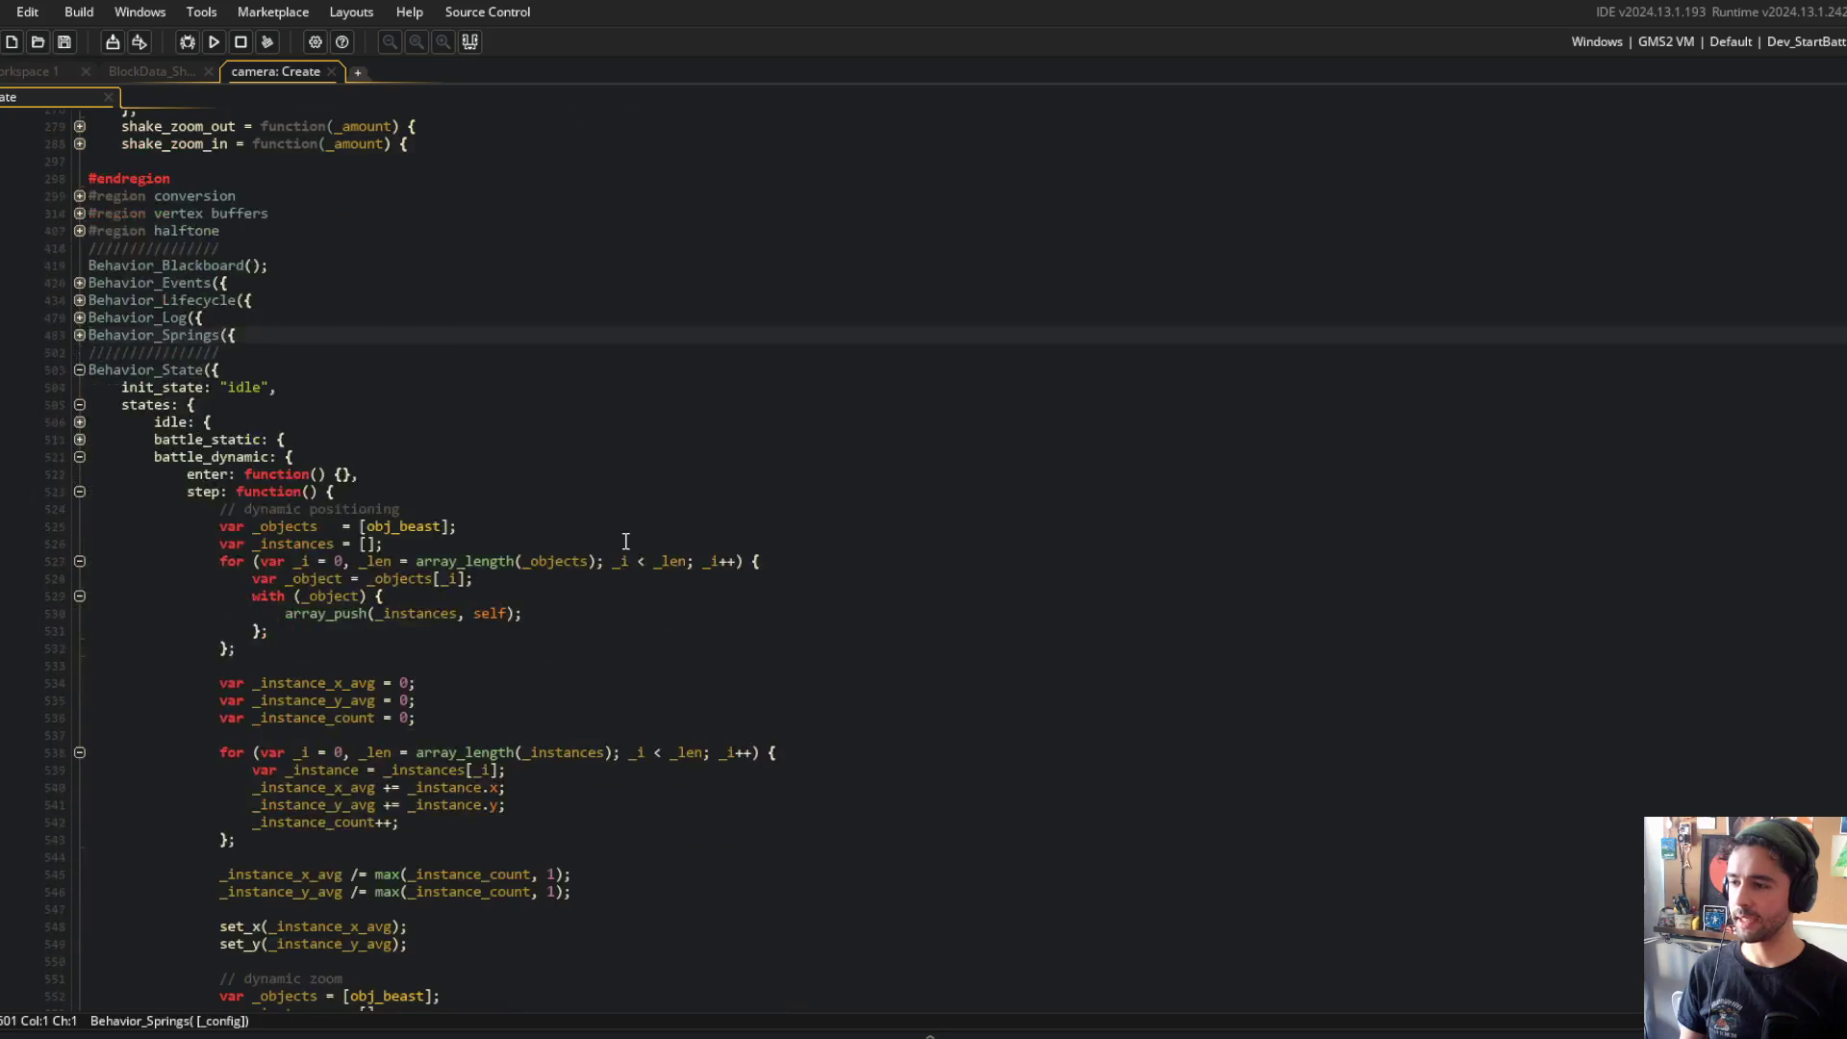
scroll(626, 542, "down", 4)
left_click(482, 728)
Step: Add spring_get("shake_x") and spring_get("shake_y") offsets to battle_dynamic's set_x and set_y calls
type("+ sp")
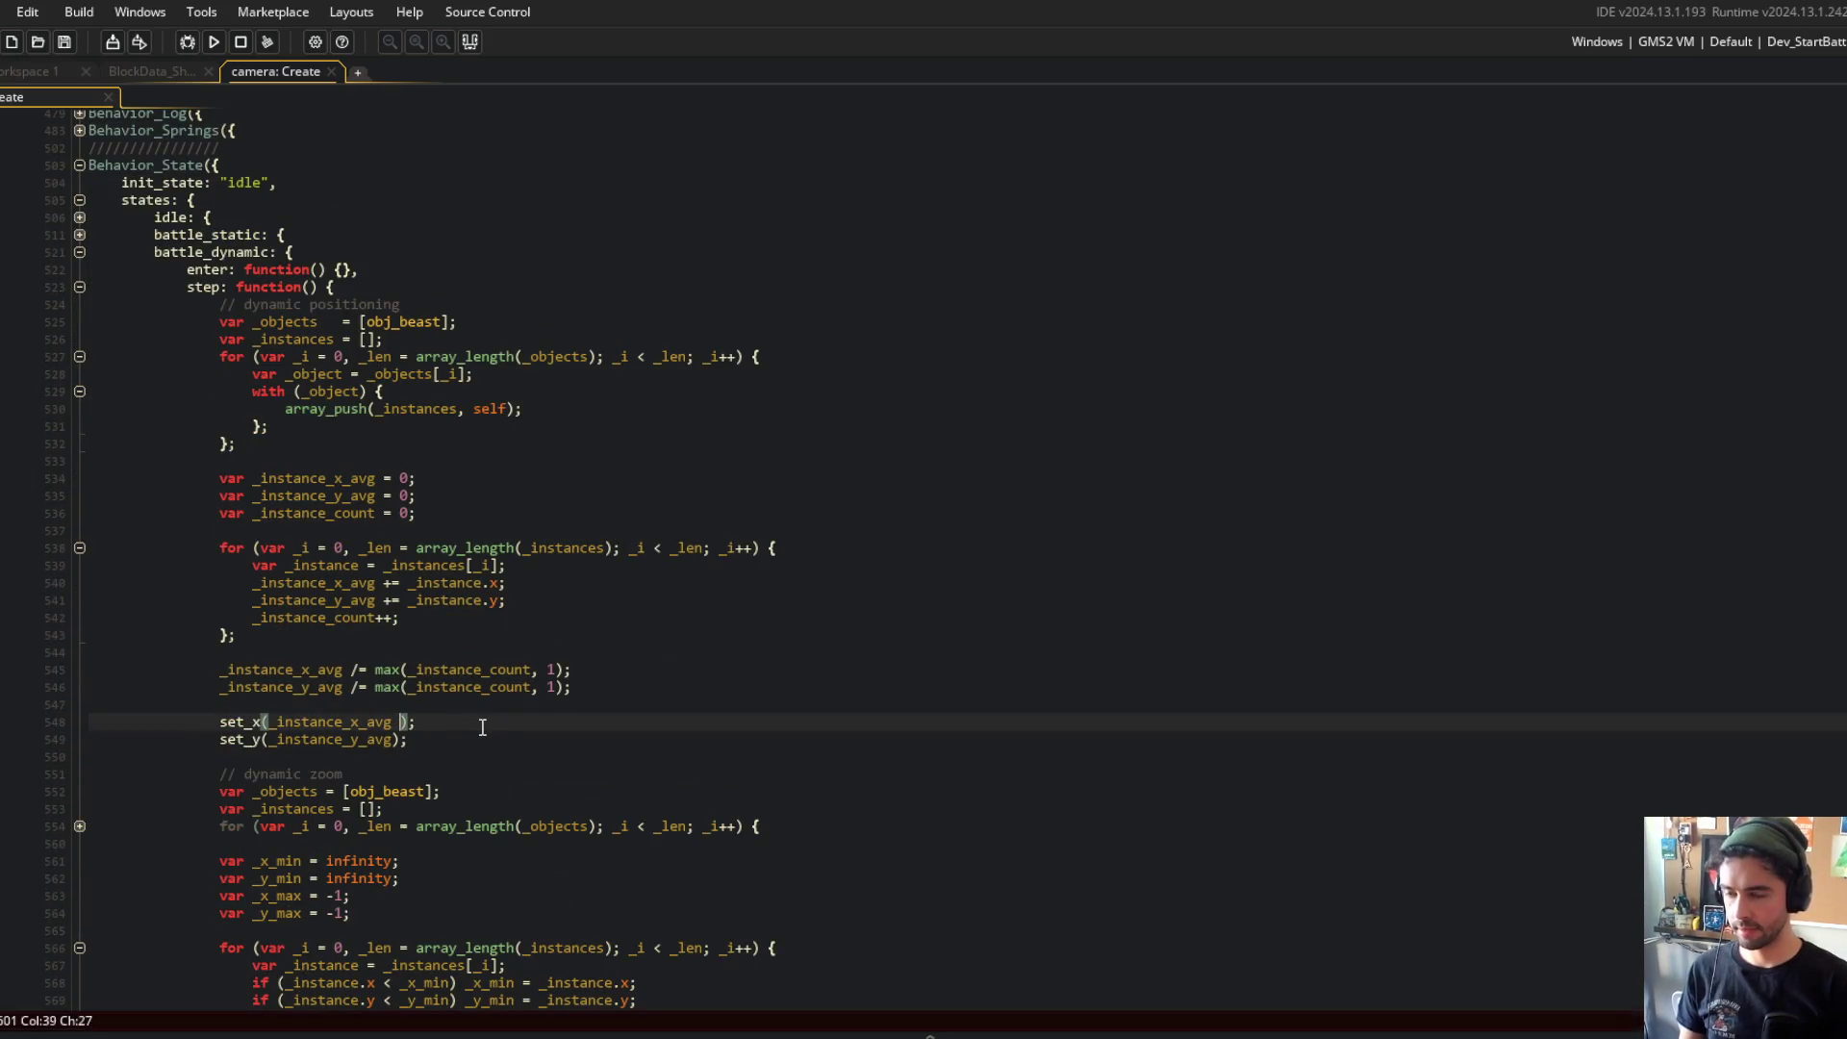
key("BackSpace")
key("BackSpace")
type("ng_get(\"s")
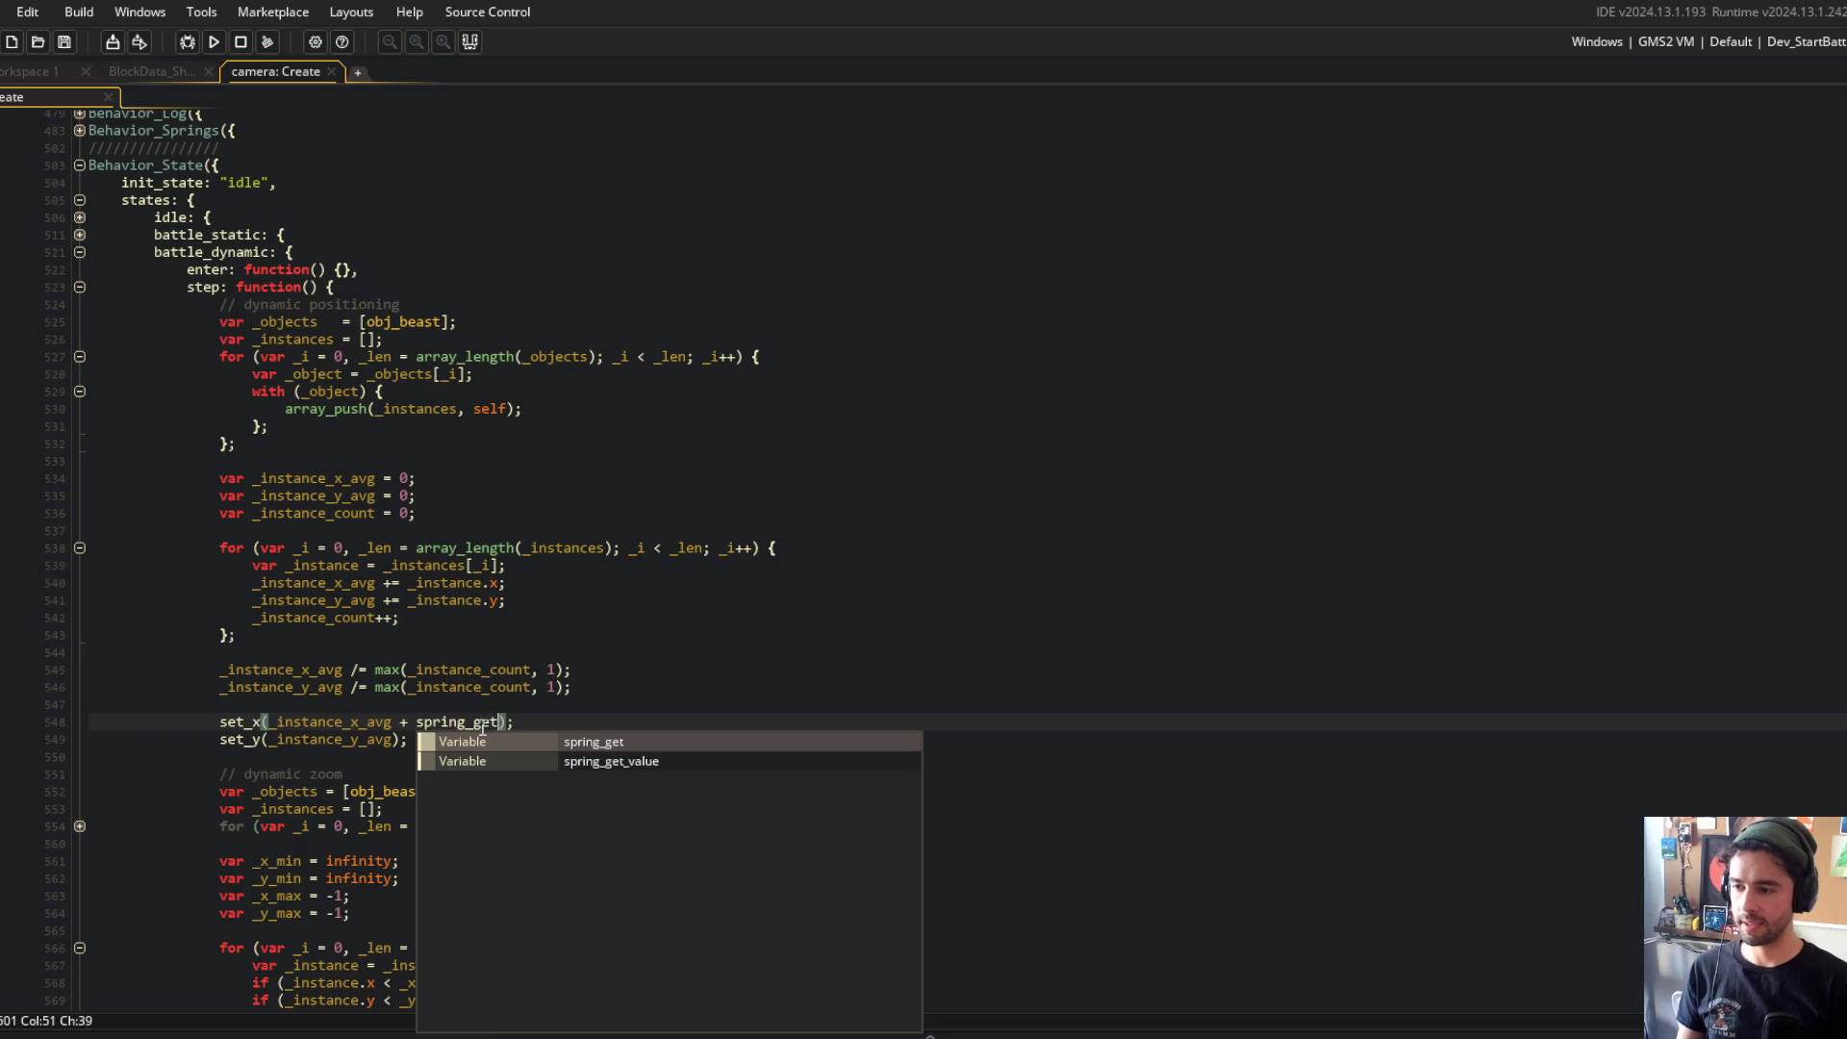
key("Down")
key("Left")
key("Left")
type("spring_get")
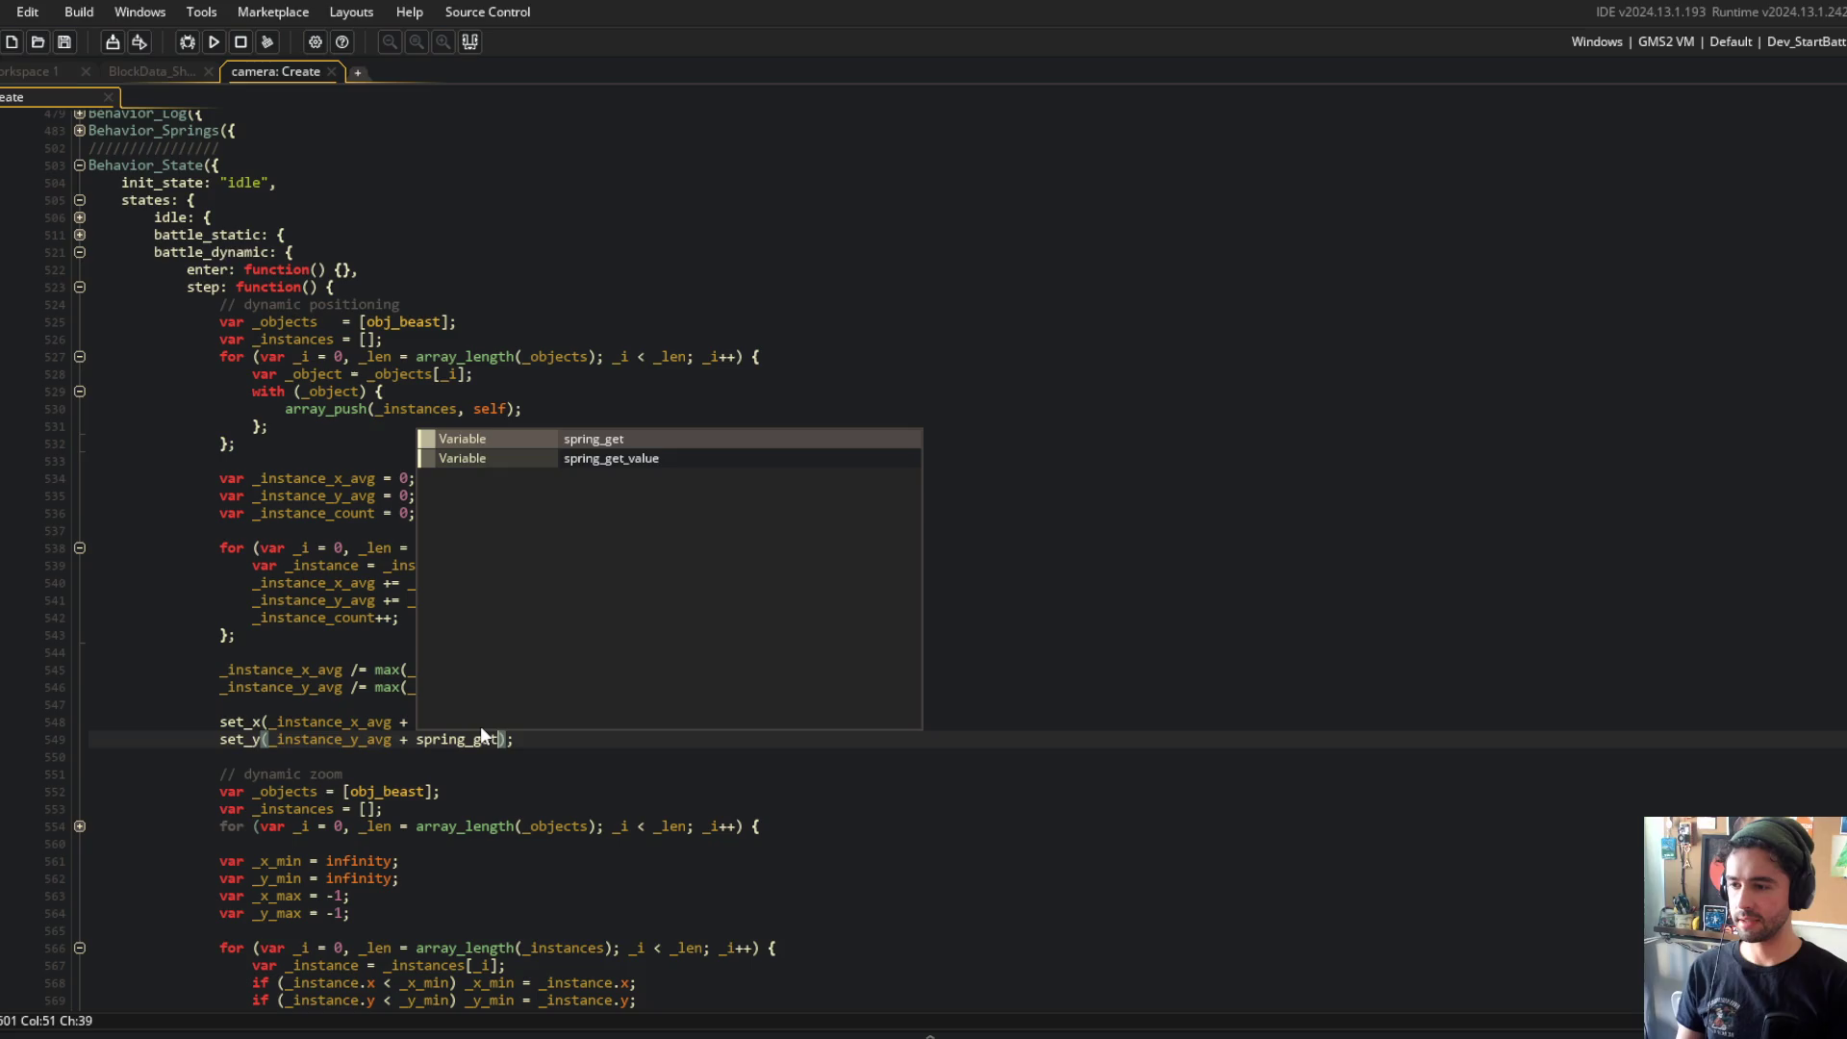
type("(\"shake_y\")")
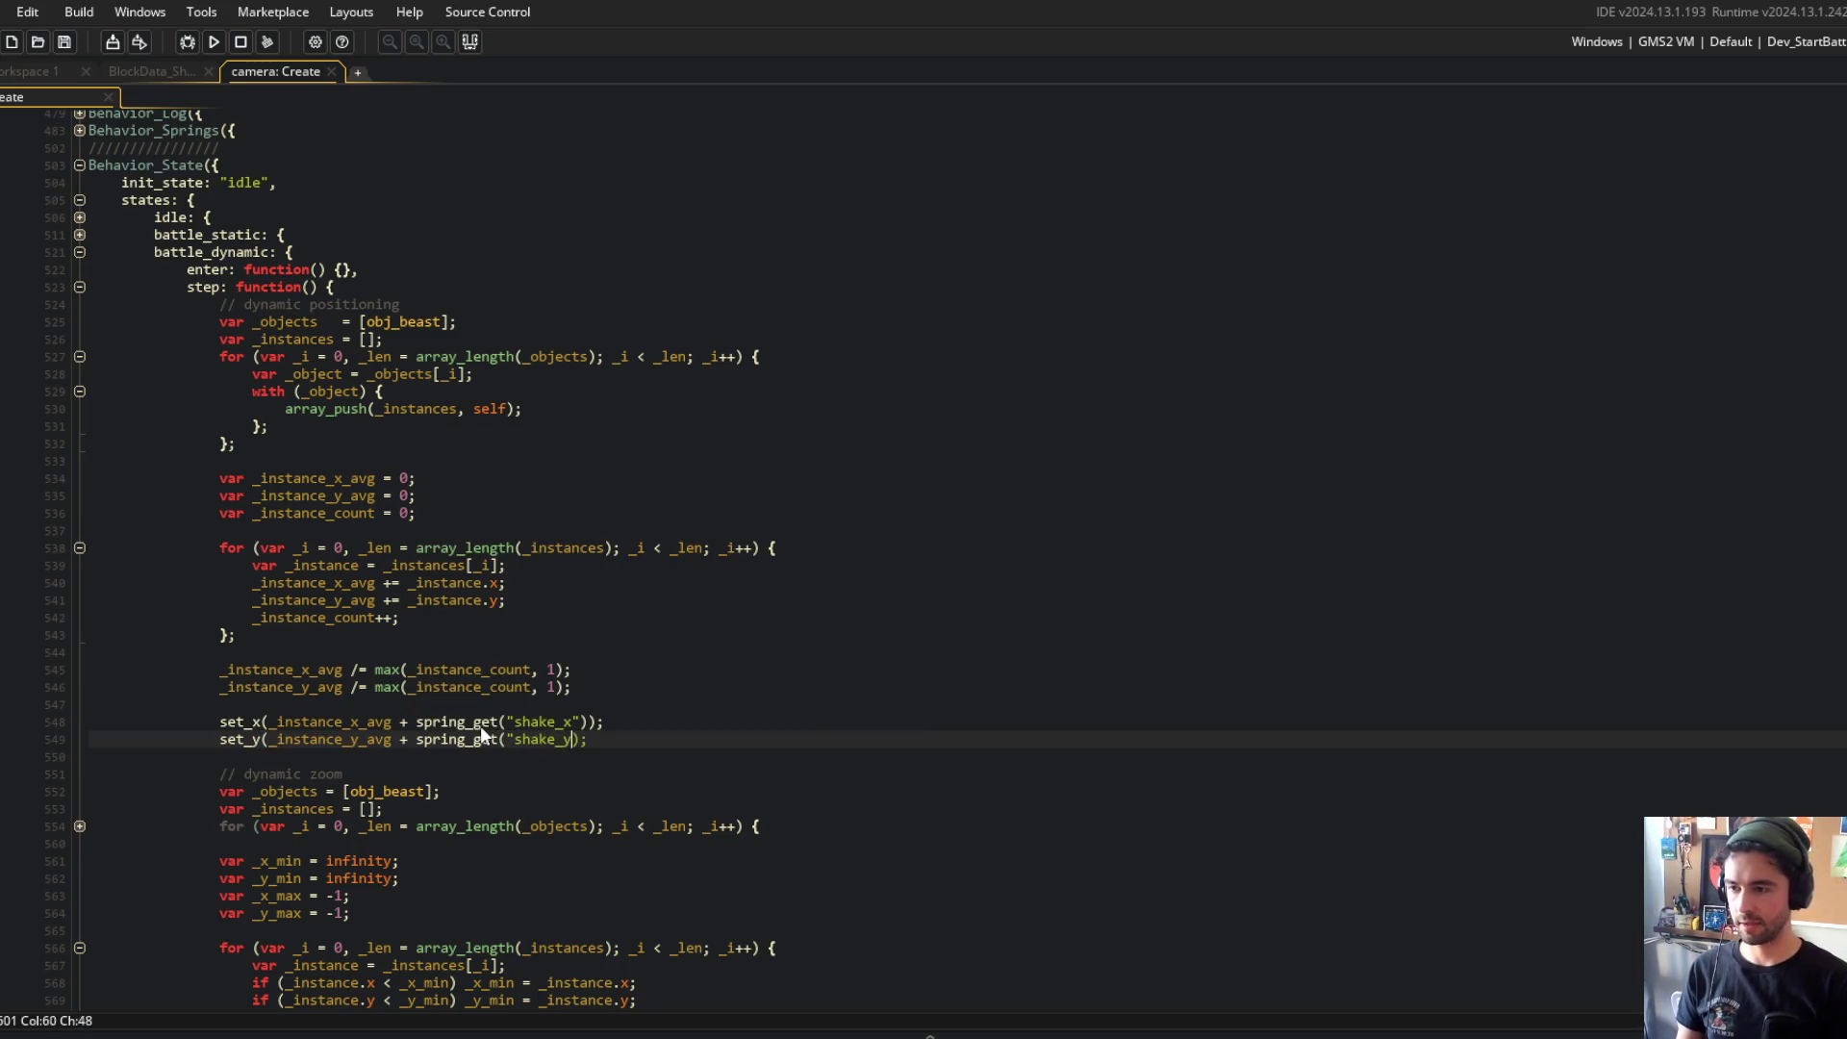
left_click(481, 724)
scroll(462, 674, "up", 6)
scroll(452, 635, "down", 4)
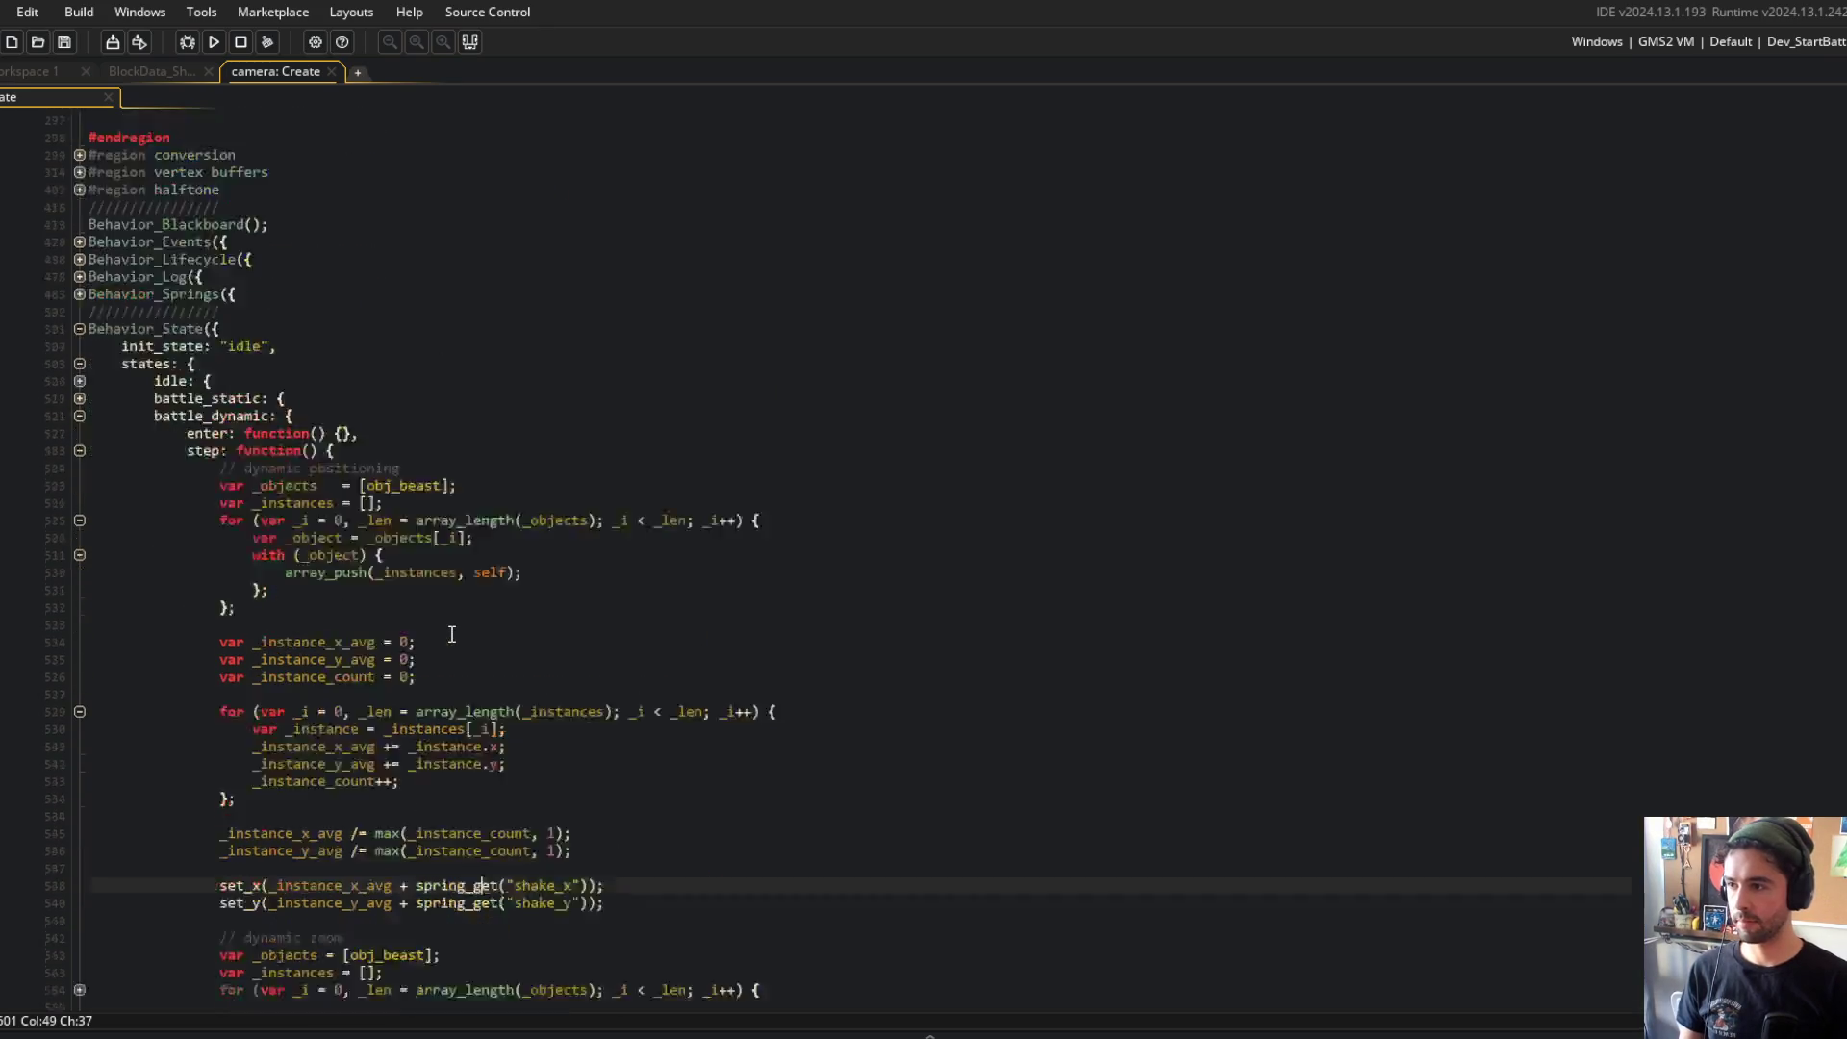
scroll(453, 635, "down", 10)
scroll(462, 577, "up", 17)
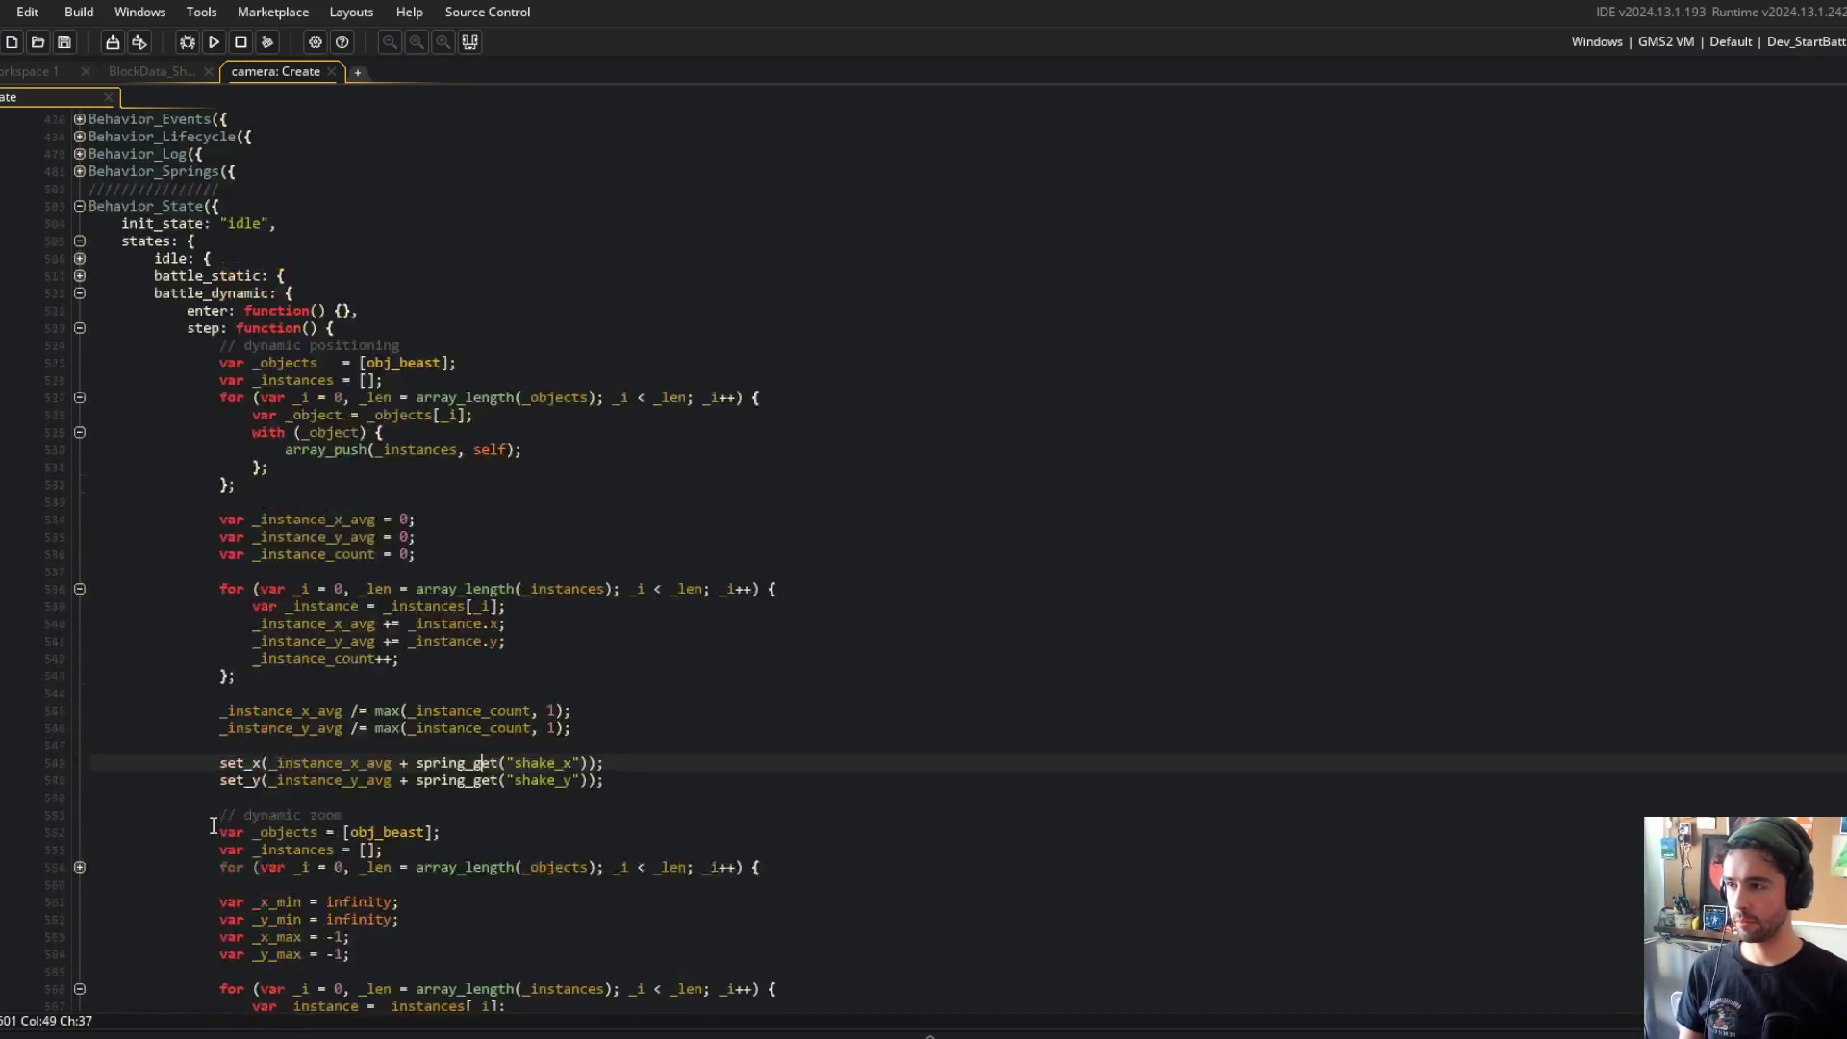
Step: Inspect the camera's render method to see how _xspring and _yspring are used, then fold it
left_click(83, 395)
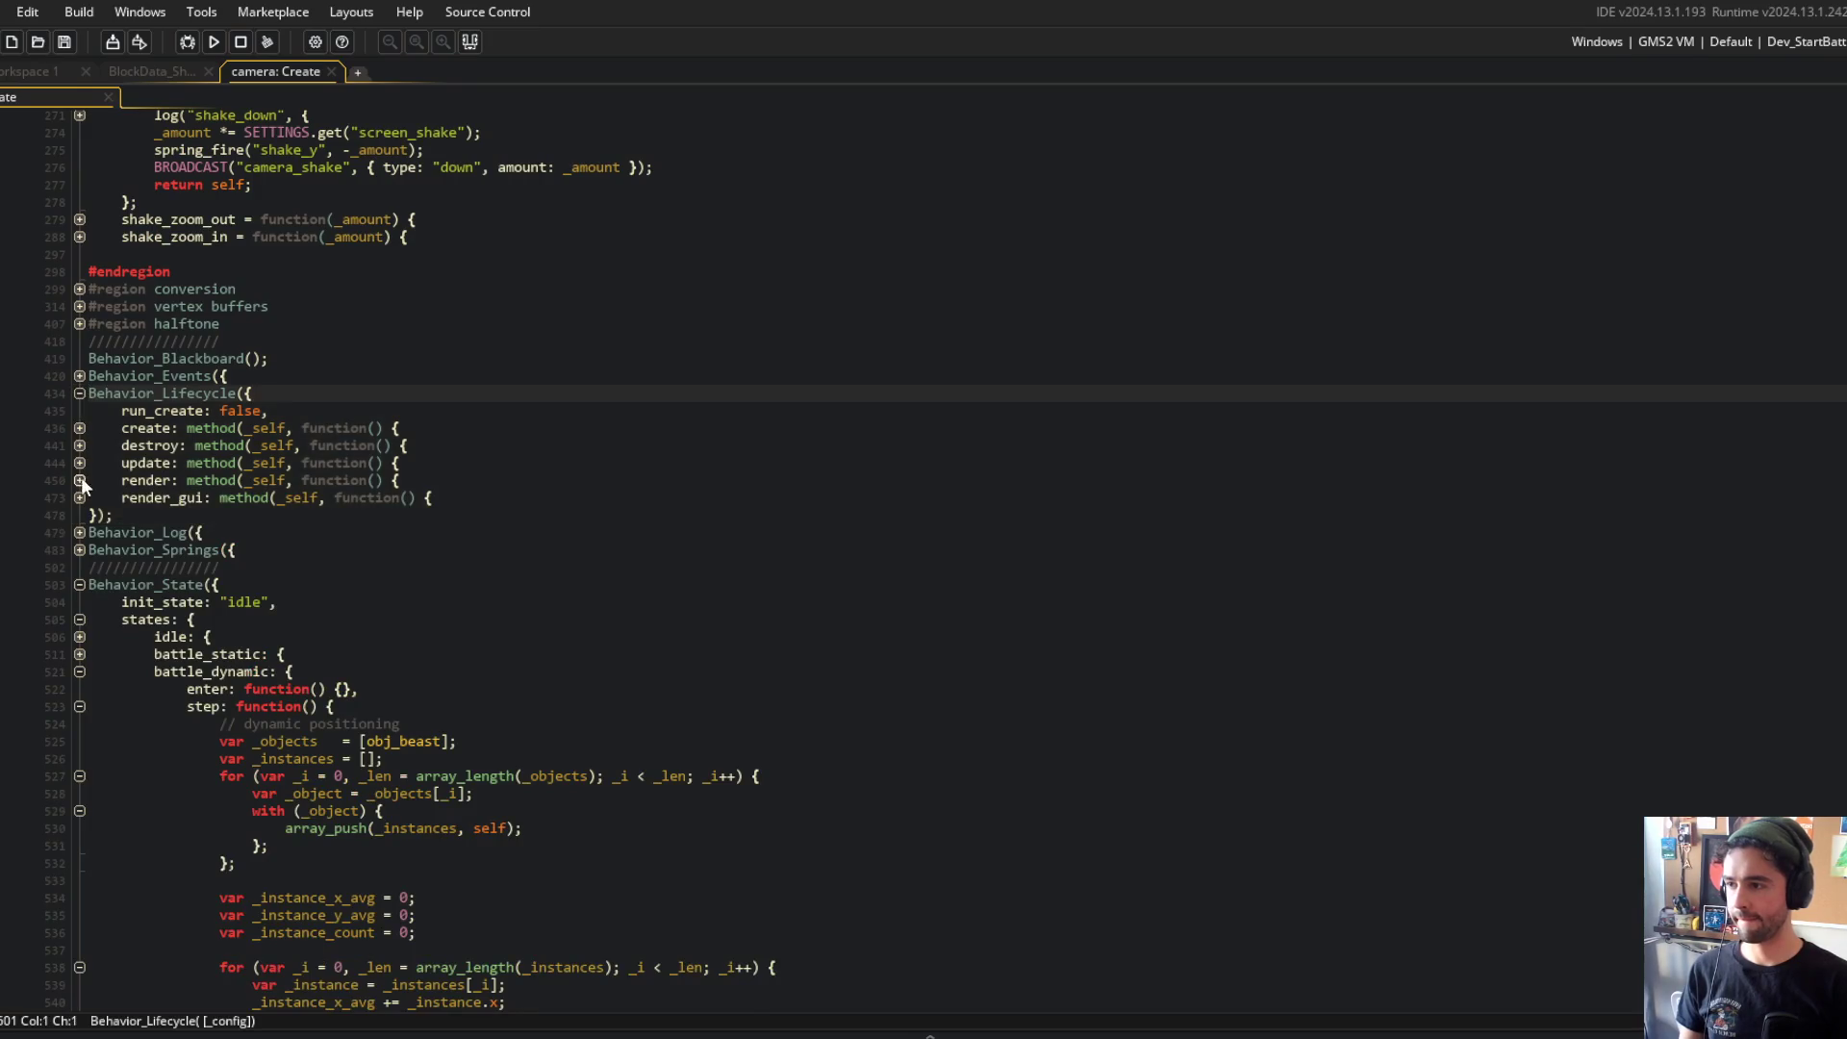
left_click(80, 480)
left_click(239, 517)
double_click(239, 516)
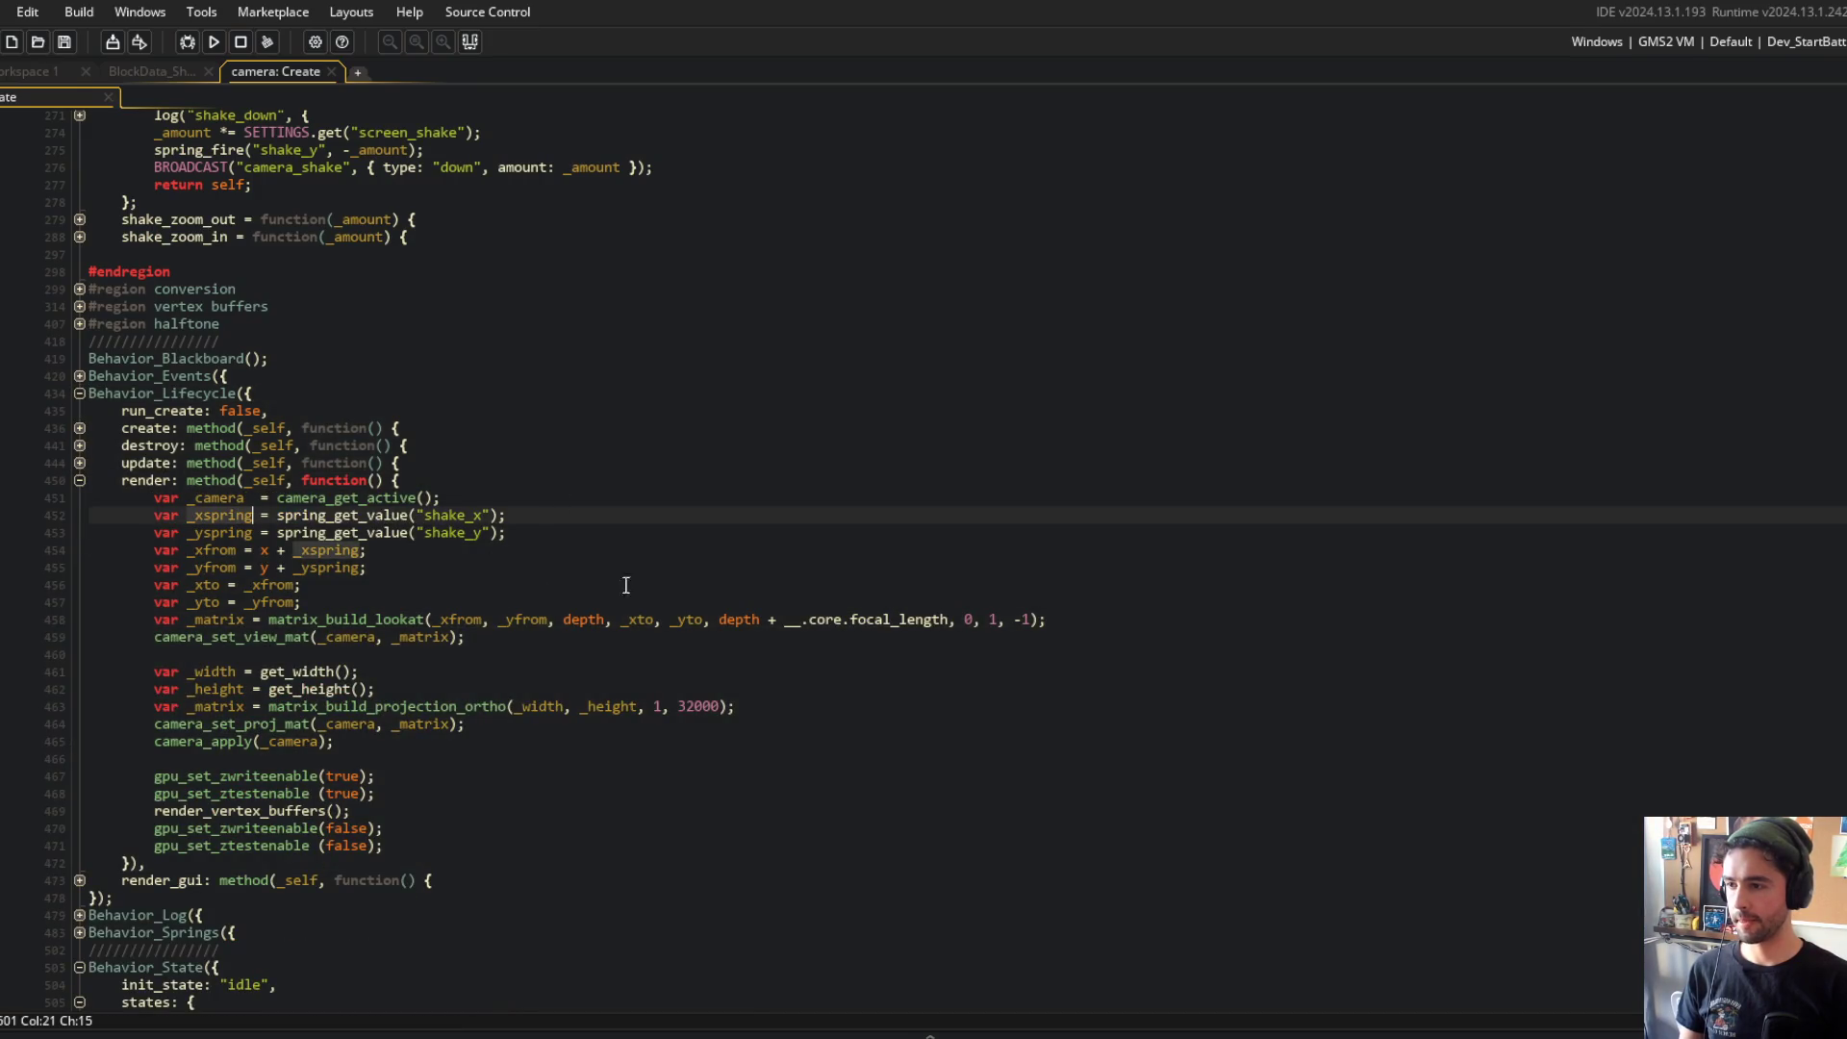
key("Down")
key("Up")
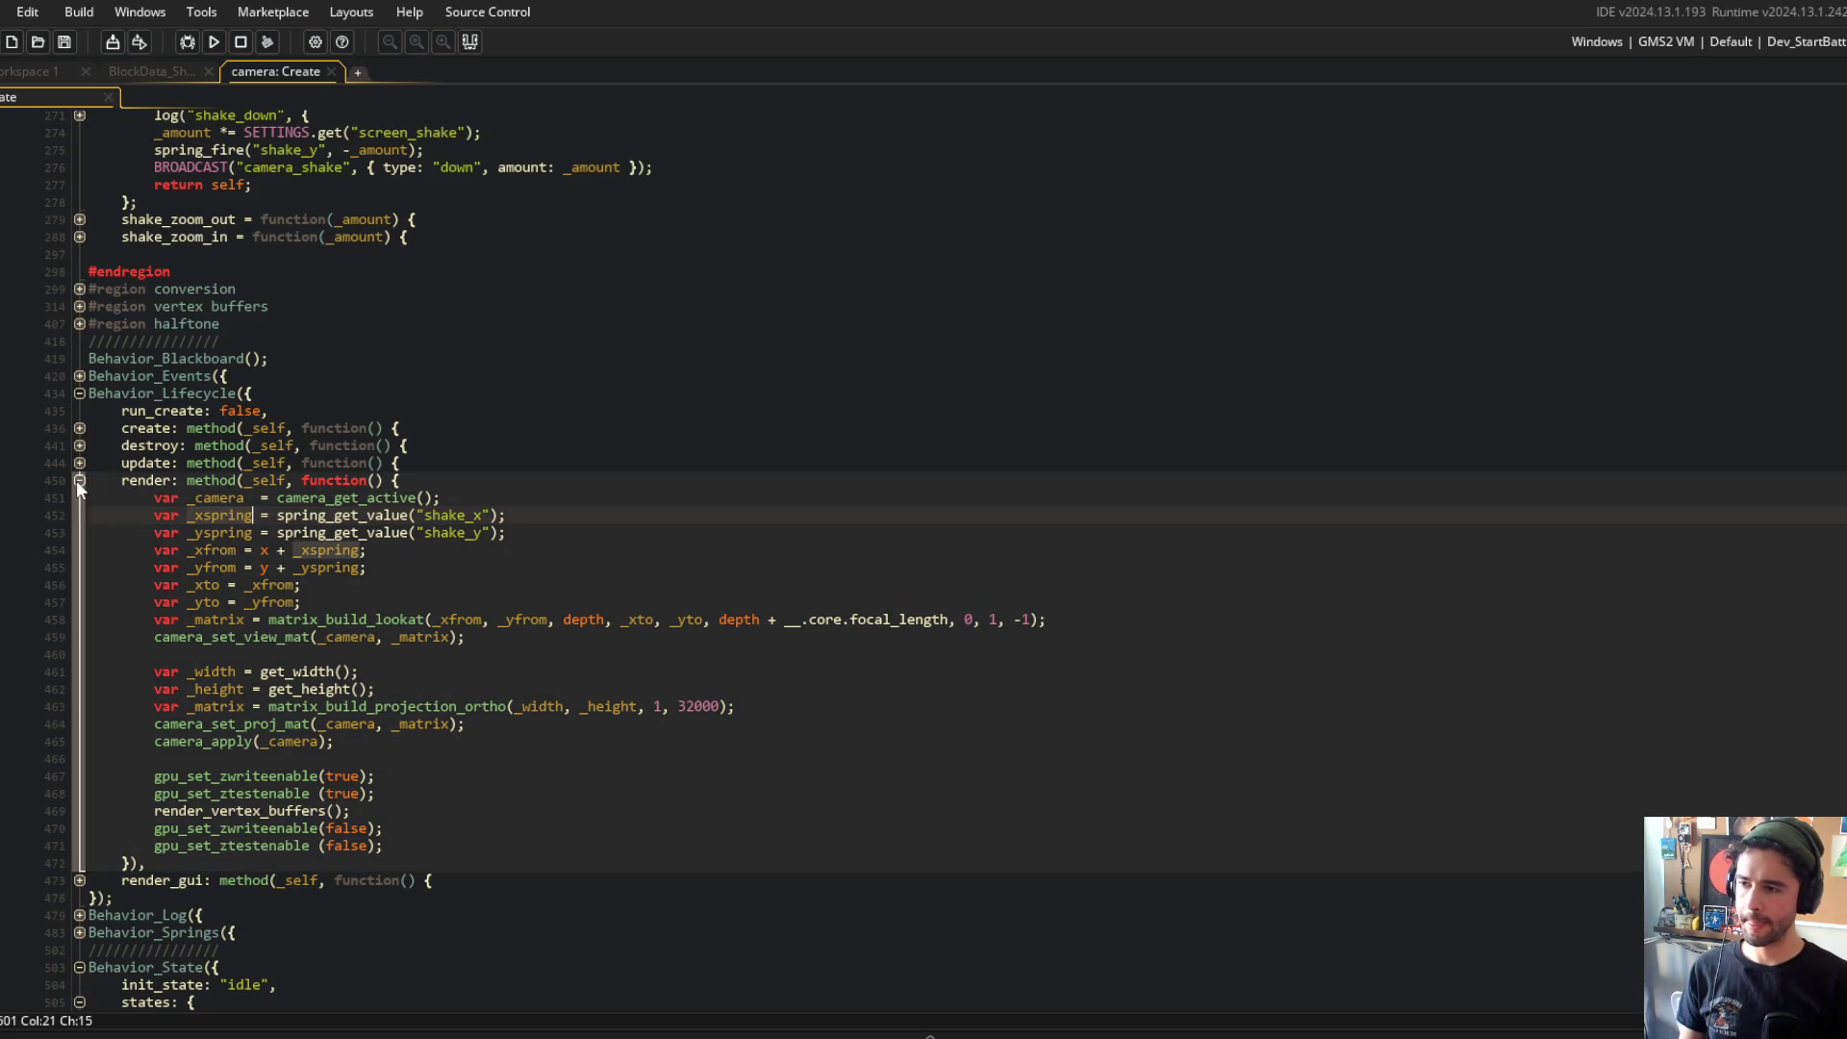
left_click(79, 480)
scroll(462, 467, "up", 7)
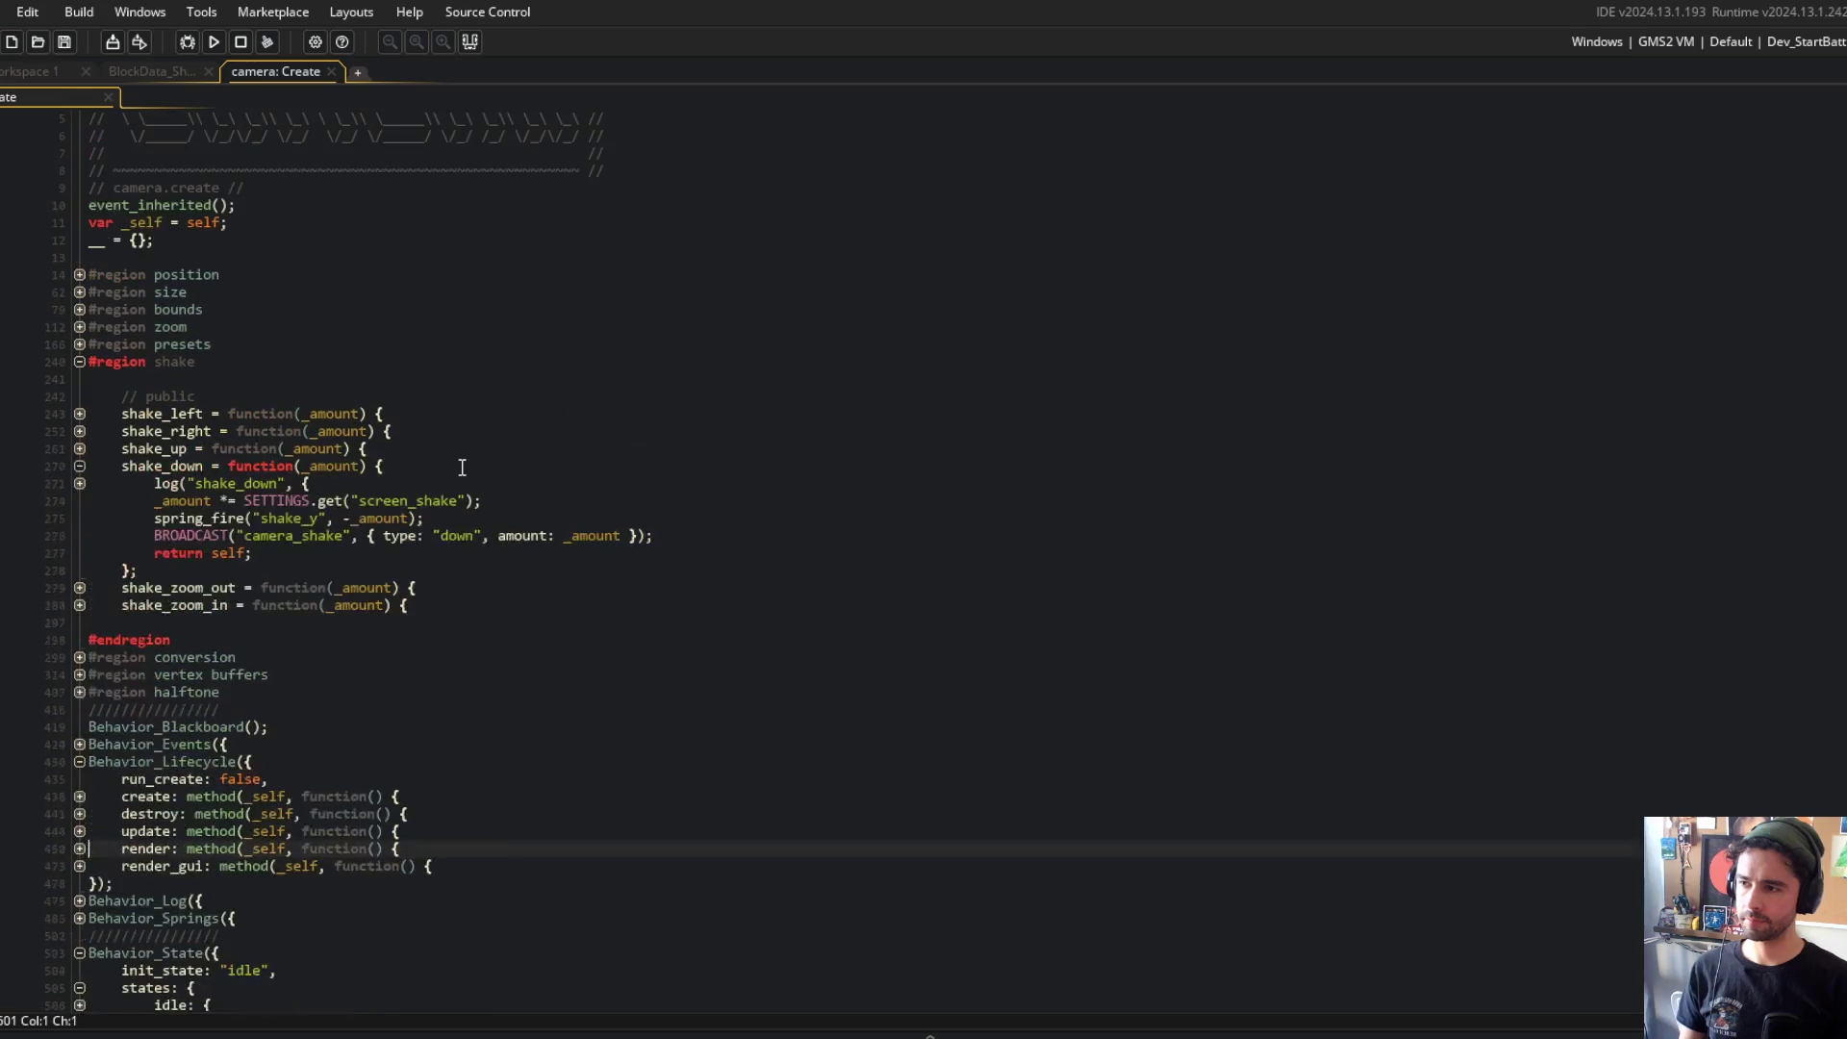
left_click(80, 465)
scroll(108, 469, "down", 10)
Step: Return to the set_y line and expand the shake_down function to read it
left_click(442, 874)
key("Down")
key("End")
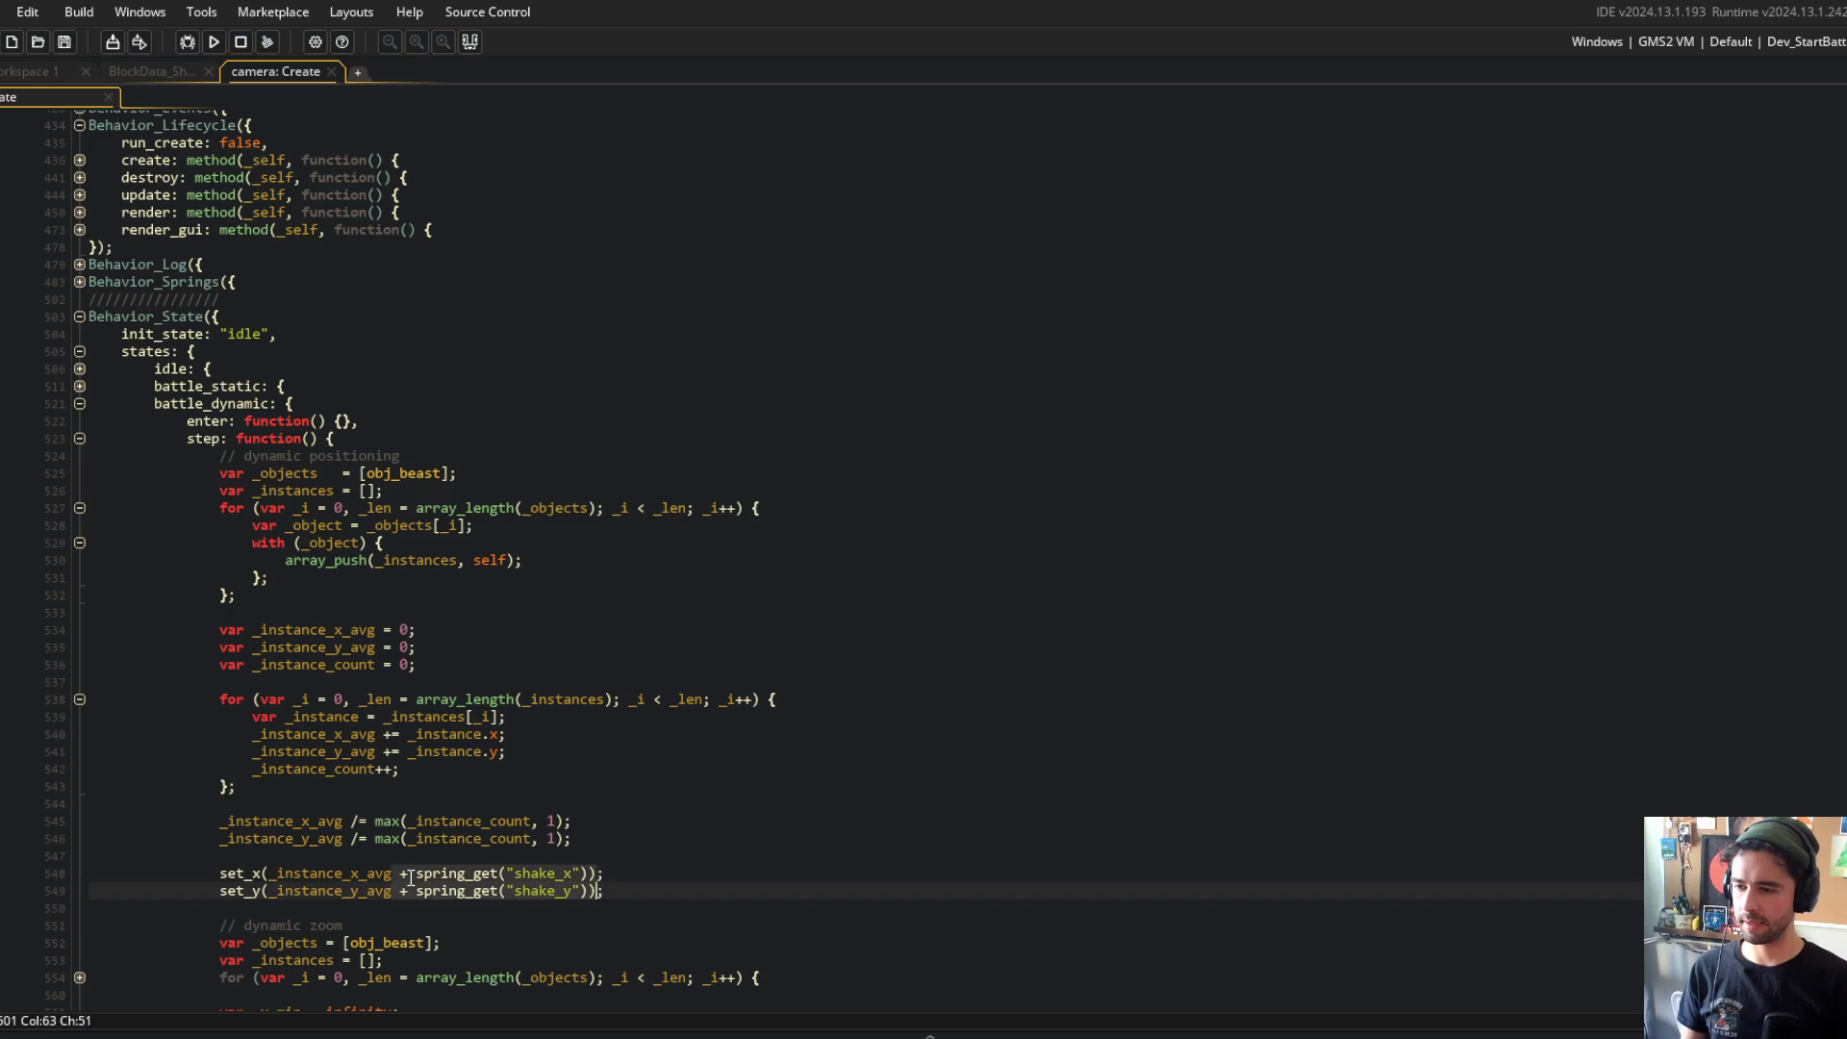
left_click(274, 577)
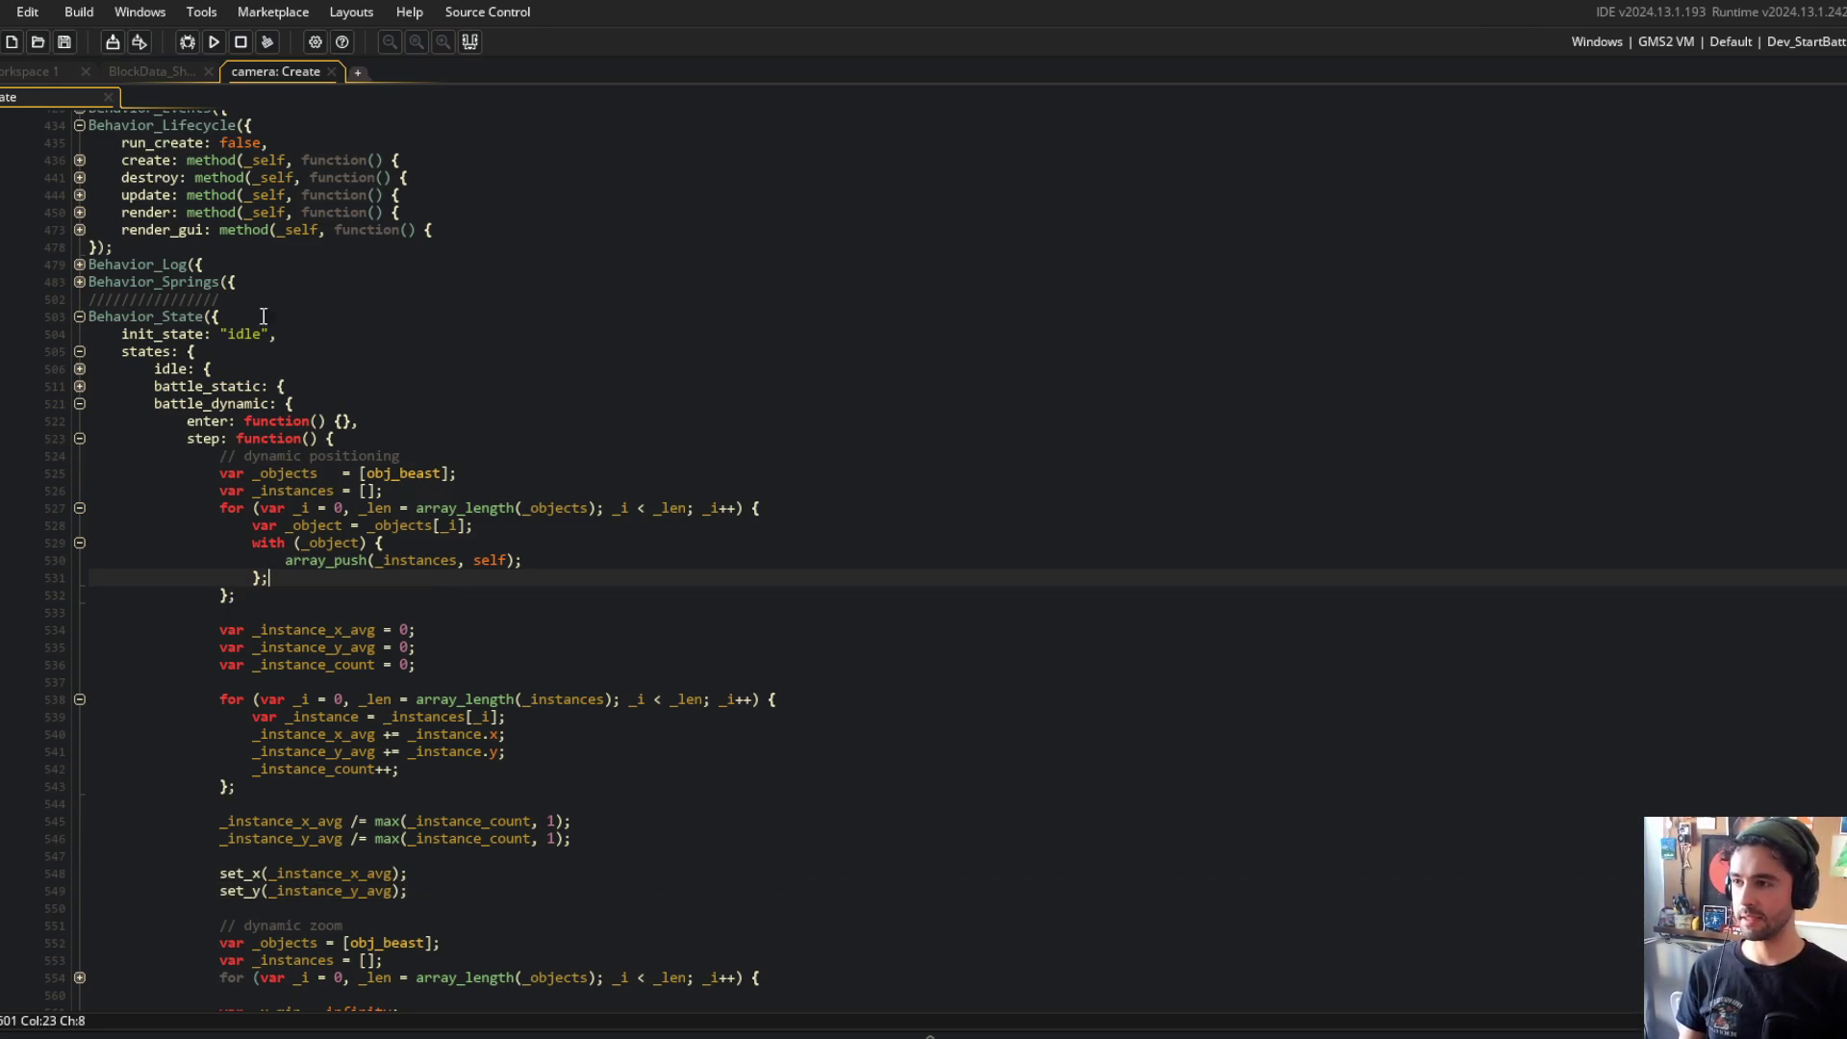
scroll(207, 280, "up", 8)
left_click(80, 344)
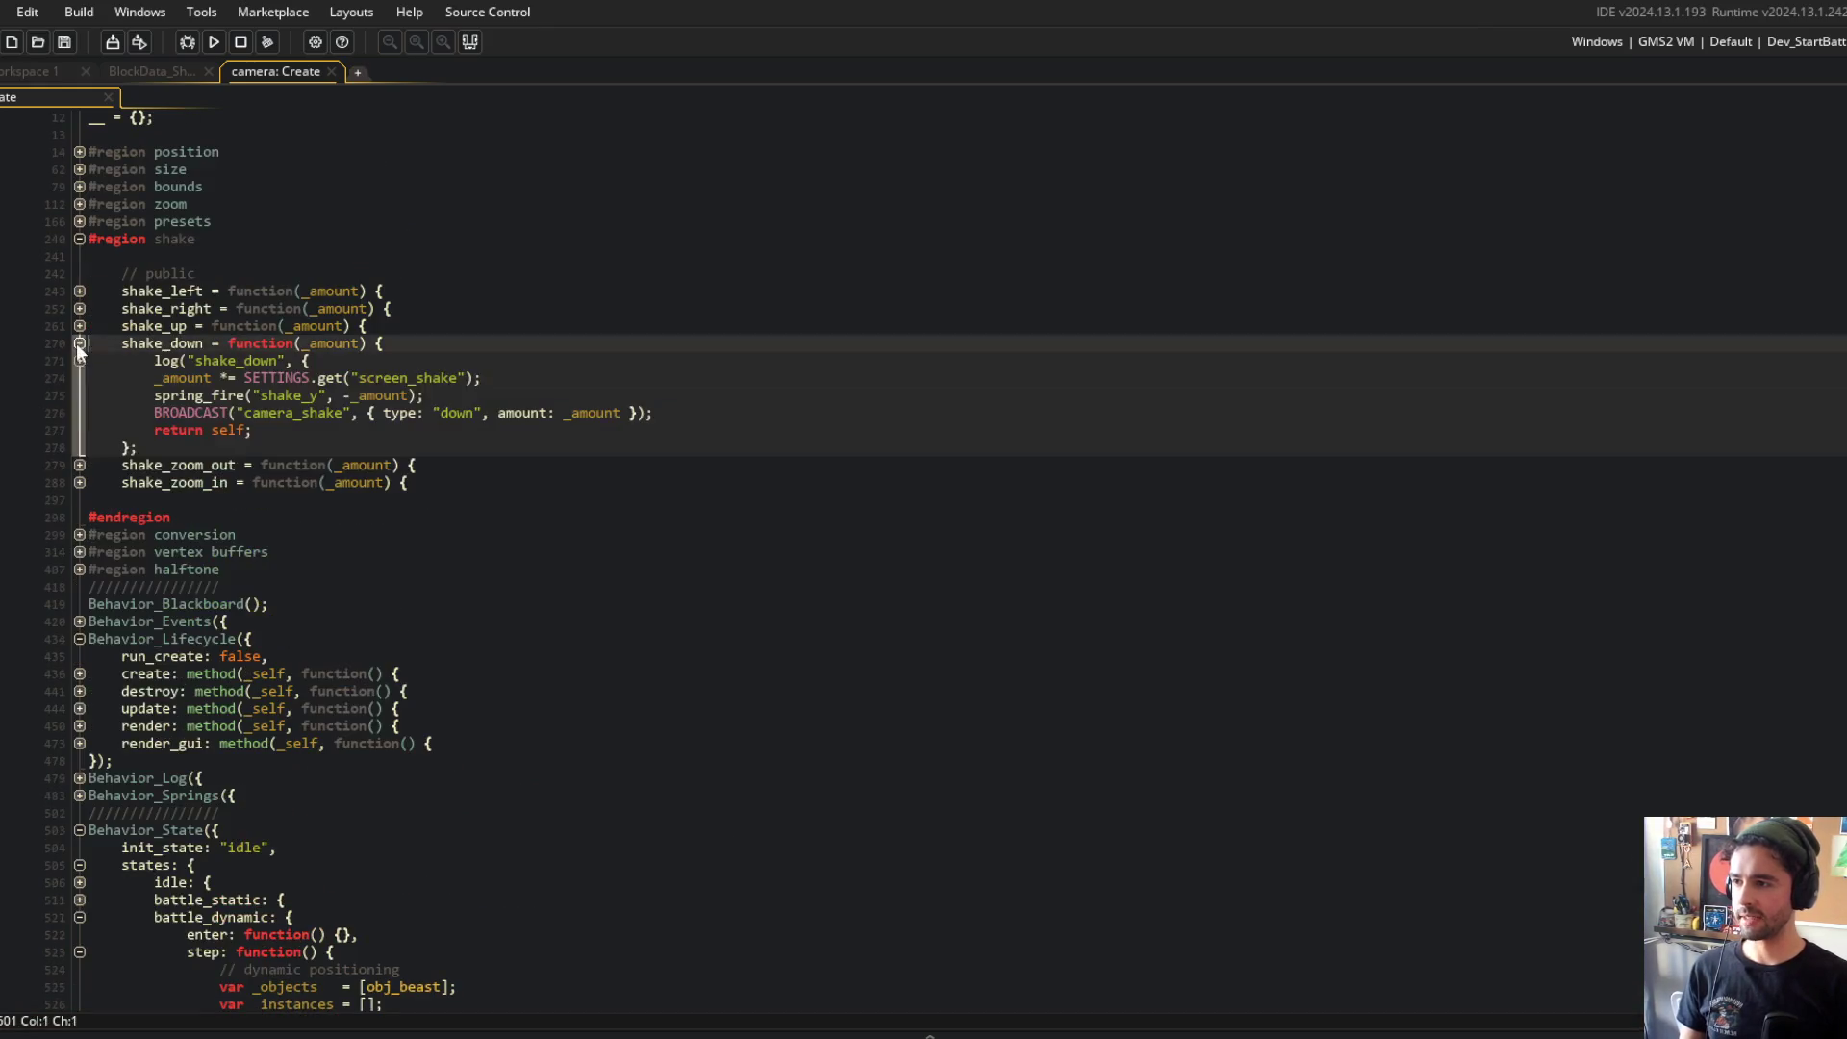
Step: Examine how shake_down fires the shake_y spring
left_click(147, 381)
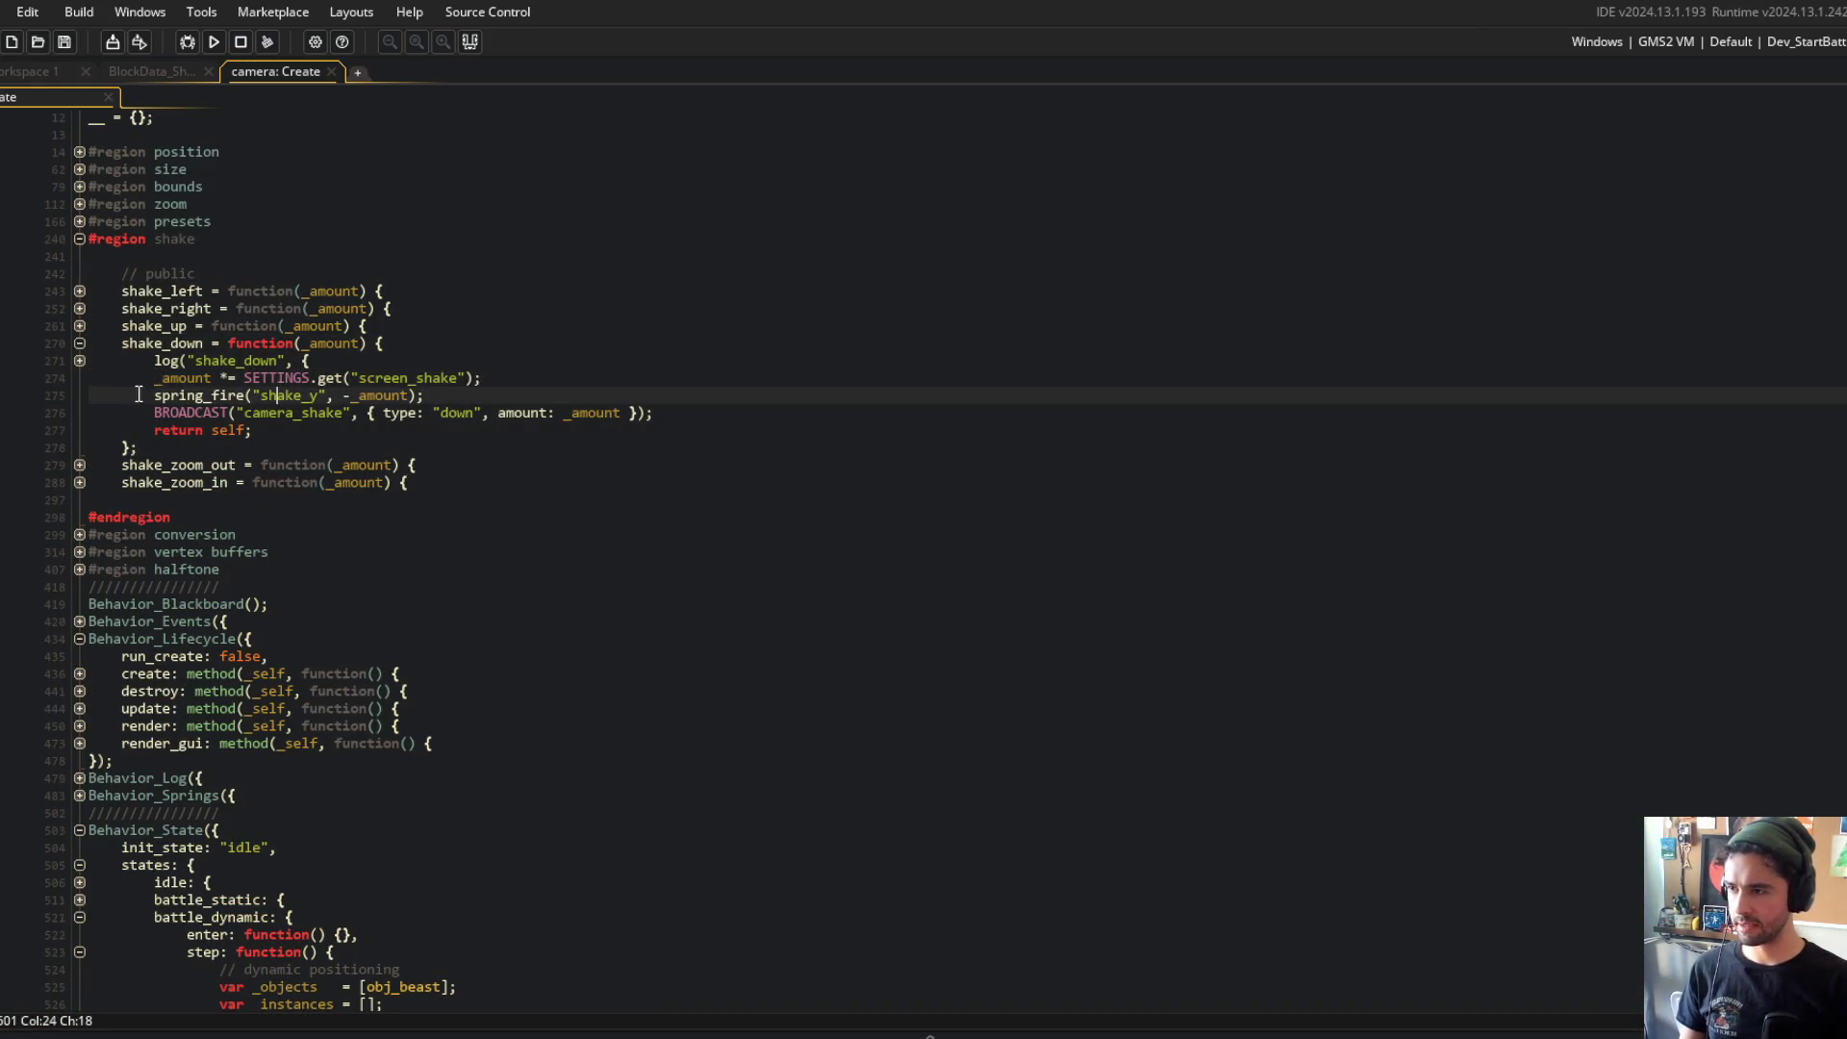
left_click(297, 412)
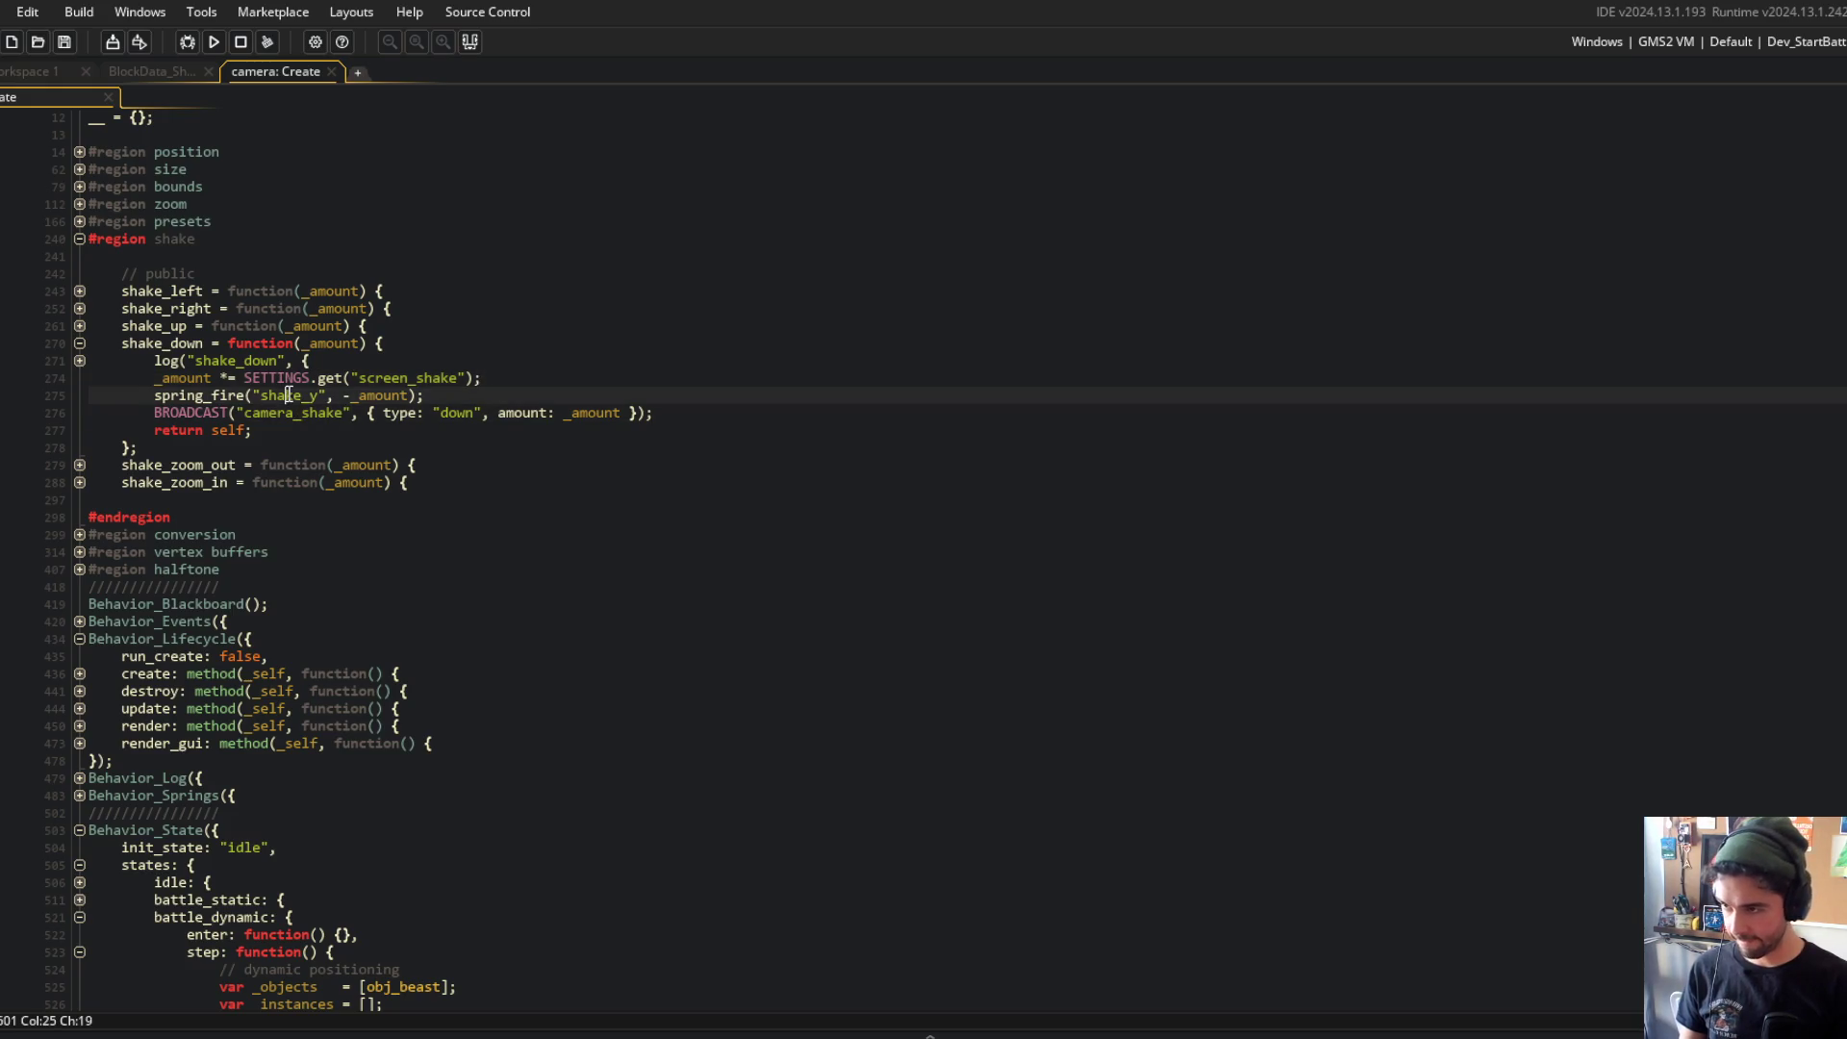
scroll(359, 388, "down", 6)
left_click(309, 567)
scroll(309, 567, "up", 3)
scroll(369, 359, "down", 4)
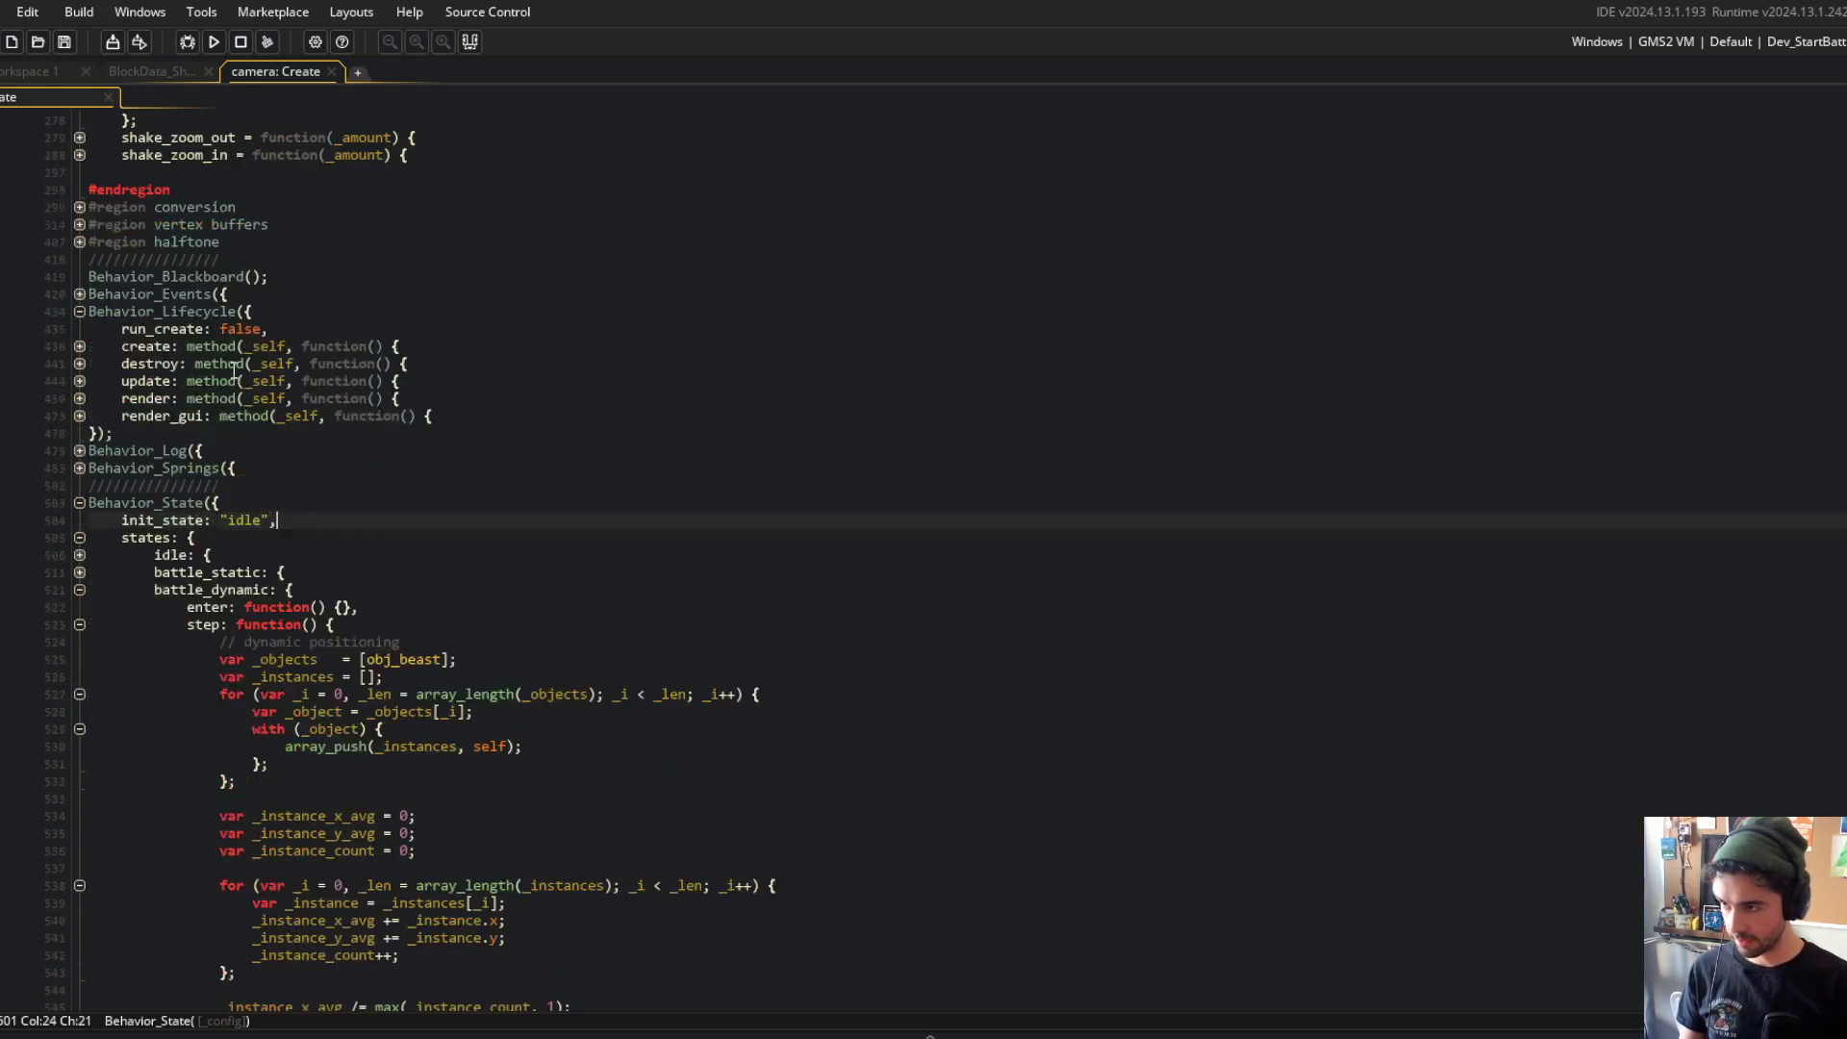
Step: Expand the render block and locate where the shake springs are read
left_click(80, 416)
left_click(80, 400)
left_click(244, 486)
left_click(228, 465)
left_click(347, 451)
left_click(474, 450)
double_click(228, 451)
scroll(228, 450, "up", 5)
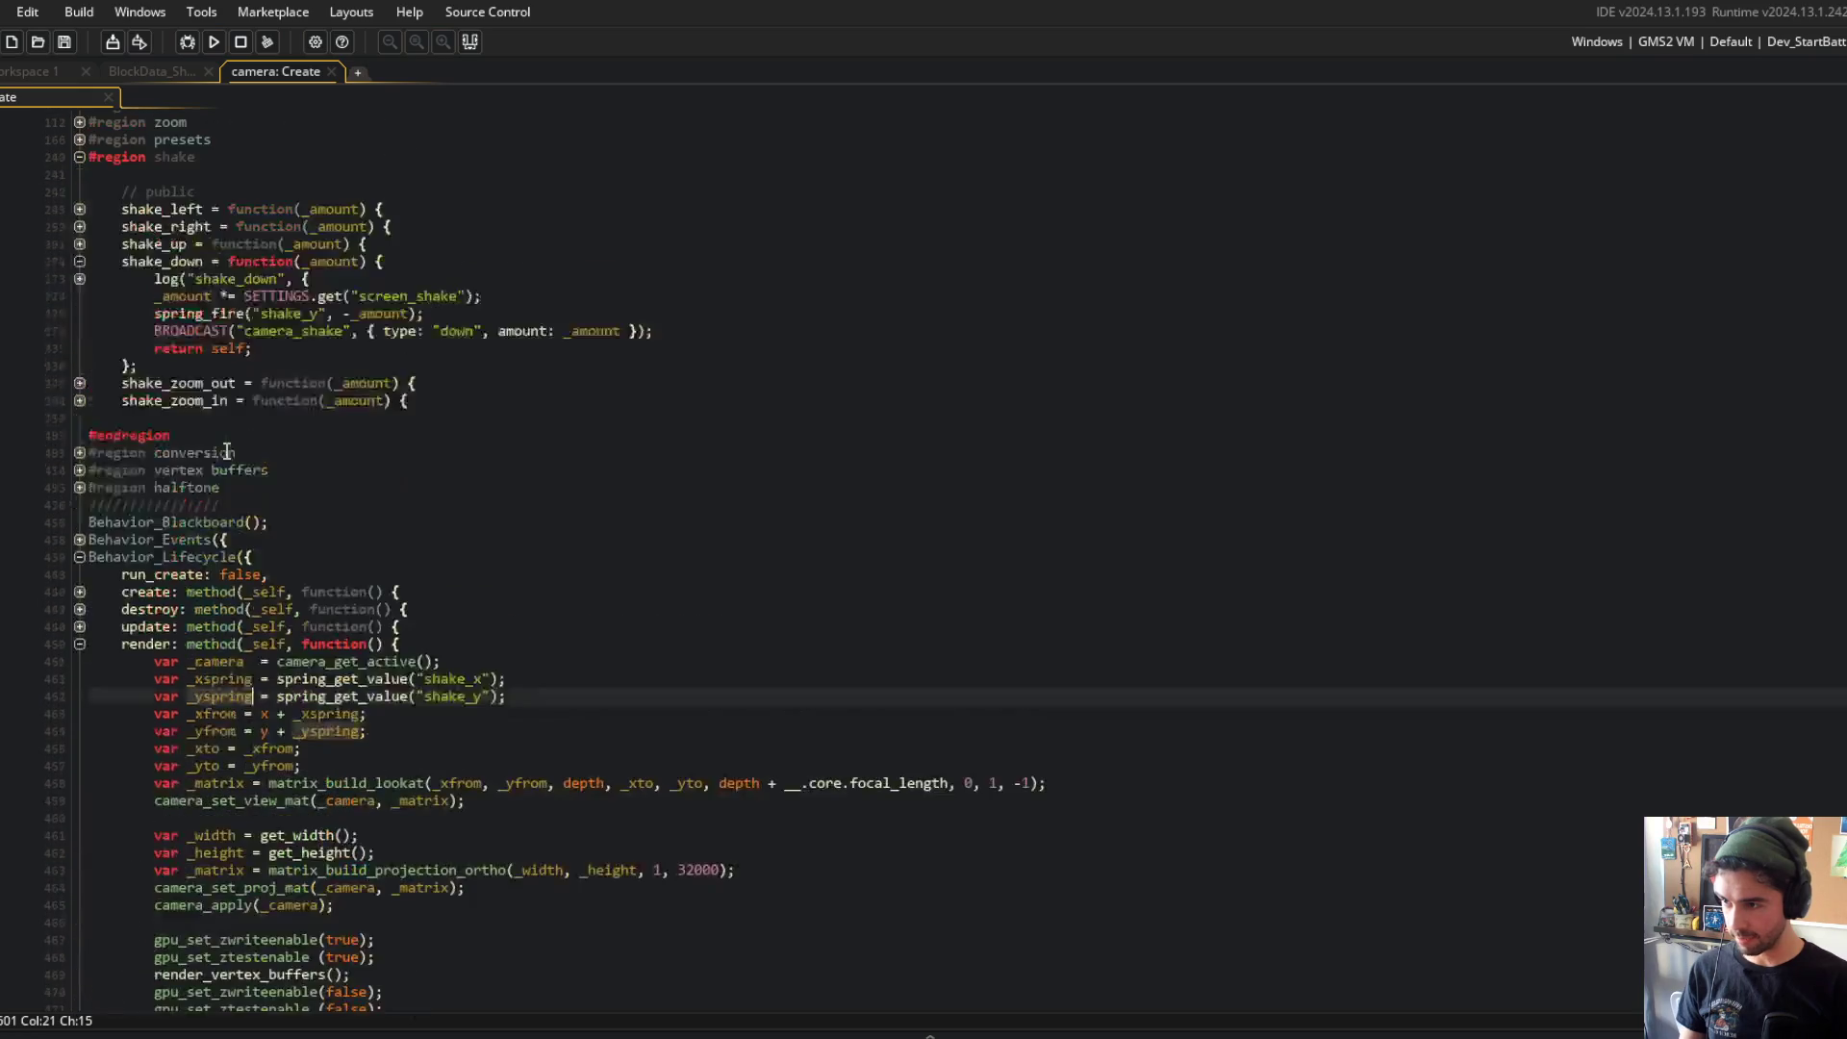
scroll(231, 705, "down", 2)
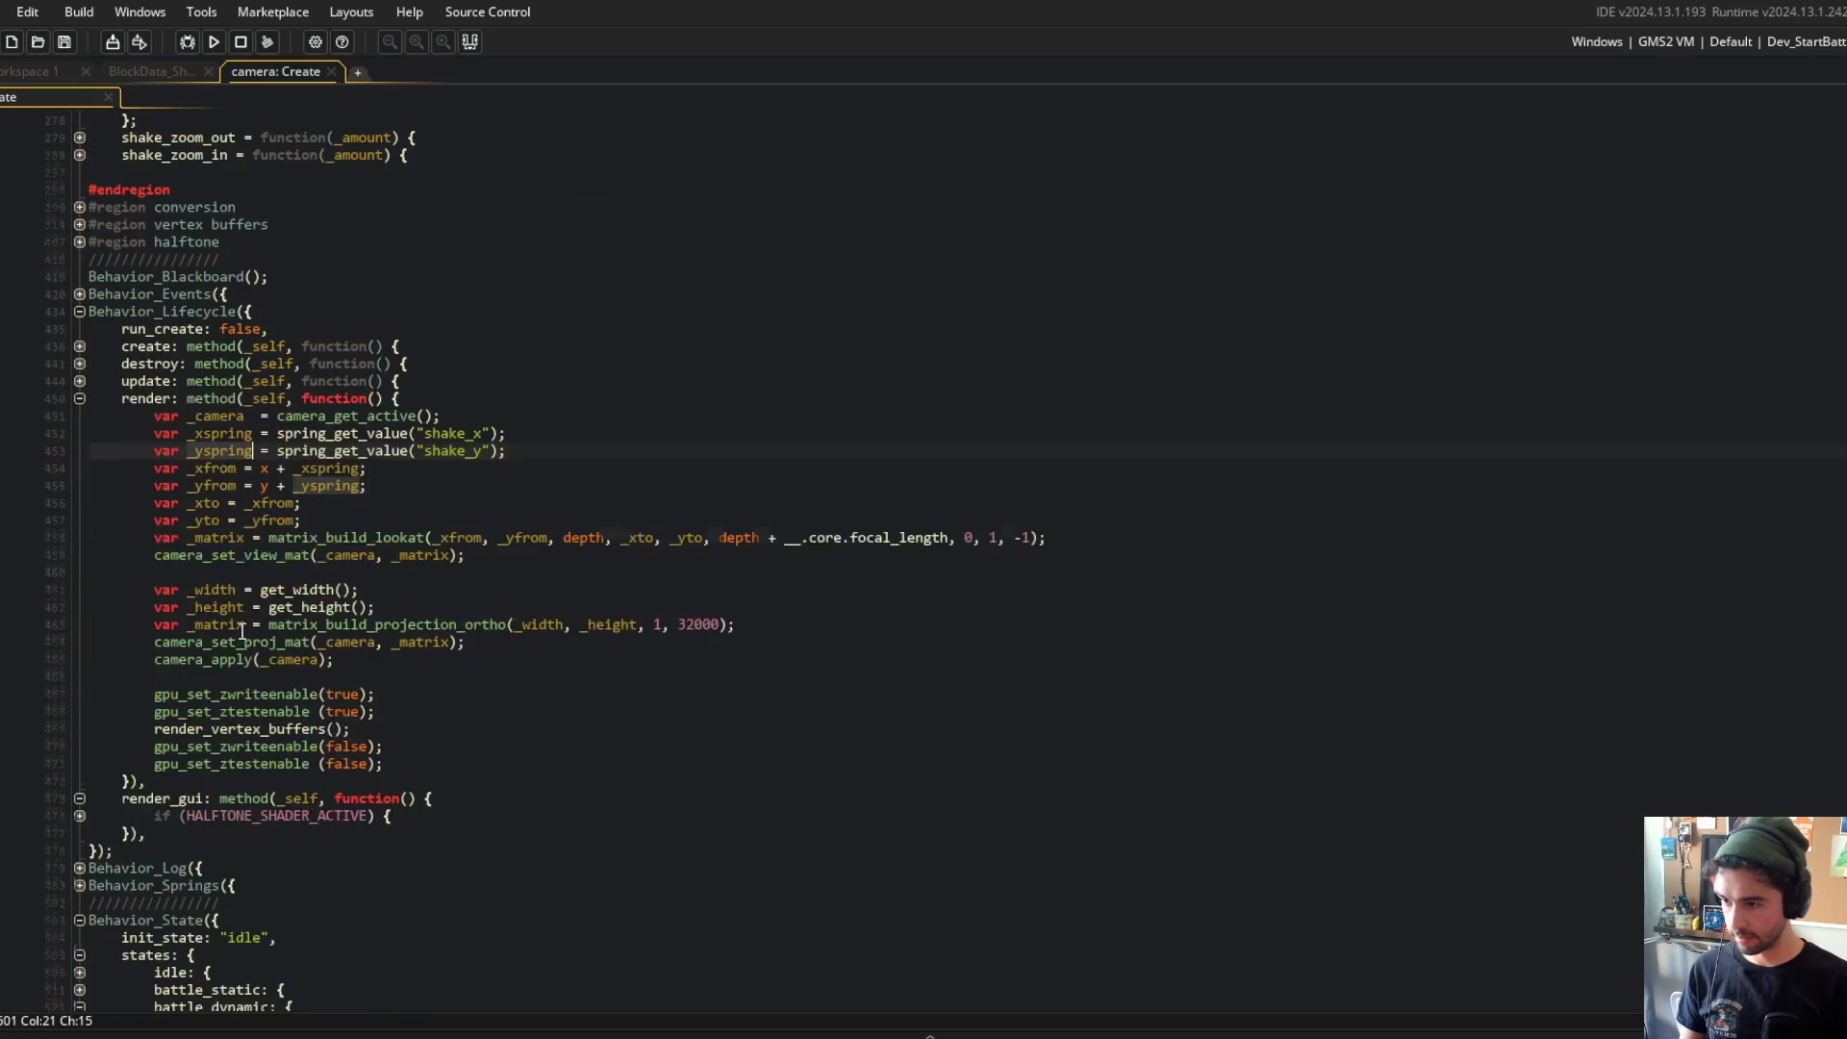
scroll(329, 587, "up", 1)
Step: Move the shake_x spring_get_value lookup into the _xfrom line
left_click(345, 556)
key("shift+End")
key("shift+Left")
key("ctrl+x")
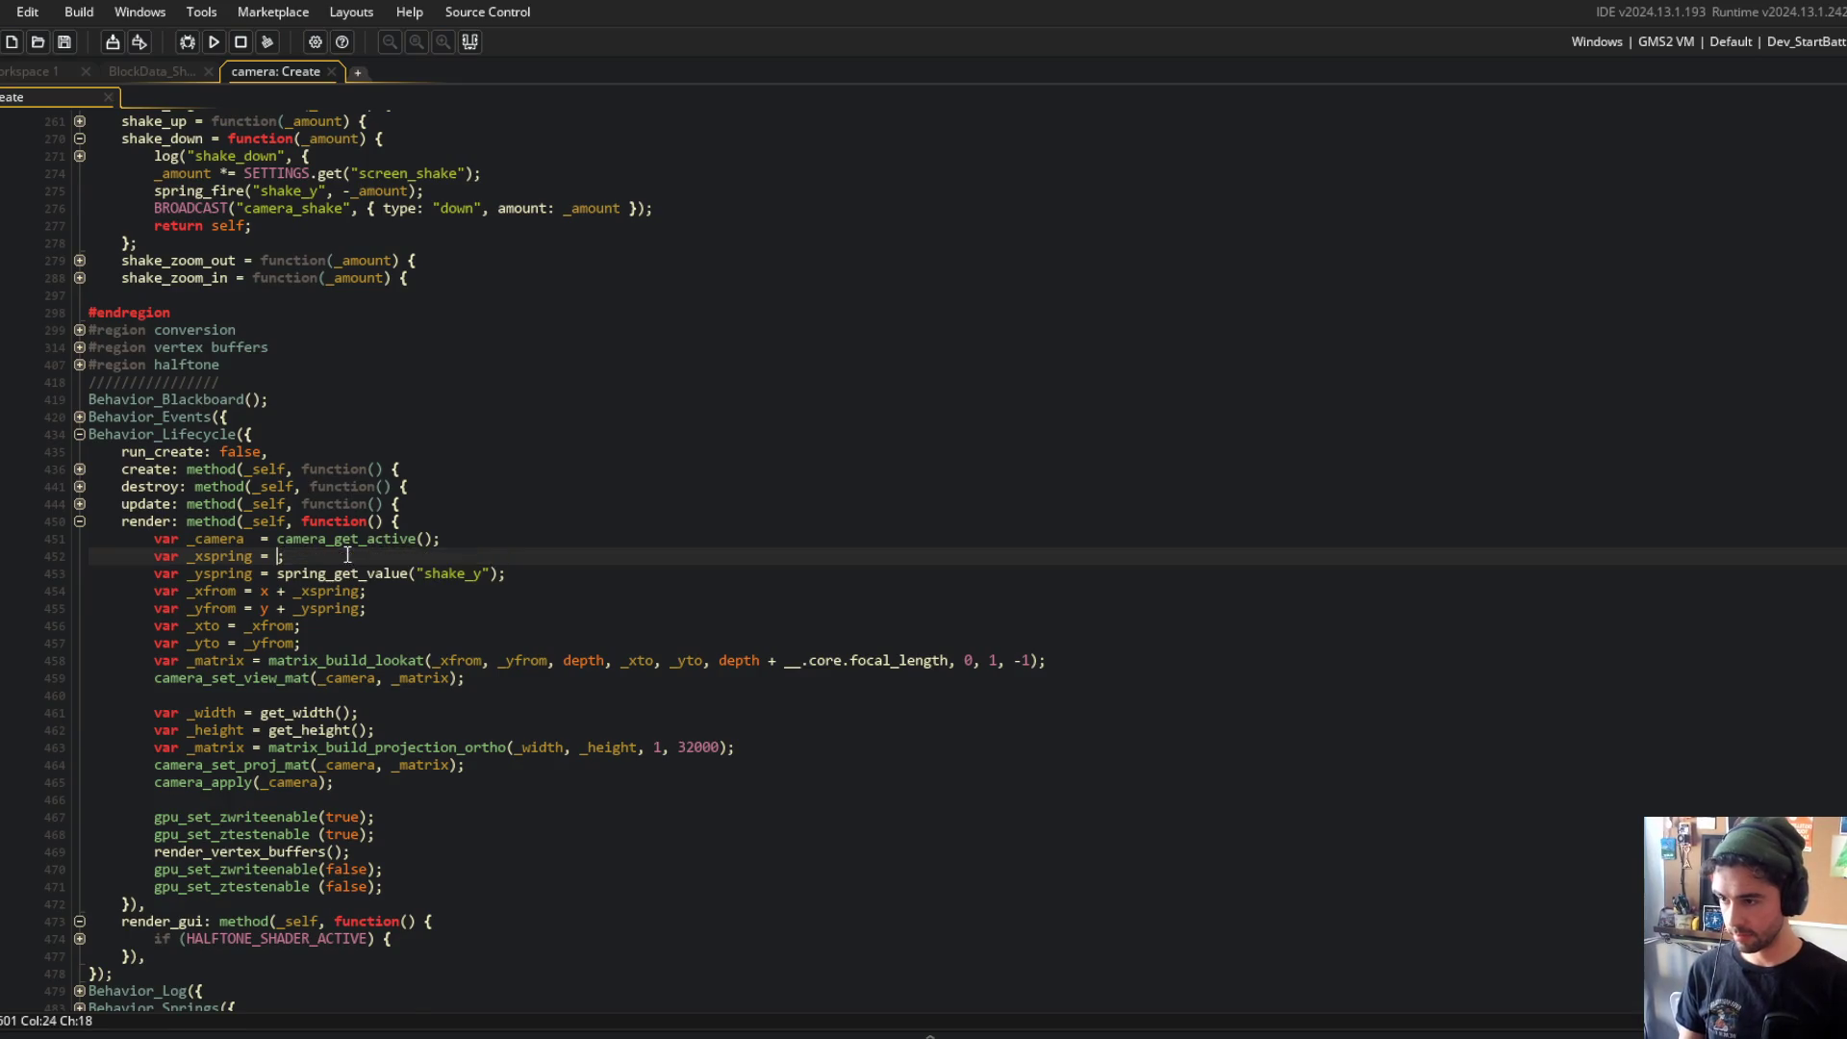
scroll(348, 555, "down", 1)
key("Down")
key("Down")
key("End")
Step: Replace _yspring in the _yfrom line with the shake_y spring_get_value lookup
key("Up")
key("Left")
key("ctrl+shift+Left")
key("ctrl+shift+Left")
key("ctrl+shift+Left")
key("ctrl+x")
key("Down")
key("Down")
key("End")
key("Left")
key("ctrl+BackSpace")
key("ctrl+v")
Step: Delete the leftover _xspring and _yspring variable lines
key("Up")
key("Up")
key("Up")
key("ctrl+d")
key("ctrl+d")
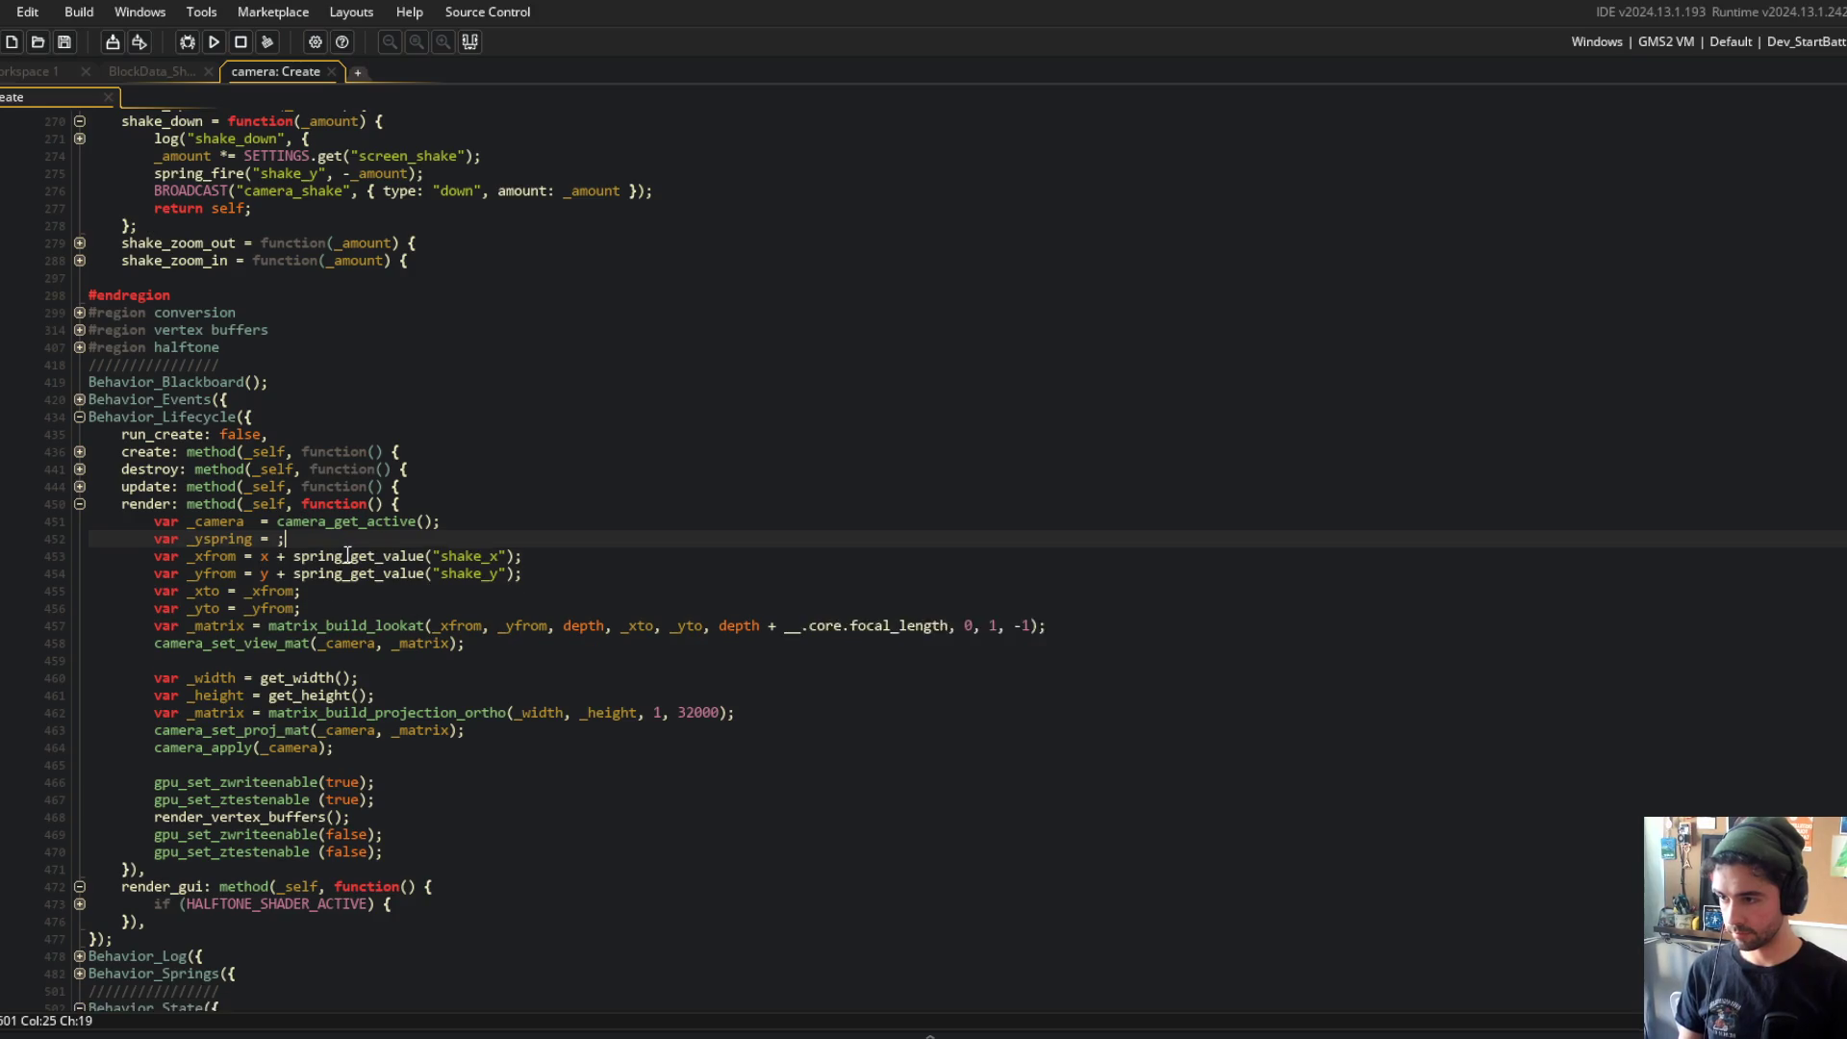
left_click(443, 440)
scroll(443, 440, "up", 2)
left_click(444, 440)
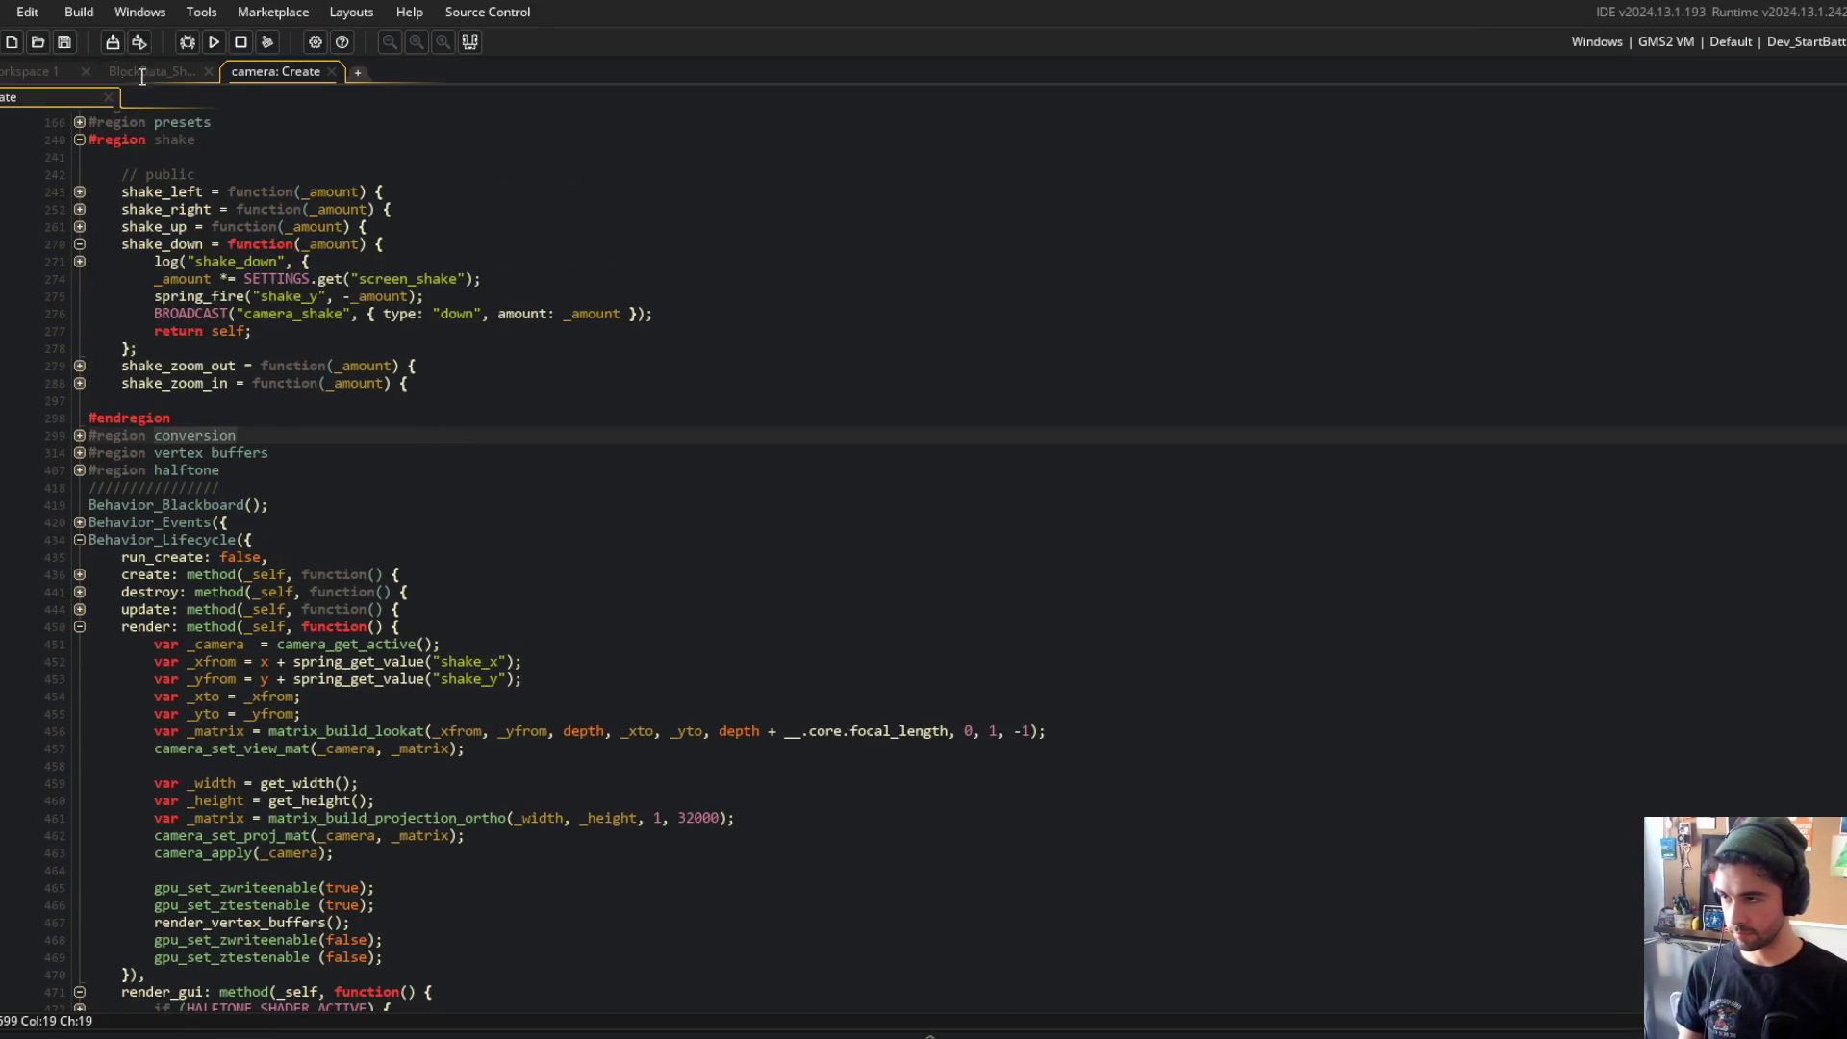
Step: Change the shotgun's camera.shake_down(0.1) to 100 and run Block Beast
left_click(154, 72)
left_click(487, 740)
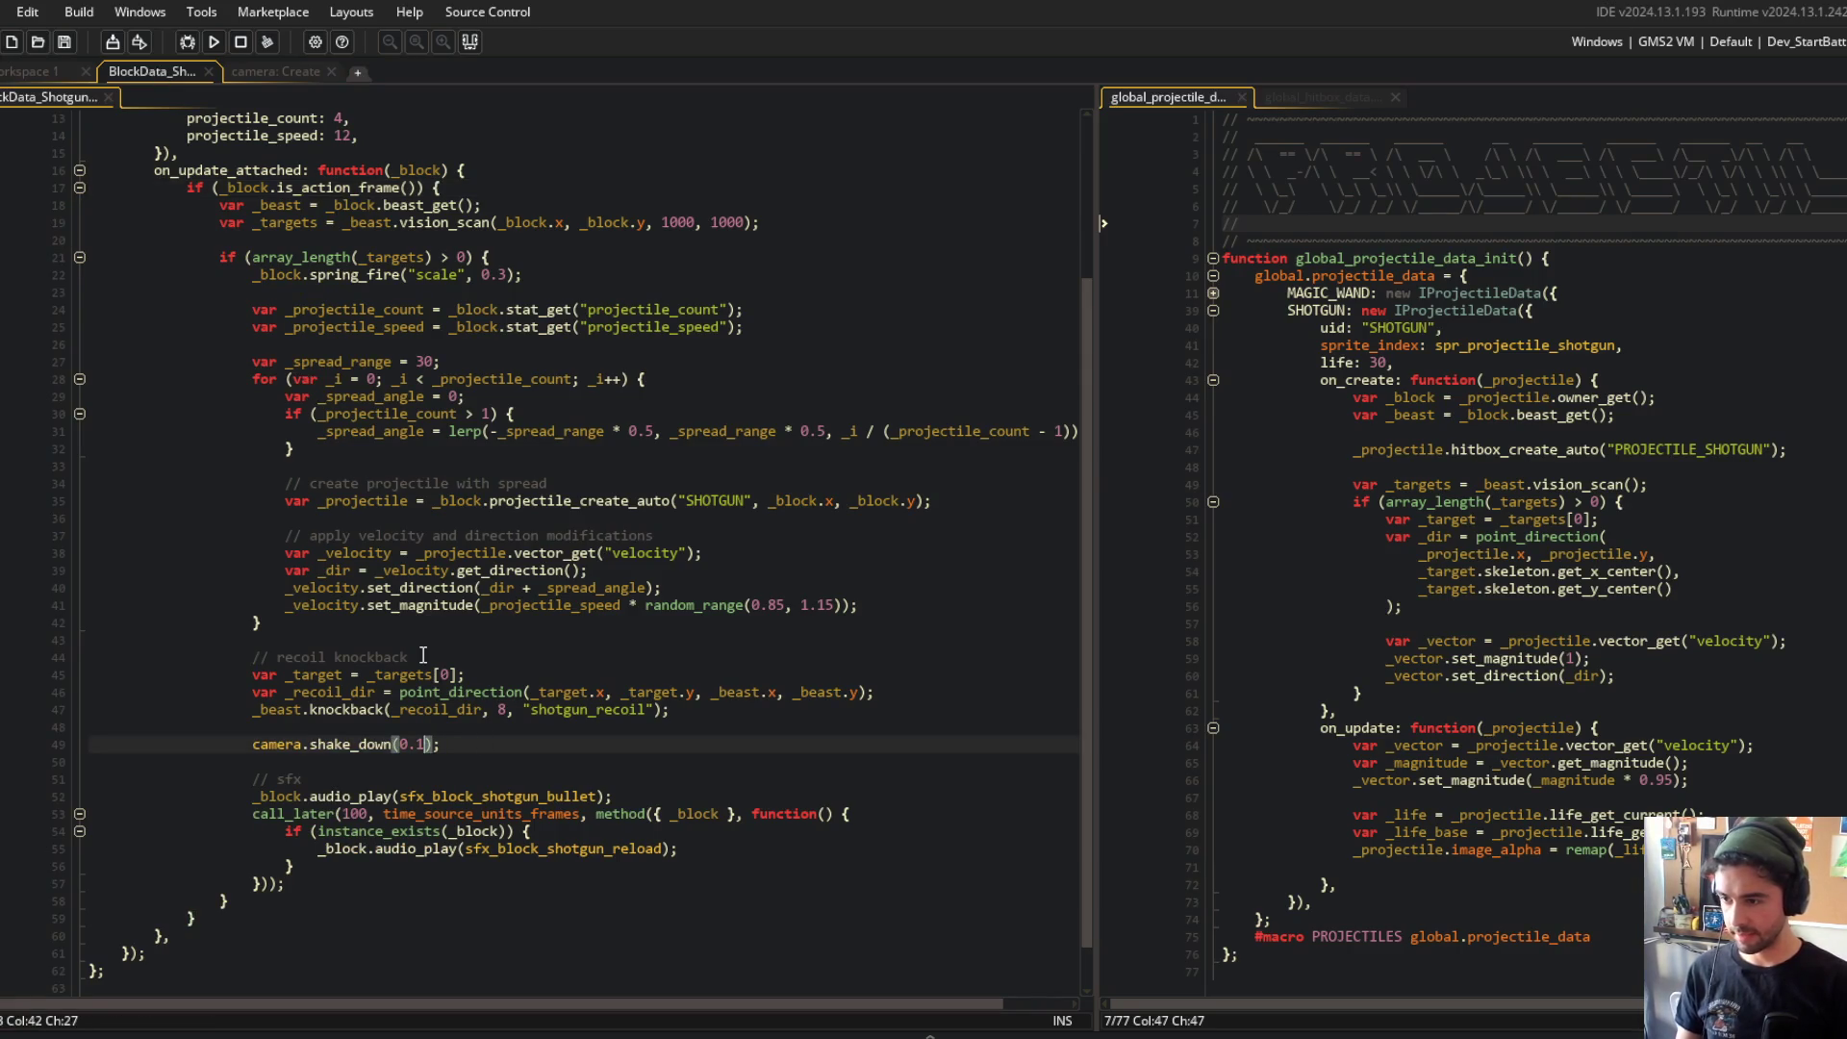
key("F5")
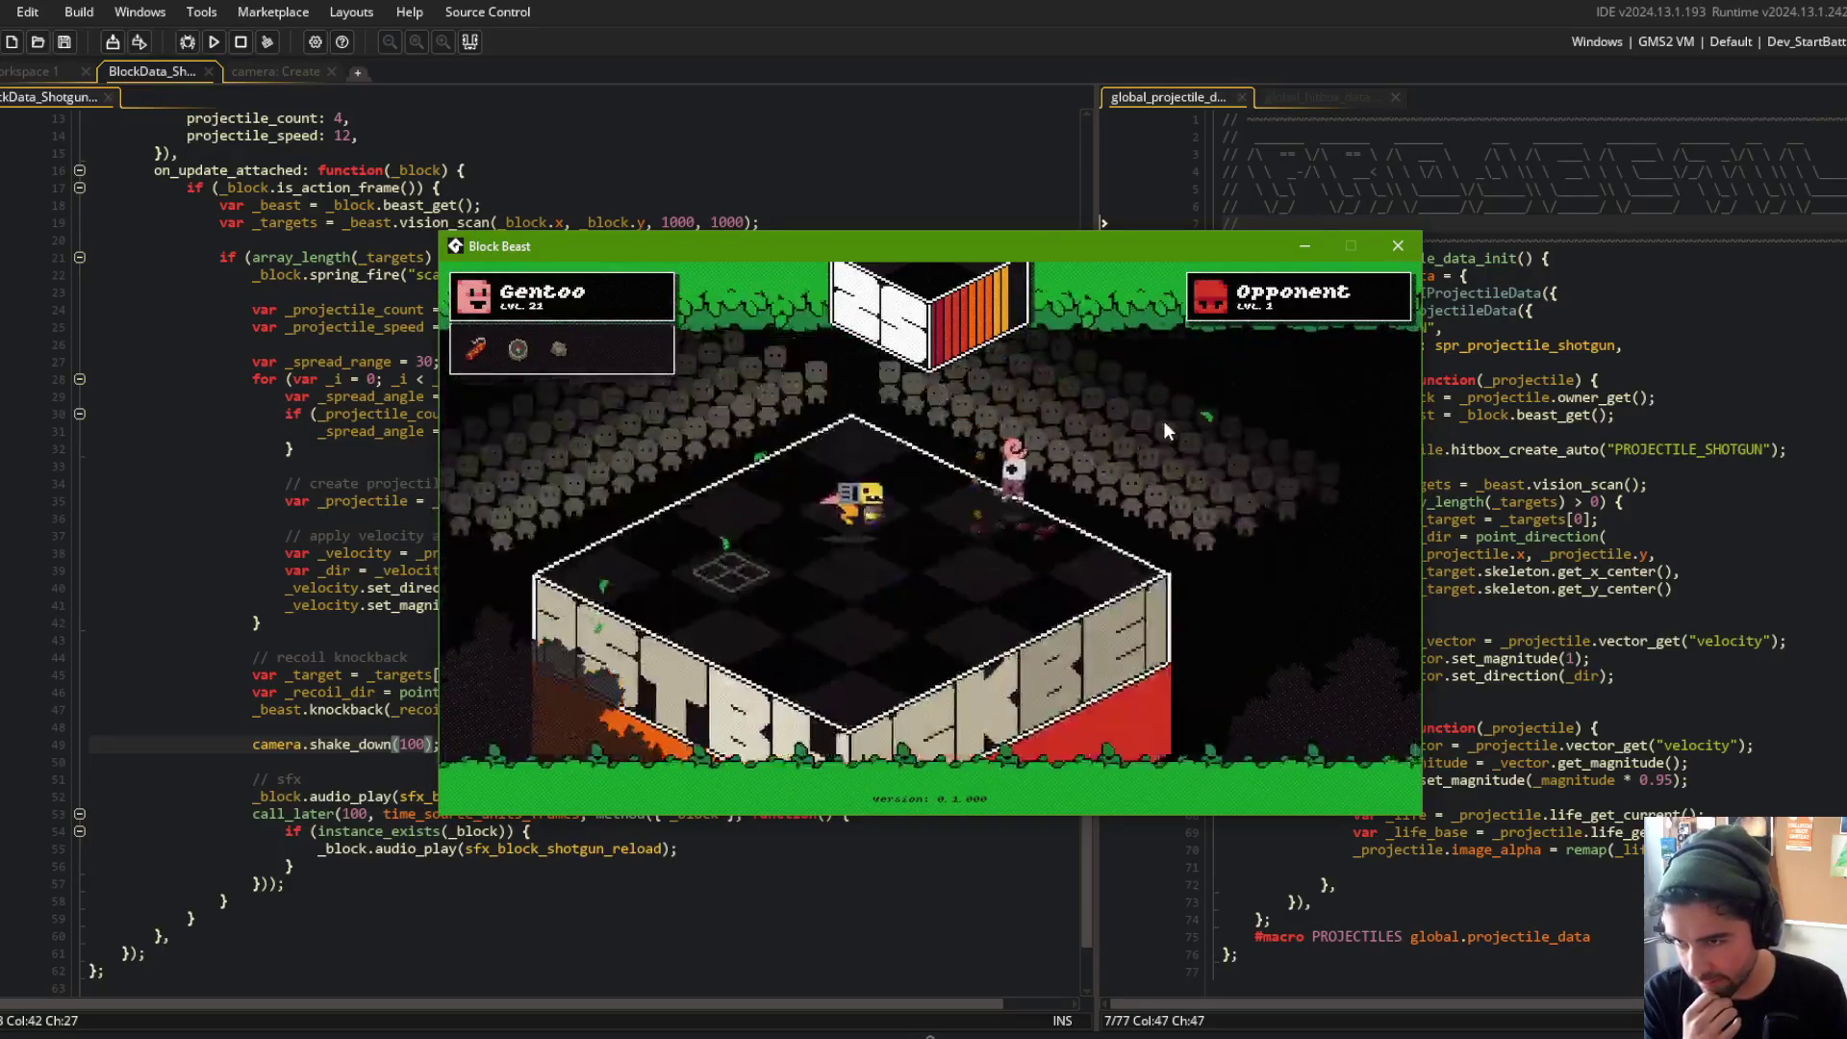
Step: Set the shotgun's shake_down amount to 10, test it in-game, then close the game
left_click(435, 744)
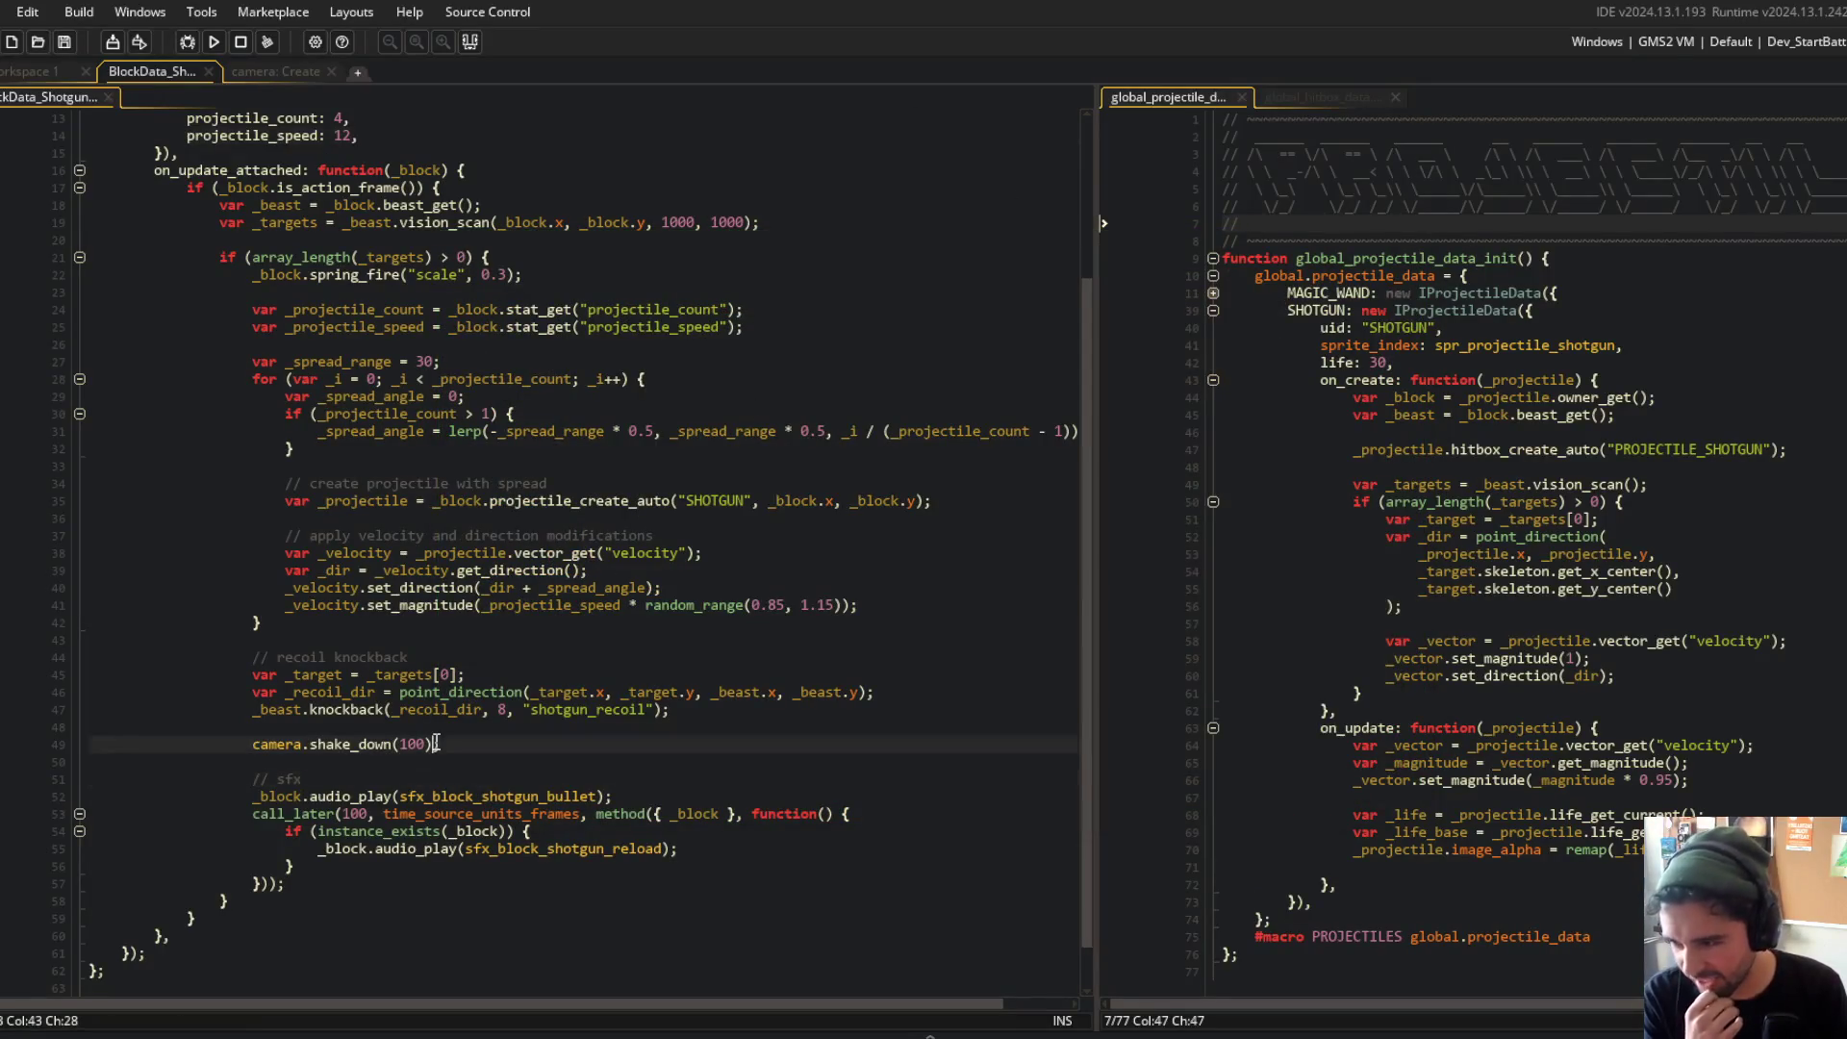
left_click(334, 553)
left_click(223, 40)
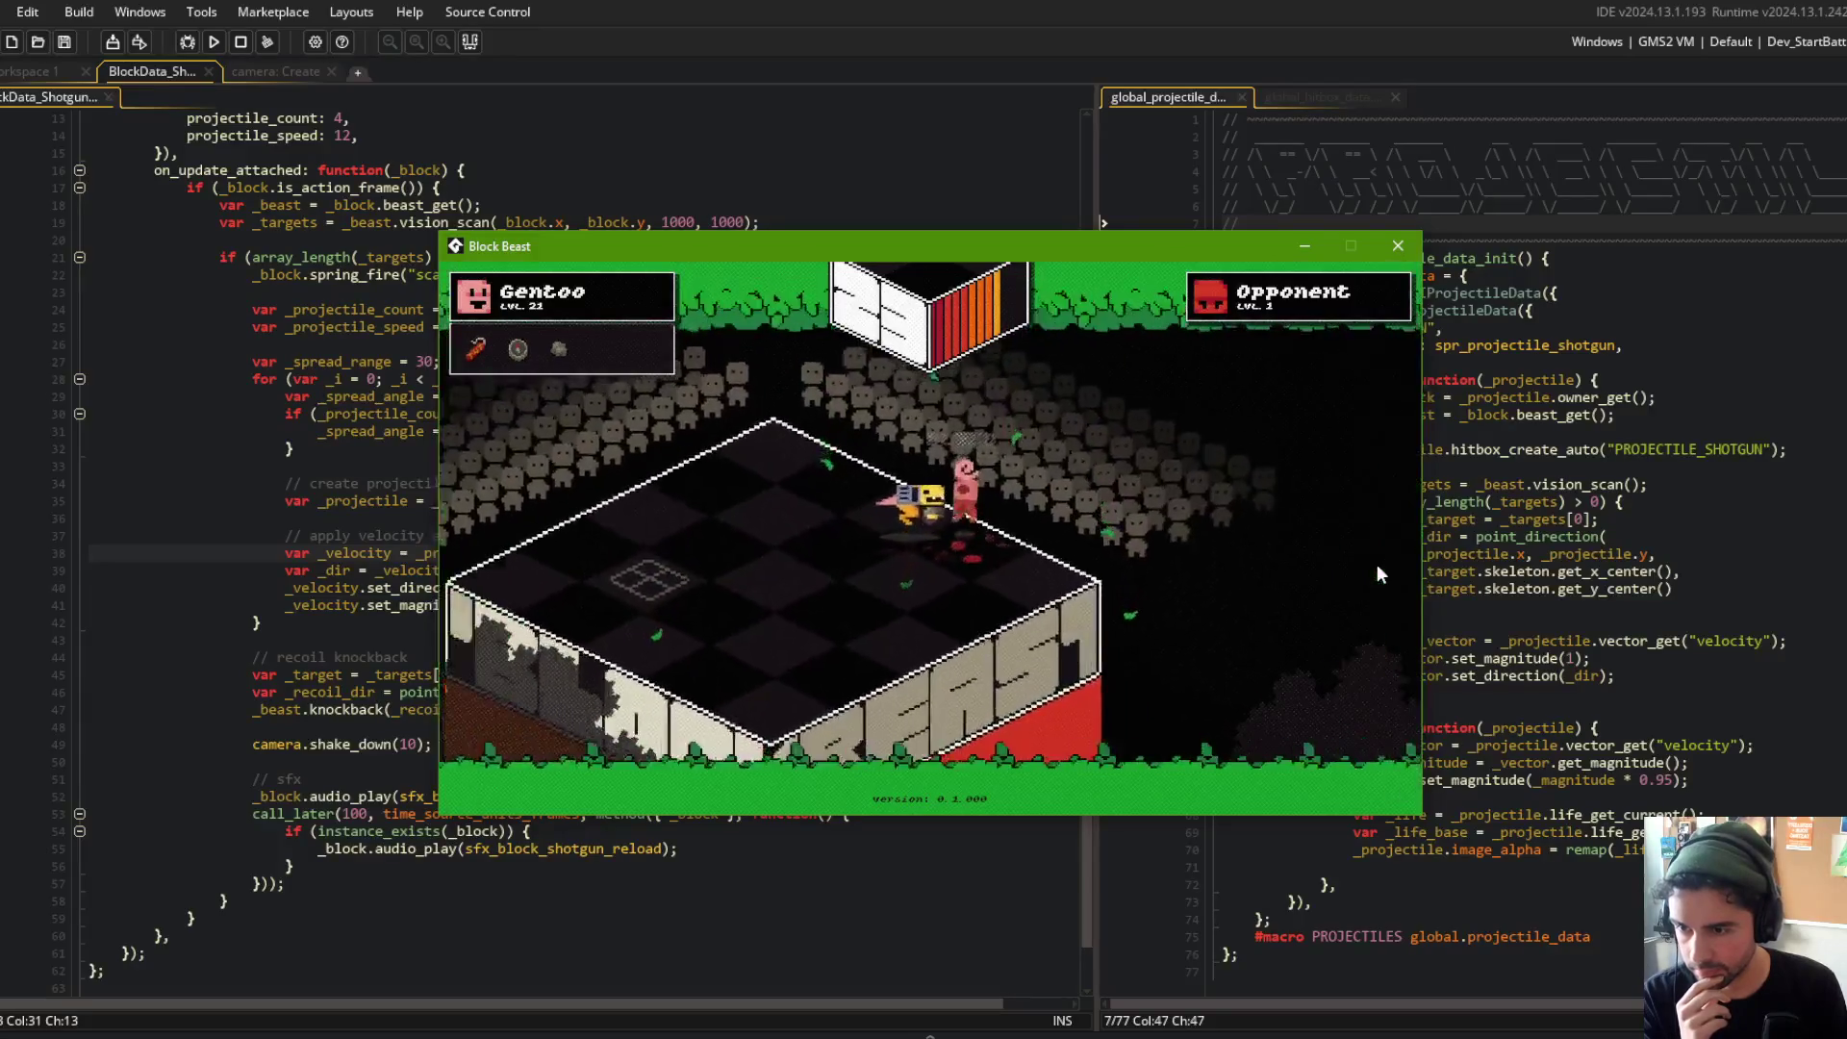
left_click(1398, 247)
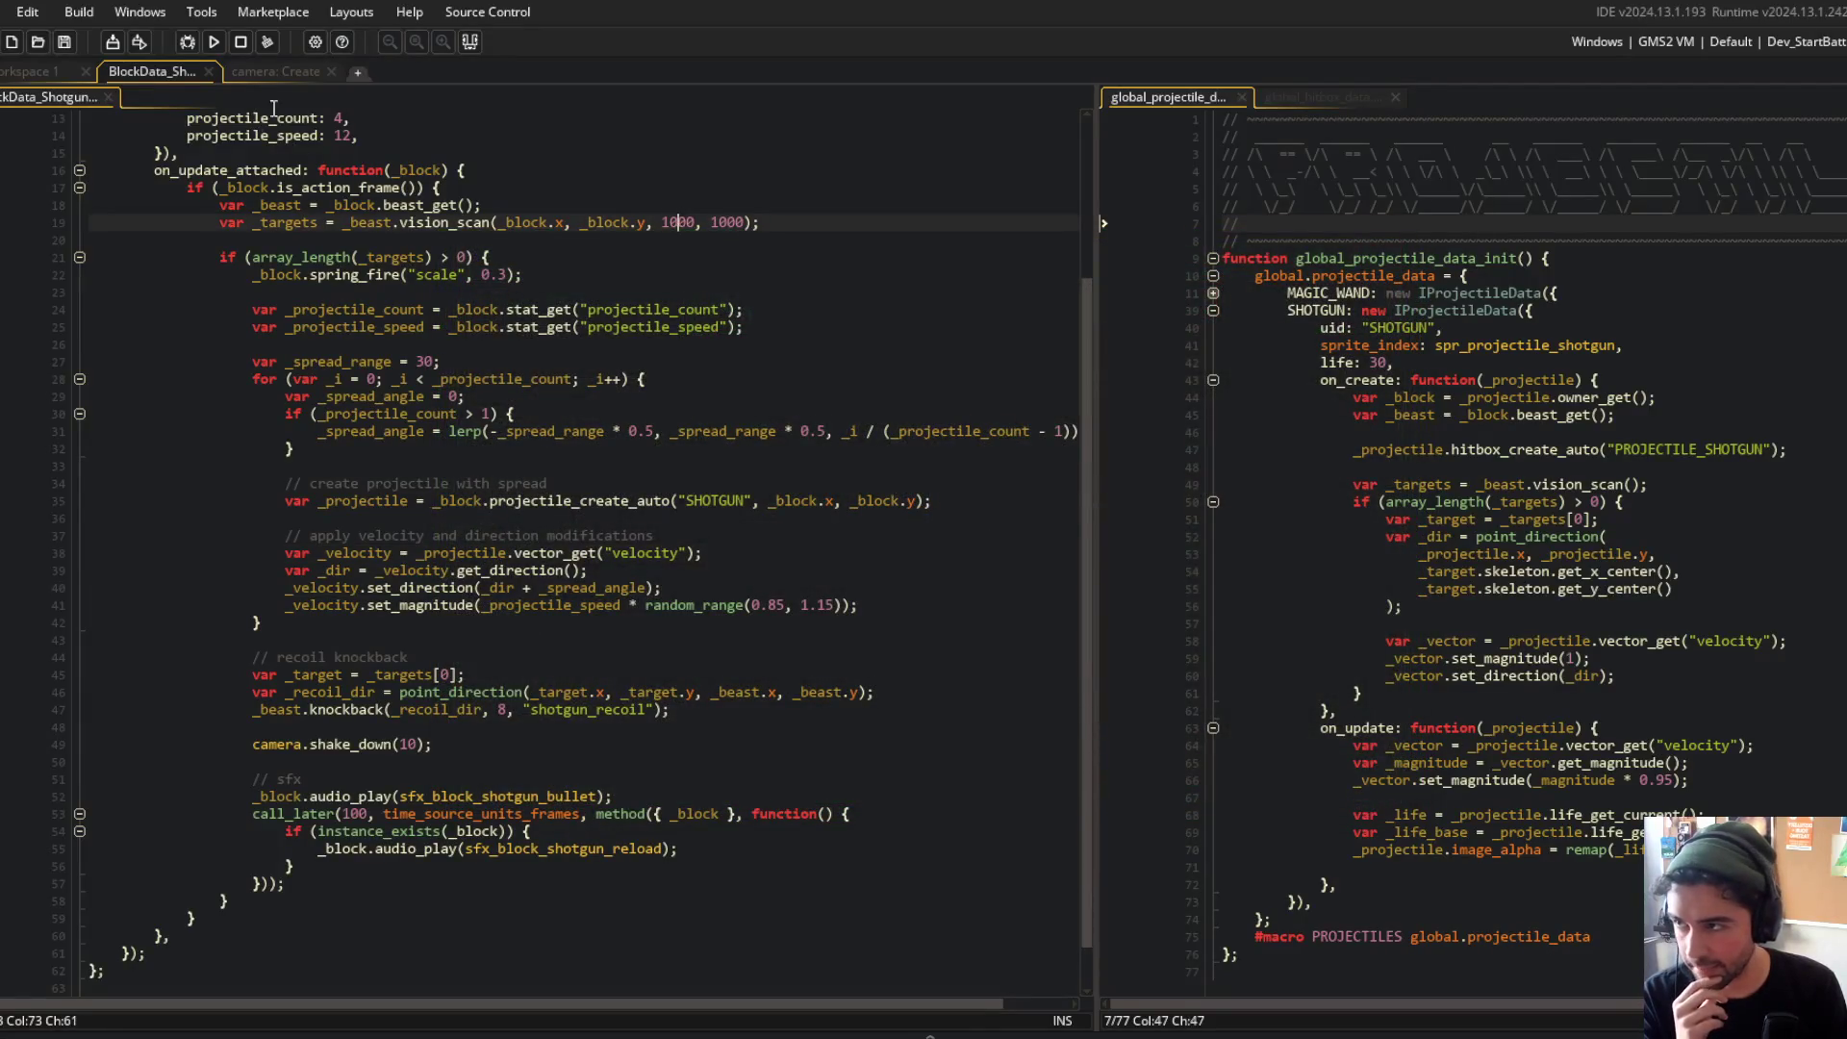
Step: Open the ui_border object's Create event code in an enlarged editor
left_click(41, 75)
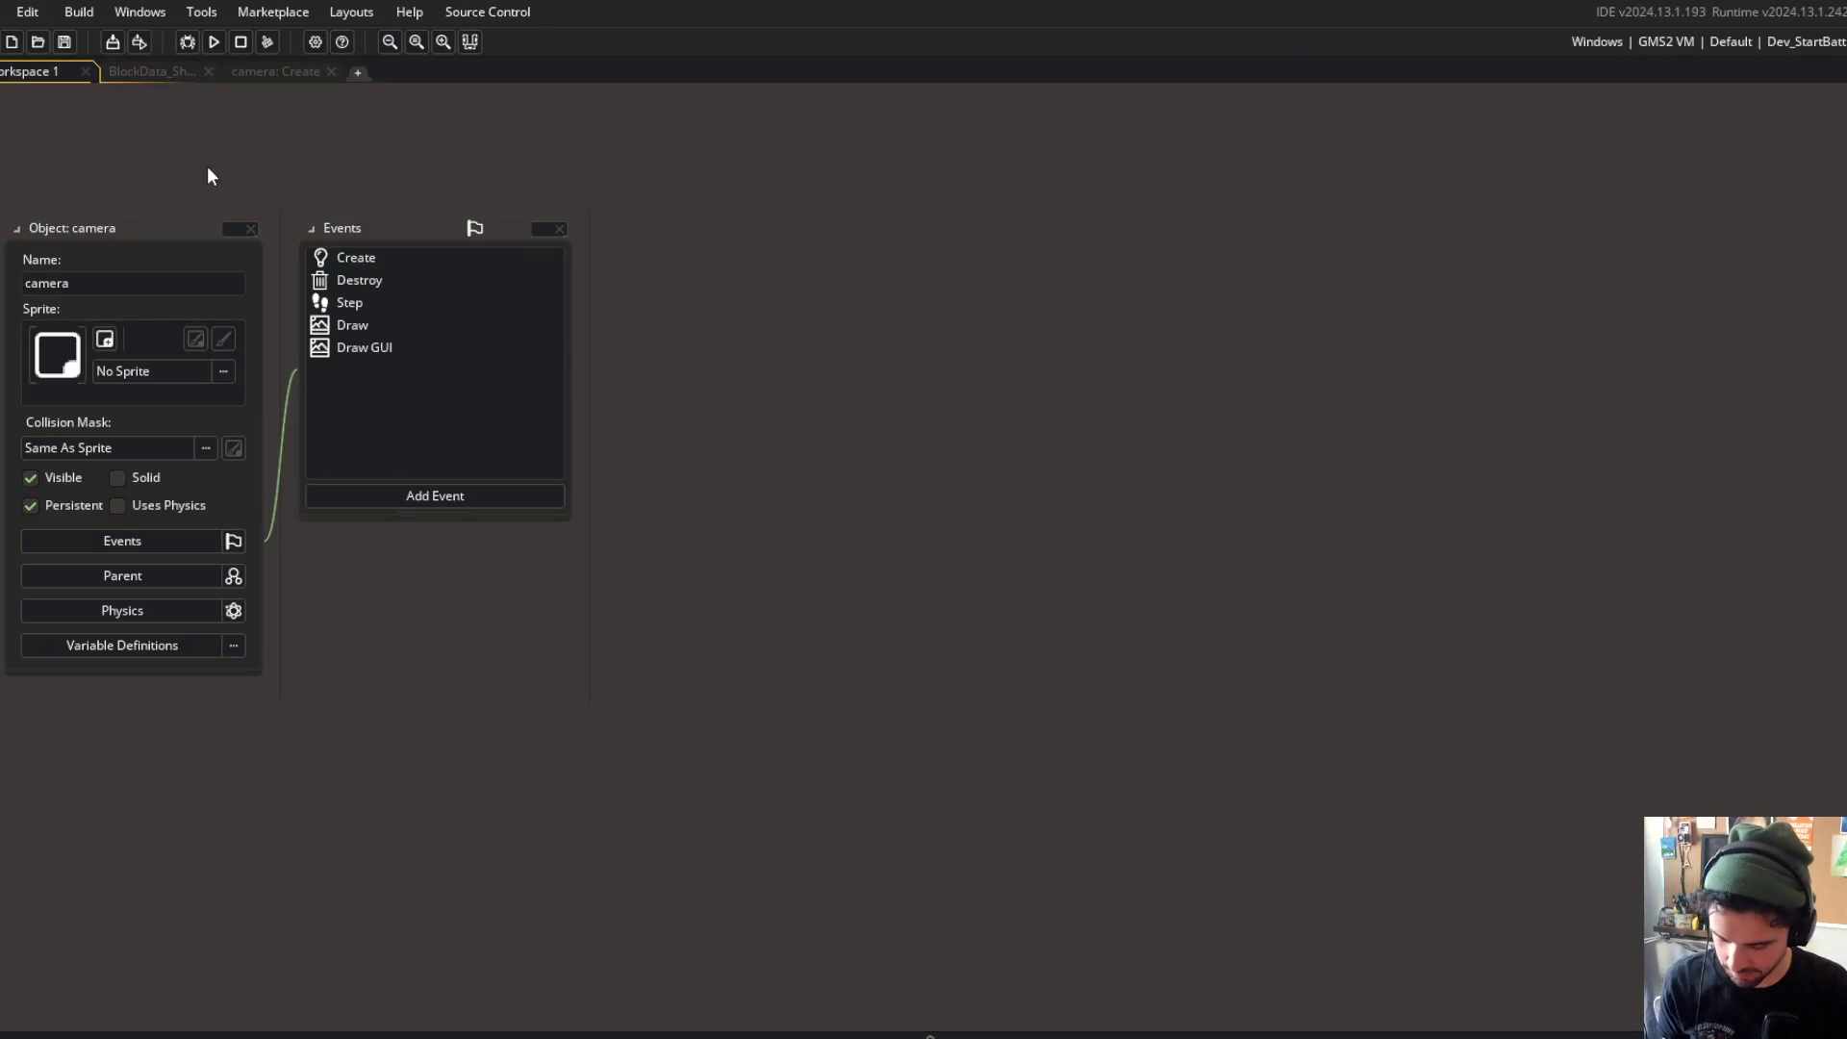
key("ctrl+t")
type("ui_bor")
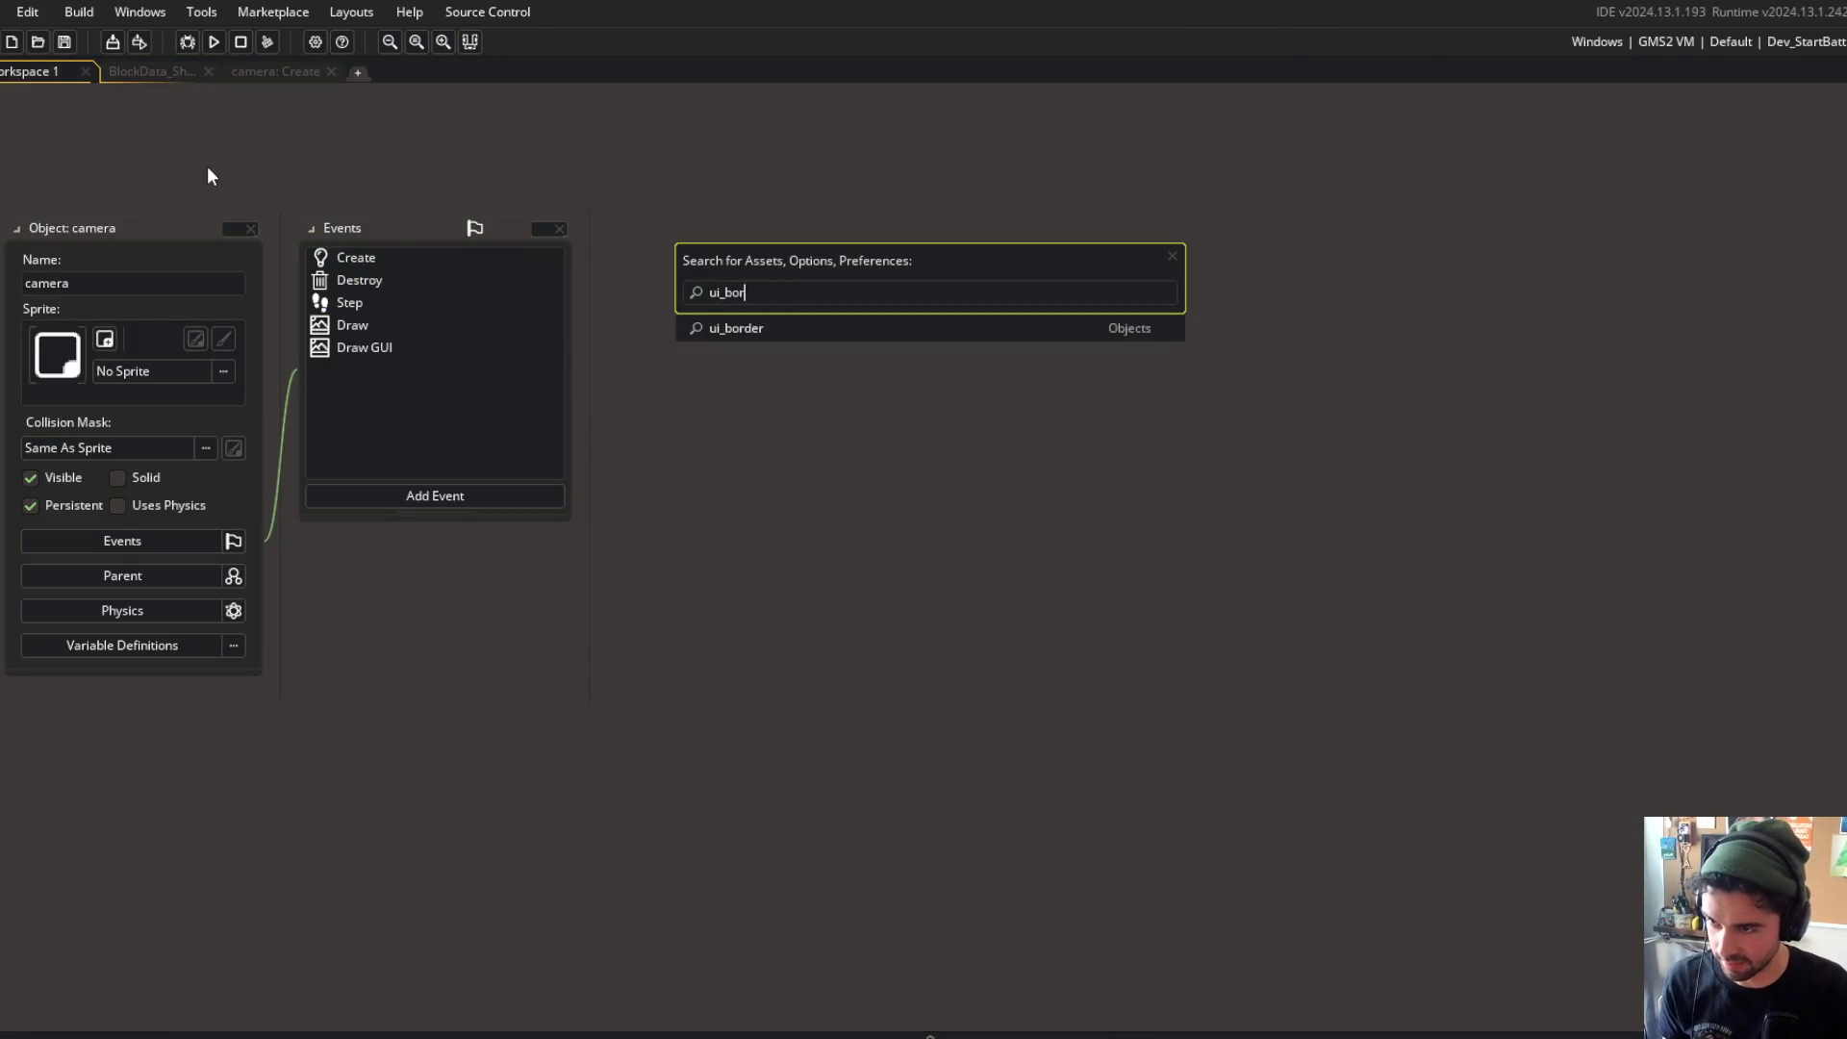
key("Return")
left_click(391, 450)
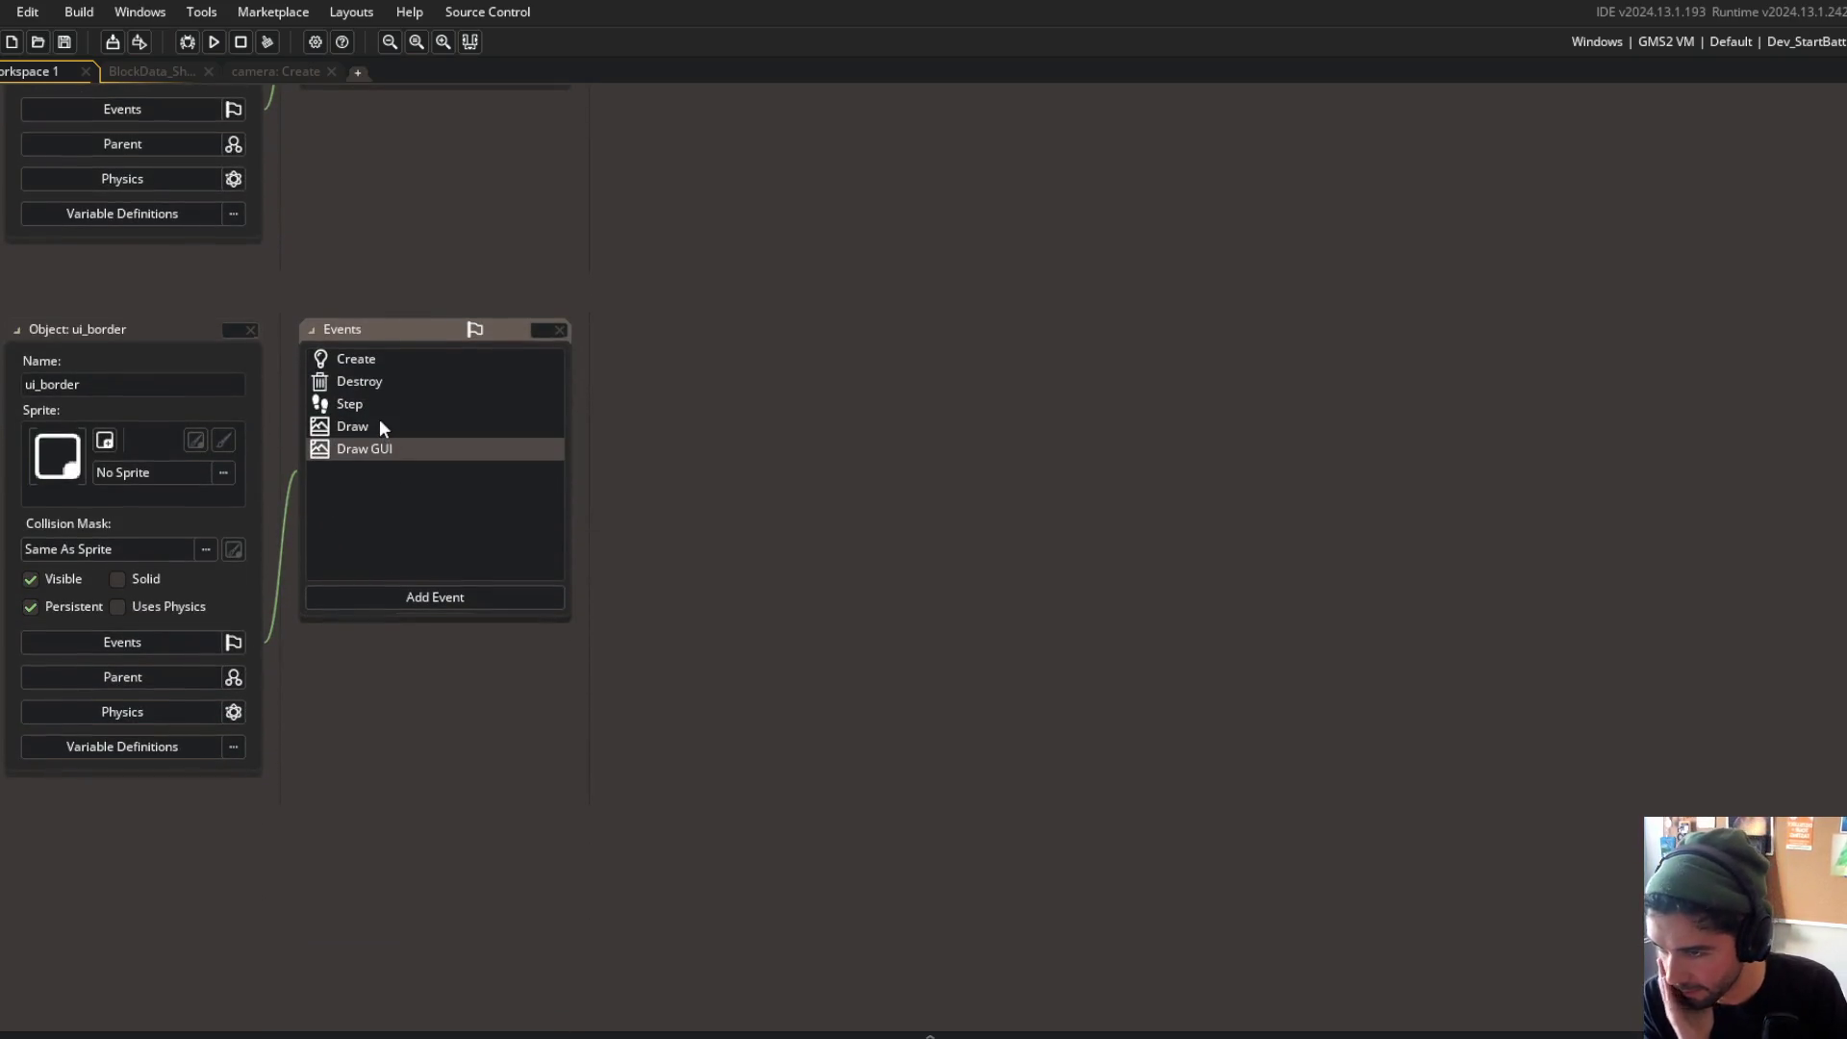
double_click(378, 445)
double_click(373, 427)
double_click(356, 359)
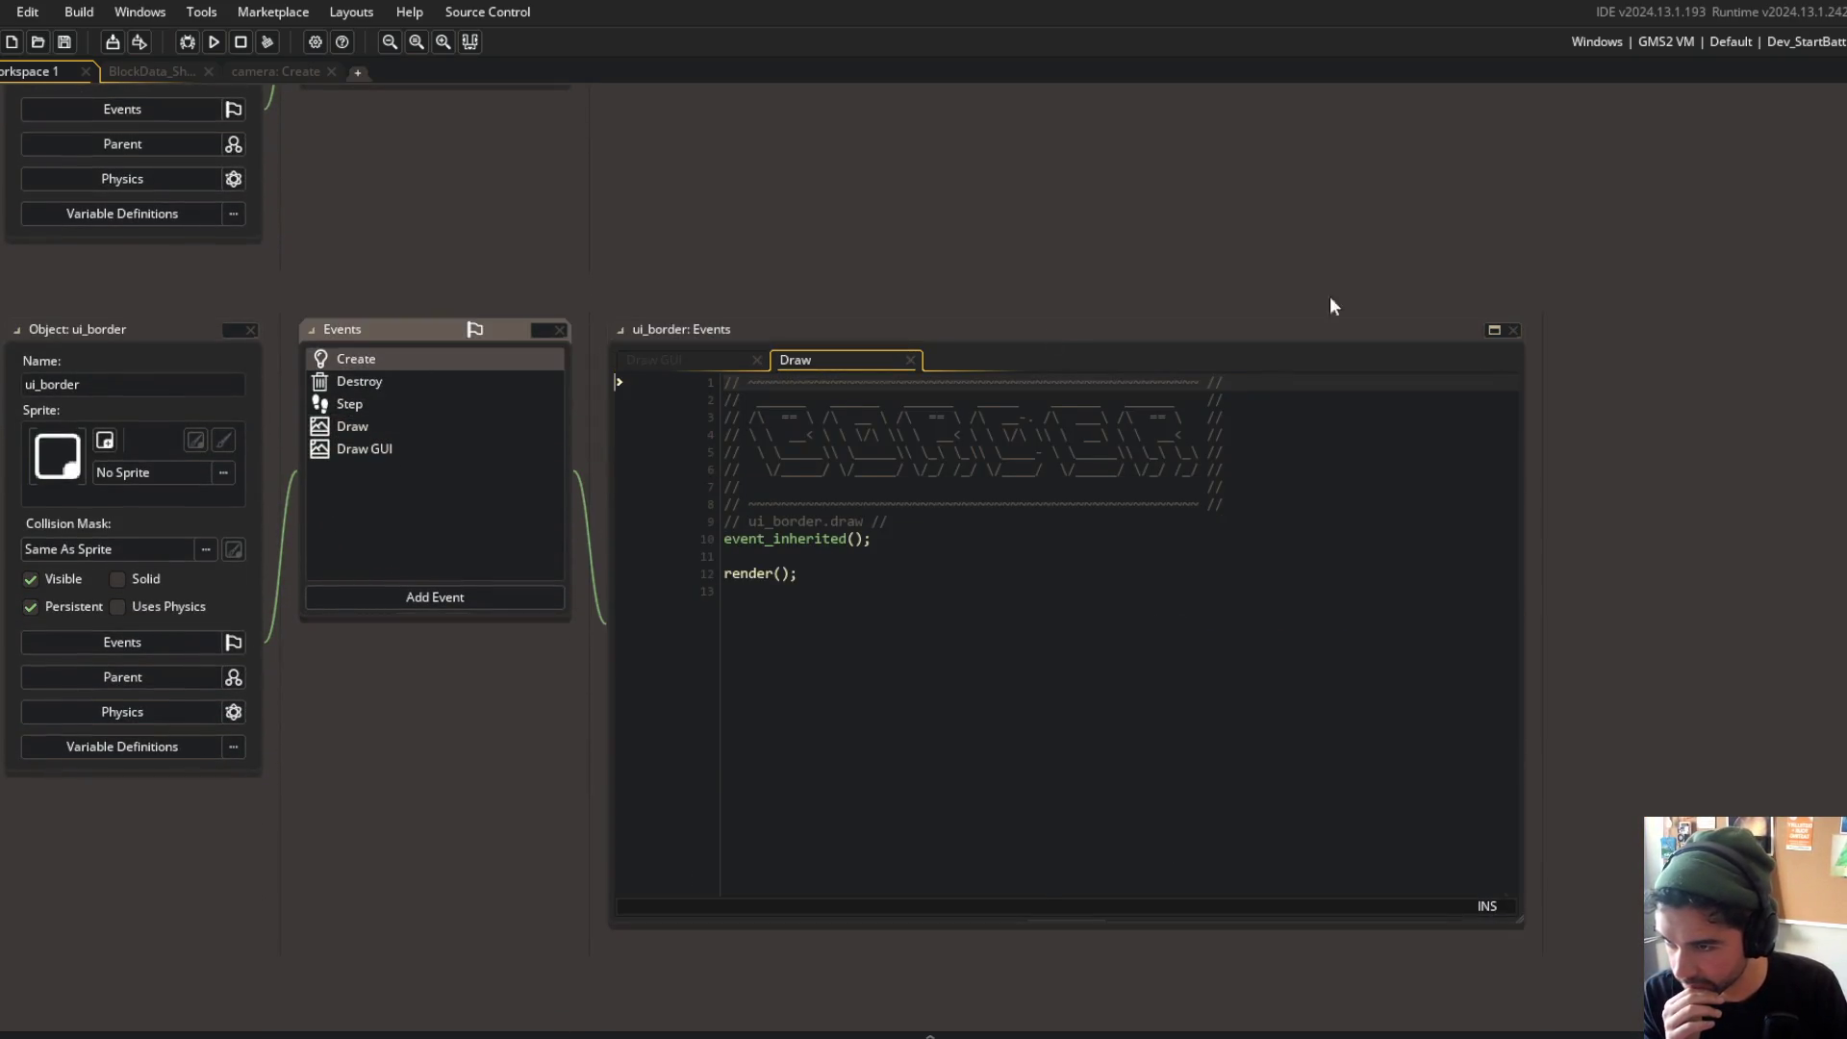
left_click(1495, 329)
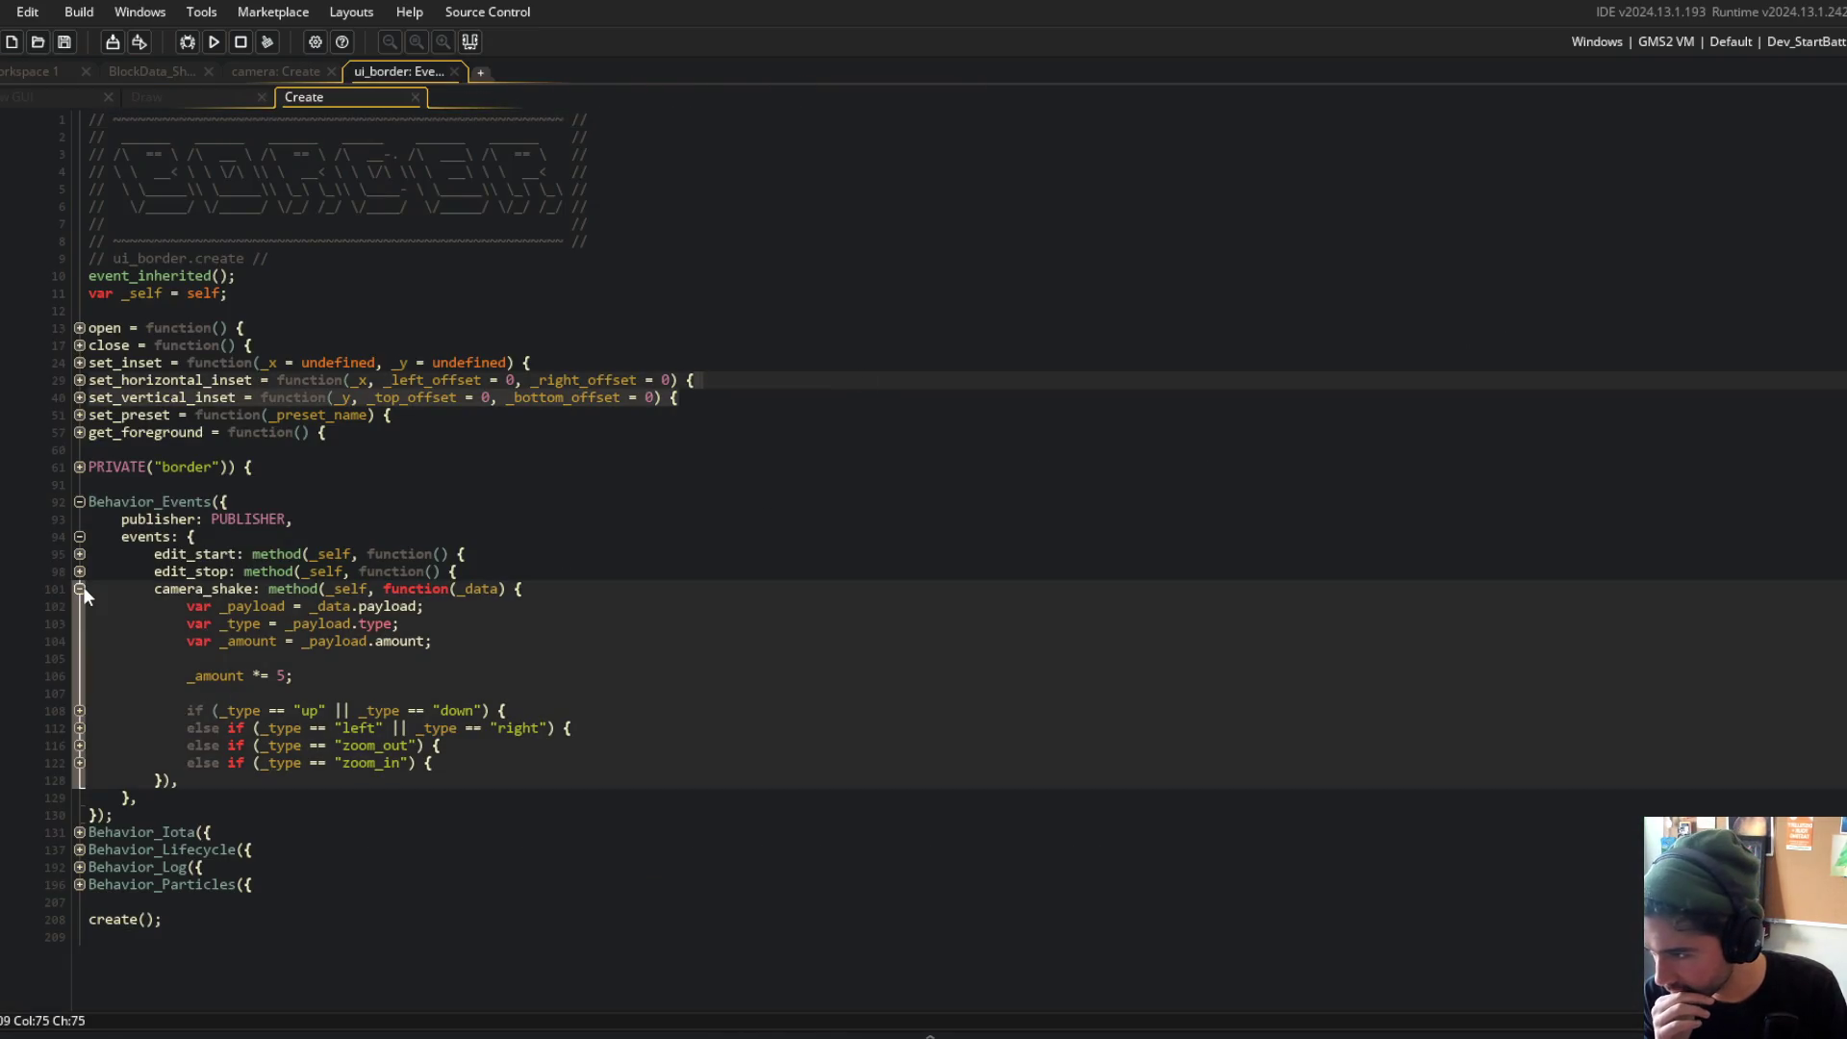
Step: Switch the up/down camera_shake spring calls from width to height and save
left_click(80, 728)
left_click(80, 711)
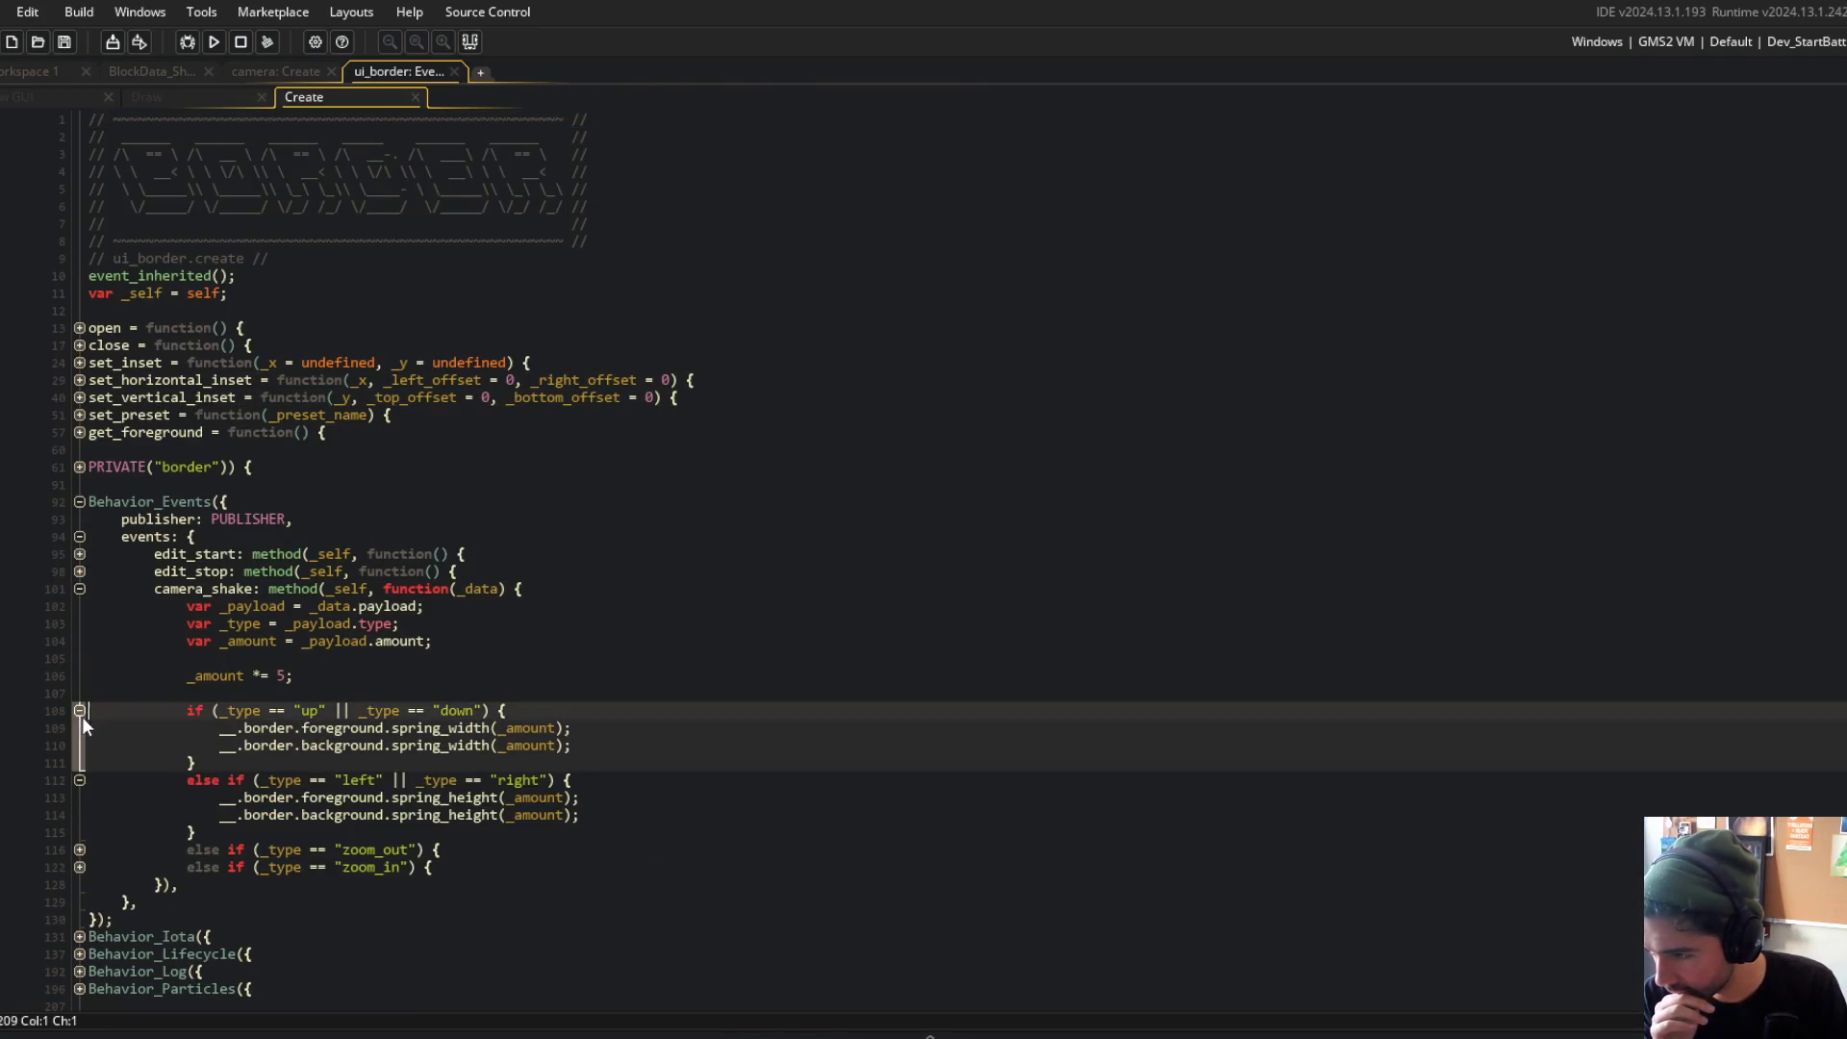
left_click(81, 867)
left_click(80, 849)
scroll(103, 845, "down", 3)
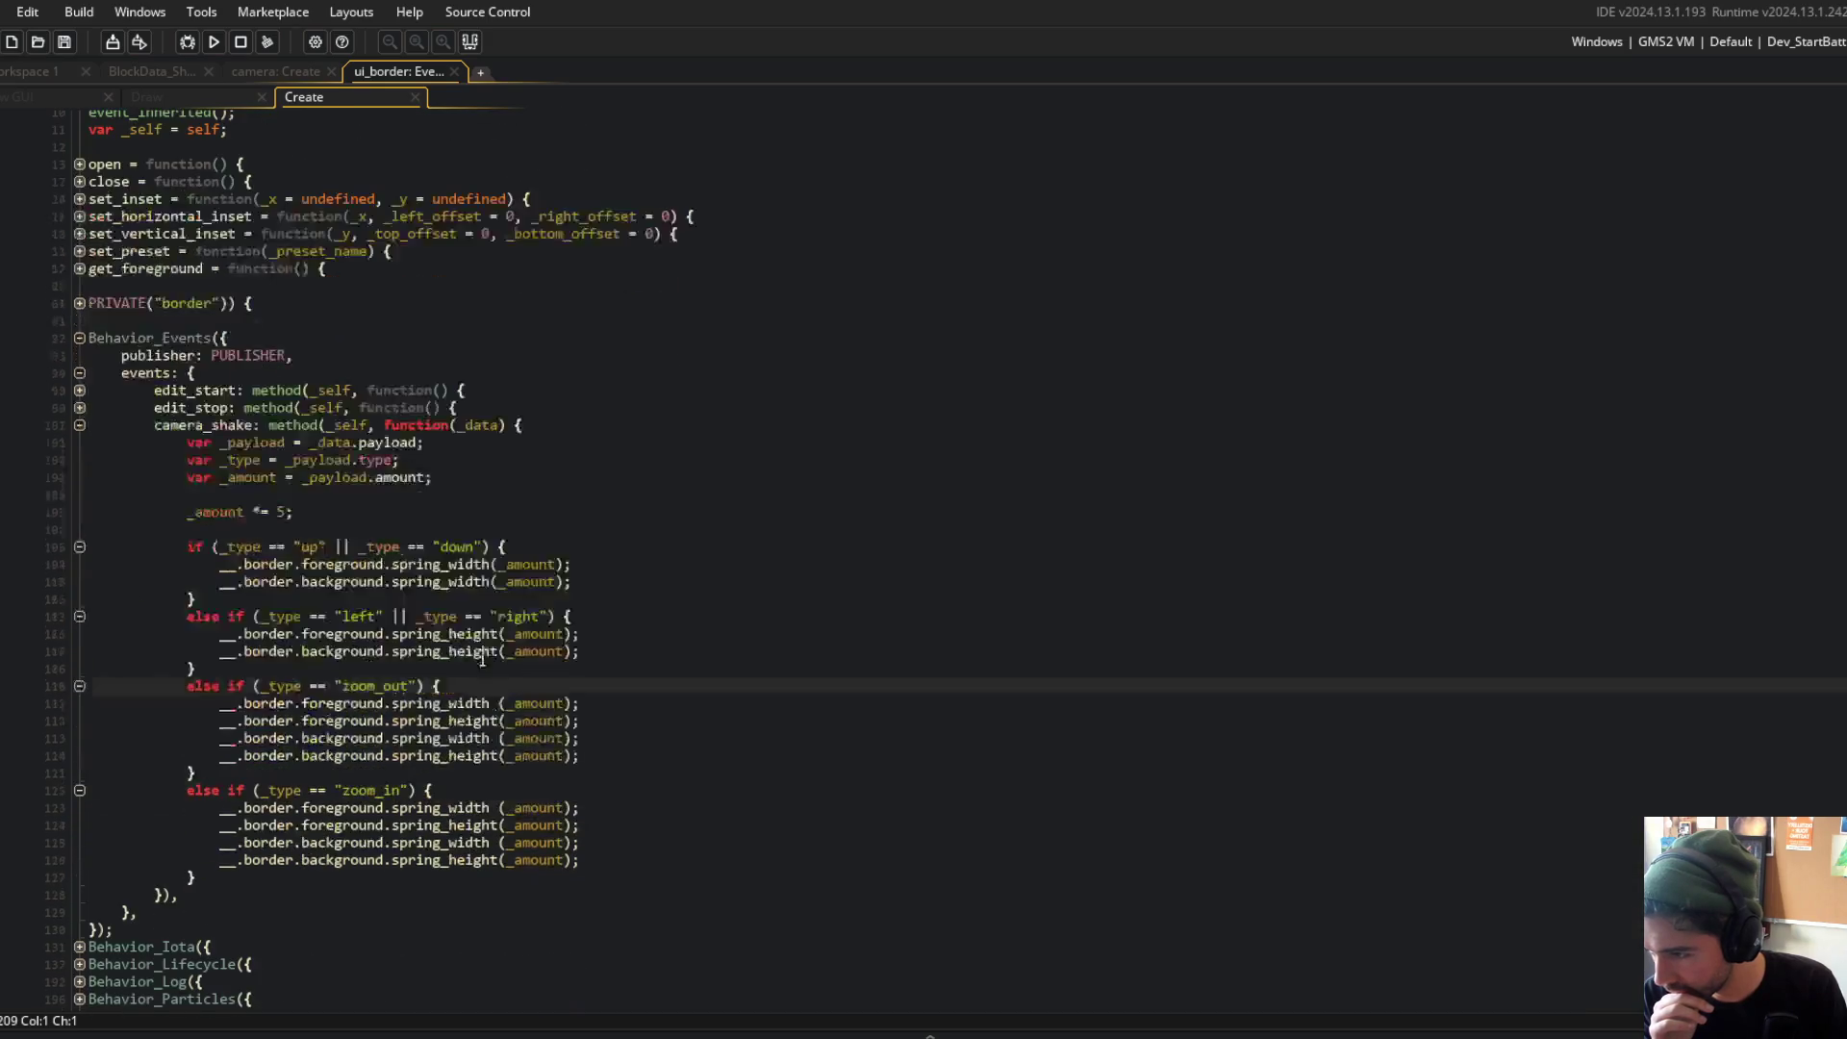
left_click(441, 566)
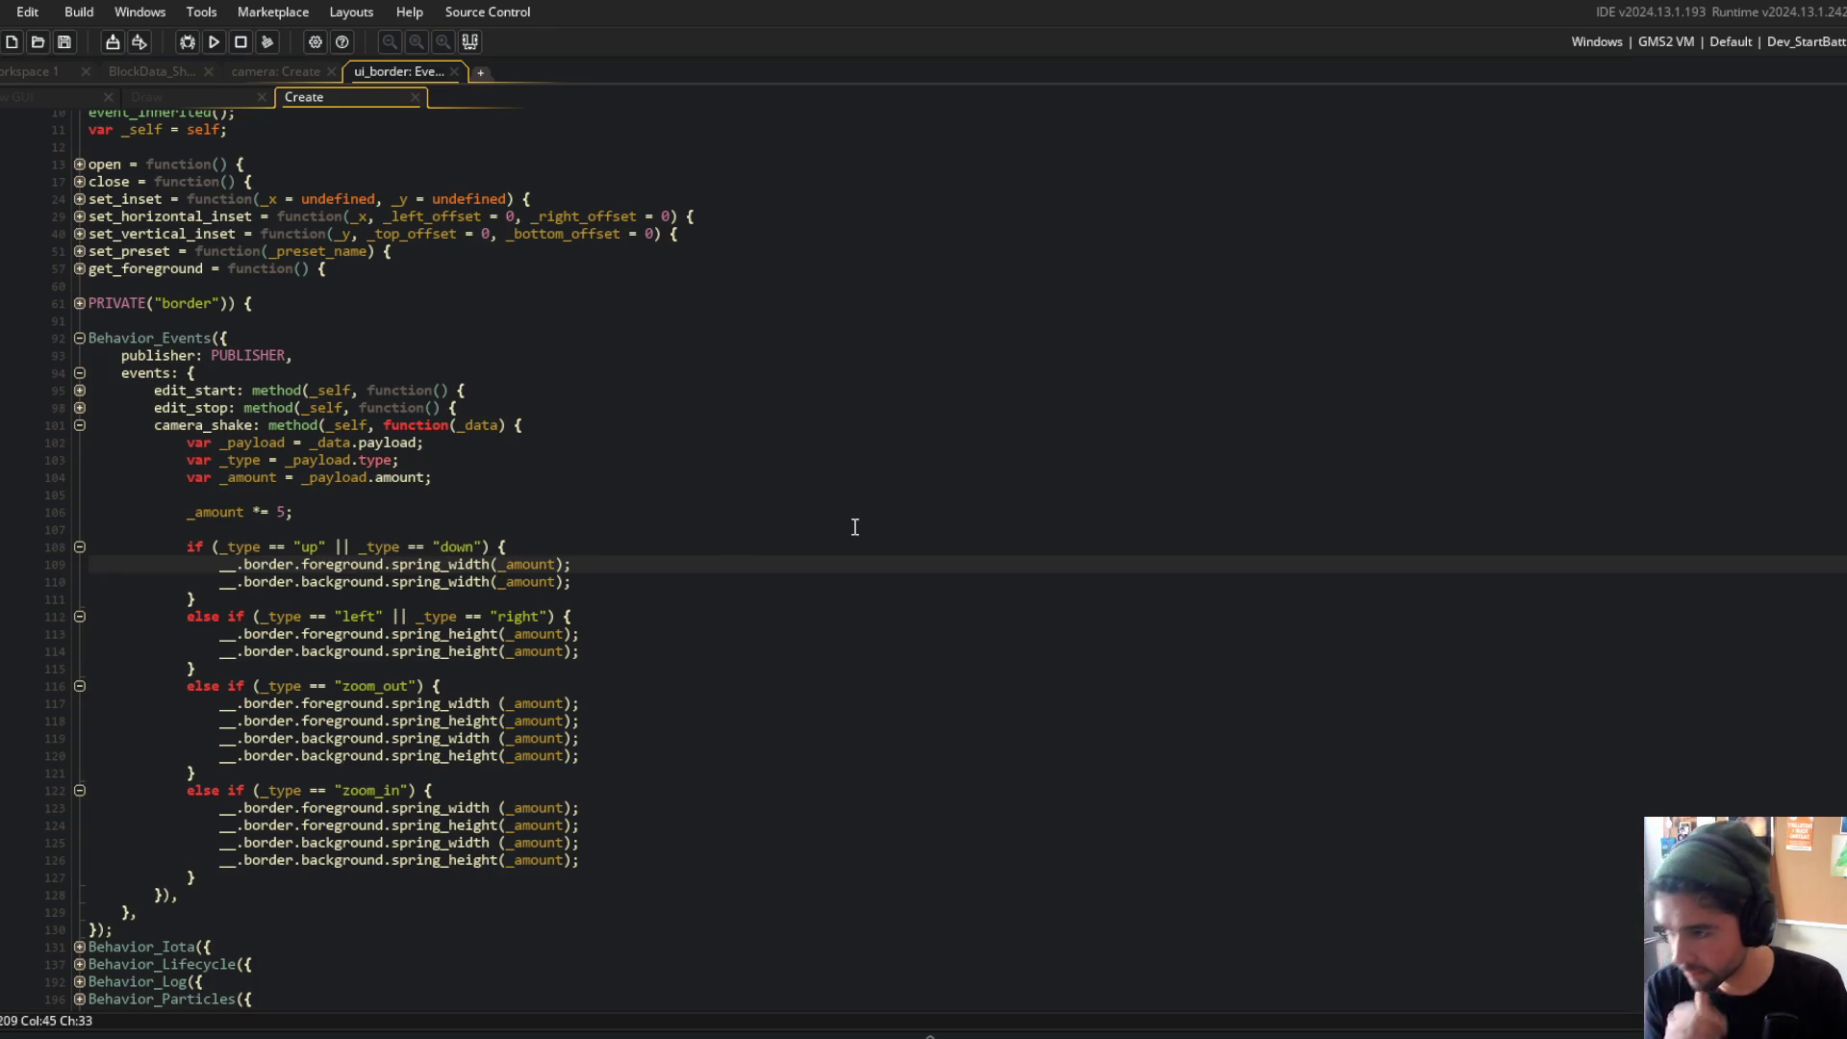
key("Down")
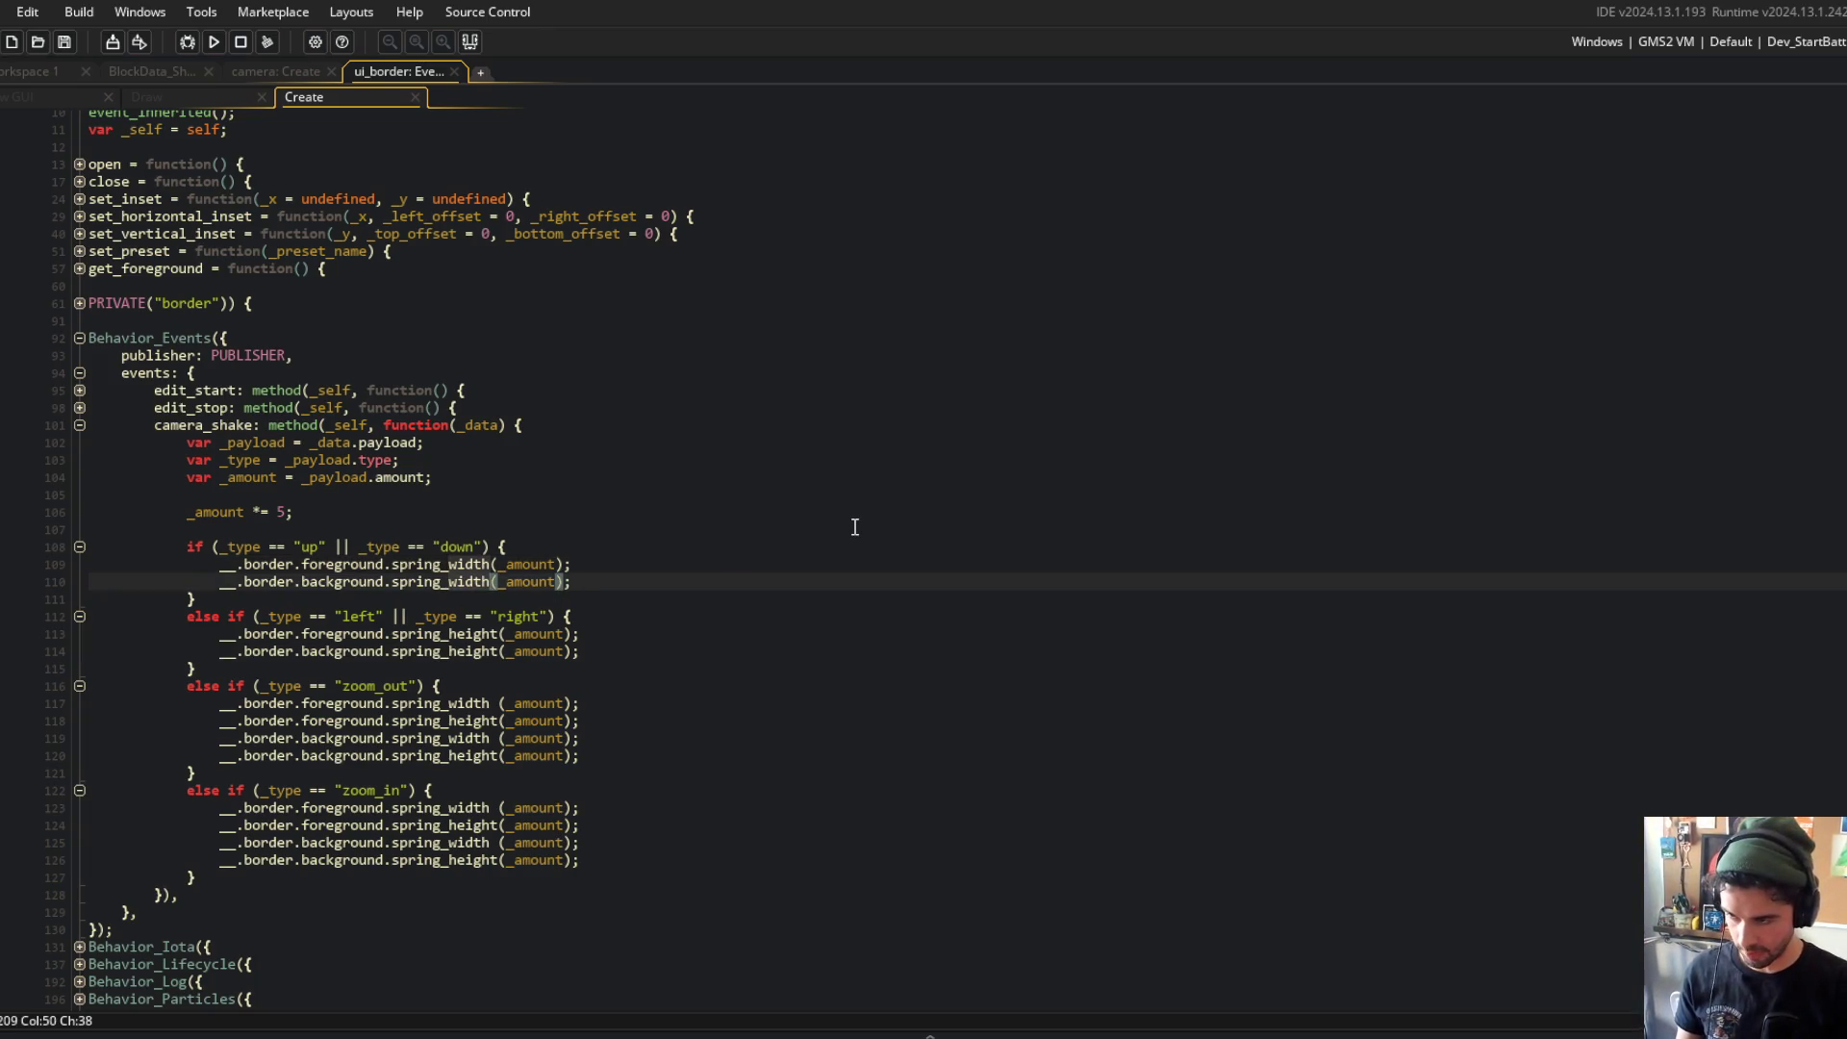
key("BackSpace")
key("BackSpace")
key("BackSpace")
type("h")
key("ctrl+s")
Step: Switch the left/right camera_shake spring calls from height to width
key("Down")
key("Down")
key("Down")
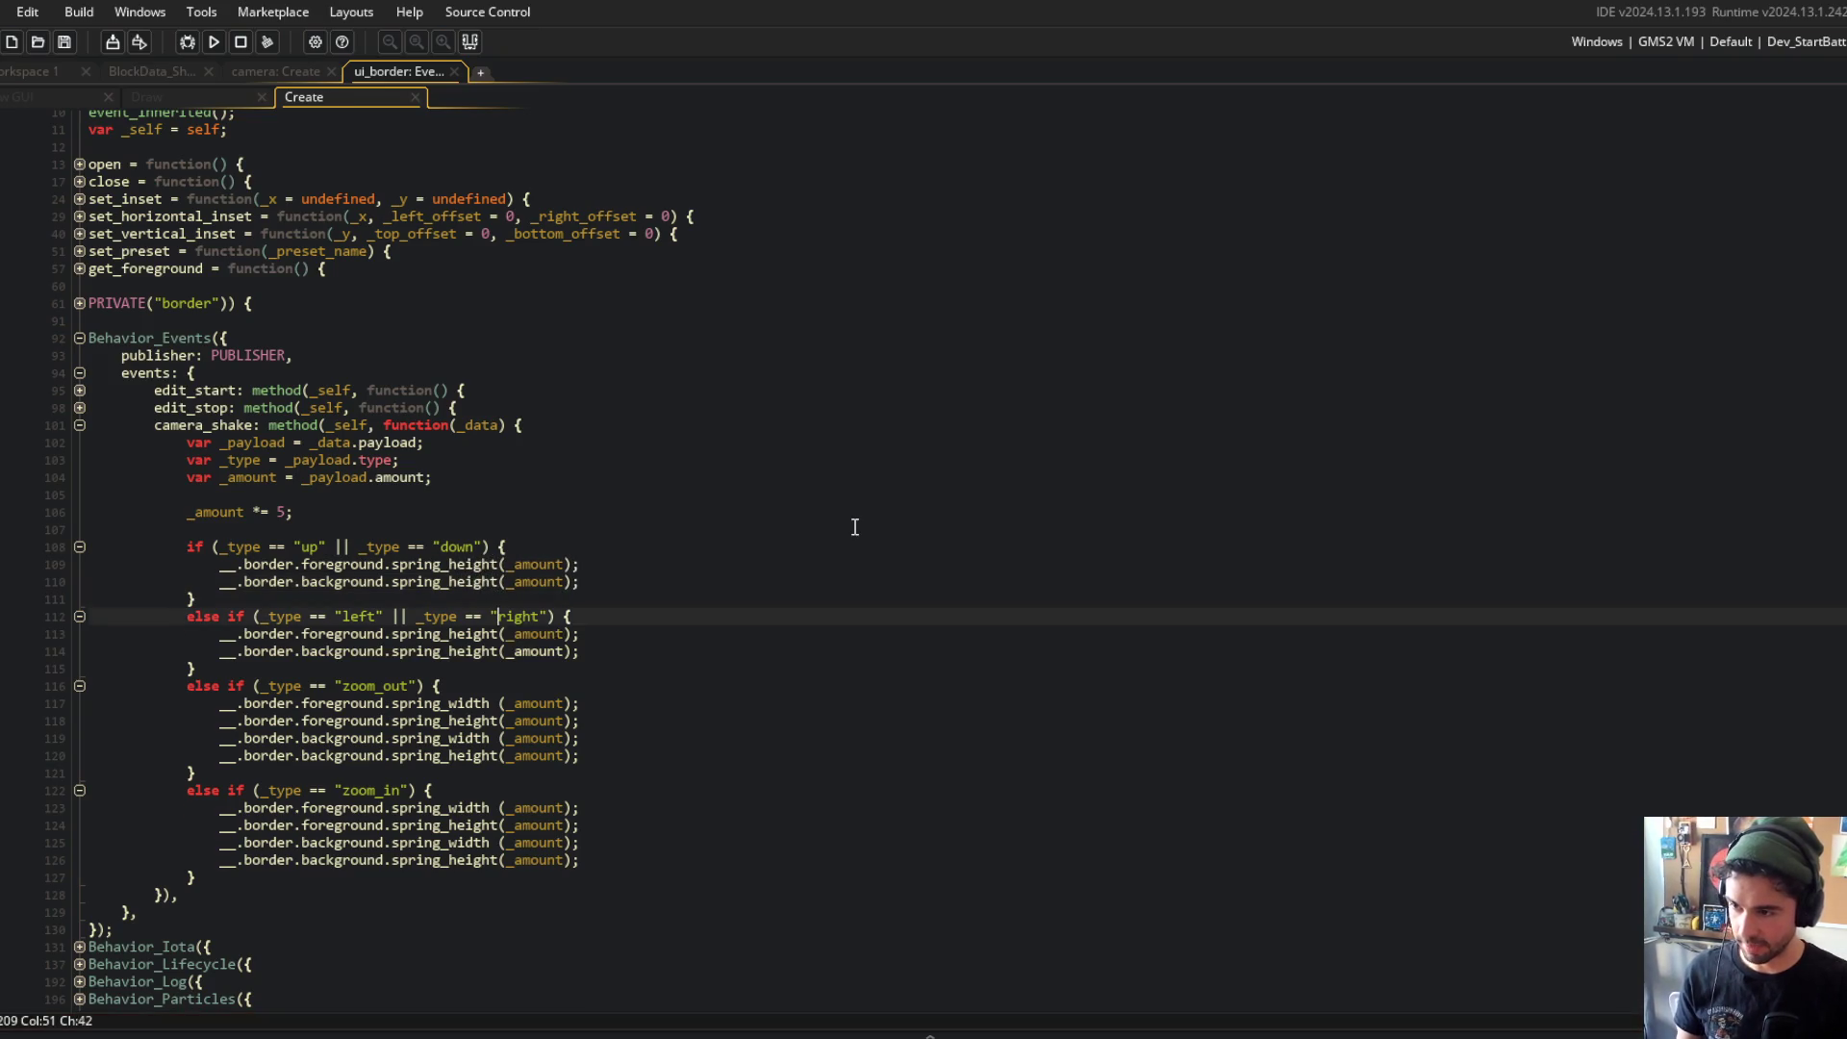
key("alt+shift+Down")
key("BackSpace")
key("ctrl+shift+Right")
type("w")
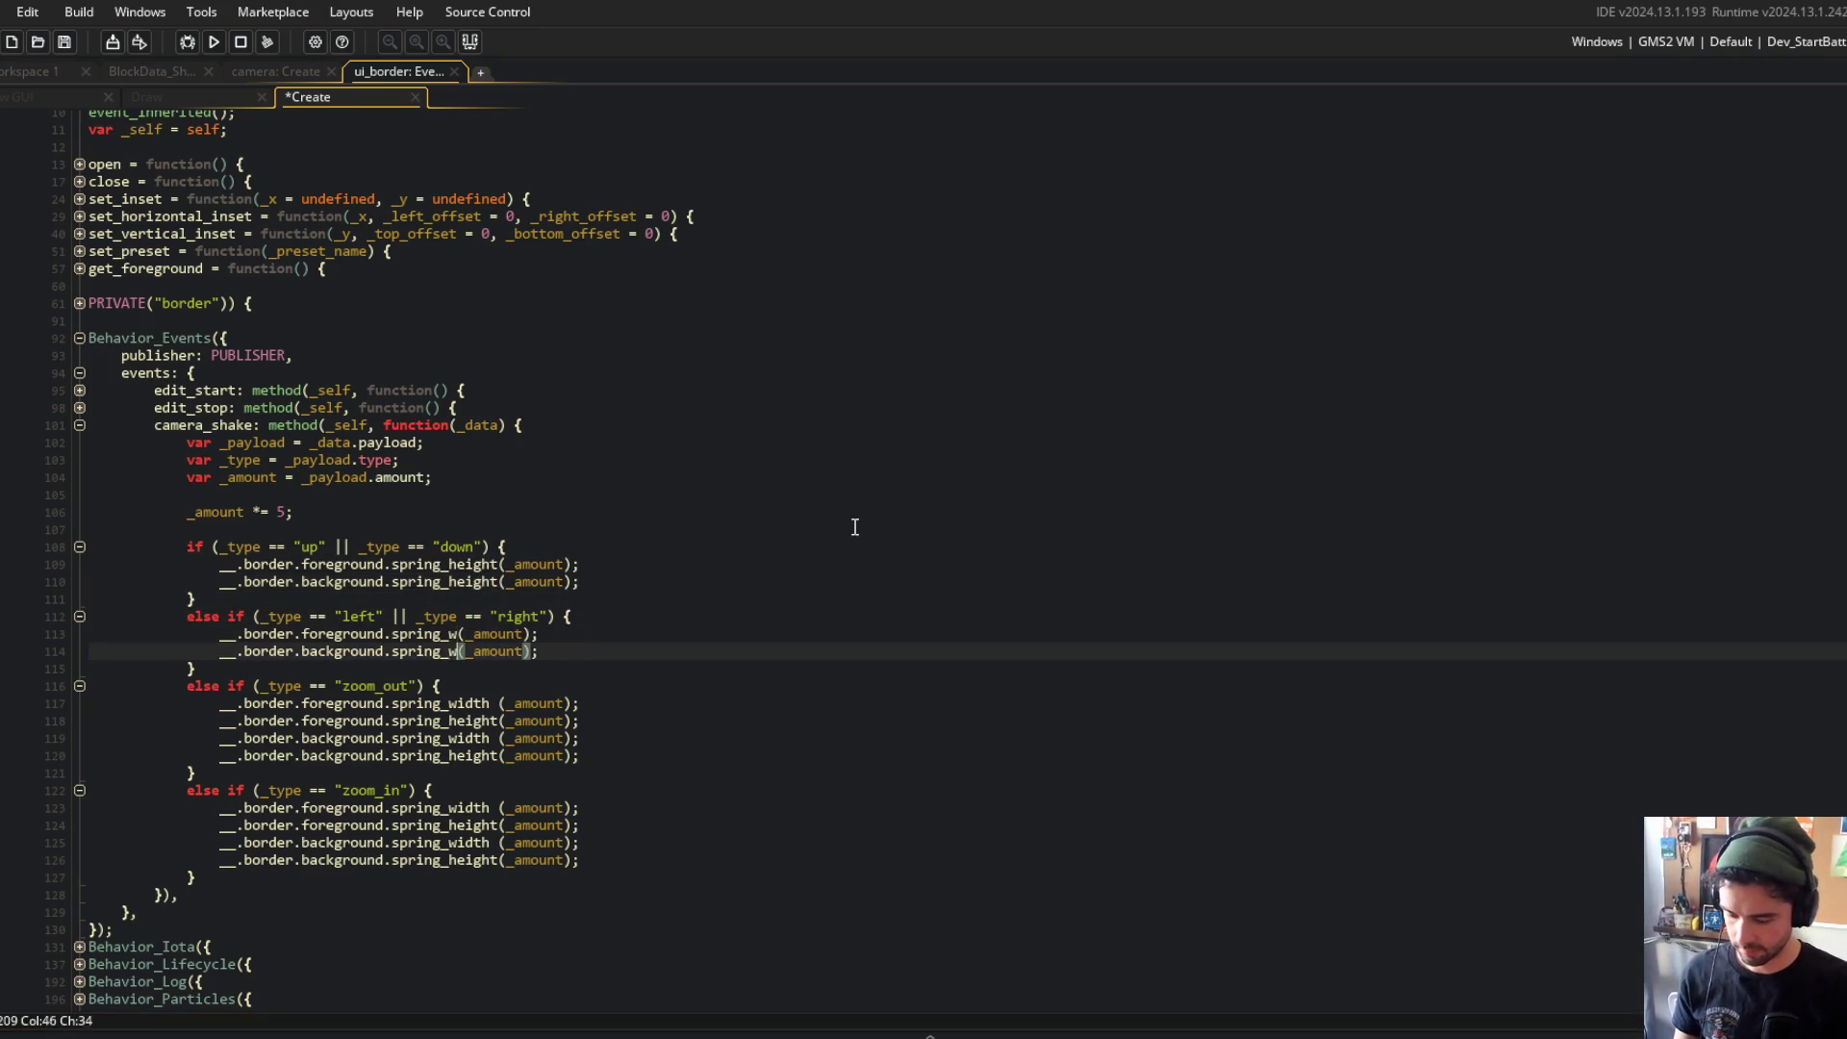
Step: Run Block Beast to test the border shake
key("F5")
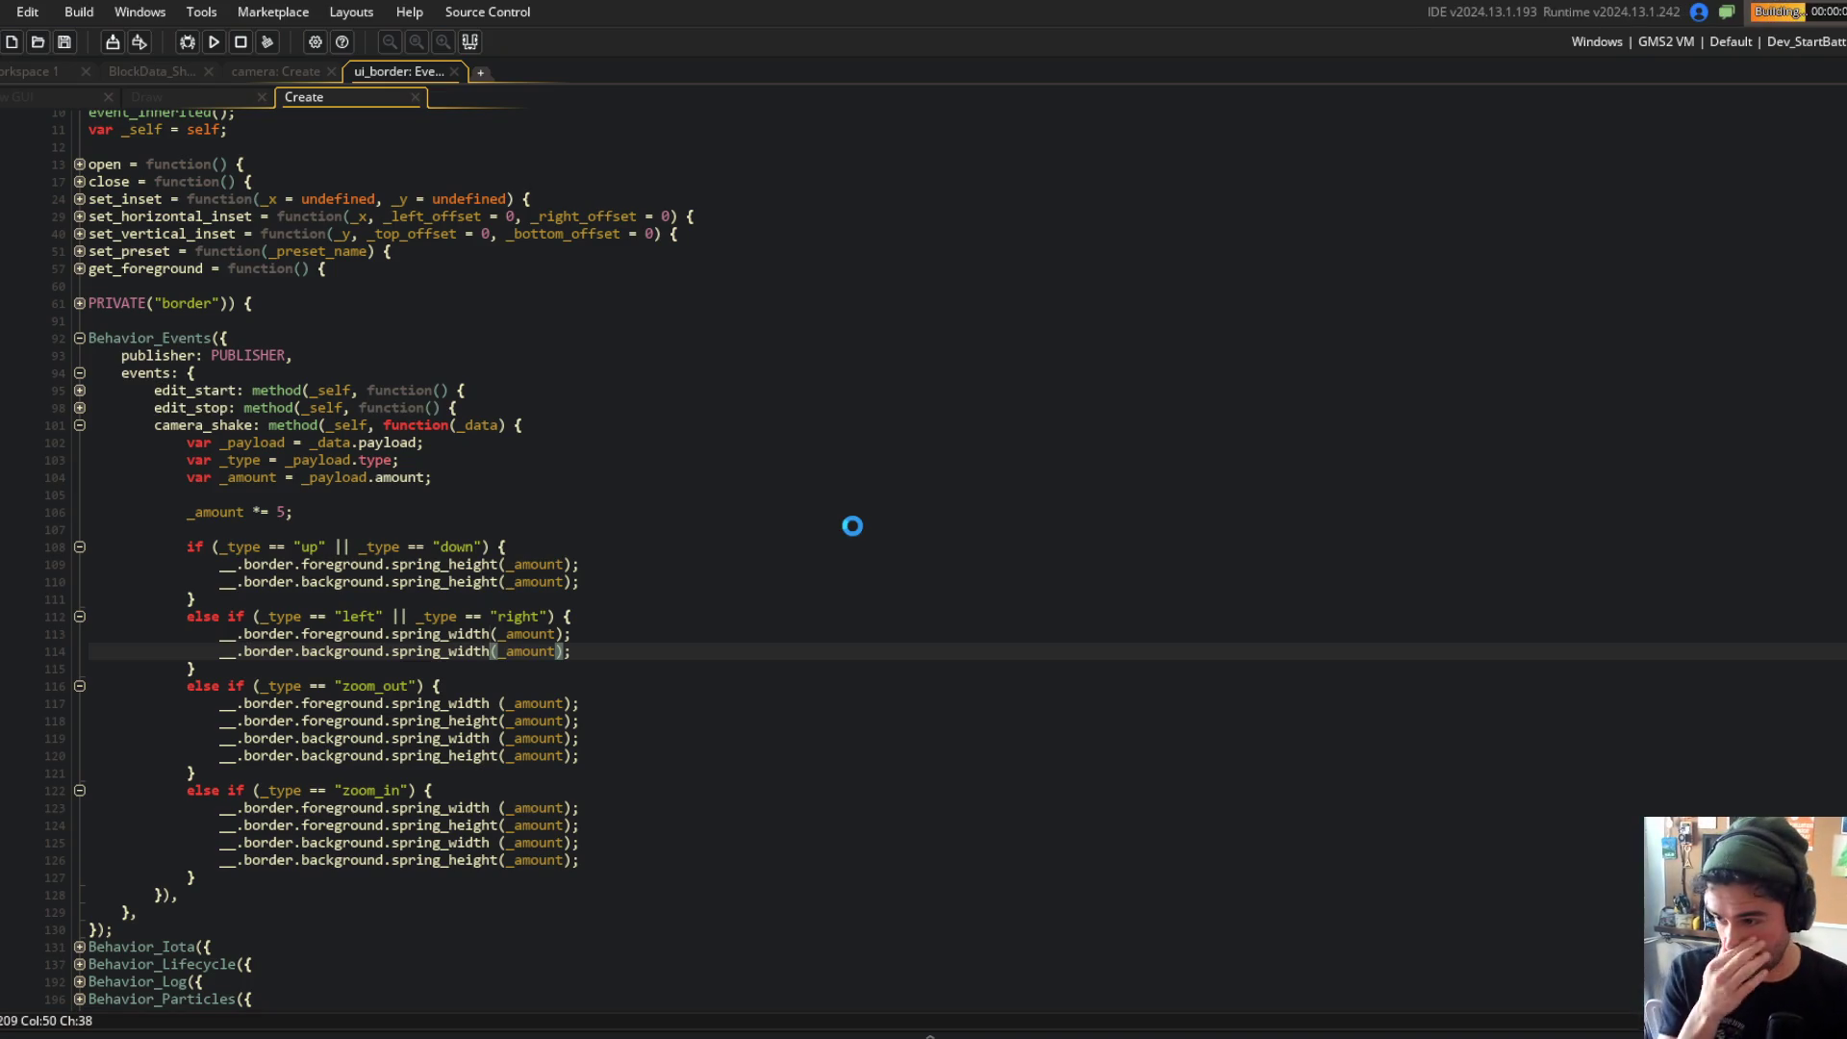
scroll(752, 587, "down", 2)
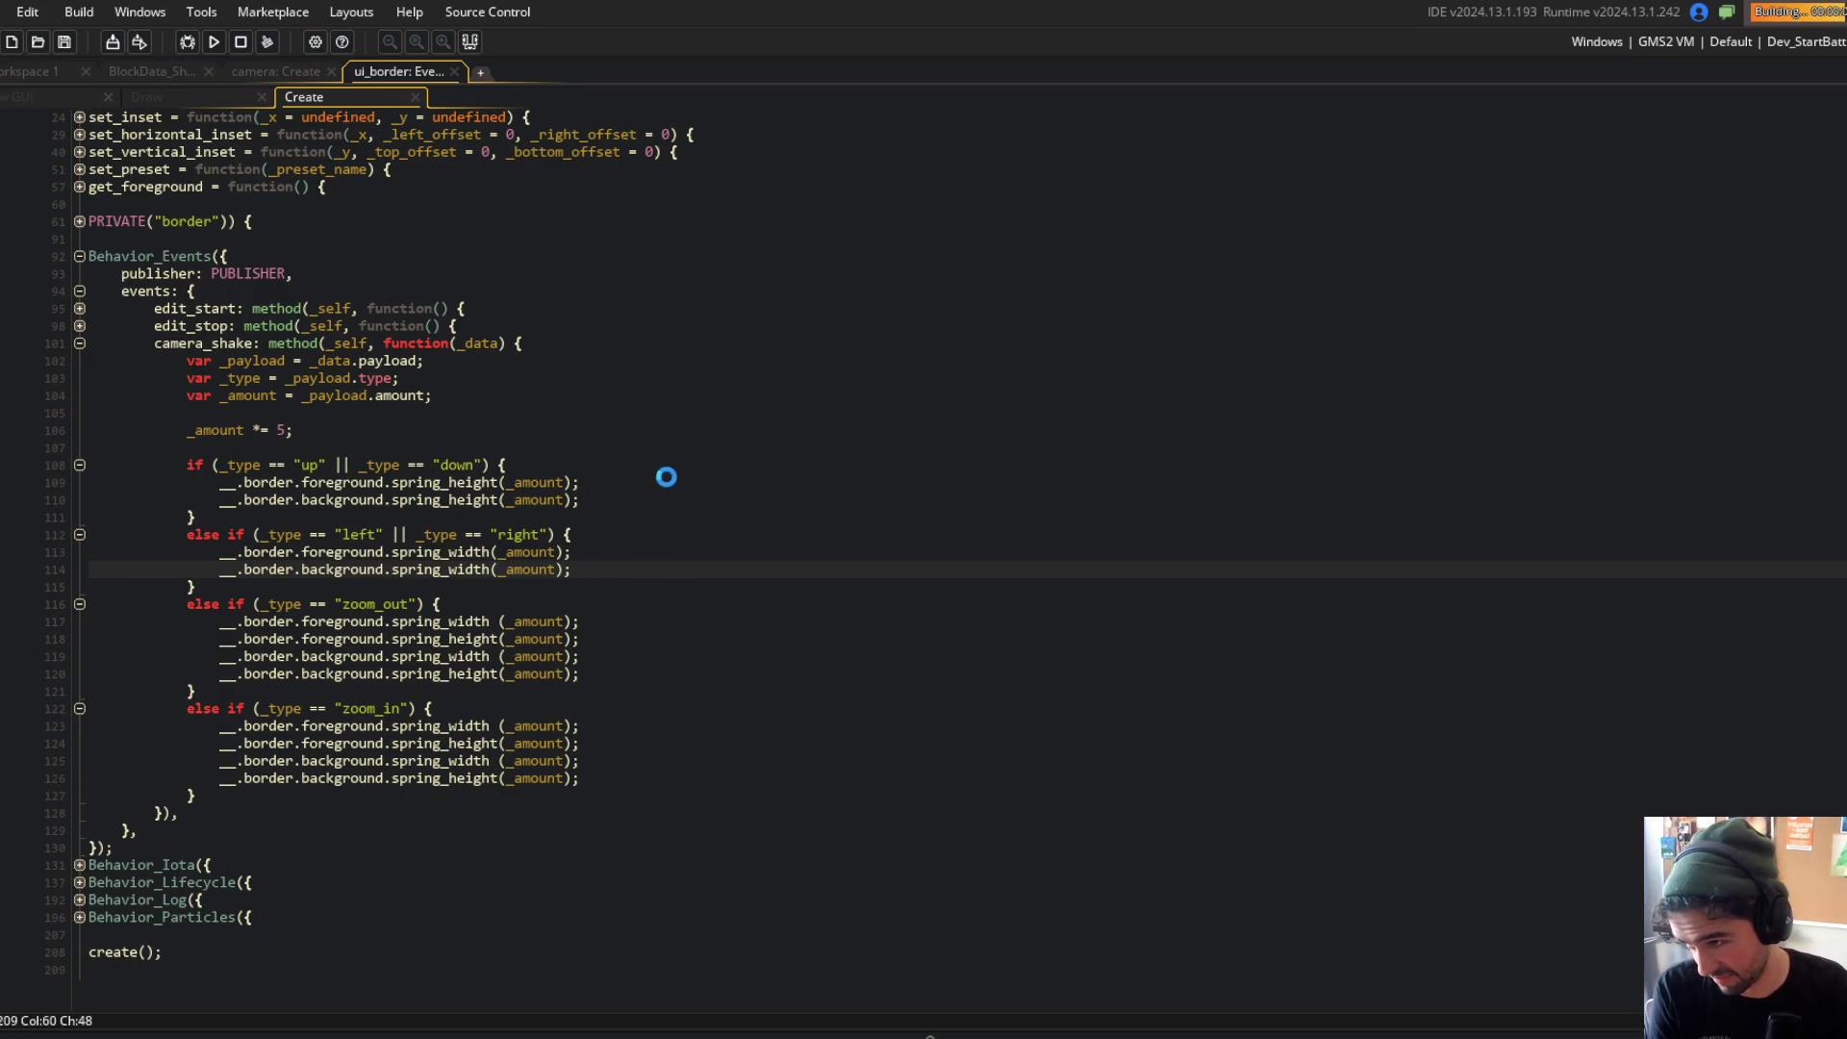
left_click(606, 465)
left_click(601, 497)
left_click(339, 414)
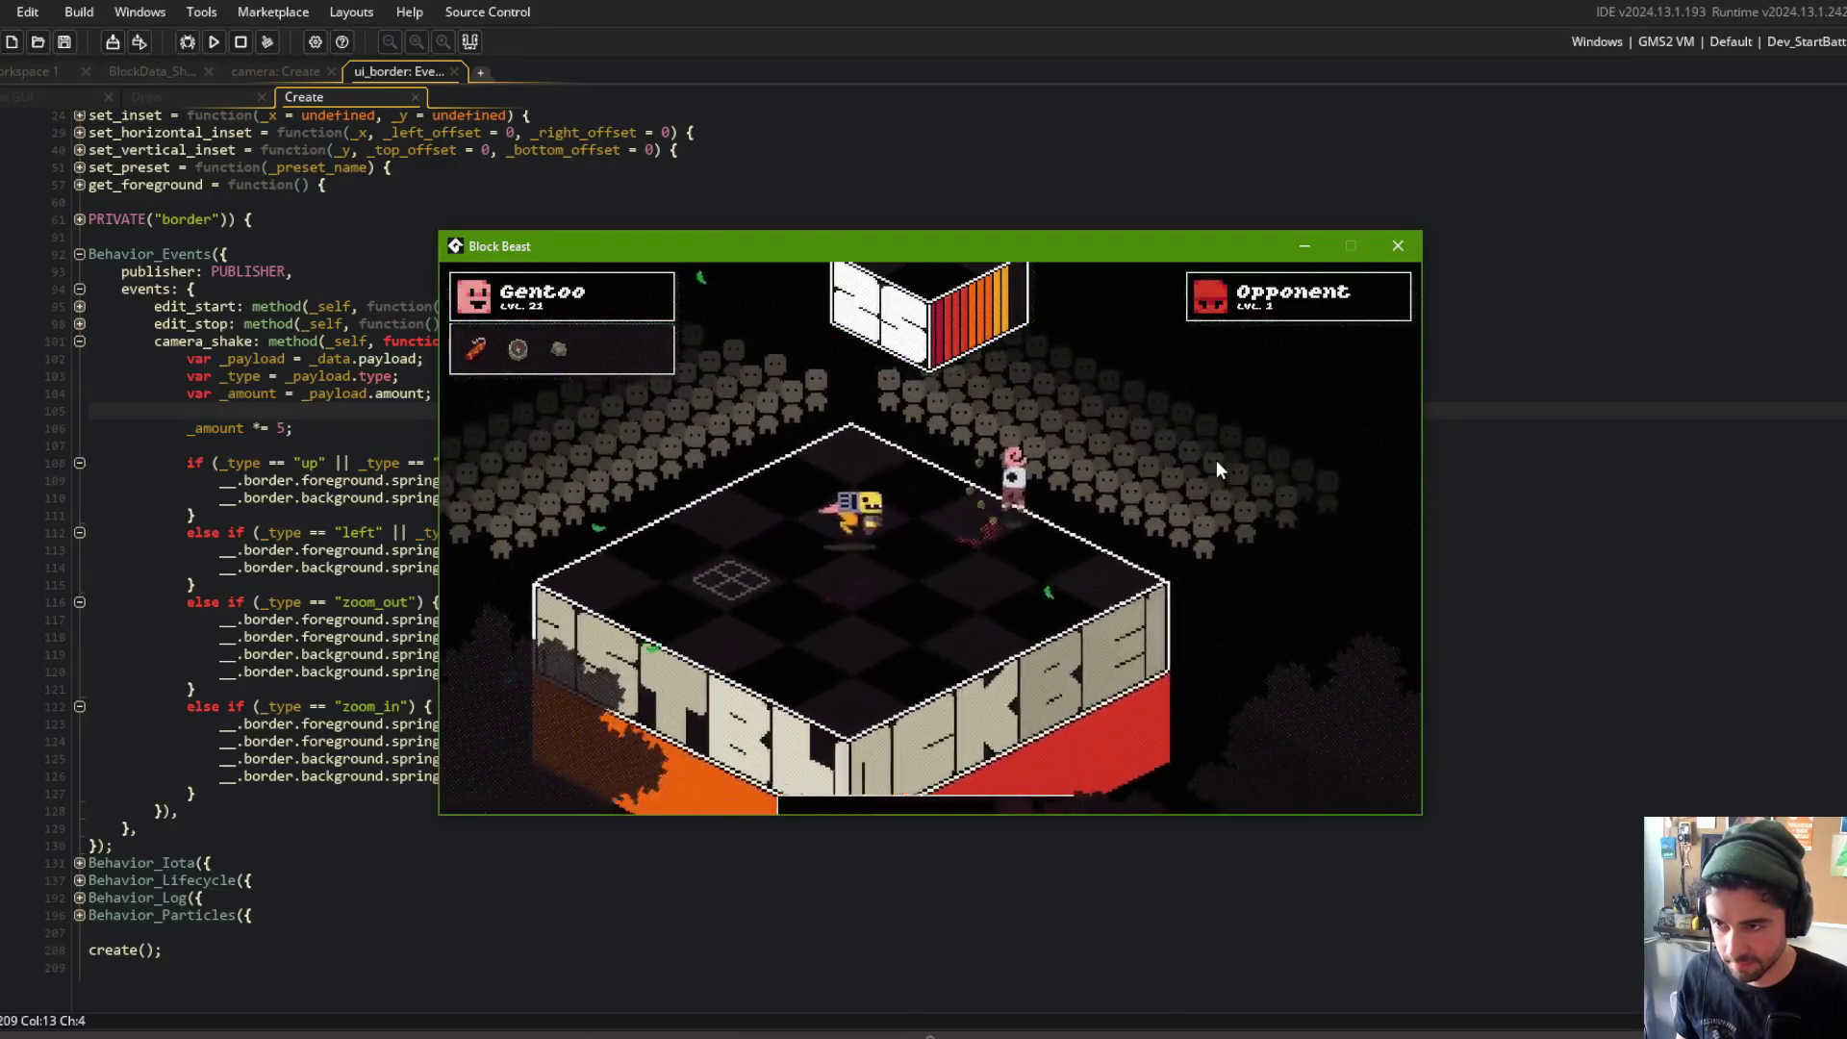
key("alt+F4")
key("ctrl+z")
key("ctrl+z")
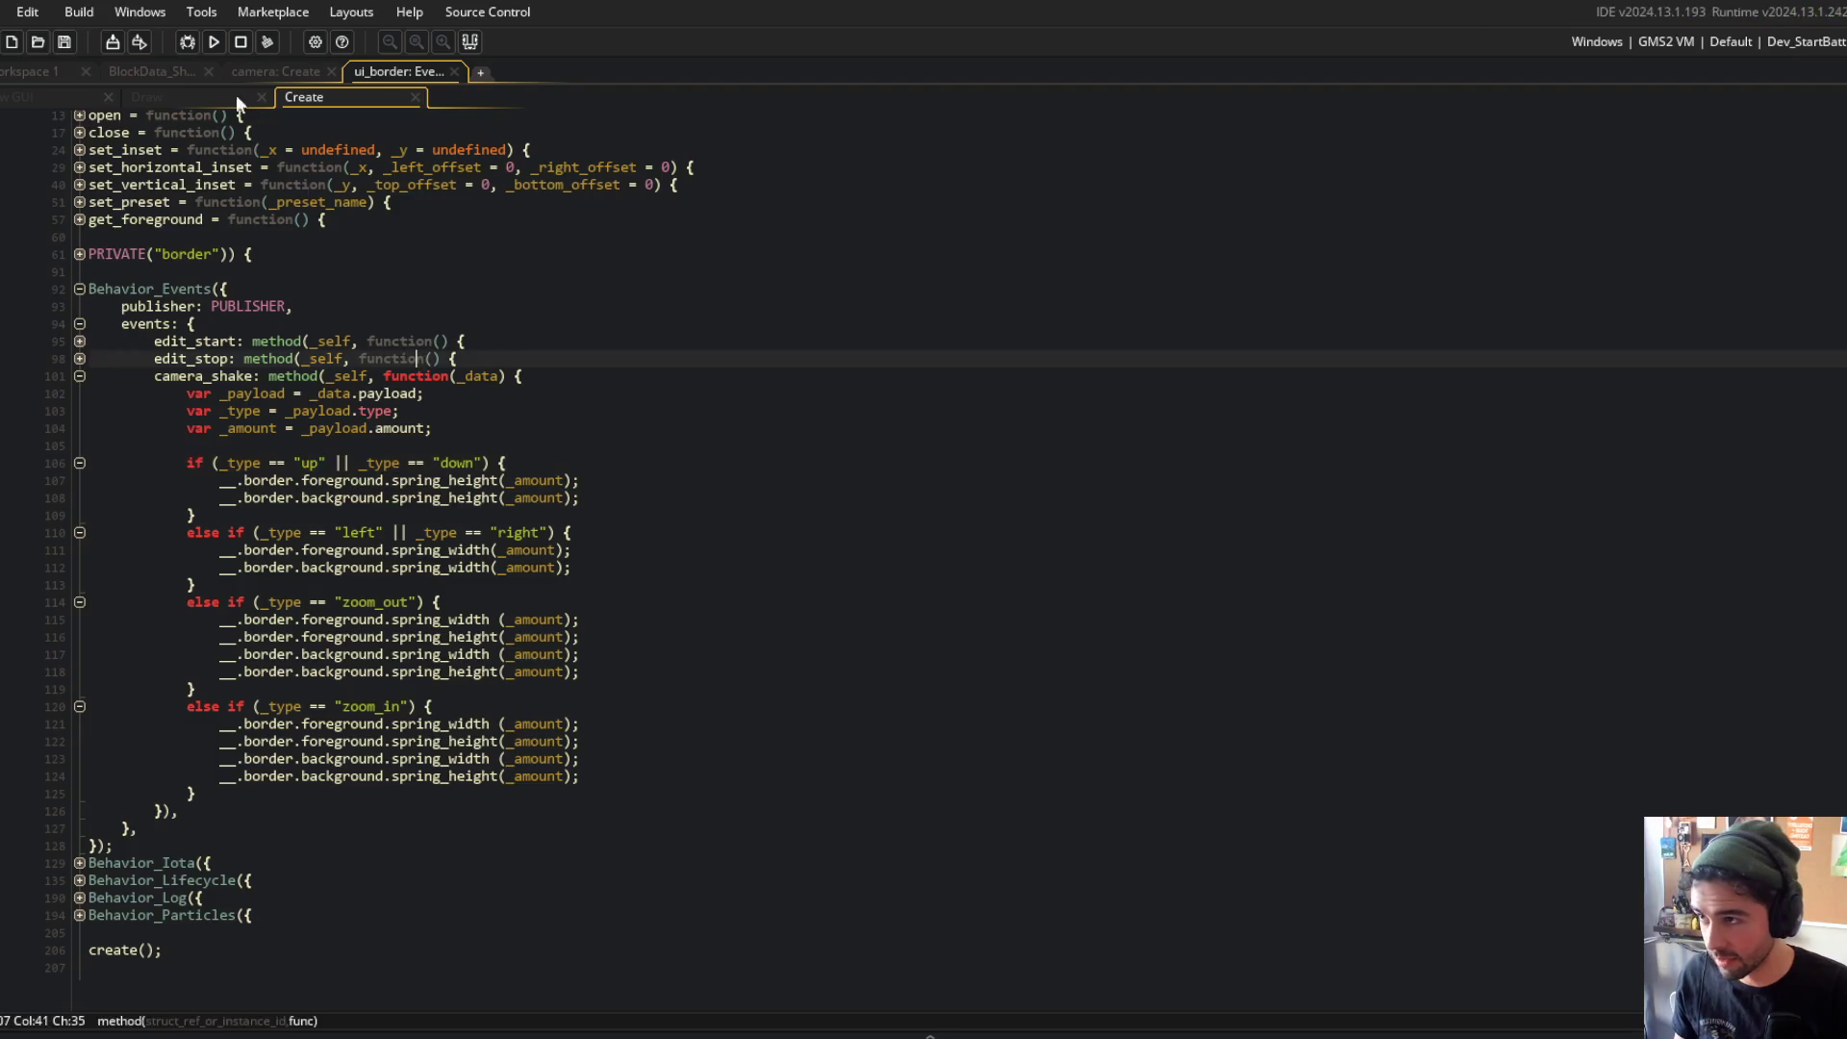
left_click(215, 43)
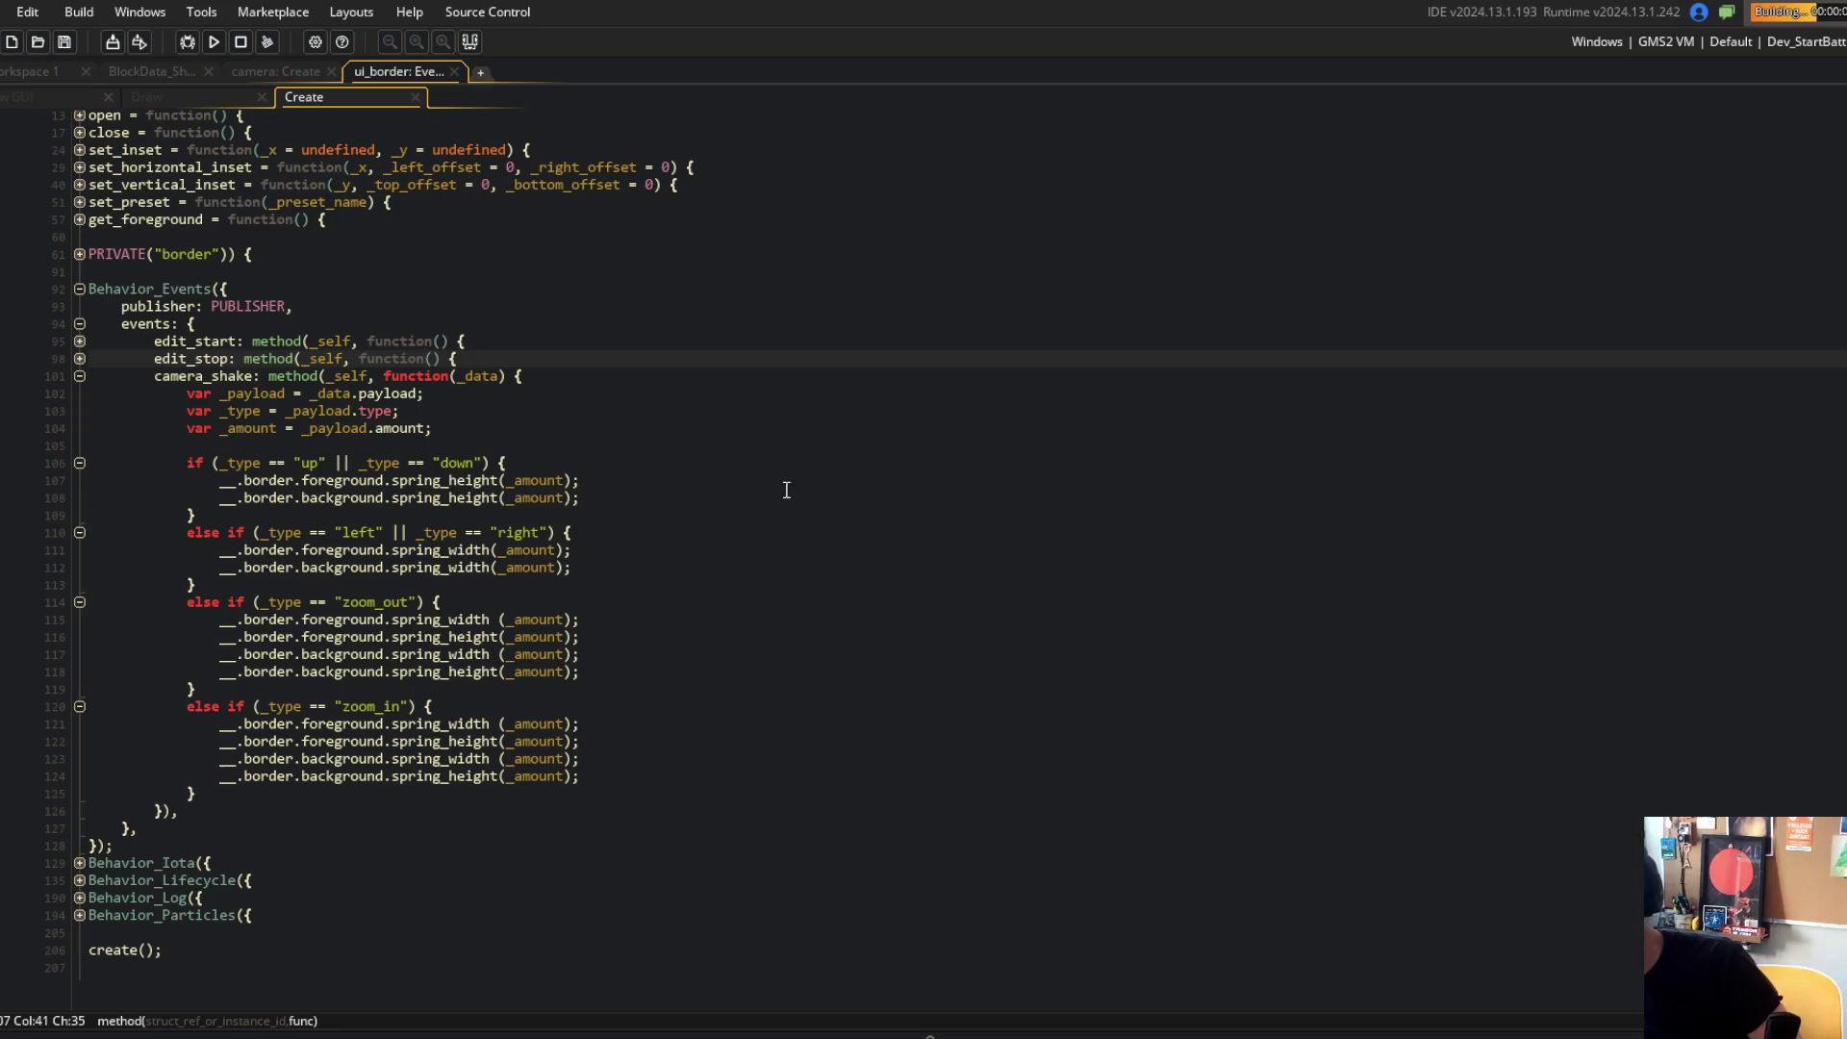
left_click(241, 411)
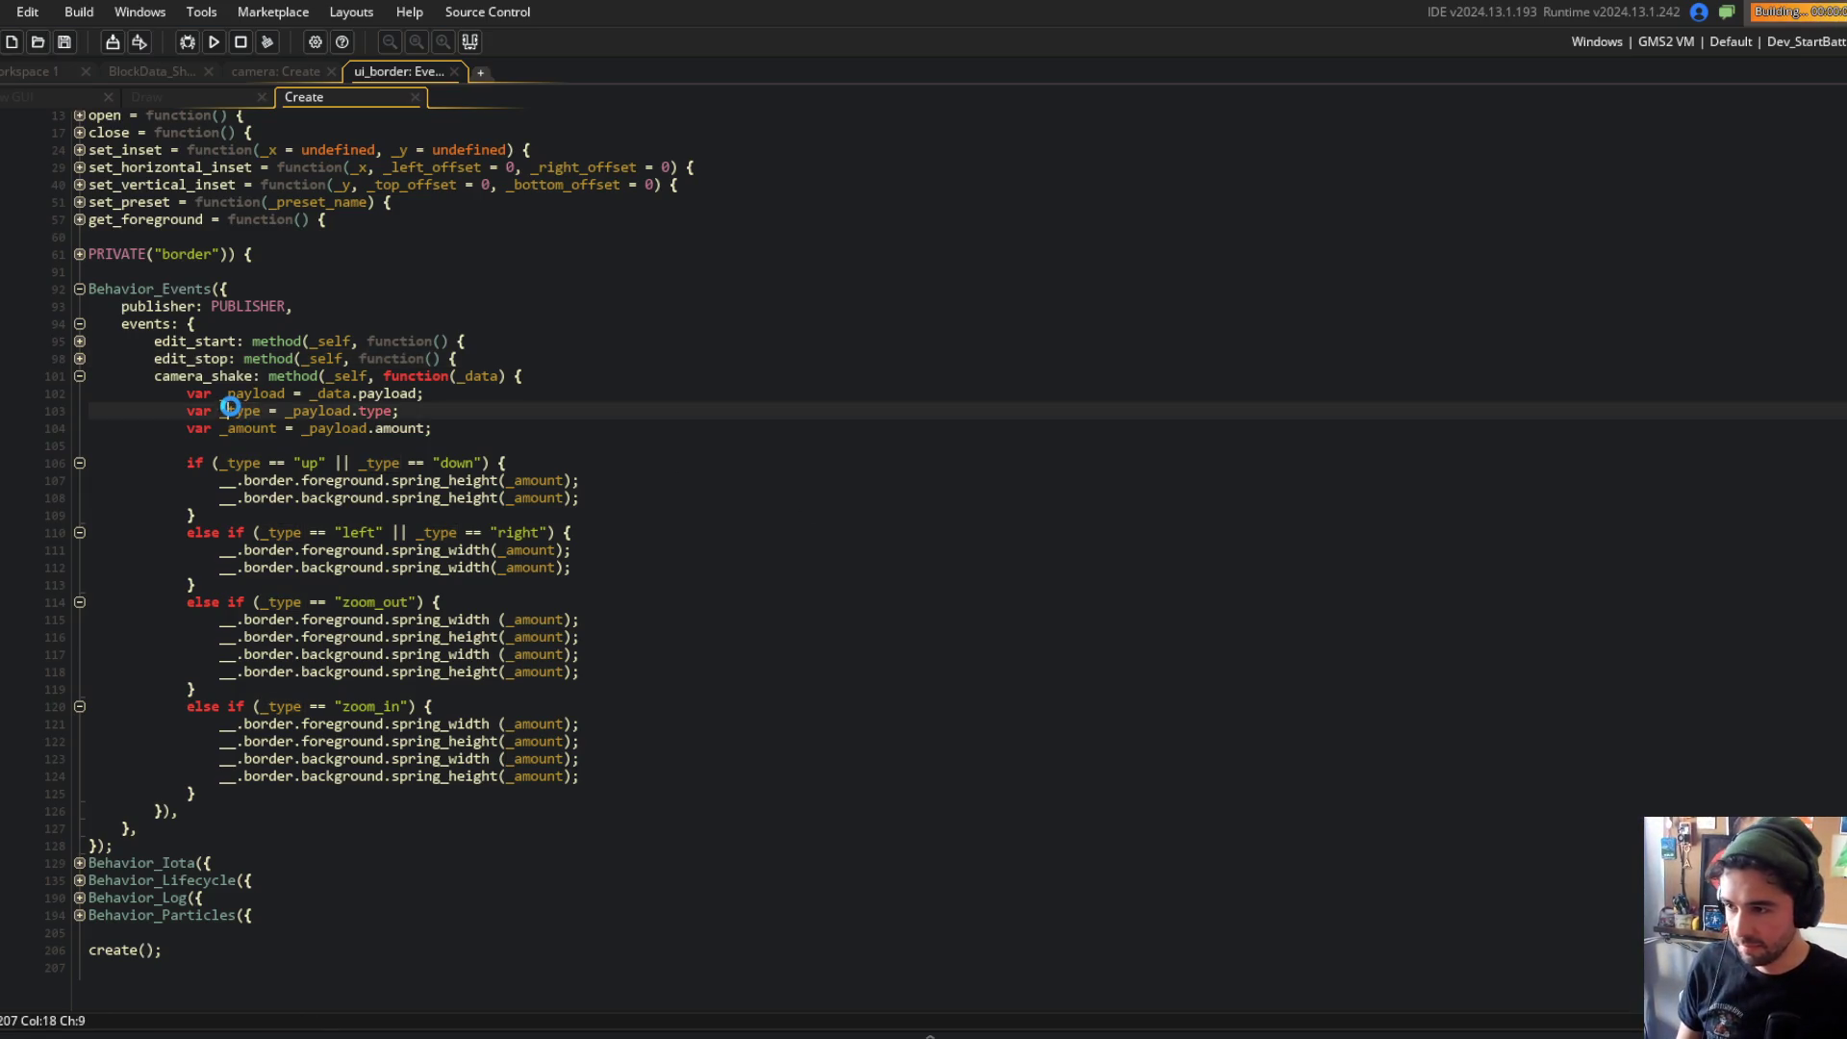
left_click(254, 395)
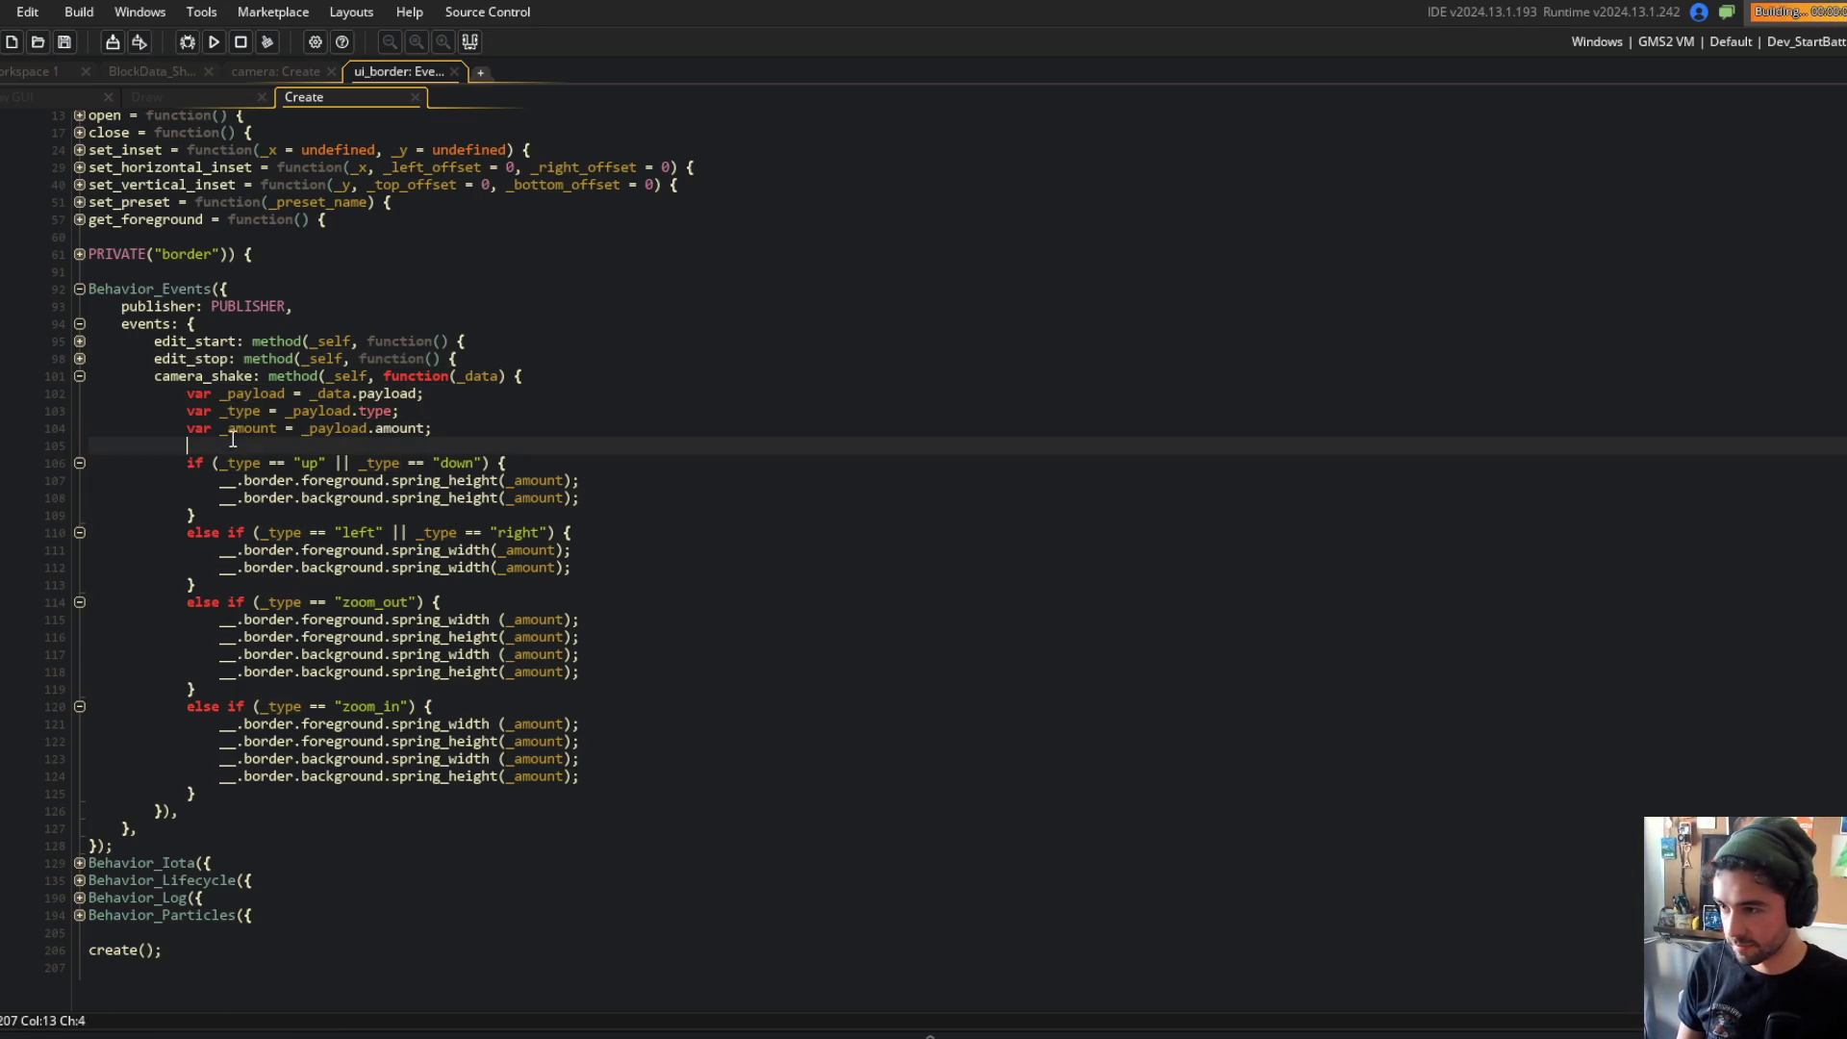
double_click(246, 428)
left_click(830, 411)
key("alt+Tab")
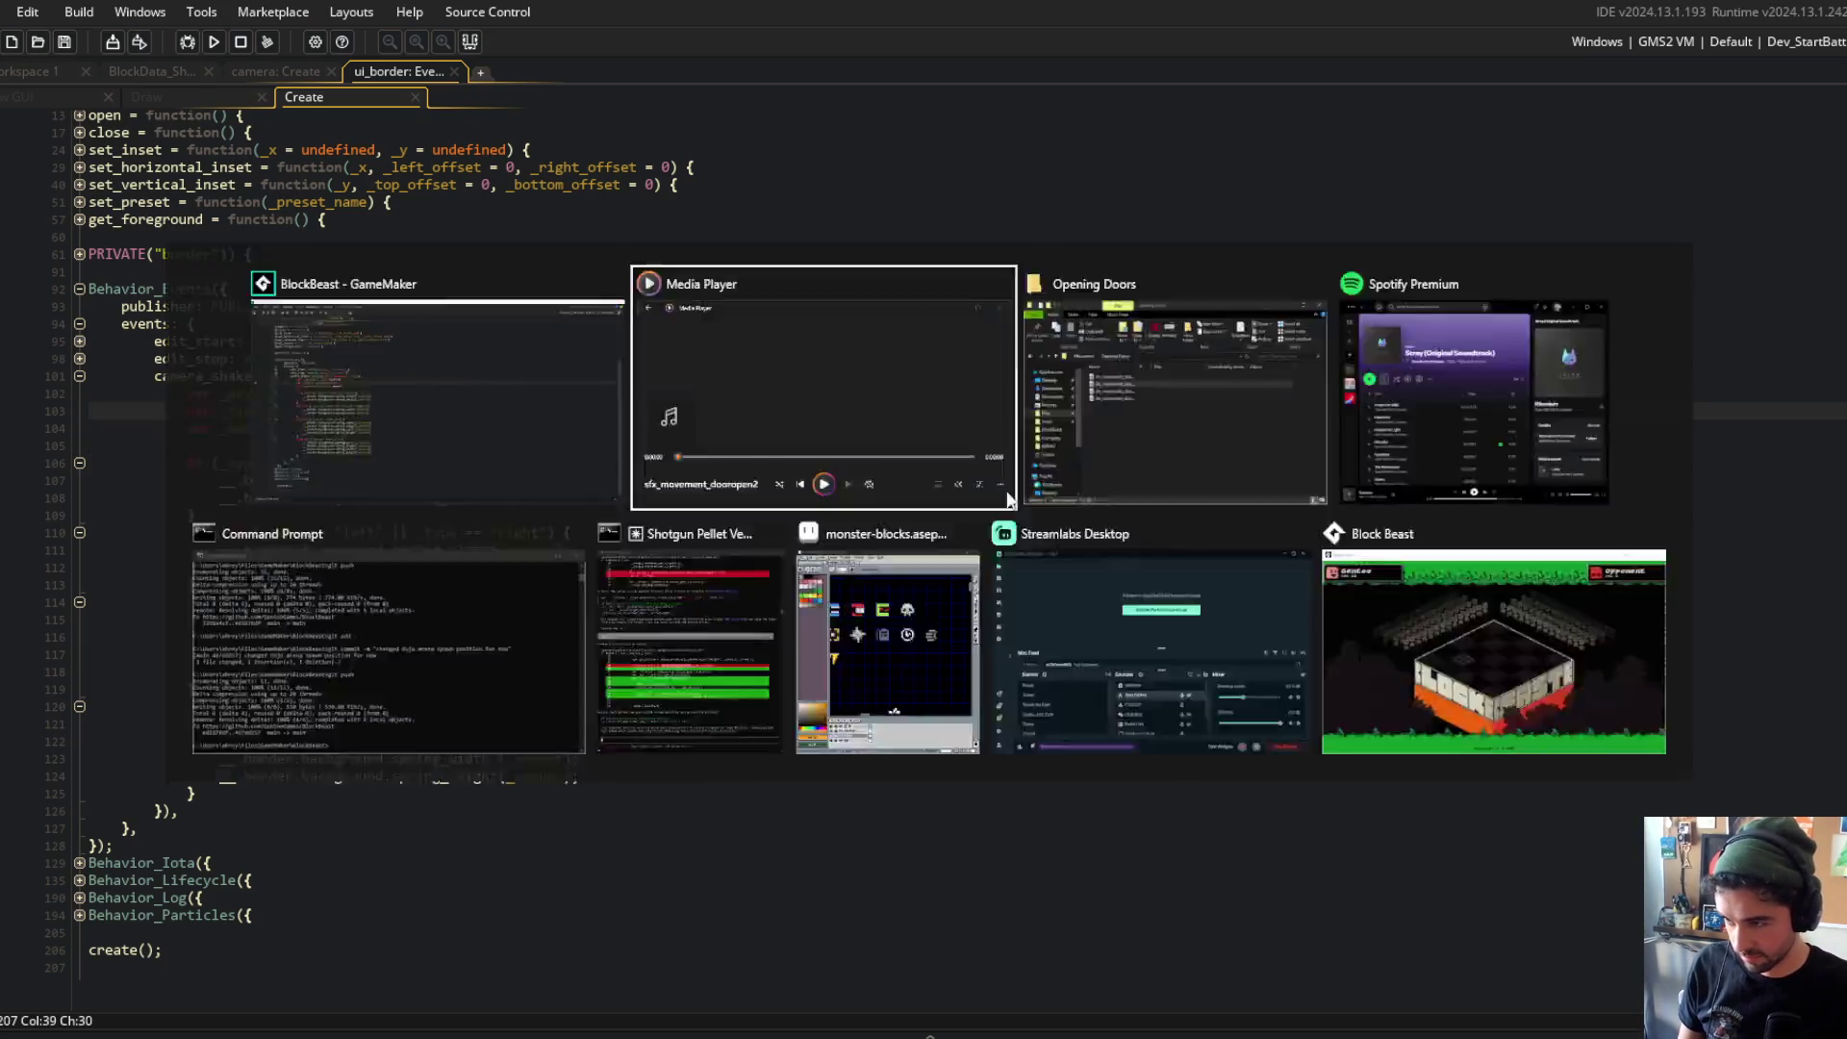
key("alt+Tab")
left_click(1571, 637)
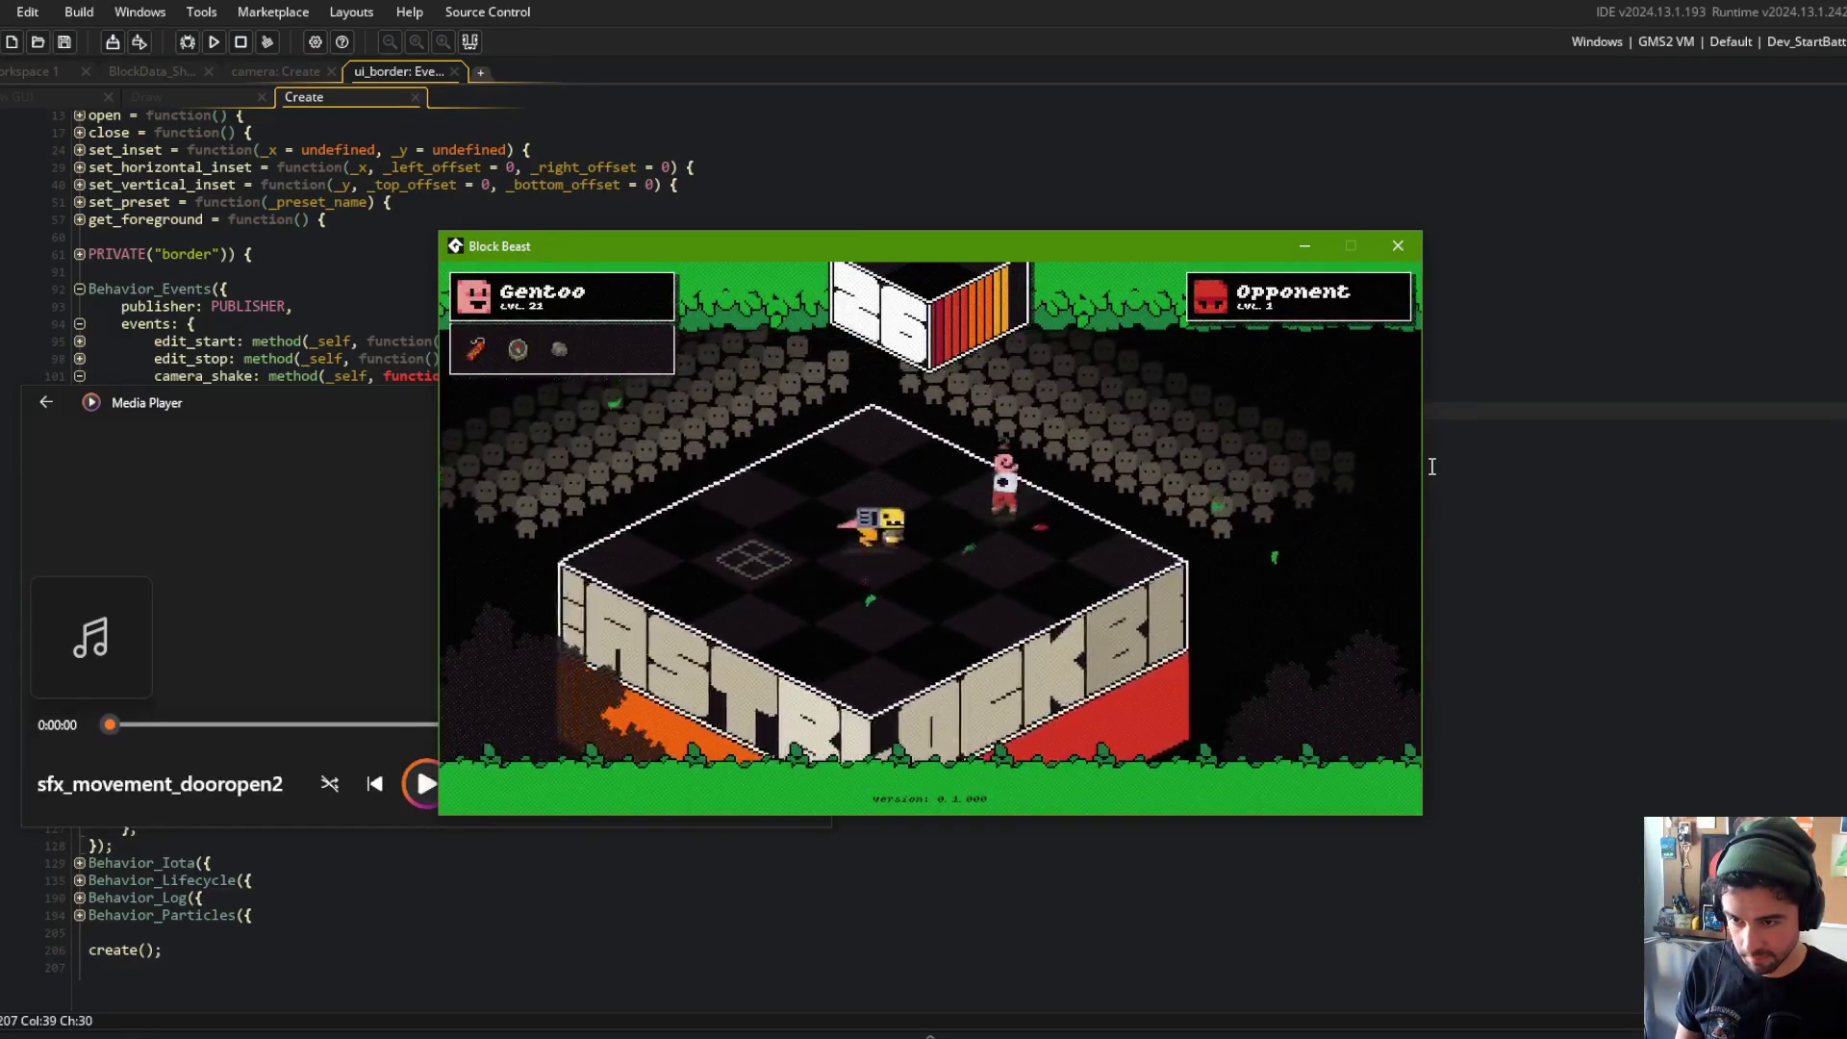
left_click(929, 166)
left_click(515, 428)
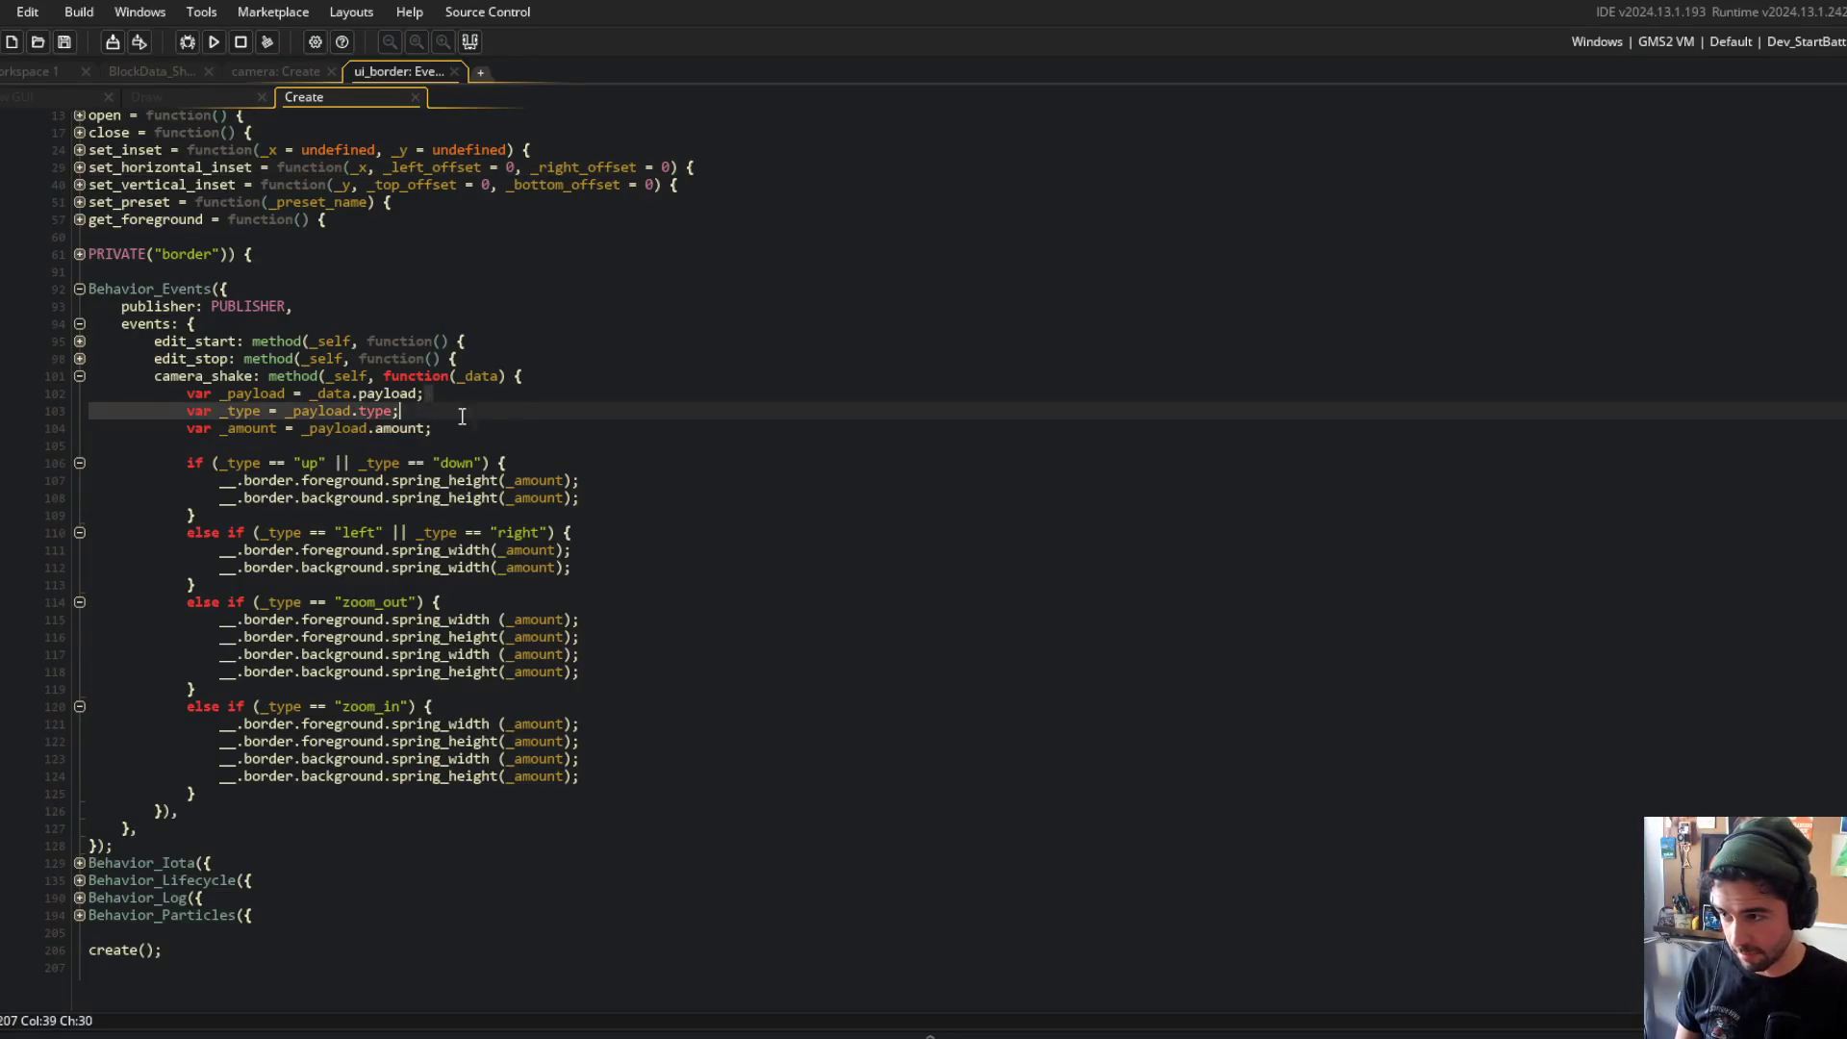
Step: Add an _amount *= 0.5 line below the _amount declaration and remove the blank line
key("Return")
key("Return")
type("_amount *= 5;")
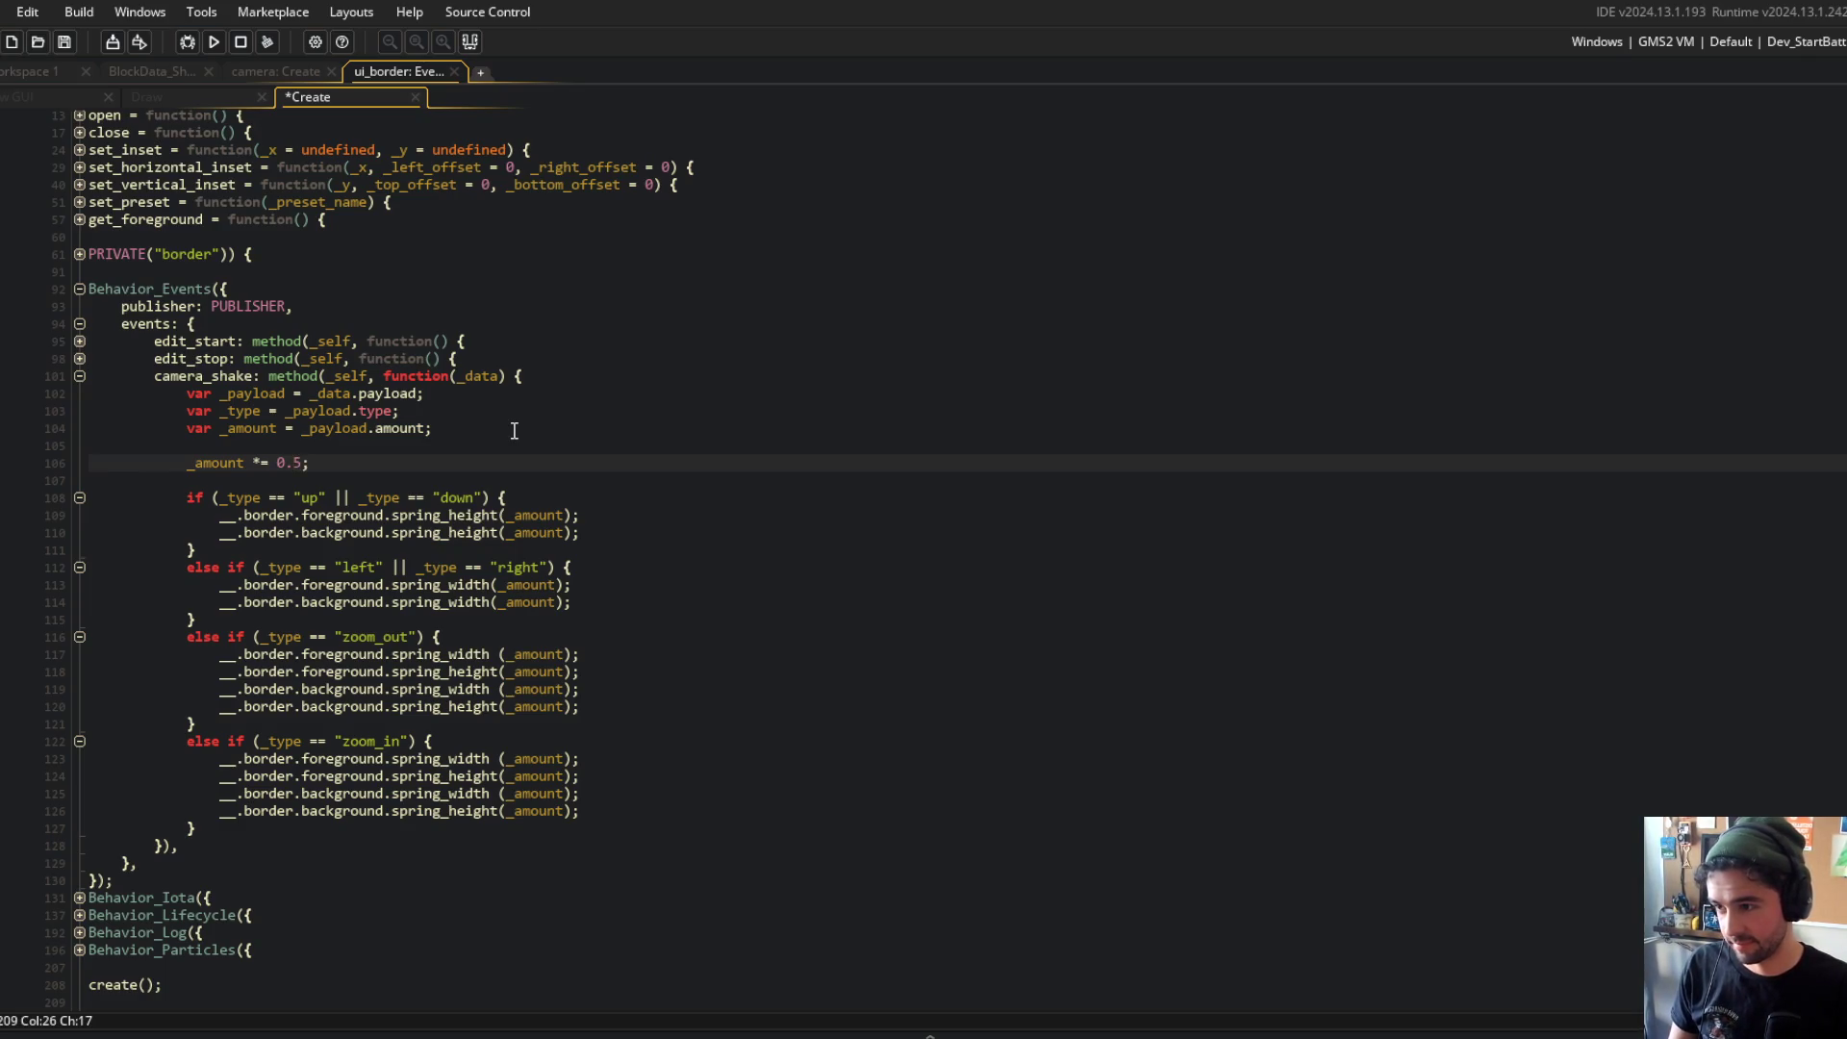
key("Up")
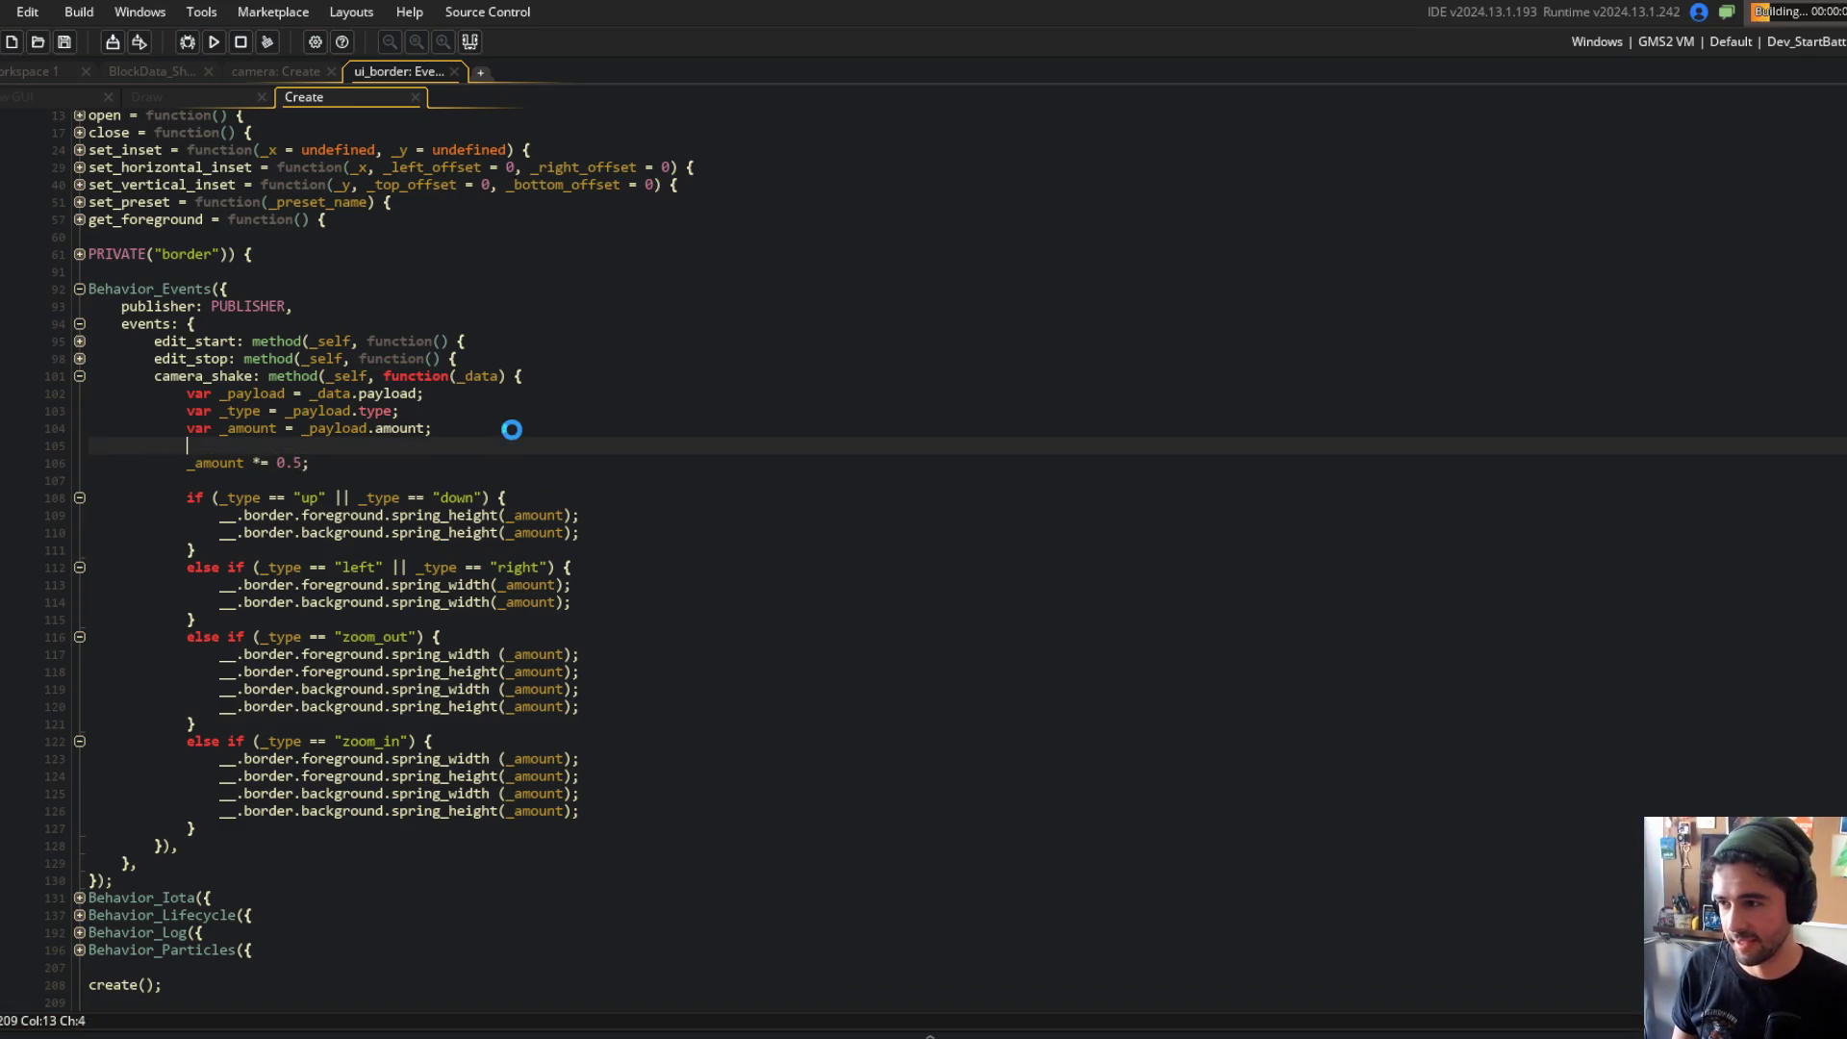
key("ctrl+x")
left_click(512, 429)
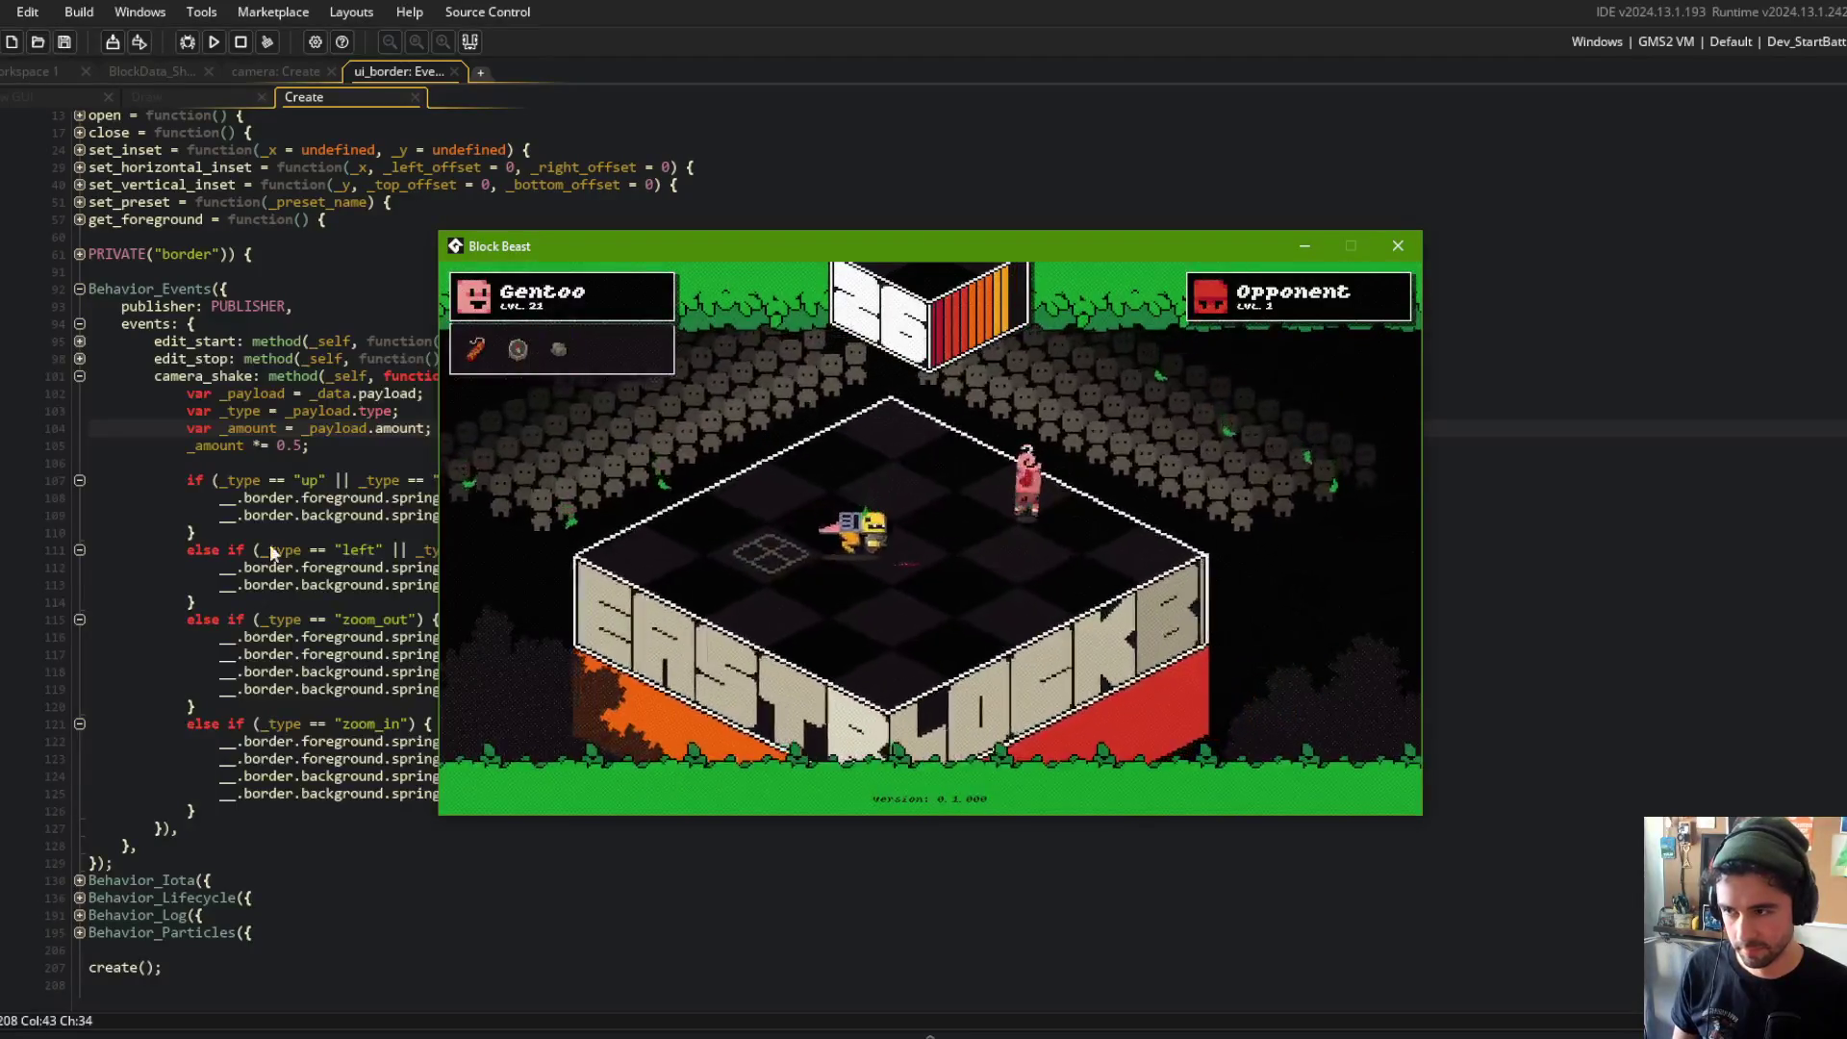
Step: Test the border shake multiplier at 0.1, then 0.05, and close Block Beast
left_click(302, 445)
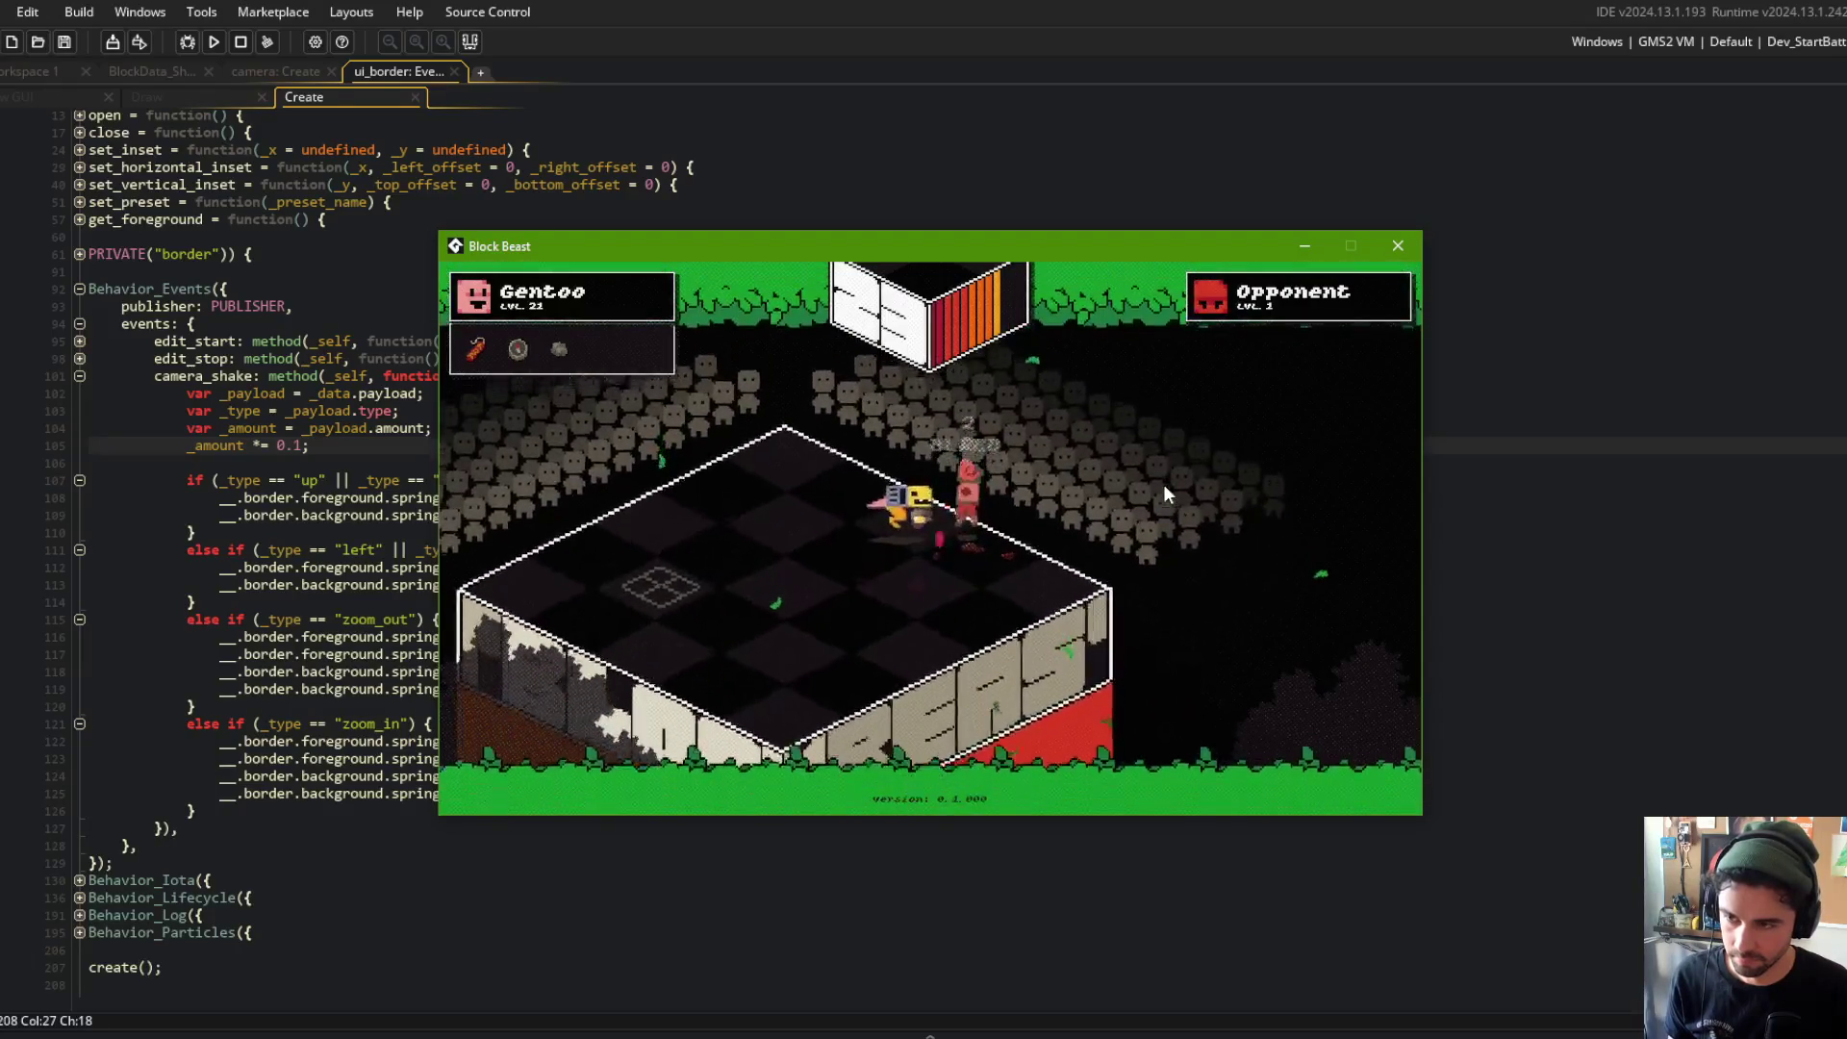
key("Escape")
left_click(256, 481)
left_click(304, 445)
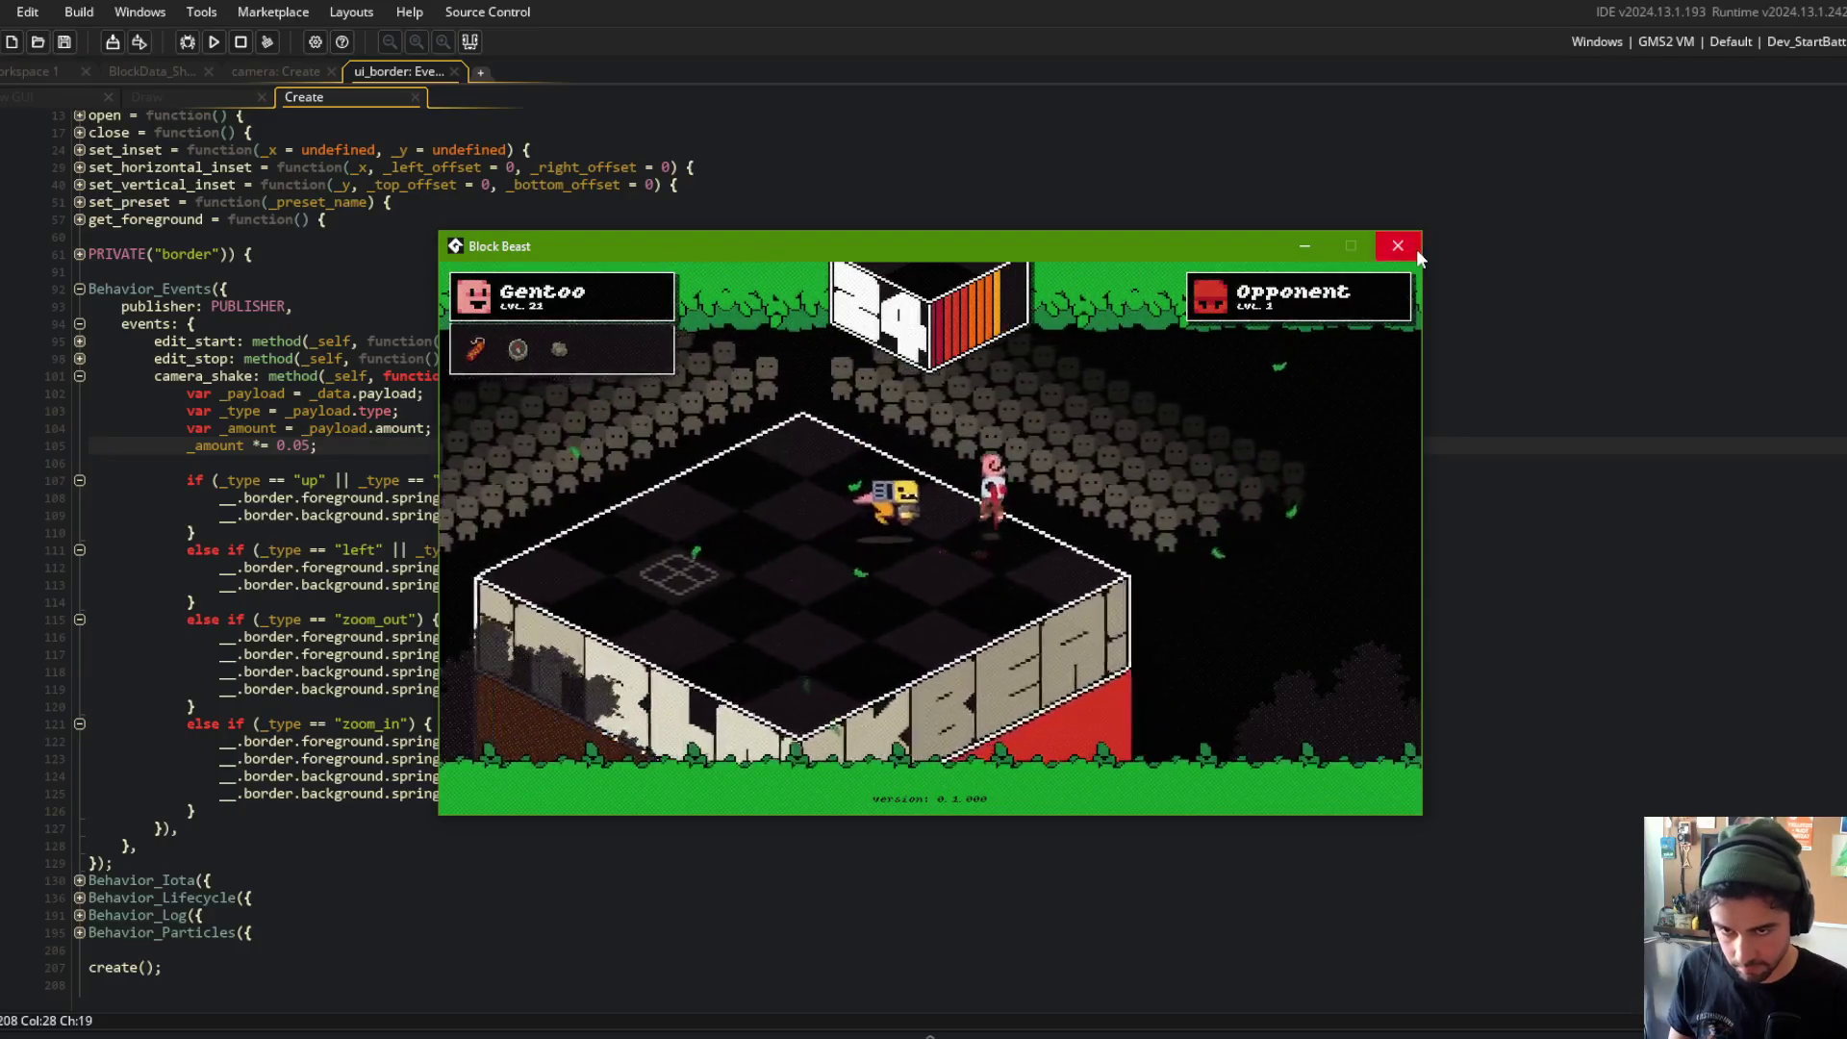
left_click(1398, 245)
left_click(1099, 156)
left_click(1097, 373)
Step: Stage all changes, commit as "shotgun sfx. fixed camera and border shake", and git push
key("alt+Tab")
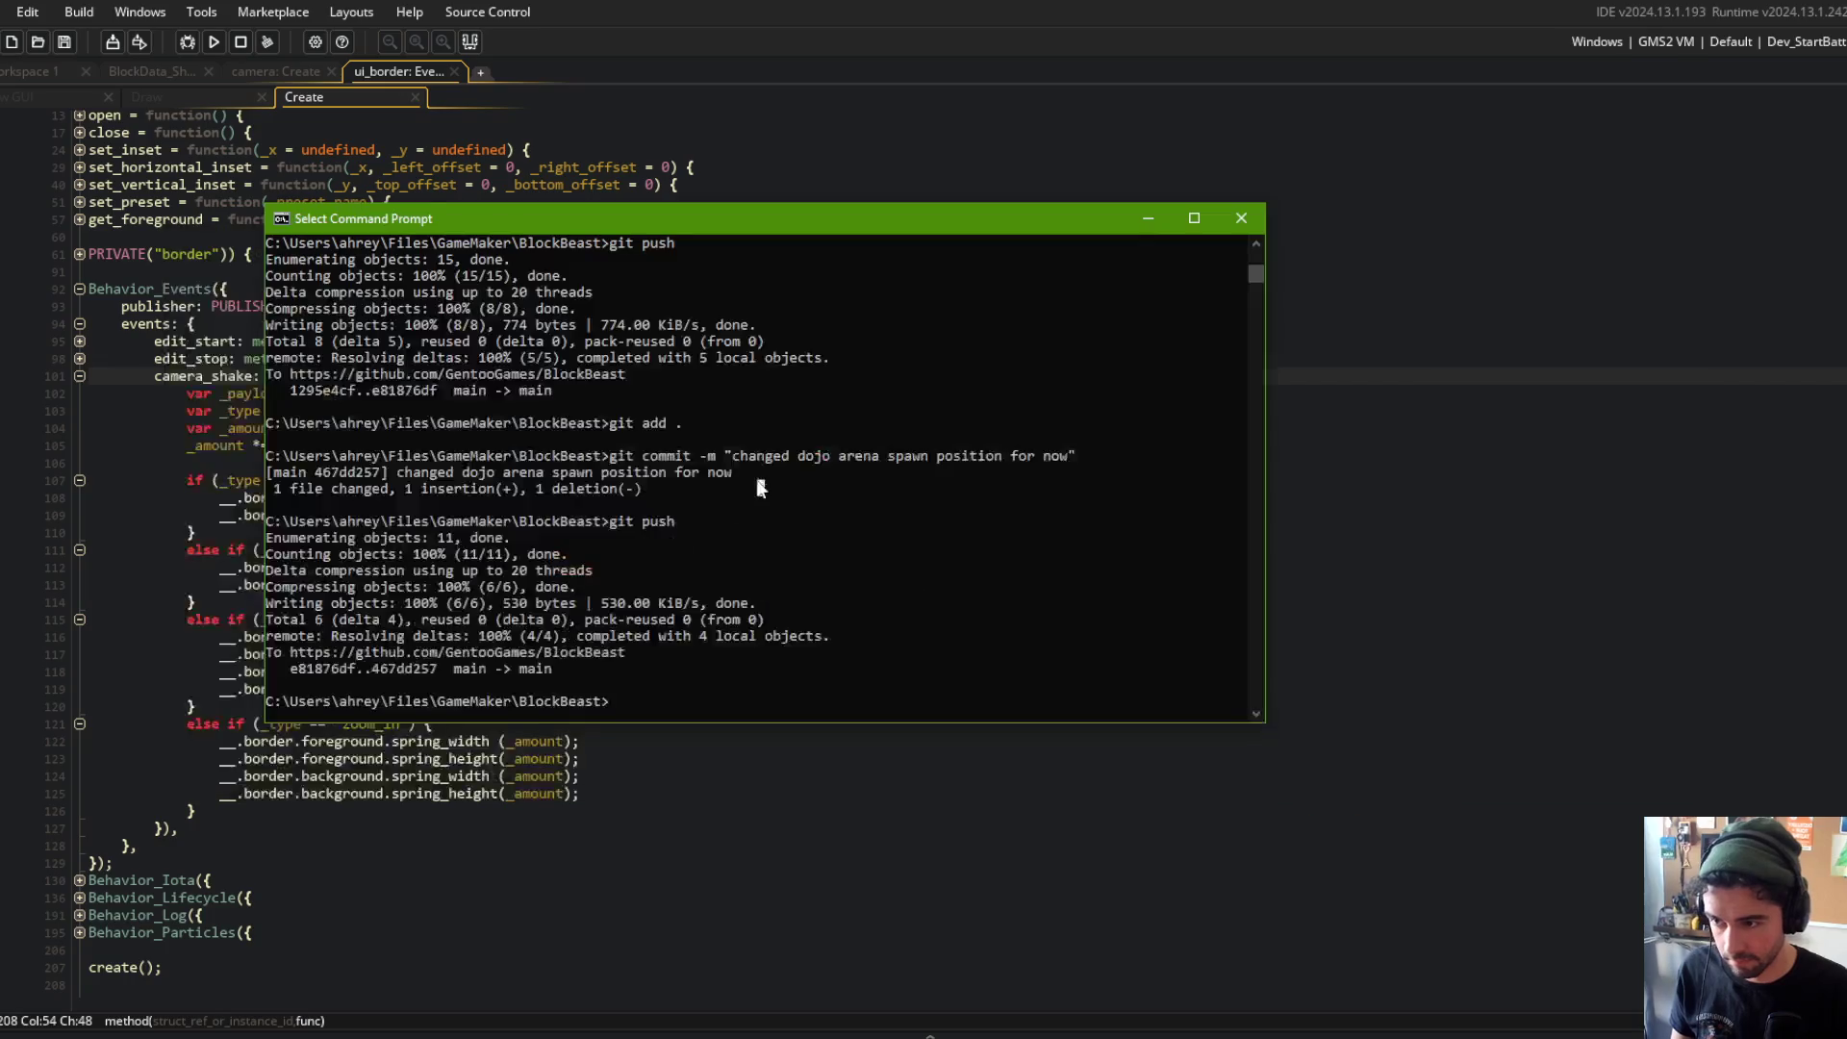
type("git add .")
key("Return")
type("git commi")
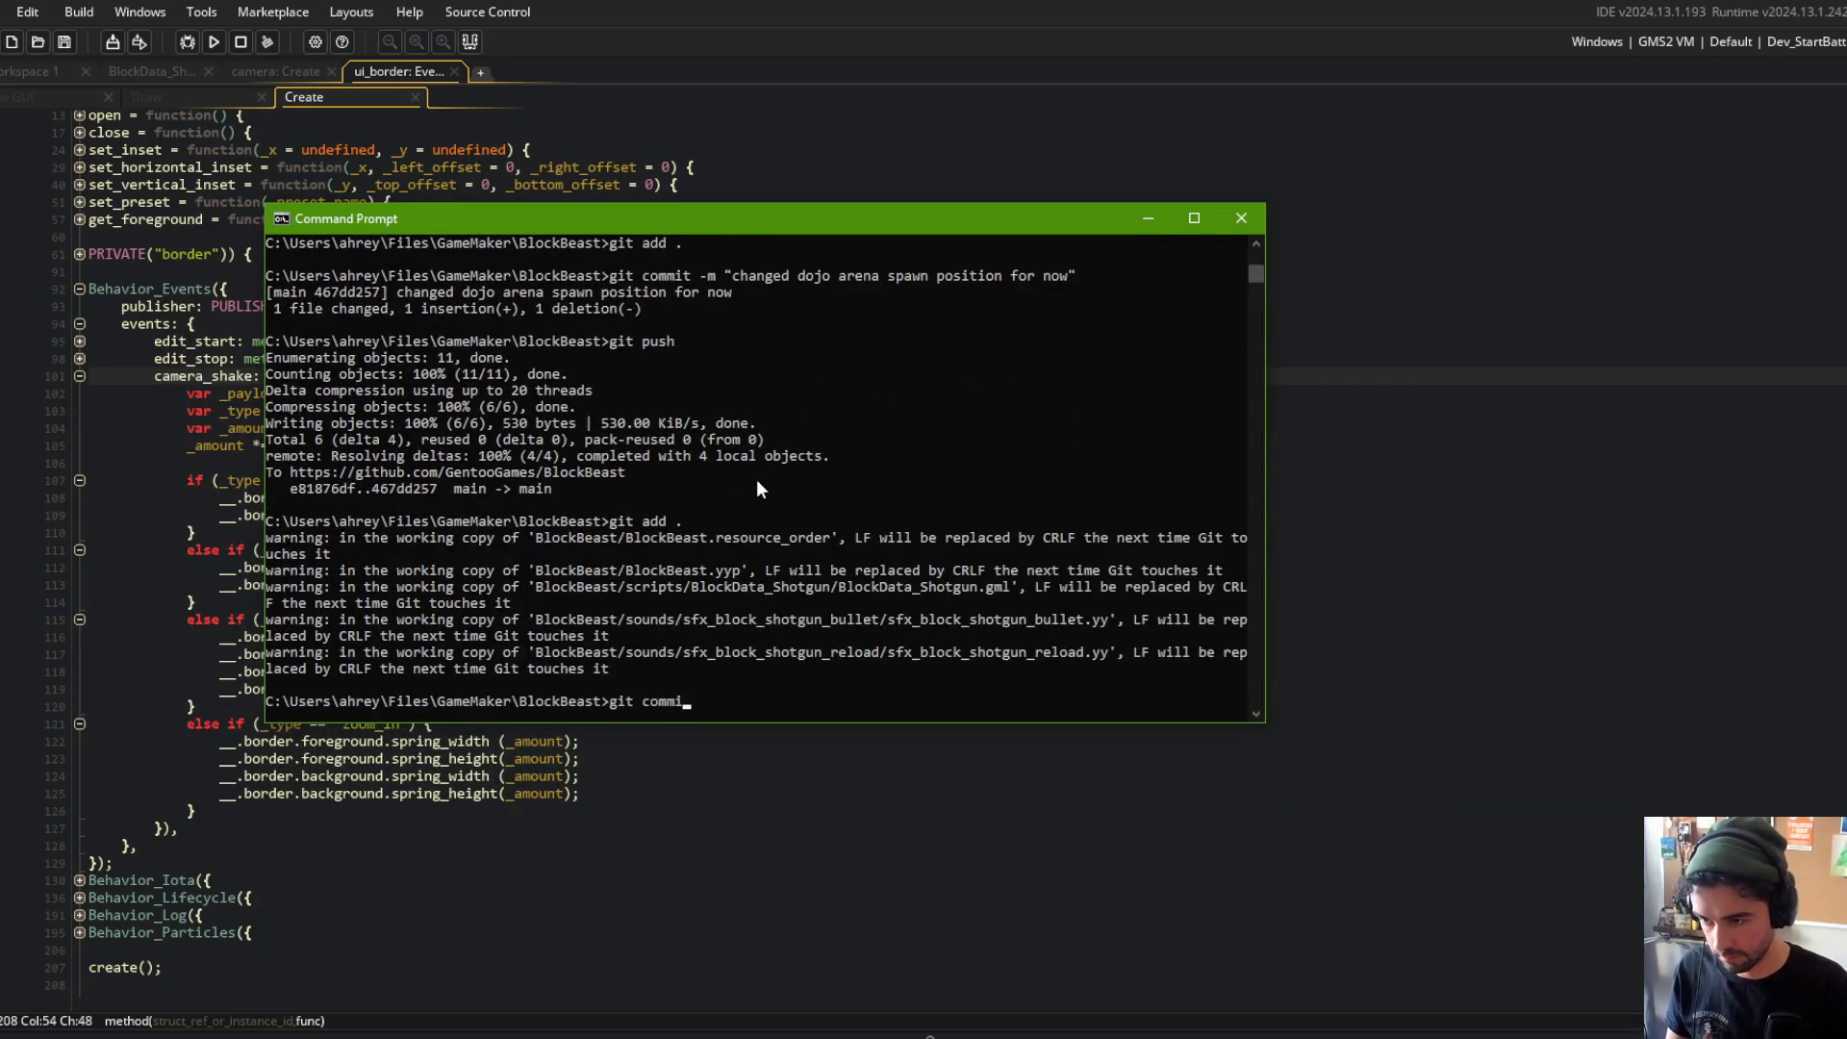
type("t -m \"fixed camera sh")
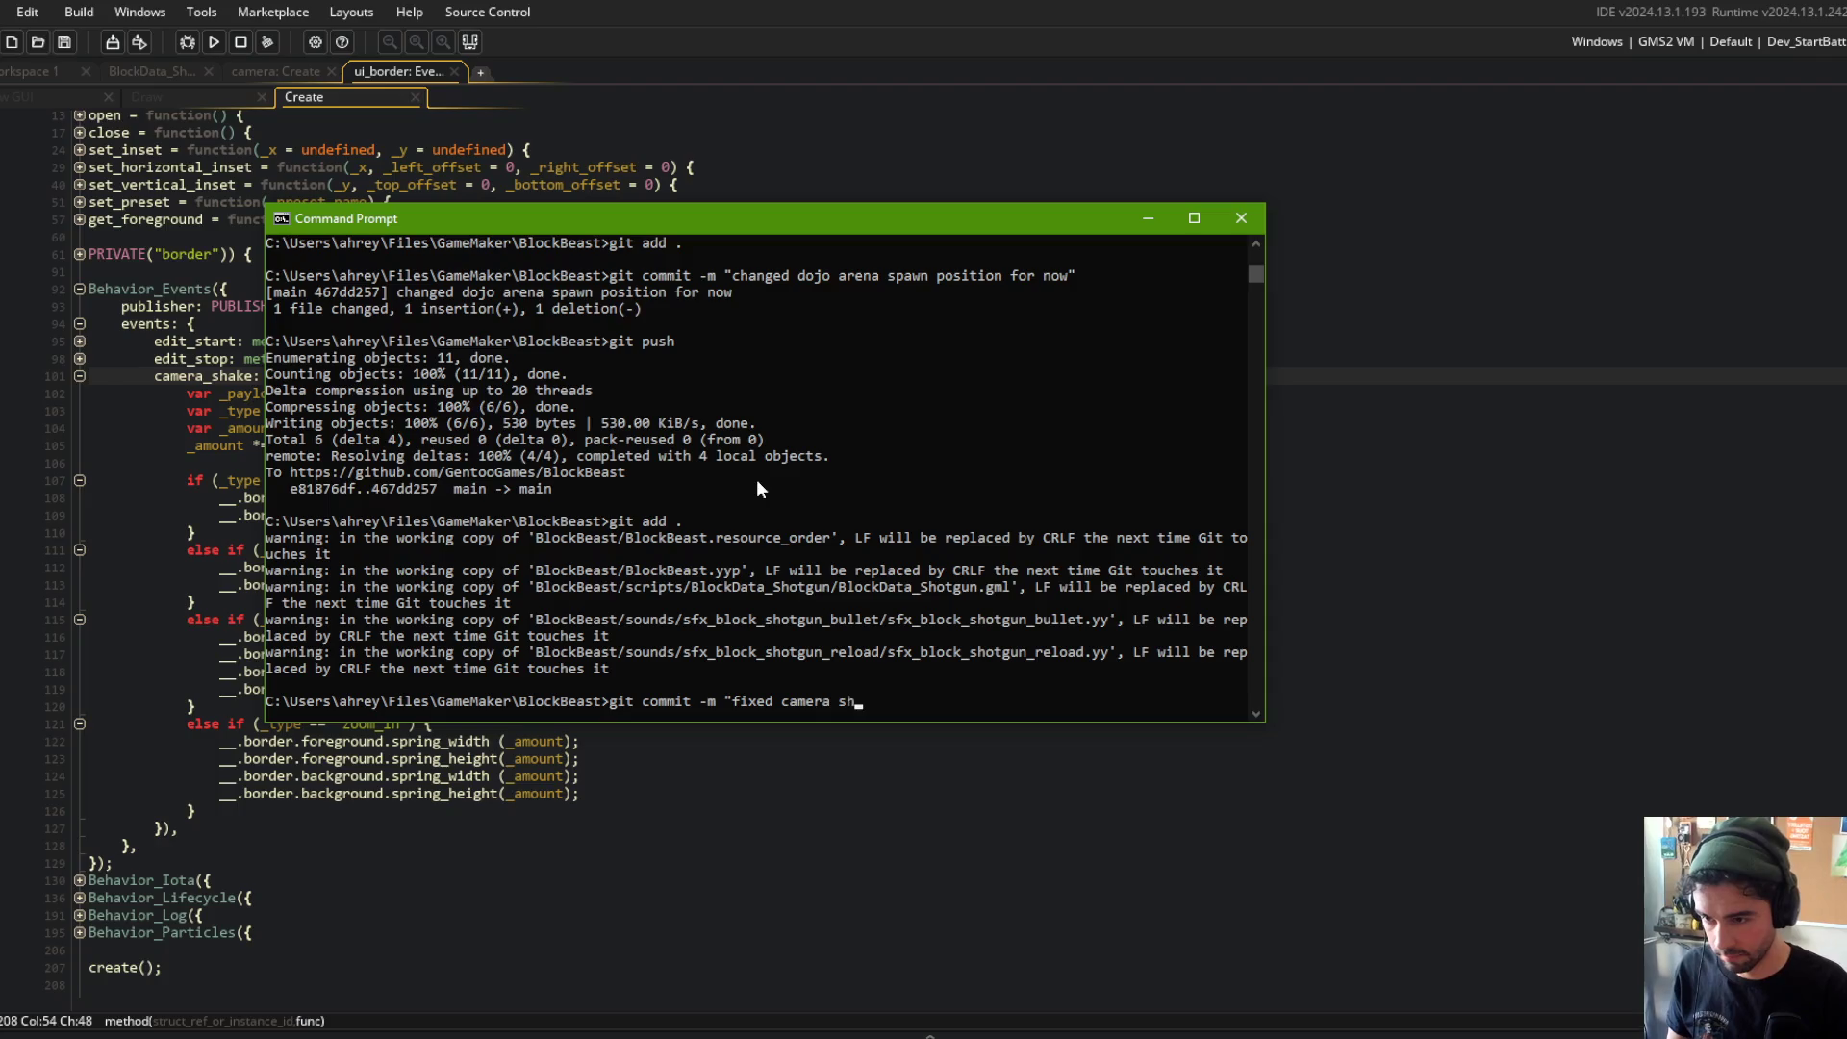
key("BackSpace")
key("BackSpace")
key("BackSpace")
type("sho")
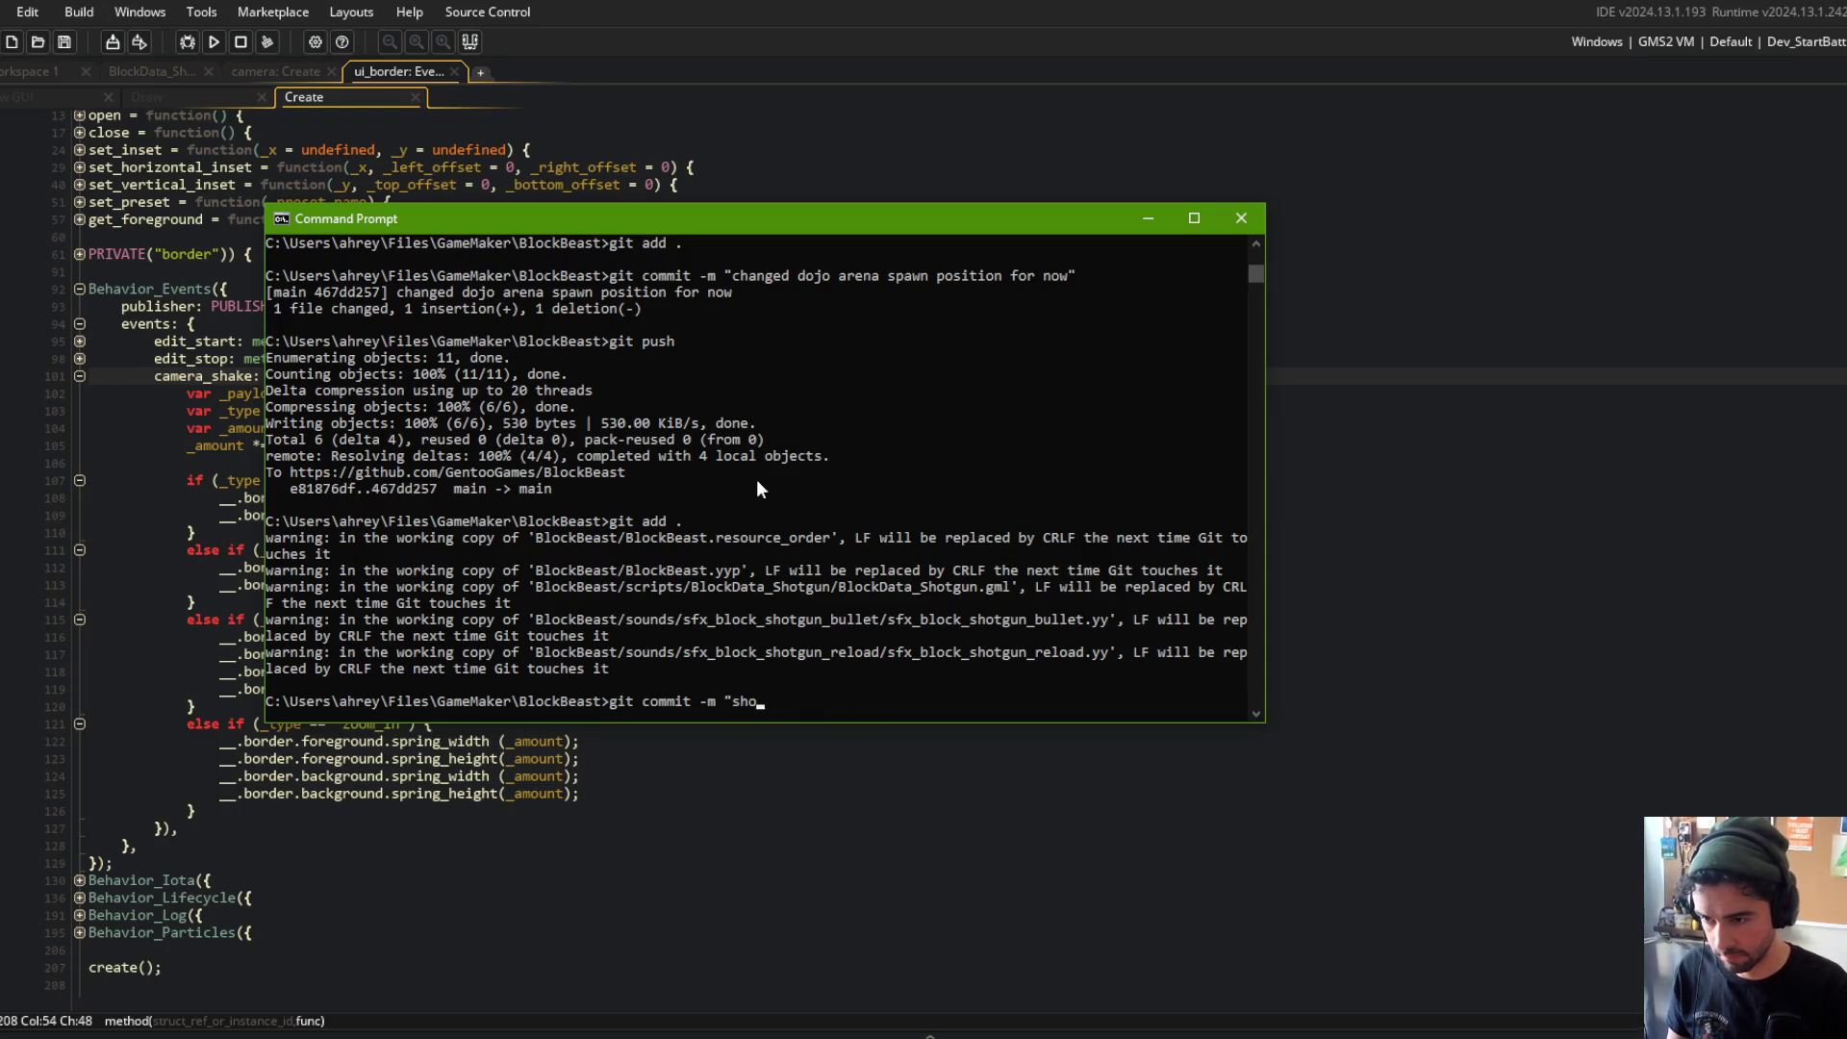
type("tgun sfx. fixe")
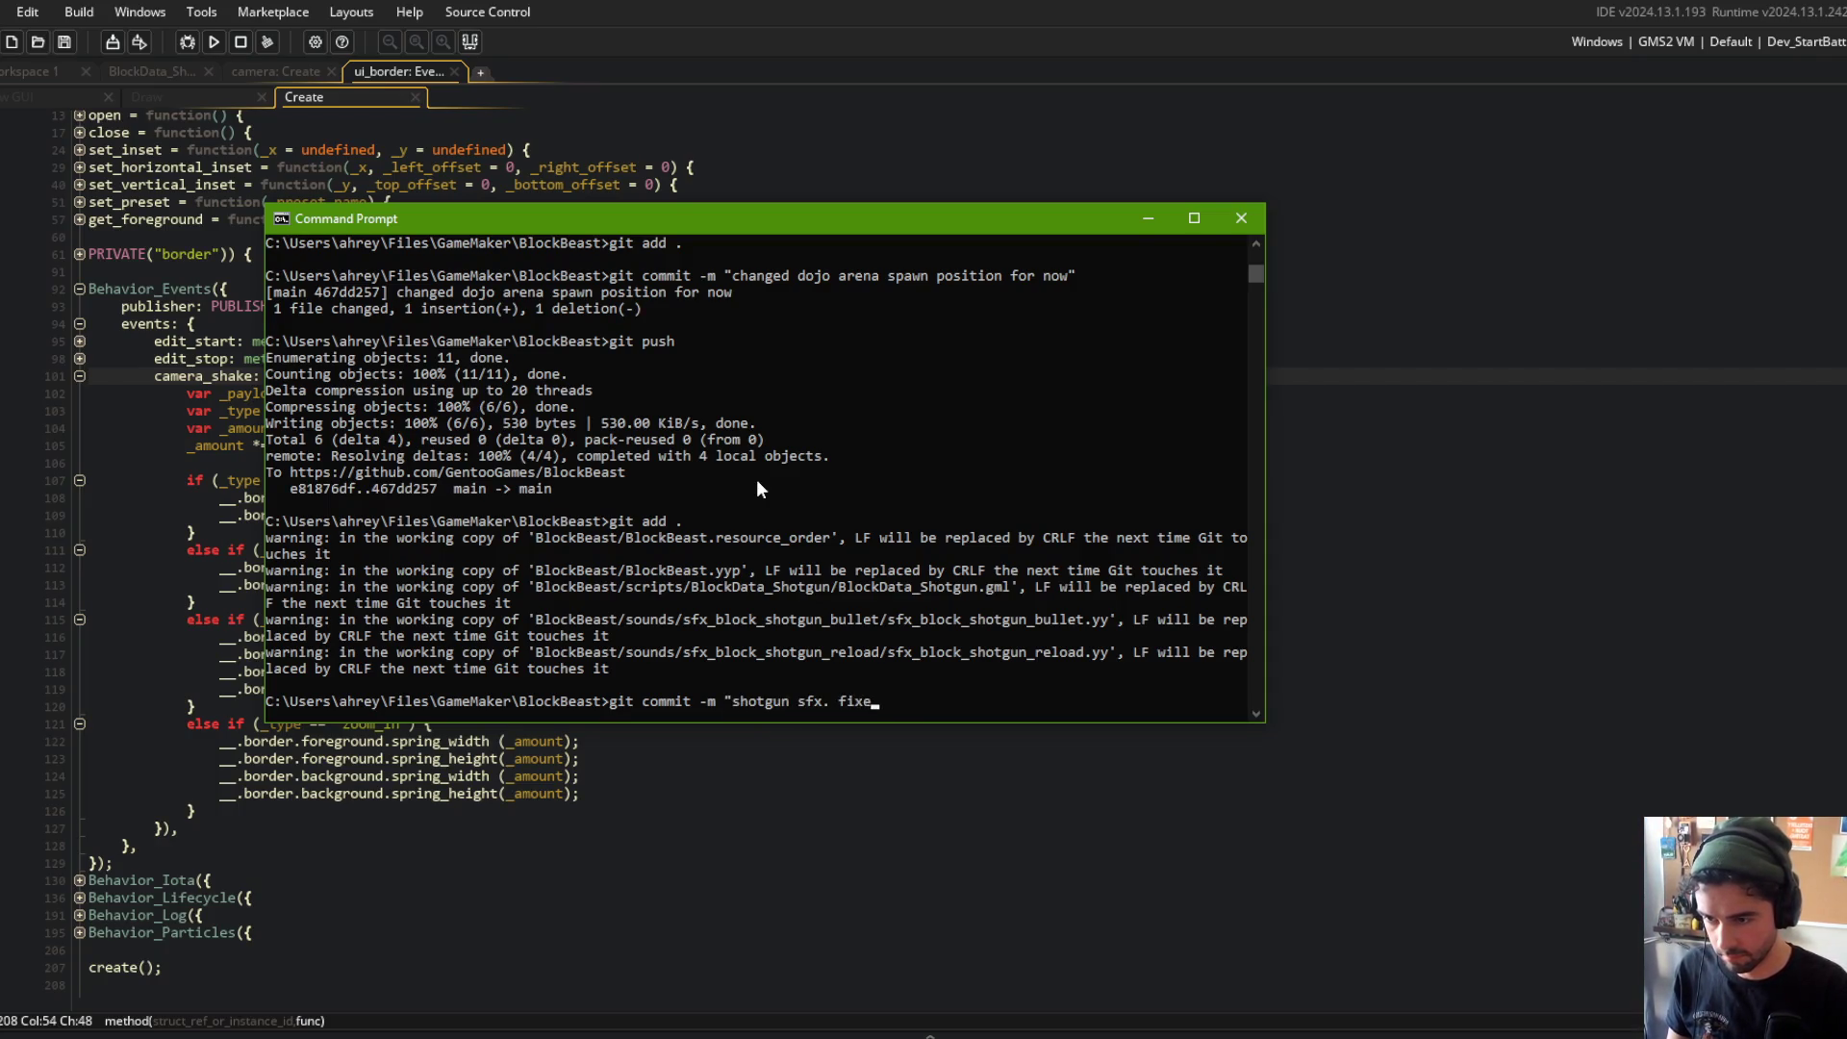
type("d camera and borde")
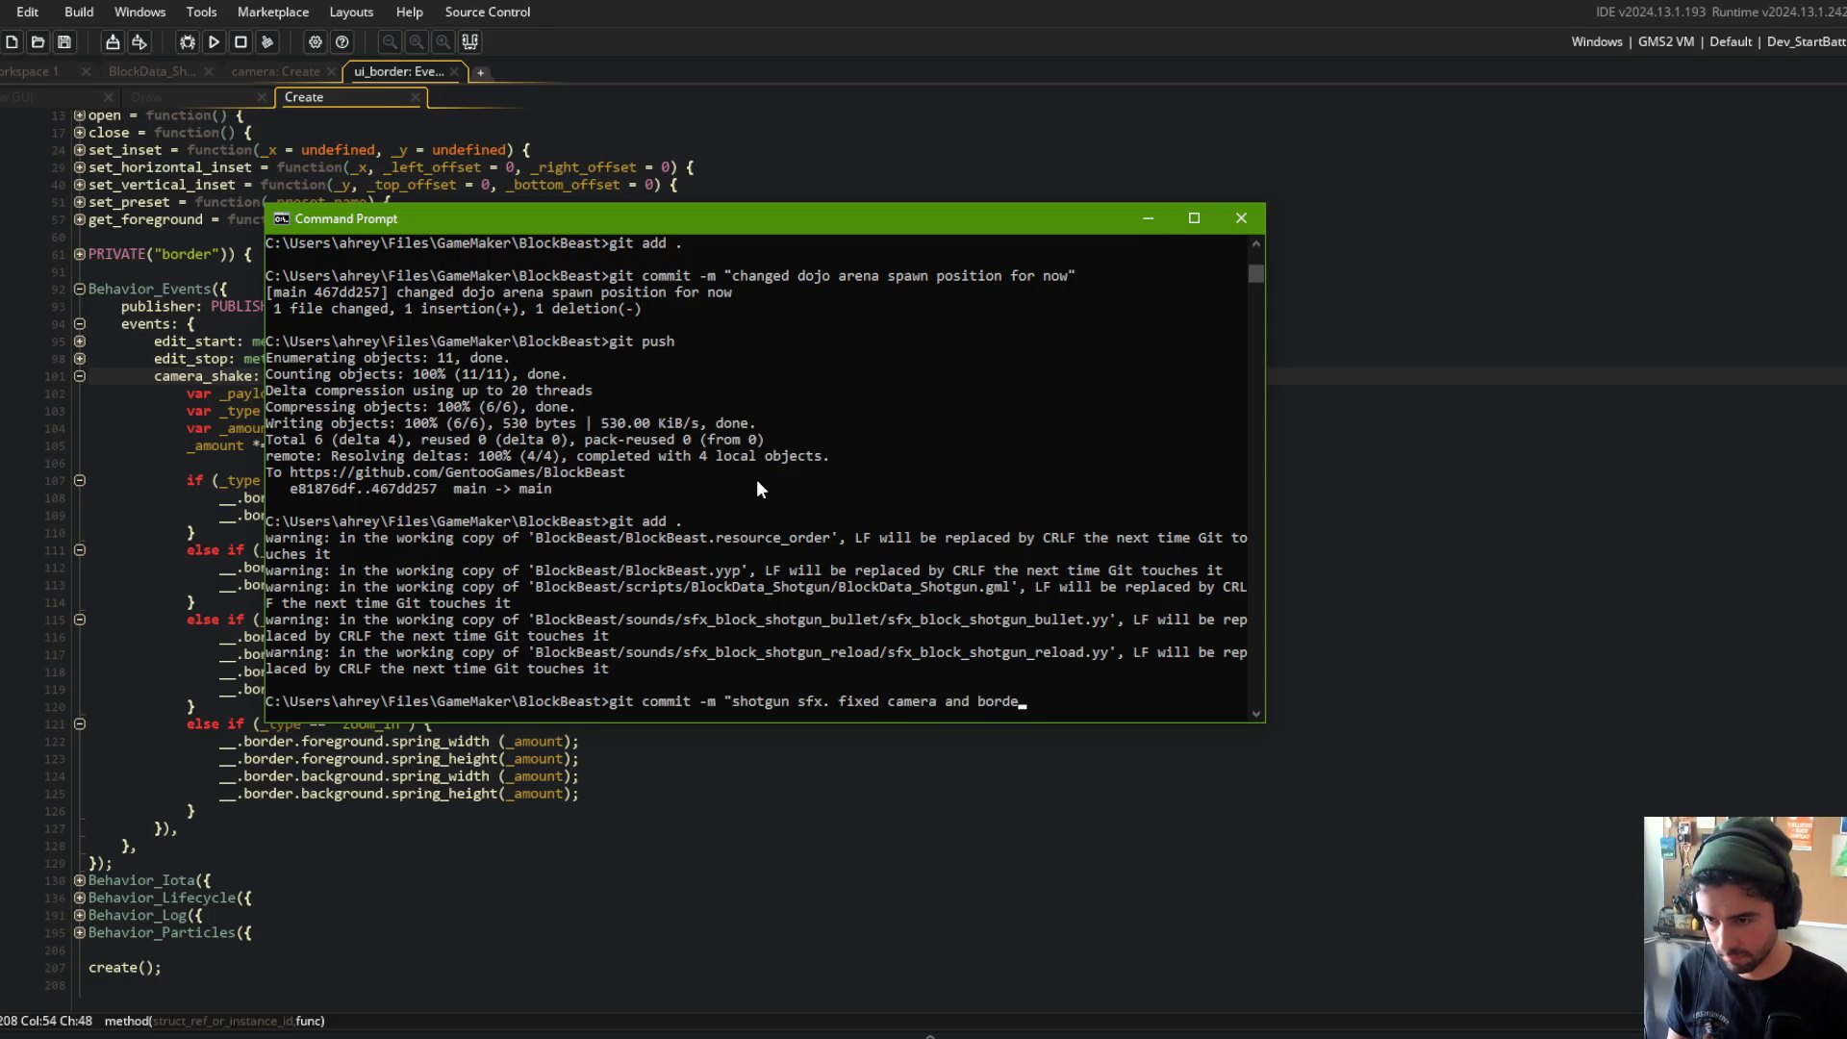
type("r shake\"")
key("Return")
type("git push")
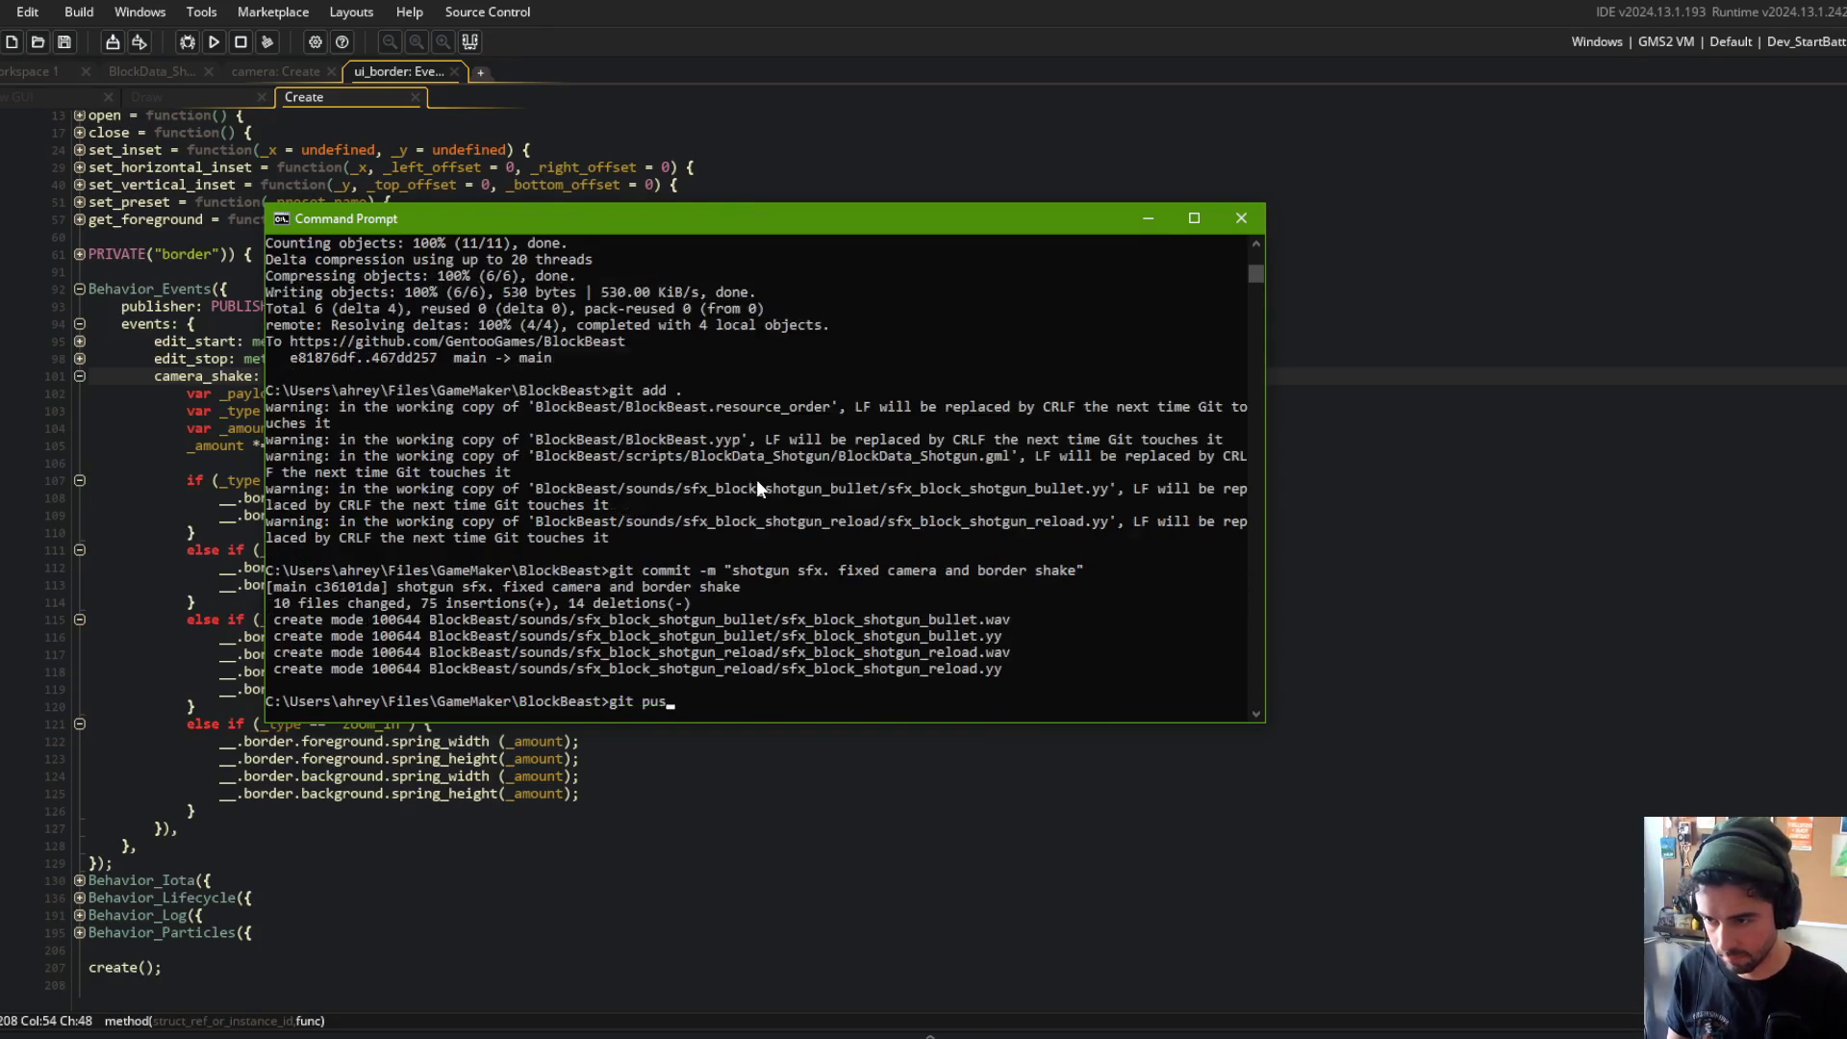
key("Return")
left_click(368, 166)
Step: Close ui_border's code tabs and object panel, leaving only the camera object in the workspace
middle_click(365, 104)
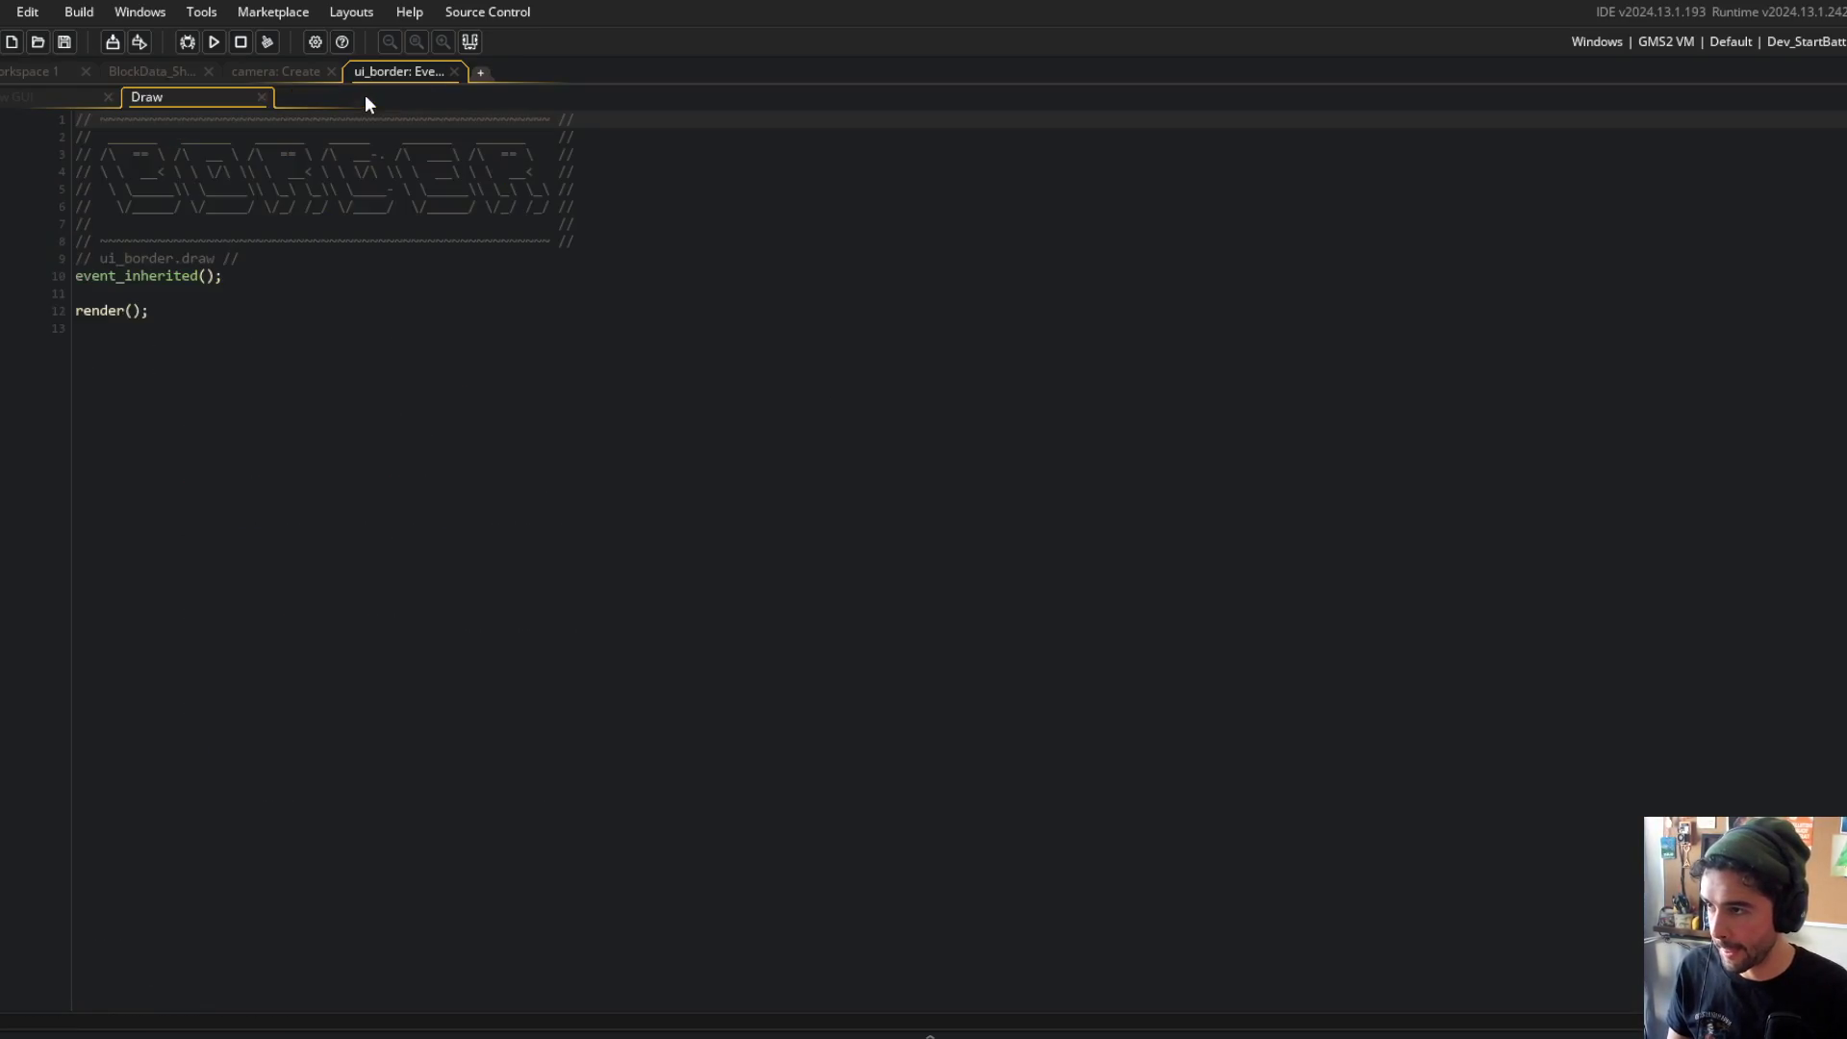
middle_click(196, 88)
left_click_drag(390, 217, 683, 452)
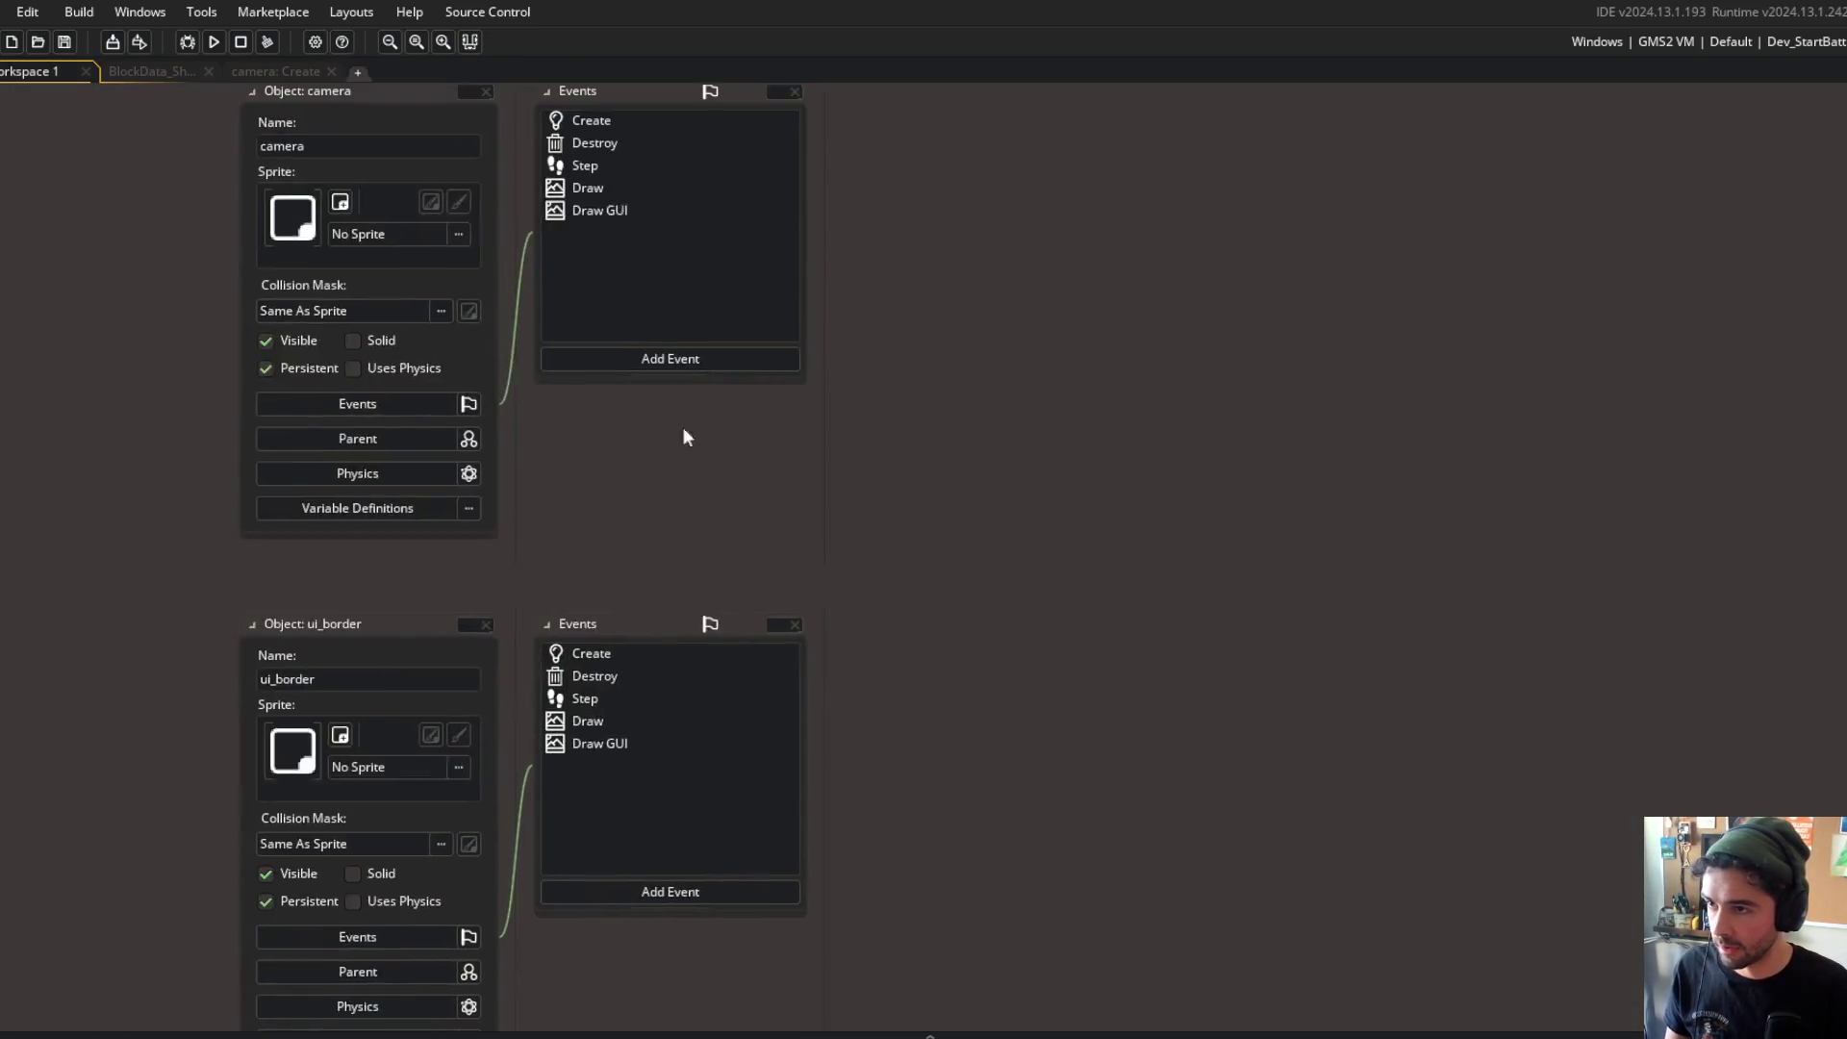
scroll(693, 404, "up", 5)
scroll(705, 362, "down", 3)
left_click(375, 286)
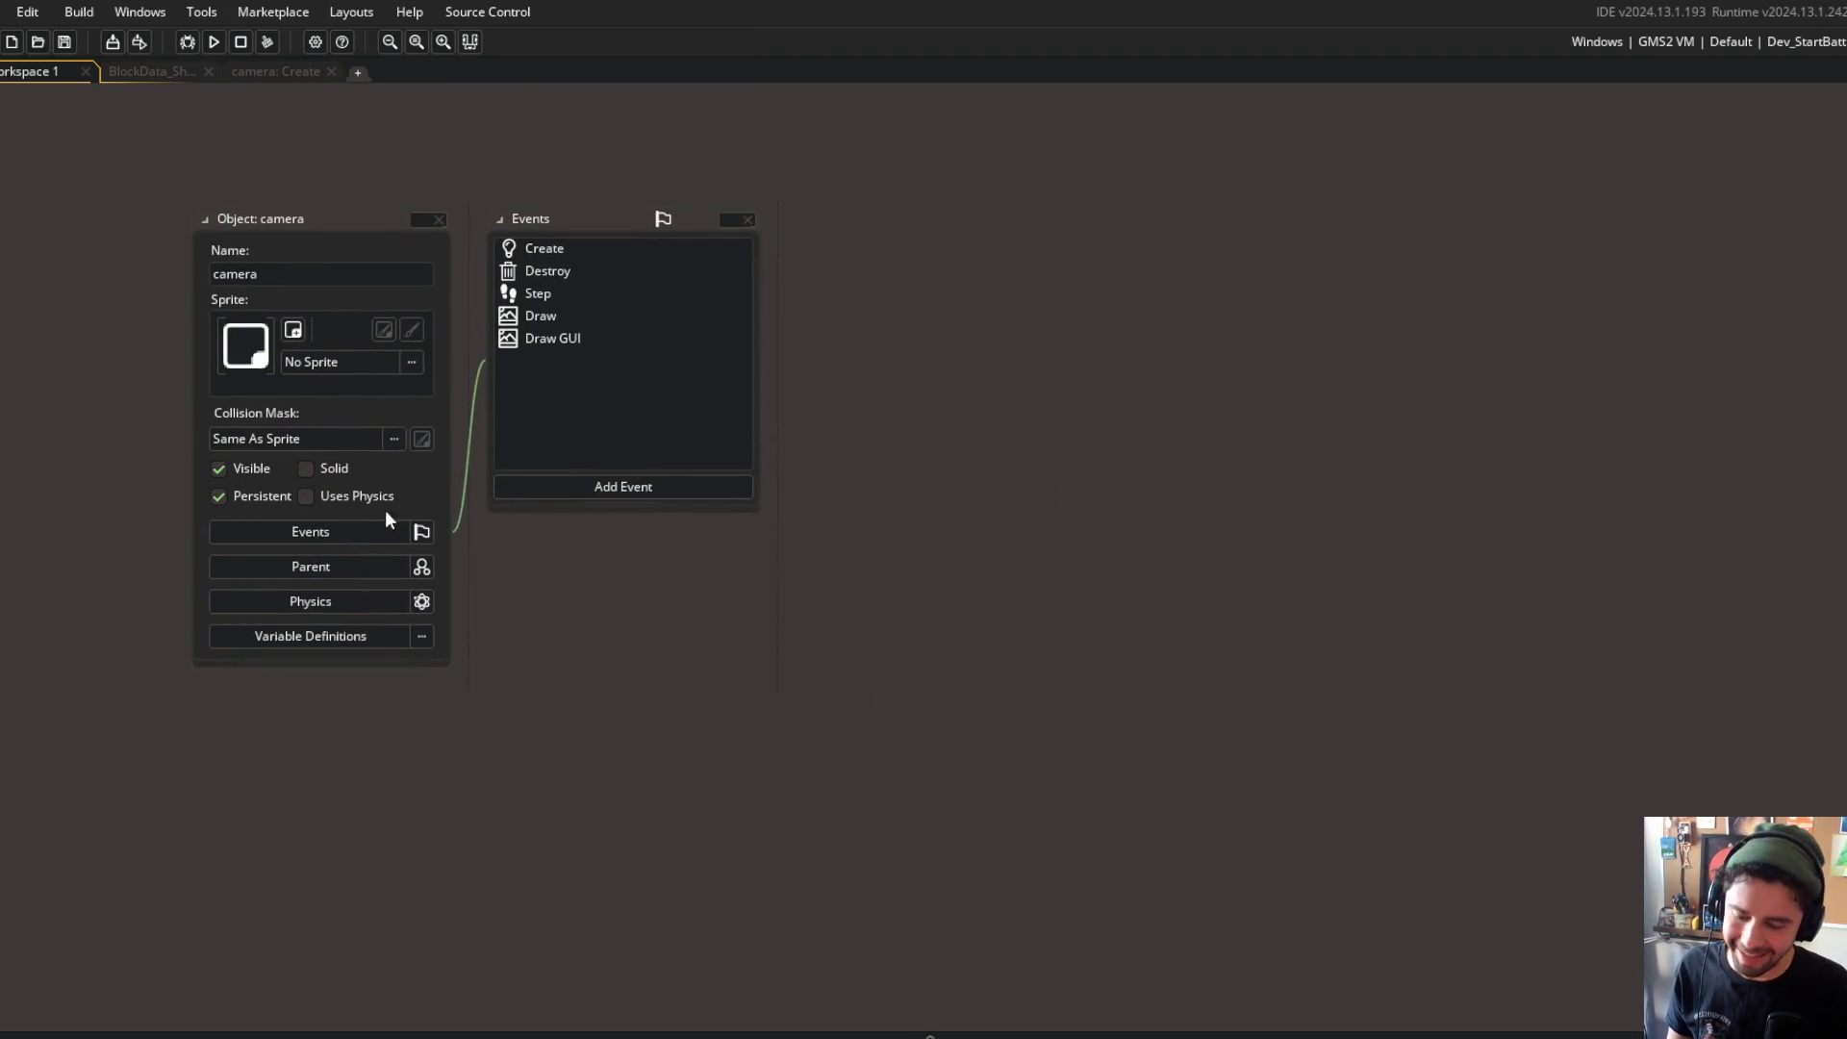
key("alt+Tab")
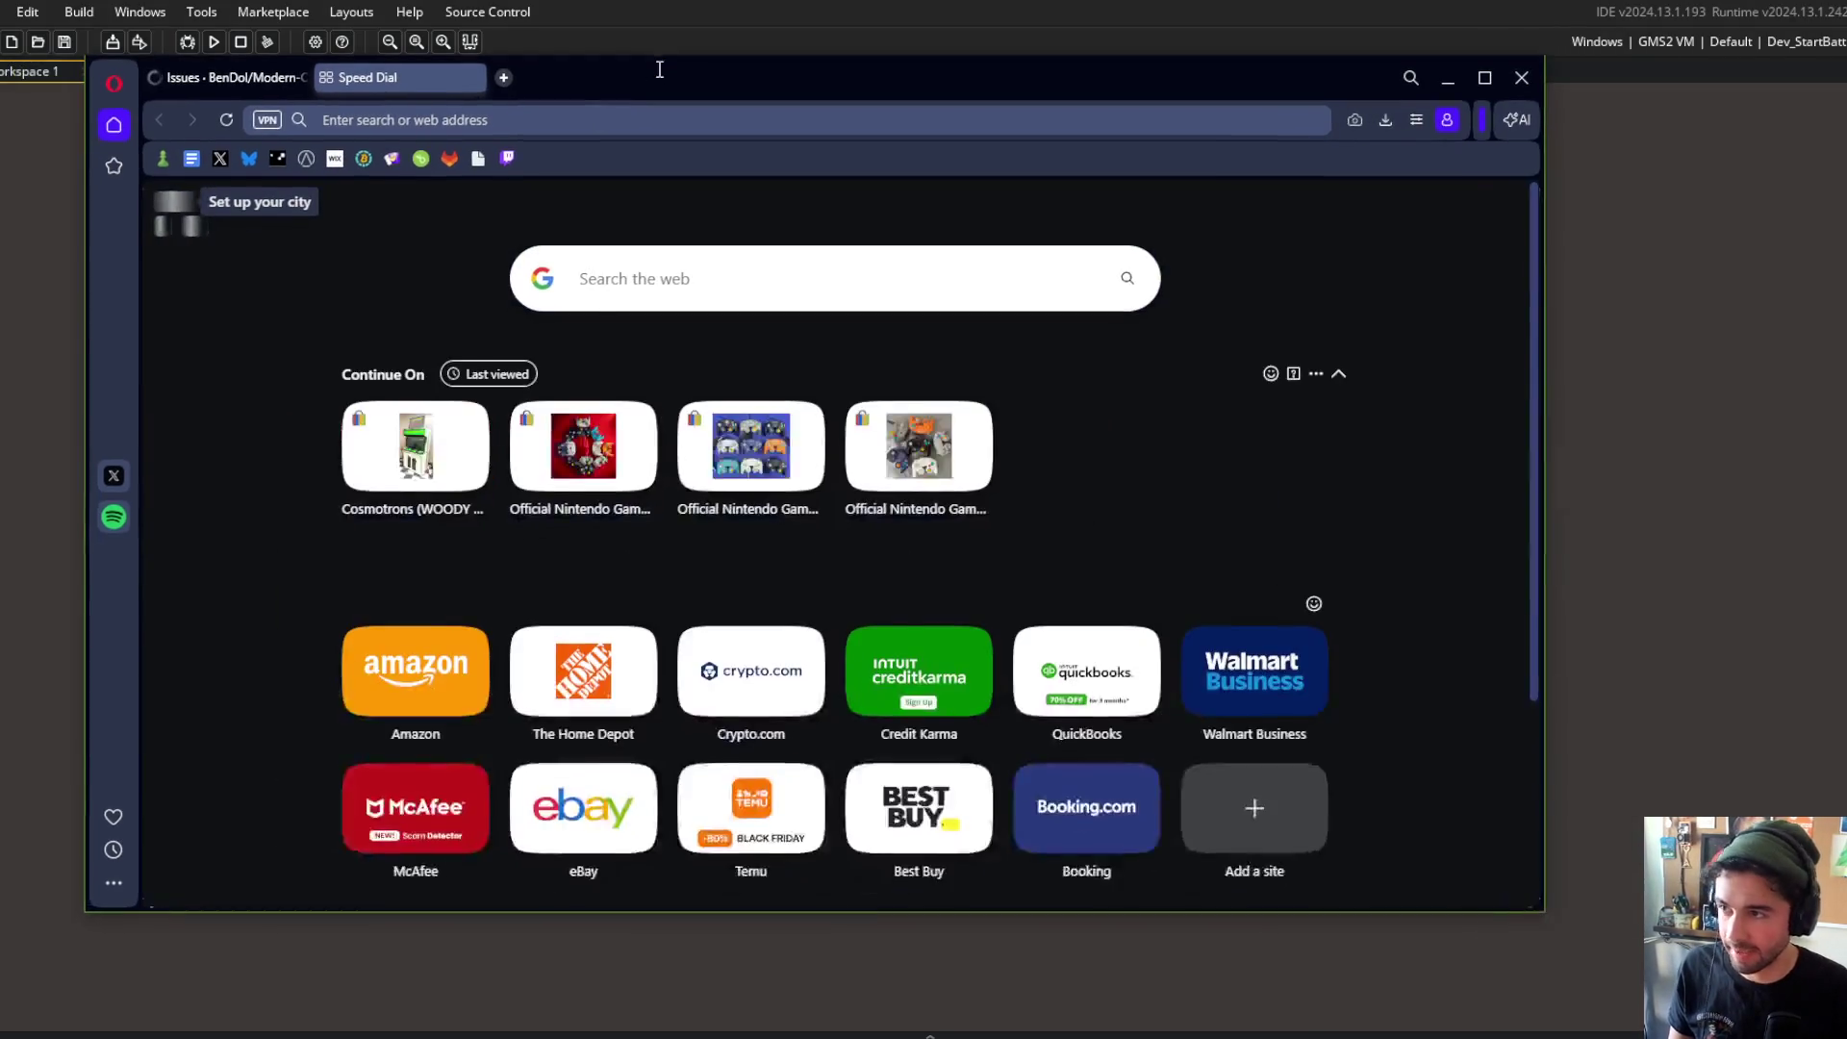
Step: Search YouTube for 'vlambeer game feel' and open the art of screenshake talk
left_click(583, 113)
type("youtube.com")
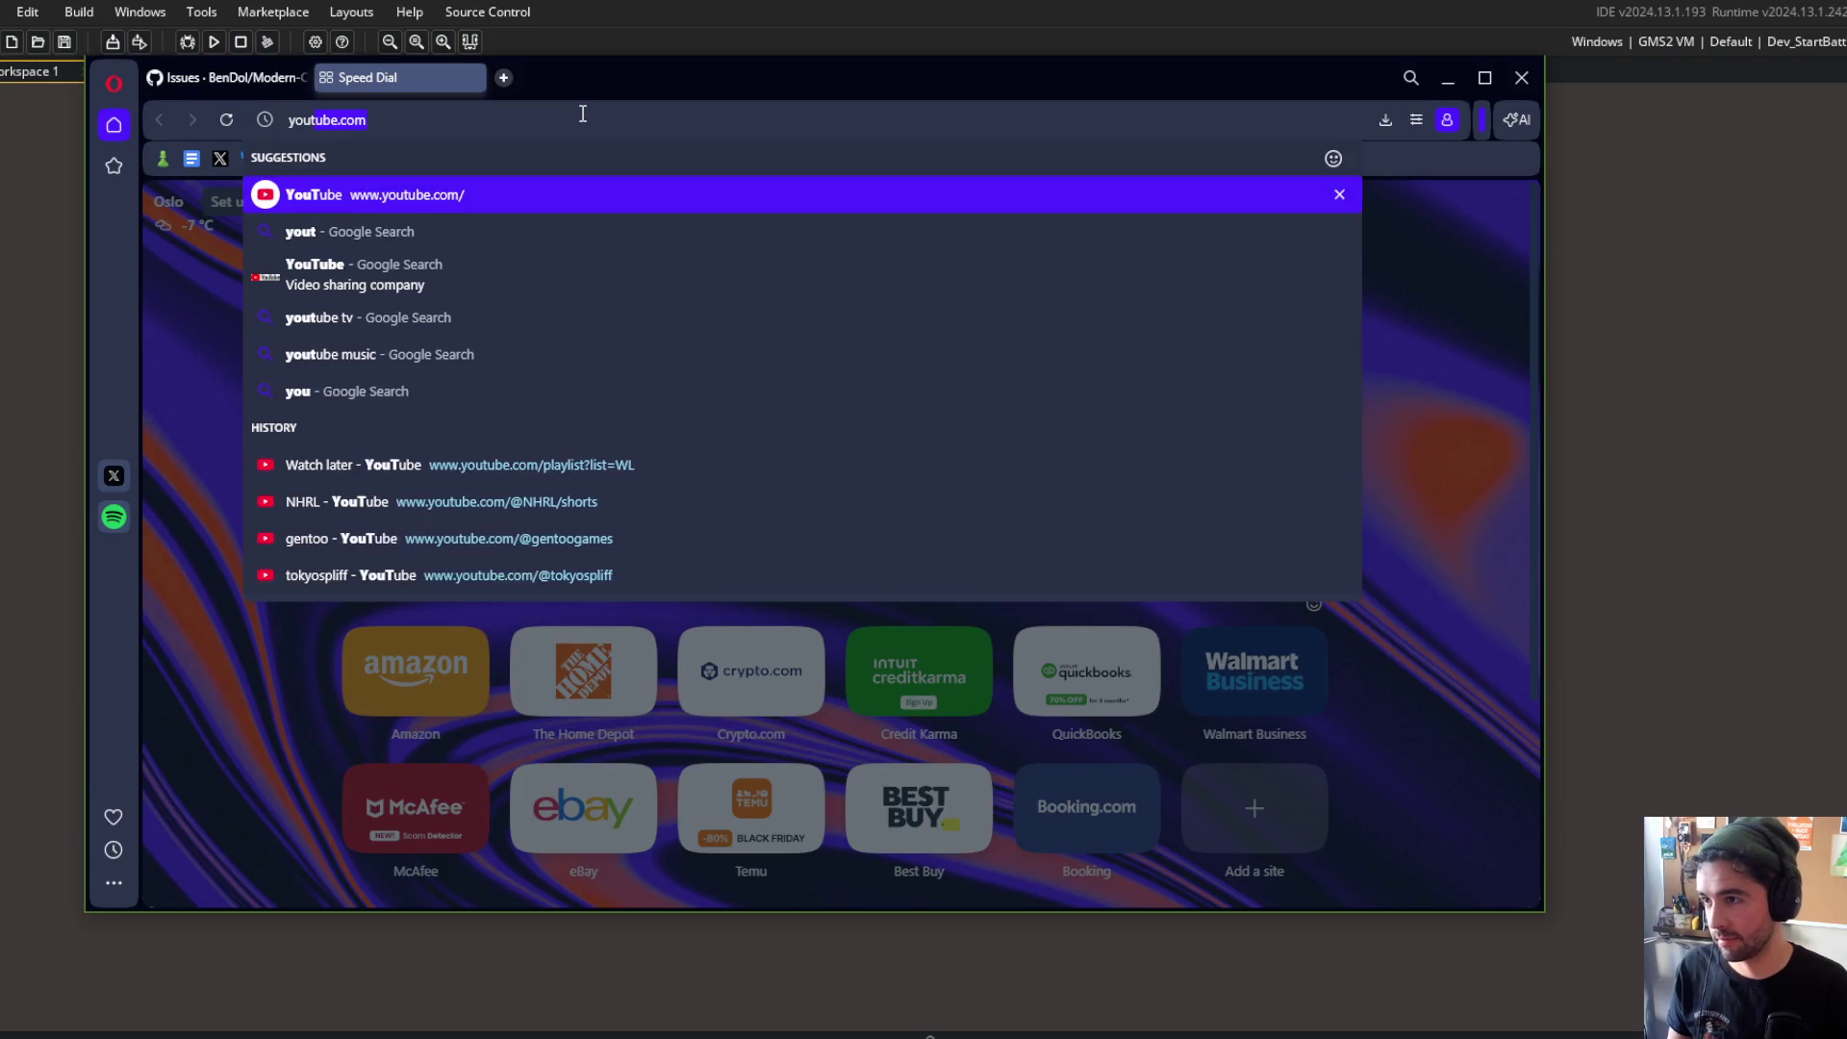
key("Return")
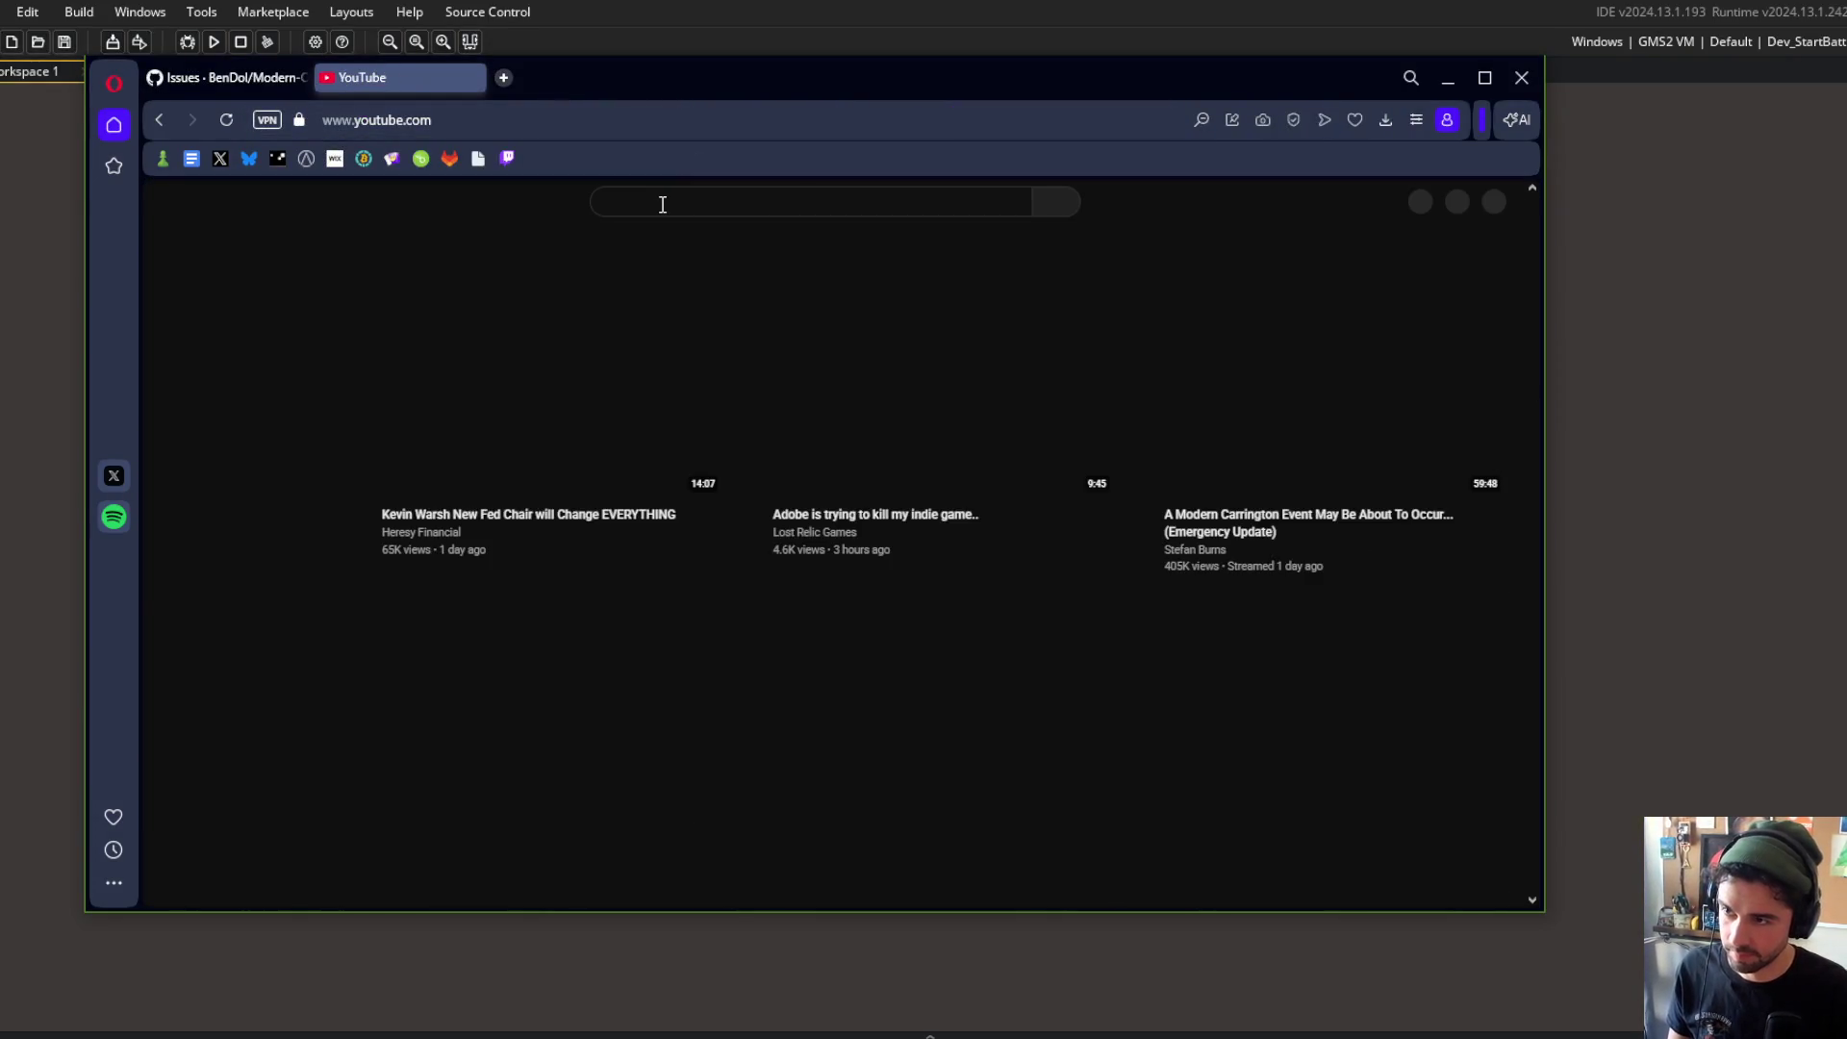
left_click(662, 204)
type("metal")
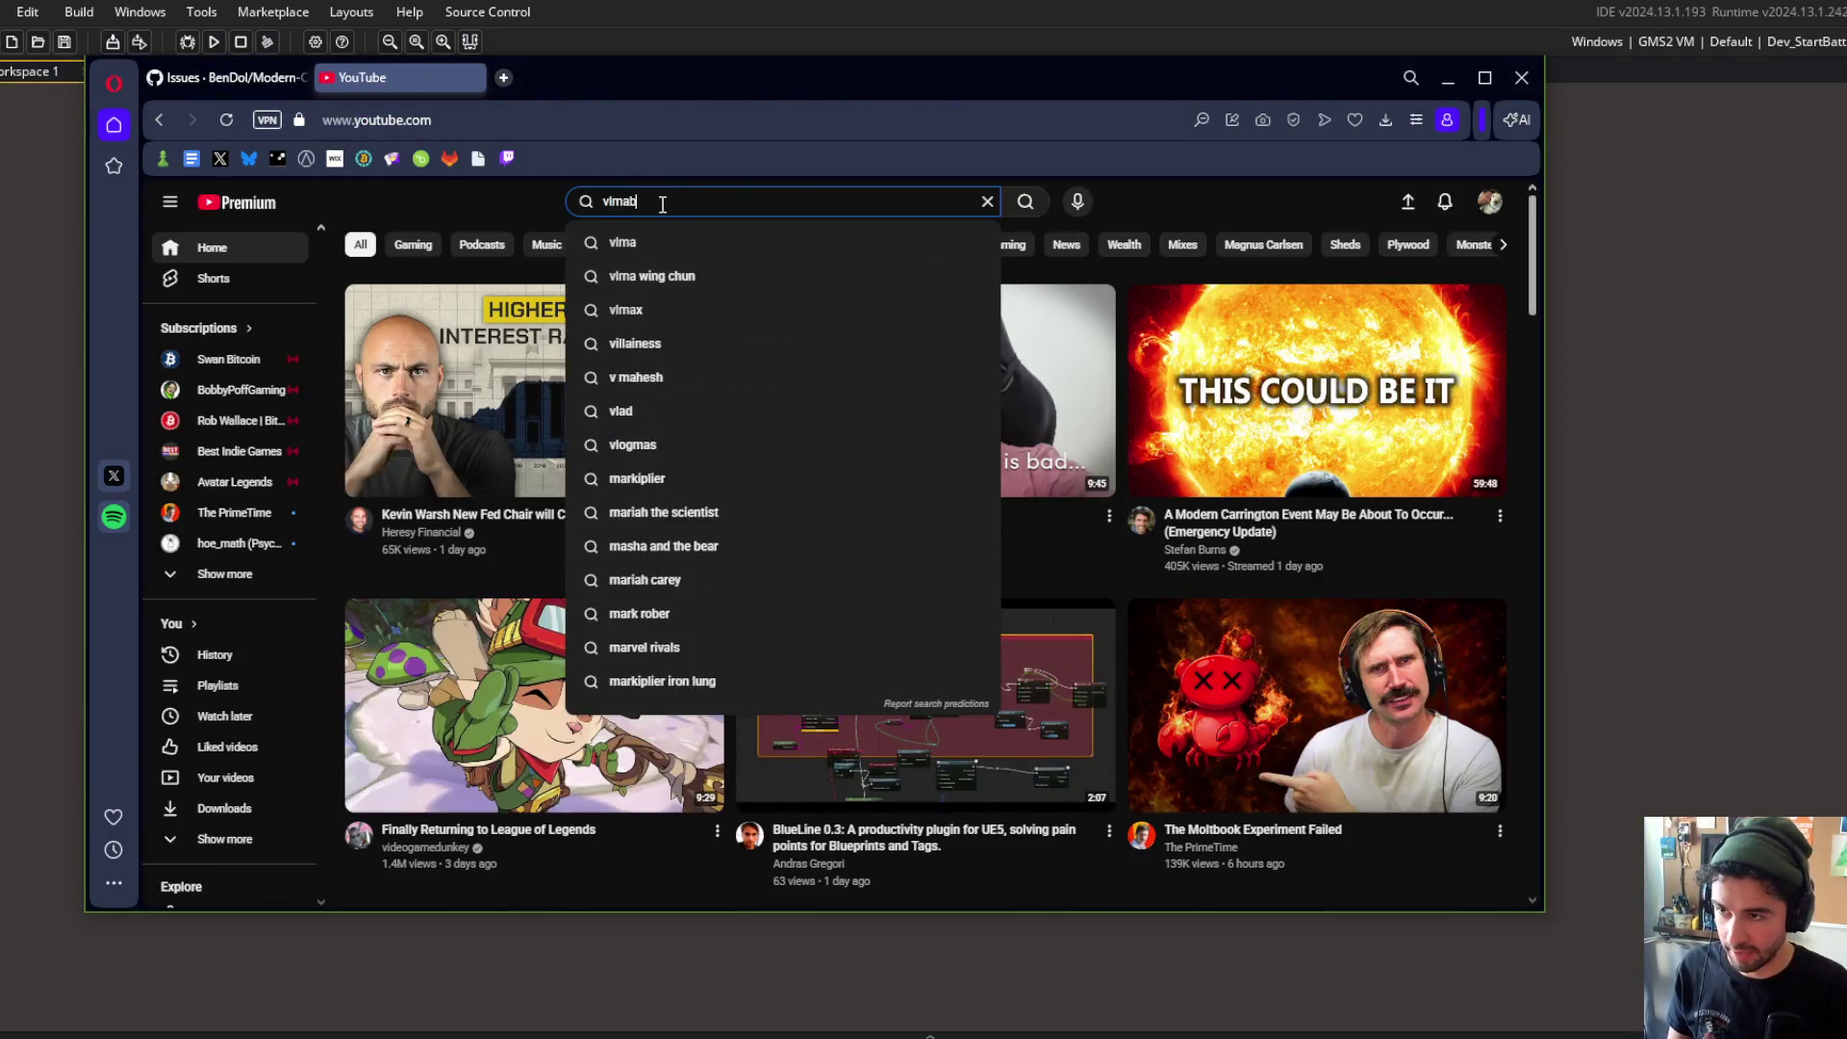
key("BackSpace")
key("BackSpace")
key("BackSpace")
type("vl")
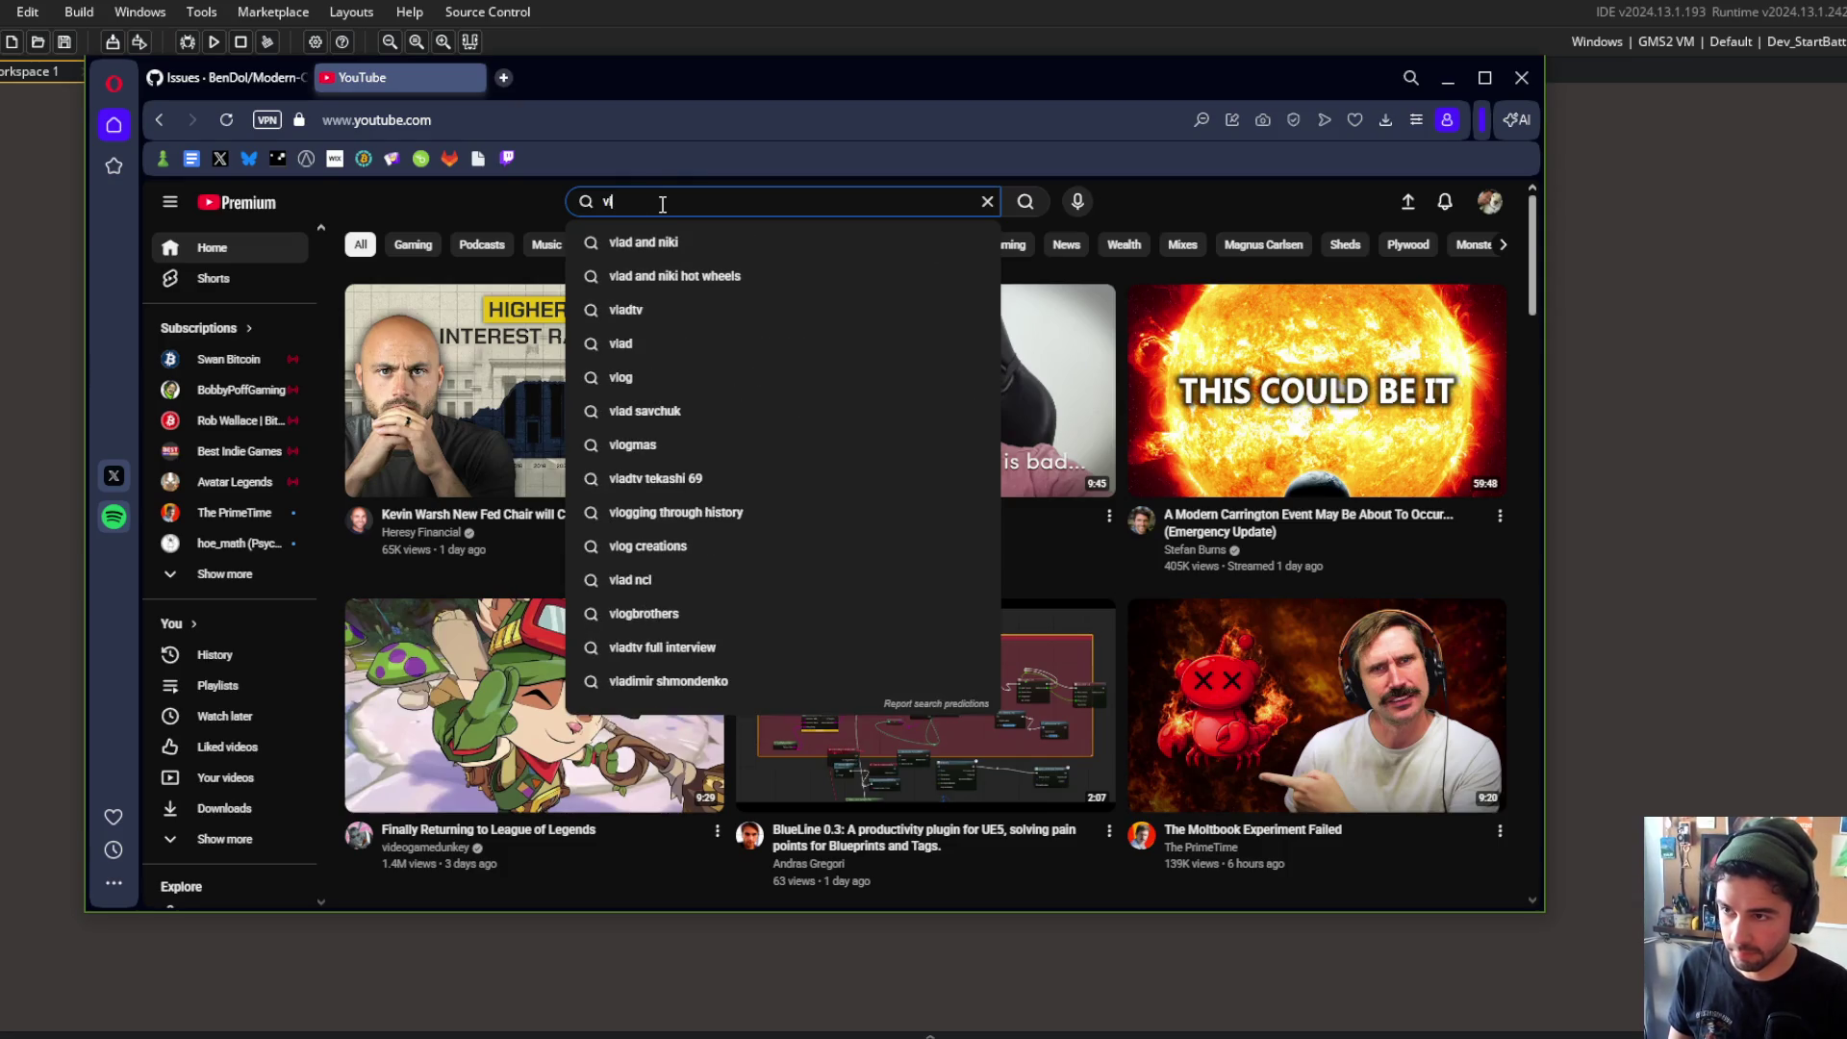
type("ambeer ")
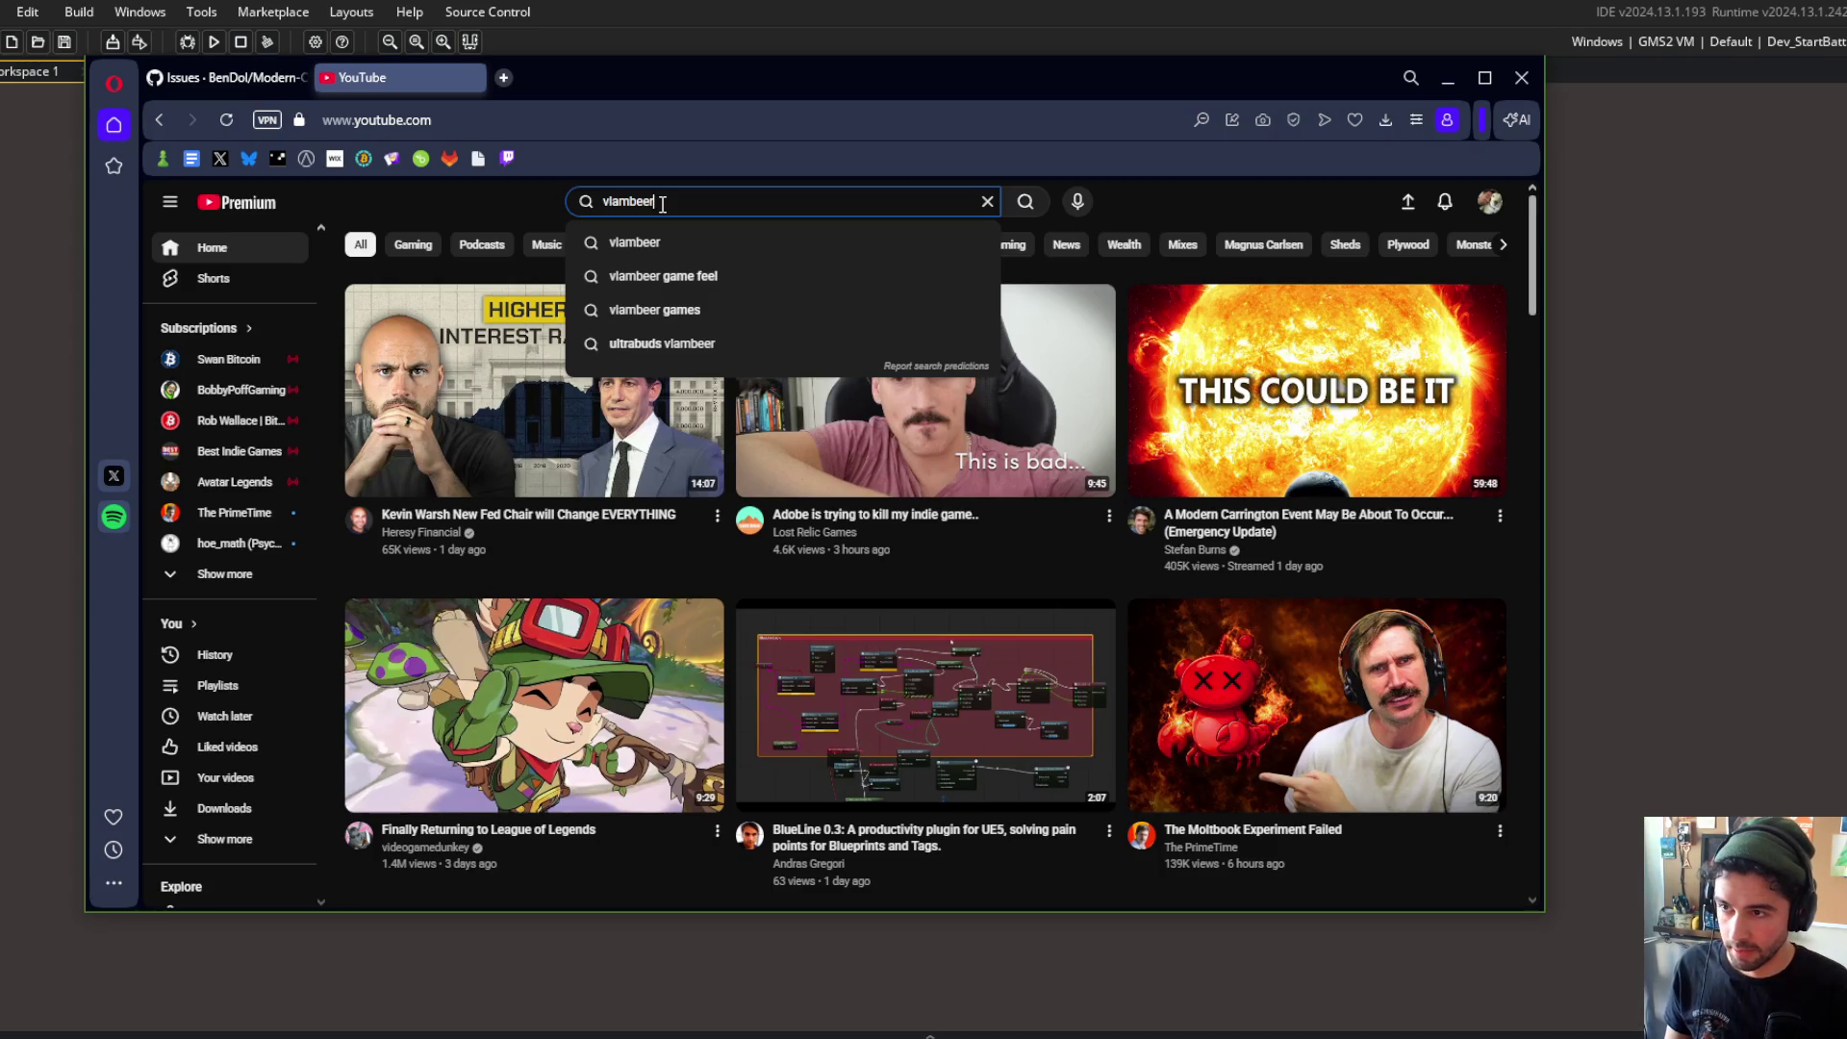
type("game fee")
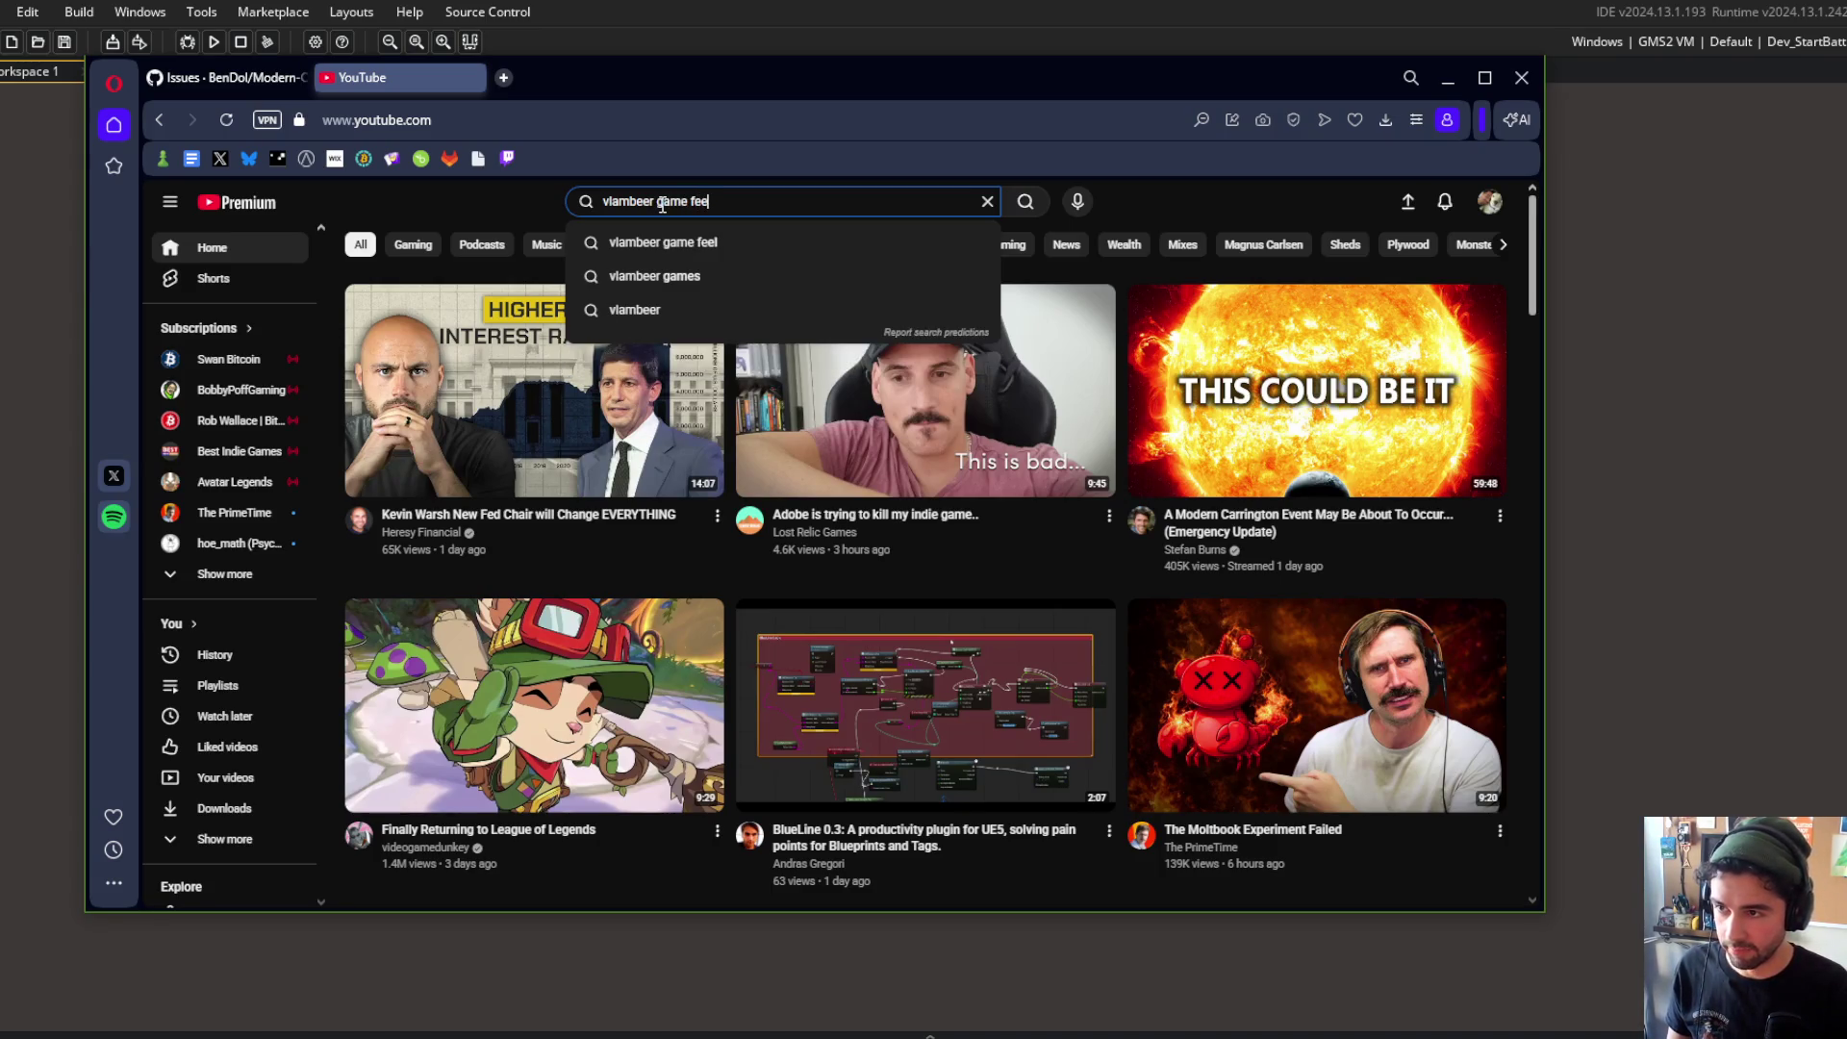
type("l")
key("Return")
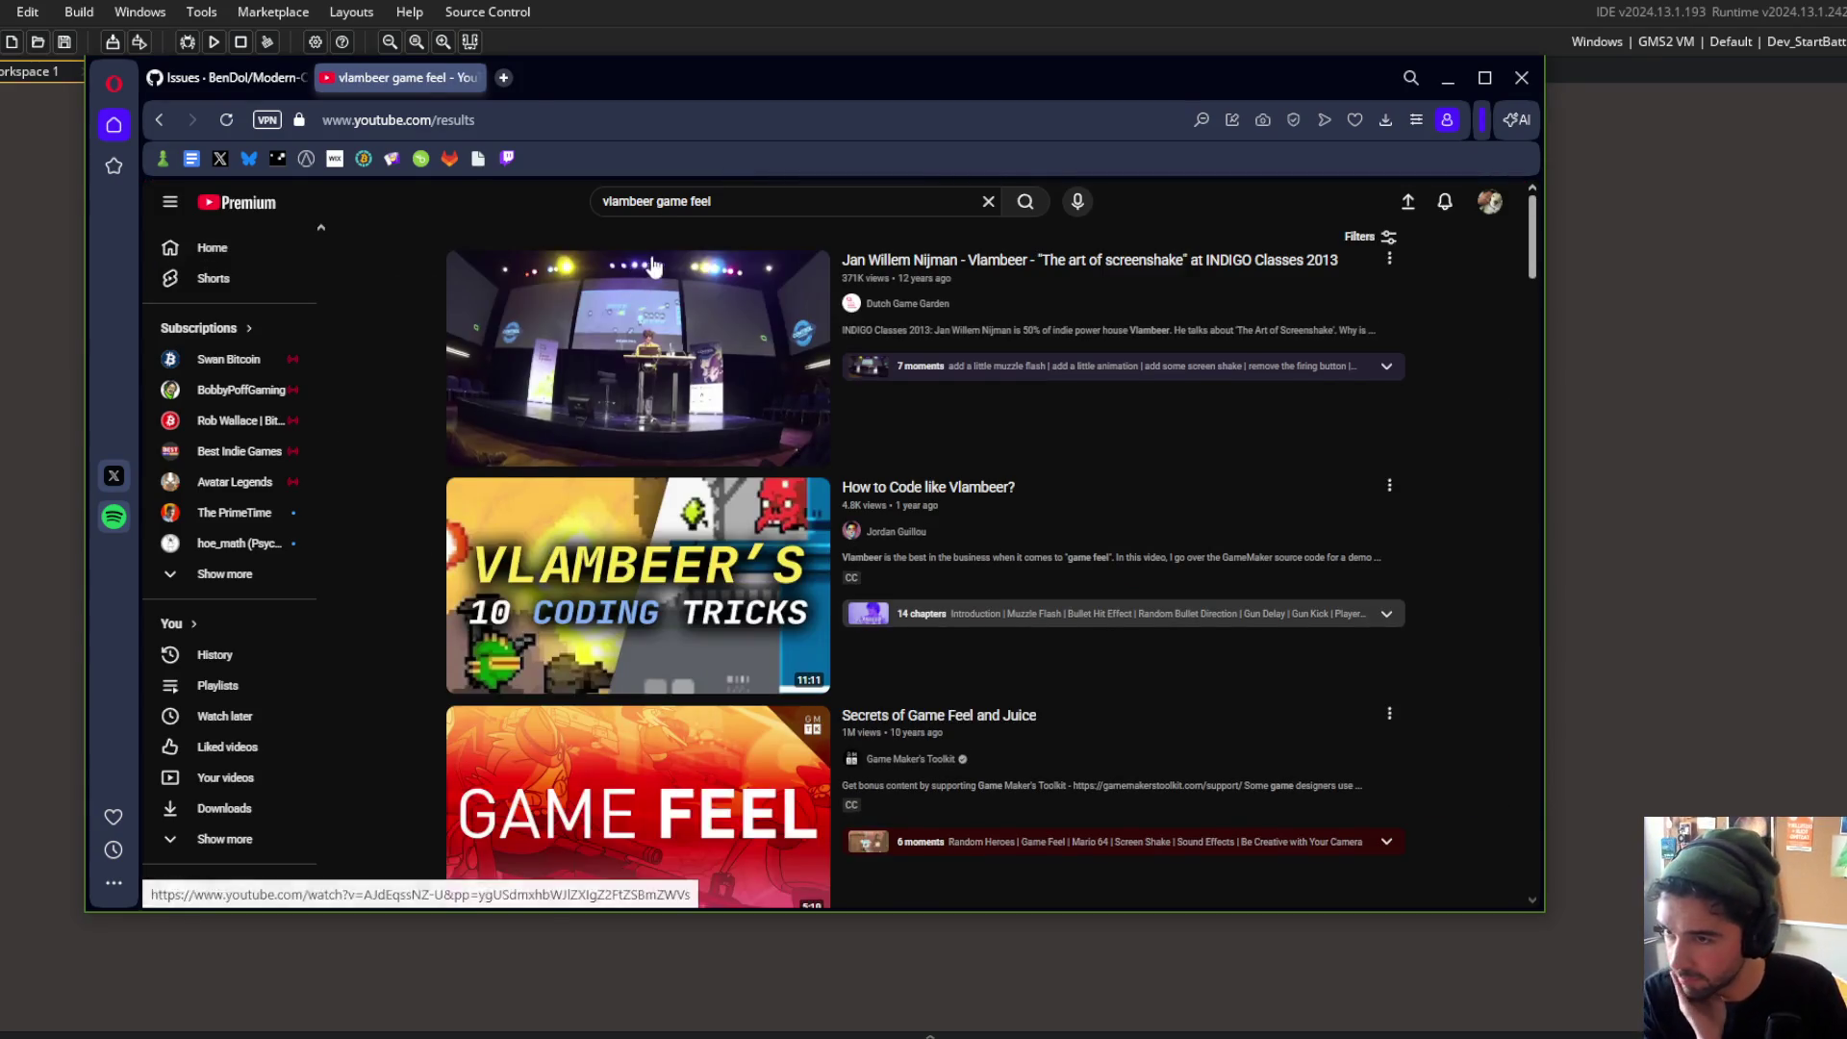
left_click(687, 358)
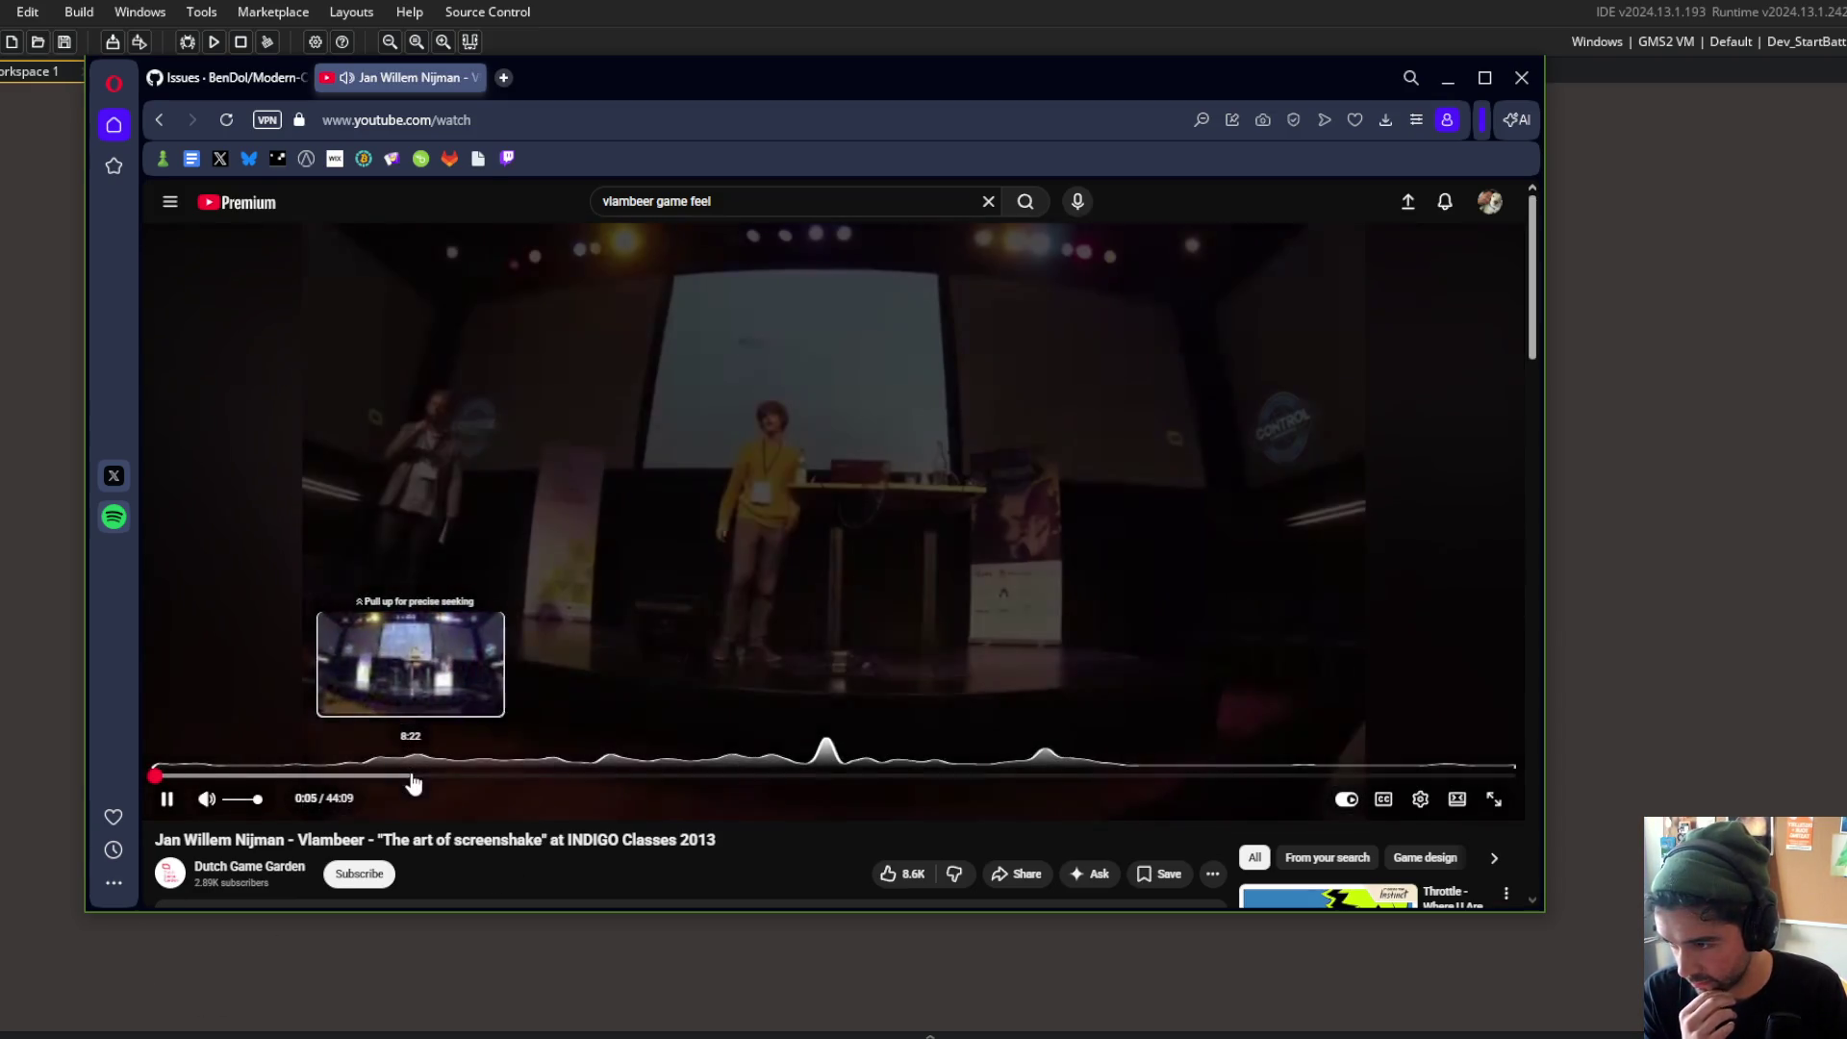
Step: Skip the talk ahead to about 10:32 and pause it
left_click(412, 776)
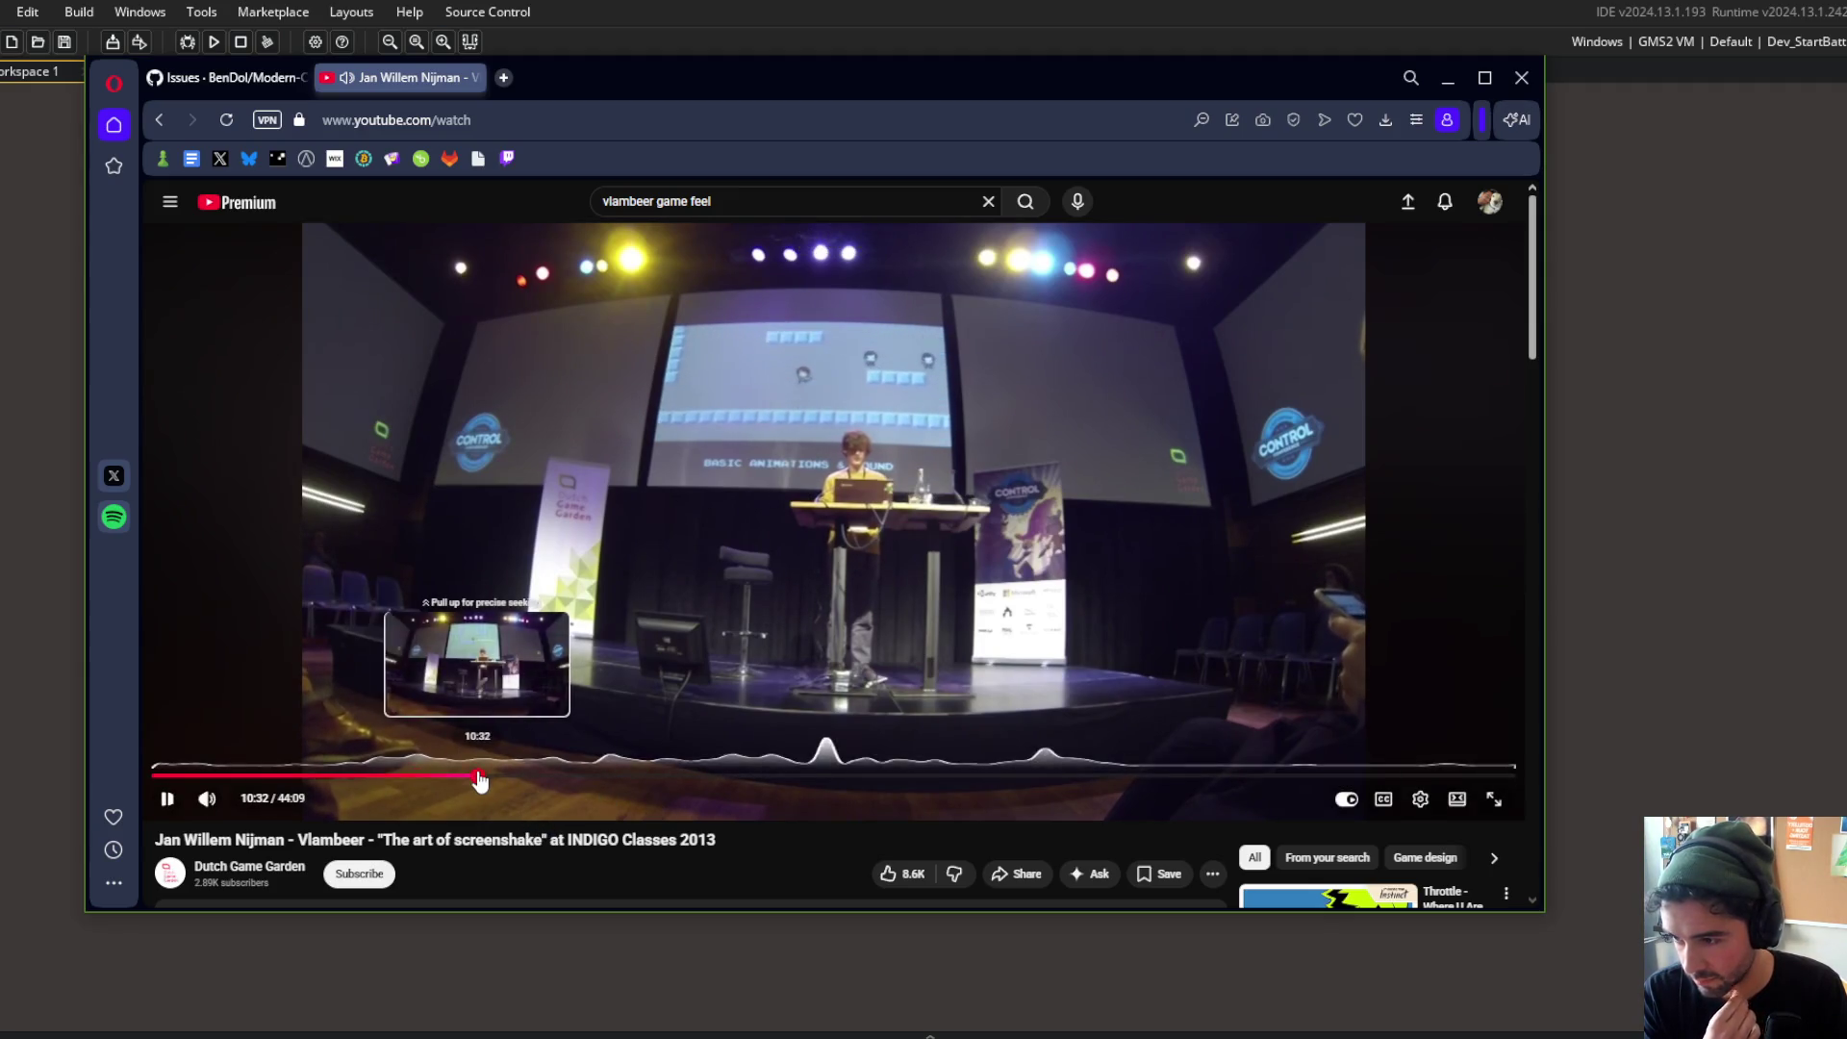
left_click(481, 775)
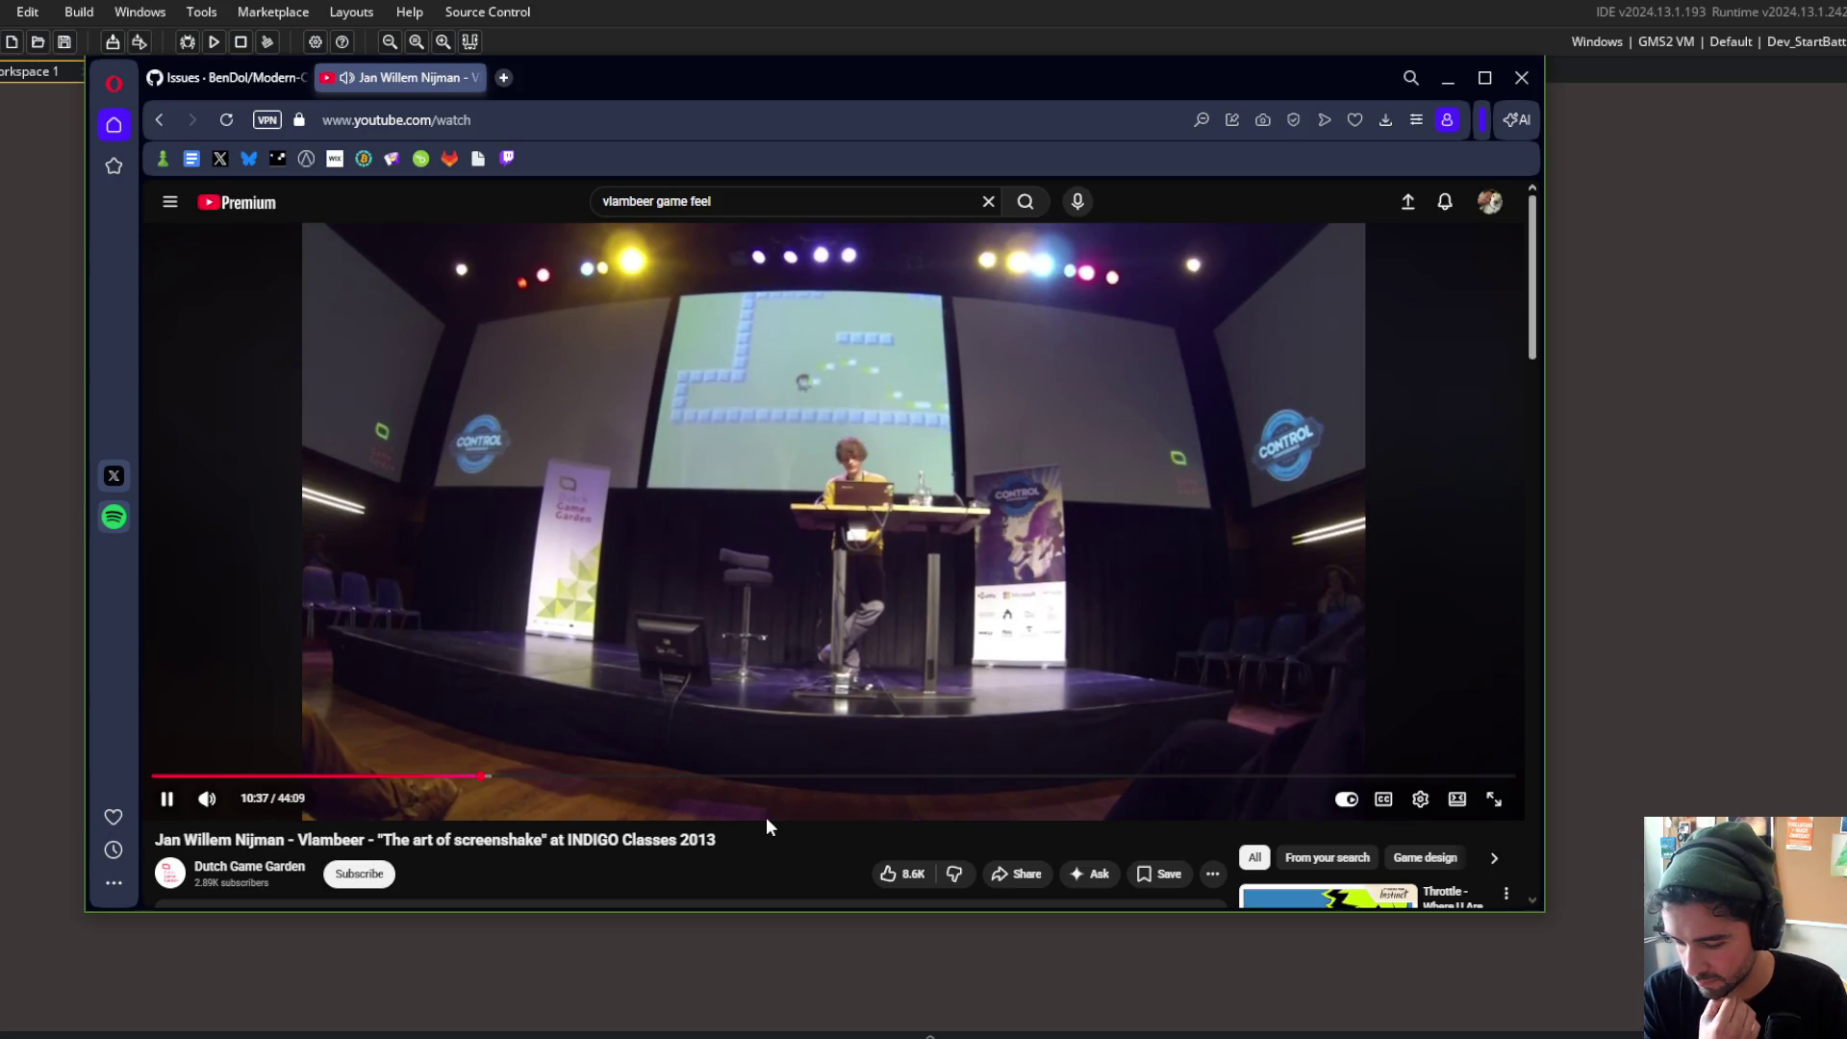
left_click(785, 595)
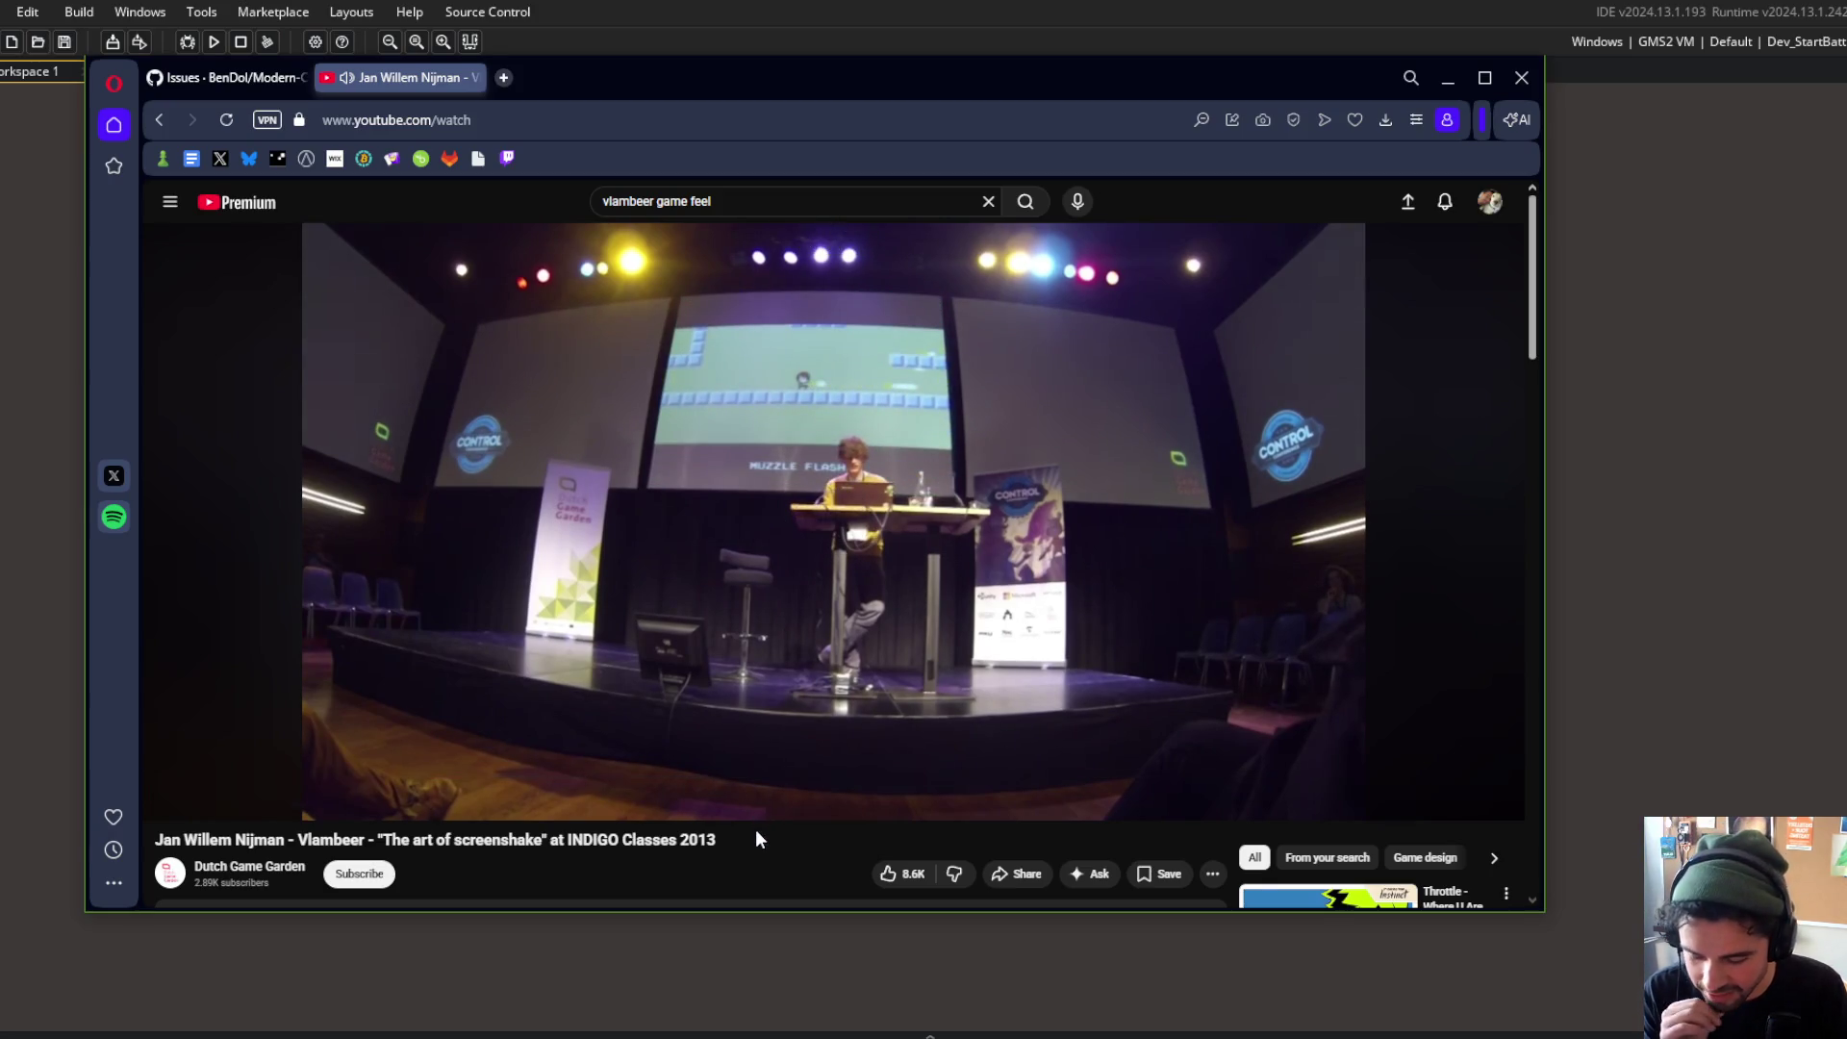
Step: Post the talk's link in the Twitch stream chat, then close the Twitch tab
left_click(512, 128)
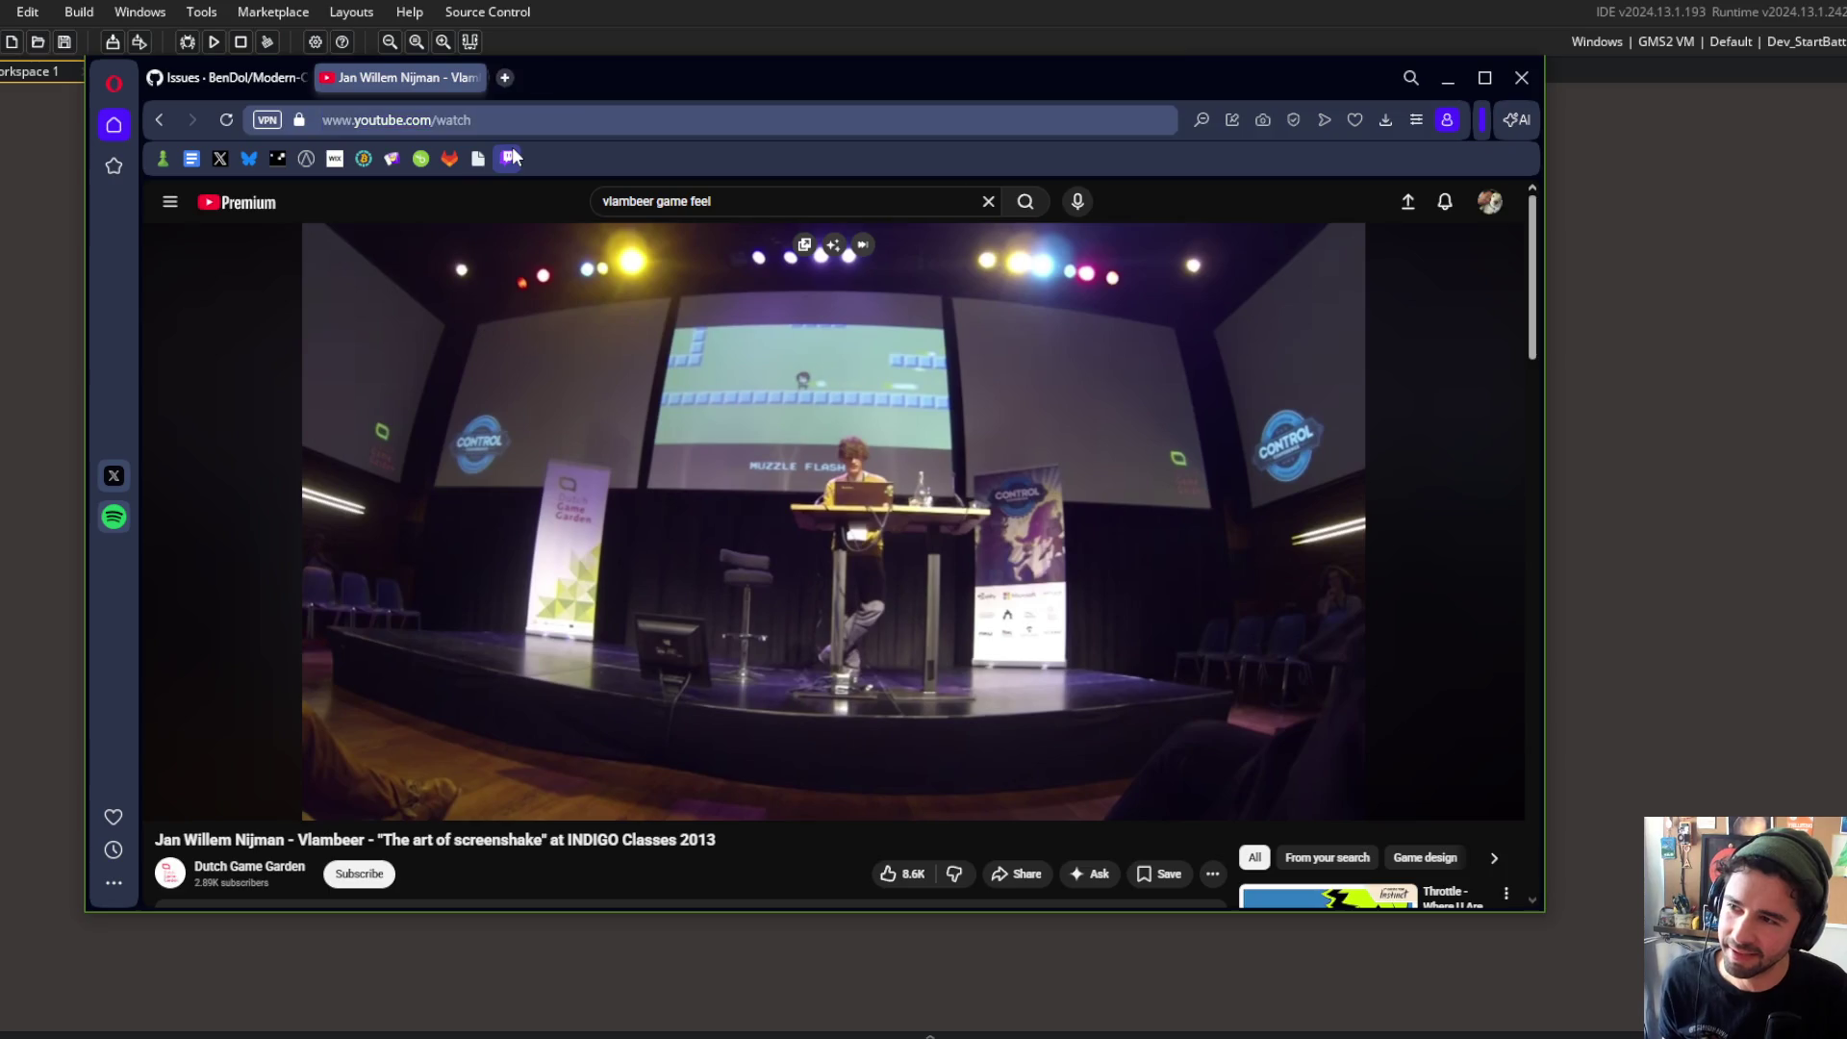
left_click(510, 158)
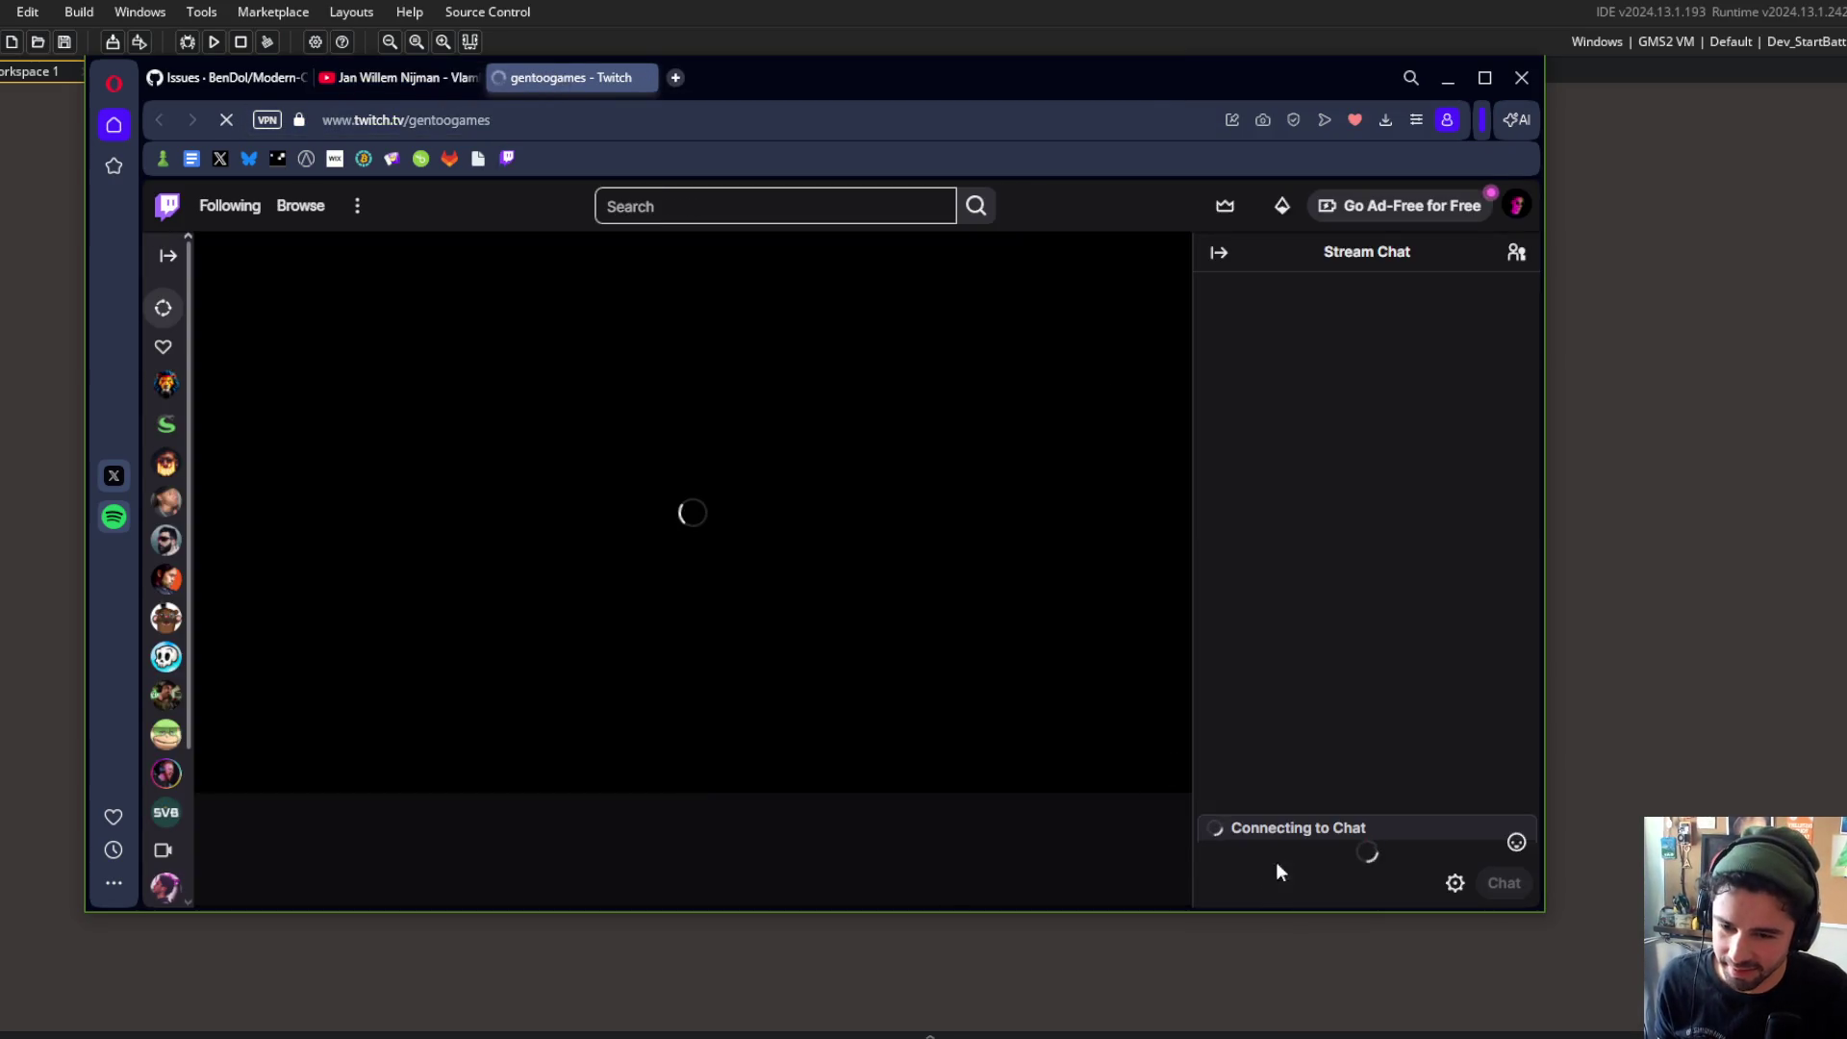
left_click(1332, 833)
type("https://www.youtube.com/watch?v=AJdEqssNZ-U")
key("Return")
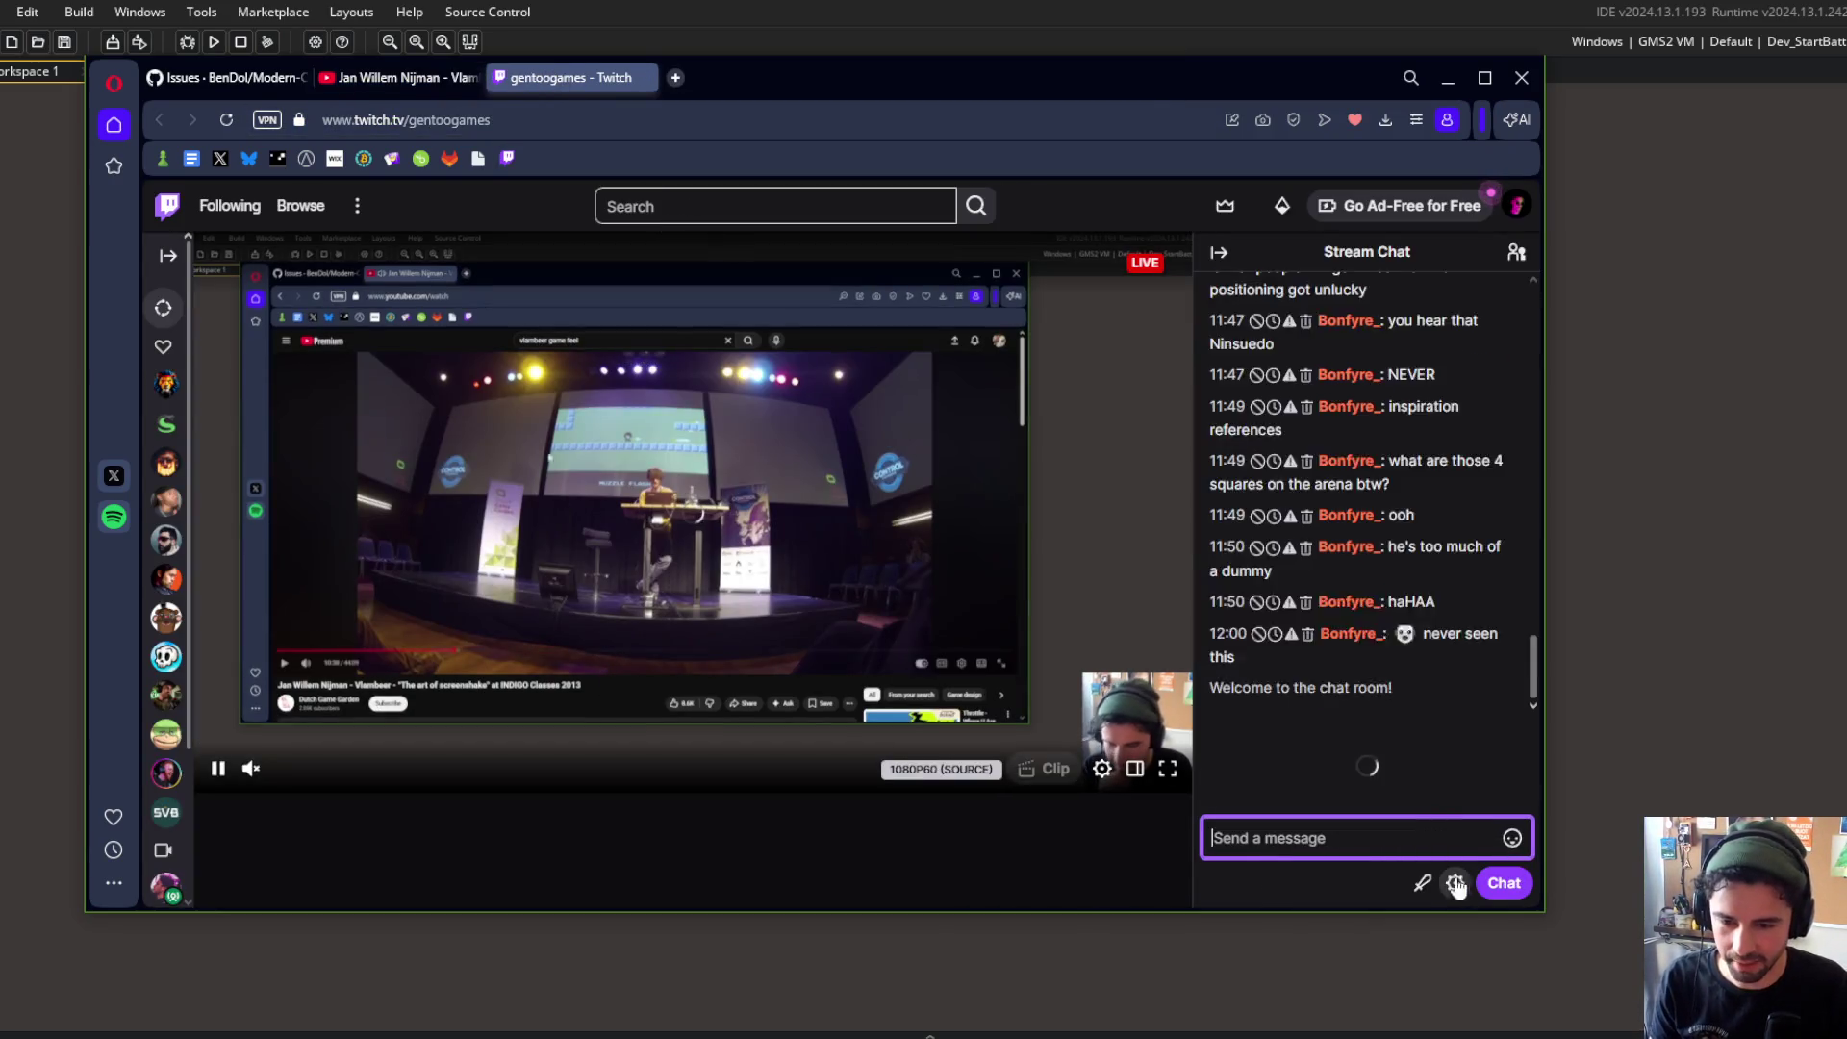
key("ctrl+w")
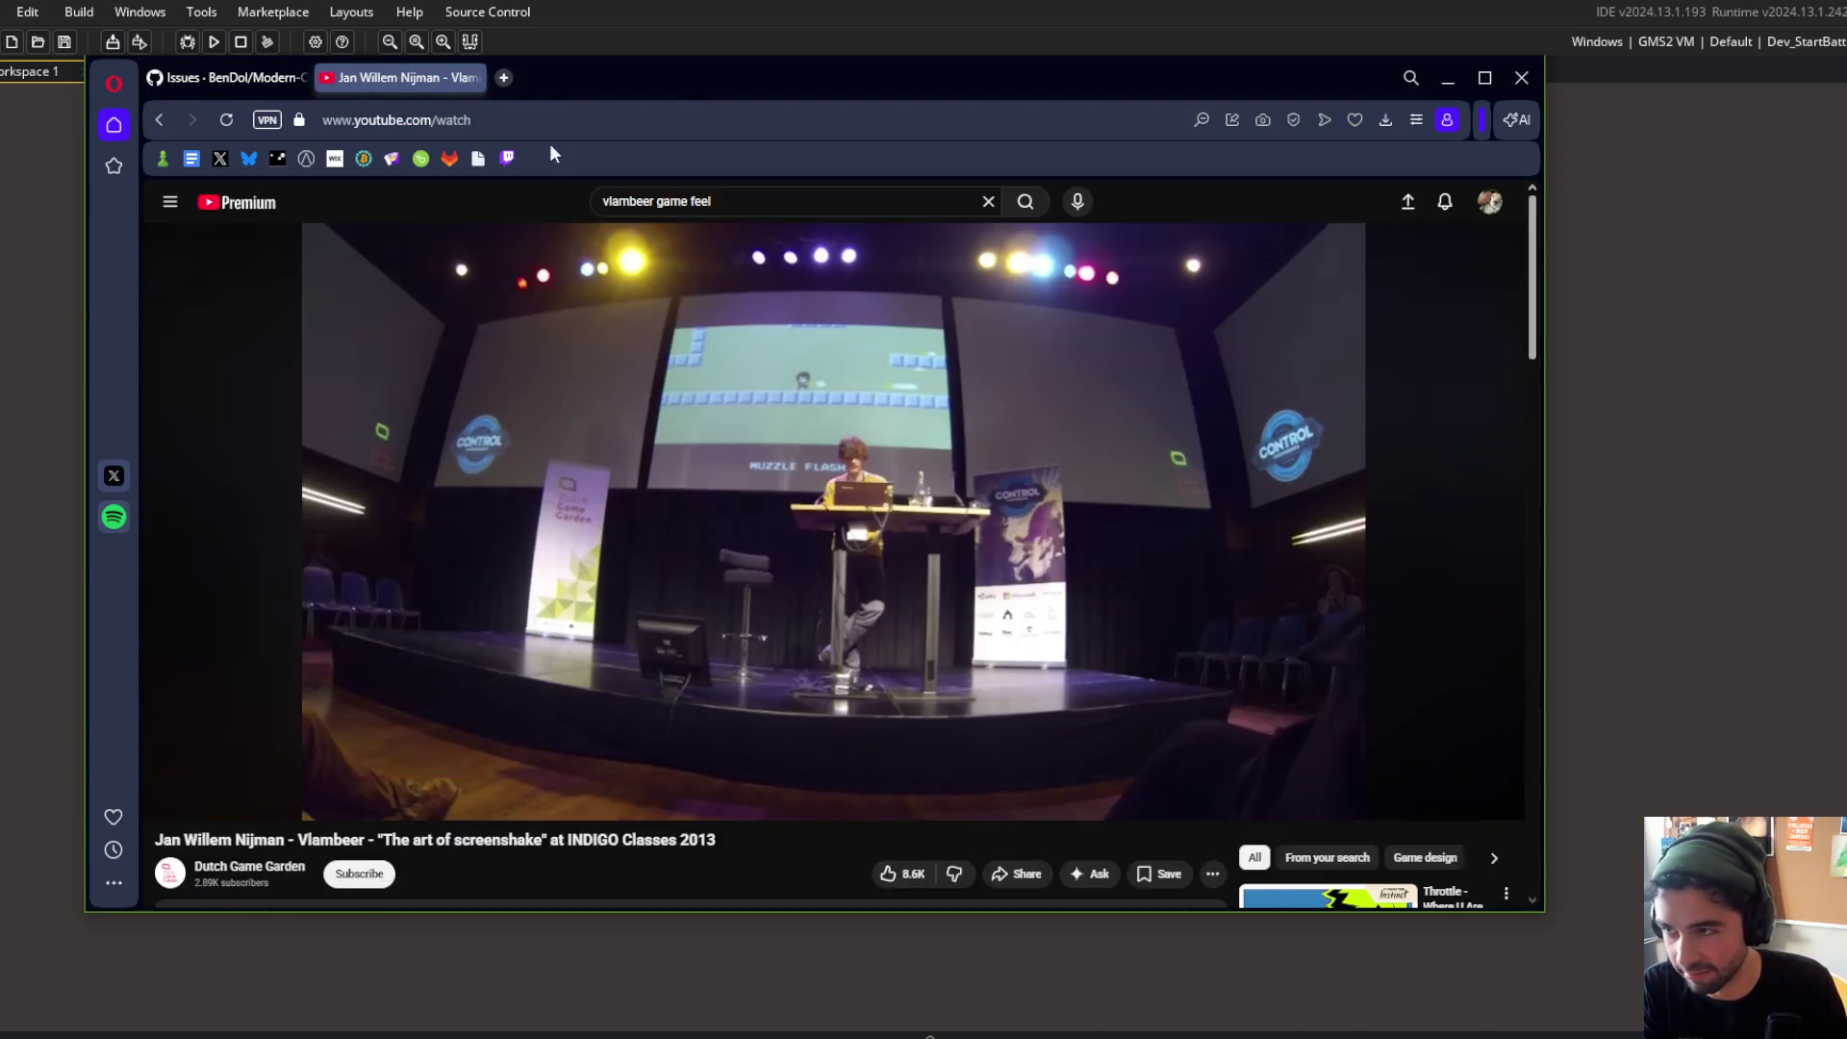
Step: Play the talk briefly, then pause and glance at the camera and BlockData shotgun code
left_click(827, 510)
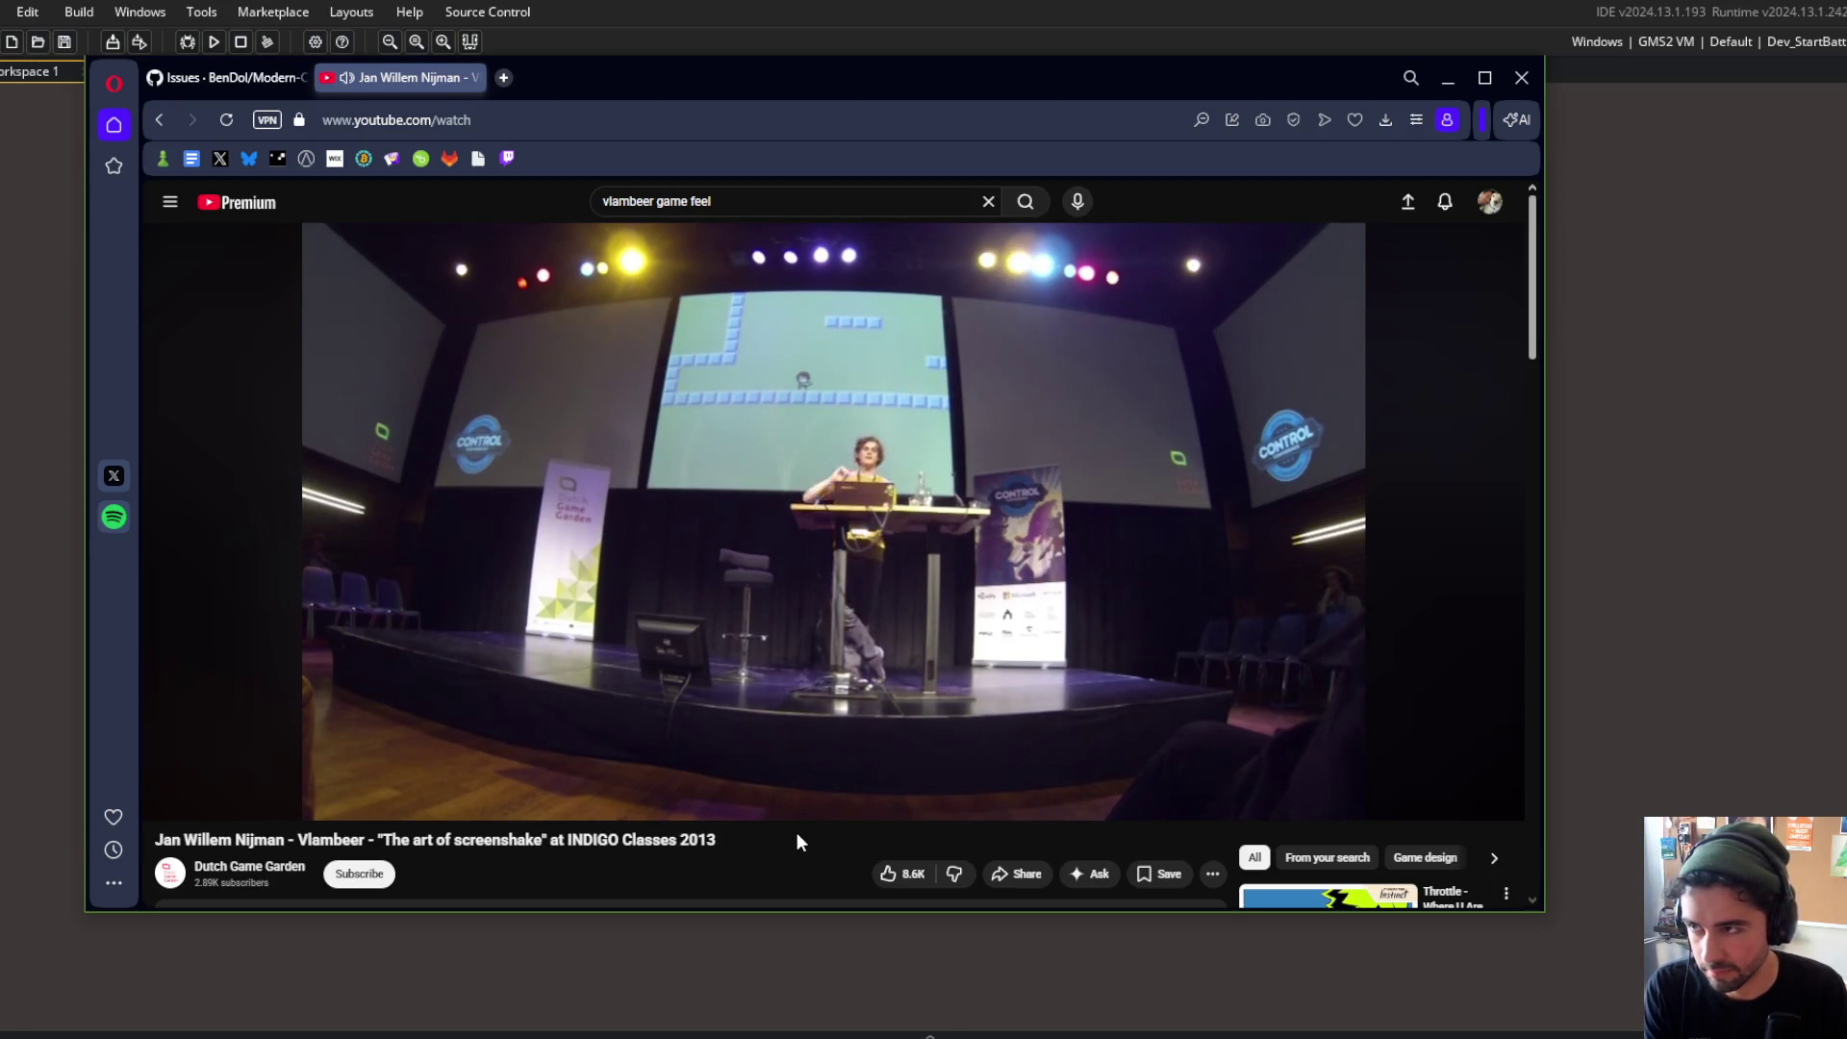
mouse_move(799, 602)
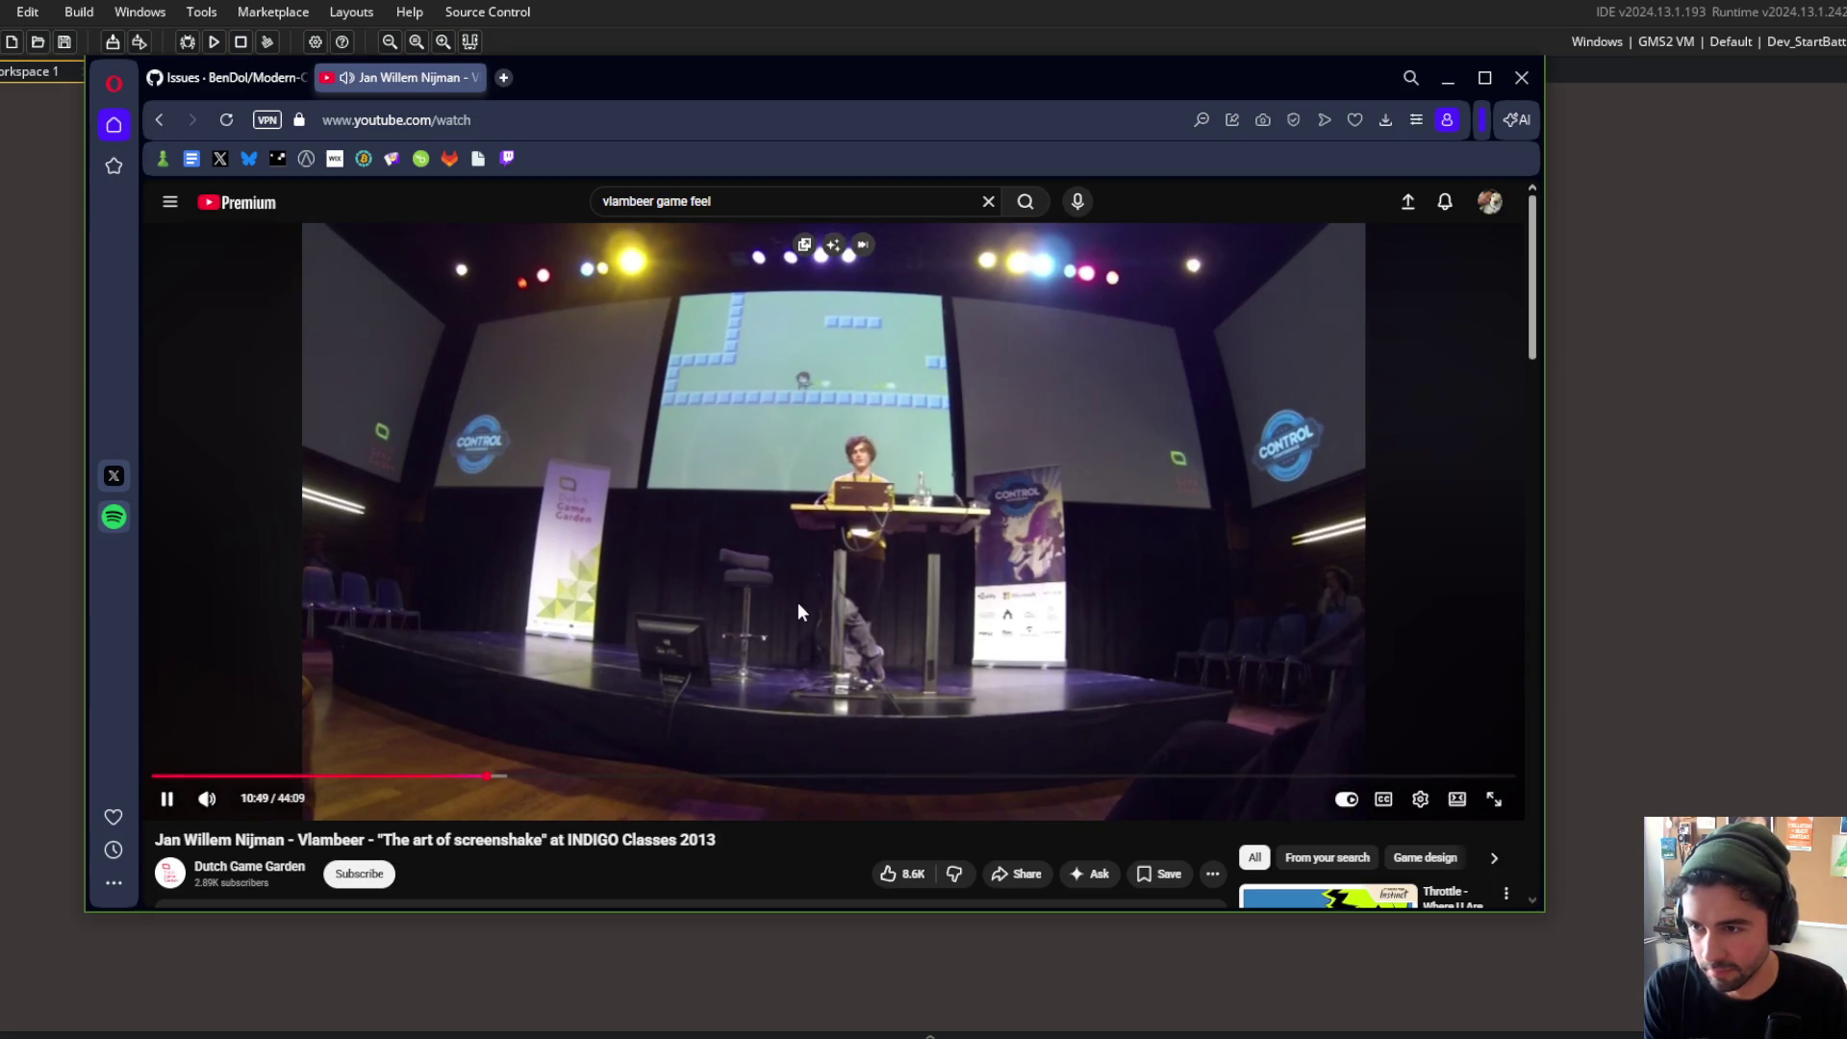
left_click(866, 522)
left_click(724, 33)
left_click(242, 75)
left_click(141, 69)
left_click(274, 71)
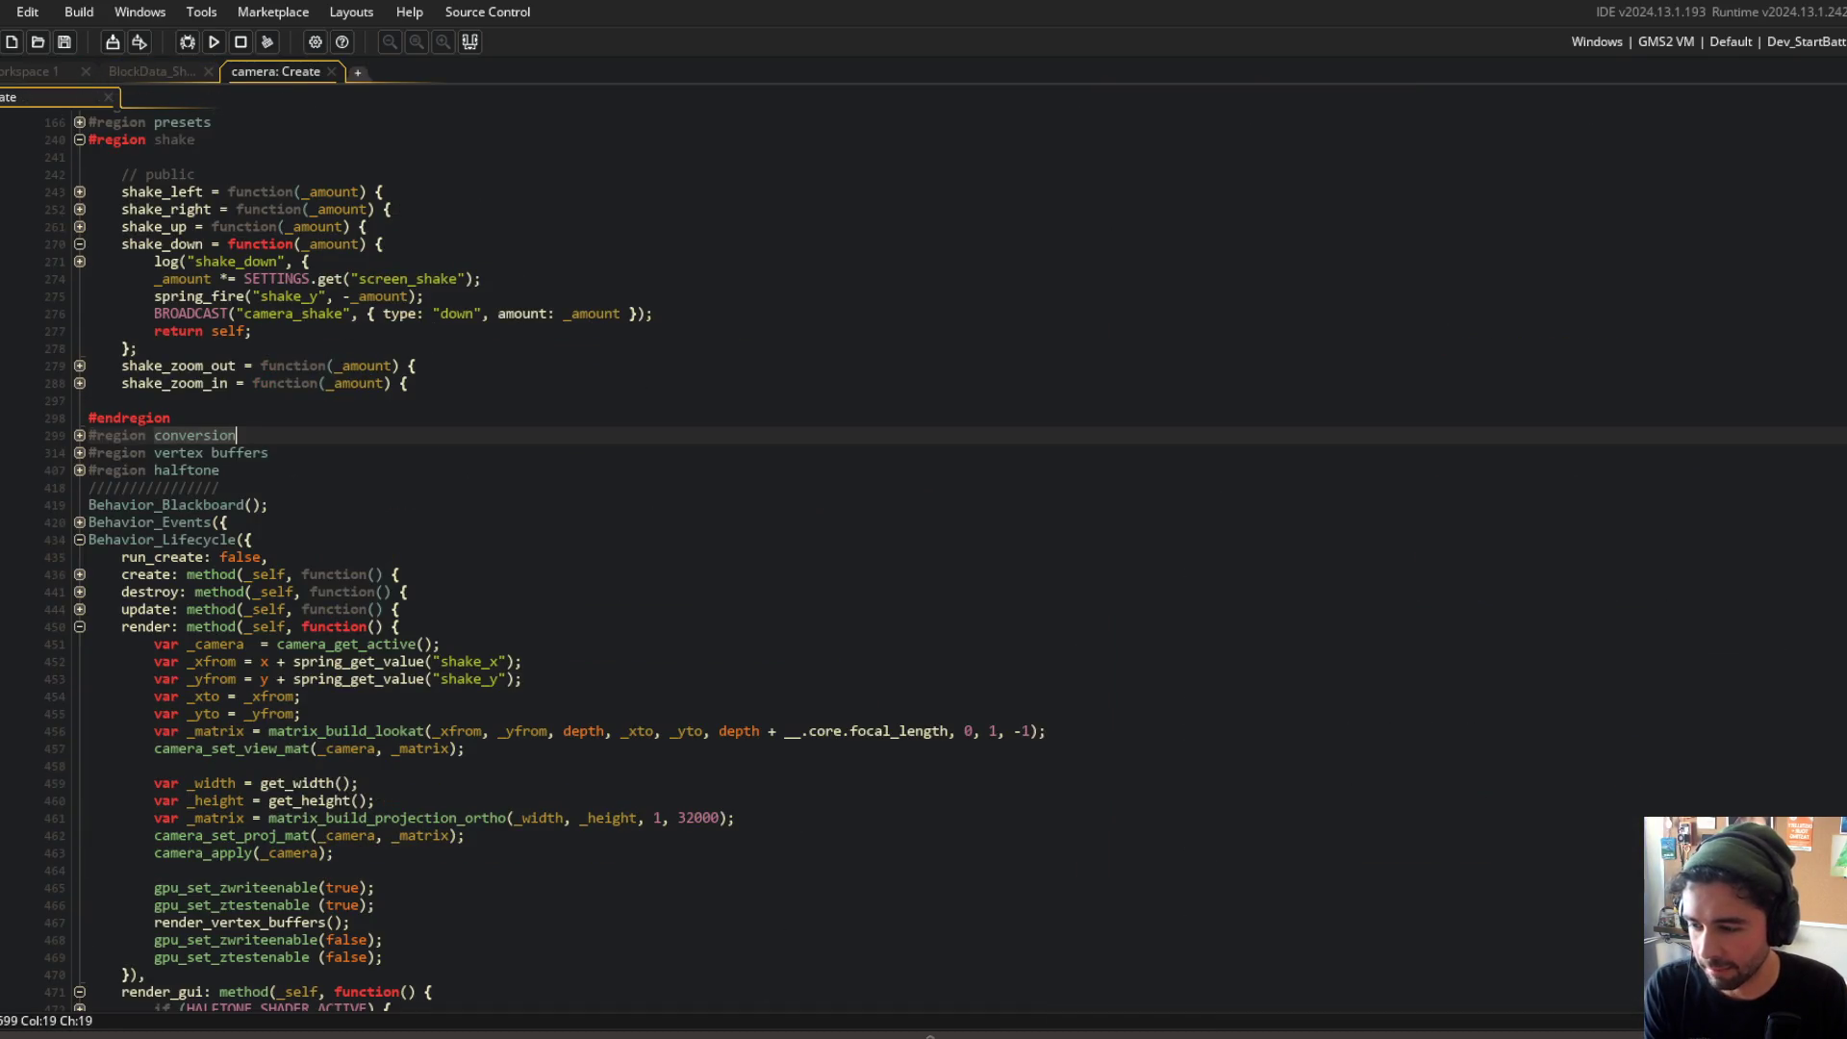
Step: Back in the browser, drag the talk back to near its start and restart playback
key("alt+Tab")
left_click_drag(414, 774, 154, 776)
key("space")
Step: Maximise the browser, skip the talk to about 8:22, and play it full screen
double_click(1178, 79)
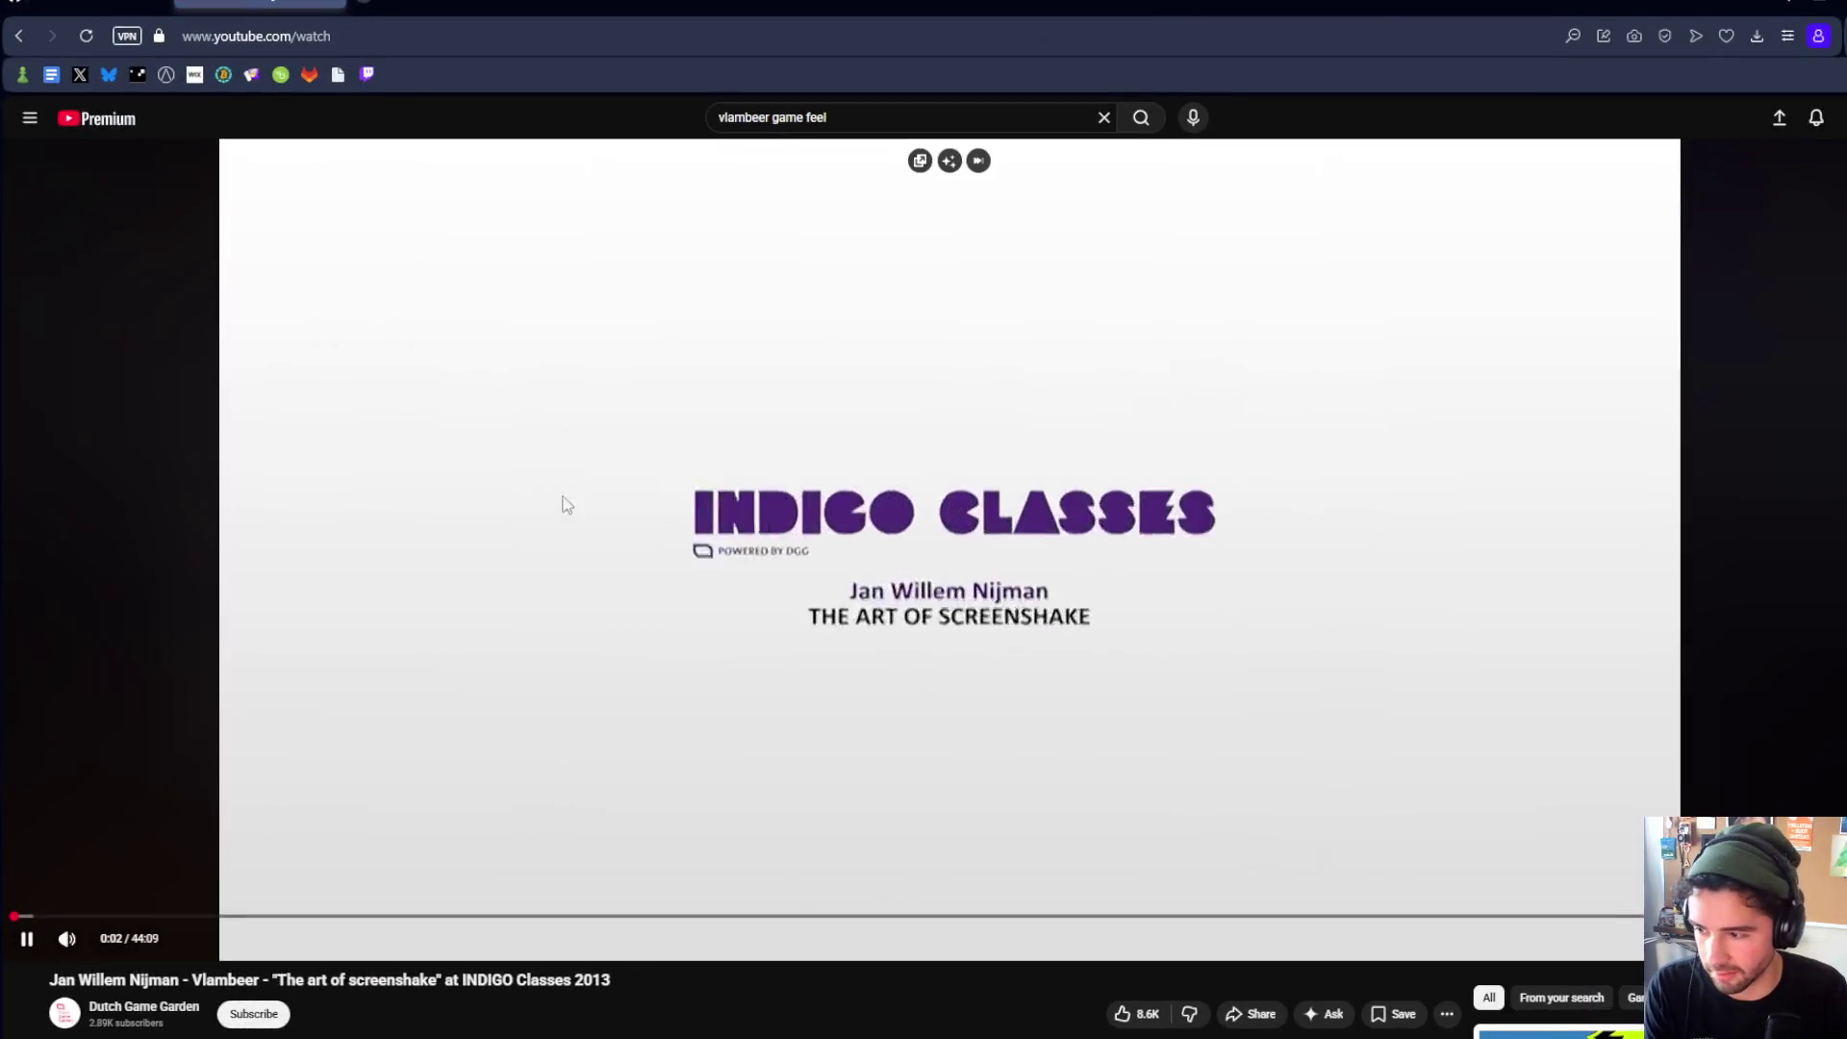
left_click(87, 916)
left_click(770, 579)
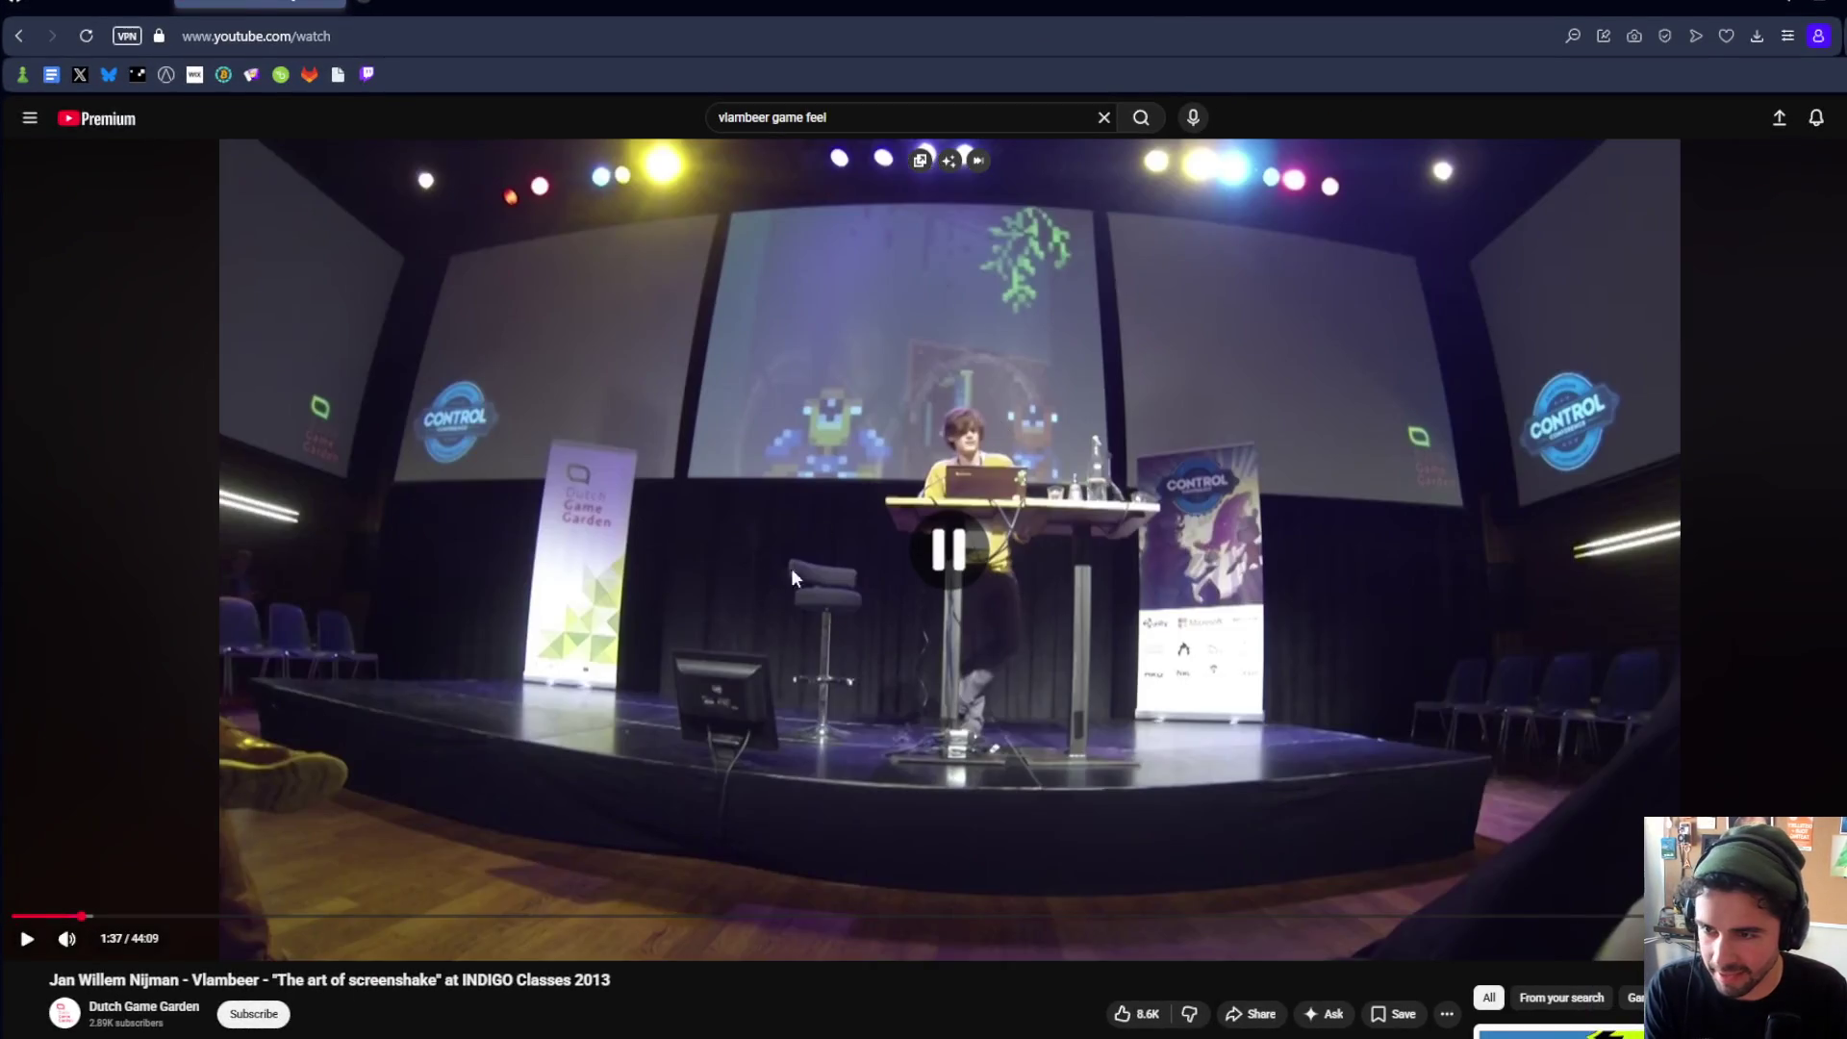
left_click_drag(130, 916, 370, 916)
left_click(603, 785)
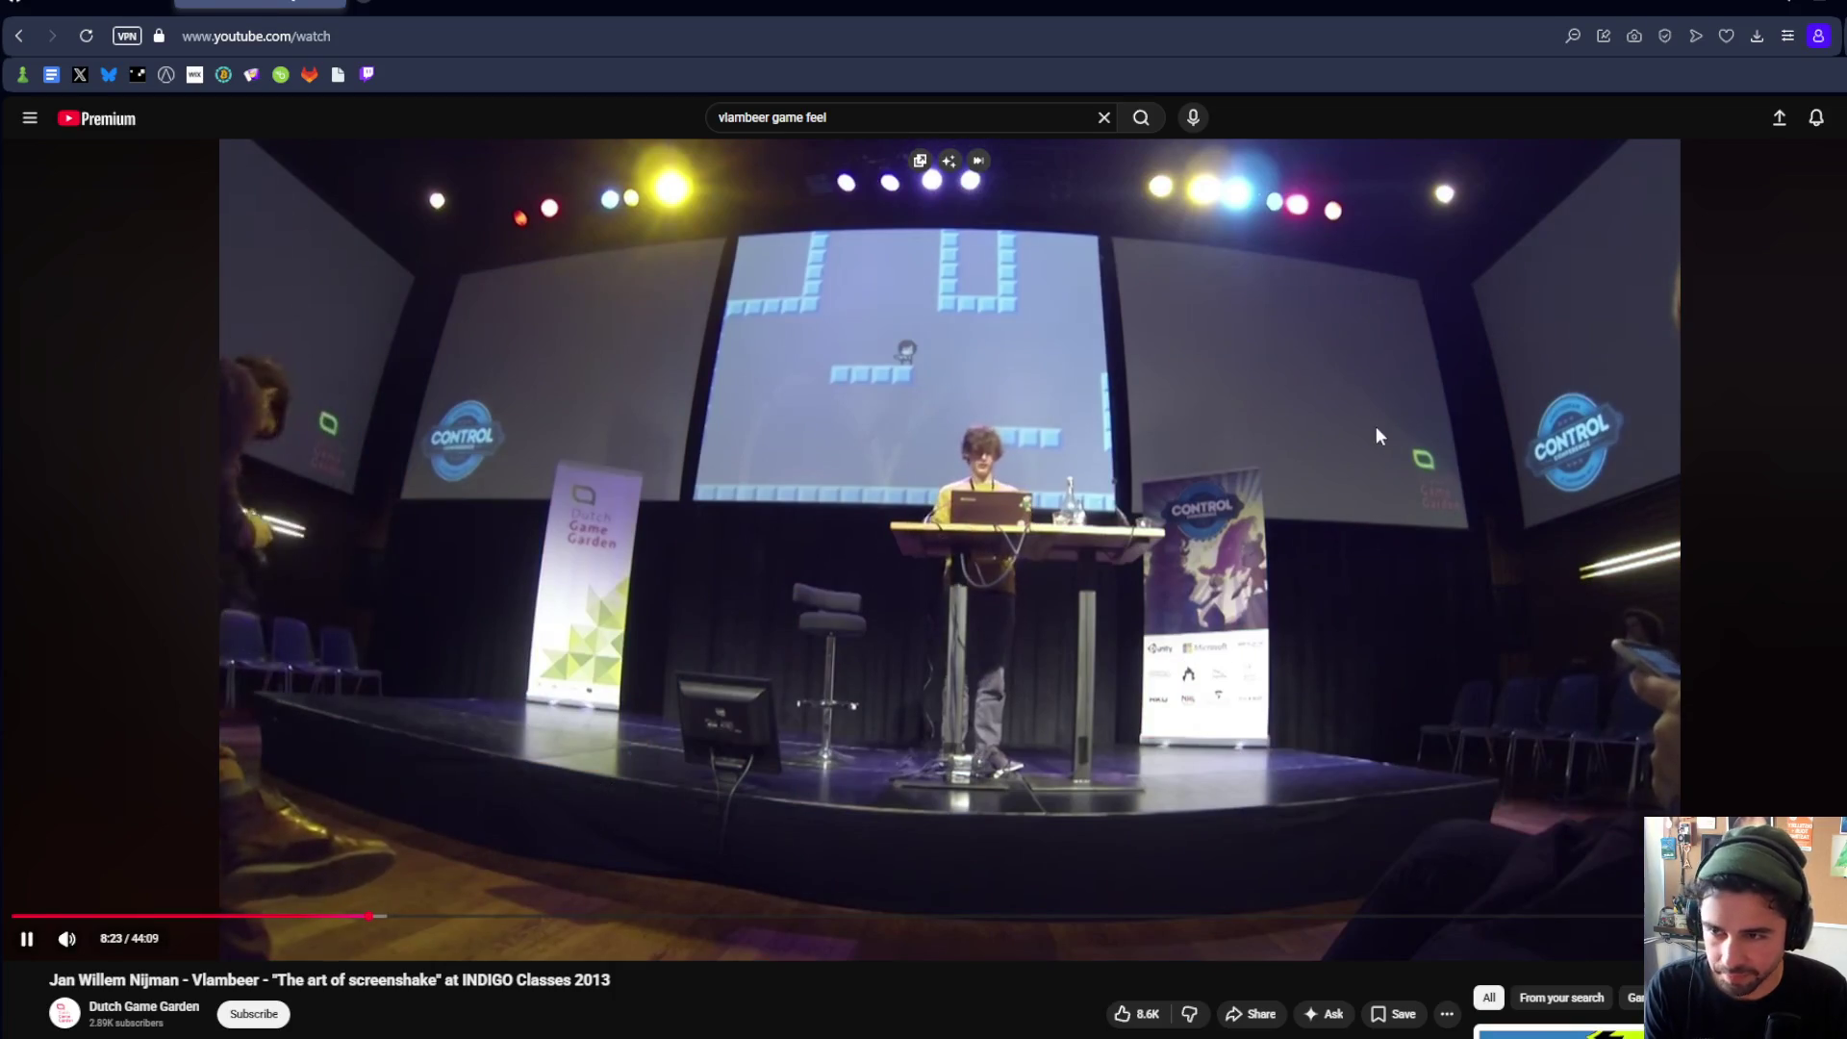
left_click(1809, 938)
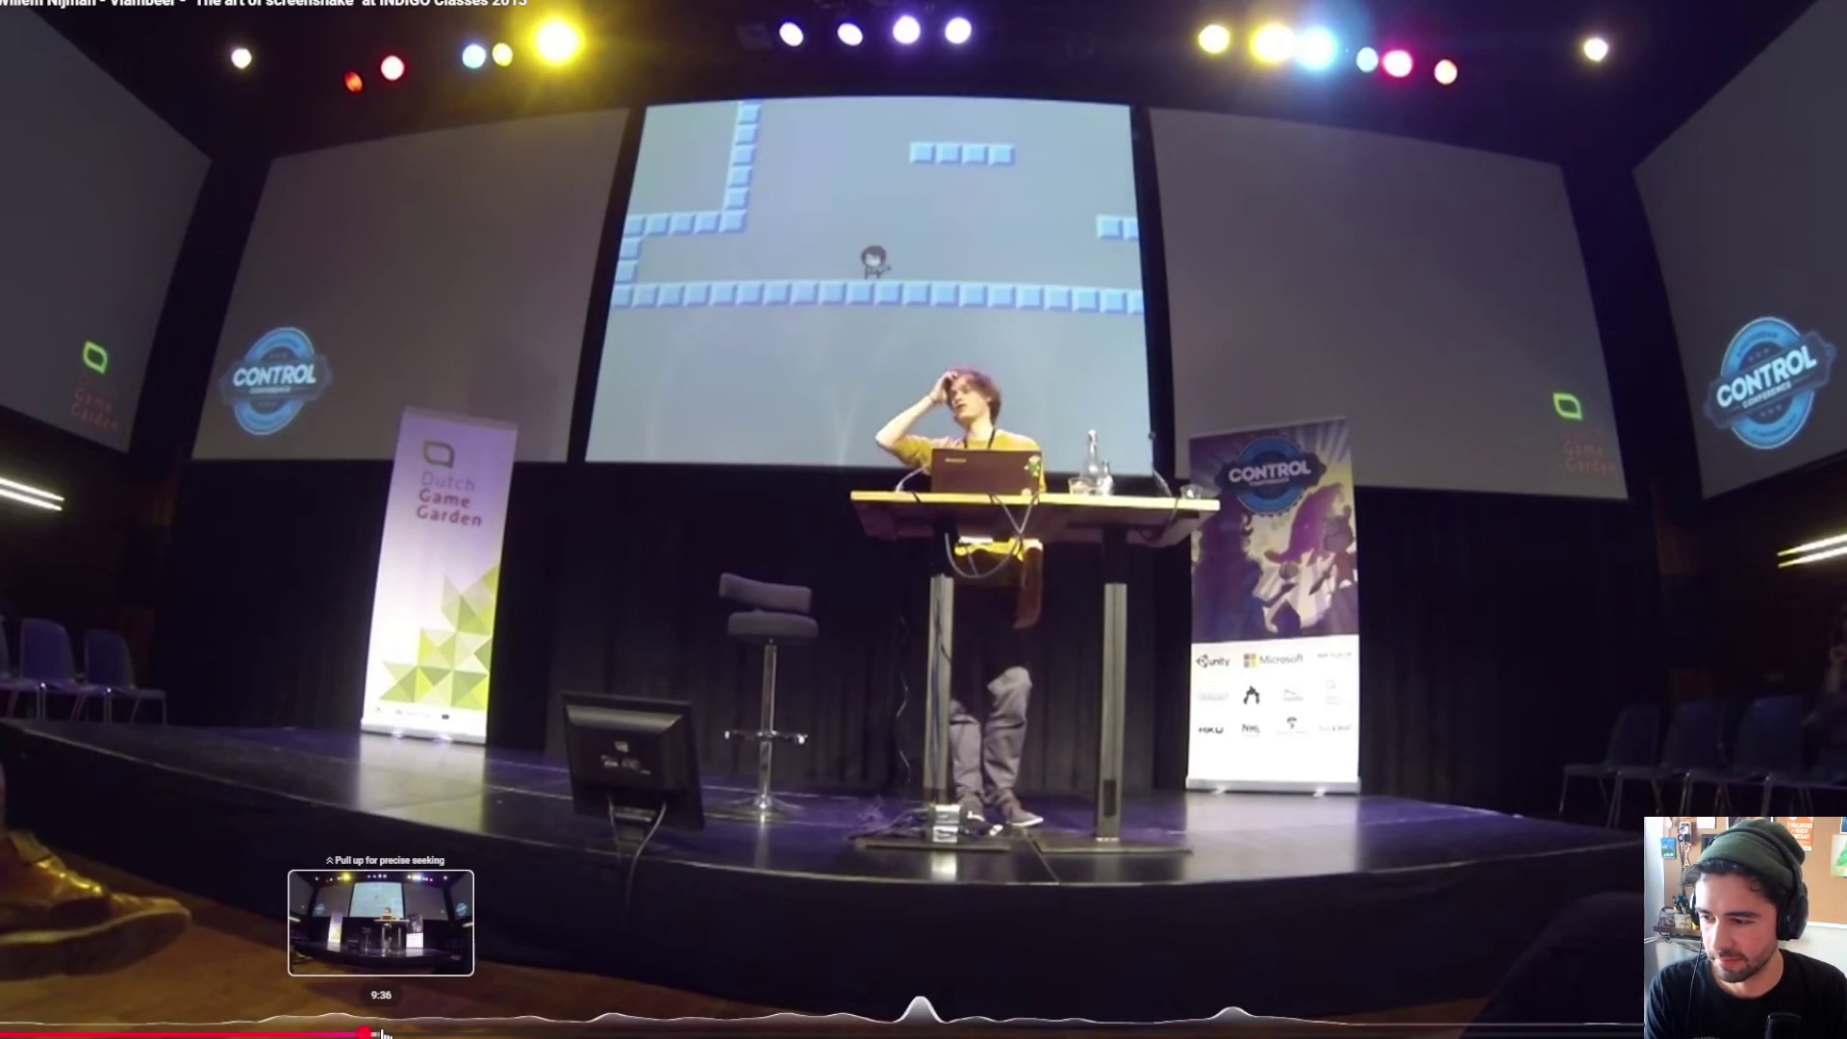
Step: Jump through the talk's later sections, landing on BIGGER EXPLOSIONS
left_click(924, 1032)
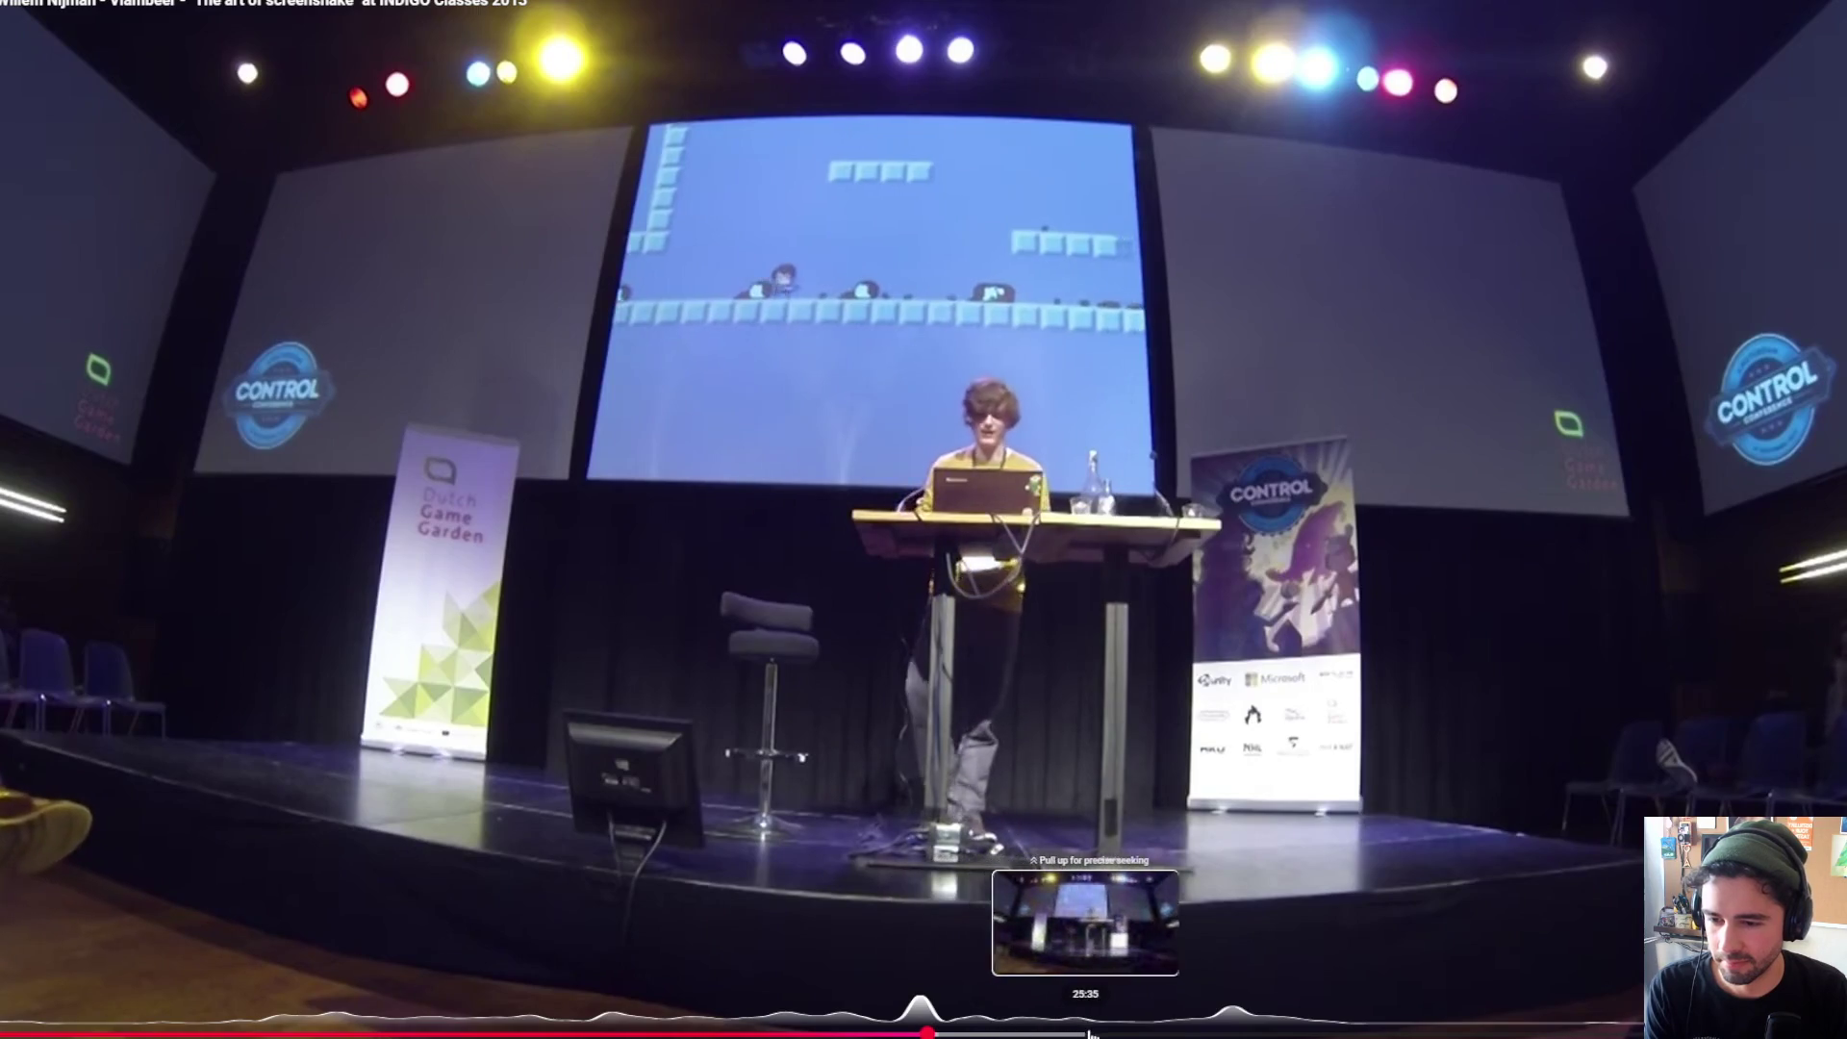
left_click(1123, 1034)
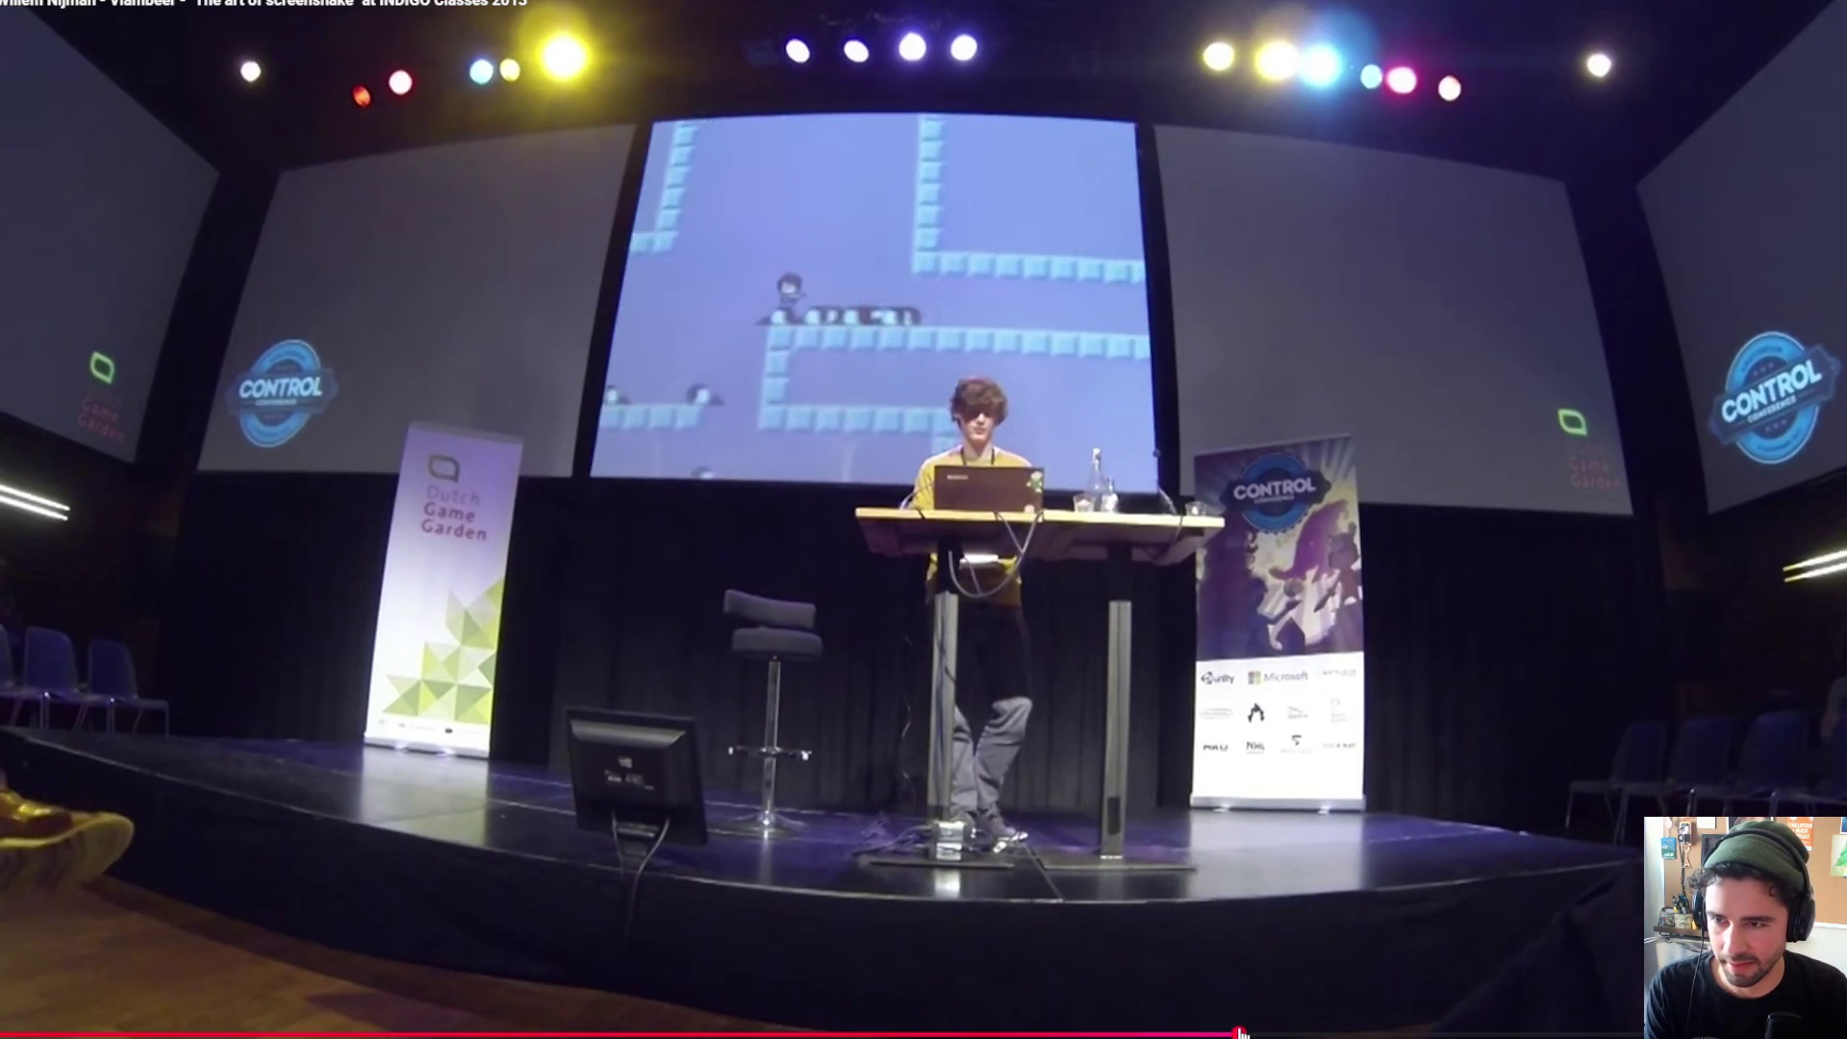
left_click(1242, 1034)
left_click(1323, 1033)
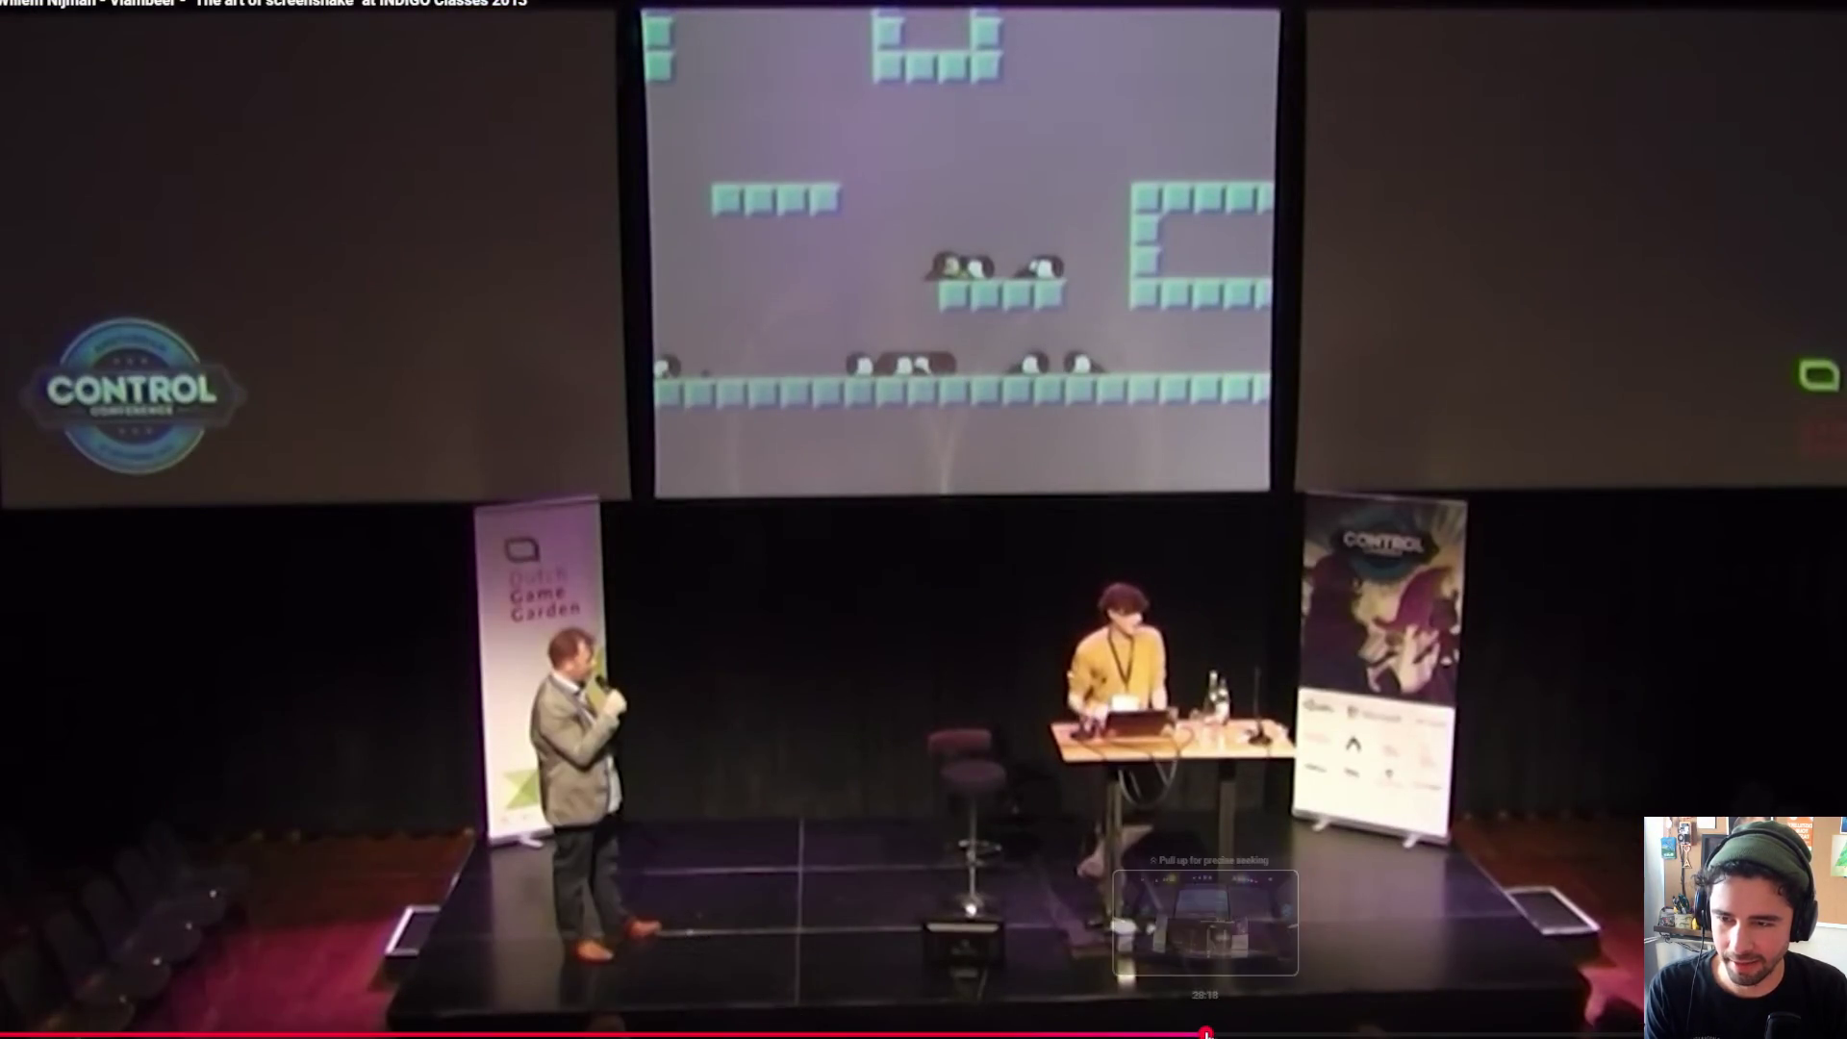
left_click(1203, 1033)
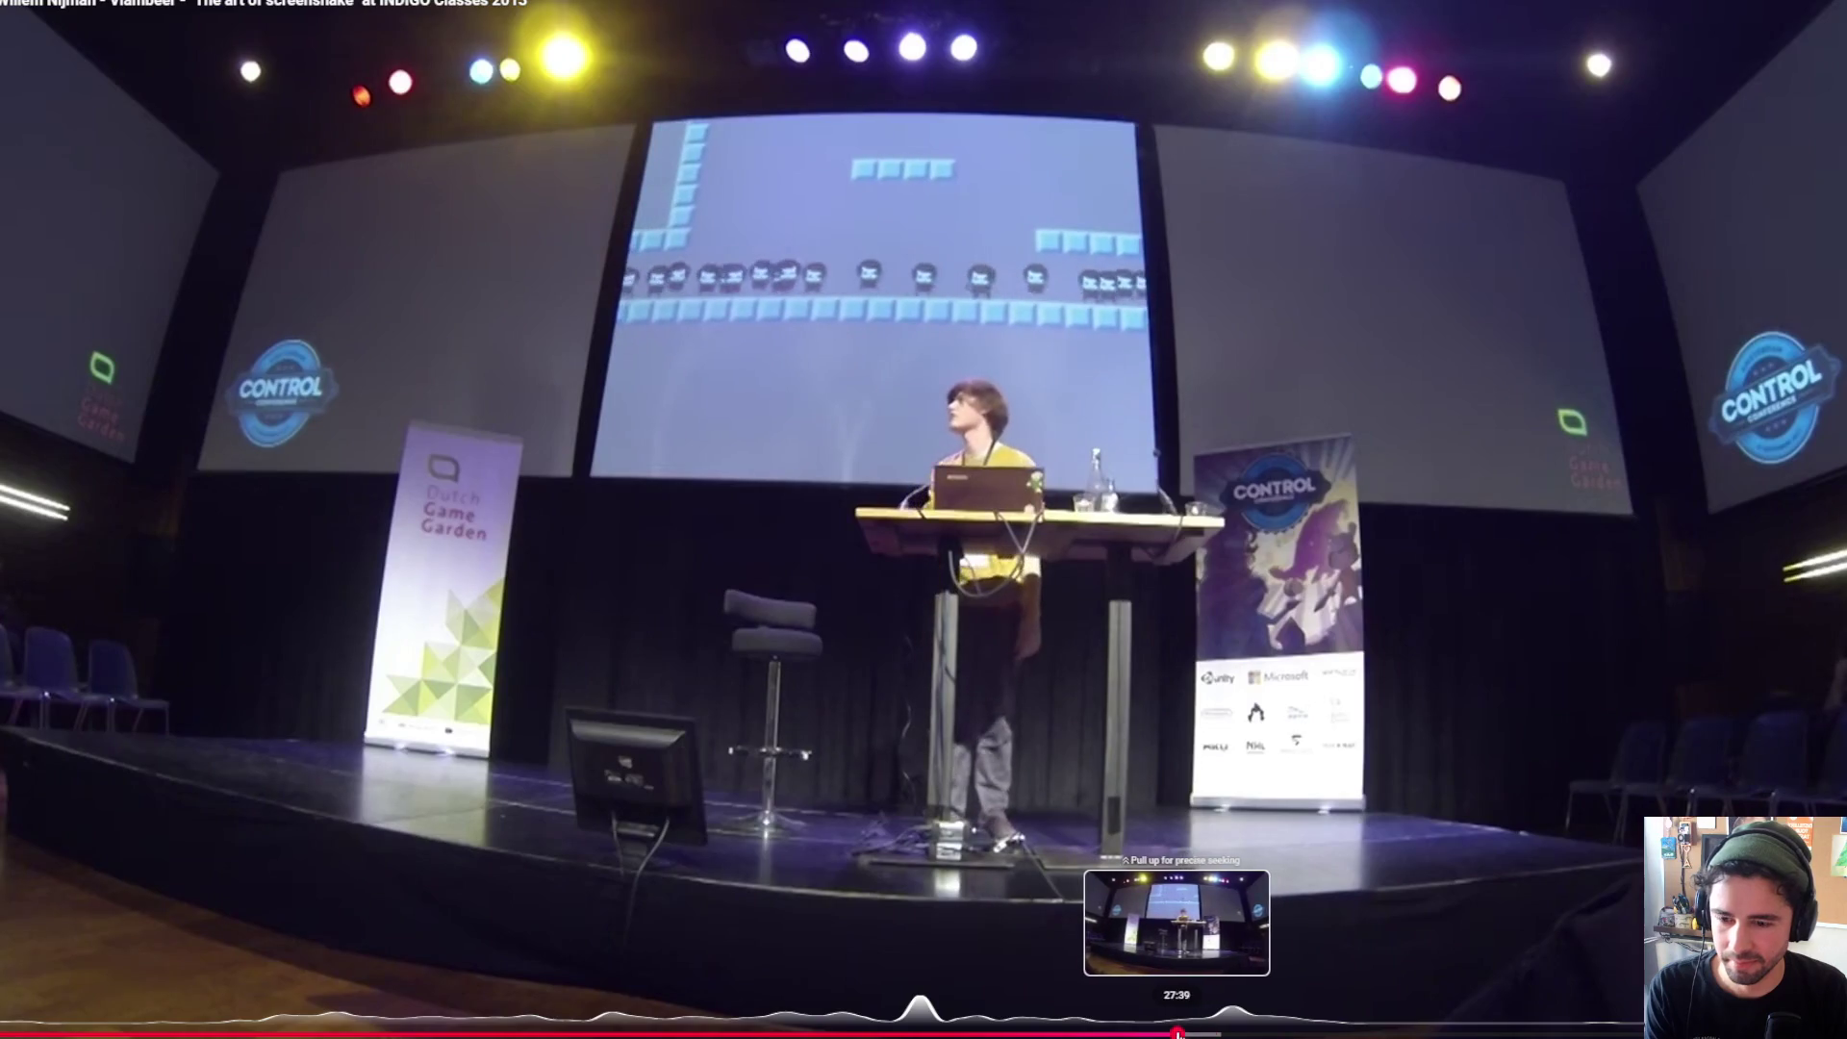
left_click(1145, 1033)
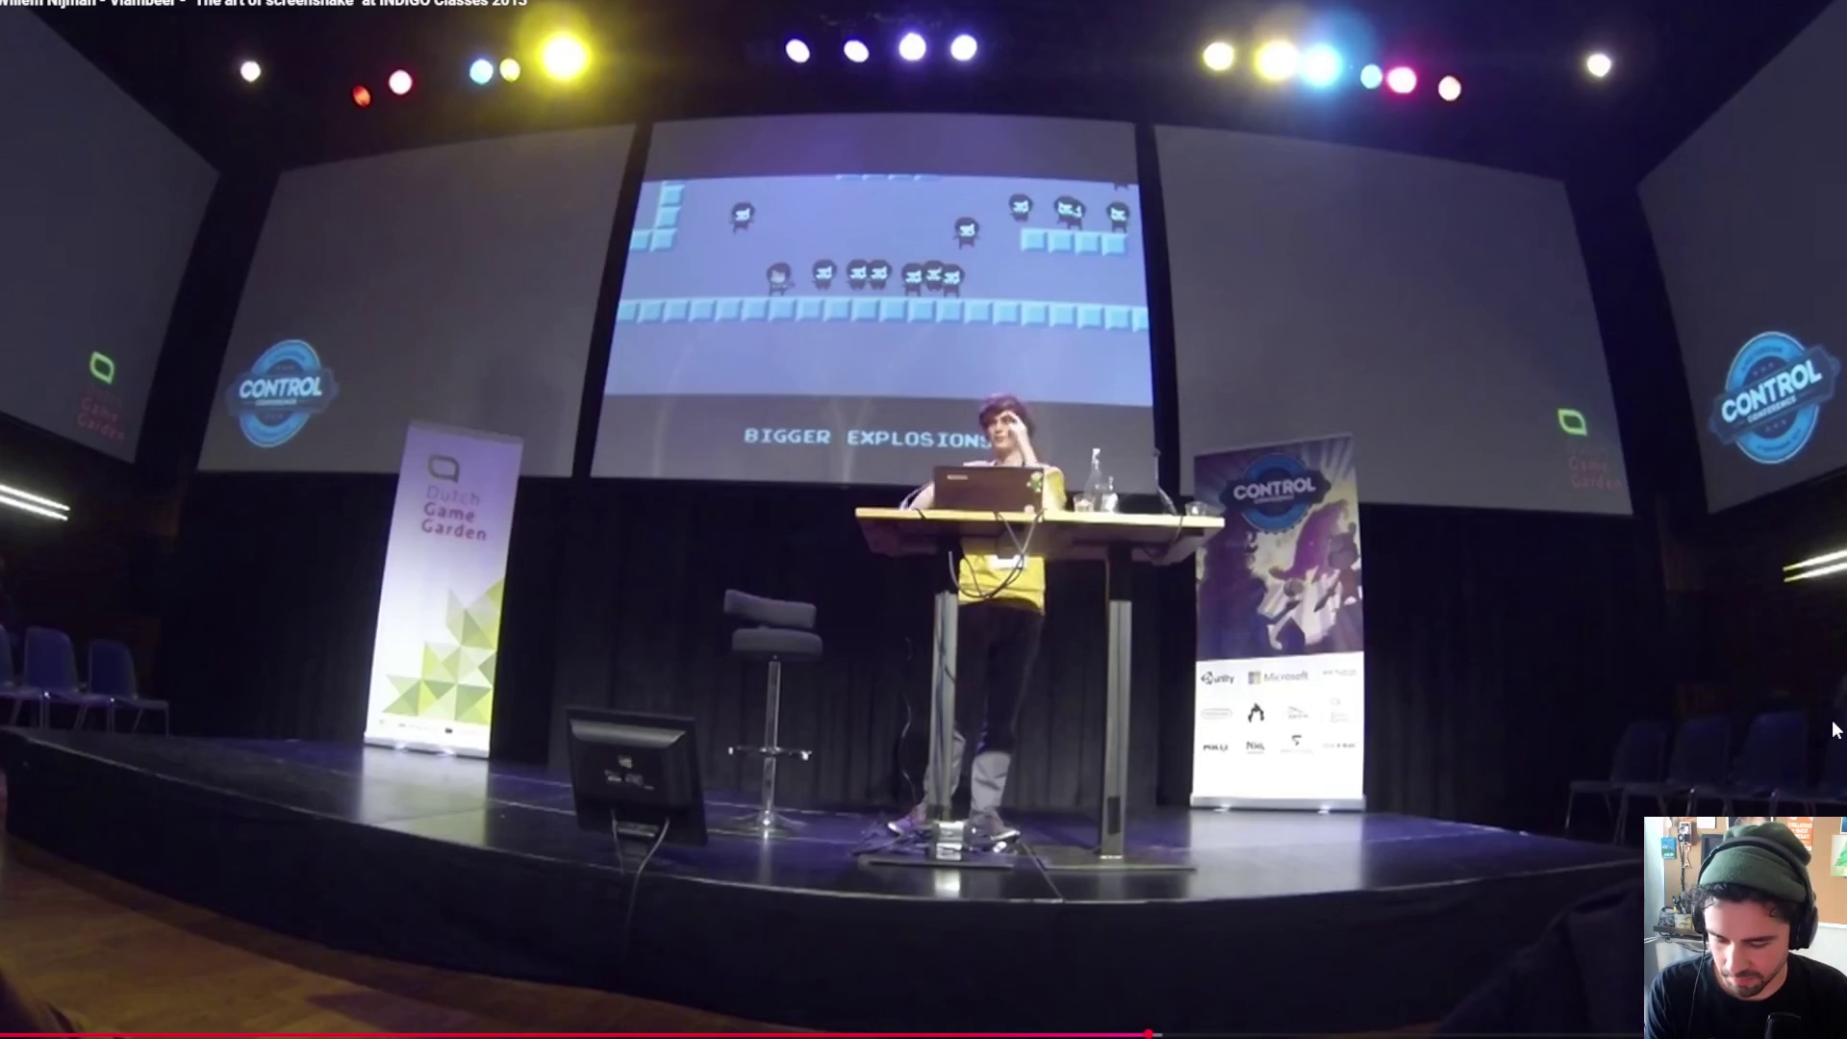
Step: Rewind the talk step by step back to about 21:31
key("j")
key("j")
key("j")
key("j")
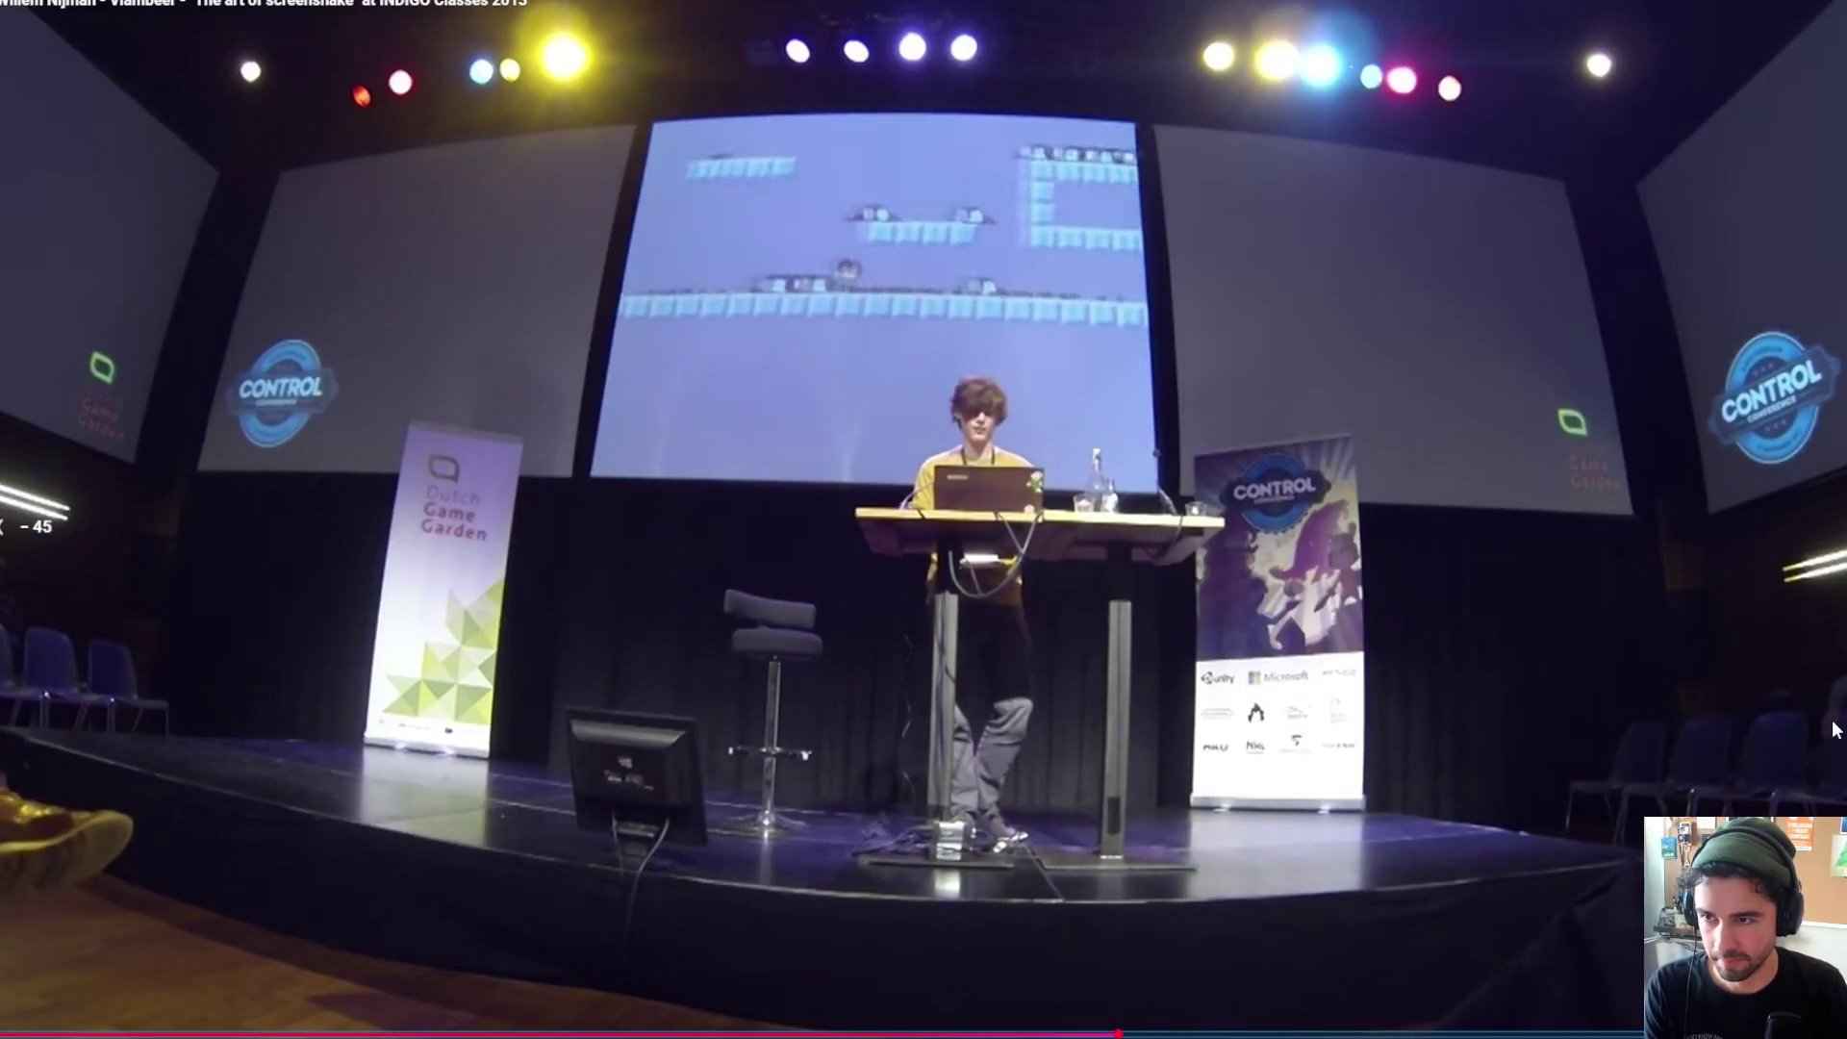
key("Left")
key("Left")
key("Left")
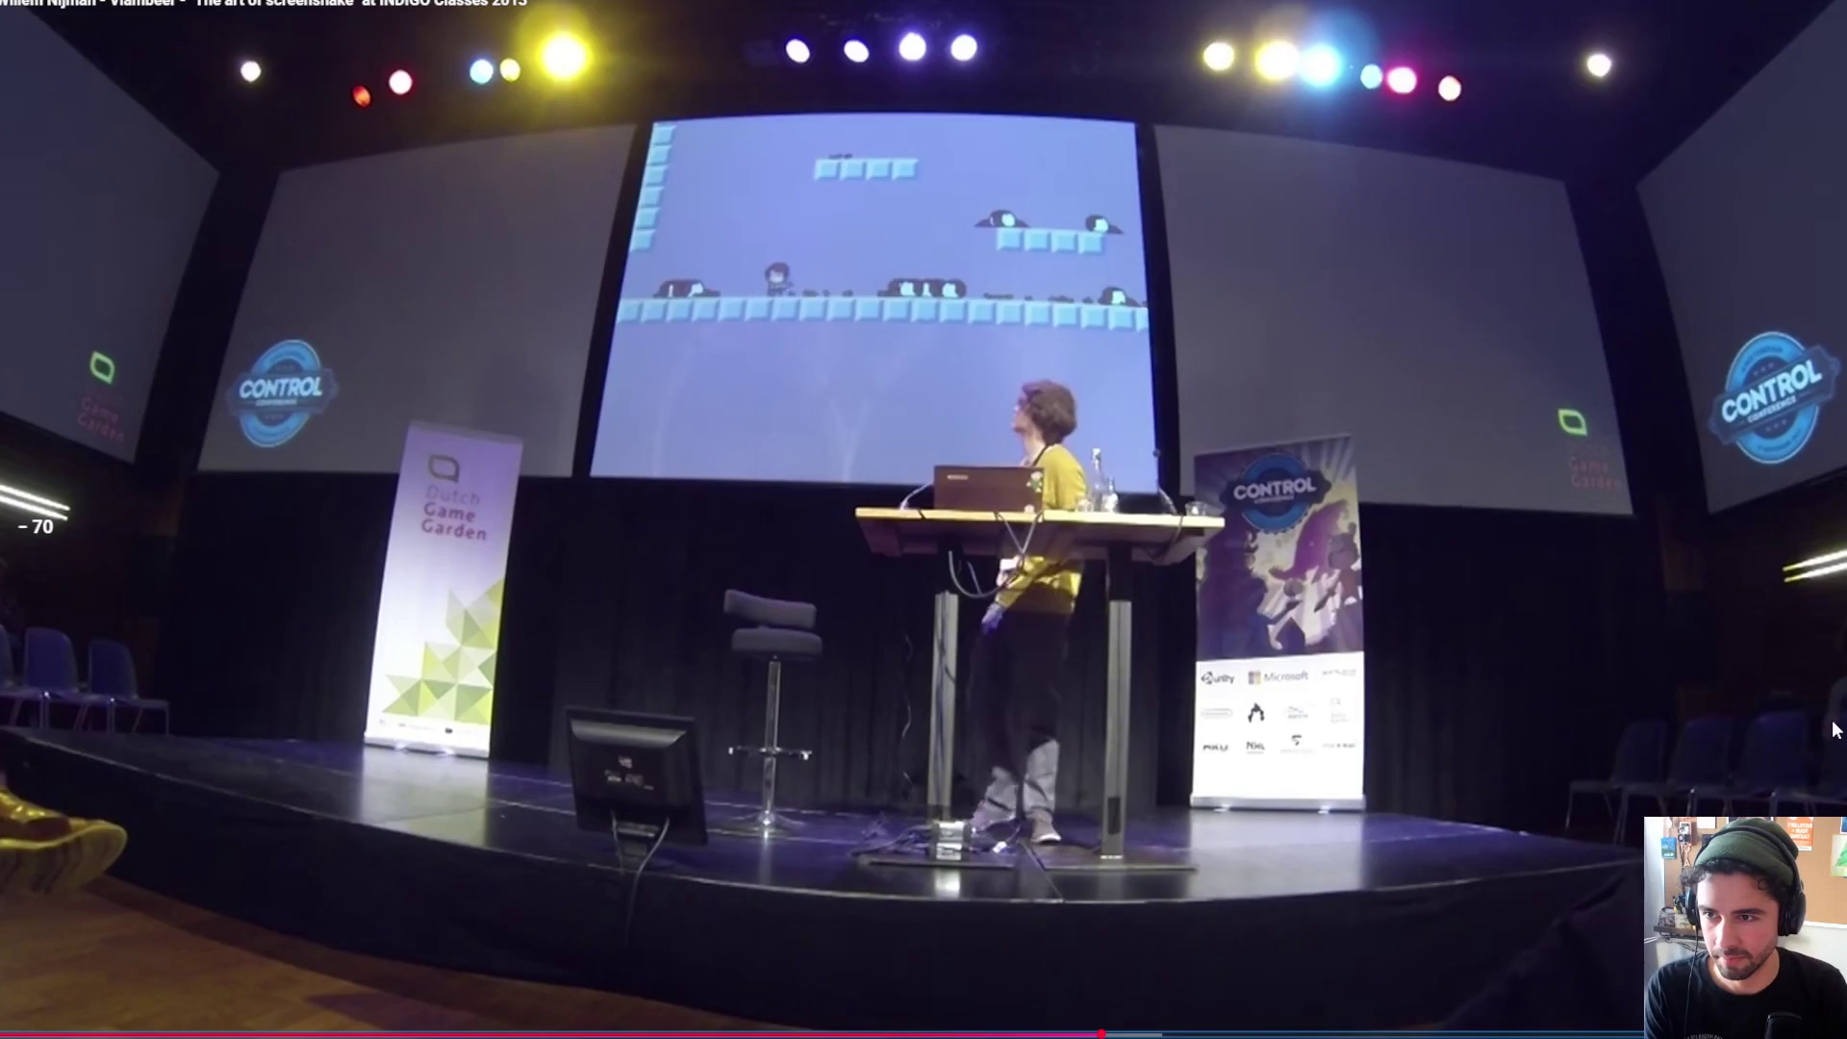
key("Left")
key("Left")
key("Left")
key("Left")
key("Left")
key("Left")
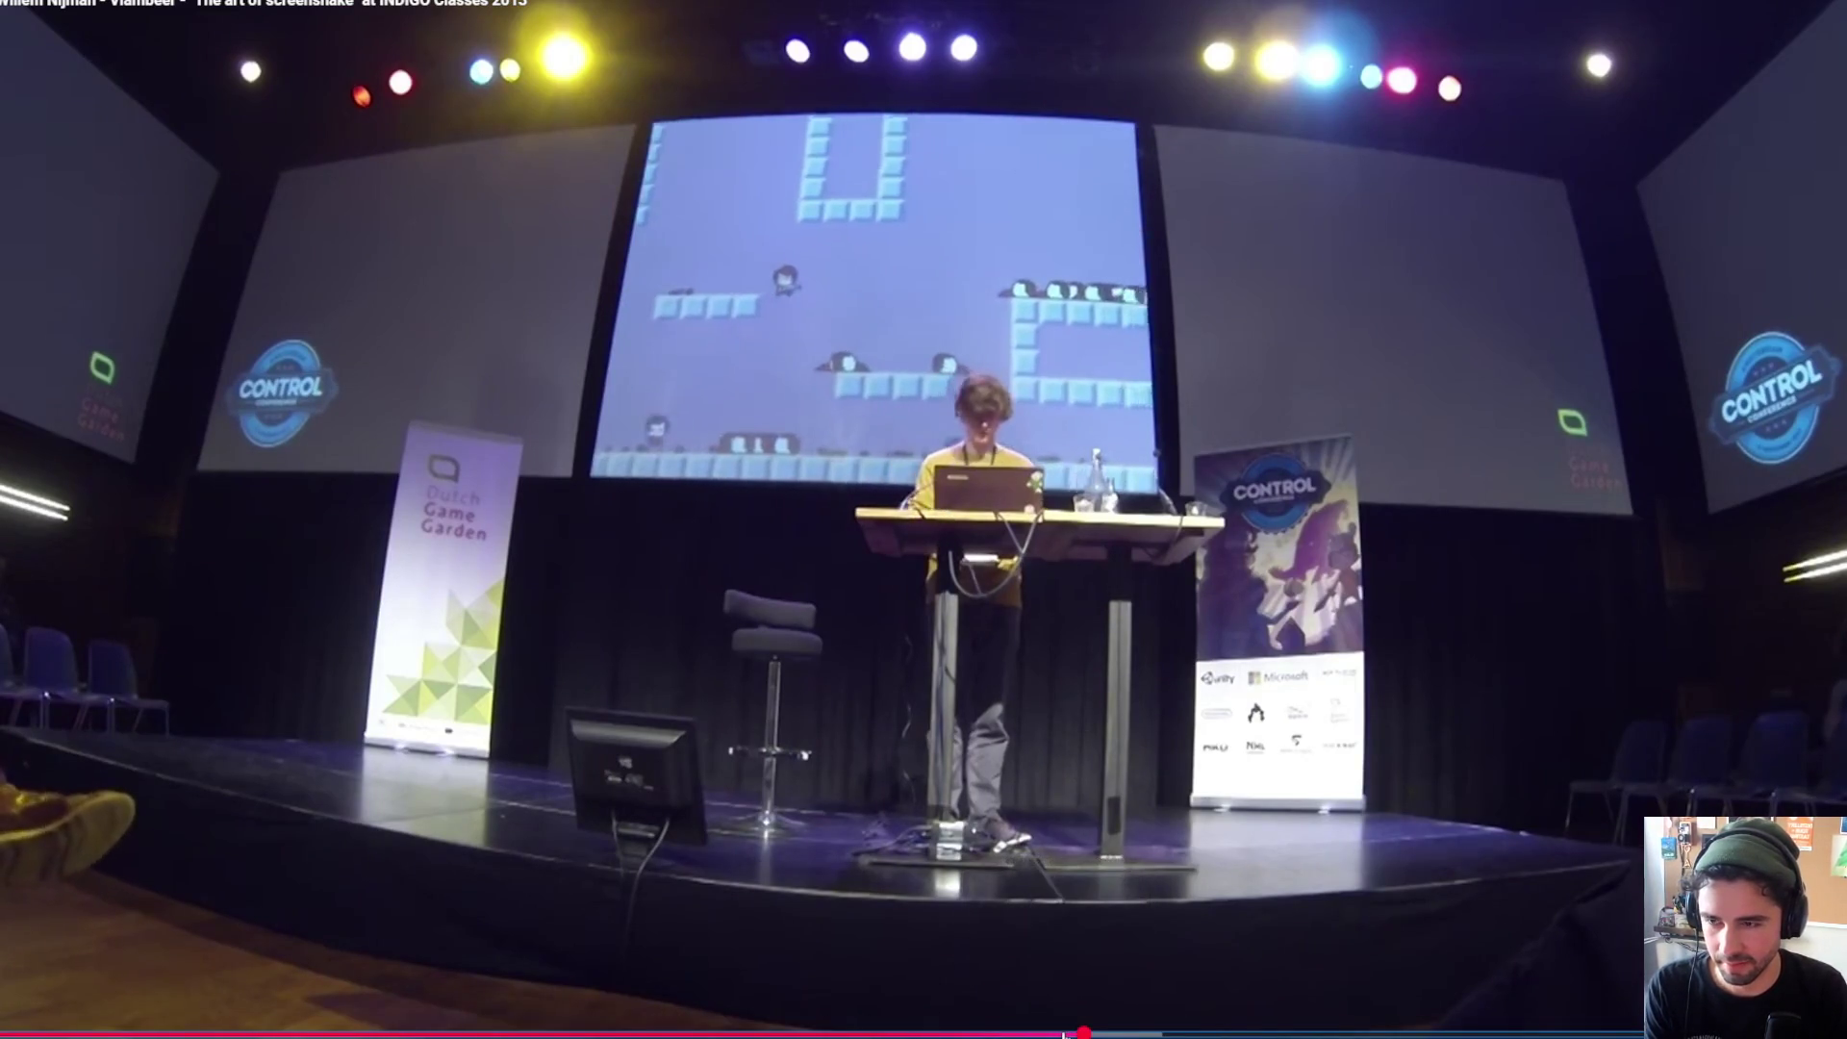
left_click_drag(1068, 1034, 924, 1034)
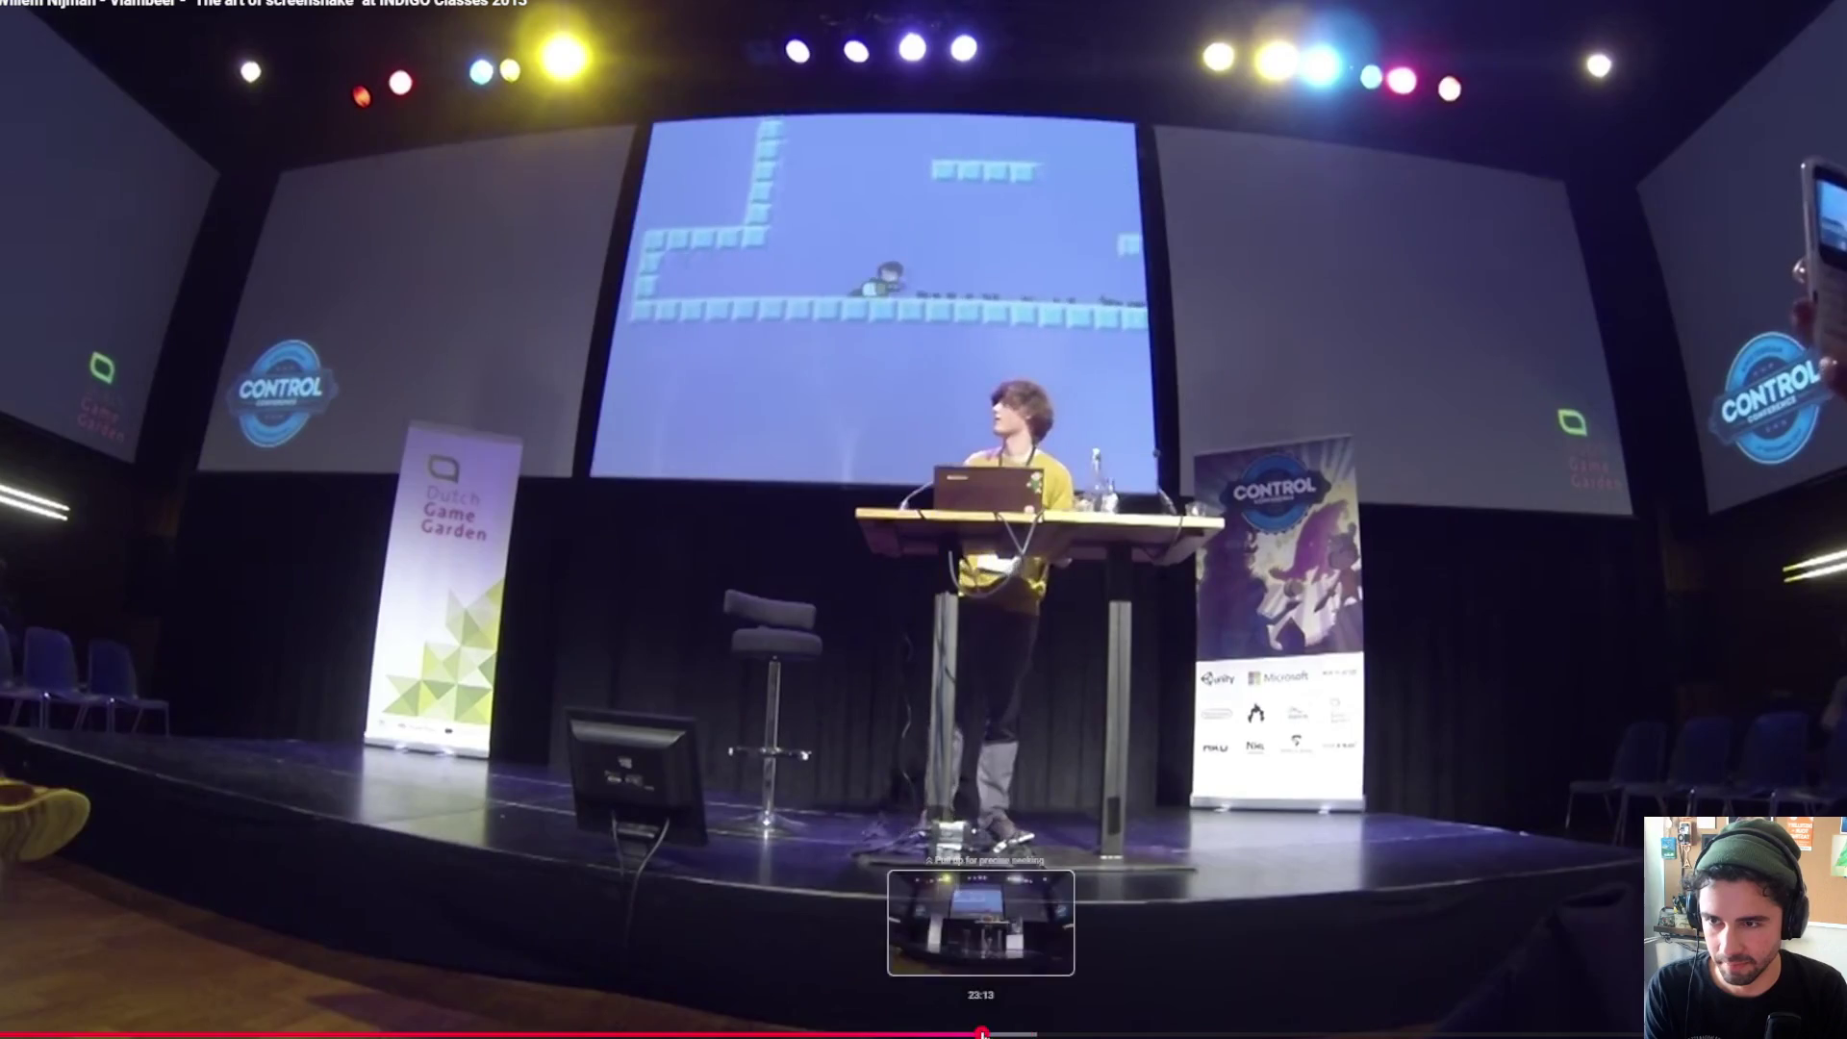
left_click(981, 1033)
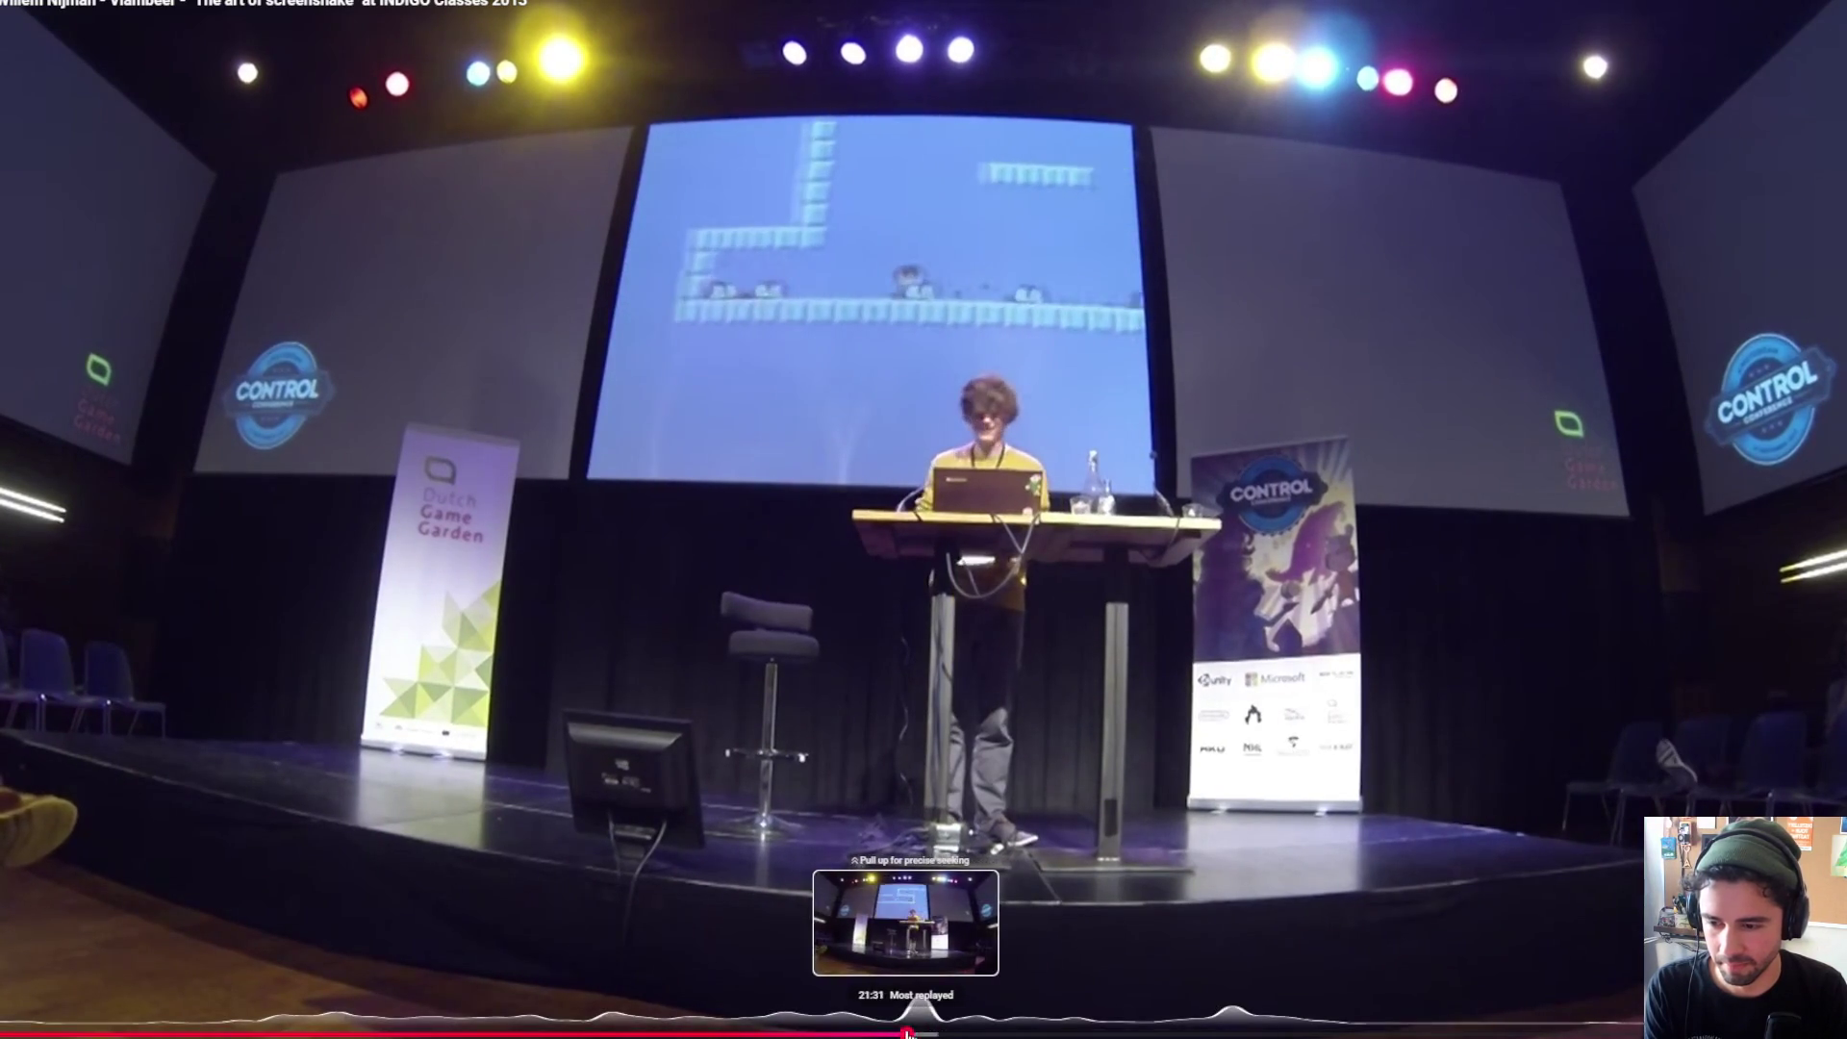
left_click(906, 1033)
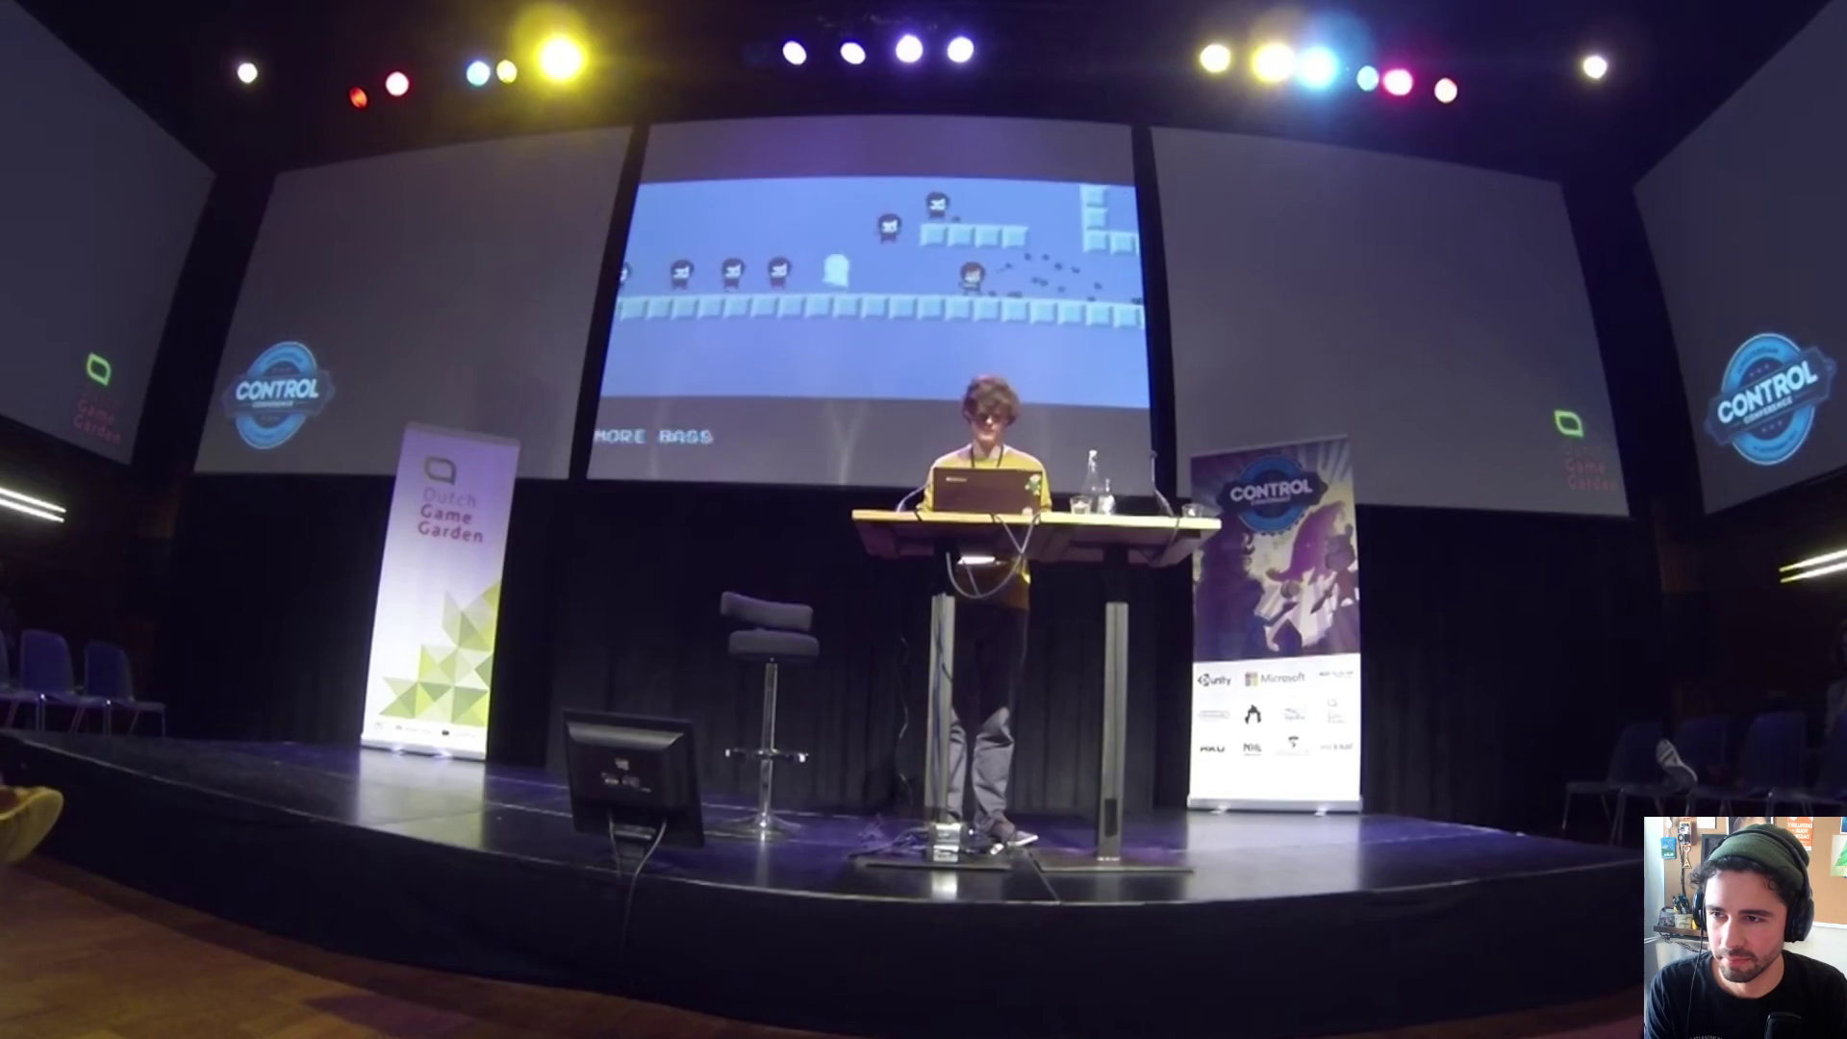
Step: Pause at 21:56, exit full screen, and return to the camera Create code
mouse_move(1528, 126)
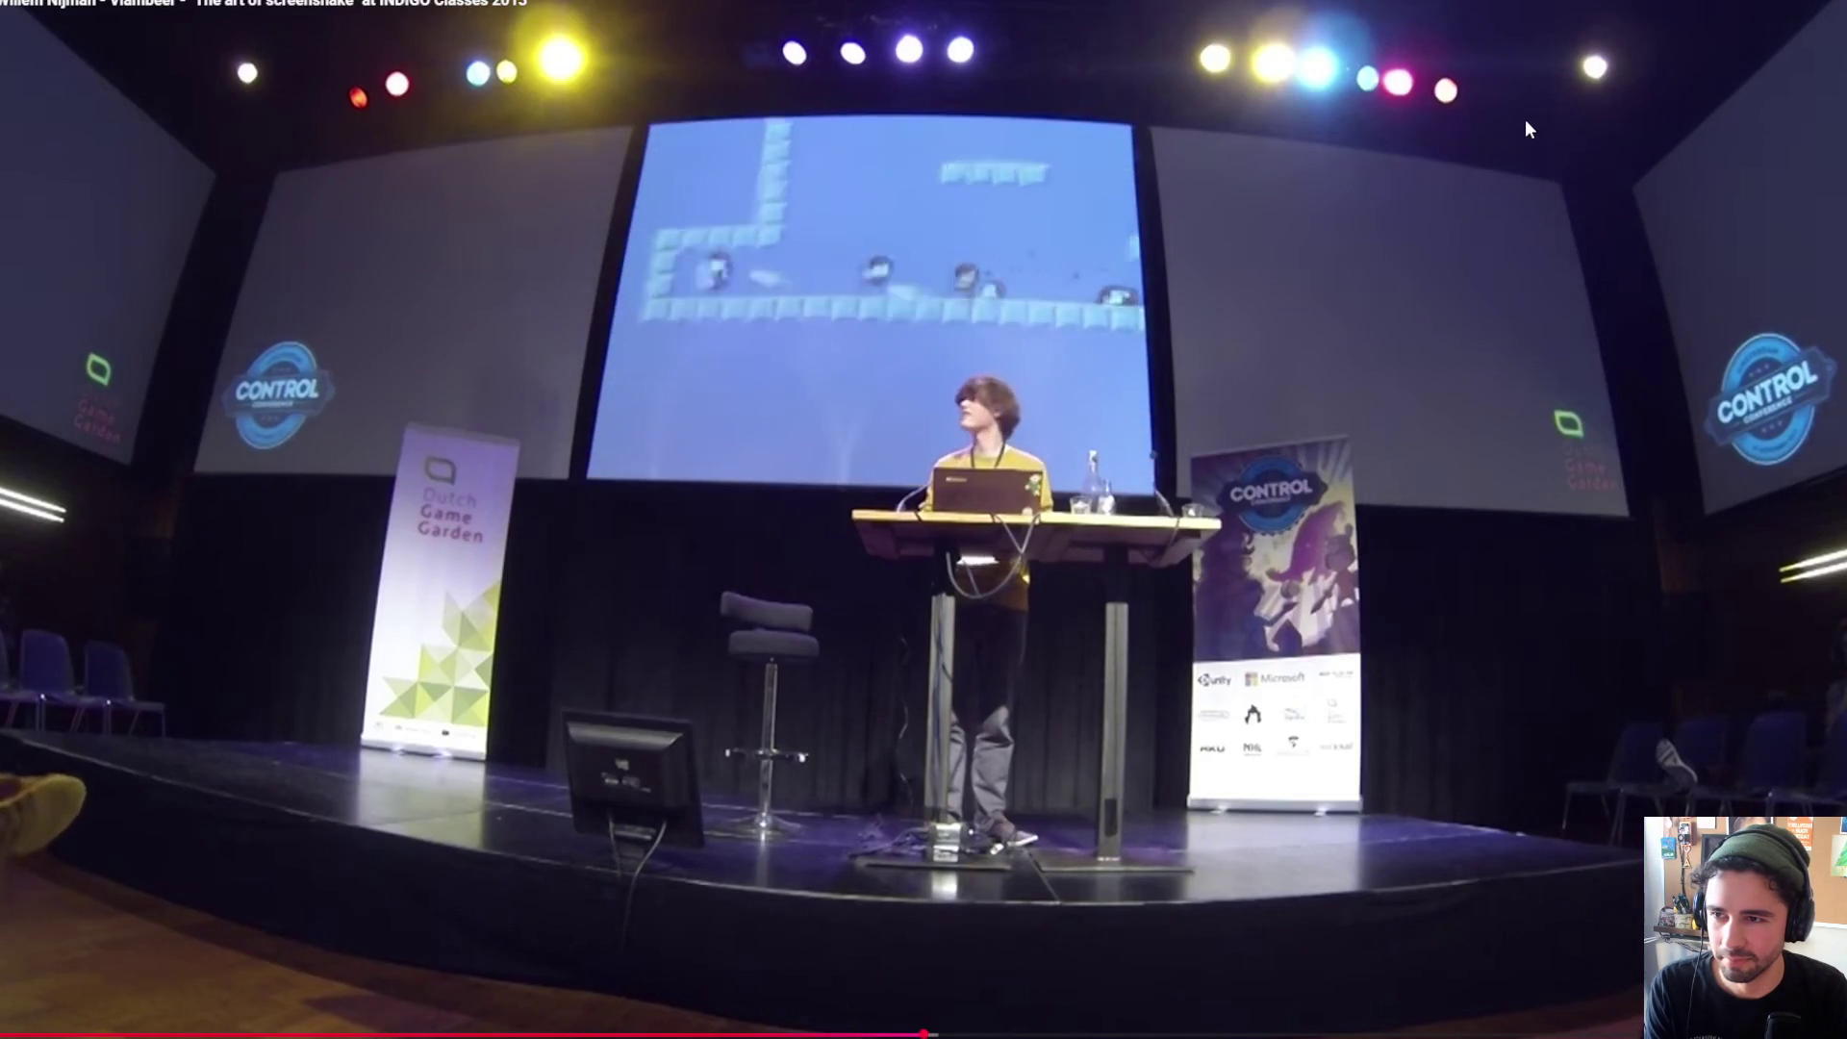
key("space")
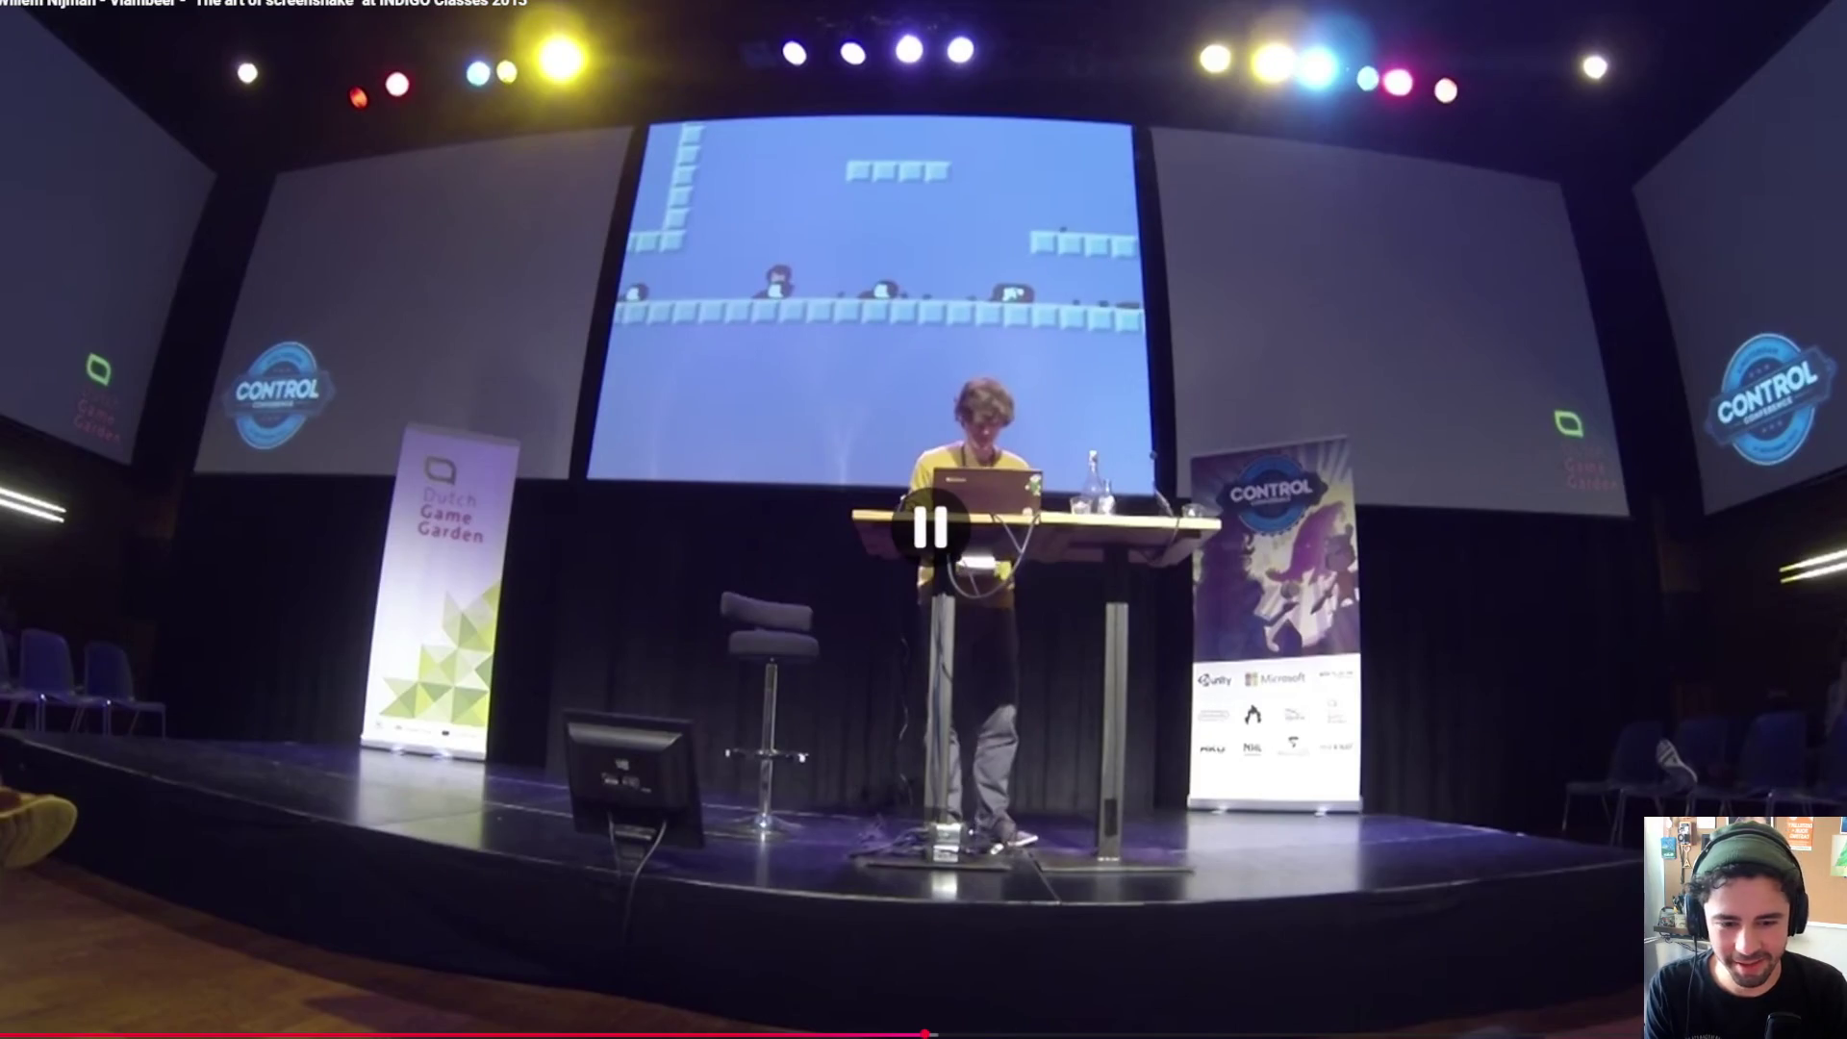
key("Escape")
scroll(899, 627, "down", 5)
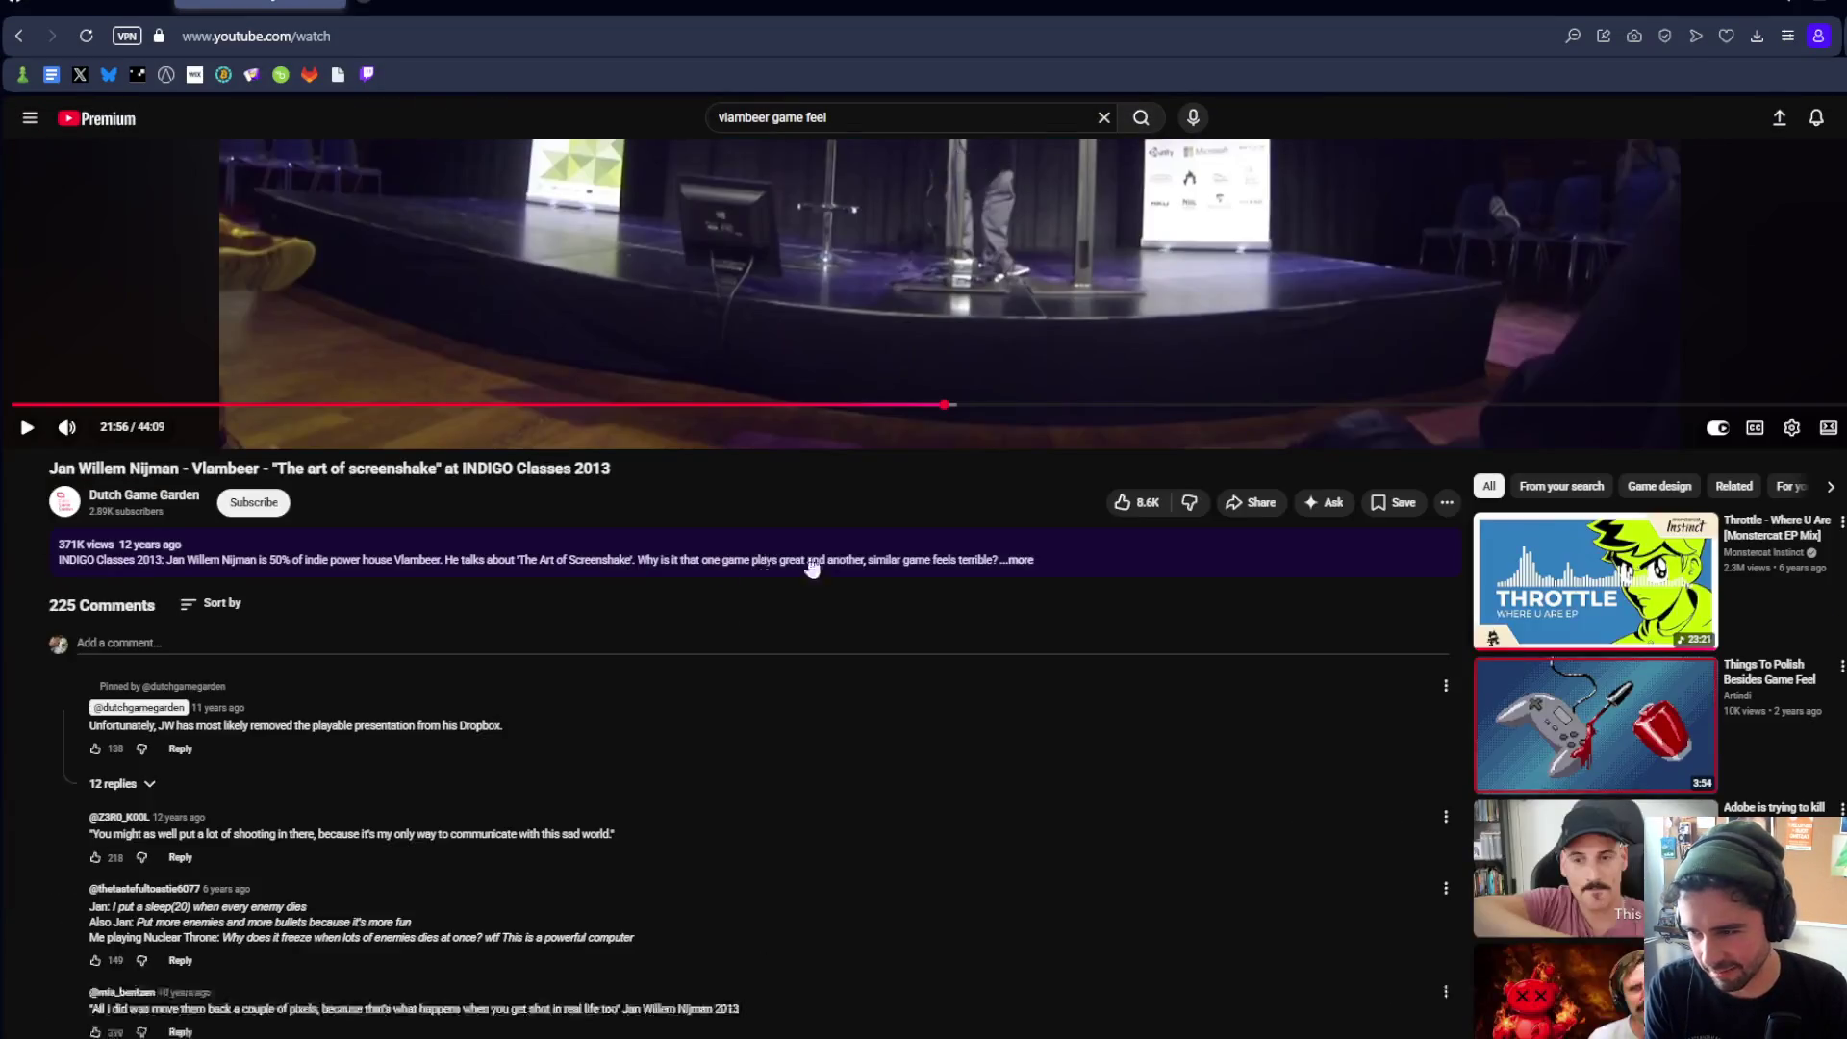
scroll(798, 569, "up", 5)
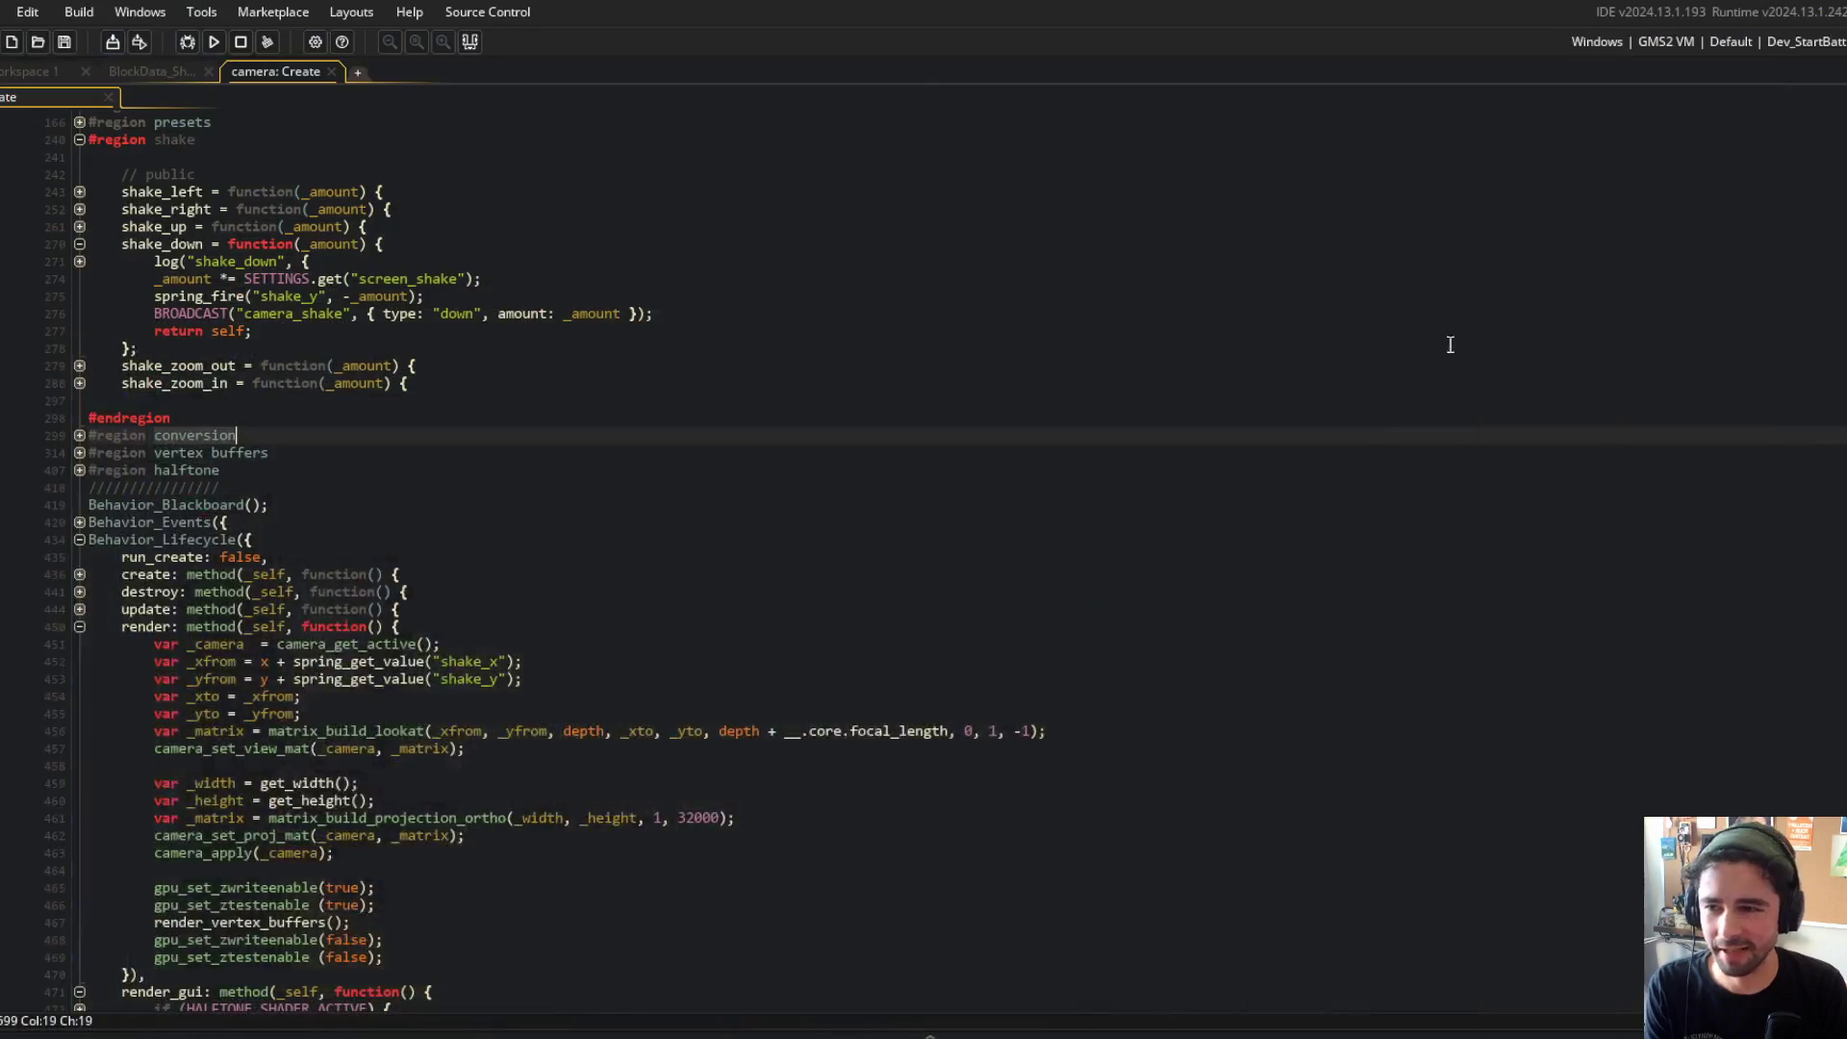
left_click(1449, 339)
Step: Collapse the shake_down function and close the camera Create code tab
left_click(878, 750)
scroll(895, 664, "down", 5)
scroll(909, 567, "up", 5)
left_click(79, 244)
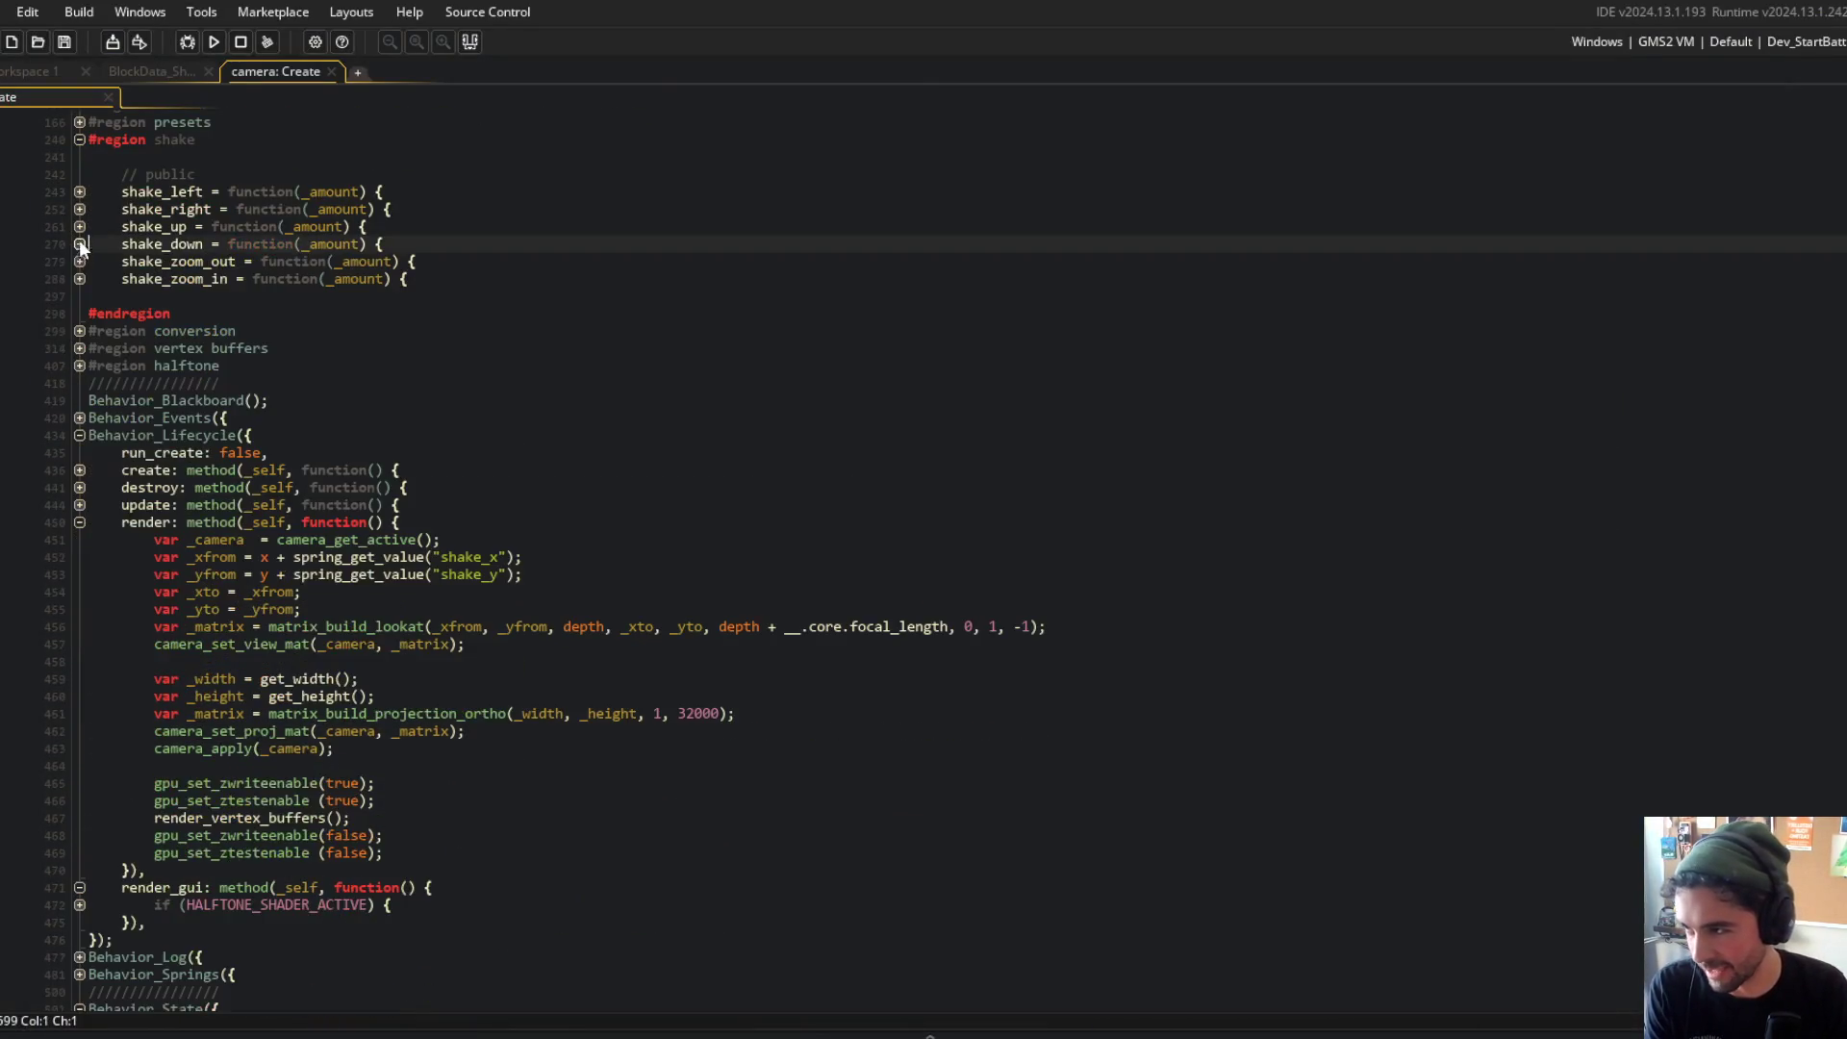
scroll(271, 175, "up", 3)
middle_click(308, 70)
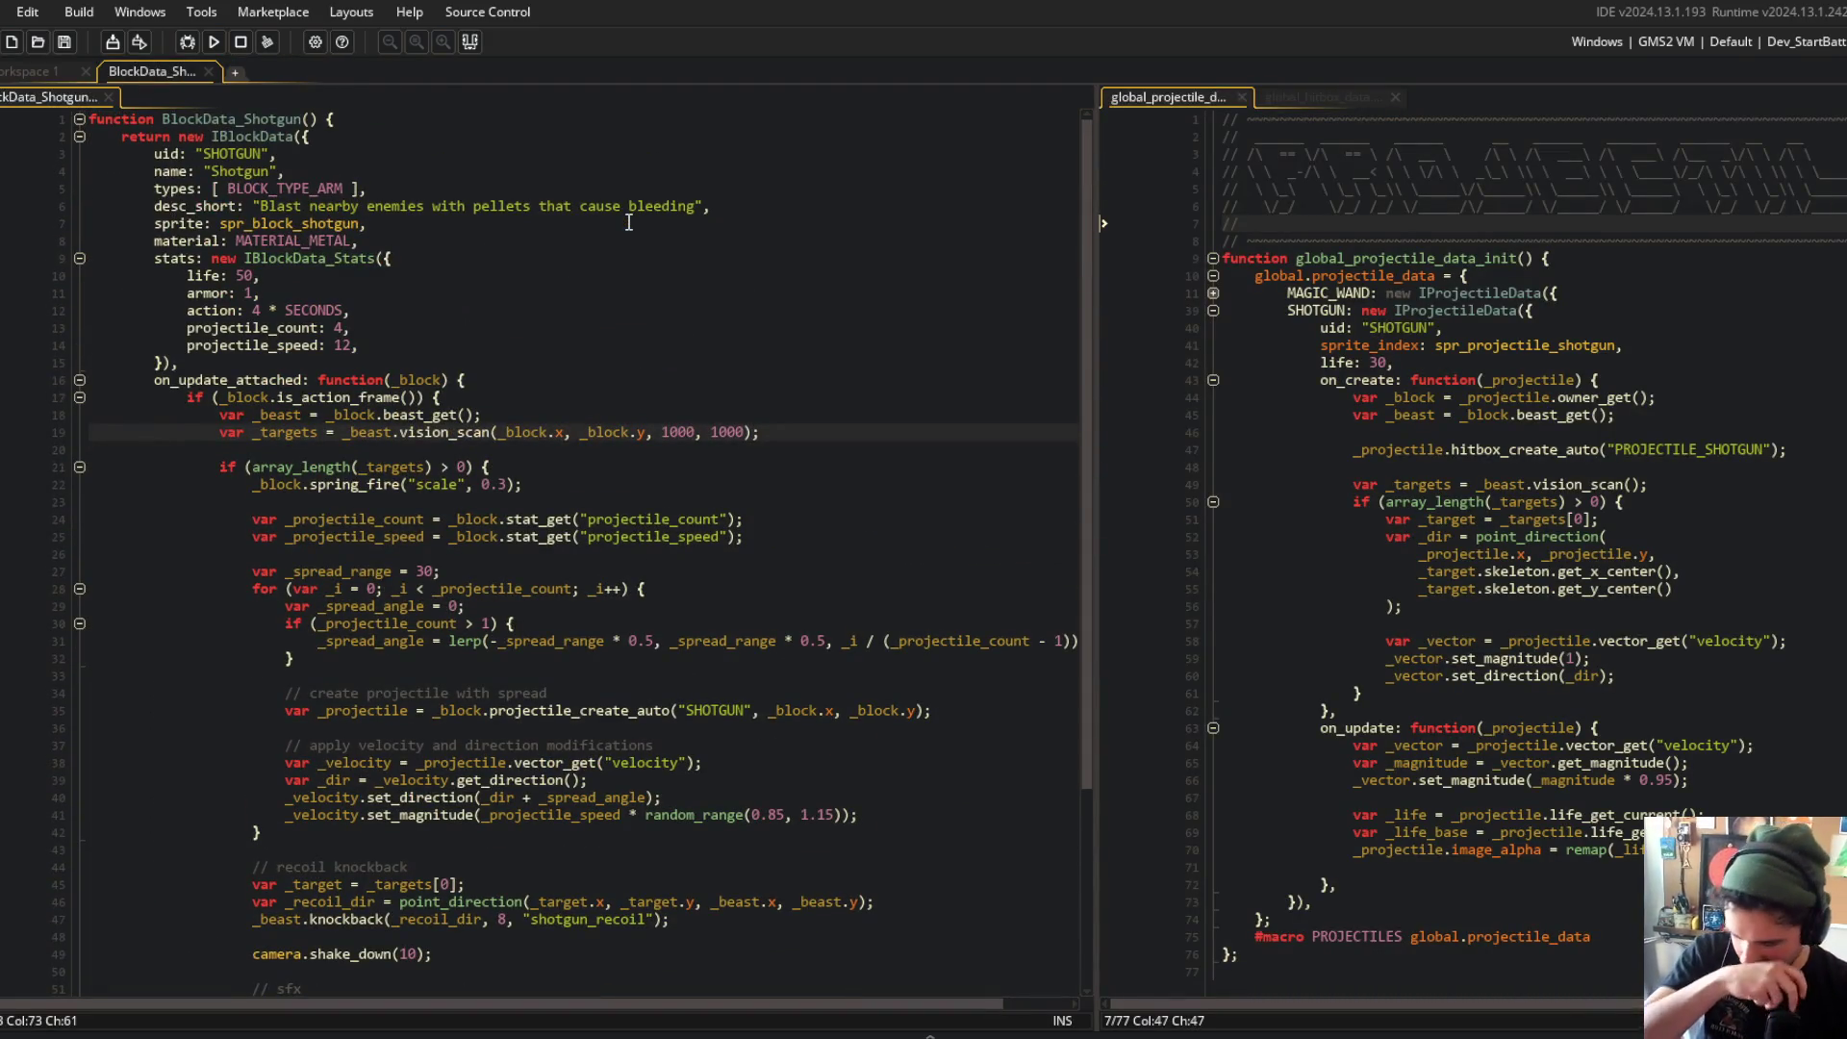
scroll(629, 223, "down", 4)
Step: Open obj_floating_sprite's Create event from the vfx asset folder
left_click(599, 518)
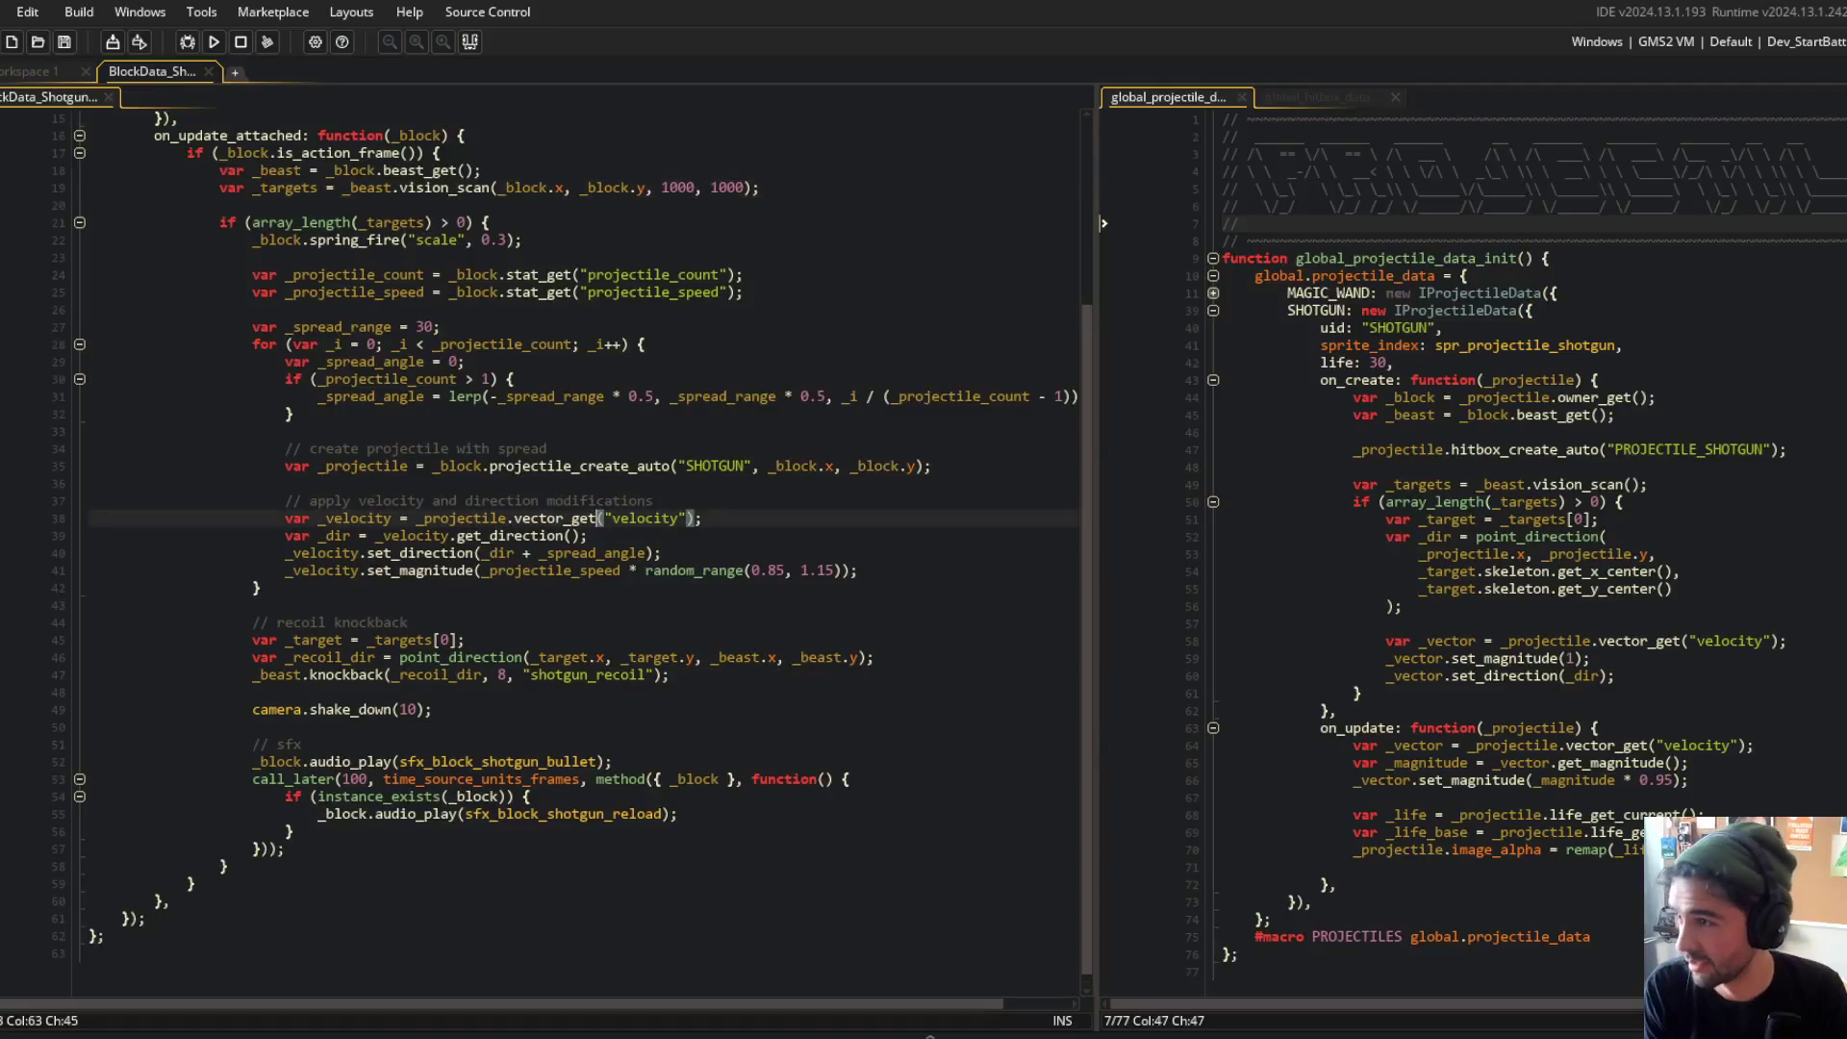
key("ctrl+alt+a")
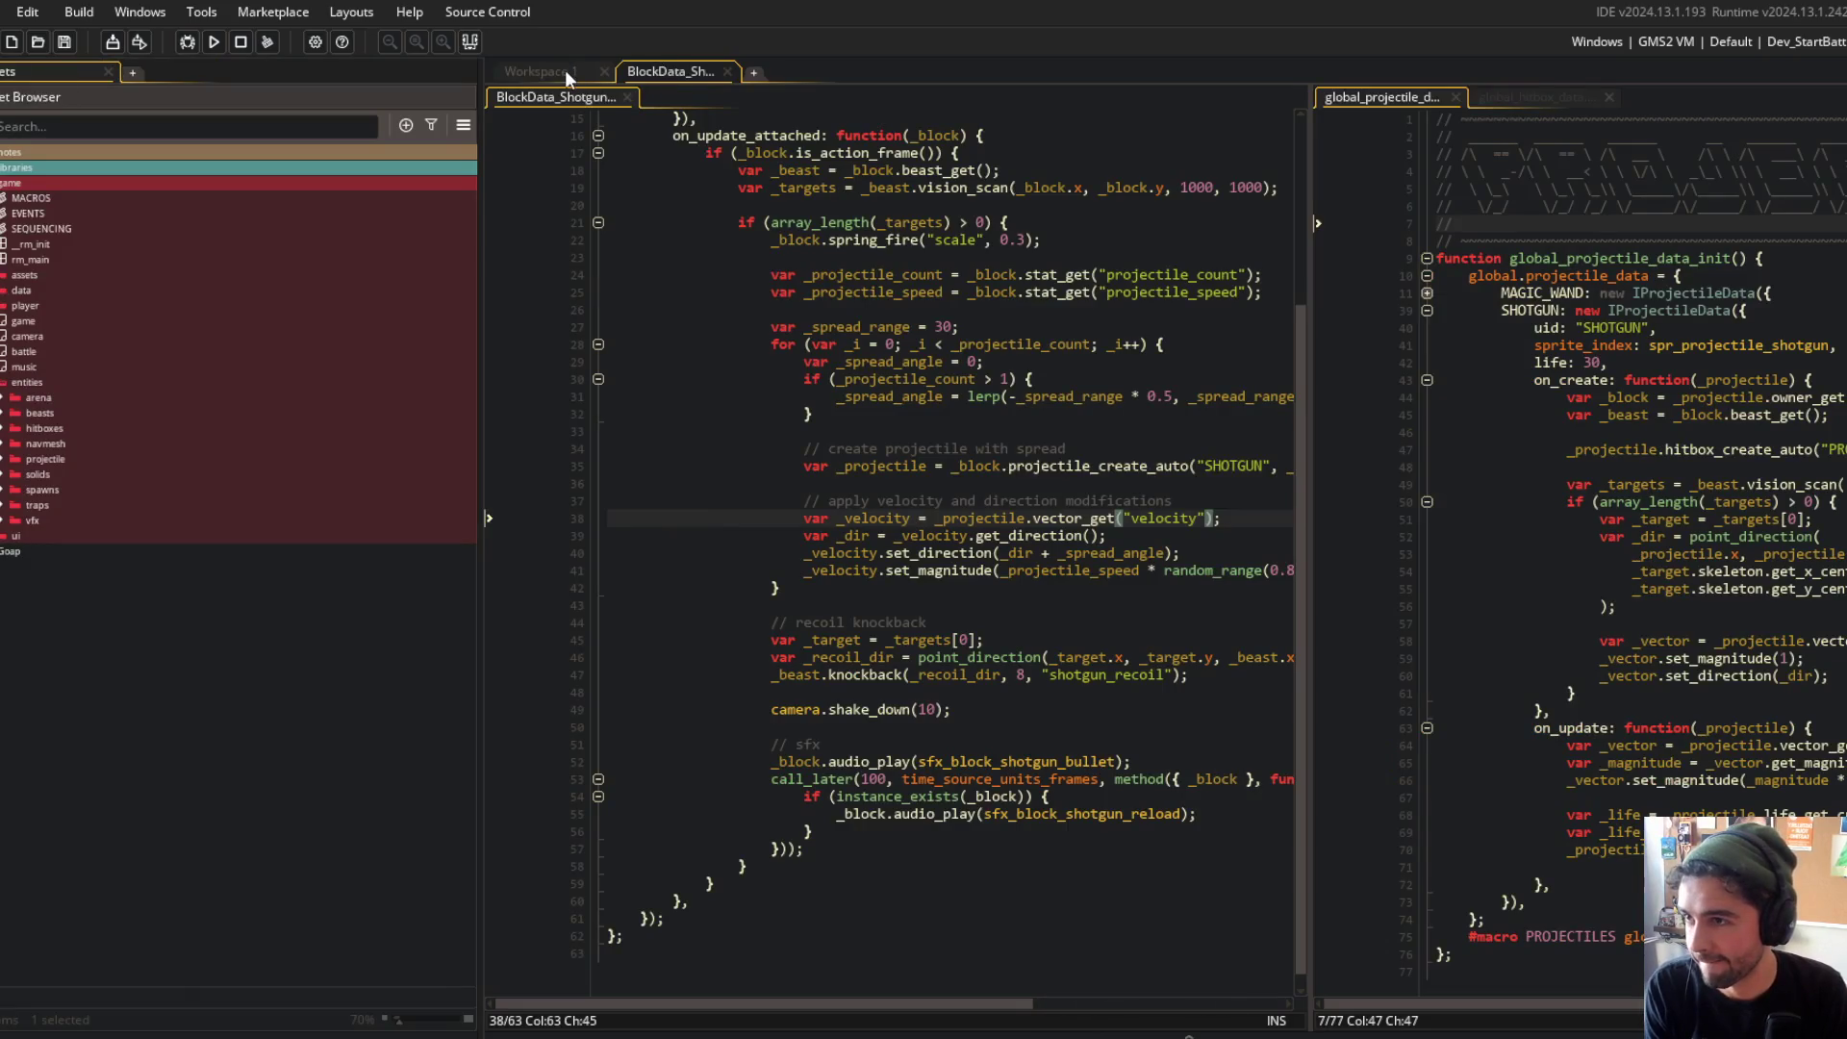
left_click(564, 70)
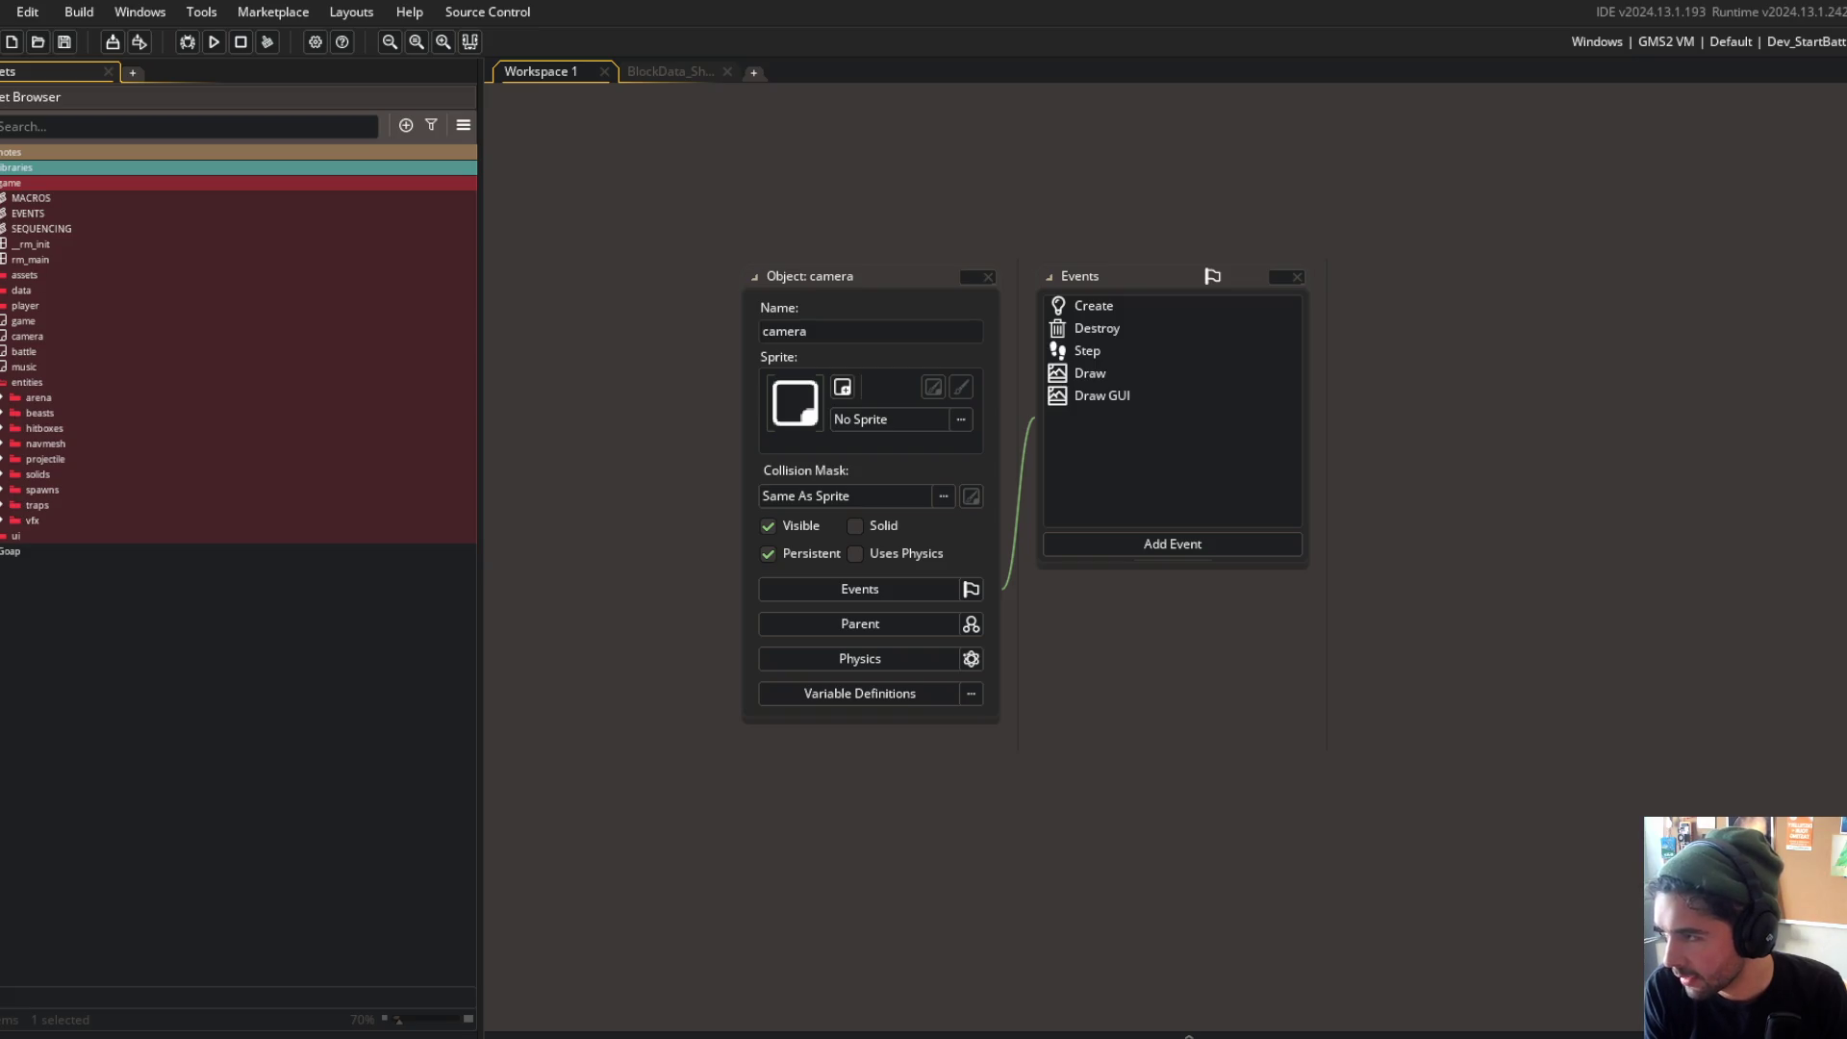
left_click(3, 520)
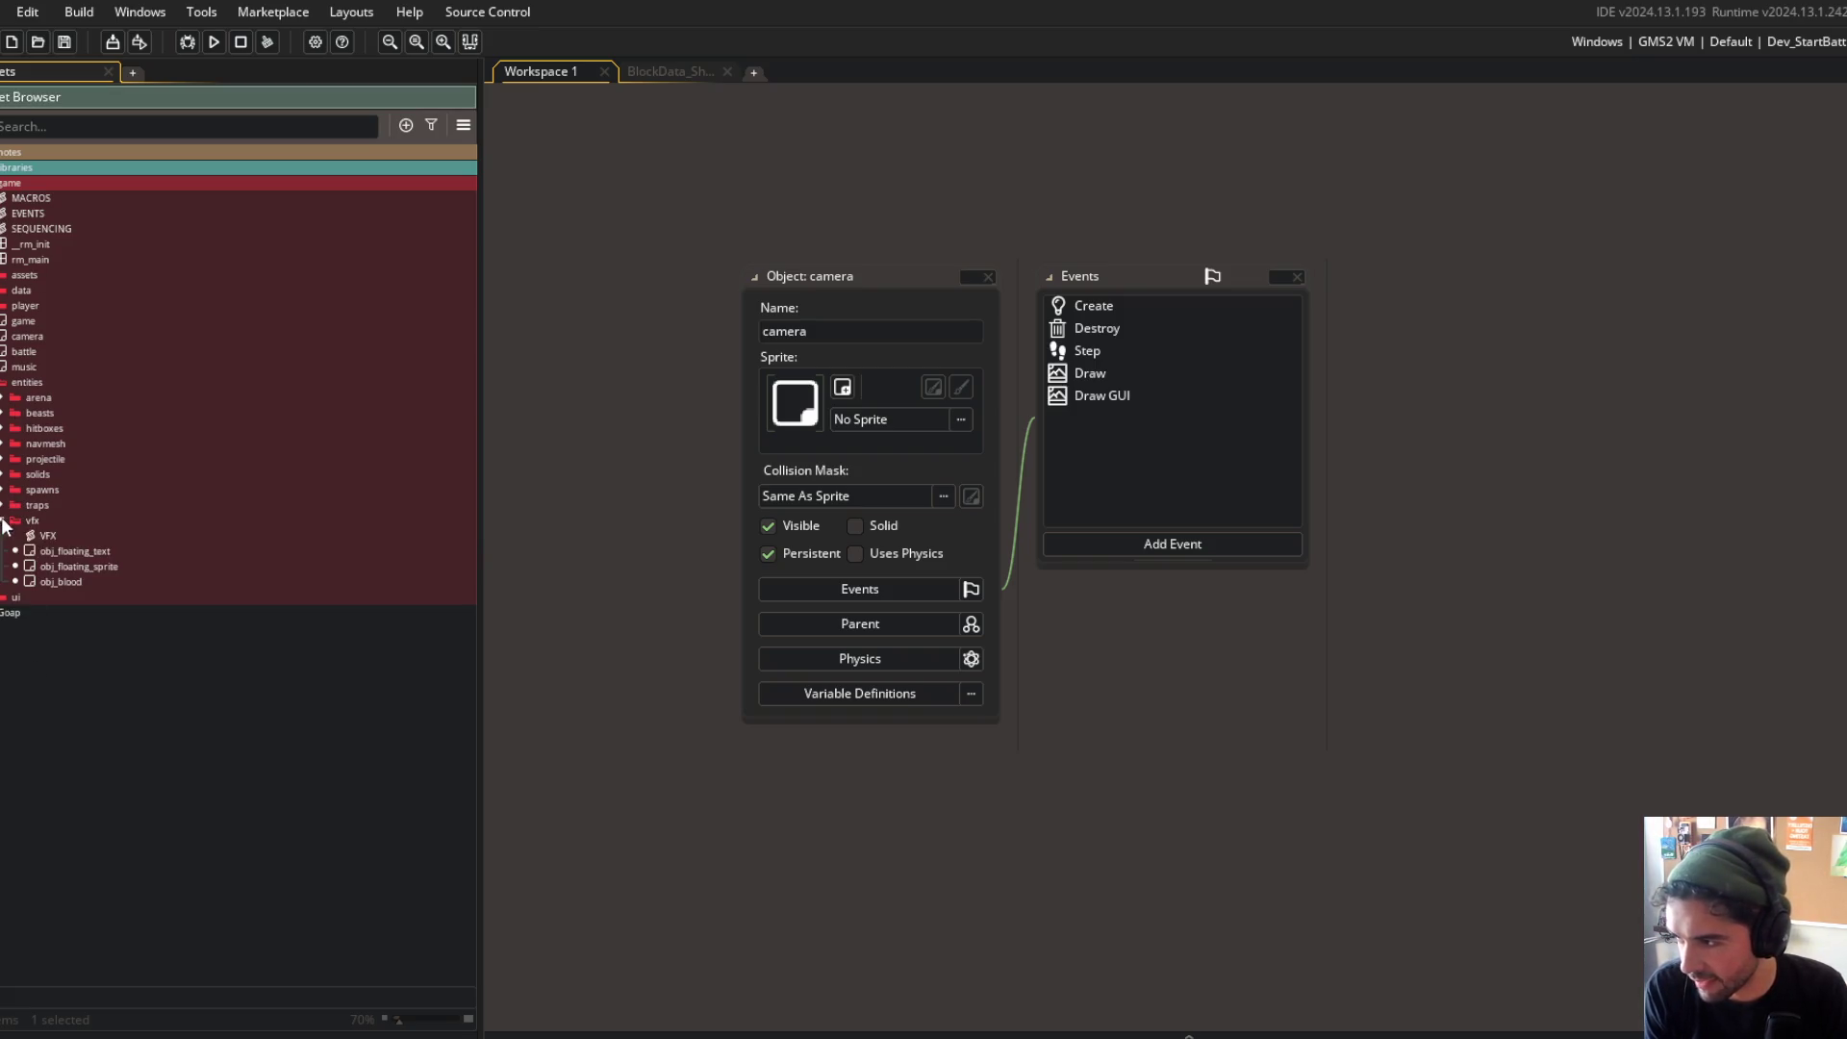
double_click(67, 564)
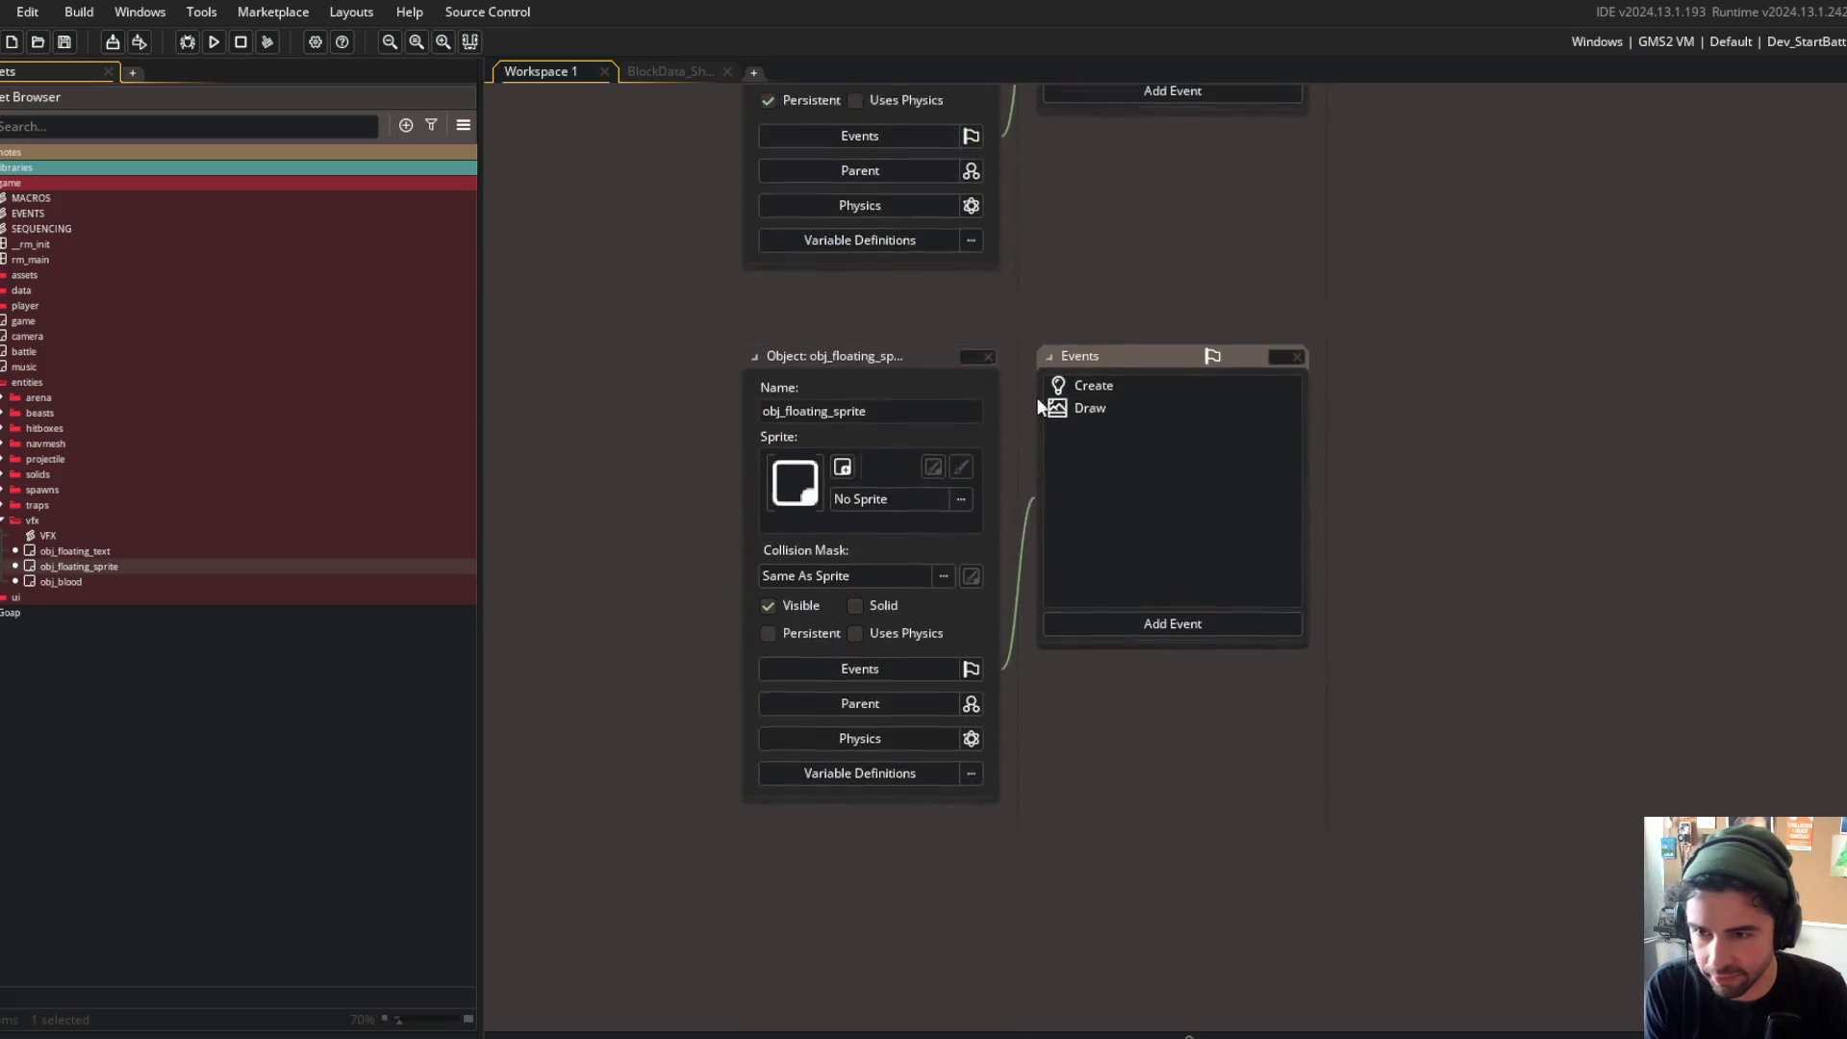
left_click(1174, 356)
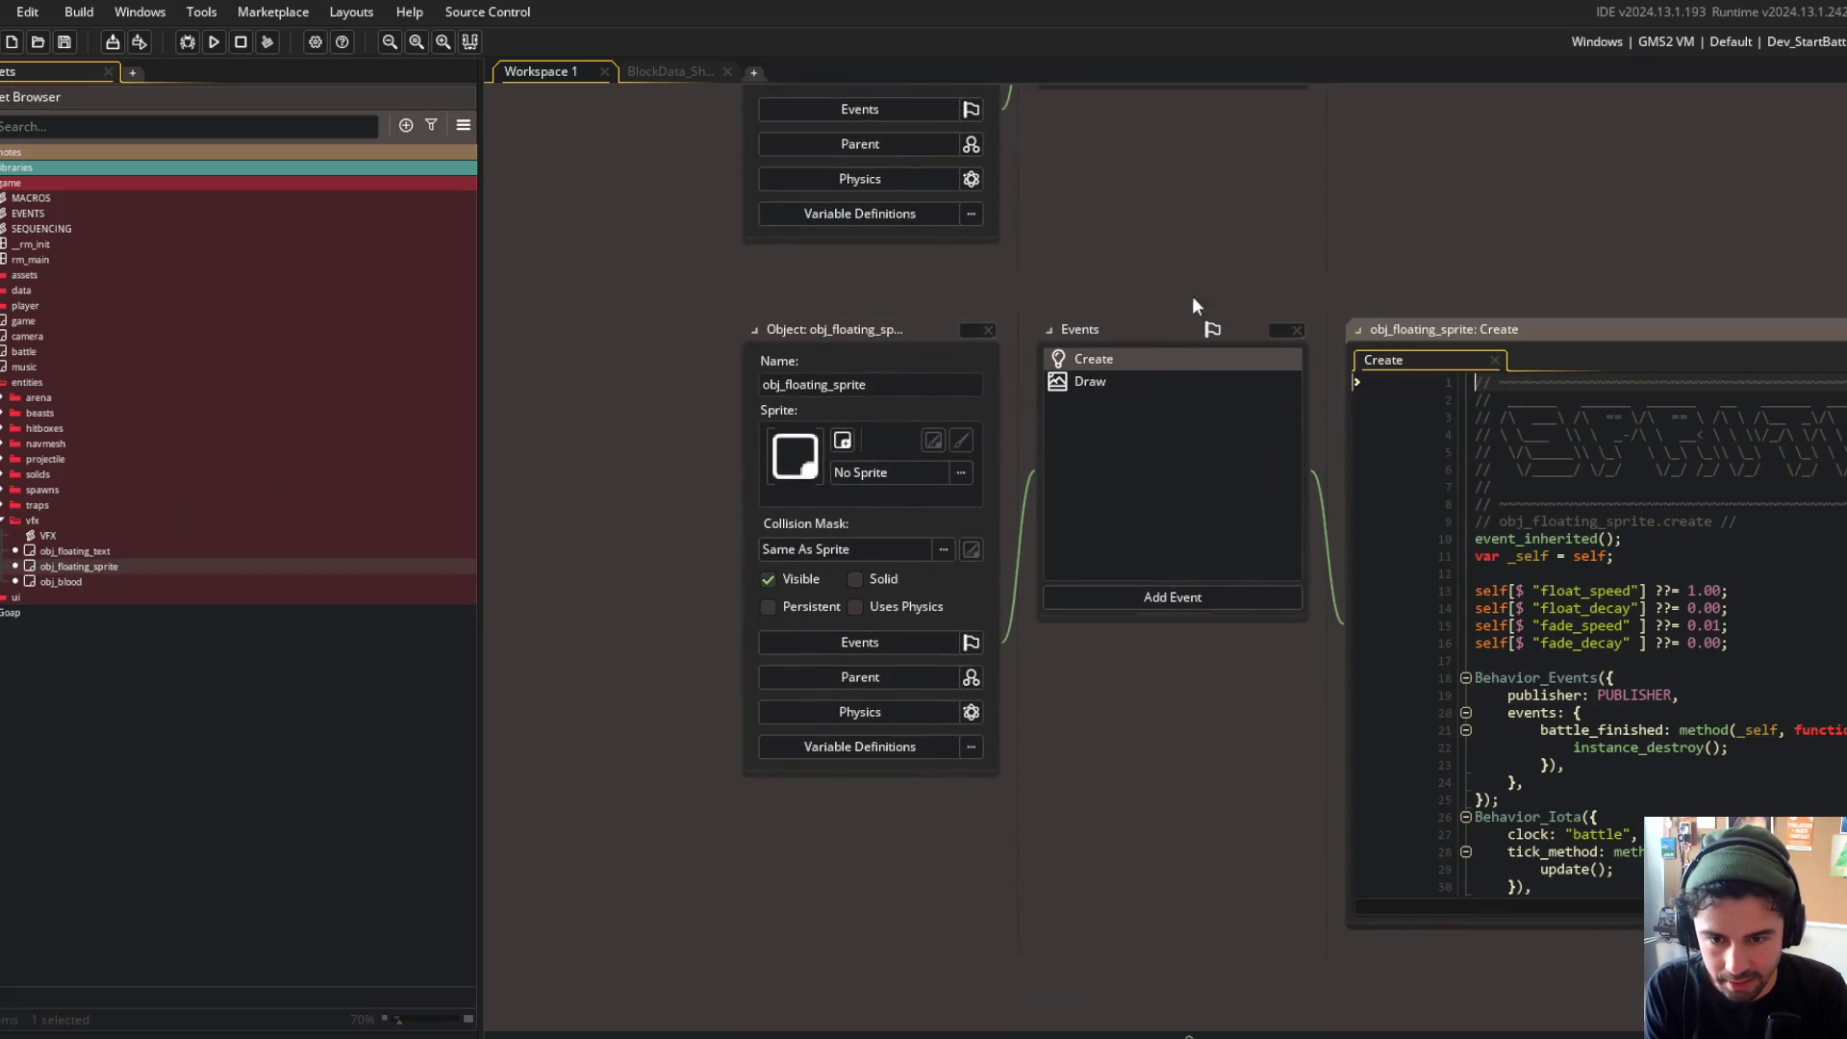
Step: Review where image_alpha is reduced in the floating sprite's Create code
left_click(1392, 575)
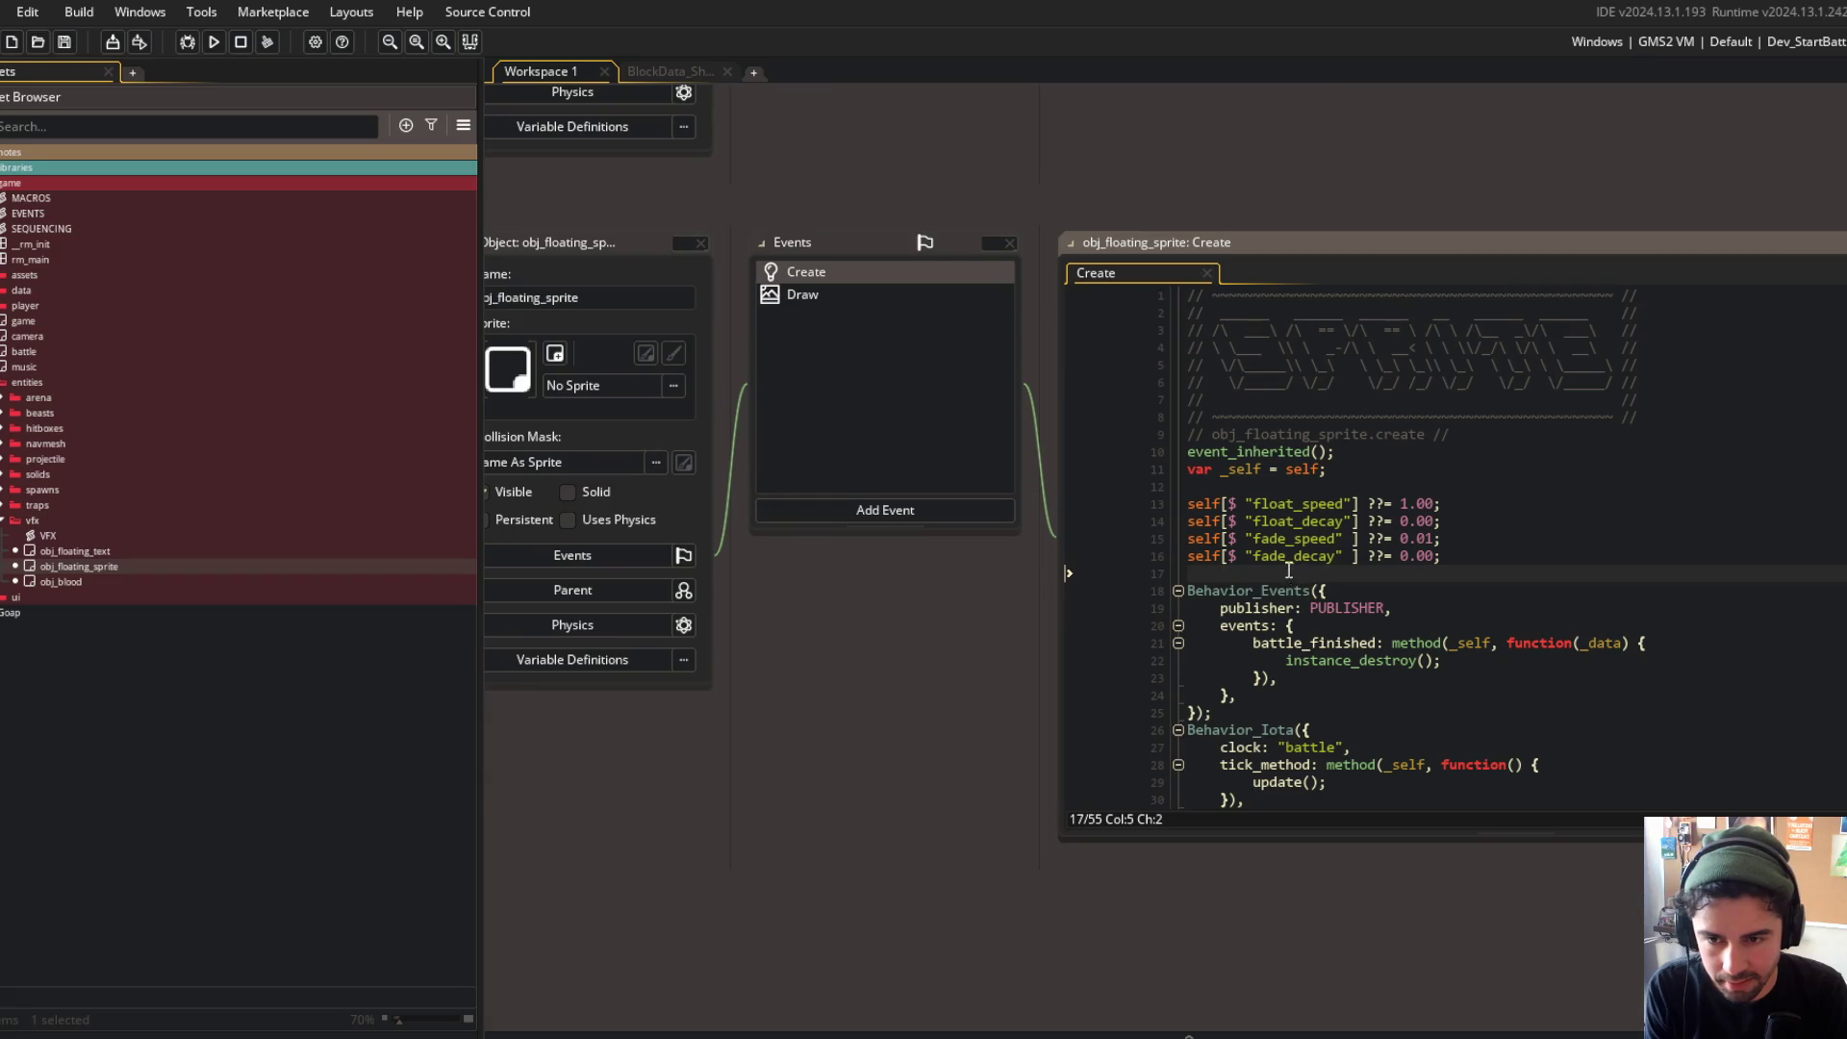
scroll(1655, 628, "down", 4)
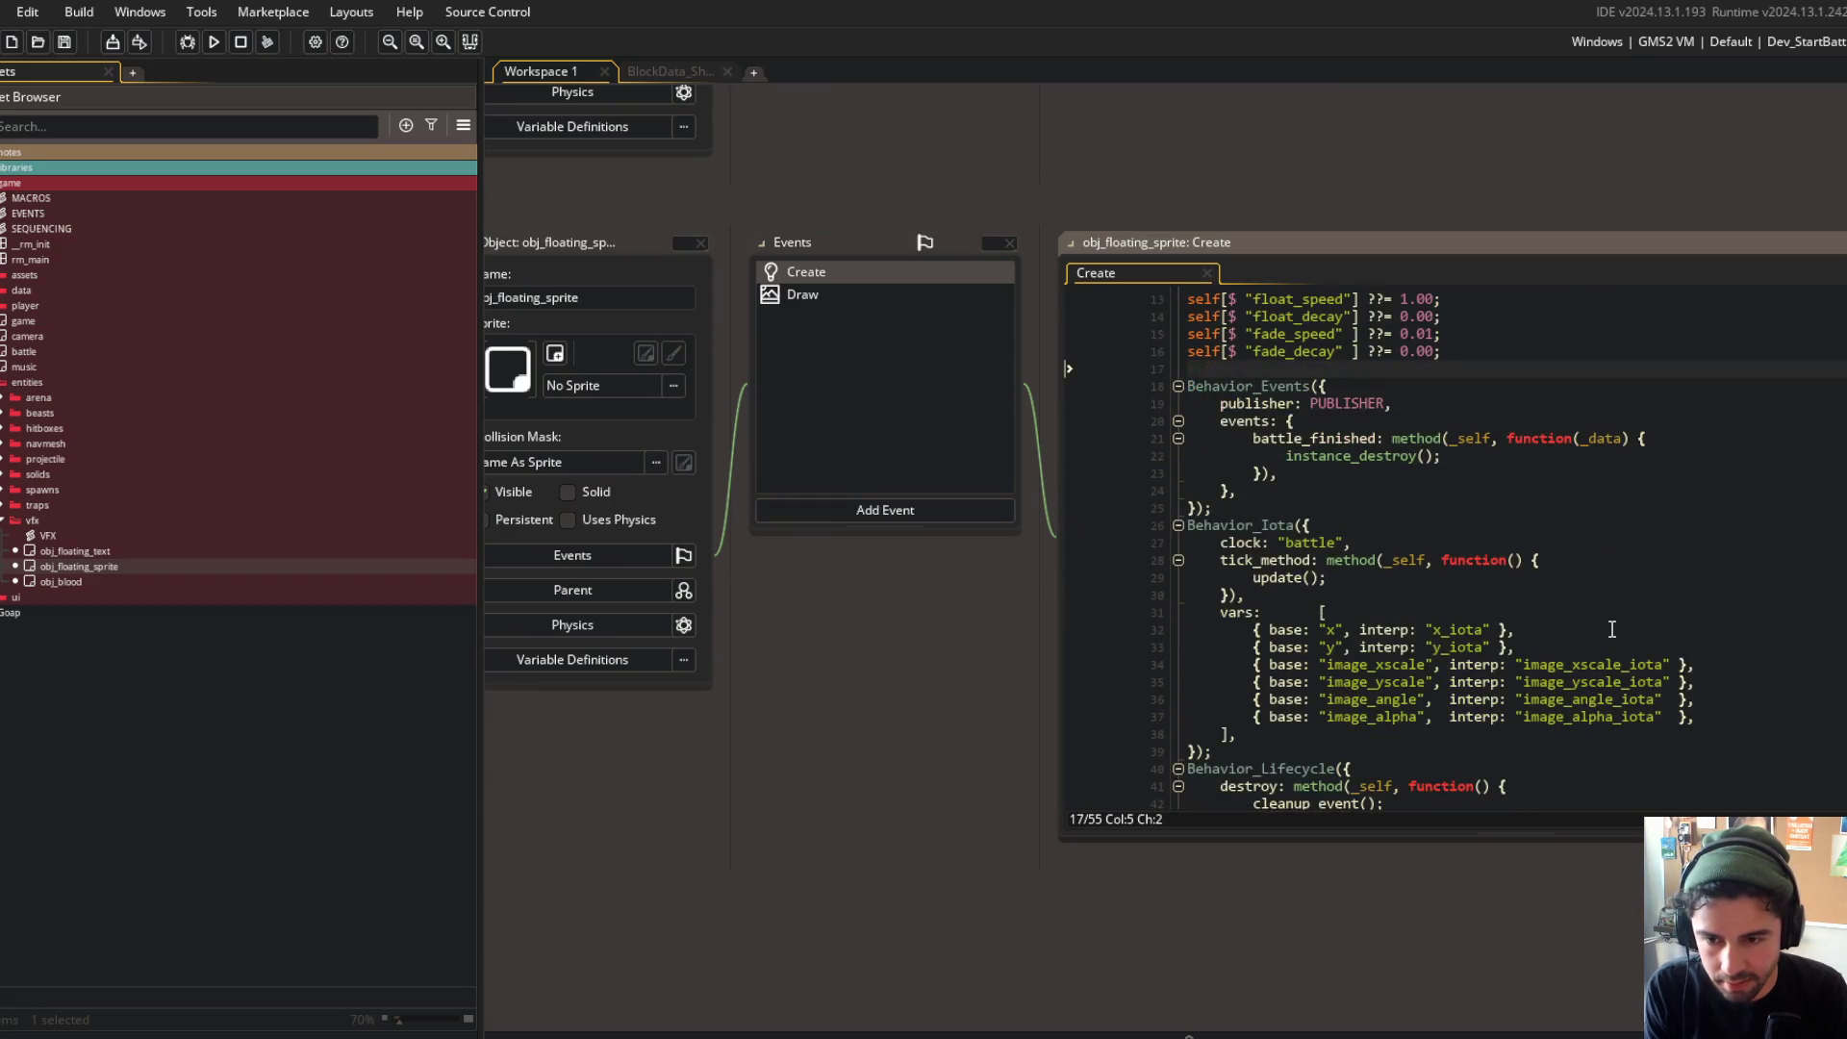
scroll(1606, 626, "down", 5)
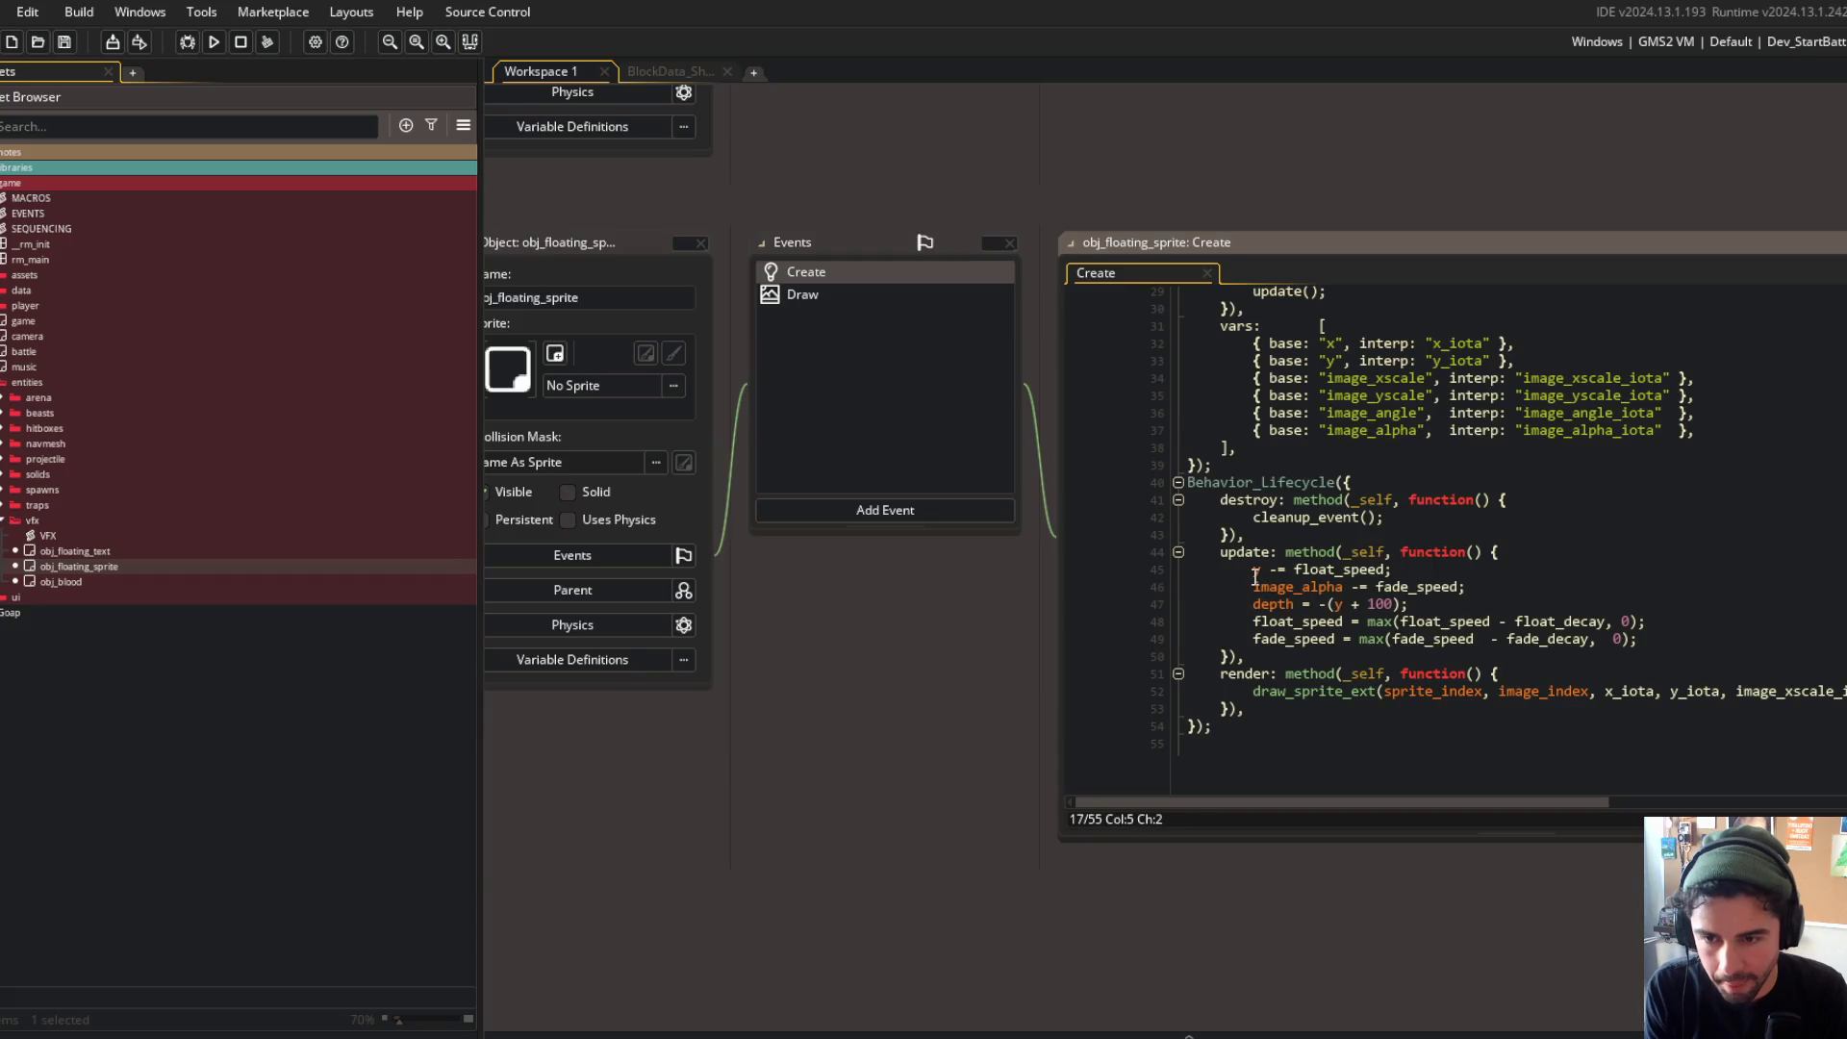
double_click(1258, 584)
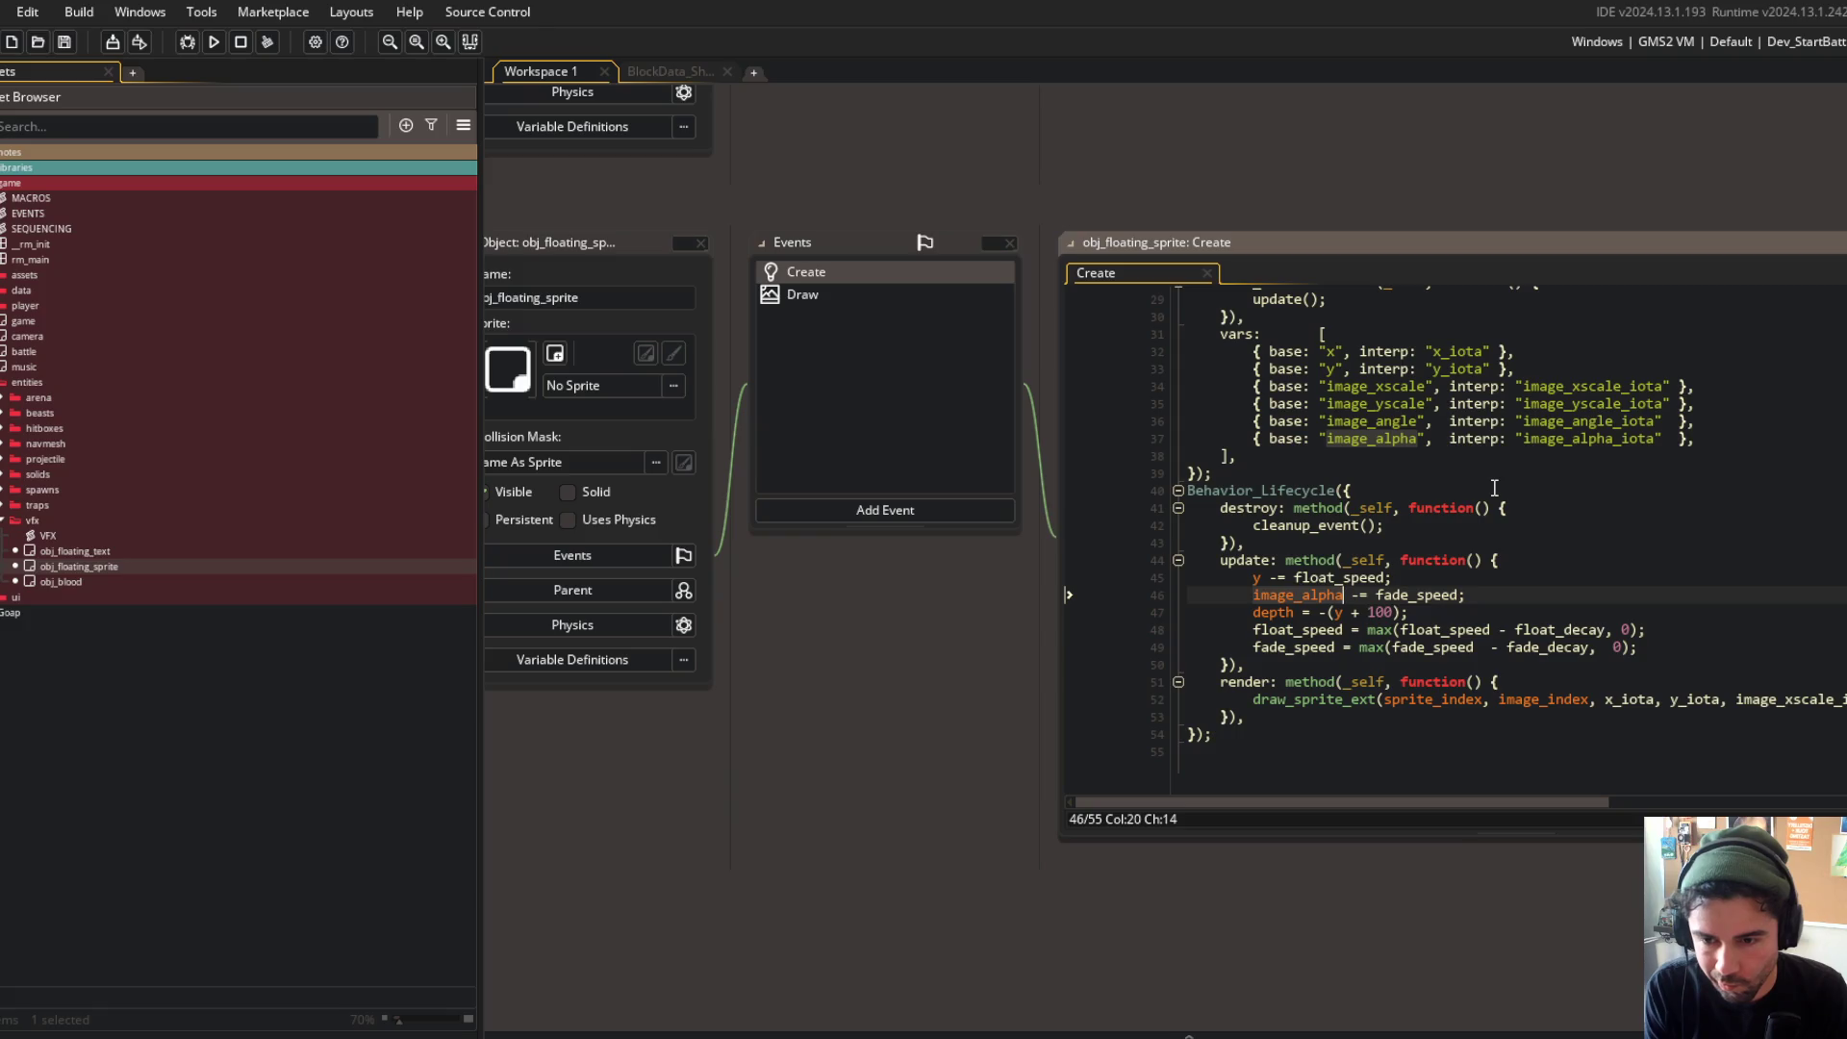
scroll(1495, 488, "up", 9)
mouse_move(1022, 159)
left_mouse_down()
mouse_move(1193, 156)
mouse_move(1035, 147)
mouse_move(922, 18)
left_mouse_up()
Step: Add a self[$ "fade_delay"] ??= 0 default after the fade_decay default
left_click(1444, 352)
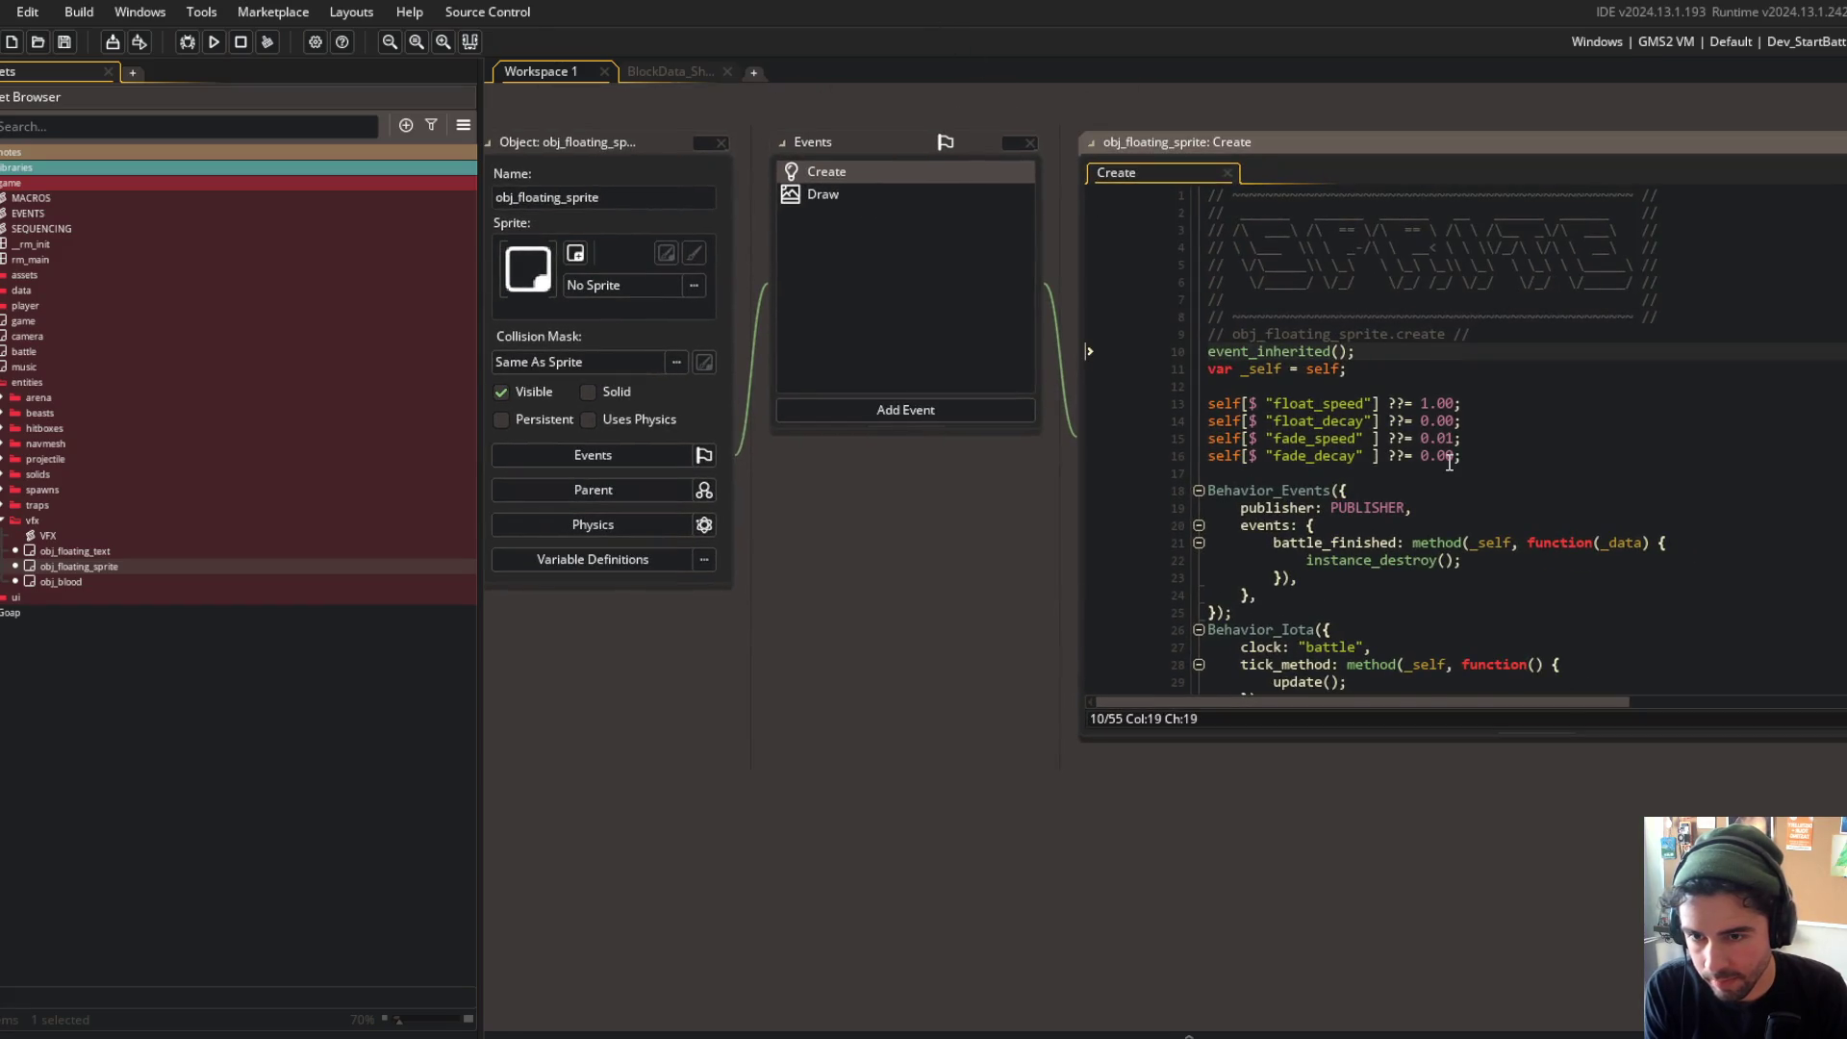
scroll(1450, 463, "down", 4)
scroll(1449, 463, "down", 5)
scroll(1482, 443, "up", 9)
left_click(1505, 458)
key("Return")
type("self[$ \"fade_delay\" ] ??= 0;")
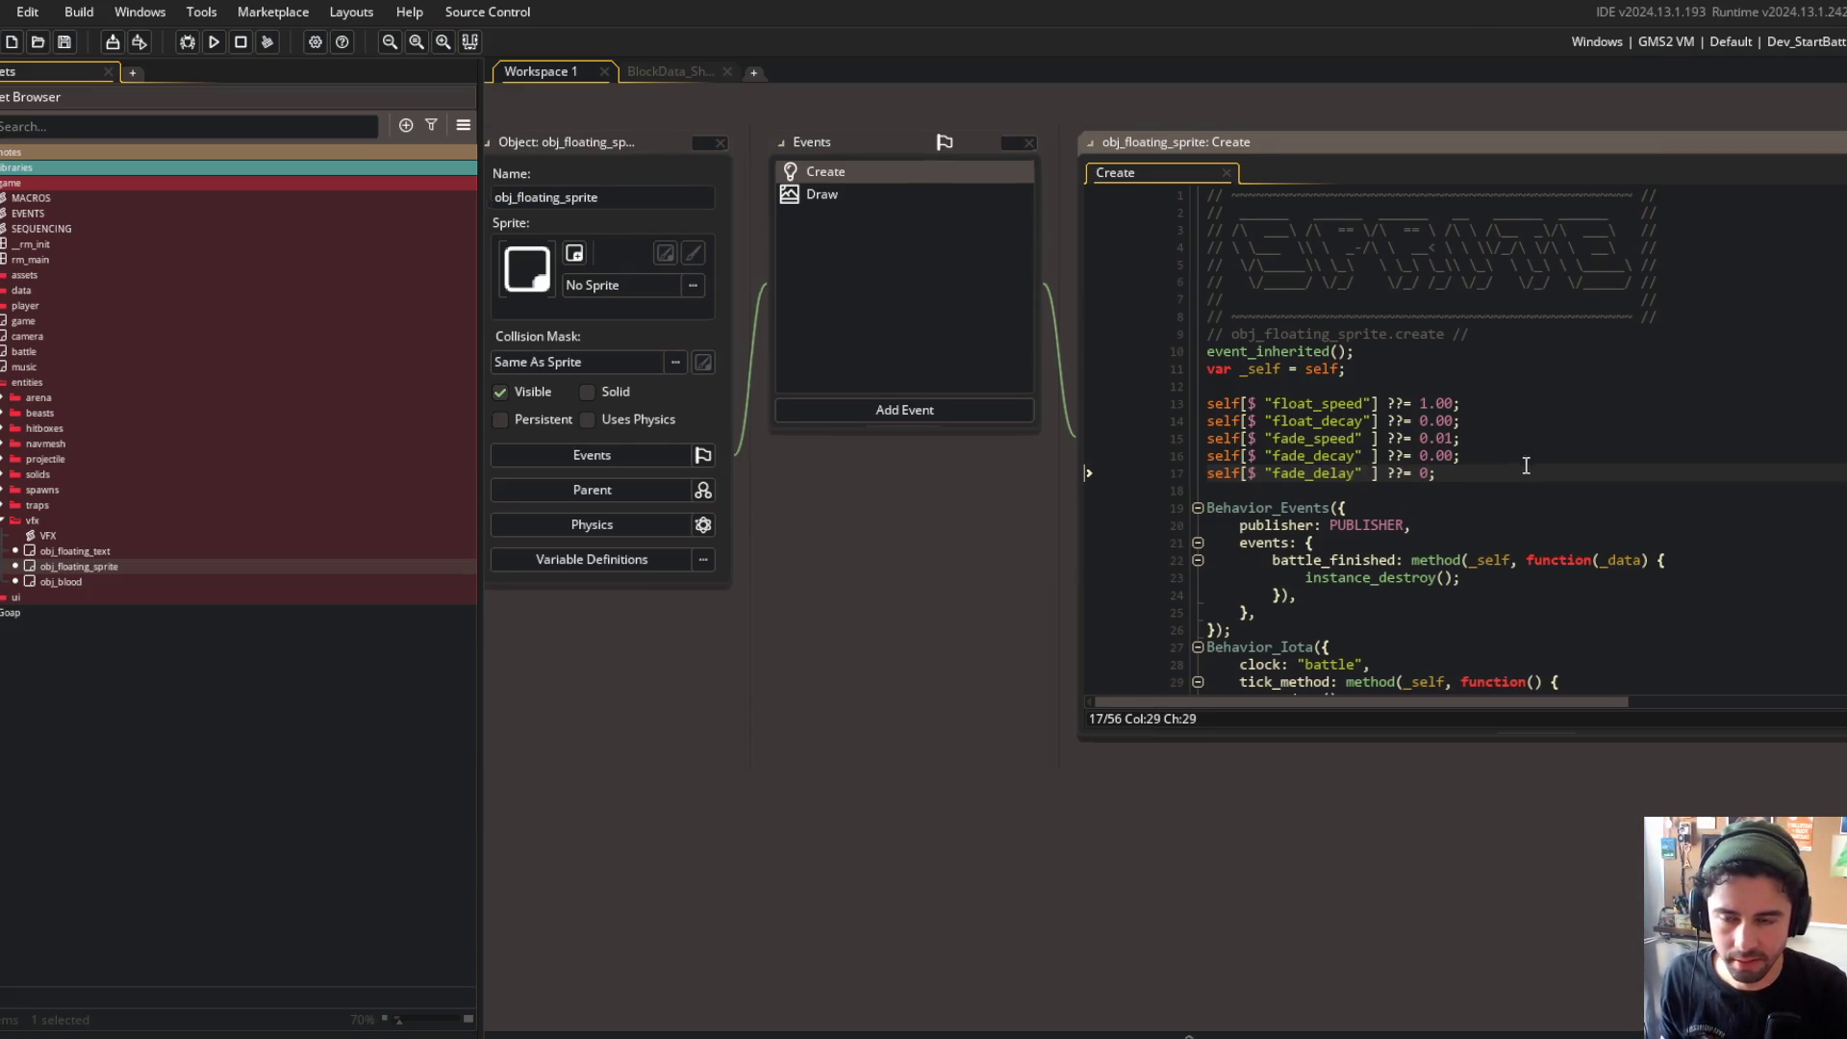
Step: Collapse the Behavior_Events and Behavior_Iota blocks
left_click(1258, 432)
scroll(1193, 385, "down", 3)
scroll(1193, 370, "up", 2)
scroll(1193, 370, "down", 2)
left_click(945, 193)
left_click(945, 200)
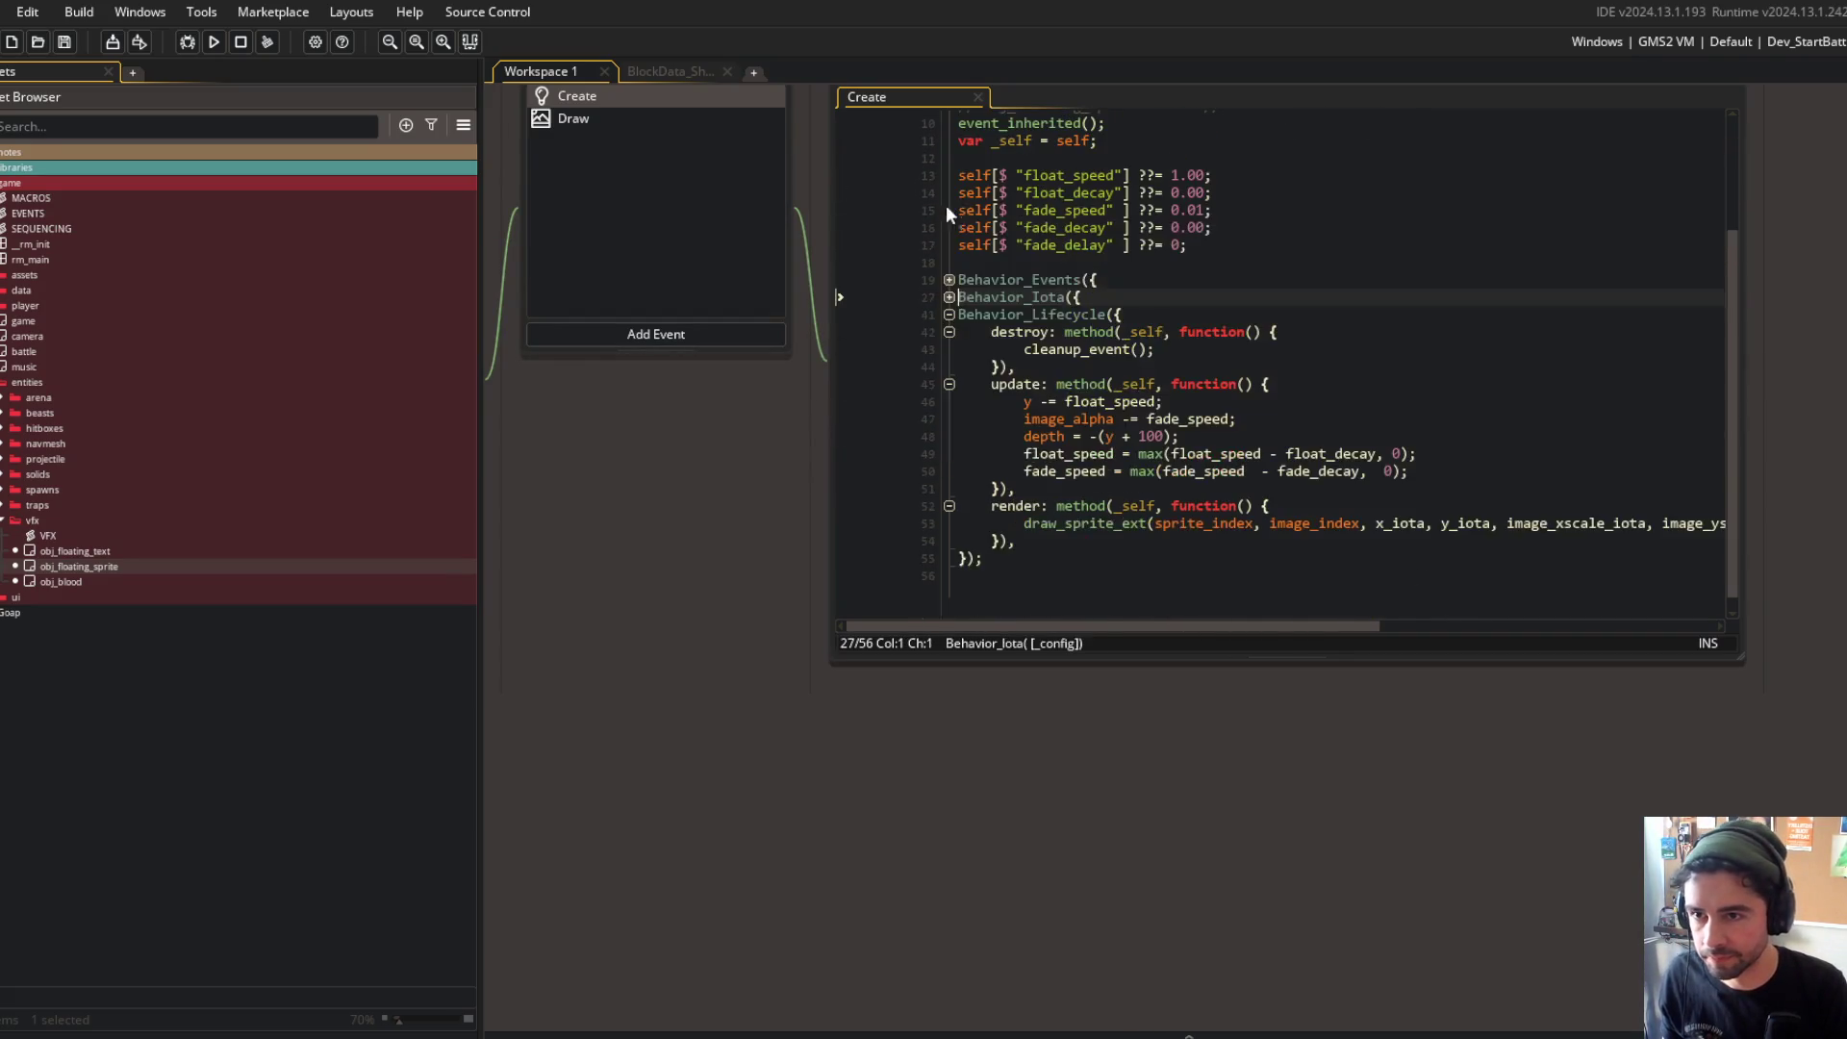
Step: Wrap the update body in if (fade_delay <= 0) { } and save
left_click(1311, 383)
key("Return")
type("if (fade_delay >")
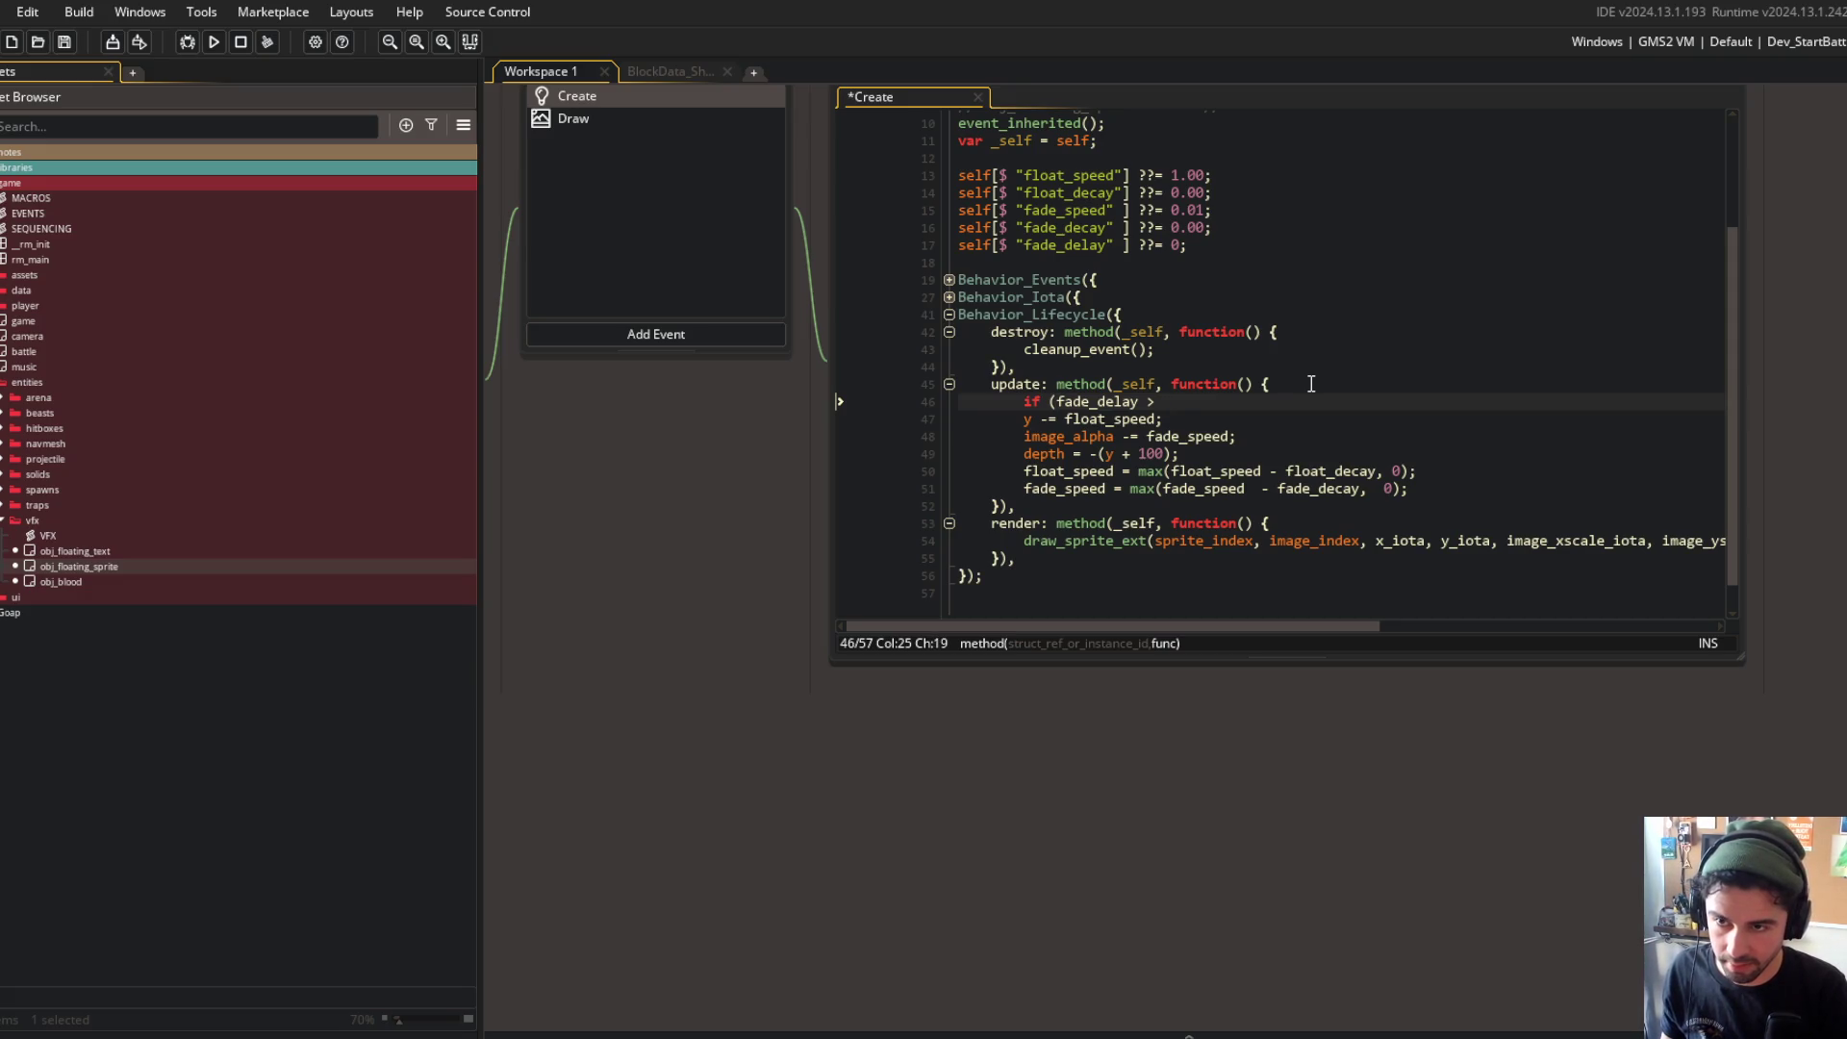
type("= 0) {")
key("shift+Down")
key("shift+Down")
key("shift+Down")
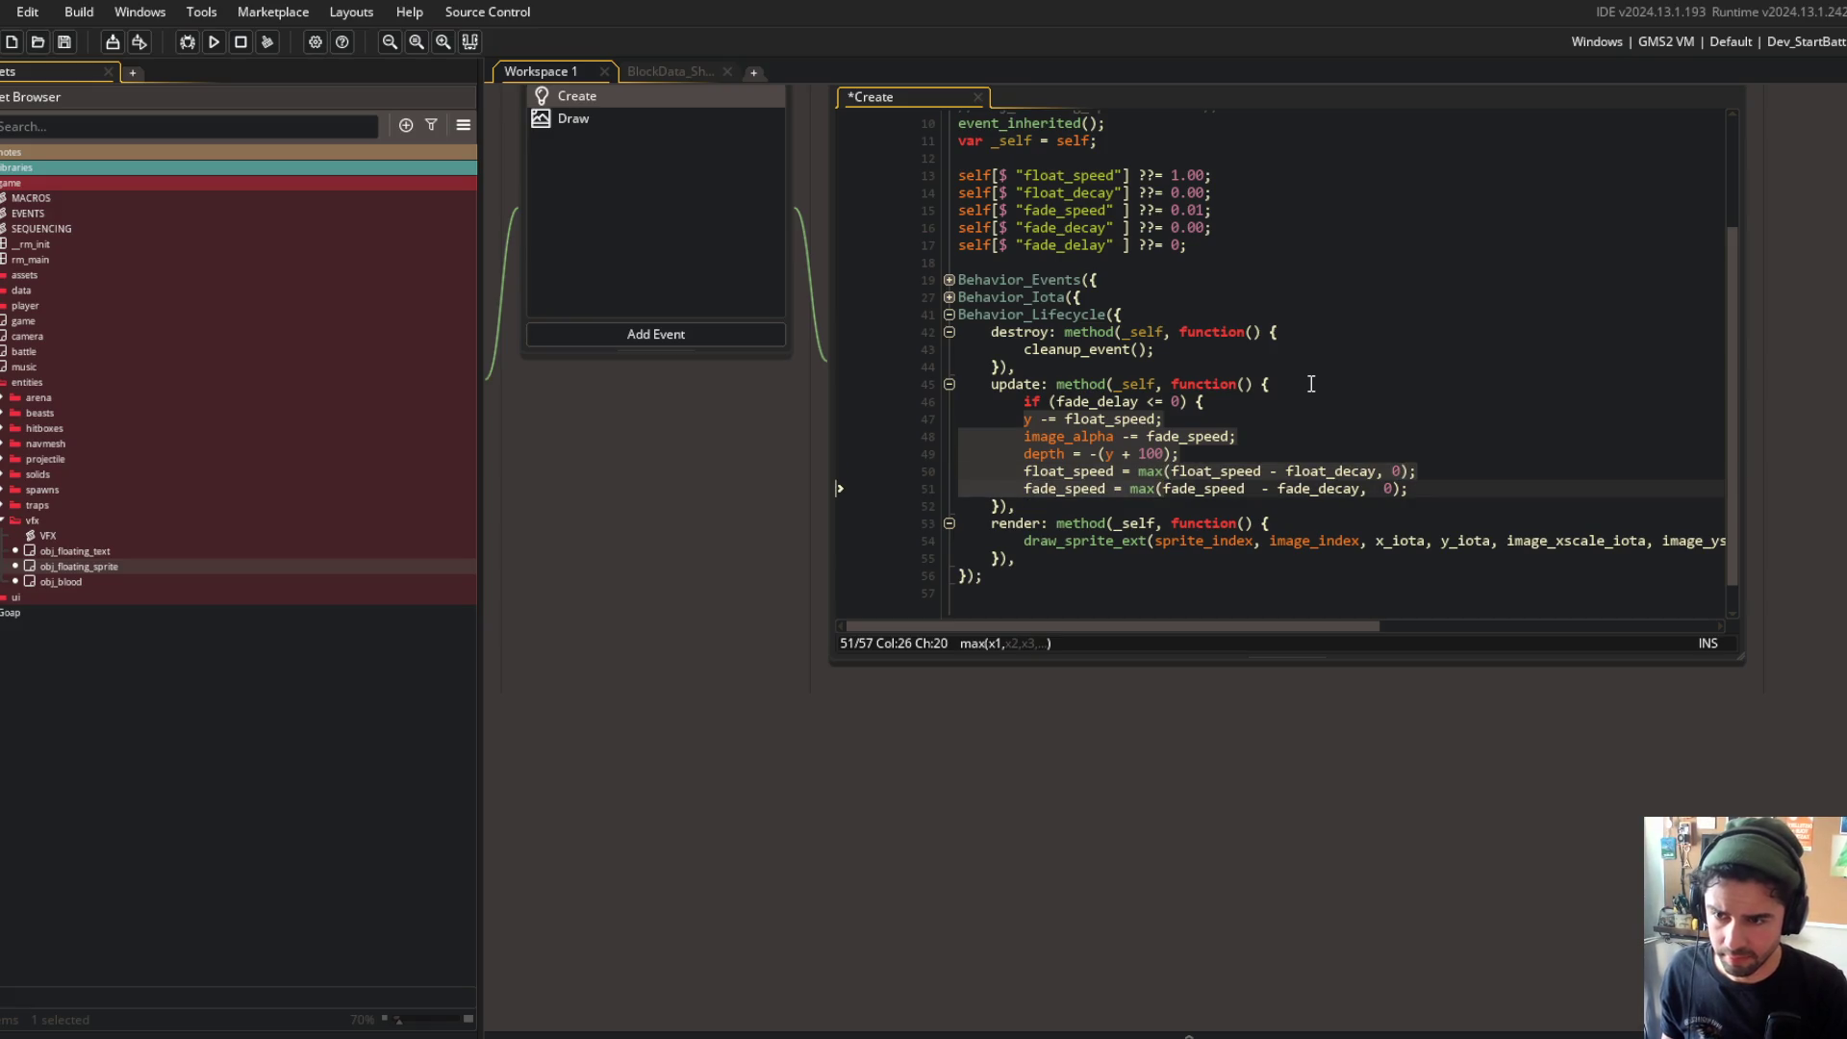
key("Tab")
key("End")
key("Return")
type("}")
key("ctrl+s")
key("Up")
key("Up")
key("Up")
key("Down")
left_click(1276, 355)
Step: Inspect vfx_floating_sprite in the VFX script, then return to BlockData_Shotgun
left_click(1171, 403)
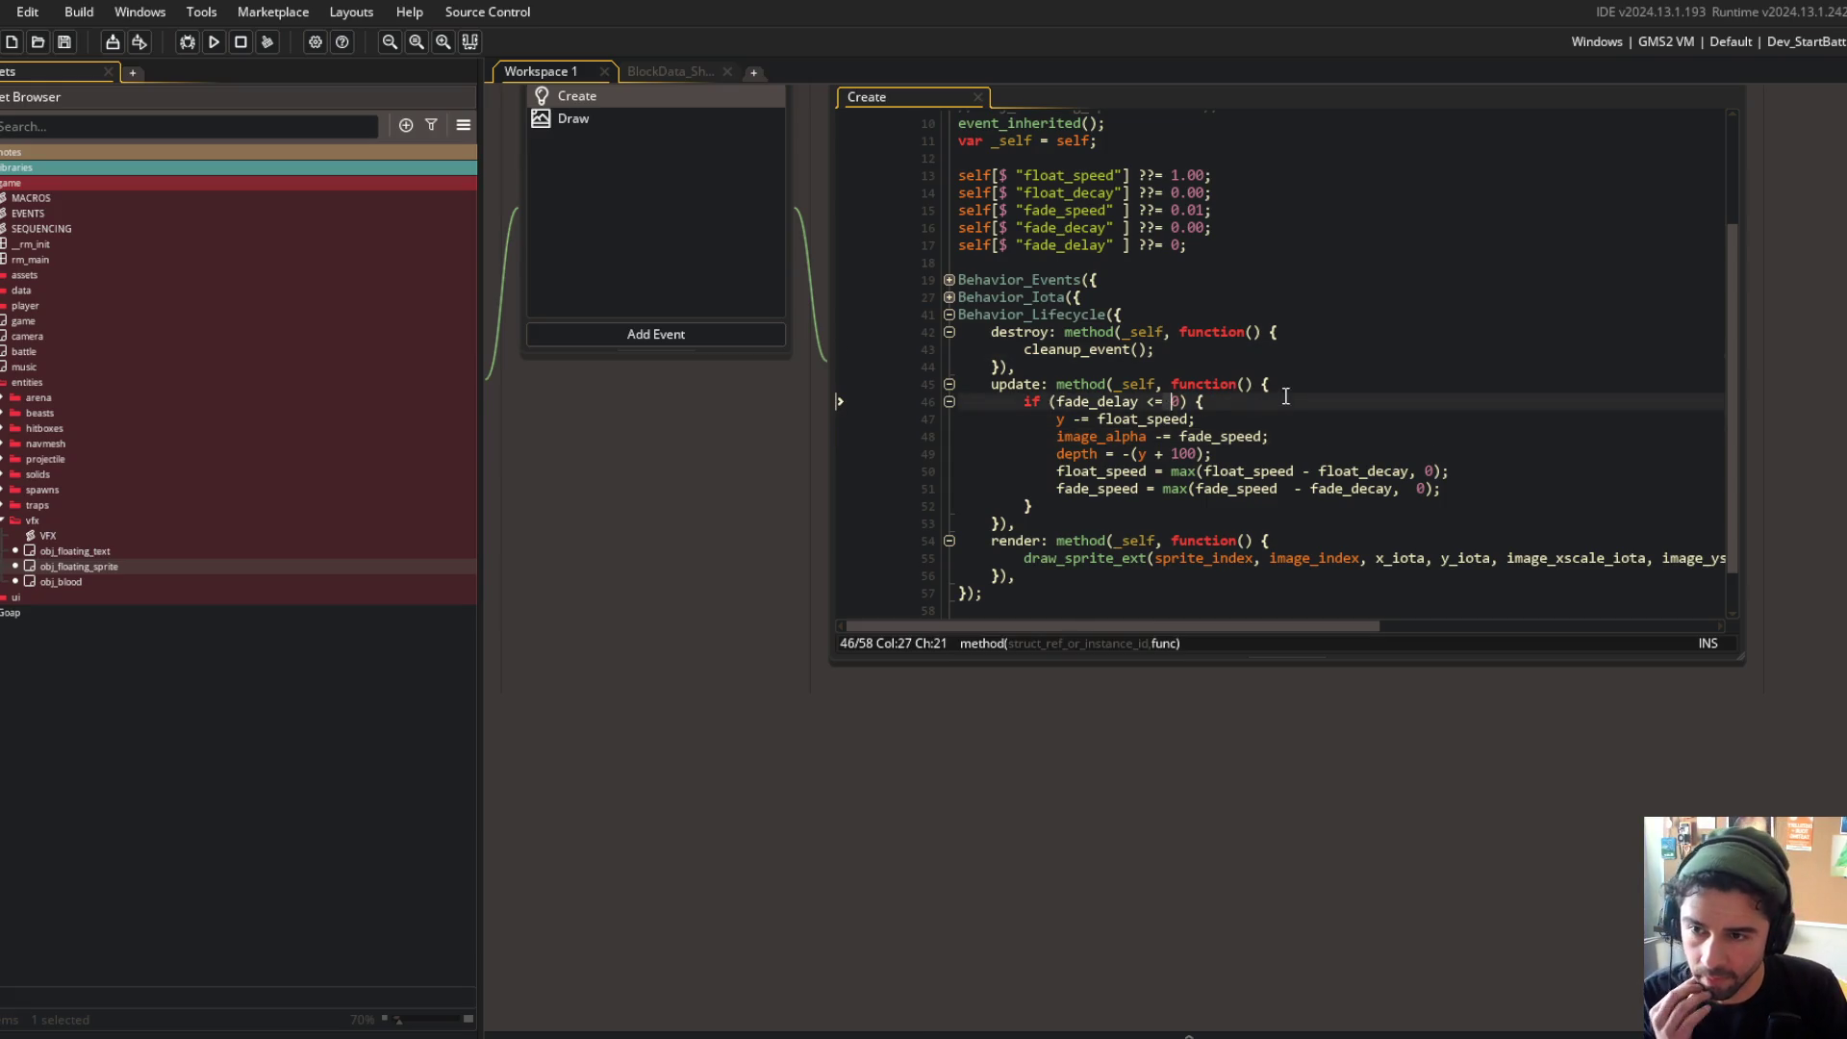
left_click_drag(676, 464, 1010, 581)
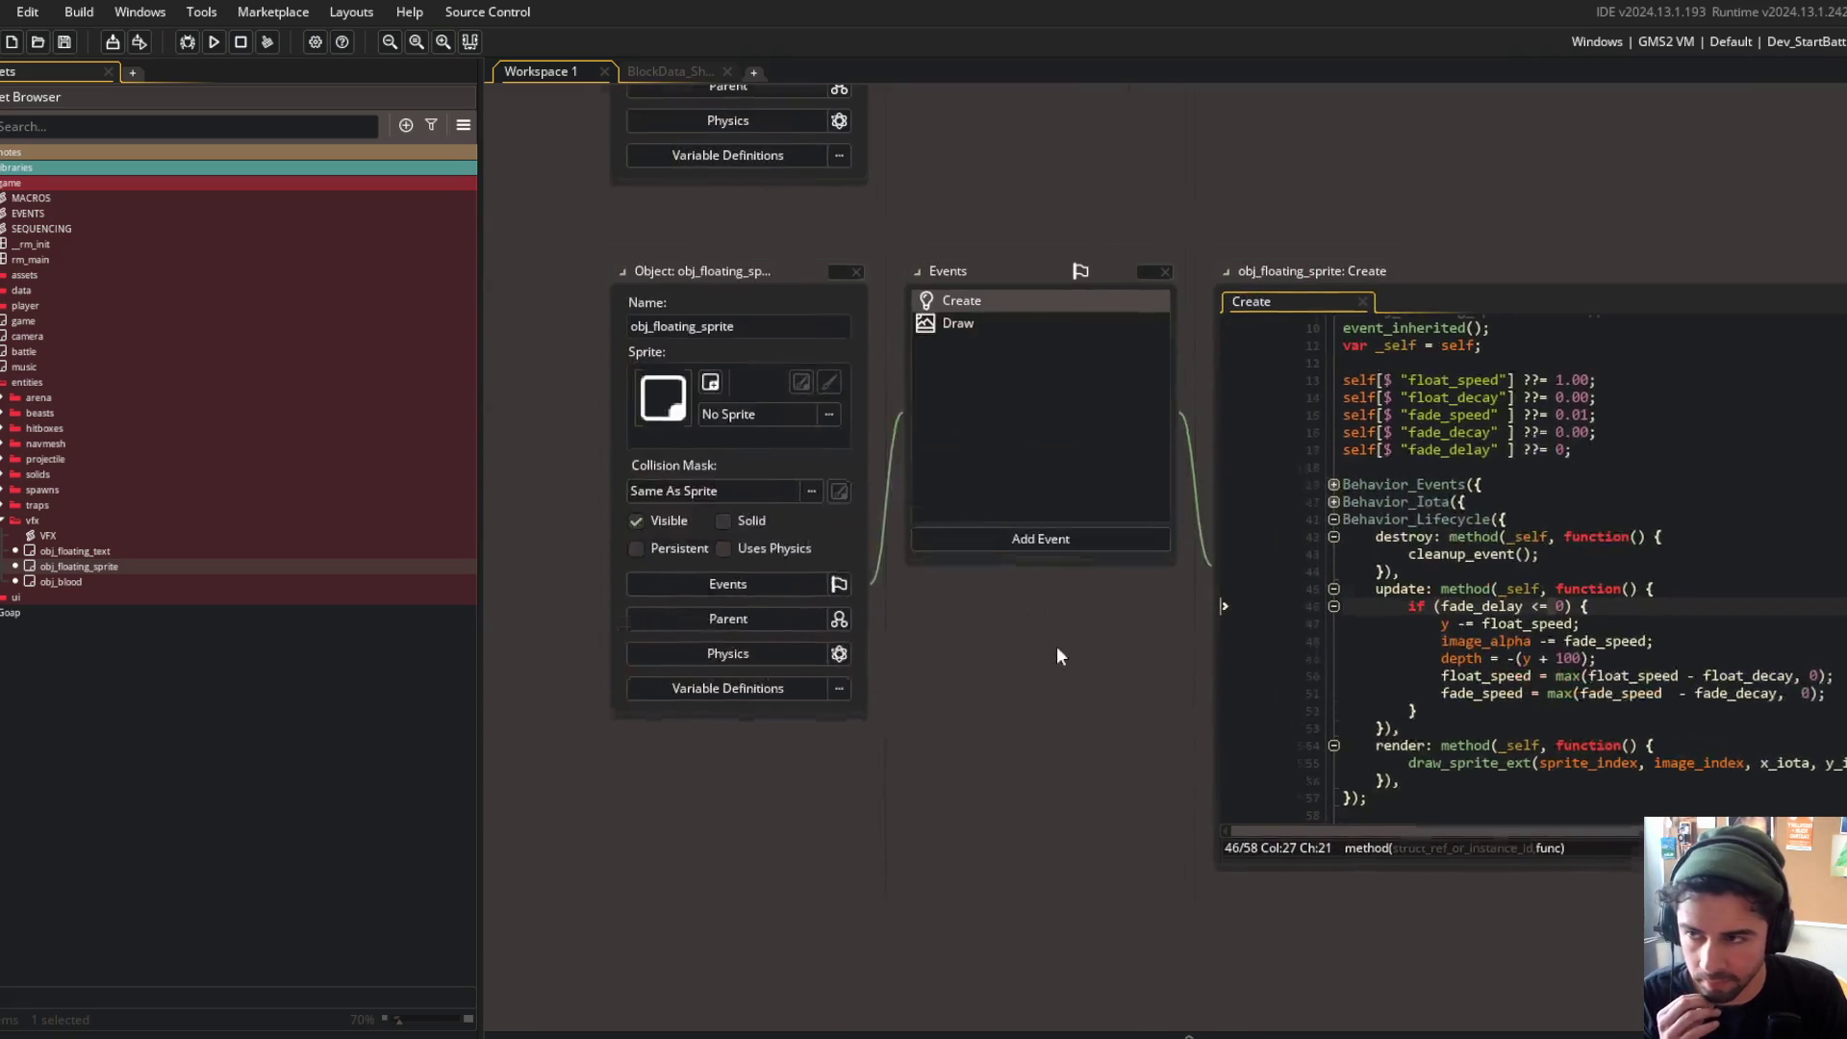
double_click(83, 536)
left_click(808, 293)
double_click(776, 277)
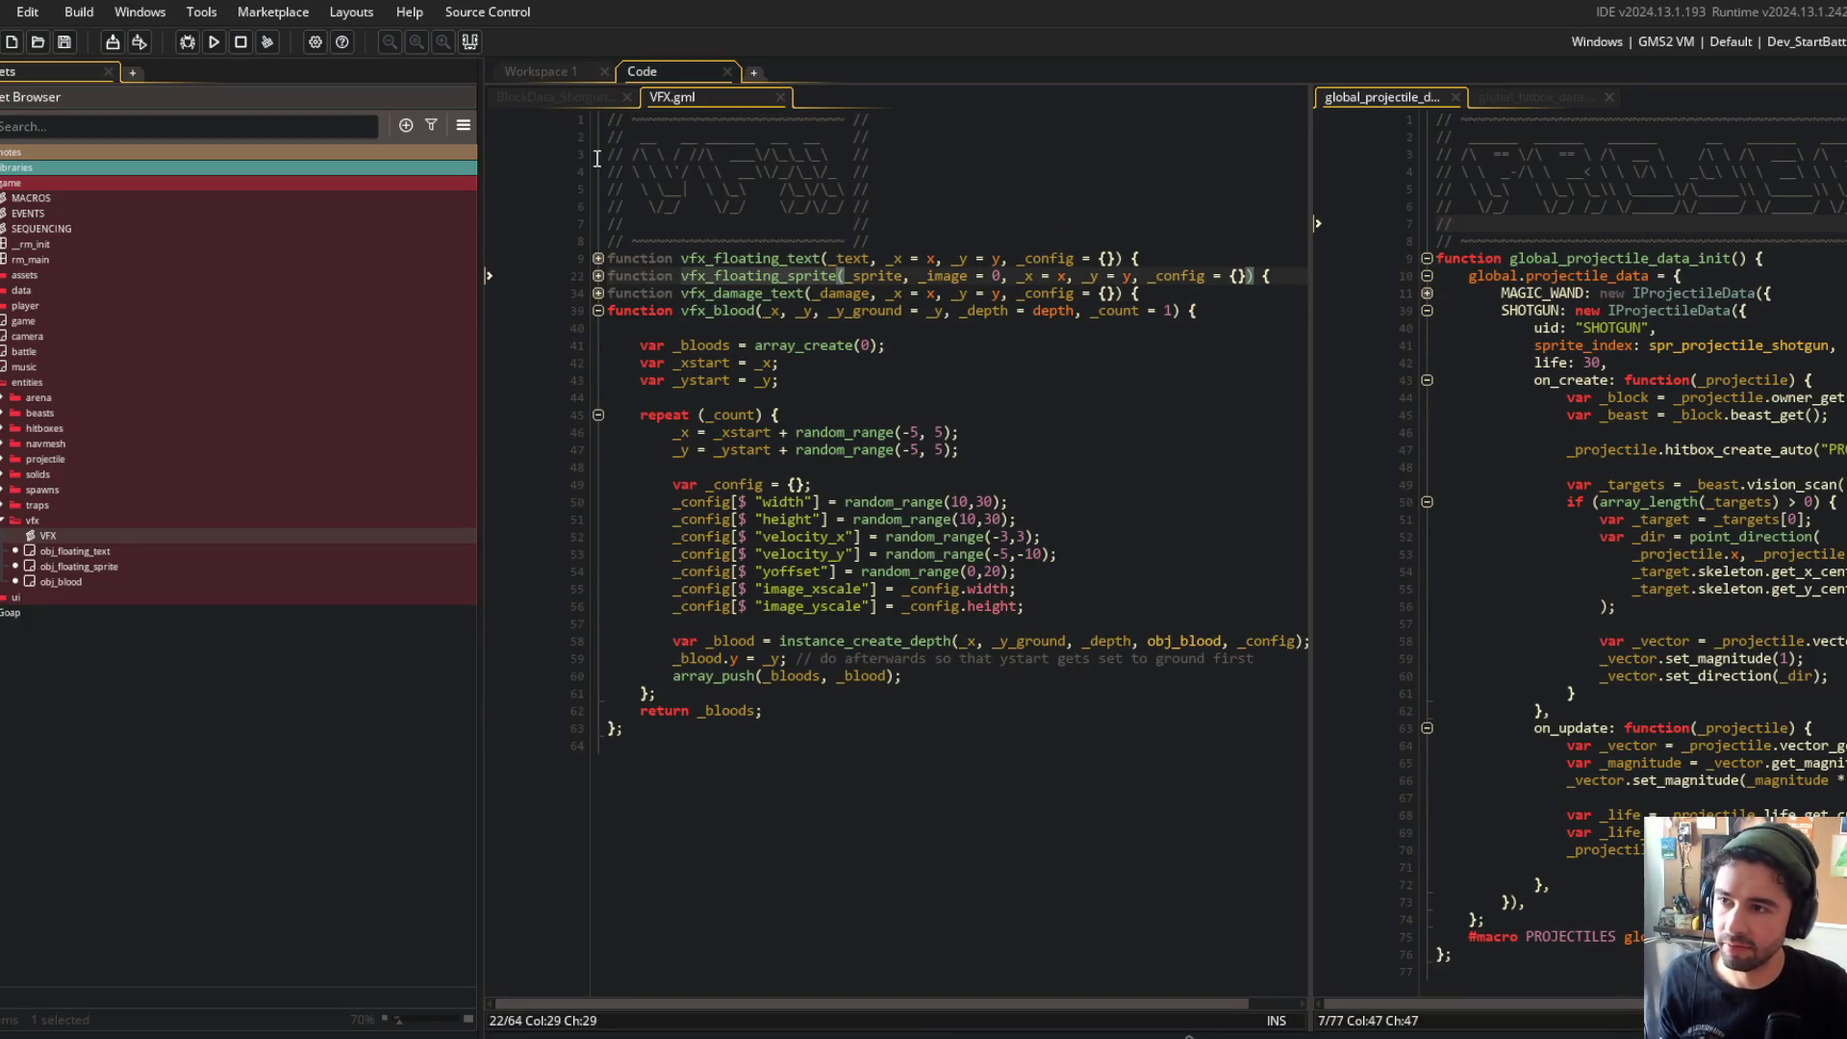
left_click(527, 108)
mouse_move(489, 92)
left_mouse_down()
mouse_move(246, 144)
mouse_move(111, 204)
left_mouse_up()
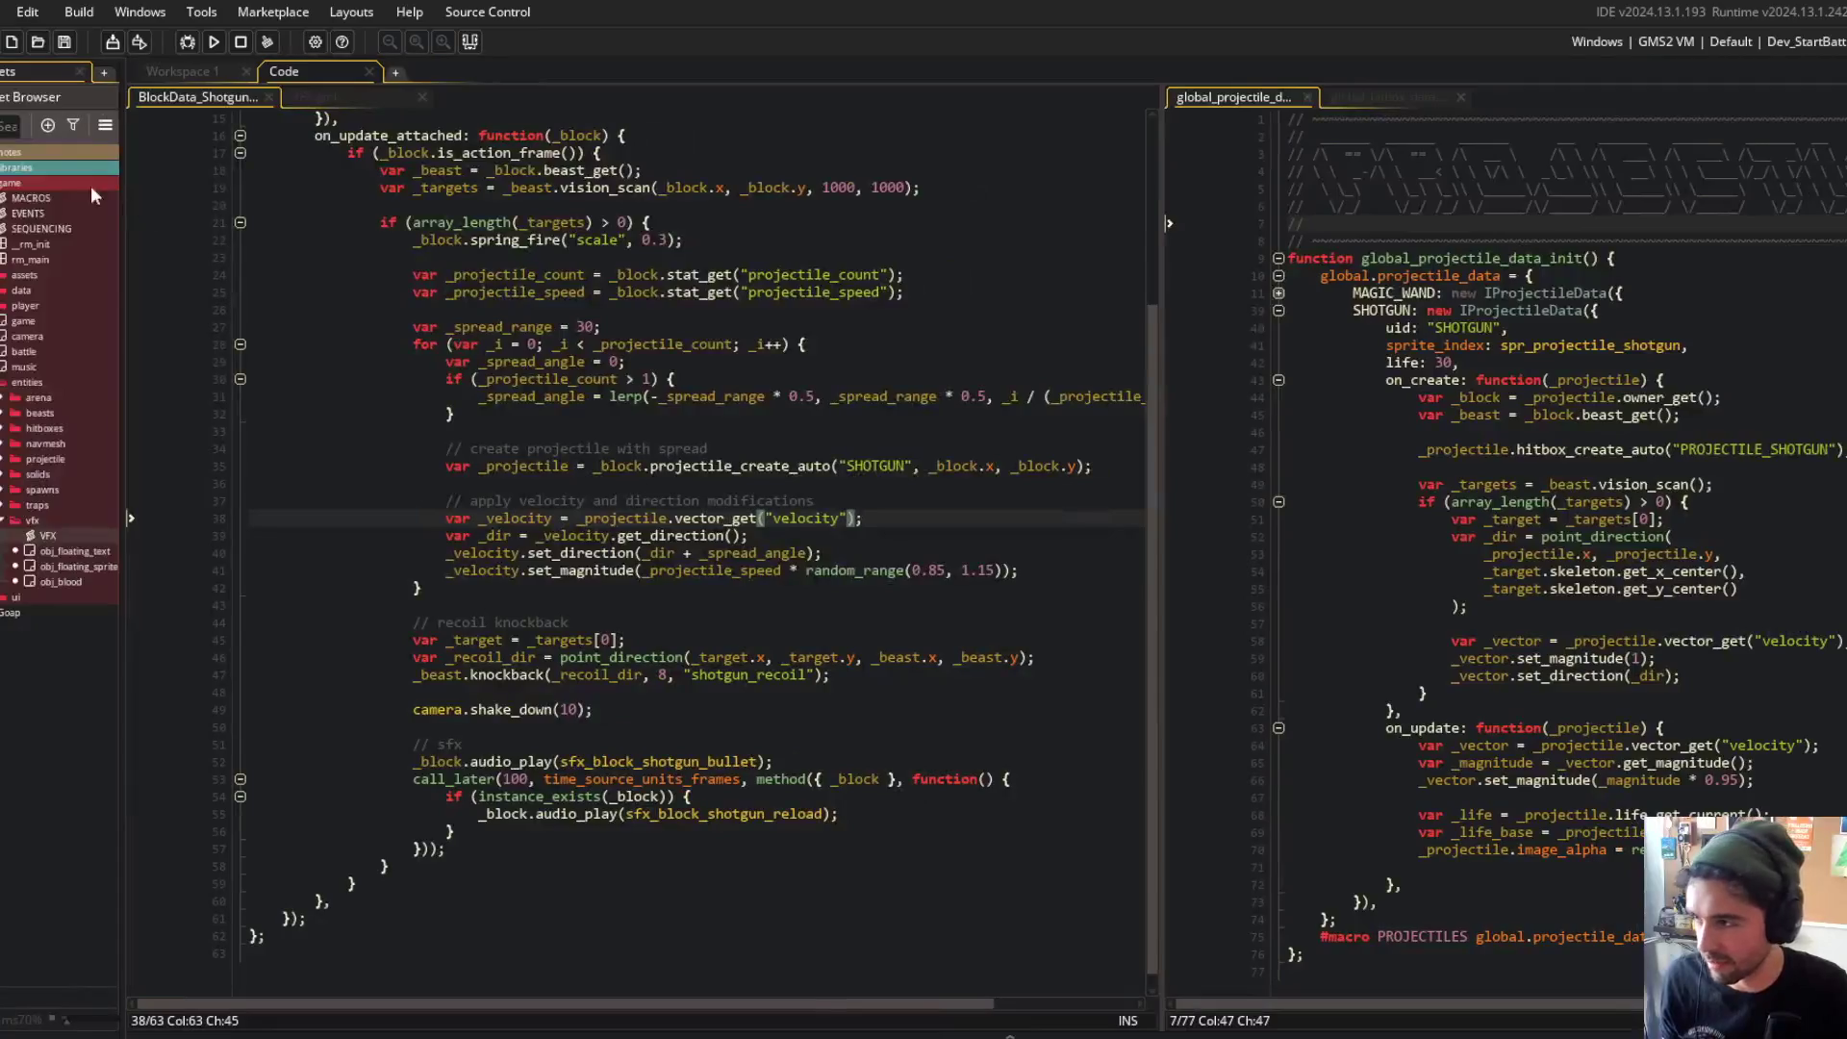
left_click_drag(122, 126, 343, 126)
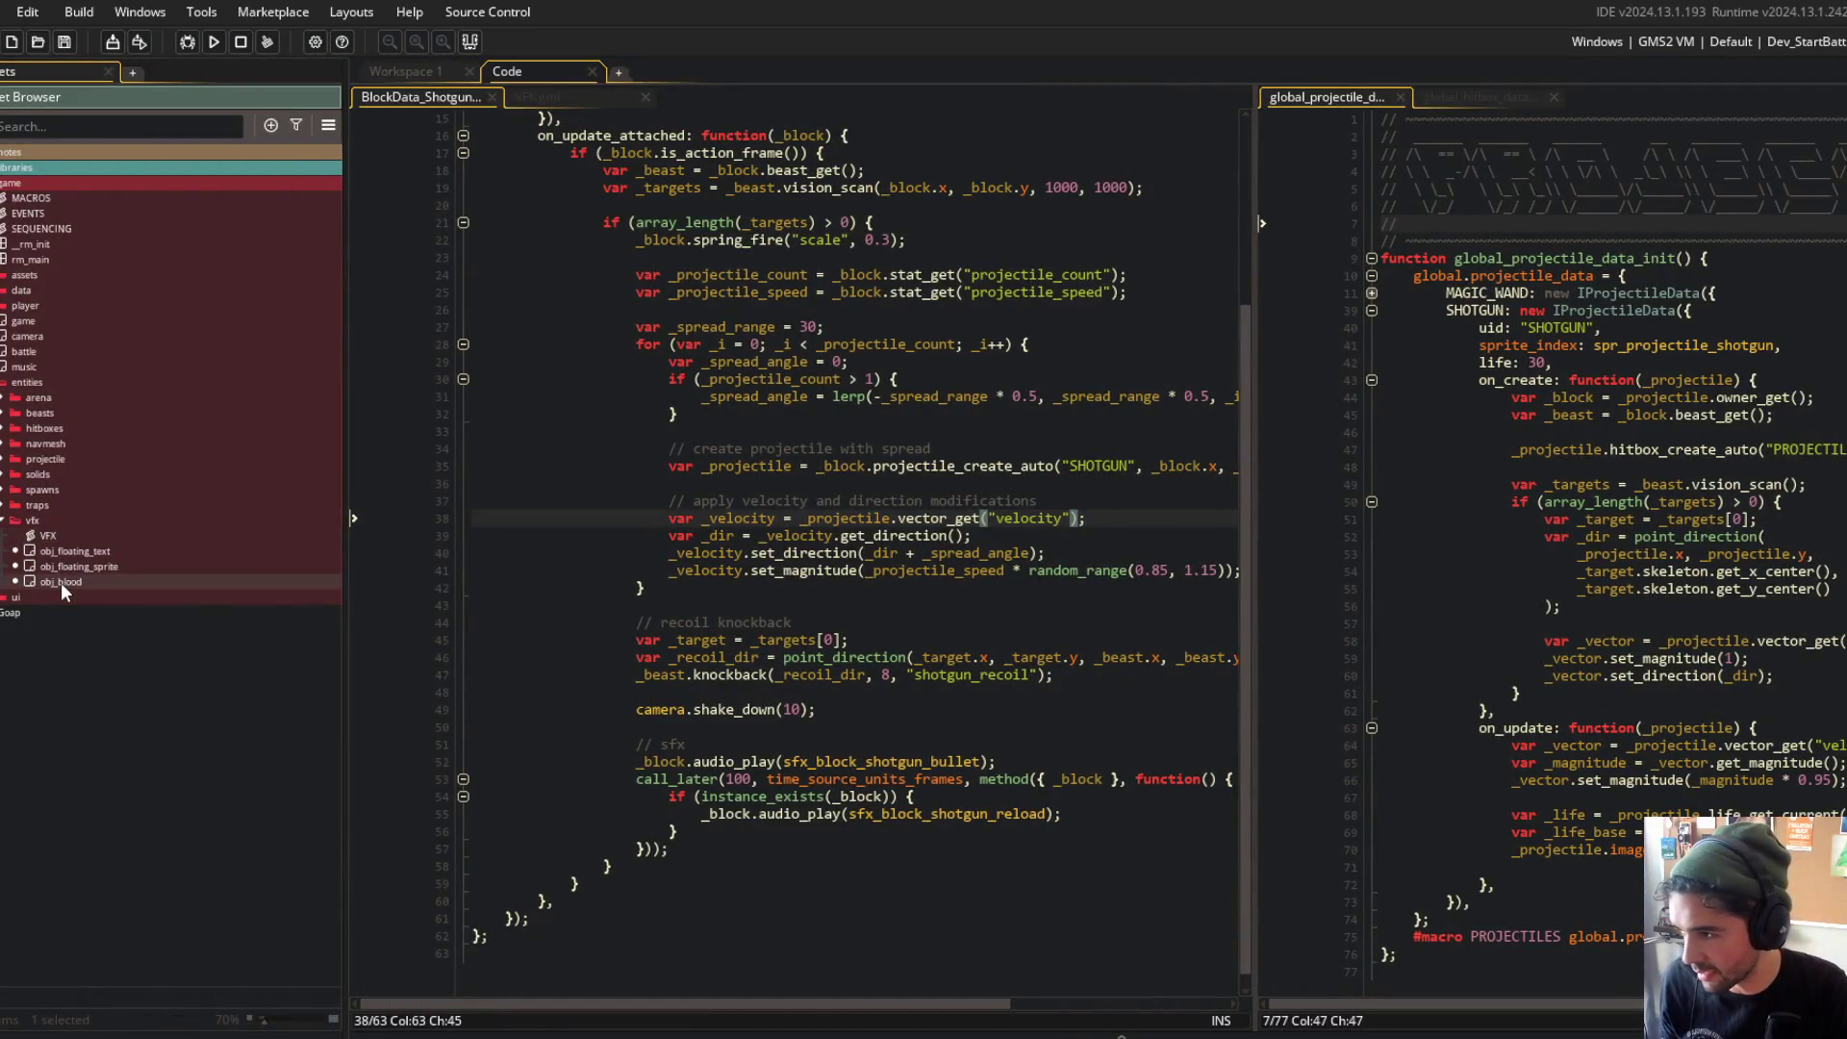
Step: Create spr_vfx_muzzel_flash in the vfx folder and resize it to 32×32
right_click(61, 581)
mouse_move(187, 593)
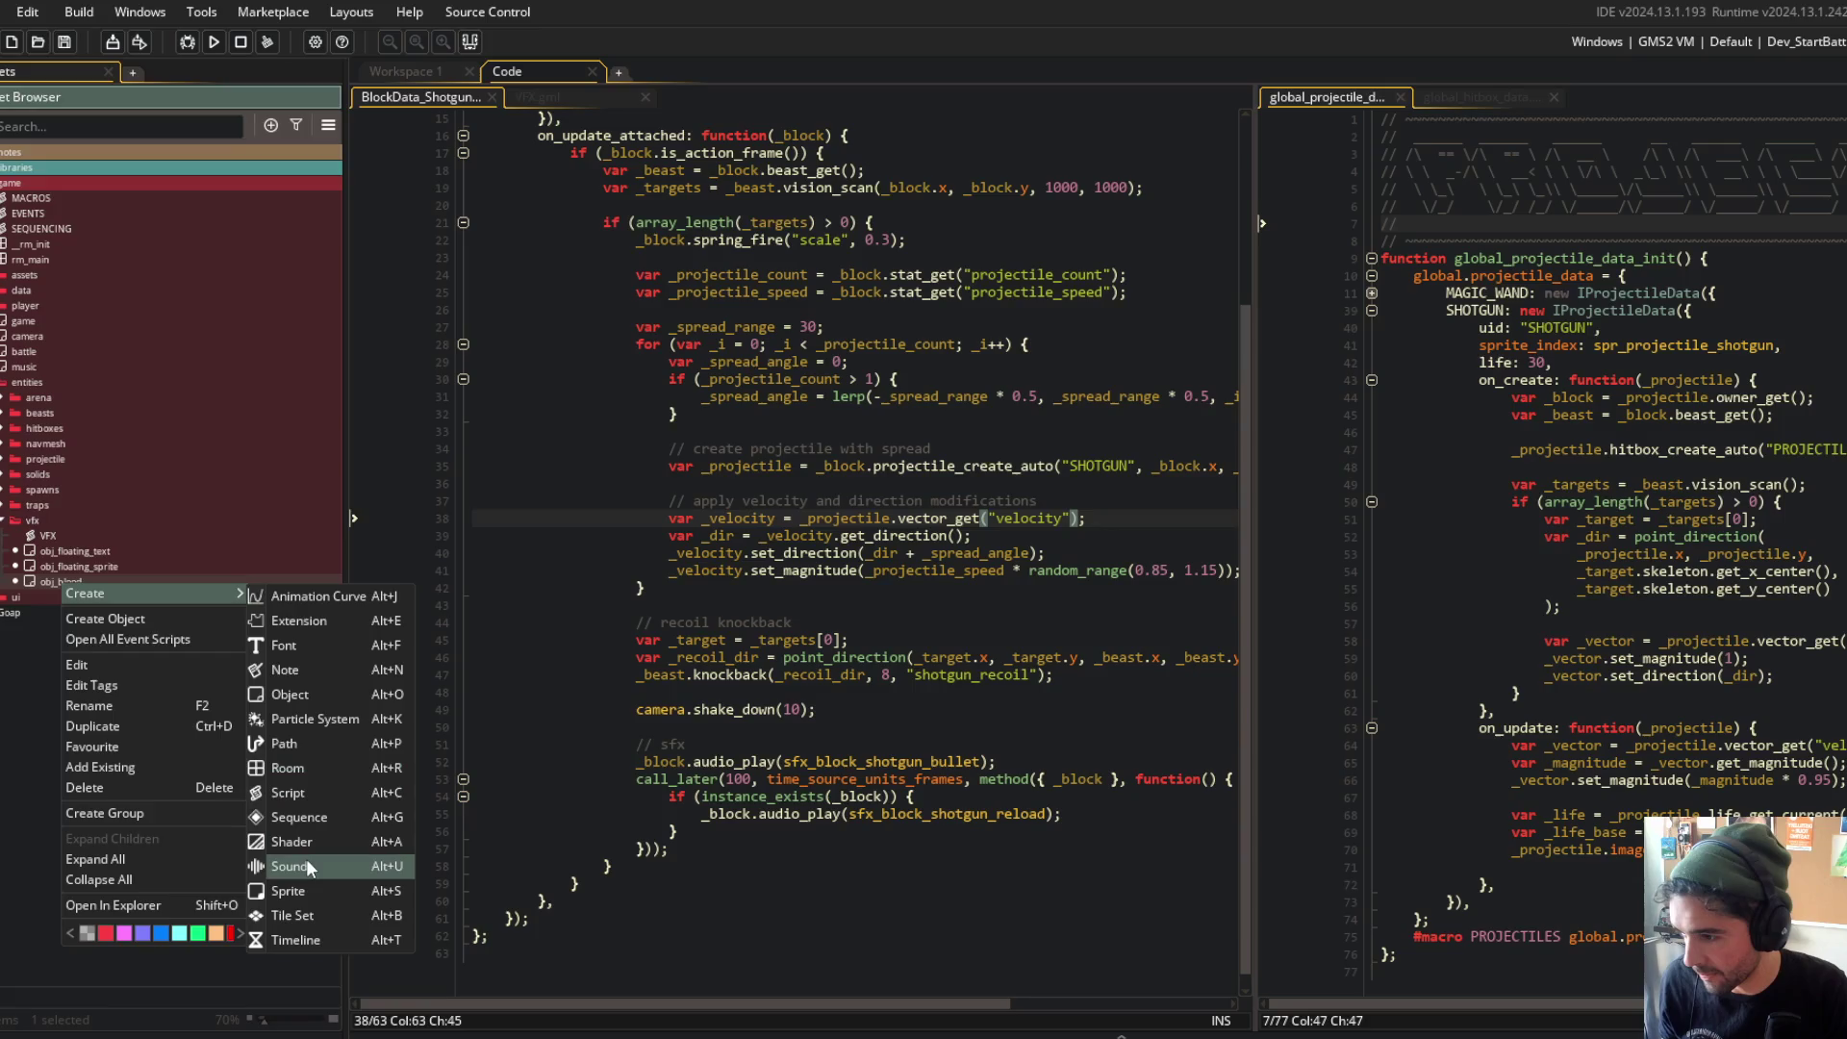
left_click(306, 891)
type("spr_vfx_muzzel_flash")
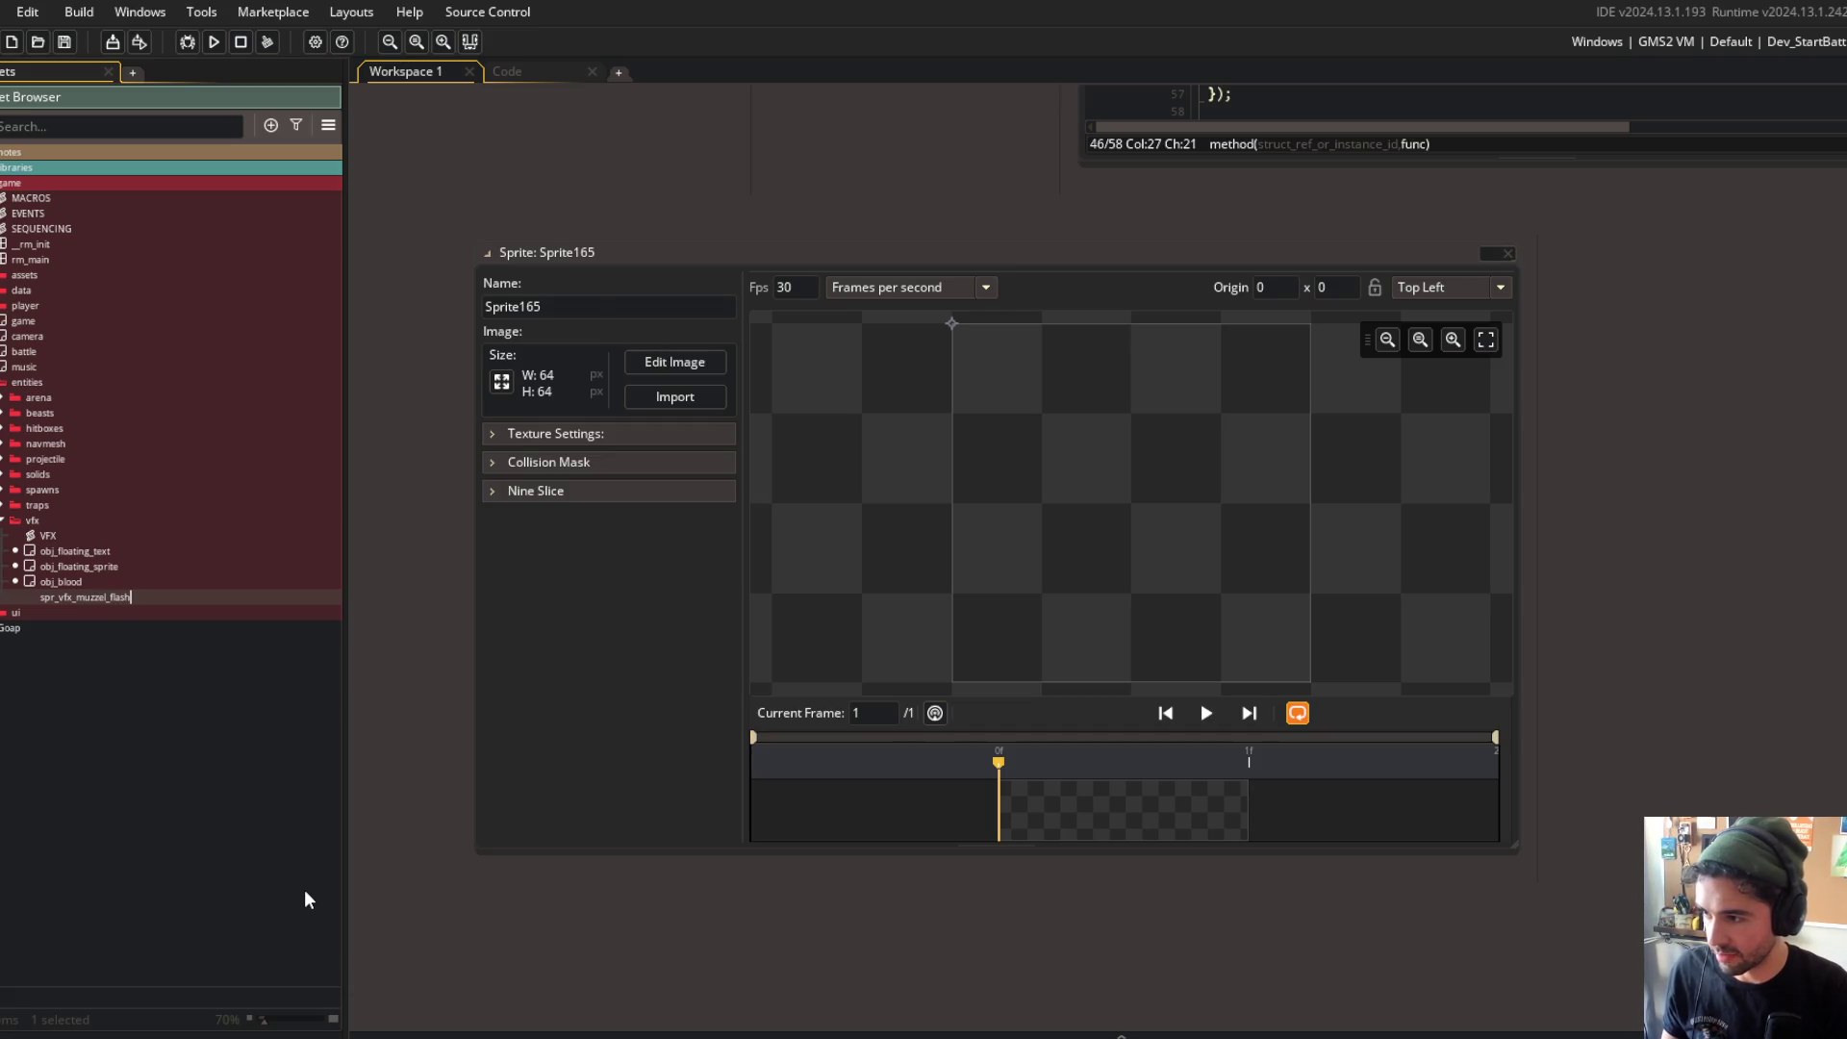
key("Return")
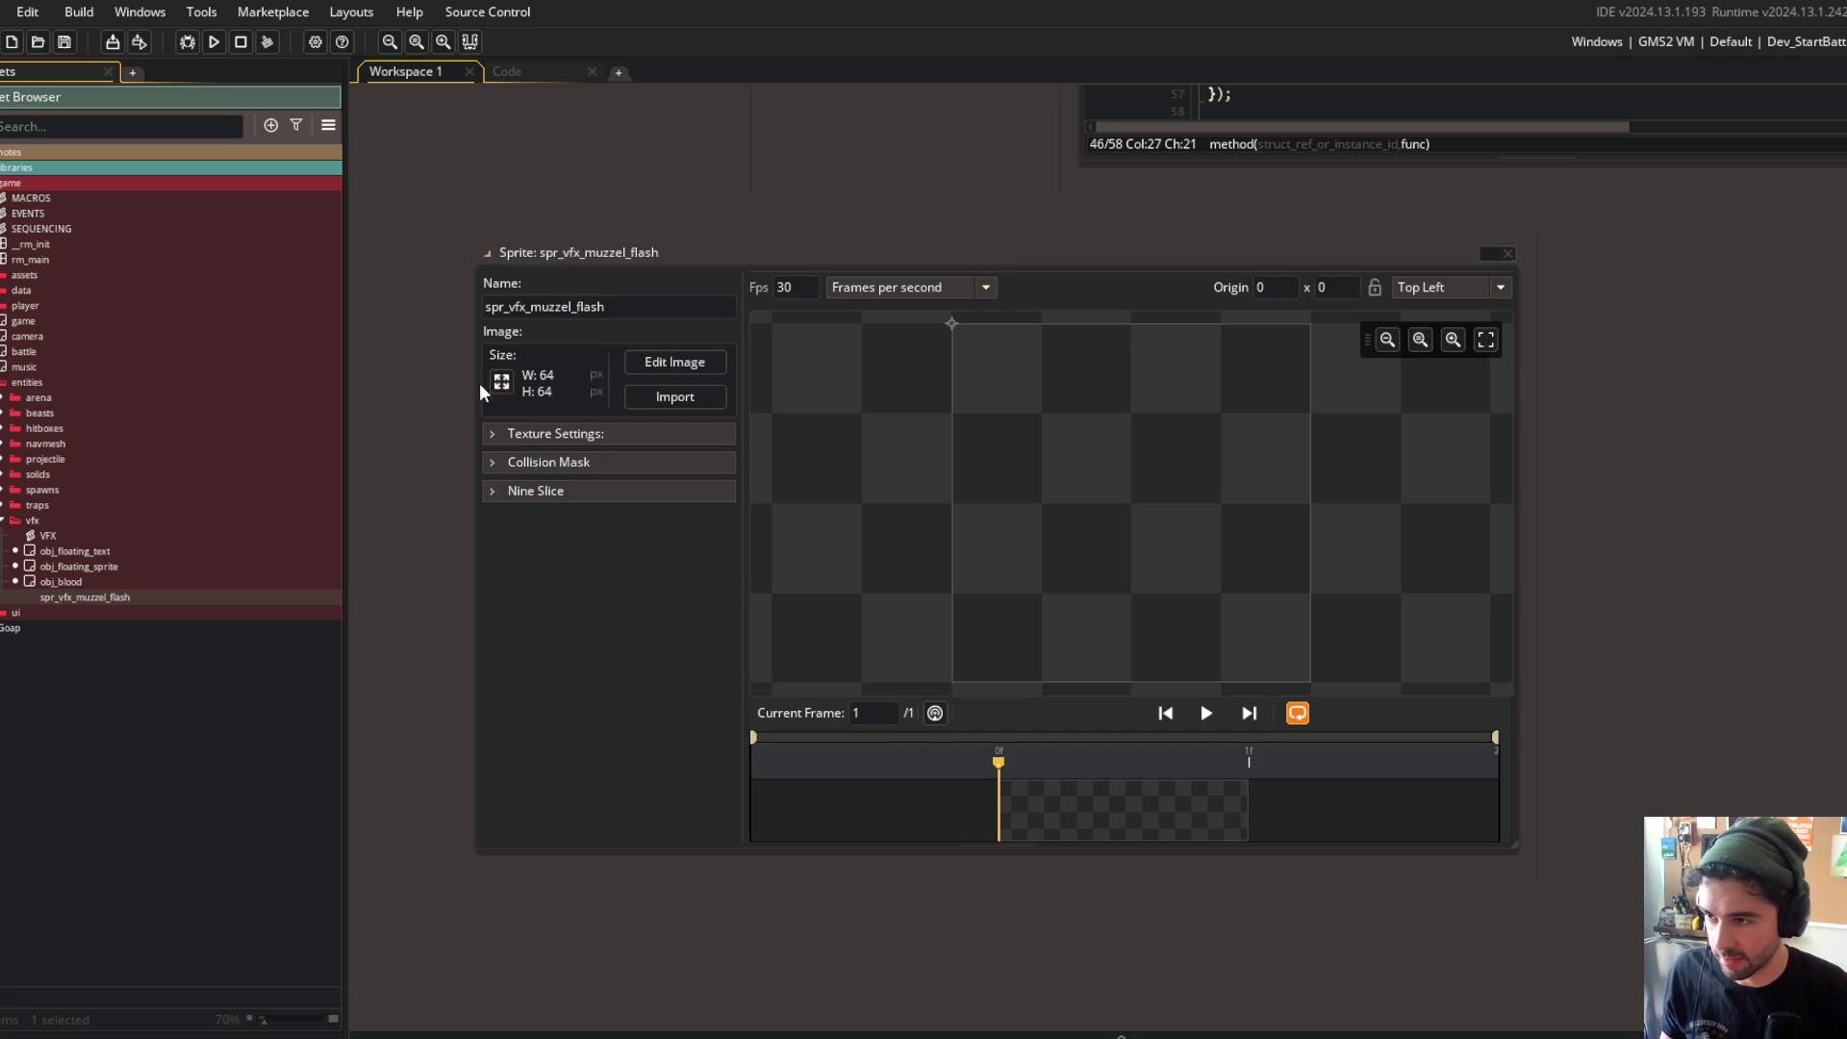
left_click(501, 382)
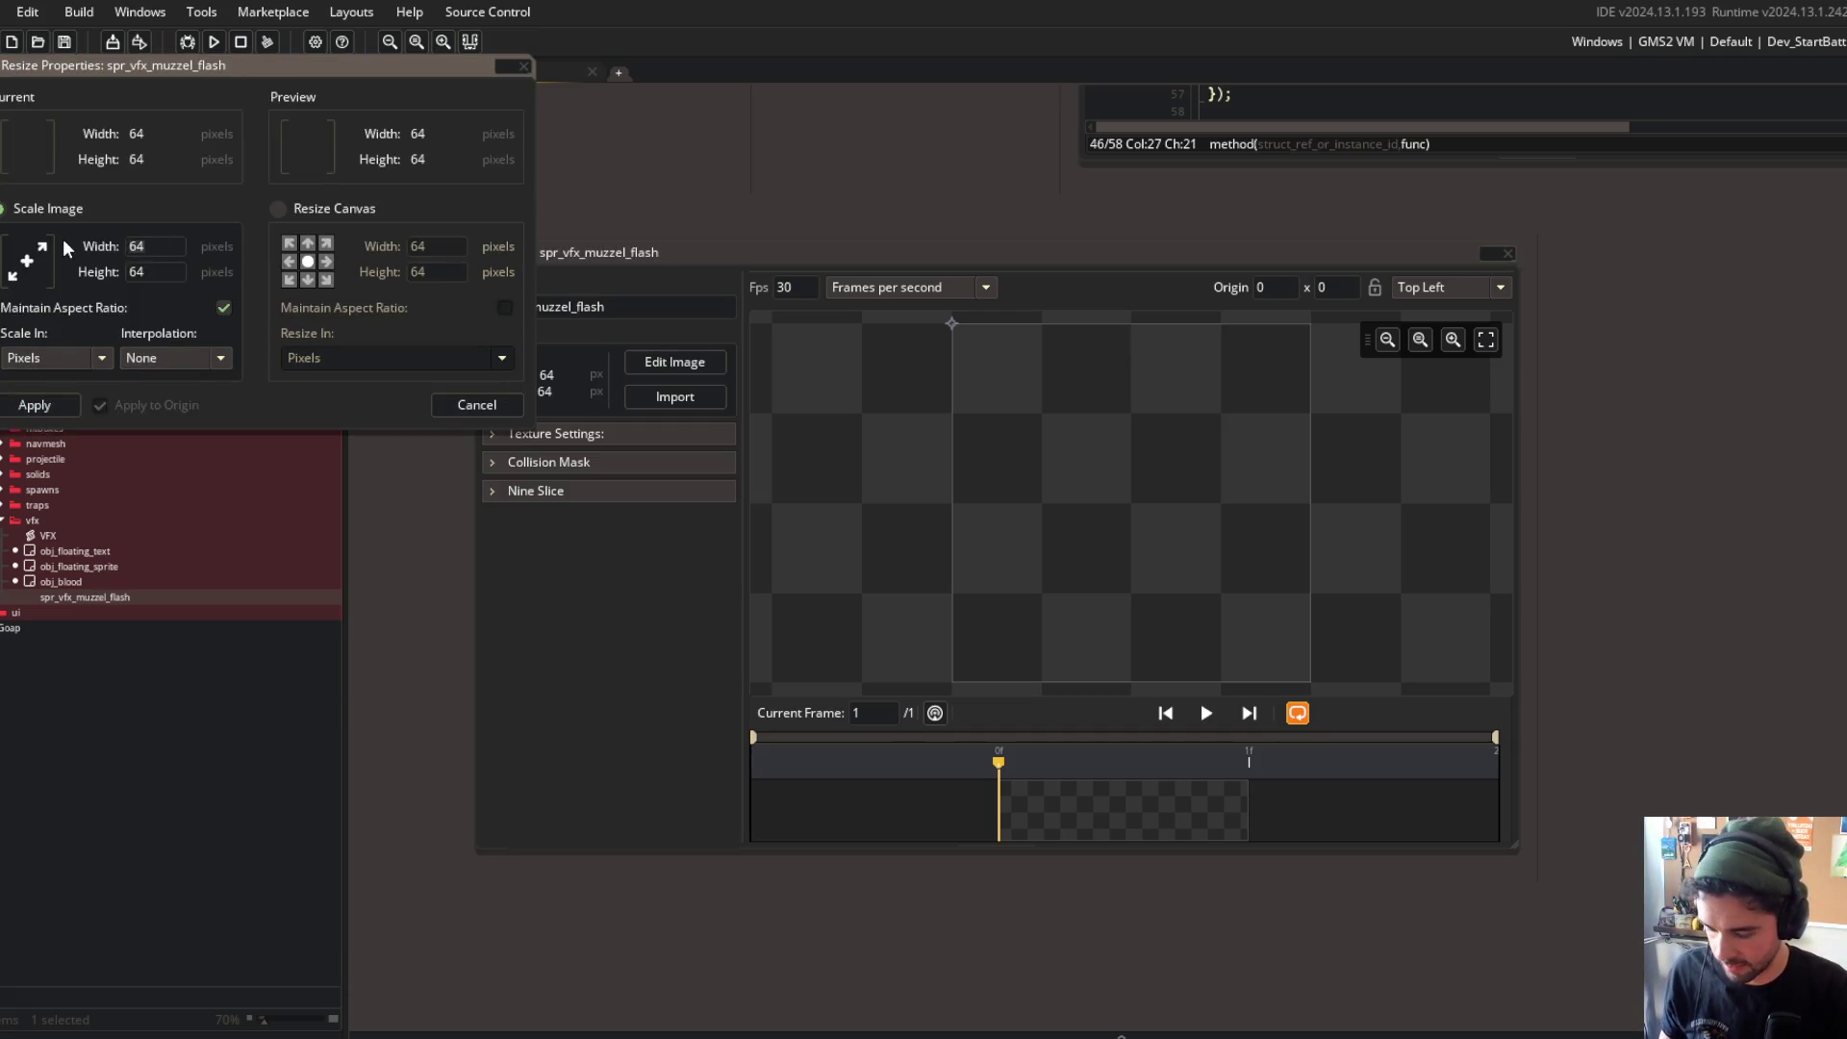
type("16")
key("Tab")
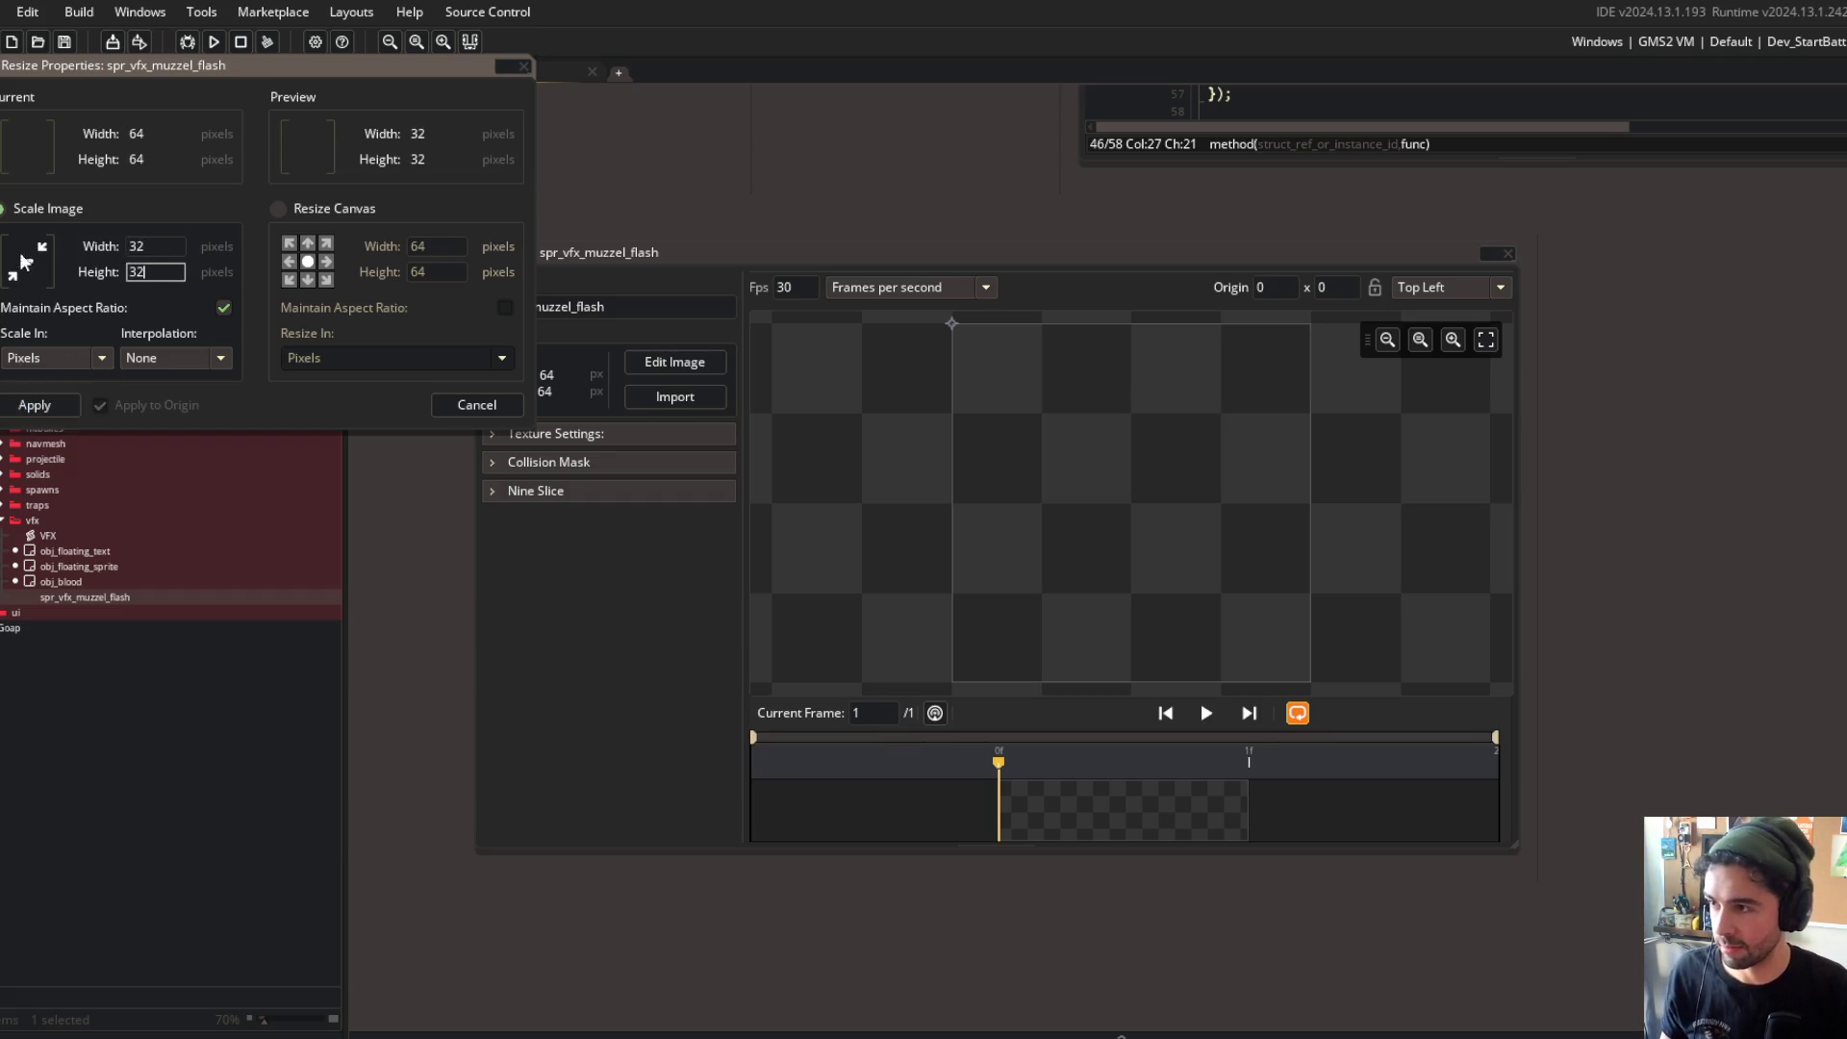
left_click(35, 405)
Step: Draw a white filled circle covering the whole sprite canvas
left_click(675, 362)
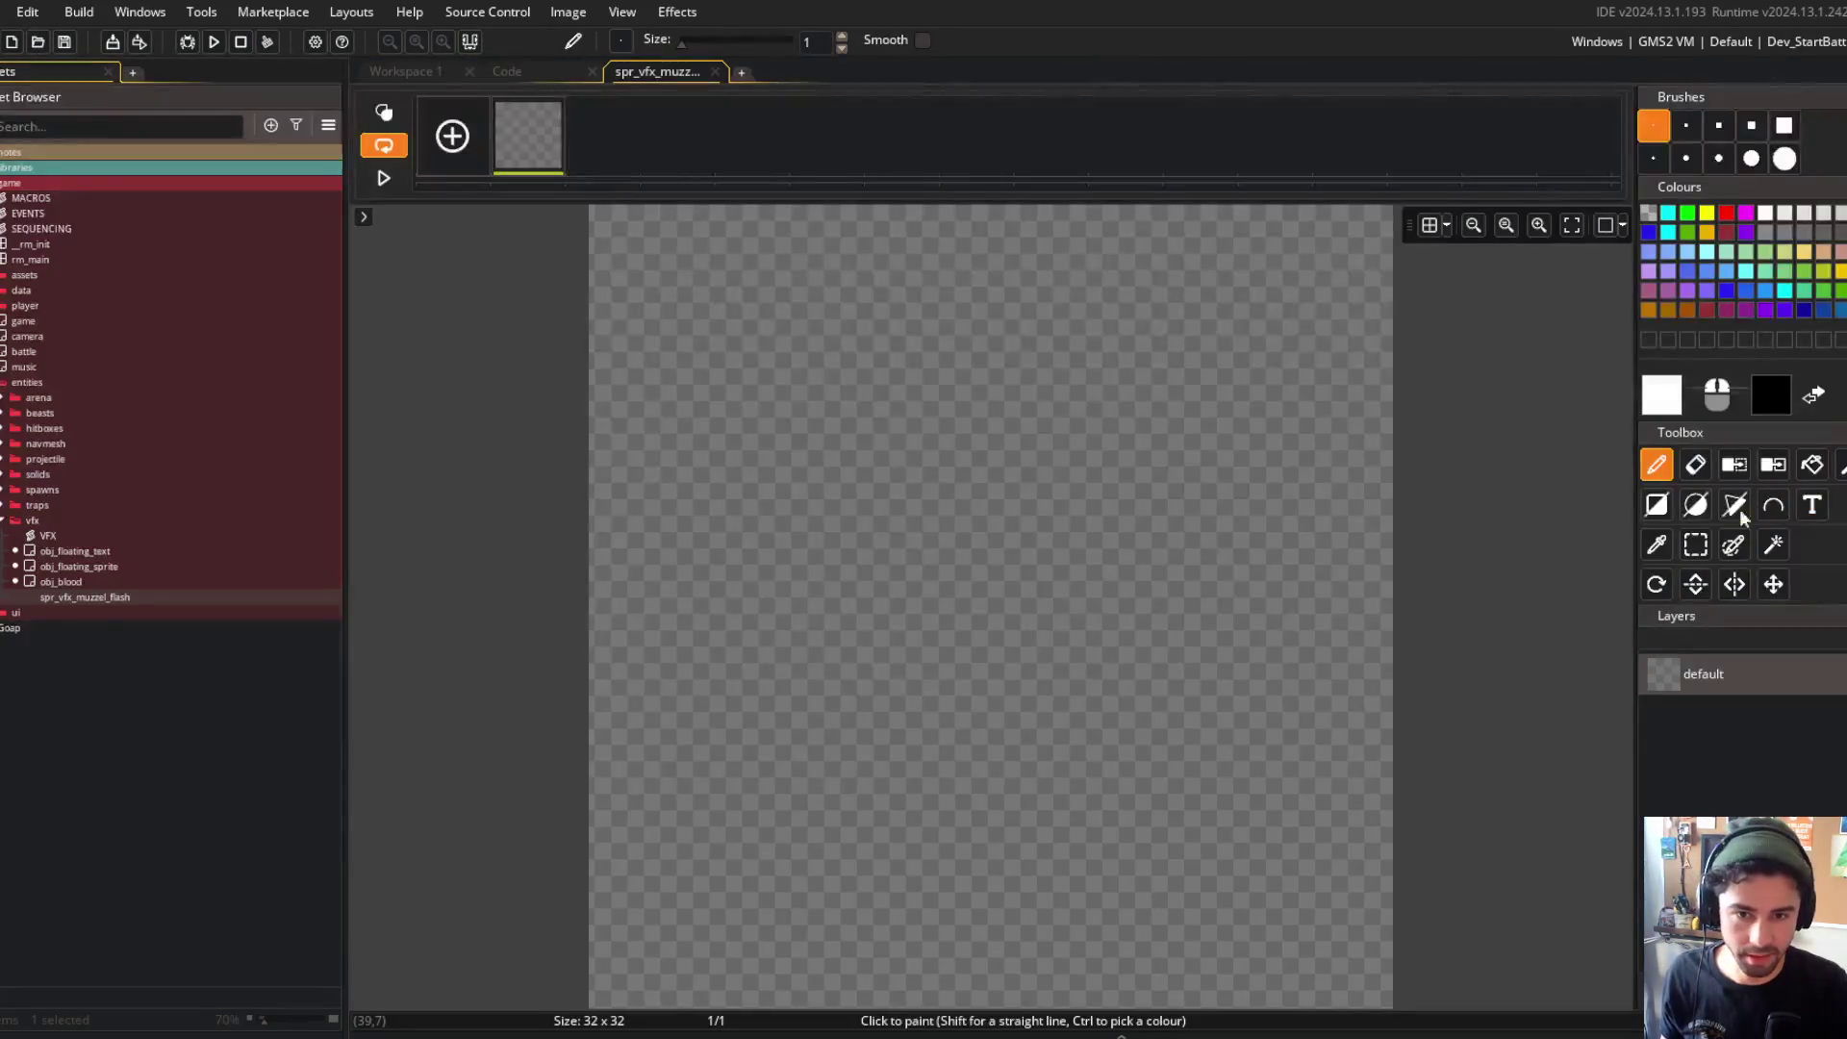
left_click(1697, 505)
scroll(1105, 371, "down", 2)
left_click_drag(606, 234, 1151, 795)
middle_click(661, 75)
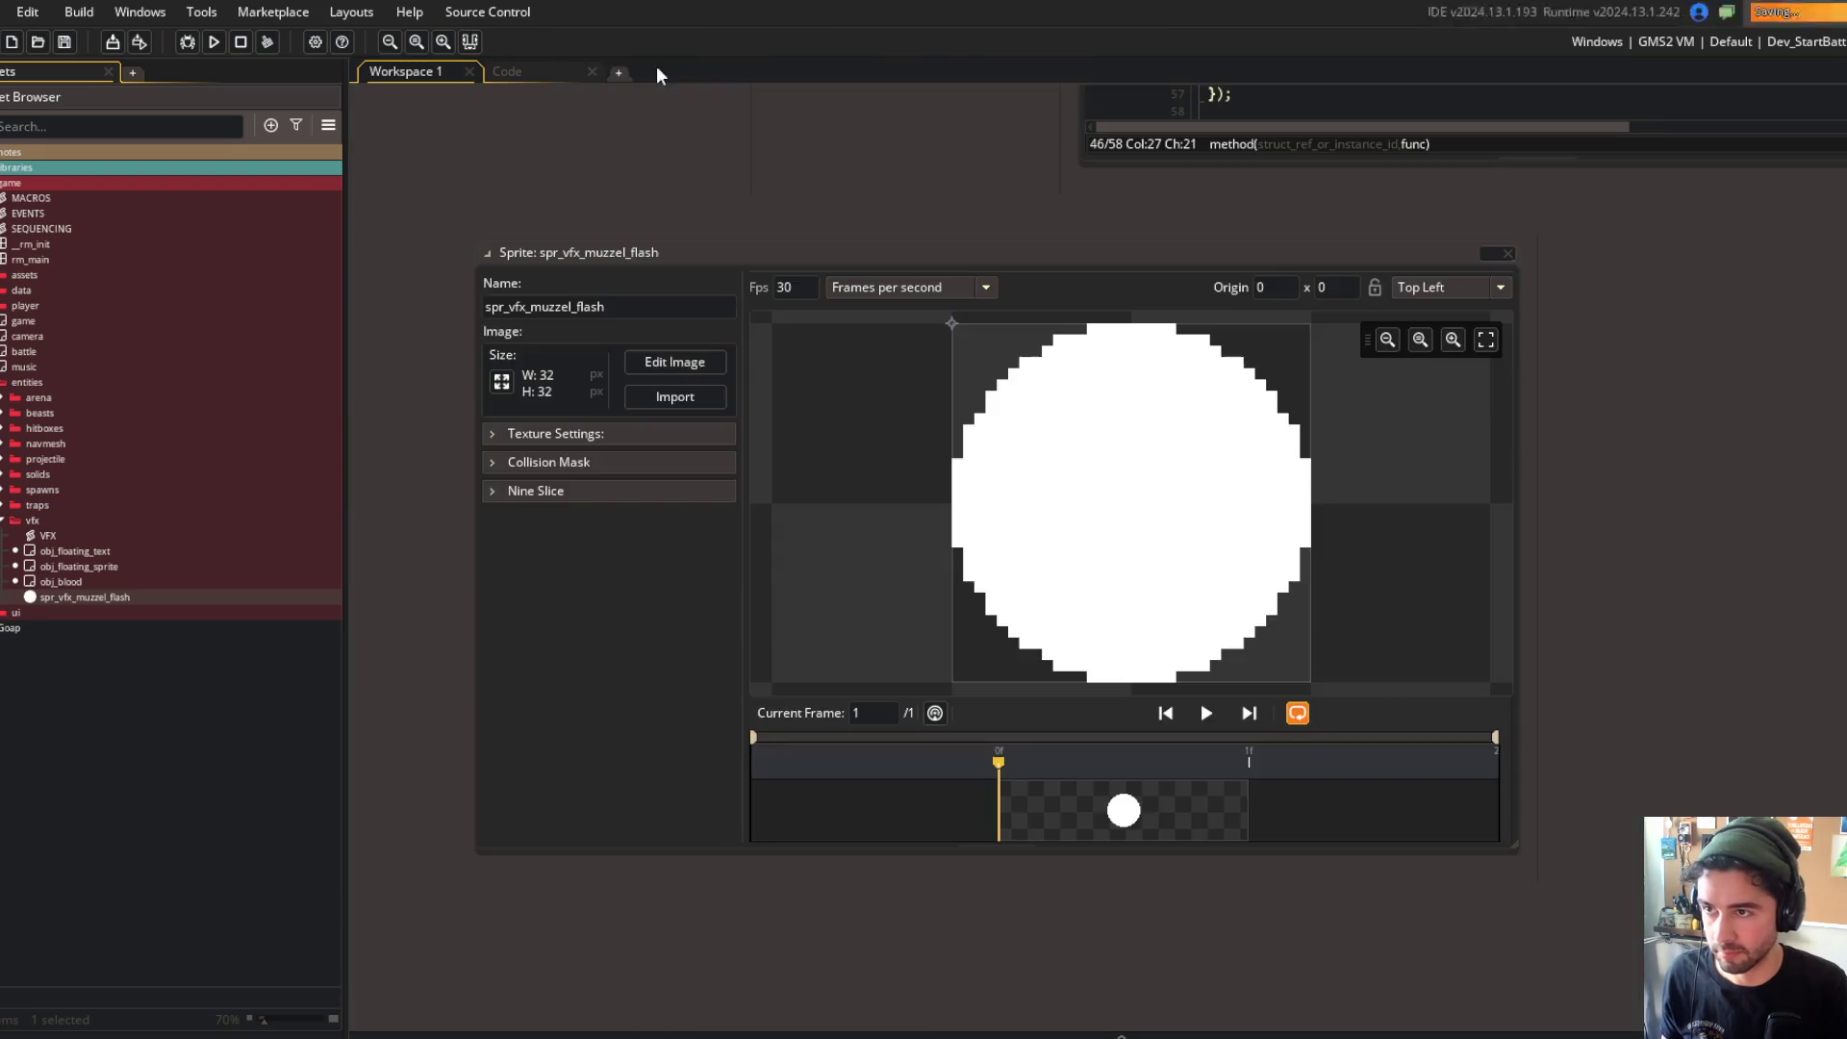
Step: Set the sprite's origin to Middle Centre
left_click(1444, 284)
left_click(1449, 451)
left_click(1443, 287)
left_click(1429, 387)
left_click(507, 71)
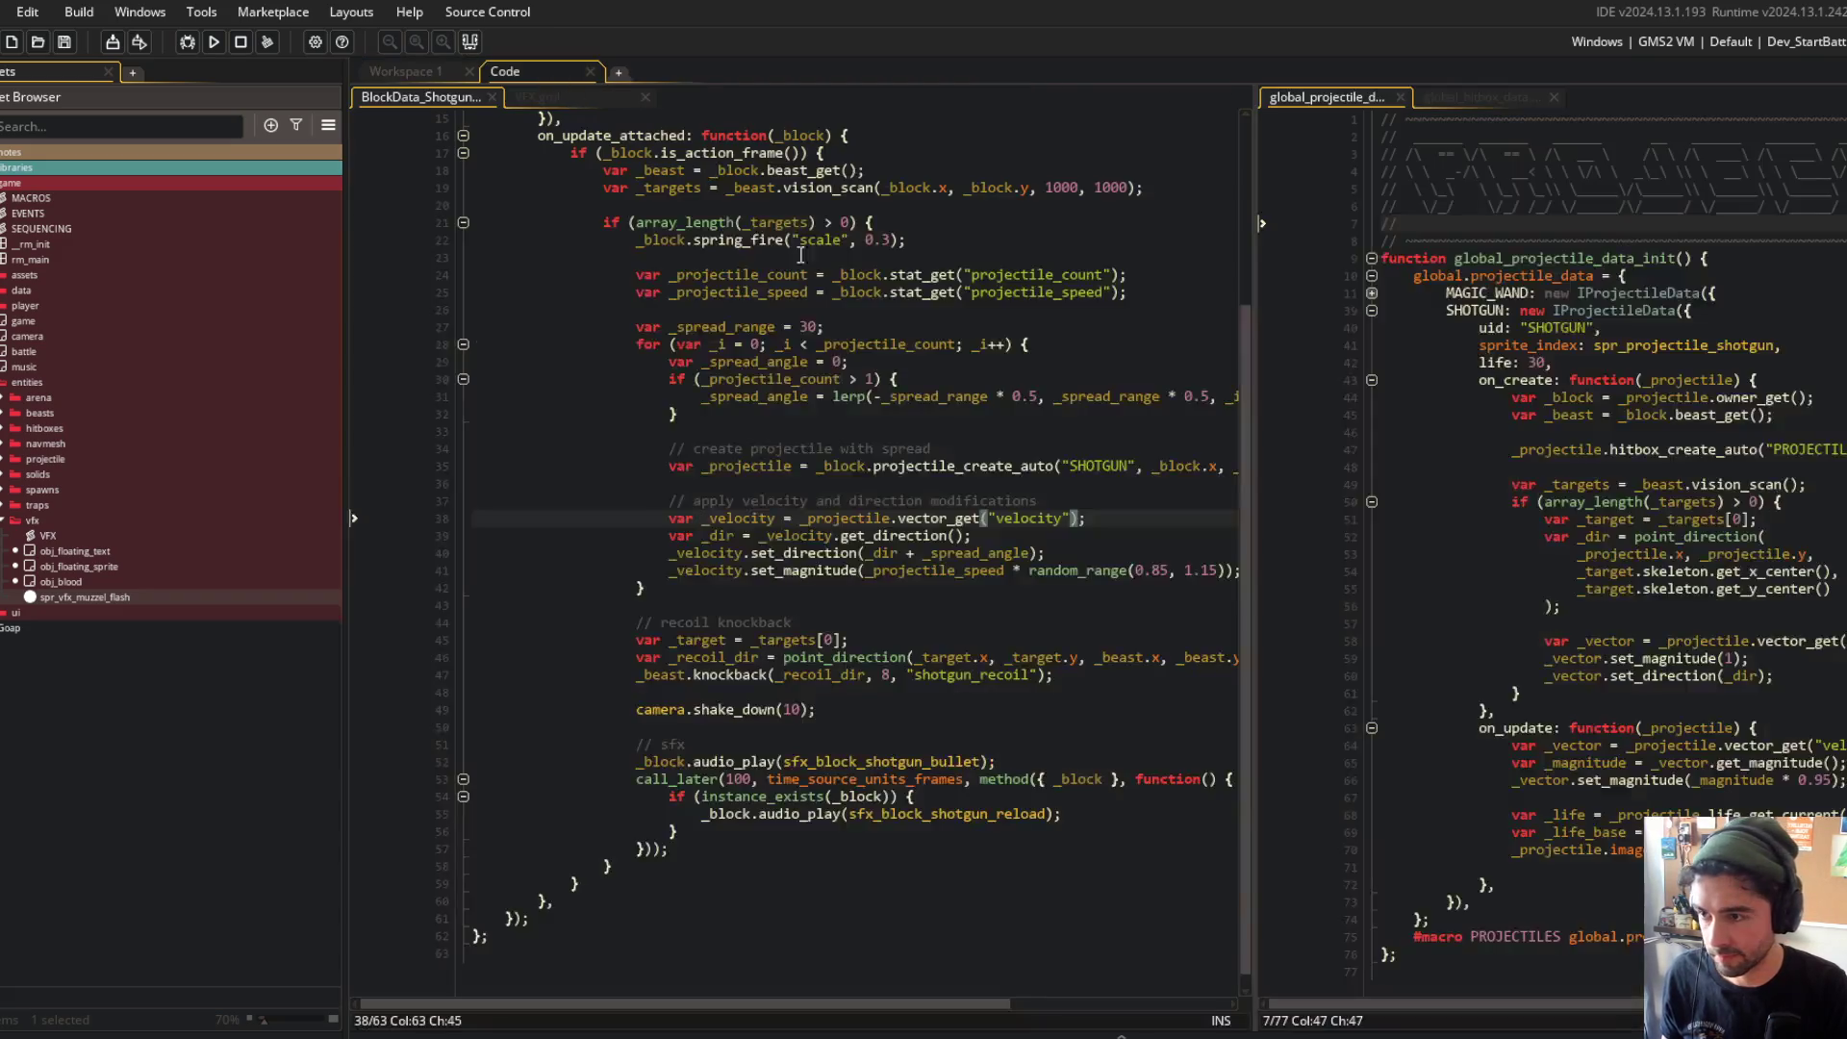
Step: Put VFX.gml beside the shotgun code and add a // comment line above the camera shake
left_click(838, 587)
scroll(797, 503, "down", 1)
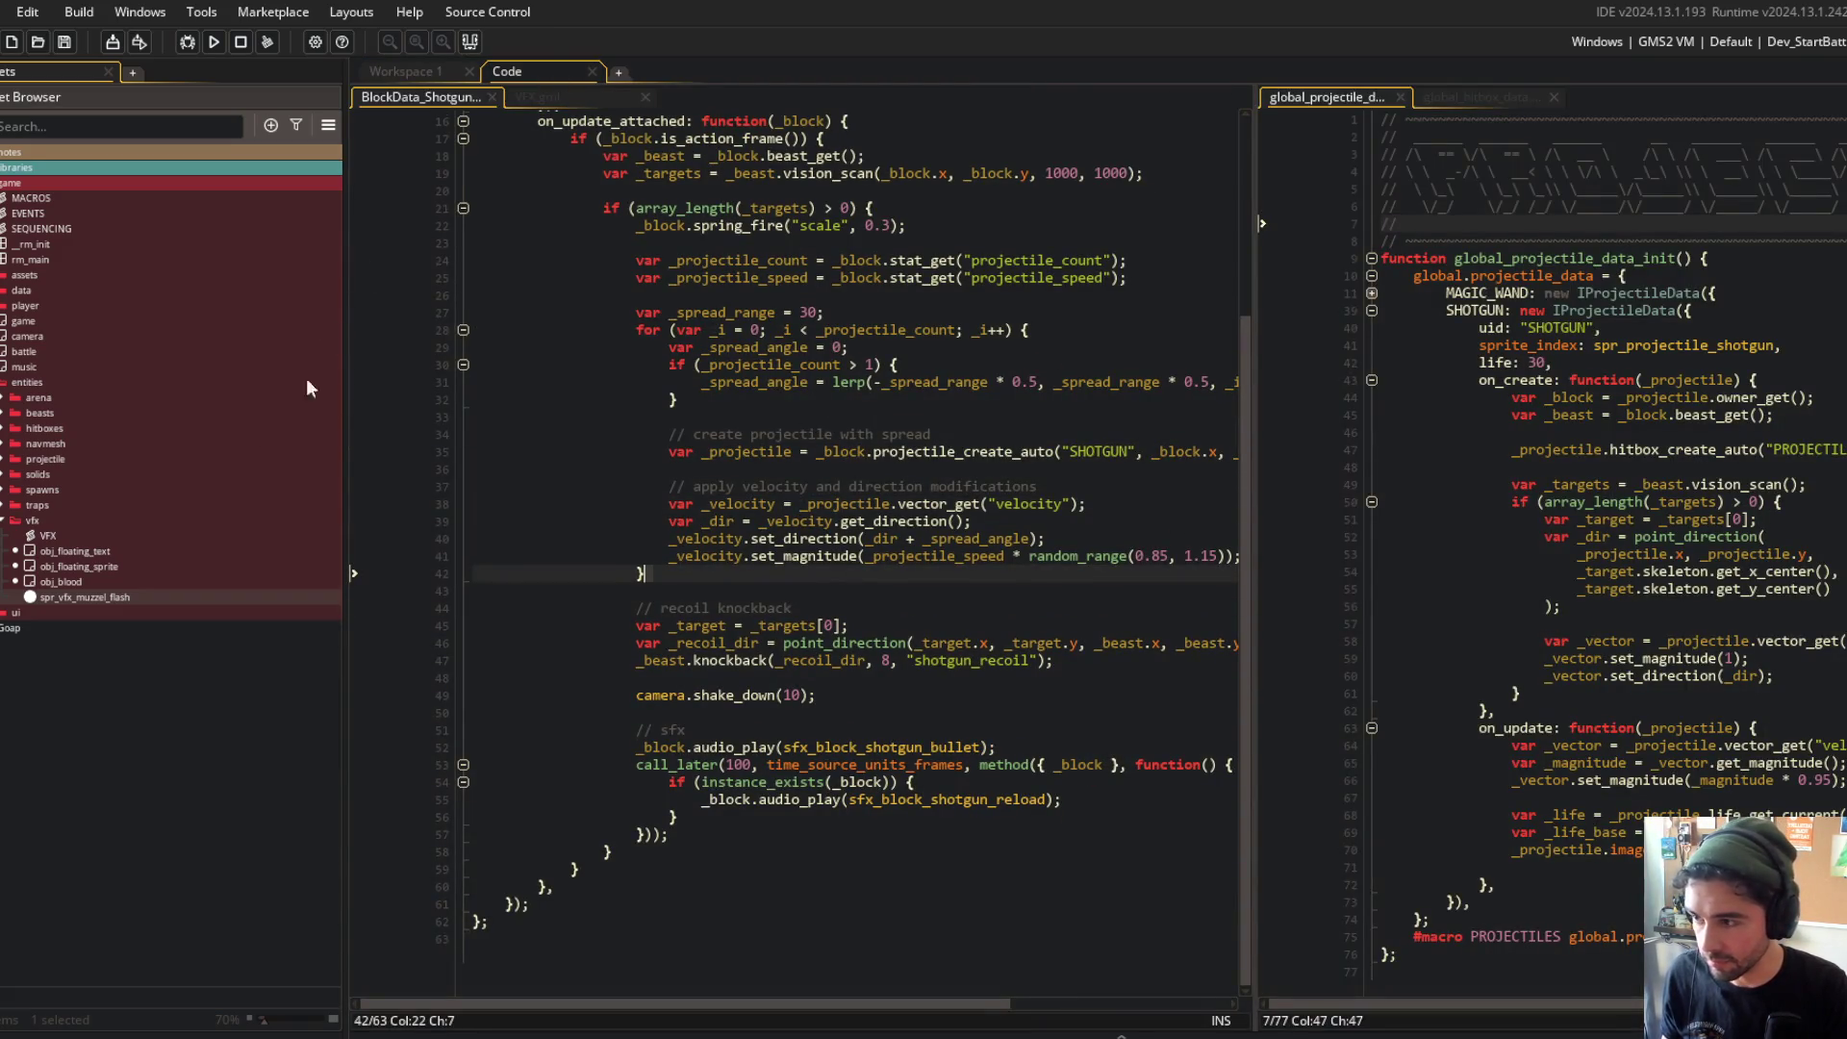
left_click_drag(574, 112, 1558, 164)
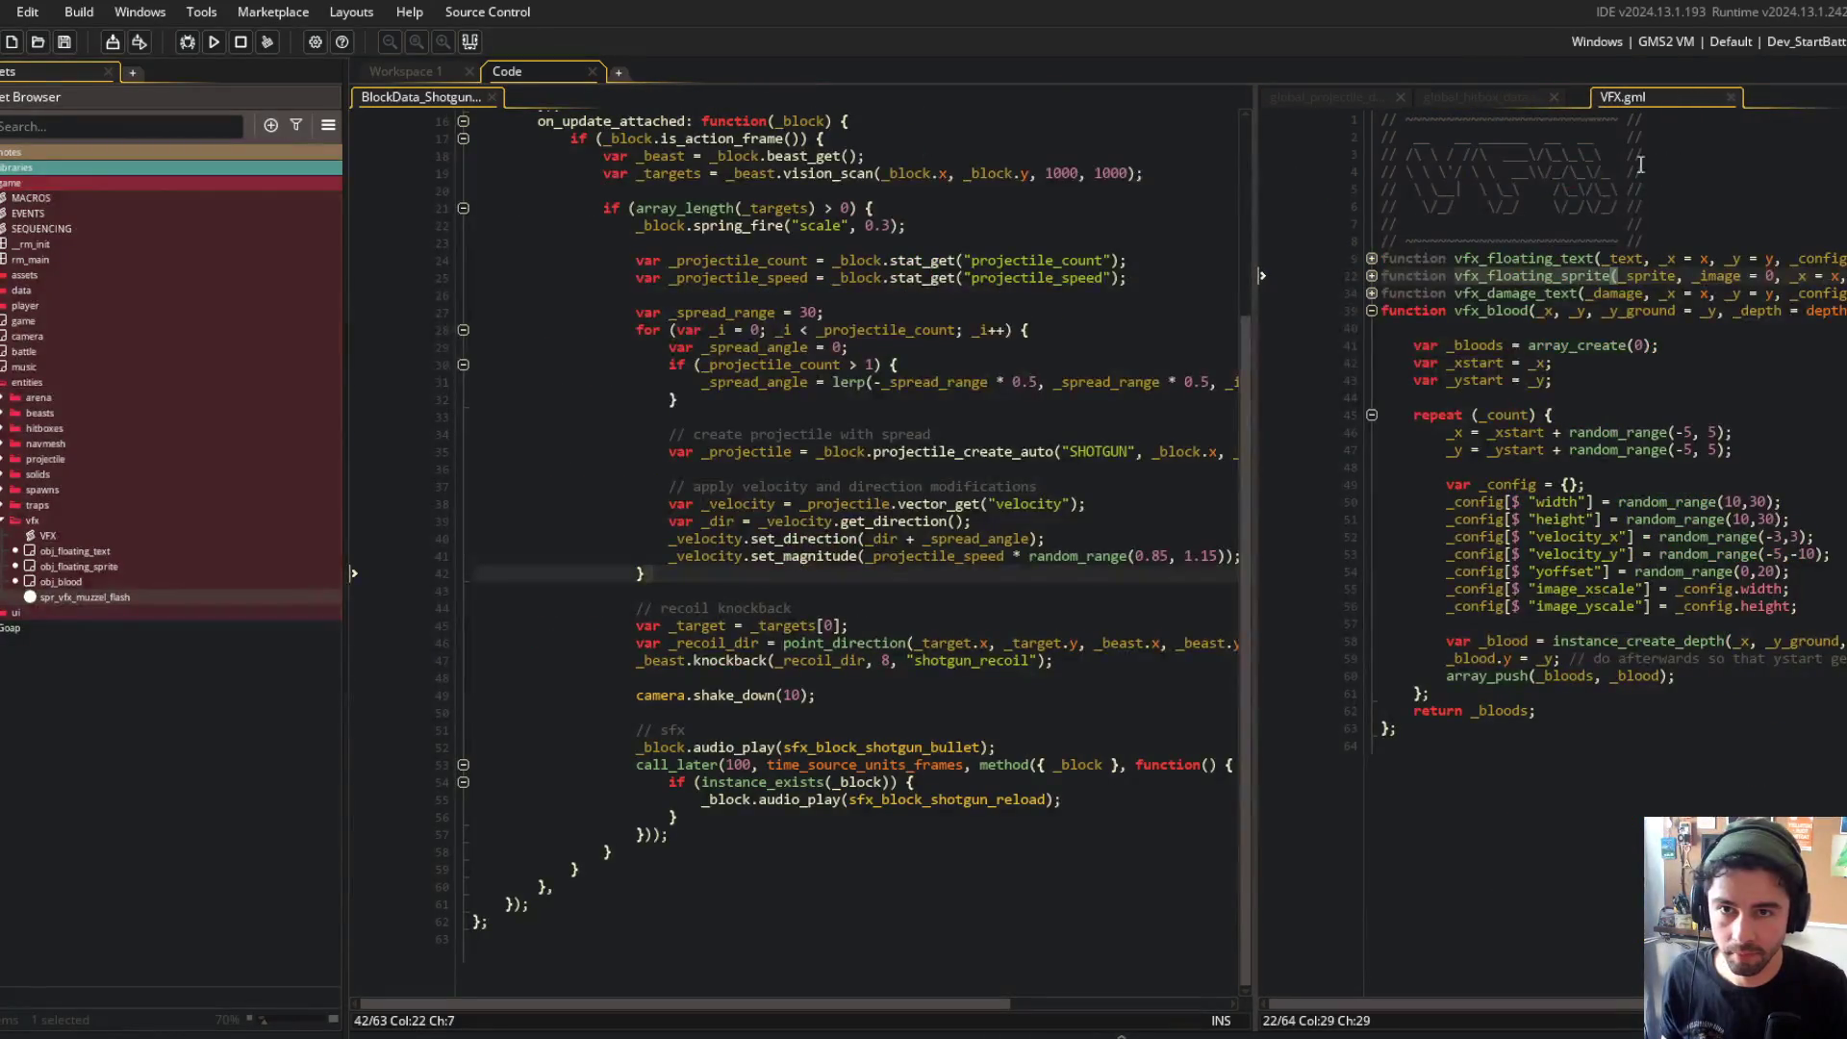
key("F12")
left_click(528, 712)
key("Home")
key("Return")
key("Up")
type("//")
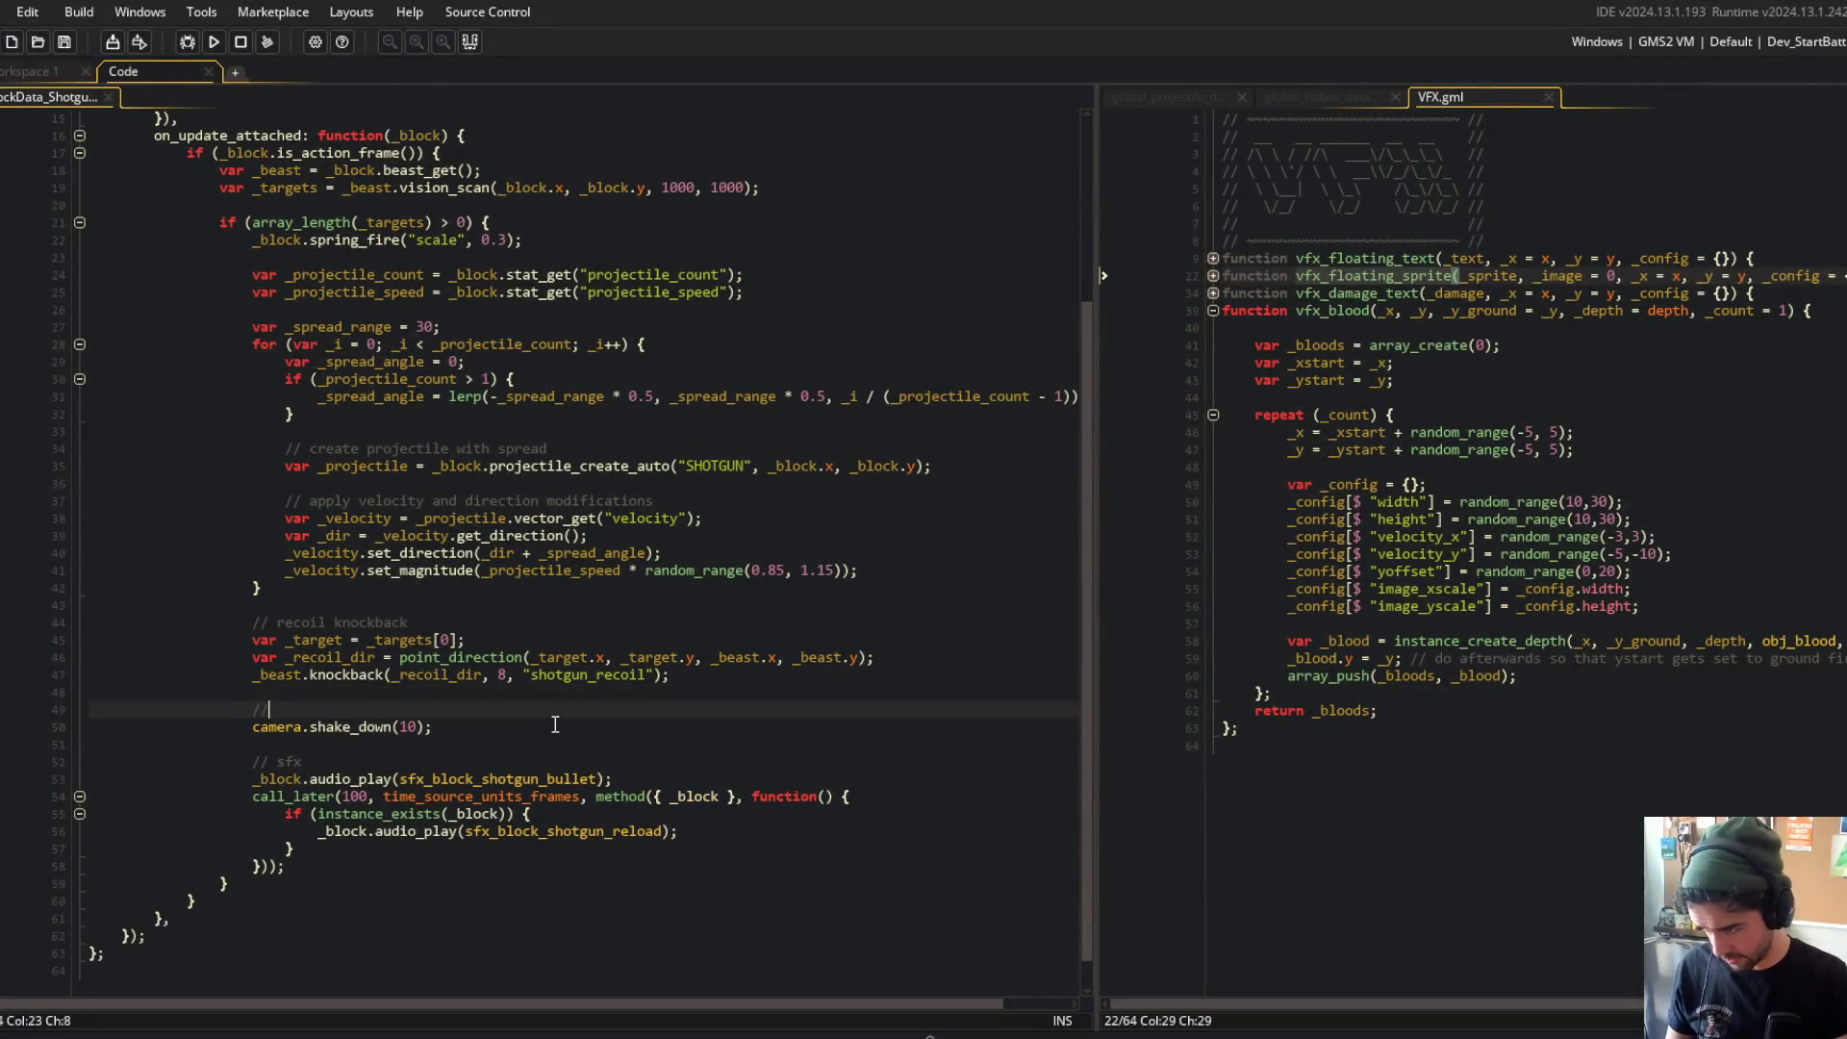
Step: After camera.shake_down, add vfx_floating_sprite(spr_vfx_muzzel_flash, 0, _block.x, _block.y, { }); with an empty config struct
left_click(555, 725)
key("Return")
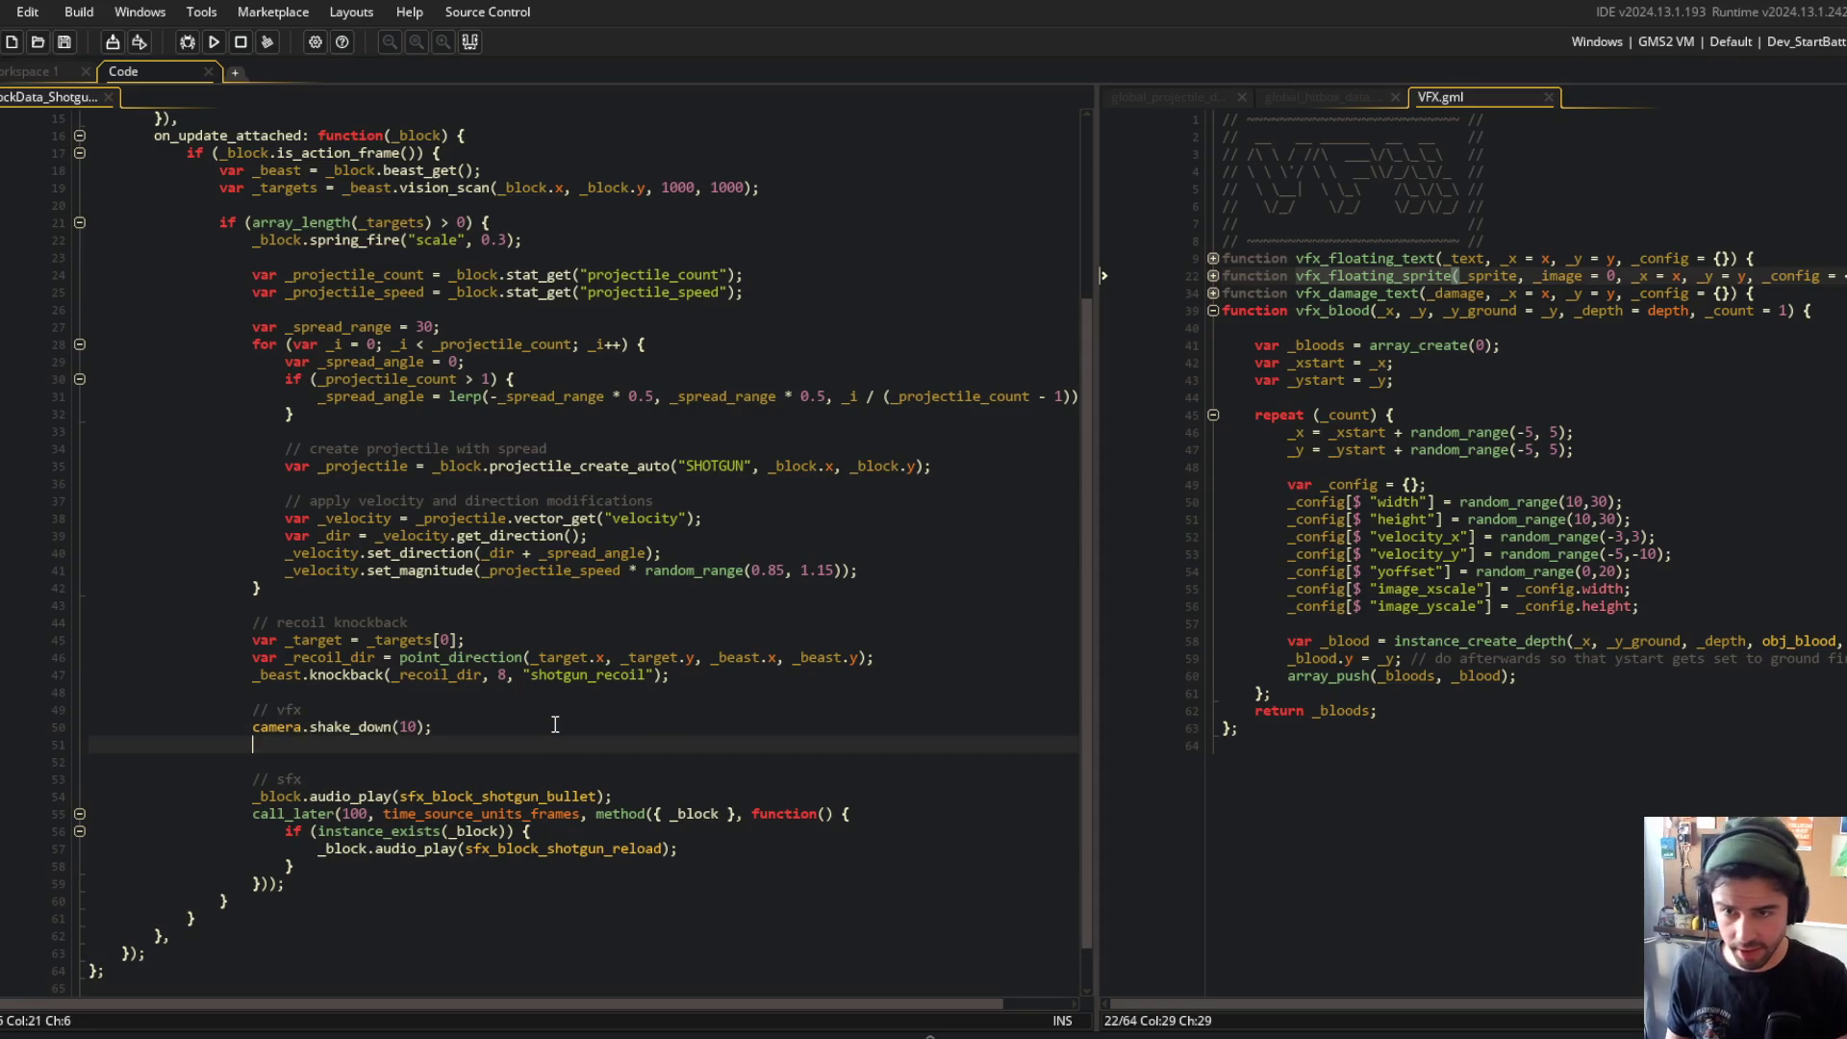
key("BackSpace")
type("vfx")
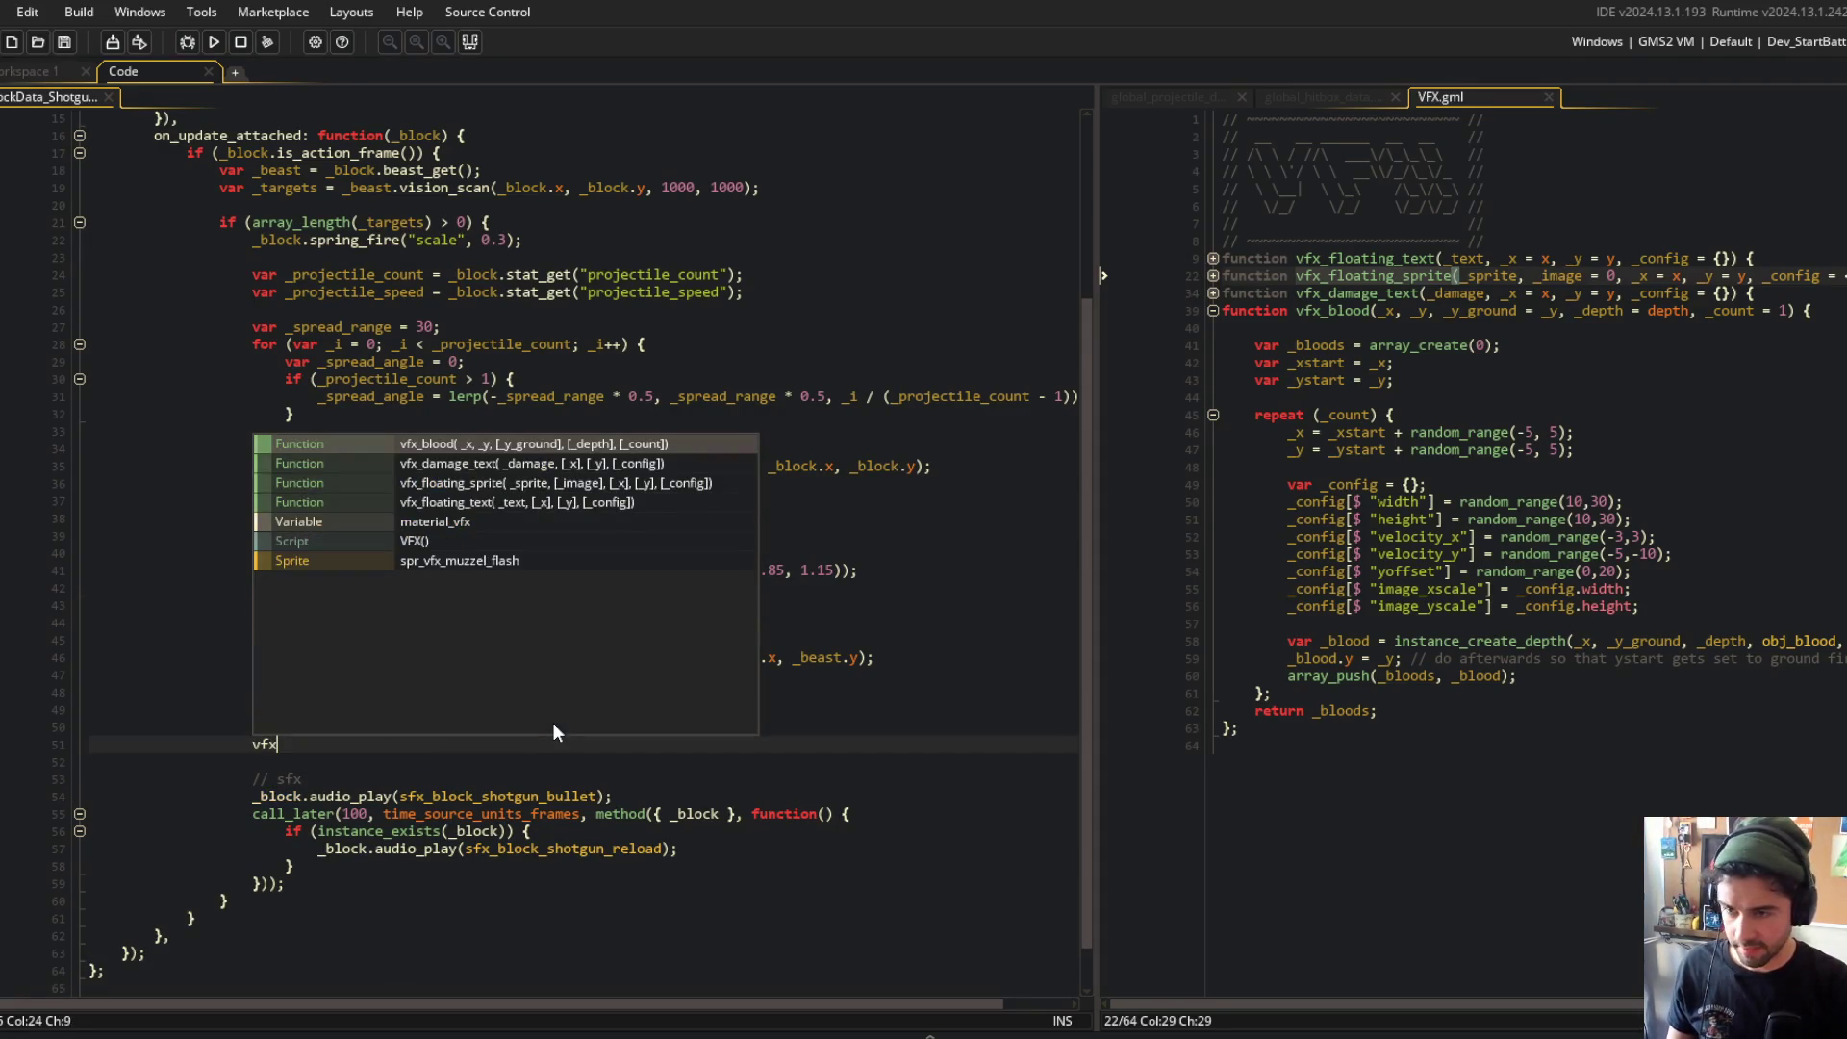
type("_floating_s")
key("Return")
type("spr_")
type("vf")
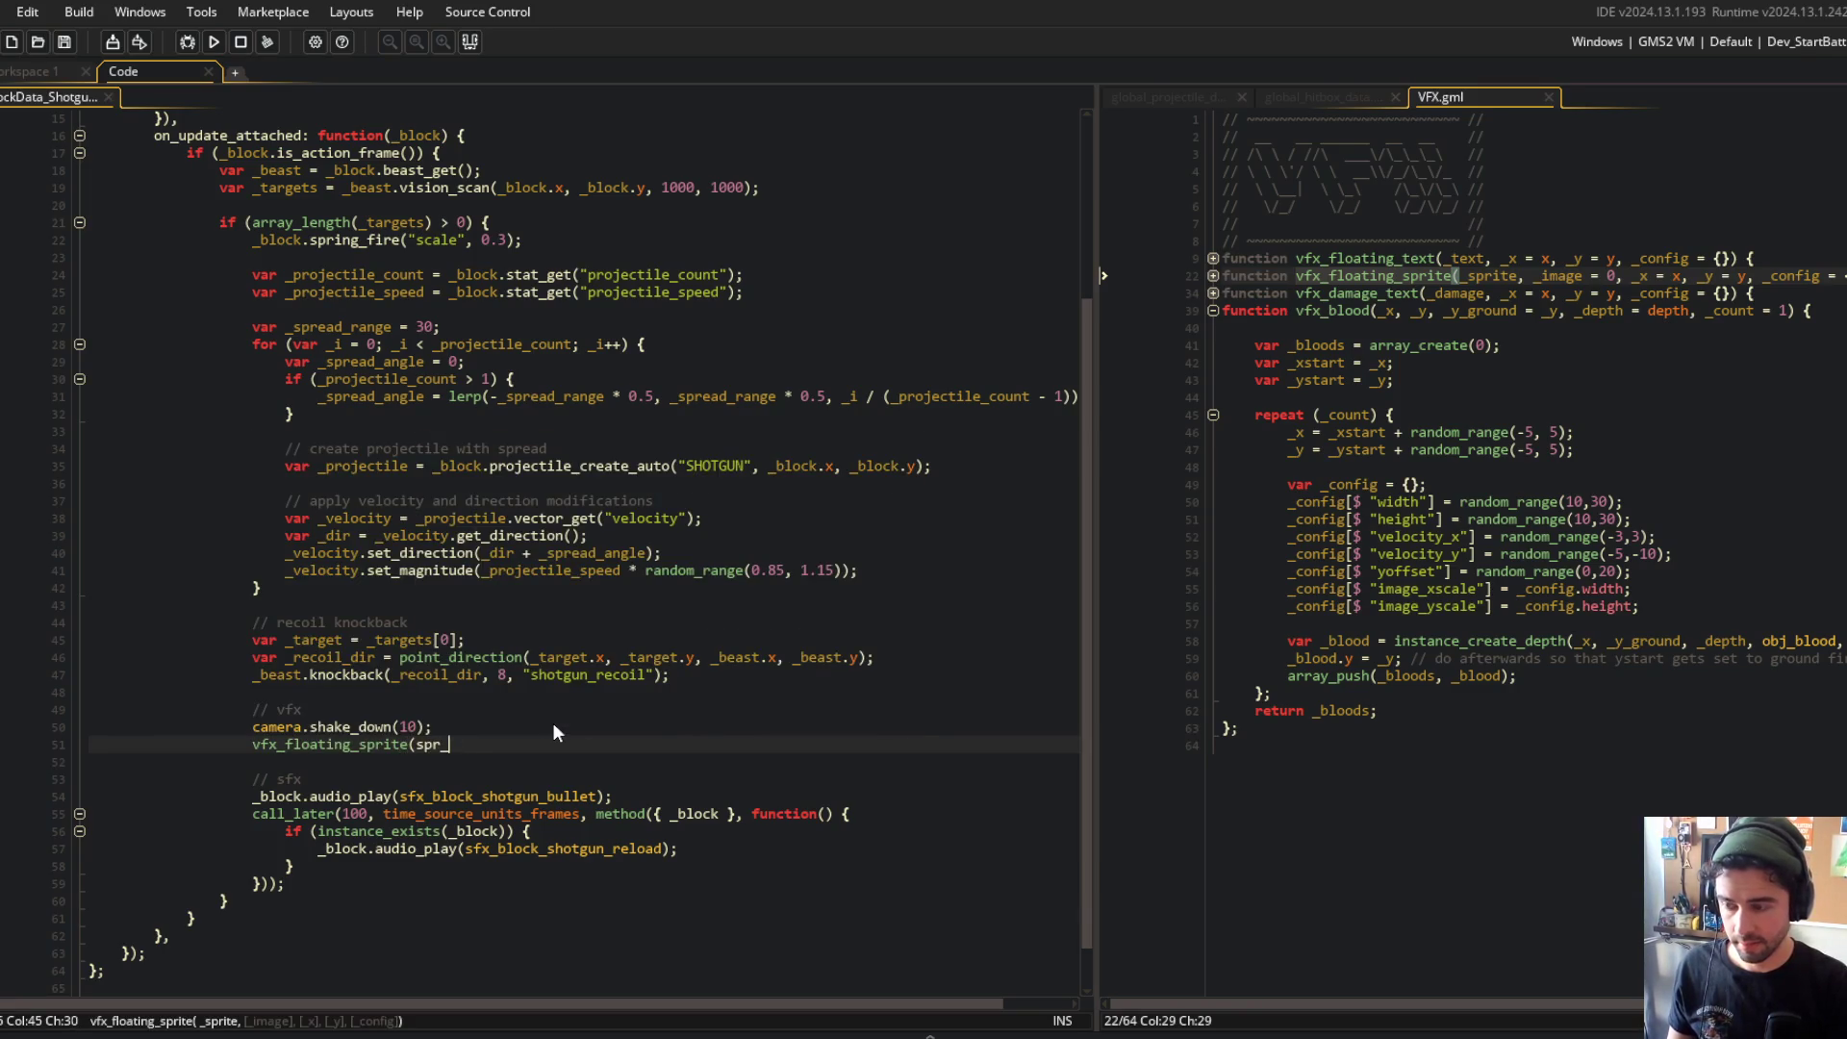
key("Return")
type(",")
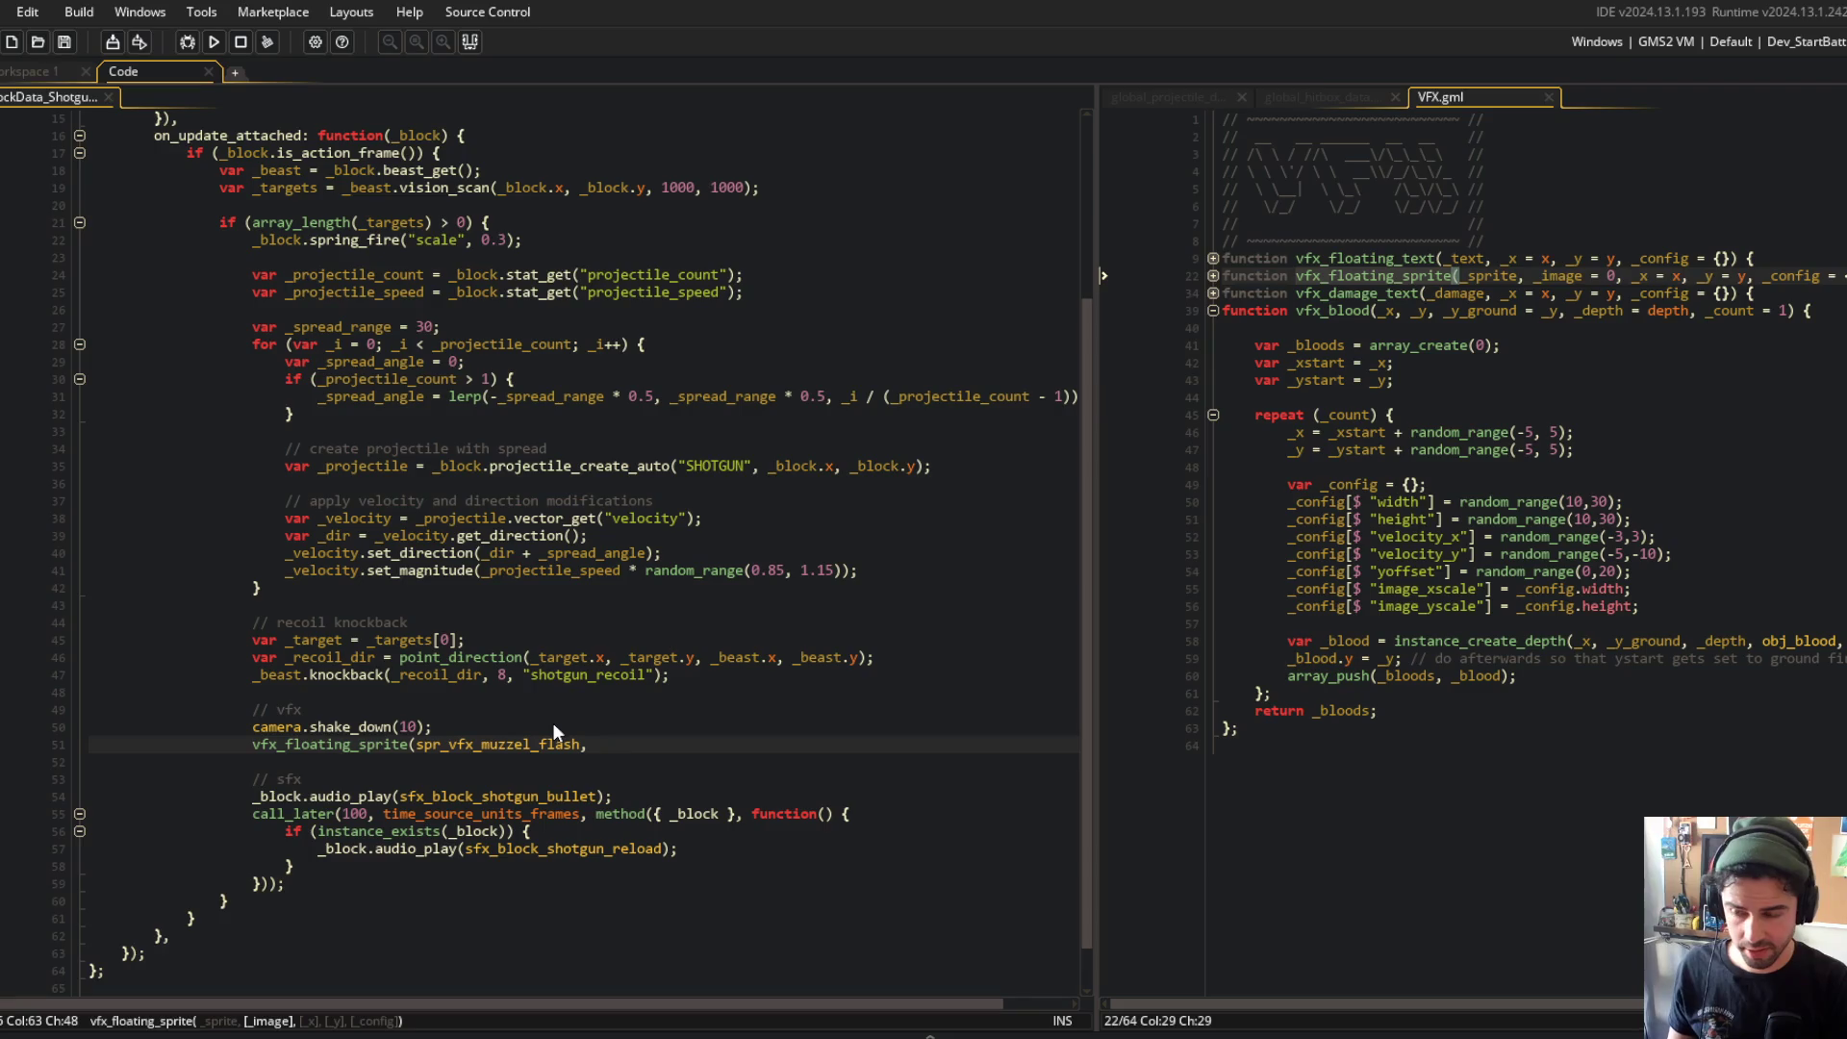
type(" 0,")
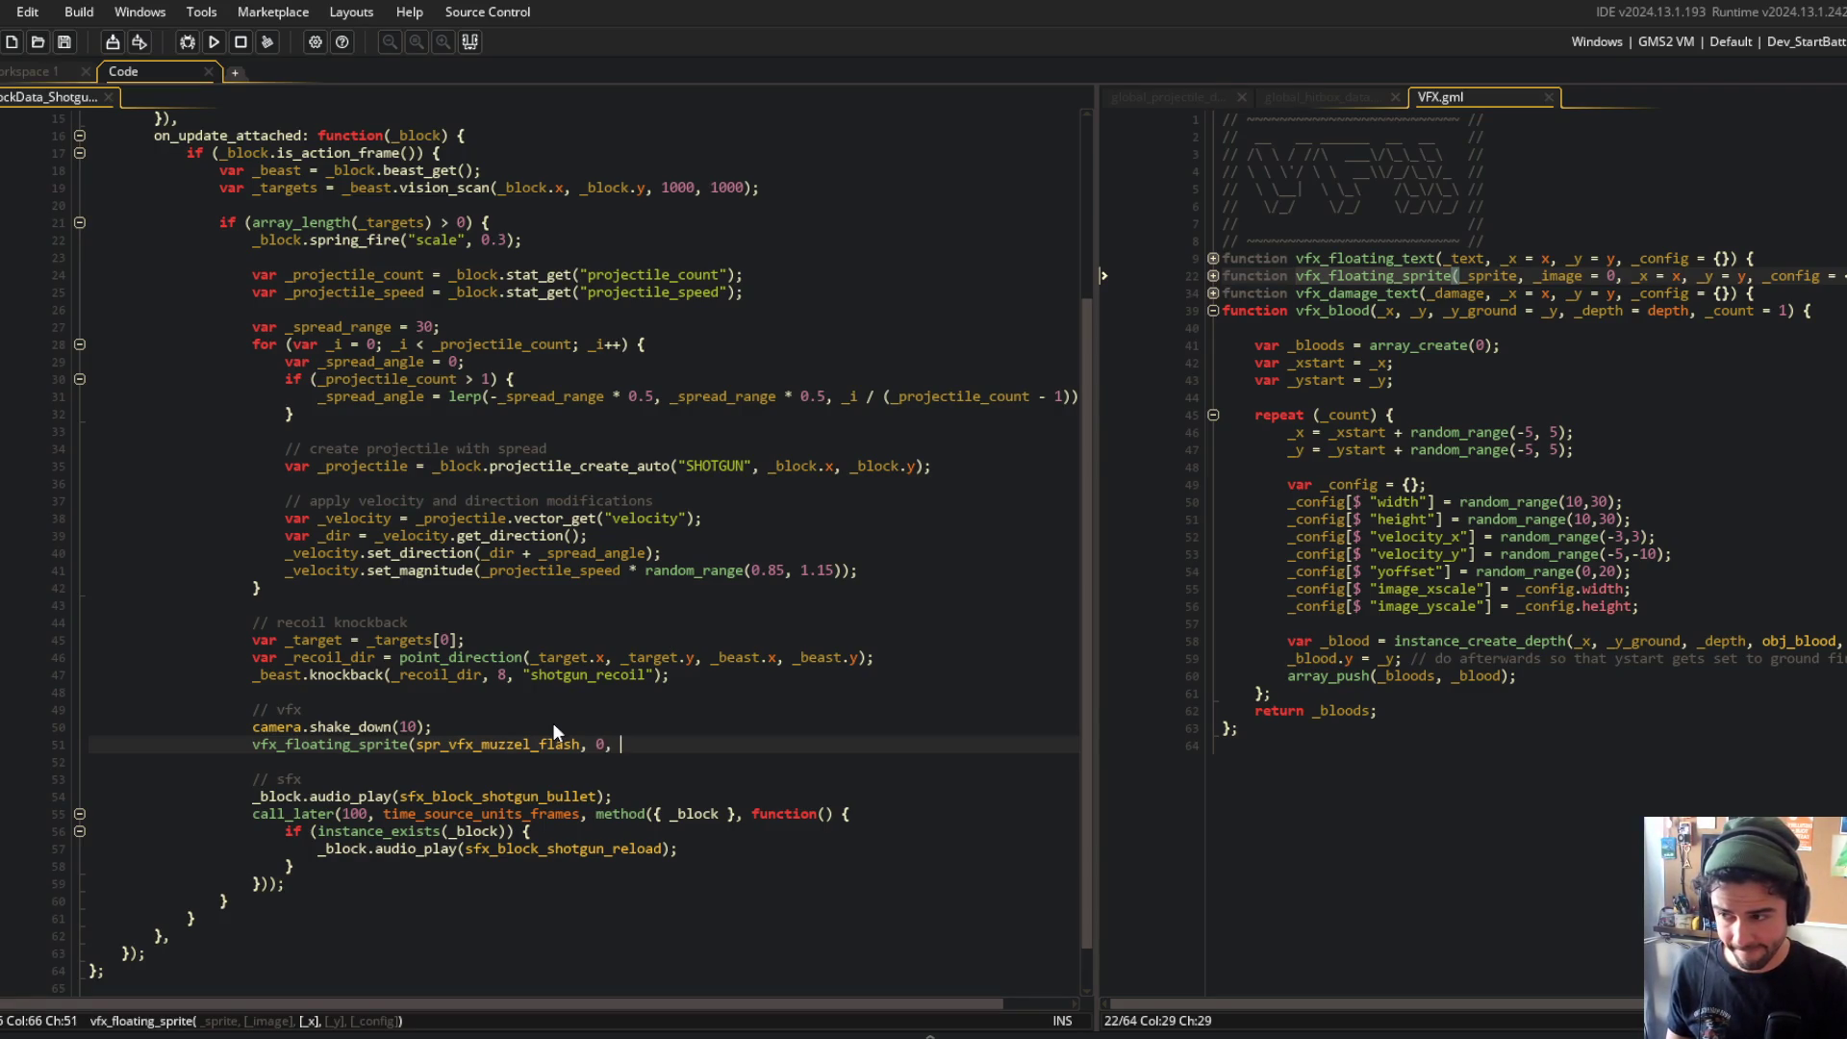
type("_block.x, _block.y")
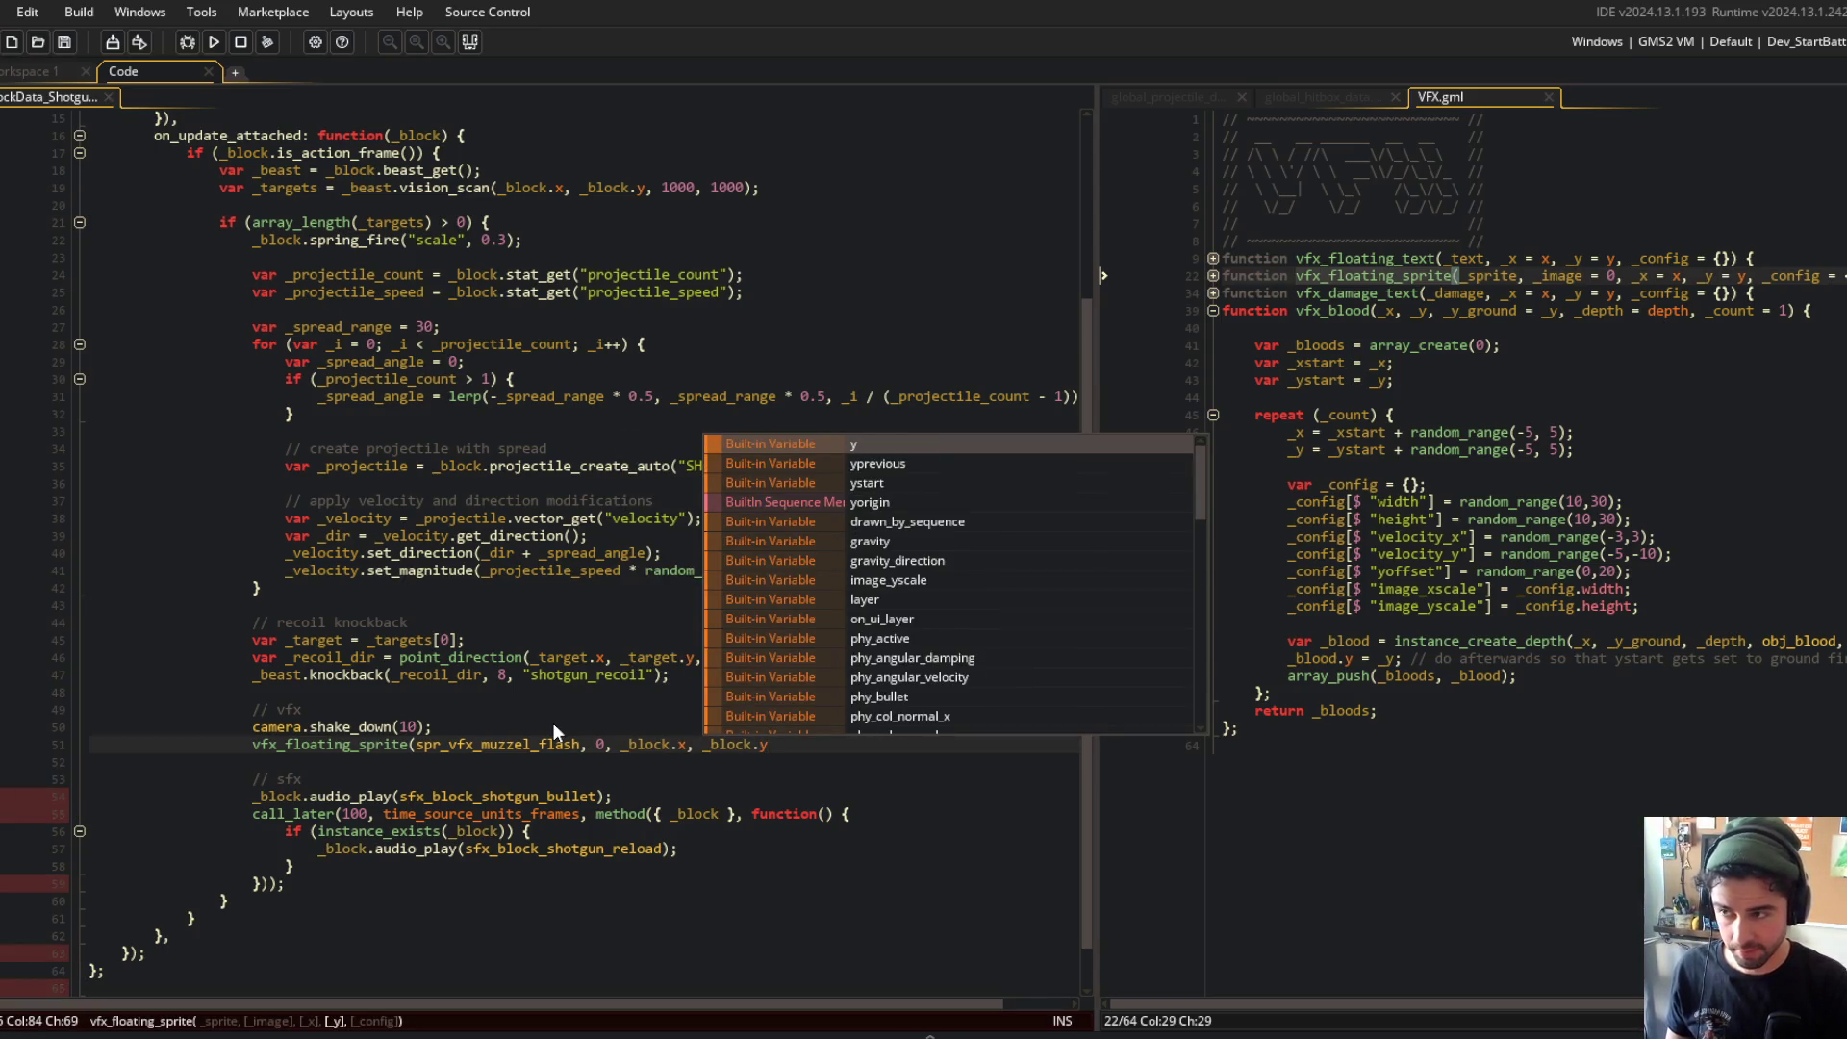
type(", {")
key("Return")
key("Return")
type("});")
Step: Fill the config struct with fade_delay: 5 and fade_speed: 1
key("Up")
type("fade_e")
key("BackSpace")
type("delay: ")
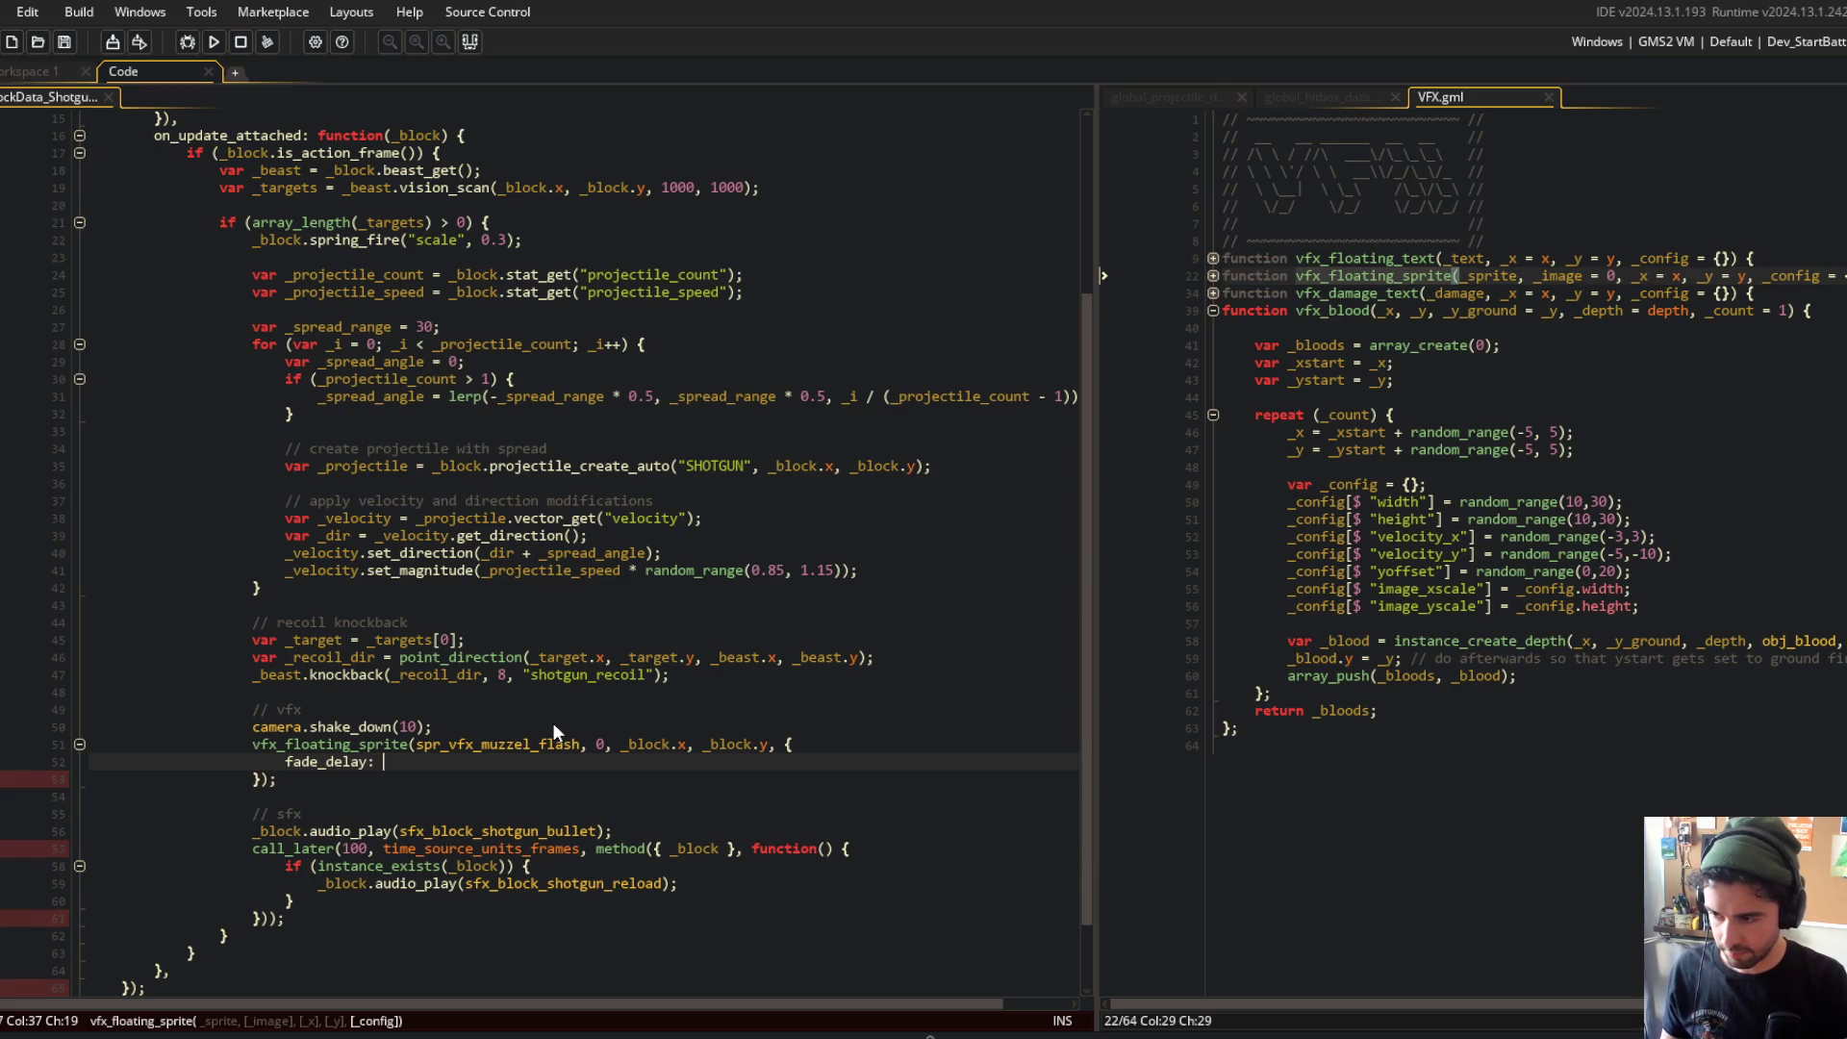
type("5,")
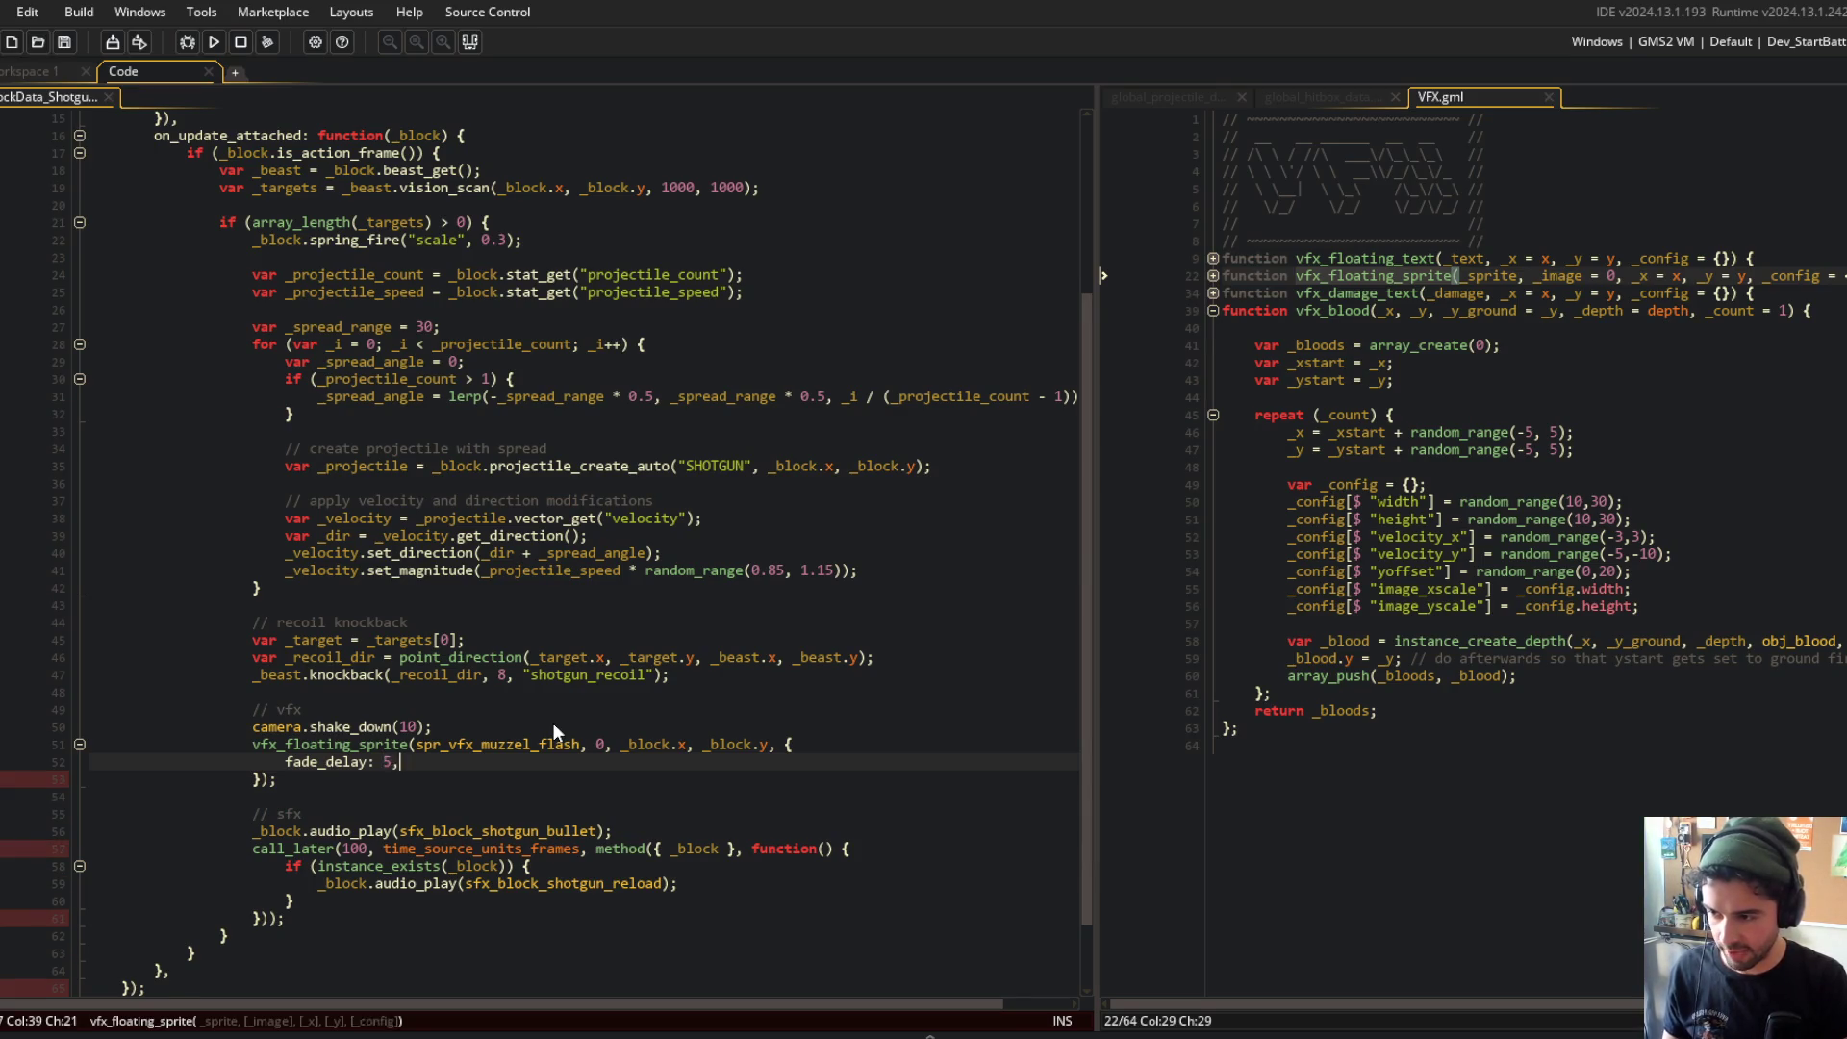
key("Return")
type("fade_speed: 1,")
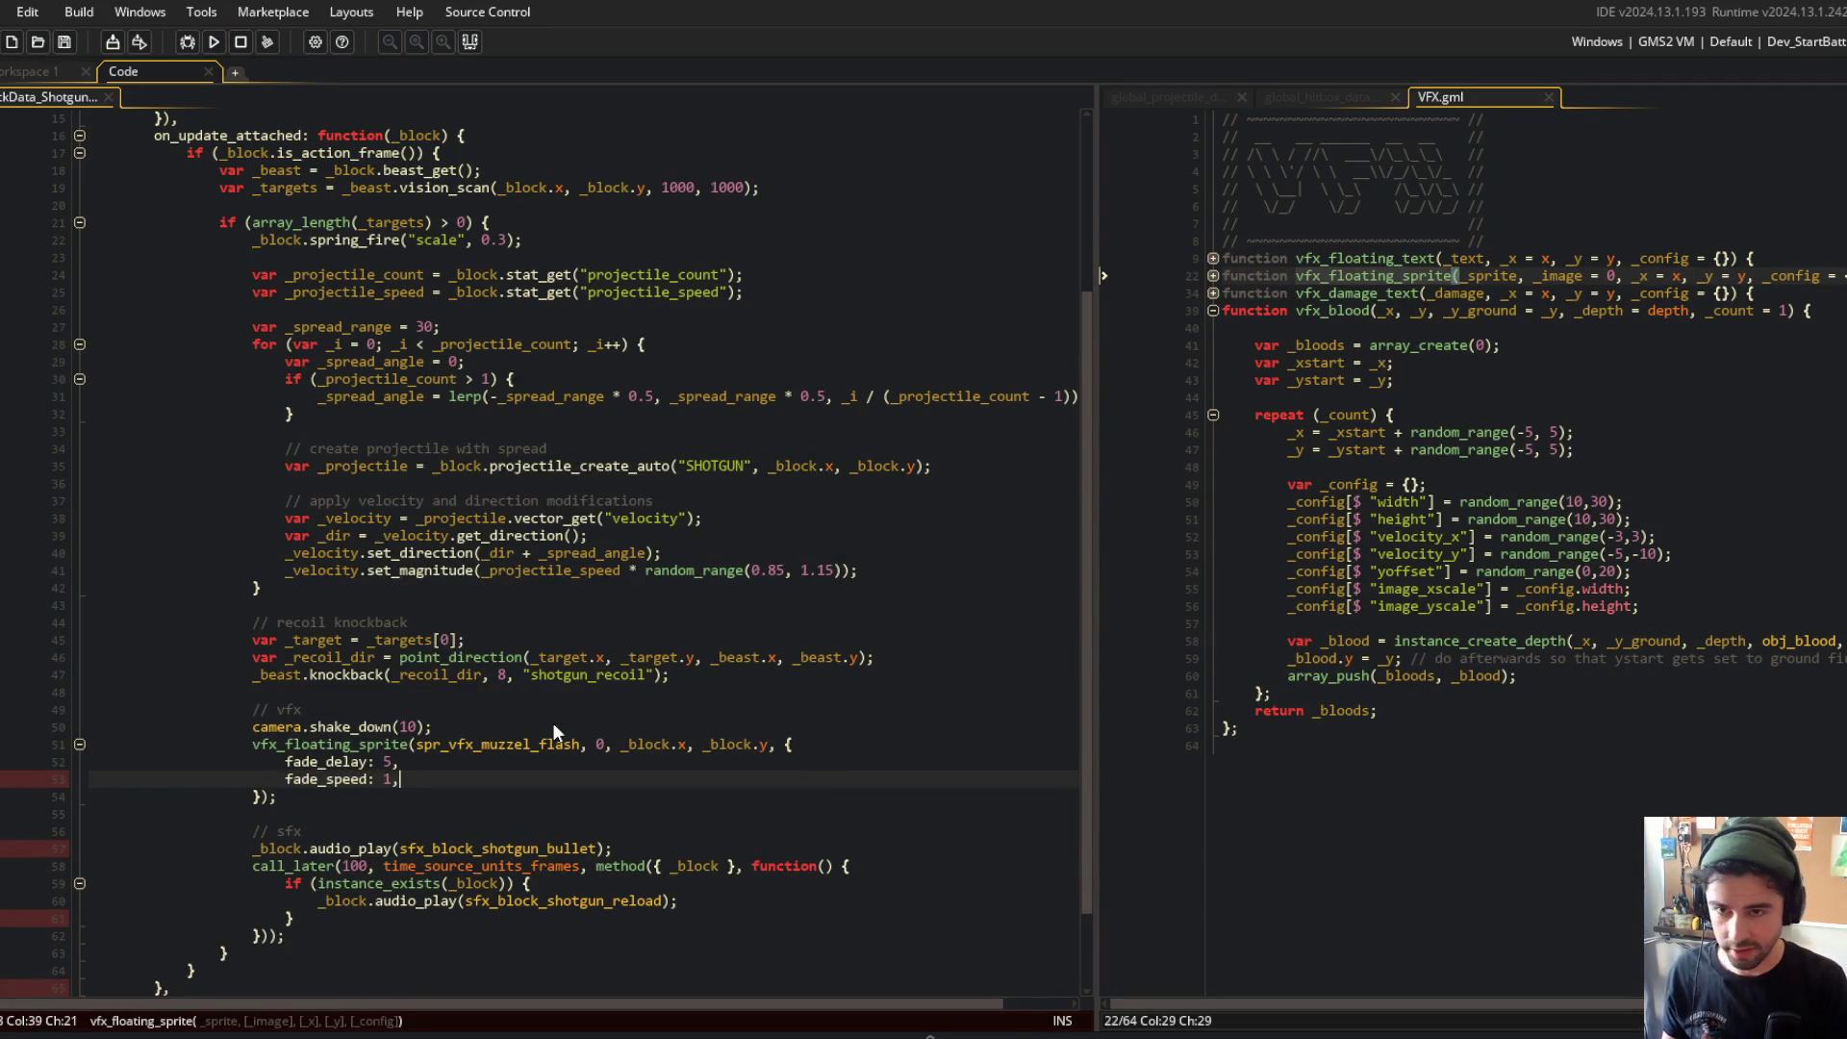
left_click(1420, 391)
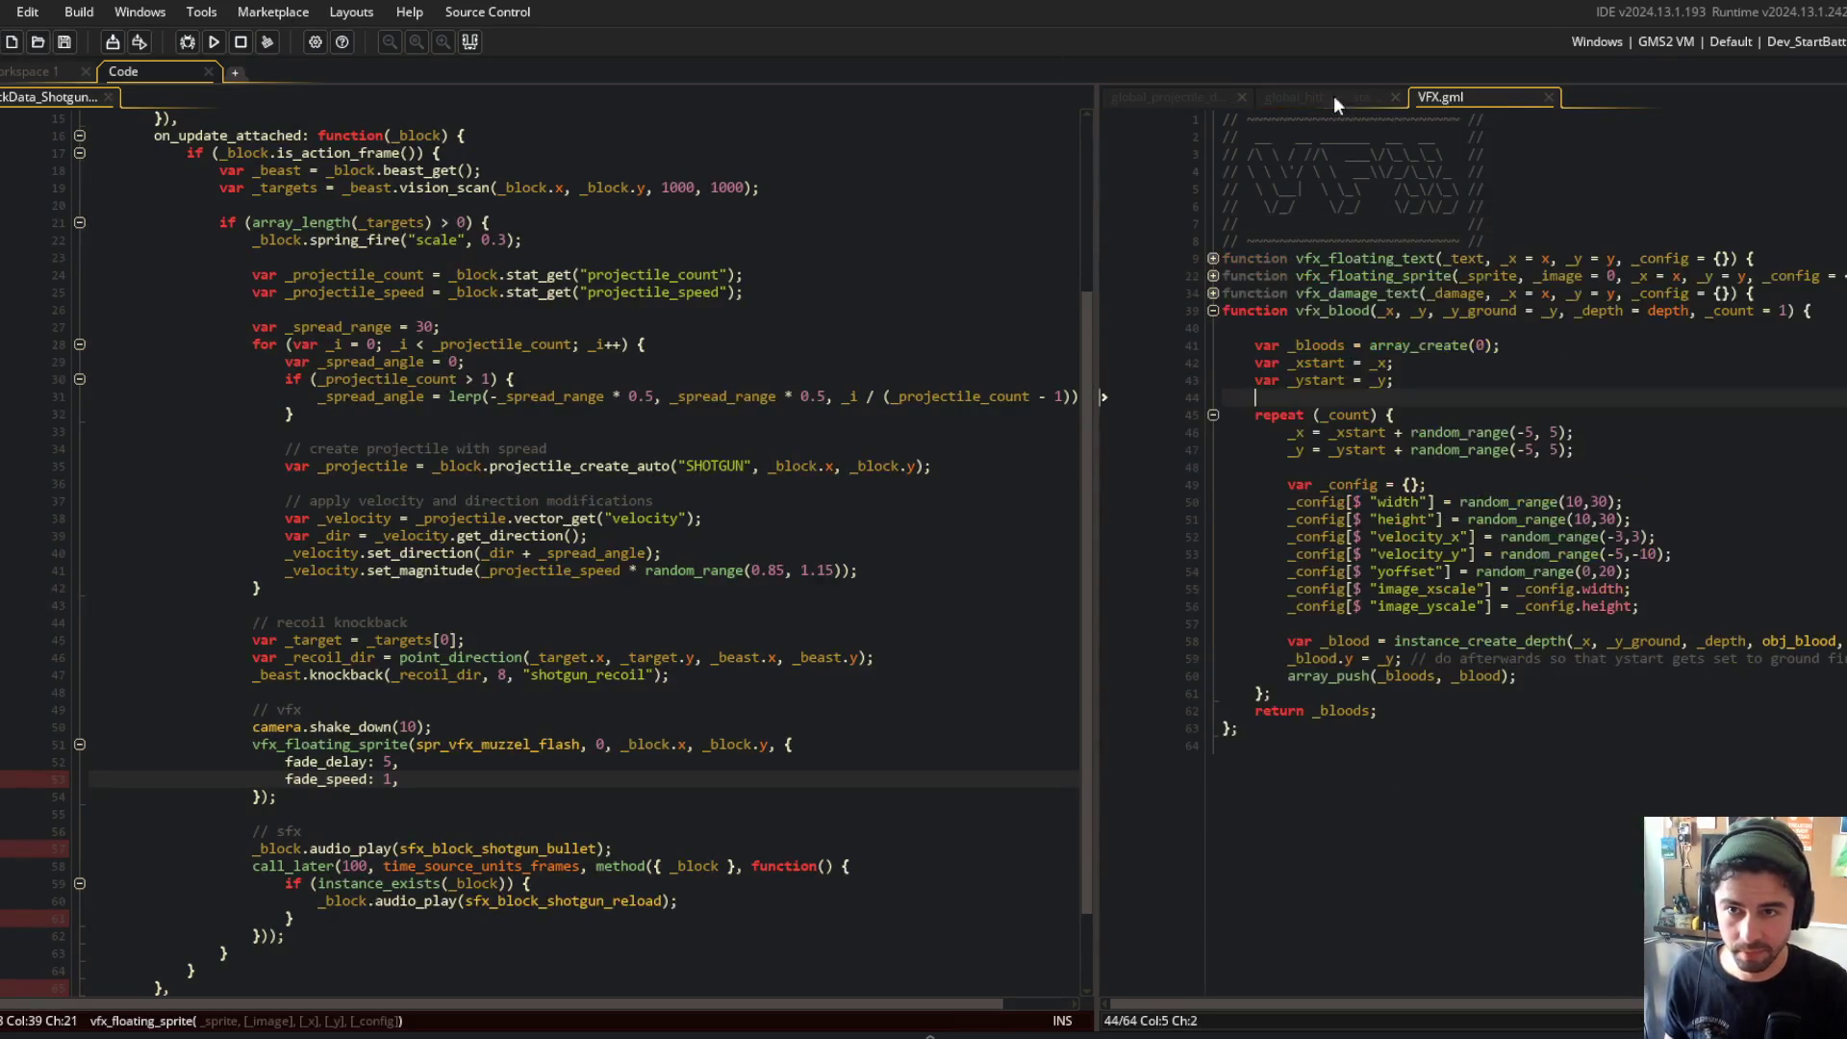
Step: Check vfx_floating_sprite's defaults and how obj_floating_sprite uses fade_delay and fade_speed
left_click(35, 73)
scroll(683, 518, "up", 5)
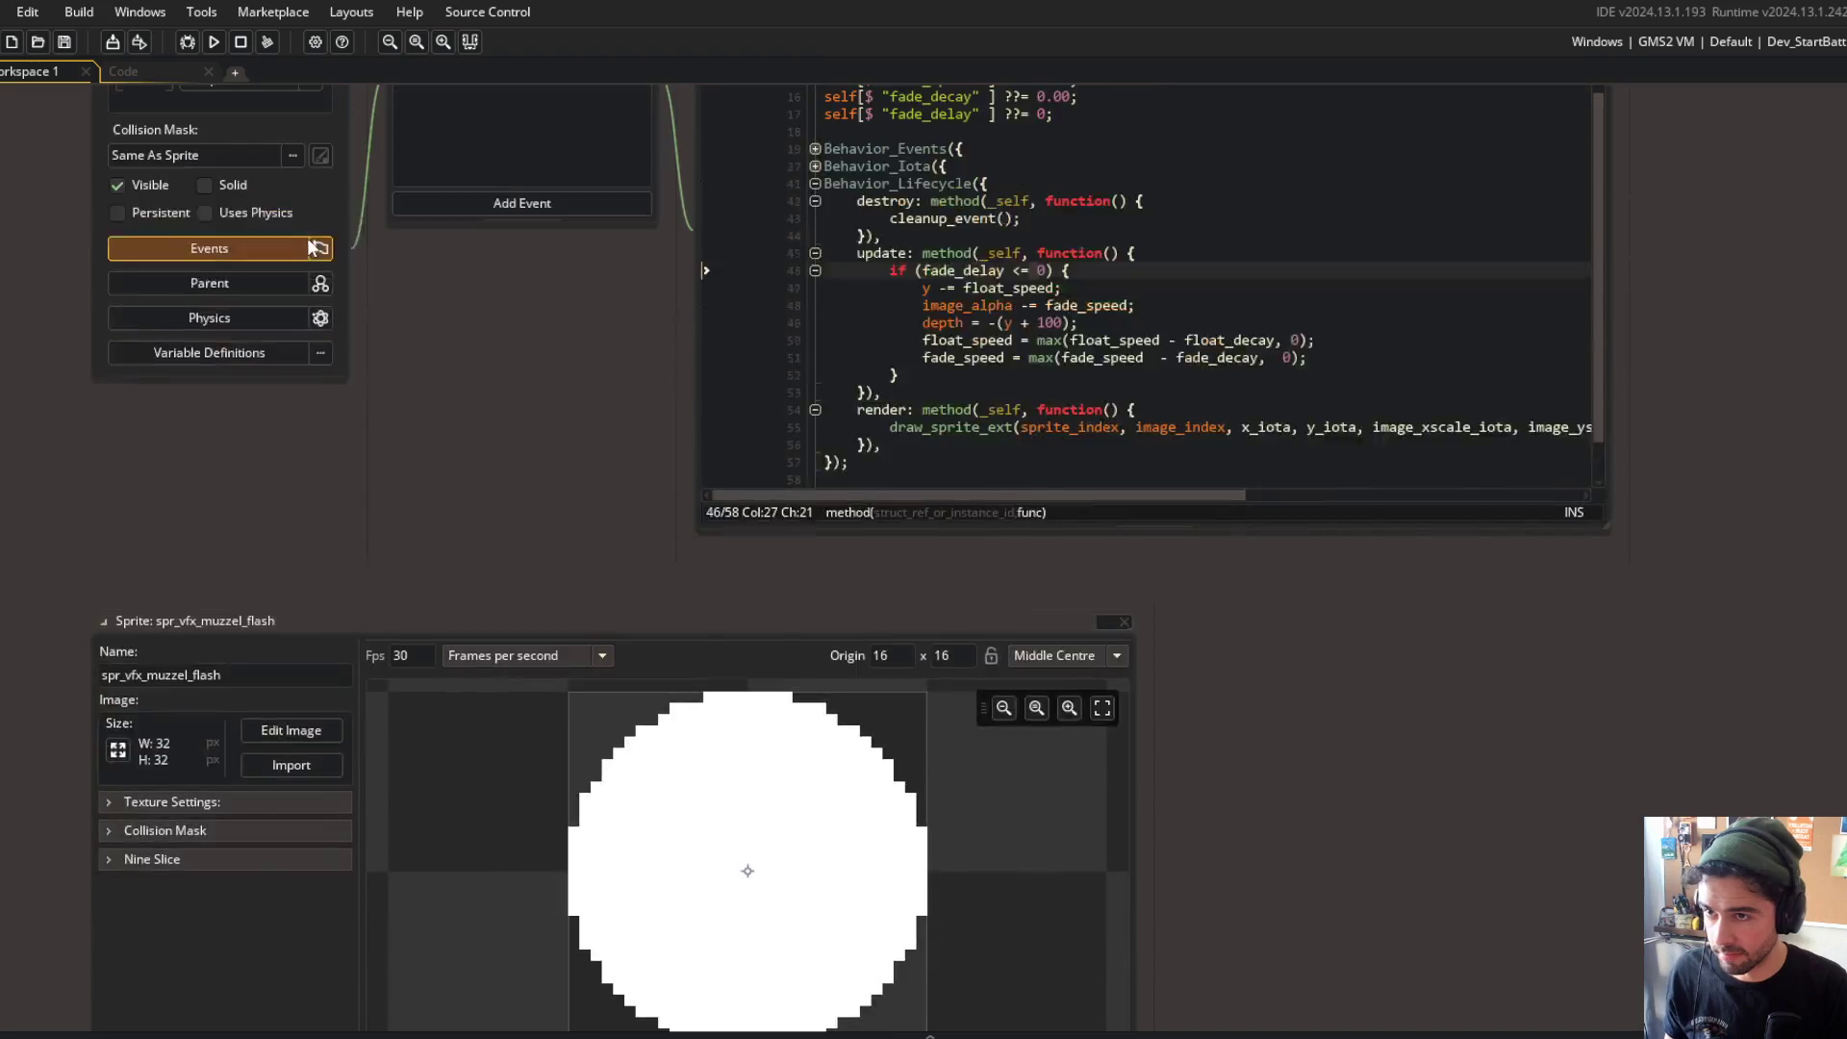
scroll(683, 526, "up", 2)
left_click(145, 72)
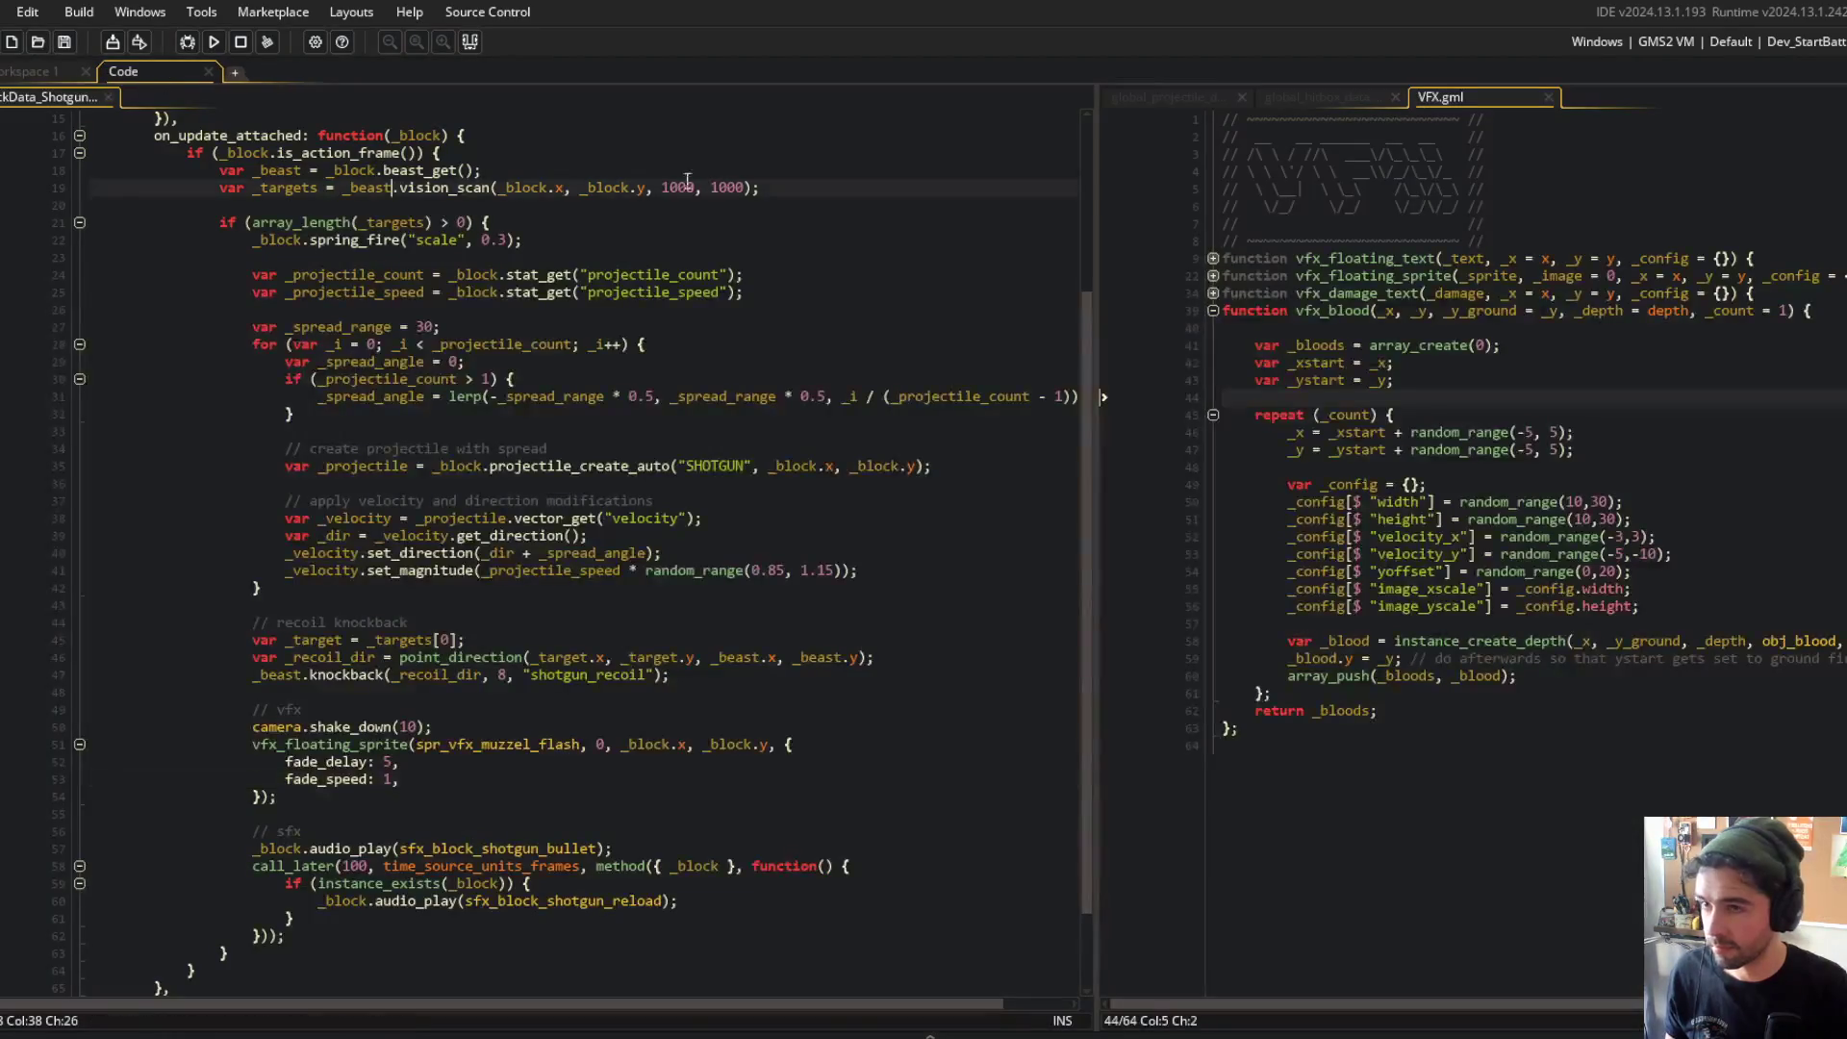
left_click(1468, 276)
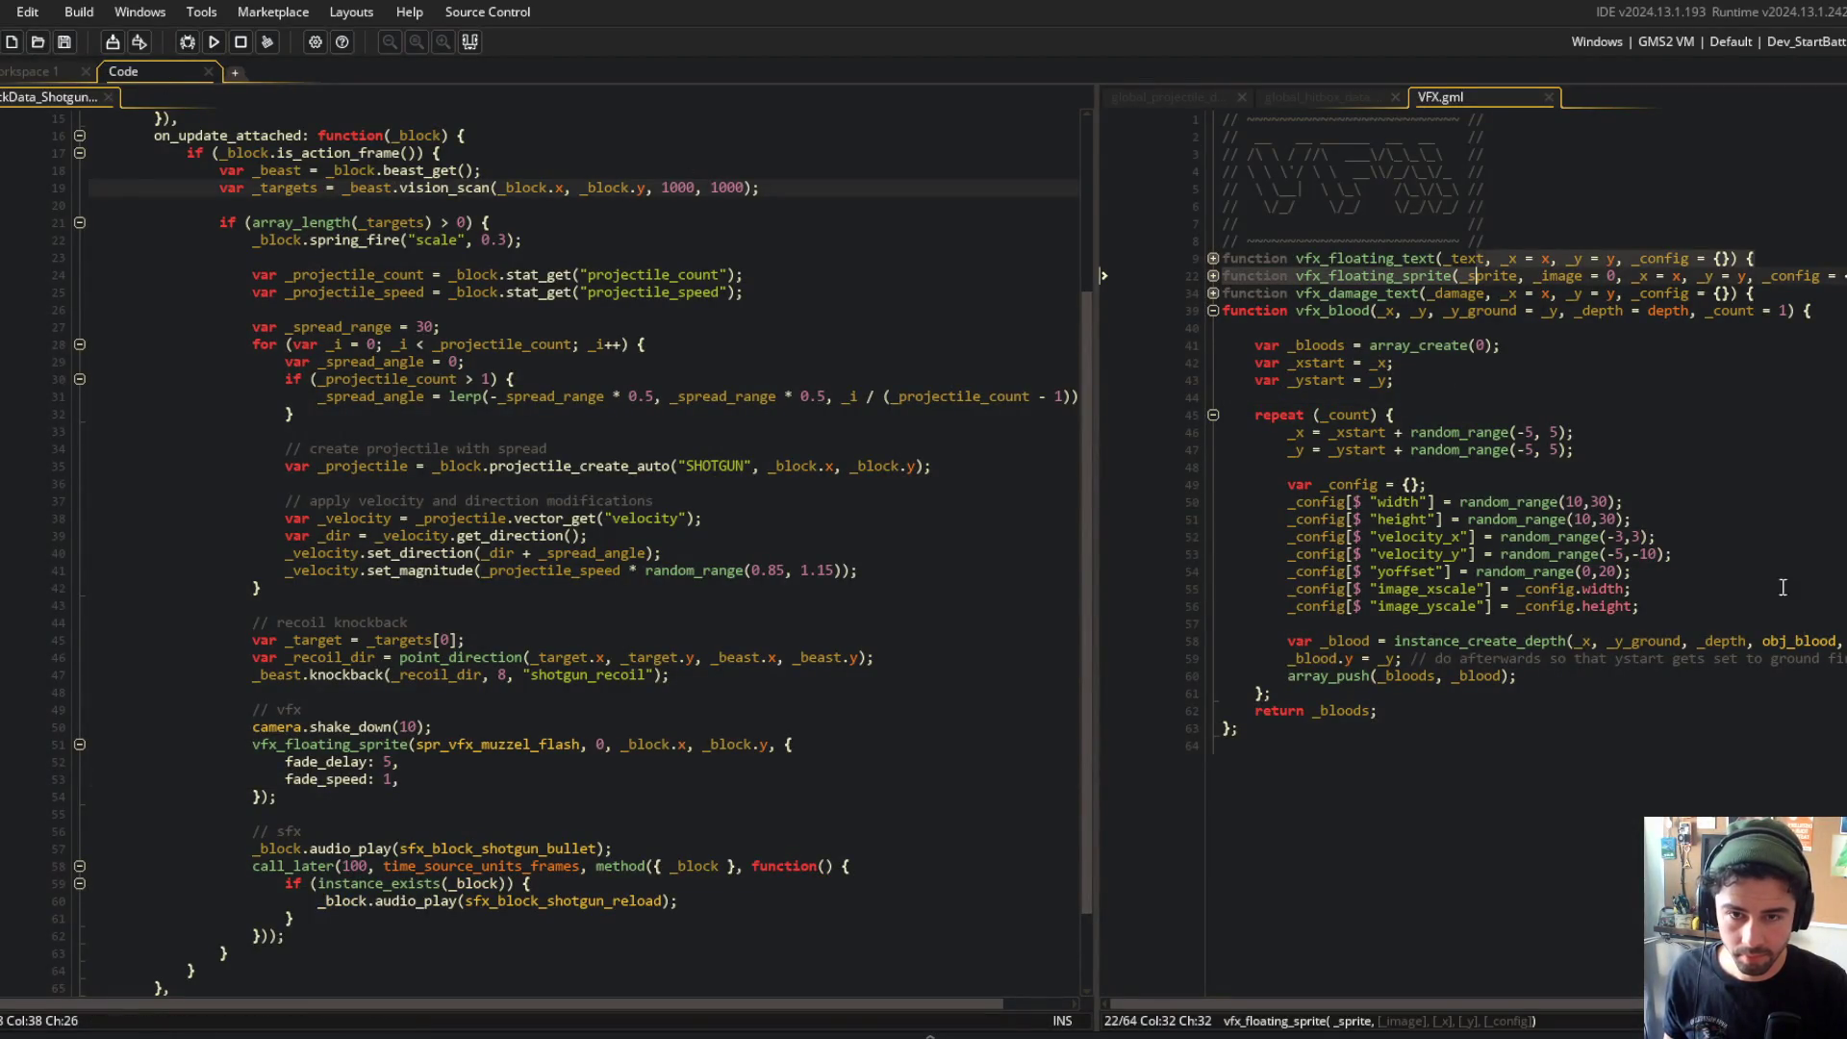
left_click(1214, 276)
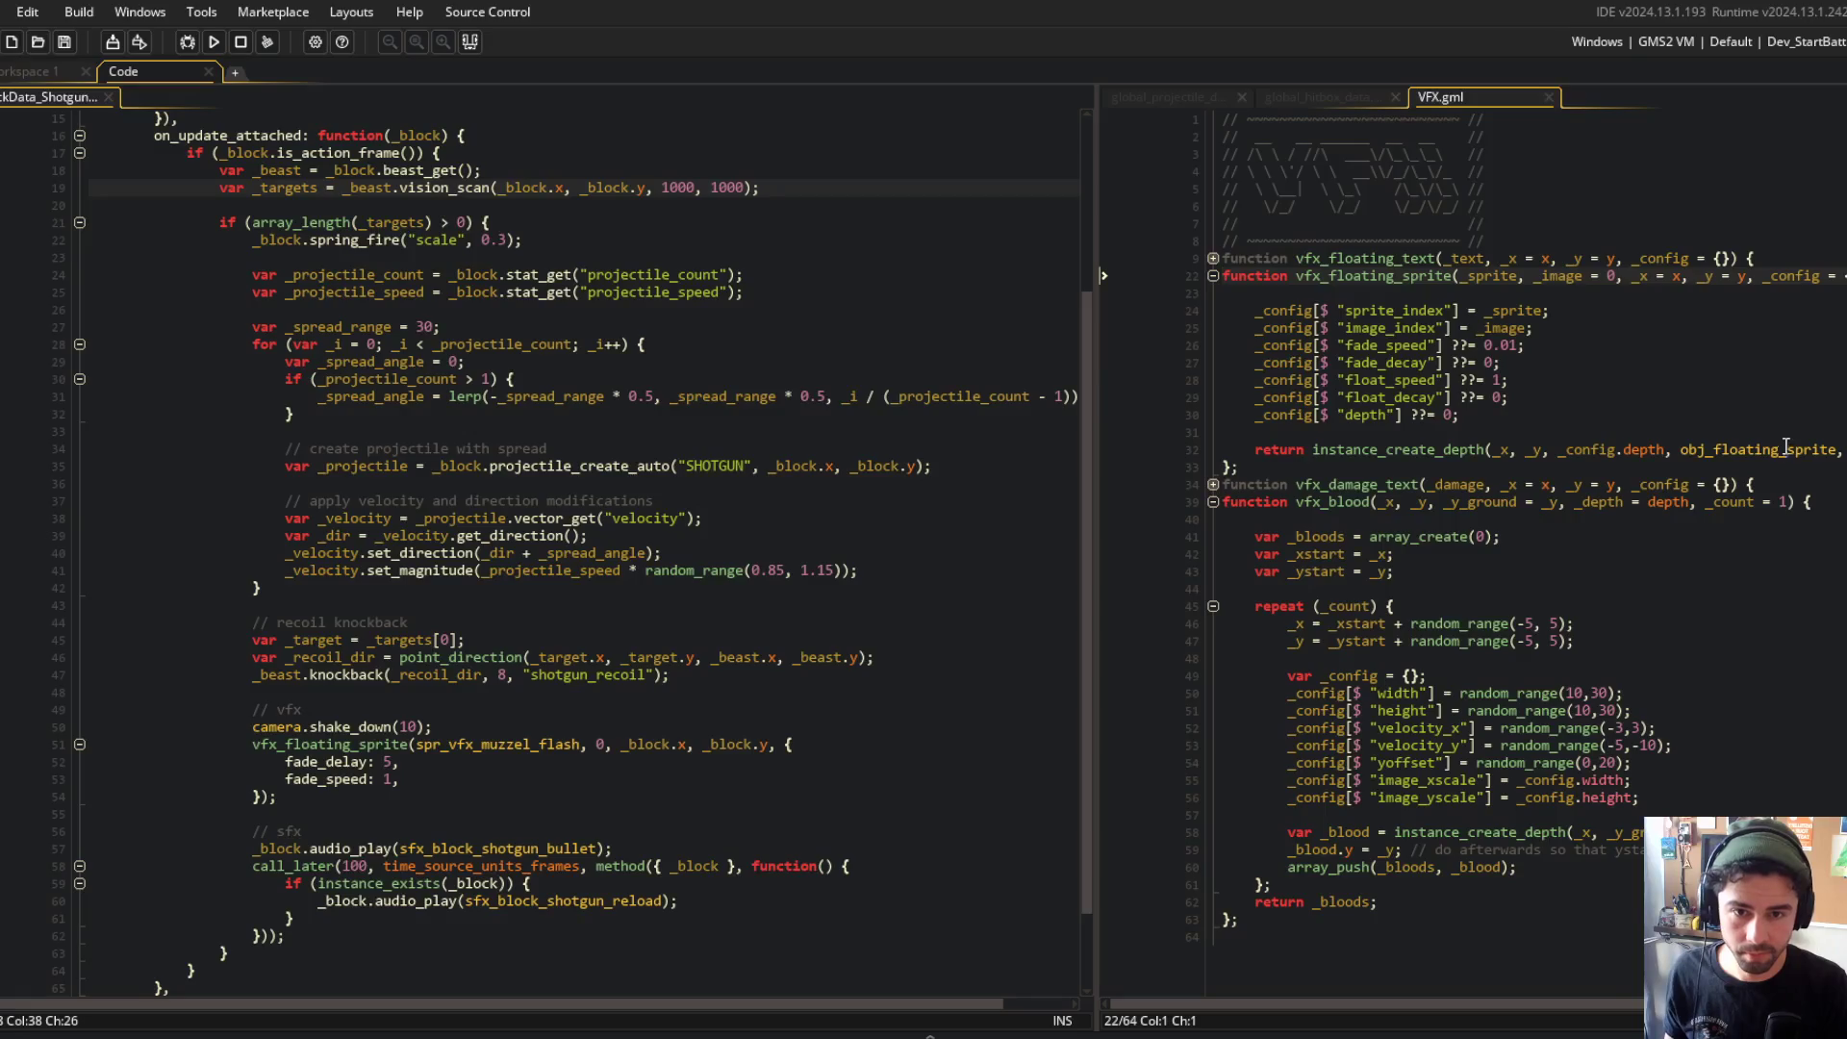
middle_click(1787, 448)
double_click(930, 432)
double_click(930, 398)
left_click(1128, 624)
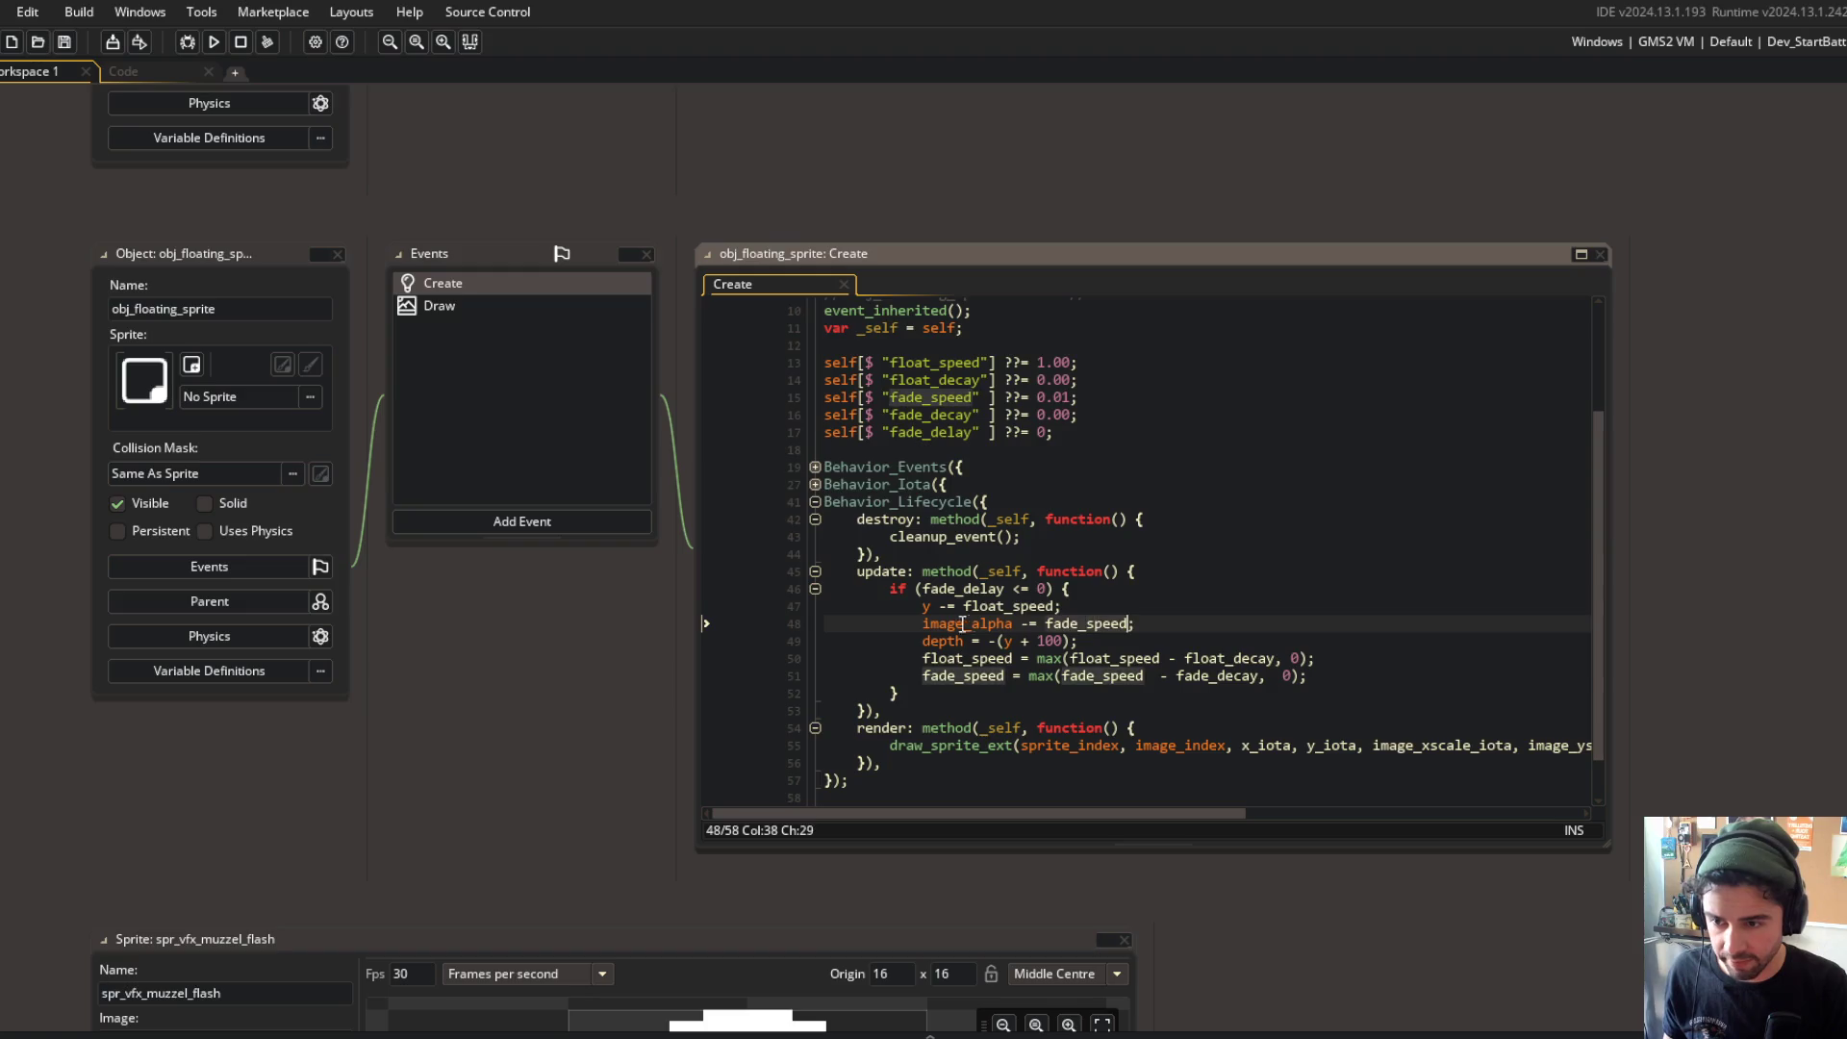
left_click(1104, 572)
left_click(186, 67)
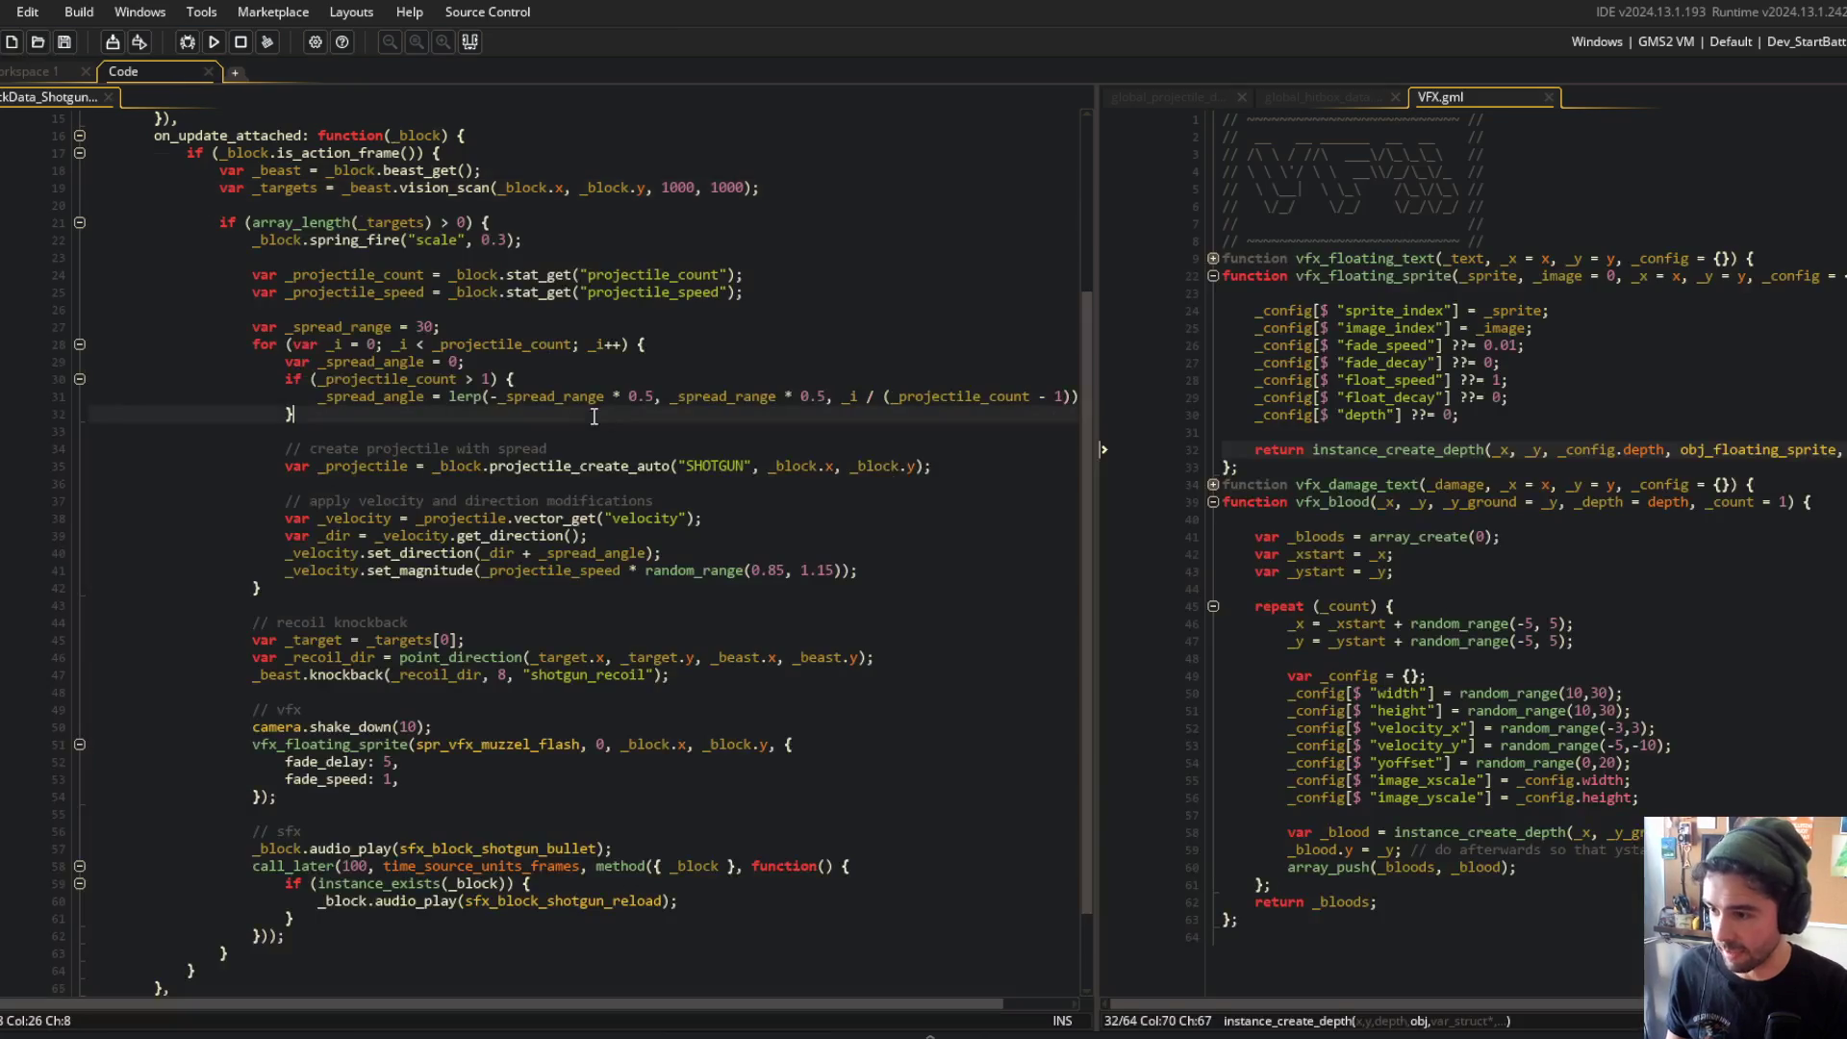
Step: Run the game to test the muzzle flash, then review obj_floating_sprite's update code
left_click(222, 41)
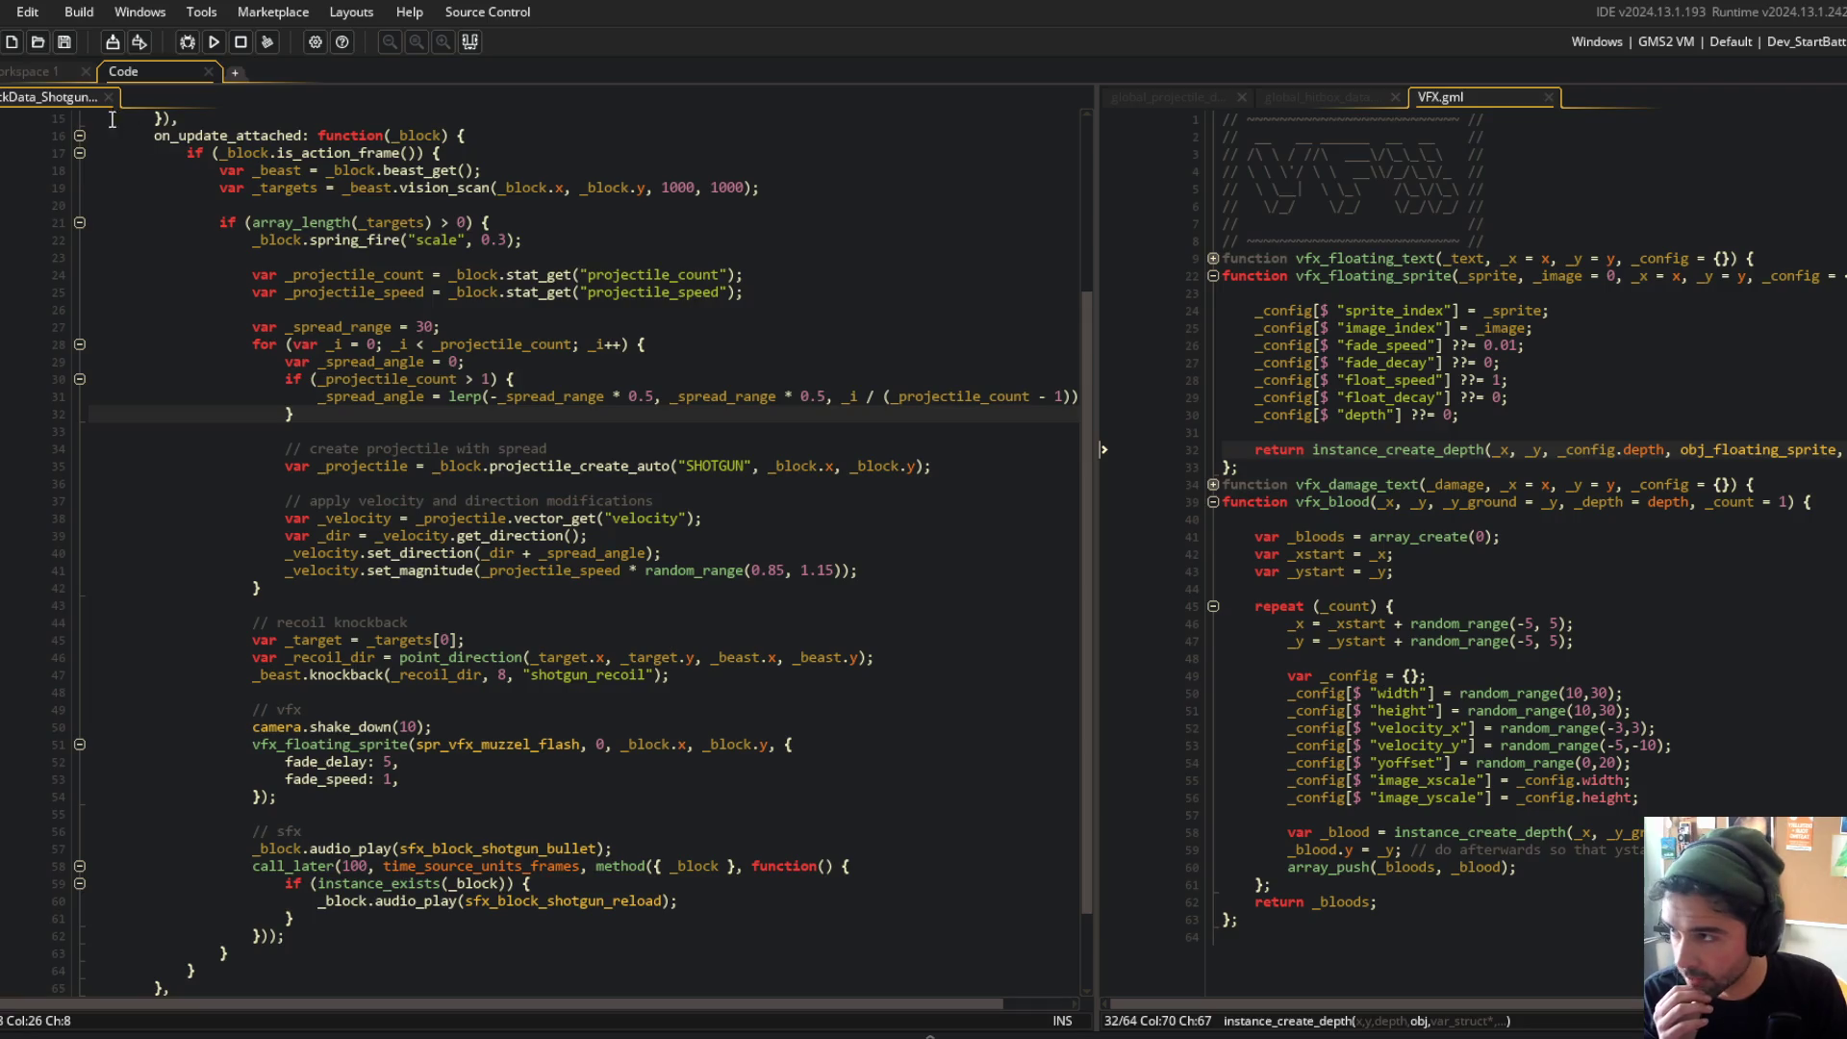
left_click(67, 72)
left_click(965, 420)
scroll(1059, 471, "down", 2)
scroll(1041, 508, "up", 3)
scroll(1055, 513, "down", 2)
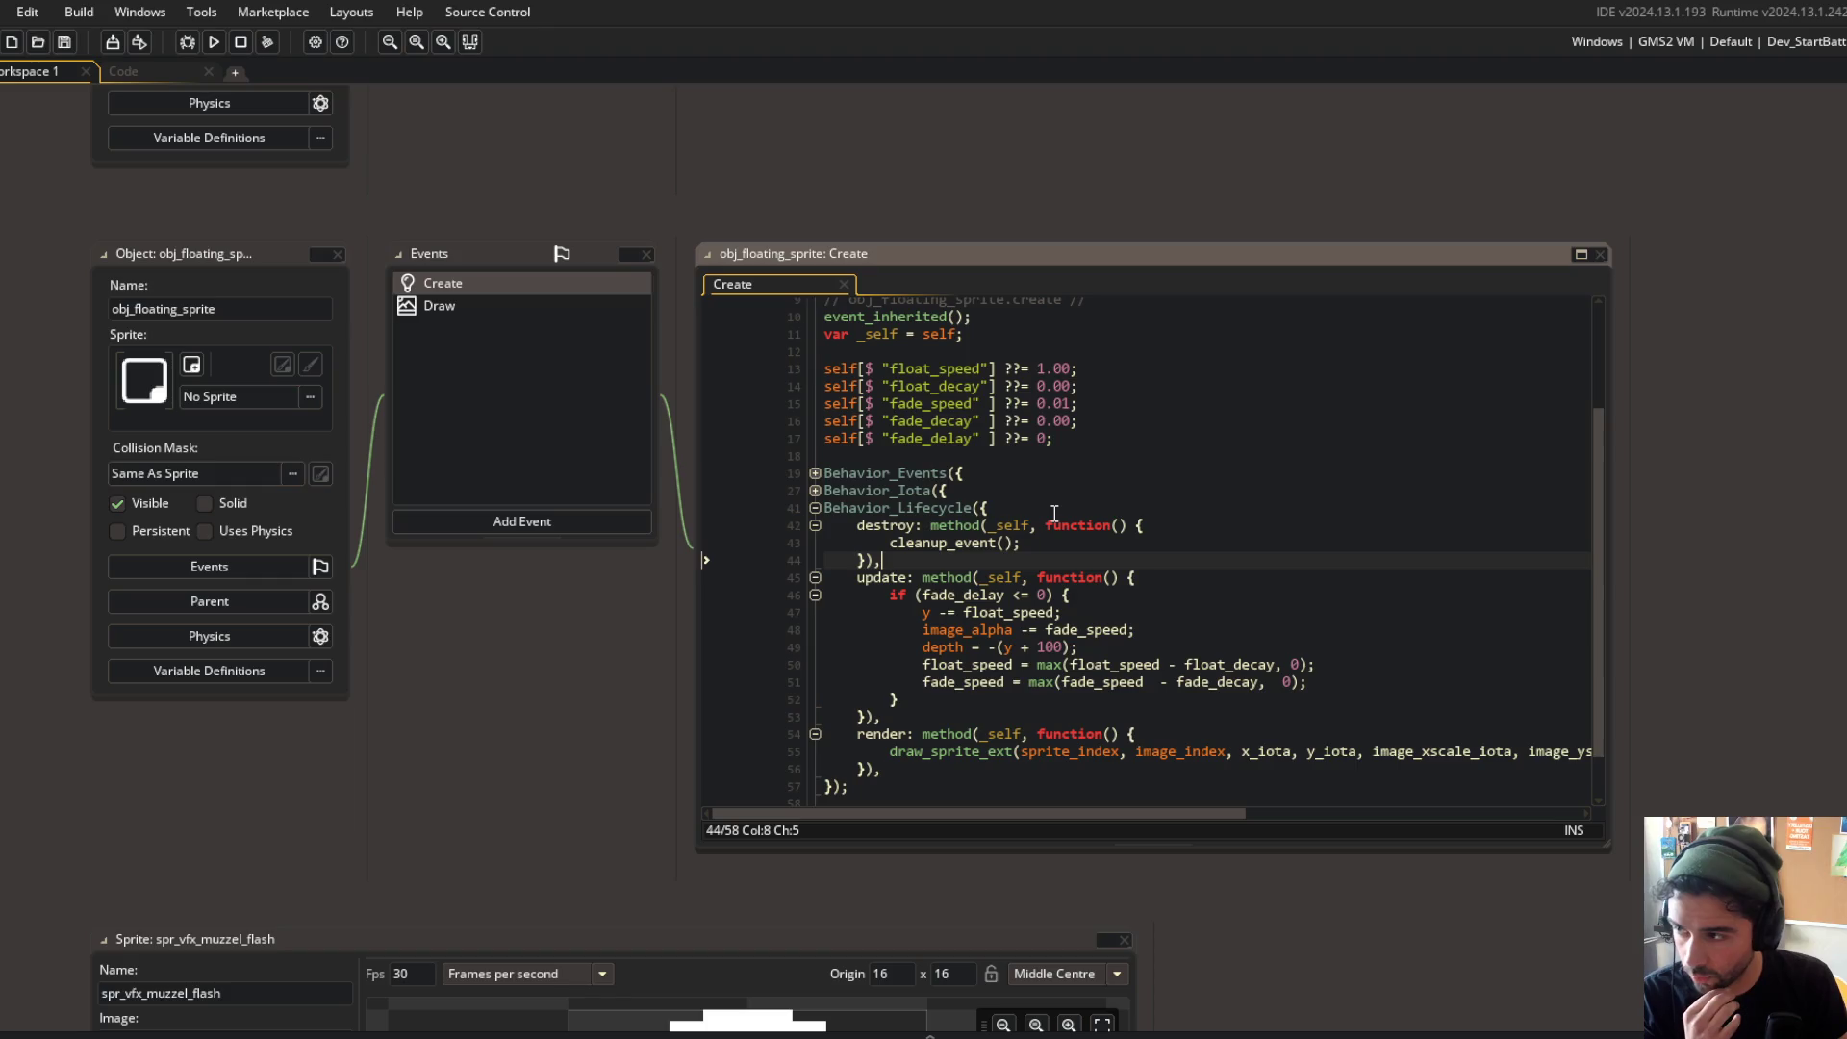
scroll(1057, 516, "down", 1)
scroll(873, 540, "up", 1)
left_click_drag(827, 565, 881, 676)
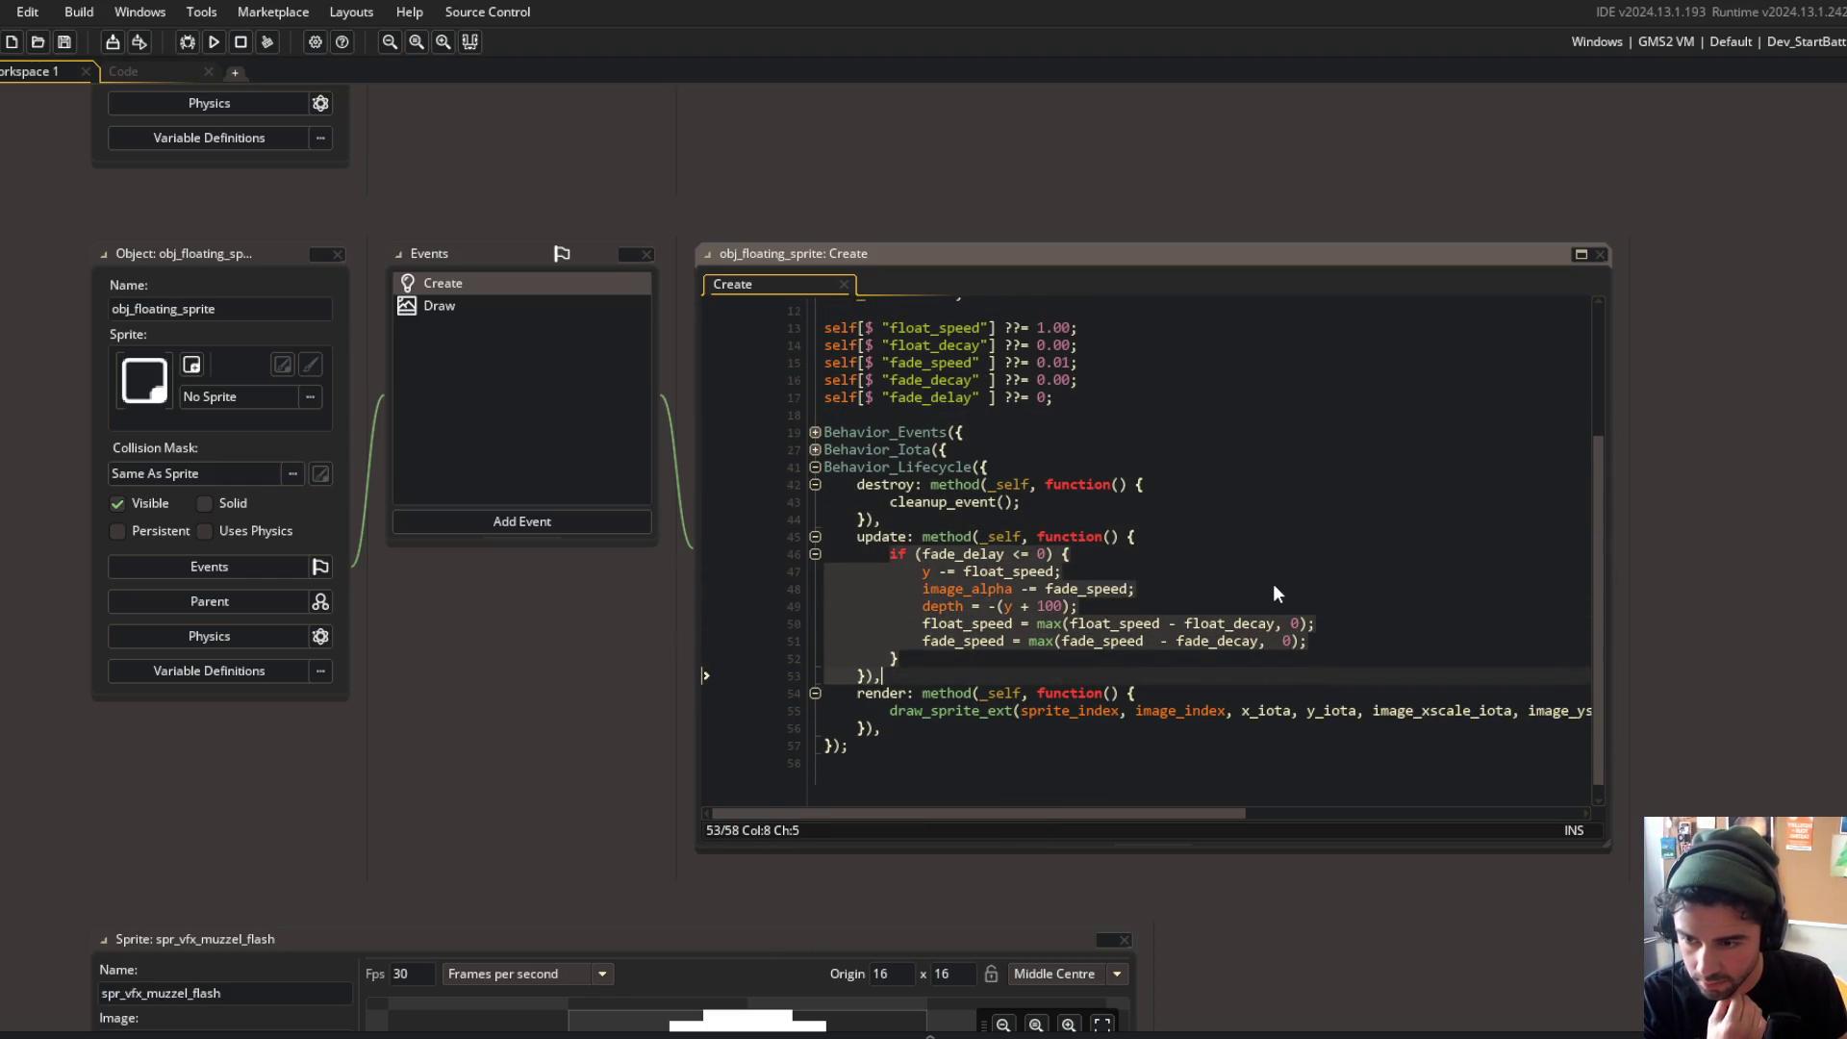
left_click(1082, 570)
scroll(1003, 546, "up", 2)
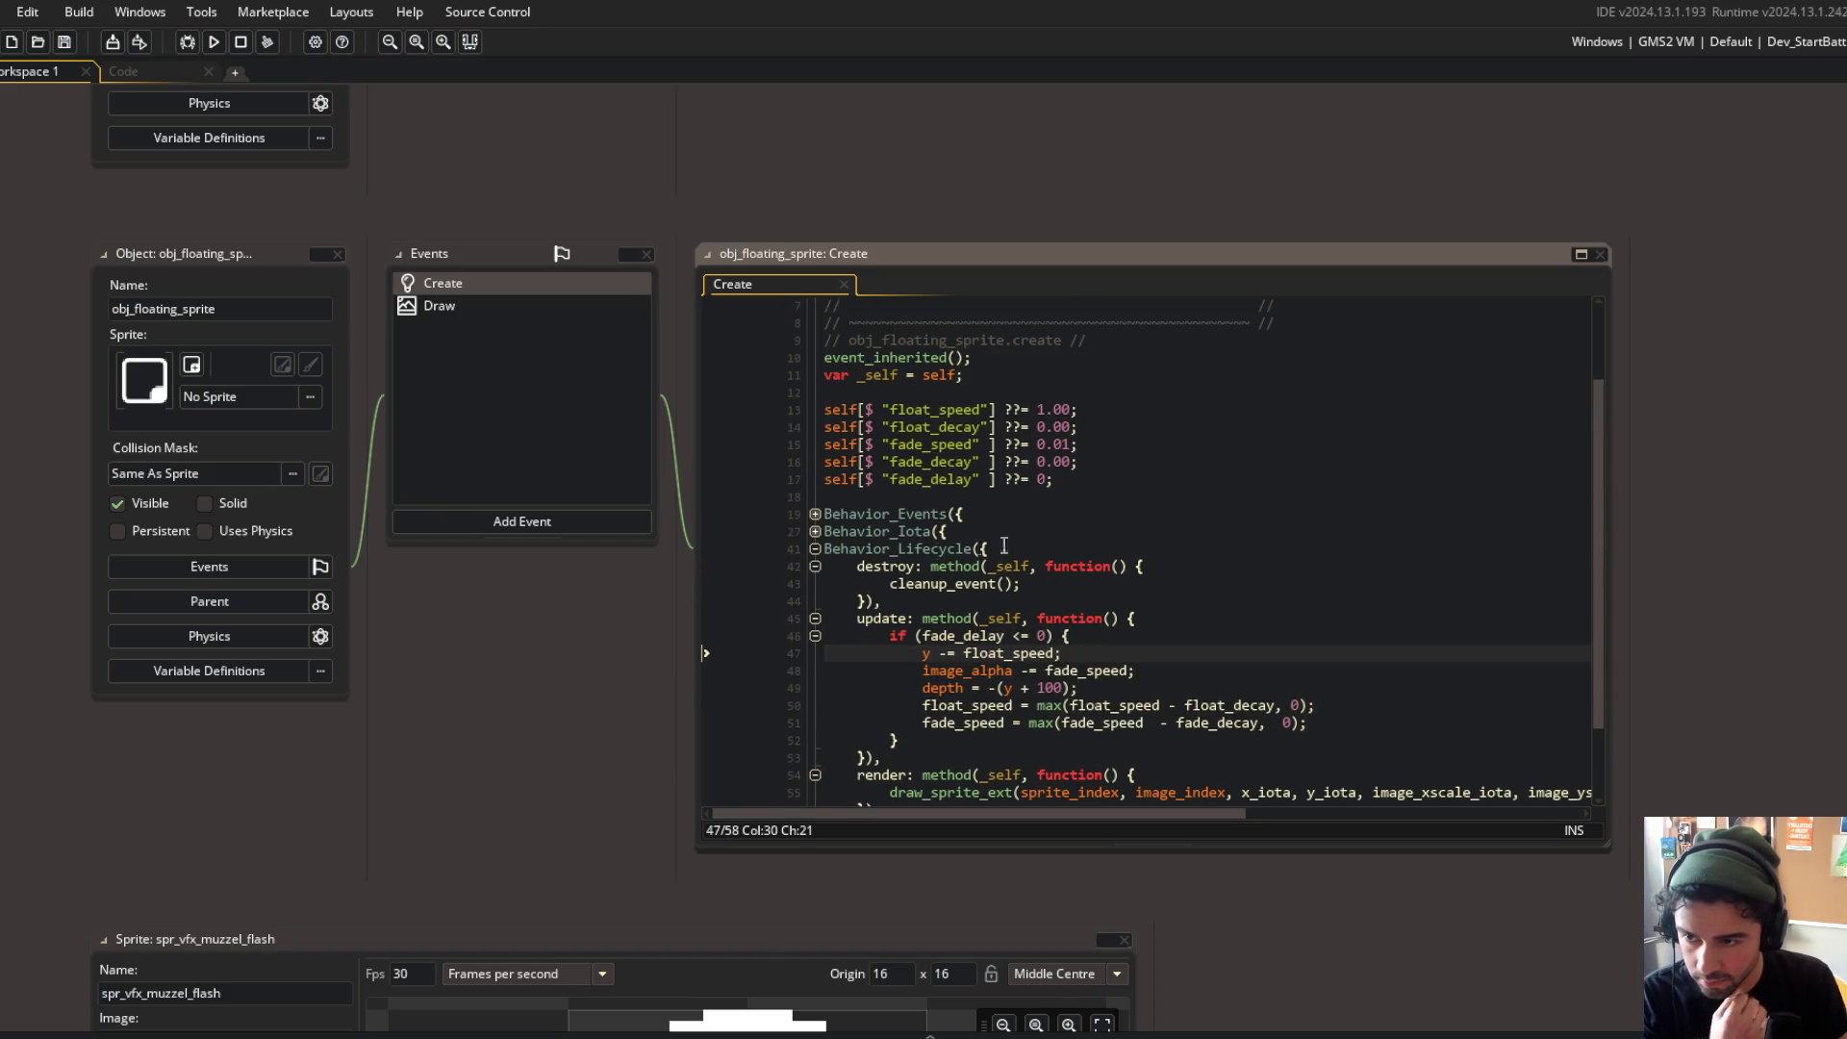
Step: Peek into the Behavior_Events and Behavior_Iota blocks in the Create code
left_click(815, 516)
left_click(815, 515)
left_click(815, 532)
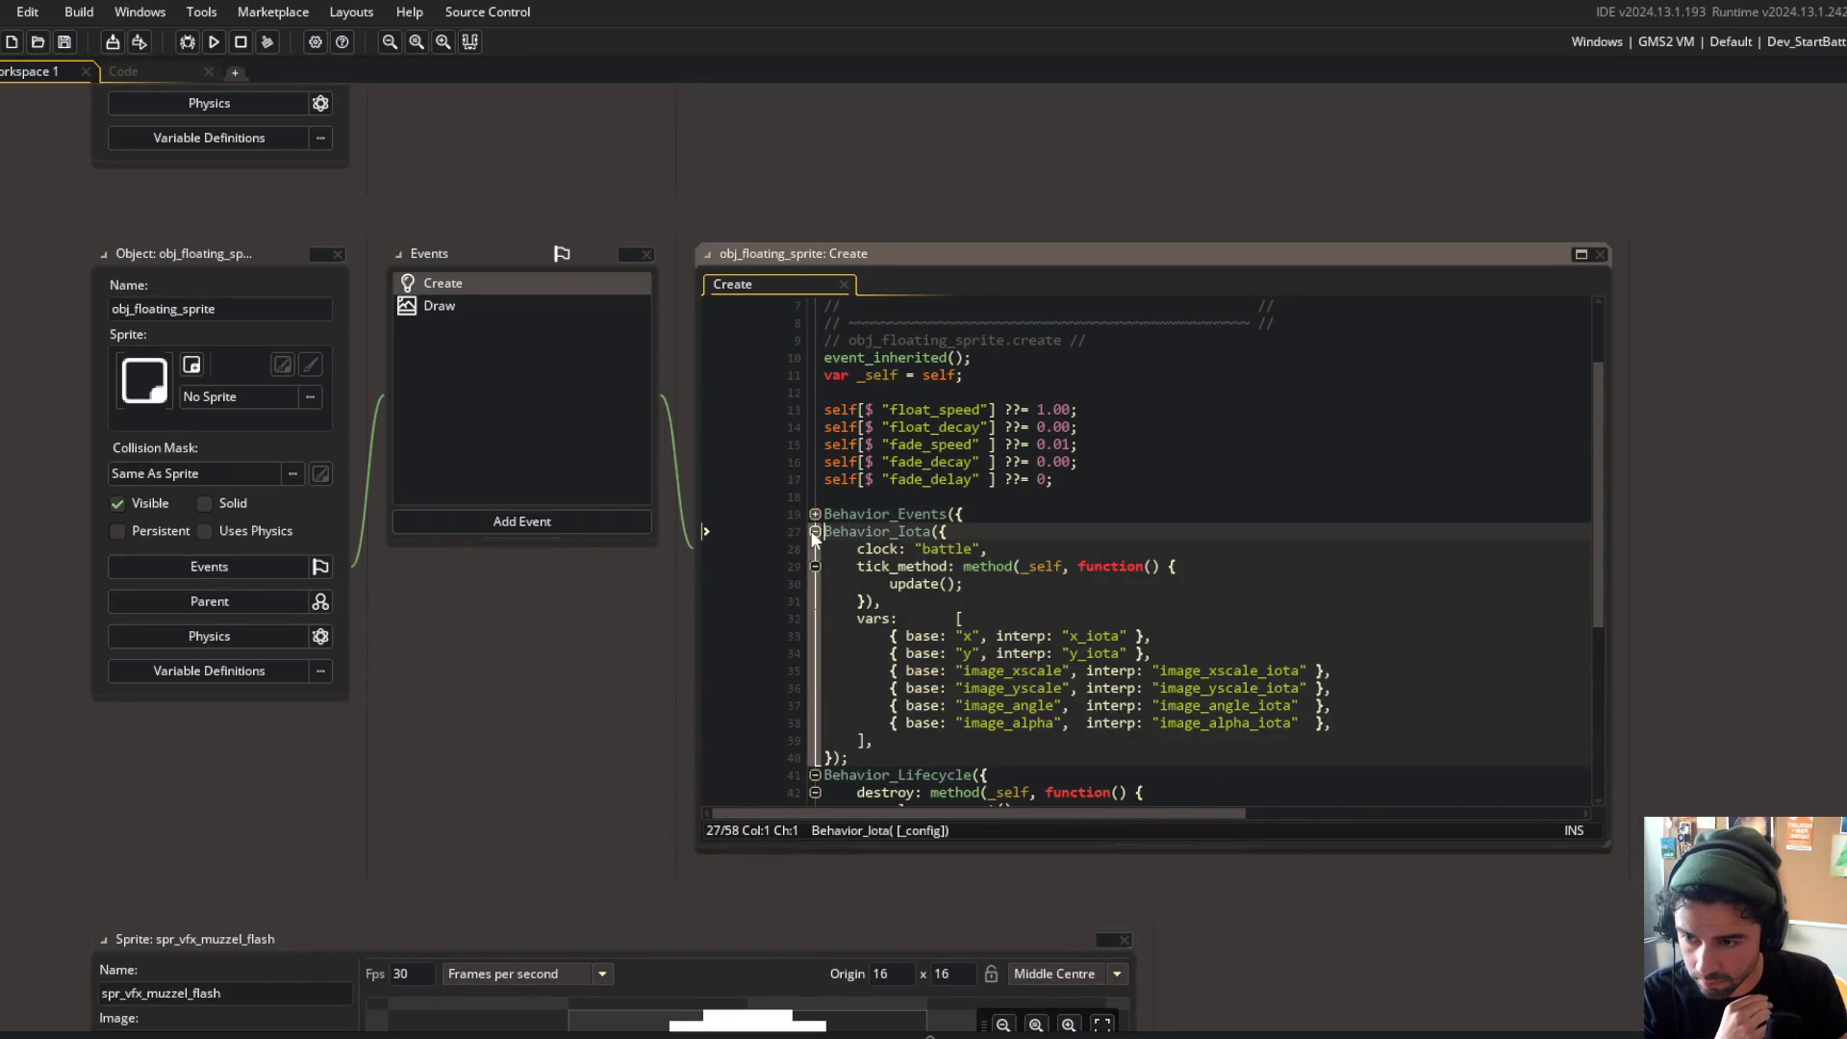
left_click(815, 532)
scroll(1050, 535, "down", 3)
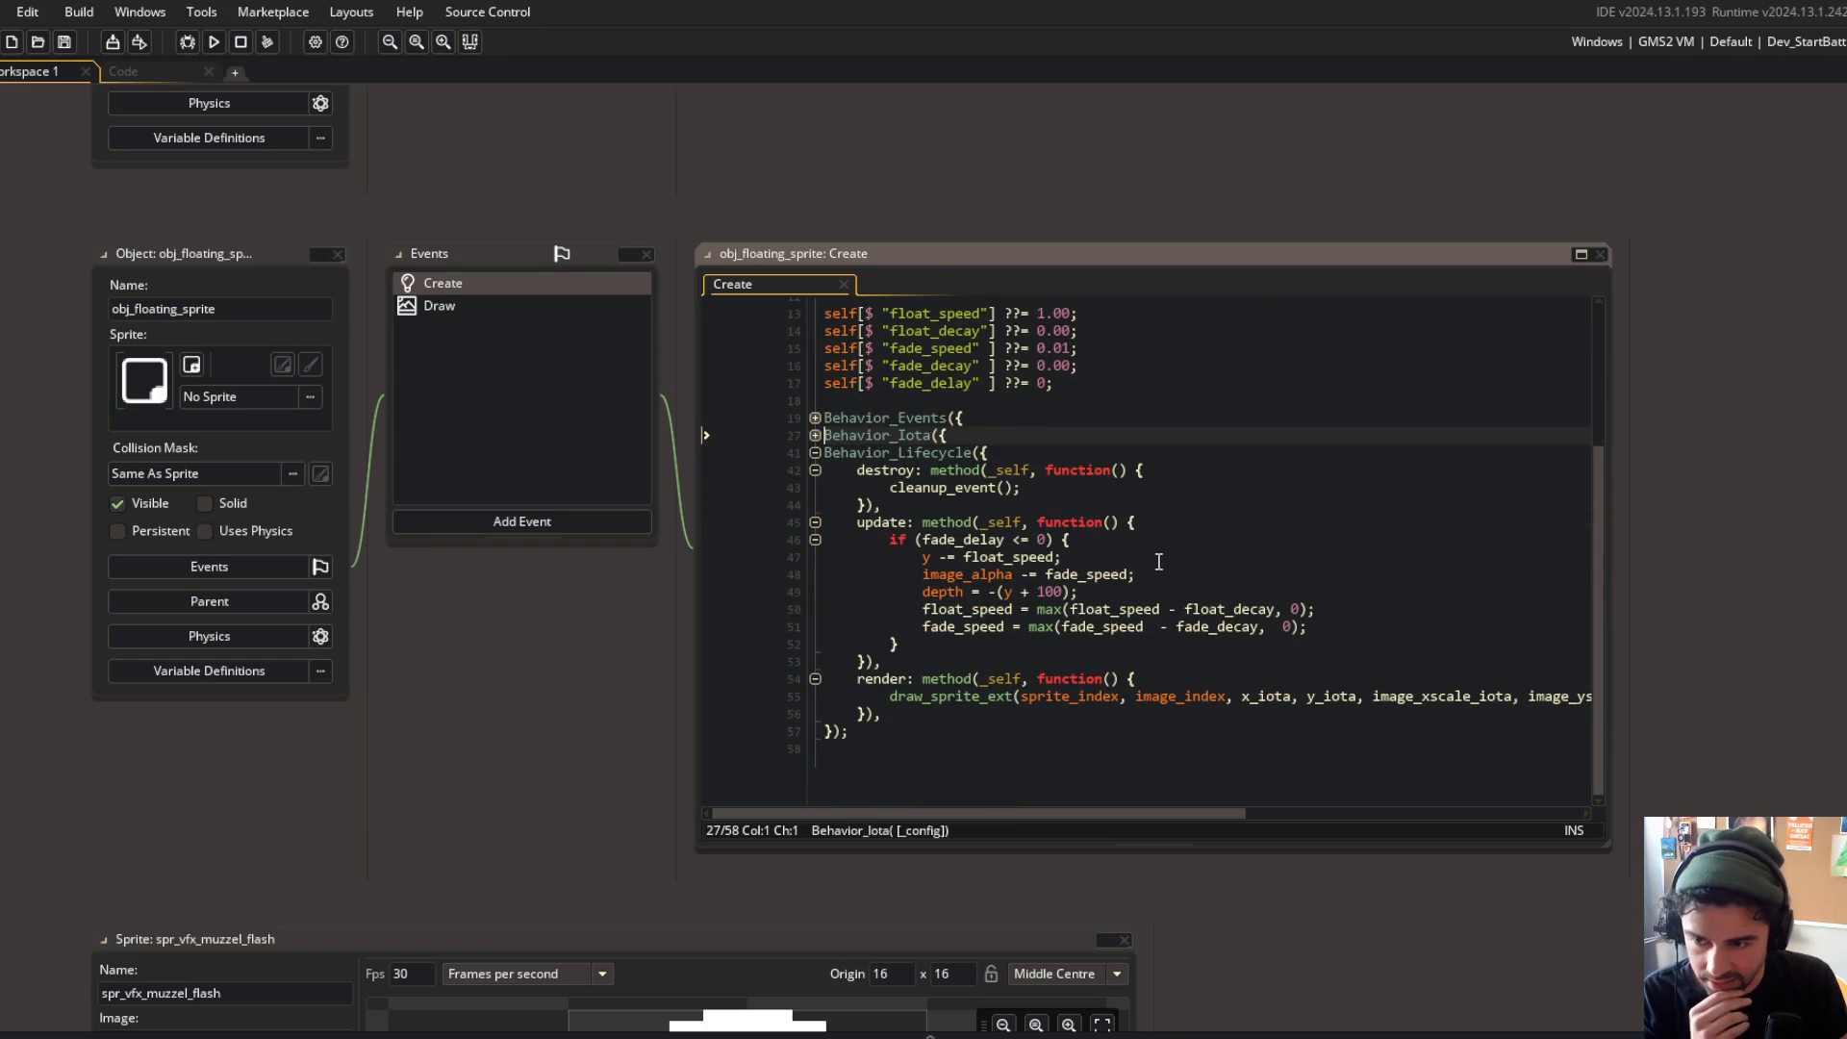
left_click(1189, 586)
Step: Add an image_alpha condition on a new line after the fade block in update
left_click(938, 659)
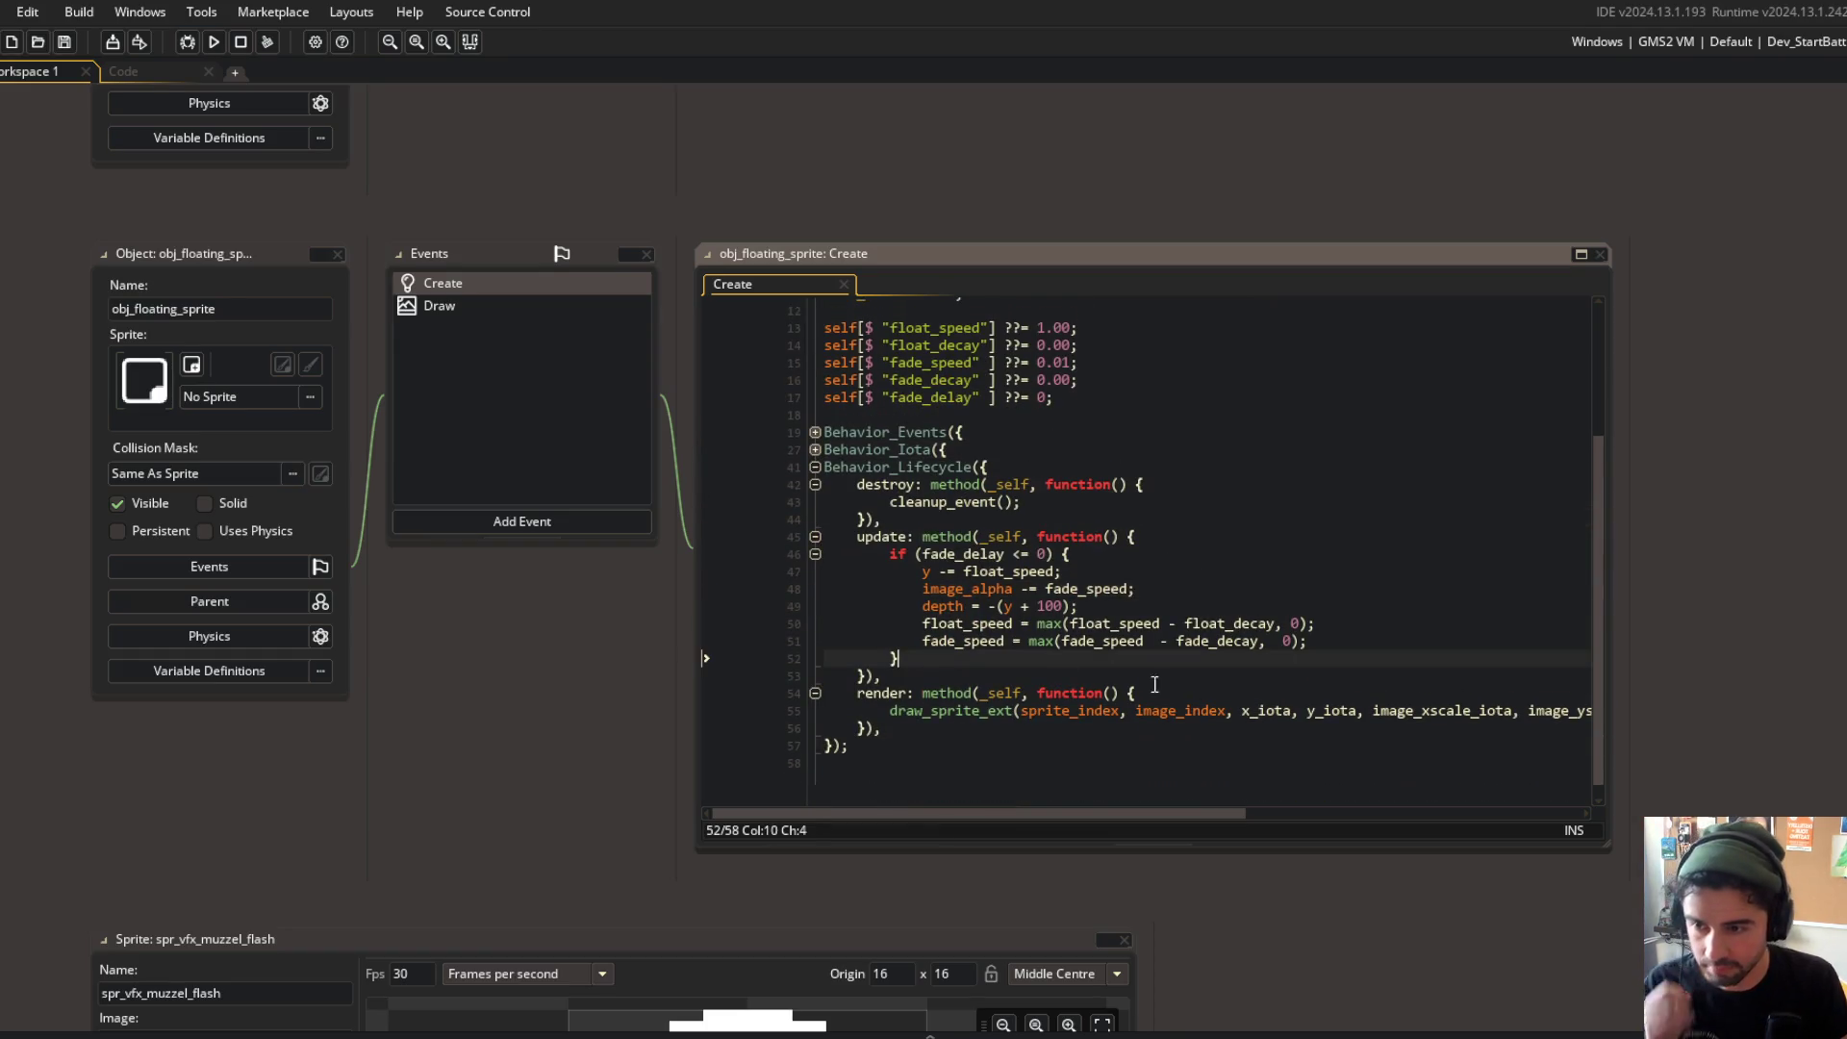
key("Return")
type("if (image_alpha <= 0) ")
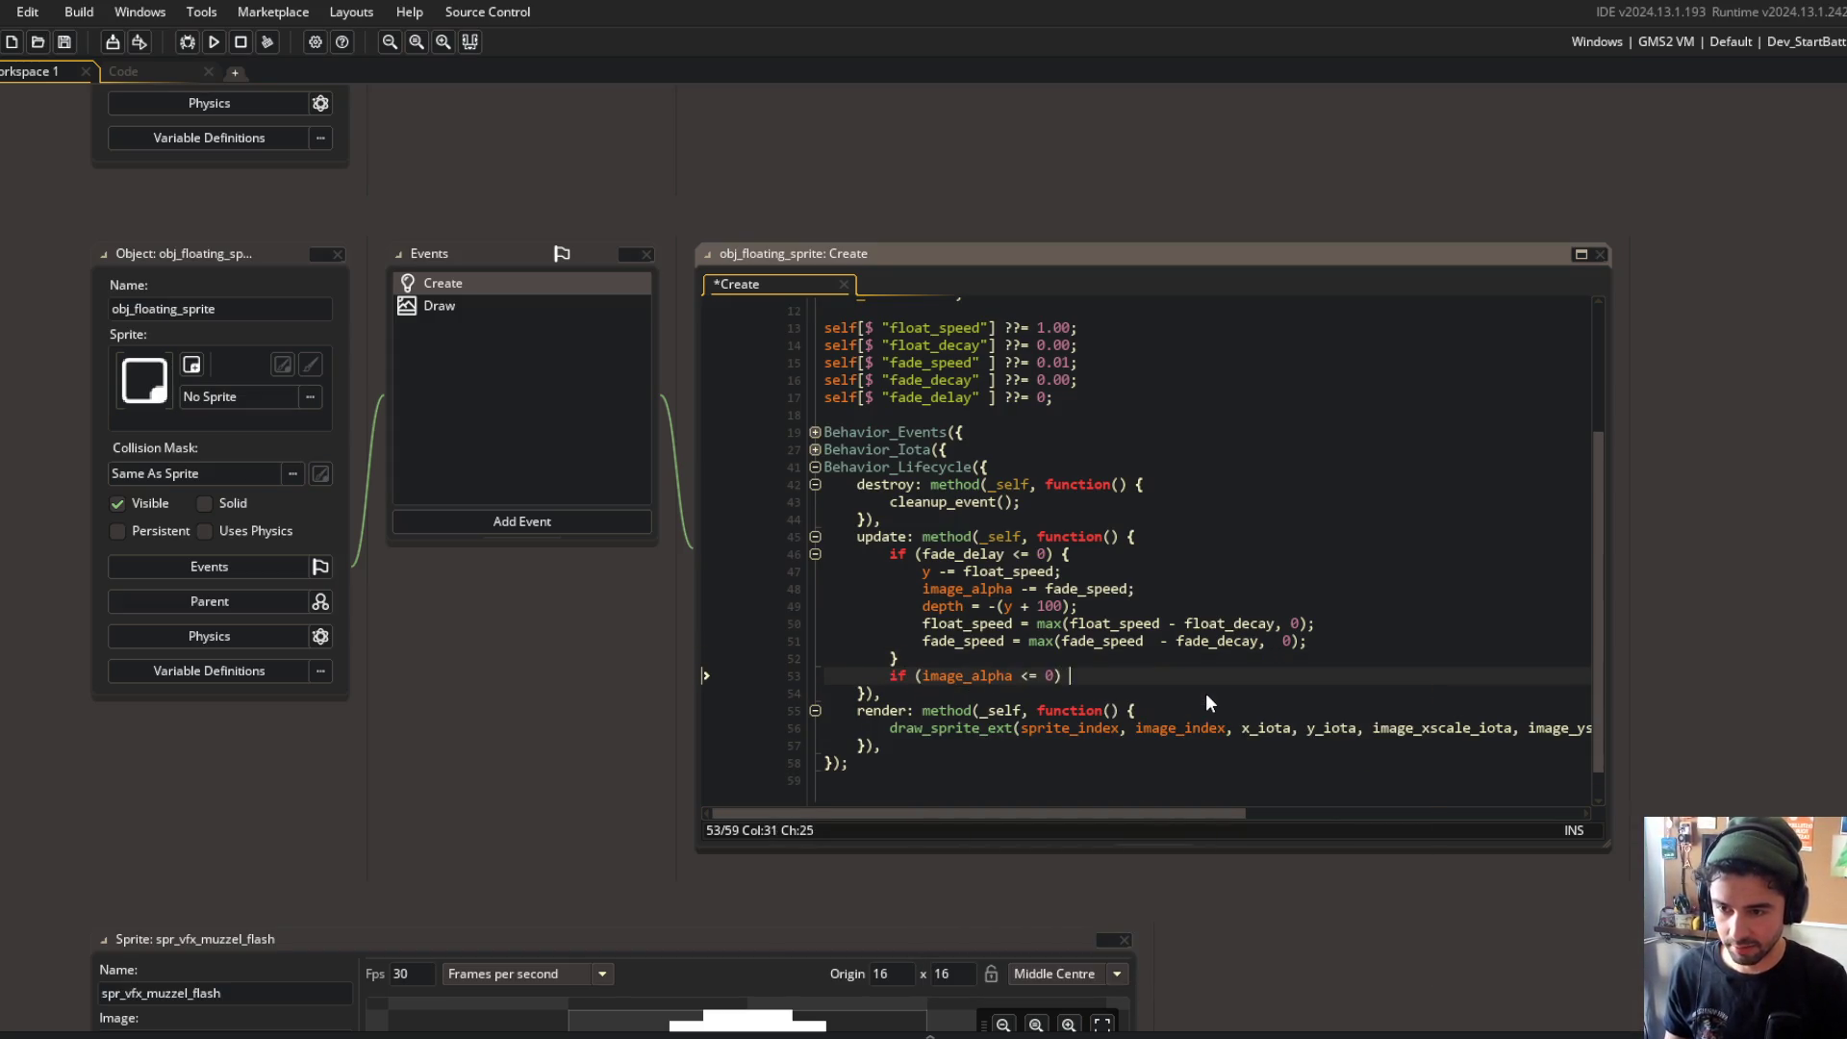
type("{")
key("Return")
key("Up")
key("End")
key("Left")
key("Left")
key("Left")
key("BackSpace")
key("BackSpace")
Step: Finish the line as 'if (image_alpha < 0) instance_destroy();' and remove the leftover braces
key("BackSpace")
type("0")
key("End")
key("BackSpace")
type("instance_d")
key("Tab")
type(";")
key("Down")
key("shift+Down")
key("shift+Down")
key("Delete")
key("End")
Step: Save the Create code and open obj_floating_text from the asset search
key("ctrl+s")
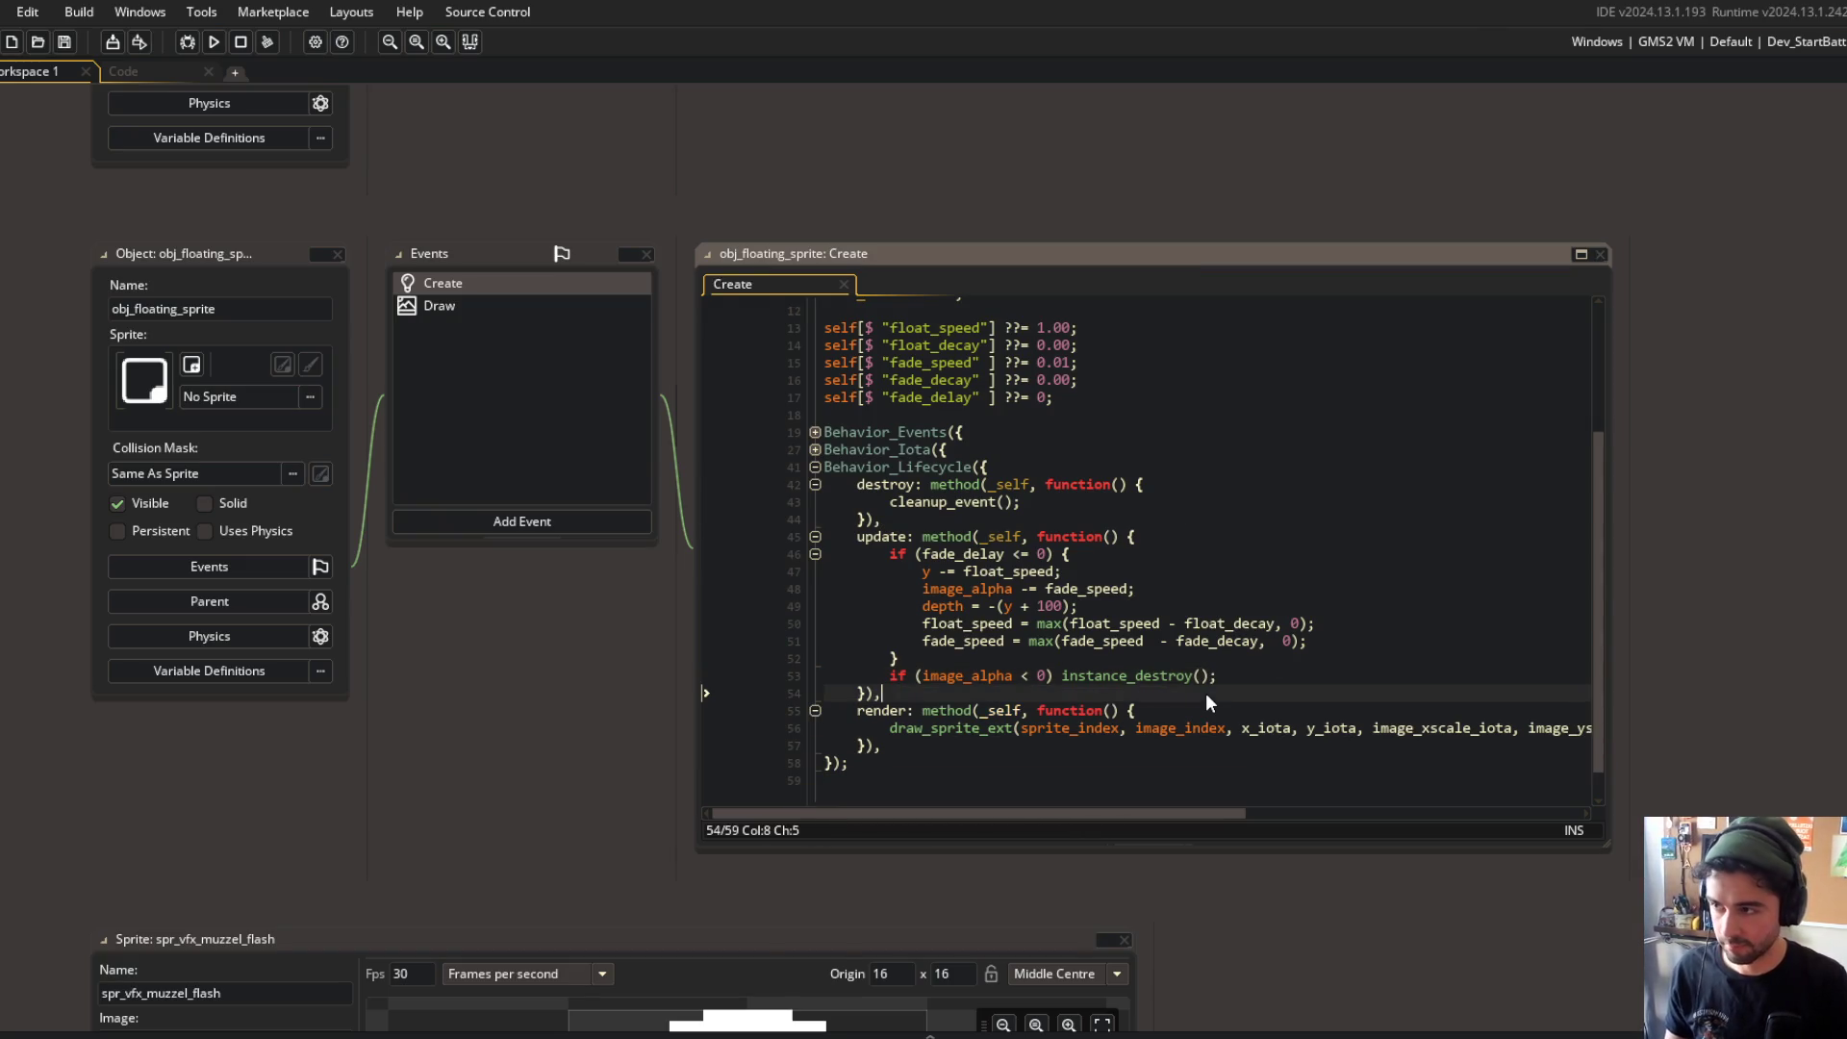
key("ctrl+t")
type("obj_floating_text")
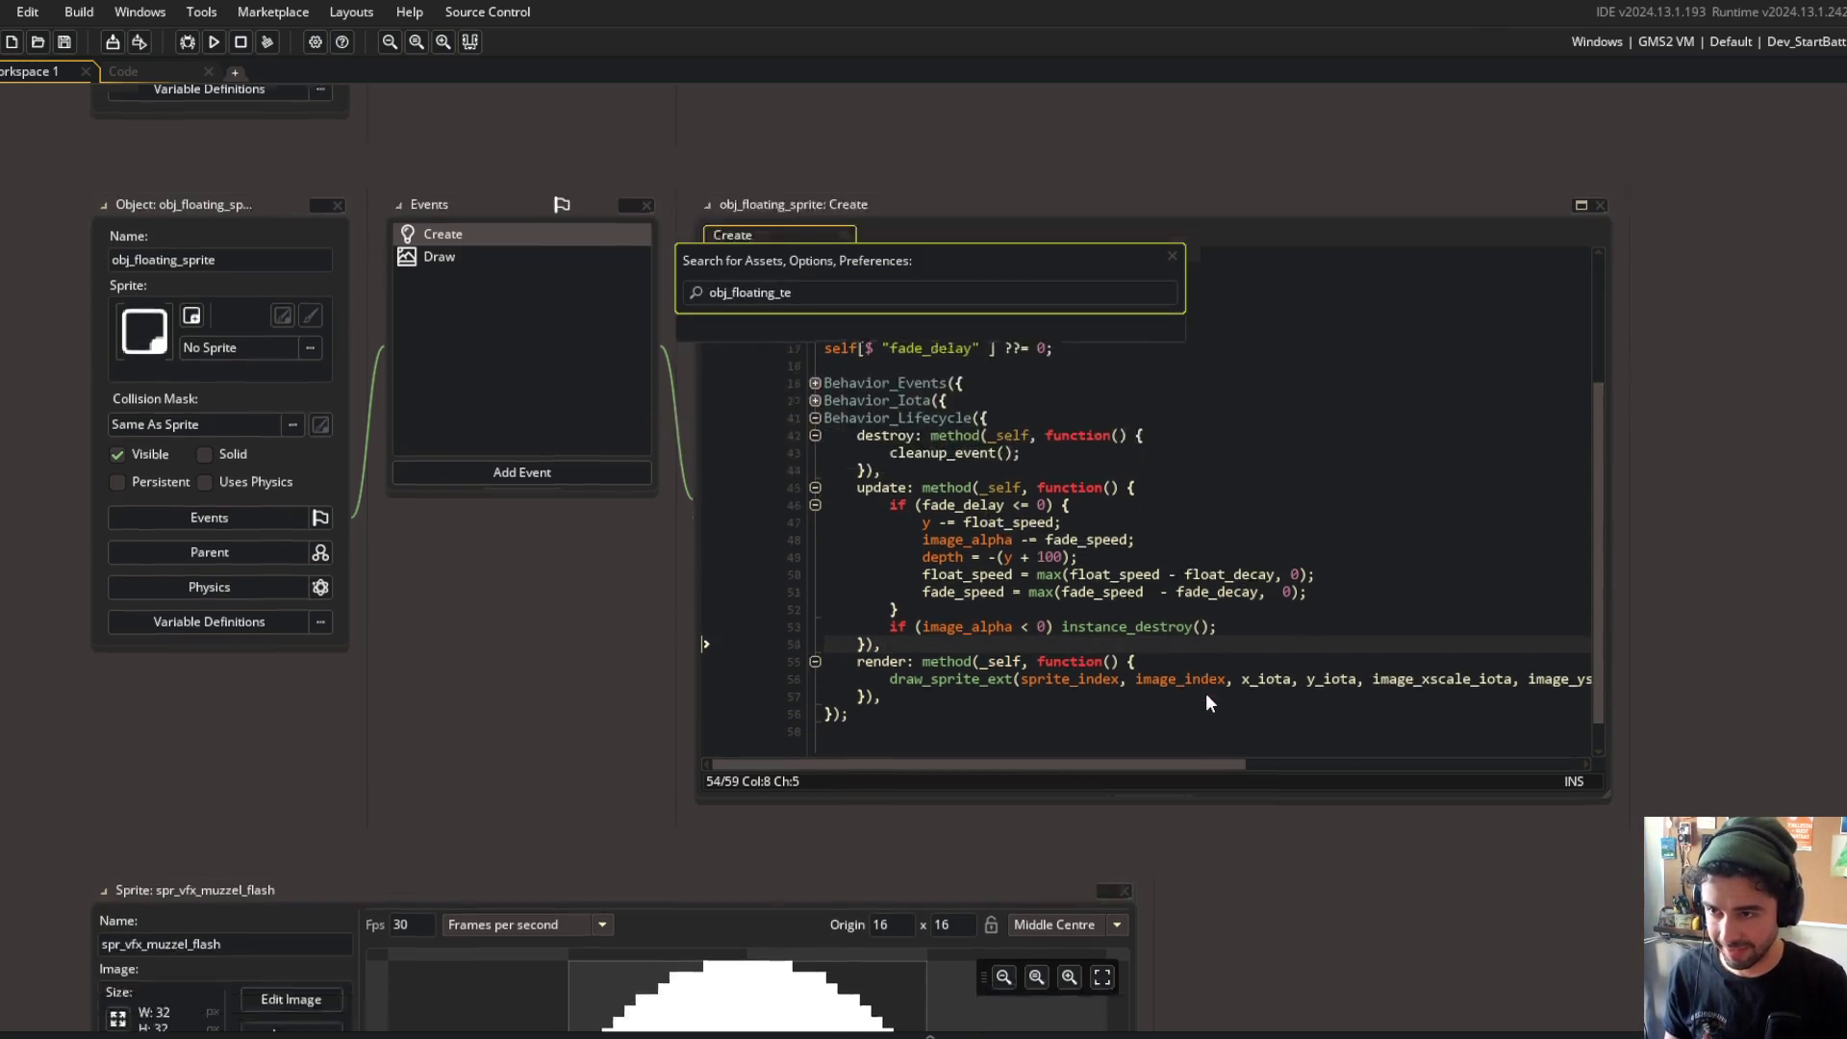
key("Return")
double_click(444, 359)
scroll(986, 629, "down", 3)
scroll(986, 628, "down", 4)
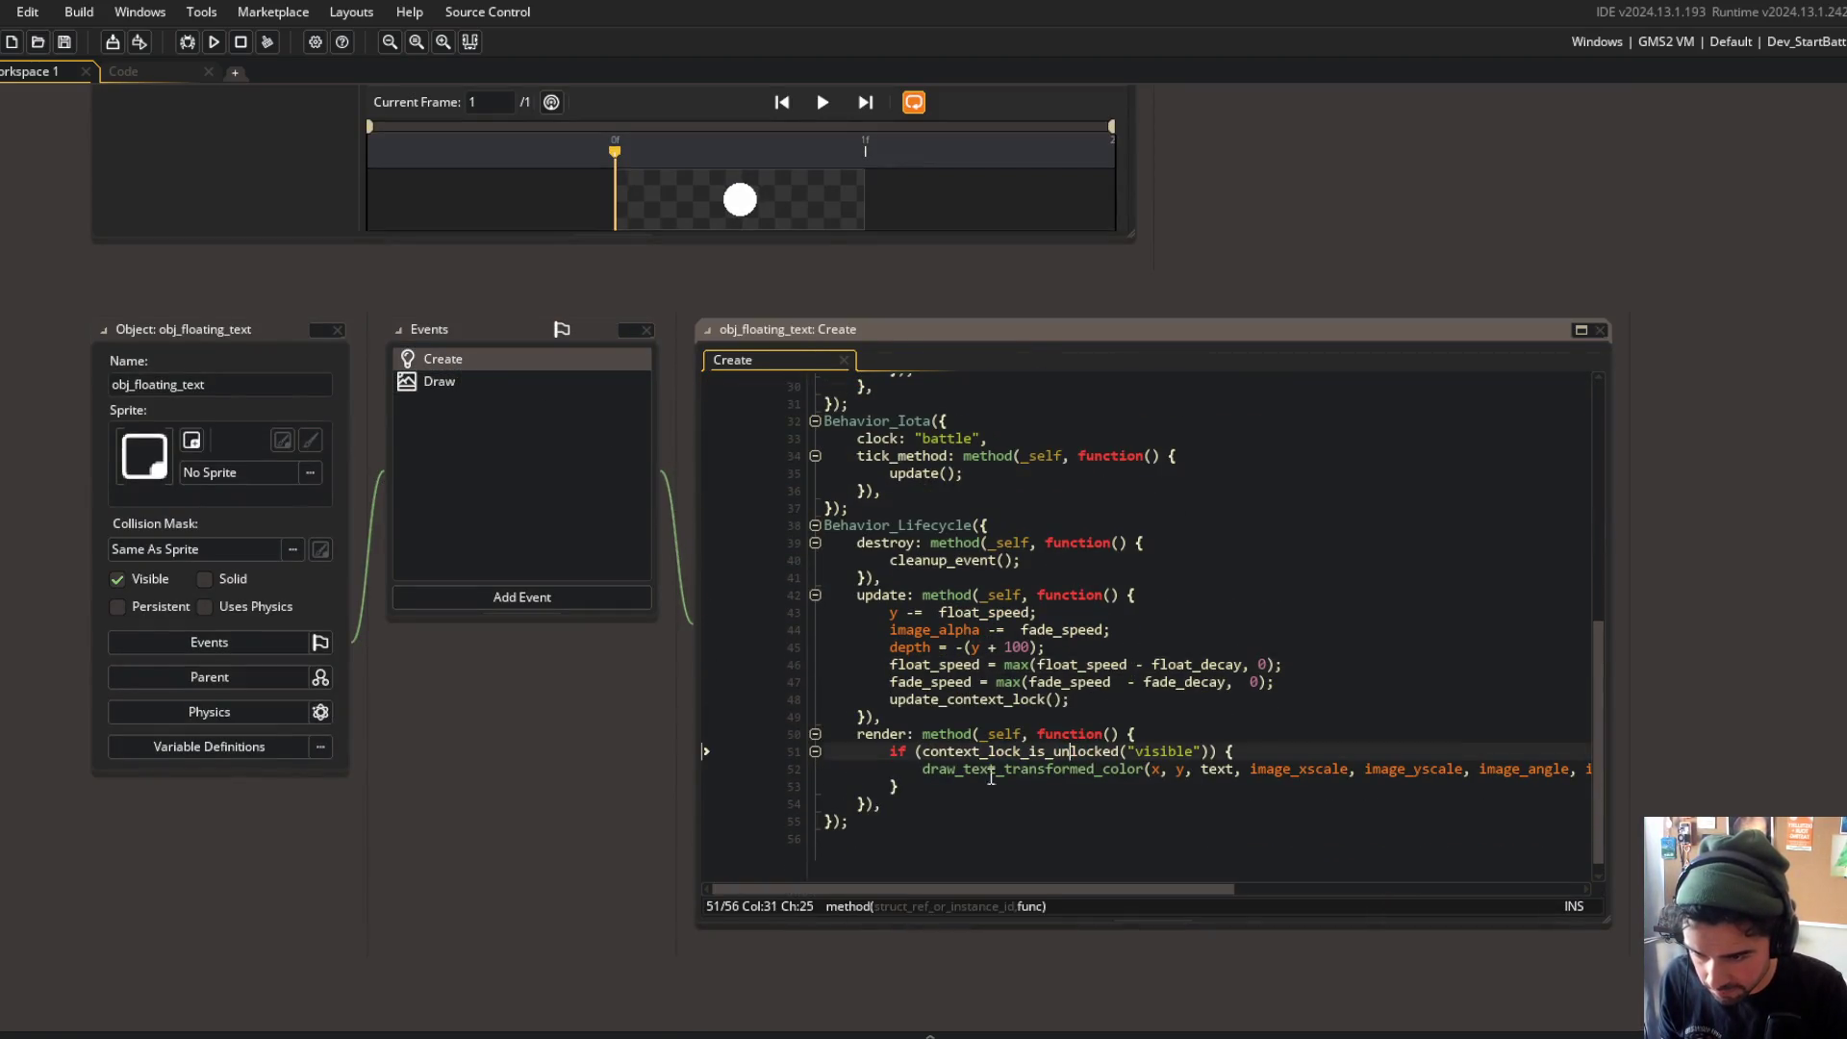
left_click(896, 613)
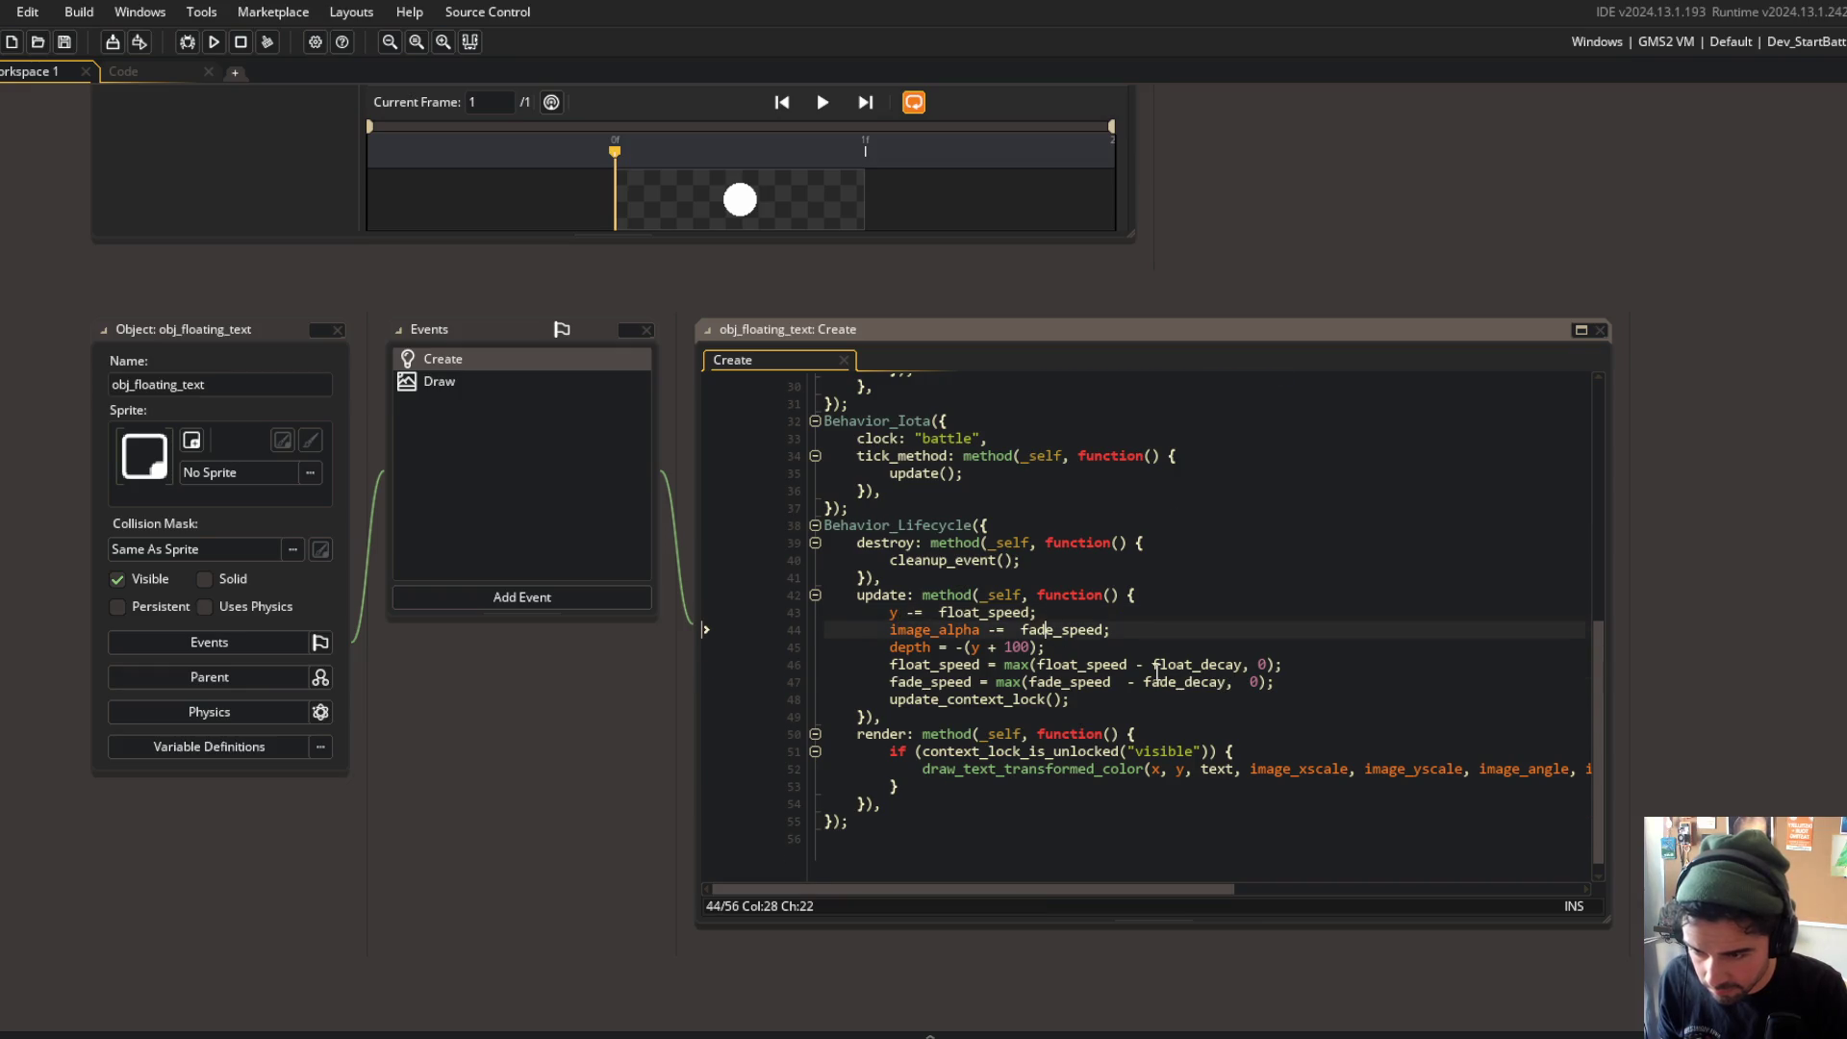
scroll(1059, 674, "up", 1)
left_click(1085, 739)
scroll(1085, 734, "up", 8)
scroll(1085, 734, "down", 6)
scroll(1085, 734, "up", 4)
left_click(1397, 712)
scroll(1251, 722, "down", 8)
left_click(1182, 680)
scroll(1182, 678, "up", 1)
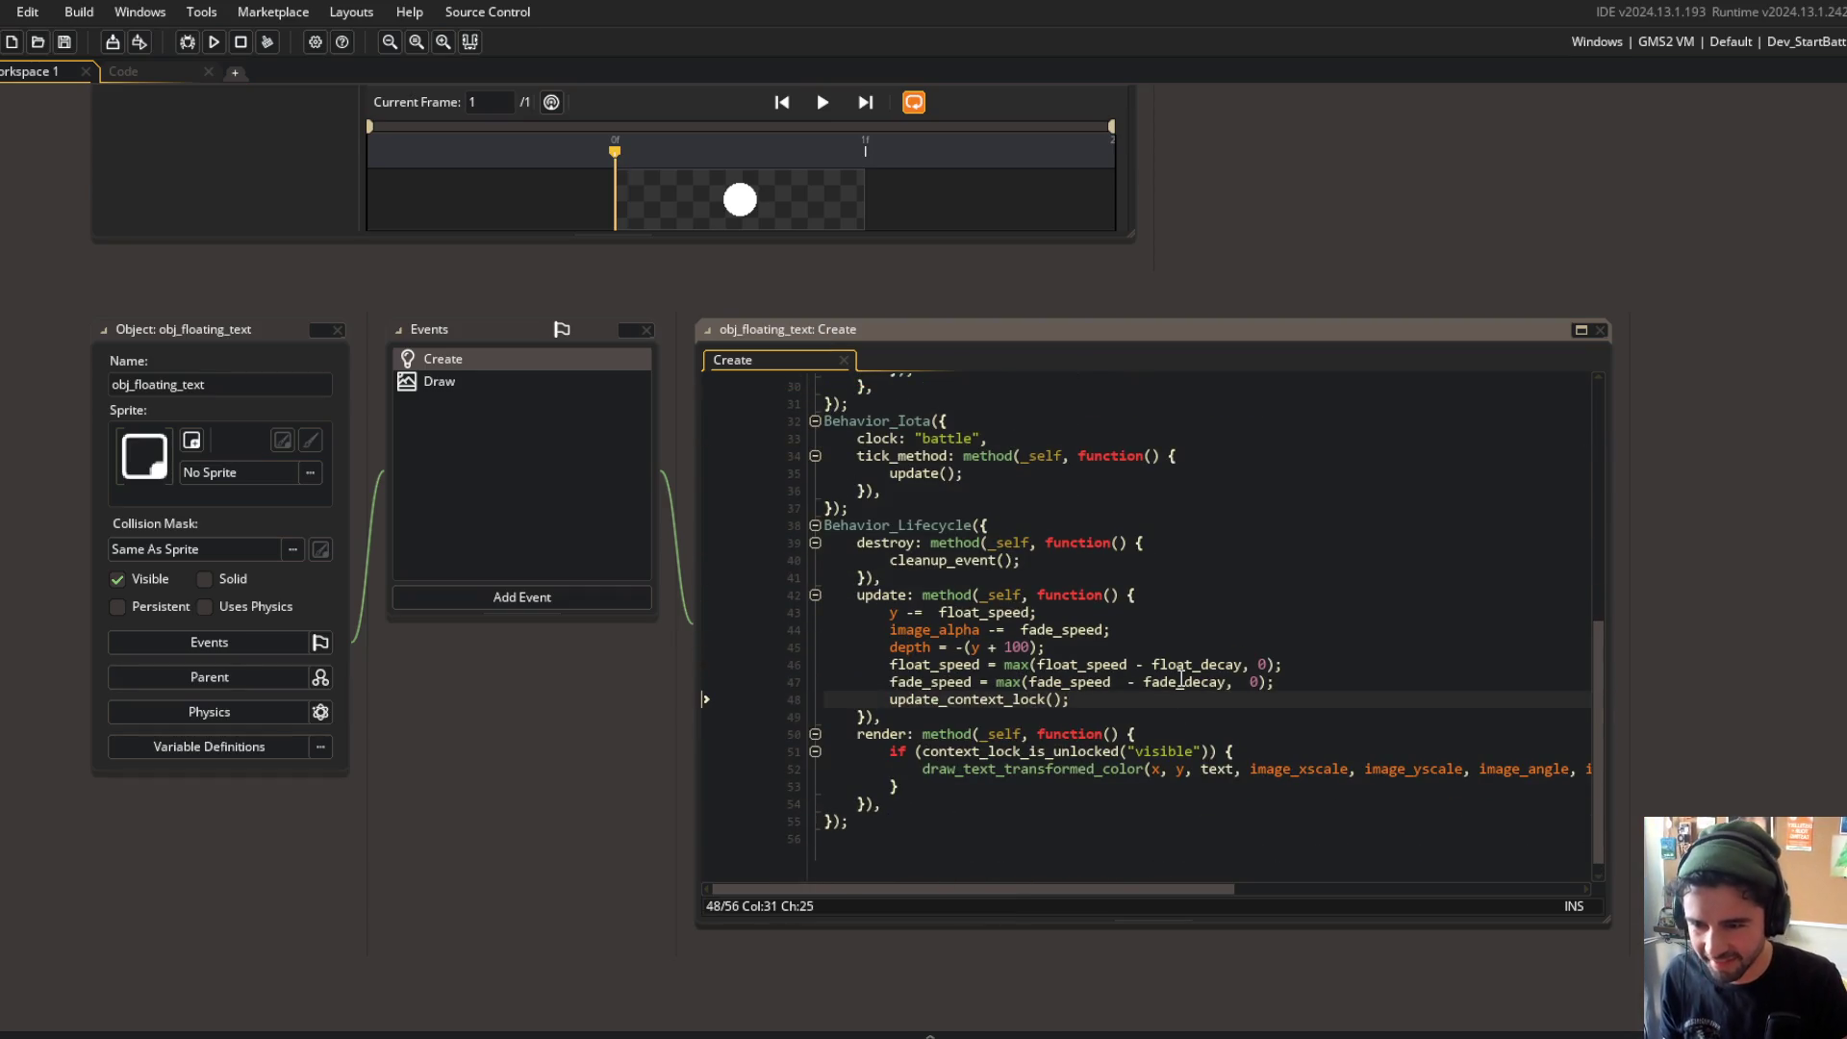
key("Return")
type("if (image_")
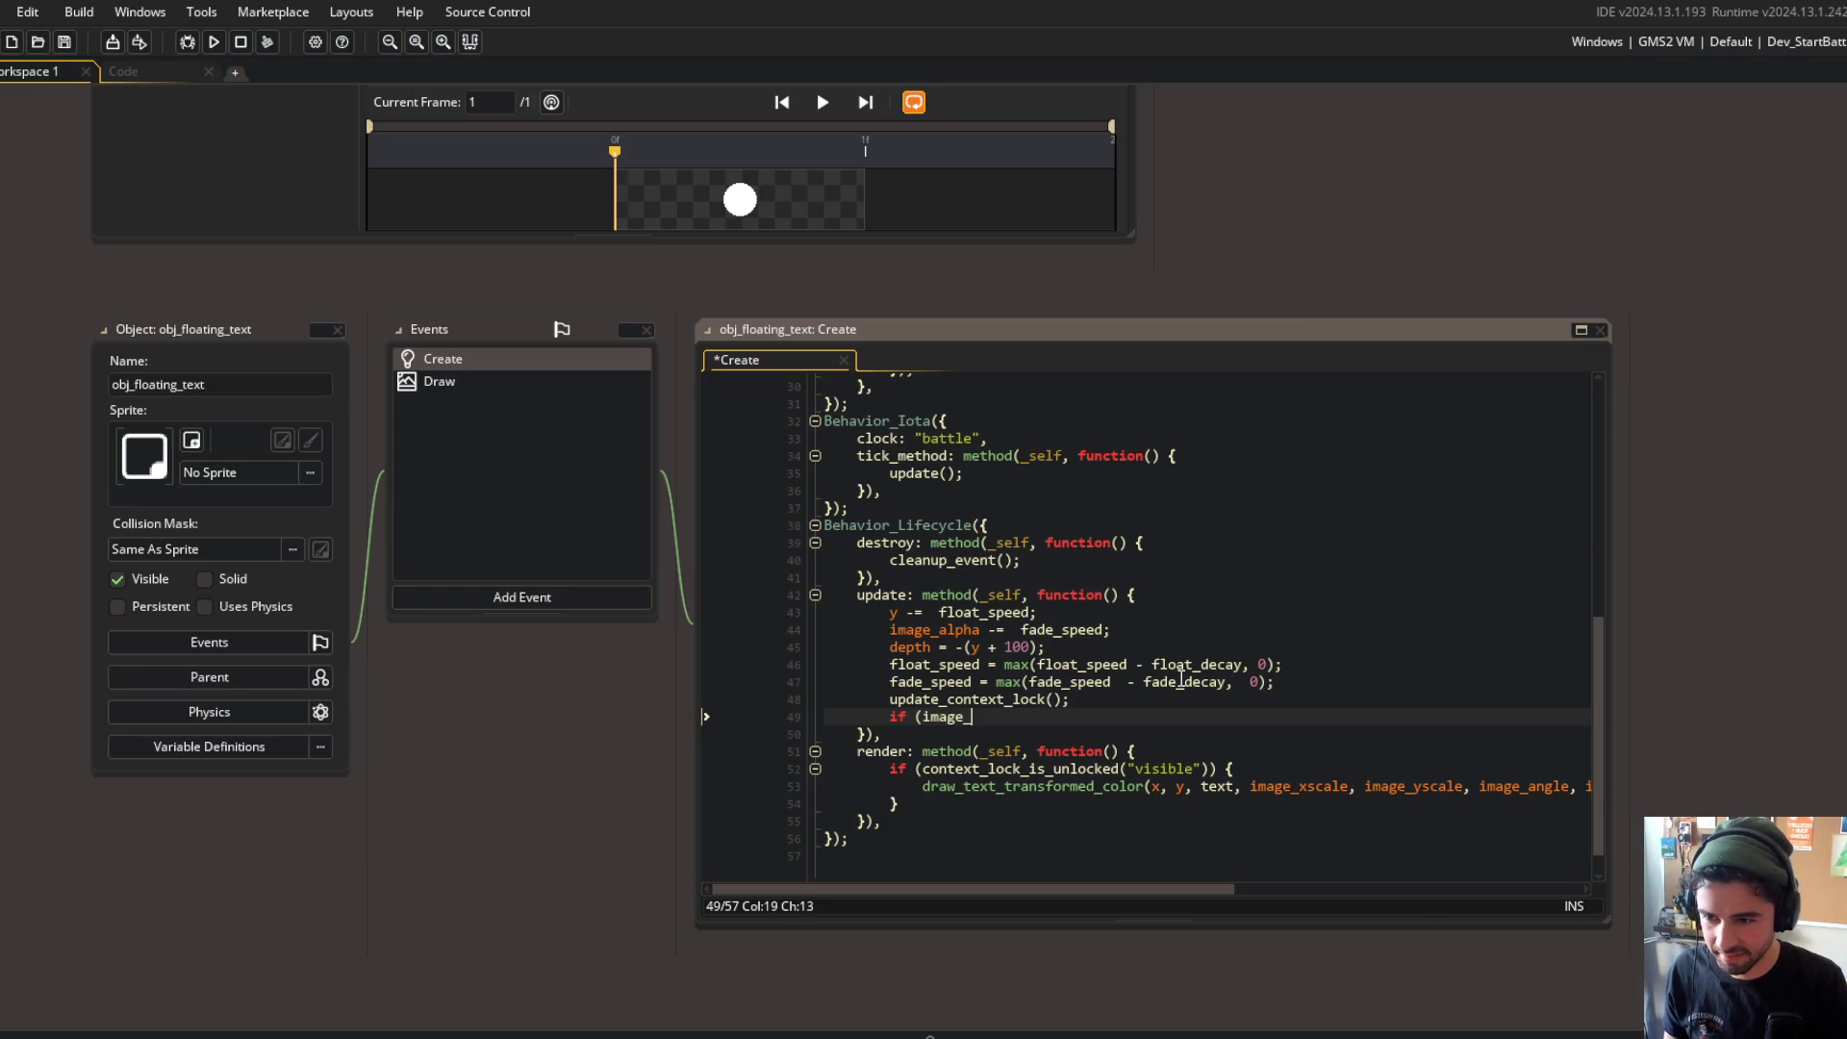
type("alpha < 0) instance_")
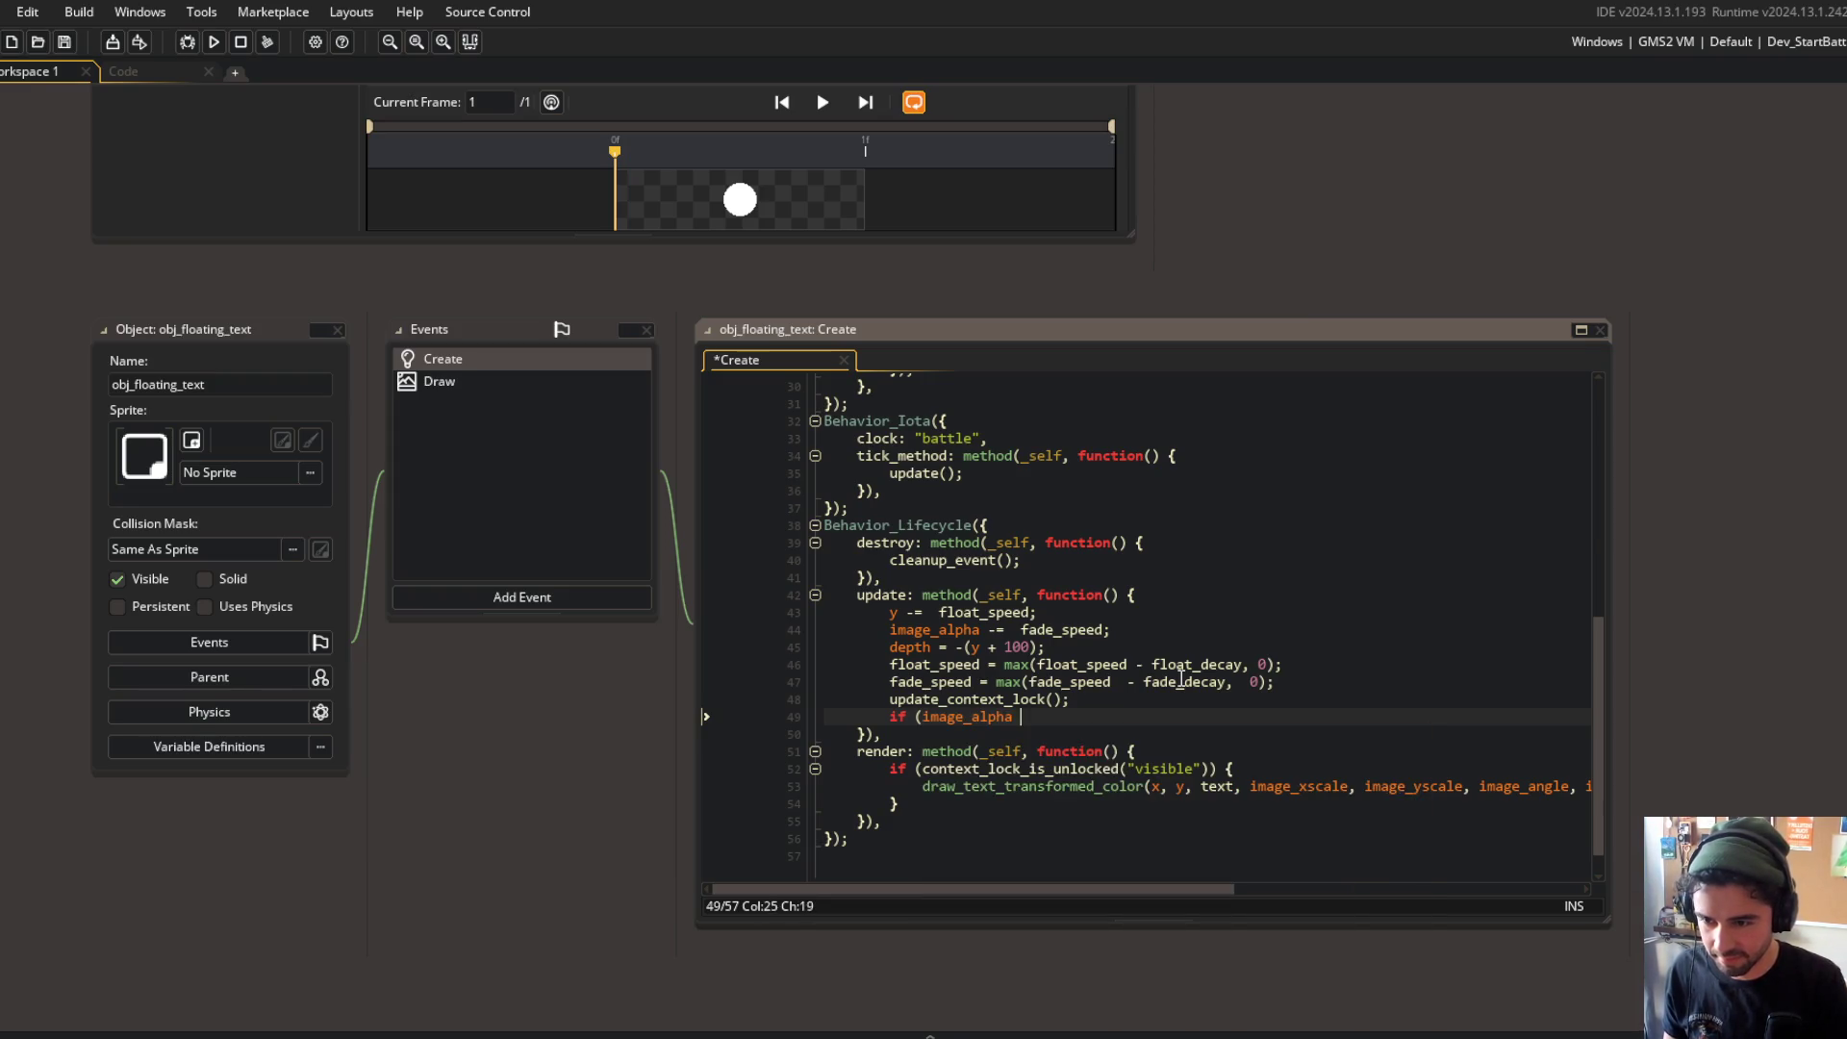
type("destroy();")
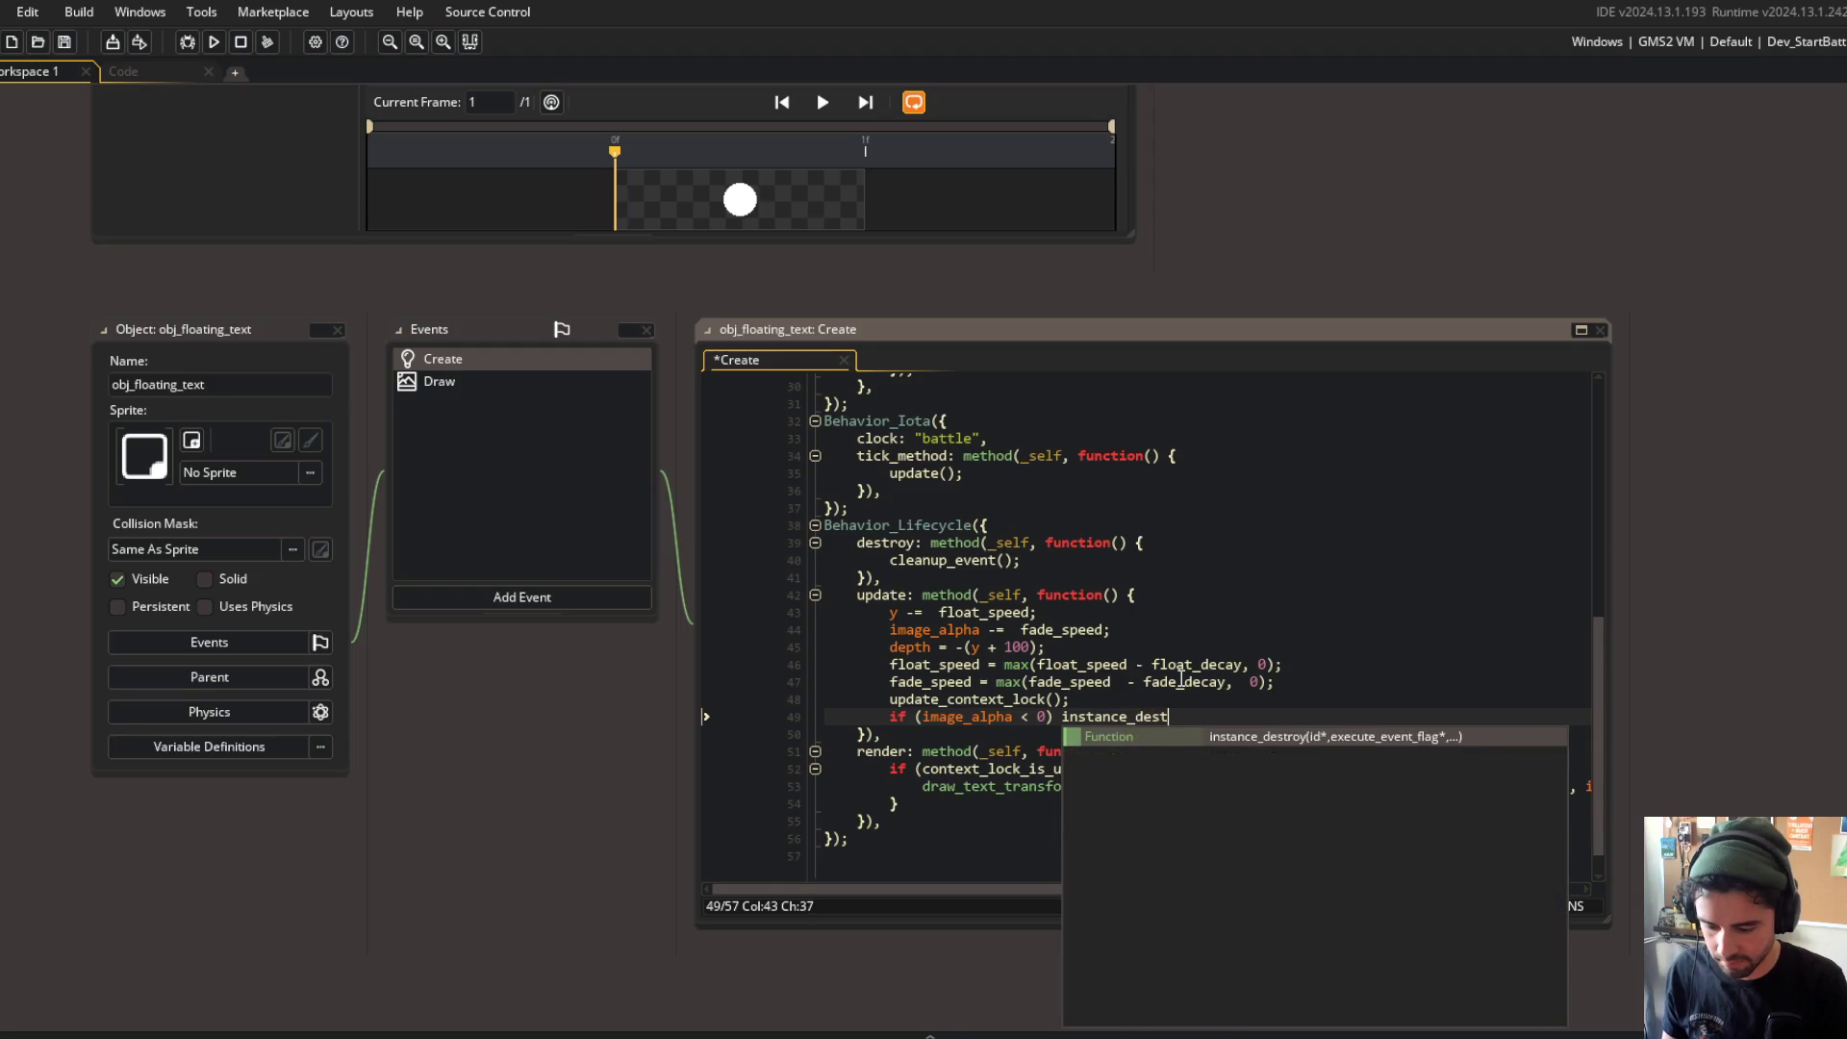
key("ctrl+s")
left_click(1154, 575)
scroll(1154, 573, "down", 1)
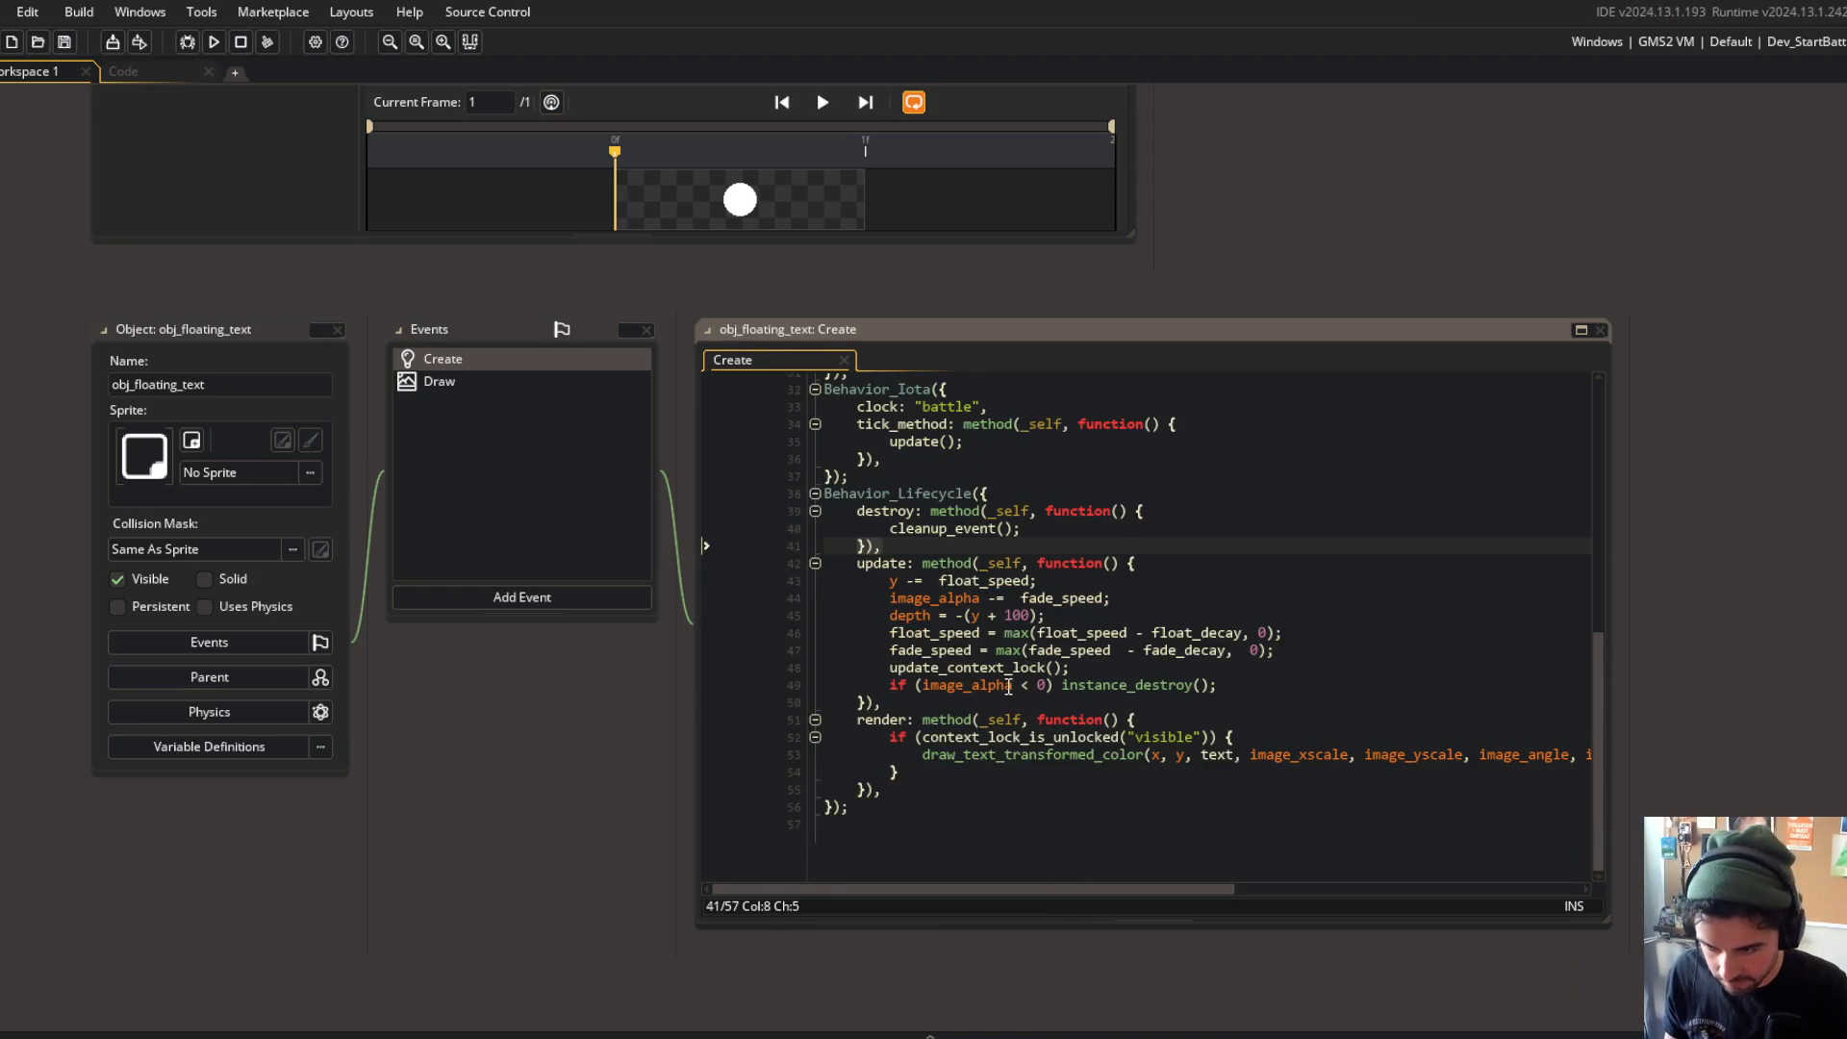
key("Up")
key("Up")
key("Up")
scroll(998, 598, "up", 3)
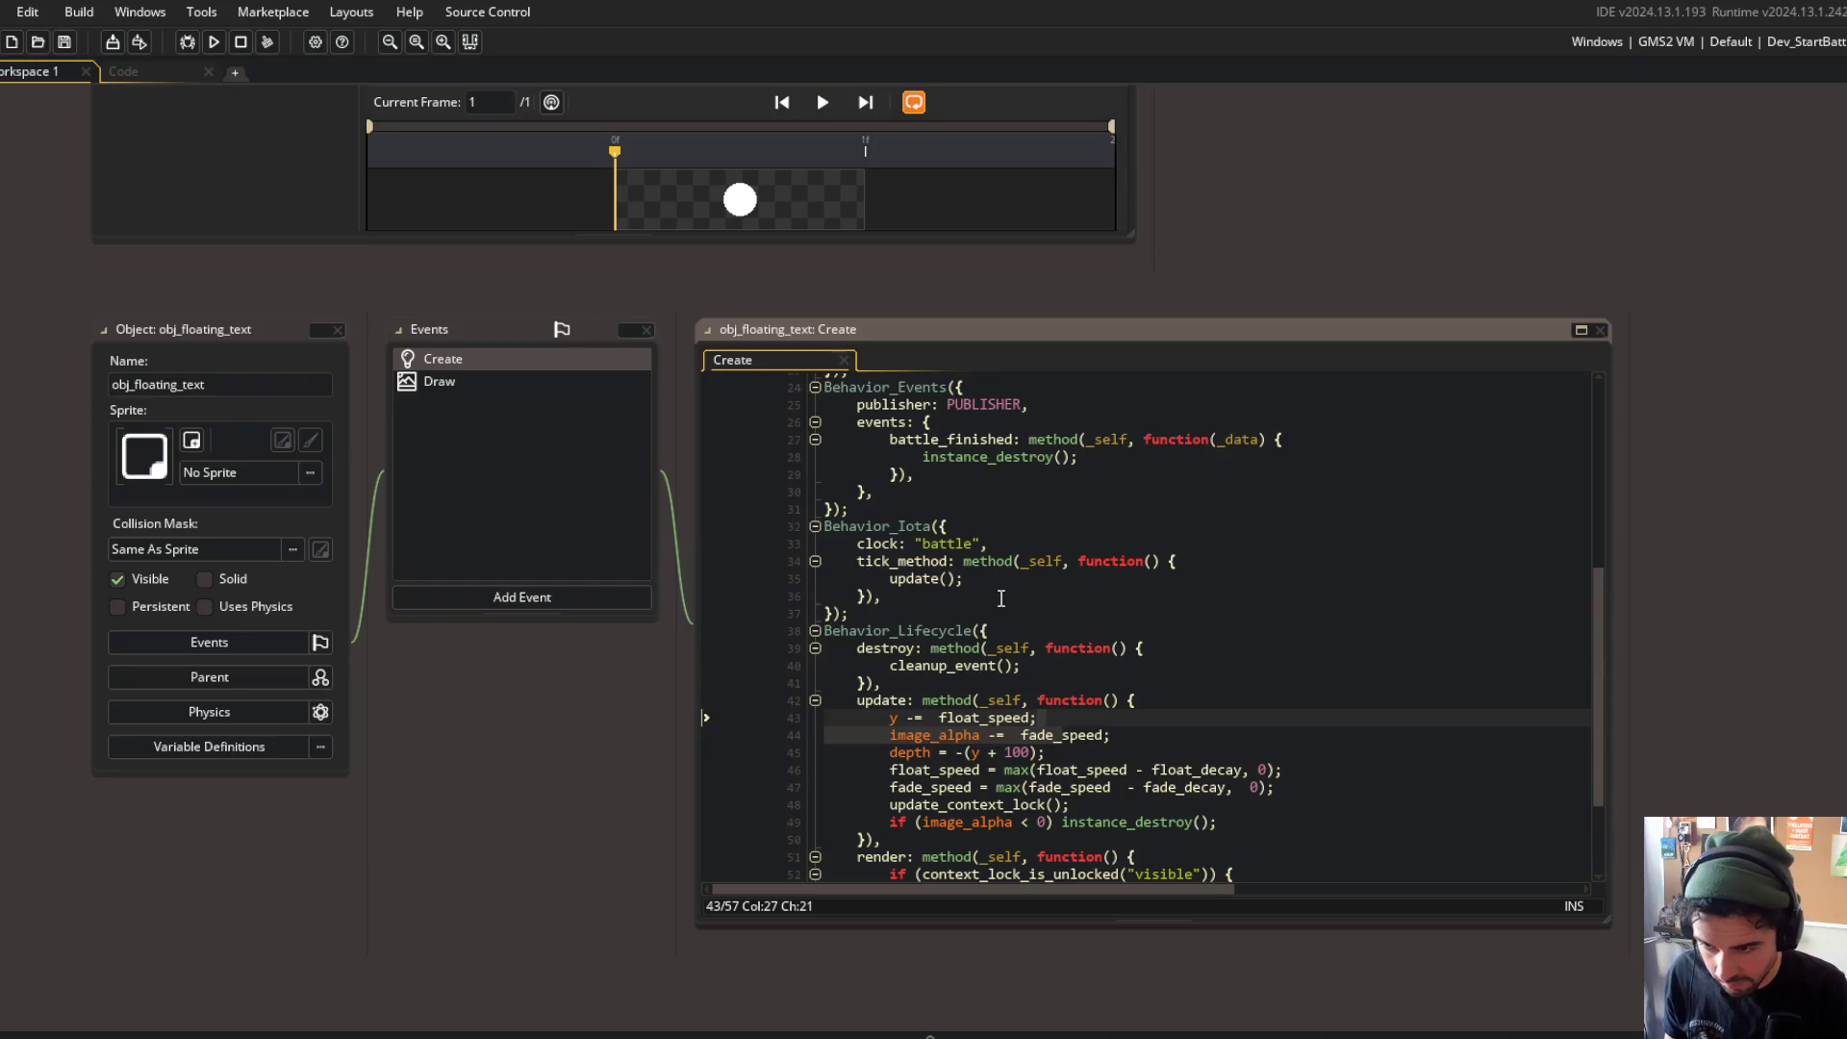
scroll(998, 597, "up", 7)
scroll(1001, 599, "down", 10)
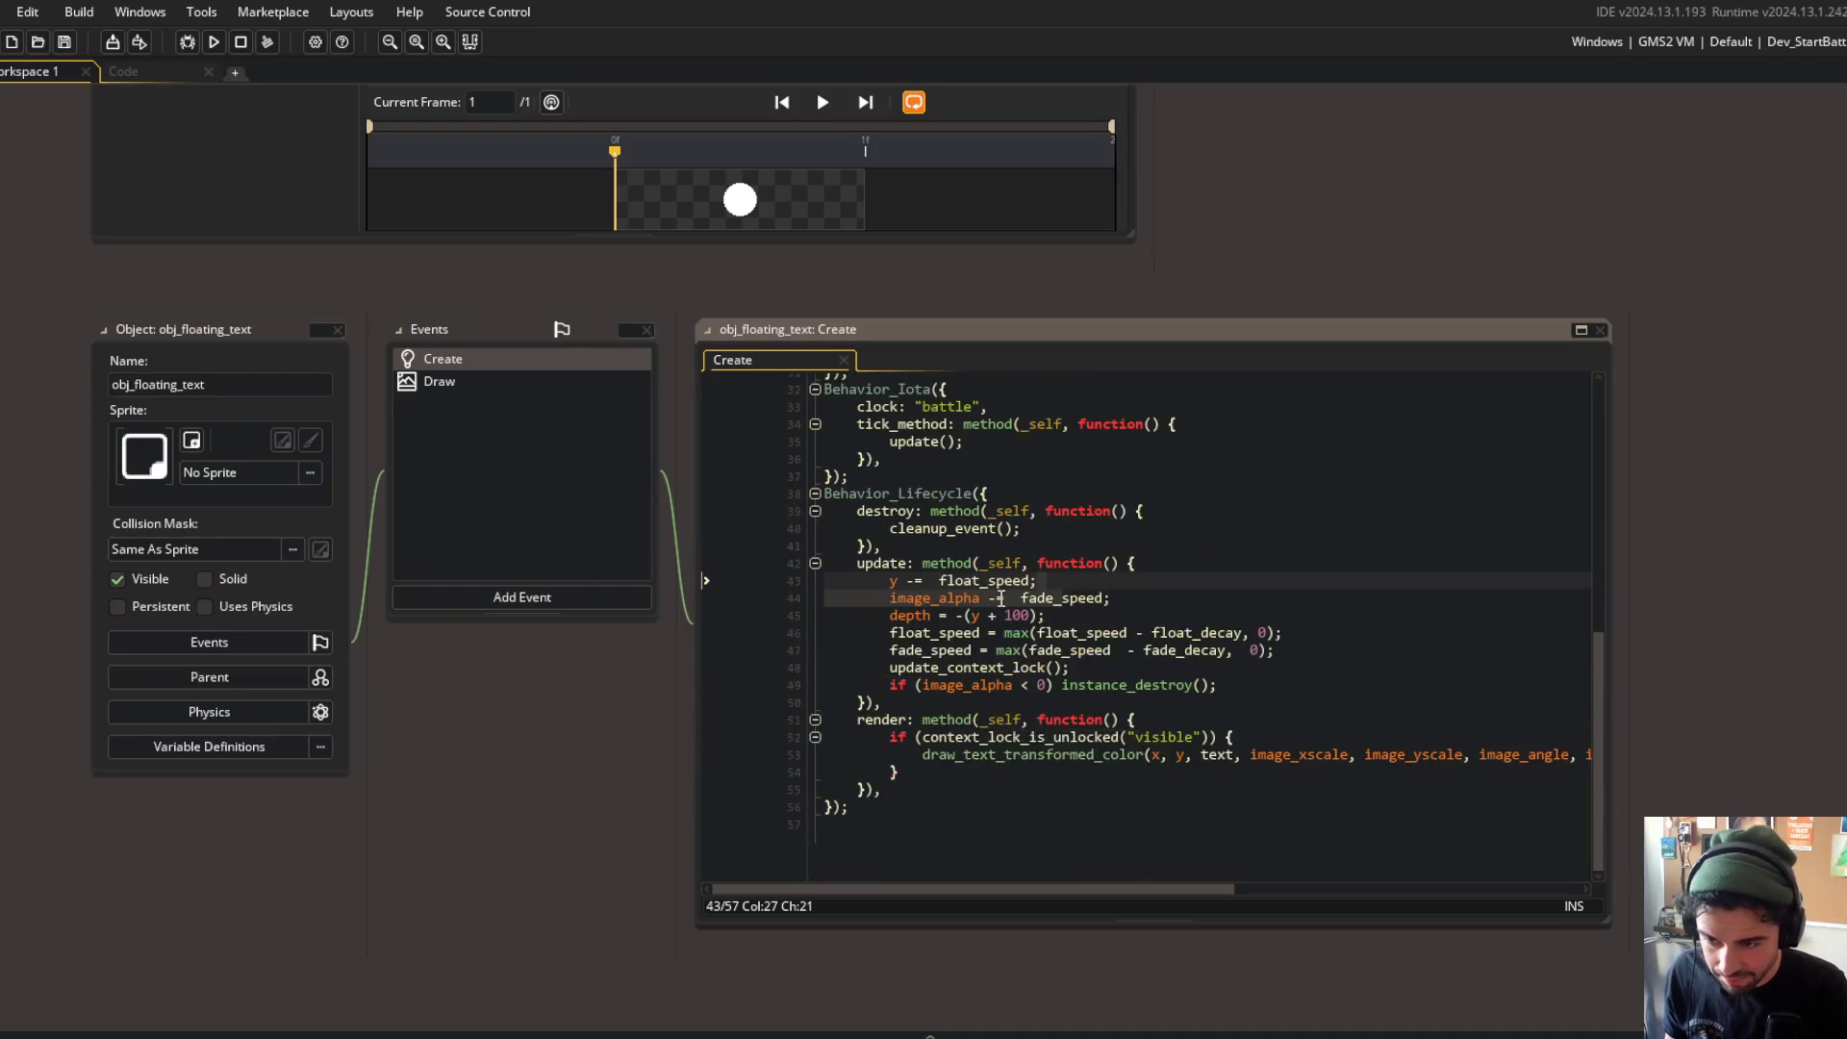
scroll(1001, 599, "up", 7)
left_click(939, 531)
scroll(939, 524, "down", 6)
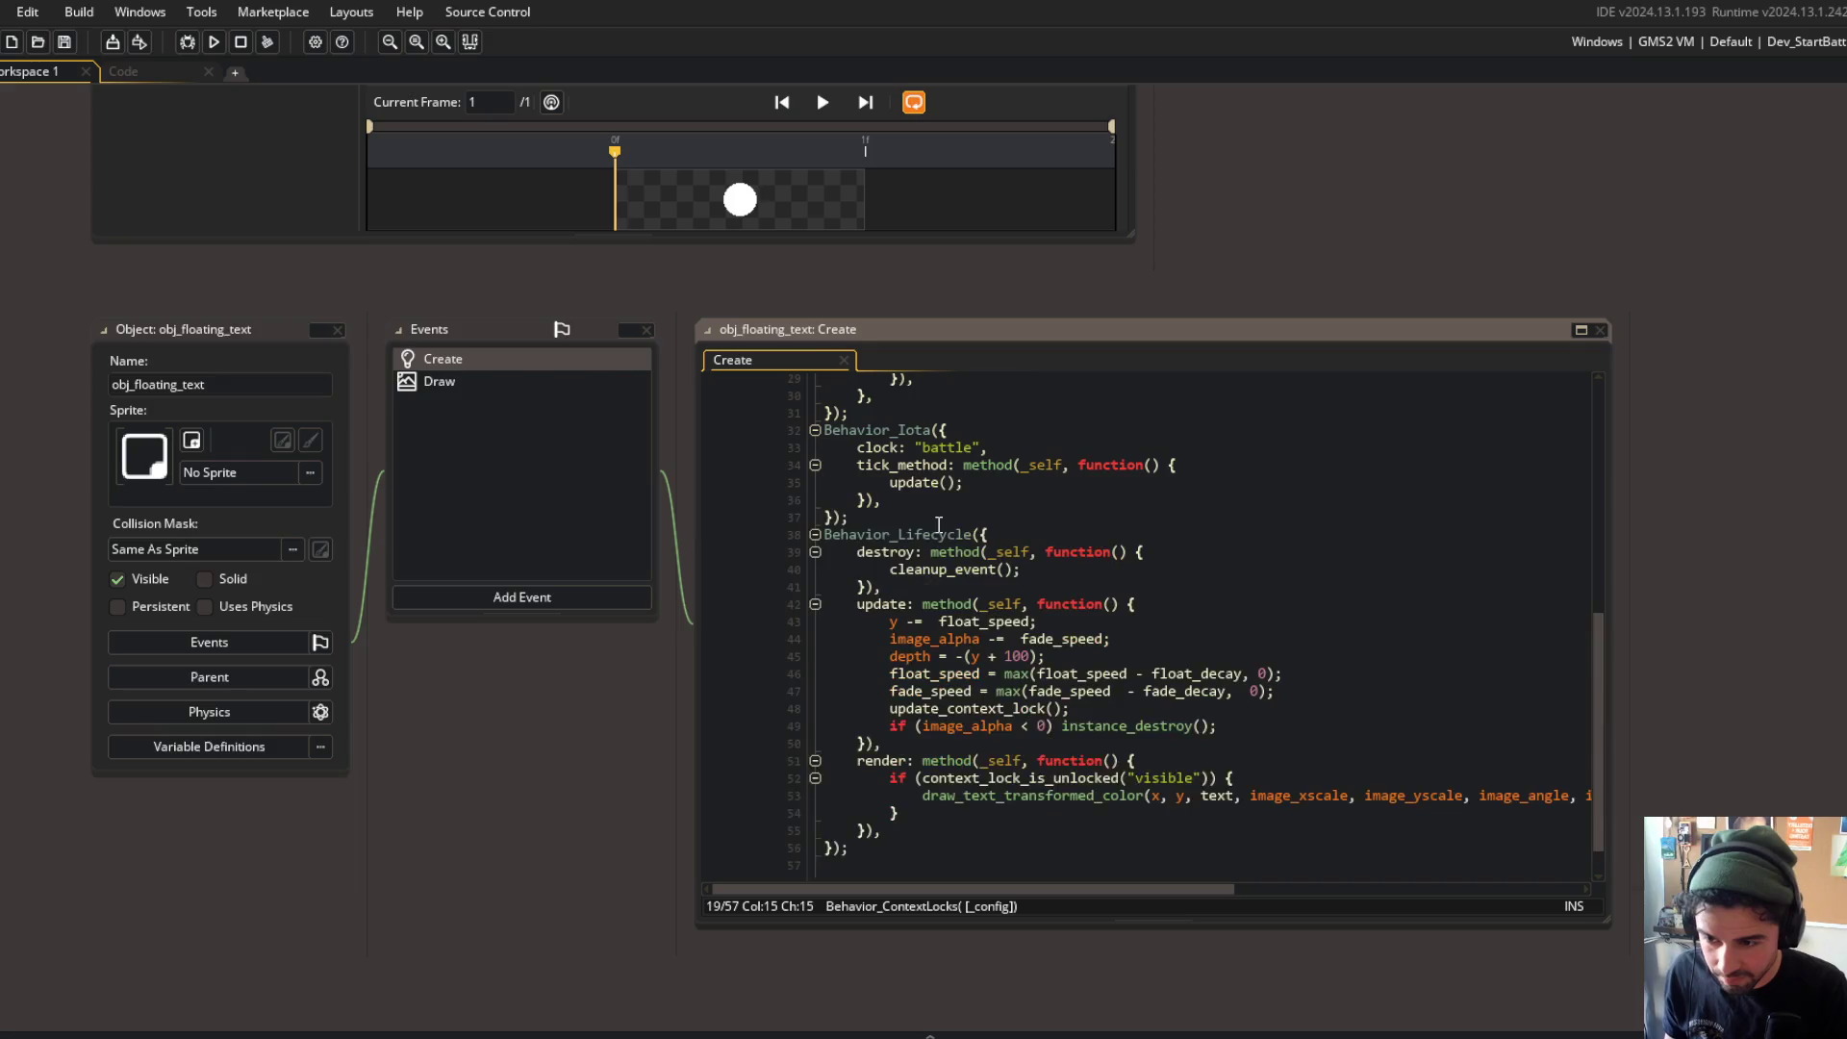
left_click(1043, 604)
scroll(1007, 609, "up", 6)
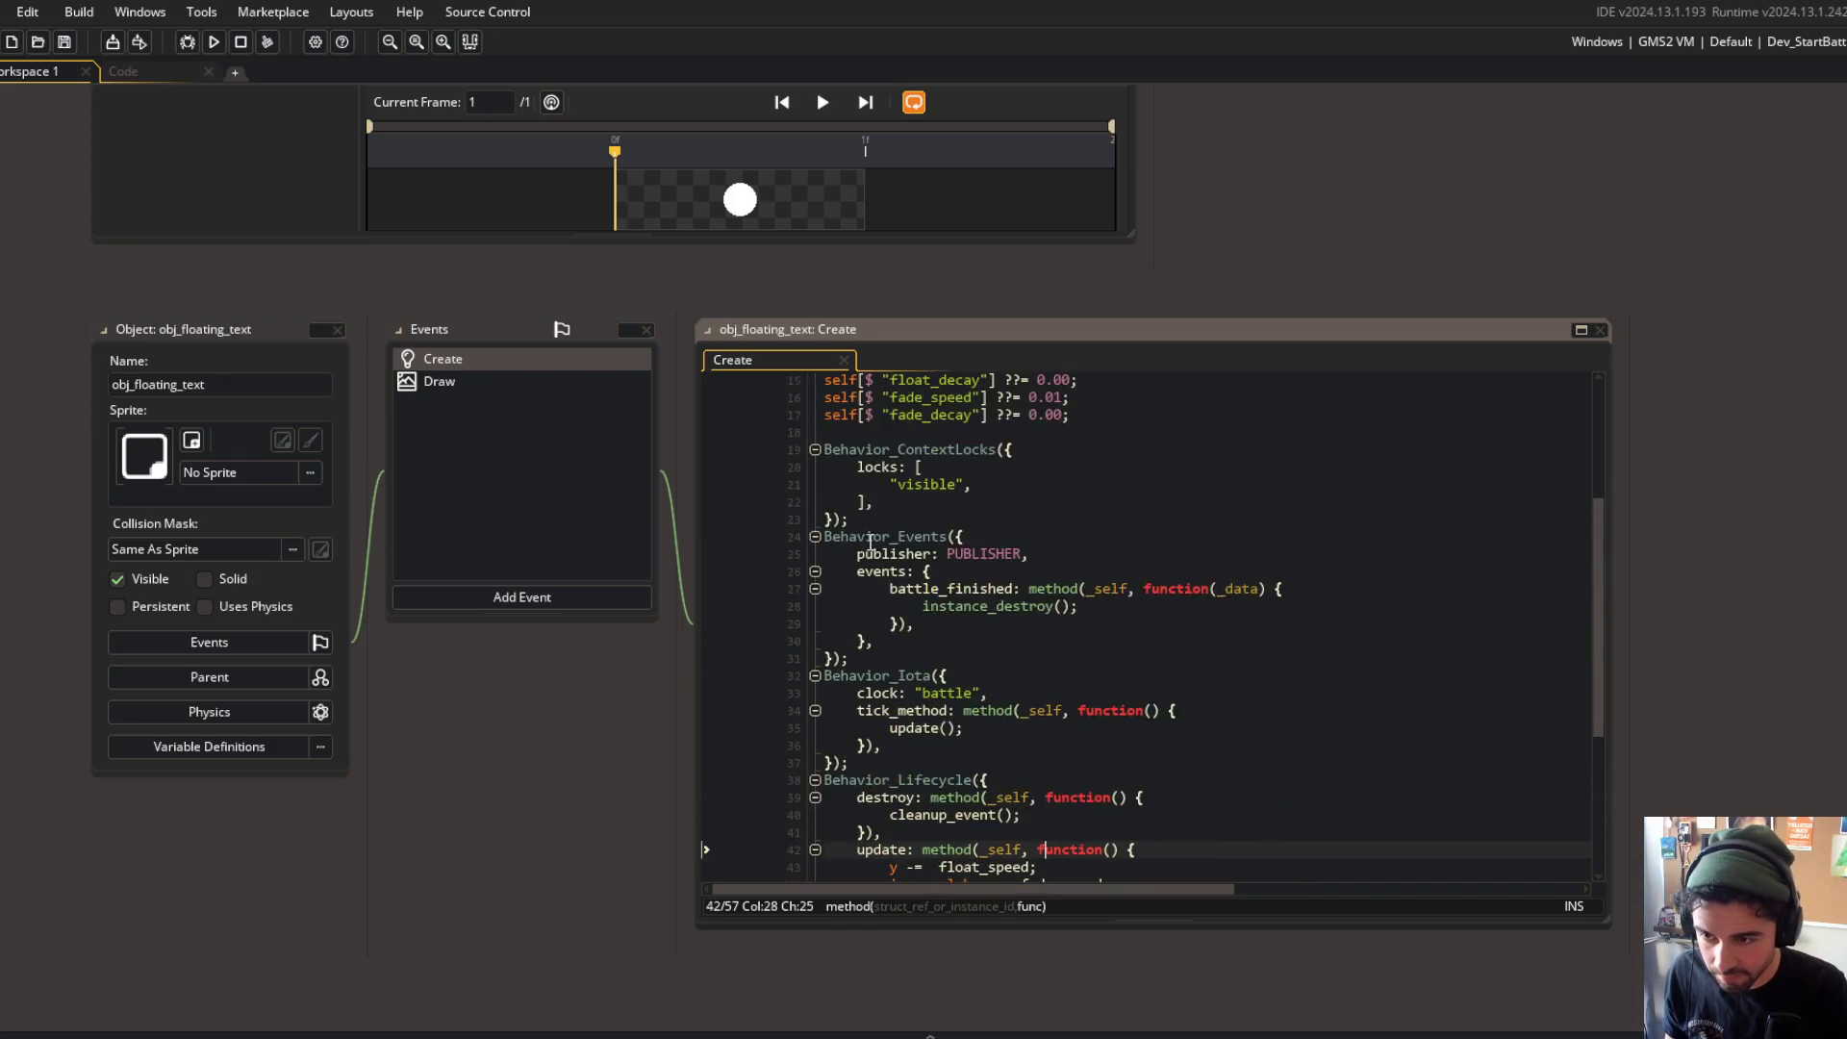
left_click(955, 535)
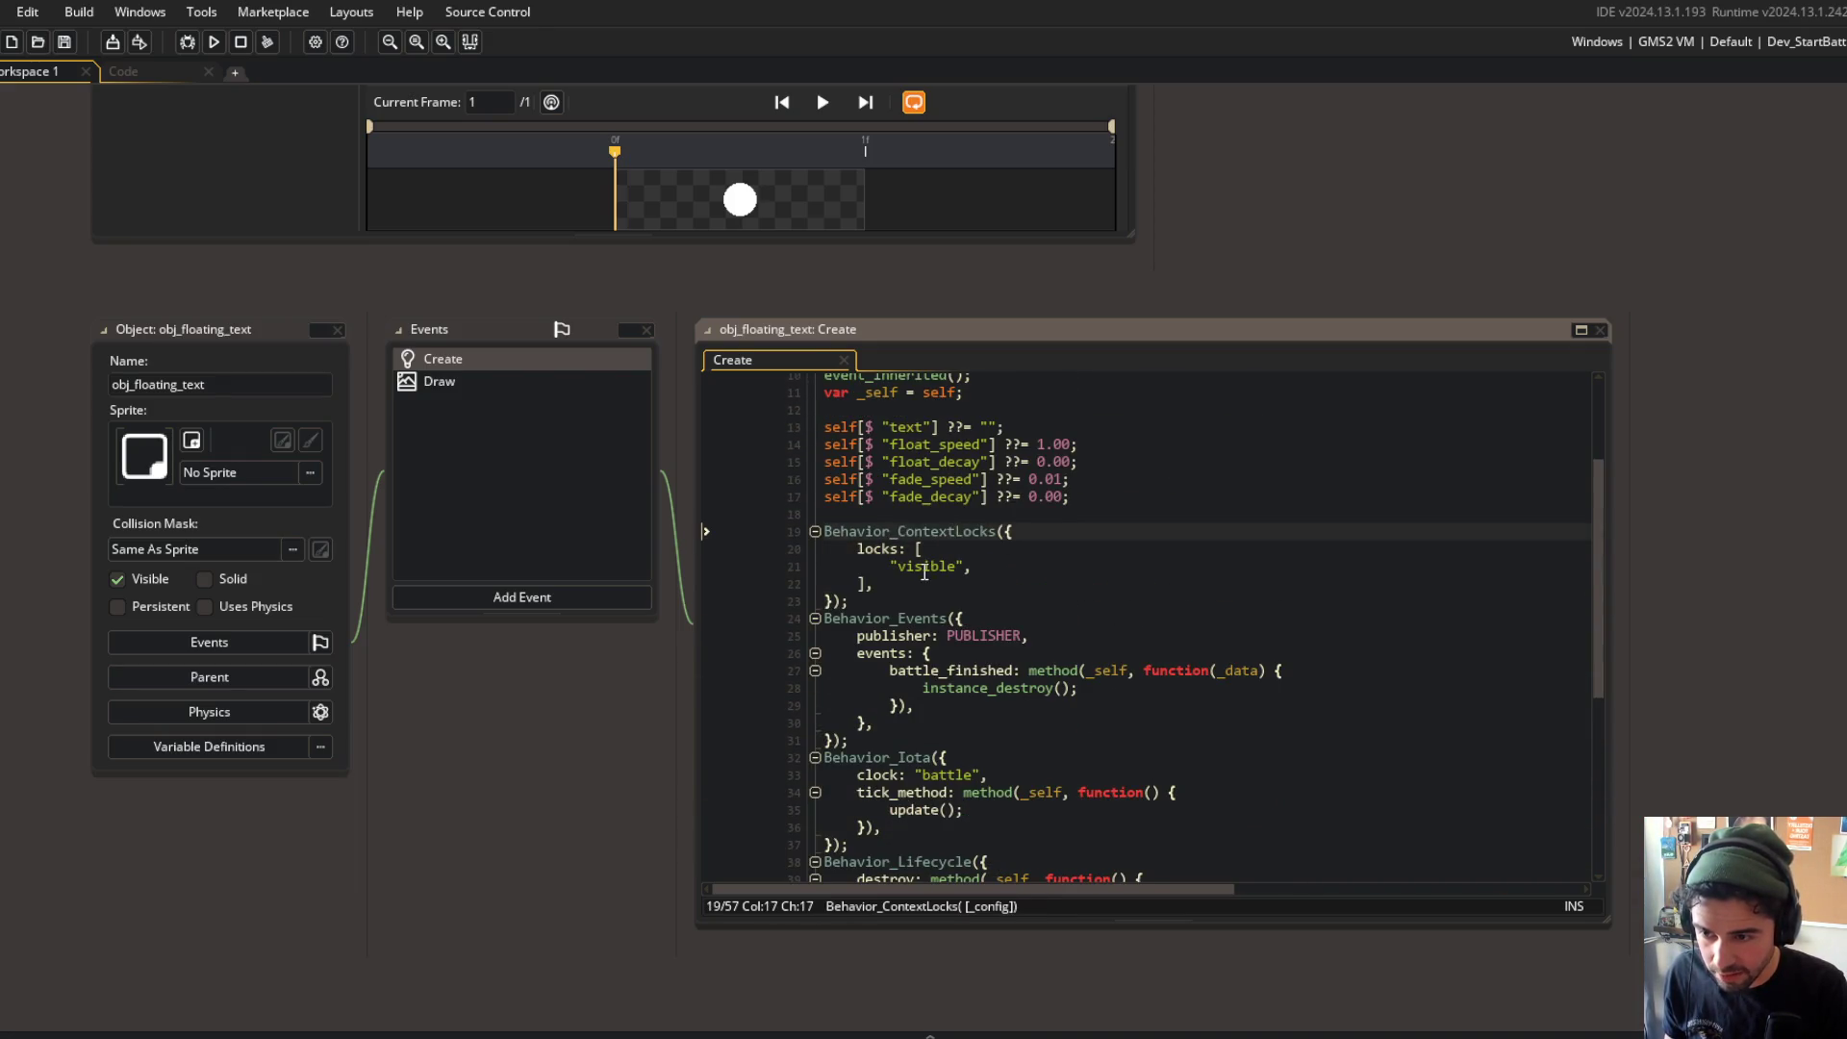
scroll(925, 572, "down", 7)
left_click(1081, 709)
scroll(1082, 709, "up", 1)
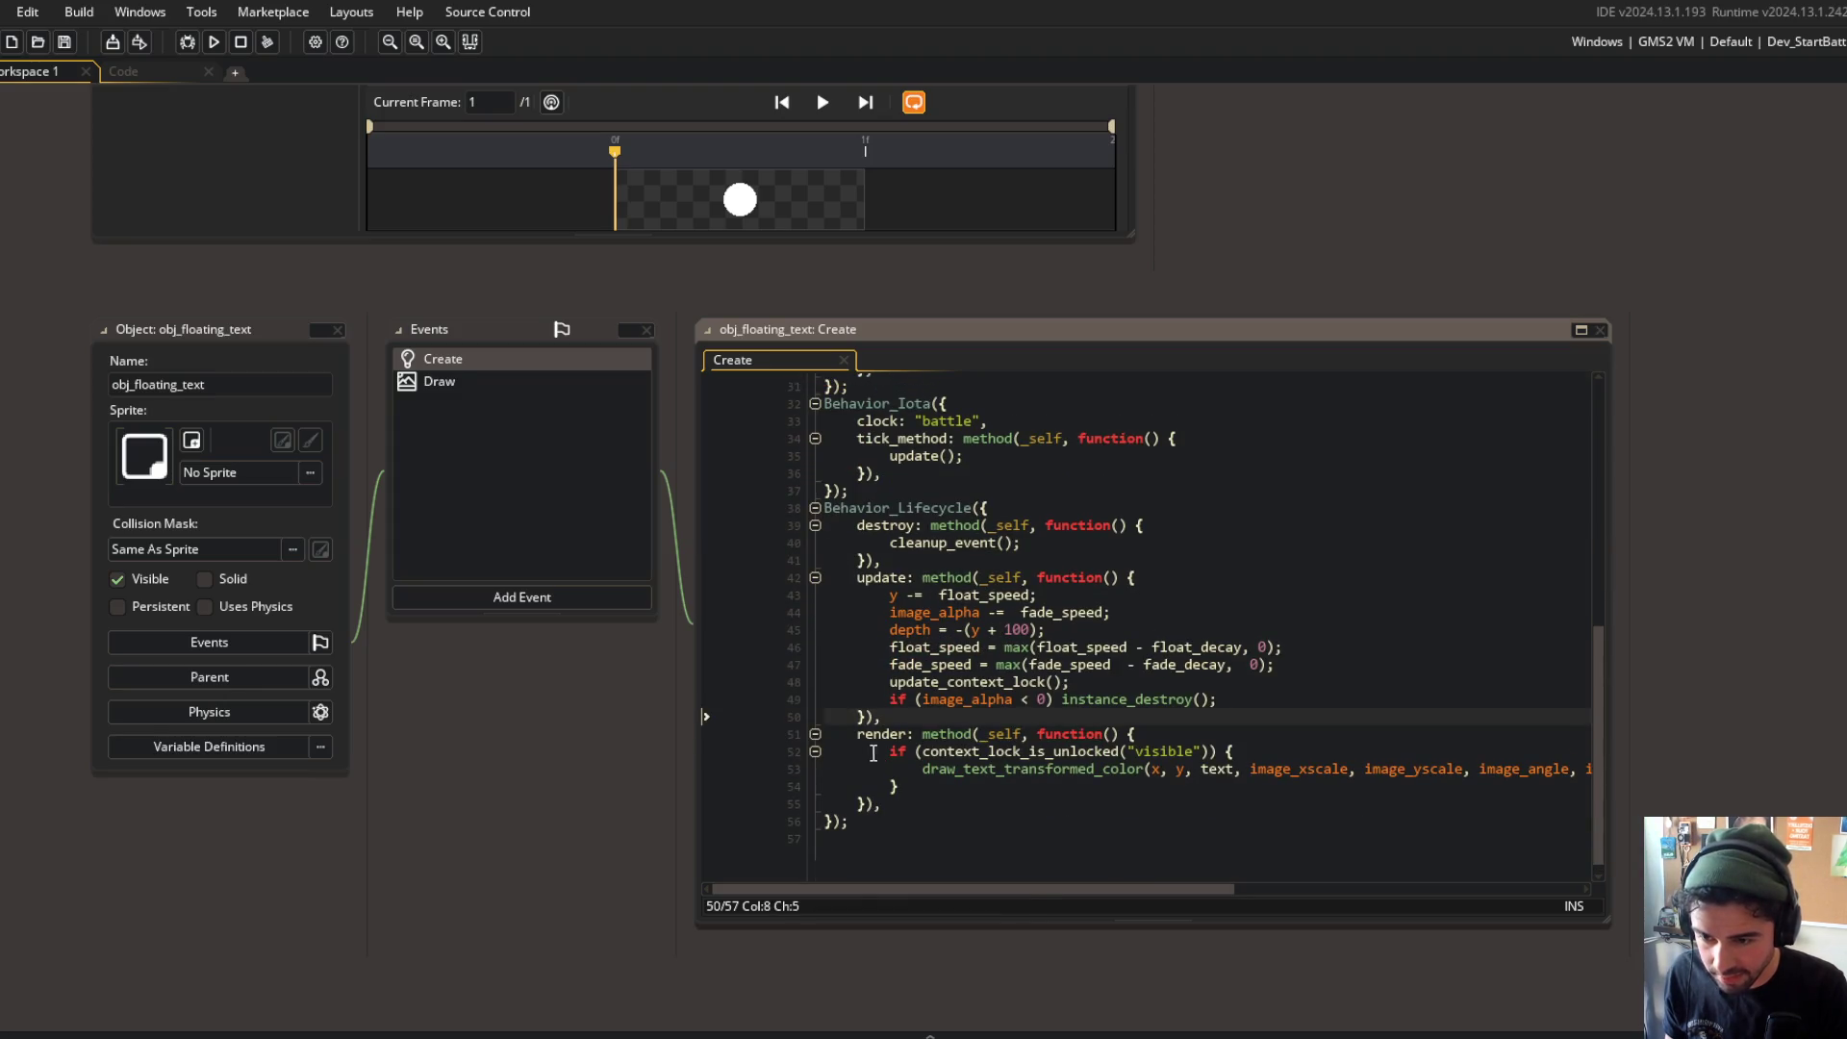
left_click(1321, 756)
left_click(1247, 785)
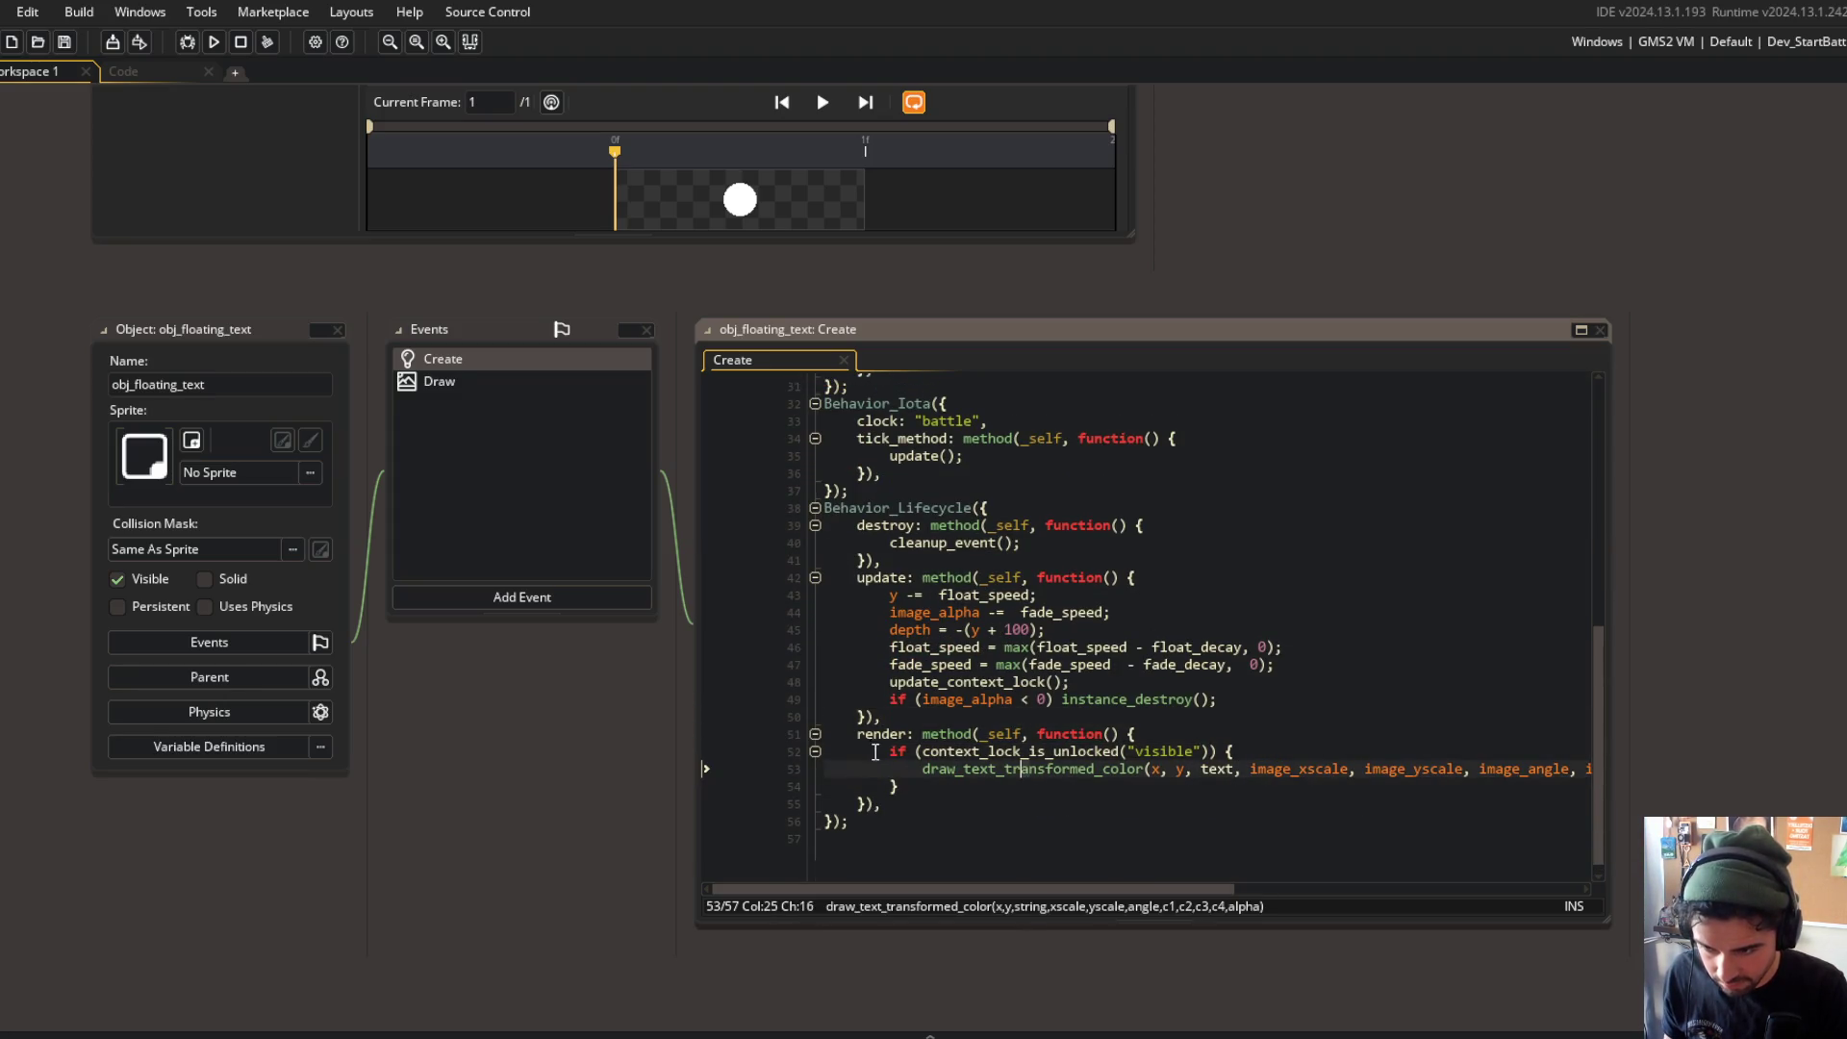
left_click(1466, 668)
scroll(1251, 667, "up", 3)
left_click(905, 621)
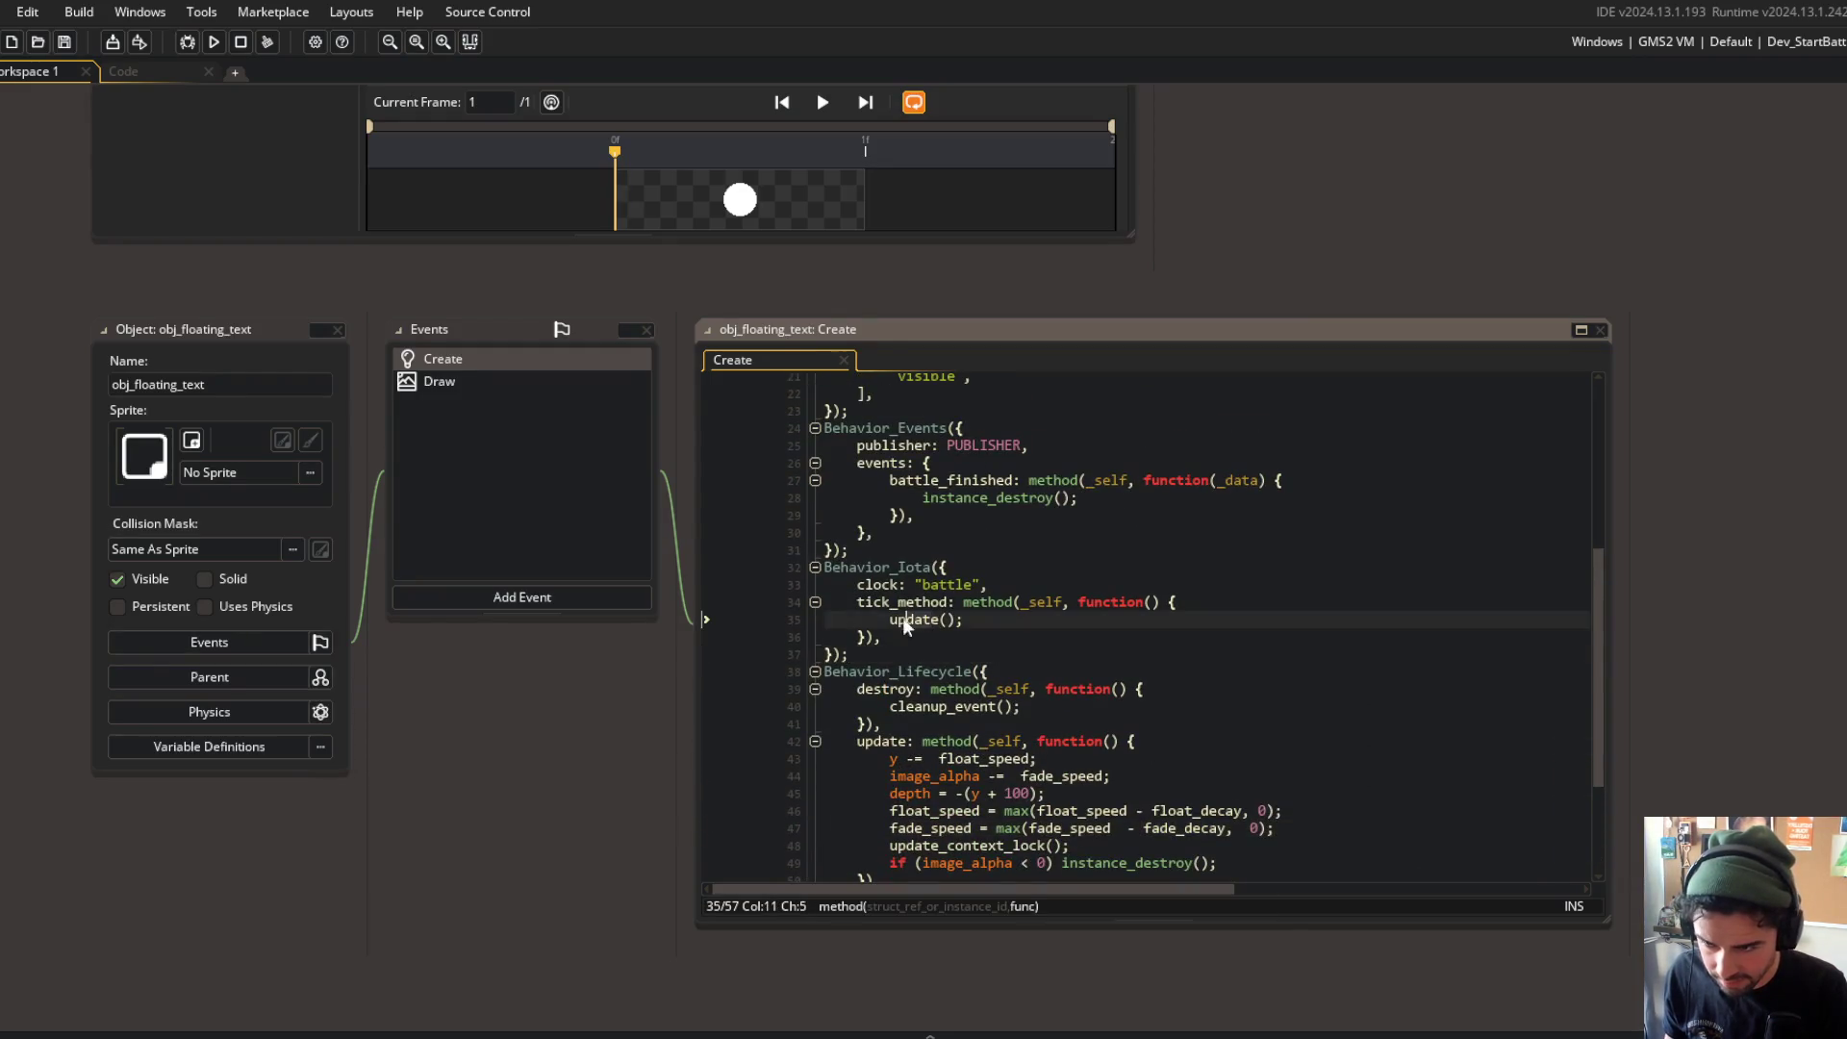
scroll(978, 524, "up", 2)
scroll(997, 547, "up", 2)
scroll(997, 547, "down", 6)
left_click(1321, 749)
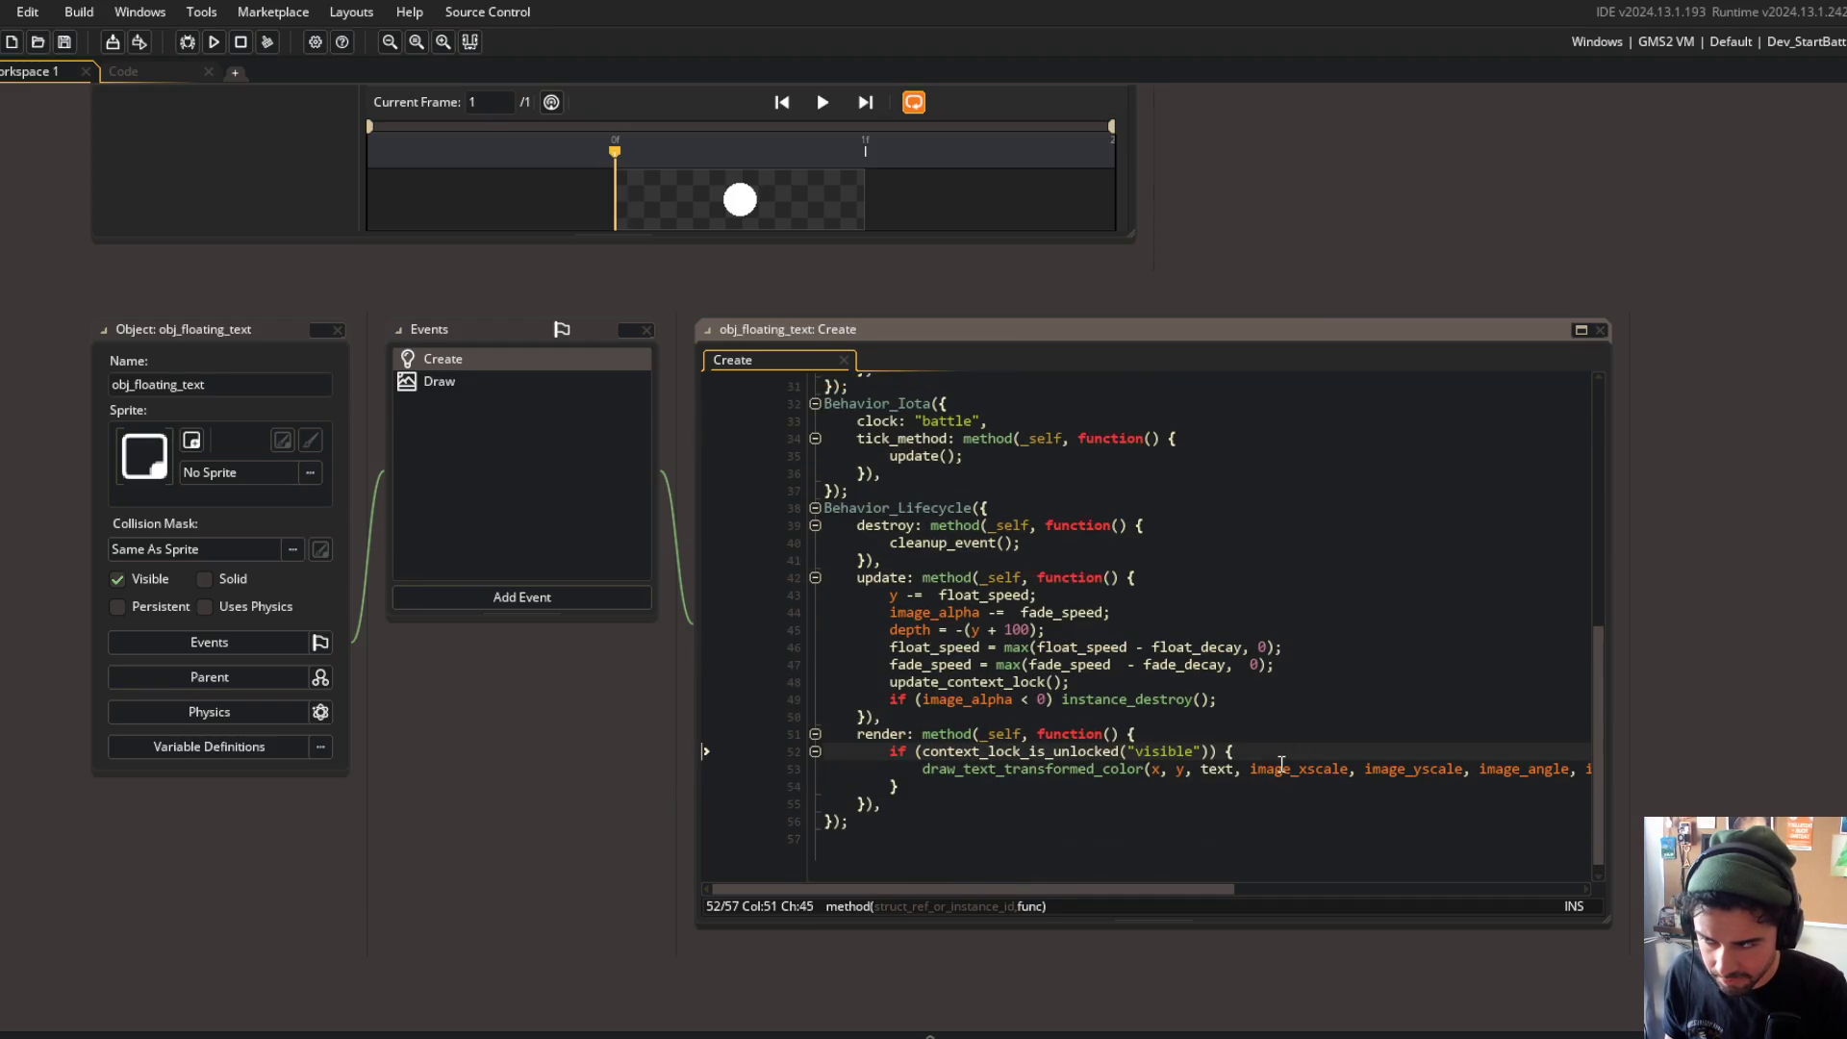
scroll(1282, 763, "up", 3)
scroll(1281, 763, "down", 2)
scroll(679, 572, "up", 3)
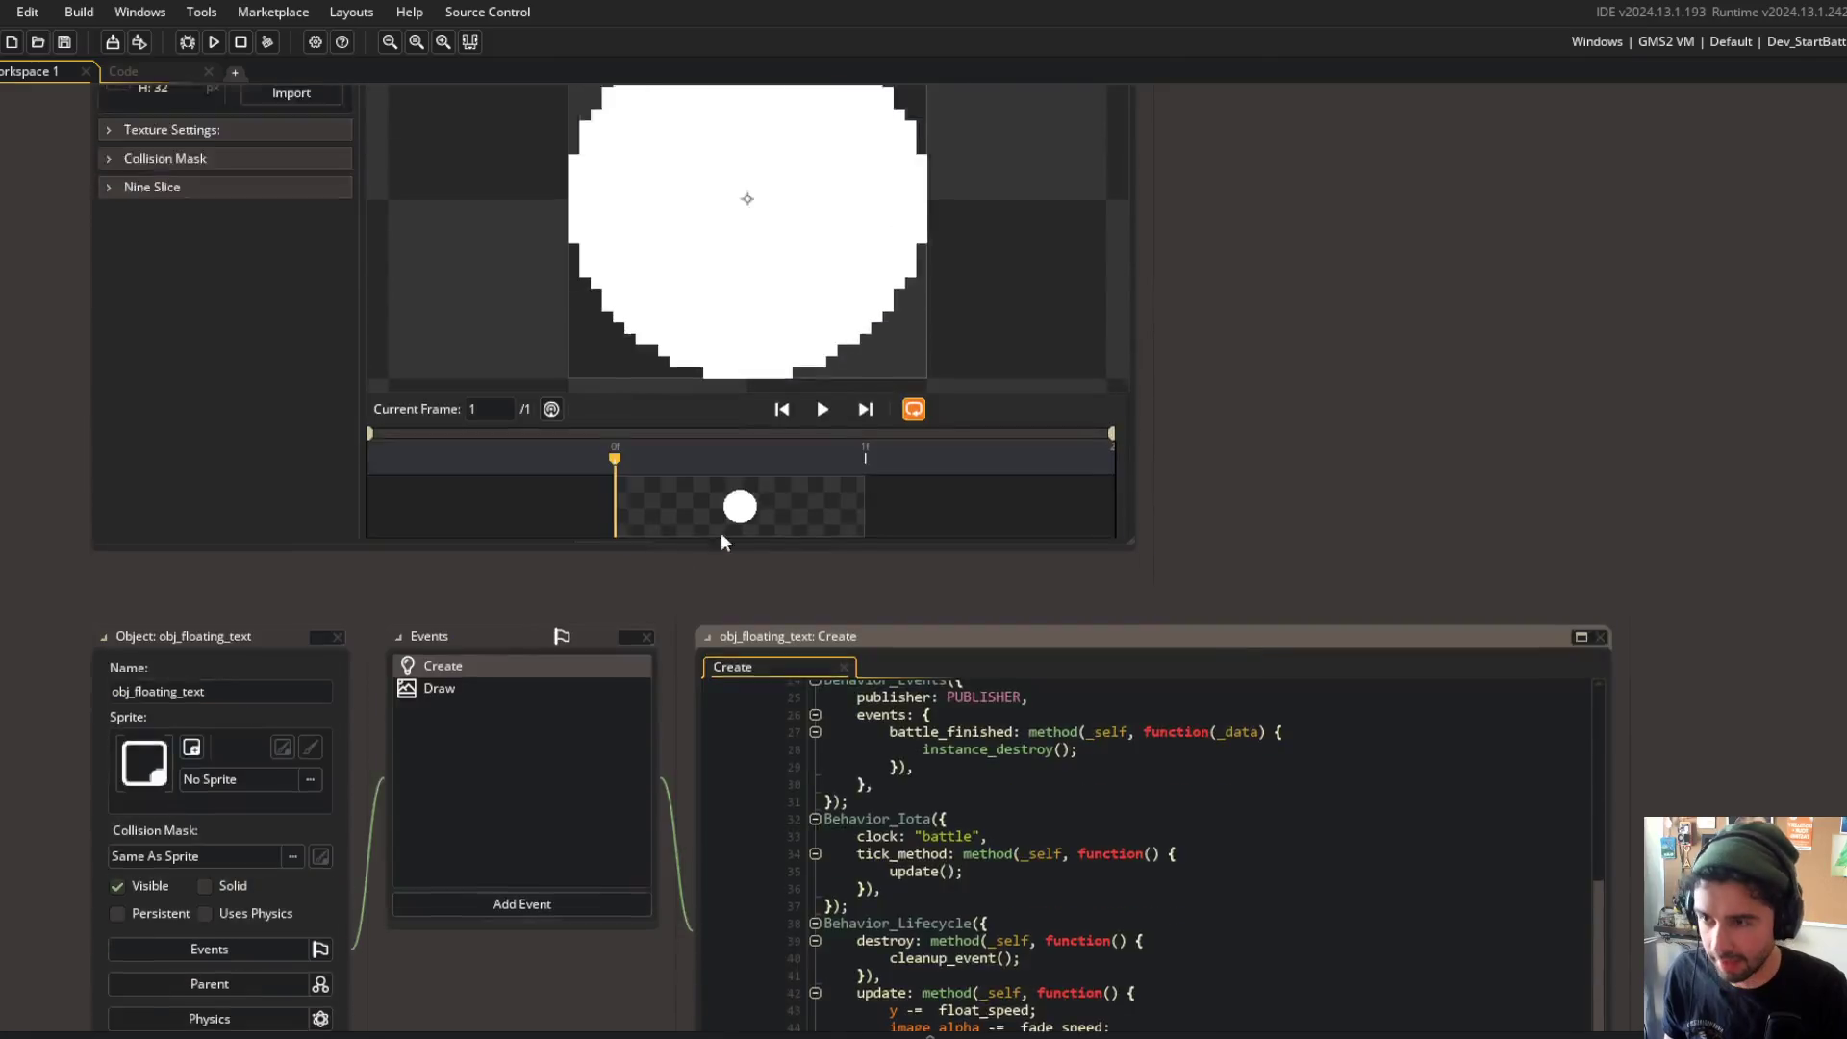
scroll(679, 572, "up", 5)
scroll(988, 416, "up", 3)
scroll(568, 443, "down", 6)
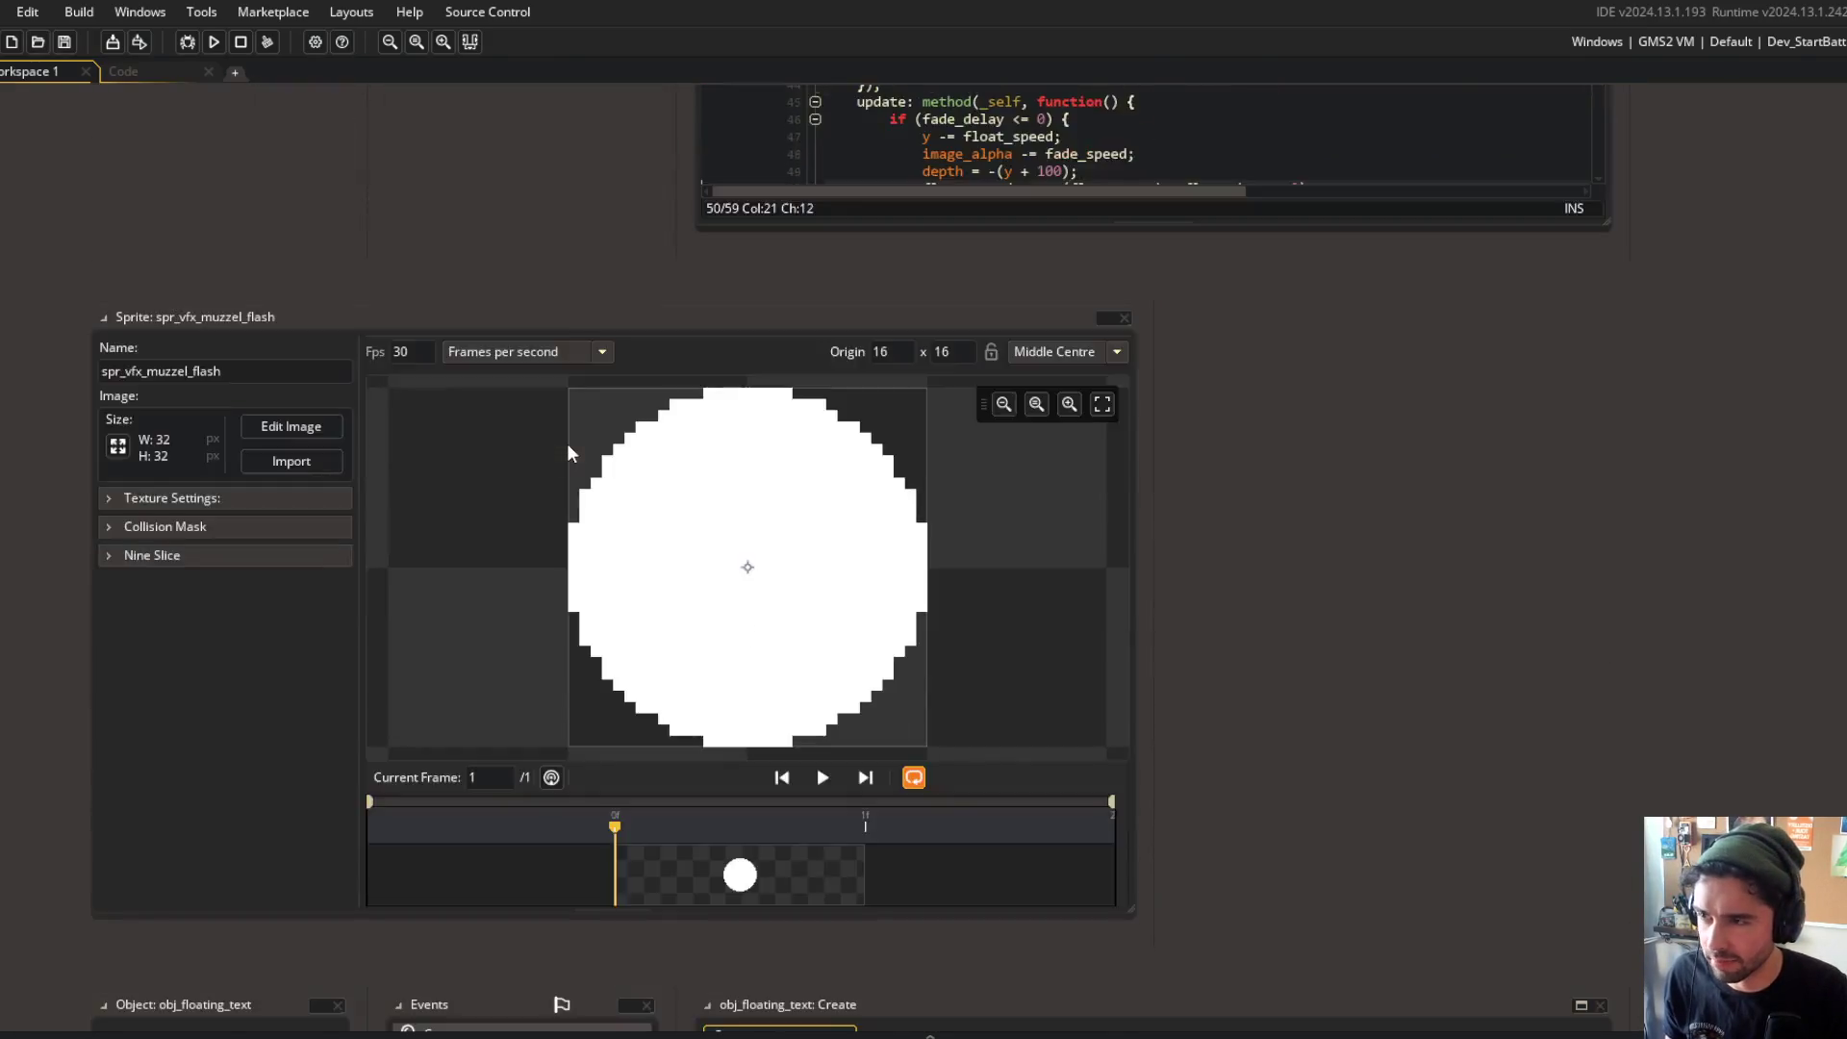
left_click(1040, 562)
scroll(1039, 562, "down", 3)
left_click(1217, 476)
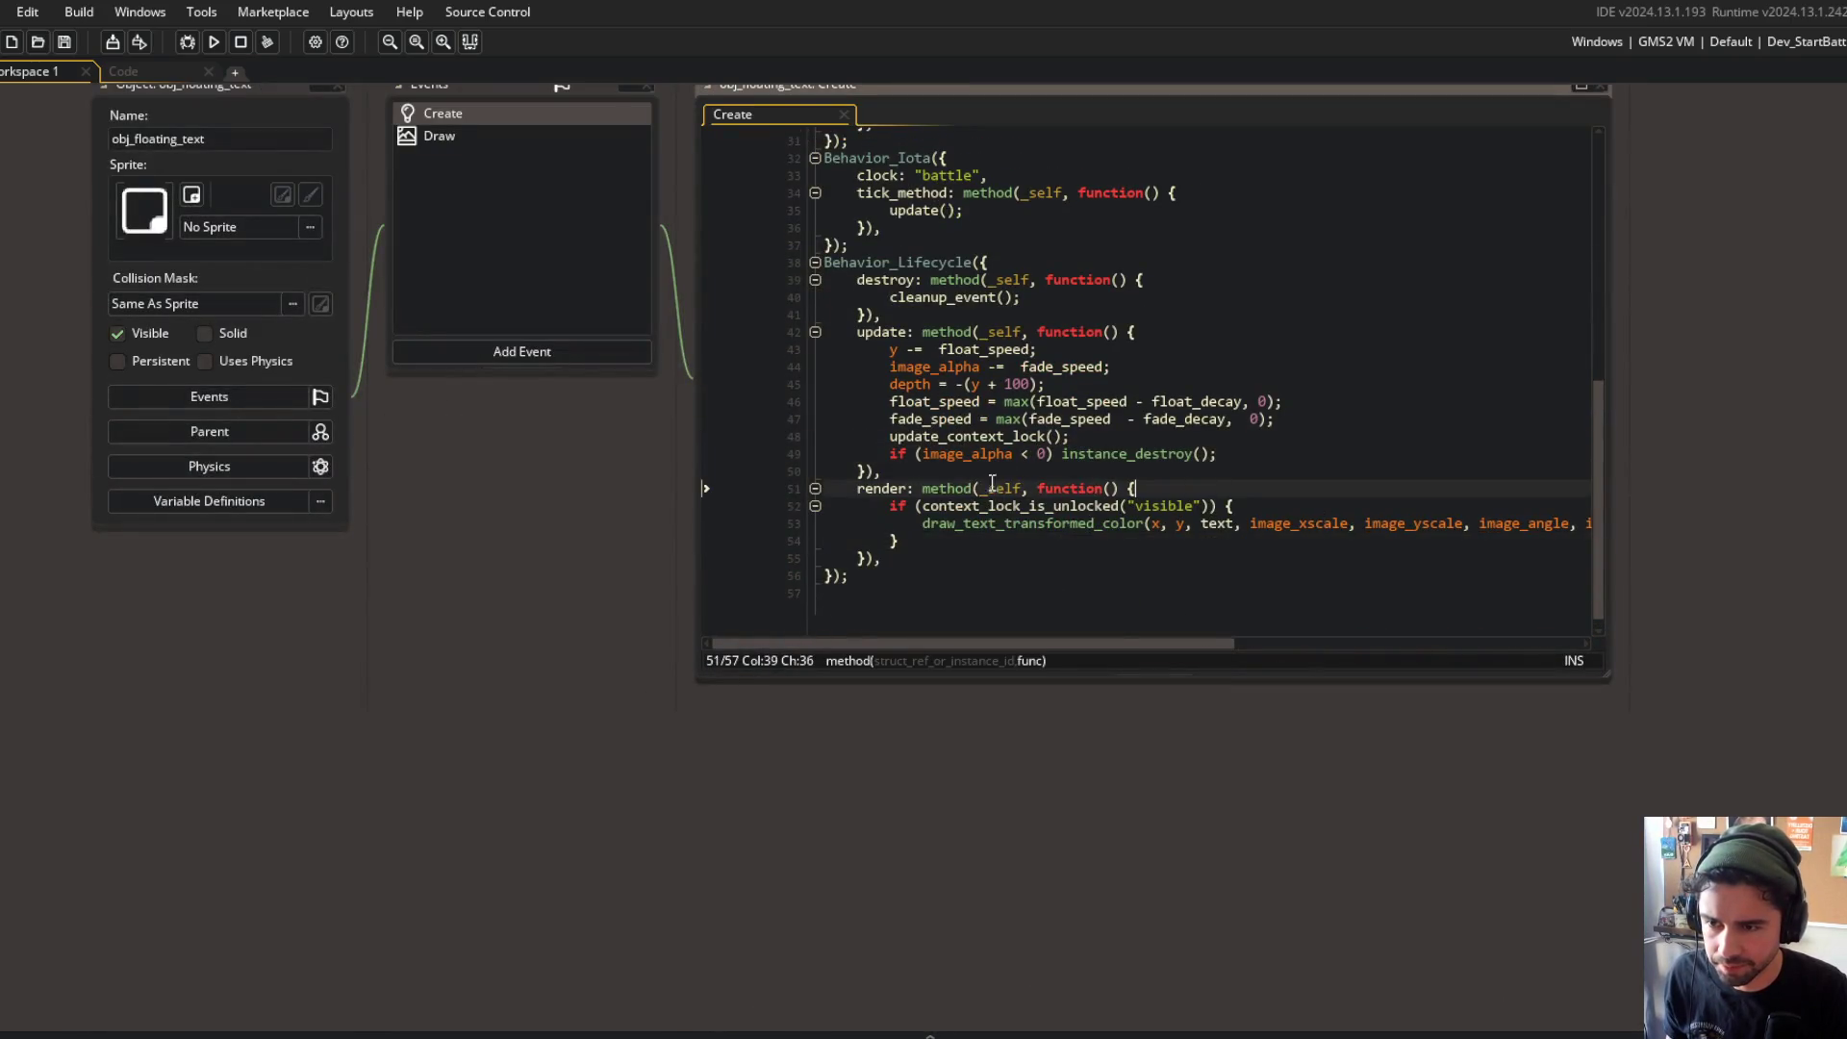
scroll(1049, 486, "up", 4)
scroll(1049, 486, "down", 4)
left_click(1008, 493)
key("ctrl+f")
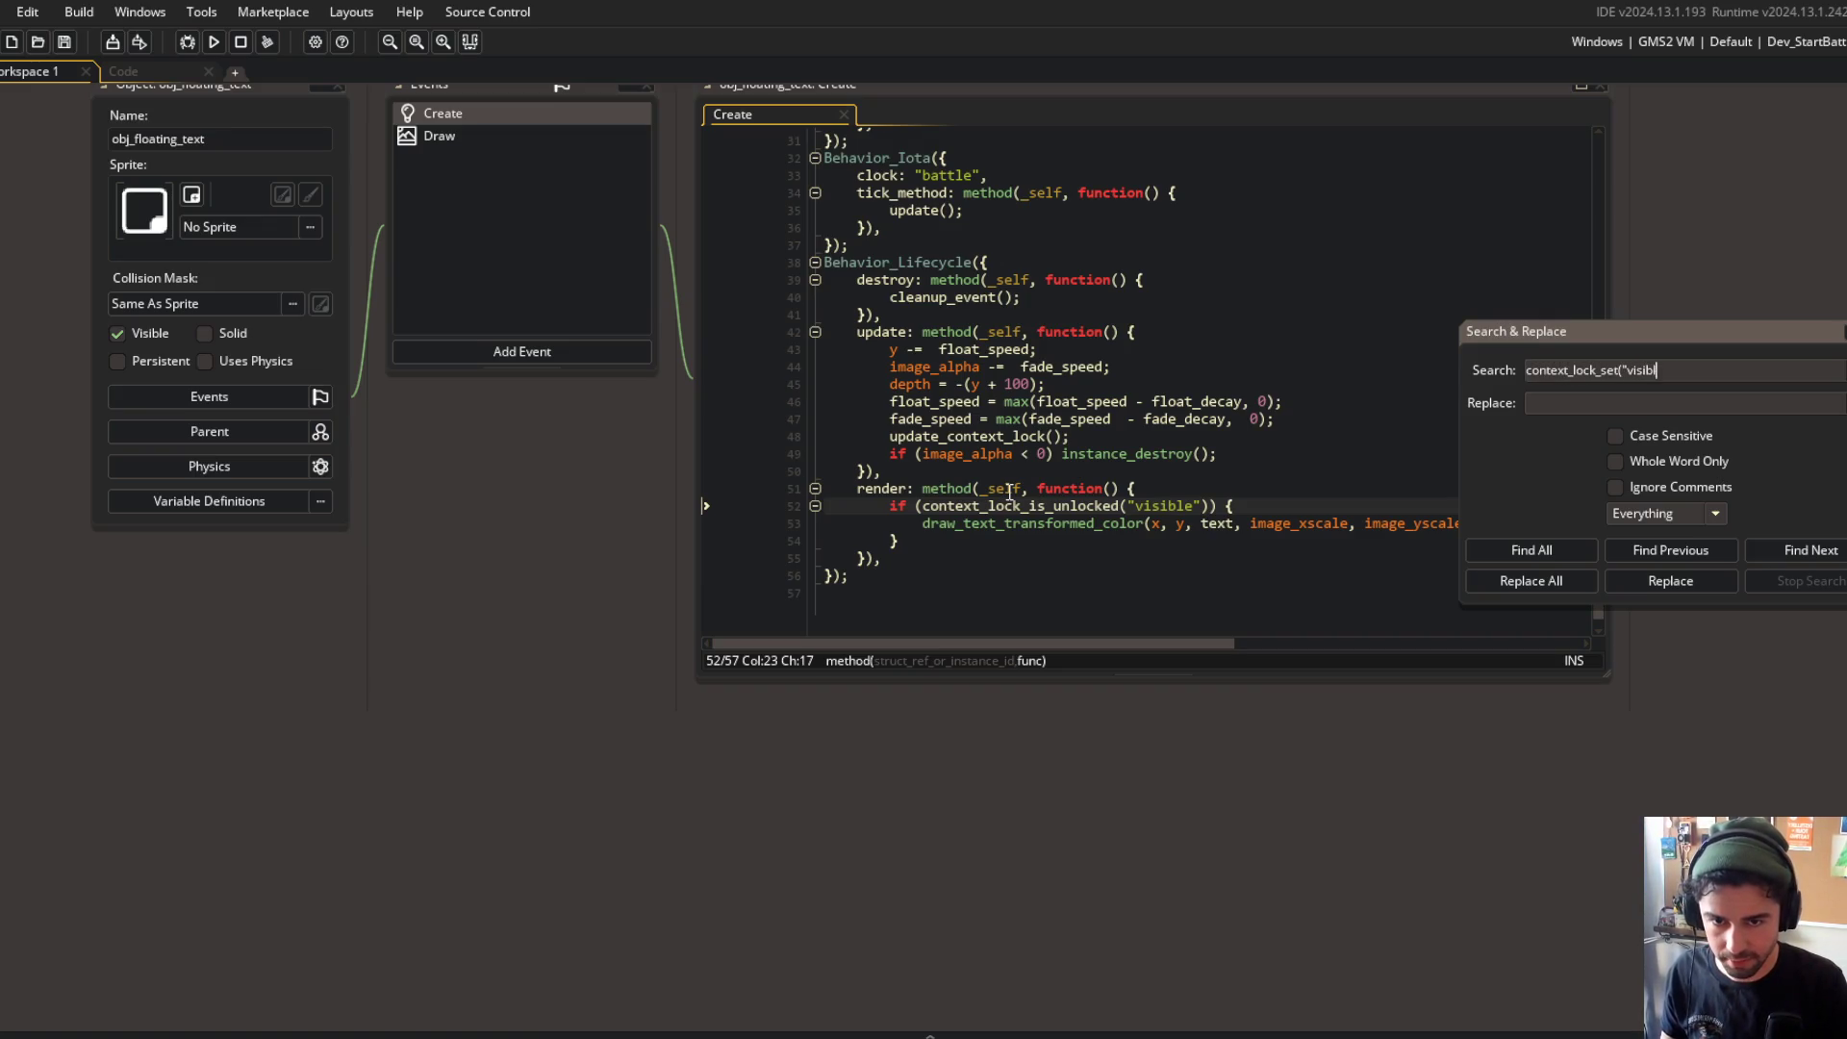
Step: Search the project for context_lock_set("visible") calls, finding none
type("le")
key("Return")
left_click(1068, 453)
key("ctrl+t")
left_click(1135, 240)
Step: Inspect the Behavior_ContextLocks definition and its context_lock_set function
scroll(998, 342, "up", 5)
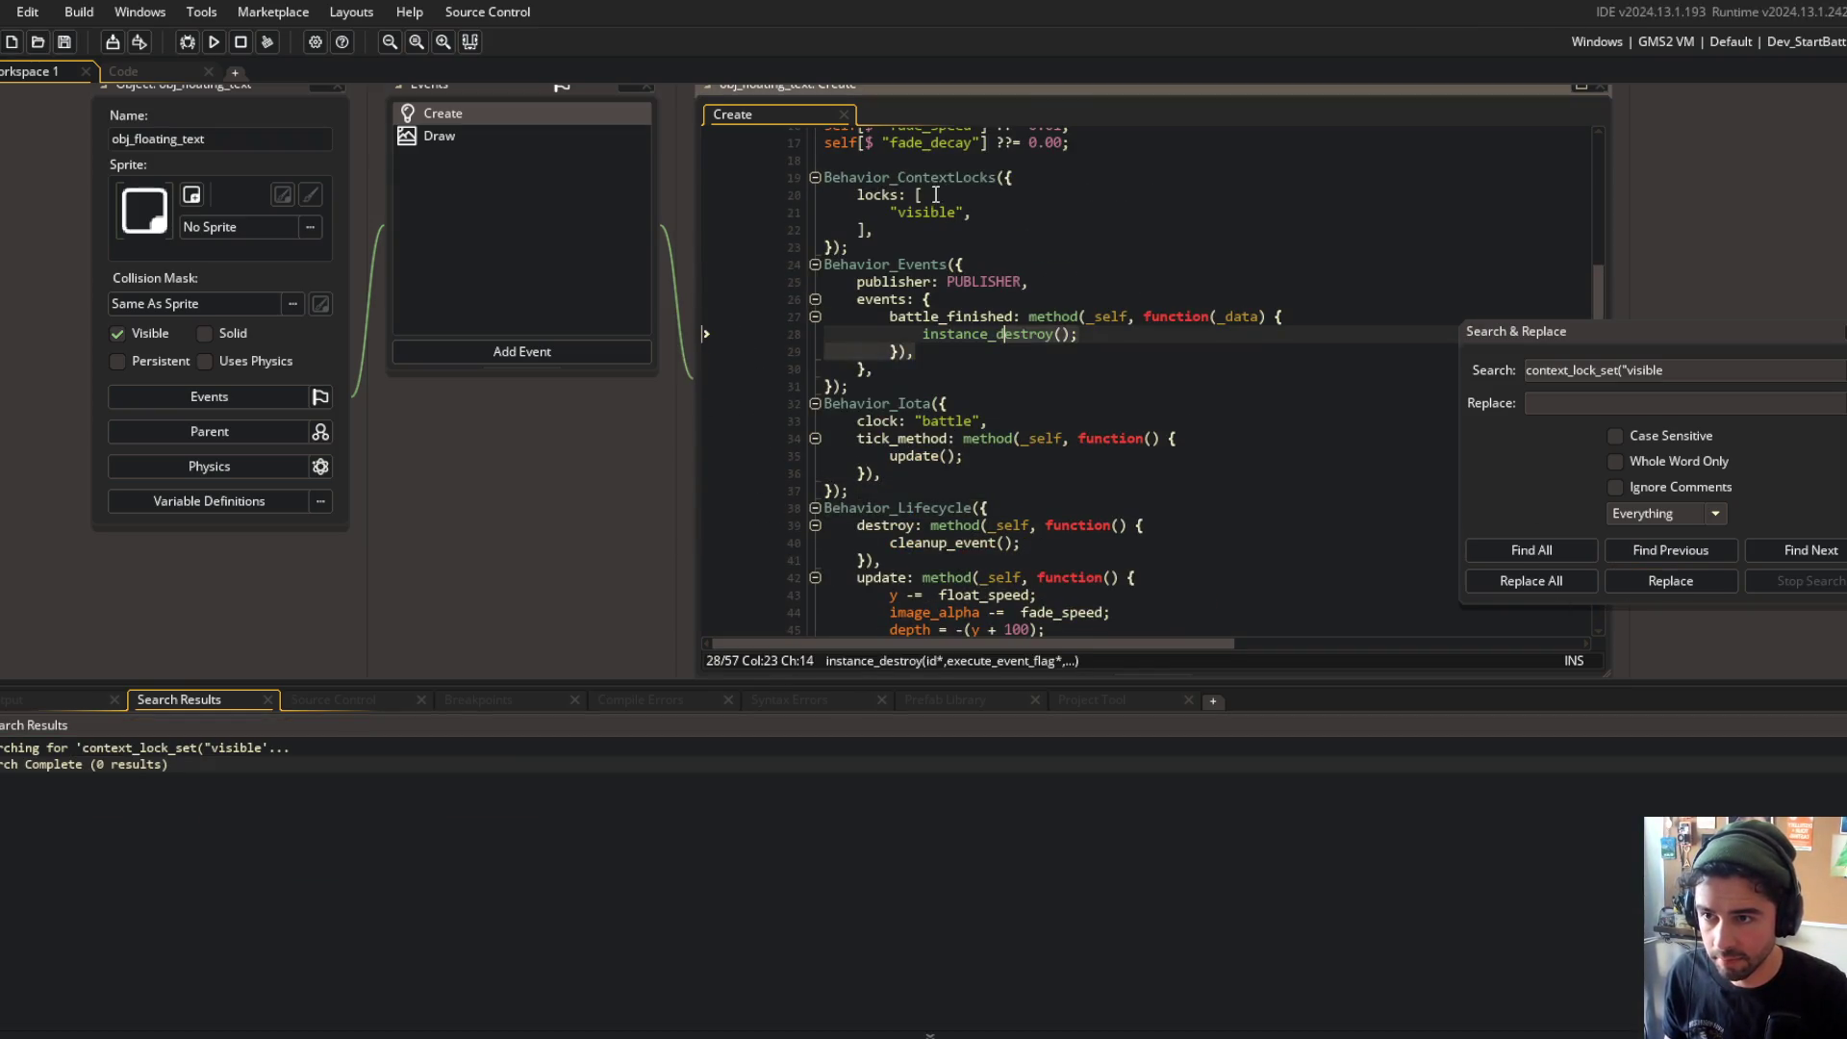
middle_click(929, 177)
scroll(1165, 334, "down", 5)
left_click(1386, 285)
left_click(961, 278)
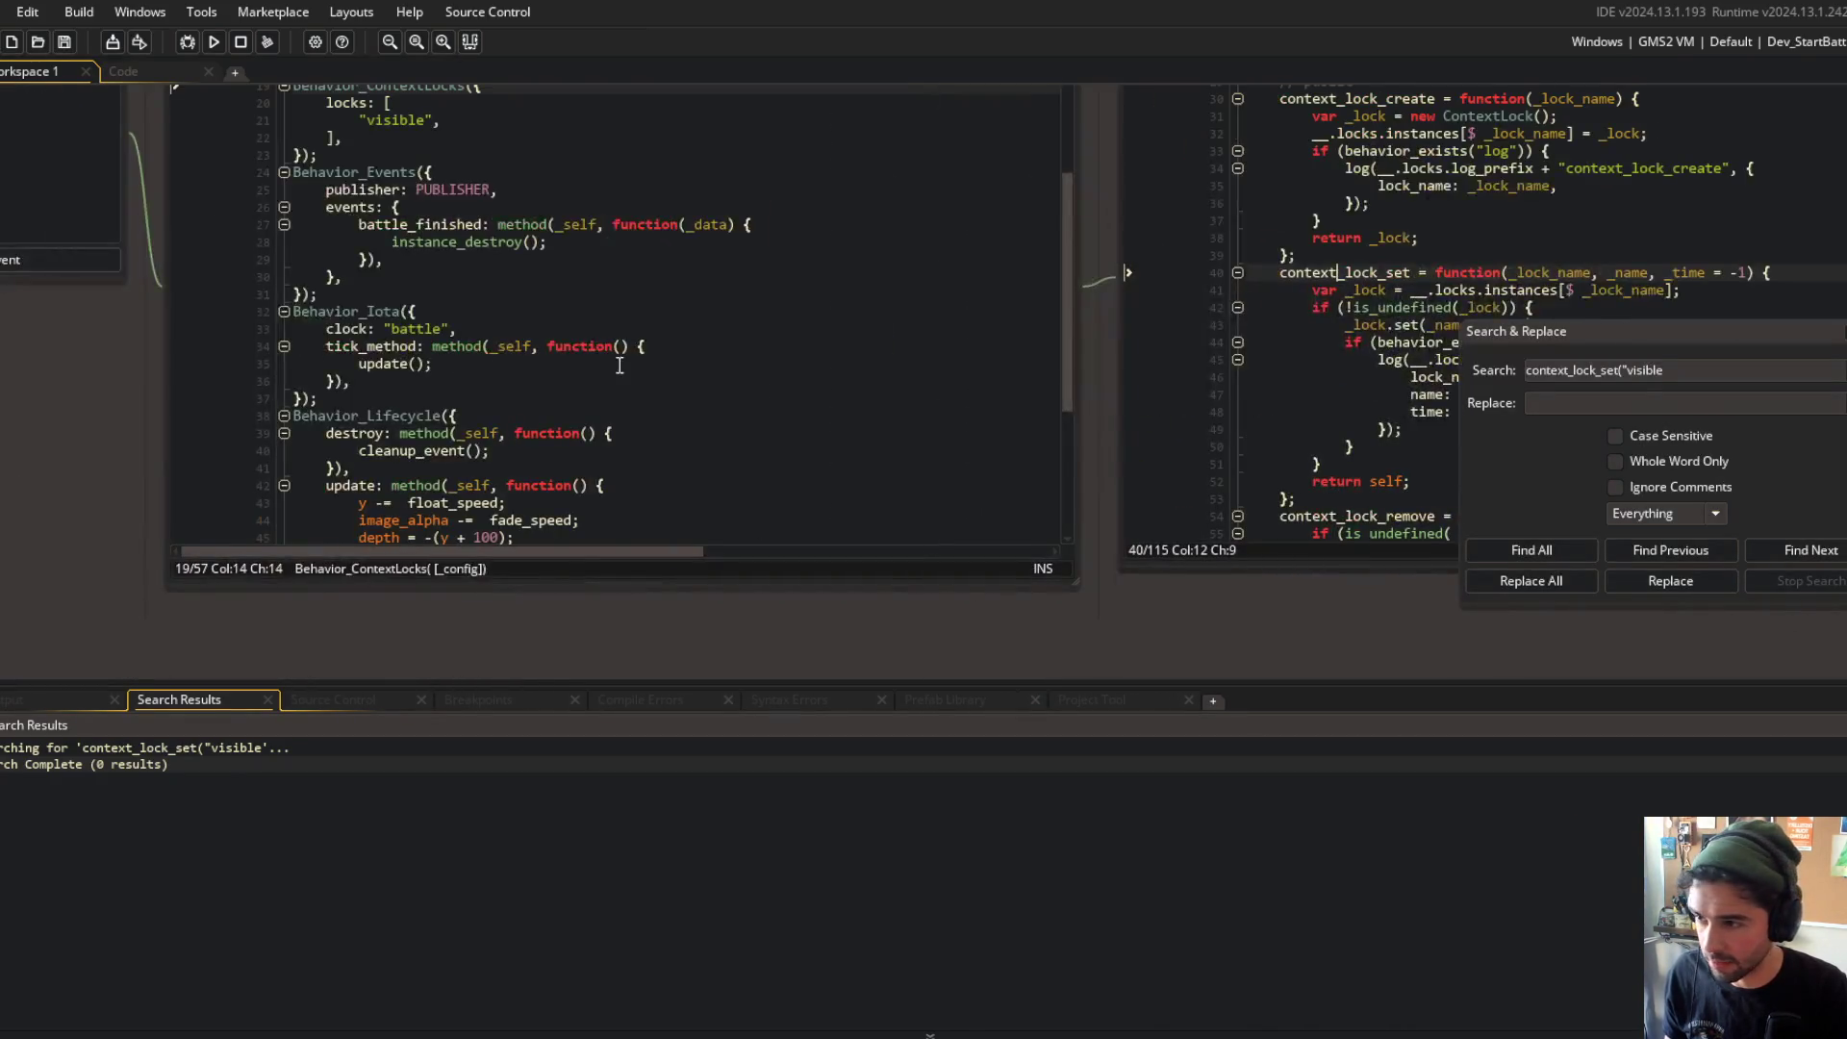
scroll(481, 289, "up", 3)
left_click(393, 335)
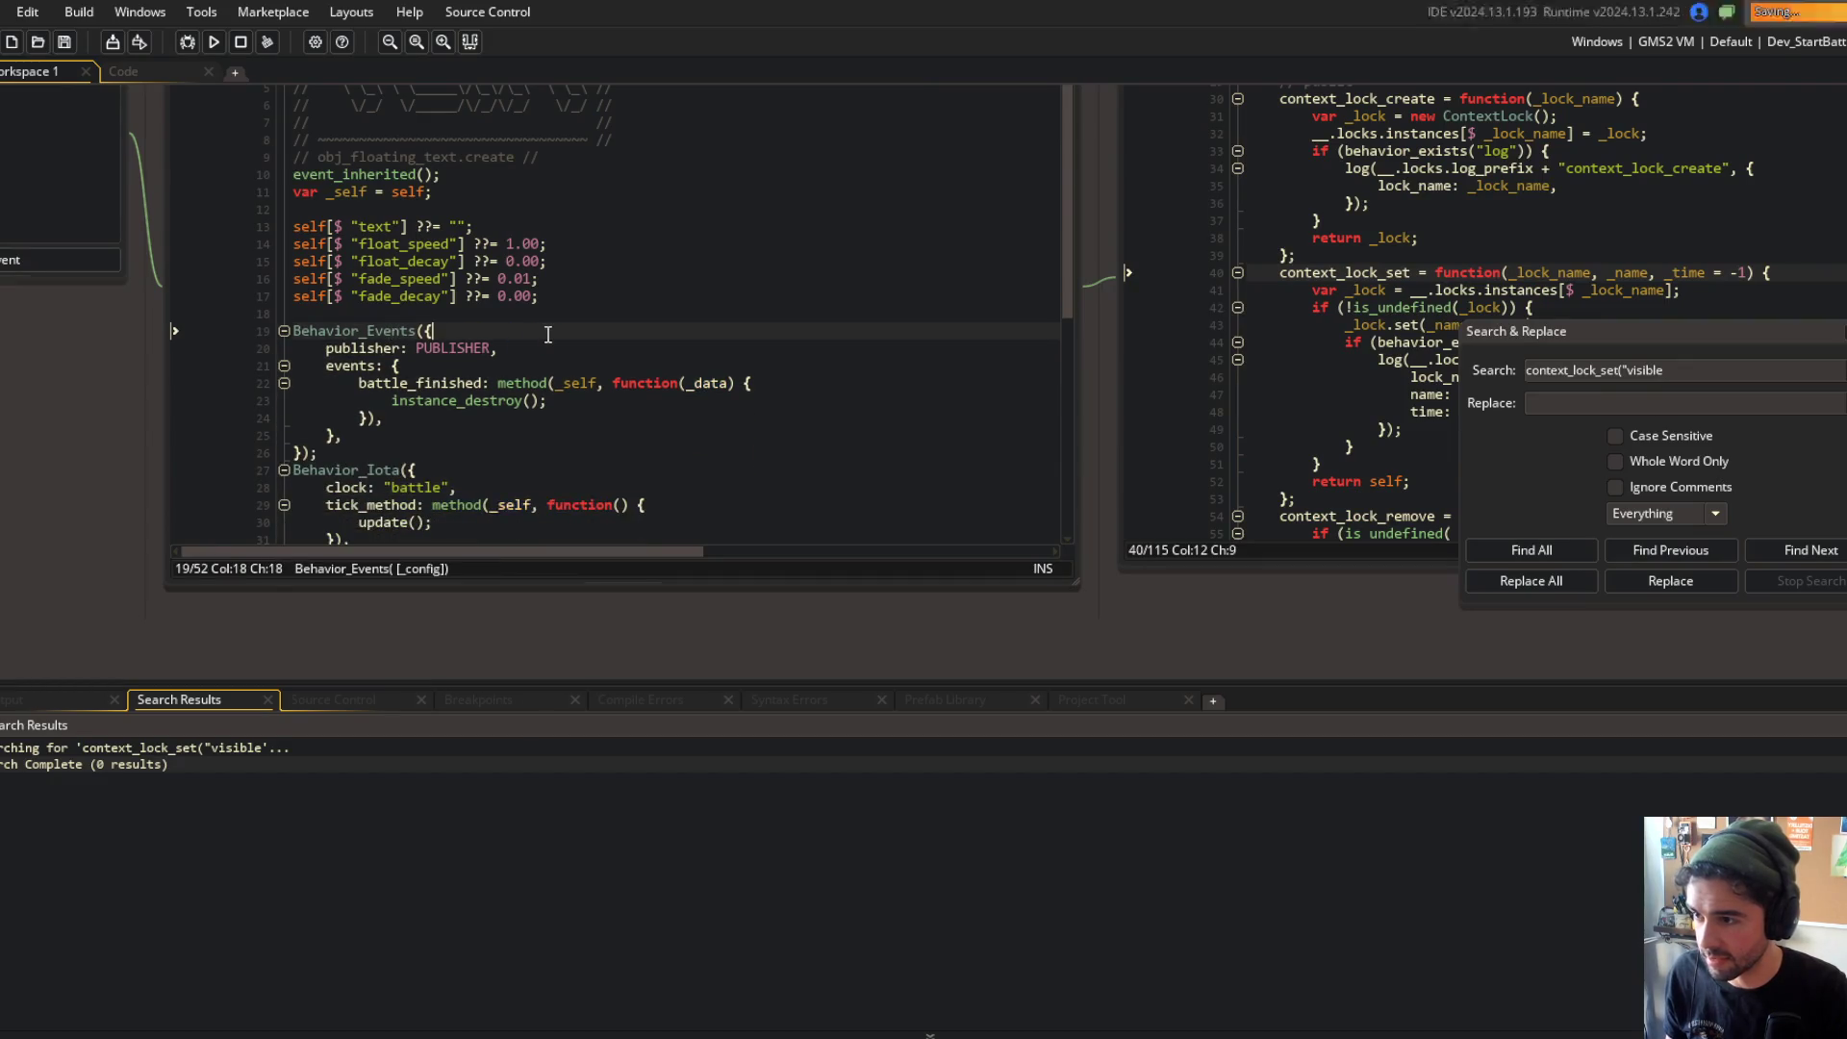
Step: Delete update_context_lock() and the context_lock_is_unlocked check around draw_text in render
scroll(400, 366, "down", 3)
left_click(410, 404)
scroll(410, 404, "down", 1)
scroll(410, 404, "down", 3)
left_click(520, 363)
key("ctrl+d")
key("Down")
key("Down")
key("Down")
key("ctrl+d")
key("Down")
key("ctrl+d")
key("Up")
key("shift+Tab")
Step: Run the game and close the obj_floating_sprite object editor
scroll(534, 395, "up", 10)
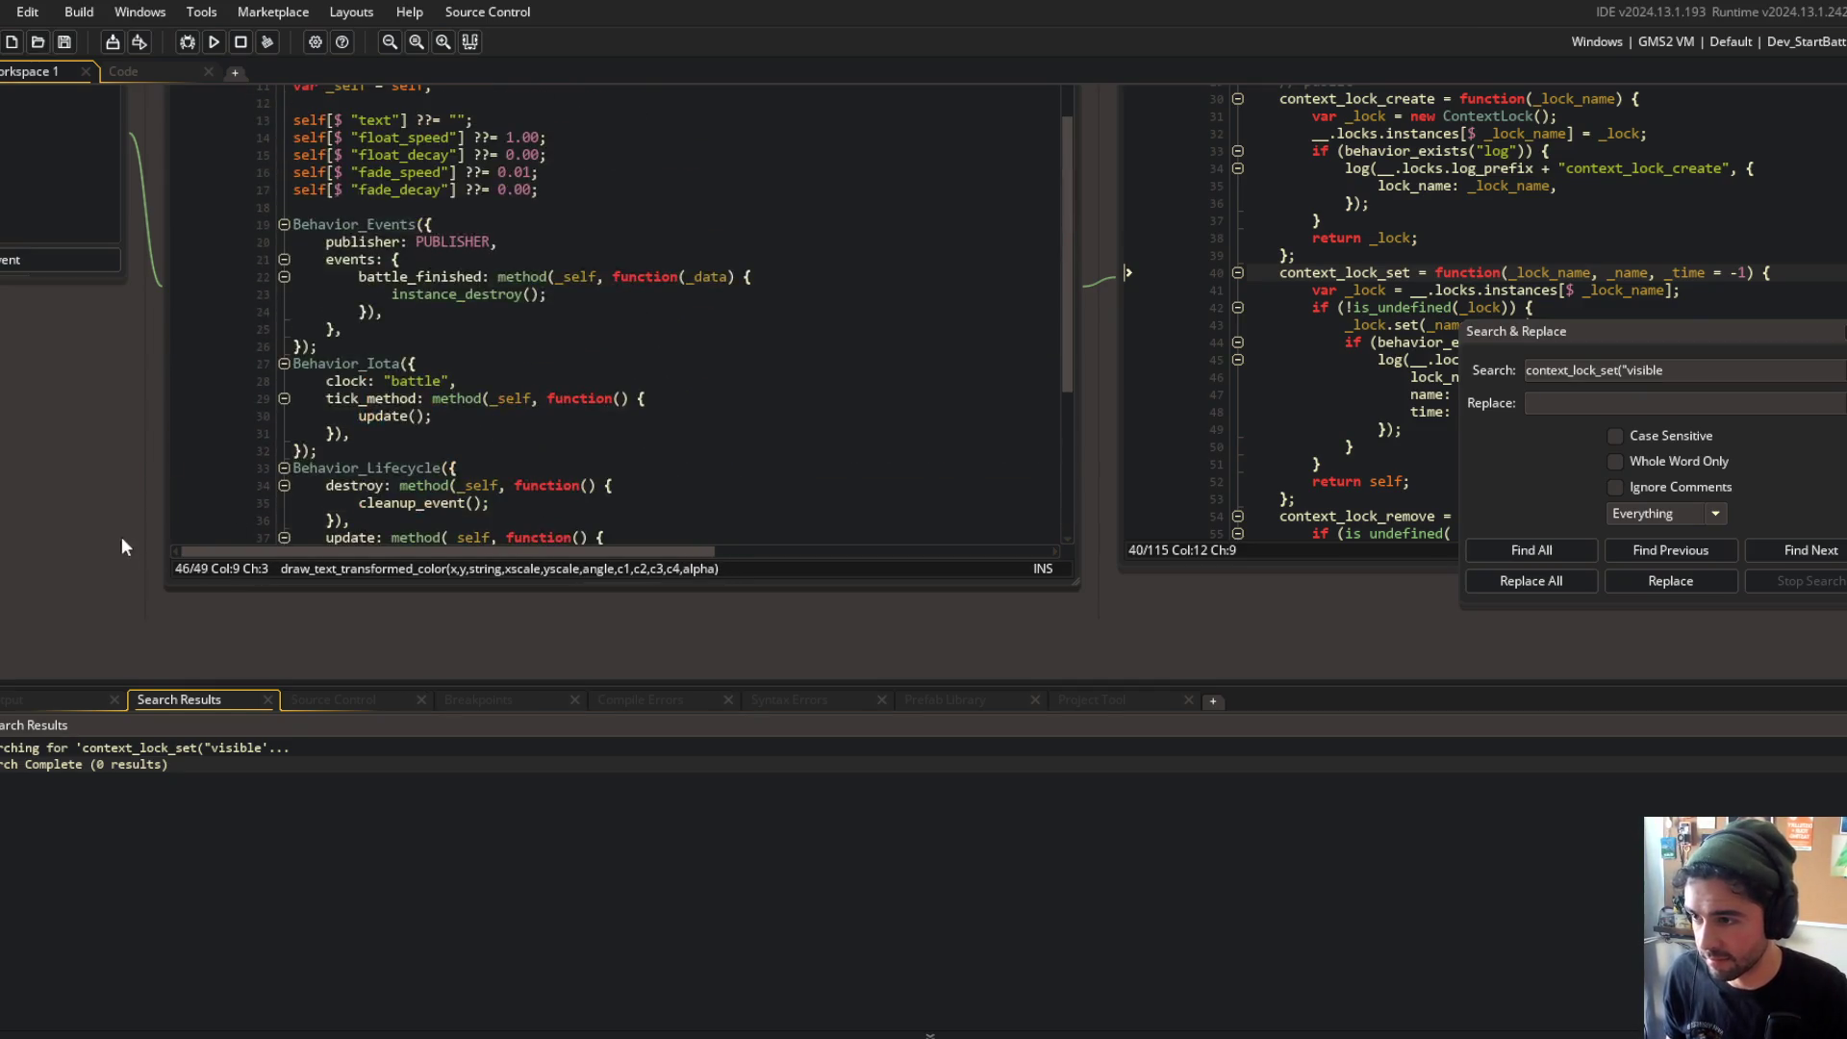
scroll(558, 674, "down", 5)
scroll(992, 362, "up", 3)
scroll(992, 363, "down", 4)
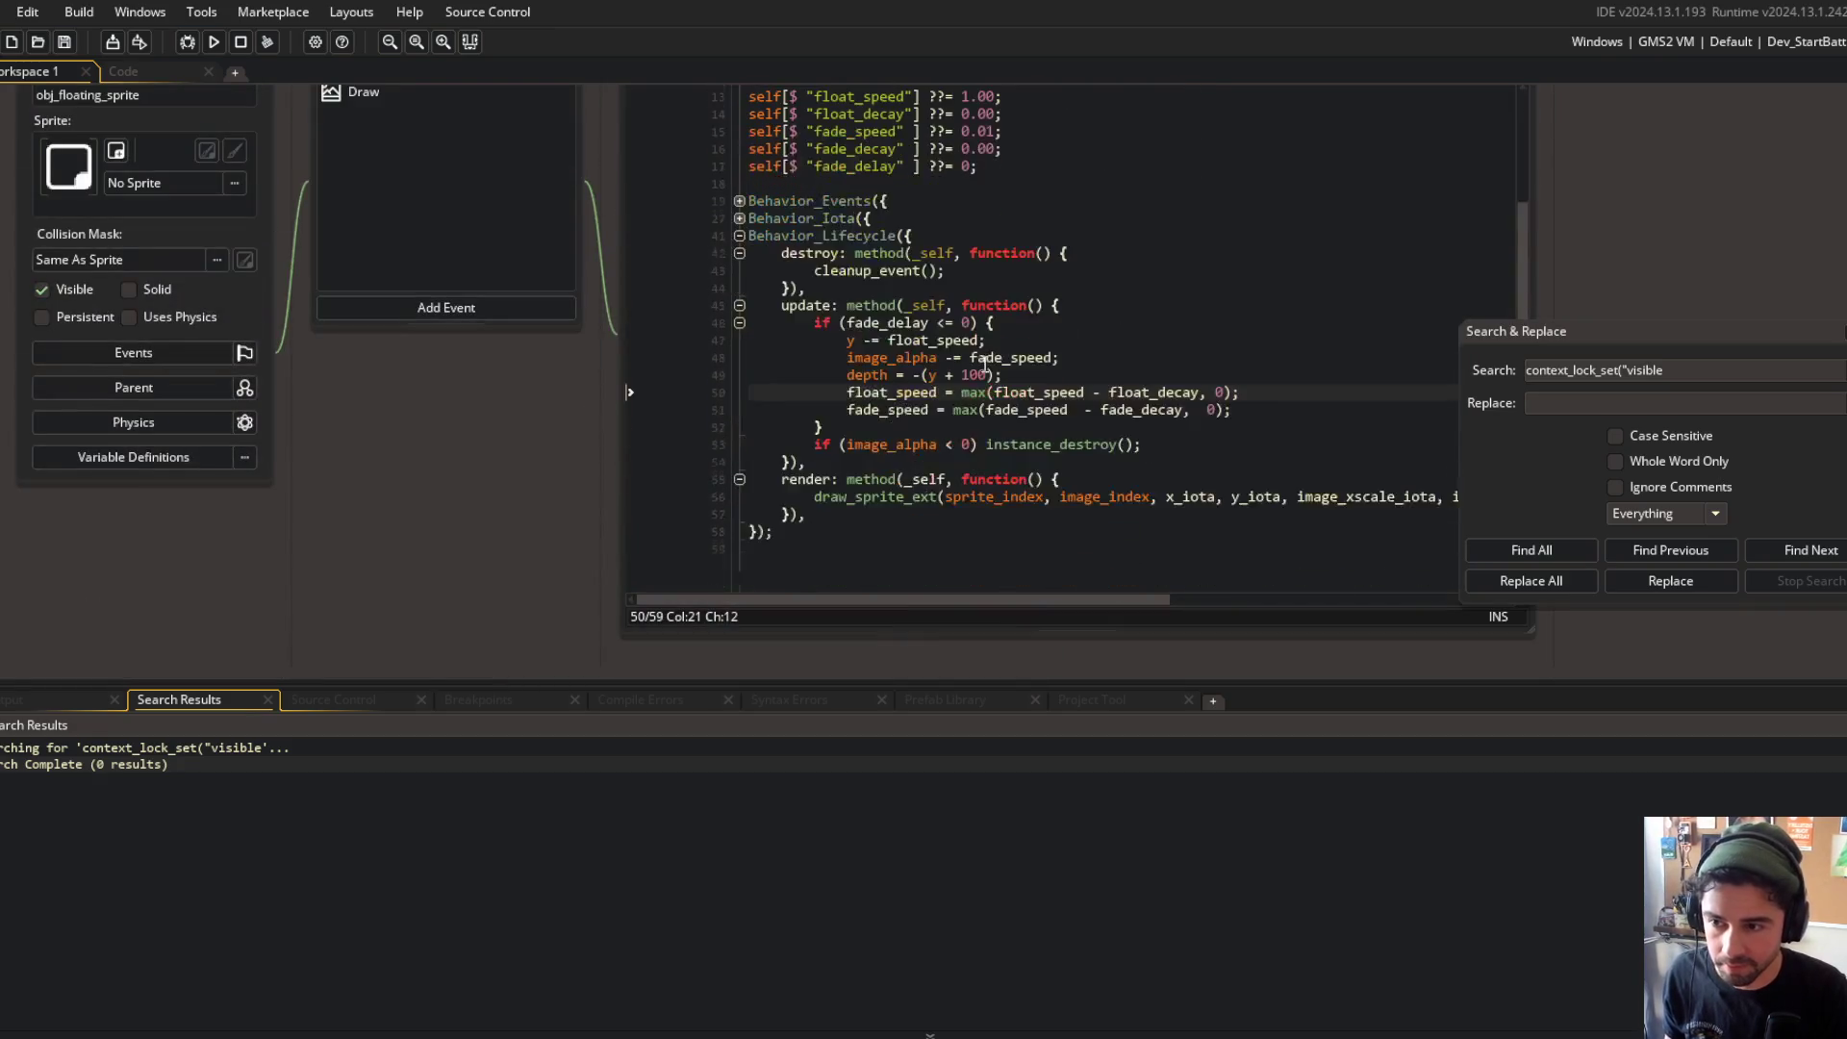
left_click(888, 392)
left_click(234, 41)
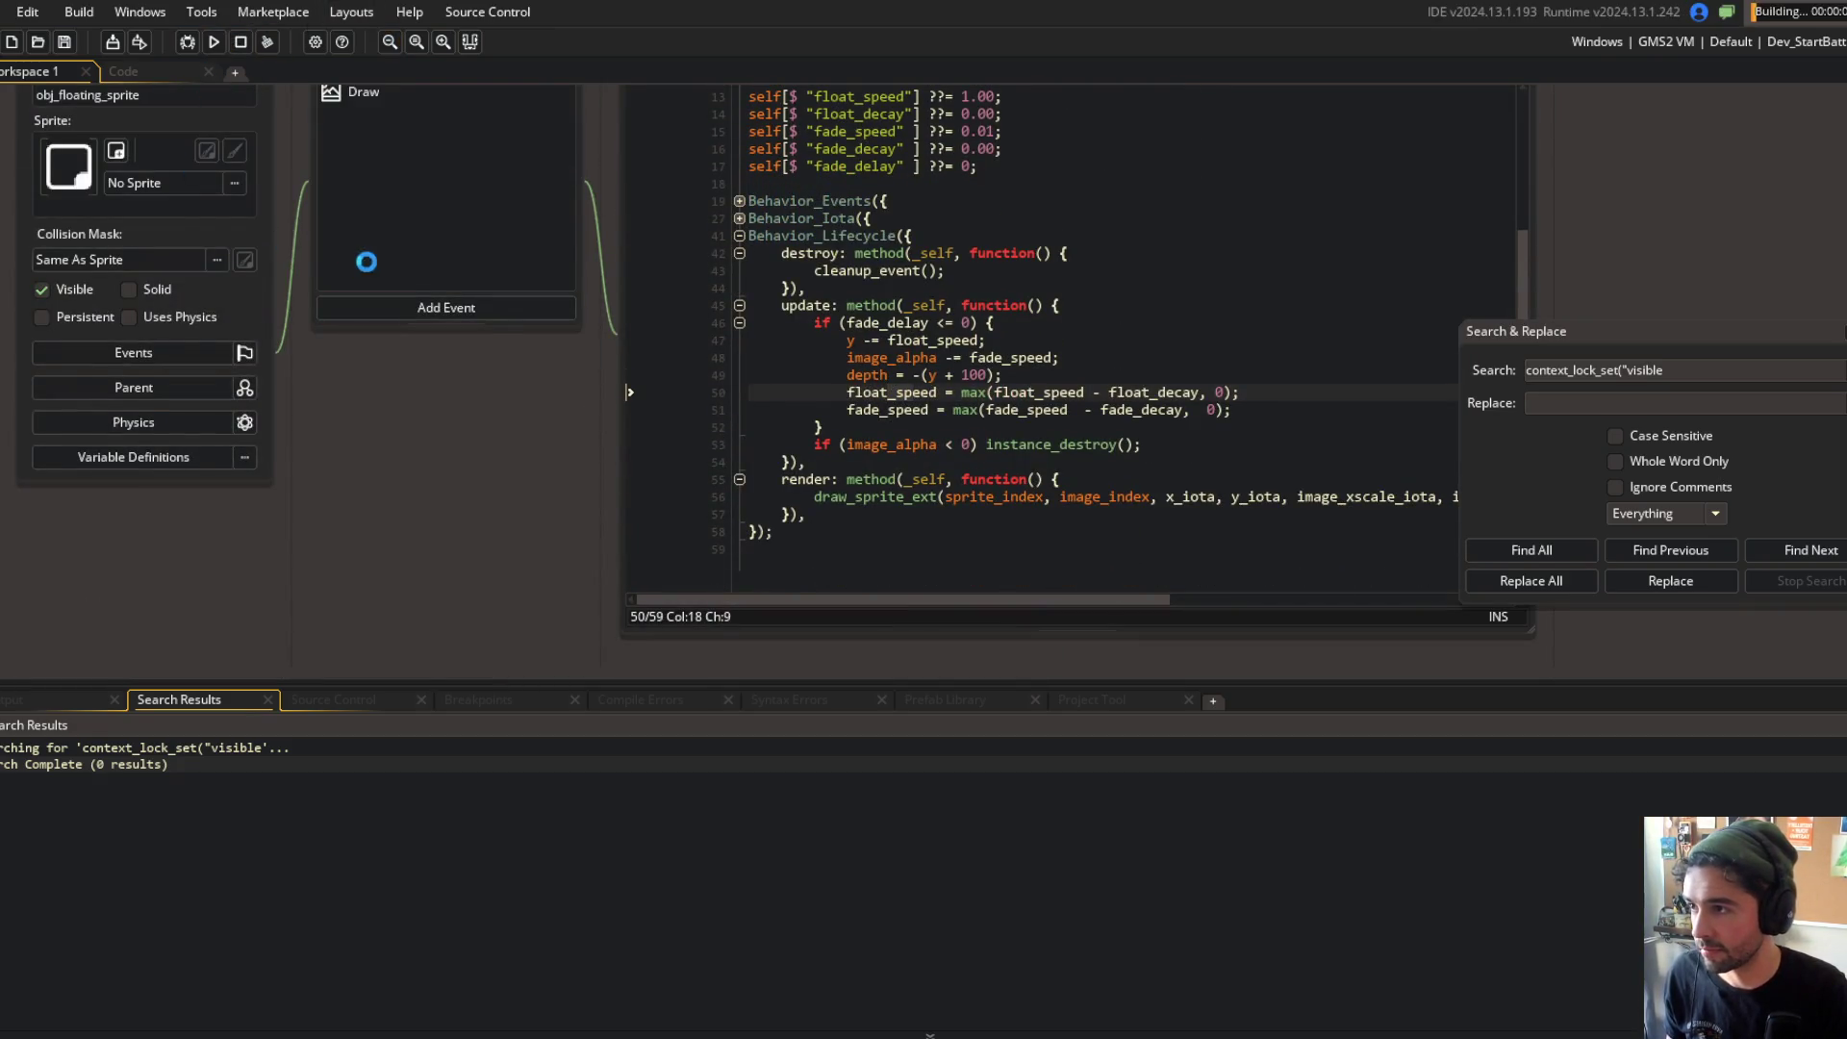
scroll(378, 266, "up", 3)
right_click(178, 289)
left_click(204, 301)
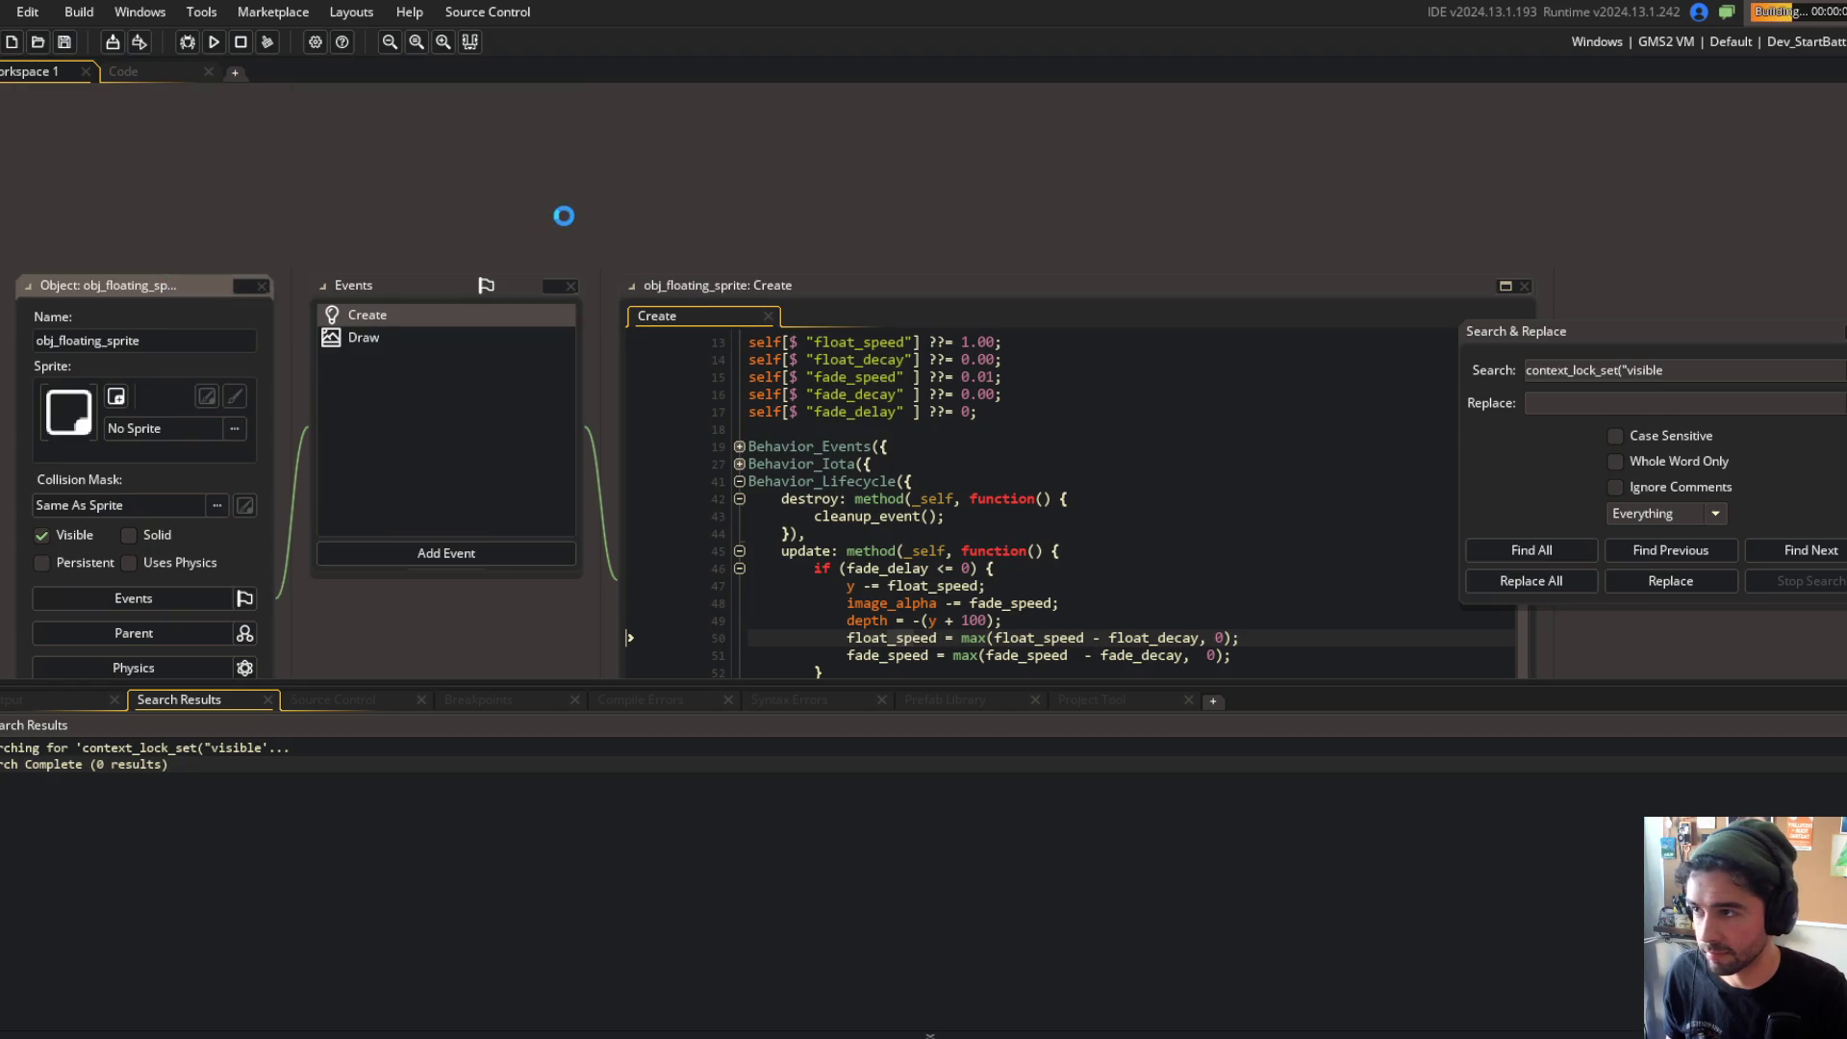
Step: Close the game window and add depth: _block.depth-1 after fade_speed in the muzzle-flash config
left_click(170, 71)
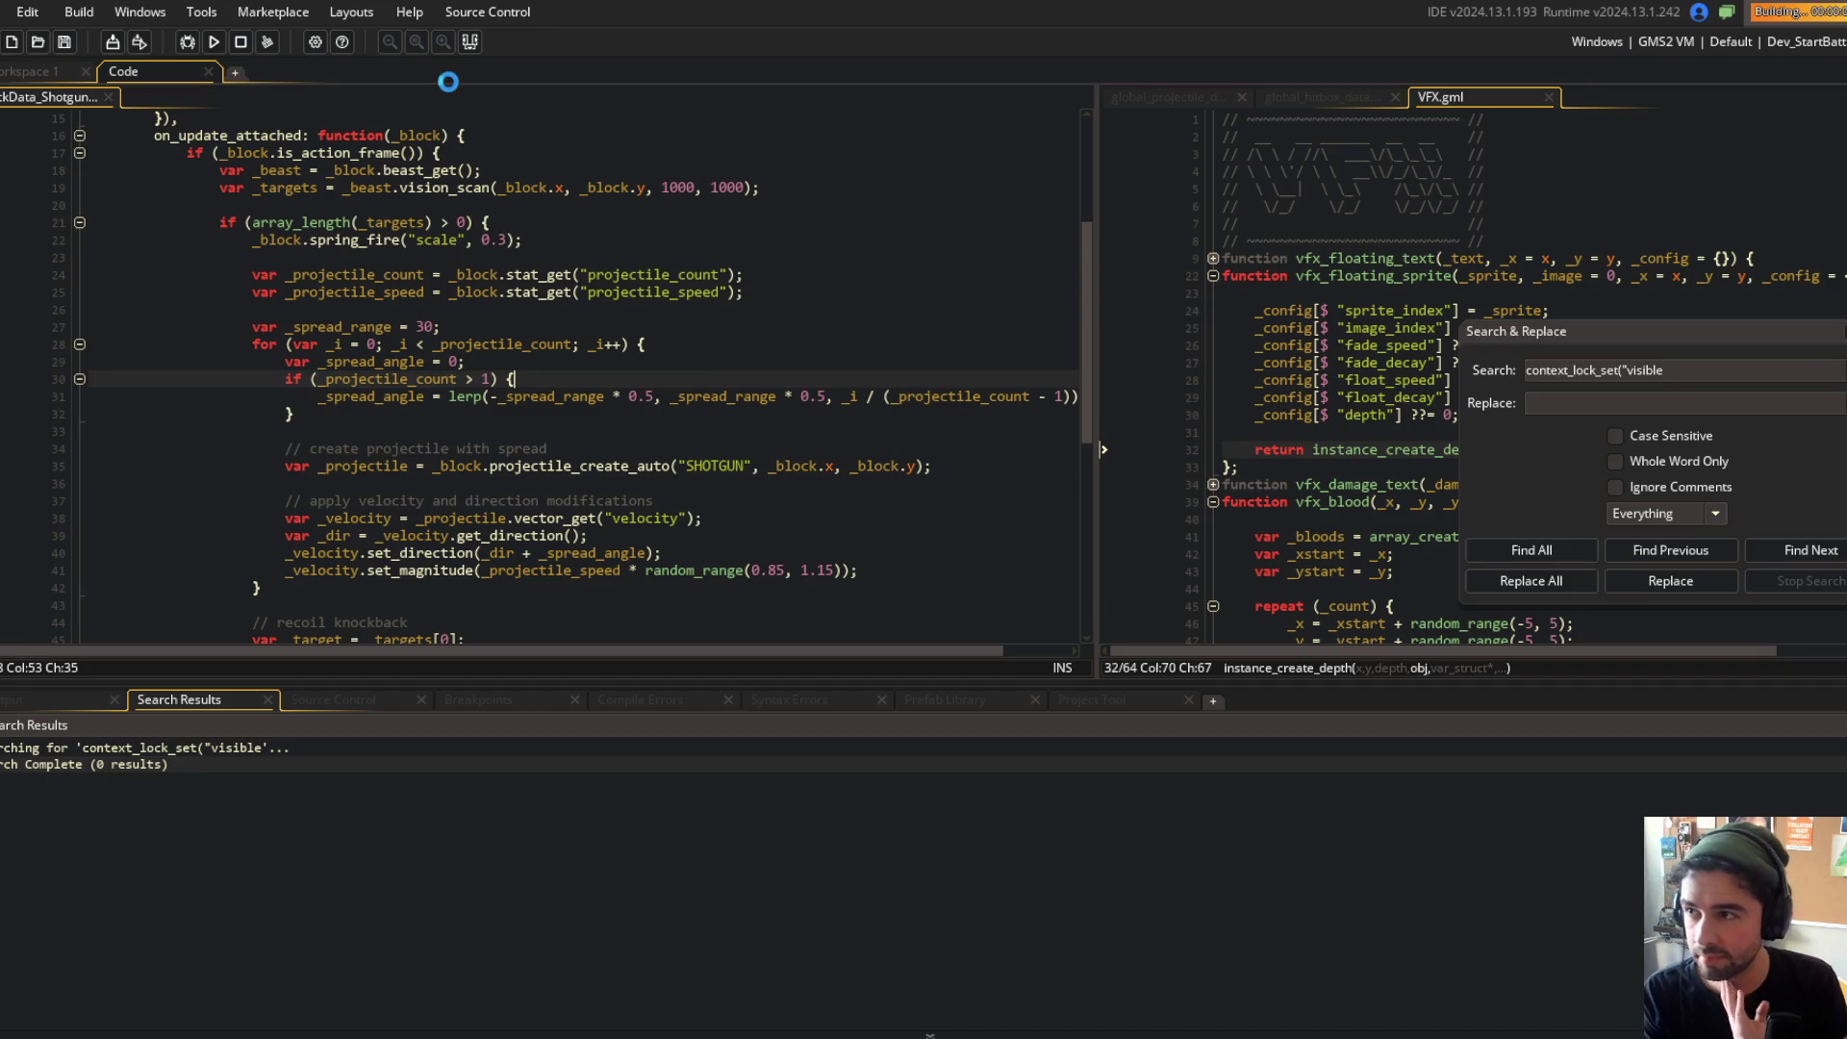
left_click(470, 41)
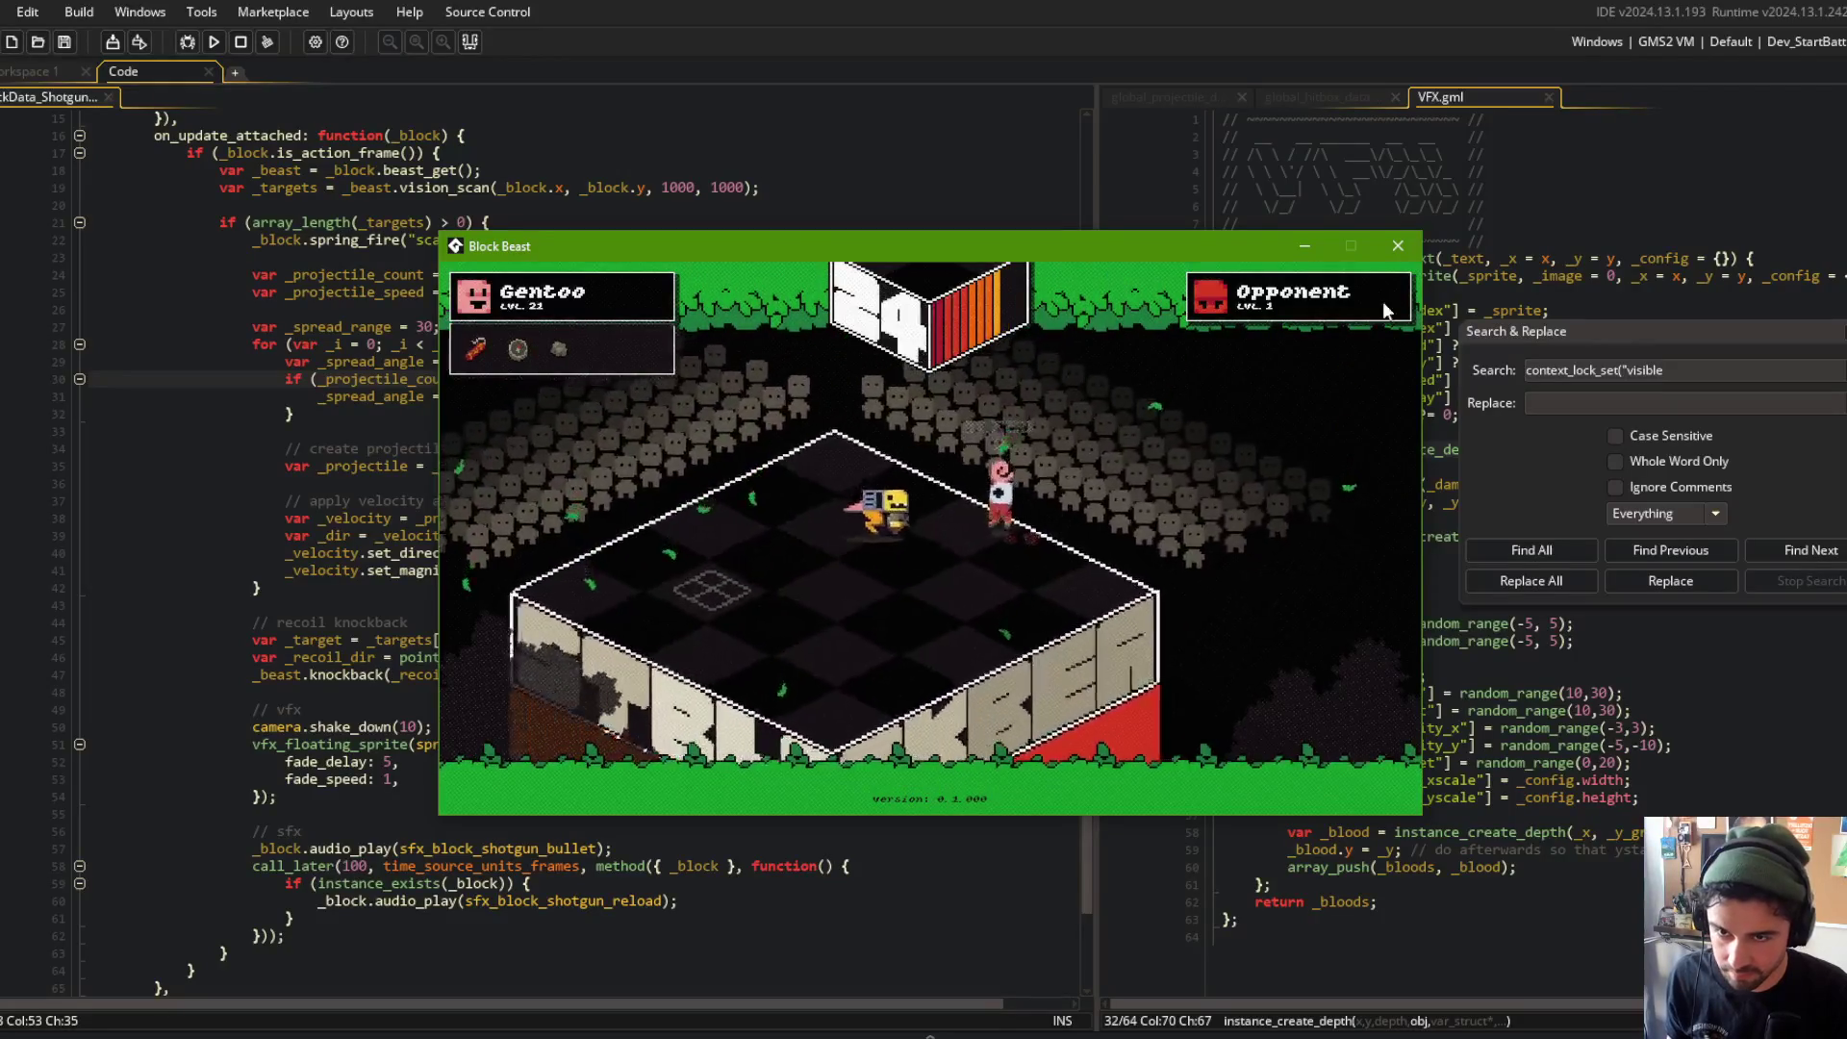
left_click(1398, 245)
left_click(323, 742)
left_click(443, 797)
left_click(457, 780)
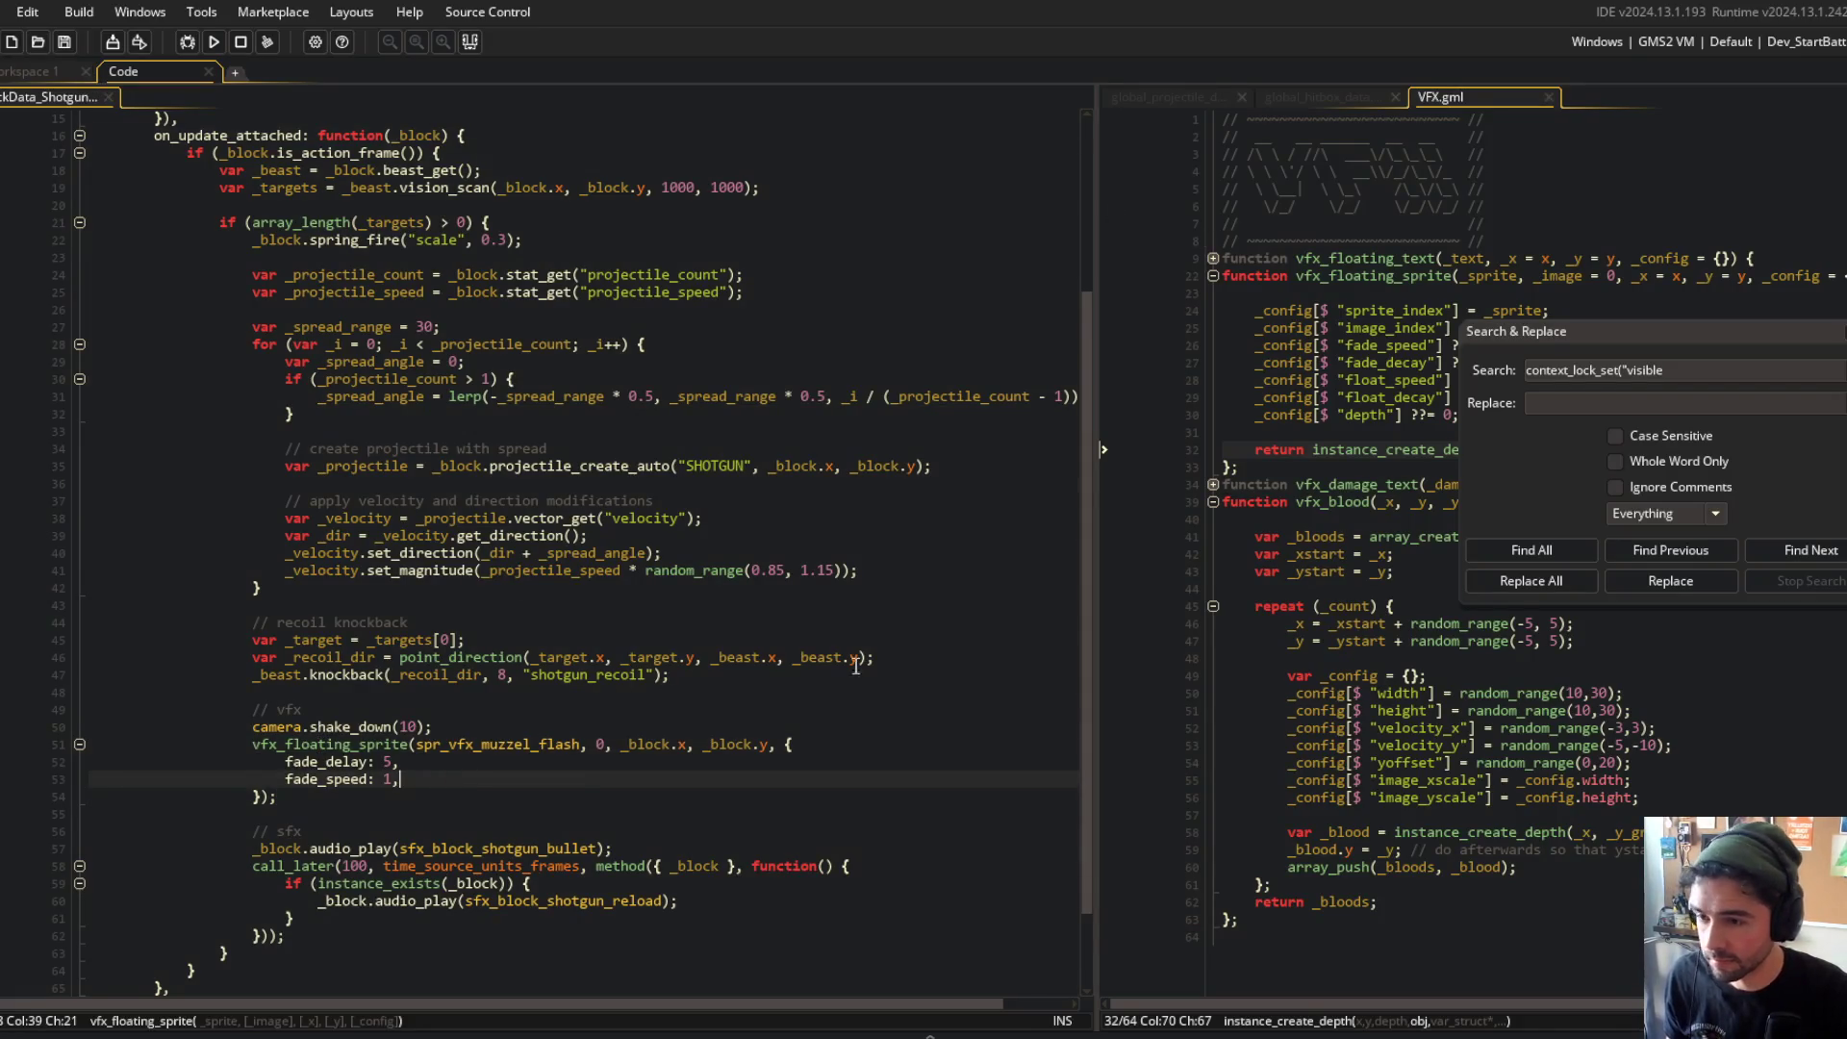
key("Escape")
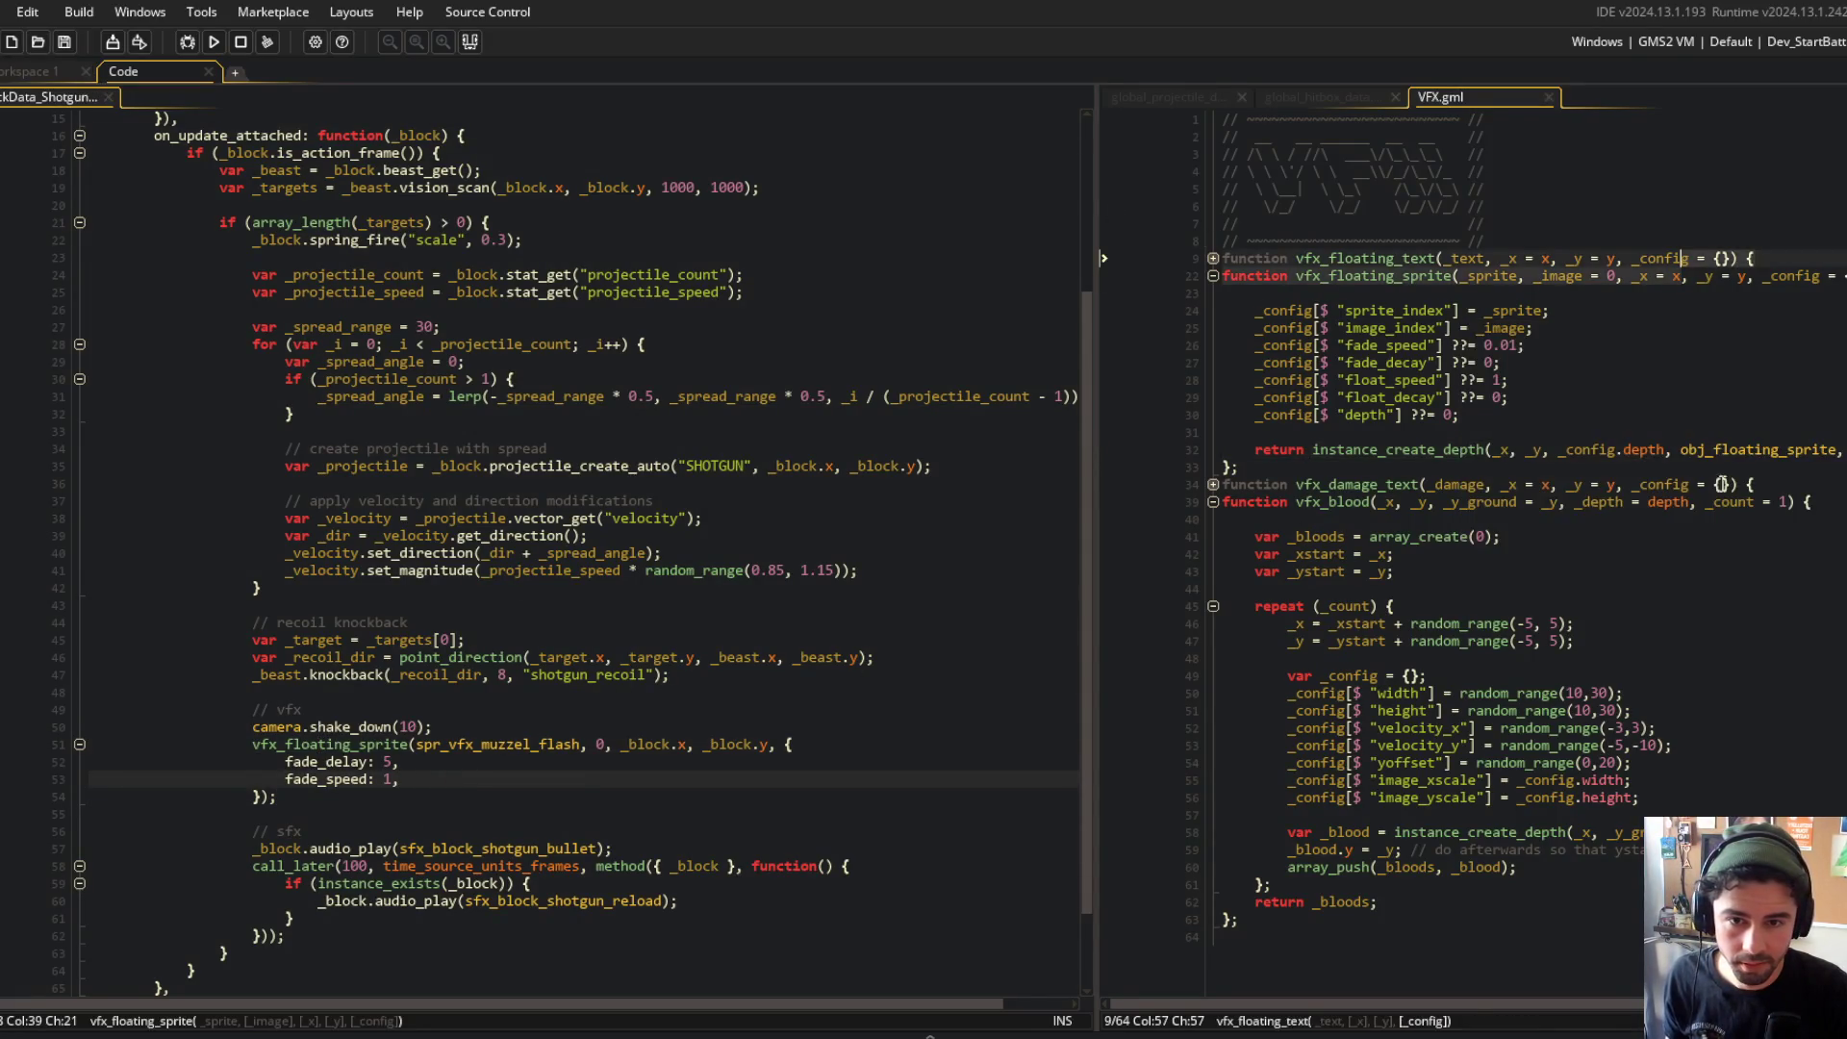
middle_click(1789, 449)
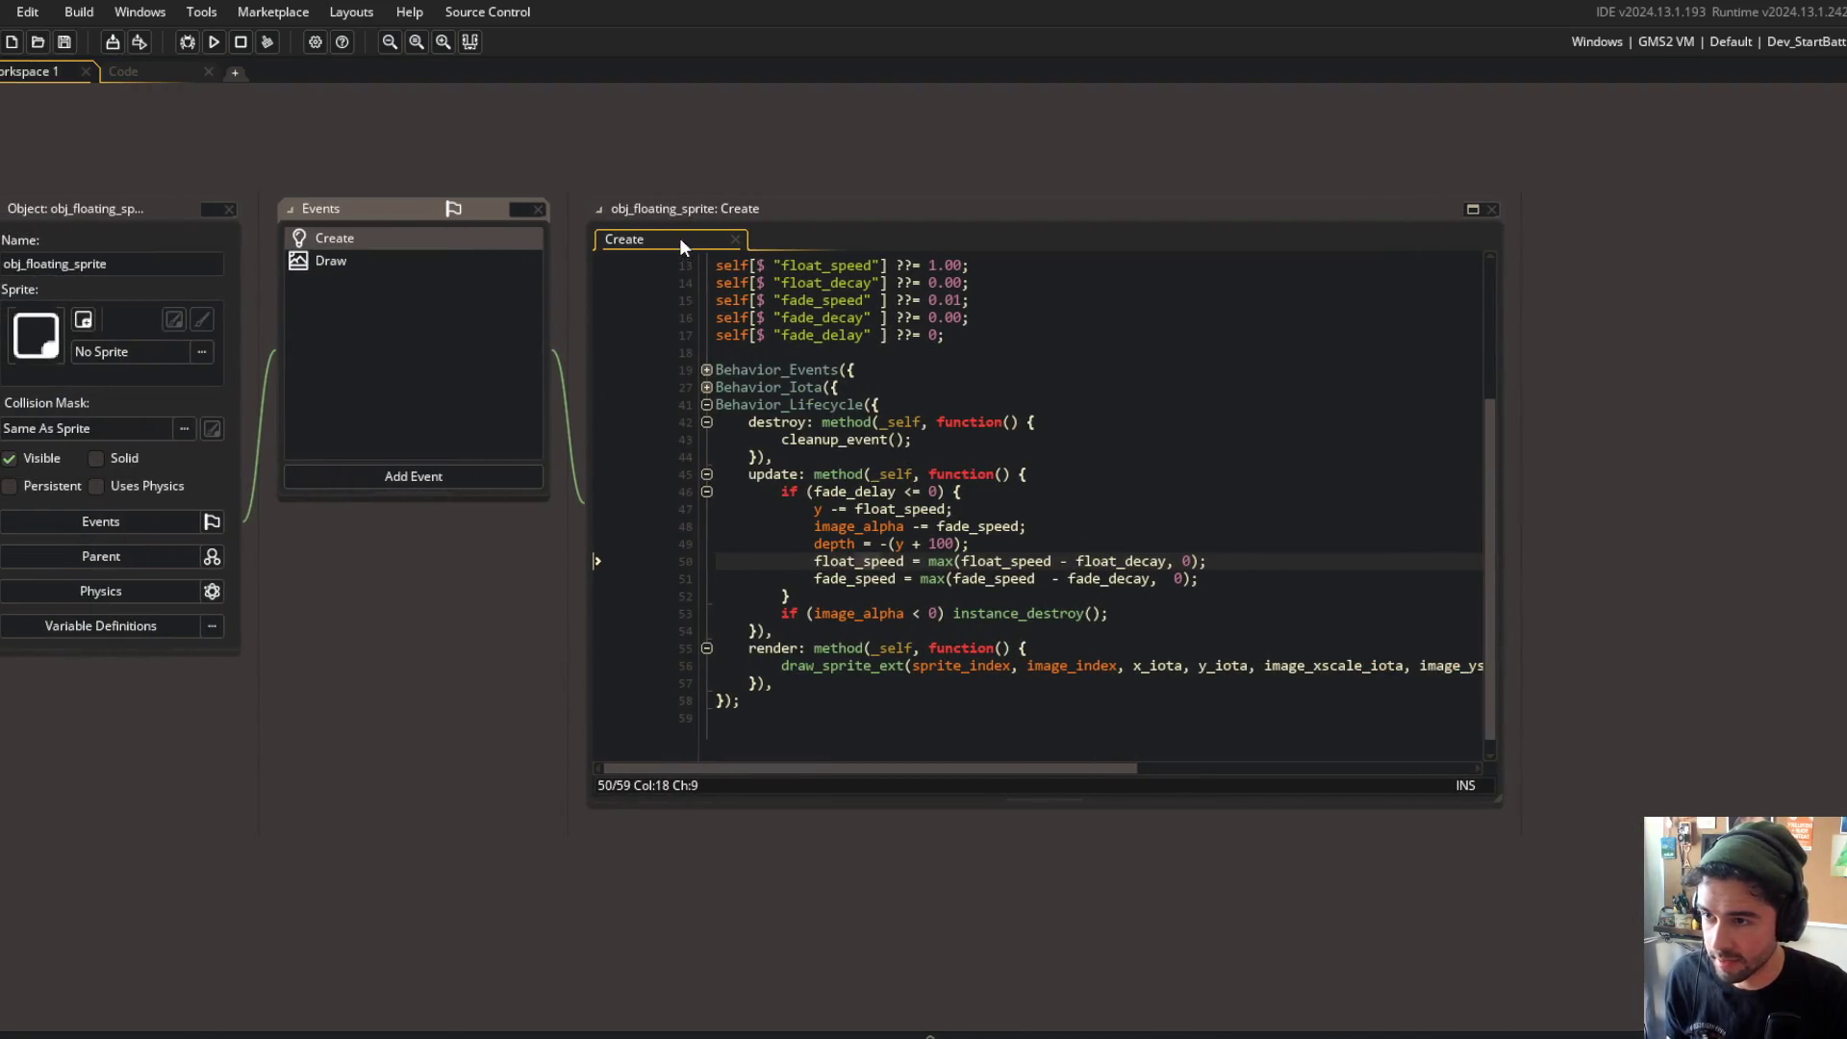
left_click(154, 71)
key("Return")
type("depth: _block.depth-1,")
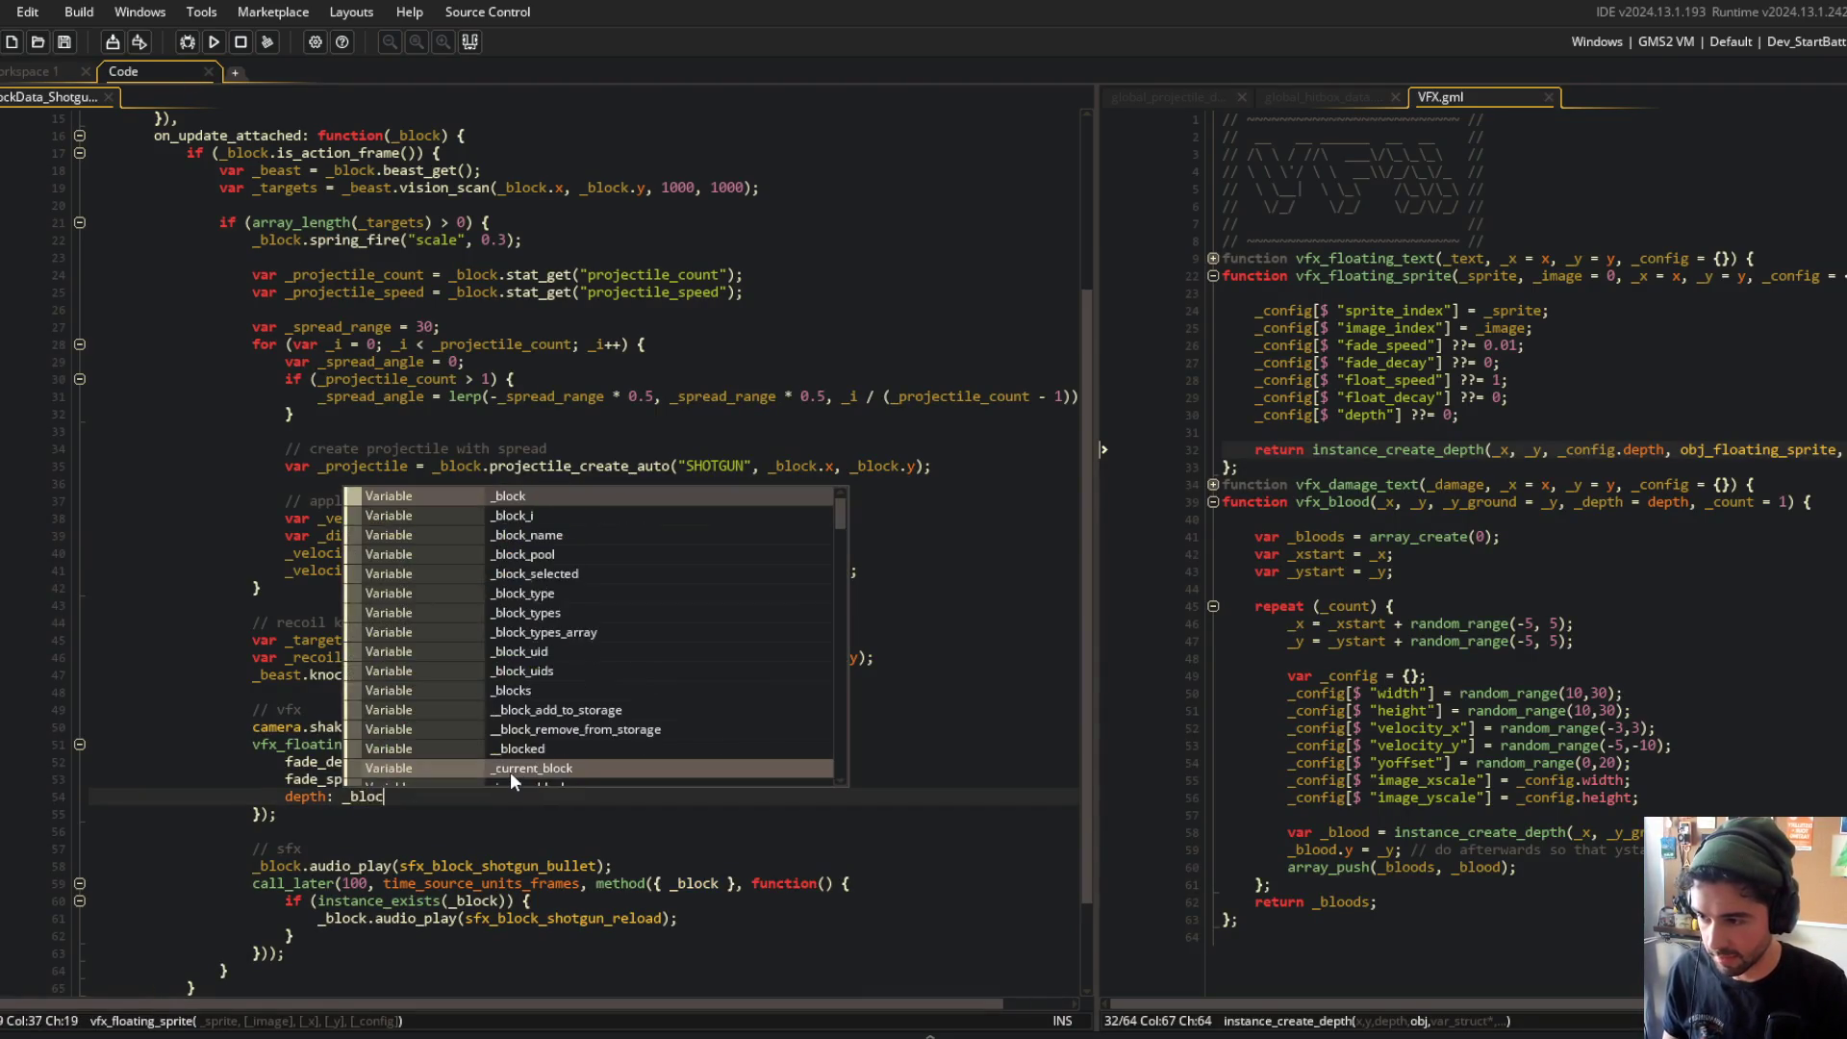